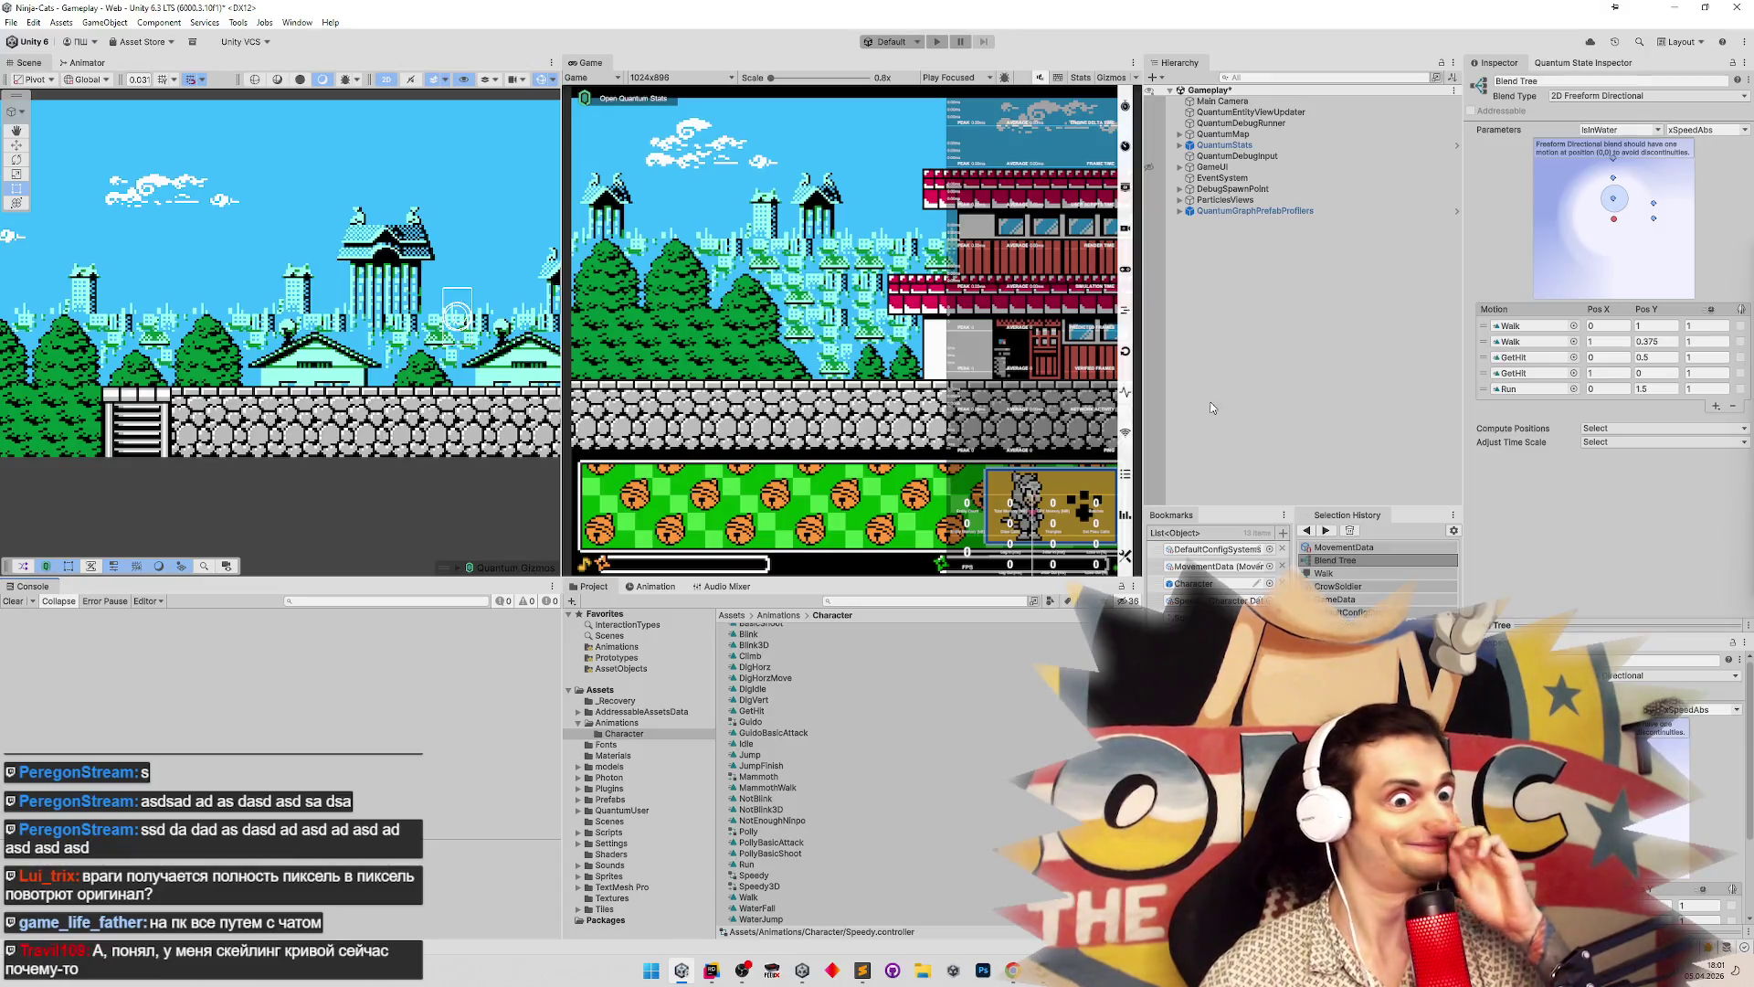
Move the DebugSpawnPoint from its current spot into the blue water room
double_click(1233, 189)
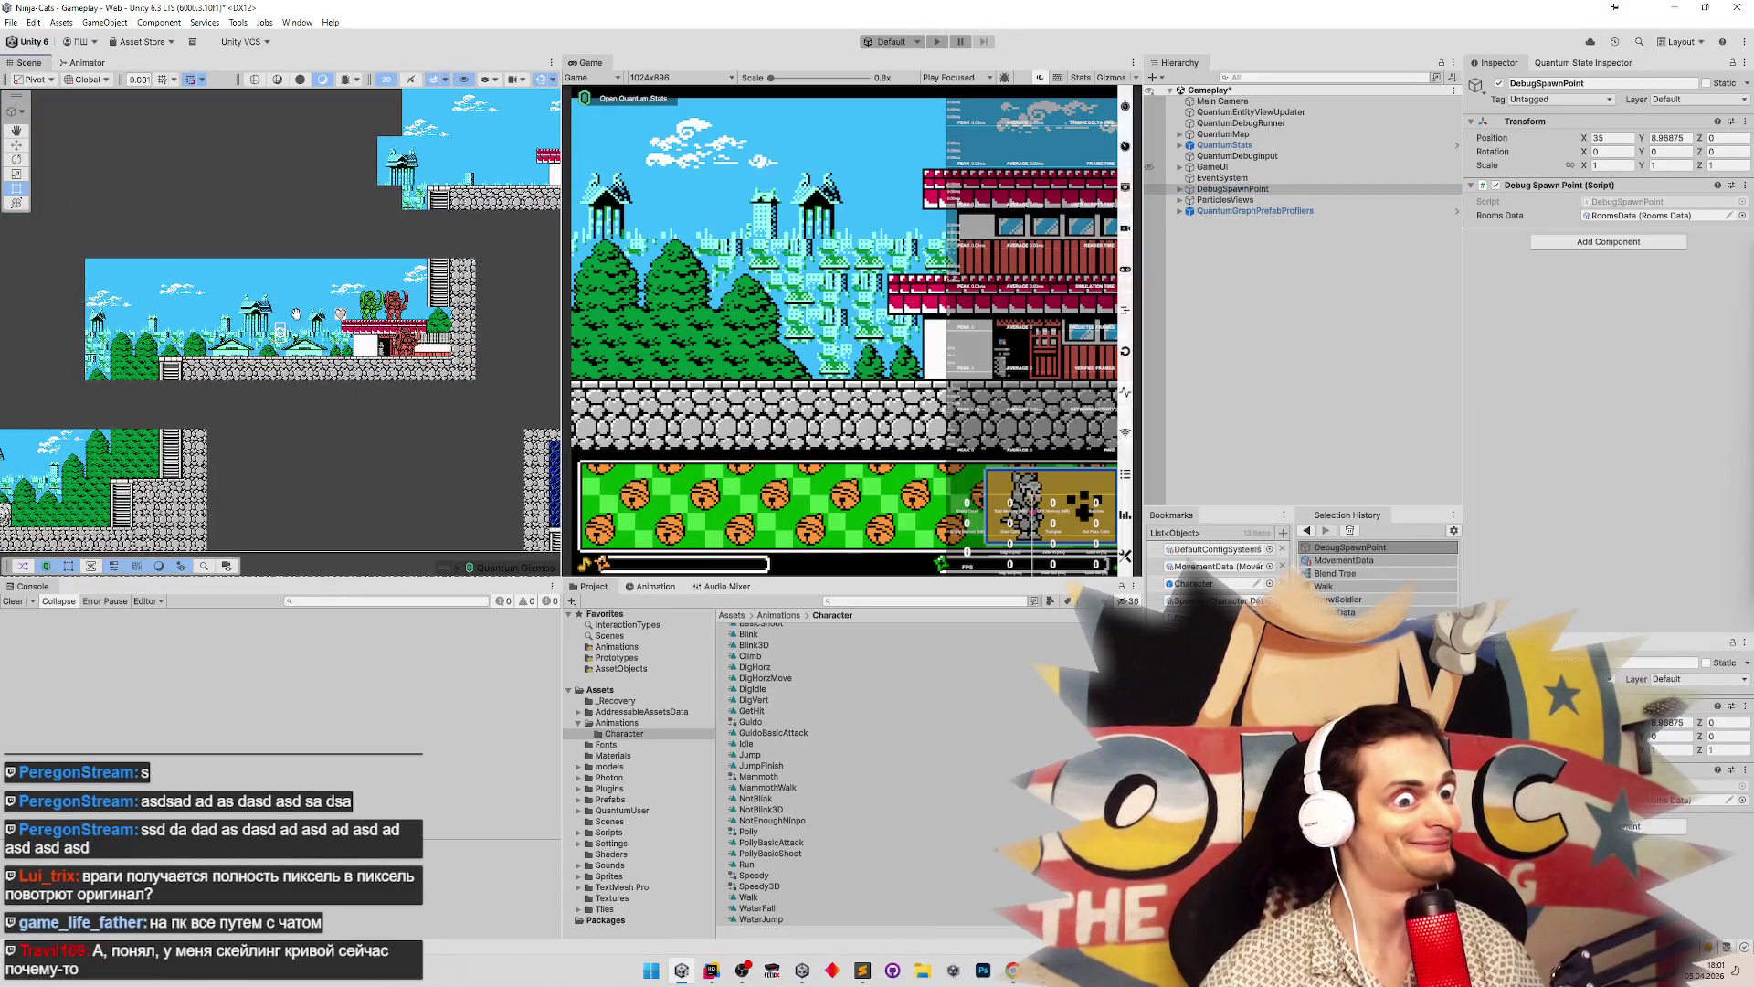
drag(464, 444, 333, 334)
scroll(334, 334, down, 5)
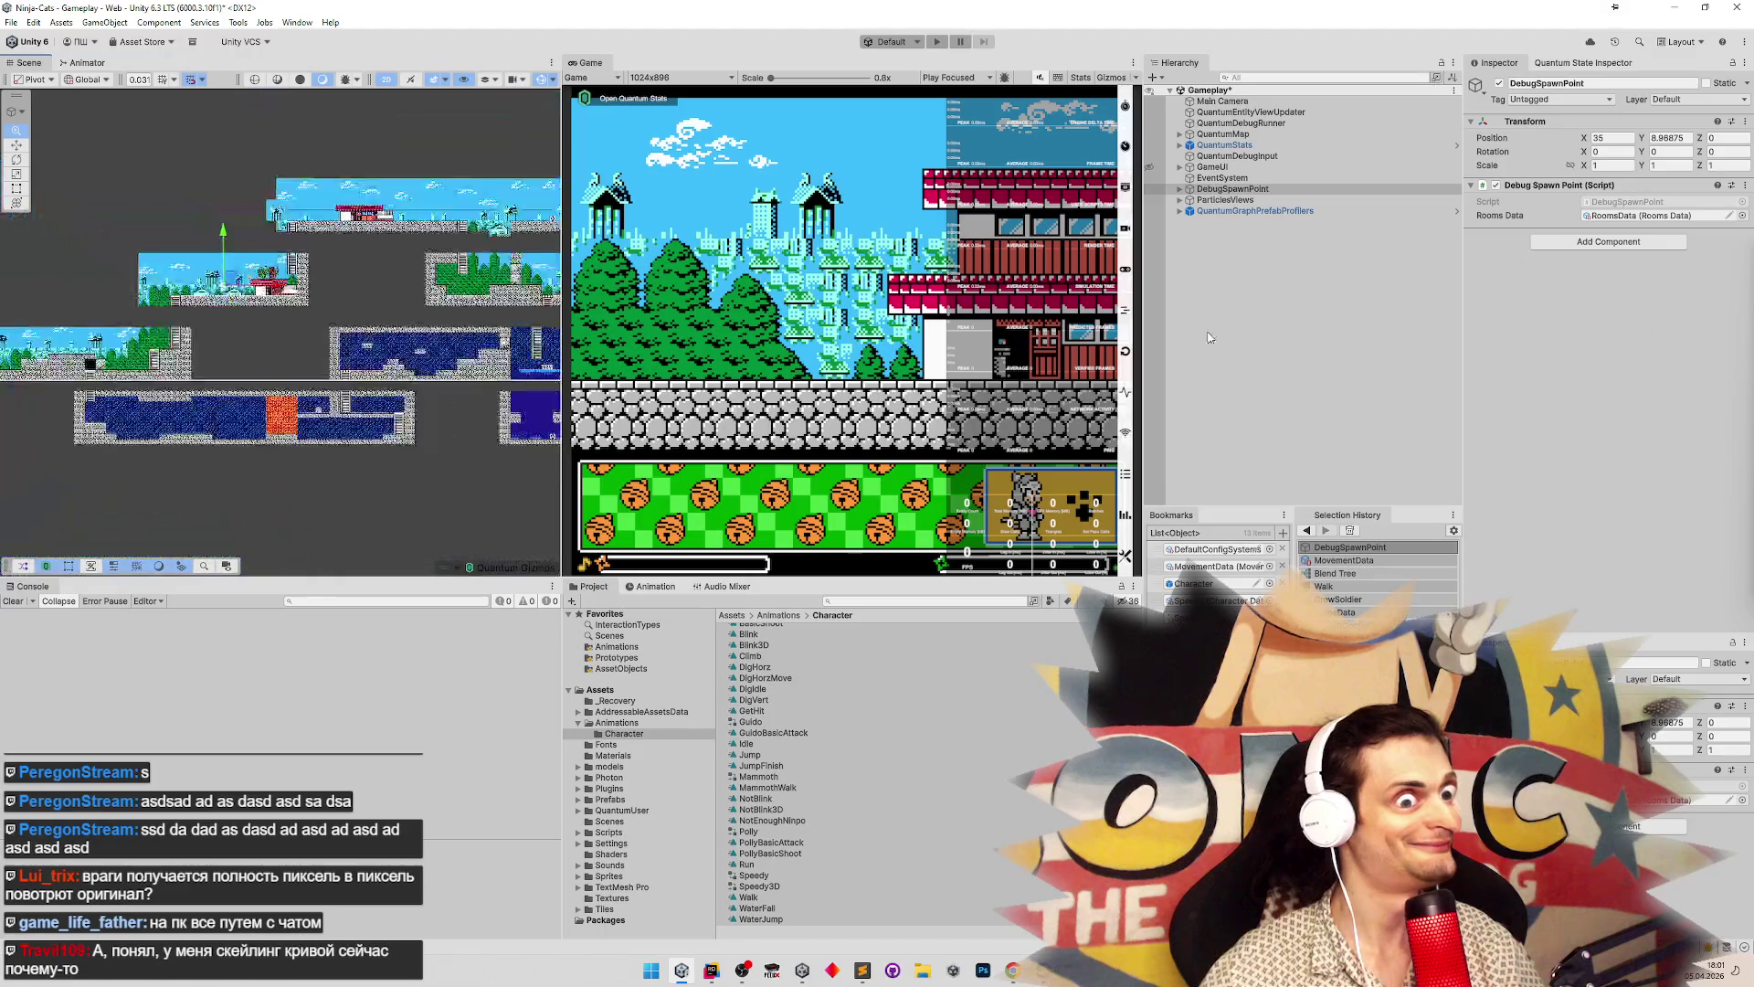
drag(242, 294, 505, 353)
Playtest with the Game view maximized, walking the character left and right through the water room
key(ctrl+p)
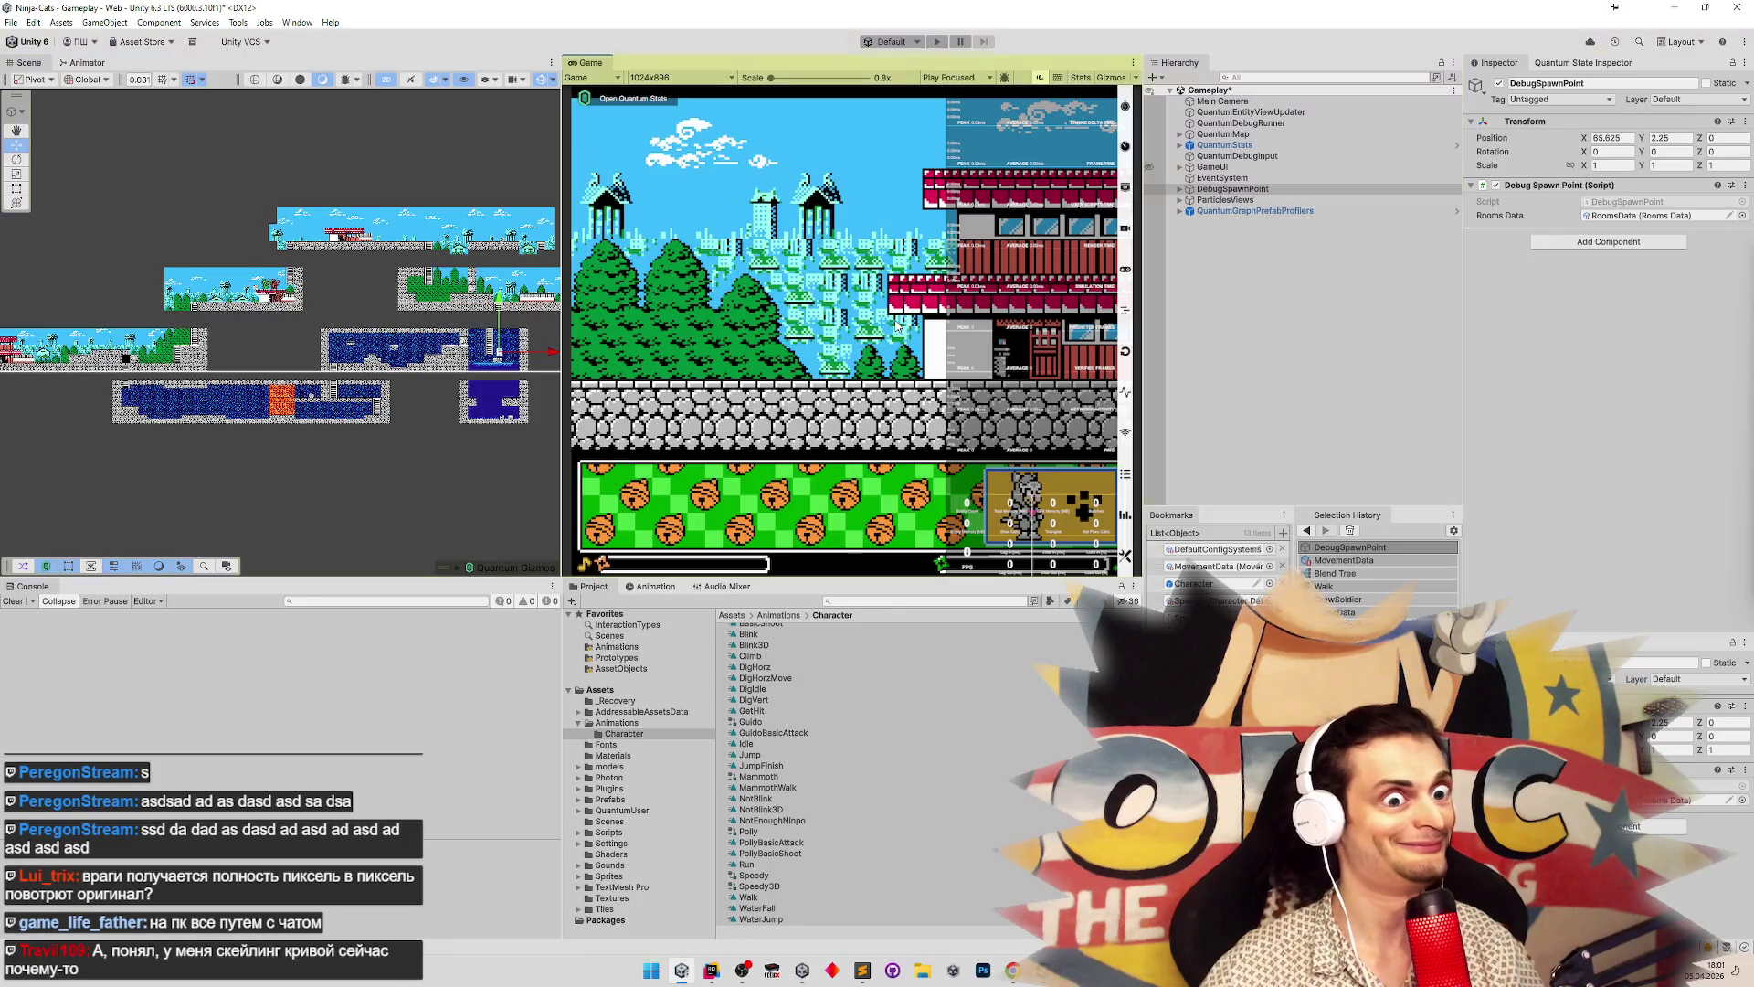
key(shift+space)
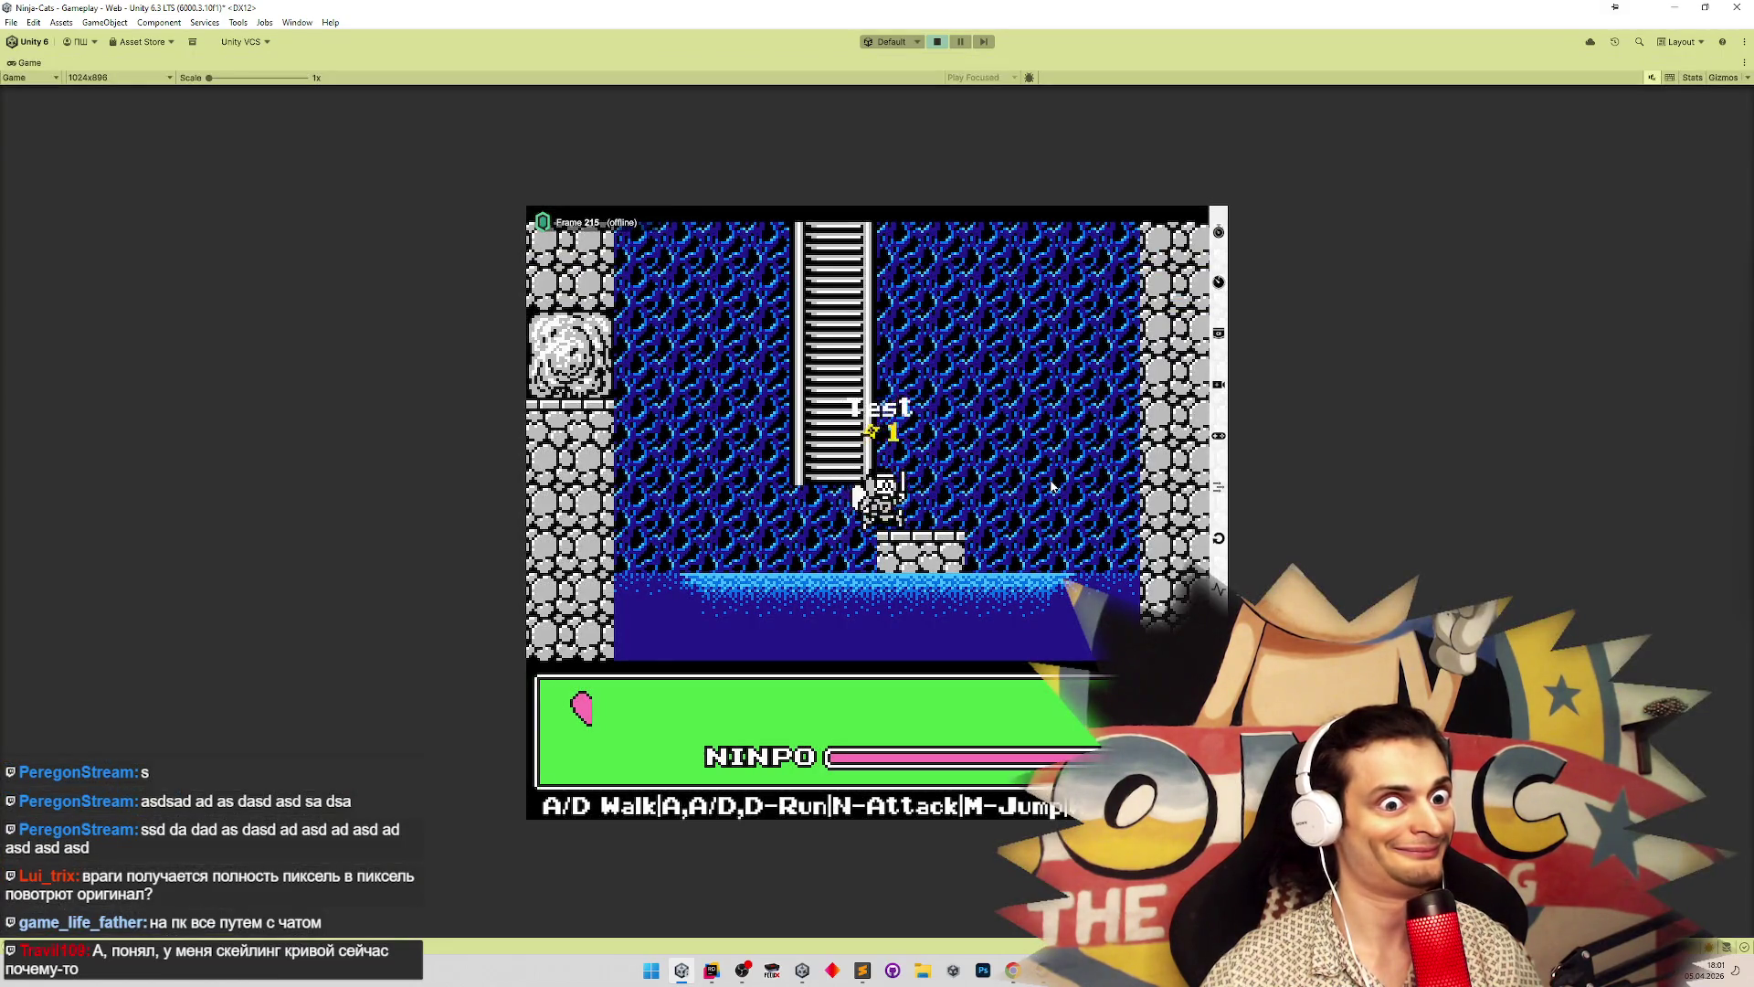
key(d)
key(a)
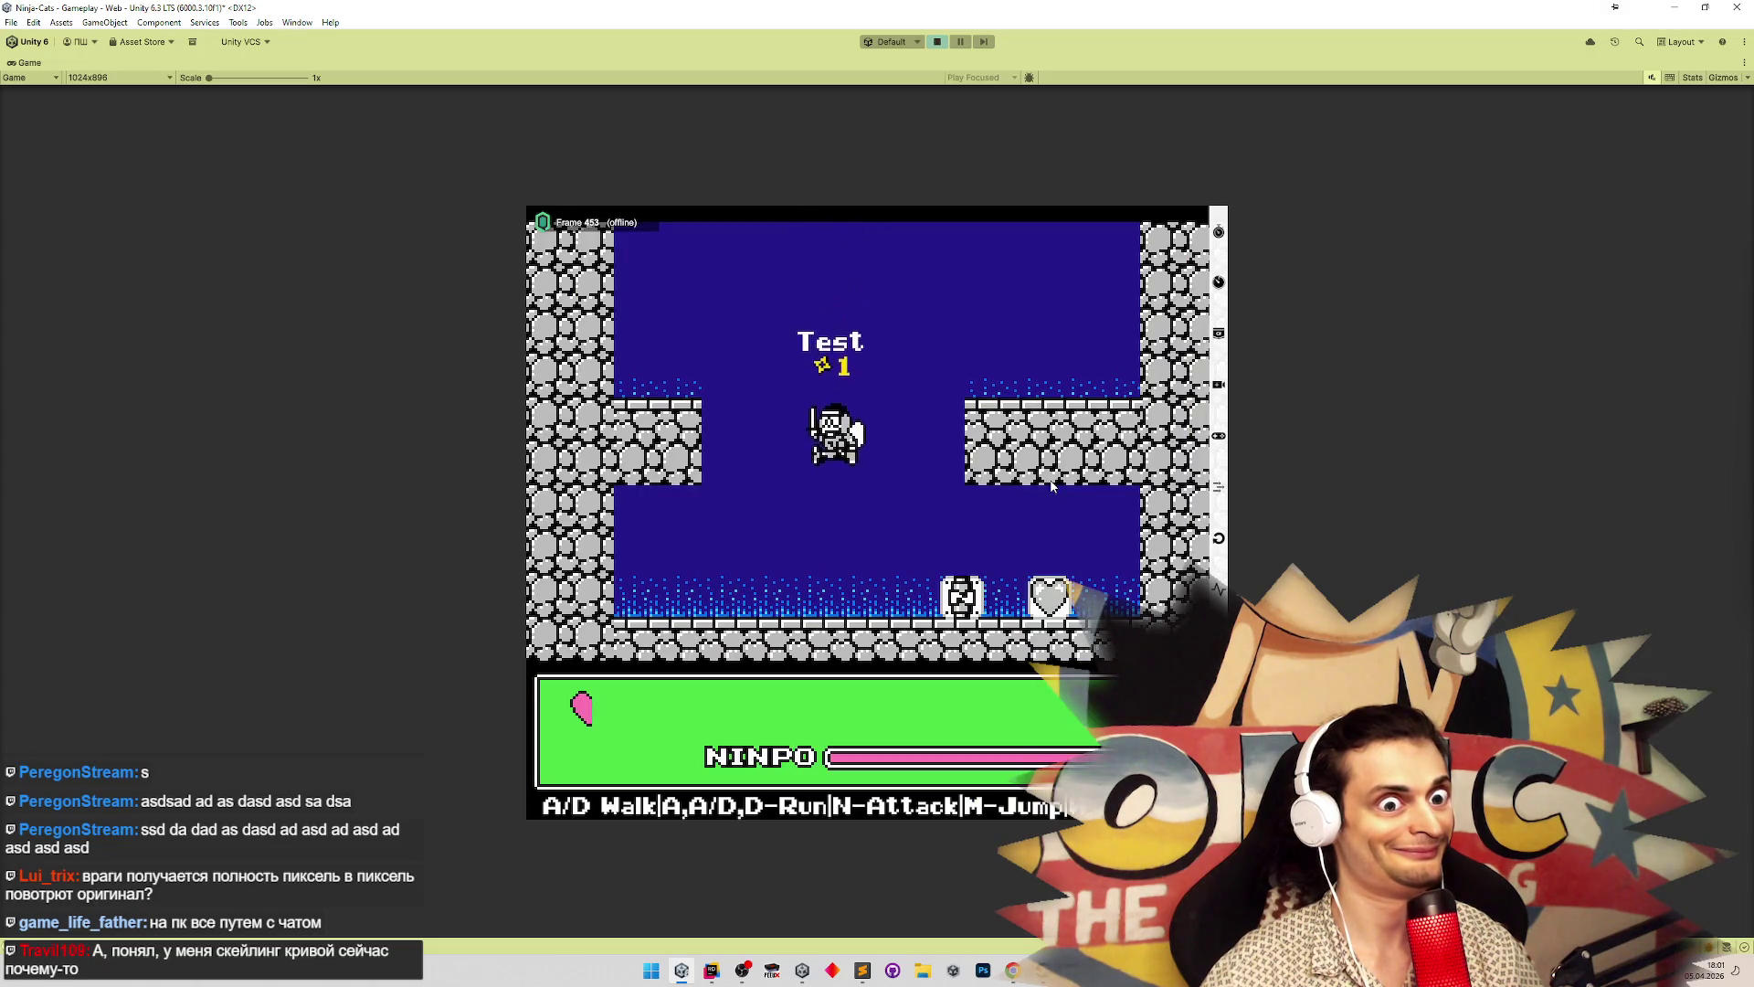
key(a)
key(d)
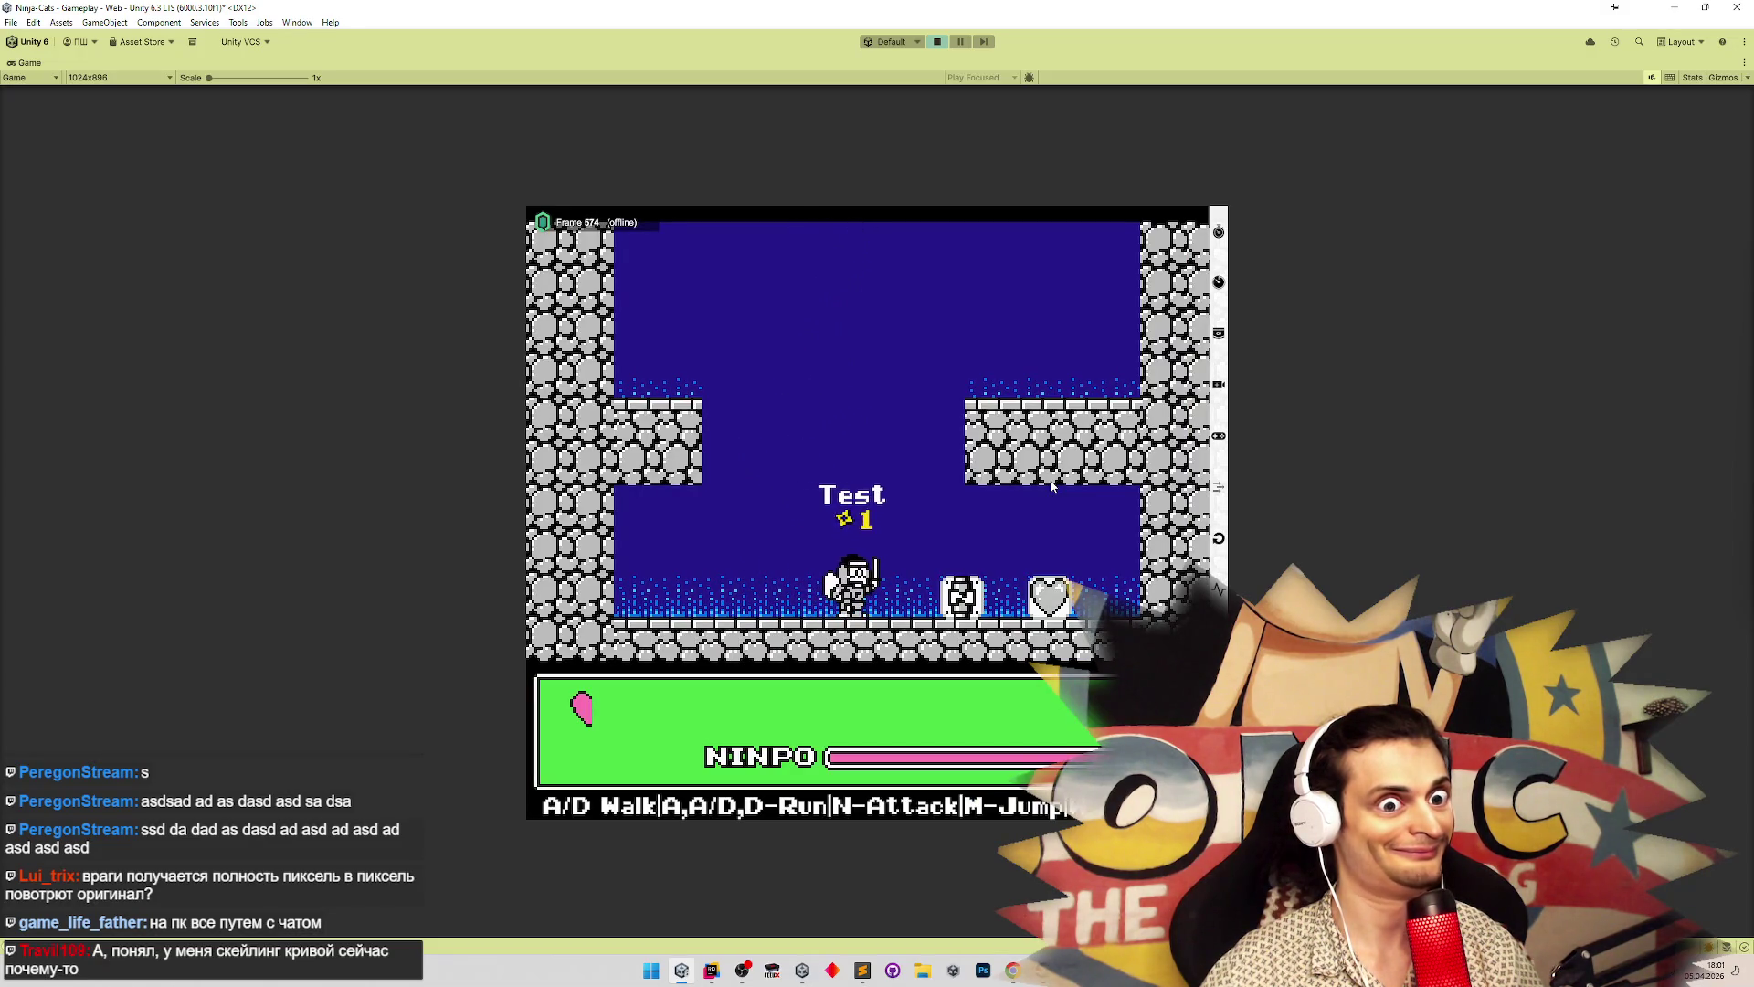
key(a)
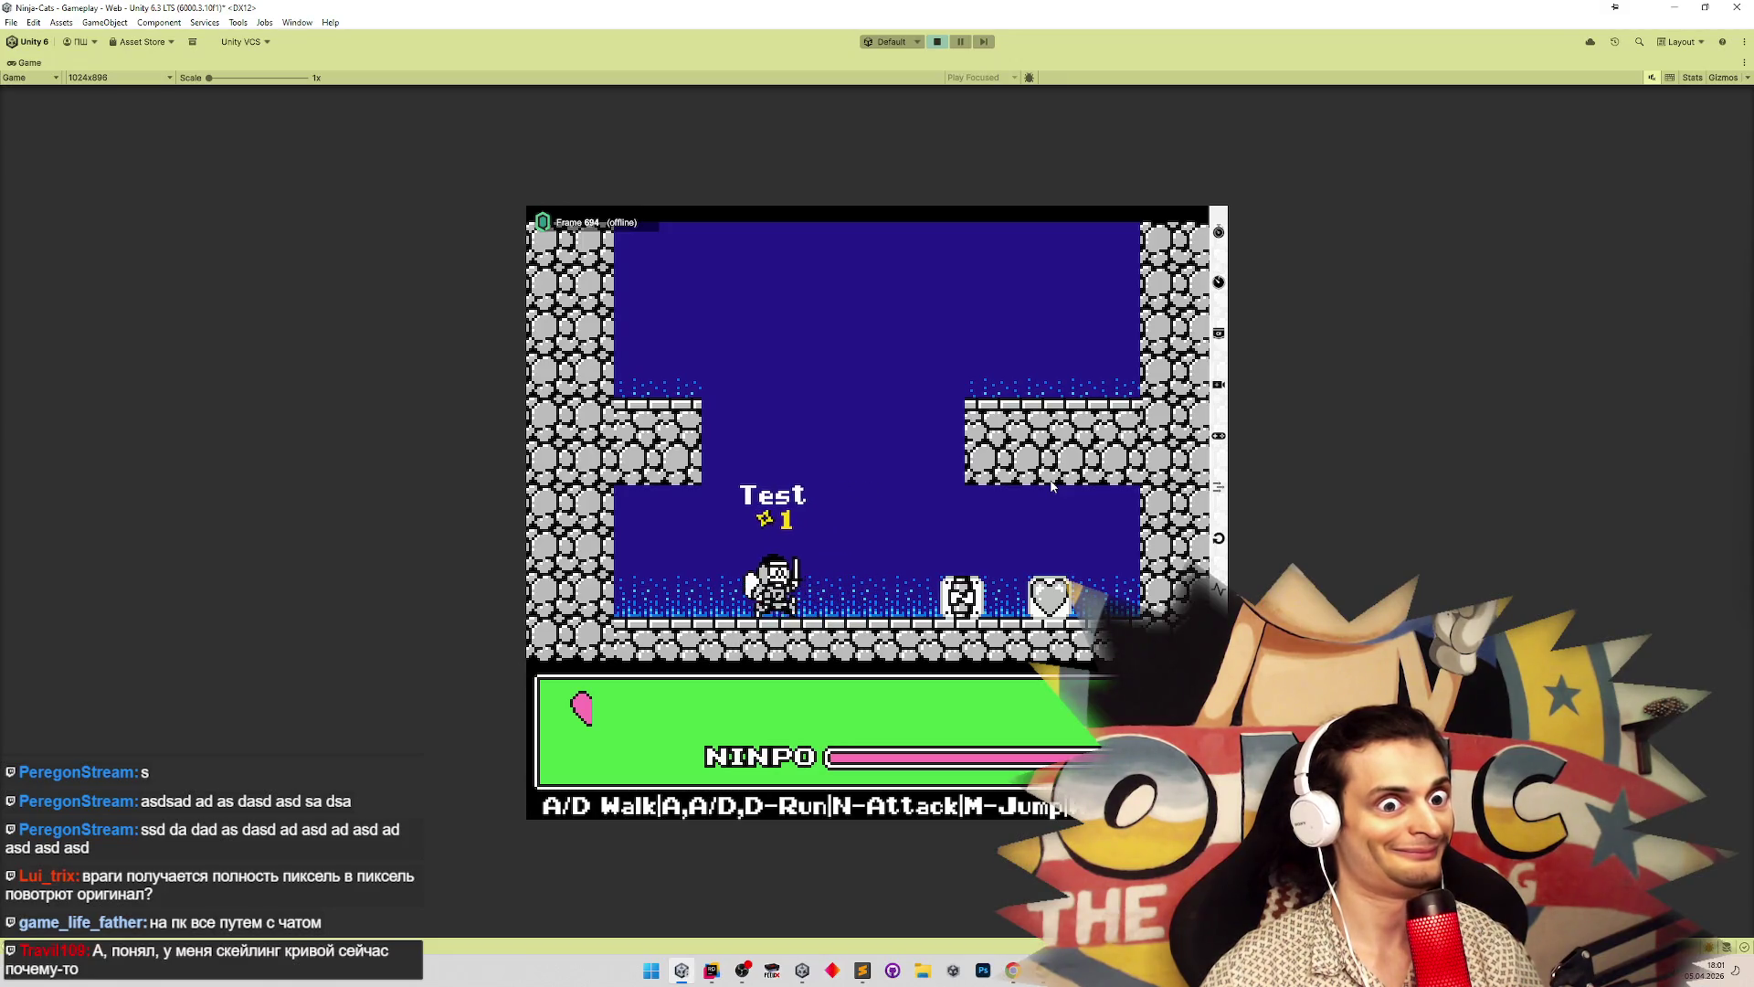
key(d)
key(a)
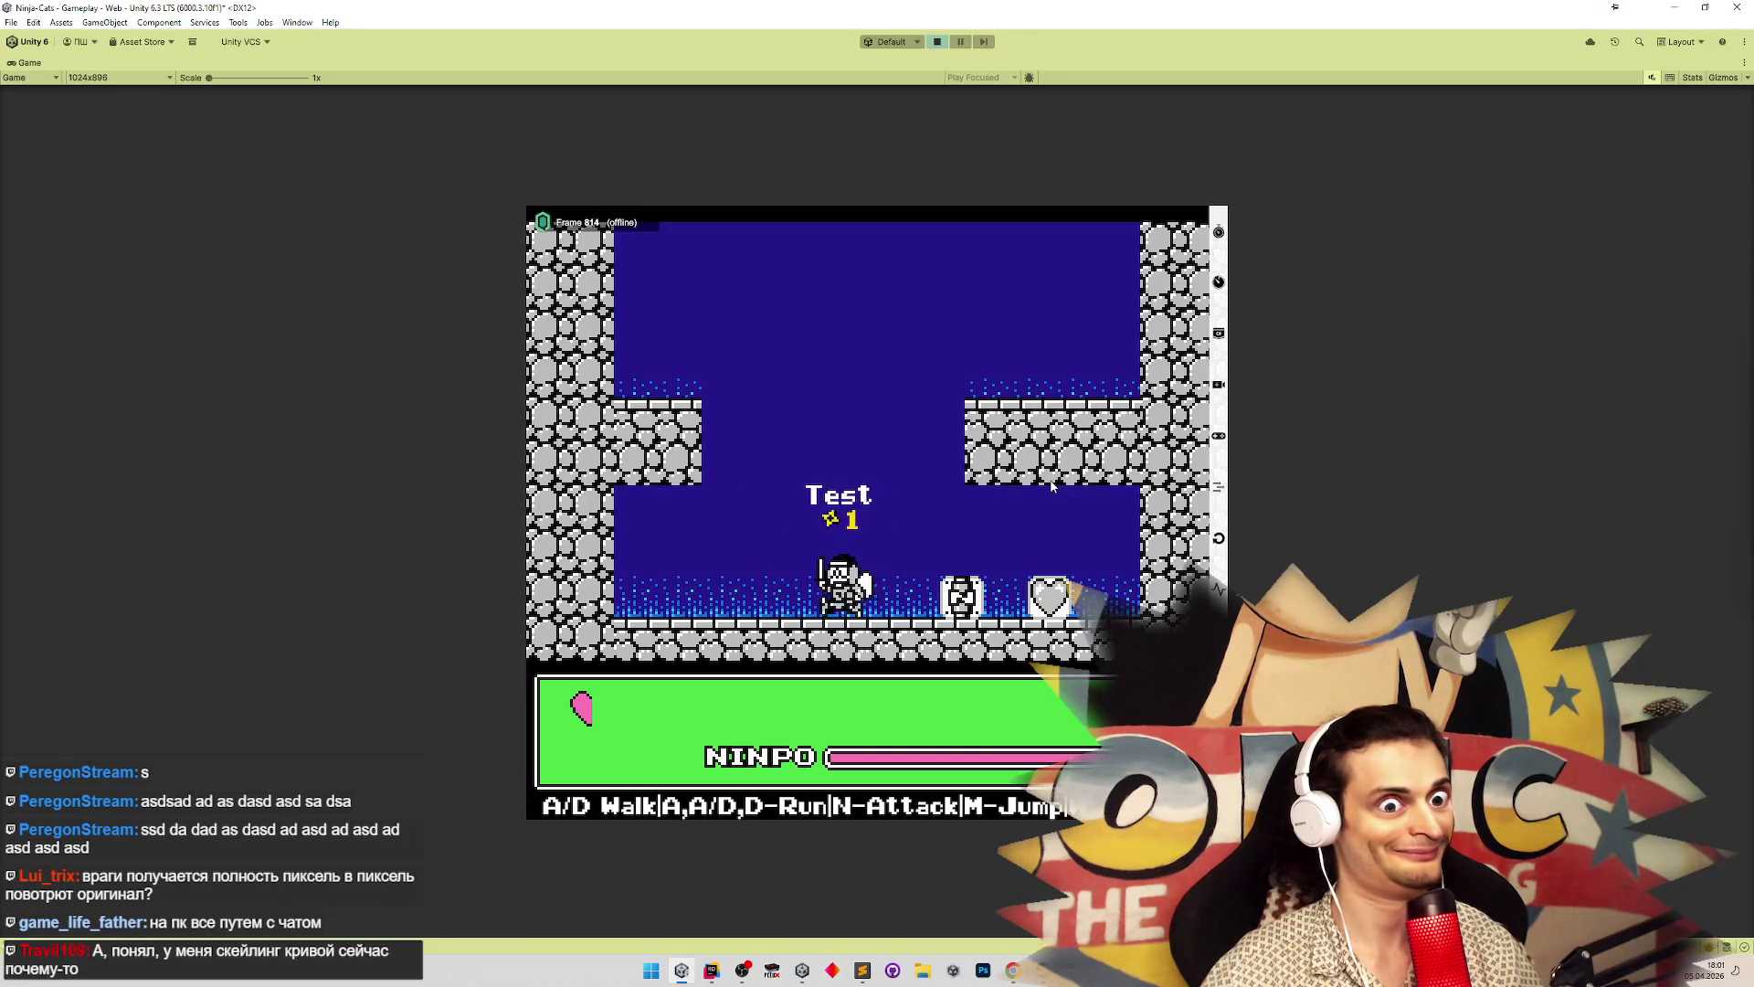
key(d)
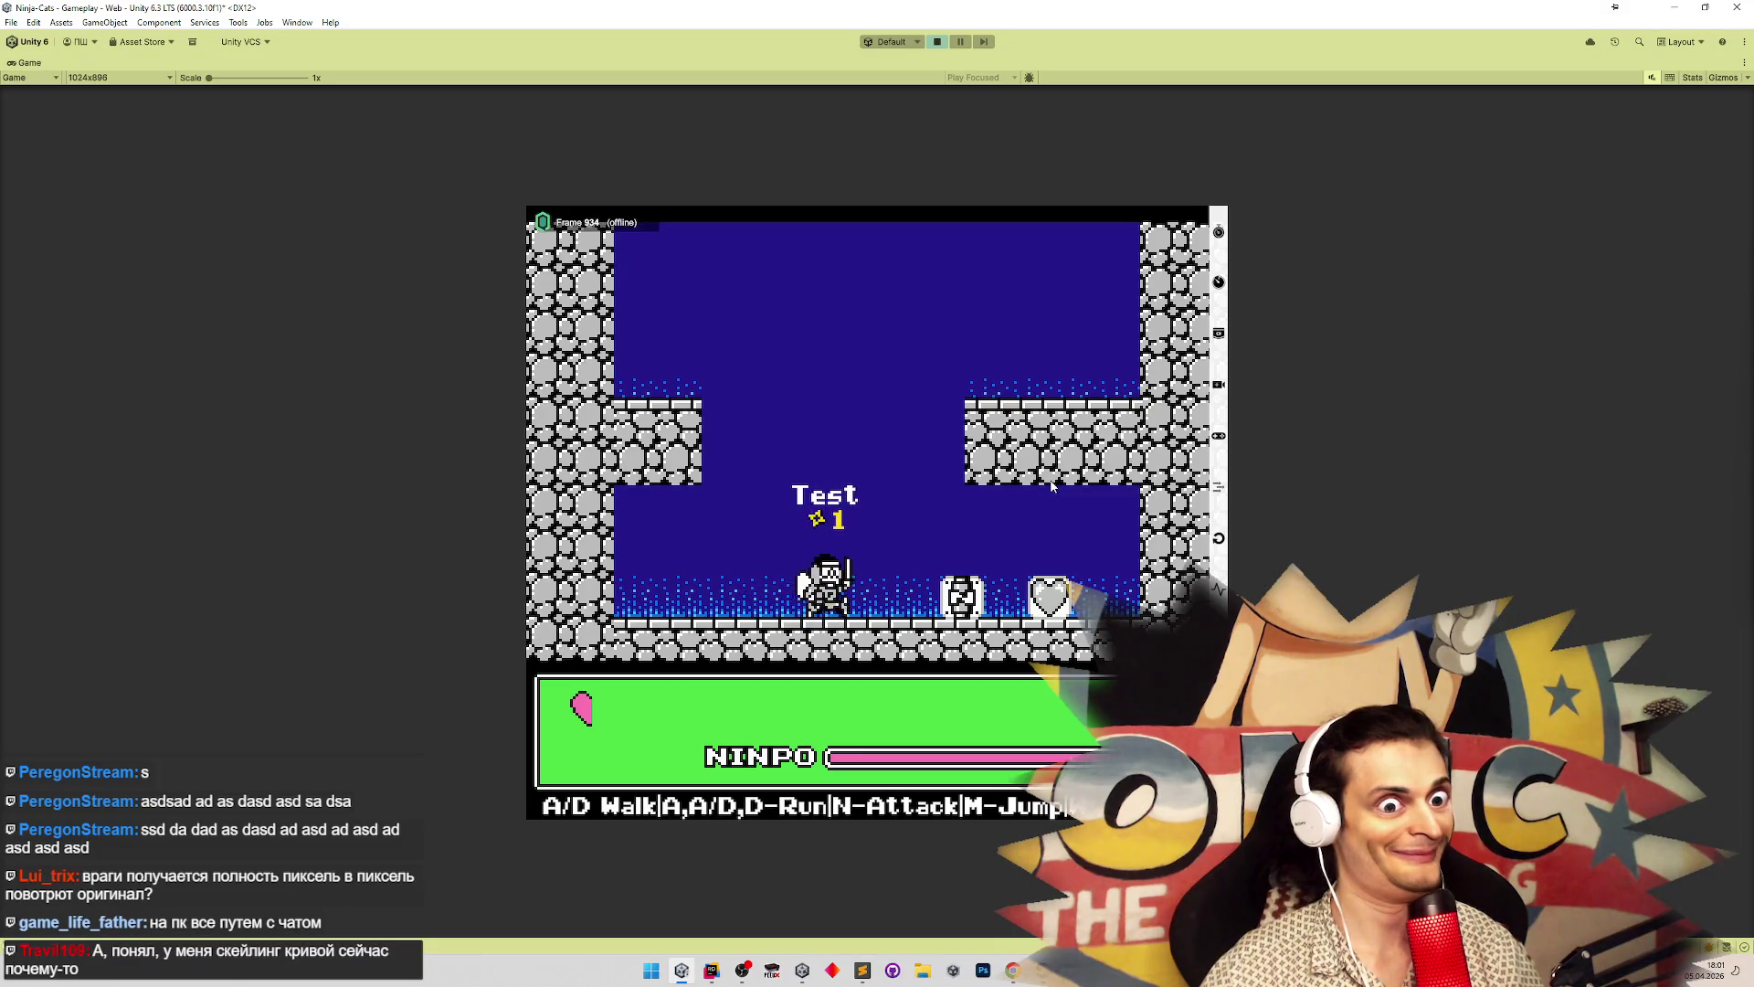
key(a)
key(d)
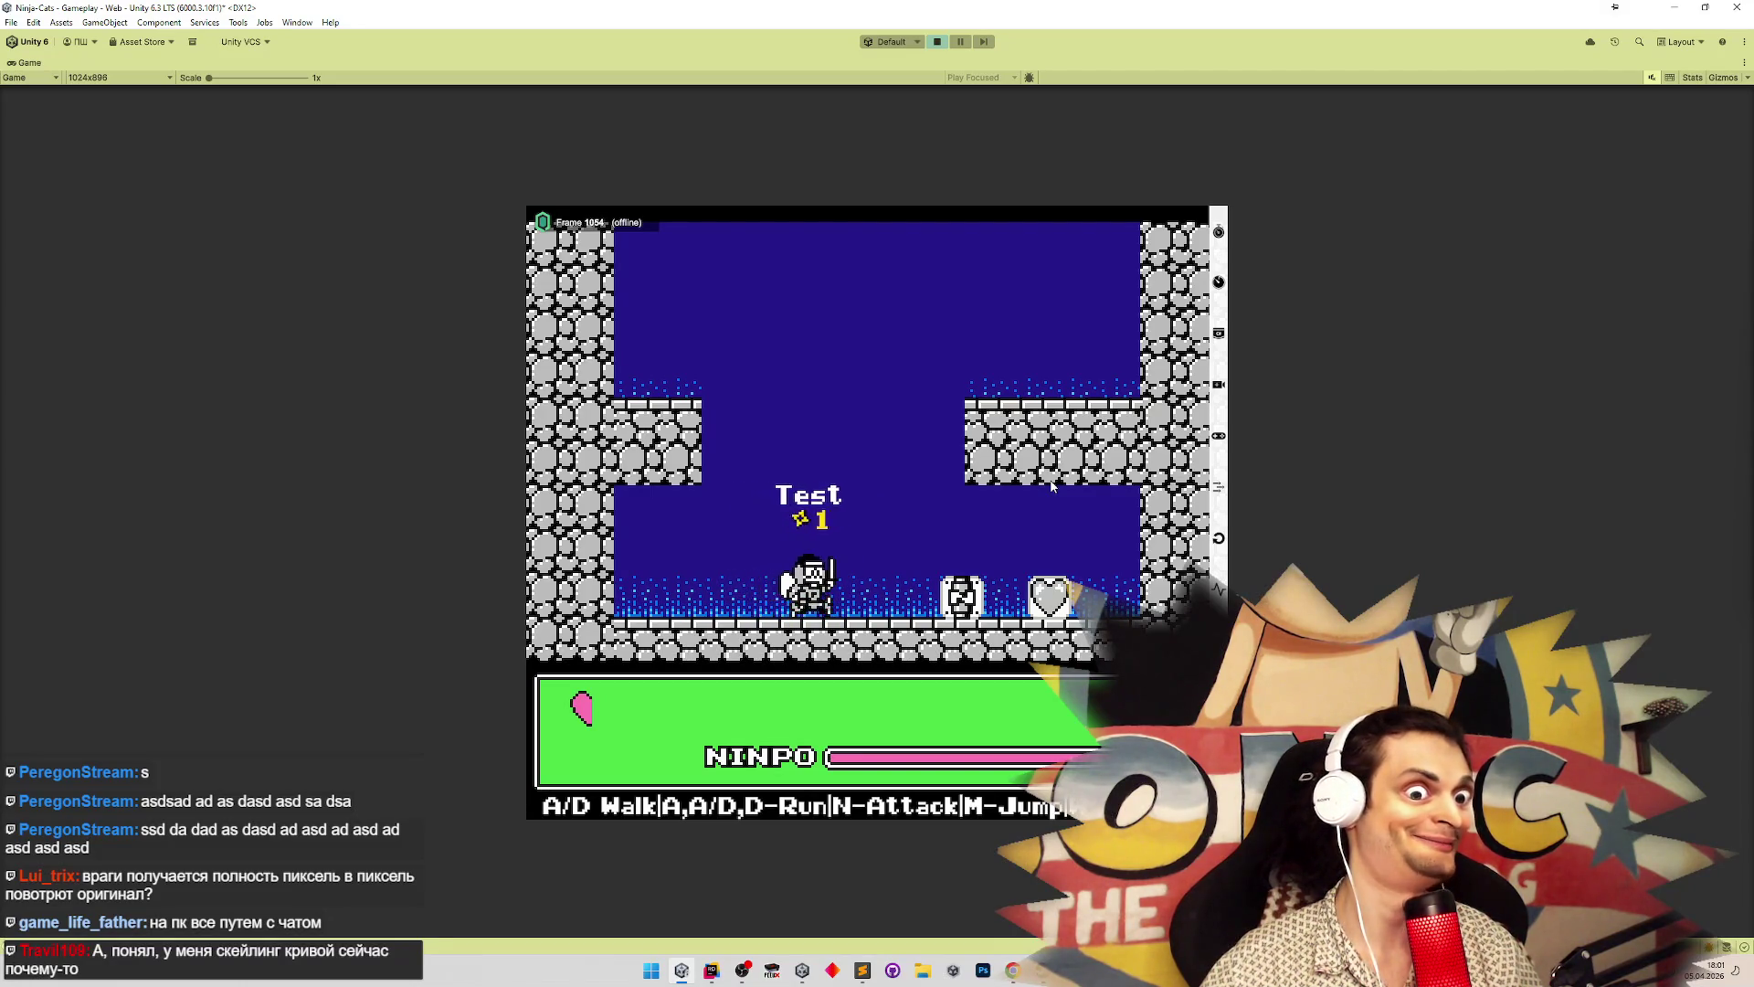
key(a)
key(d)
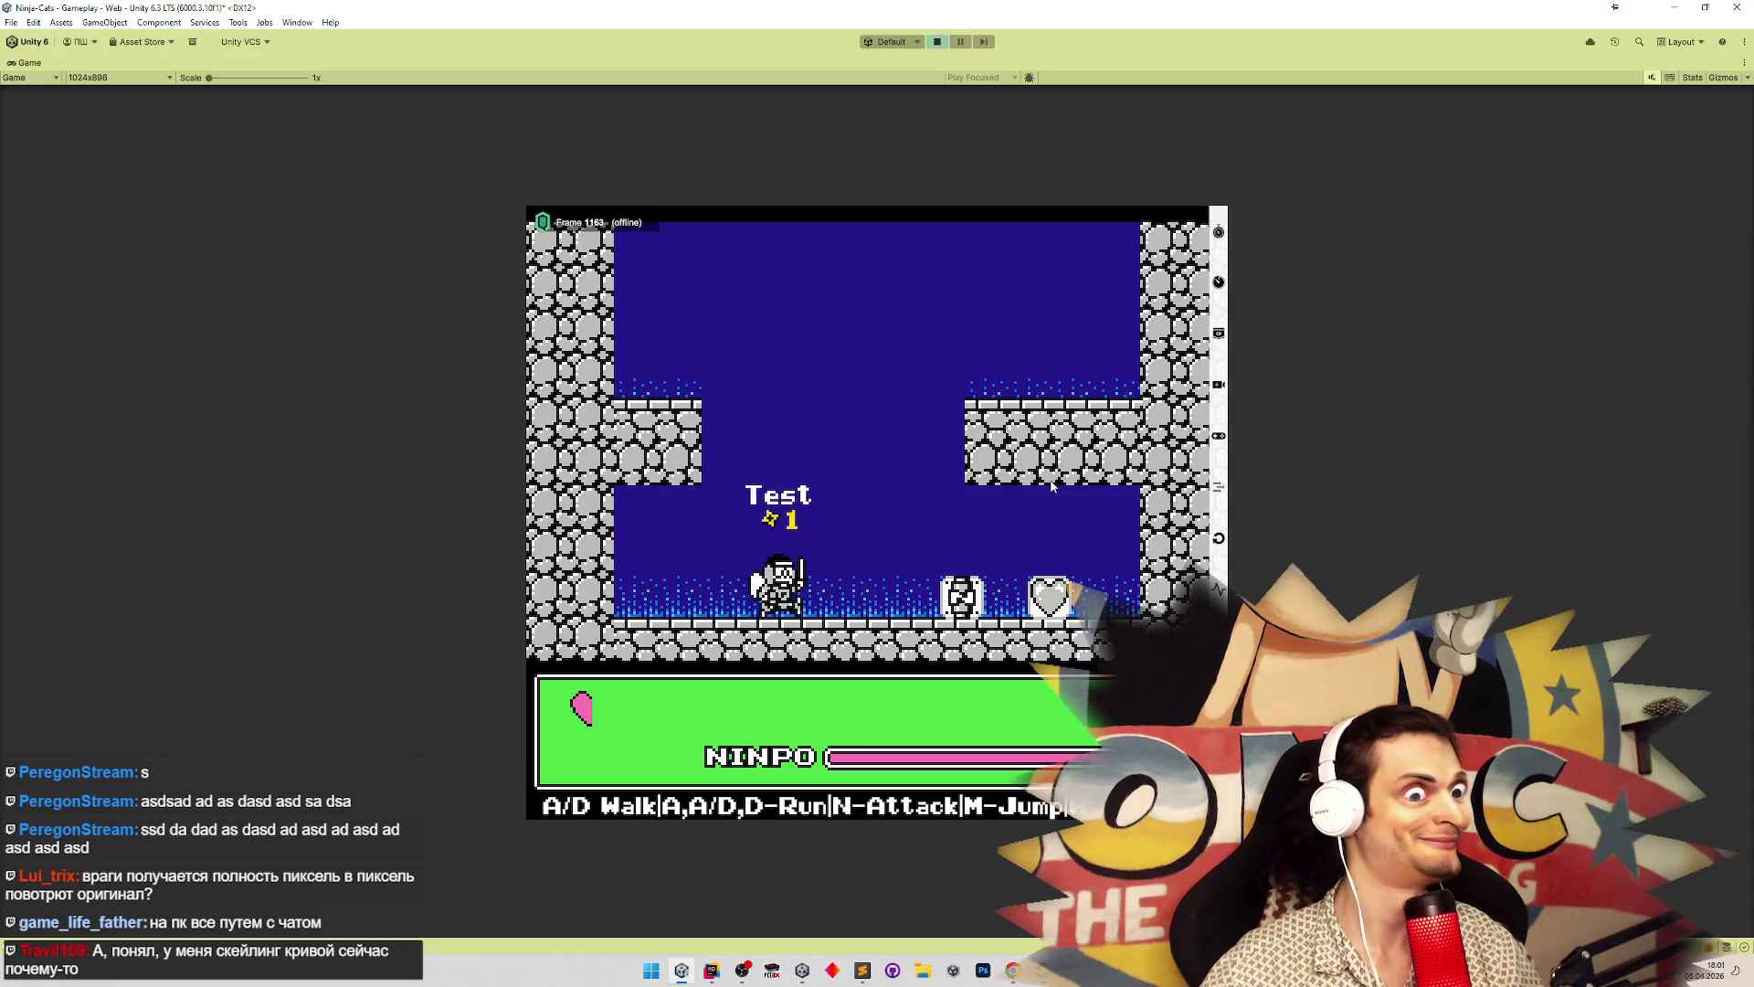
key(shift+space)
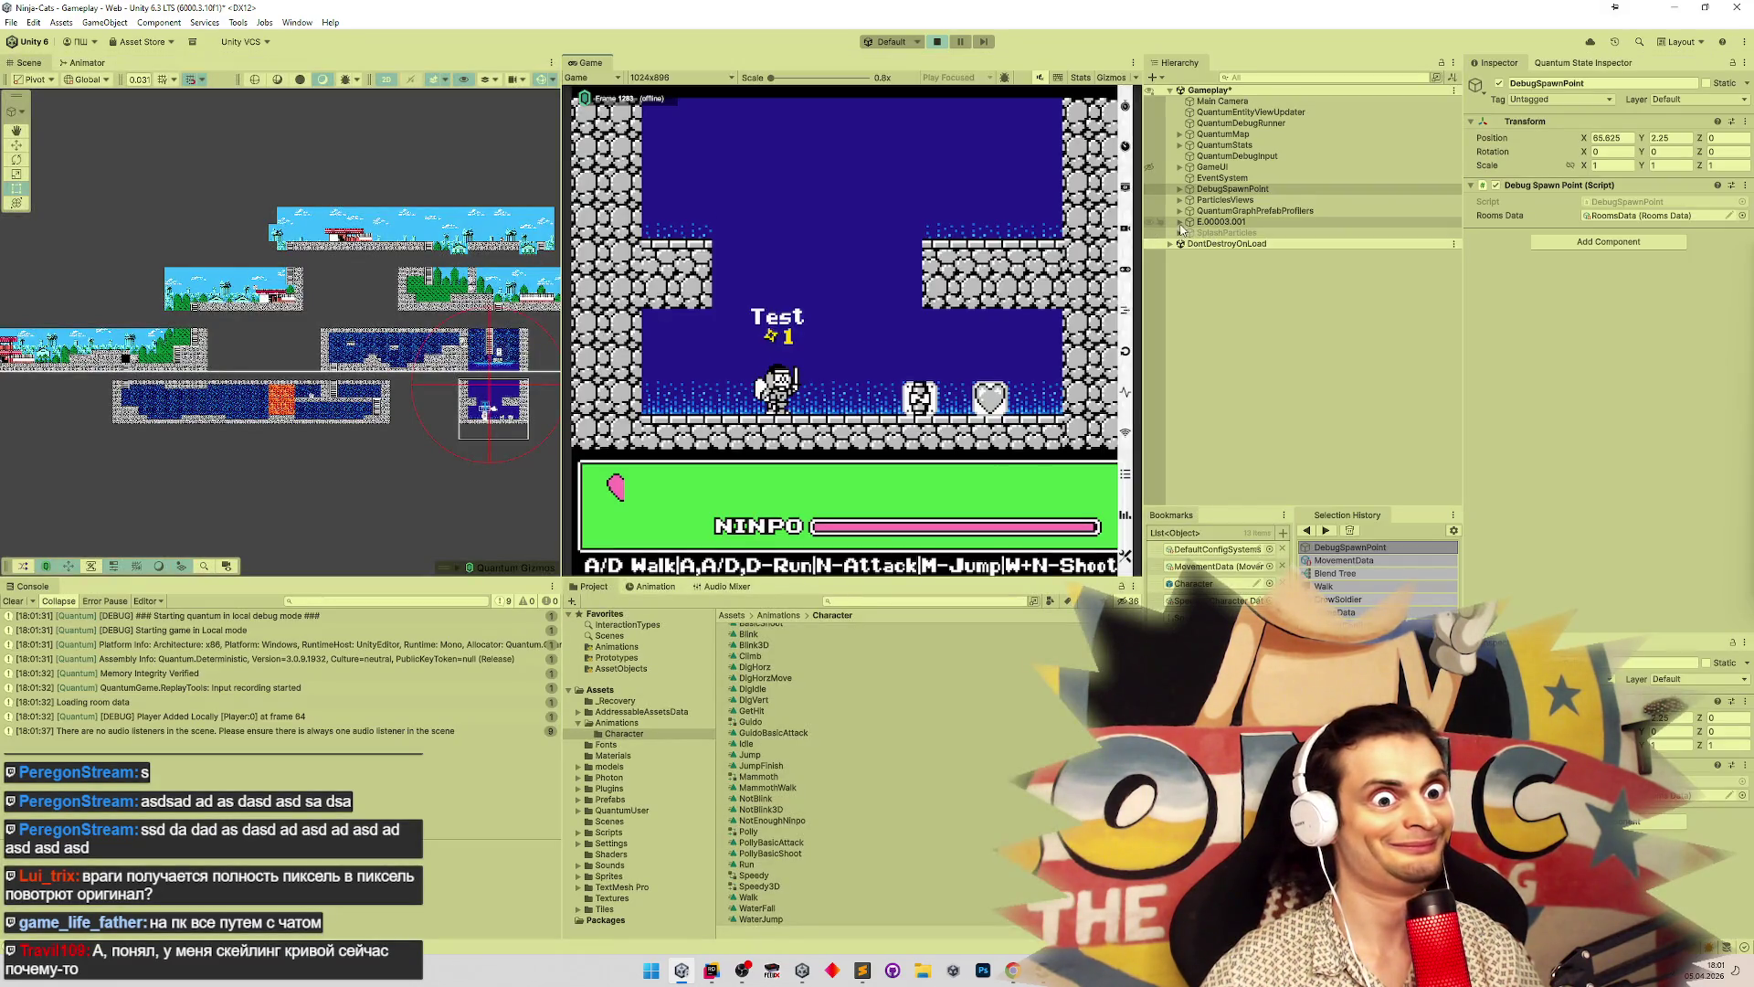
Expand E.00003.001, Visual and Facing to list LastHpEffect, Animator and Speedy
click(1179, 222)
click(1189, 233)
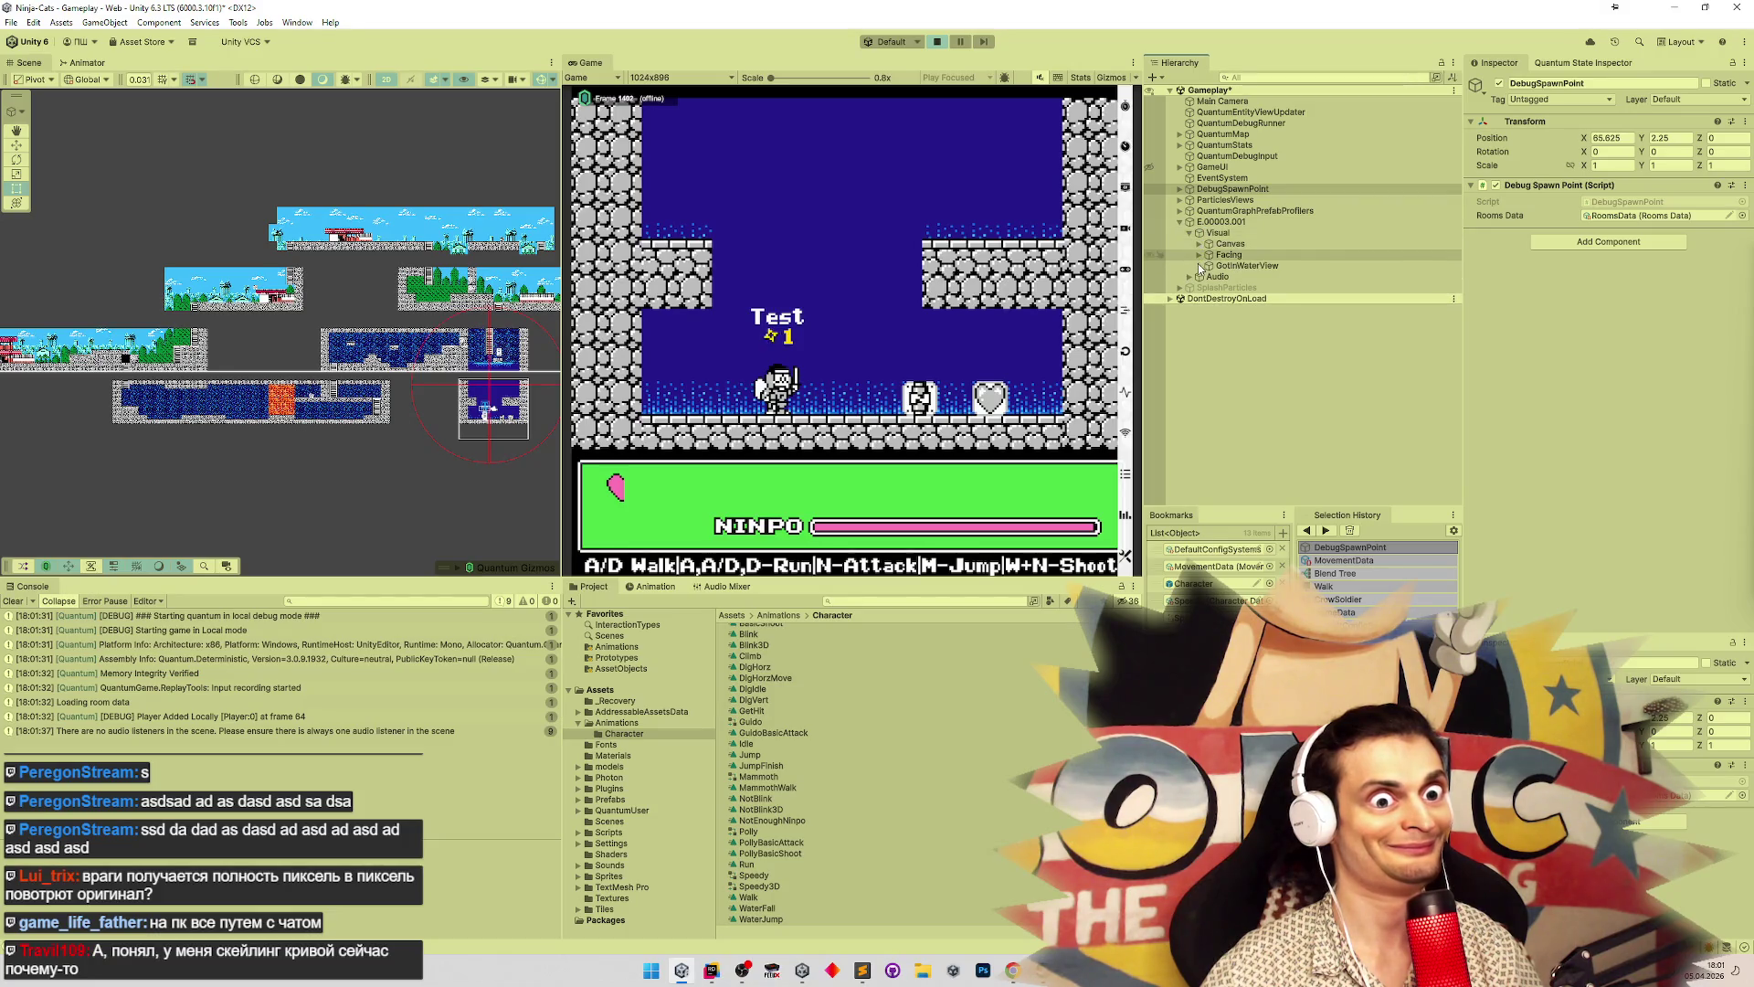
click(1198, 255)
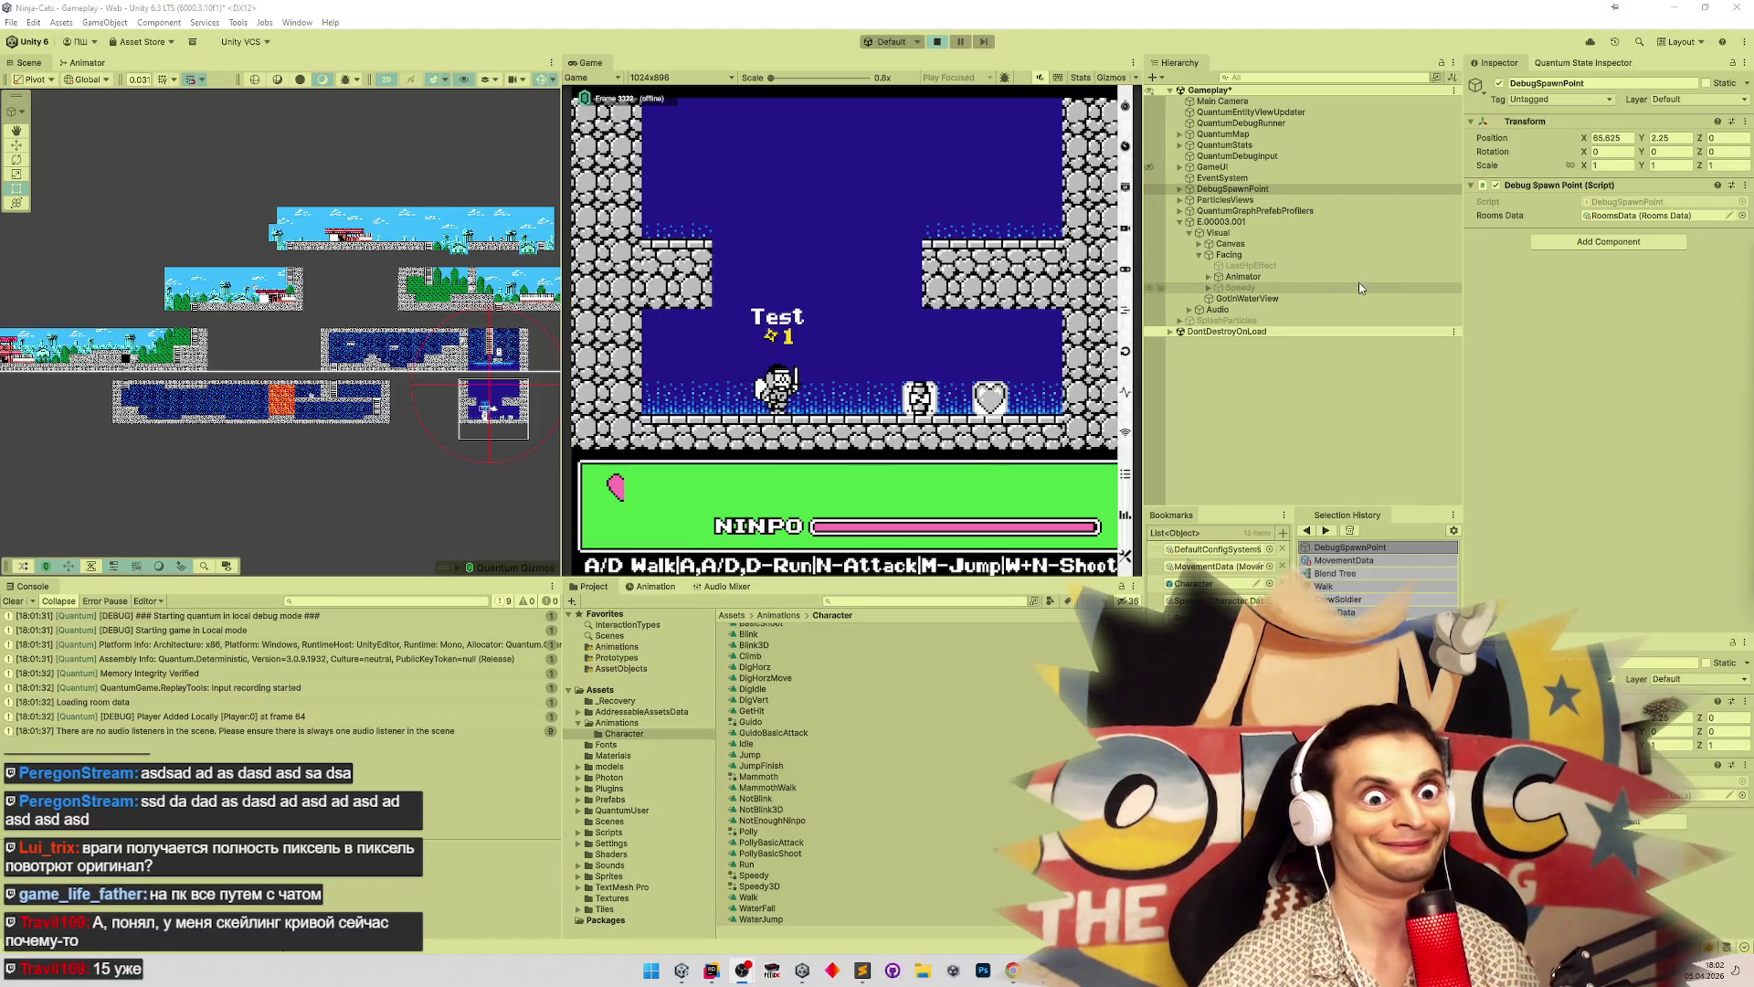
click(1259, 188)
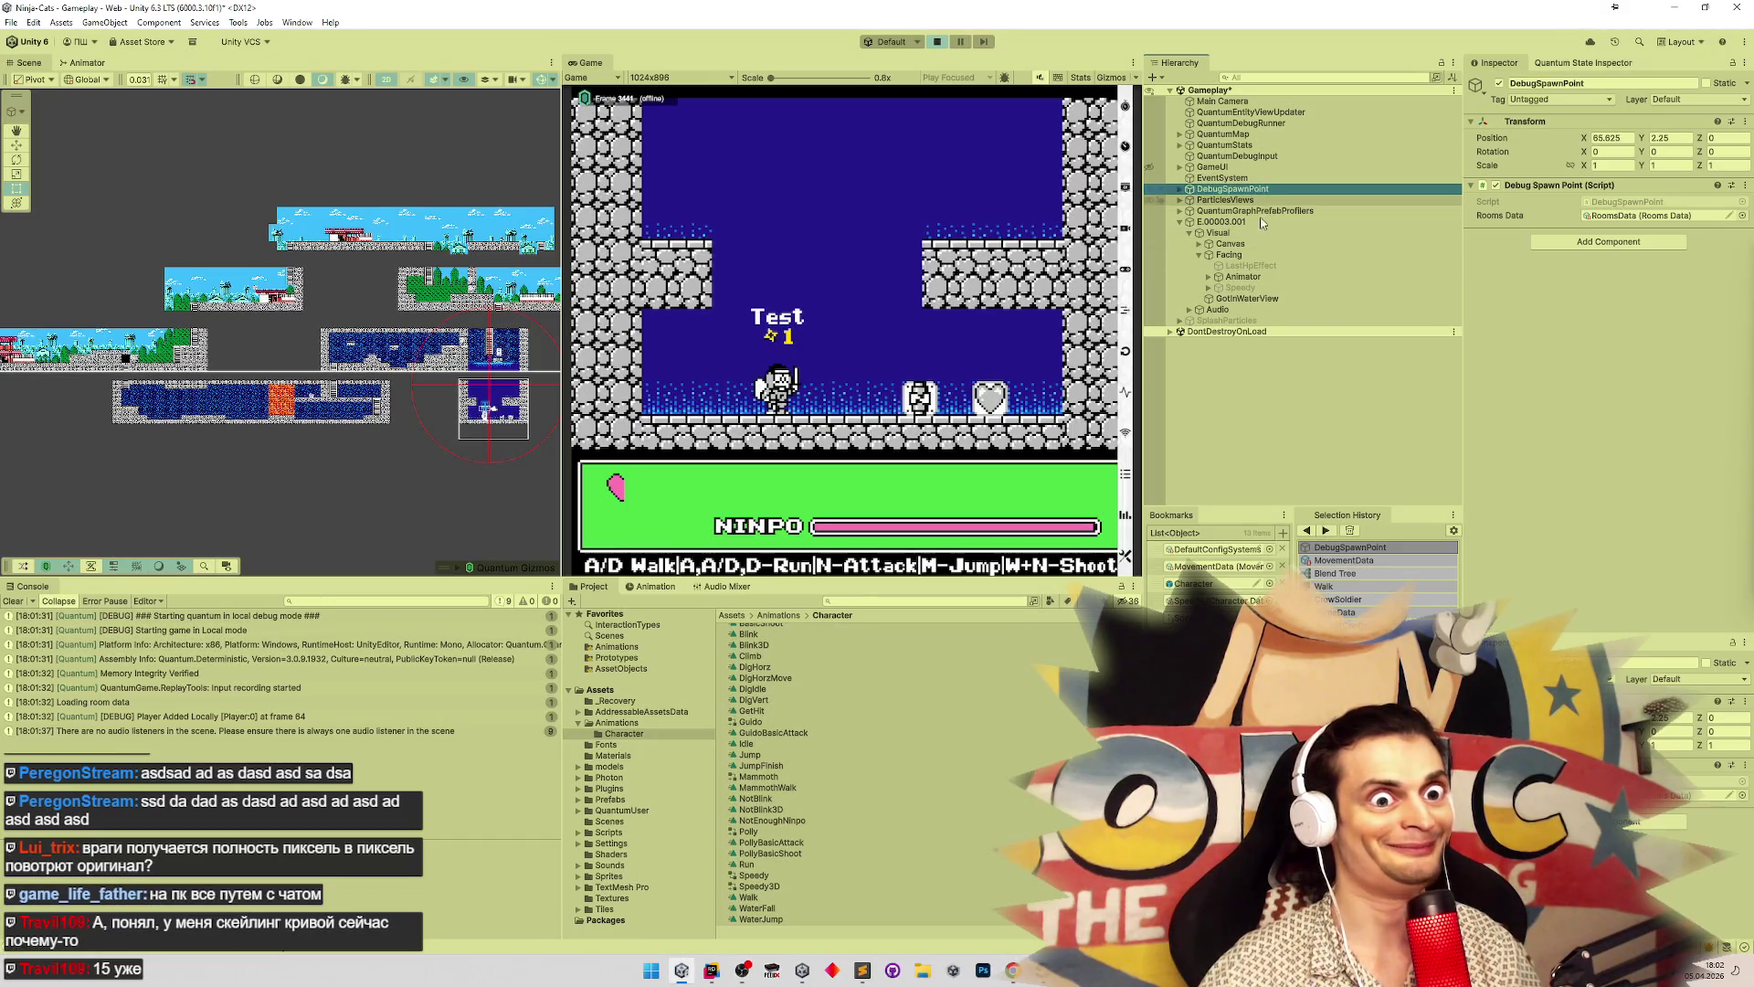
Show the player Animator's graph and walk left and right while watching xSpeedAbs
click(1242, 276)
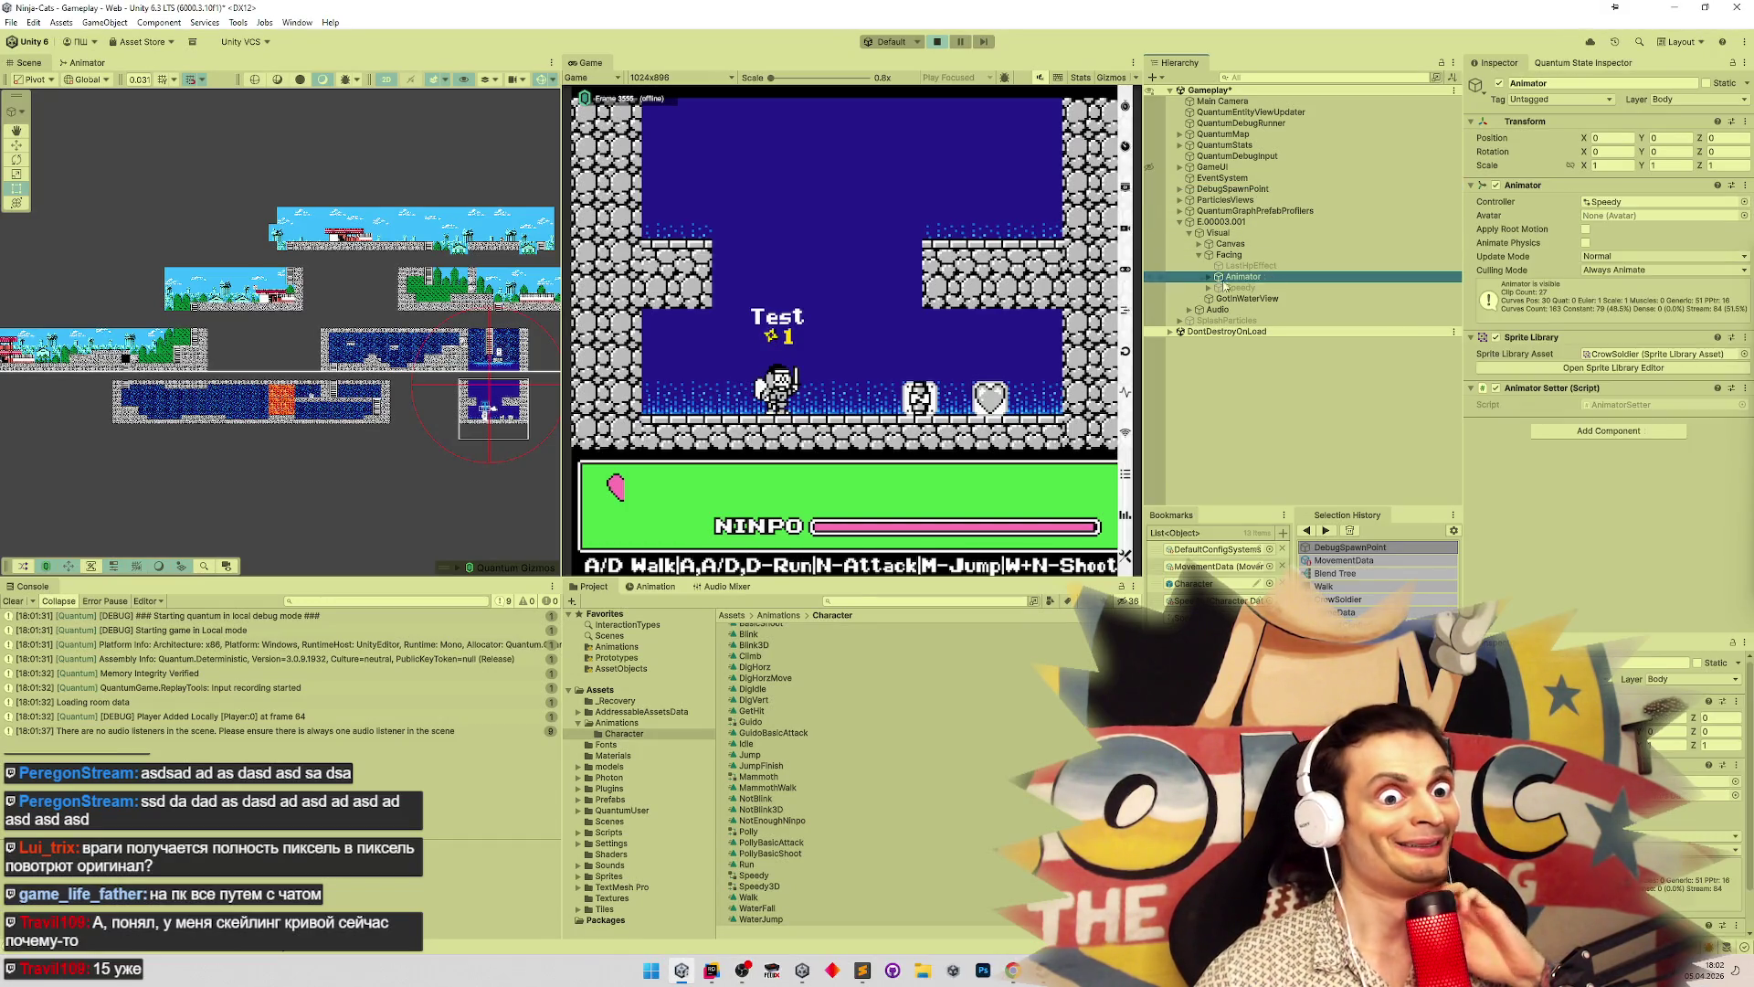
click(75, 64)
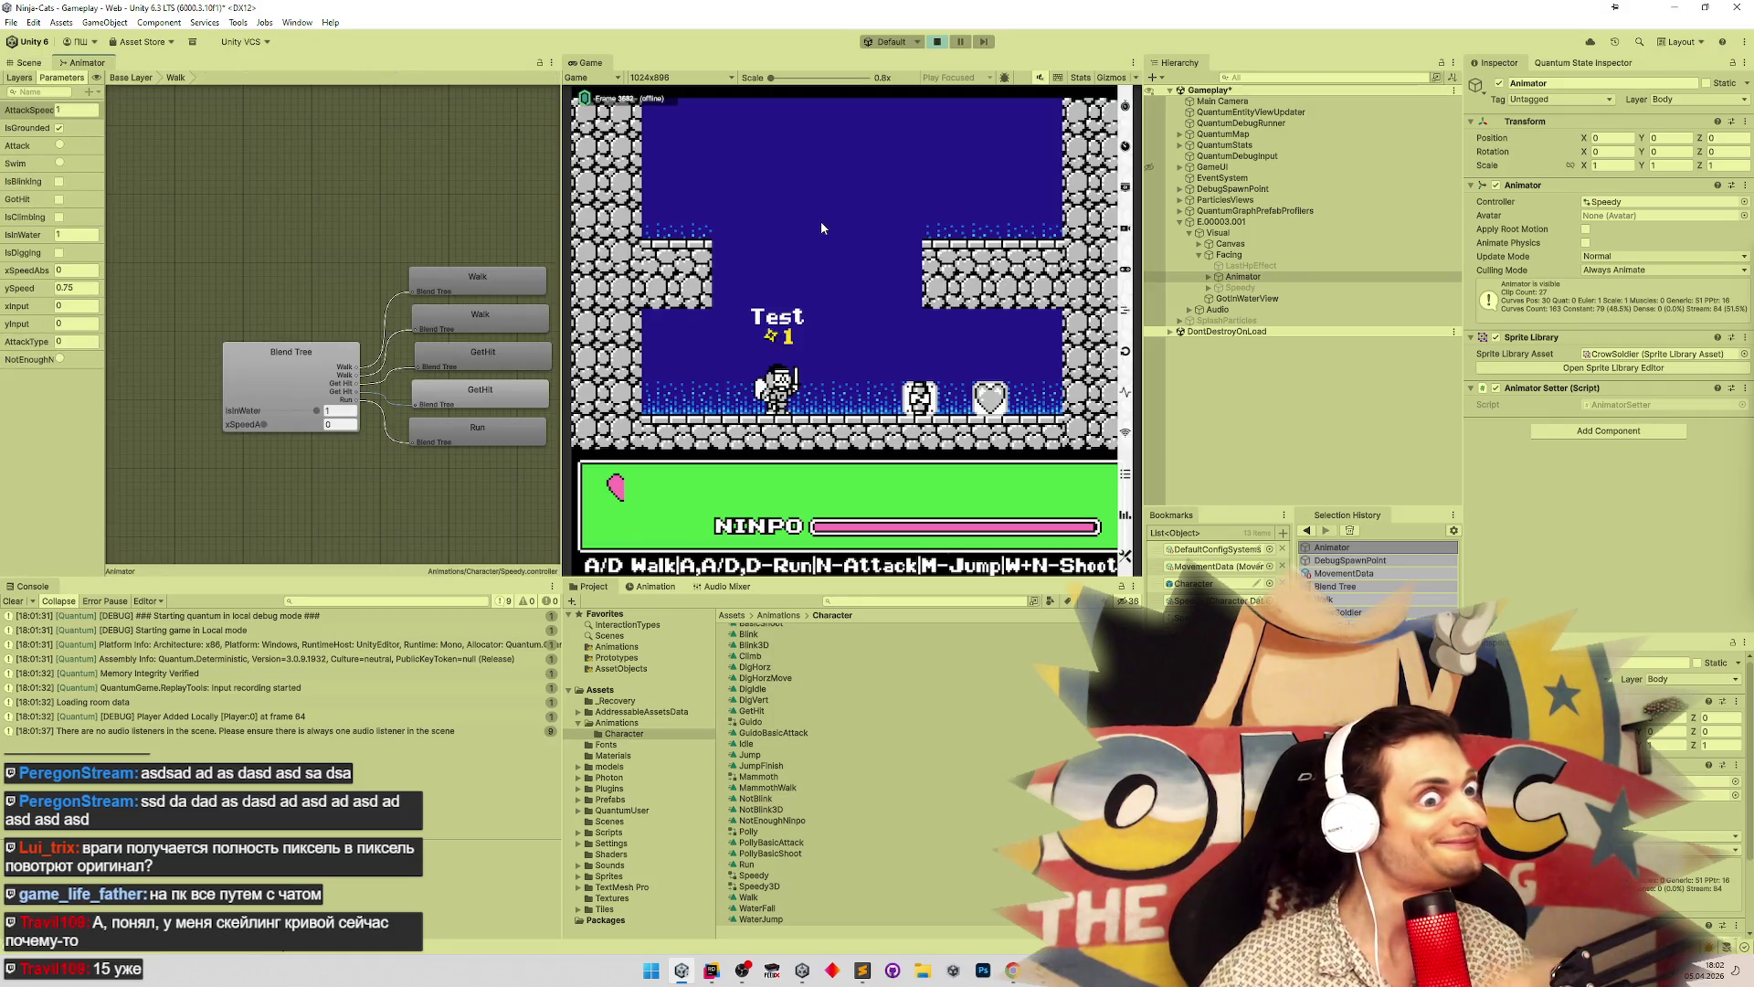
key(d)
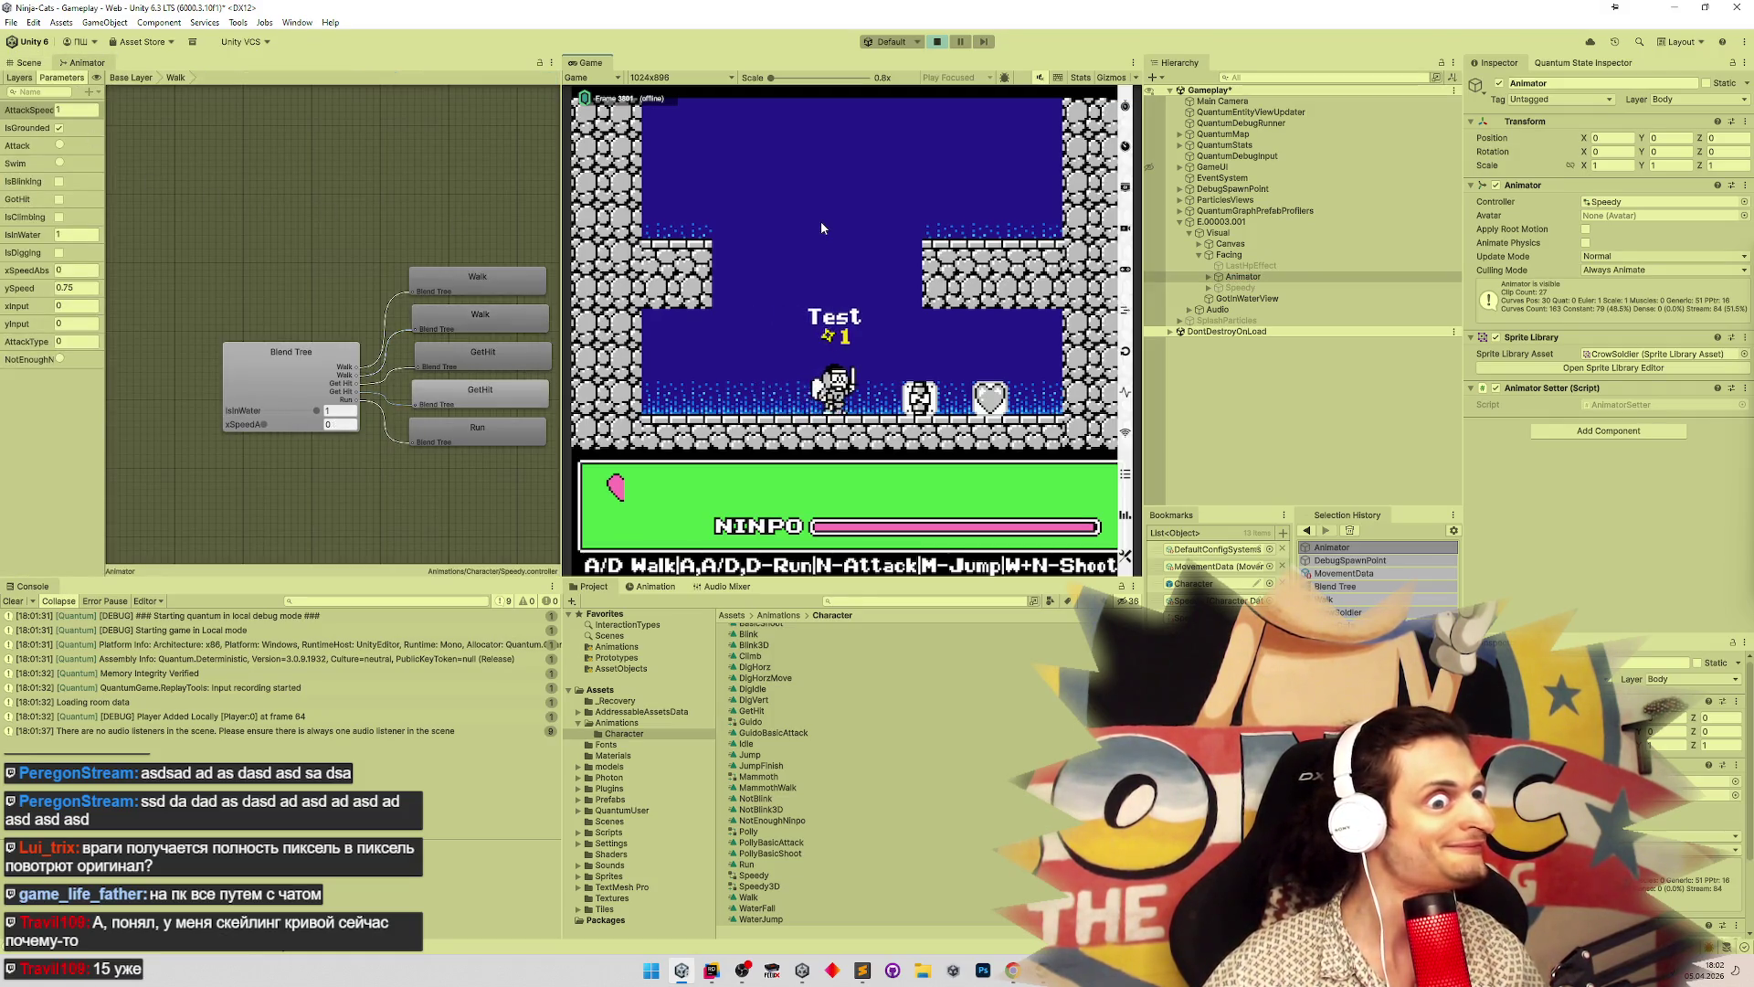
key(a)
key(d)
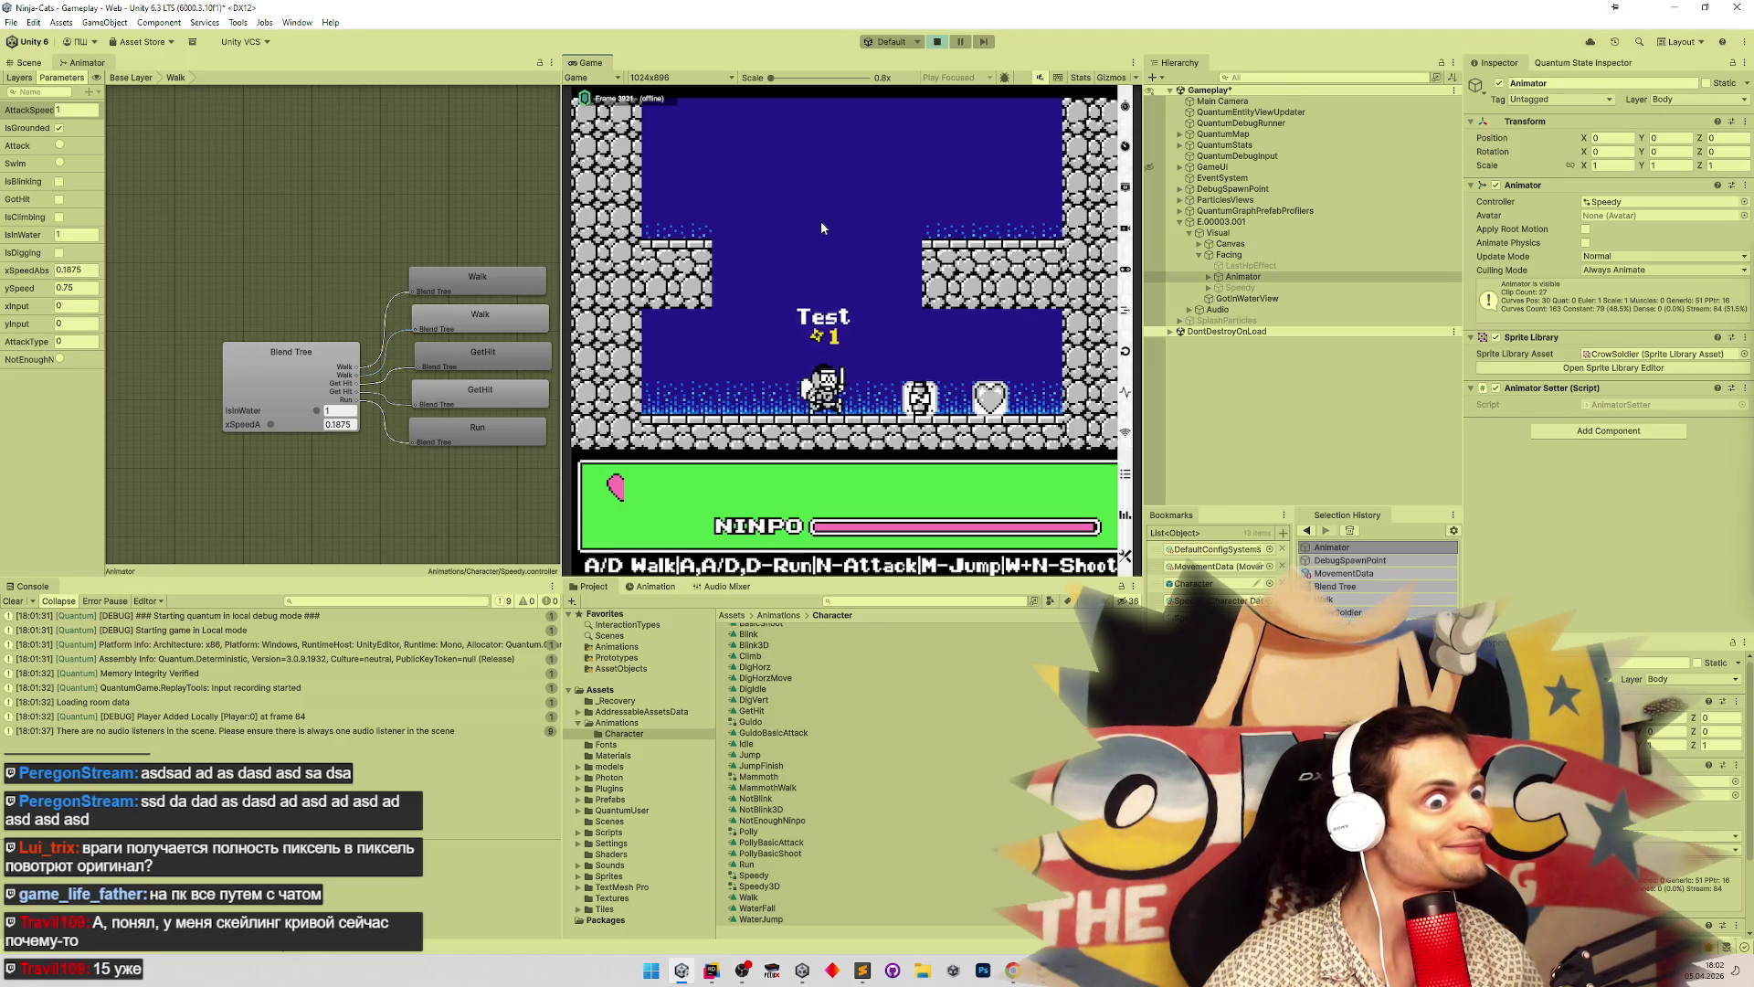
key(a)
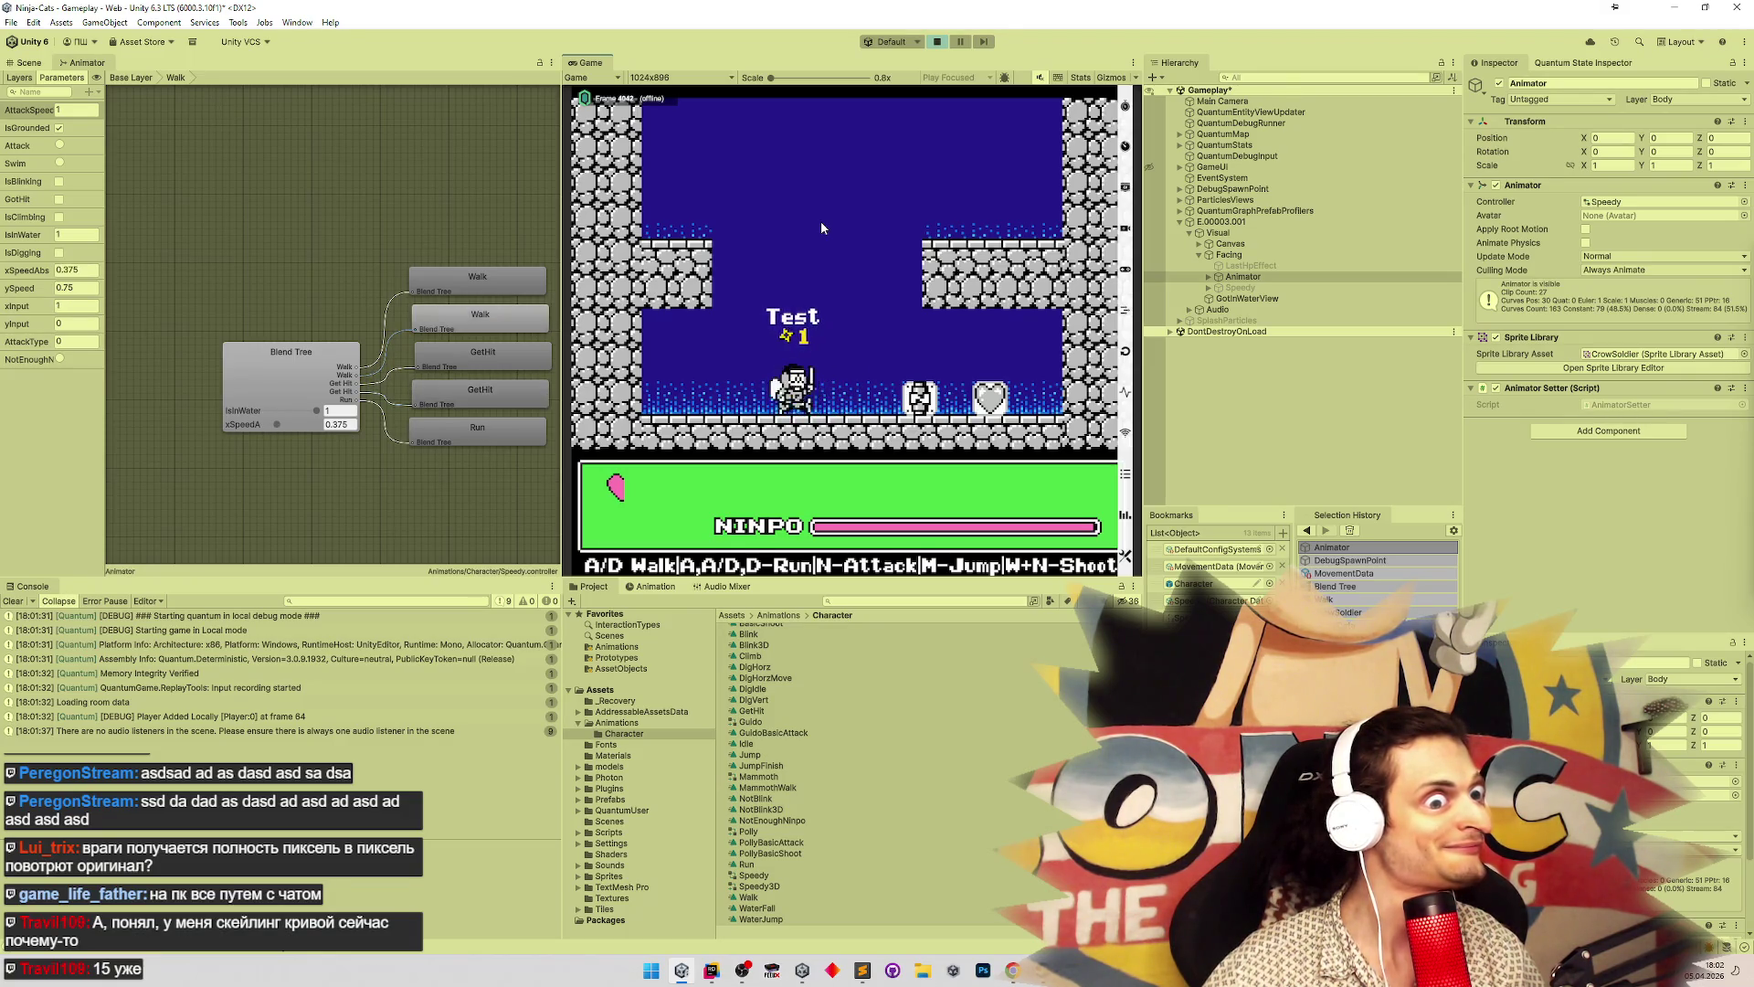
Bring the character to a stop, exit Play mode and select the walk Blend Tree
key(a)
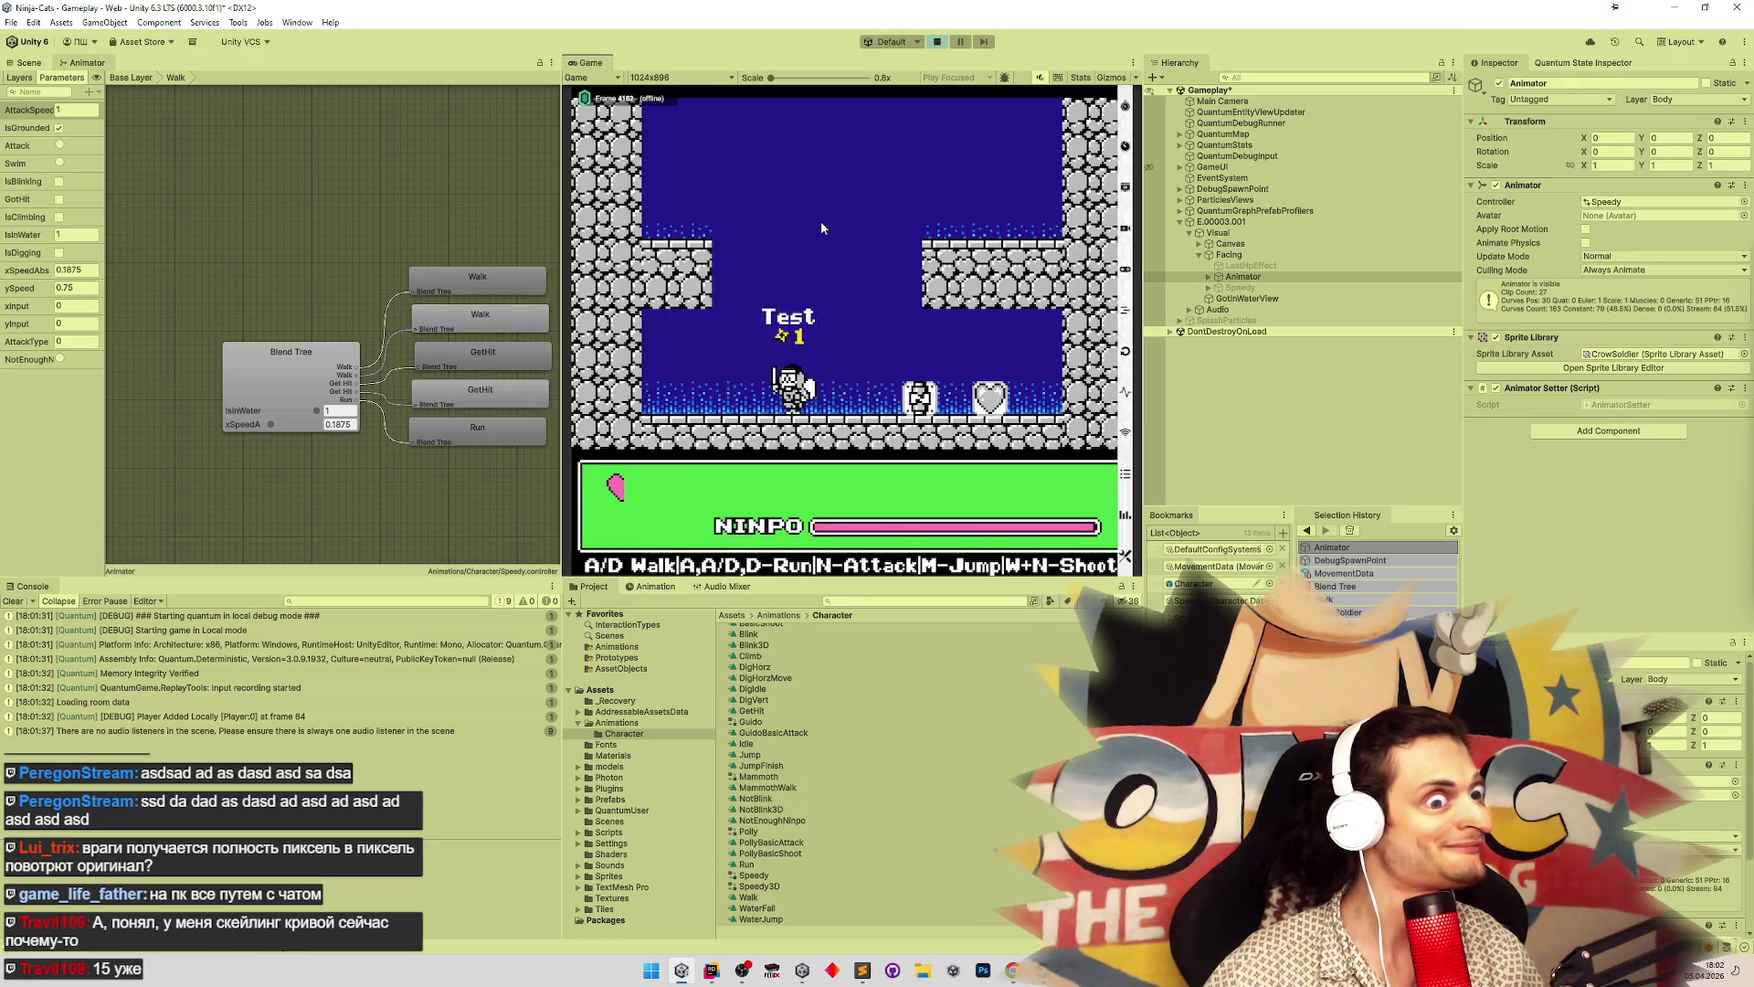
key(d)
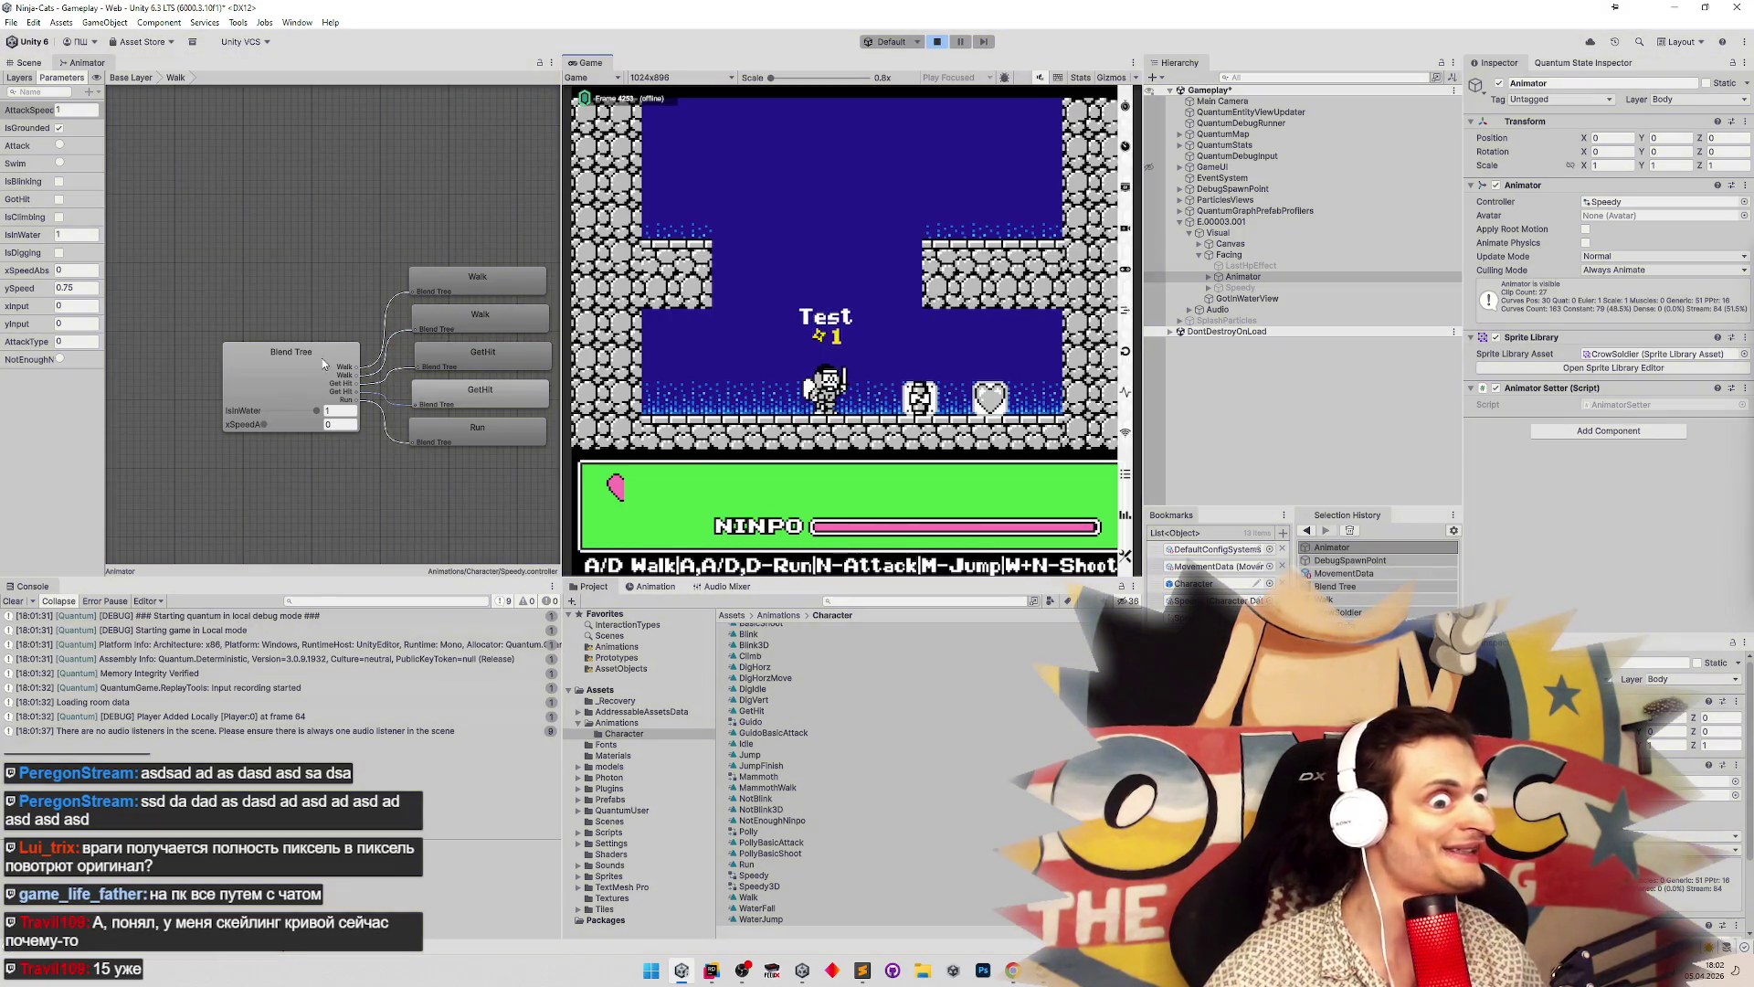
key(ctrl+p)
click(315, 358)
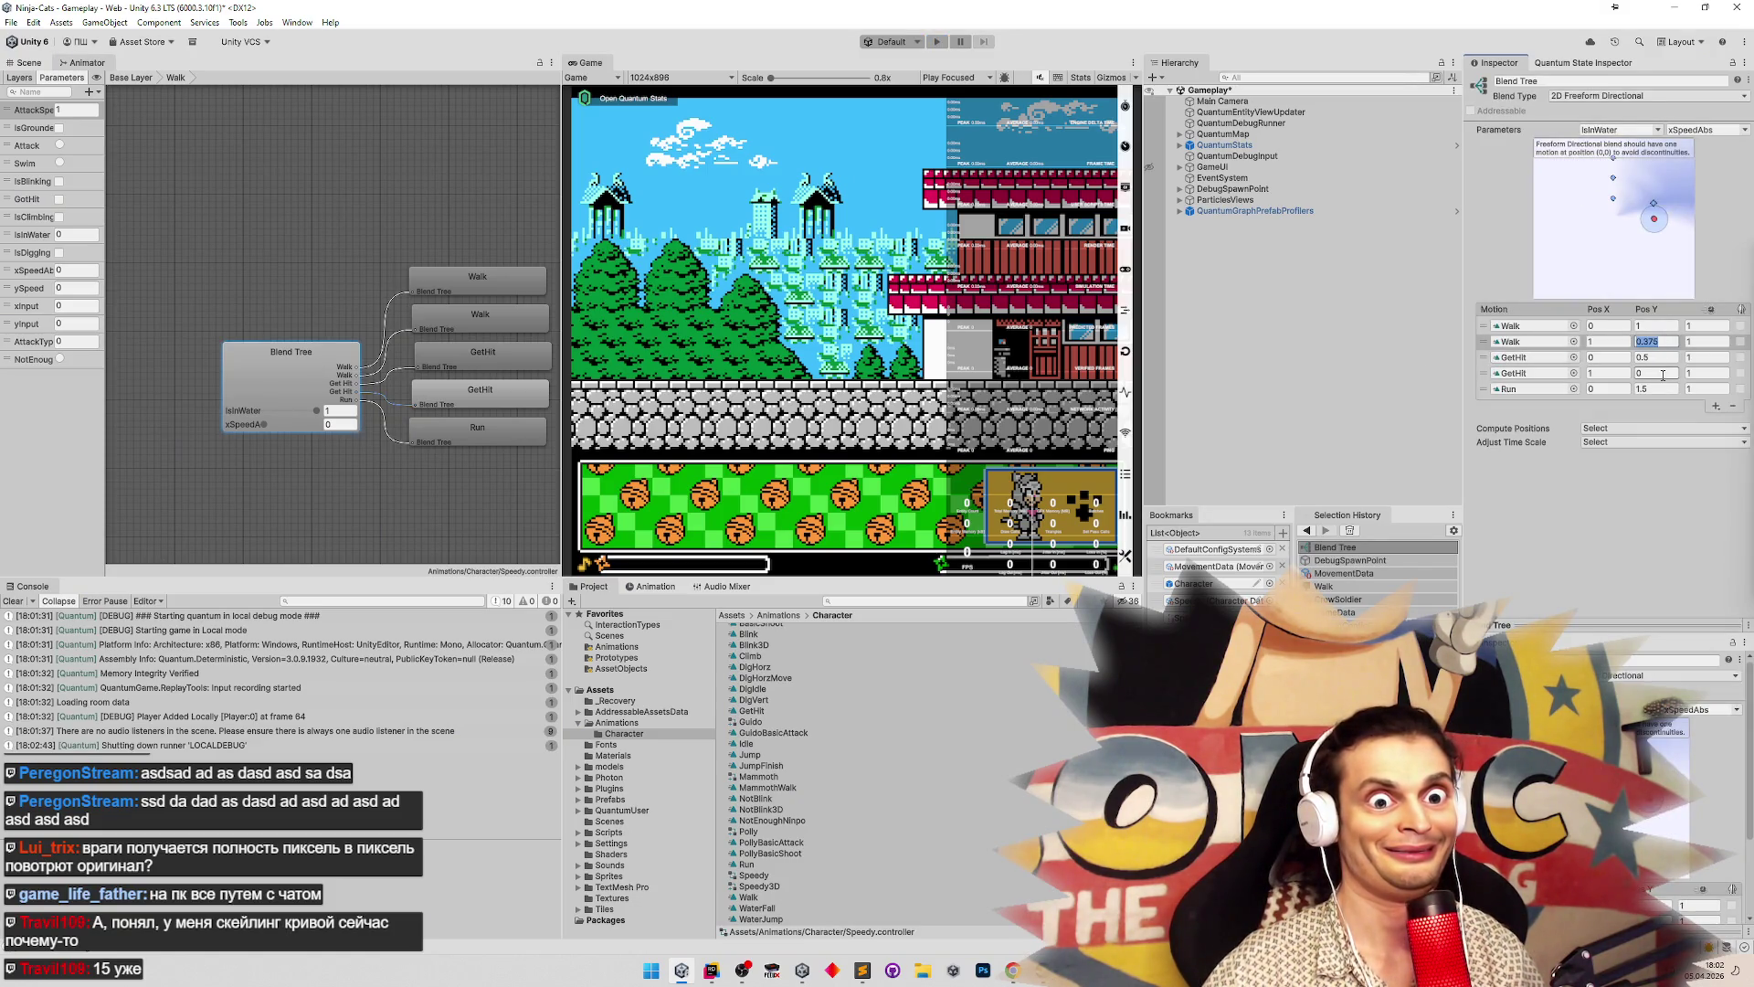
Change the second GetHit motion's Pos Y to 0.374 and restart the game
click(1662, 373)
text(0.375)
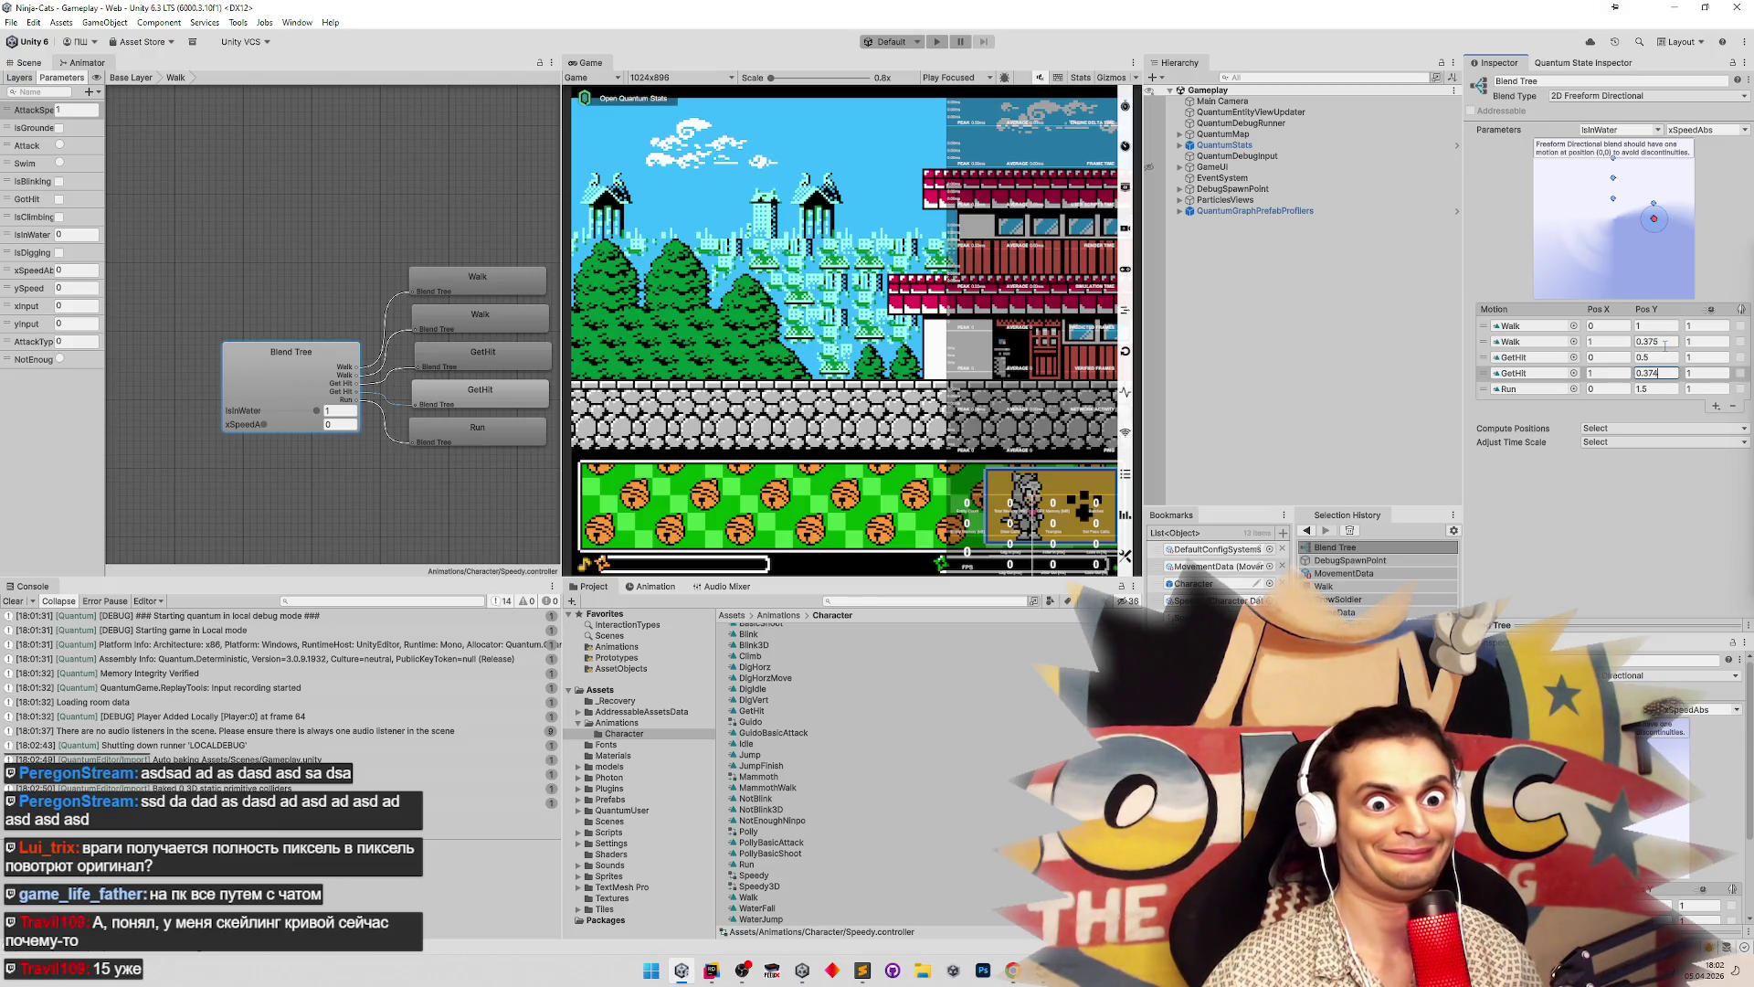
click(892, 217)
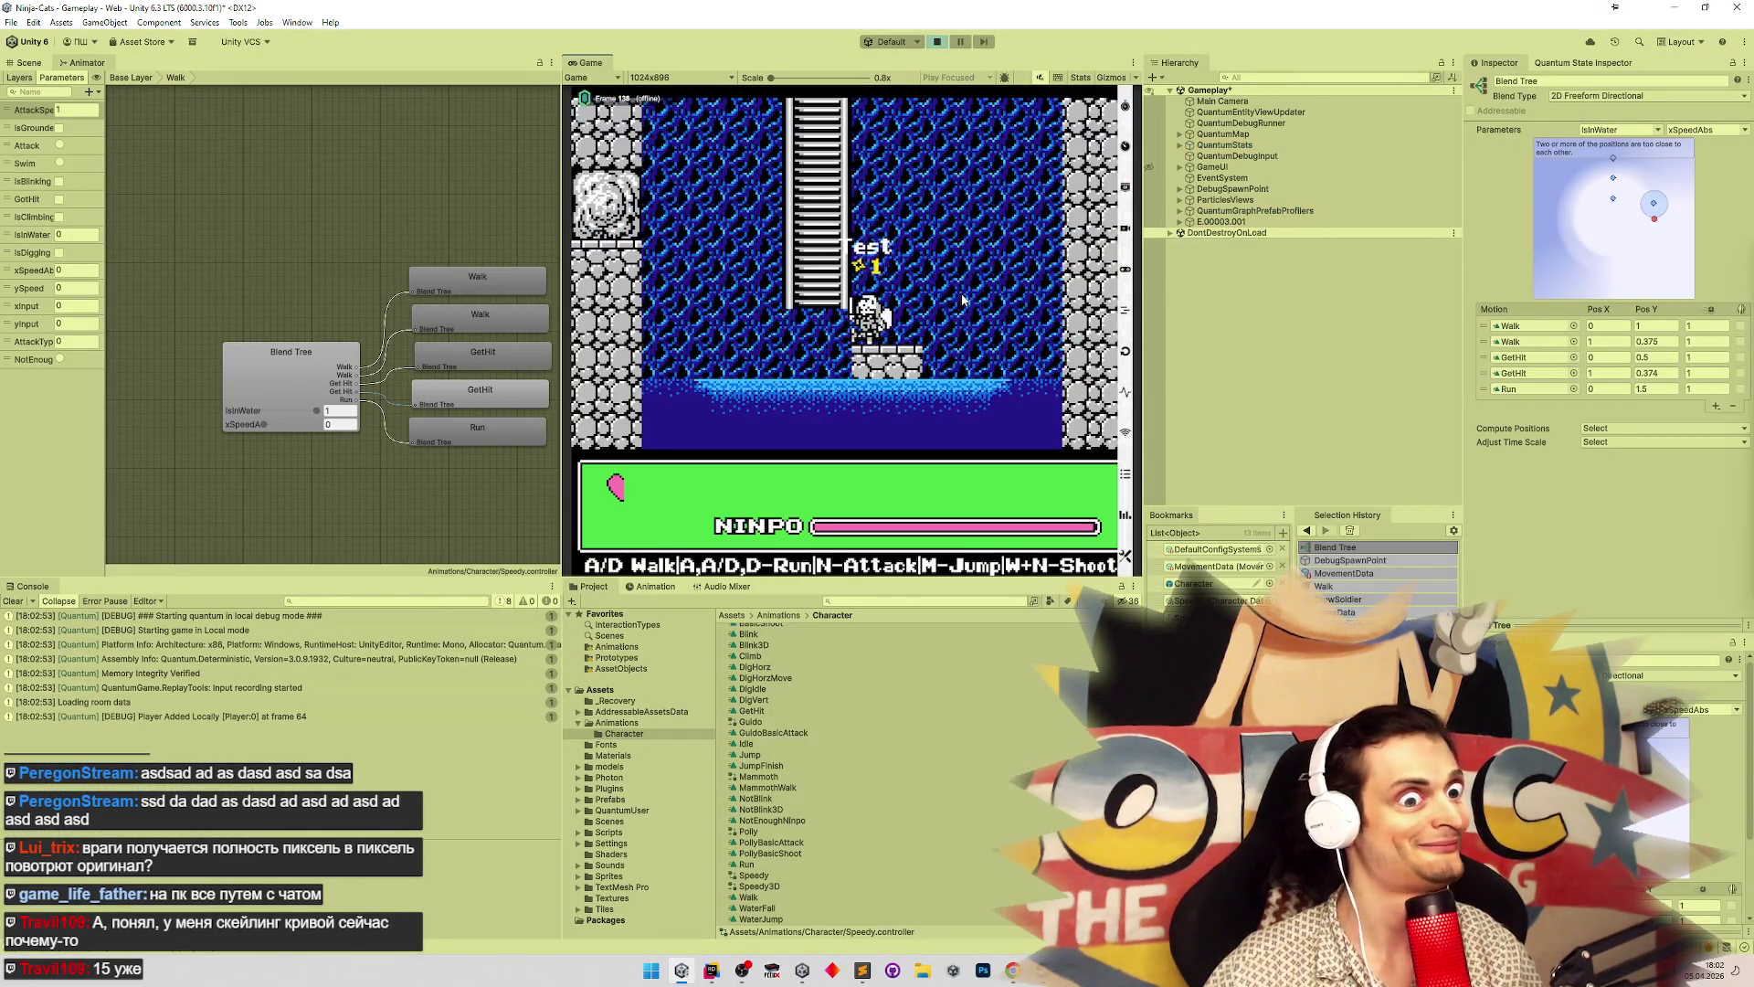
Expand the player entity down to Facing and select its Animator object
click(1179, 221)
click(1187, 233)
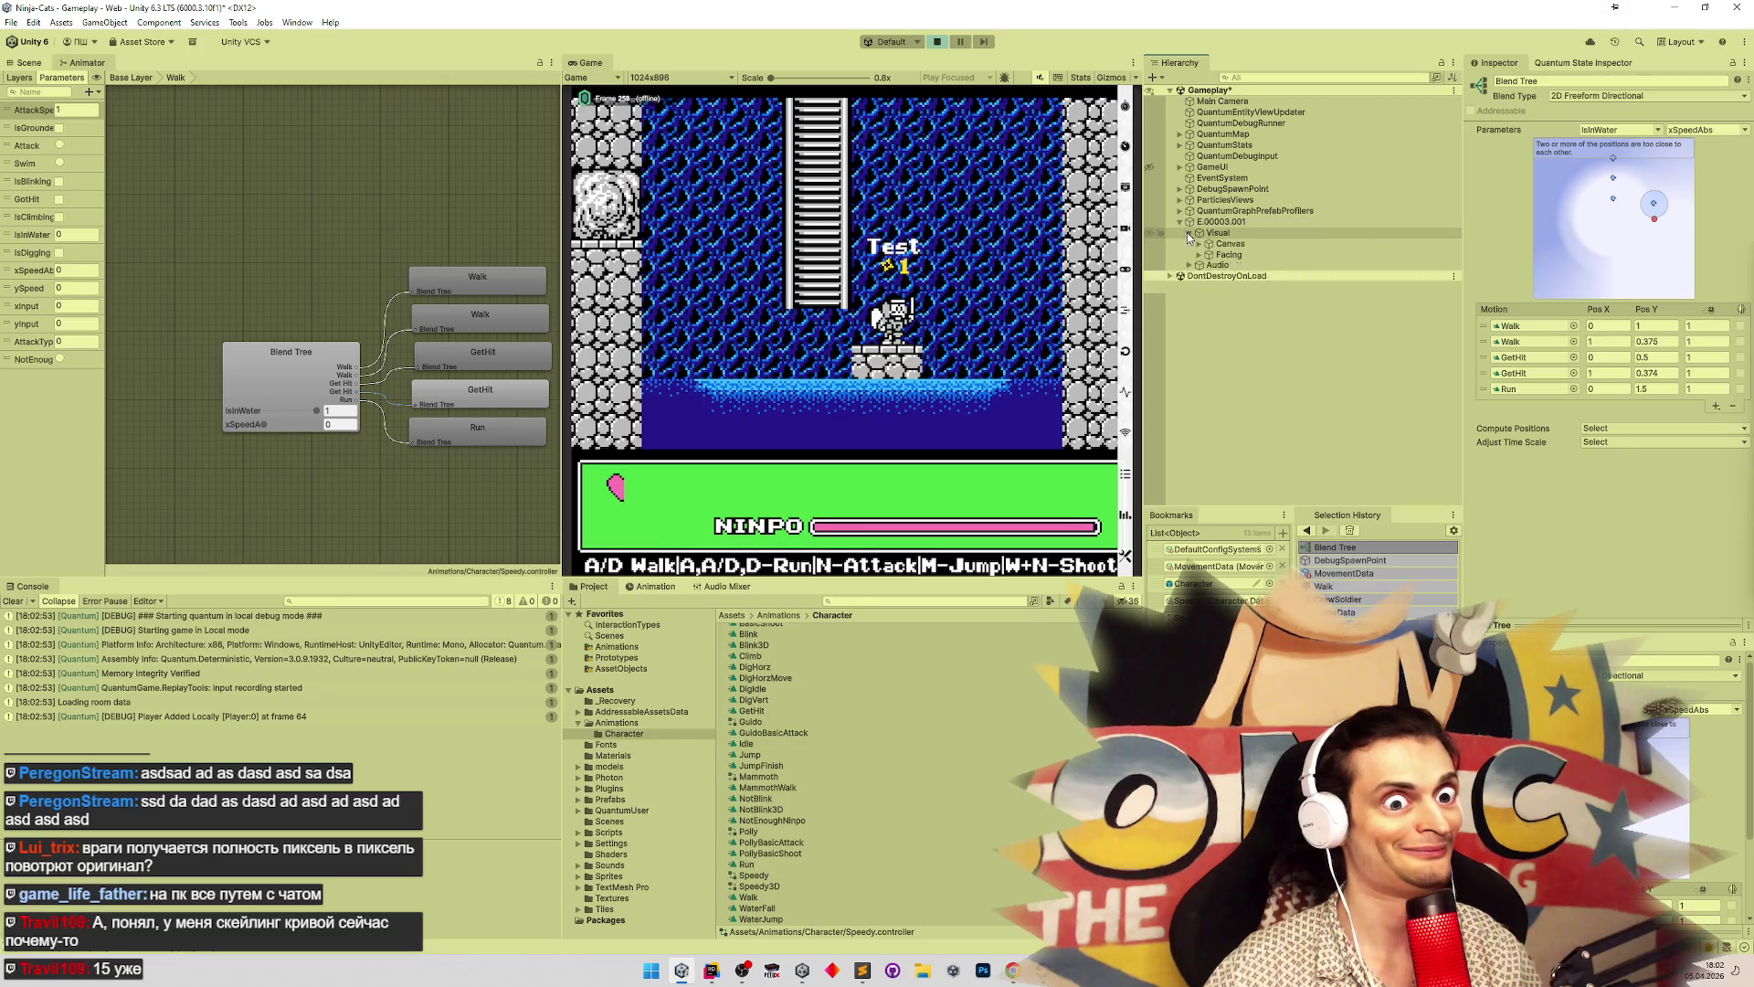
click(1198, 255)
click(1232, 277)
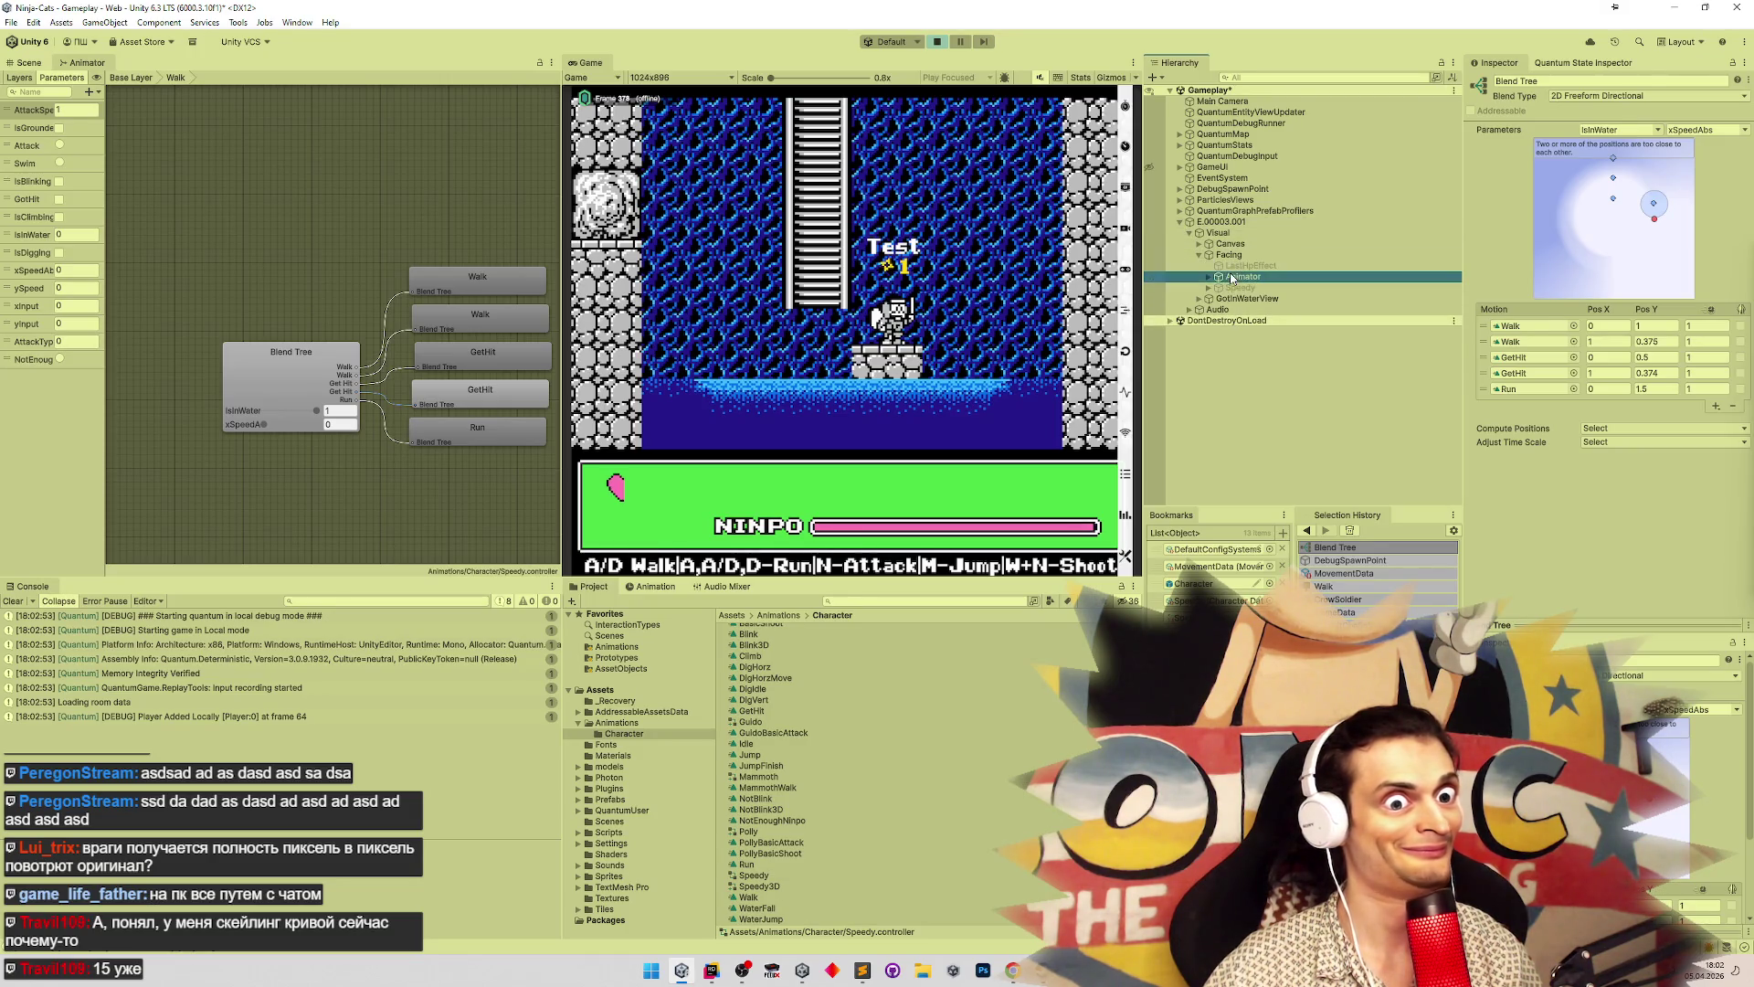
click(888, 219)
Walk the character right and turn it back left, then briefly check tasks.todo
key(d)
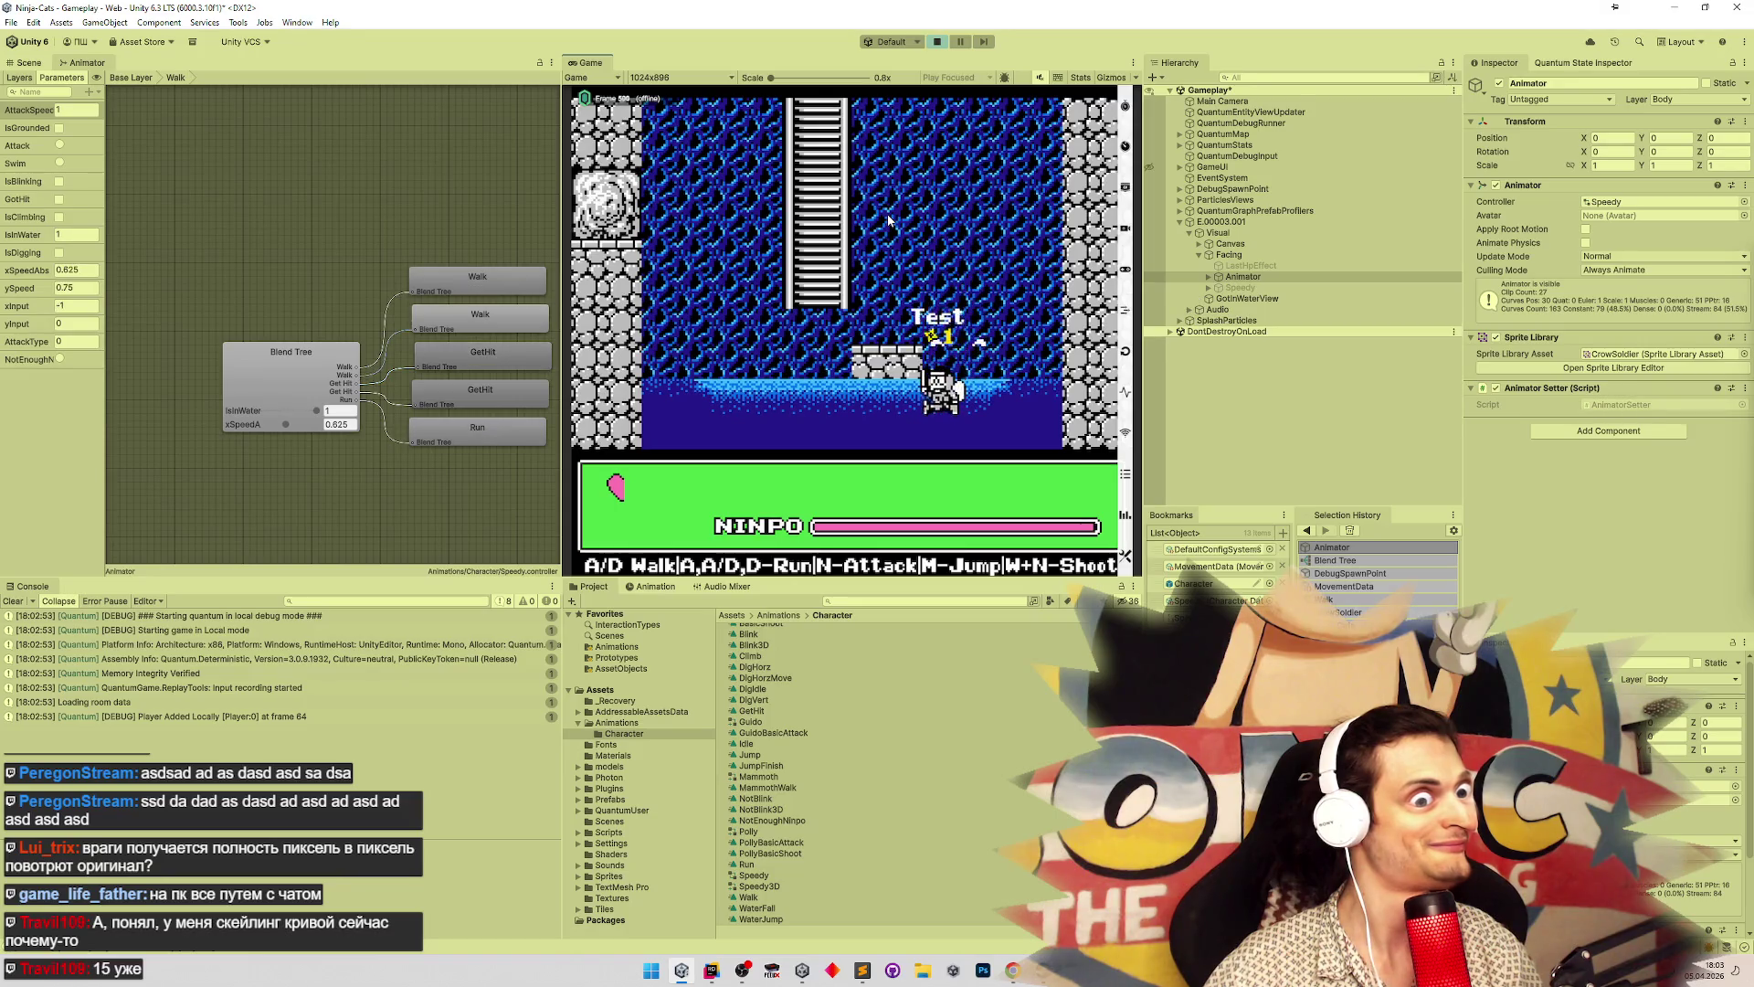
key(a)
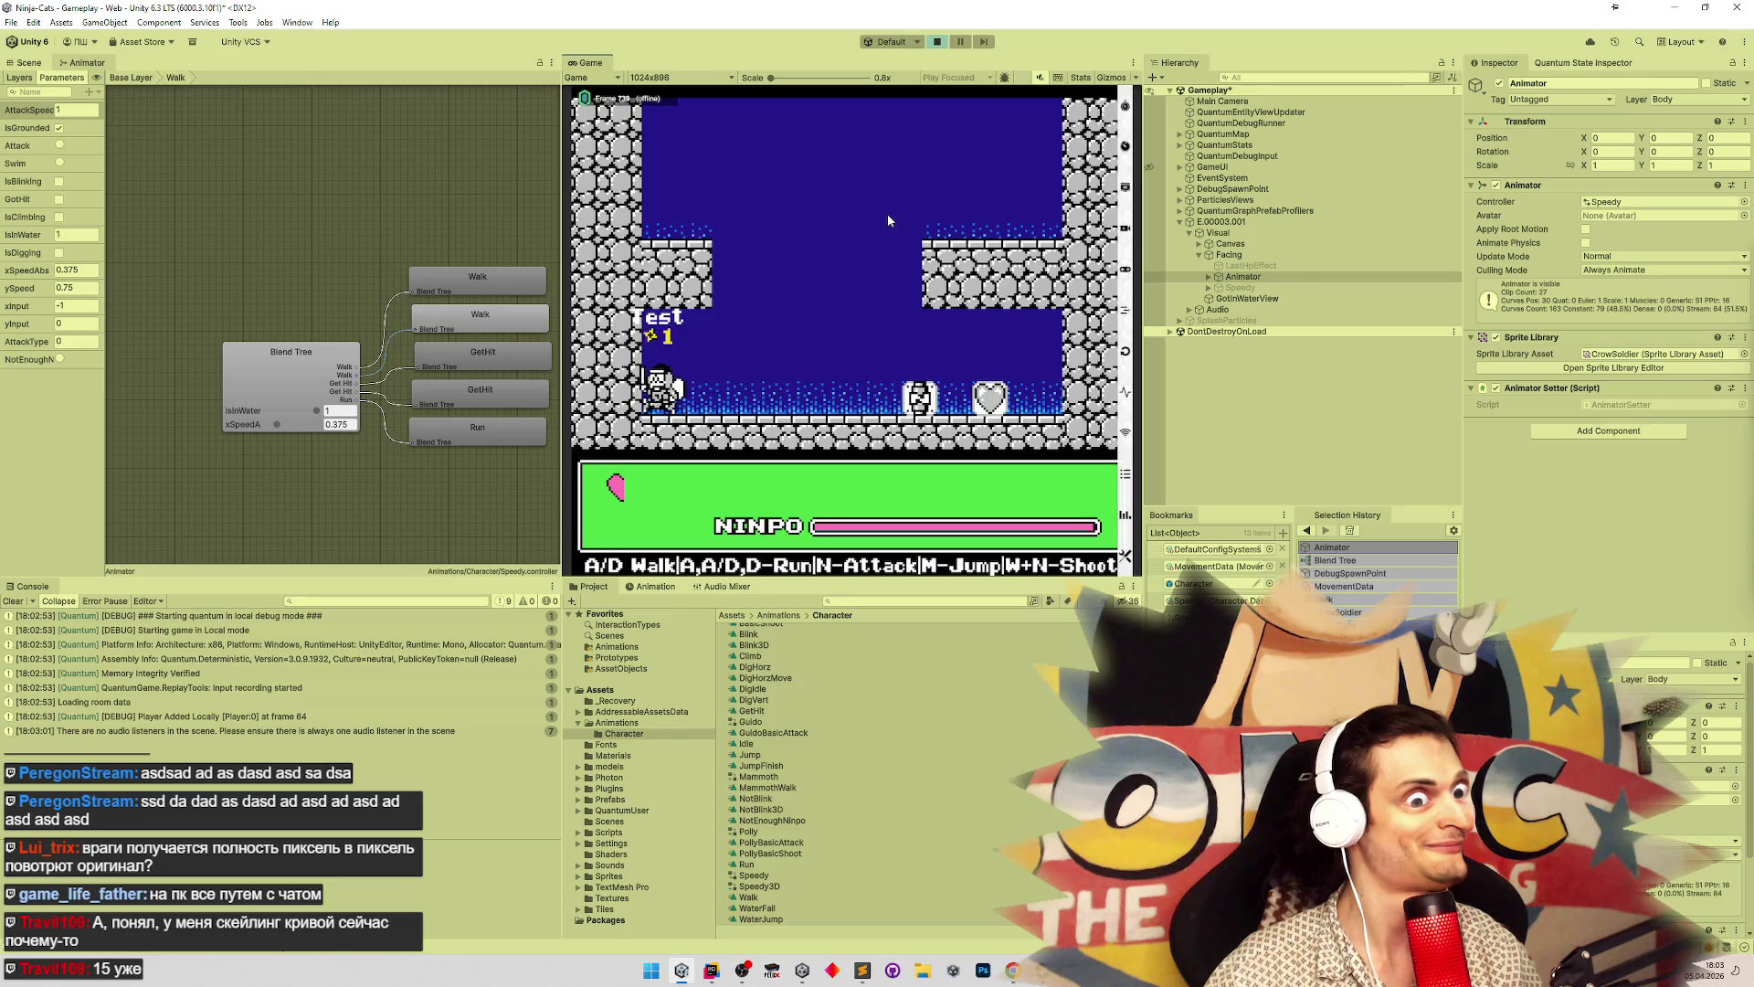
key(d)
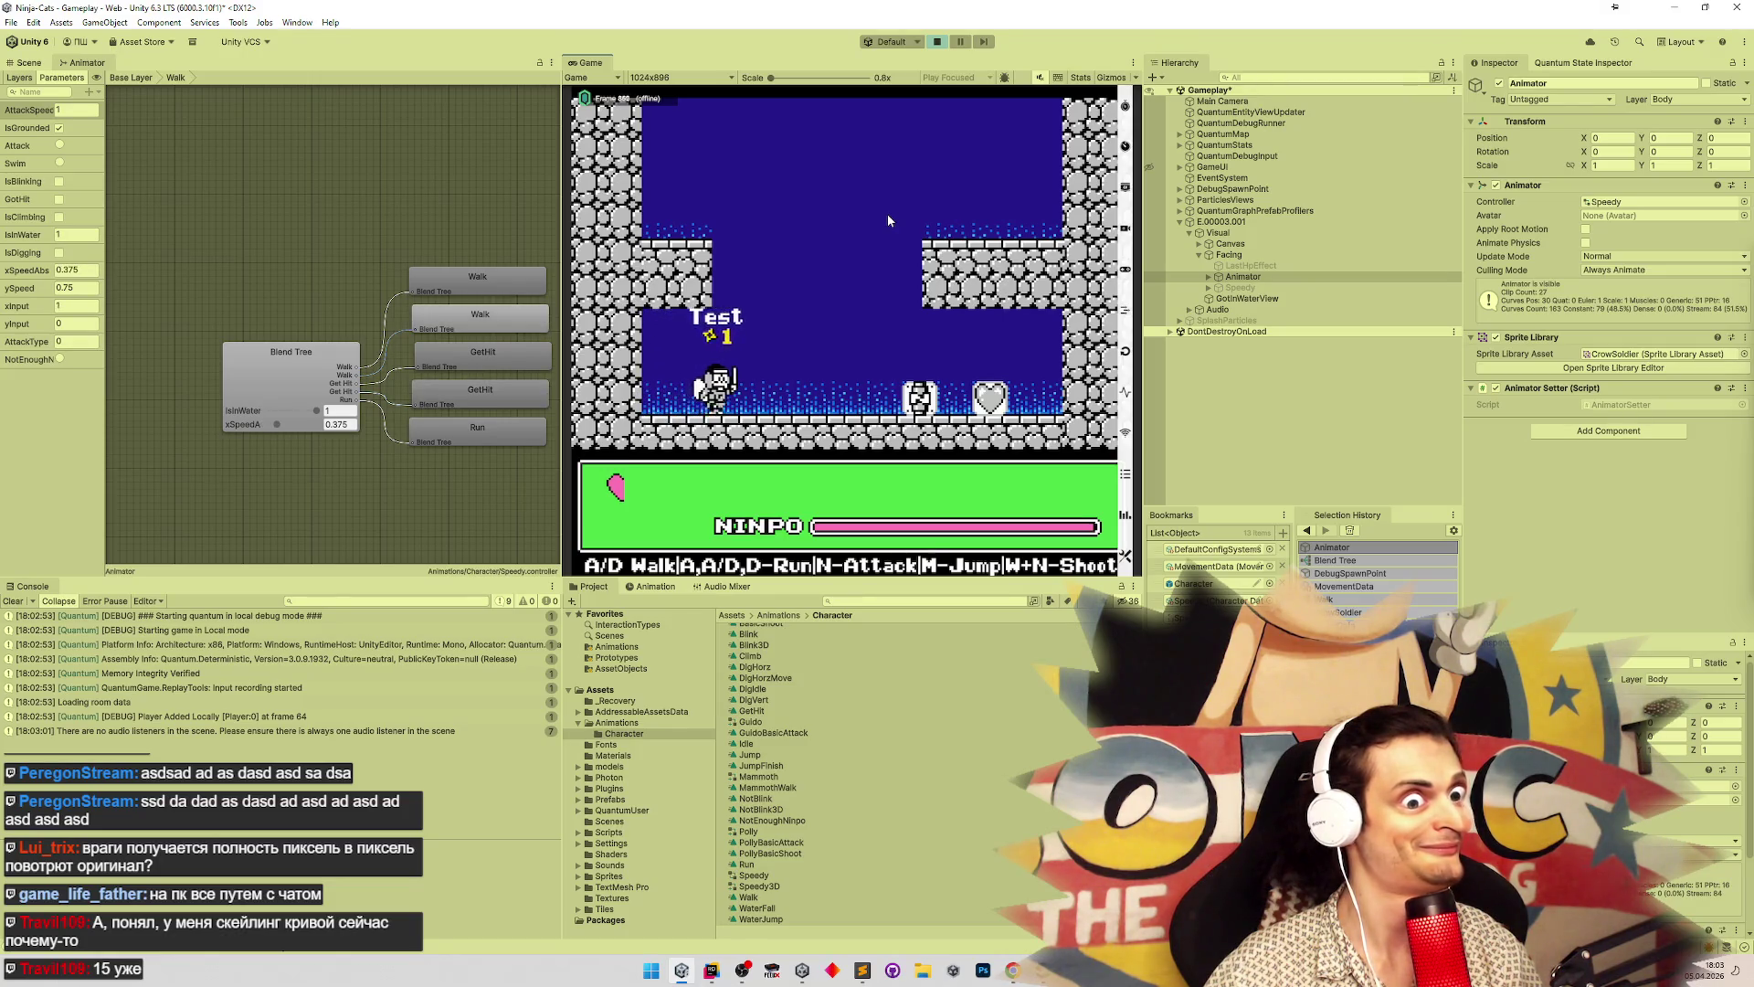
key(a)
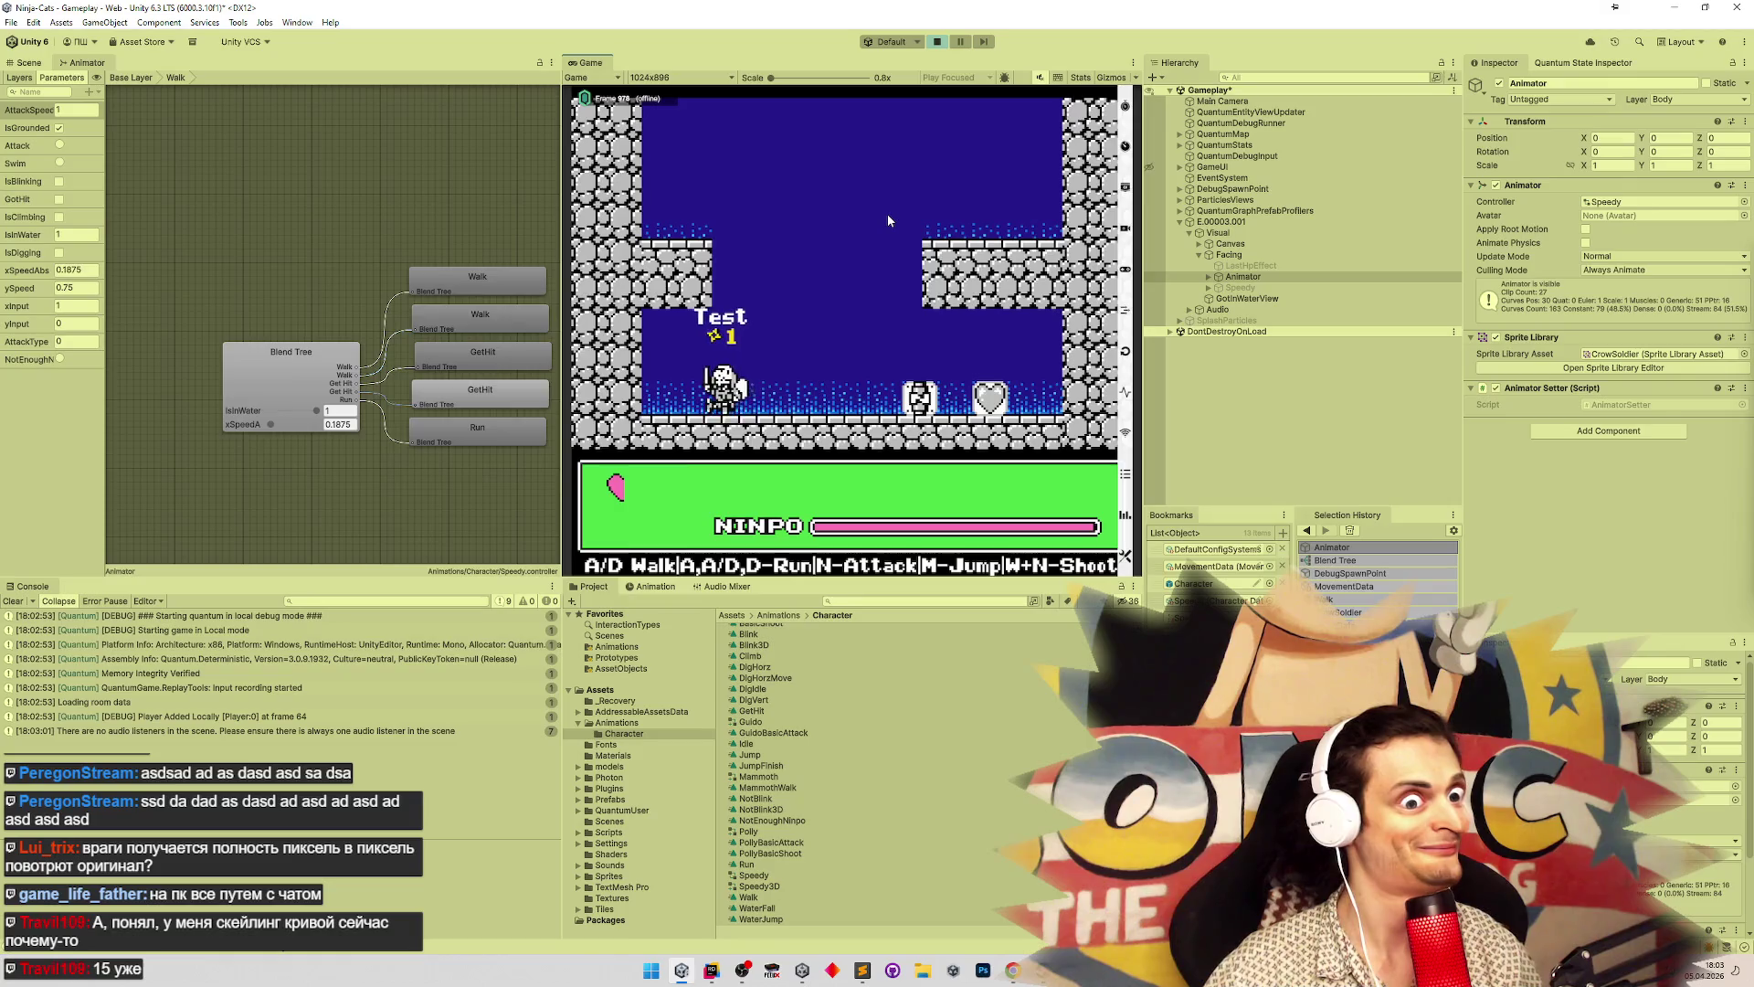
key(d)
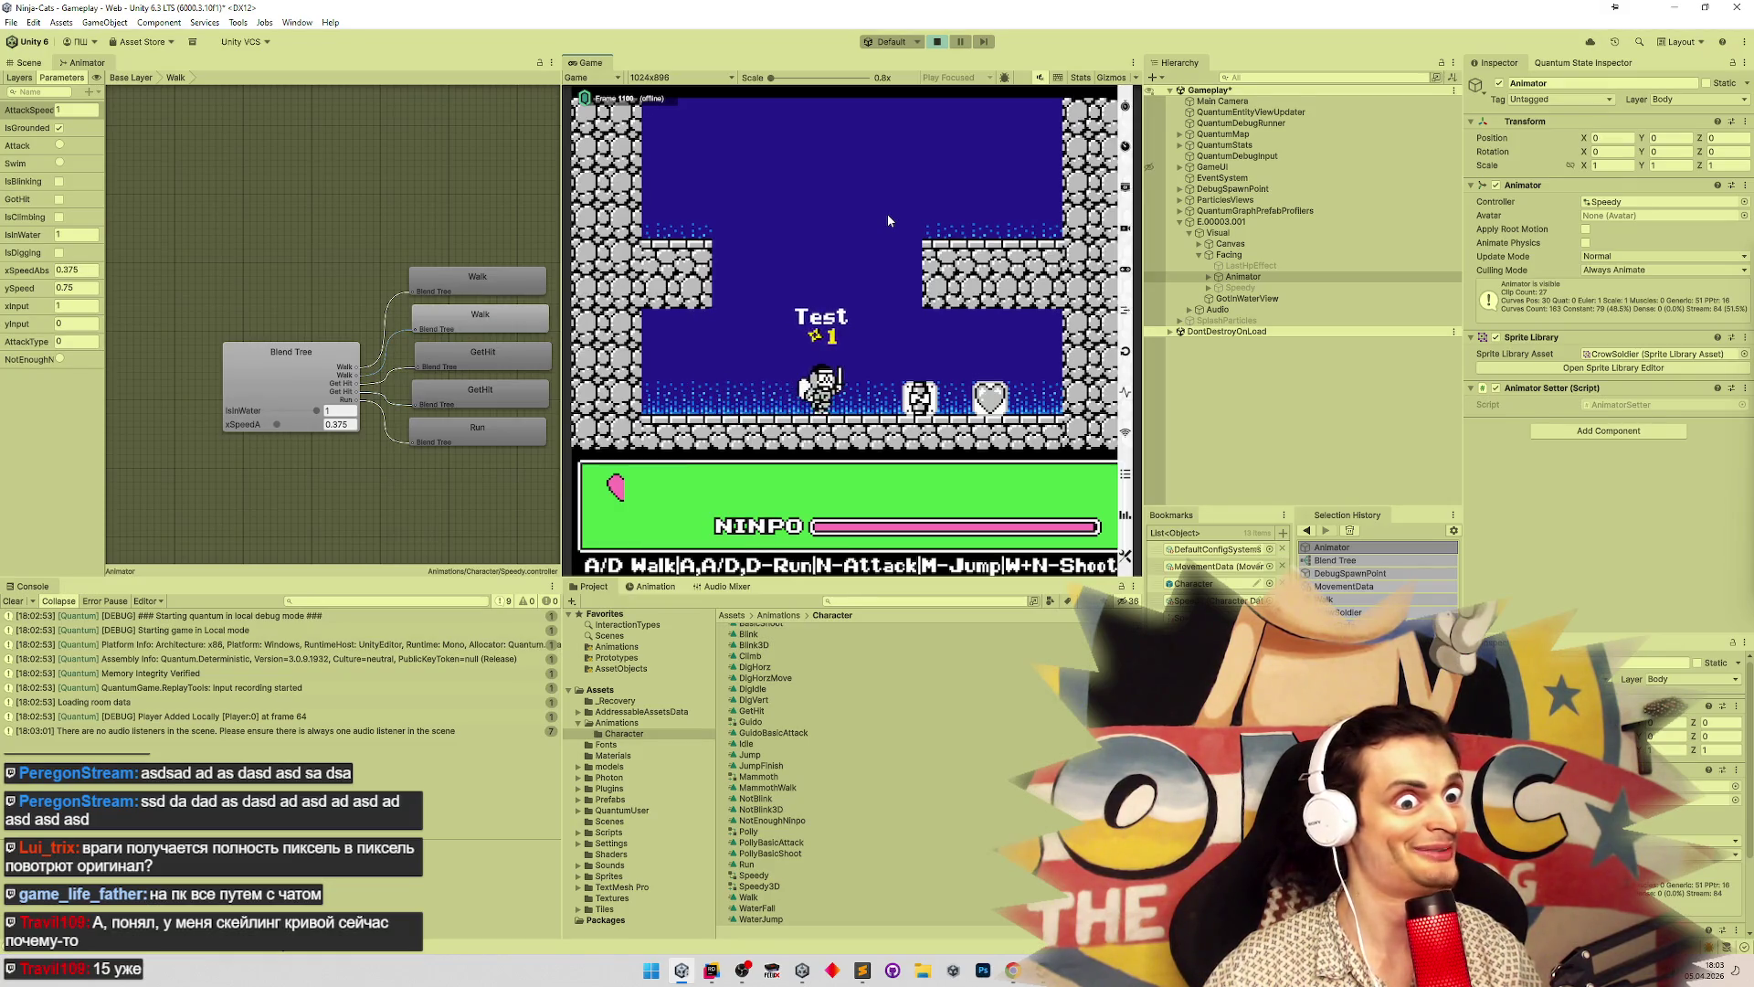
key(a)
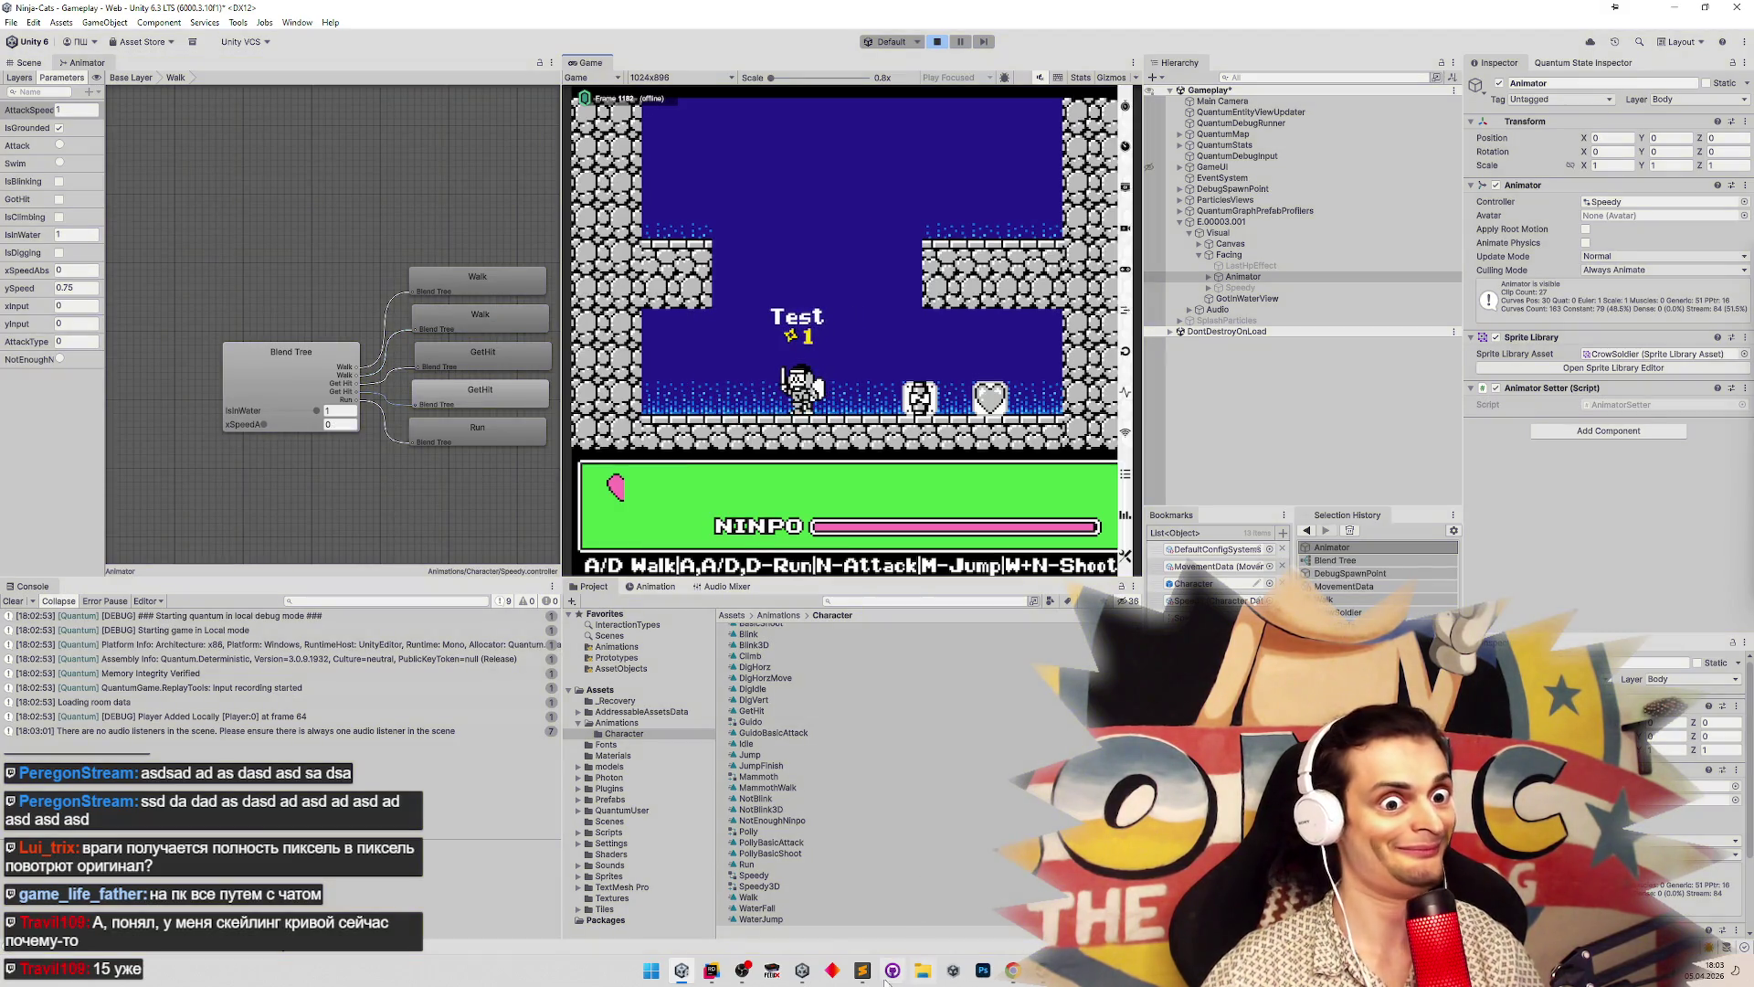
click(862, 972)
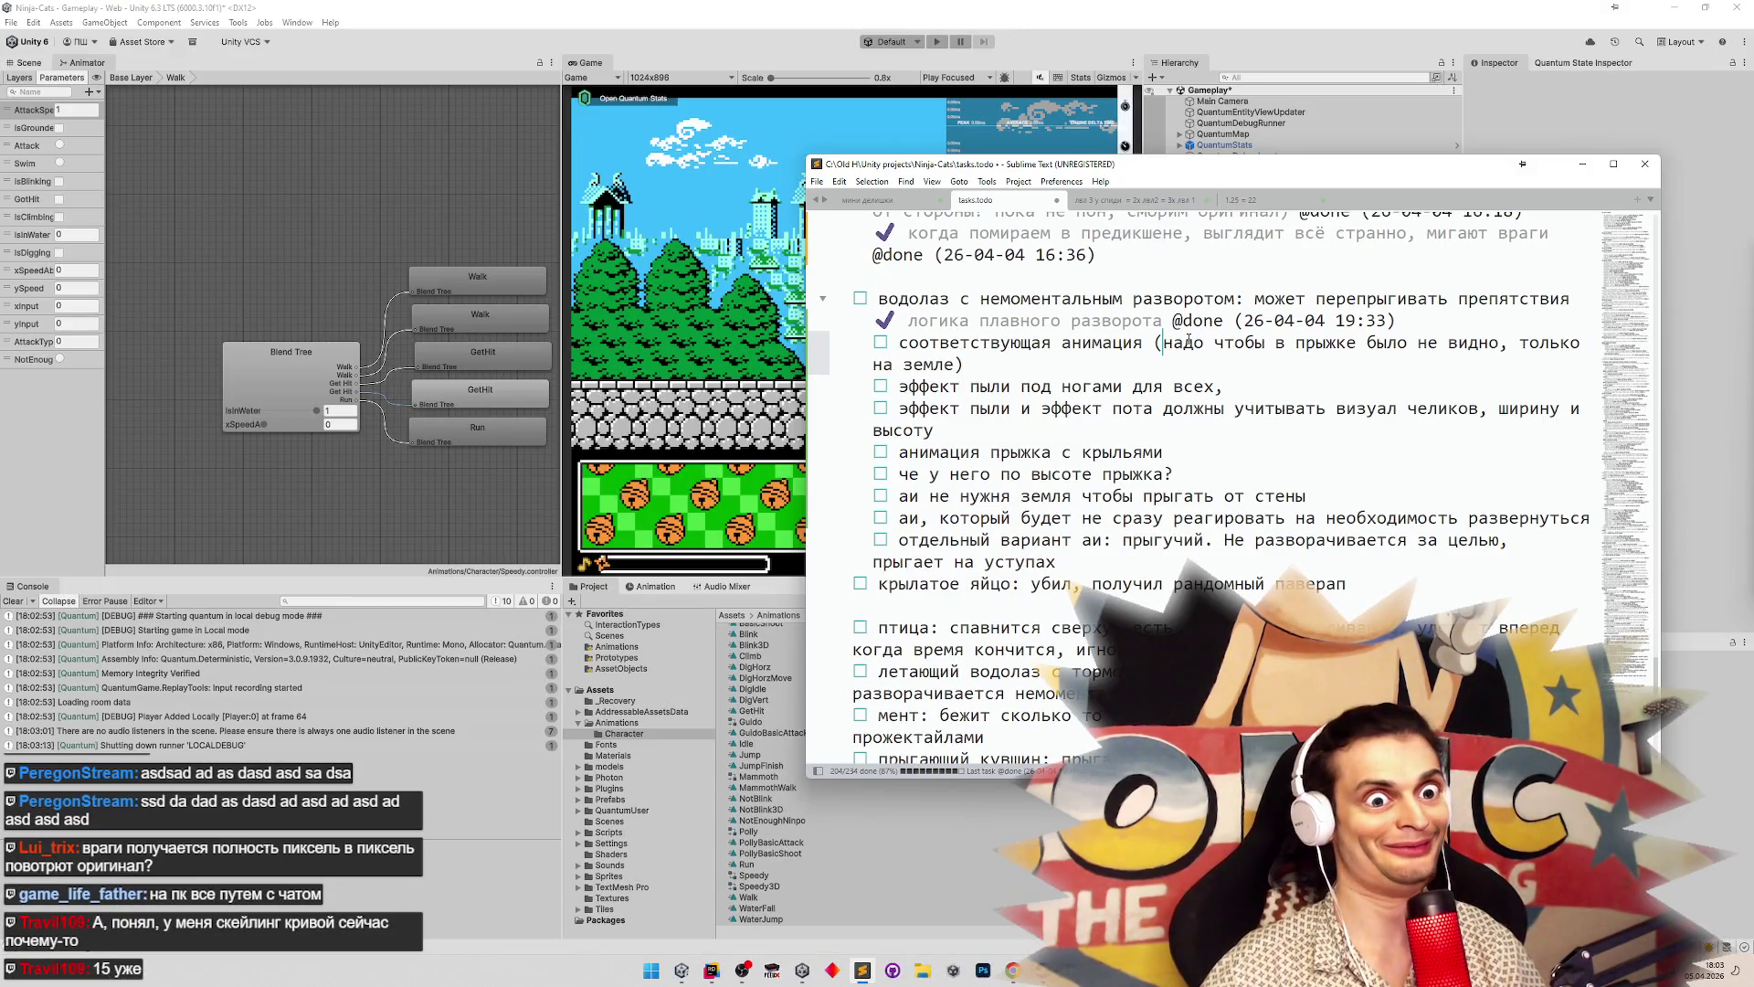
click(655, 242)
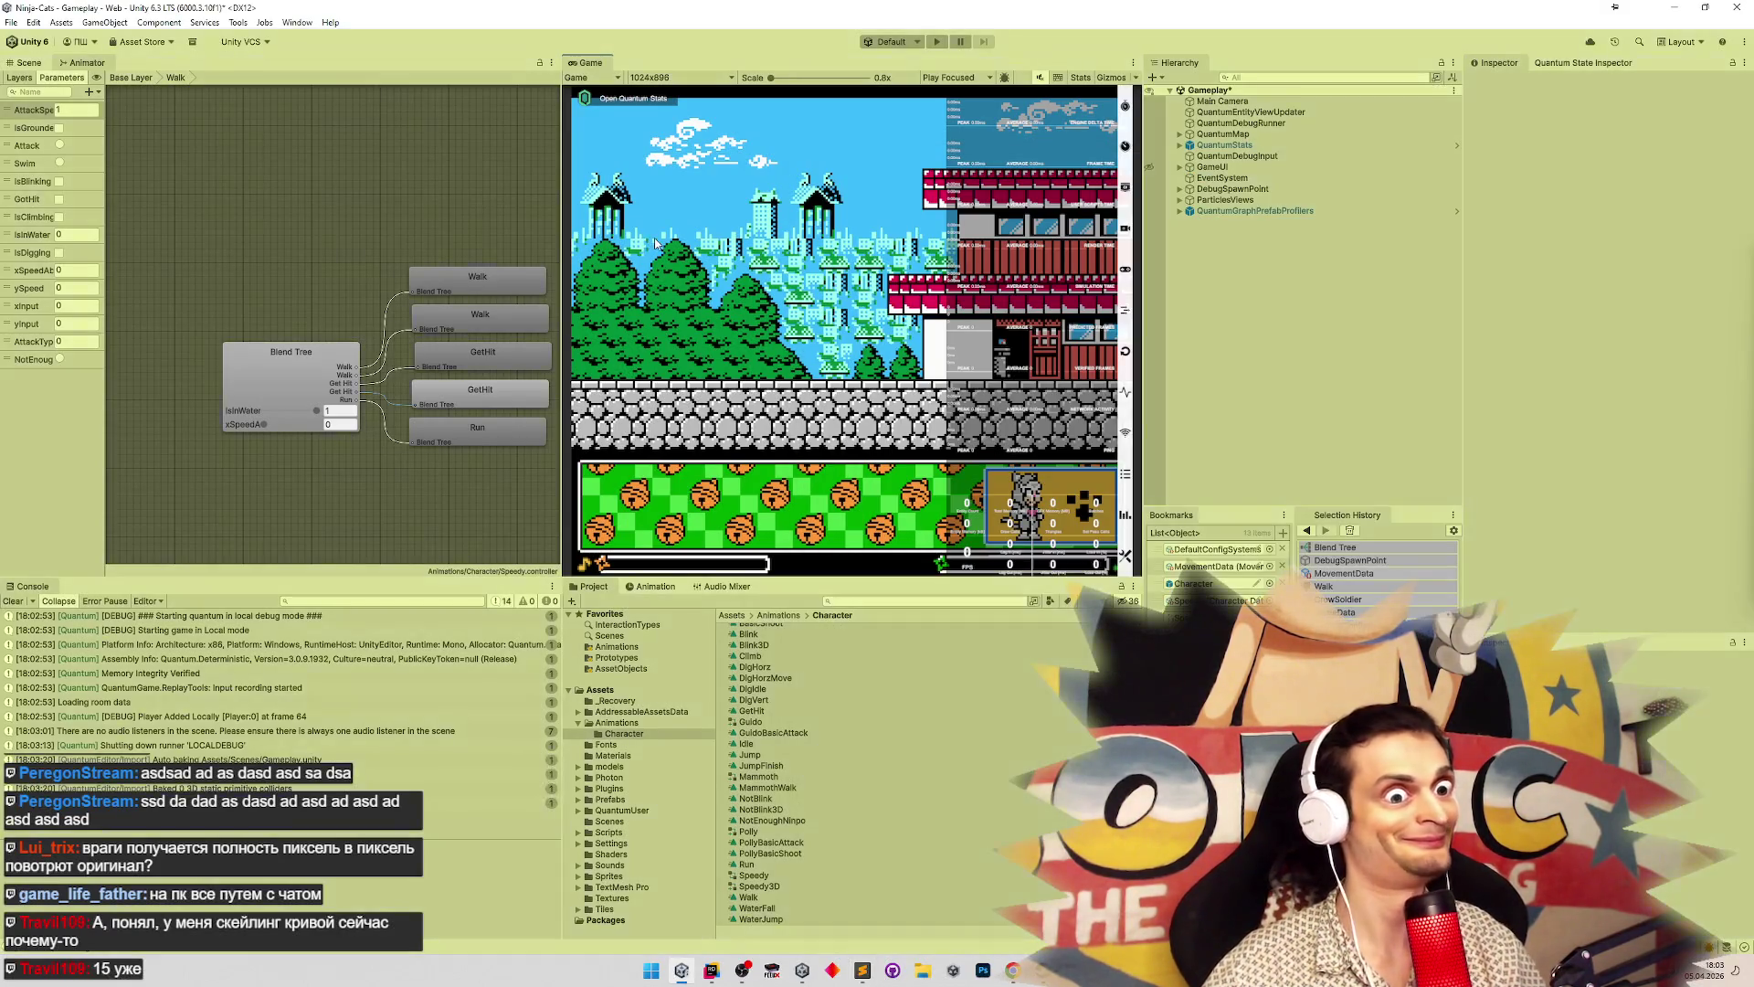
Start the game, leap from the ladder into the water and jump onto the stone platform
key(ctrl+p)
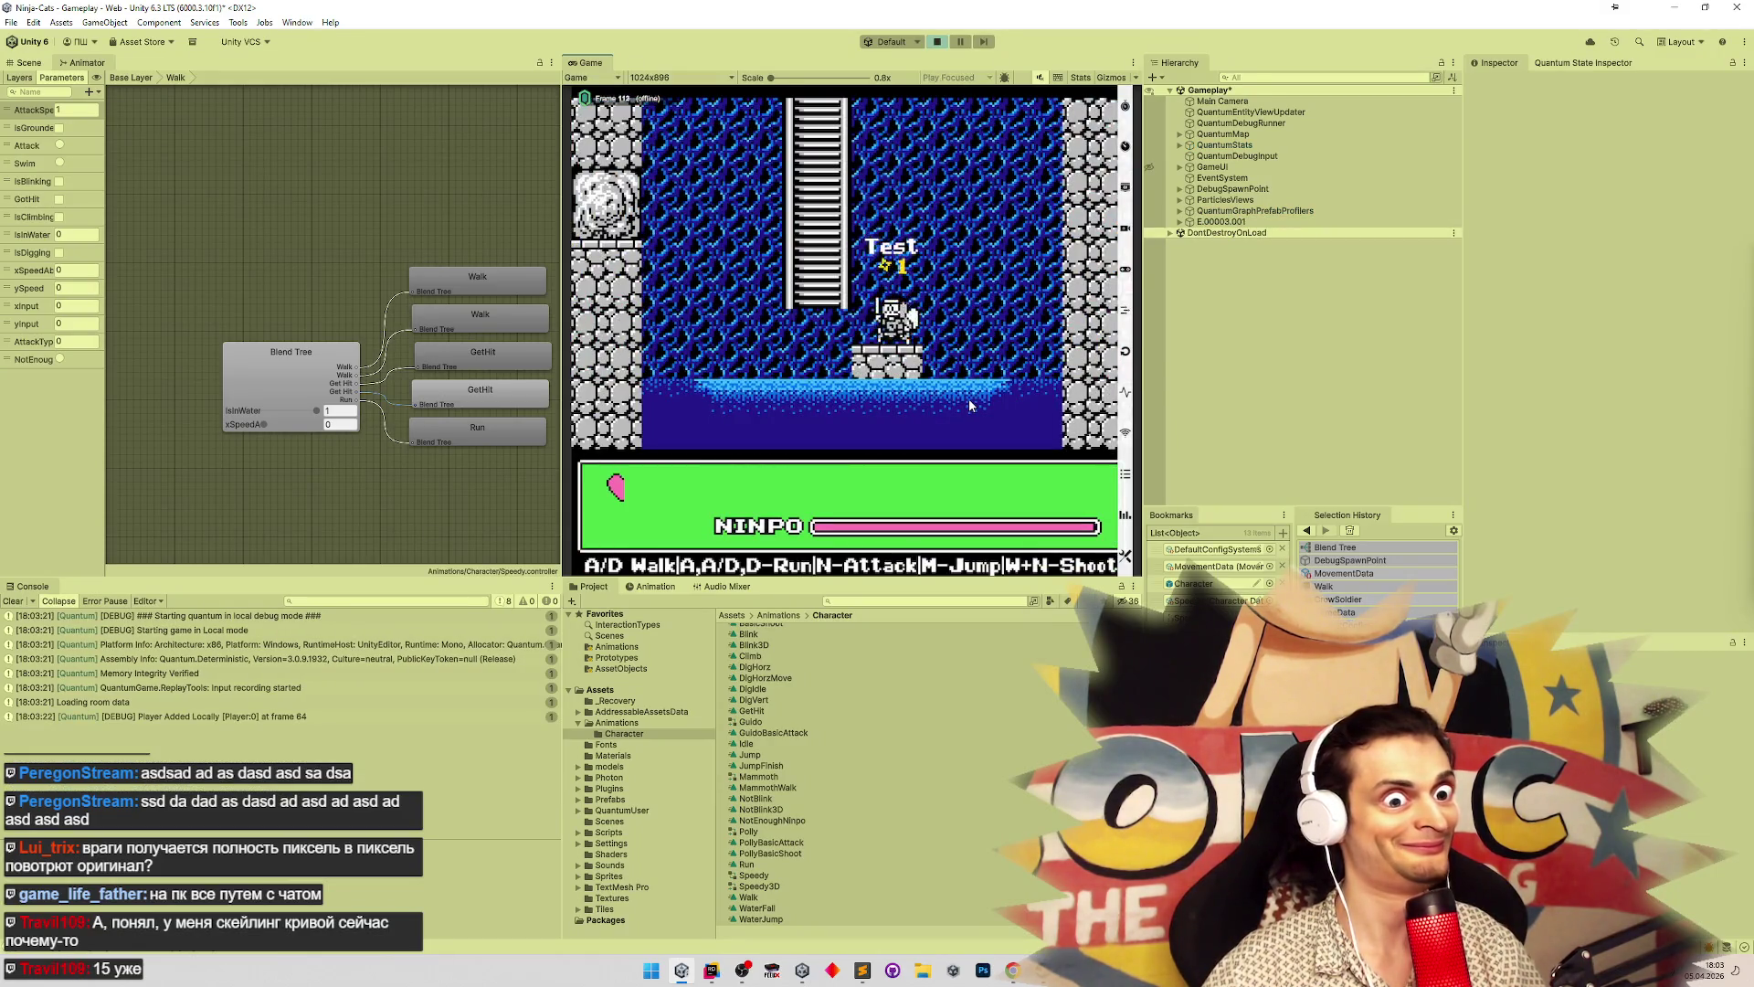
key(d)
key(m)
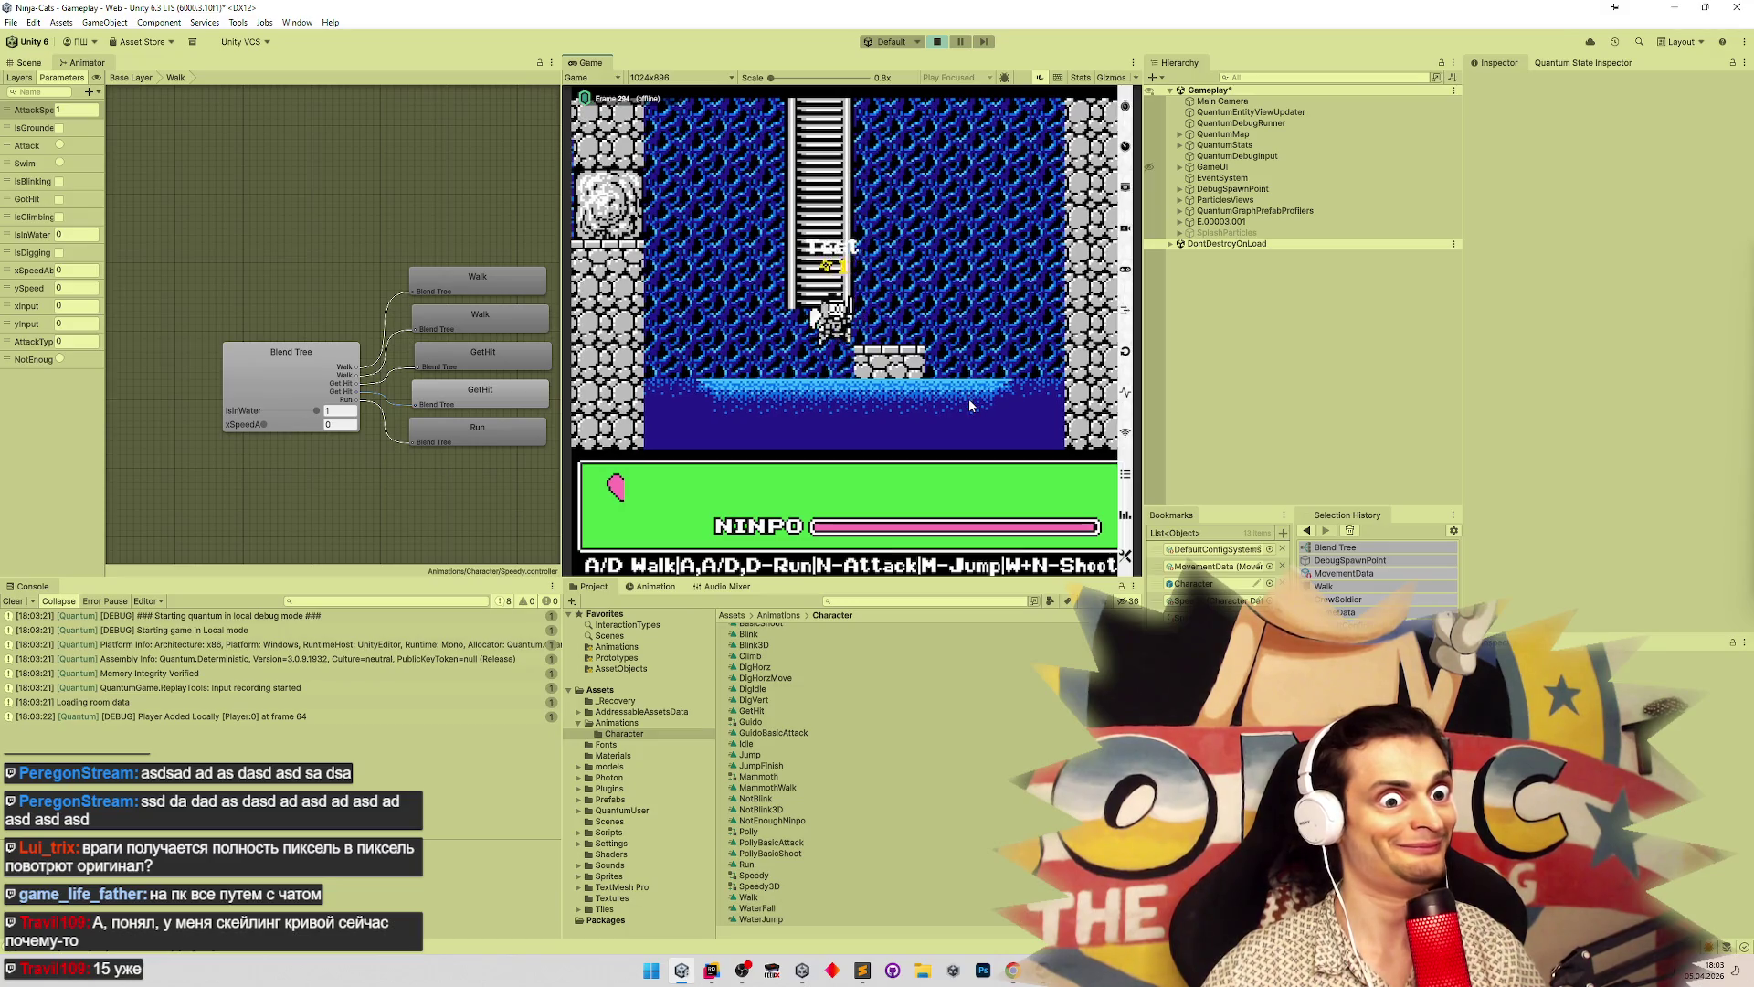
key(d)
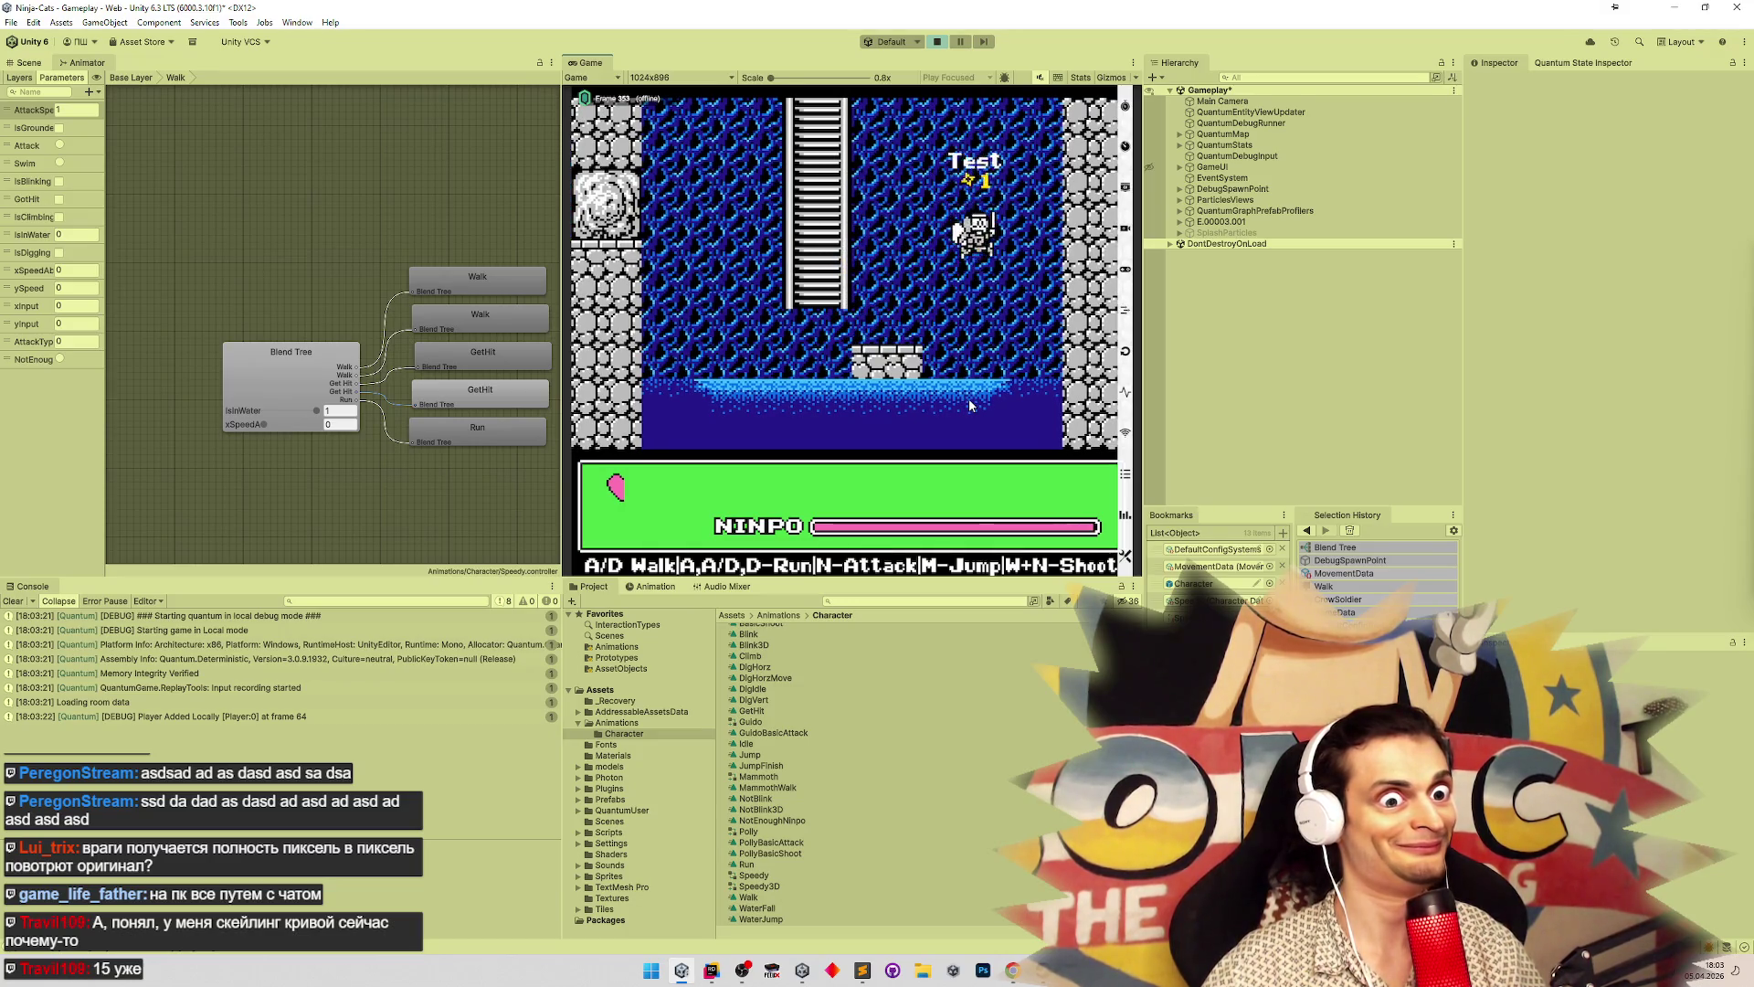
key(a)
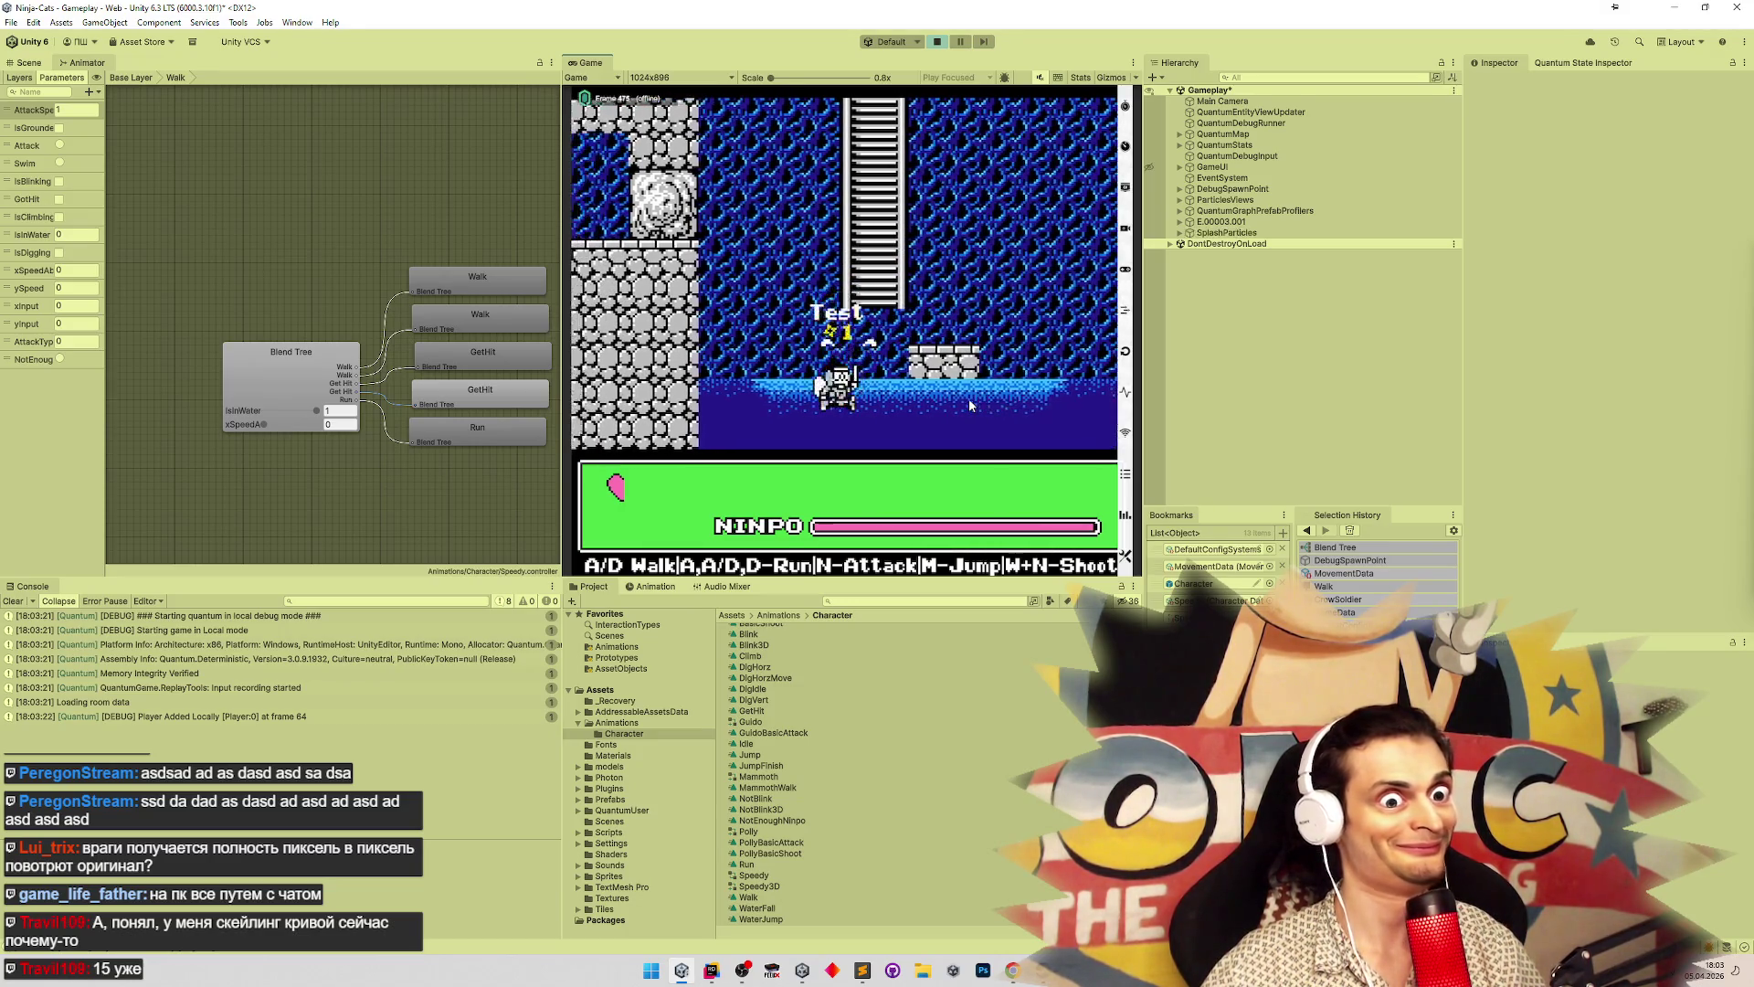
key(d)
key(m)
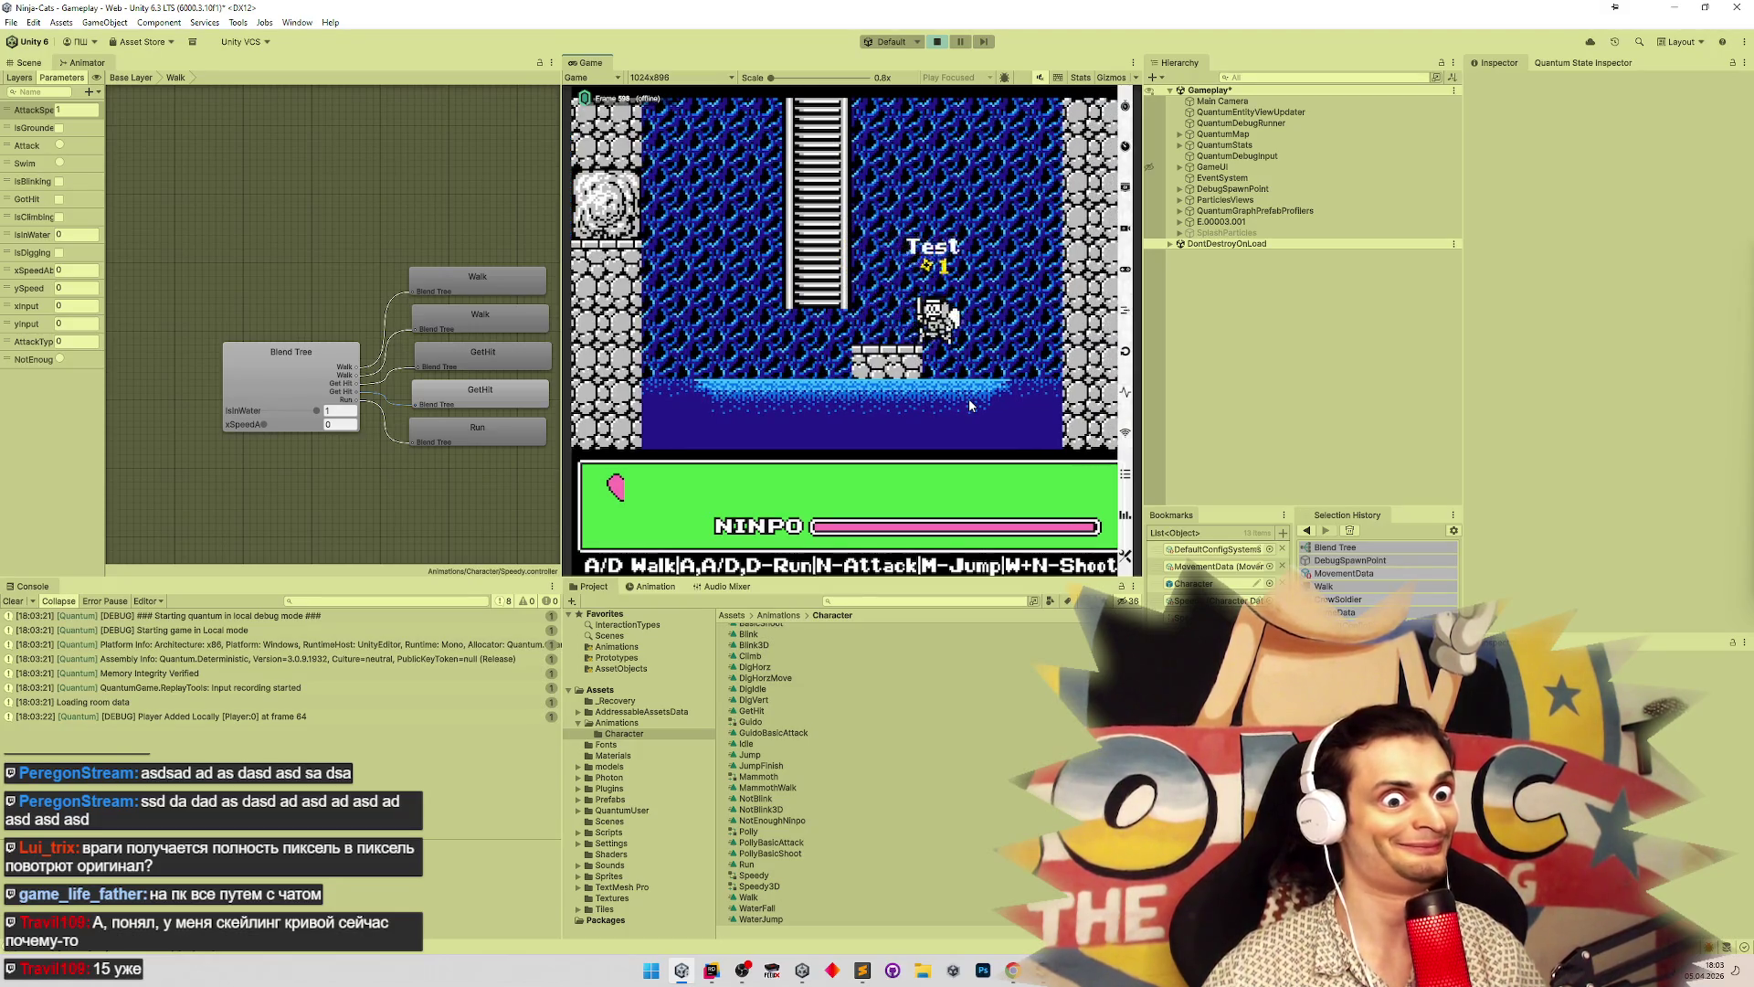
Repeat the leap into the water and back out, then stop Play mode
key(d)
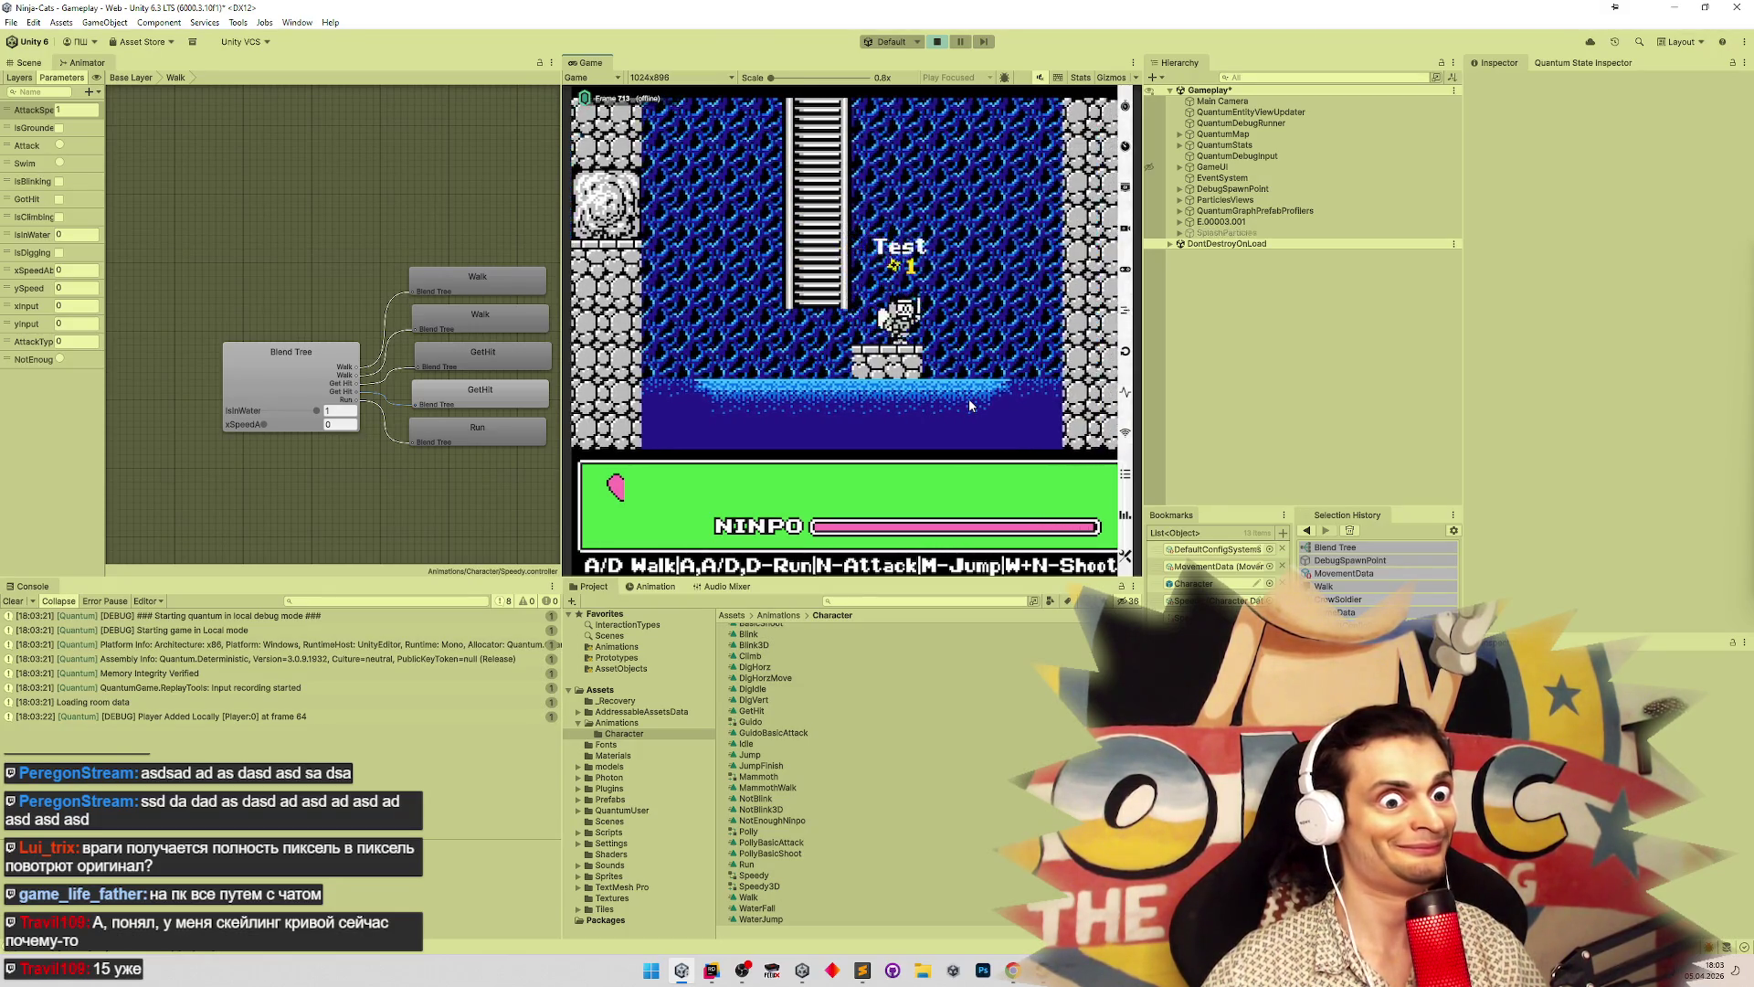
key(m)
key(a)
key(a)
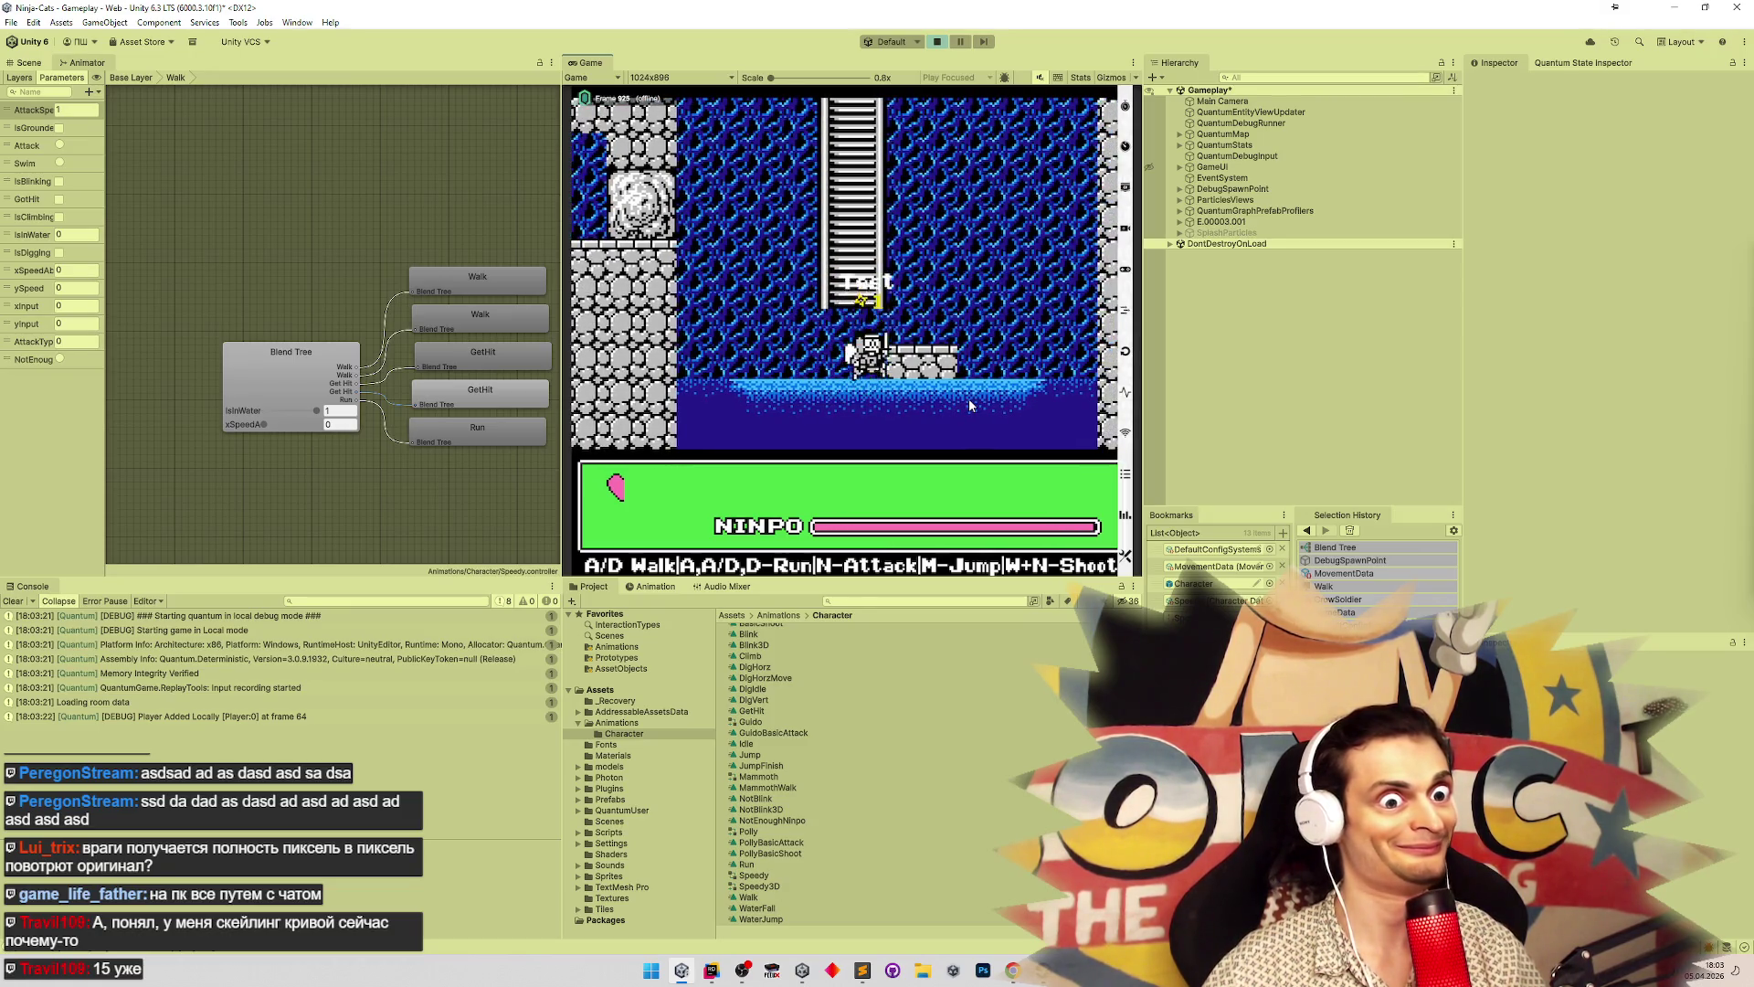
key(d)
key(m)
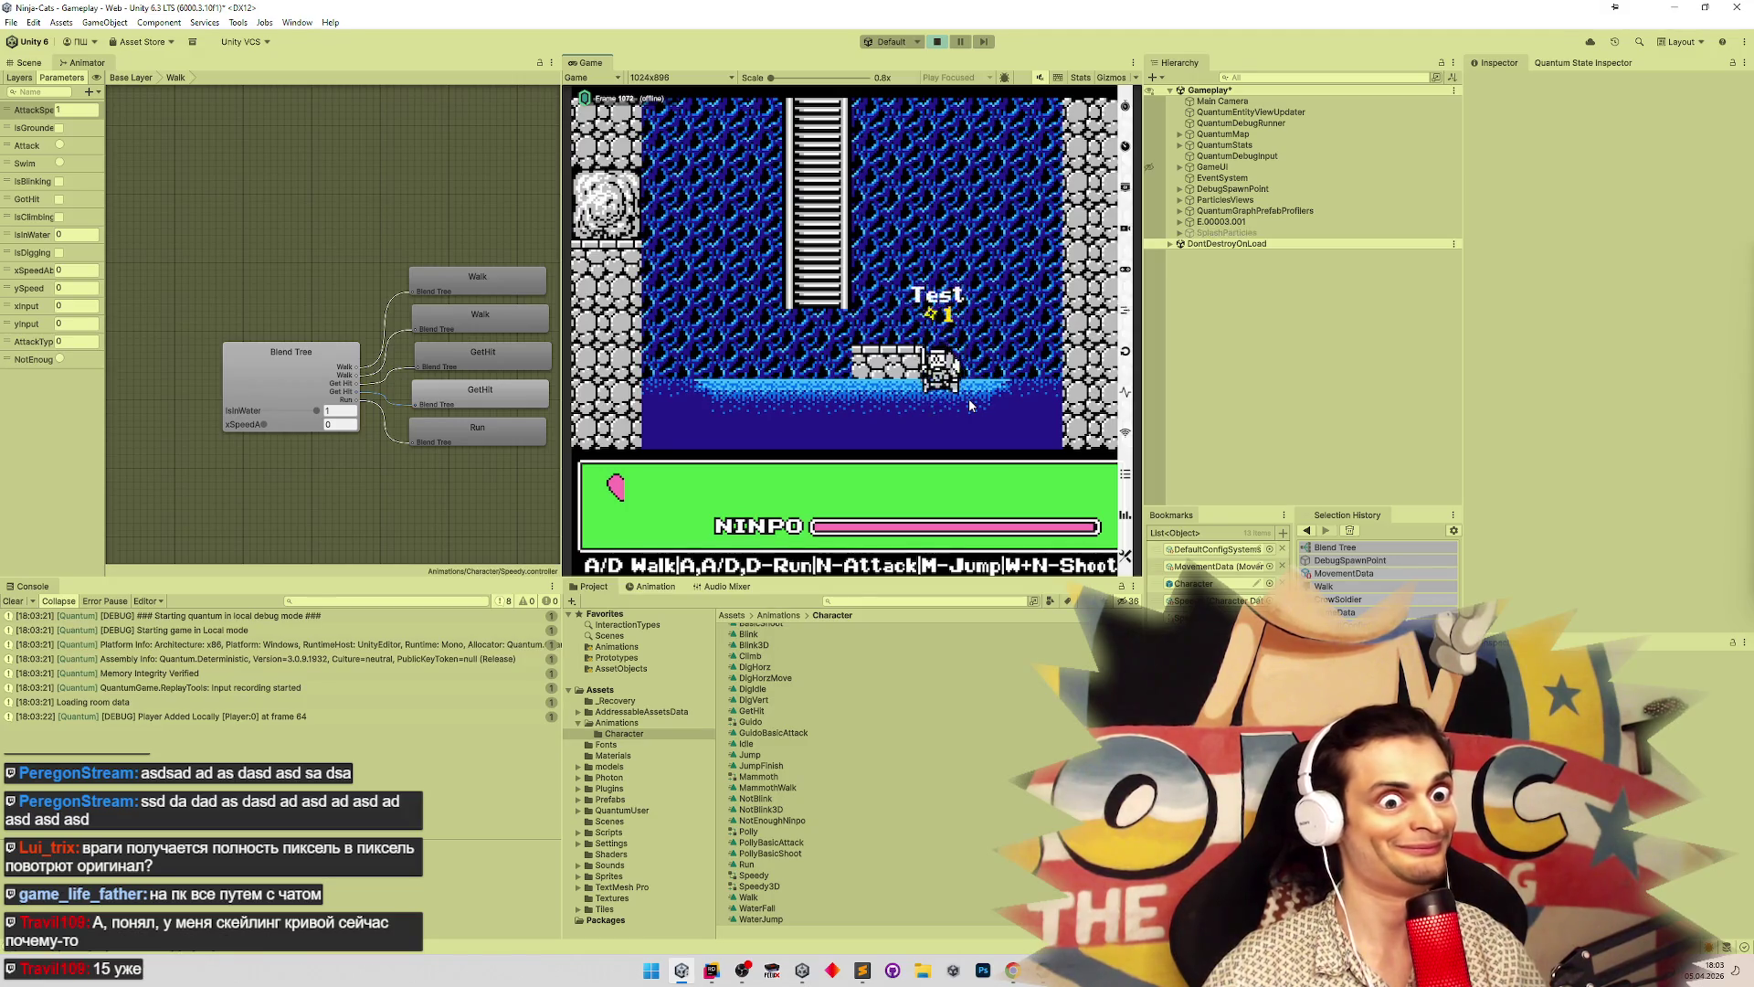
key(m)
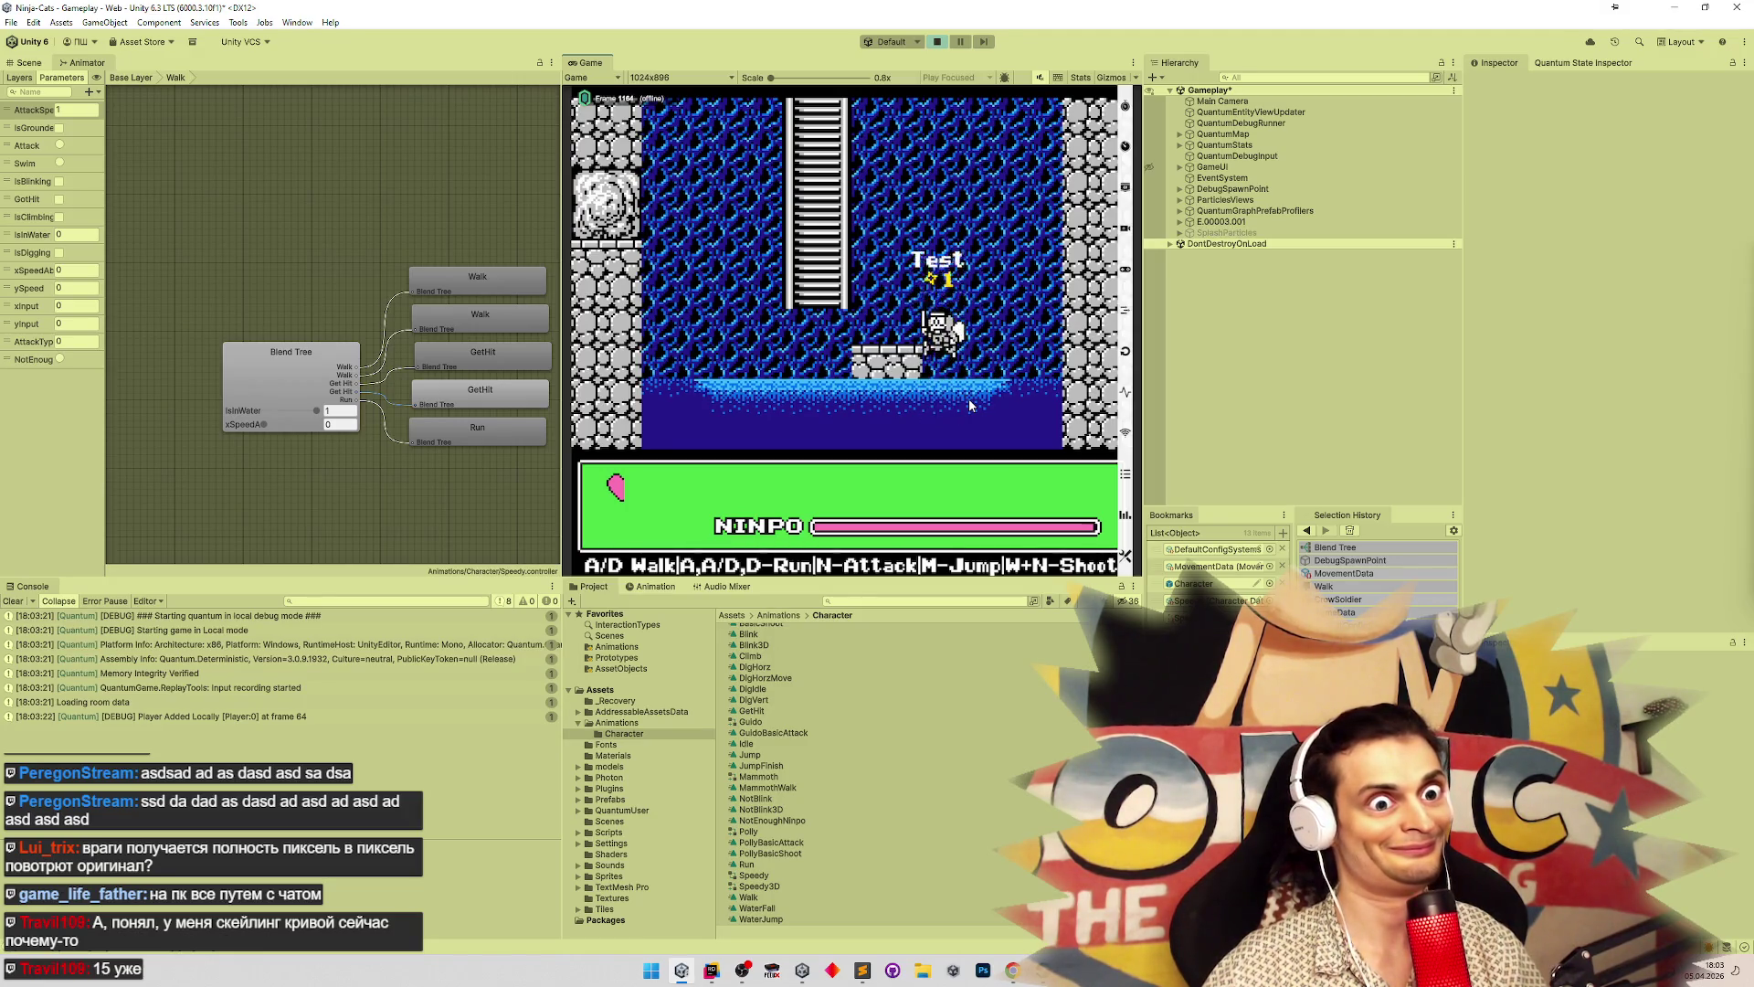
key(a)
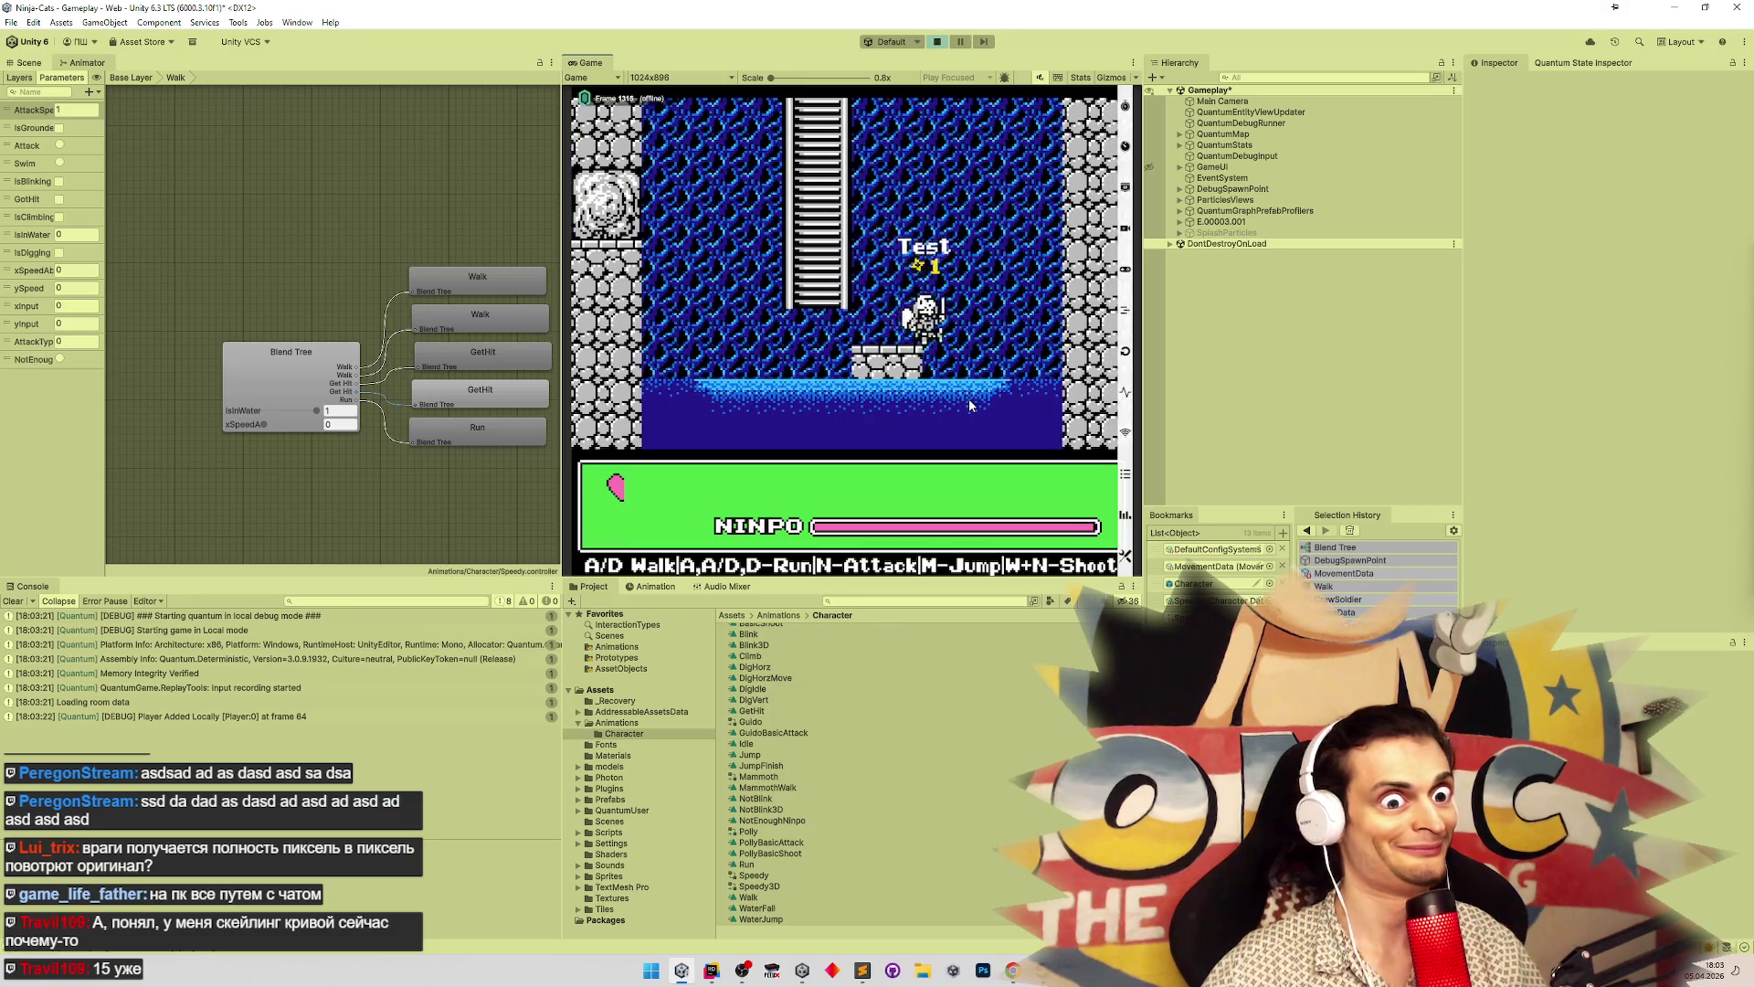
key(d)
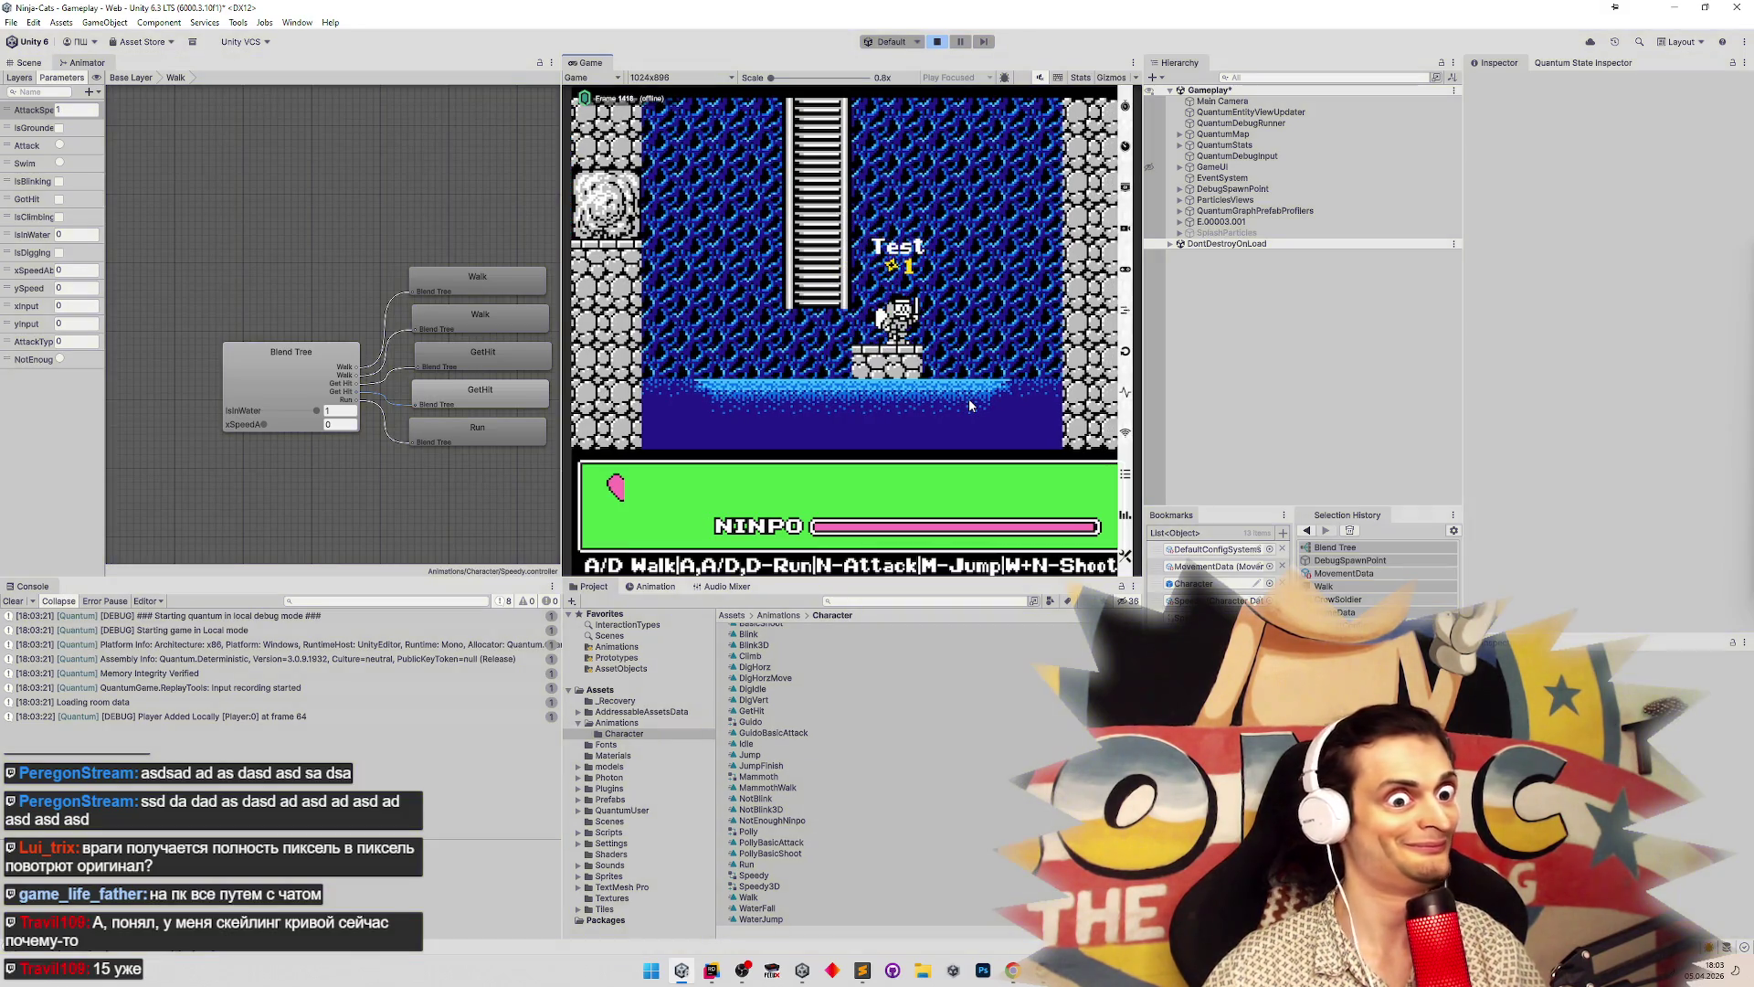
key(ctrl+p)
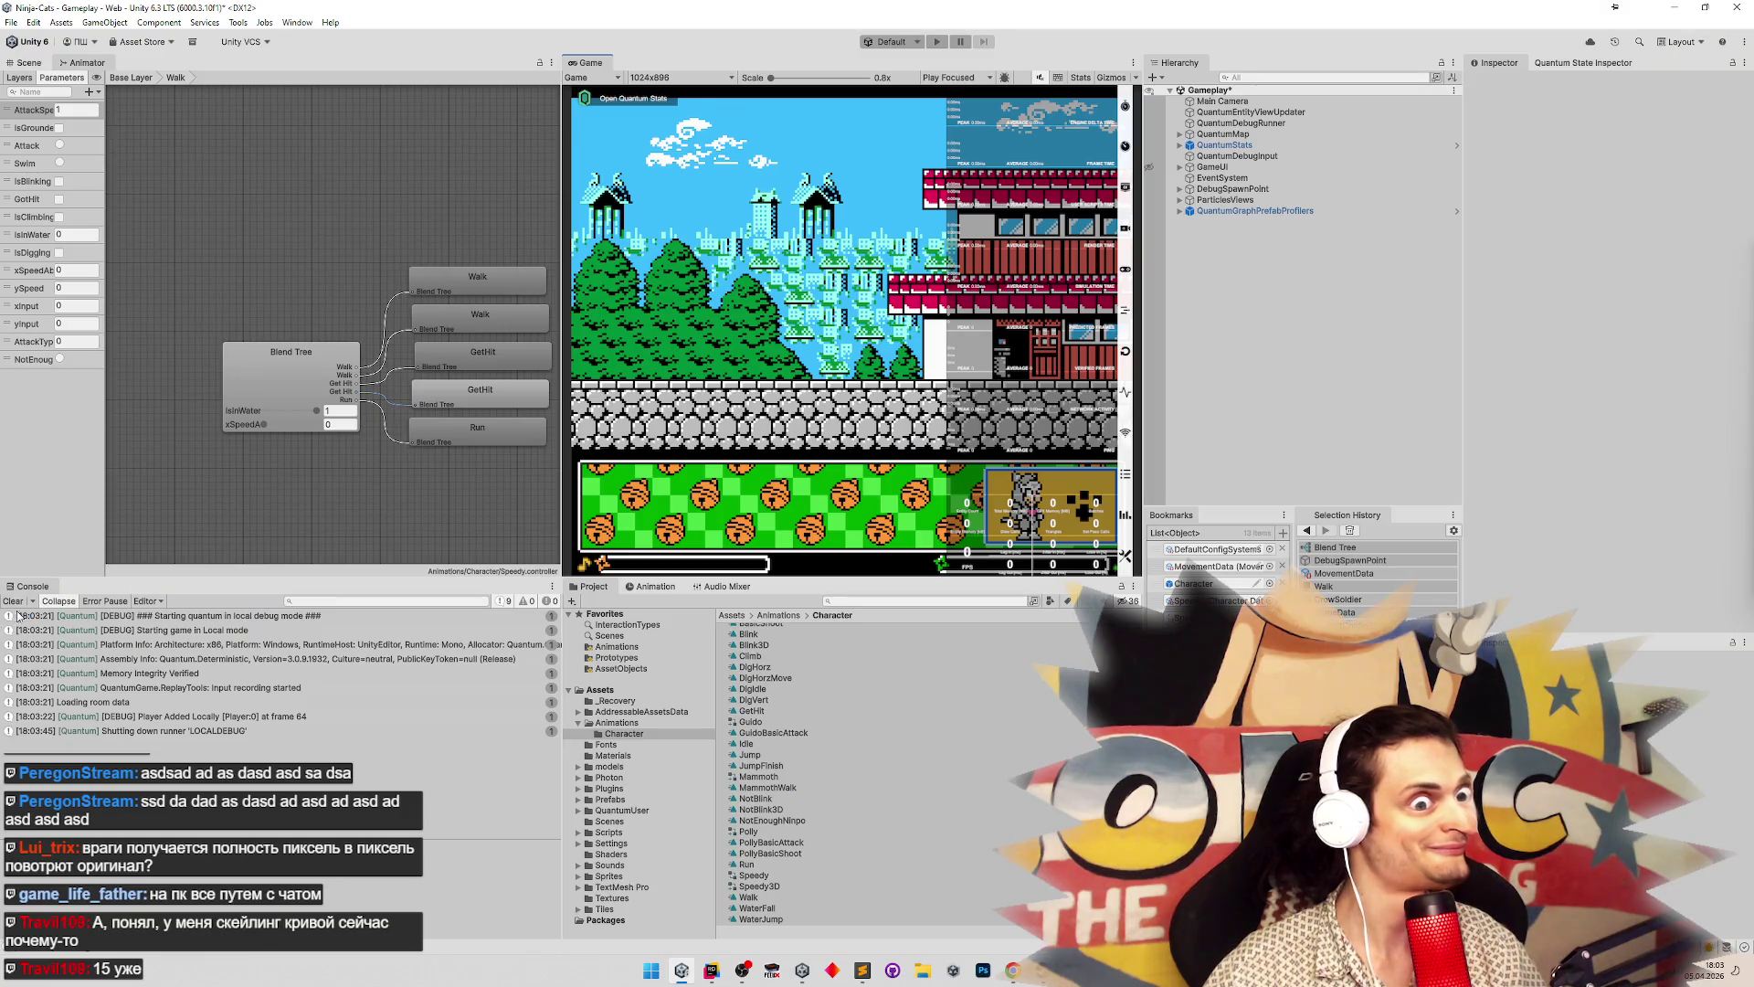
Clear the Console and bring the tasks.todo list to the front
click(14, 601)
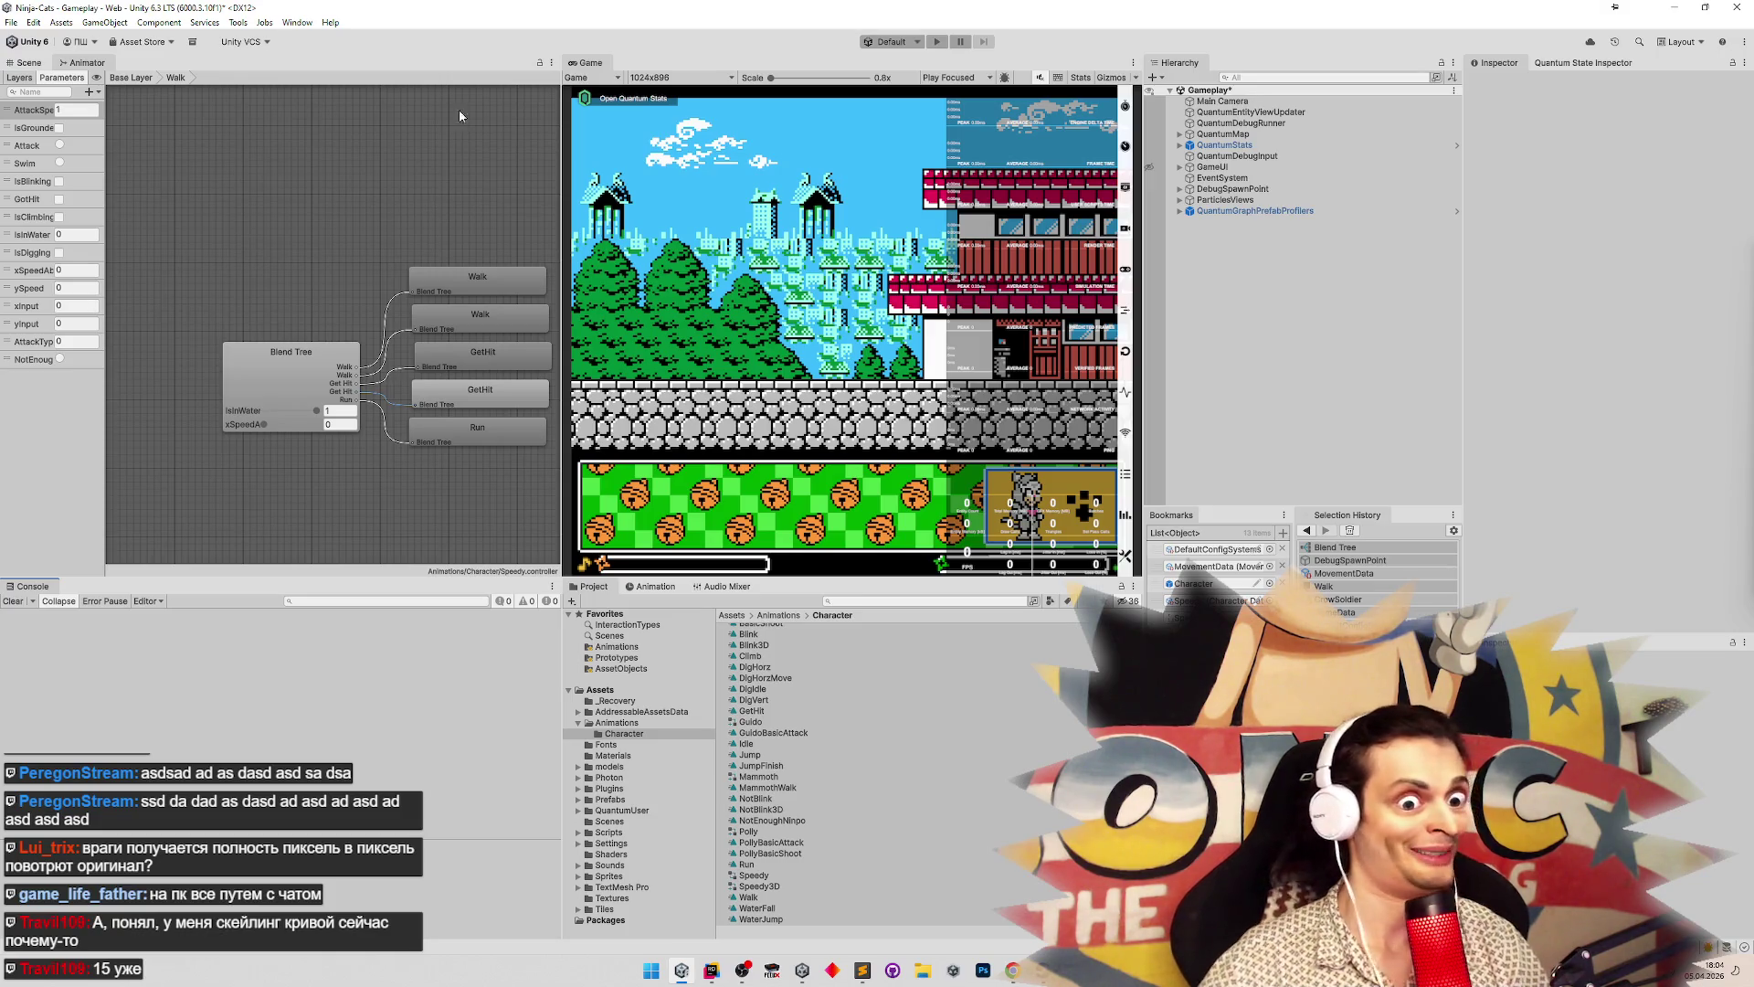
click(862, 970)
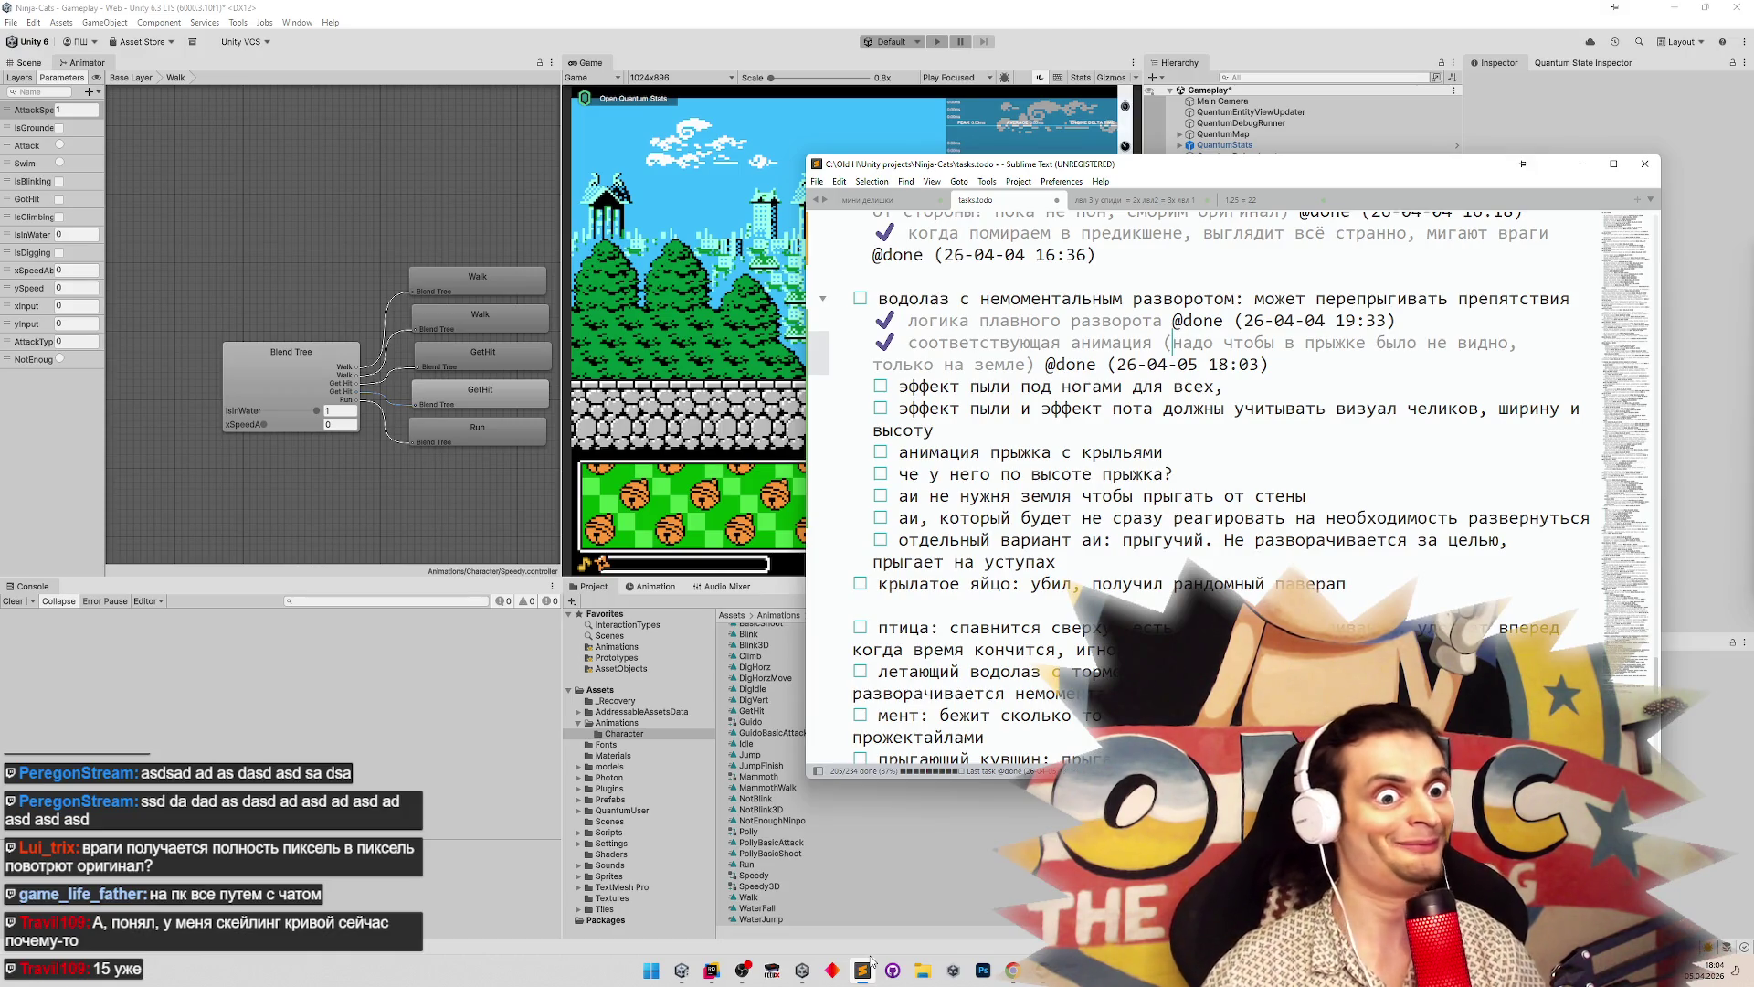
Minimize the Sublime Text task list to reveal Unity
click(870, 959)
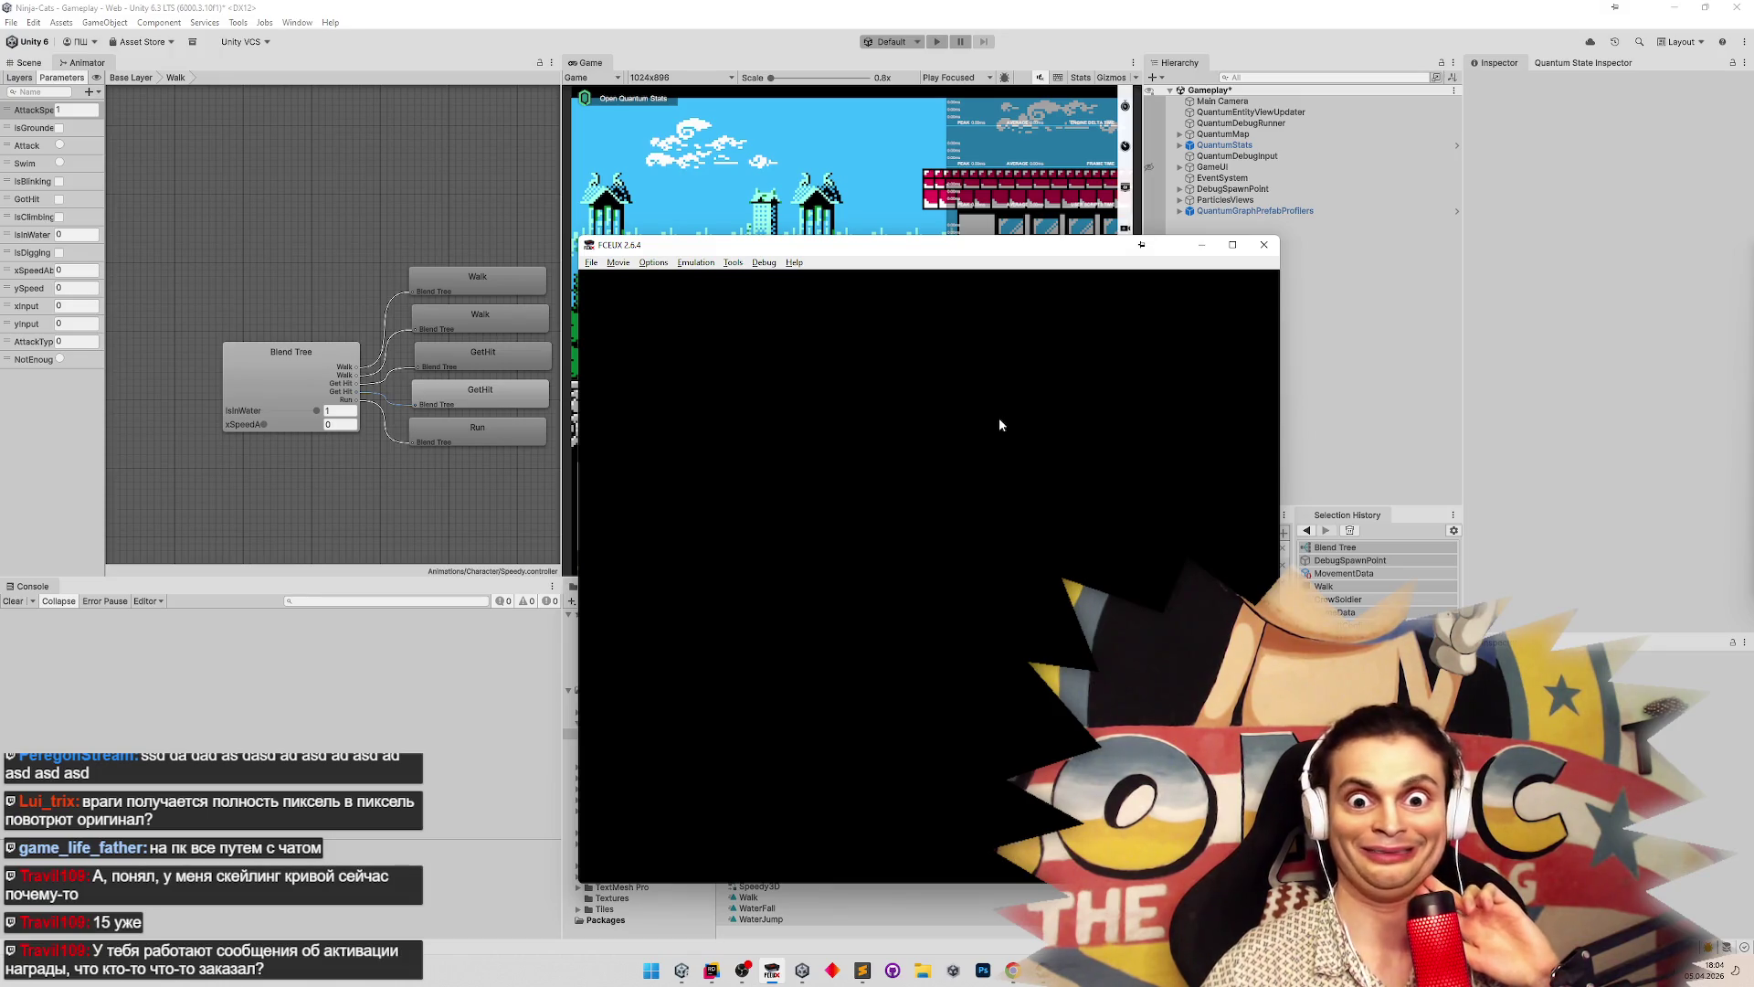
Load Samurai Pizza Cats from recent games and start playing past the intro
click(591, 263)
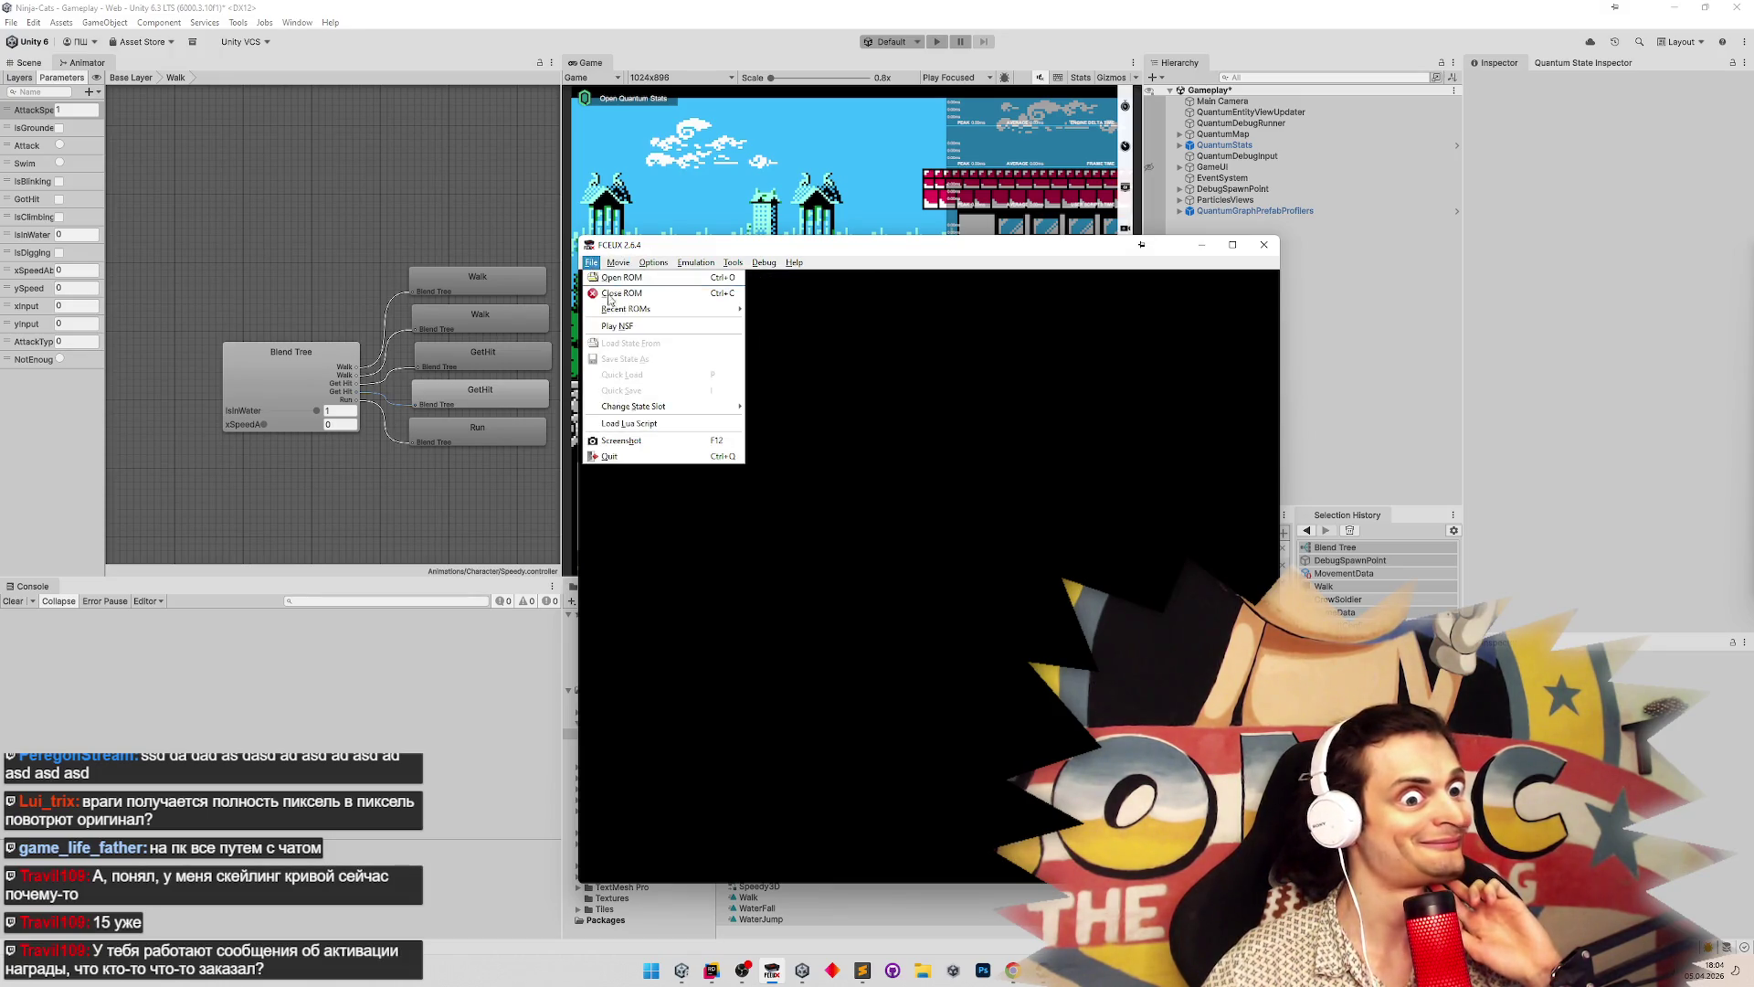
mouse_move(639, 309)
click(767, 309)
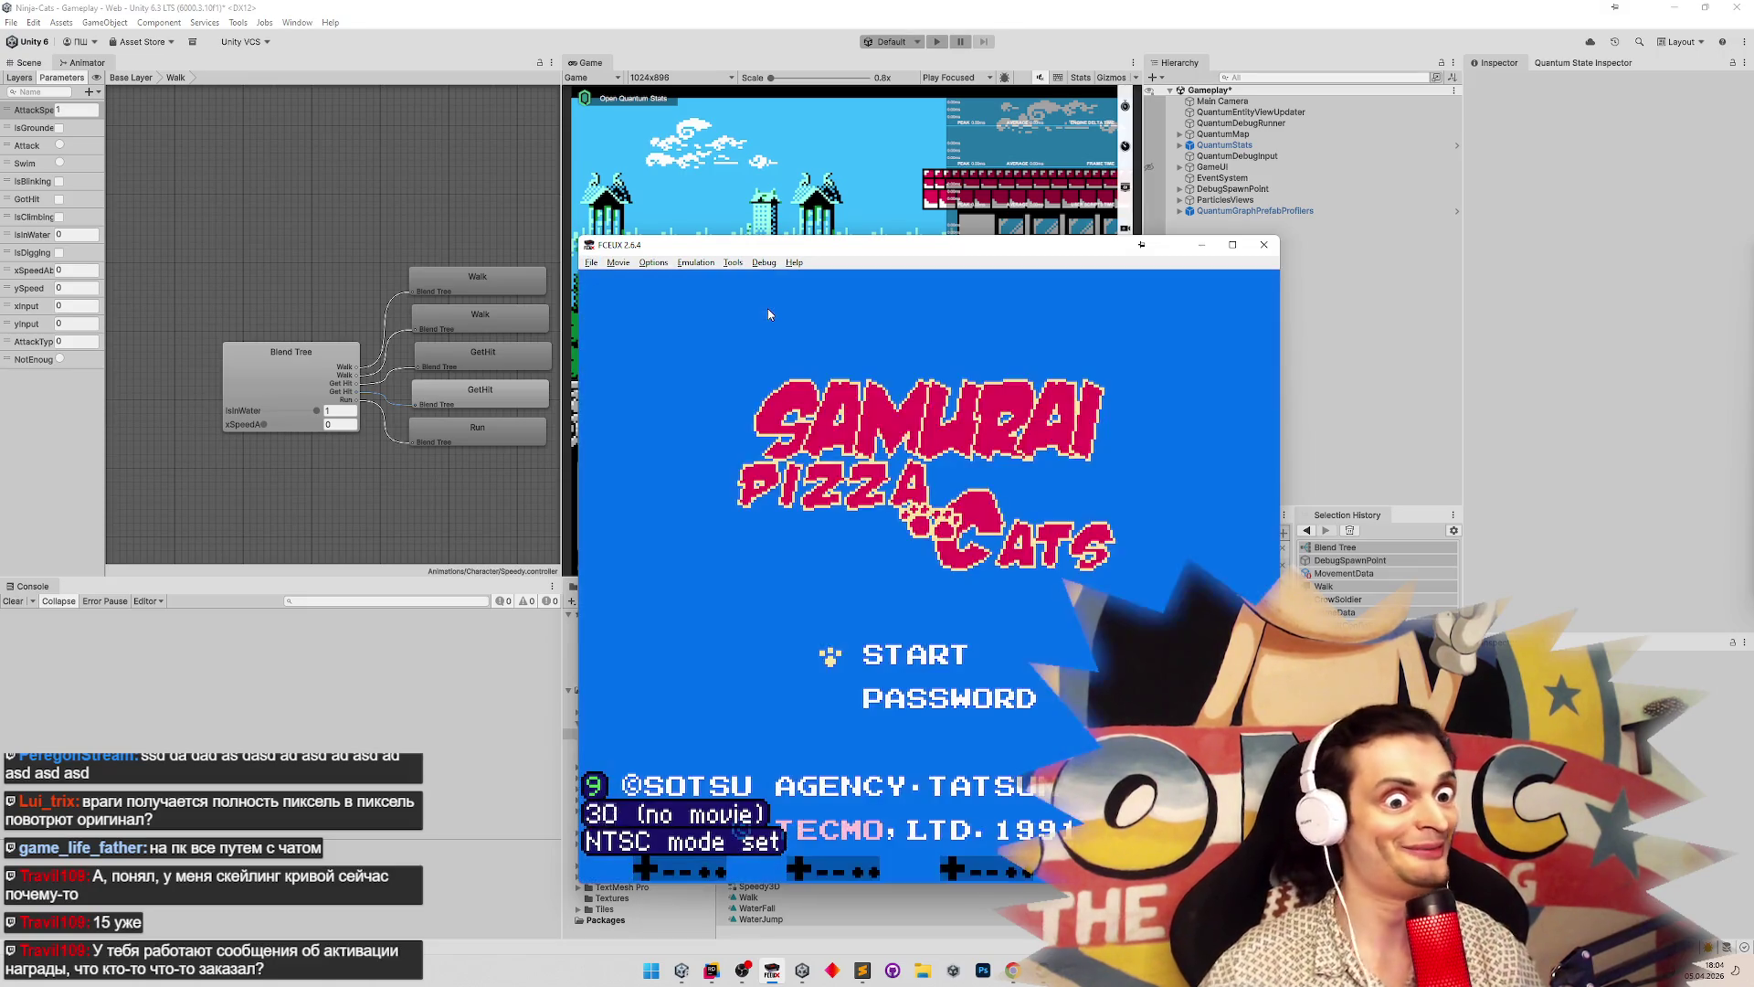
key(Return)
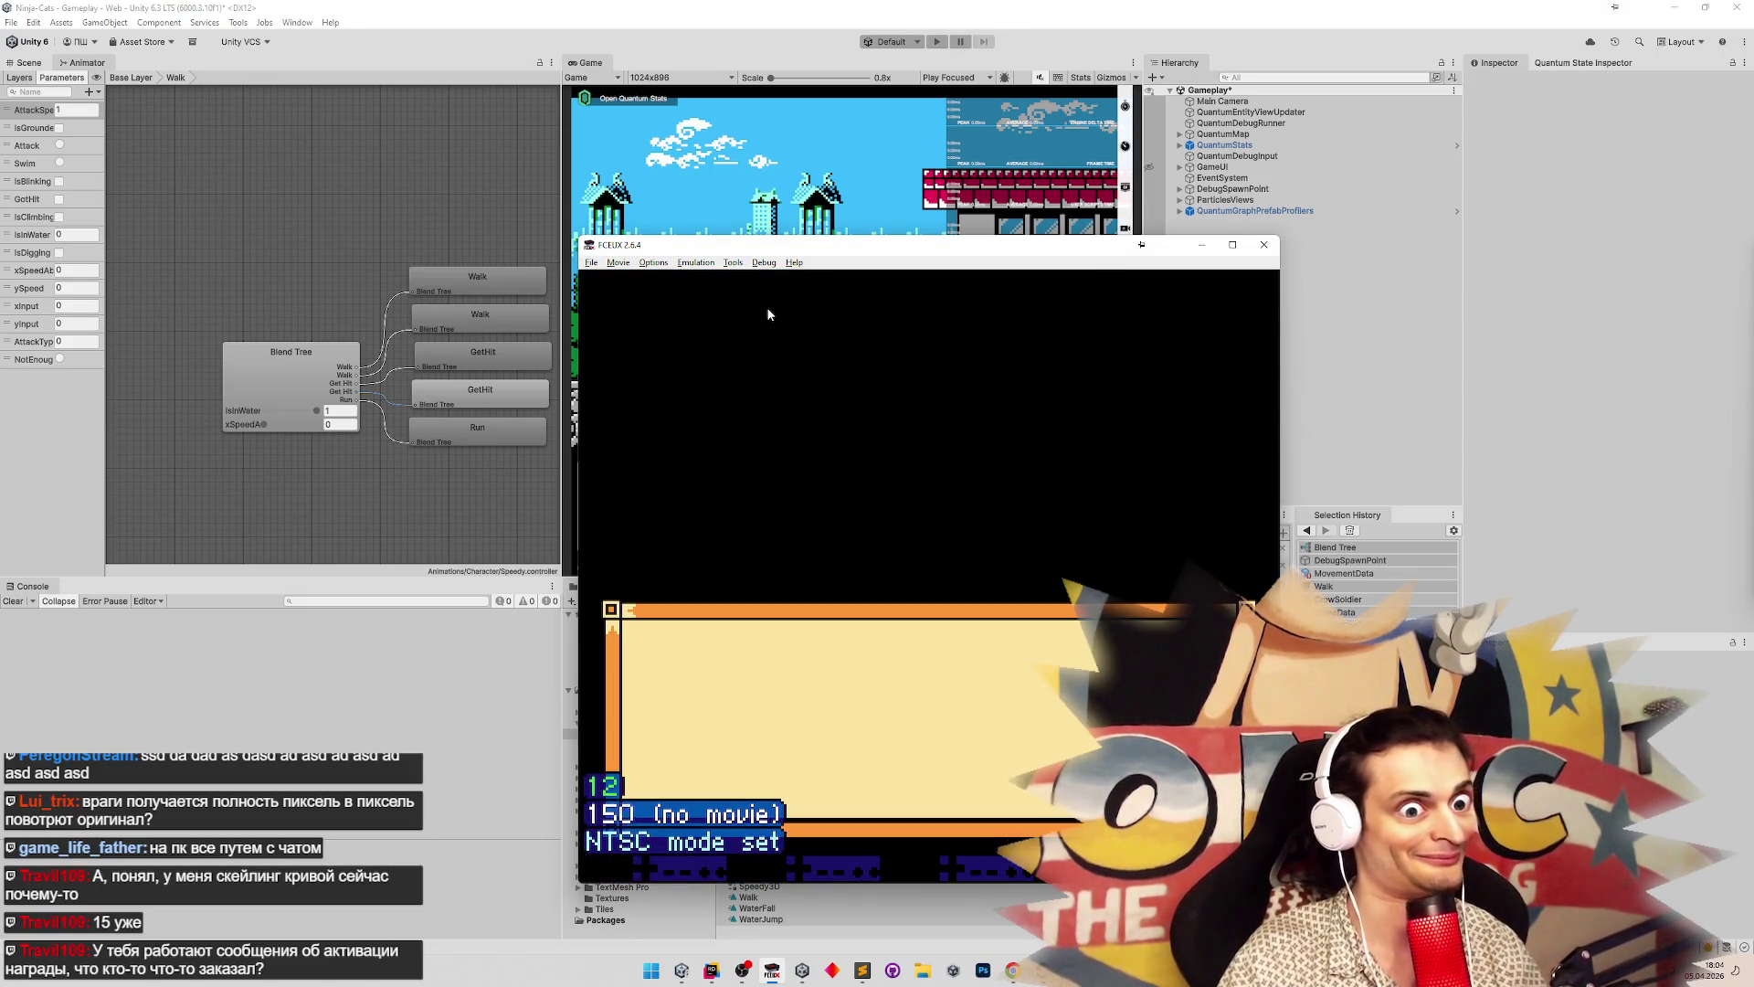
key(Return)
key(Return)
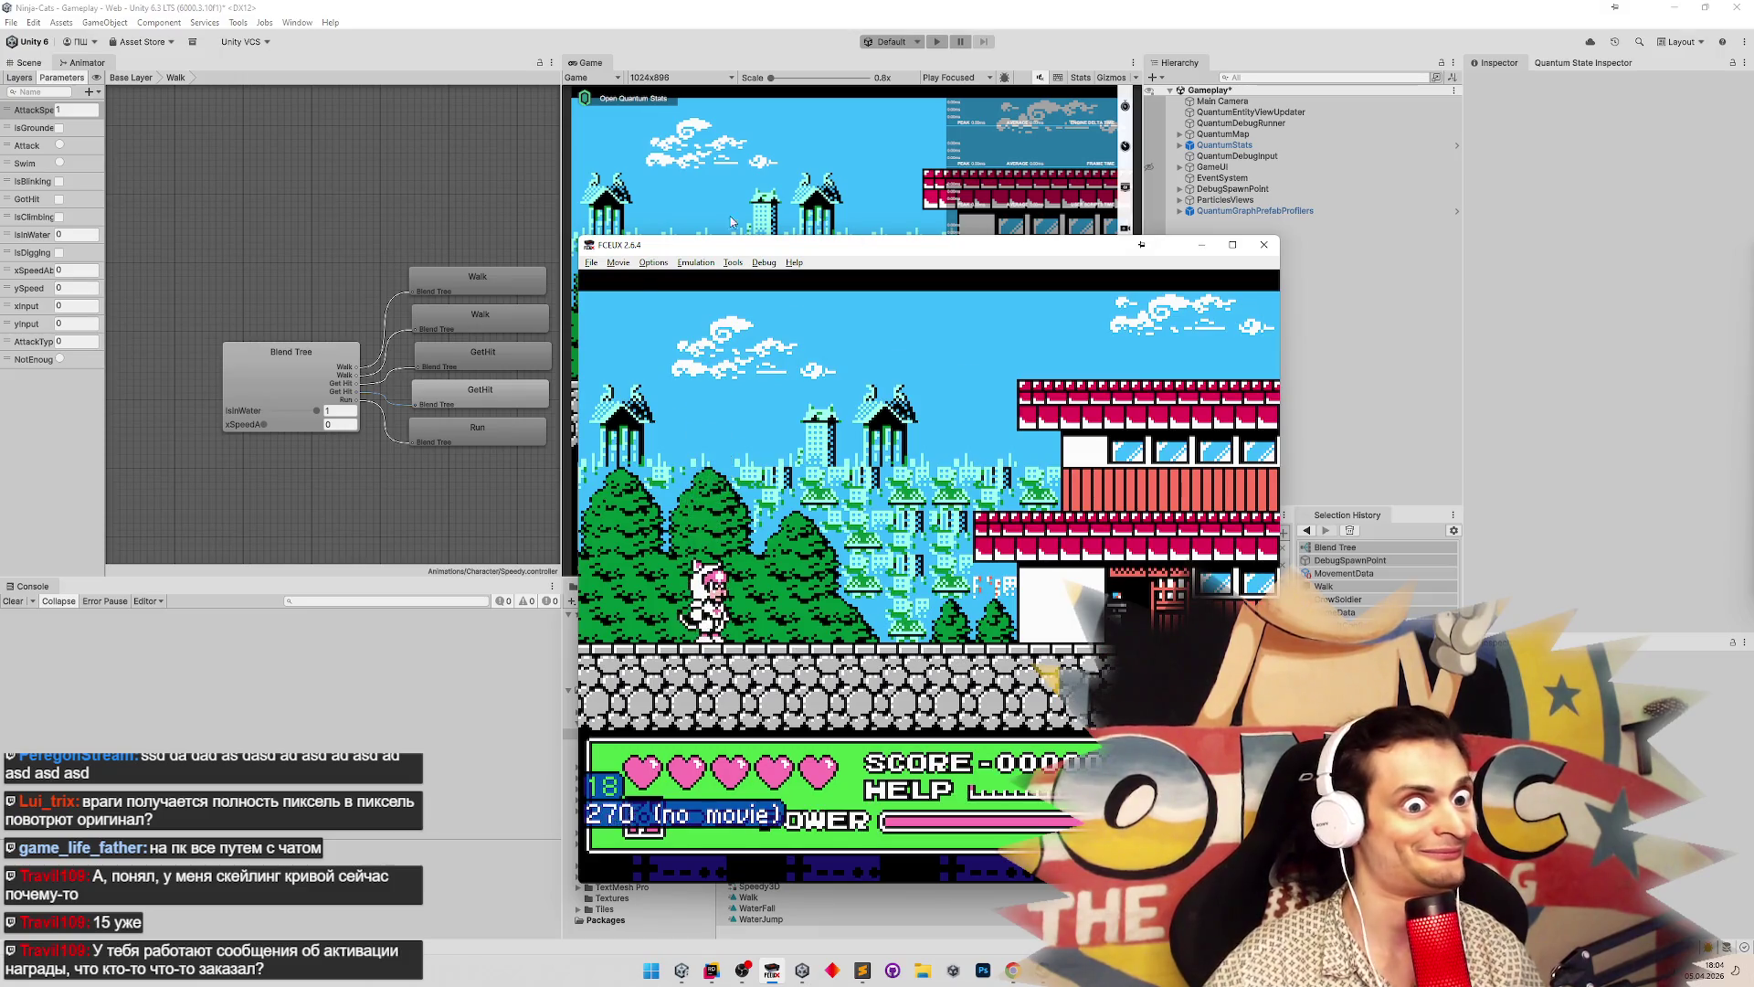
Shrink the emulator window, walk through the level and save two screen snapshots
click(591, 263)
mouse_move(653, 262)
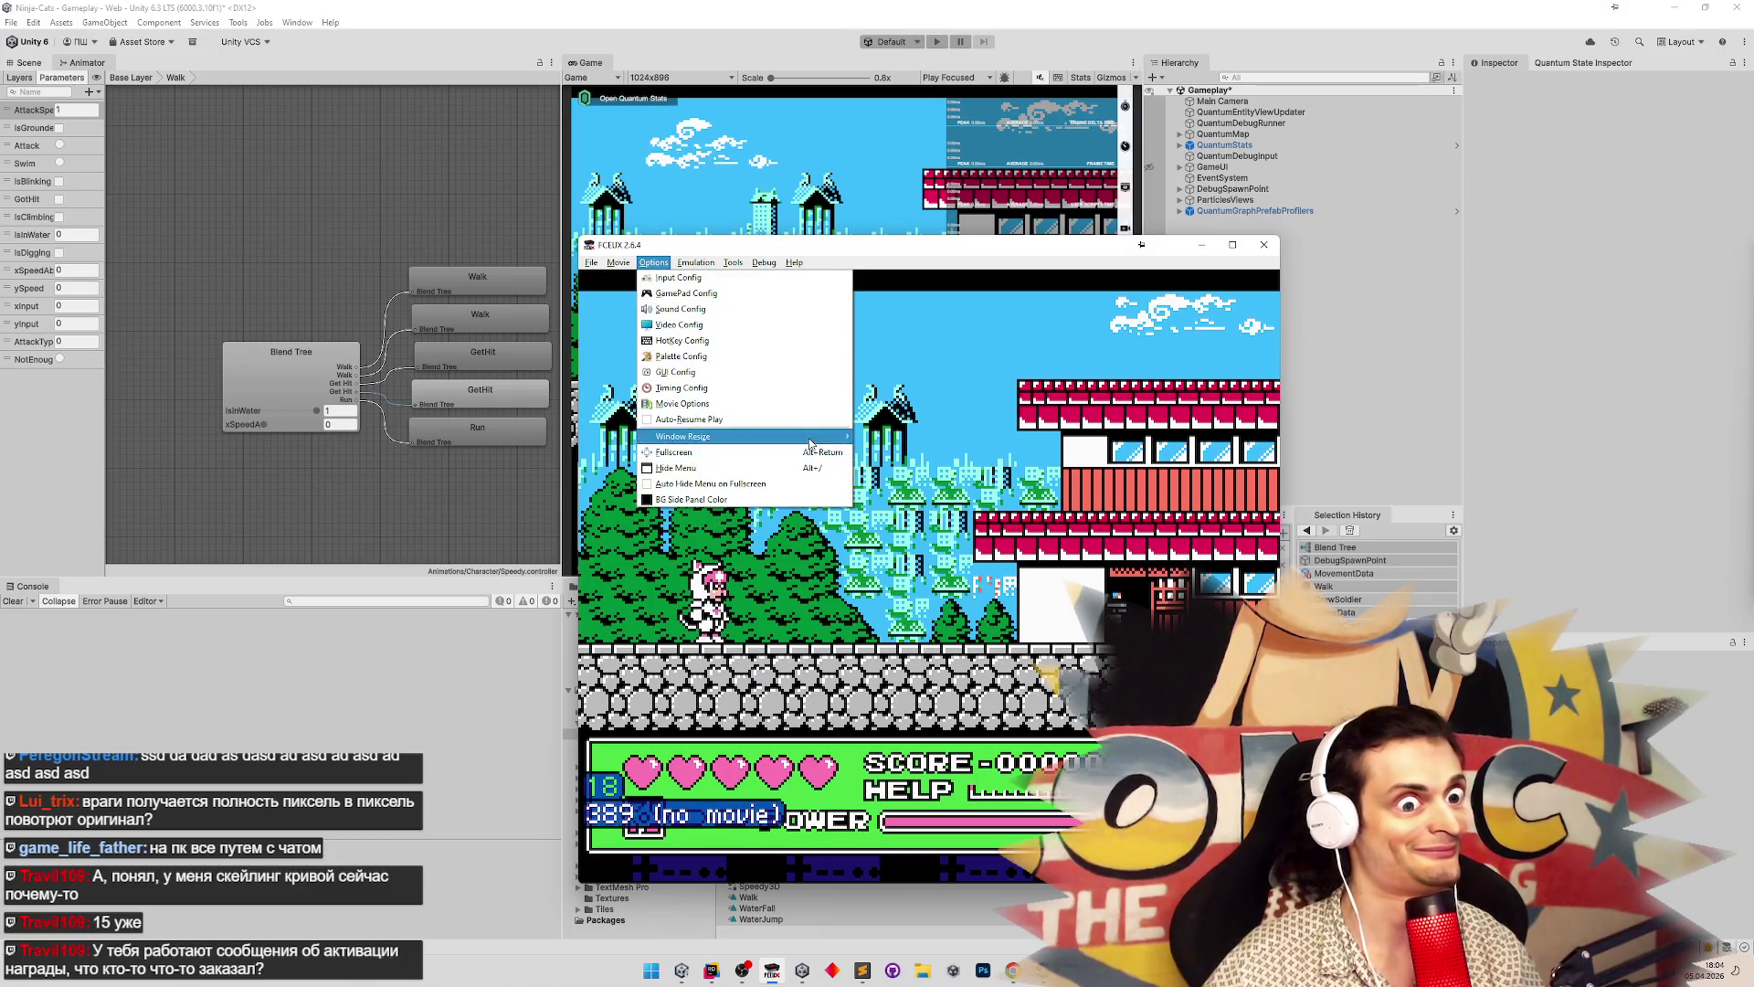
mouse_move(810, 436)
click(885, 437)
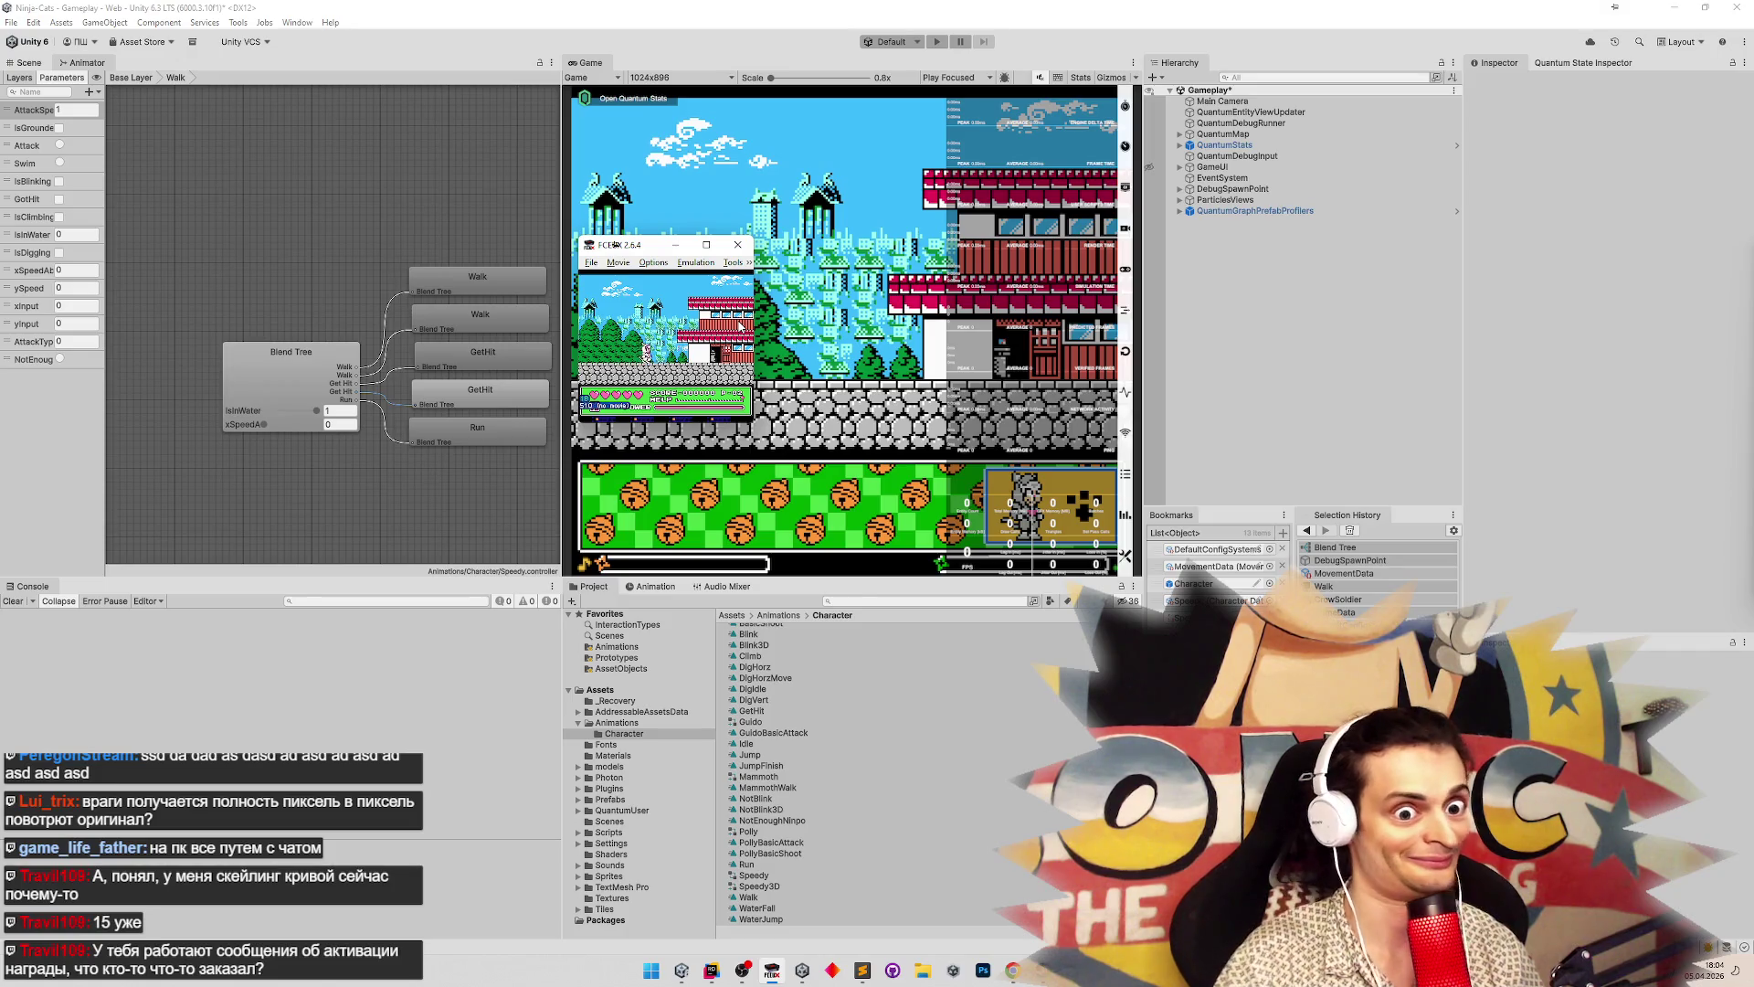
key(Right)
key(Right)
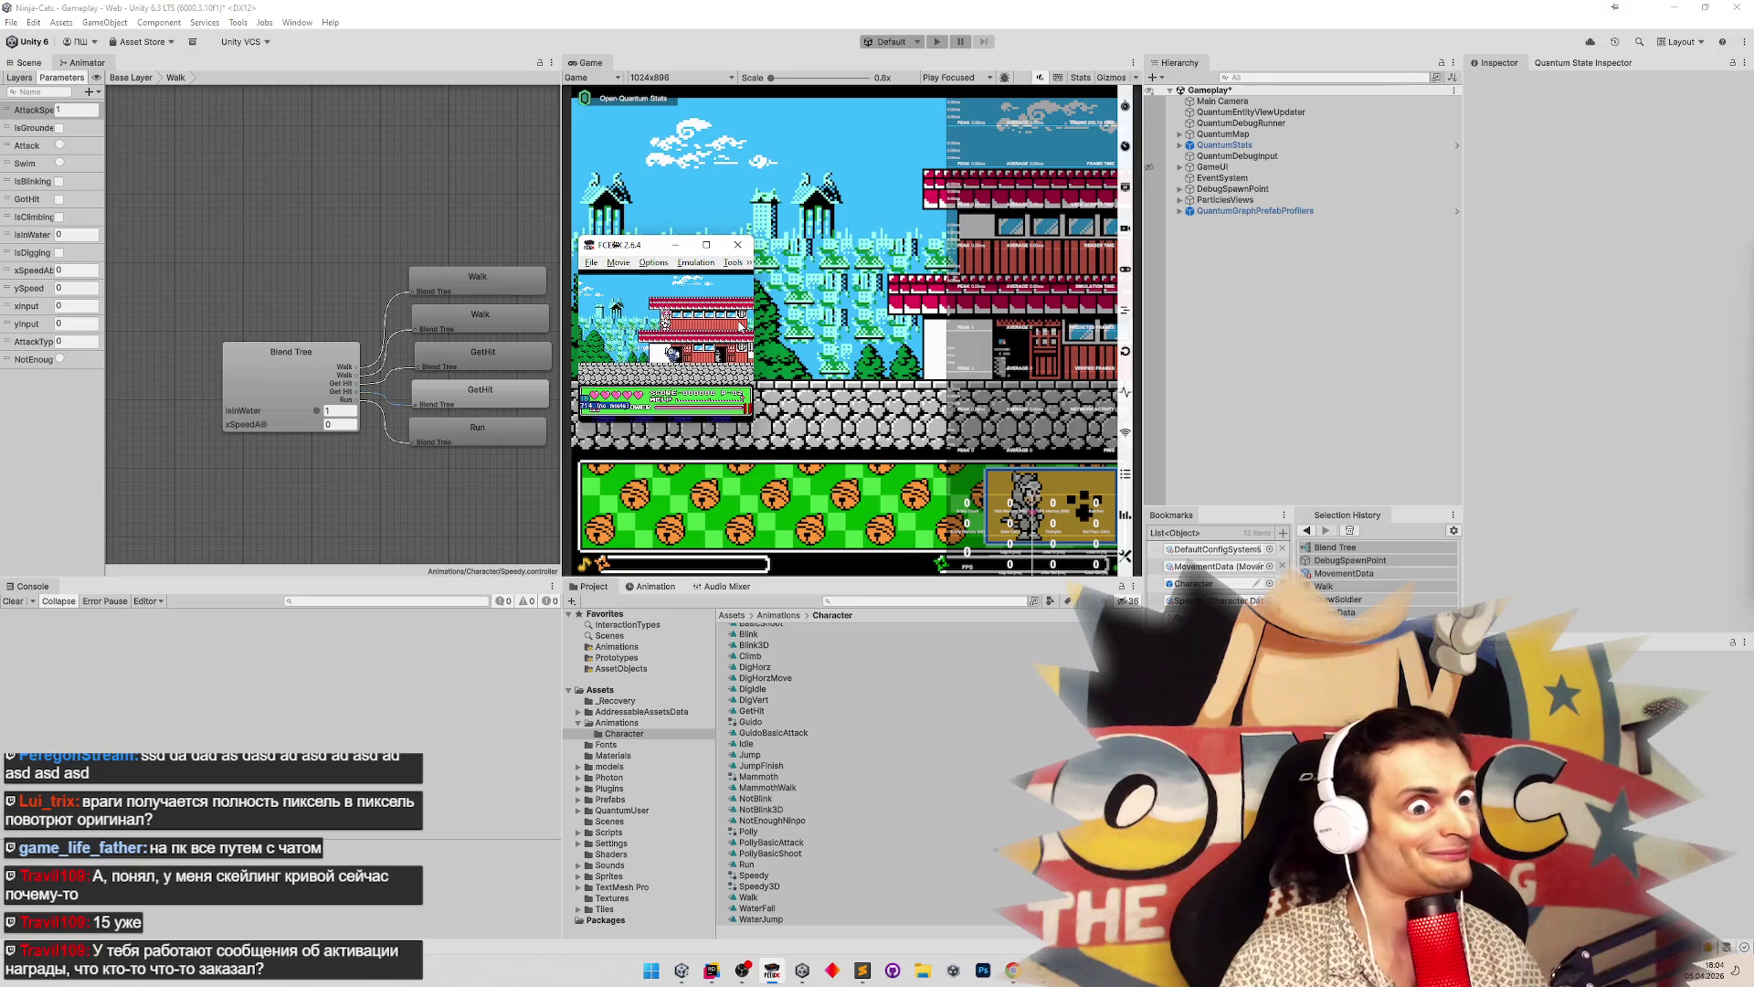
key(Left)
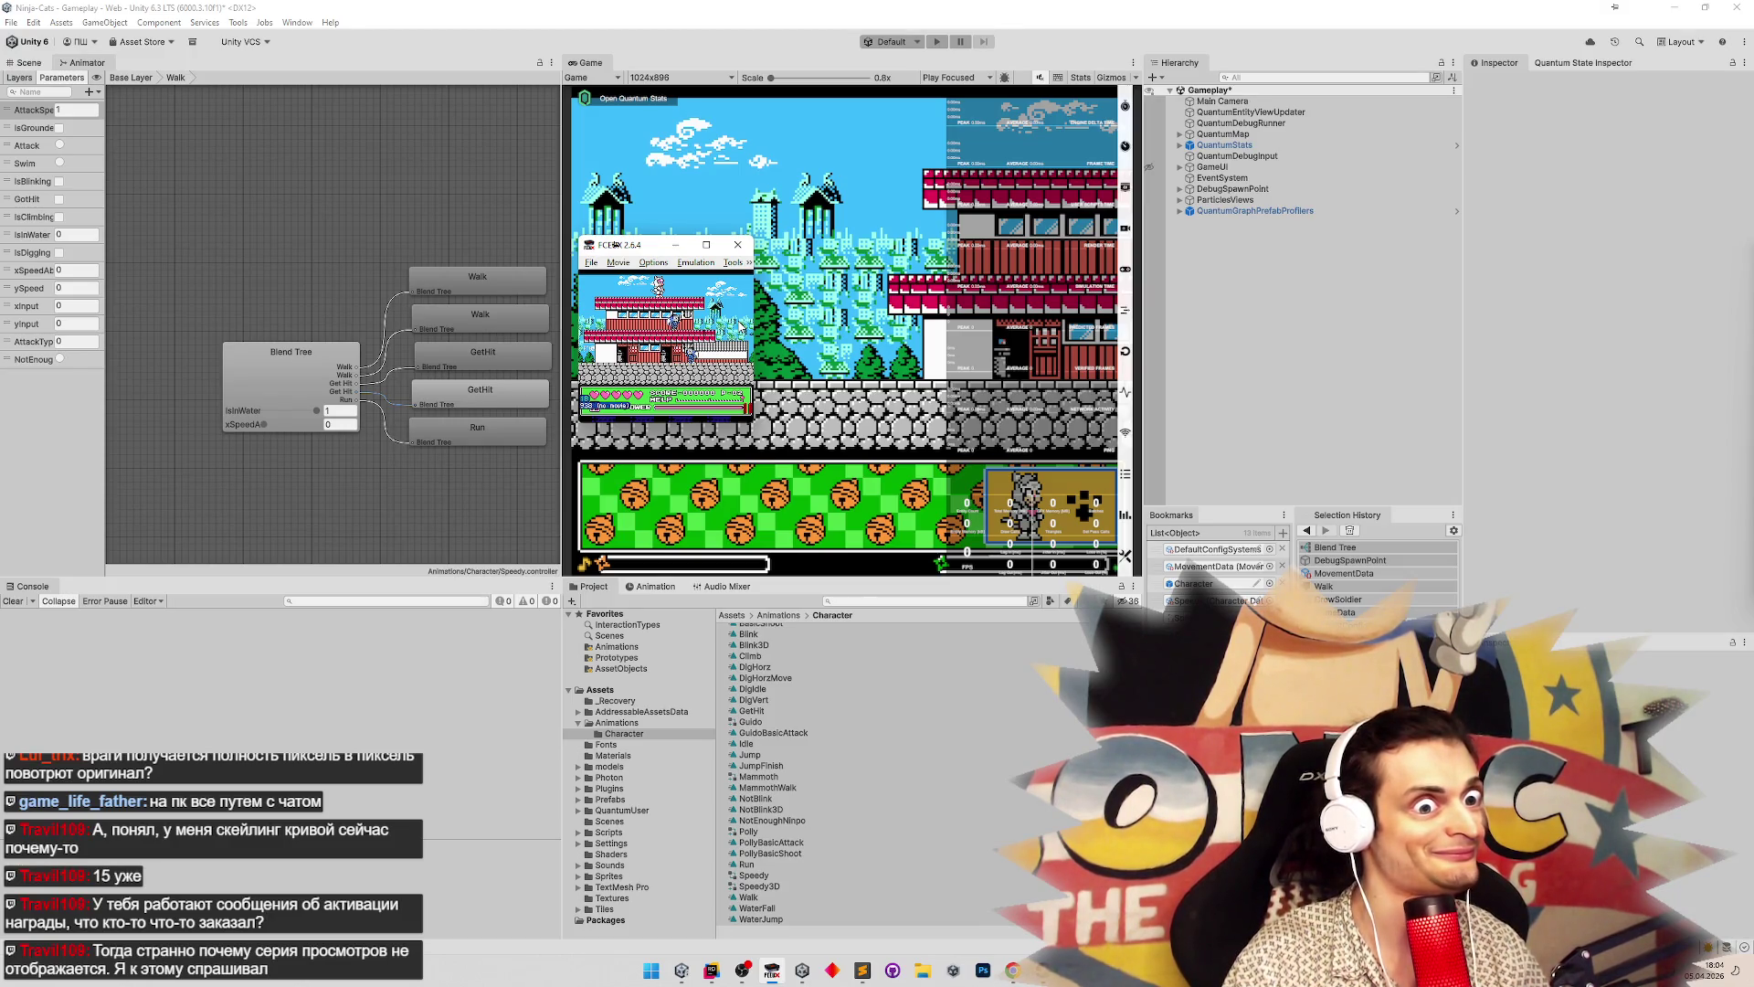
key(F12)
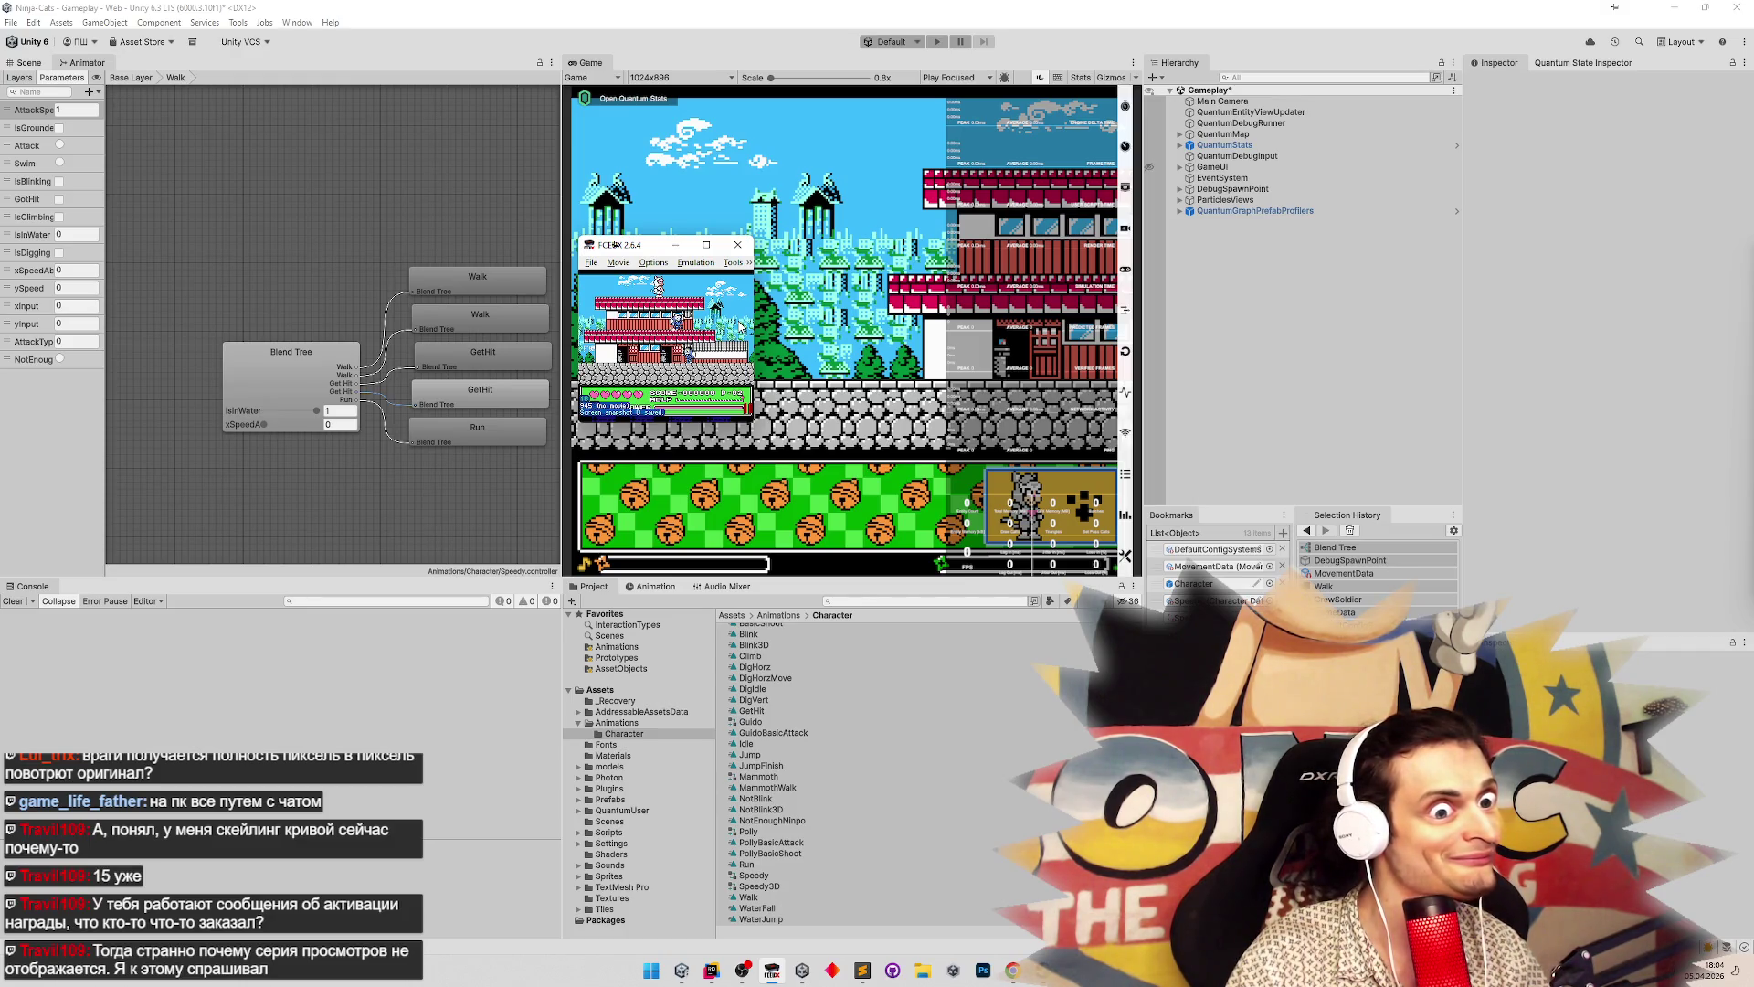
key(F12)
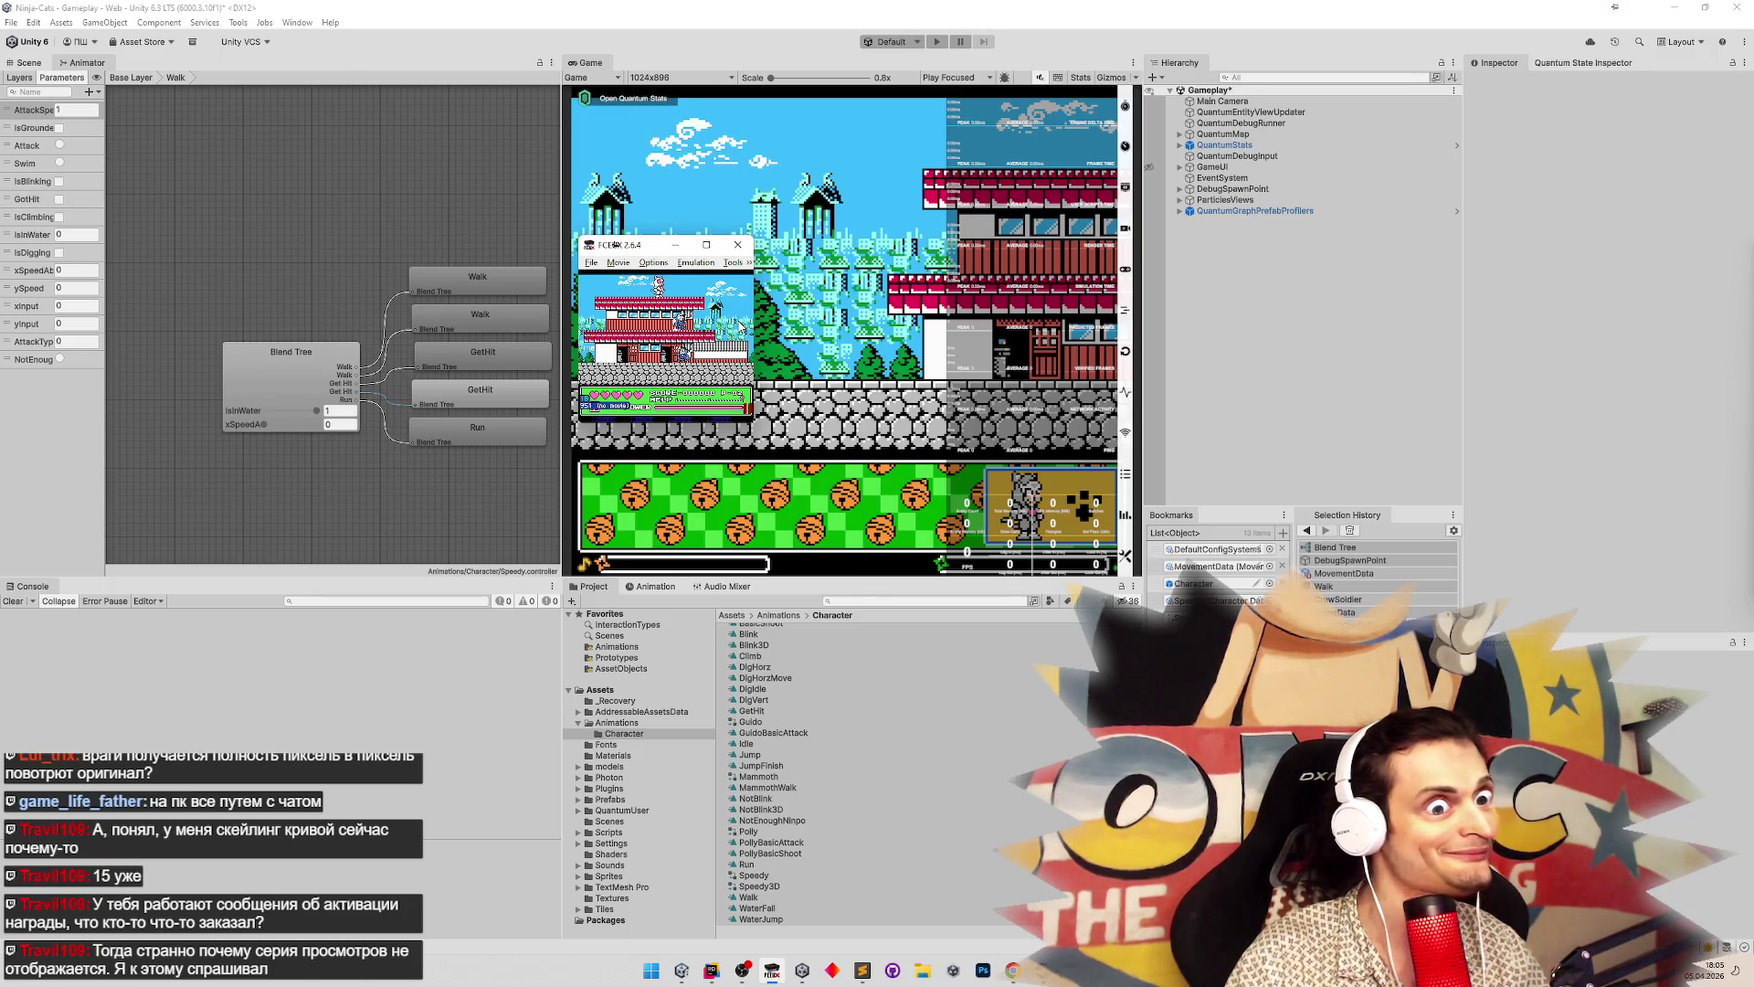
Resize the game window to 4x, inspect the level, then close FCEUX
click(653, 262)
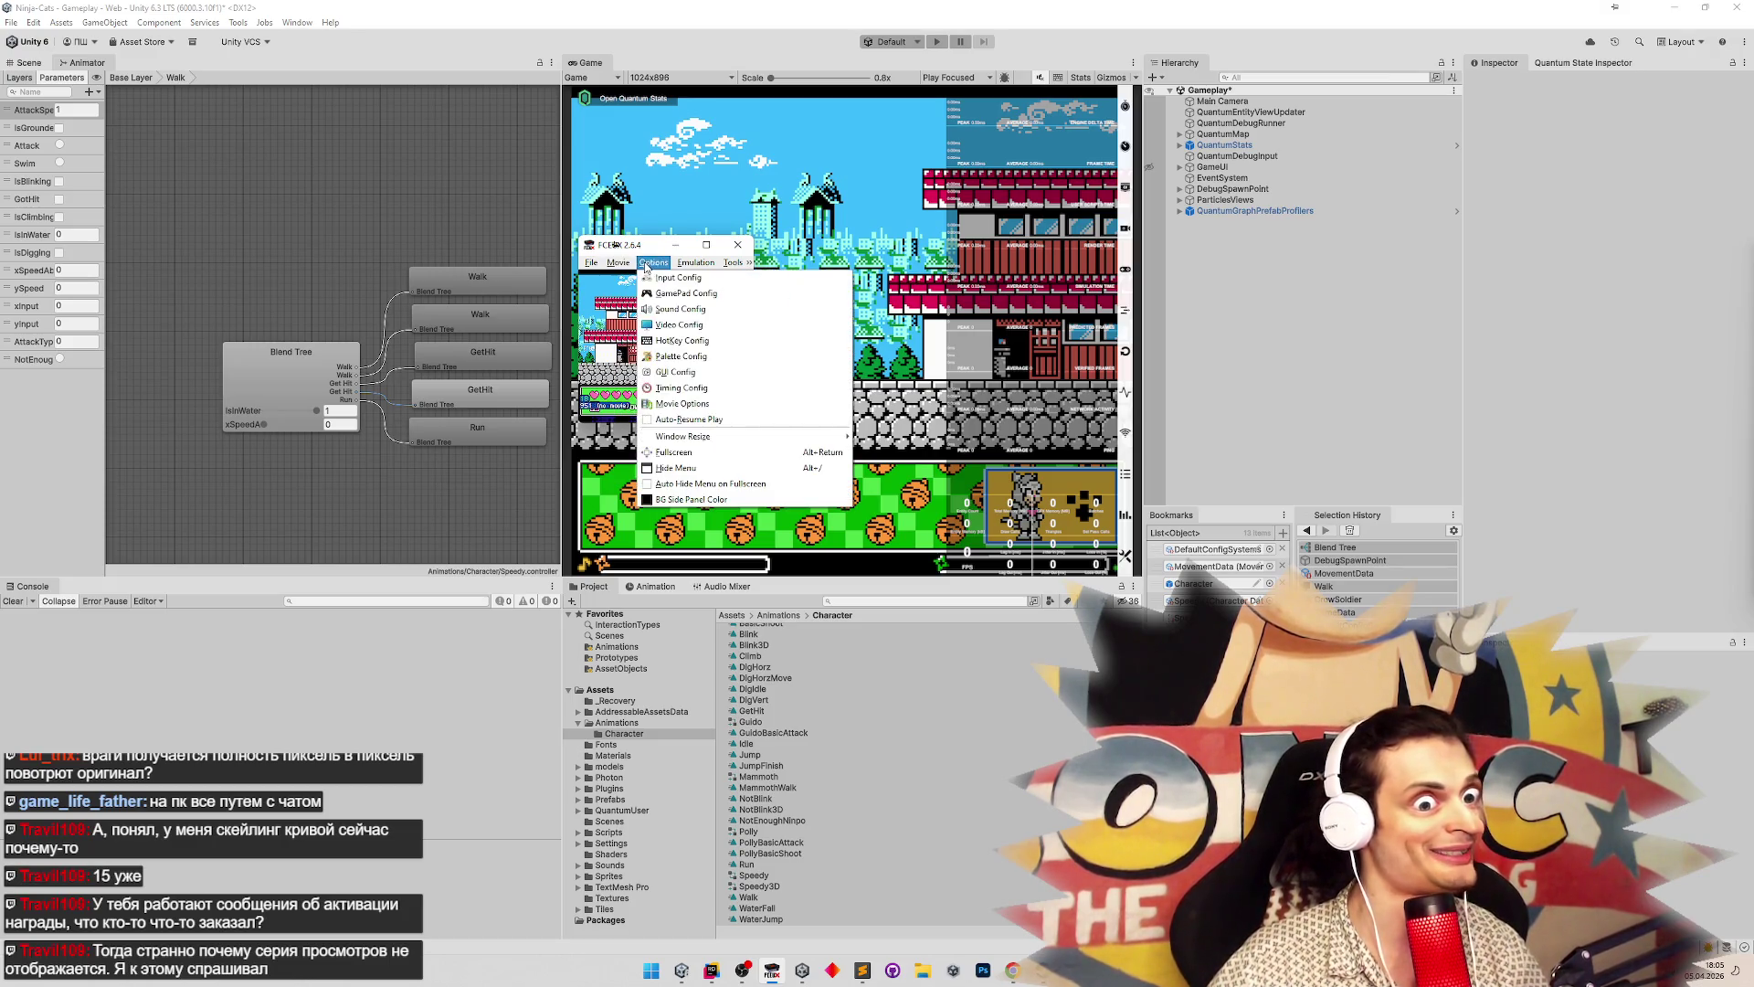
mouse_move(722, 436)
click(893, 484)
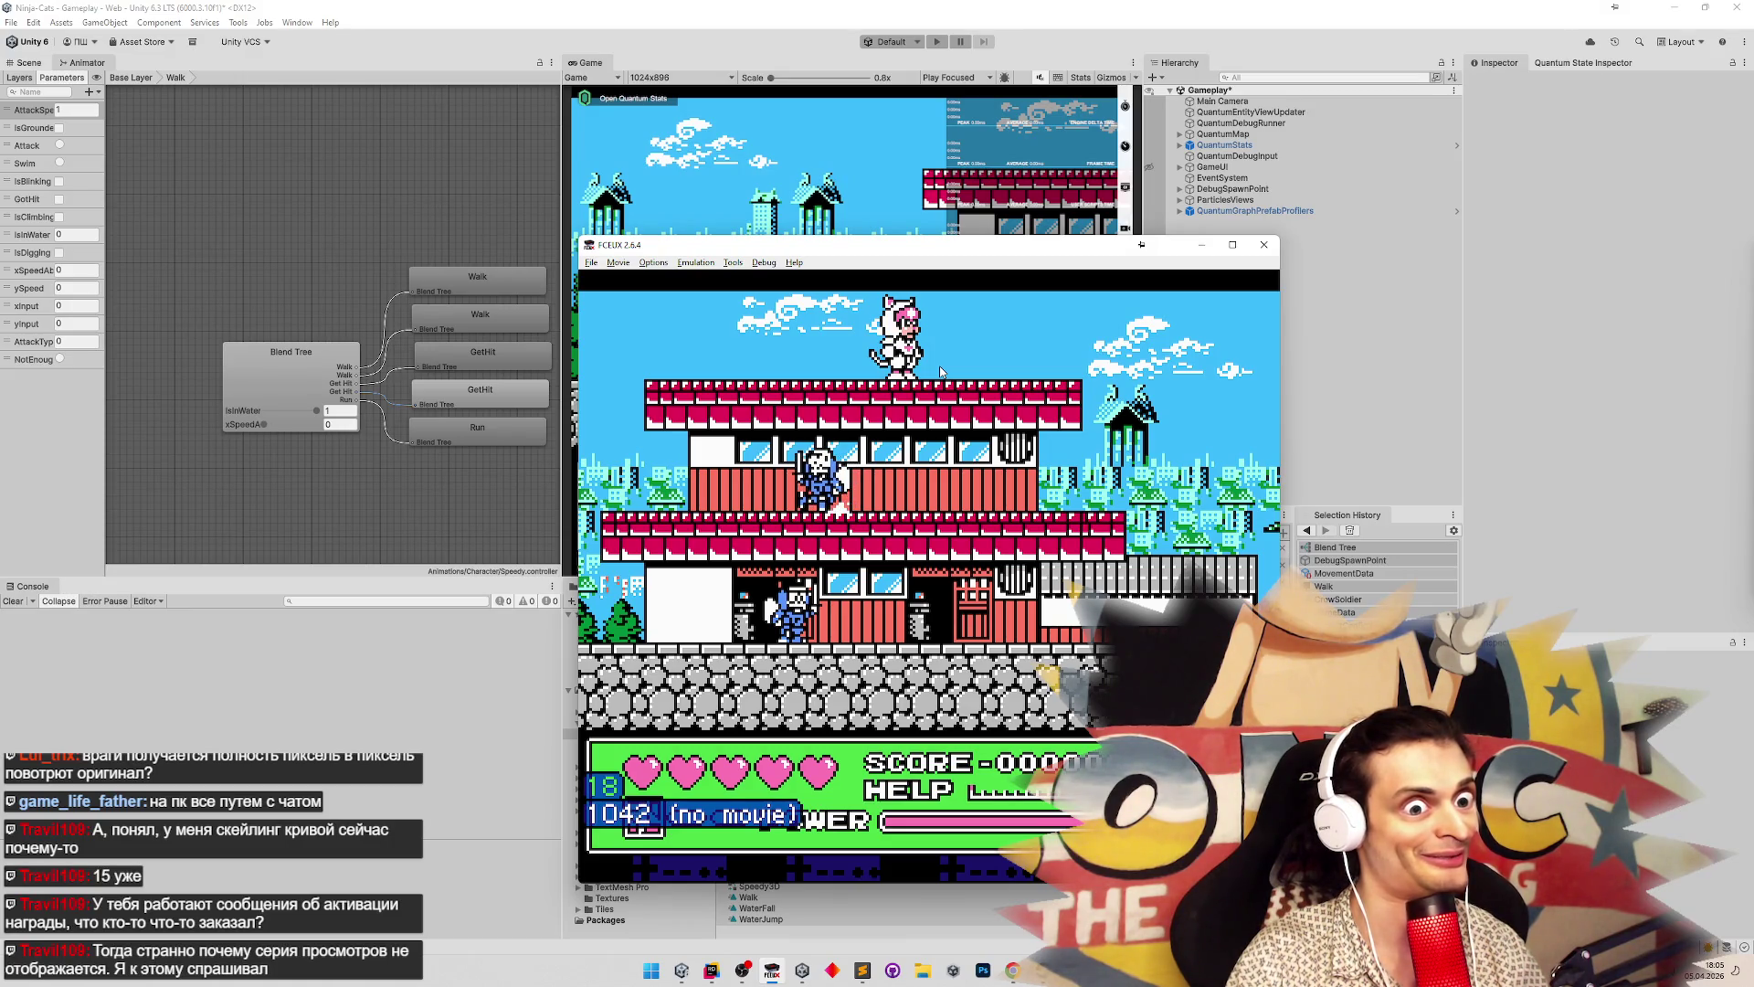
click(1263, 244)
Save the scene, open the Character prefab, and duplicate LastHpEffect as TurnaroundEffect
key(ctrl+s)
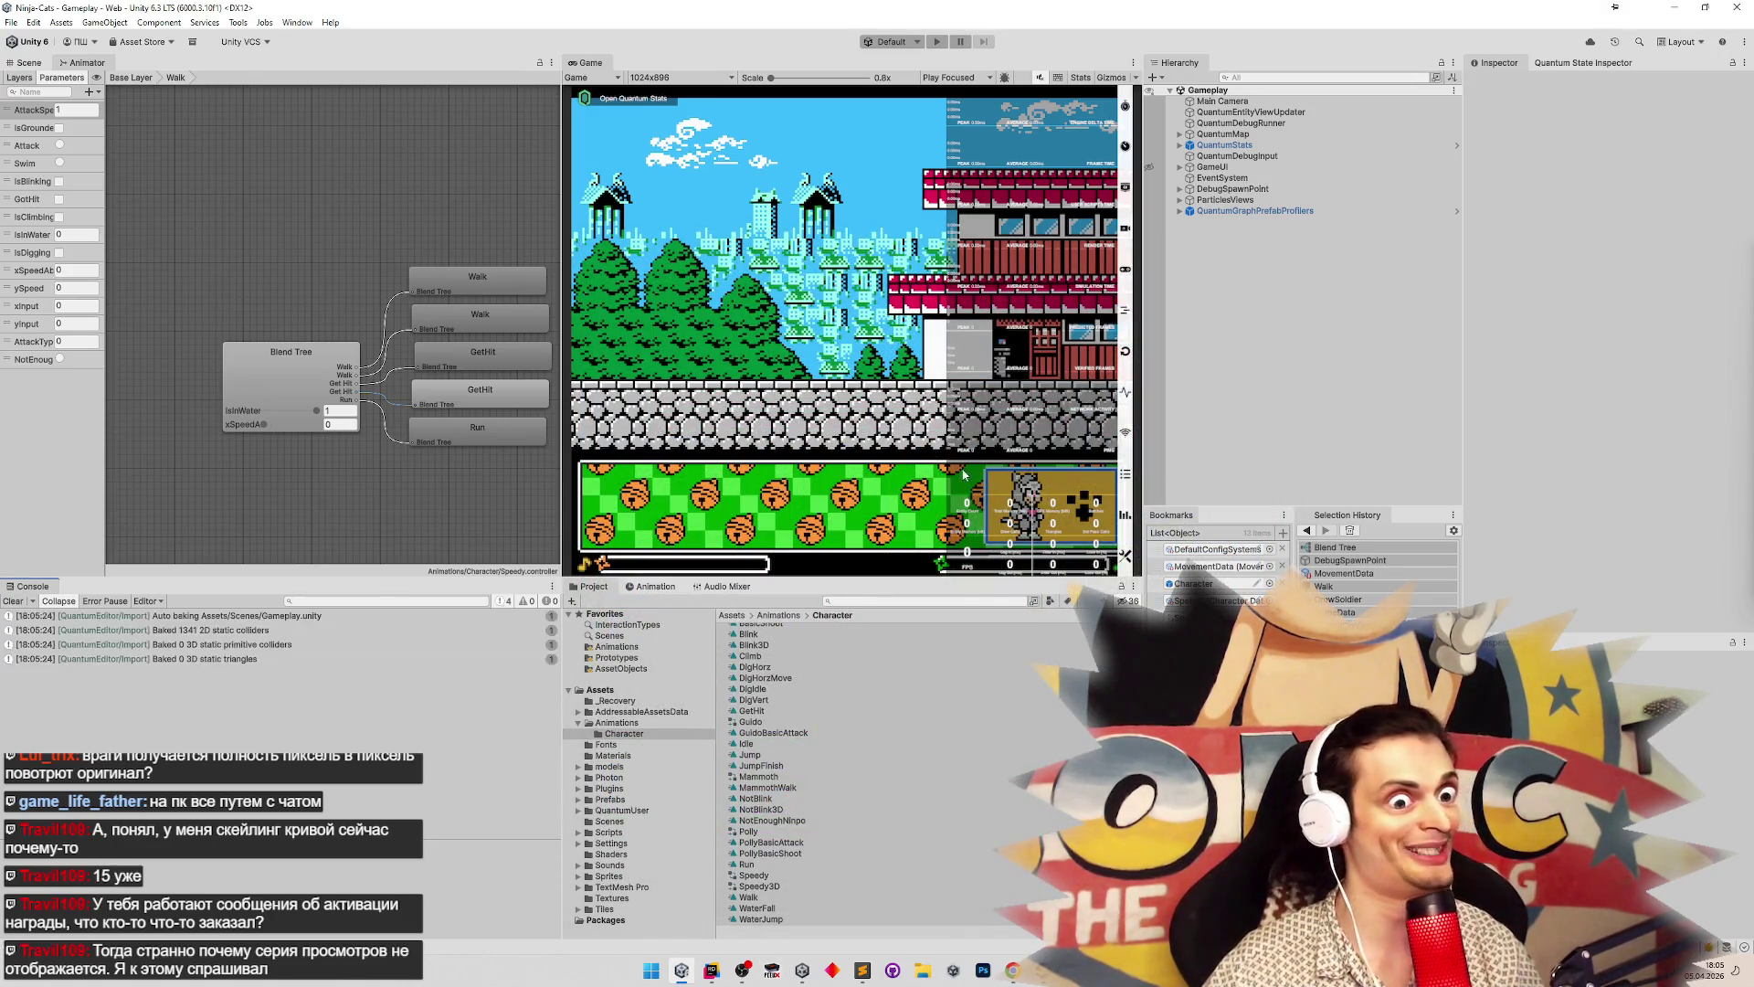
drag(943, 588, 947, 571)
click(1187, 583)
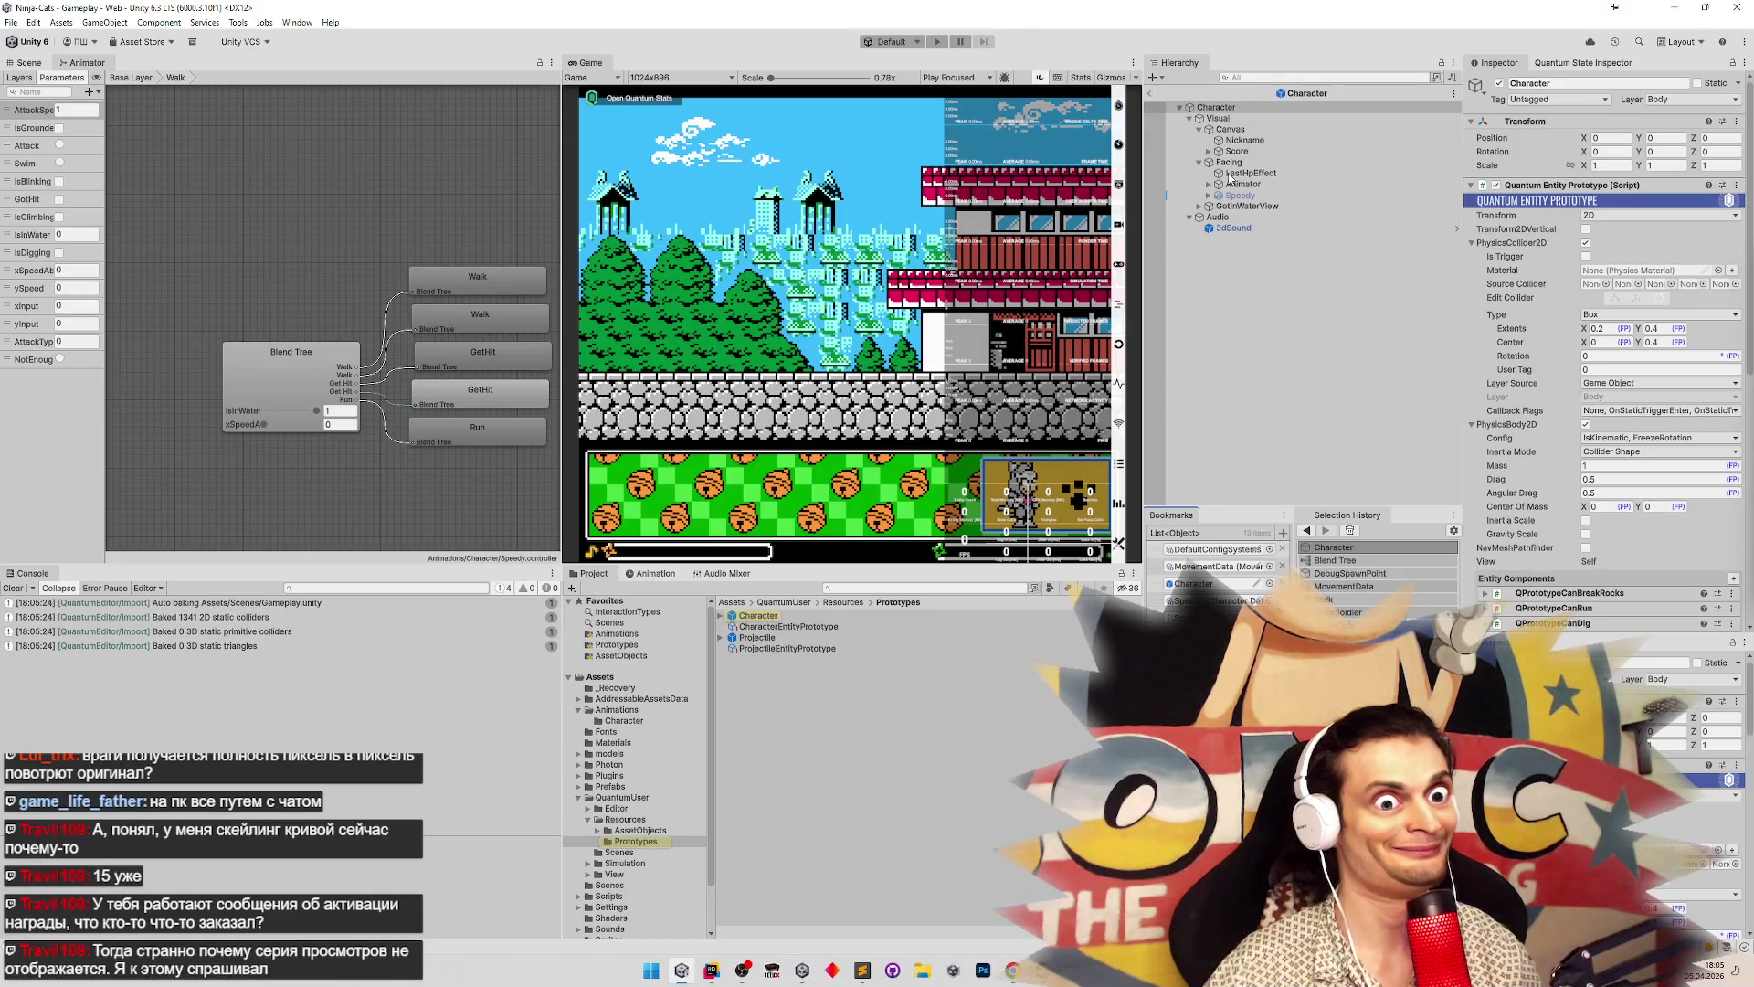
click(1230, 174)
key(ctrl+d)
text(TurnaroundEff)
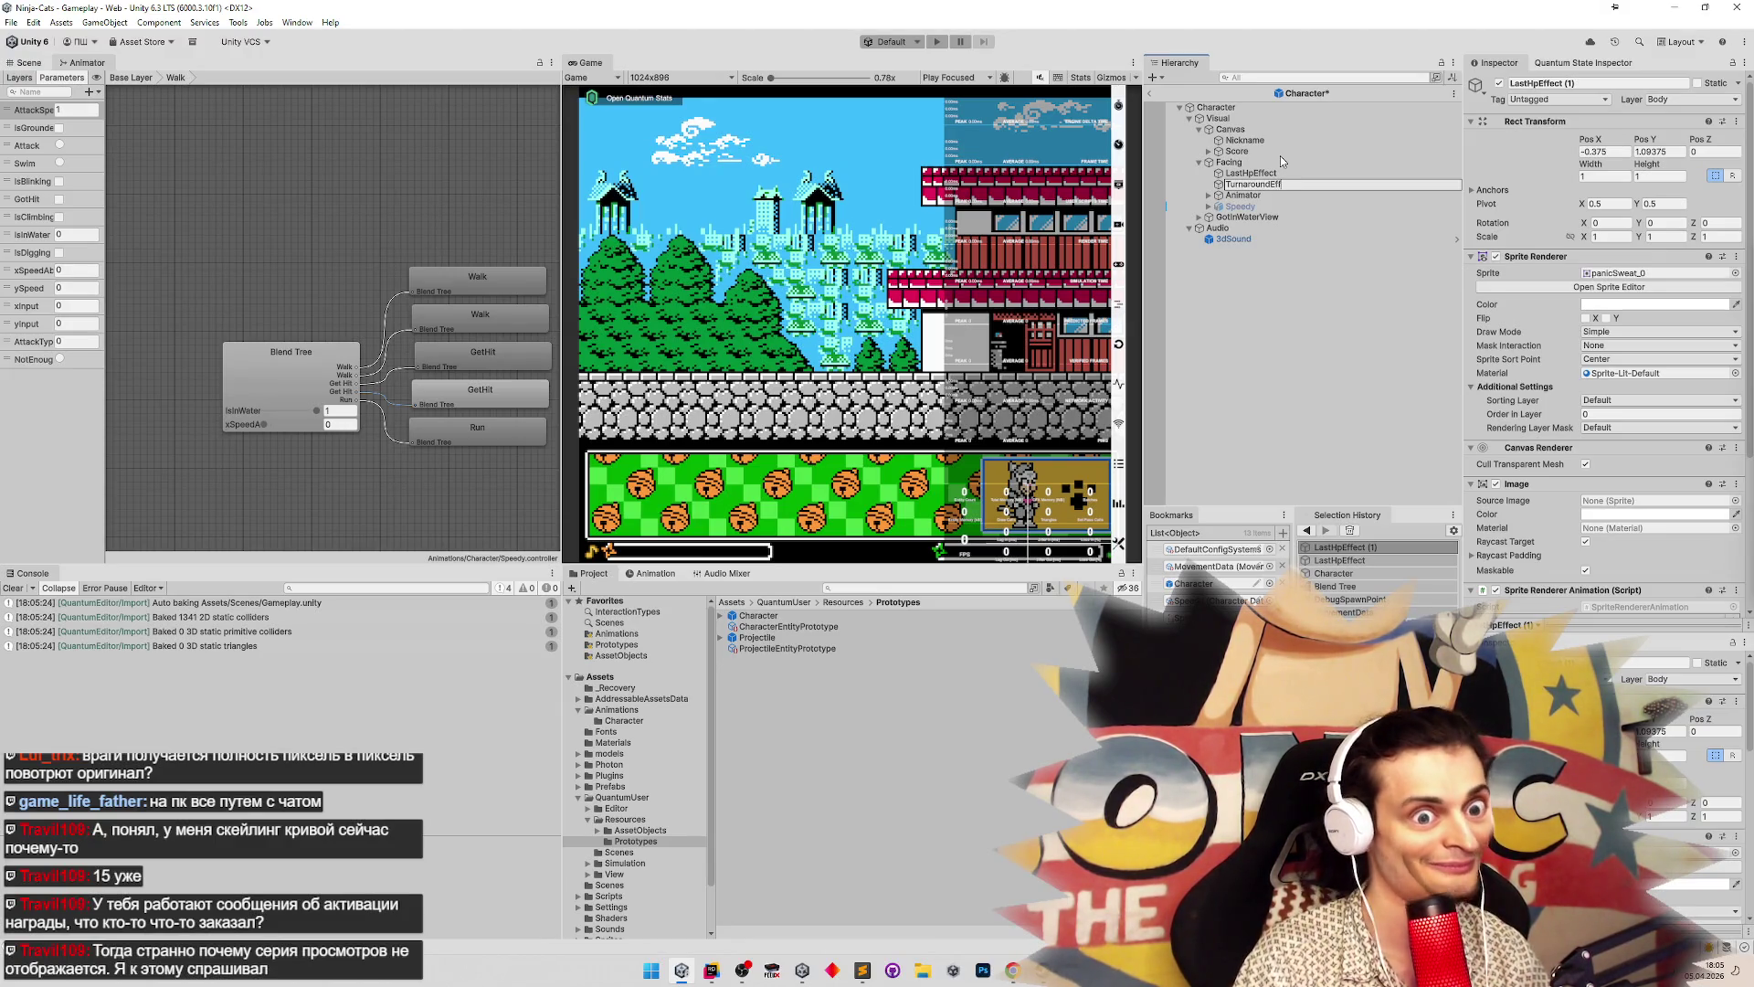
text(ect)
key(Return)
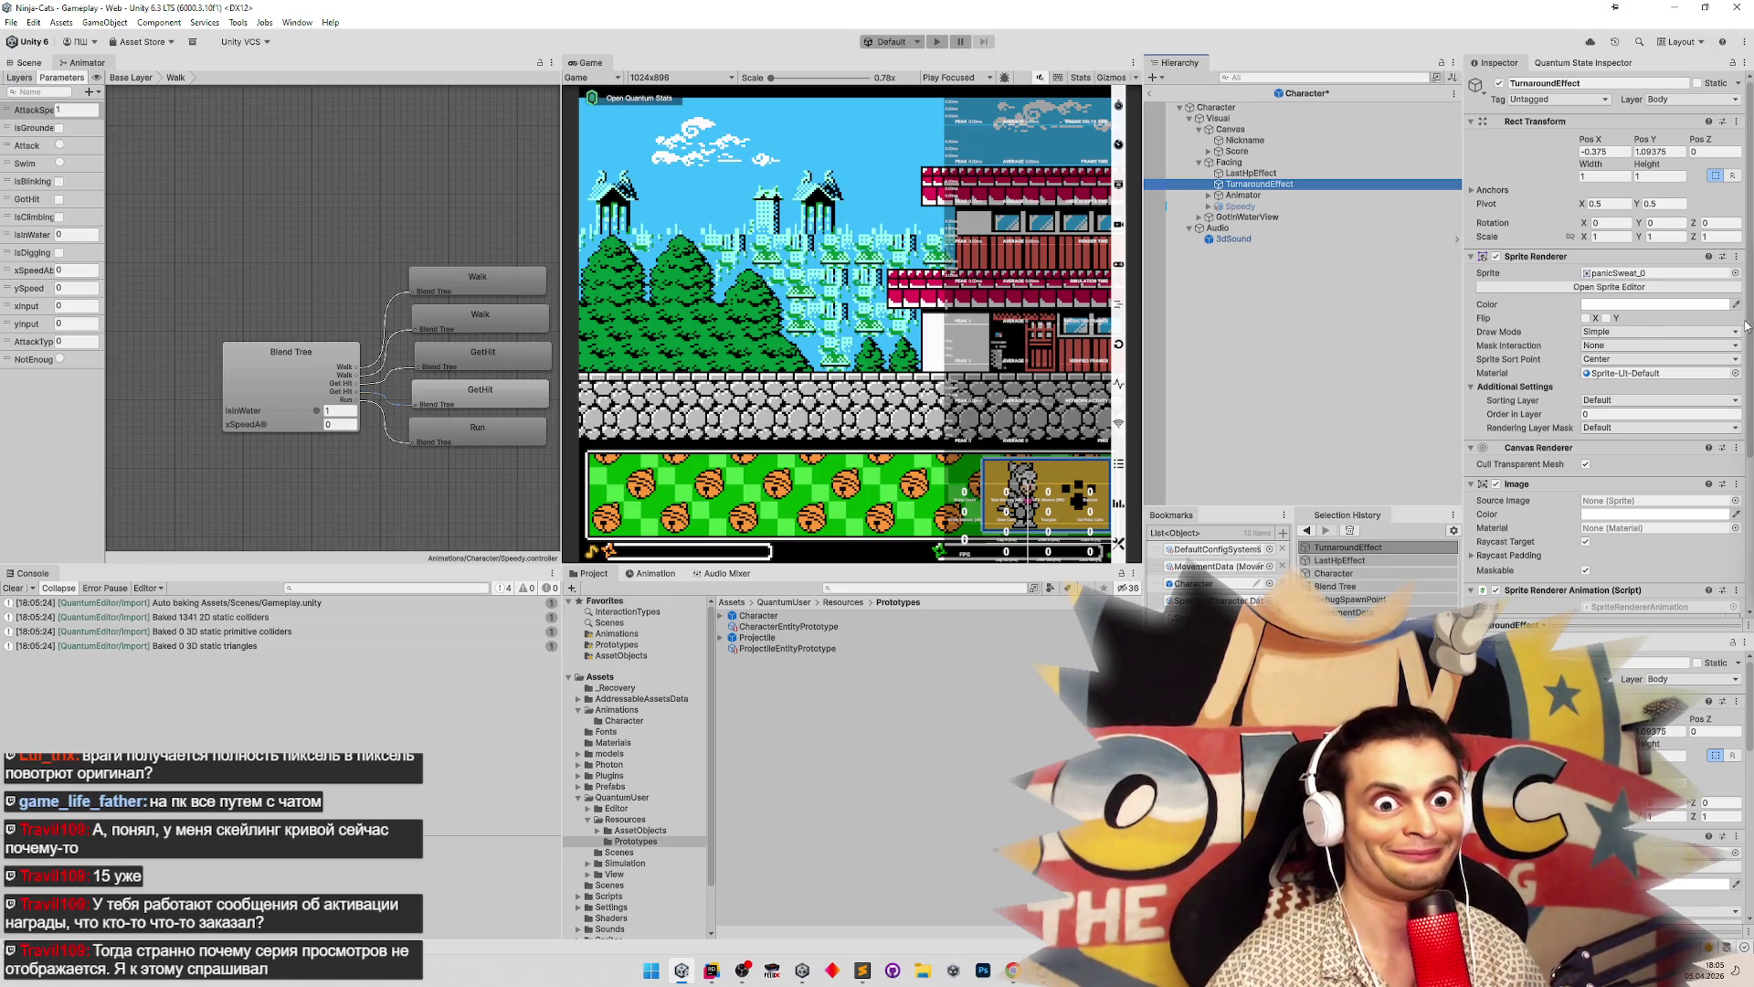
Attempt to remove the copy's Image component and dismiss the can't-remove warning
drag(1746, 325, 1738, 405)
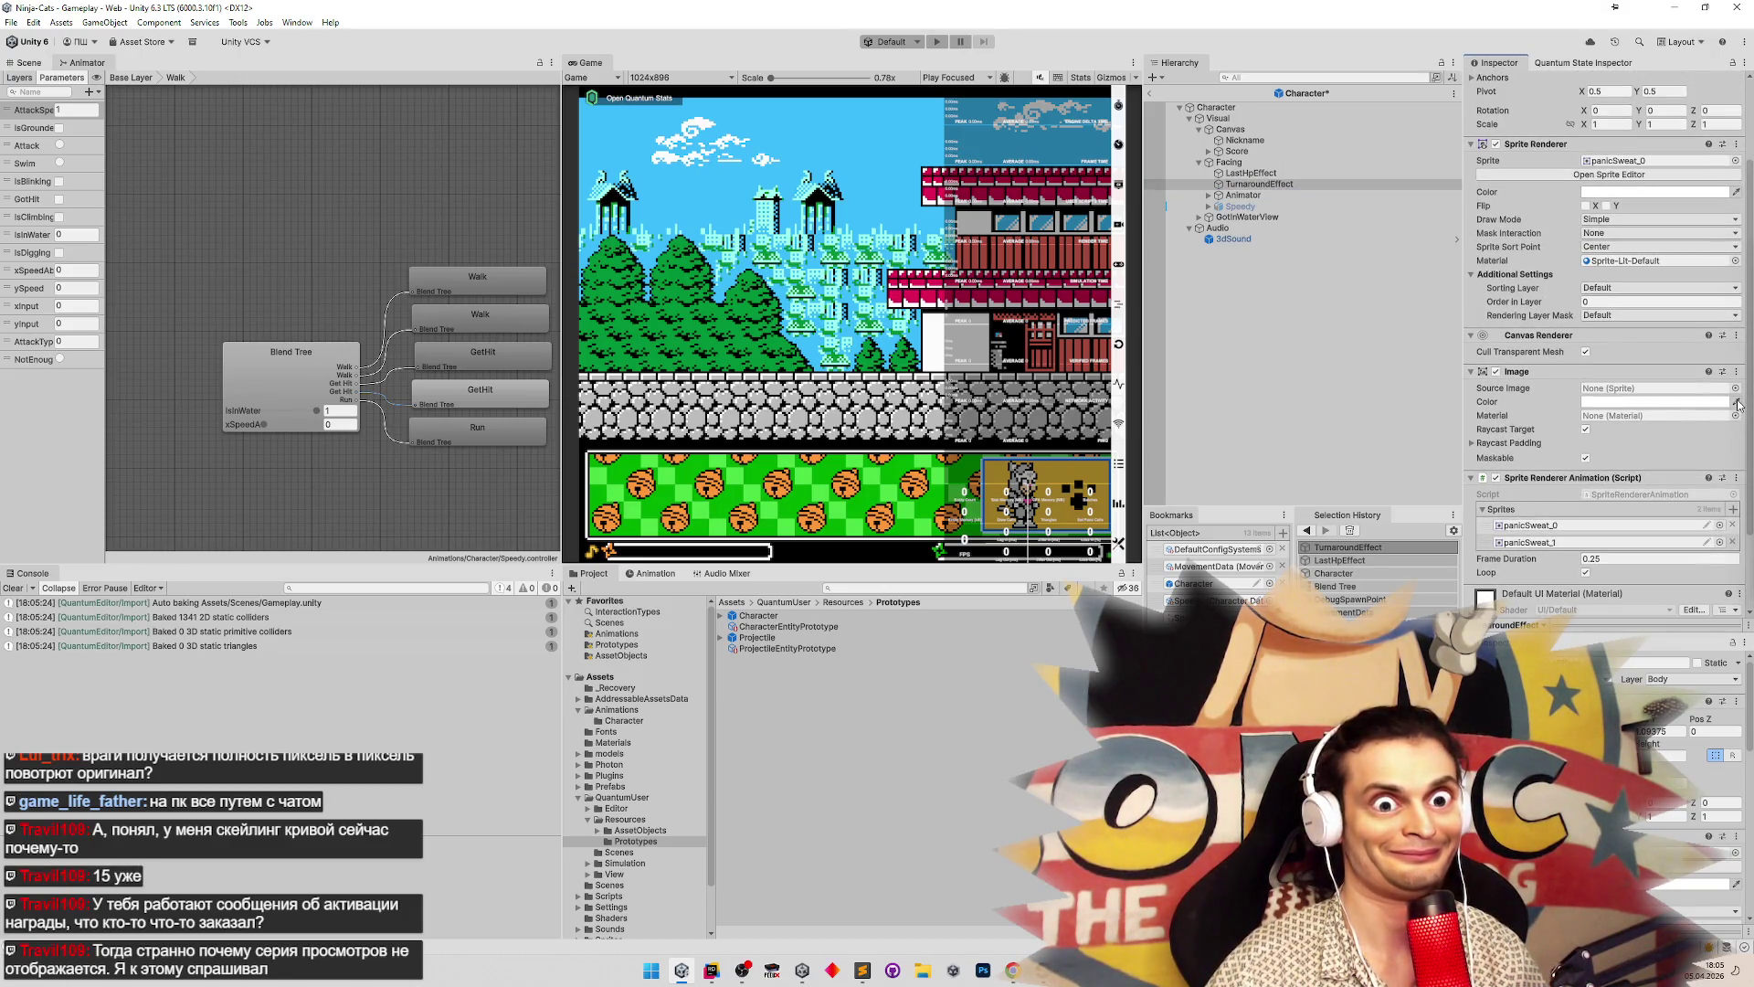
right_click(1627, 380)
click(1630, 407)
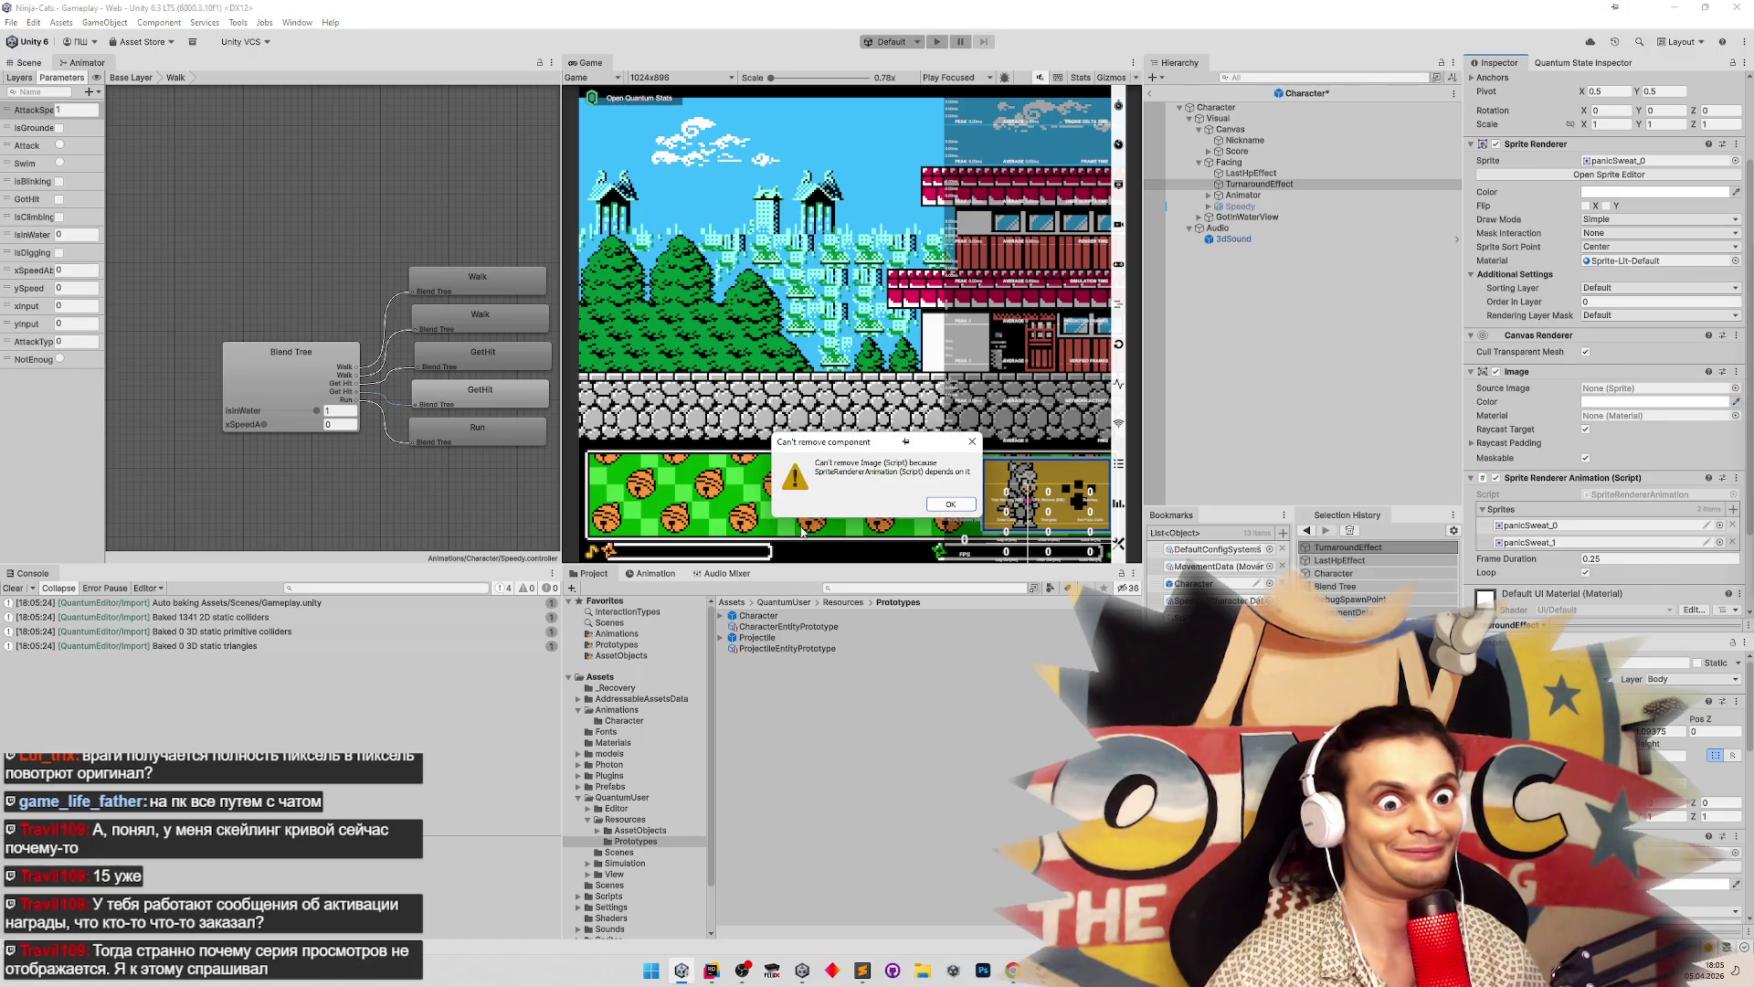
click(946, 509)
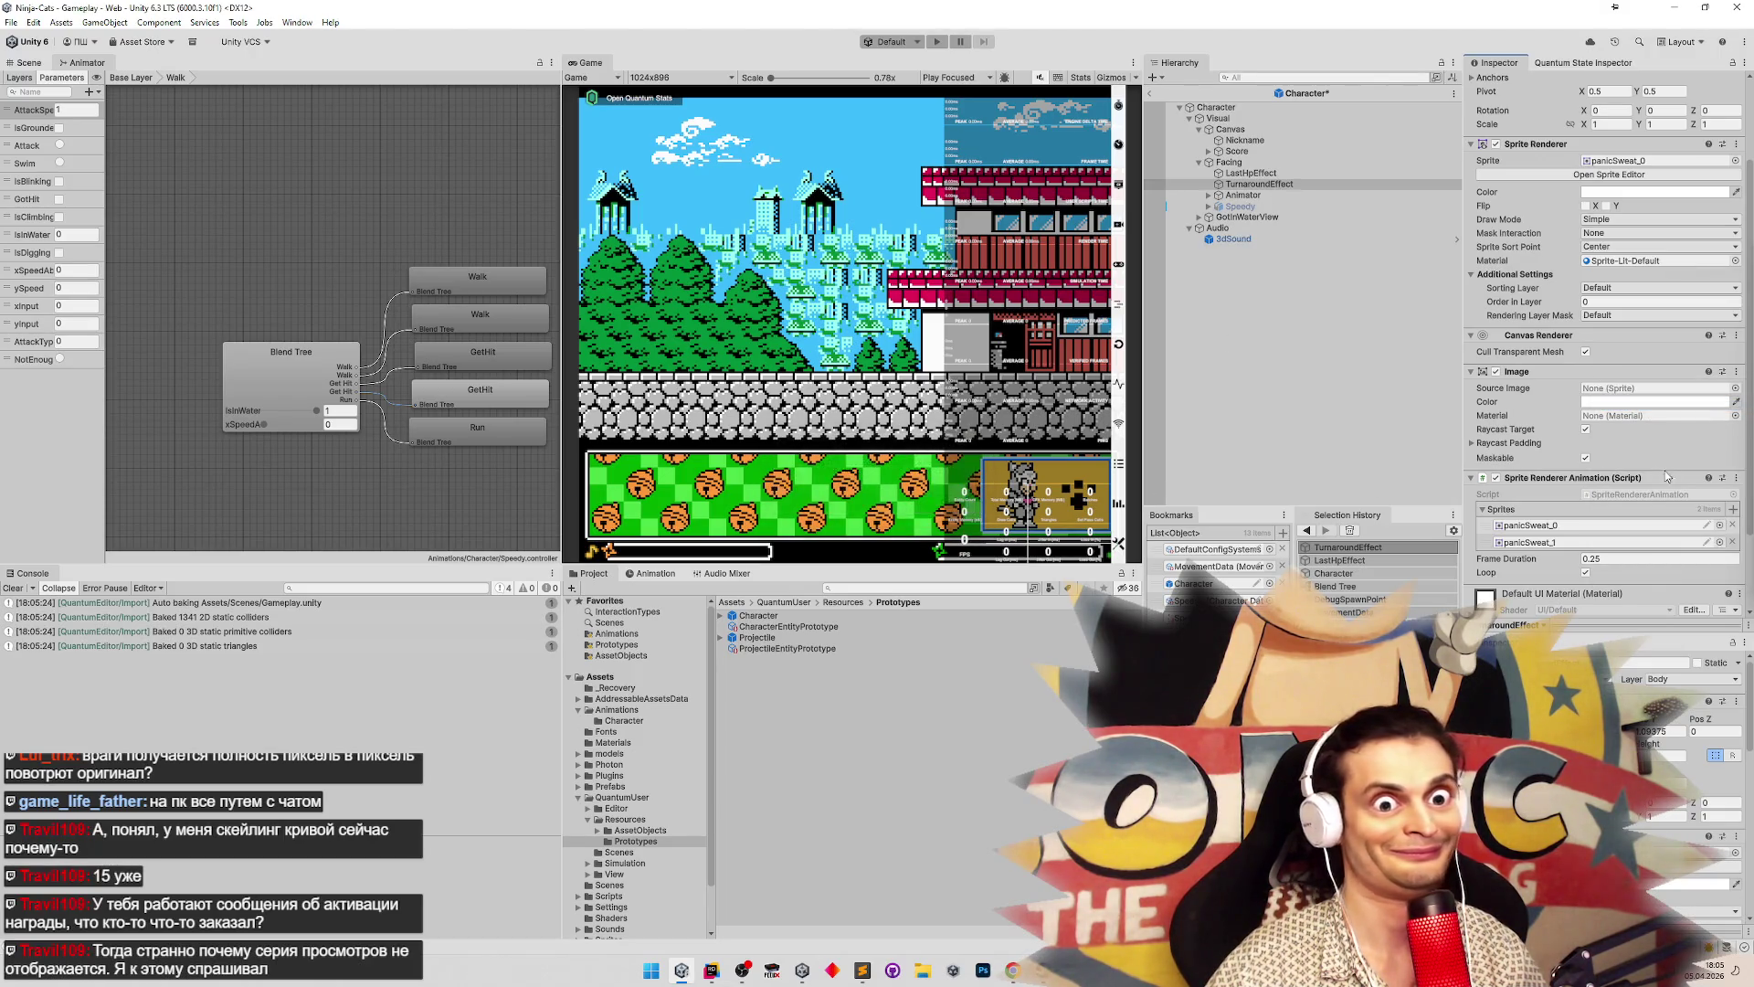
drag(1743, 456, 1742, 379)
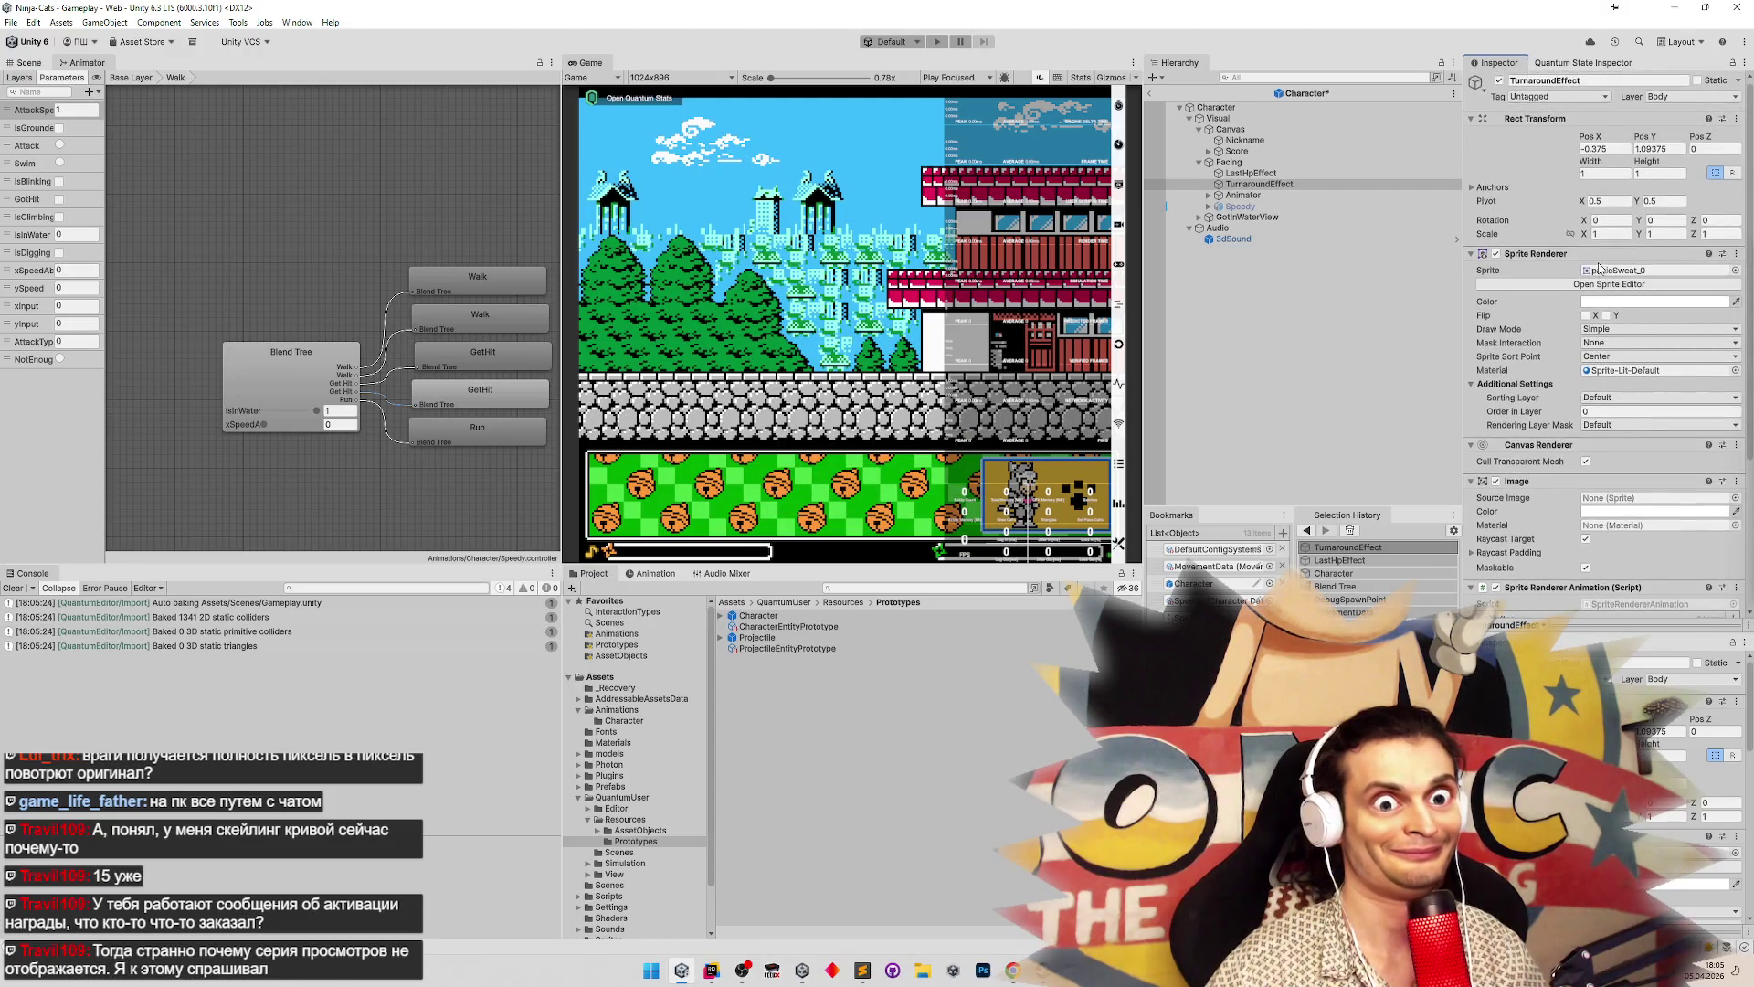
Select and frame LastHpEffect with Canvas collapsed, then save the Character prefab
click(1248, 174)
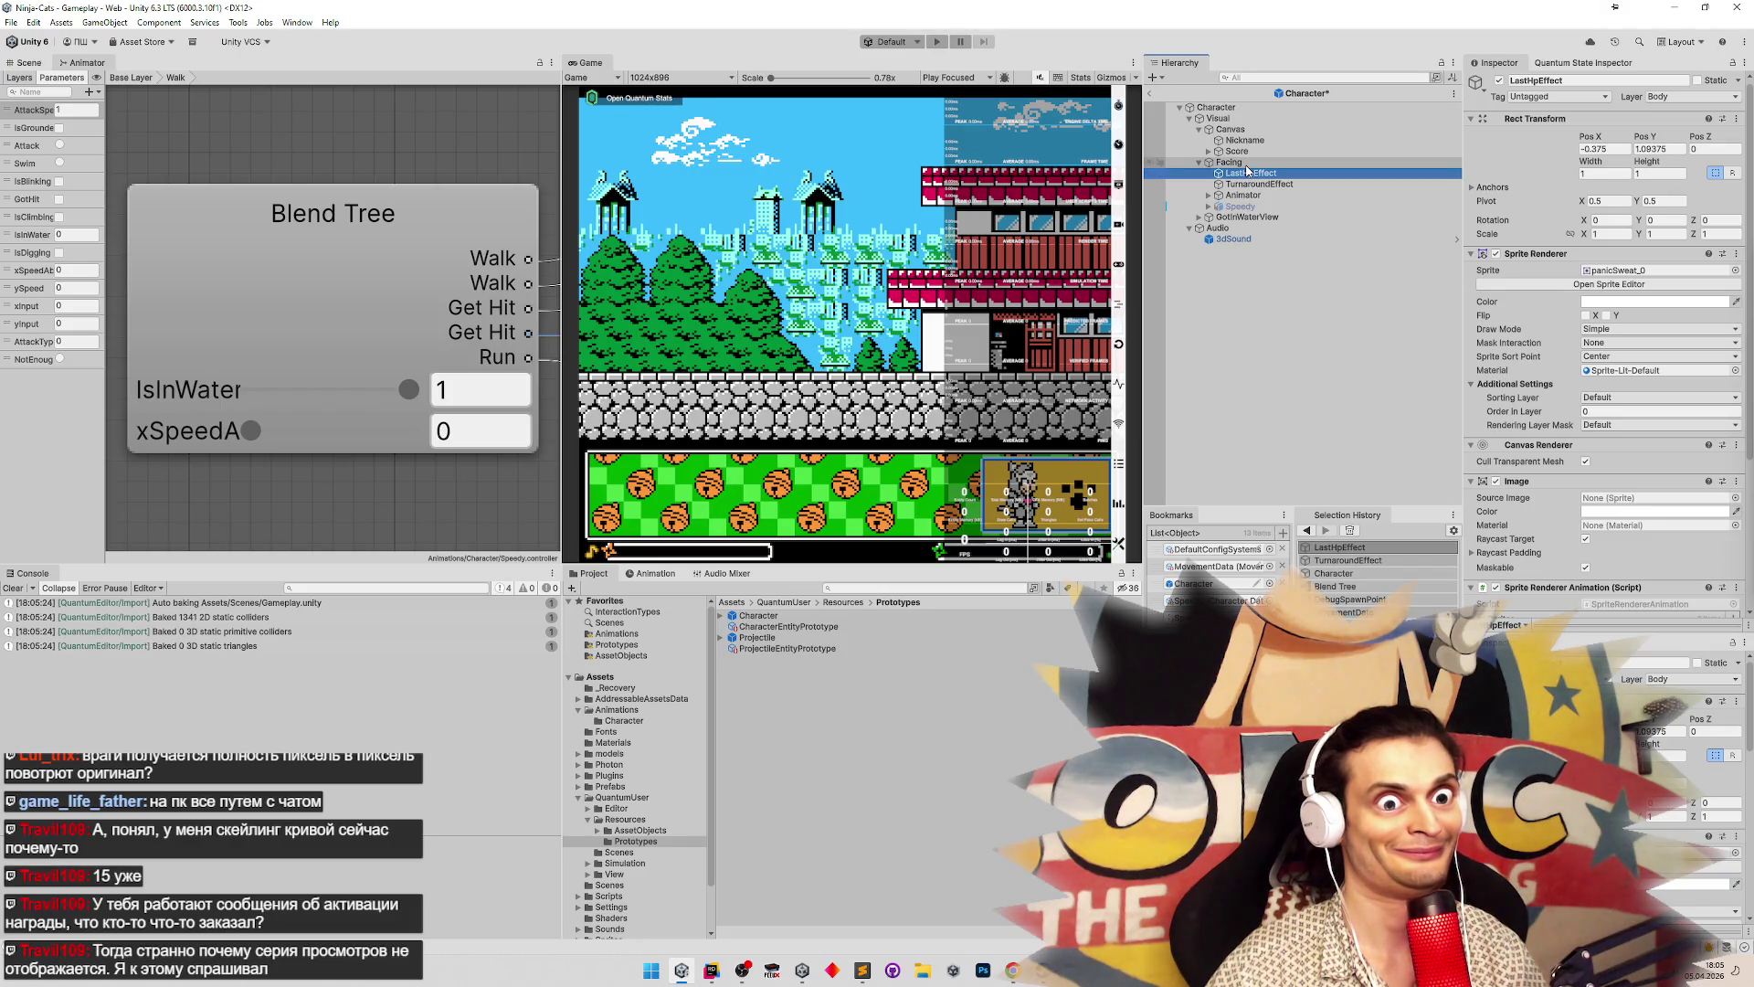
click(1199, 130)
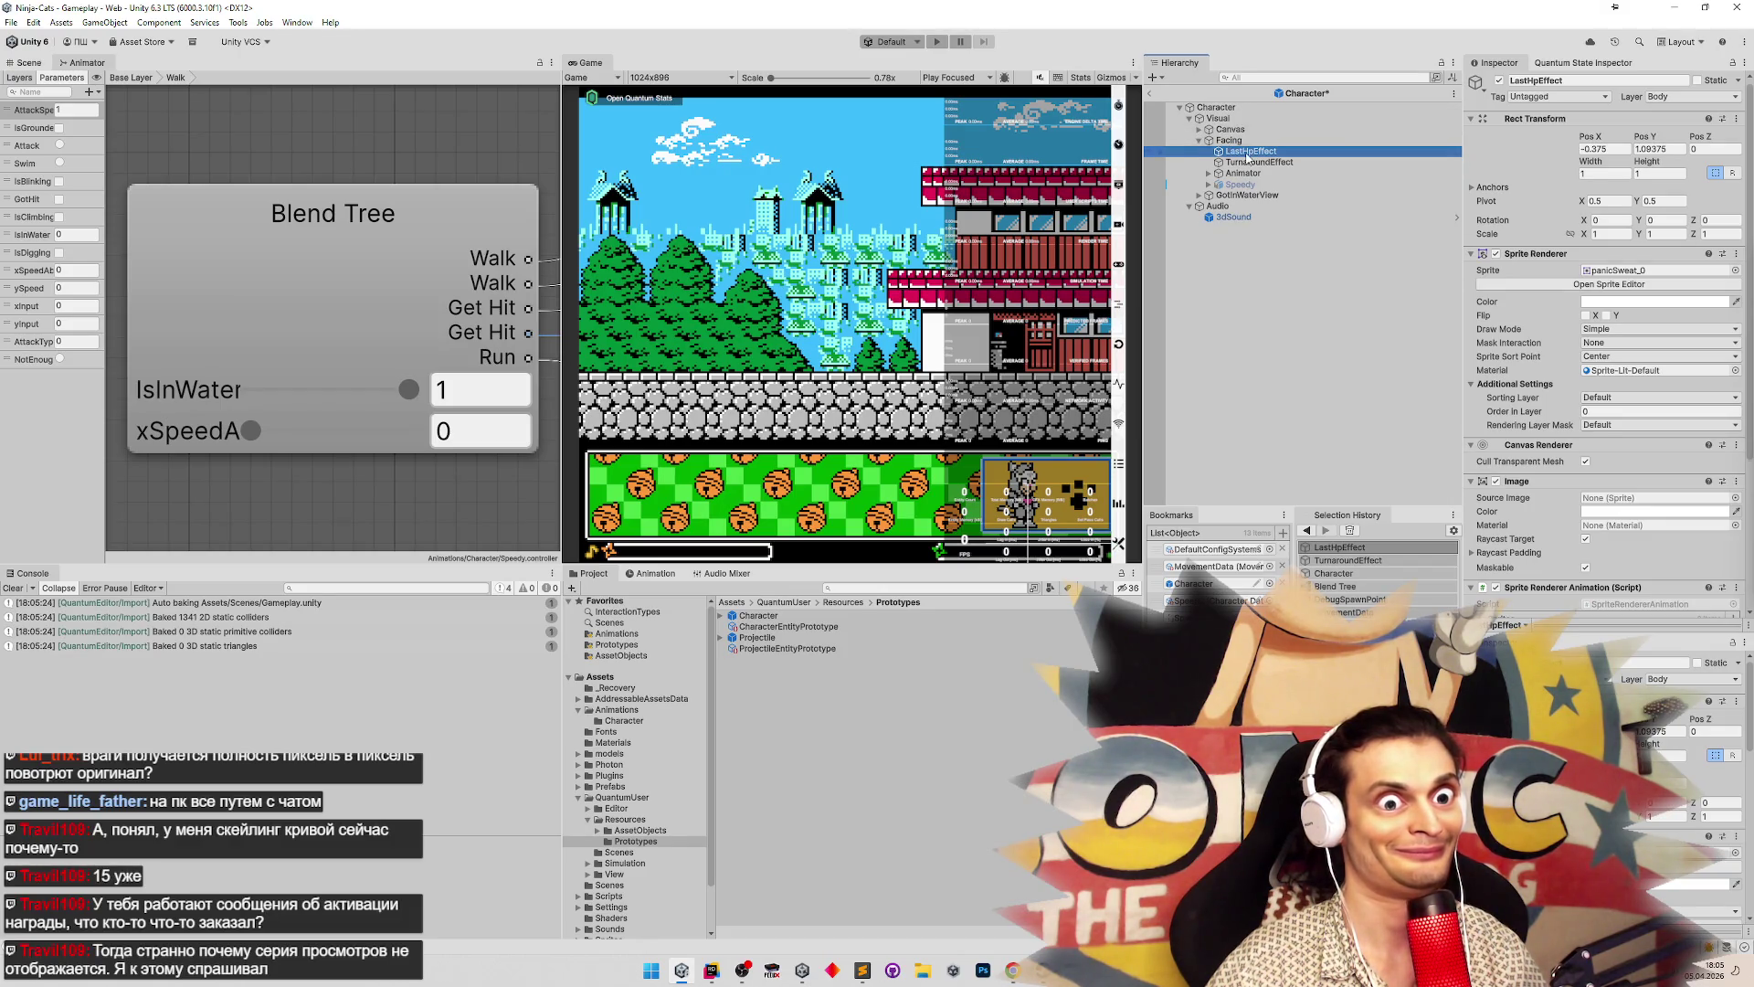
double_click(1245, 153)
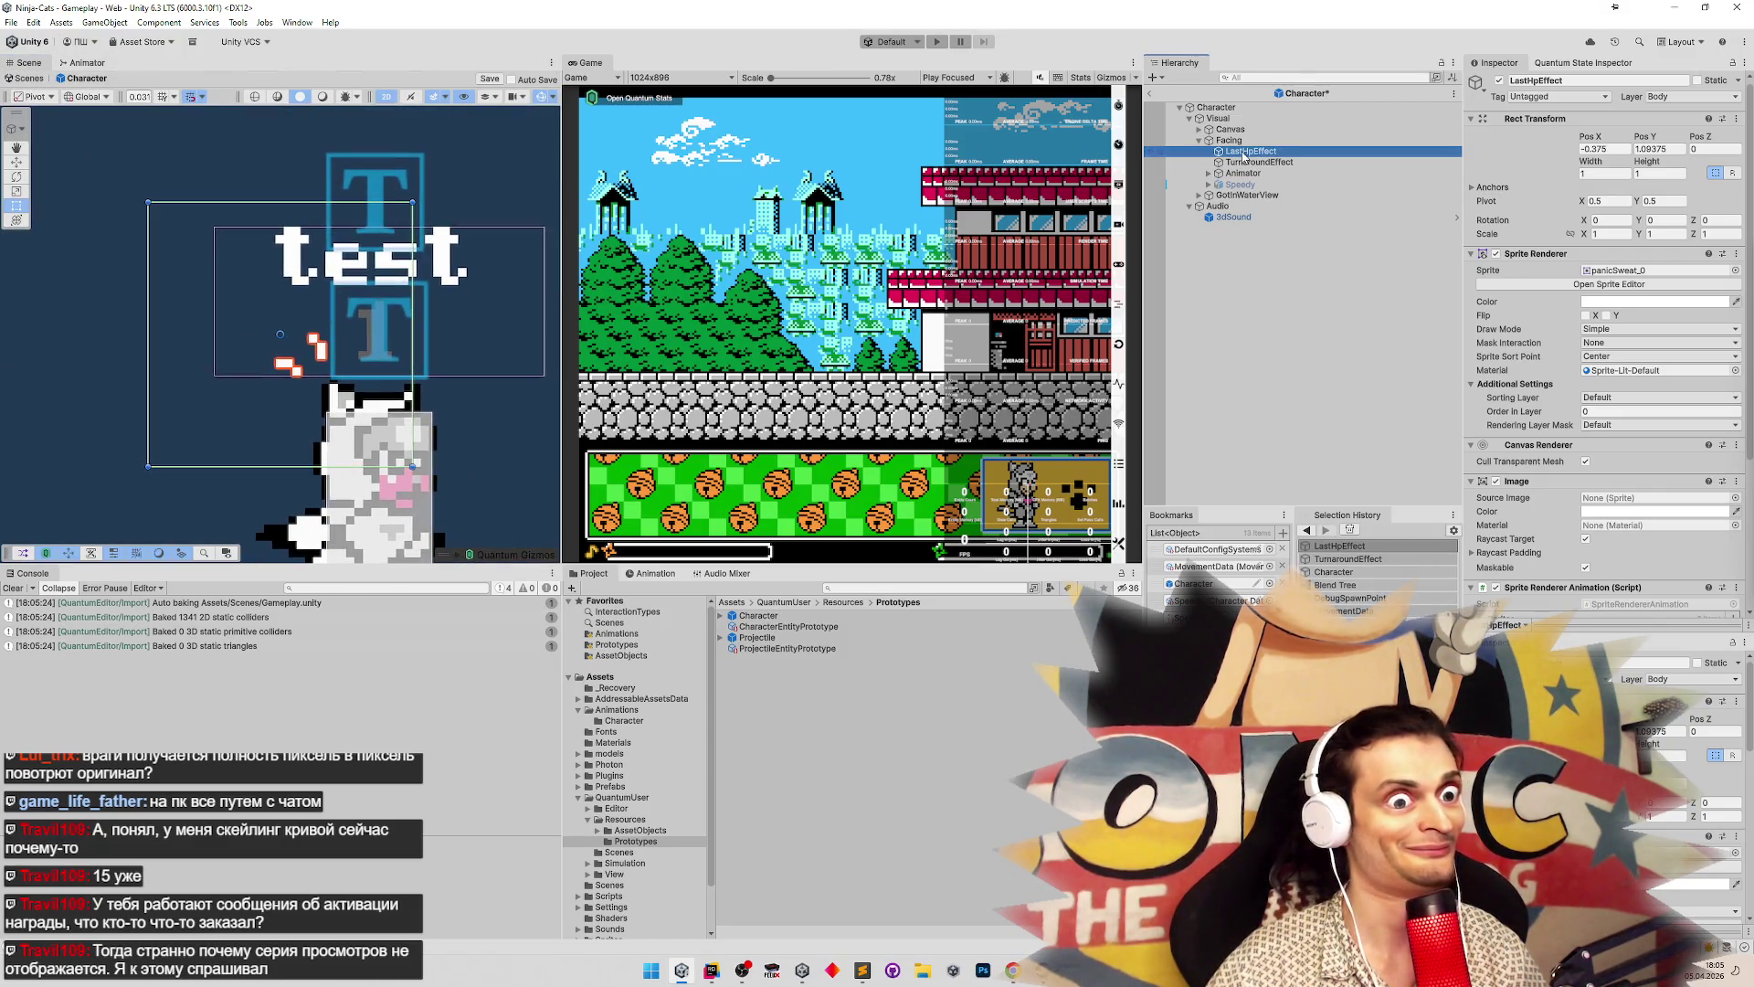
click(1499, 263)
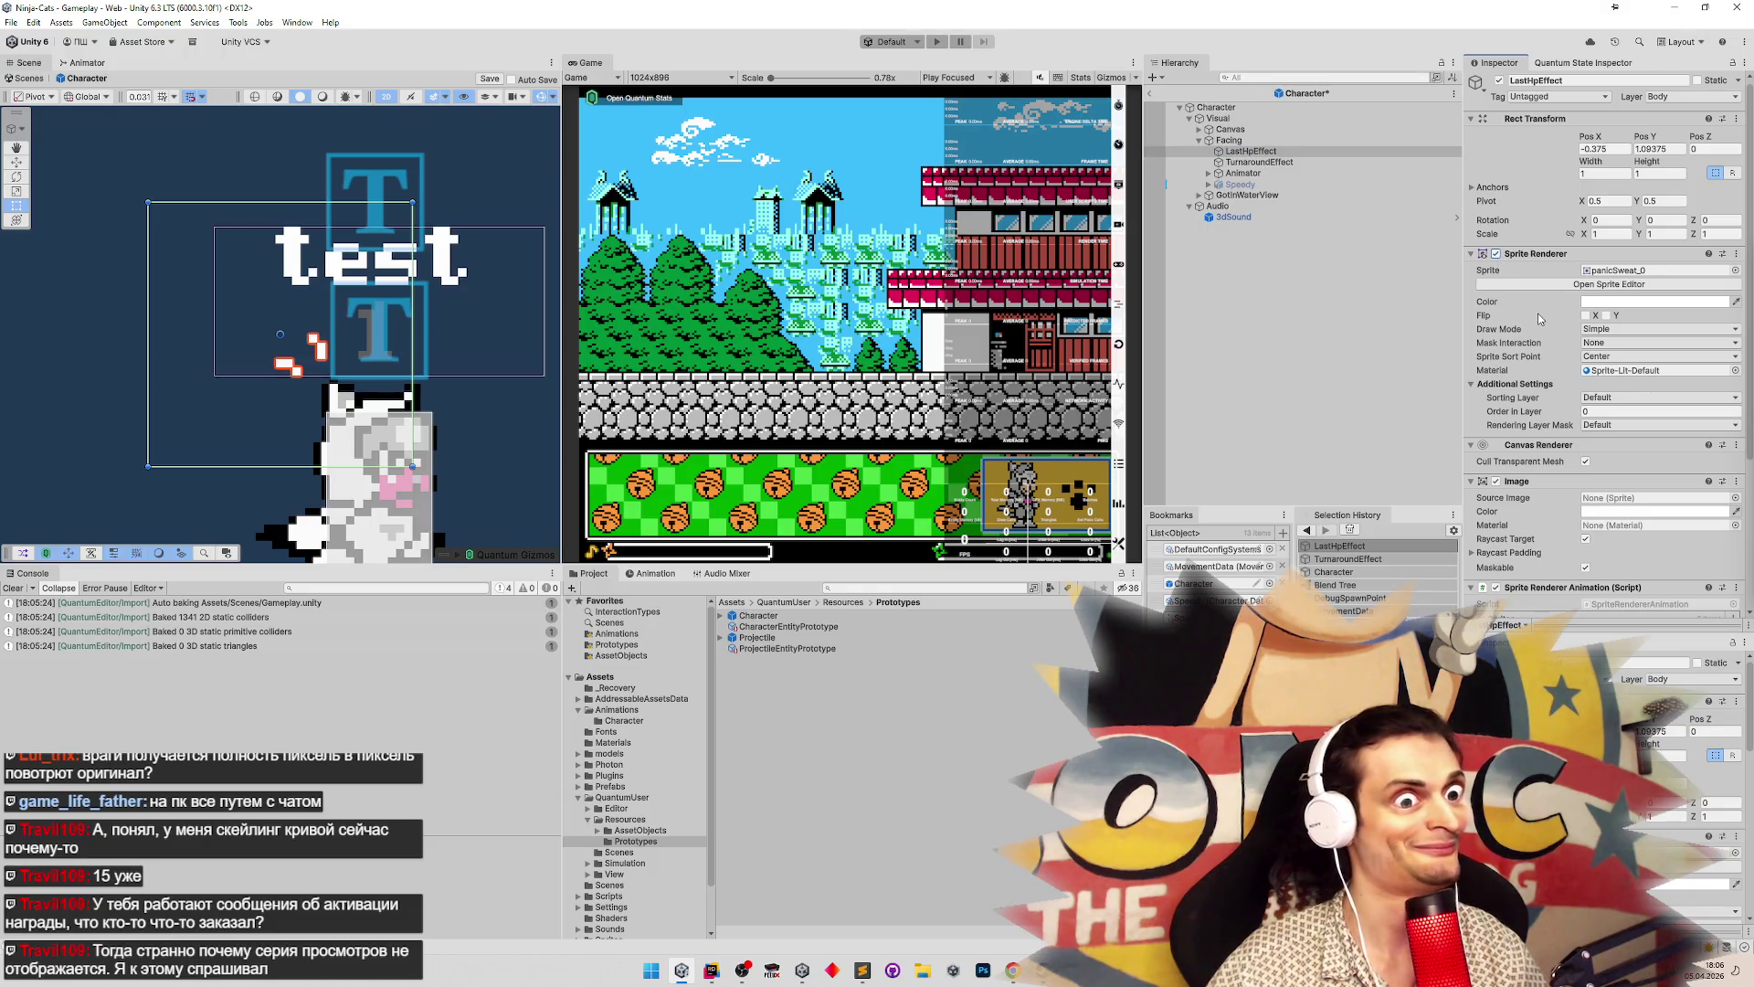
key(ctrl+s)
Open LastHpEffect's SpriteRendererAnimation script in the code editor
scroll(1749, 352, down, 1)
drag(1749, 352, 1741, 496)
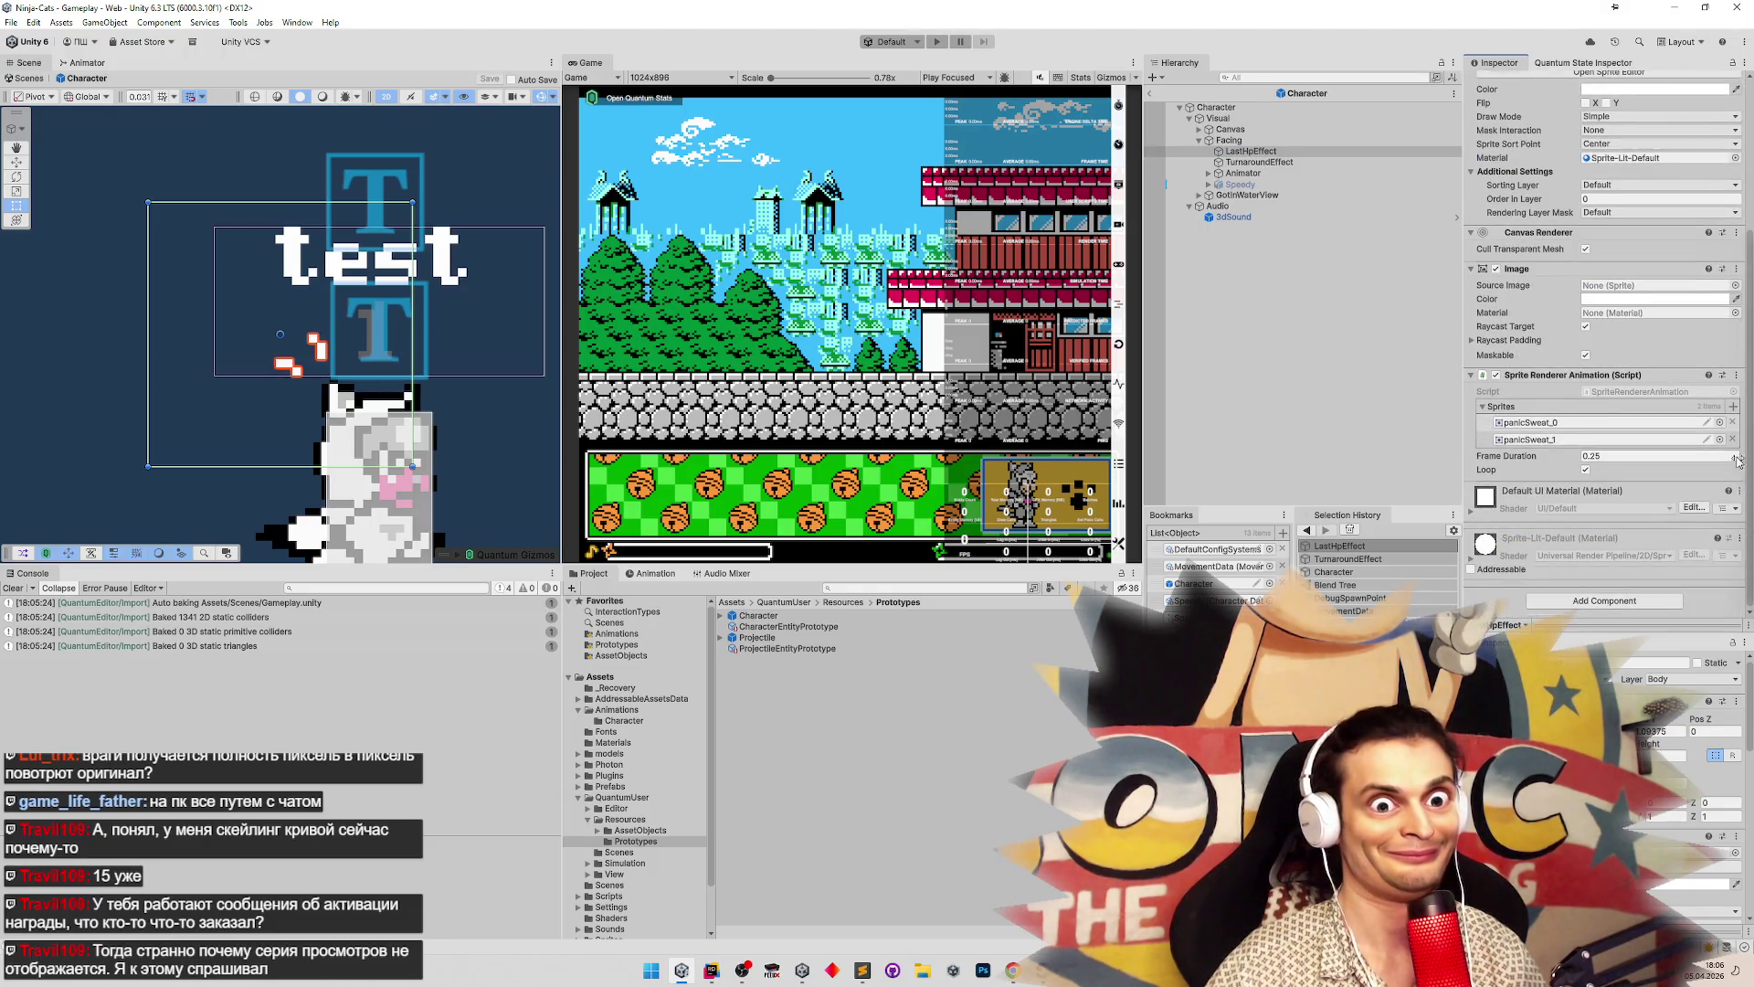
scroll(1717, 448, up, 1)
double_click(1666, 427)
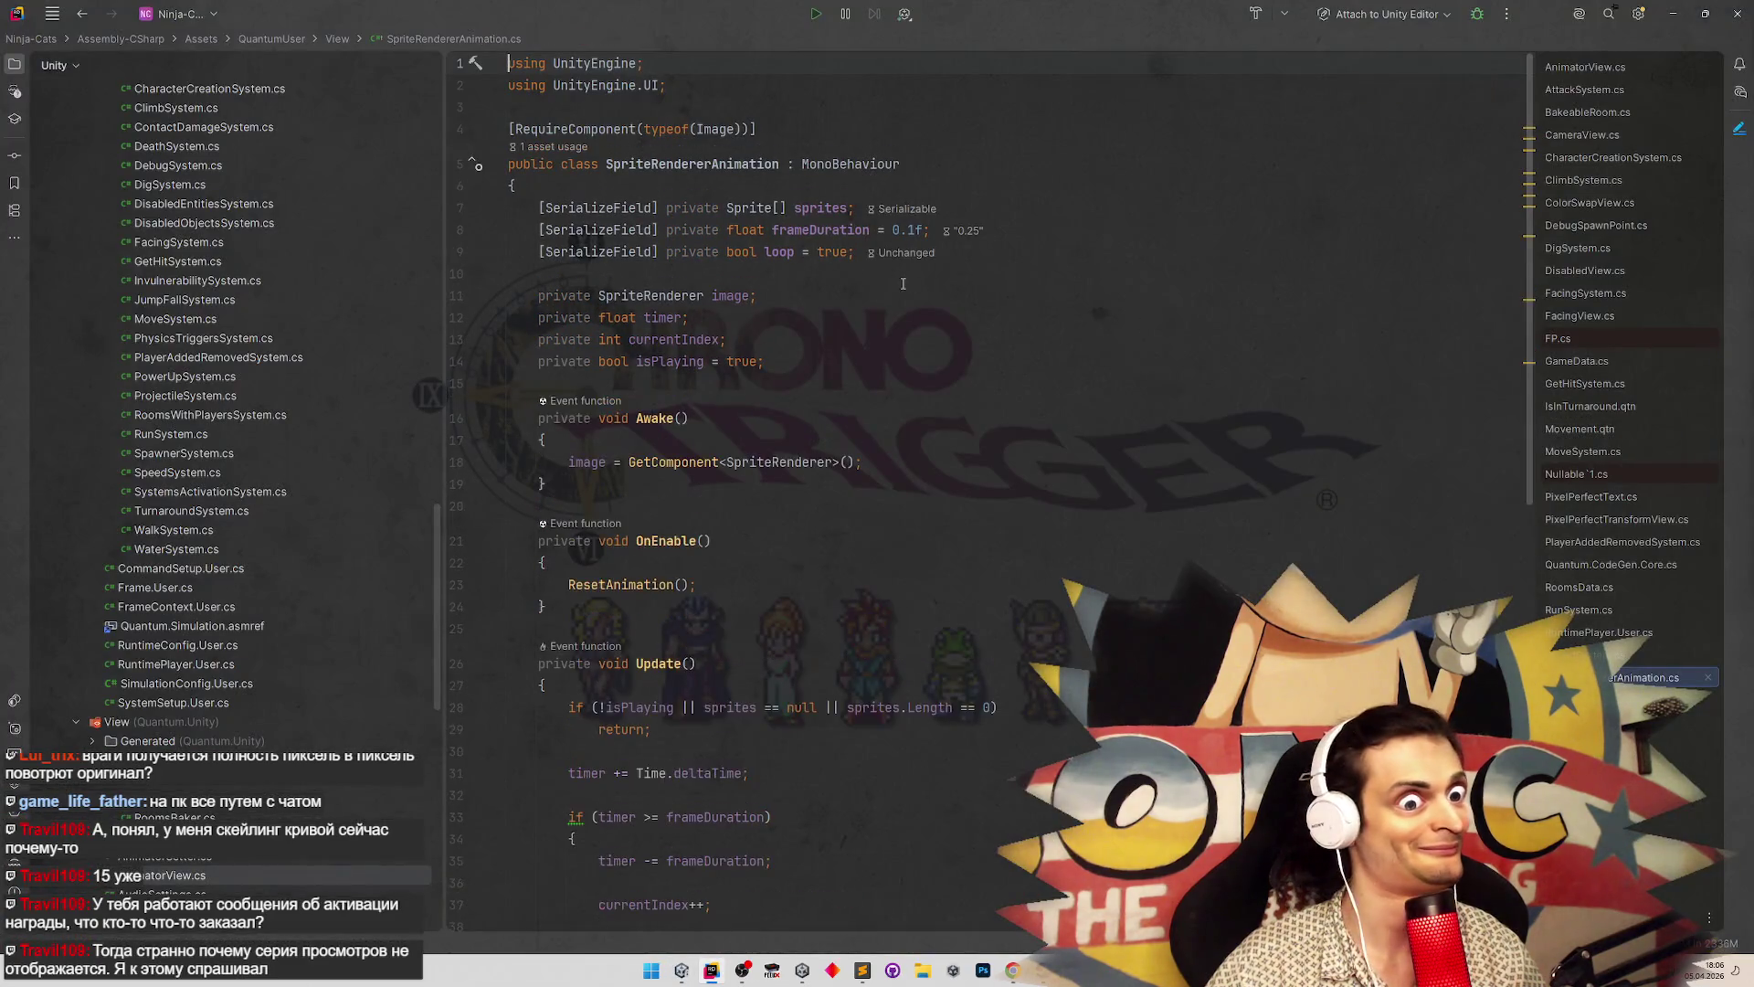
Delete the [RequireComponent(typeof(Image))] line from SpriteRendererAnimation and go back to Unity
scroll(917, 328, down, 5)
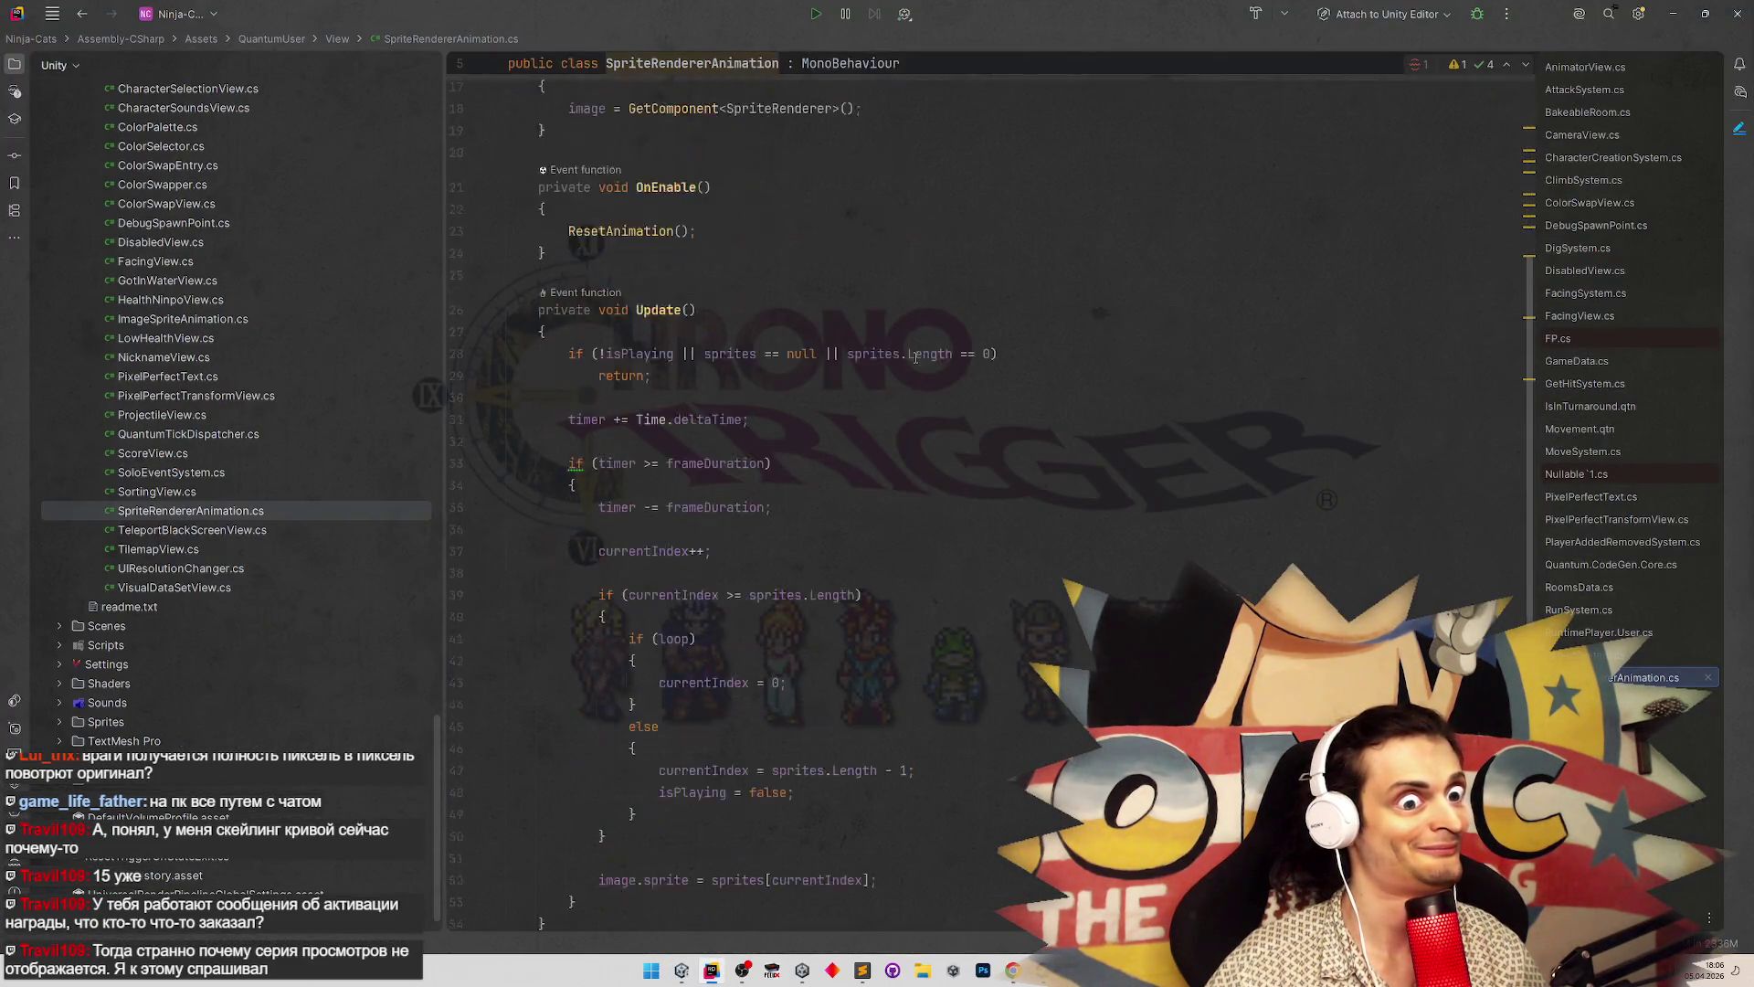
scroll(917, 348, down, 5)
scroll(917, 348, up, 15)
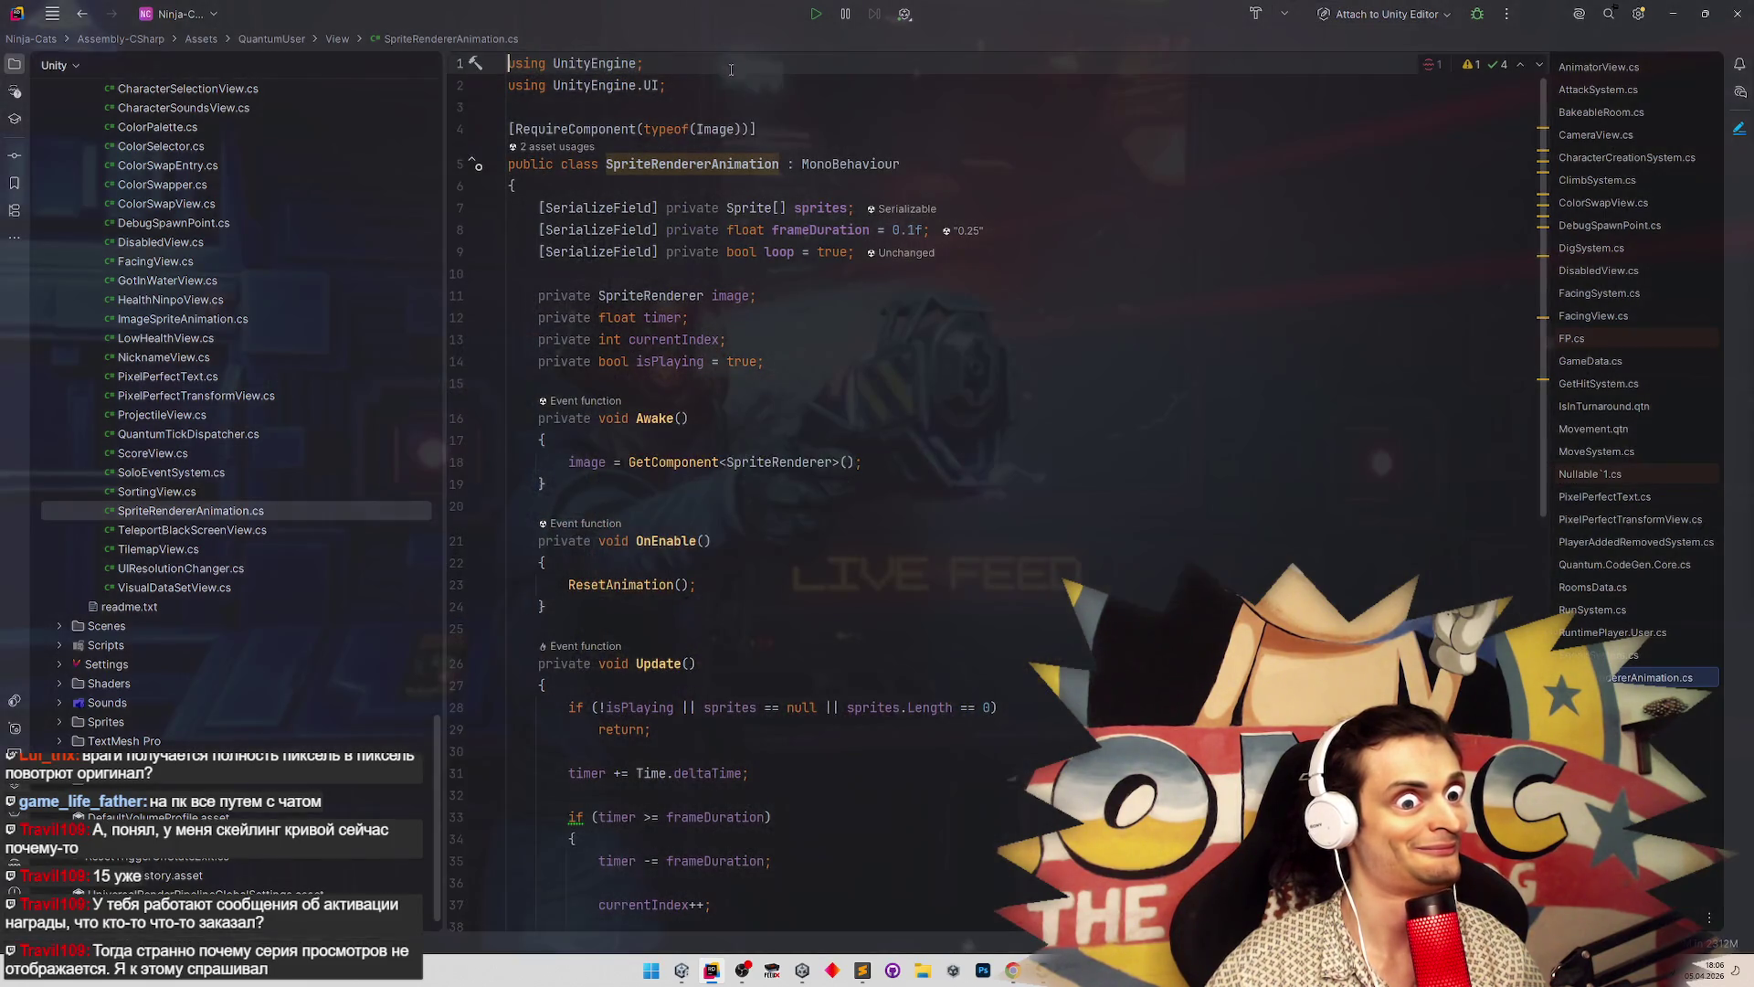
drag(466, 129, 466, 122)
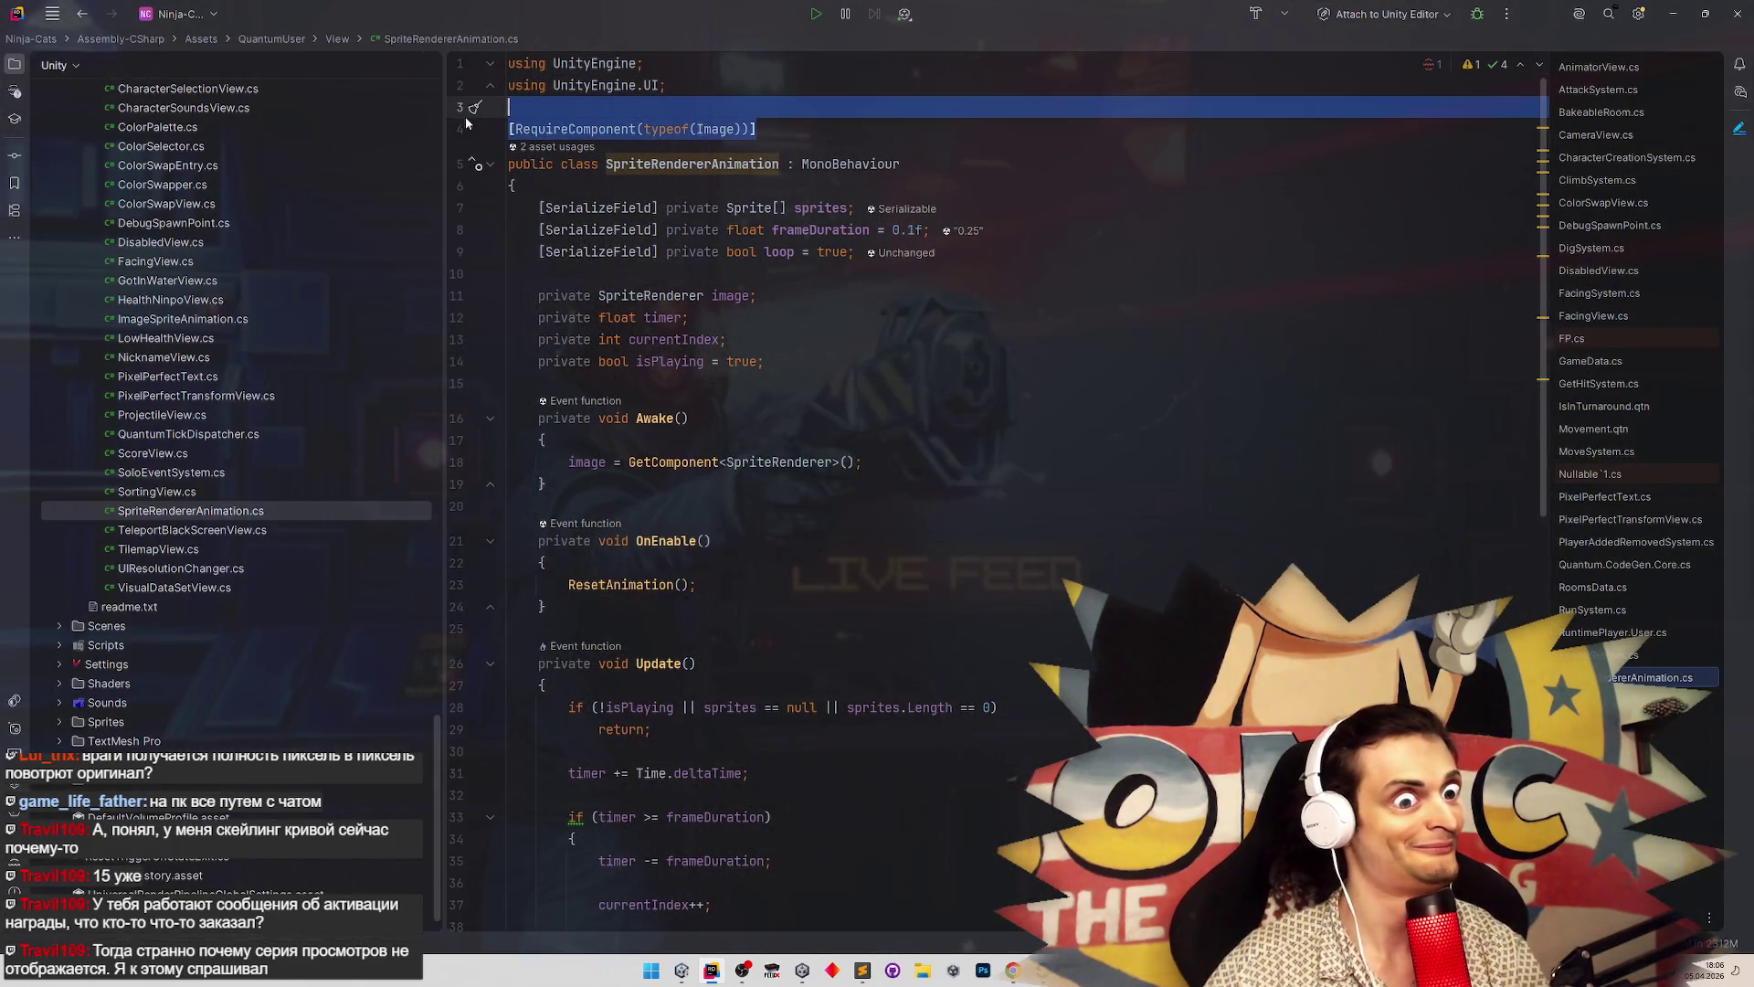
click(1673, 13)
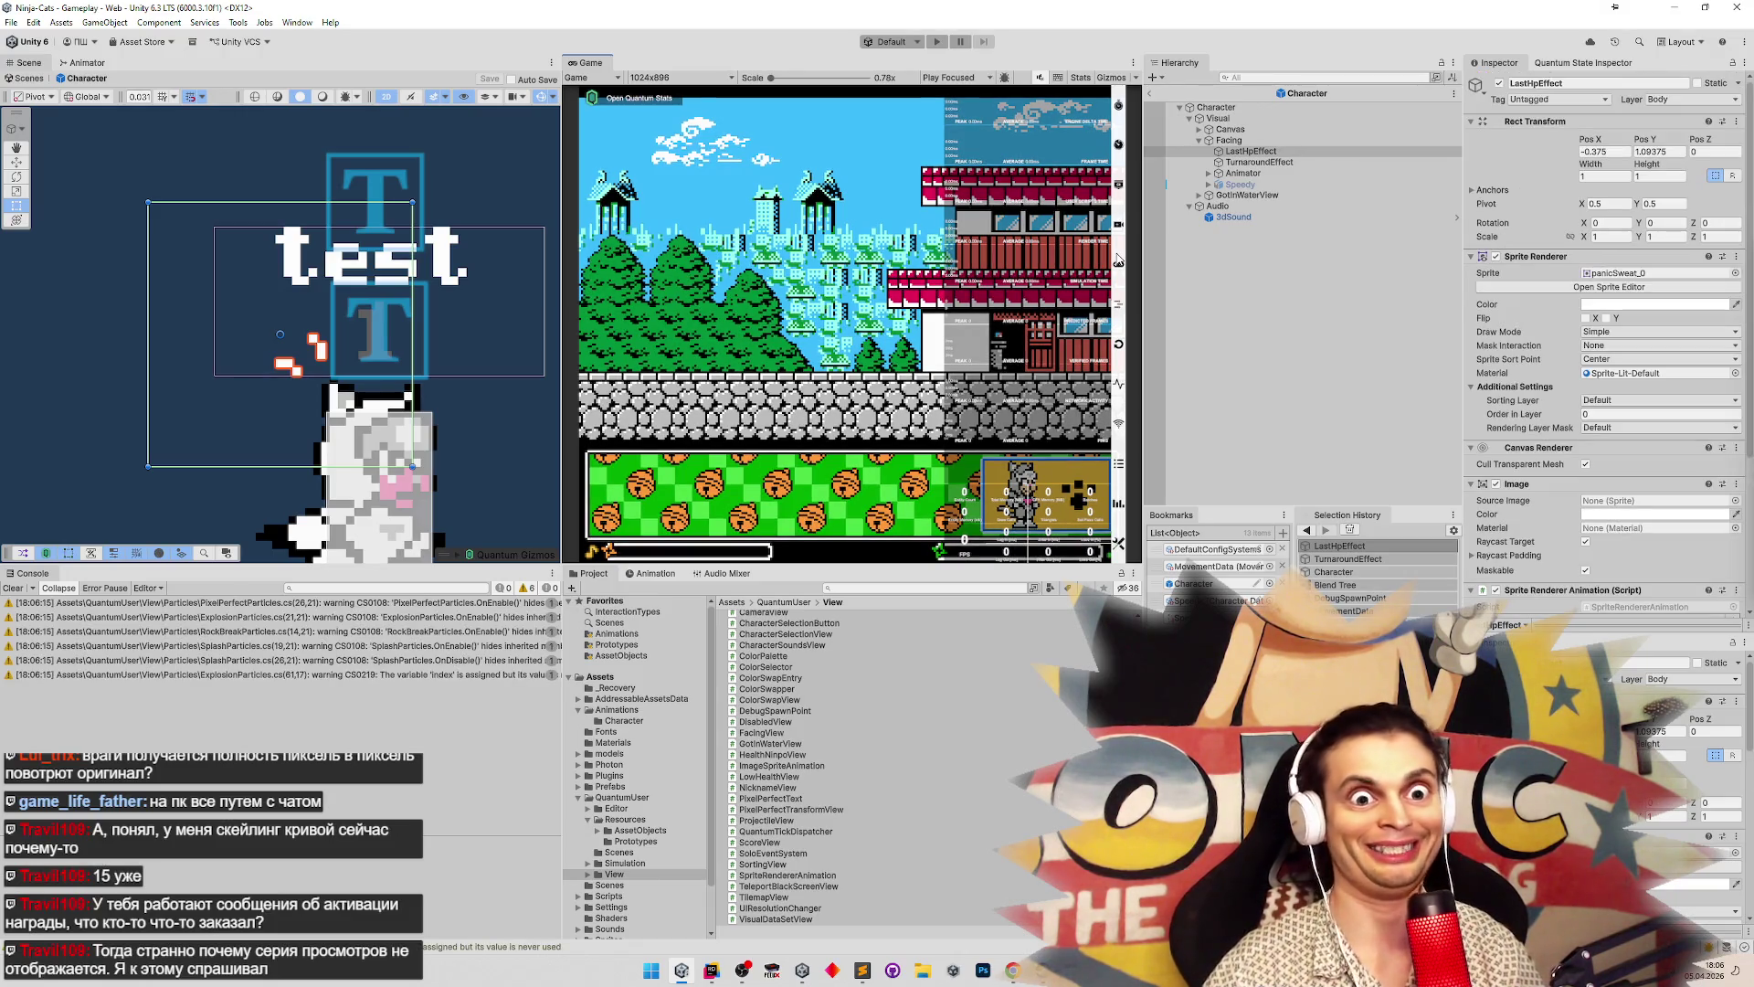
Clear the console warnings, remove LastHpEffect's Image component, and save the Character prefab
click(13, 587)
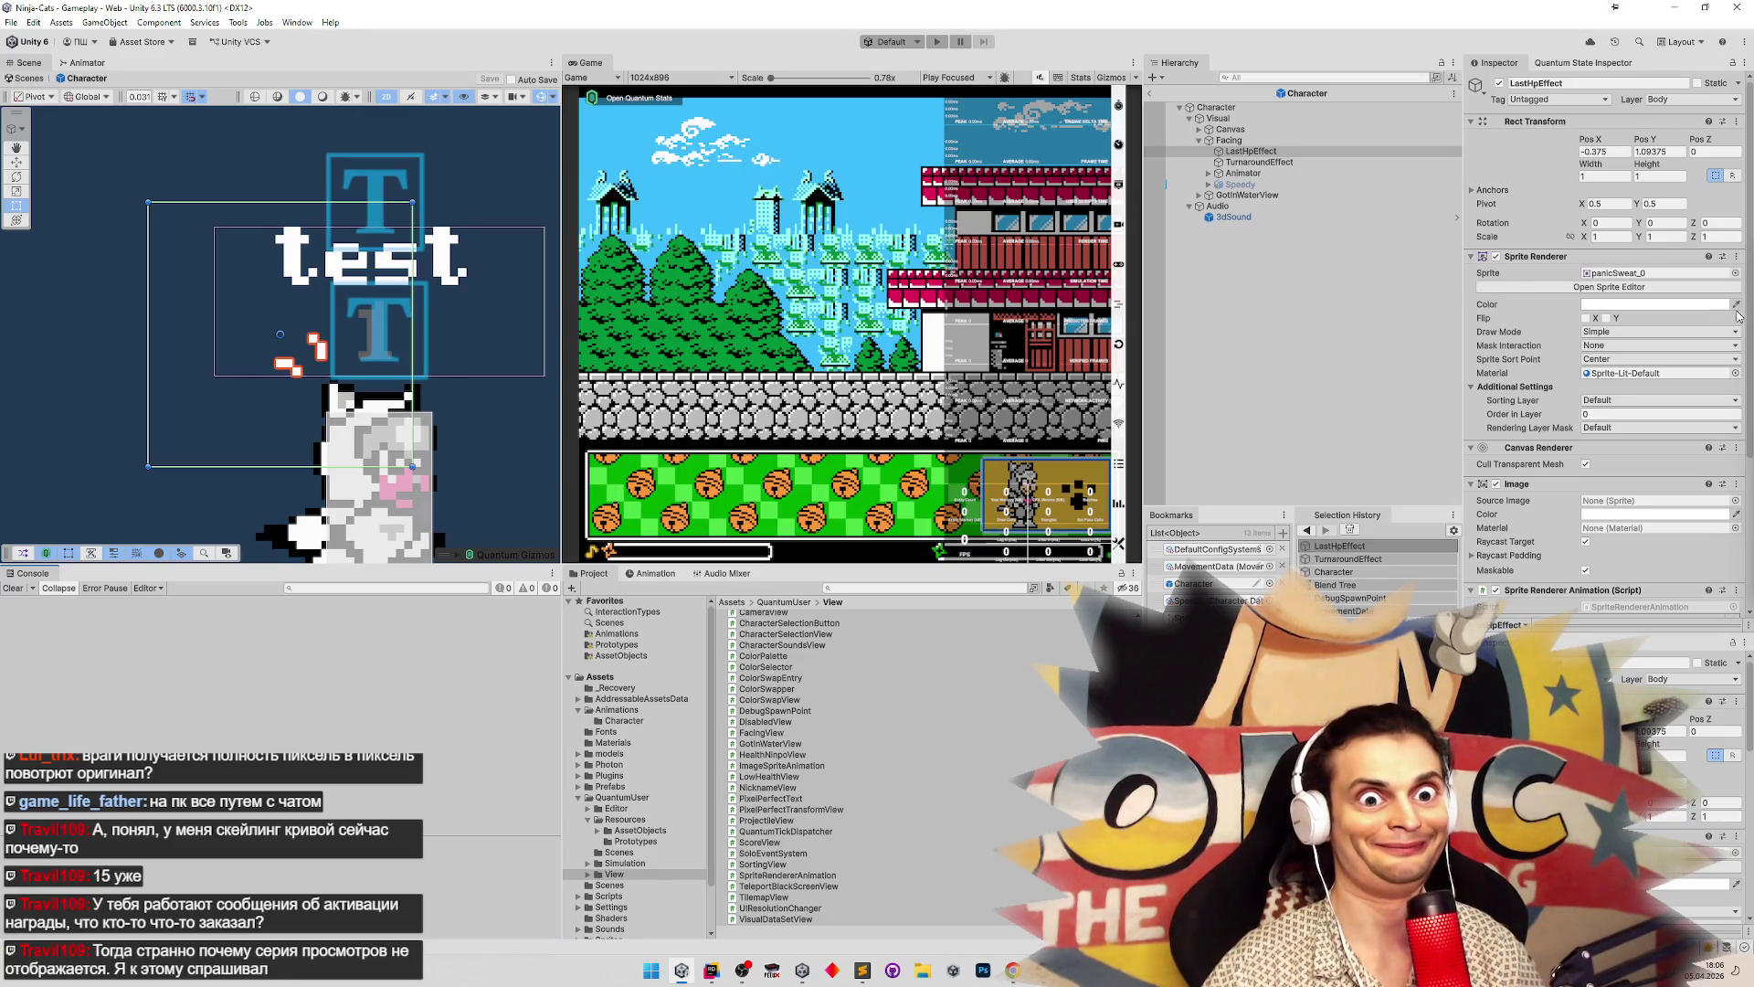
scroll(1577, 369, down, 3)
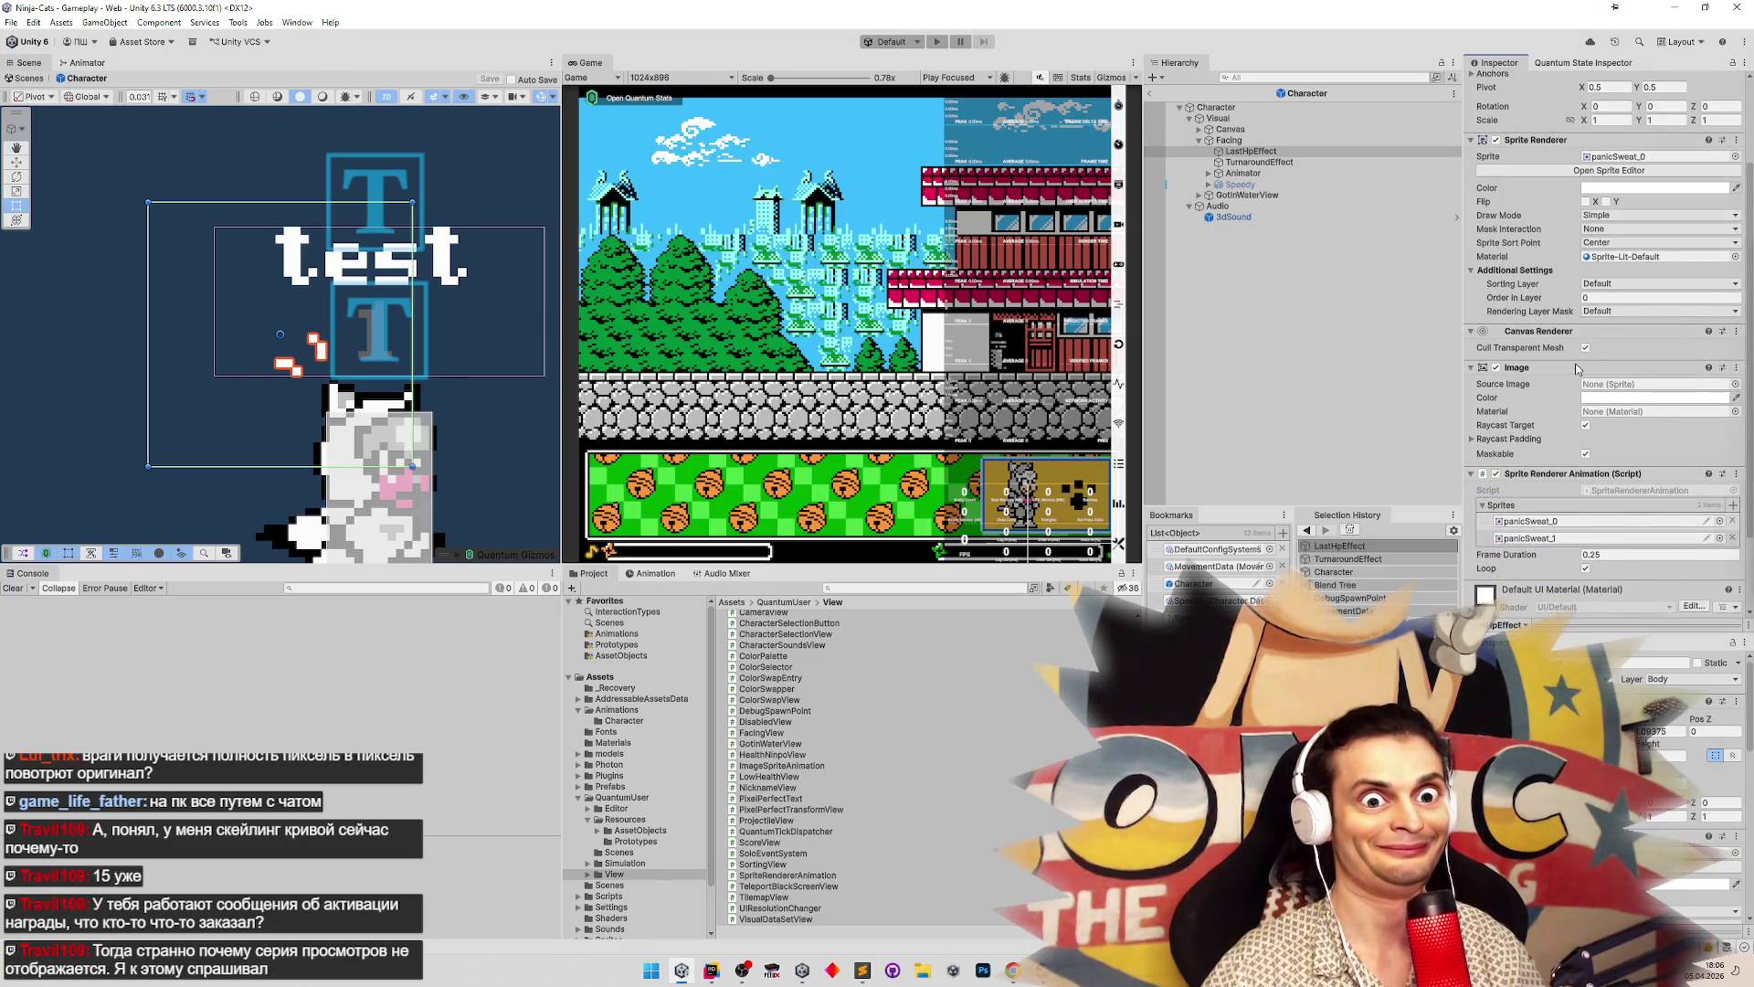
right_click(1577, 369)
click(1621, 395)
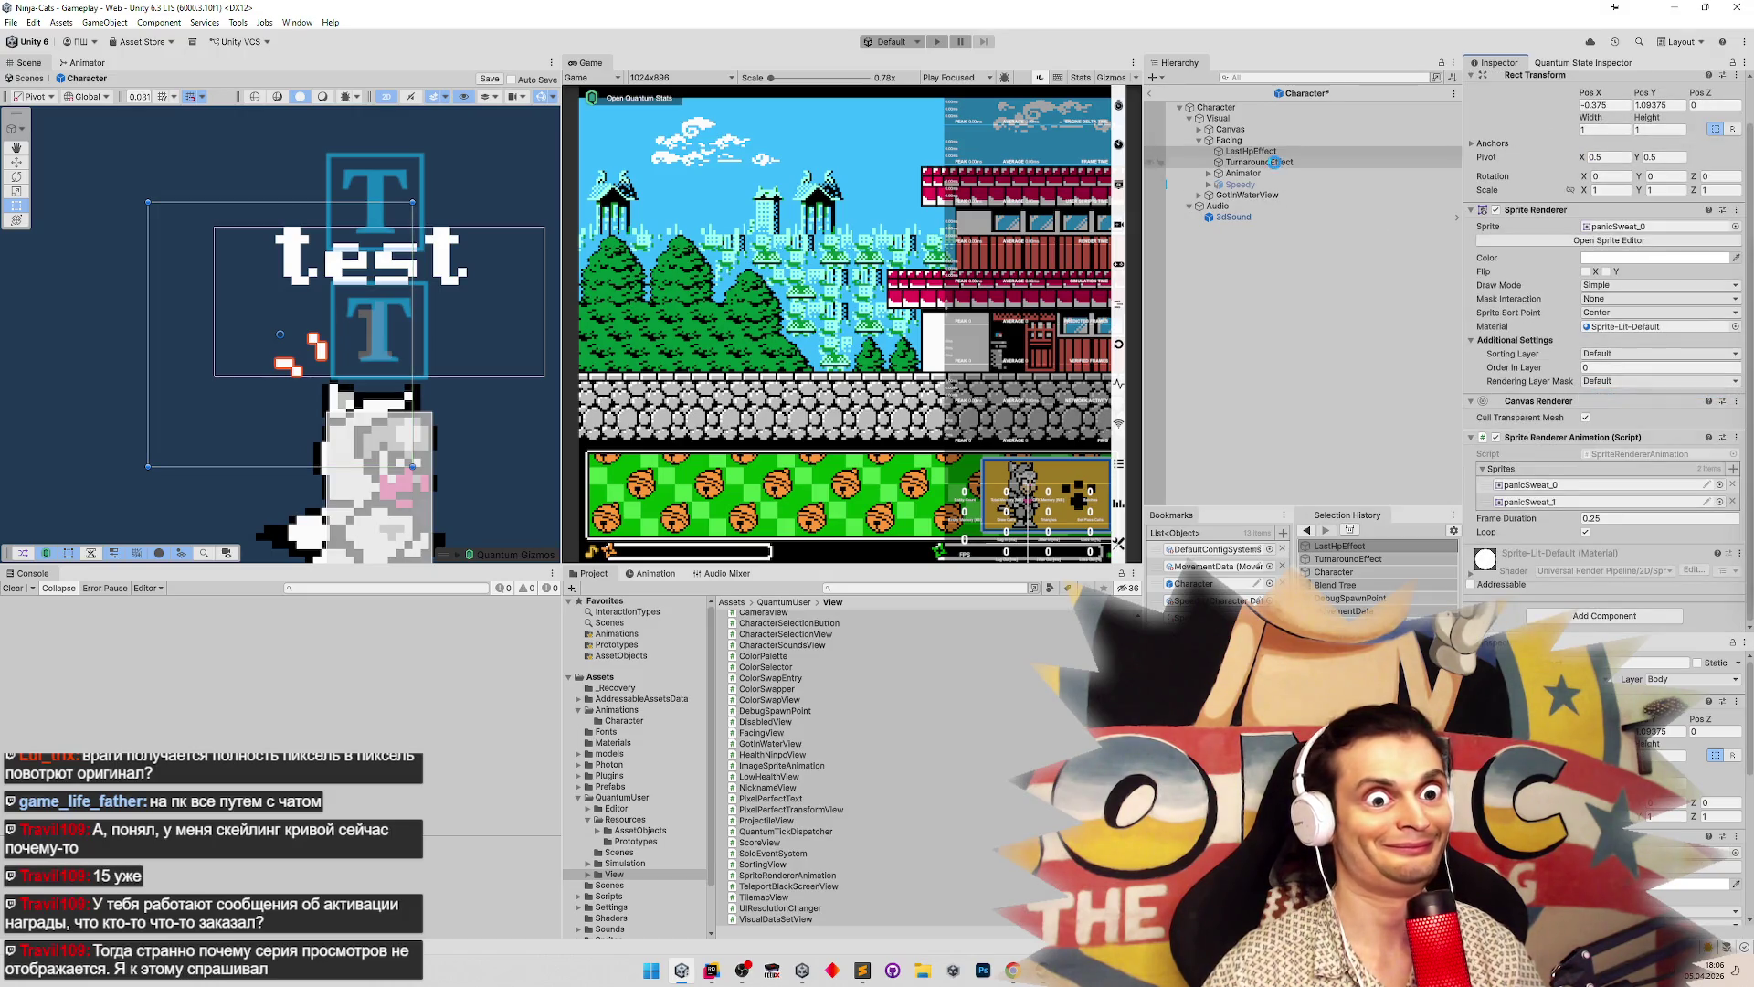
key(ctrl+s)
Remove Image and Canvas Renderer from TurnaroundEffect, save the Character prefab, and switch to Photoshop
click(1274, 161)
right_click(1548, 439)
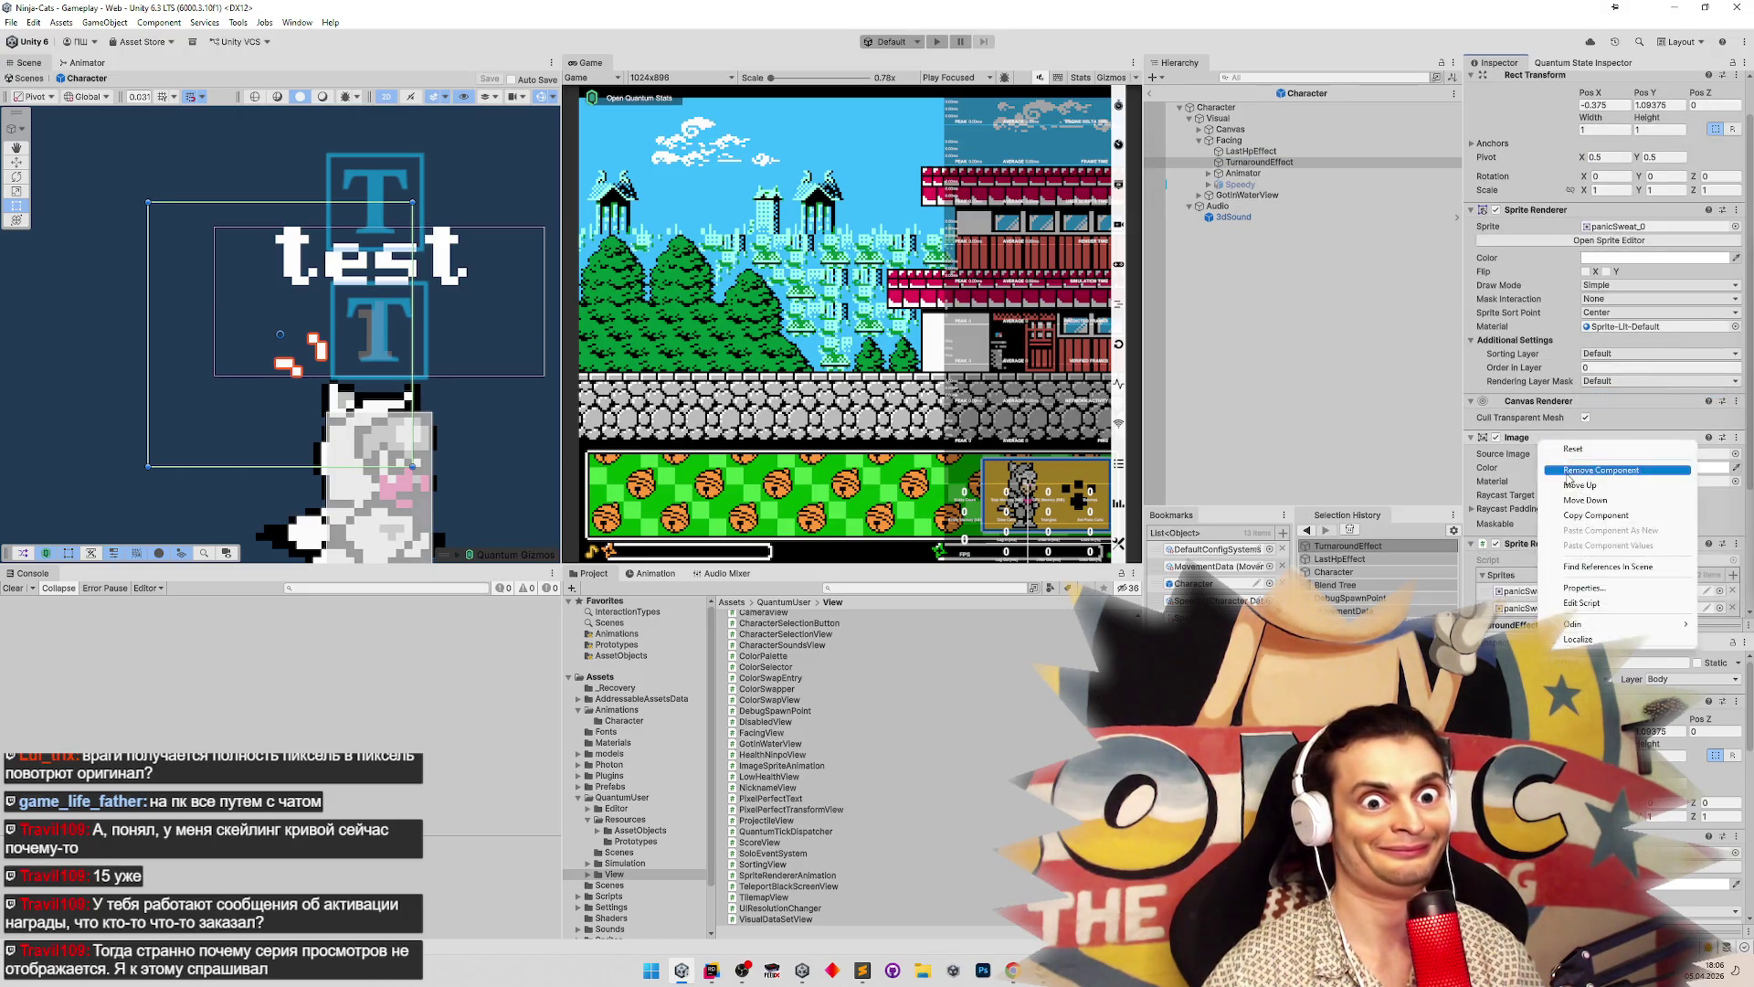
click(1569, 470)
right_click(1551, 402)
click(1603, 426)
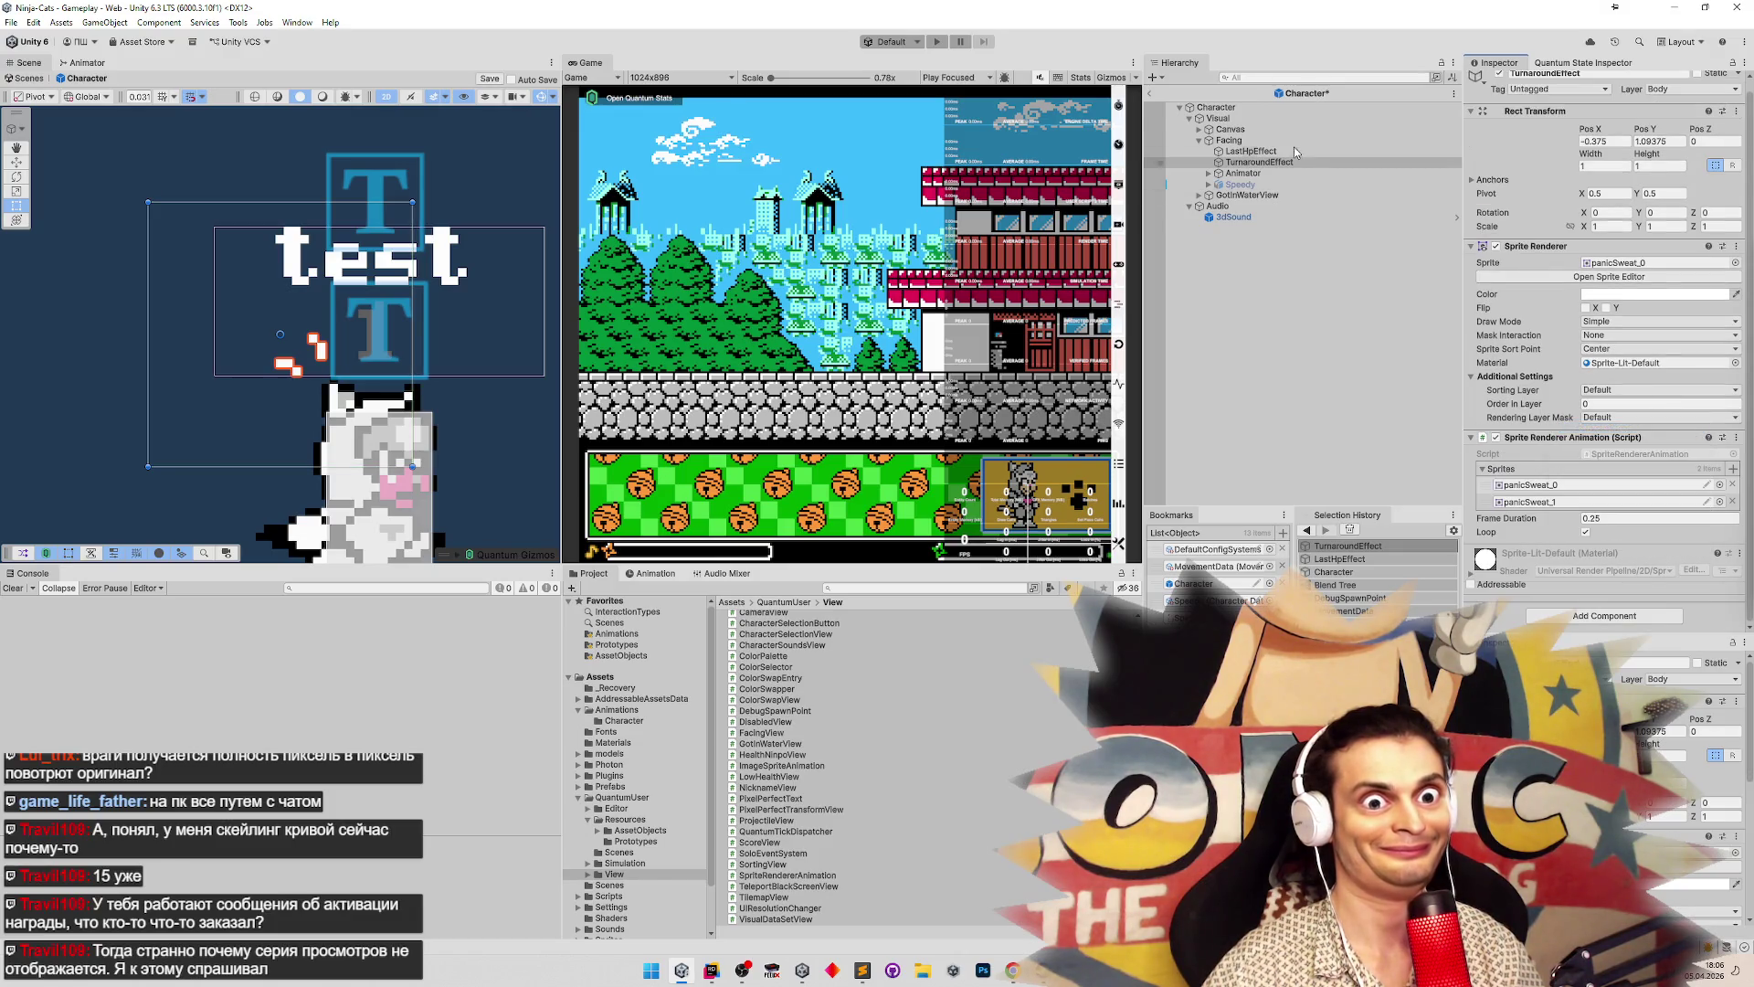
click(1279, 152)
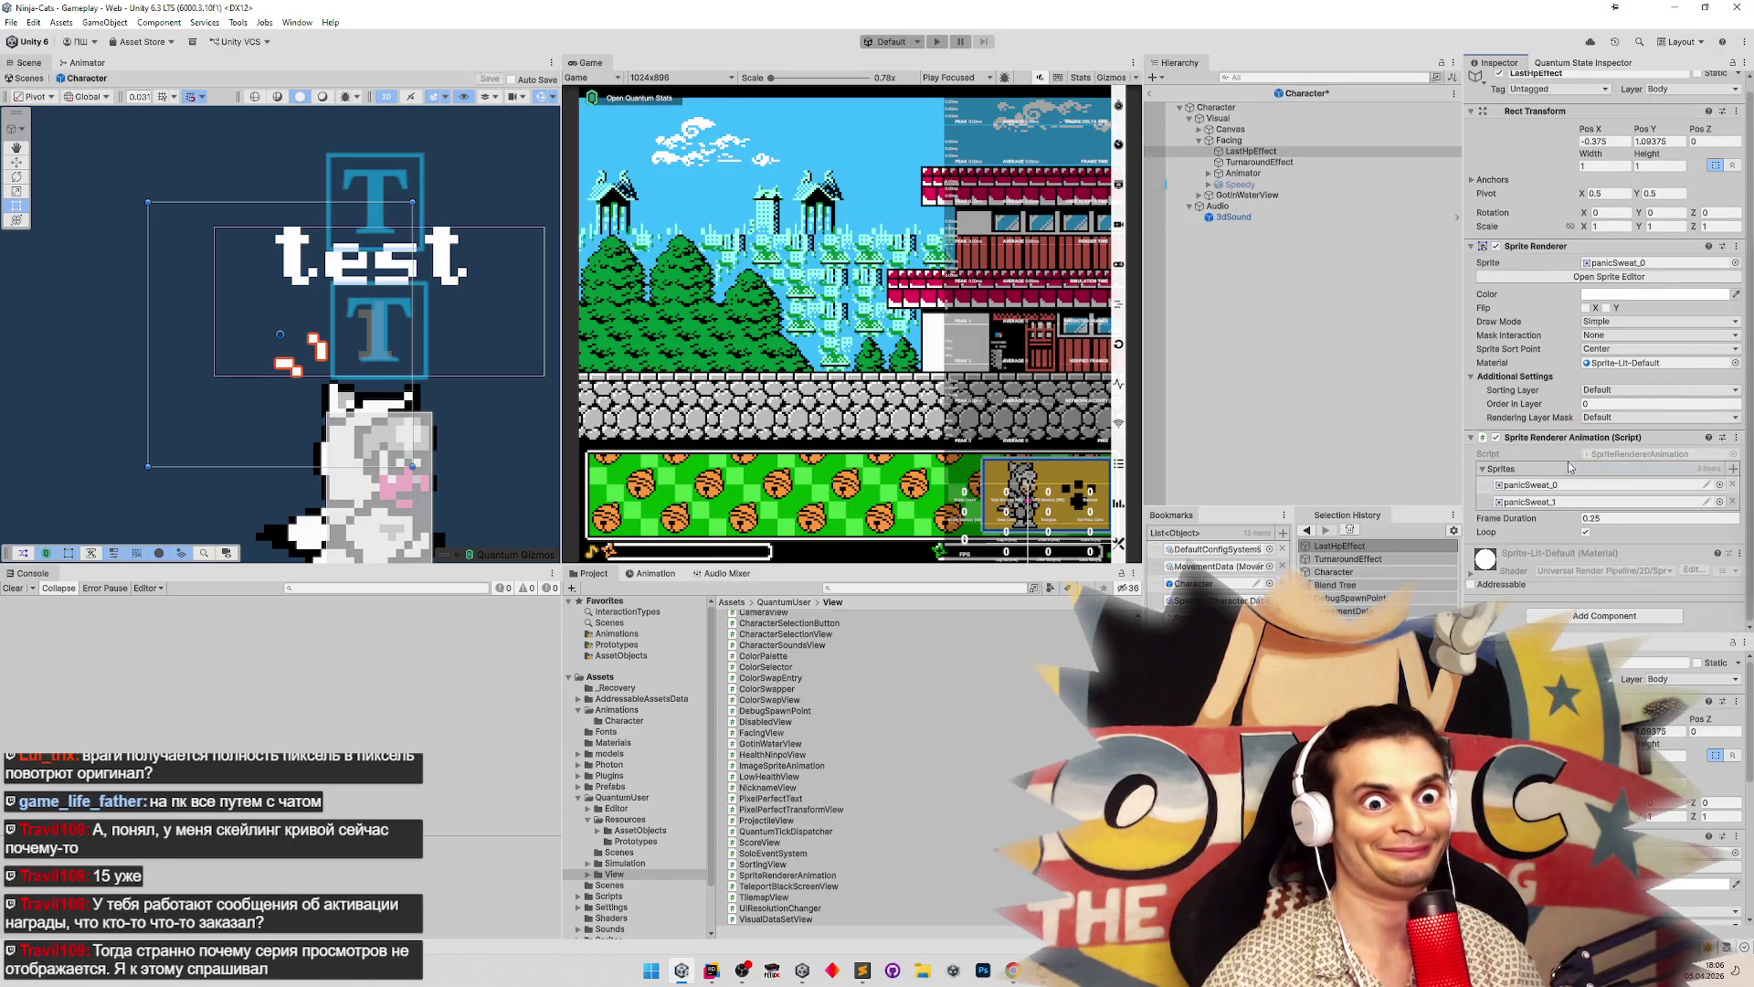
key(ctrl+s)
key(Down)
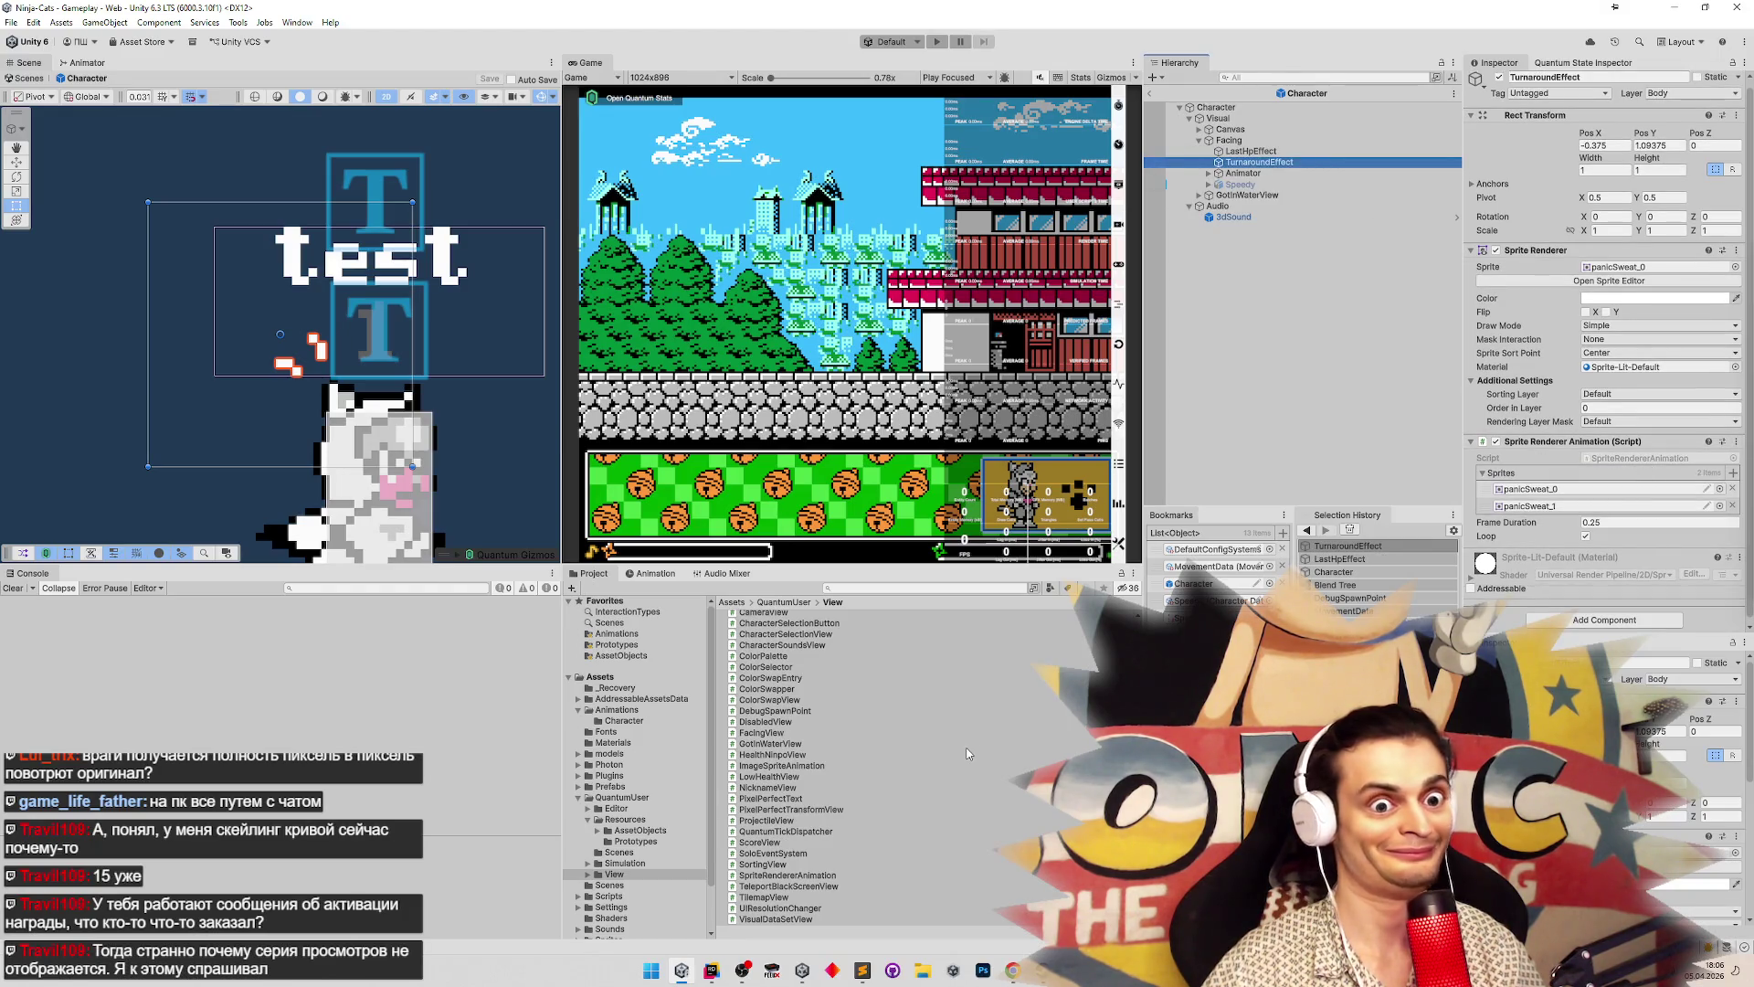
click(983, 970)
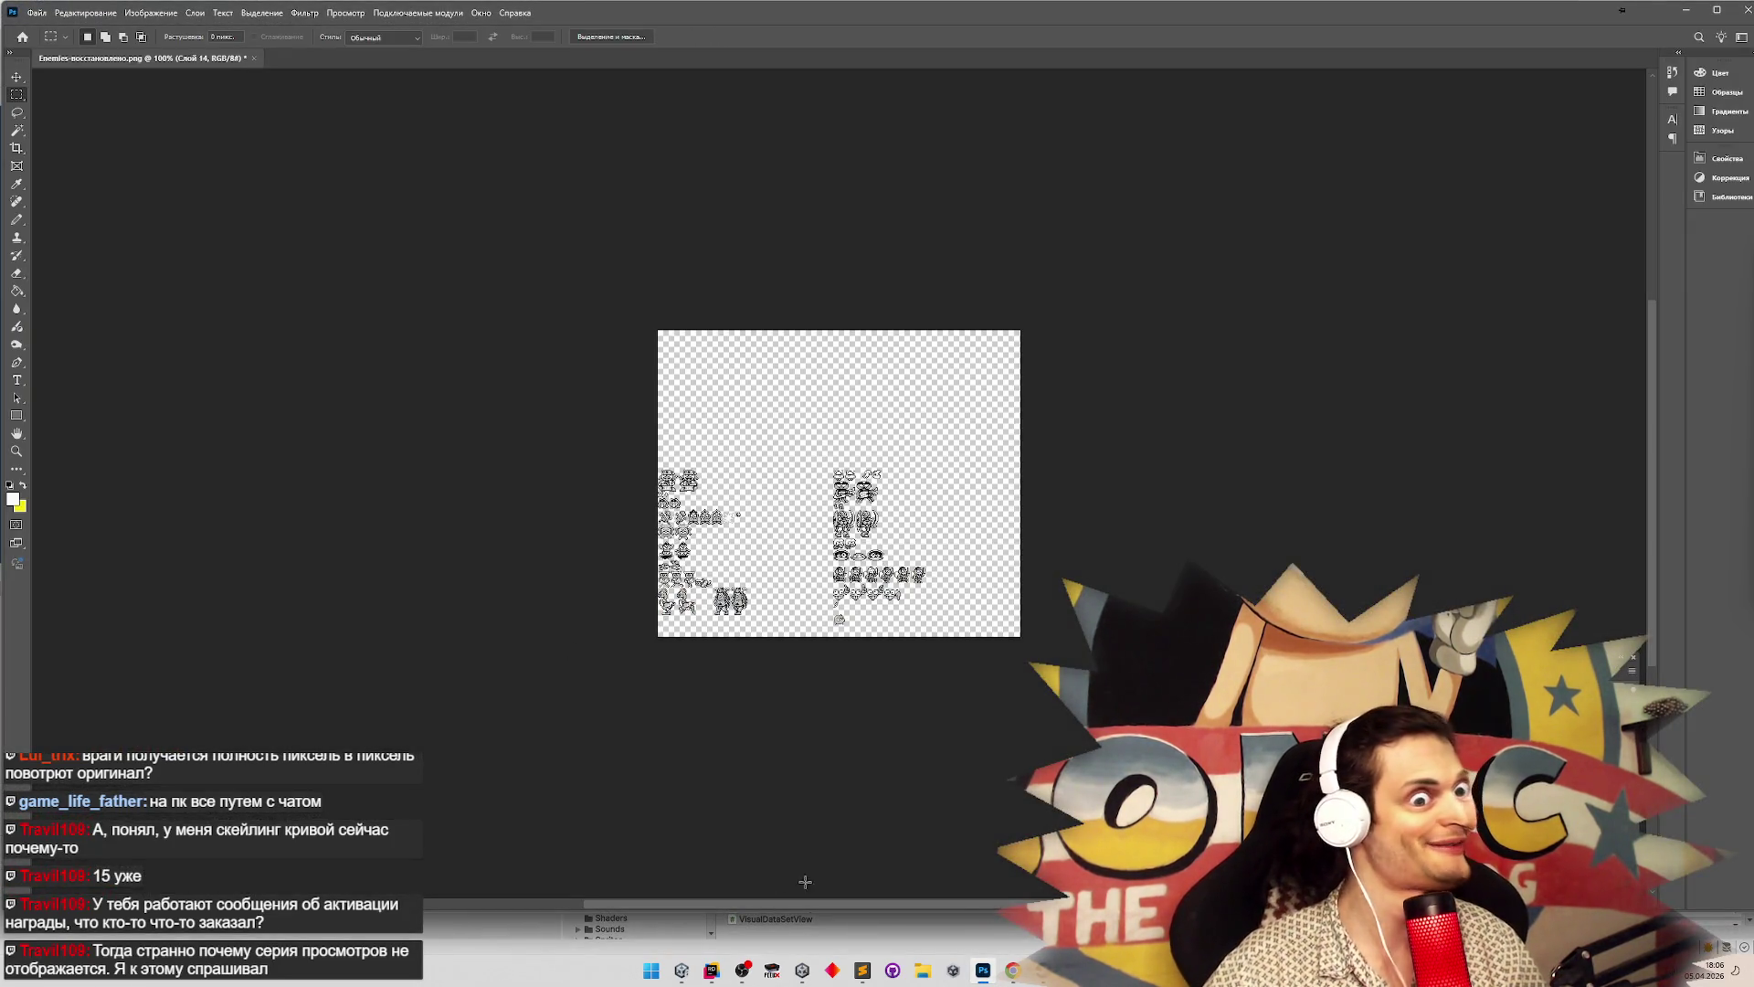
Open the new snapshot from the snaps folder in Photoshop and close the old 71 and 72 screenshots
click(922, 970)
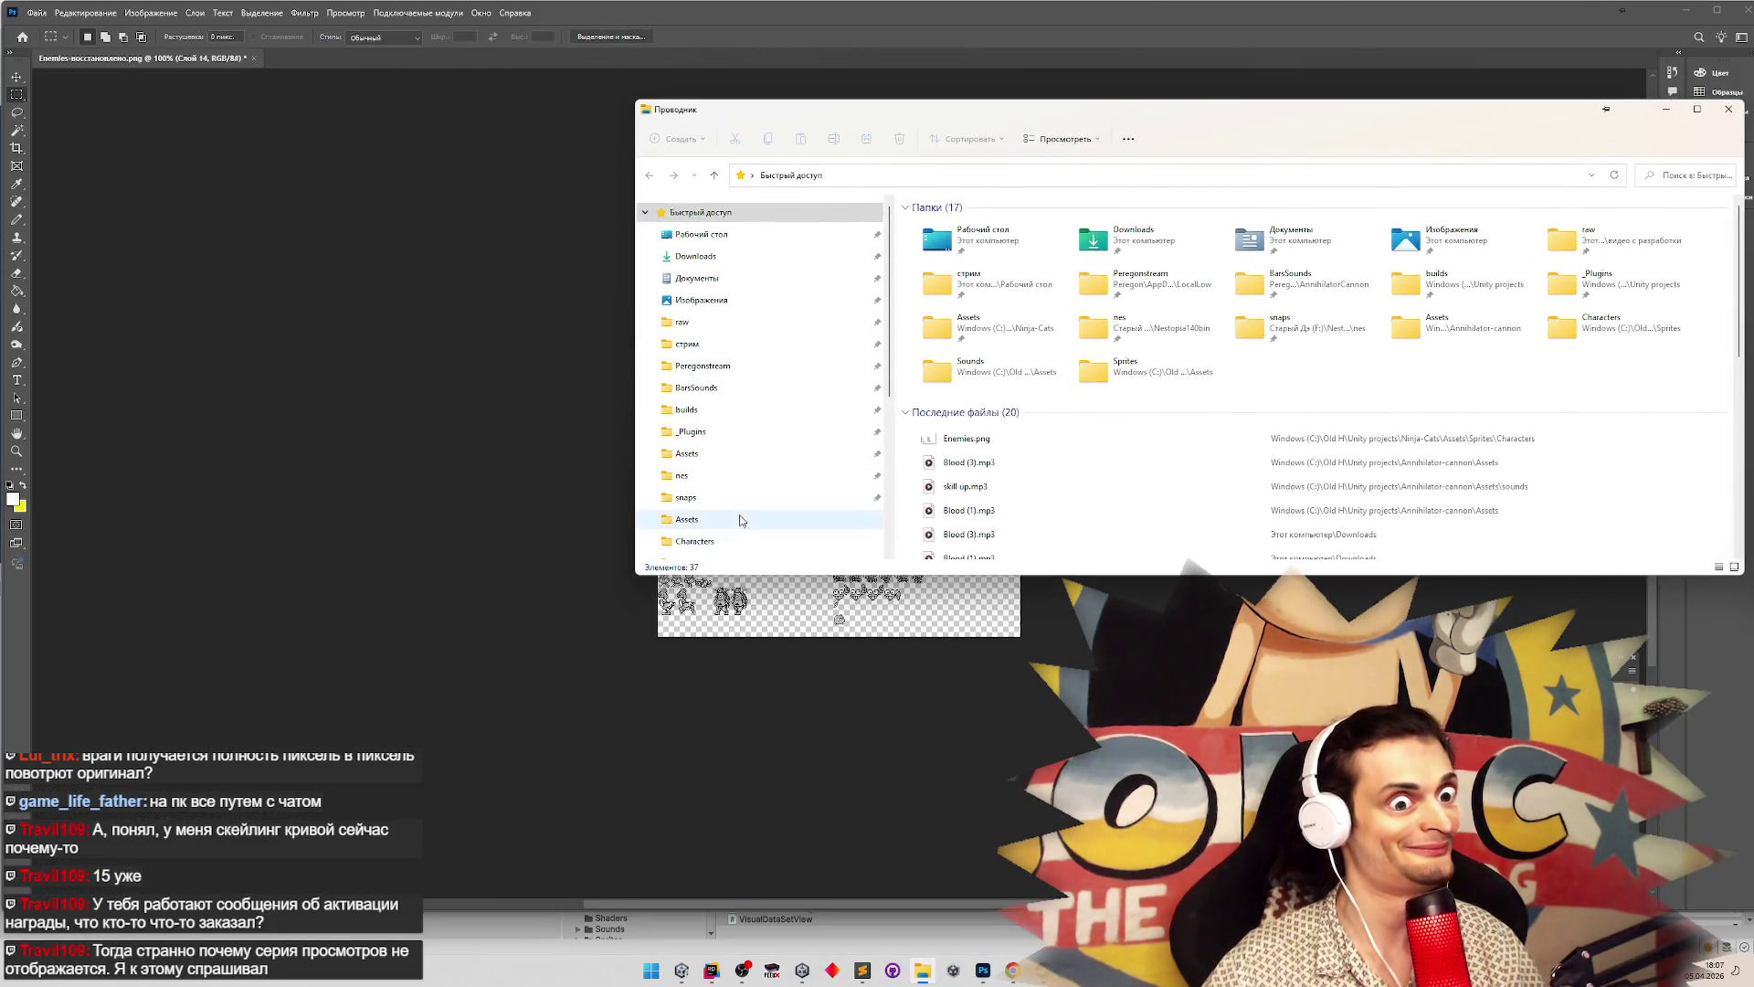
click(734, 500)
click(1128, 245)
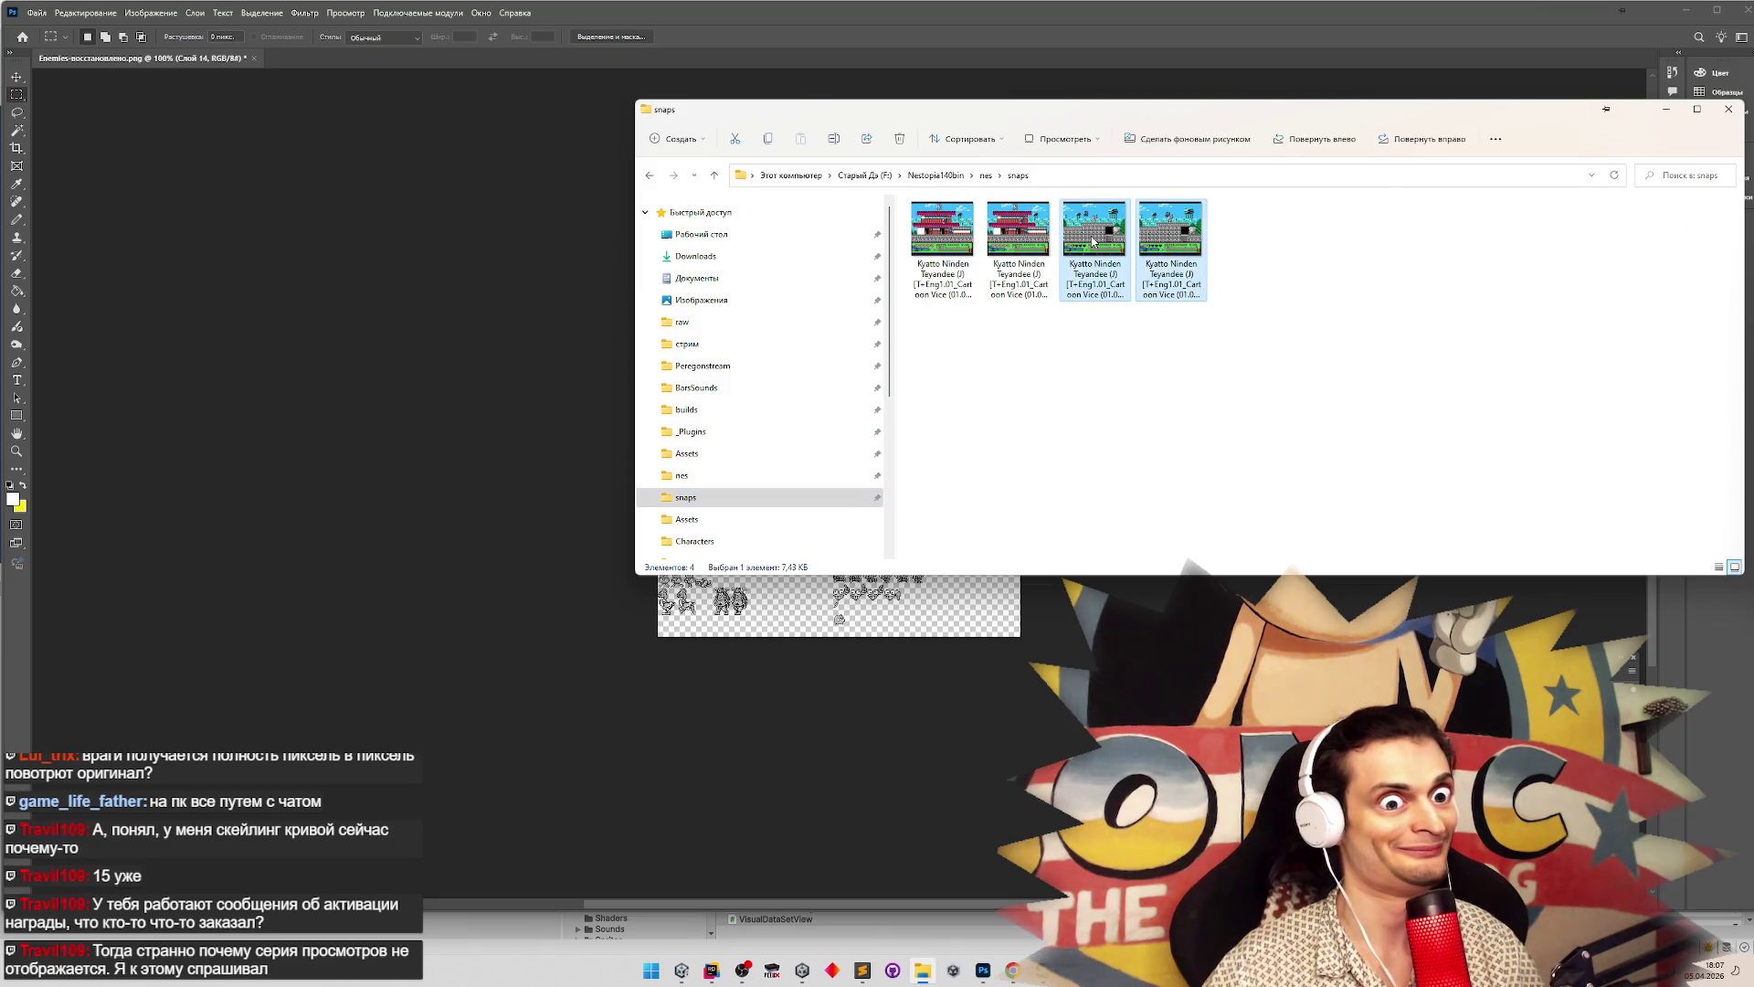
click(477, 62)
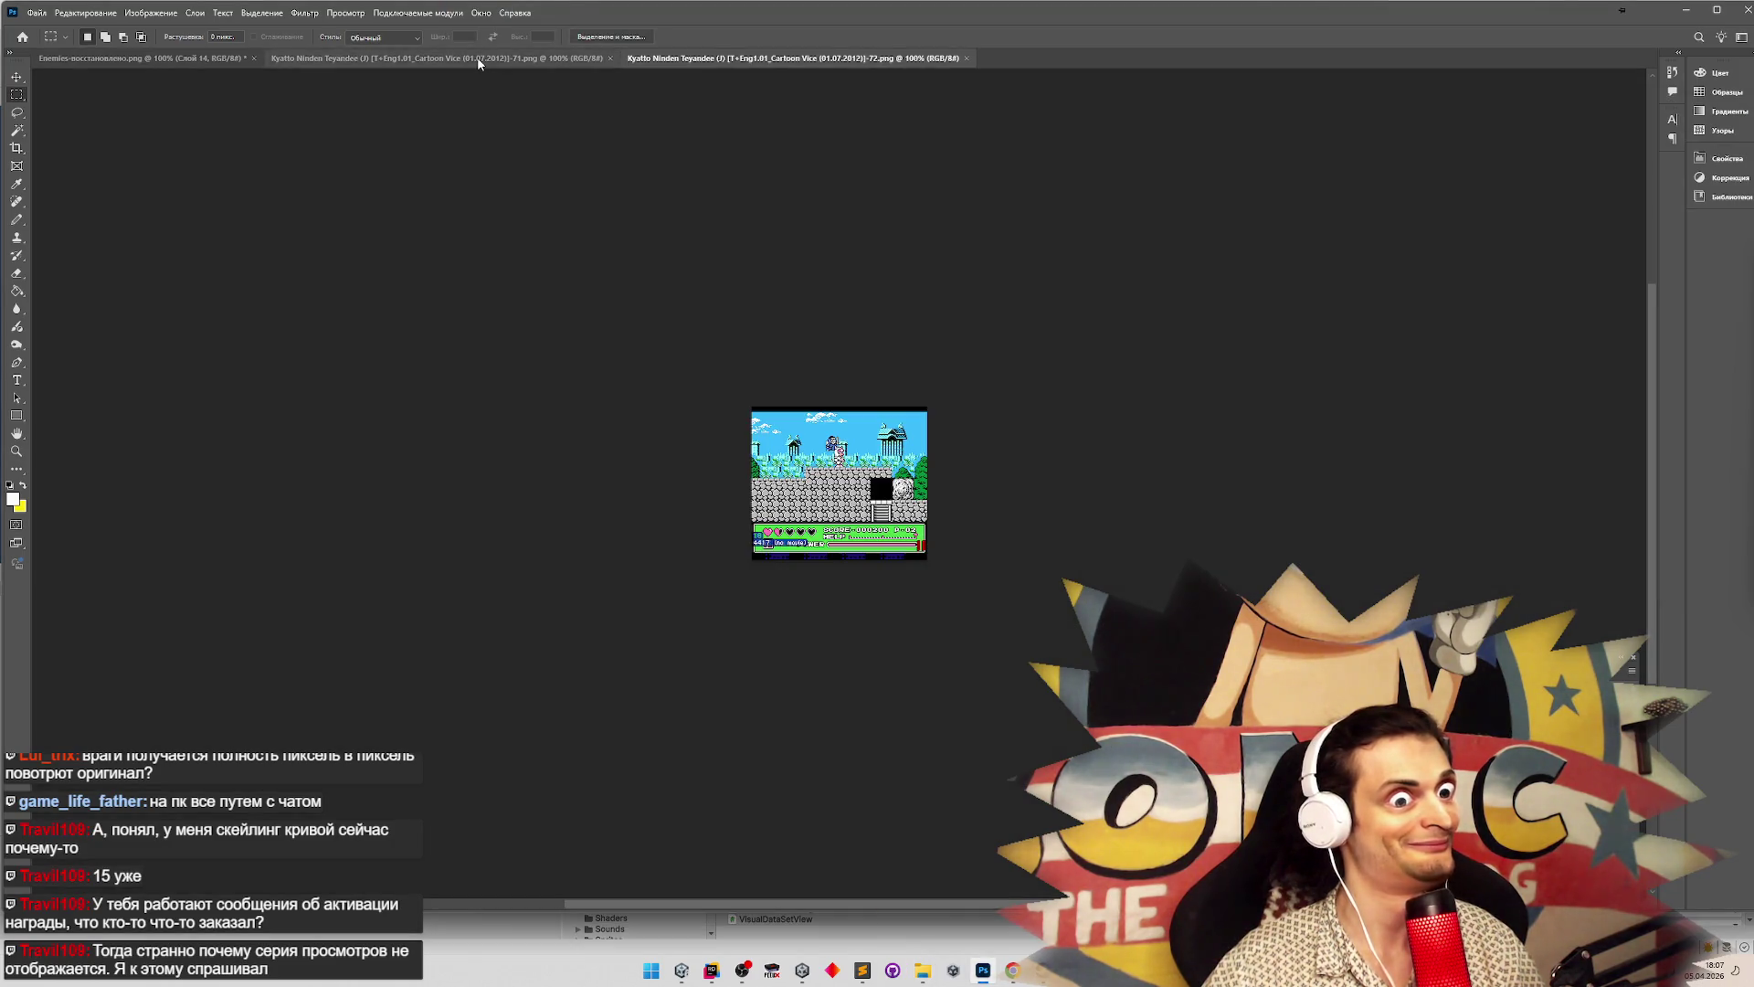
click(423, 68)
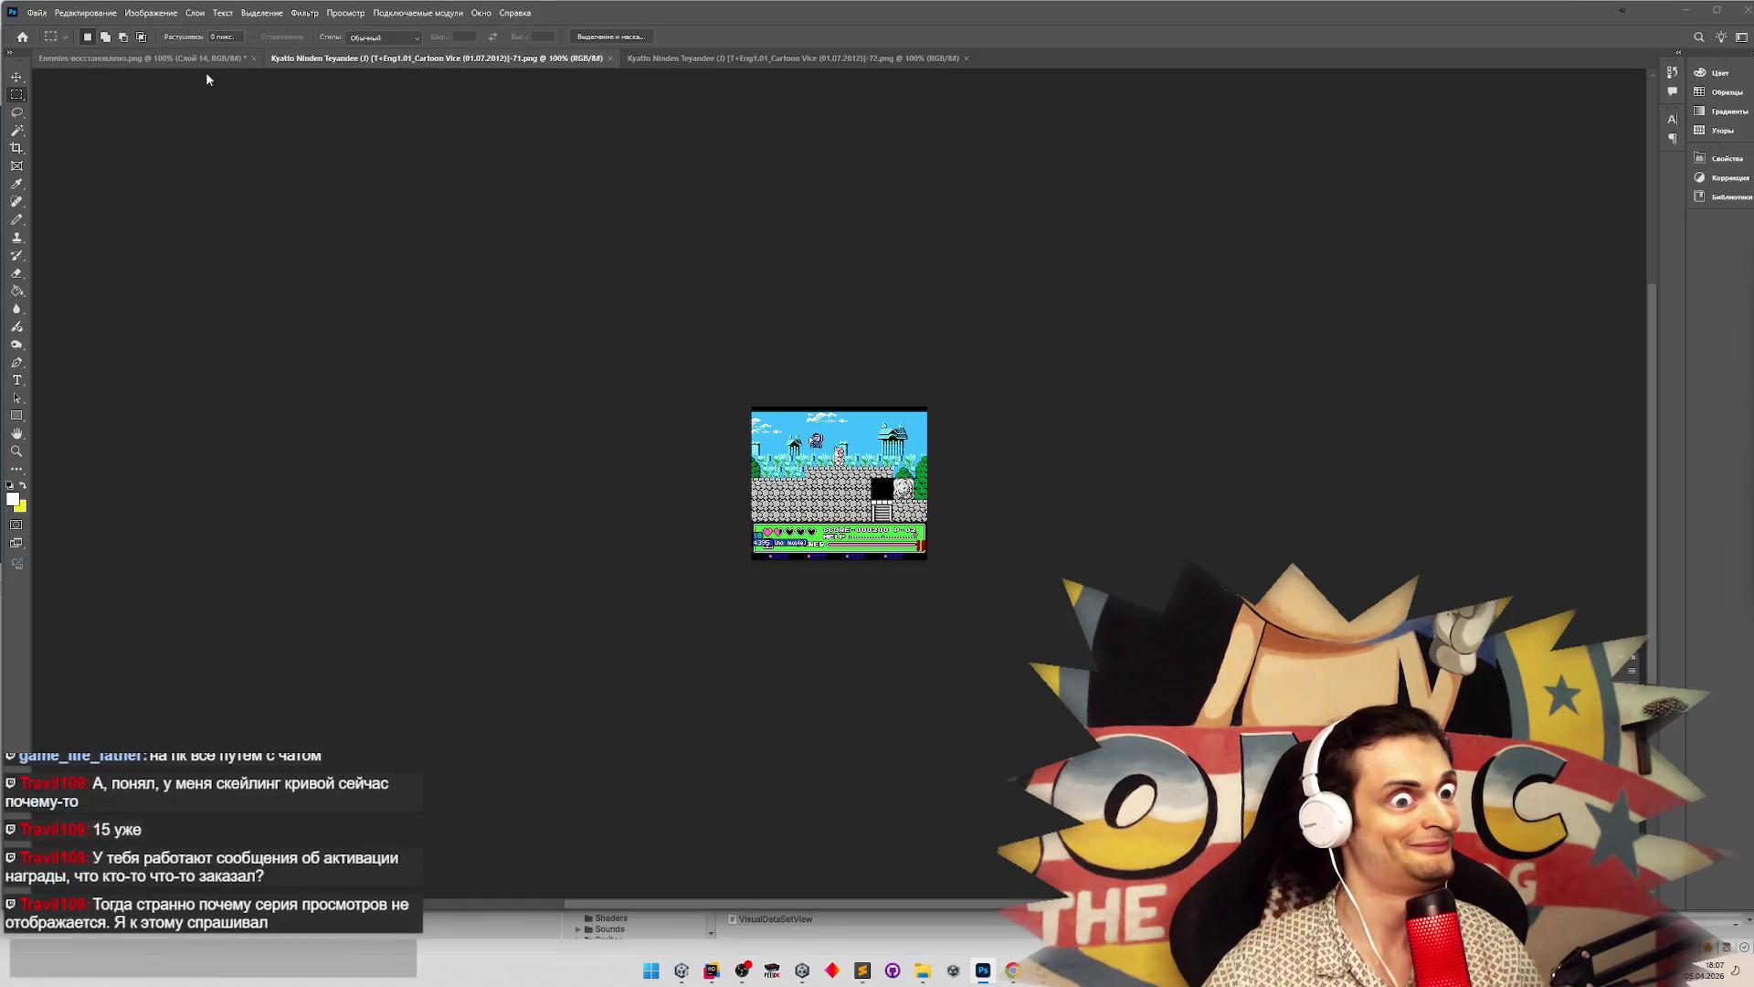
key(alt+Tab)
mouse_move(942, 233)
mouse_down()
mouse_move(750, 128)
mouse_move(1003, 62)
mouse_up()
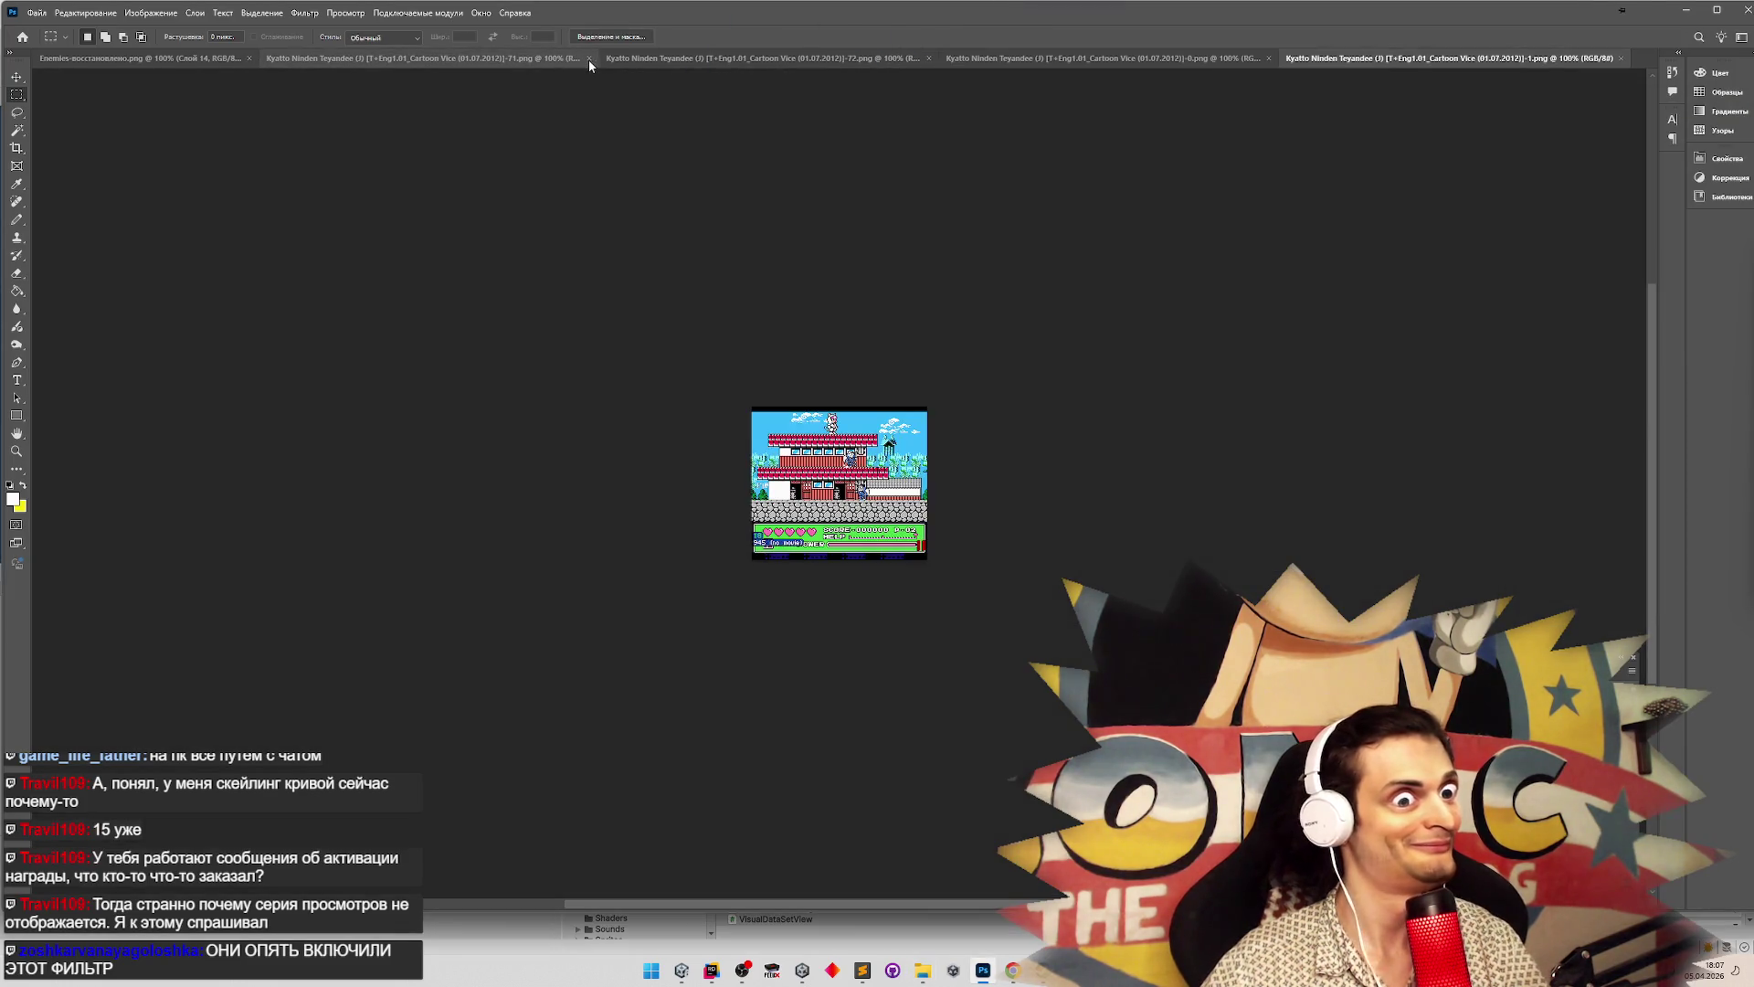
click(589, 58)
click(589, 58)
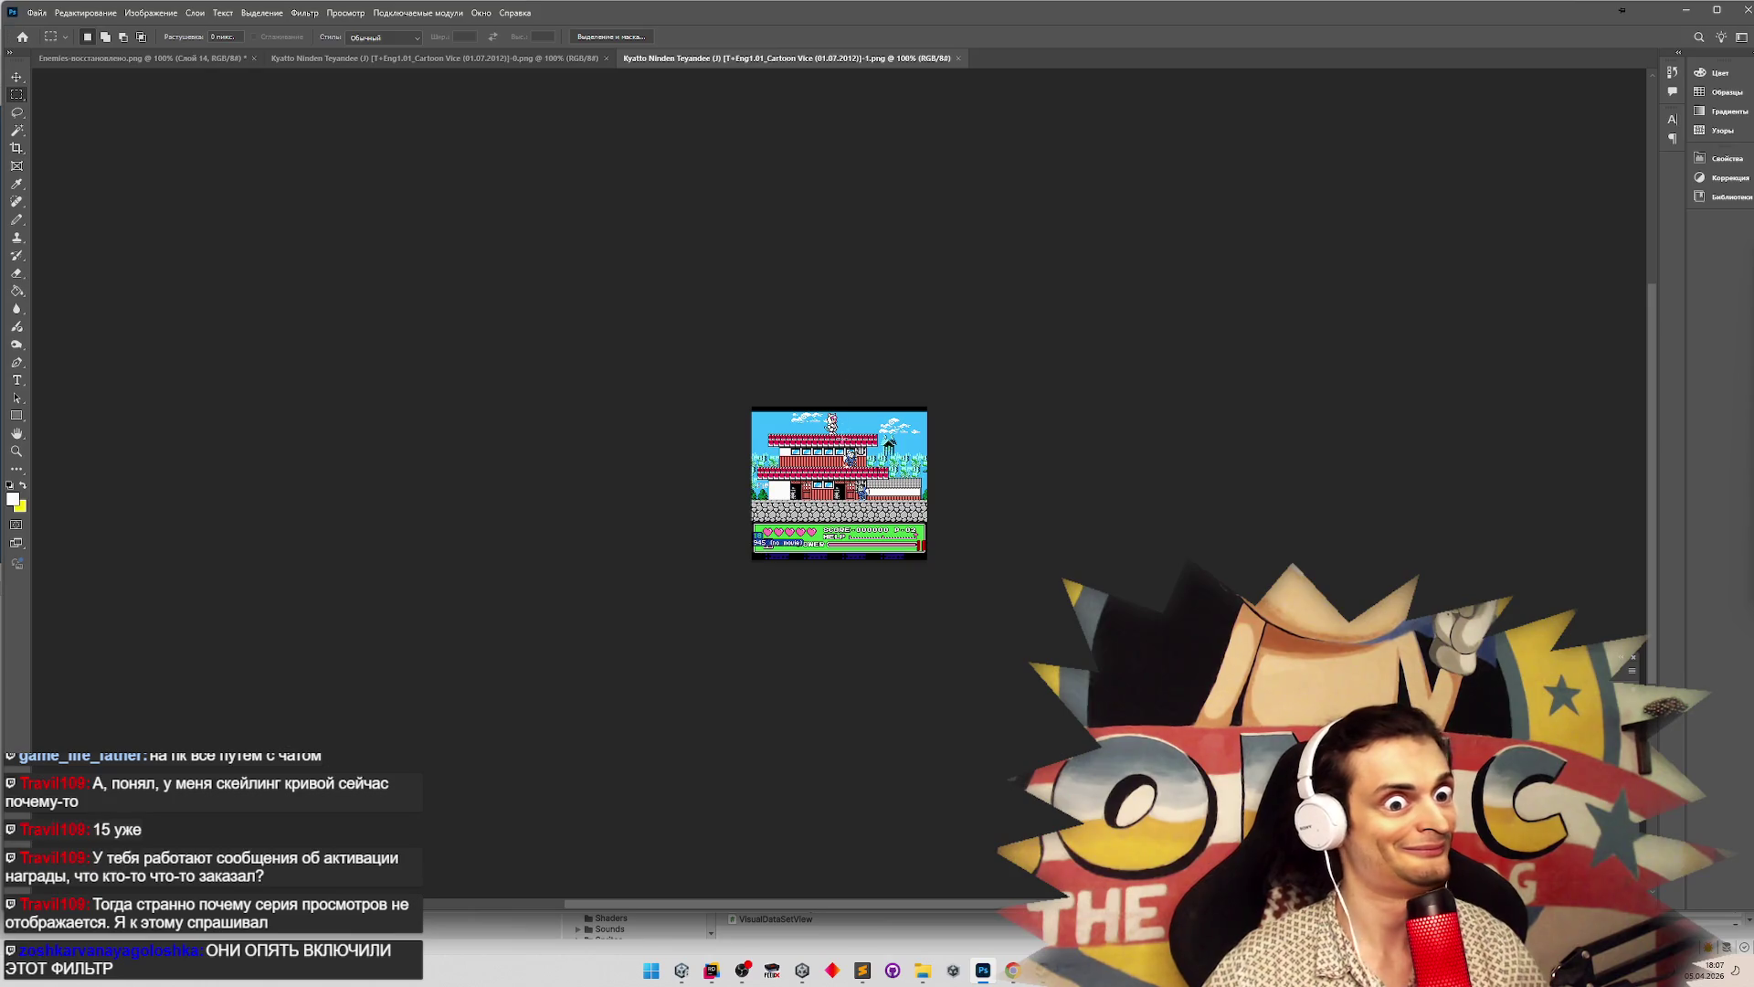
Zoom in closely on the character sprite in the screenshots, including the 0 snapshot
key(z)
drag(841, 468, 841, 436)
key(m)
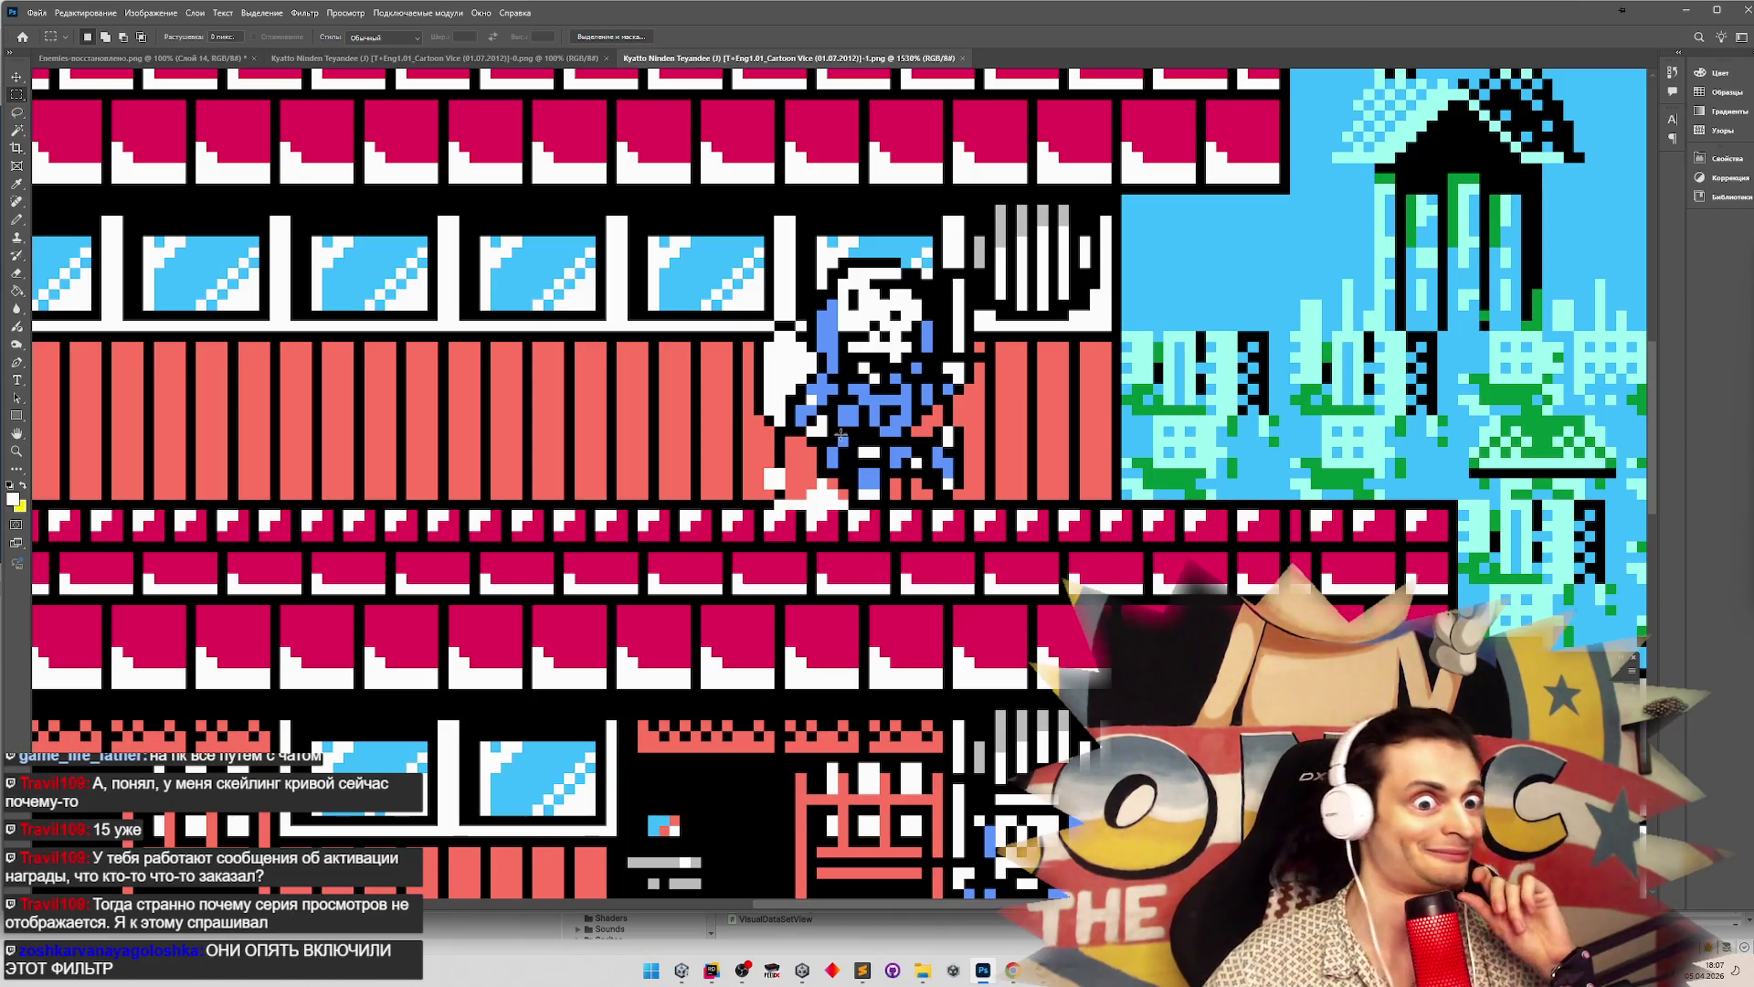
click(434, 58)
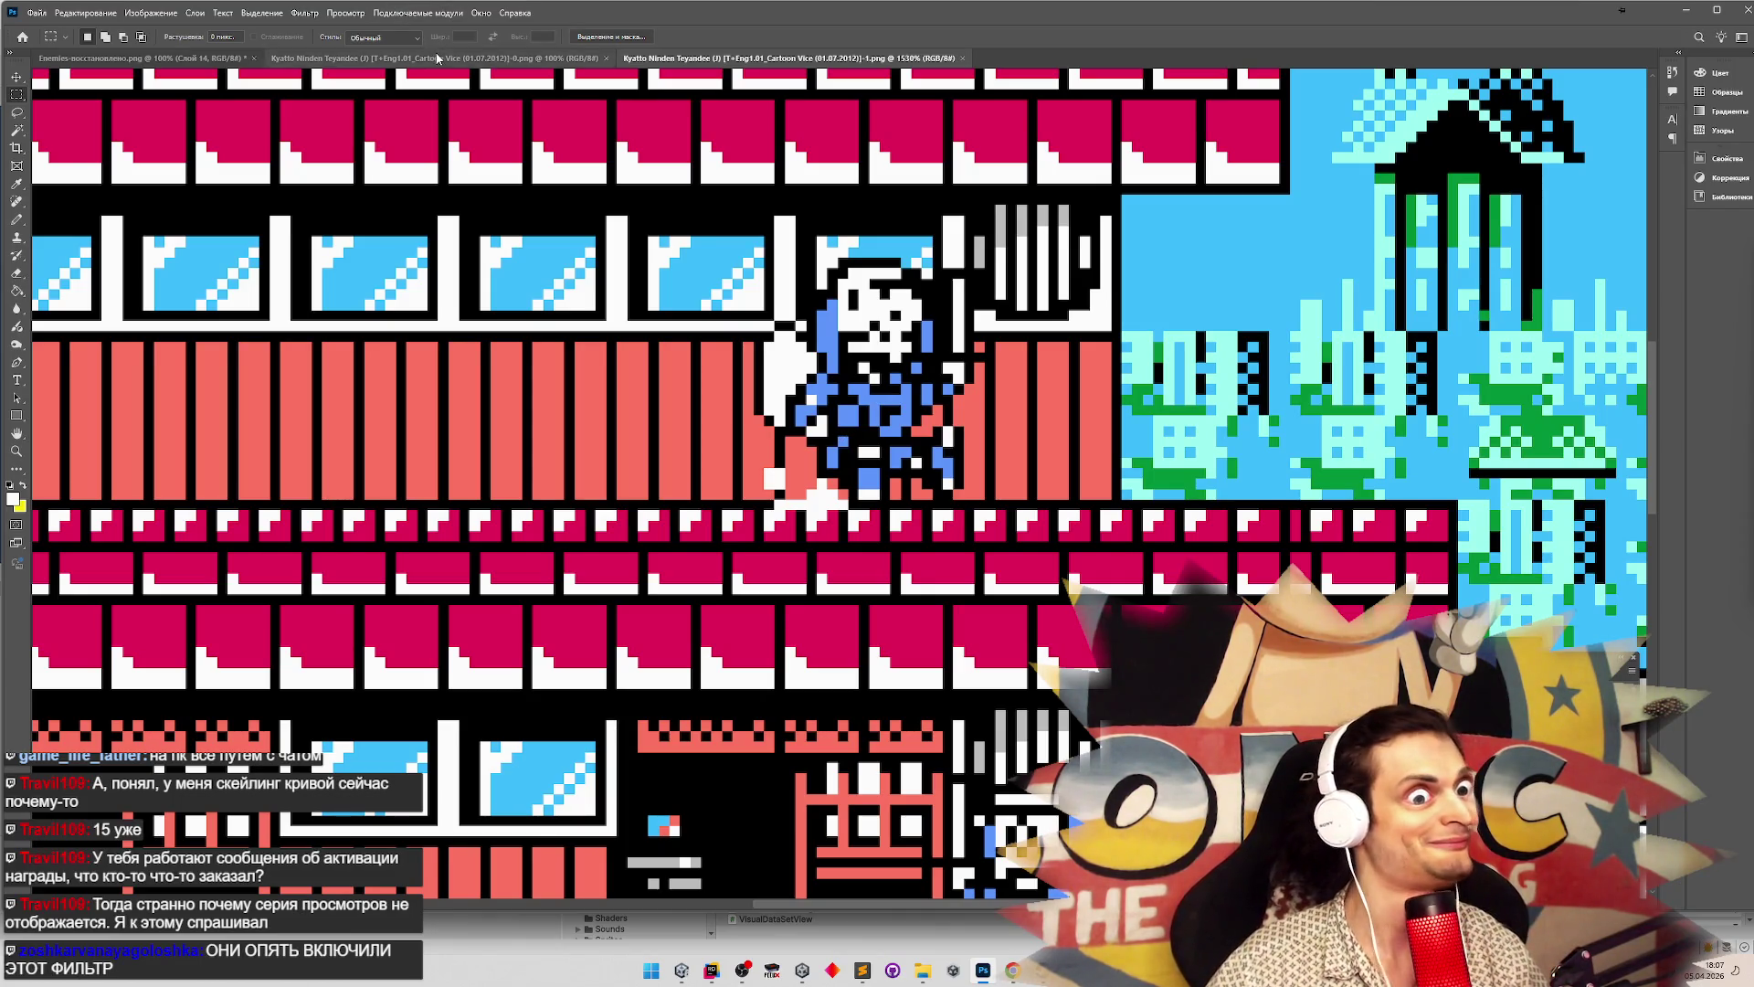
key(z)
mouse_move(925, 471)
mouse_down()
mouse_move(836, 462)
mouse_move(854, 463)
mouse_up()
Delete all the old snapshots from the snaps folder
key(m)
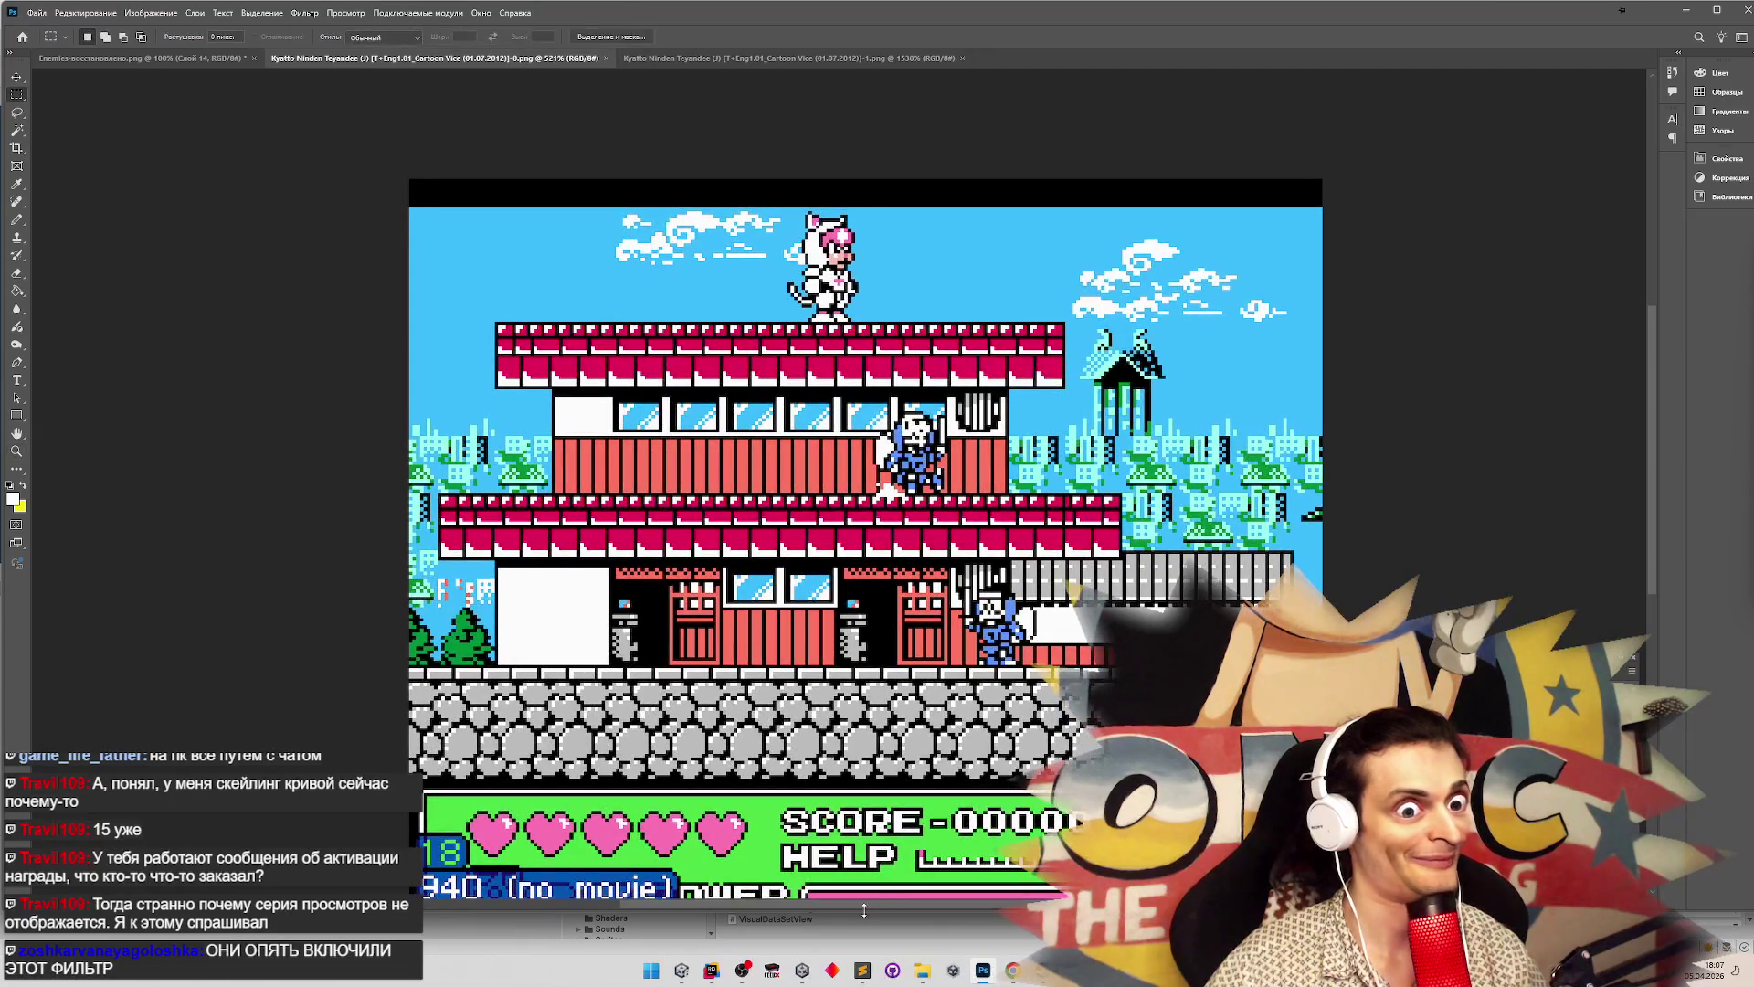
click(772, 970)
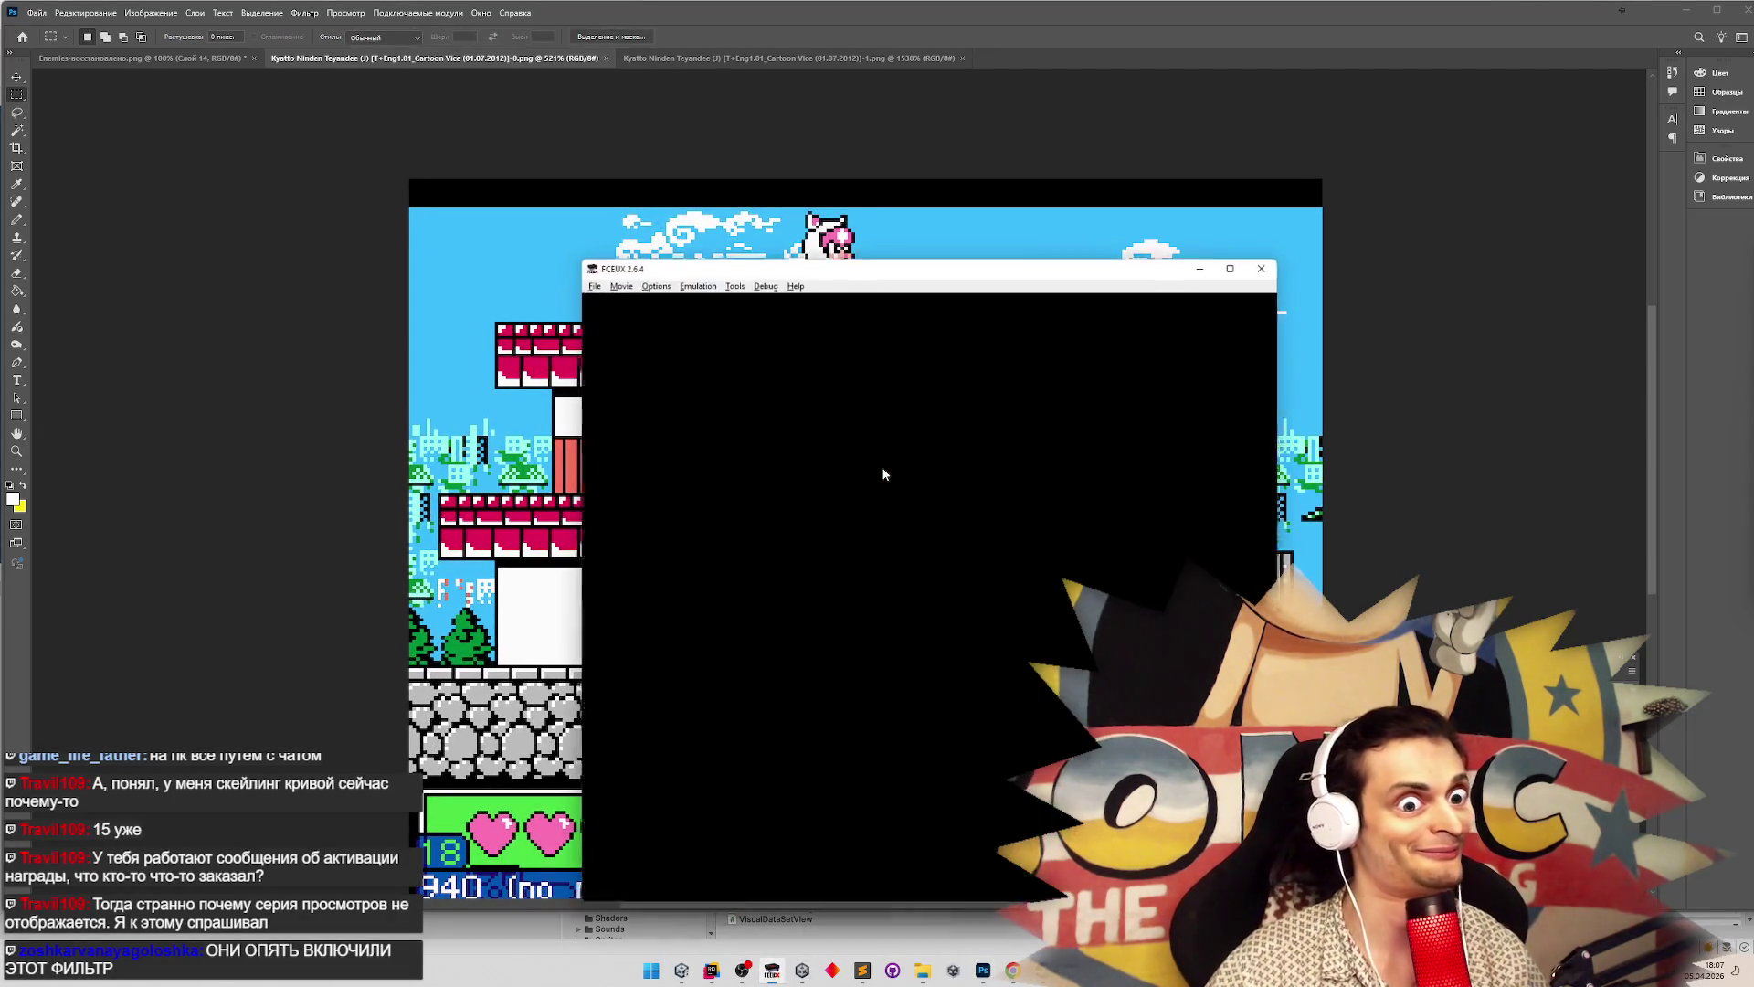
click(594, 286)
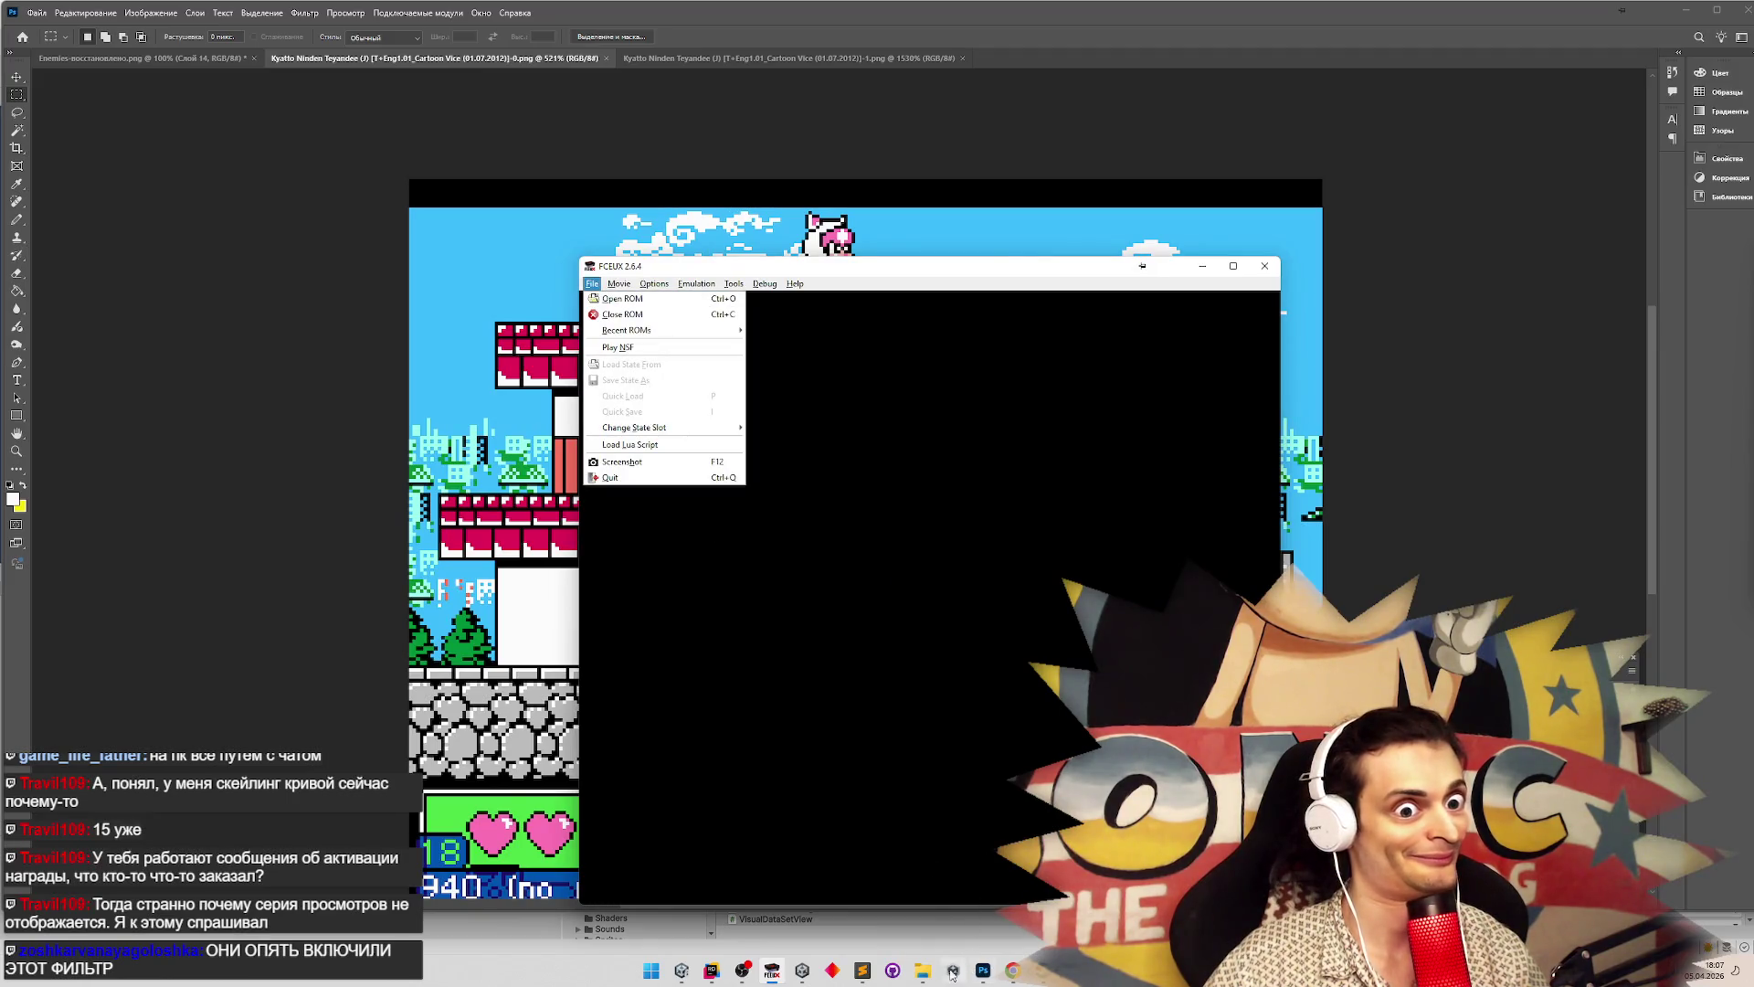
click(923, 970)
click(1277, 326)
key(ctrl+a)
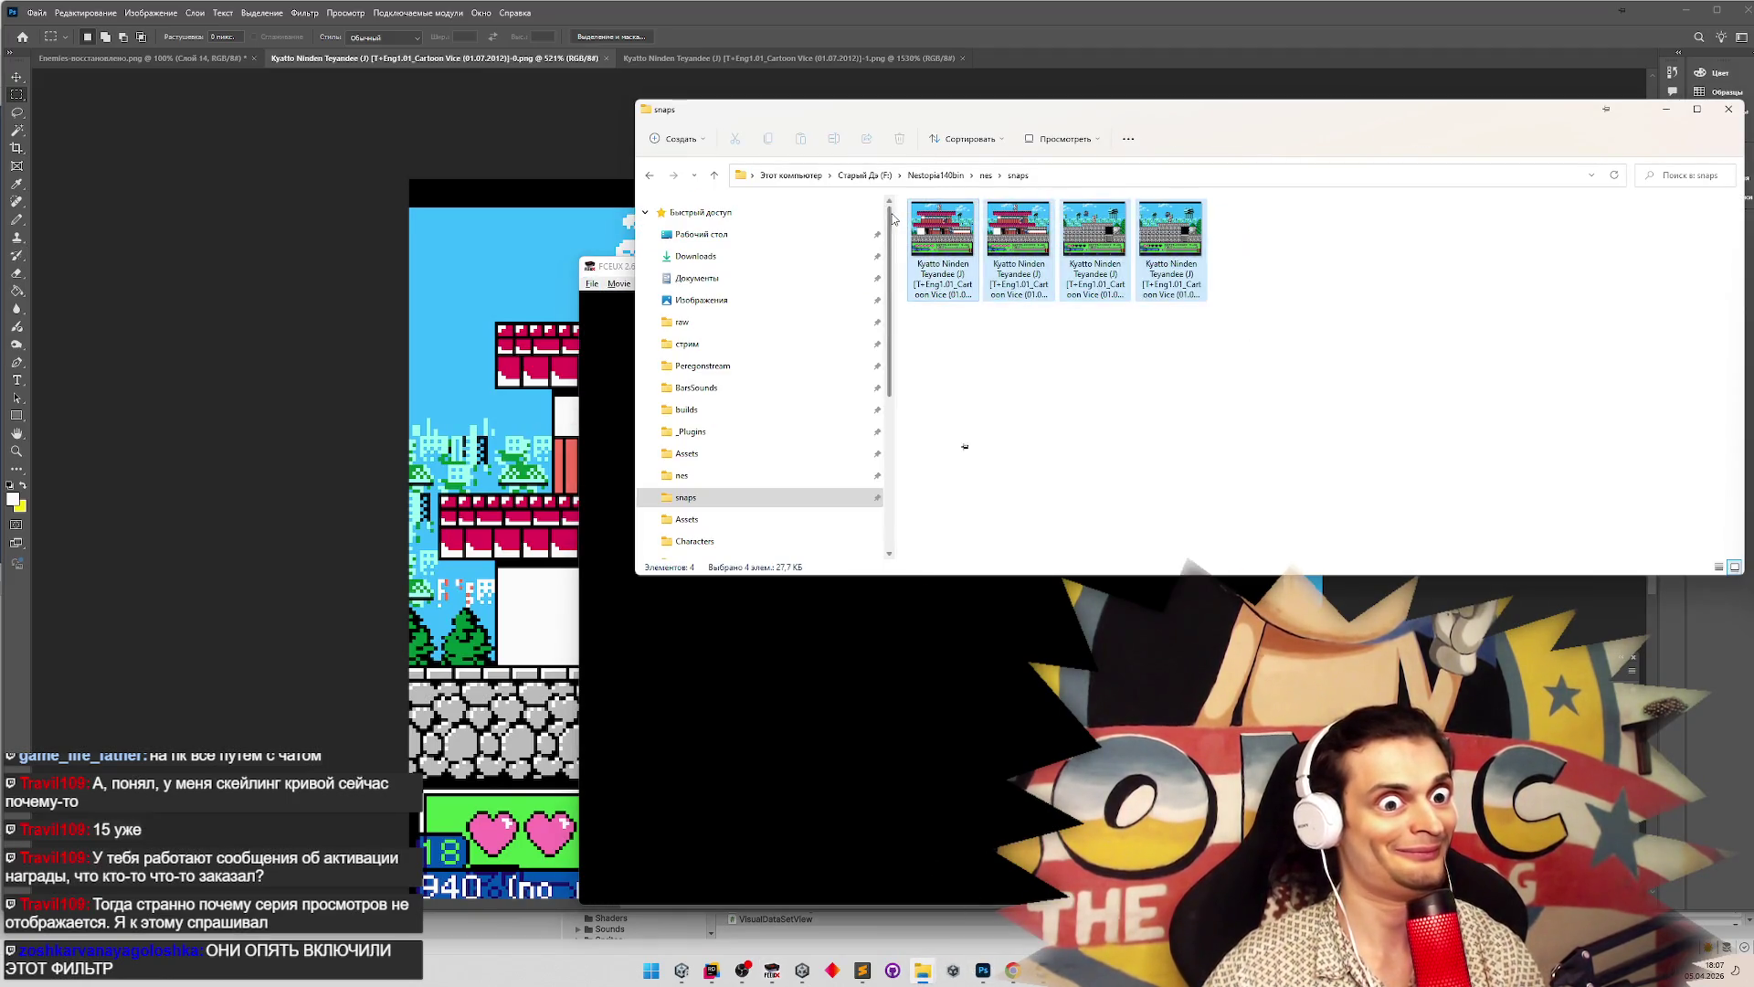
key(Delete)
Load the recently played game in FCEUX and play until the character reaches the upper roof
click(592, 286)
mouse_move(640, 330)
click(803, 327)
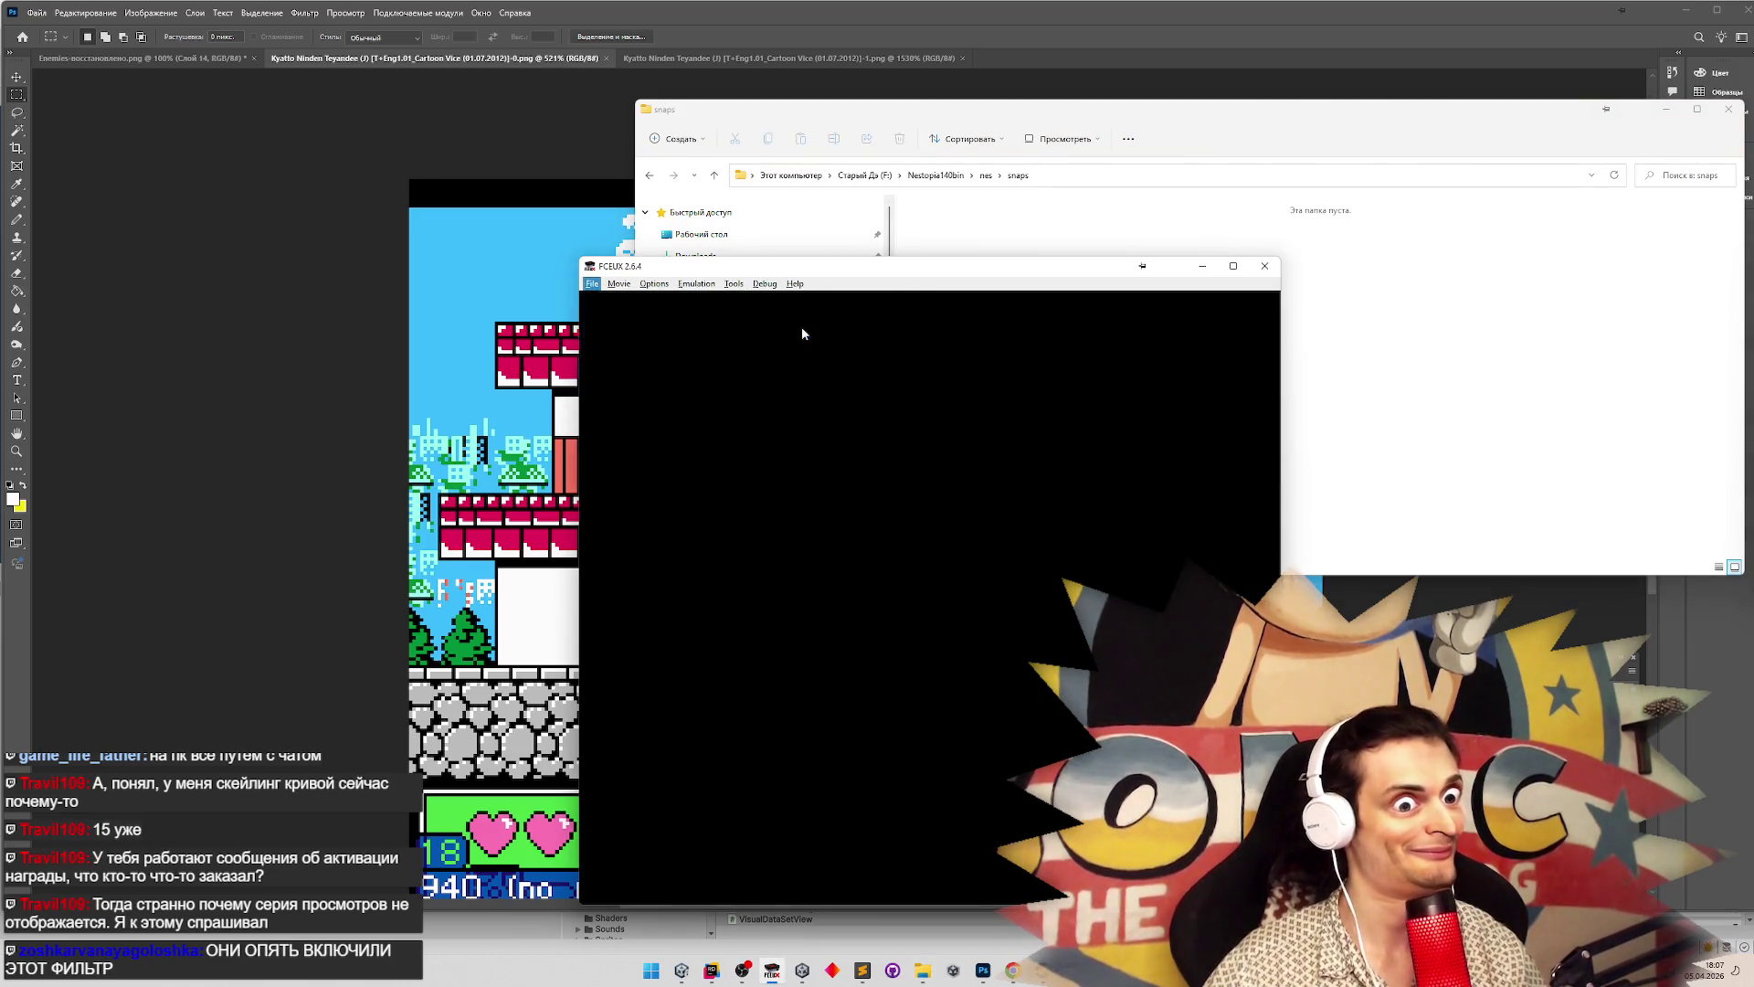
key(Return)
key(Return)
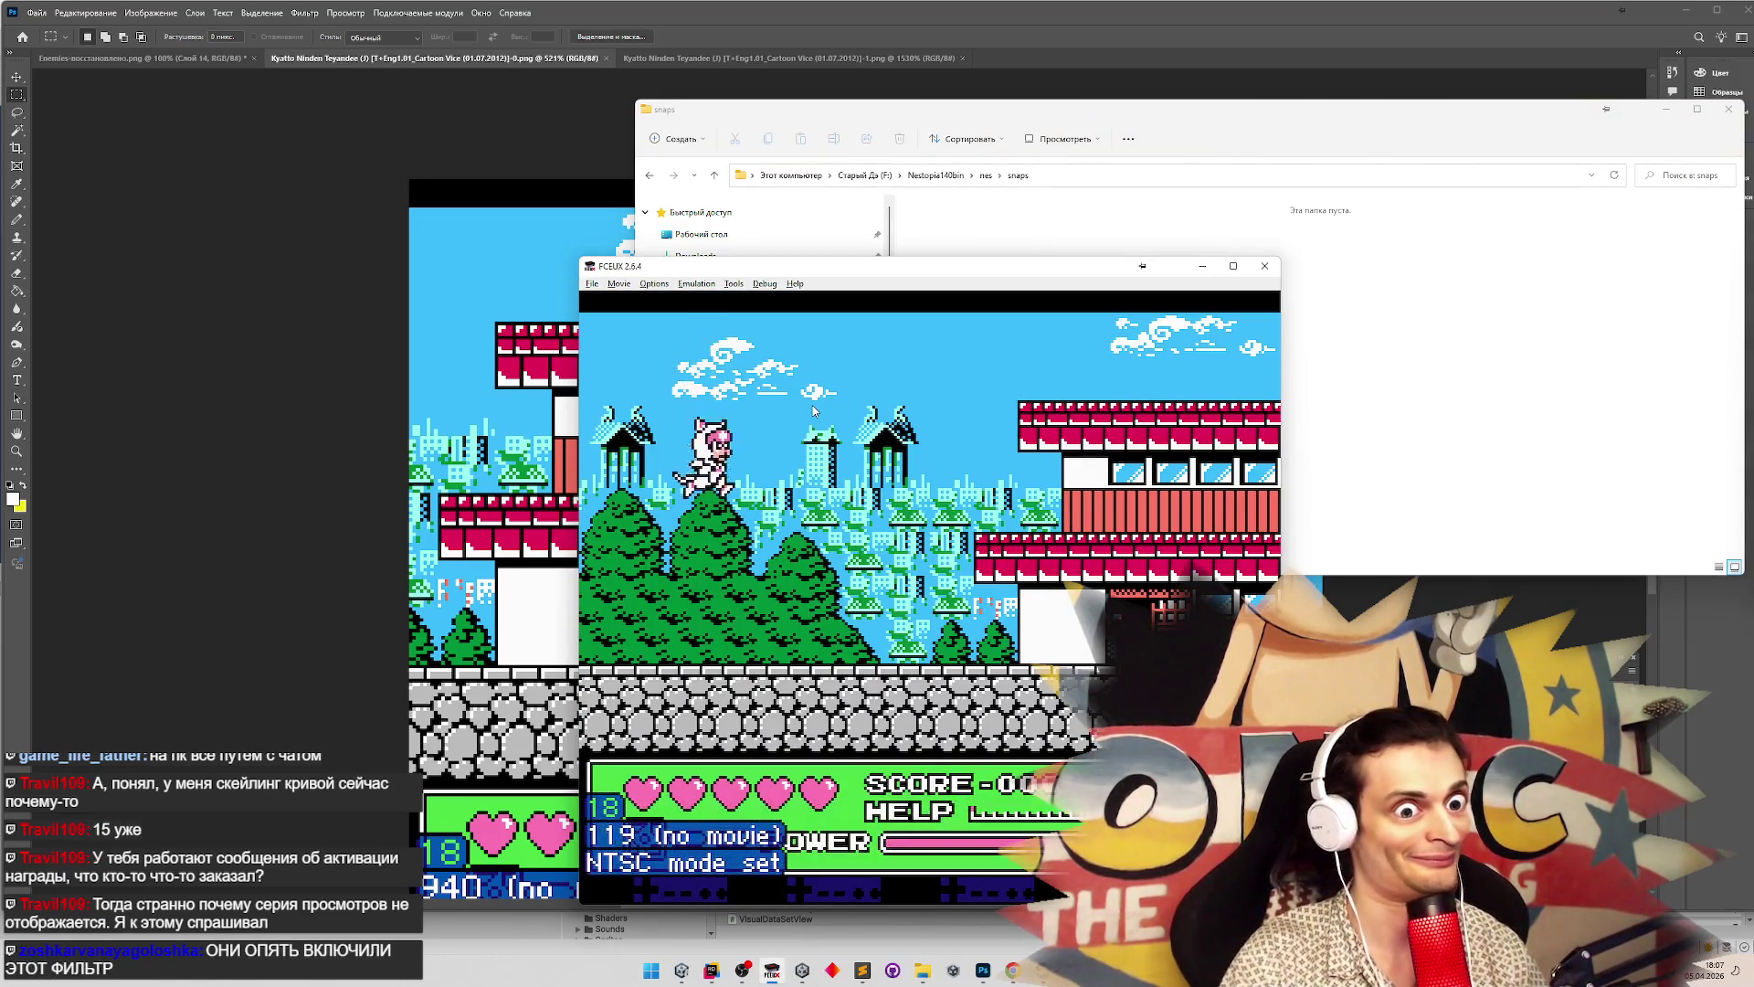
key(Right)
key(f)
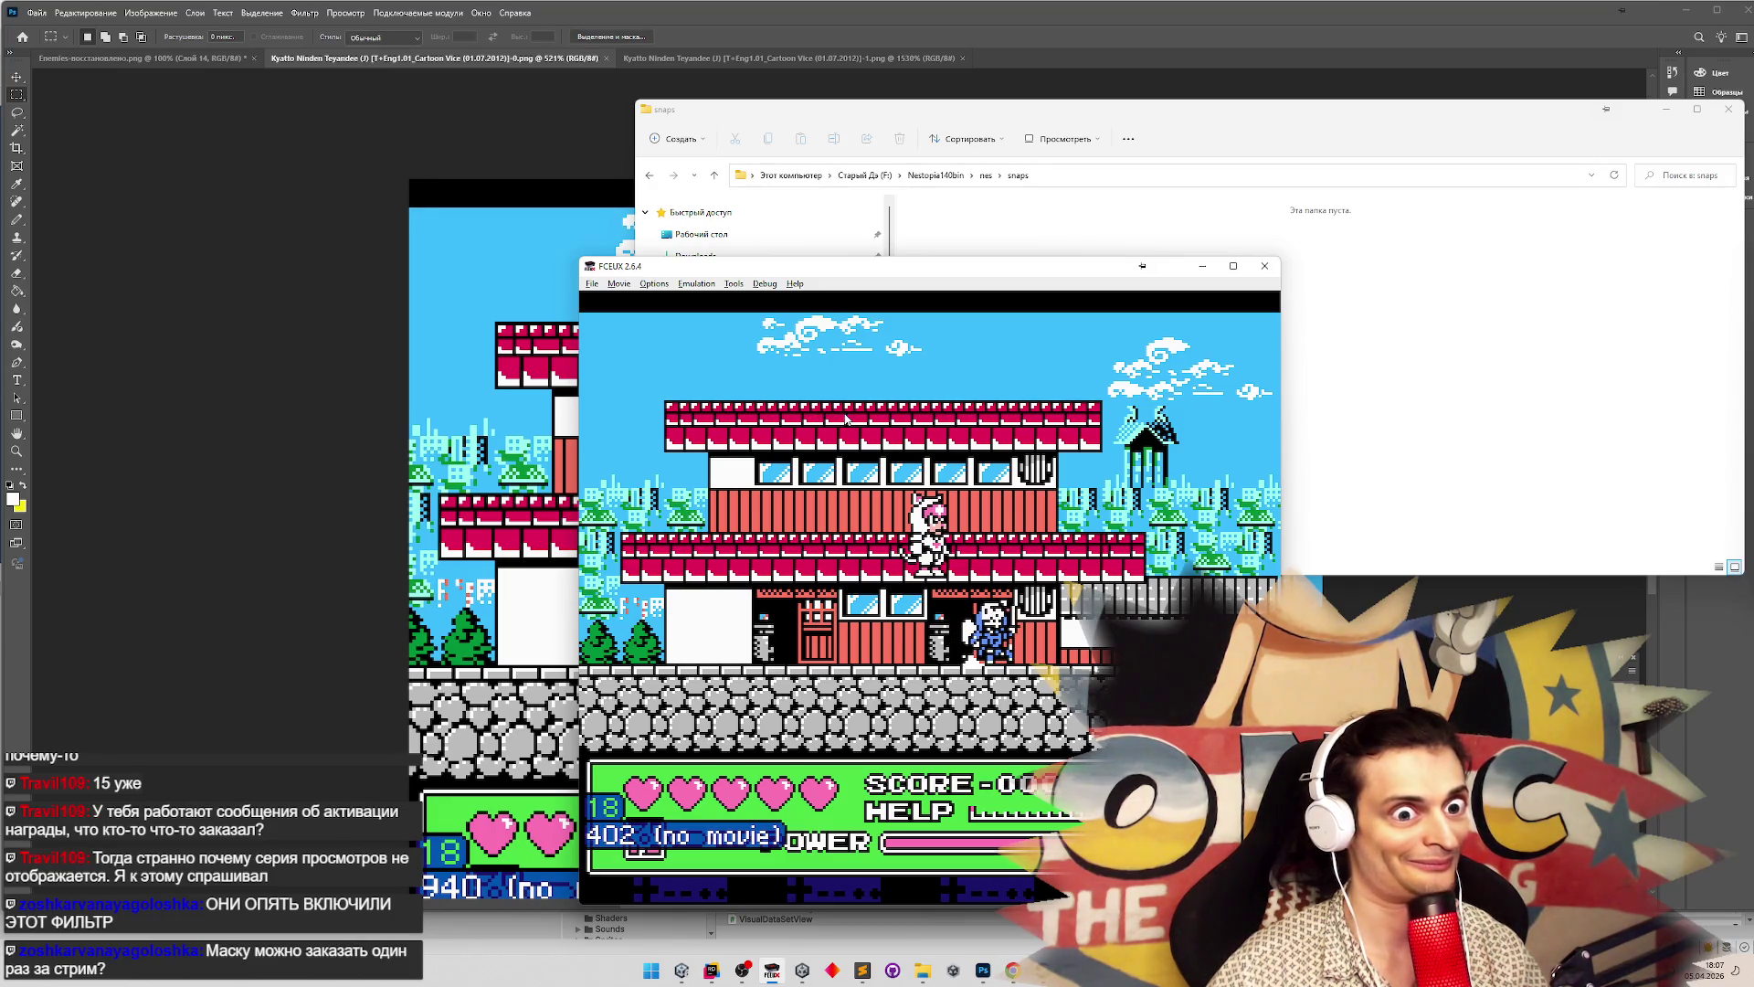
Resize the emulator window to 1x, save two F12 snapshots, and minimize the folder and emulator
click(592, 284)
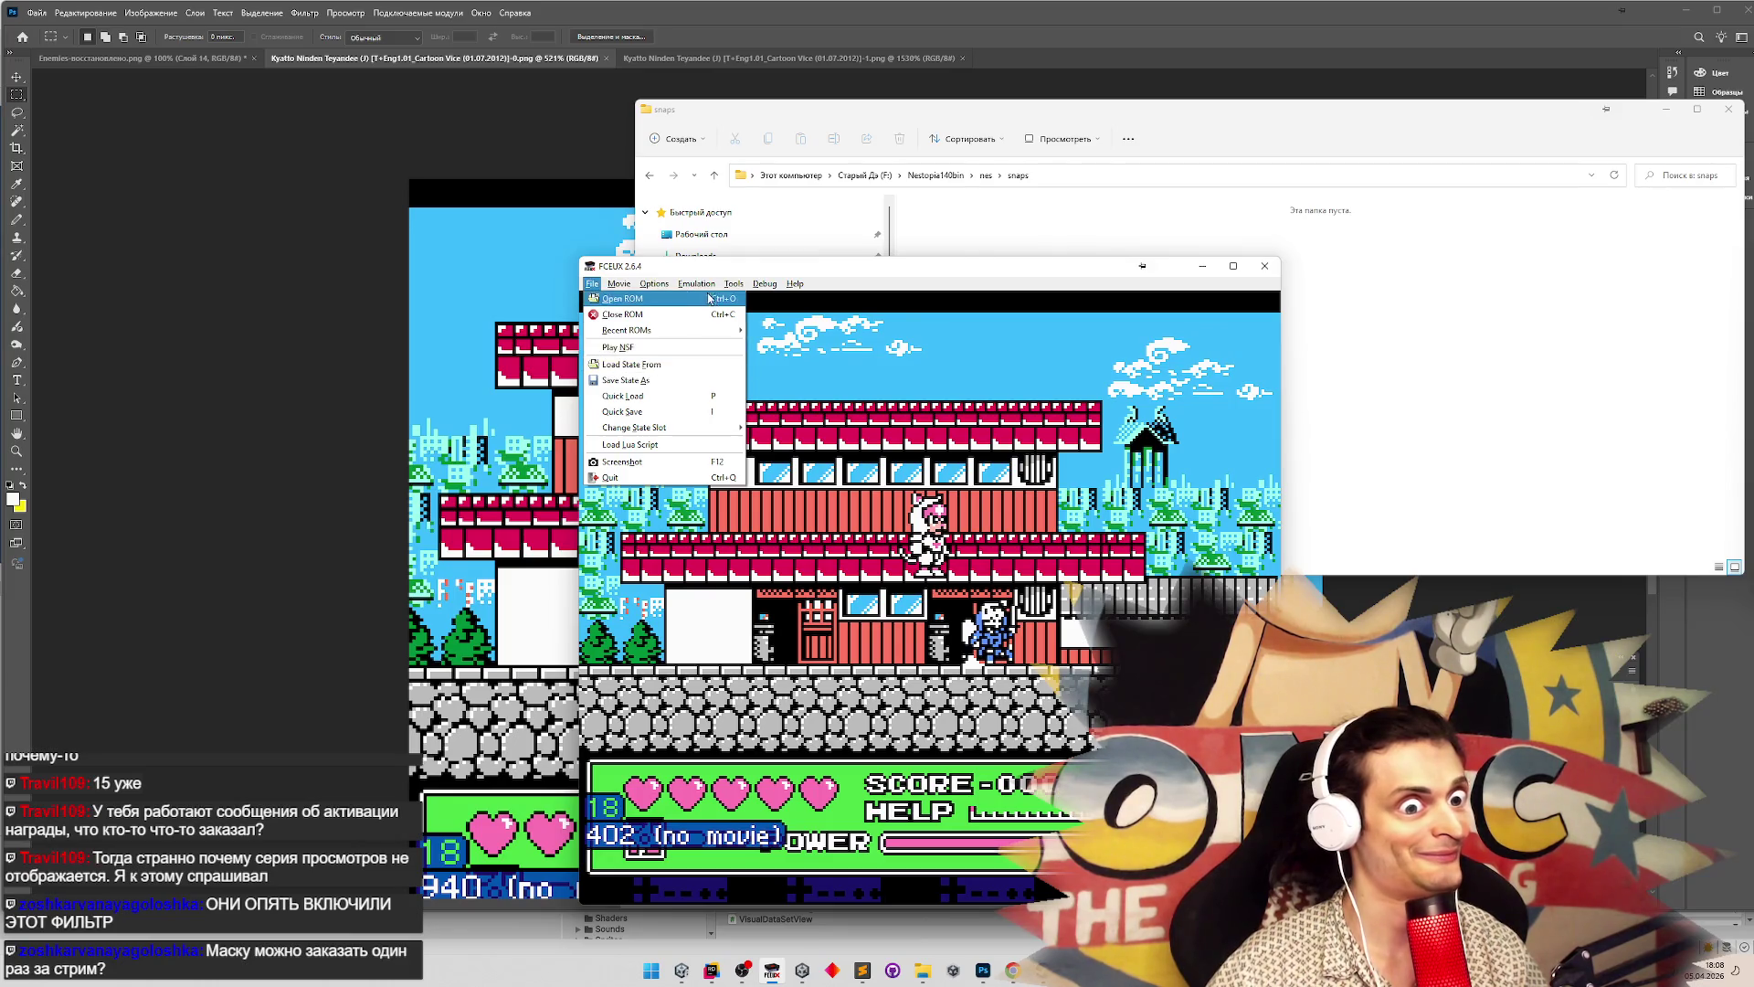
key(Escape)
click(658, 286)
click(876, 459)
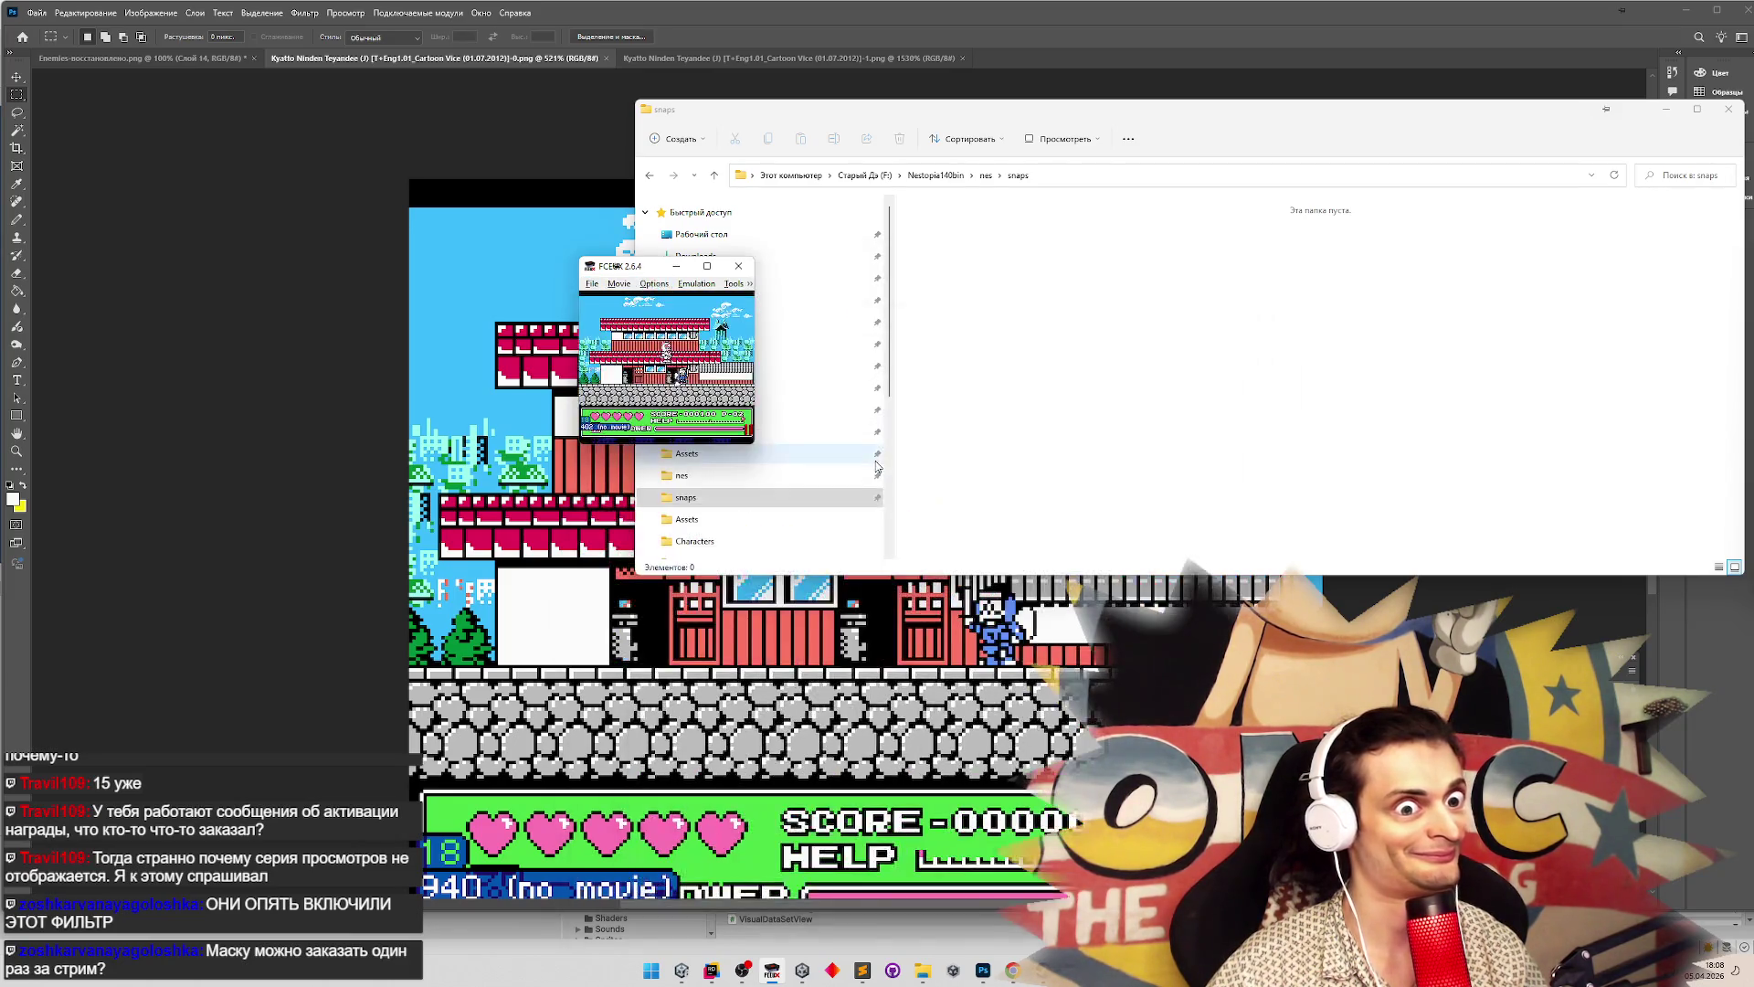
key(F12)
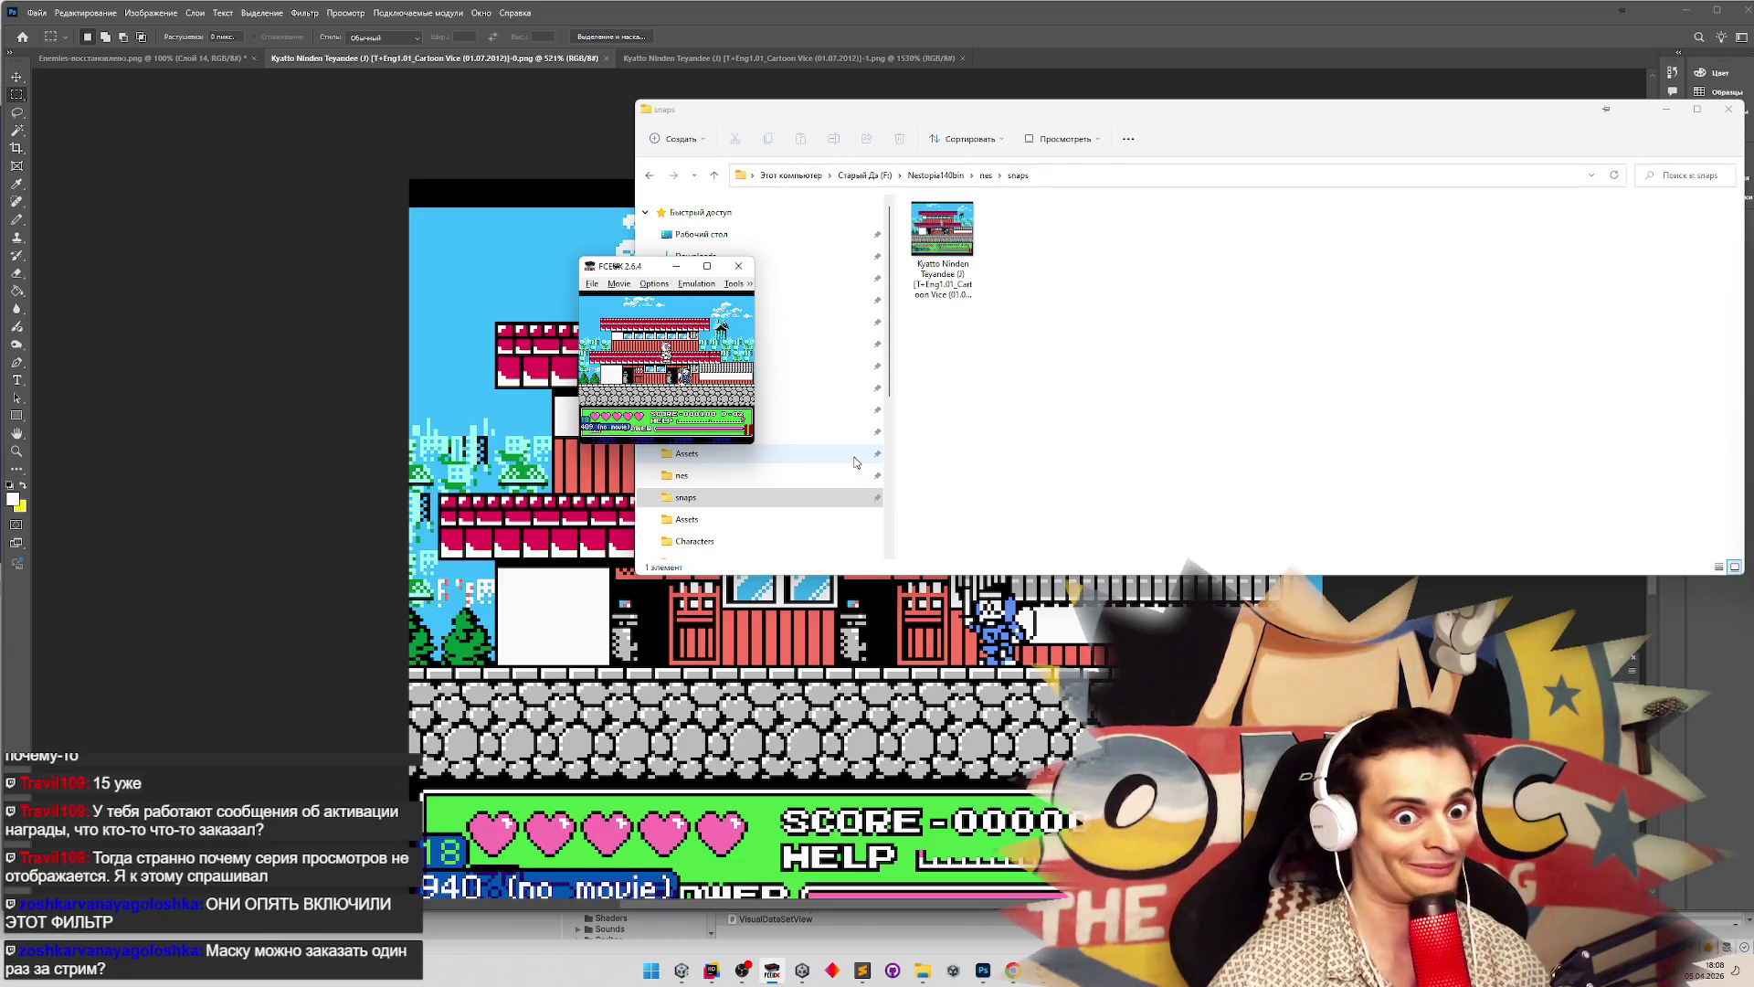
key(F12)
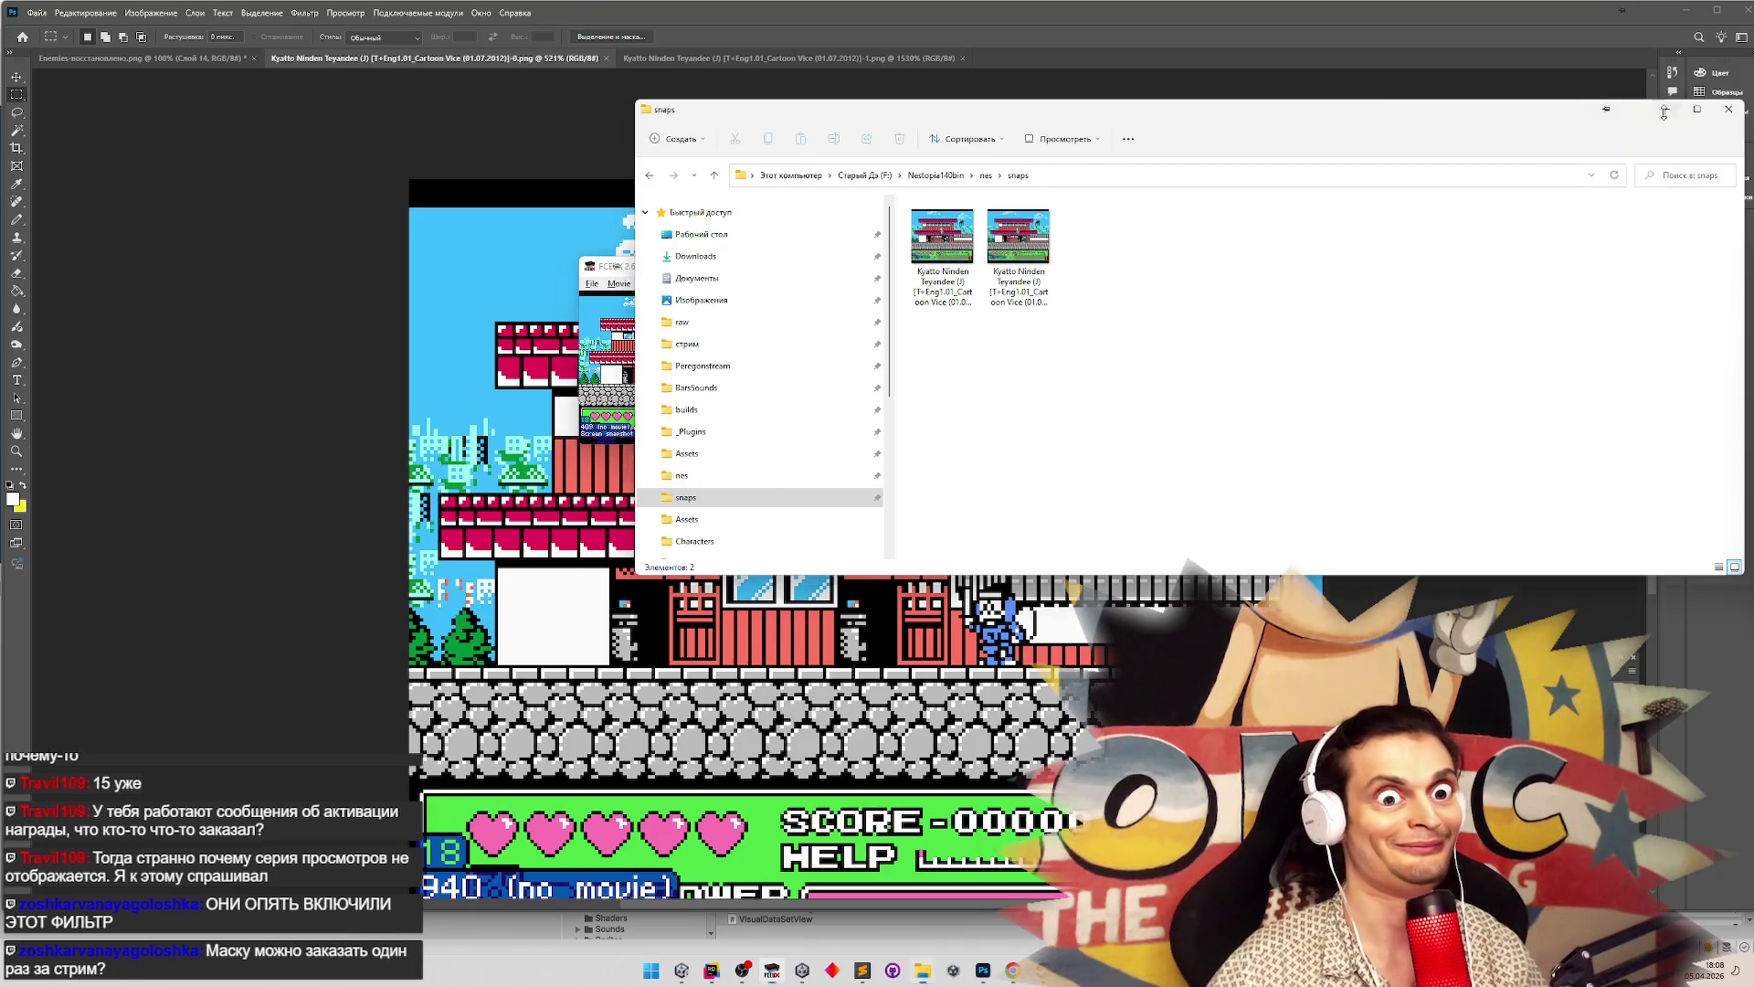
click(1666, 109)
click(677, 268)
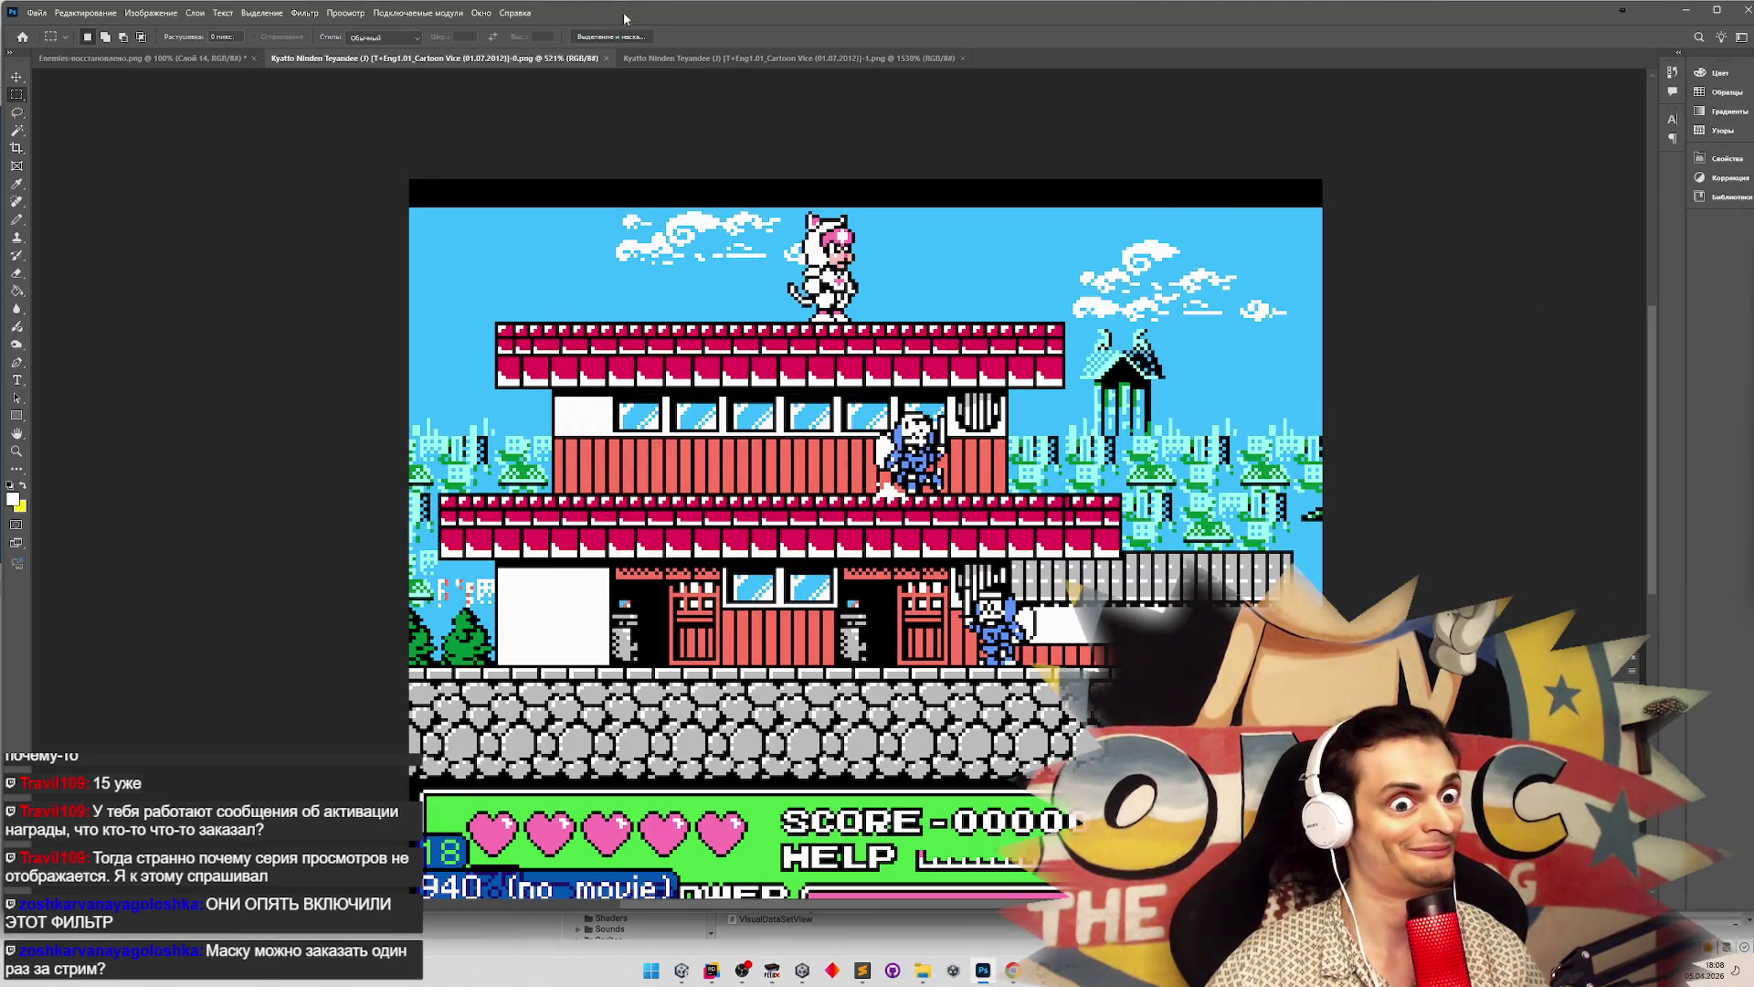
Close the 0 and 1 screenshots, open both new snapshots in Photoshop, then bring up the Twitch dashboard
click(608, 60)
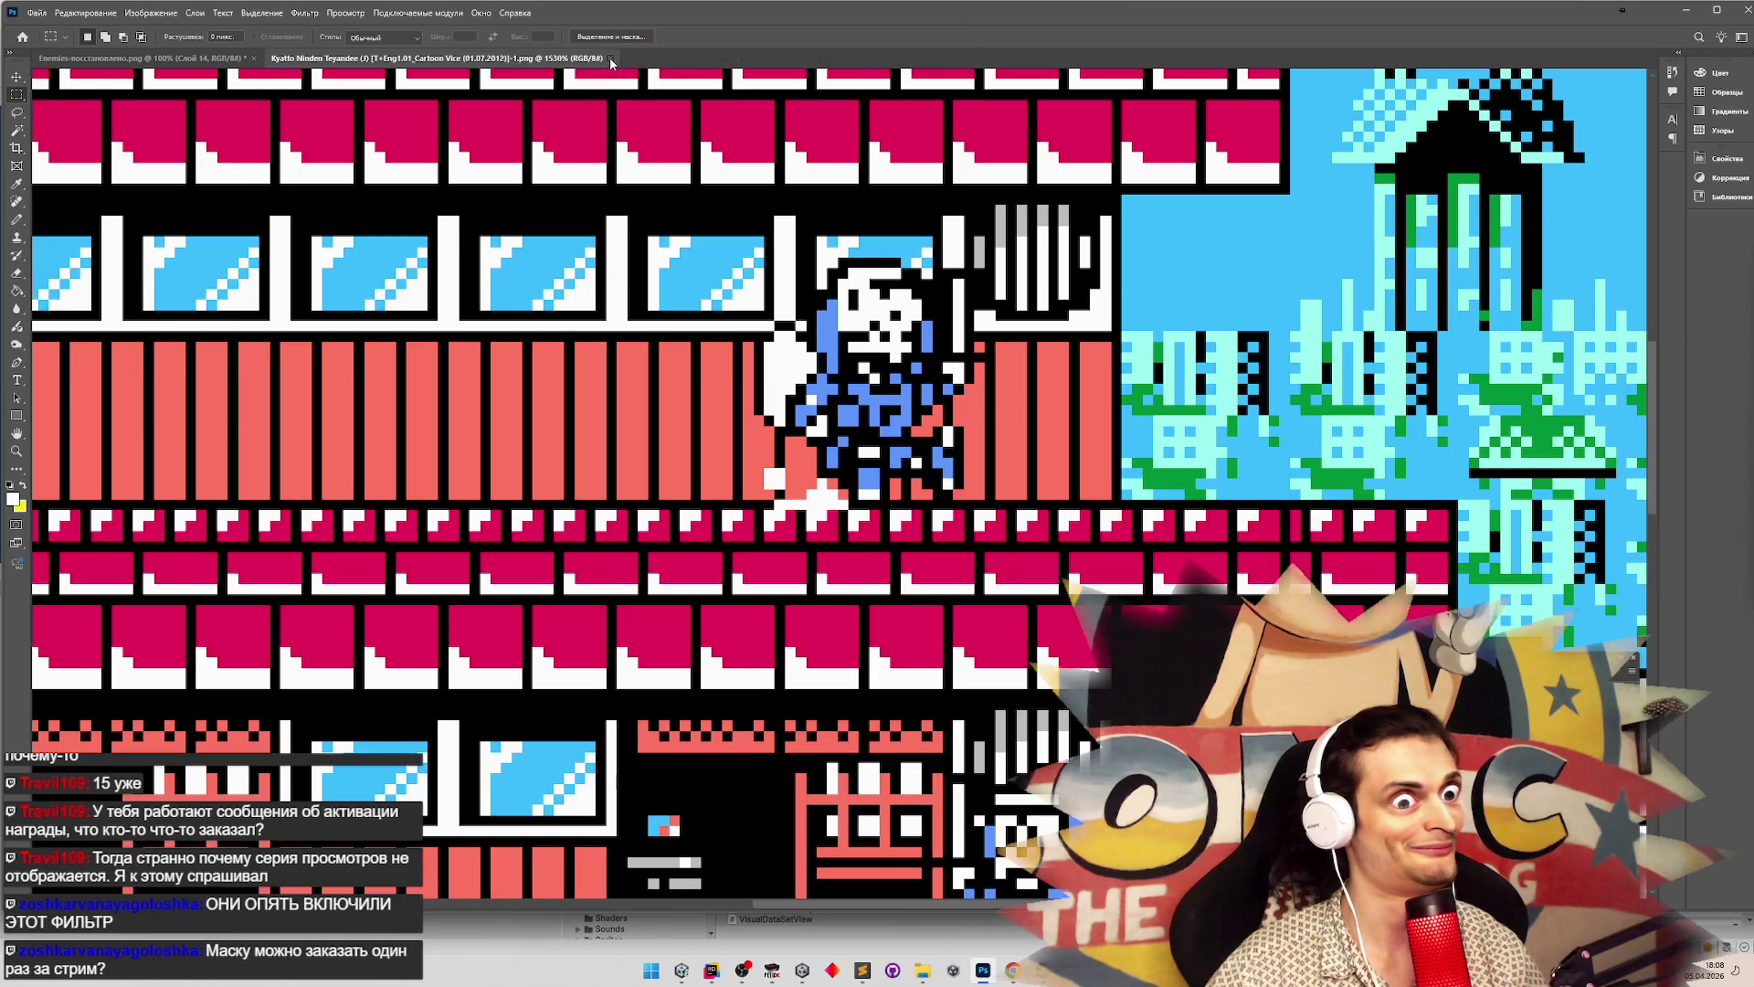
click(612, 58)
click(923, 970)
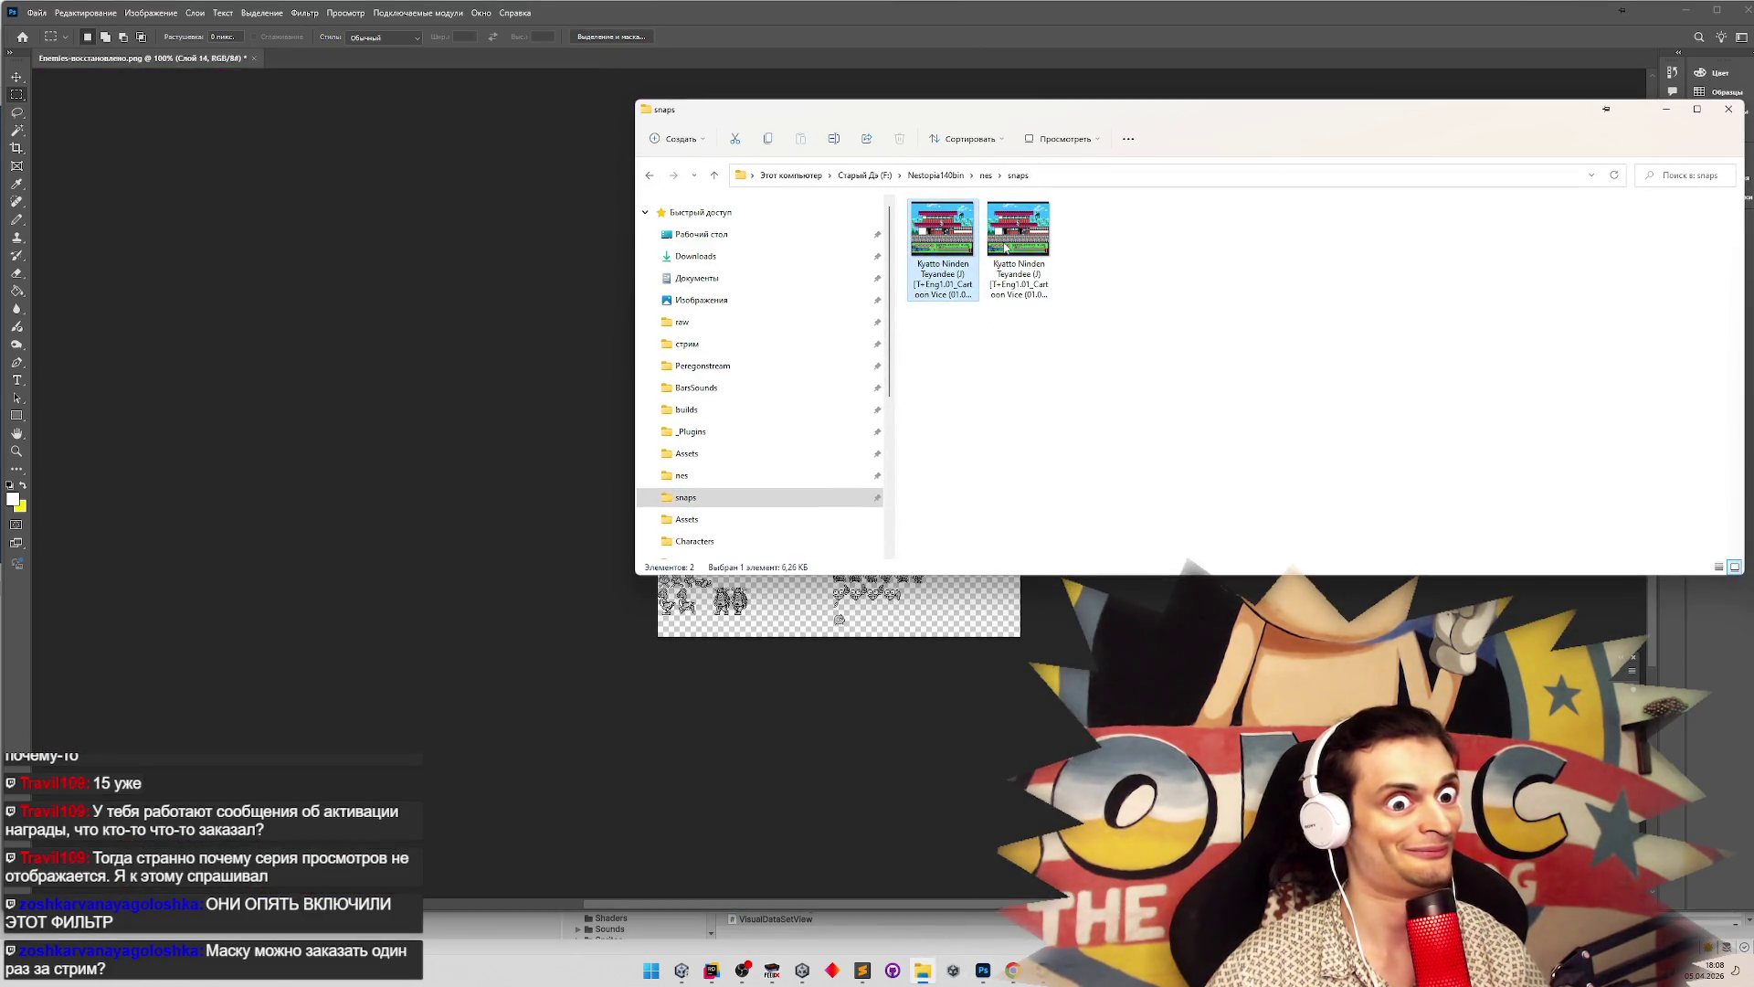
ctrl+click(1005, 247)
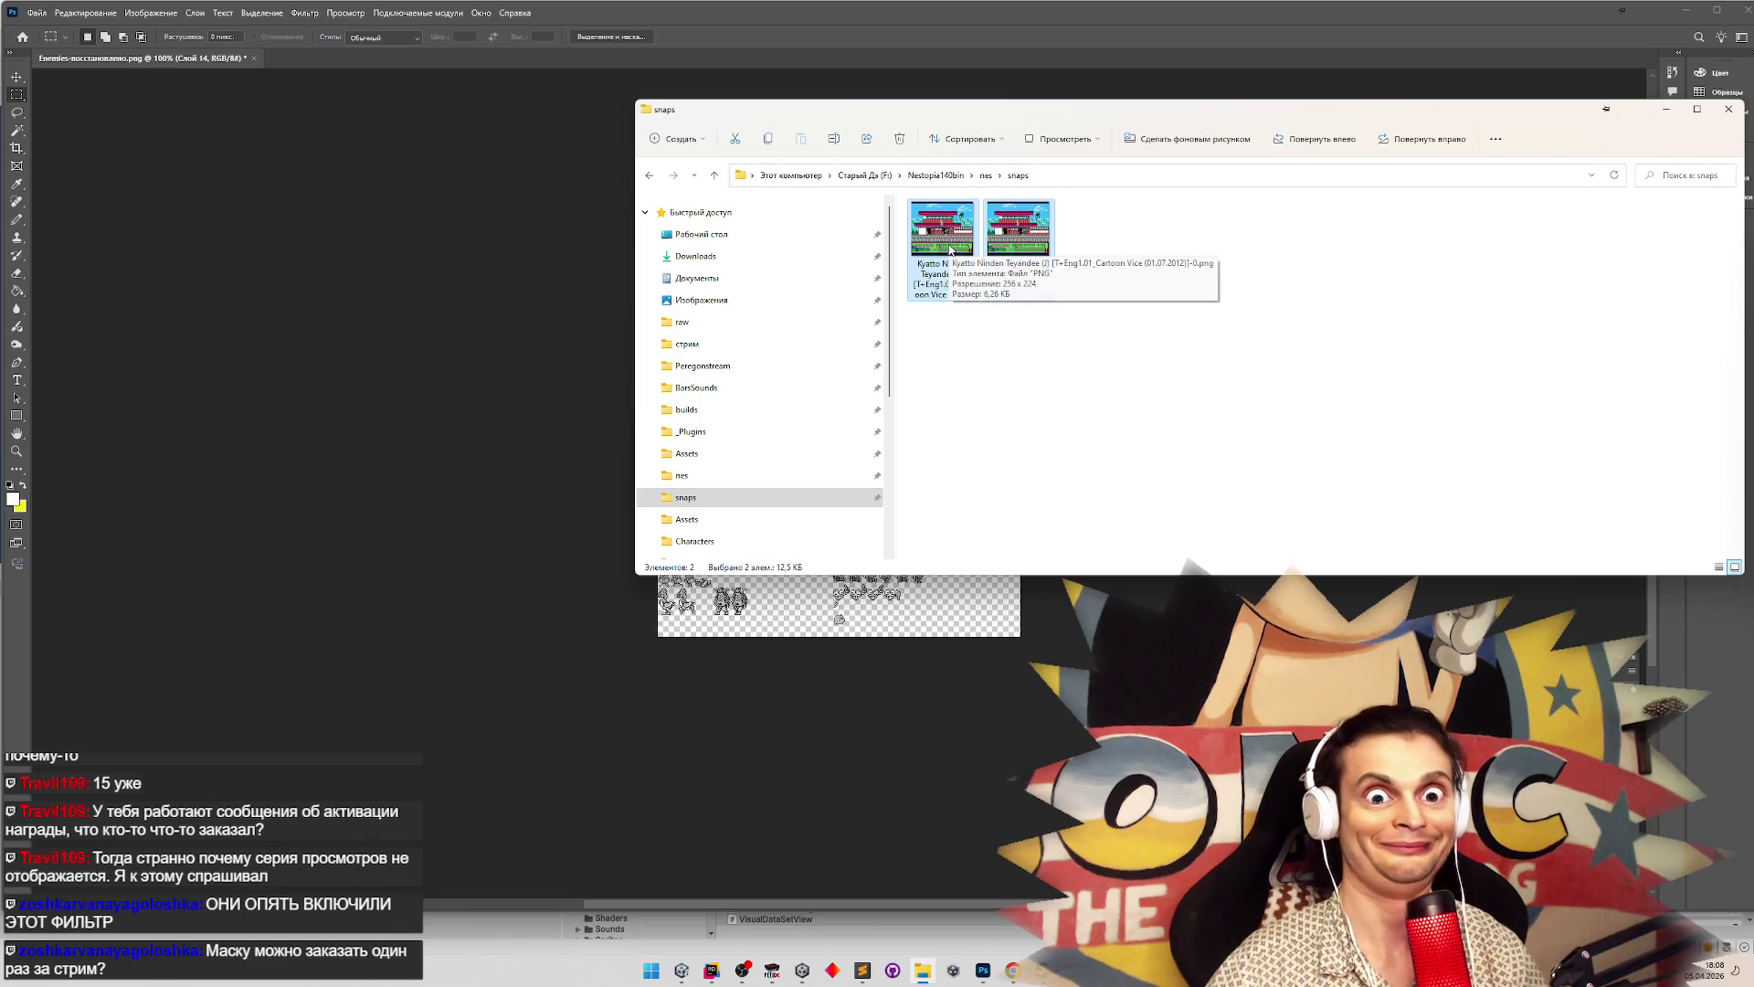
mouse_move(941, 247)
mouse_down()
mouse_move(416, 60)
mouse_move(439, 62)
mouse_up()
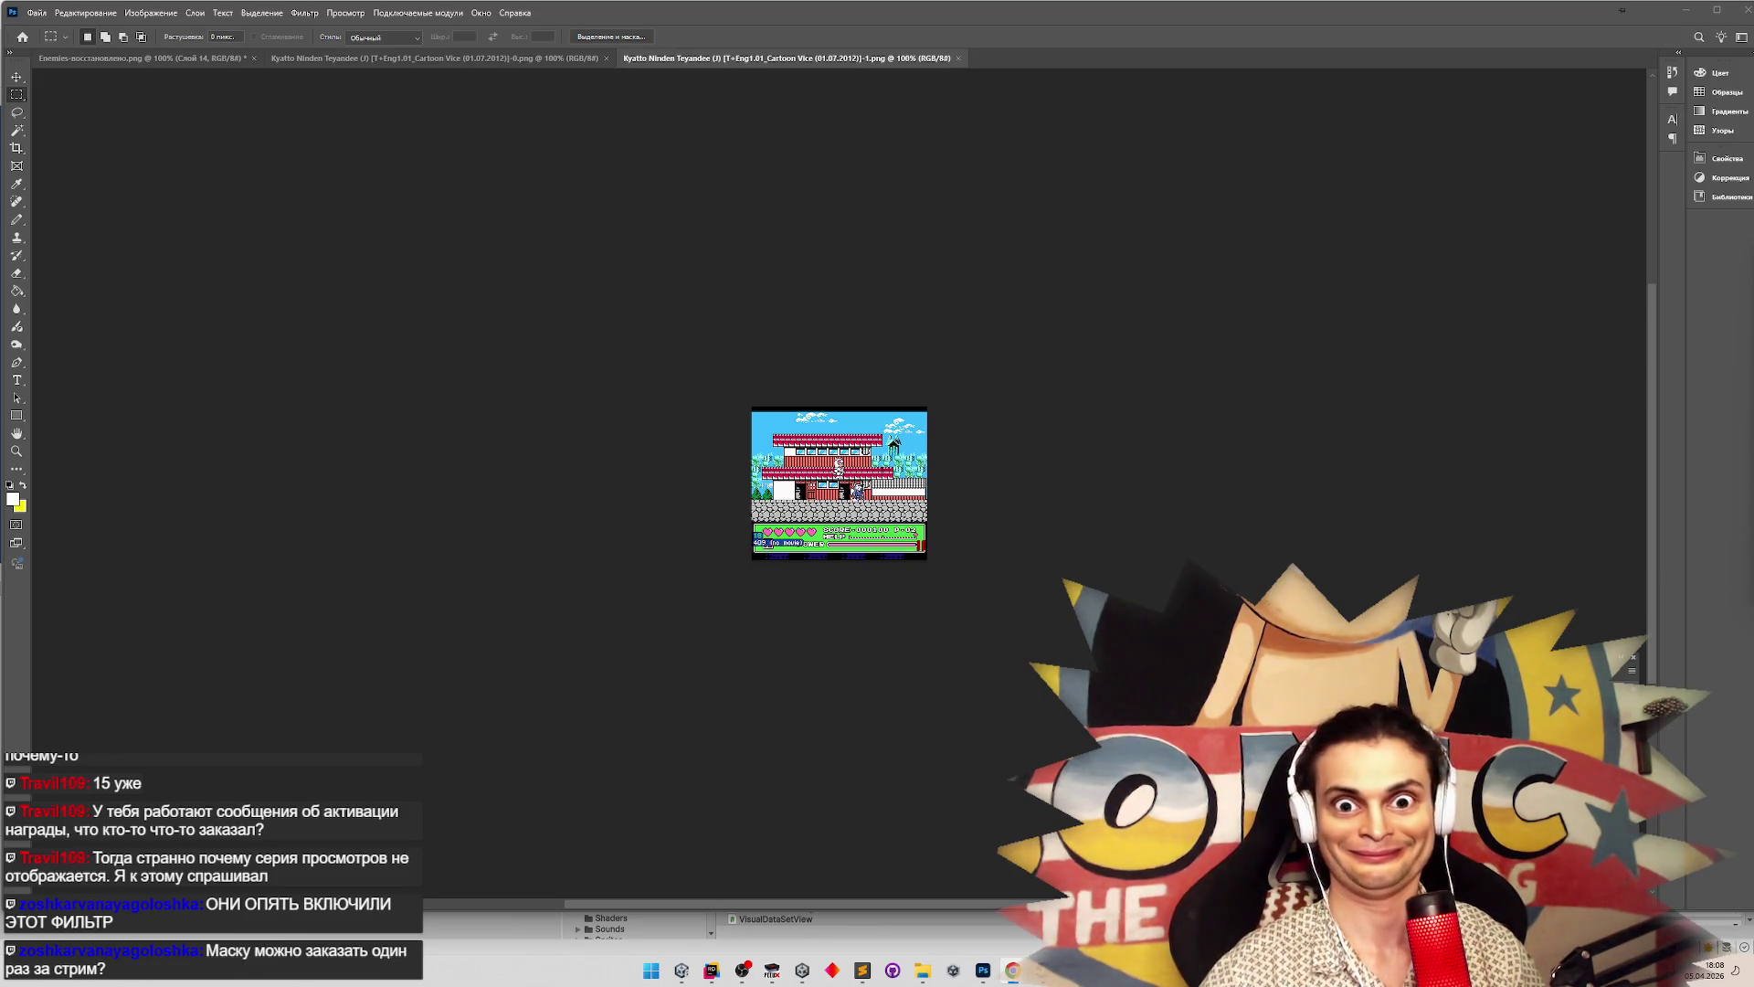
key(alt+Tab)
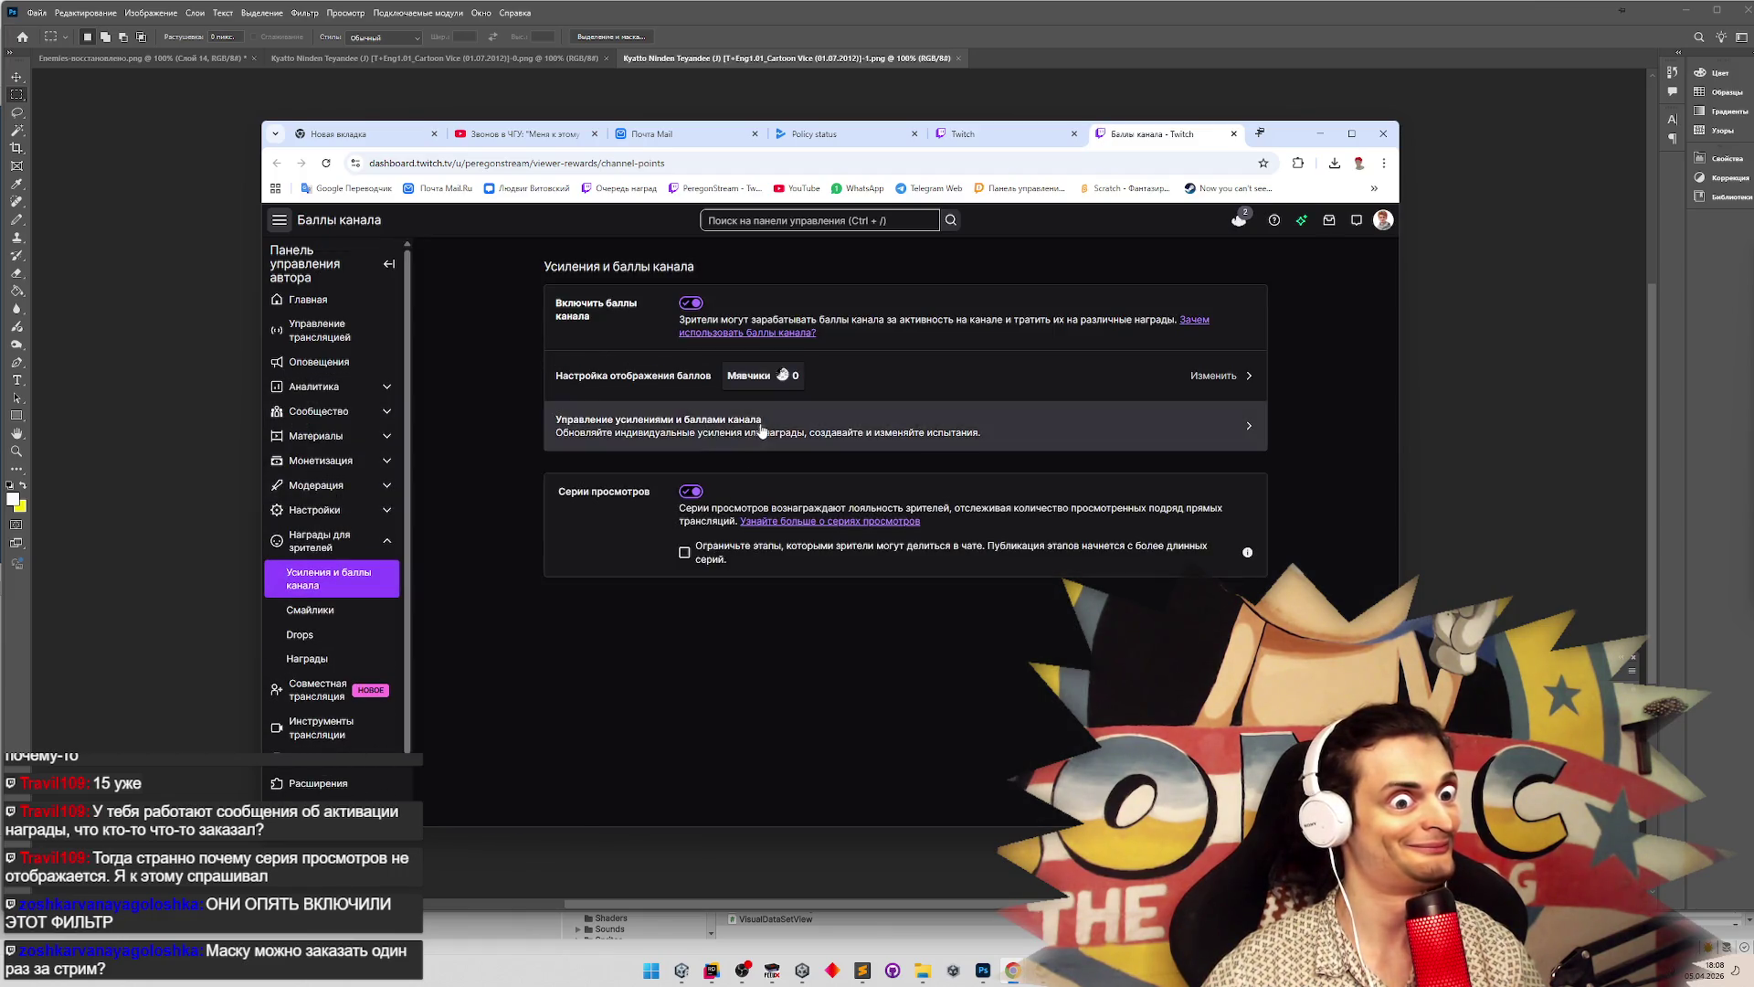
Open the channel rewards management page and scroll through the list of rewards
click(760, 423)
scroll(1199, 449, down, 10)
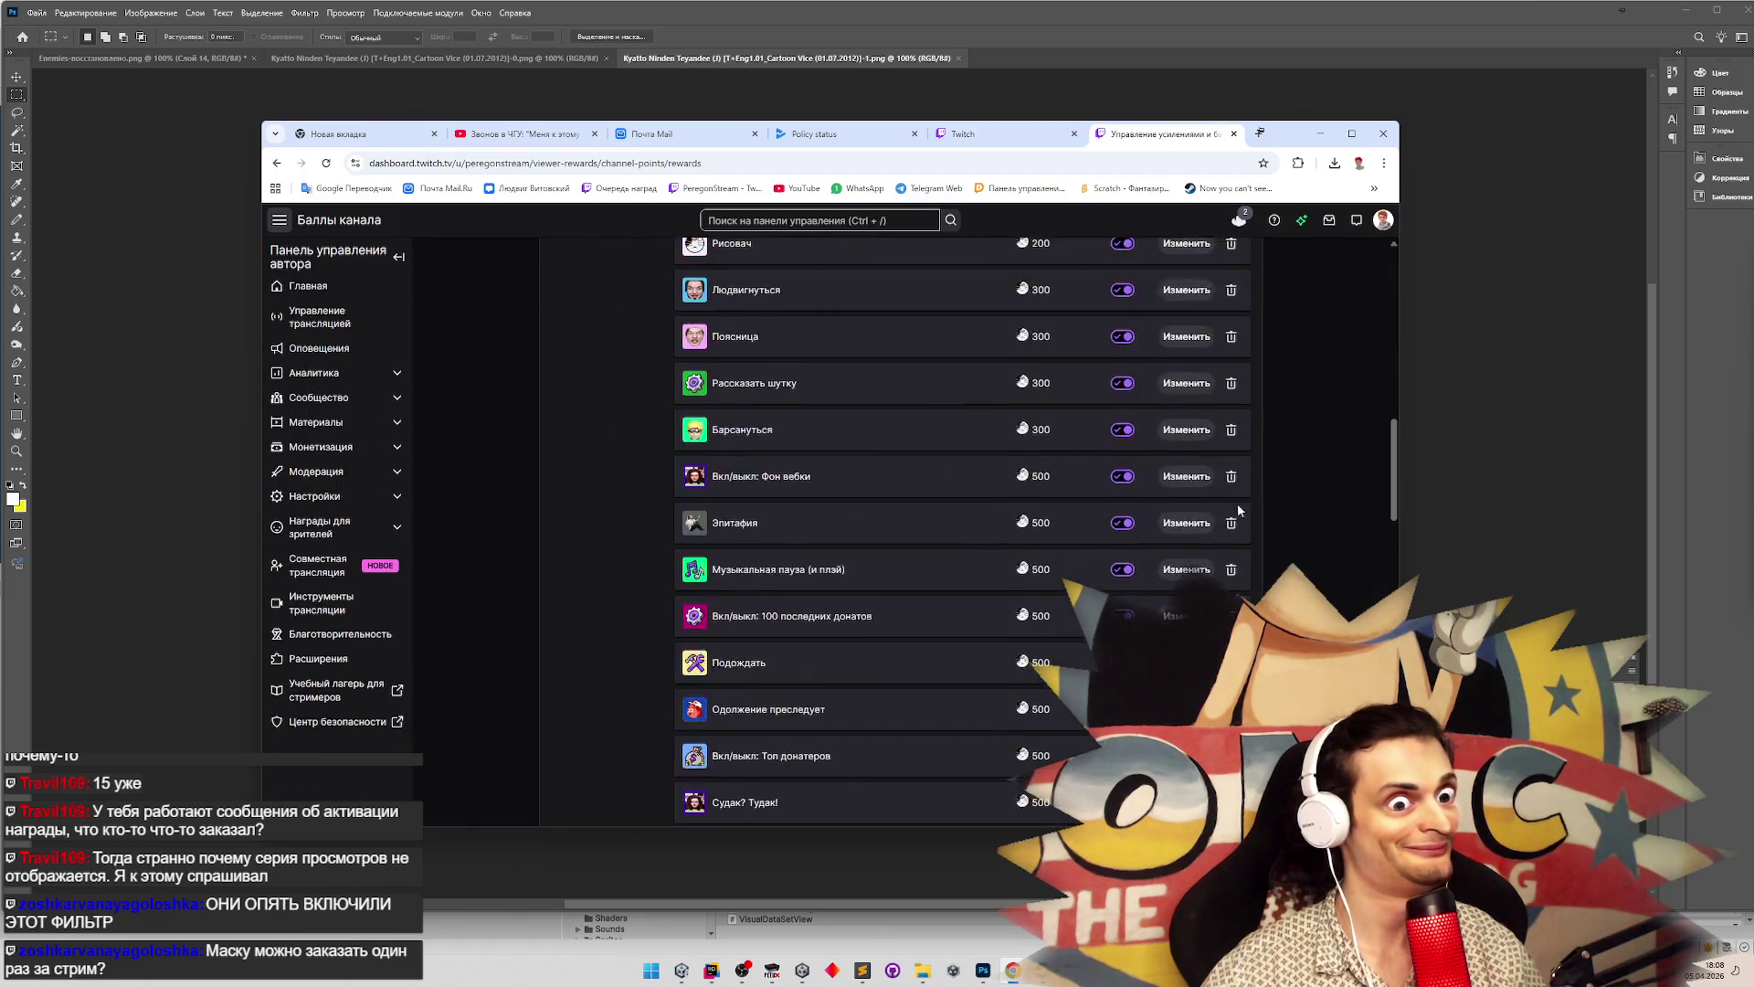
scroll(962, 530, down, 3)
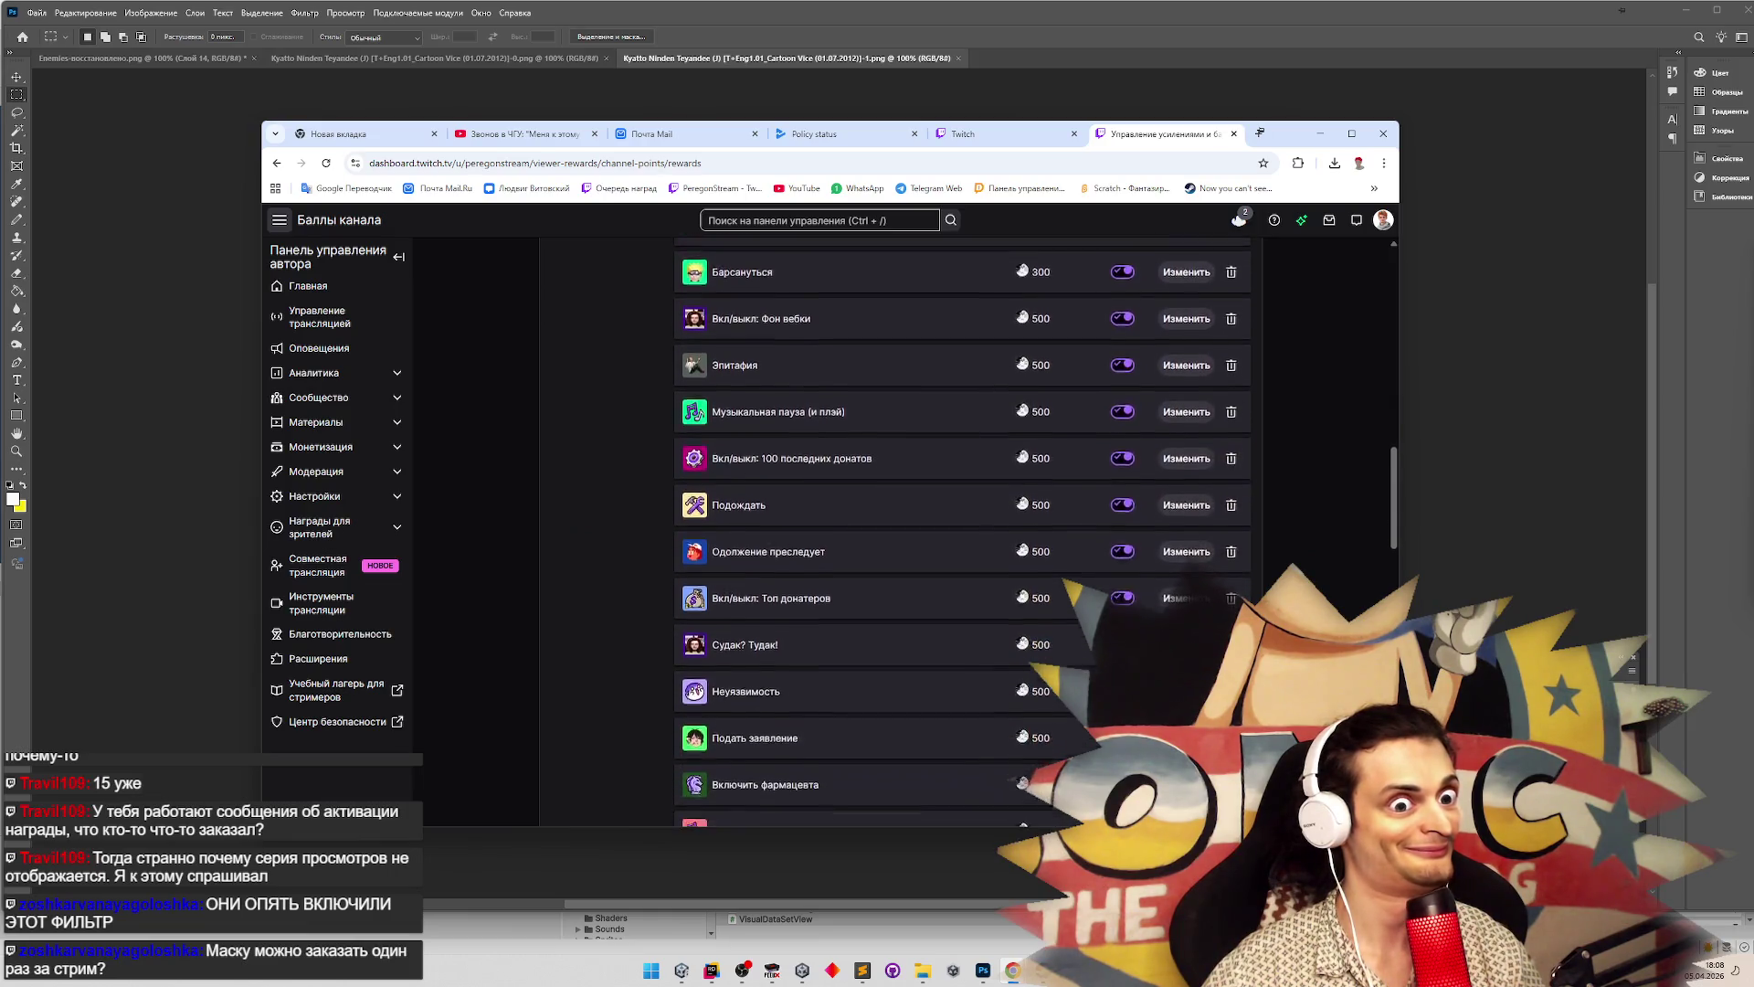
scroll(962, 530, down, 1)
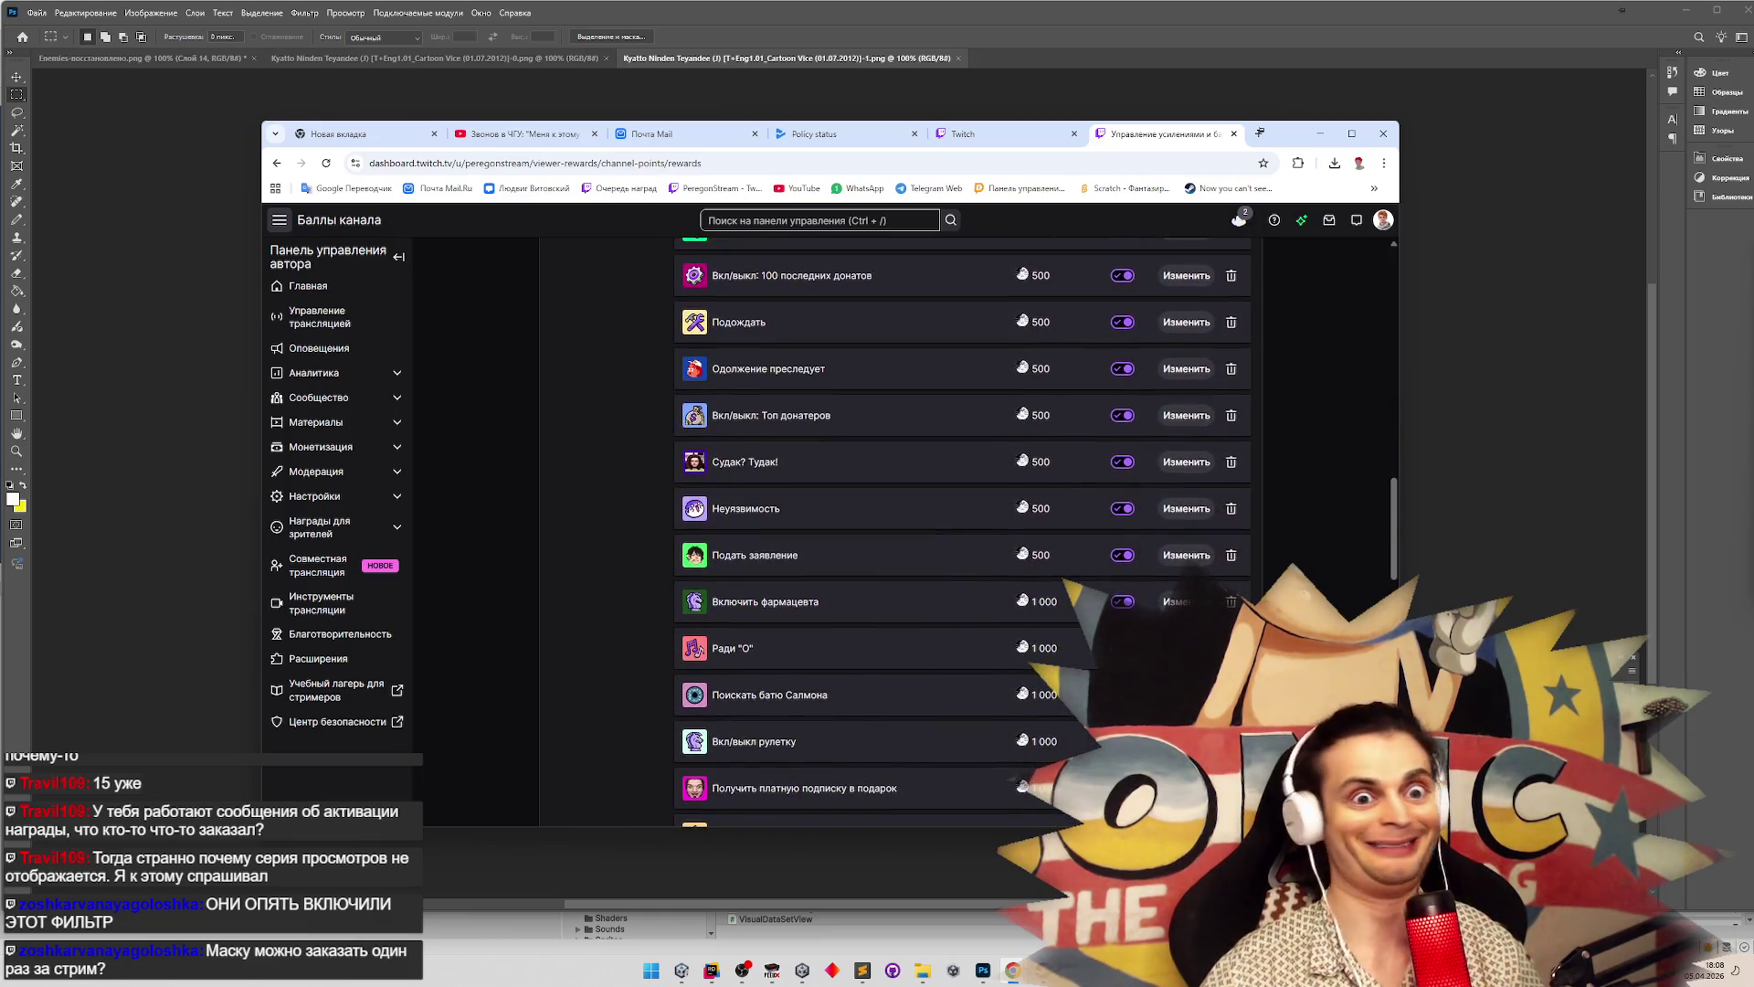
scroll(1315, 550, down, 1)
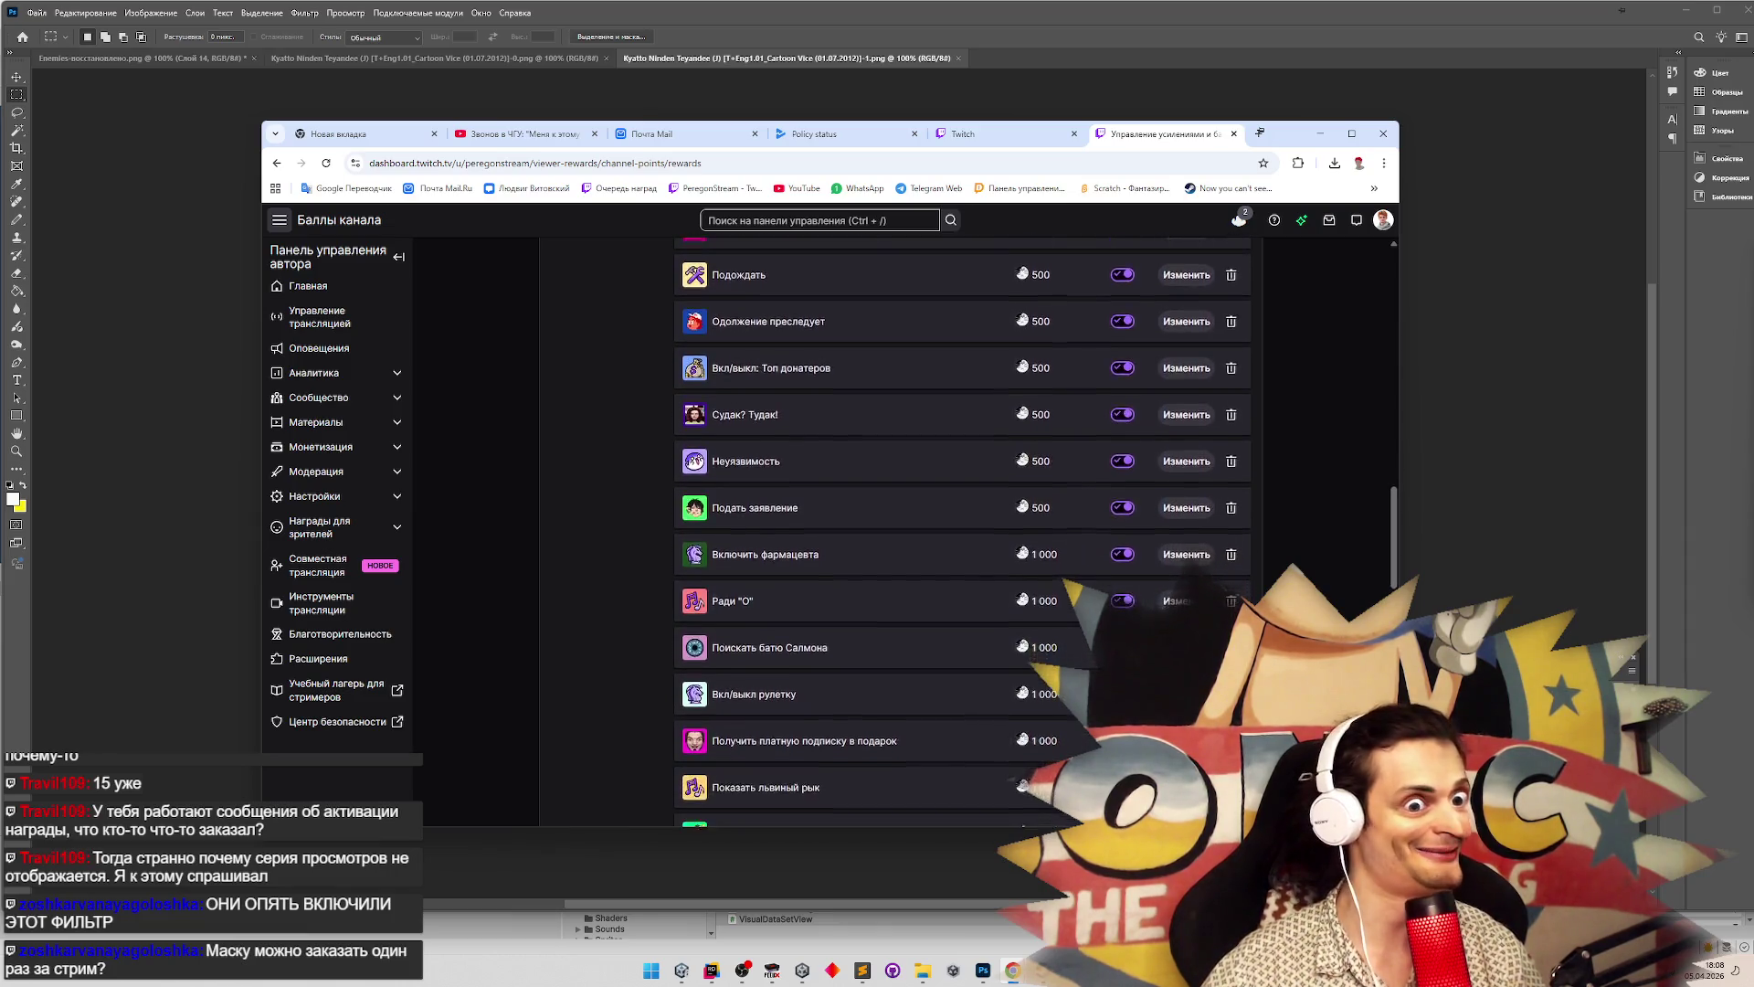
scroll(1315, 550, up, 4)
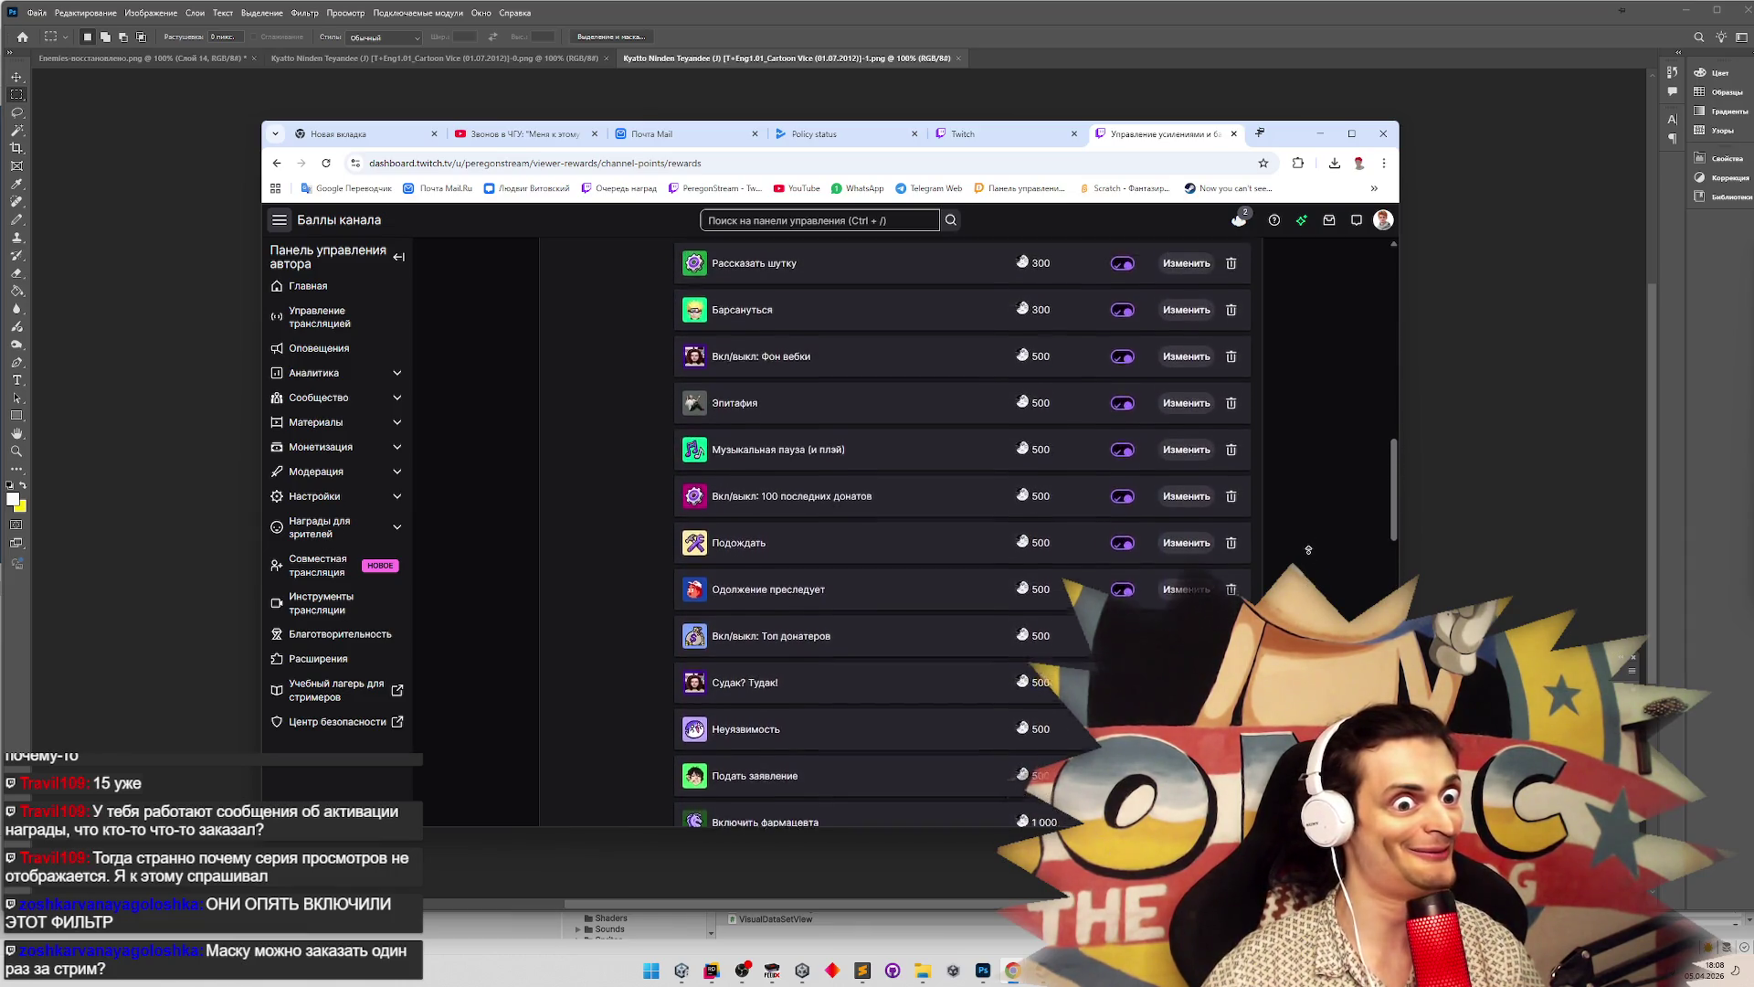
scroll(1308, 550, up, 1)
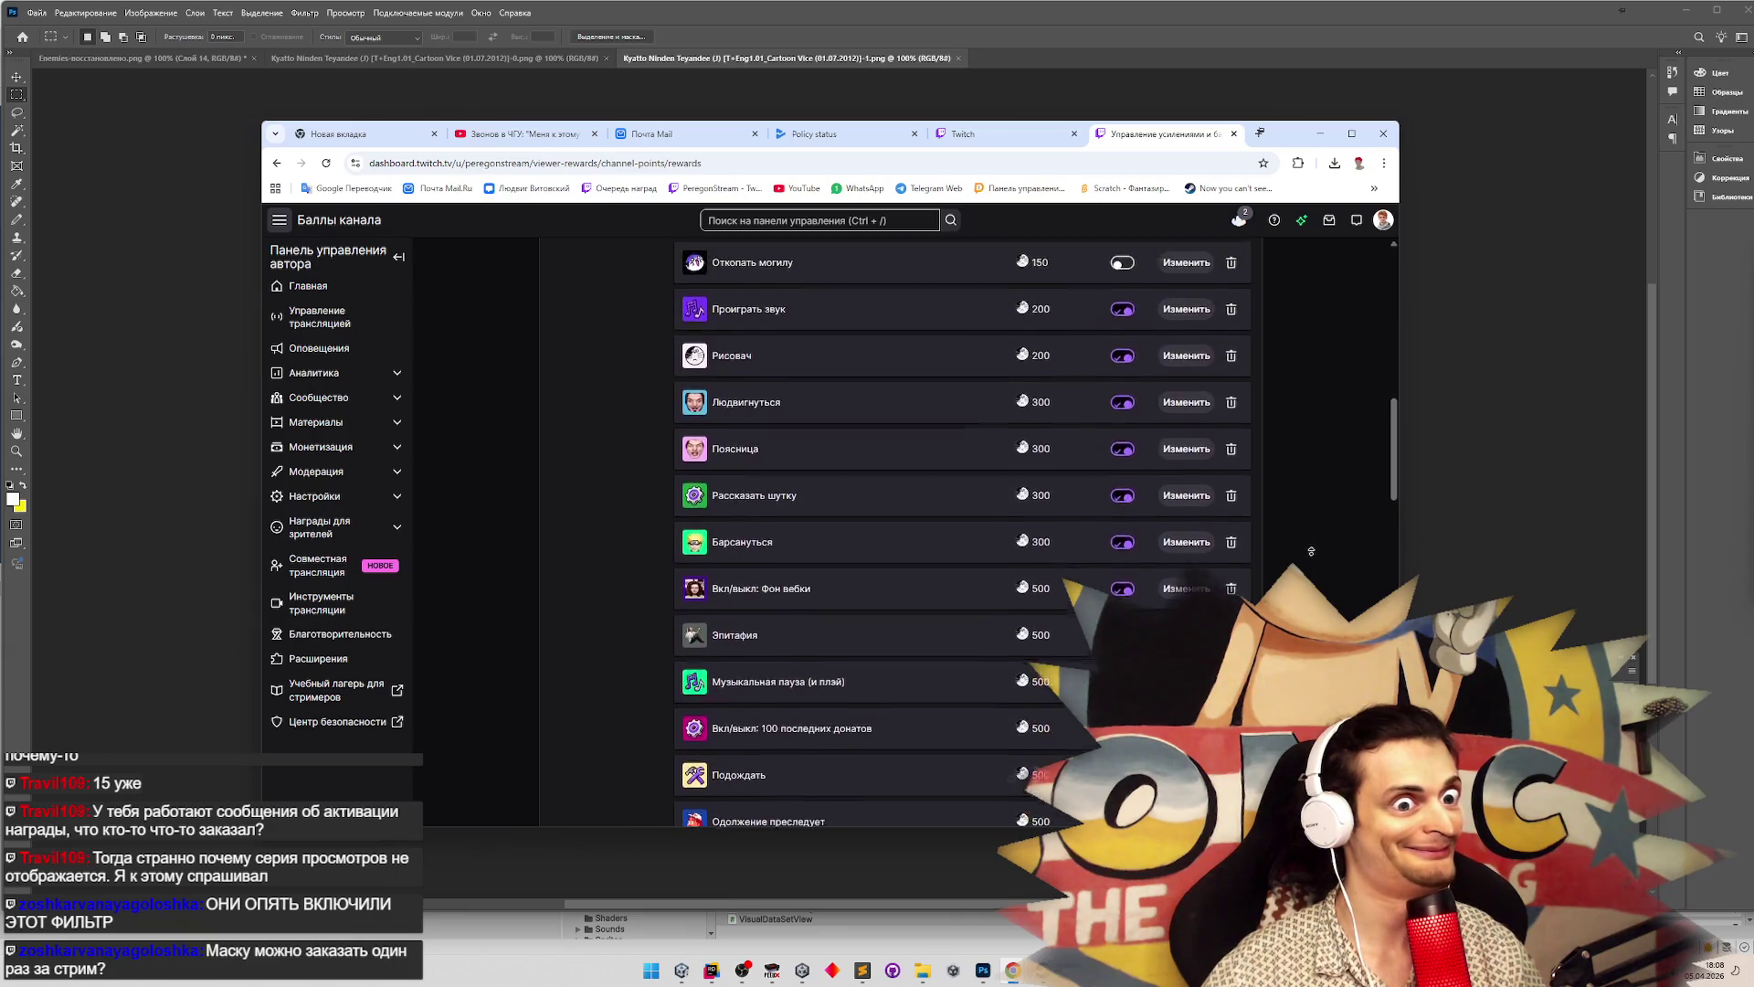
scroll(962, 530, down, 5)
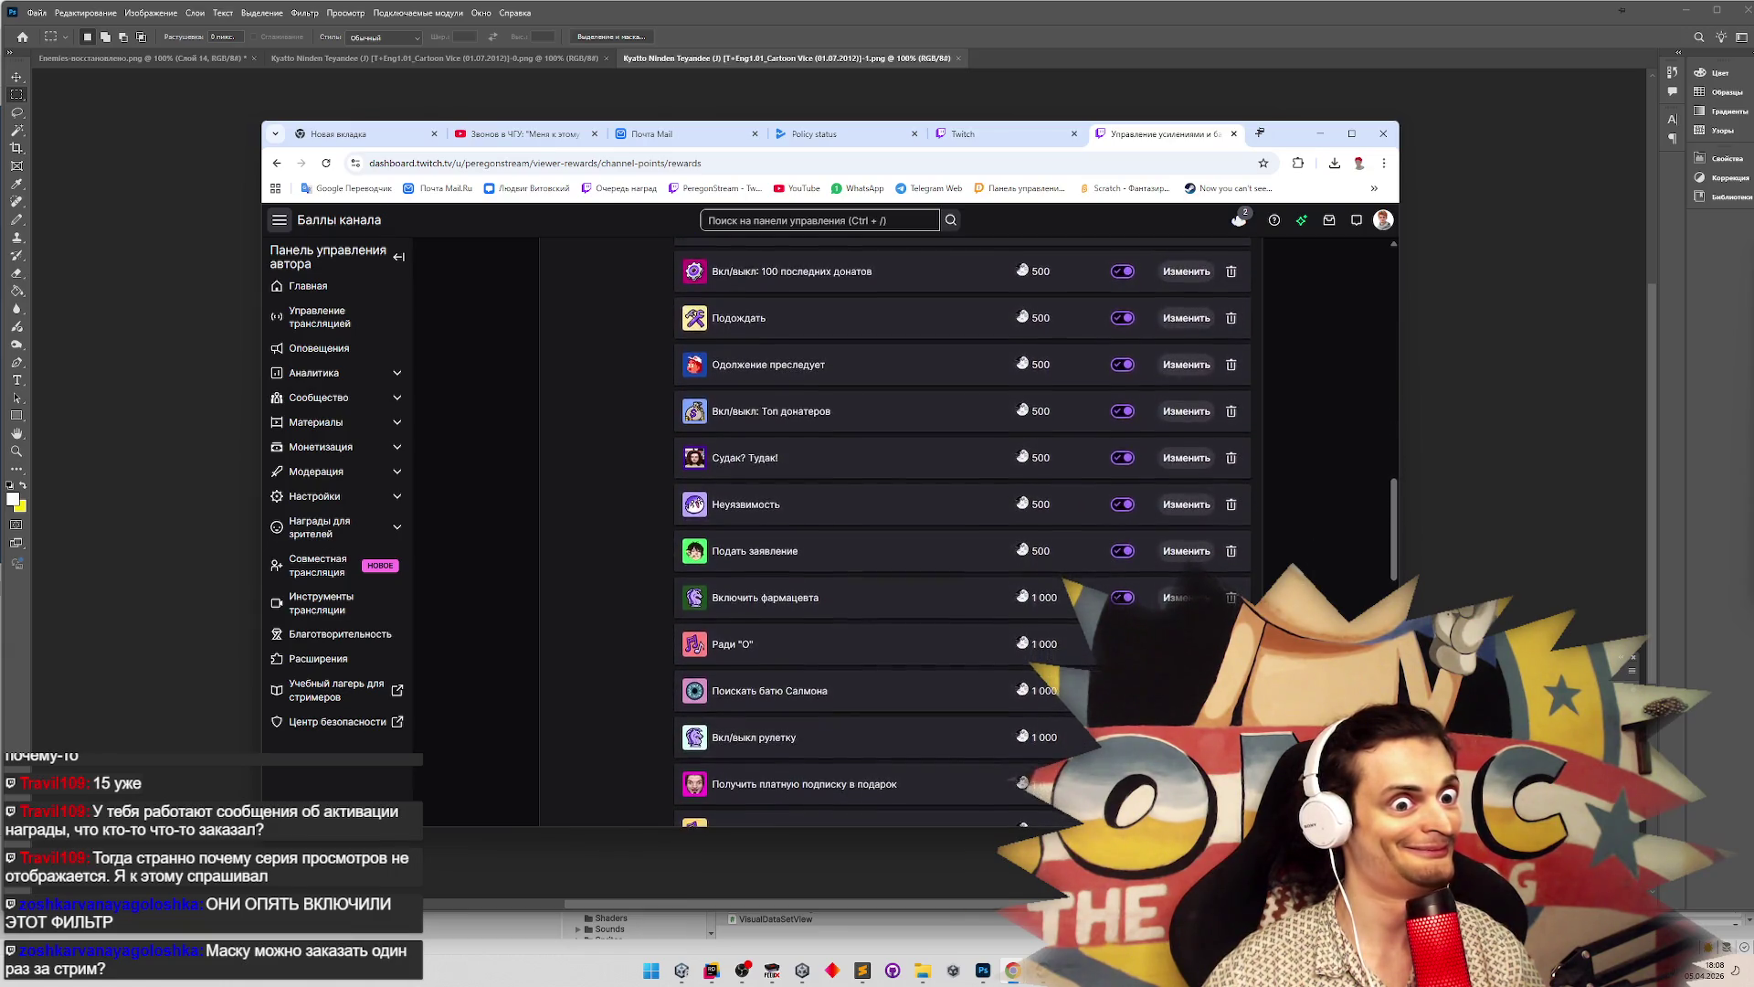
scroll(962, 530, down, 3)
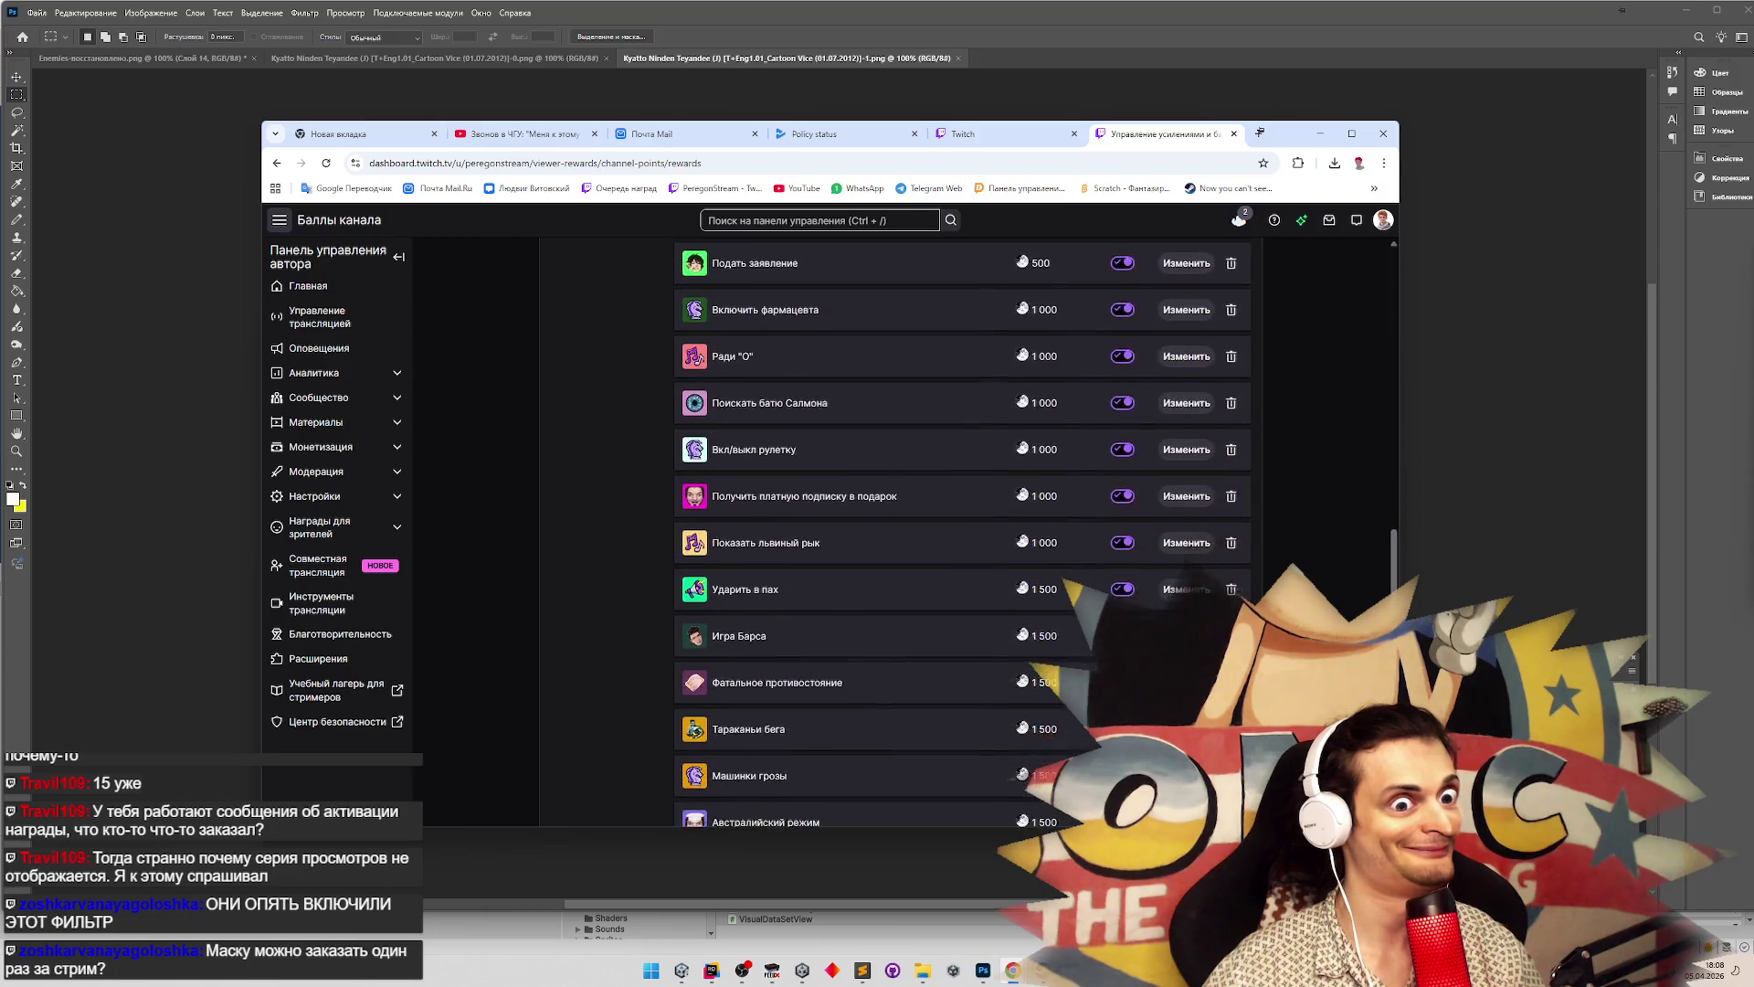
scroll(961, 530, down, 4)
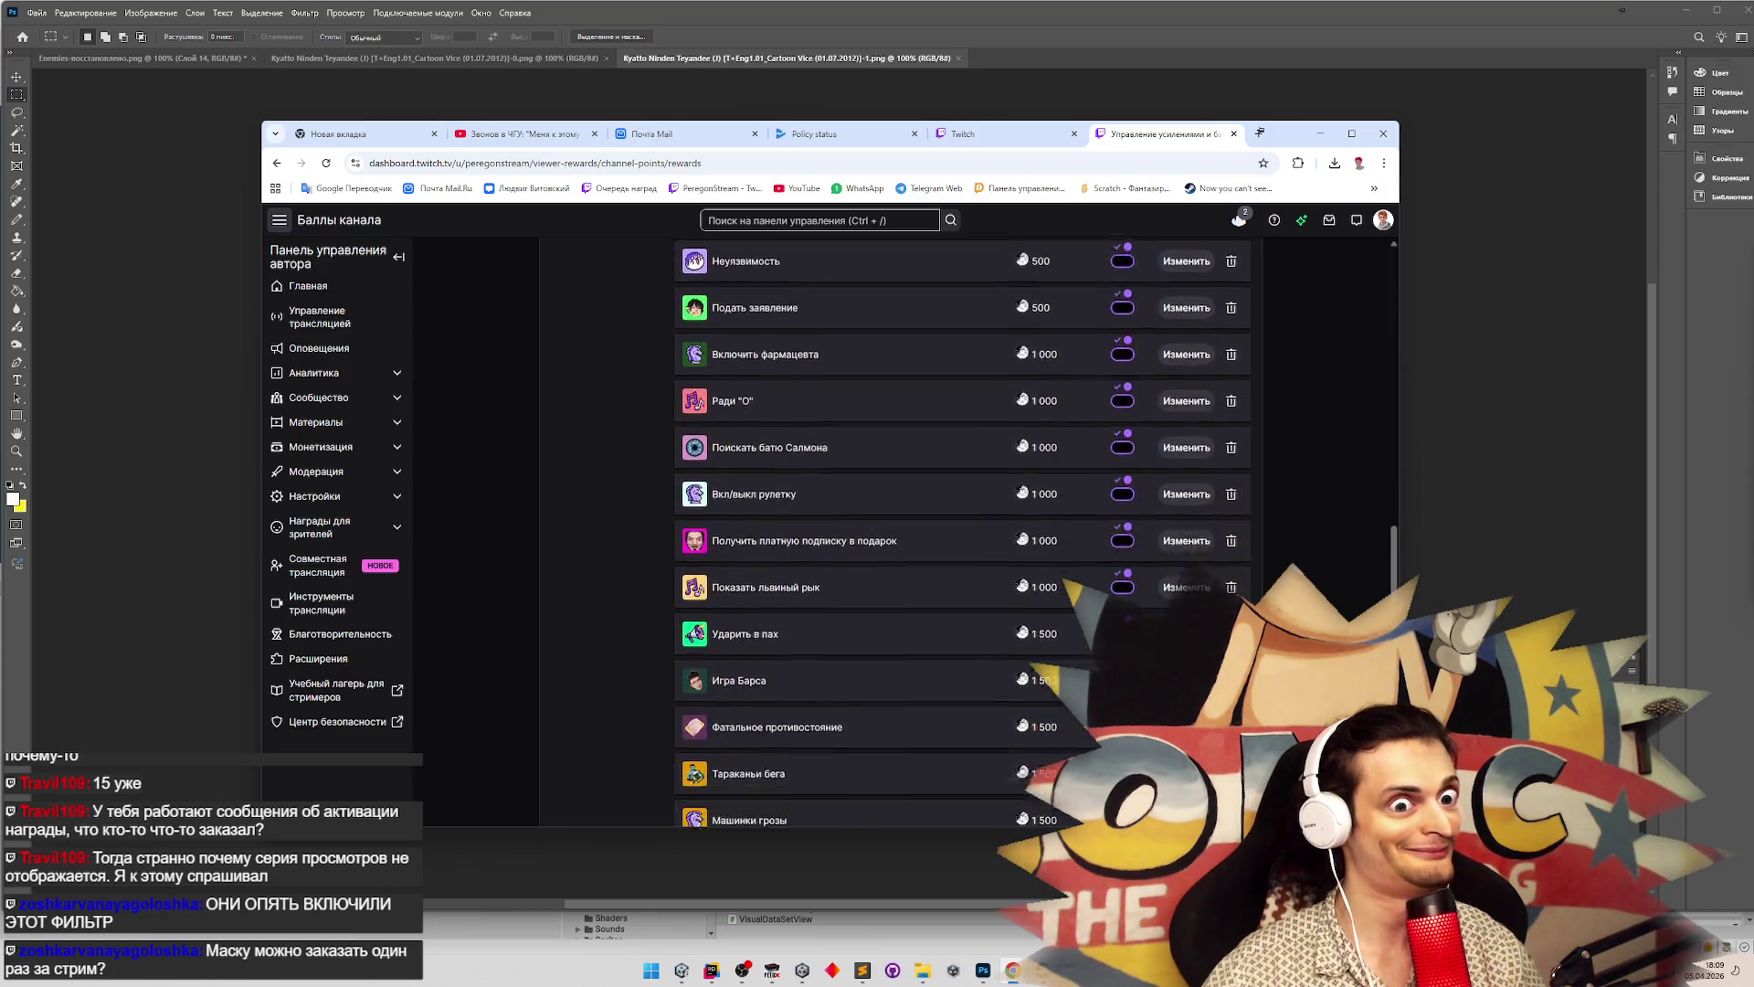
scroll(1254, 565, down, 2)
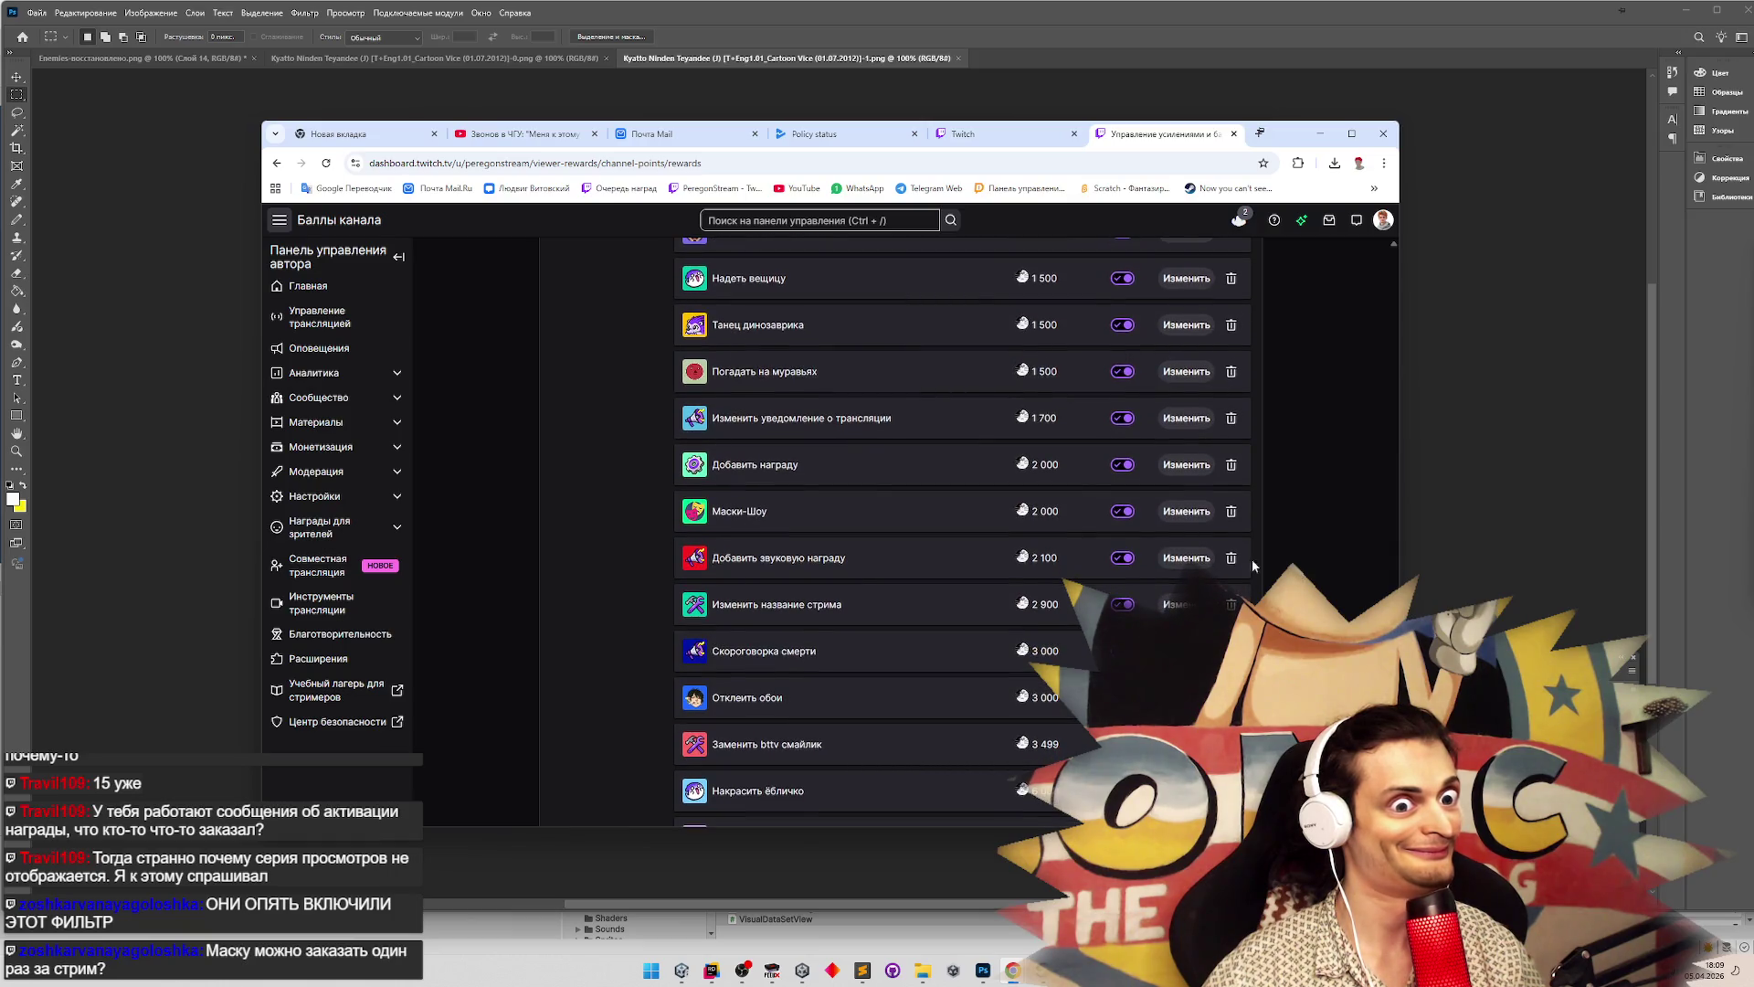
Review the Маски-Шоу reward's settings, then close the dashboard page, confirming Выйти without saving
click(1185, 511)
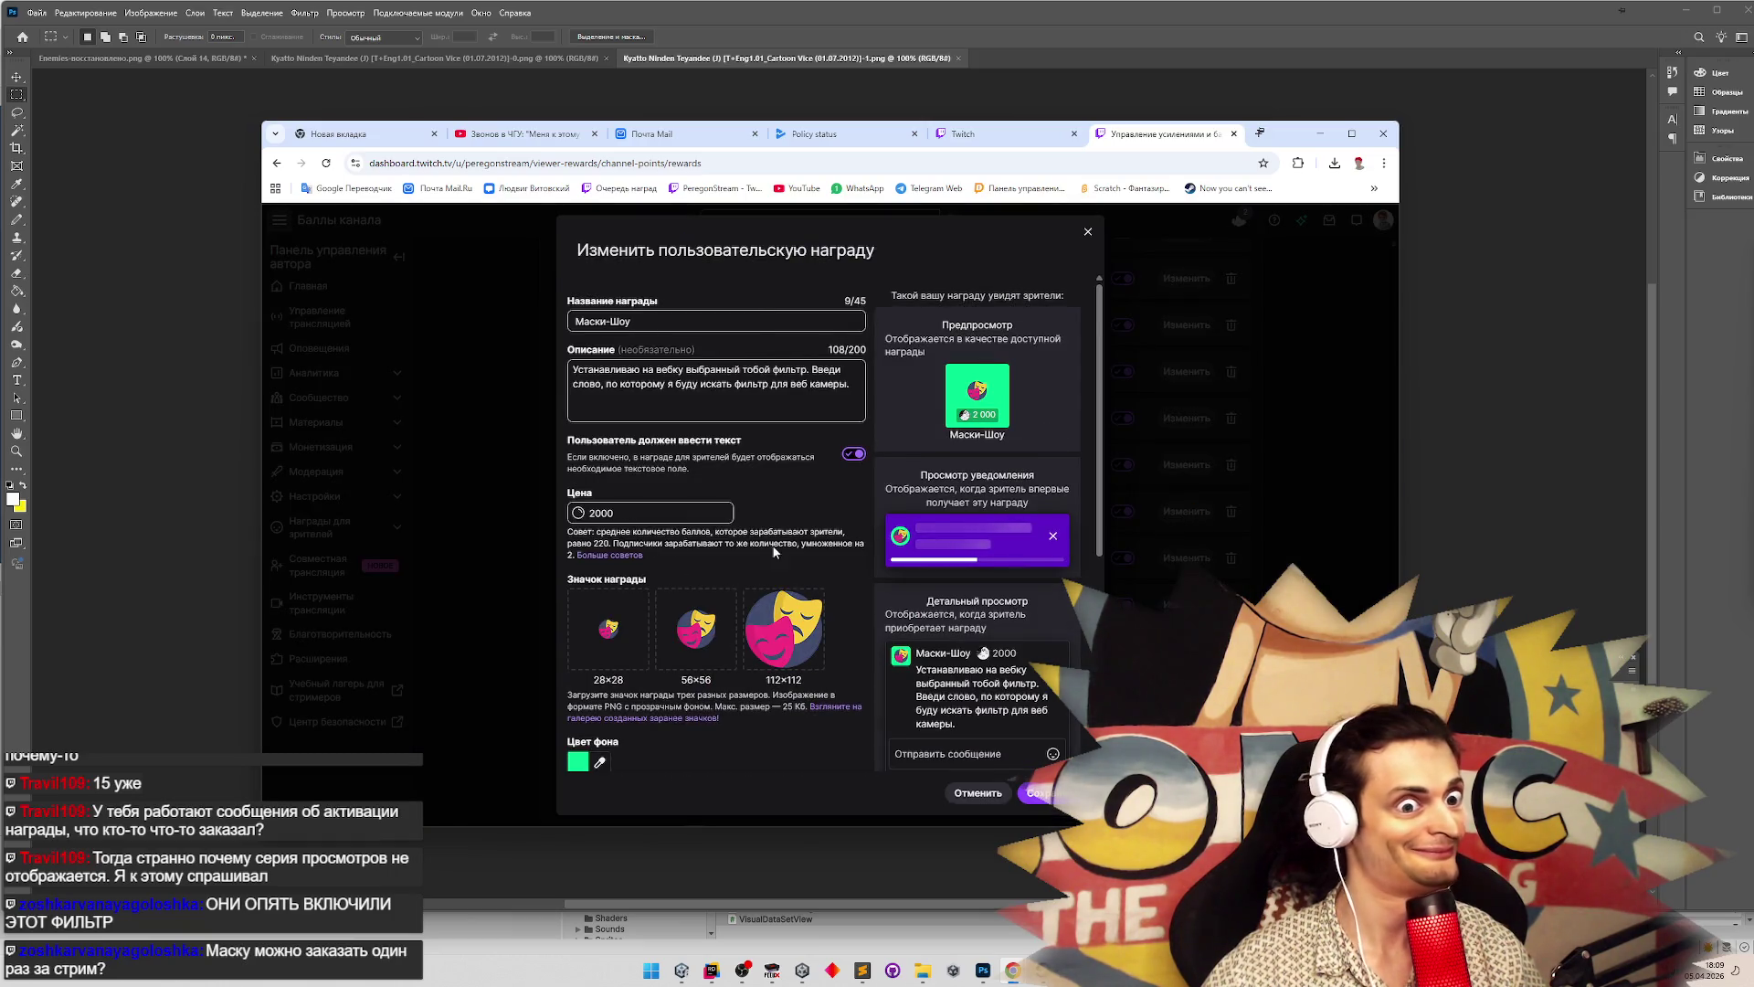
scroll(774, 551, down, 1)
scroll(1095, 517, down, 4)
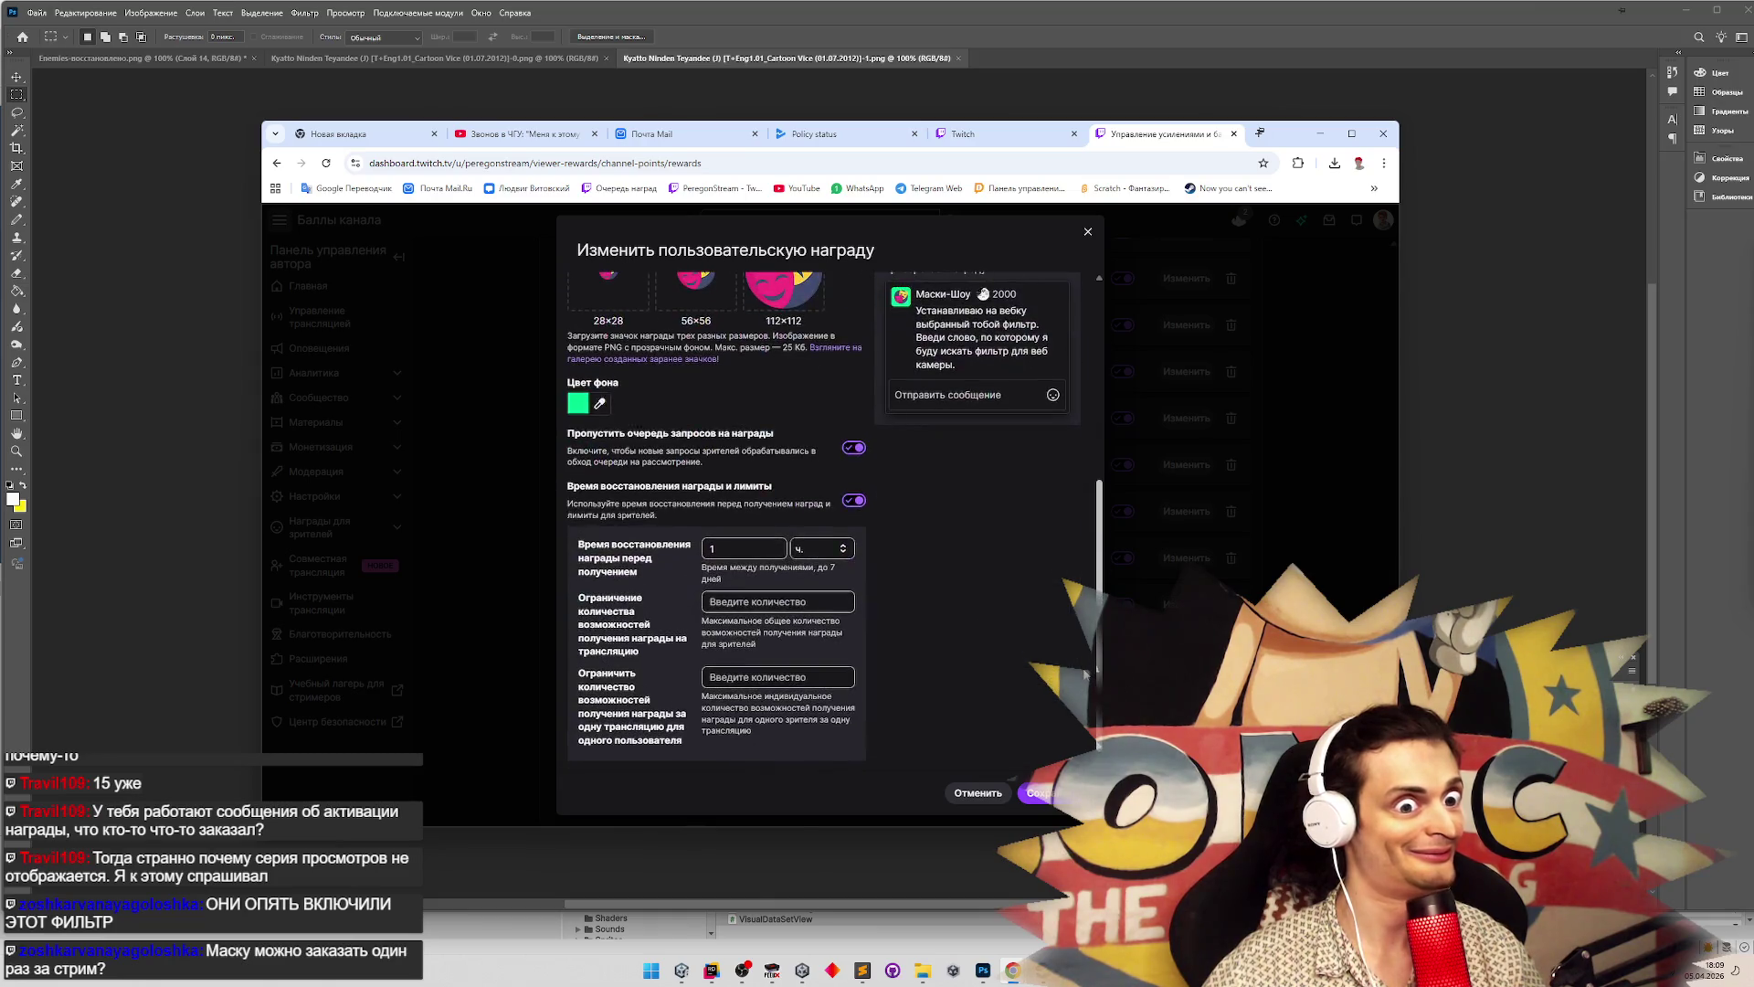
click(1234, 134)
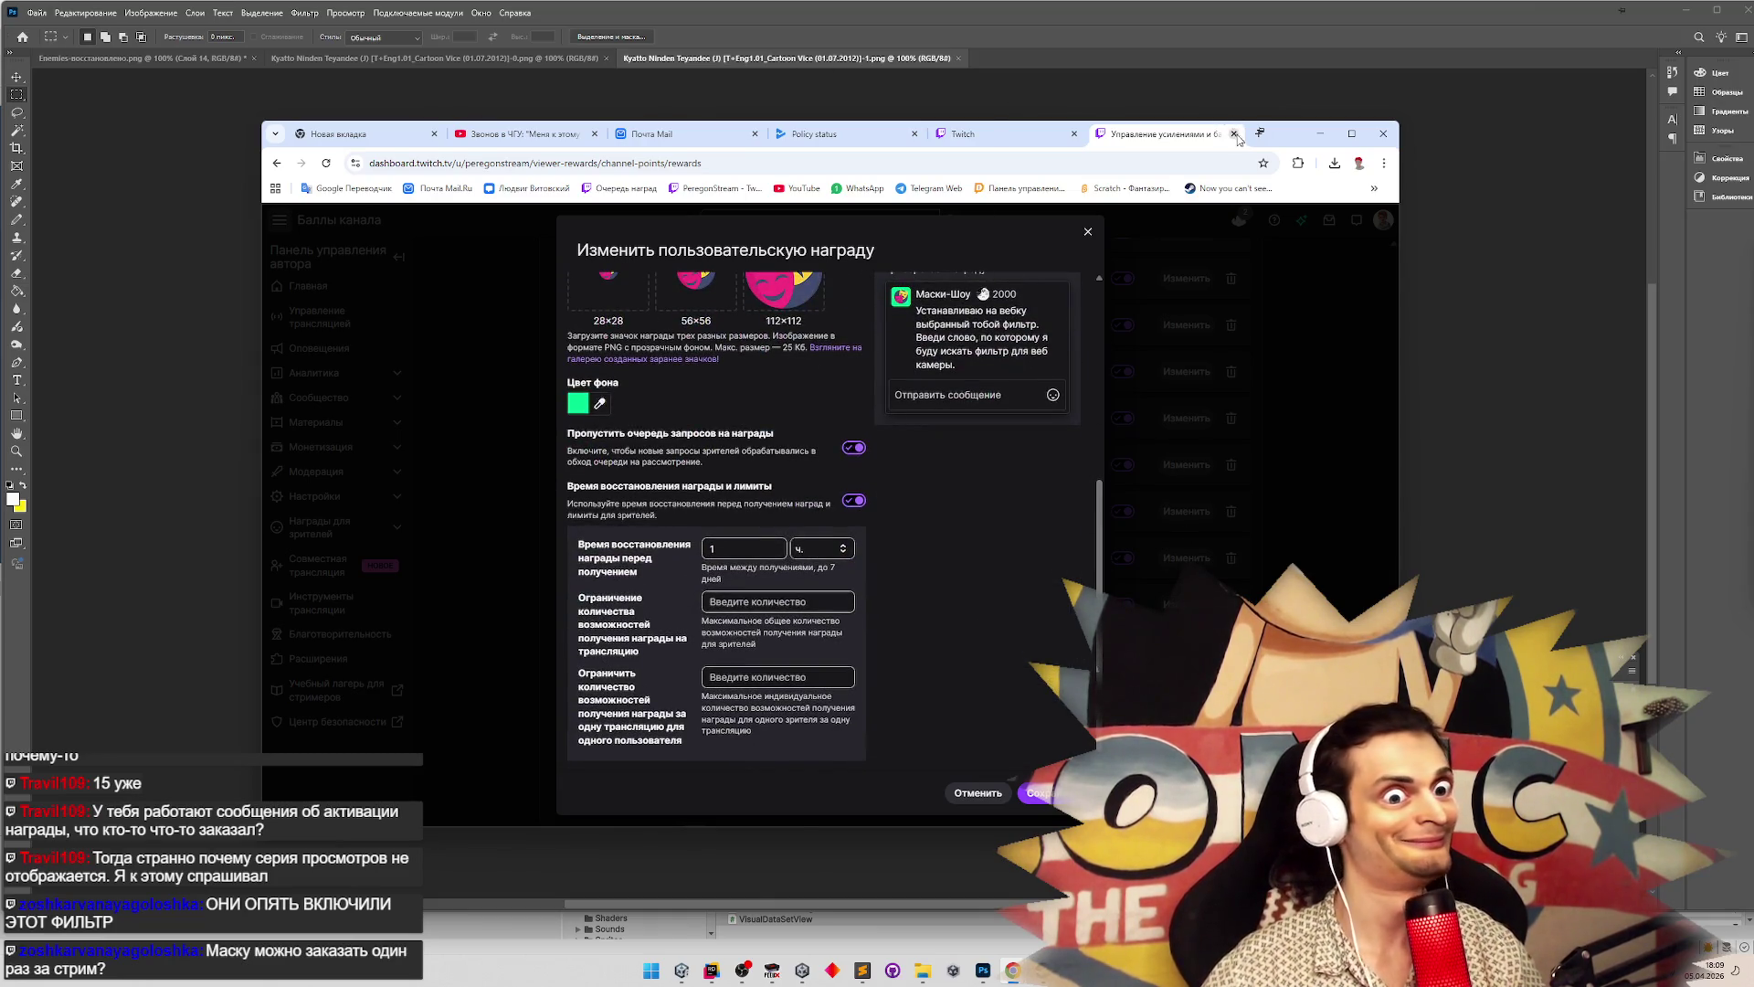
click(883, 251)
Zoom into the current screenshot's sprites, then switch to the second screenshot and zoom it to 650%
click(1320, 134)
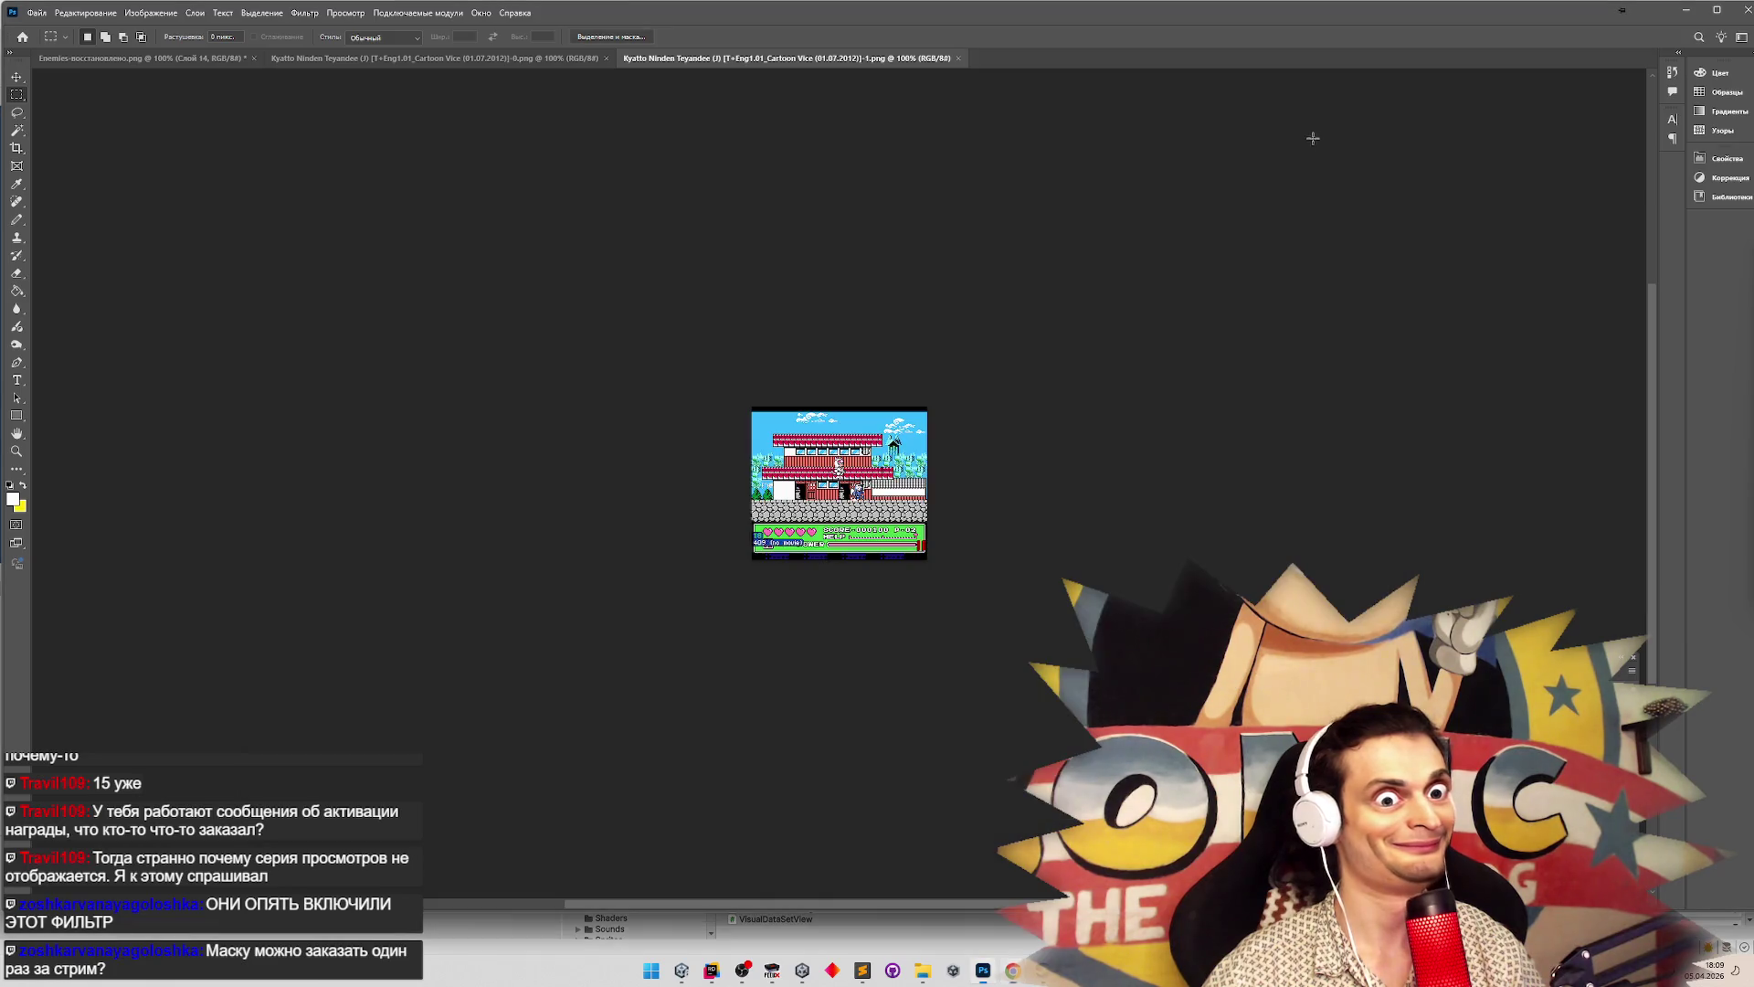
key(z)
drag(839, 466, 964, 777)
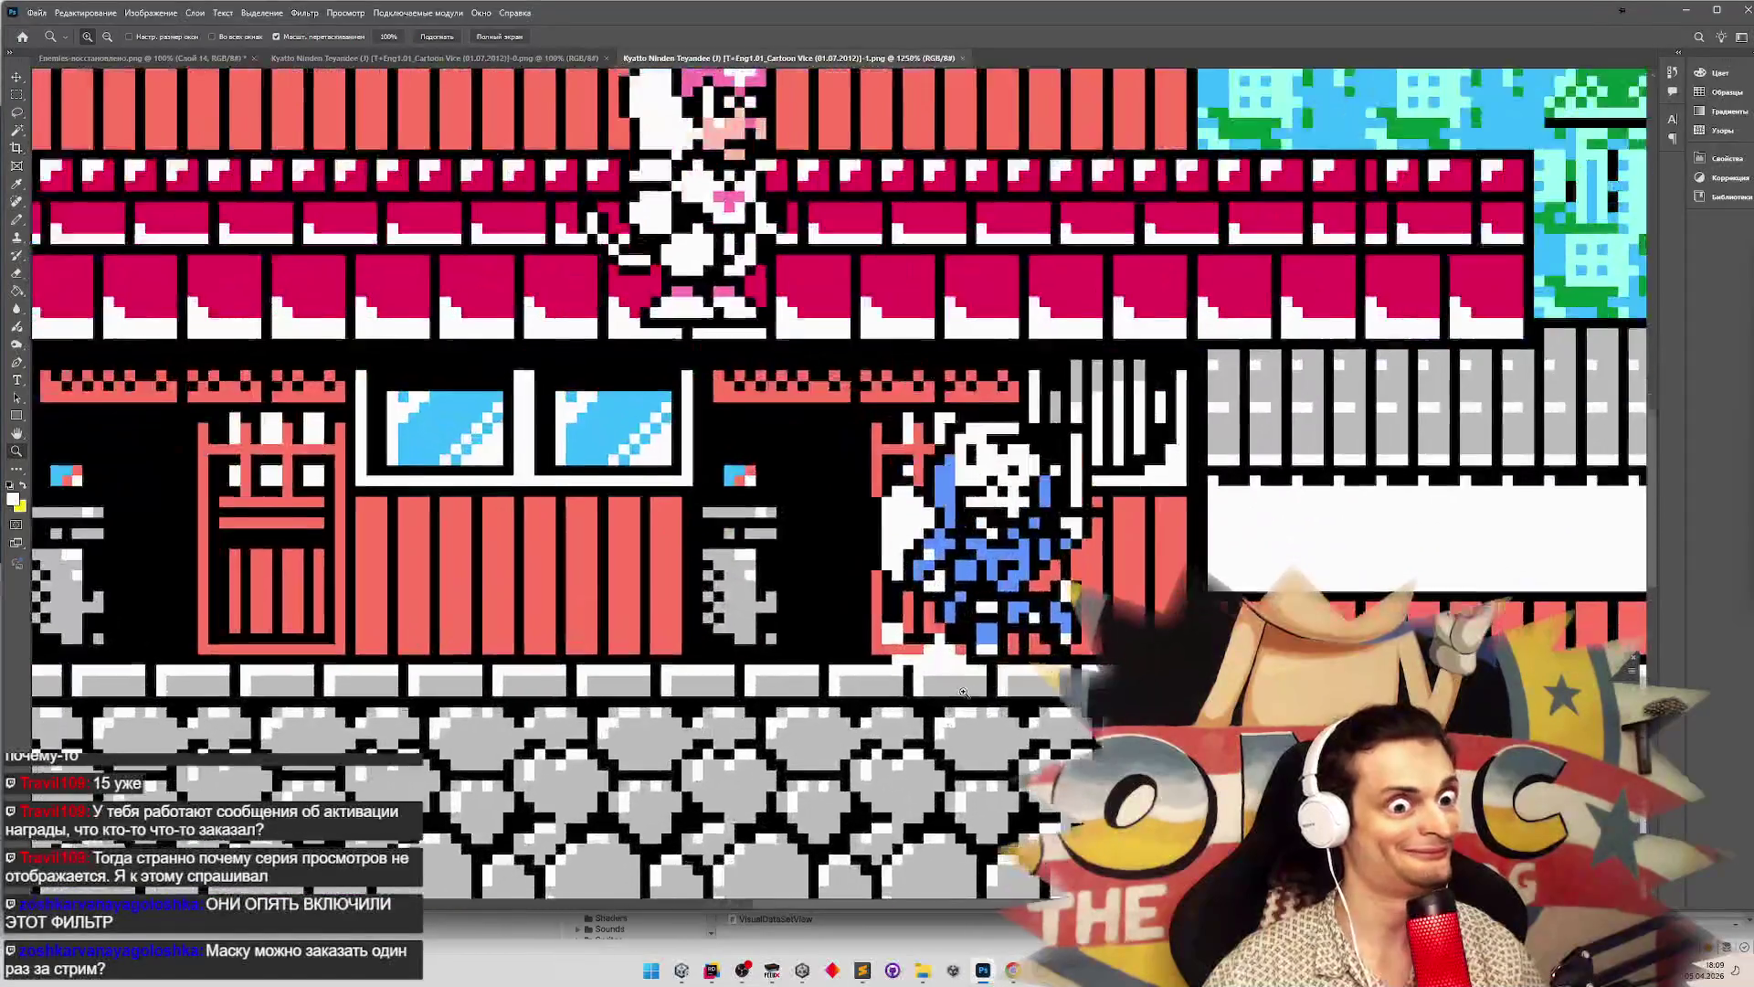
click(503, 59)
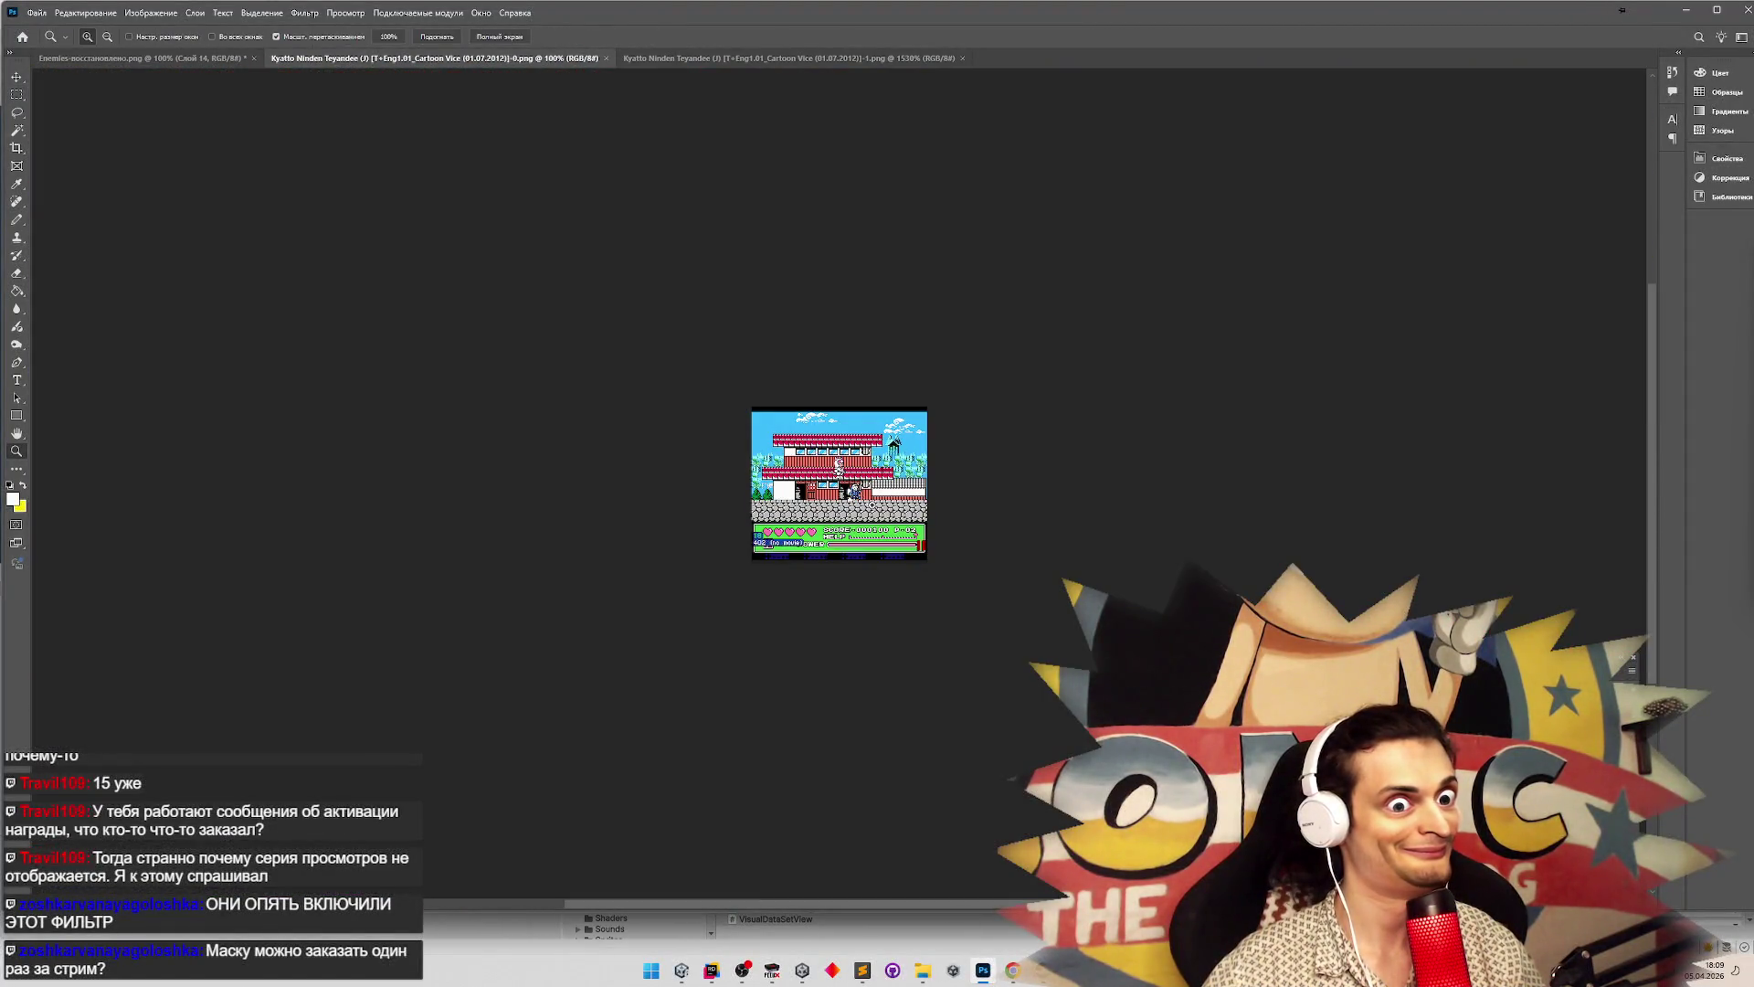
drag(874, 506, 1005, 509)
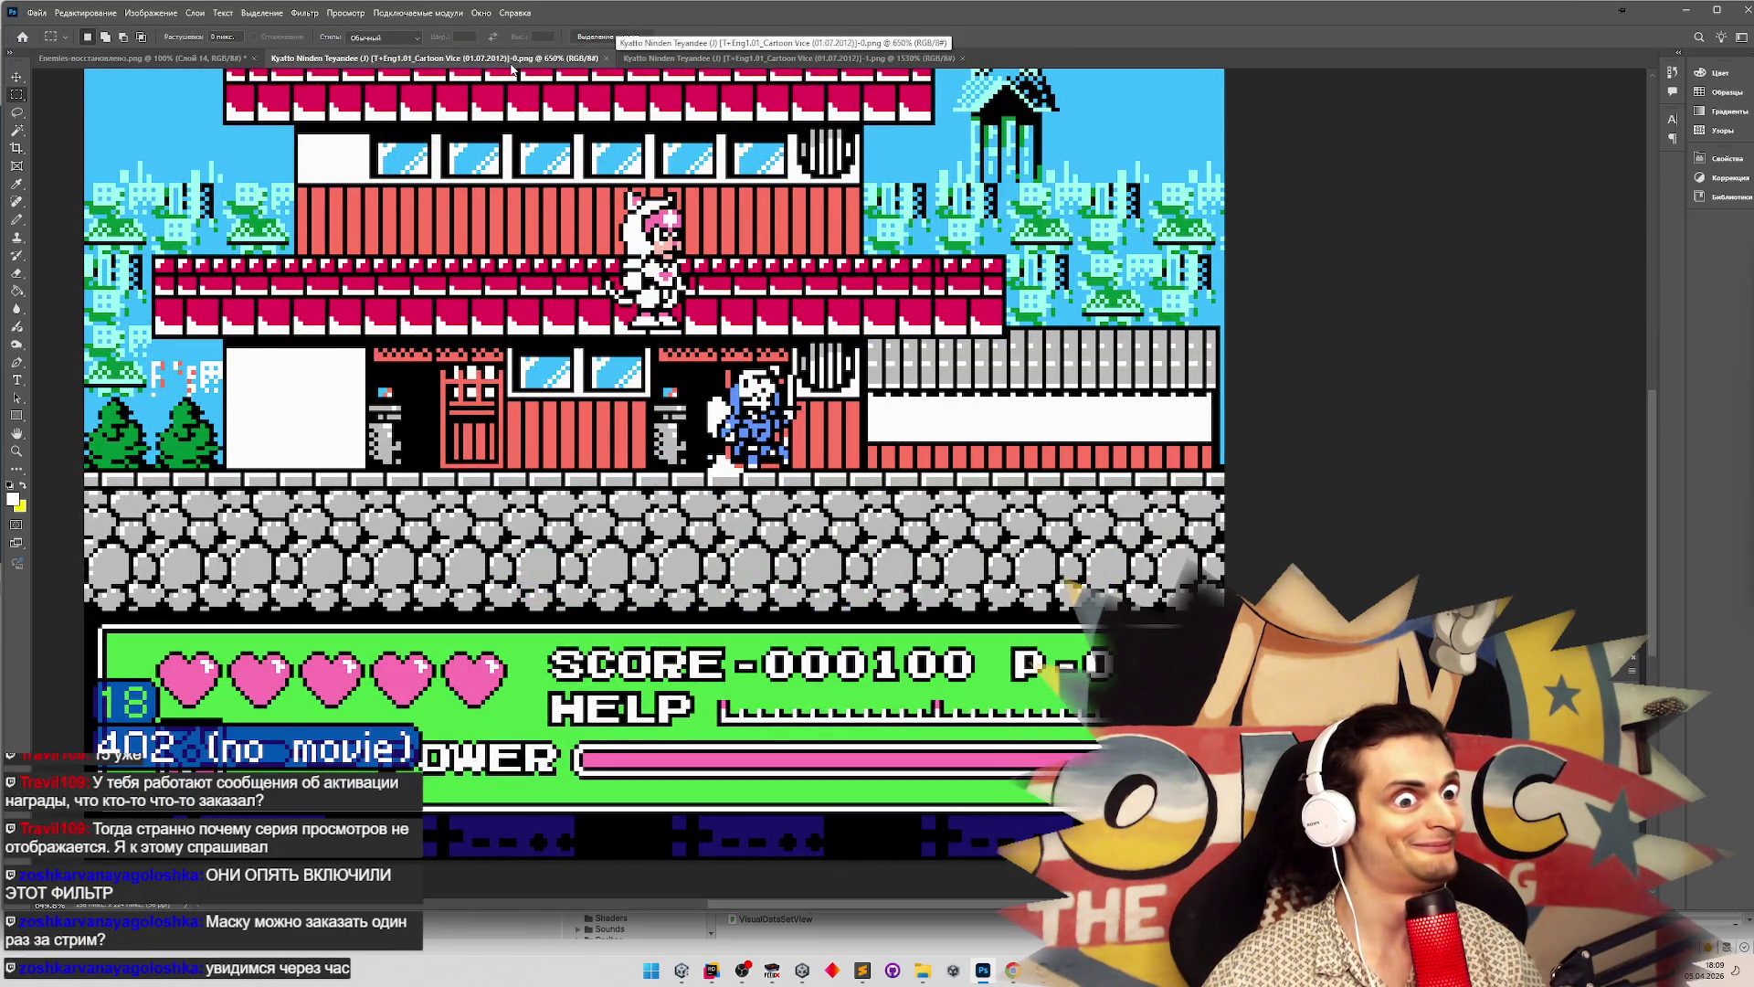
Re-sort the snaps folder and switch its view to Таблица (details)
click(923, 972)
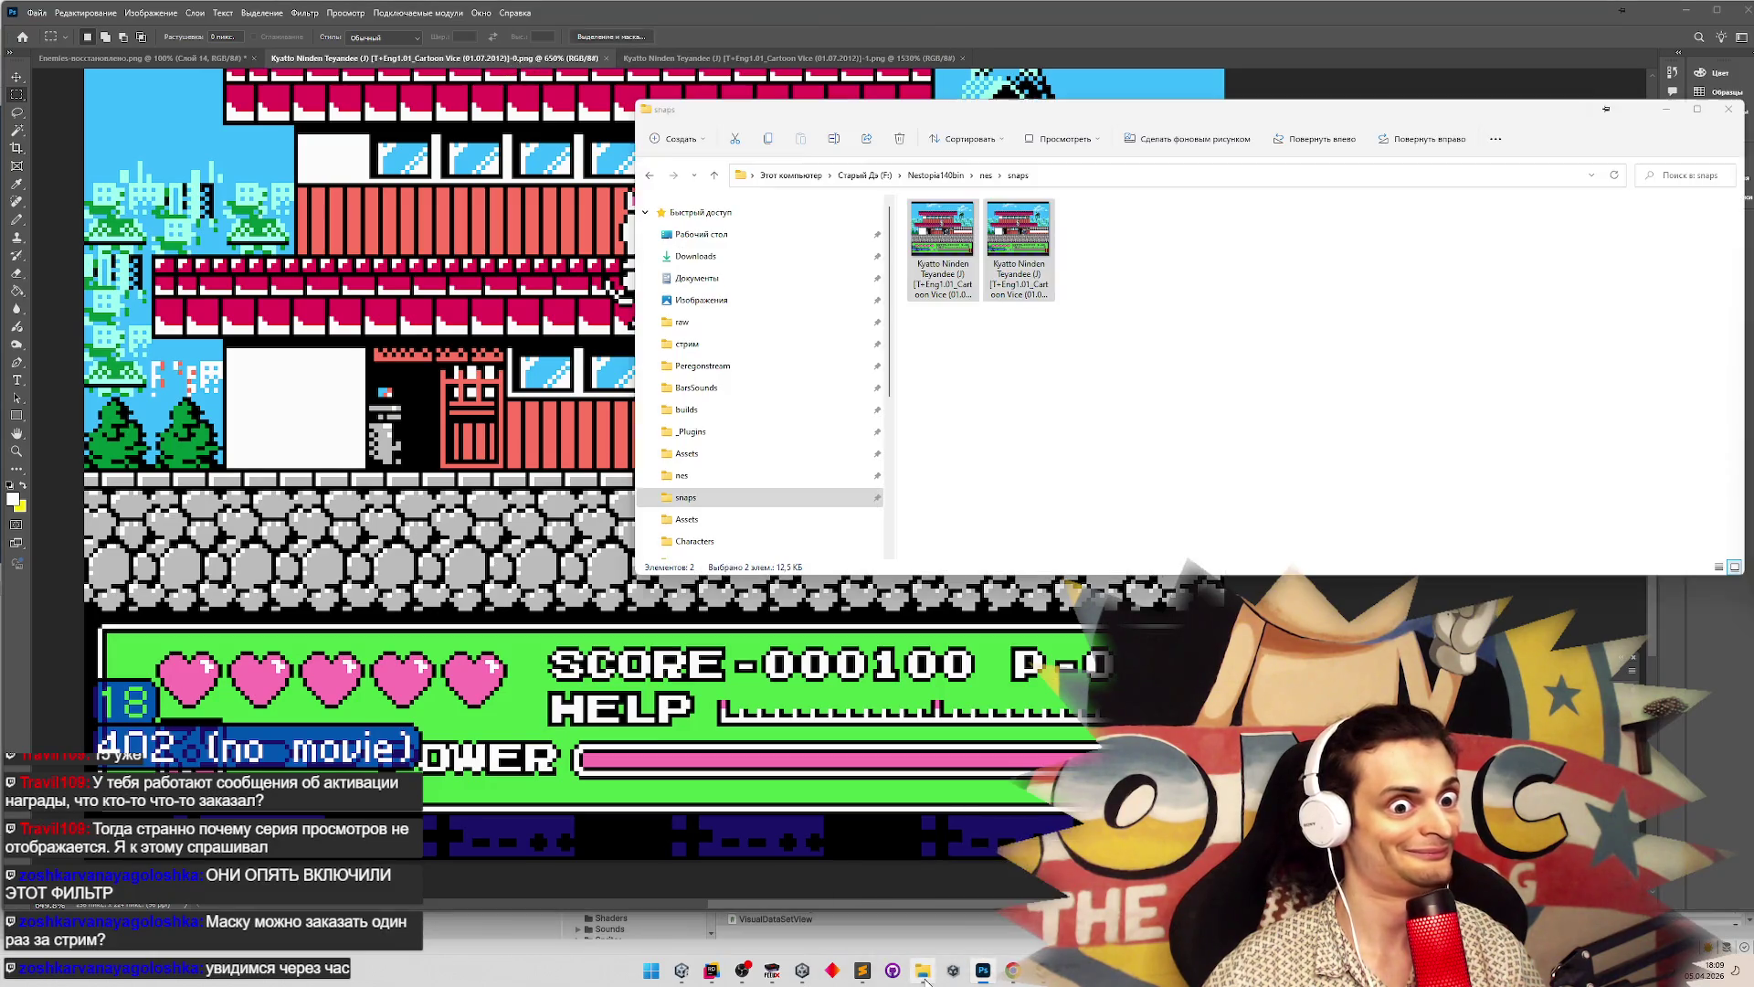
right_click(1084, 365)
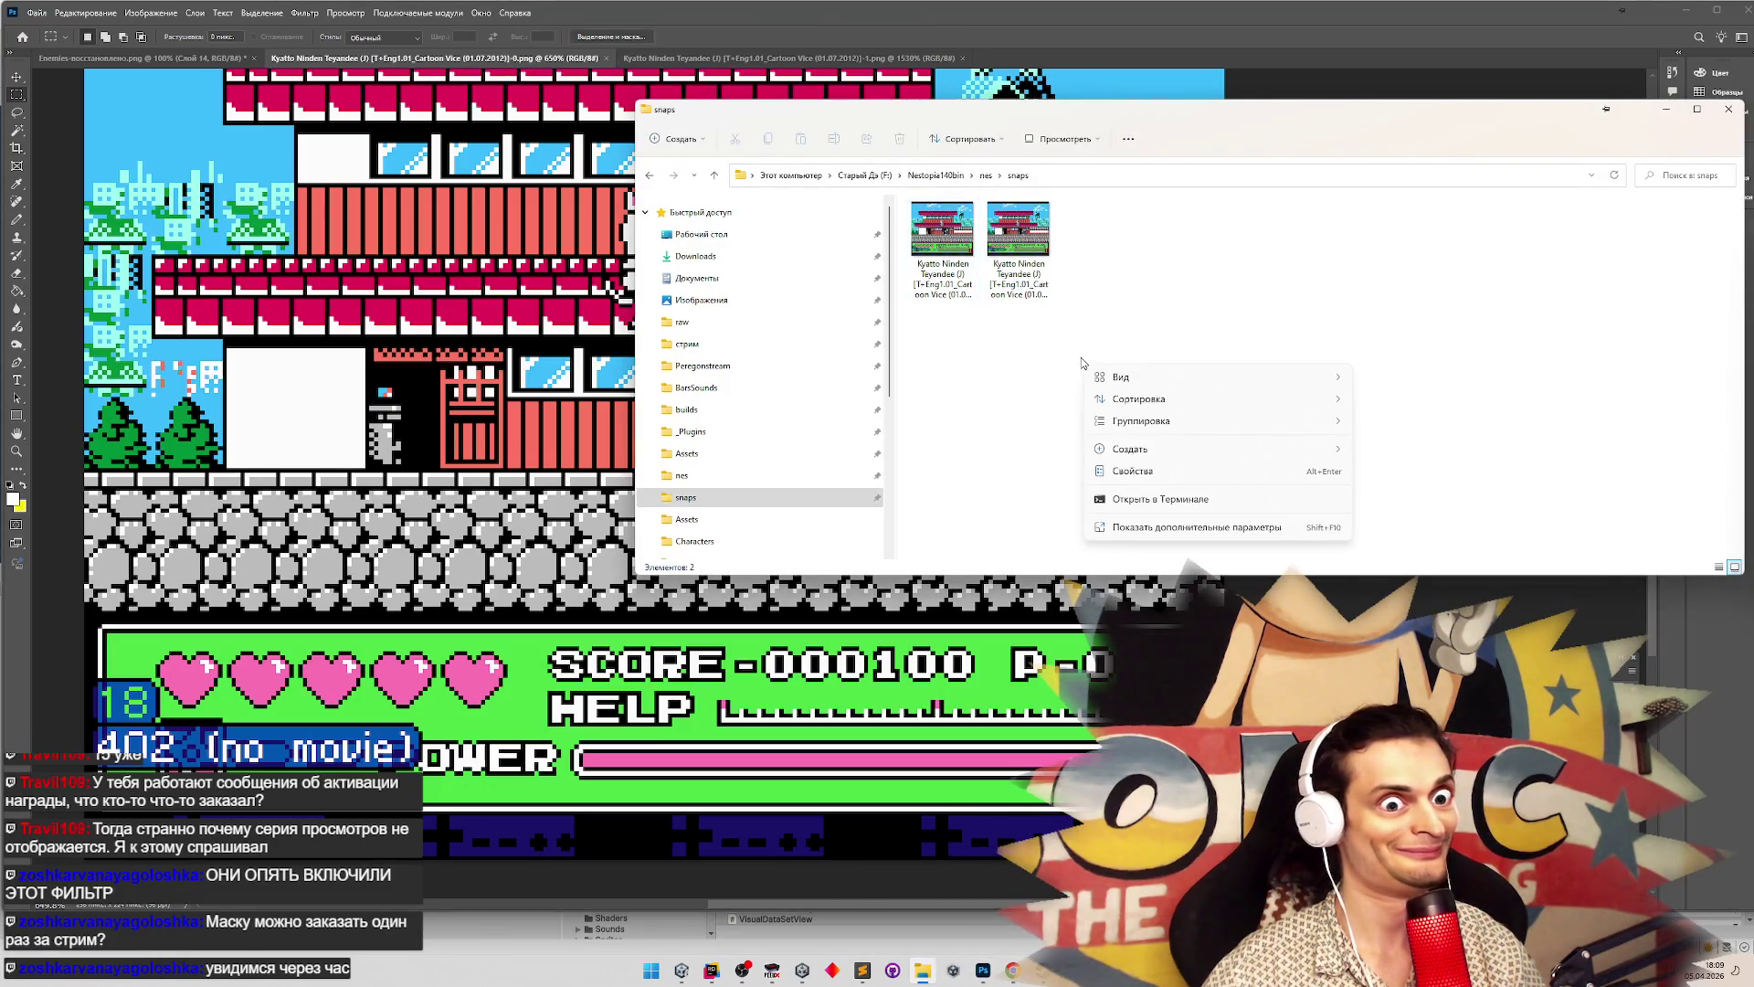
mouse_move(1240, 408)
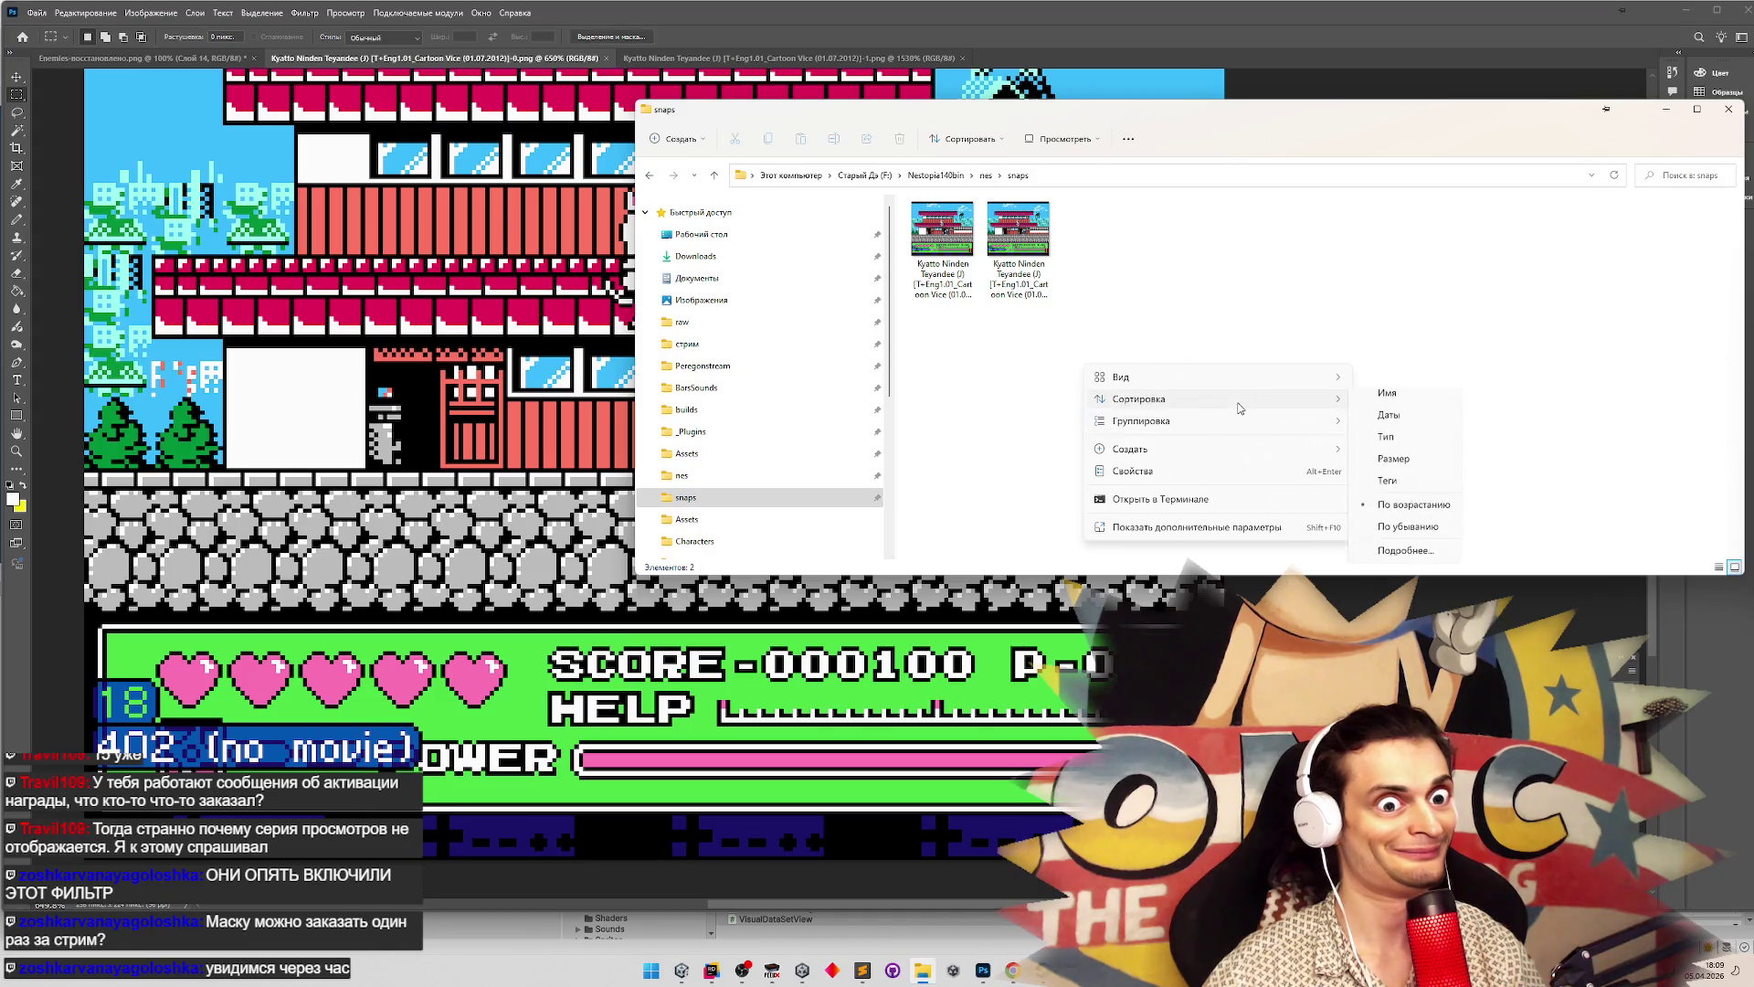
click(1417, 436)
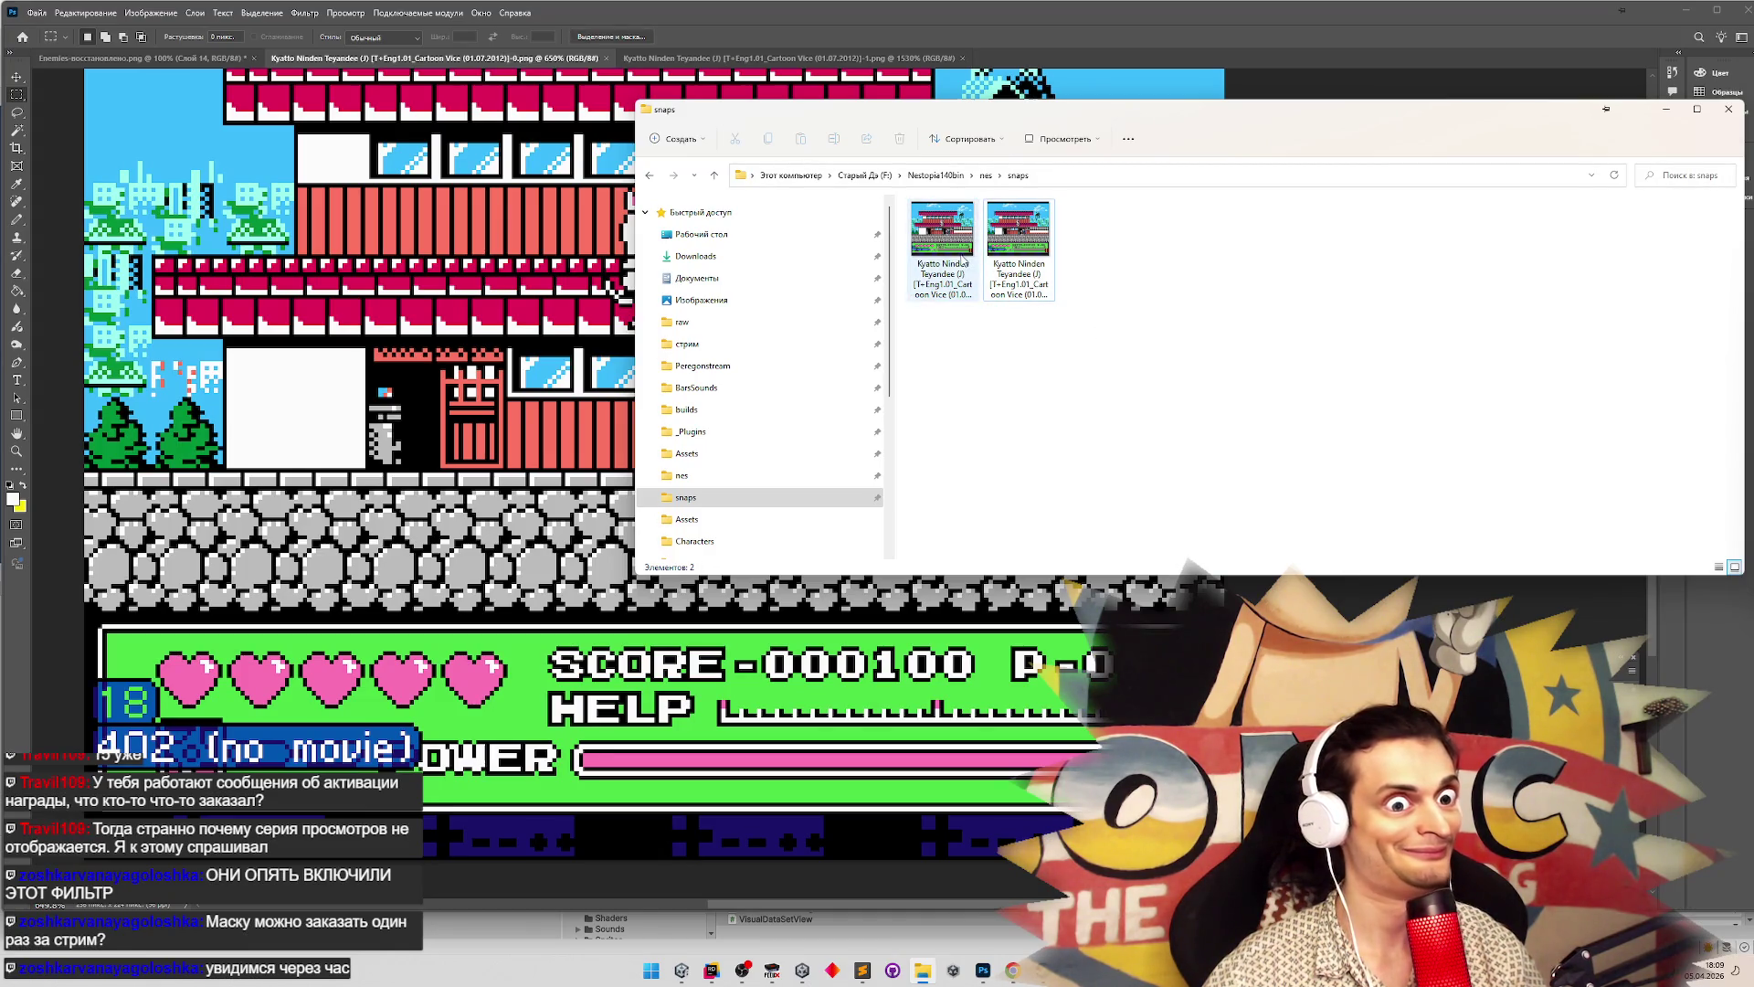
right_click(1147, 361)
mouse_move(1336, 376)
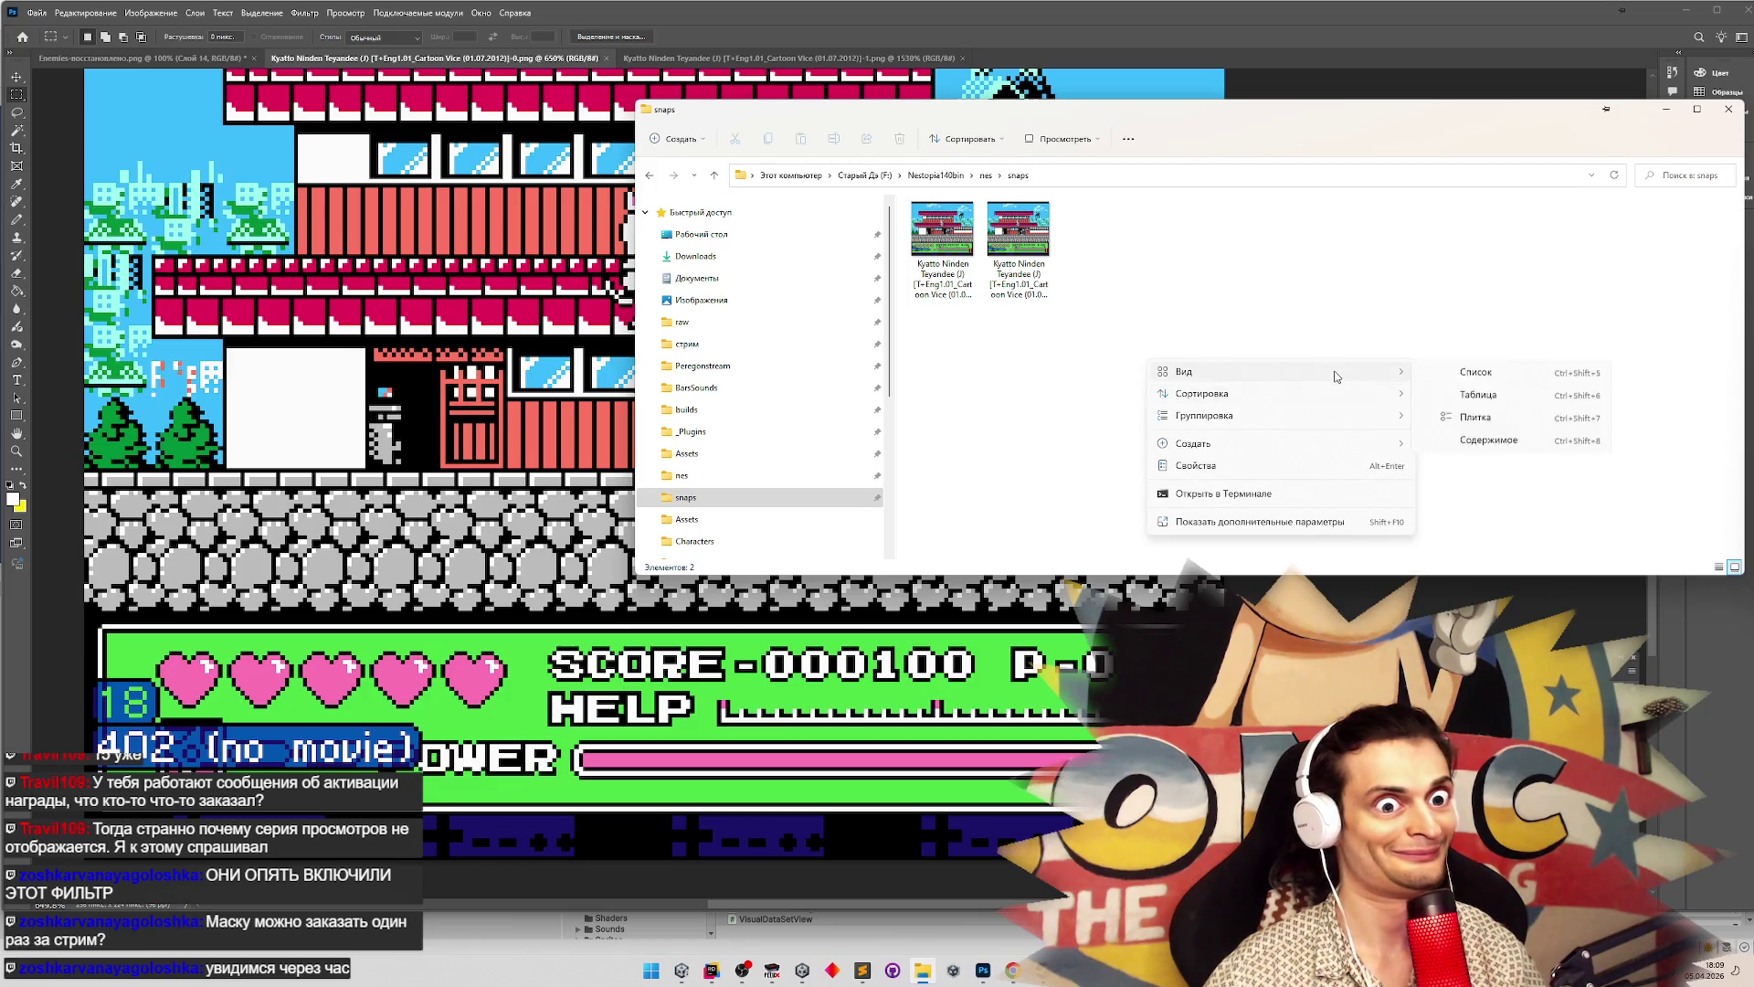
click(1490, 491)
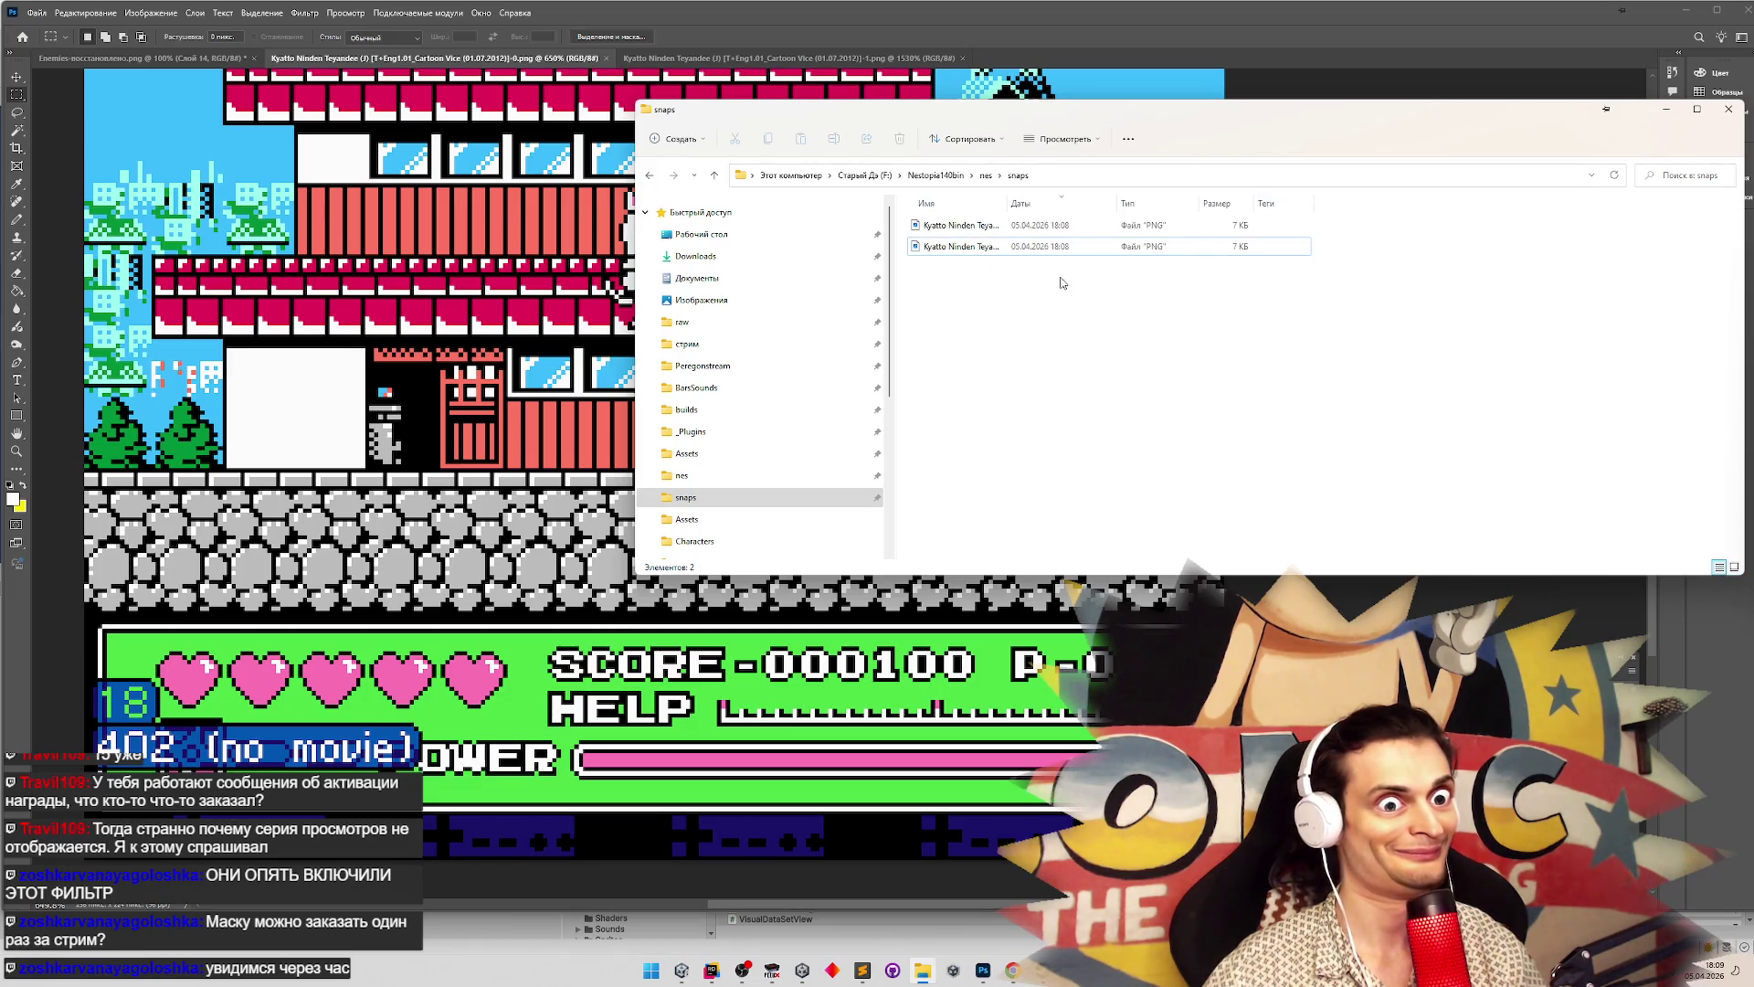
Preview each of the two PNG screenshots in the photo viewer, then return to Photoshop
click(1004, 228)
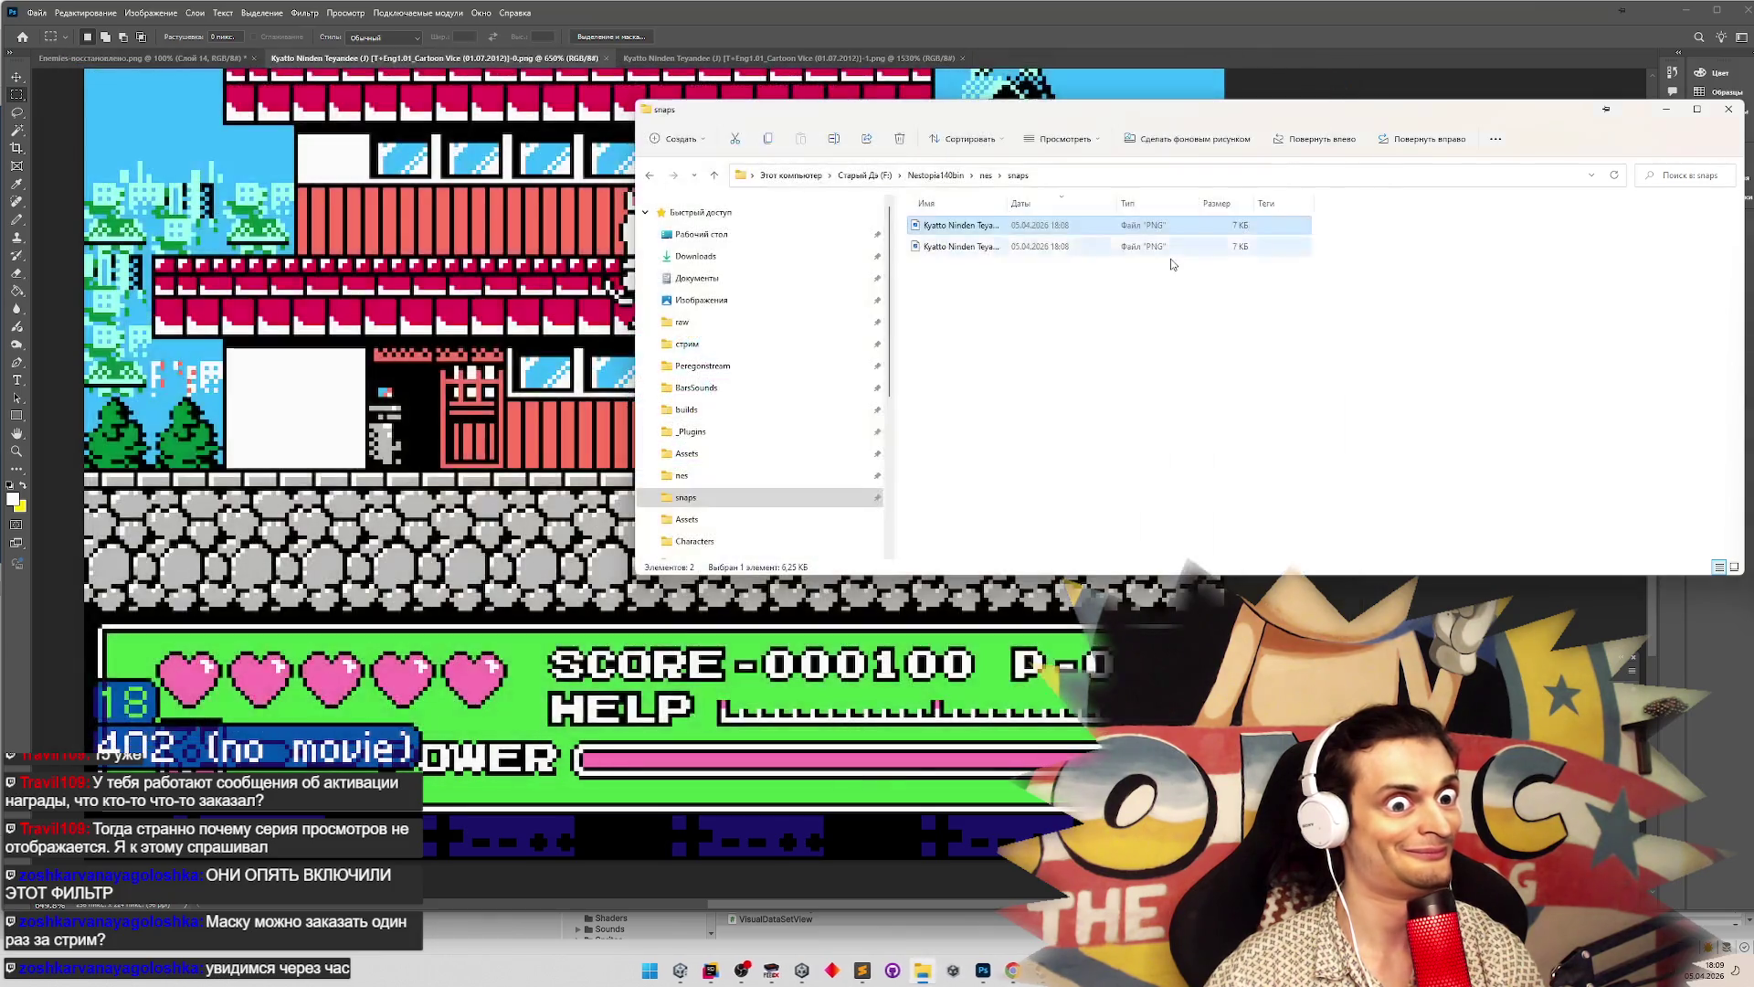
double_click(1171, 258)
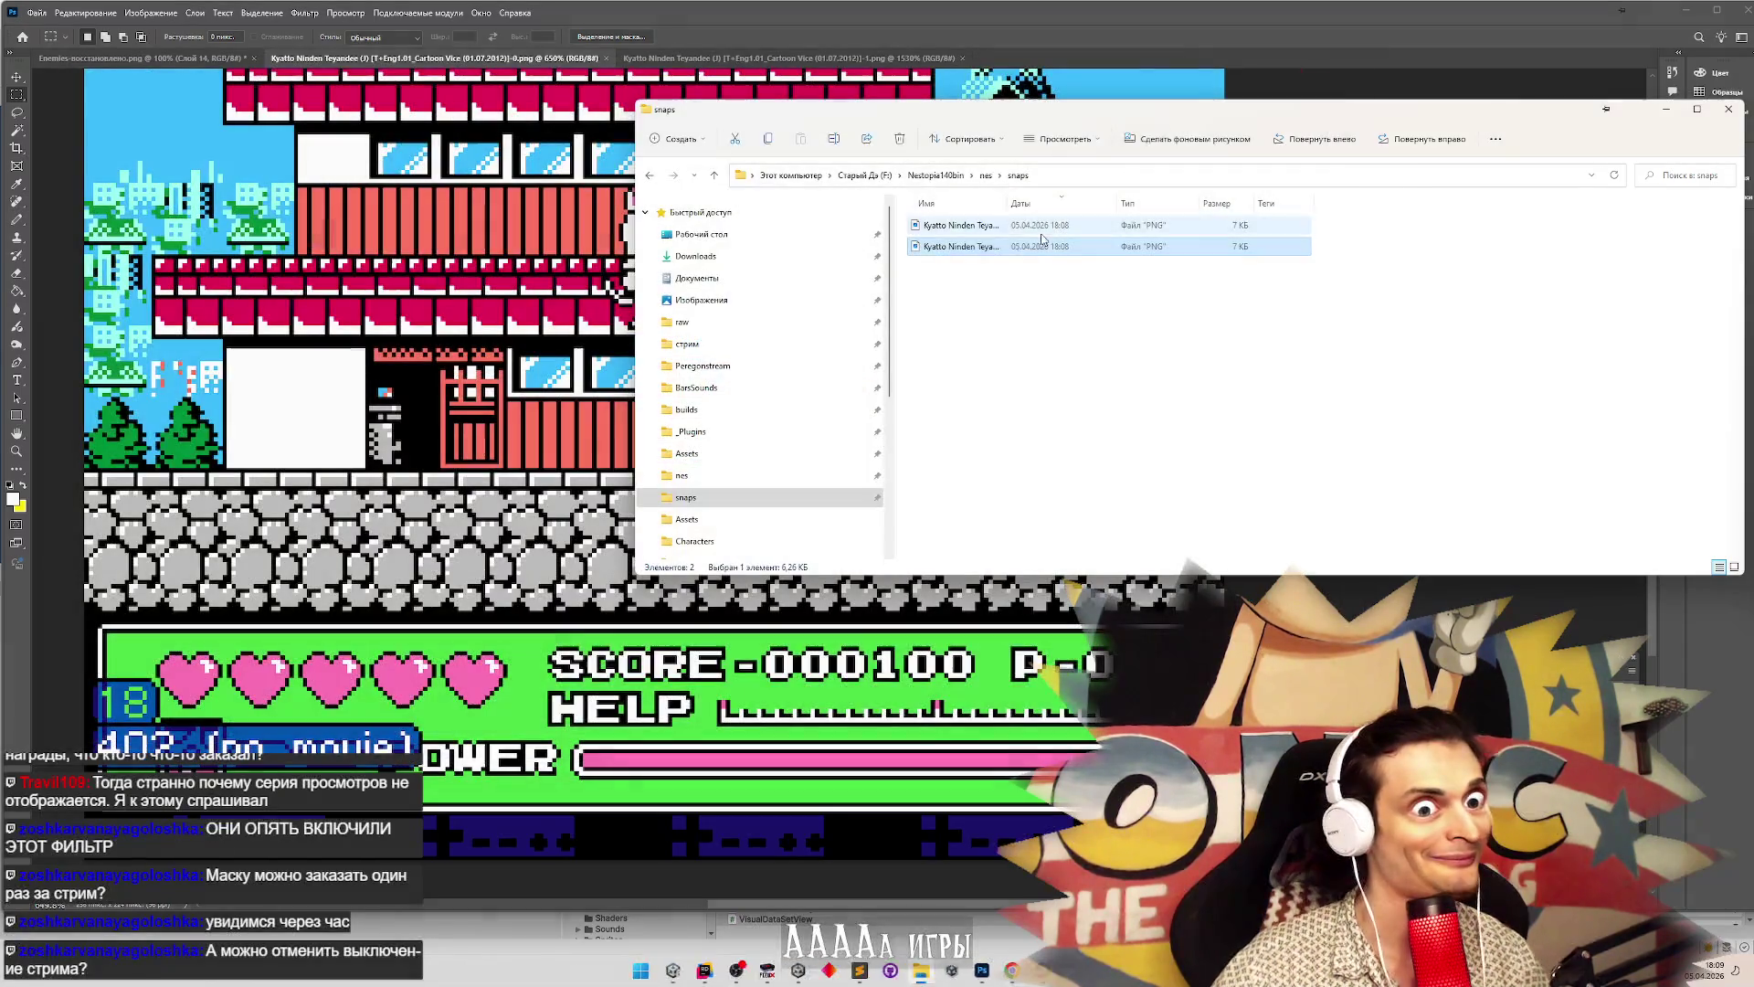
click(1347, 70)
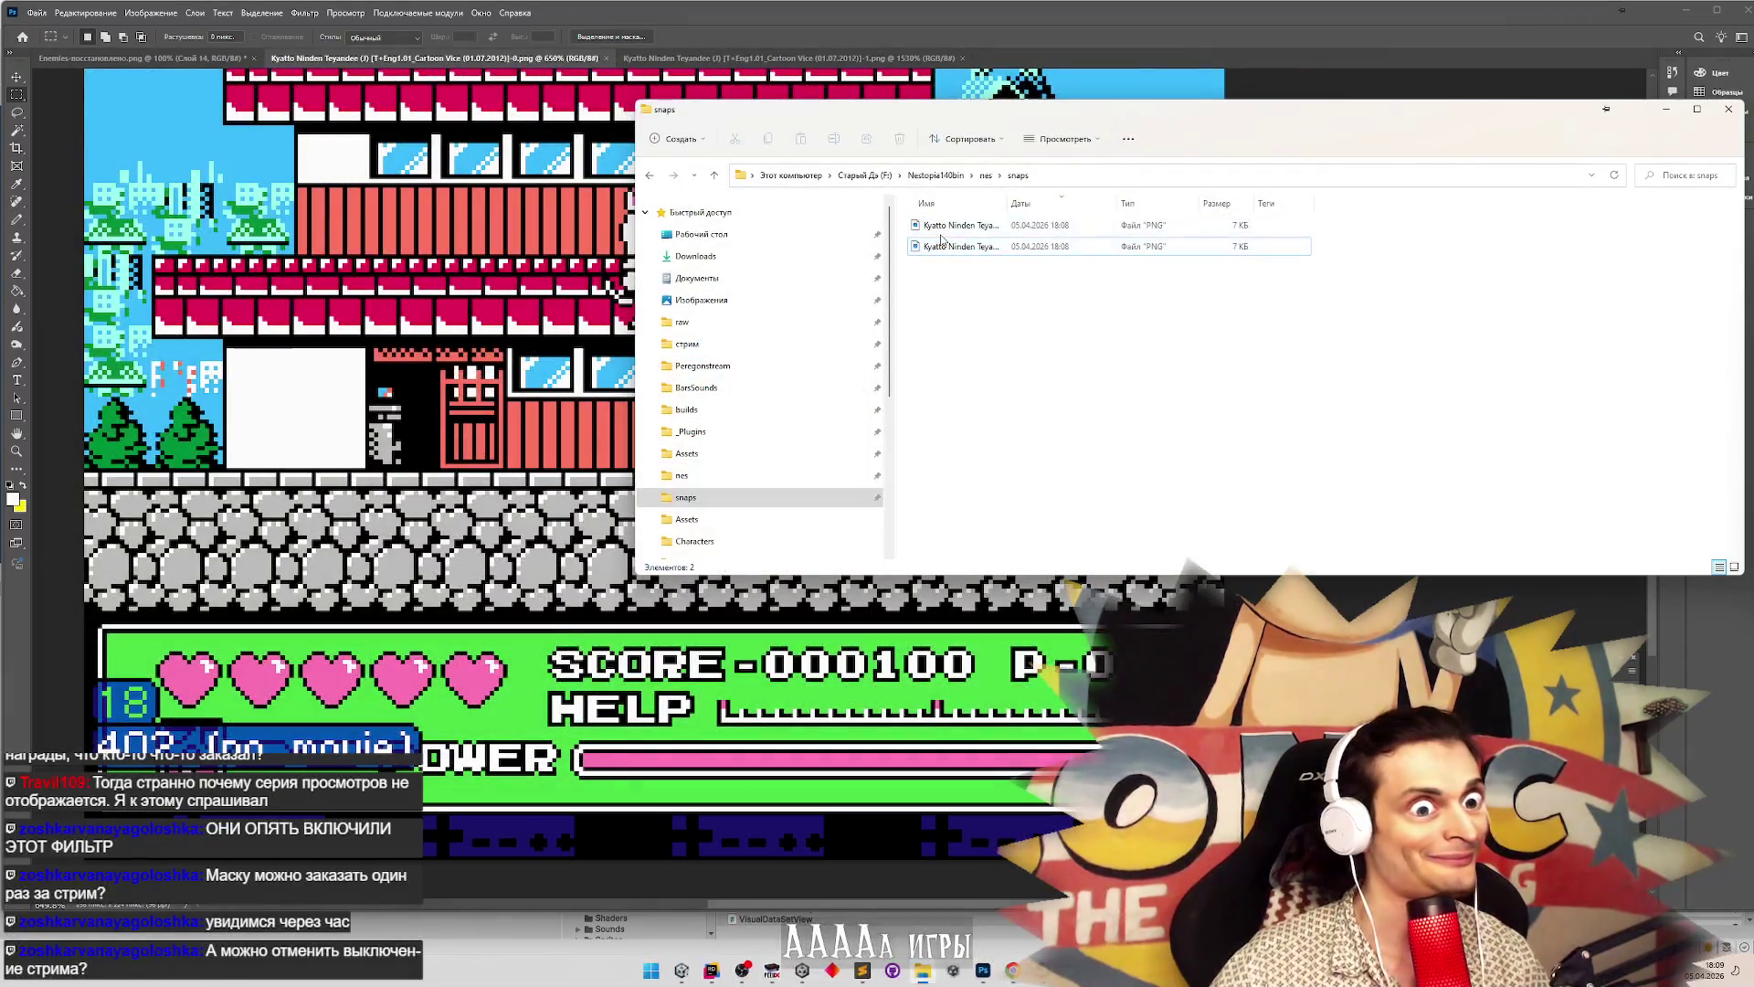
click(943, 229)
double_click(943, 229)
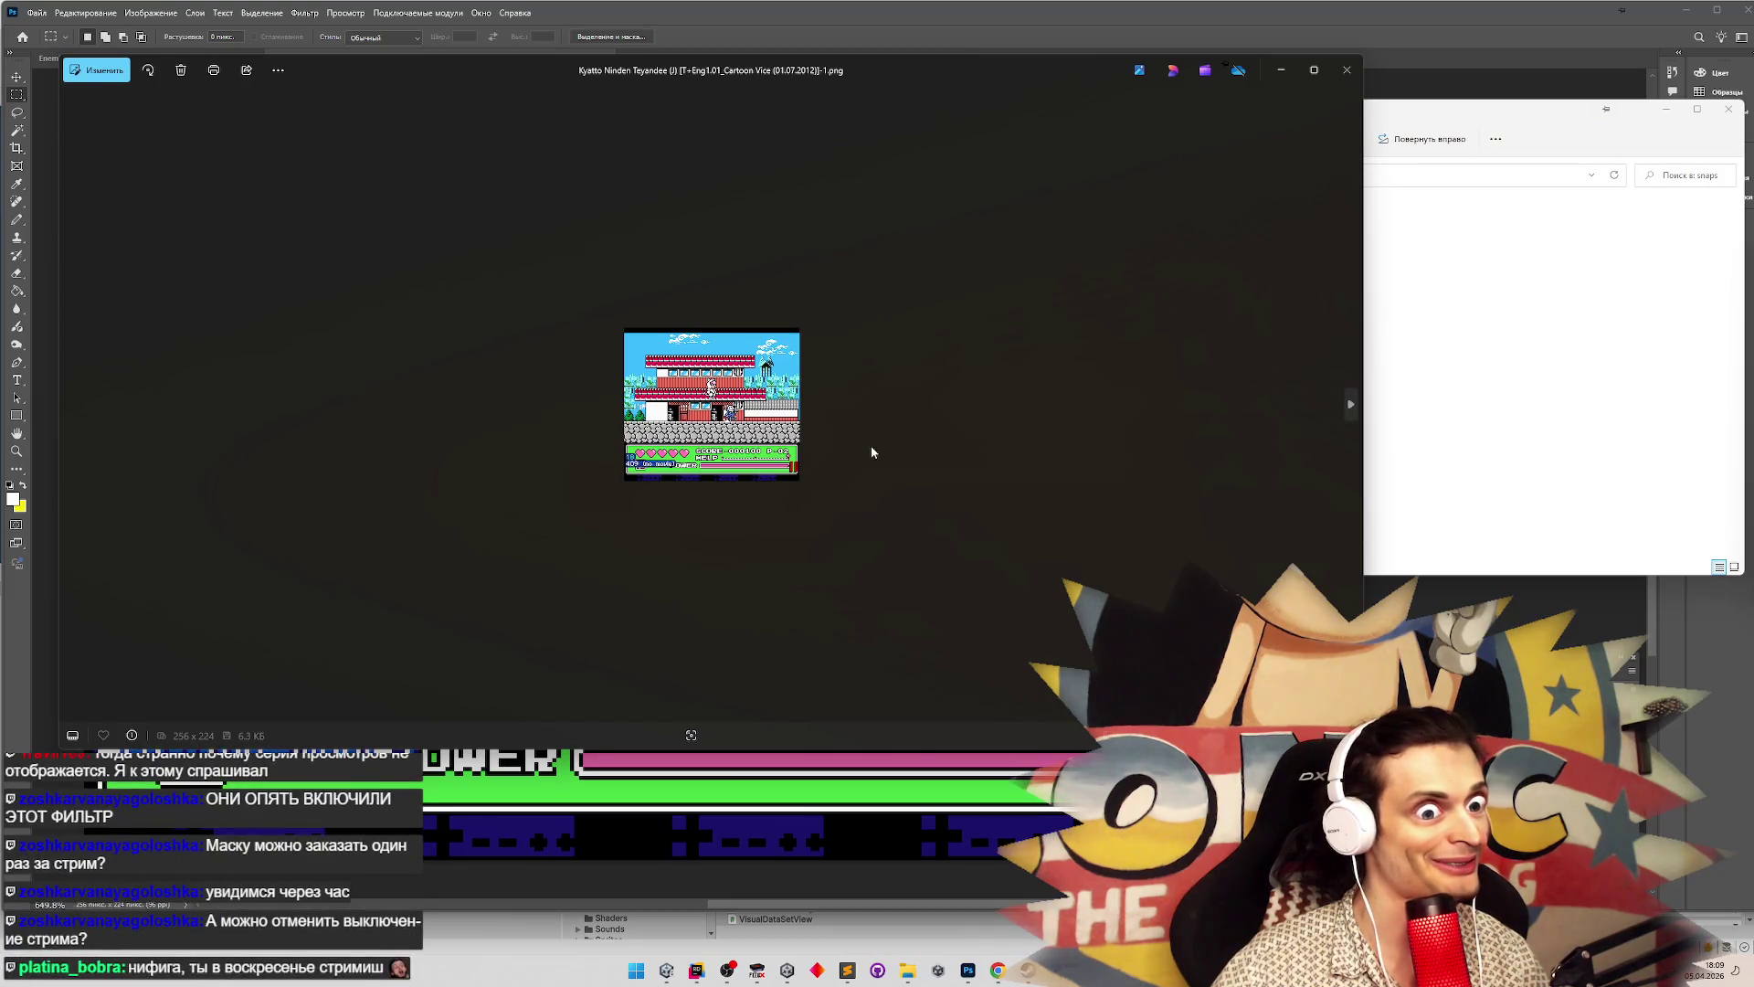
scroll(1205, 304, up, 5)
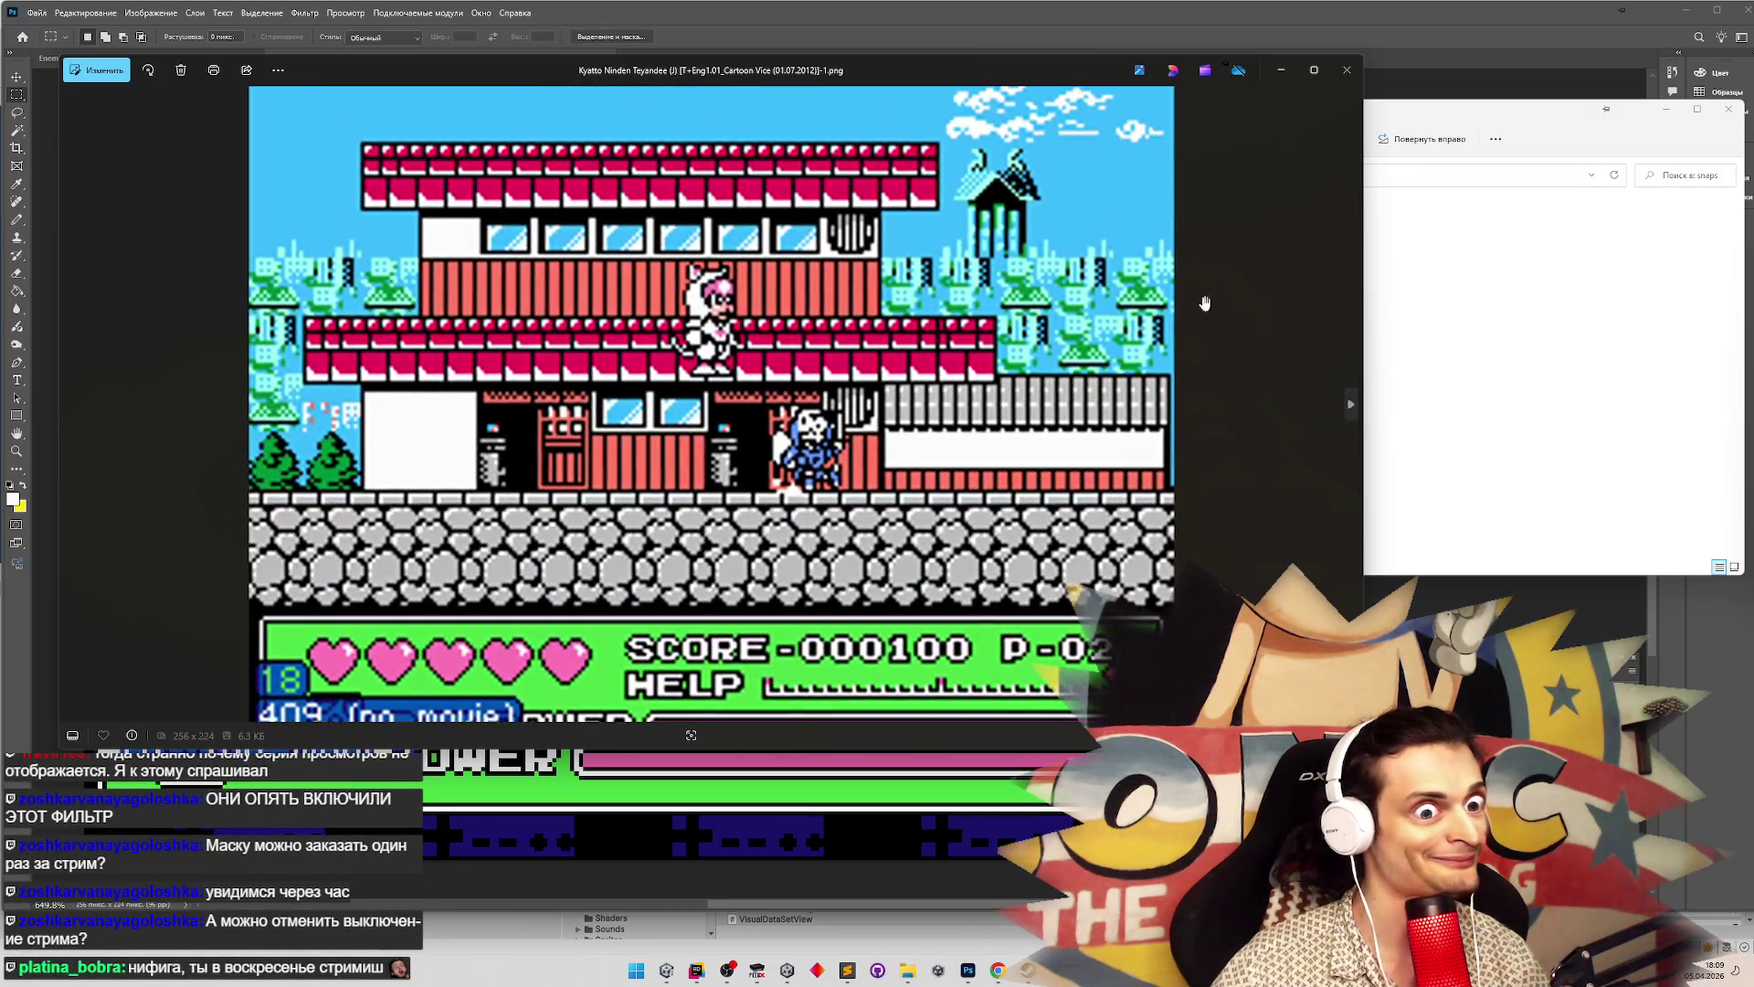
click(1347, 70)
click(1285, 89)
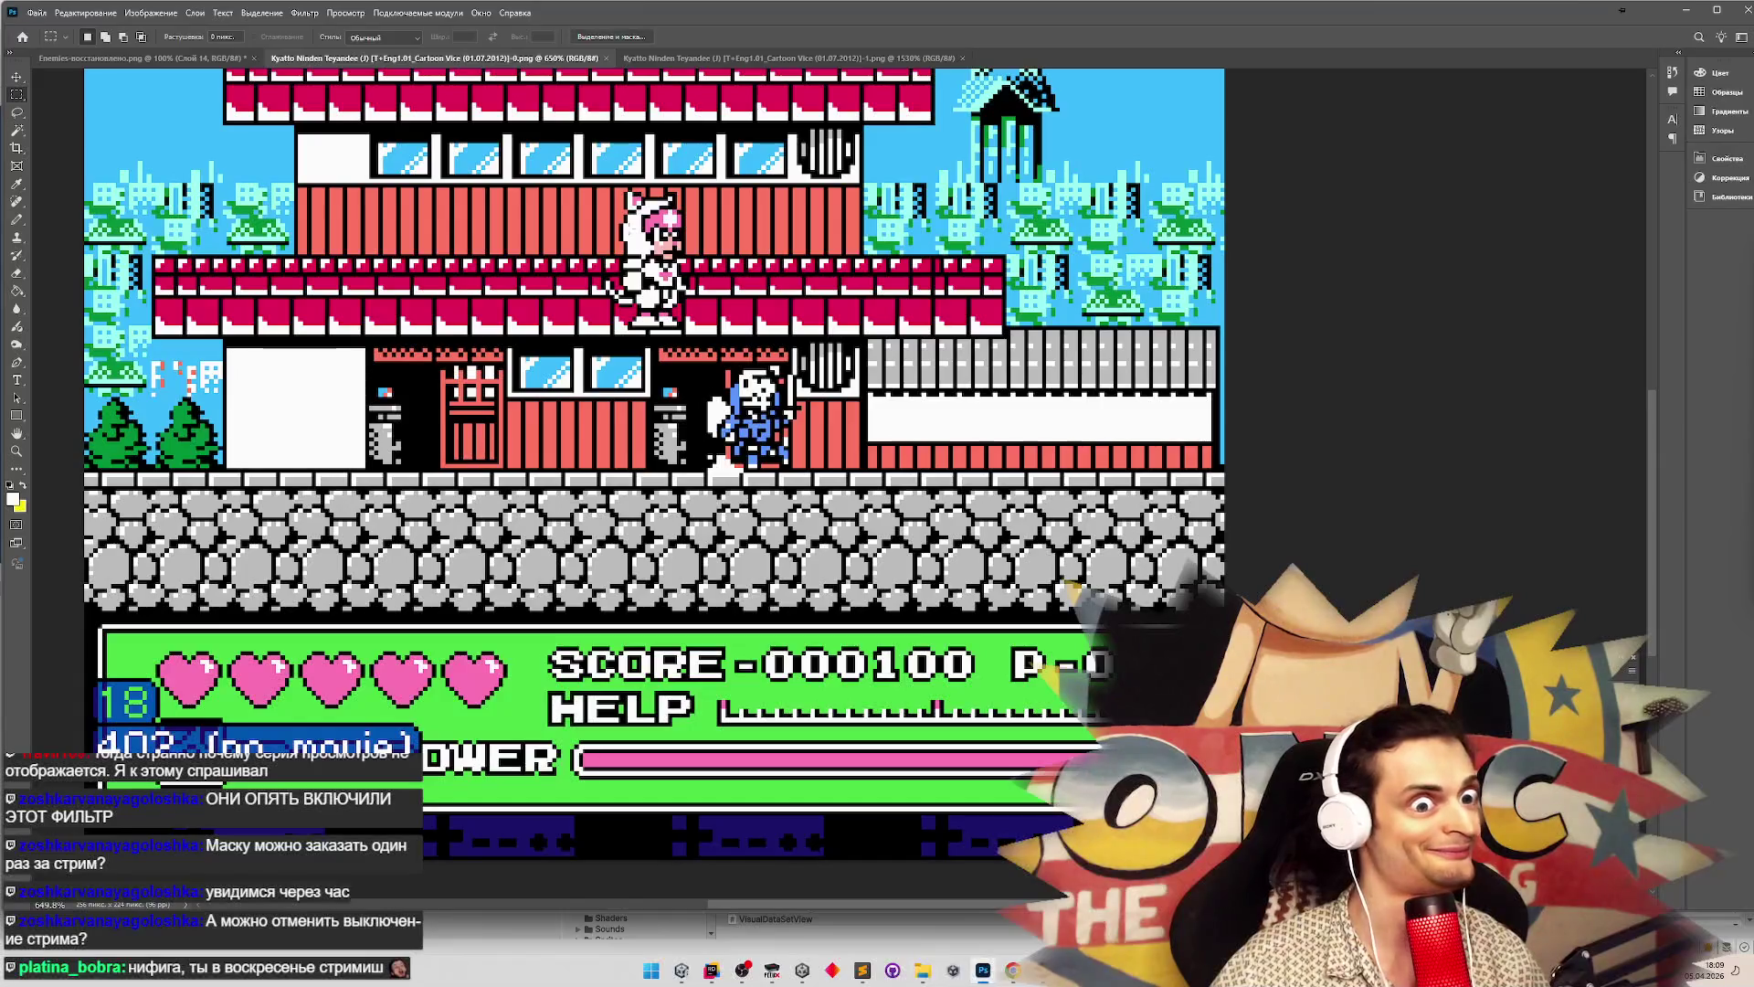
On the third screenshot, zoom in and marquee-select a small rectangle at the blue ninja's feet
click(624, 58)
key(z)
drag(950, 650, 950, 612)
key(m)
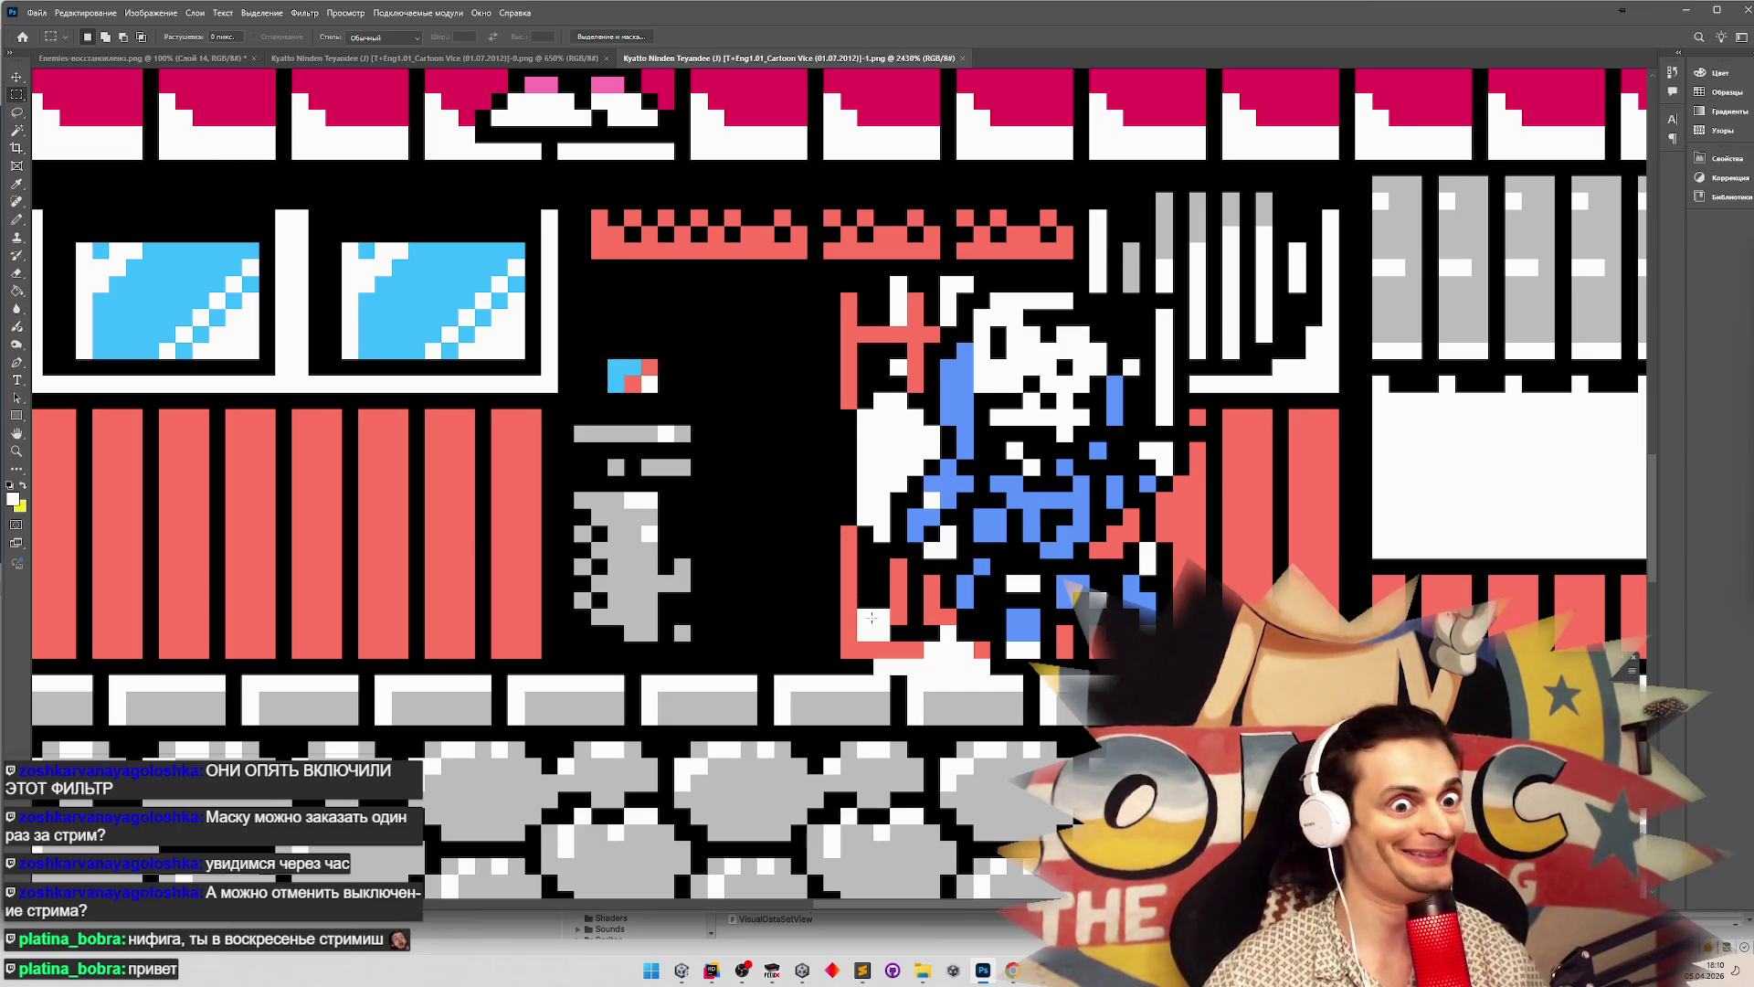
mouse_move(856, 609)
mouse_down()
mouse_move(1020, 674)
mouse_move(988, 674)
mouse_up()
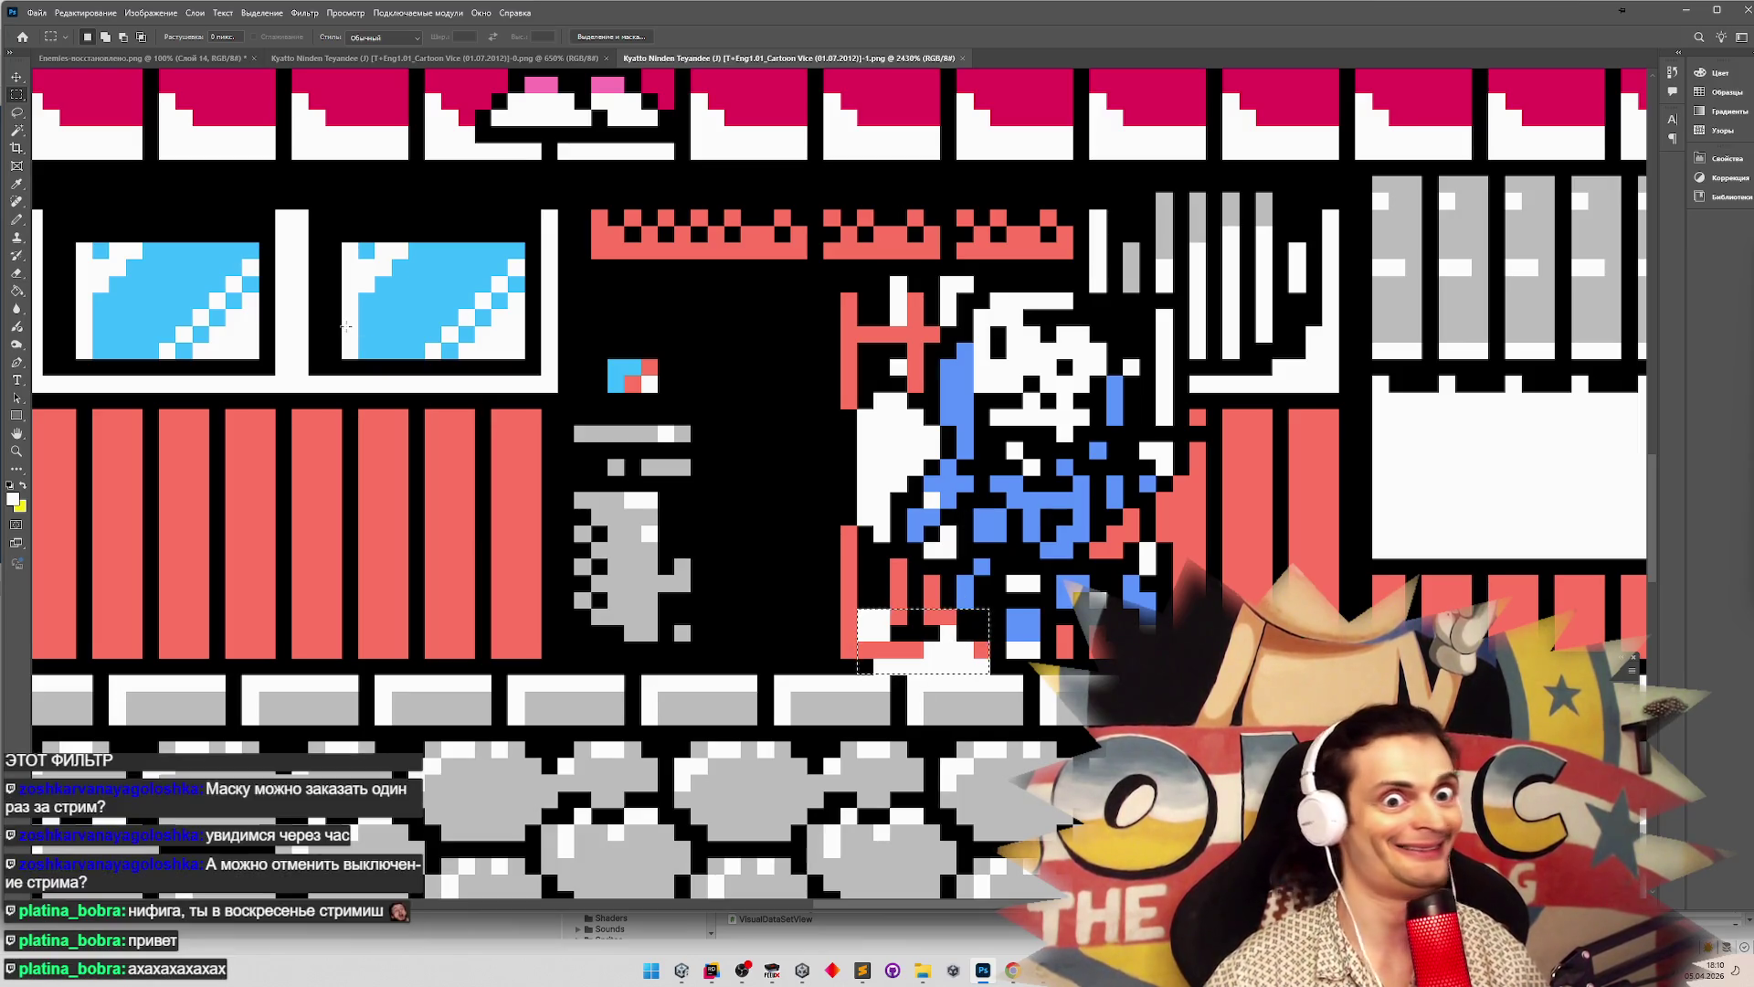
key(v)
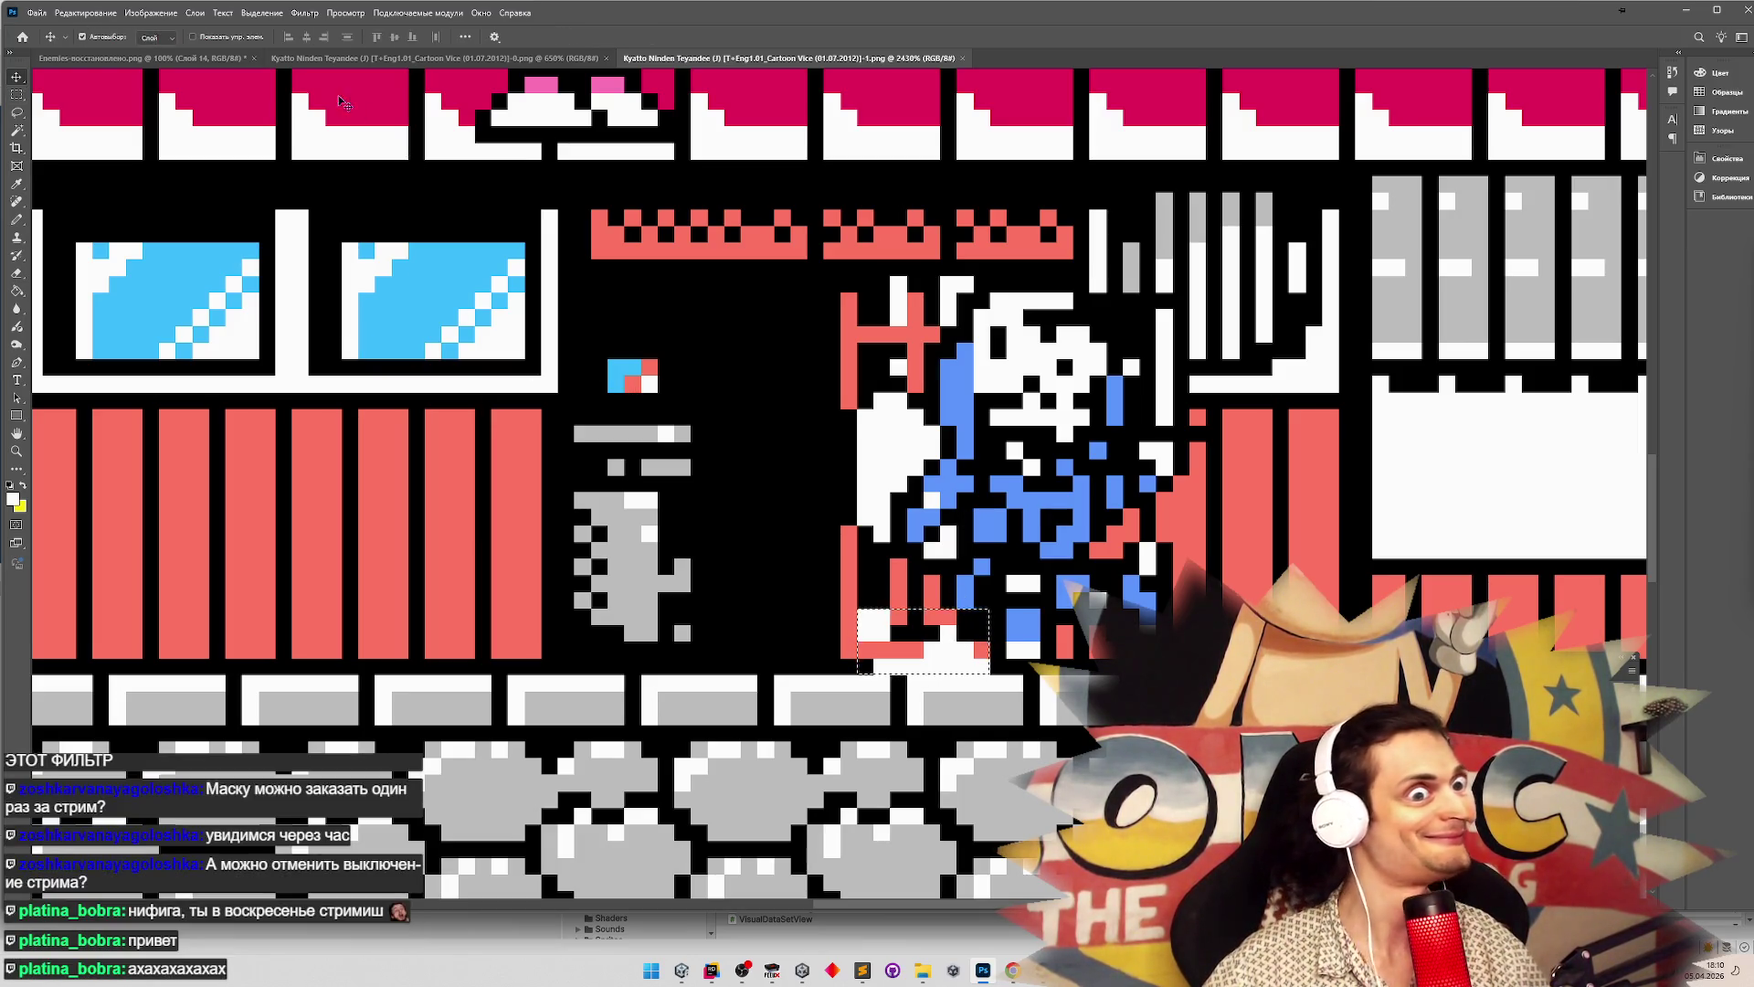
click(37, 13)
Create a new blank document 16 pixels wide by 8 pixels high, named Без имени-1
click(46, 28)
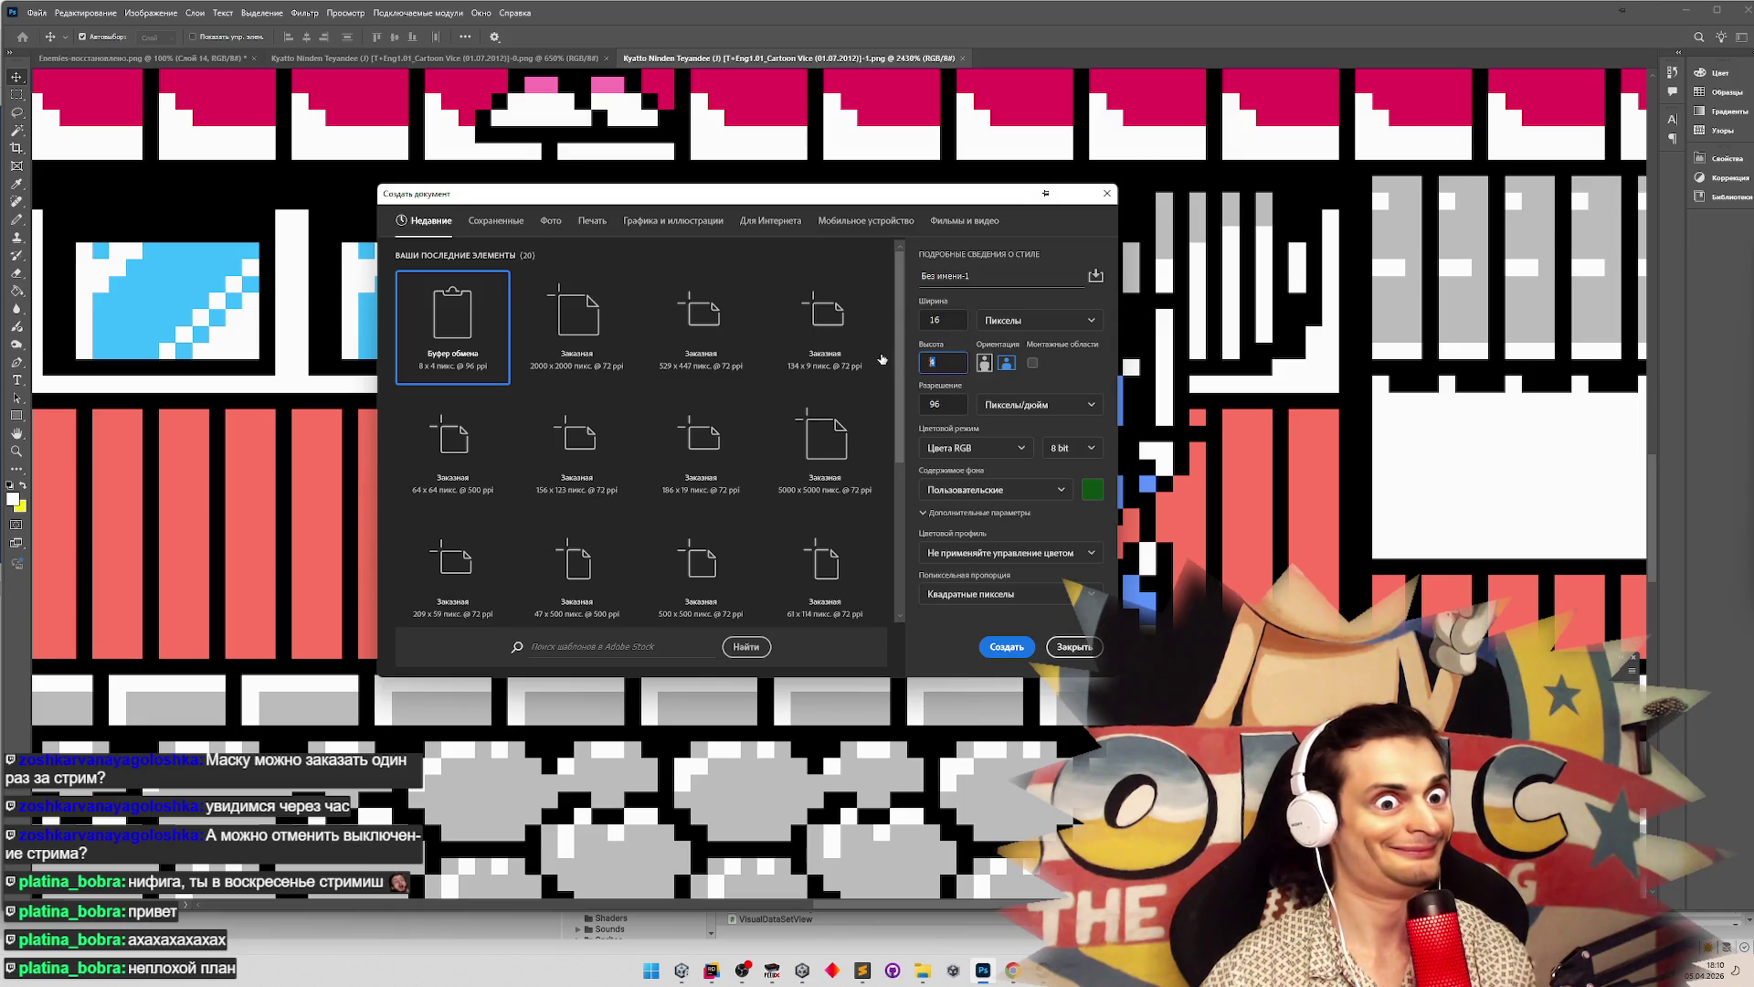
text(8)
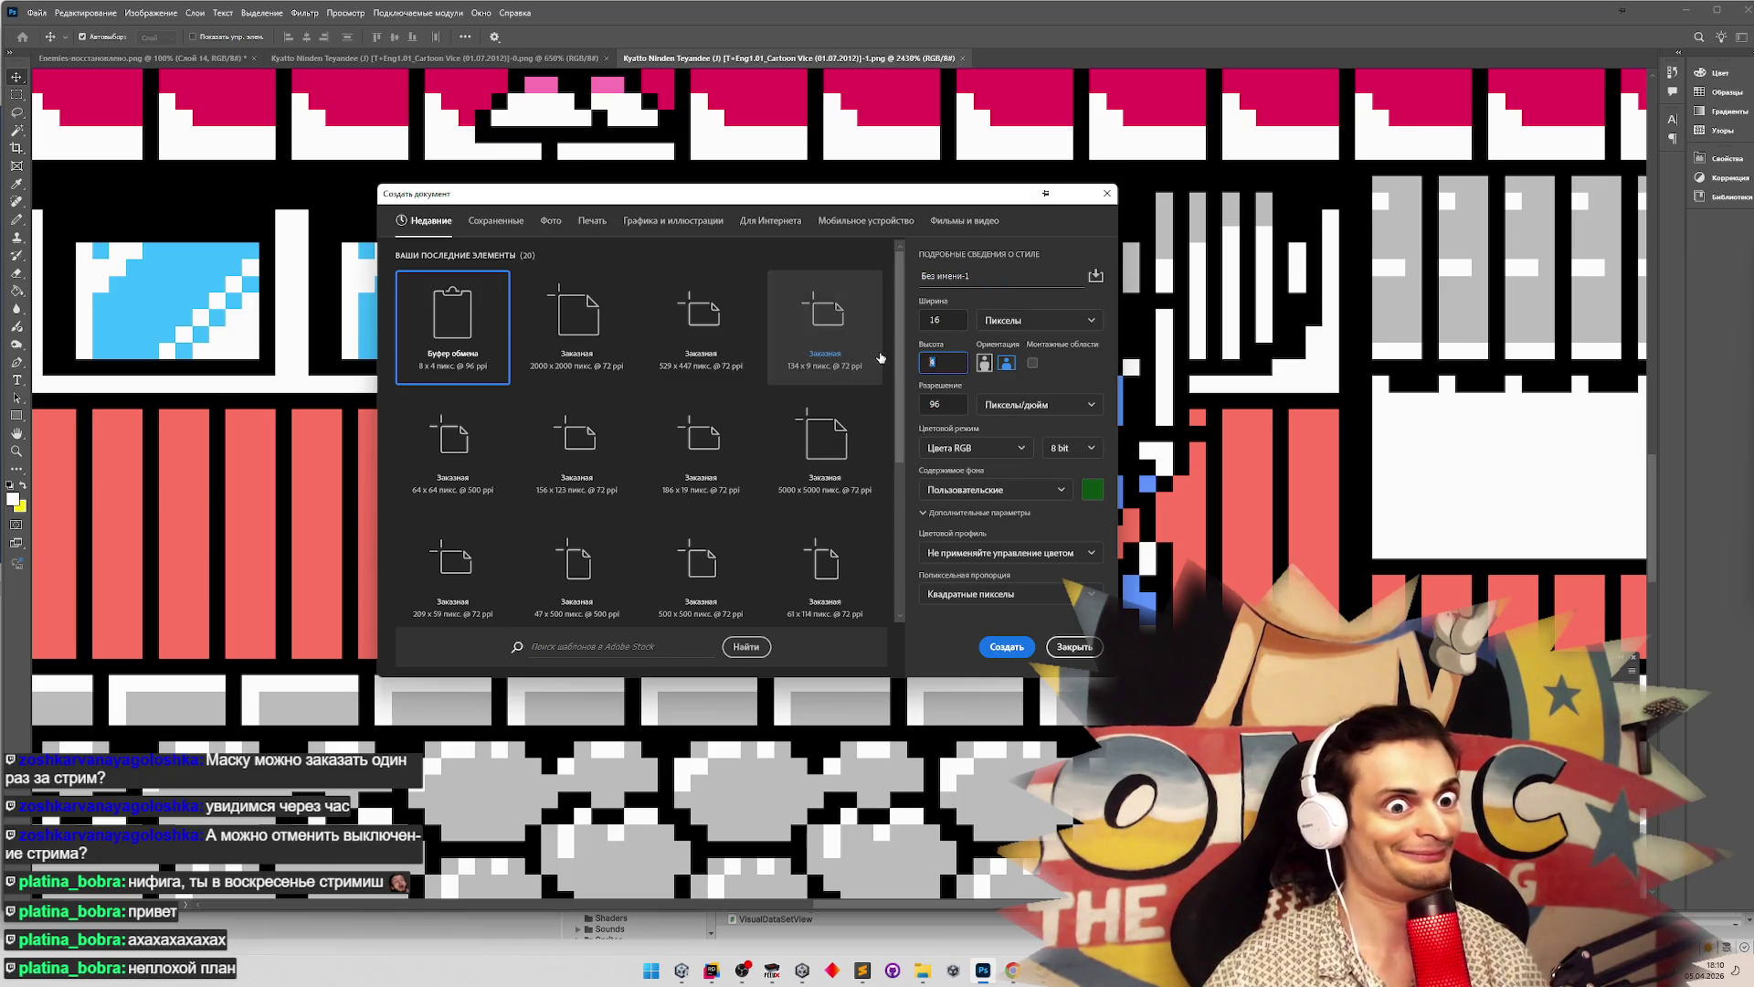
double_click(937, 355)
click(951, 322)
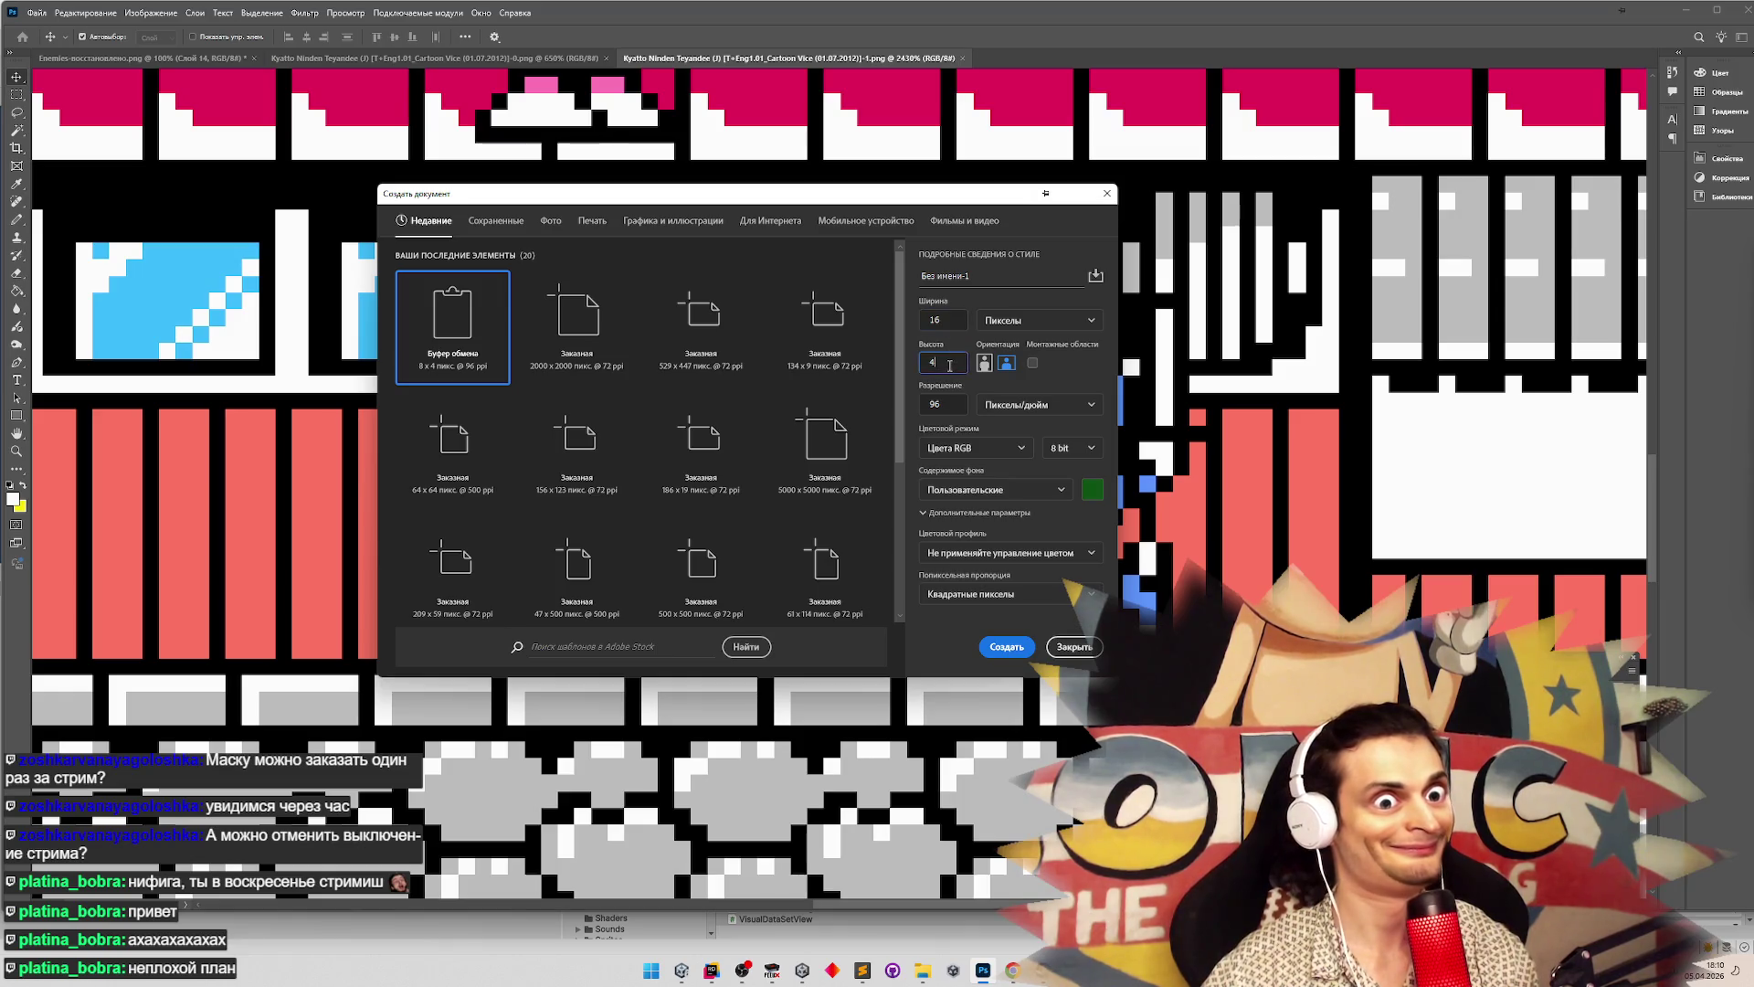
text(8)
click(980, 287)
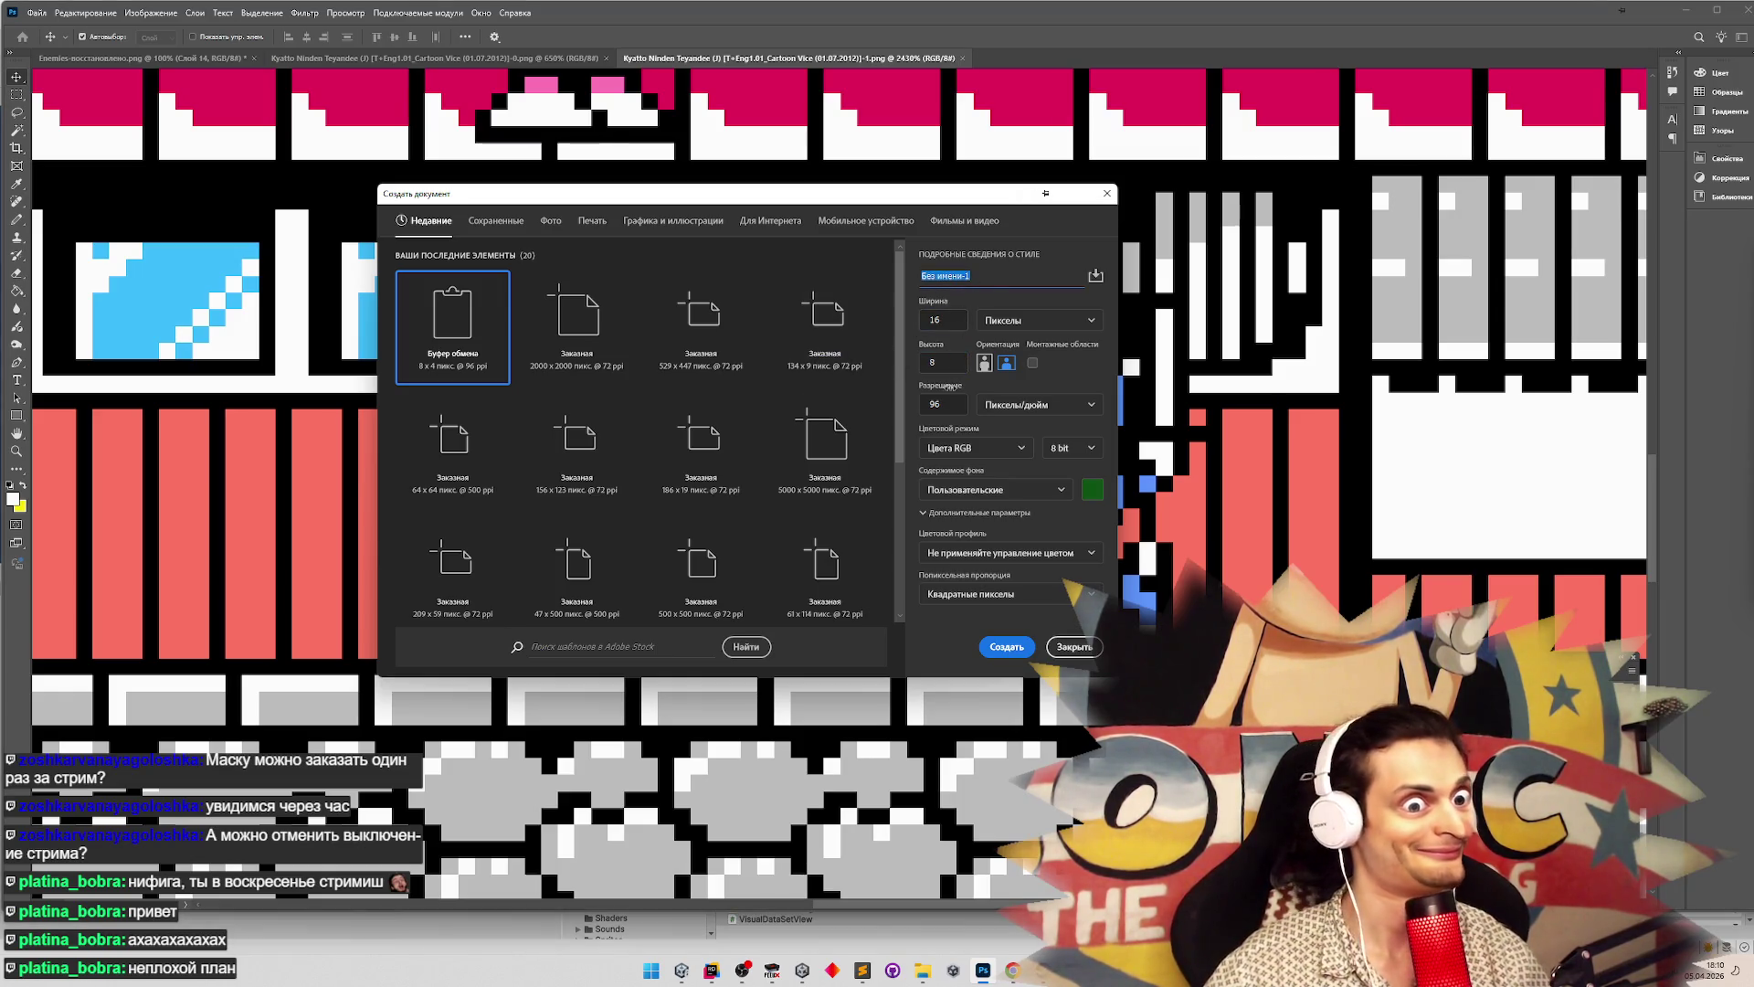
key(Return)
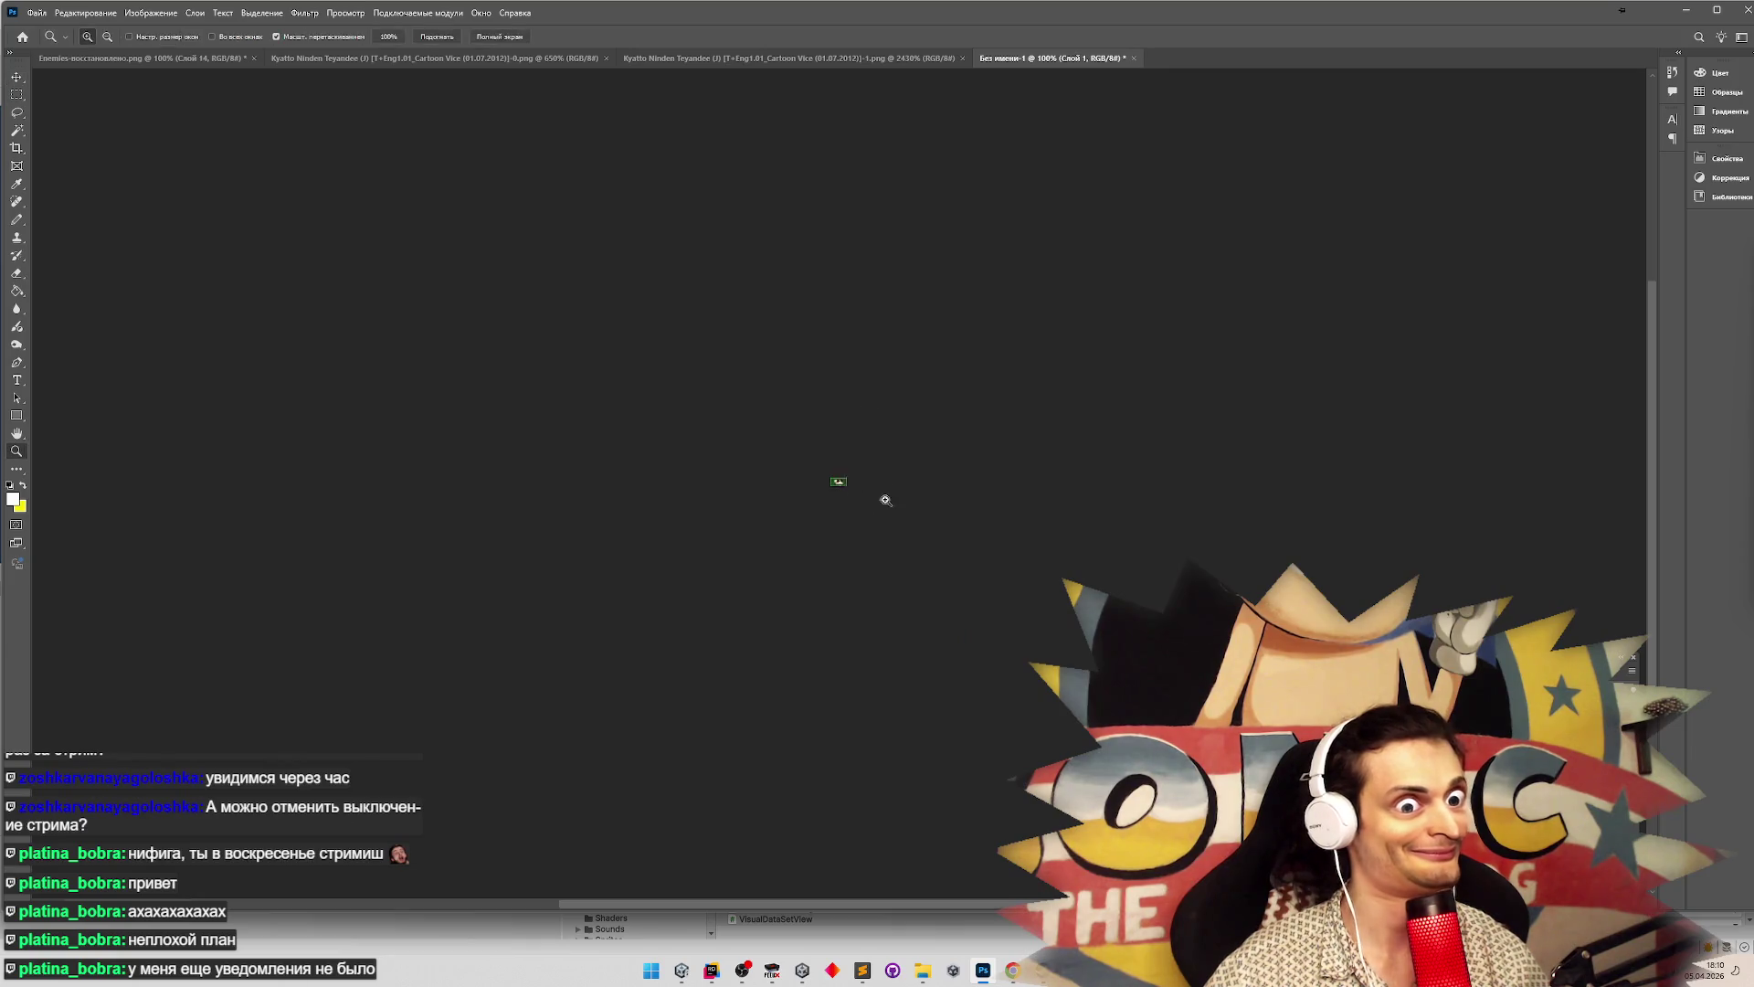
Zoom into the tiny new canvas and move the pasted pixel art to its top-right
drag(885, 500, 908, 463)
click(16, 78)
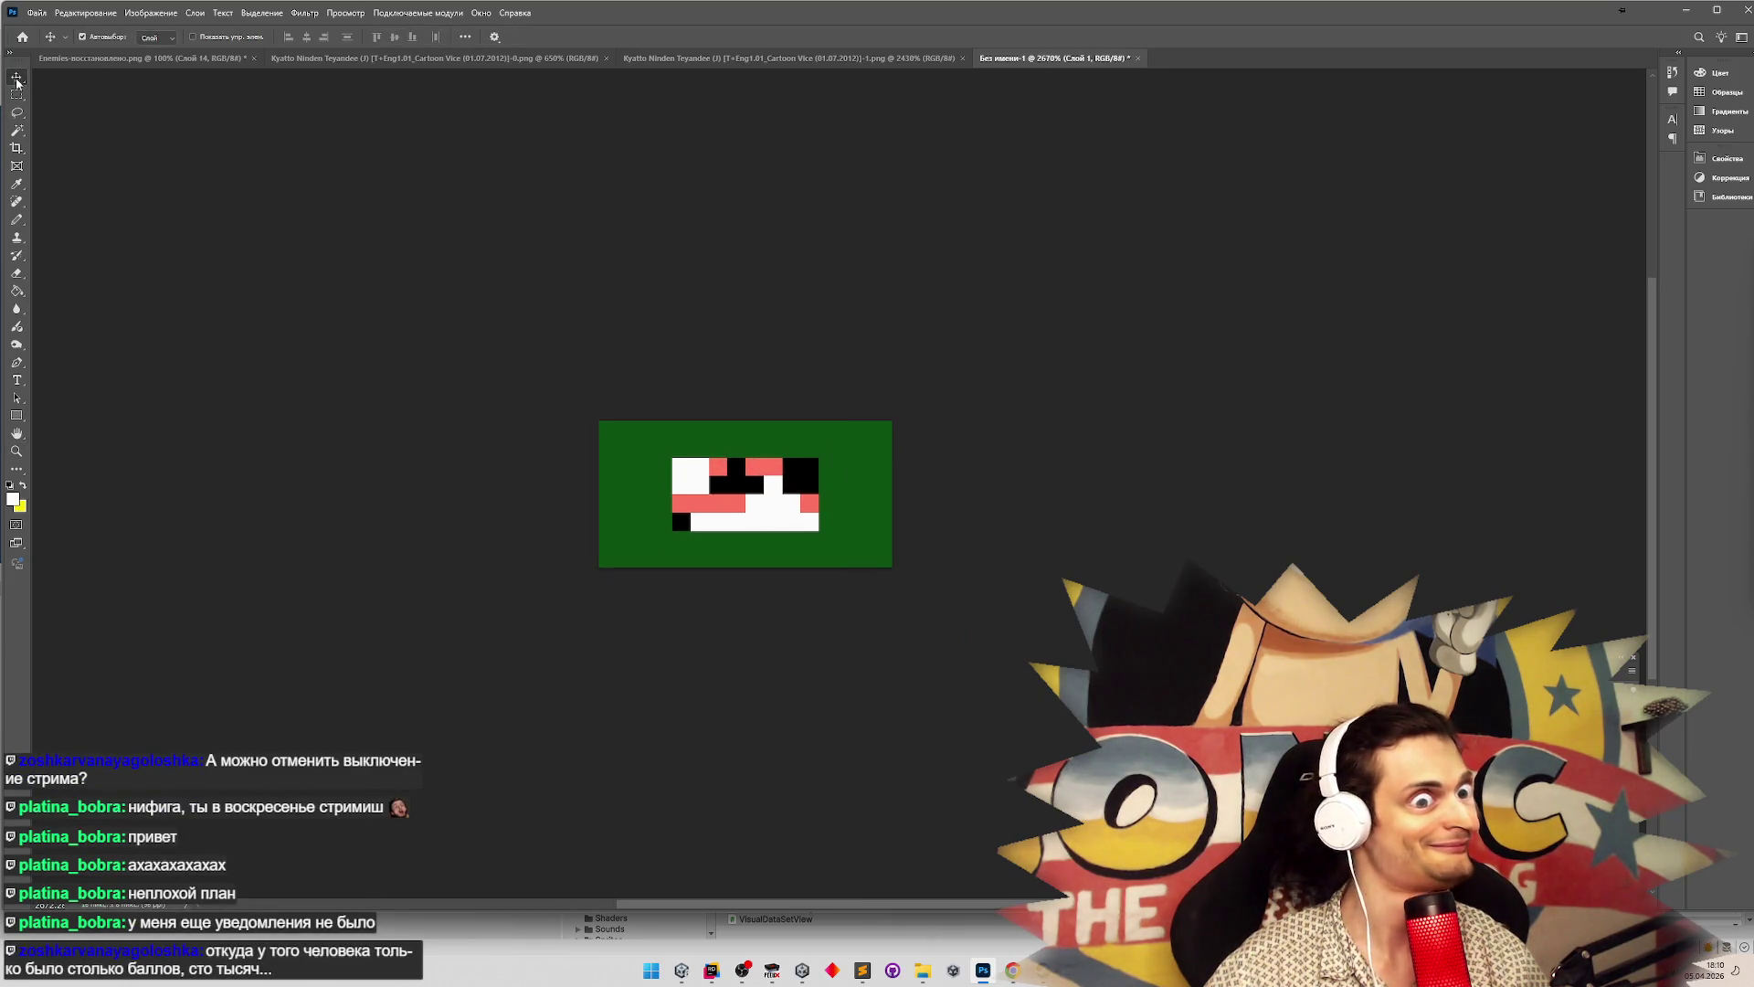
mouse_move(718, 502)
mouse_down()
mouse_move(791, 539)
mouse_move(768, 438)
mouse_up()
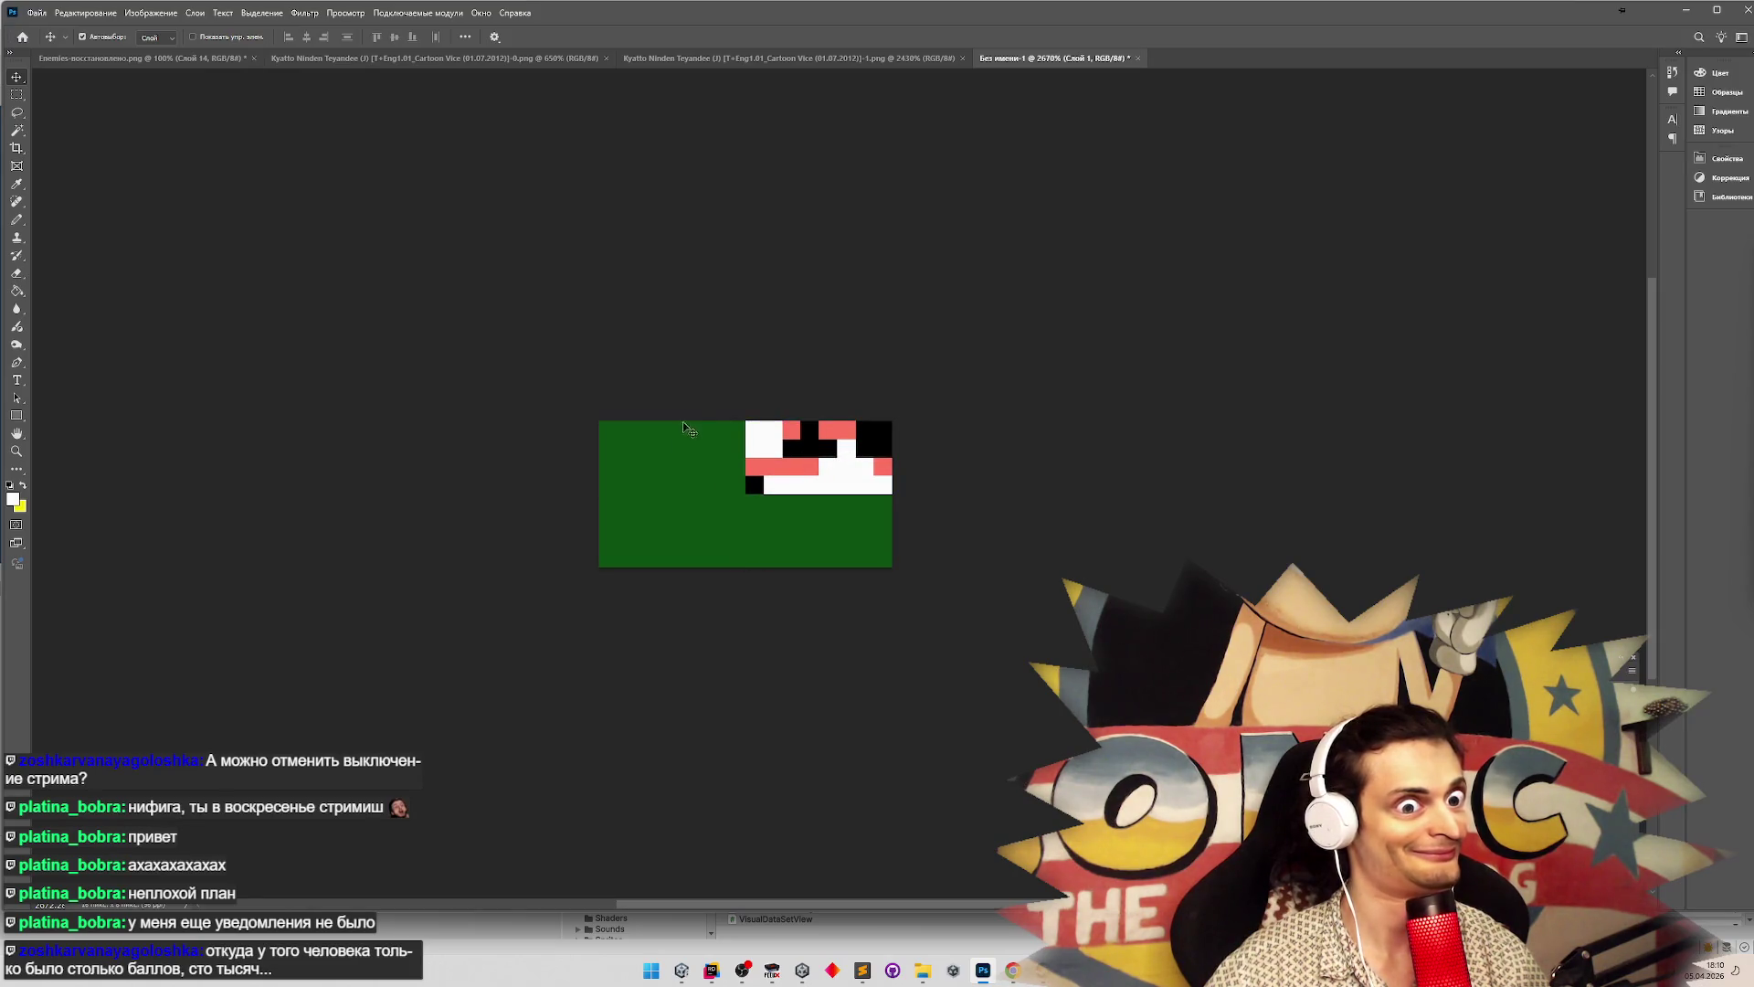
Copy the pixels under the character's feet from the -0.png game screenshot
click(767, 57)
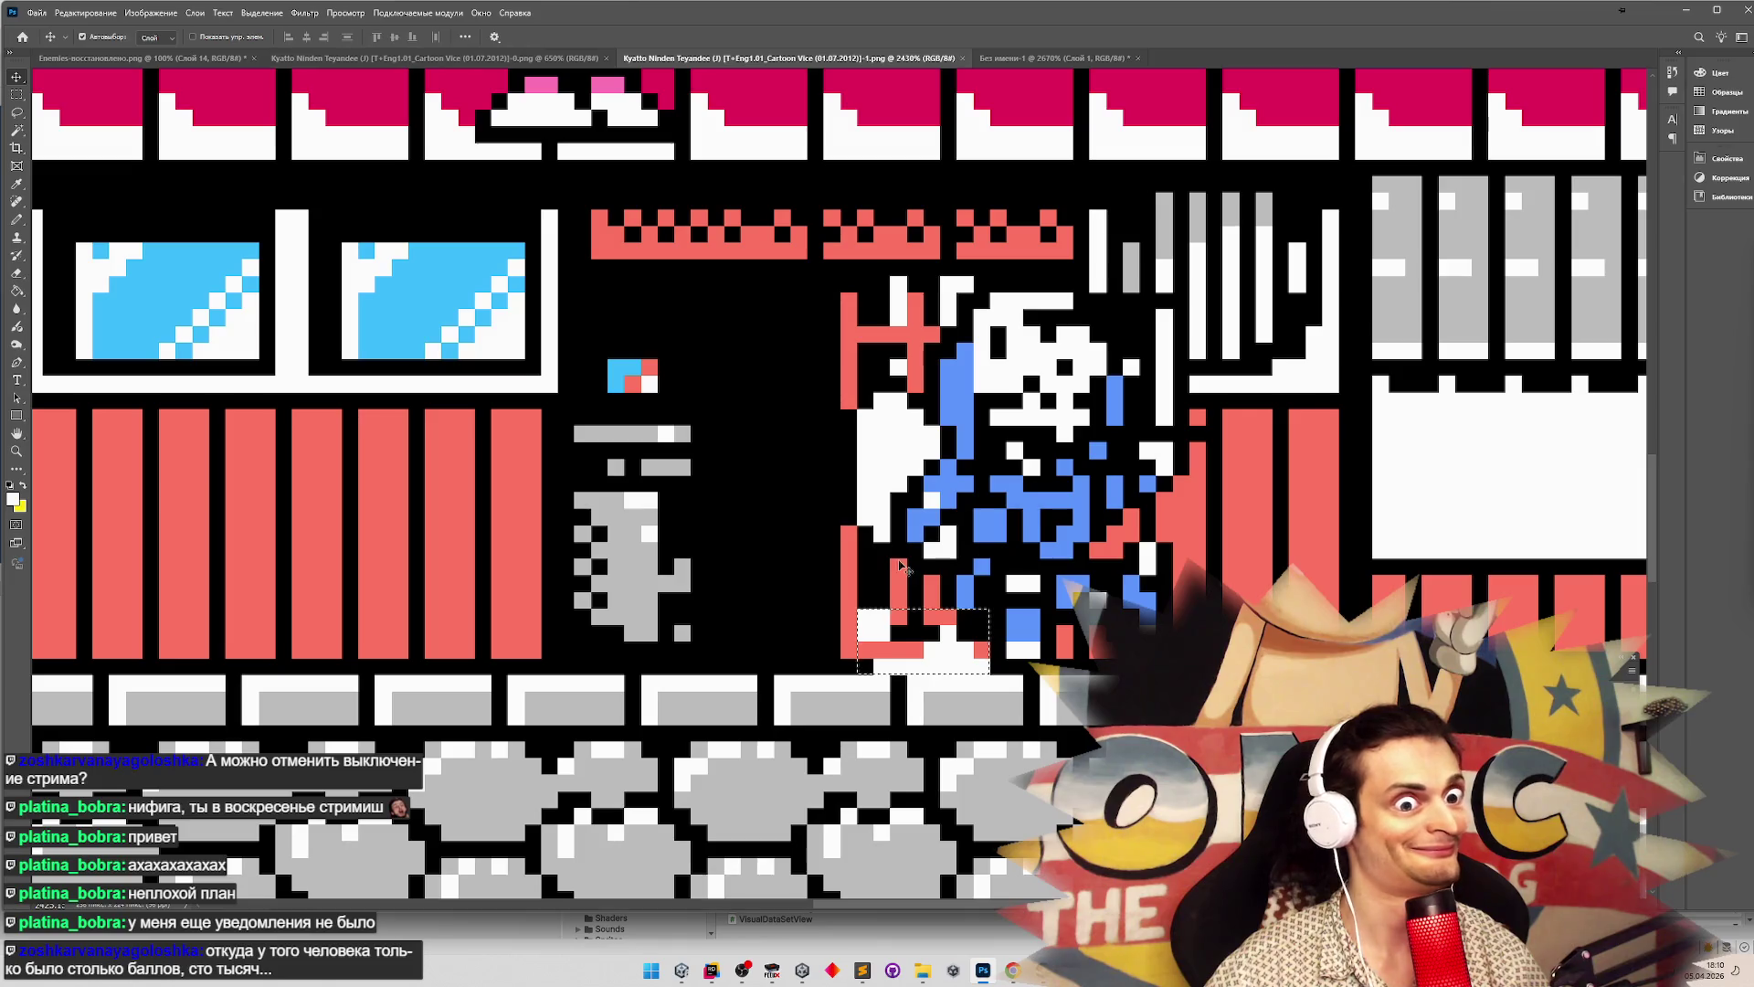
click(434, 57)
key(z)
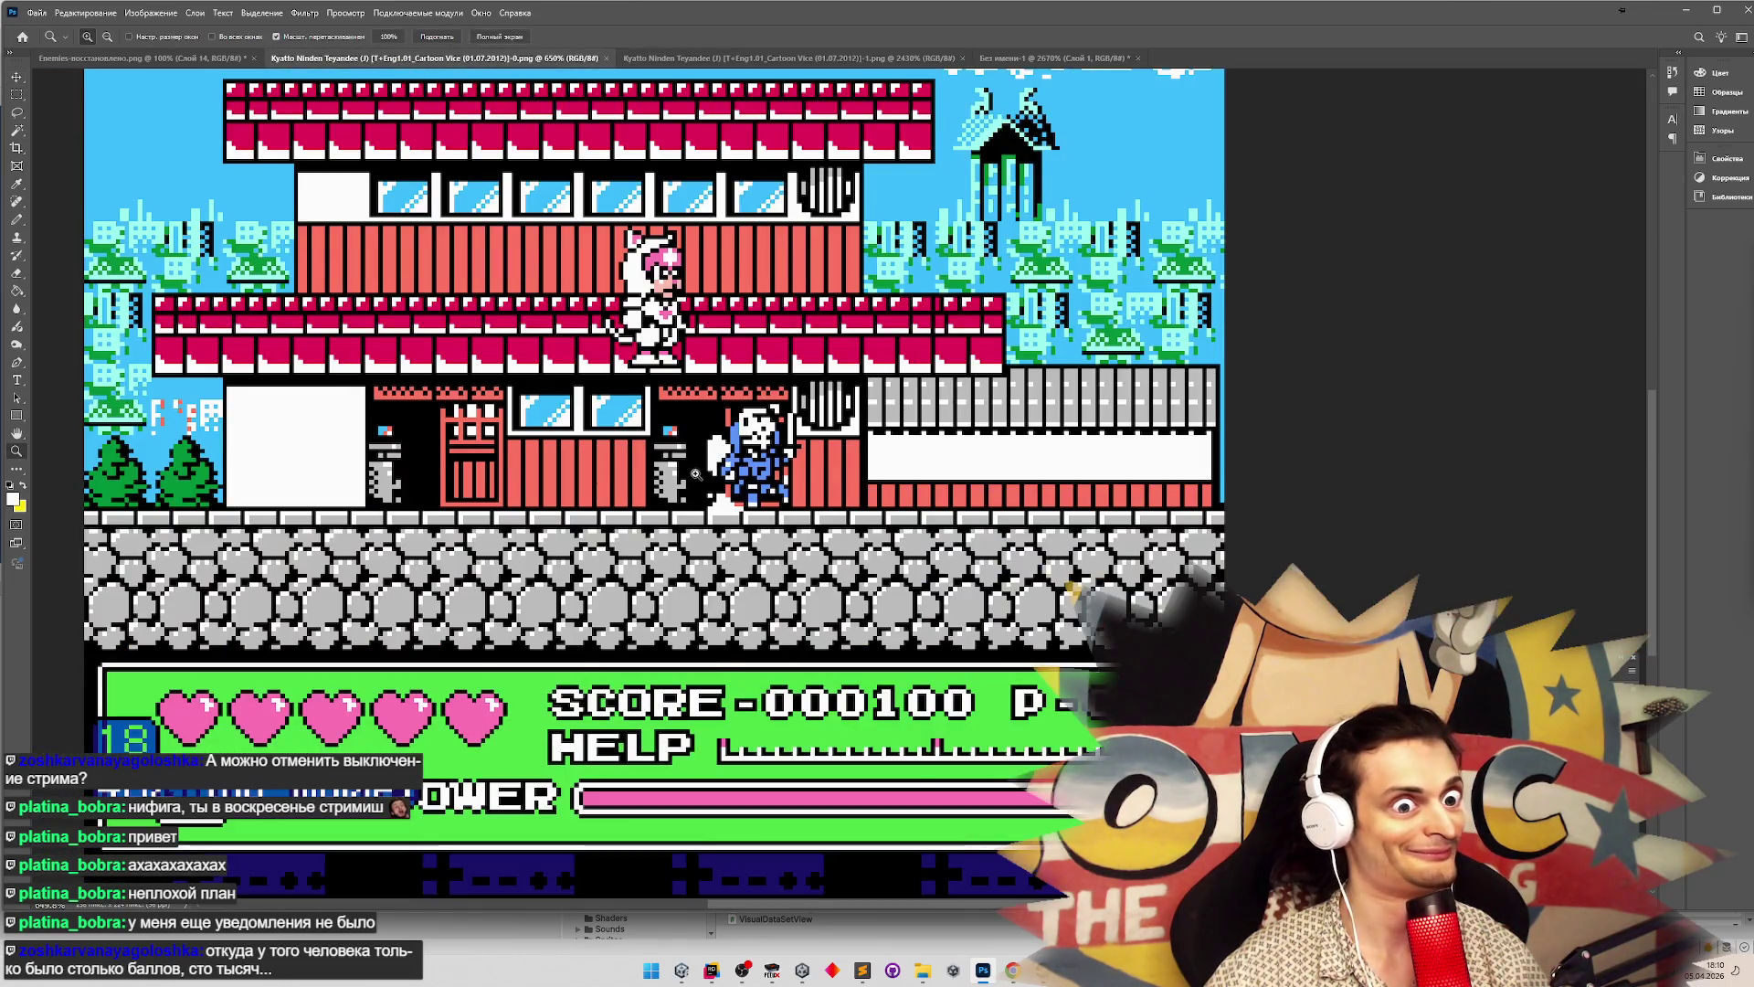
mouse_move(695, 546)
mouse_down()
mouse_move(877, 608)
mouse_move(946, 667)
mouse_up()
key(m)
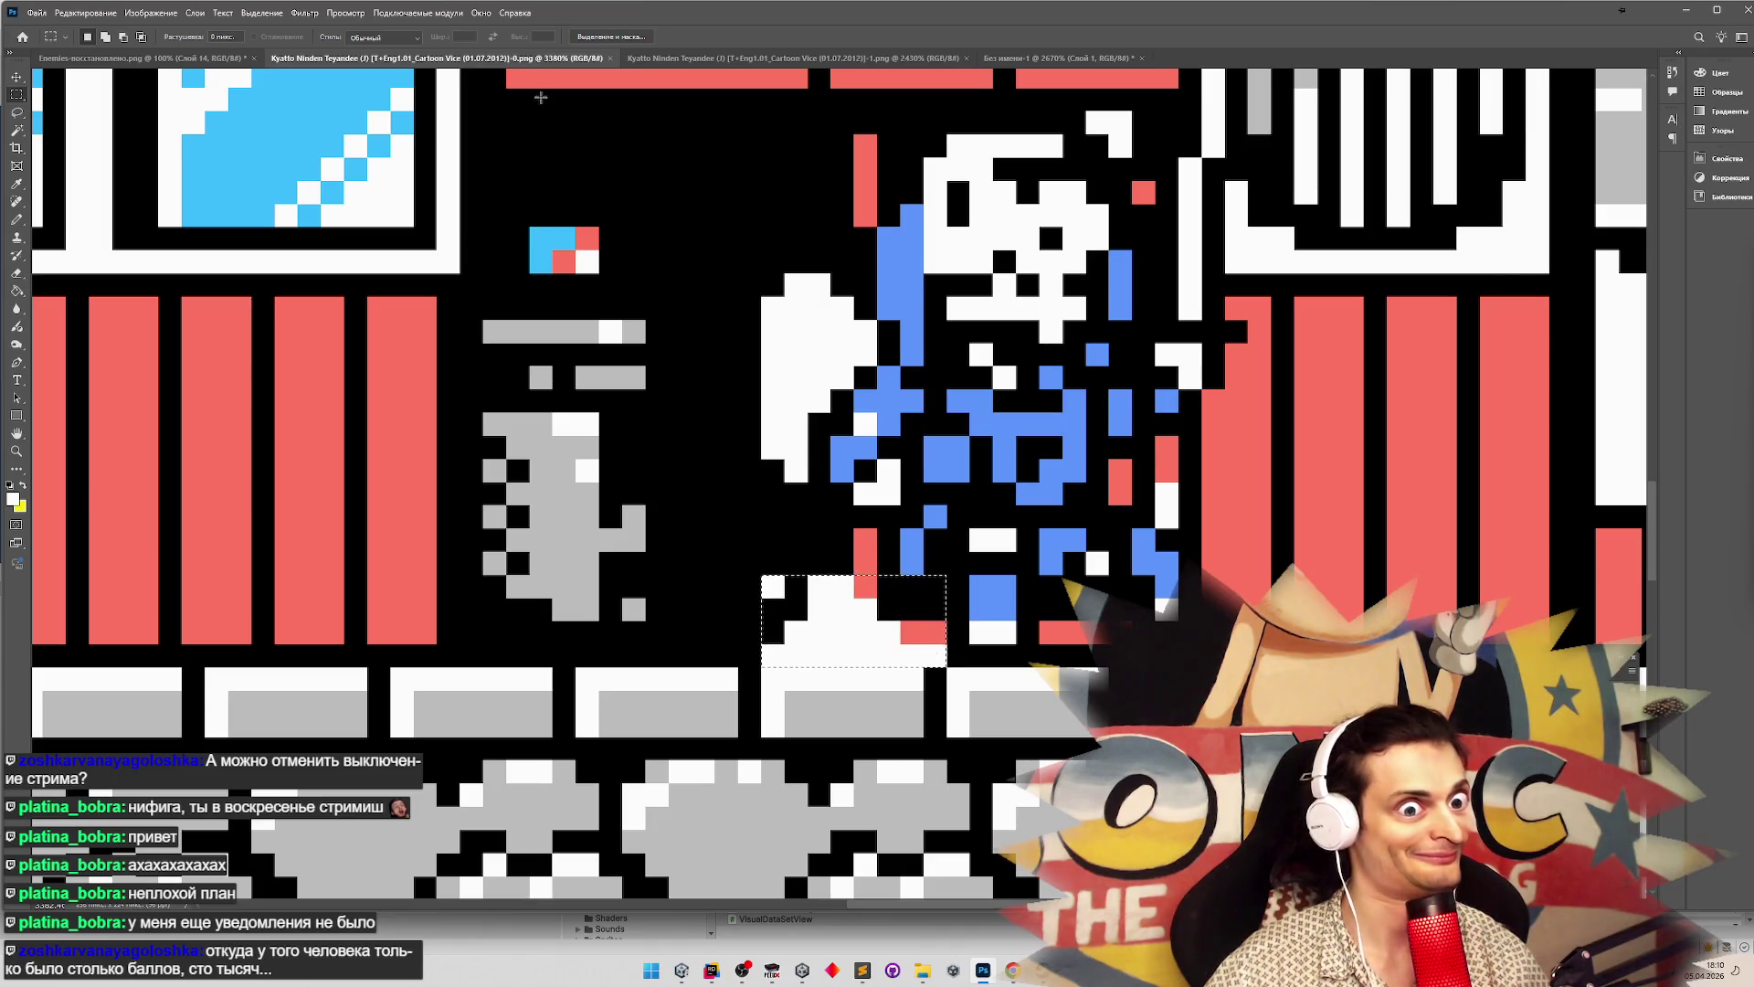
key(ctrl+c)
Paste the copied pixels beside the first piece on the green canvas and zoom in
click(1059, 58)
key(ctrl+v)
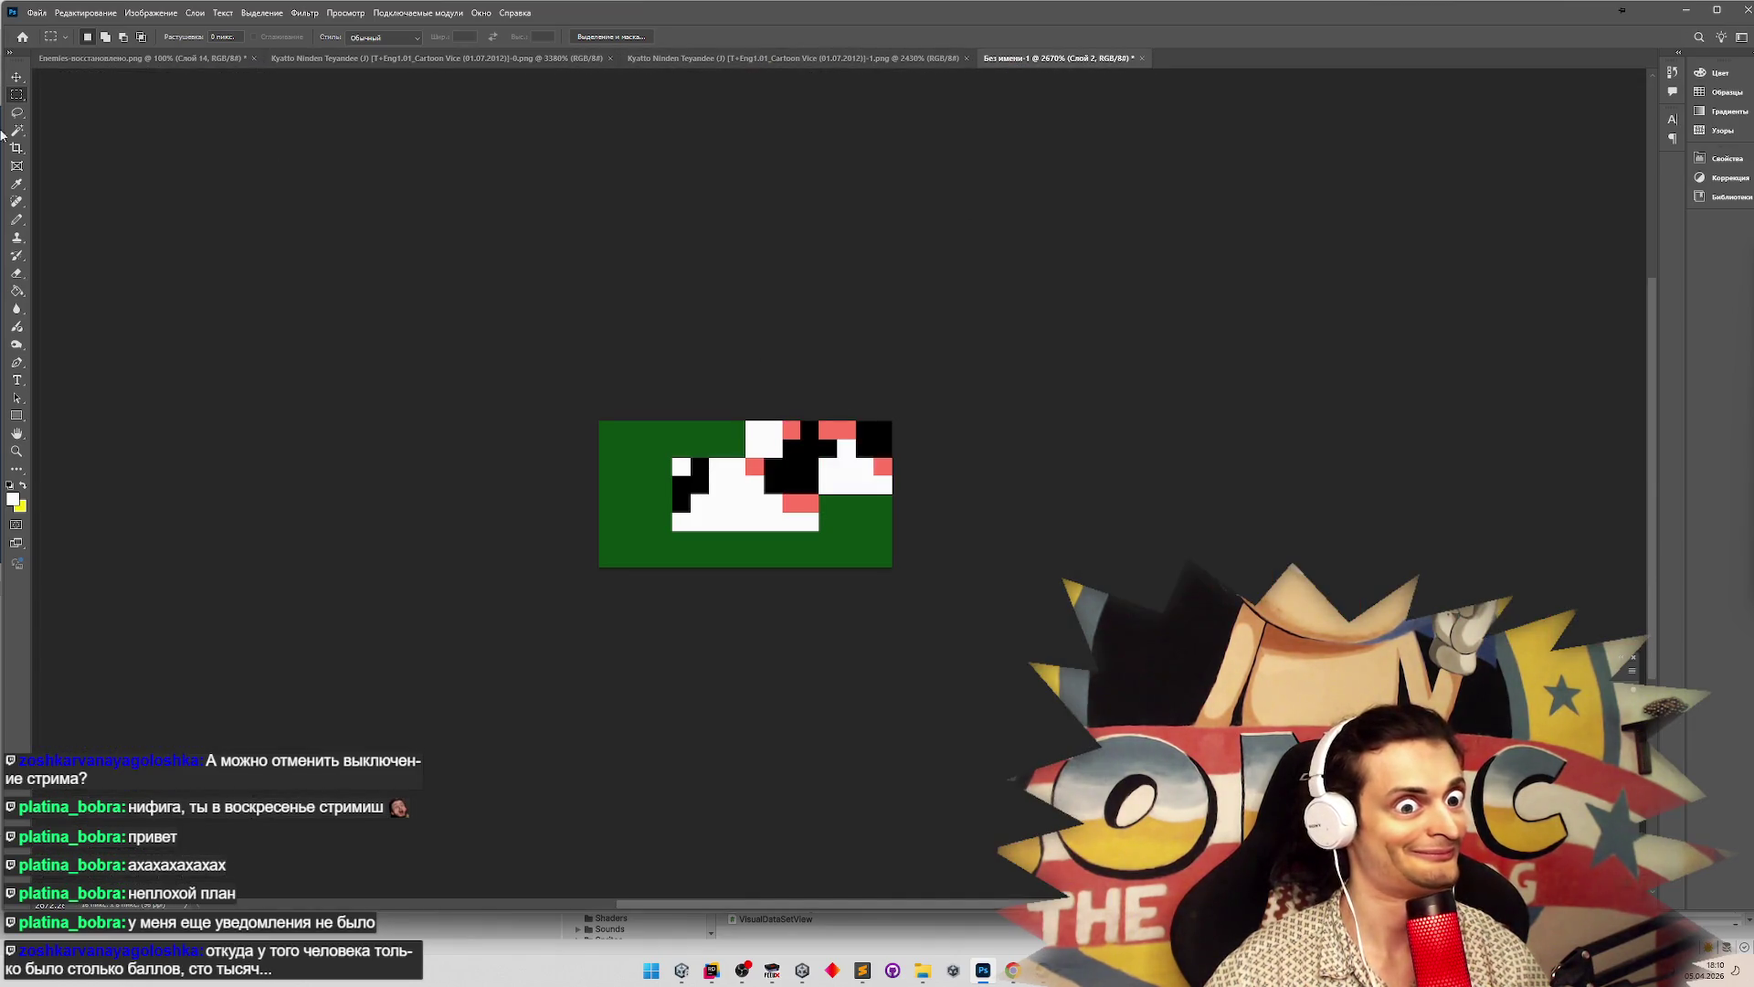
click(17, 77)
mouse_move(685, 484)
mouse_down()
mouse_move(639, 457)
mouse_move(679, 468)
mouse_move(659, 467)
mouse_up()
key(z)
click(678, 465)
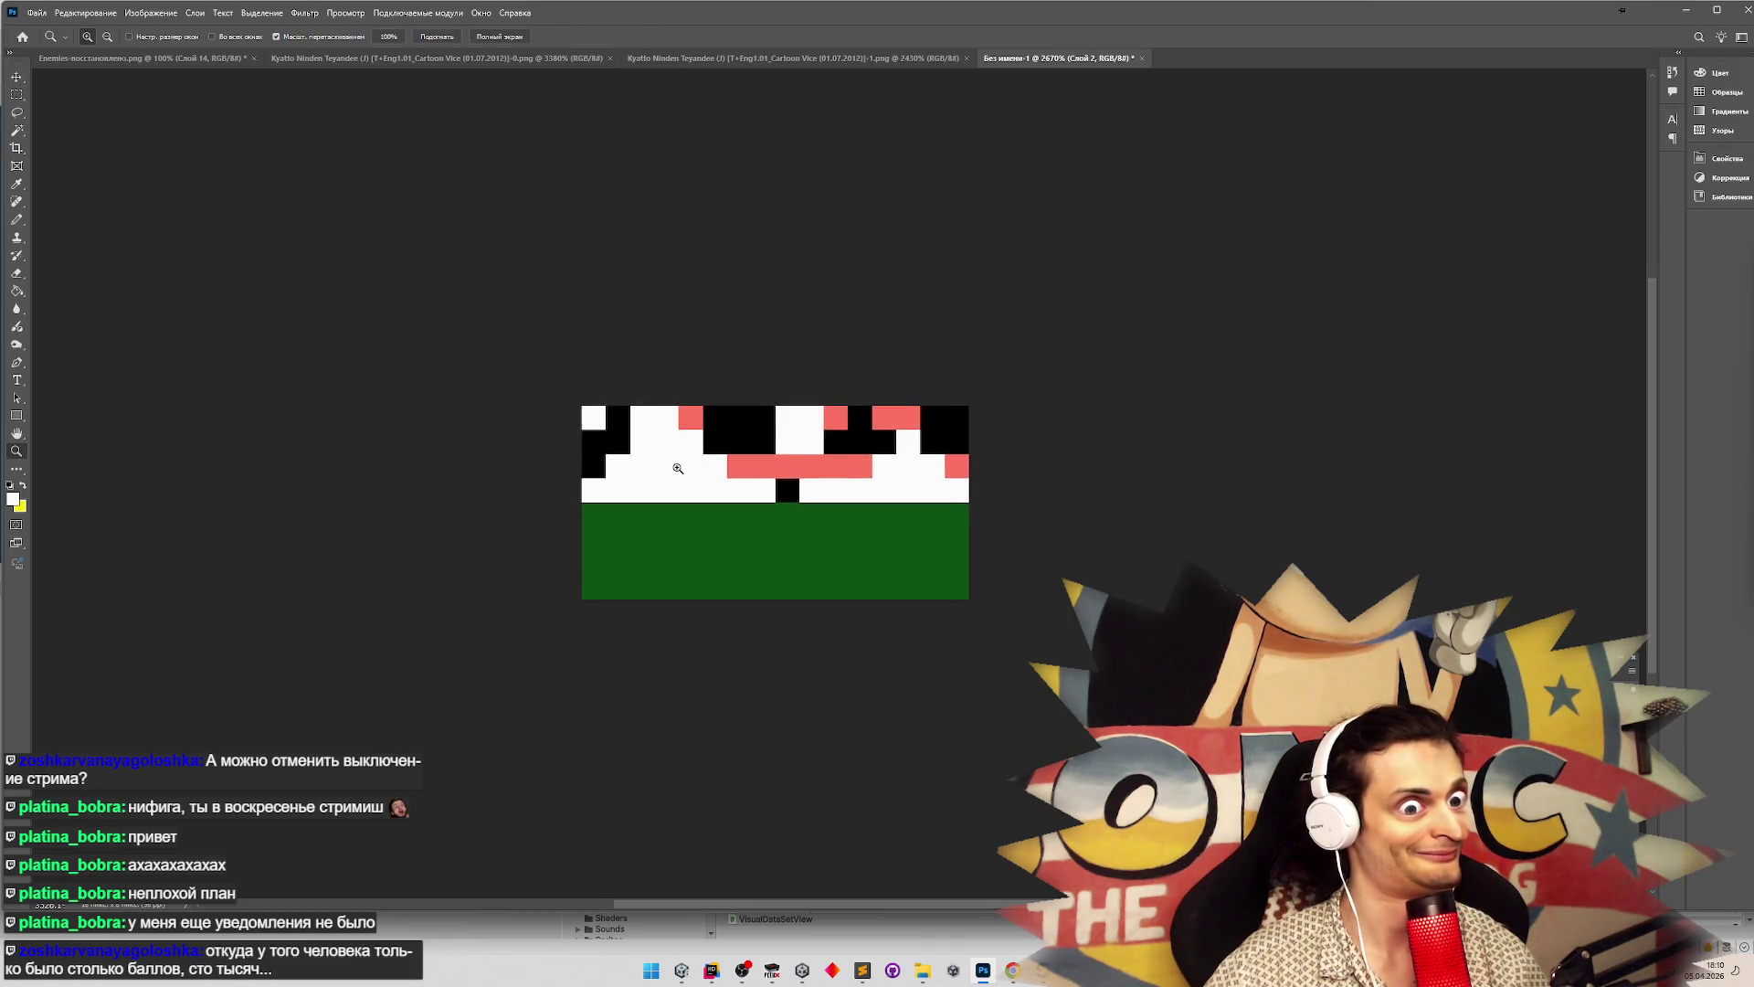
click(22, 95)
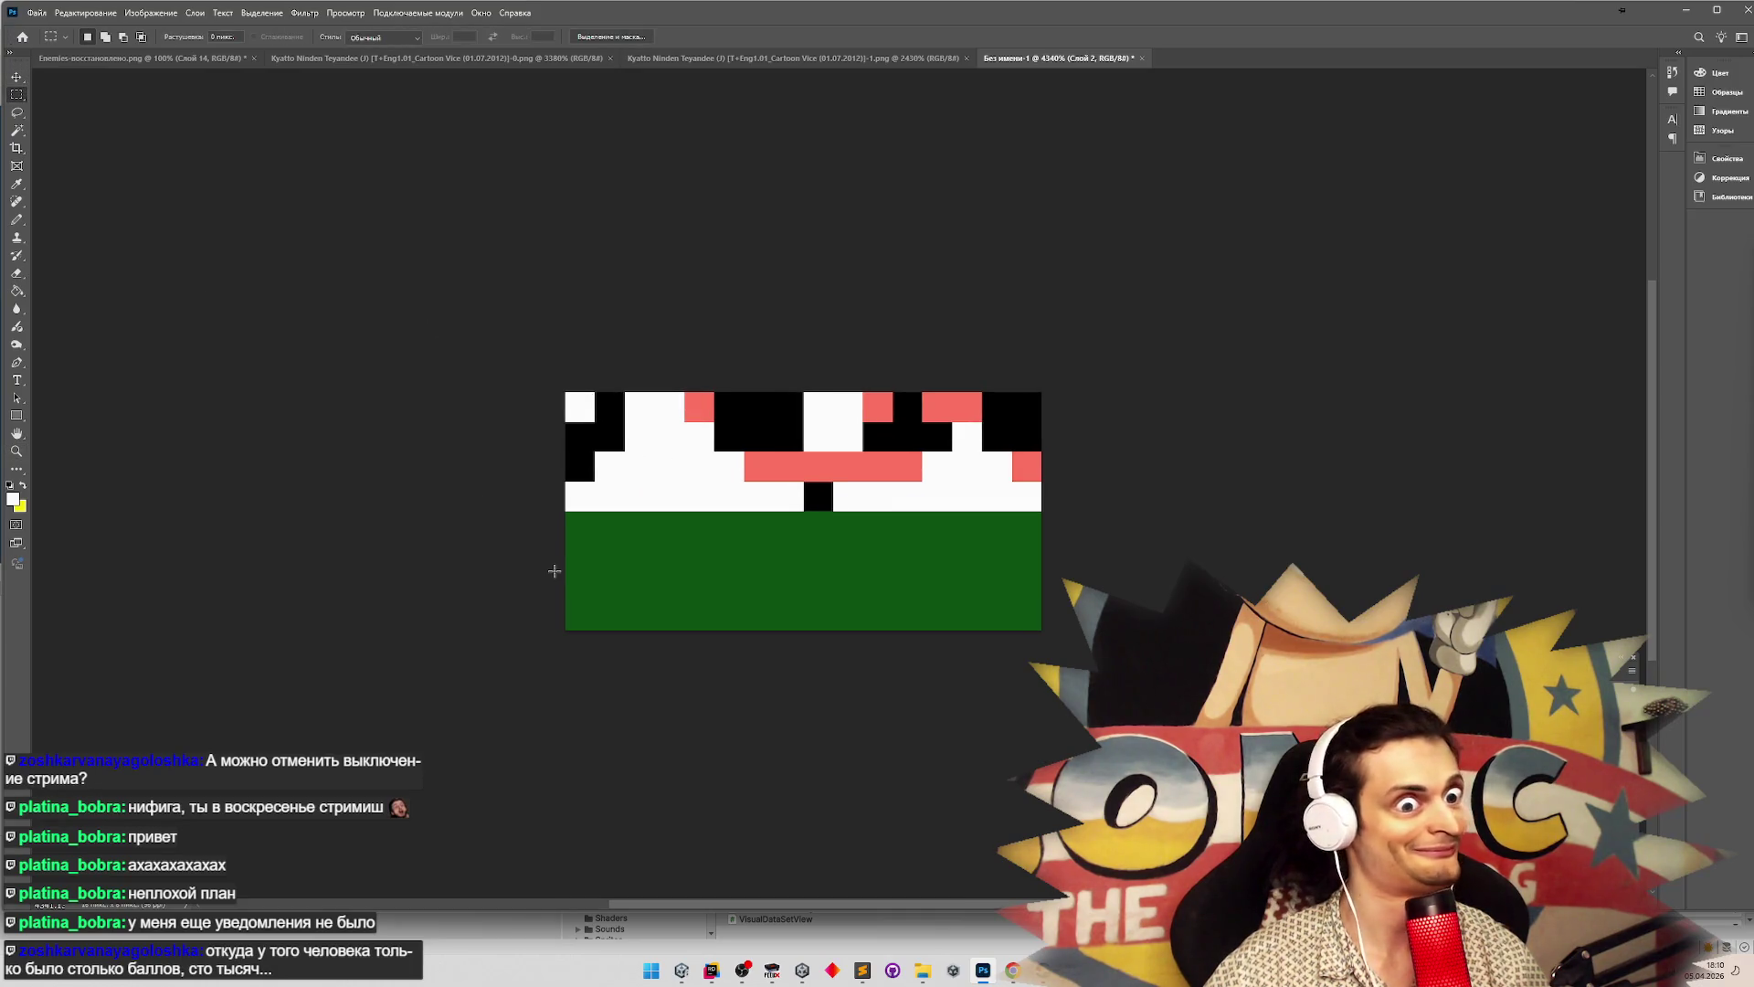
Delete the green background below the pixel art and test-select the white area
key(Delete)
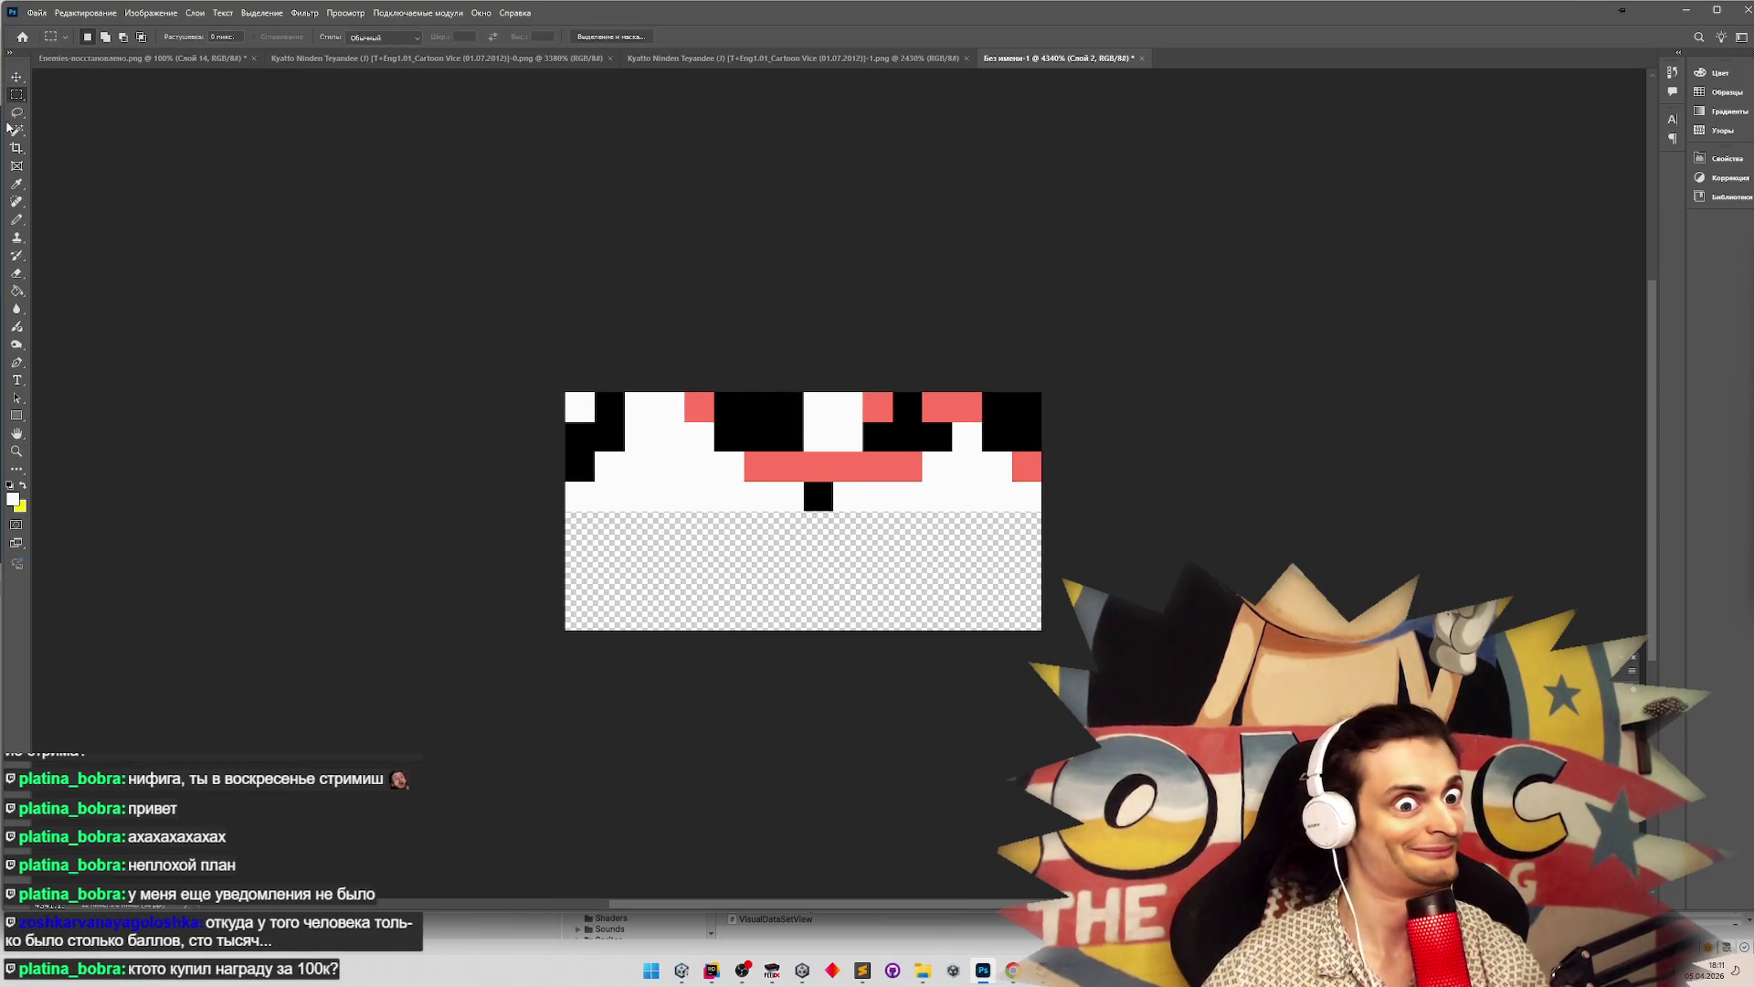
click(16, 130)
click(668, 469)
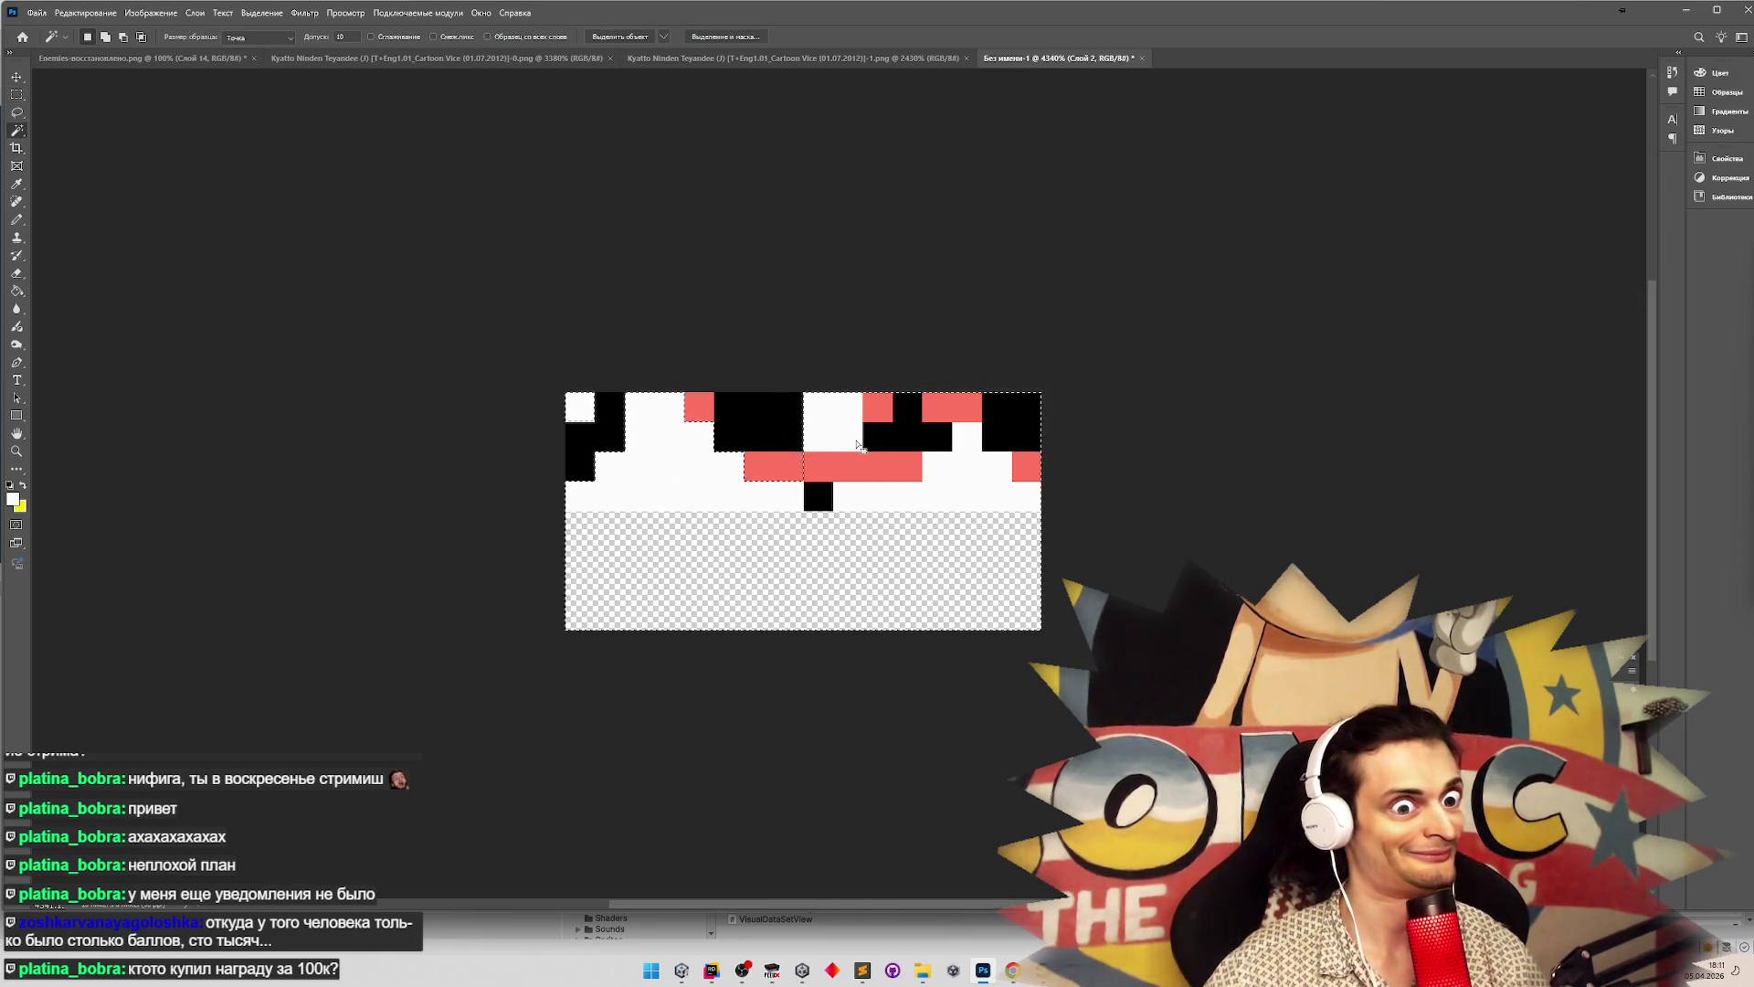
key(ctrl+d)
Merge the pasted layer down and delete its black and red pixels
click(1631, 670)
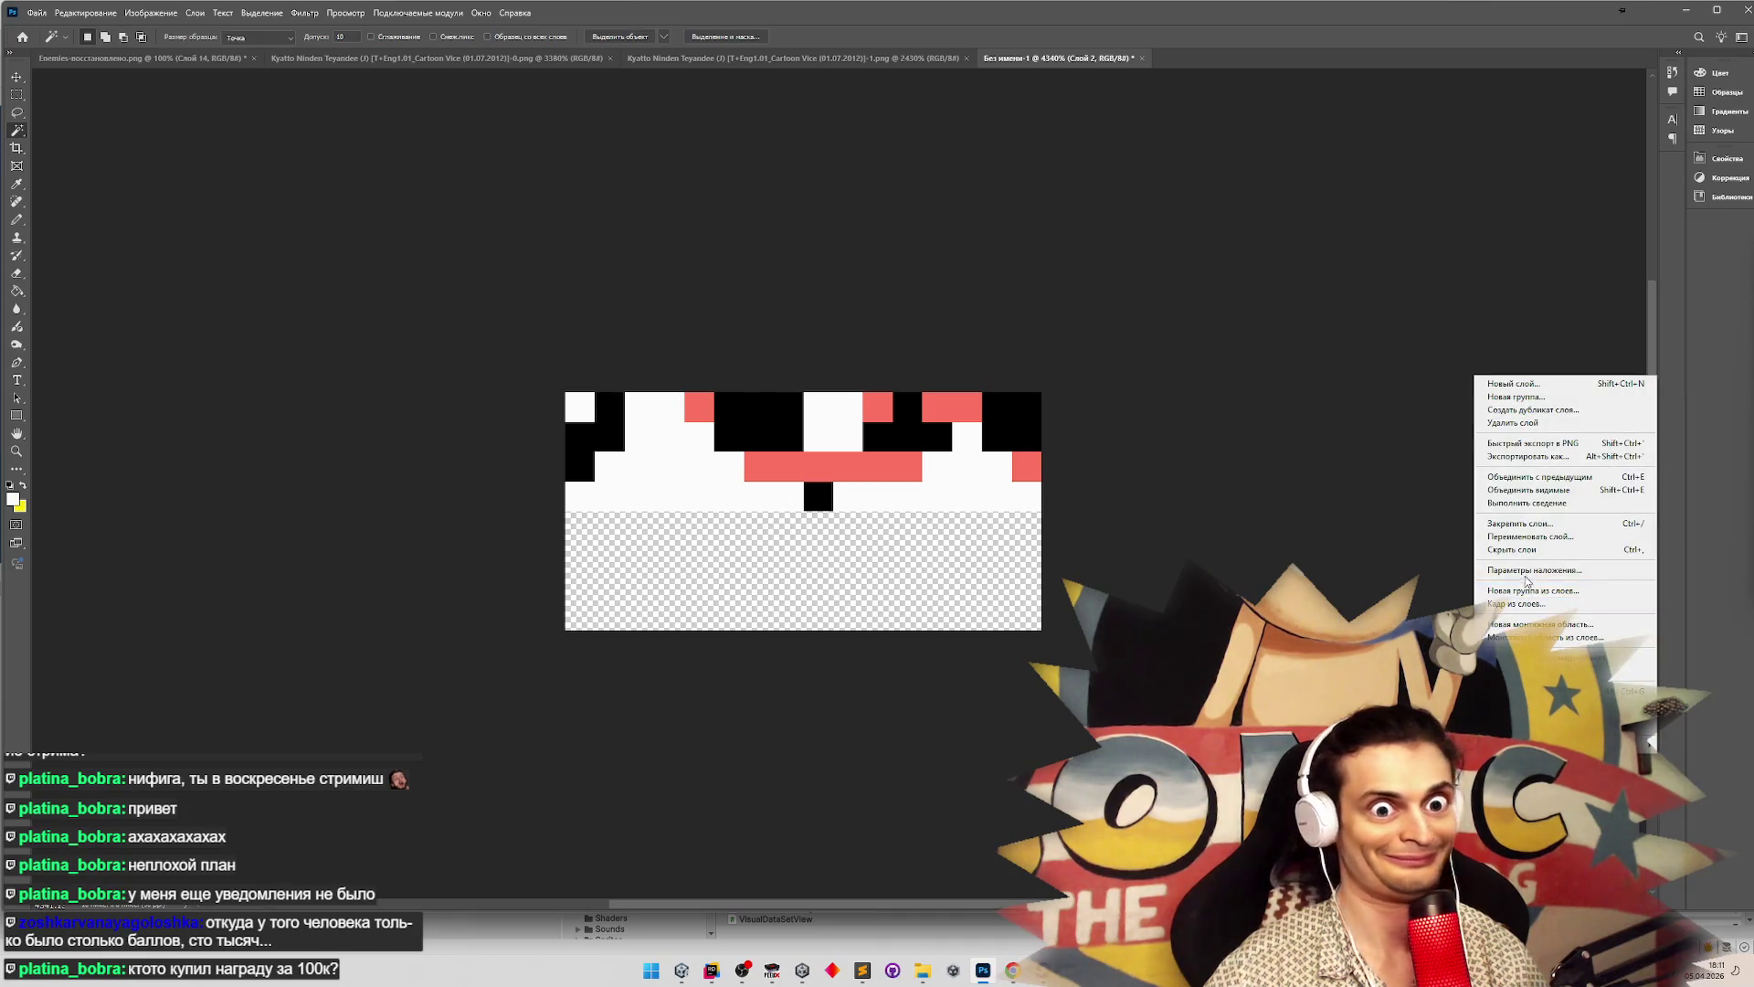
click(1535, 477)
click(834, 411)
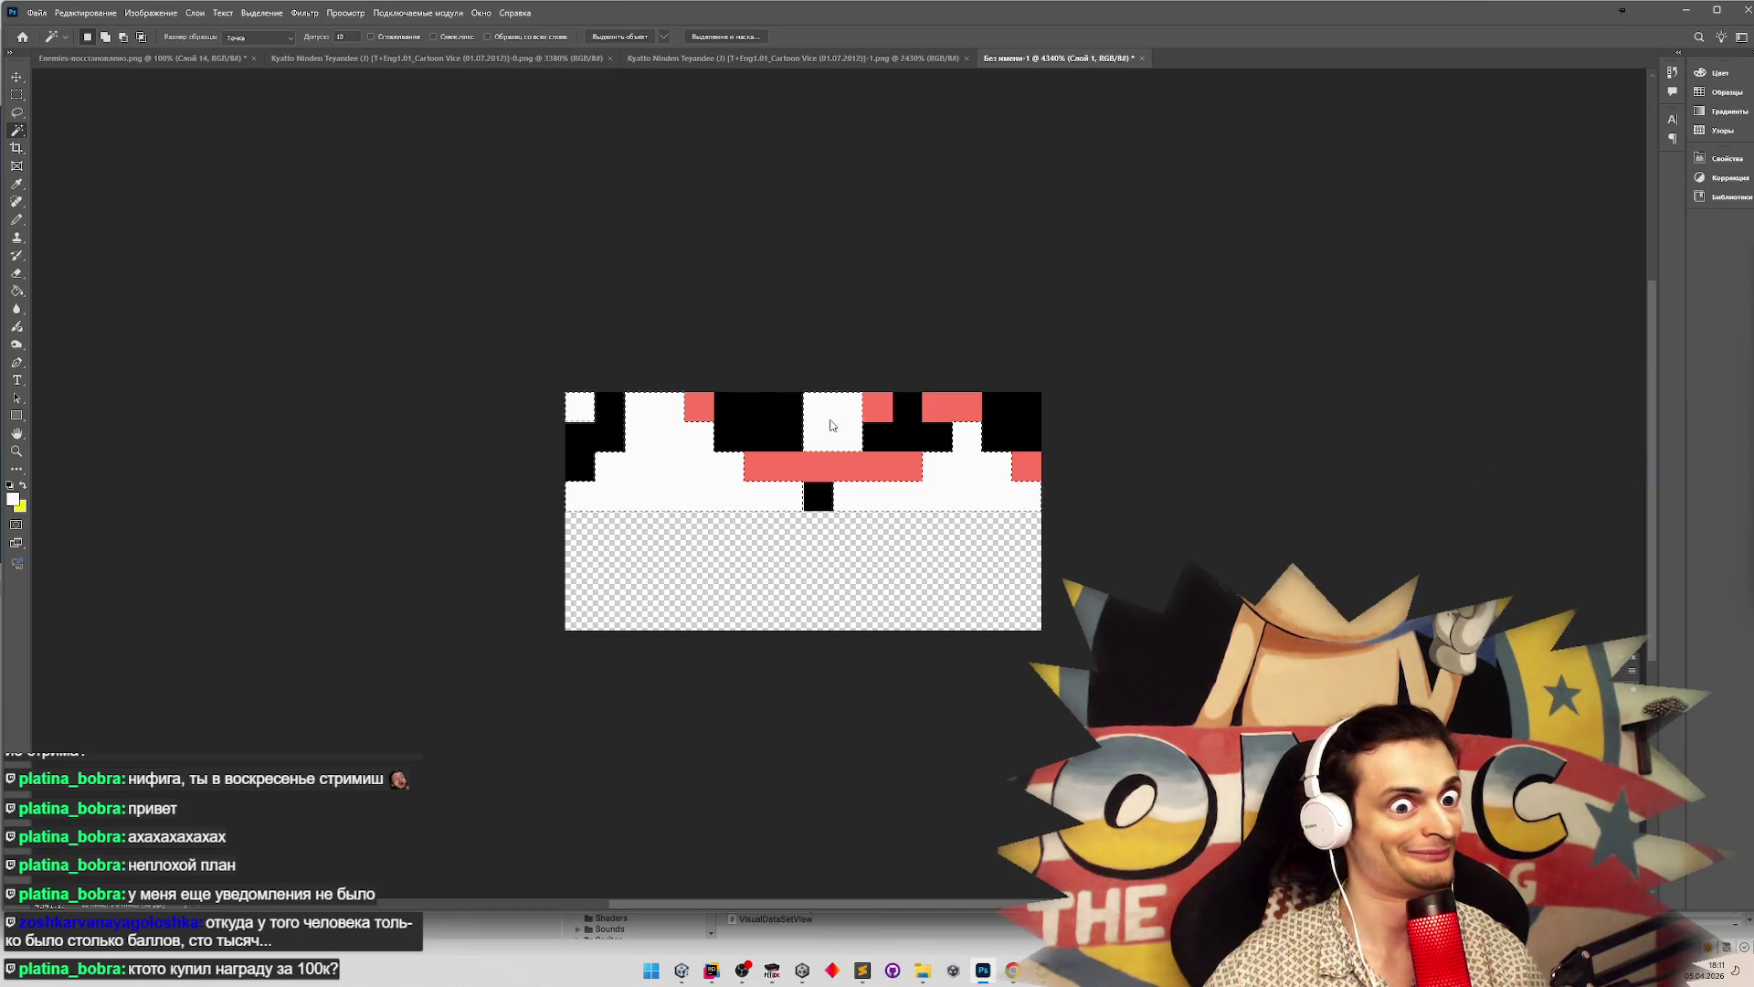
key(Delete)
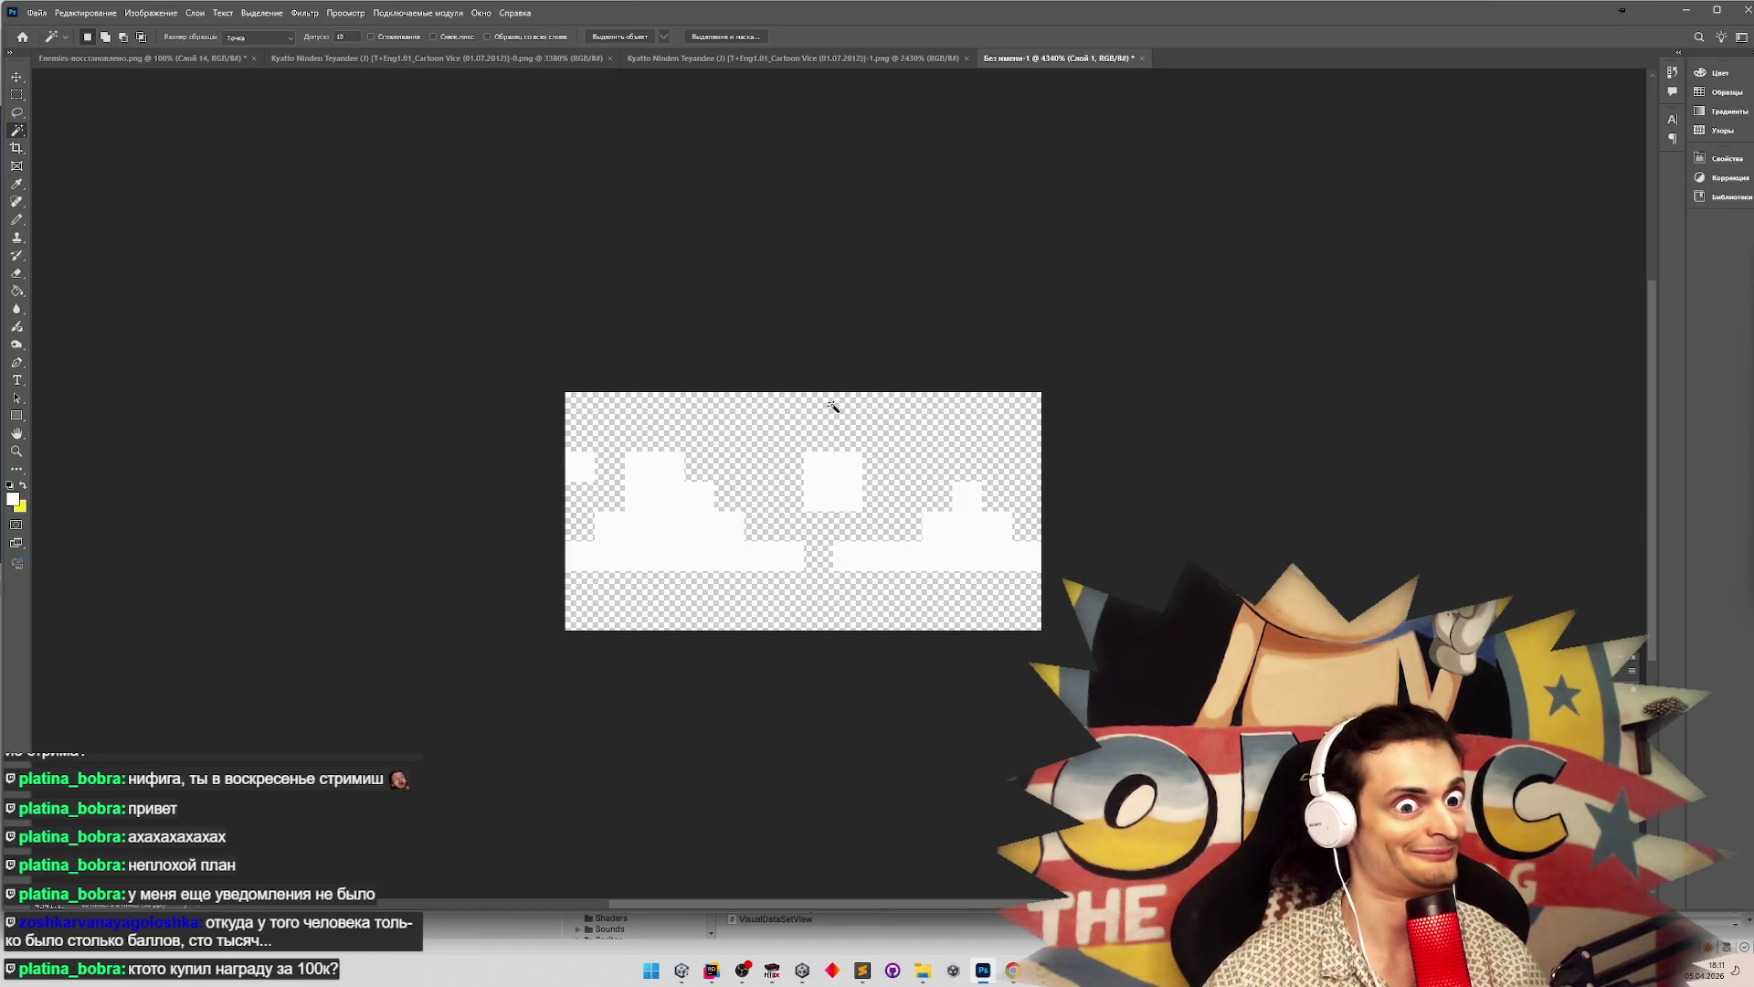
Shift the white shapes up to the canvas top and drag a crop around them
click(16, 77)
mouse_move(648, 528)
mouse_down()
mouse_move(654, 470)
mouse_move(640, 492)
mouse_up()
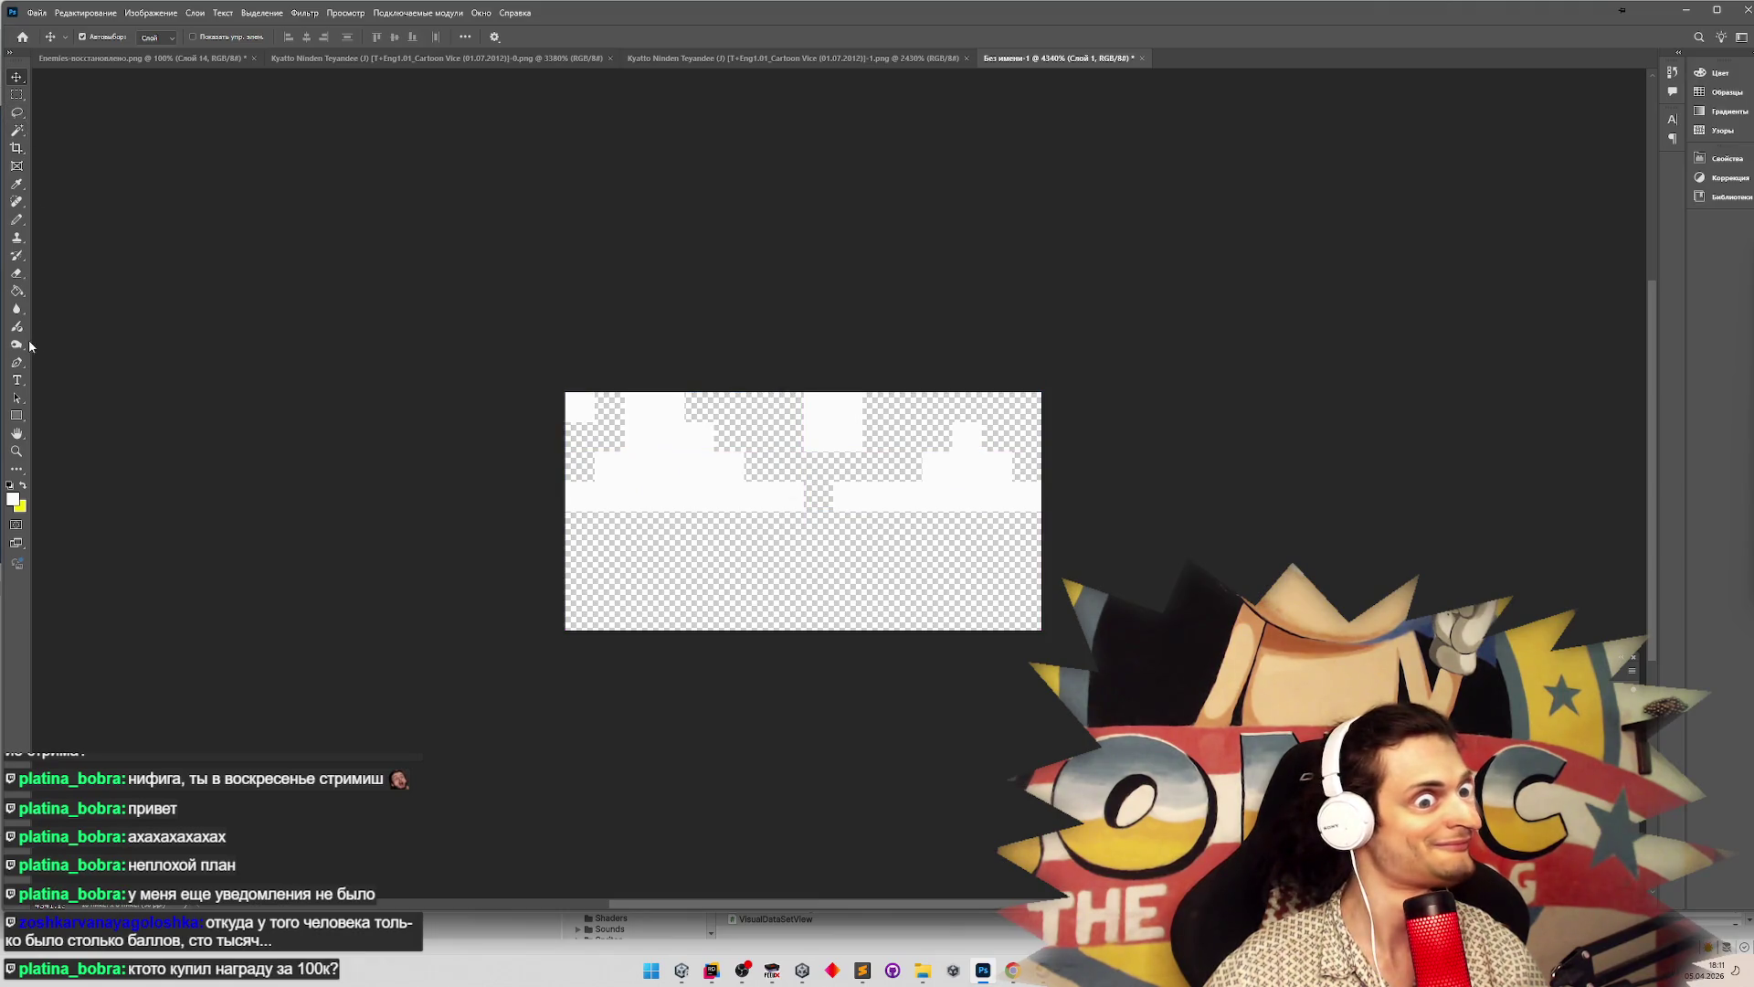
click(17, 148)
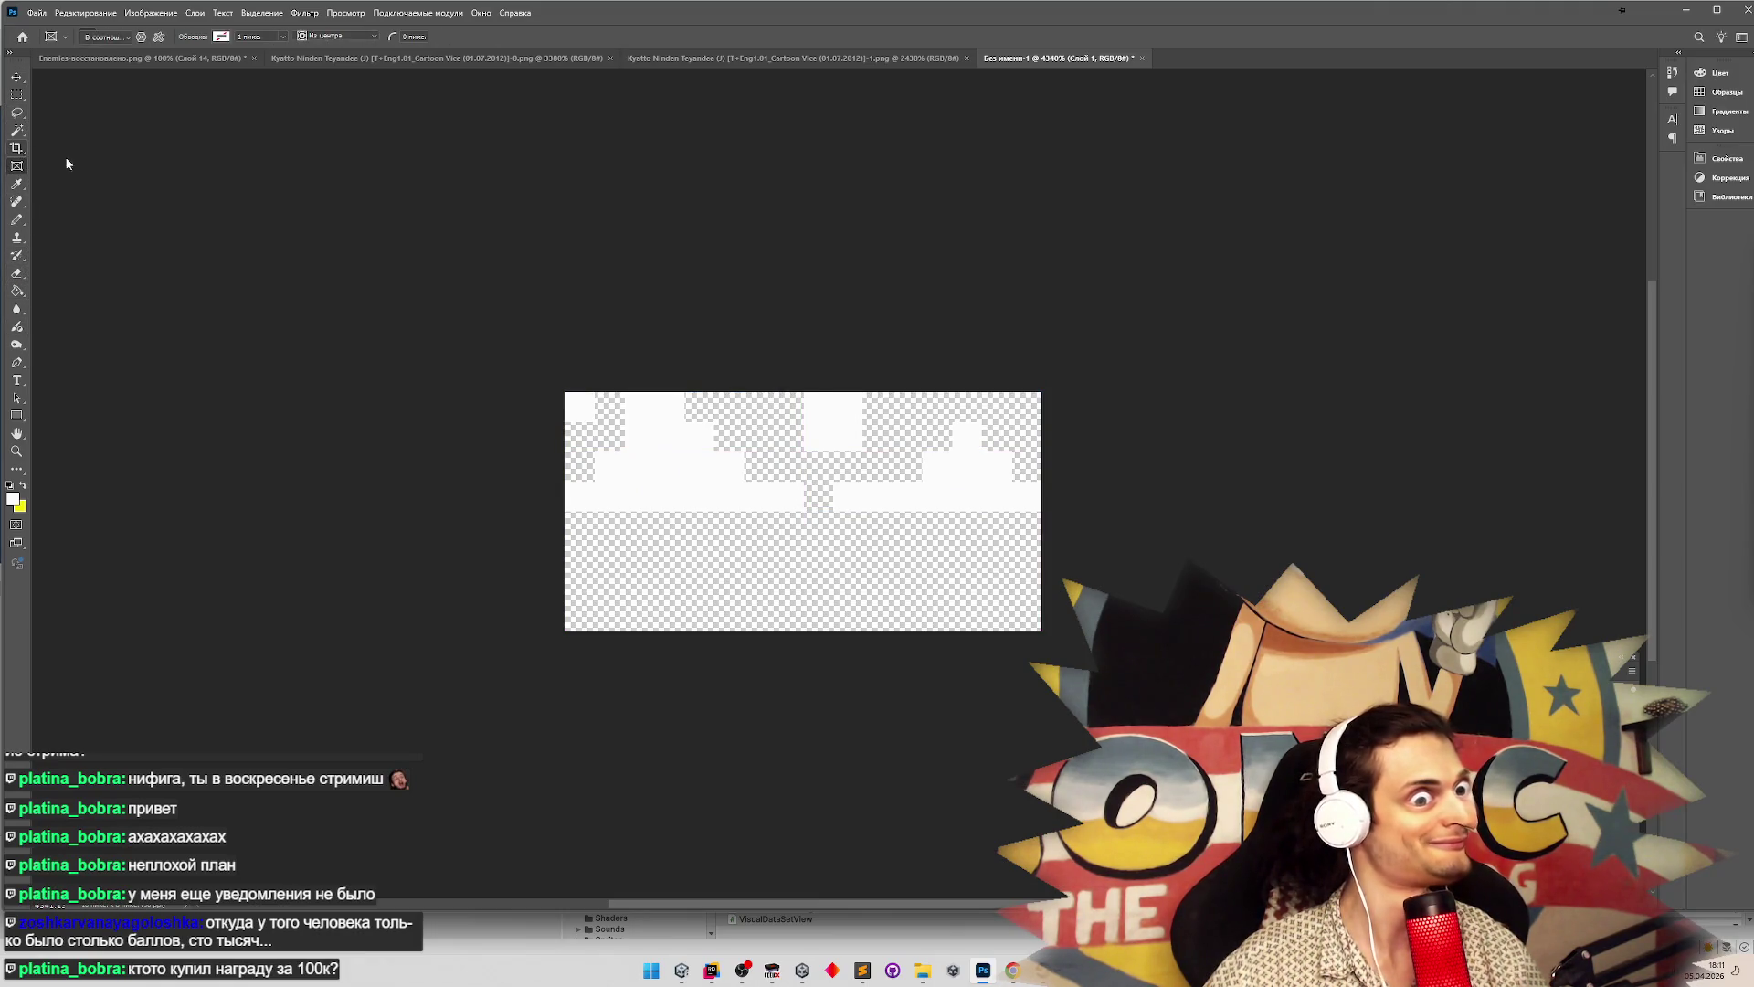
mouse_move(788, 628)
mouse_down()
mouse_move(805, 520)
mouse_move(819, 560)
mouse_move(855, 545)
mouse_up()
Commit the crop and move the upper-right white frame to the lower-left
key(Return)
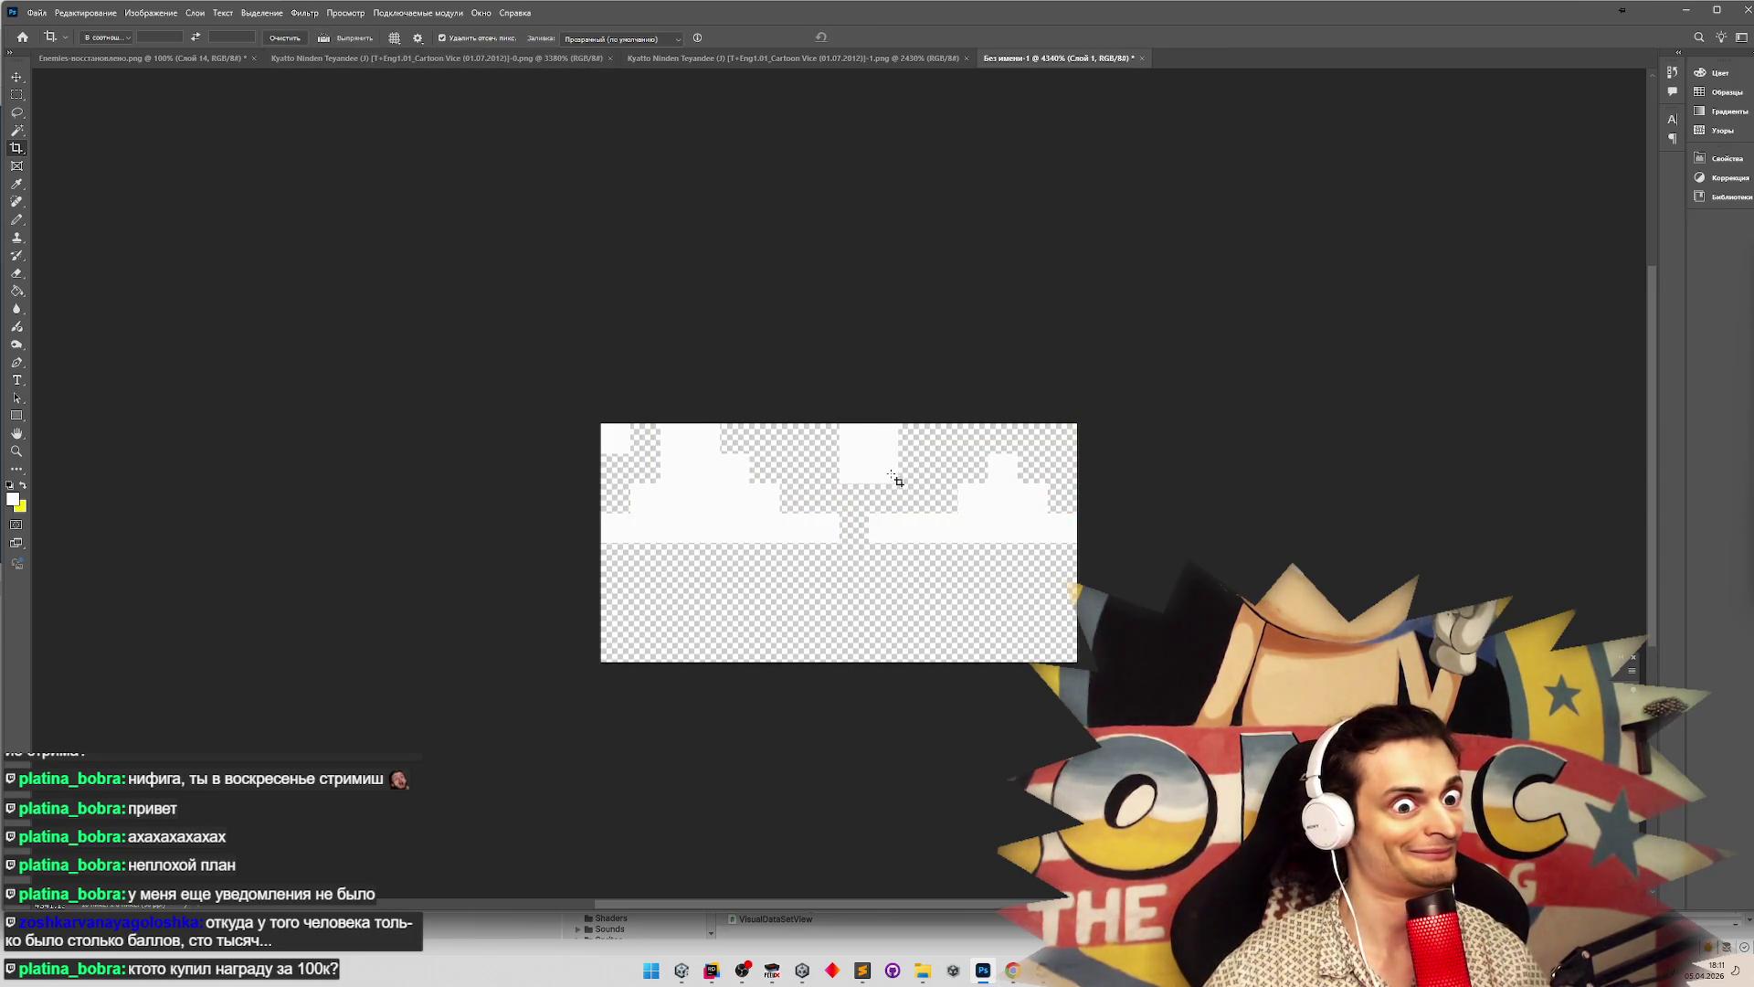
click(17, 95)
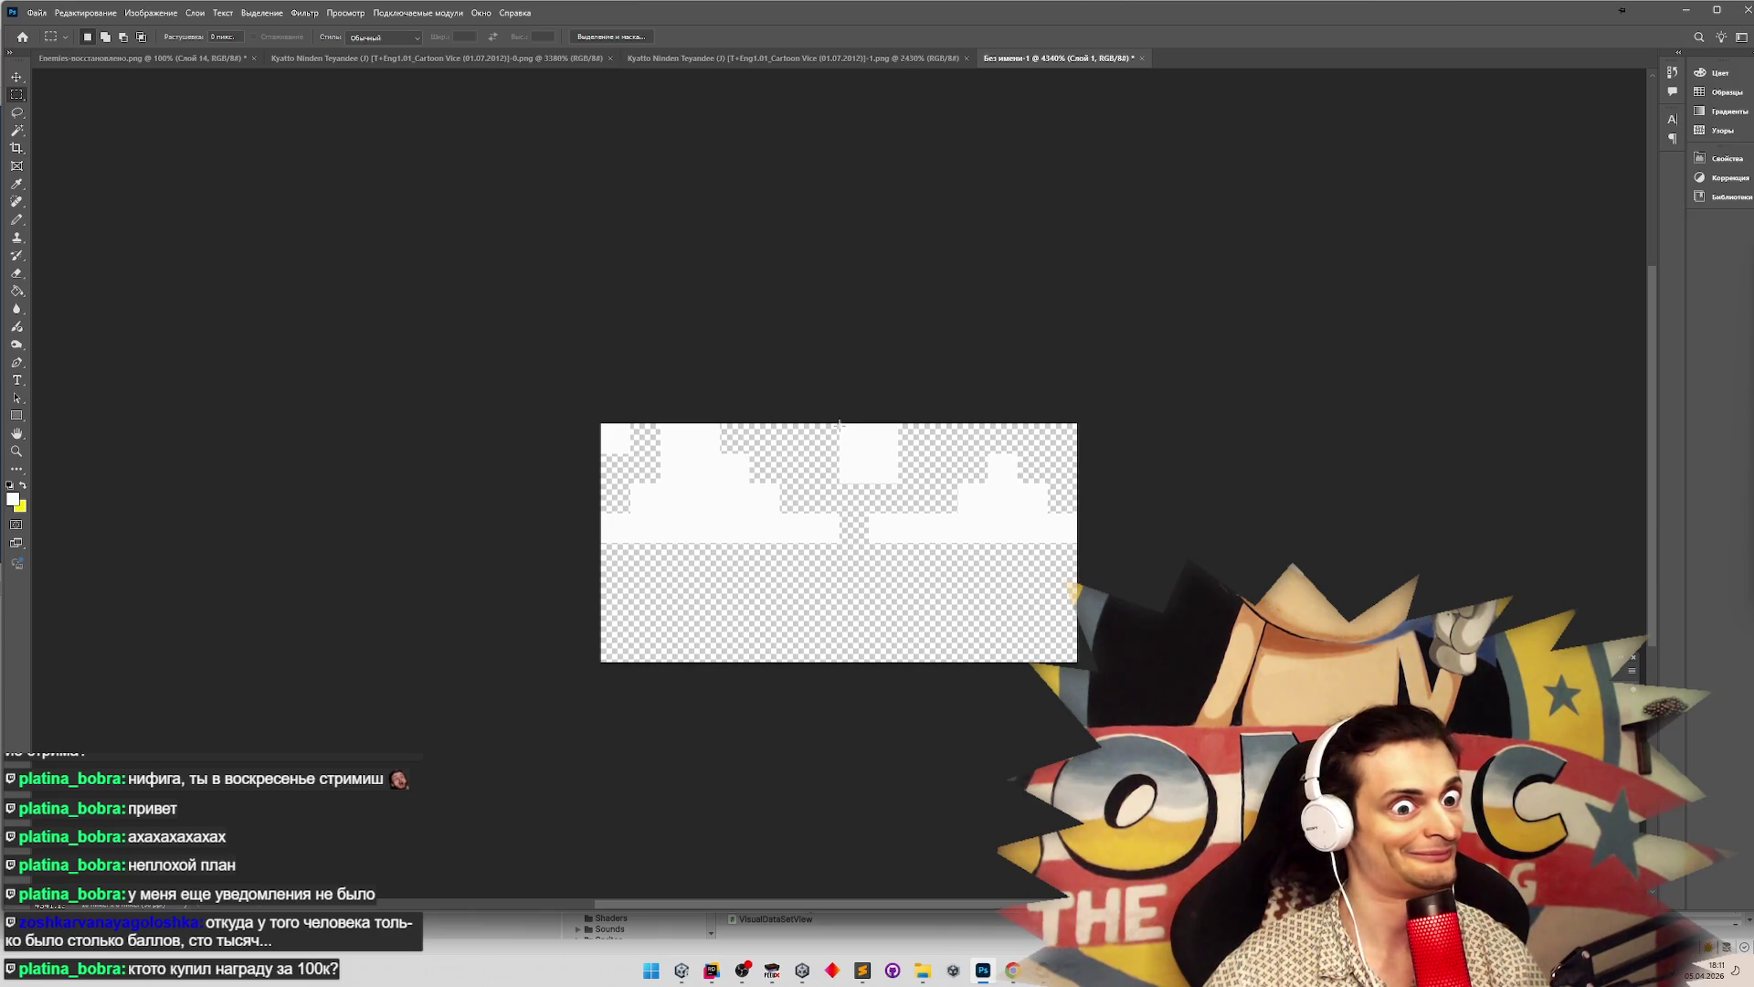
drag(839, 423, 1105, 544)
click(15, 78)
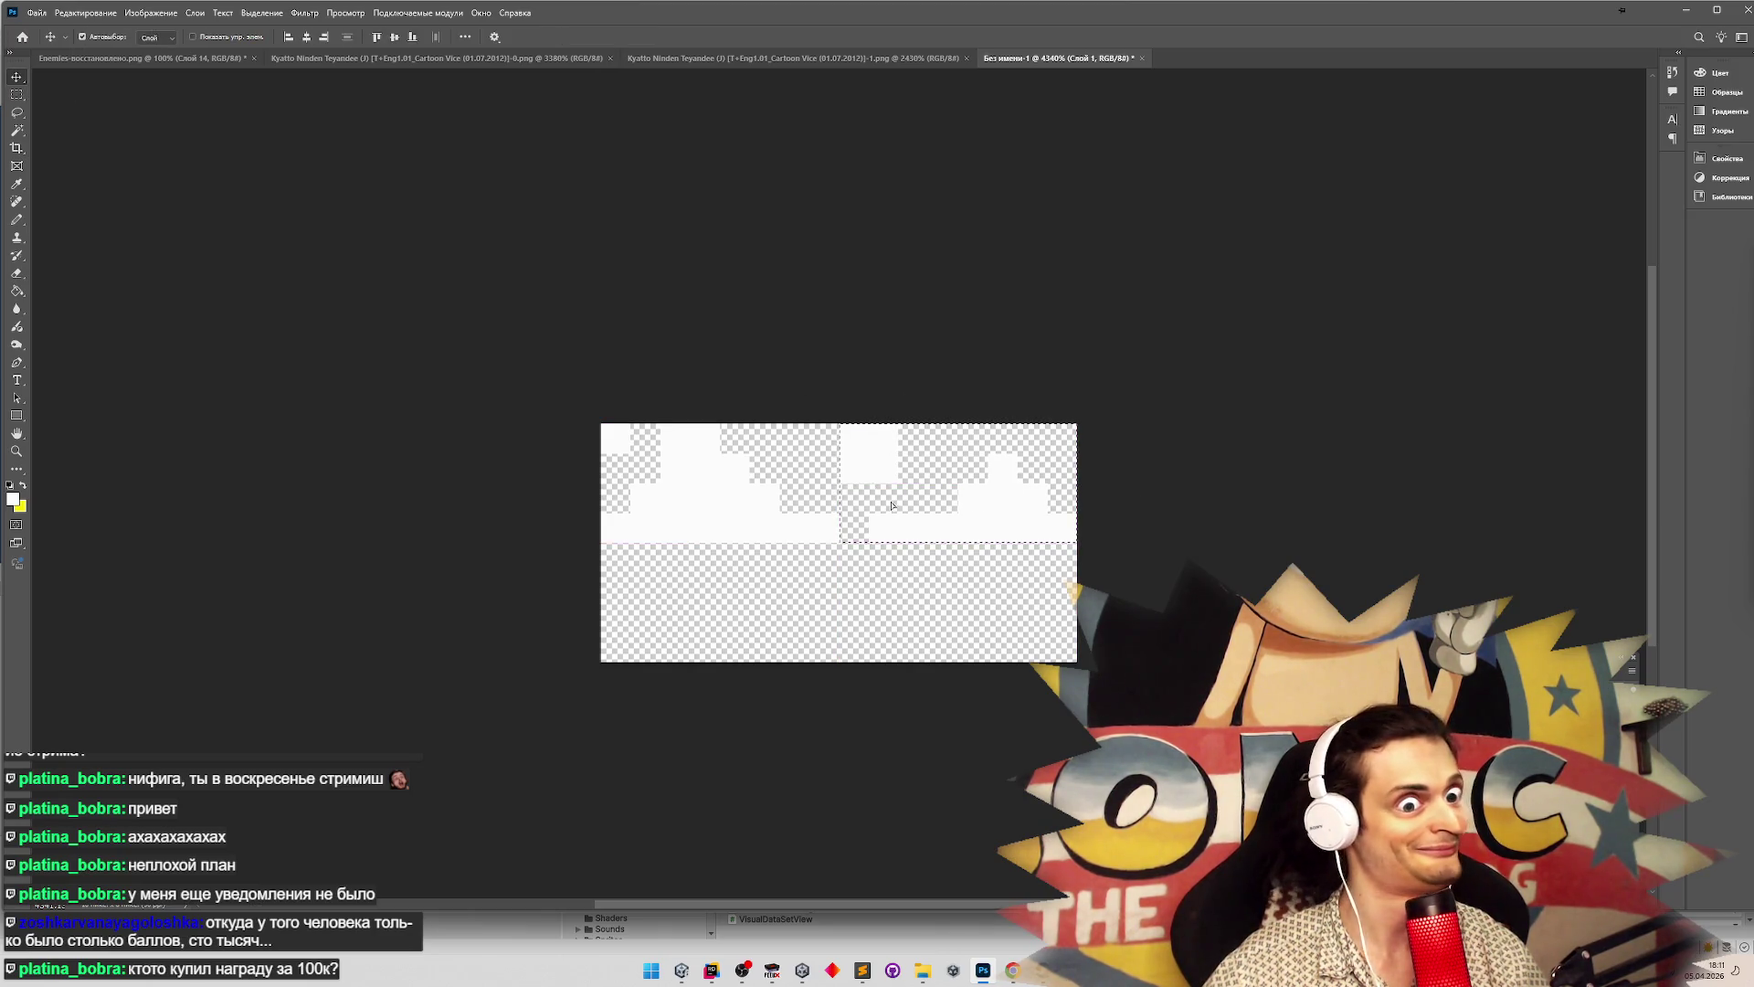
drag(888, 501, 650, 621)
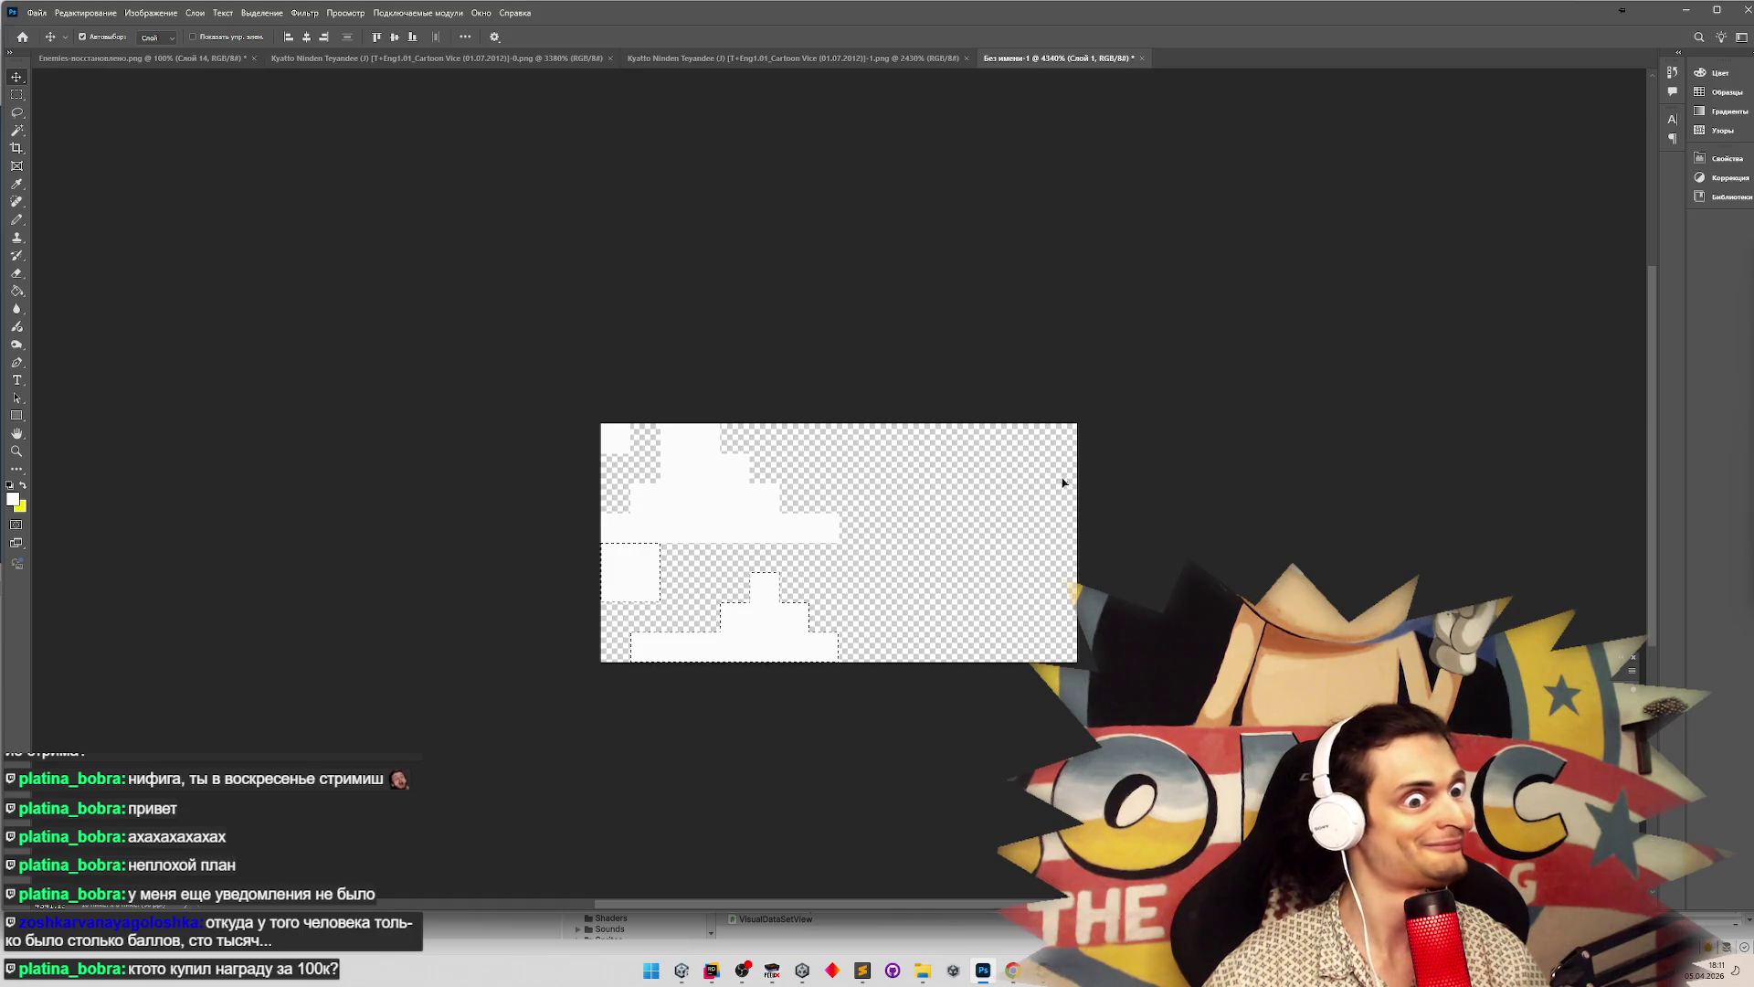
Crop away the right part of the canvas
key(c)
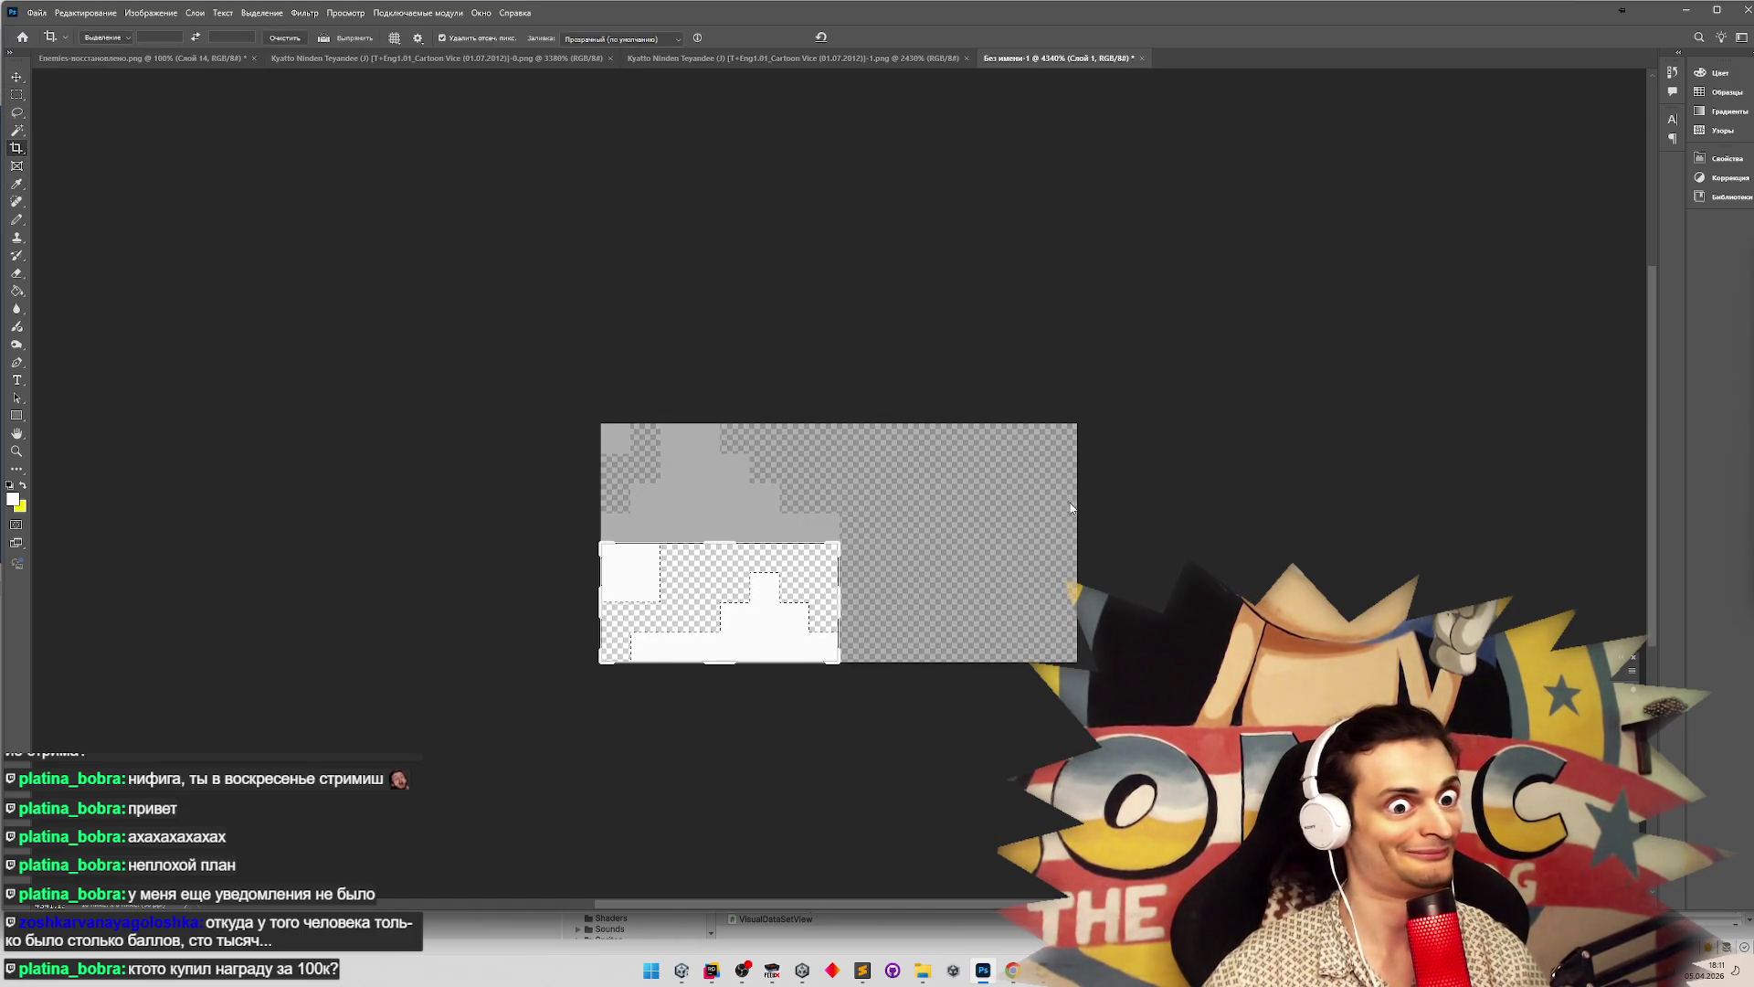
key(Escape)
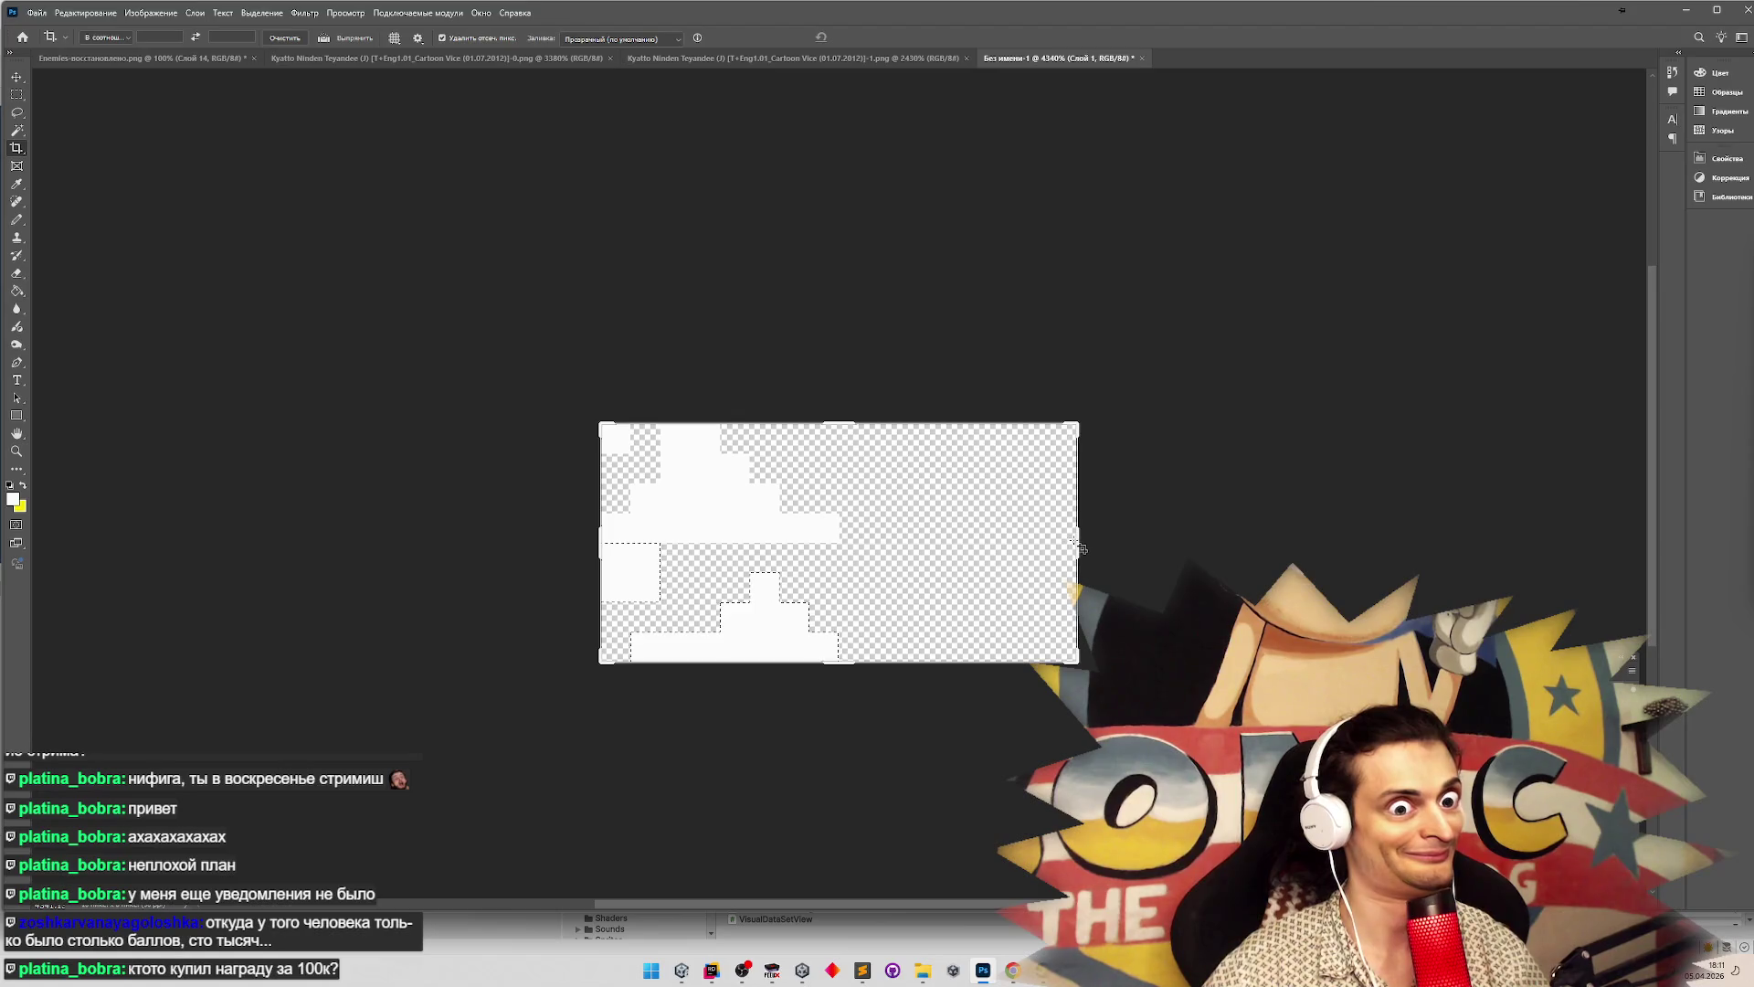
mouse_move(1079, 542)
mouse_down()
mouse_move(943, 548)
mouse_move(961, 548)
mouse_up()
key(Return)
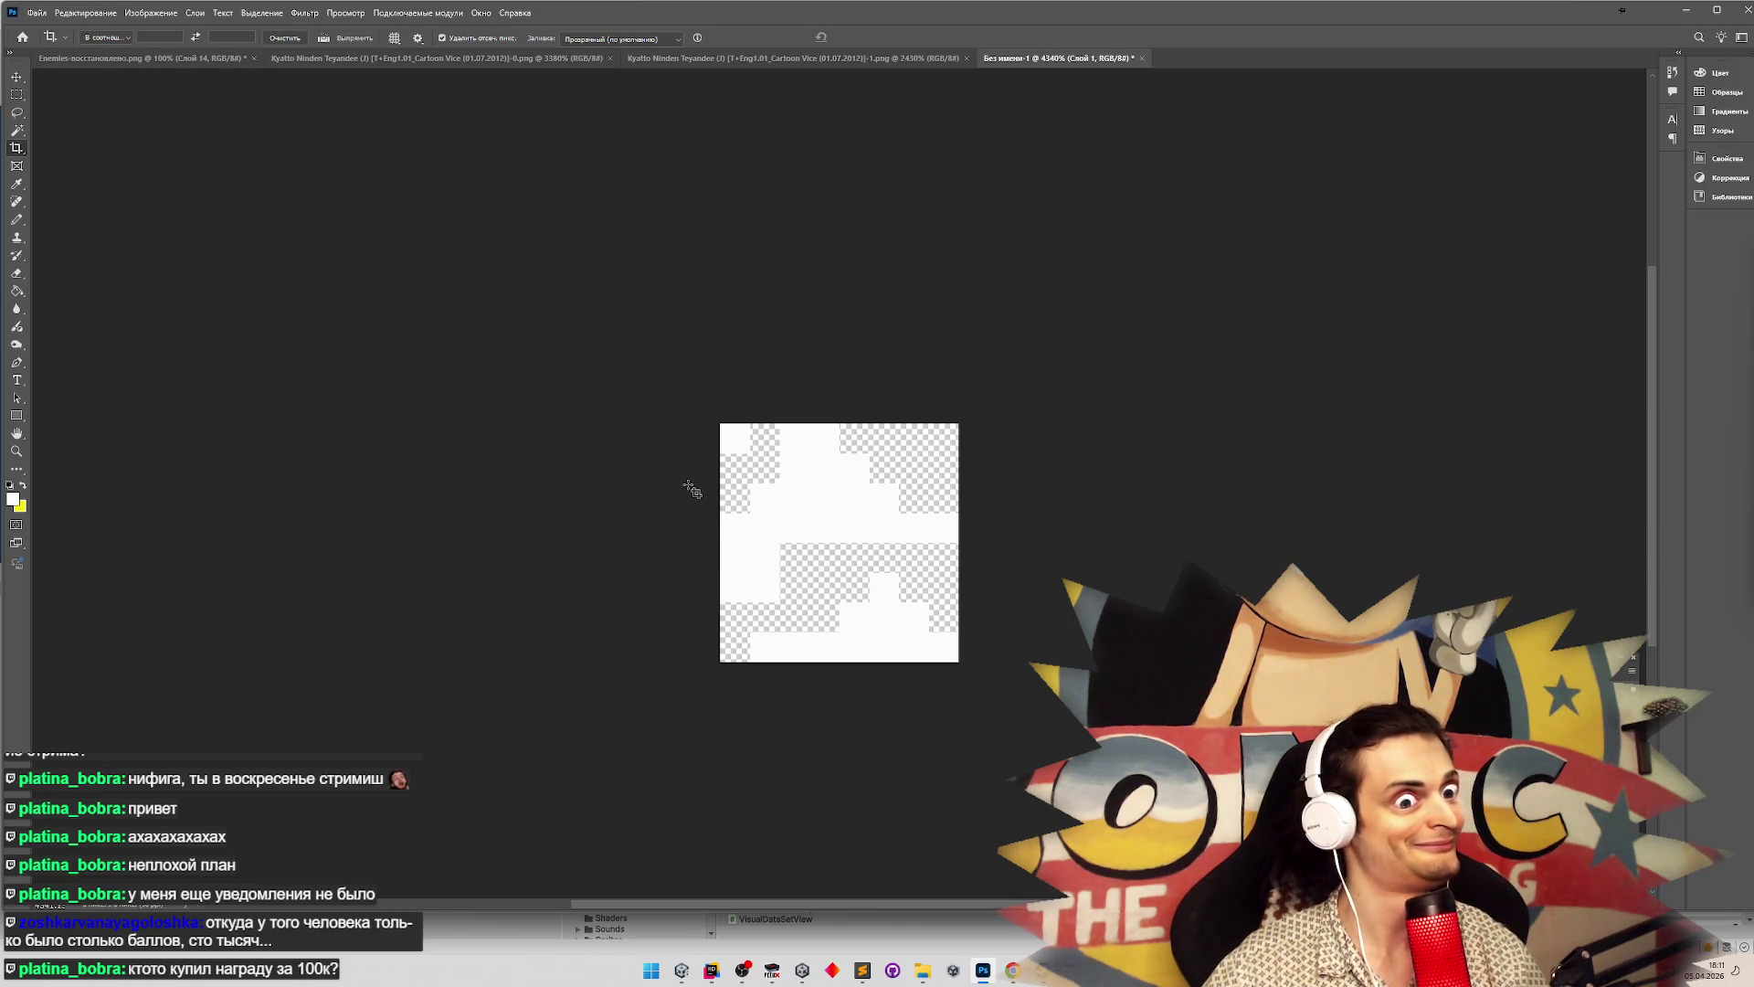
click(37, 13)
click(41, 16)
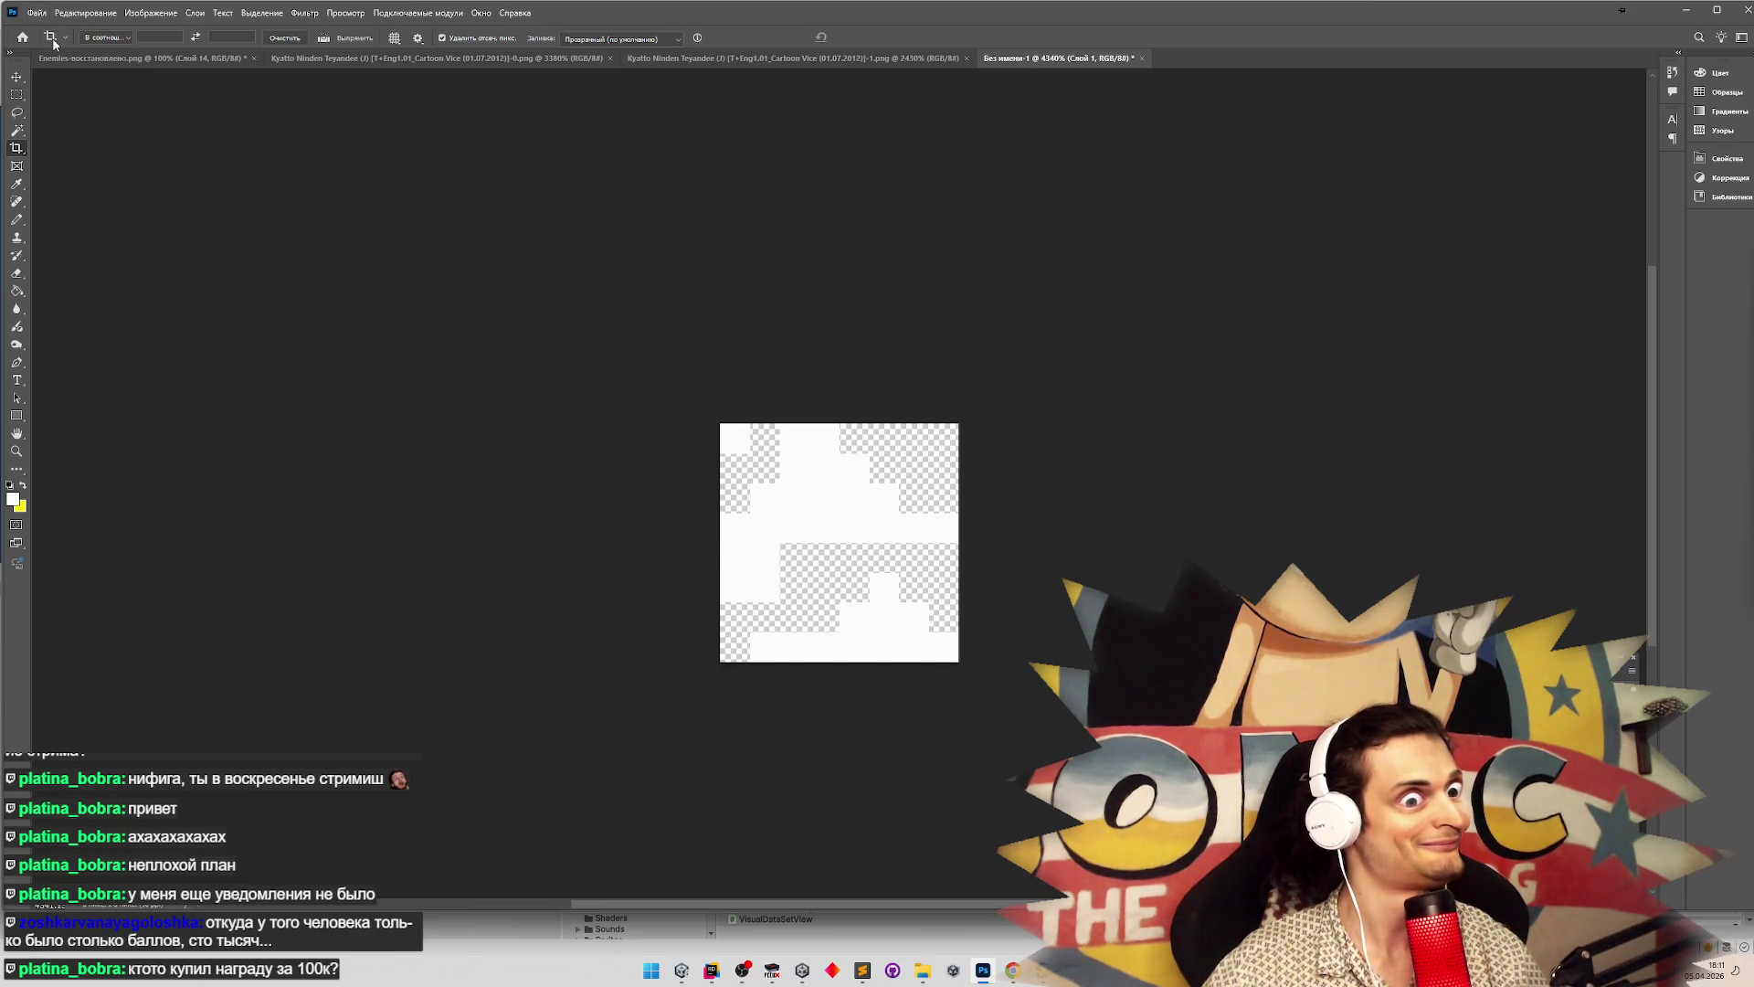
Move the top-left white frame down into the lower-right
key(m)
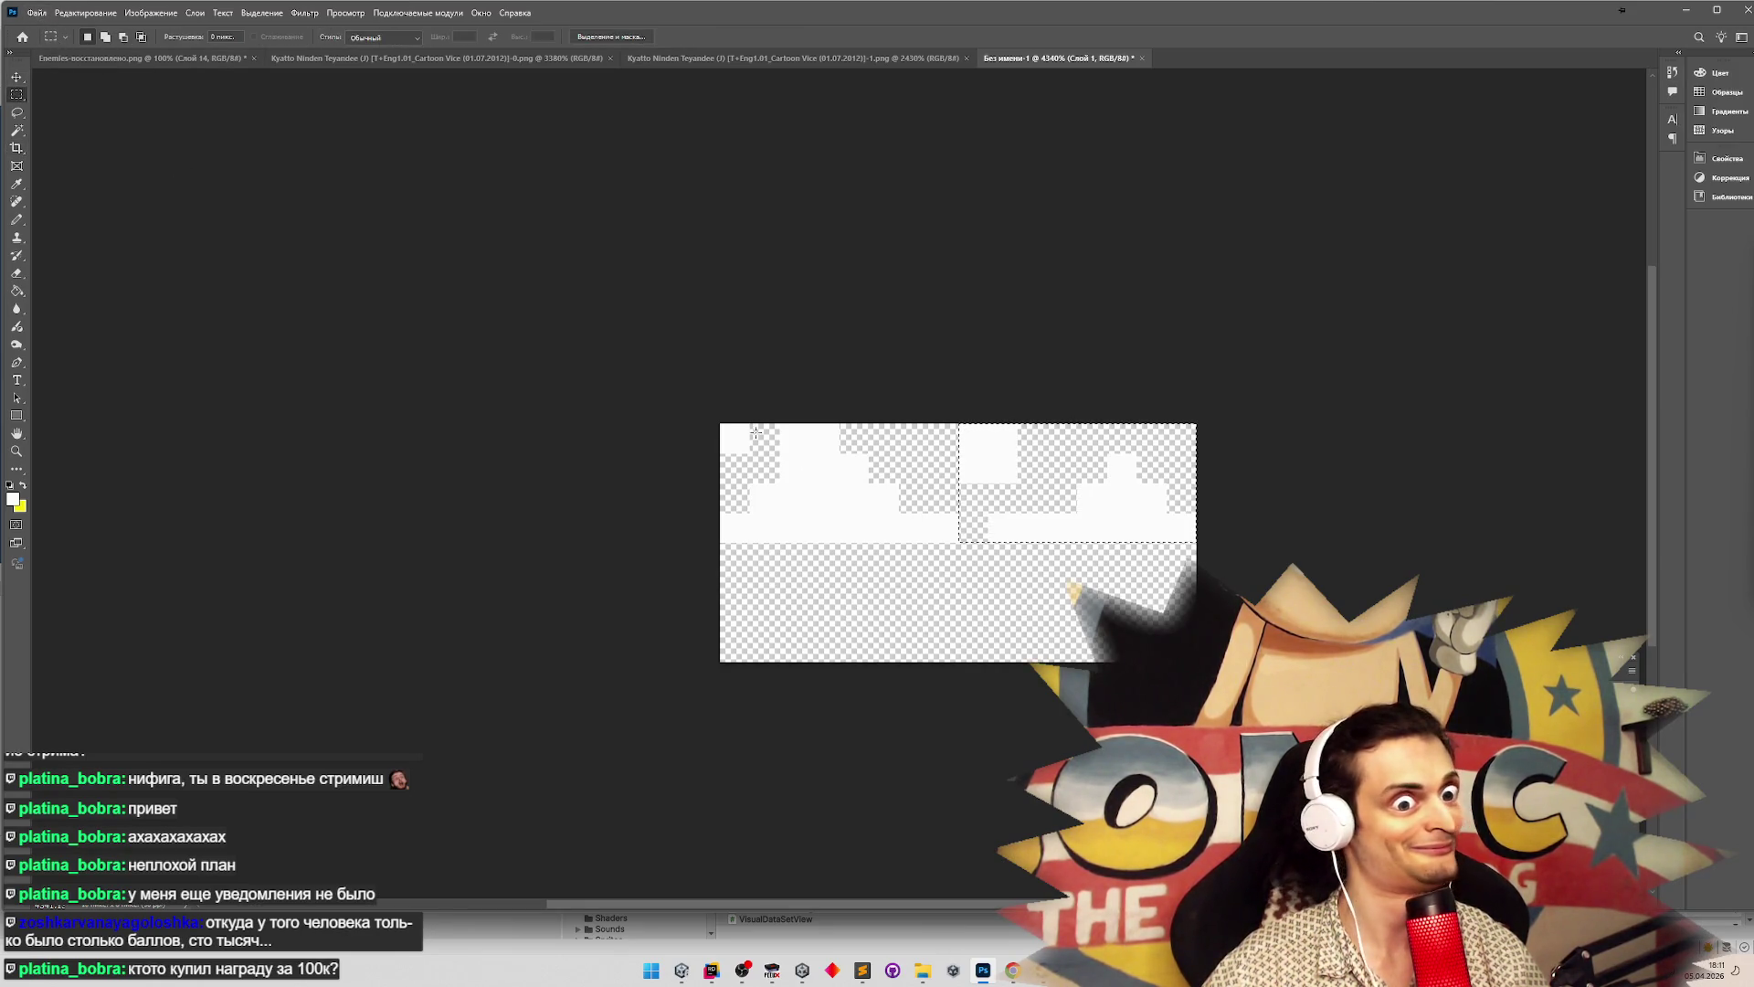
mouse_move(720, 424)
mouse_down()
mouse_move(957, 582)
mouse_move(957, 543)
mouse_up()
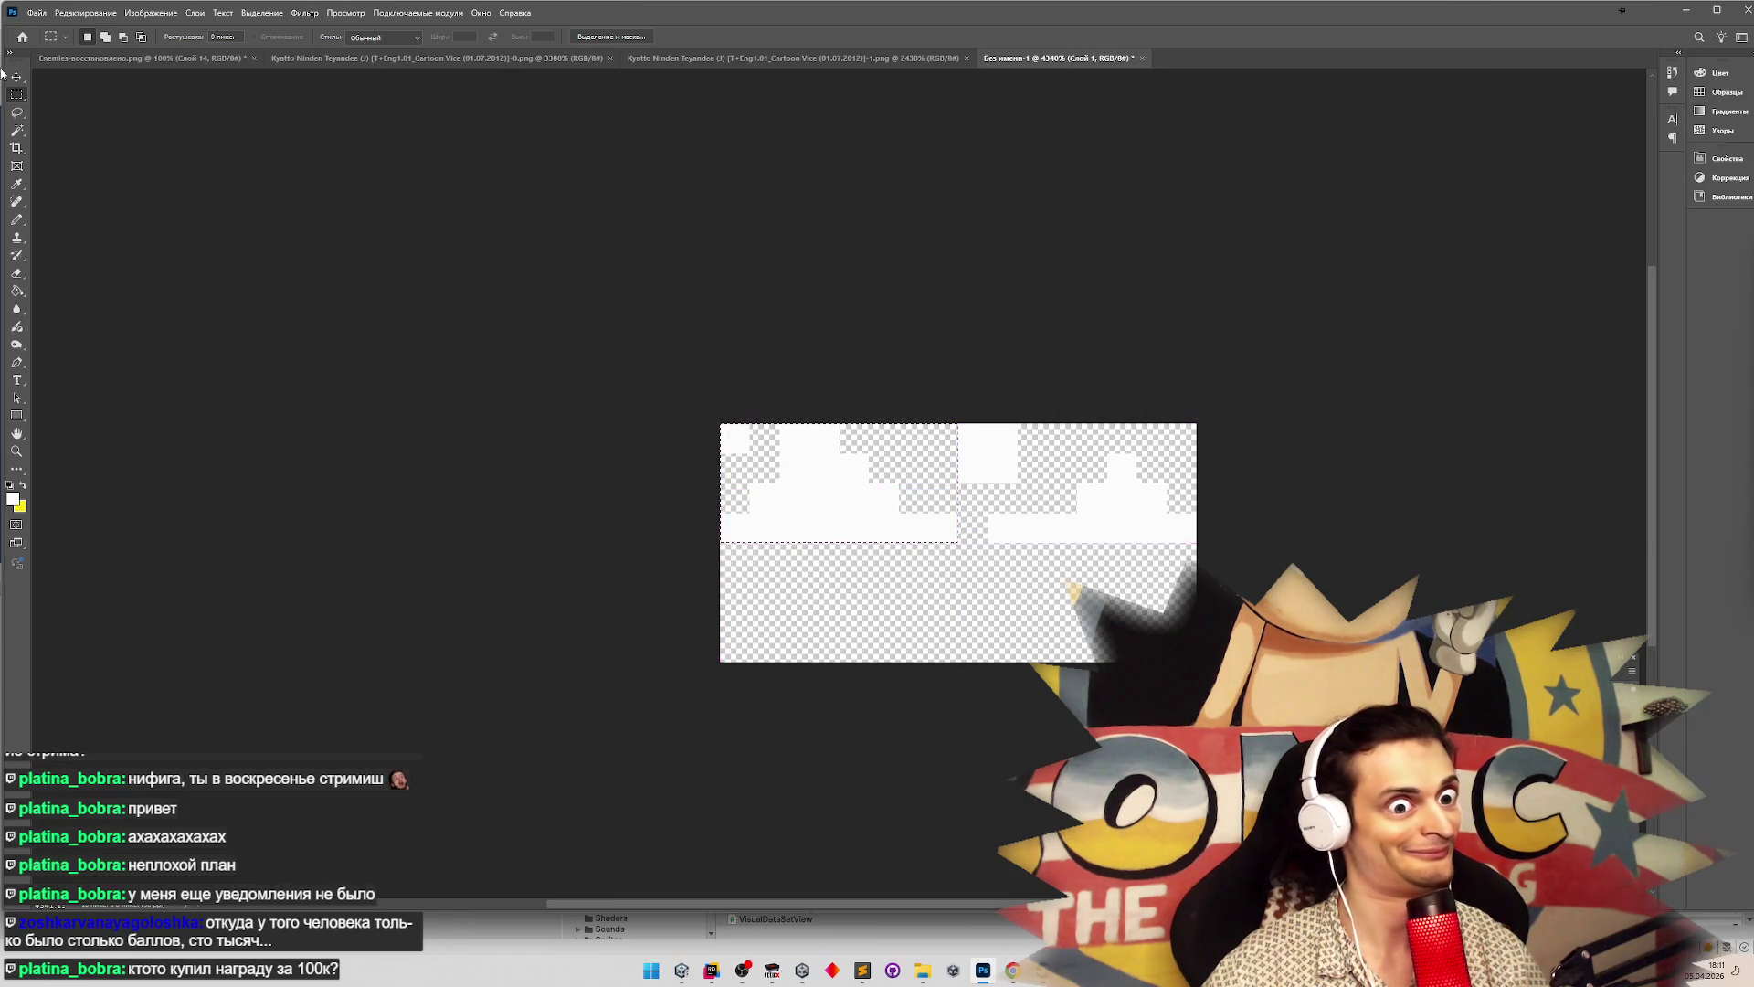
click(14, 80)
mouse_move(838, 481)
mouse_down()
mouse_move(1101, 570)
mouse_move(1068, 602)
mouse_up()
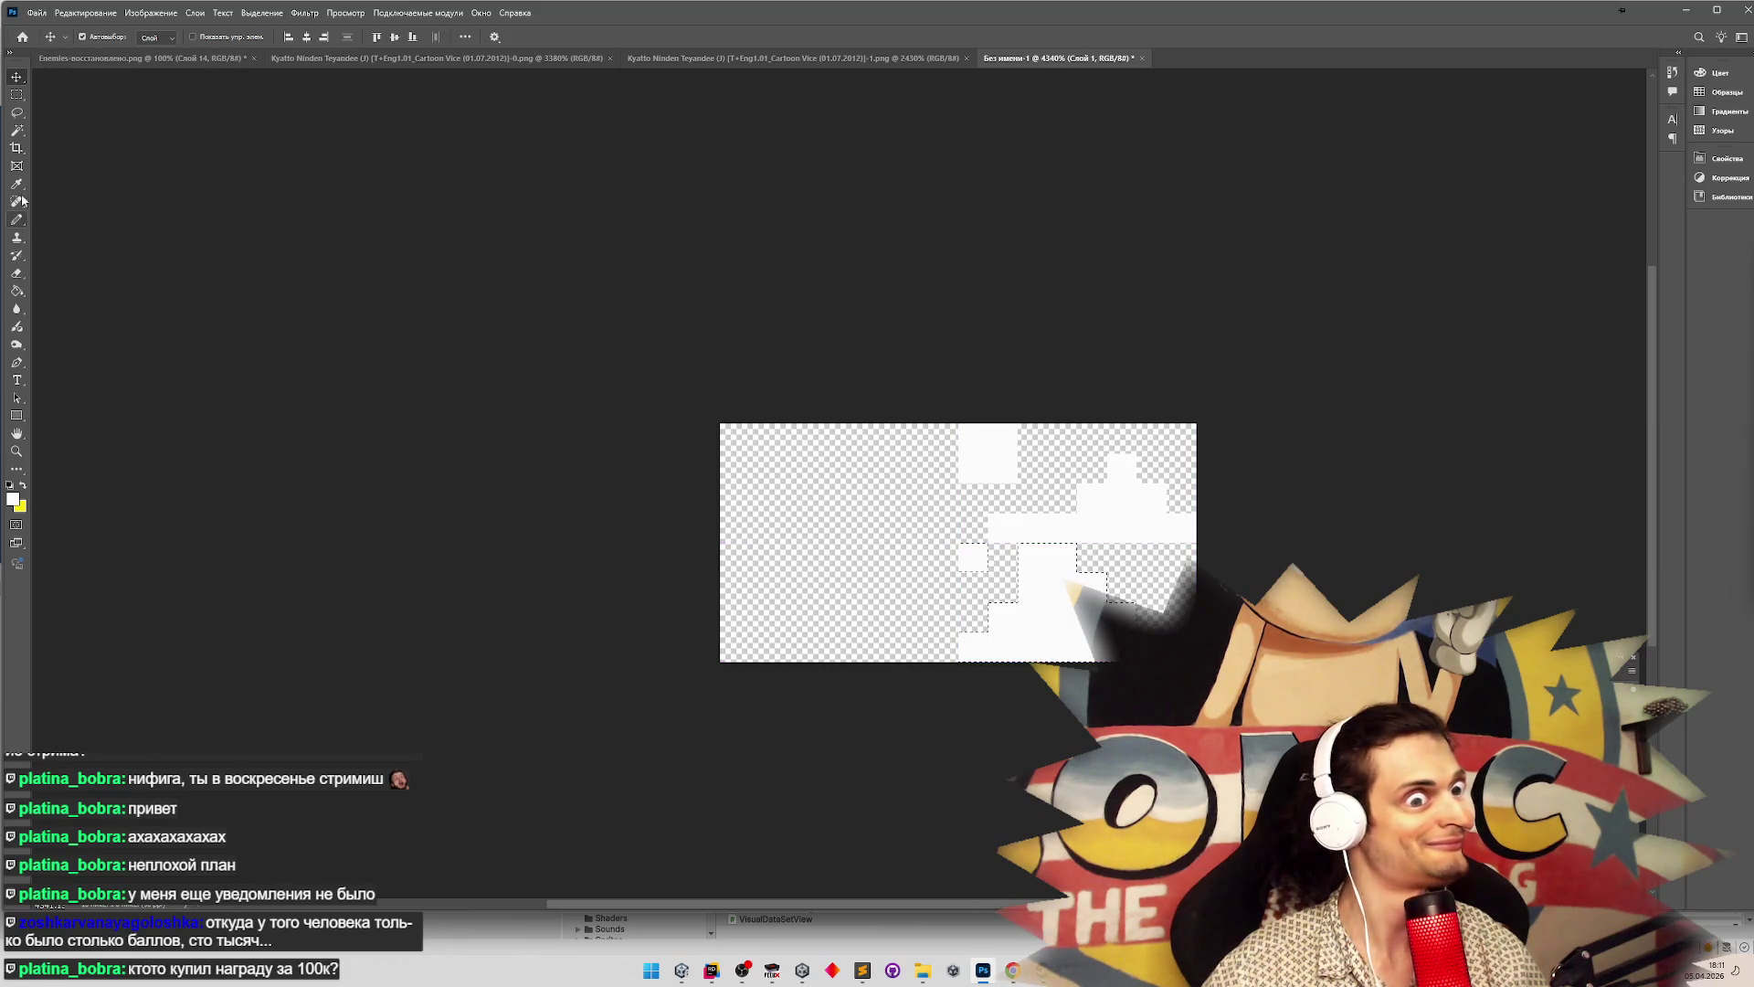
Crop the canvas to its right half, leaving the stacked frames
click(19, 151)
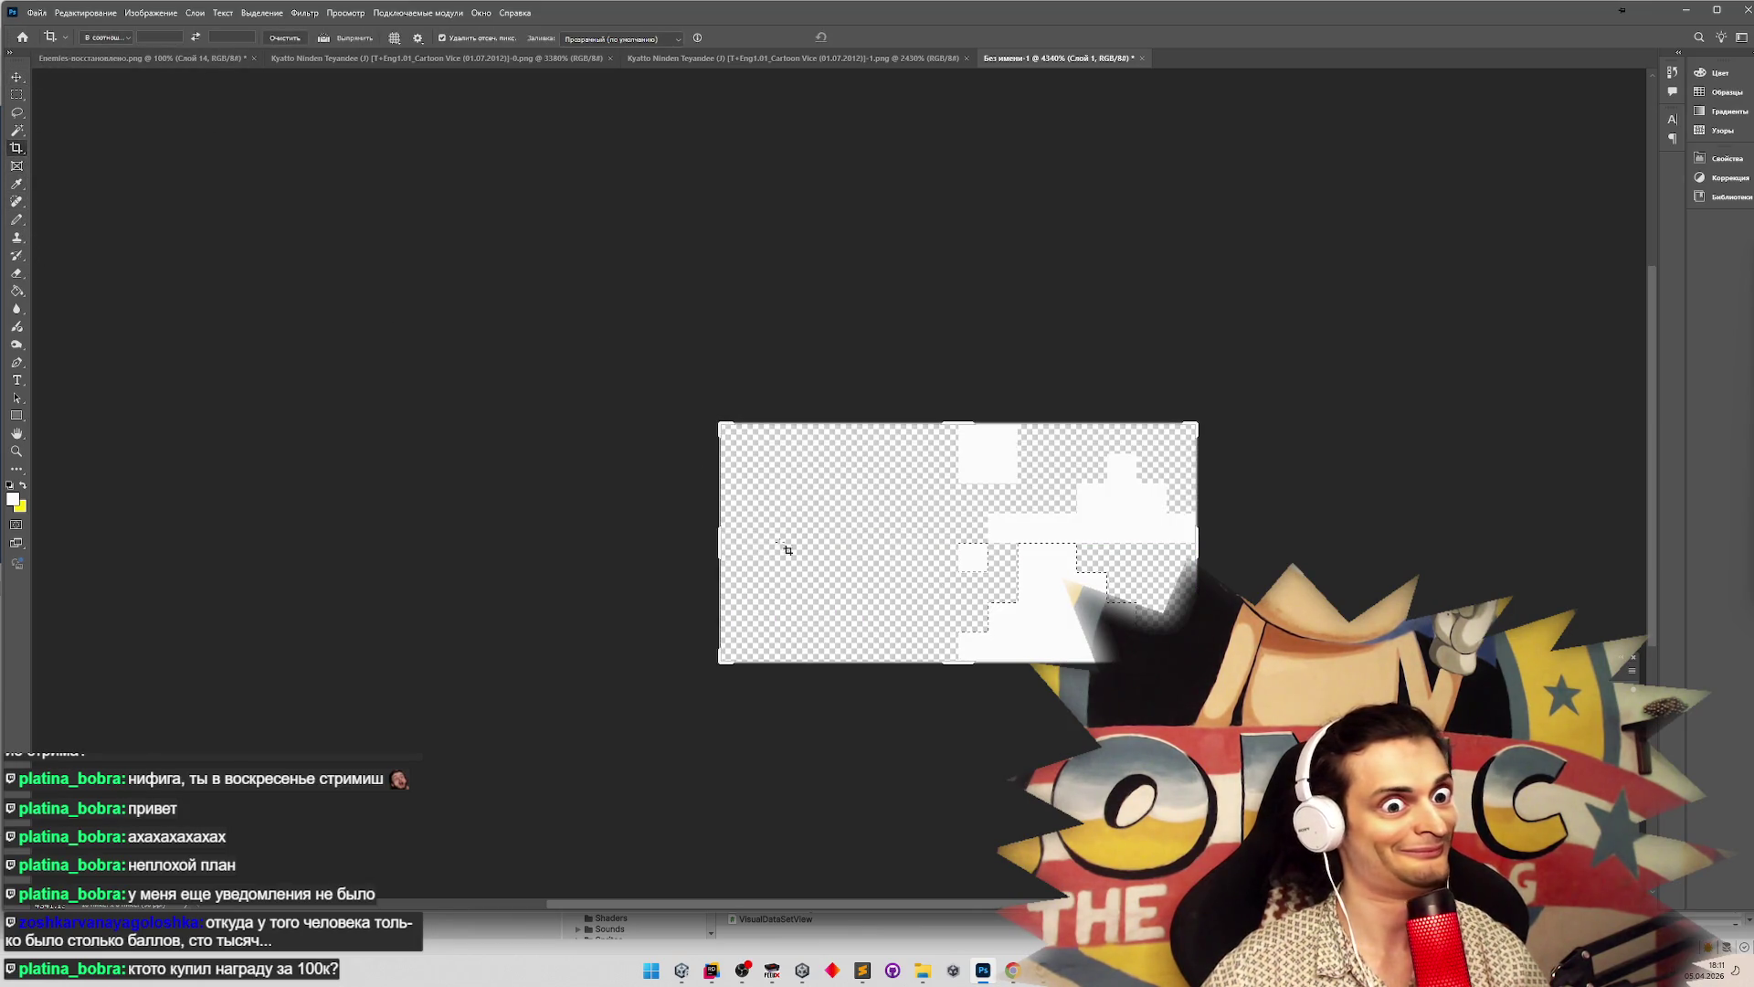
drag(719, 533, 840, 539)
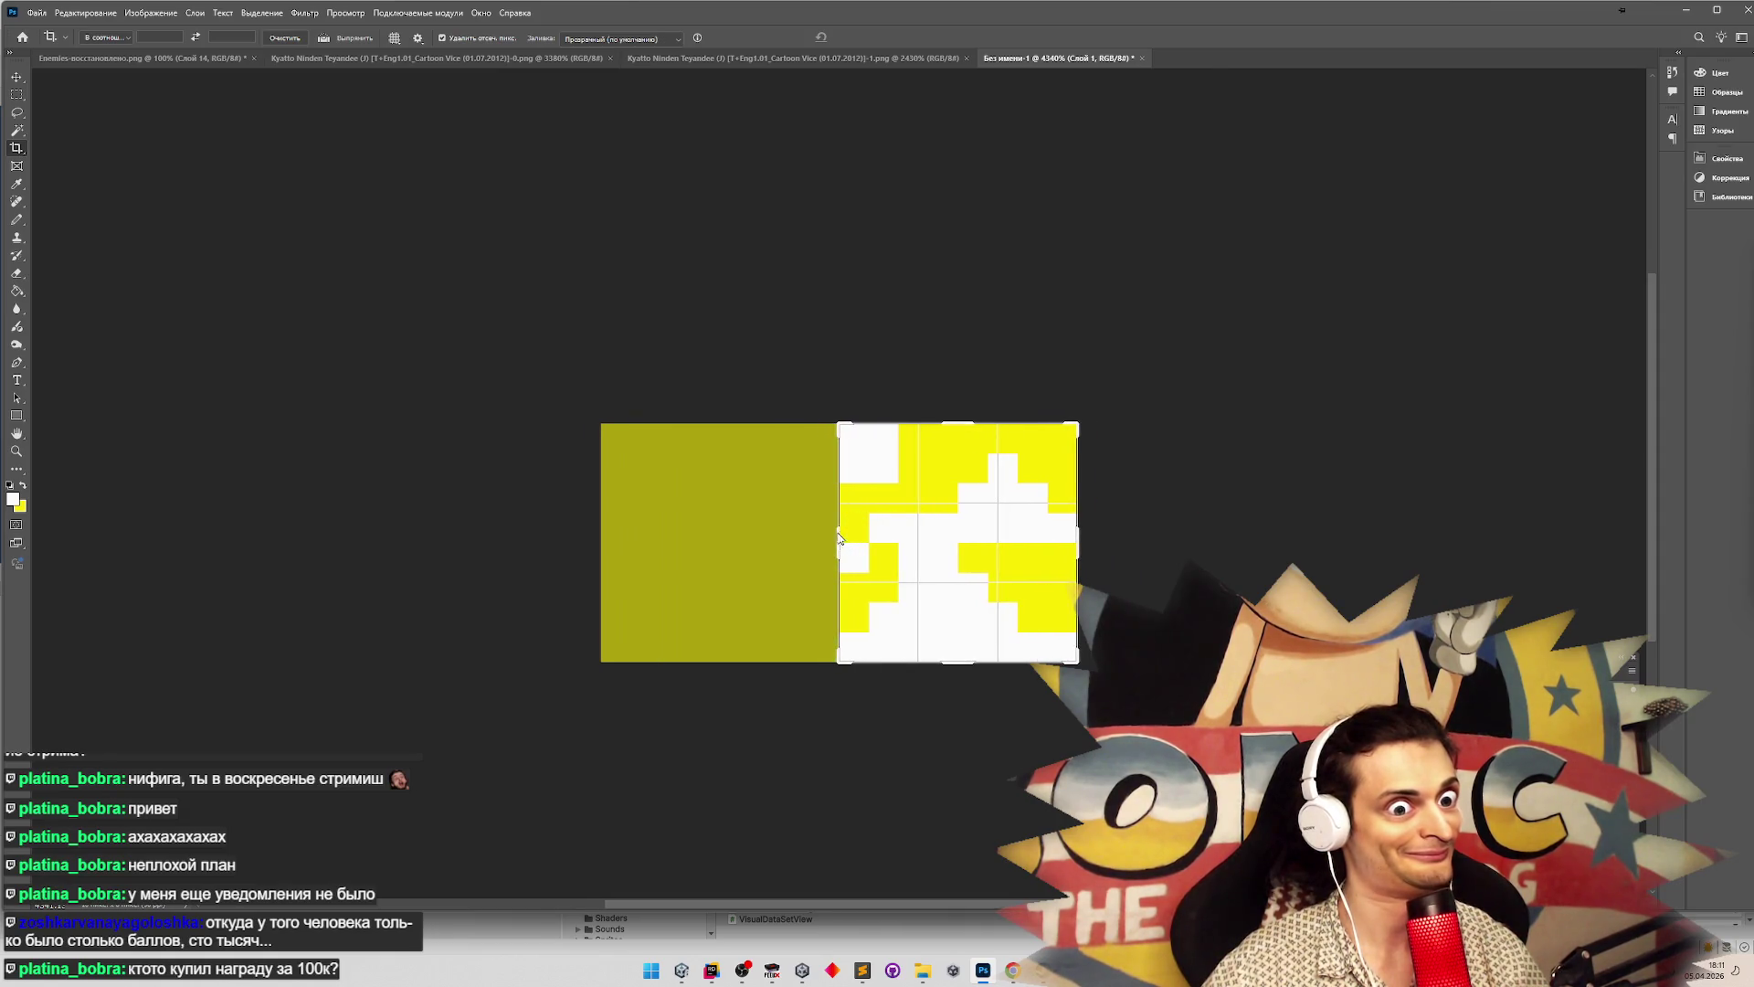
key(Return)
Choose an export option from the File menu to save the image as PNG
click(35, 13)
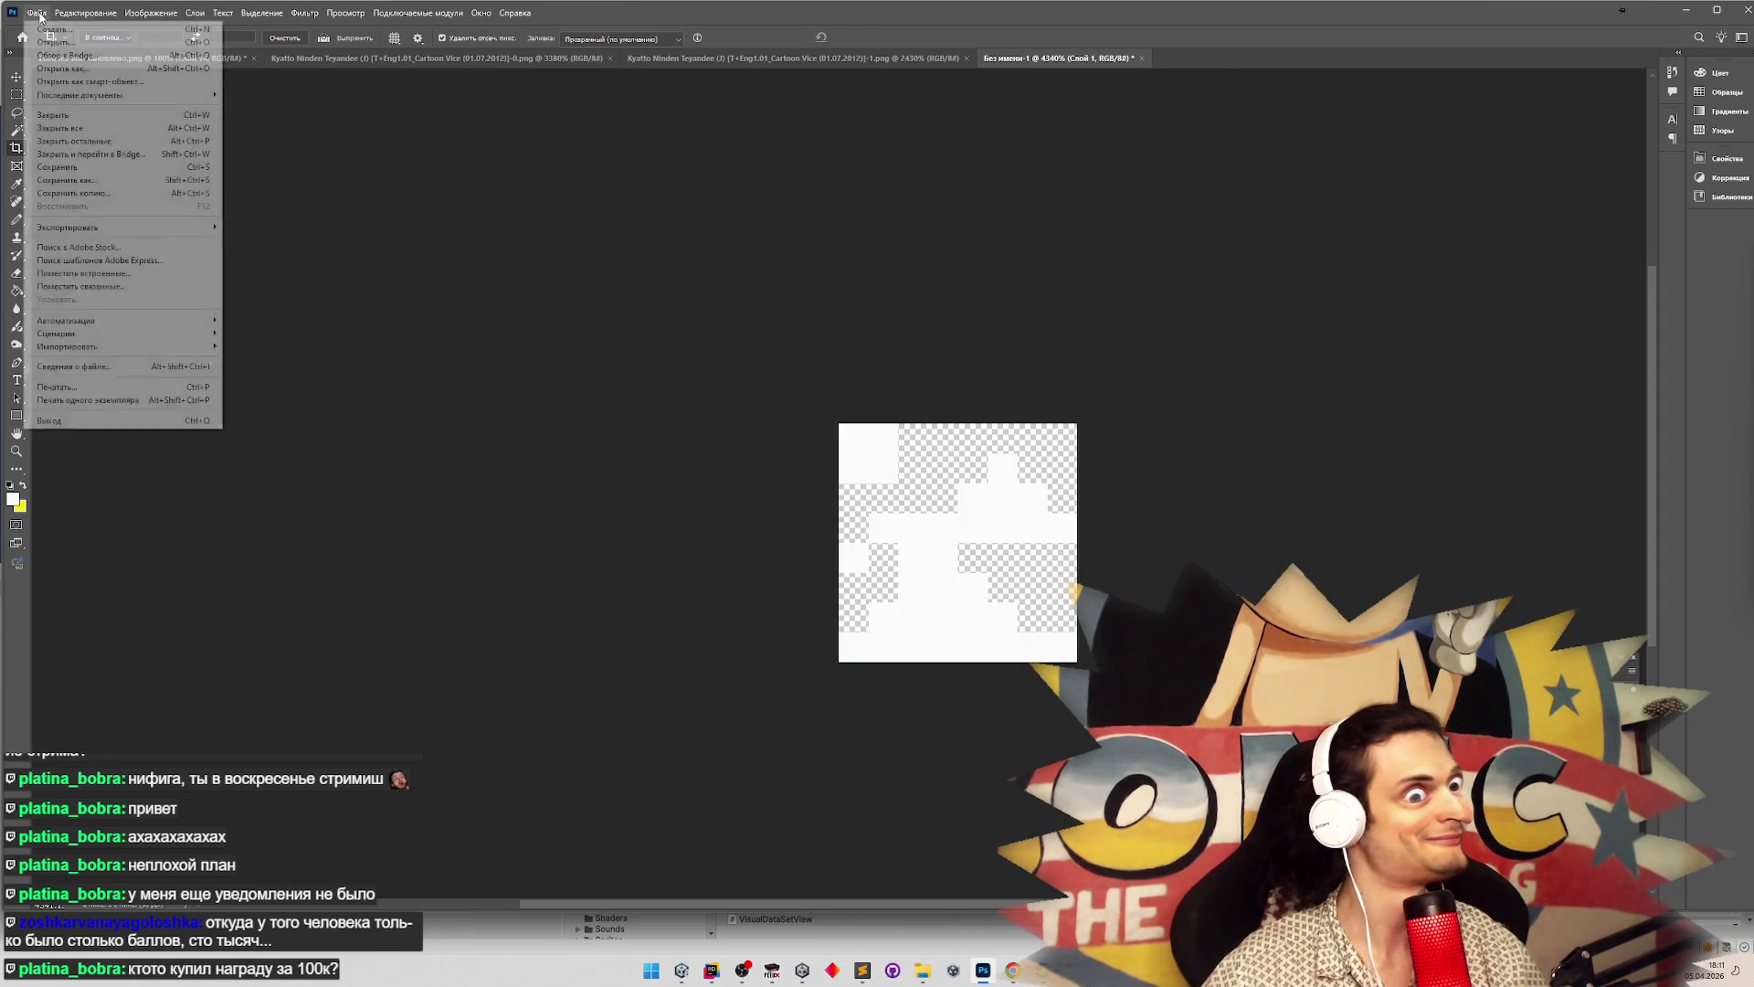
mouse_move(109, 226)
click(274, 226)
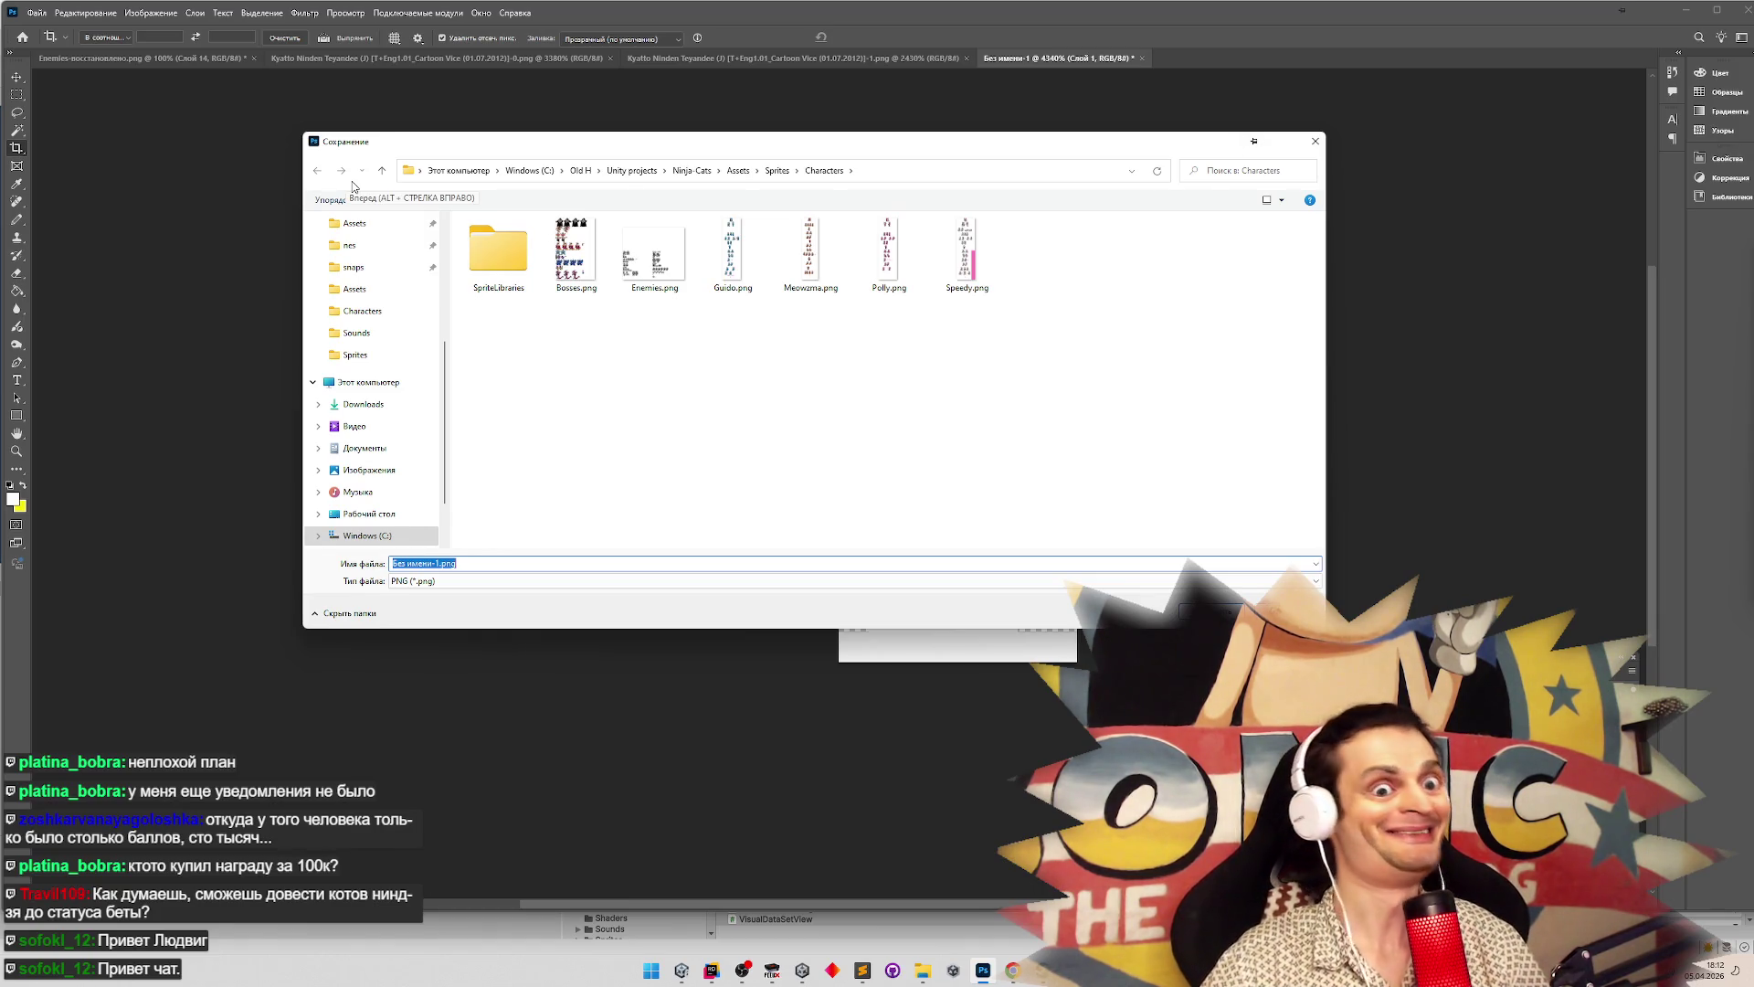
click(533, 313)
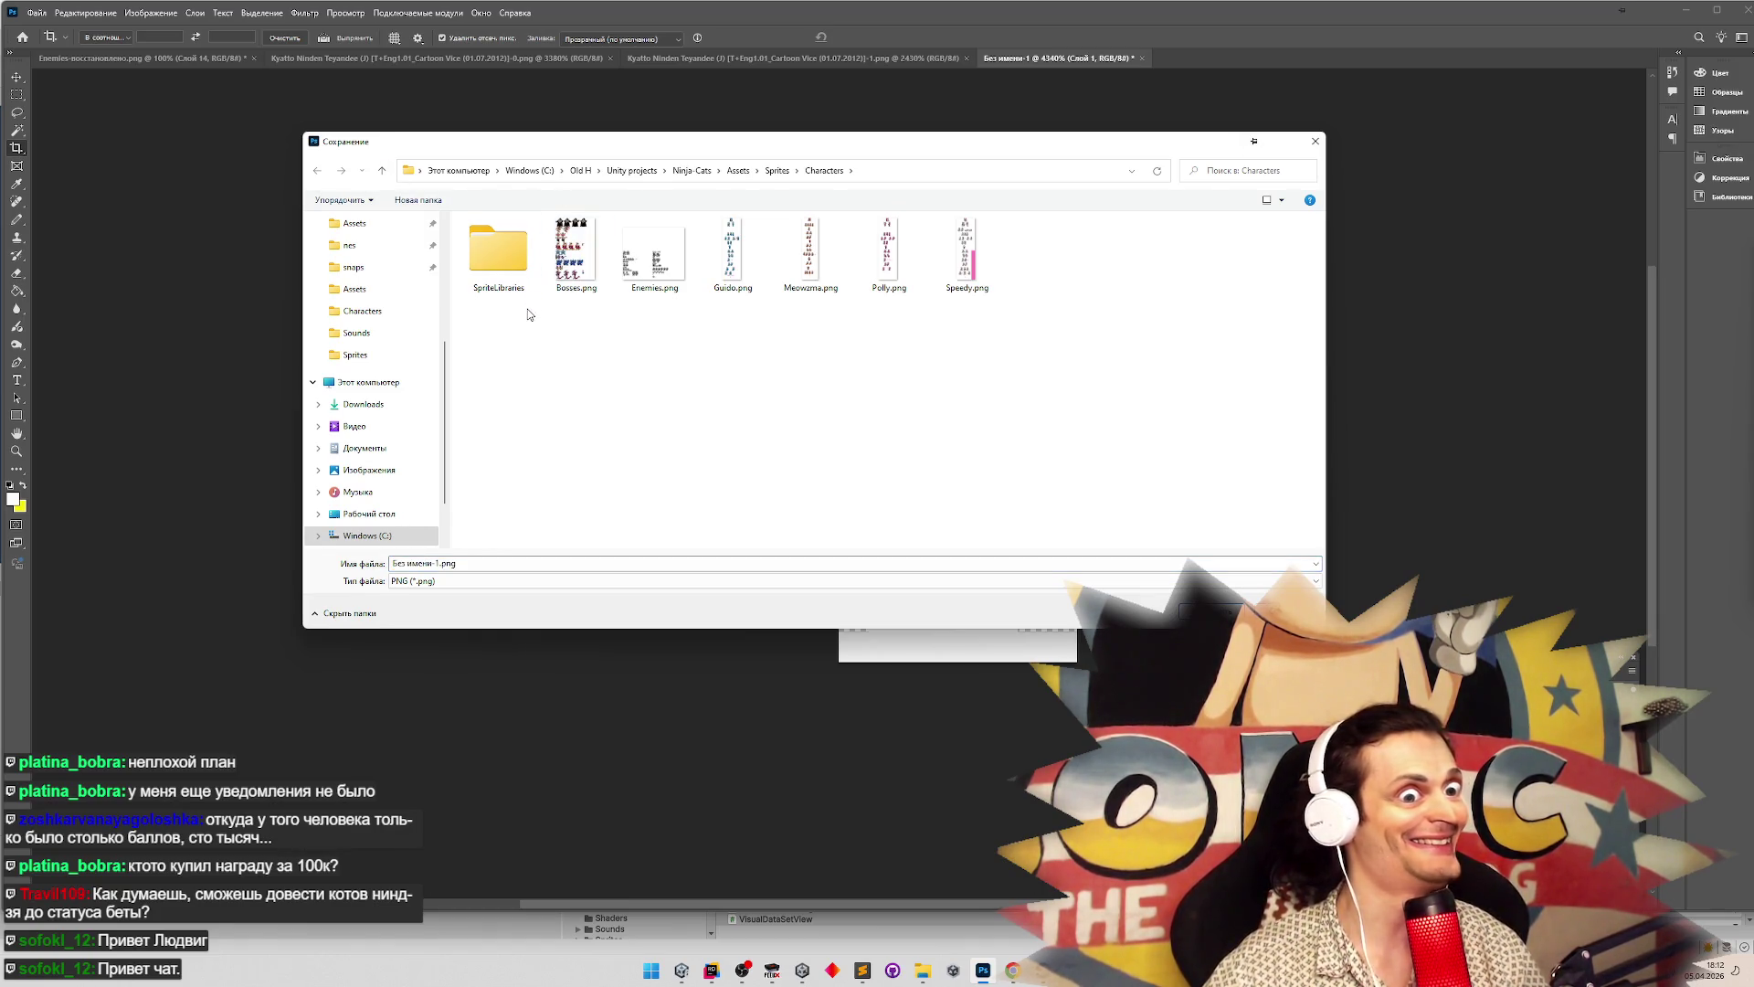
Browse to Ninja Cats Assets/Sprites/Sfx and save the PNG as 'Smoke'
click(775, 171)
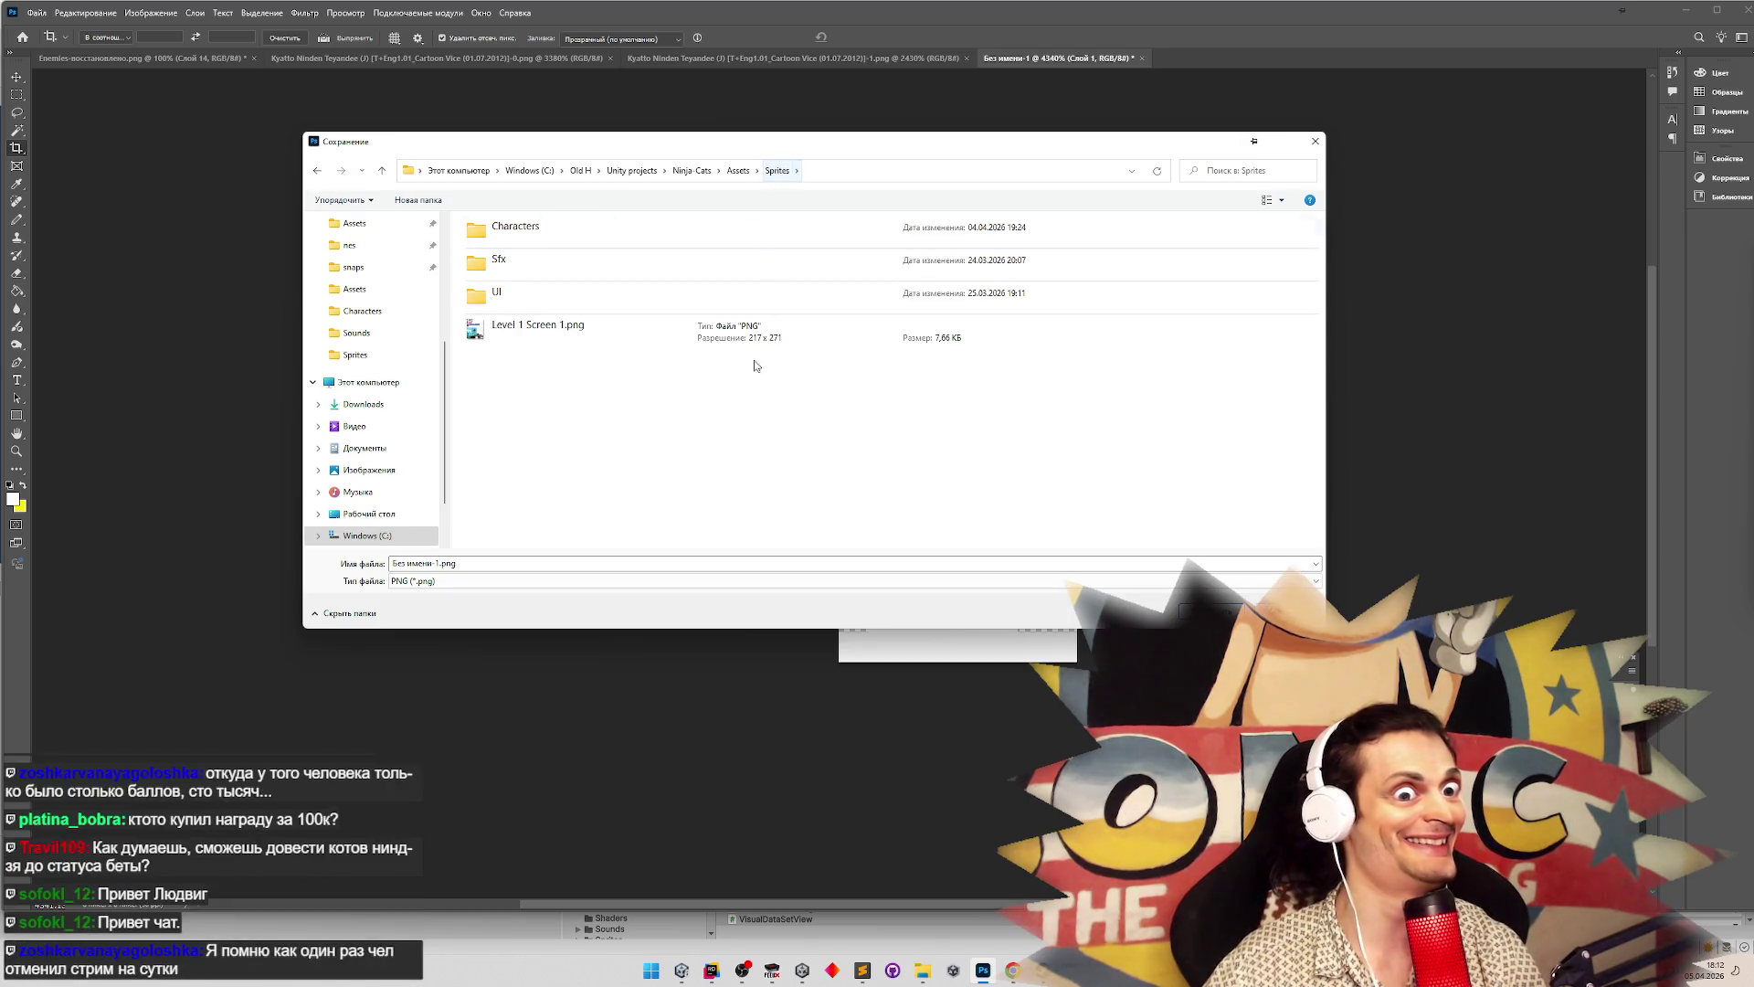
key(alt+Up)
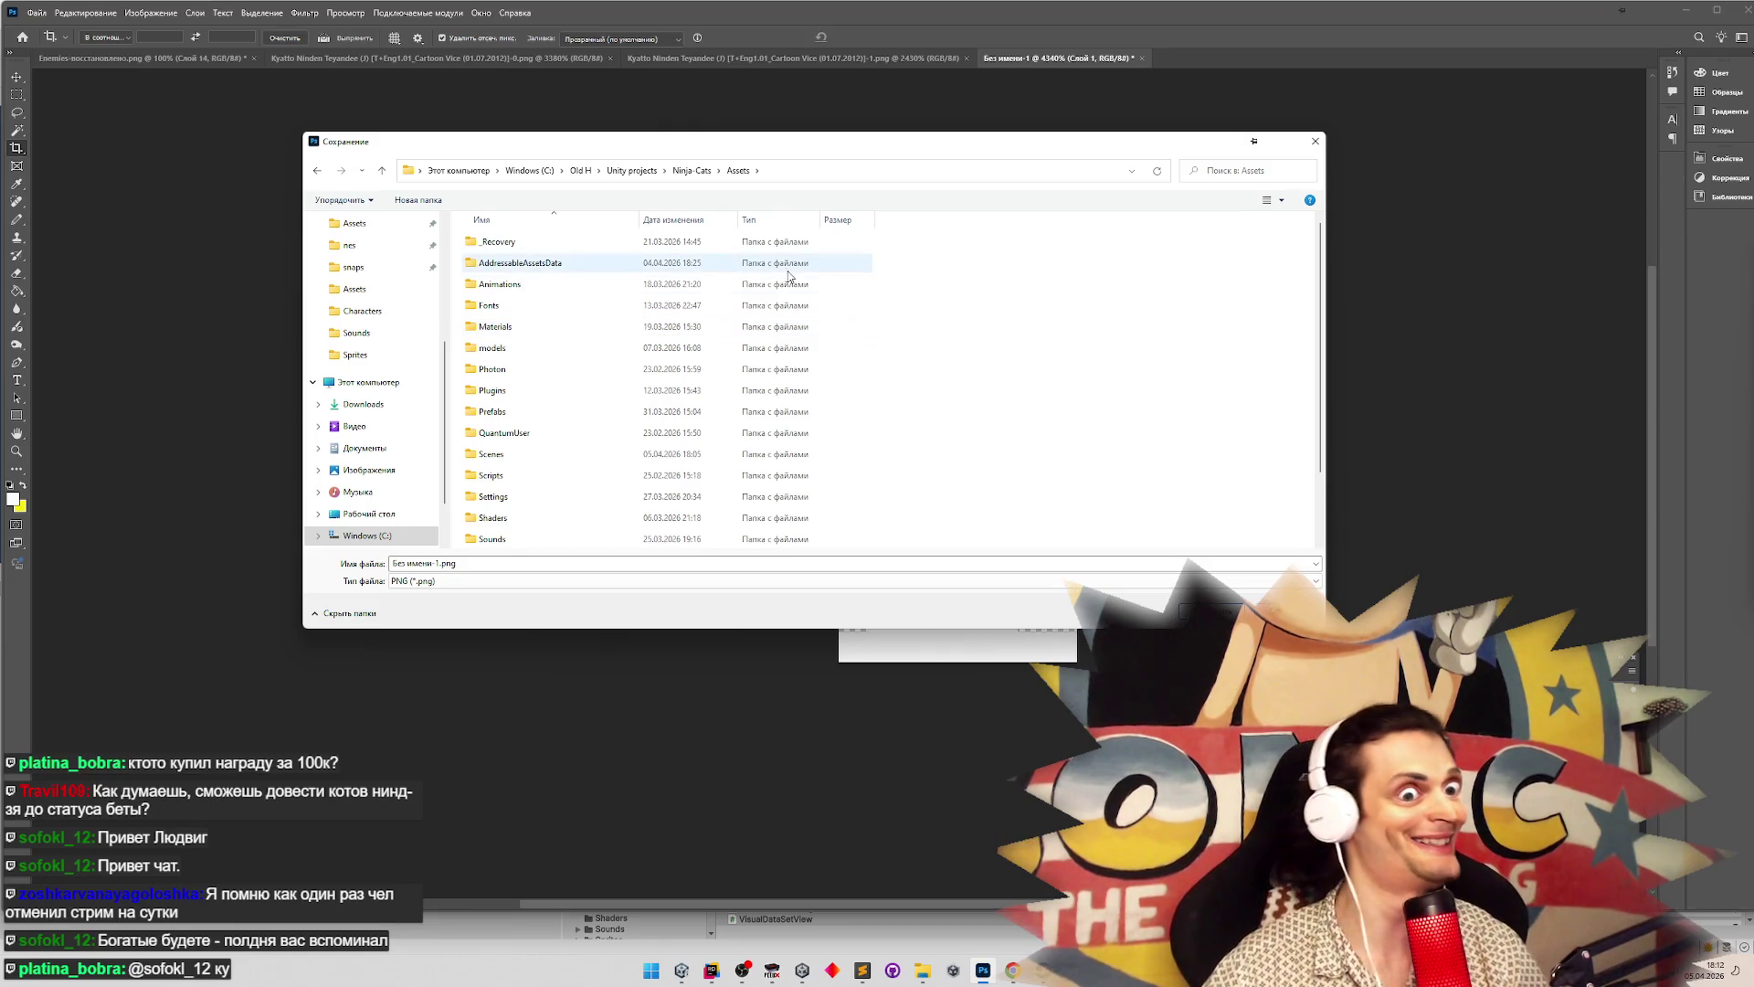
scroll(589, 391, down, 1)
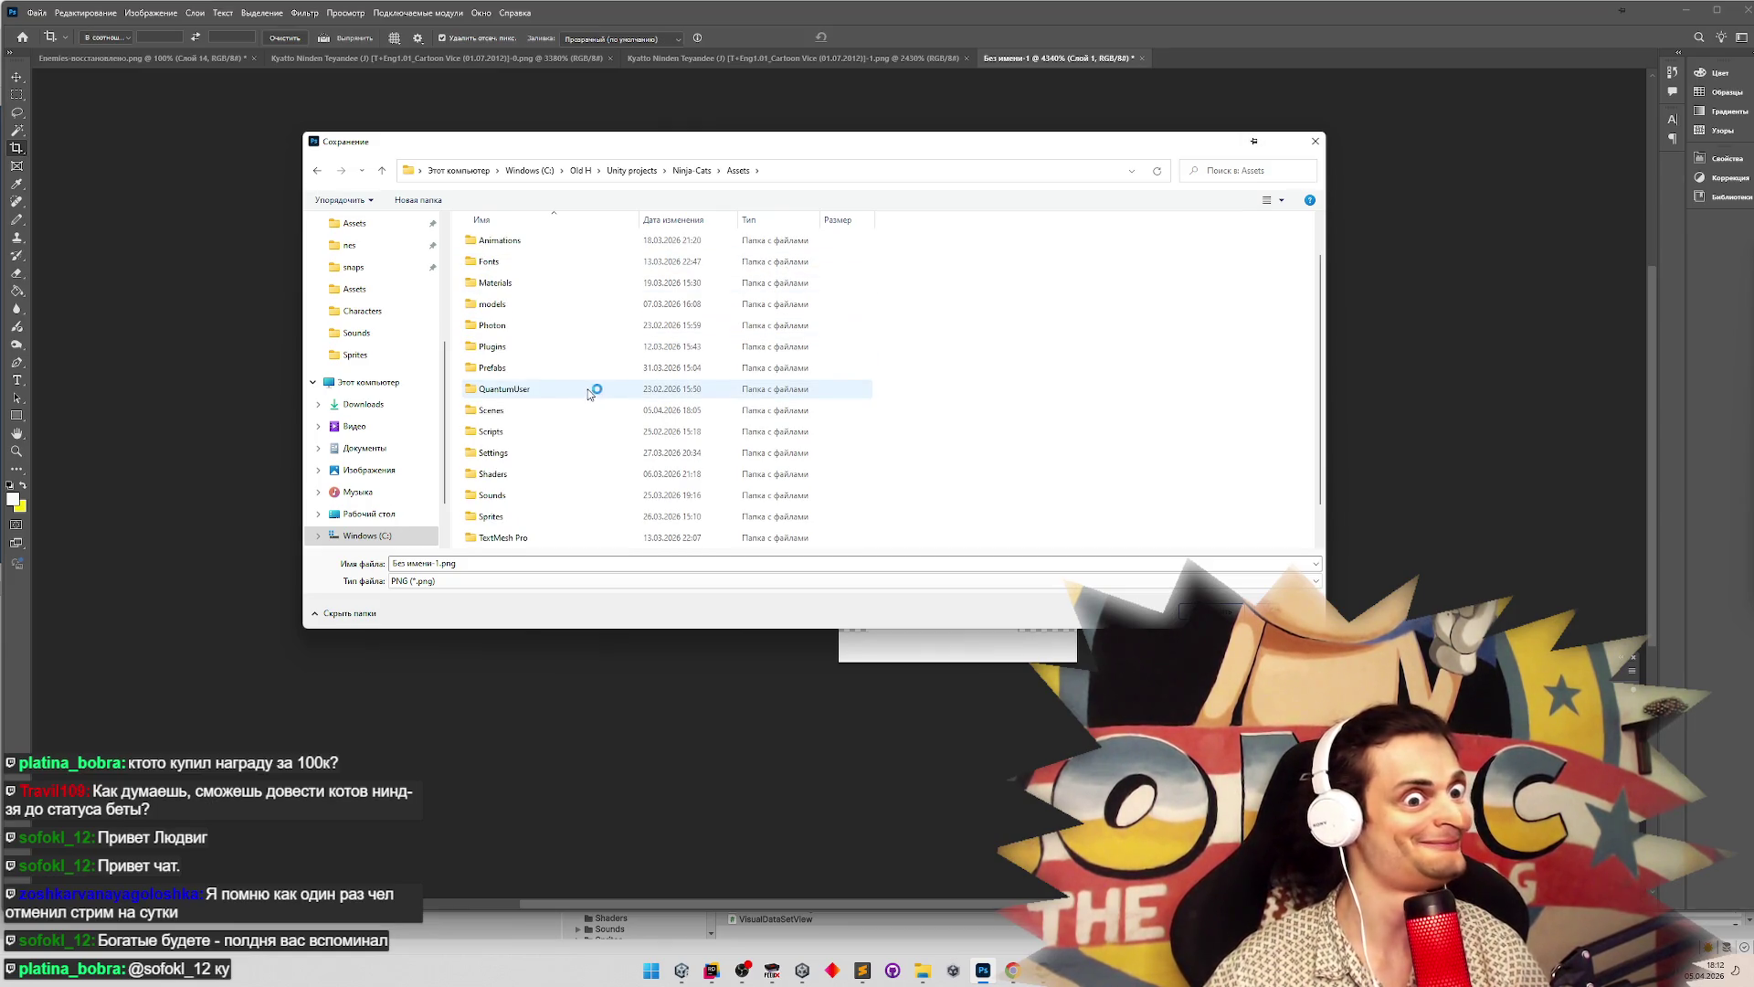
double_click(522, 517)
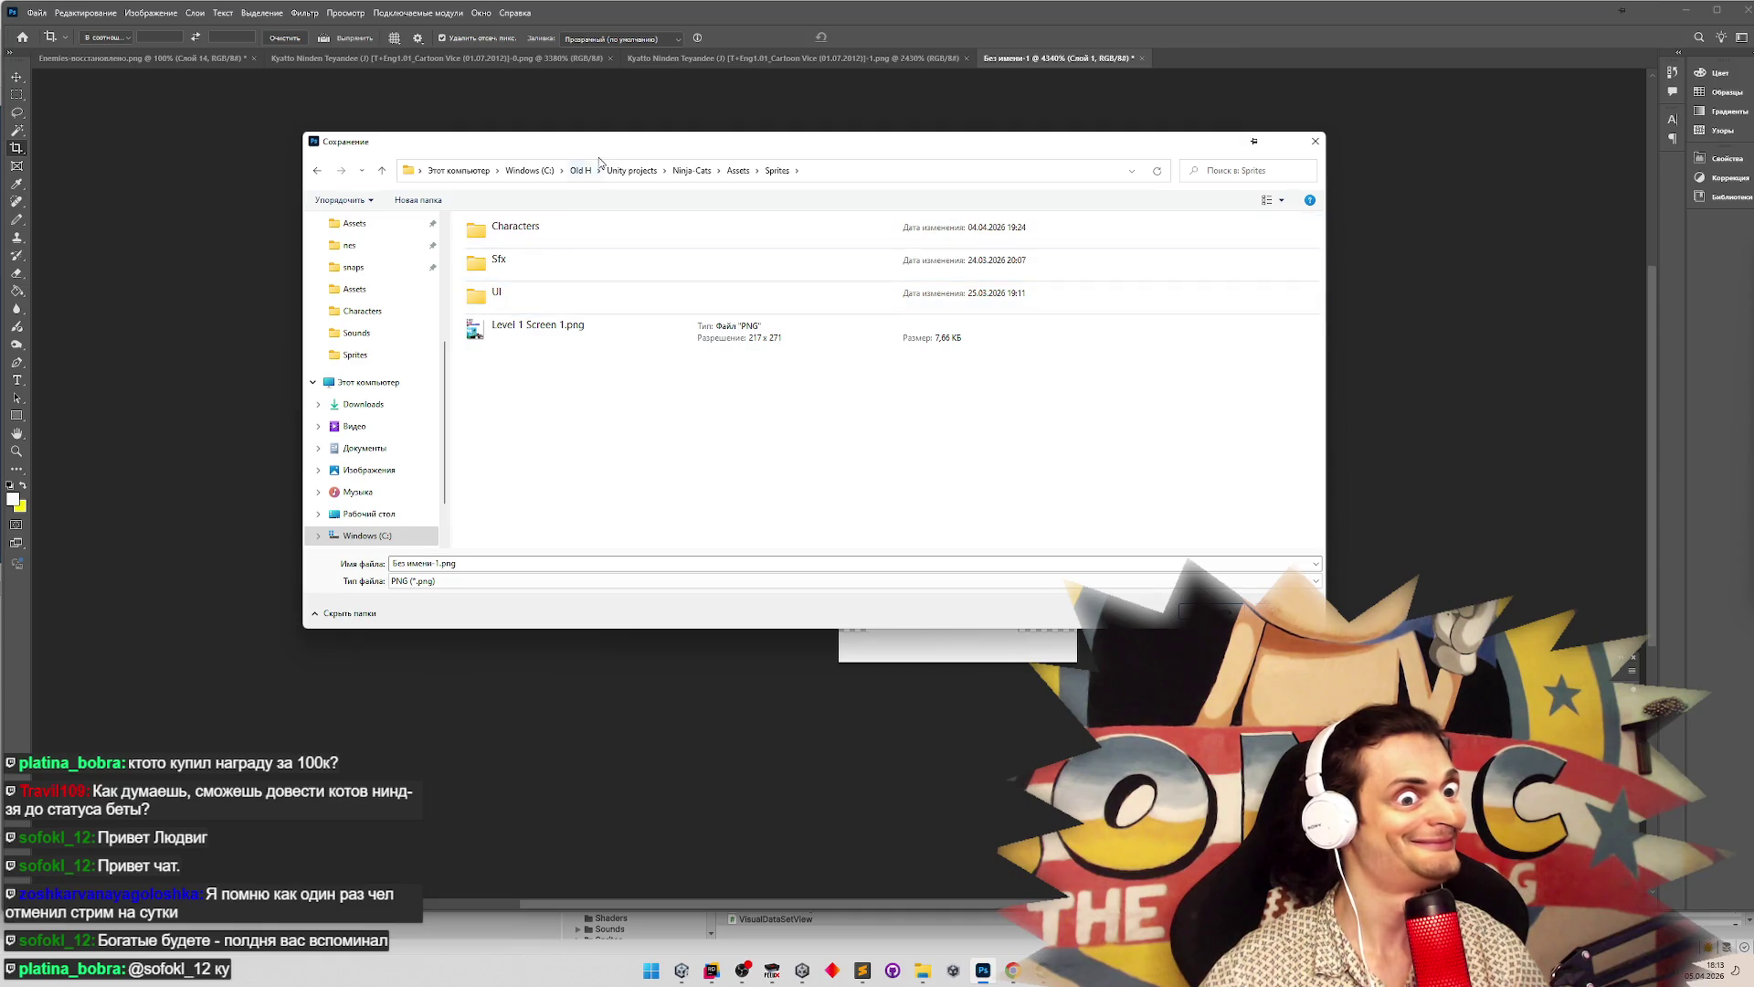
mouse_move(611, 152)
mouse_down()
mouse_move(699, 271)
mouse_move(700, 525)
mouse_move(646, 199)
mouse_up()
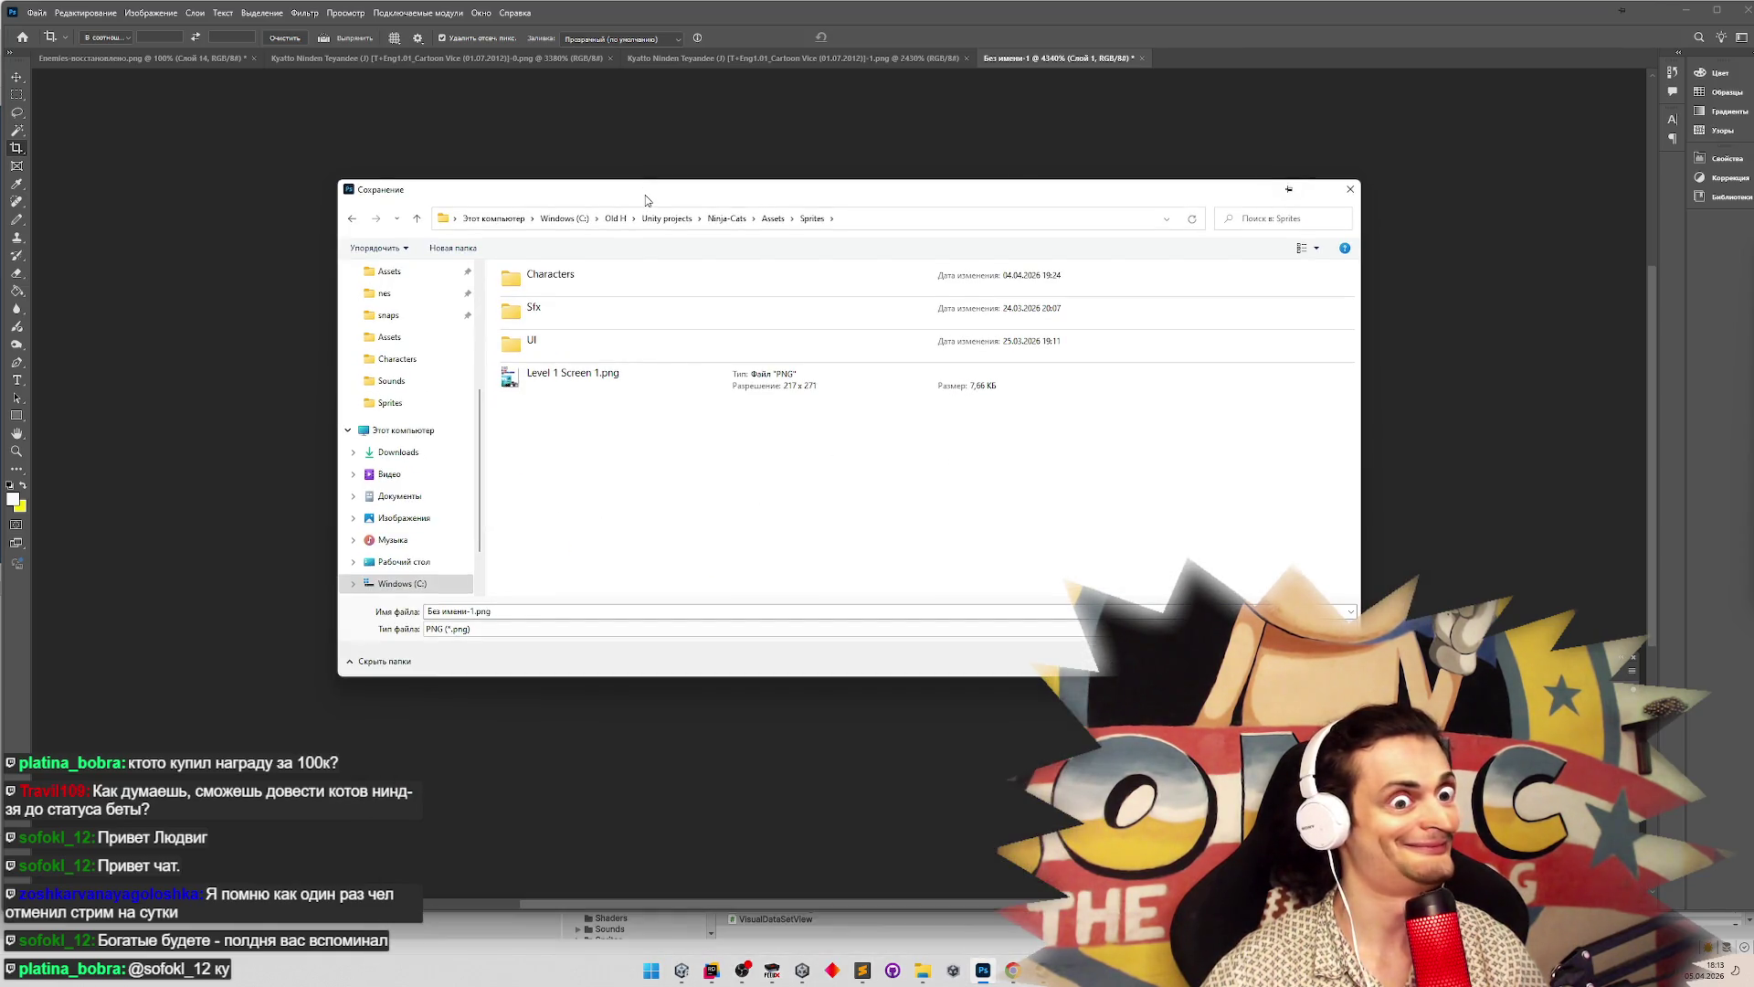
double_click(575, 307)
drag(478, 611, 427, 612)
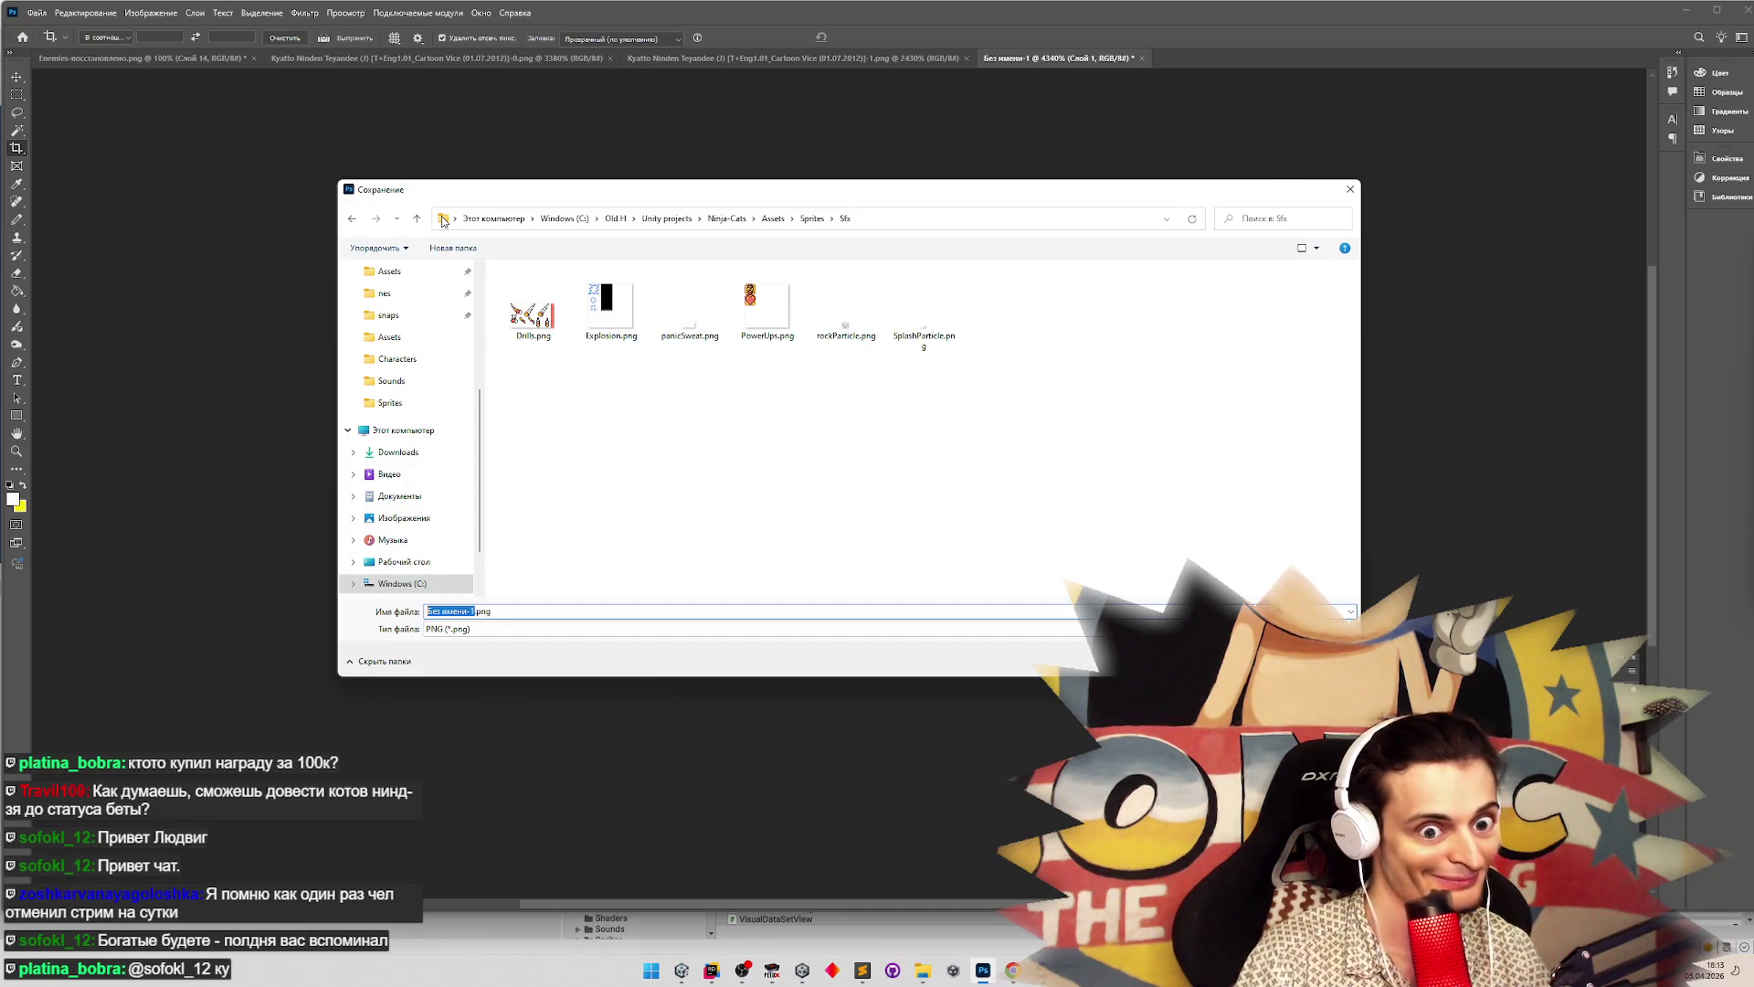
text(Smoke)
key(Return)
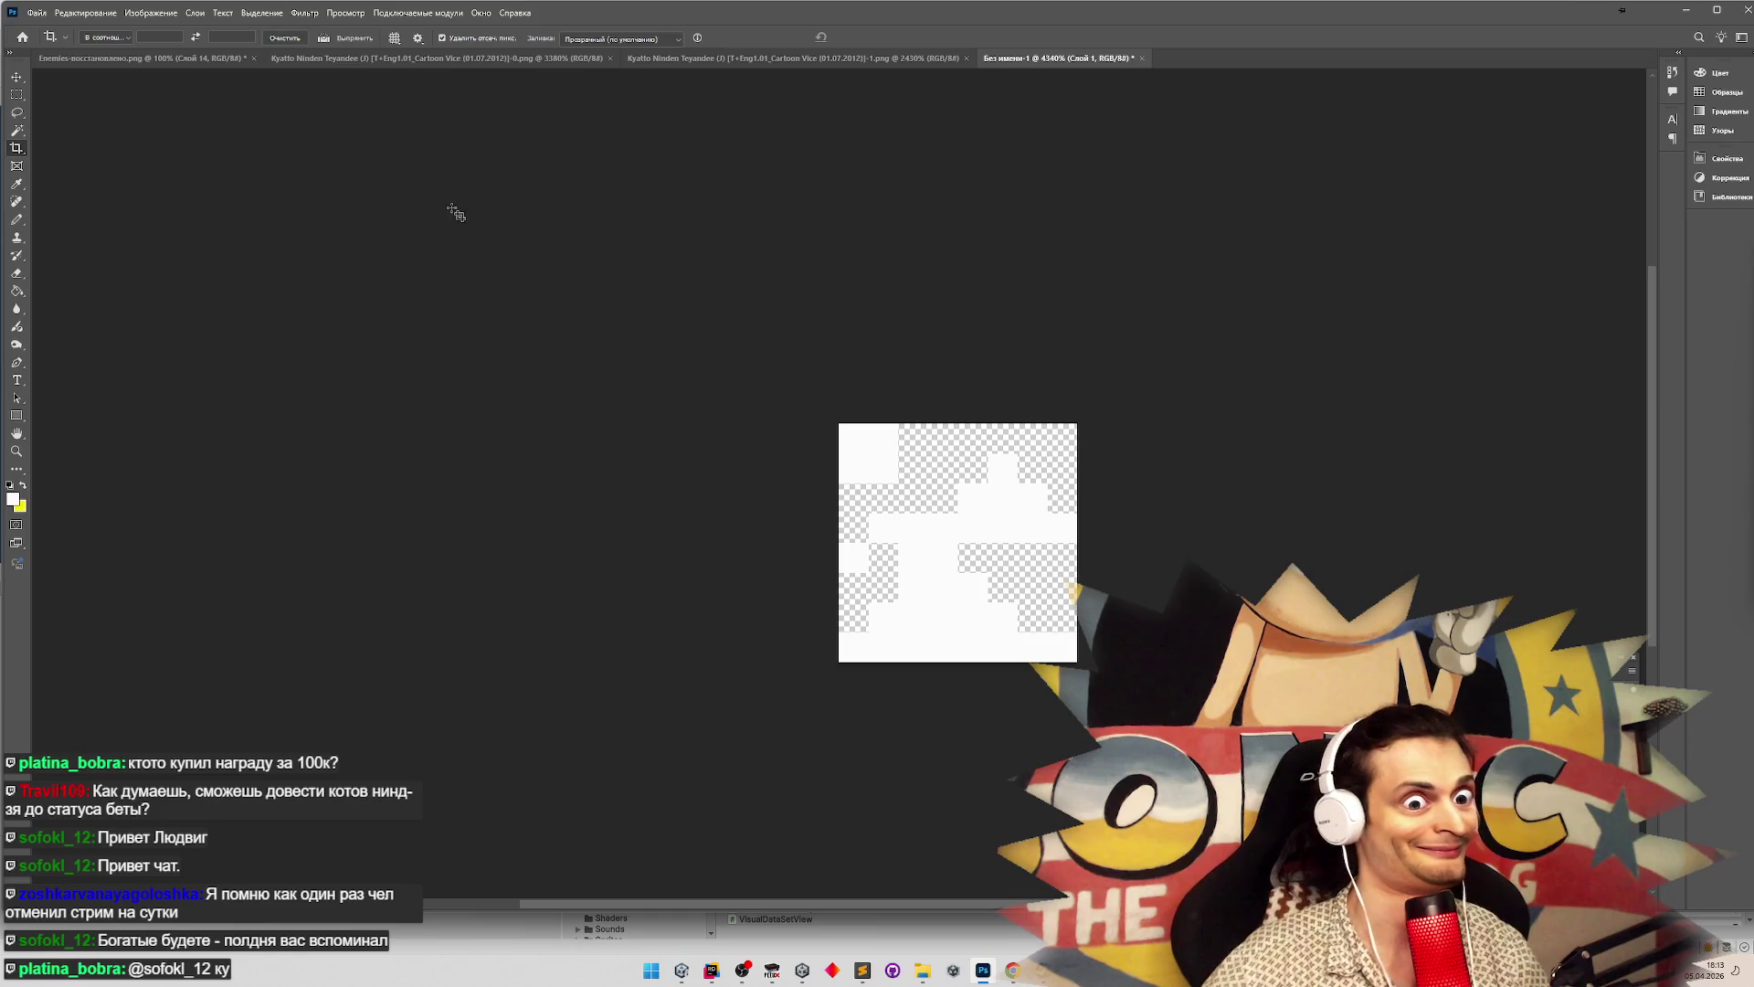
Return to Unity and select LastHpEffect and TurnaroundEffect, framing them in the scene
click(1687, 11)
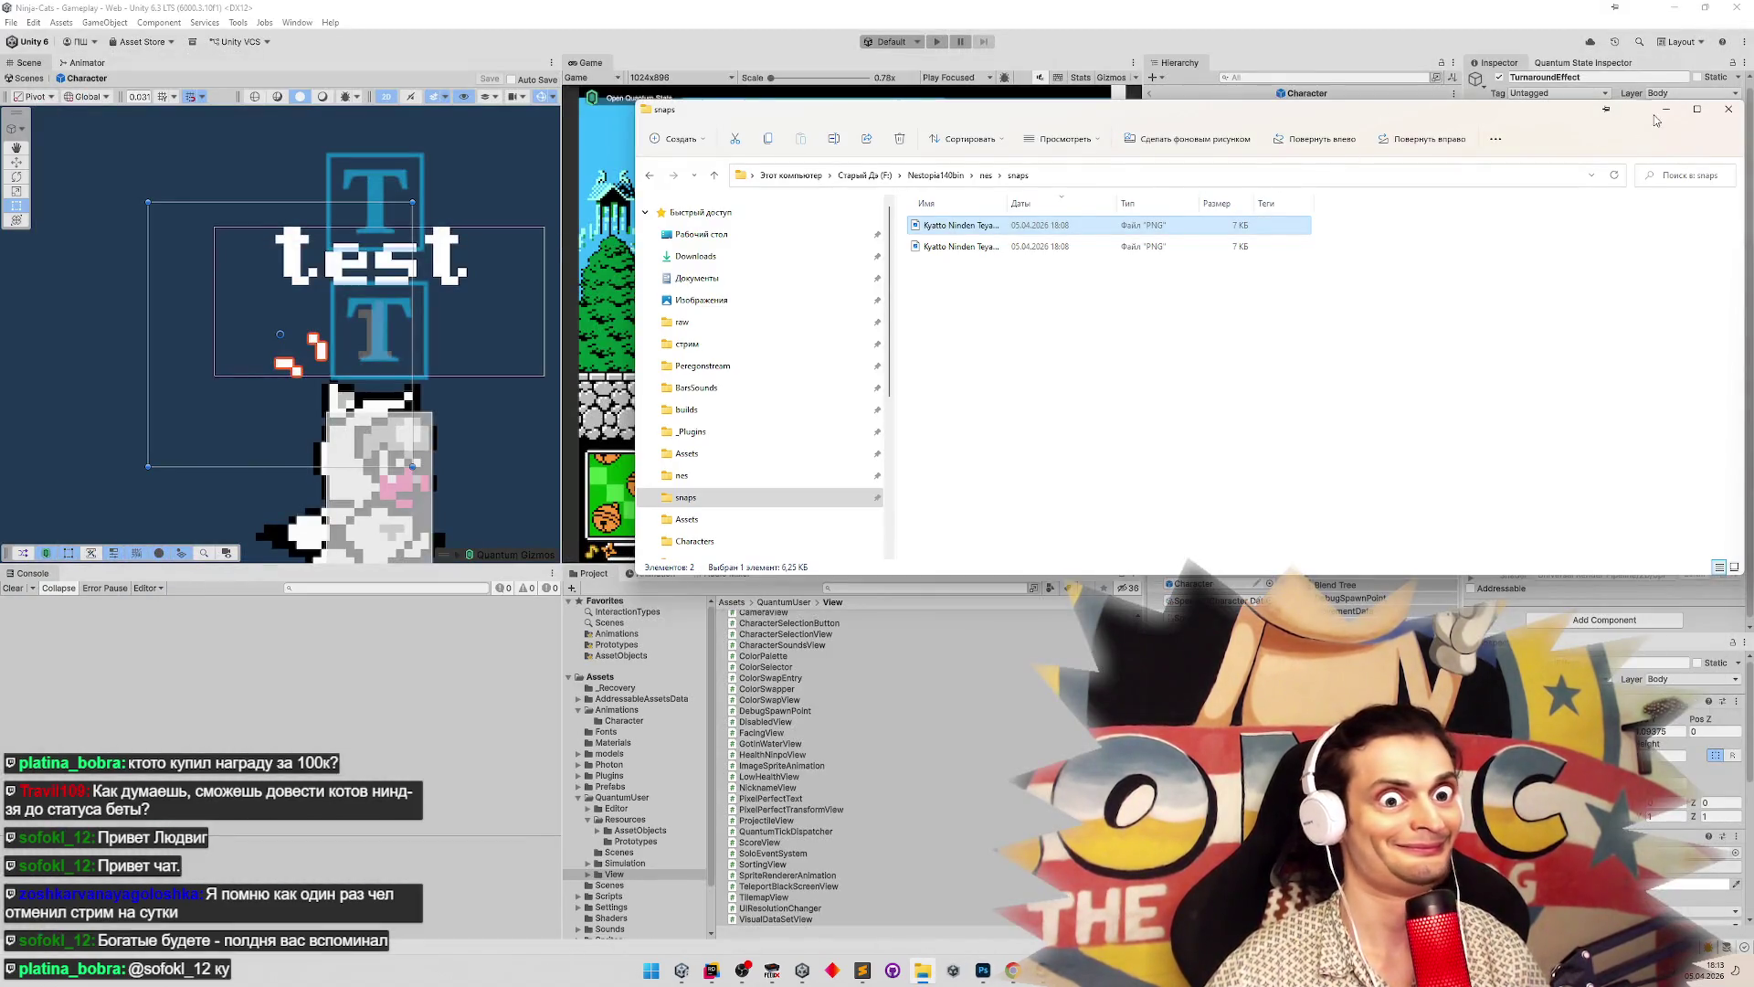
click(1666, 109)
key(z)
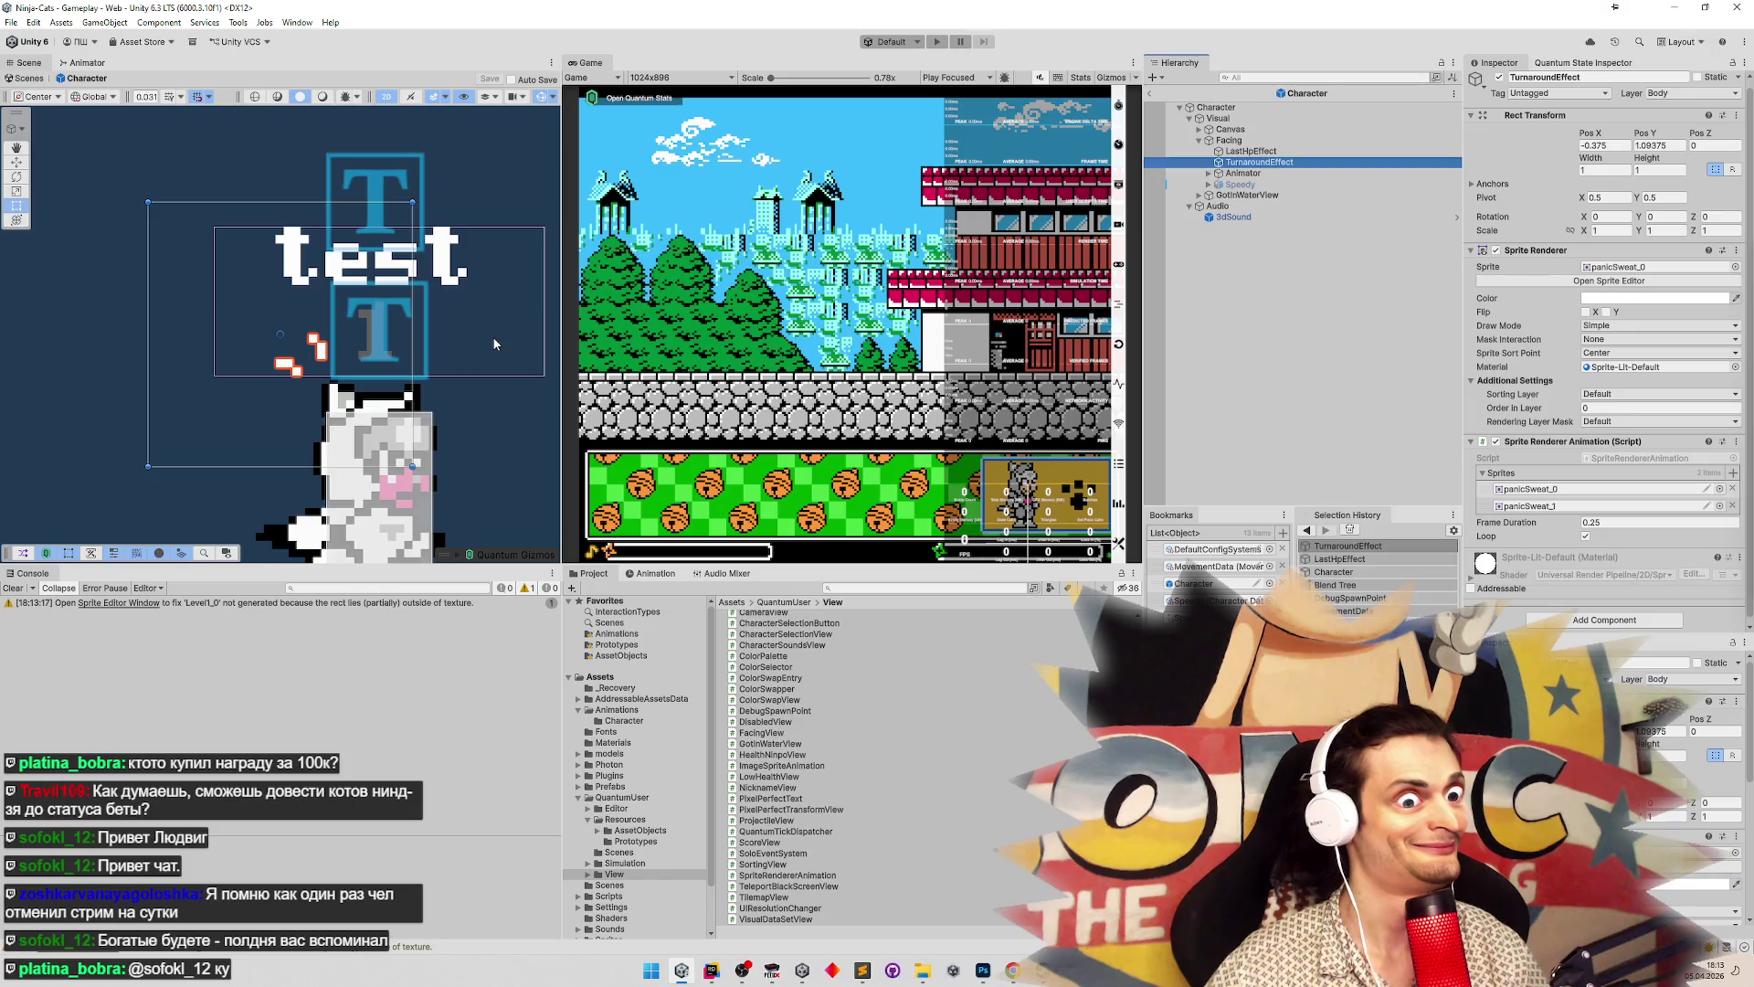
scroll(493, 343, down, 3)
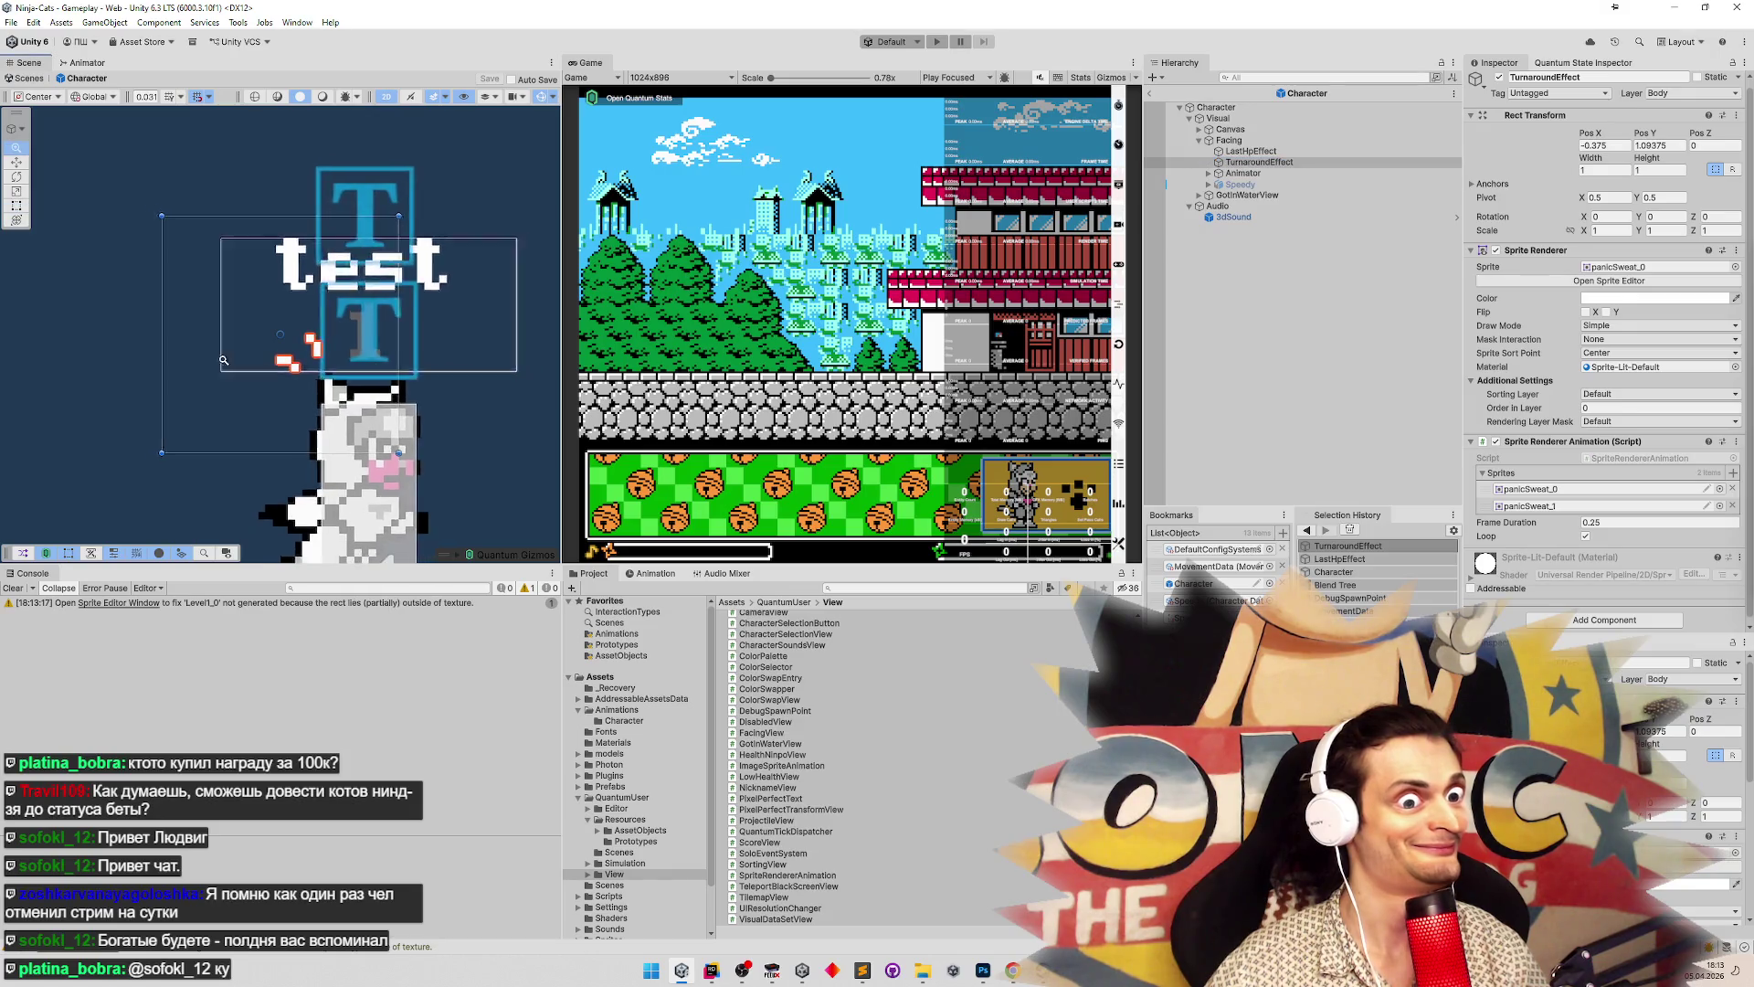
double_click(1282, 165)
key(Up)
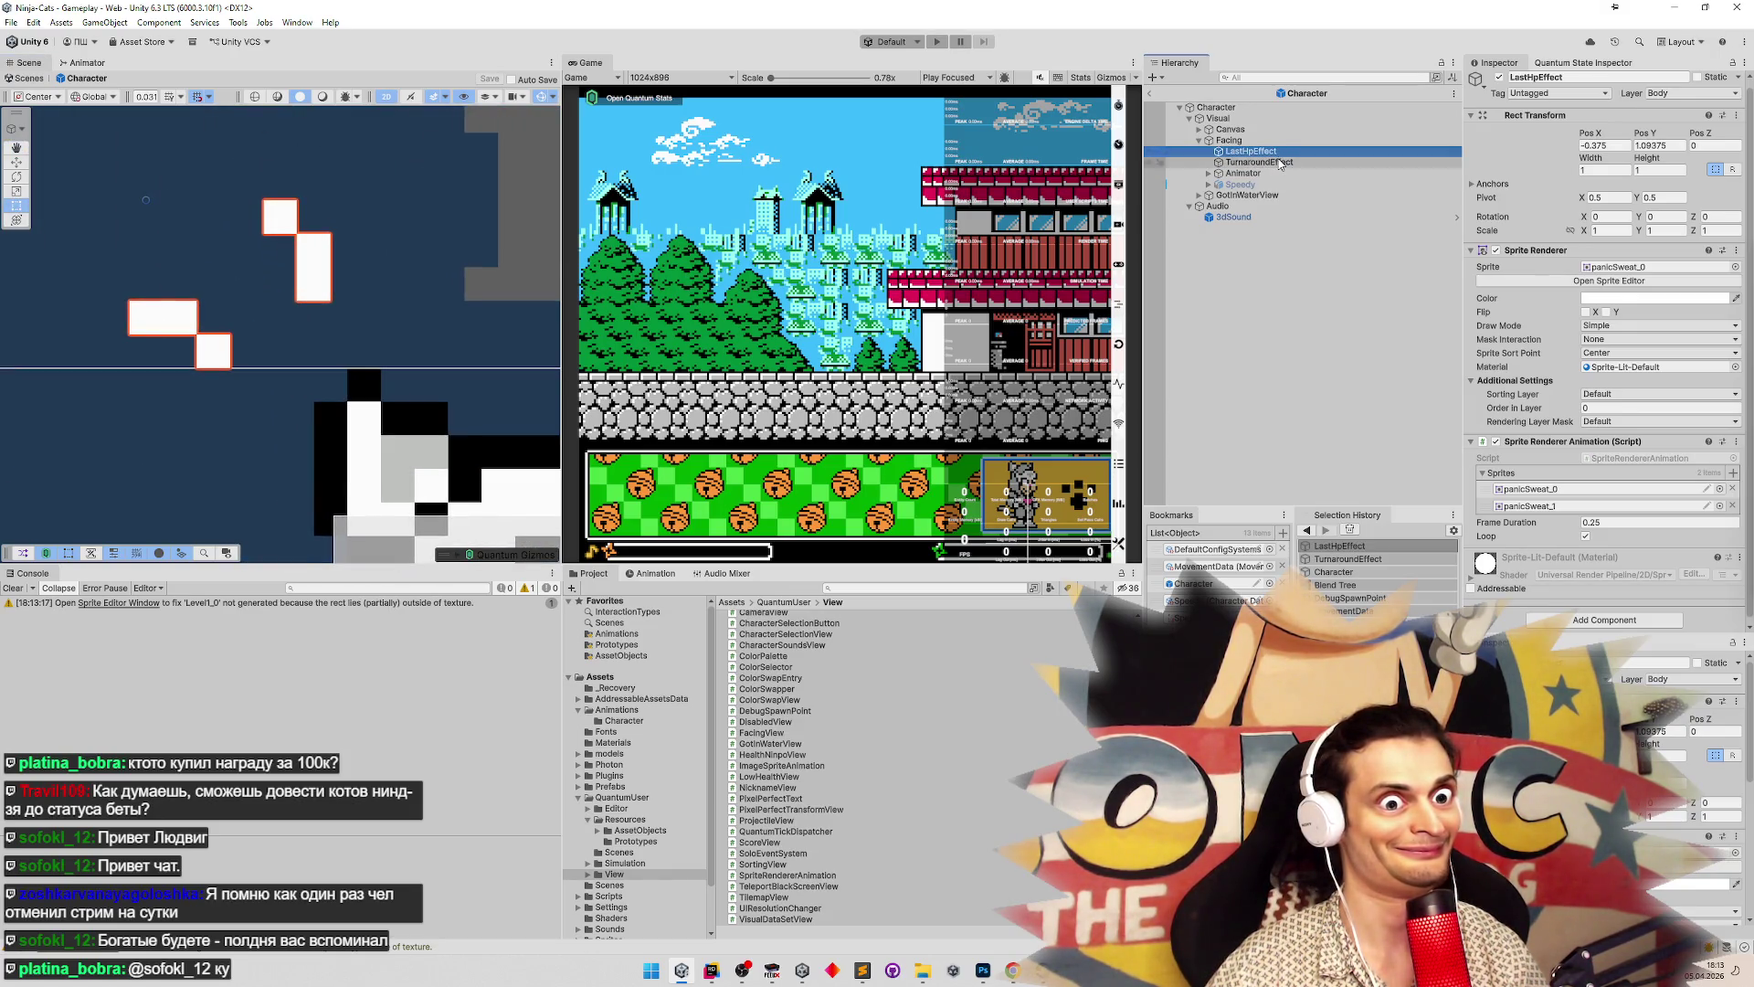
click(1280, 162)
key(Up)
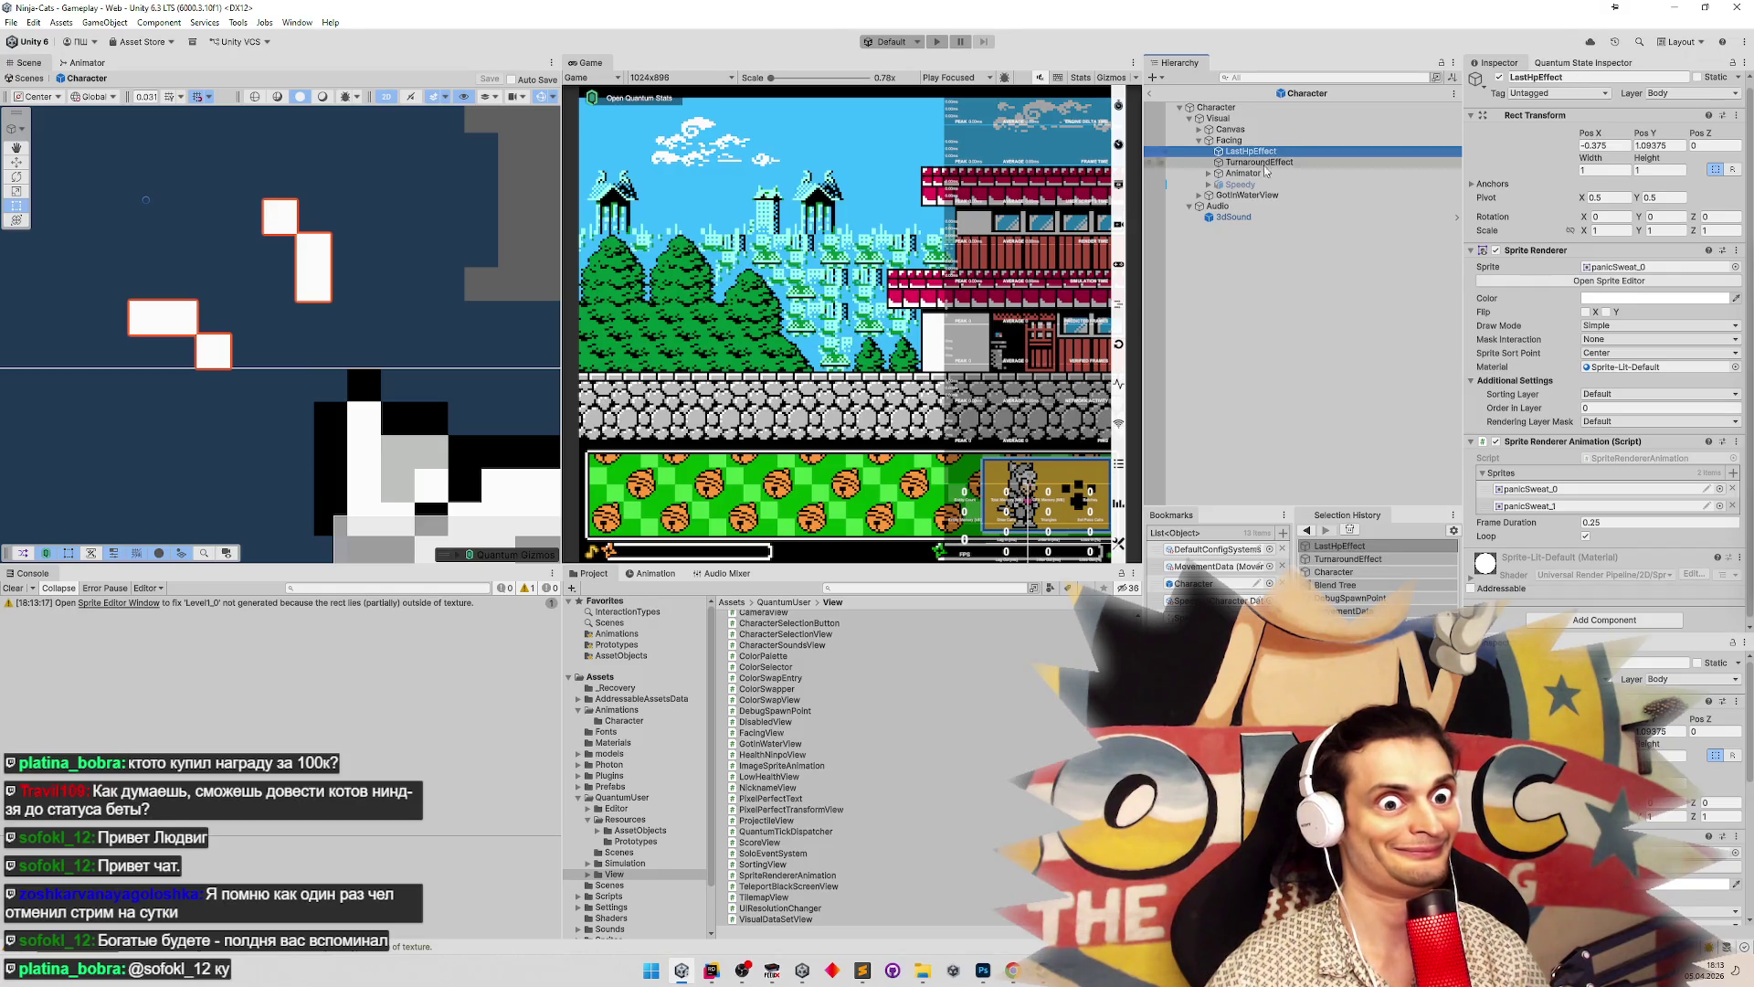
key(f)
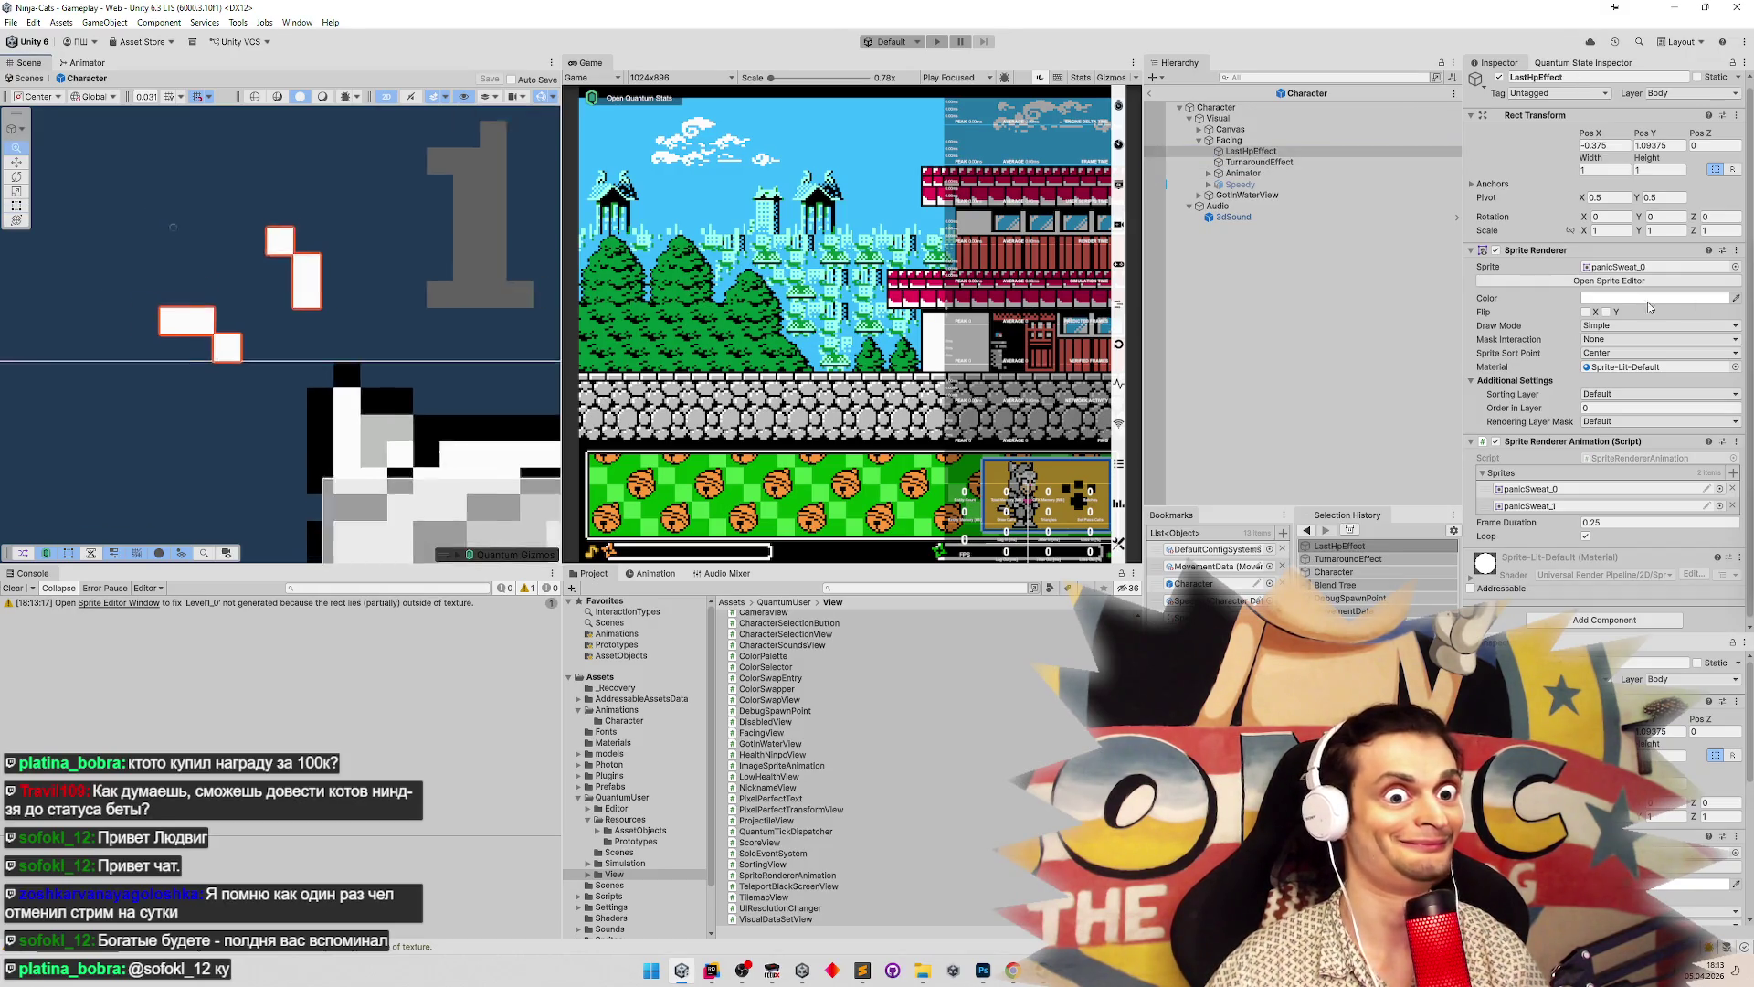
click(1312, 162)
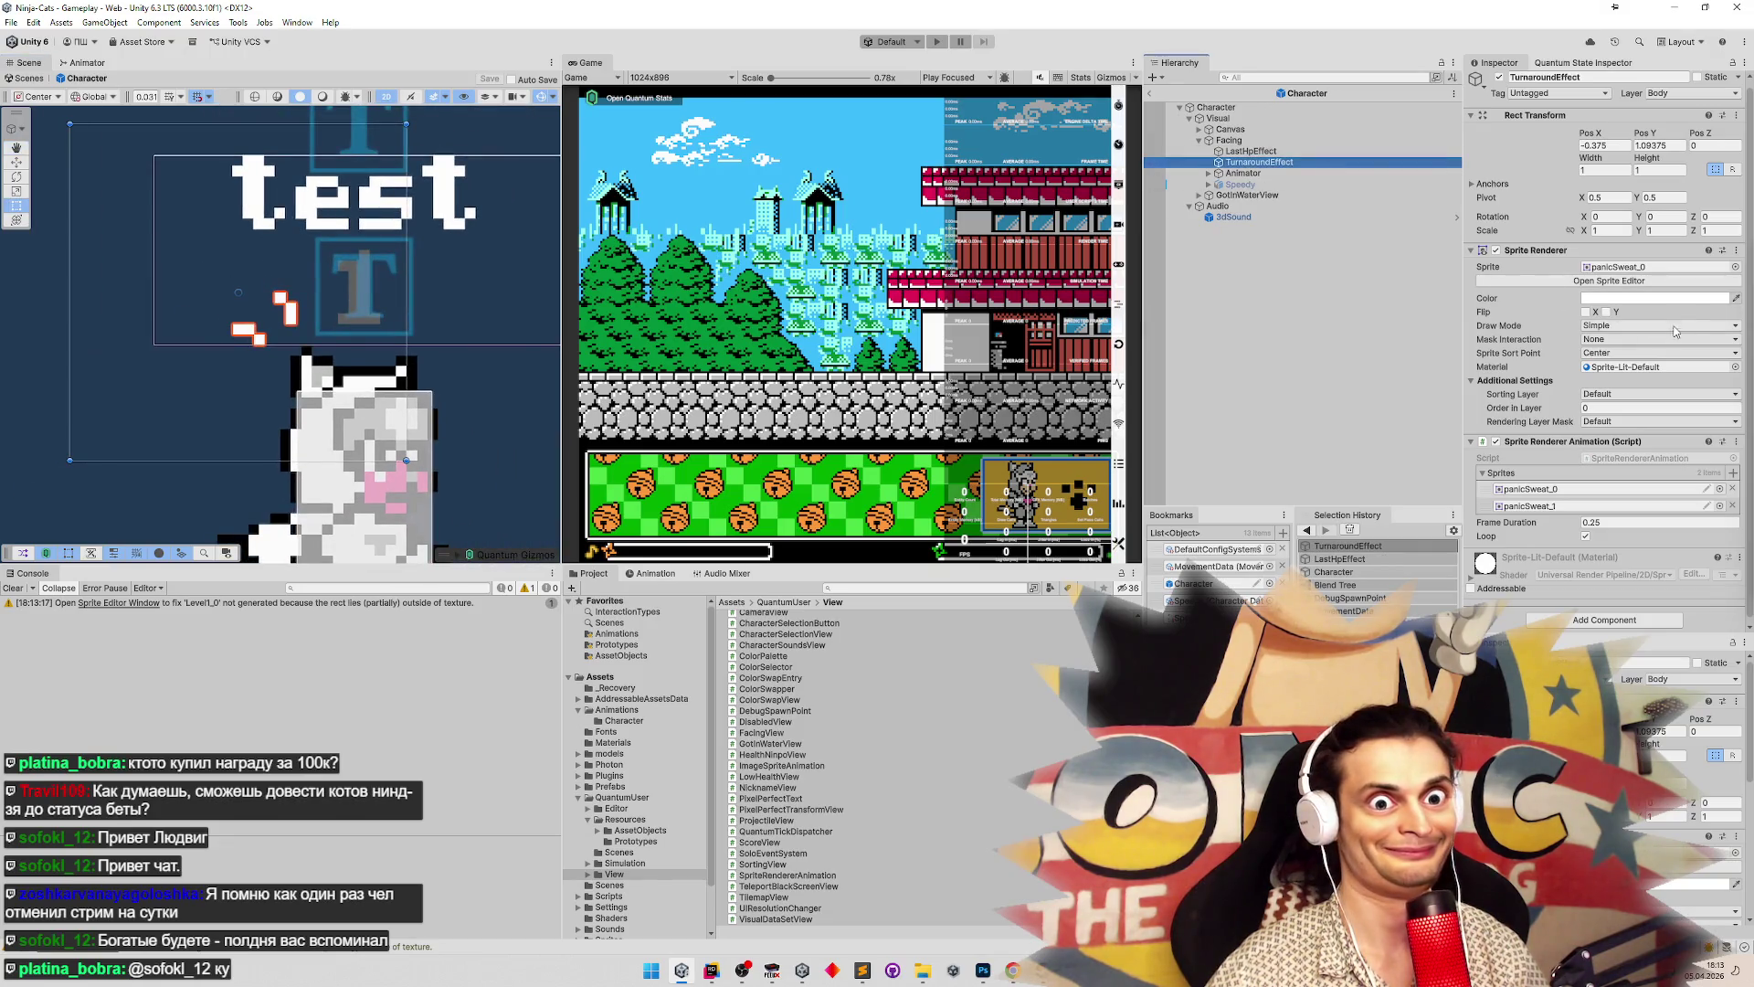
Search the project for 'dus' and open the Dust texture in the Sprite Editor
click(876, 589)
text(dus)
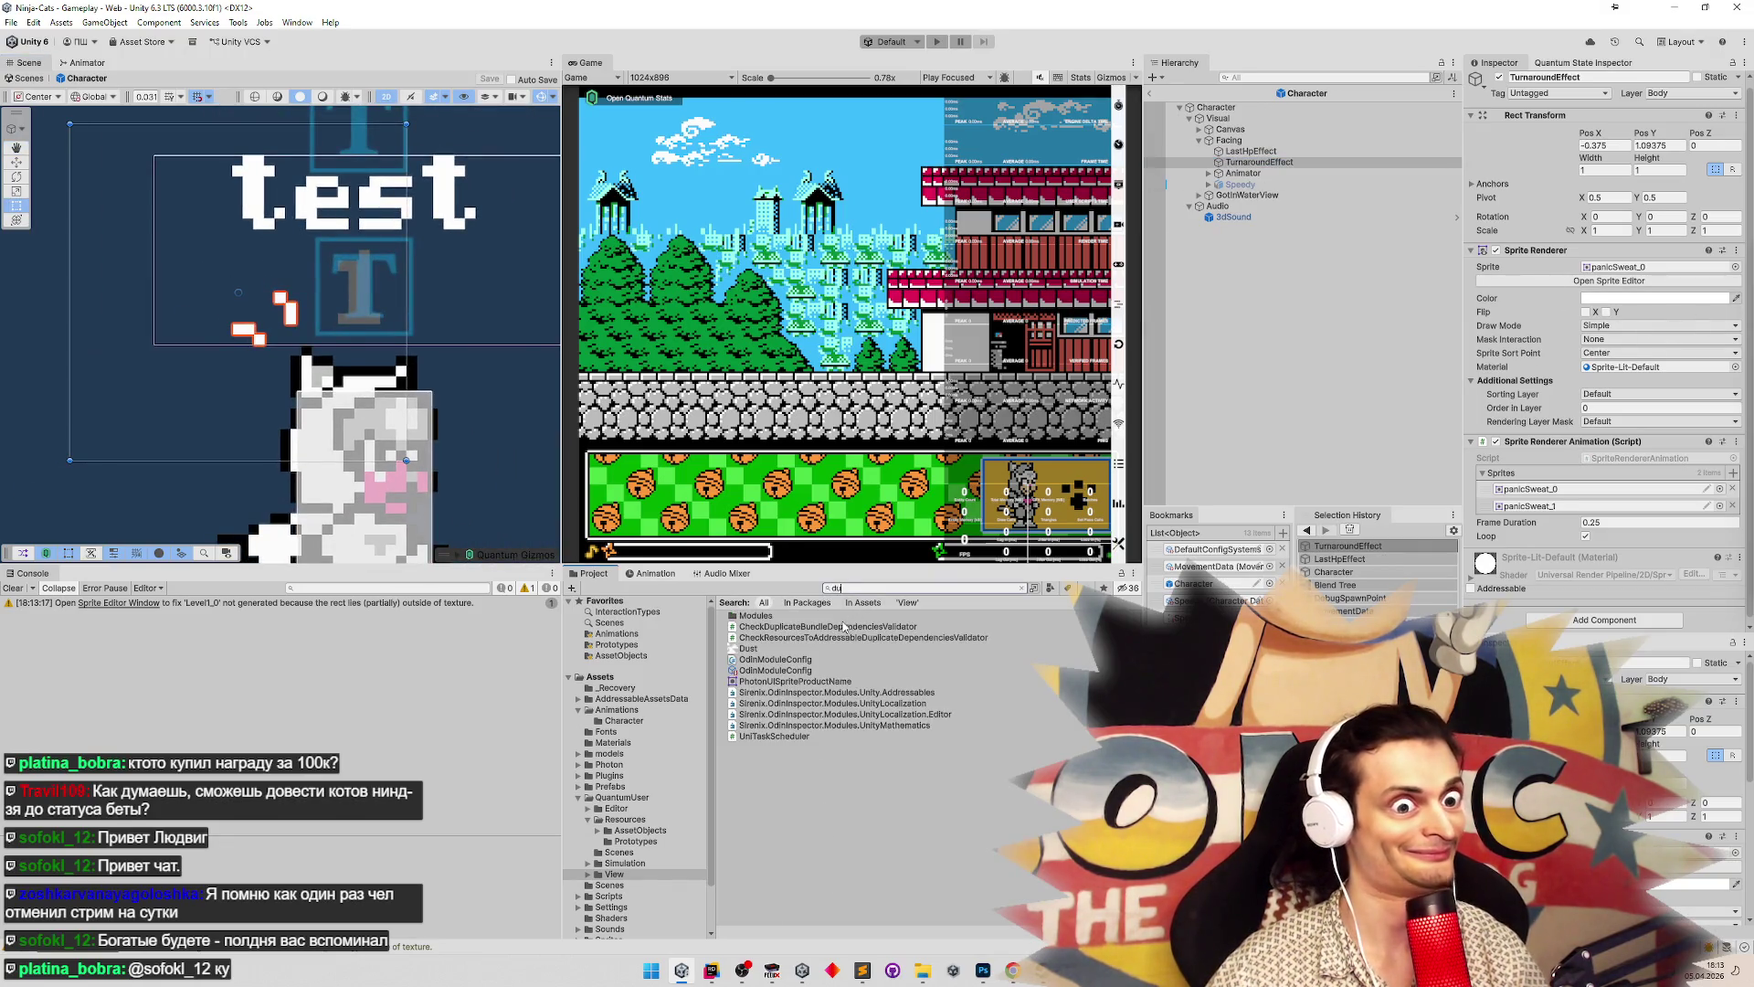
click(774, 618)
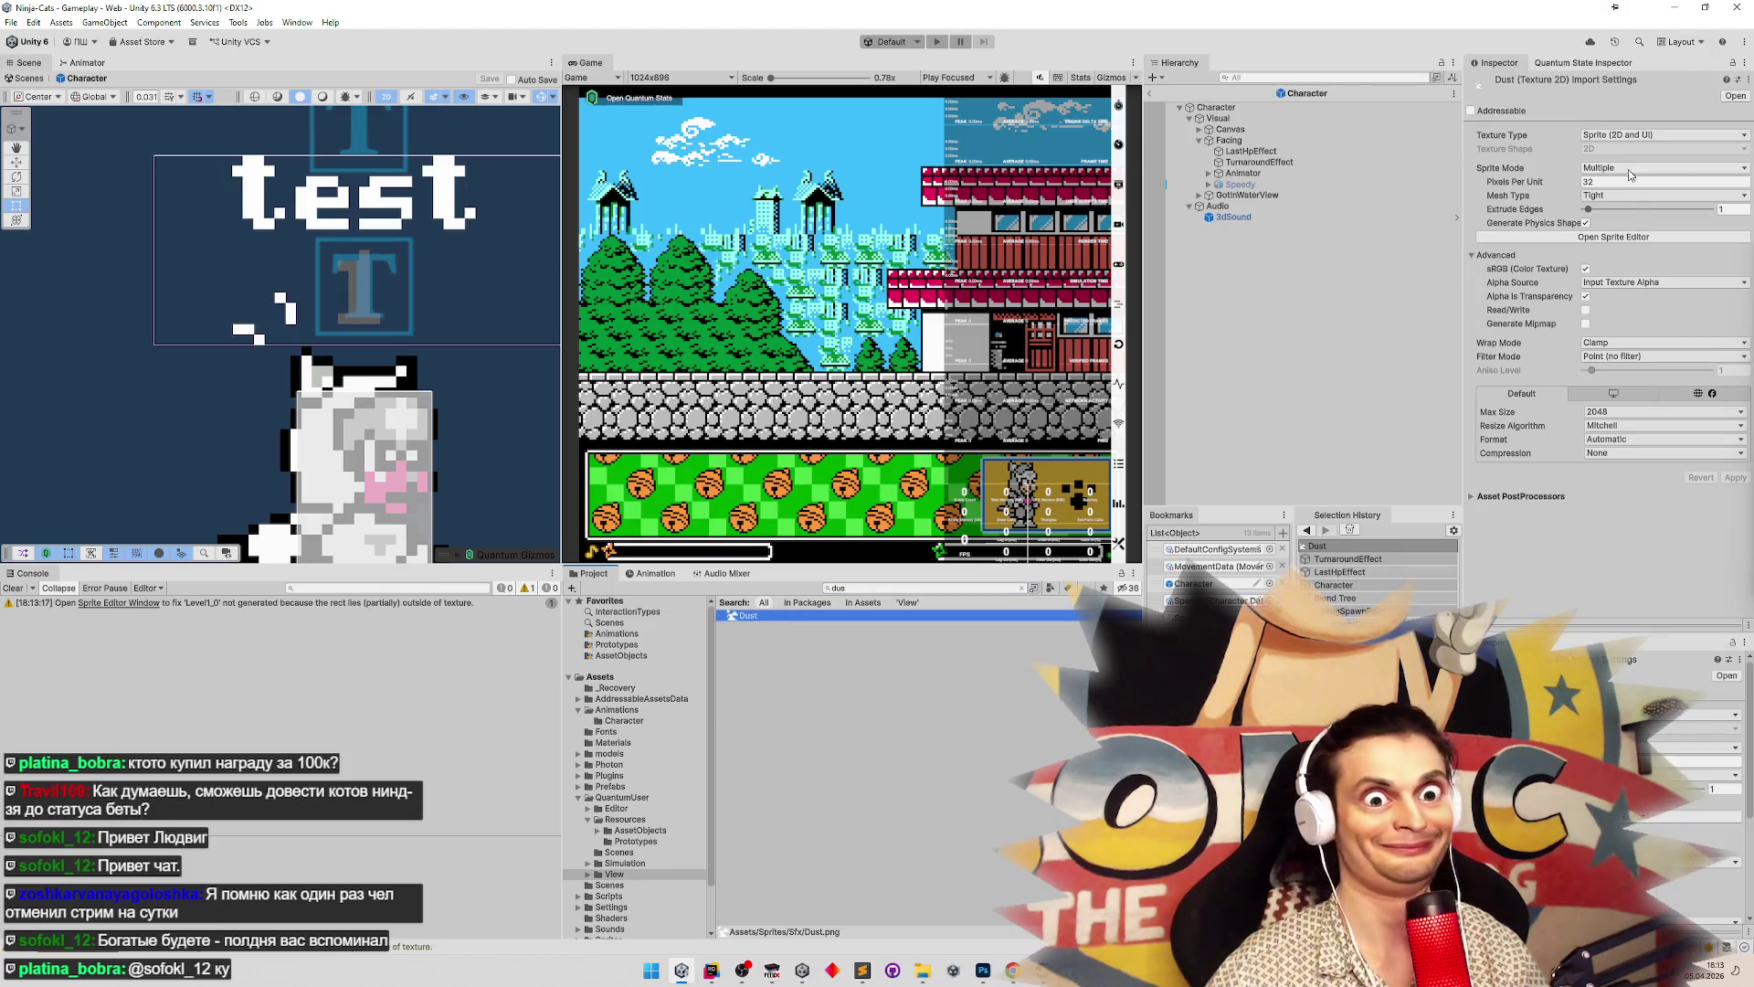
double_click(774, 618)
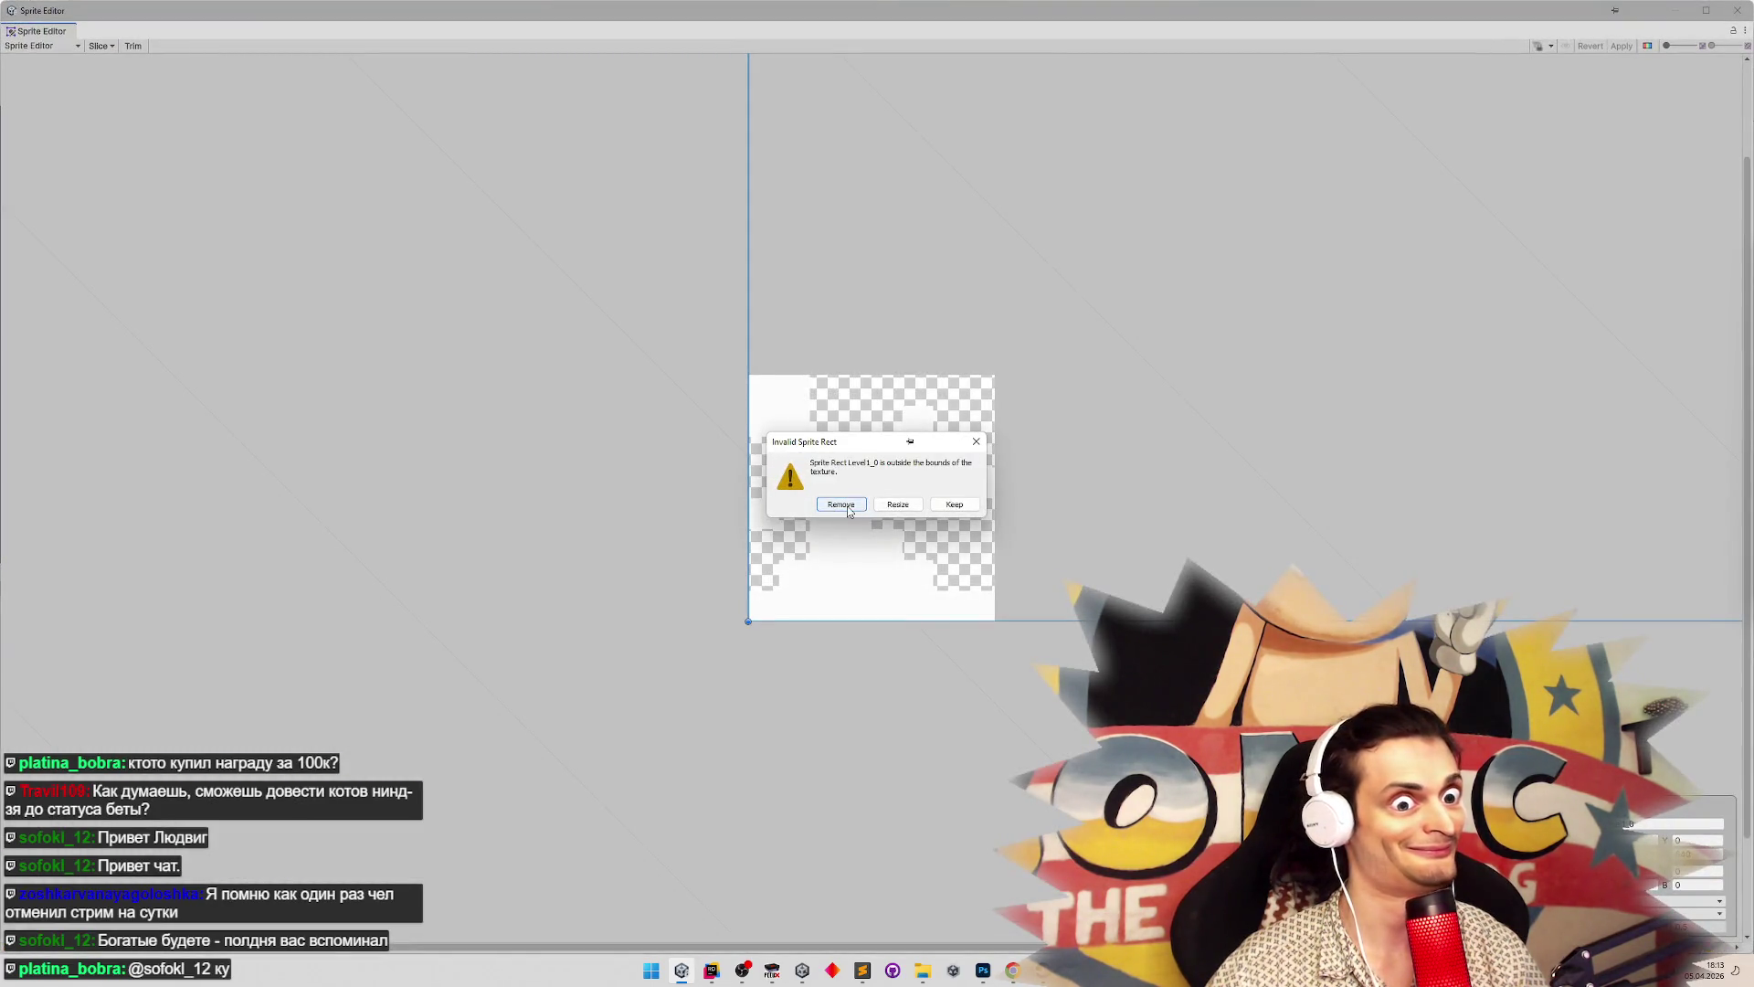
Remove the out-of-bounds rect, slice Dust by Grid By Cell Count into 2 rows, and apply
click(840, 502)
click(100, 46)
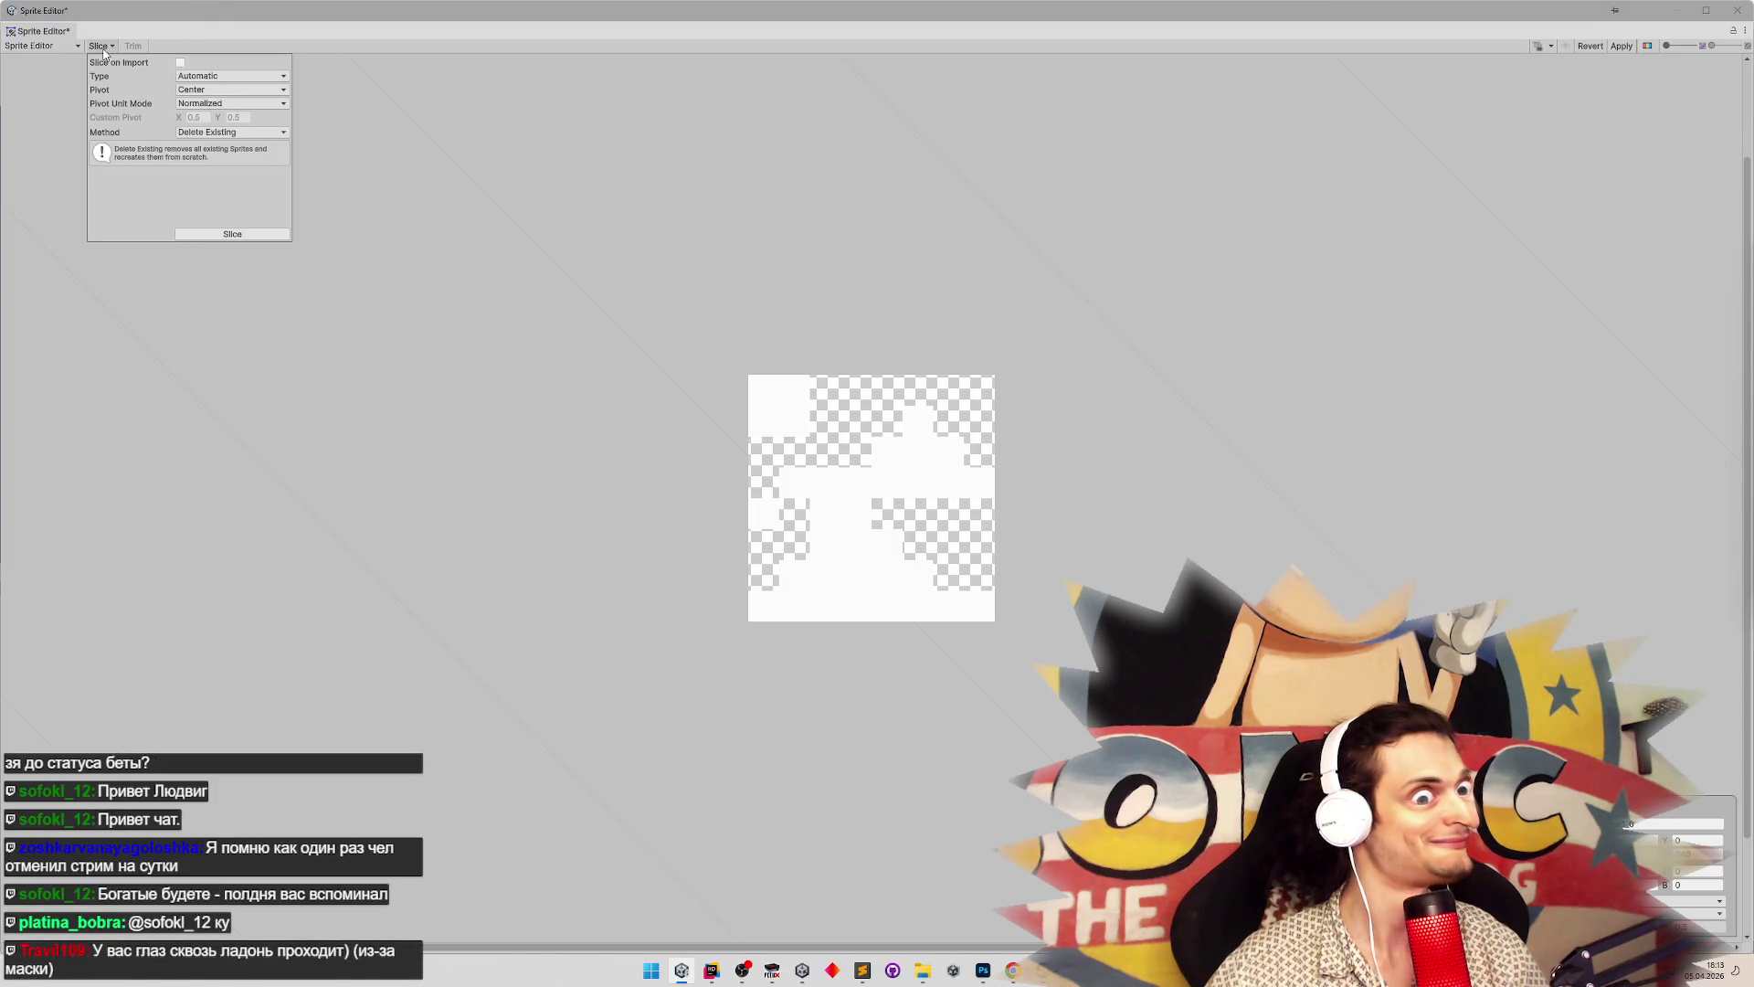
click(227, 73)
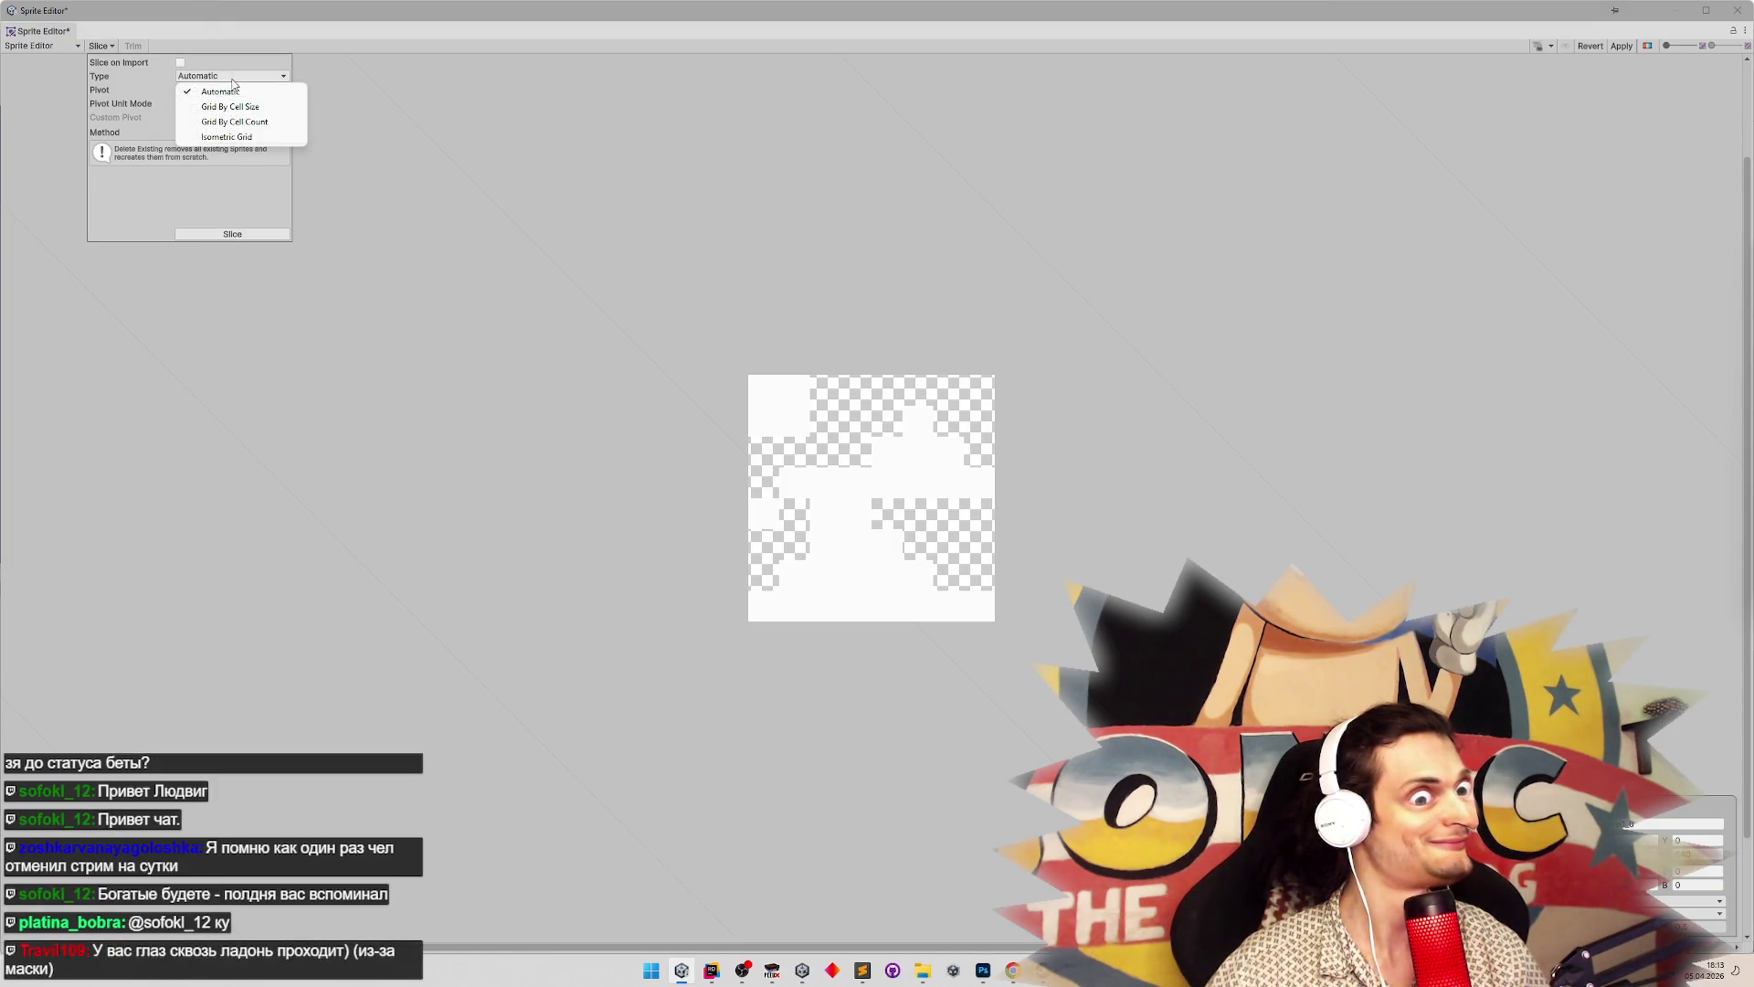
click(265, 126)
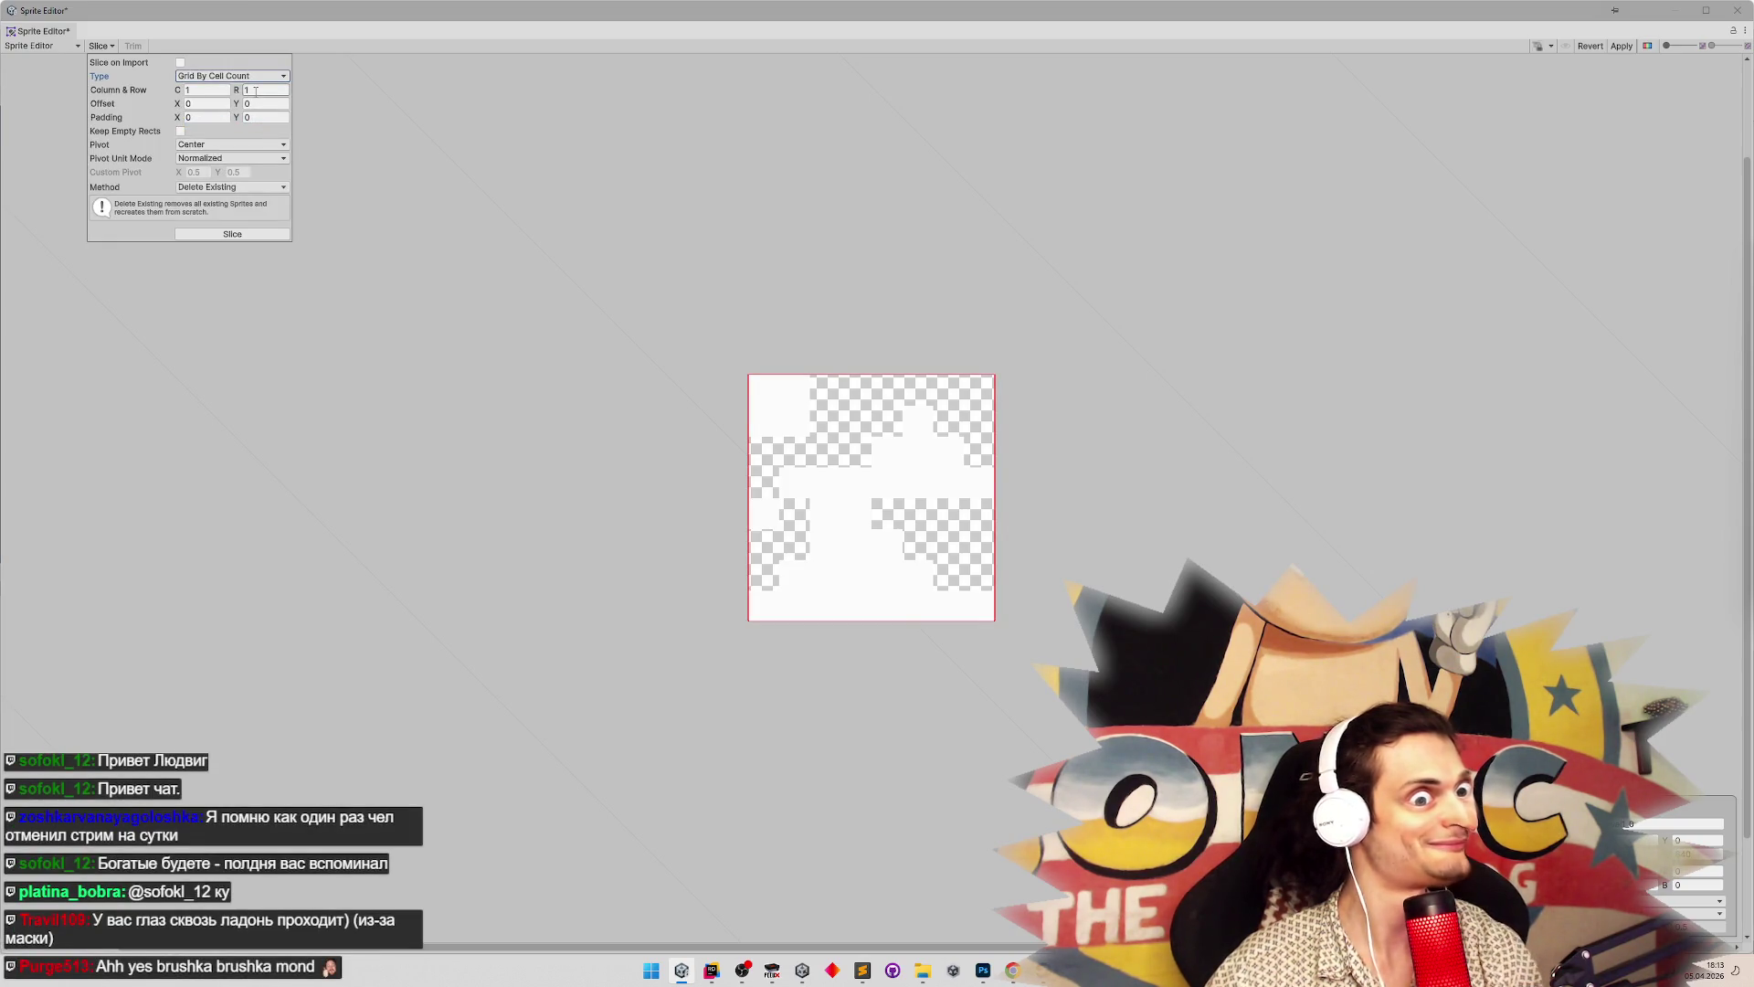
click(255, 91)
text(2)
click(235, 236)
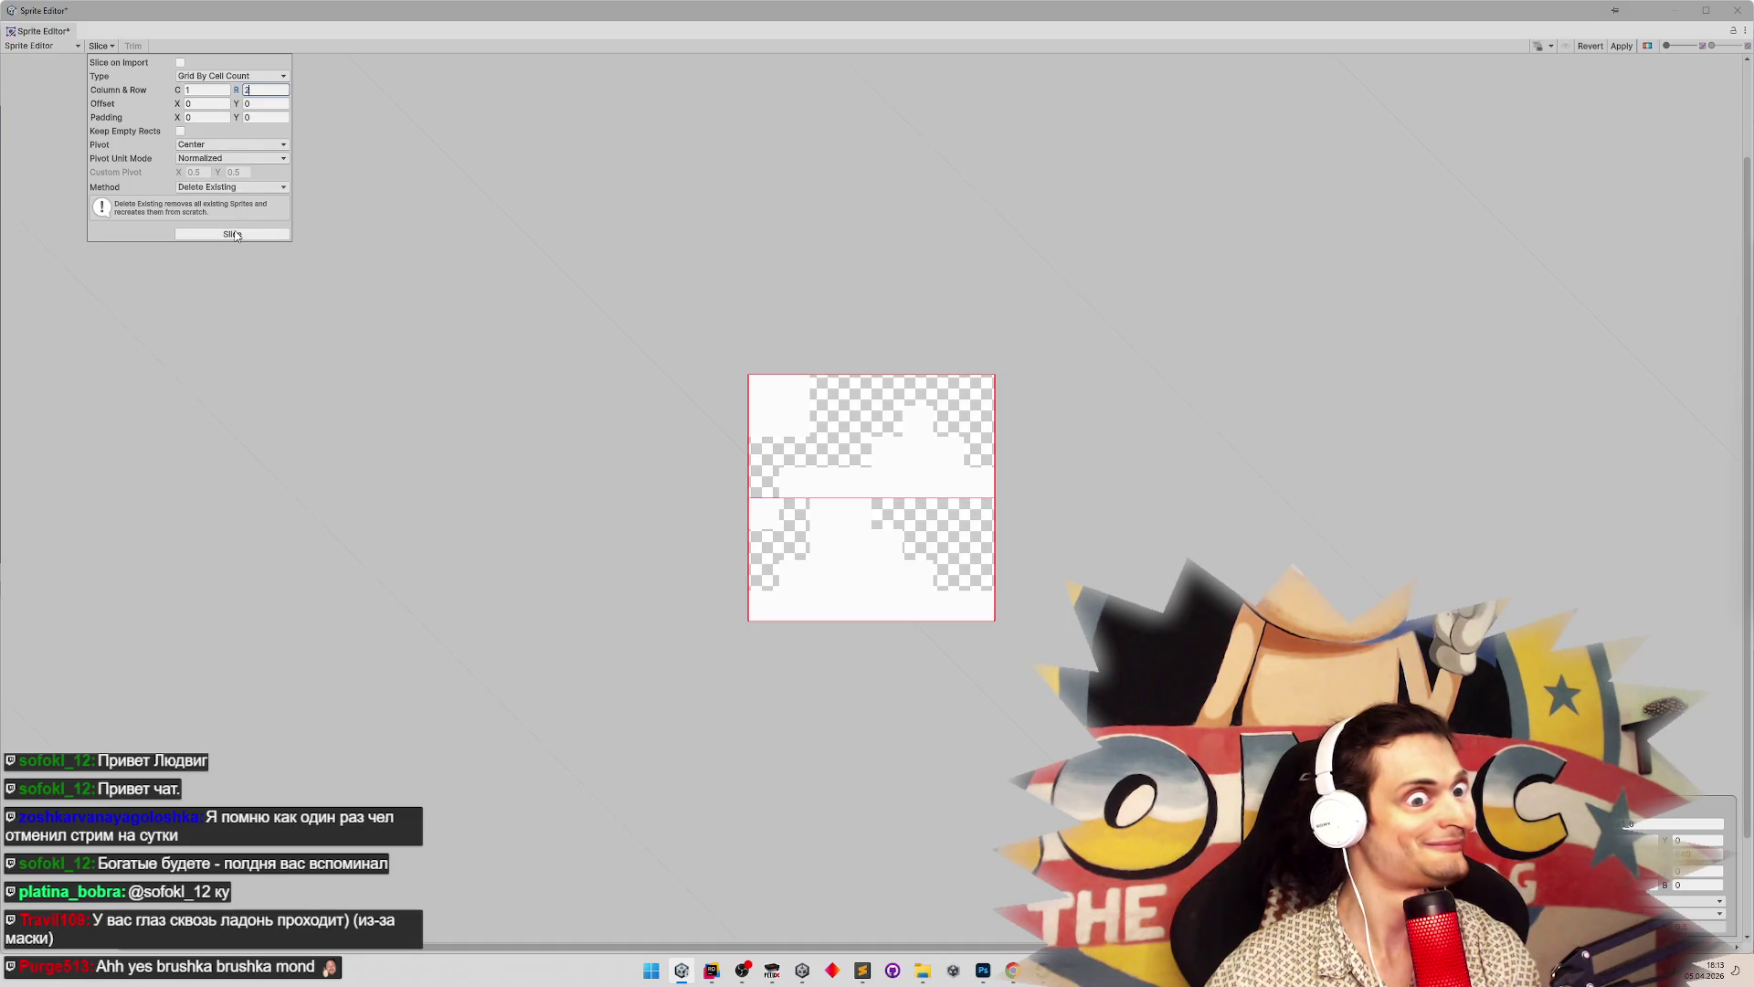
click(1622, 46)
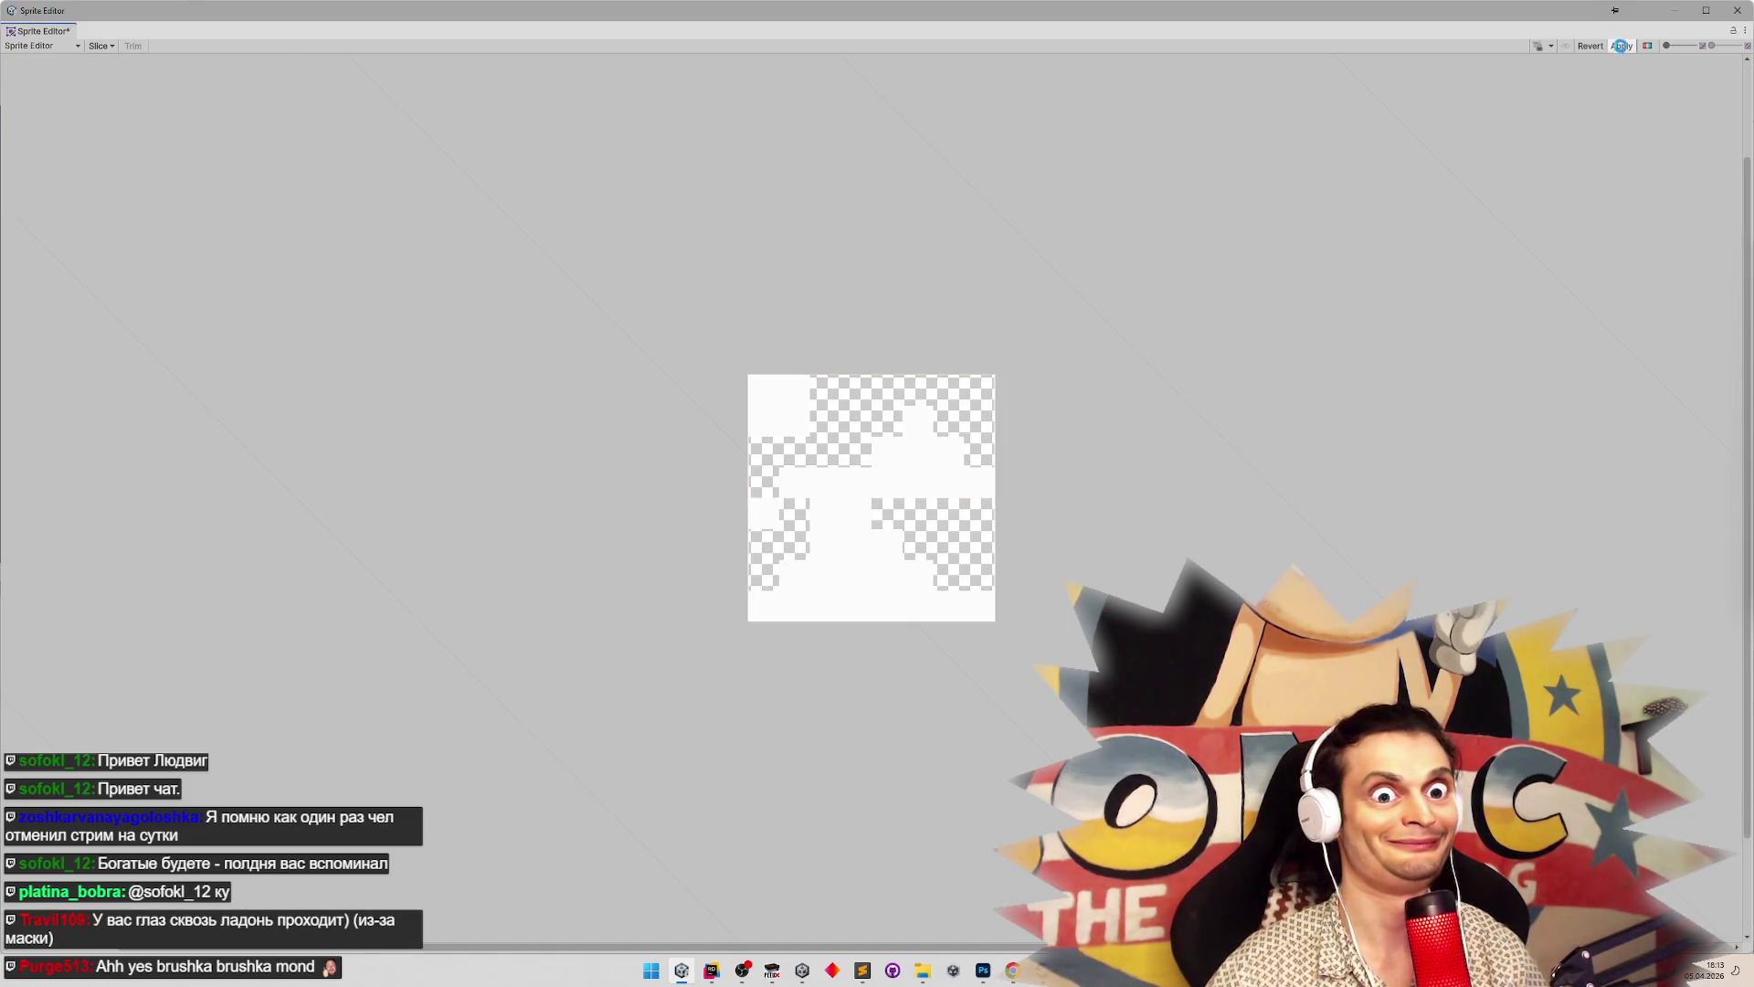
click(1736, 10)
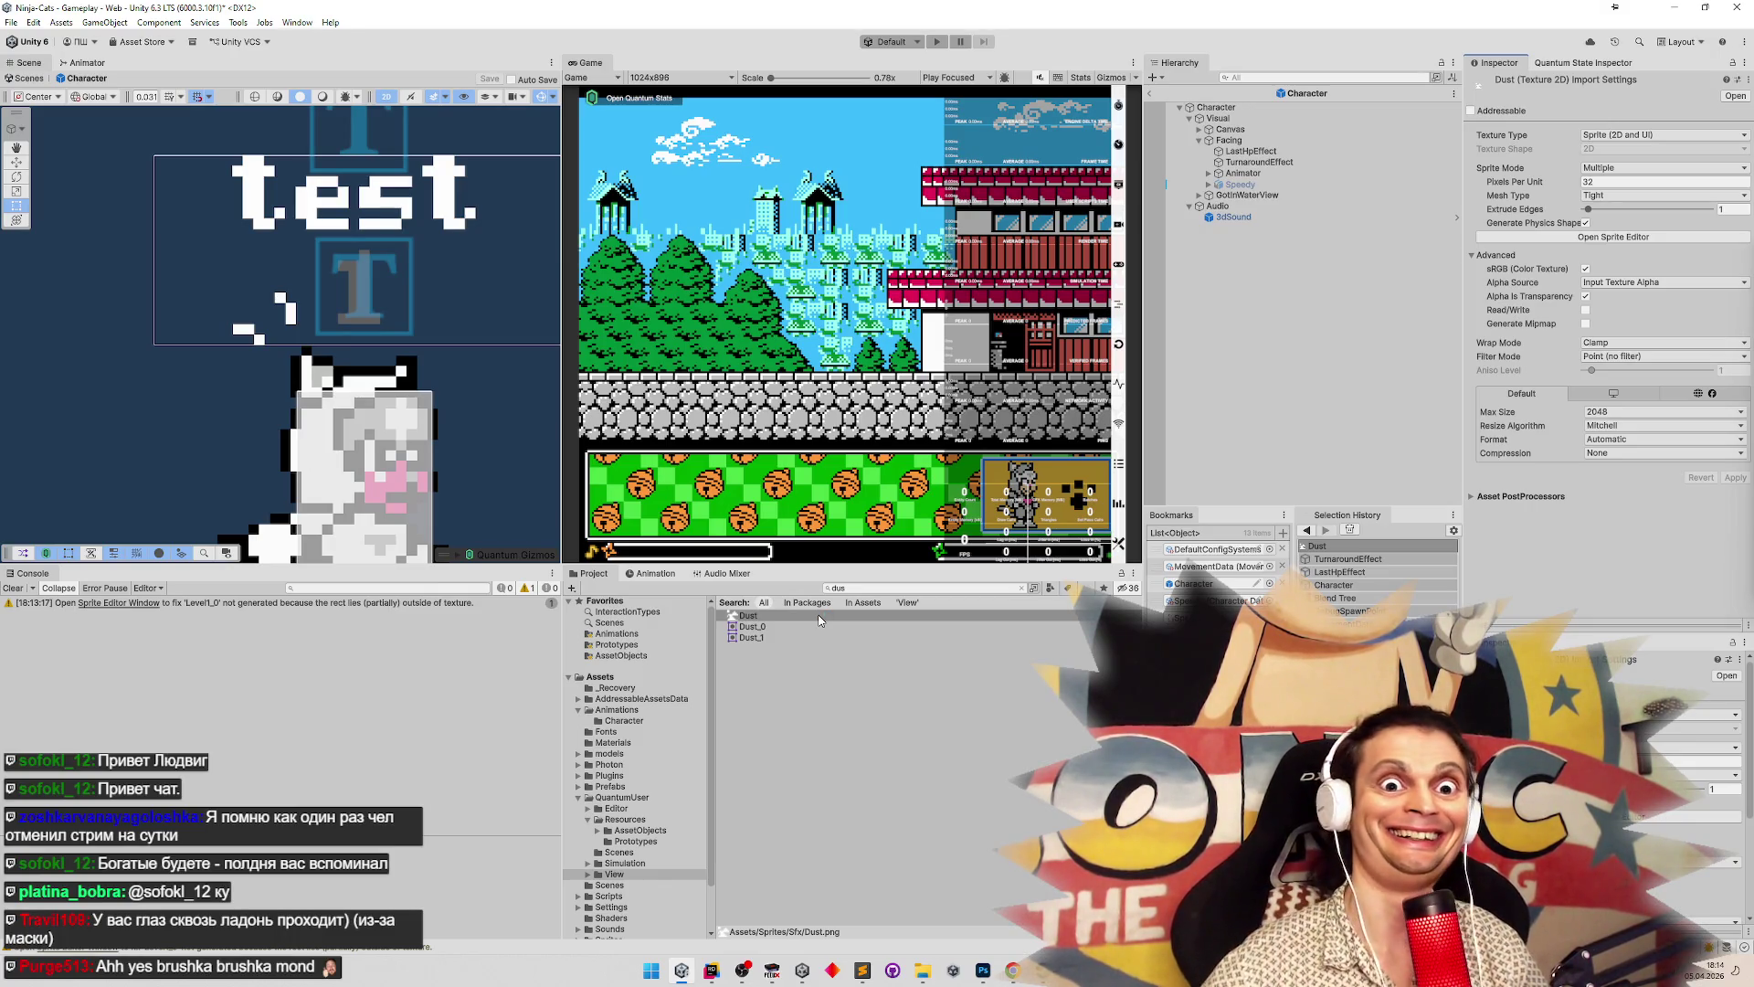
Clear the console and assign Dust_0 and Dust_1 as TurnaroundEffect's animation frames
click(9, 588)
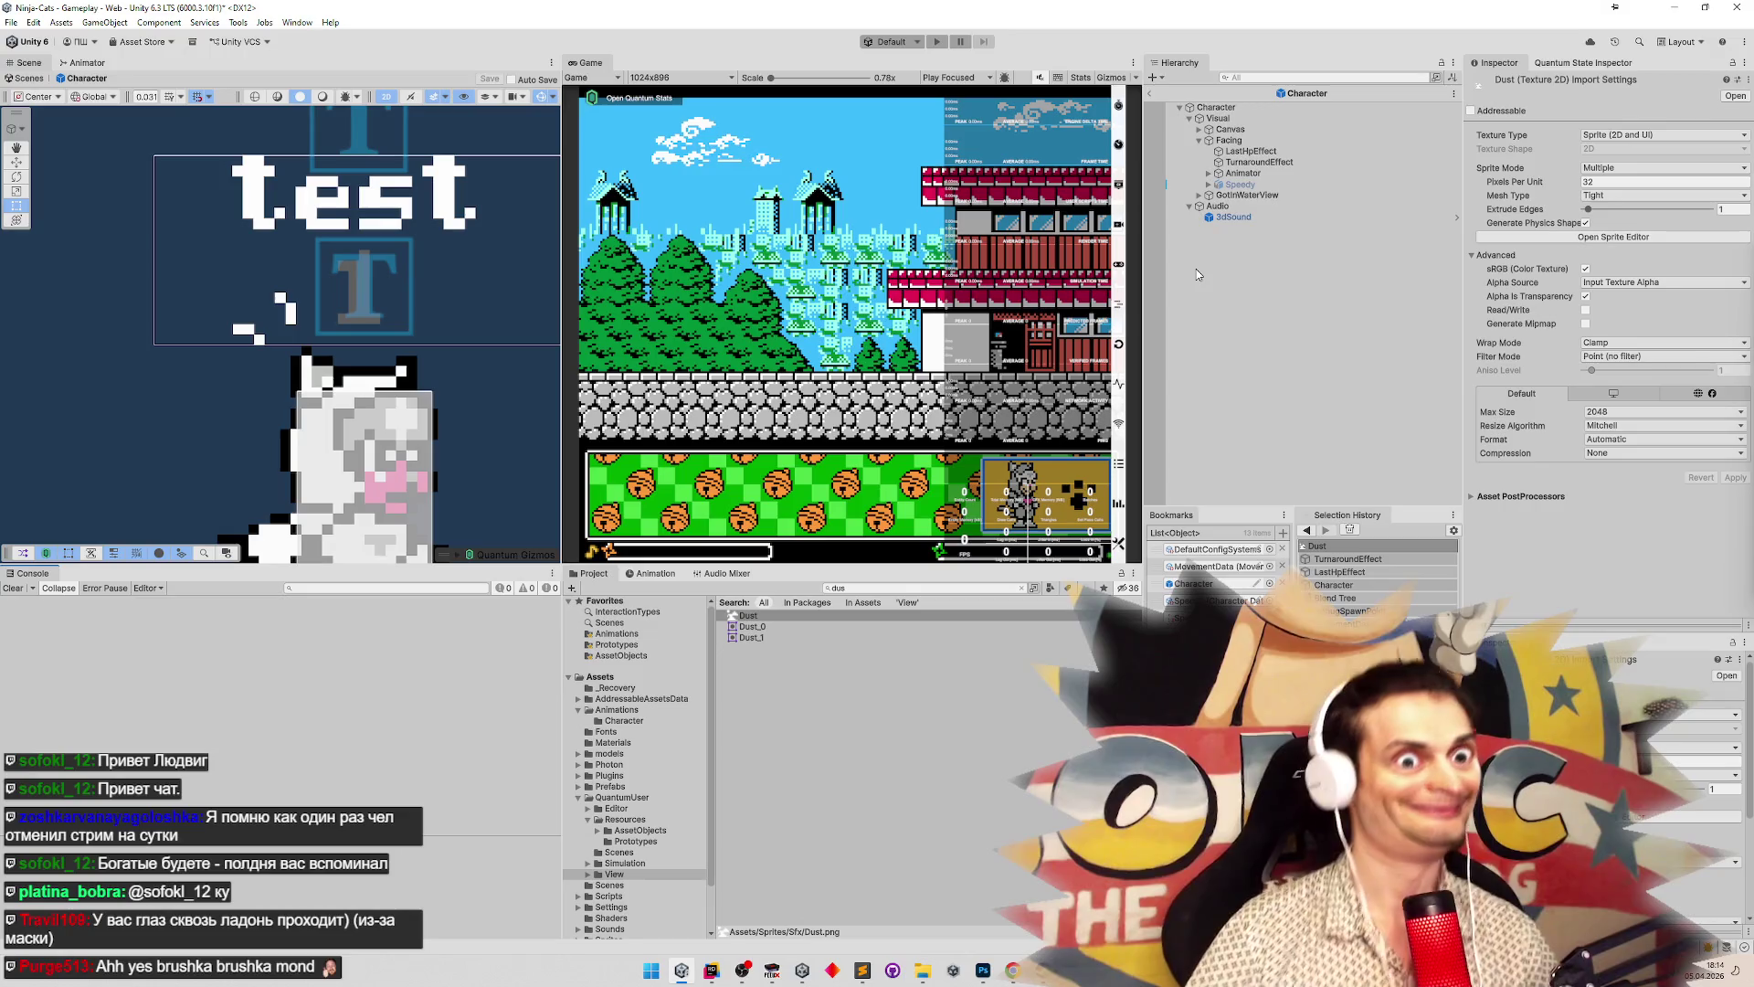
click(1259, 162)
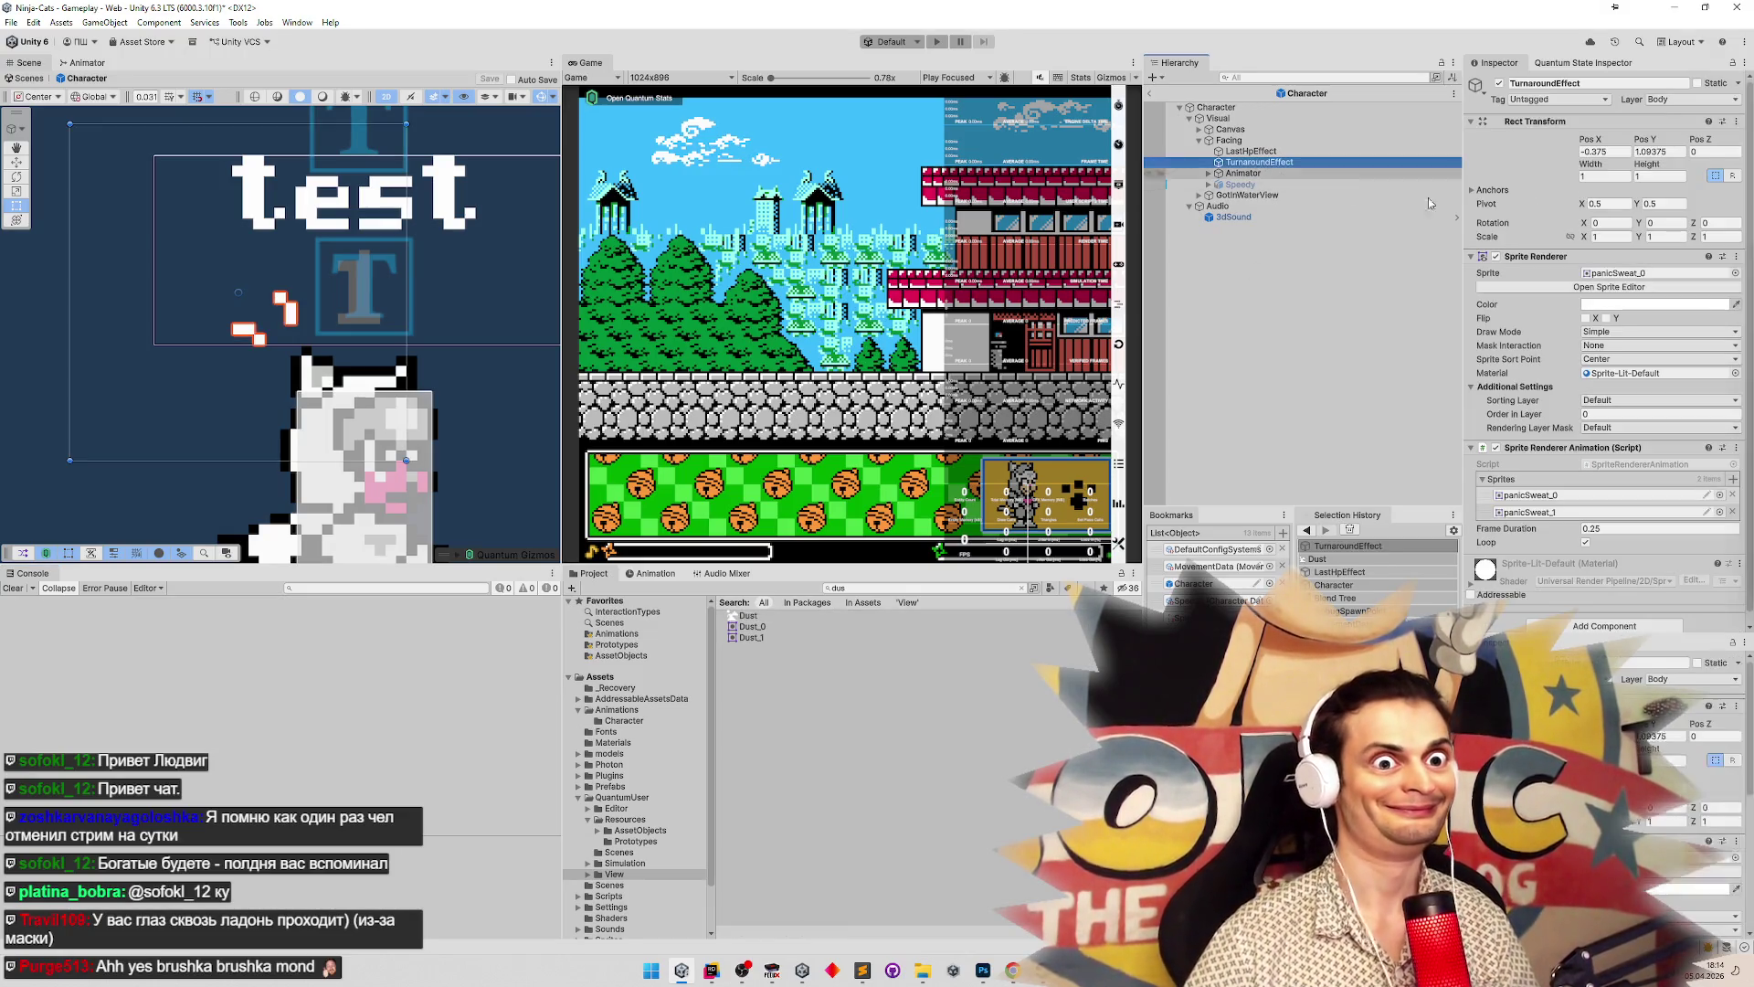
scroll(1750, 313, down, 1)
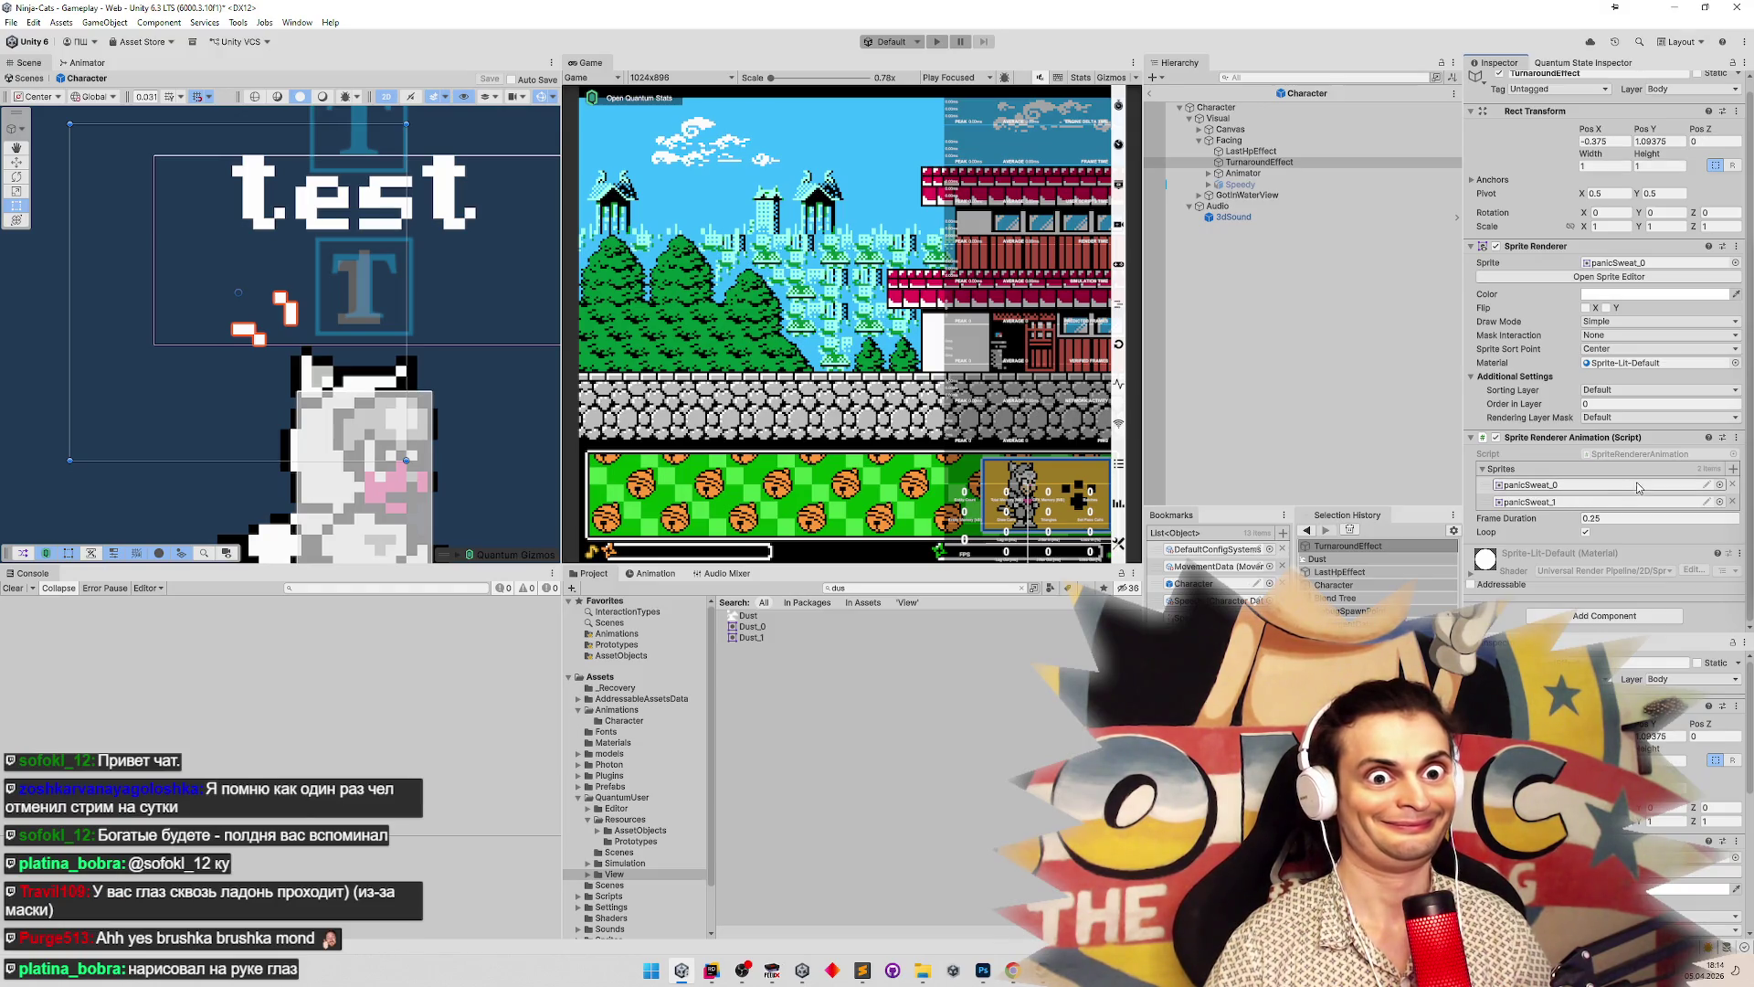
mouse_move(751, 626)
mouse_down()
mouse_move(1388, 164)
mouse_move(1553, 485)
mouse_up()
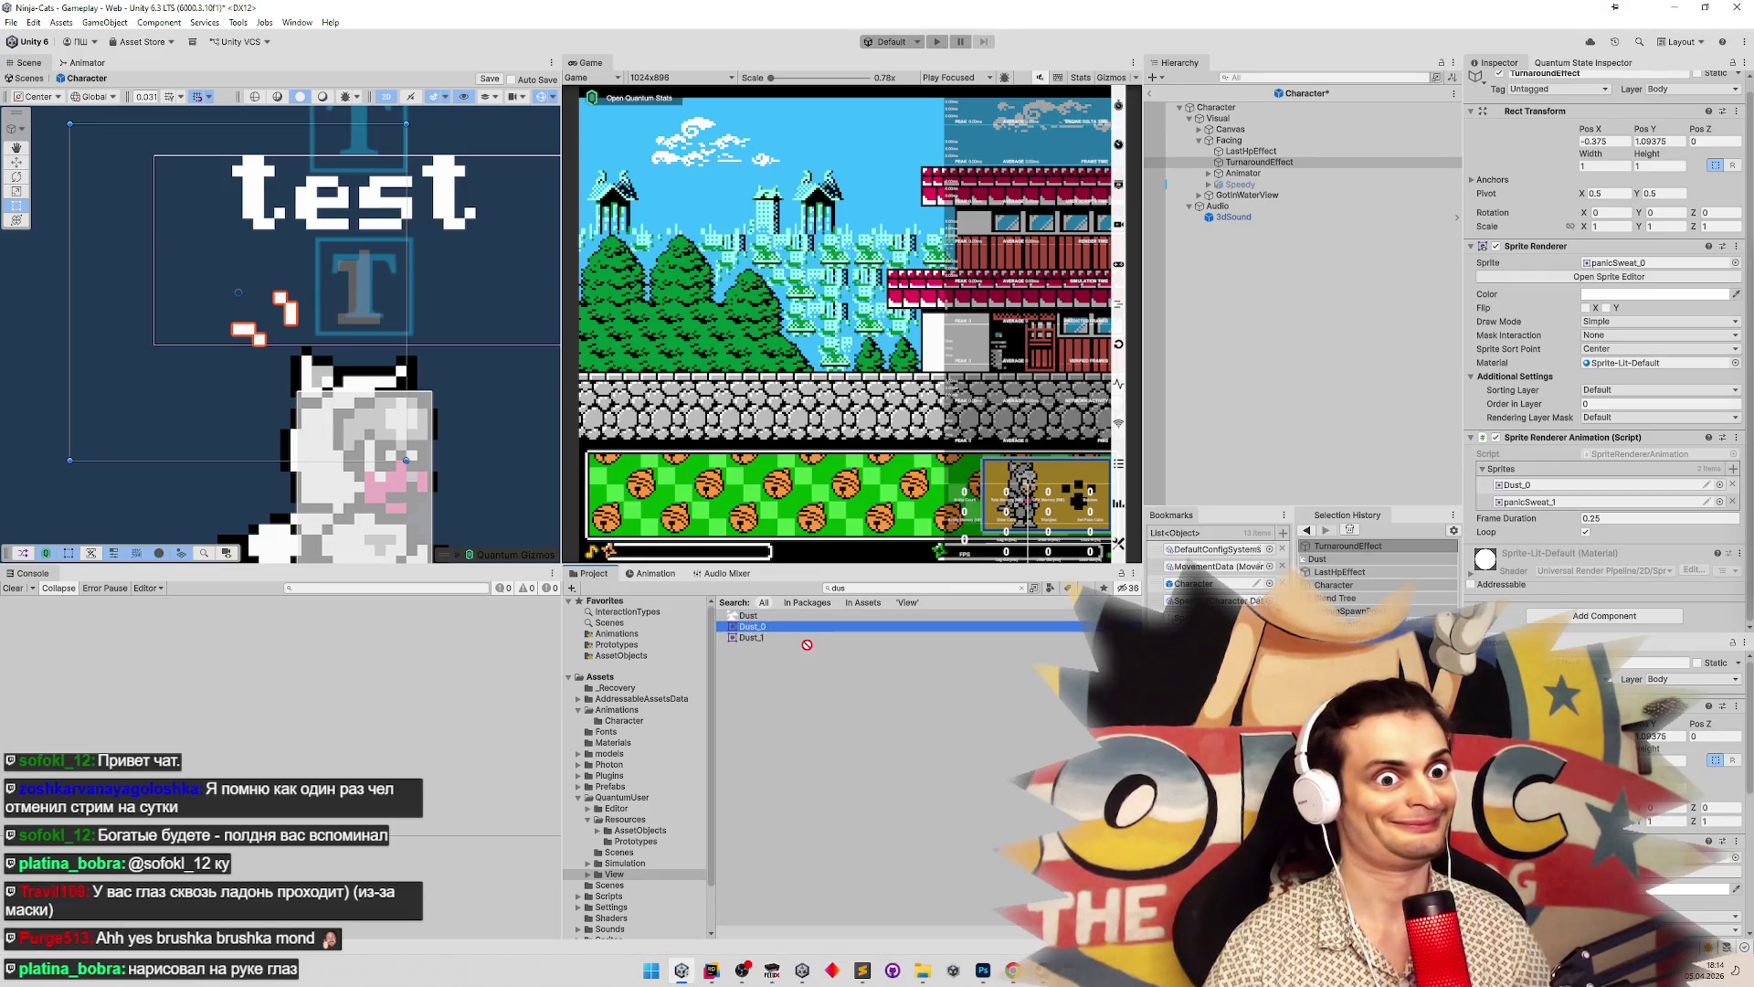
drag(767, 637, 1622, 510)
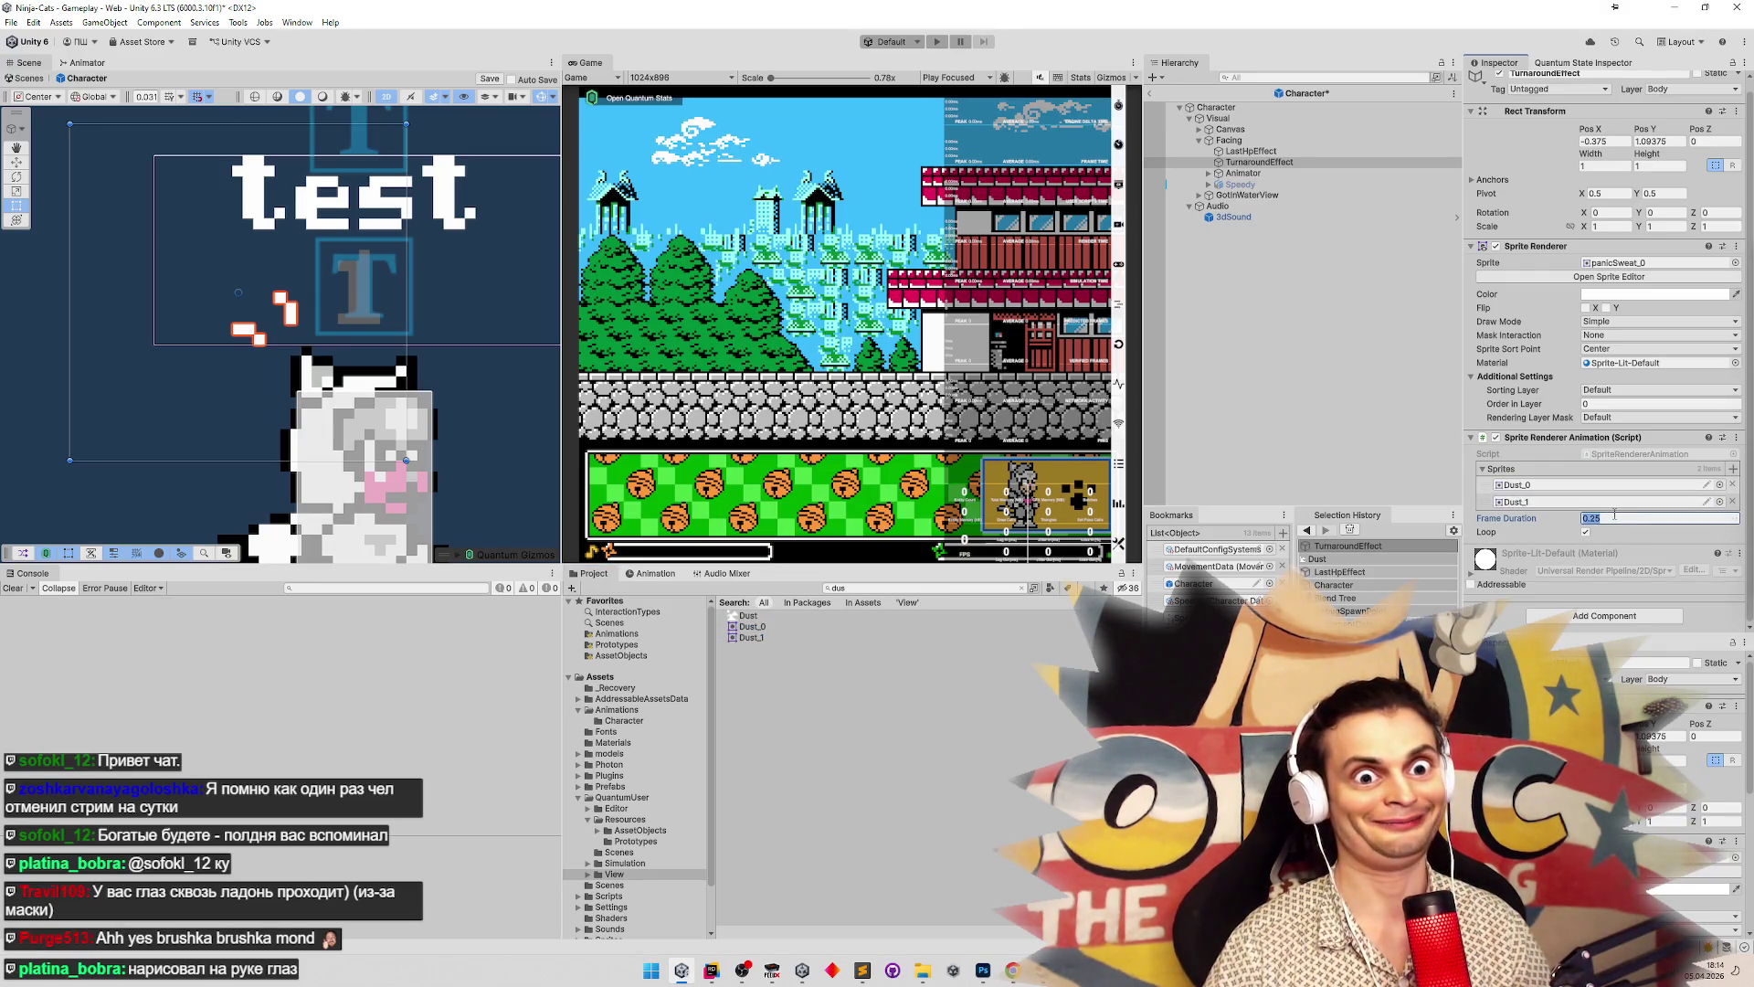
Set the frame duration to 0.1 by entering the expression 1/60*6
click(1608, 513)
text(1)
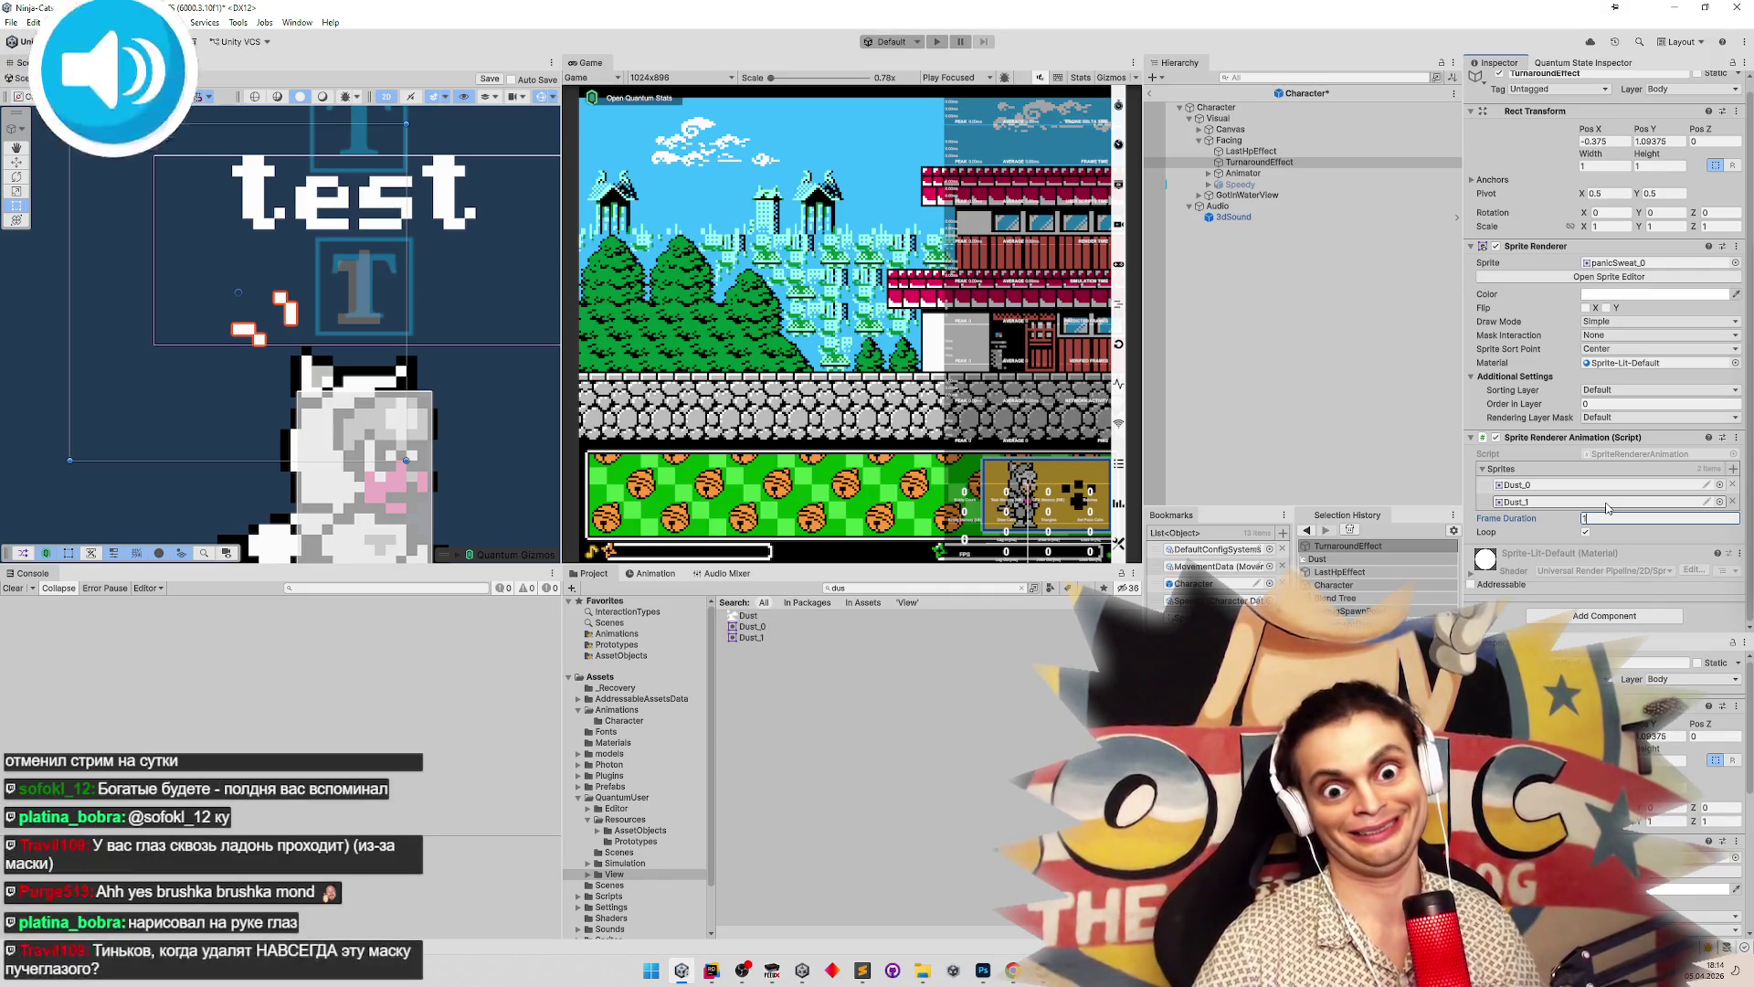
text(/60*)
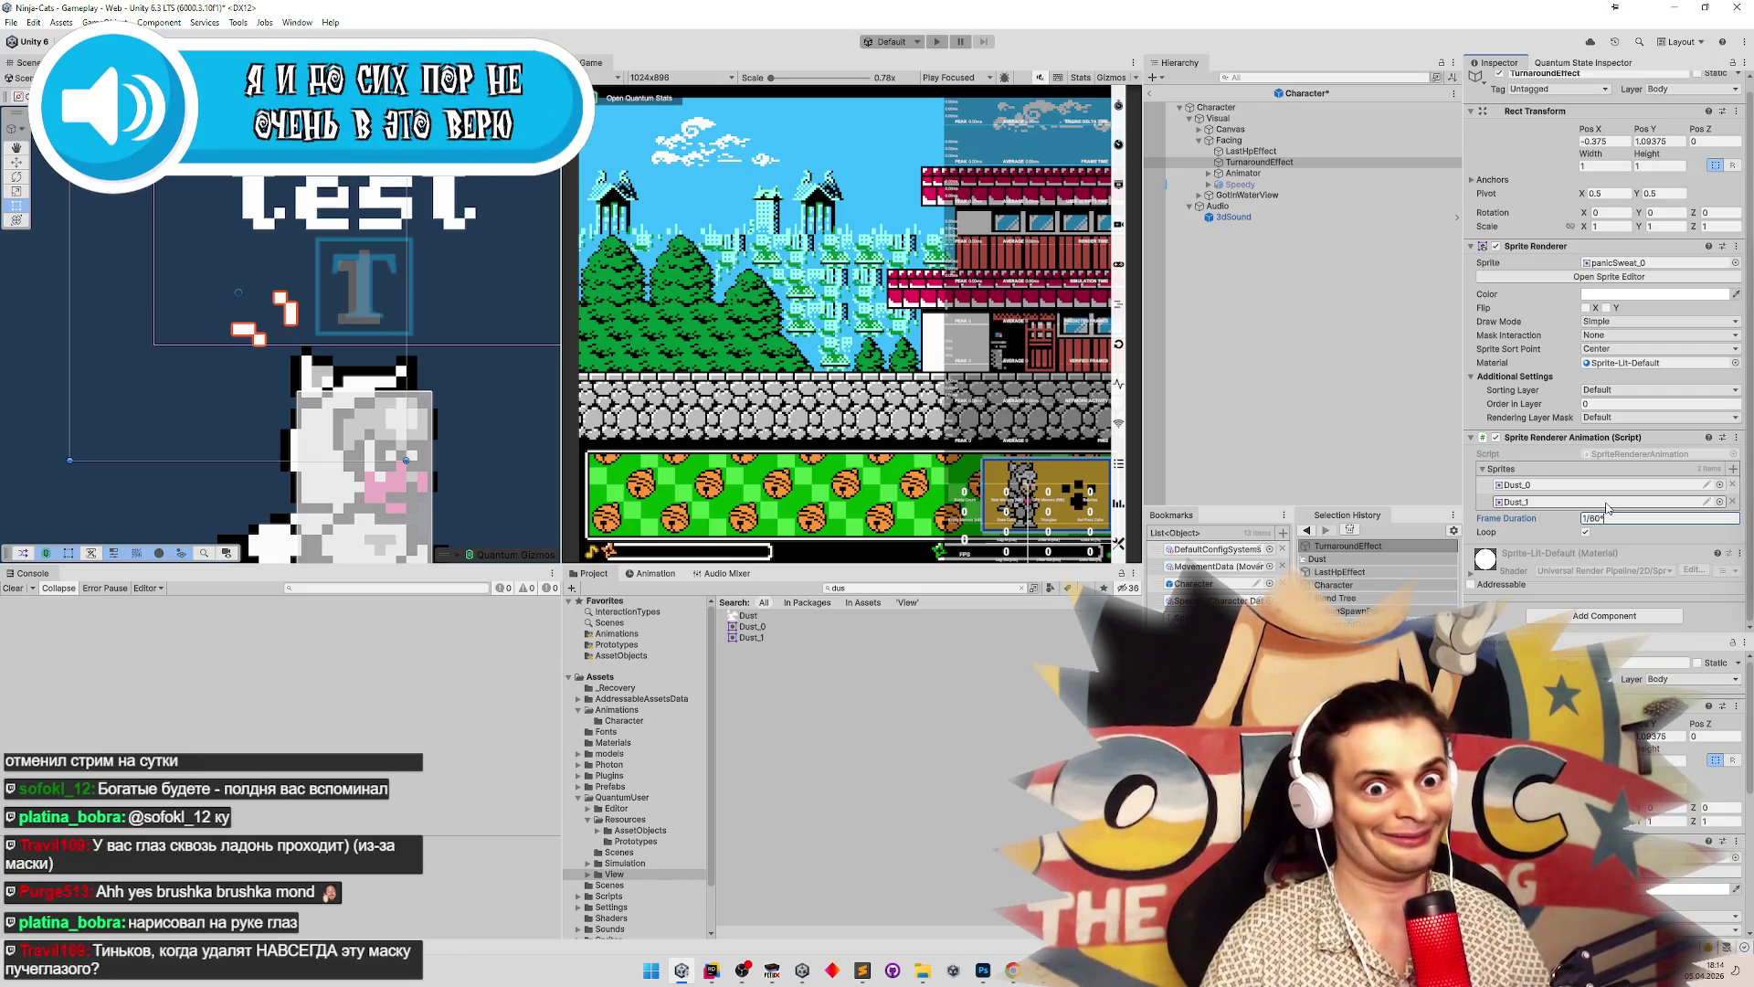
text(6)
key(Return)
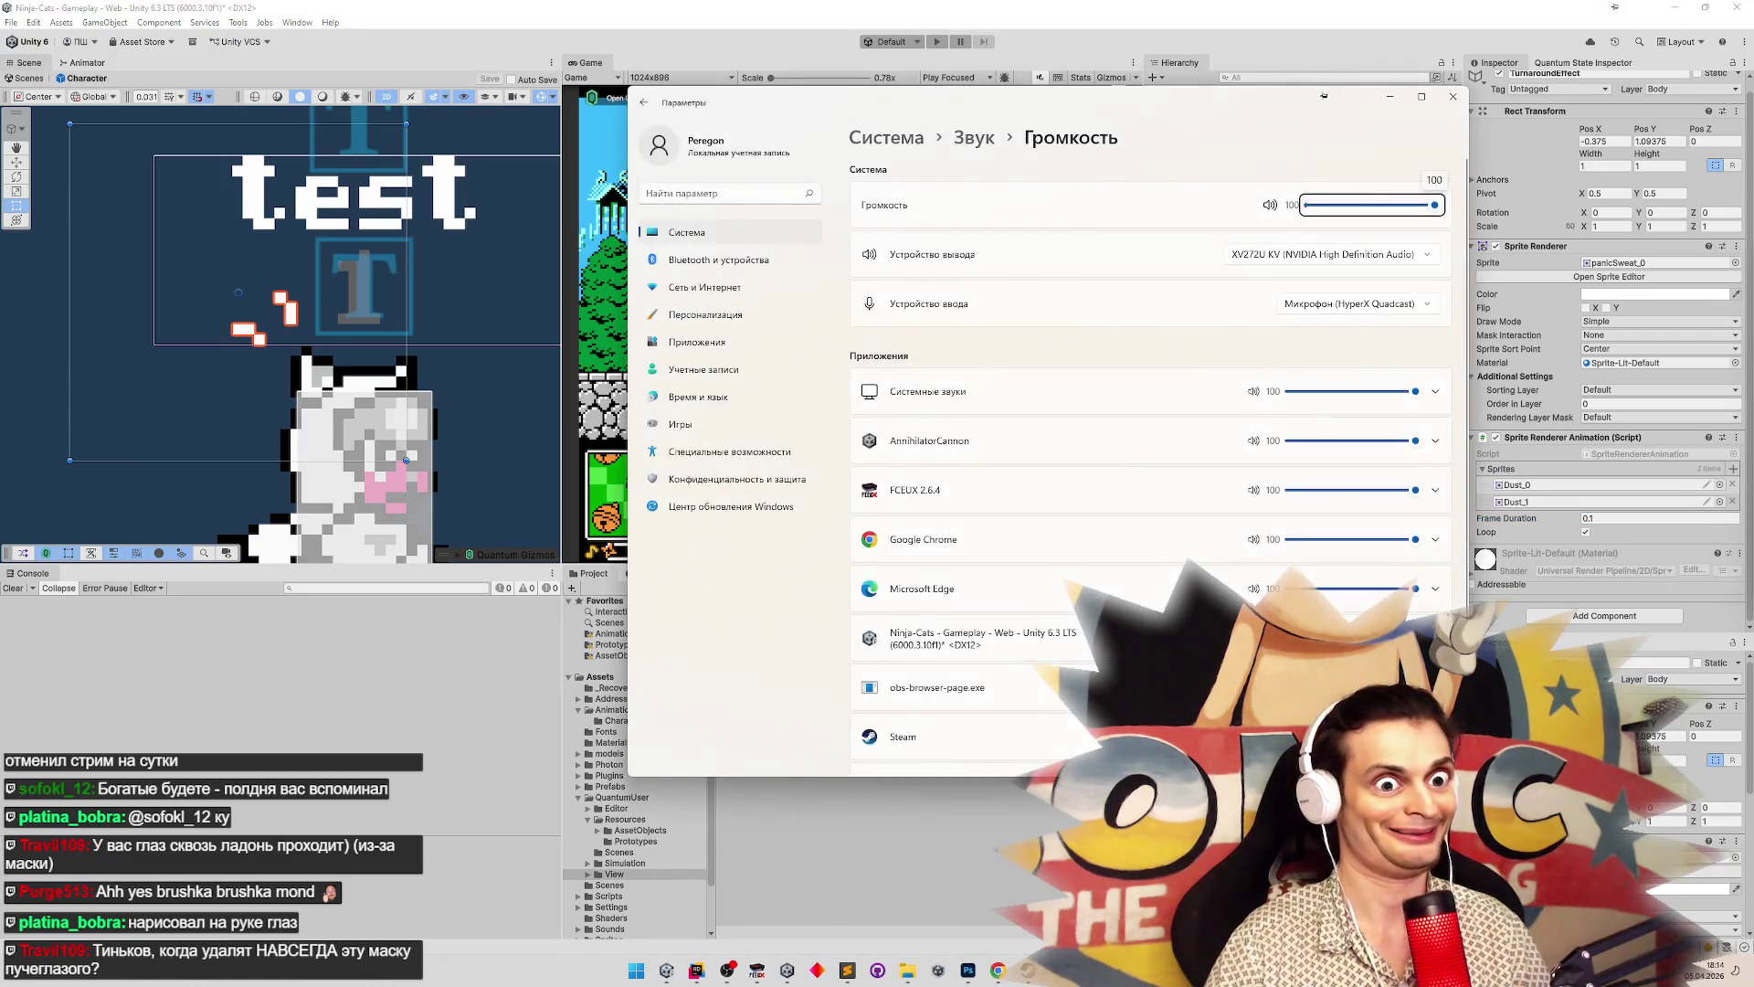
Close the Windows sound volume settings window
click(1453, 96)
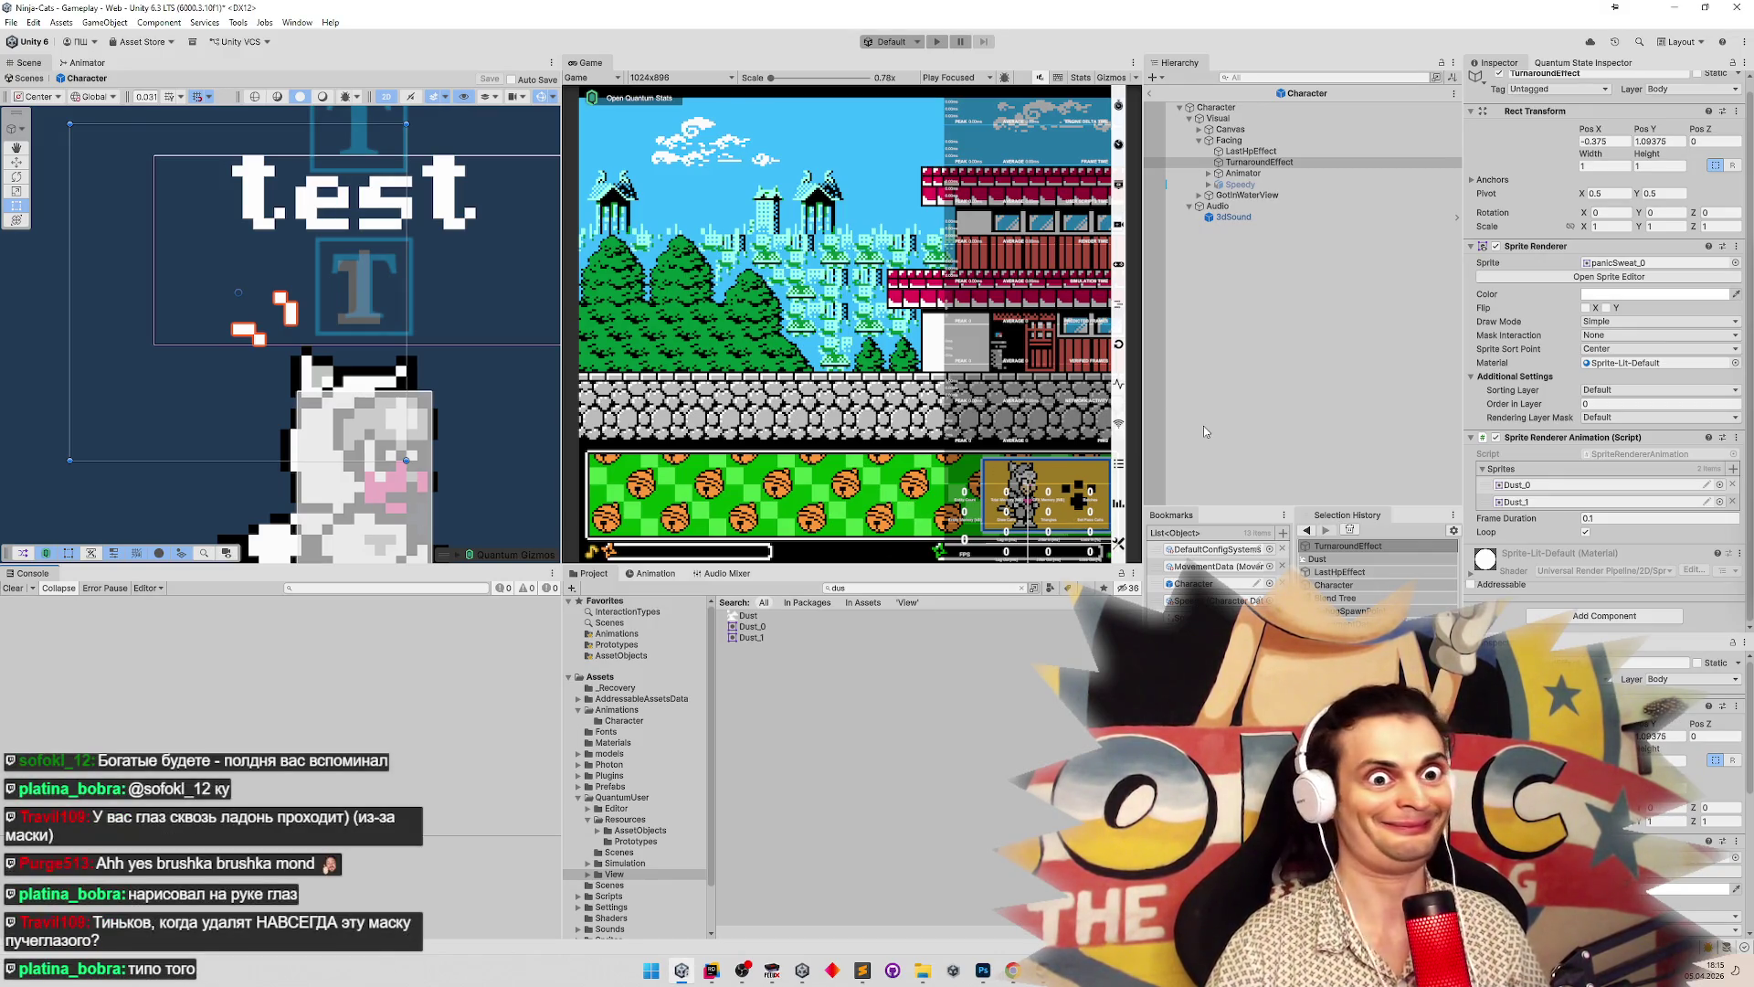
Inspect the effect objects, then choose Edit Script on Facing's Low Health View component
click(1248, 142)
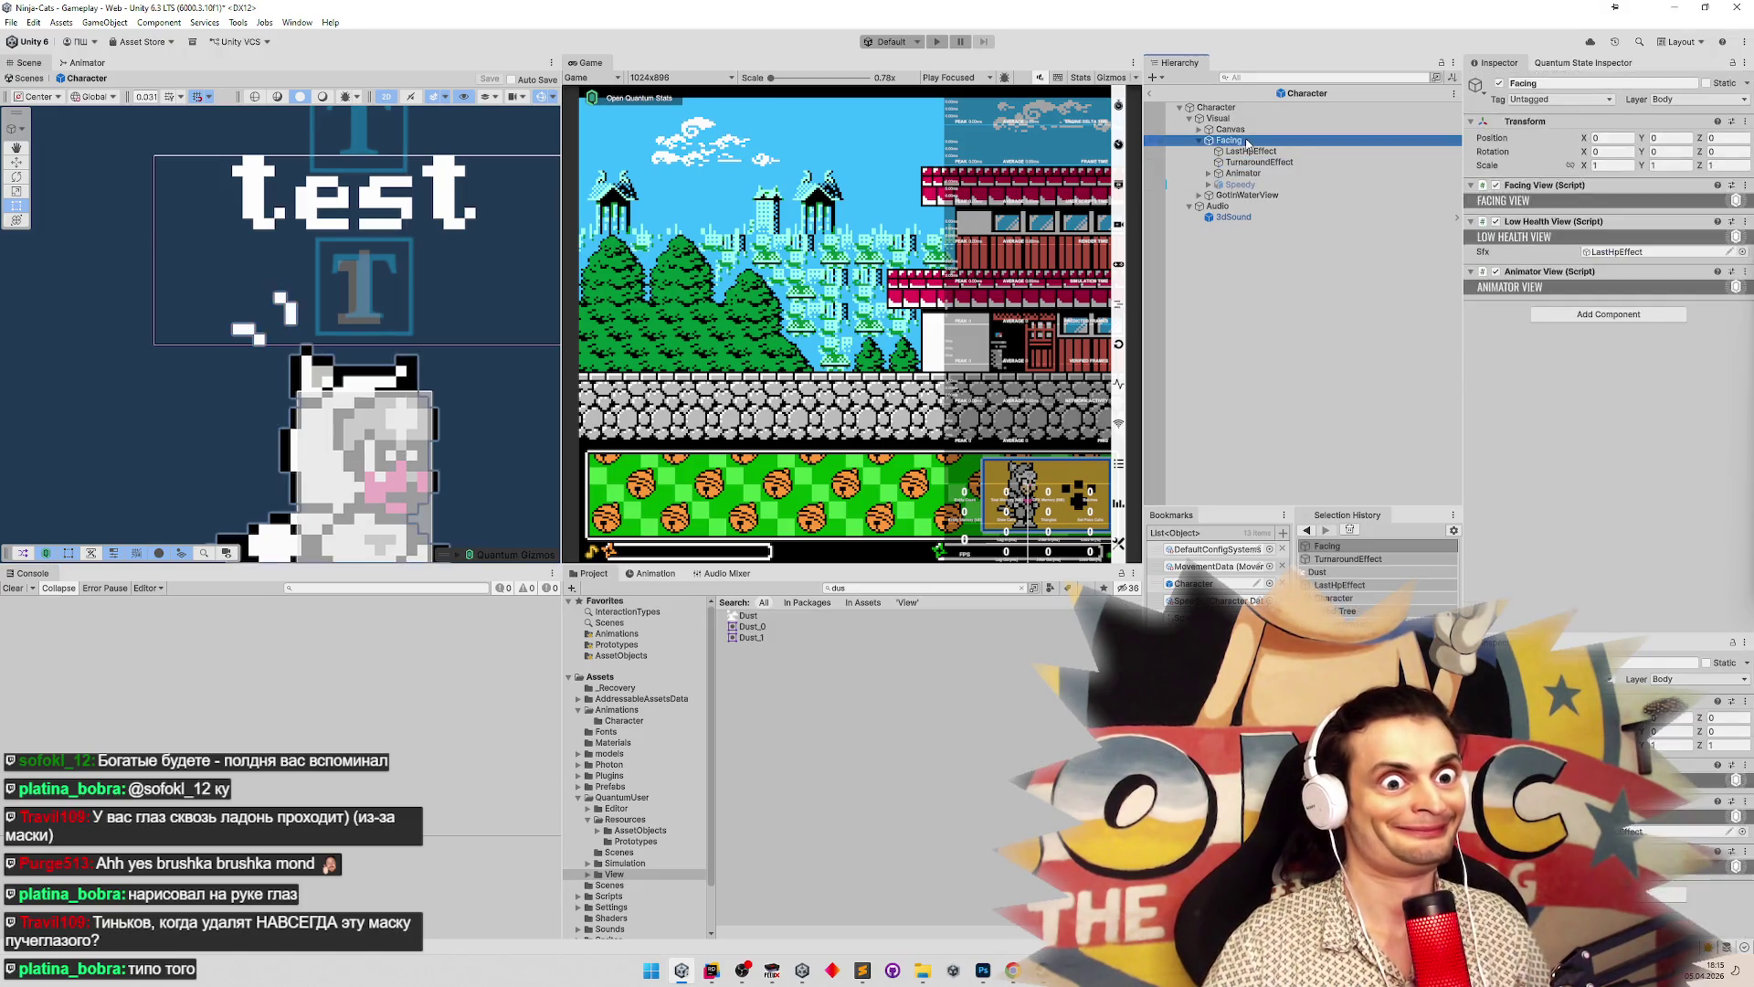
click(1250, 151)
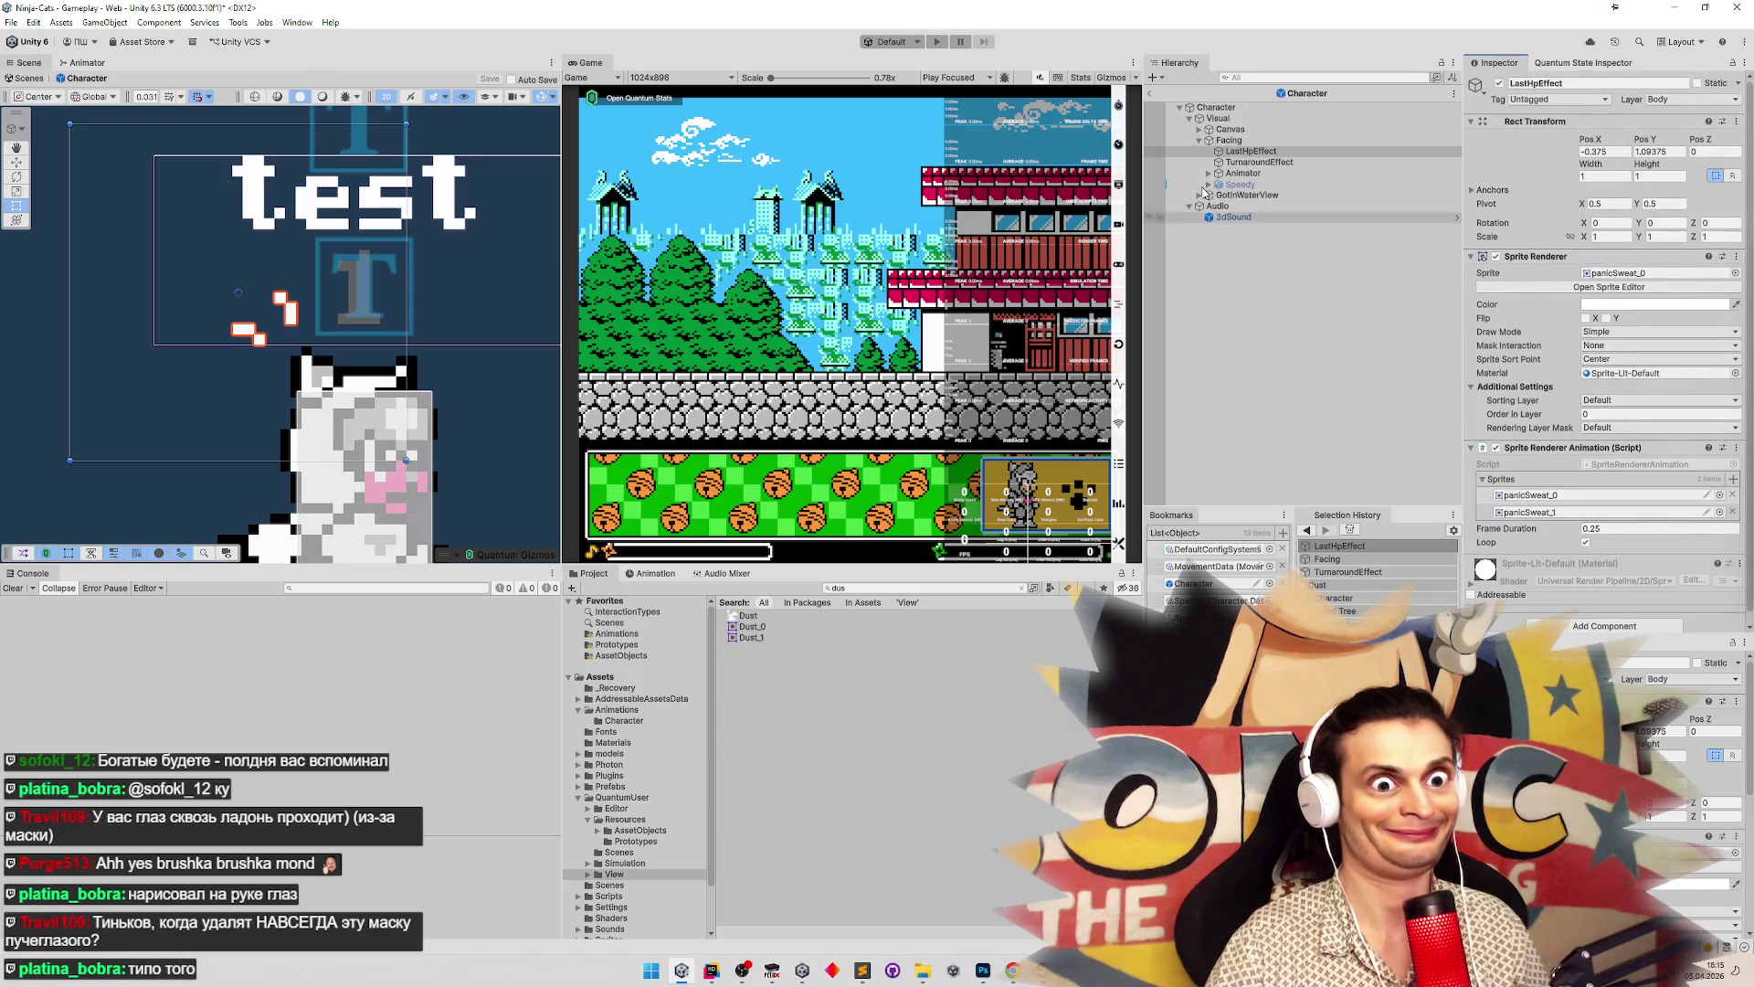
click(1248, 119)
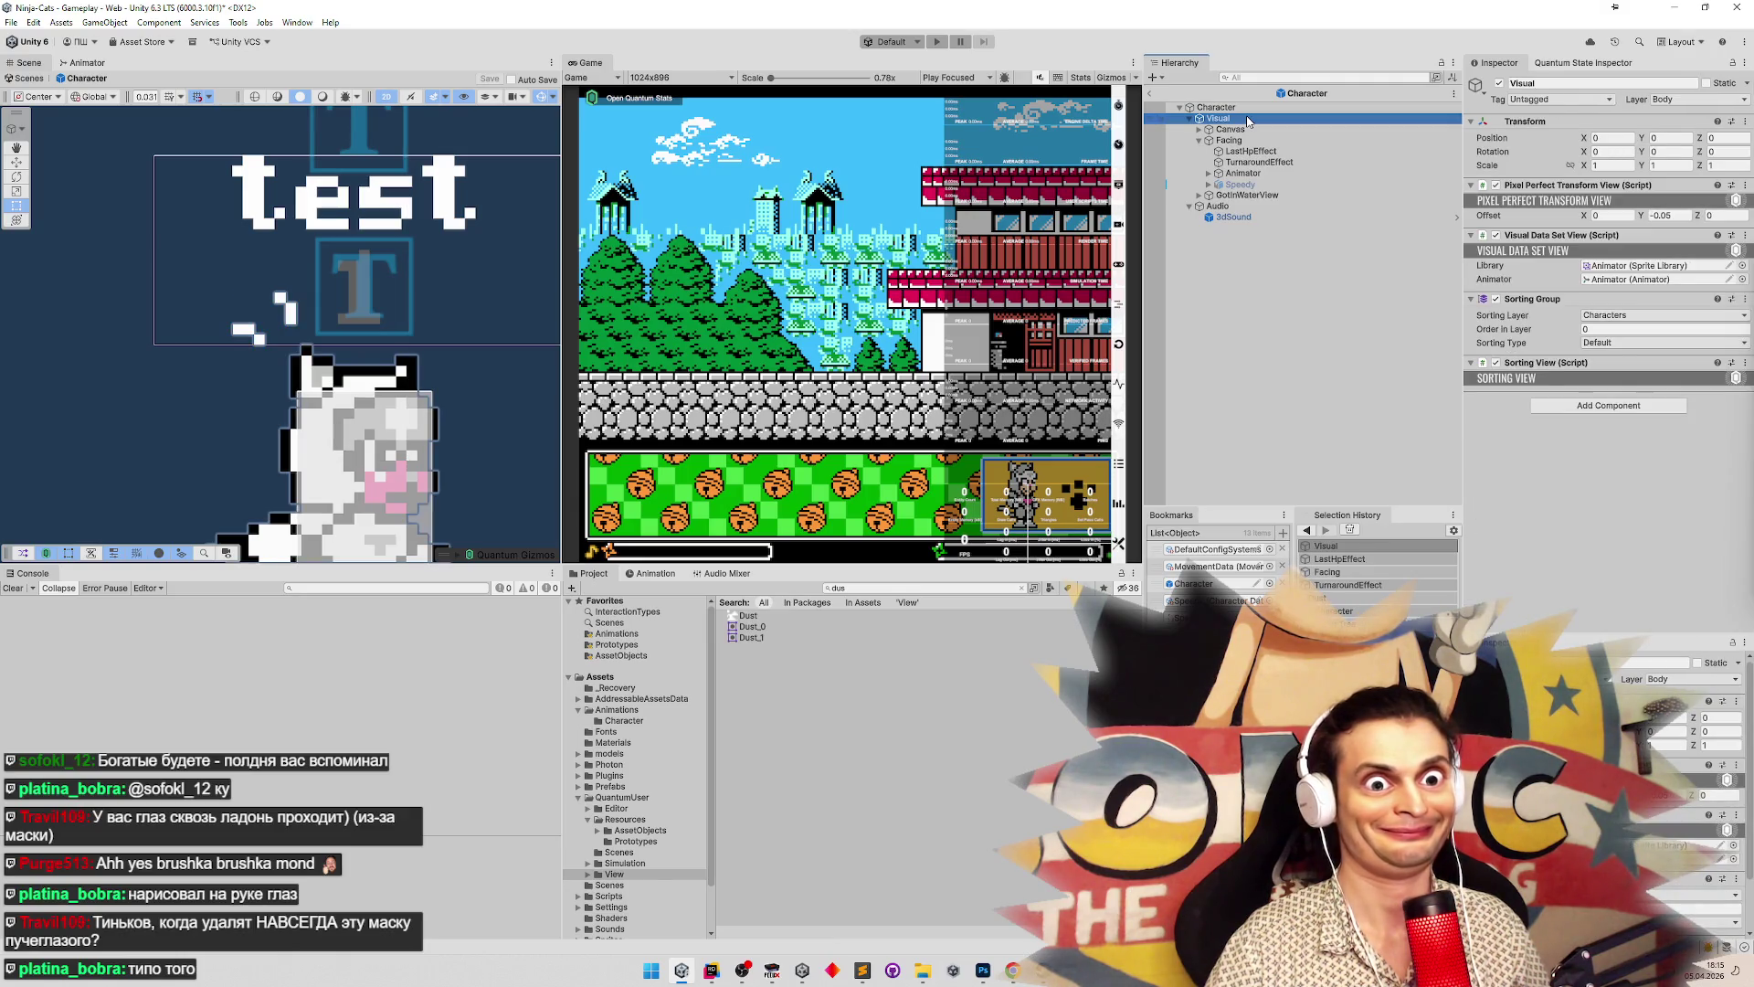
click(1252, 141)
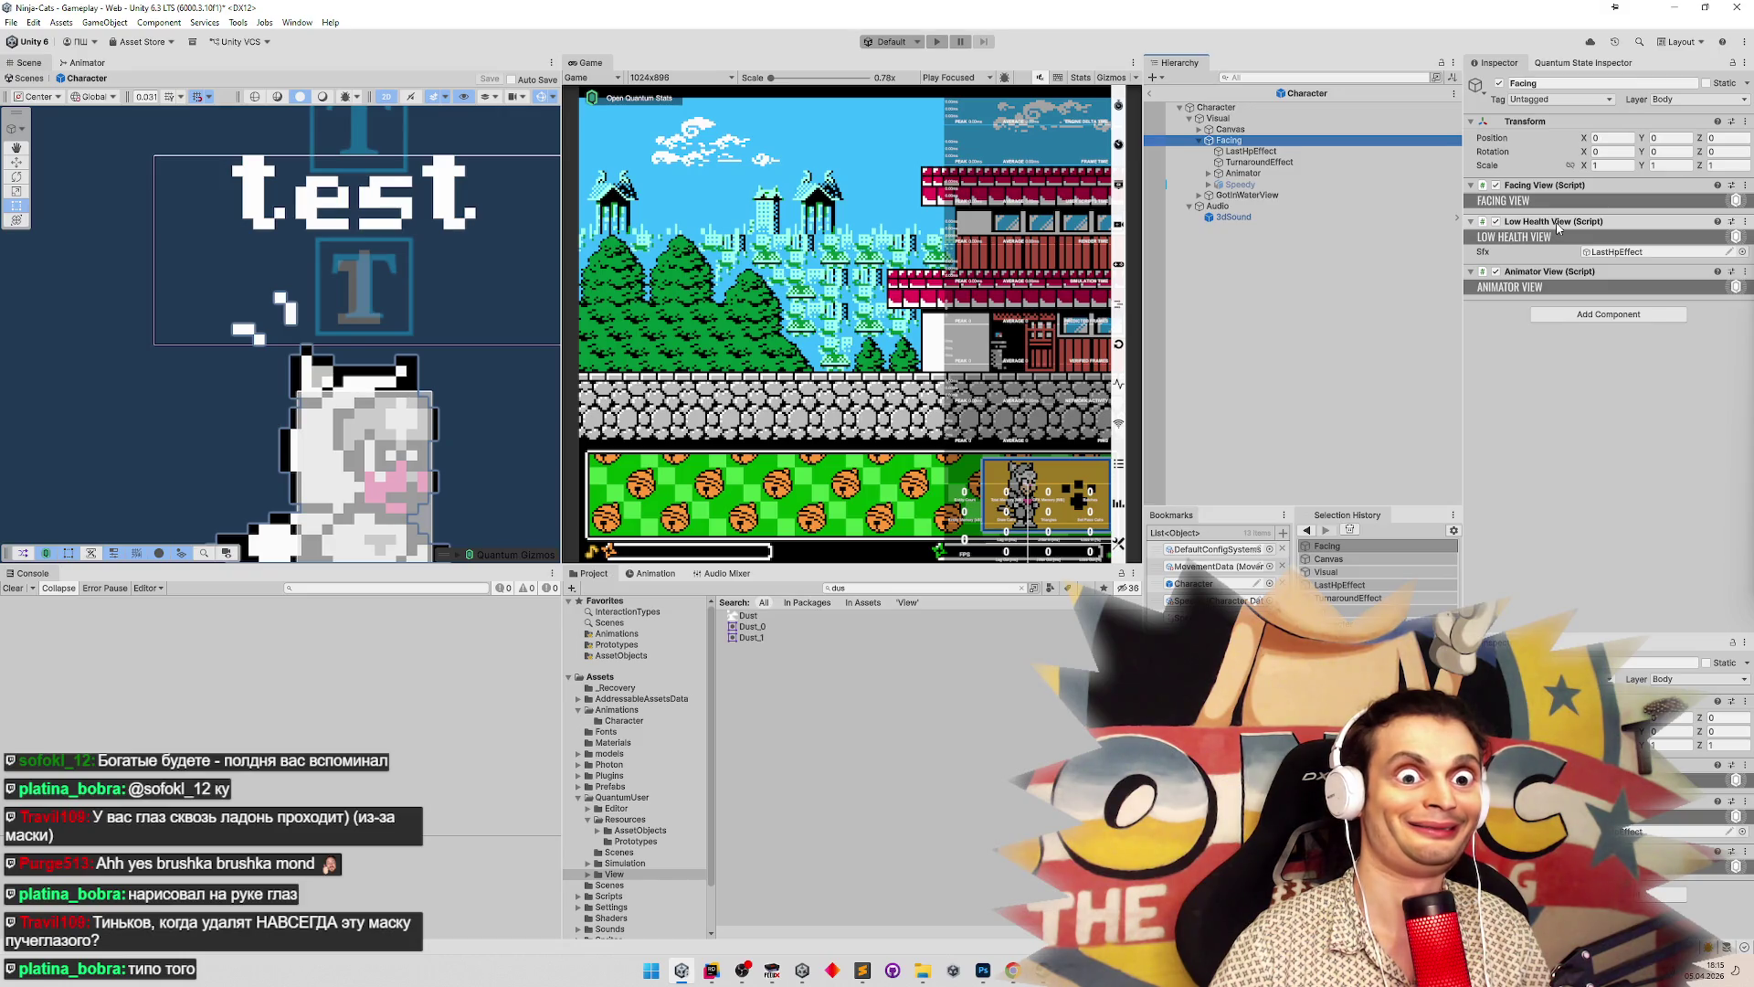
click(1745, 221)
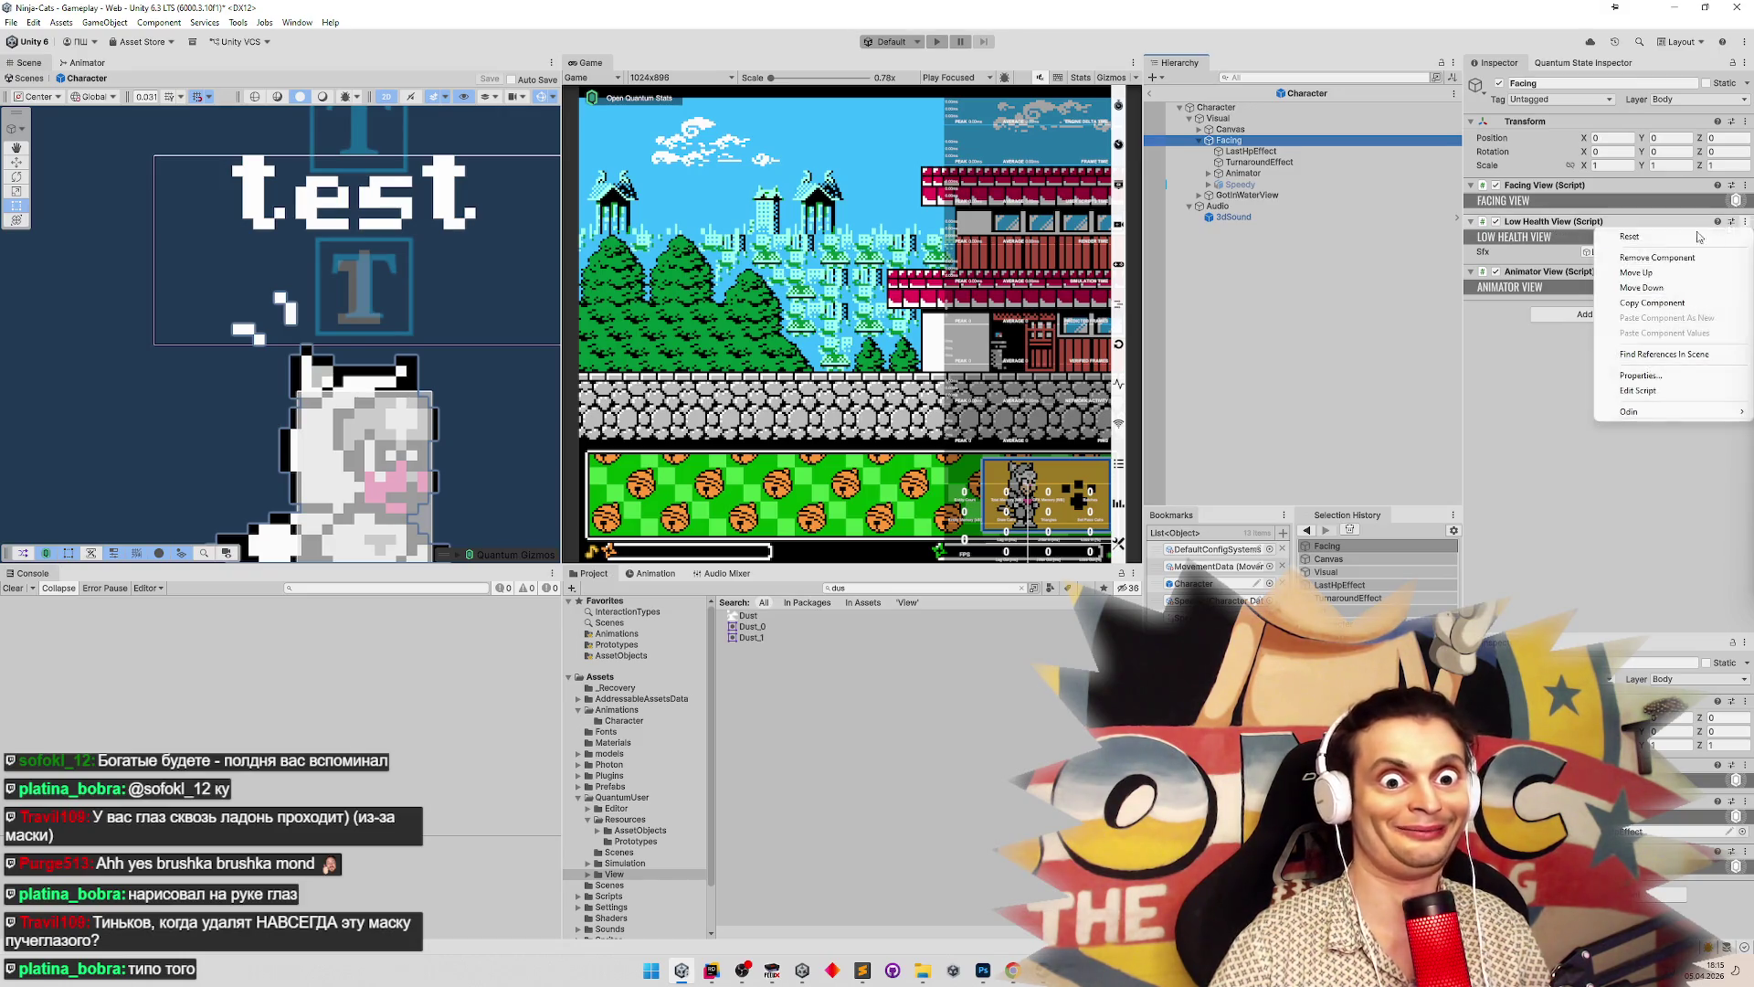
click(1641, 390)
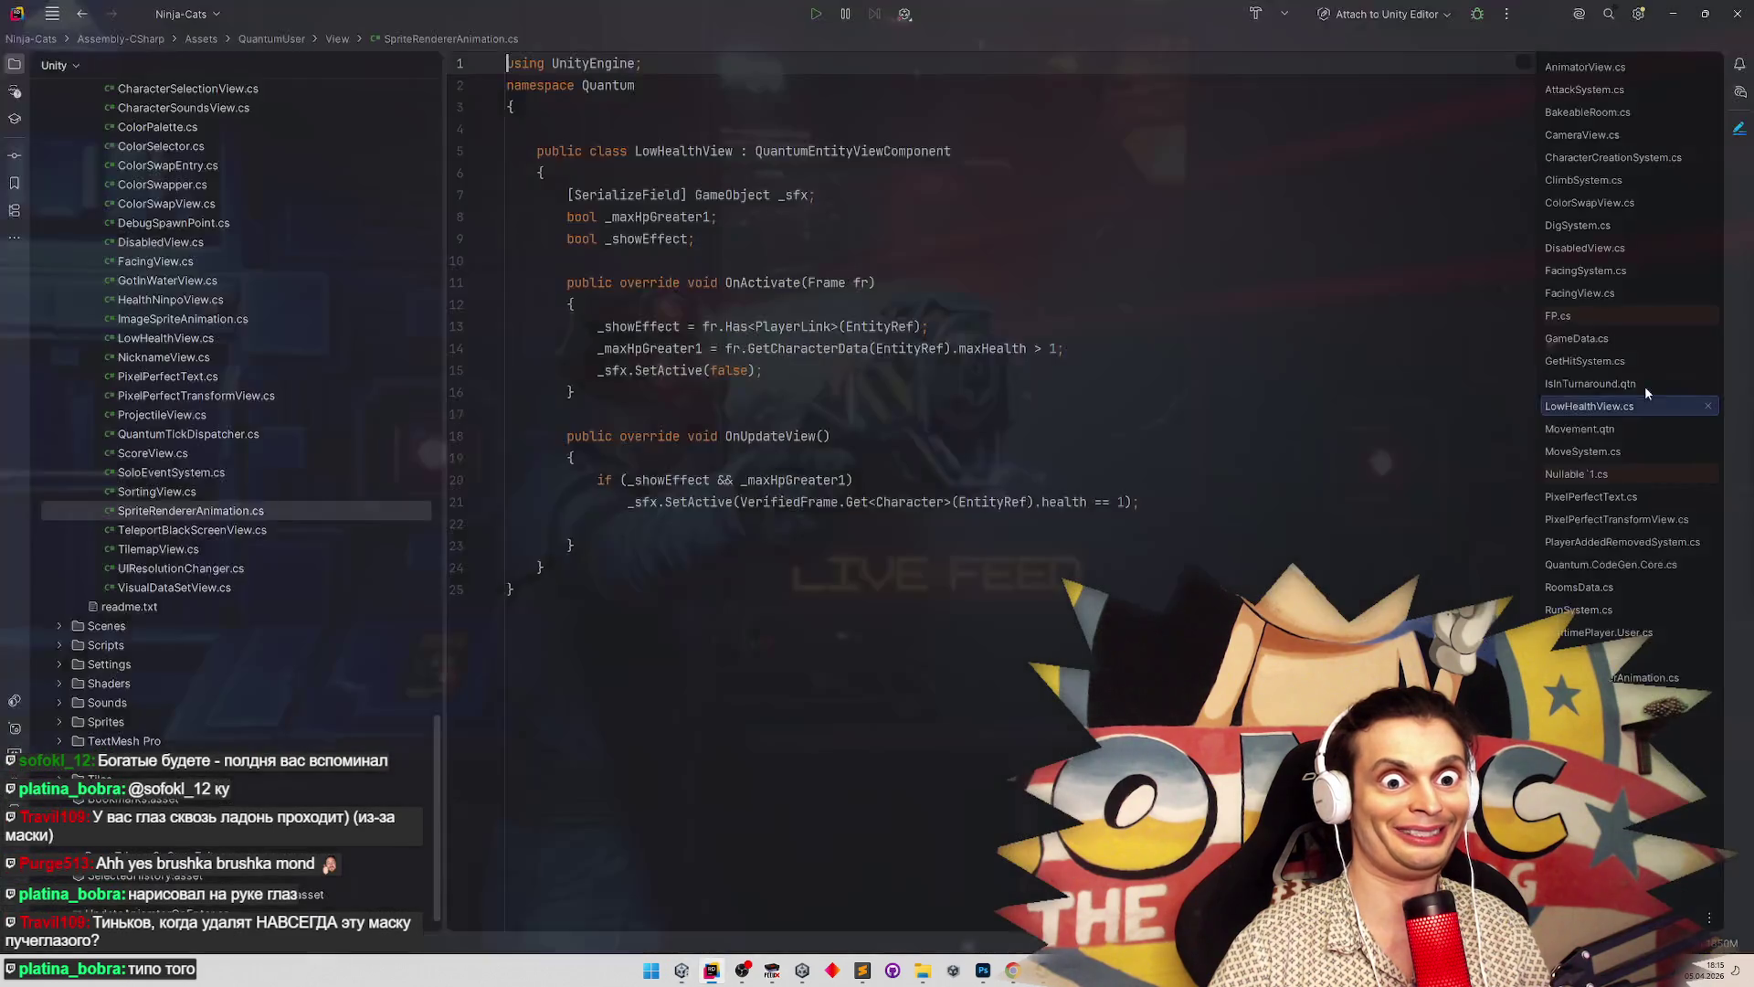
Rename the LowHealthView class to EffectsView using Shift+F6
click(290, 340)
key(shift+F6)
click(1151, 583)
click(685, 164)
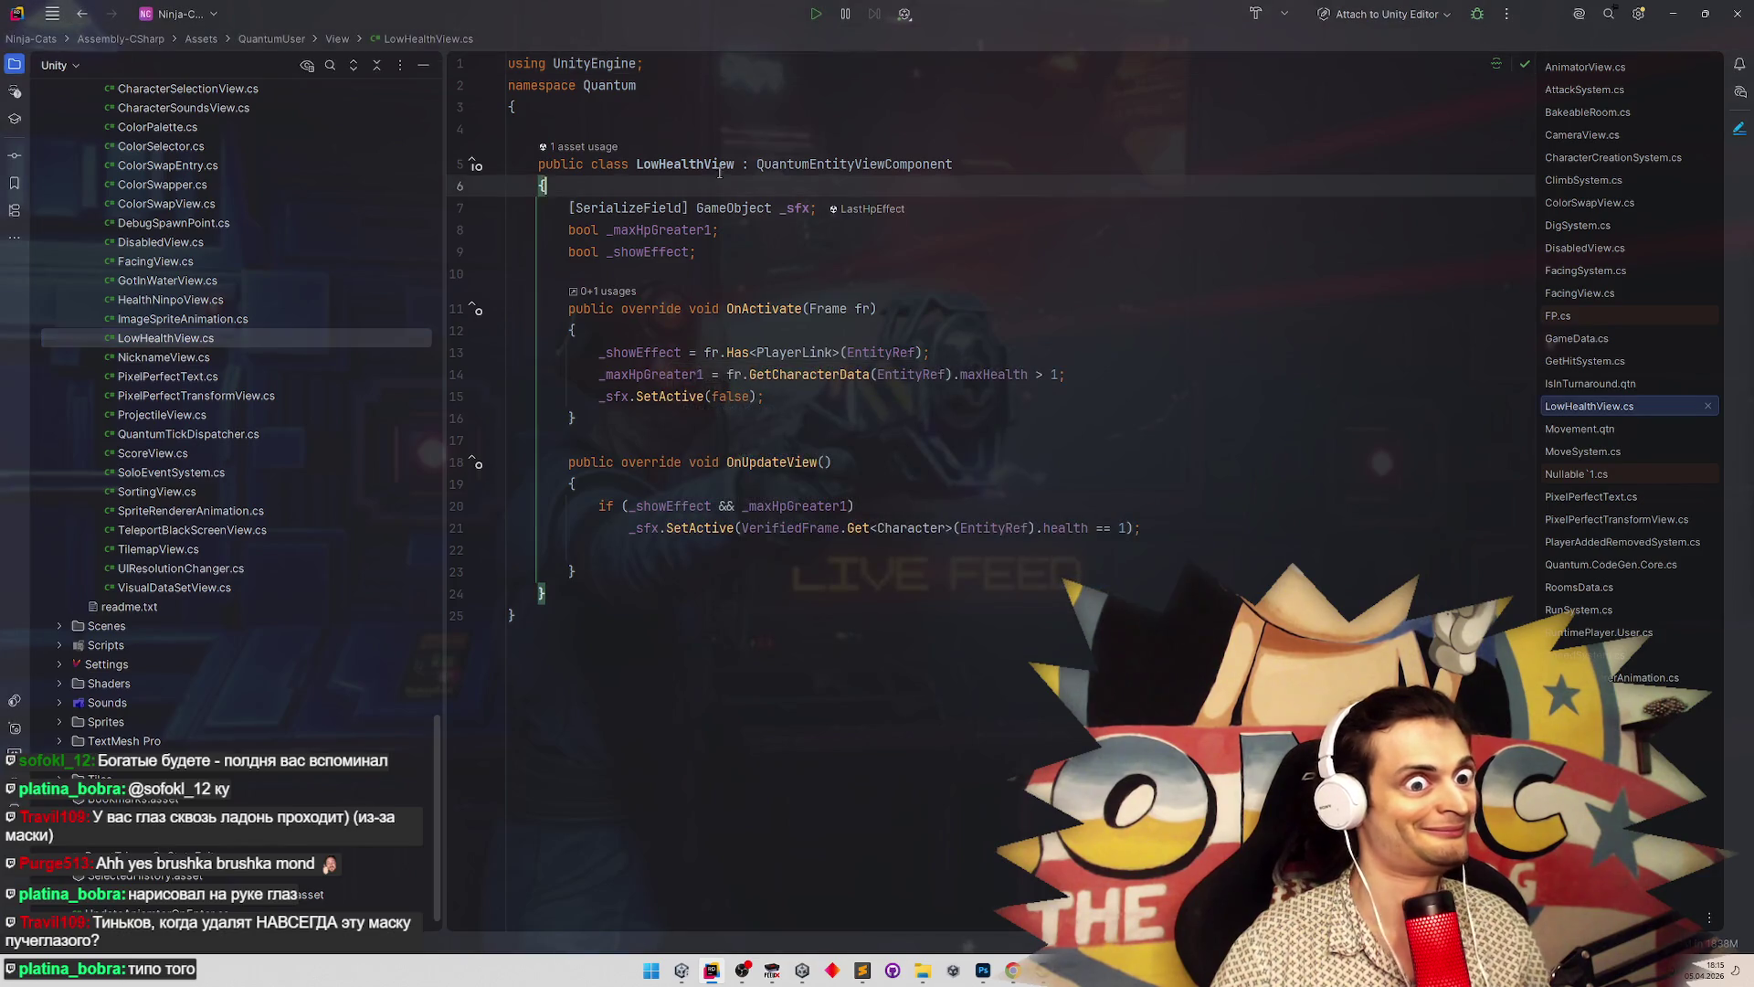
key(shift+F6)
text(Visual)
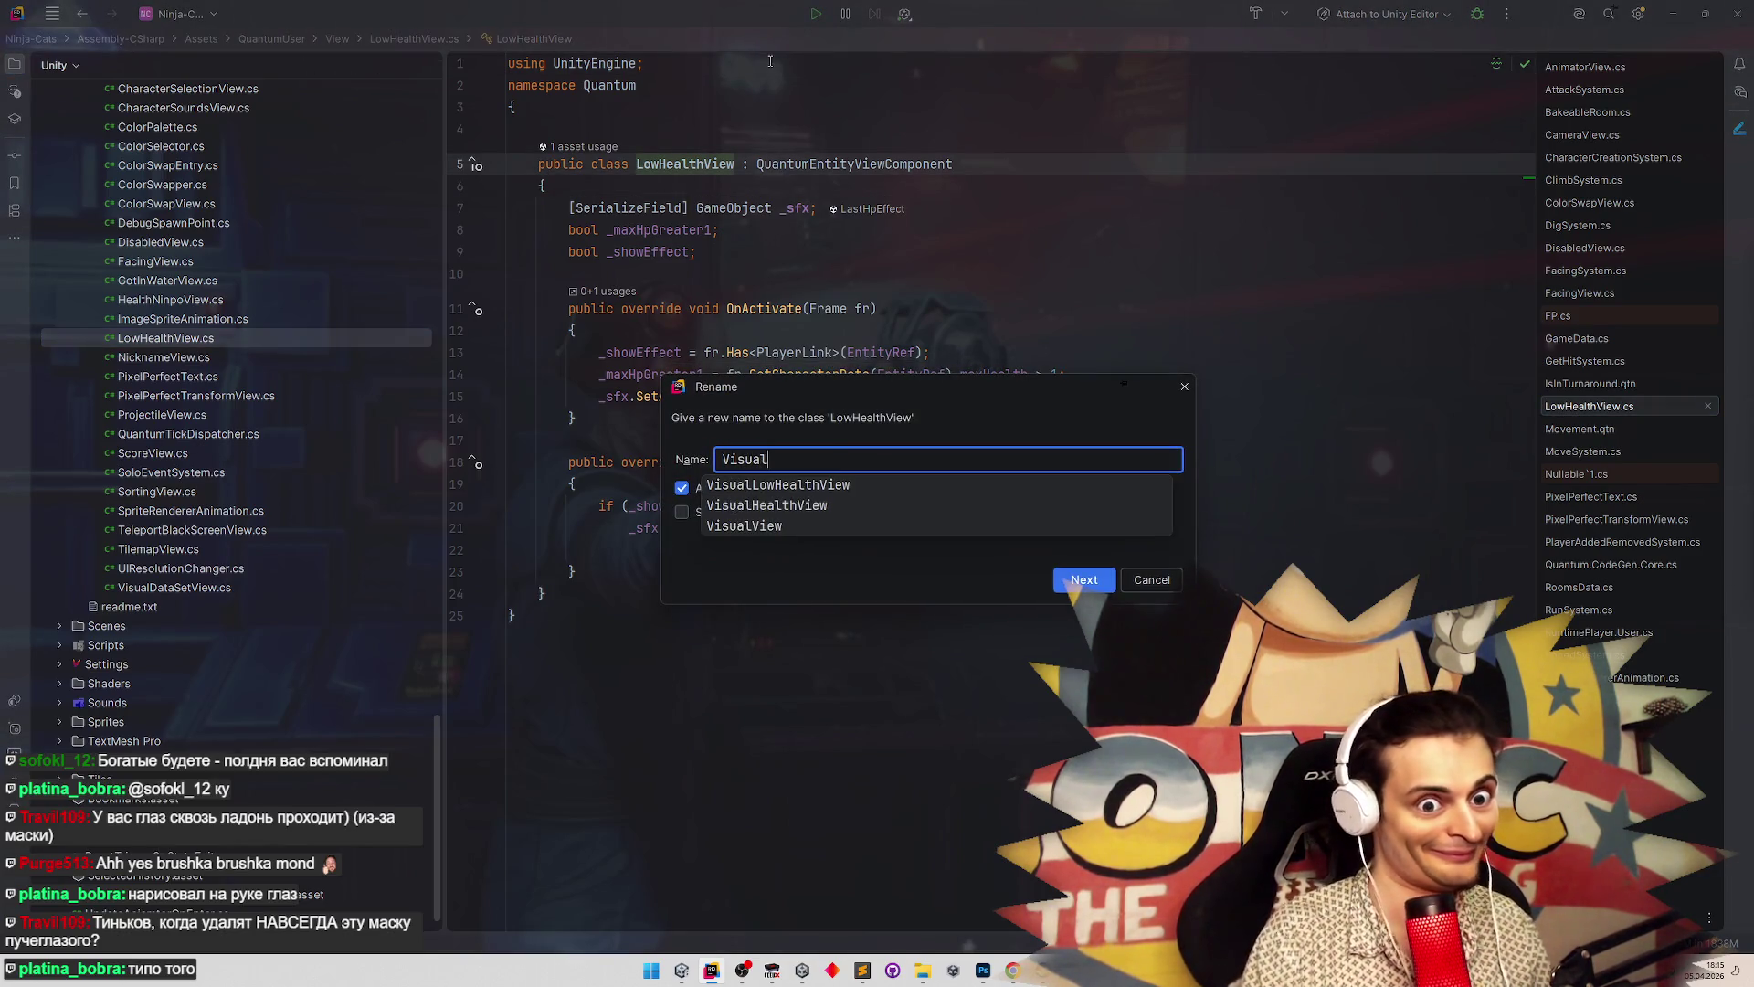
text(EffectsVi)
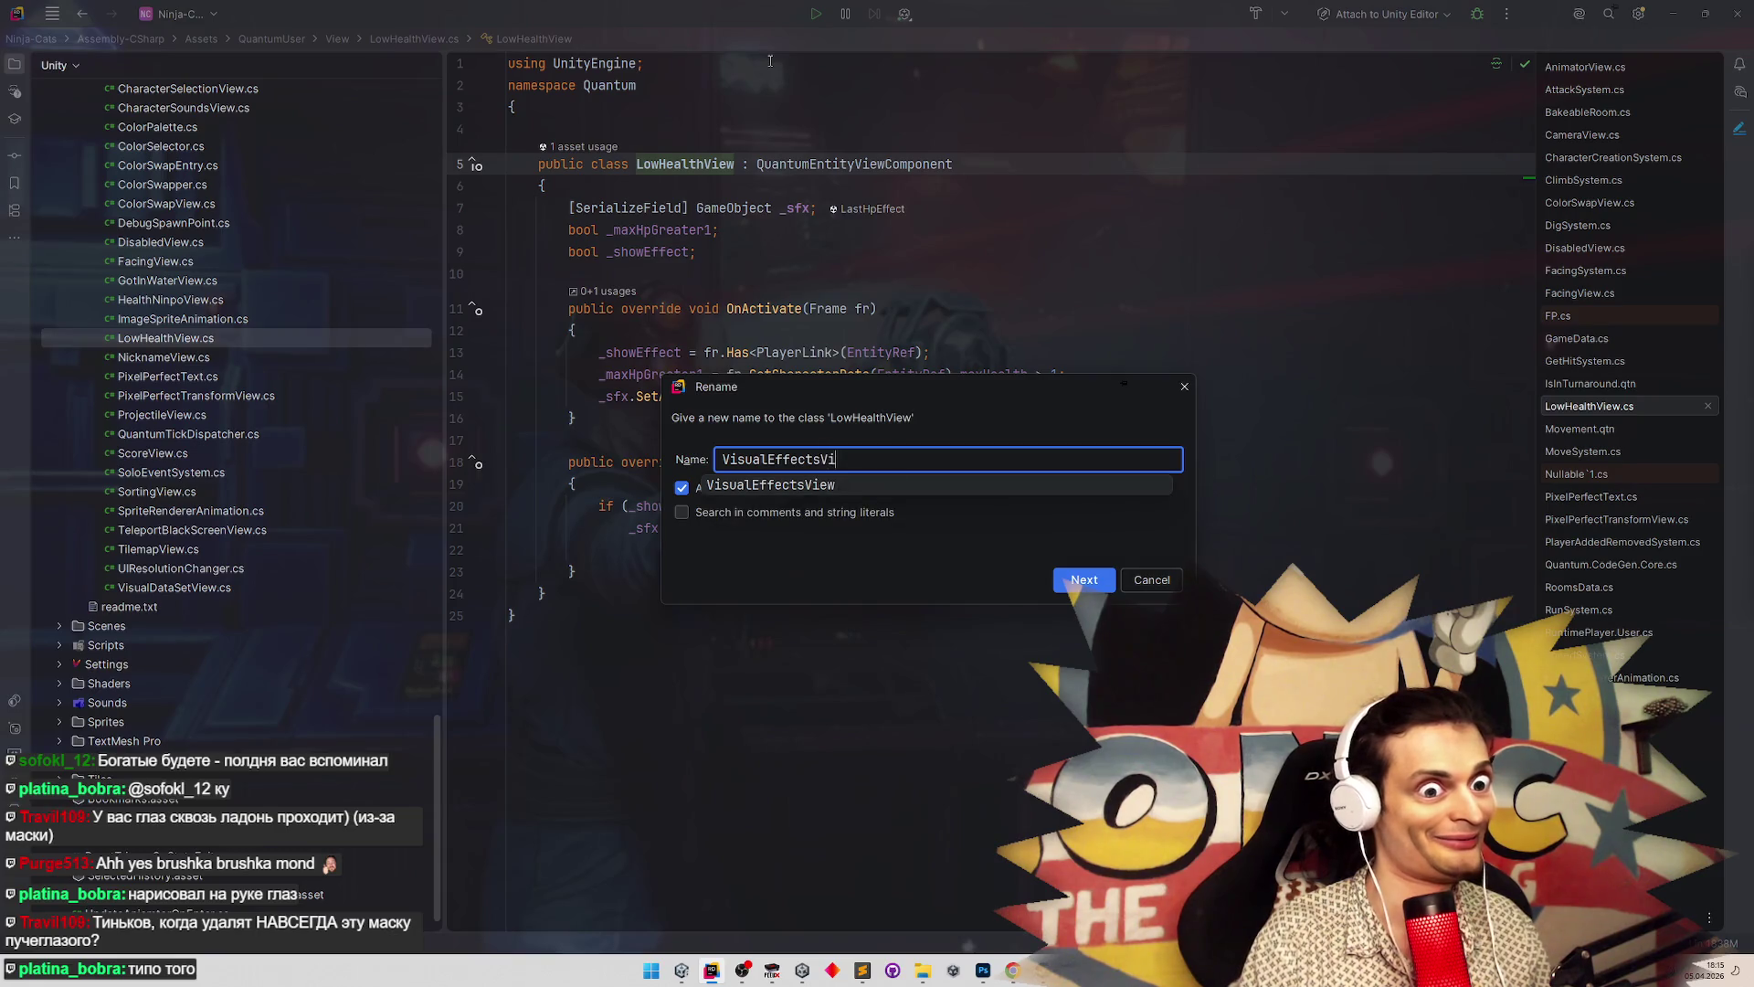
key(ctrl+Left)
key(ctrl+Left)
key(ctrl+Left)
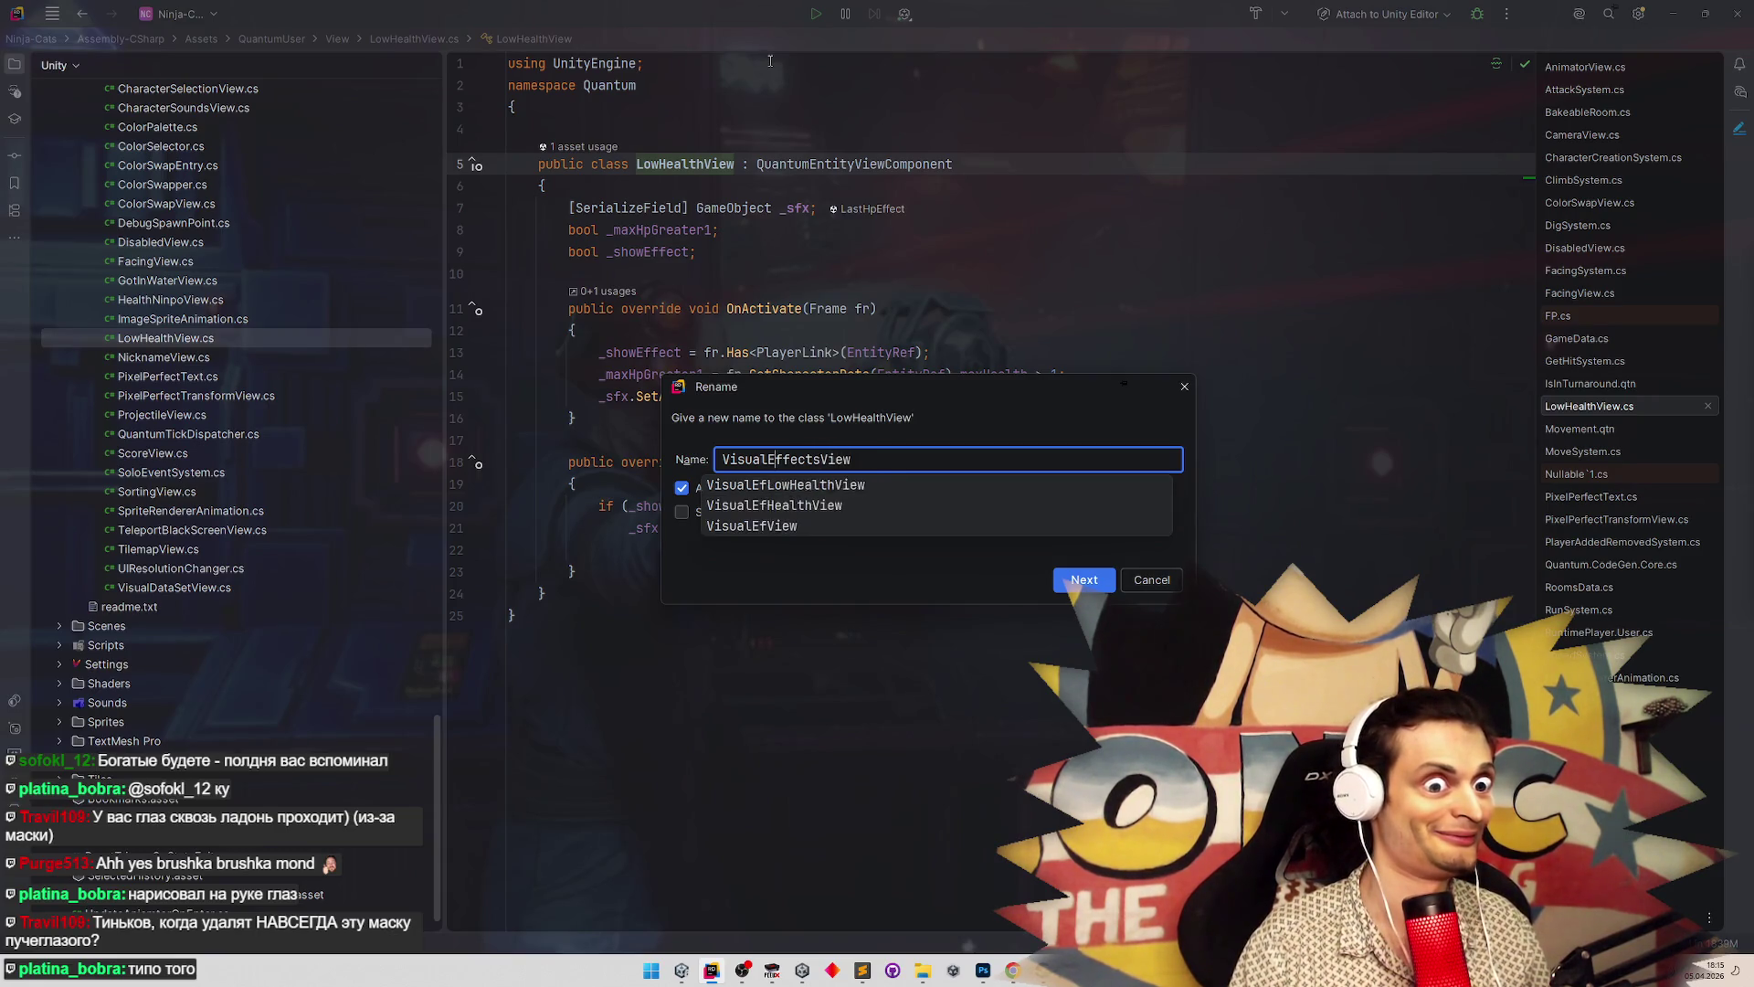
key(ctrl+BackSpace)
key(Return)
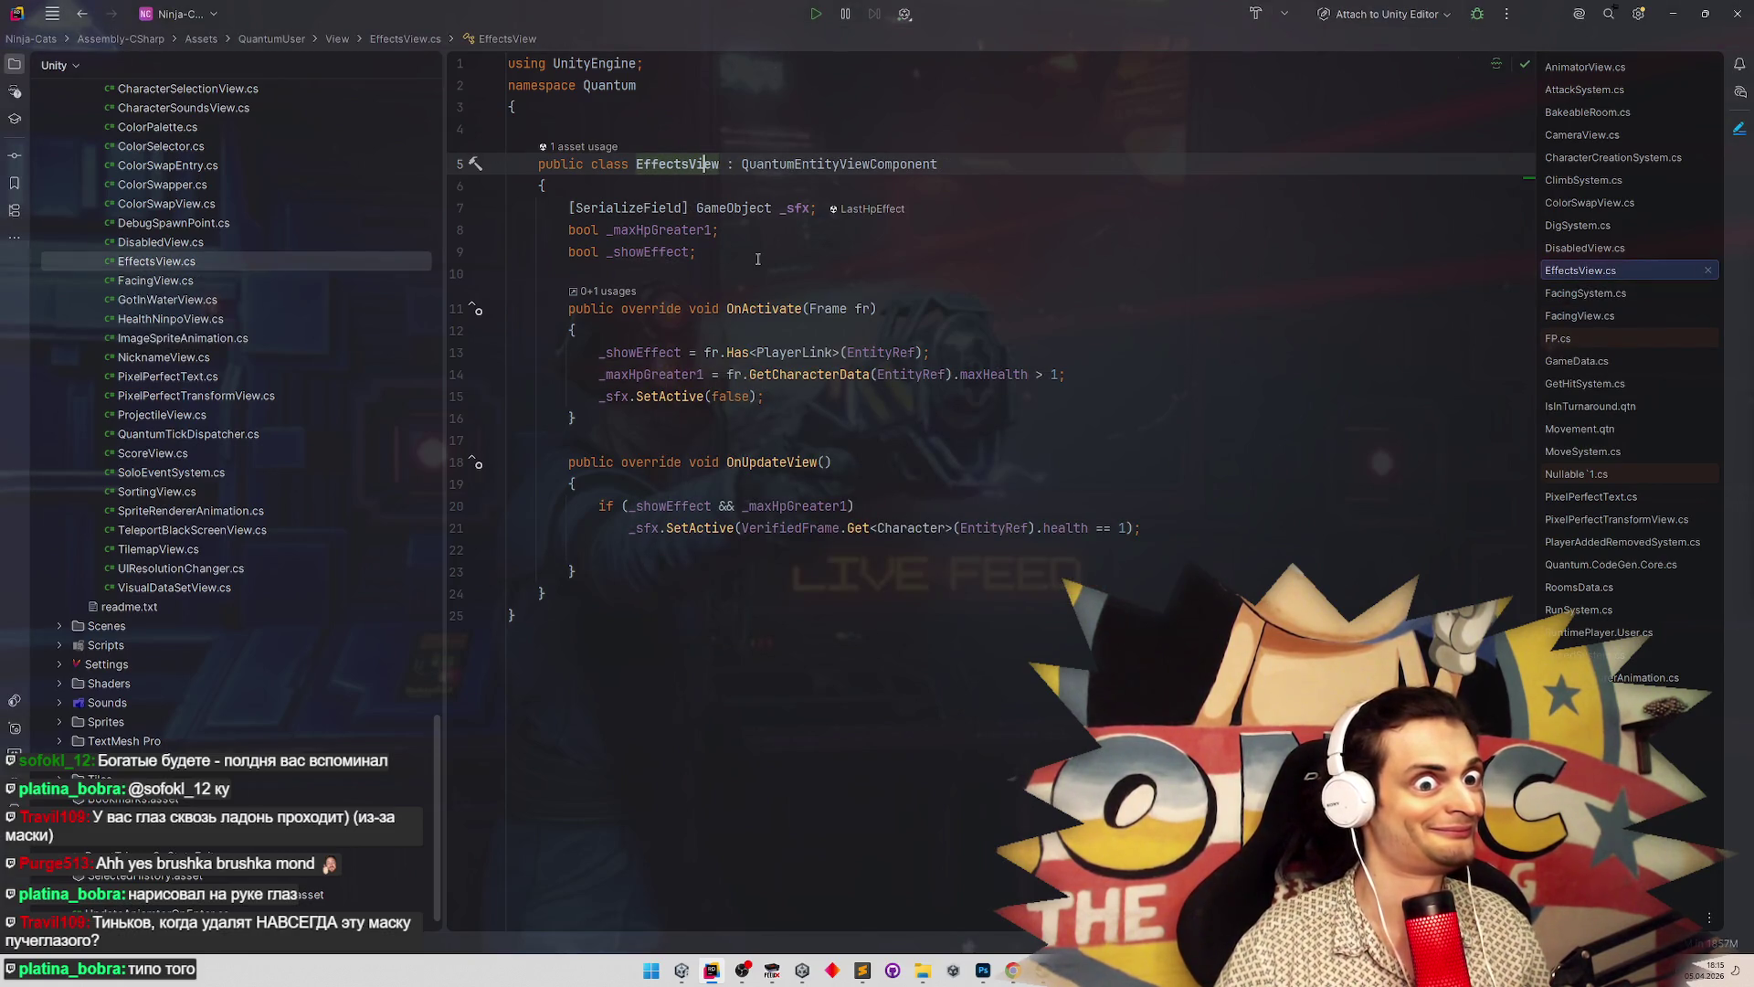
Search the web for 'sfx' in a new browser tab, then return to Unity
click(989, 208)
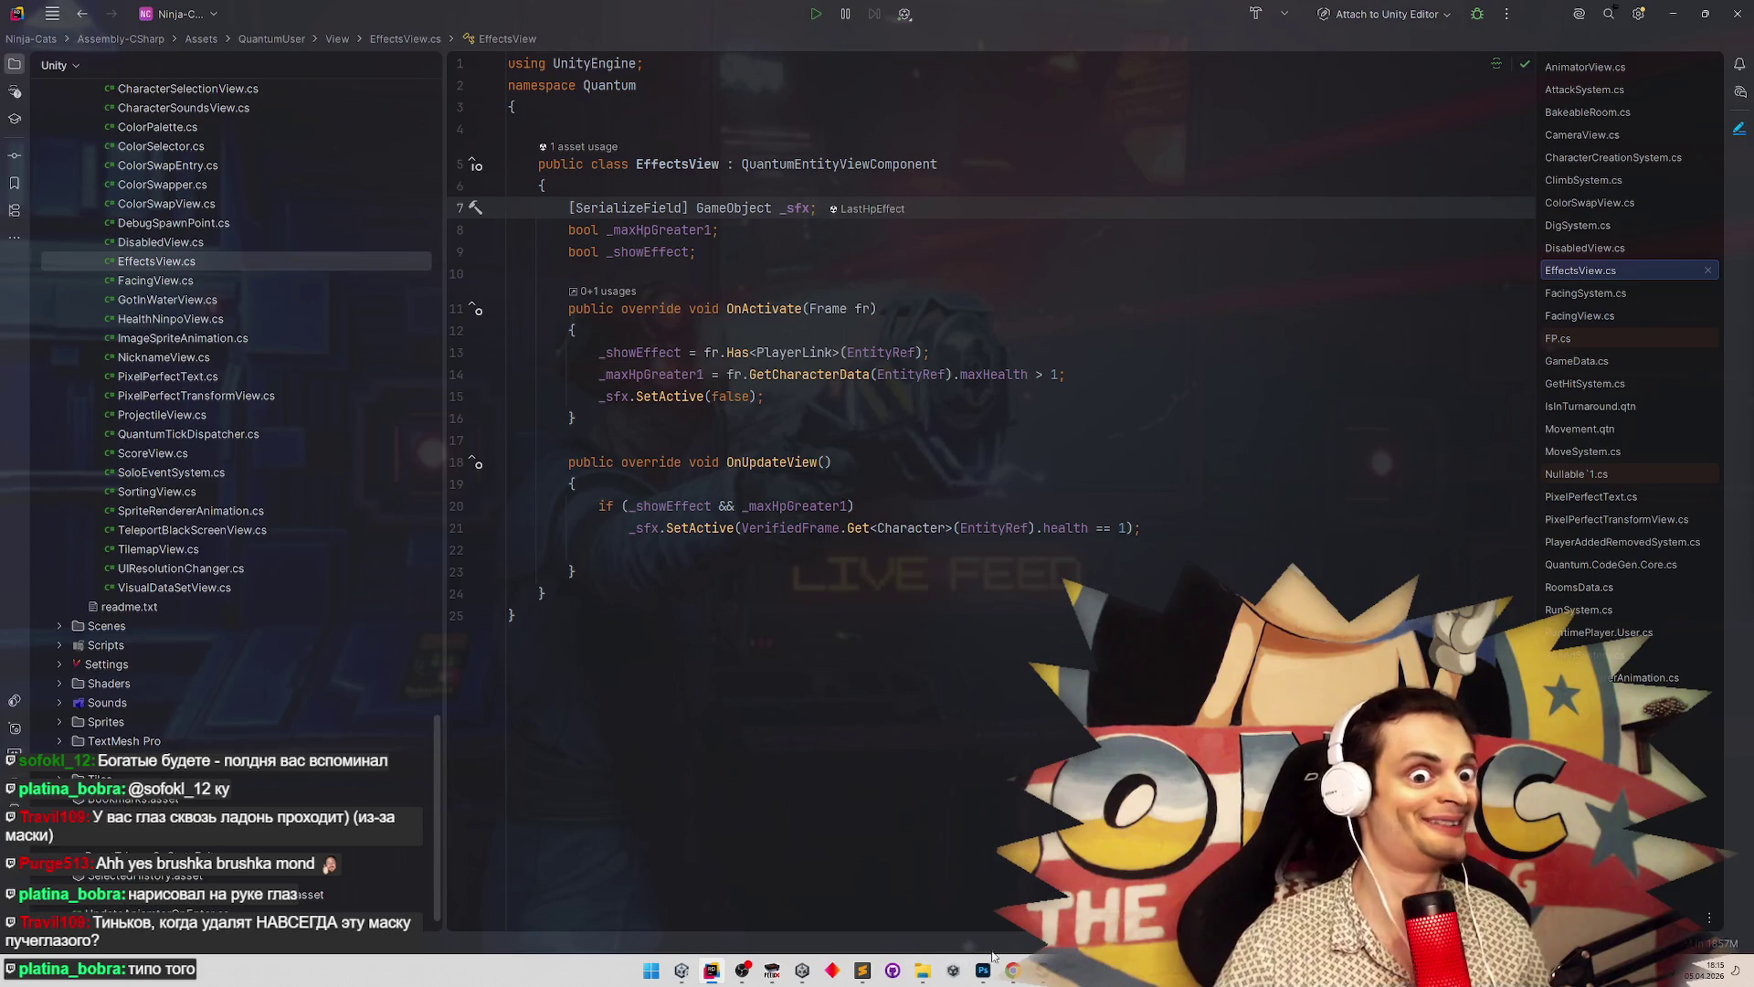
click(1012, 973)
key(ctrl+t)
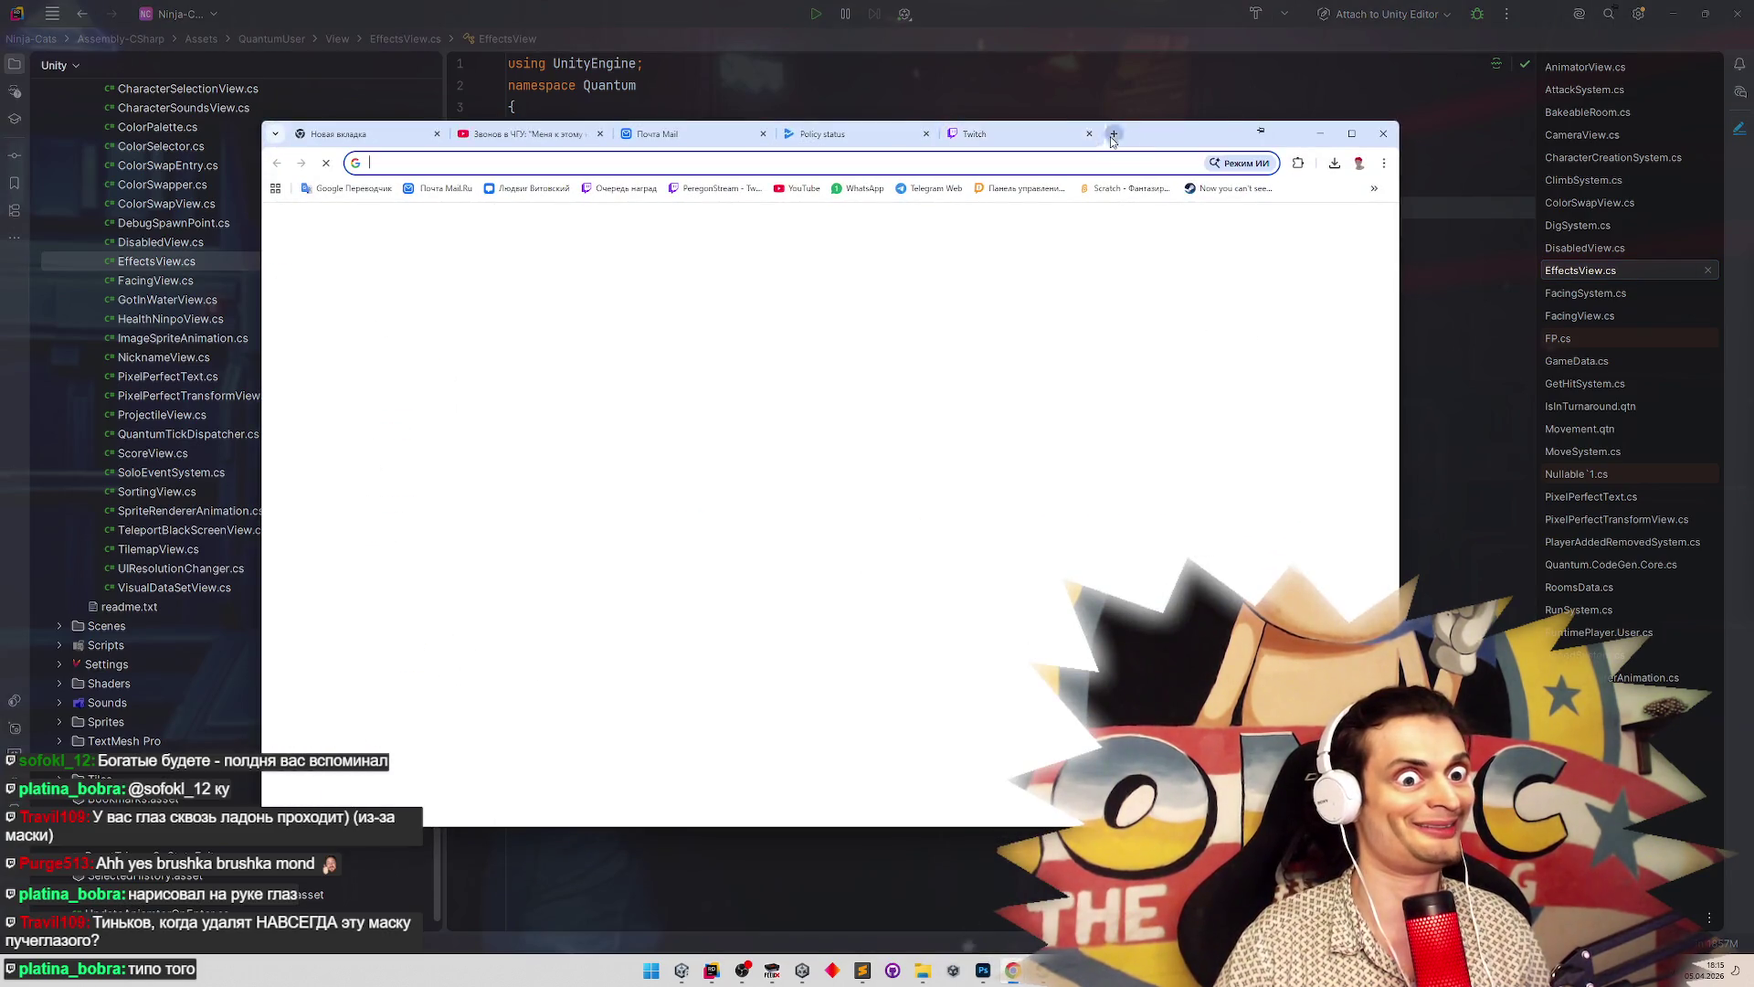
text(sfx)
key(Return)
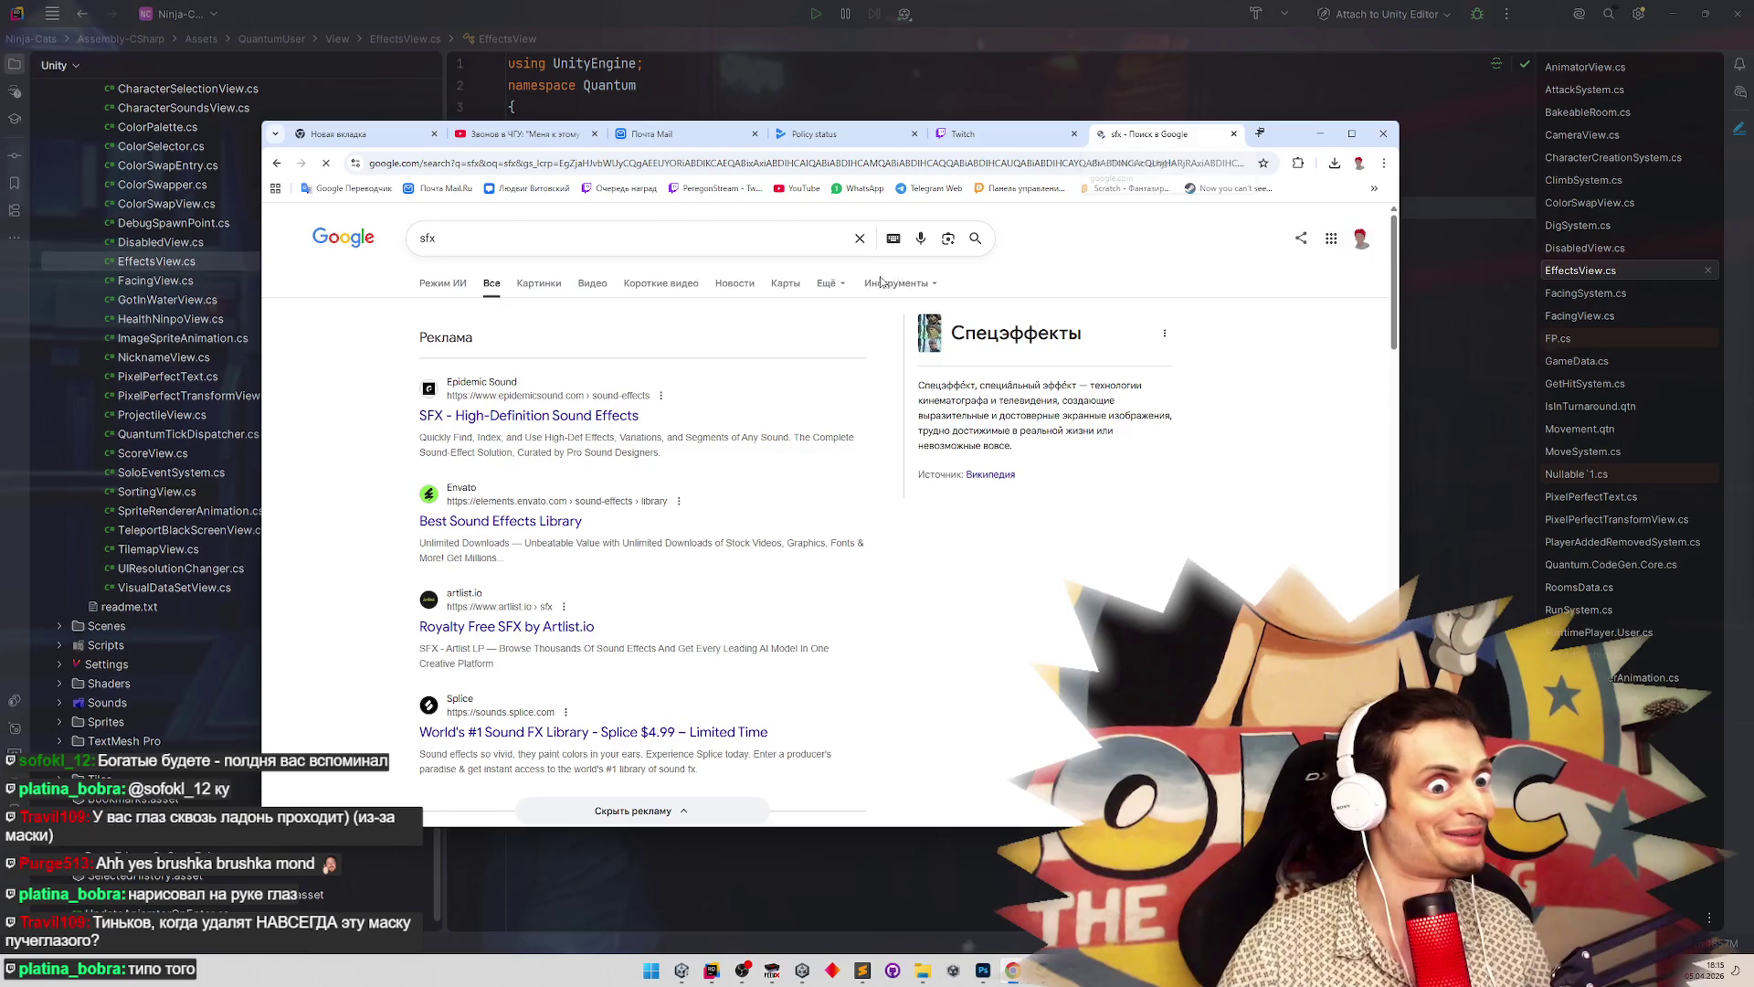
key(alt+Tab)
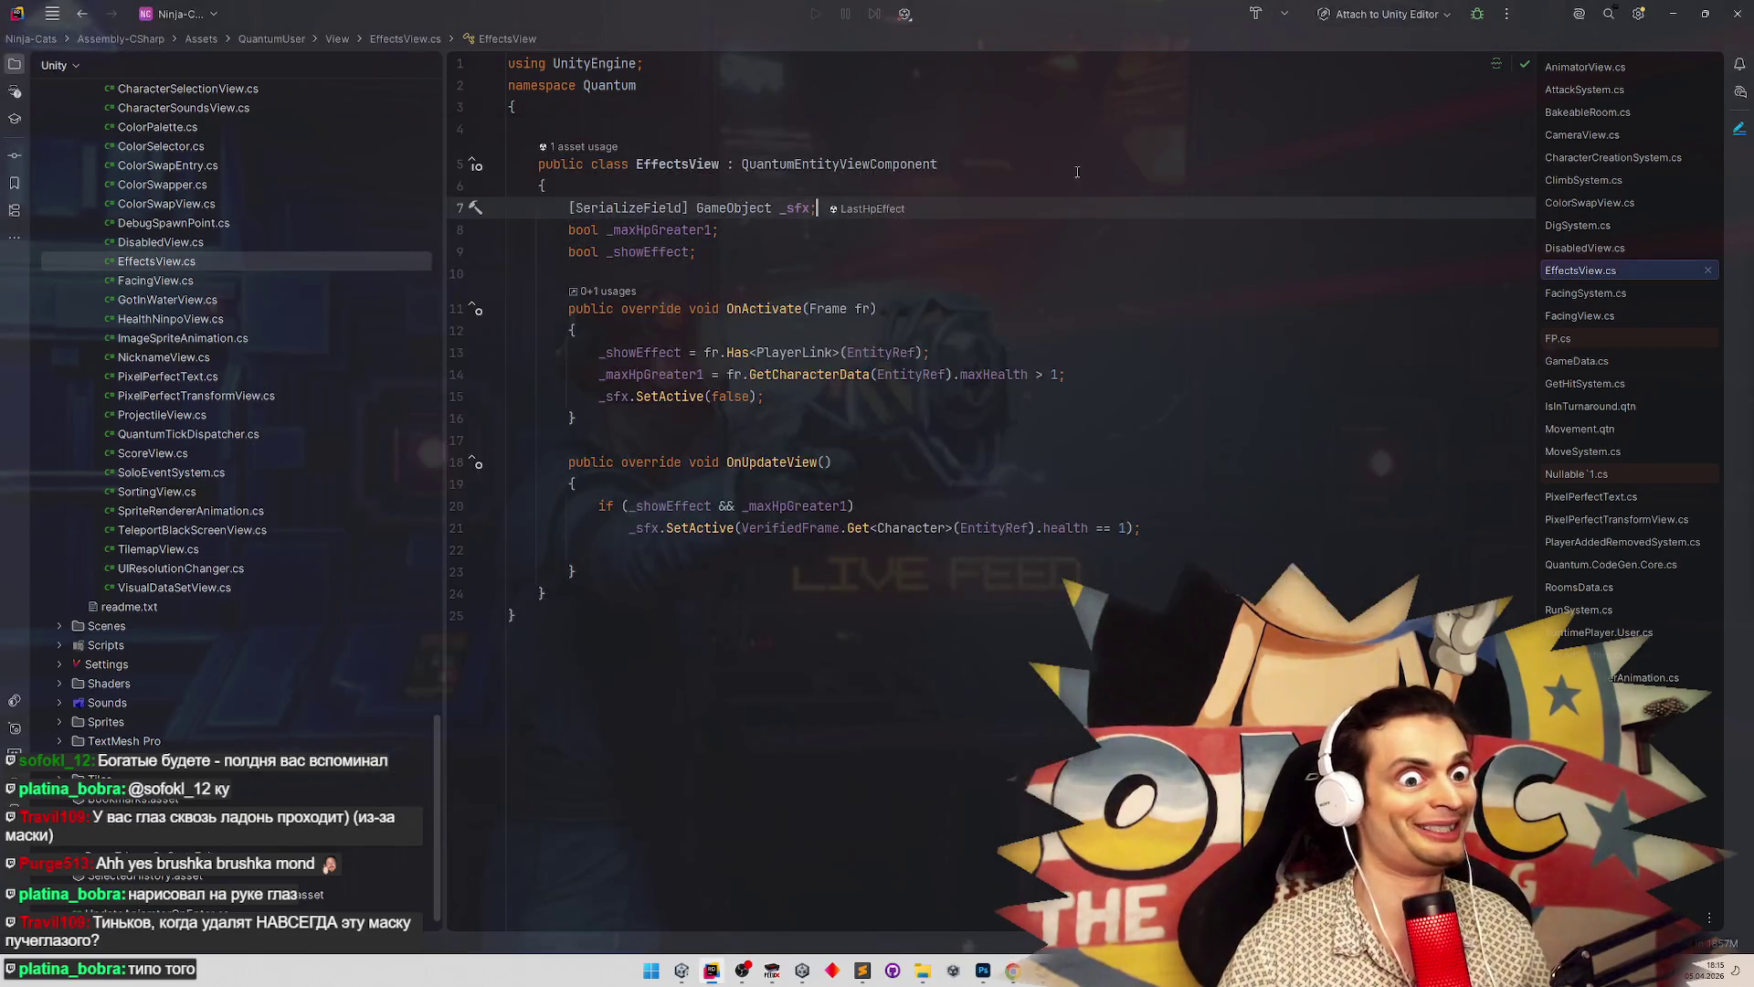
click(1673, 14)
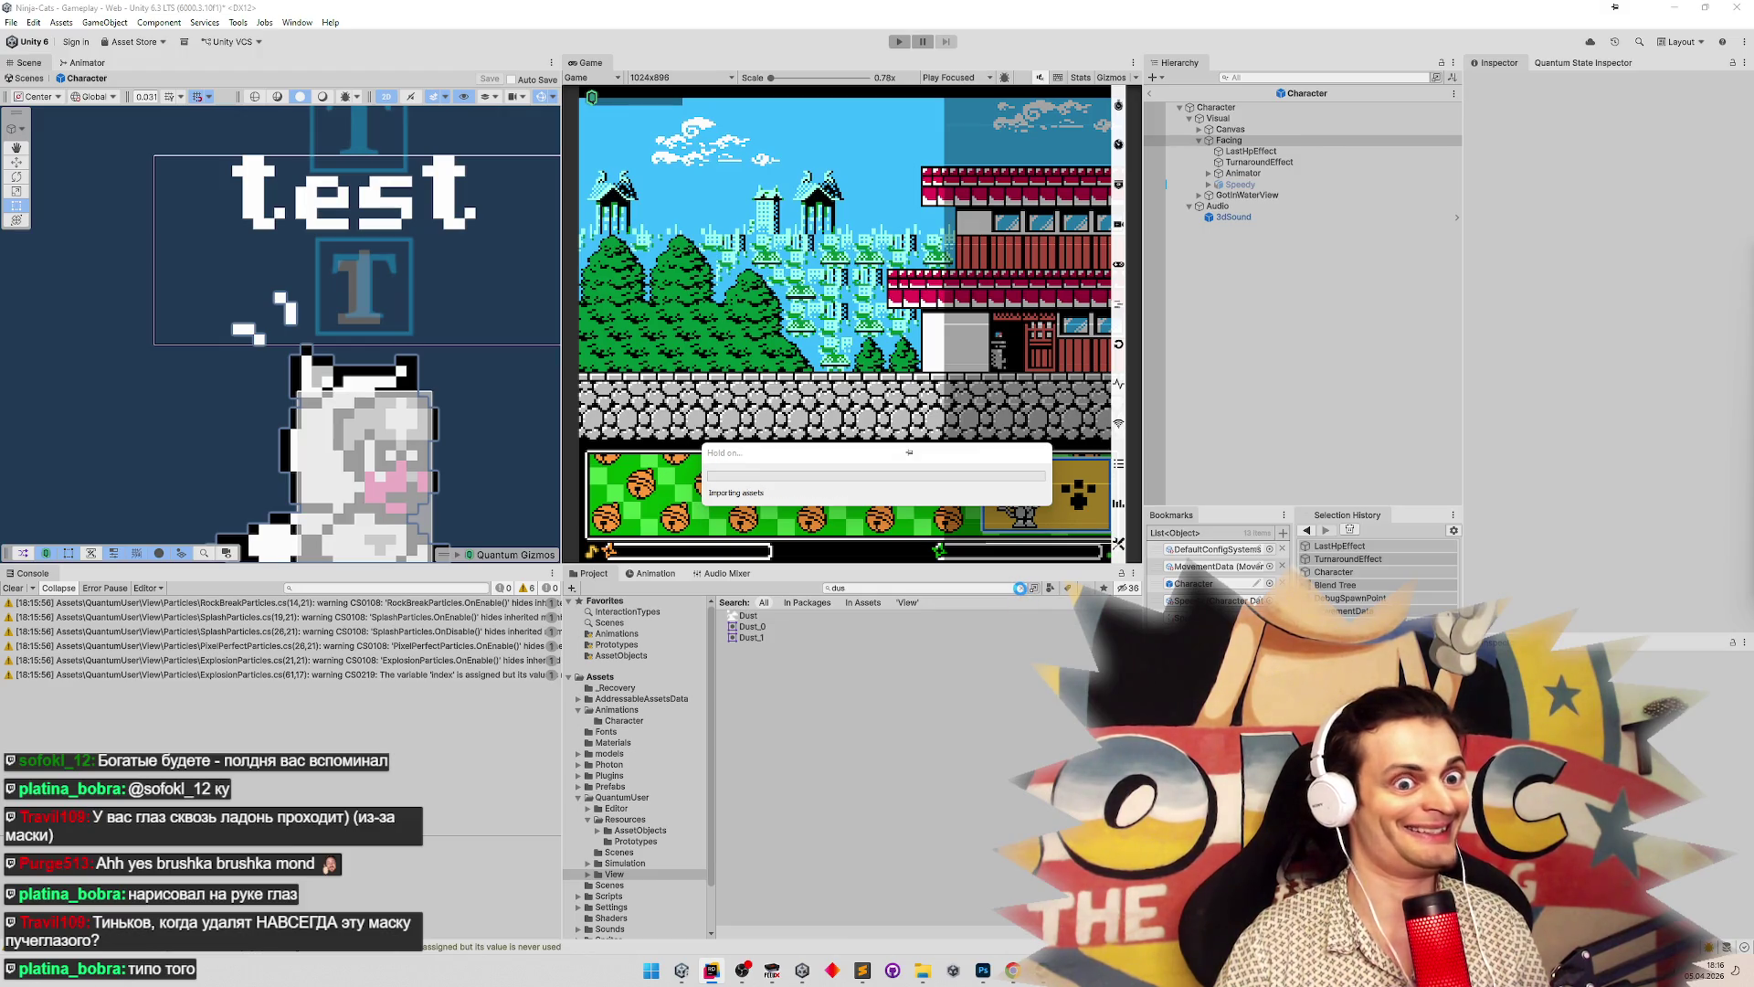
Clear the 'dus' asset search and open the Assets/Sprites folder
click(1023, 589)
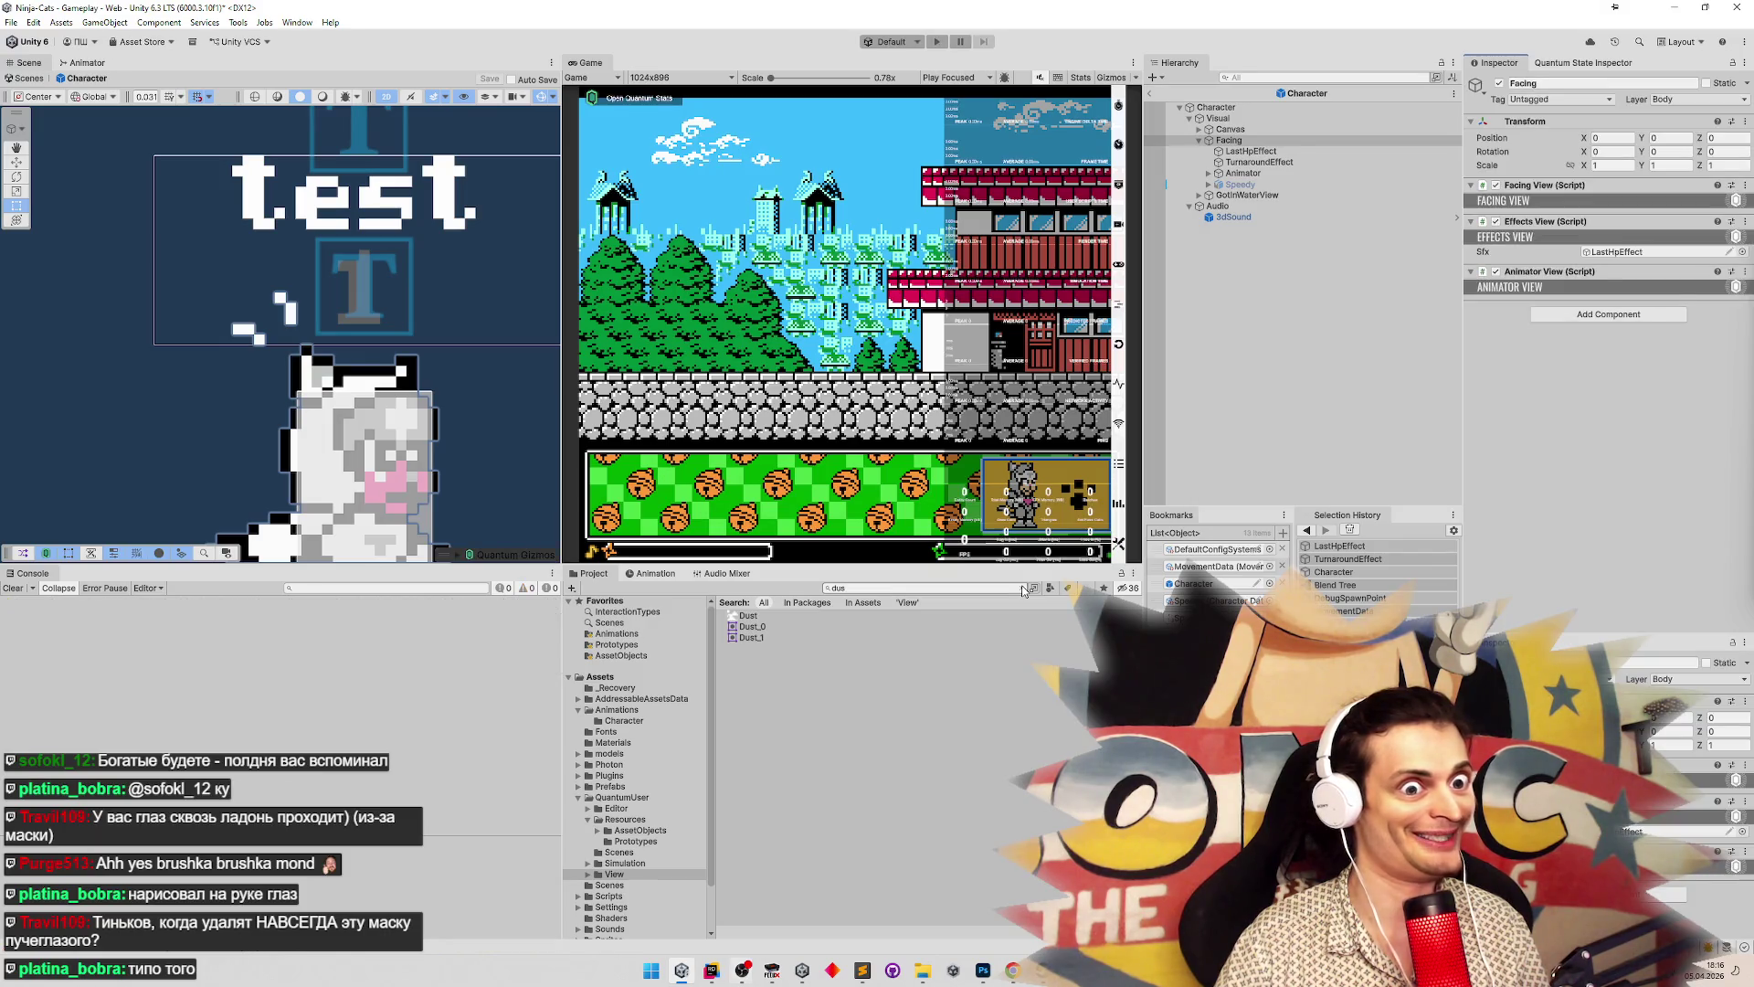
click(732, 603)
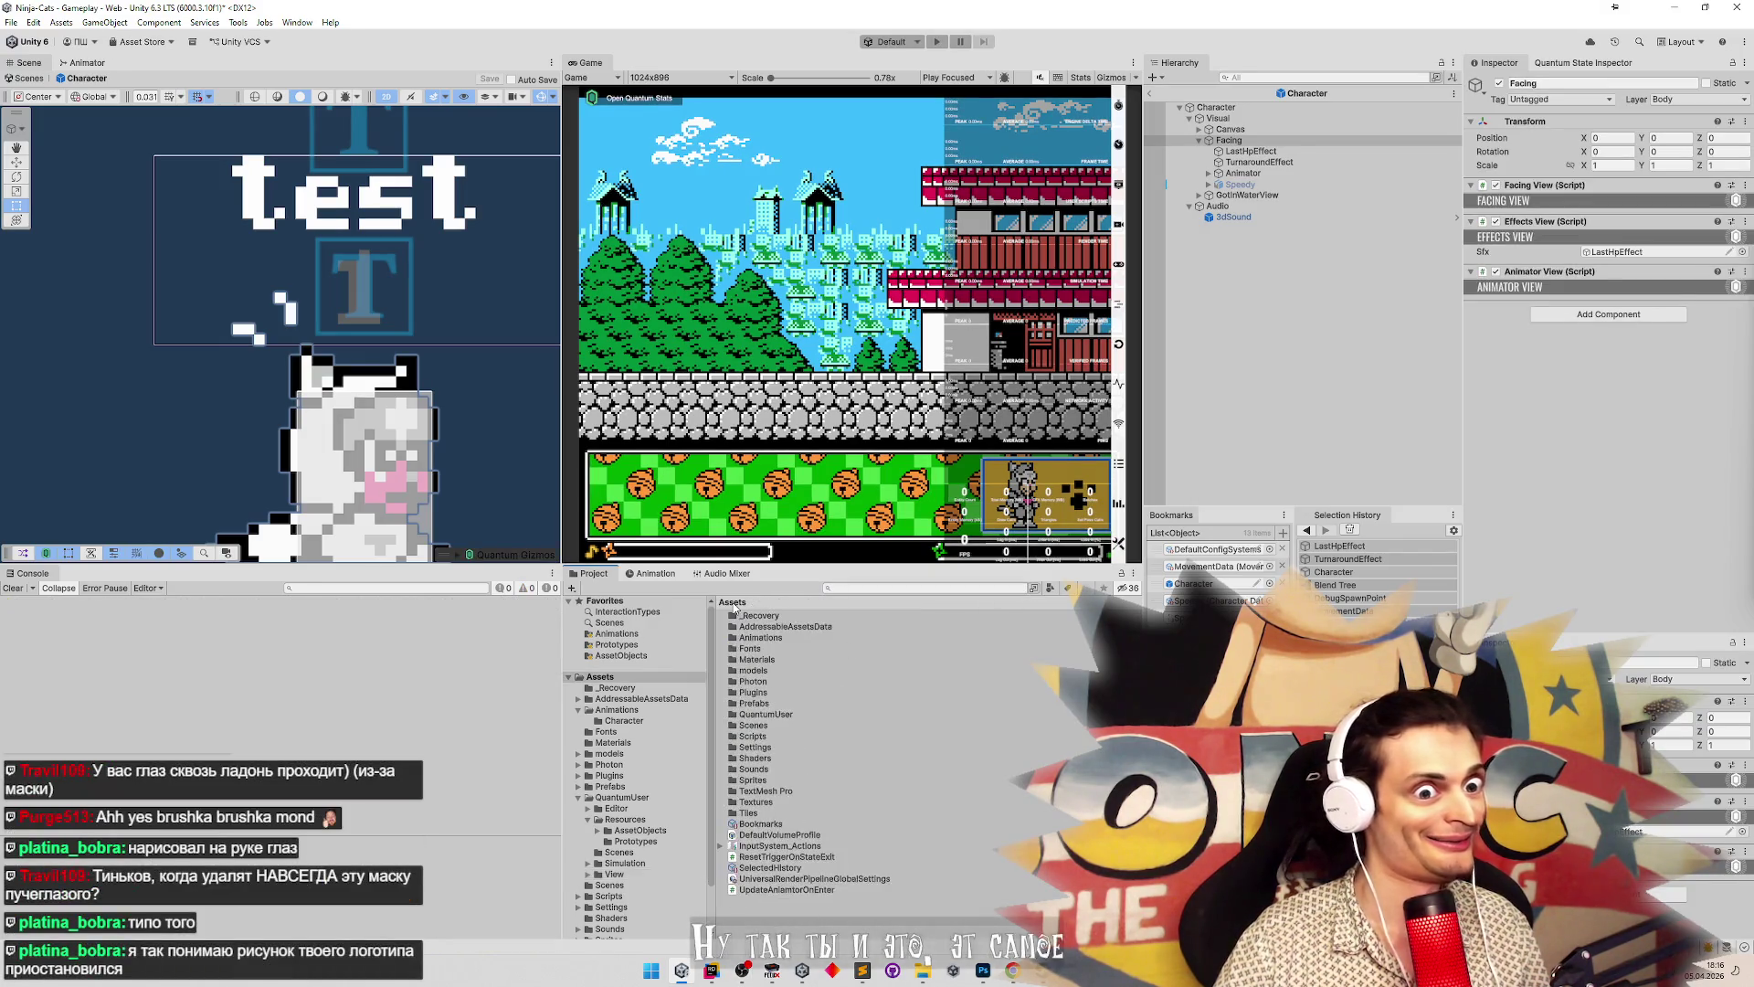
double_click(768, 779)
Rename the Sfx folder to Fx and open it to check its effect sprites
click(768, 627)
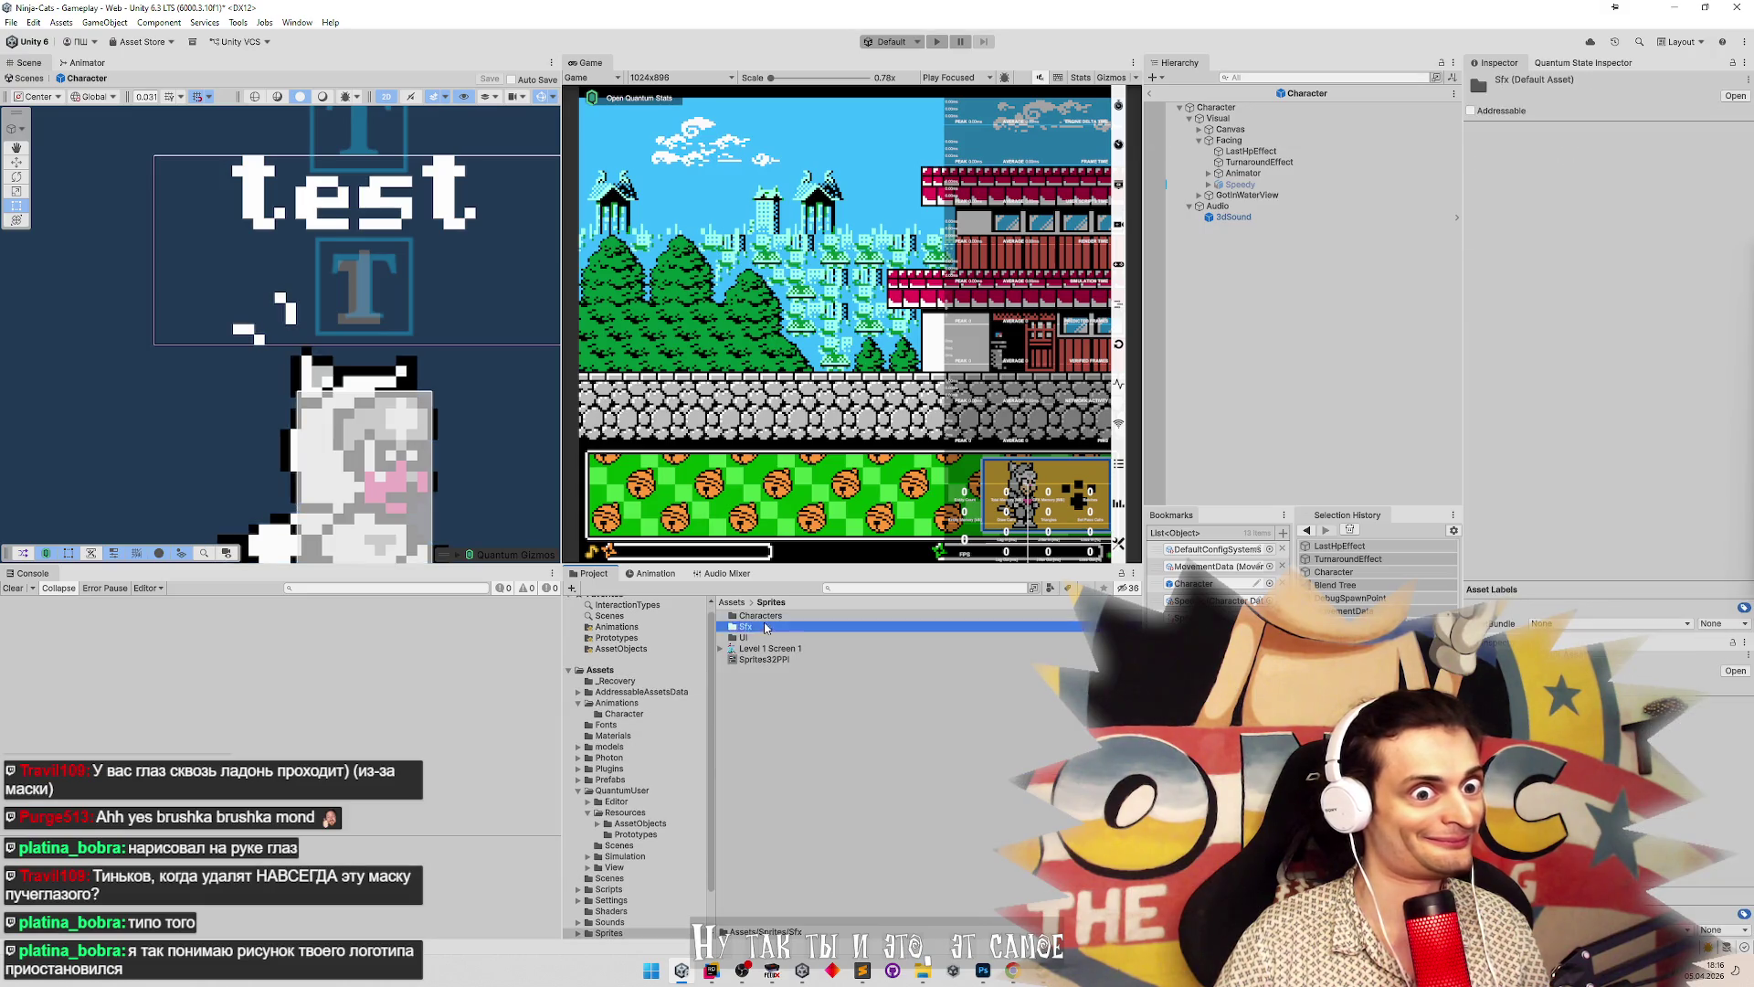
click(767, 627)
text(Fx)
key(Return)
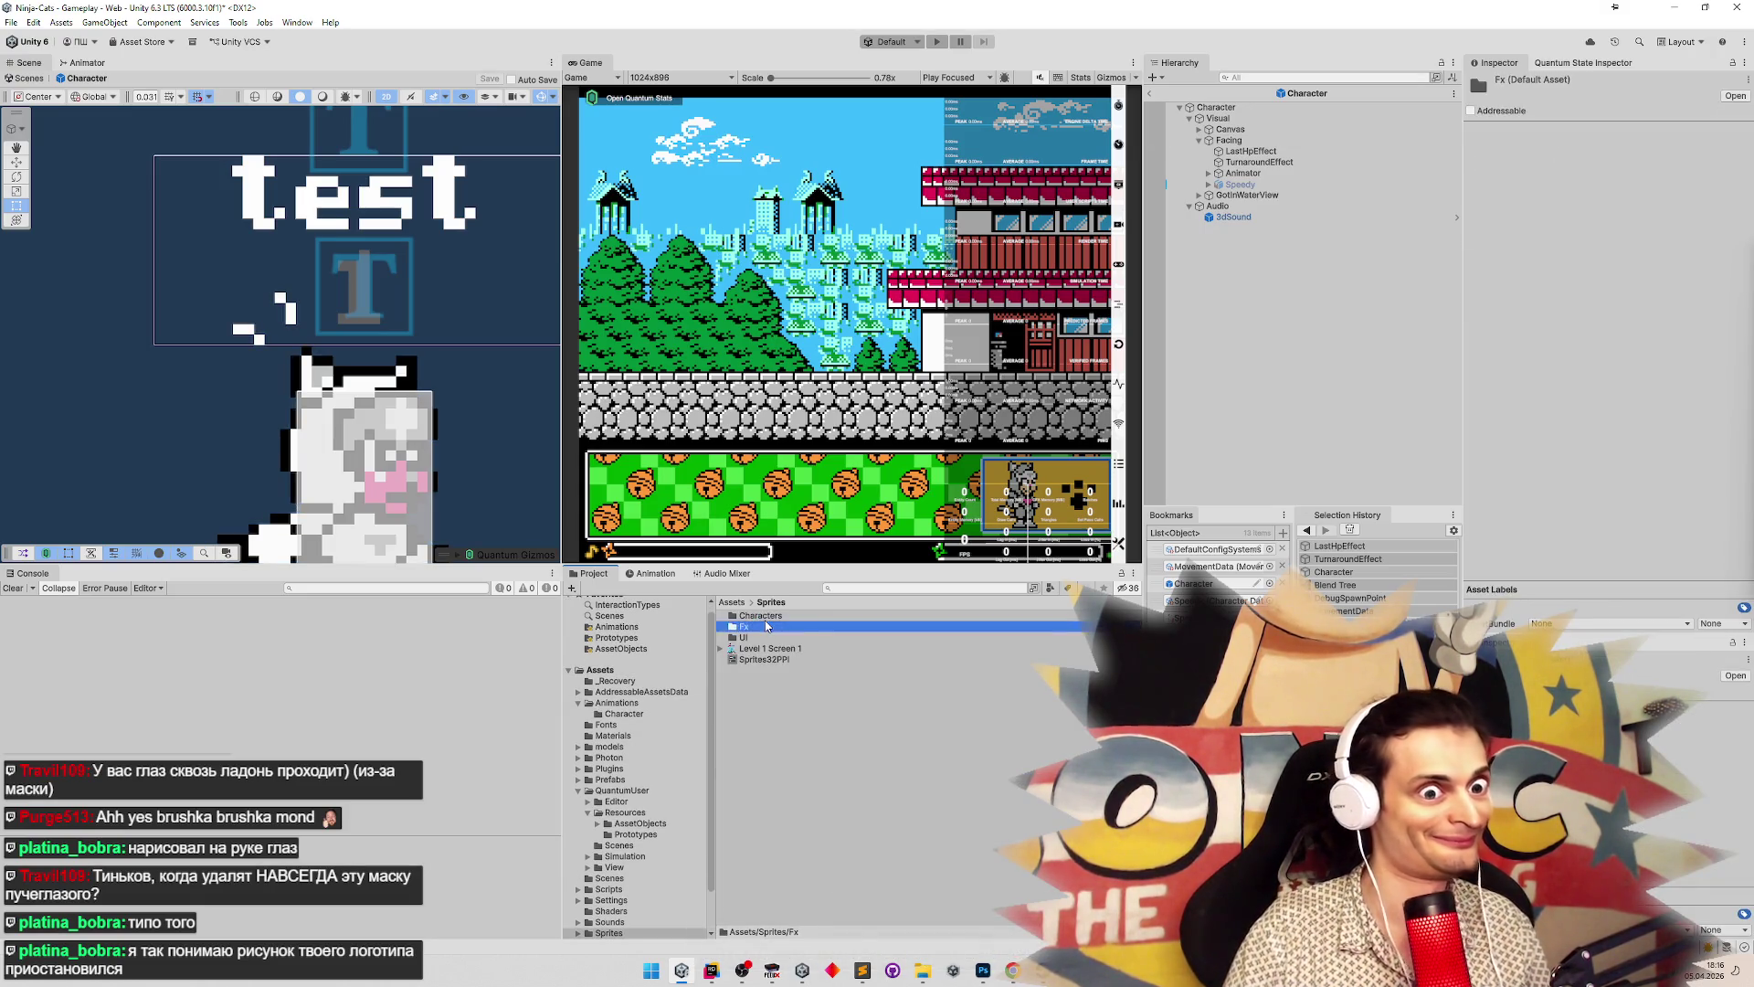
double_click(767, 627)
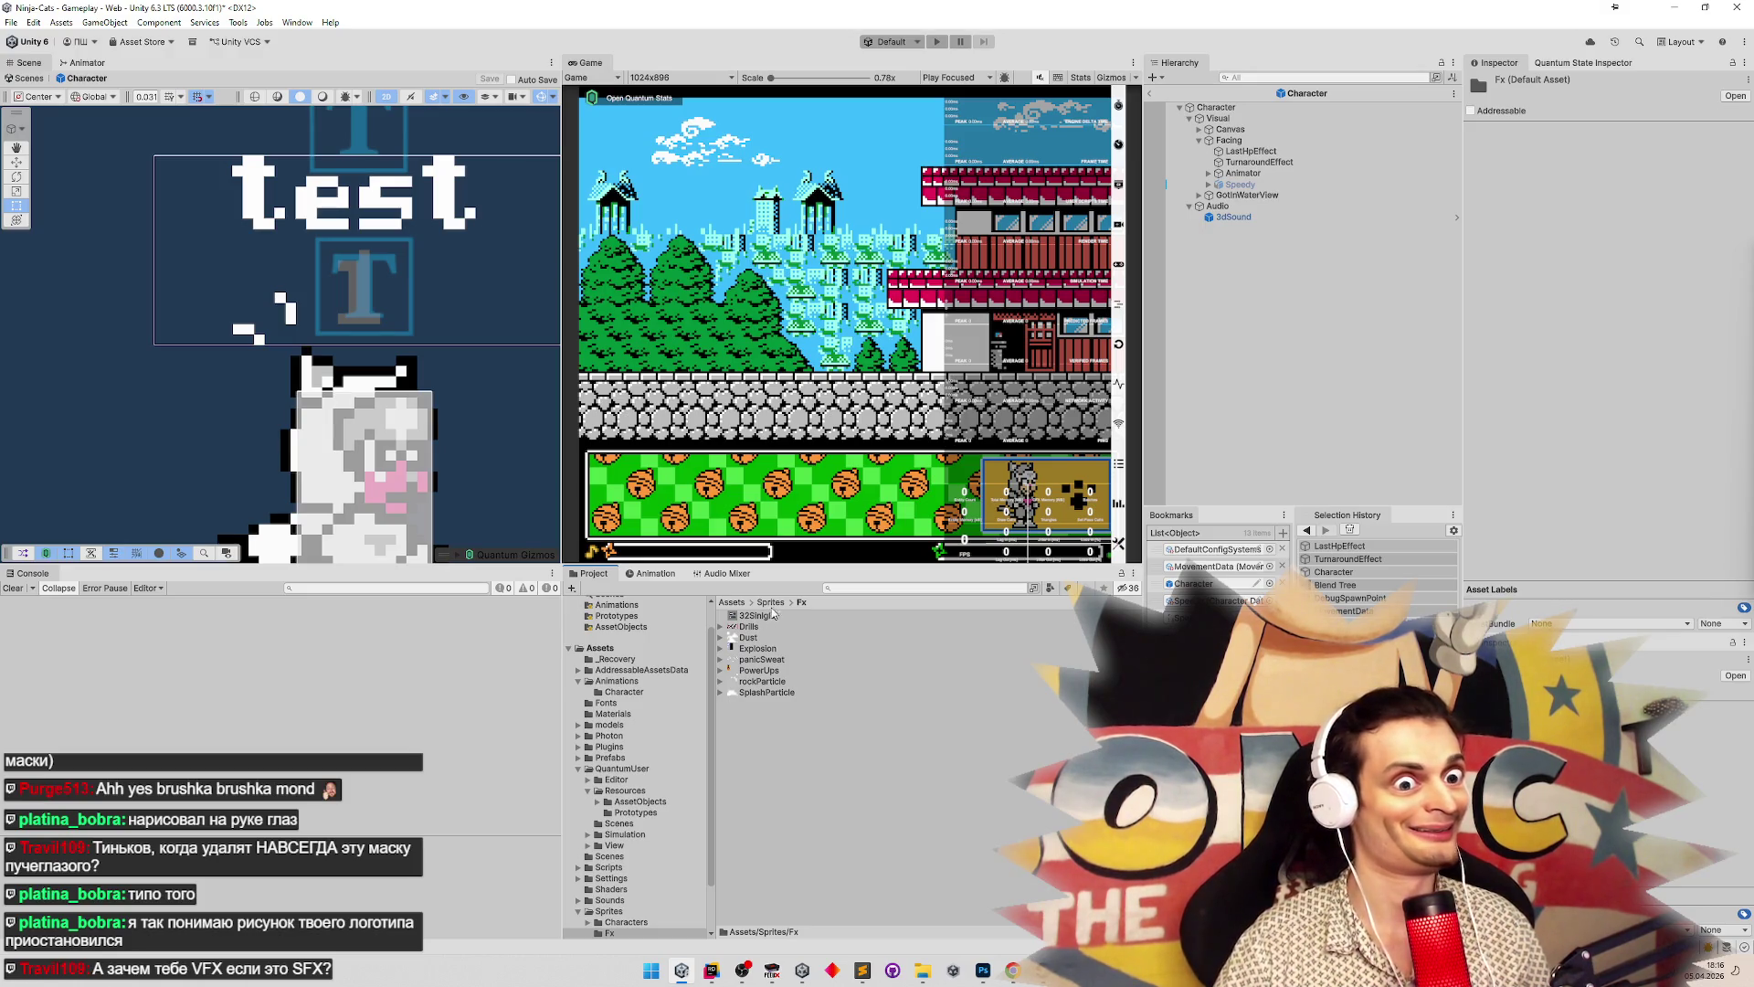
click(771, 602)
Search Google for 'vfx' in Chrome, then go back to Unity's Fx folder
mouse_move(1012, 970)
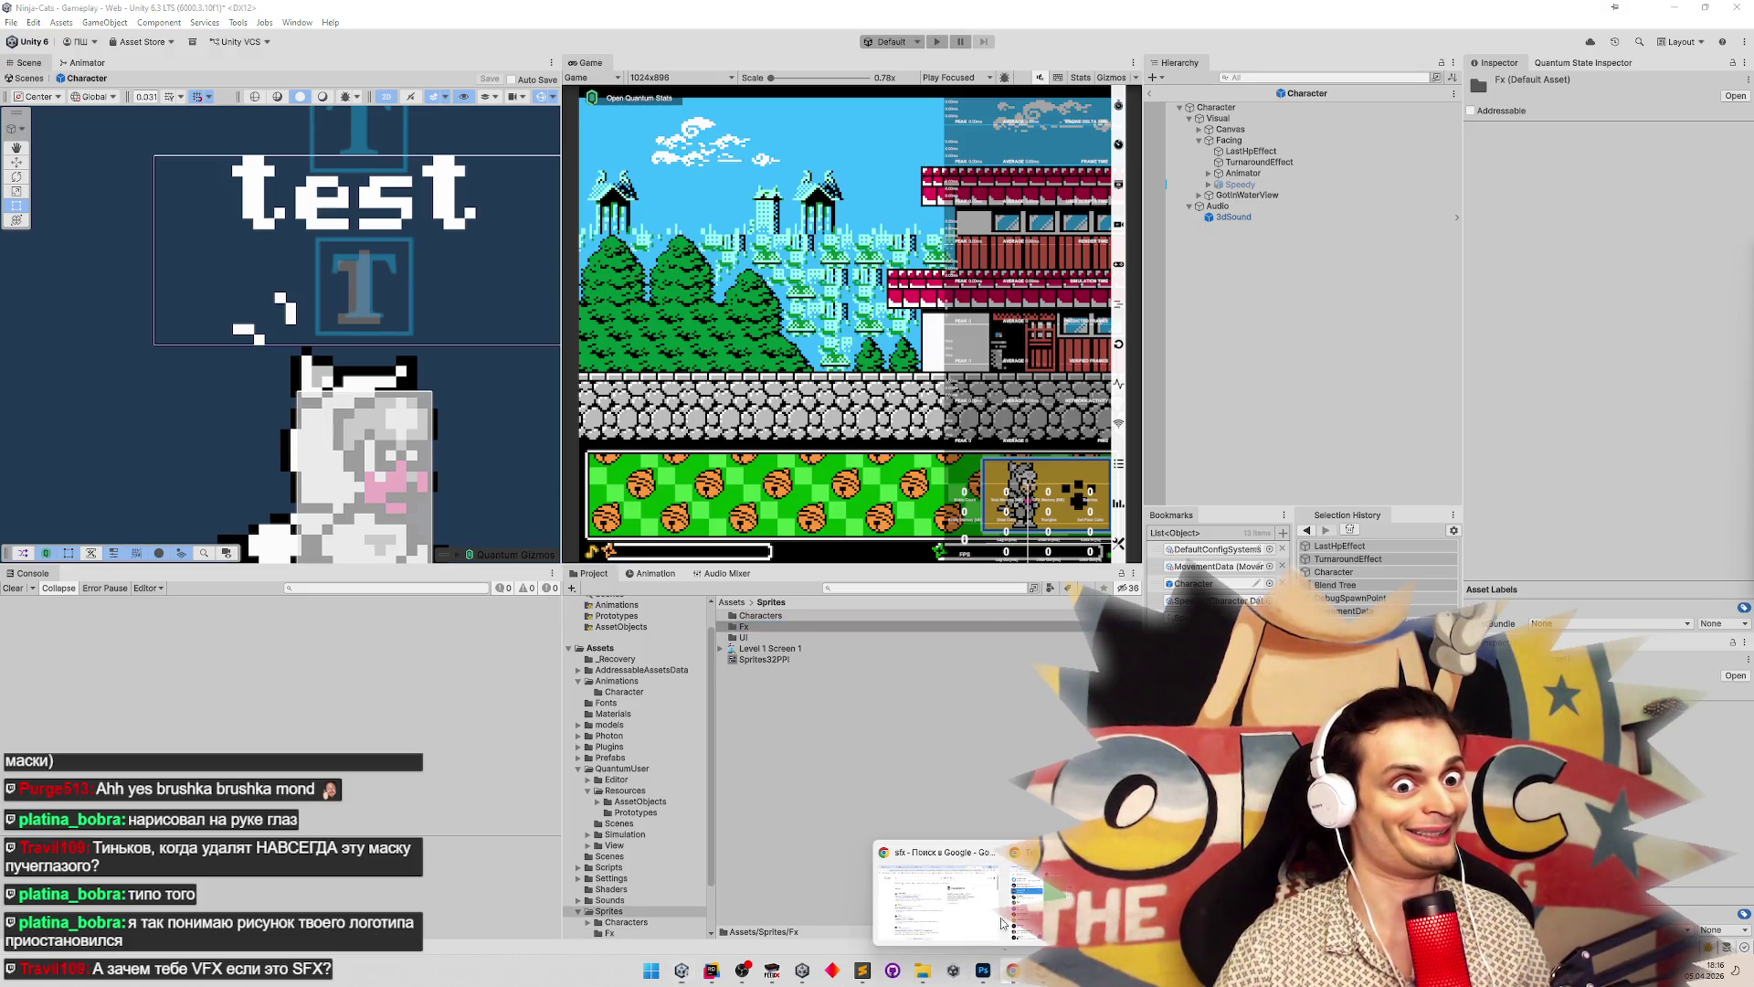
click(946, 832)
text(vf)
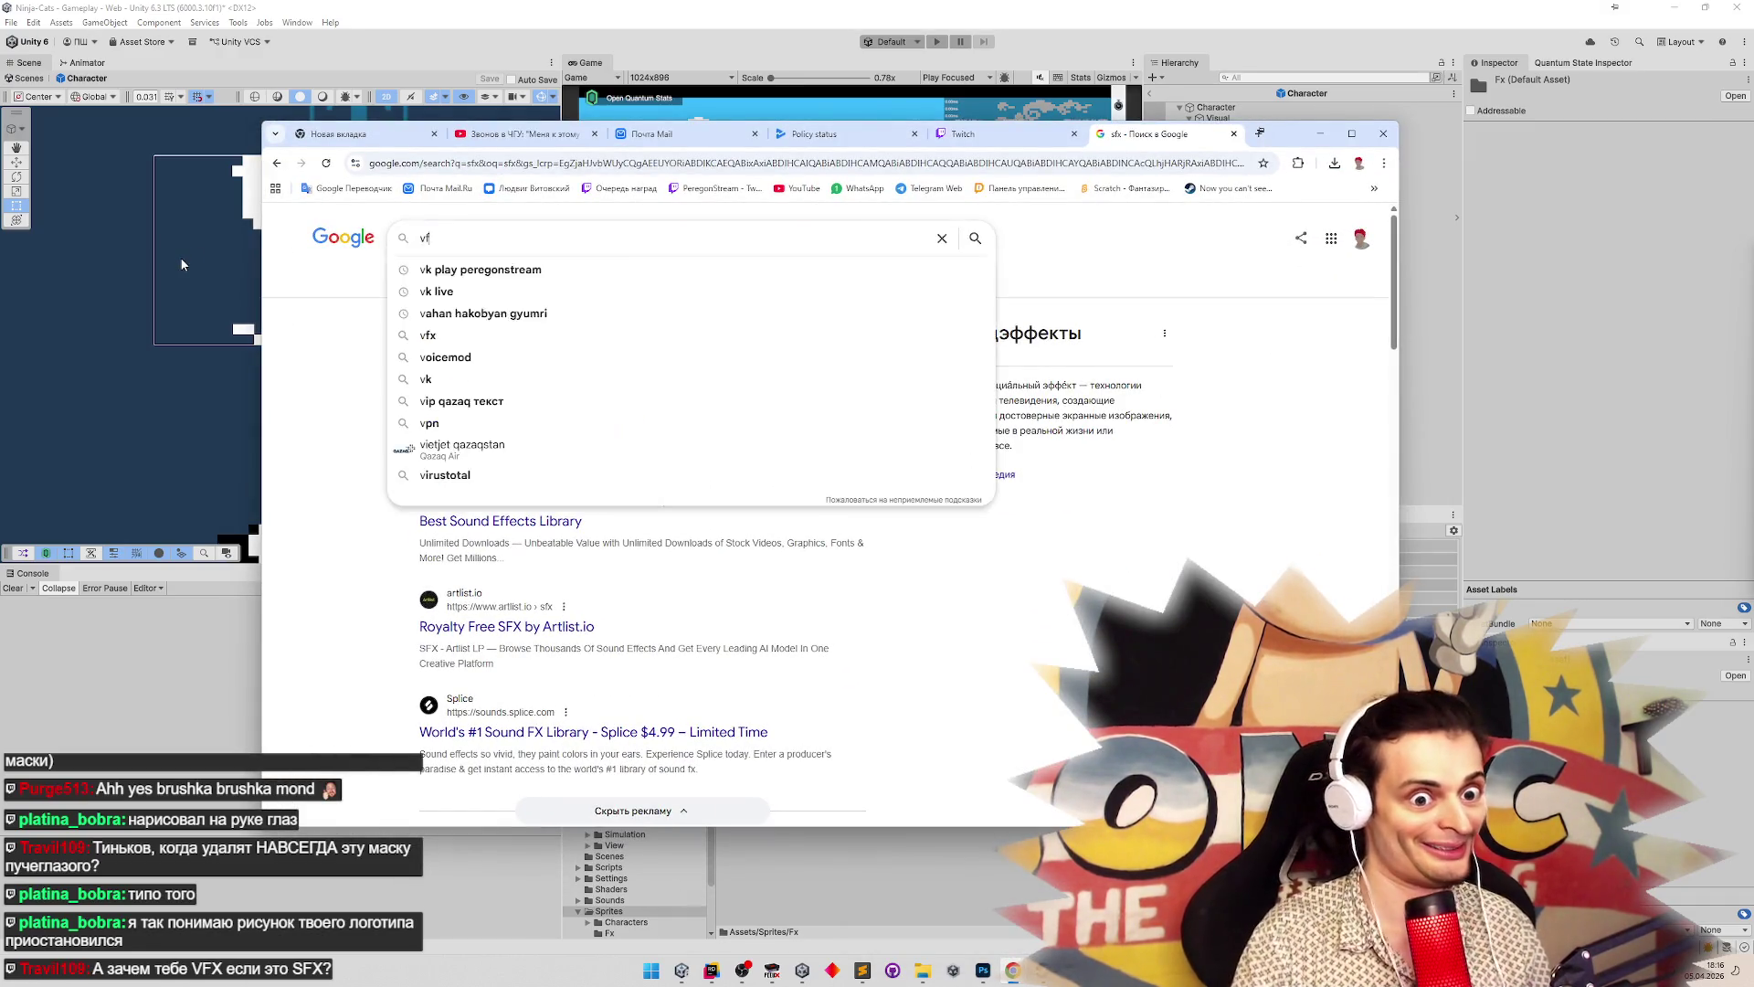
text(x)
key(Return)
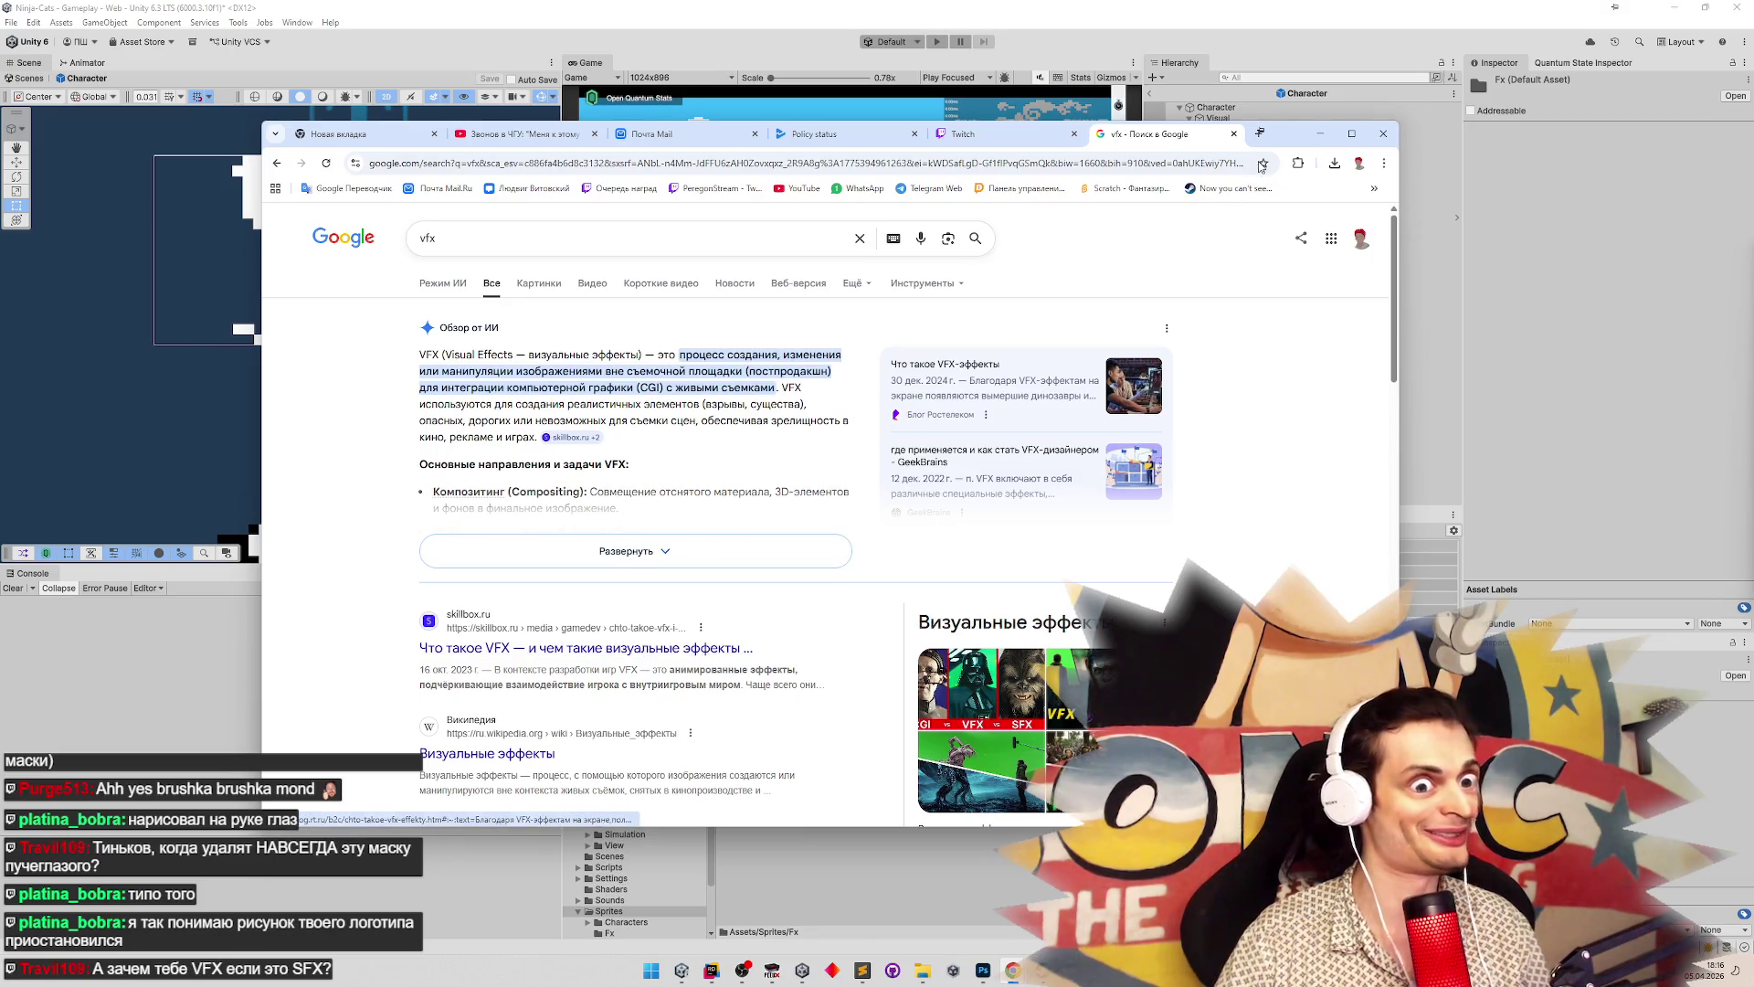
key(alt+Tab)
click(790, 628)
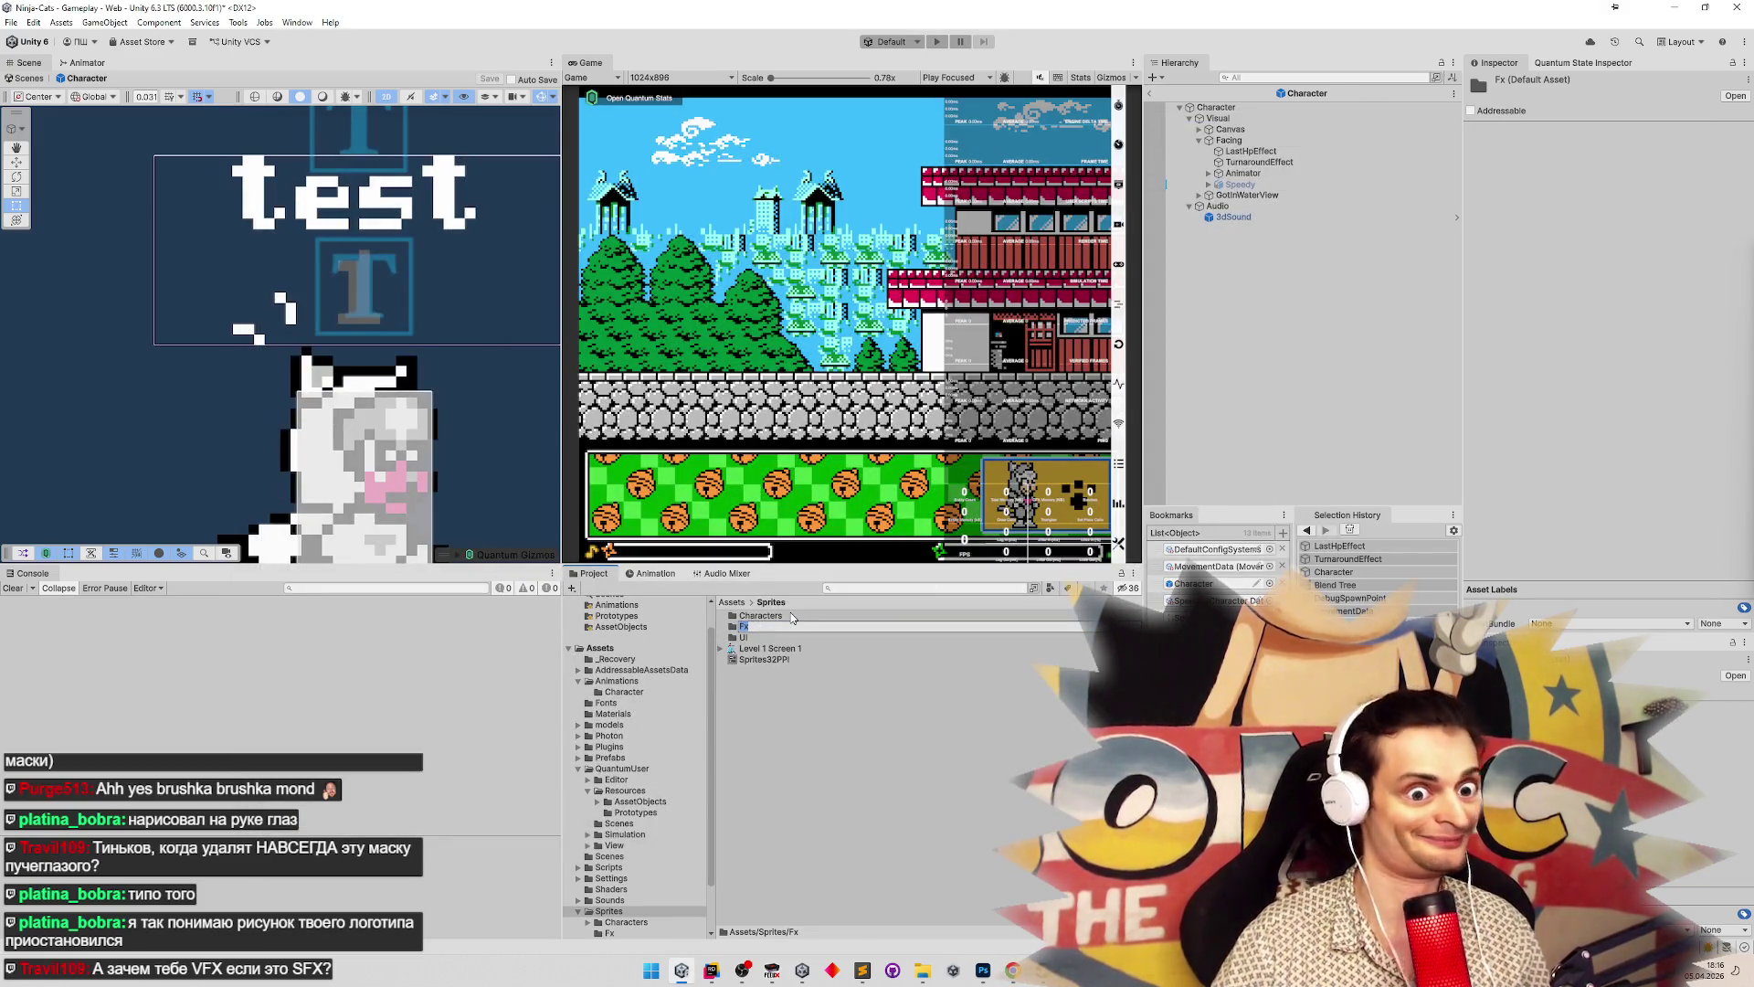
Finish renaming the folder to Vfx and bring the vfx search results back up
text(Vf)
key(Return)
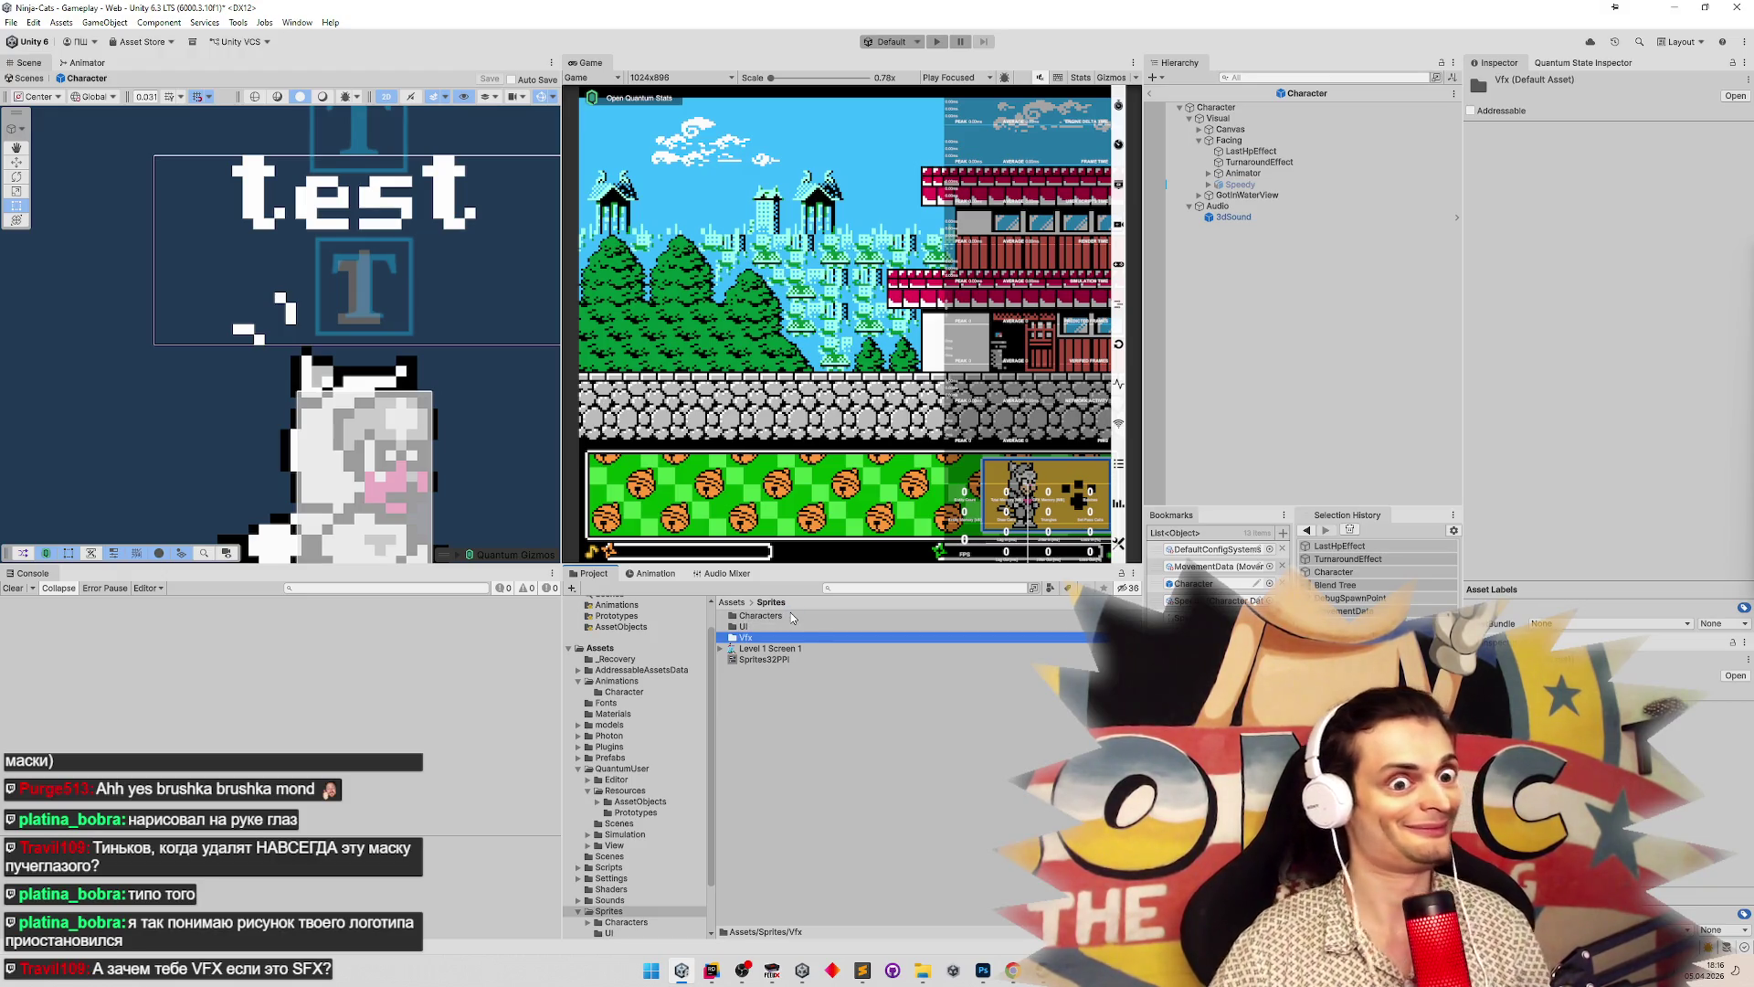
mouse_move(1012, 970)
click(976, 879)
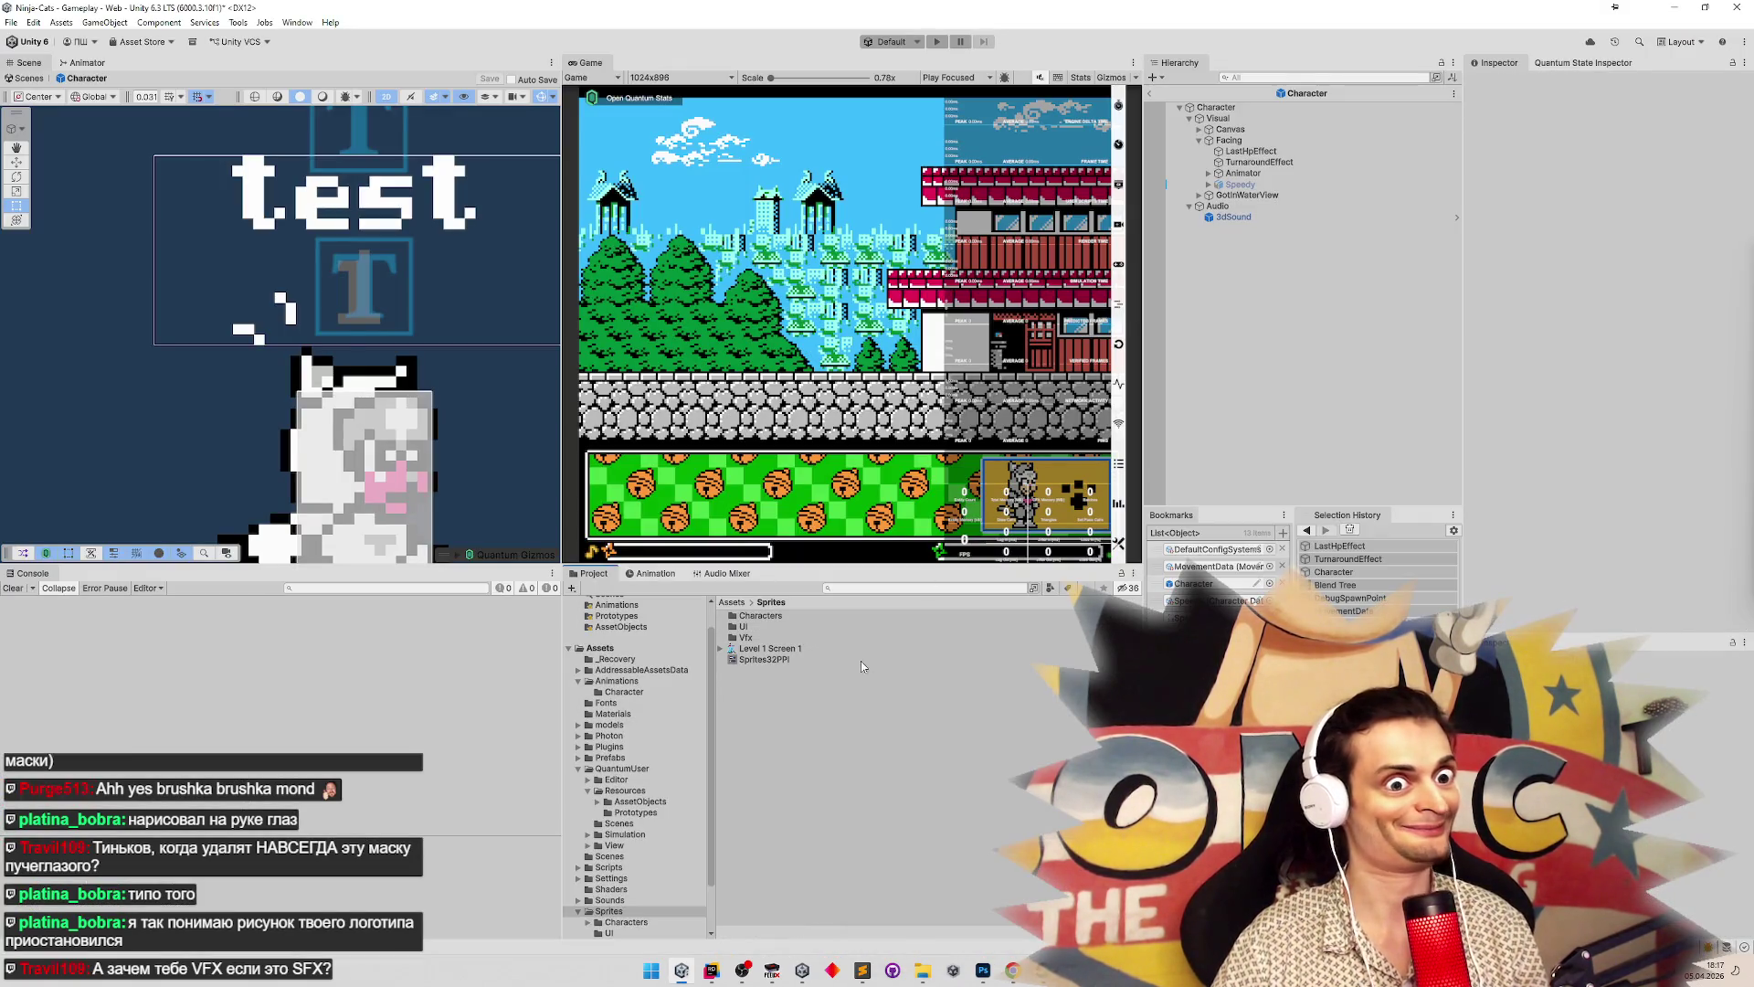
Open the Effects View script of the Facing object for editing via Edit Script
click(1228, 141)
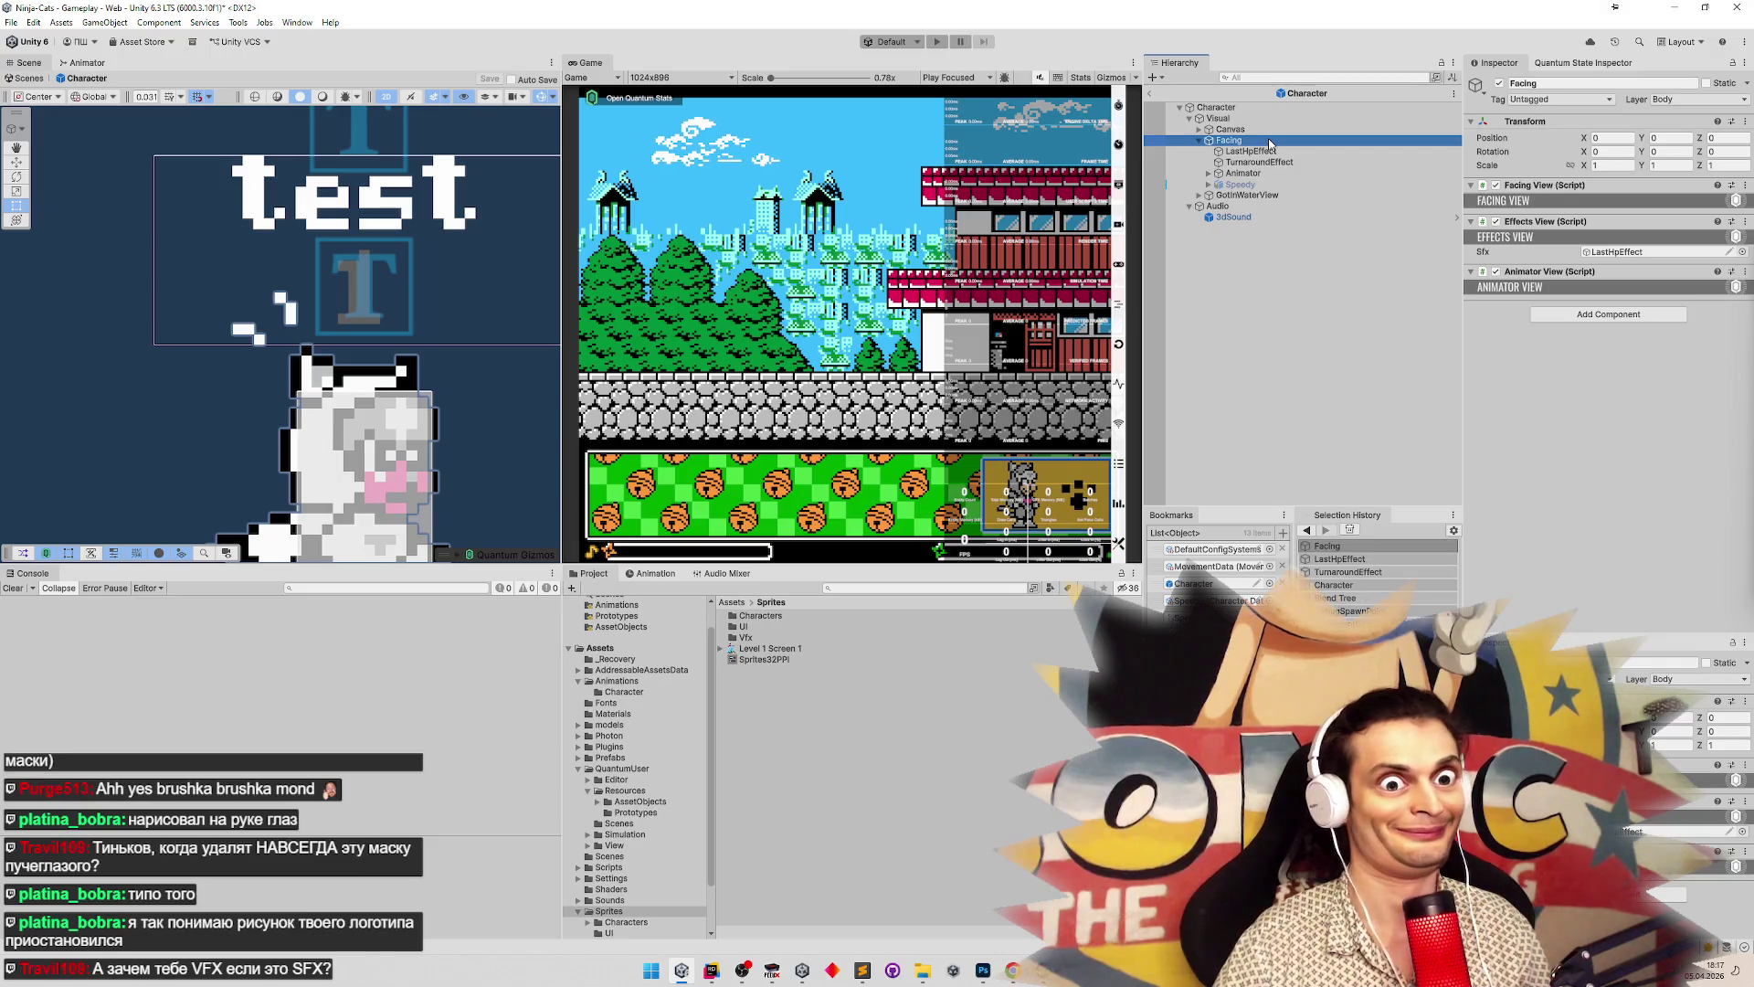
right_click(1598, 223)
click(1639, 369)
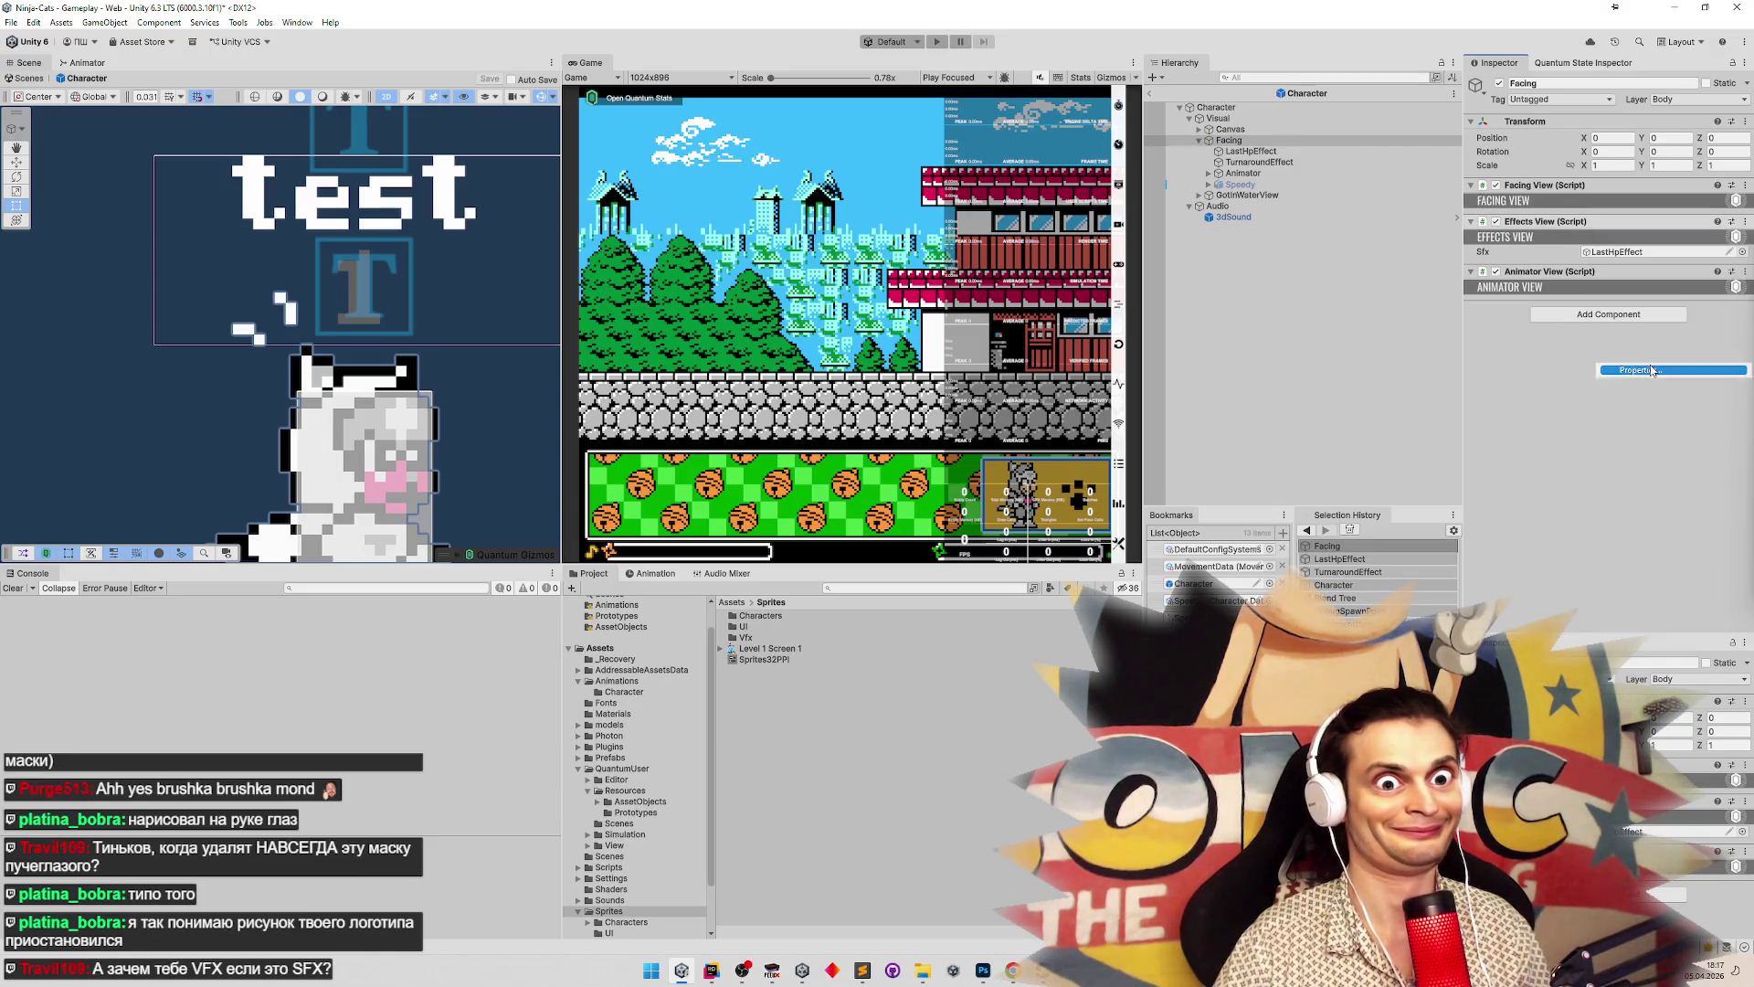
click(1322, 216)
right_click(1596, 223)
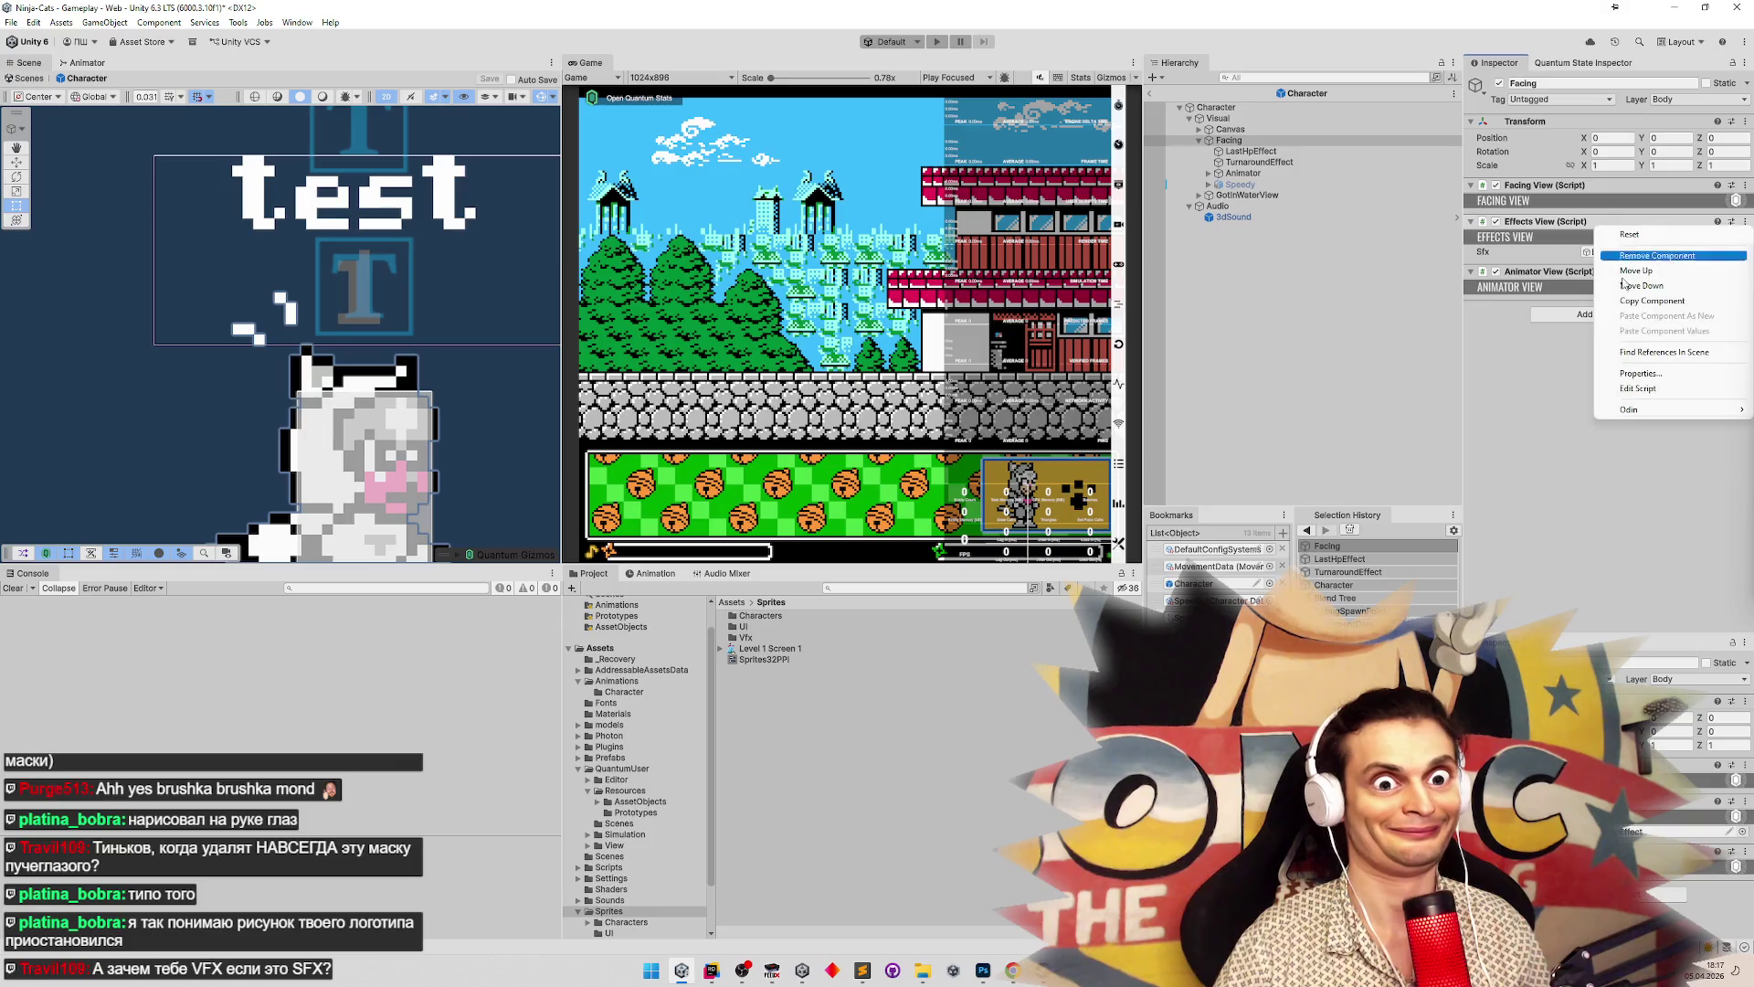
click(1645, 389)
Rename the class to VisualEffectsView and duplicate the _sfx field declaration
double_click(676, 163)
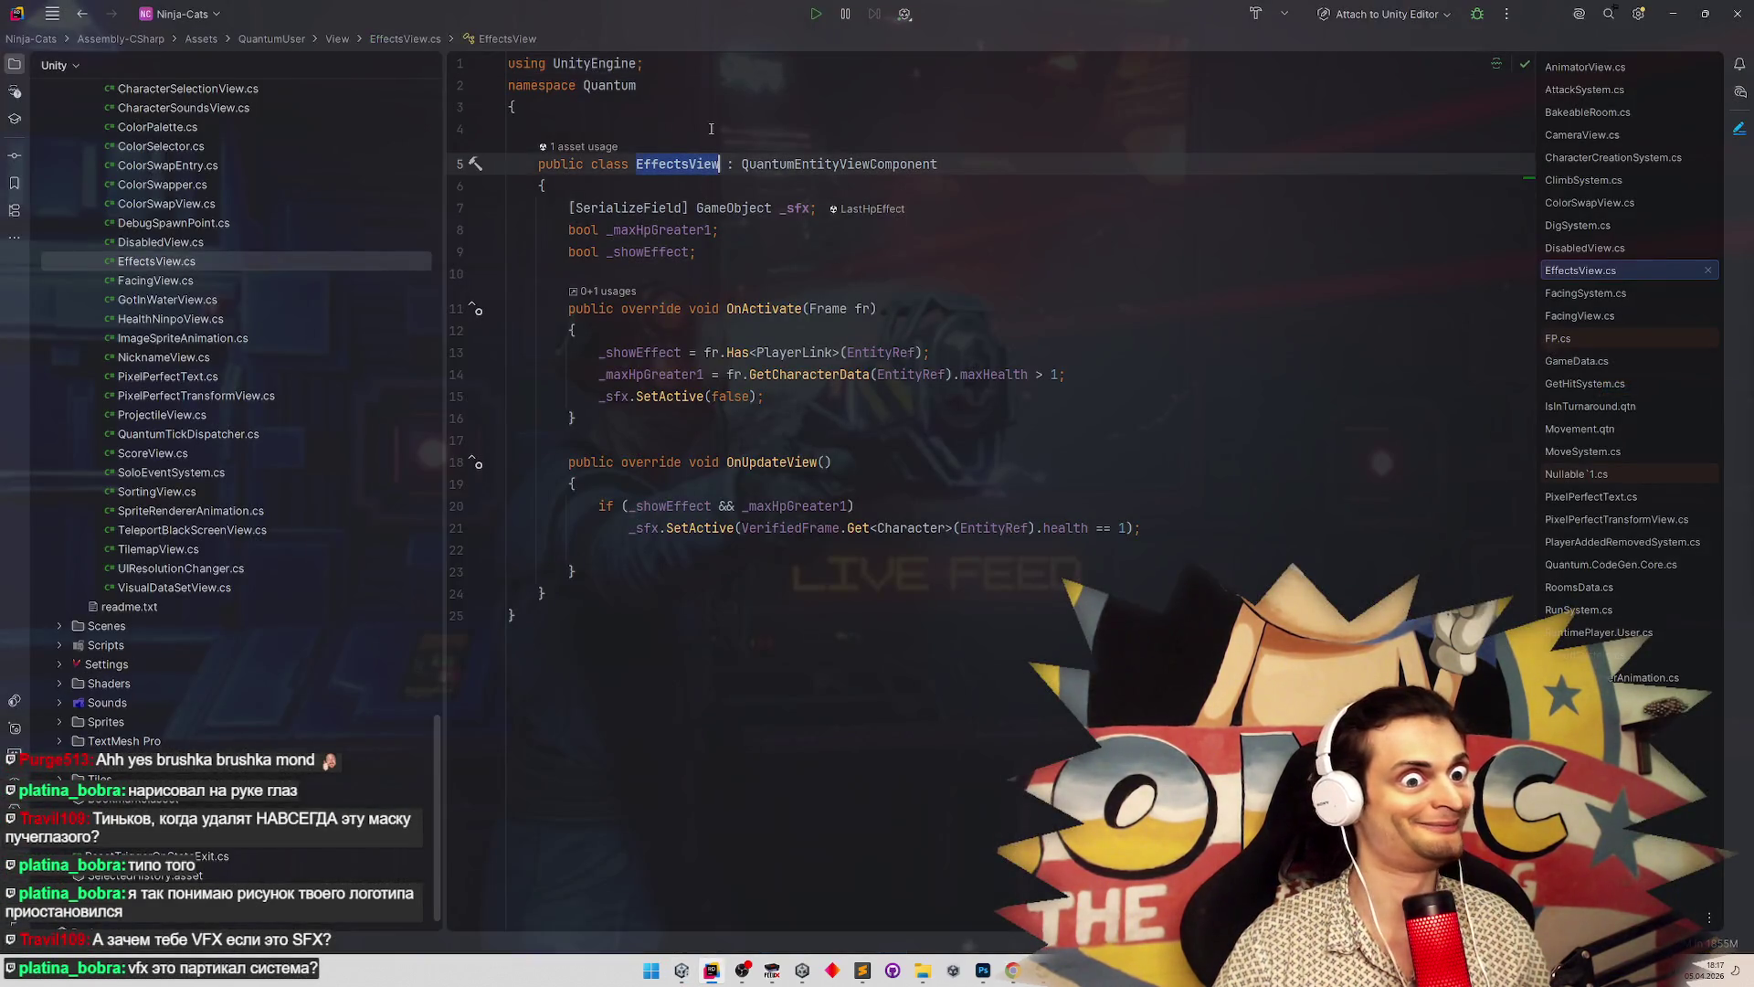
text(Visual)
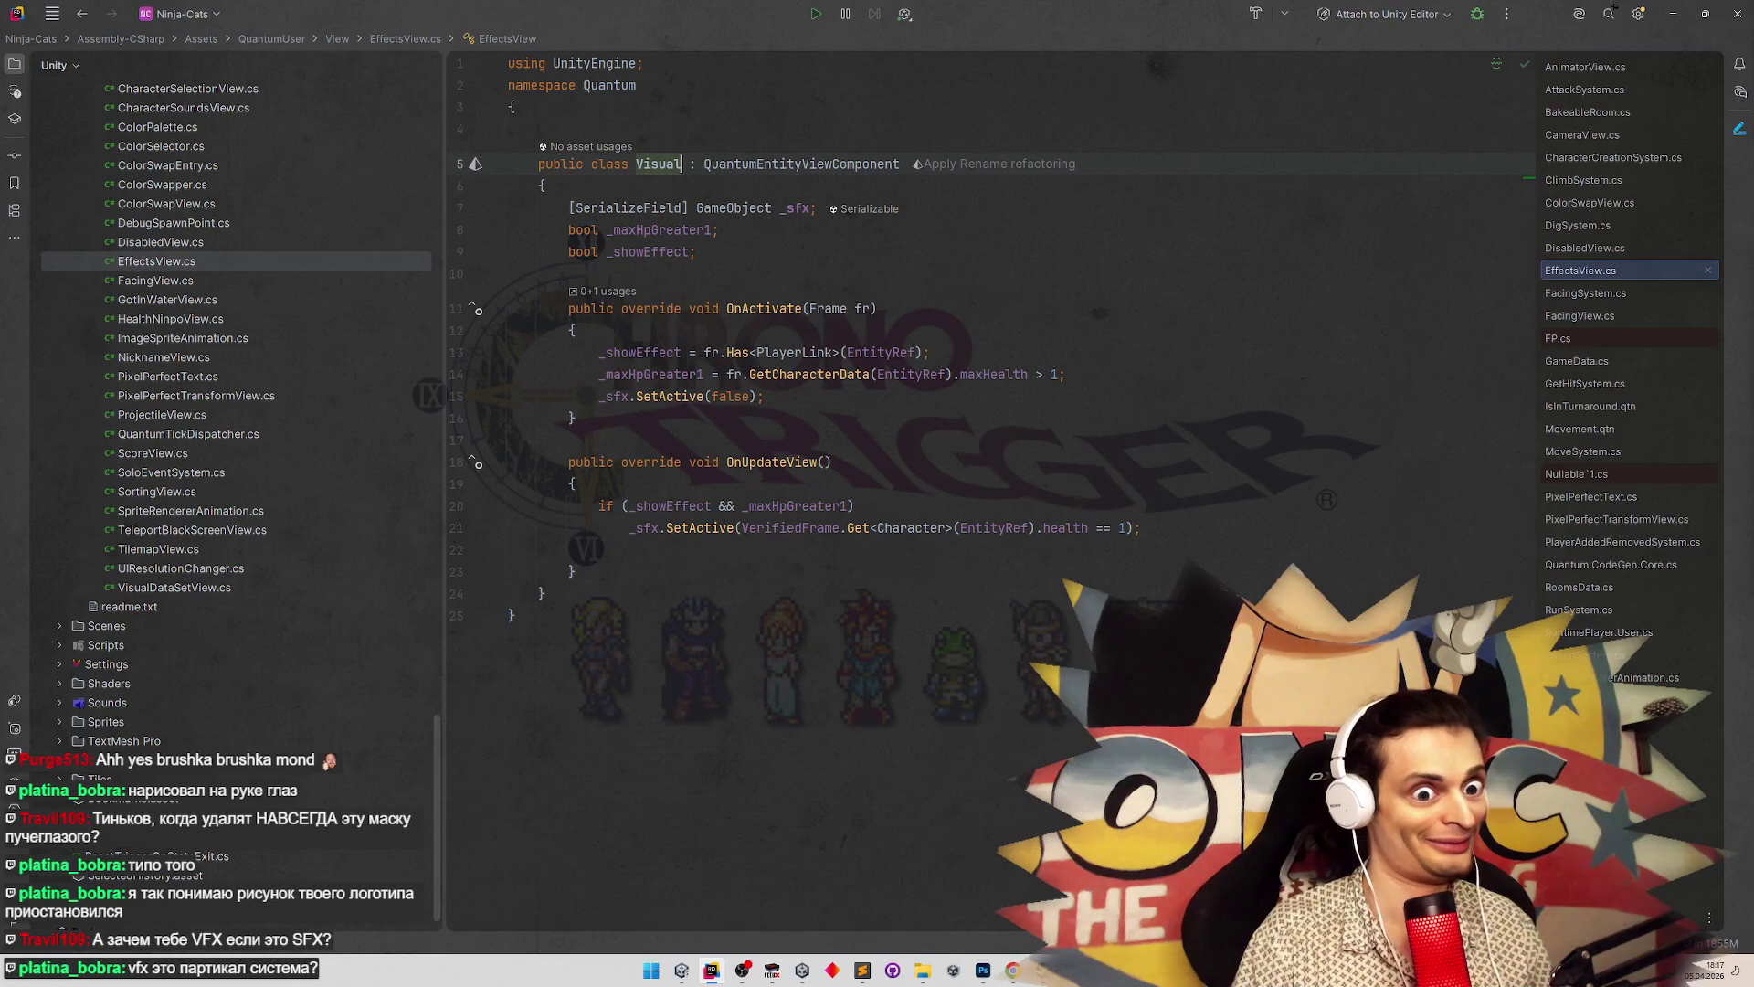
text(EffectsView)
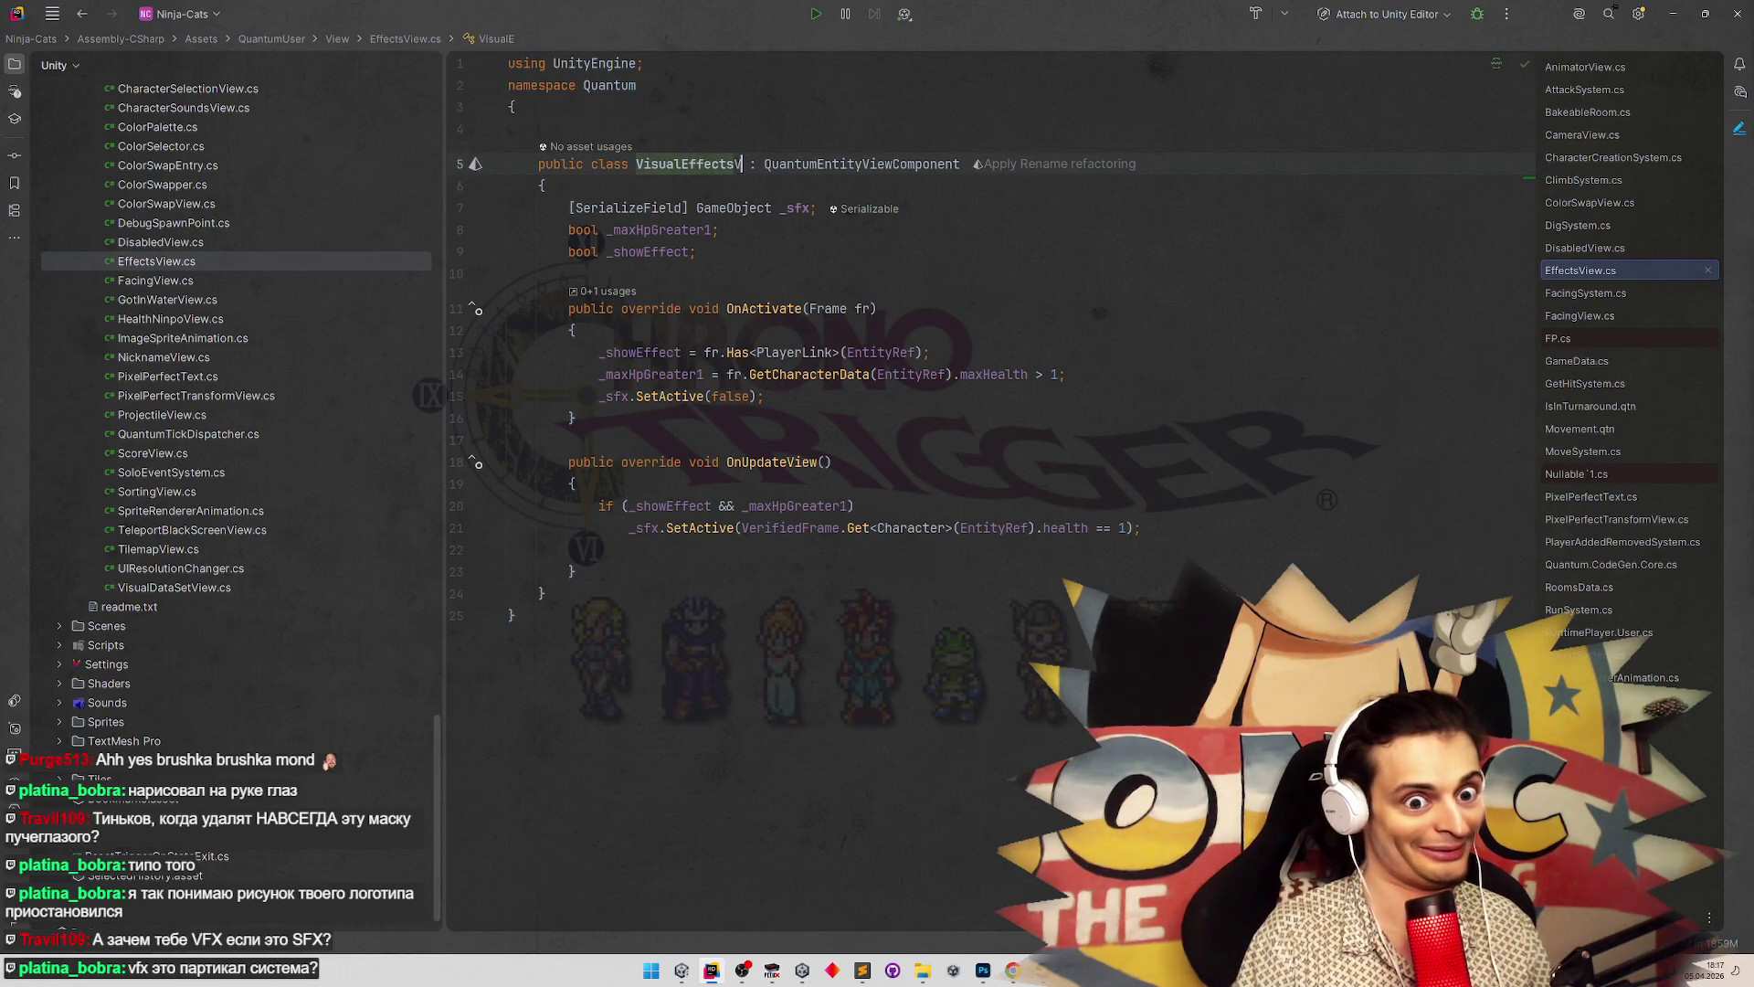
click(780, 208)
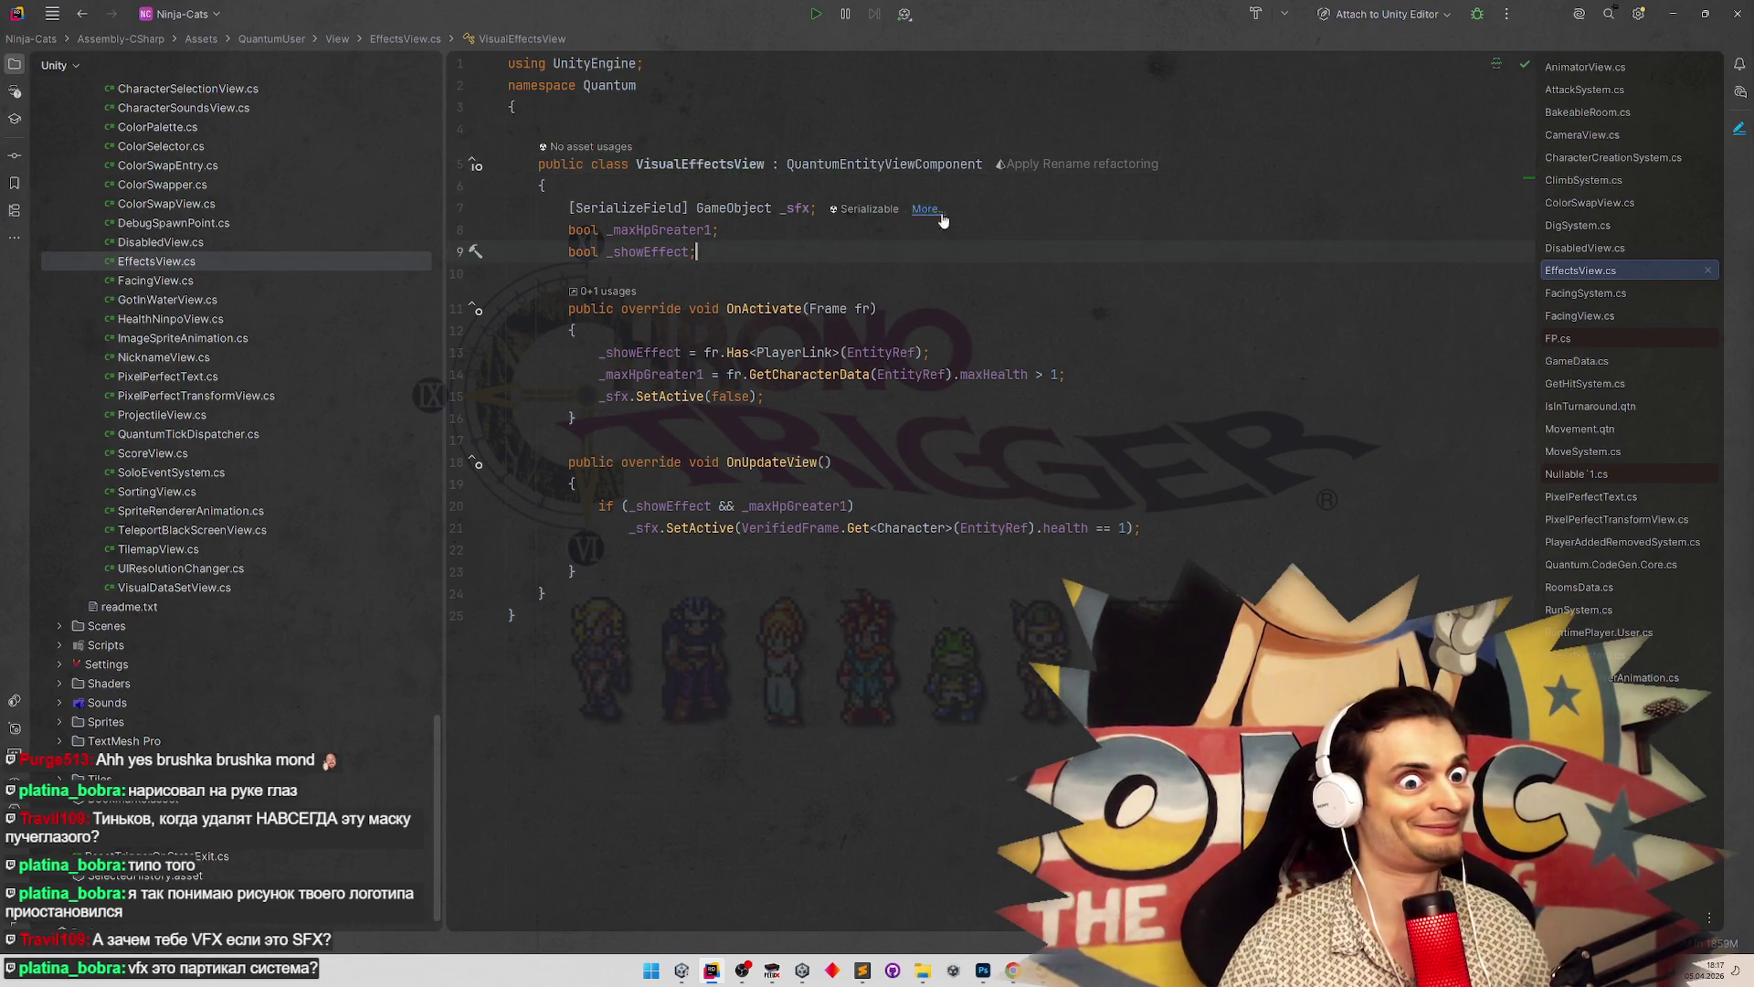
key(ctrl+d)
Rename the two GameObject fields to _lowHealthSweat and _turnaroundDust
double_click(799, 208)
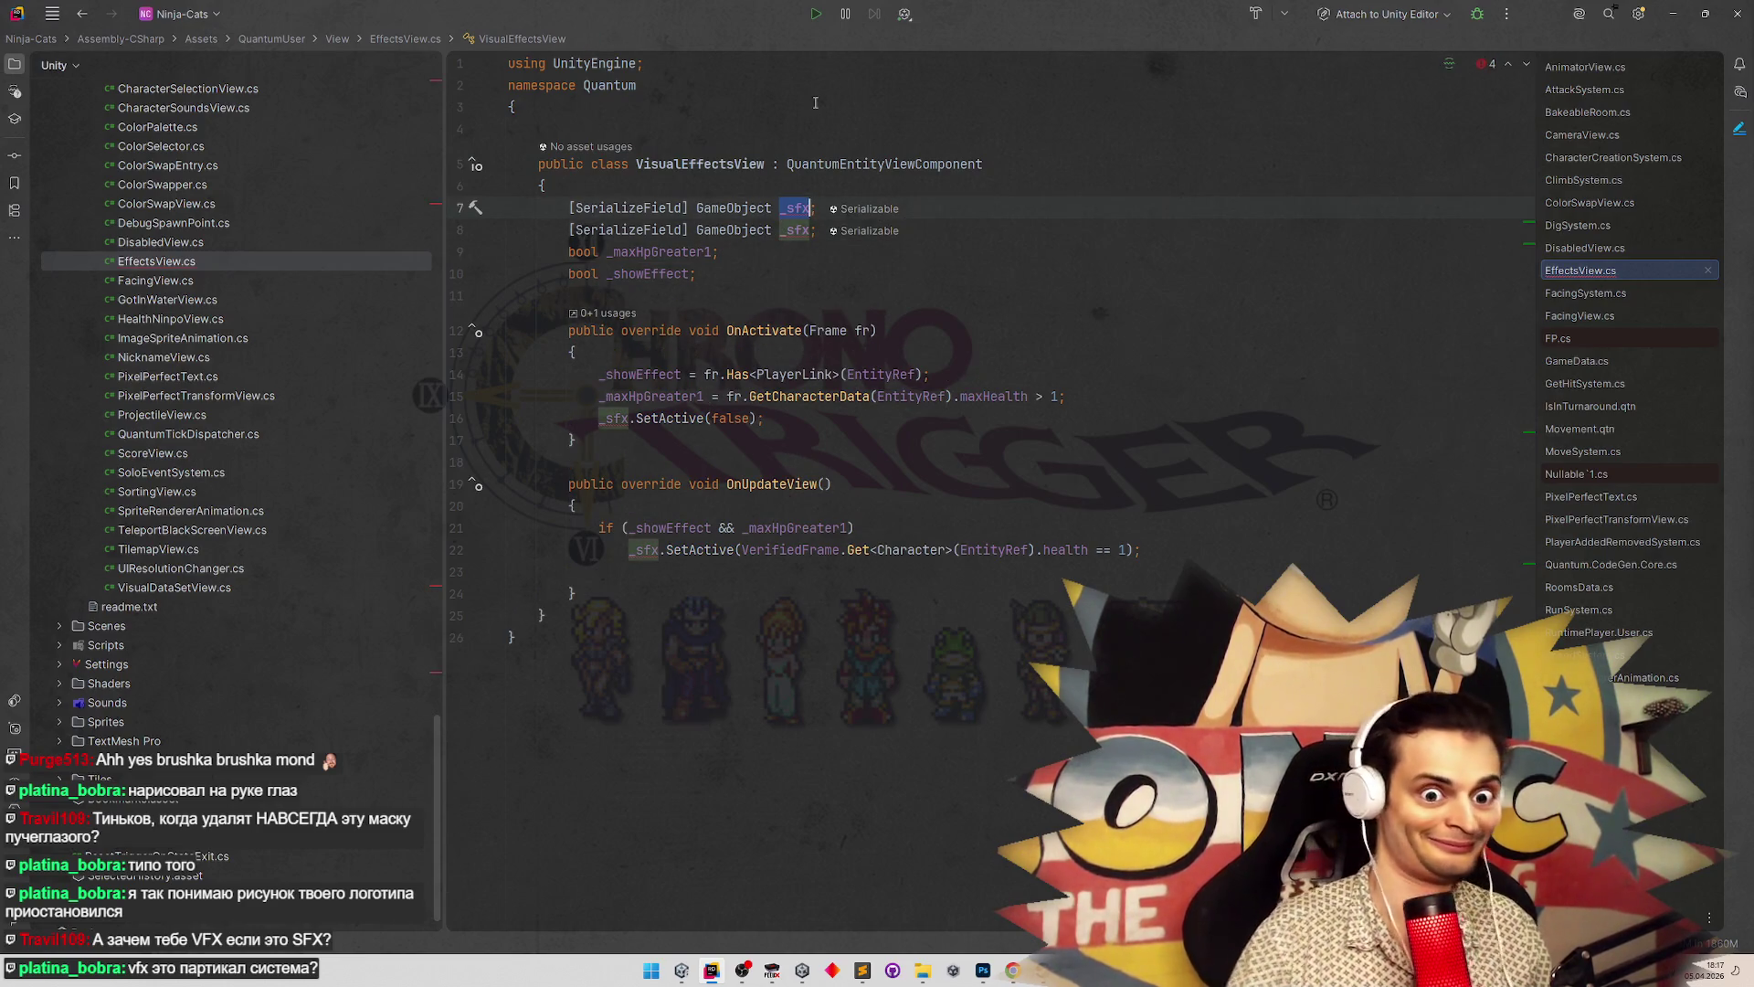
text(_lowHealth)
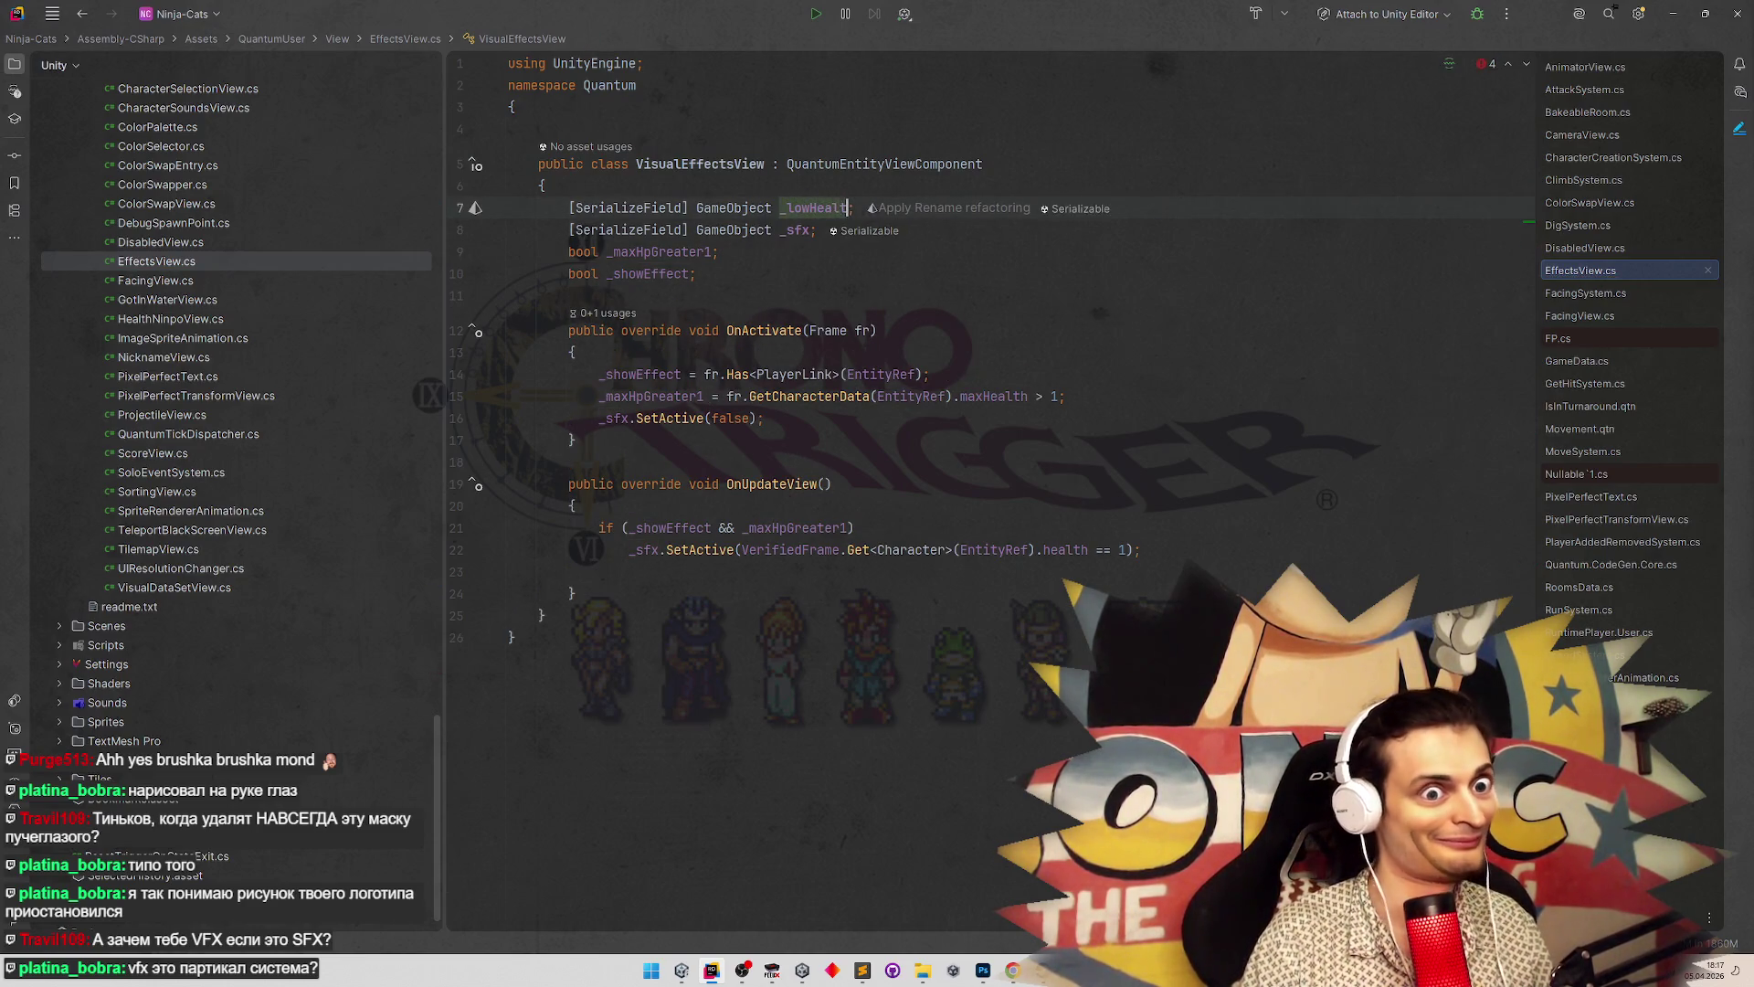
double_click(797, 230)
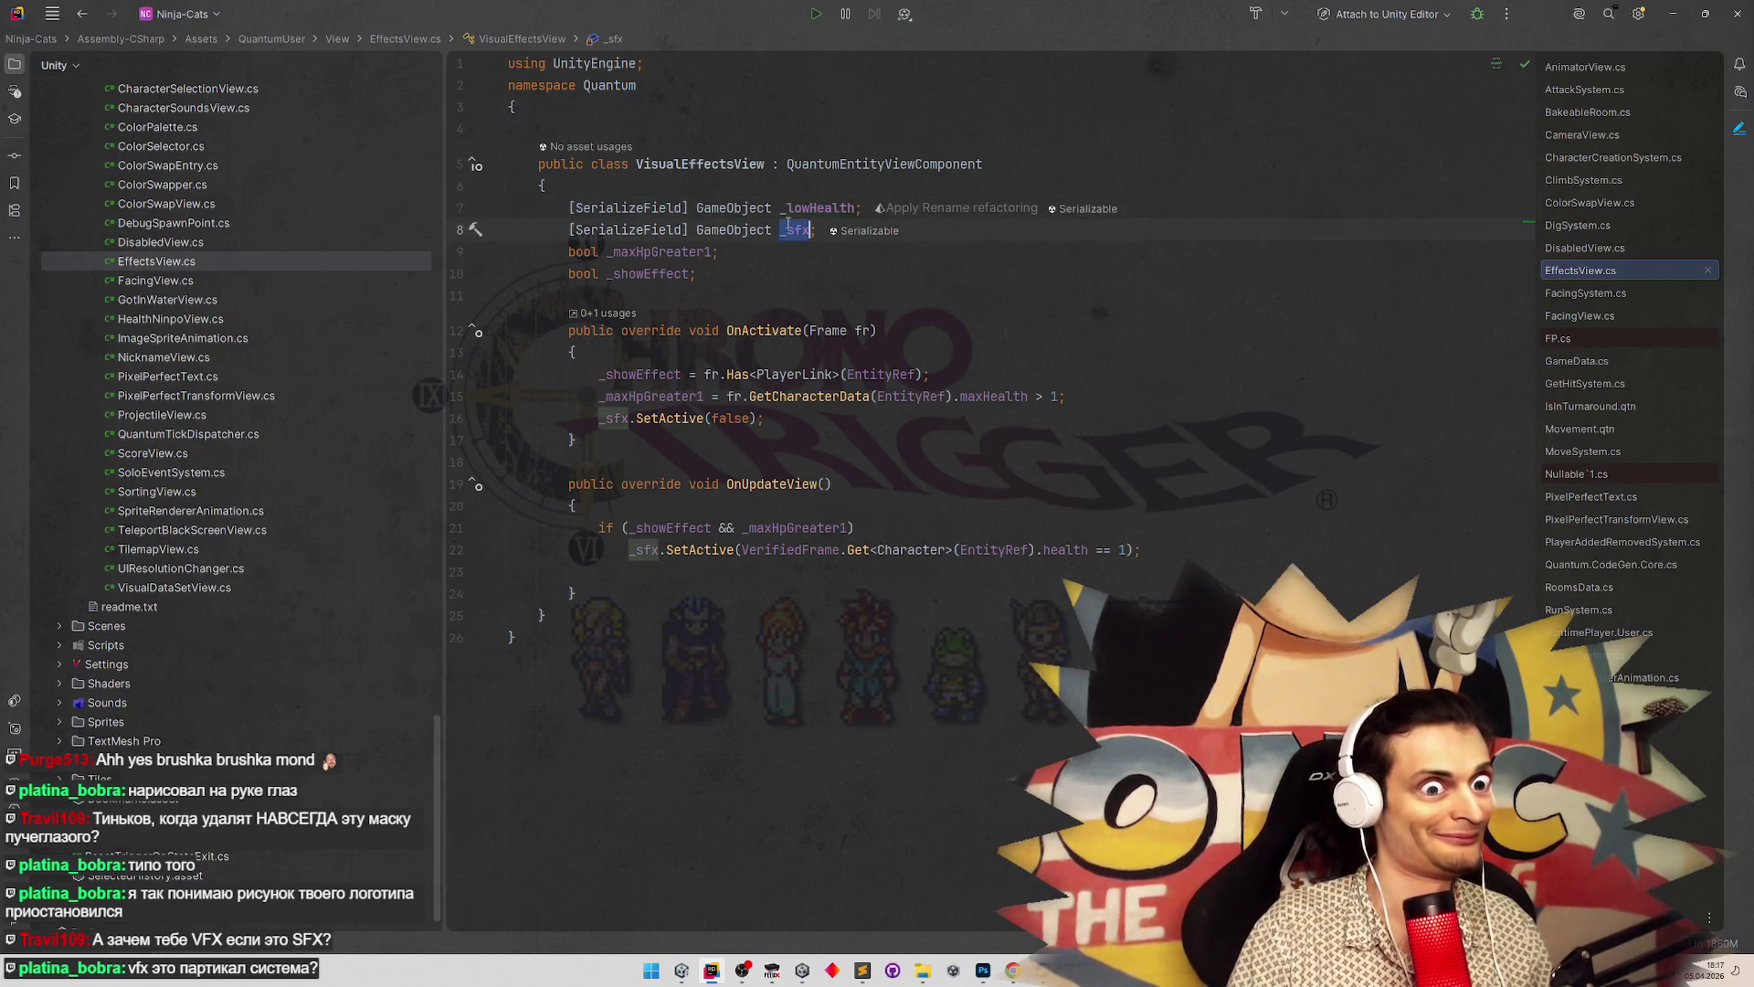
text(_isInturn)
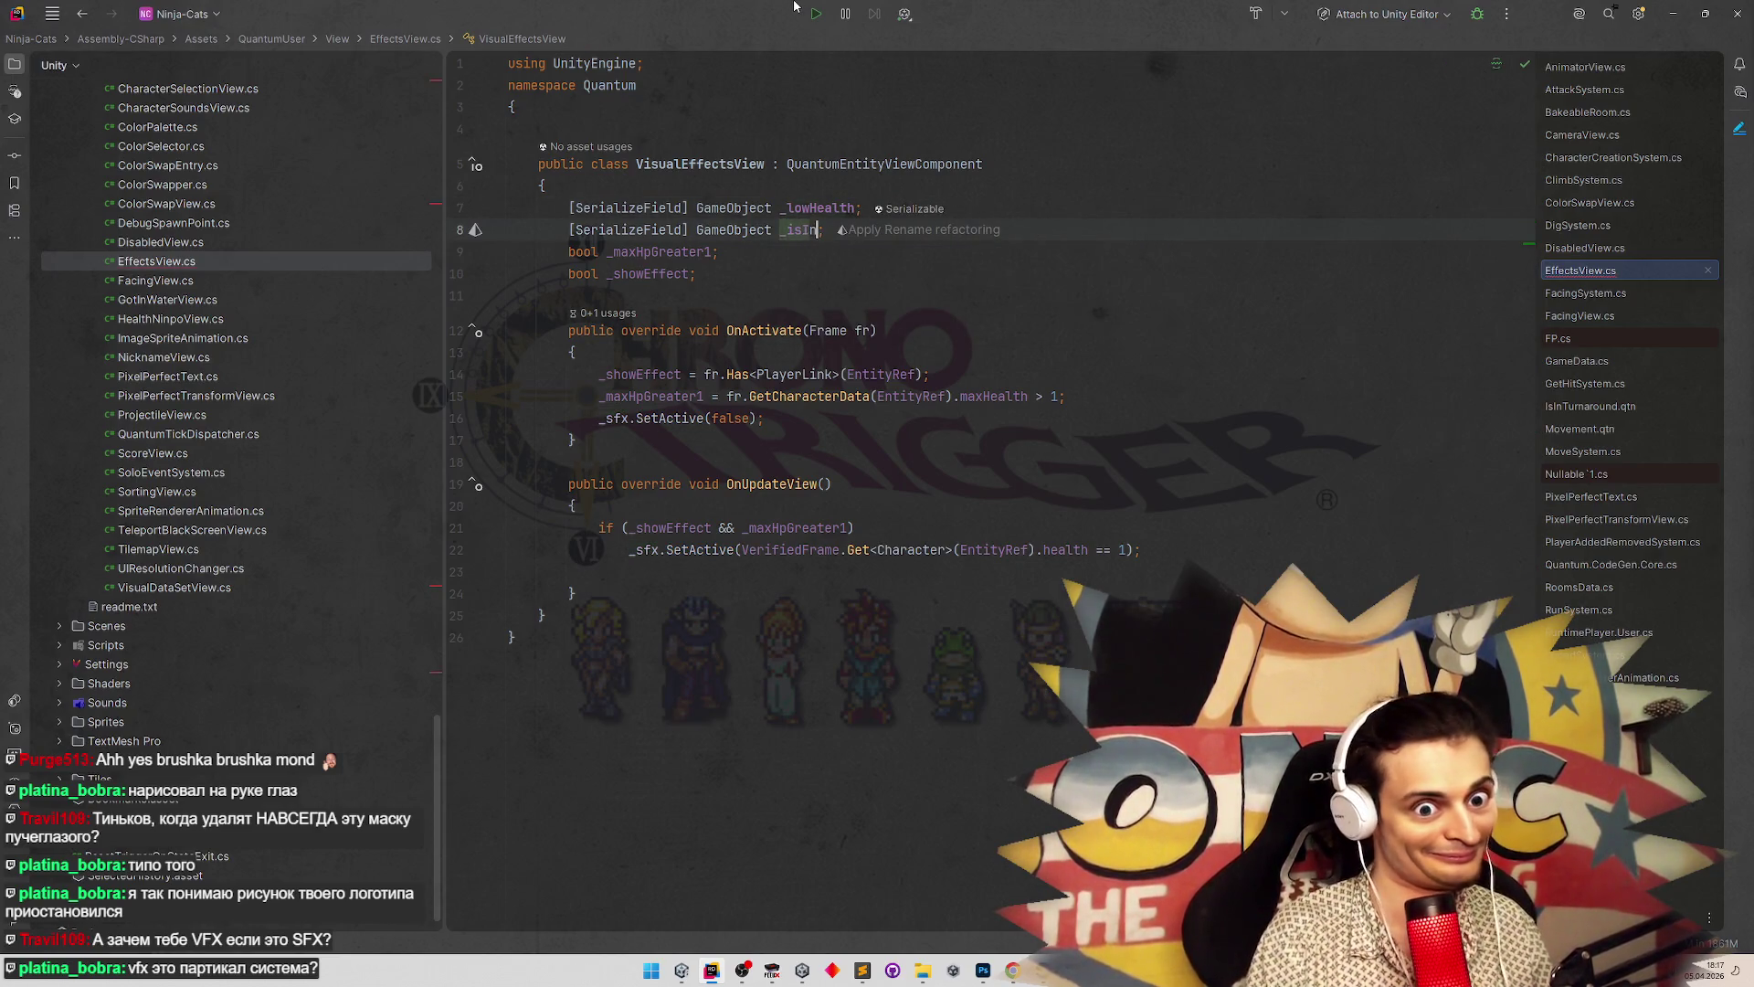
text(around)
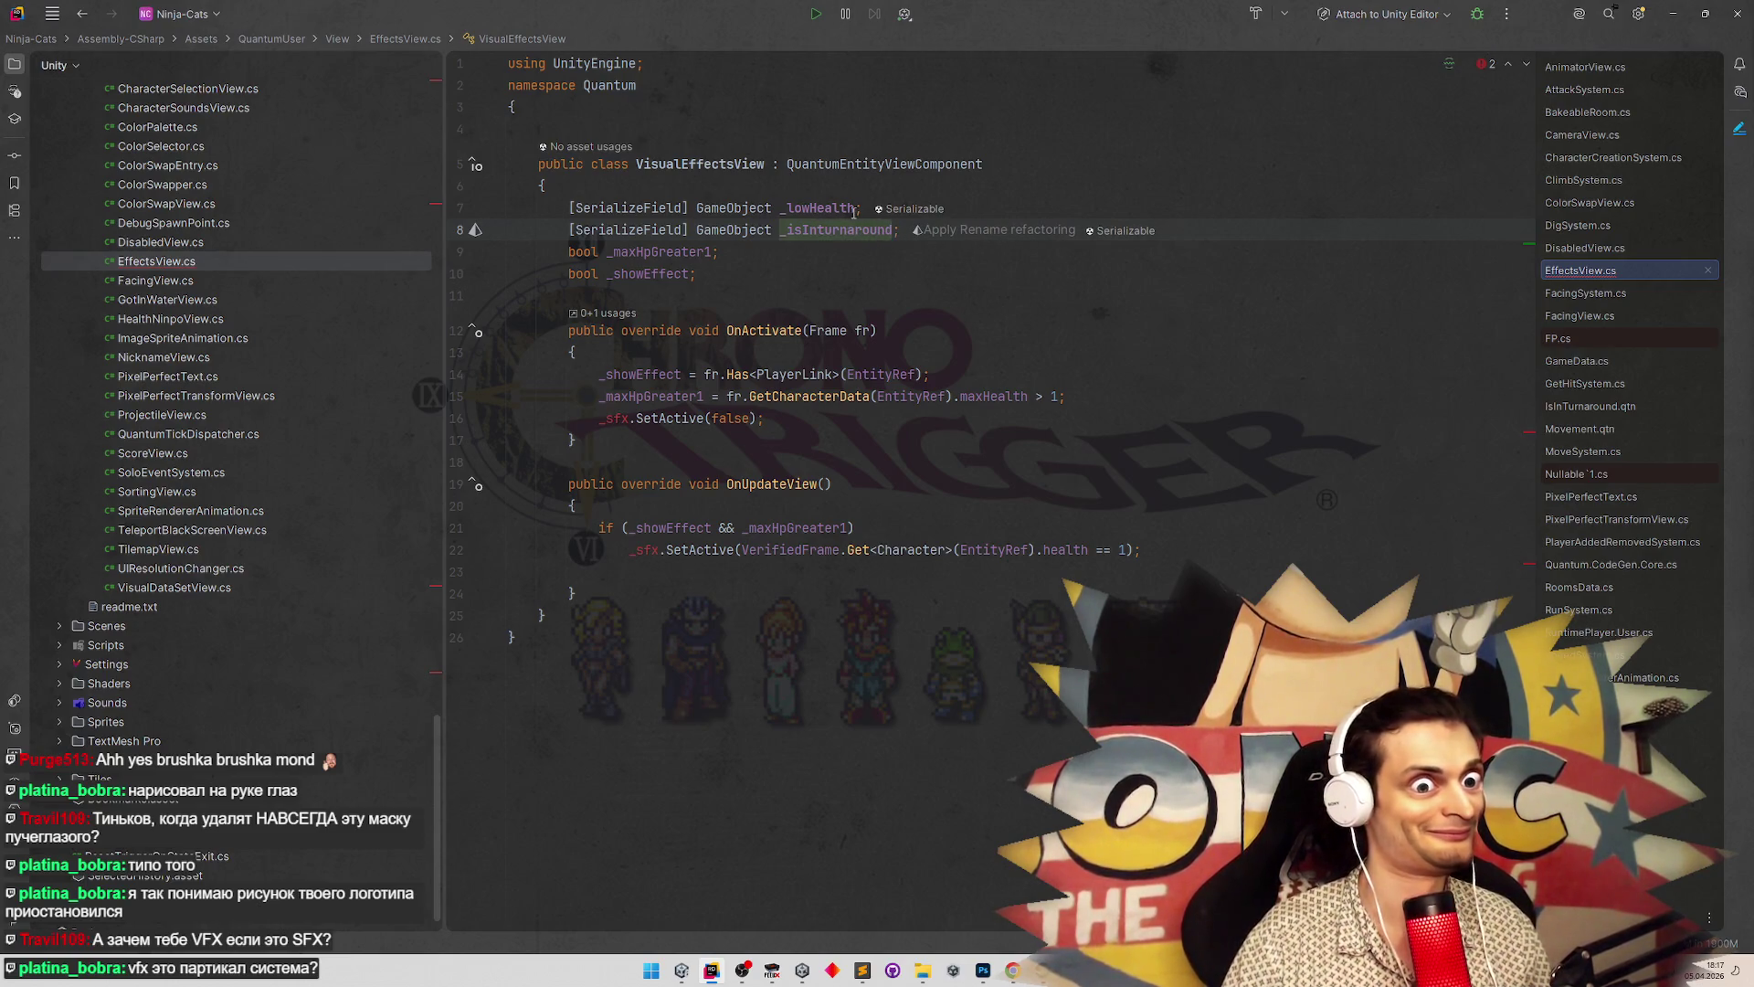
double_click(818, 230)
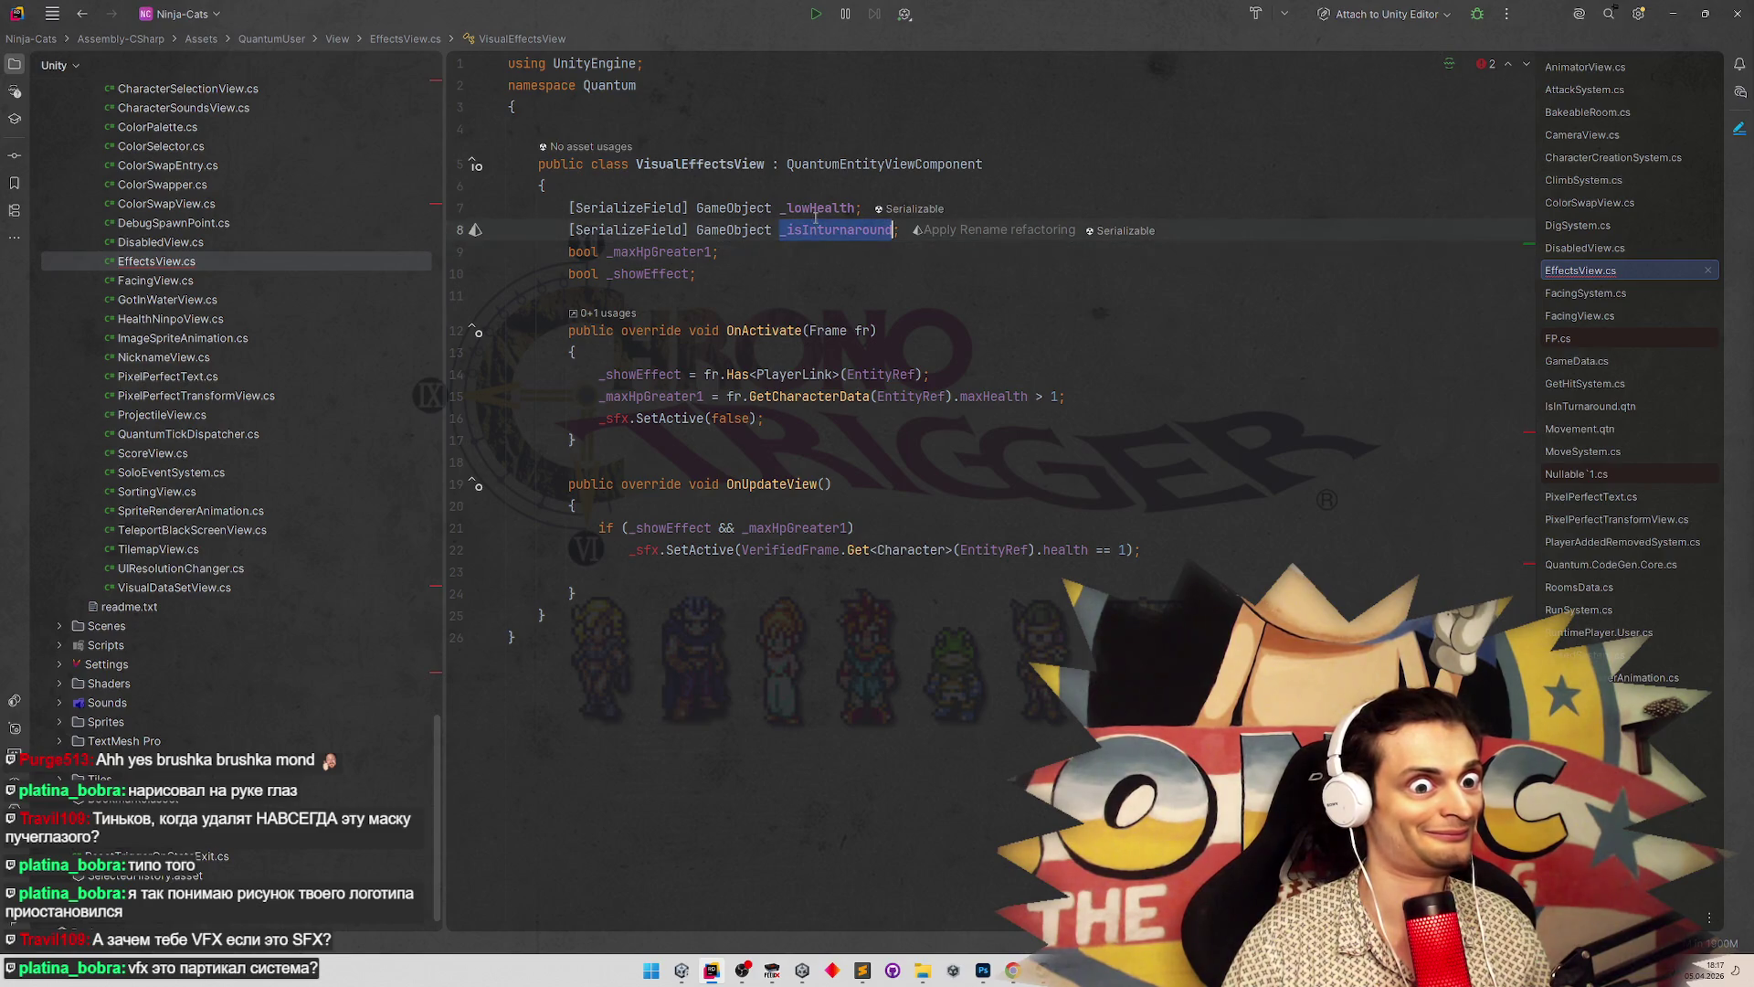
text(_)
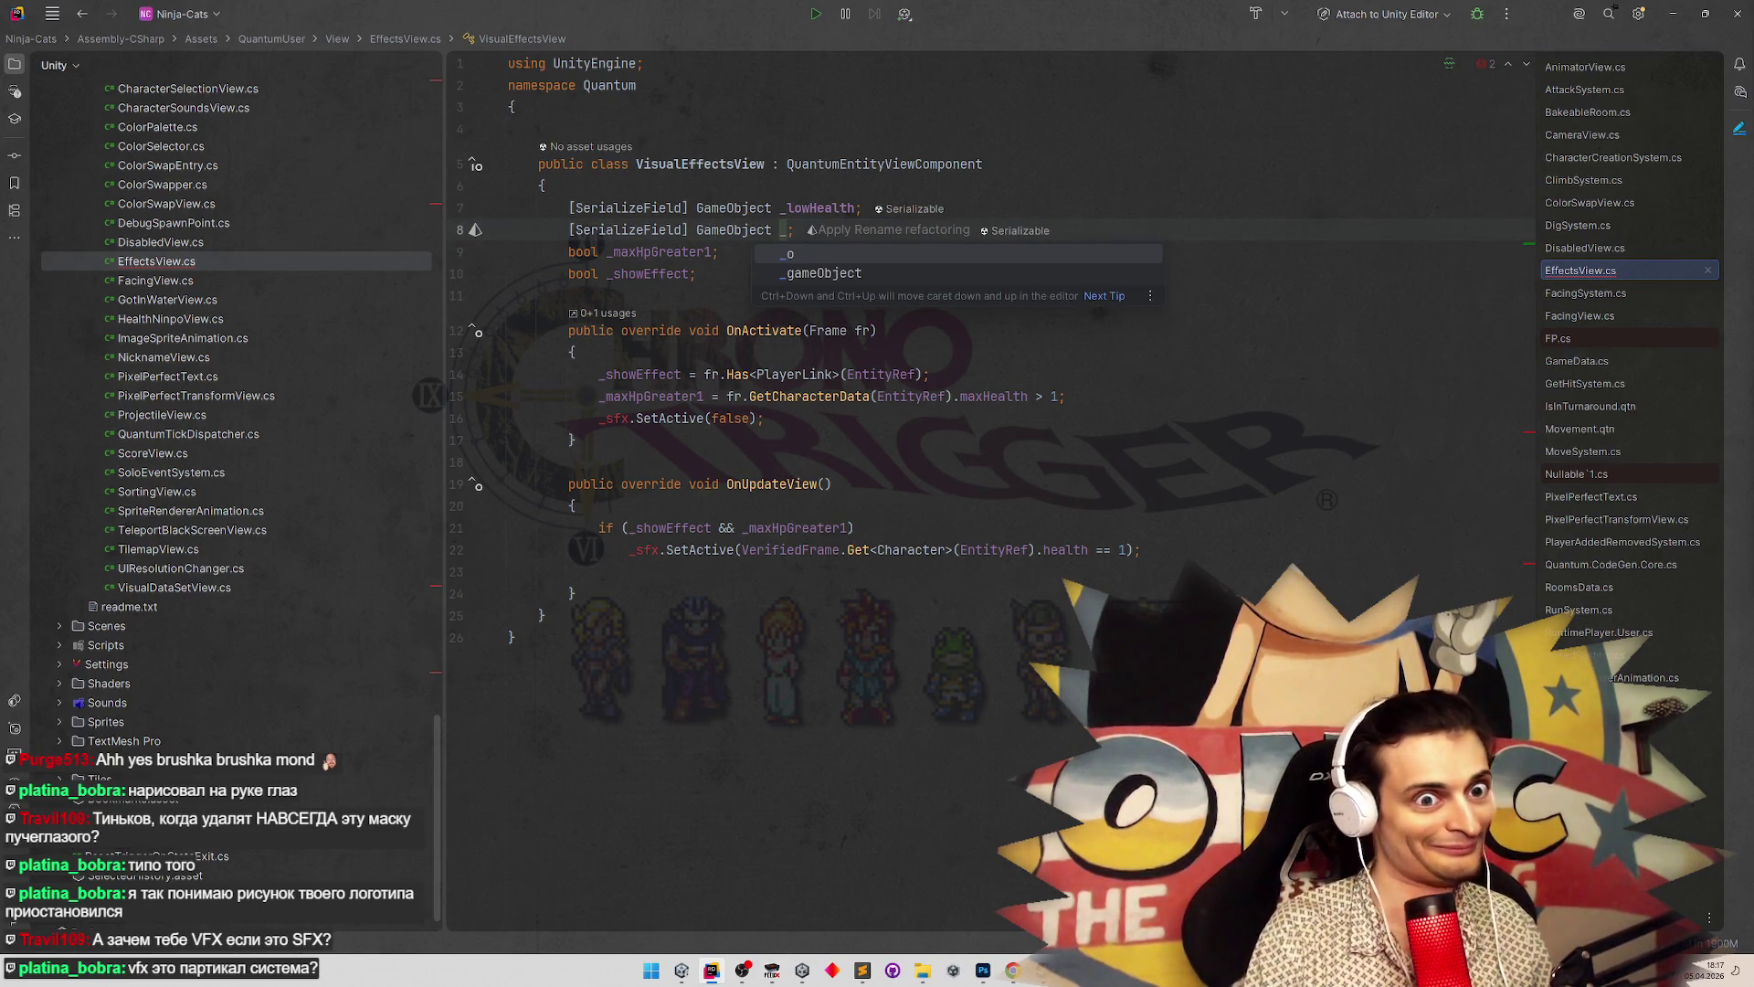
click(855, 209)
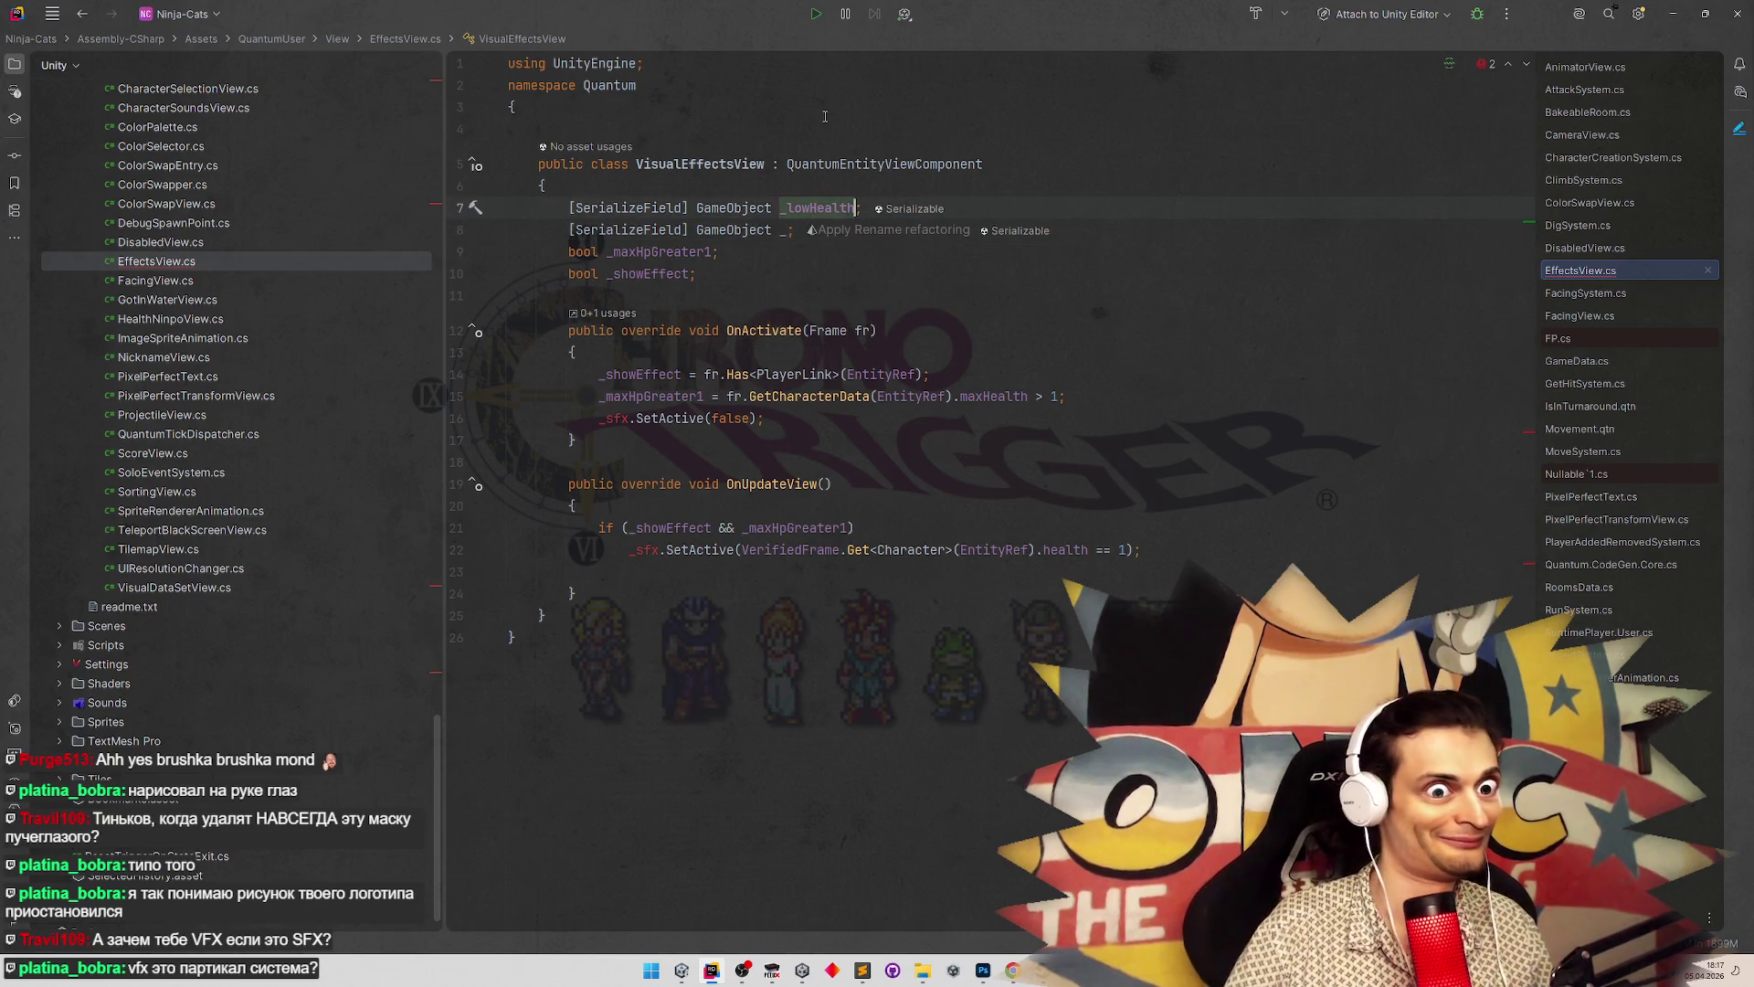
text(Sweat)
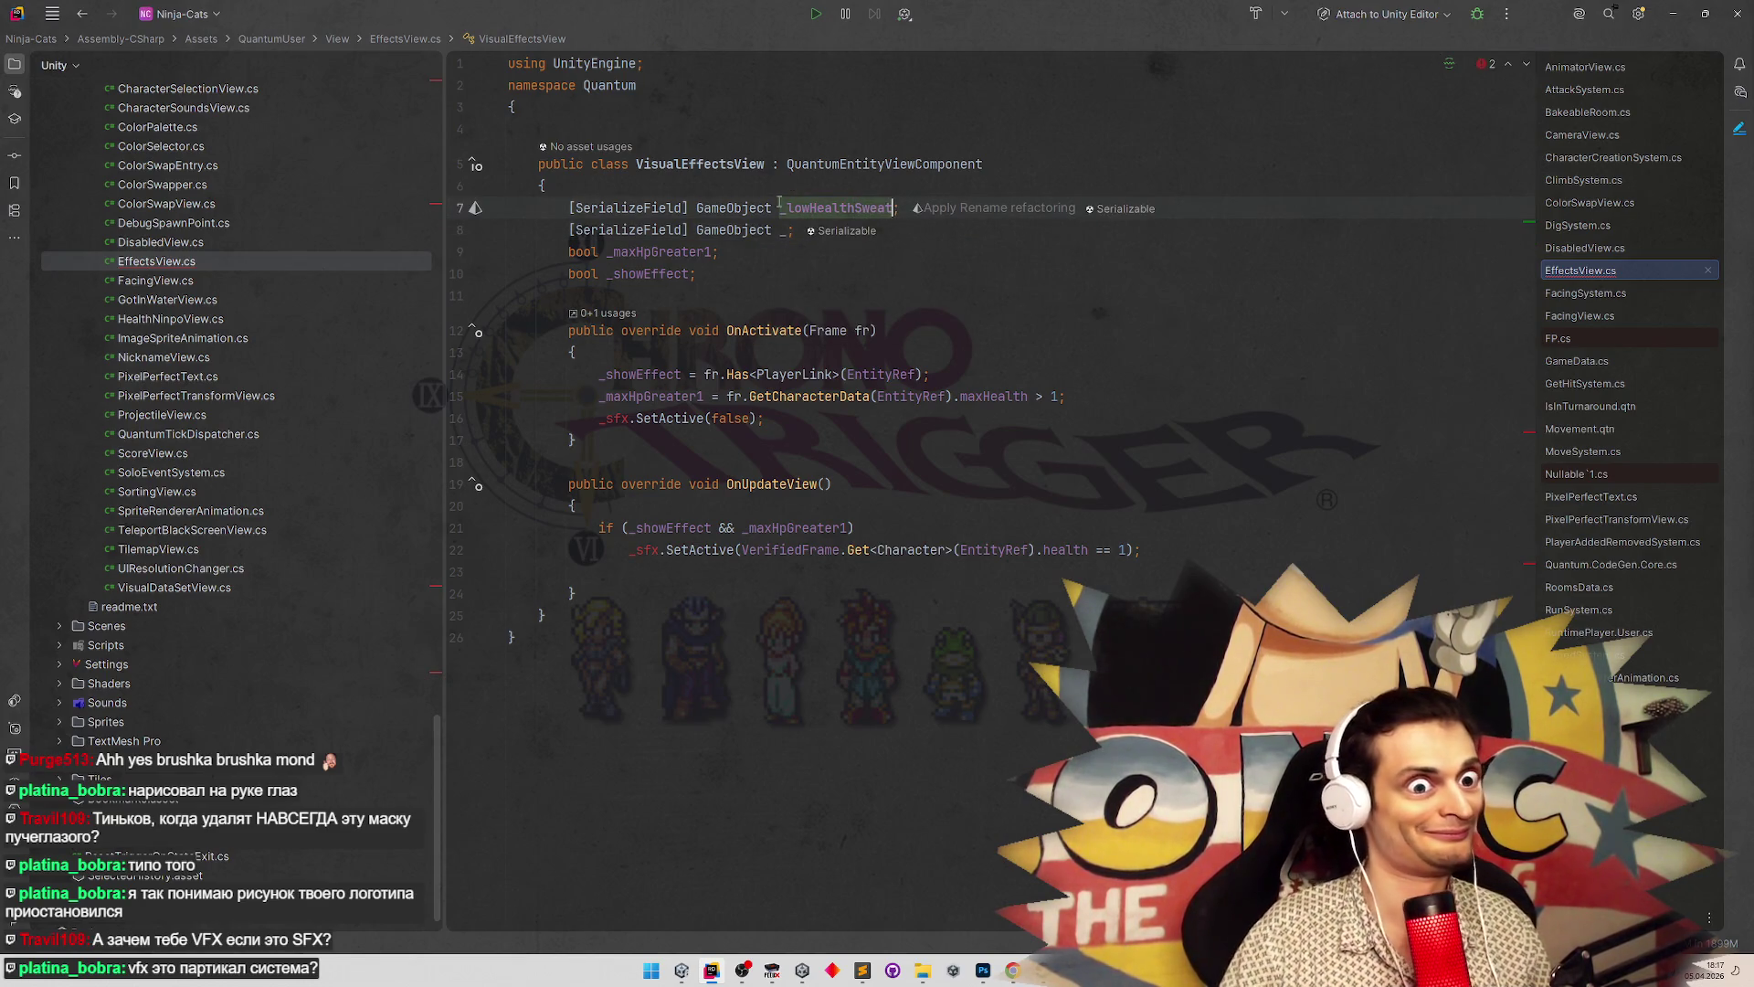
key(Down)
text(turn)
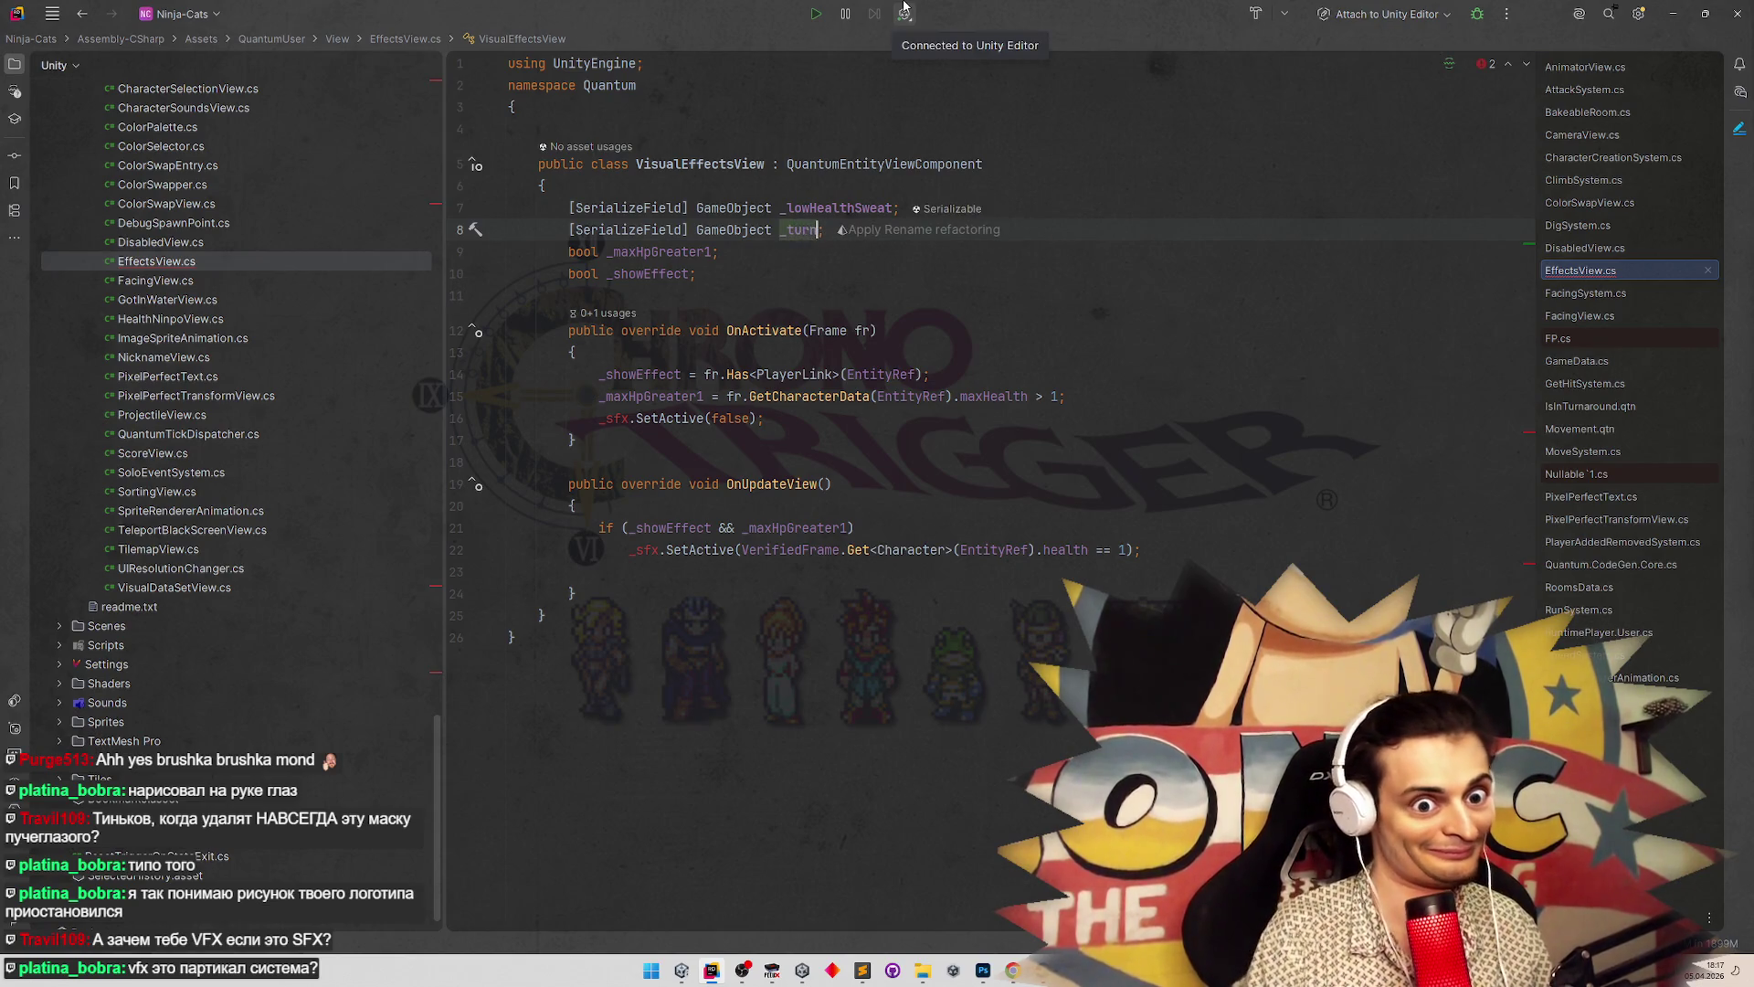
text(aroundDust)
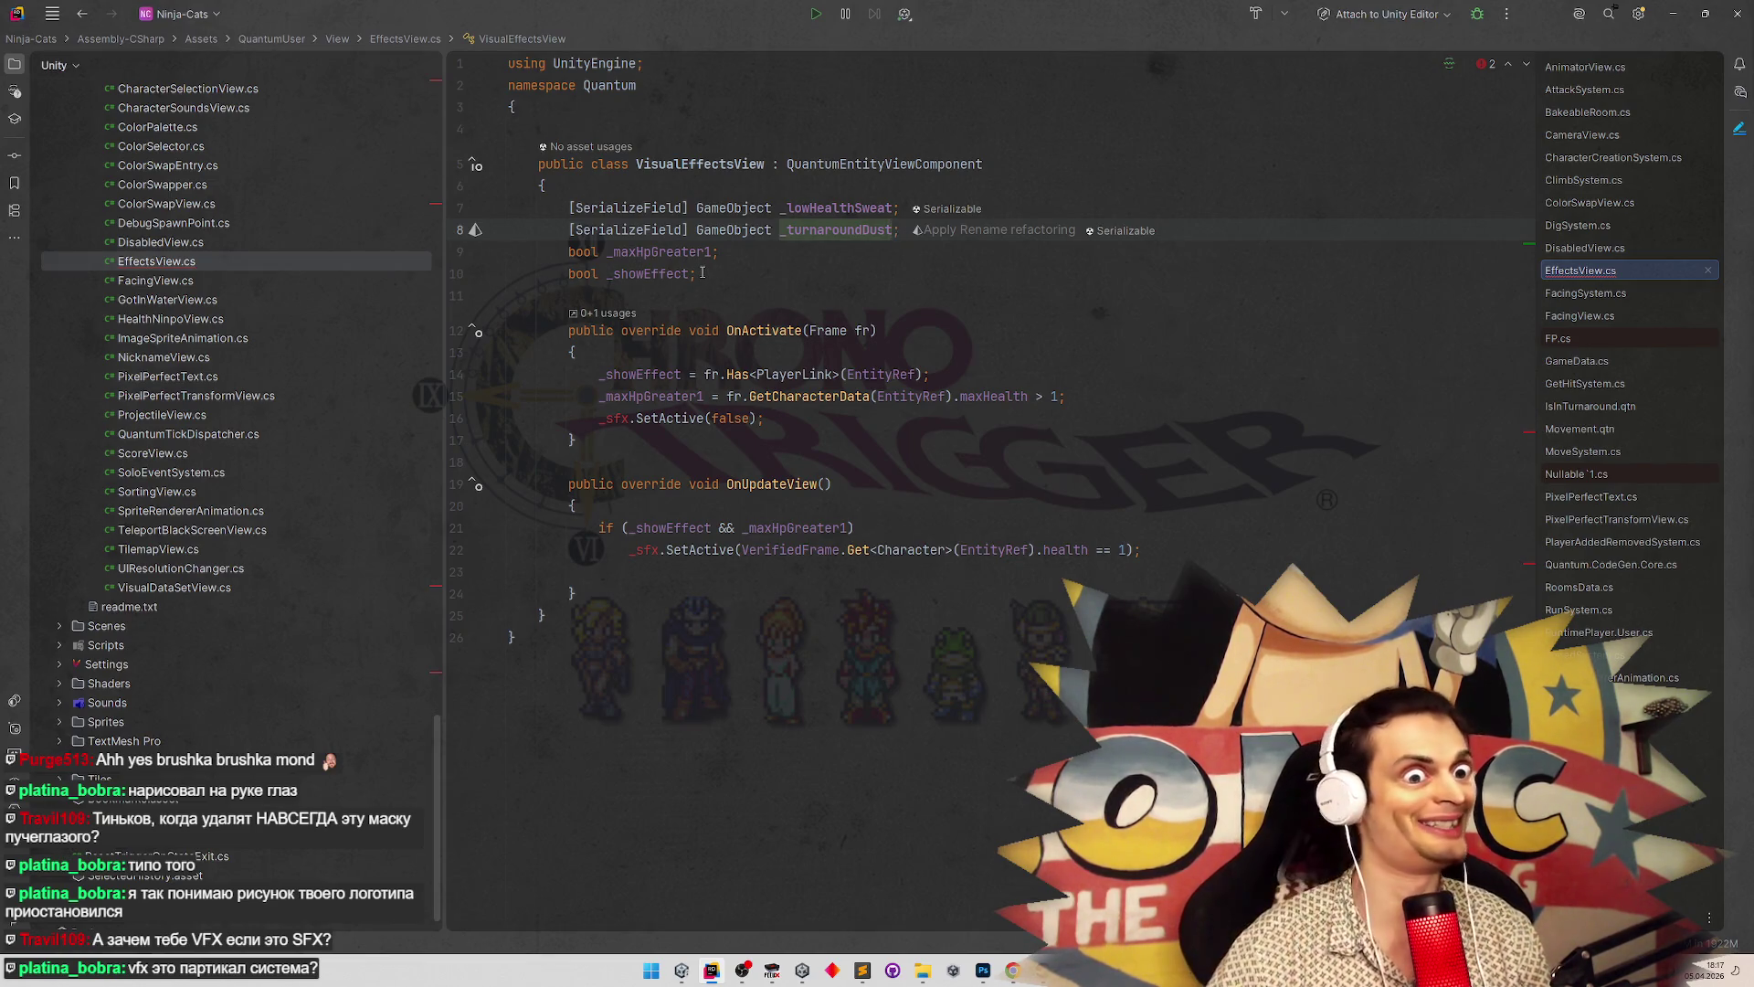
Move the two bool field lines up below the _lowHealthSweat field
click(702, 273)
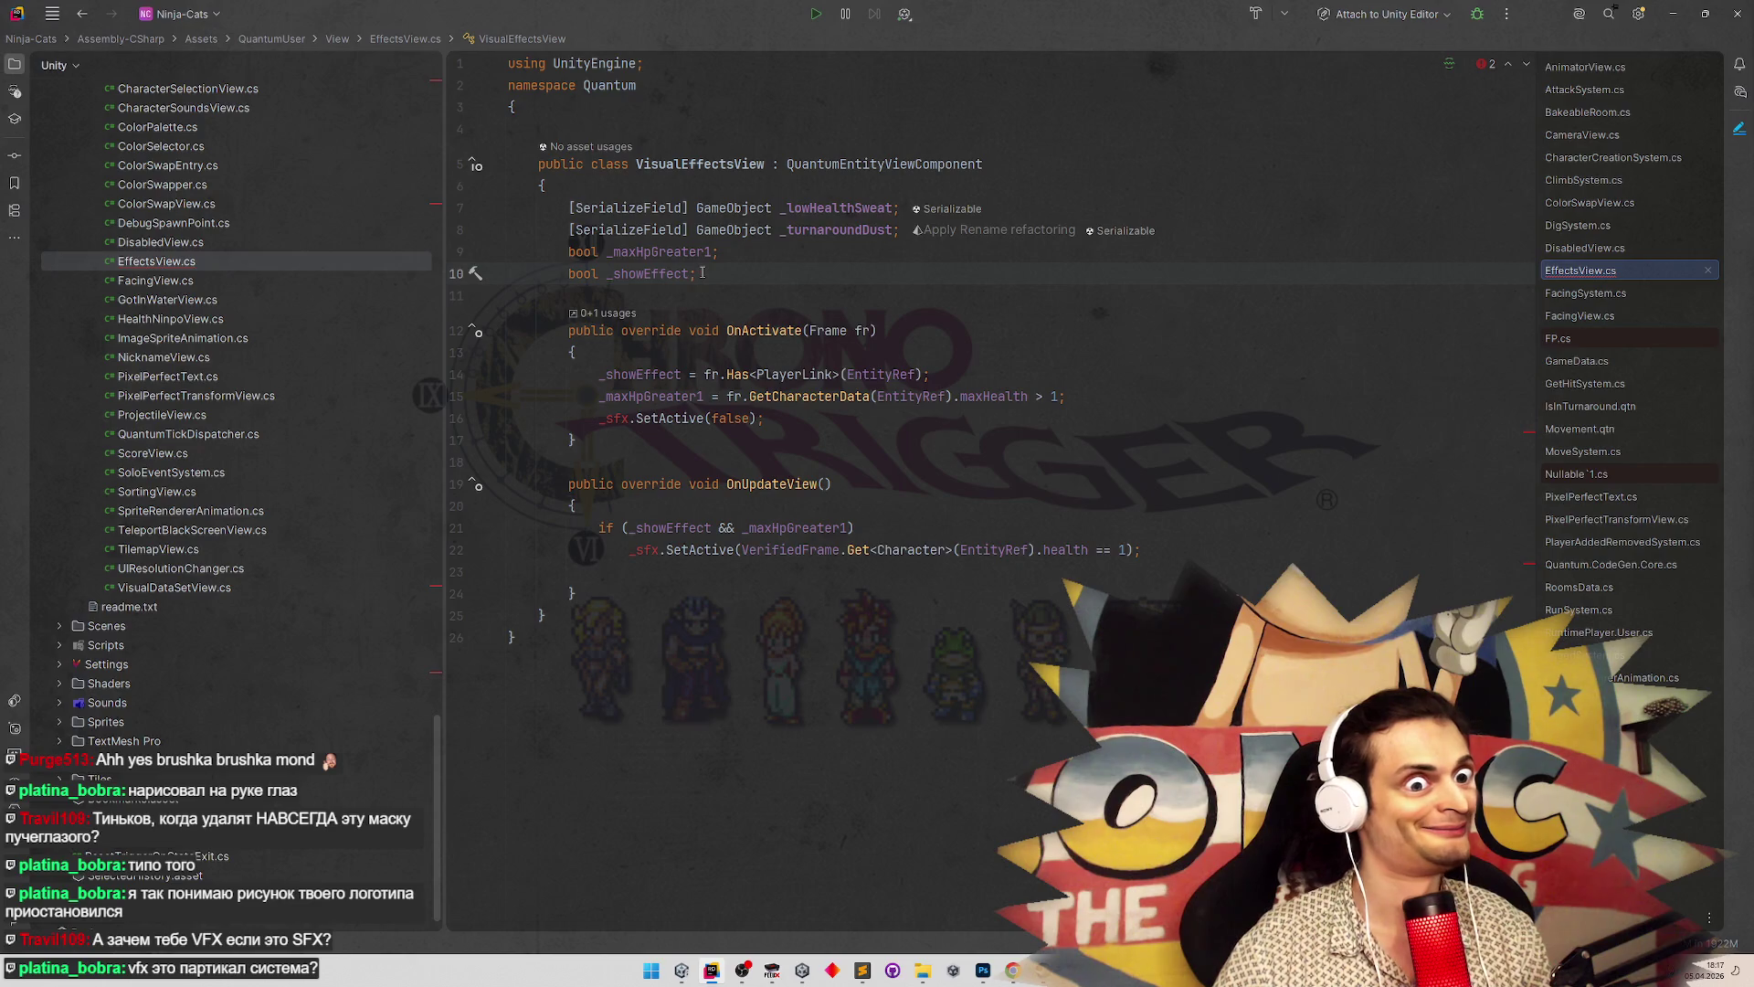
drag(701, 273, 511, 252)
key(ctrl+c)
key(BackSpace)
click(1093, 208)
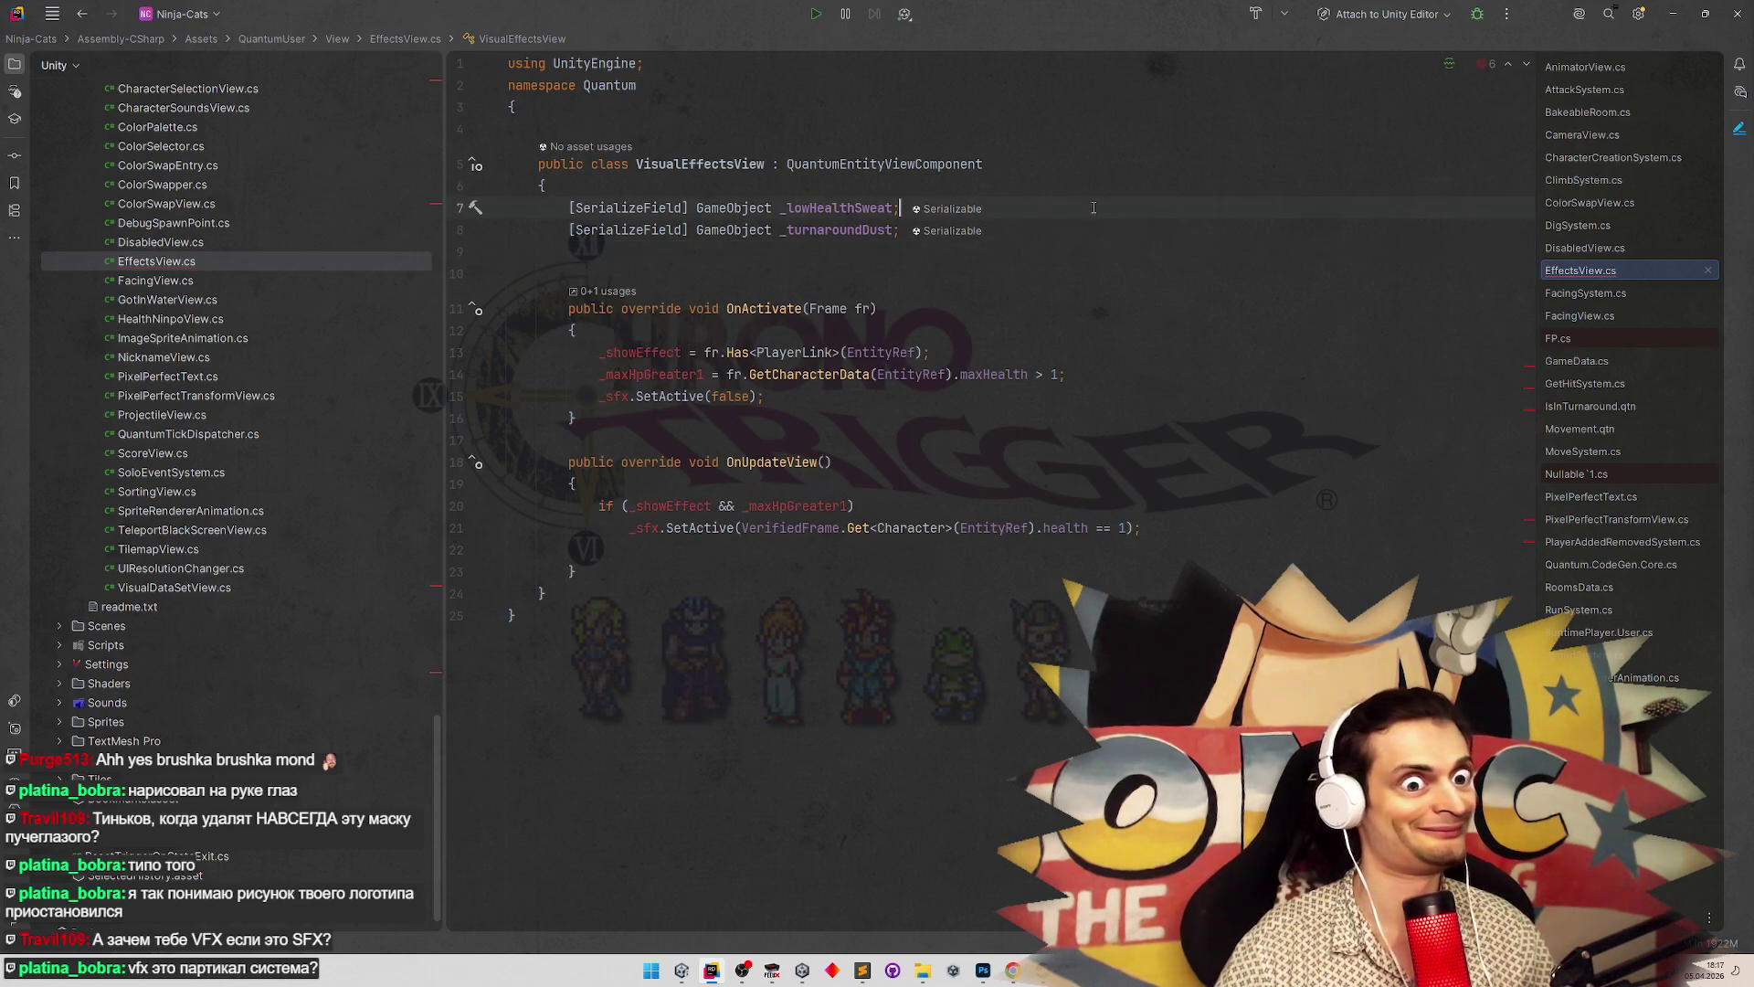
key(ctrl+v)
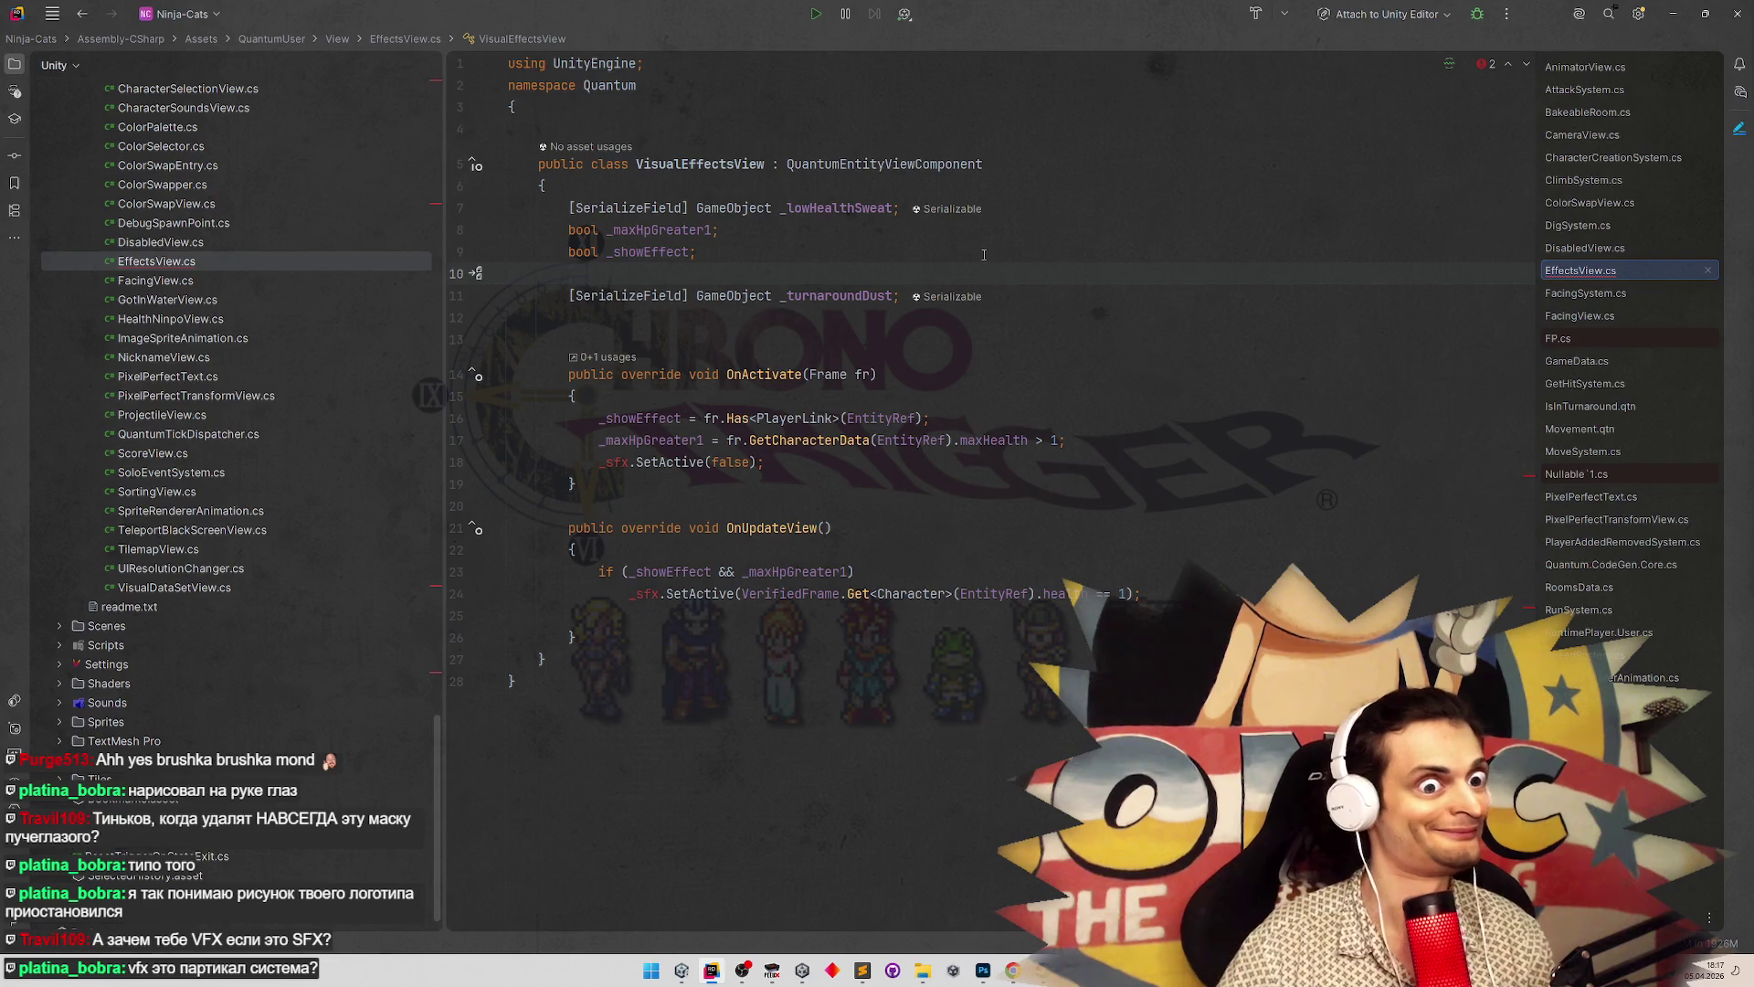
double_click(653, 251)
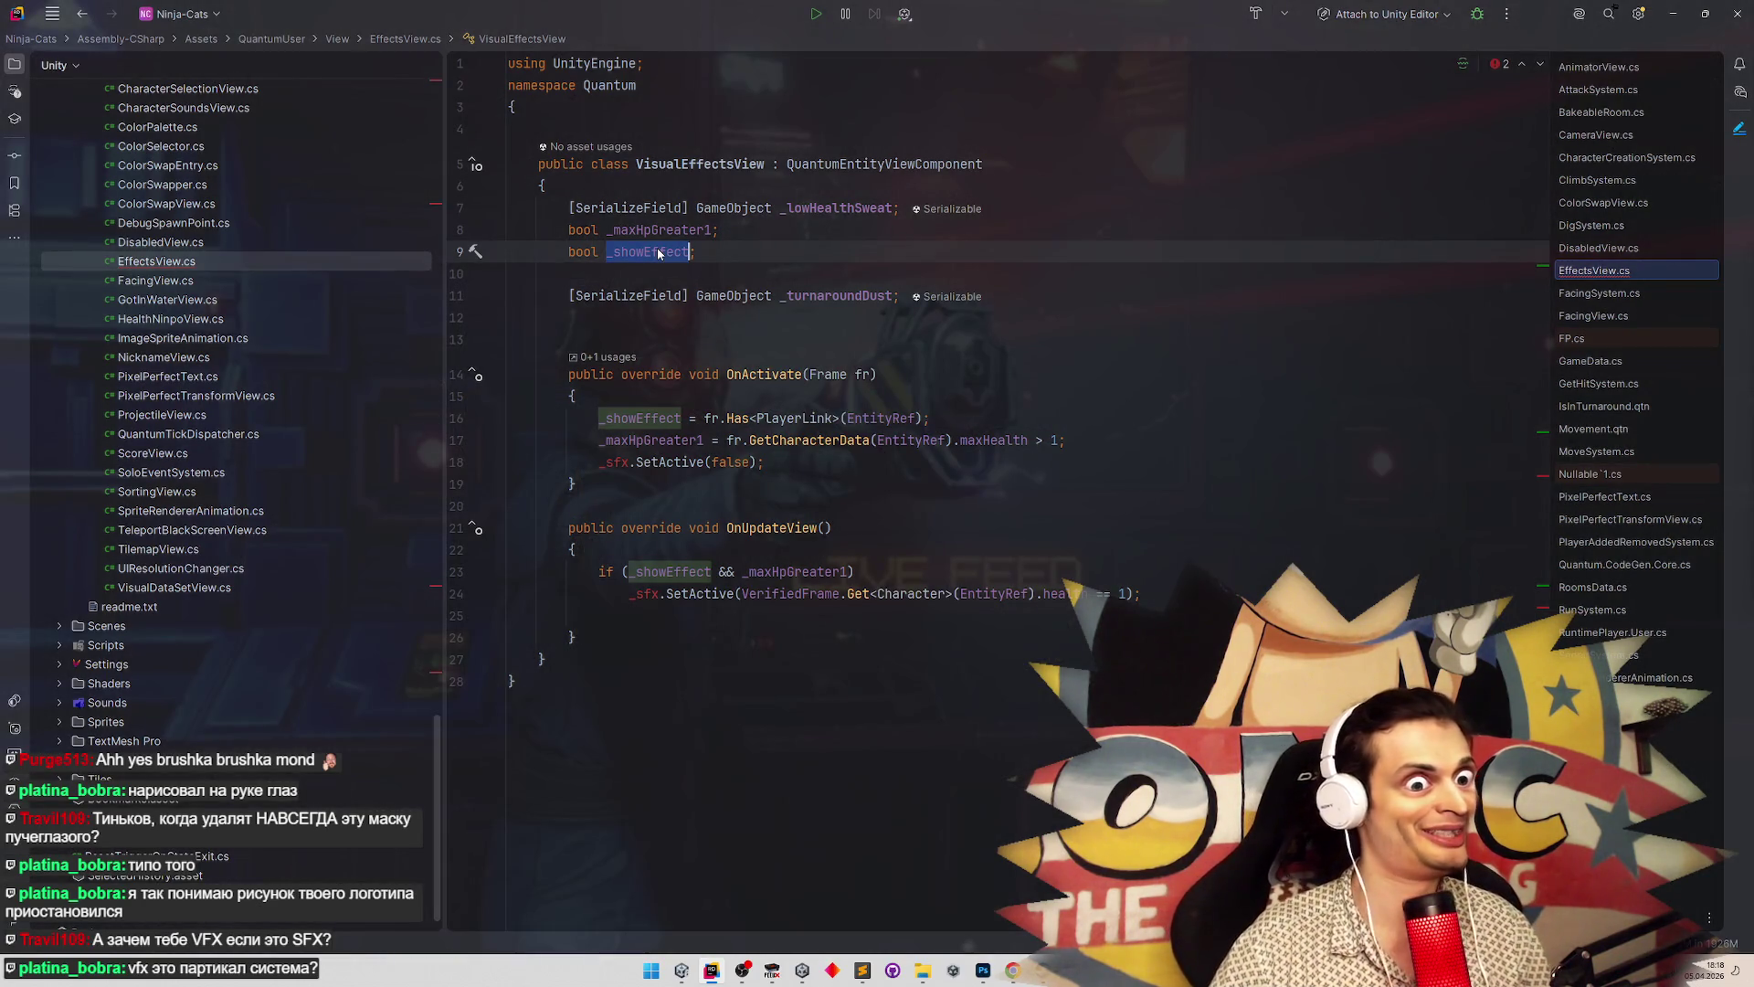
Rename the _showEffect field to _showSweatEffect throughout the file
click(654, 252)
key(shift+F6)
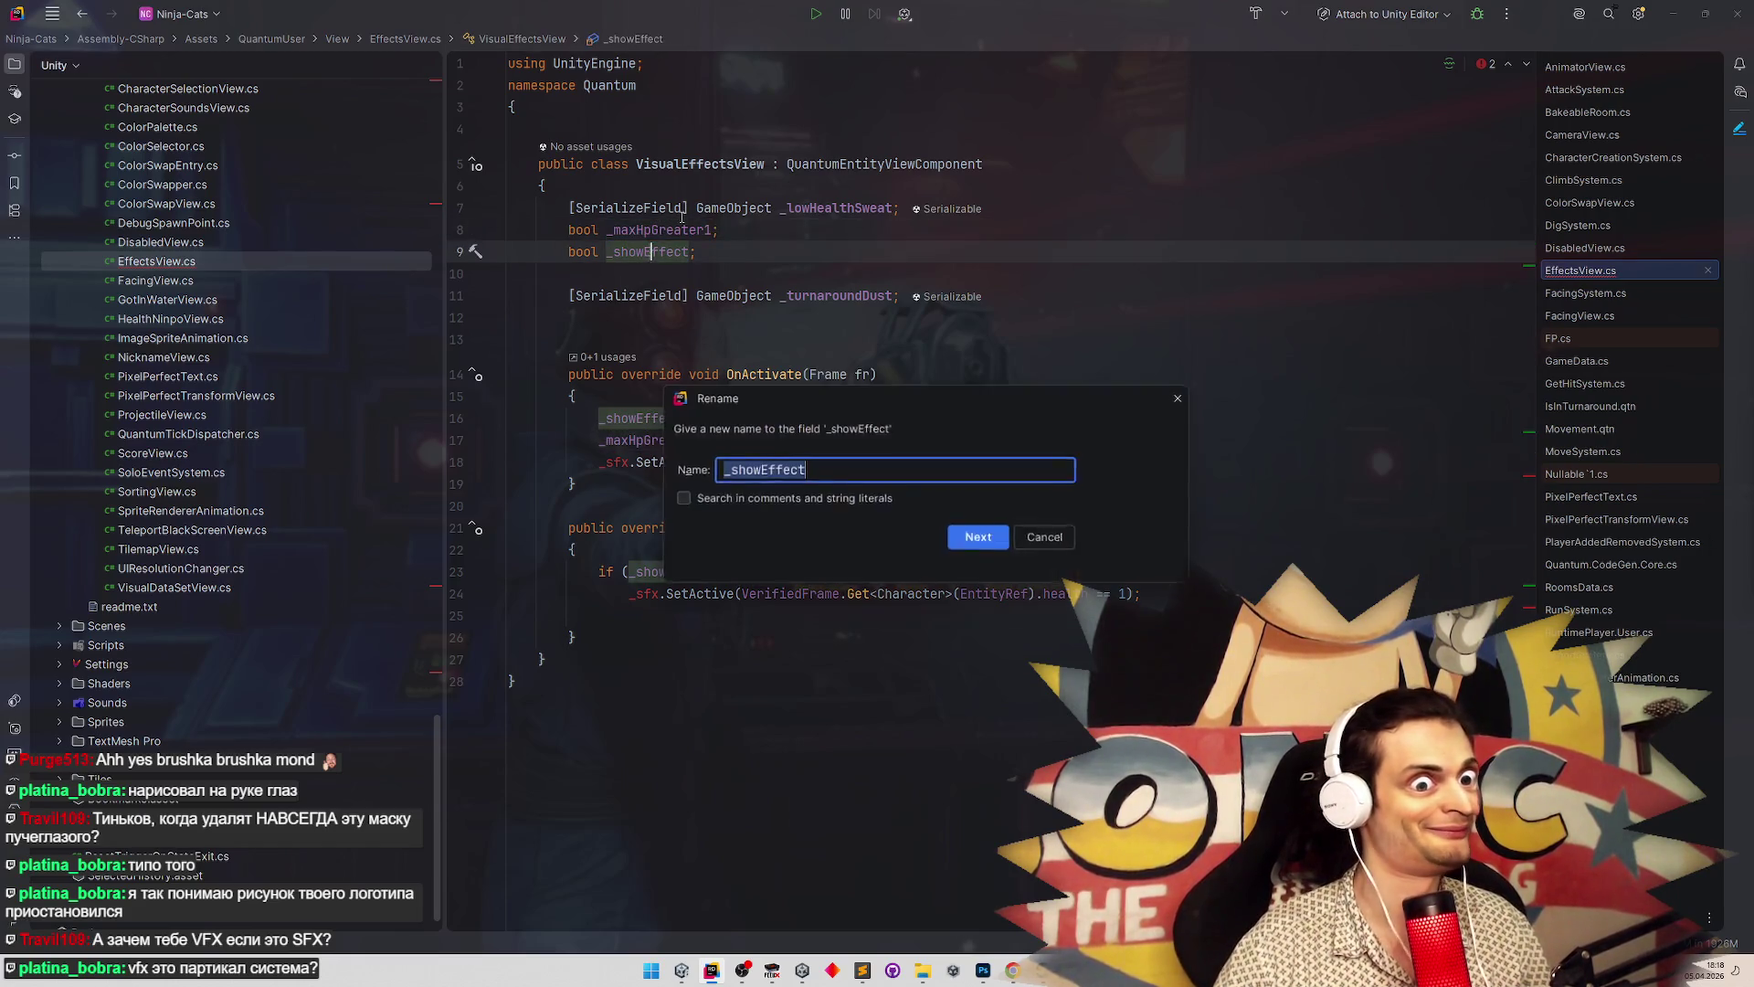
key(Left)
key(Right)
key(Right)
key(Right)
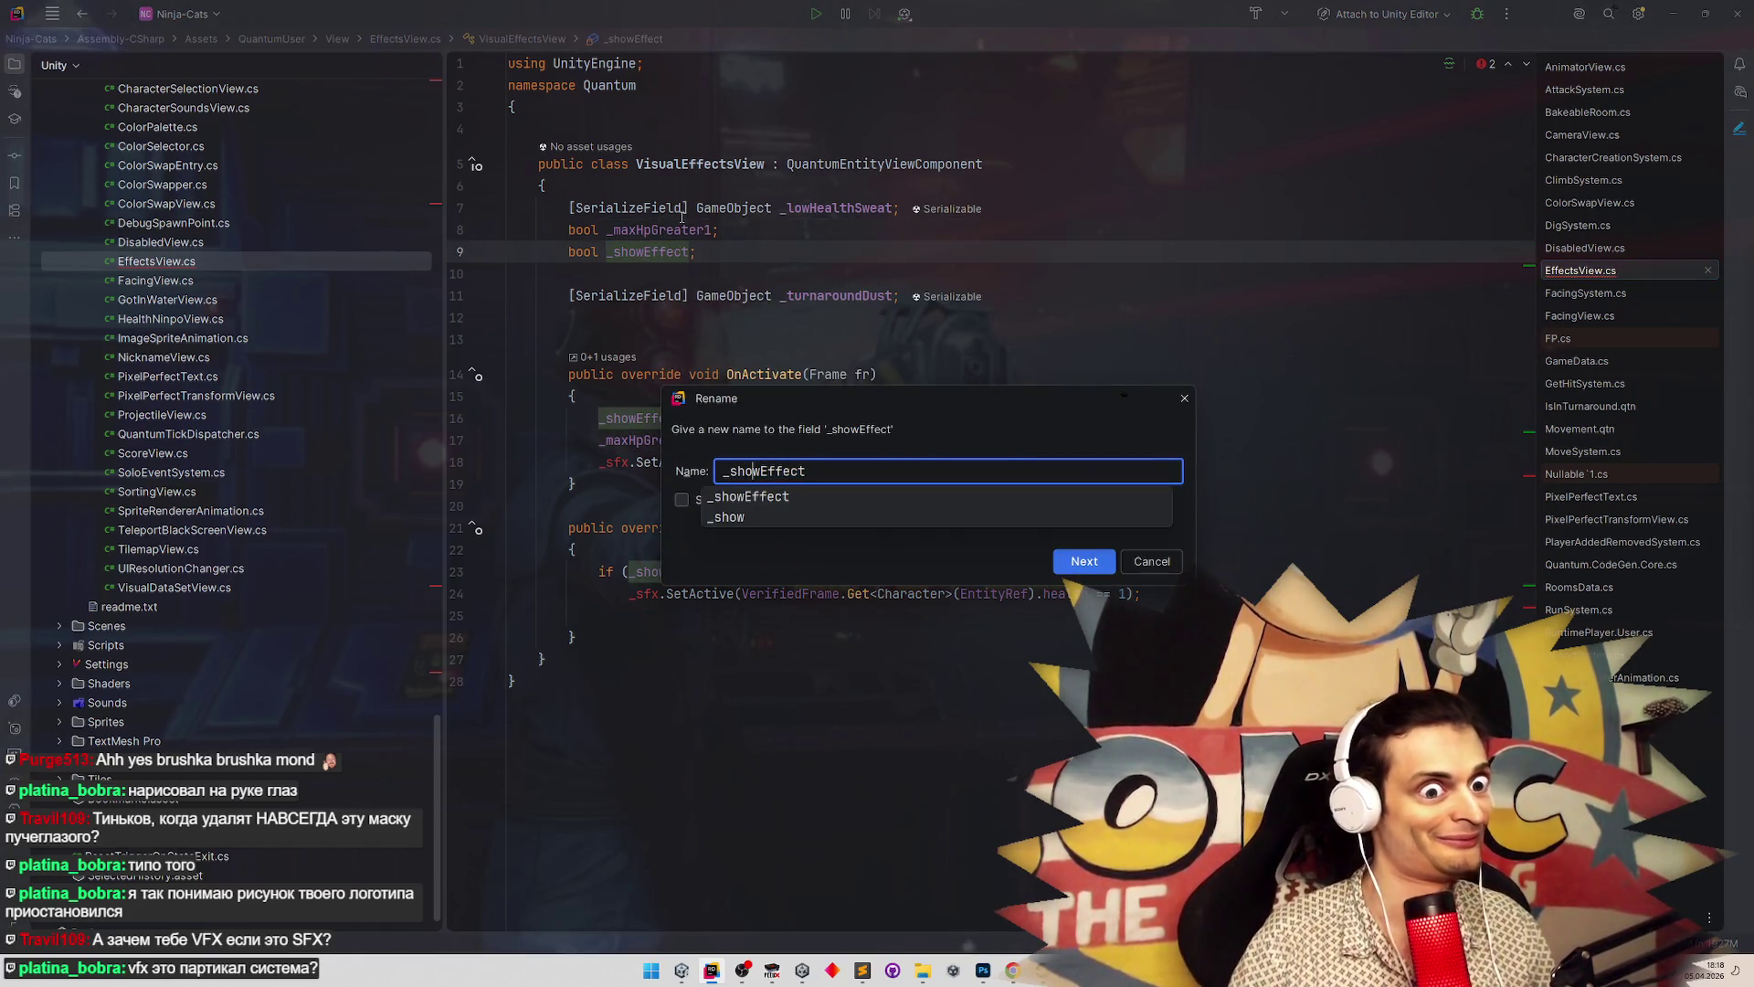
key(Right)
text(Sweat)
key(Return)
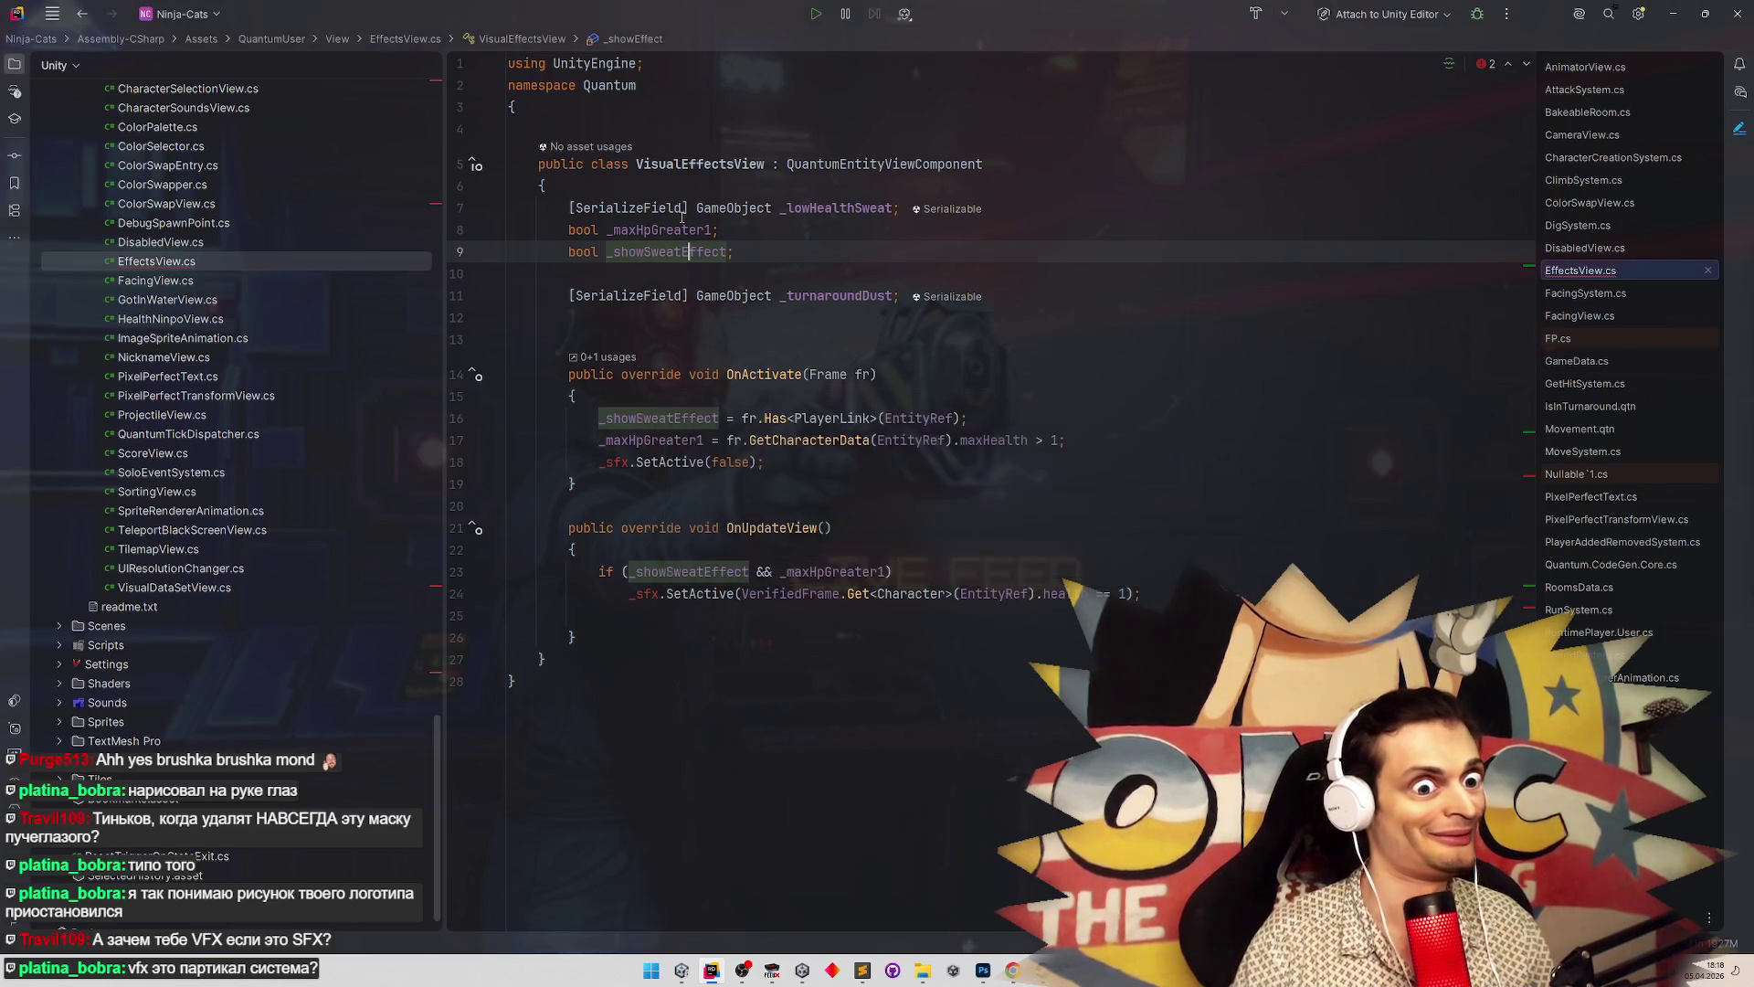
Delete the _maxHpGreater1 field and fold its maxHealth > 1 check into the _showSweatEffect assignment
drag(720, 230, 501, 231)
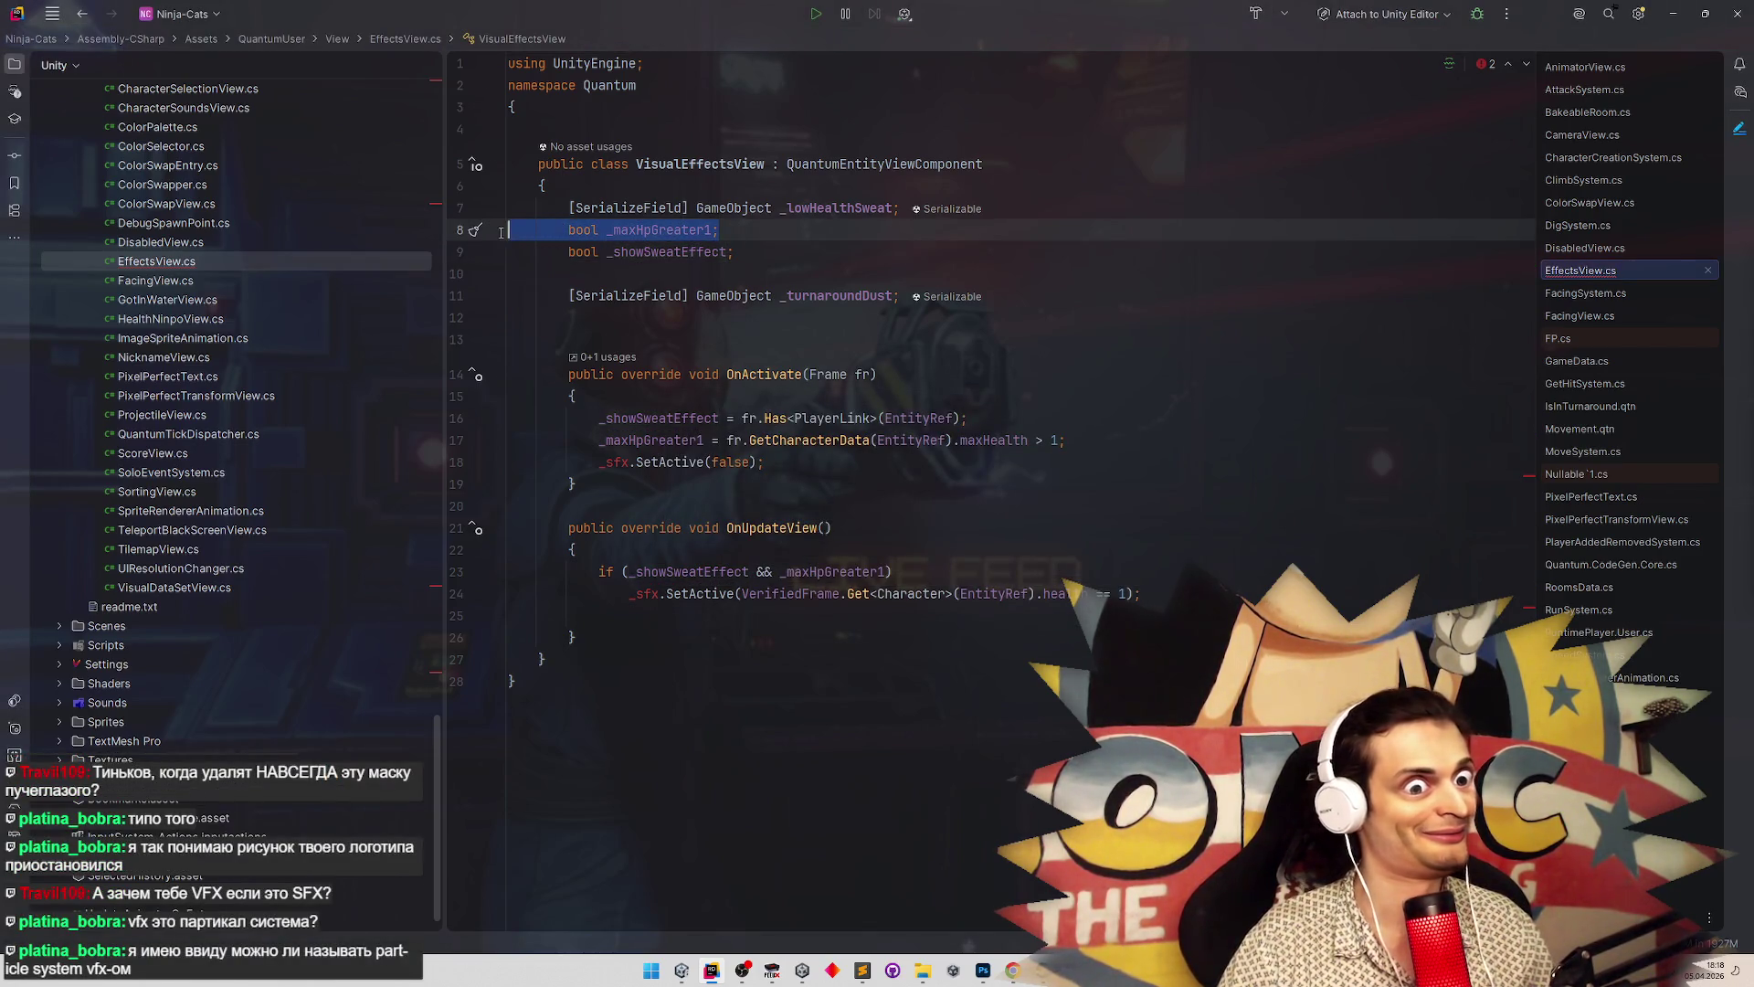
key(BackSpace)
key(BackSpace)
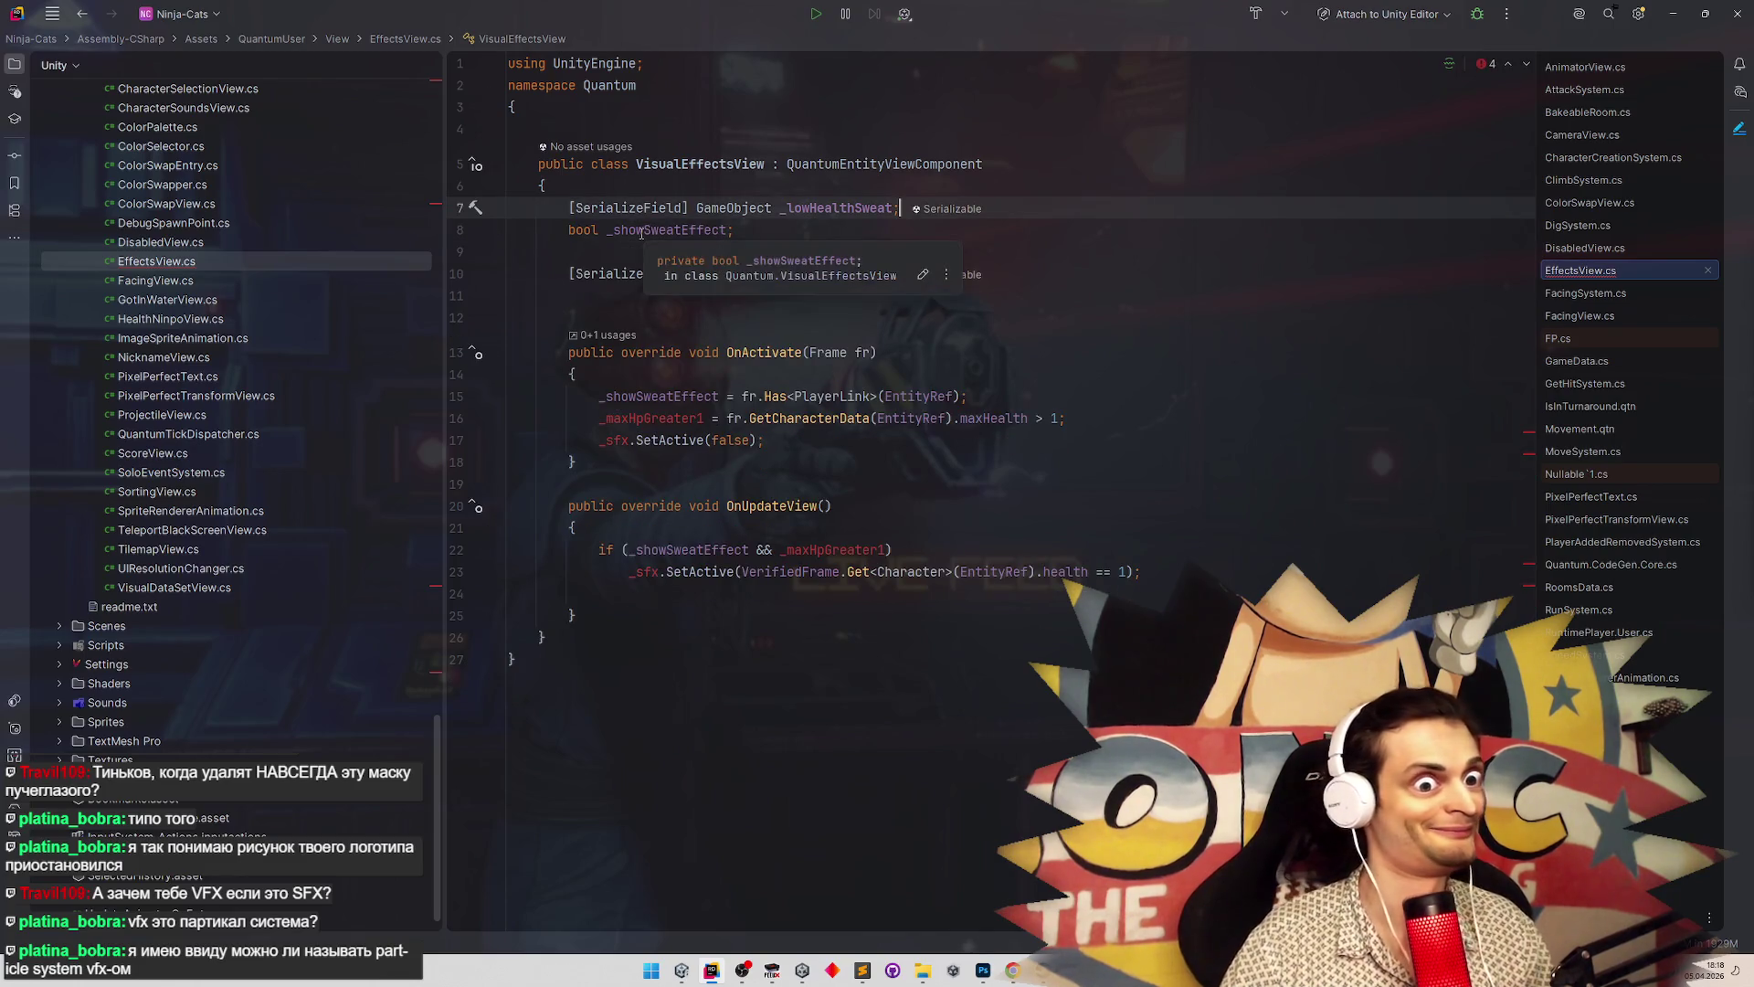
double_click(663, 230)
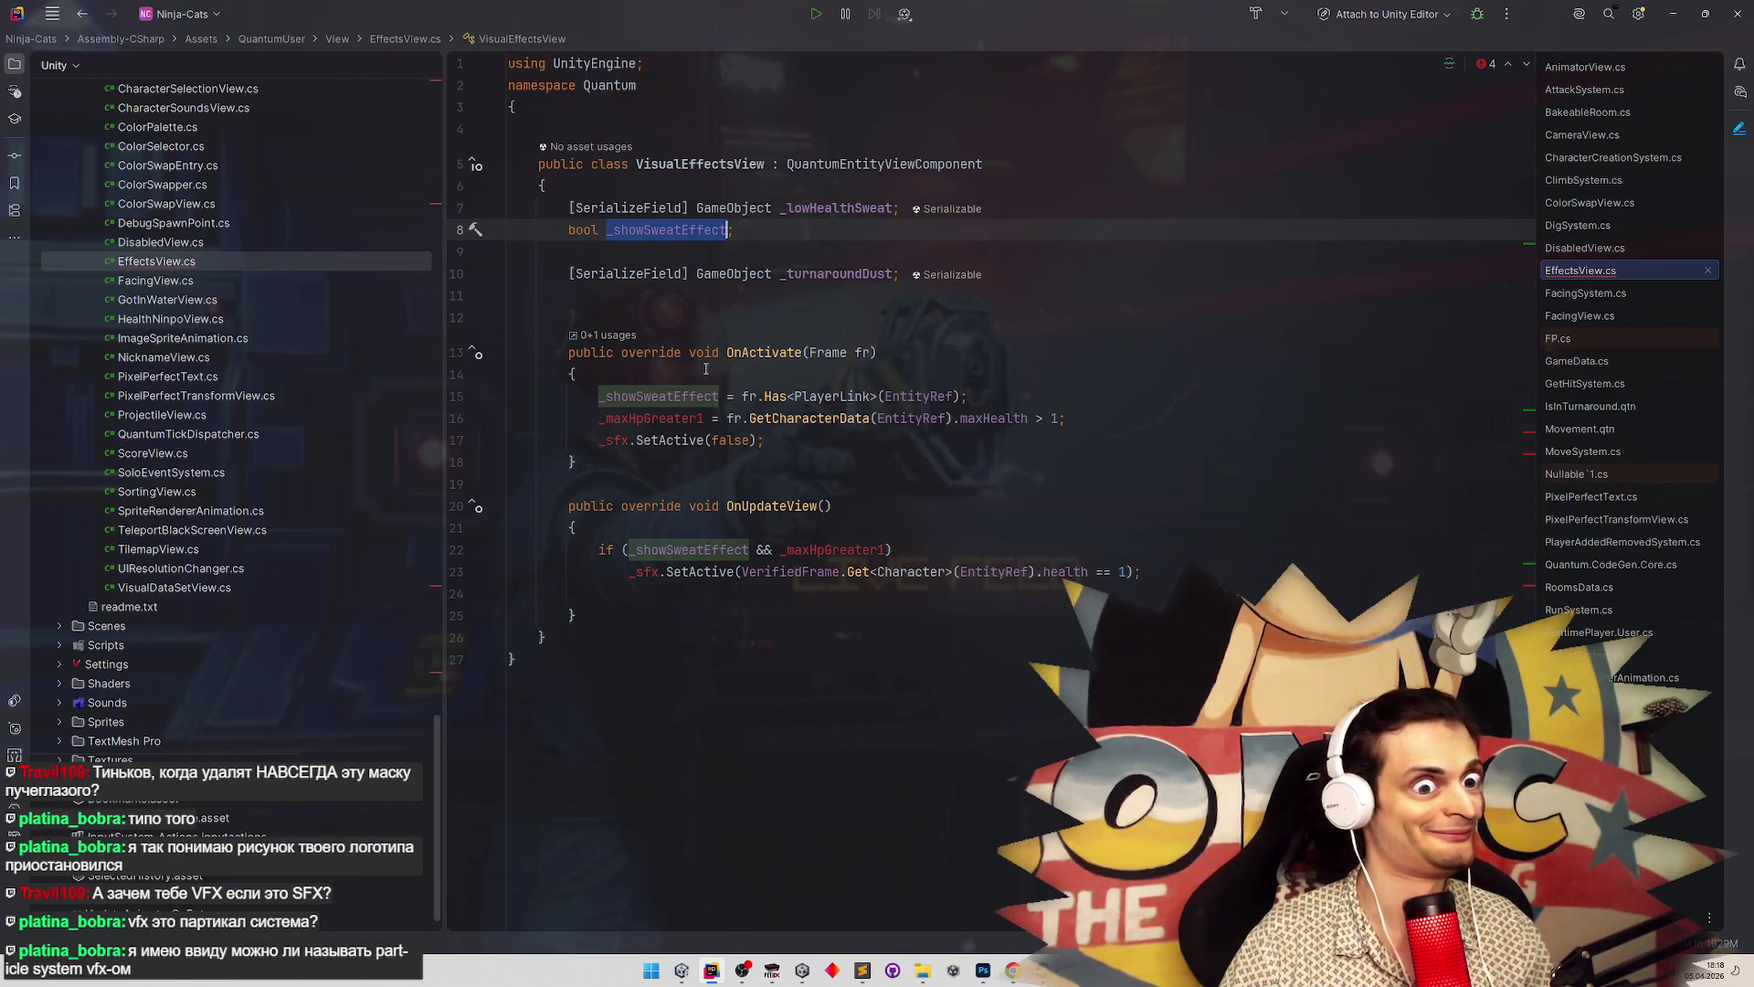
drag(727, 417, 1062, 418)
key(ctrl+x)
click(953, 396)
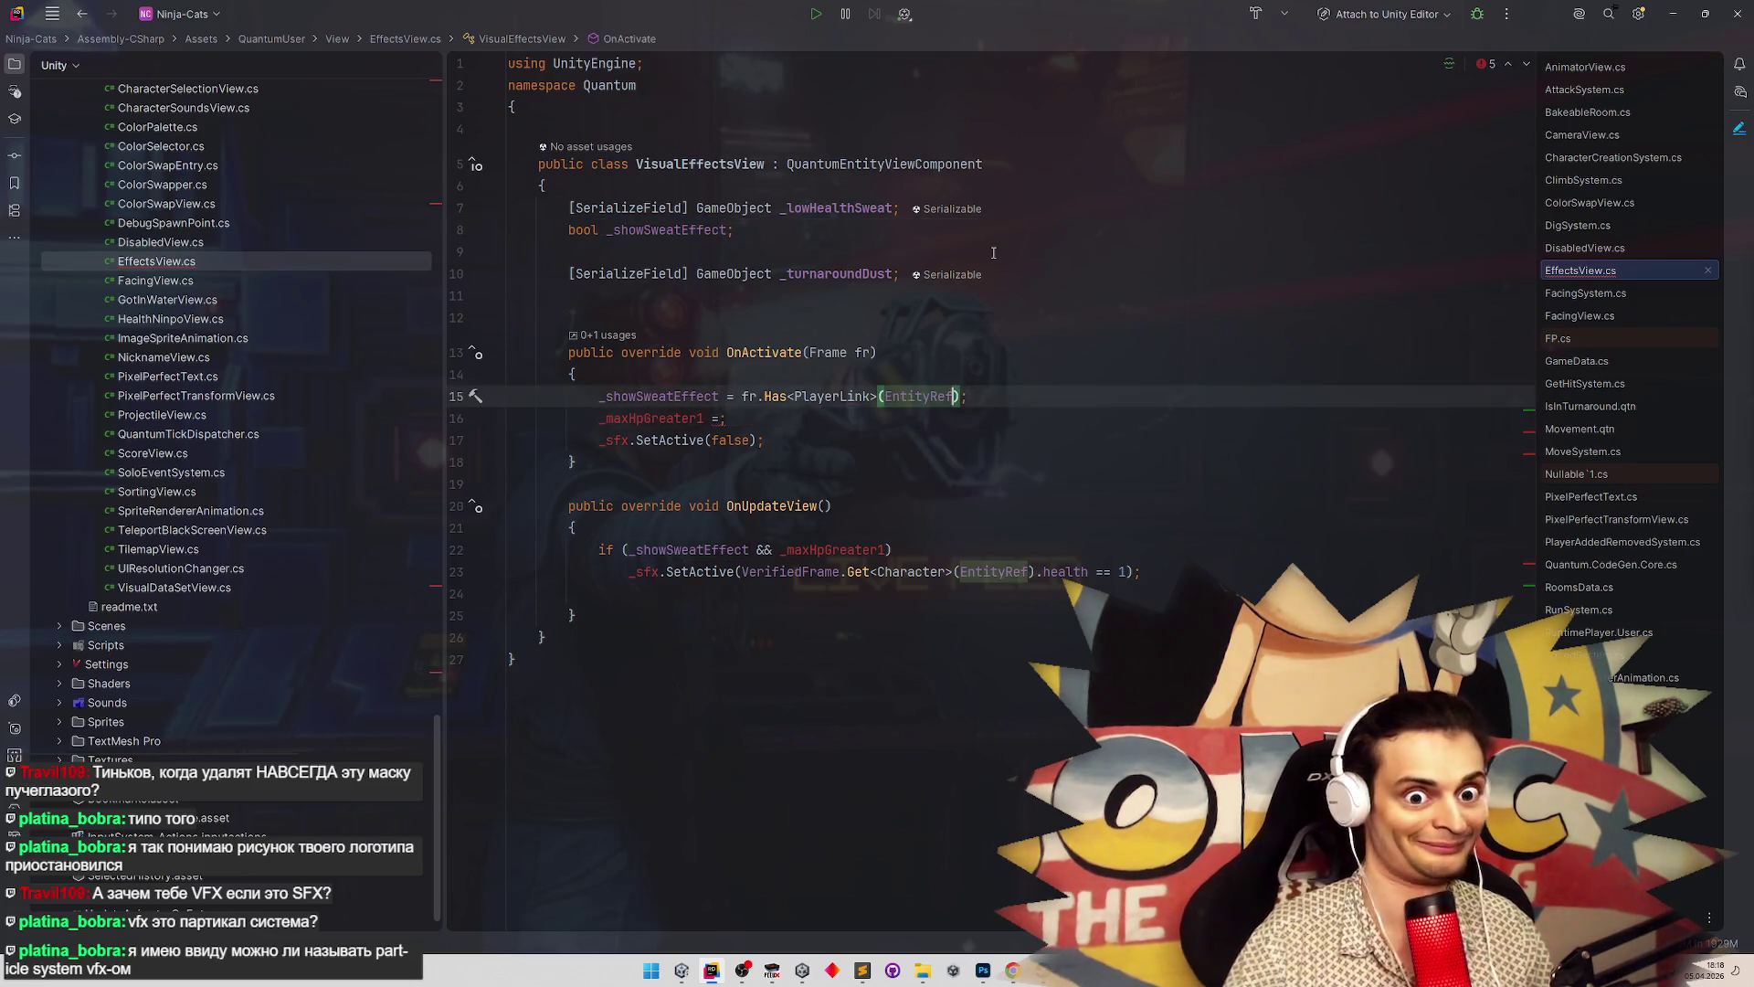
key(Right)
text(&&)
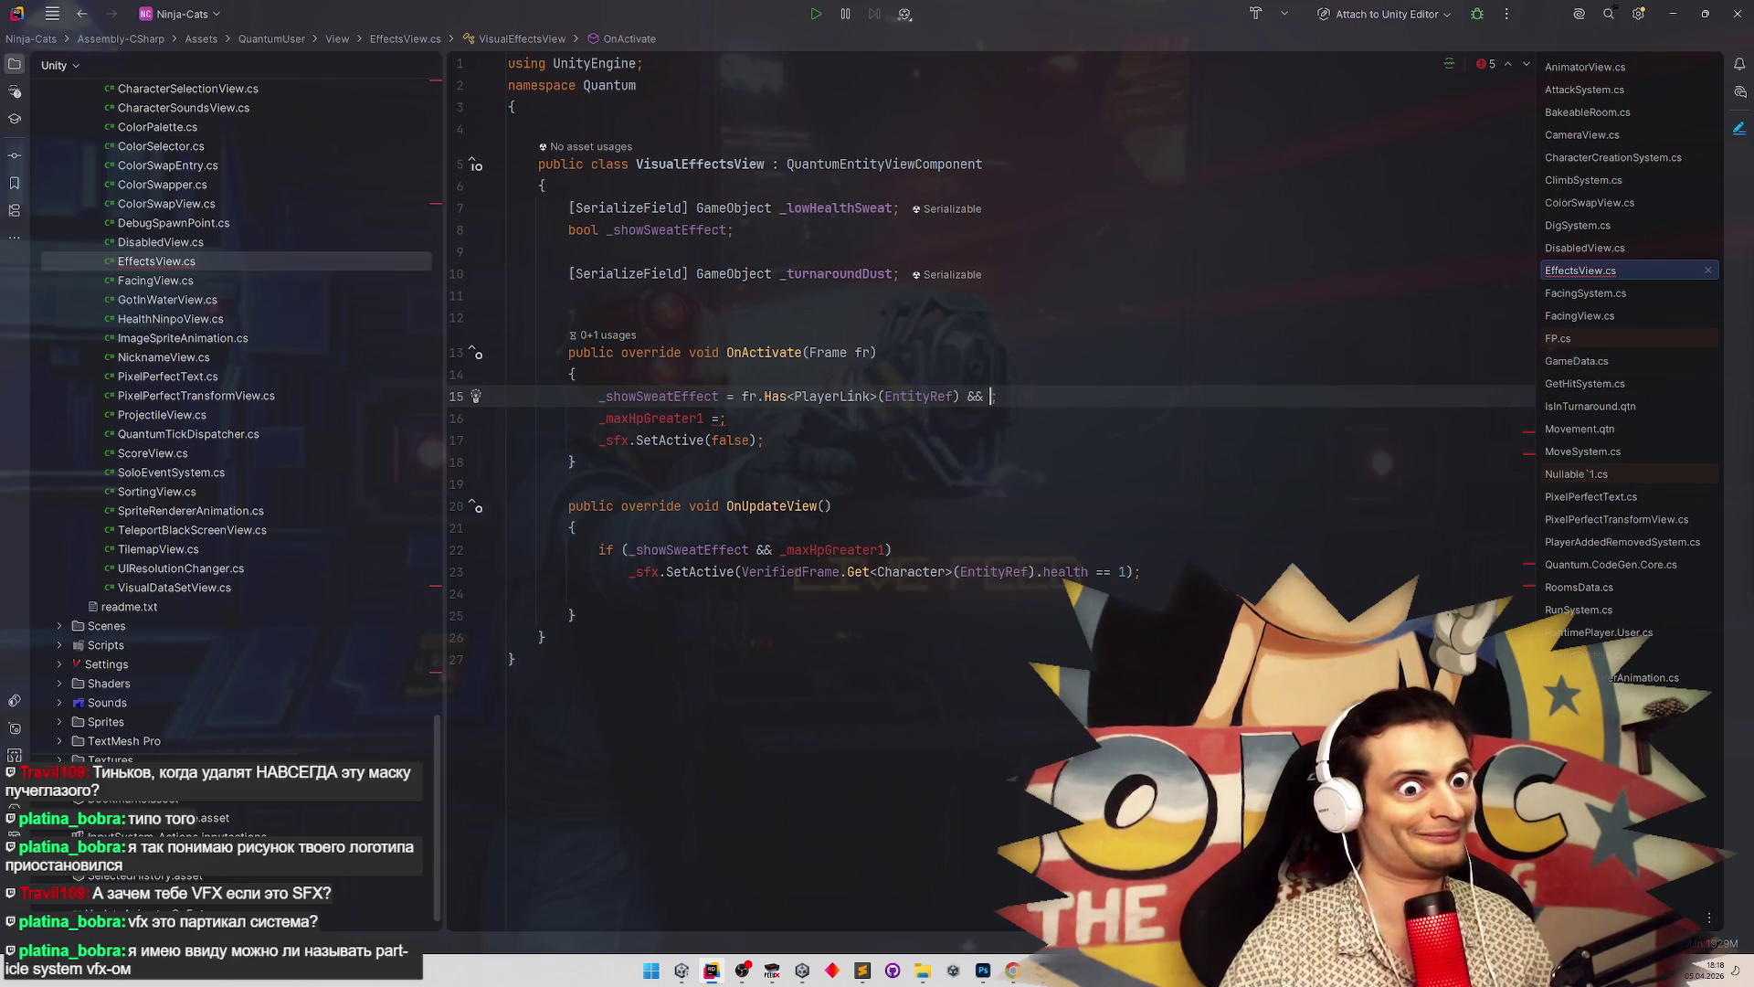
key(ctrl+v)
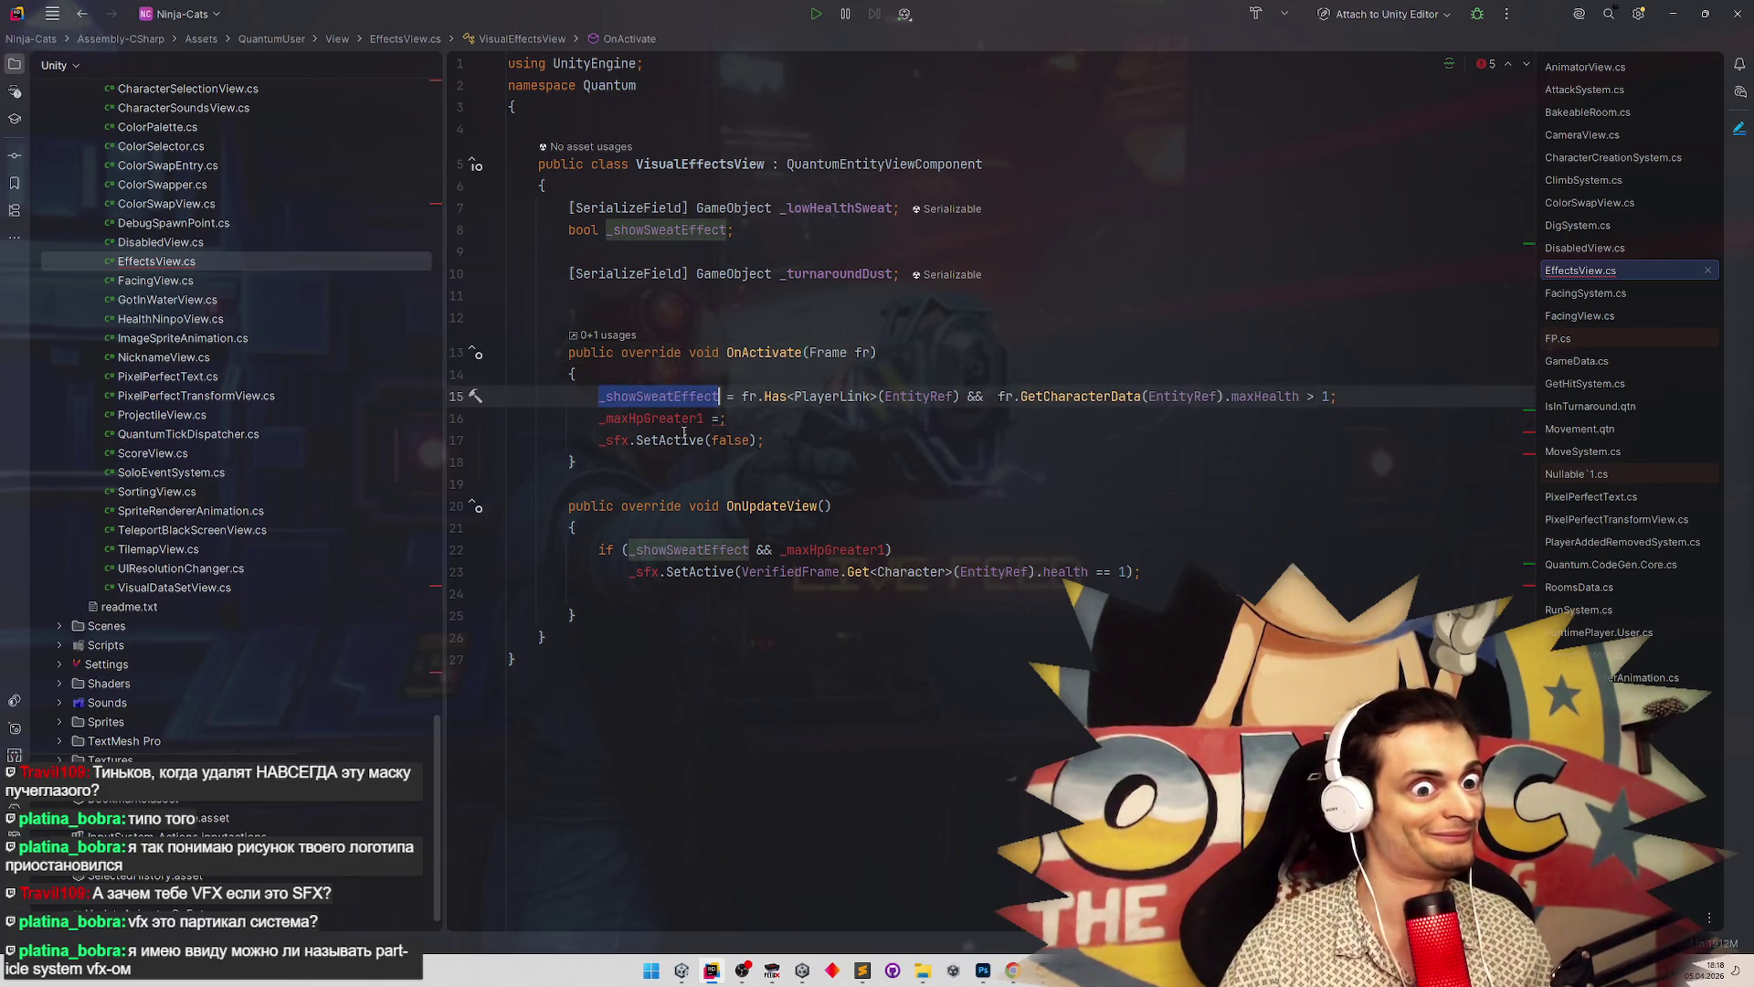
click(724, 417)
key(shift+Home)
key(BackSpace)
key(BackSpace)
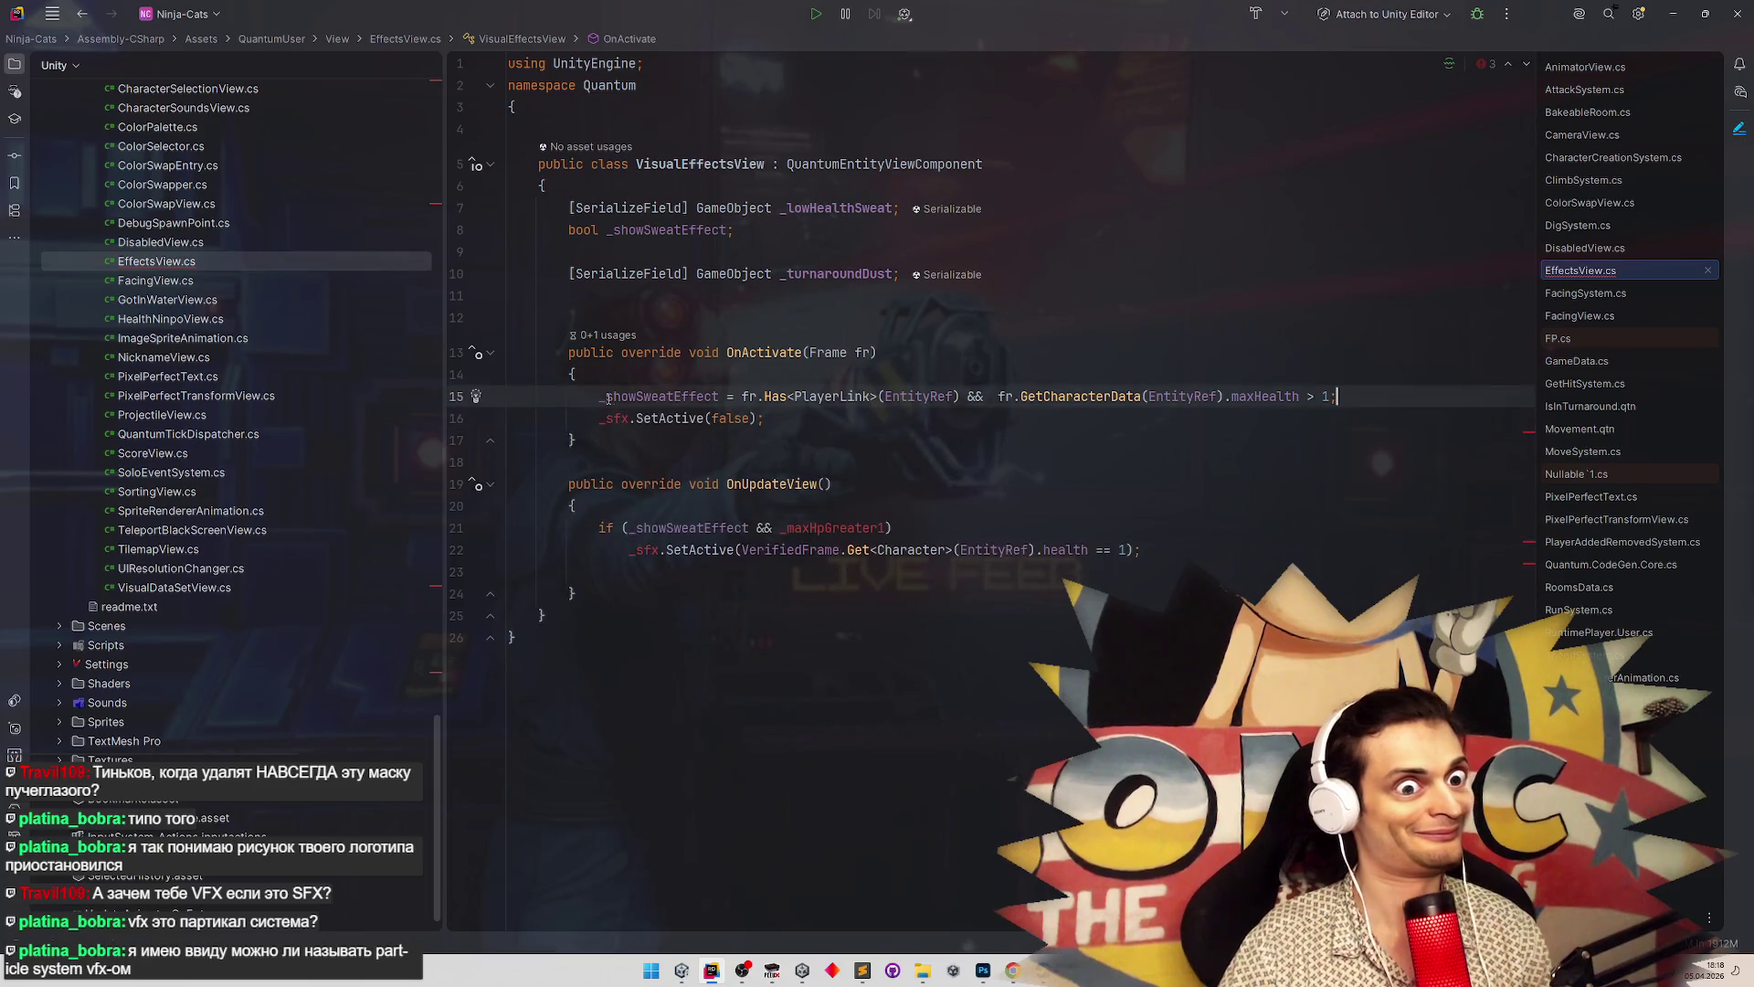
Drop _maxHpGreater1 from the OnUpdateView condition and replace _sfx with _lowHealthSweat in OnActivate
click(636, 395)
mouse_move(623, 527)
mouse_down()
mouse_move(882, 527)
mouse_move(757, 527)
mouse_up()
key(BackSpace)
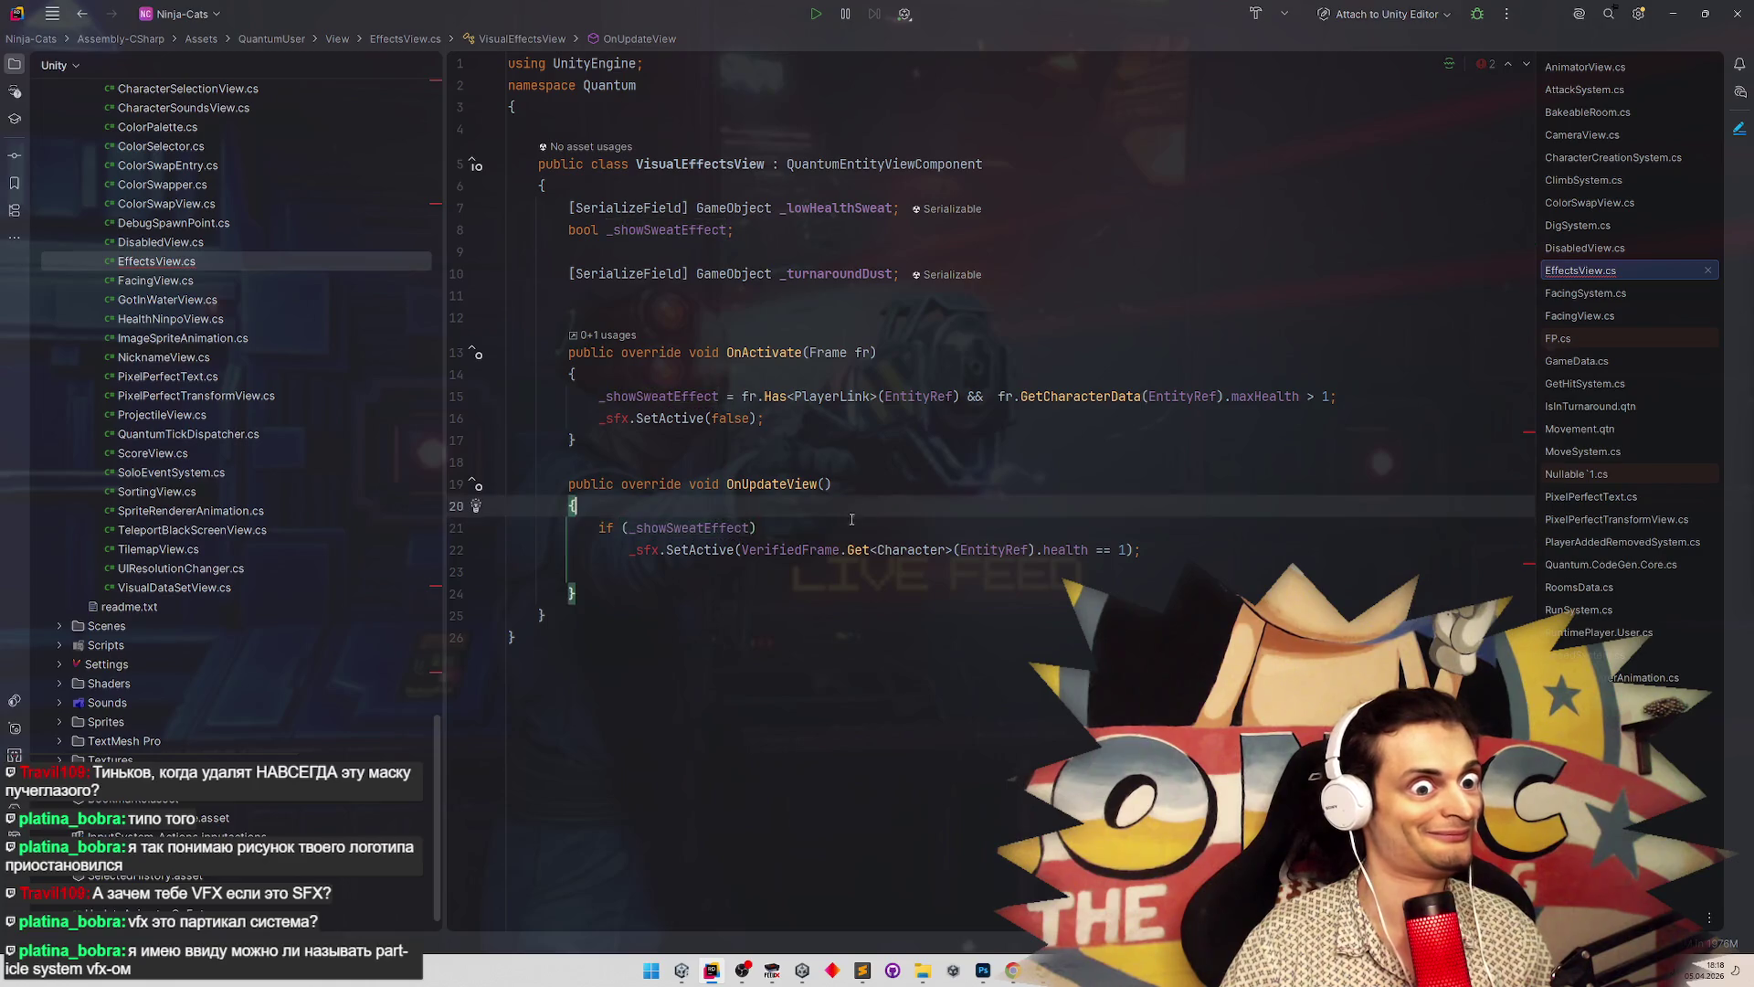
double_click(836, 208)
key(ctrl+c)
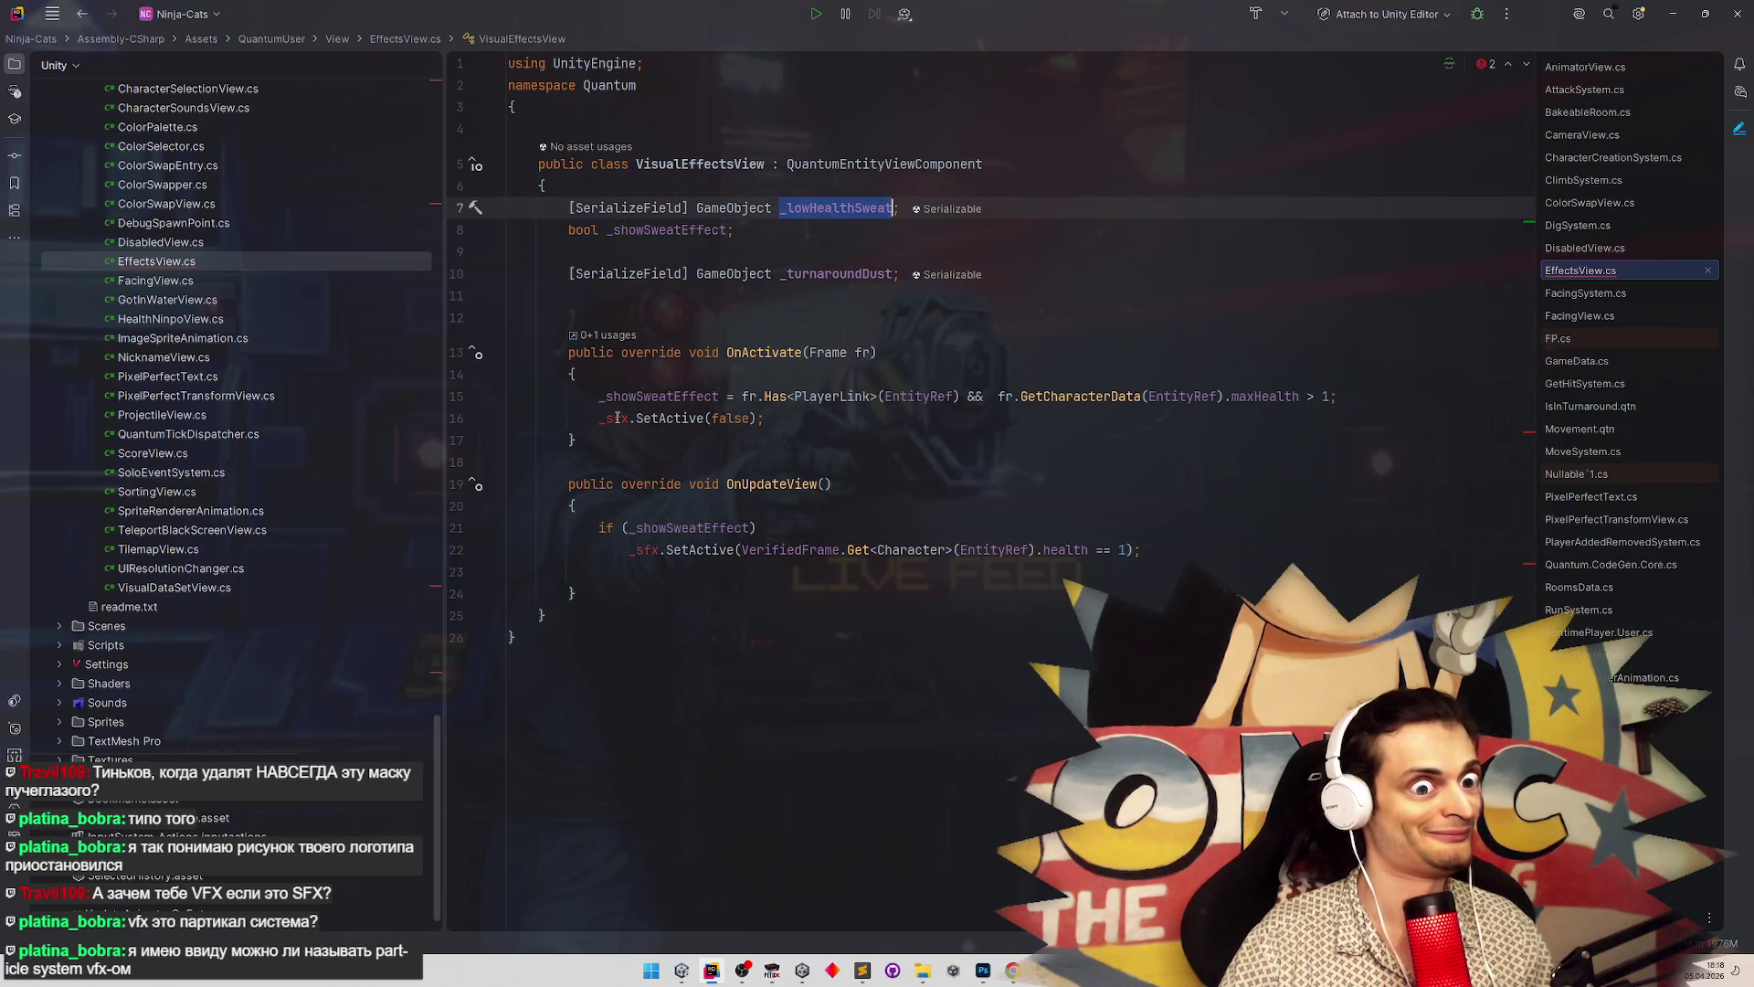
double_click(617, 417)
key(ctrl+v)
click(644, 463)
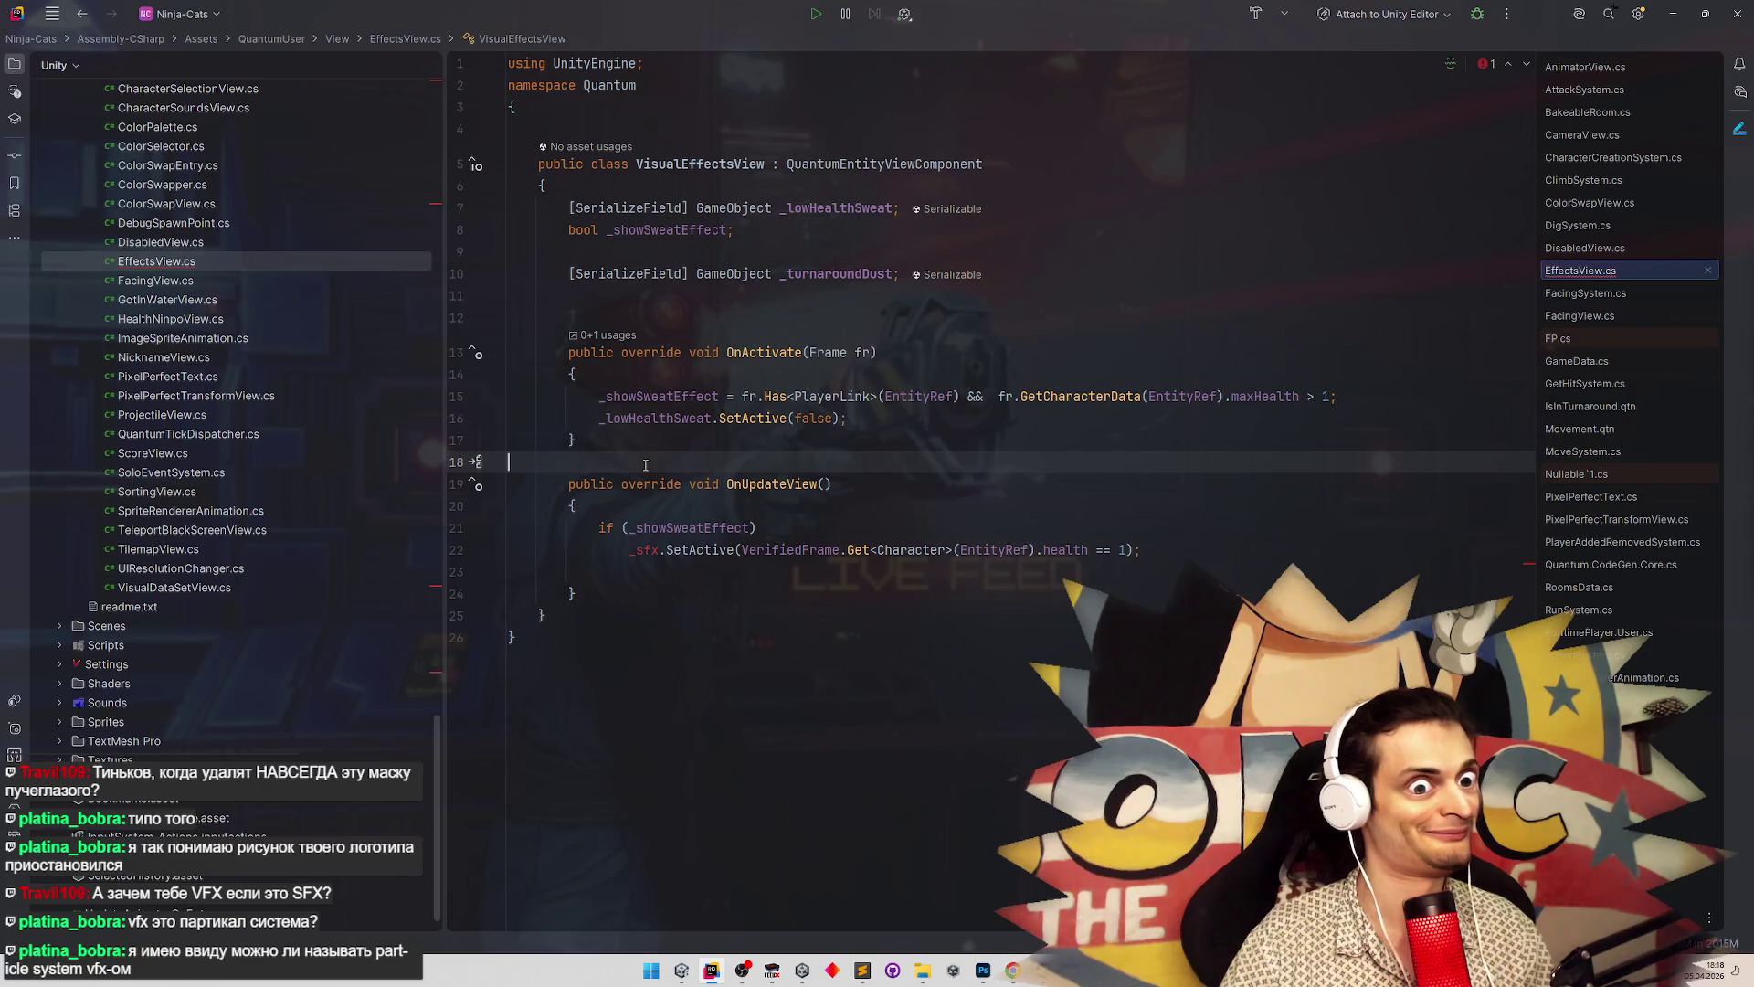
click(863, 417)
Add _turnaroundDust.SetActive(false) inside OnActivate
key(Return)
click(838, 274)
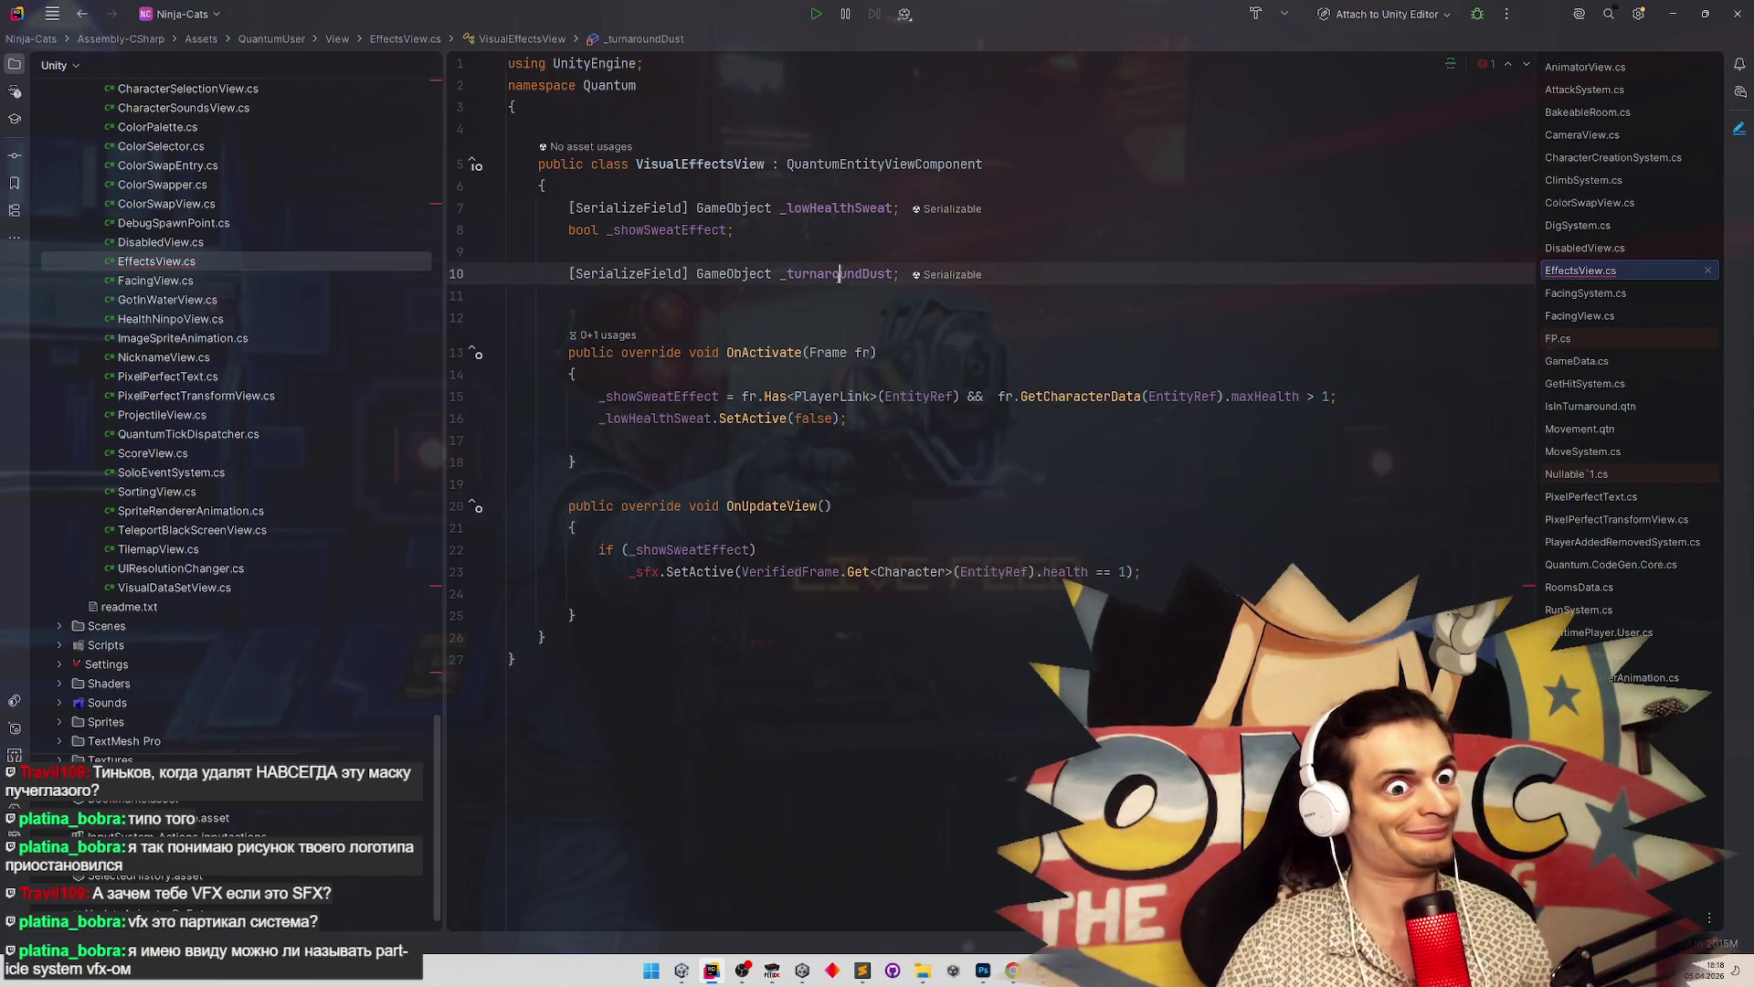
double_click(839, 274)
key(ctrl+c)
click(598, 439)
key(ctrl+v)
text(.Set)
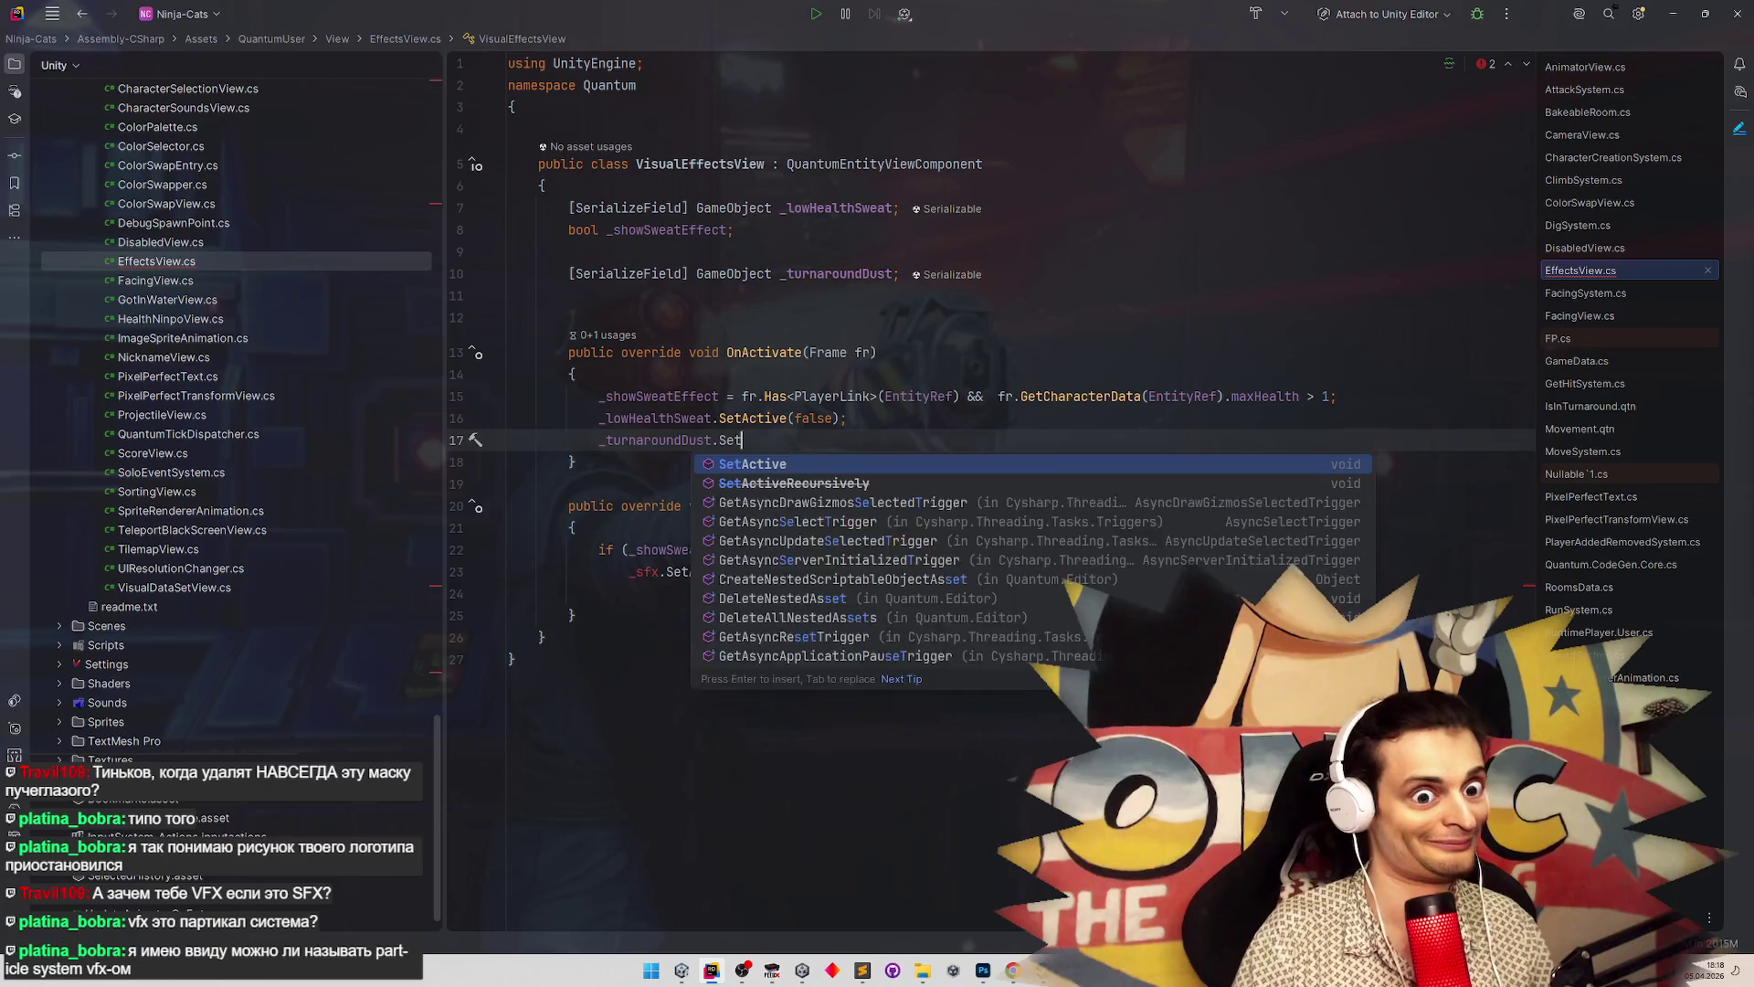
key(Return)
text(false);)
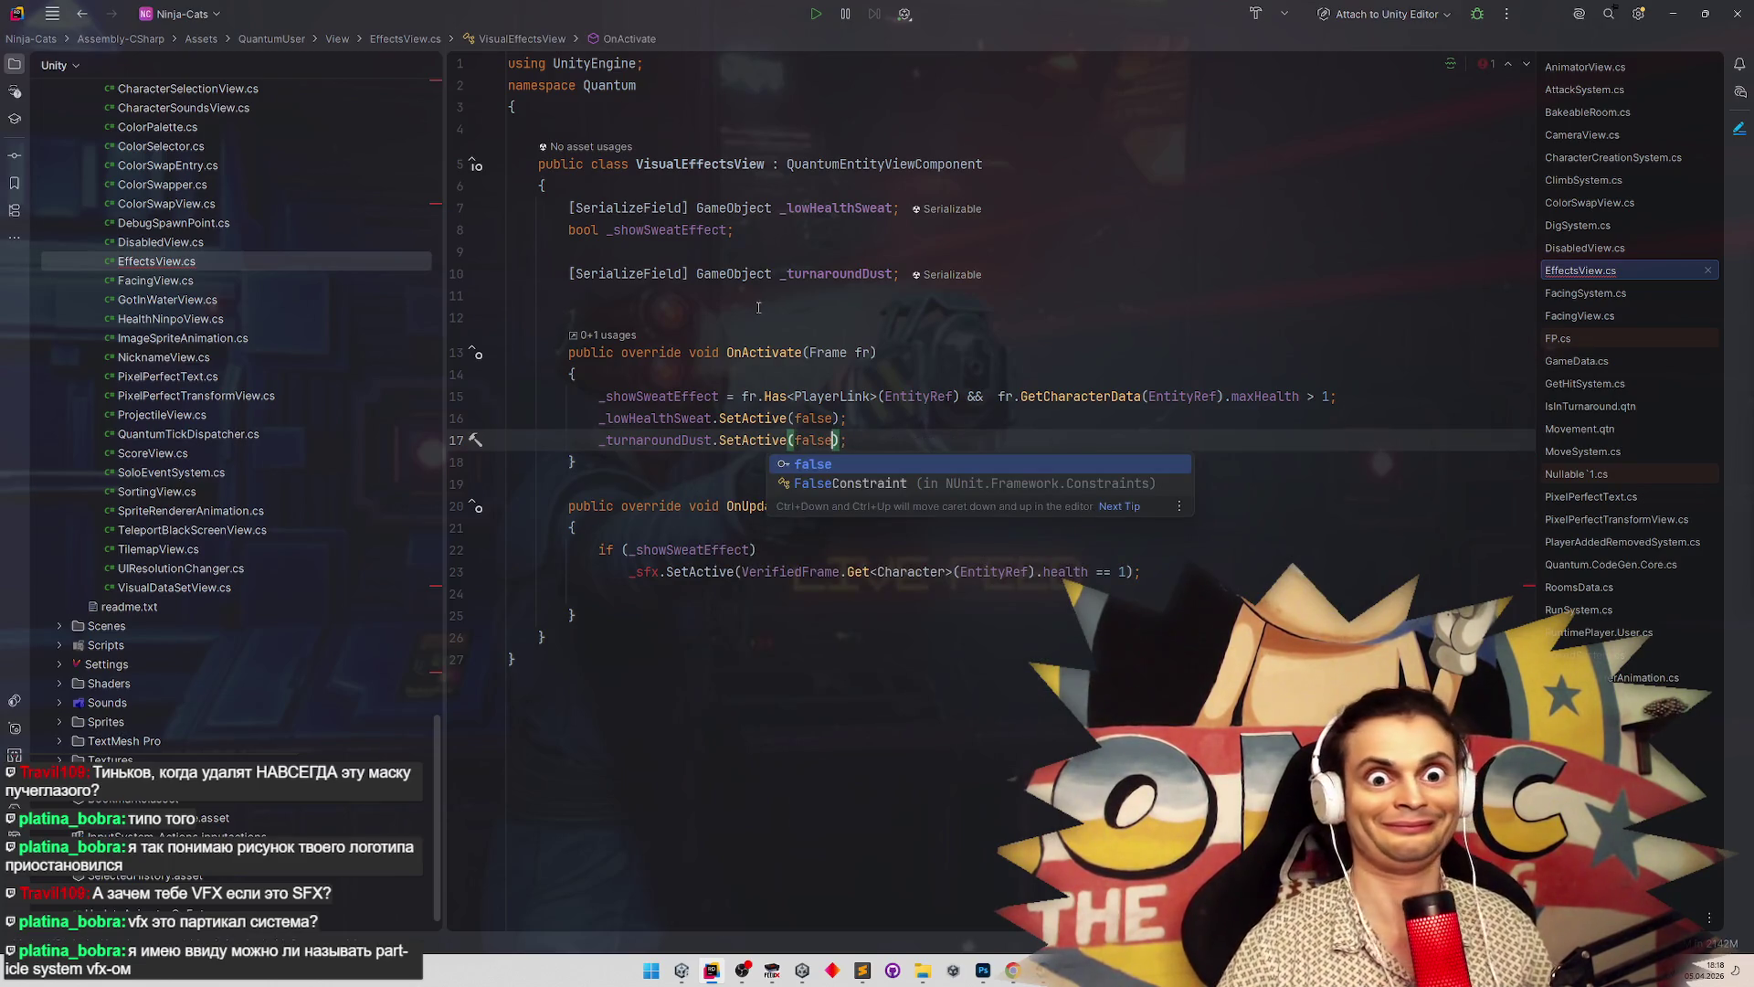
Reformat the file and remove the blank lines between the field declarations
click(798, 292)
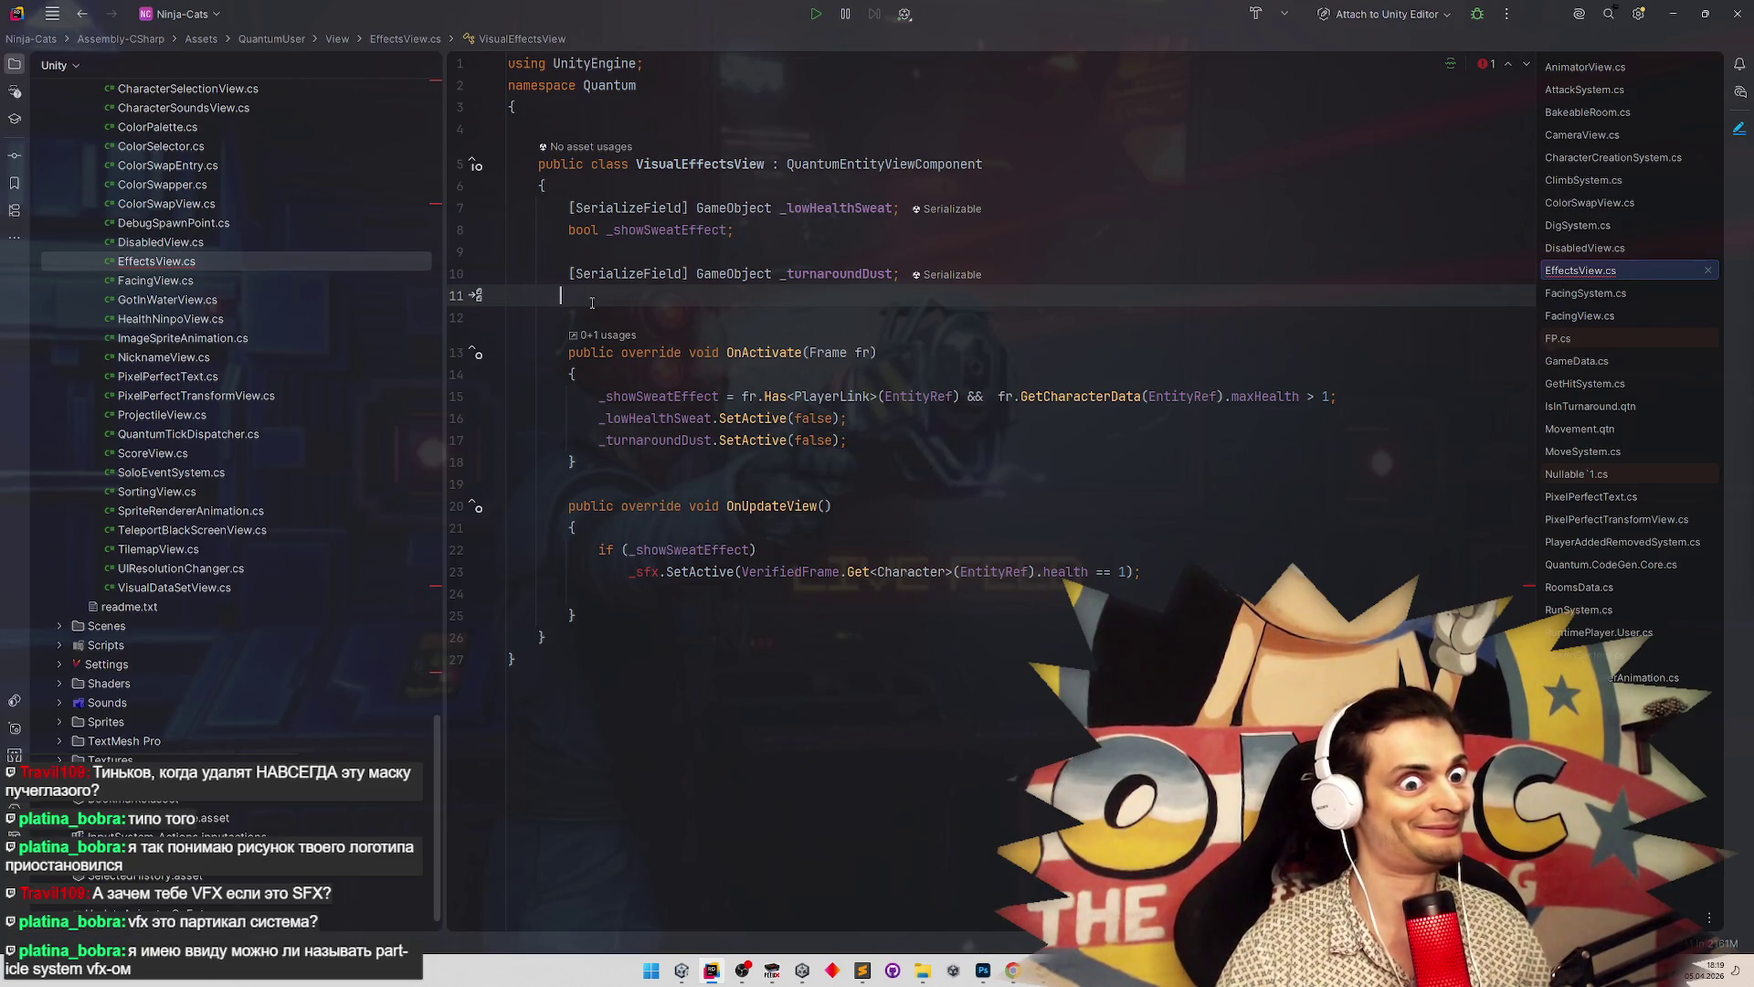
key(ctrl+alt+l)
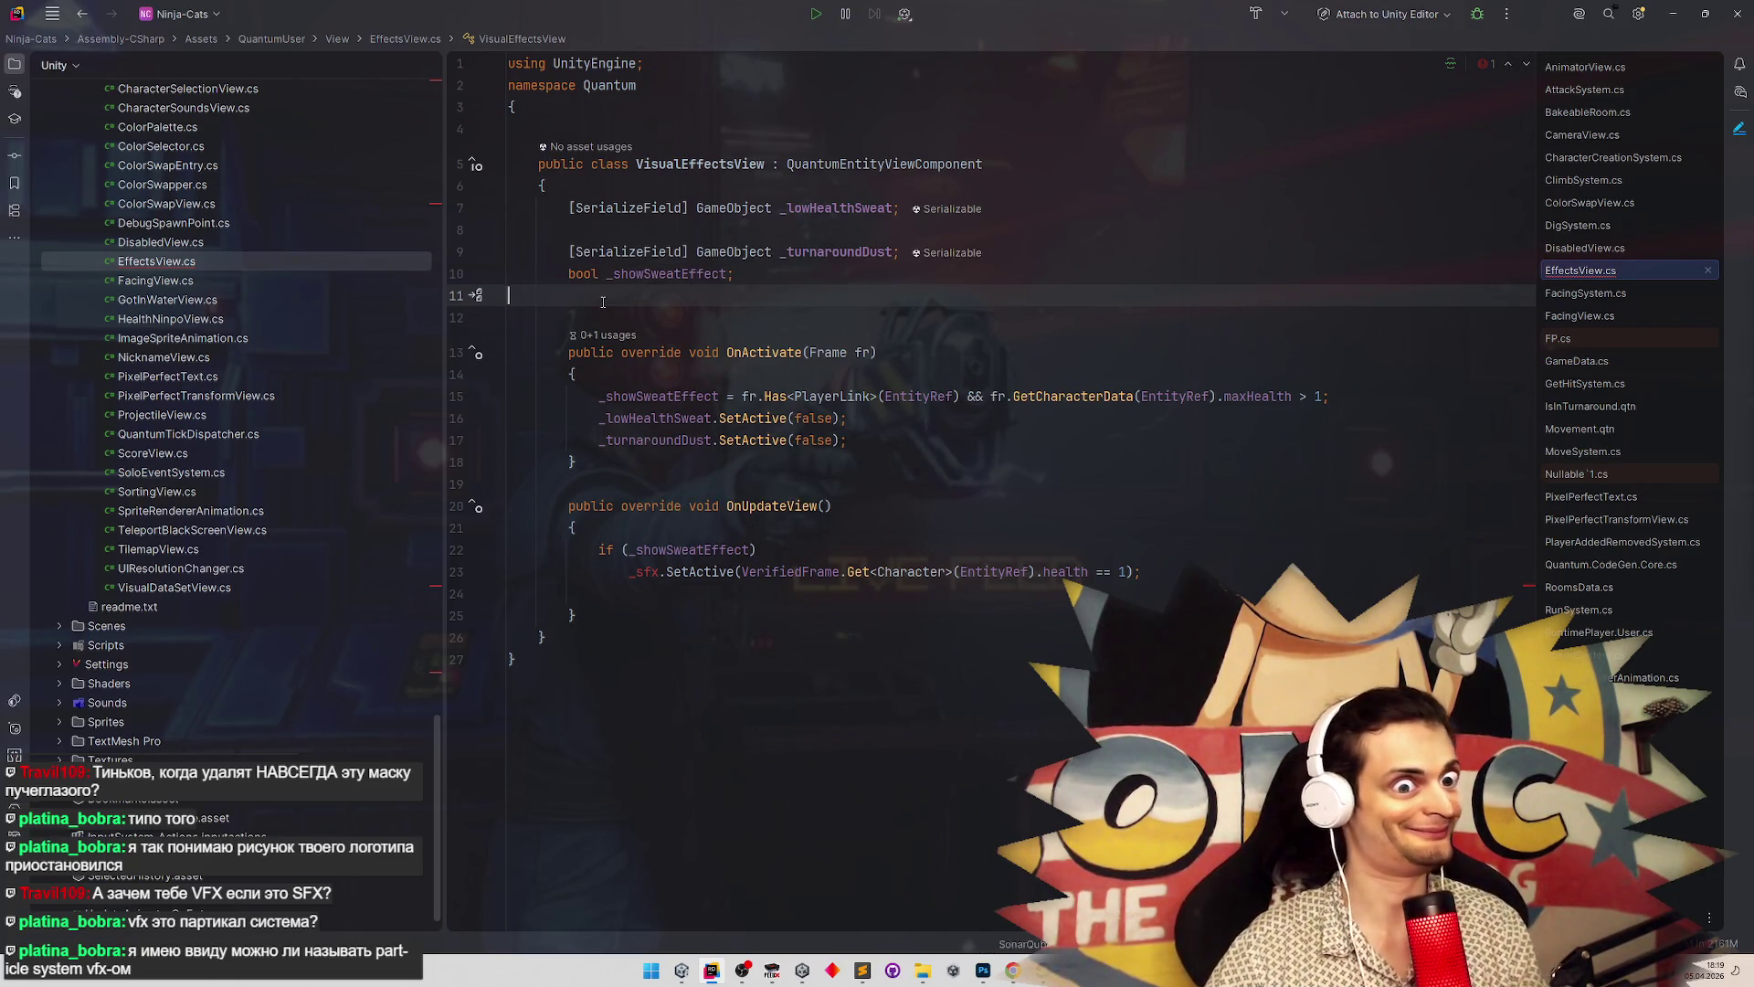
key(BackSpace)
click(687, 230)
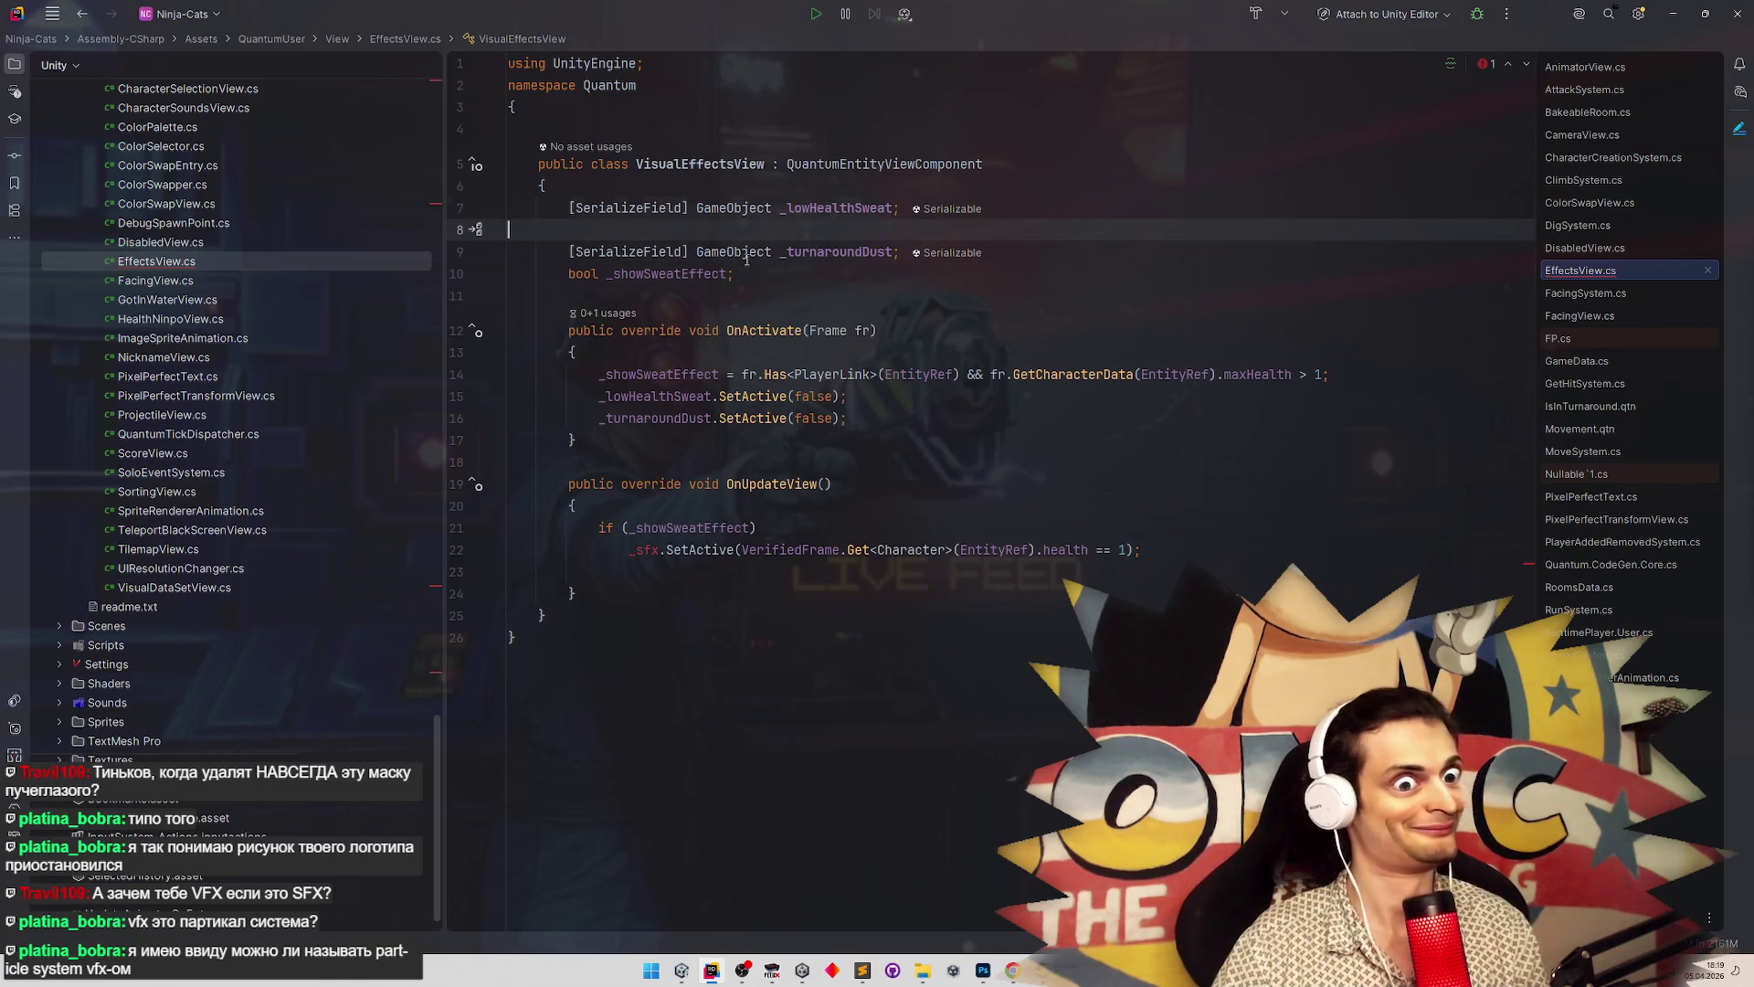
key(BackSpace)
click(860, 330)
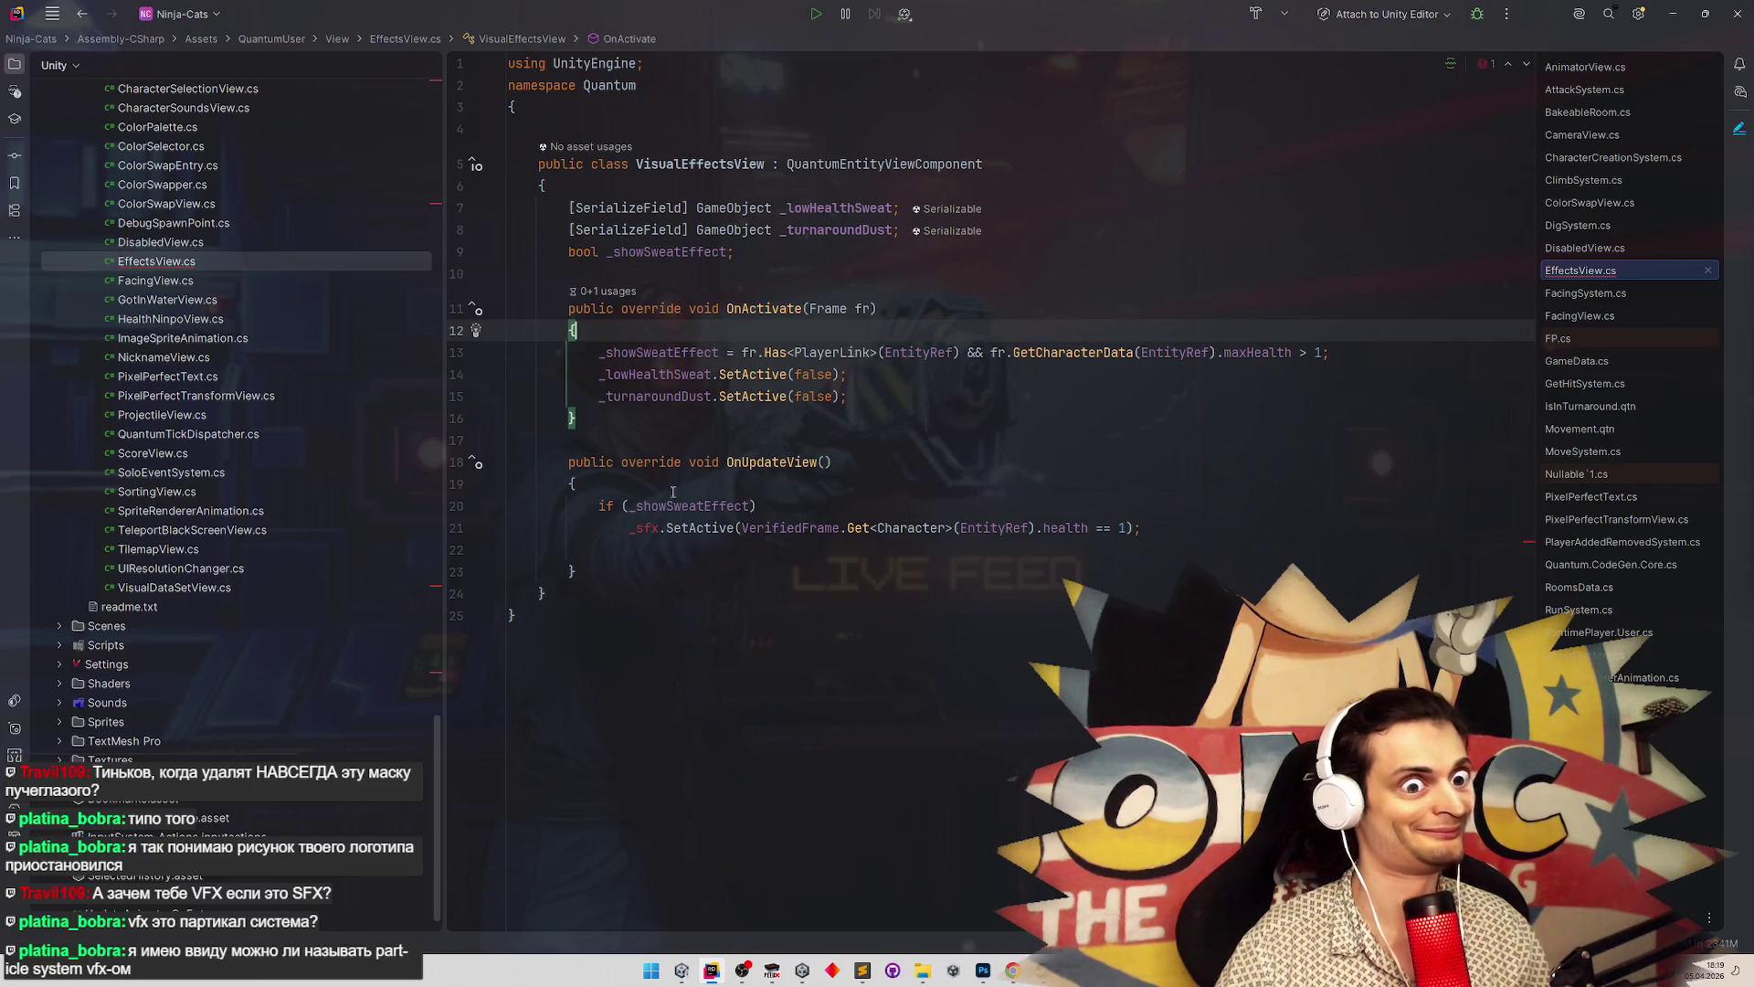
Replace _sfx with _lowHealthSweat in OnUpdateView and open a new line below it
double_click(839, 208)
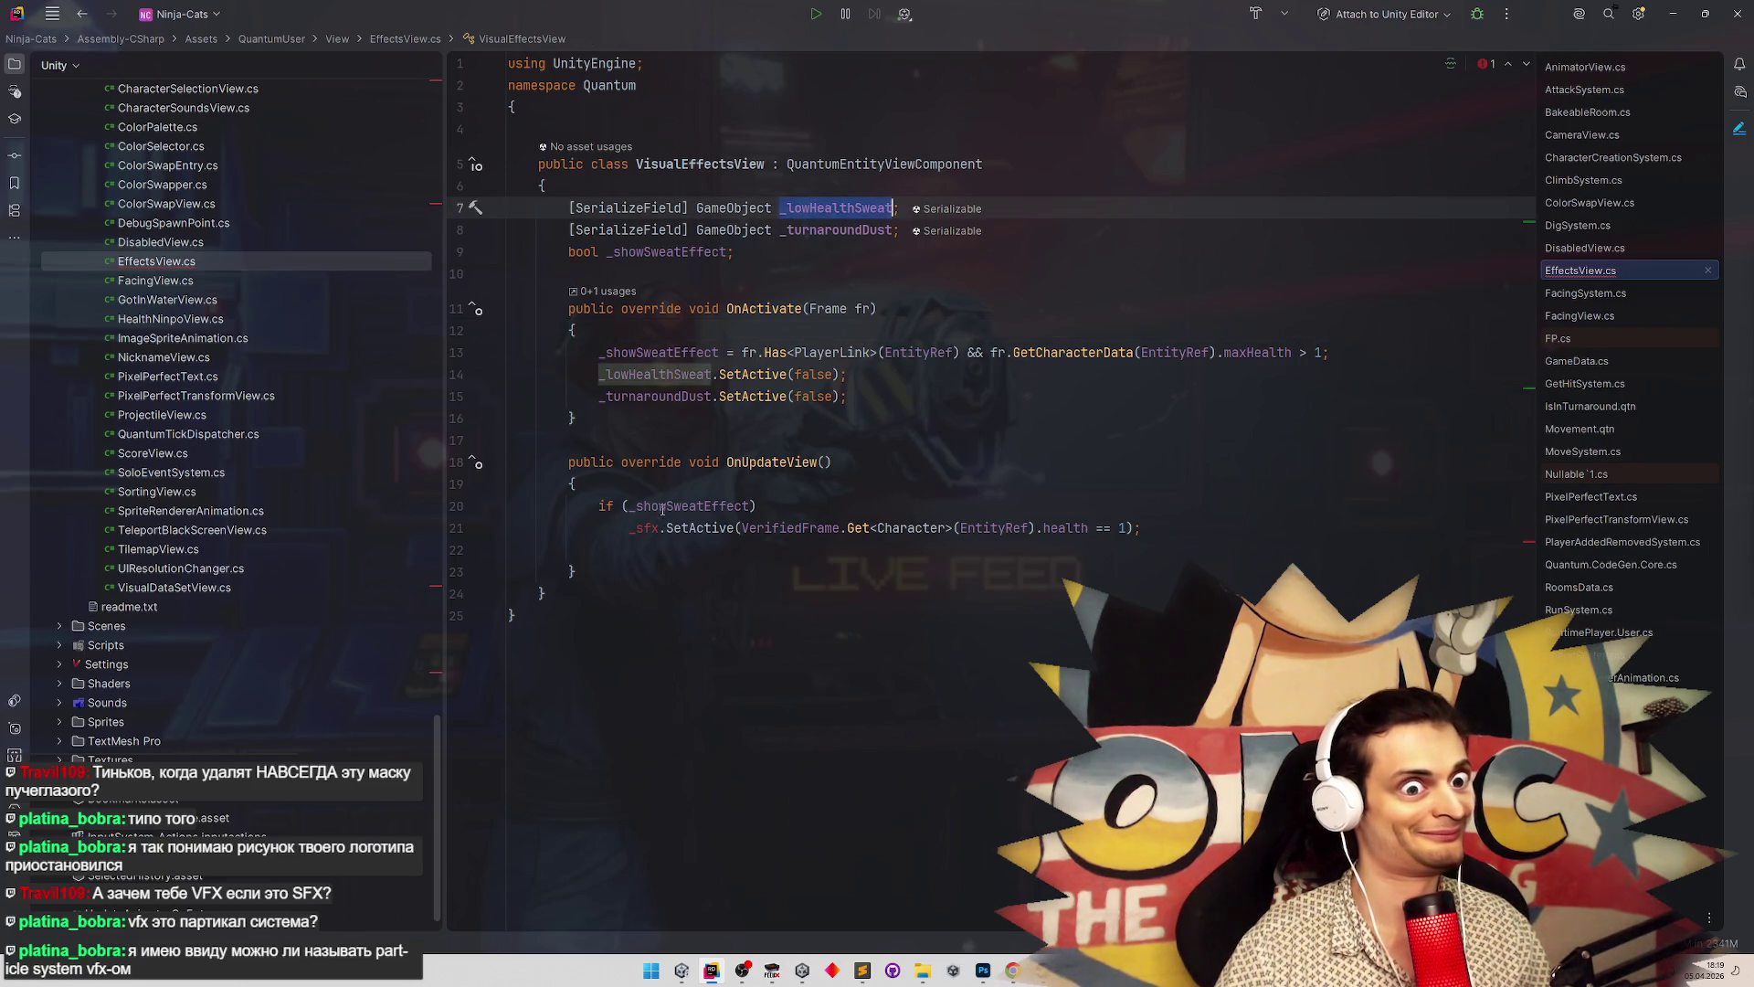
key(ctrl+c)
double_click(647, 528)
key(ctrl+v)
click(985, 493)
click(1224, 528)
key(Return)
key(Return)
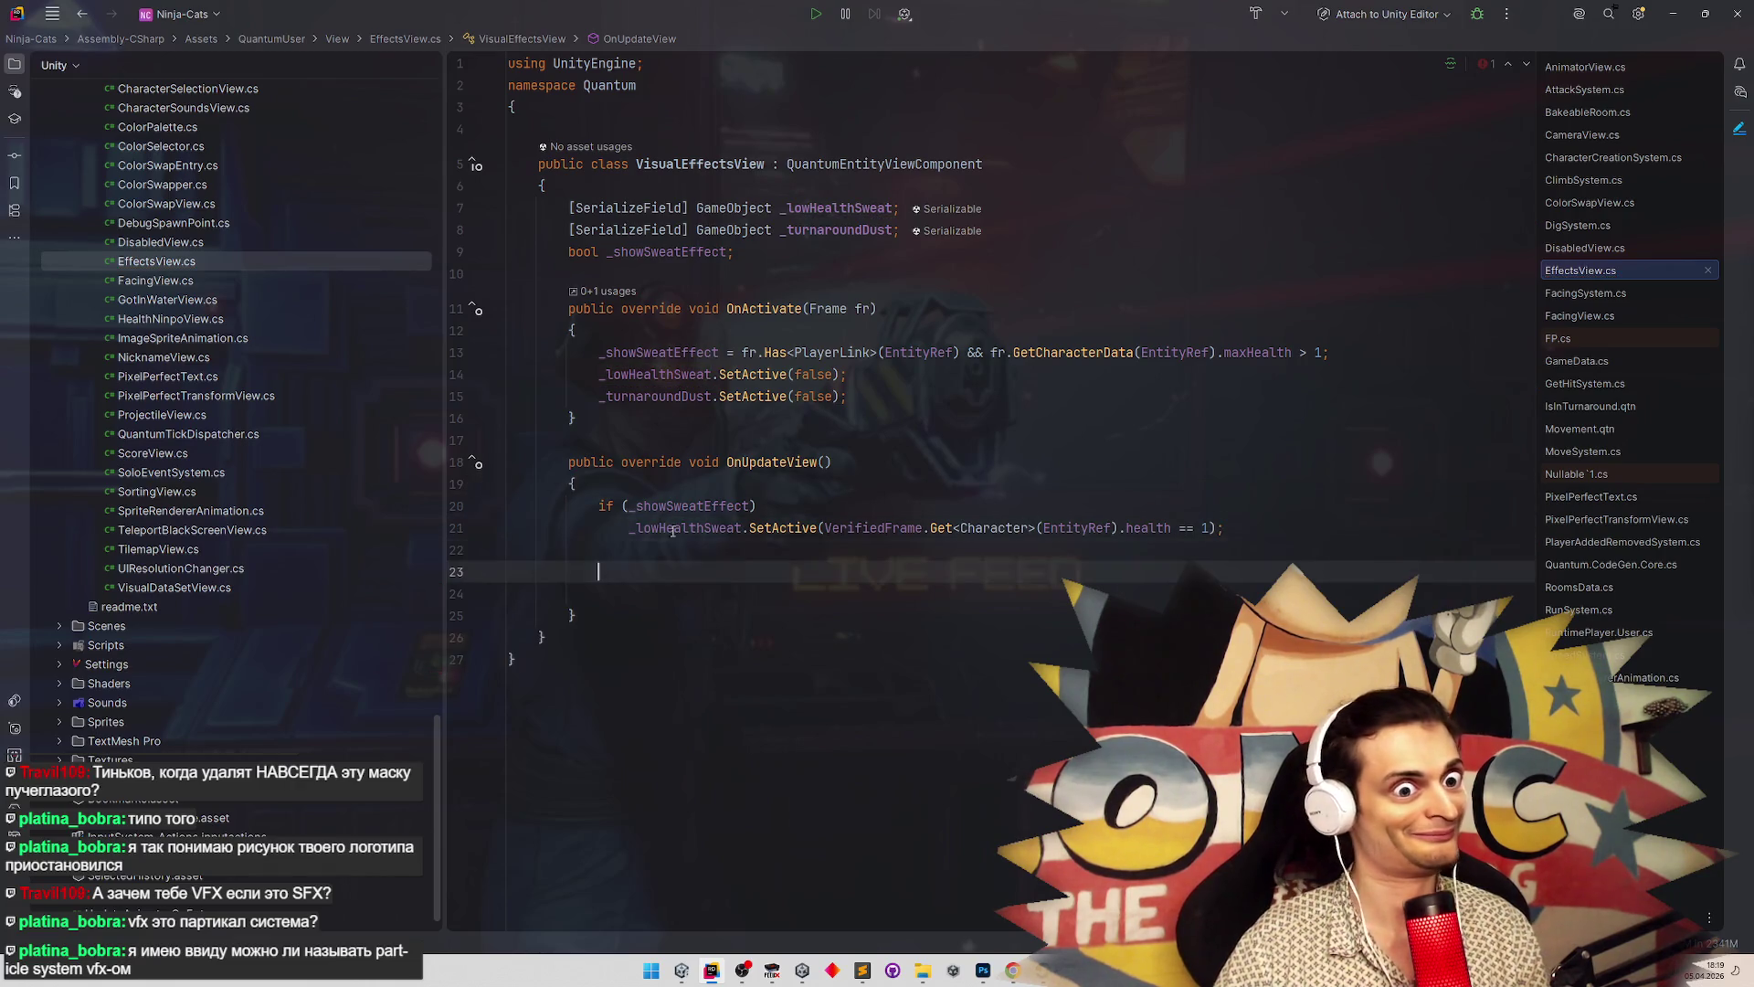
Start a _turnaroundDust.SetActive line in OnUpdateView using PredictedFrame
double_click(838, 231)
key(ctrl+c)
click(640, 572)
key(ctrl+v)
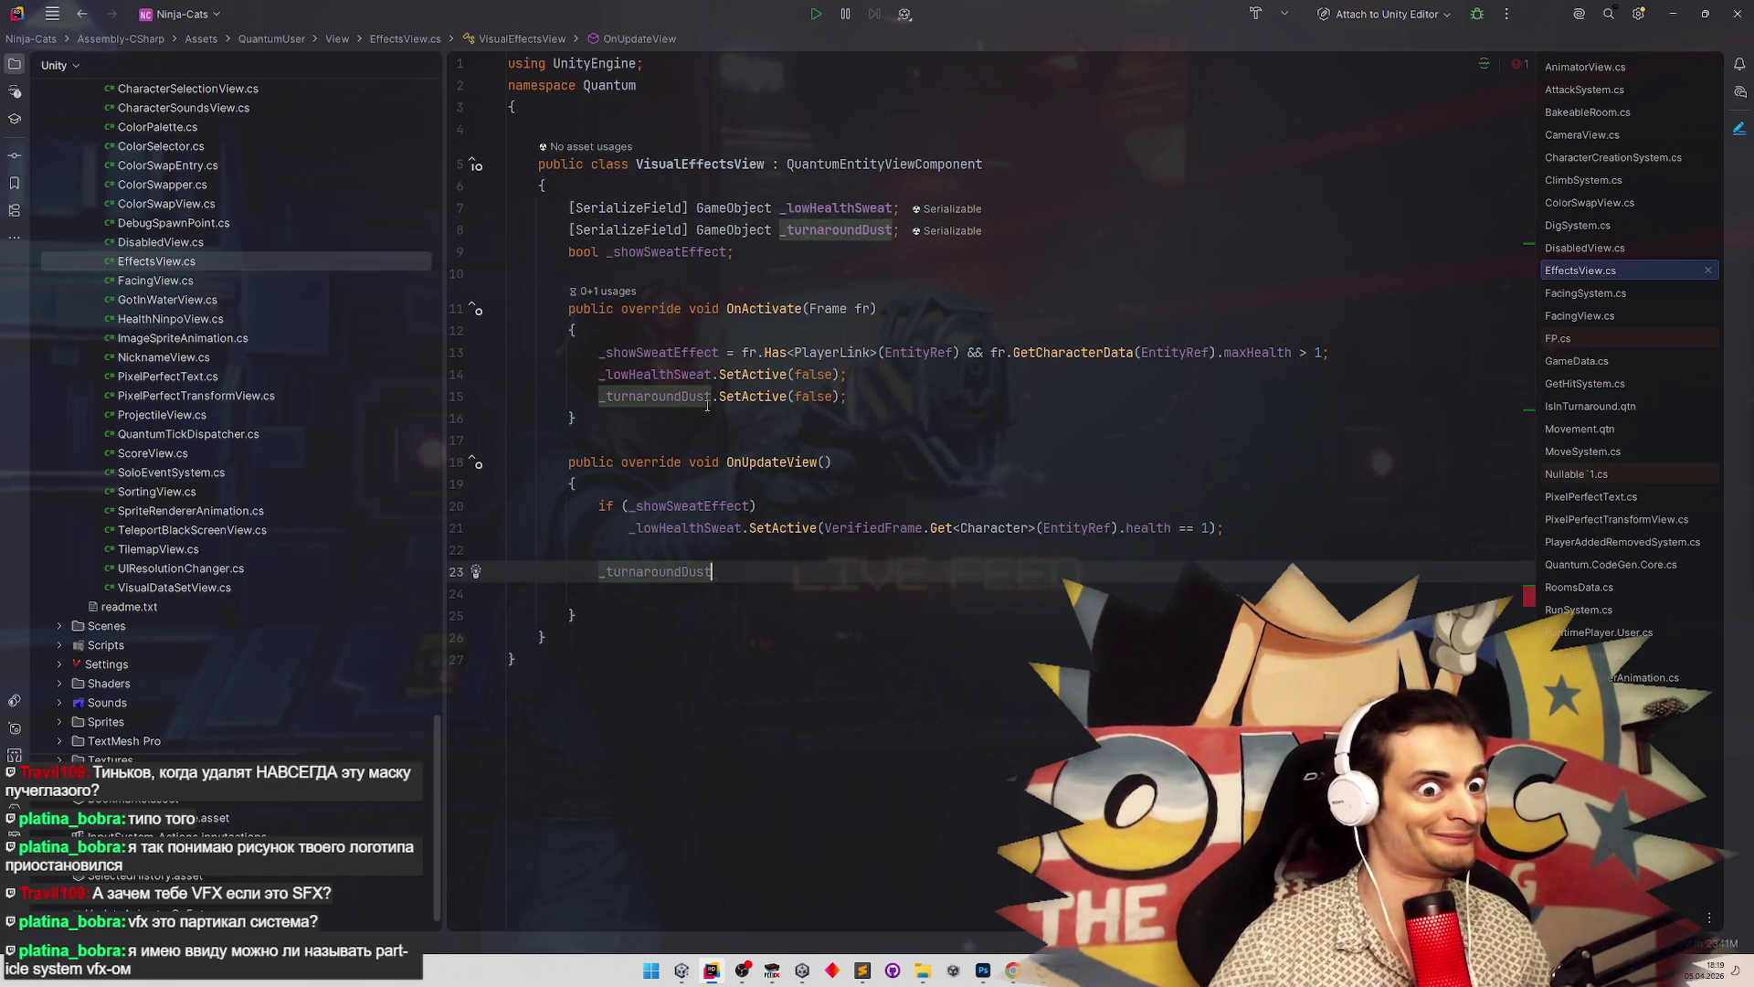
text(.Set)
key(Return)
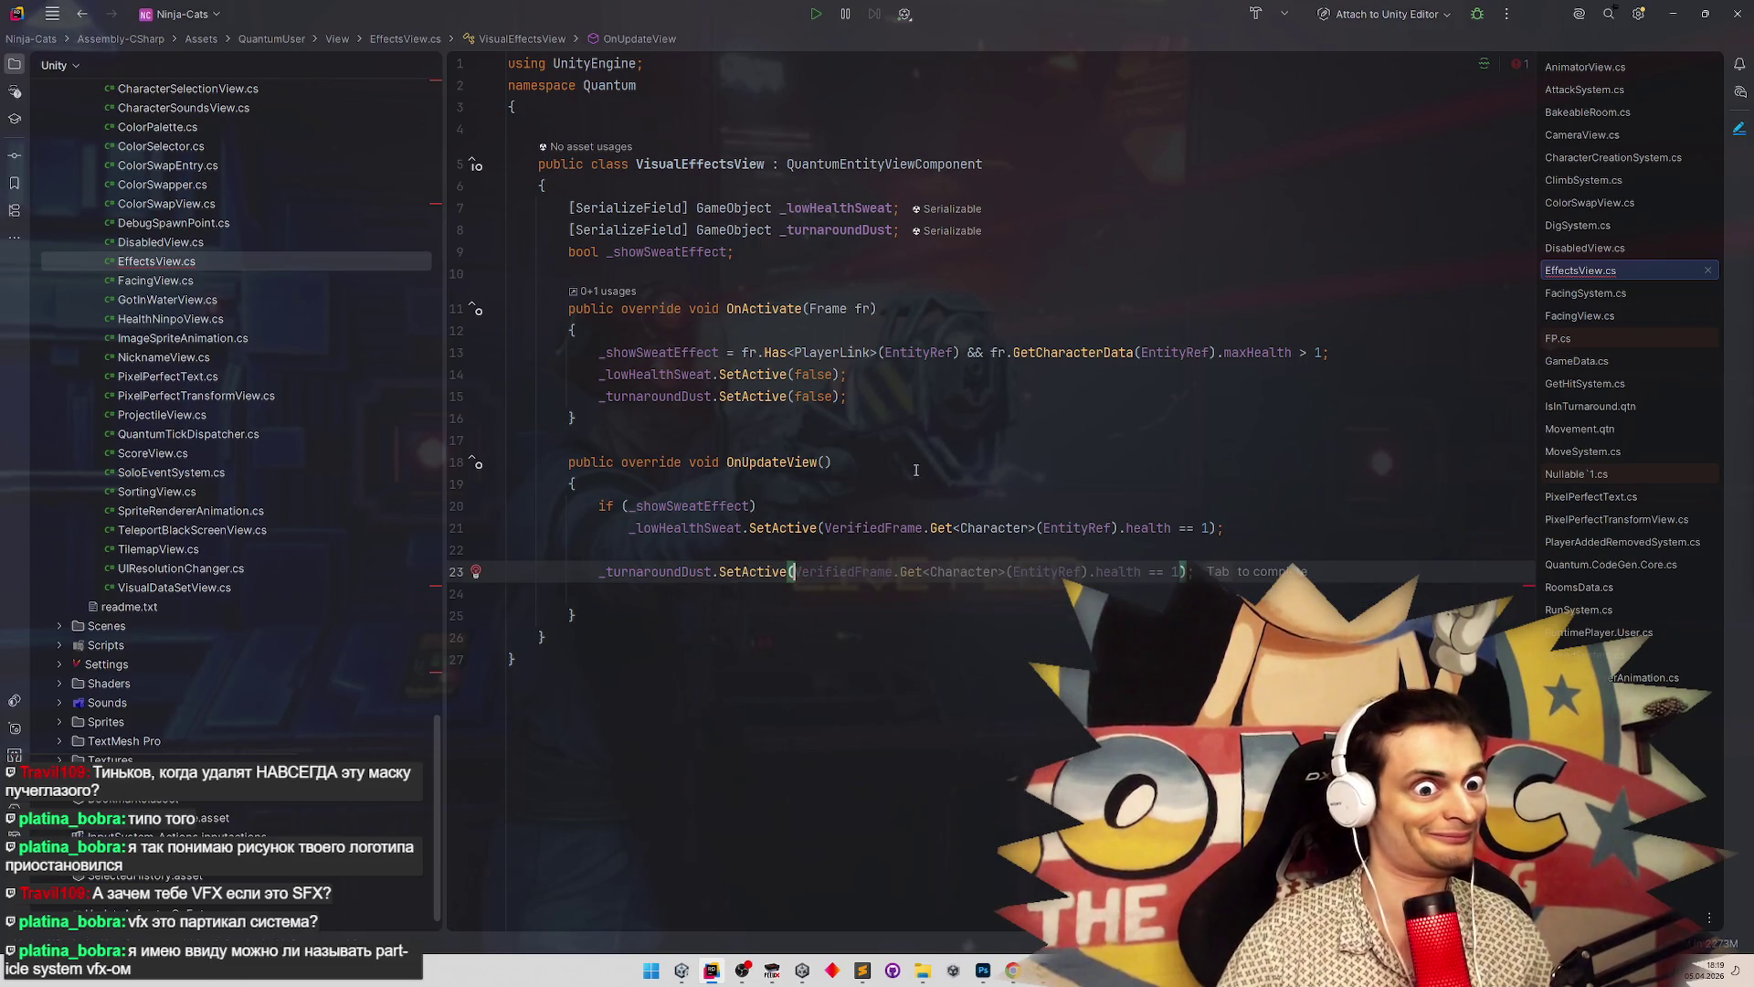
key(Tab)
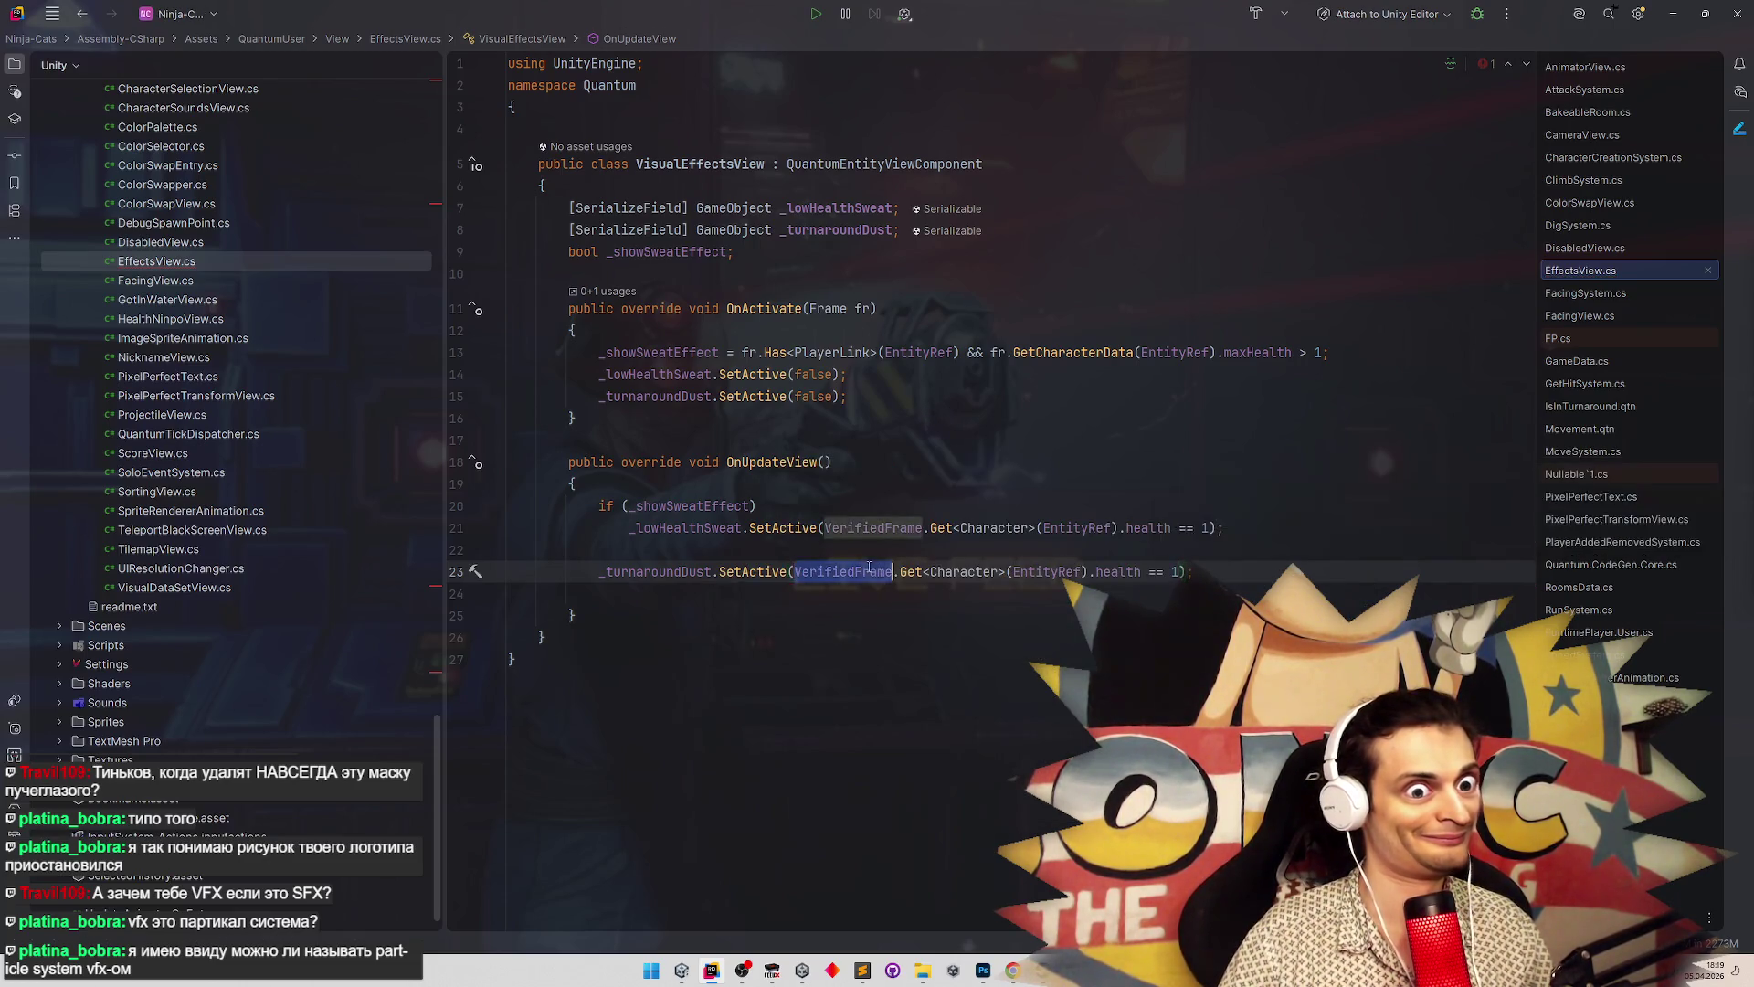
double_click(844, 571)
text(Pred)
key(Return)
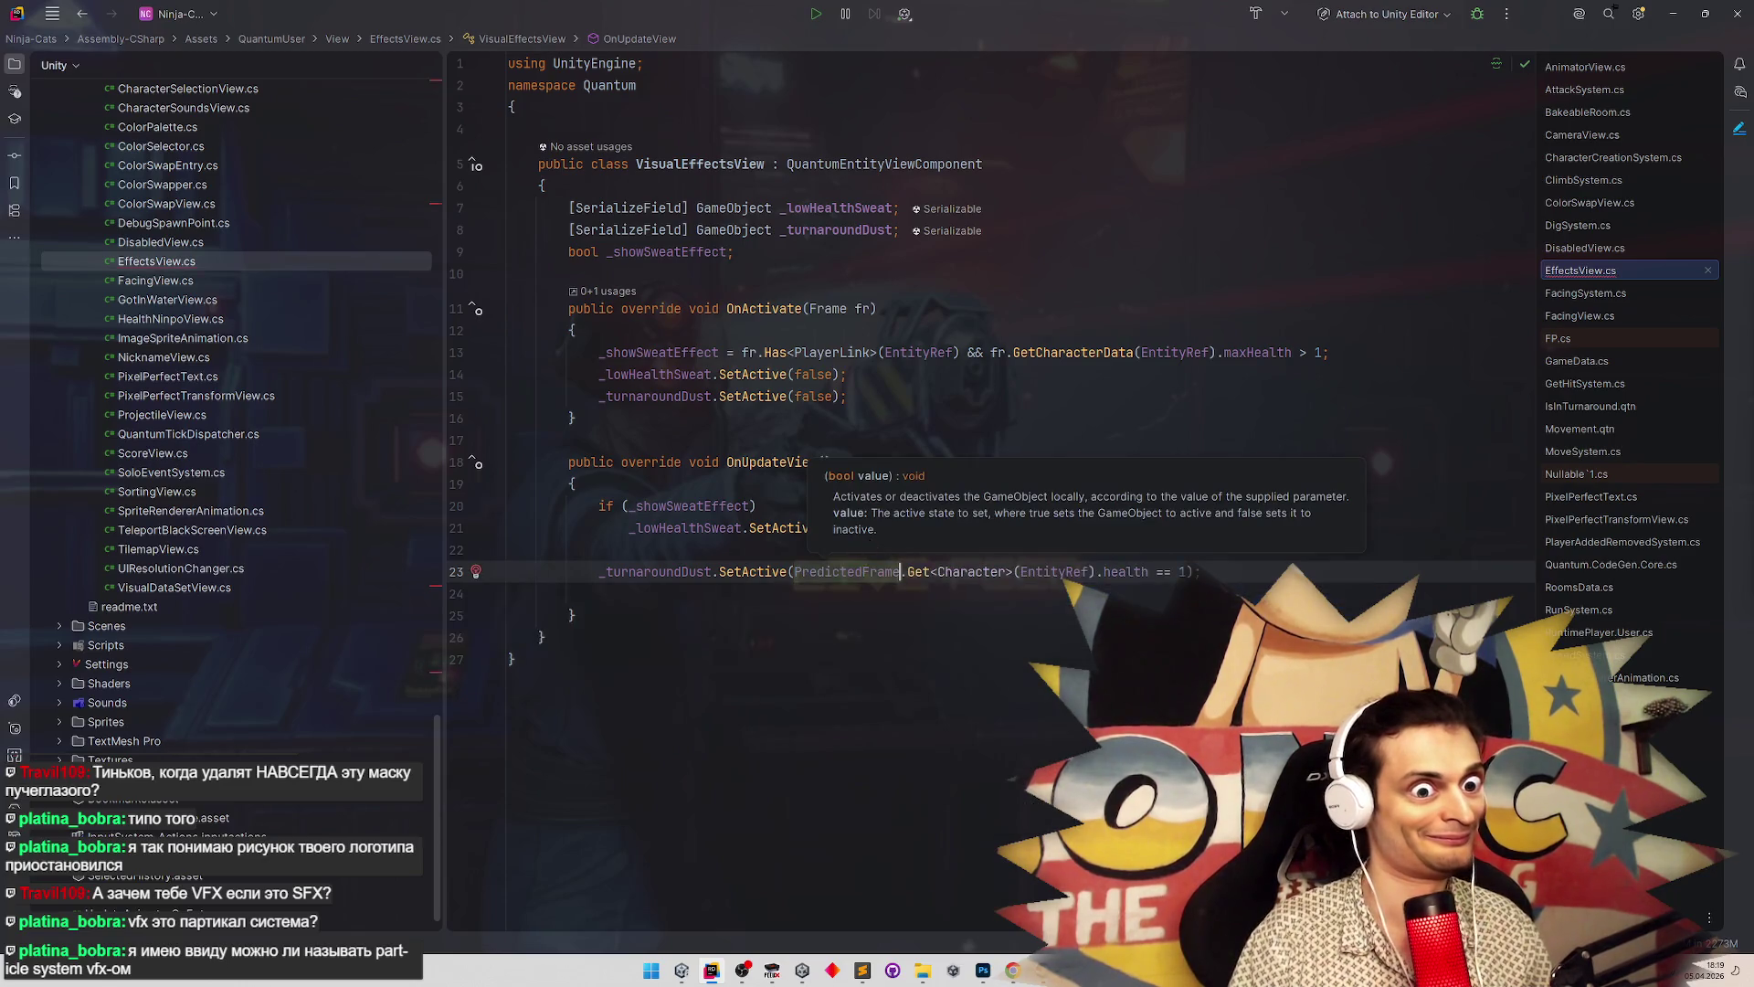
click(874, 472)
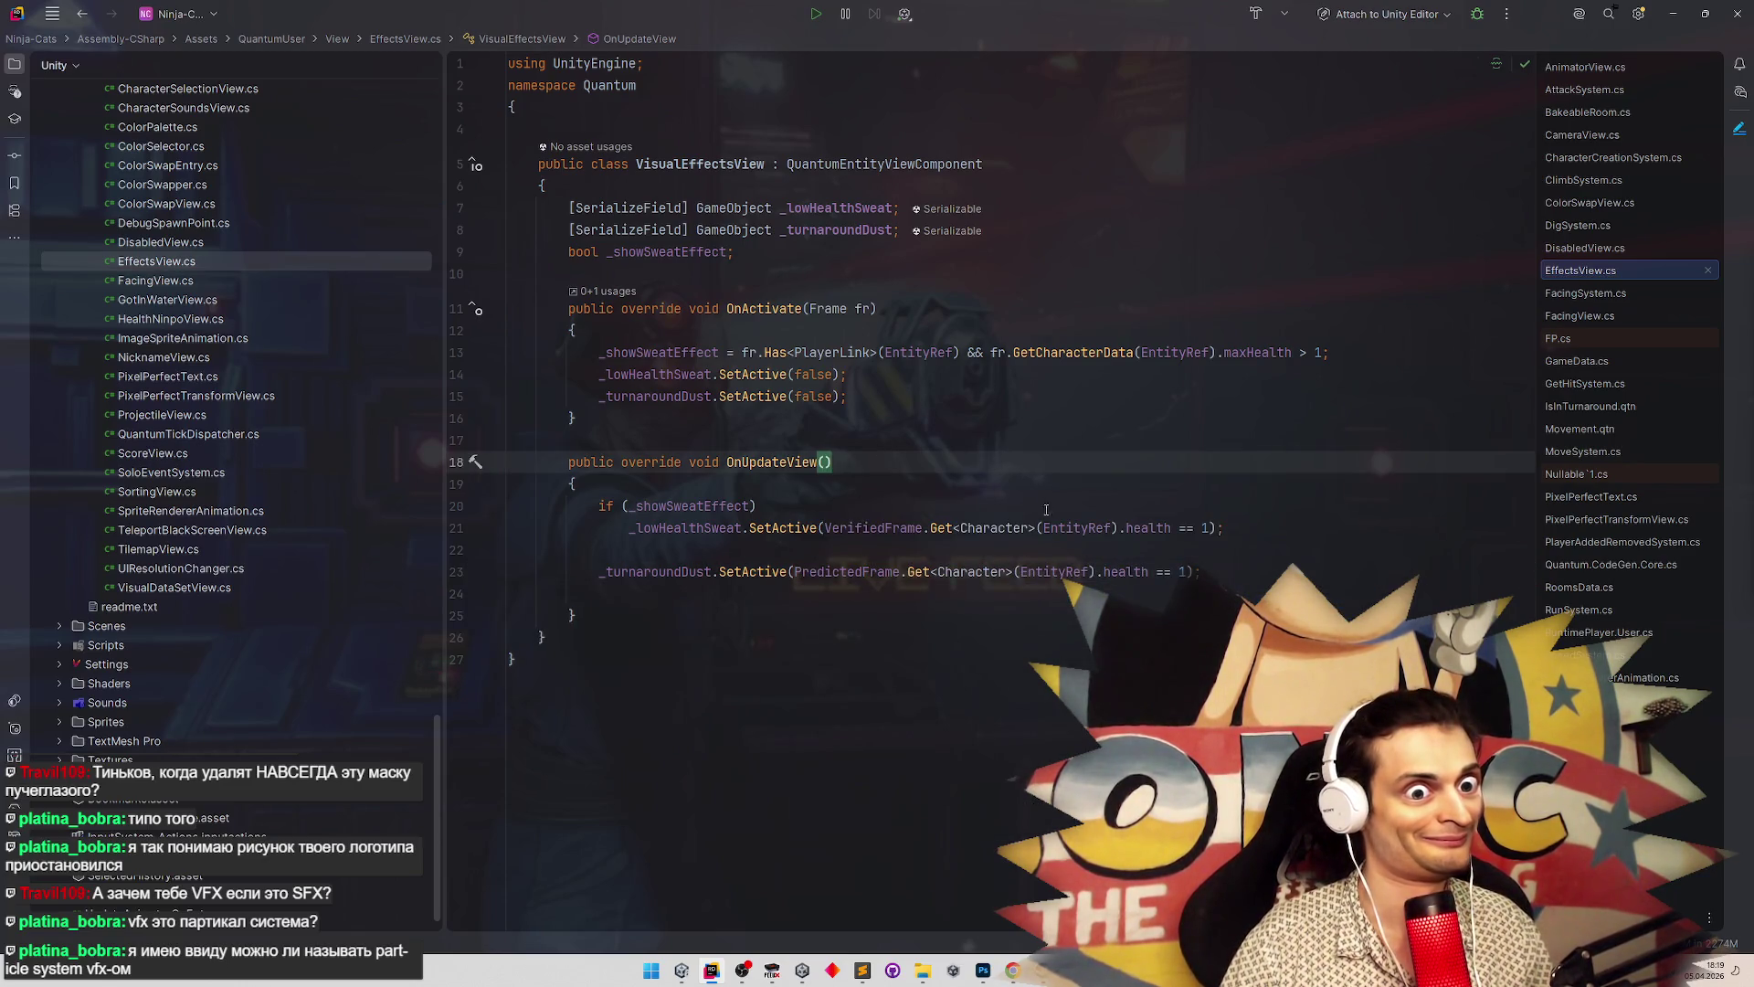
Change the argument to PredictedFrame.Has<IsInTurnaround>() and delete the leftover health comparison
double_click(991, 573)
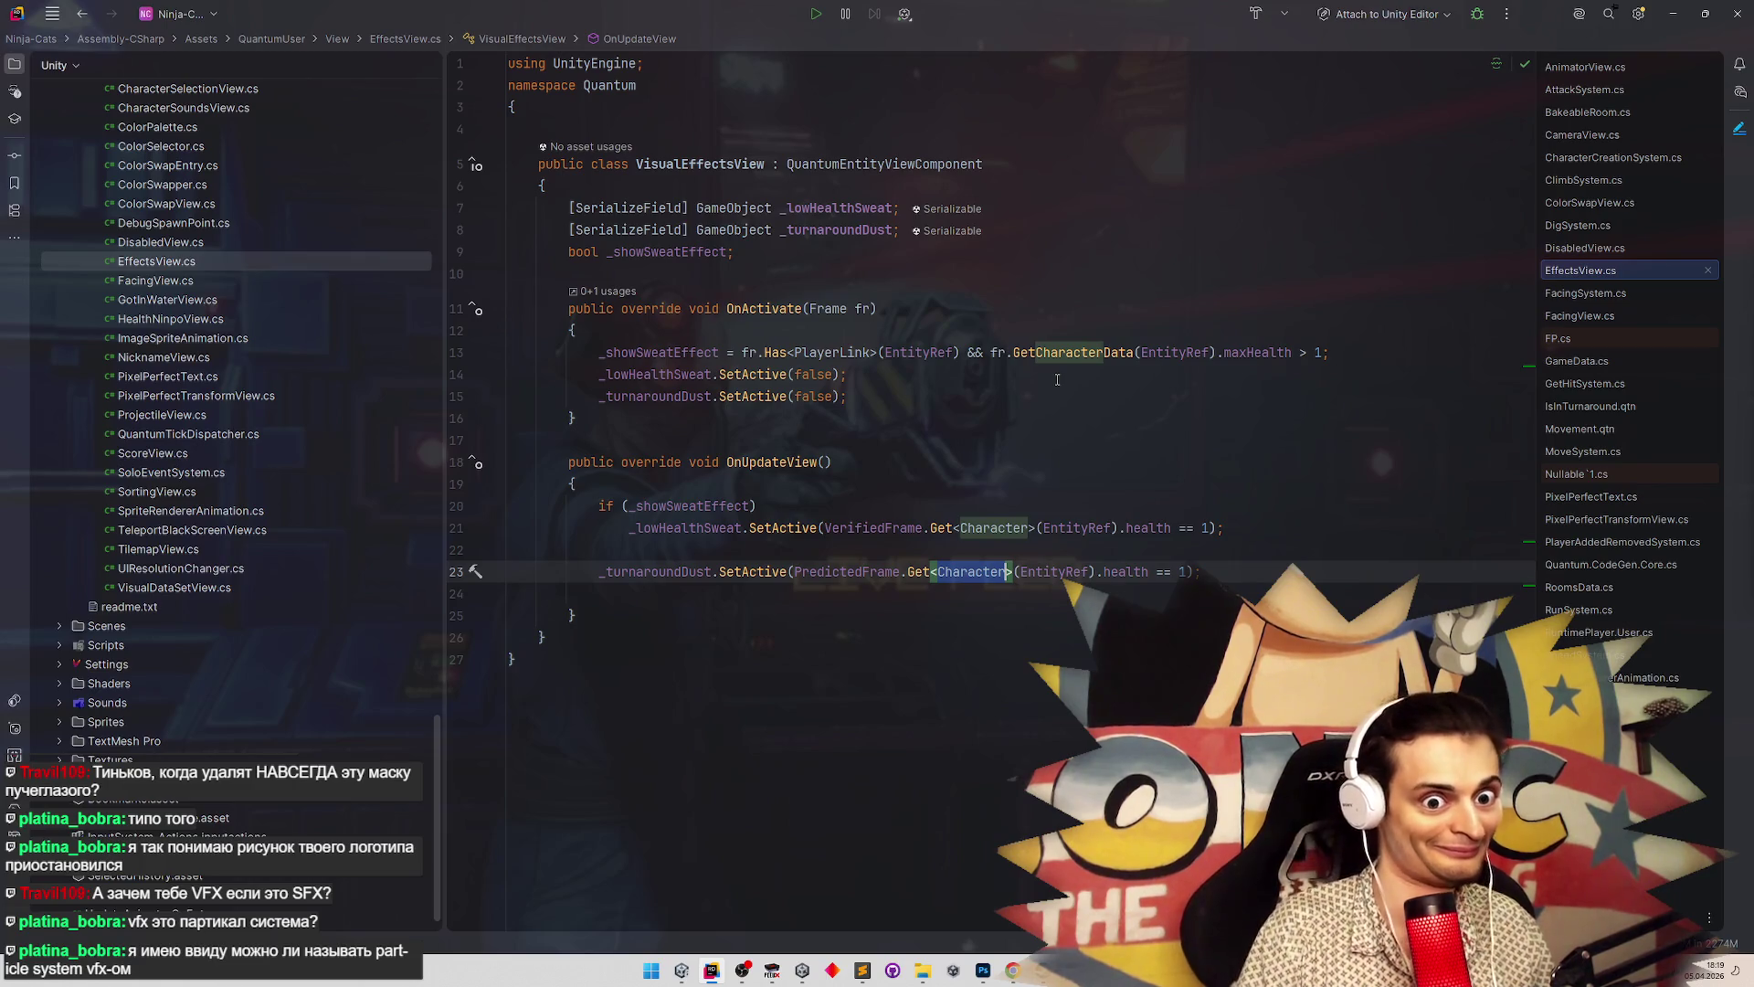
double_click(916, 572)
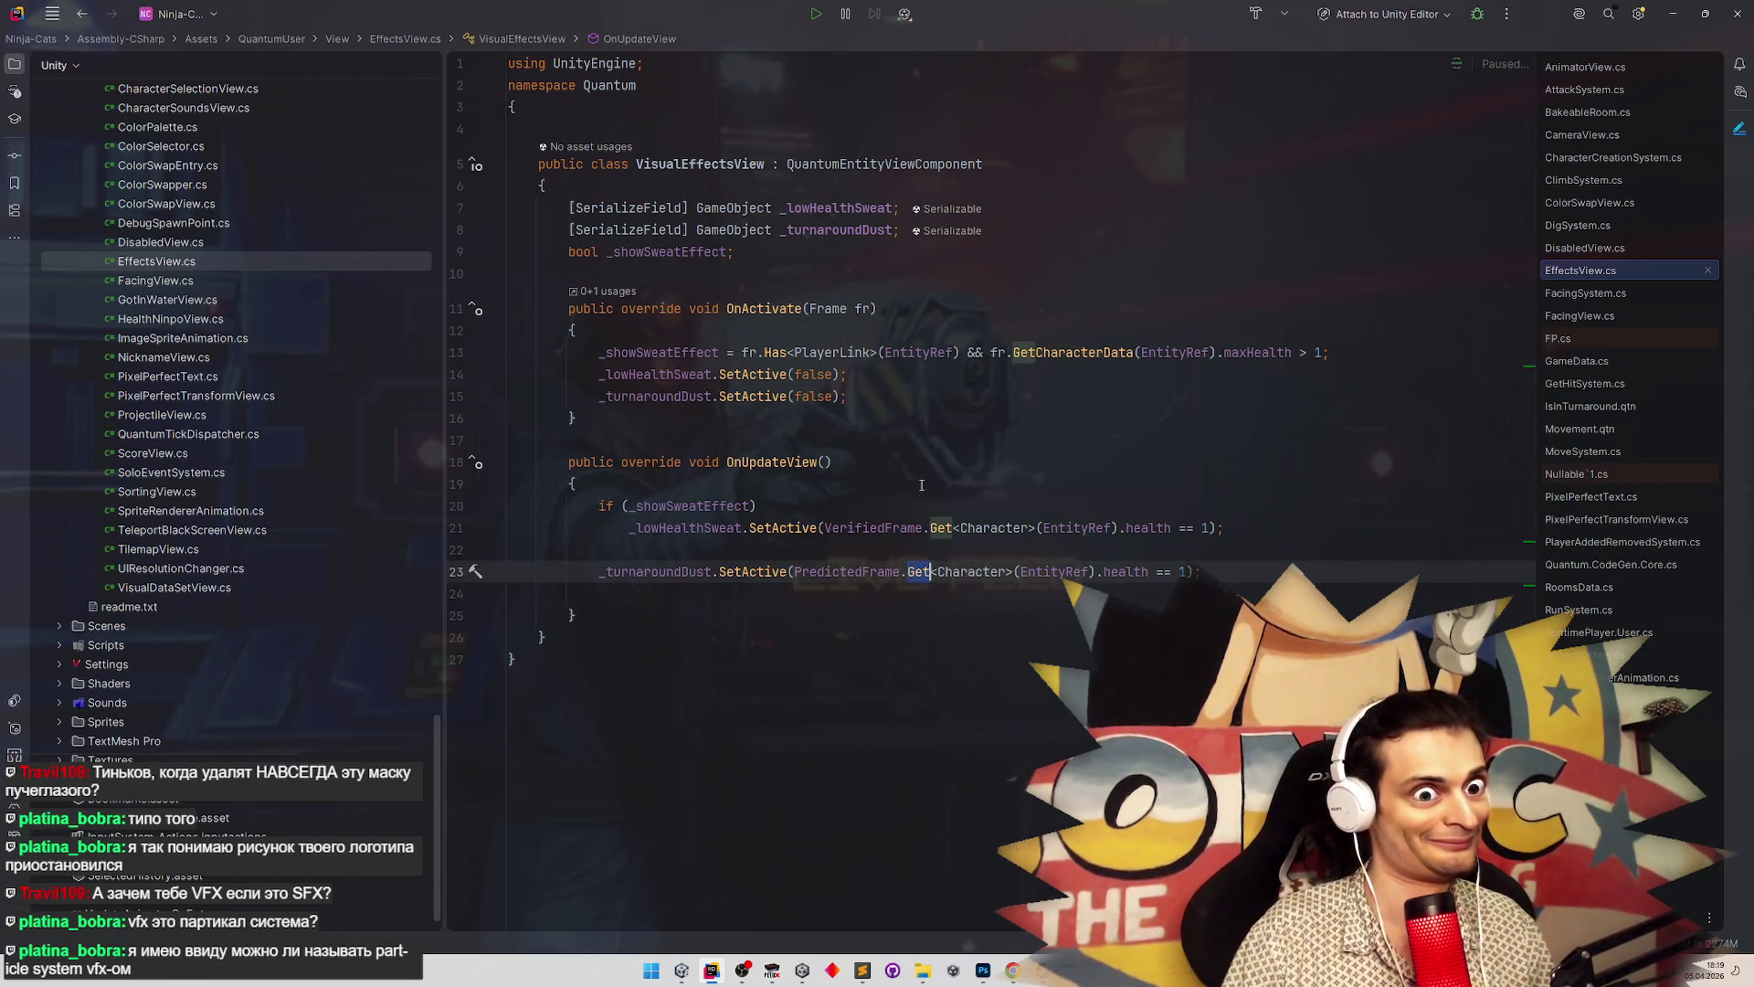
text(Has)
key(Down)
key(Return)
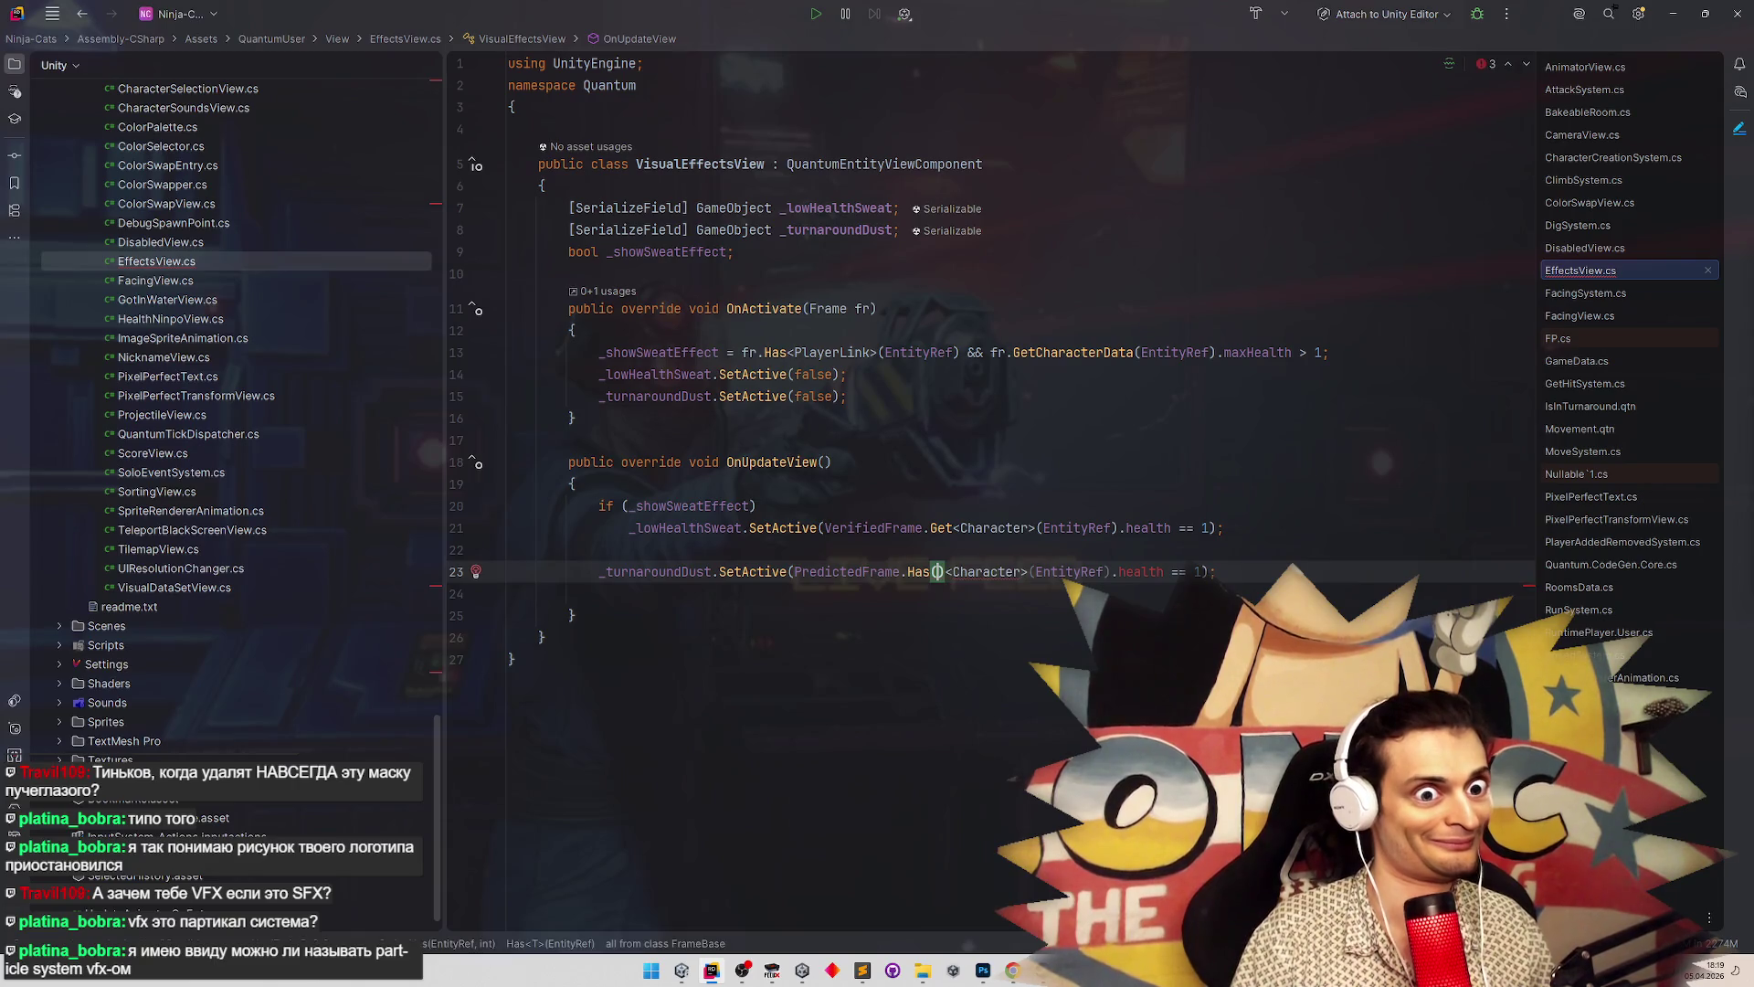
text(IsIn>)
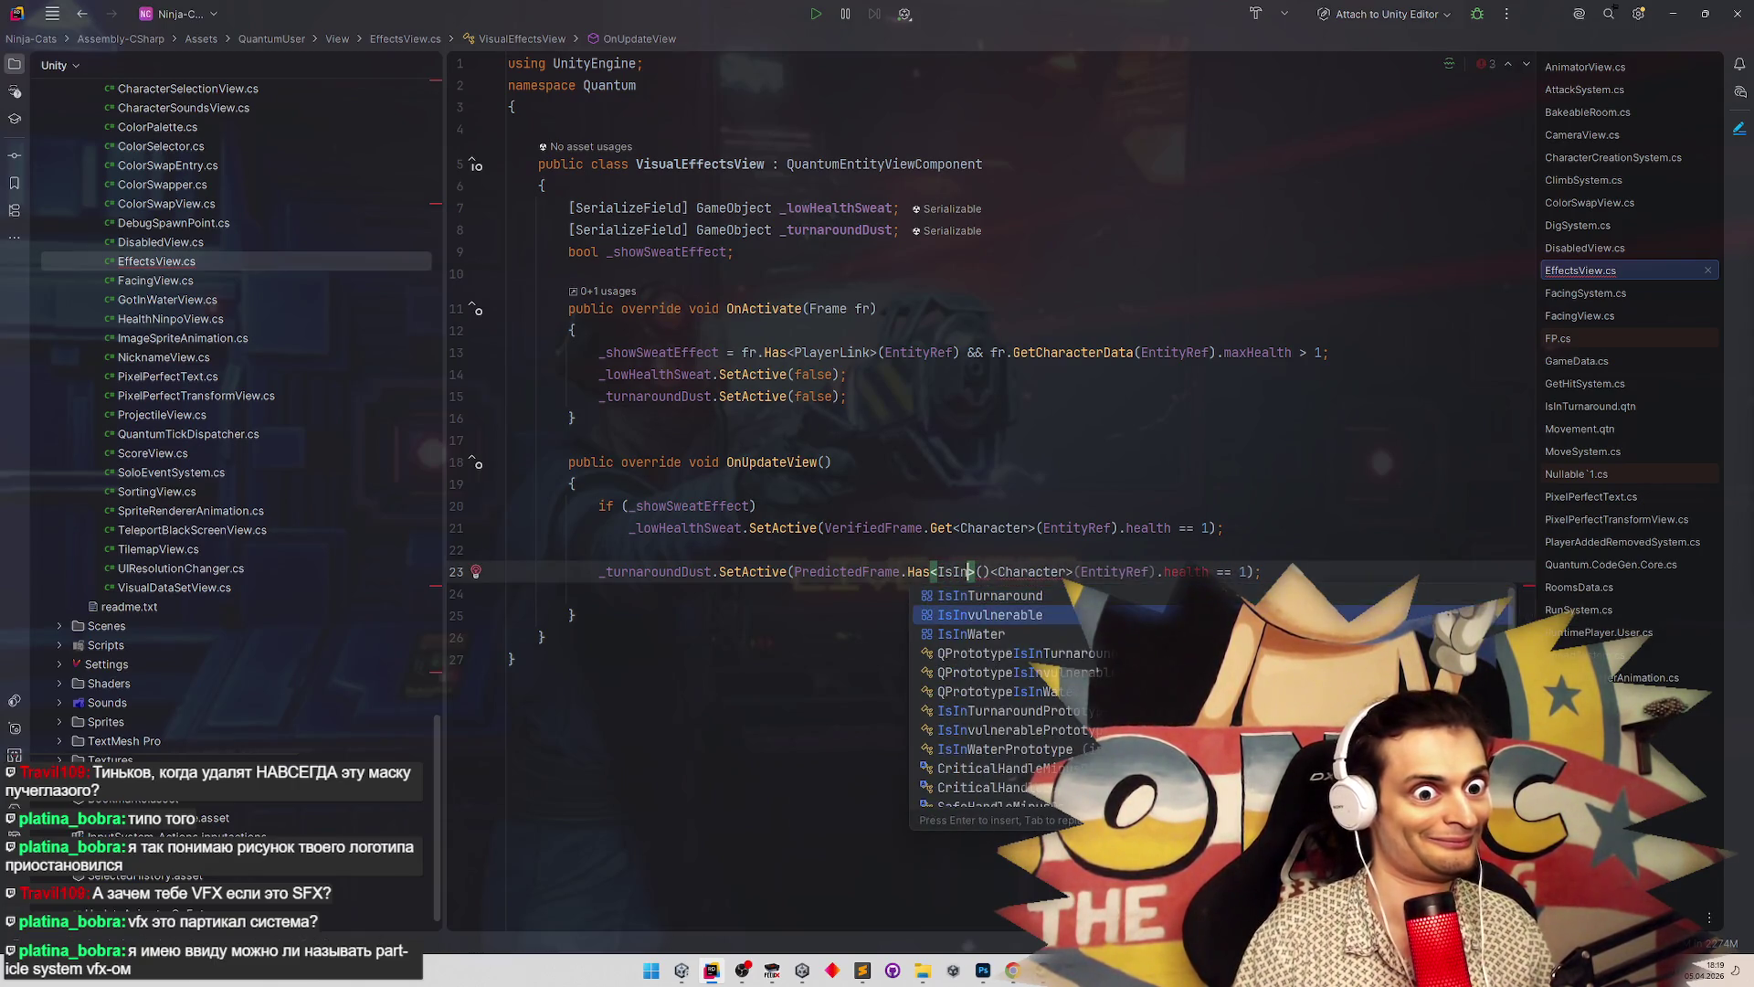
key(Up)
key(Return)
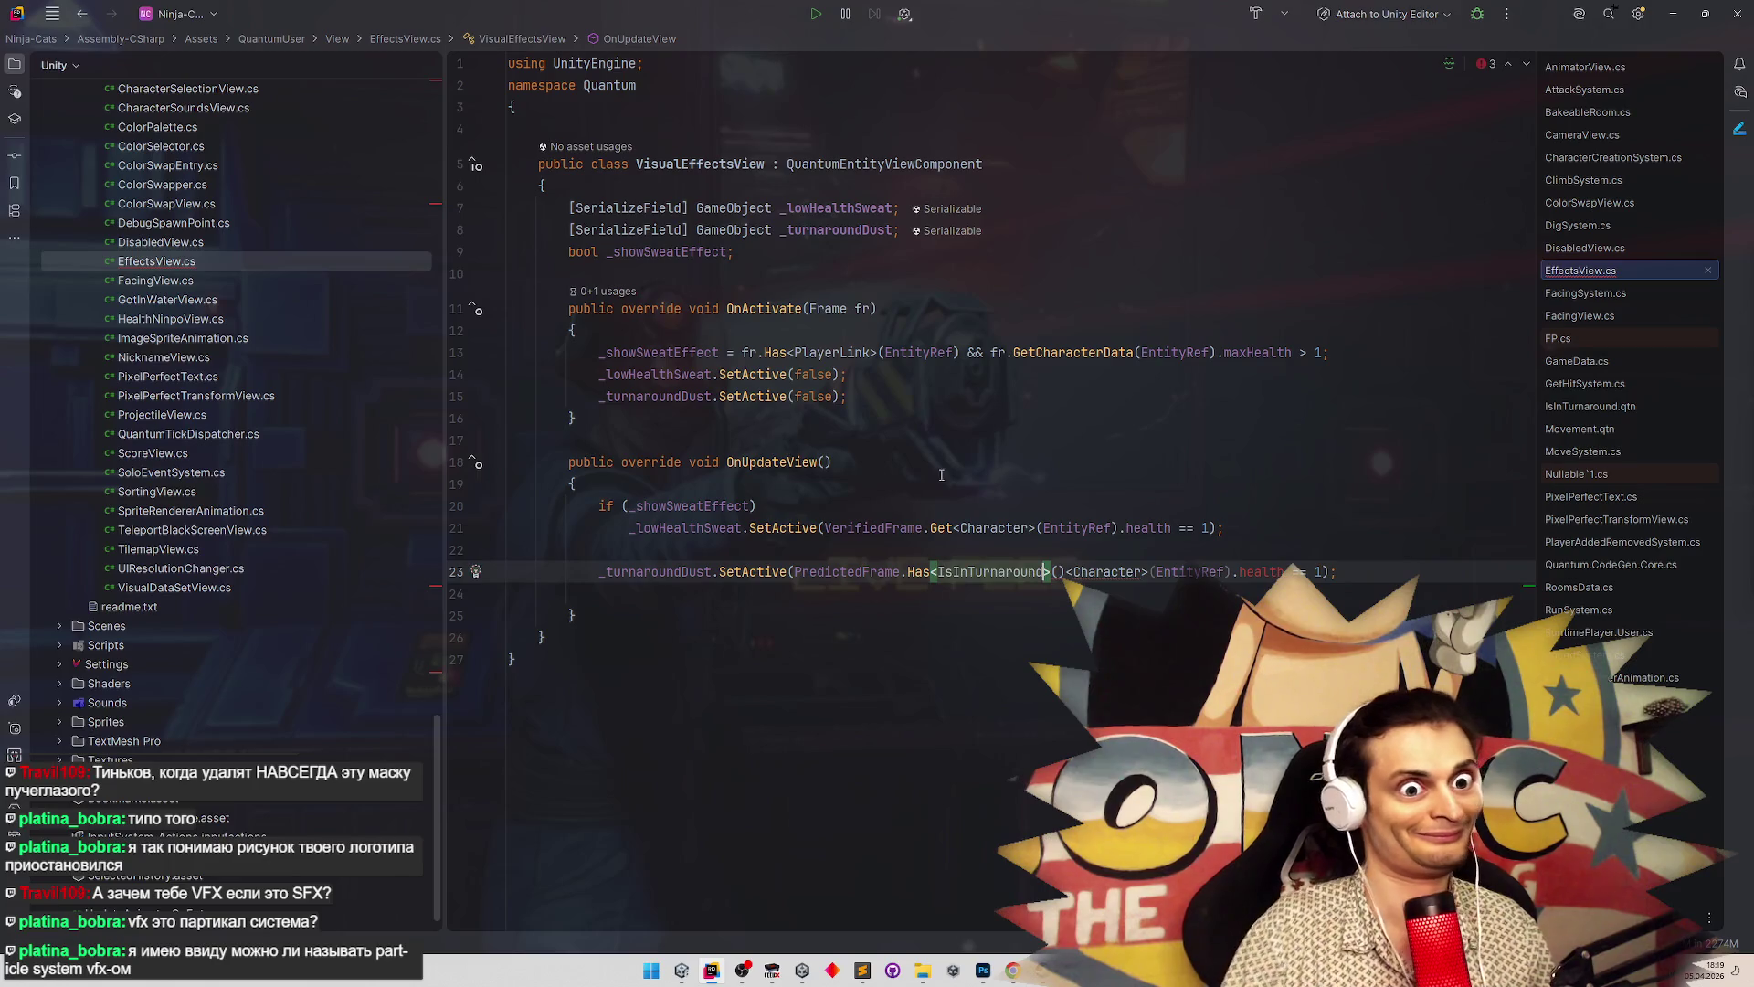
drag(1066, 571, 1175, 574)
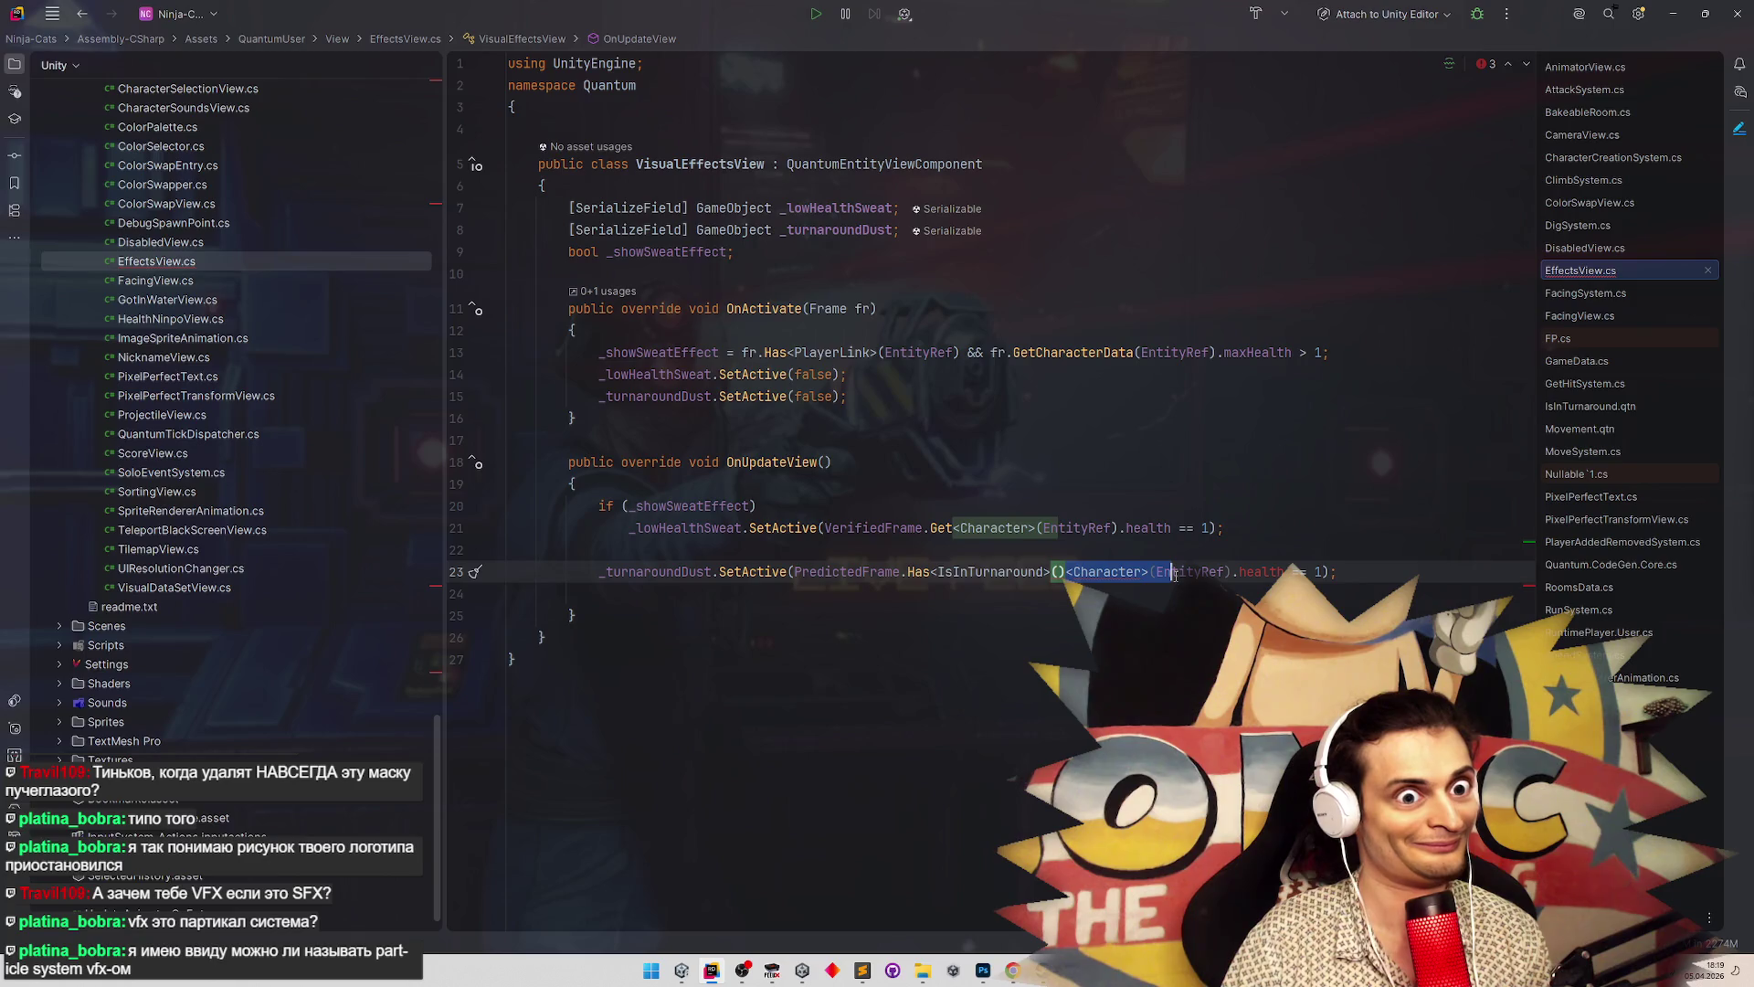
mouse_move(1189, 588)
mouse_down()
mouse_move(1110, 548)
mouse_move(1327, 572)
mouse_up()
key(BackSpace)
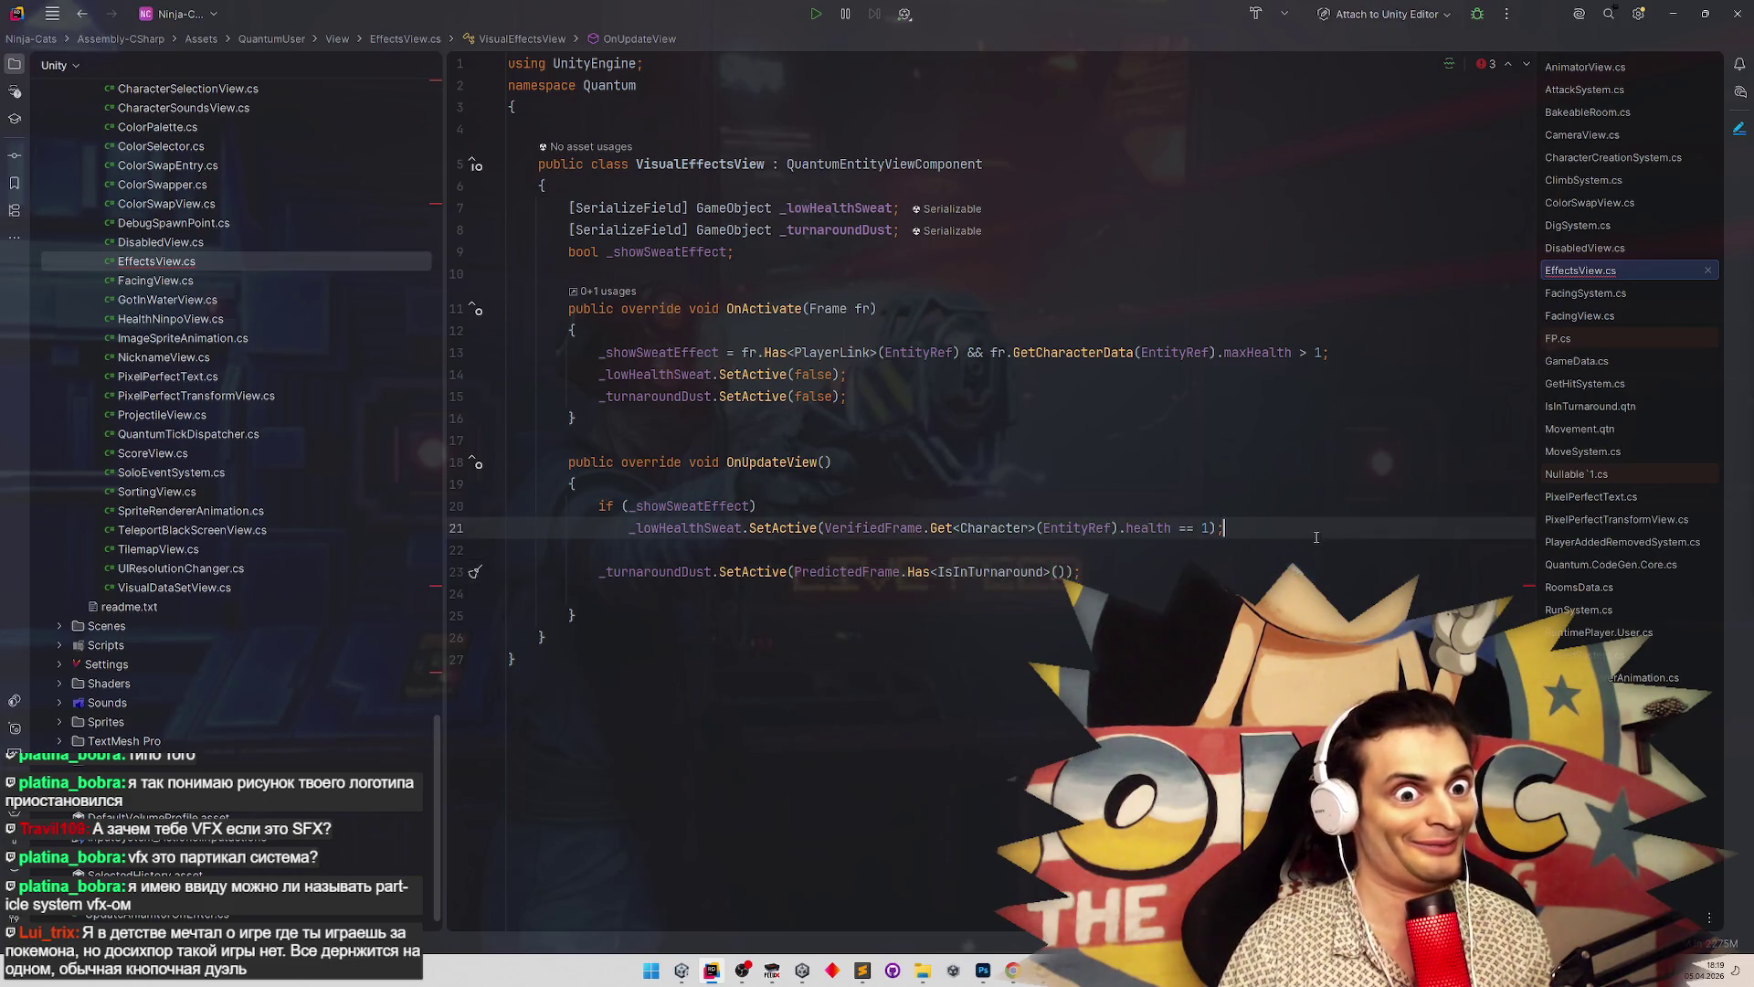
key(Down)
Pass EntityRef into the Has<IsInTurnaround> check, then switch back to Unity
click(1058, 571)
click(1042, 528)
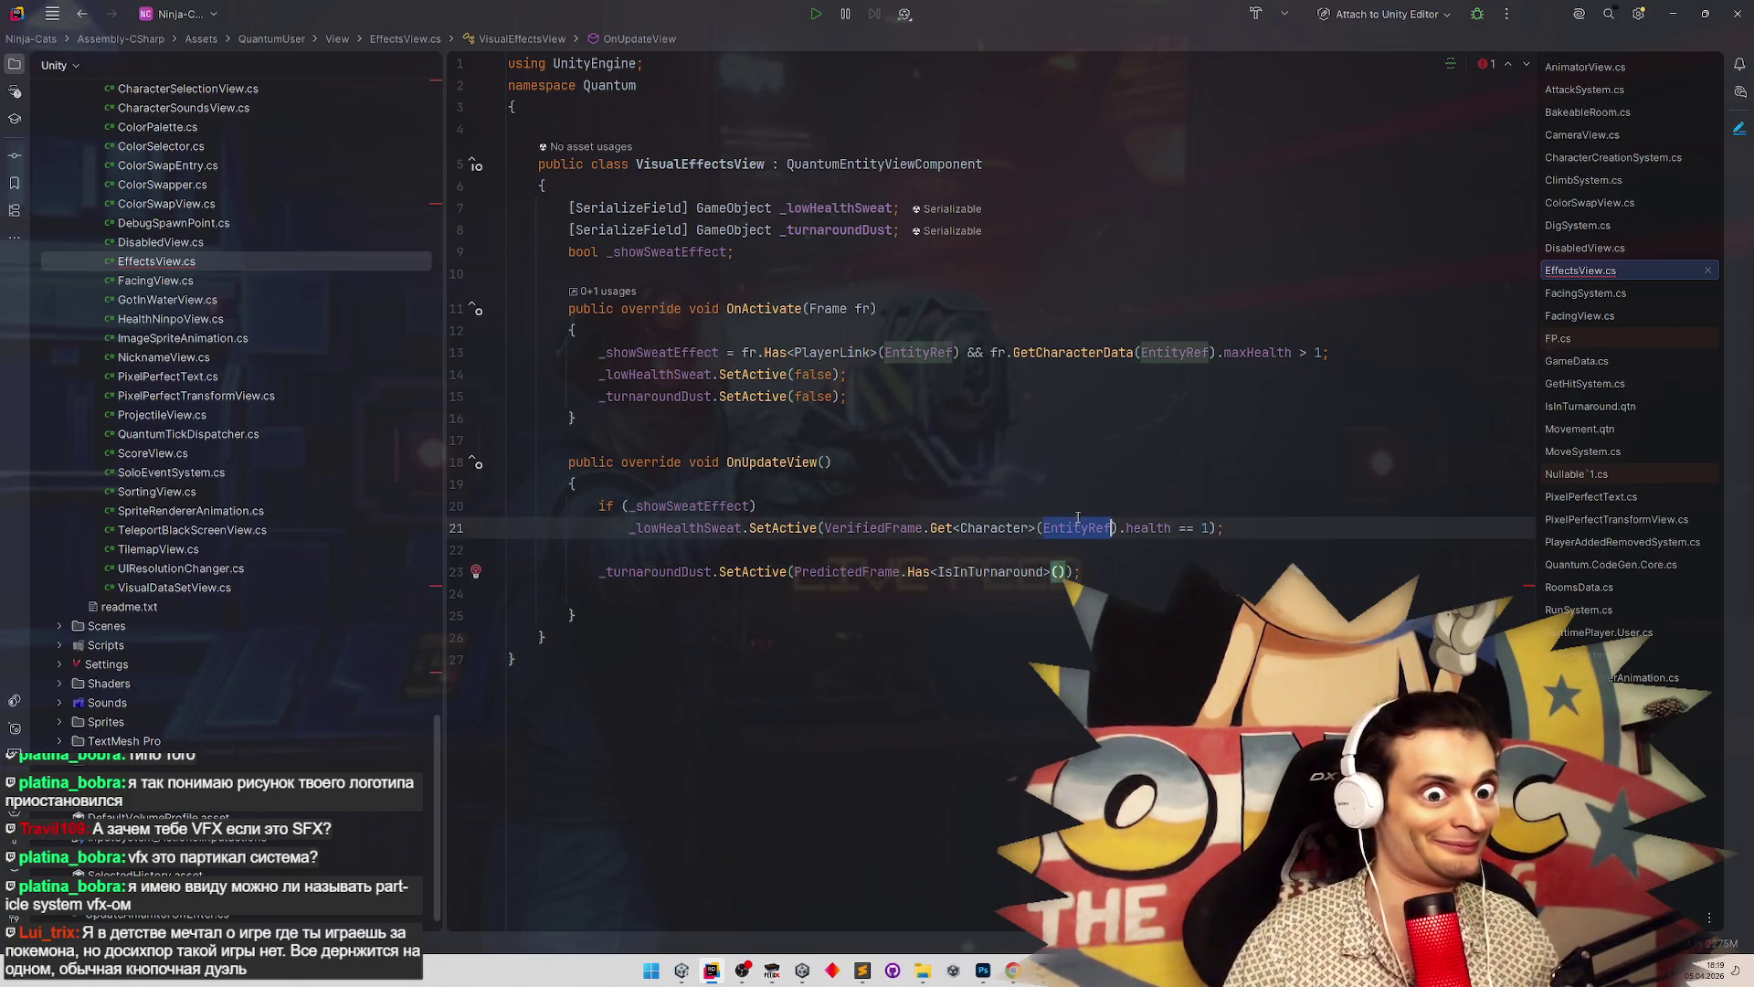
click(1058, 571)
text(EntityRef)
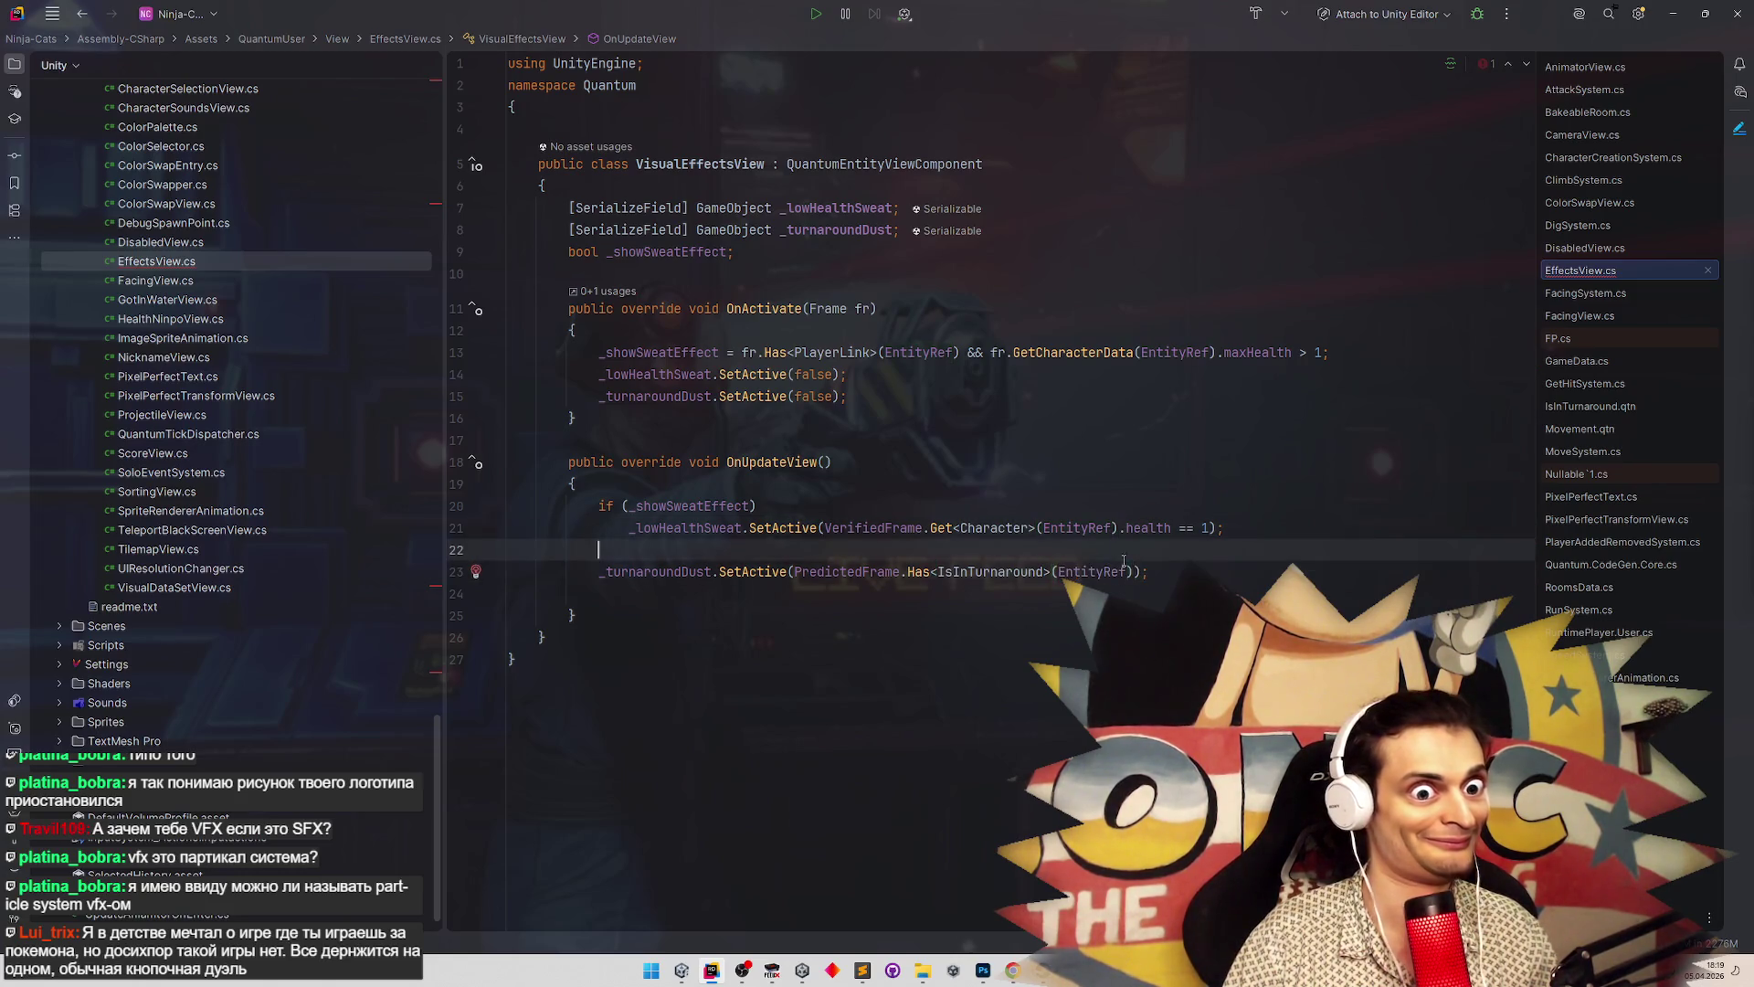
click(1169, 567)
key(Up)
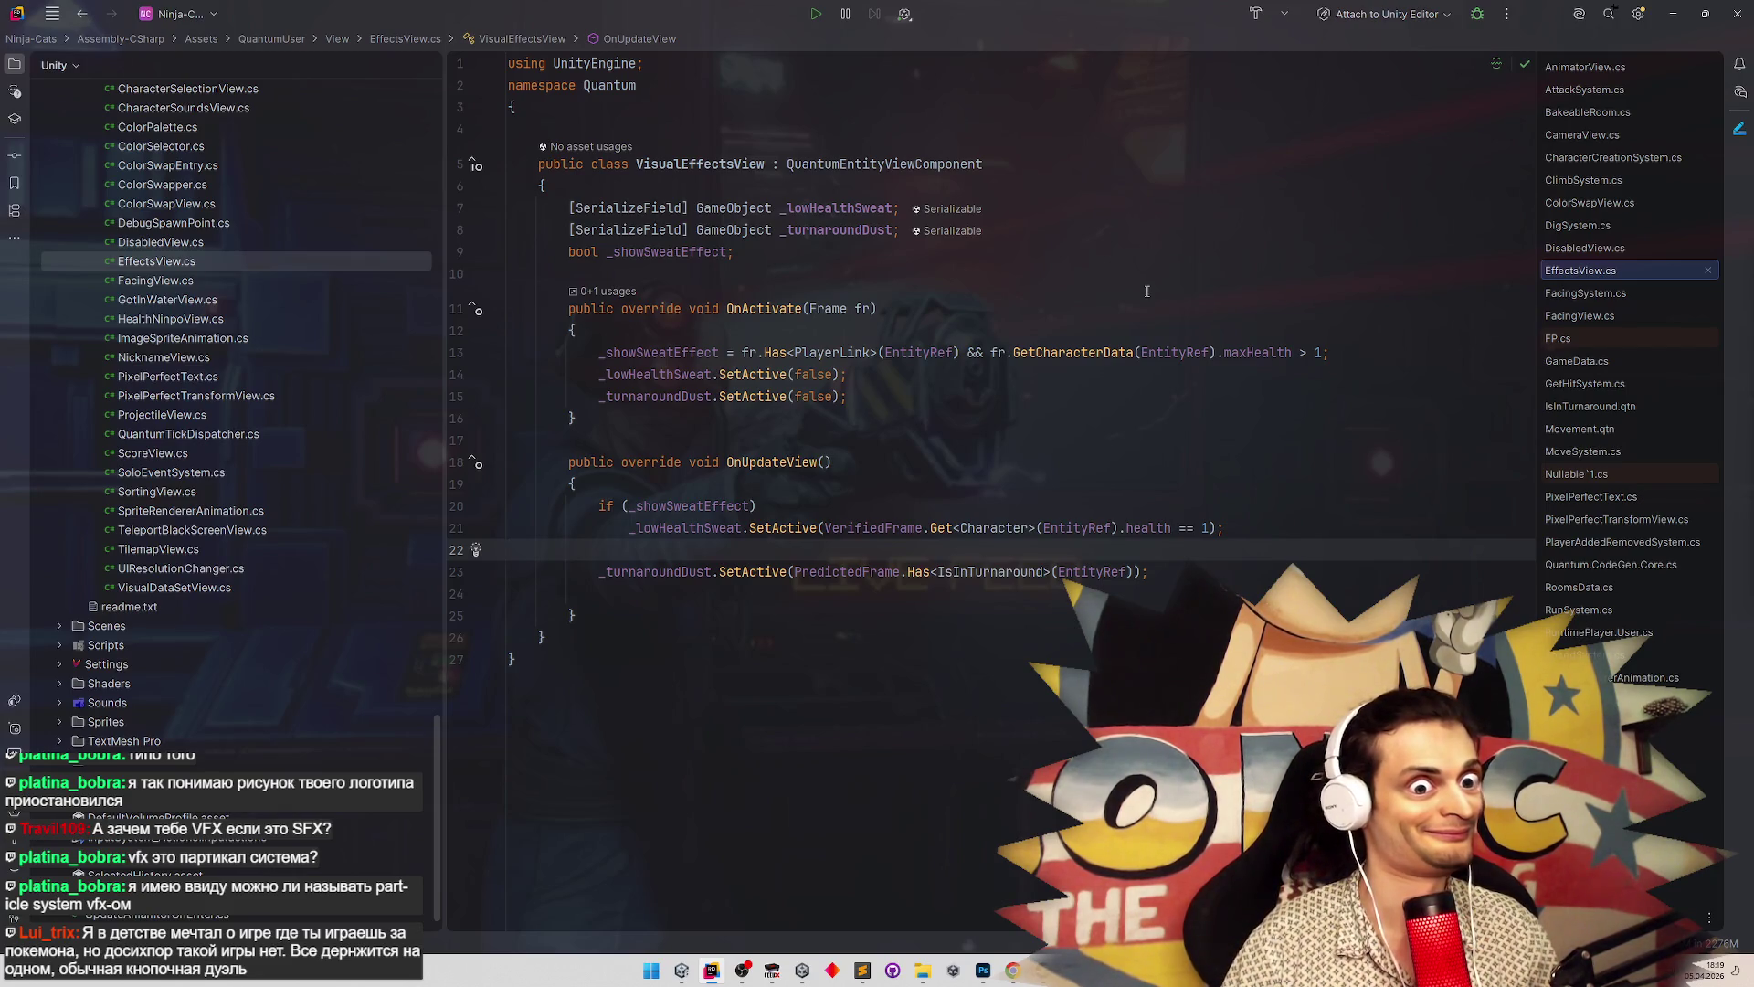
click(1673, 14)
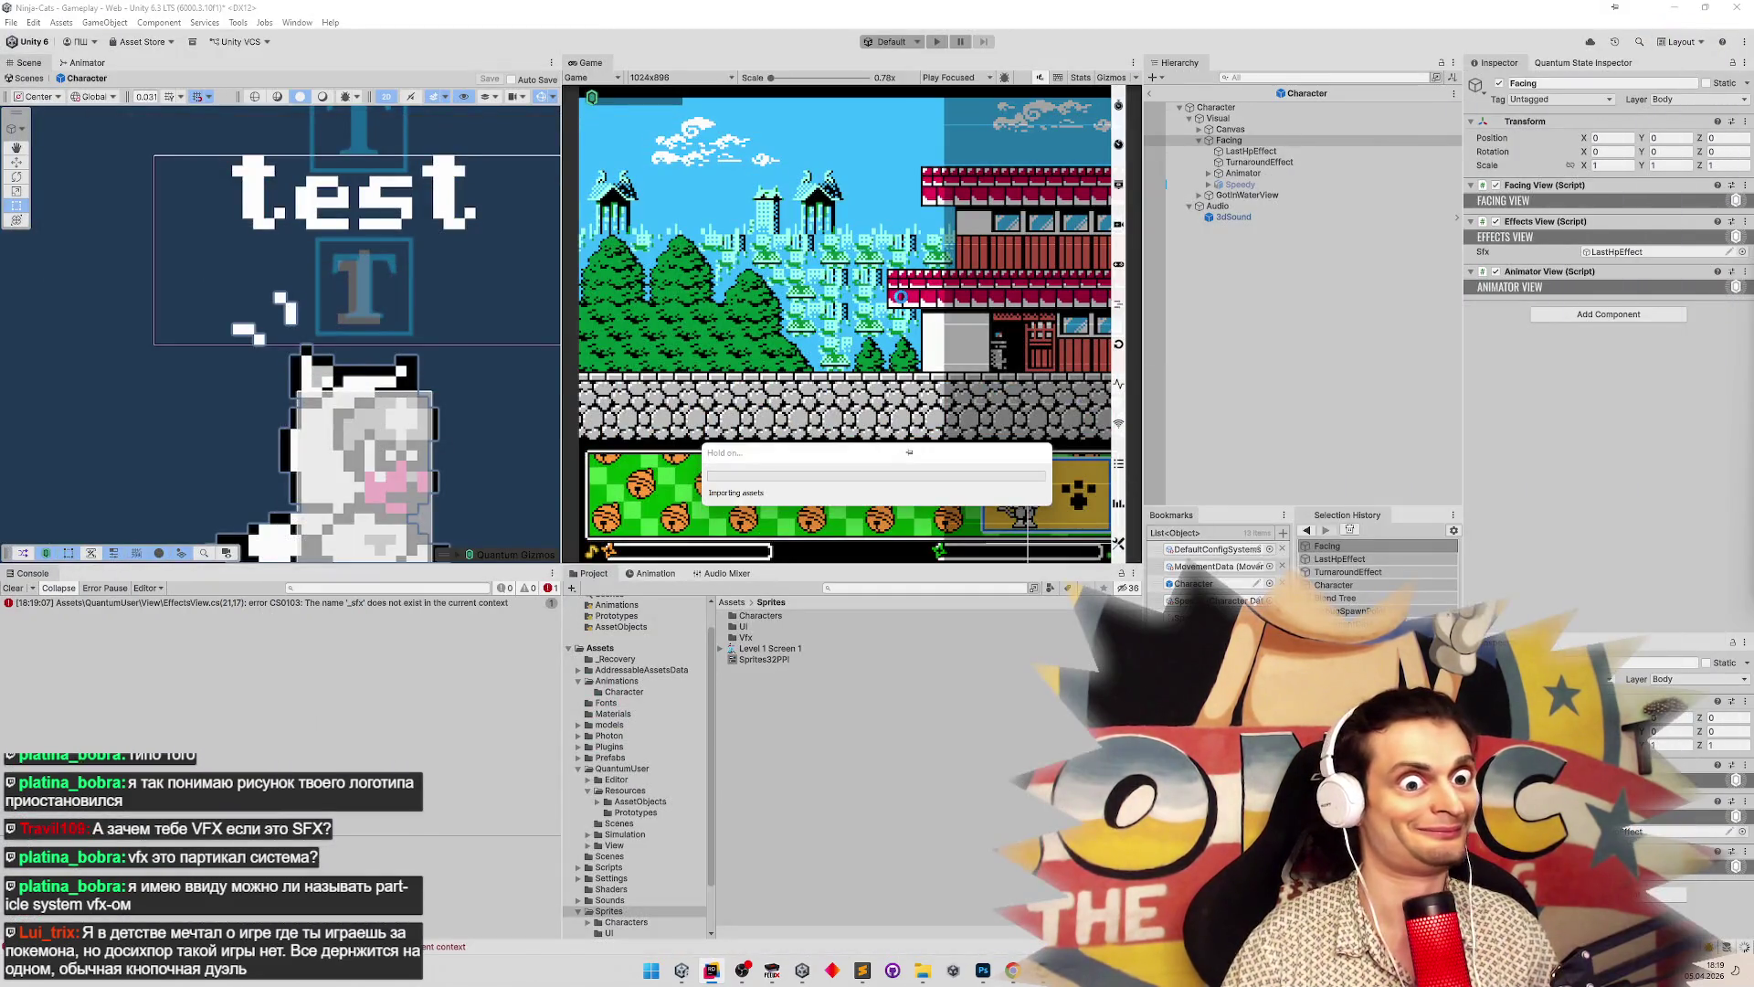
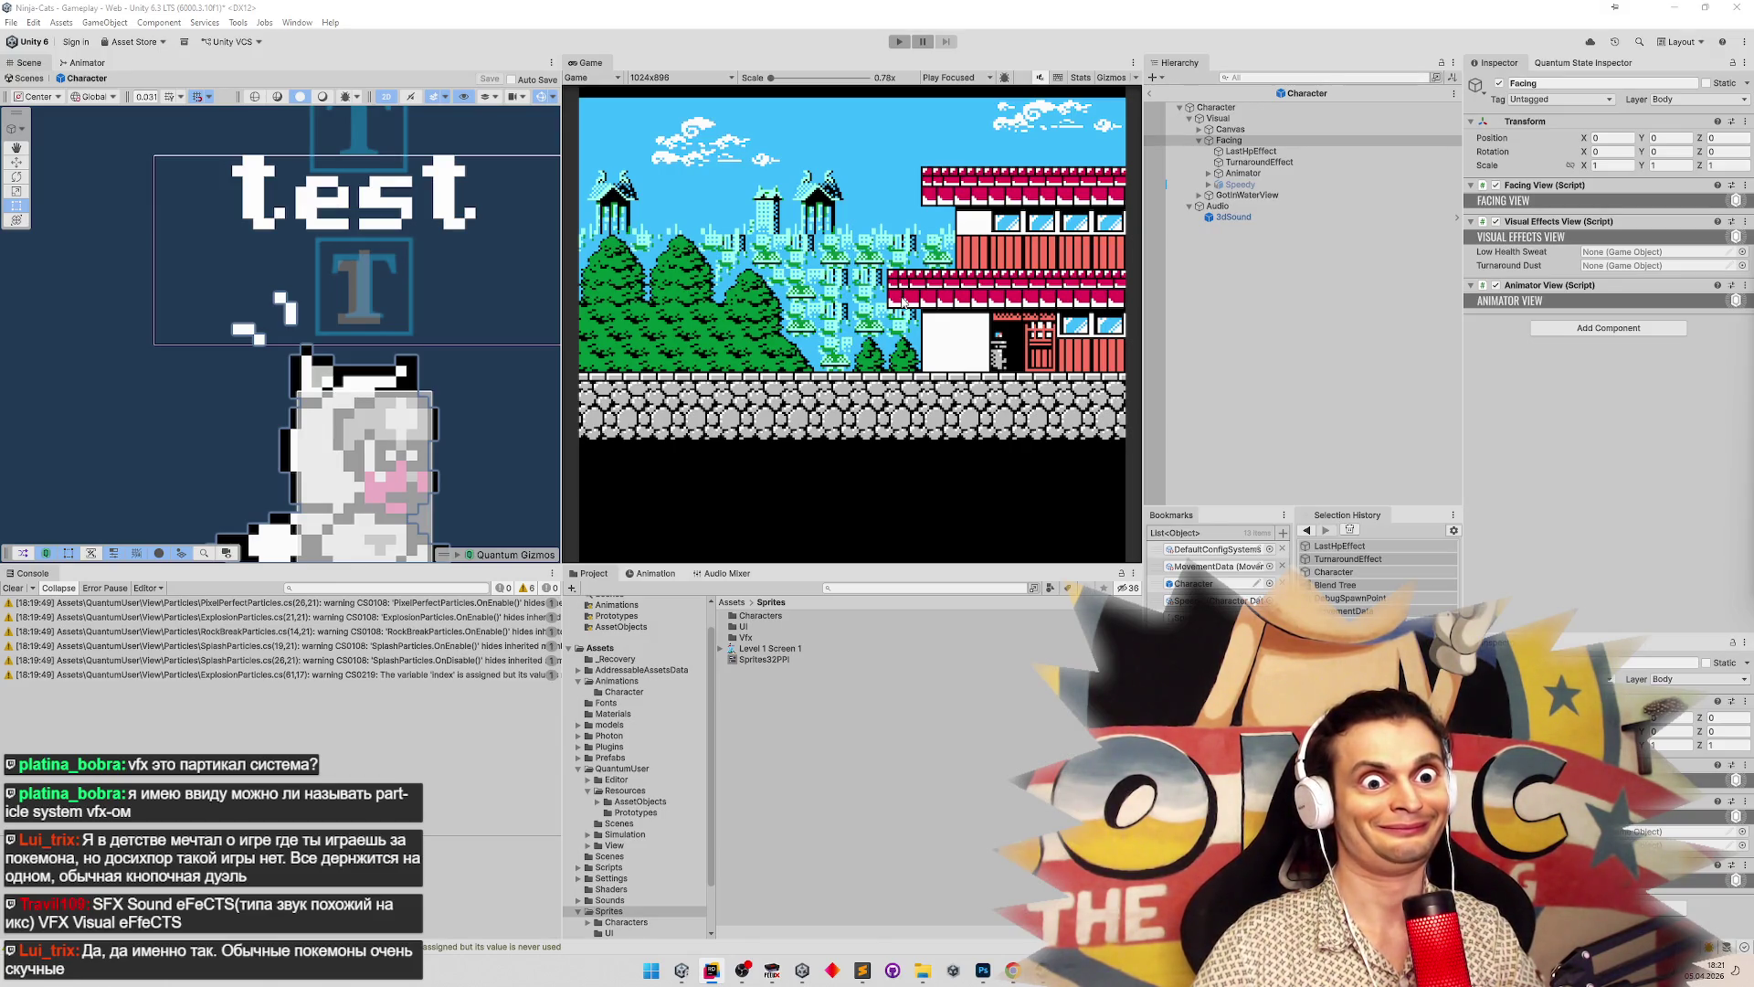
Assign LastHpEffect as the Low Health Sweat effect and save the Character prefab
mouse_move(1251, 151)
mouse_down()
mouse_move(1622, 263)
mouse_move(1605, 265)
mouse_up()
key(ctrl+s)
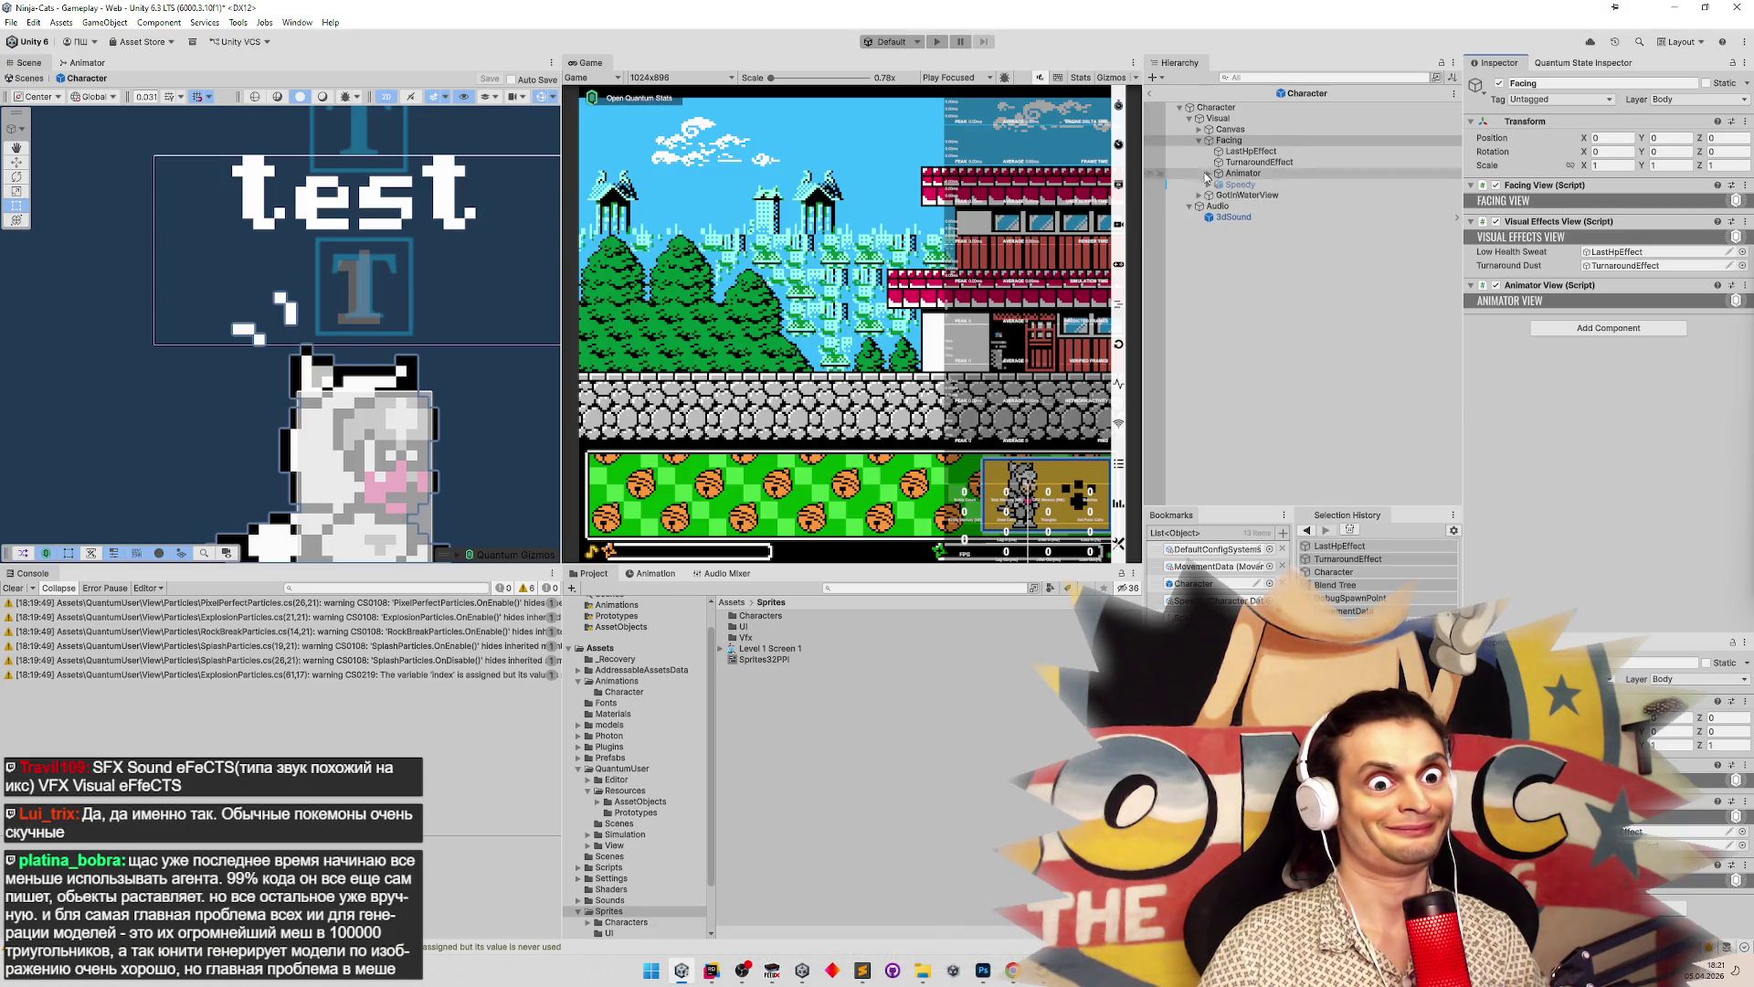
click(1201, 138)
Inspect the Animator, MainSprite, Canvas, Visual and Character root objects, collapsing the Quantum Entity components
click(1198, 129)
click(1208, 172)
click(1217, 184)
click(1218, 183)
click(1231, 129)
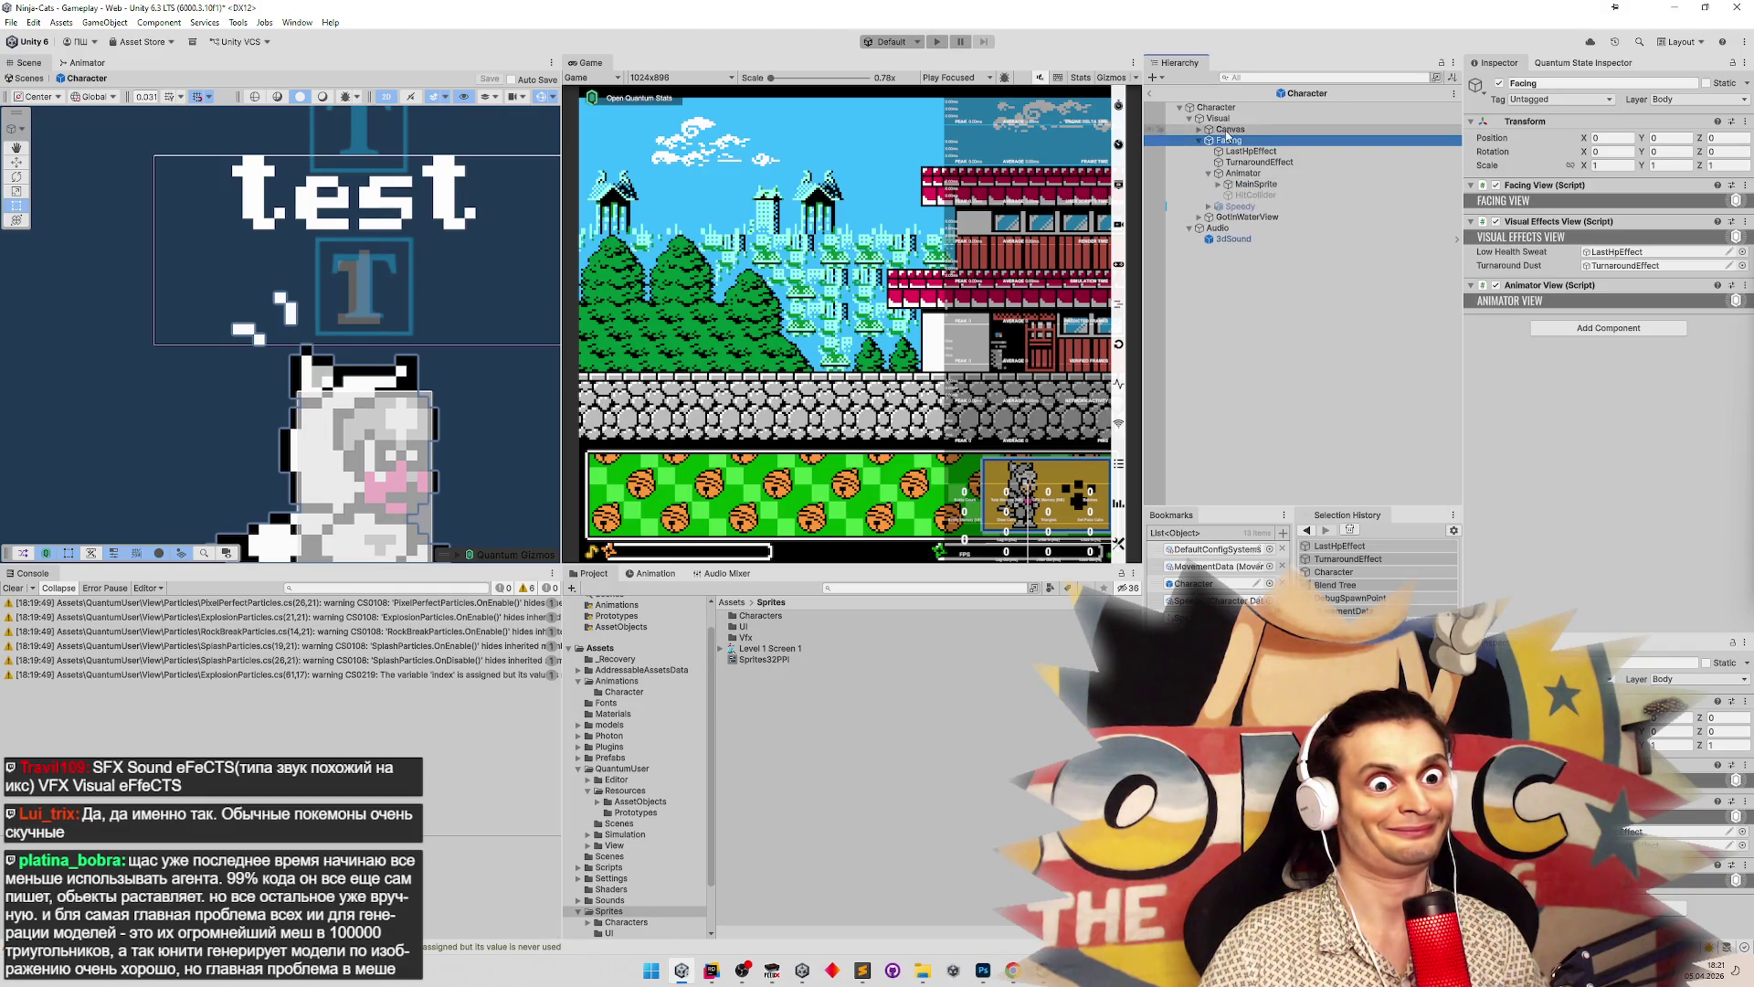
click(1224, 118)
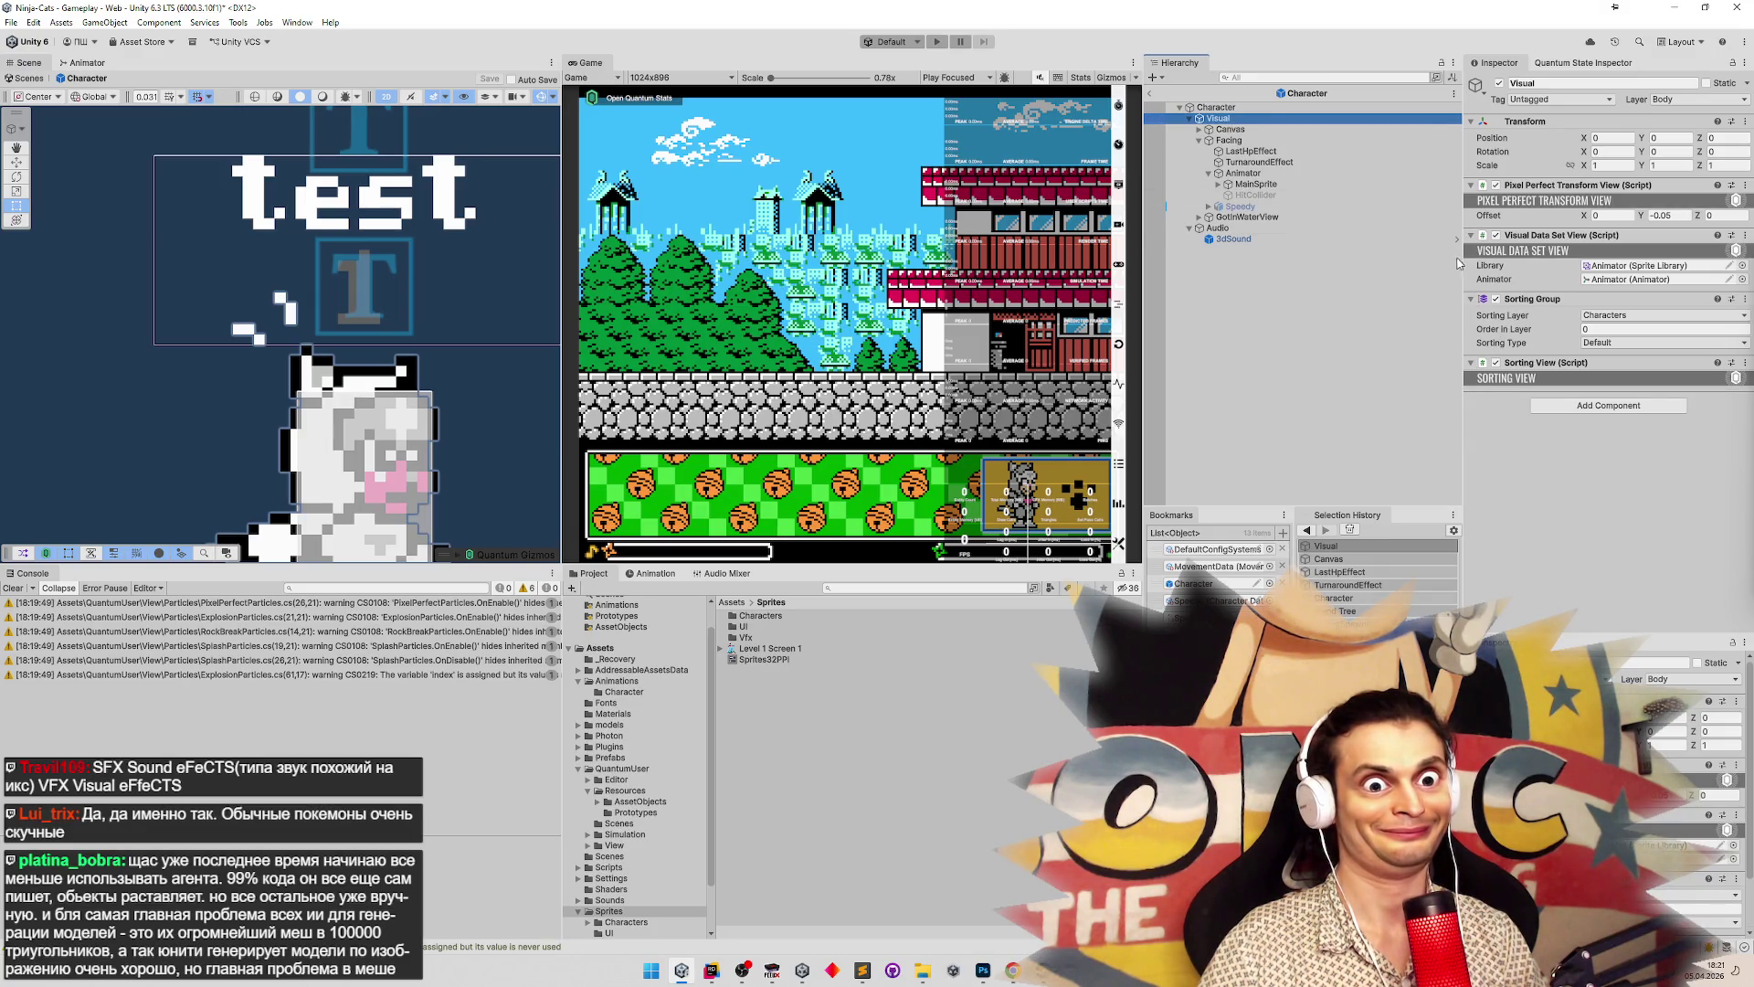
click(1234, 107)
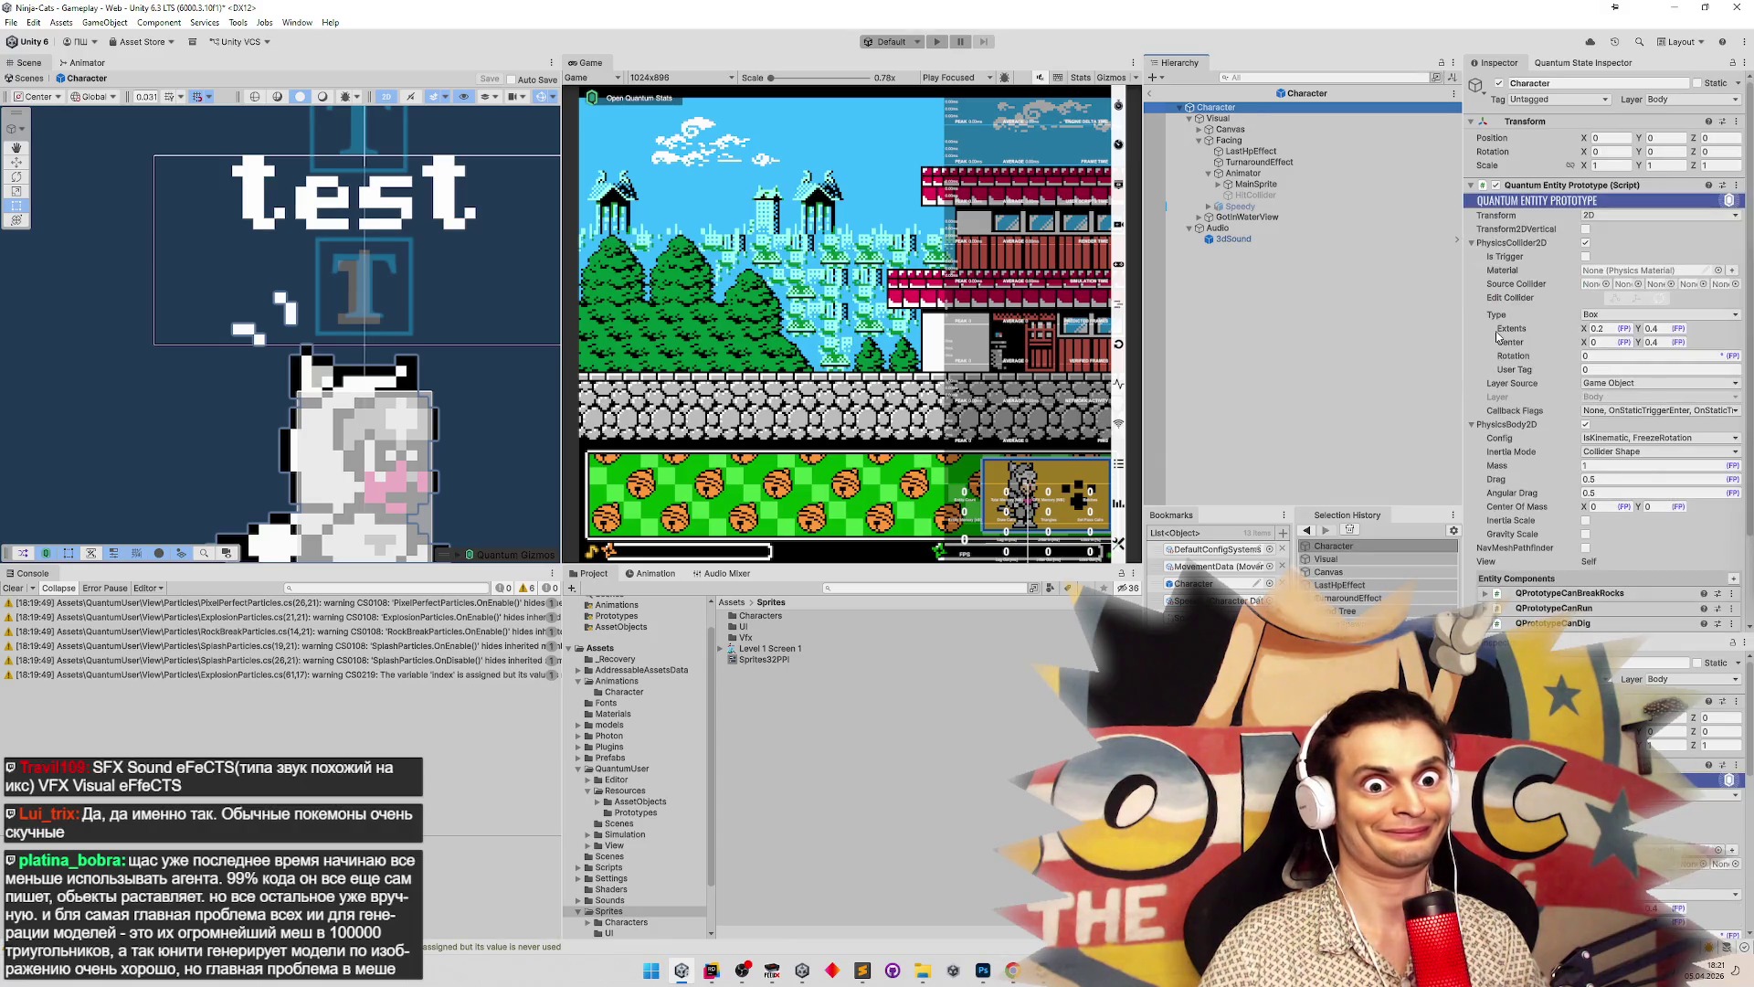
click(1471, 185)
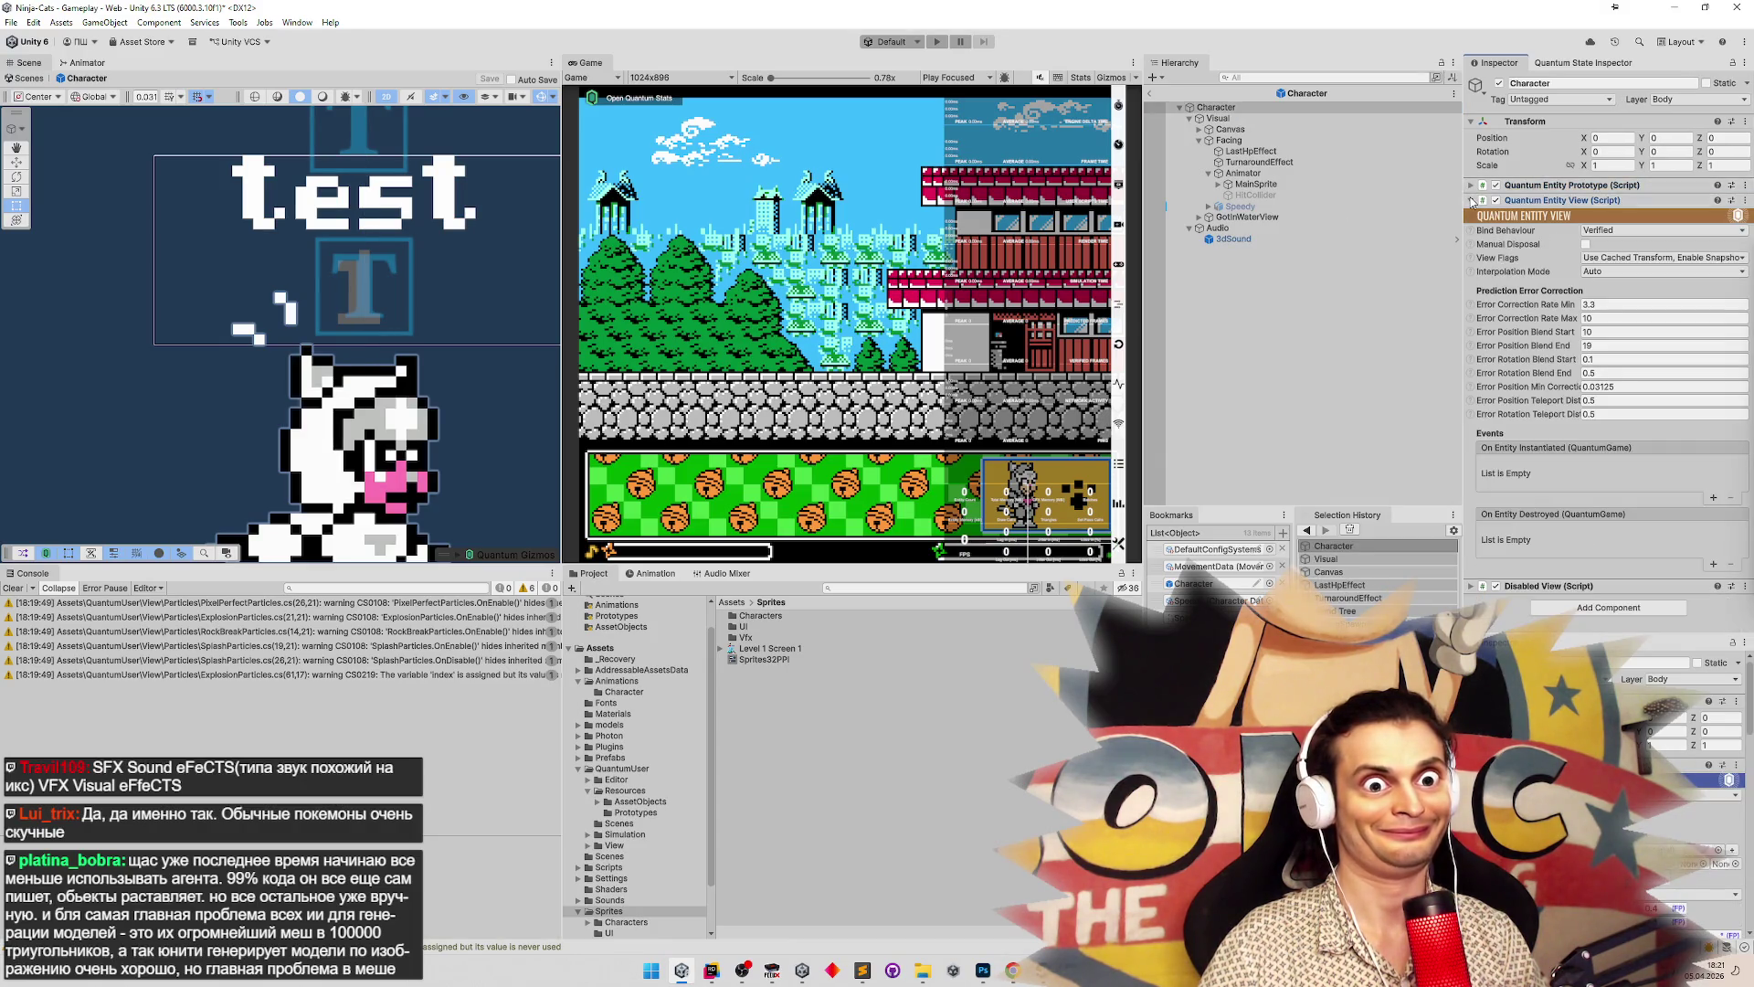
click(1470, 200)
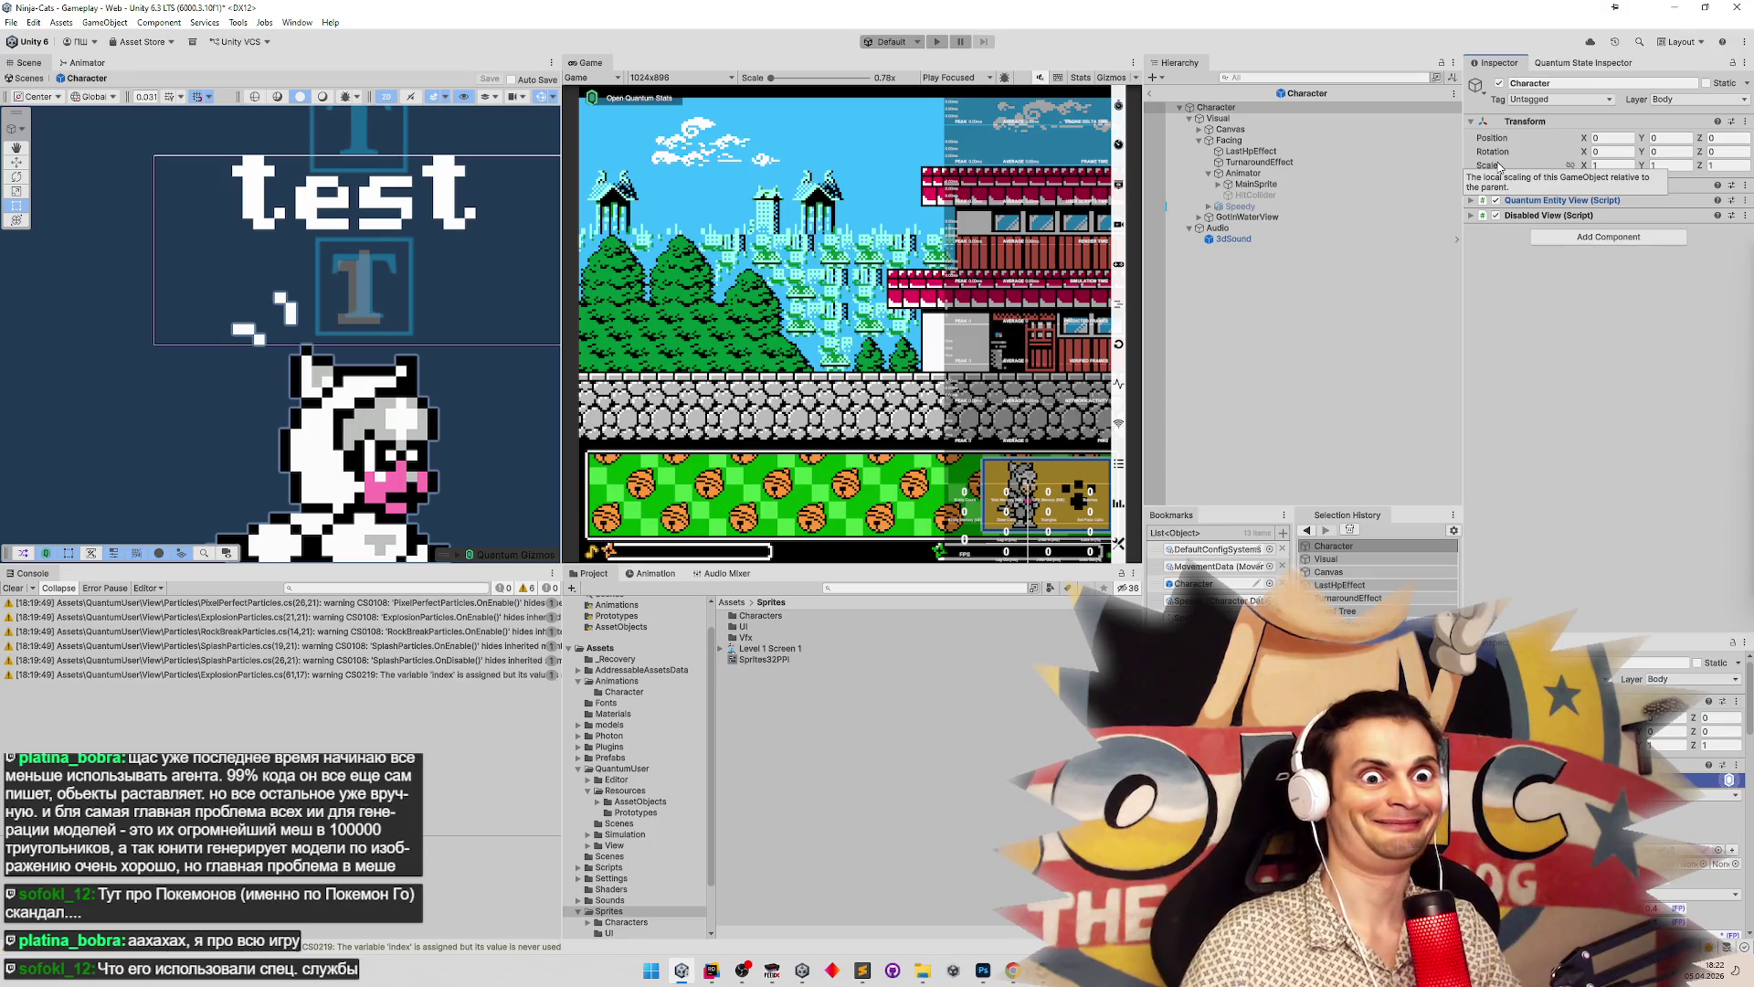
Expand Disabled View, locate its Visual reference, then inspect LastHpEffect and TurnaroundEffect
click(1473, 215)
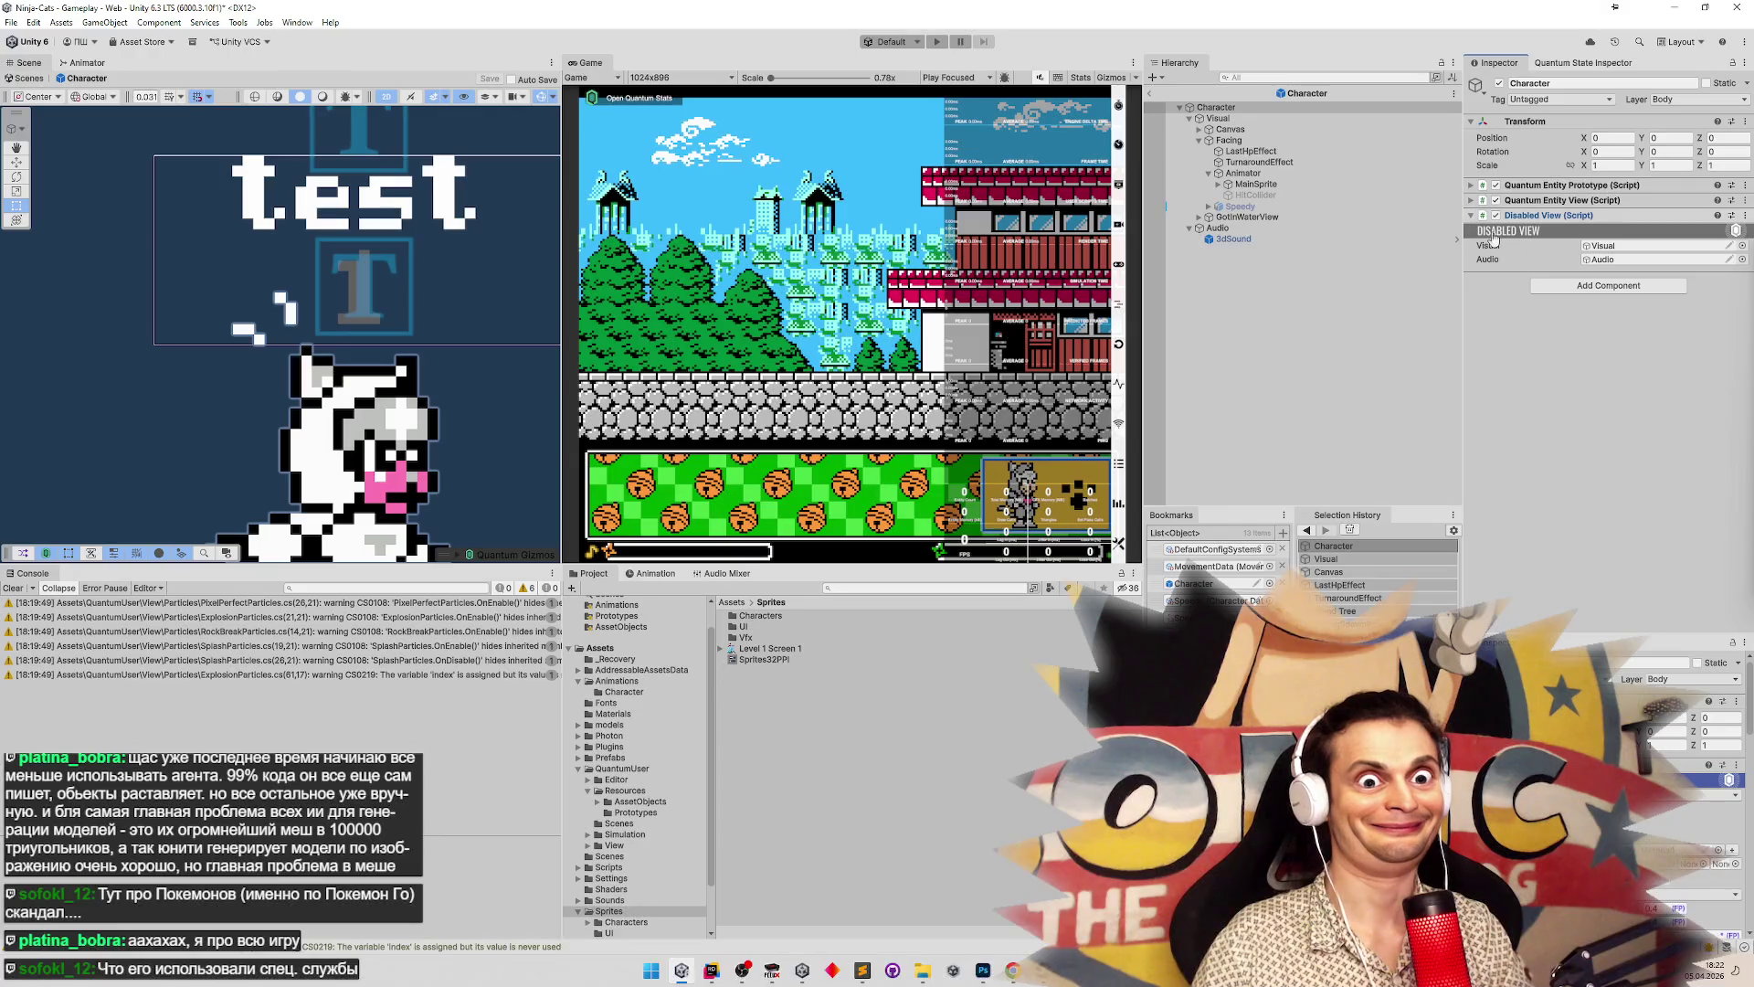
click(1610, 245)
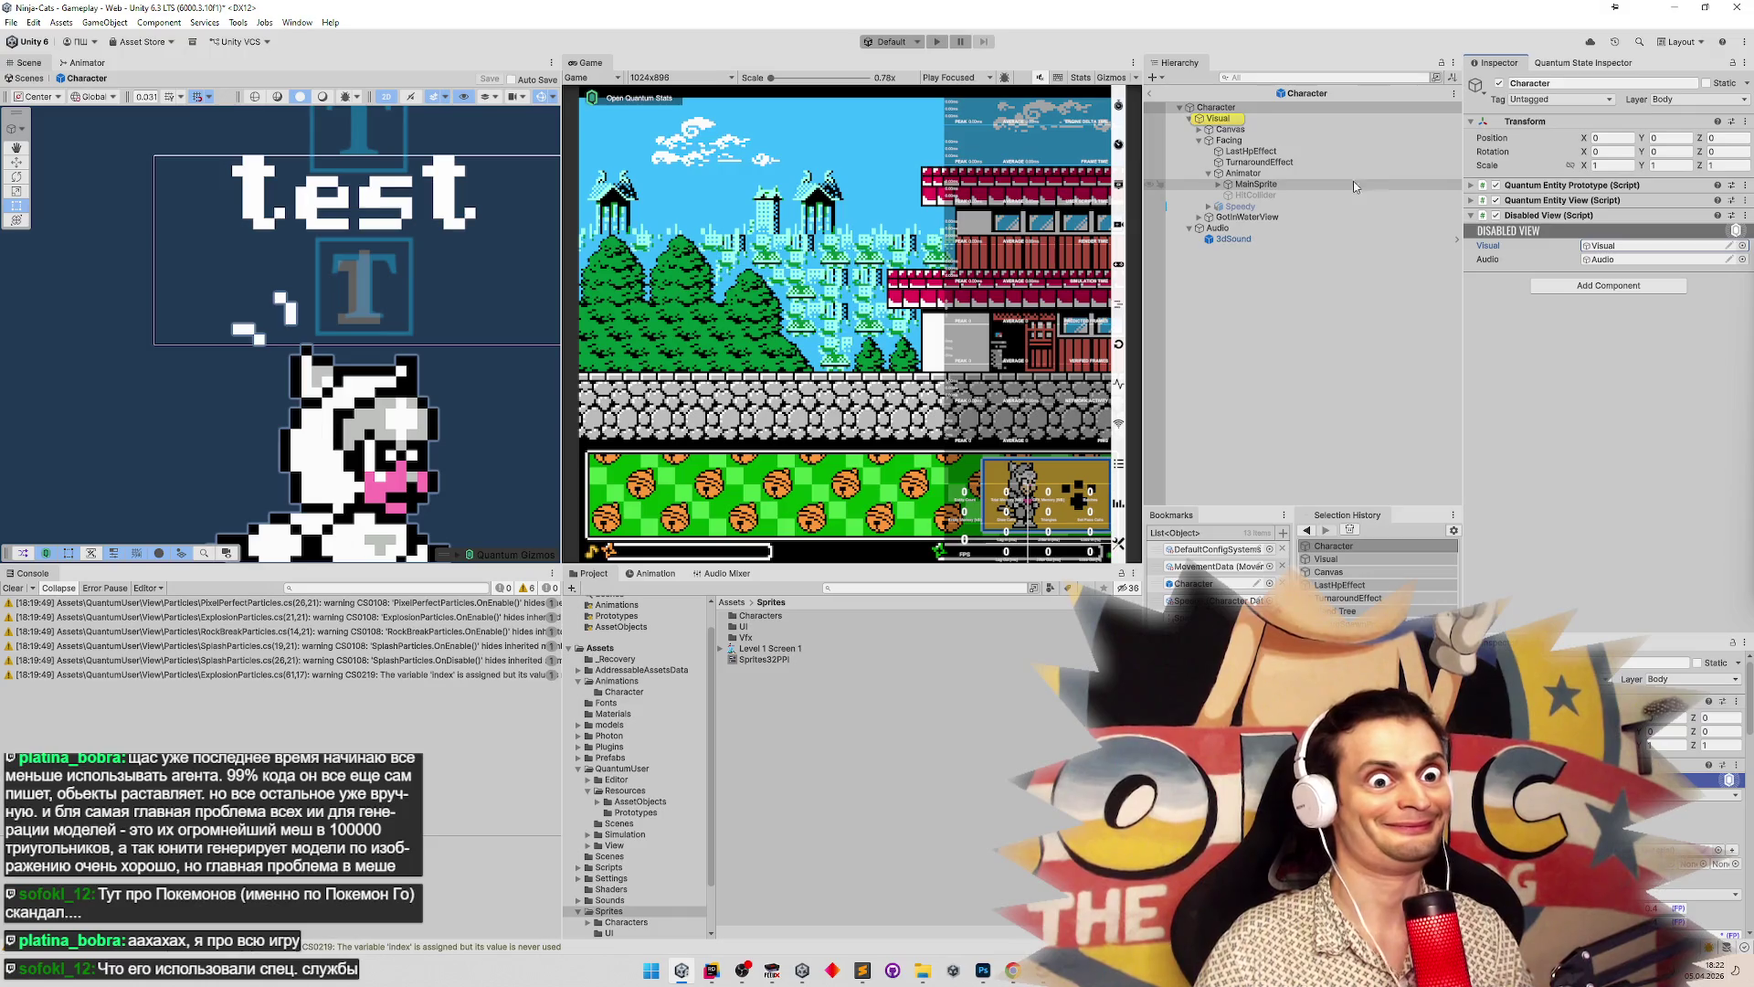
click(1297, 152)
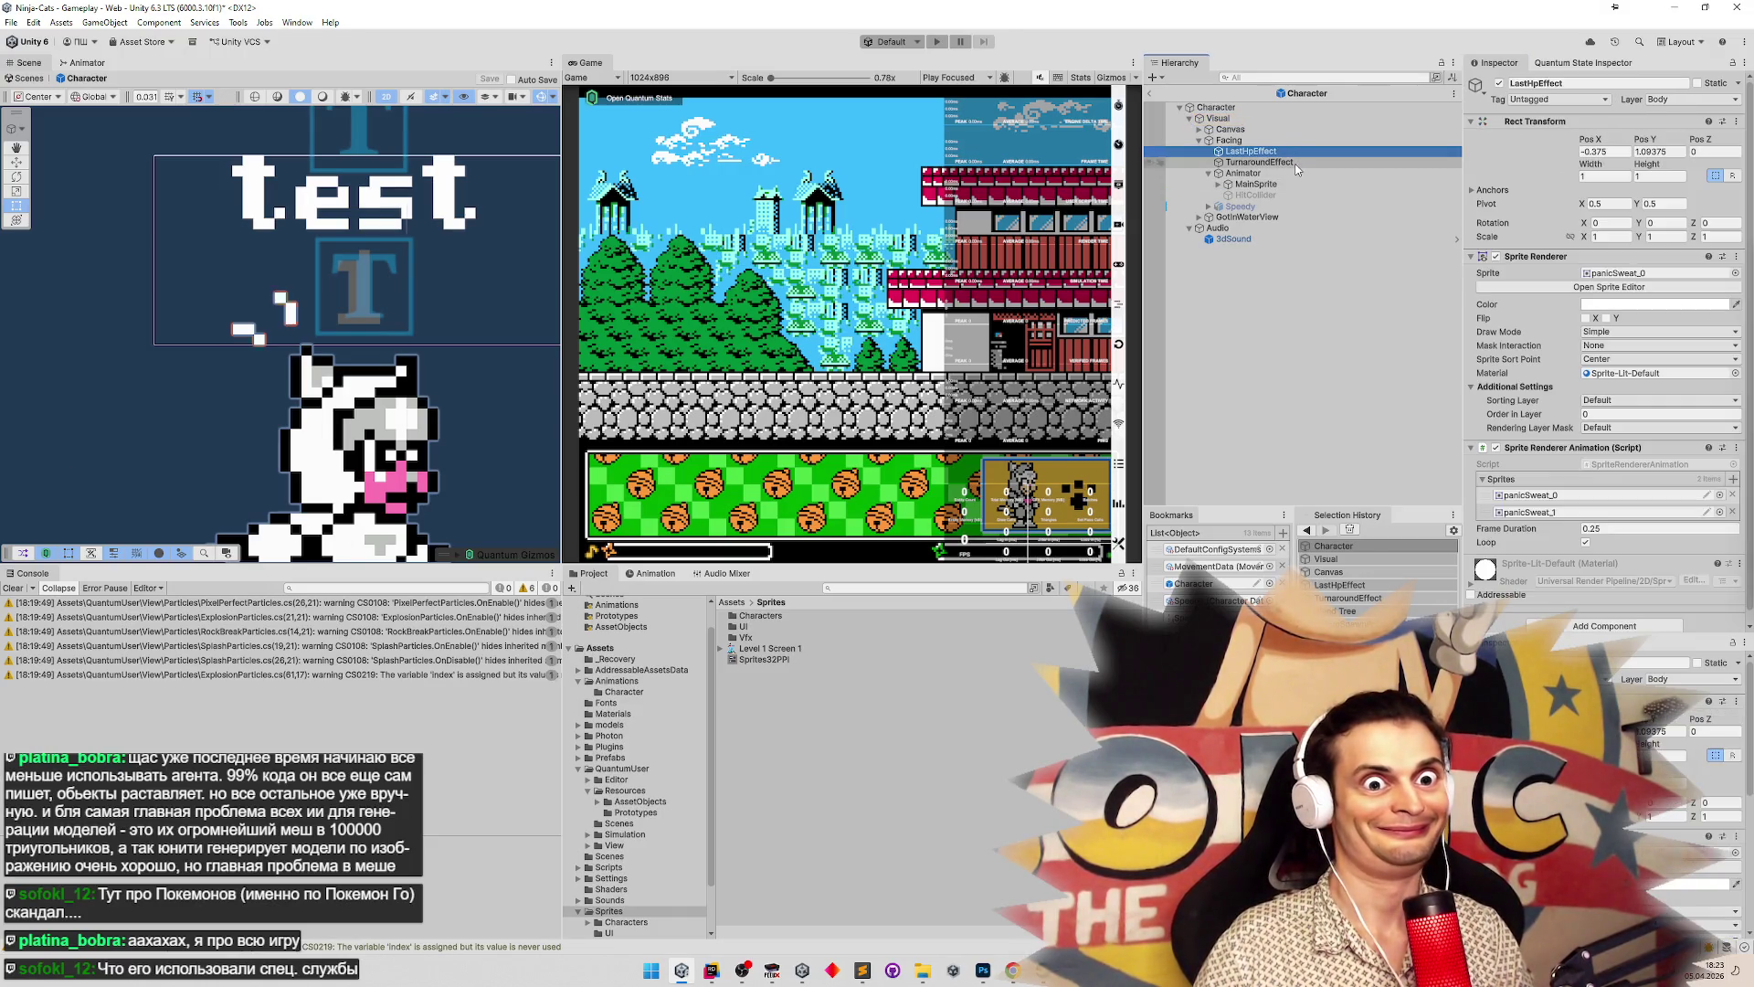
click(1288, 162)
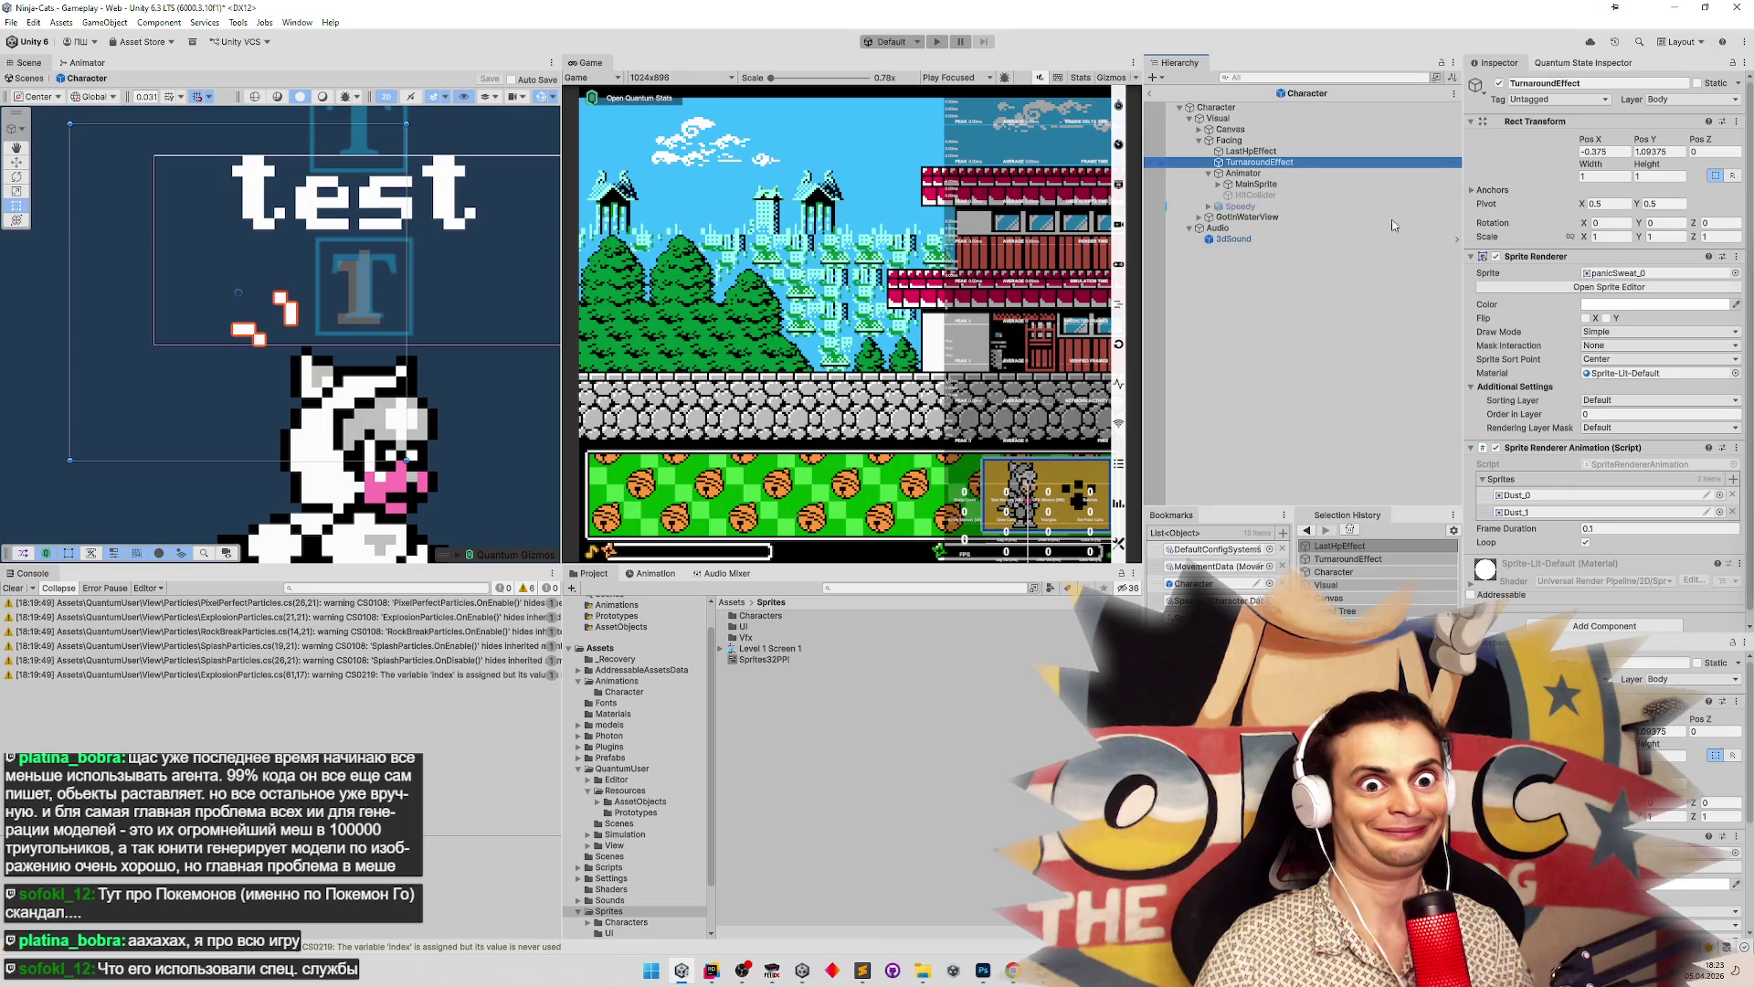
click(1745, 432)
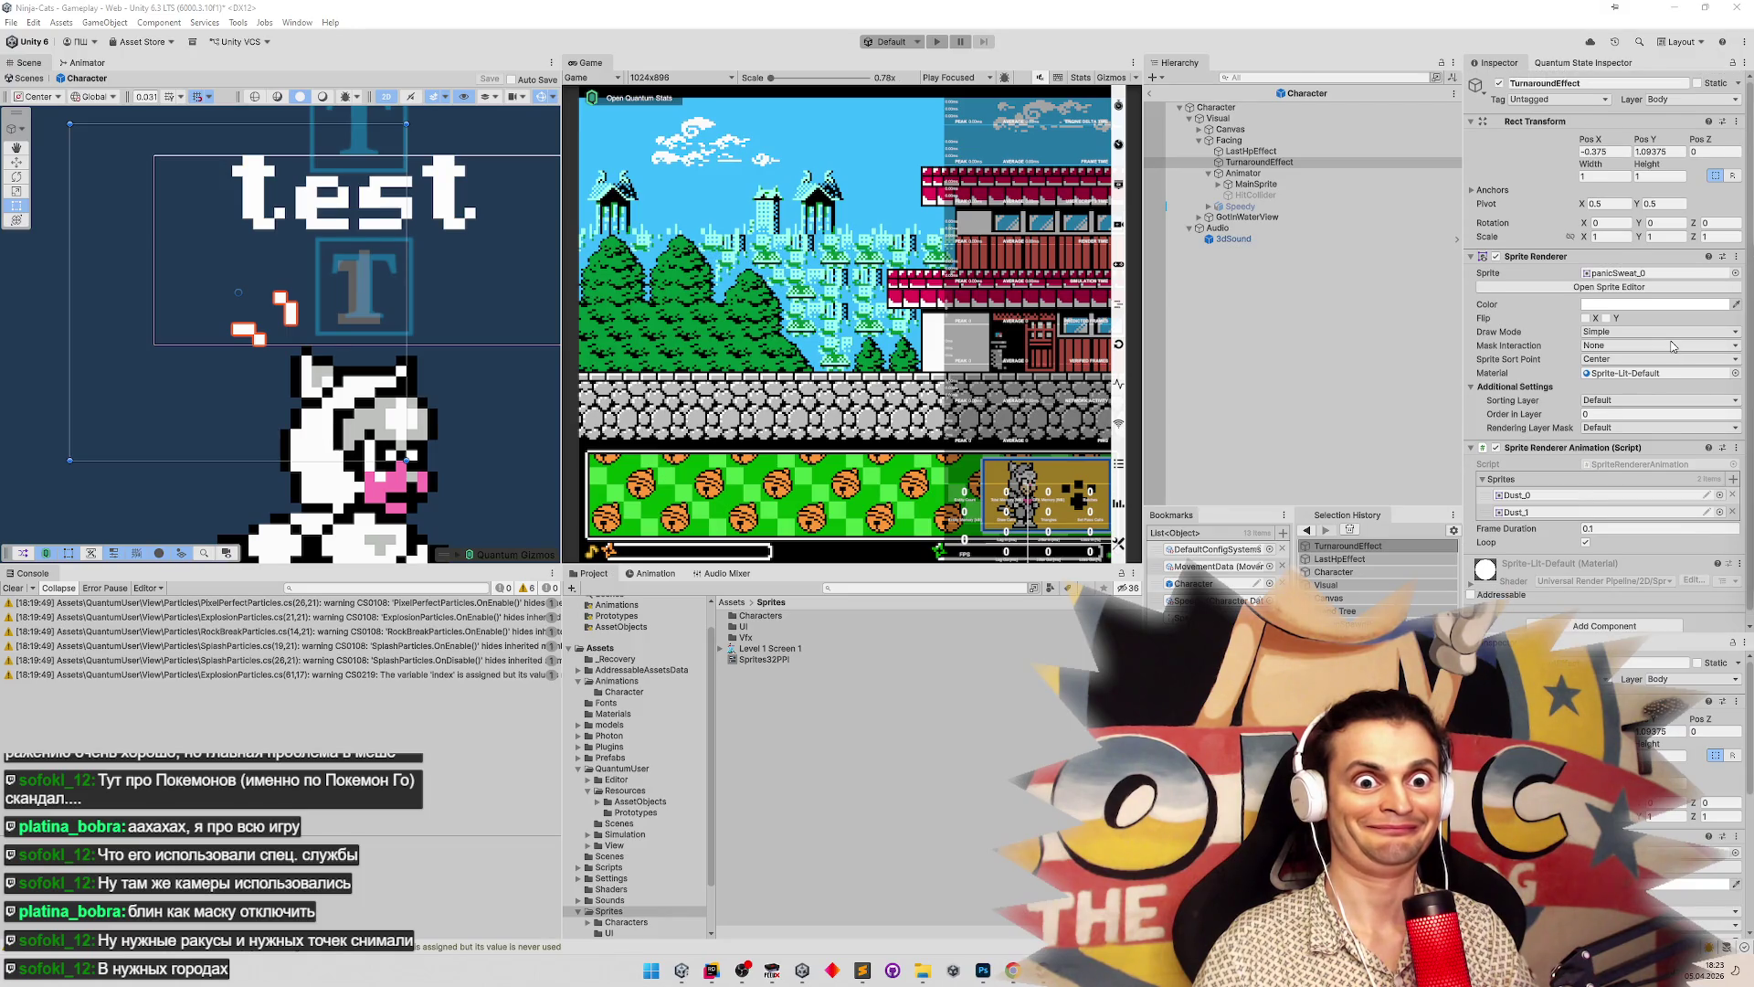
mouse_move(1012, 970)
click(975, 941)
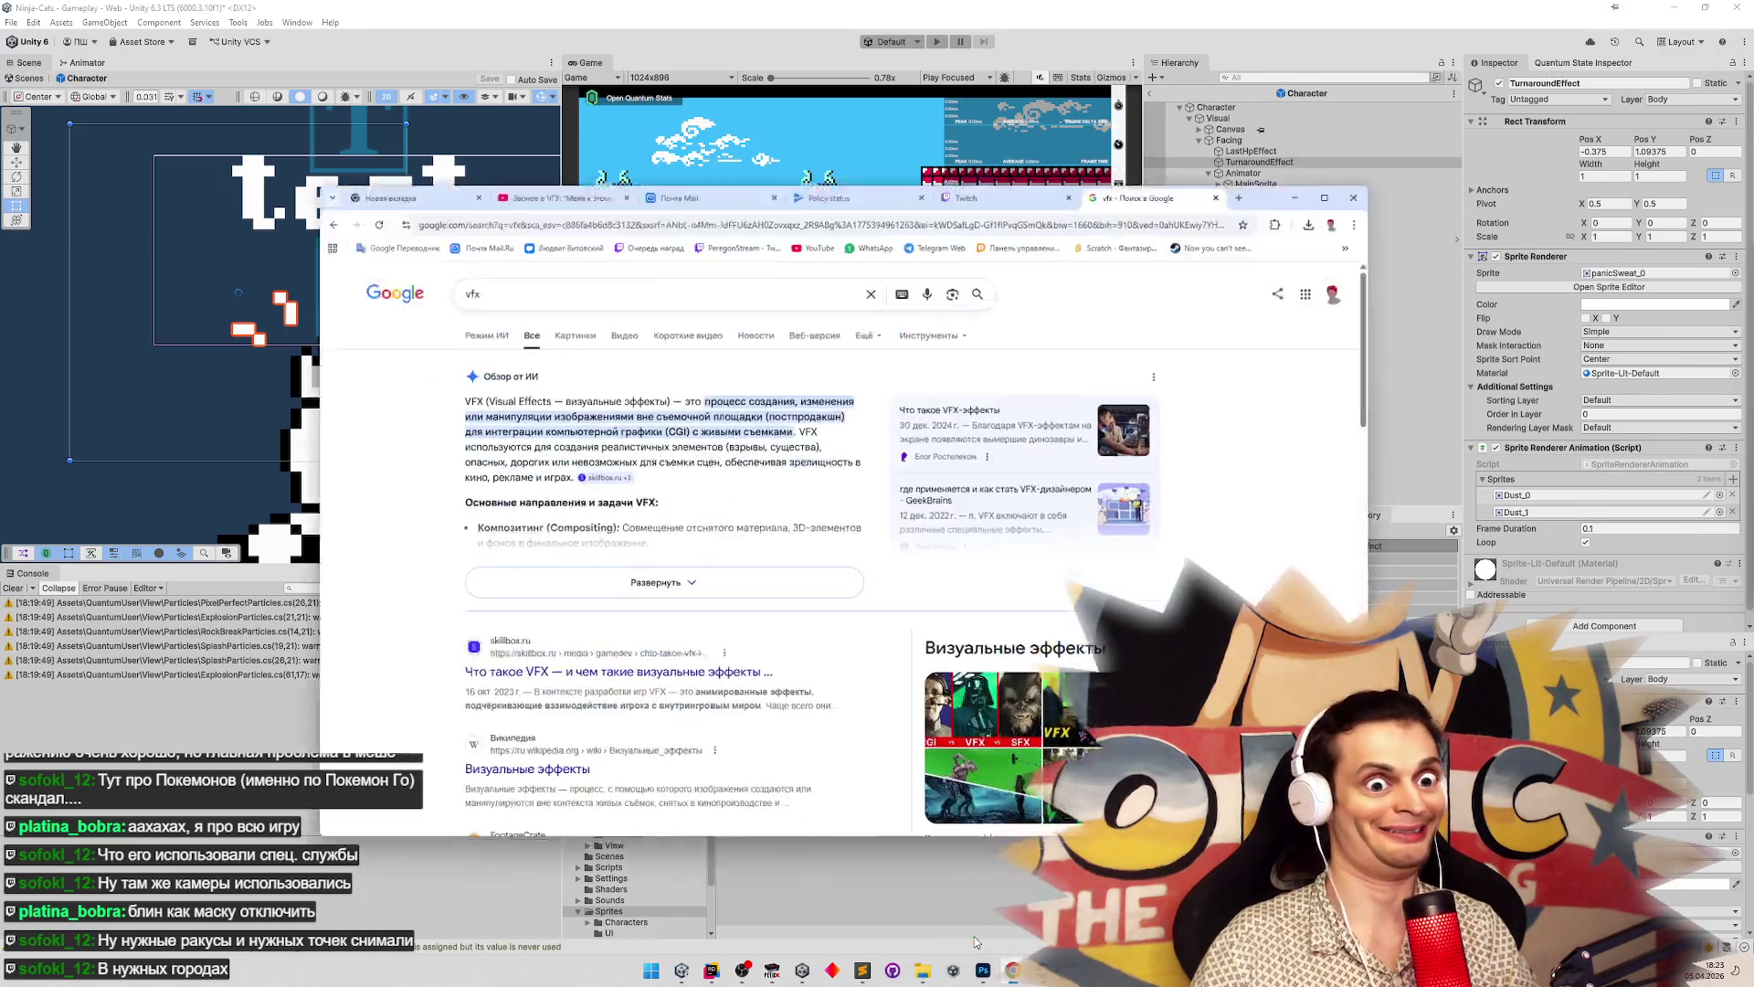
click(710, 235)
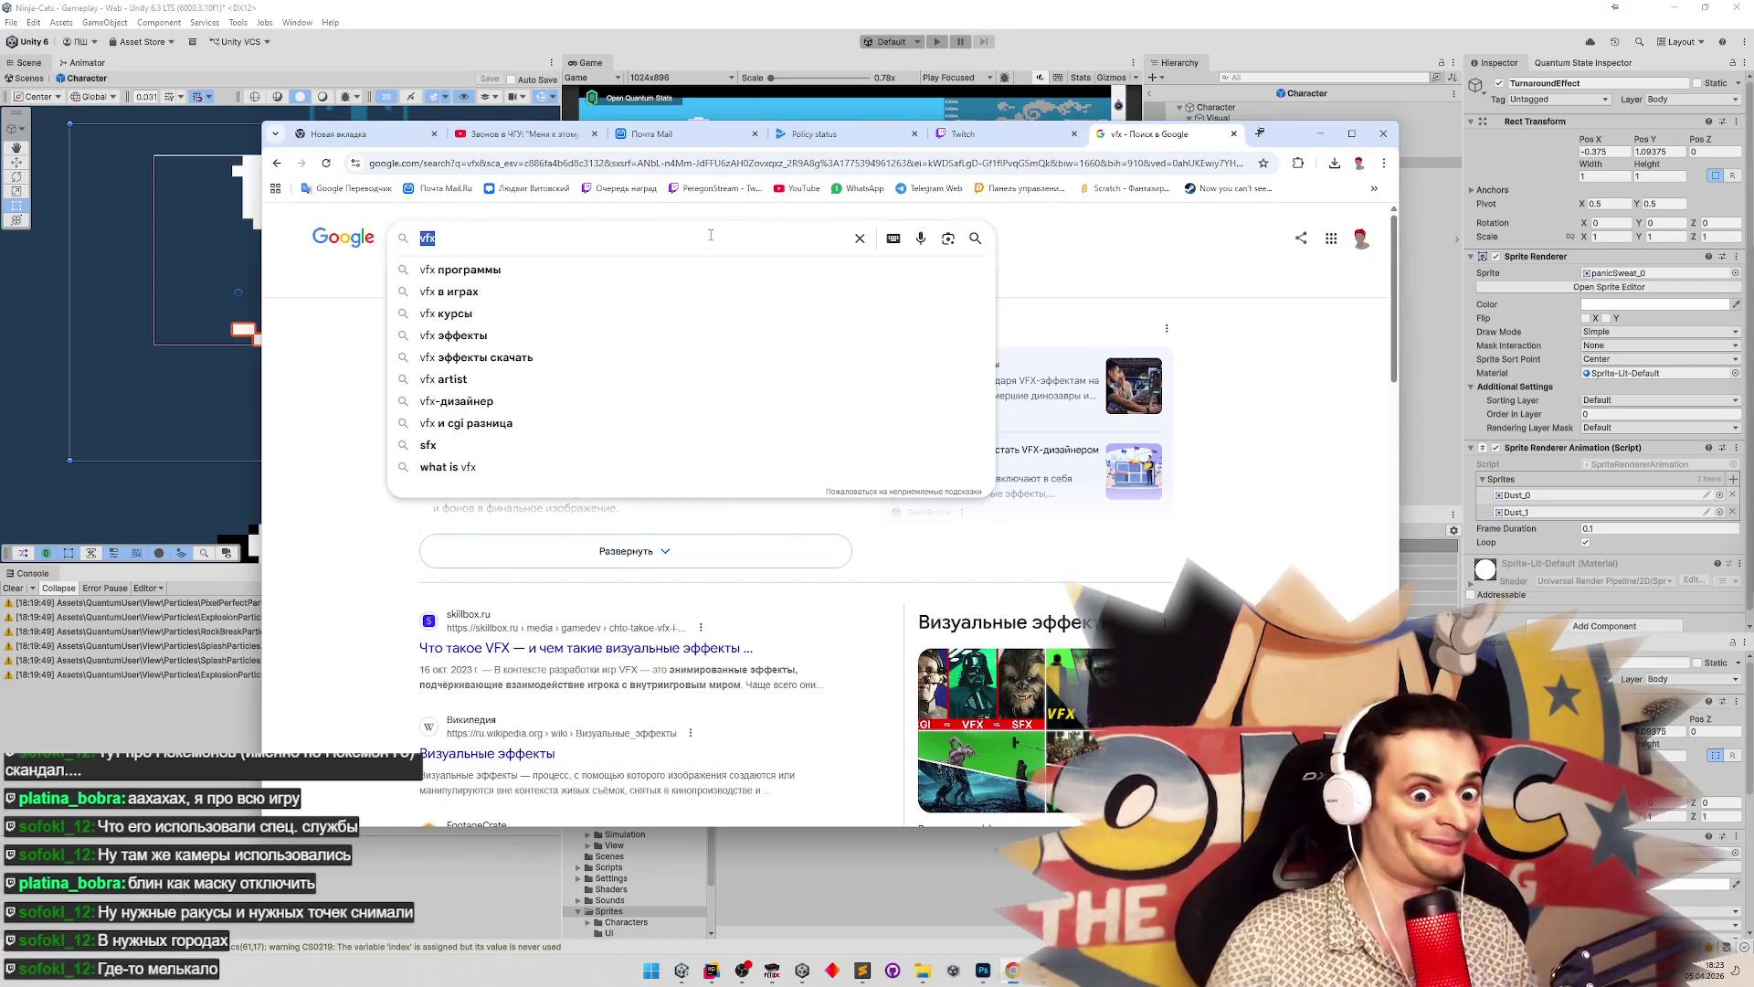
text(спецсл)
text(ужбы покем)
key(Down)
key(Down)
key(Down)
key(Return)
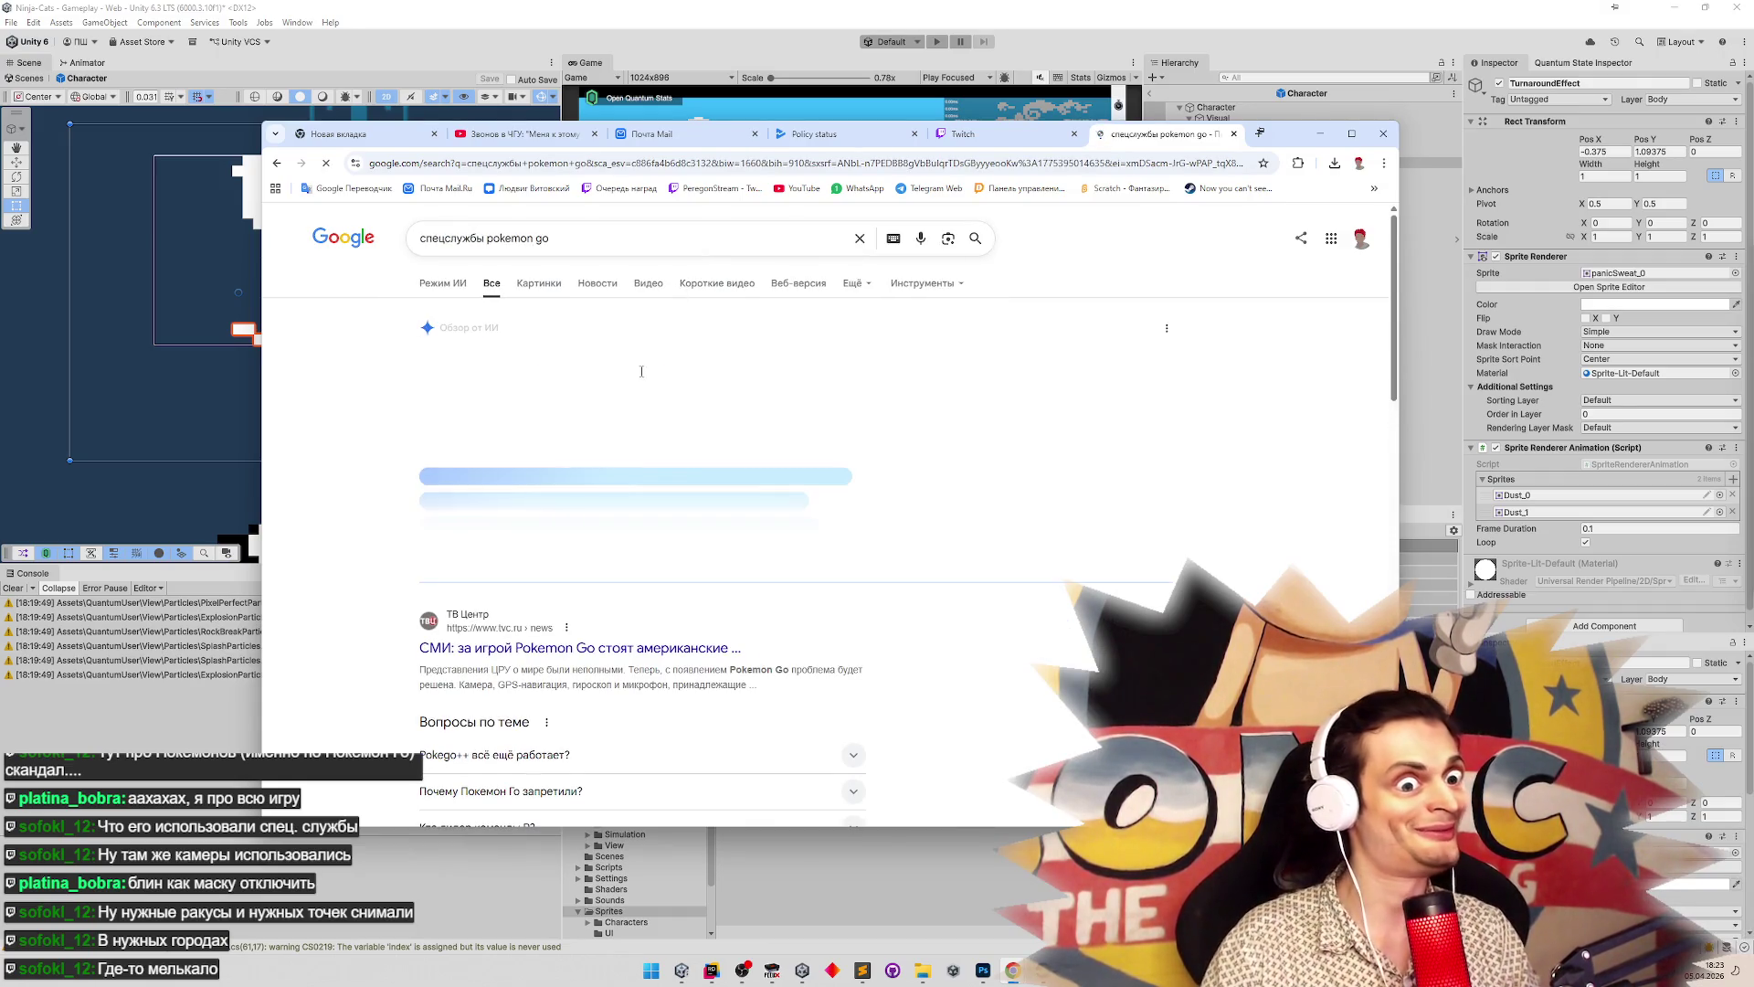
click(681, 651)
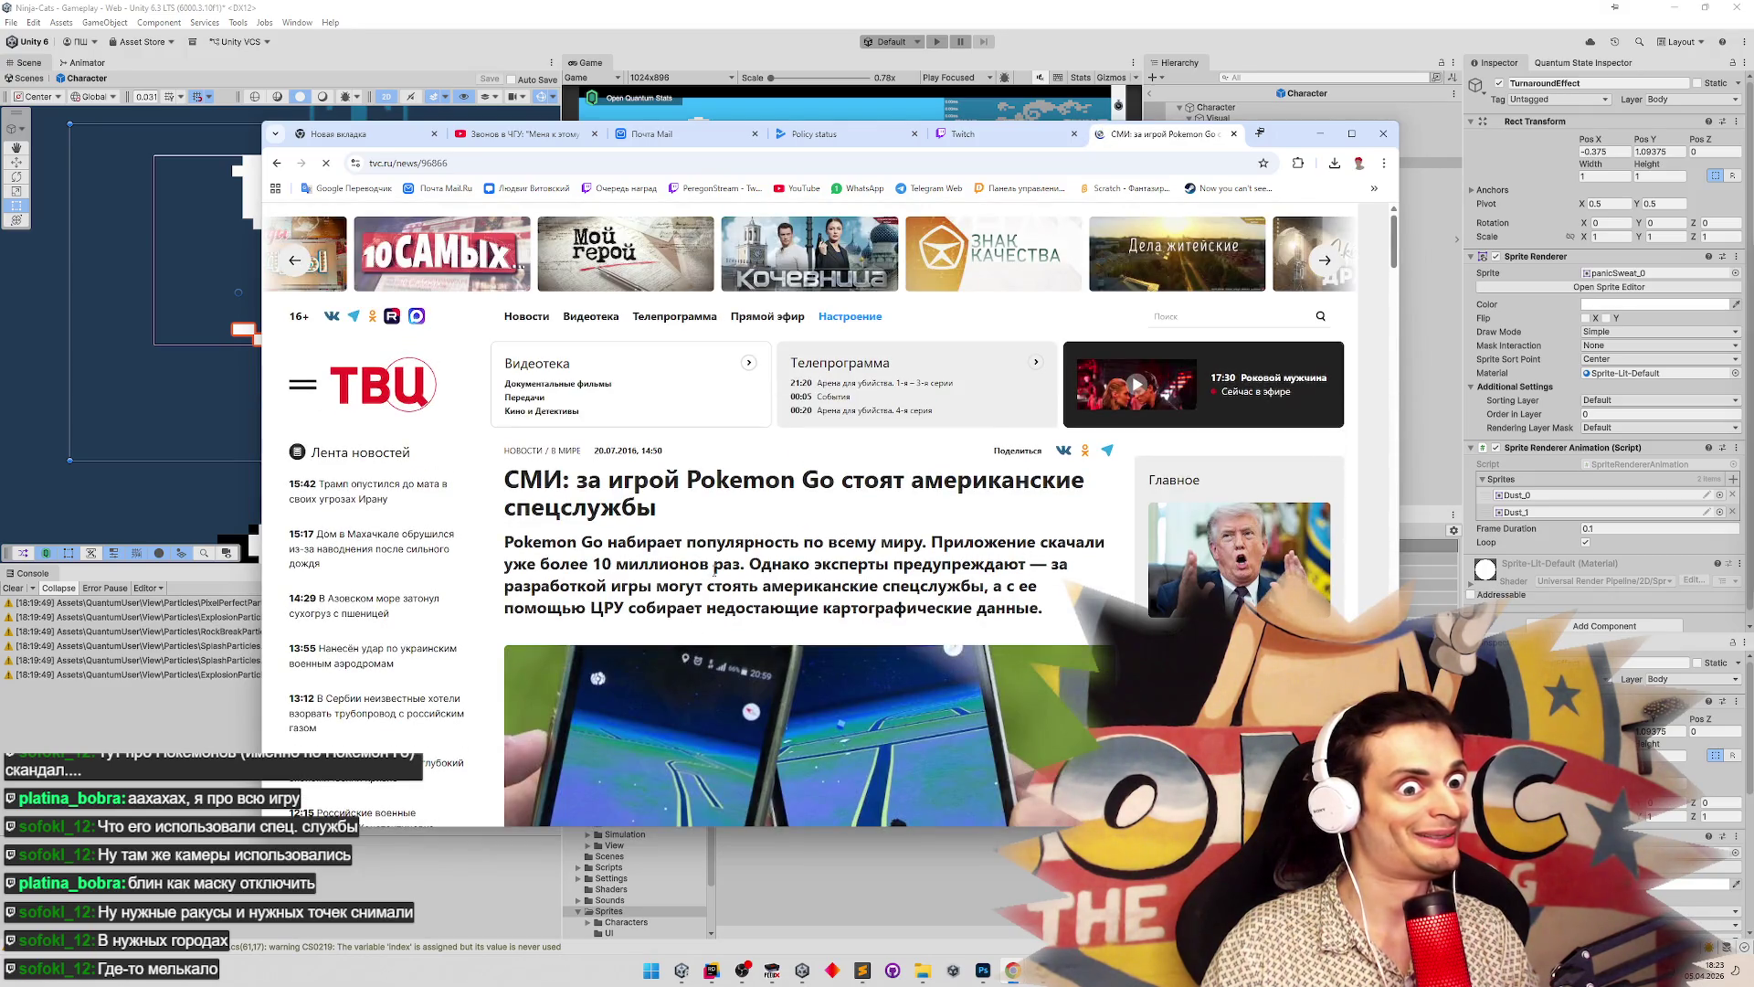
scroll(717, 562, down, 1)
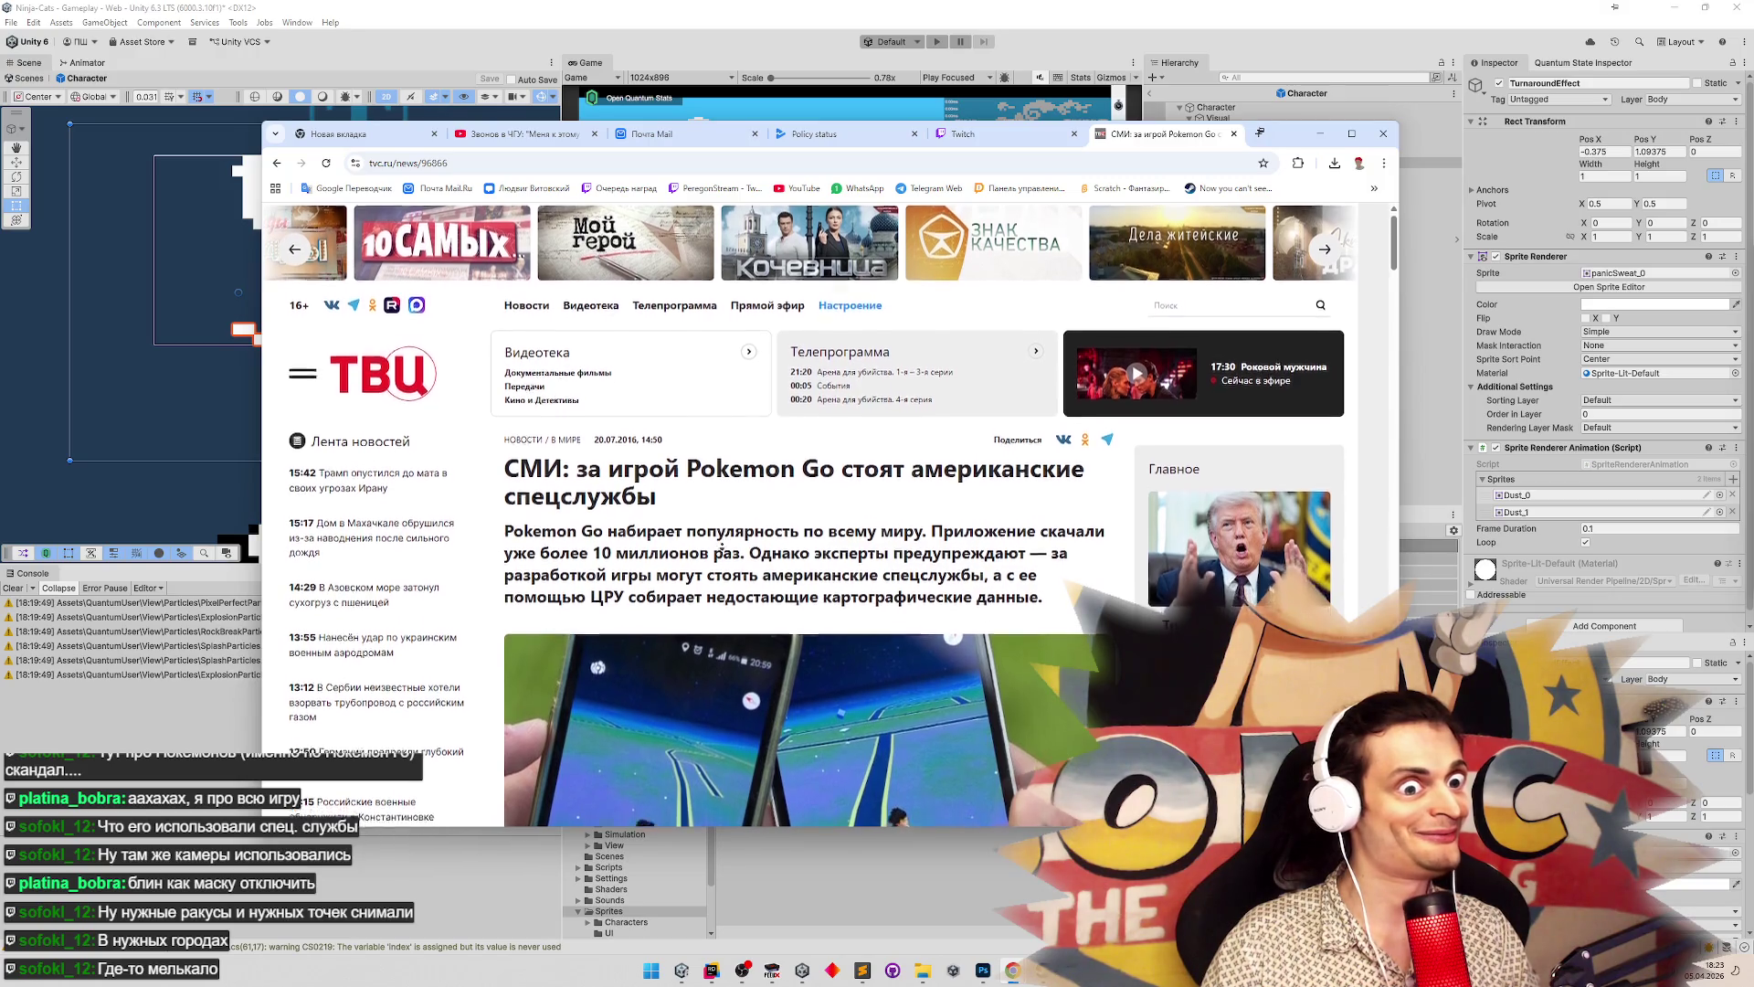
scroll(721, 546, down, 2)
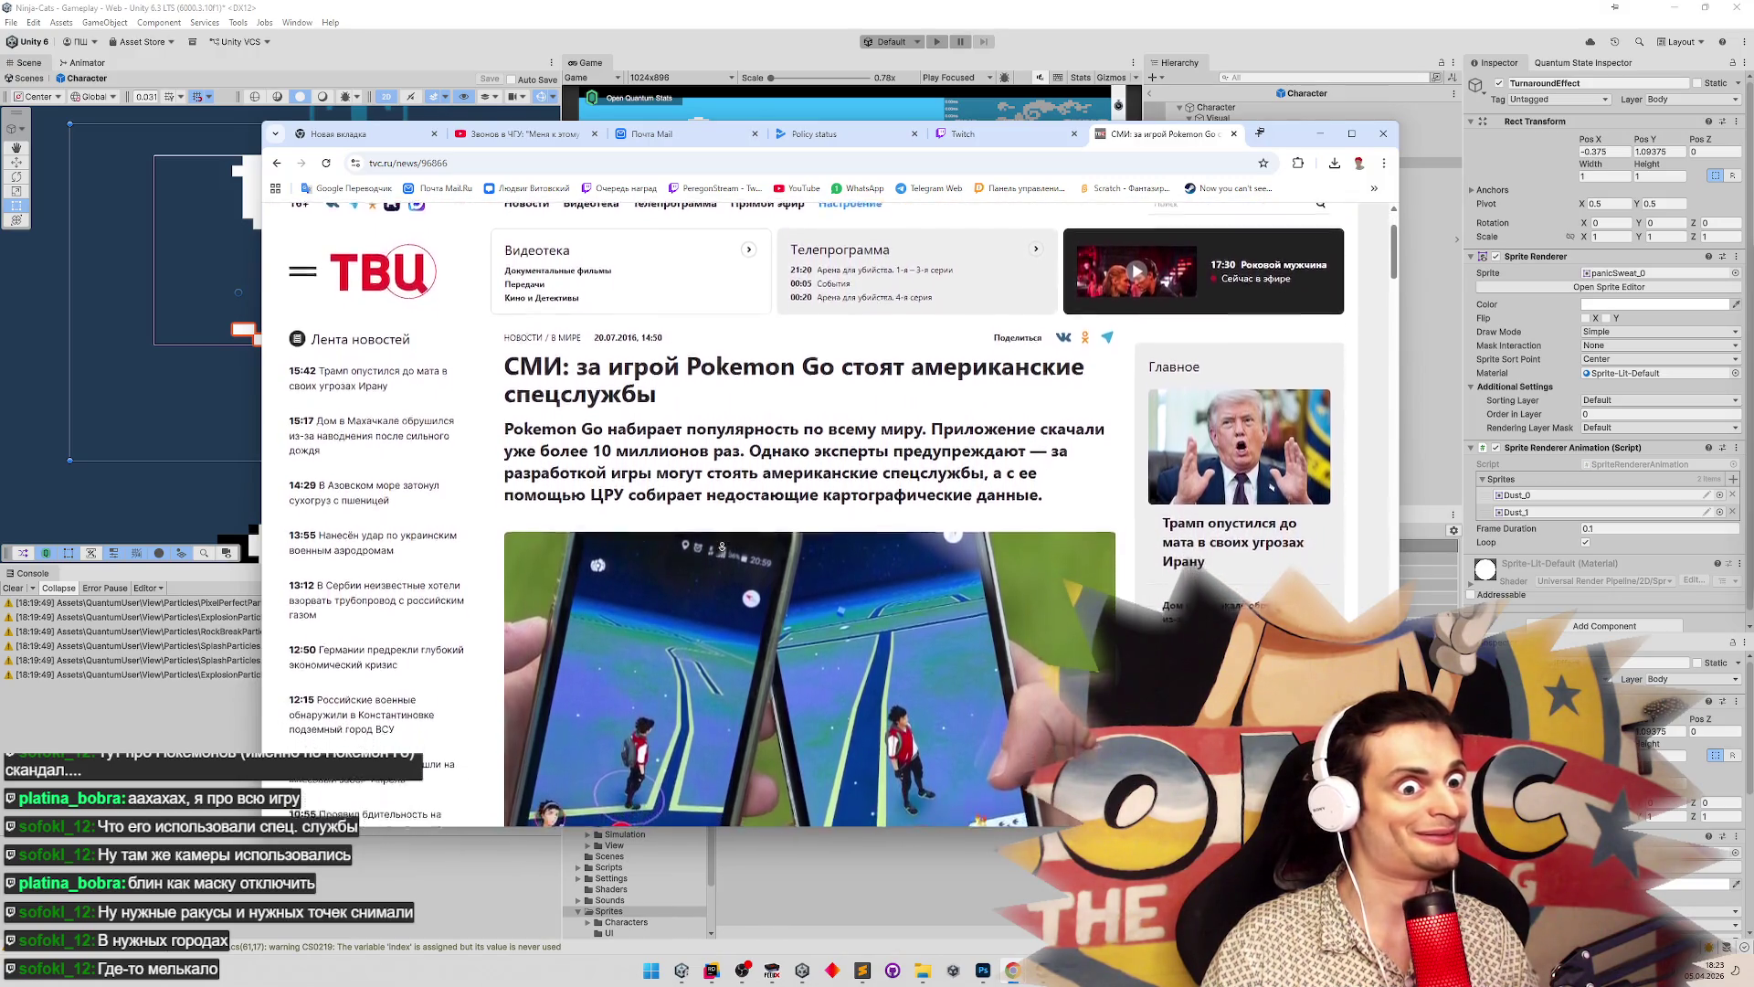
scroll(722, 546, down, 2)
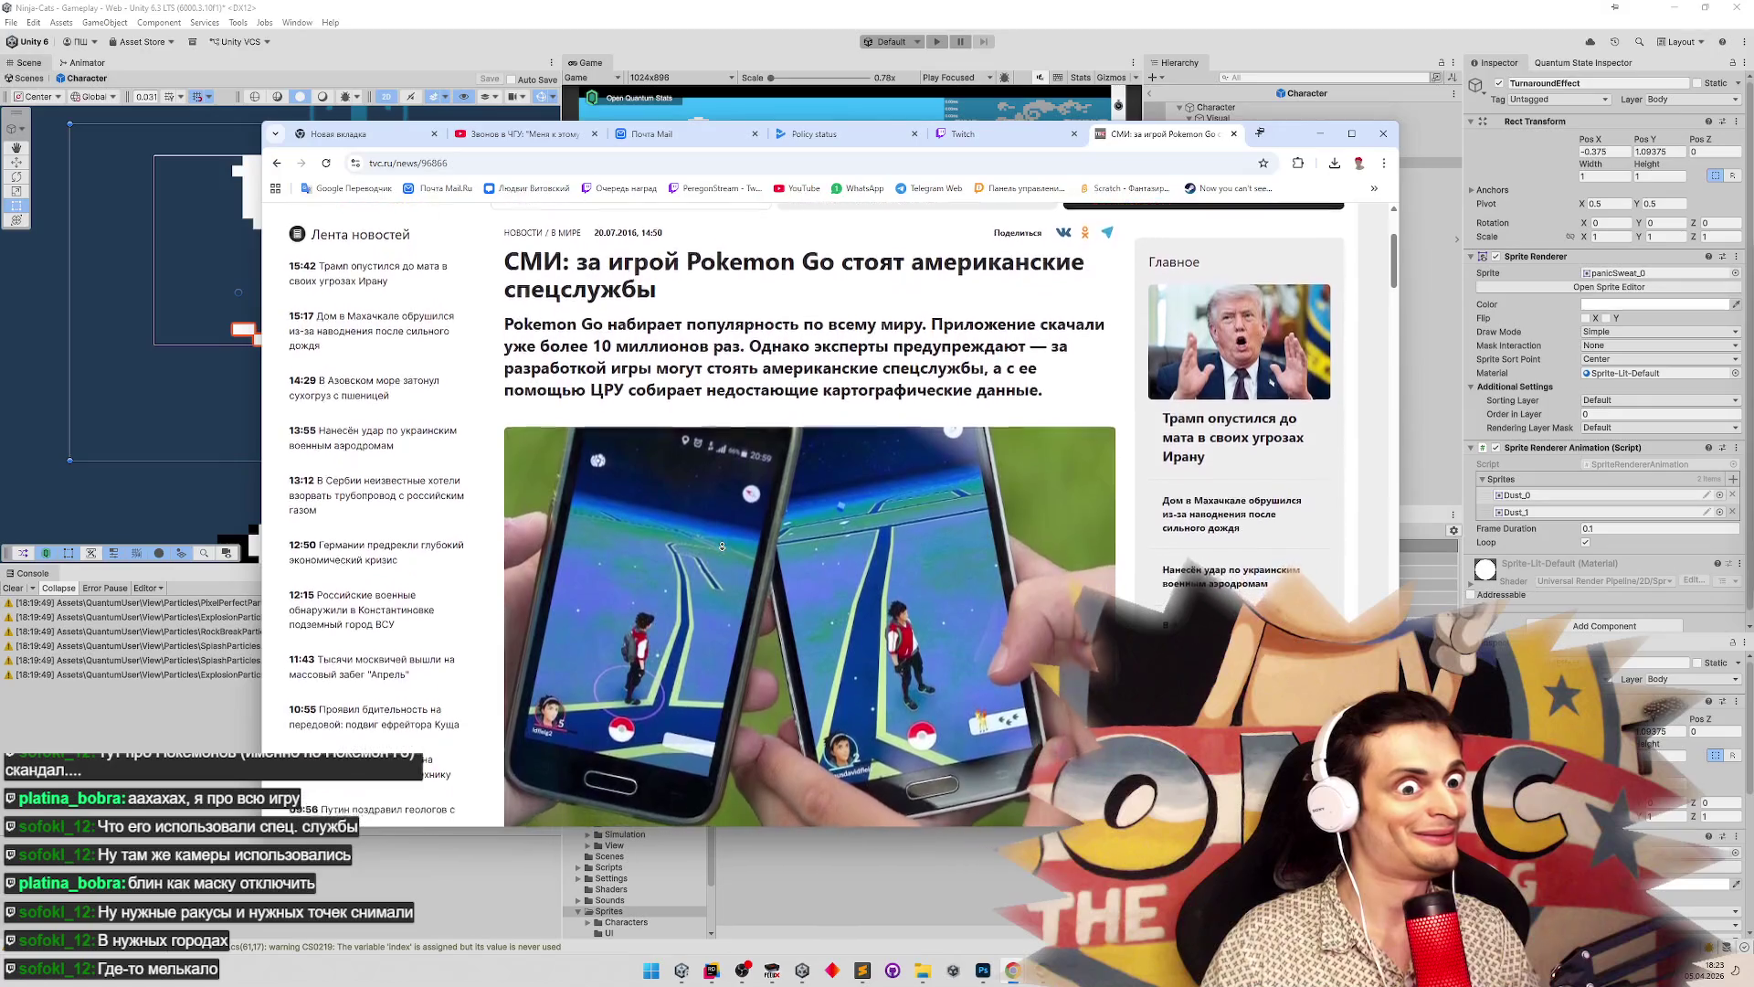
scroll(722, 546, down, 1)
mouse_move(699, 331)
mouse_down()
mouse_move(916, 324)
mouse_move(932, 329)
mouse_move(920, 359)
mouse_move(1005, 356)
mouse_move(940, 334)
mouse_move(656, 330)
mouse_move(973, 356)
mouse_move(656, 331)
mouse_up()
scroll(971, 509, down, 1)
scroll(971, 509, down, 5)
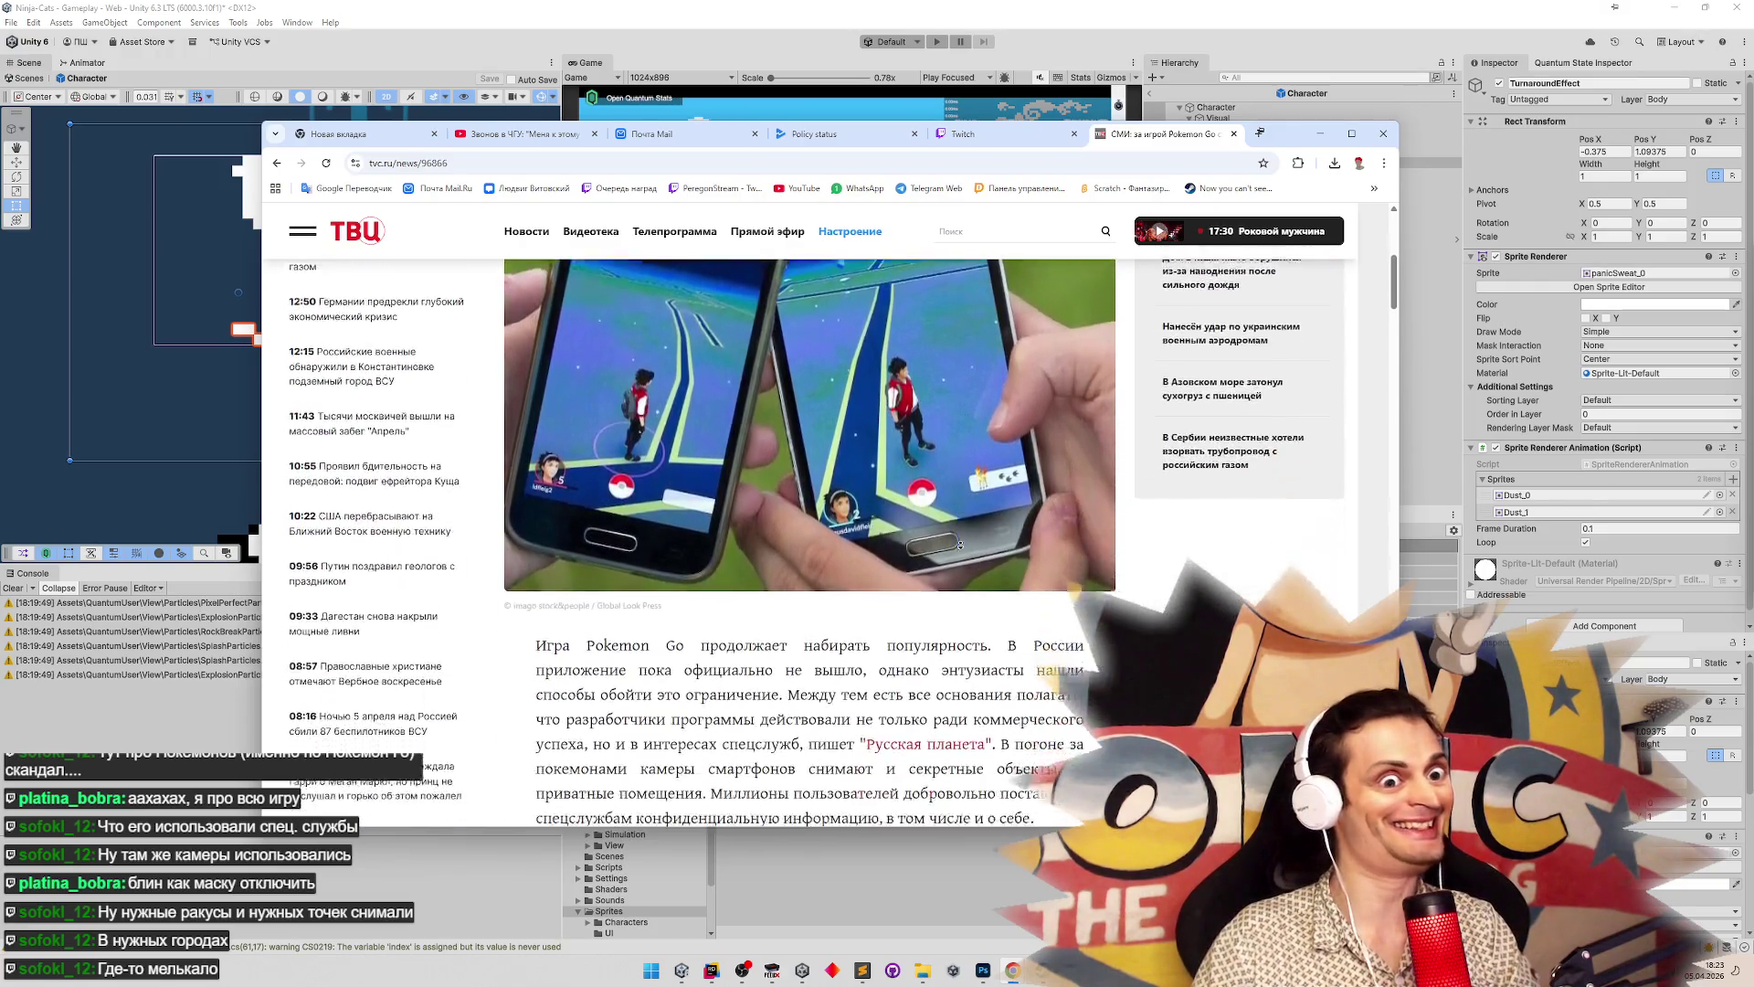
key(alt+Left)
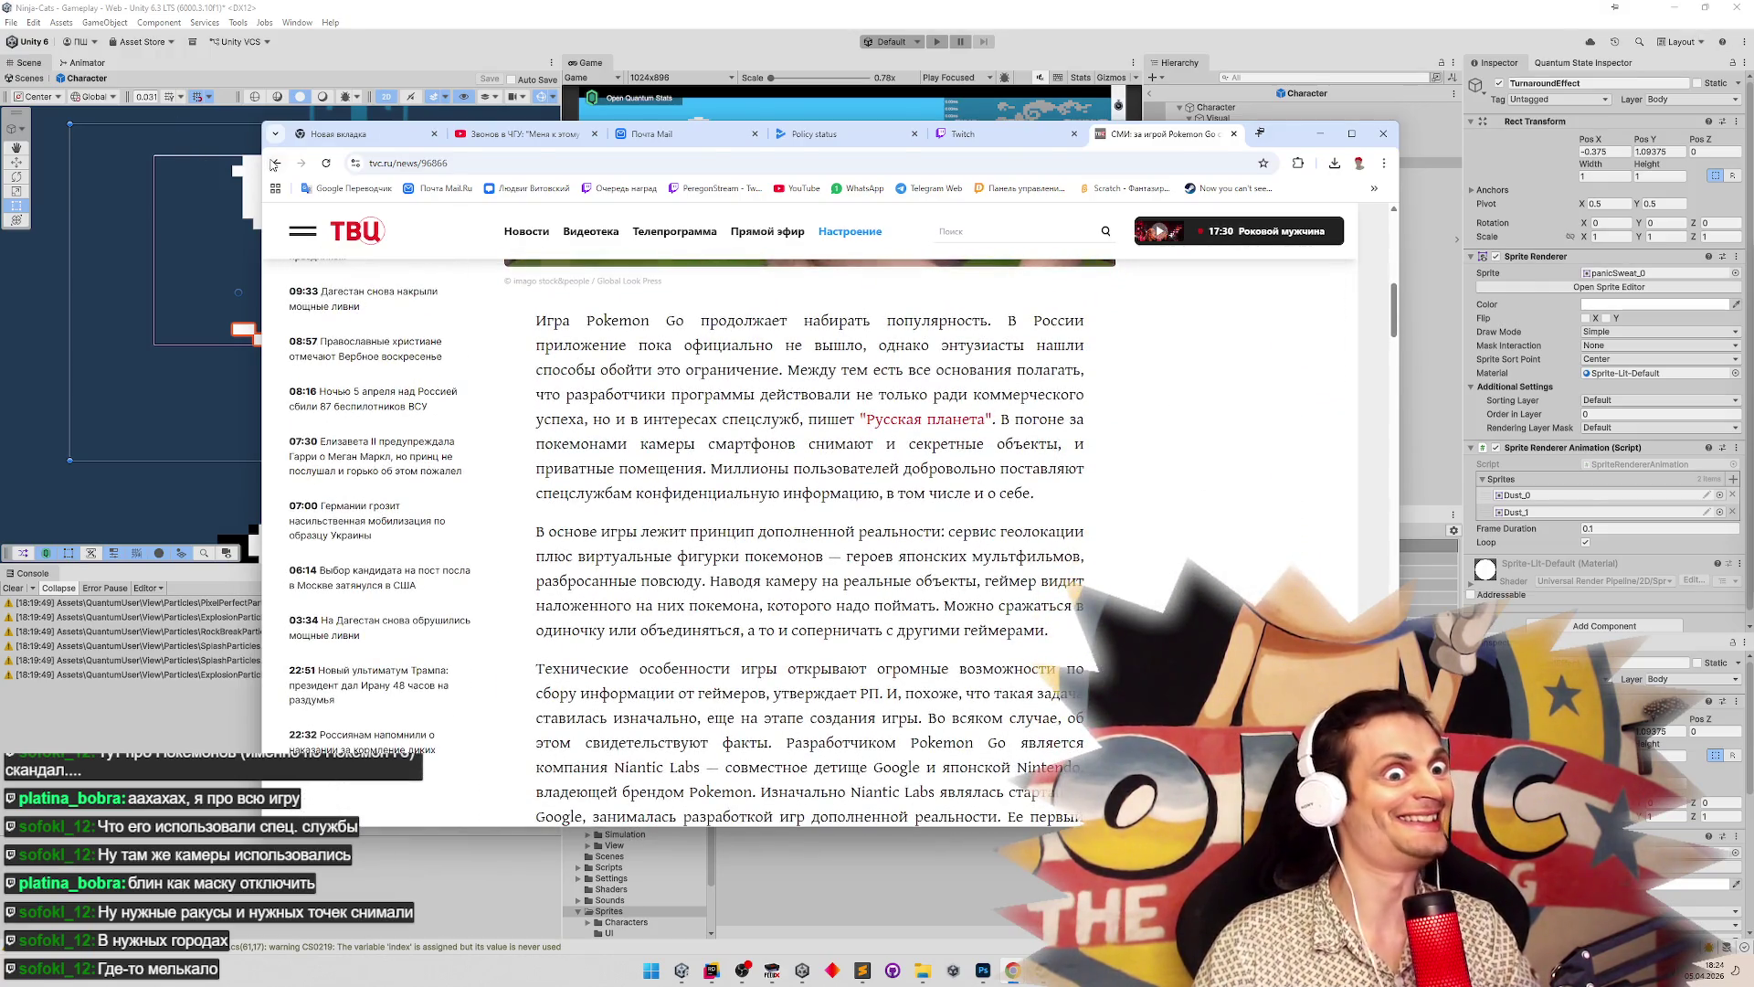
scroll(945, 586, down, 3)
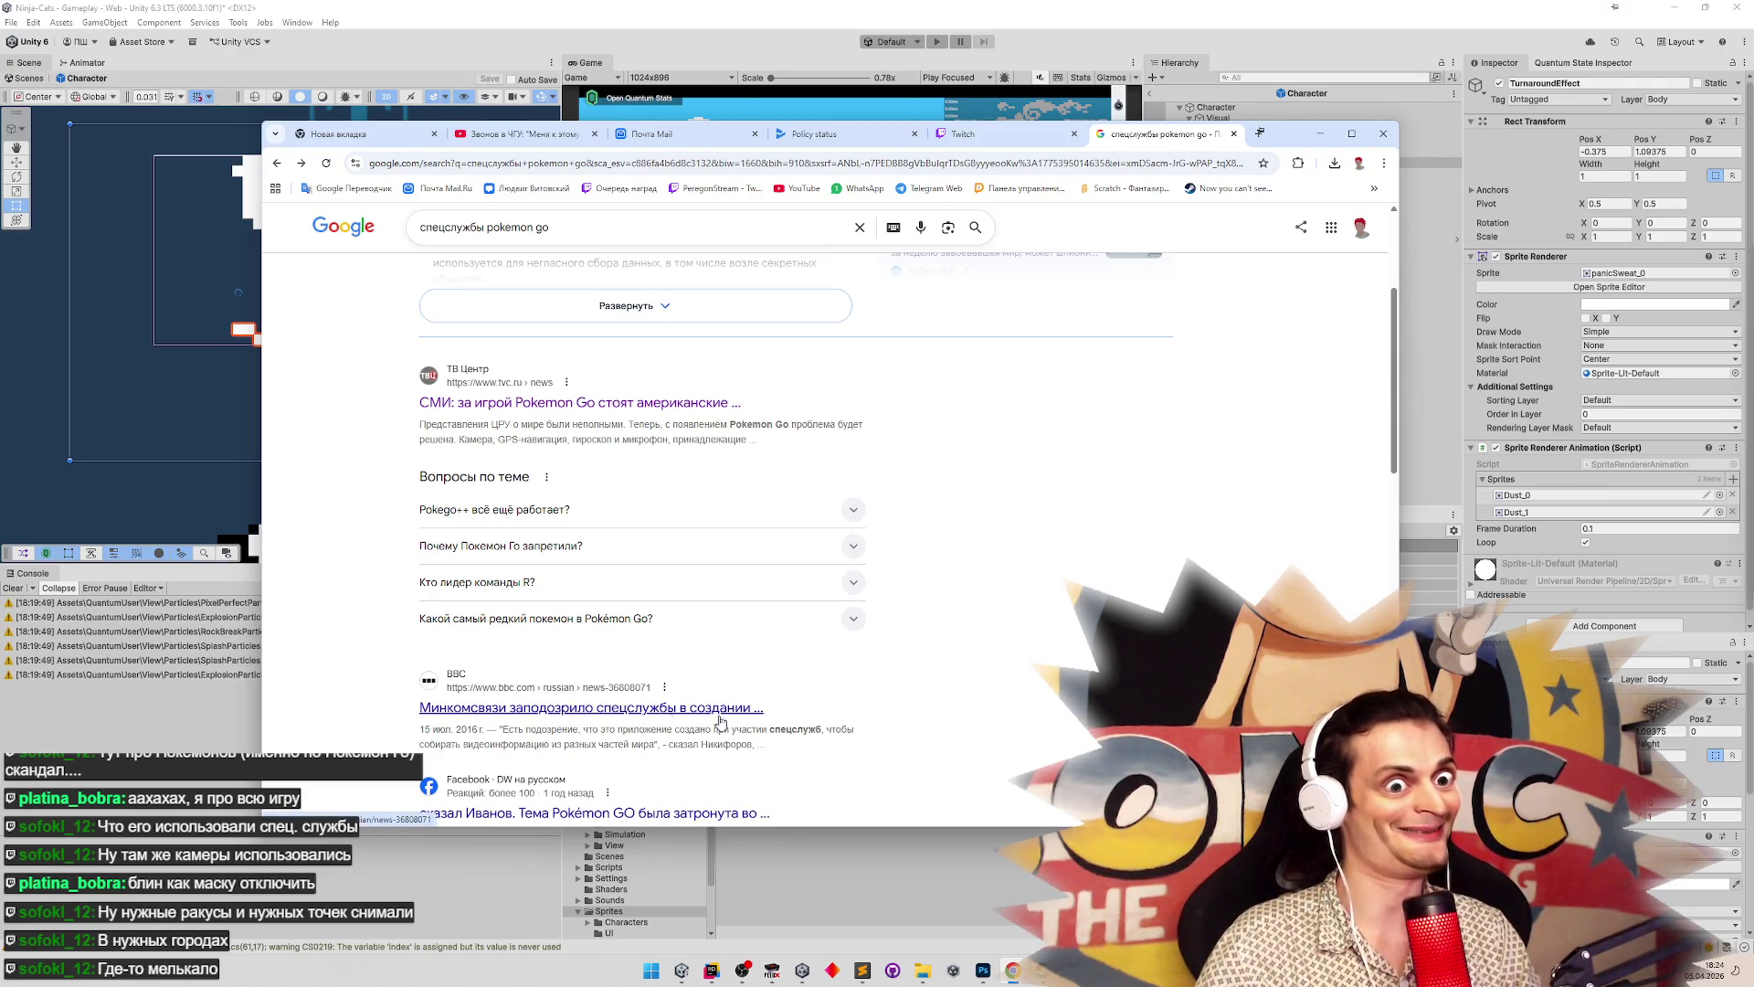
middle_click(989, 723)
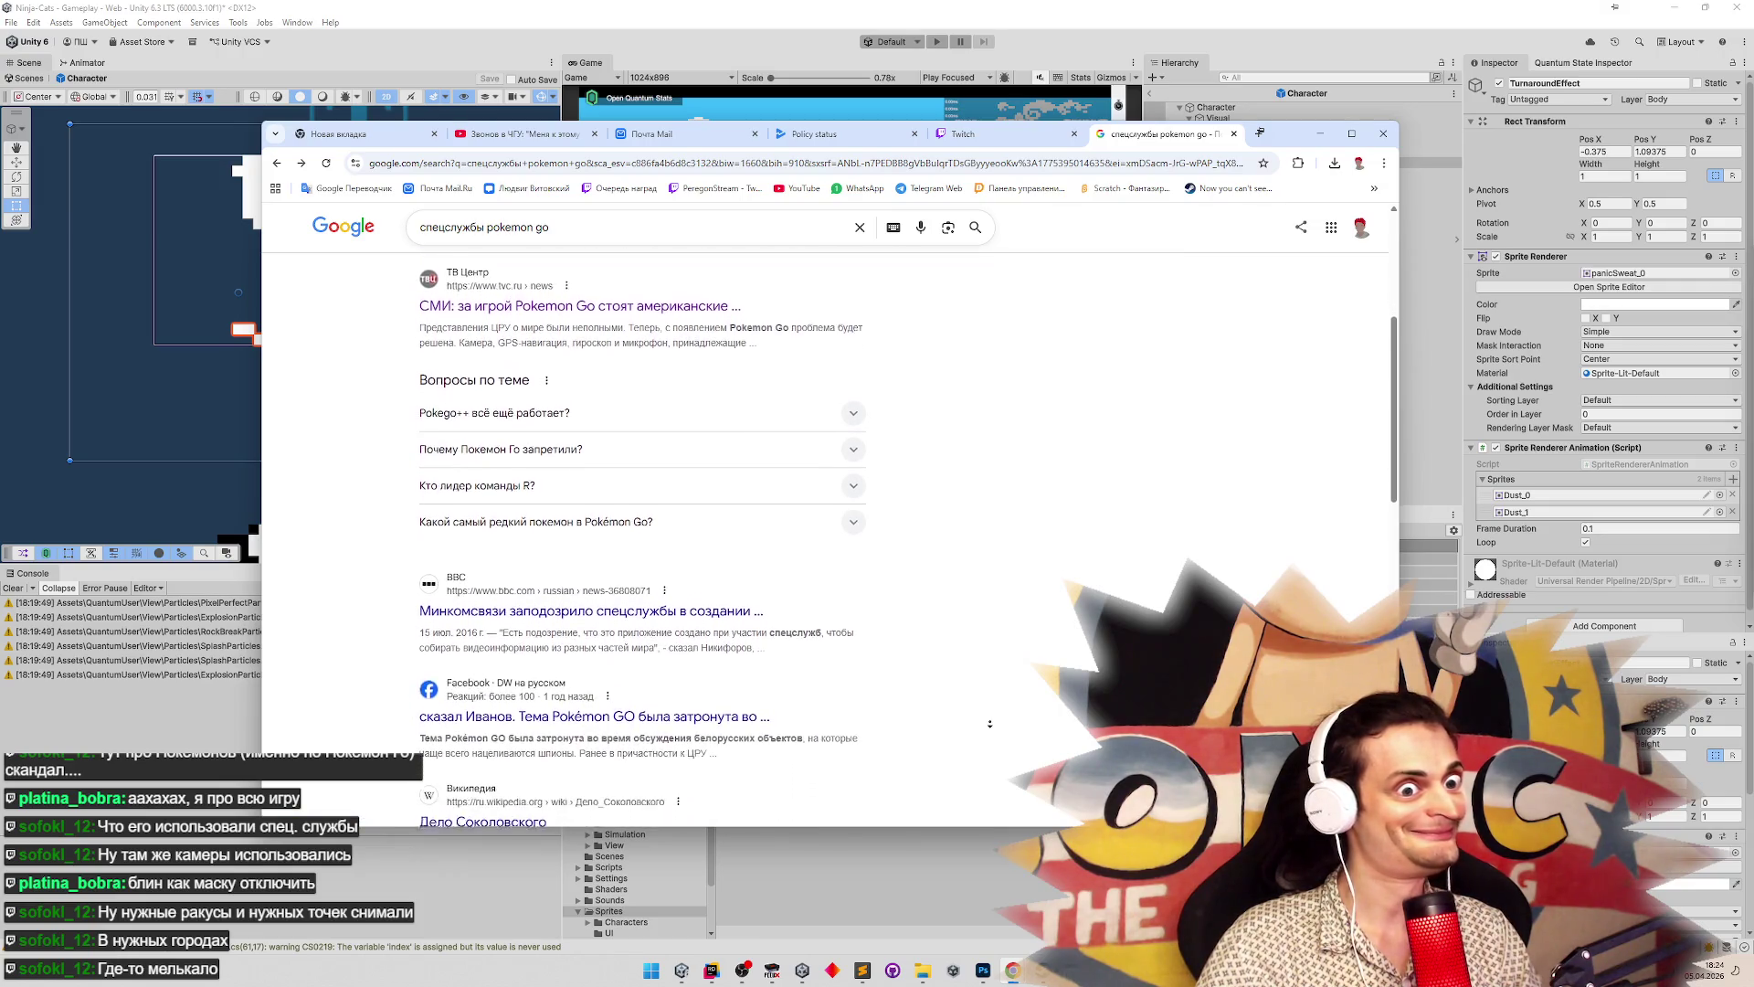
click(989, 722)
click(1317, 140)
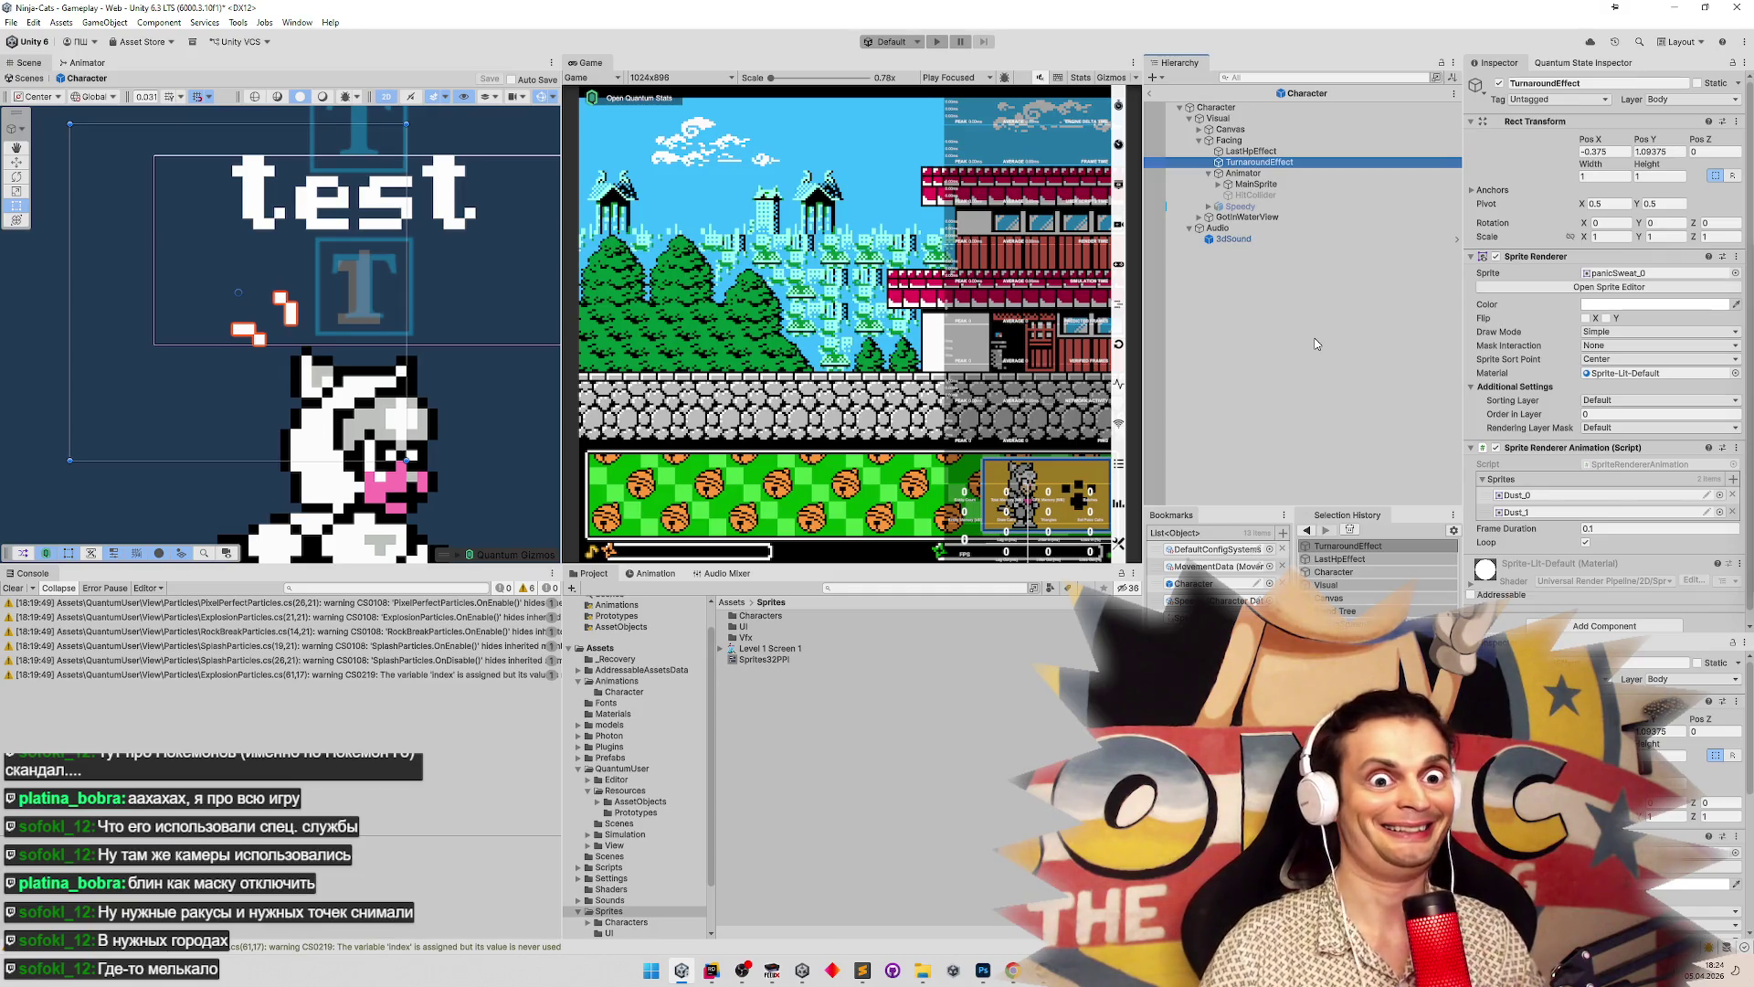
Compare TurnaroundEffect's sprite settings against LastHpEffect's panicSweat animation, ending on LastHpEffect
click(1609, 282)
scroll(1743, 340, down, 1)
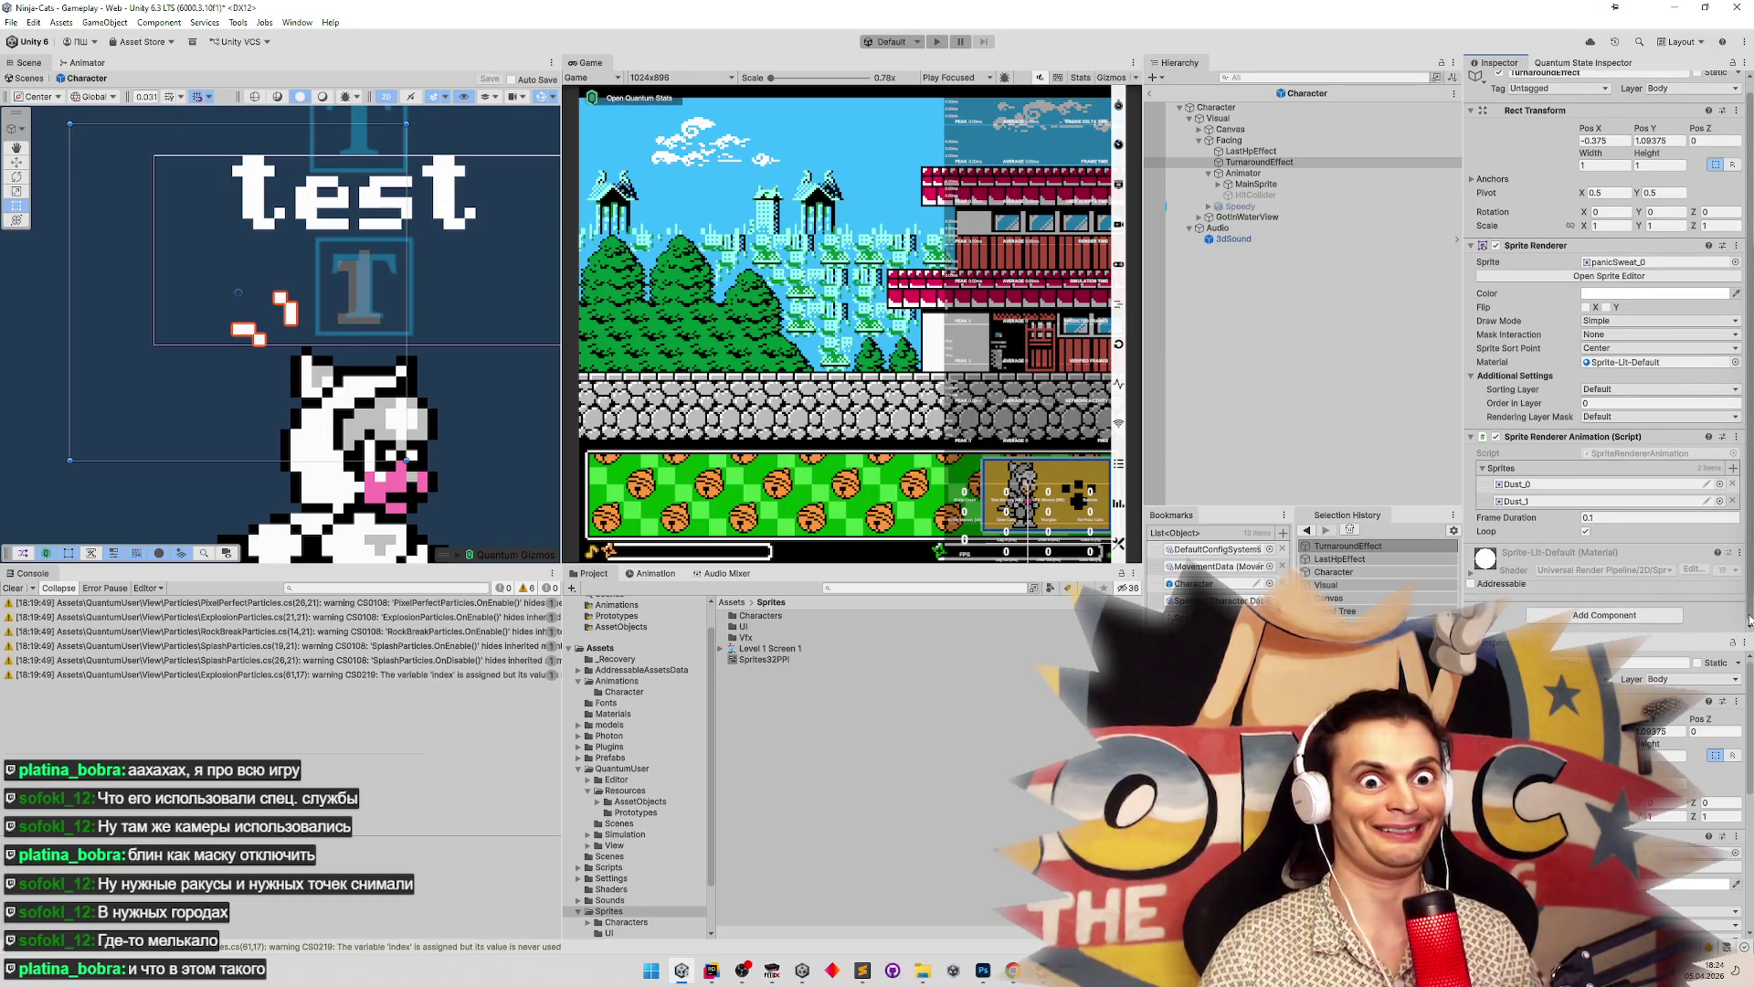
click(1262, 152)
click(1266, 163)
click(1268, 152)
click(1266, 162)
click(1270, 152)
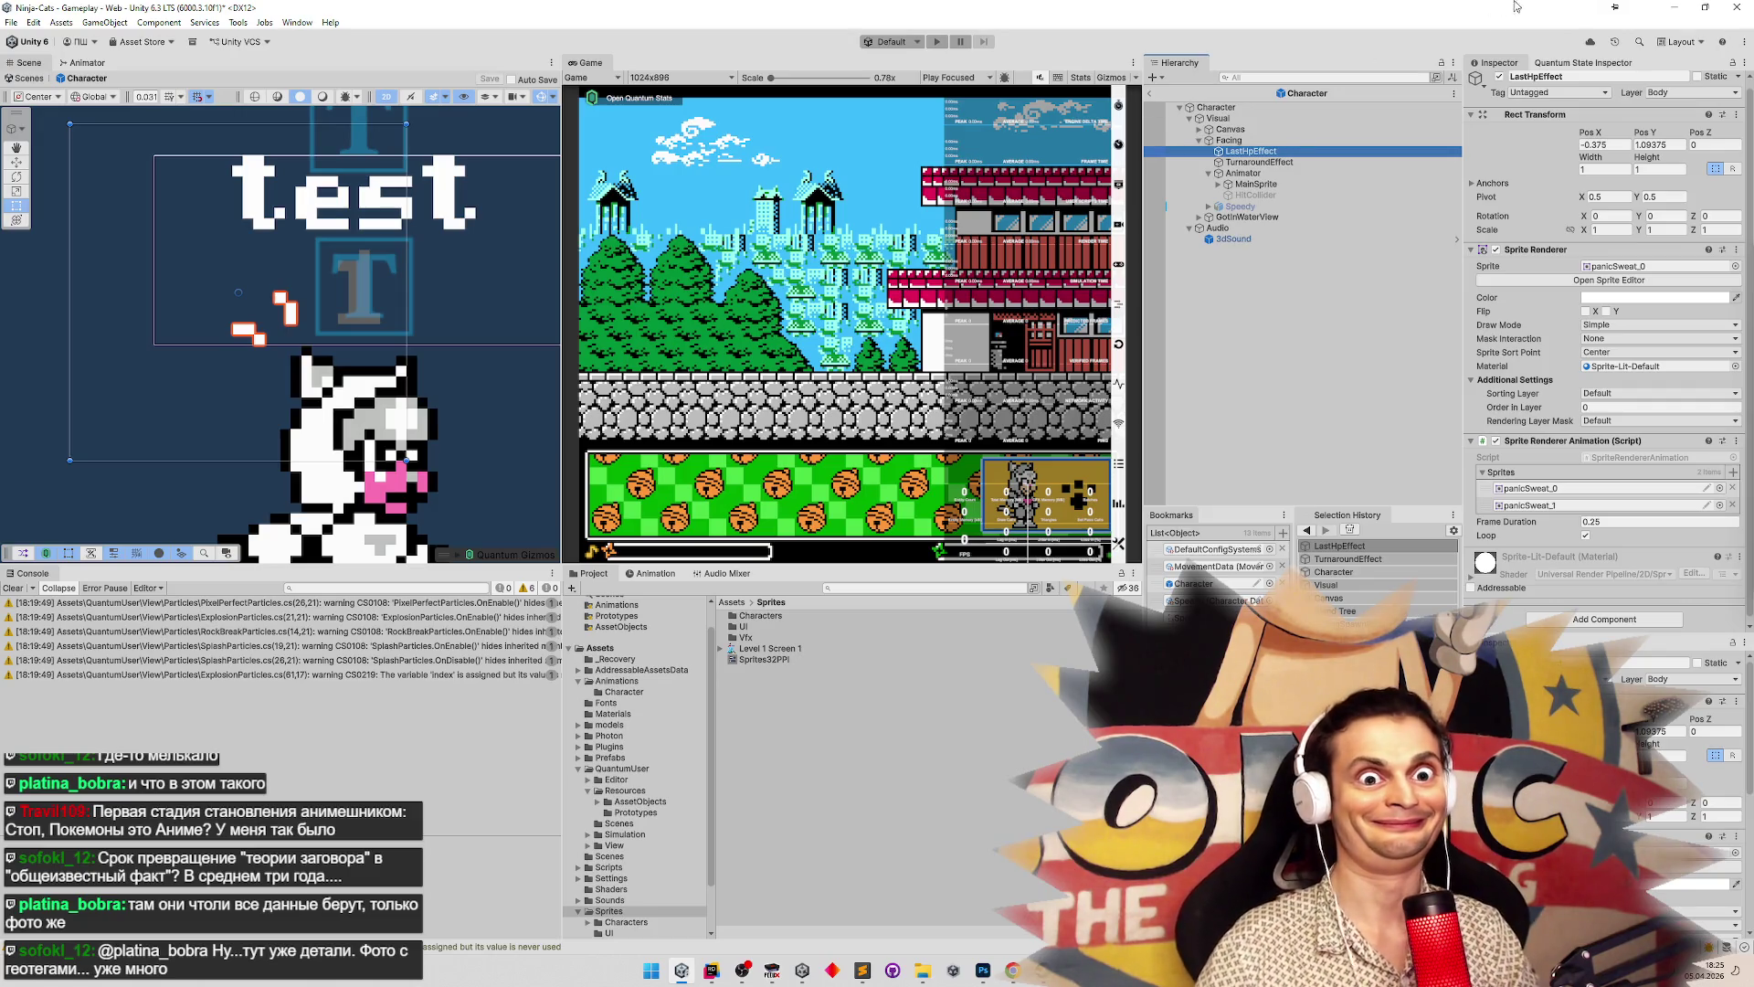
Set TurnaroundEffect's sprite to Dust_0 using the sprite picker
double_click(1243, 161)
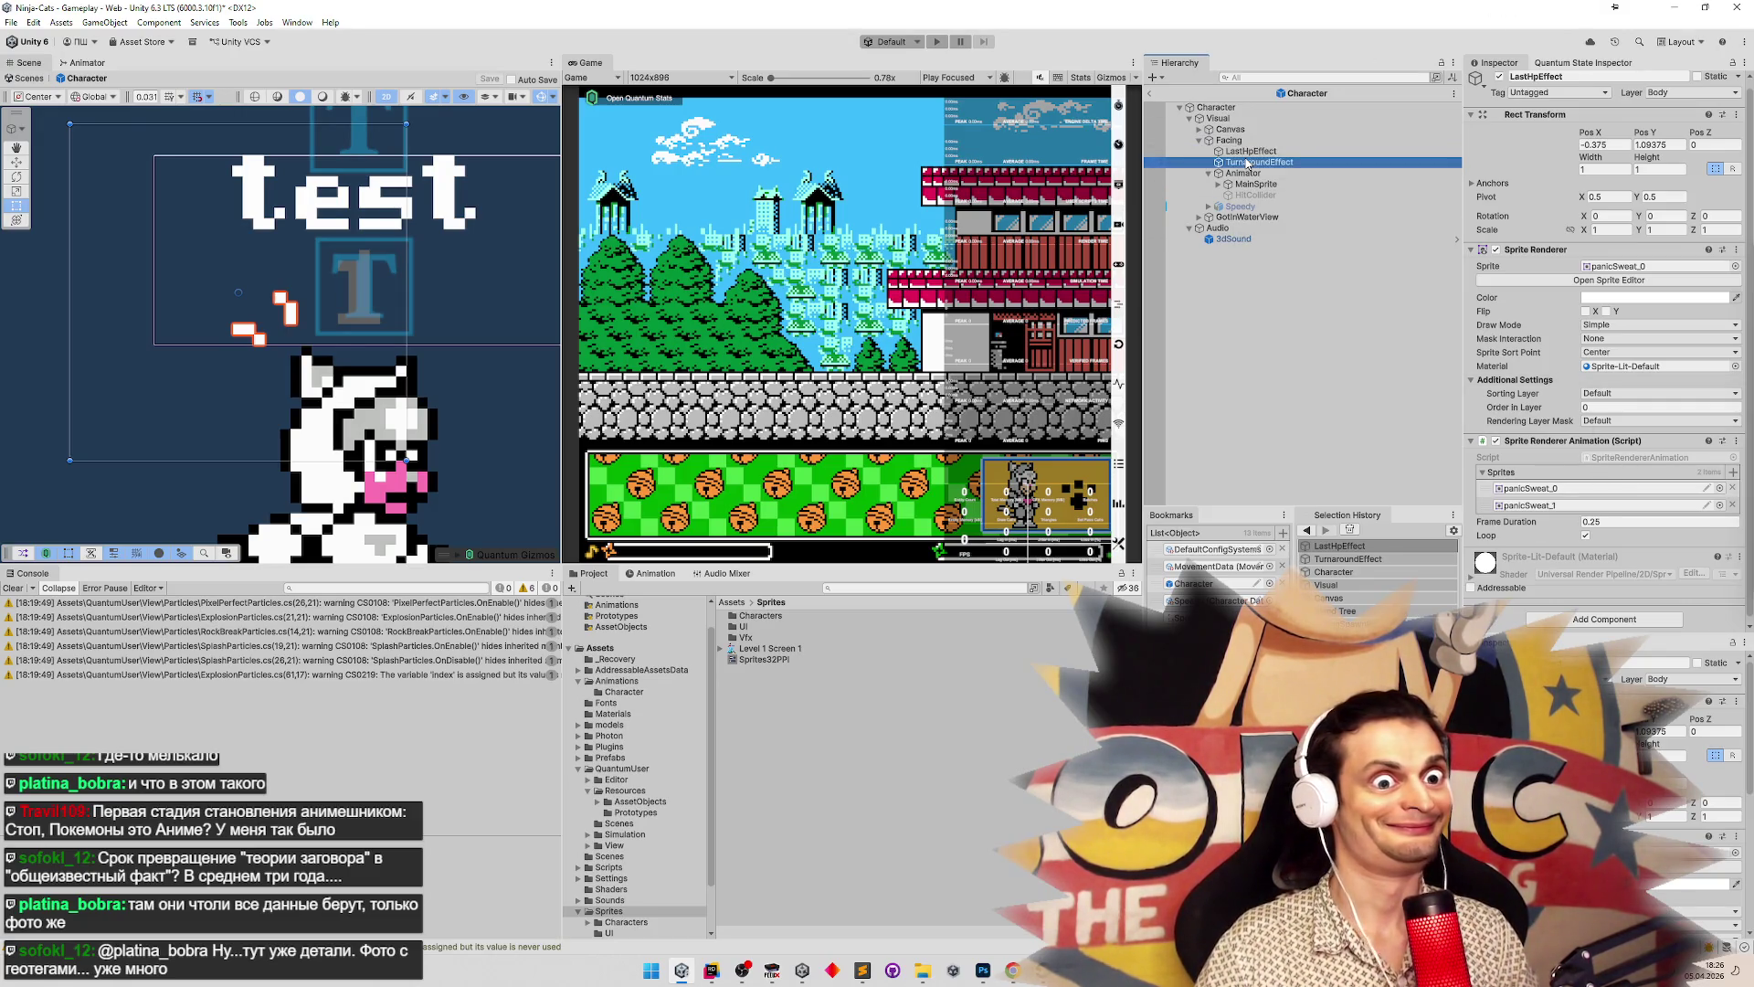
click(1735, 266)
text(dus)
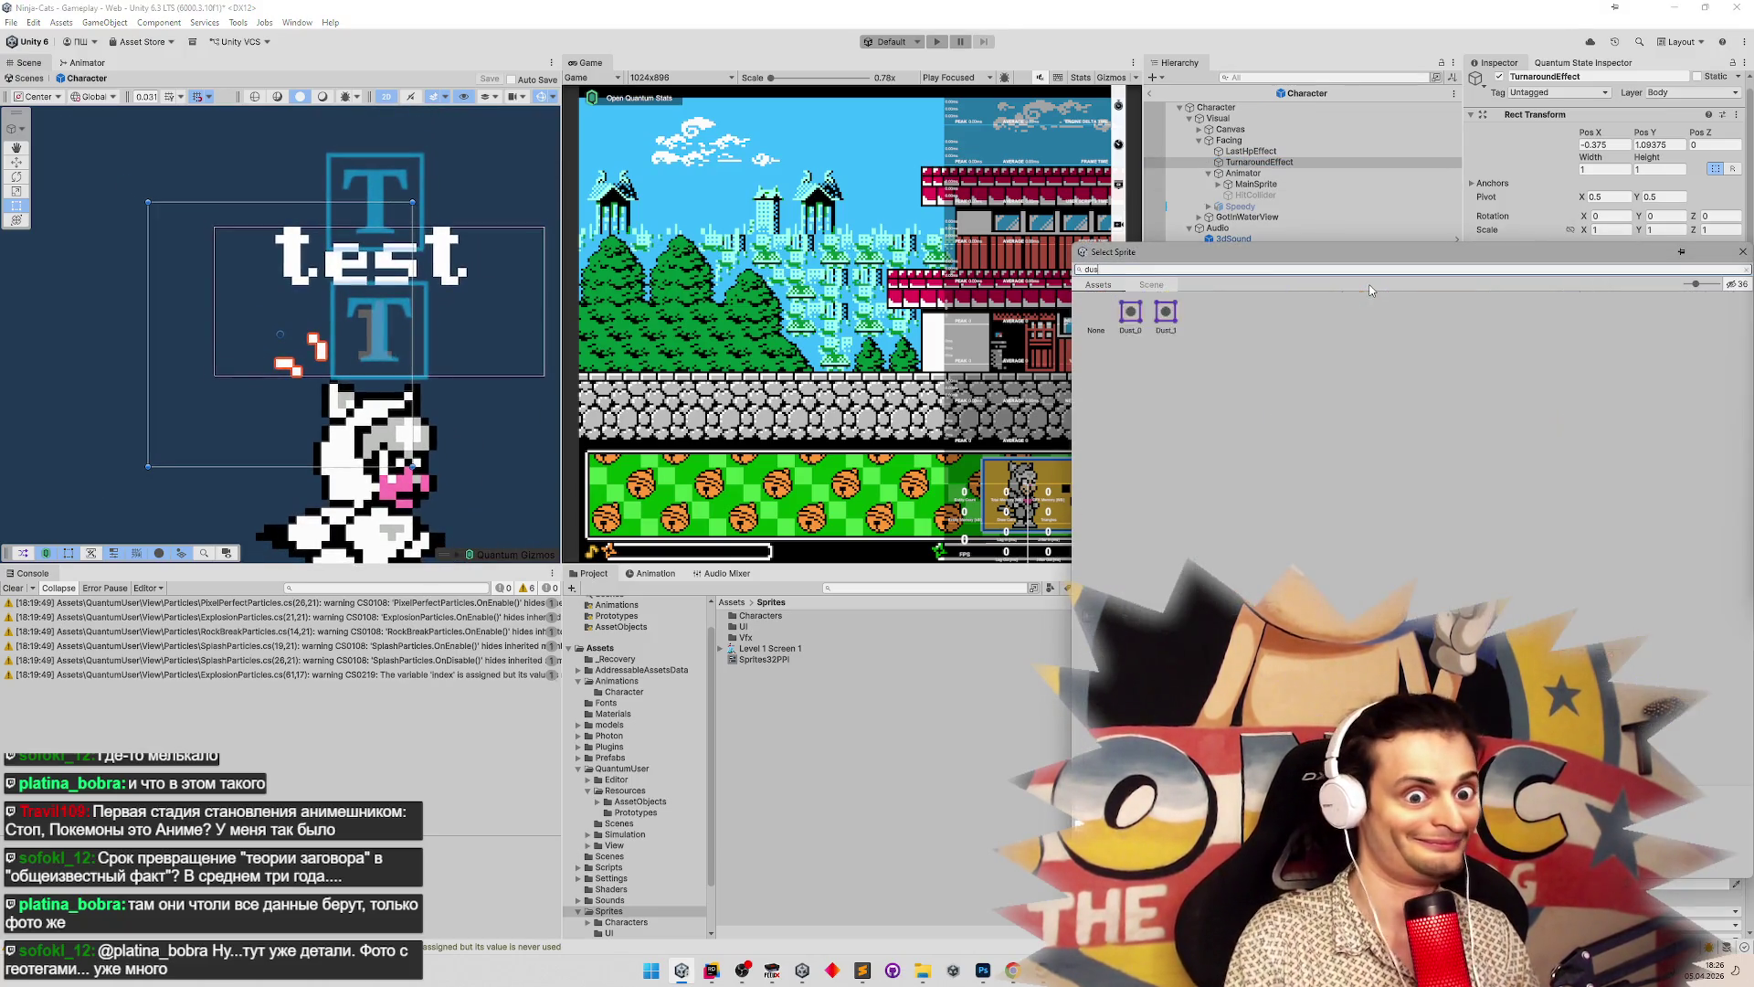
double_click(1133, 315)
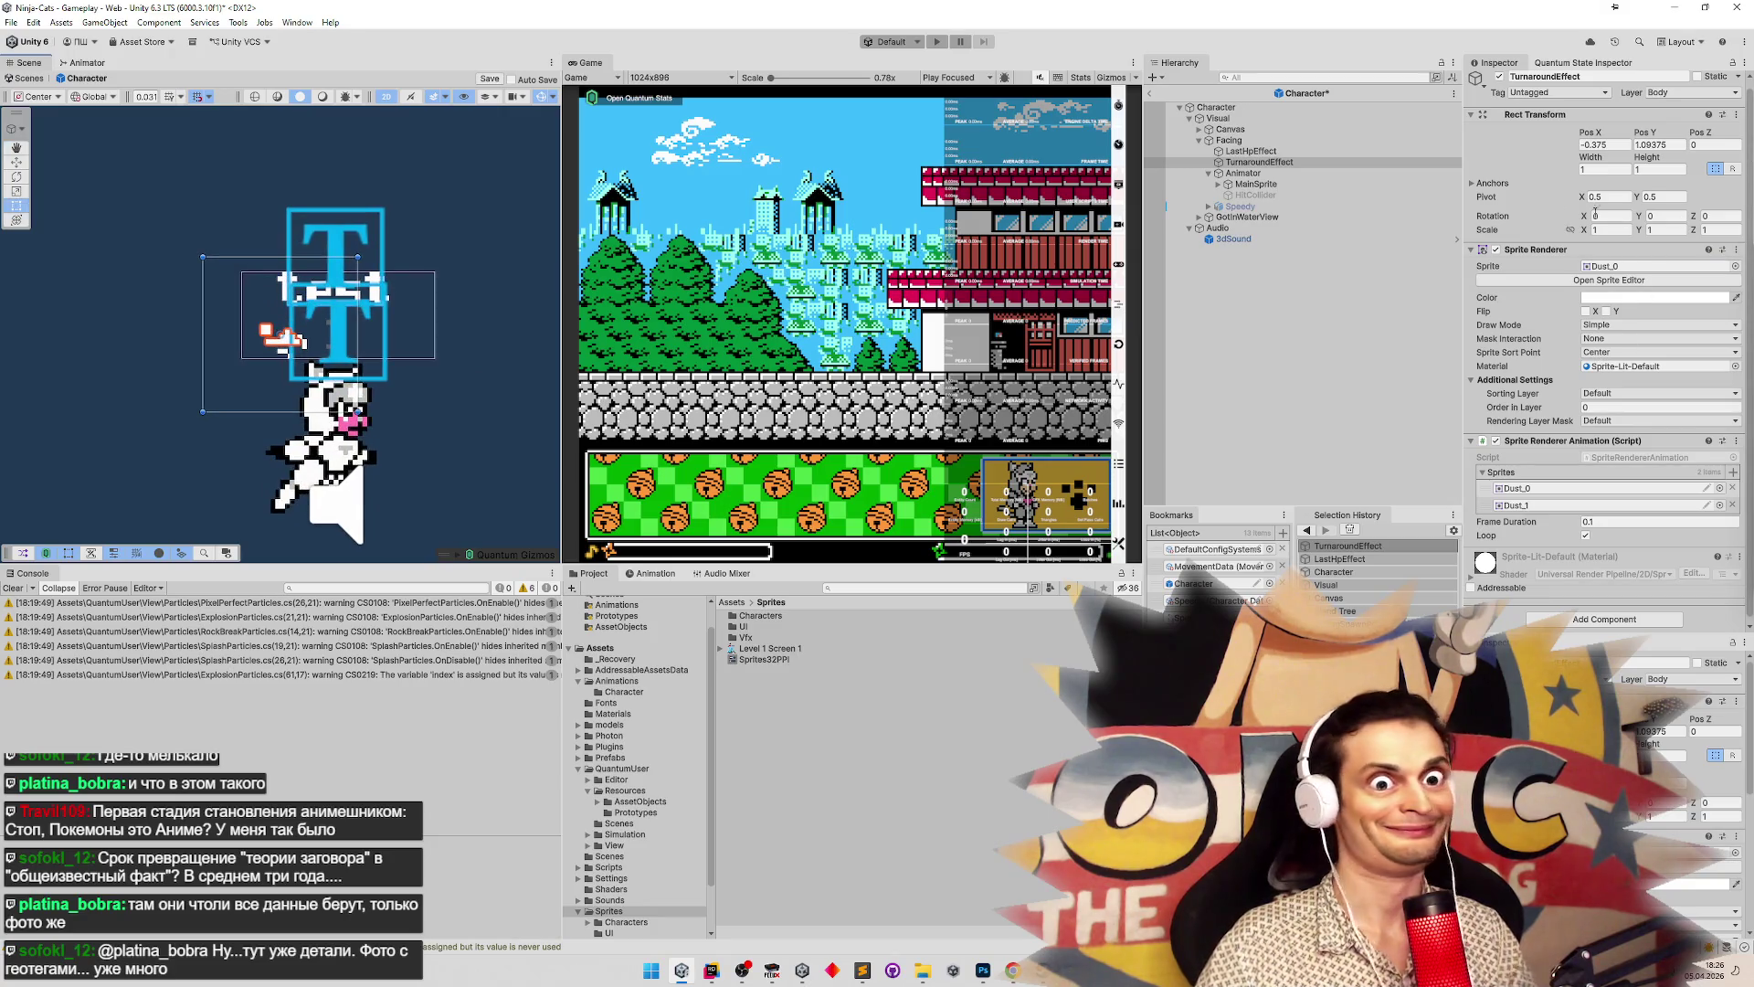
Set TurnaroundEffect's Pos Y to 0 and save the Character prefab
click(1663, 145)
text(0)
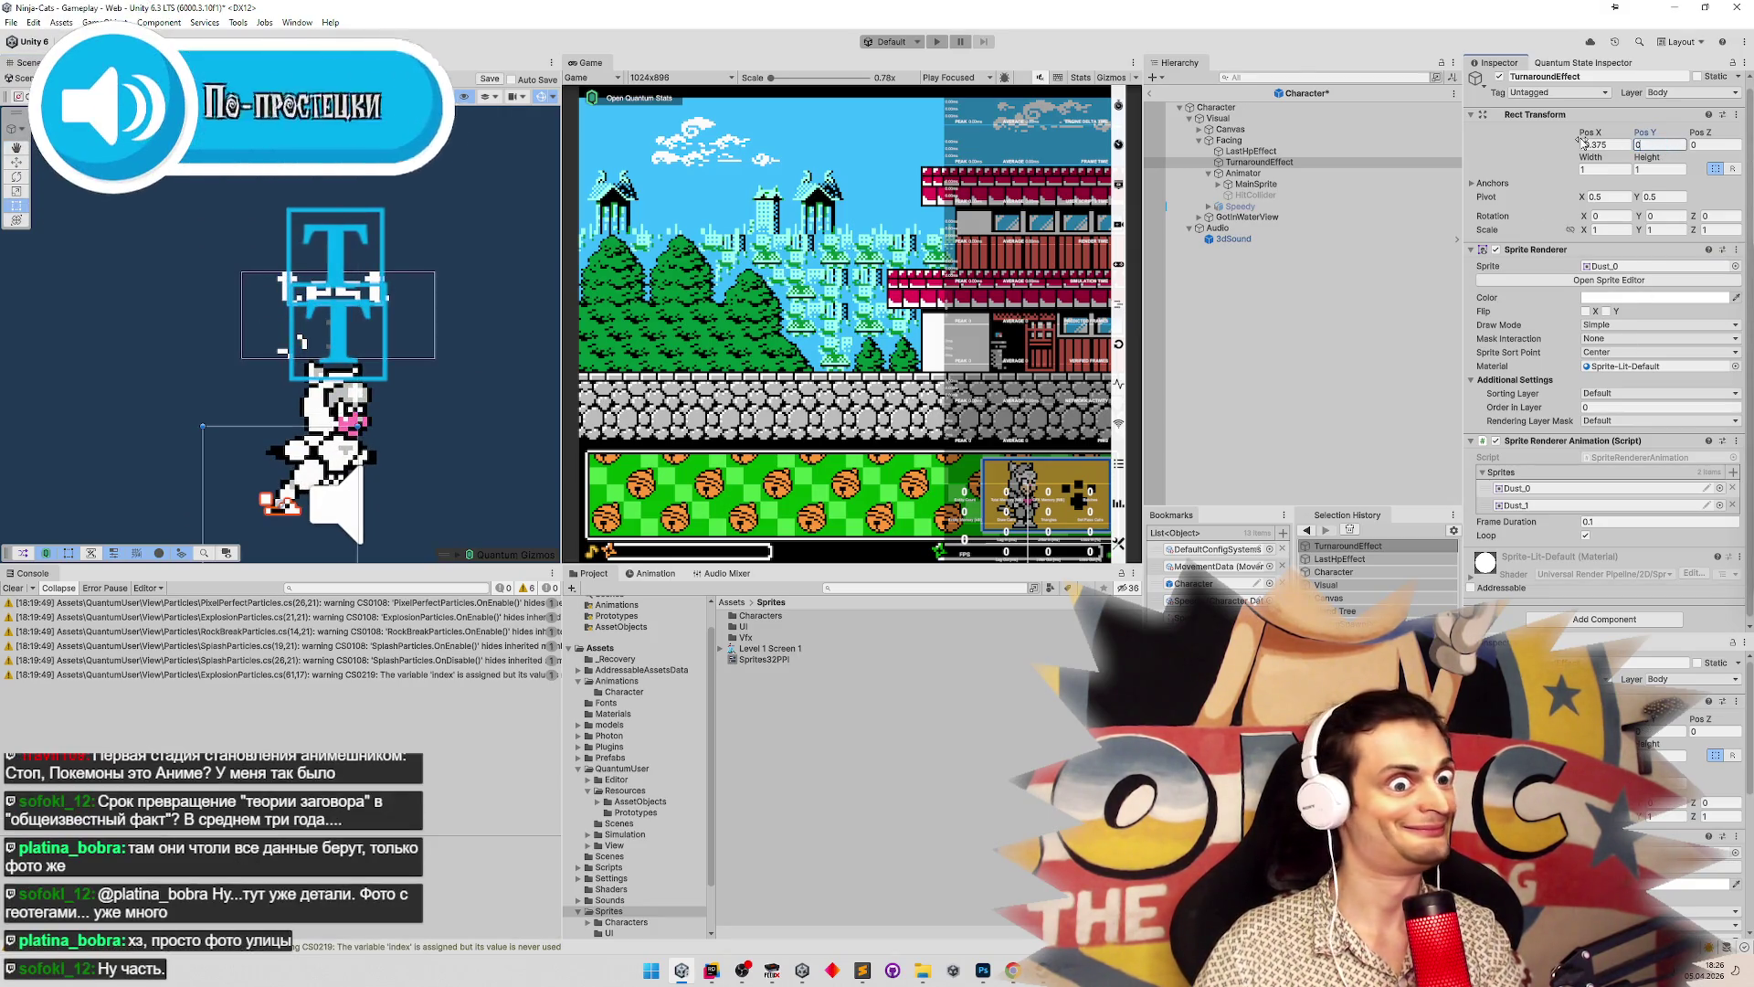
key(Return)
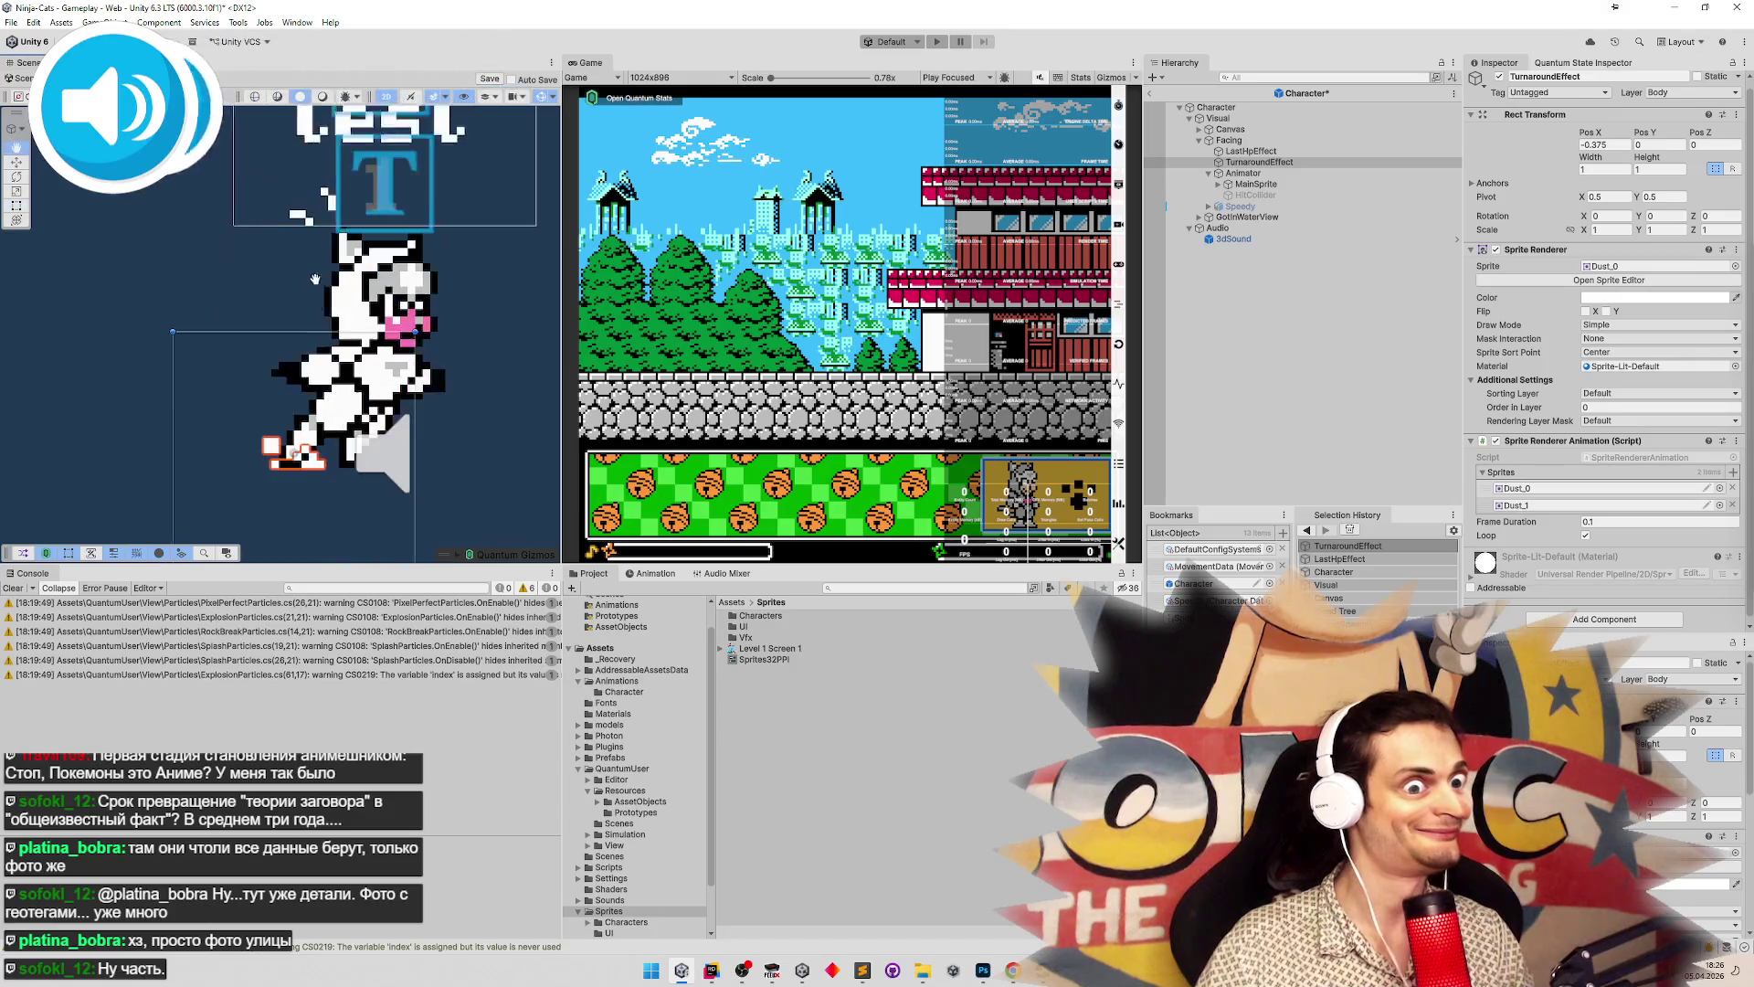
key(ctrl+s)
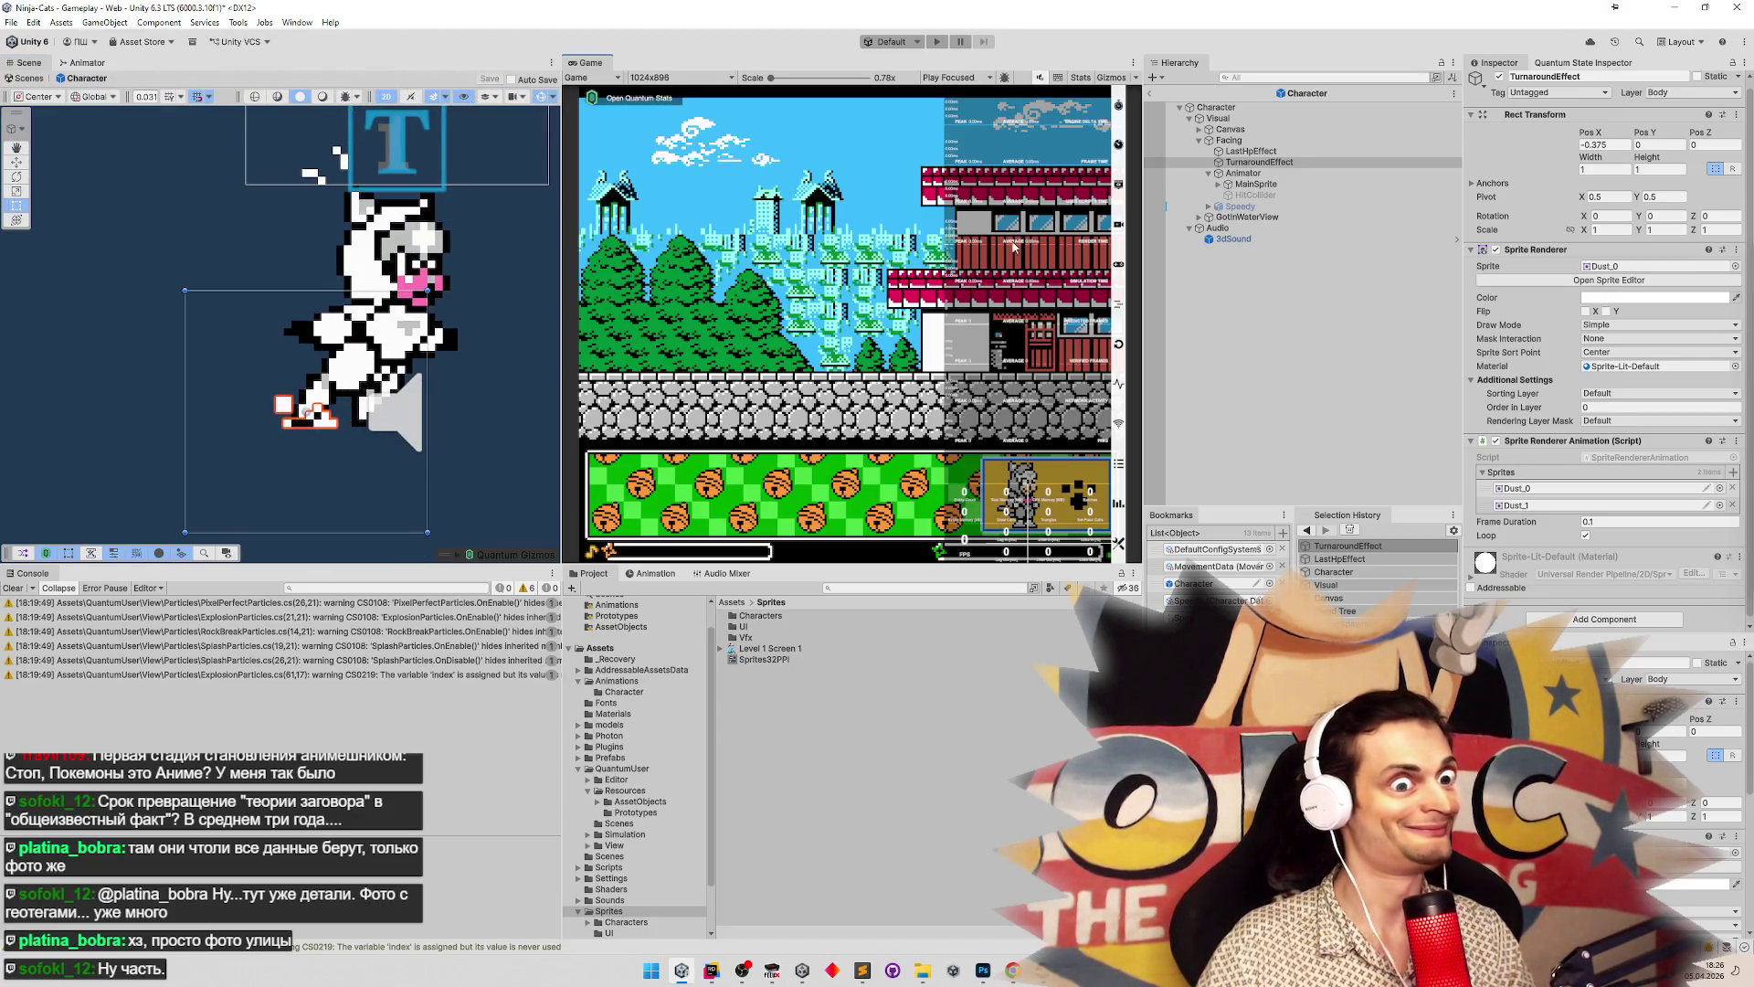
Try Pos X 0, then undo it to keep the X offset at -0.375
click(1614, 146)
text(0)
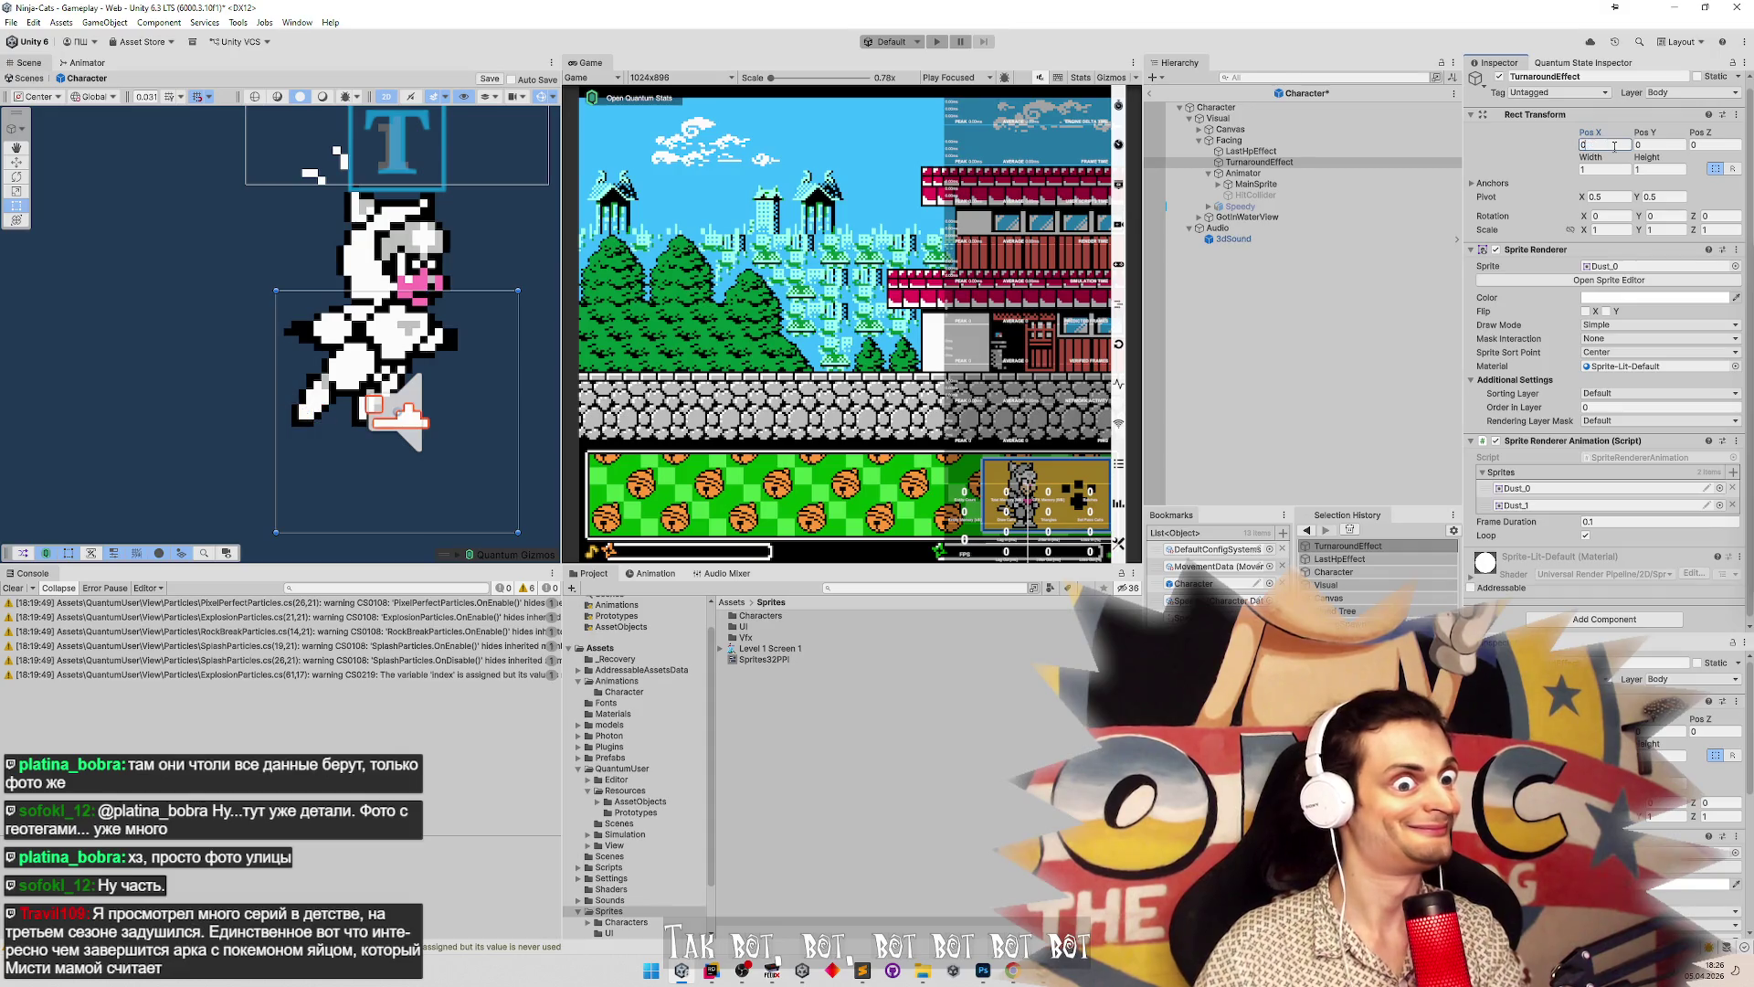
key(ctrl+z)
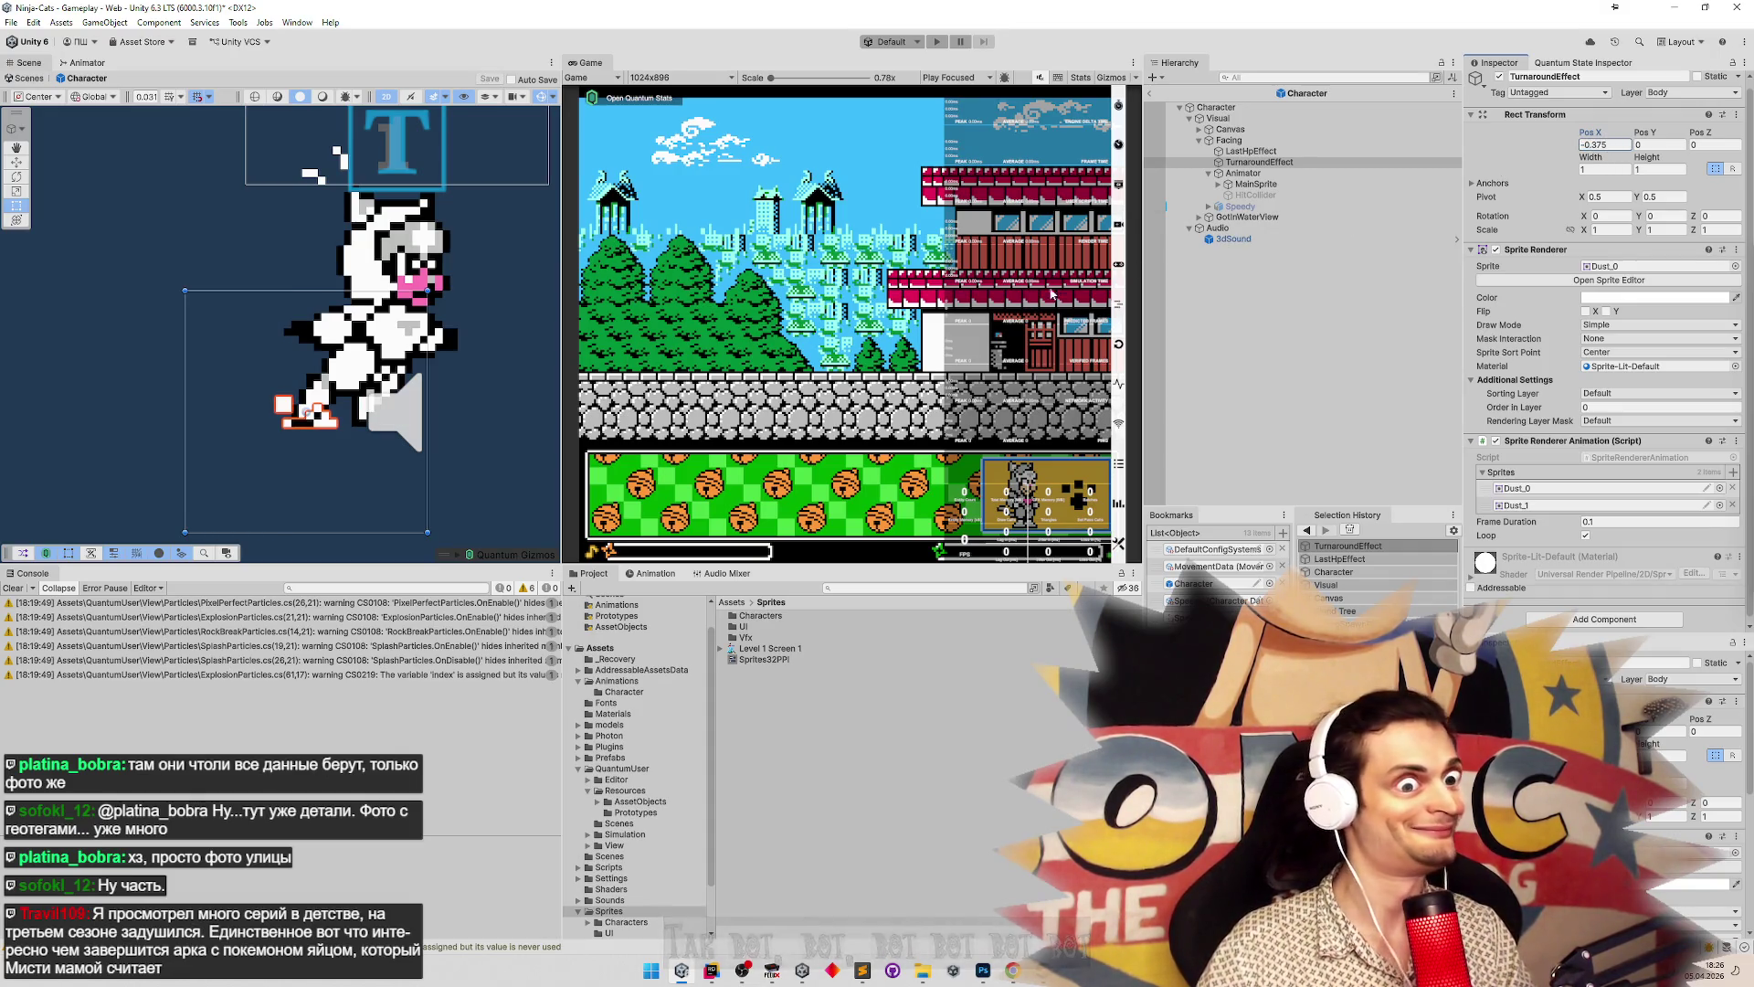
click(1044, 300)
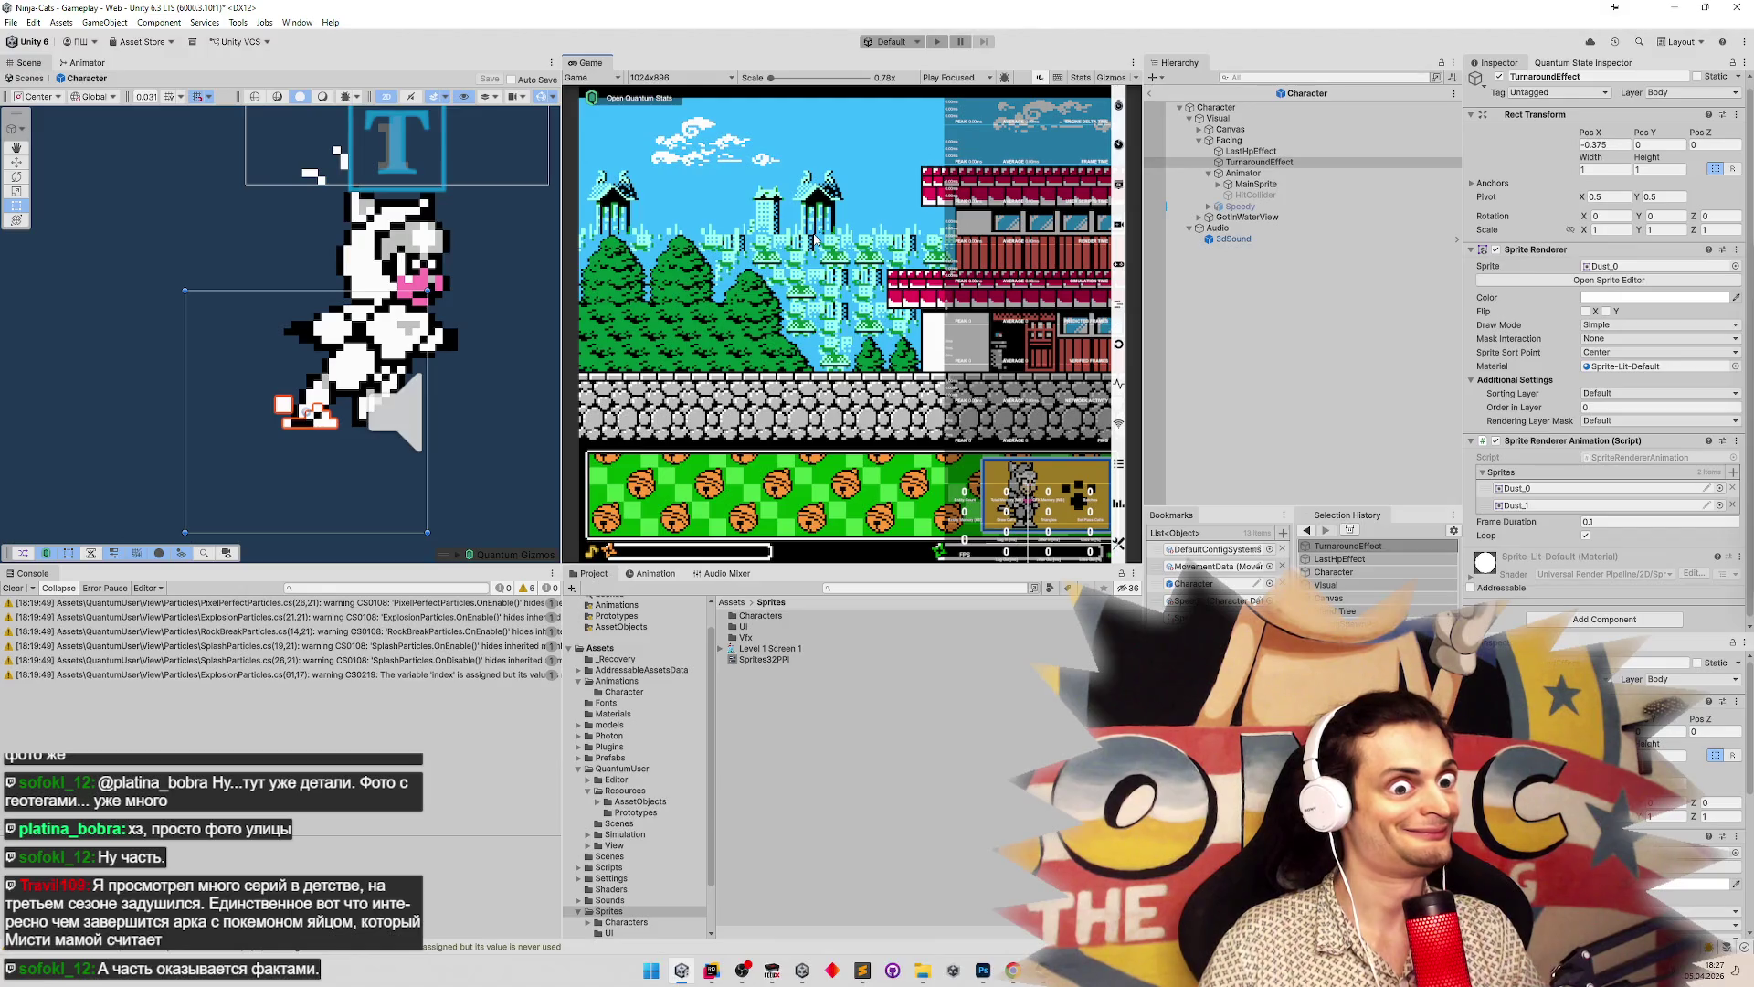
Set MainSprite's Sprite Resolver category to GetHit
click(1256, 183)
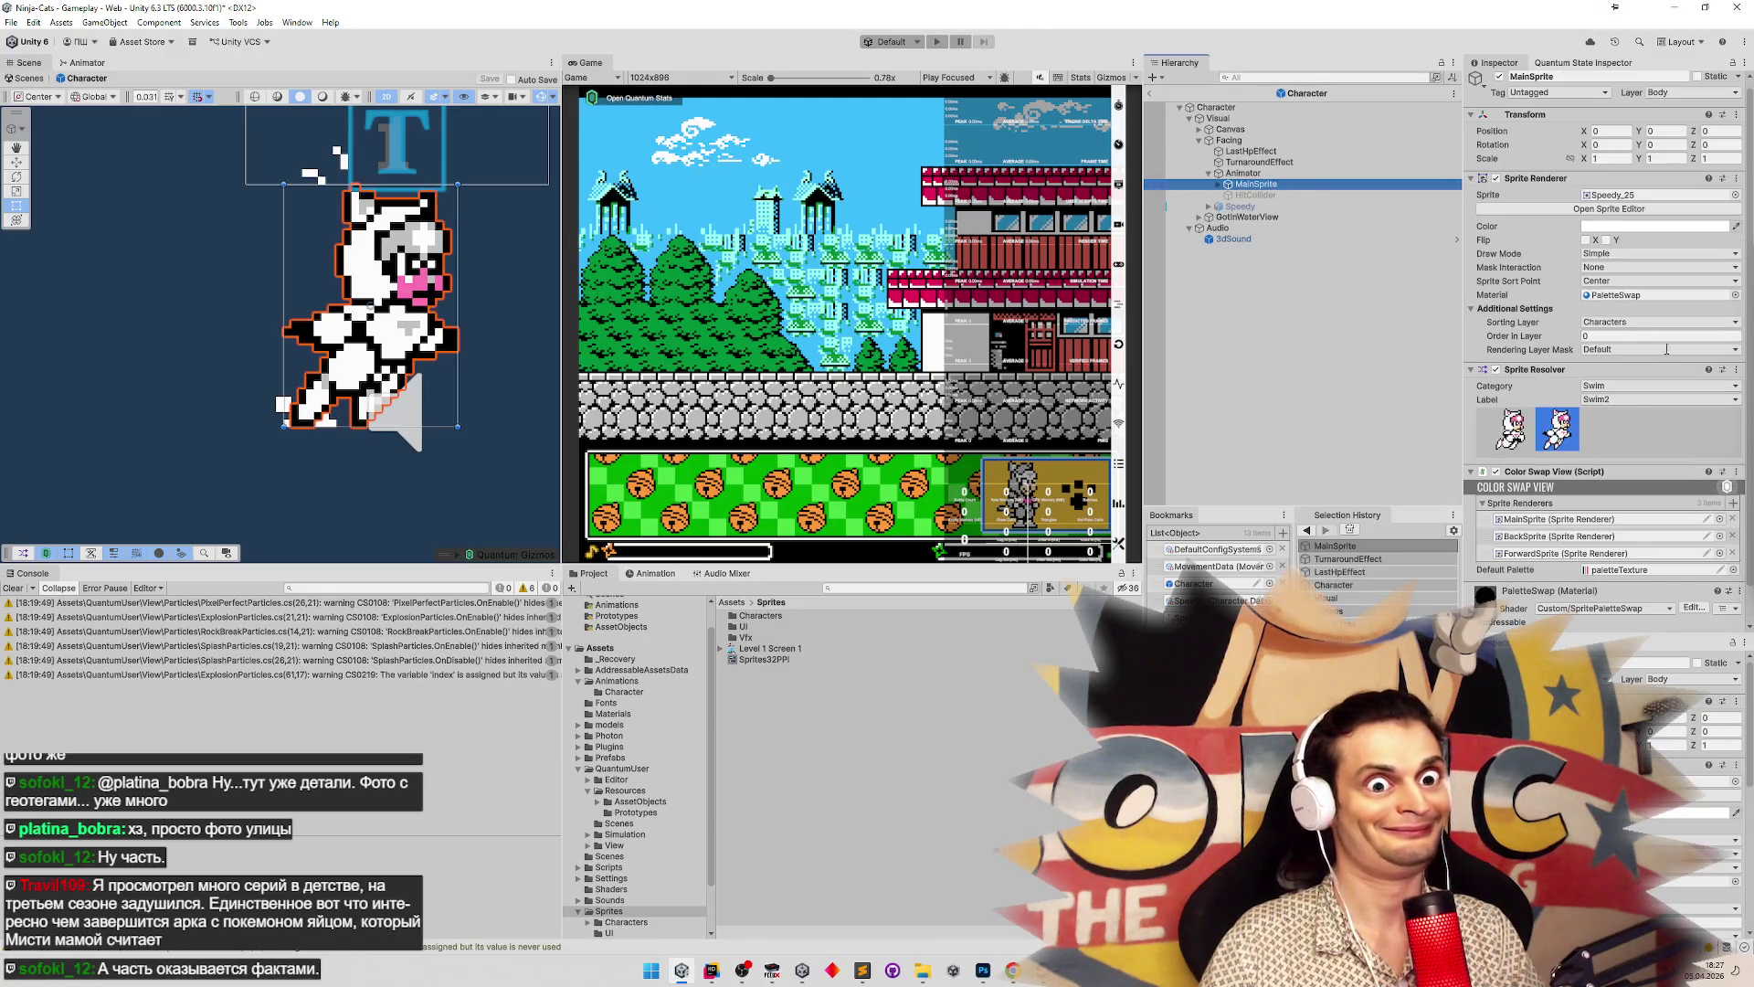
click(1705, 386)
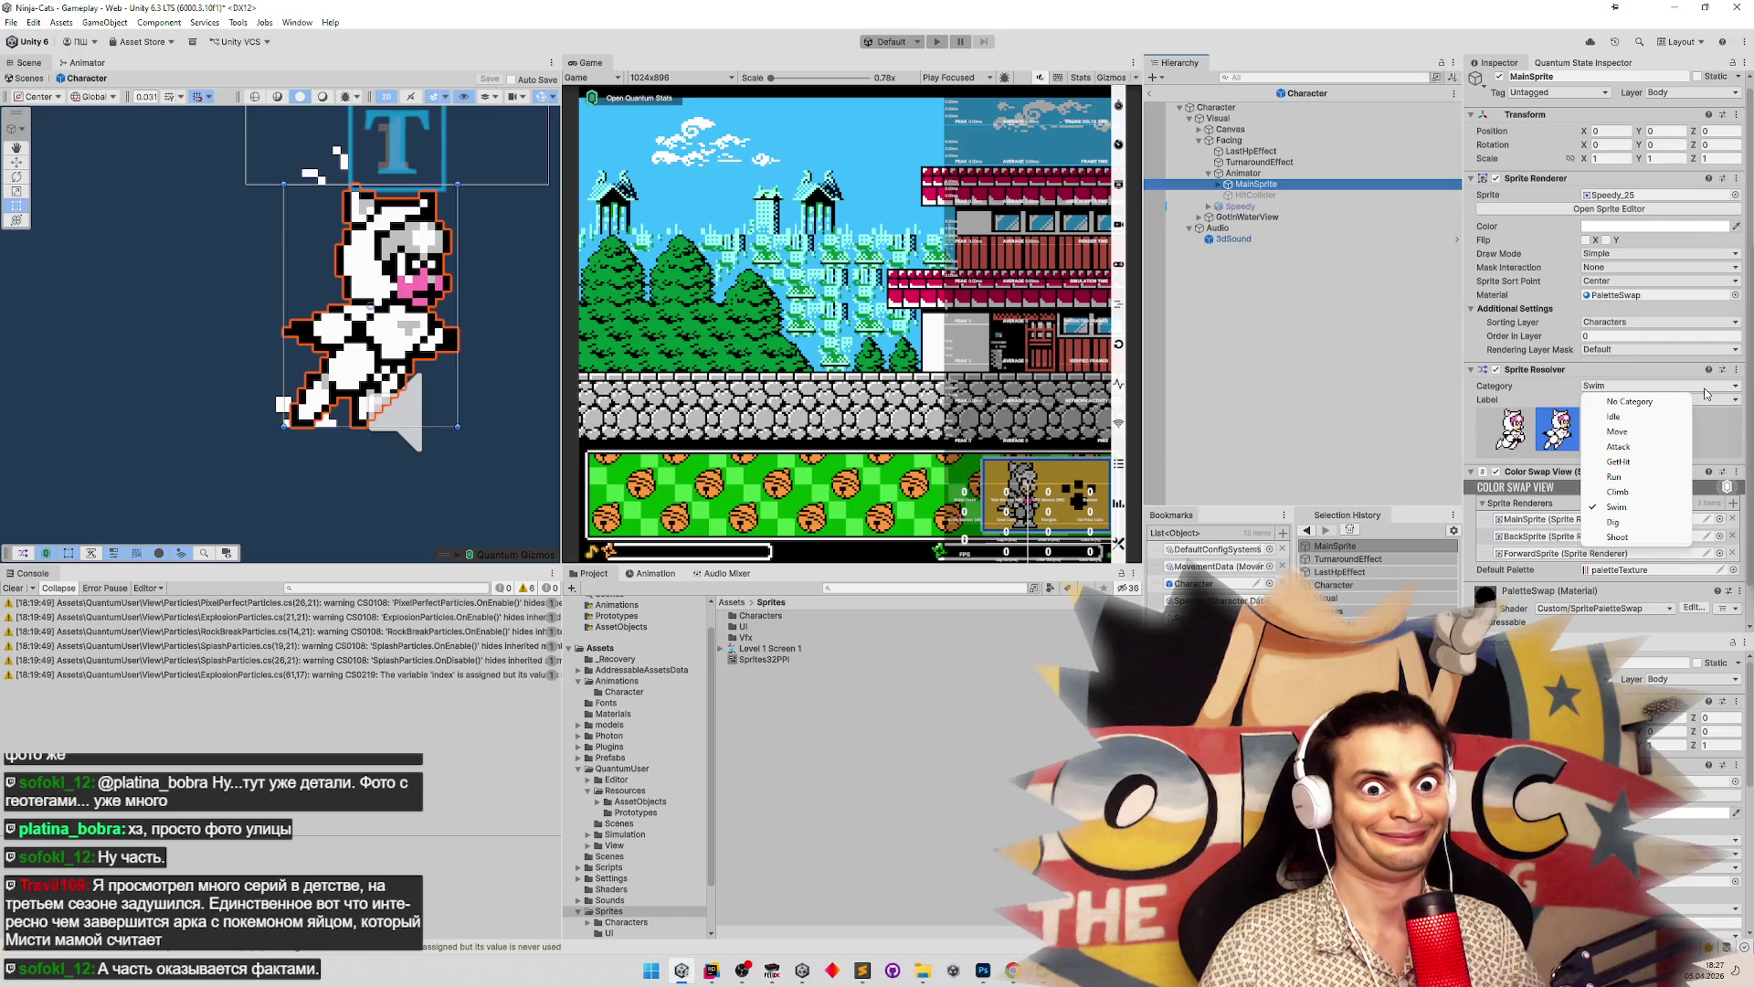
click(1717, 422)
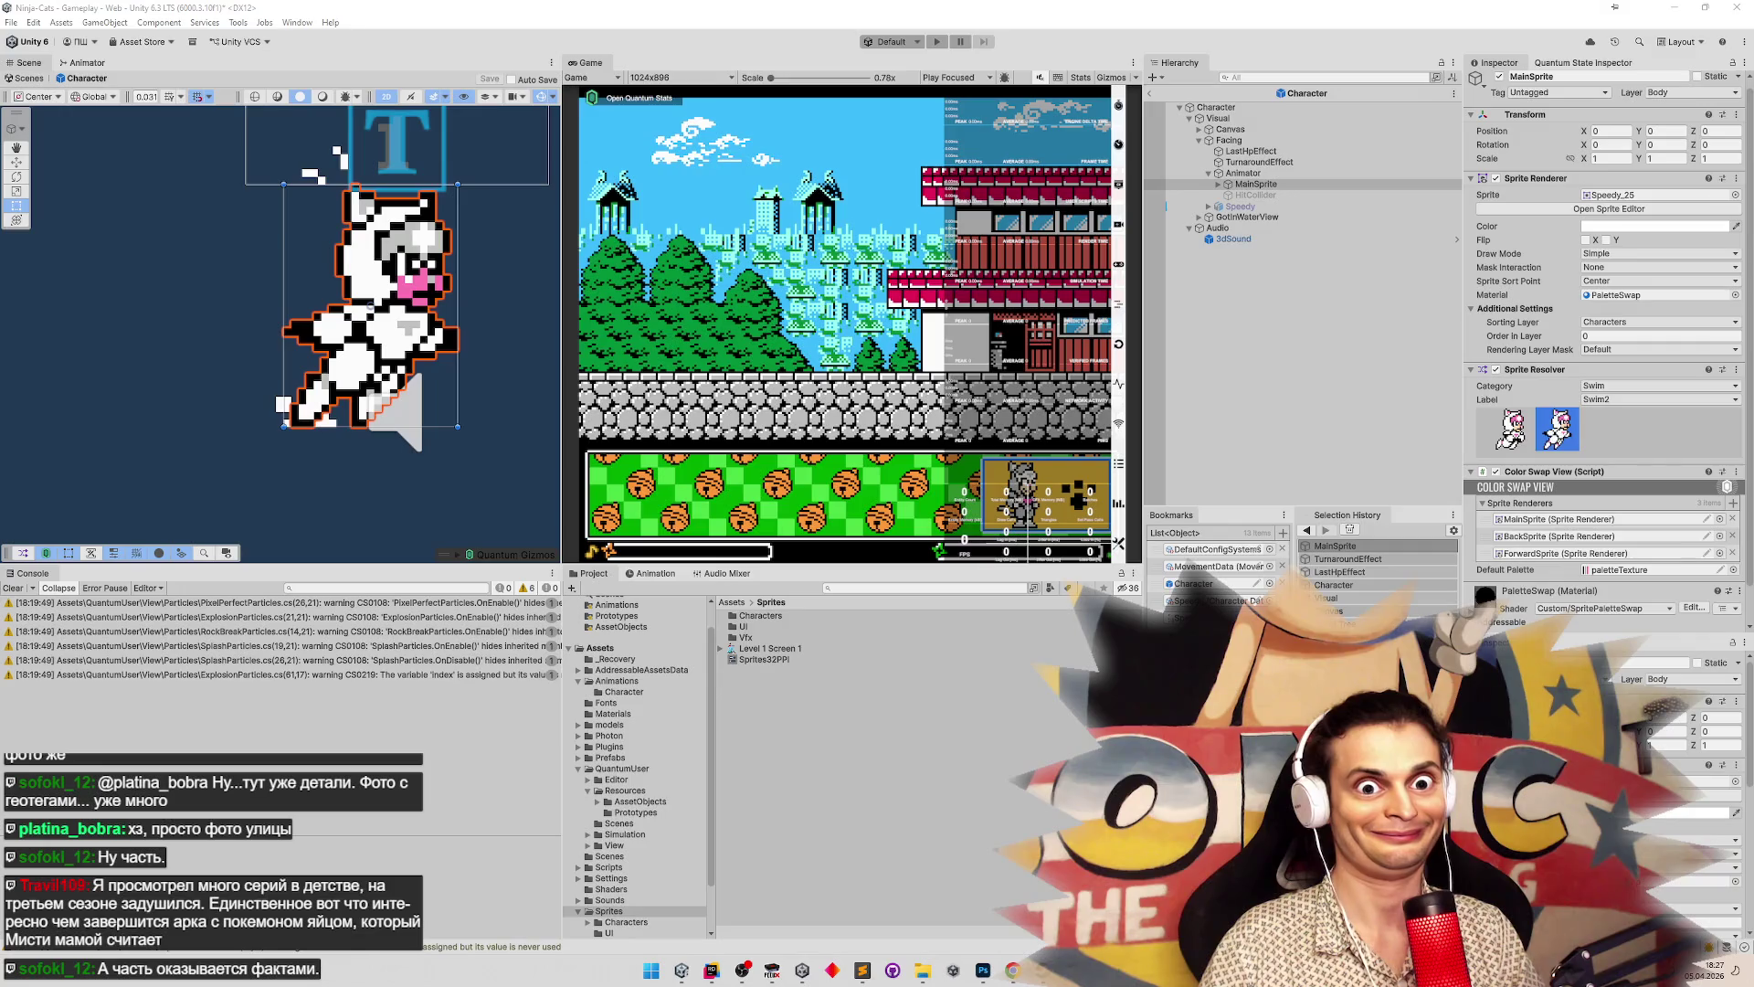
click(1633, 386)
click(1632, 462)
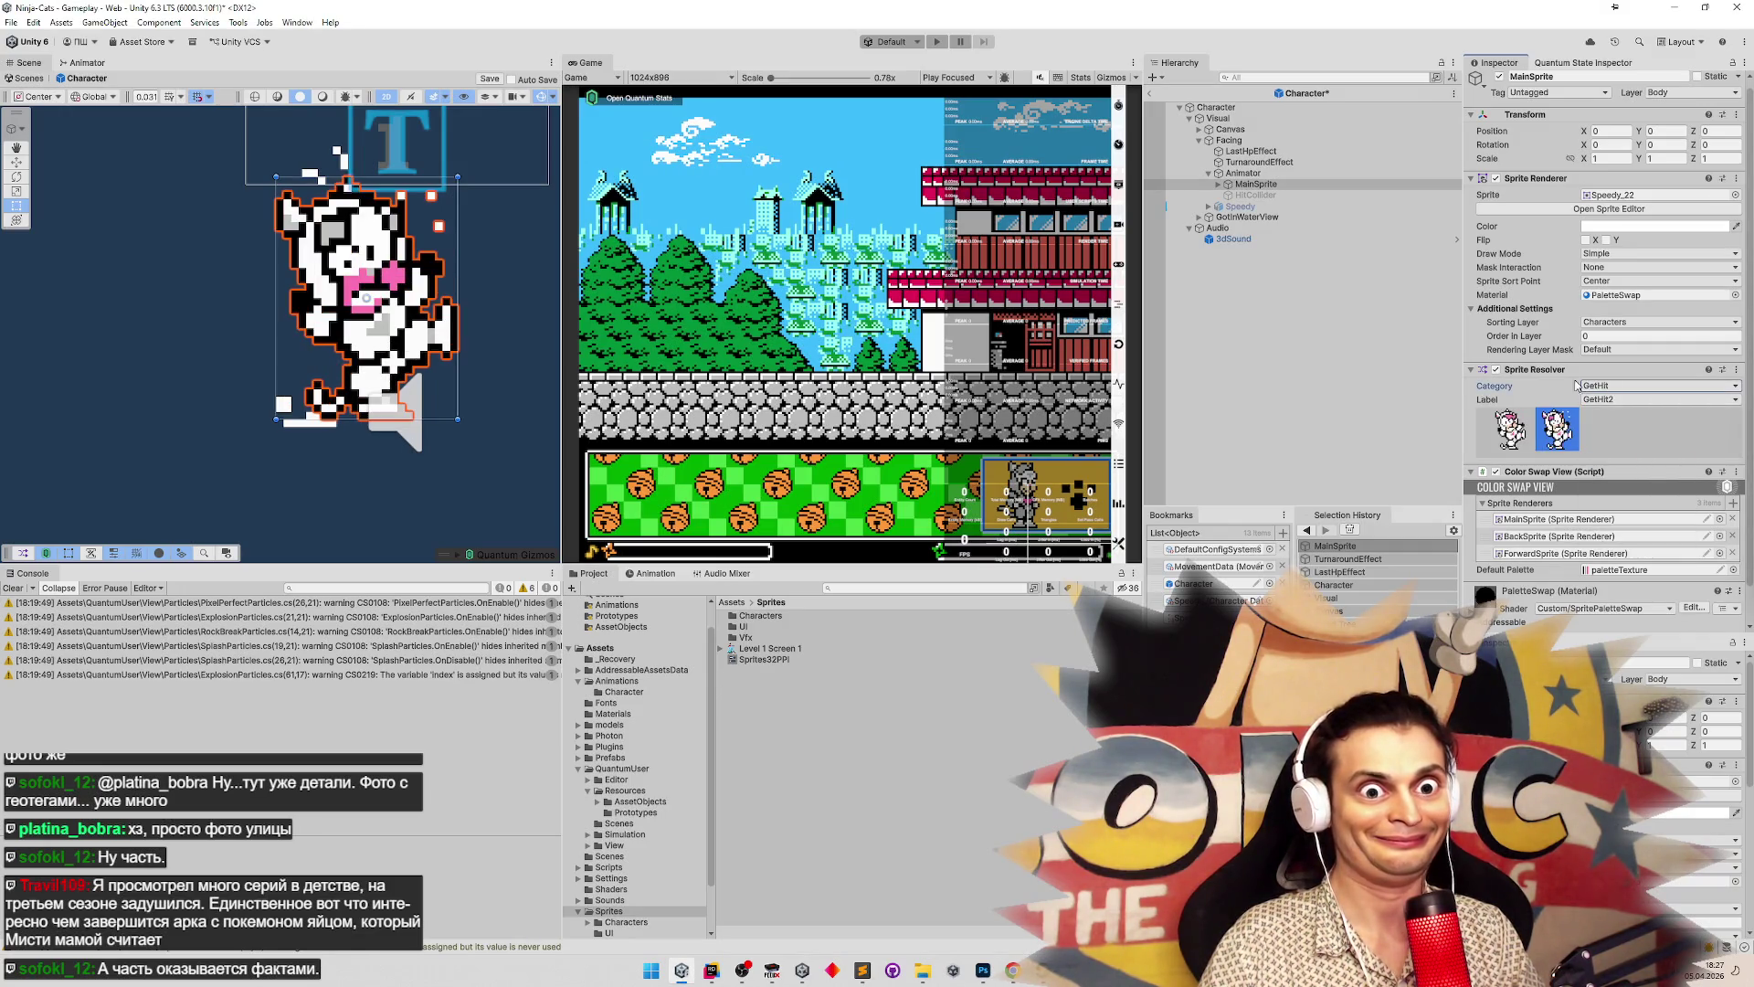
Give the Animator a different enemy's Sprite Library Asset and reselect MainSprite
click(1243, 173)
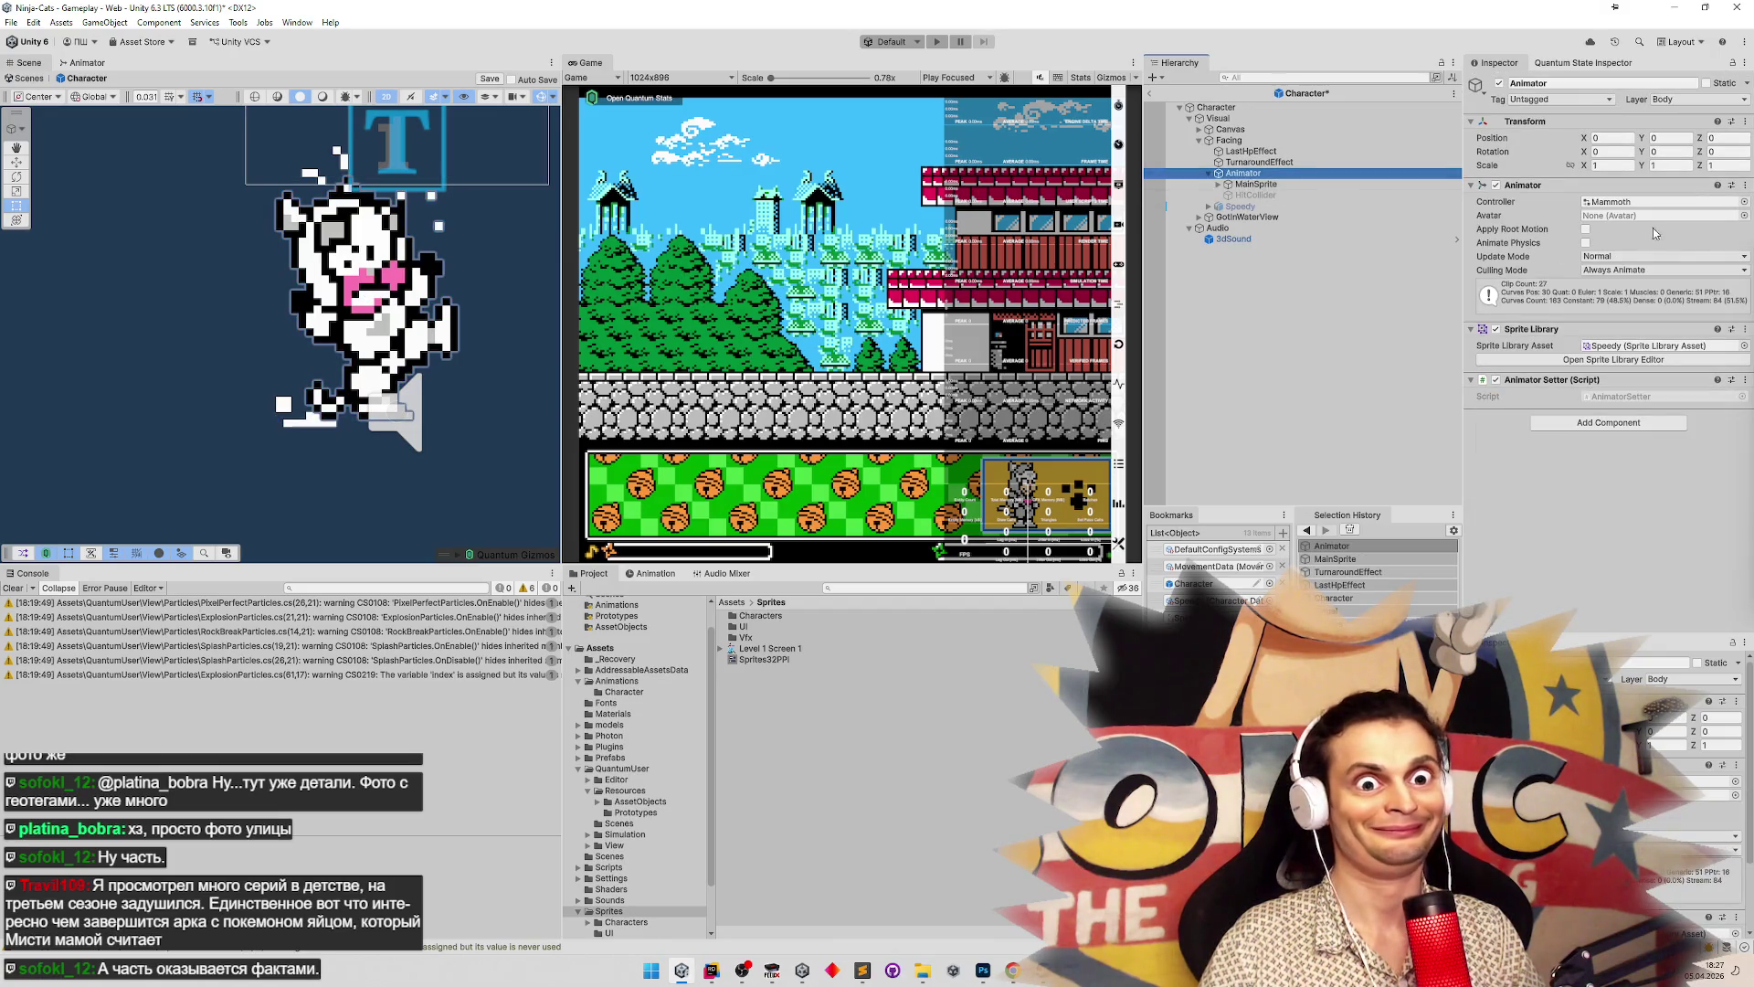
click(1743, 350)
double_click(1166, 382)
click(1275, 184)
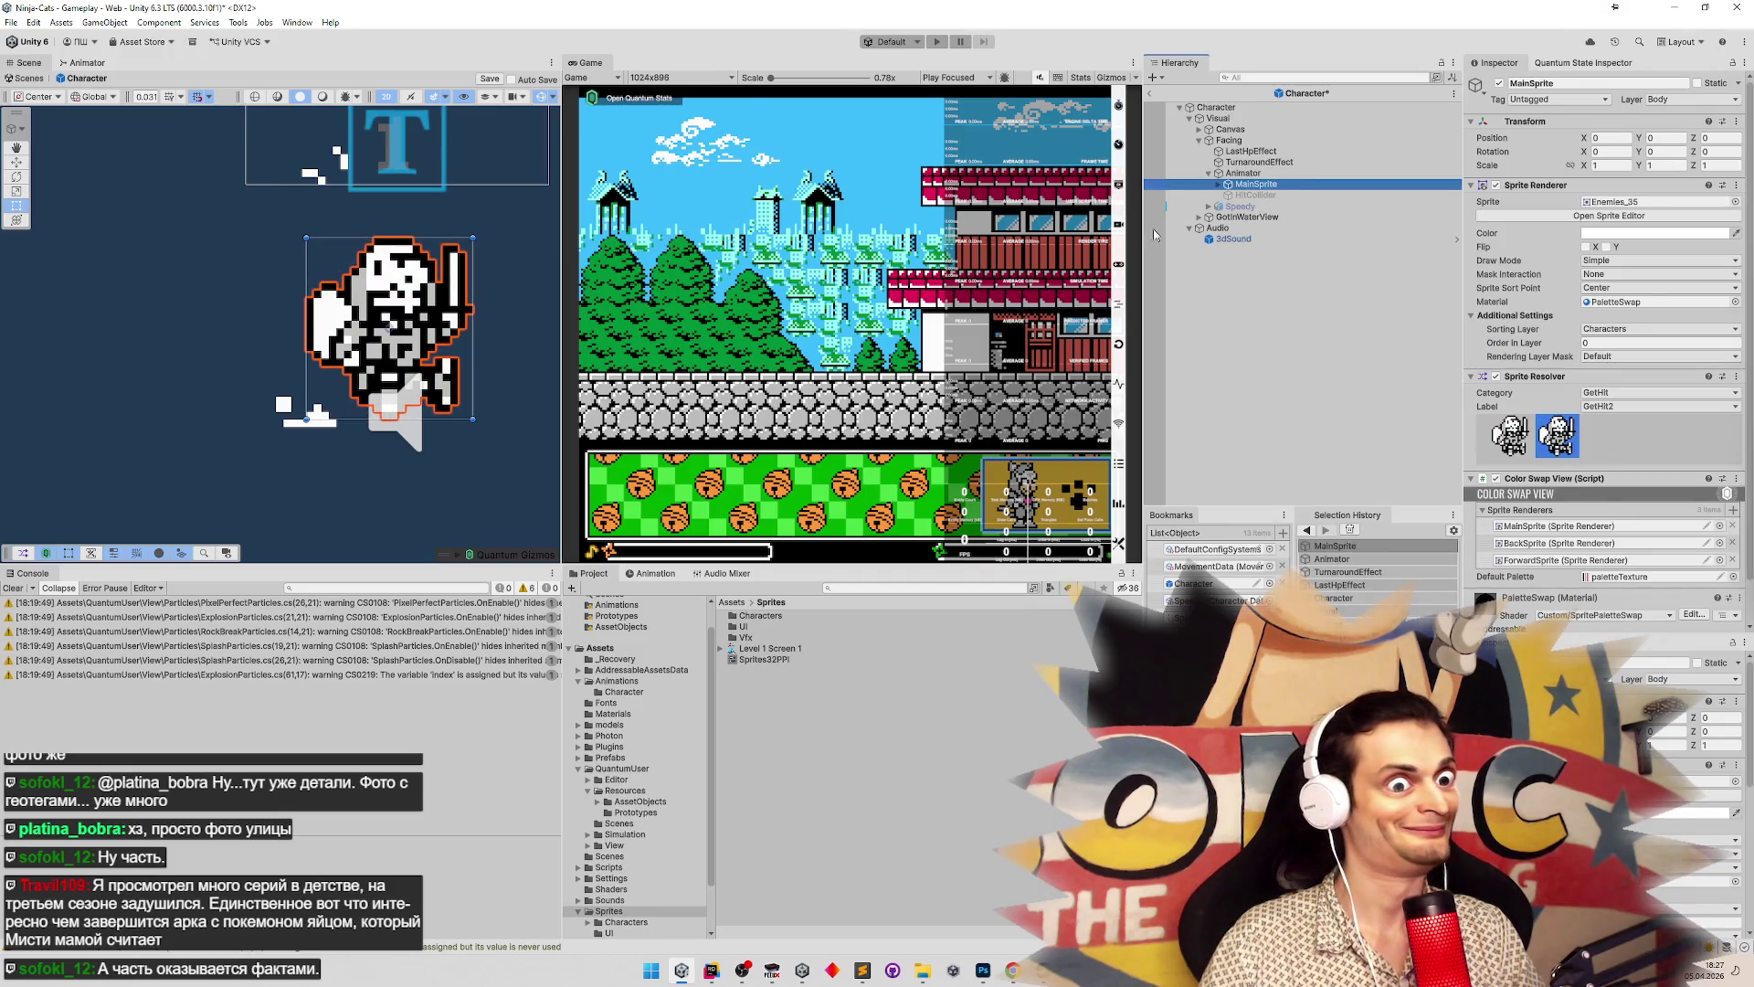
scroll(354, 331, up, 6)
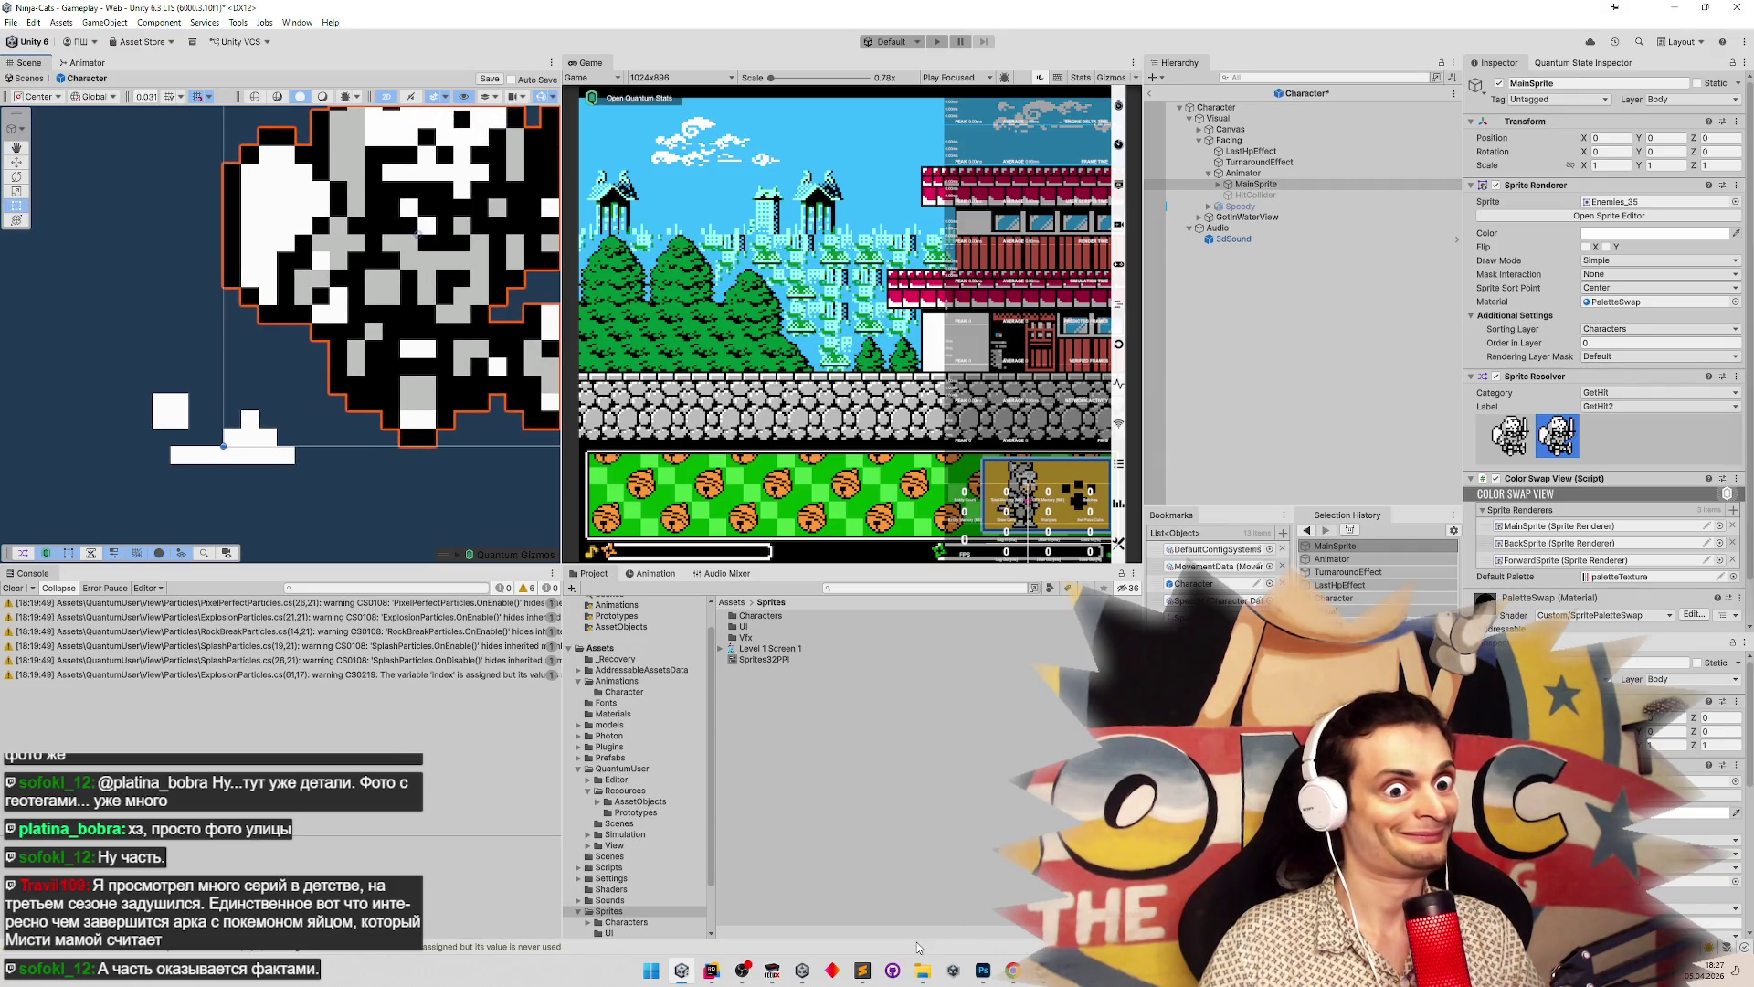
click(983, 970)
Compare the Photoshop reference screenshots, zooming in on the enemy character
click(673, 60)
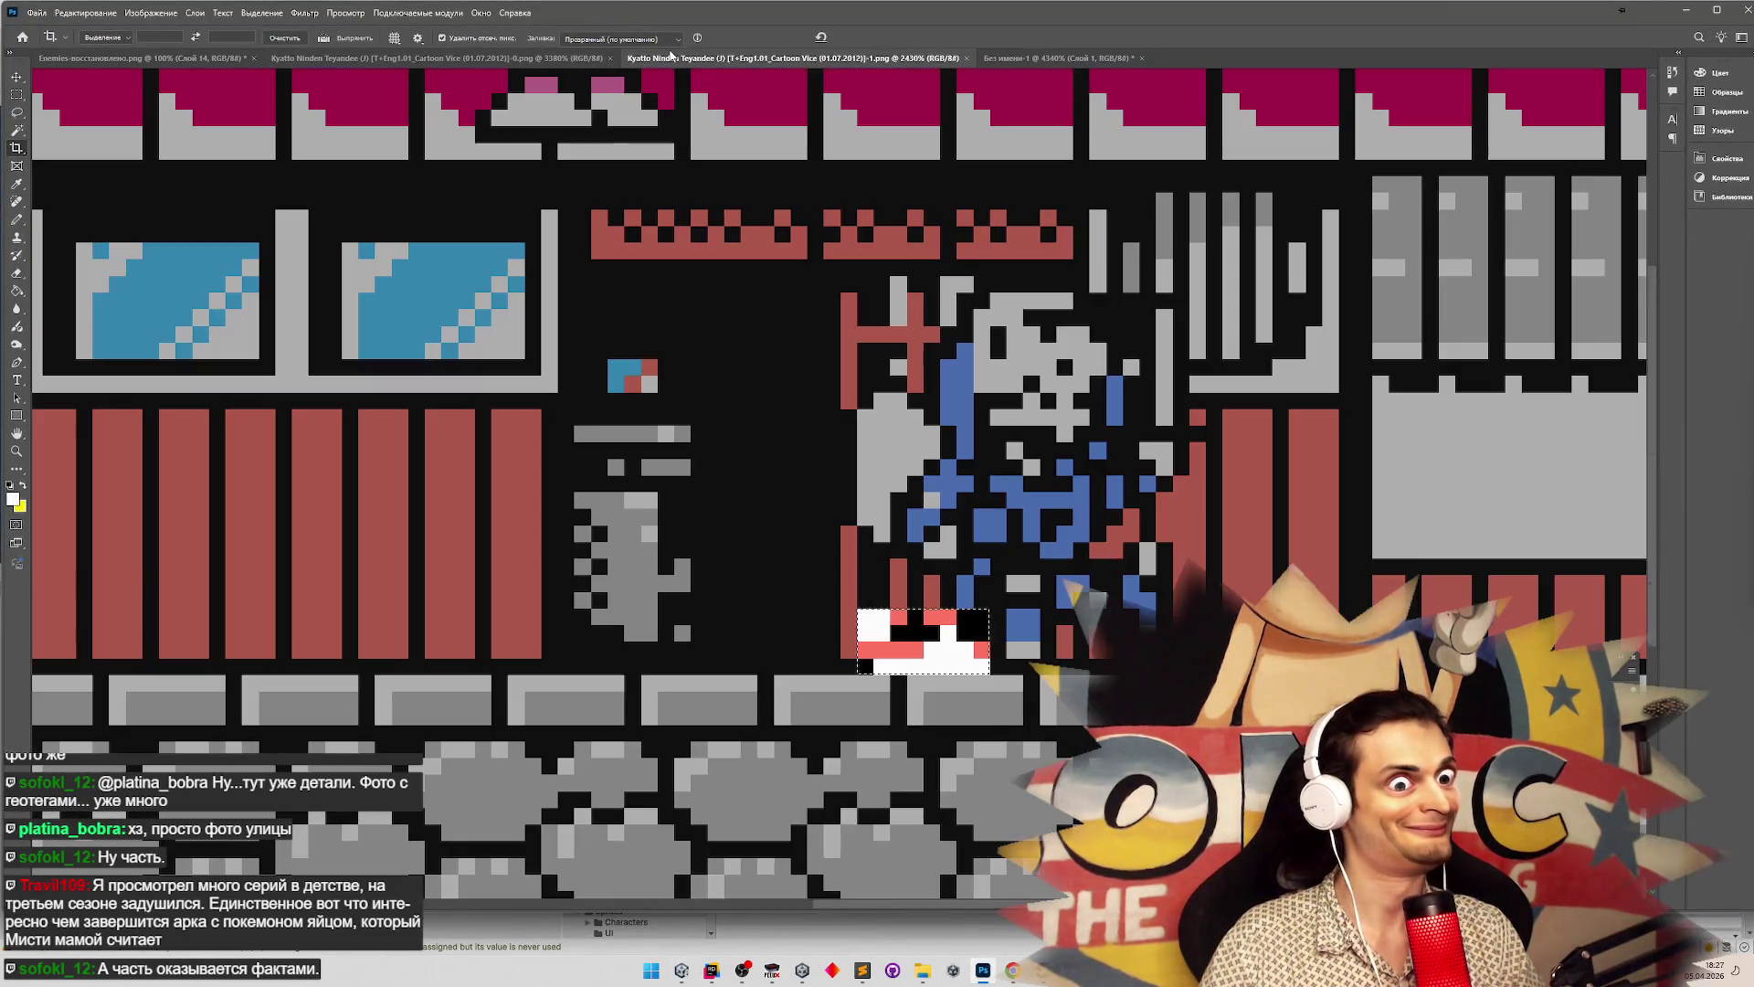
key(z)
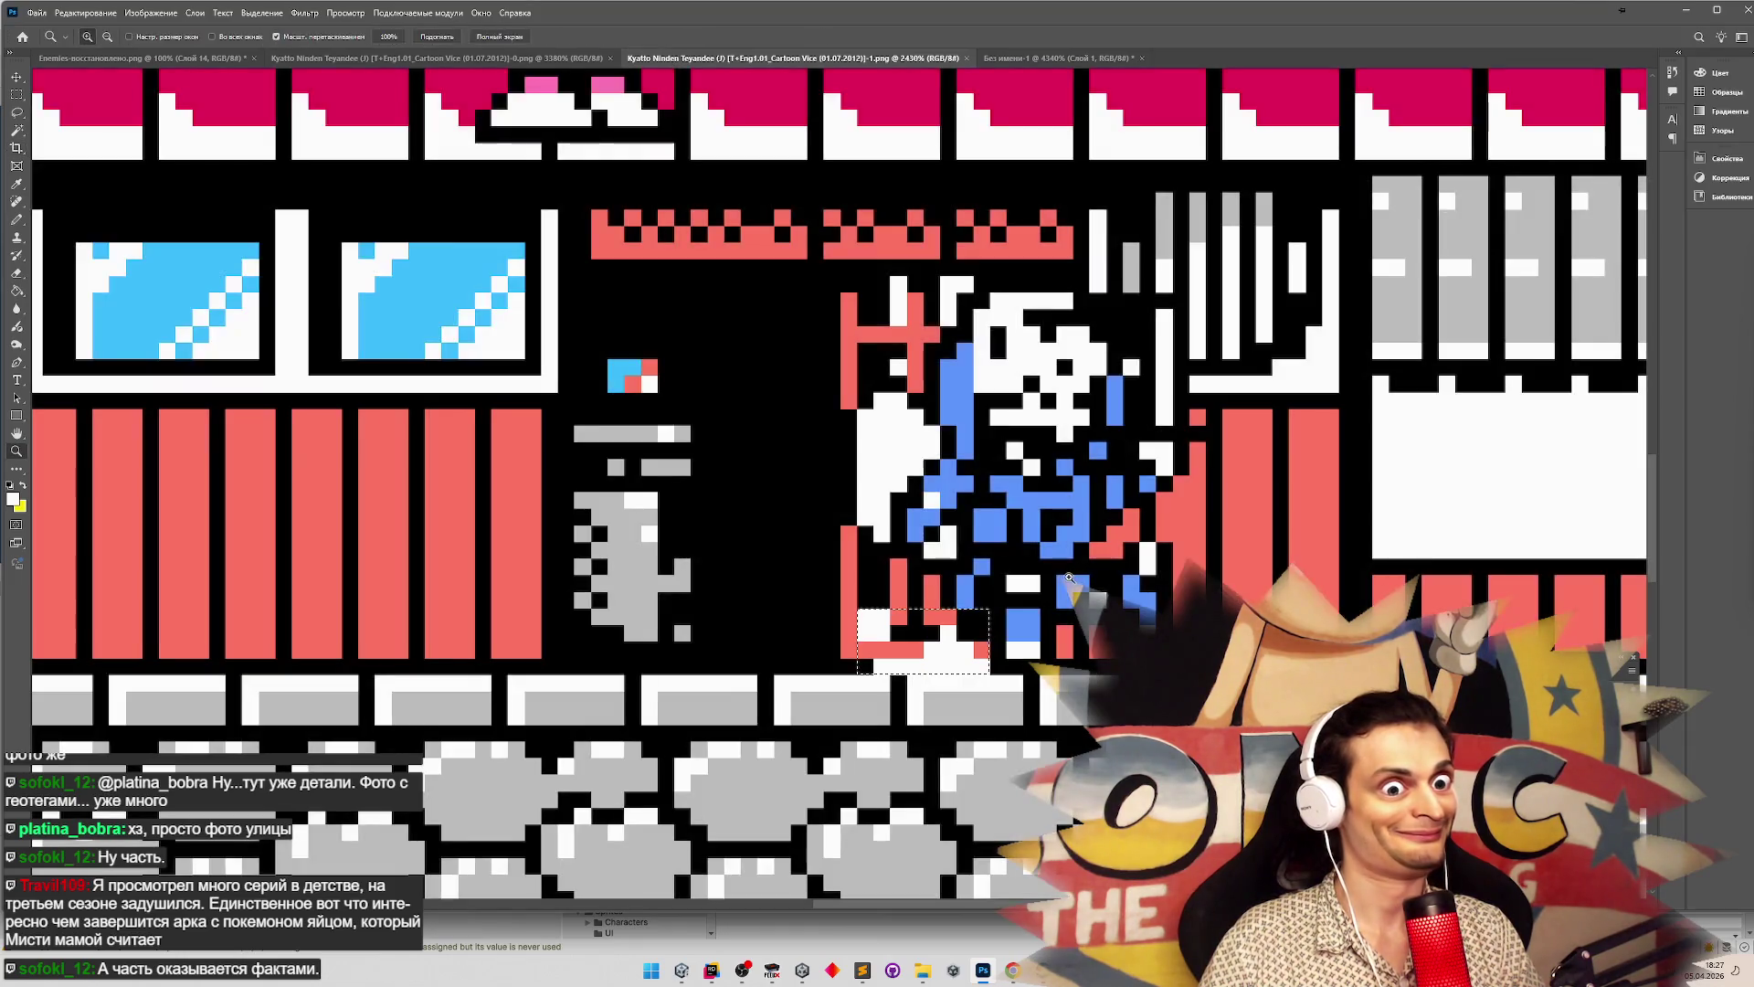
alt+click(1034, 581)
click(1033, 581)
key(c)
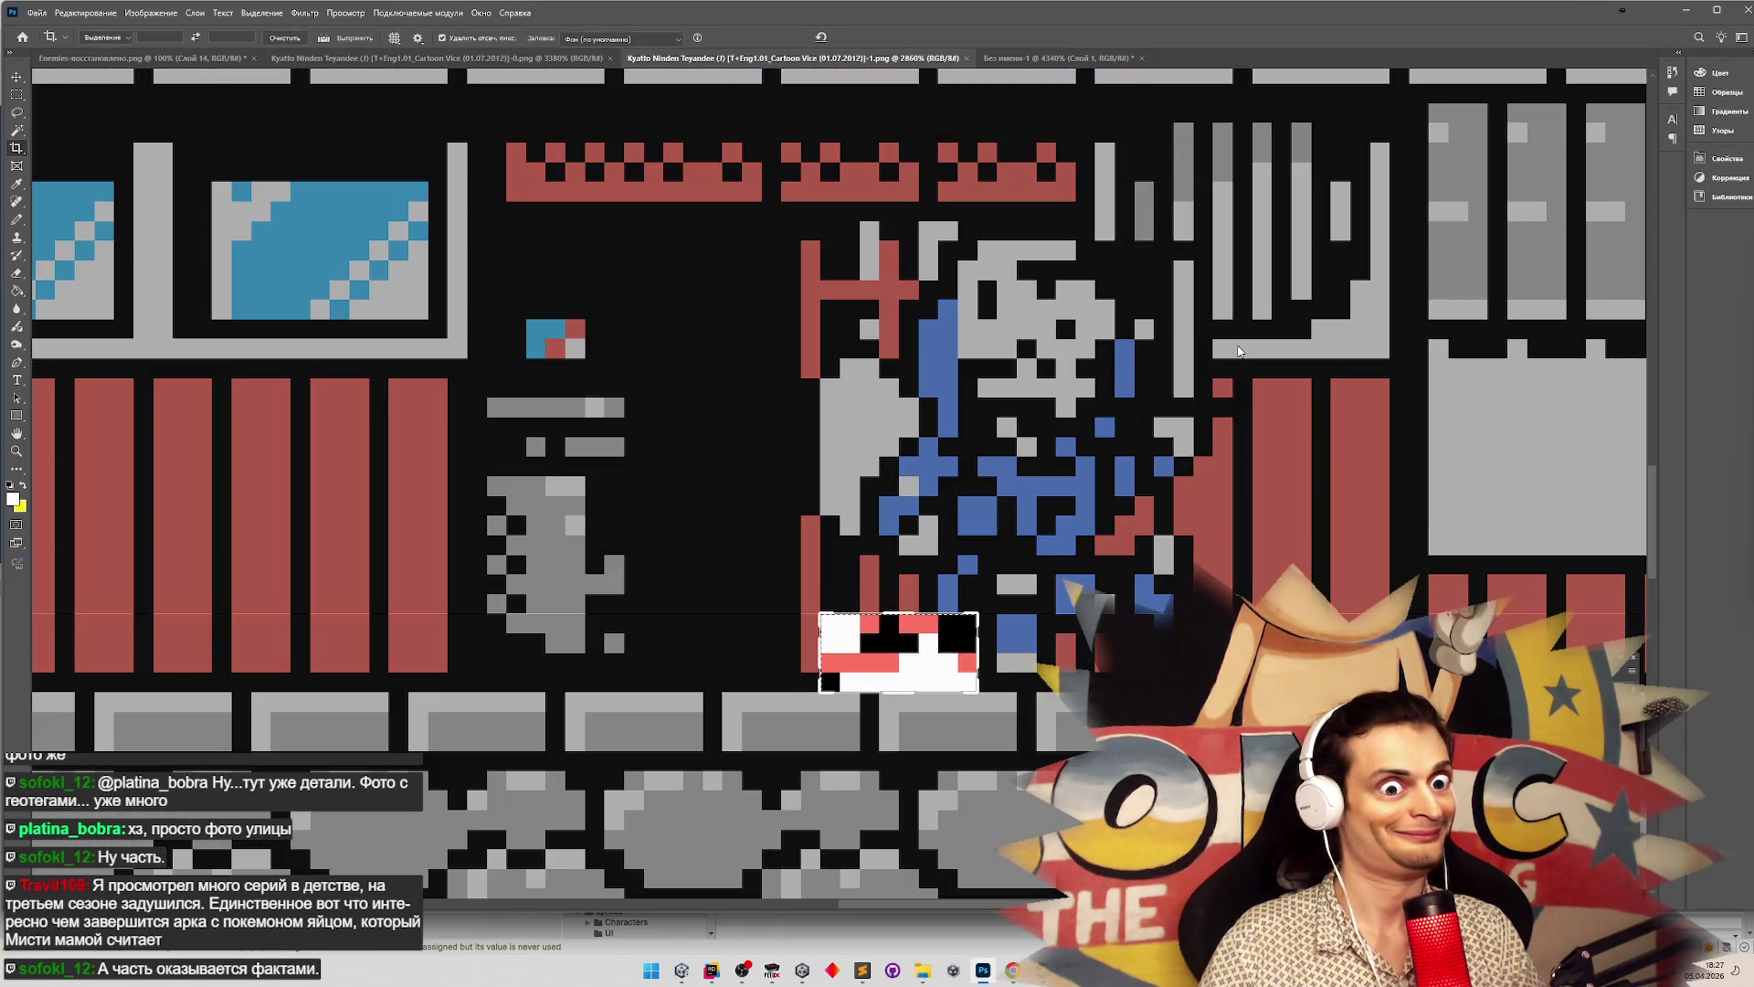
click(1685, 10)
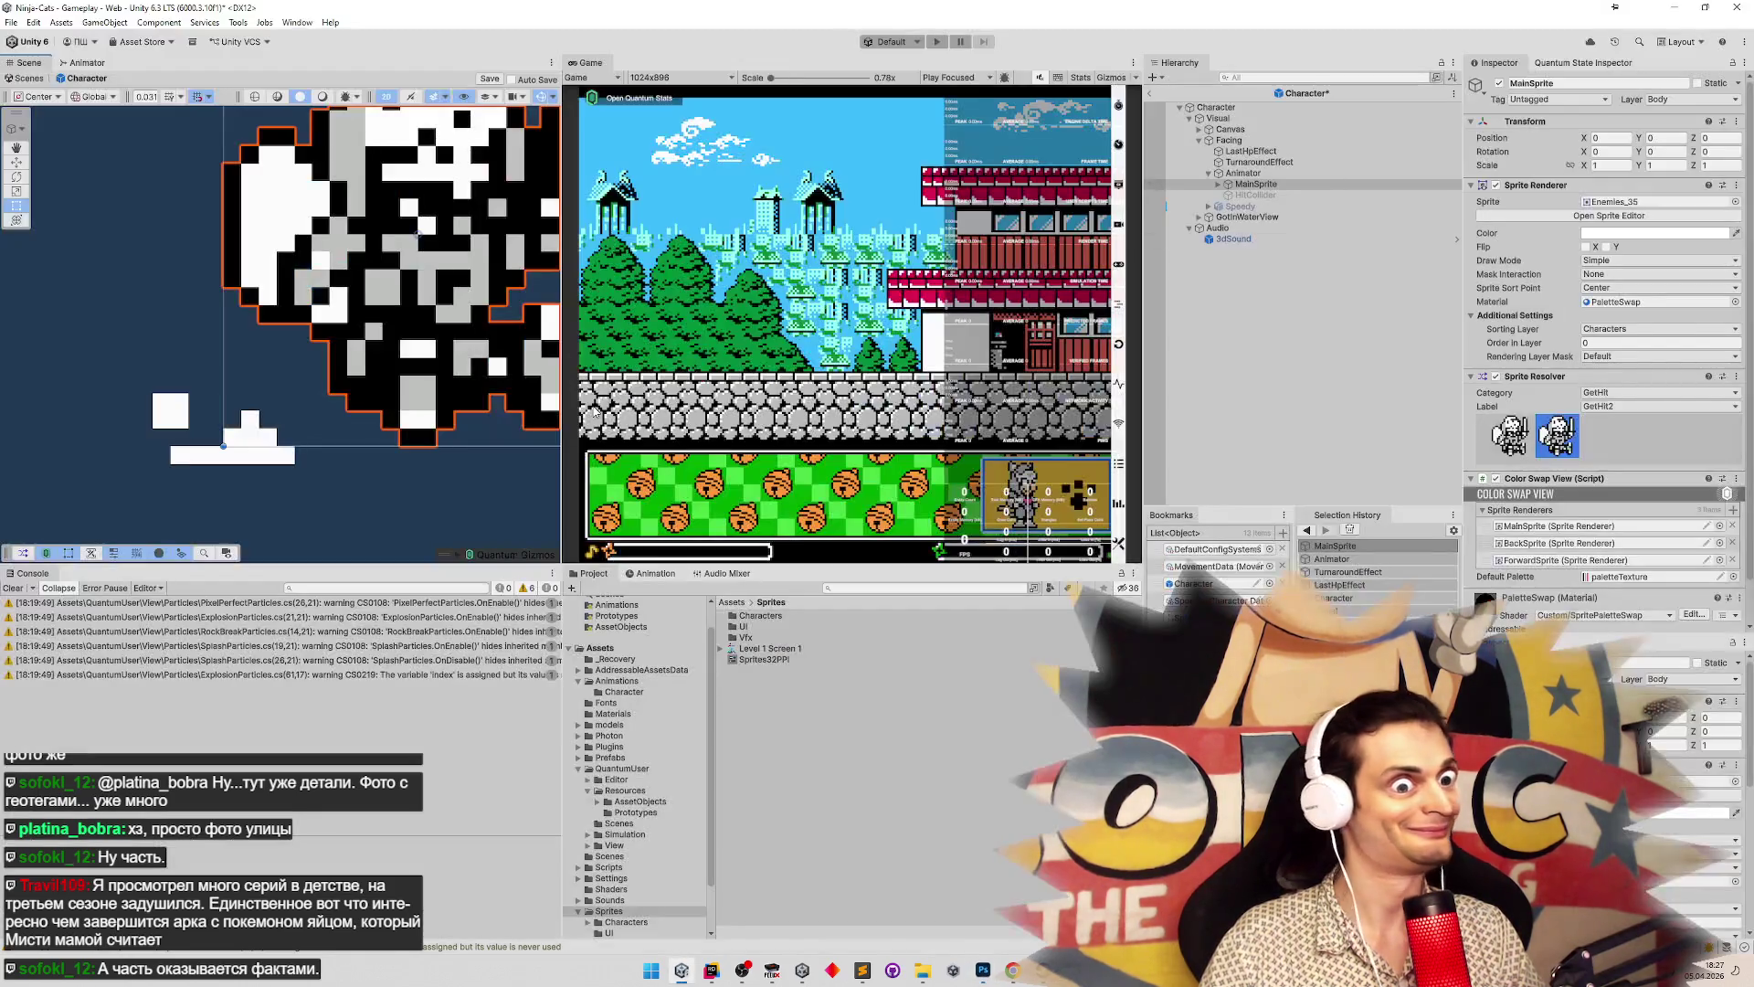
scroll(289, 349, down, 5)
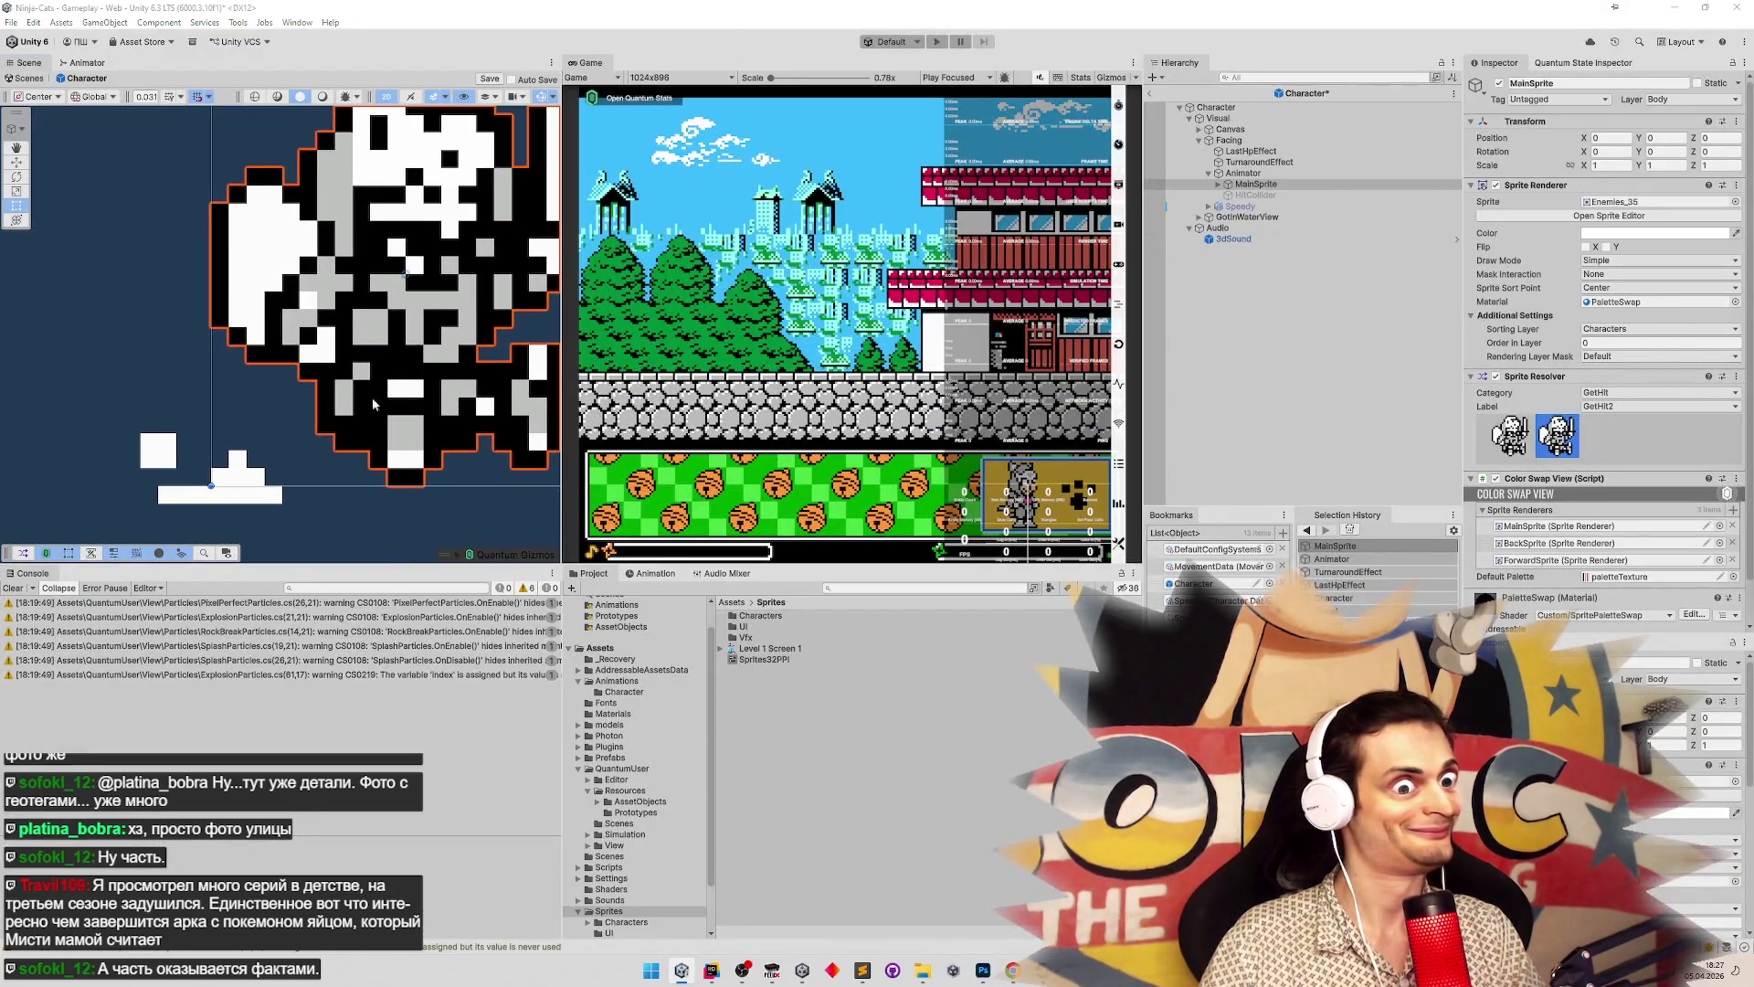
key(alt+Tab)
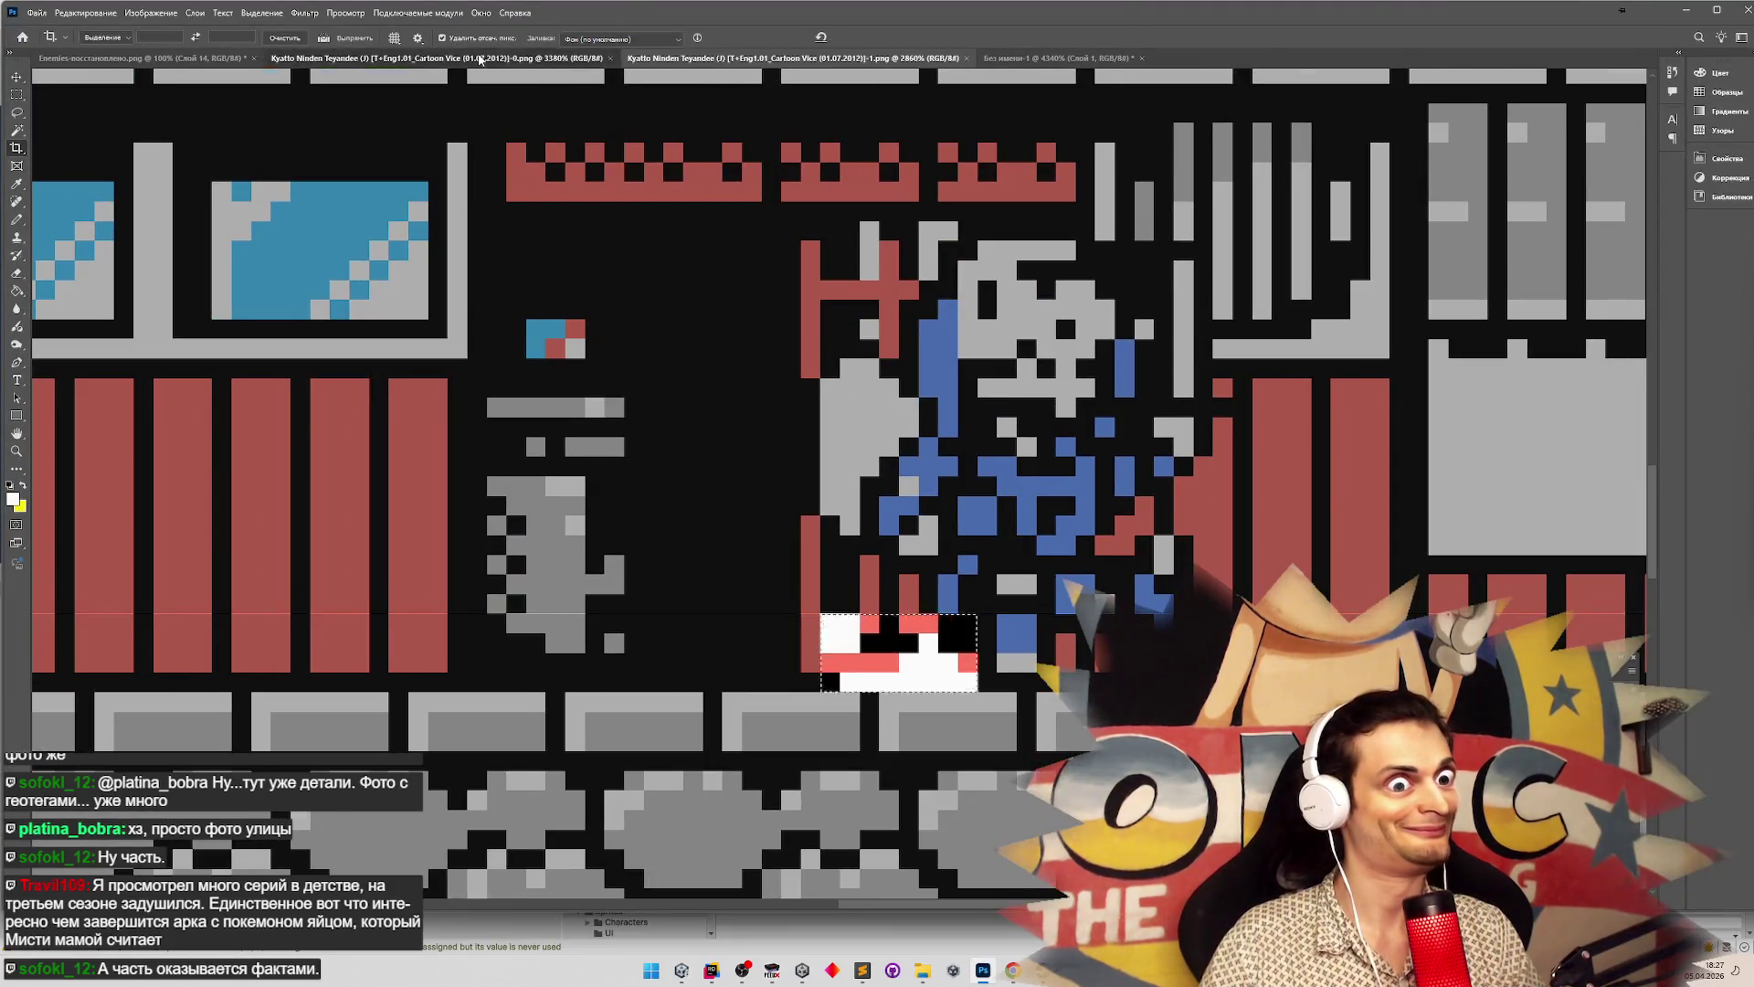
click(480, 59)
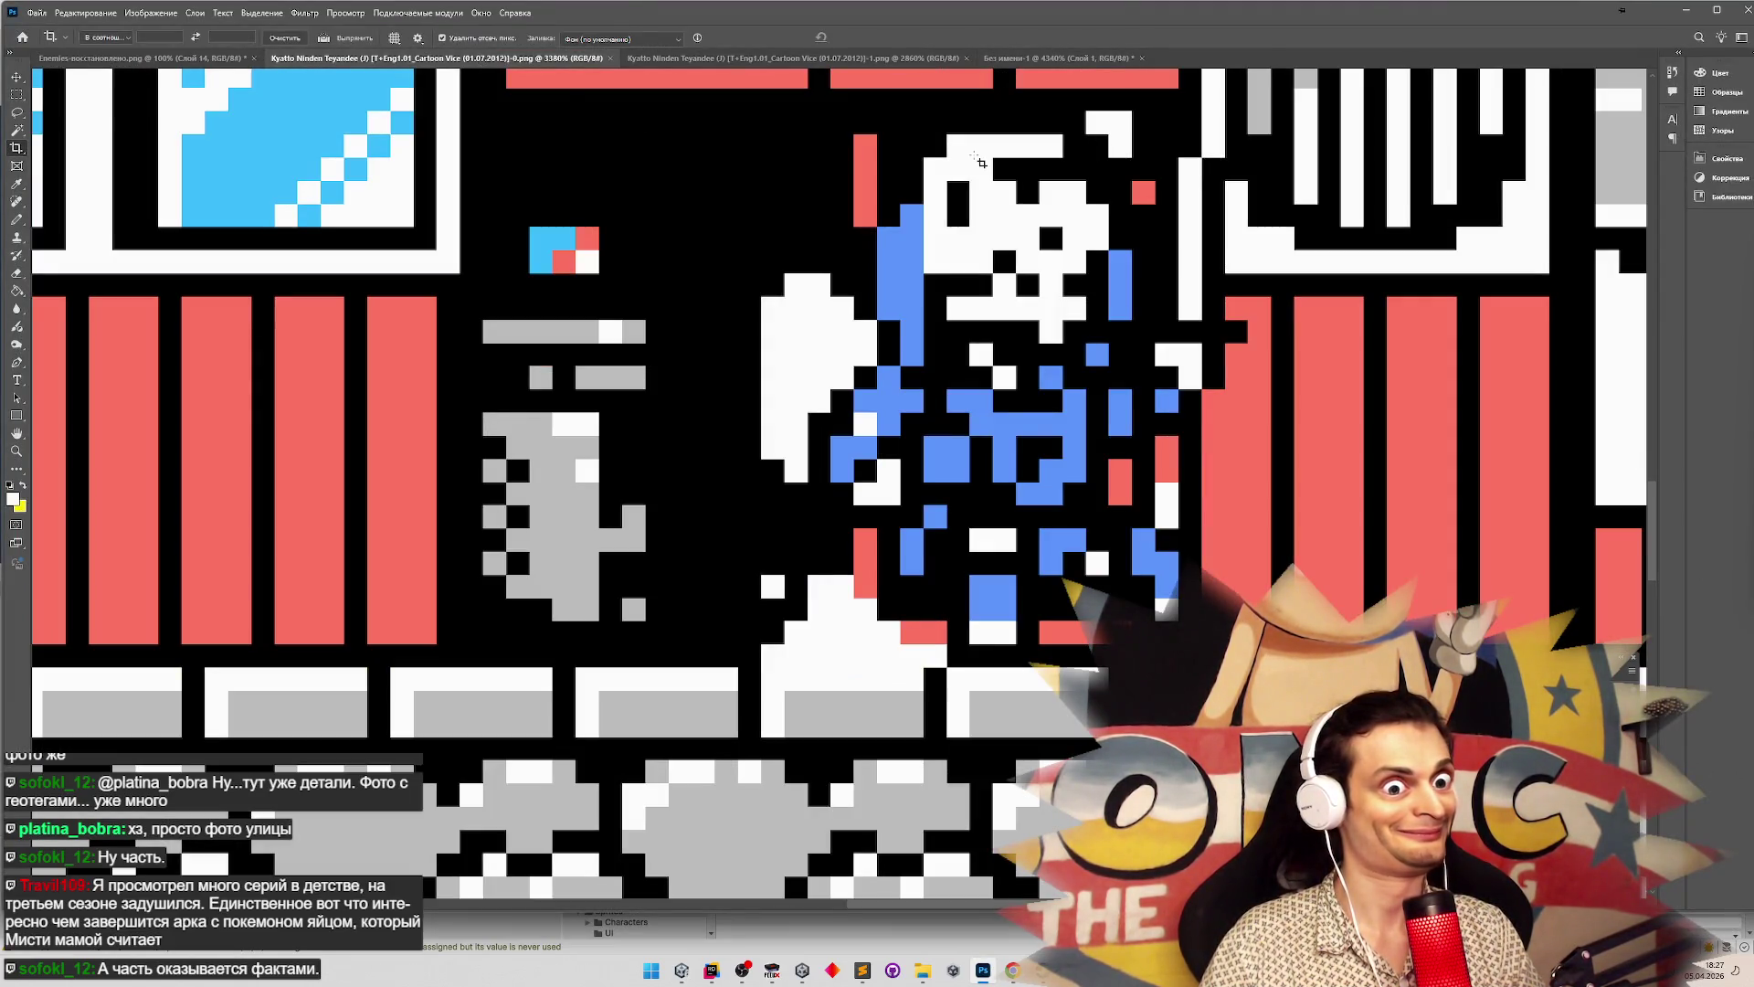
key(alt+Tab)
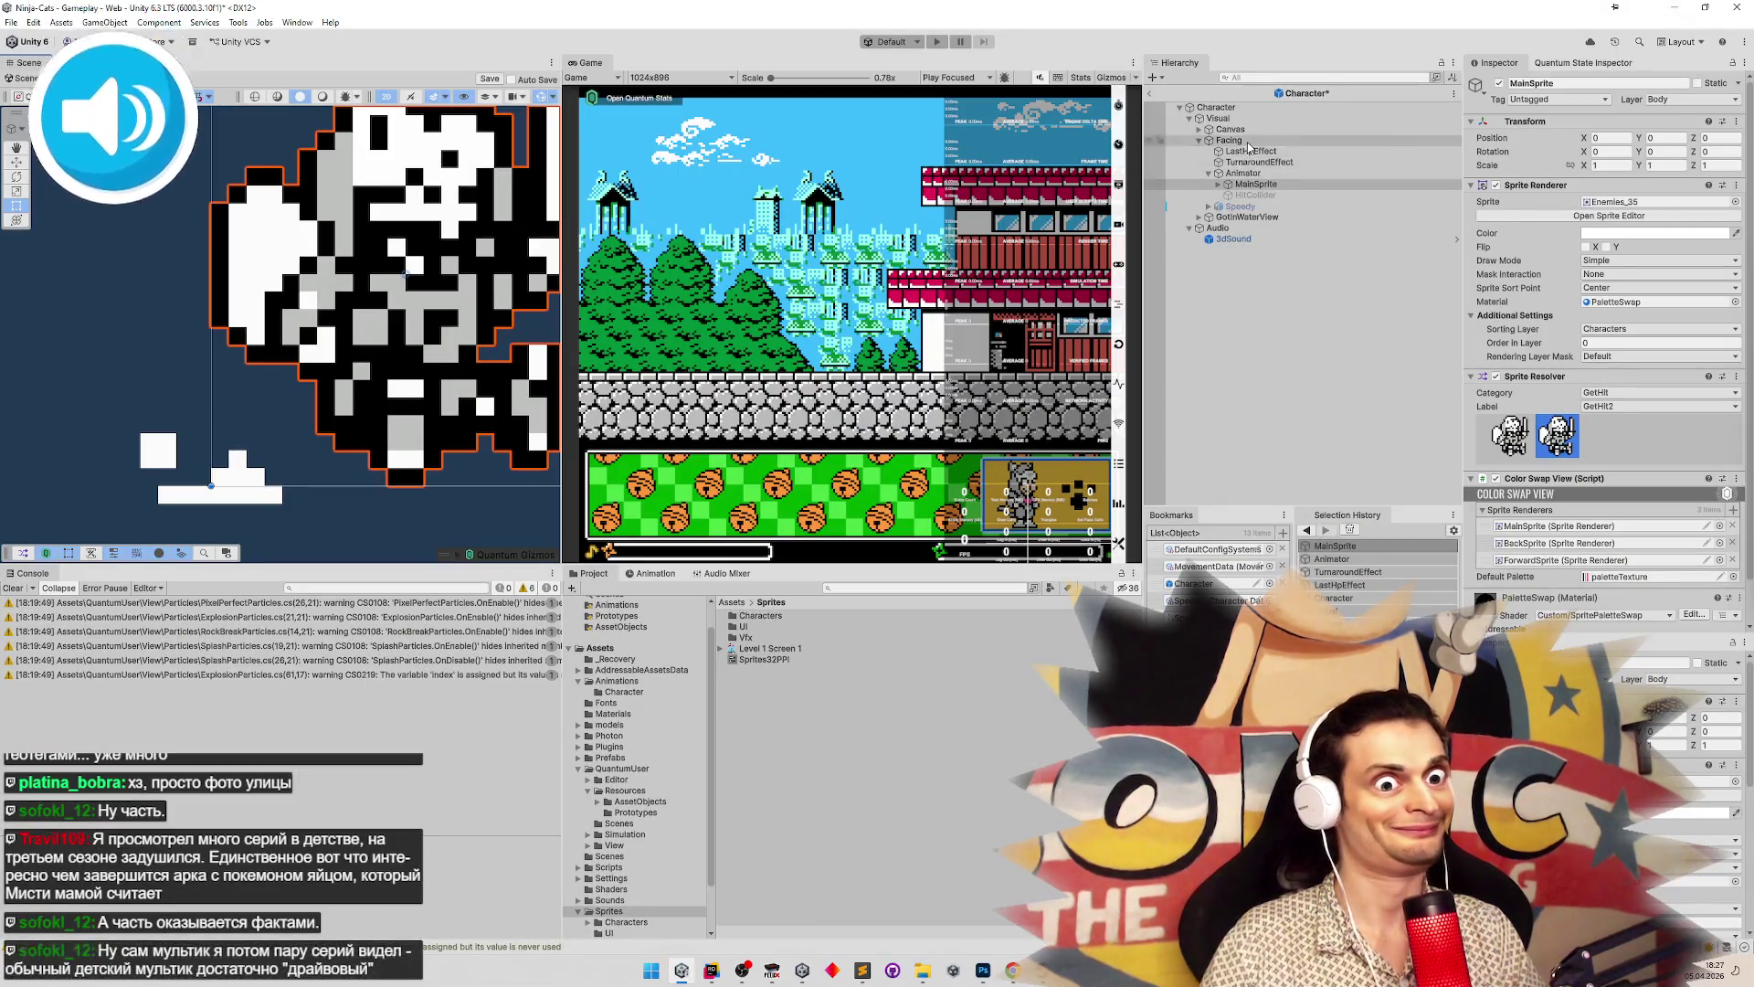
Move TurnaroundEffect to Pos X -0.21875, Pos Y 0.03125 and save the prefab
click(1228, 186)
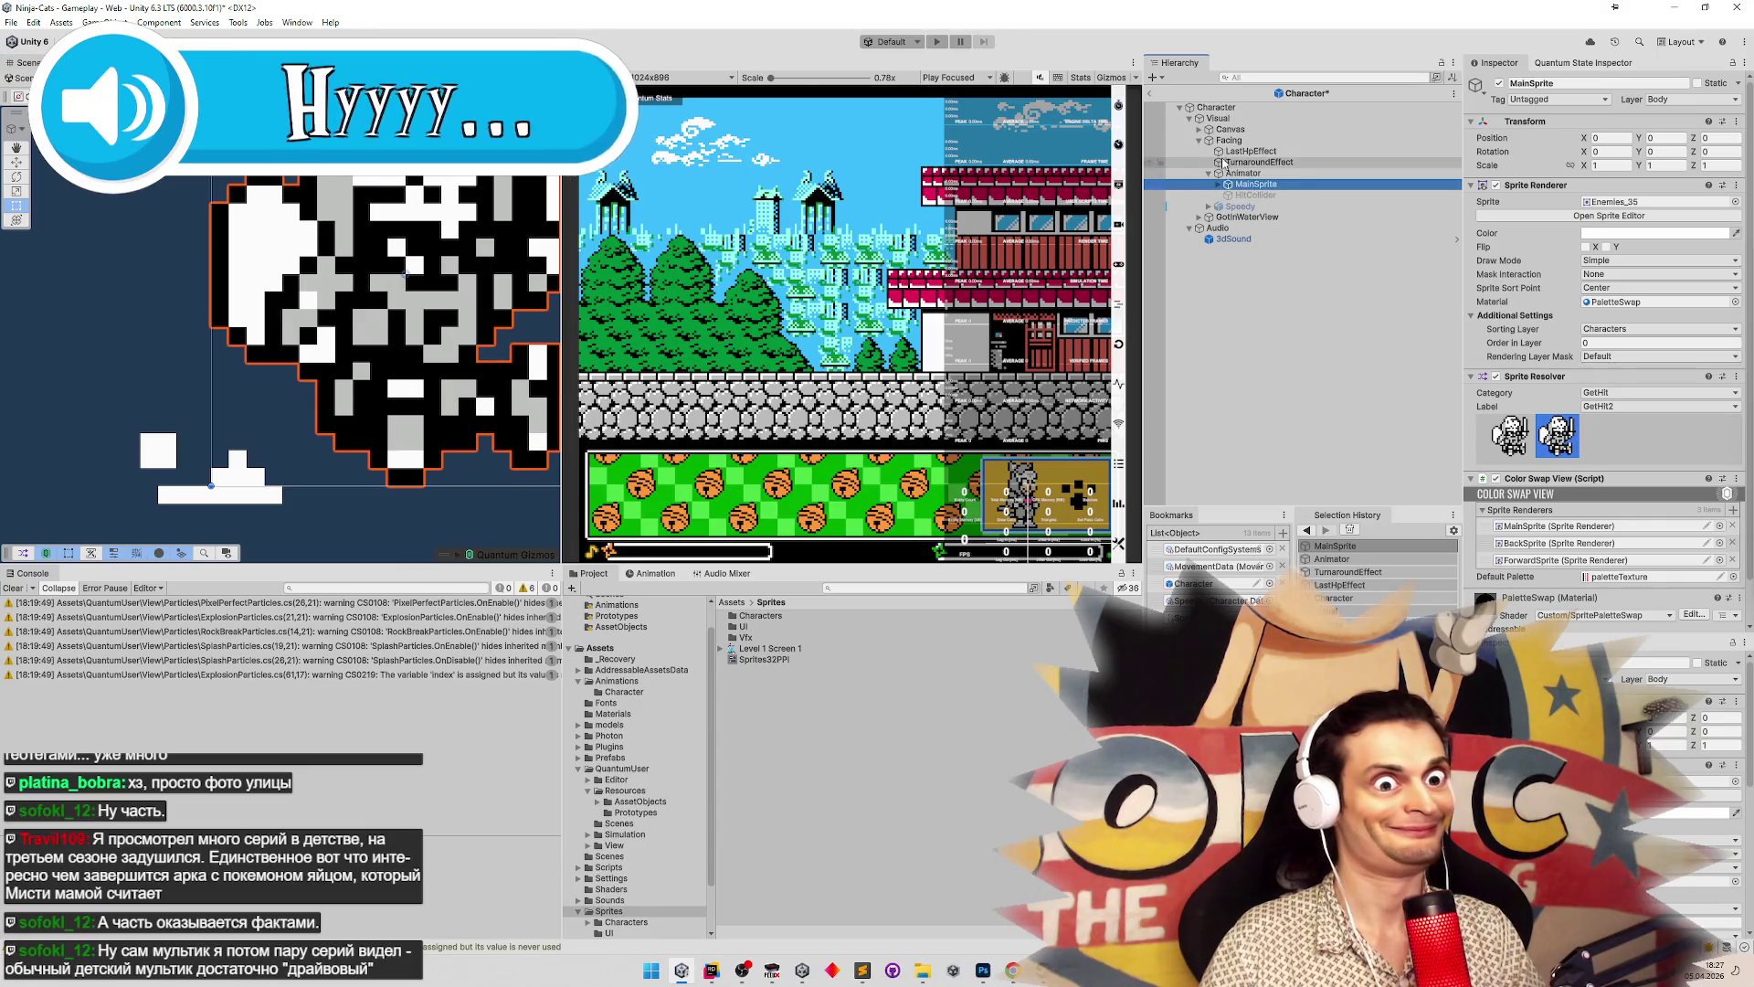
click(1224, 162)
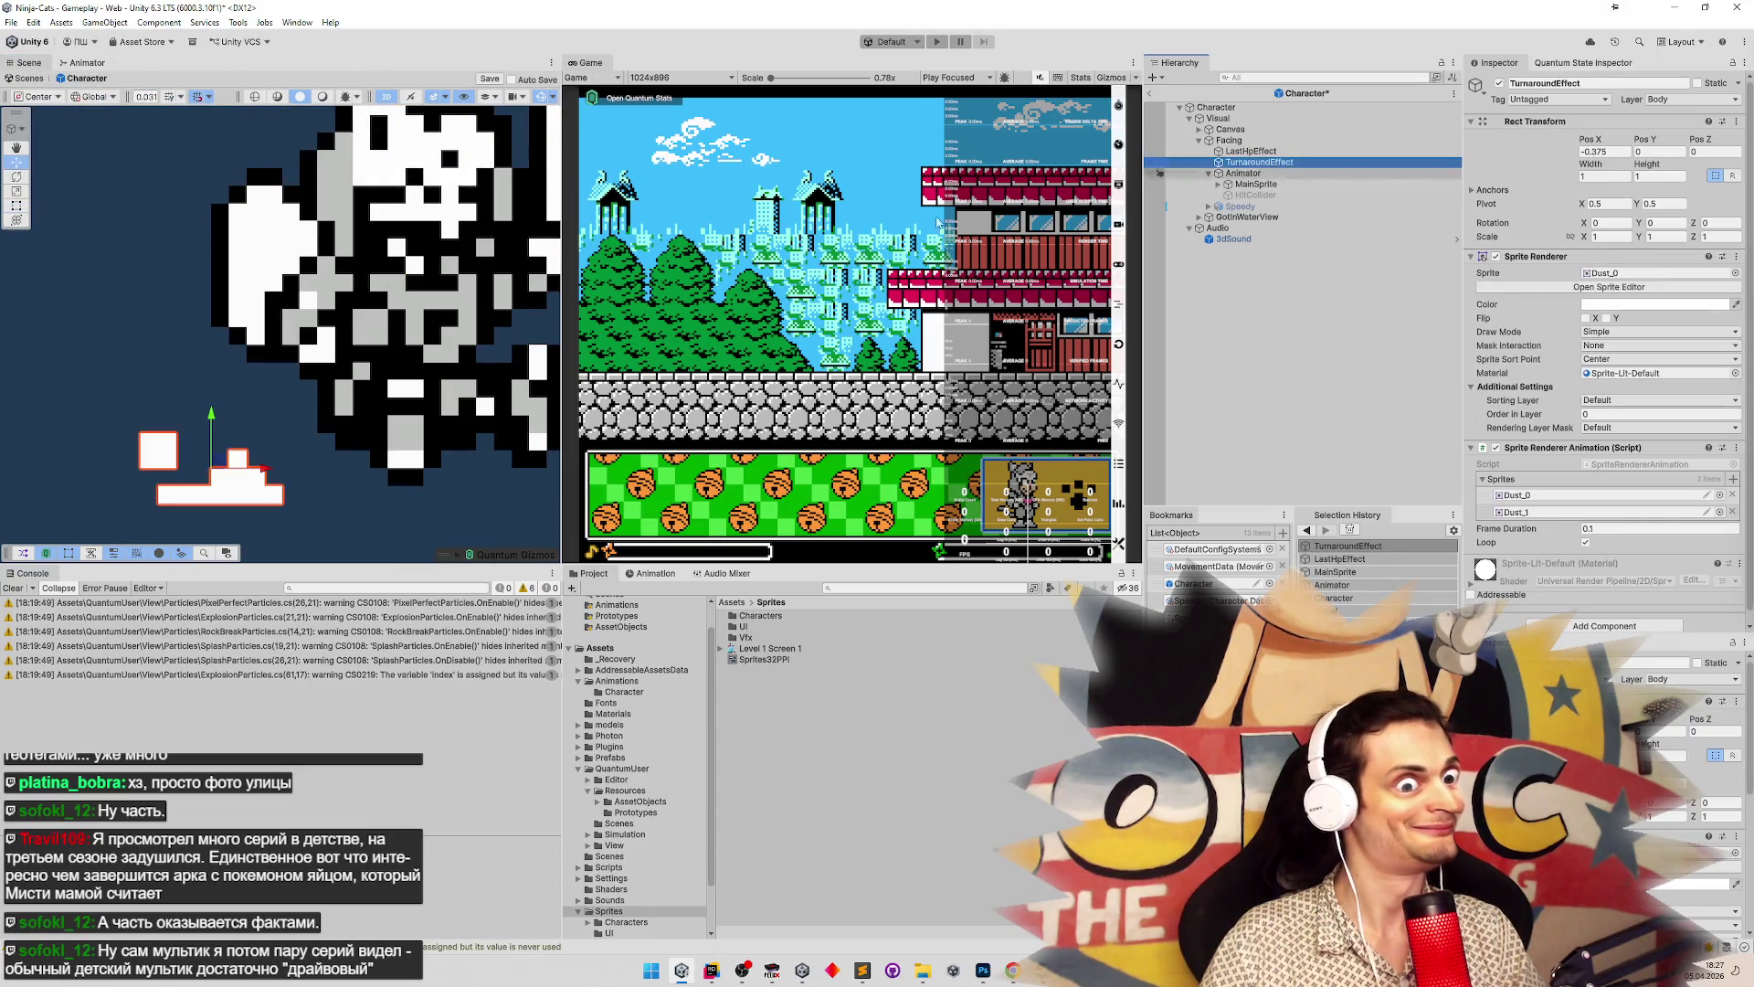
drag(289, 472, 362, 467)
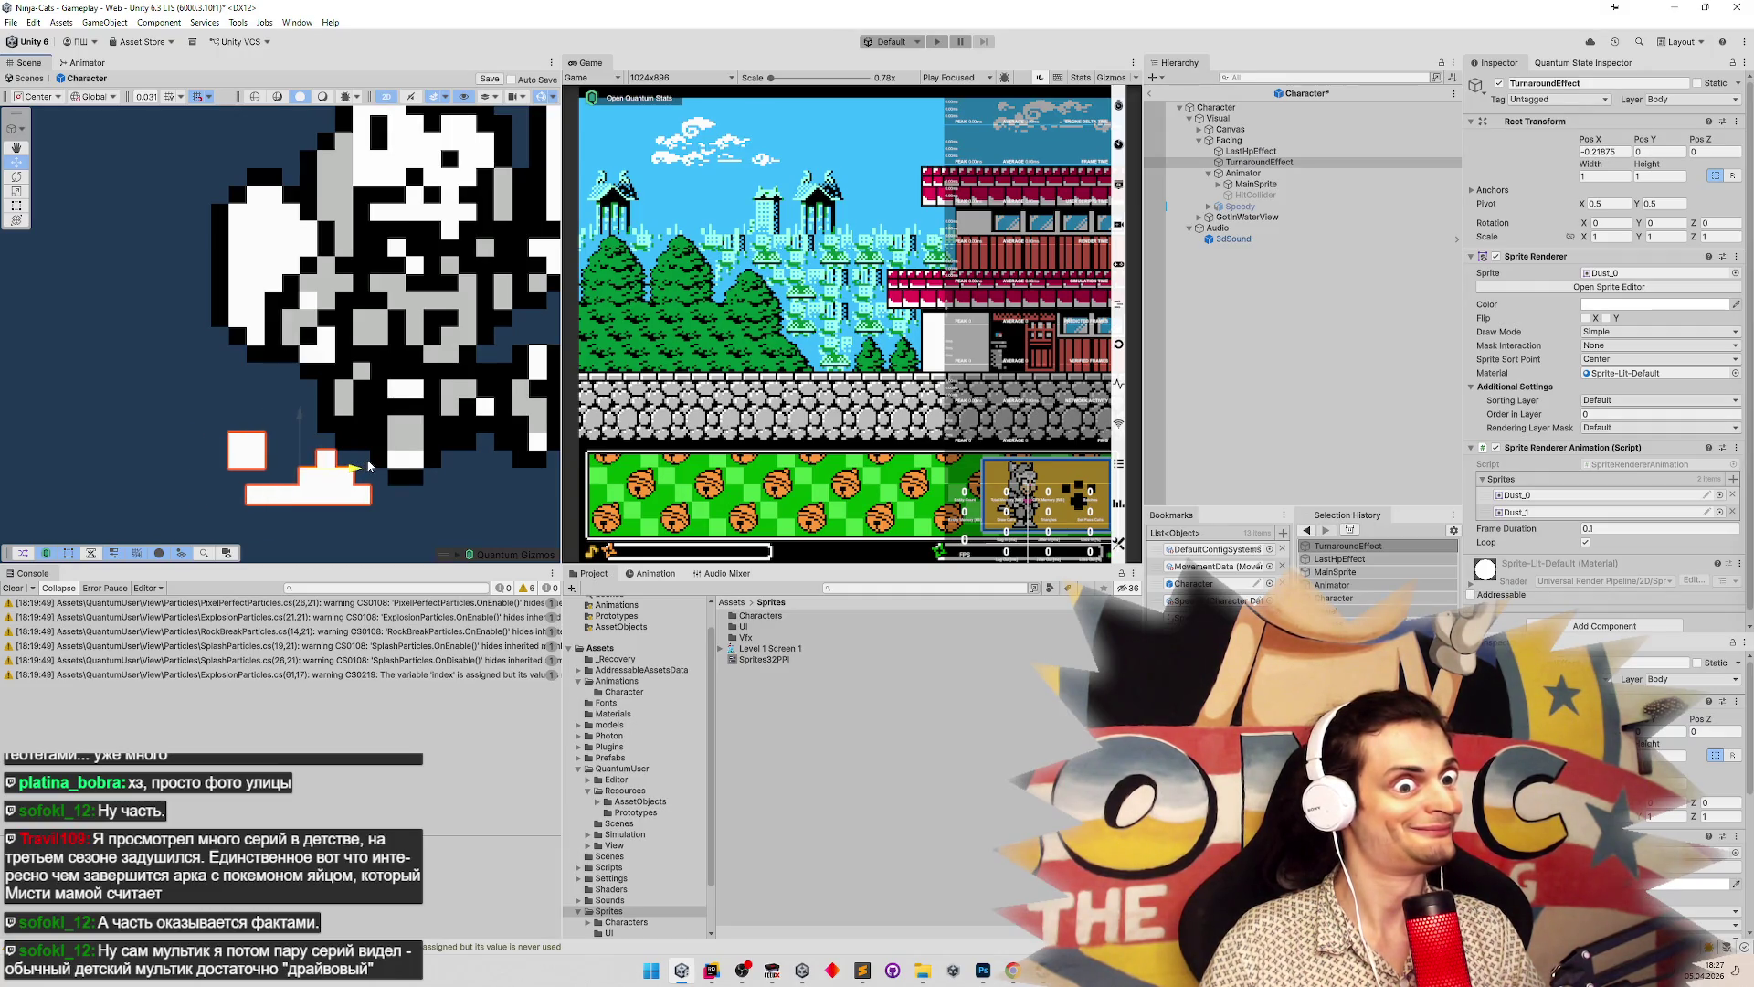
key(alt+Tab)
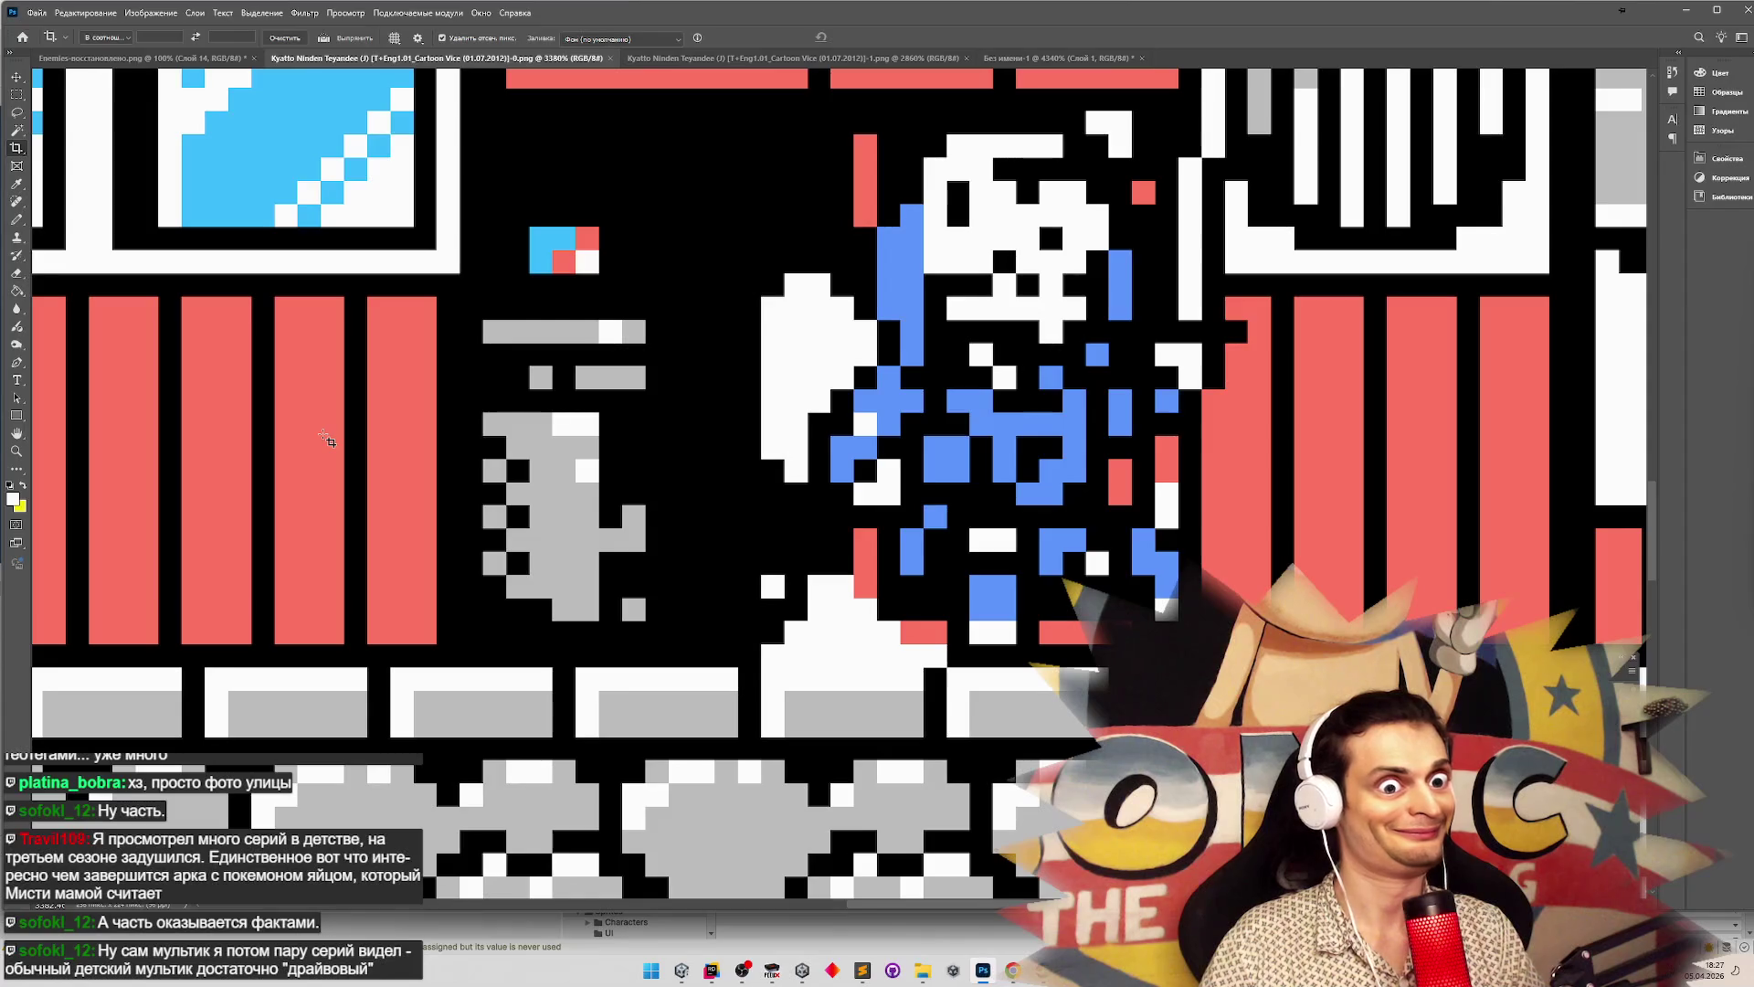
key(alt+Tab)
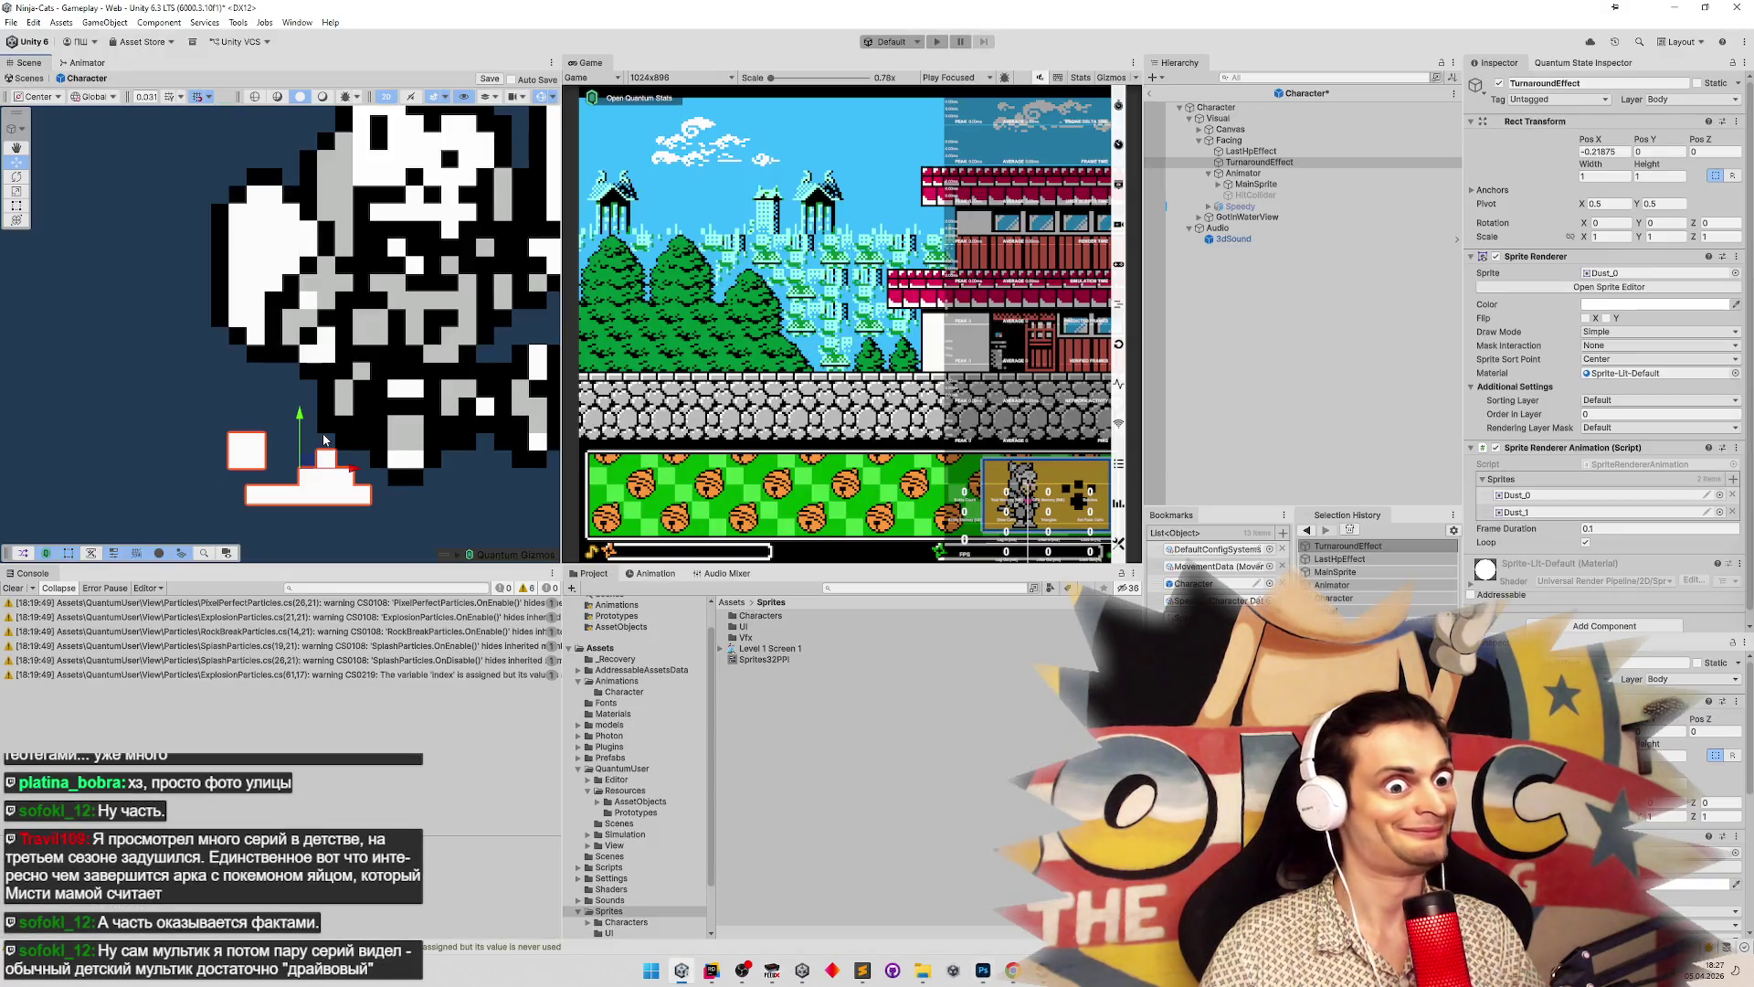
drag(302, 426, 303, 408)
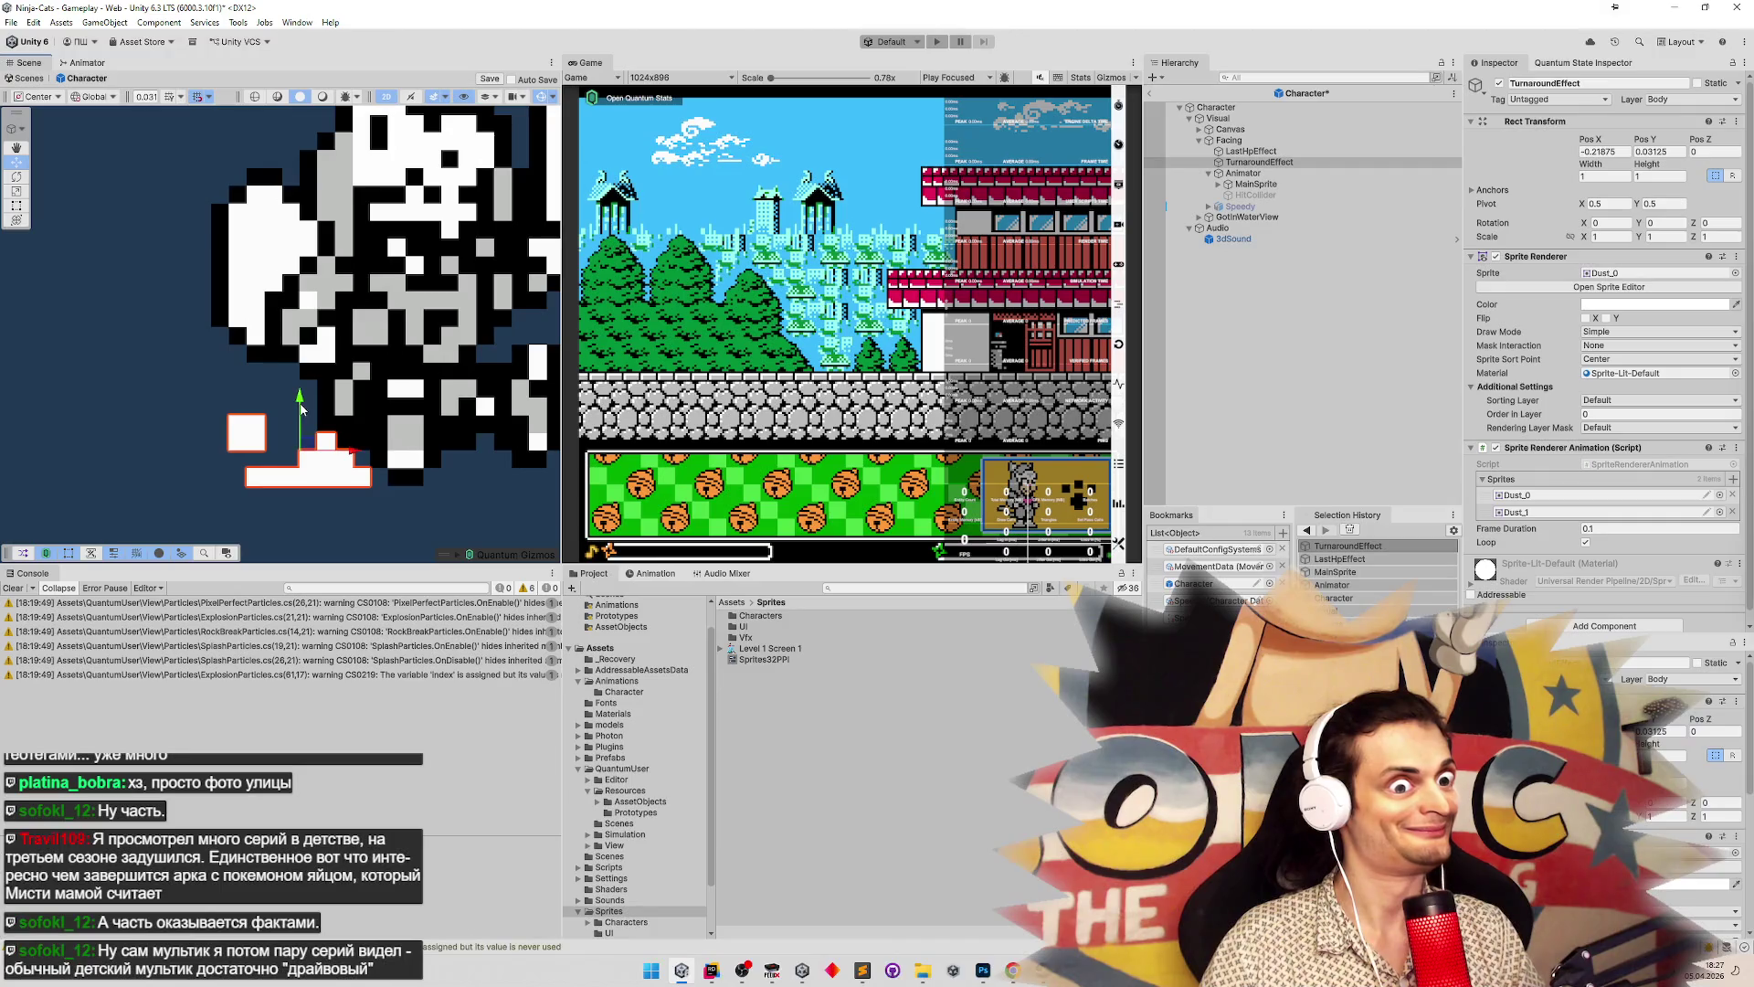
scroll(302, 408, down, 4)
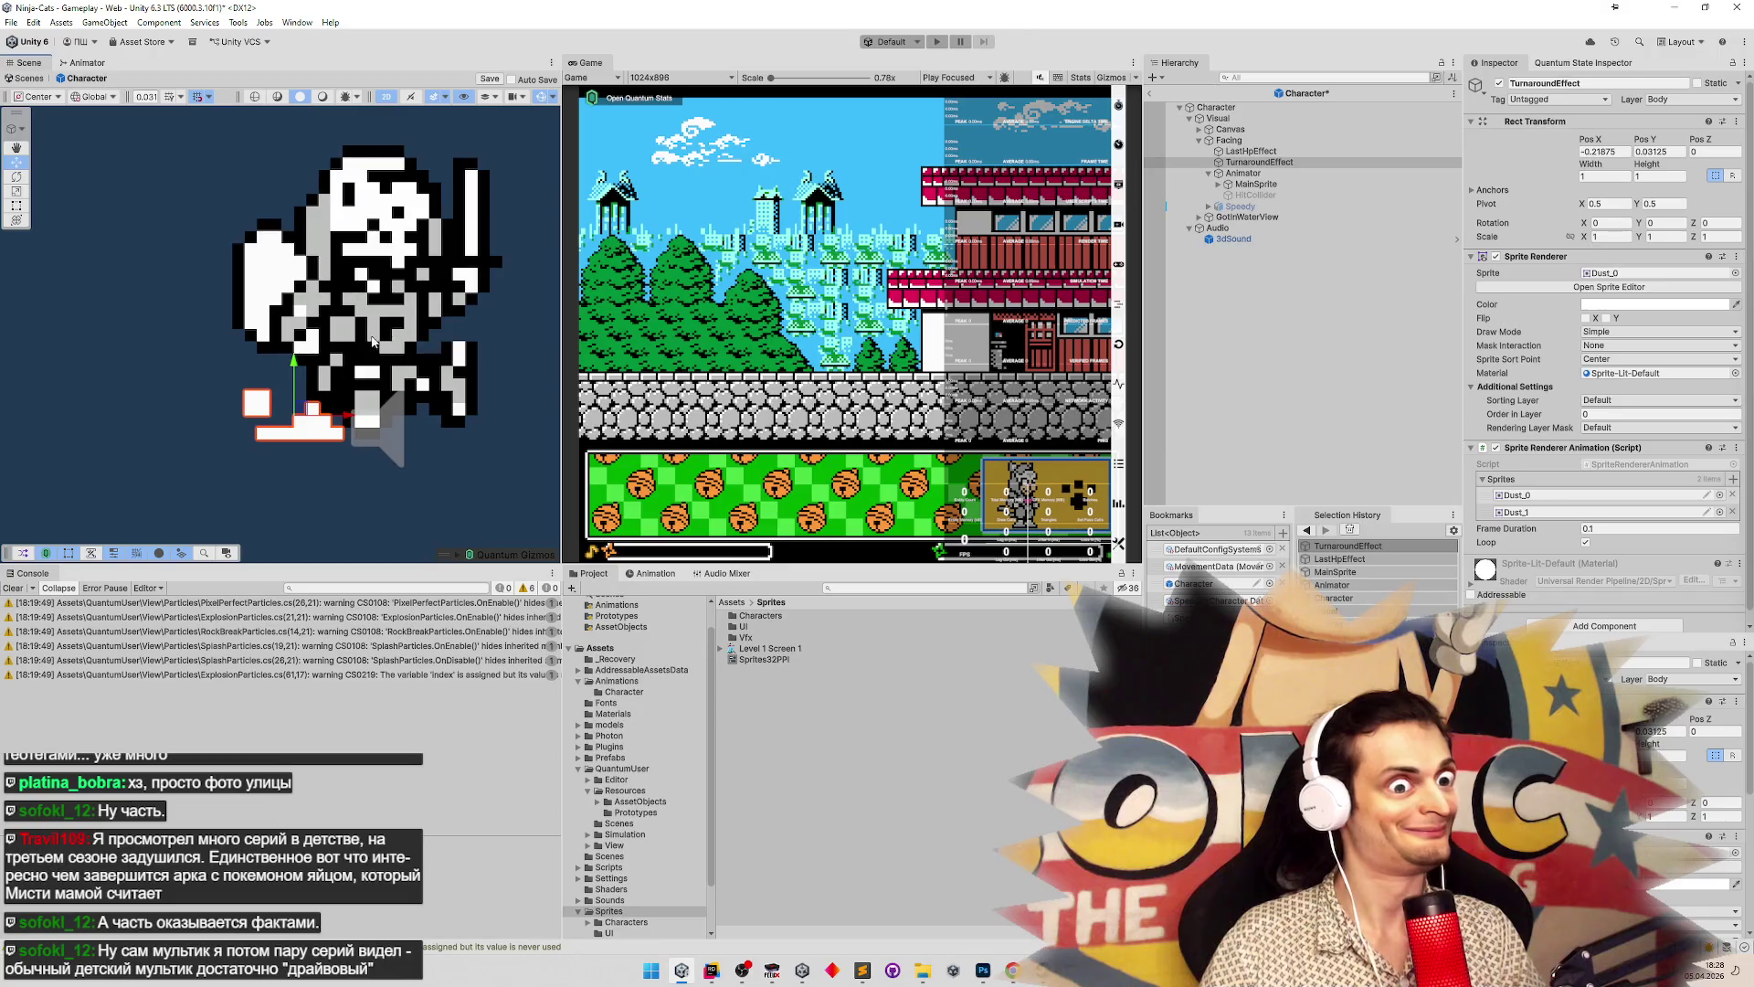
scroll(283, 319, up, 2)
key(ctrl+s)
drag(561, 347, 504, 347)
click(1248, 141)
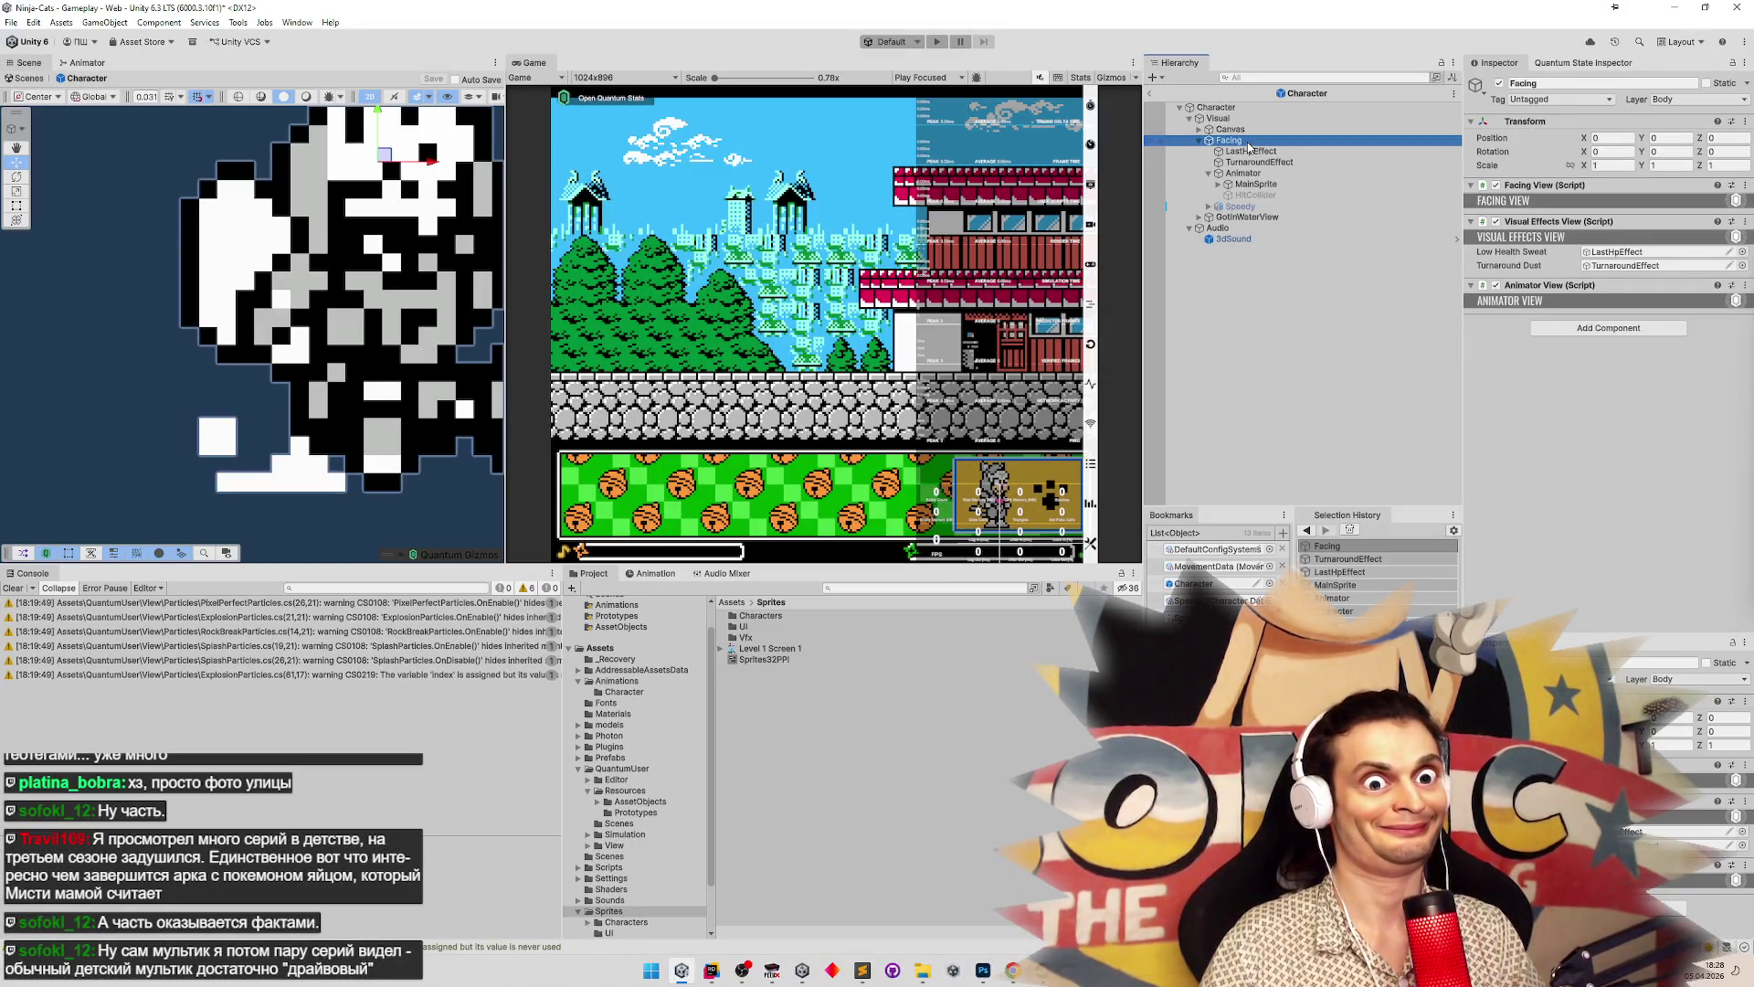
Drag the Console/Project splitter down to make the Scene and Game views taller
click(800, 277)
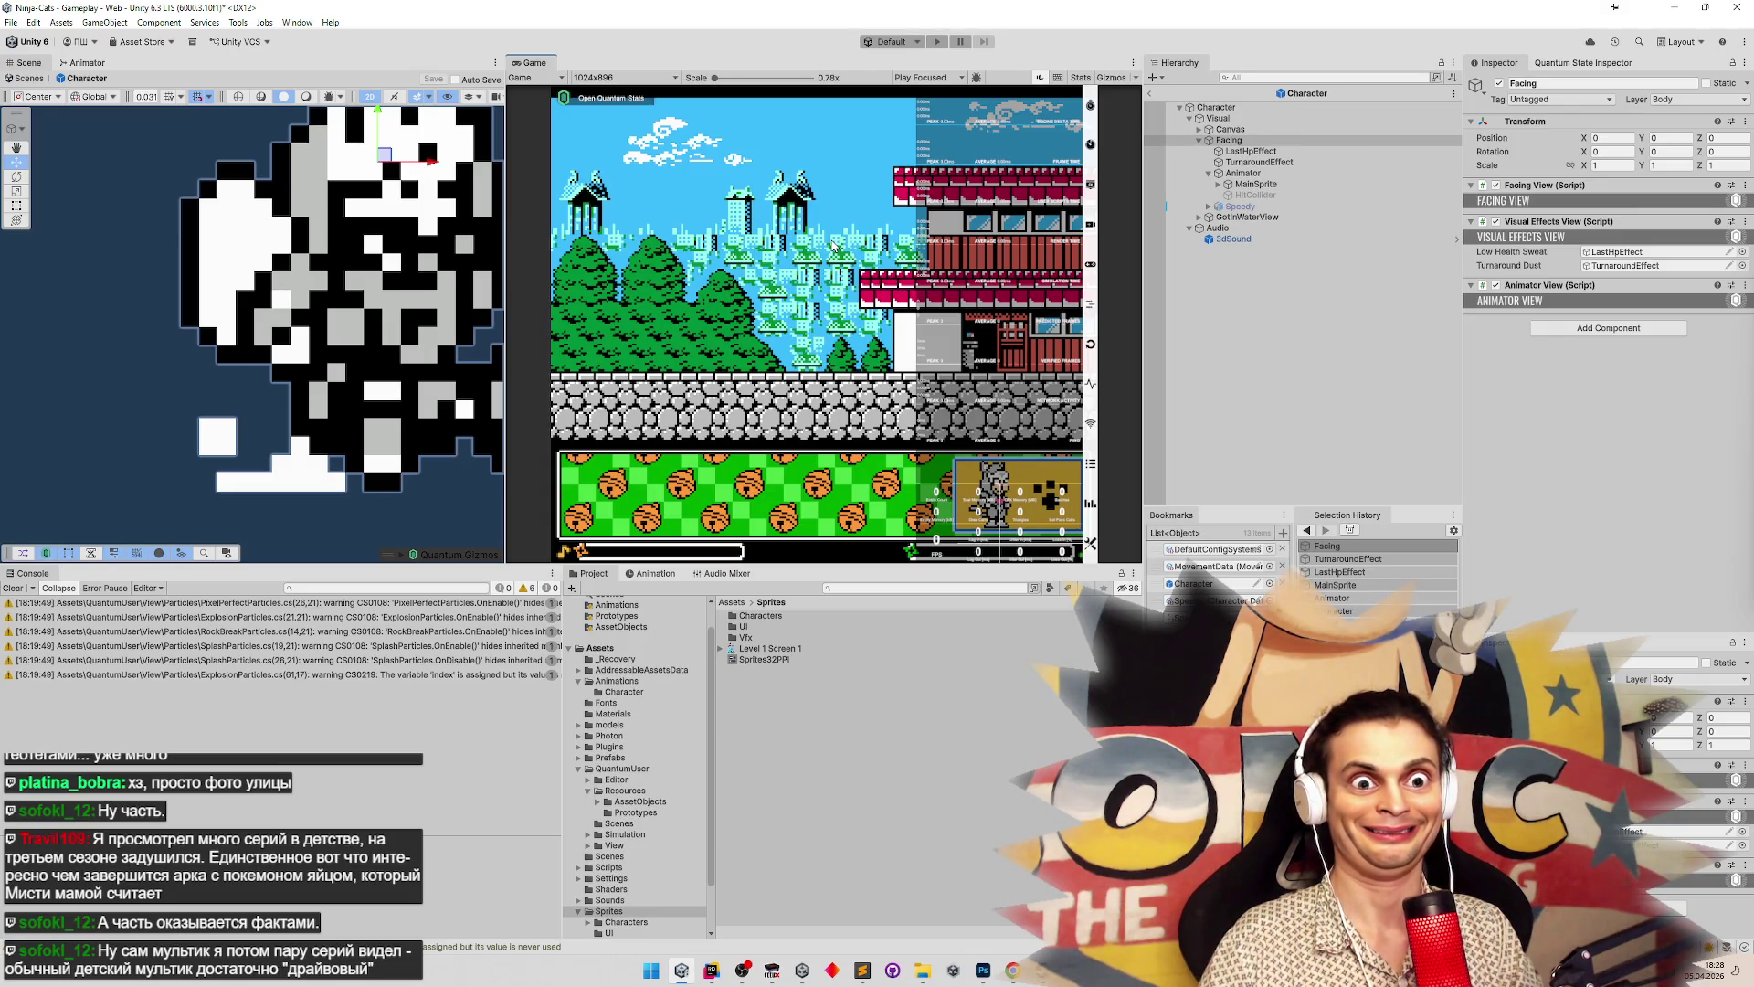
drag(906, 566, 891, 601)
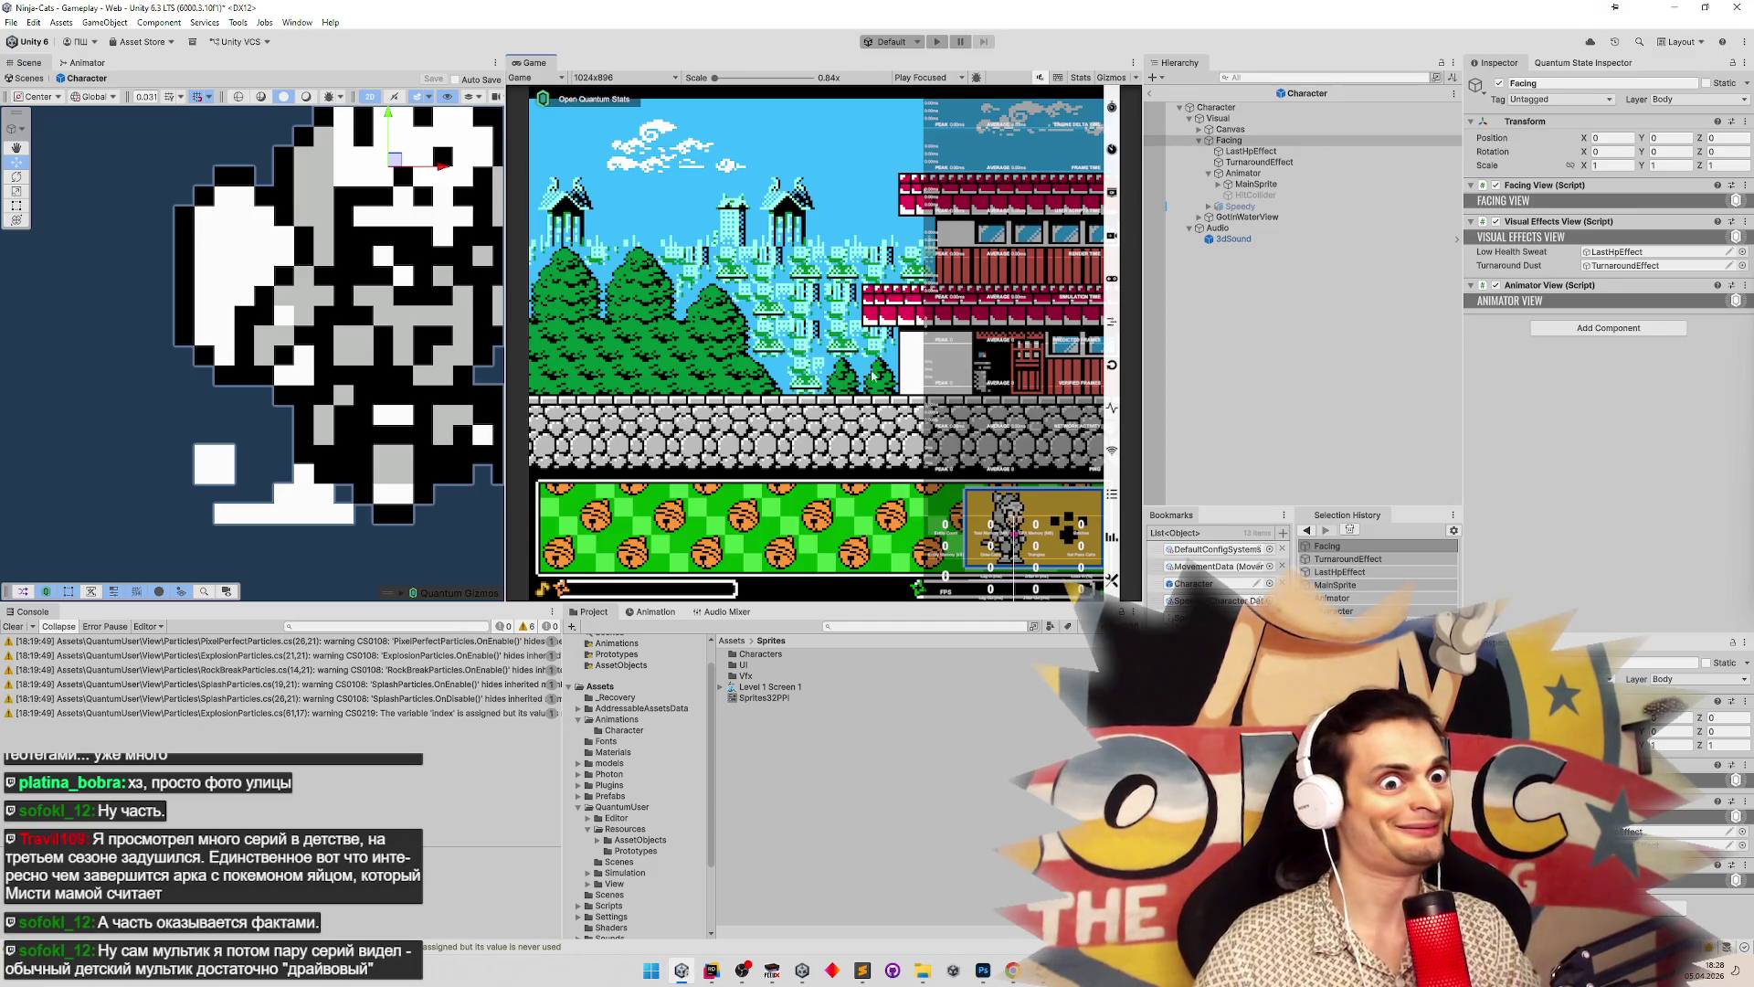
Play-test by walking the character left and right with A/D, then stop
key(Return)
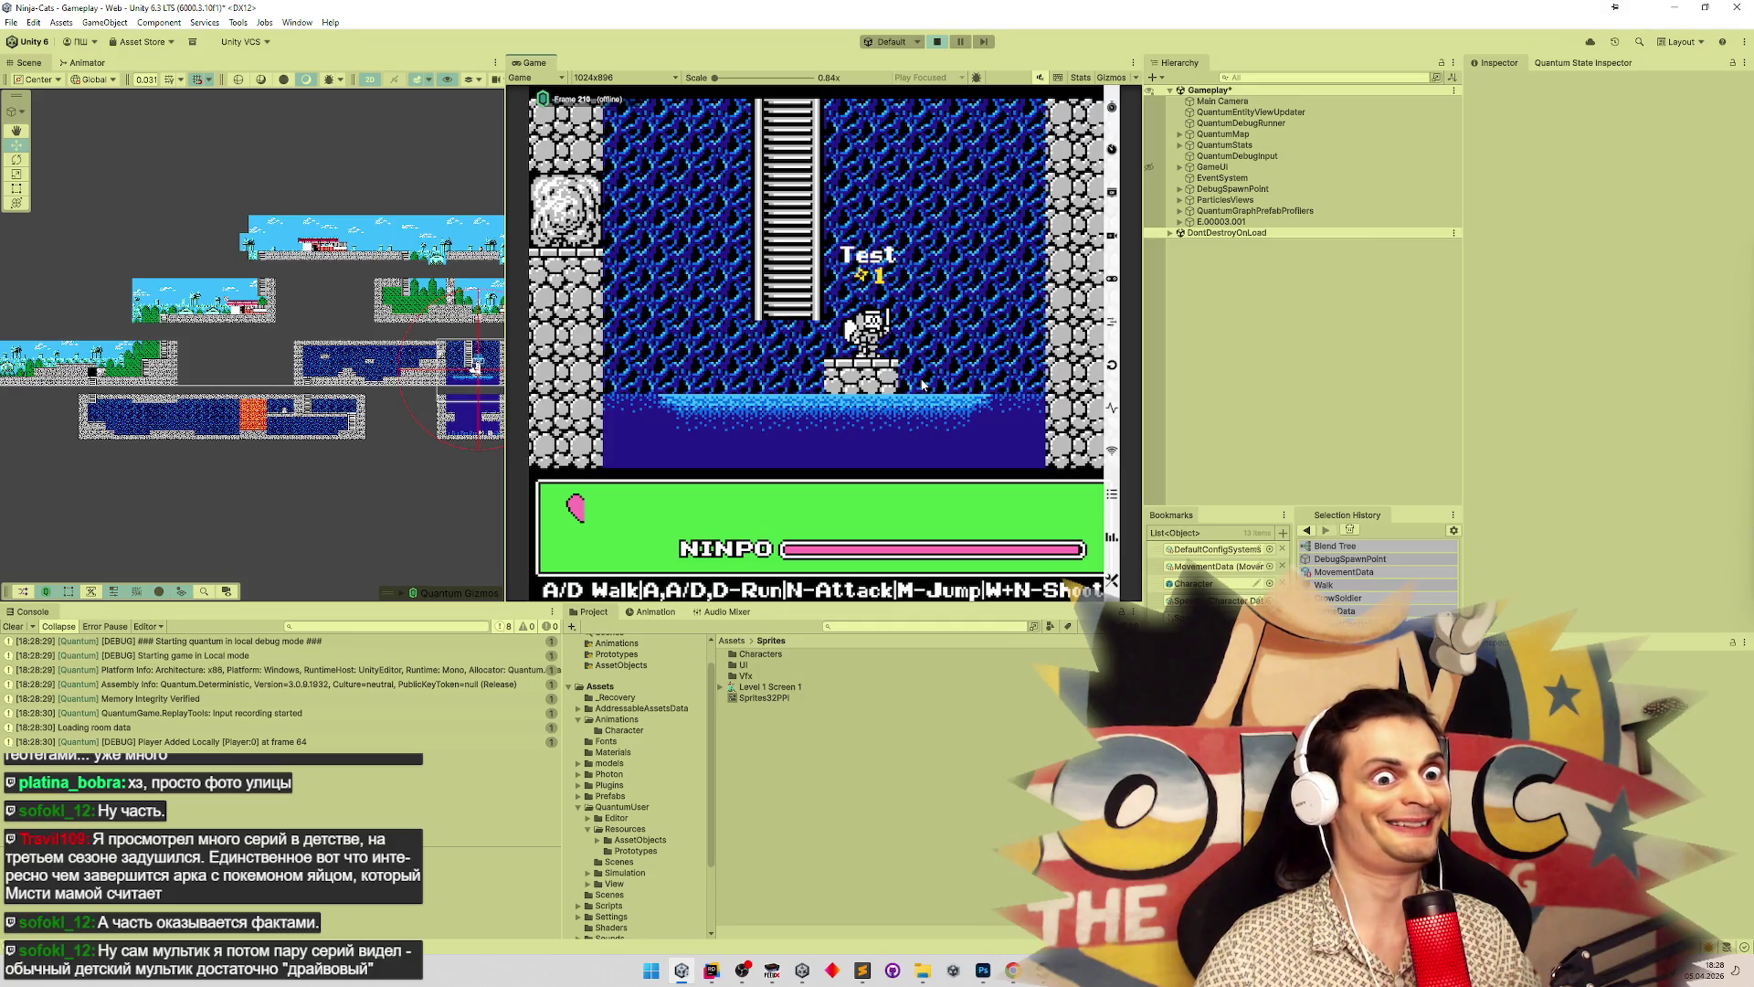
key(a)
key(d)
key(a)
key(d)
key(ctrl+p)
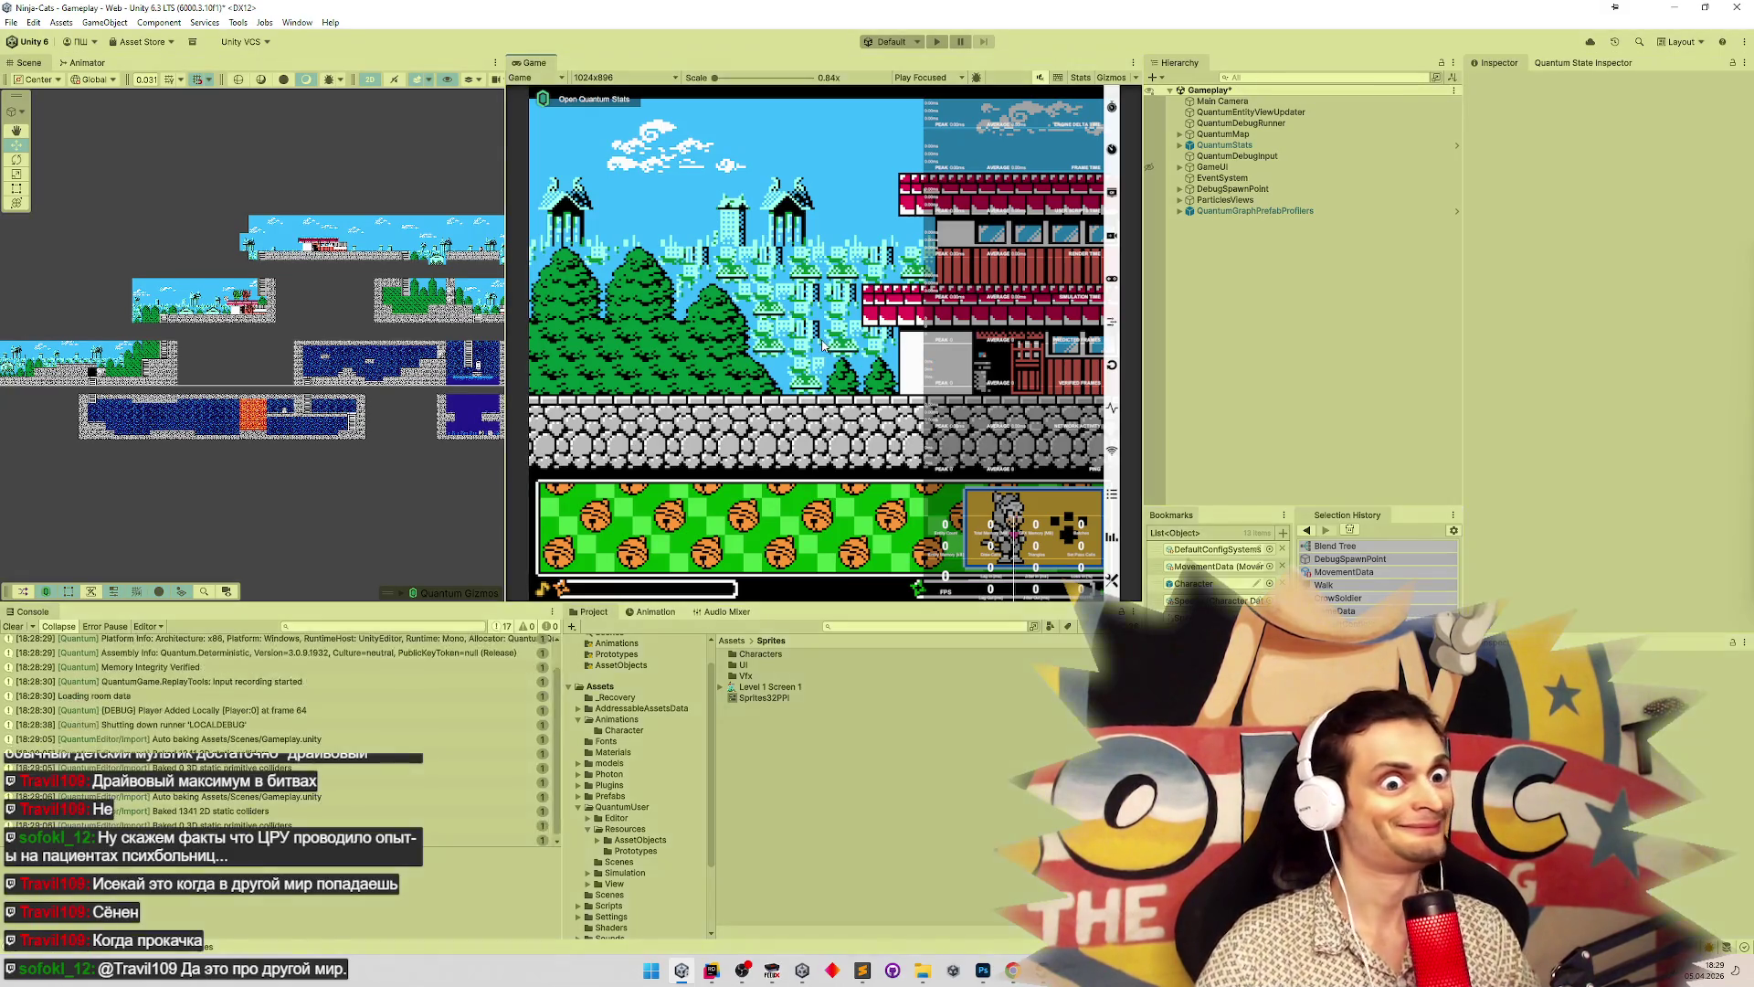
Replay in maximized view, walking the ninja into the water room and back, then stop
key(shift+space)
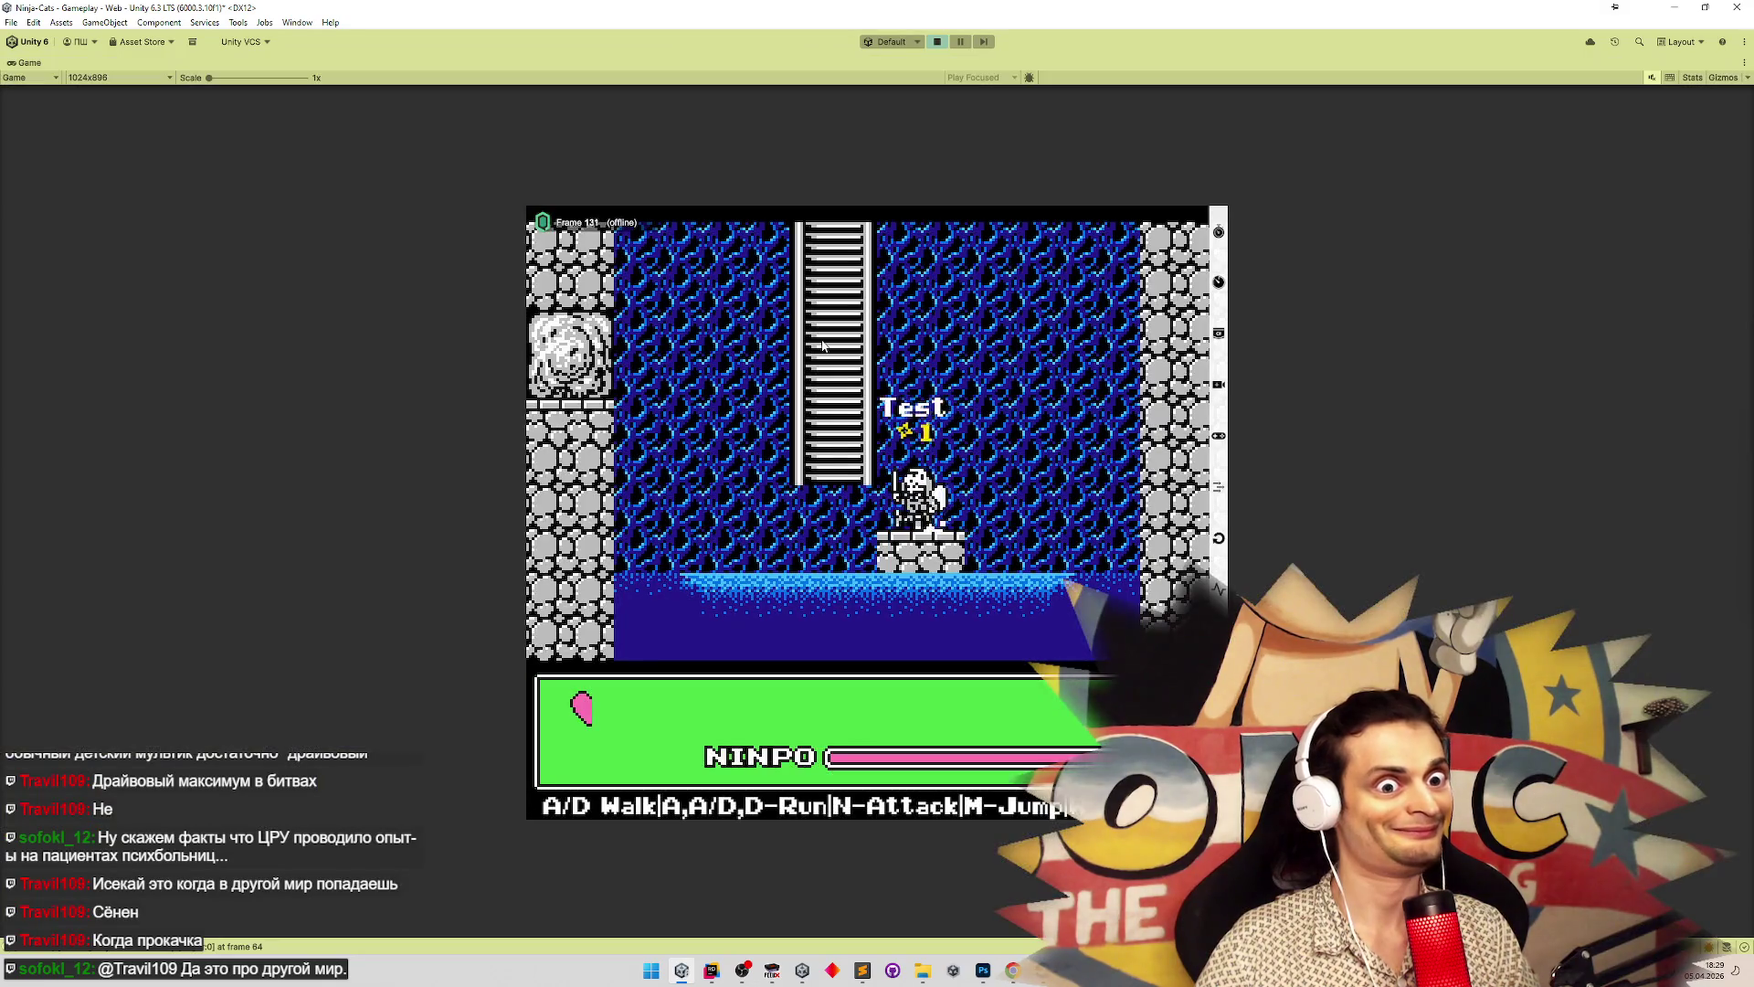
key(d)
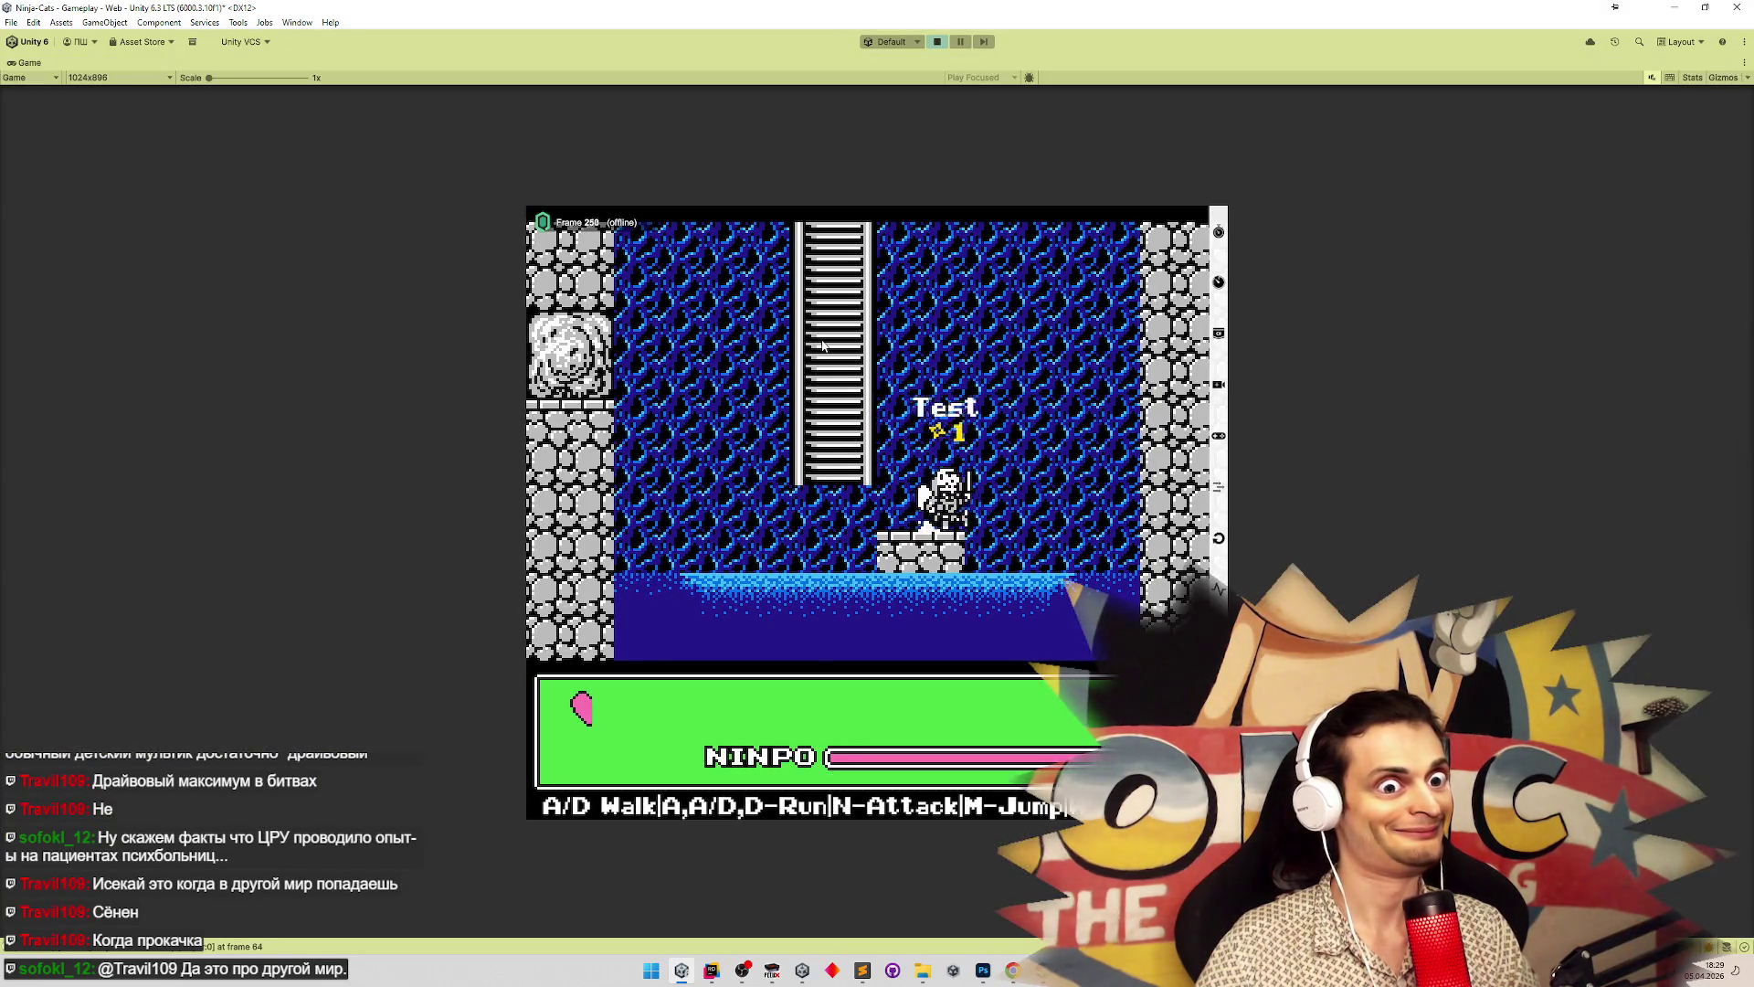
key(a)
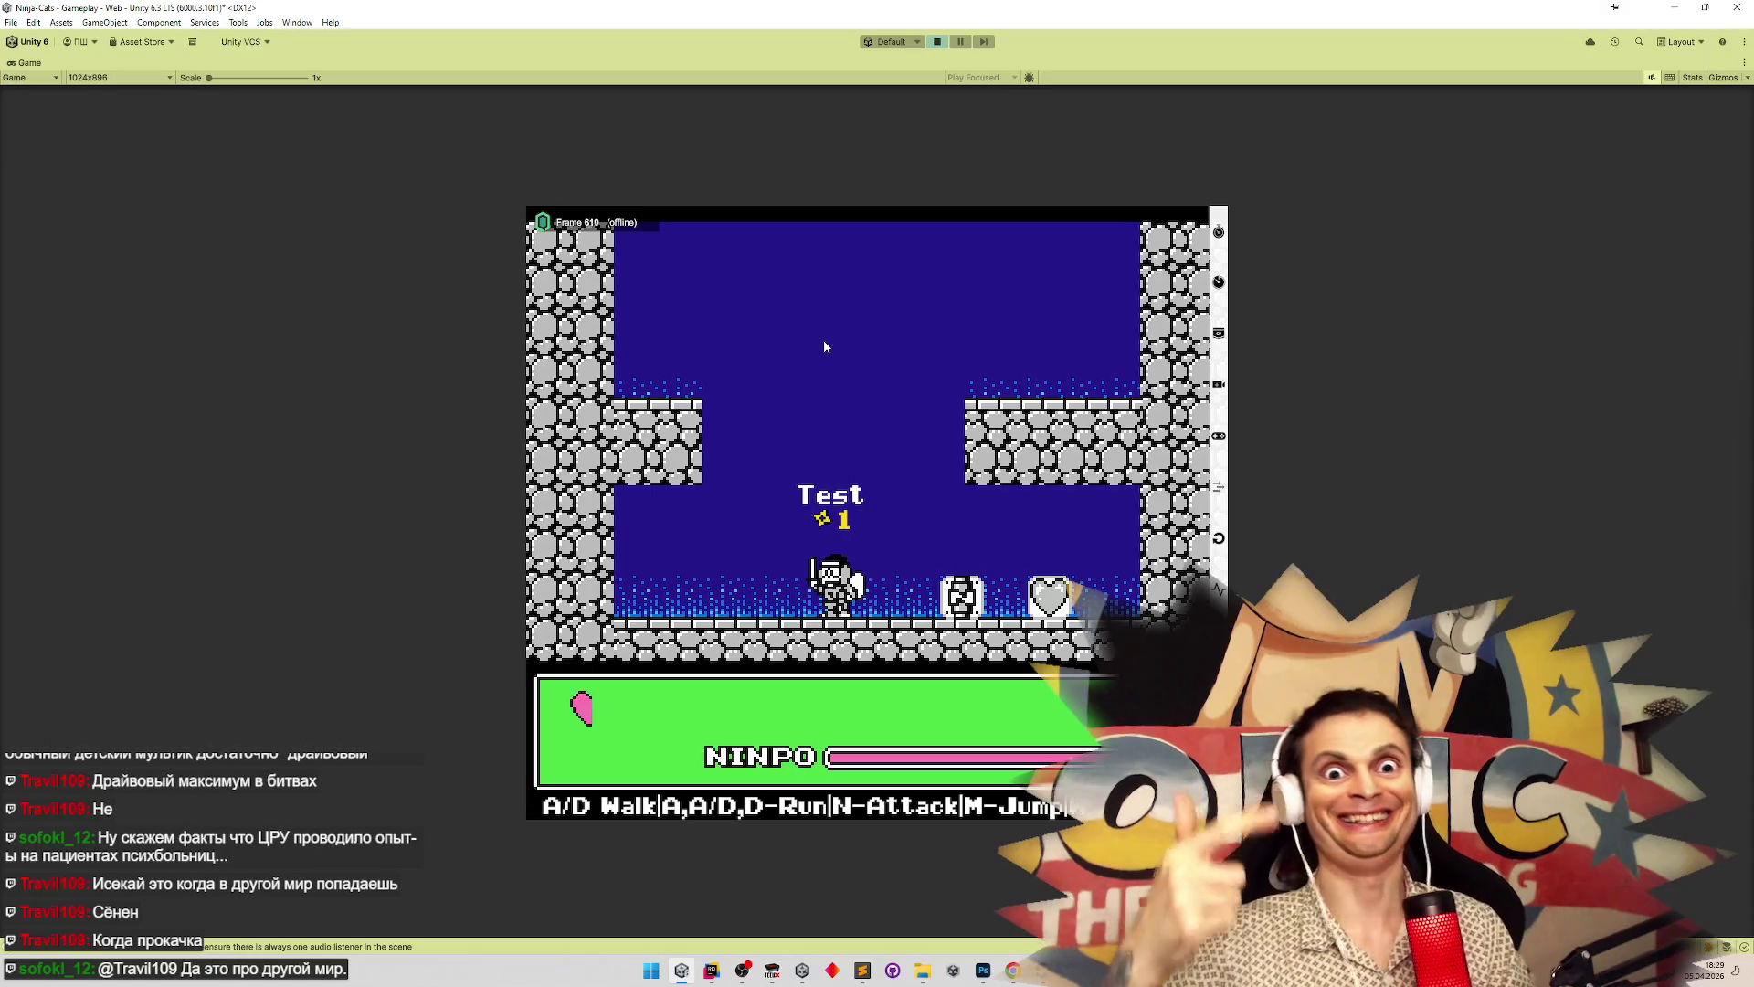
key(a)
key(a)
key(d)
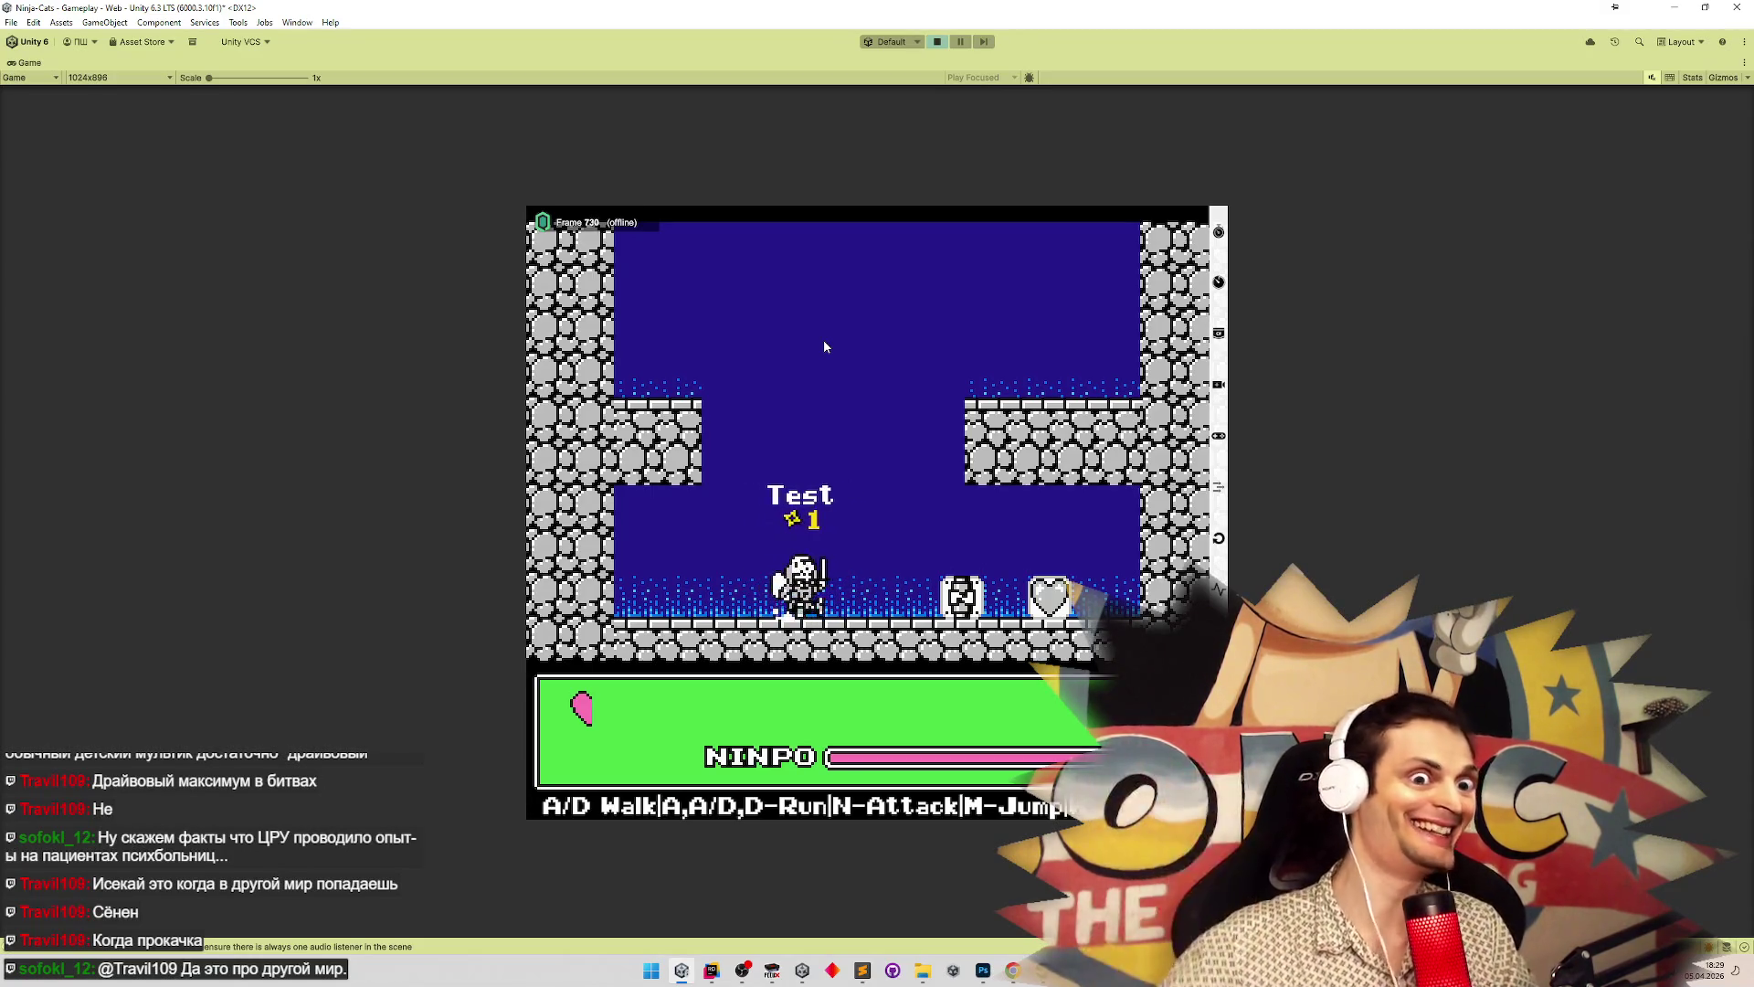
key(a)
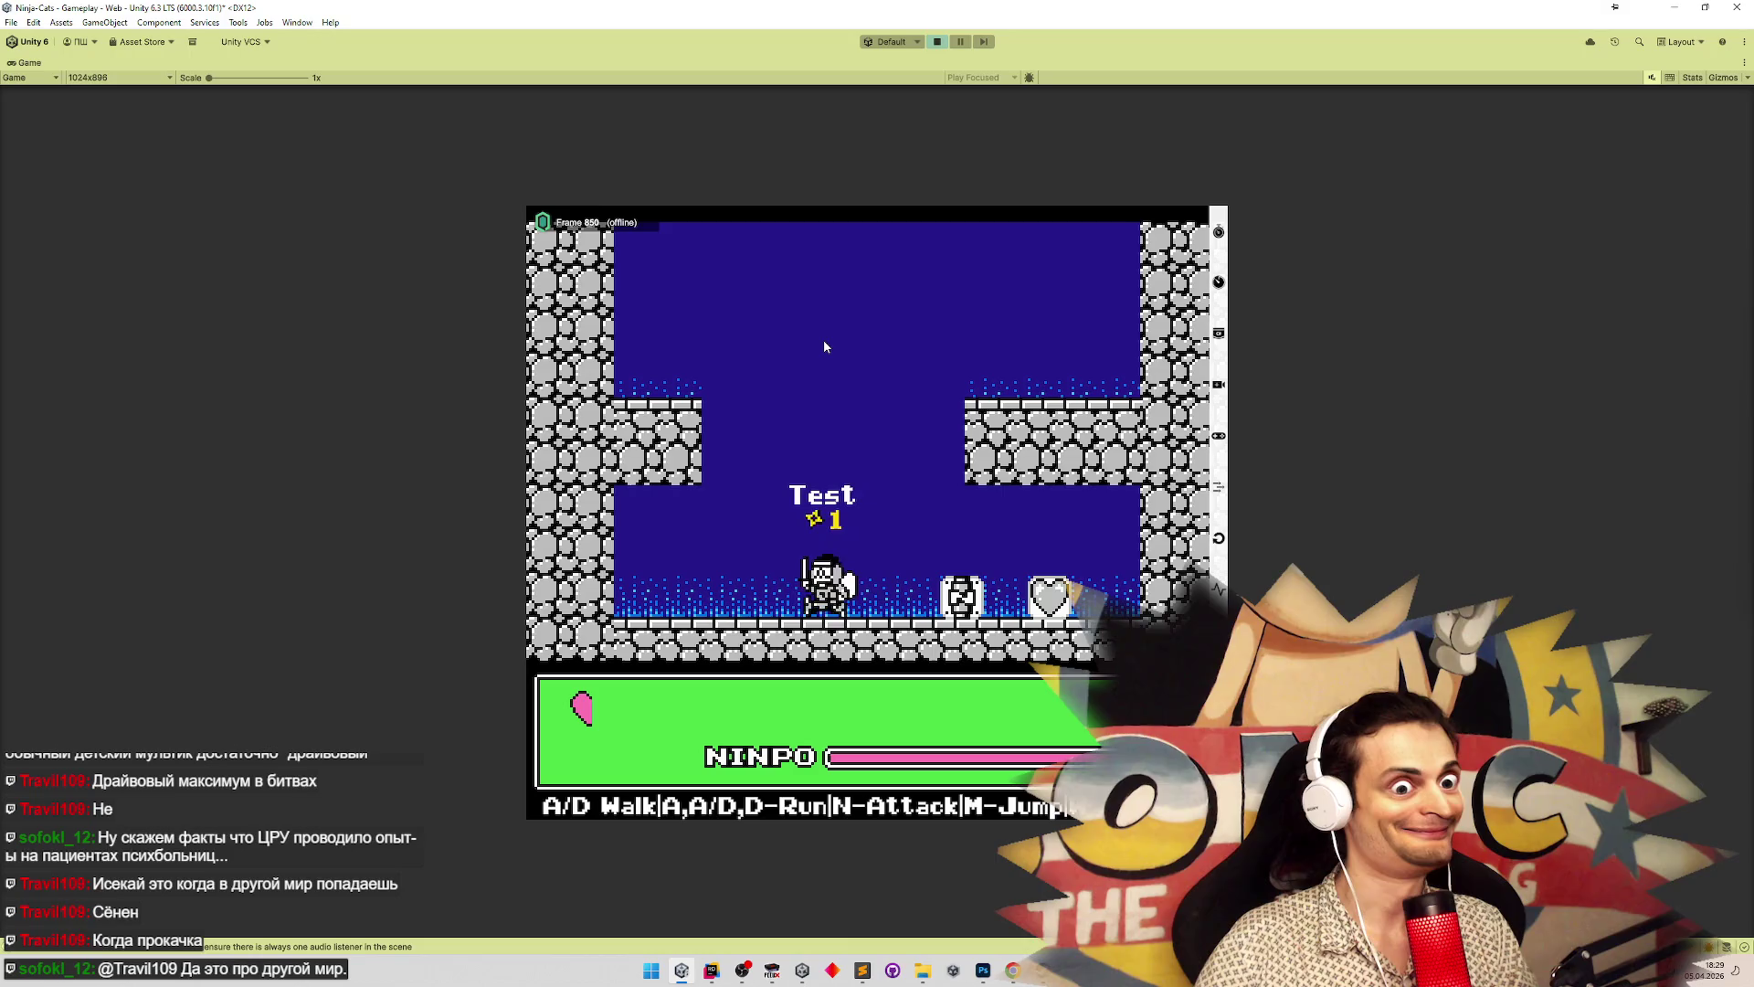
key(d)
key(a)
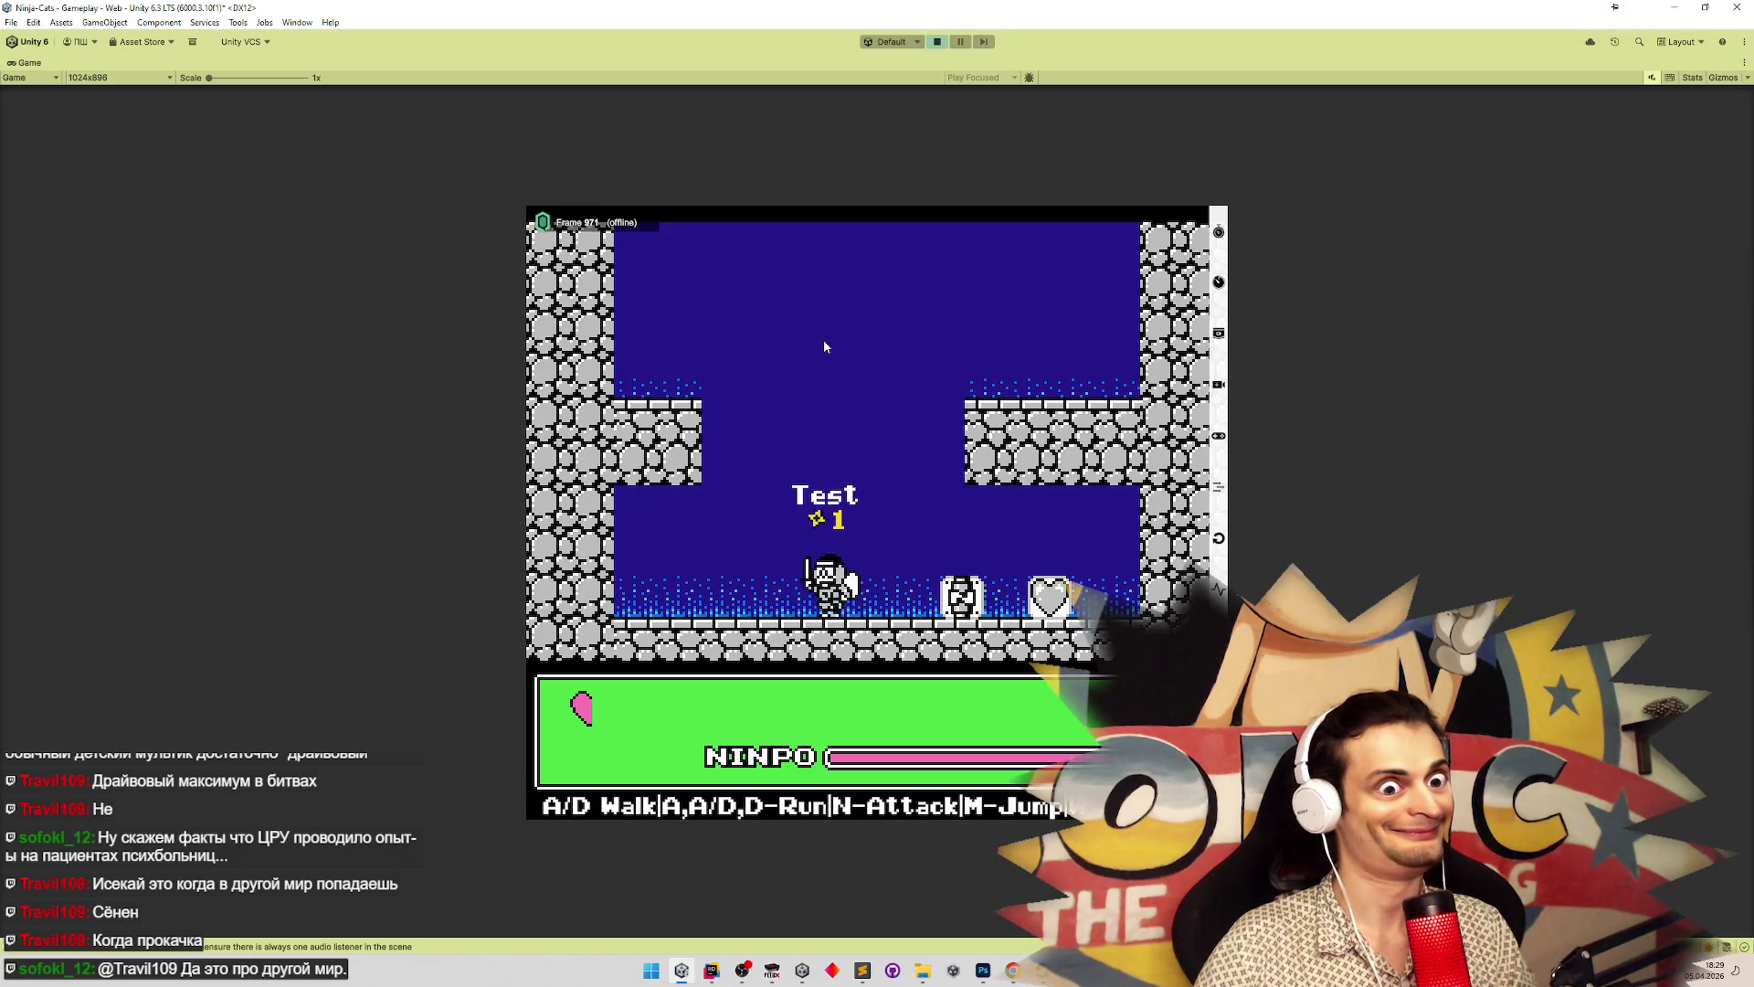
key(d)
key(a)
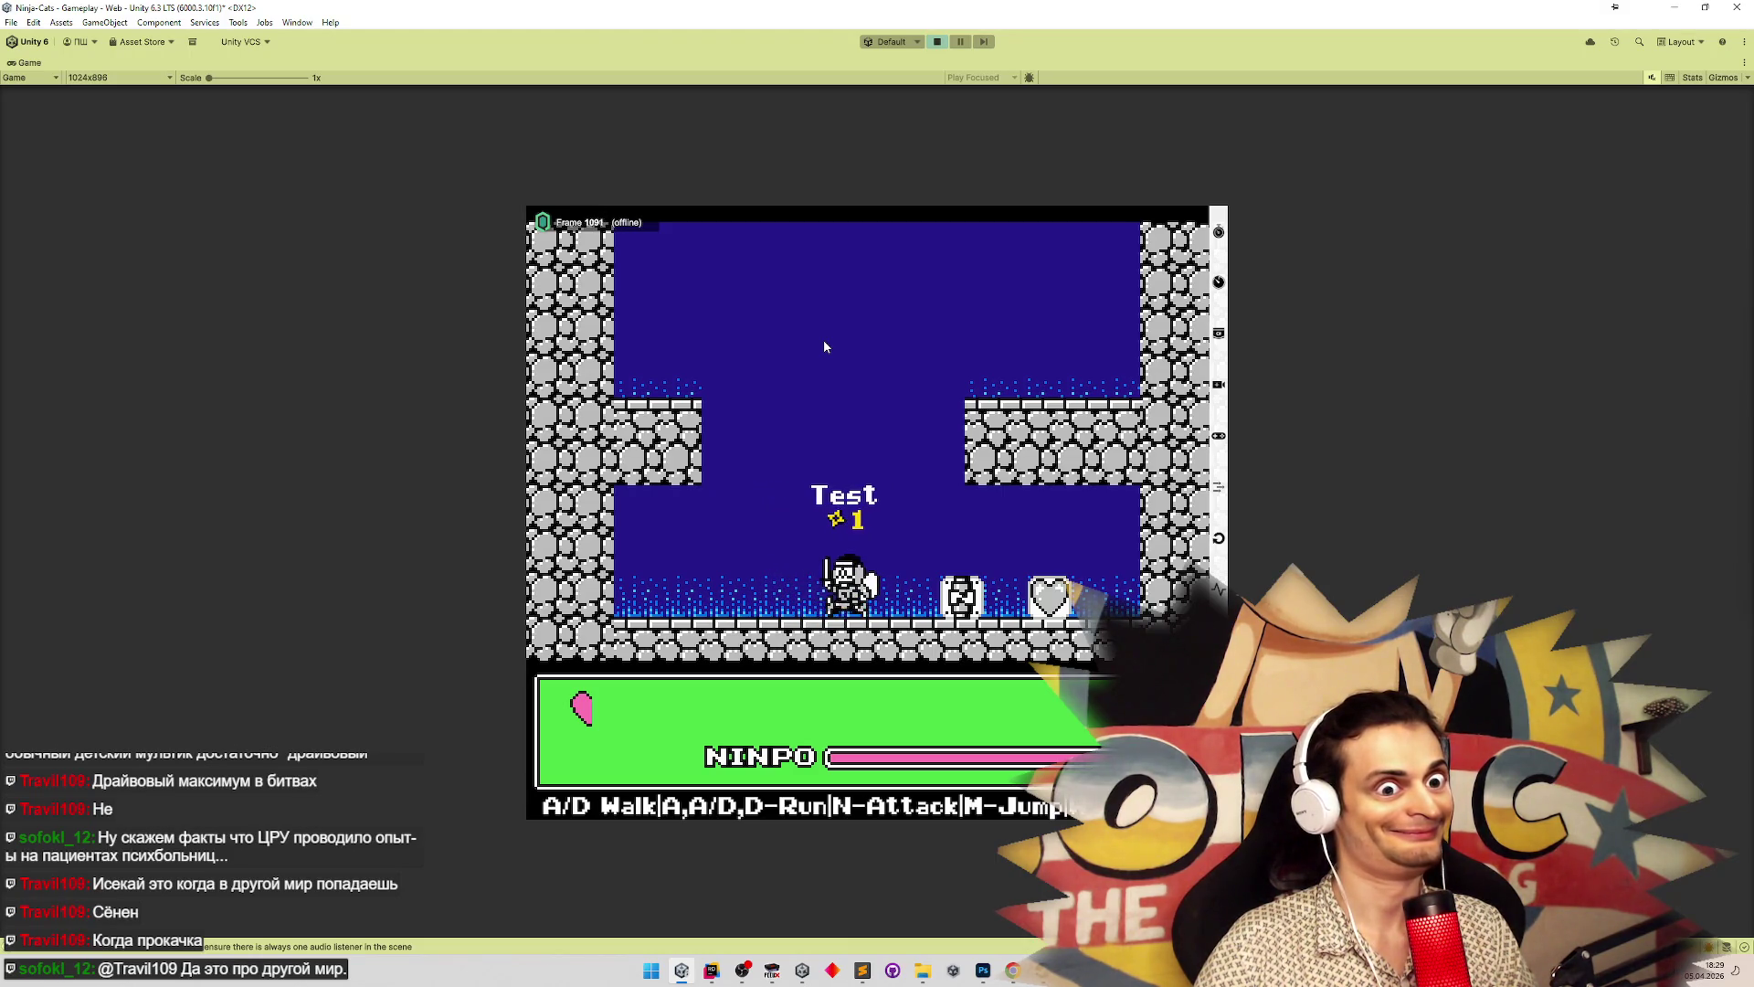
key(d)
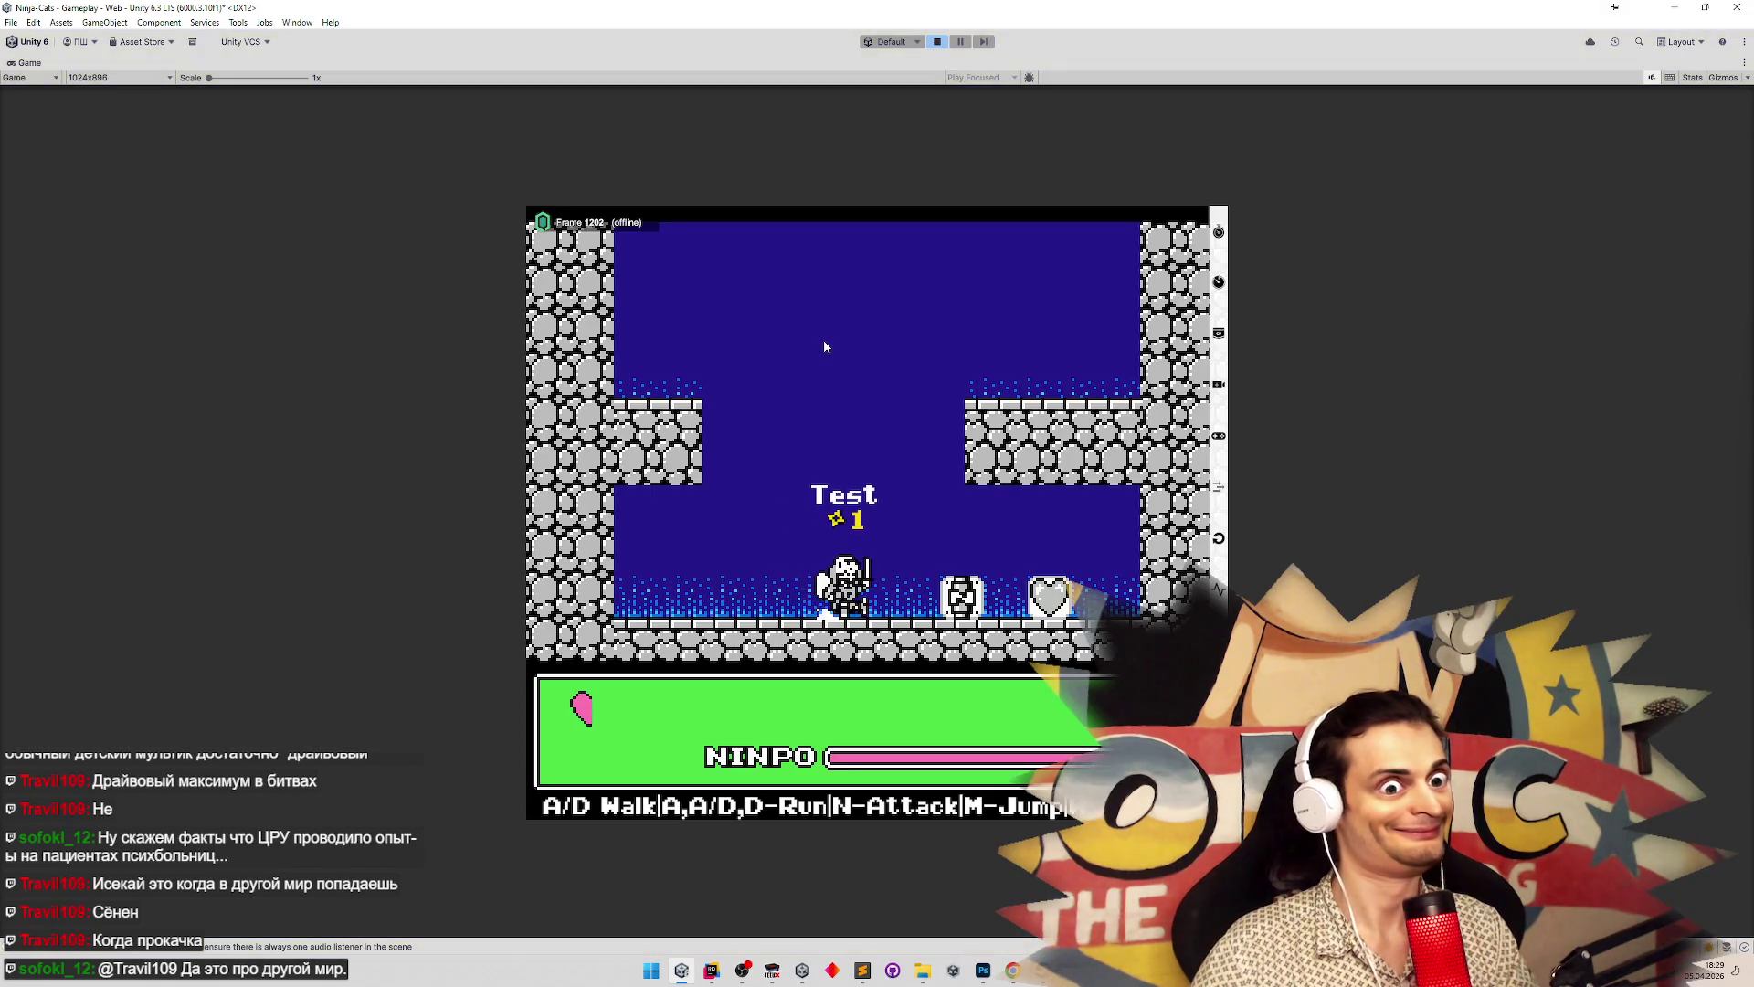
key(ctrl+p)
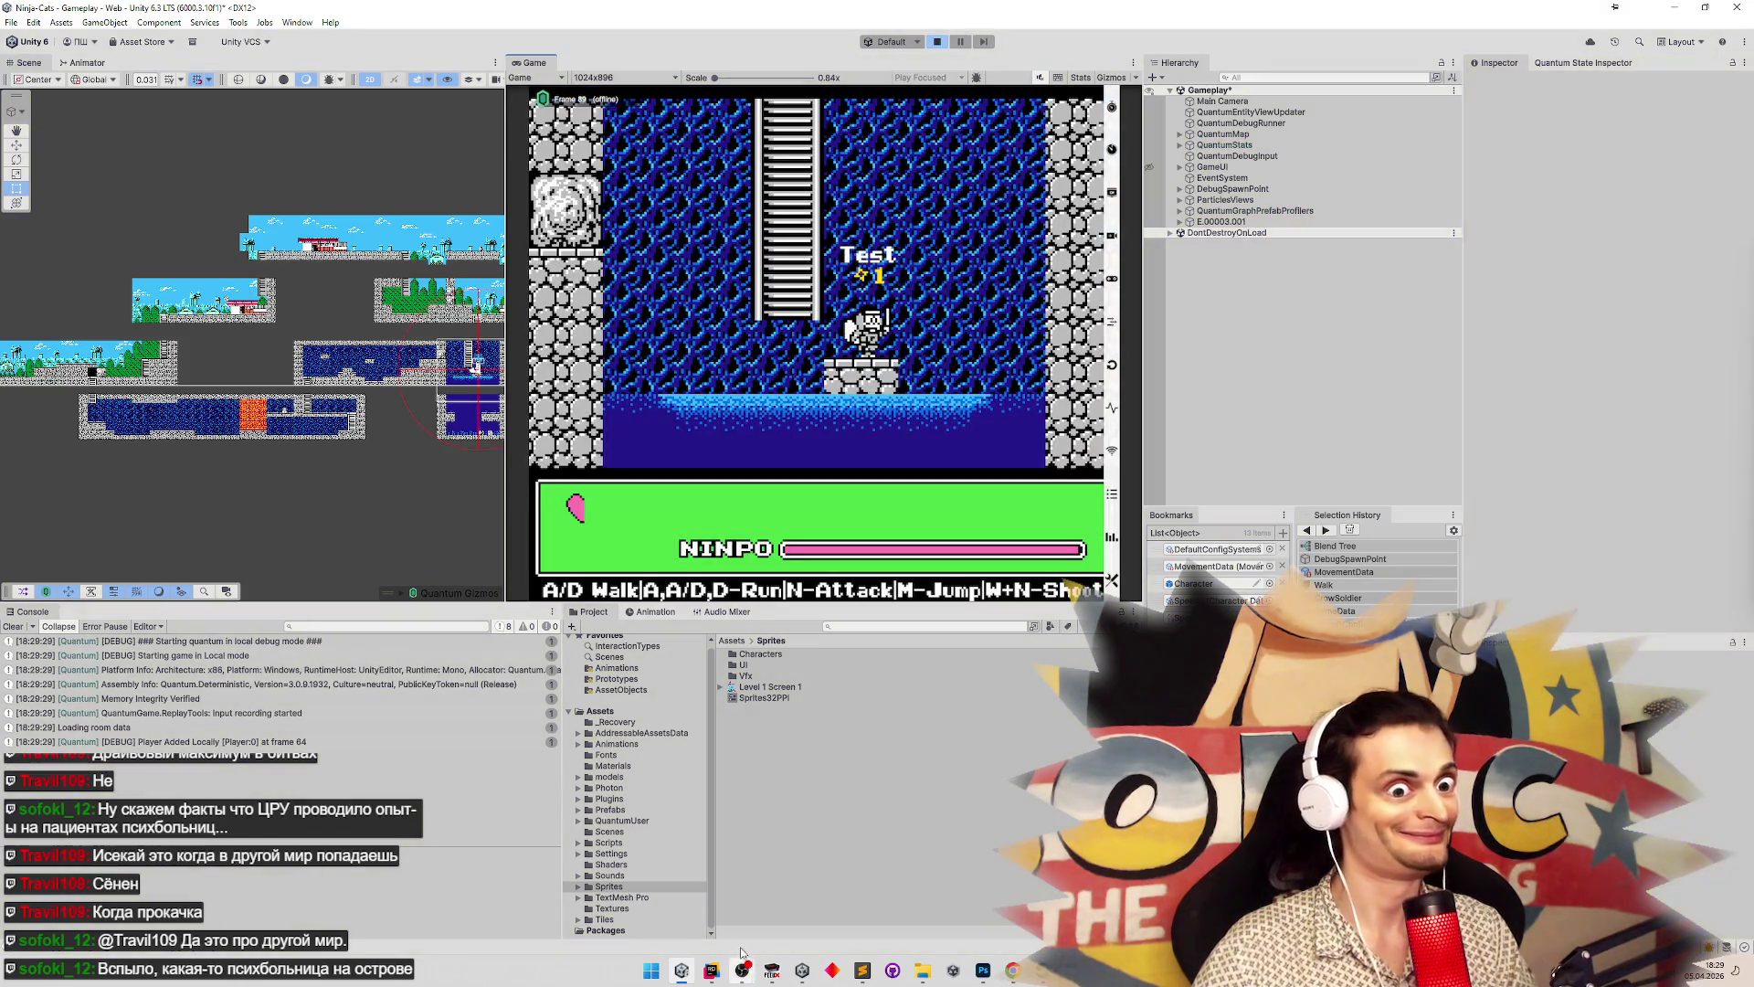
Bring Rider forward and scroll through the EffectsView.cs project tree and code
click(714, 972)
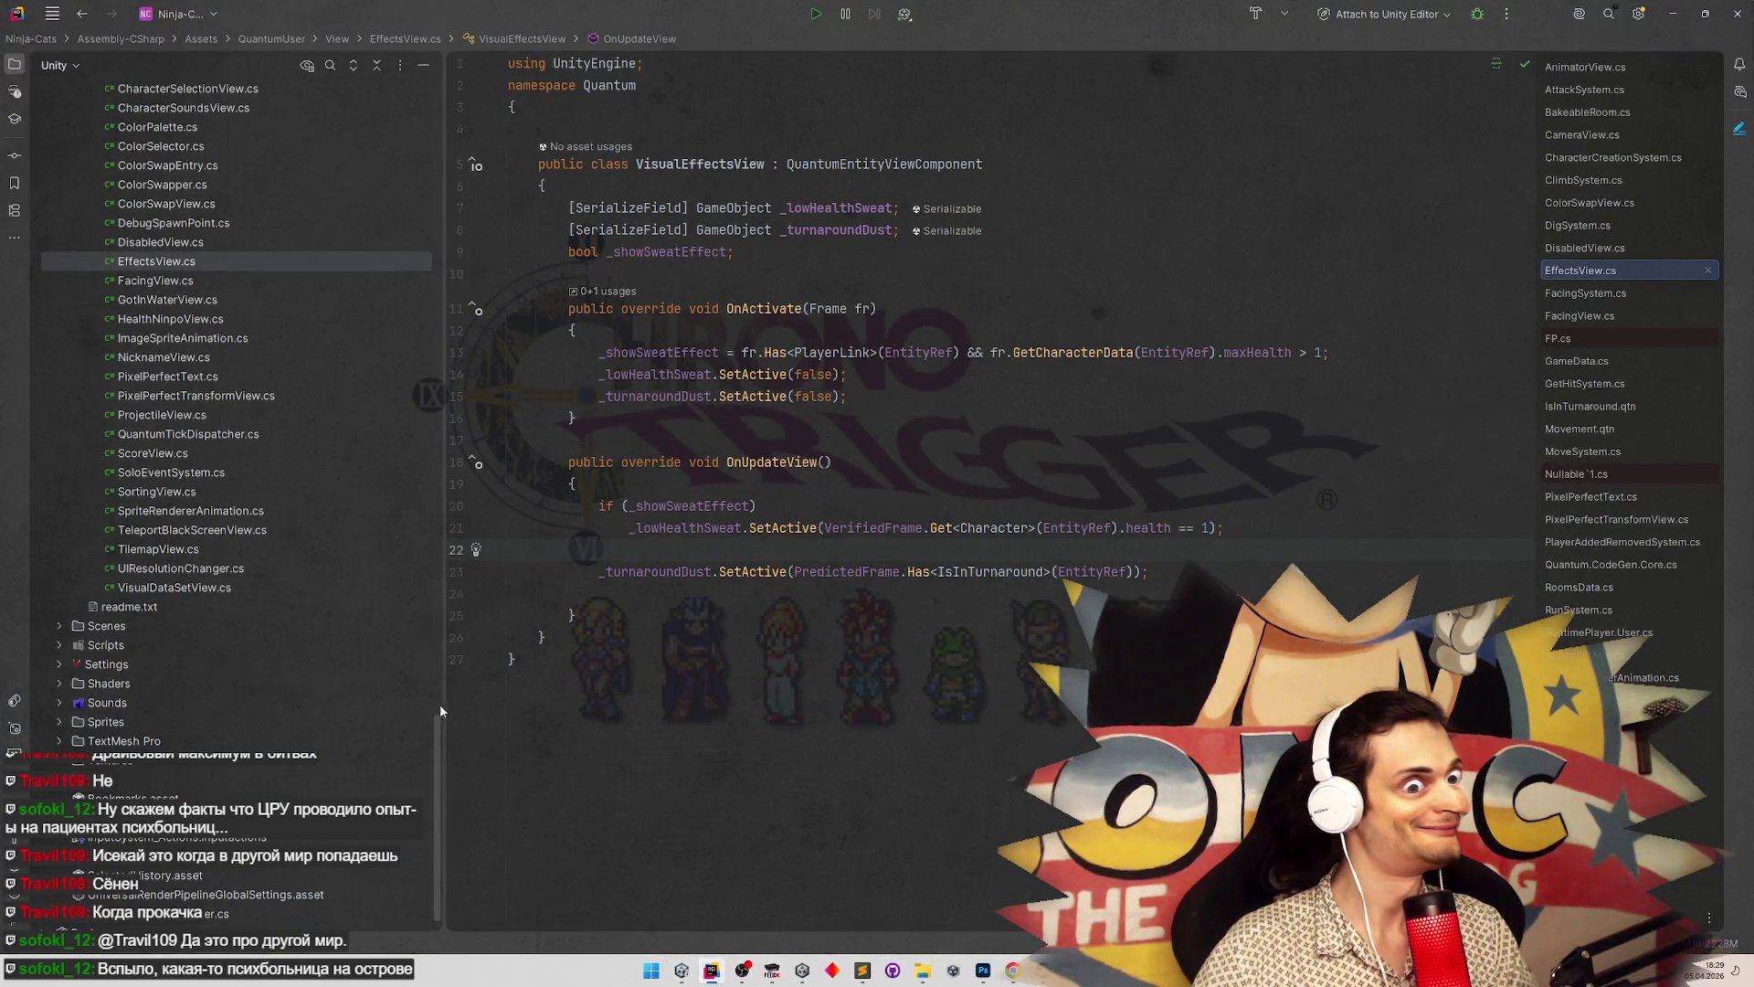
scroll(441, 700, up, 3)
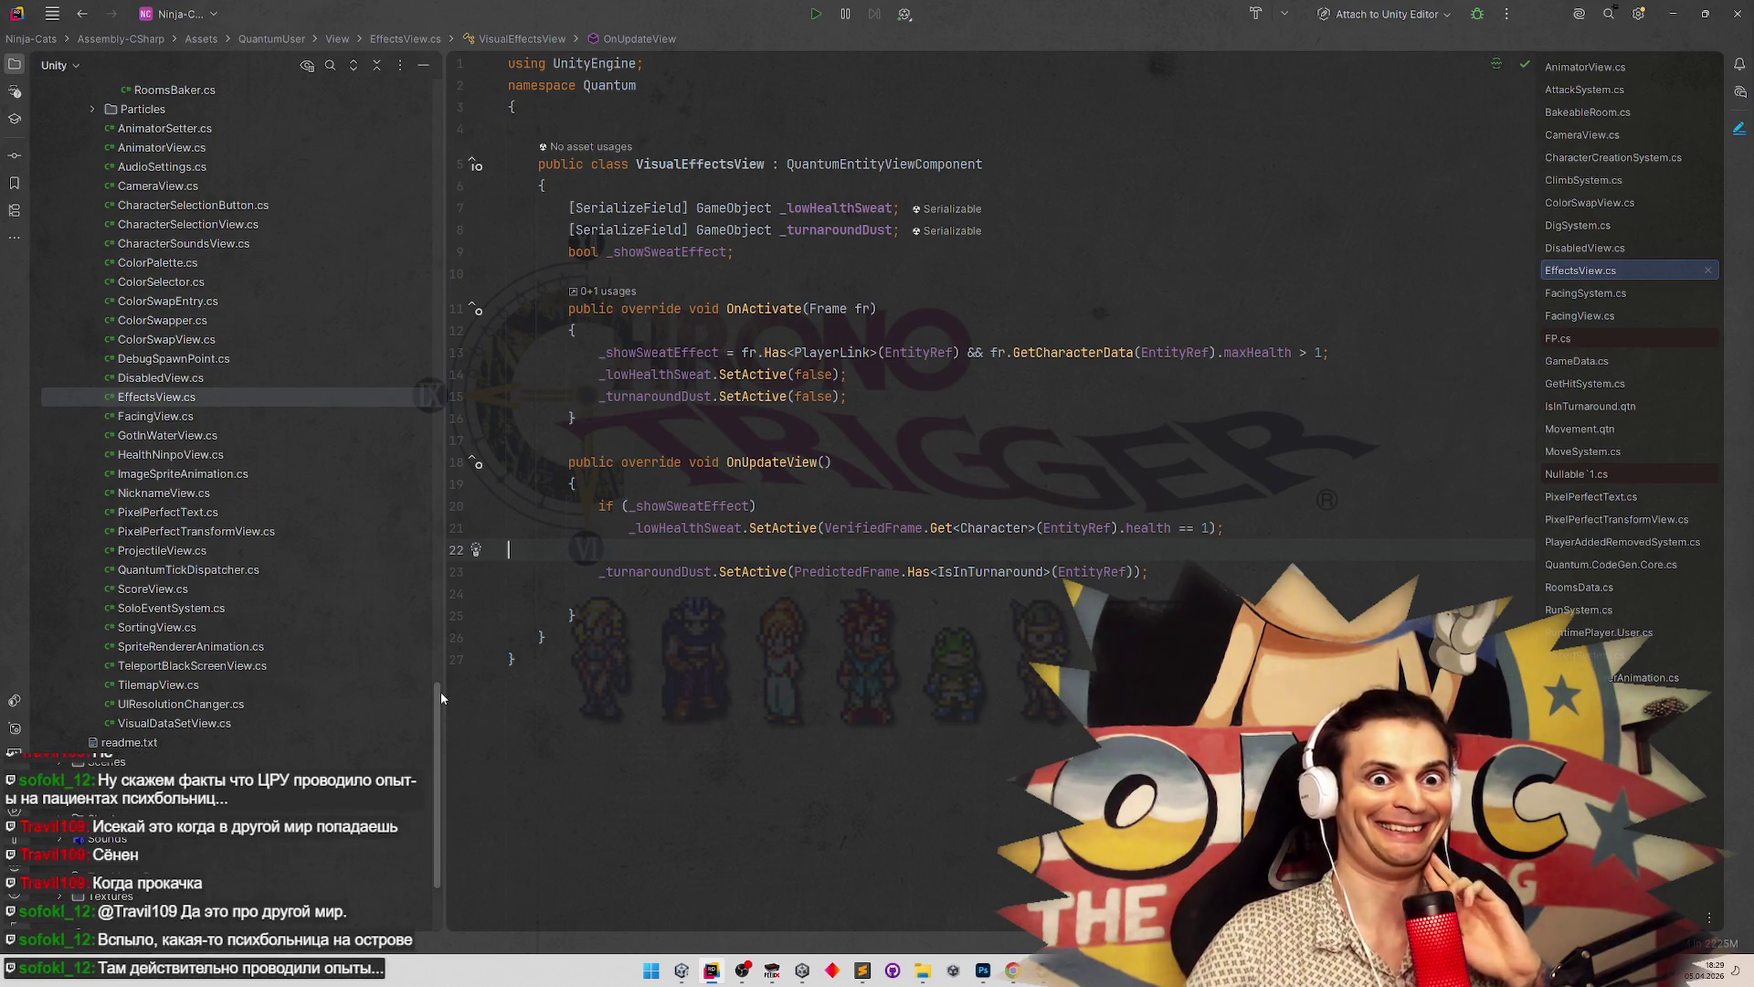
drag(440, 693, 444, 696)
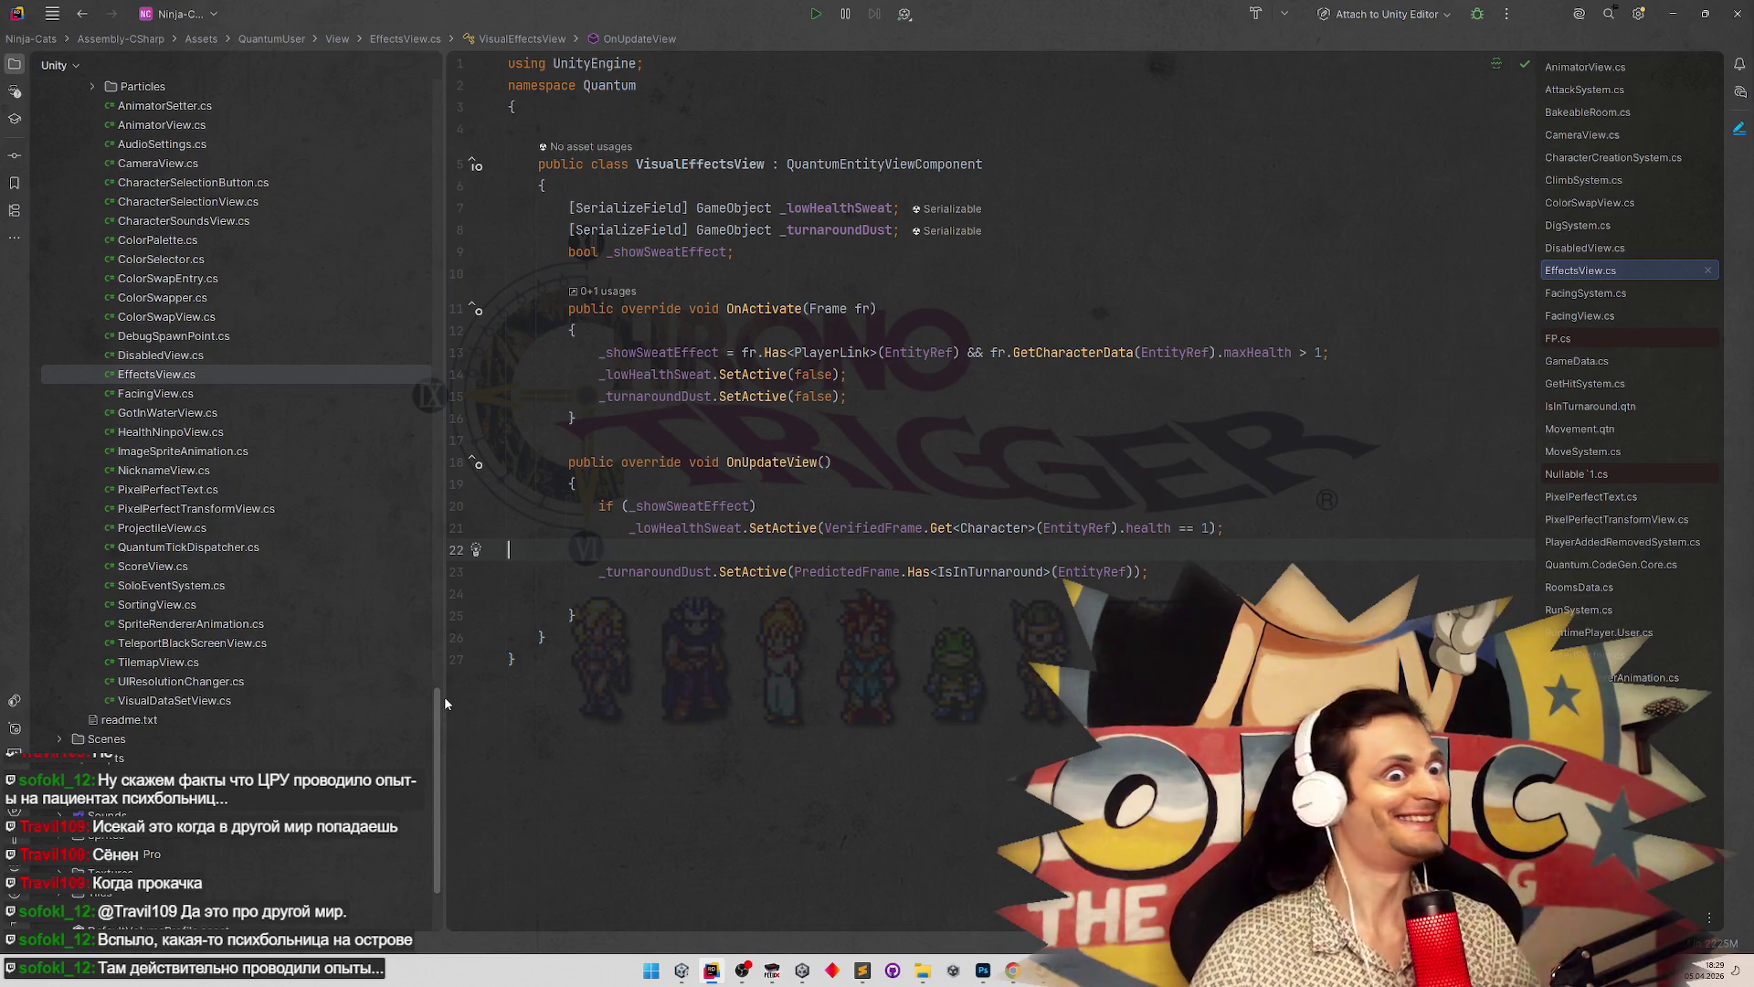
scroll(444, 696, up, 5)
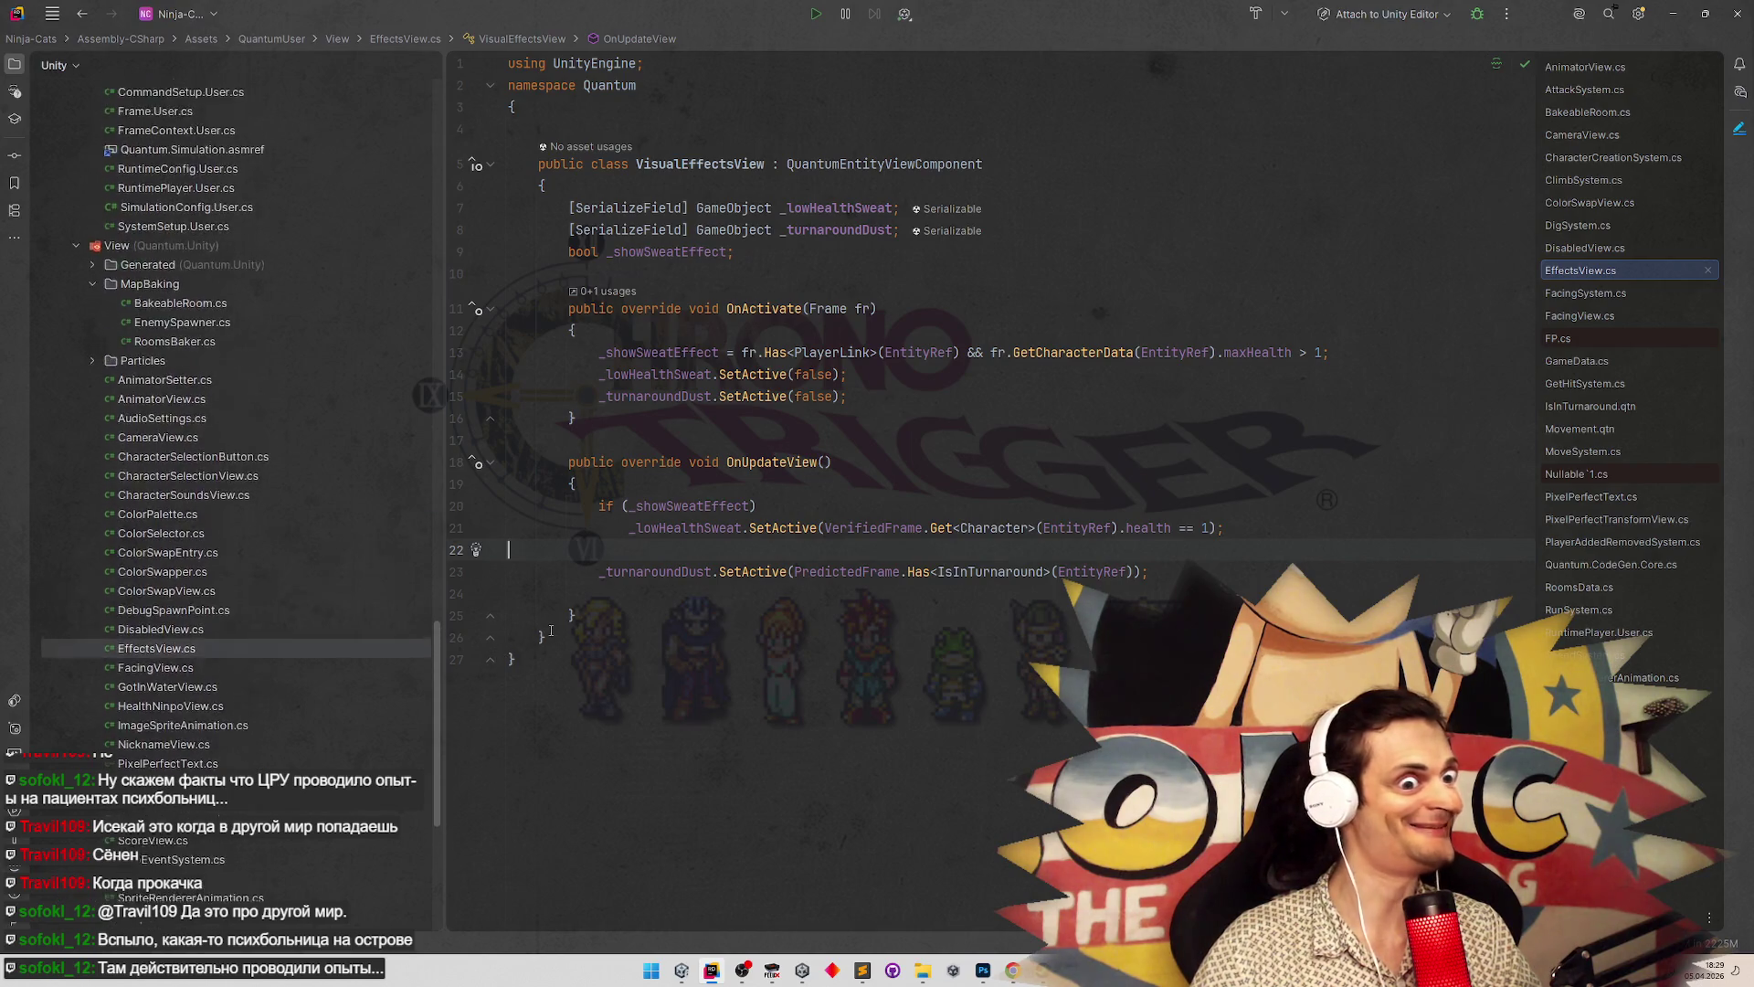
scroll(435, 674, down, 3)
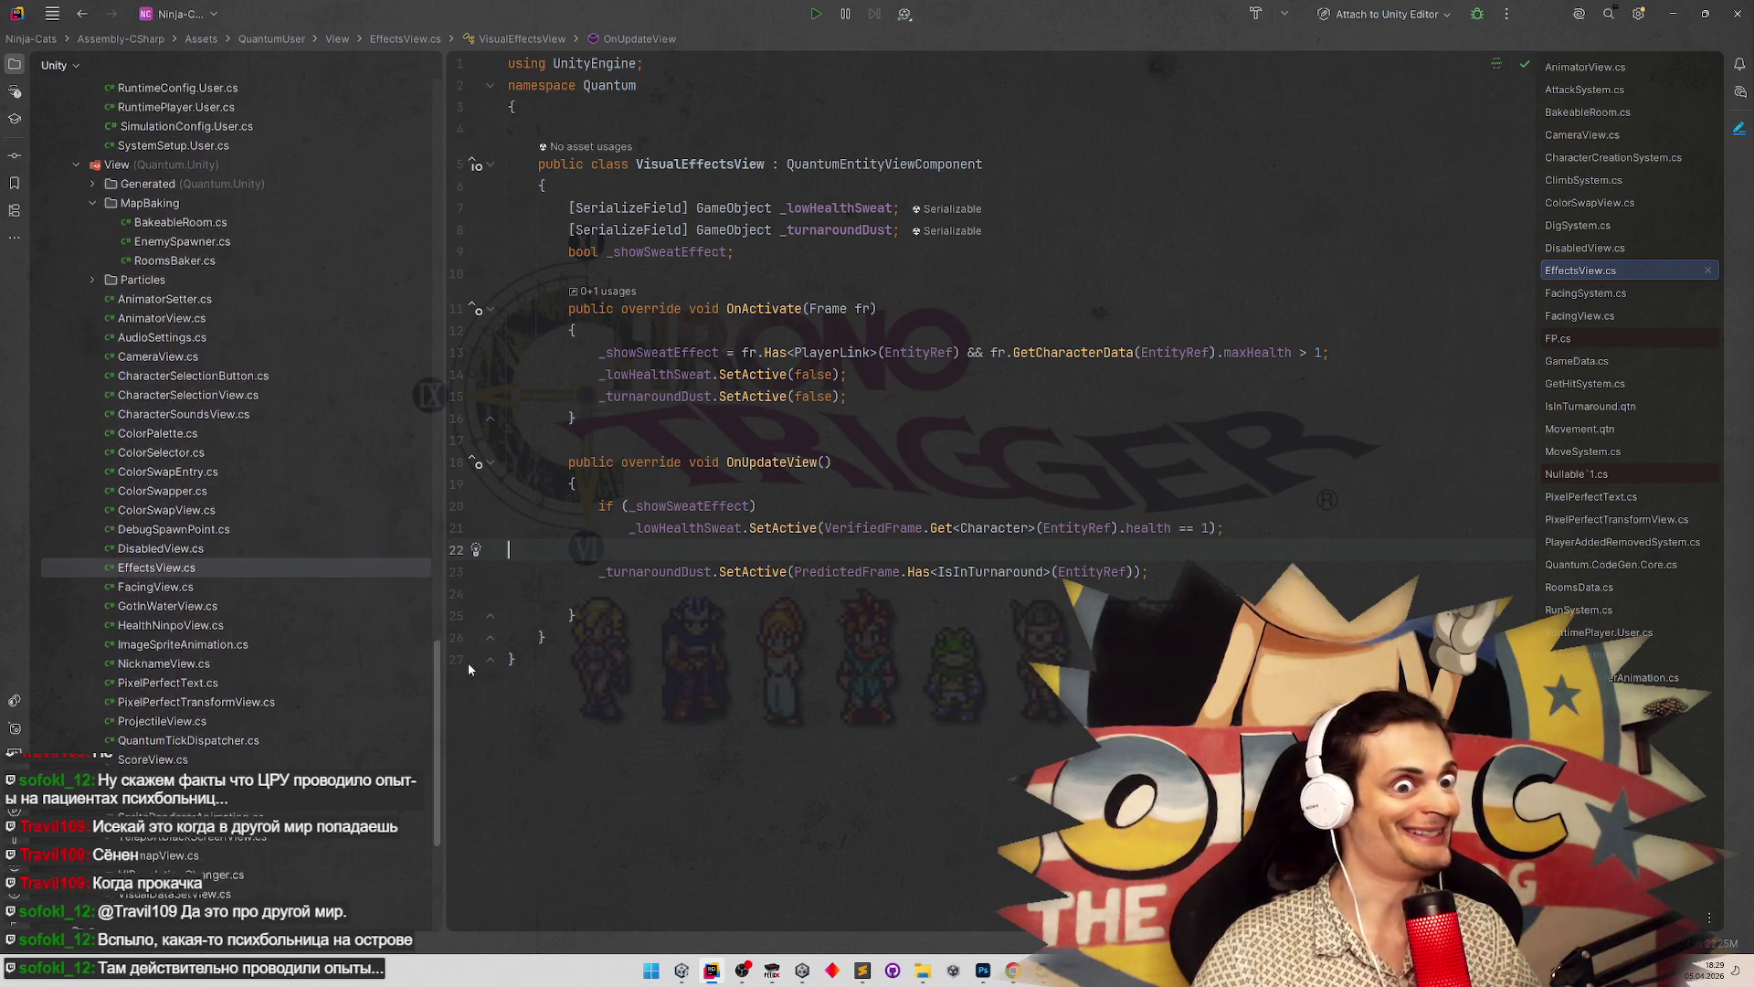
scroll(435, 702, up, 3)
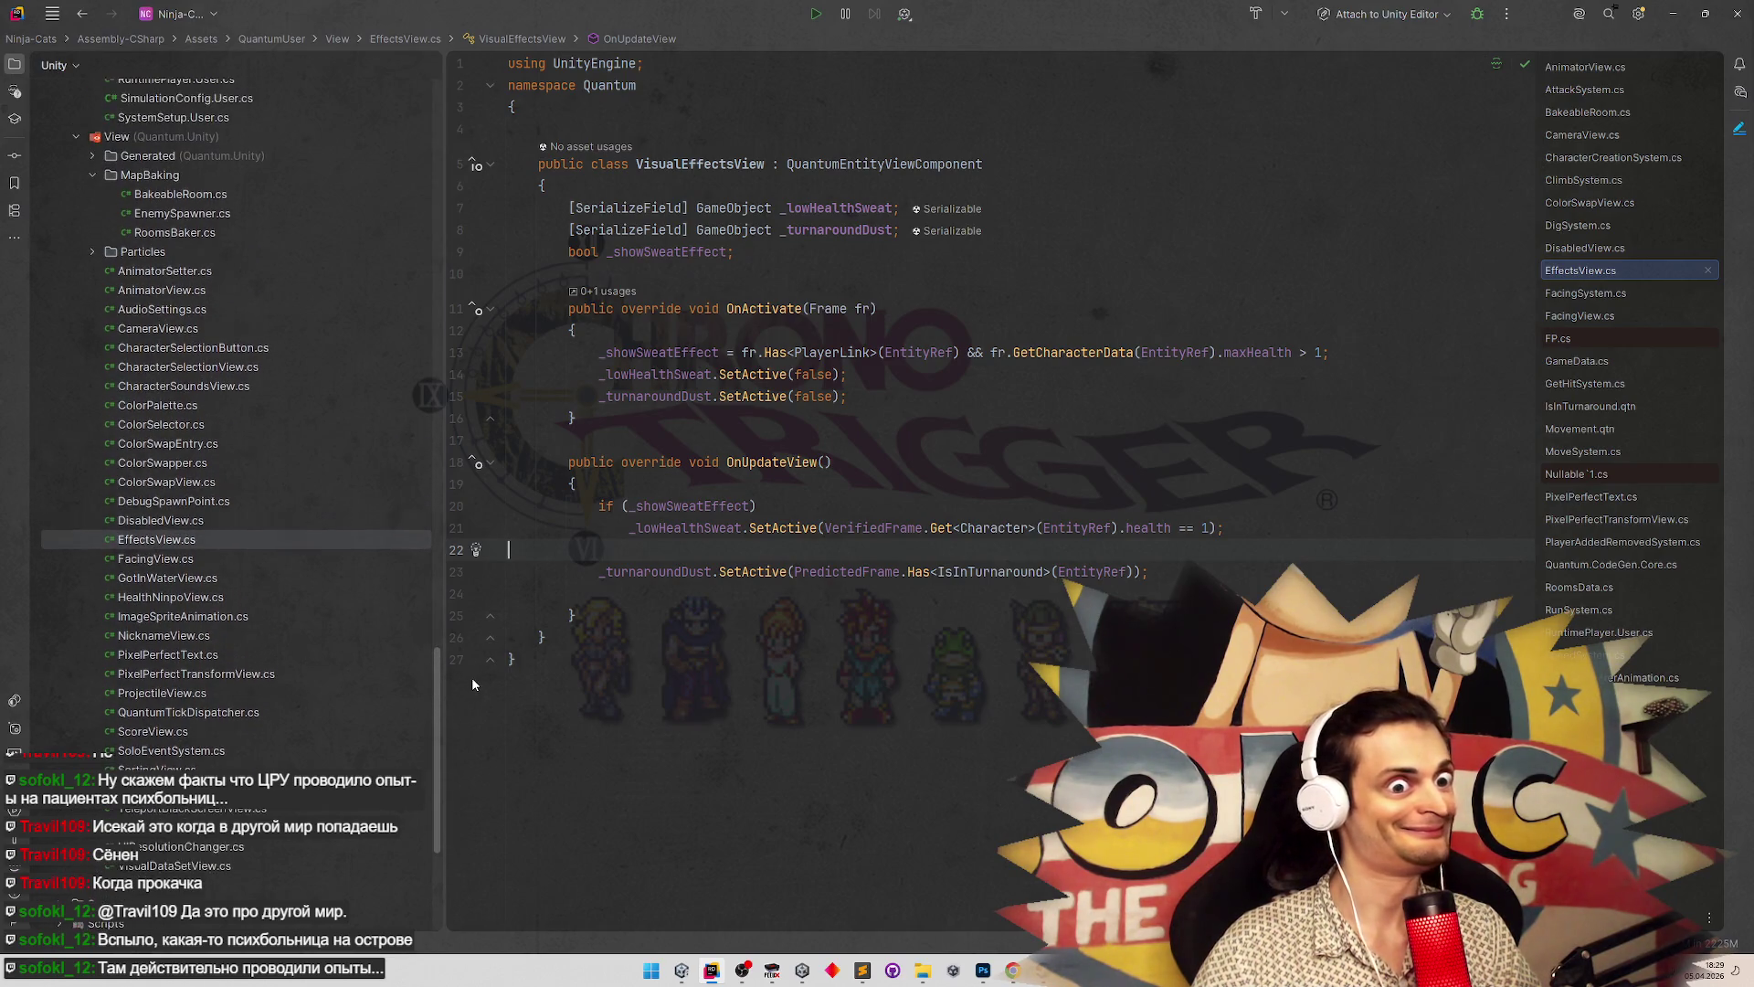
Place the cursor on empty line 22 of EffectsView.cs after briefly checking Unity
click(651, 660)
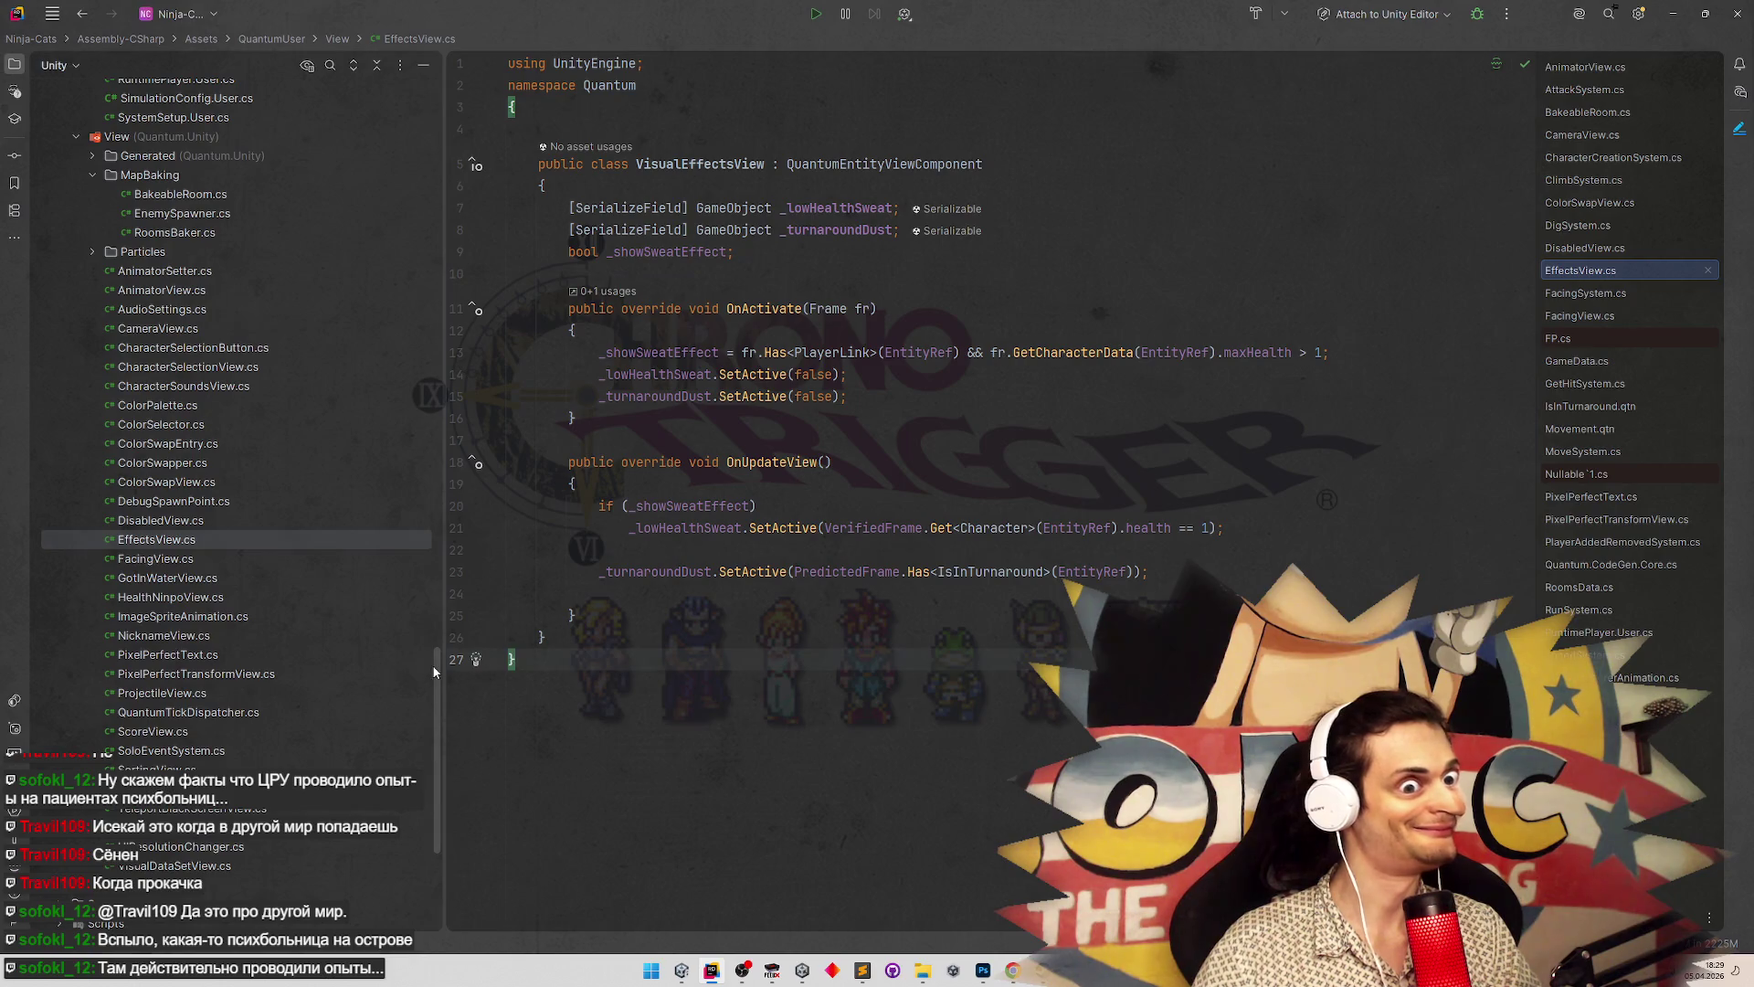
scroll(435, 672, up, 2)
click(781, 549)
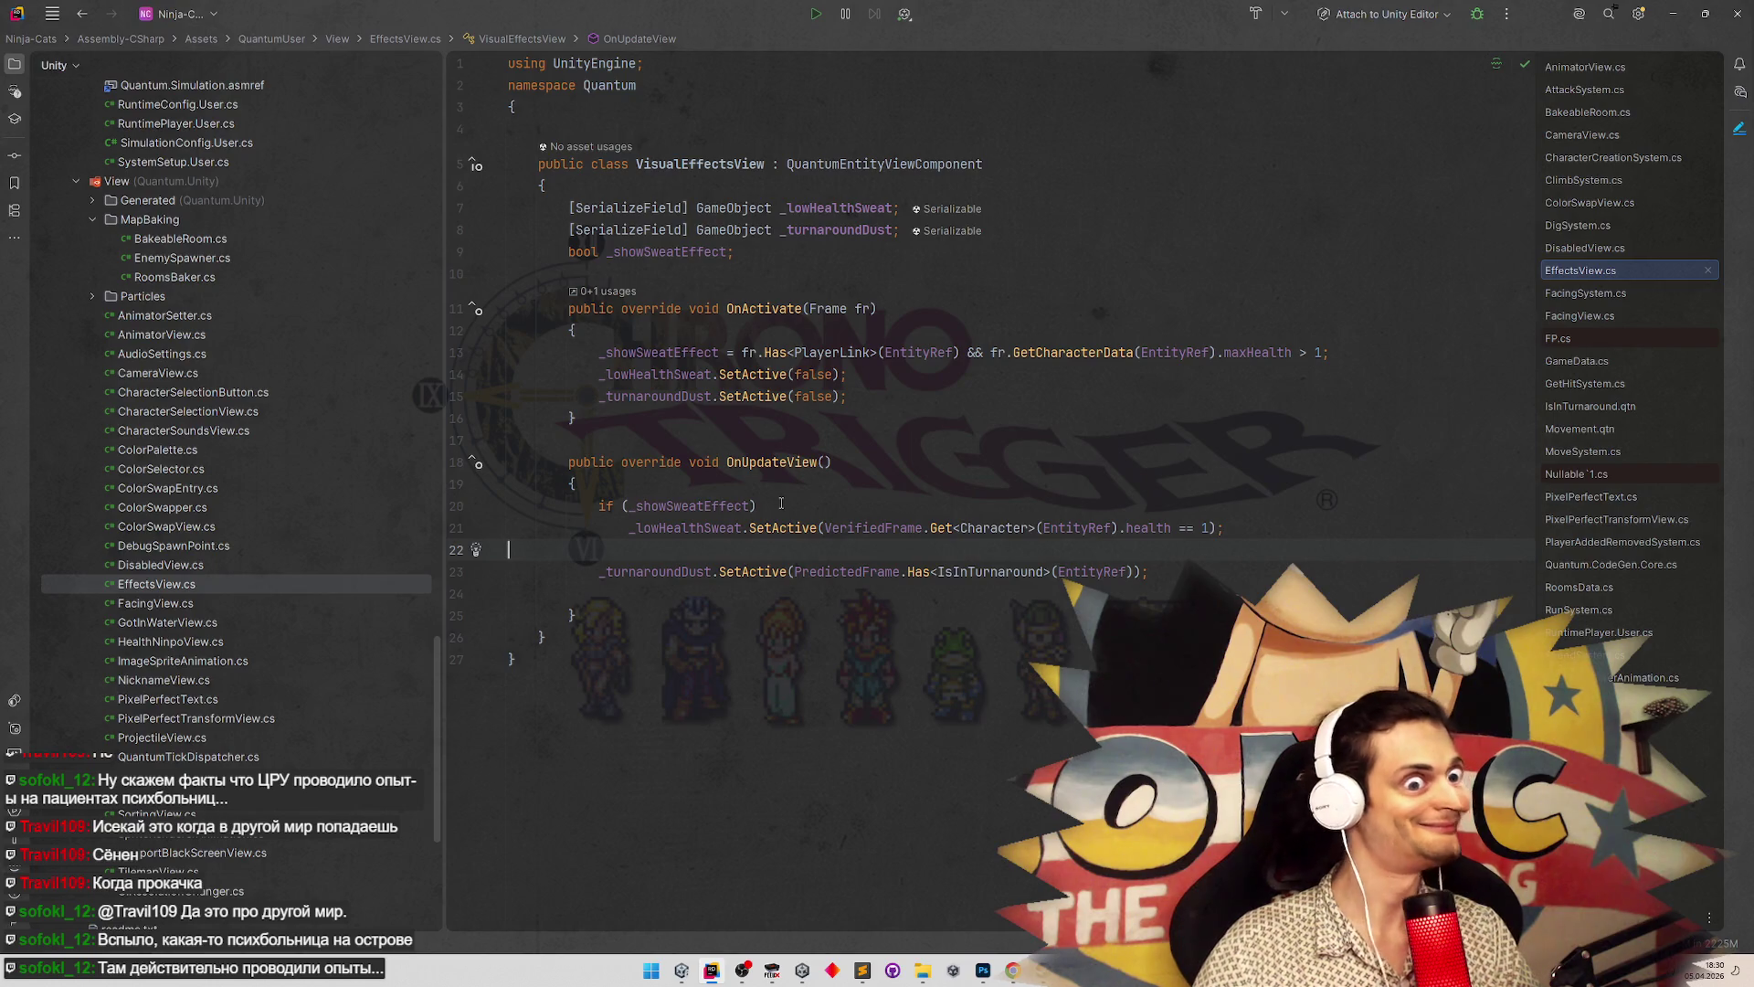
key(alt+Tab)
key(alt+Tab)
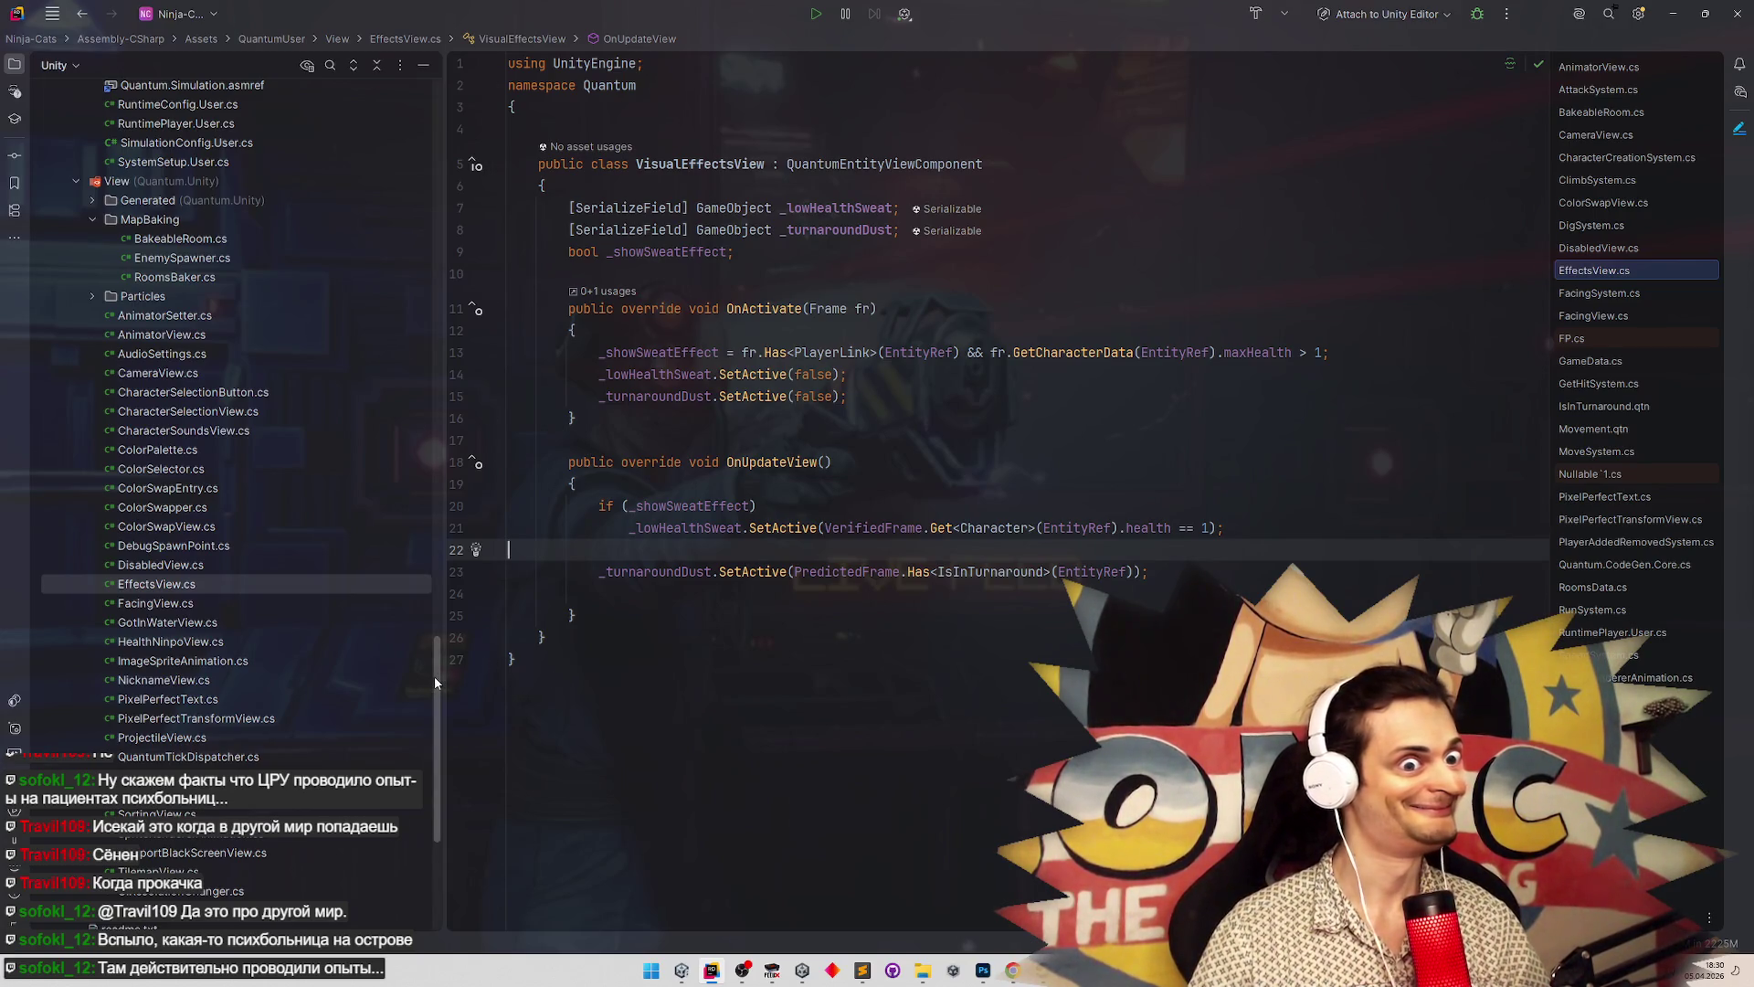
drag(435, 676, 432, 696)
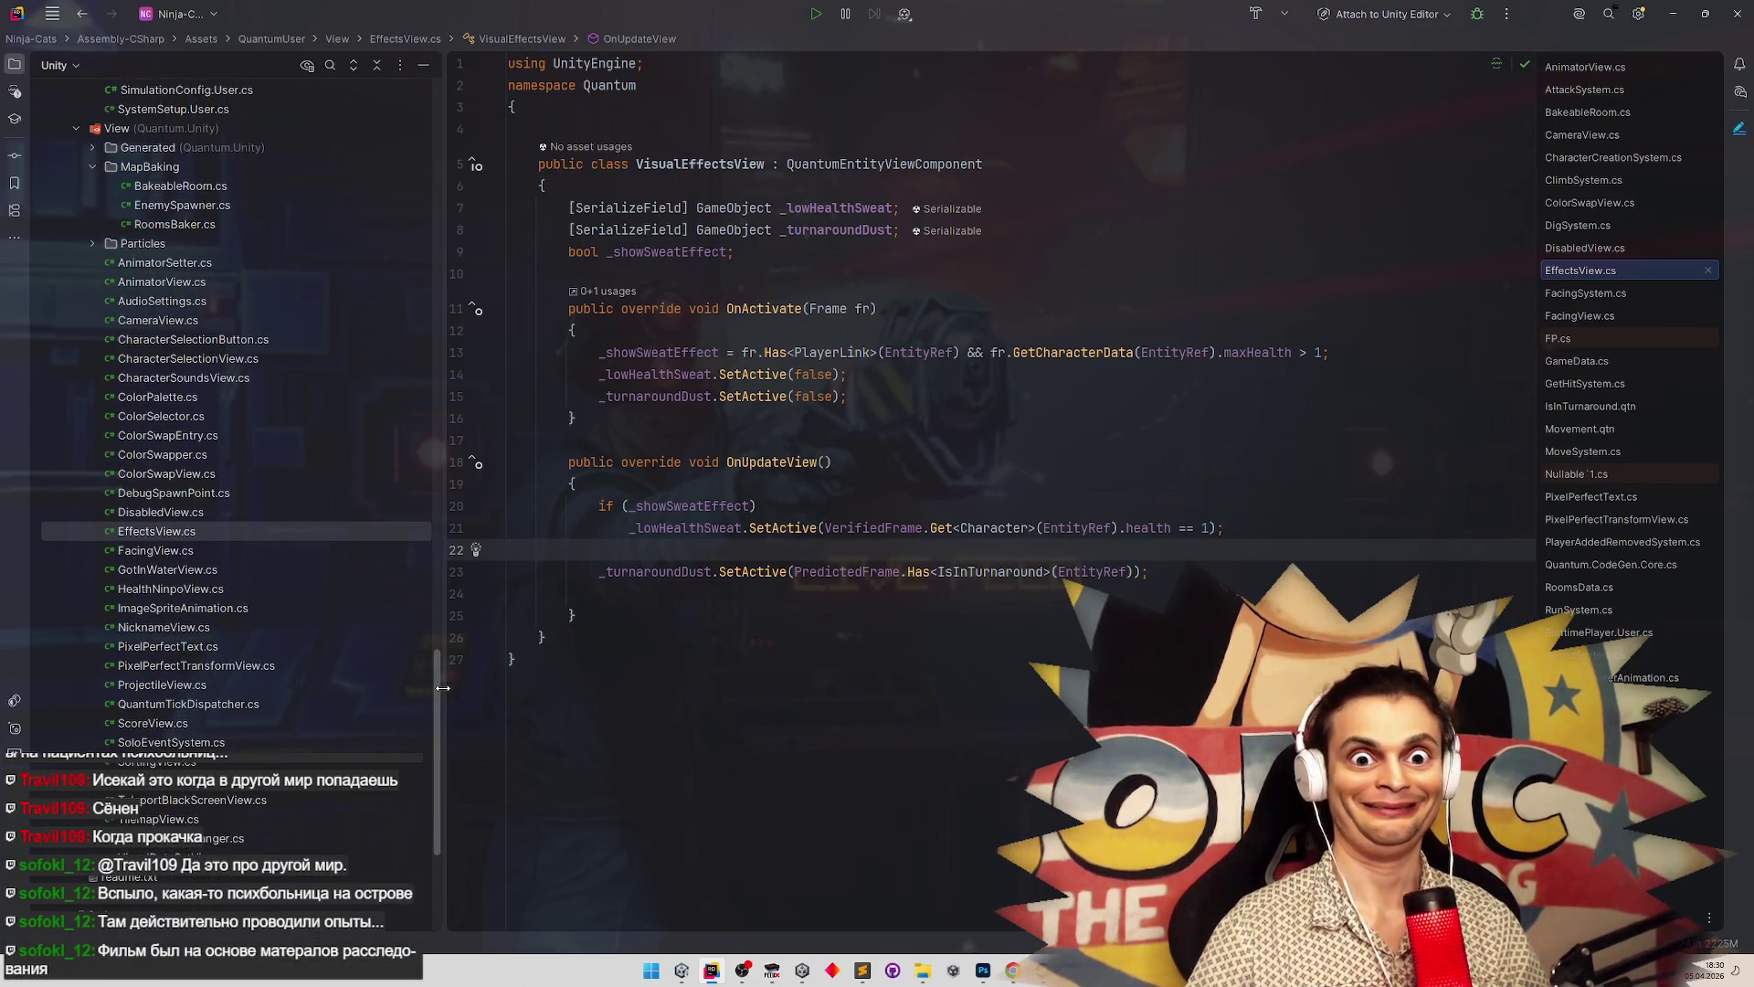
click(1013, 970)
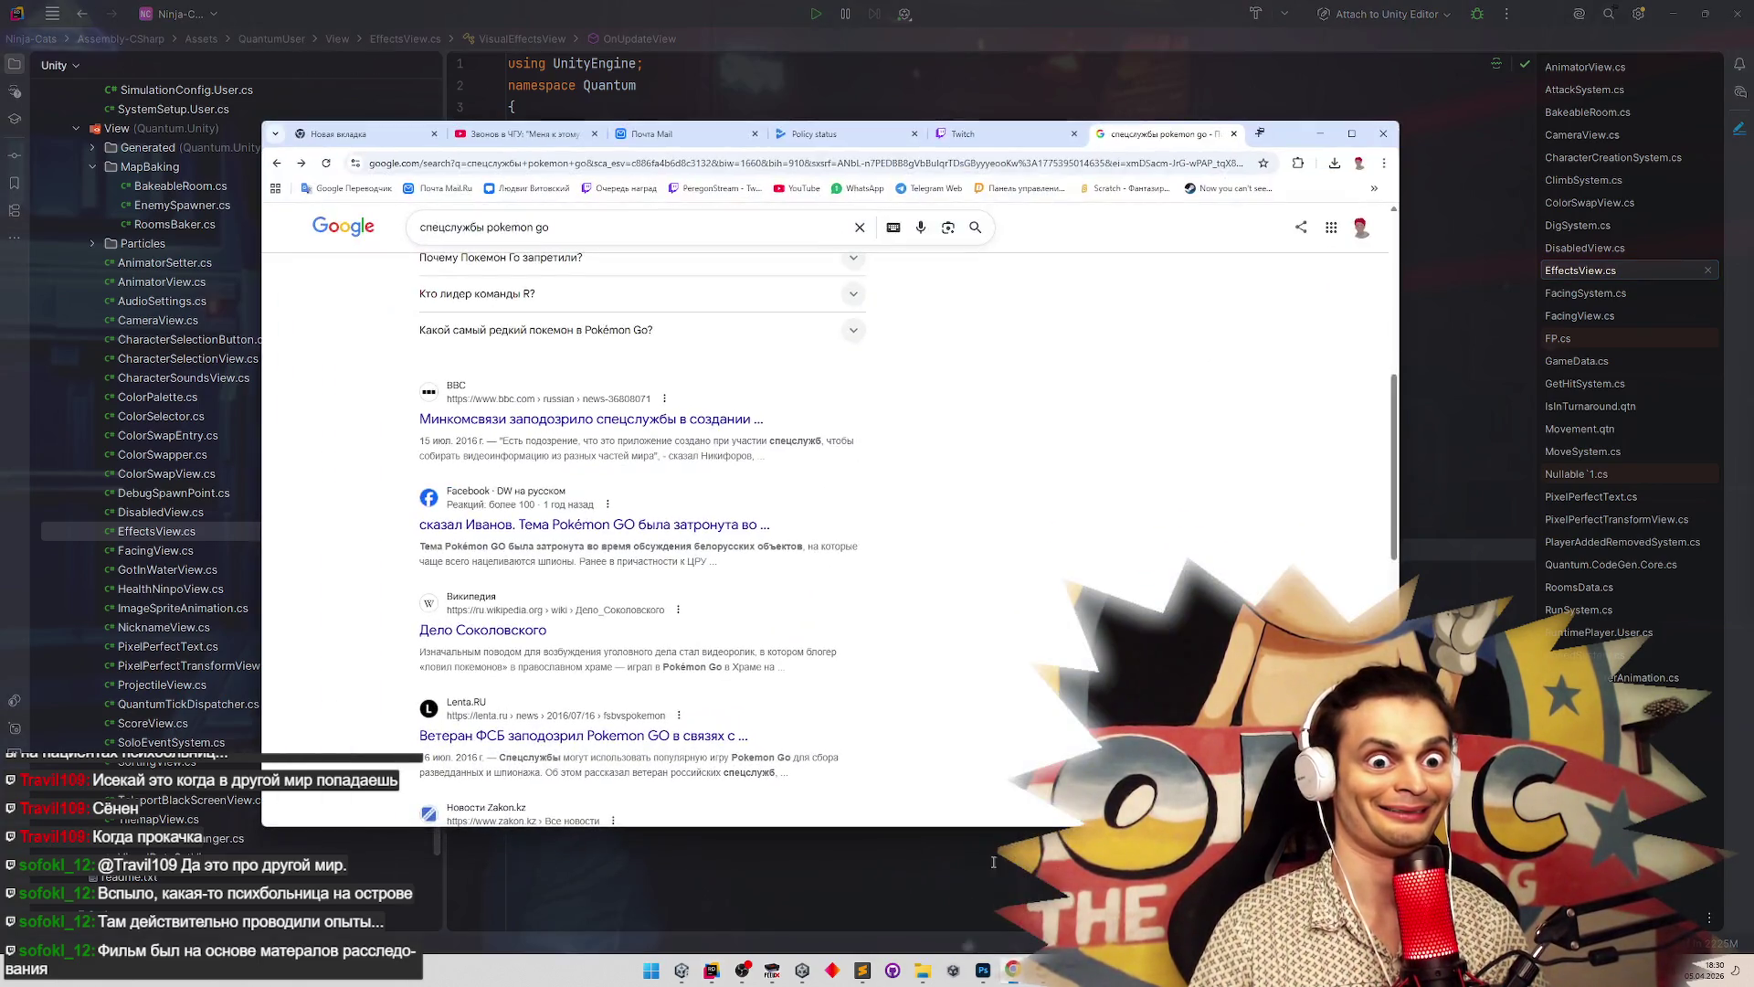
Search 'остров проклятых' in a new tab and skim the film page
click(1260, 133)
text(остров прокляты)
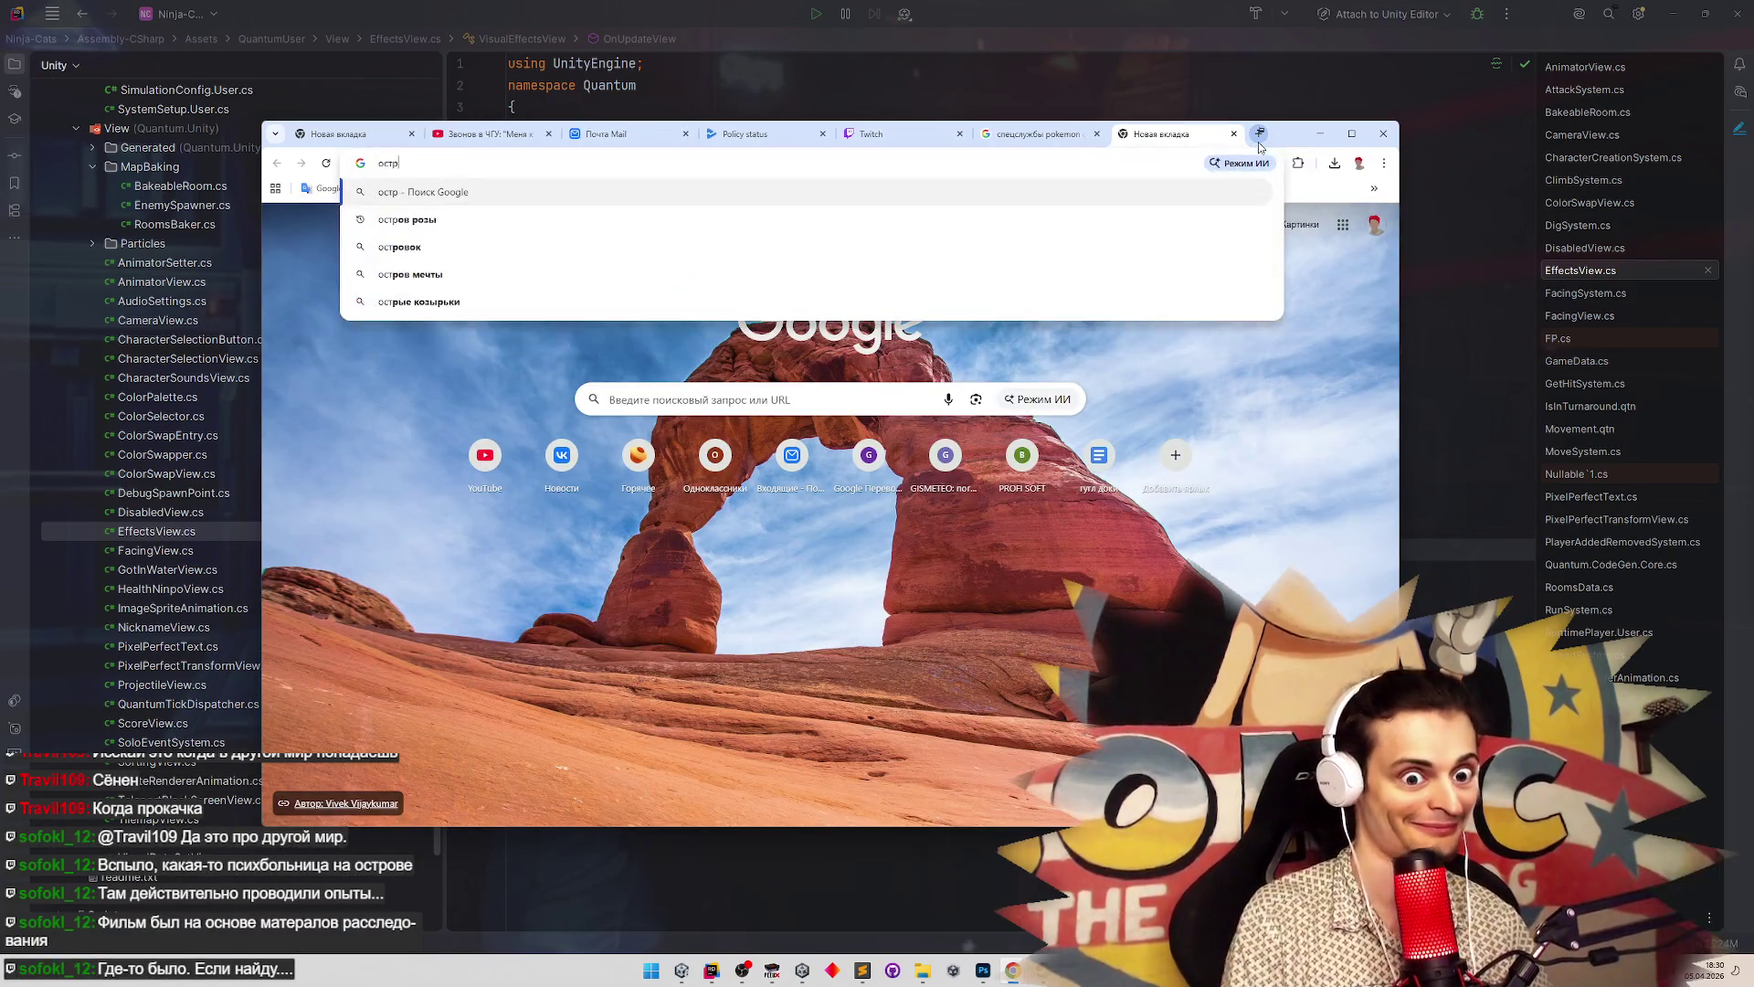
text(х)
key(Return)
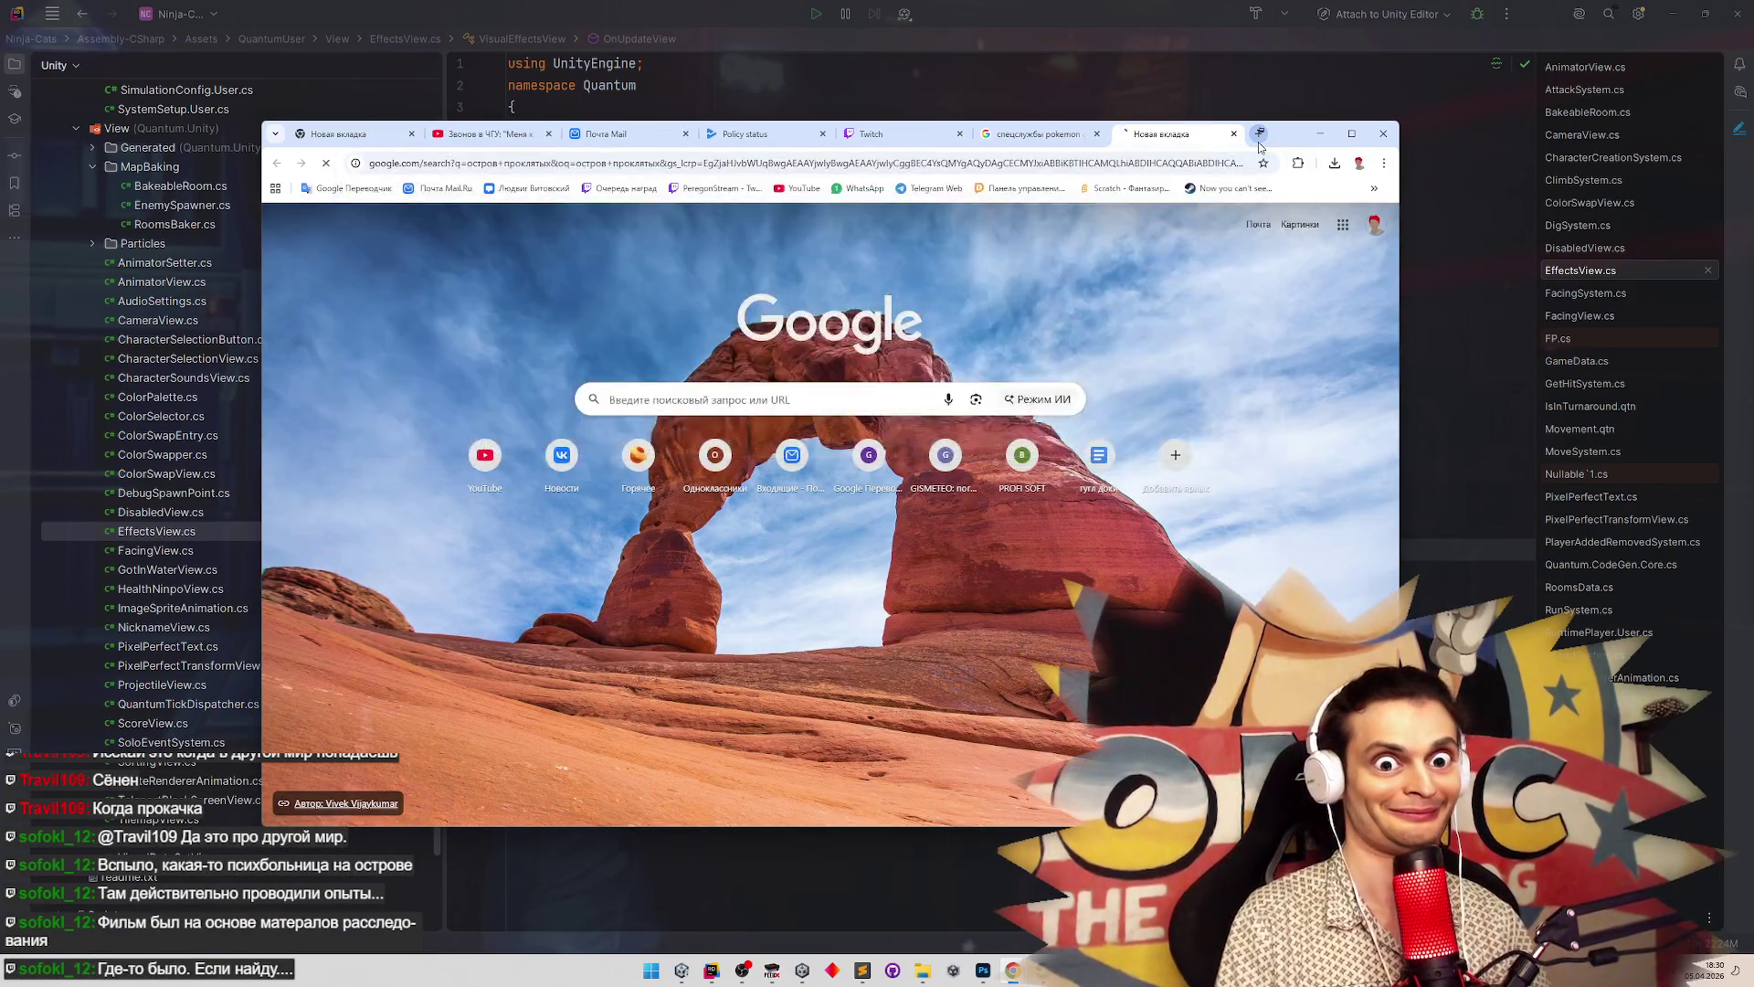
click(1351, 134)
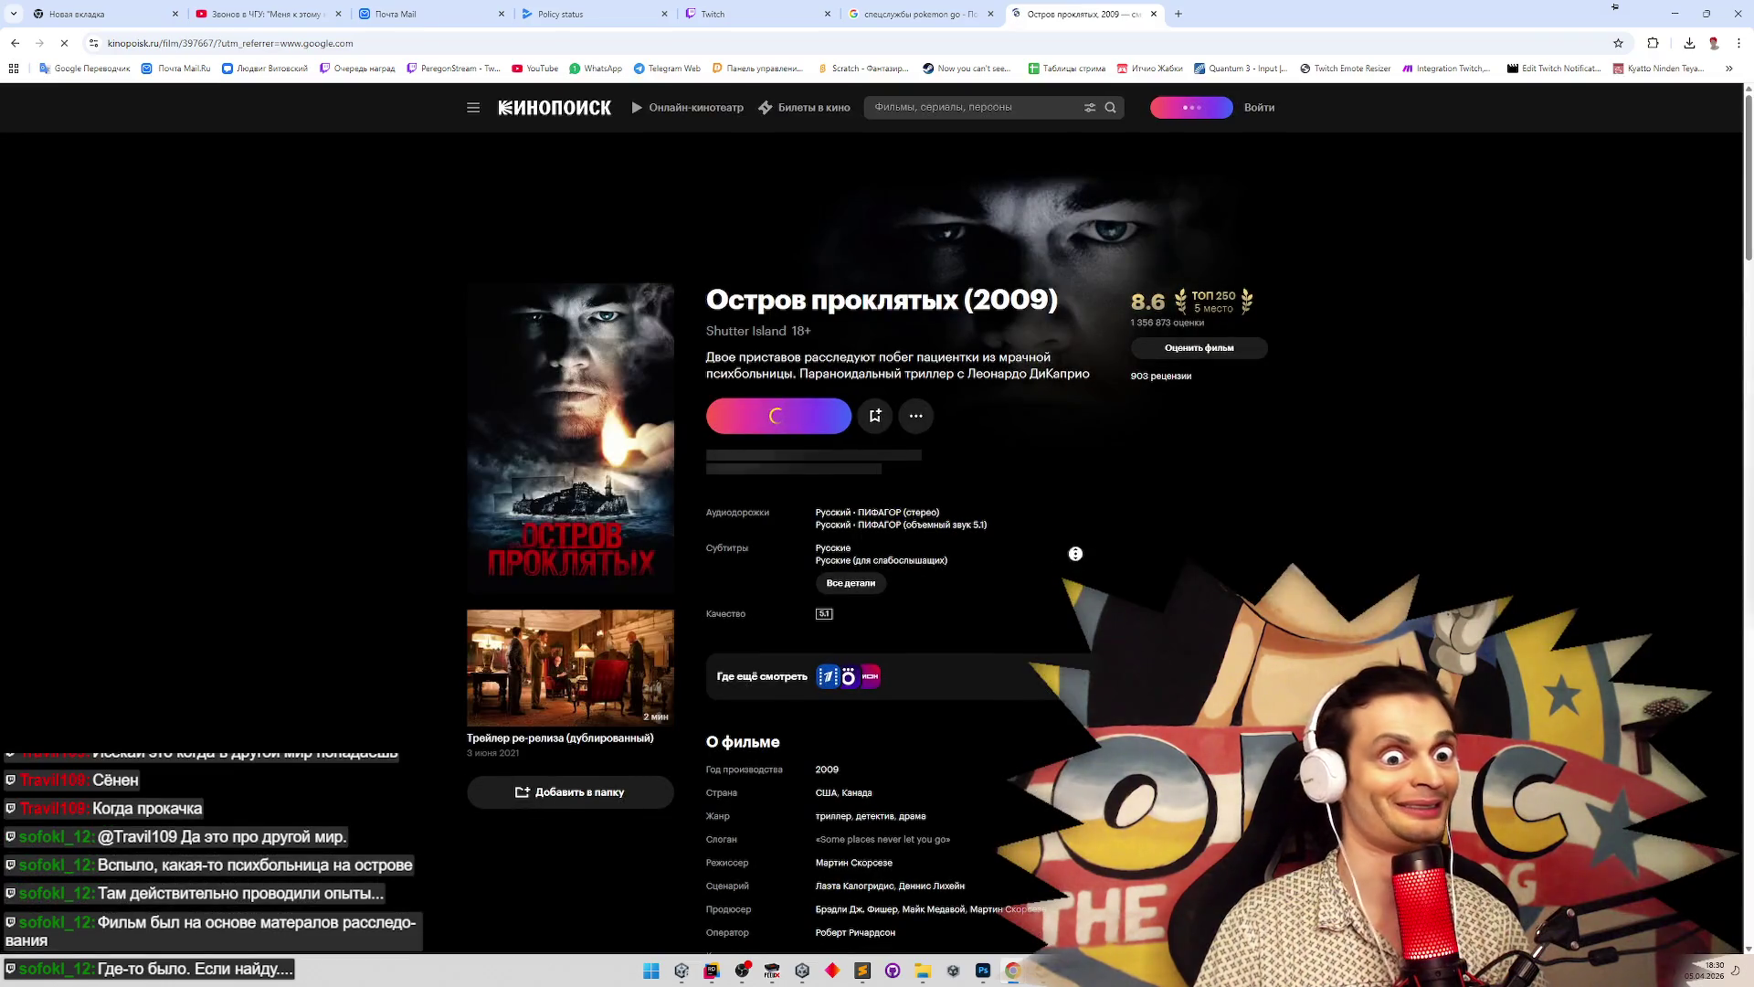
click(979, 447)
scroll(1121, 466, down, 5)
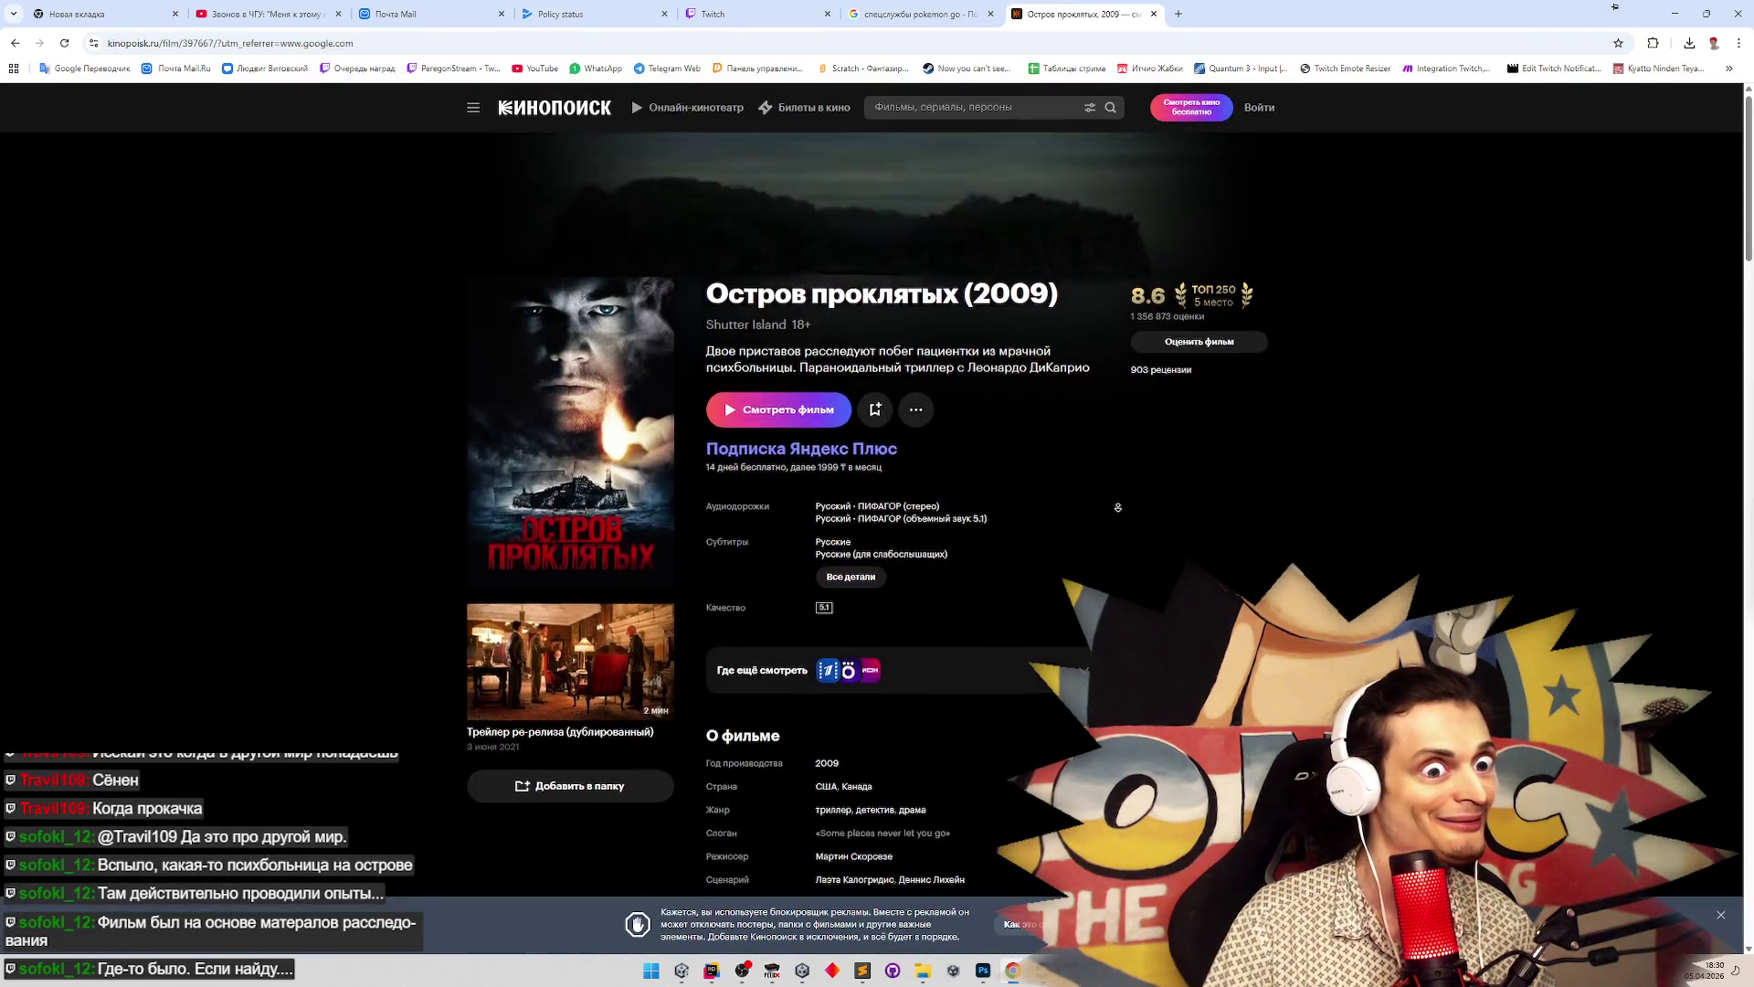
scroll(1122, 466, down, 7)
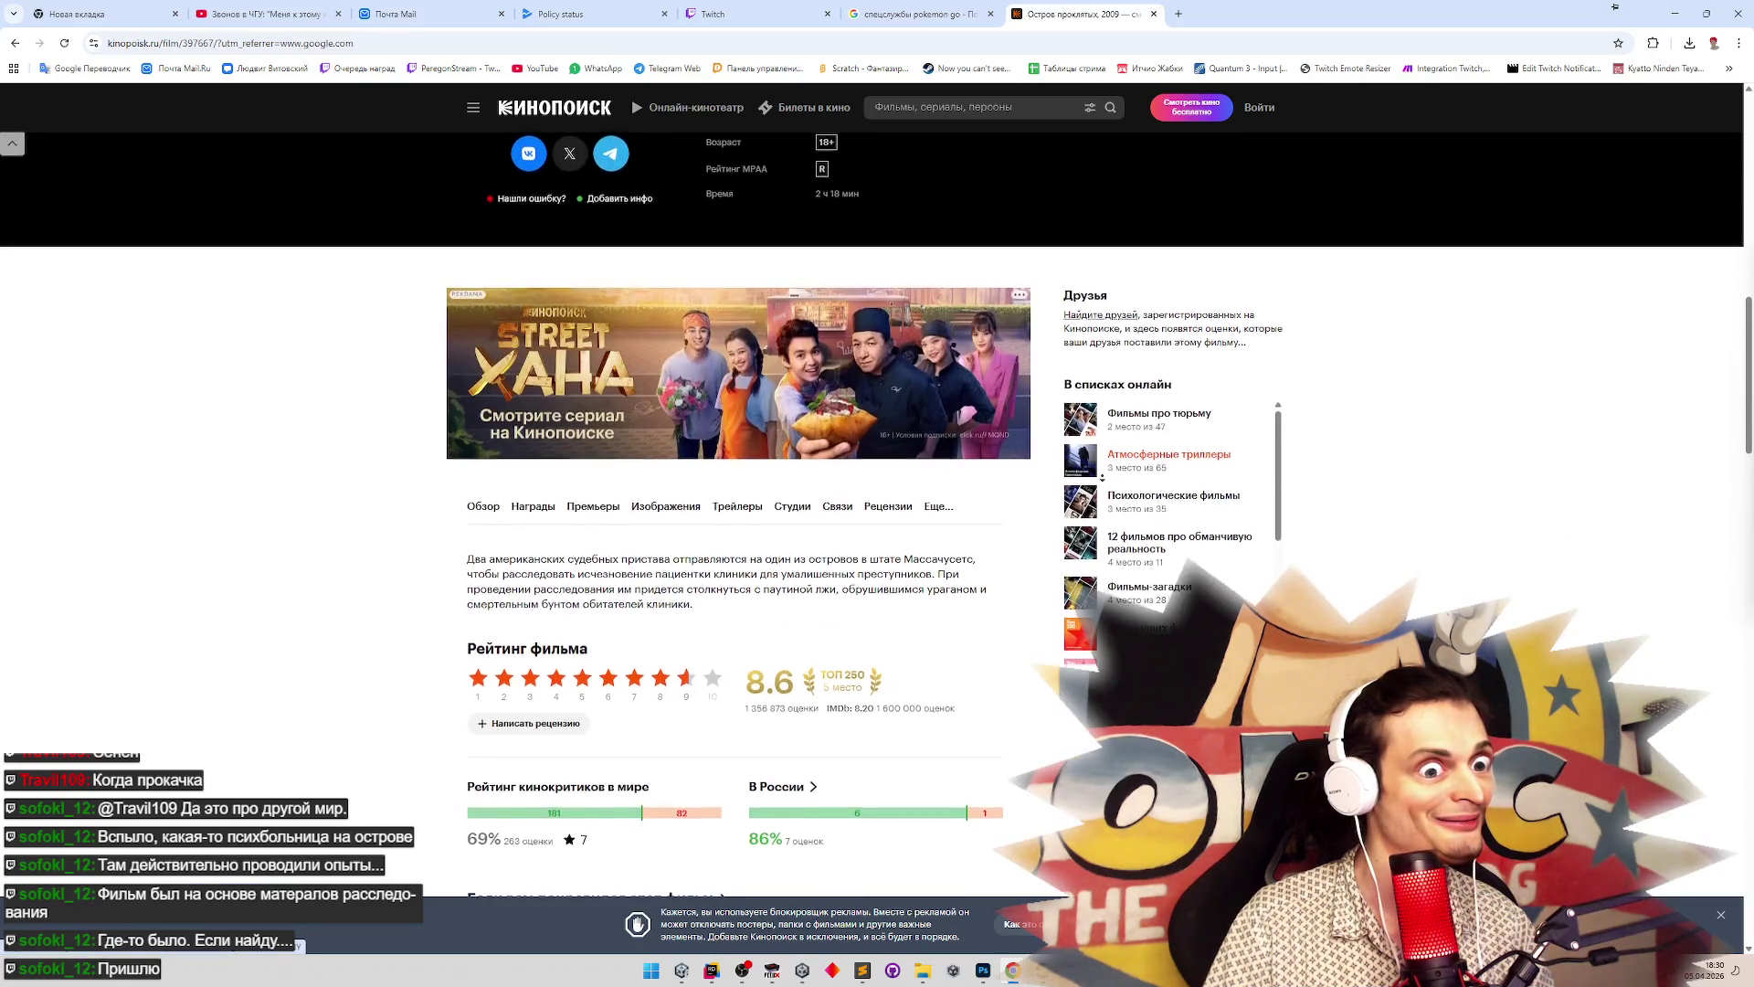
scroll(1102, 477, down, 15)
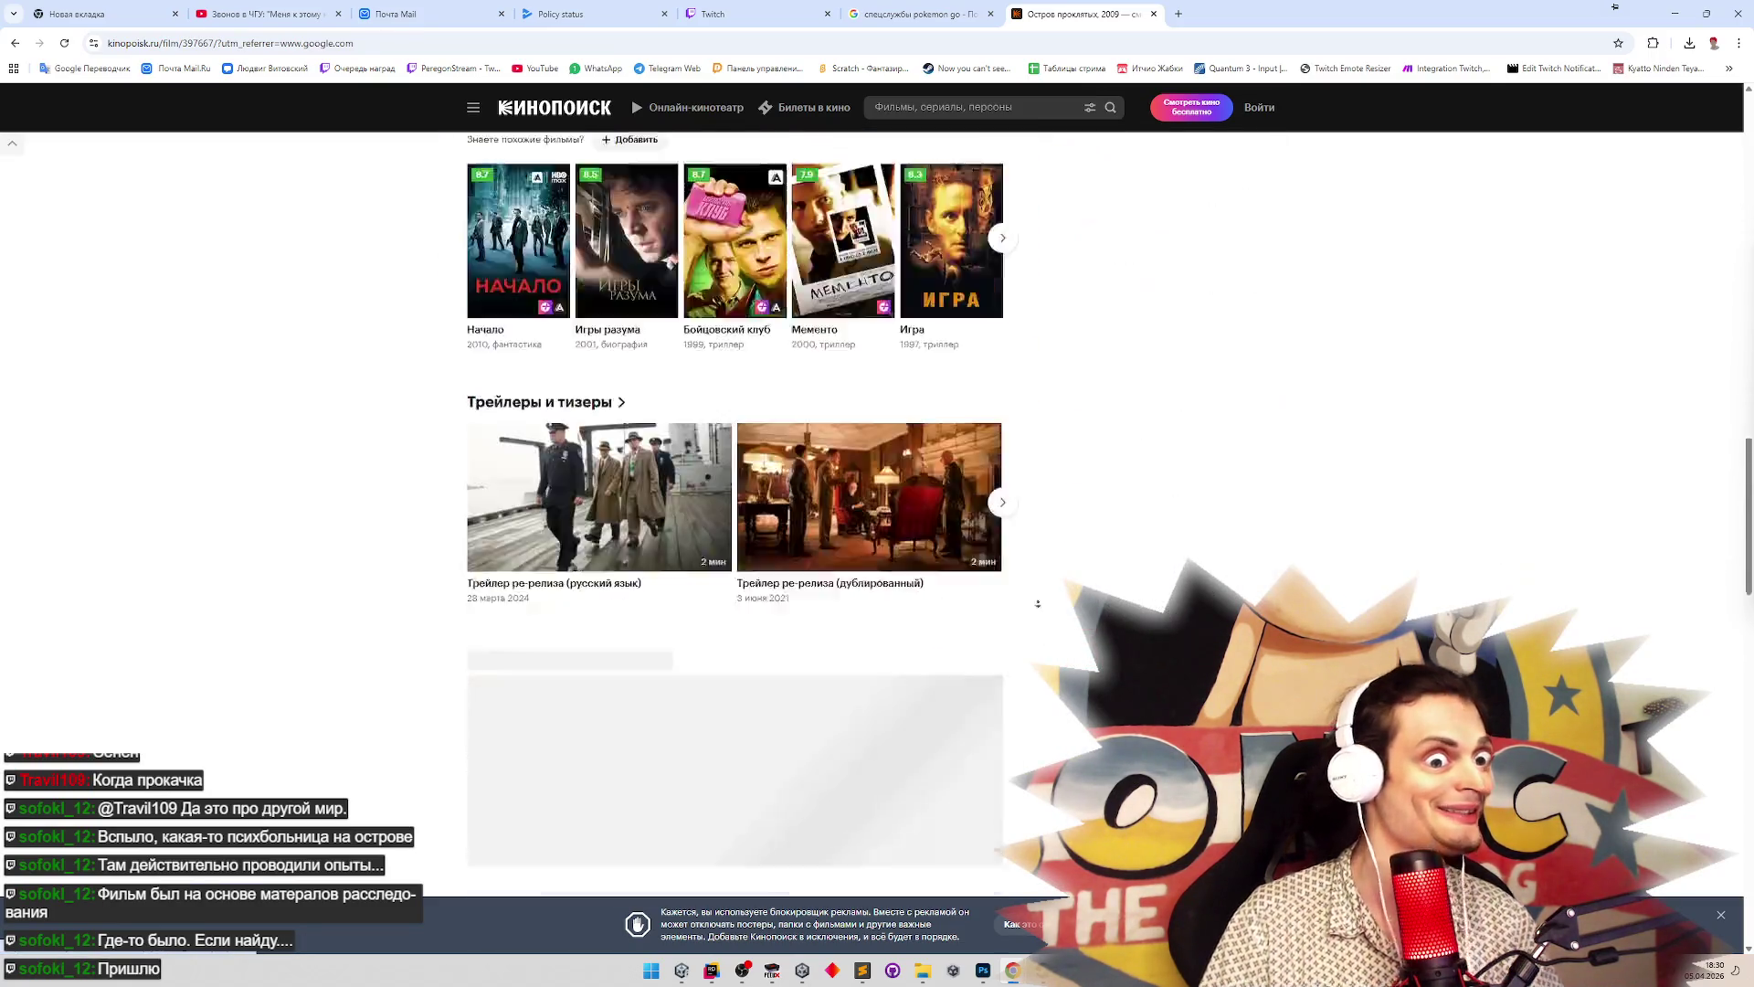
scroll(1078, 487, down, 1)
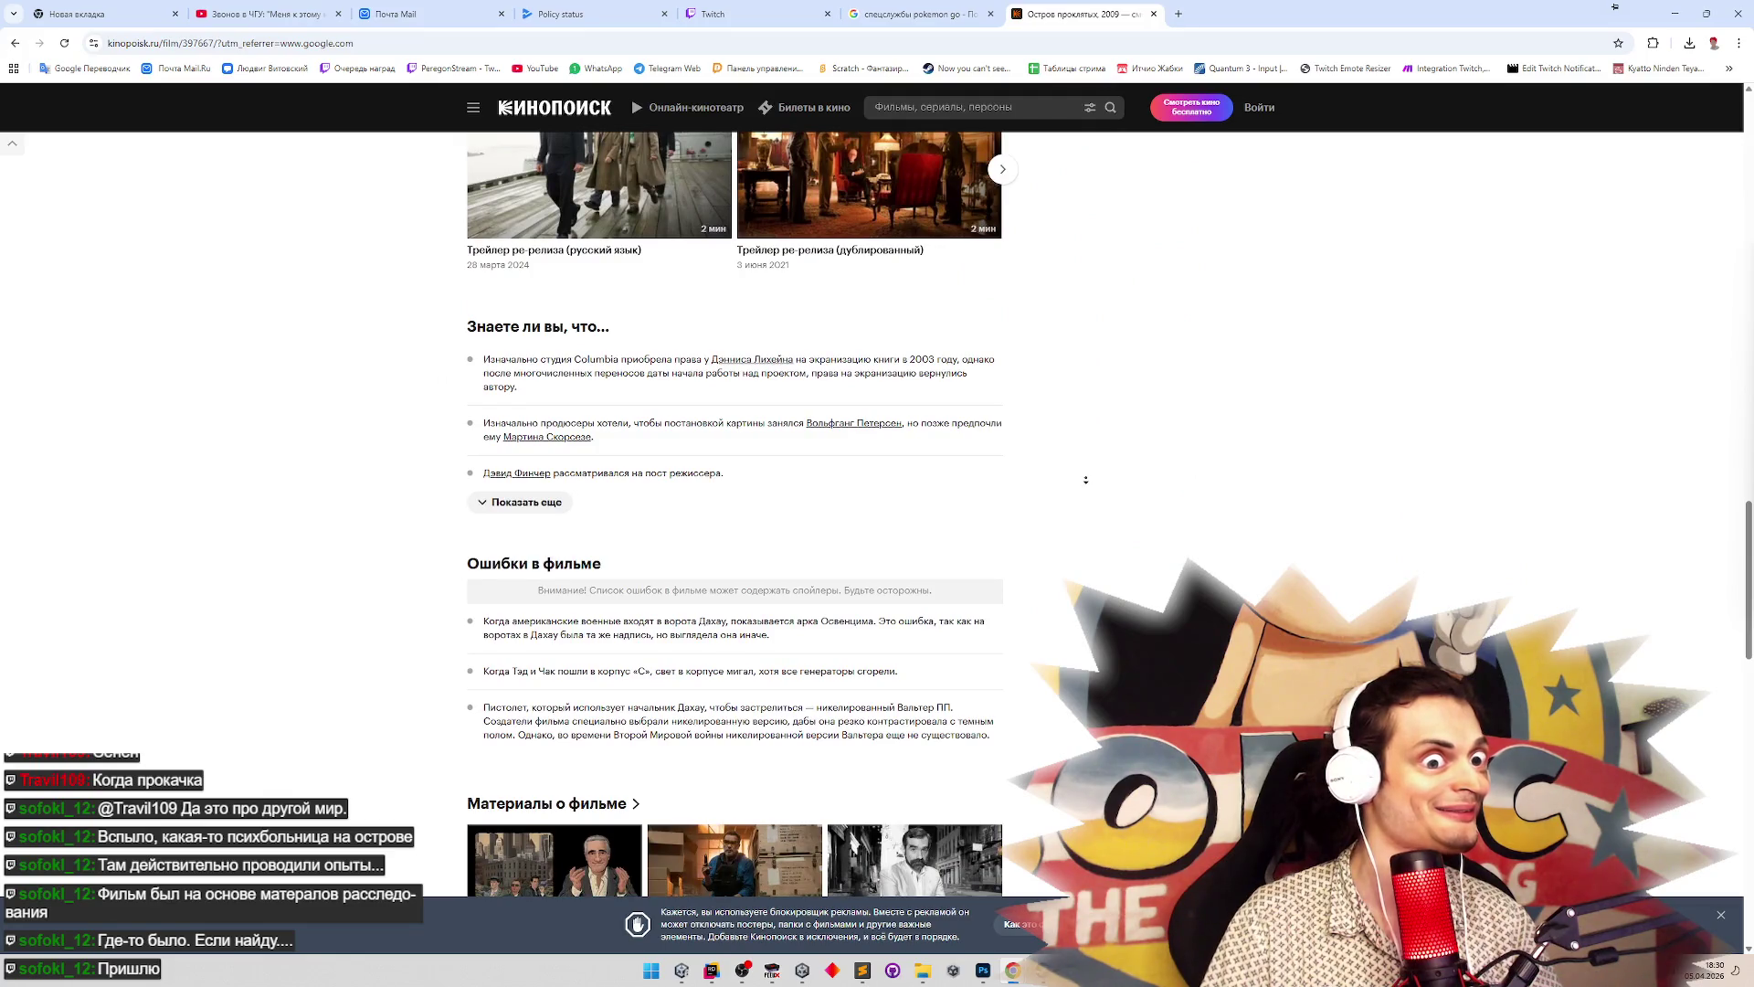
click(15, 43)
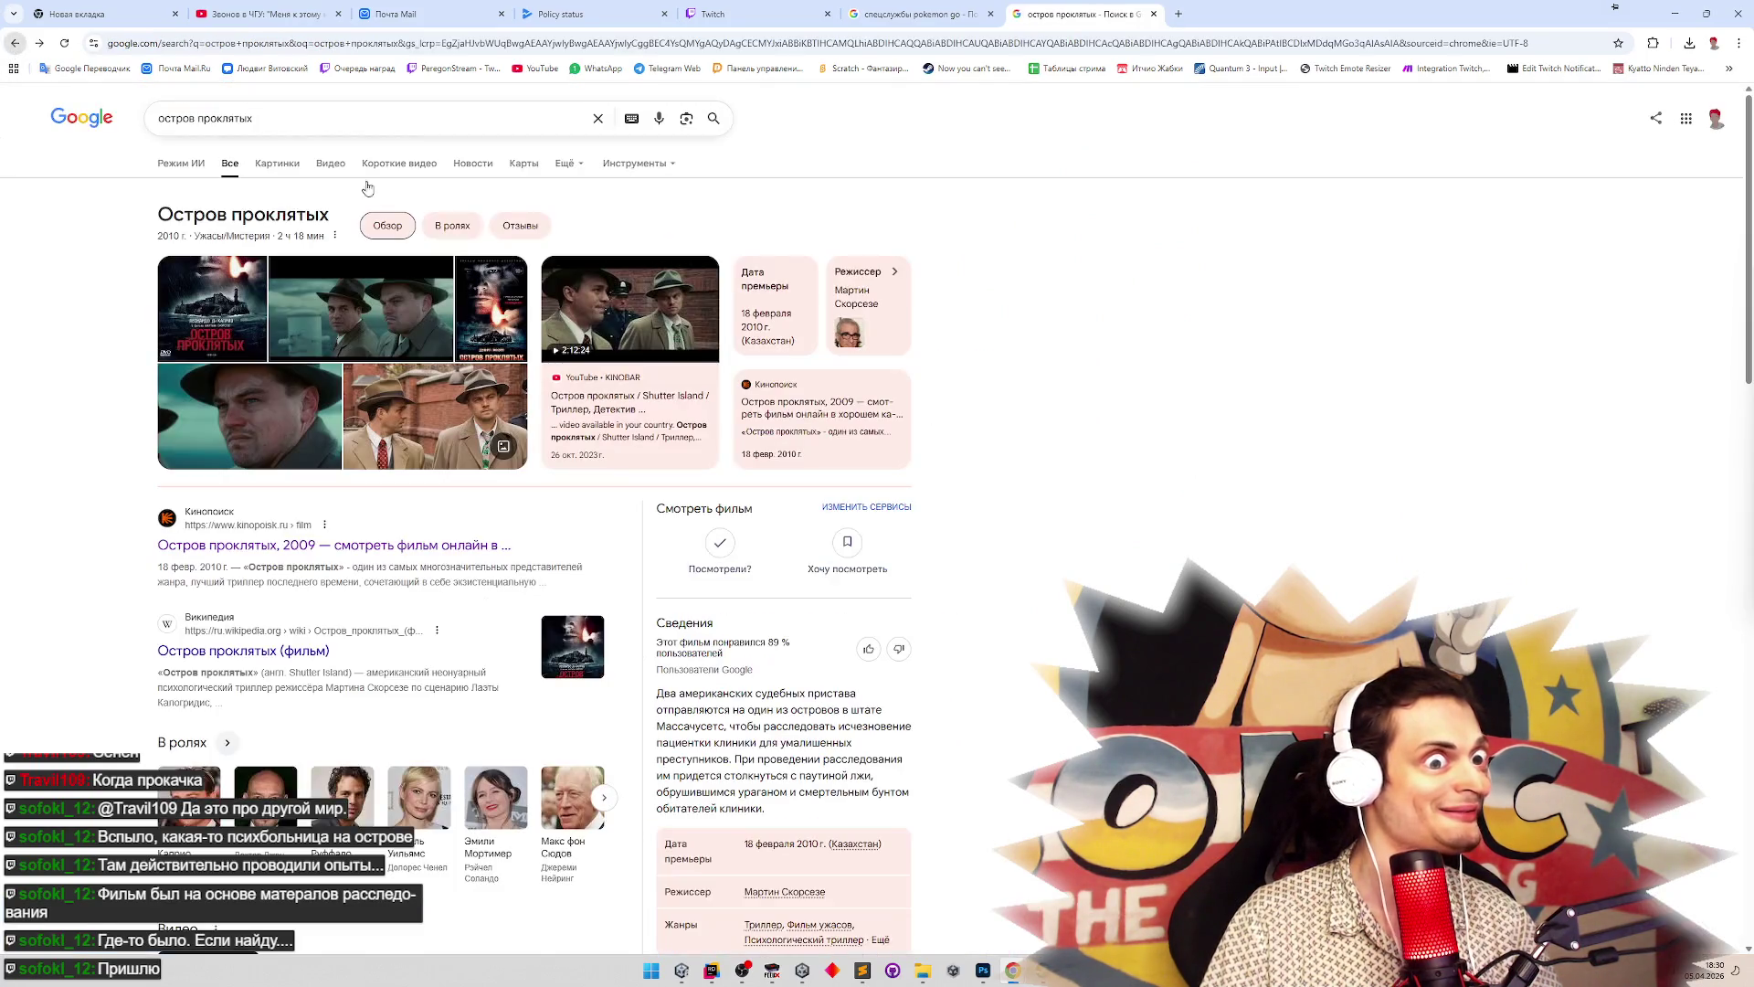
Refine the search to 'остров проклятых основан на реальных событиях'
click(422, 133)
text(на ос)
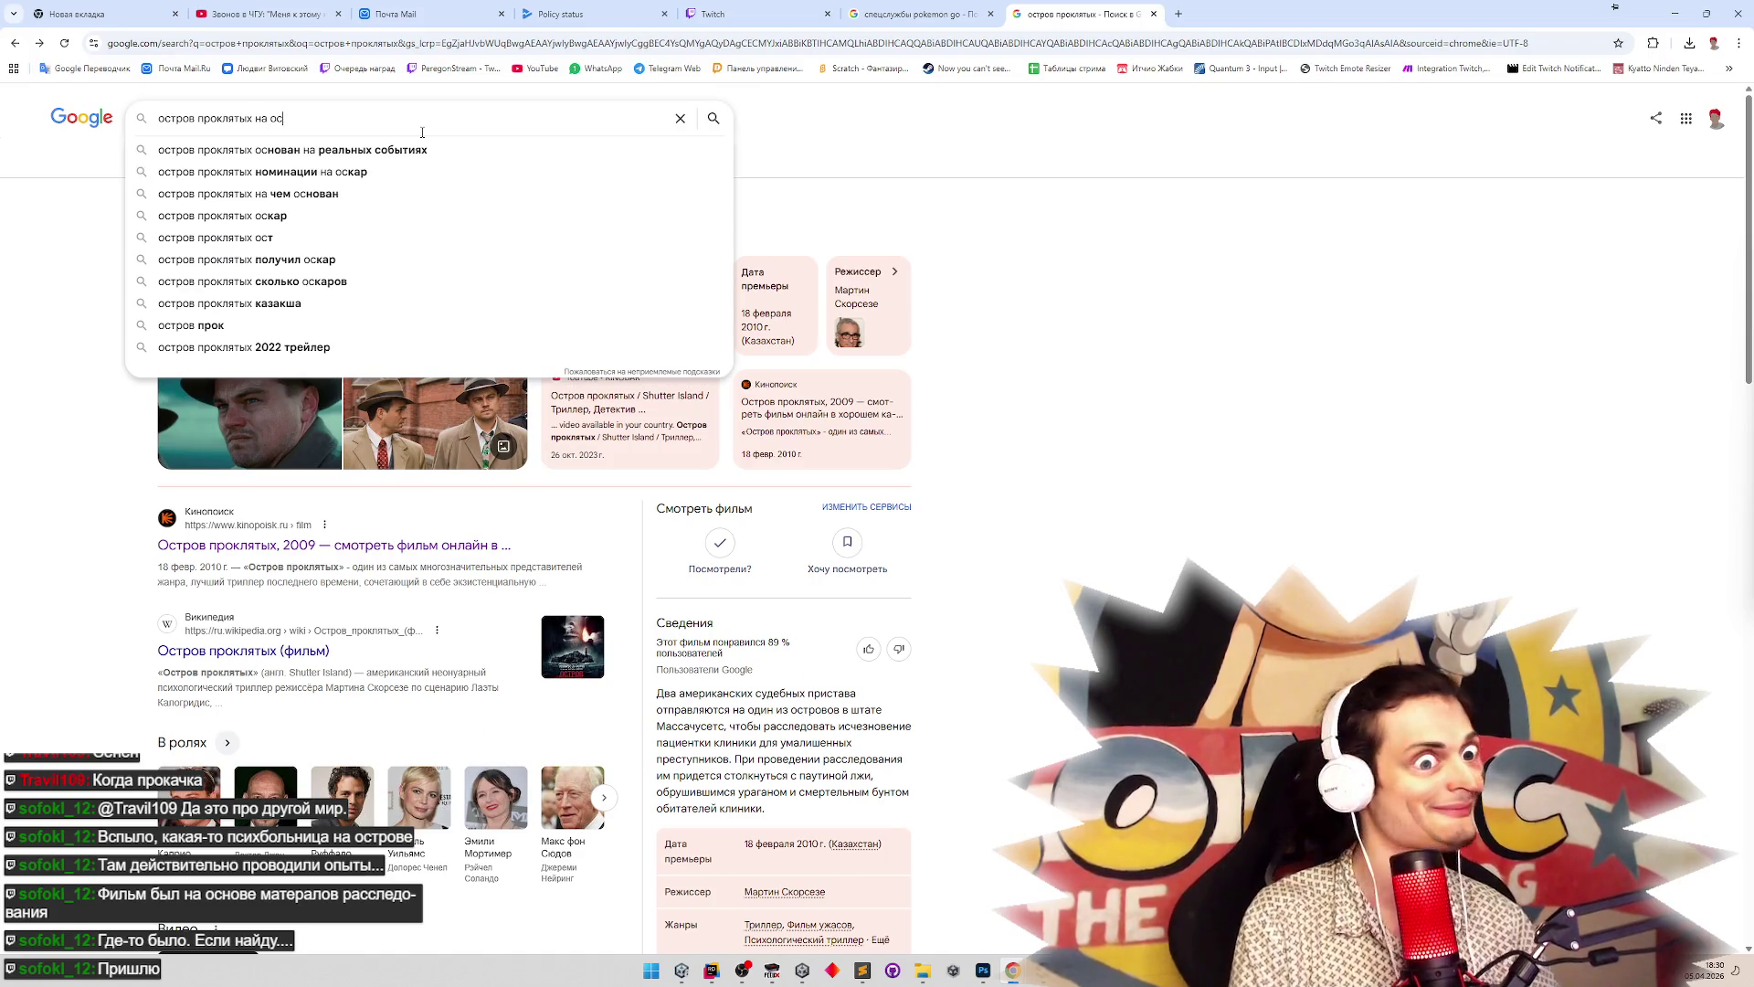
key(Down)
key(Return)
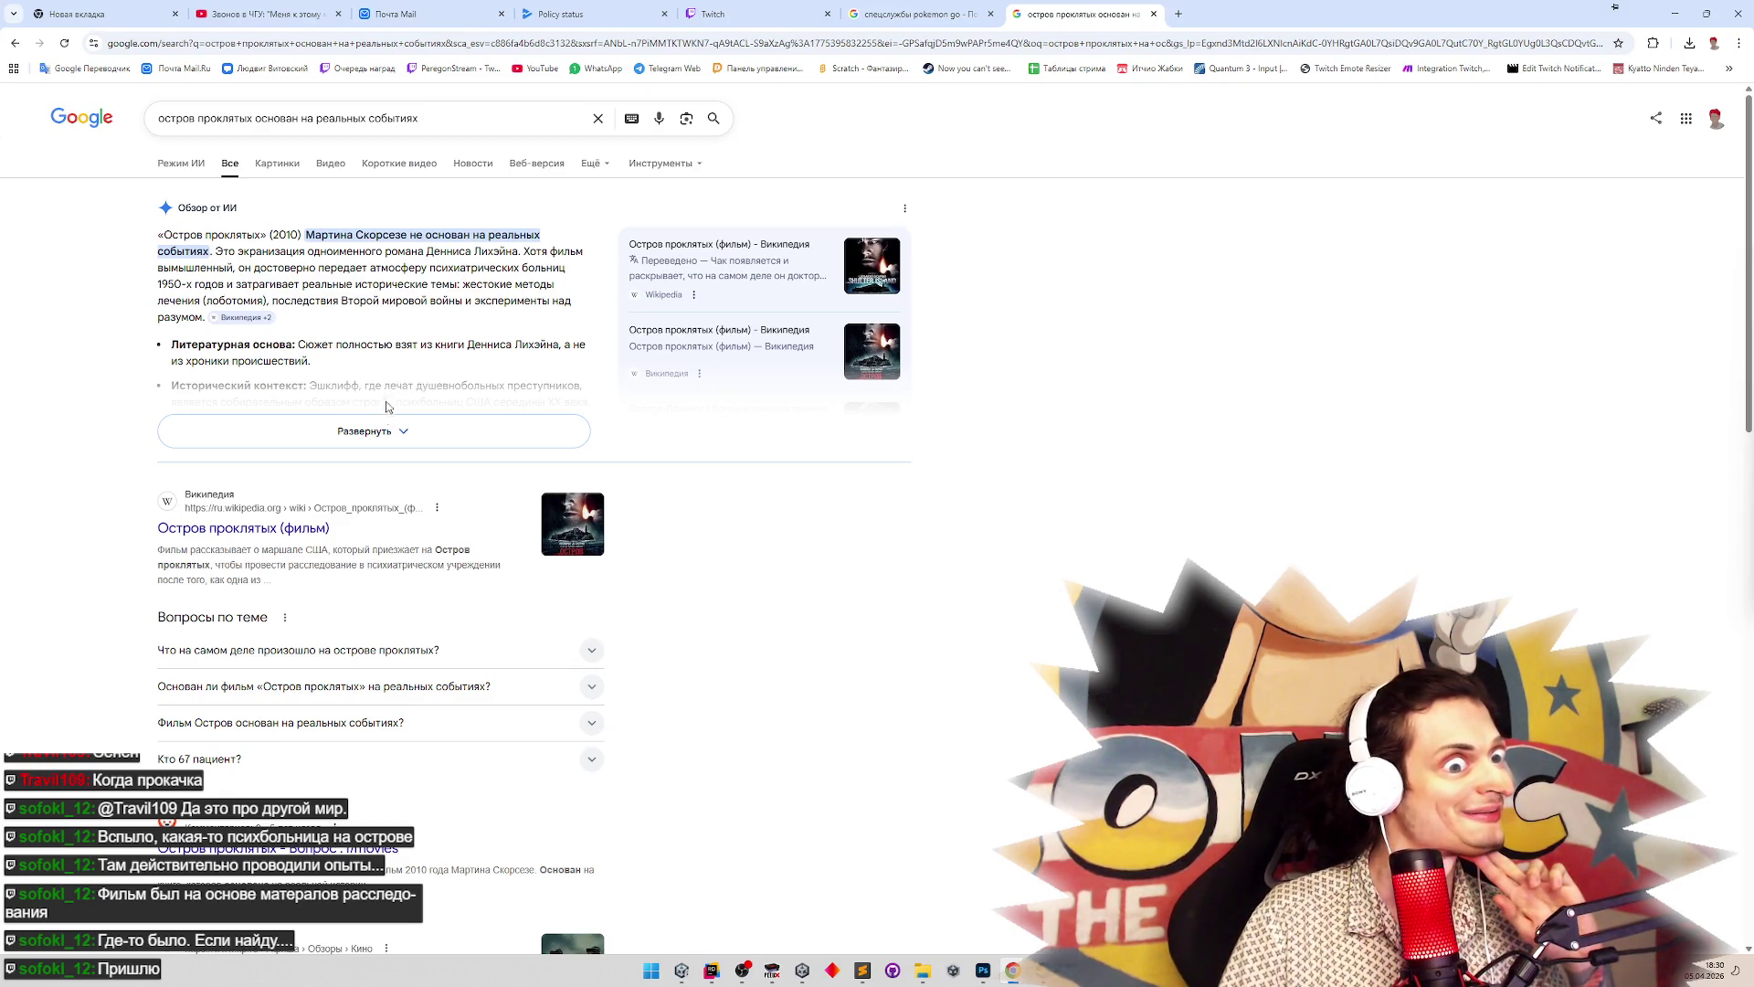
Expand the AI overview and highlight the sentence about the Lehane novel
click(388, 430)
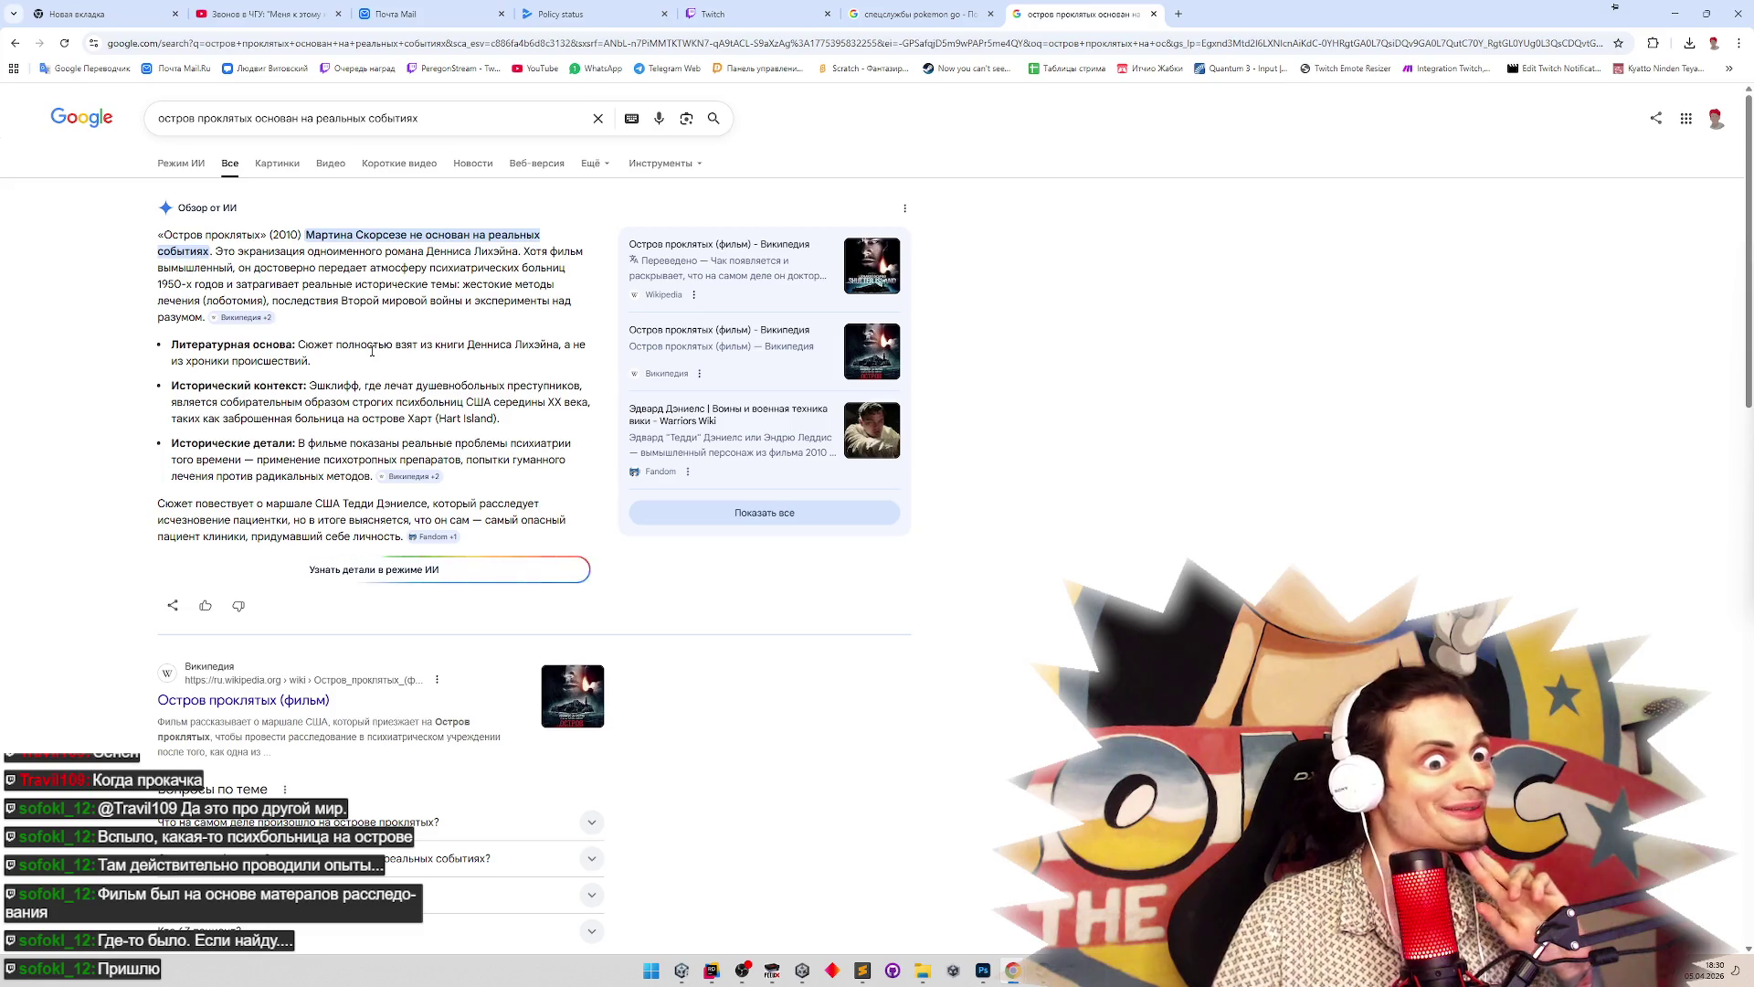
triple_click(372, 349)
triple_click(372, 350)
double_click(369, 346)
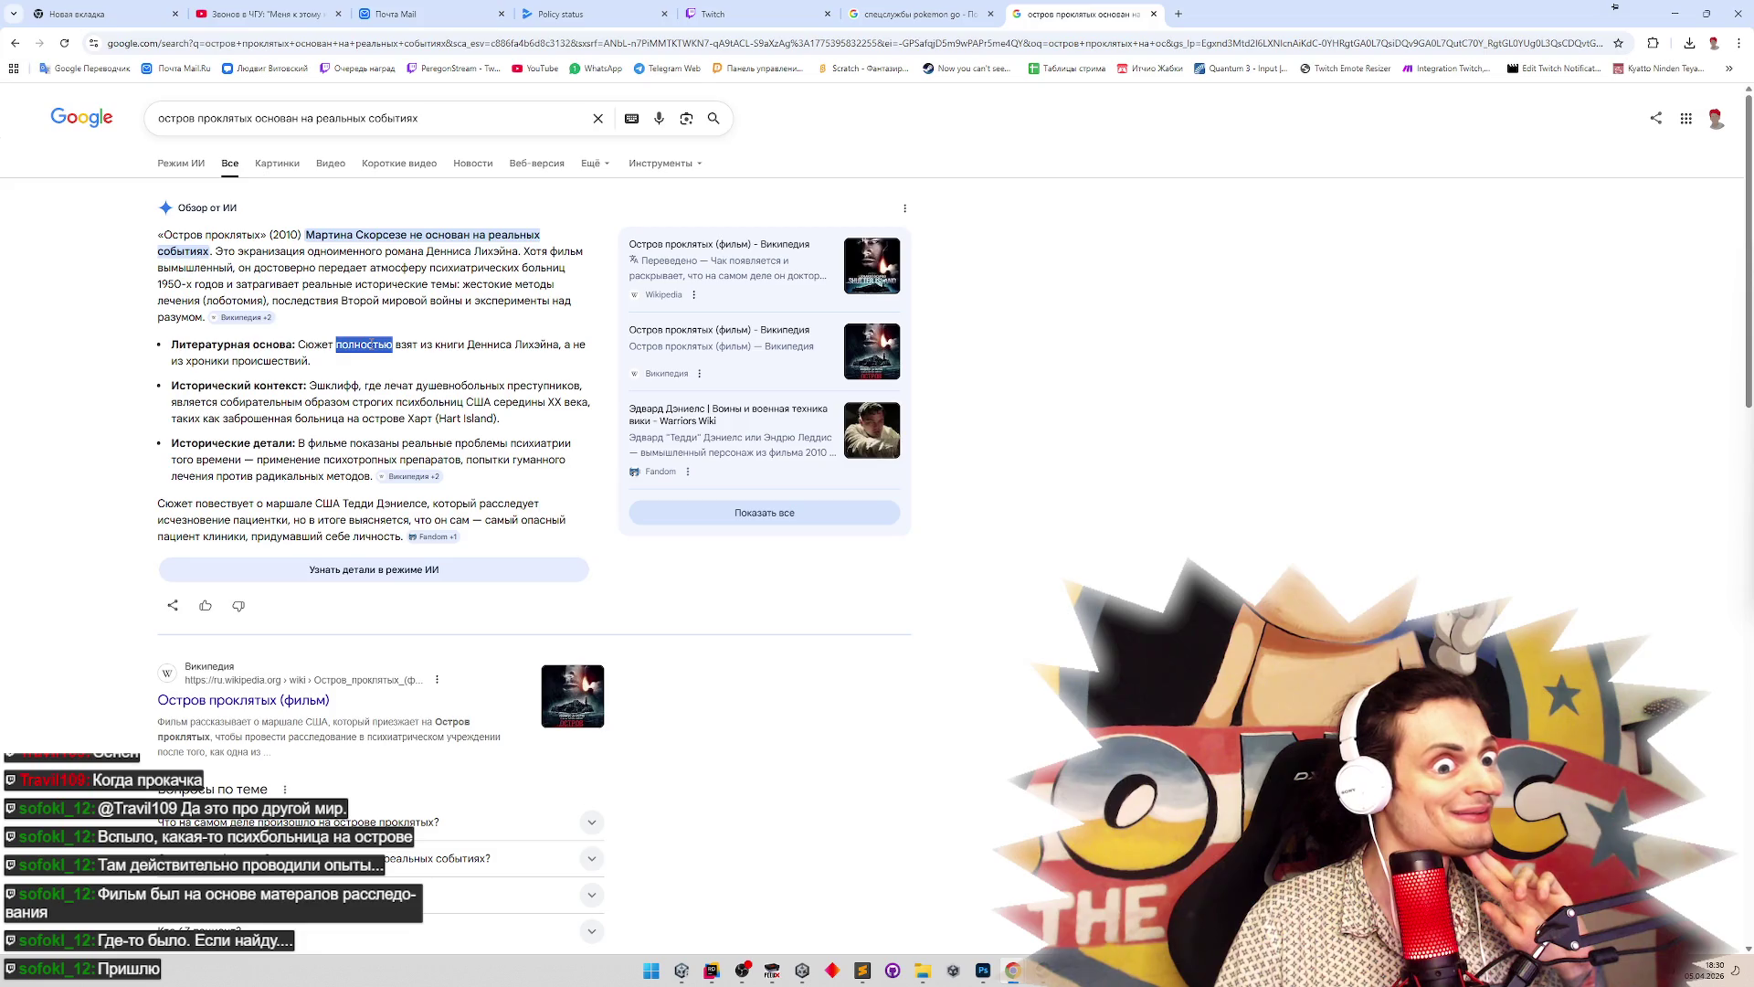
drag(369, 345, 372, 365)
click(372, 364)
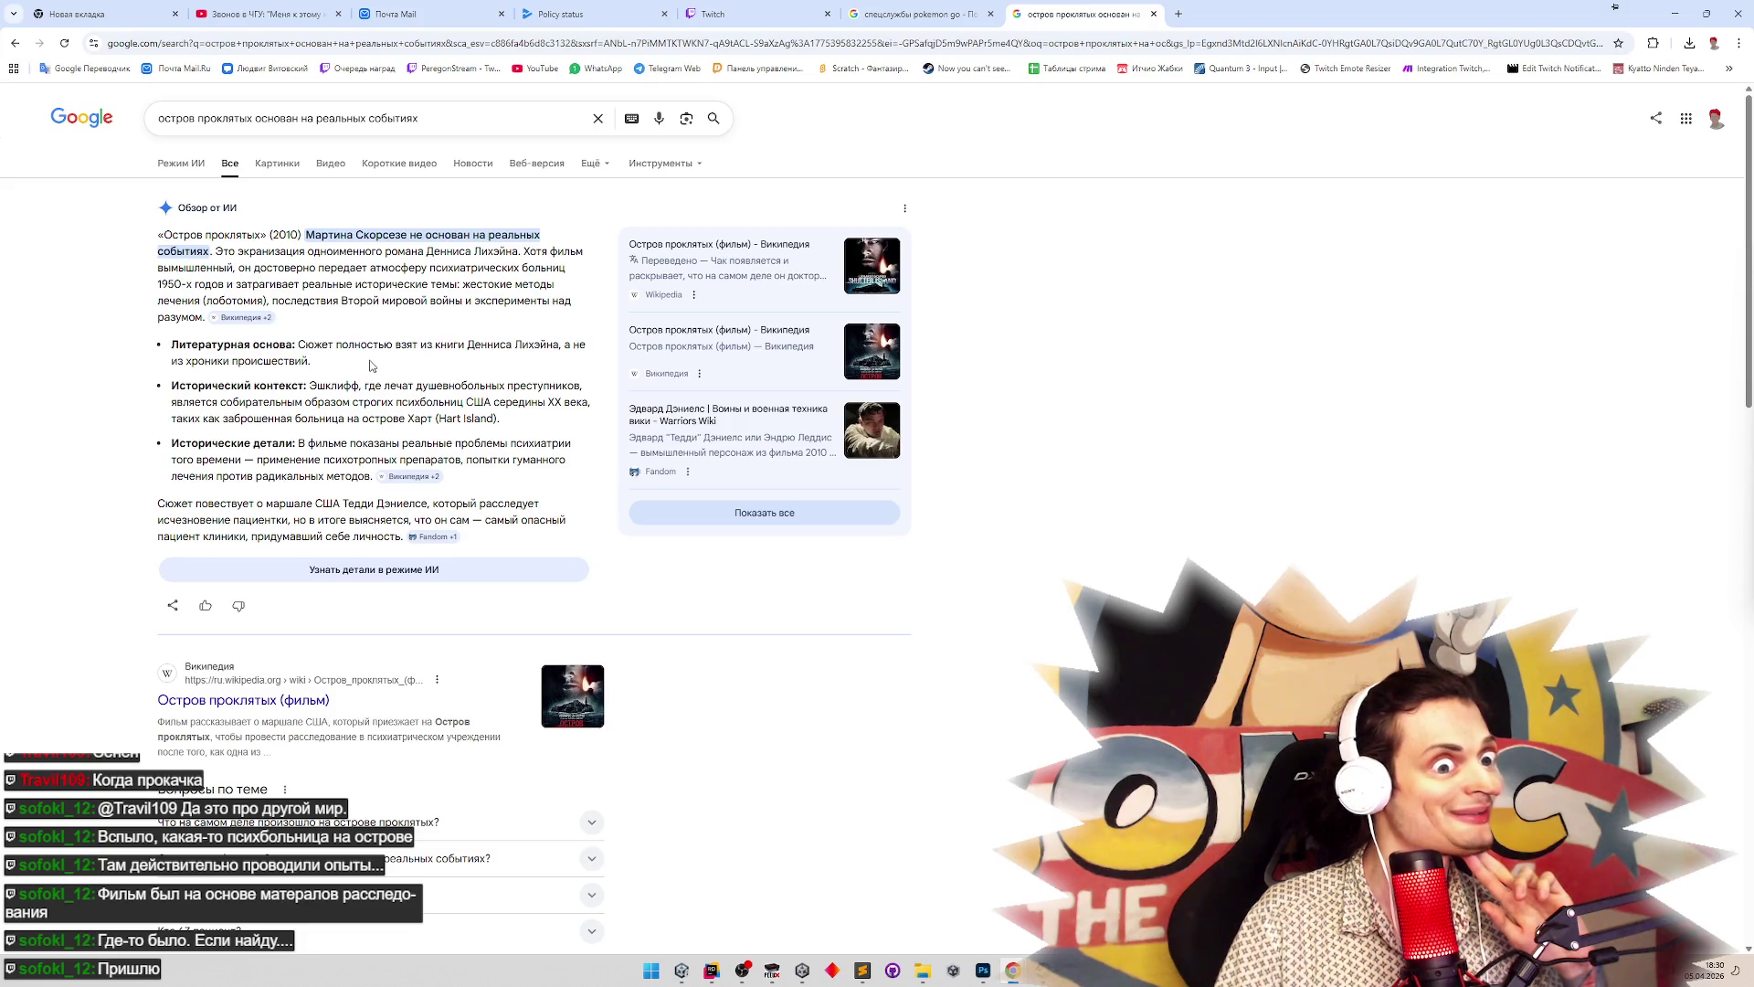
drag(341, 443, 450, 446)
click(436, 448)
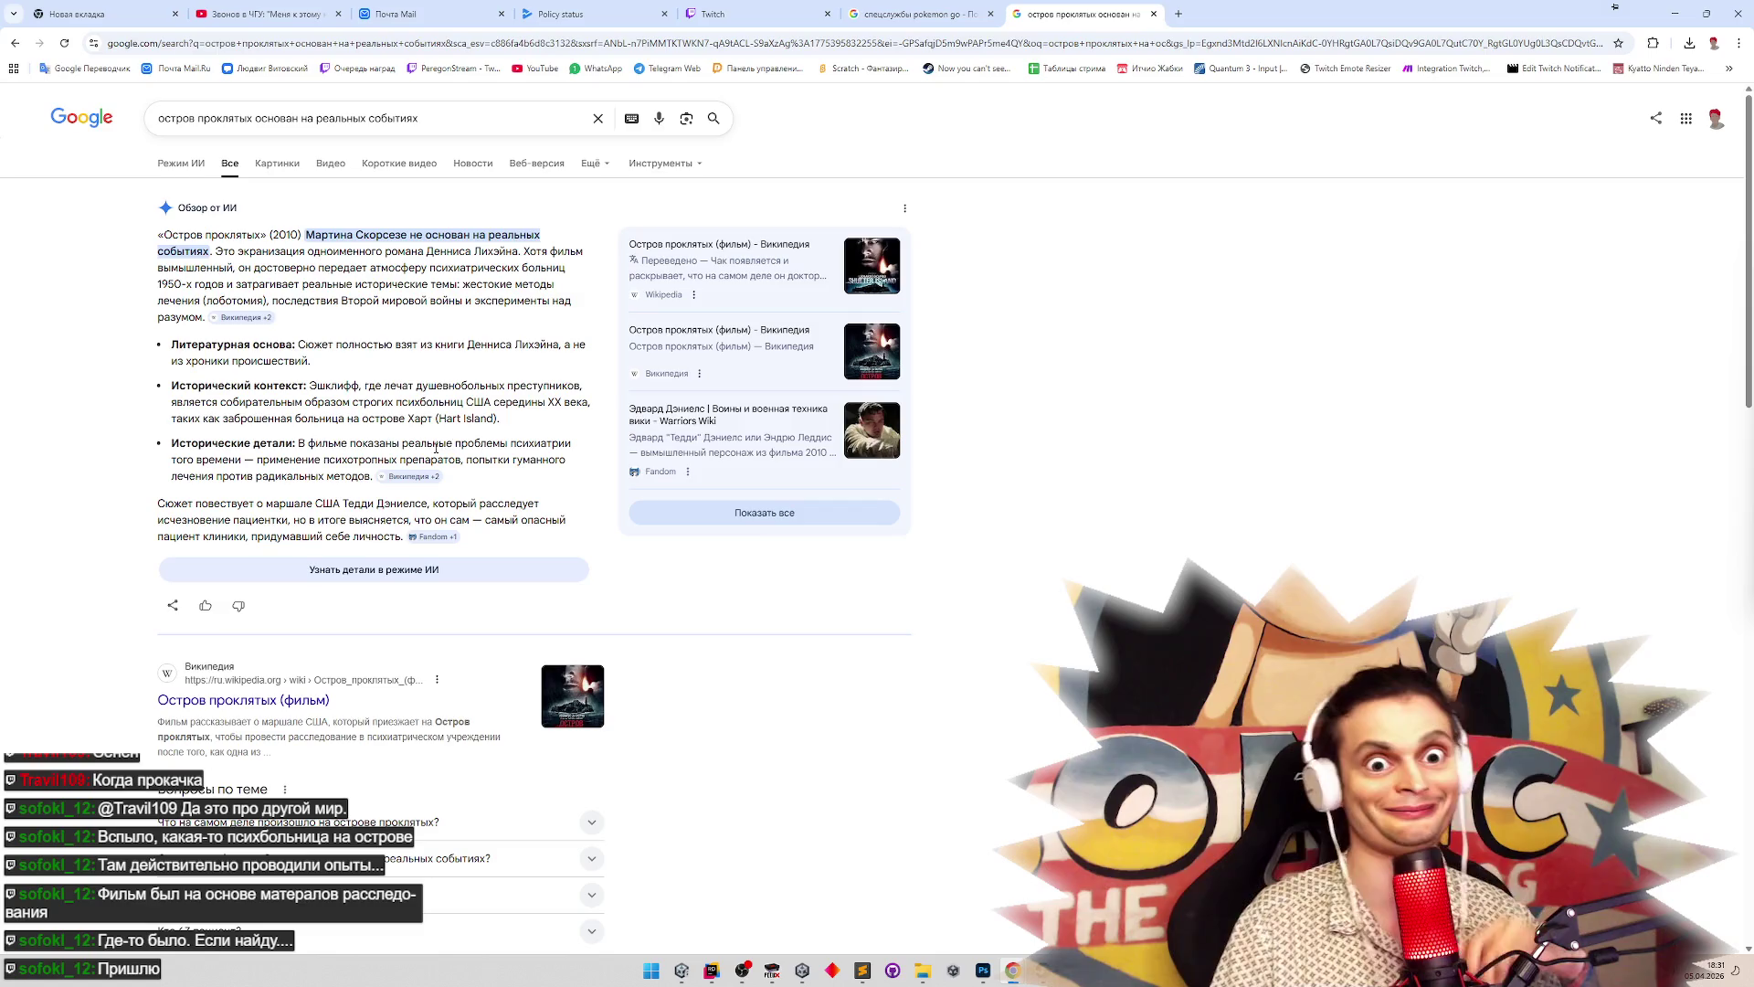
Read the Исторический контекст paragraph, then return to Rider's EffectsView.cs
triple_click(439, 389)
click(438, 389)
triple_click(482, 412)
click(481, 413)
scroll(1181, 503, down, 1)
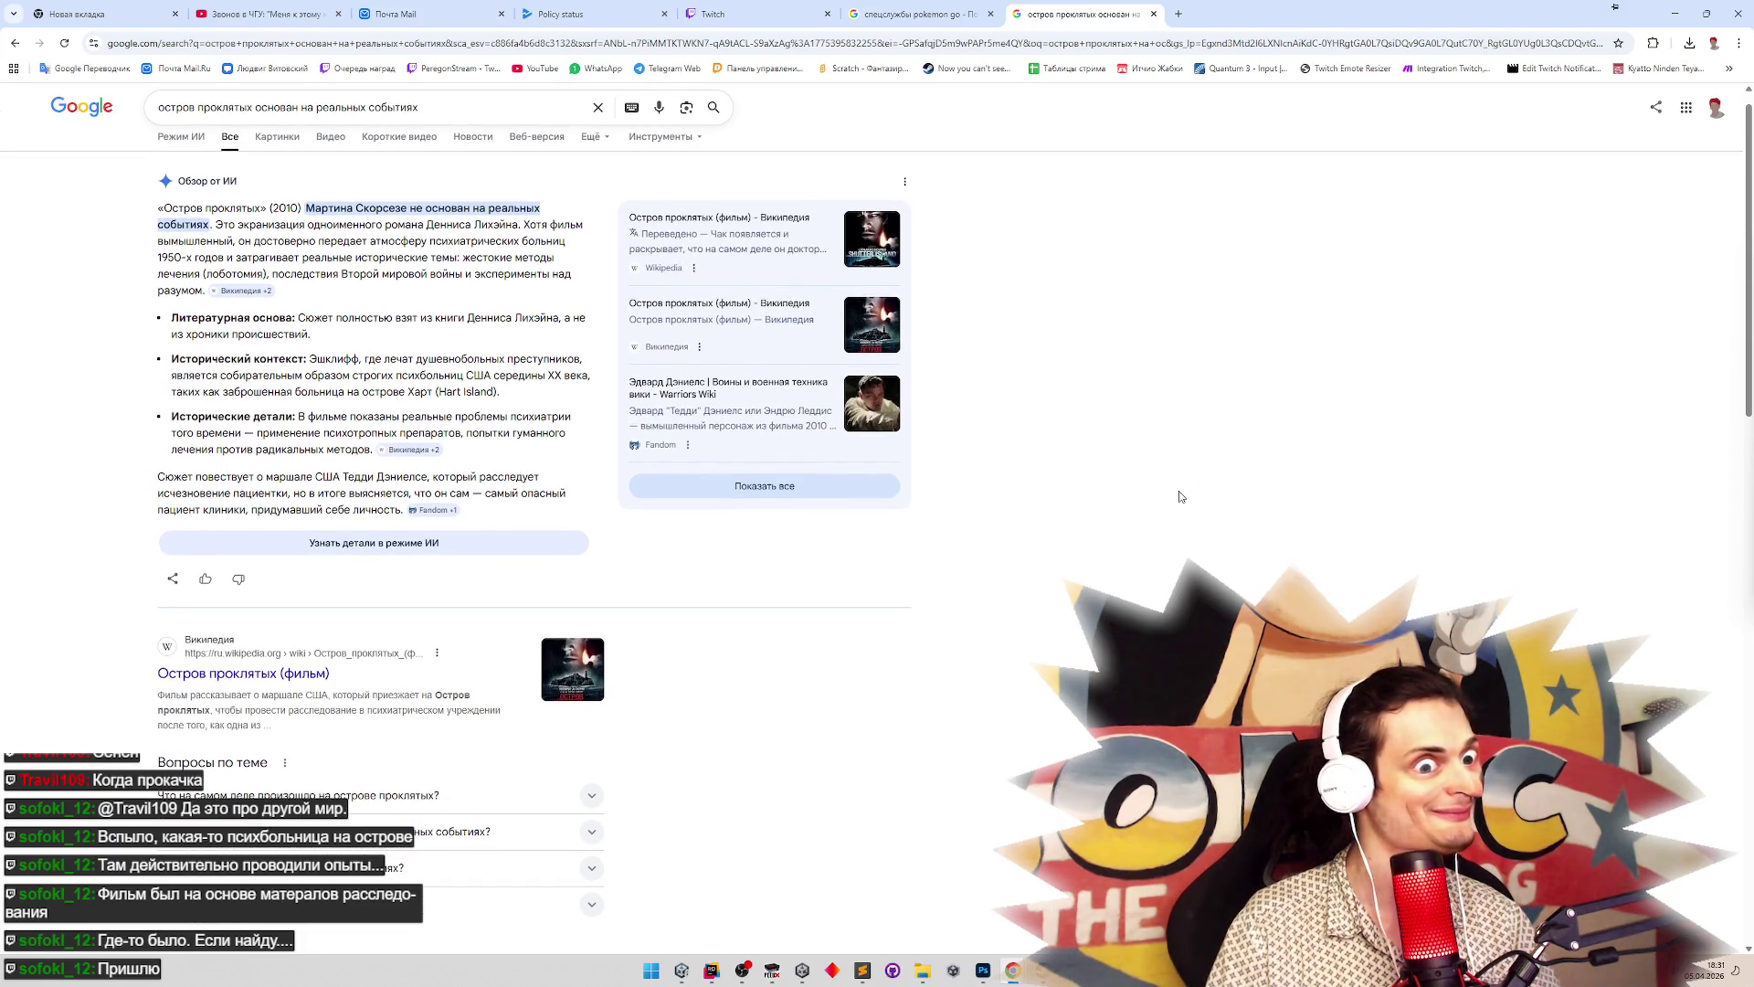
click(1675, 13)
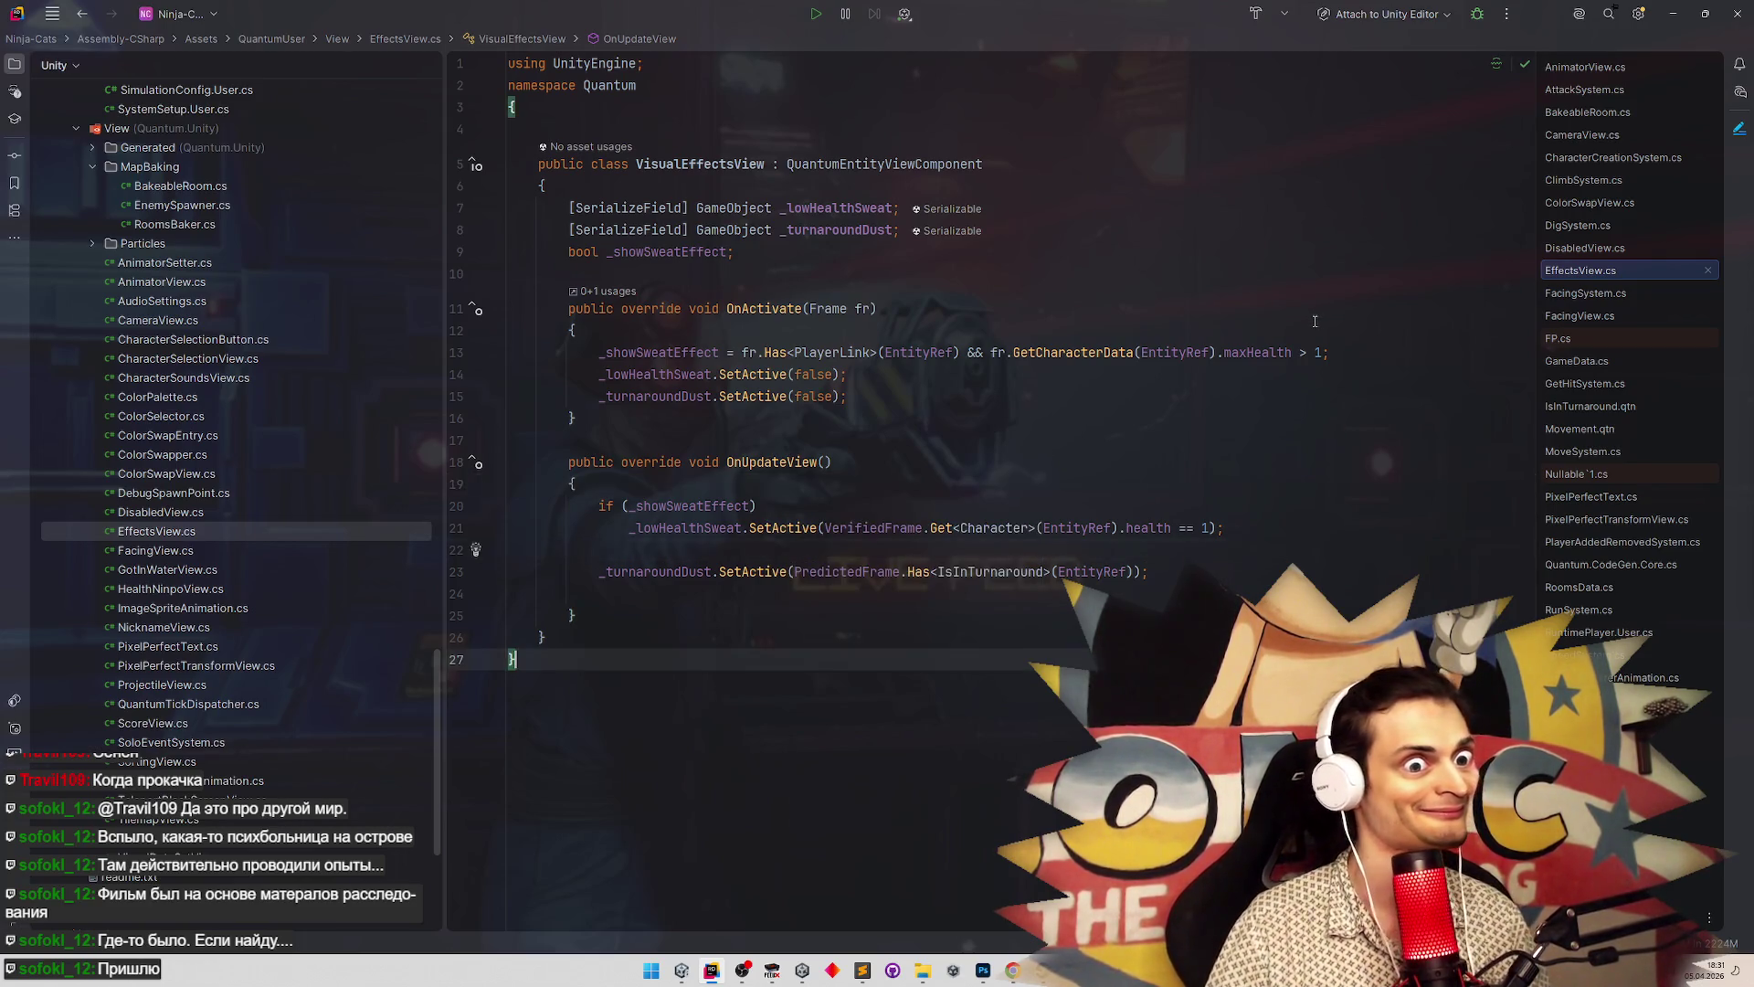
Review OnActivate and the _lowHealthSweat field in EffectsView.cs, then return to Unity
key(ctrl+minus)
key(ctrl+minus)
key(ctrl+minus)
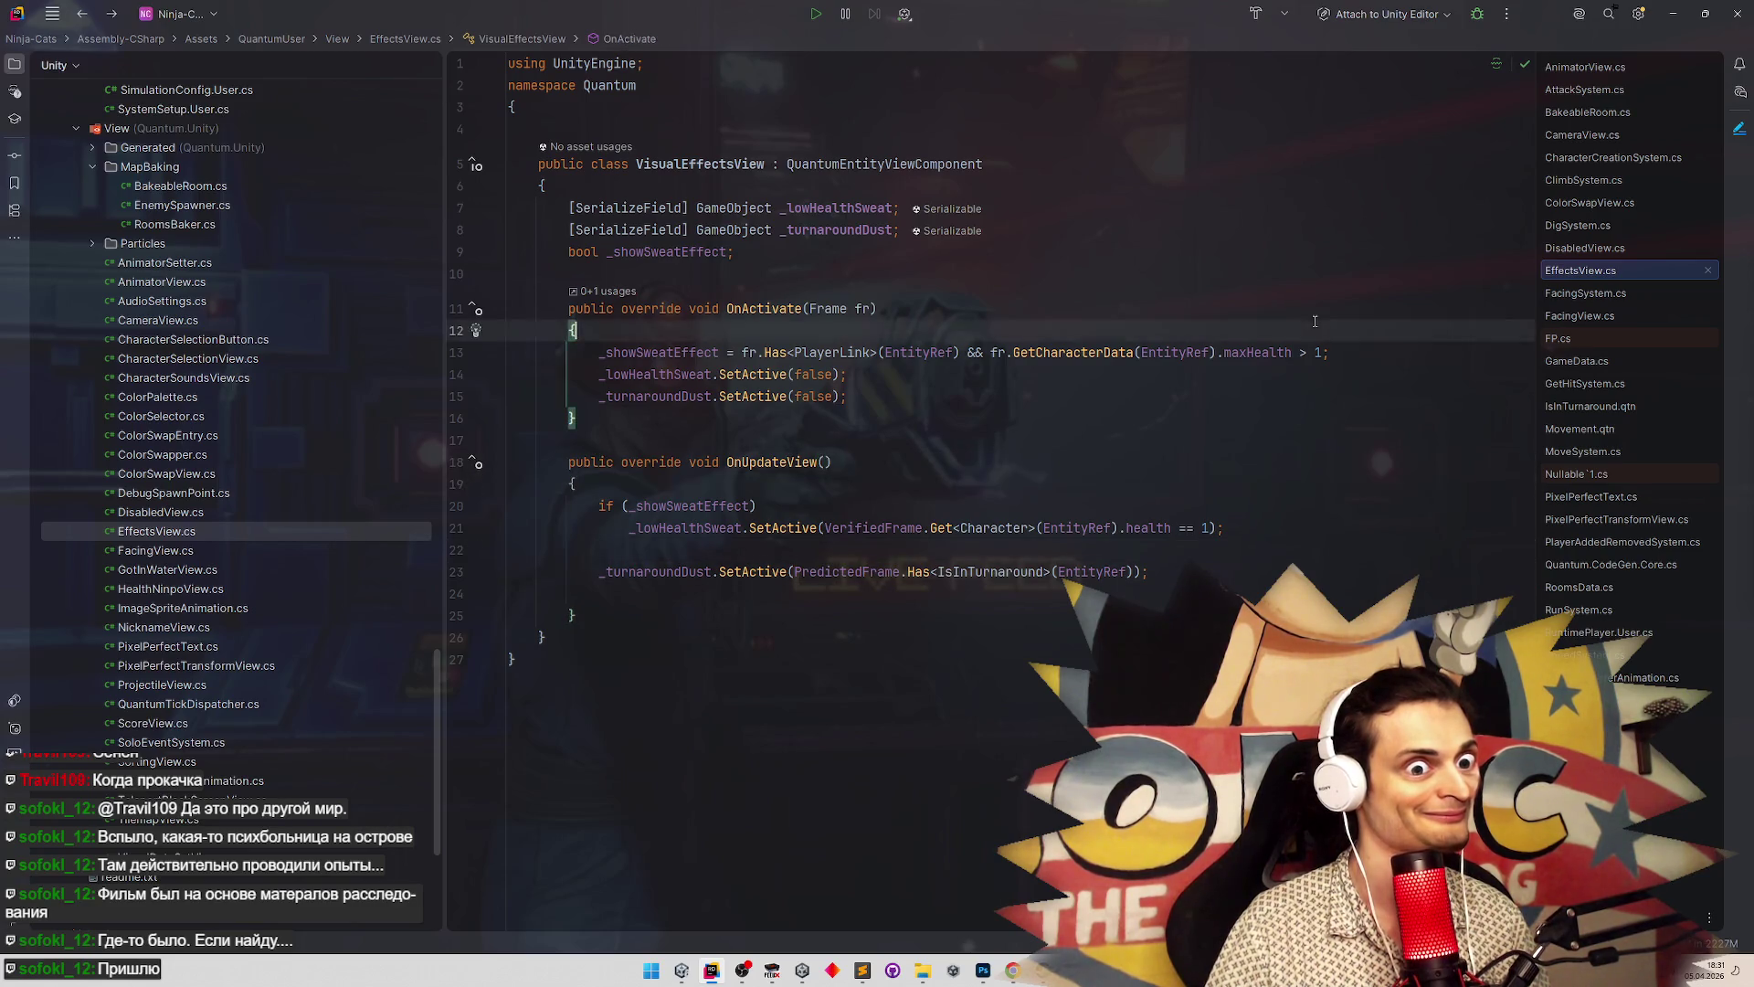
key(ctrl+minus)
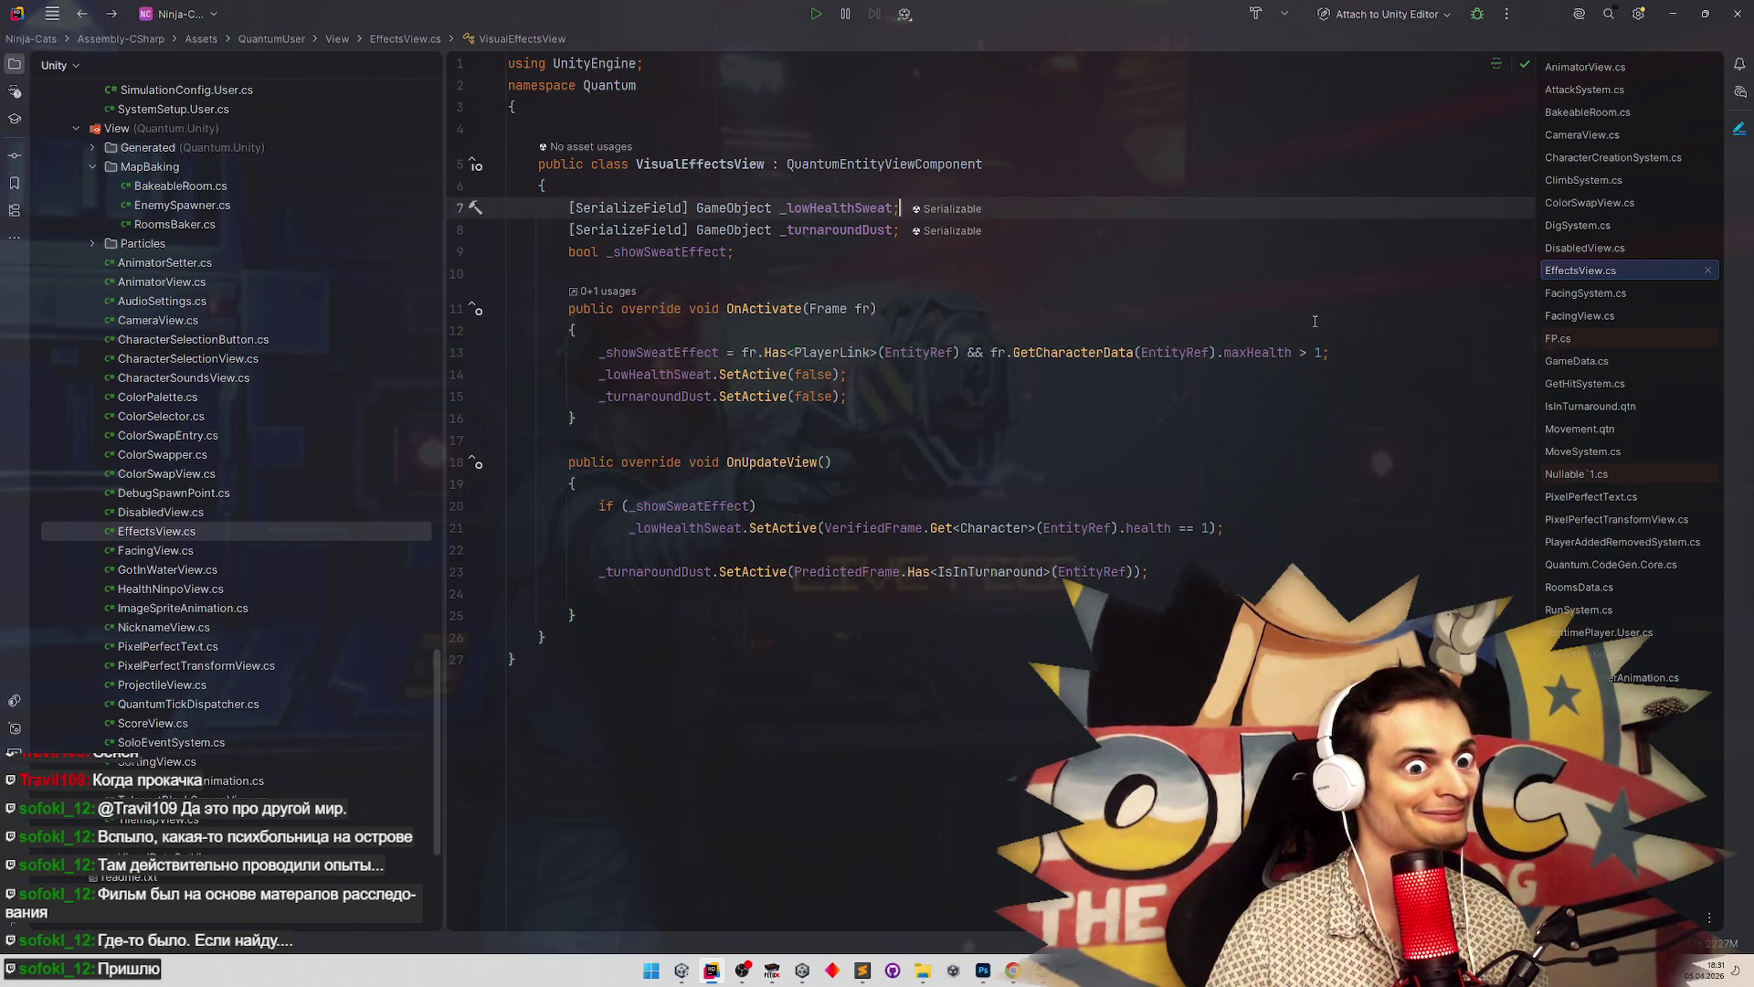
click(681, 968)
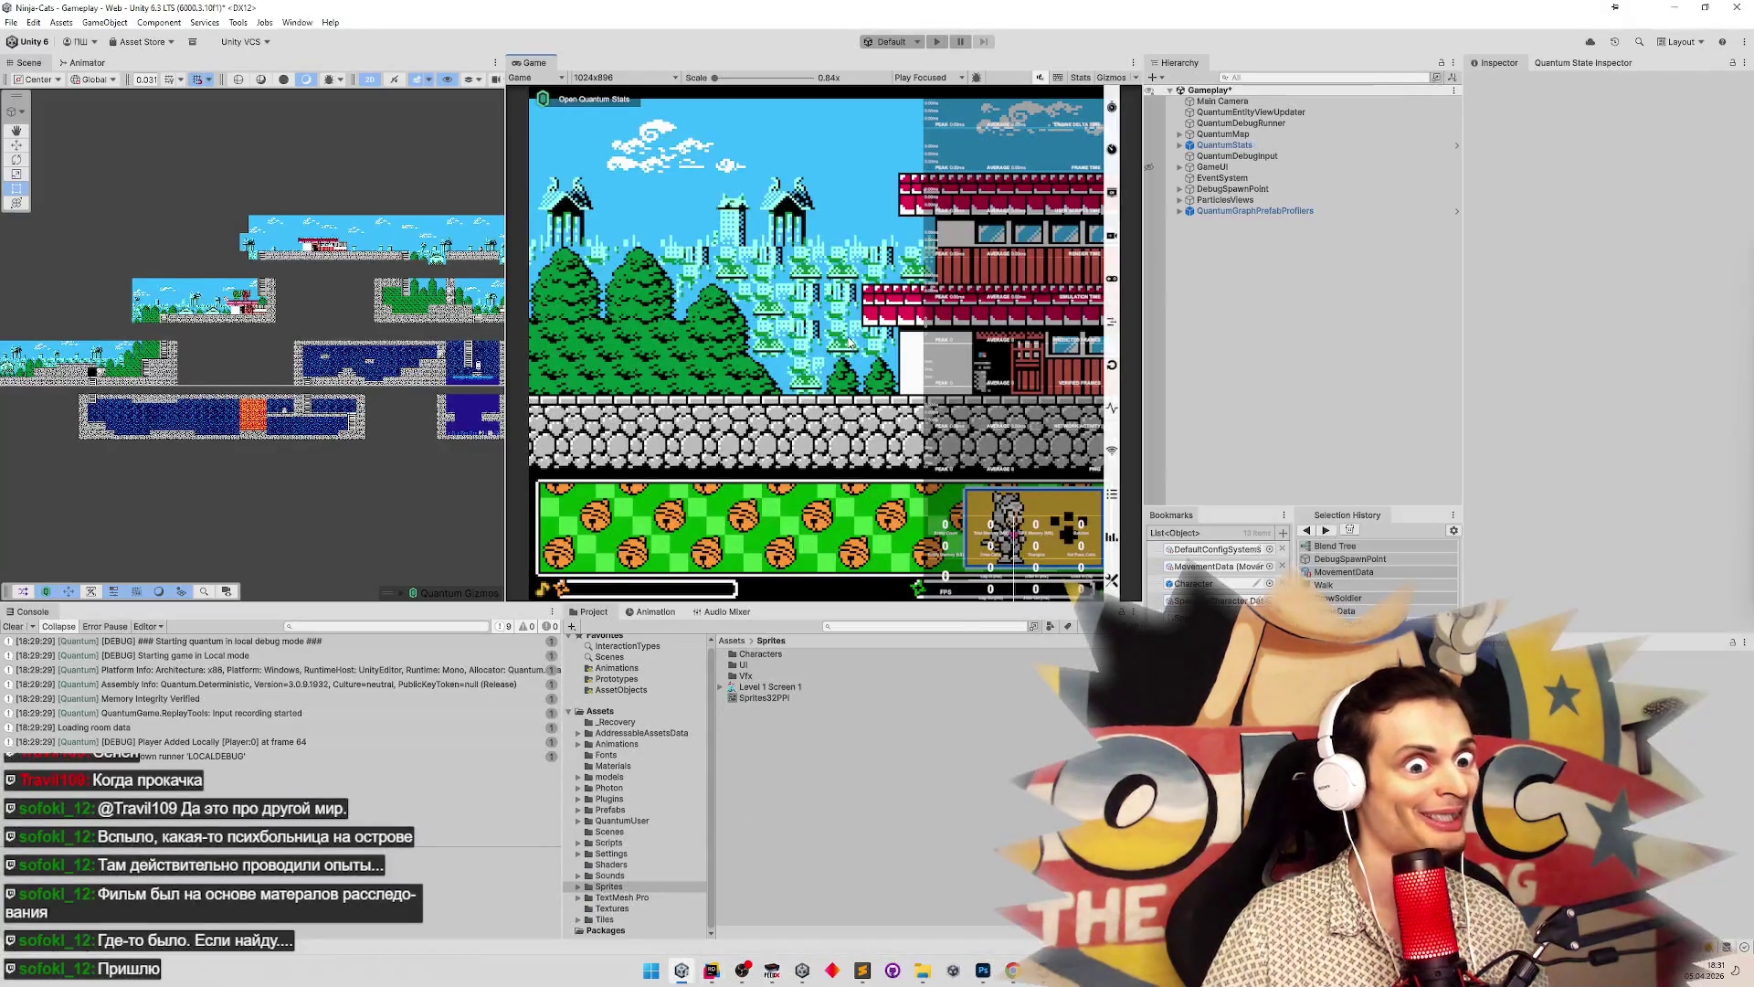
Play the StartFromMenu scenario after saving the Gameplay scene, then start a Quick Play match
click(923, 41)
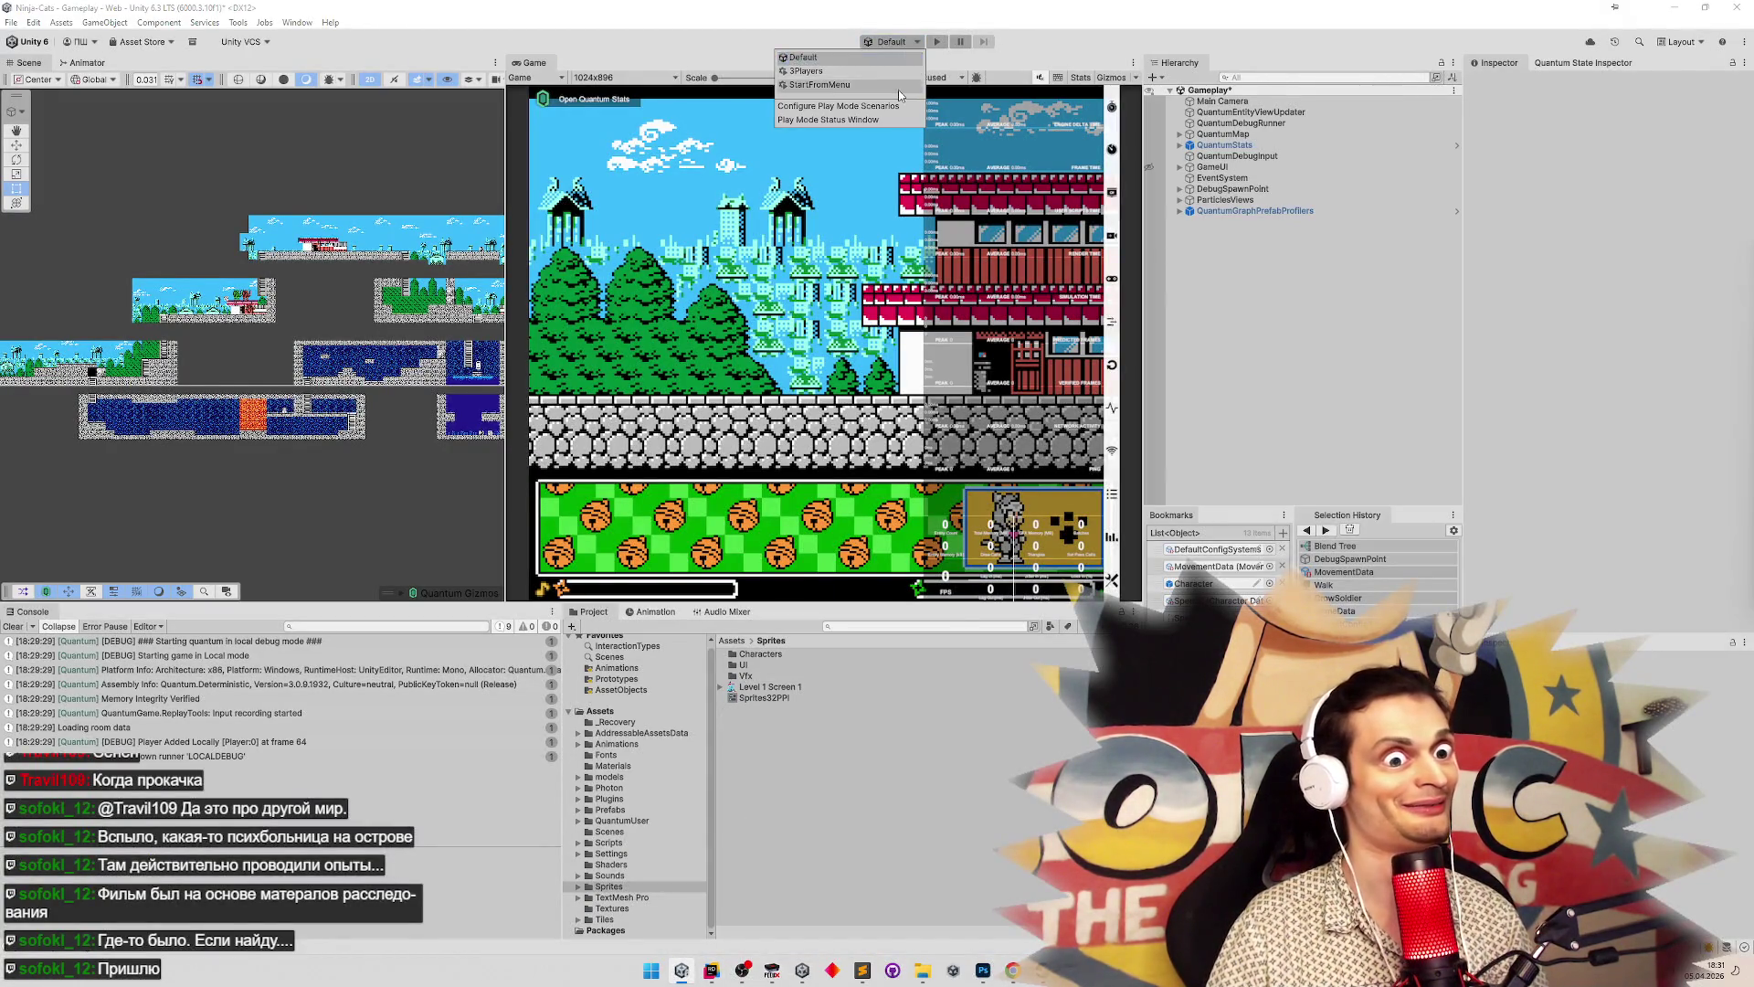
click(900, 96)
click(987, 41)
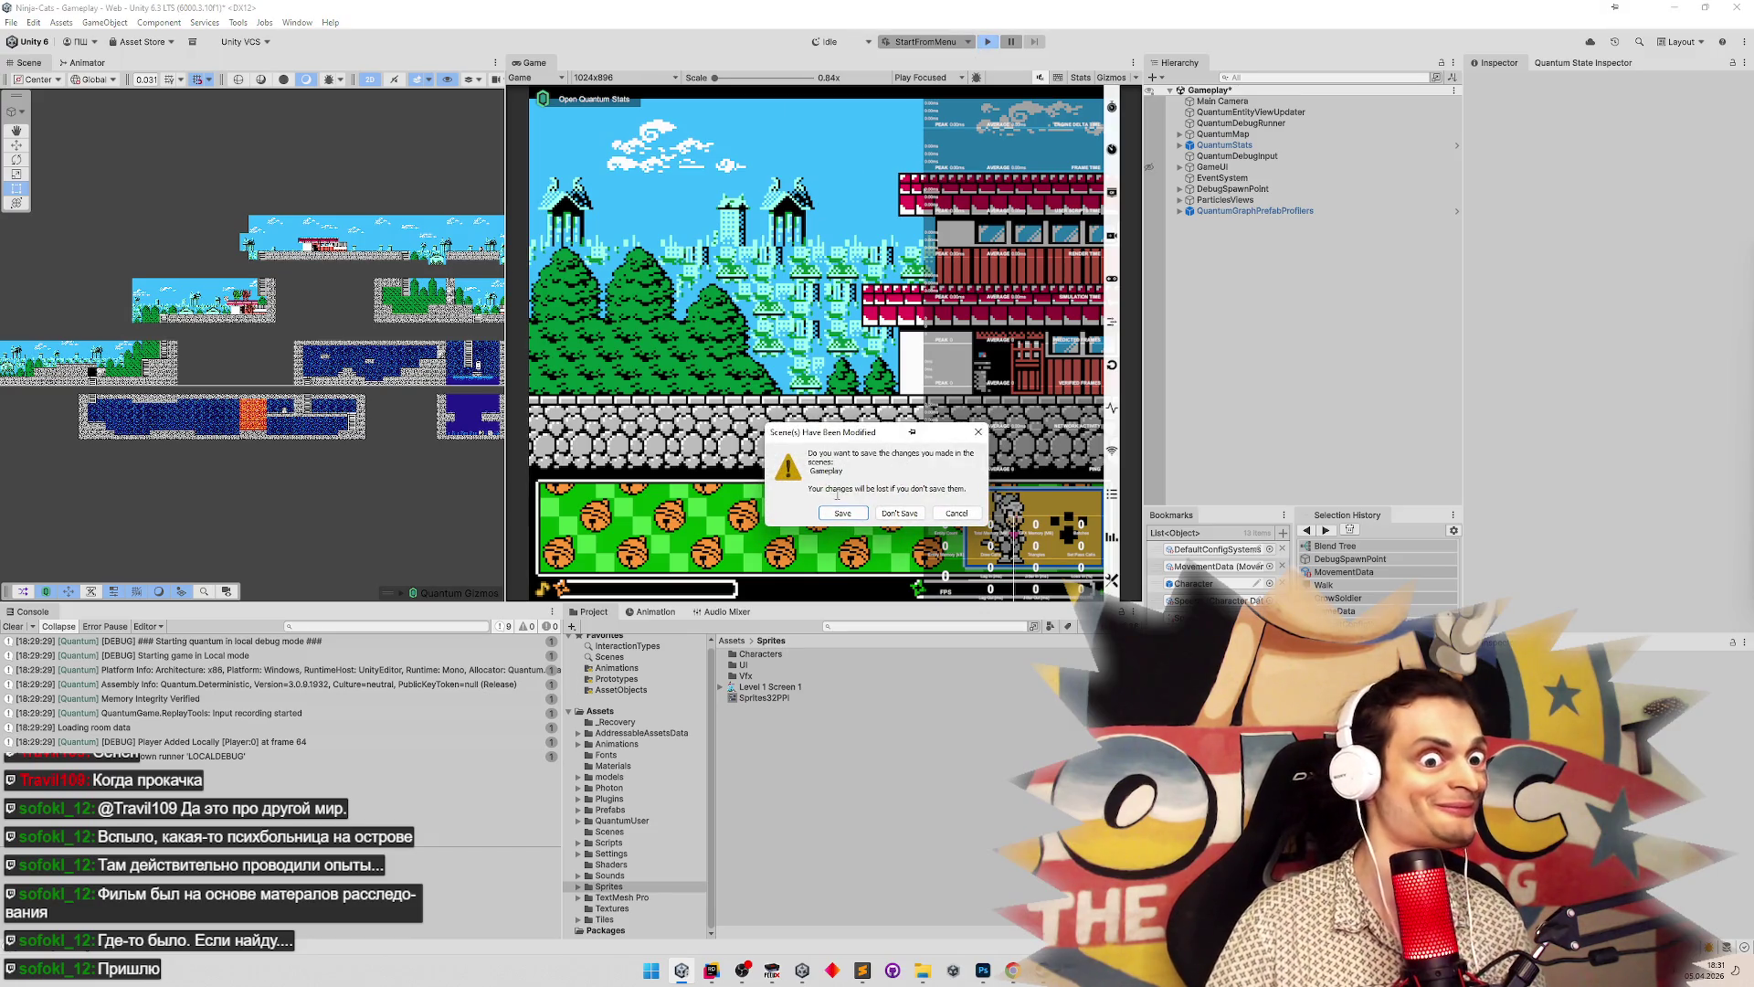
click(841, 514)
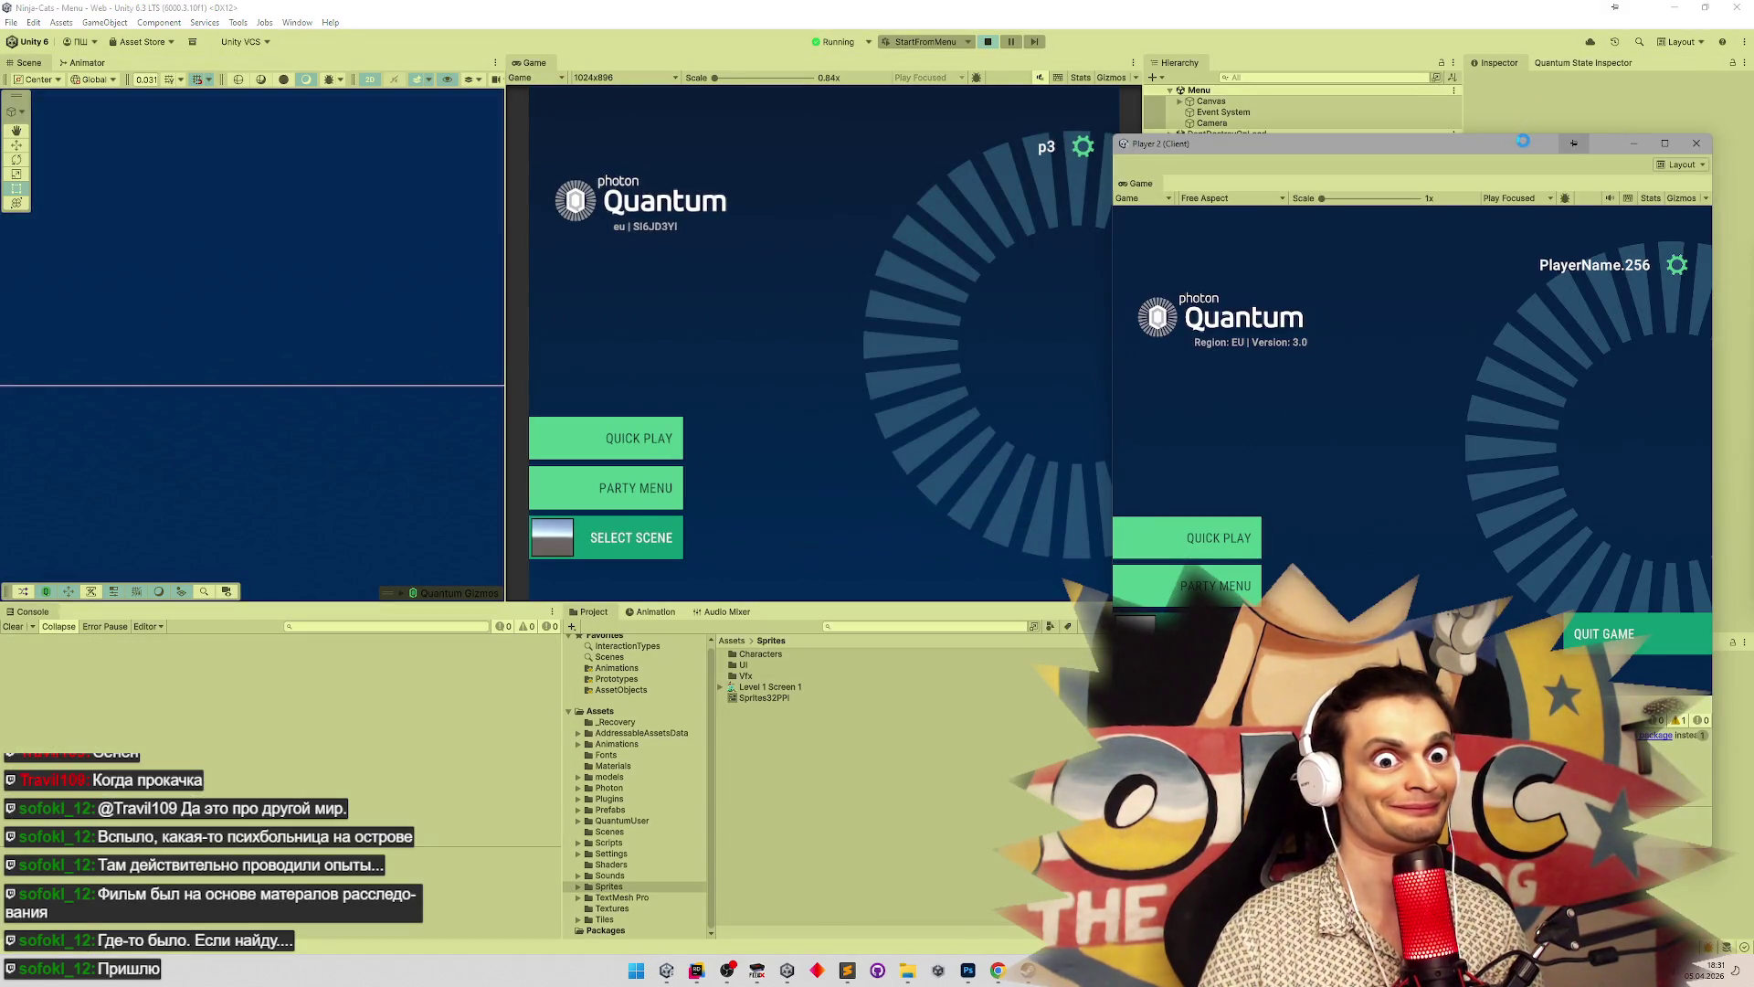
drag(1523, 143, 1527, 106)
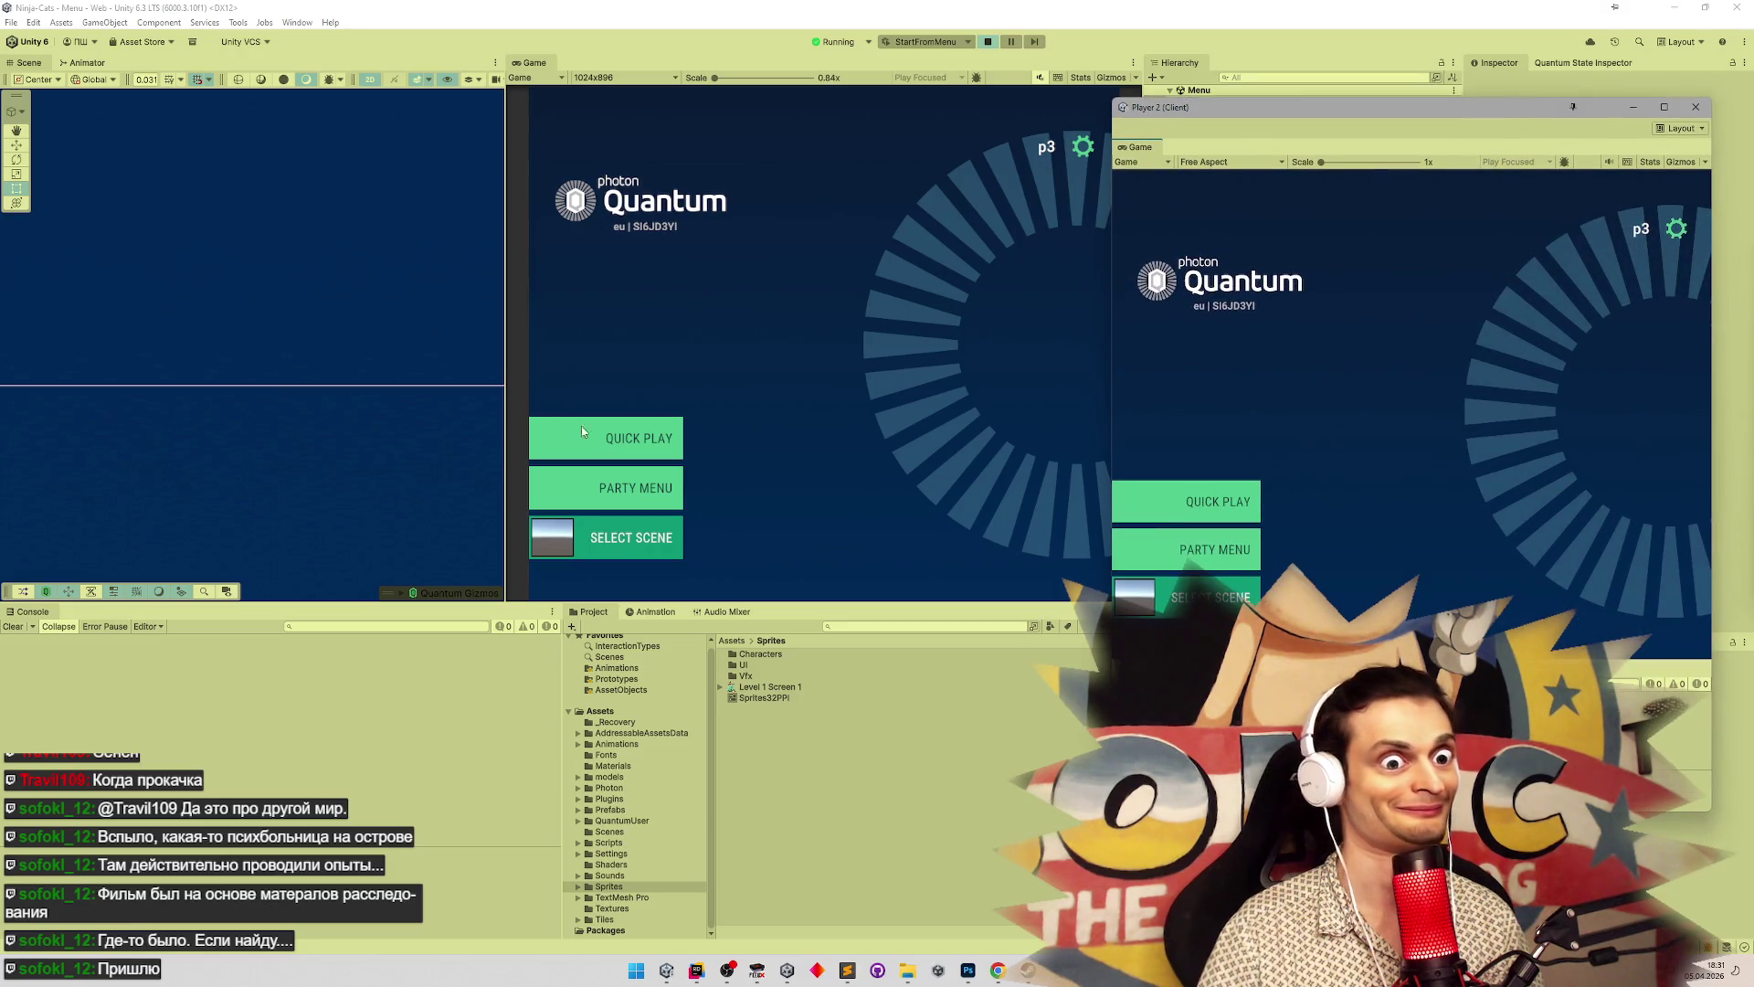
click(584, 434)
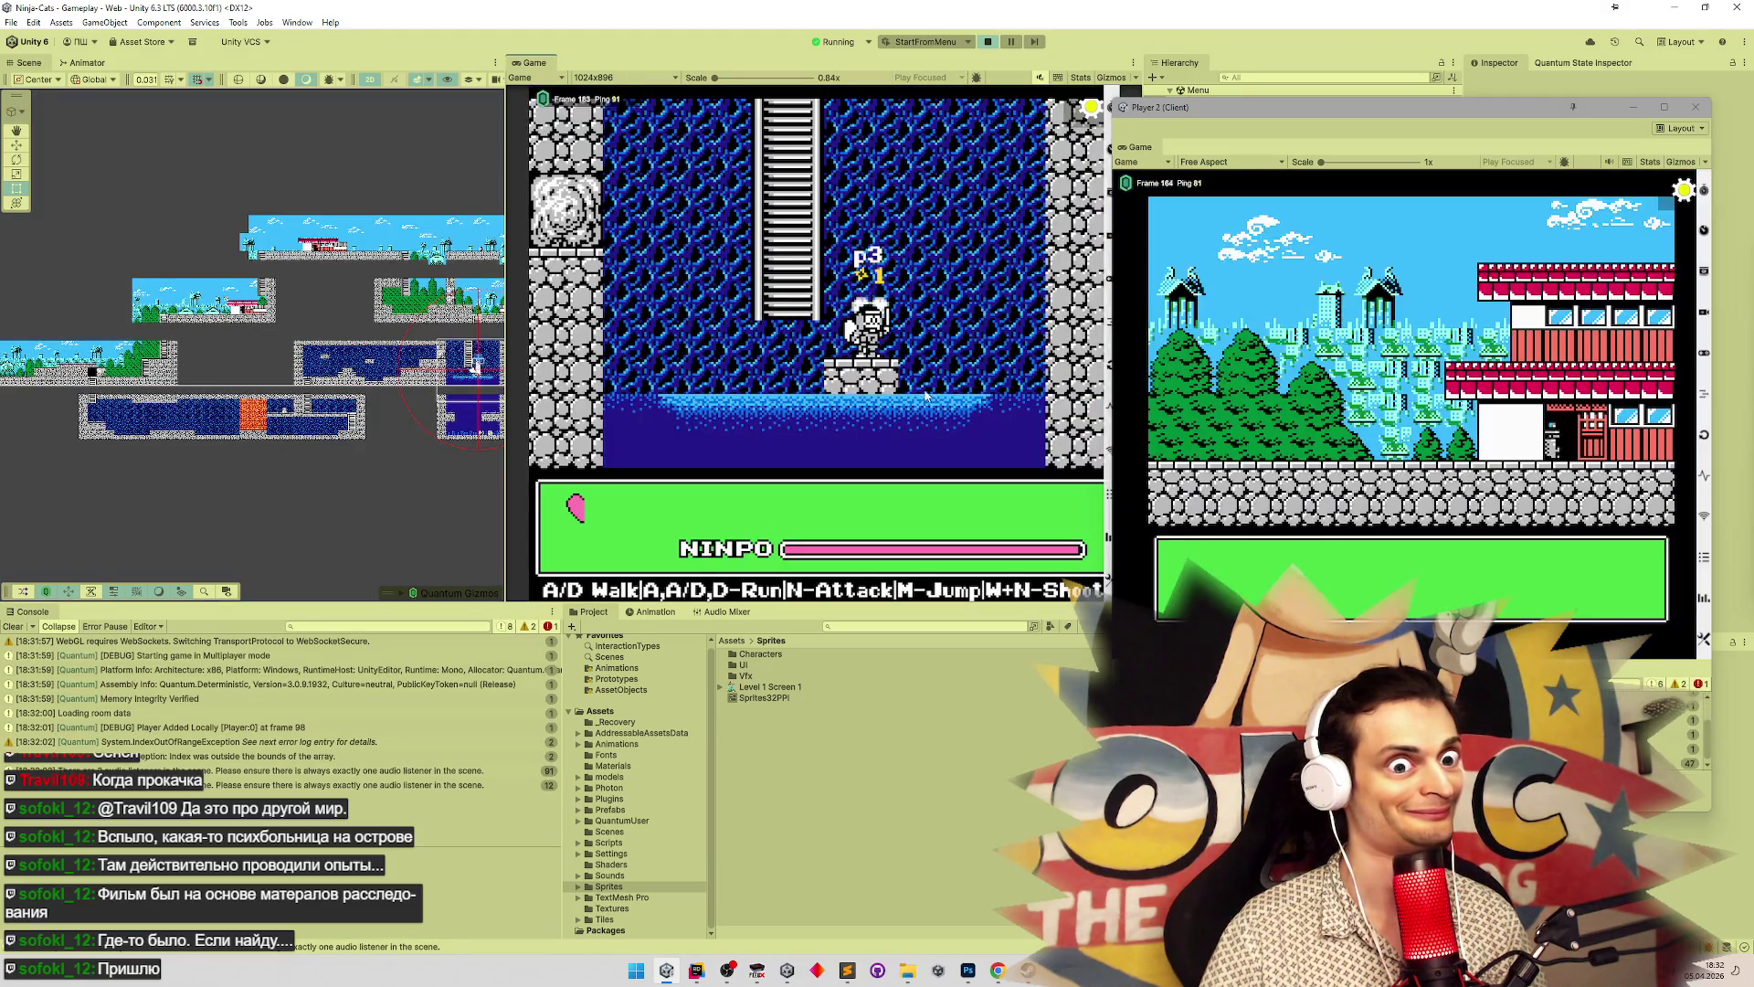
Walk the main ninja left and up the ladder, and pick a character for Player 2
key(a)
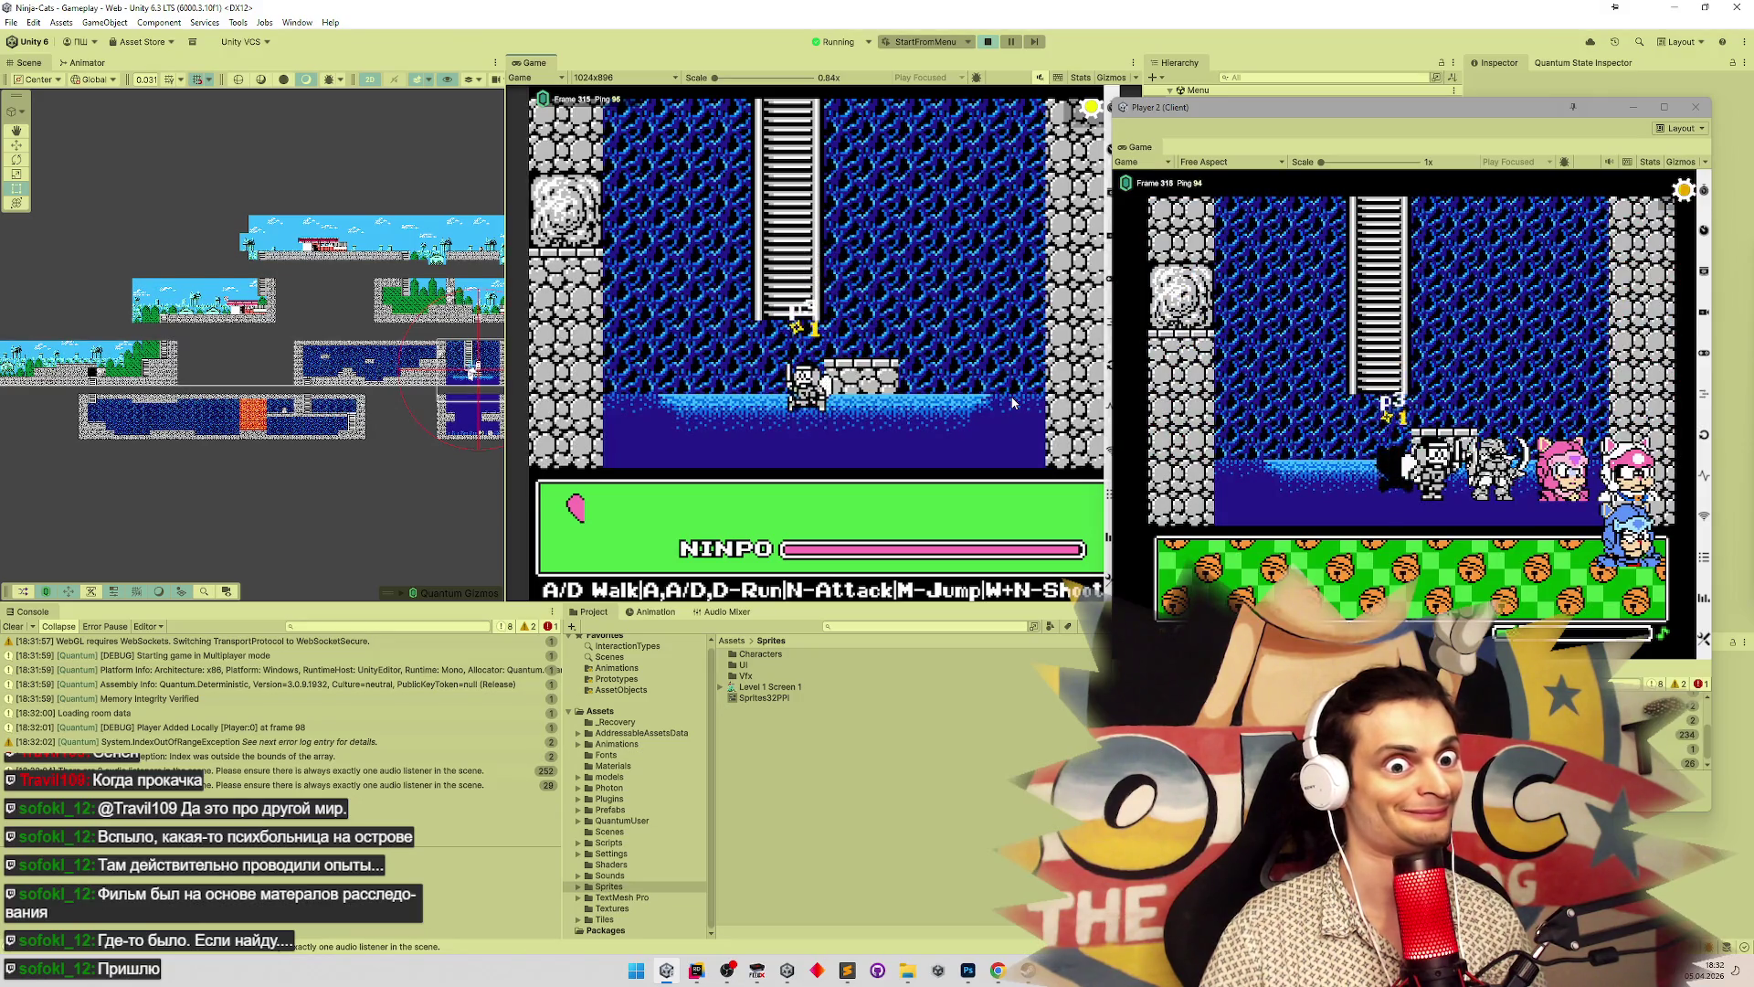
key(w)
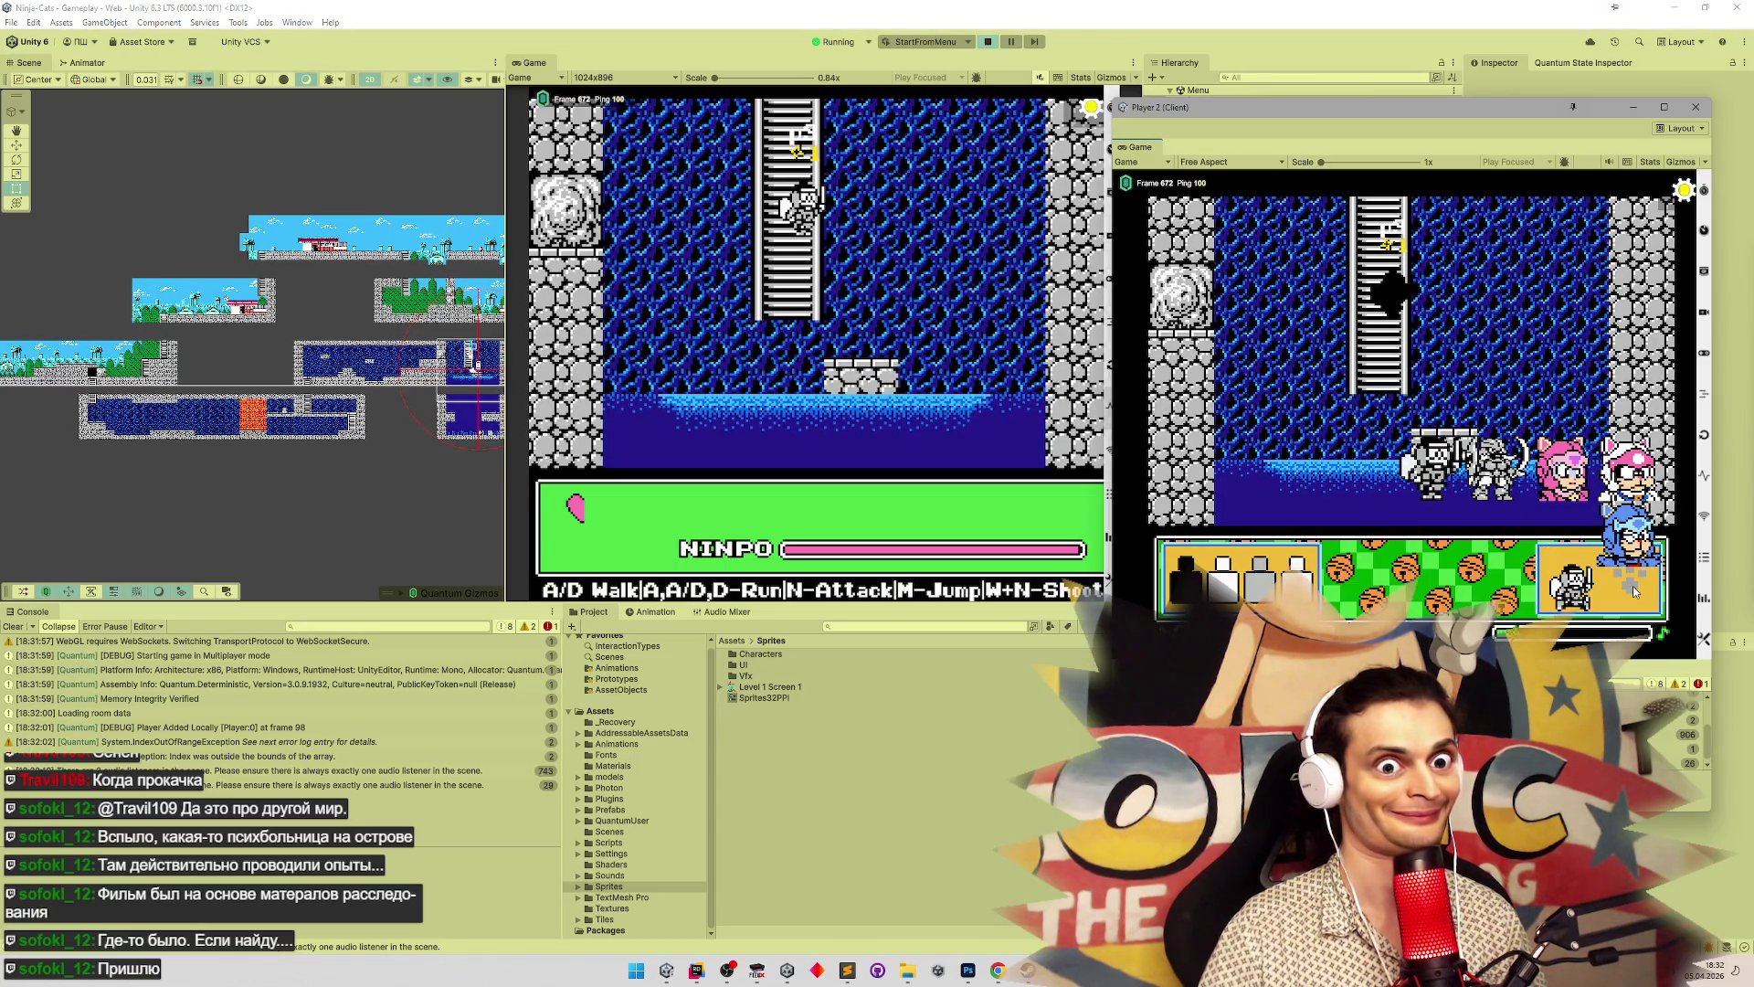
click(1631, 585)
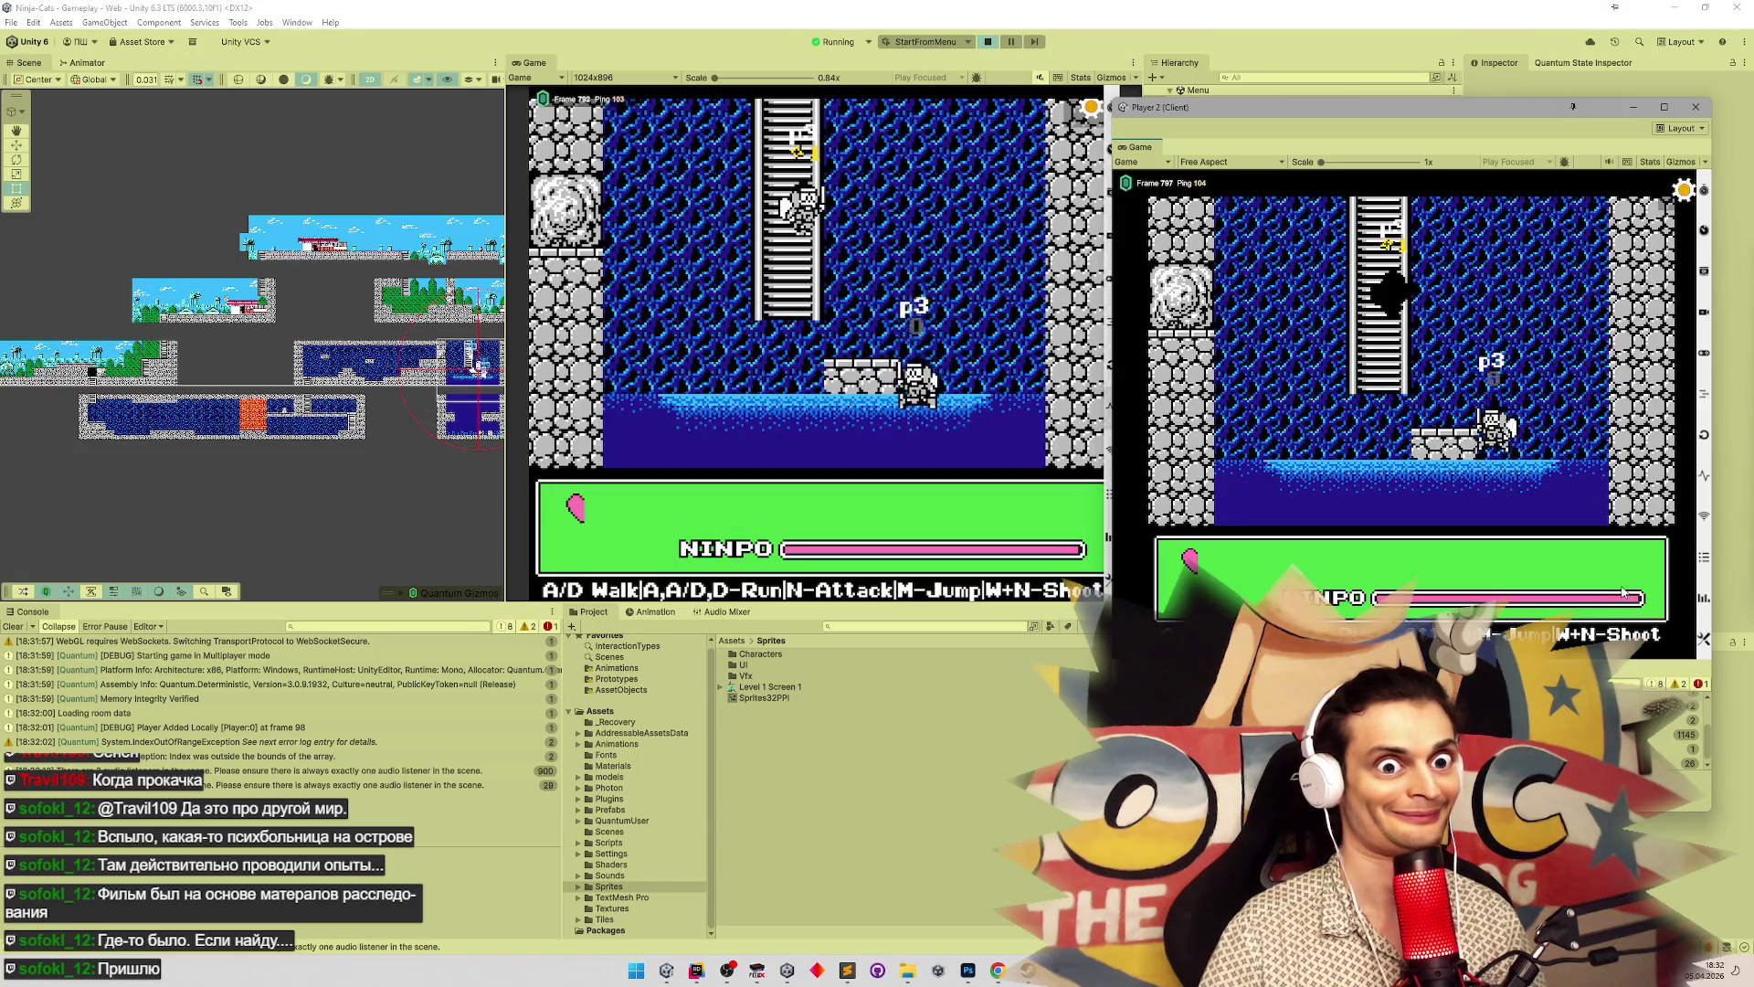
key(a)
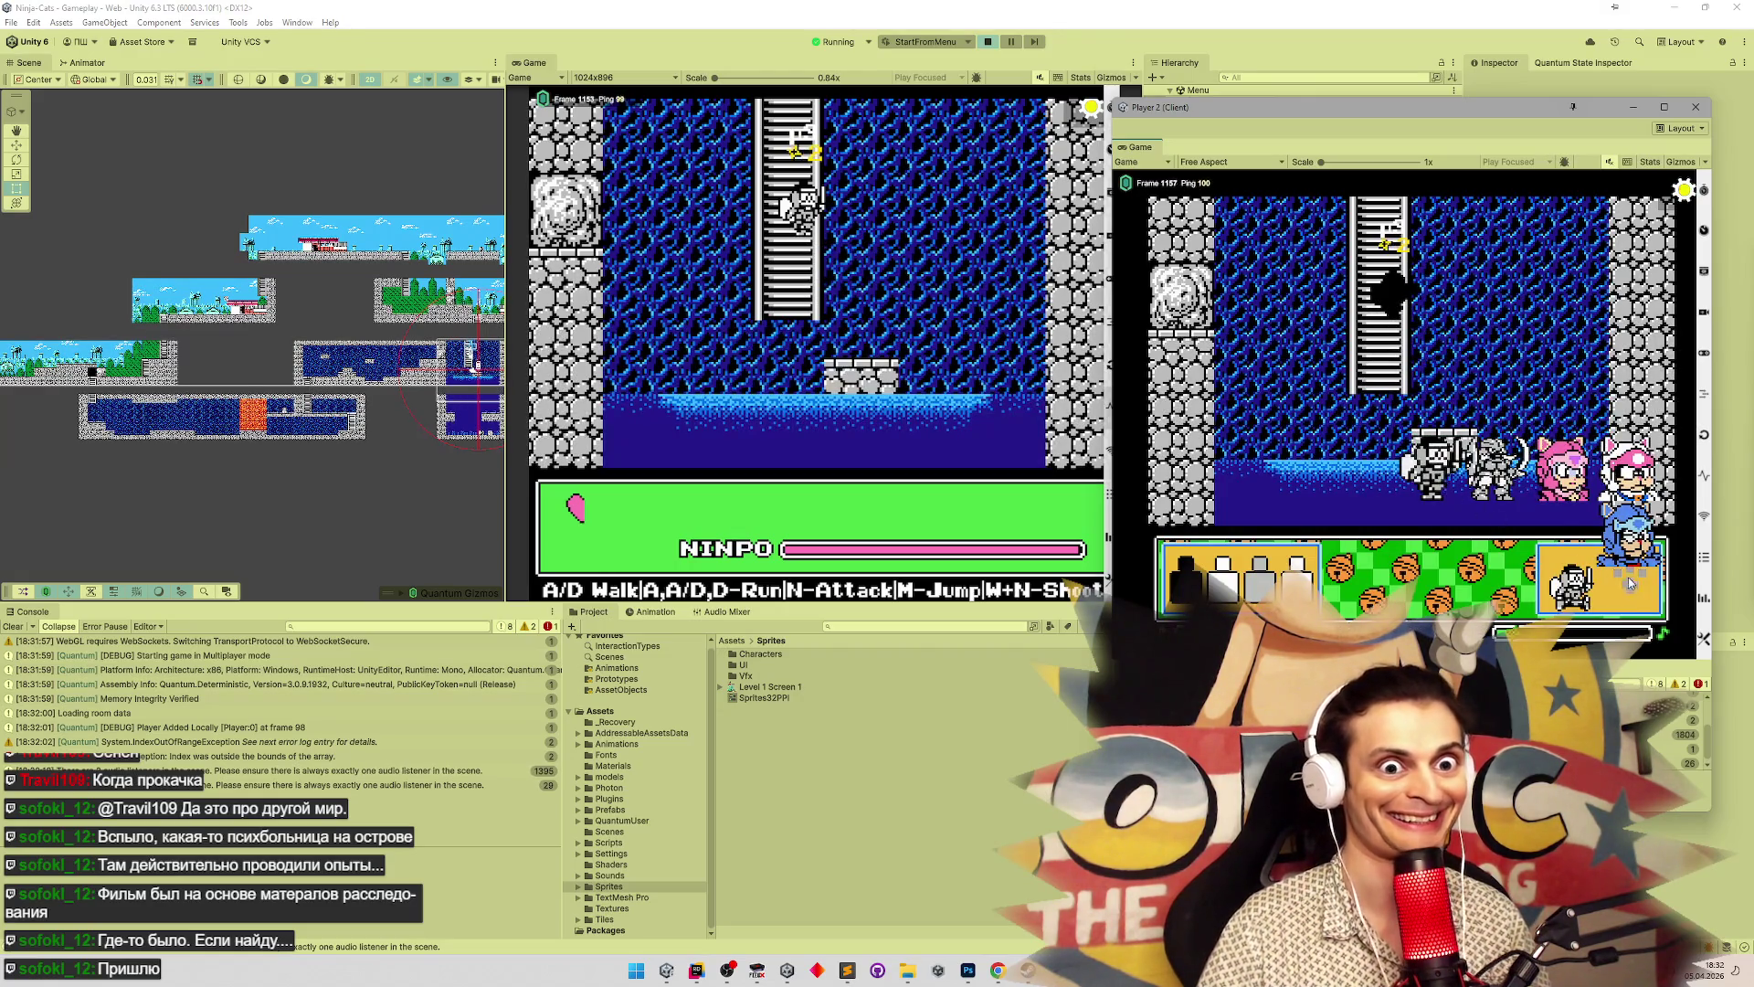
click(1629, 591)
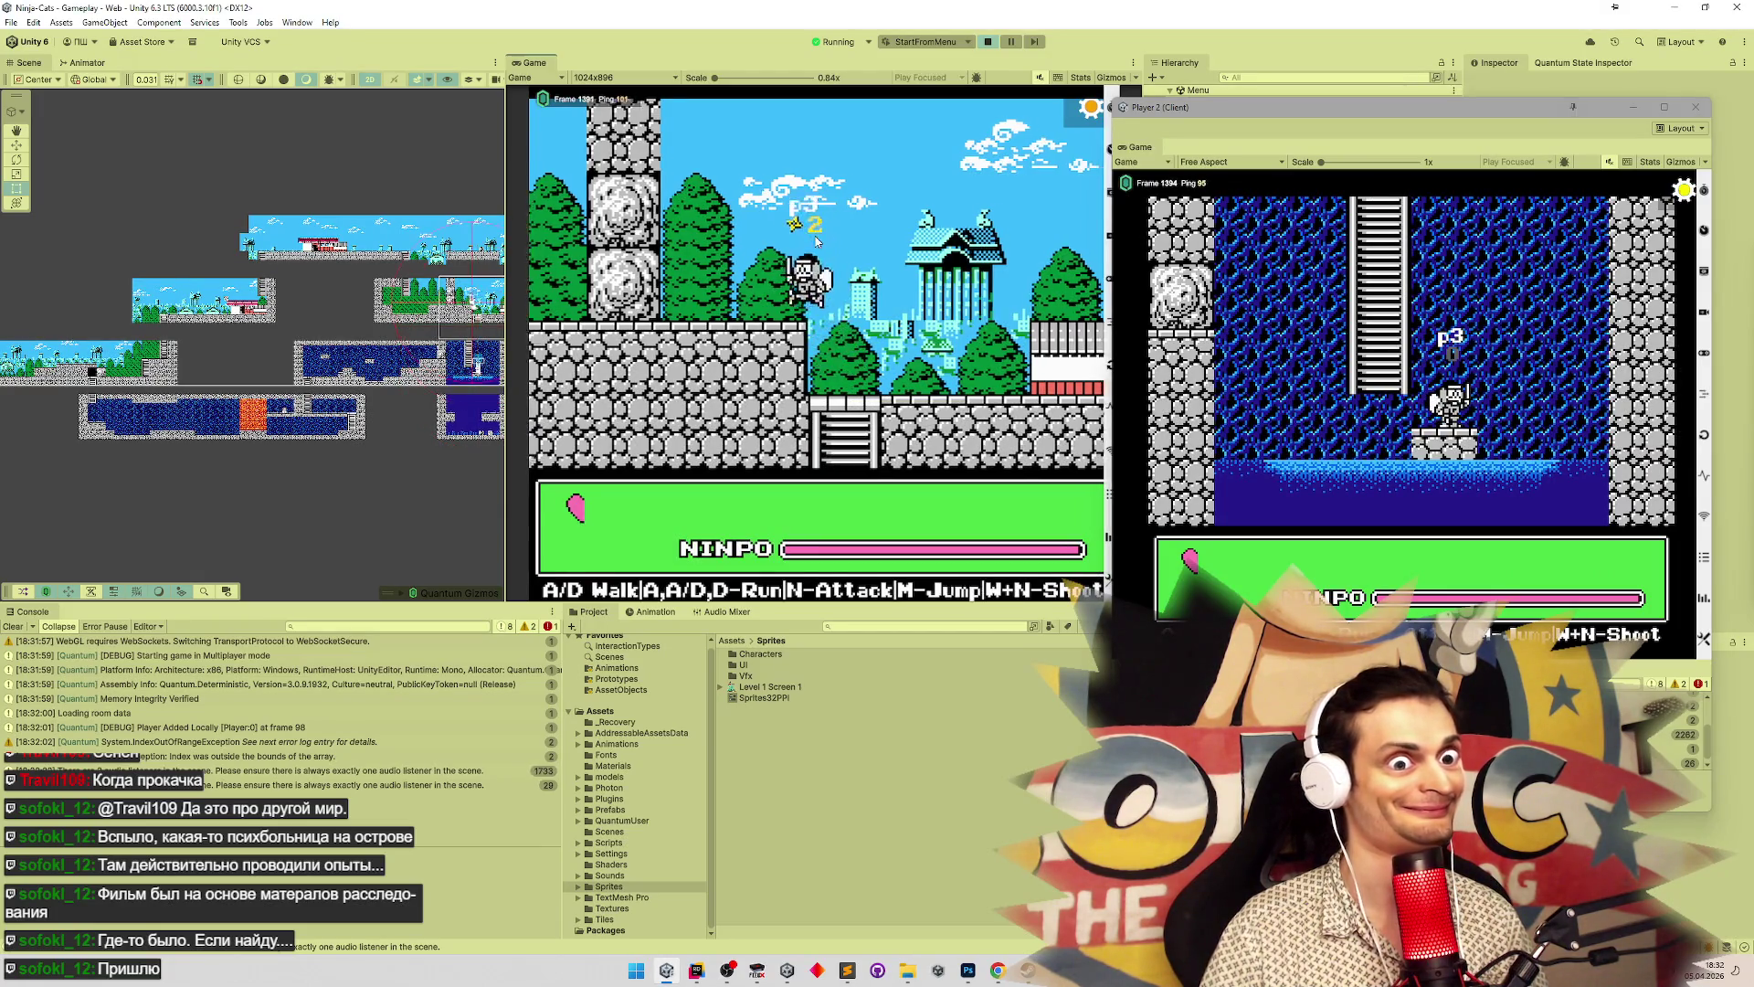
Climb Player 2's ninja up the ladder and walk it through the forest room, then close Player 2
key(a)
key(m)
key(w)
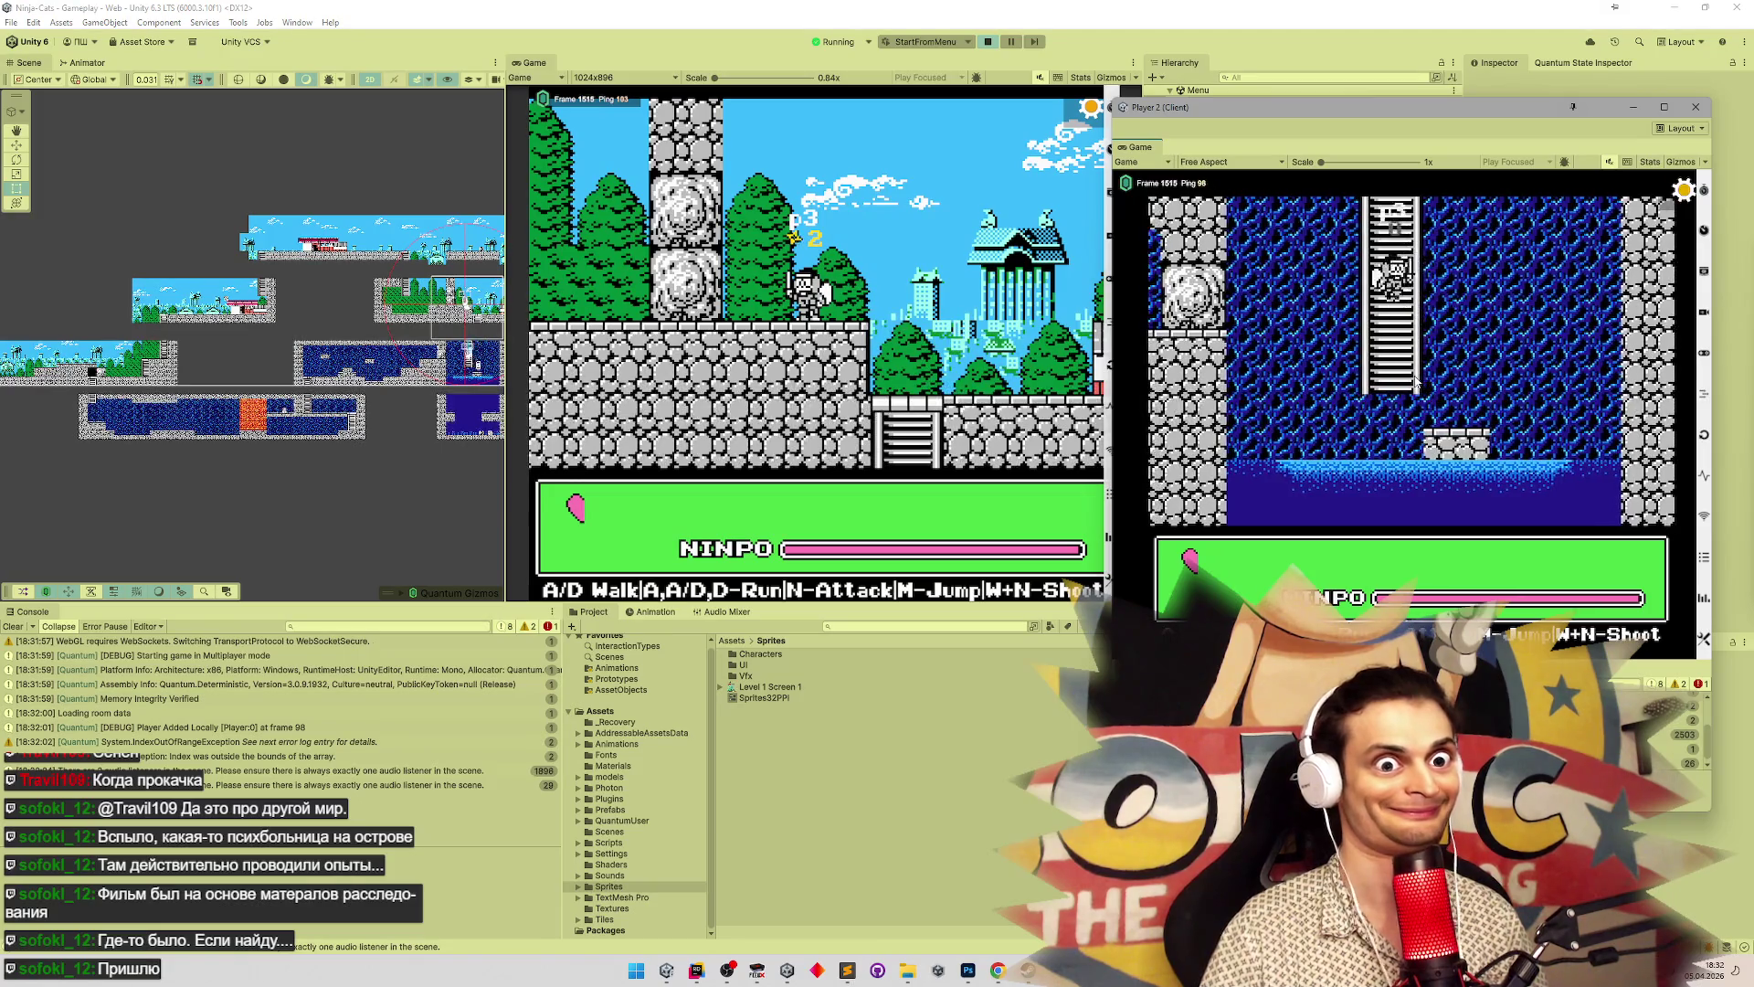
key(d)
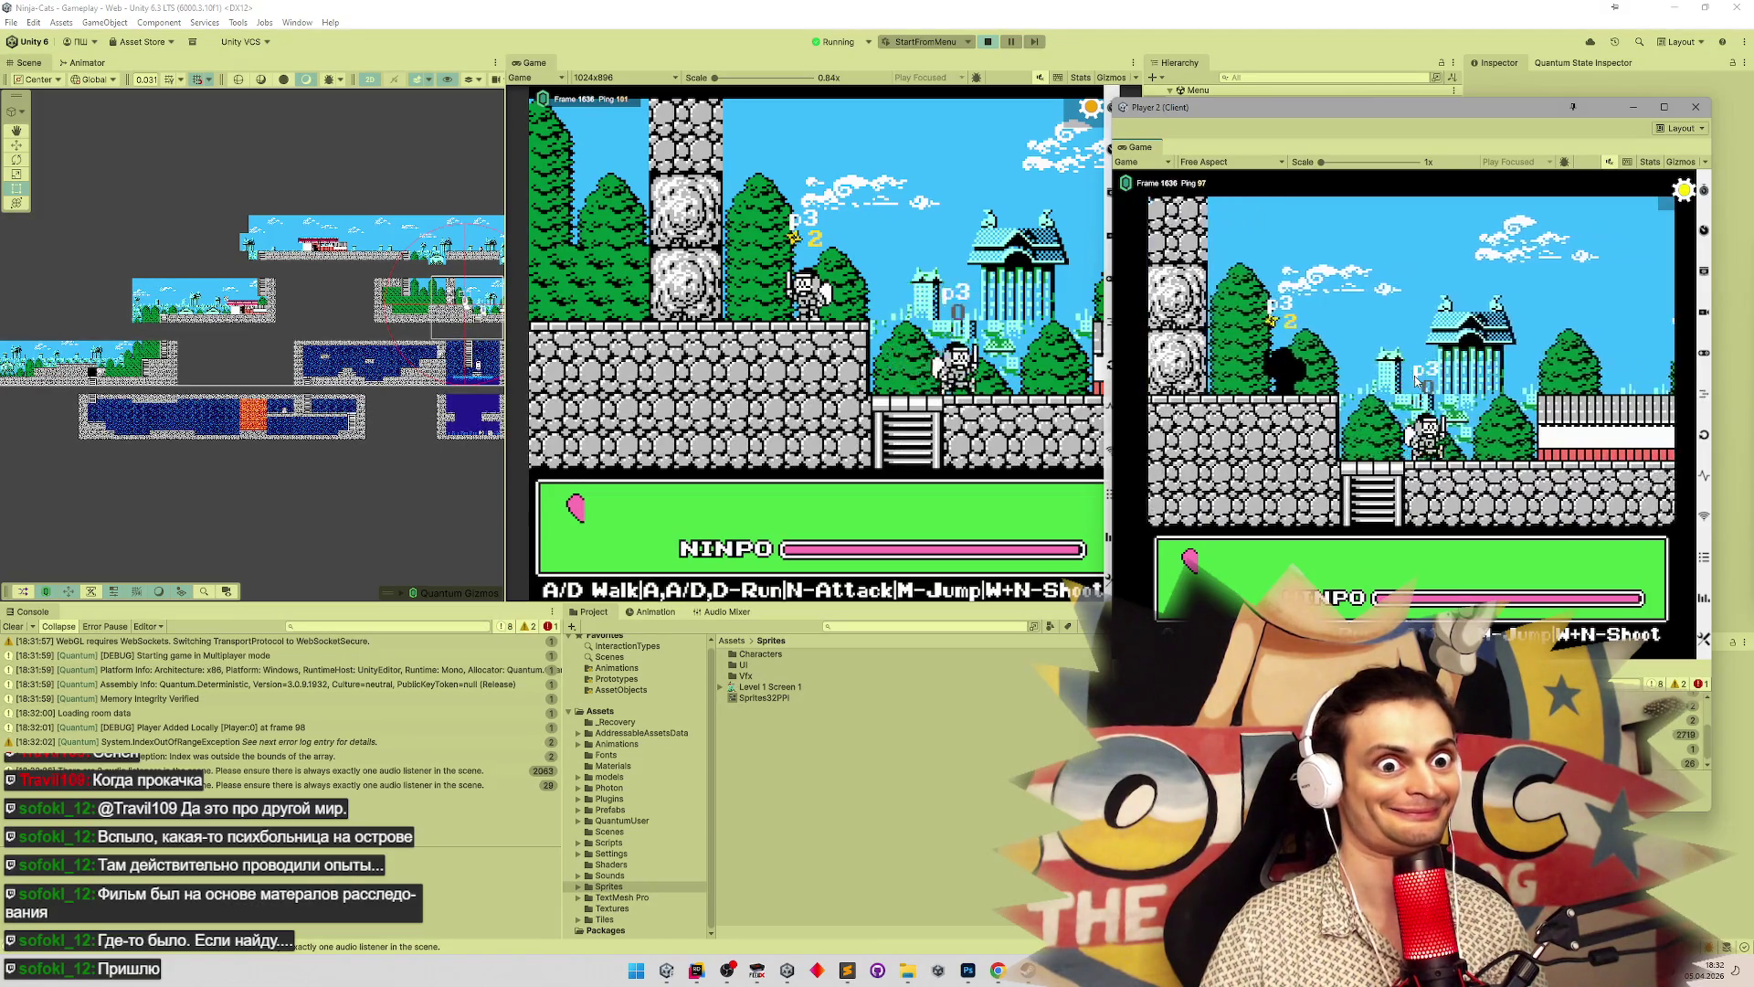
key(a)
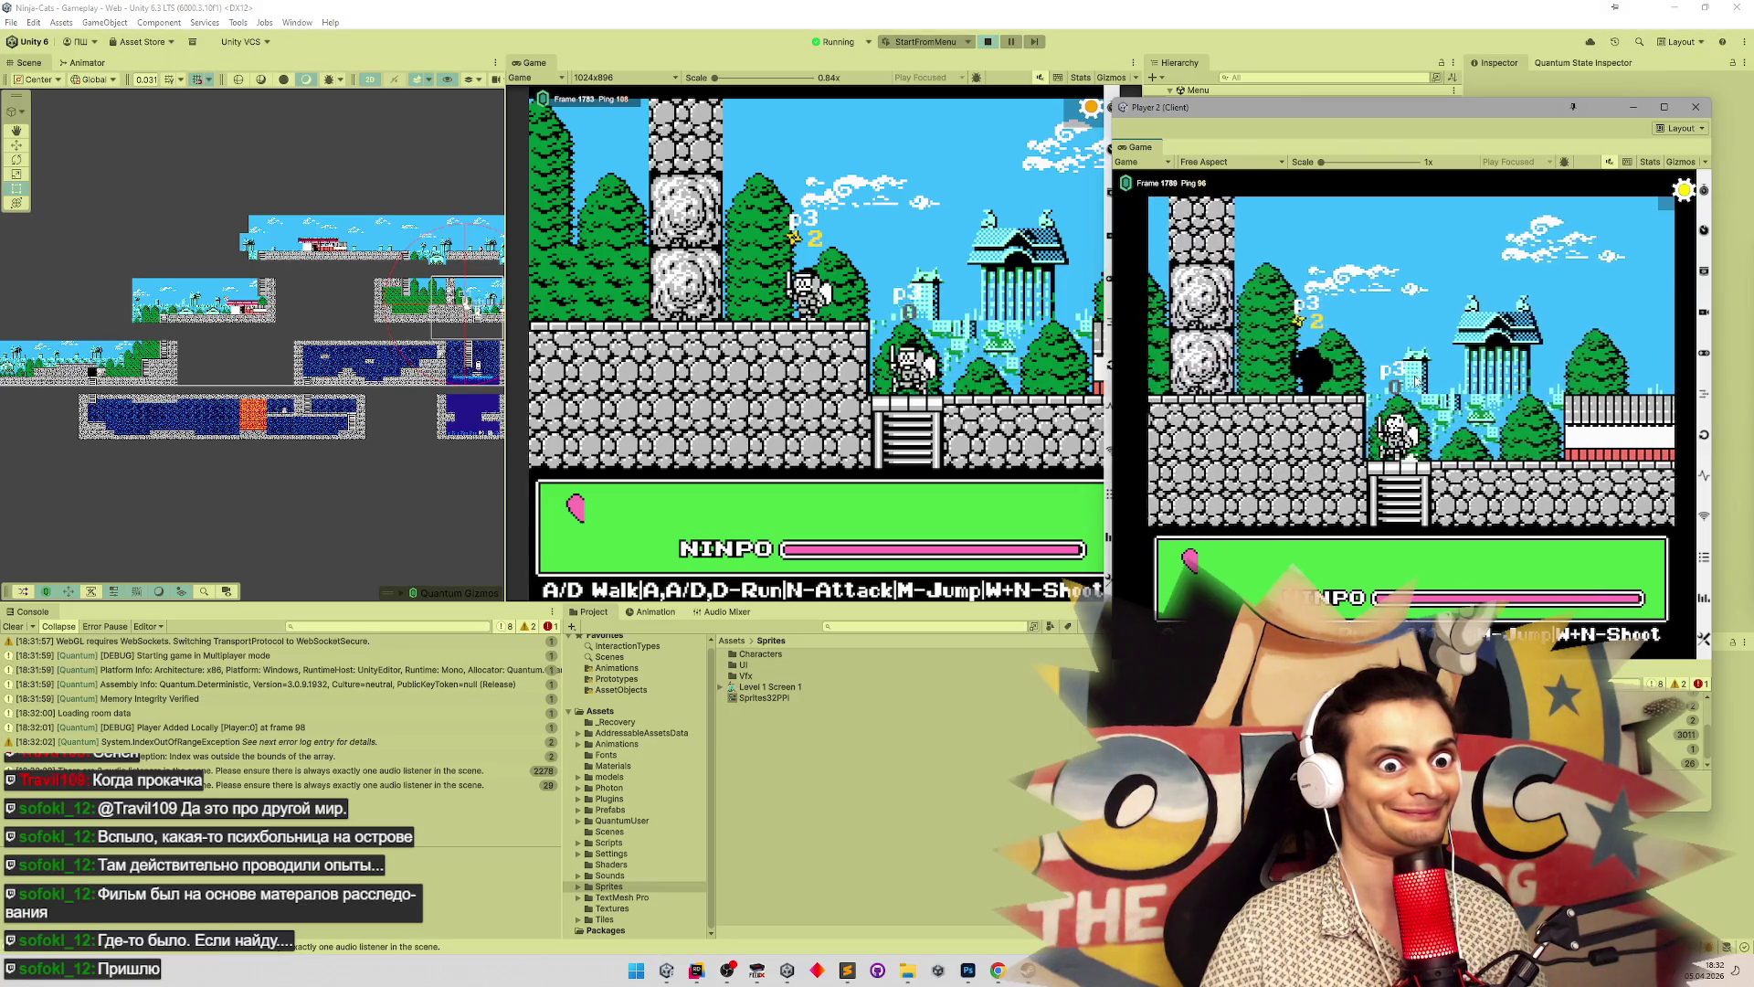
key(d)
drag(1263, 117, 1318, 107)
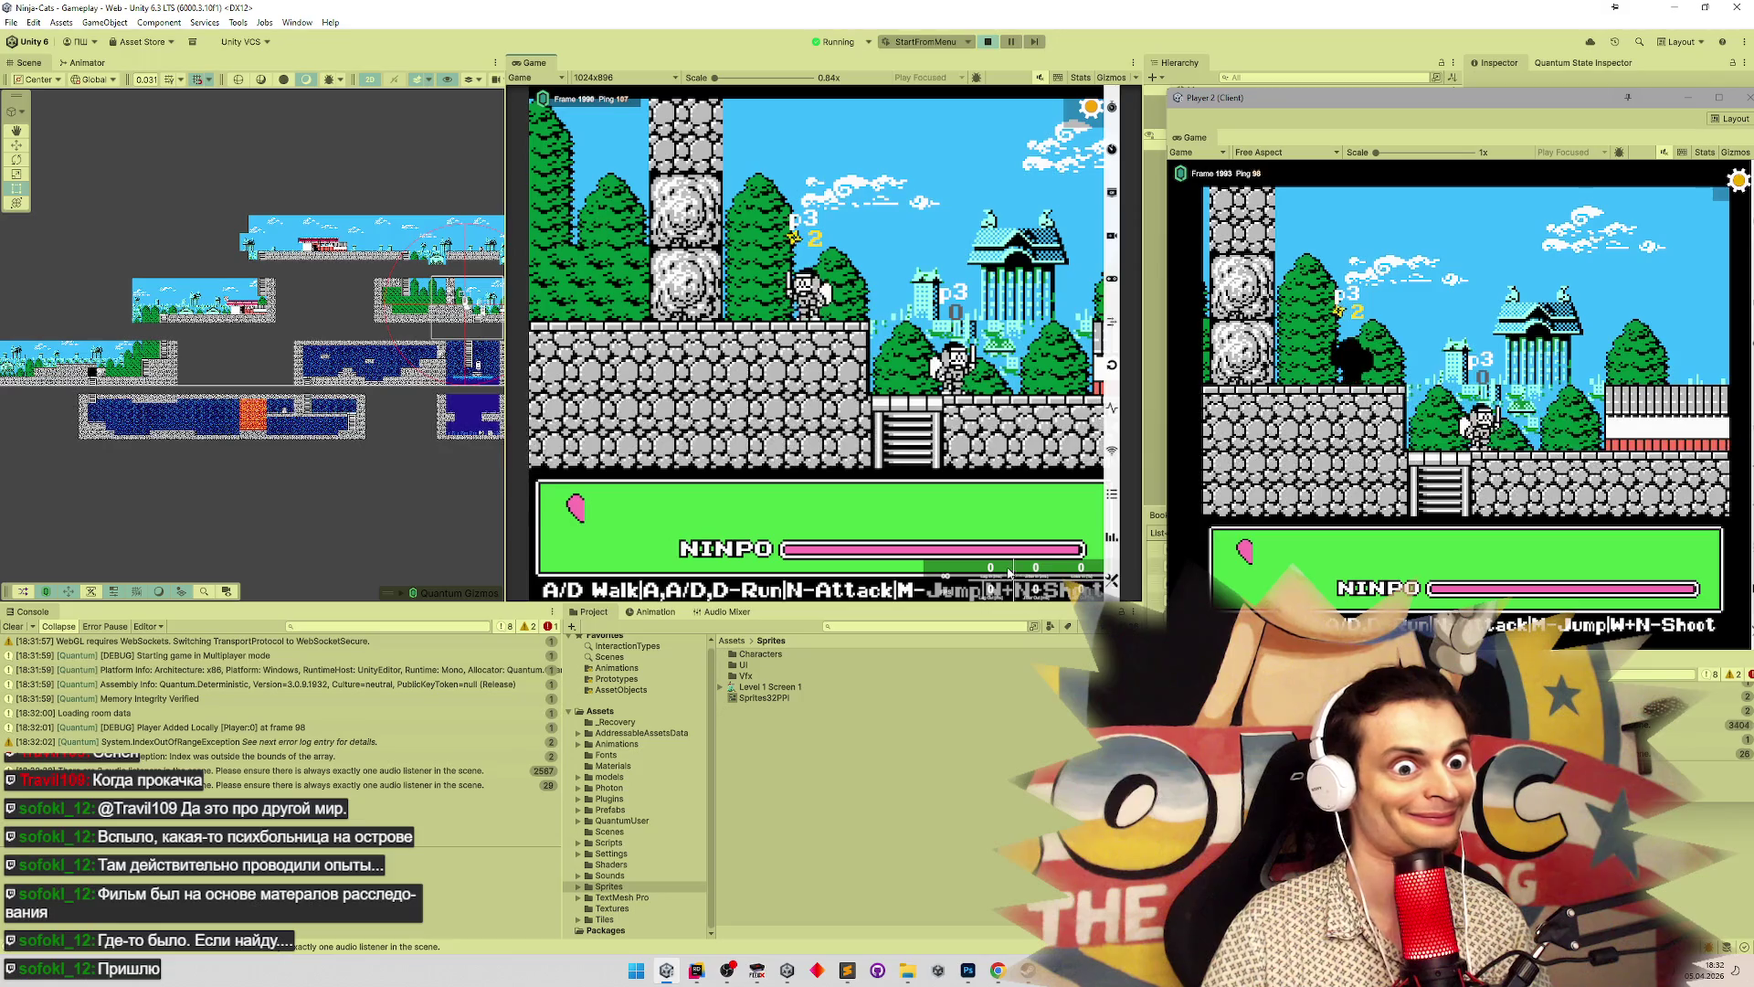
key(n)
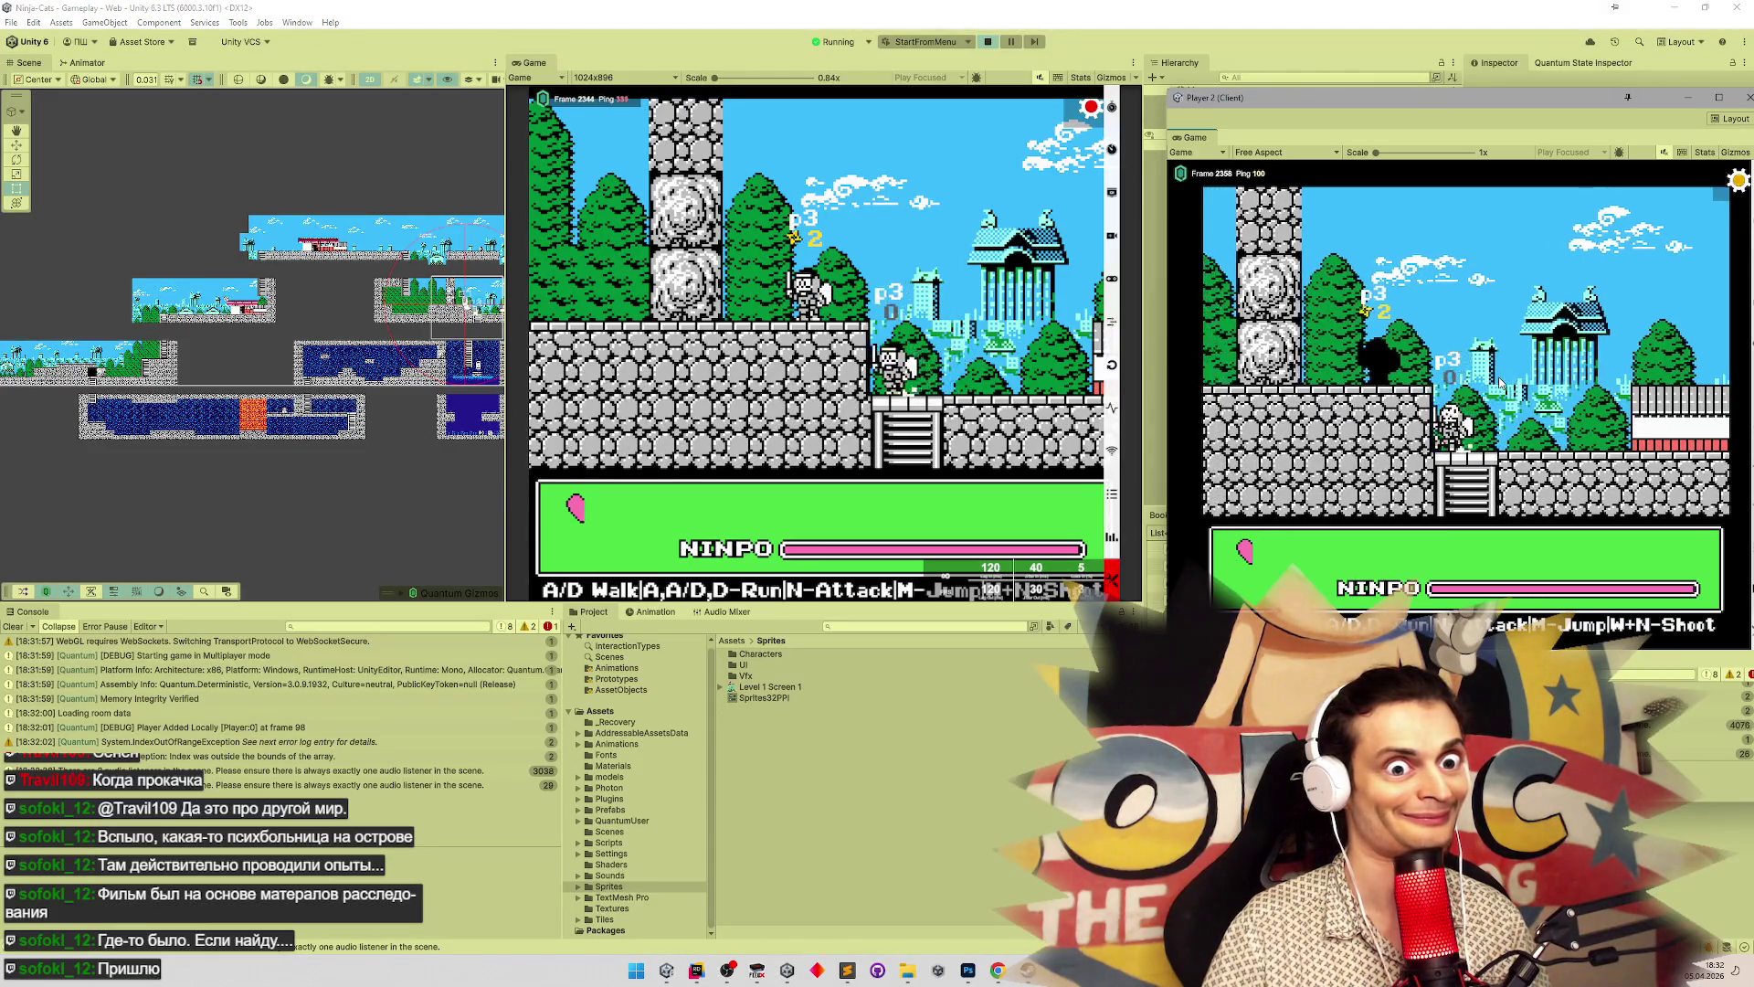
key(d)
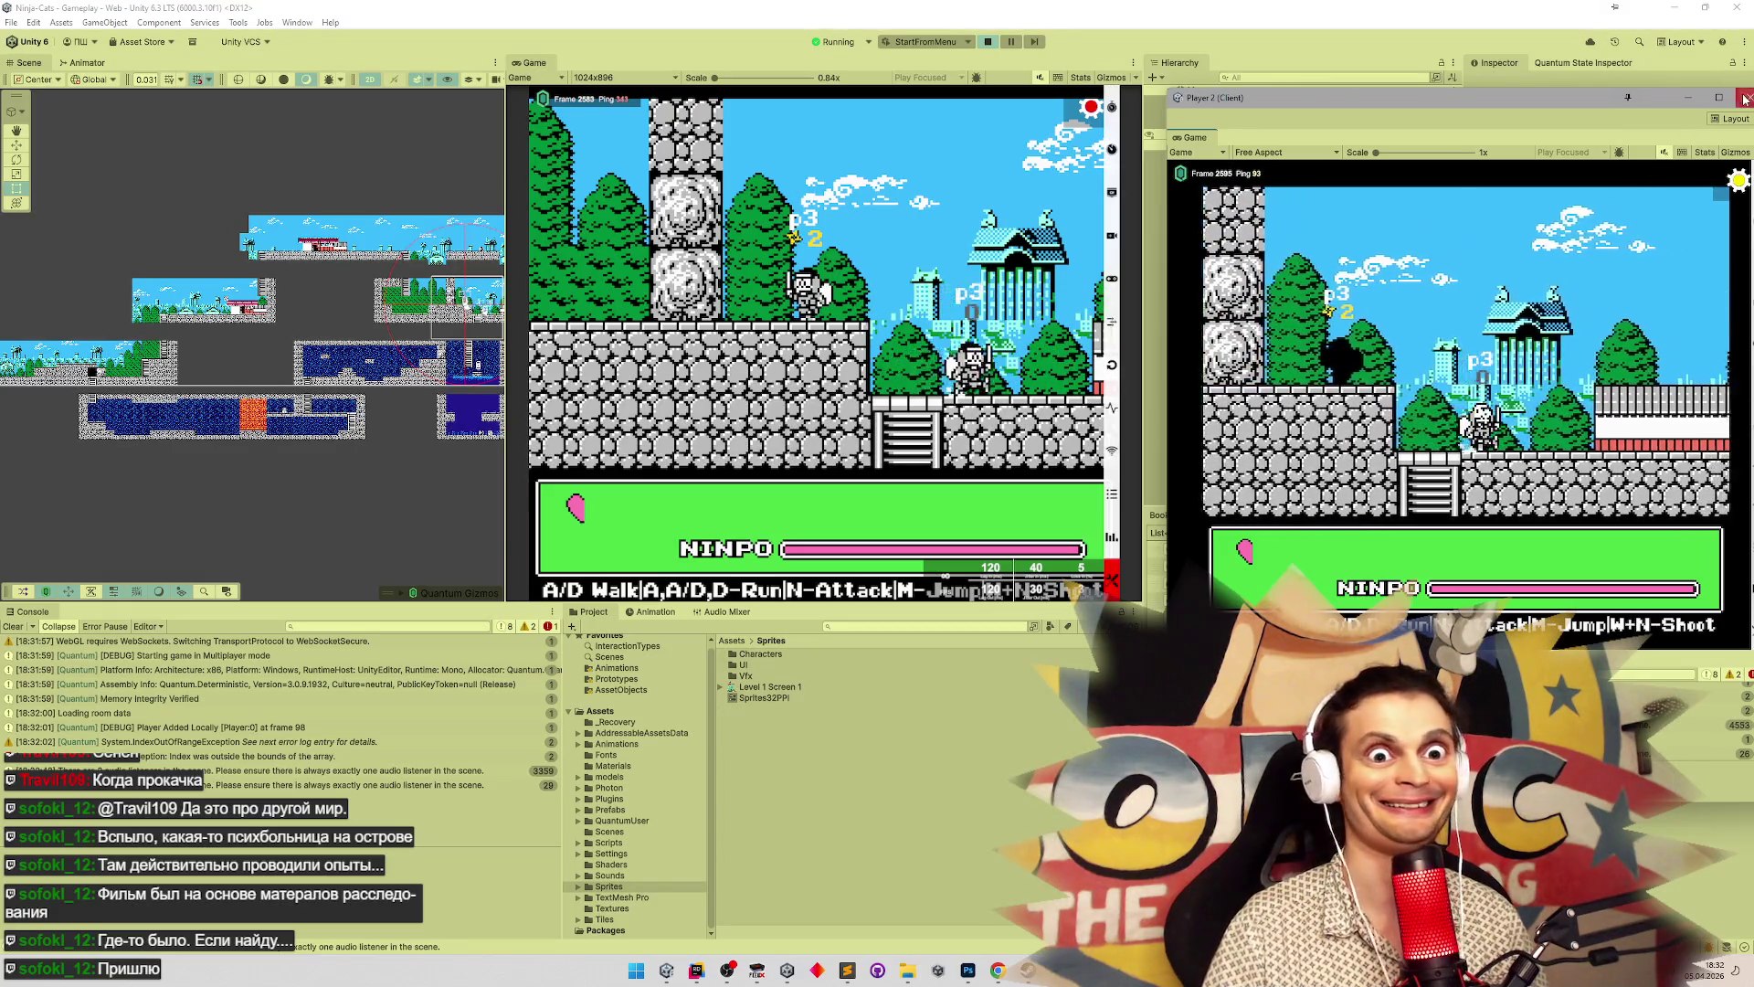
click(983, 56)
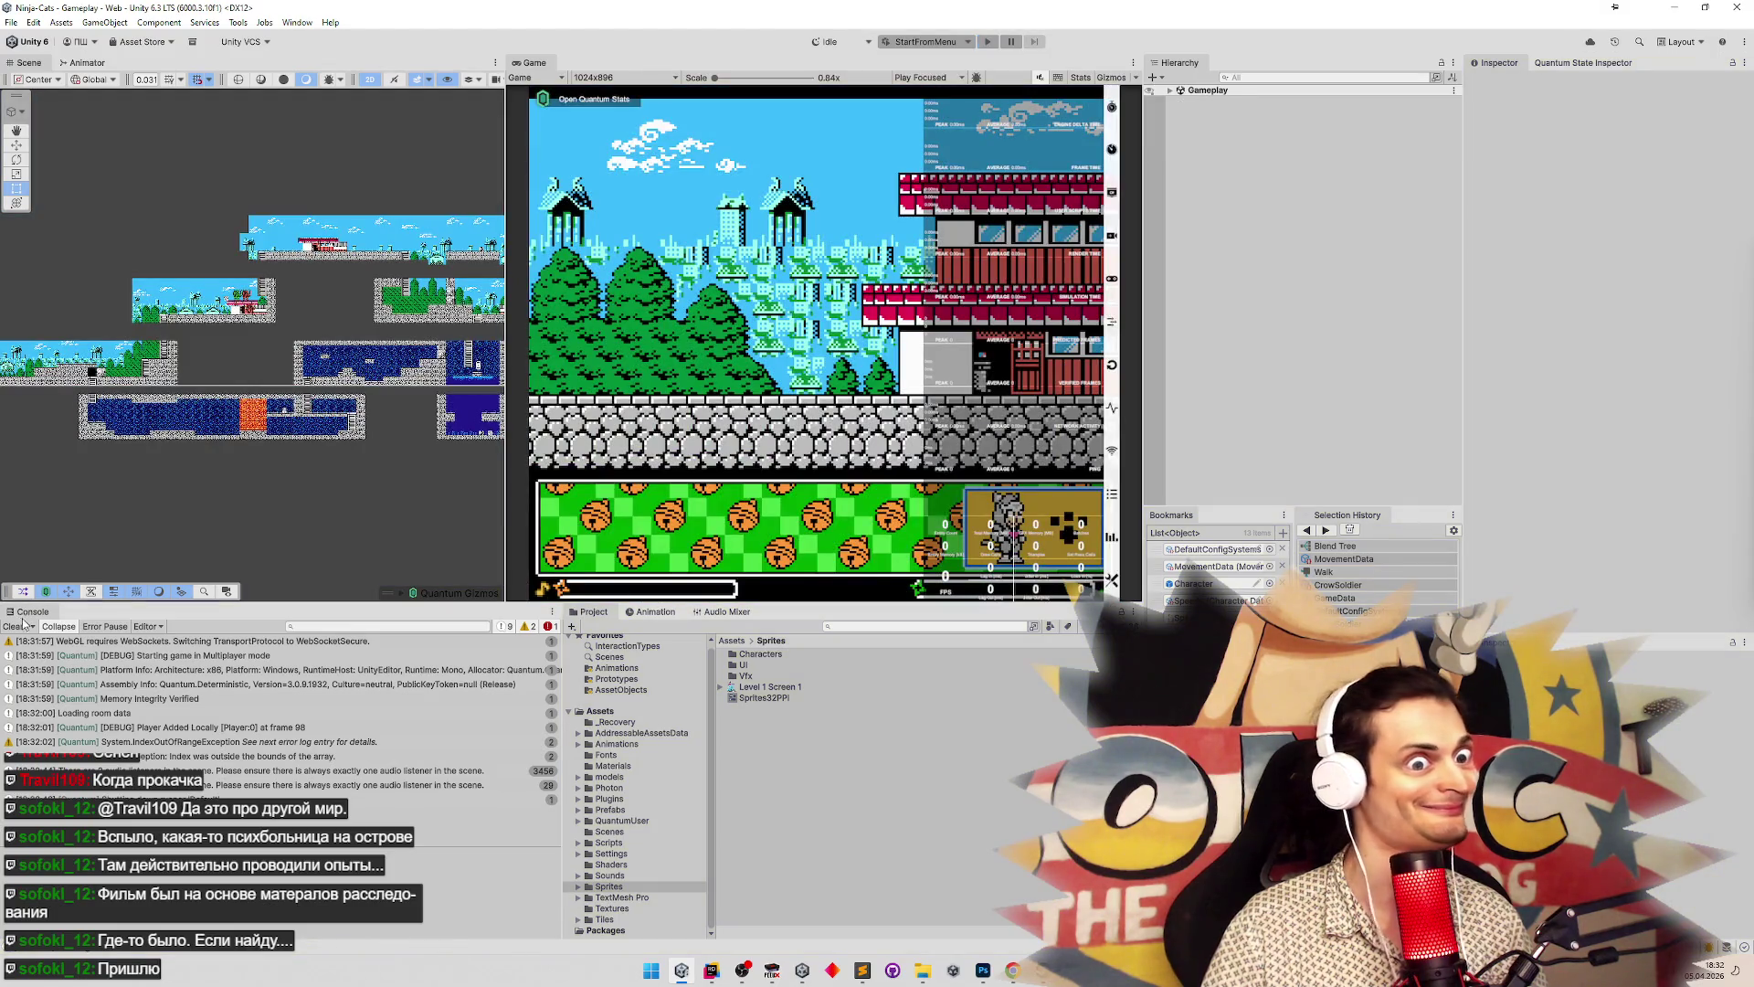
Clear the console and start a 'var frame =' line in OnUpdateView in EffectsView.cs
click(25, 624)
click(716, 970)
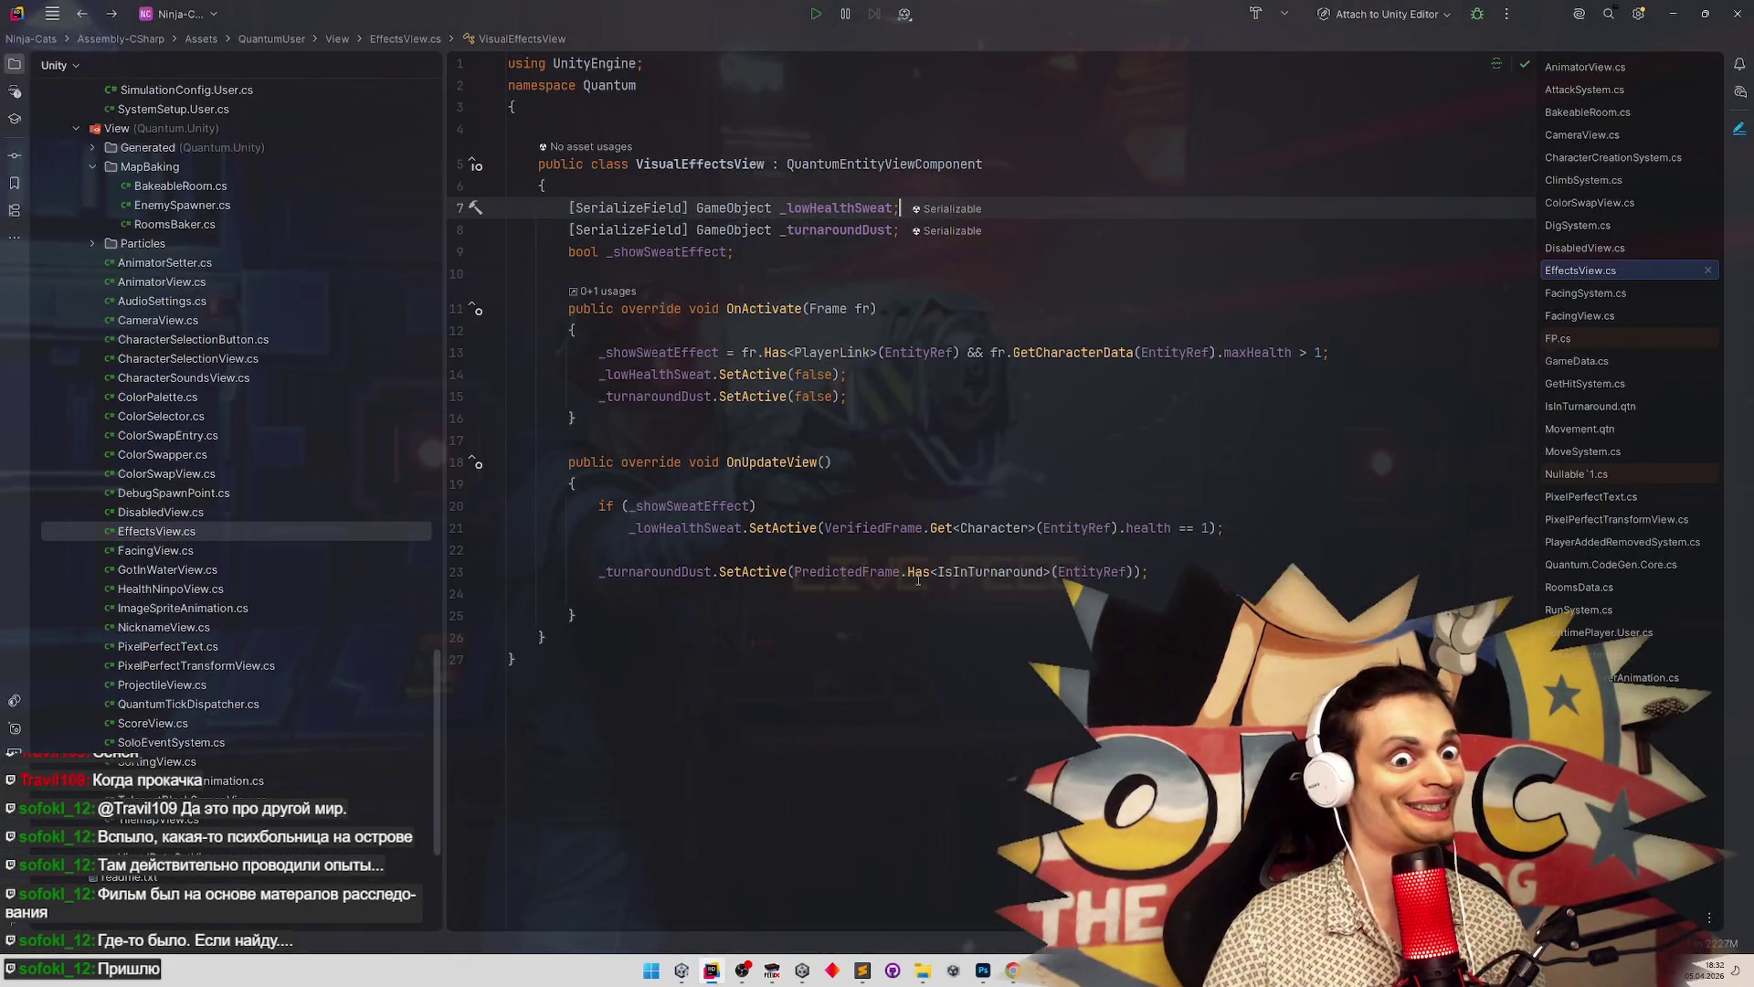
mouse_move(918, 580)
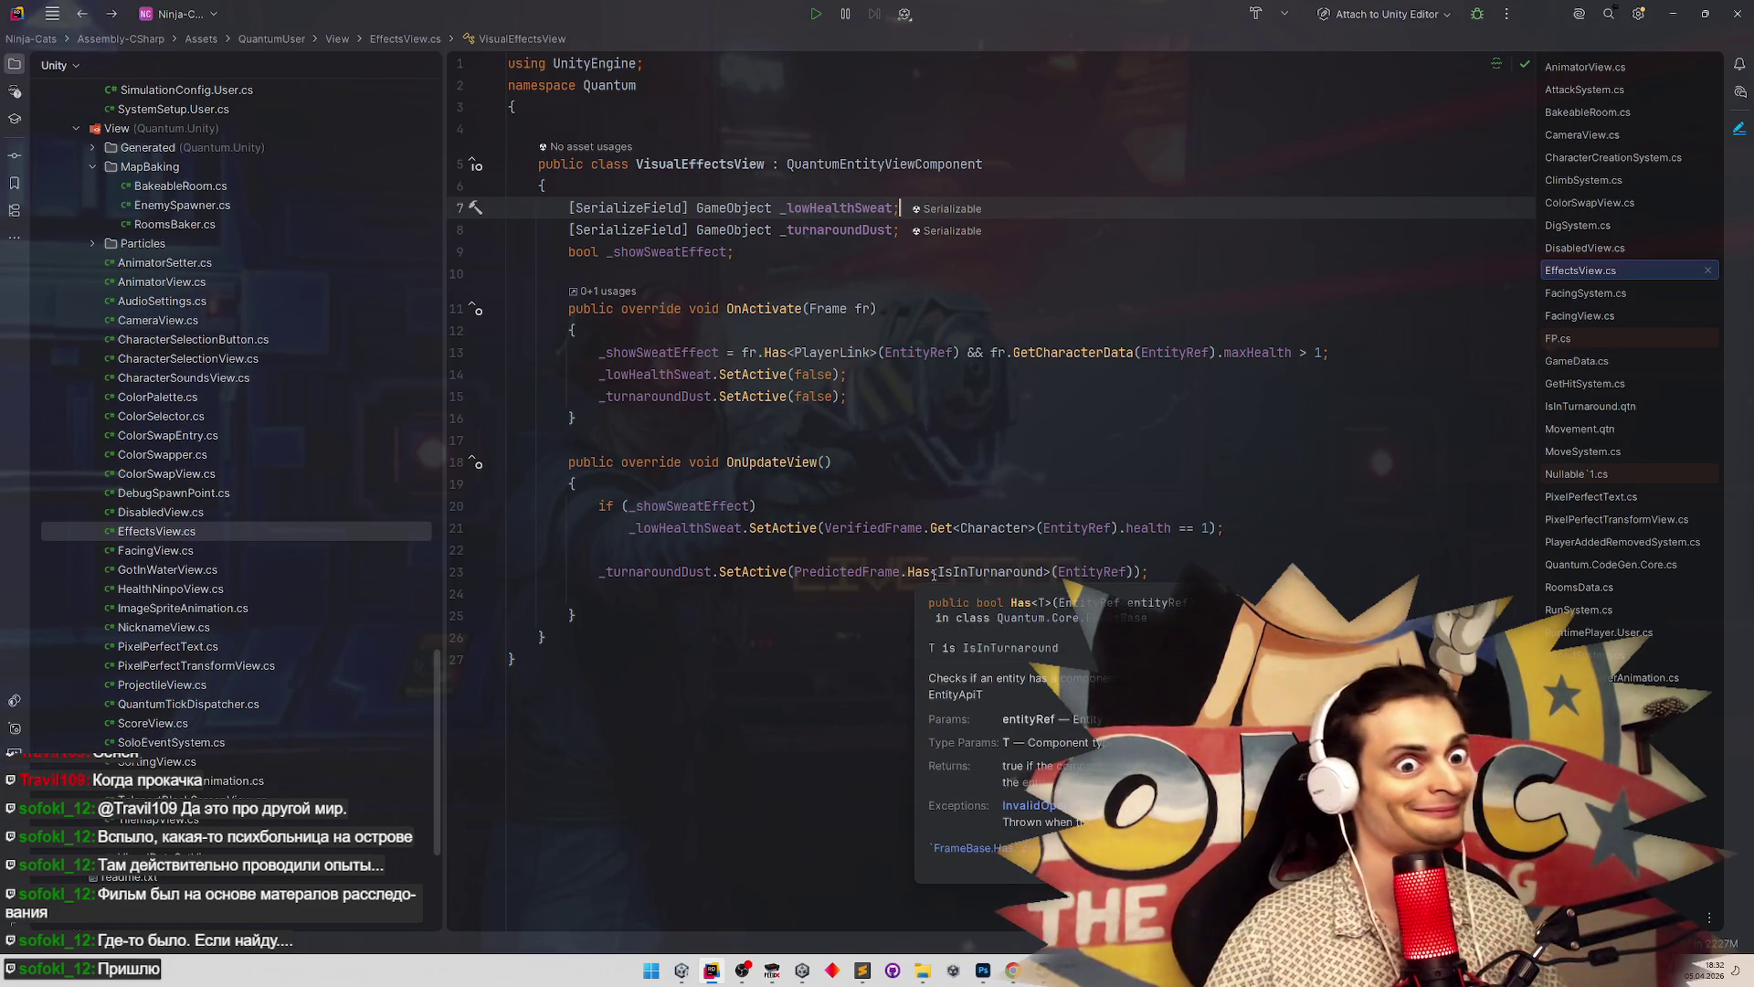
click(752, 549)
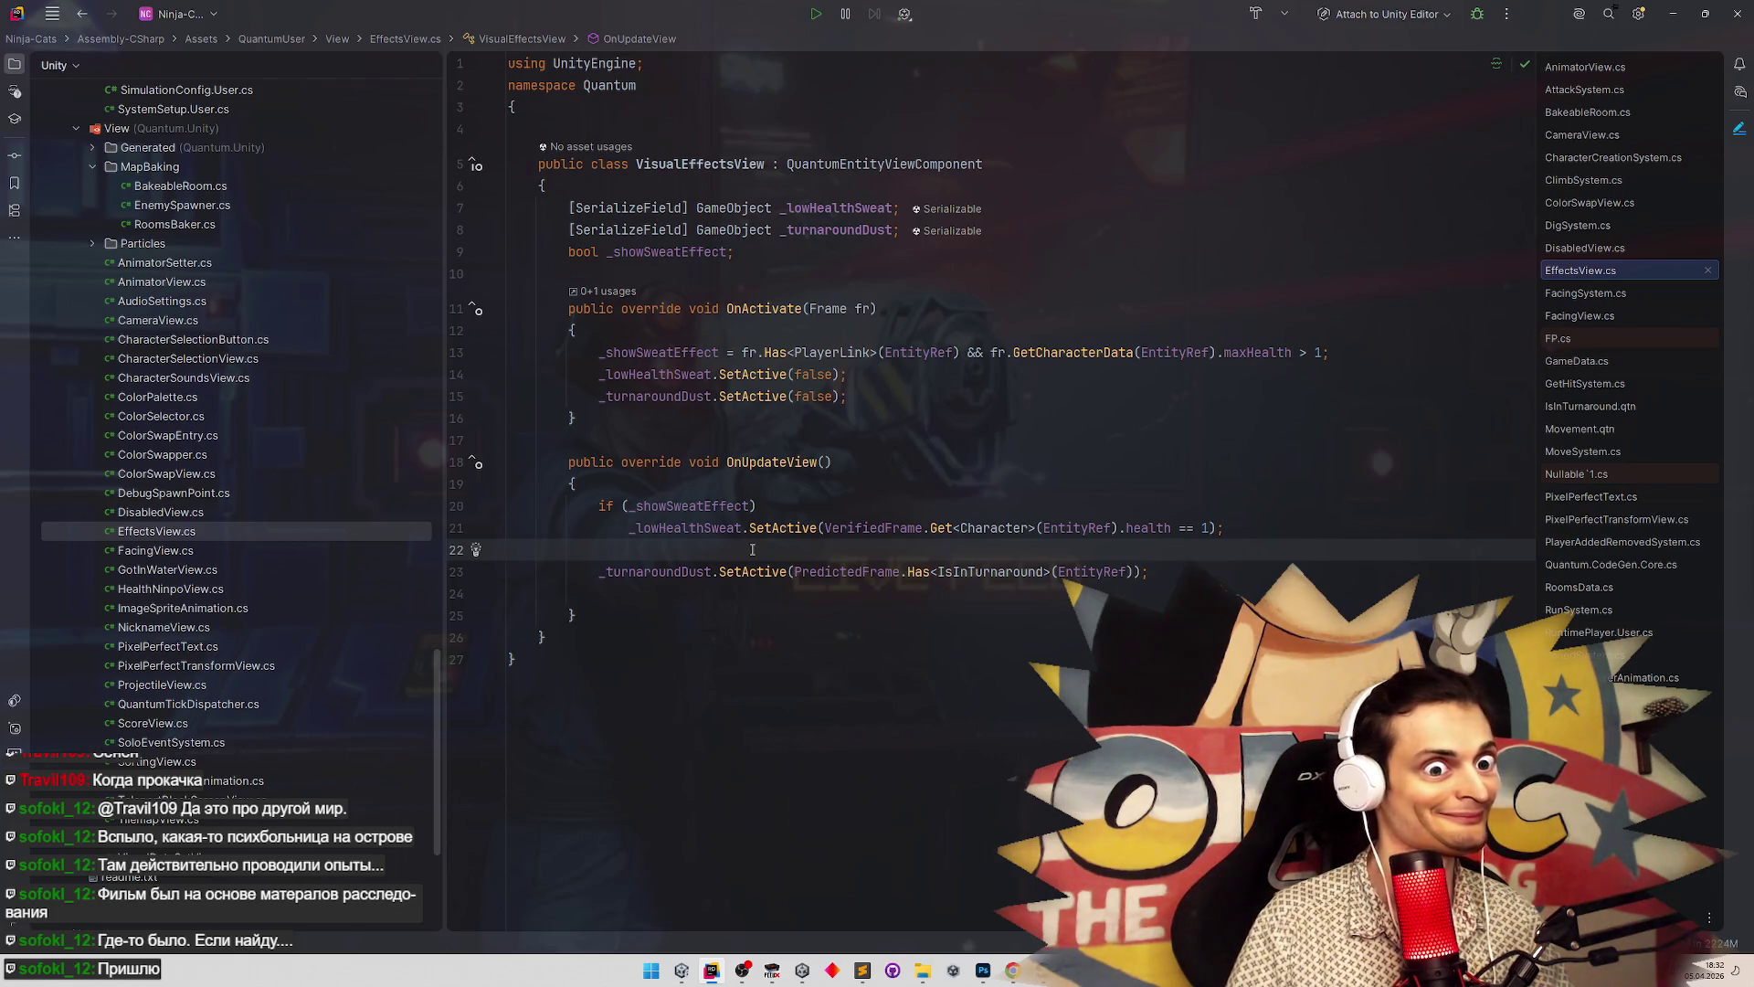
key(Return)
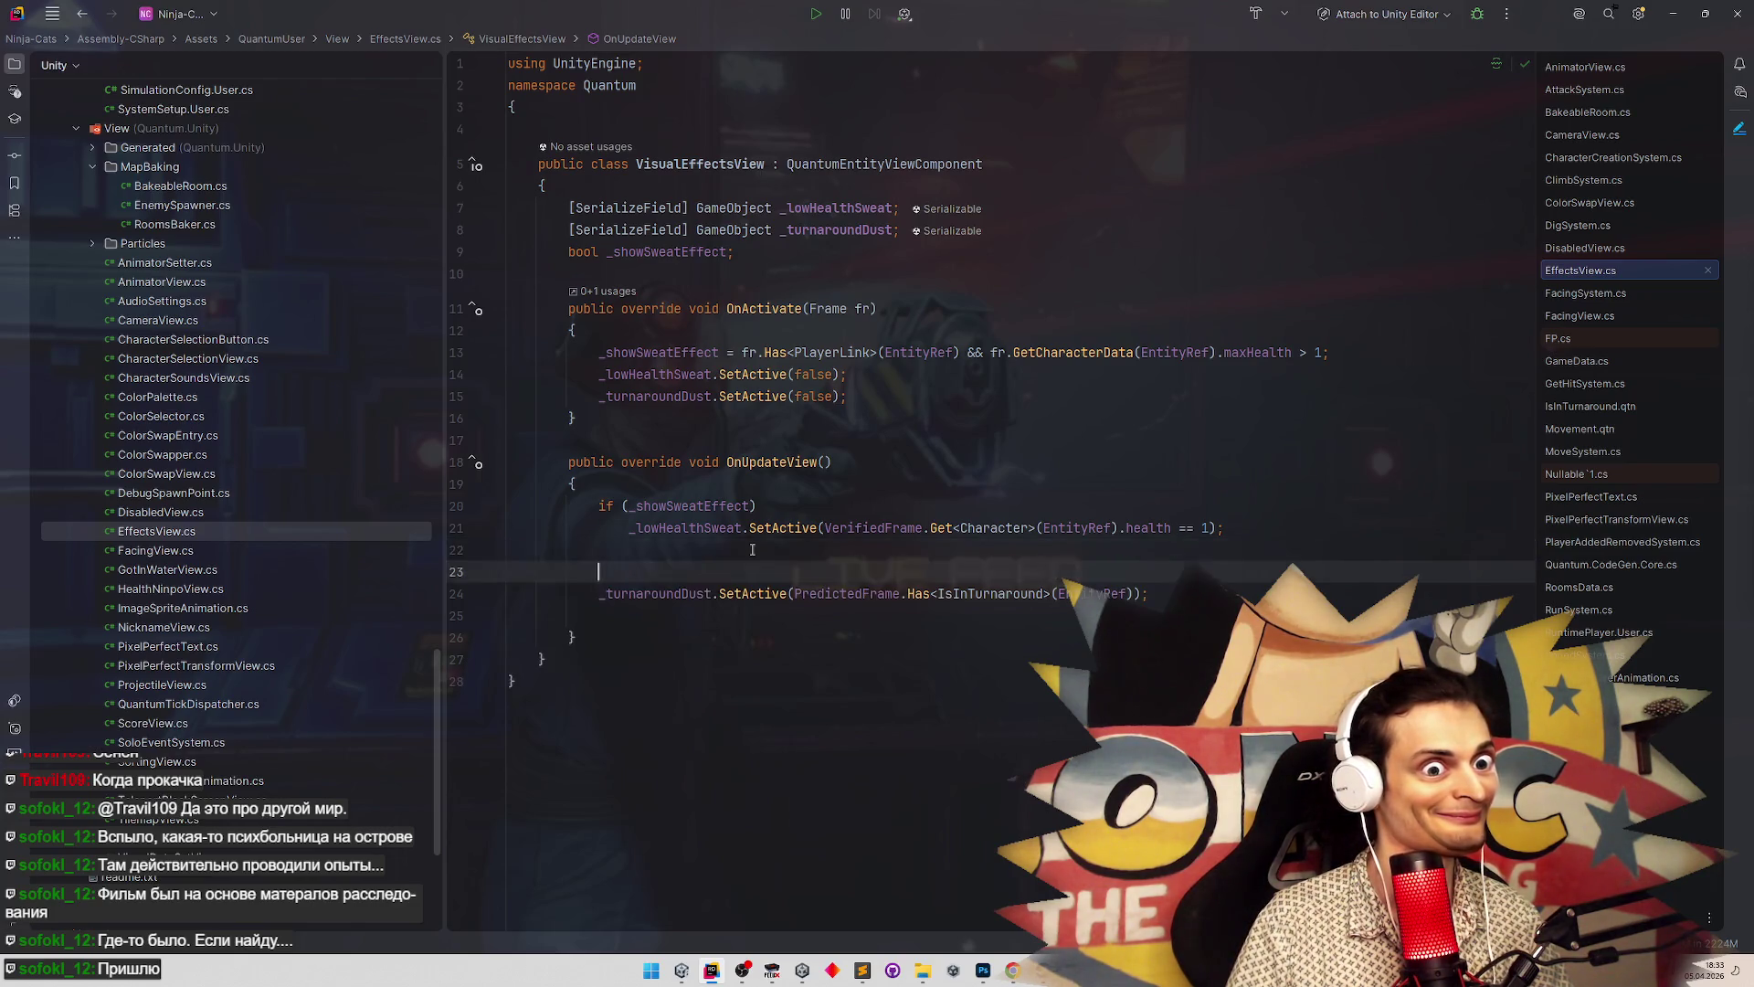
text(мфкvar fra)
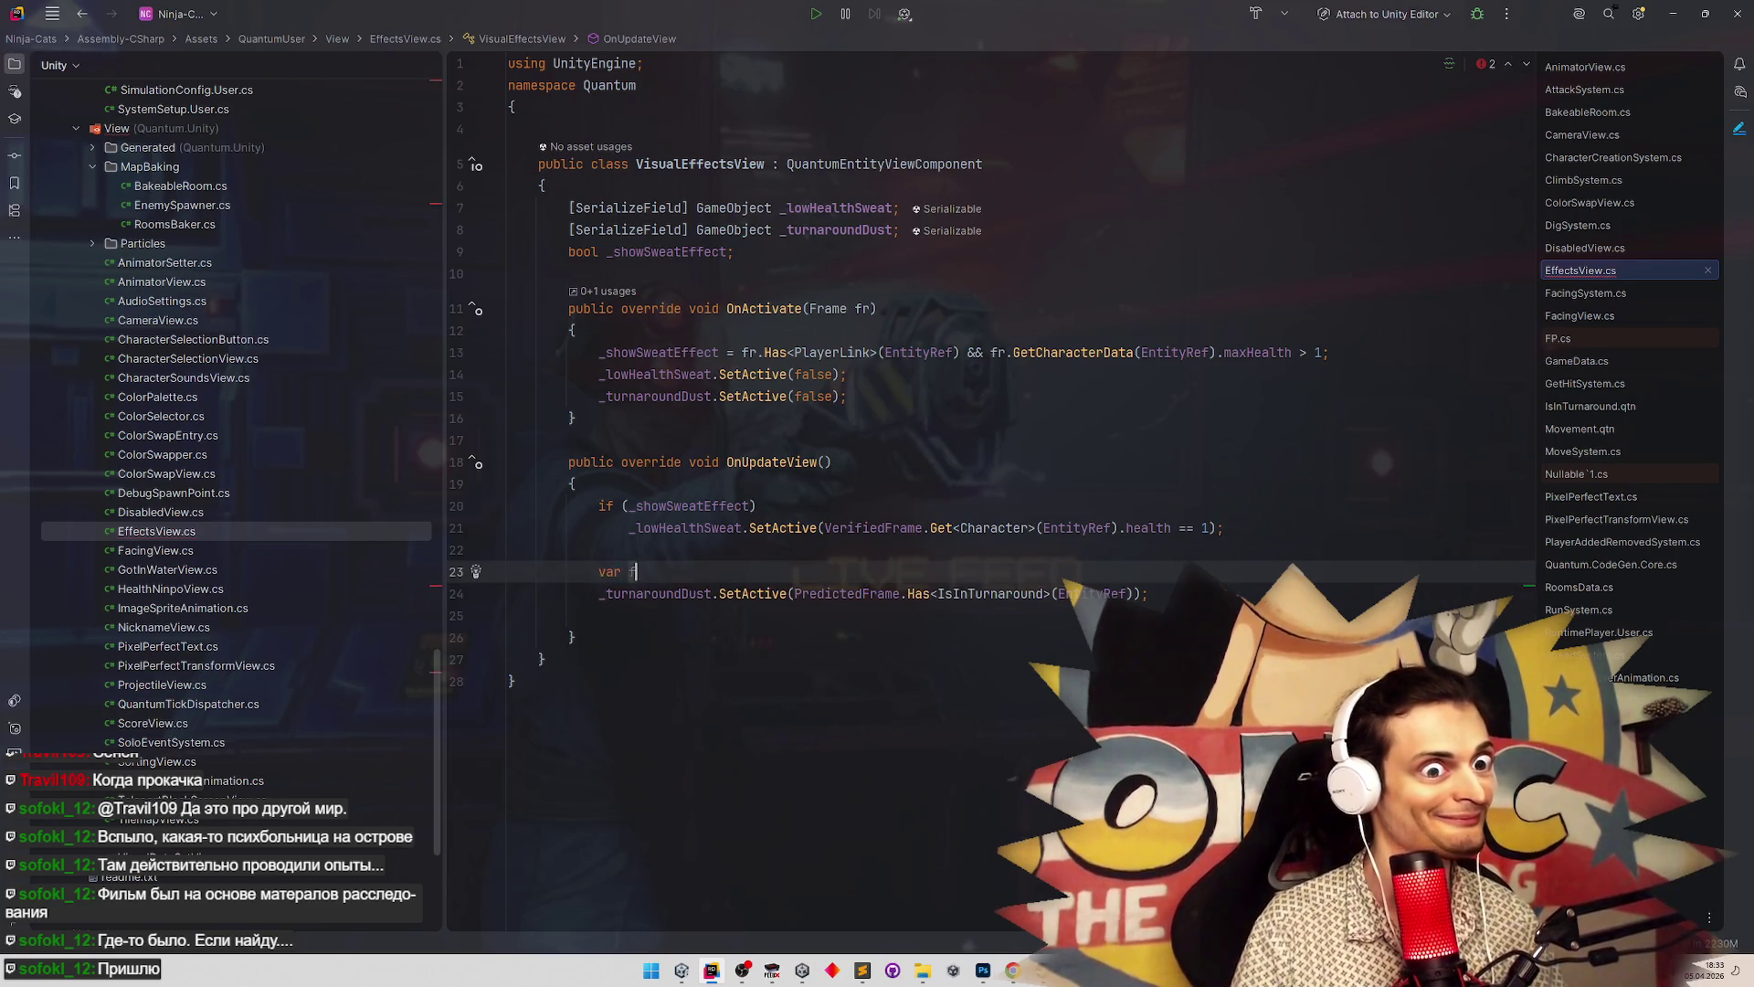
text(me =)
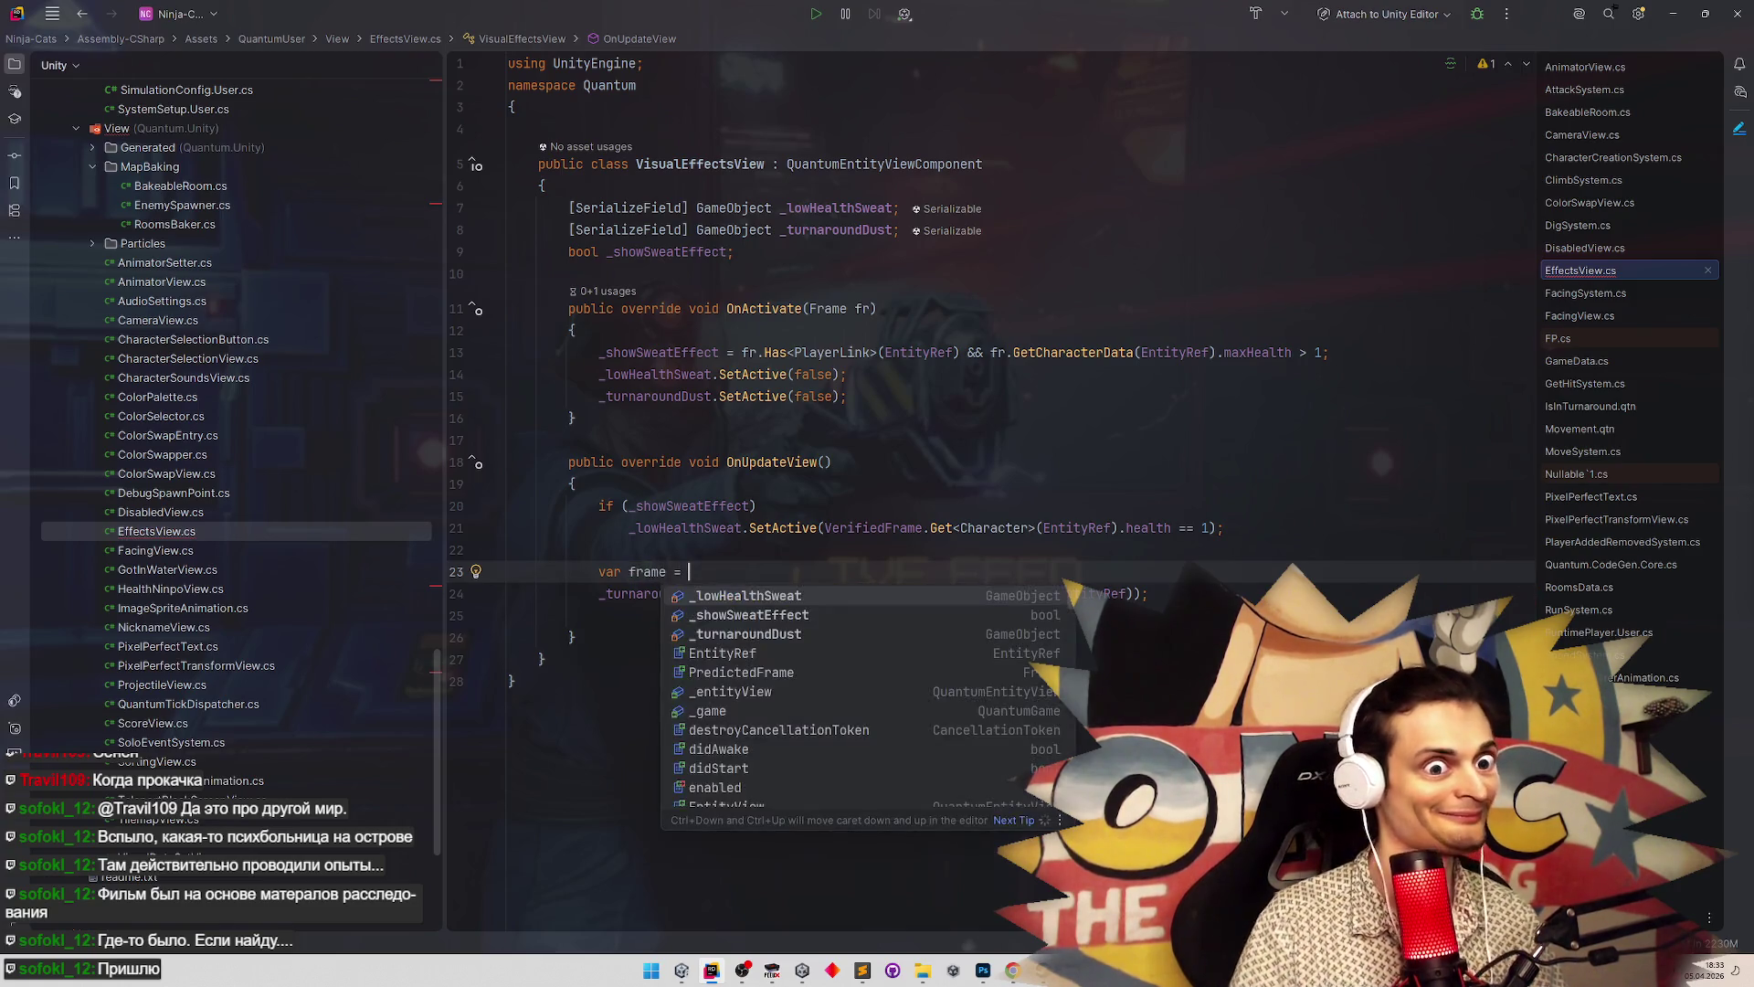
click(697, 527)
drag(601, 566, 683, 572)
key(BackSpace)
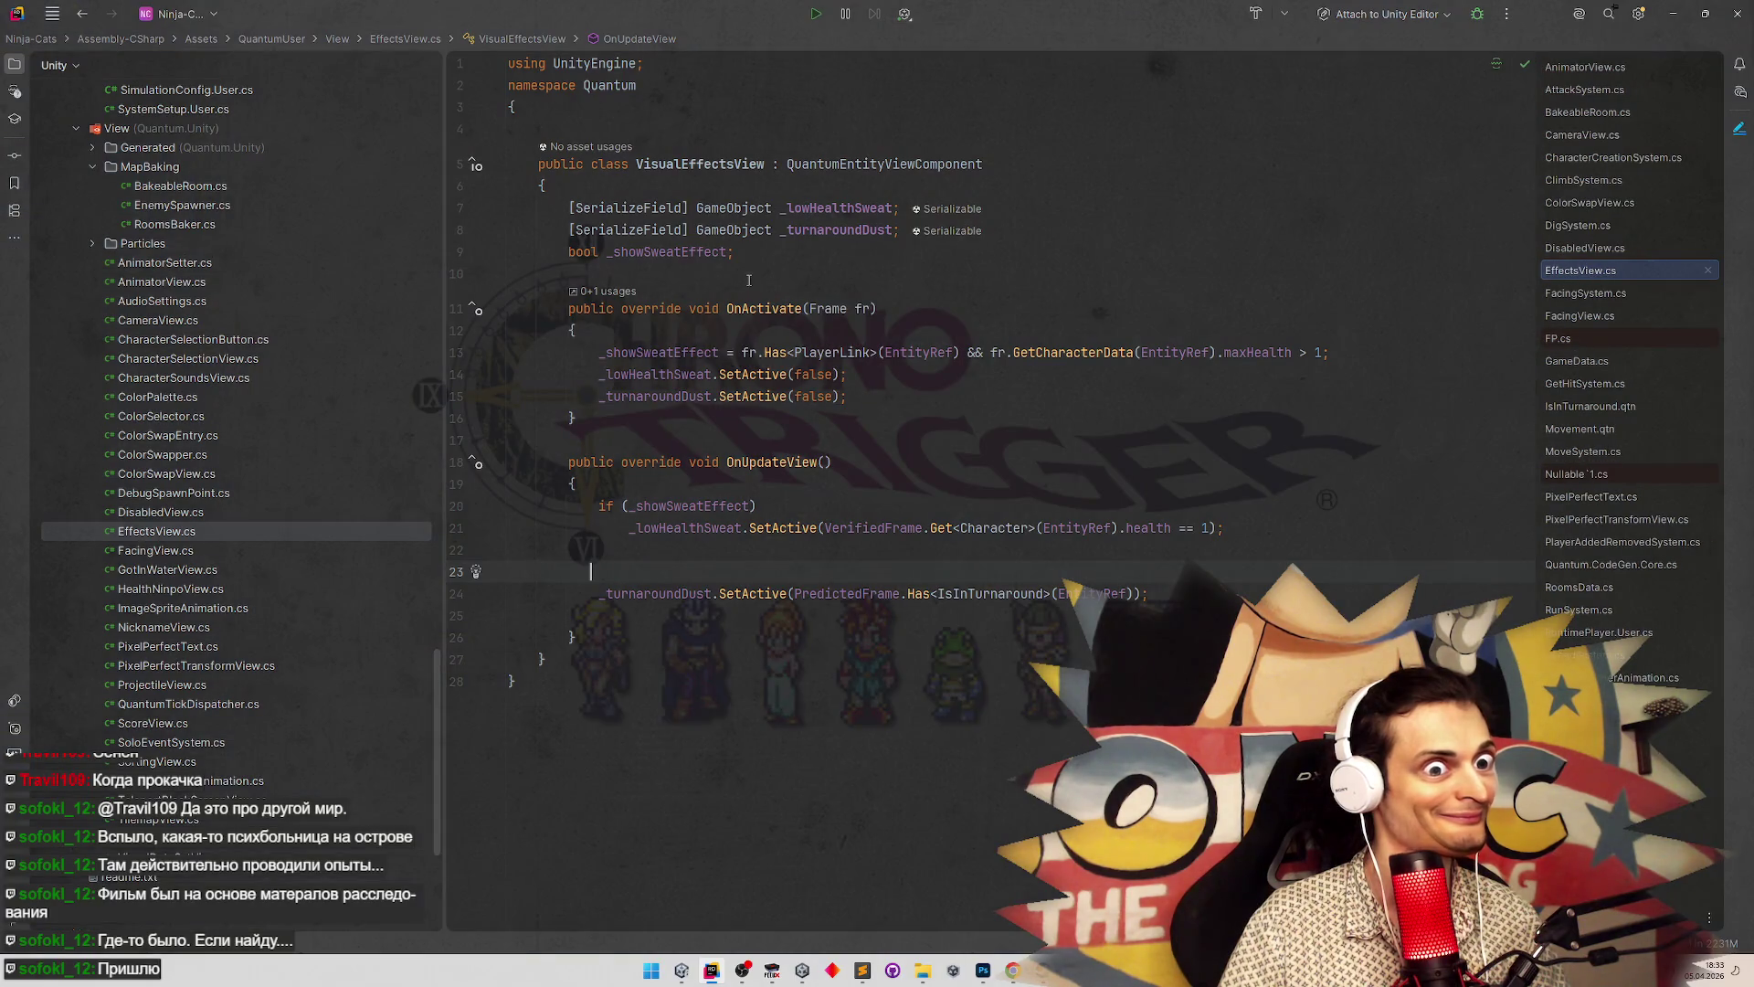
key(ctrl+z)
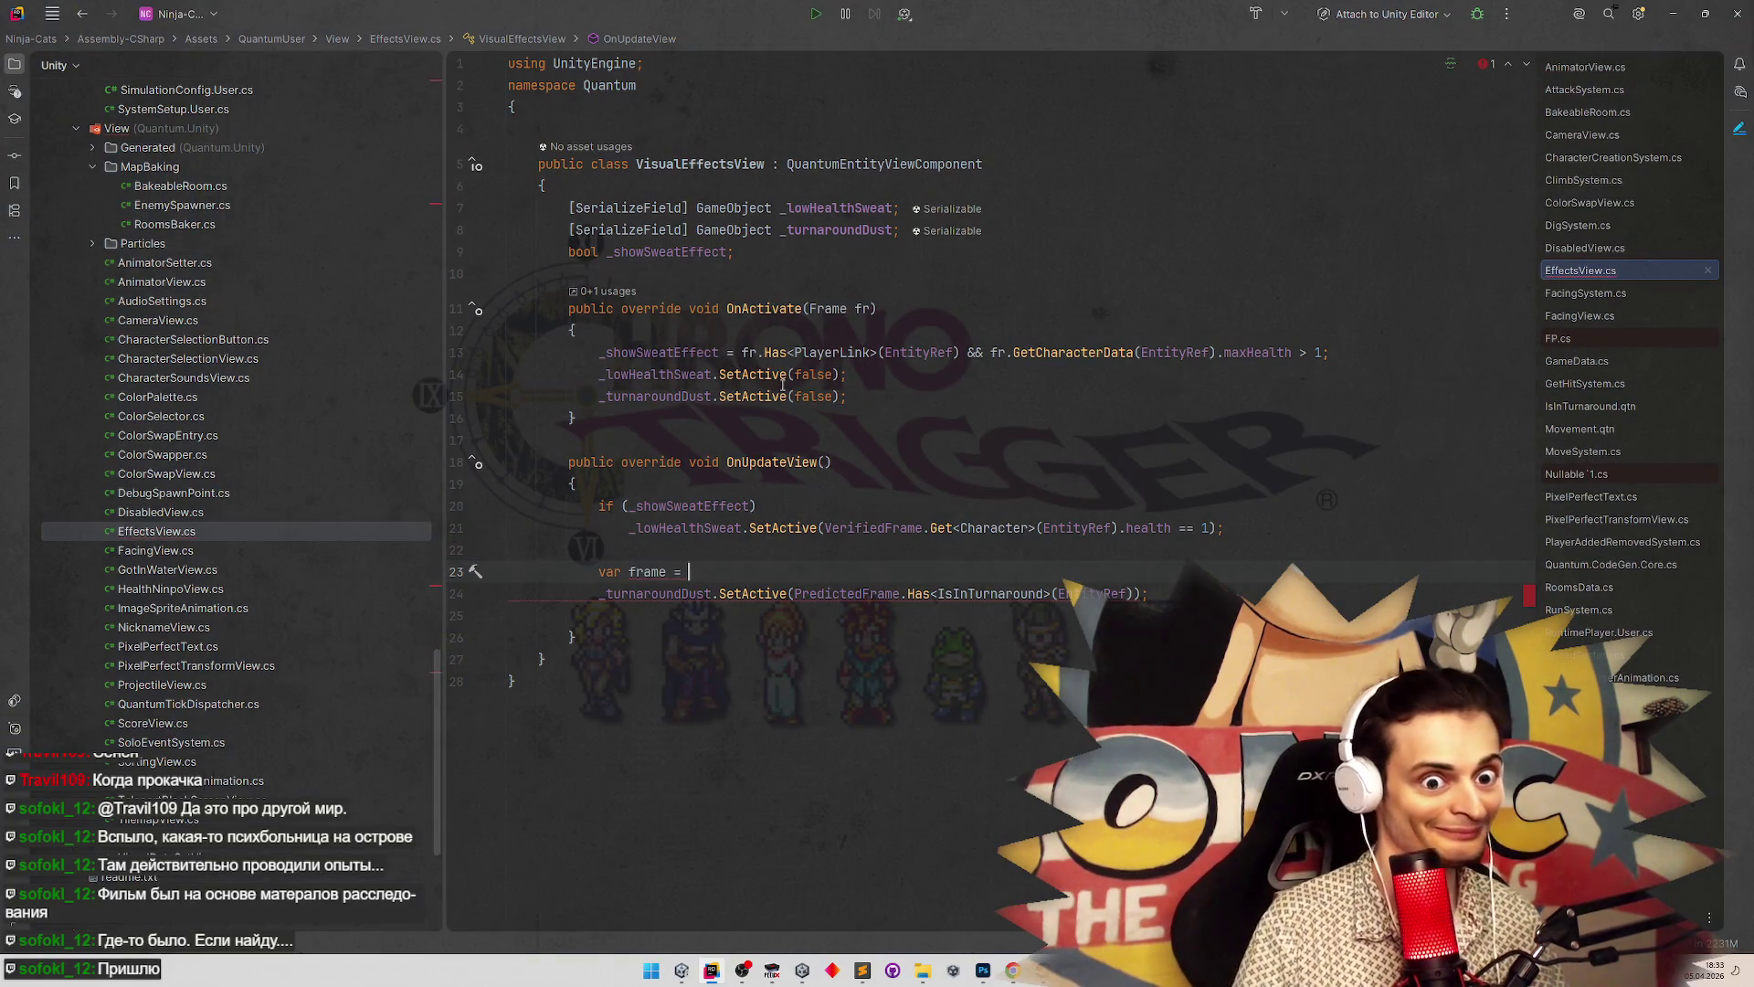
Declare a bool _isLocal field below _showSweatEffect and begin an '_isLocal =' line in OnActivate
click(756, 257)
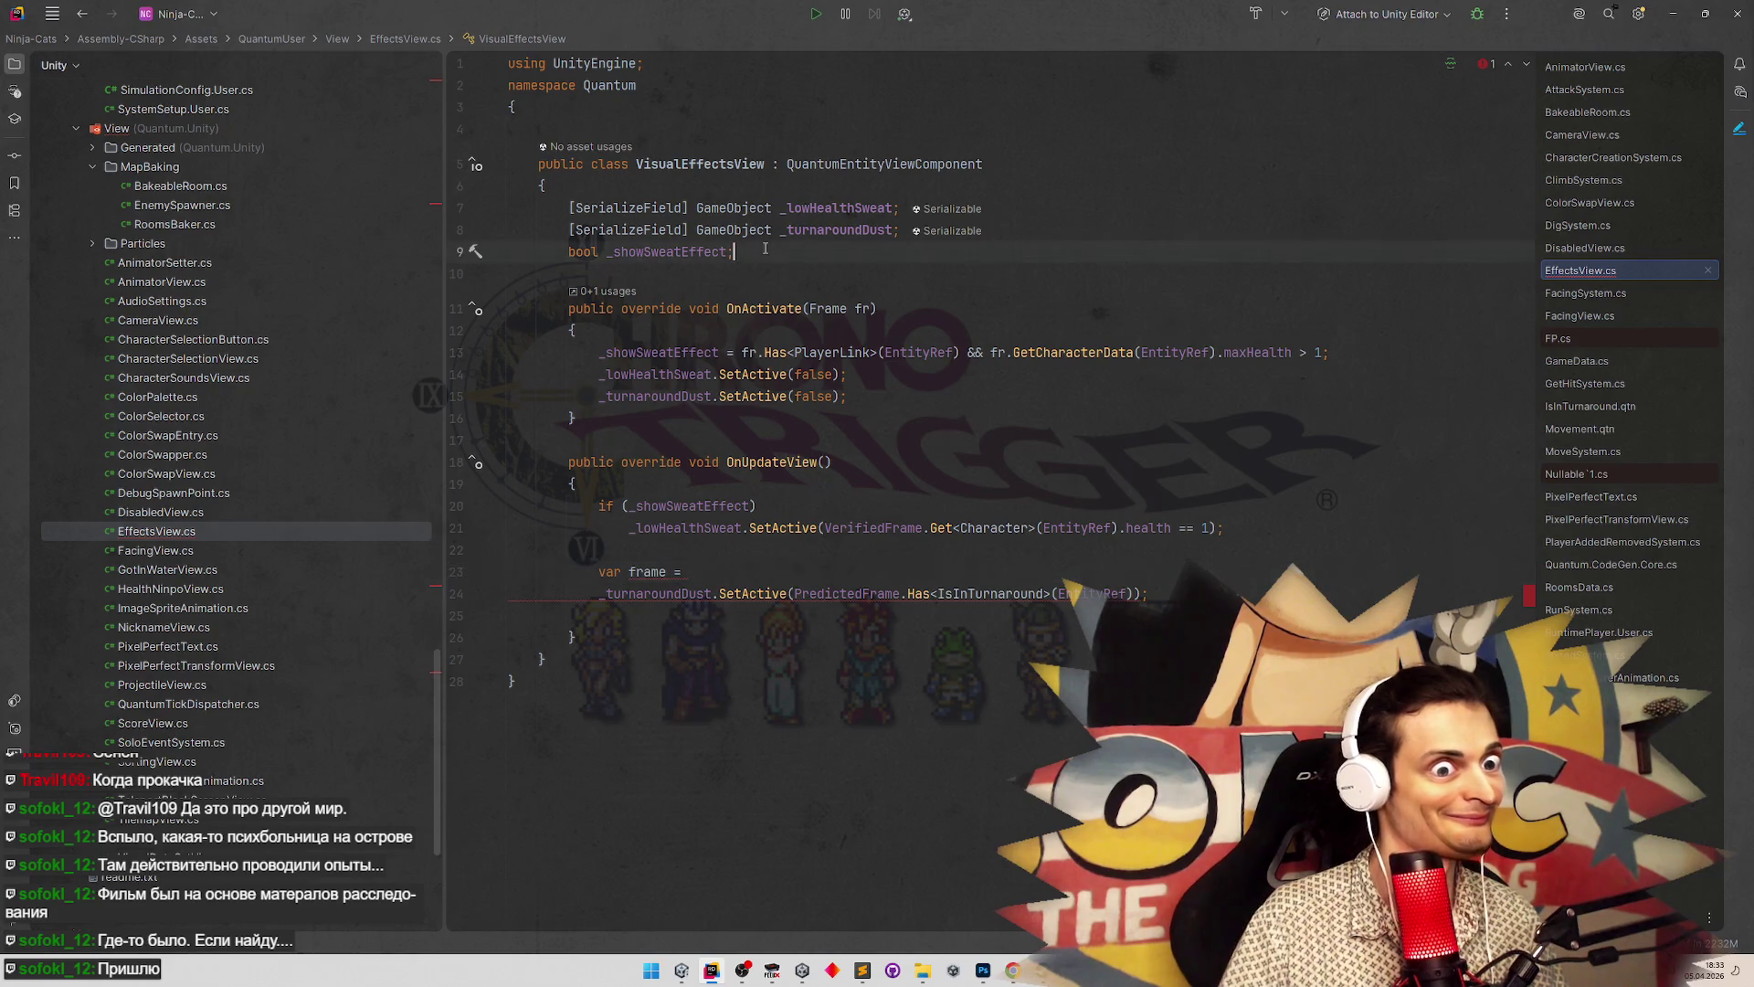
key(Return)
text(bool _isLocla)
text(l;)
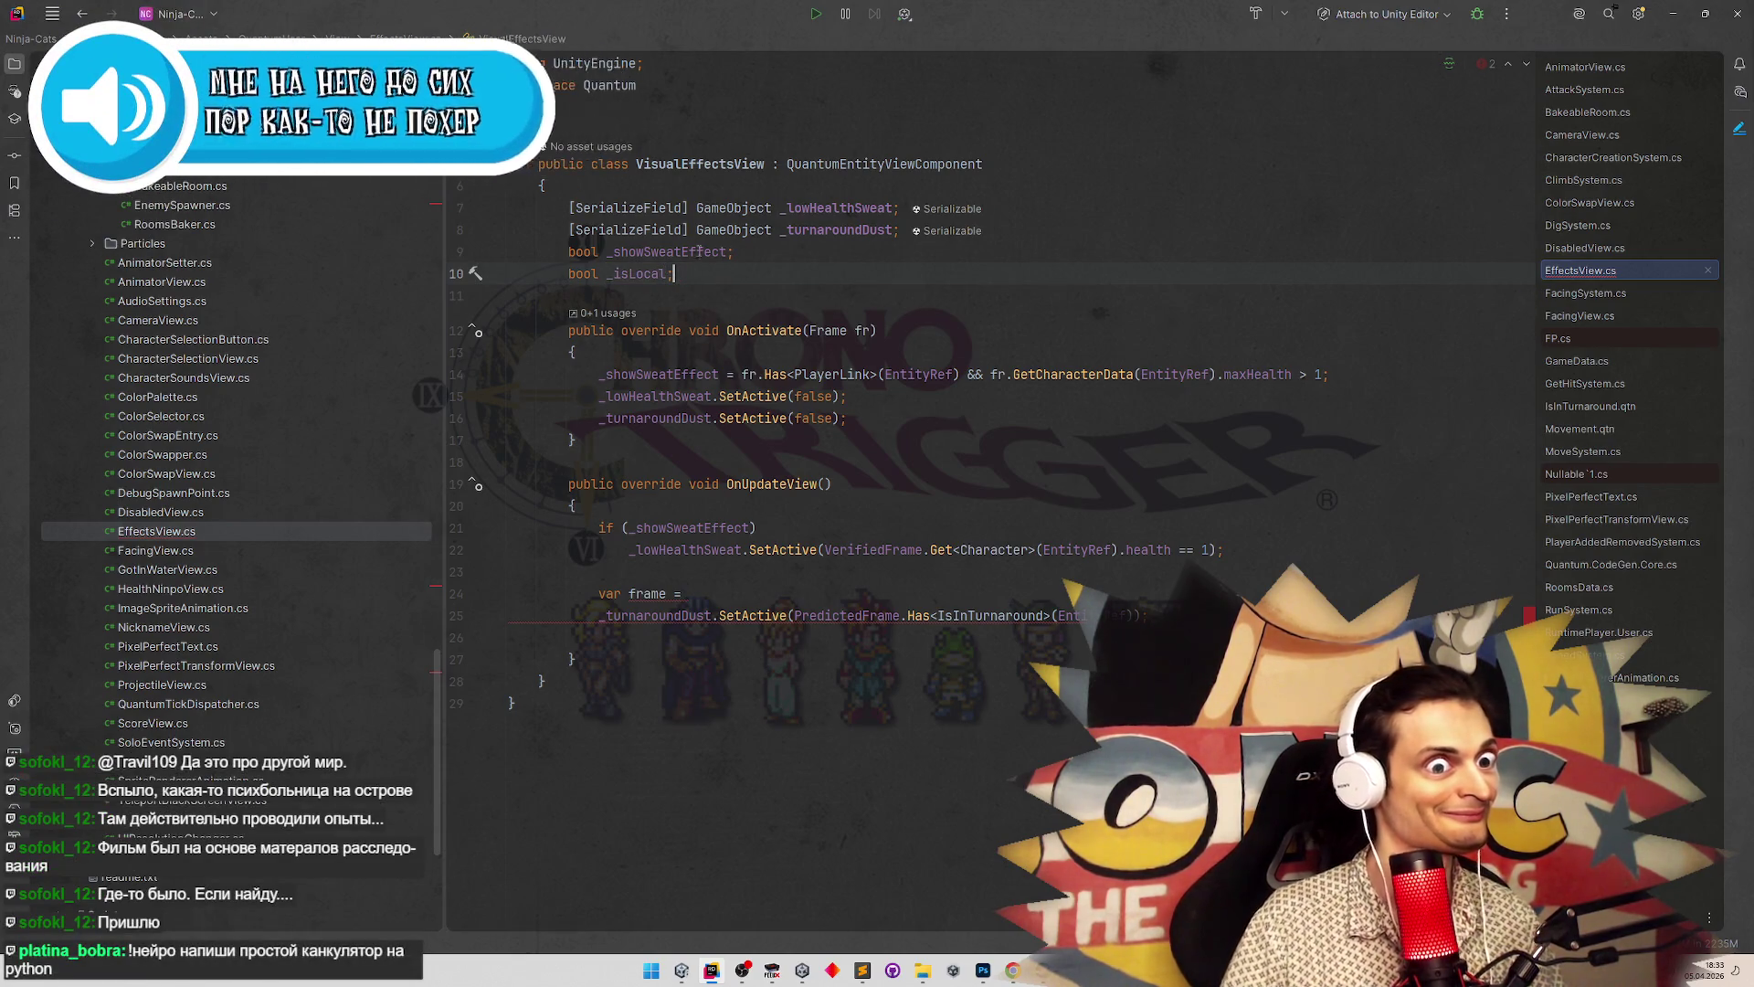
click(874, 423)
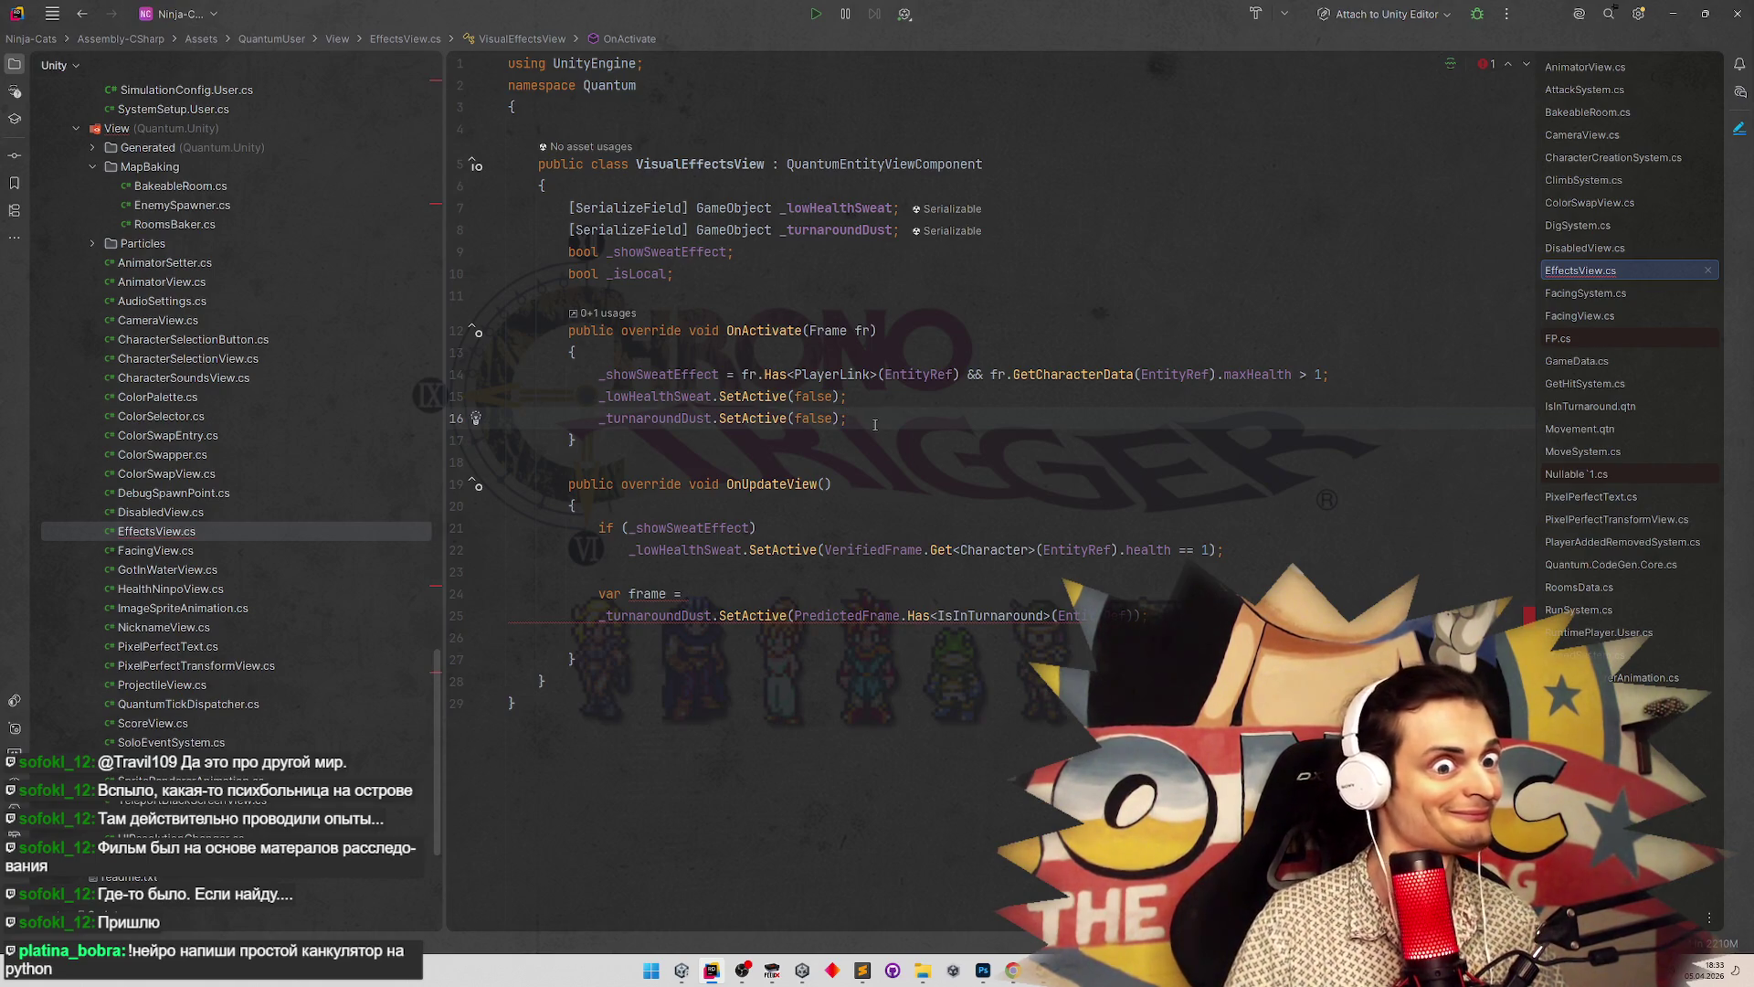
key(Return)
text(_isLocal =)
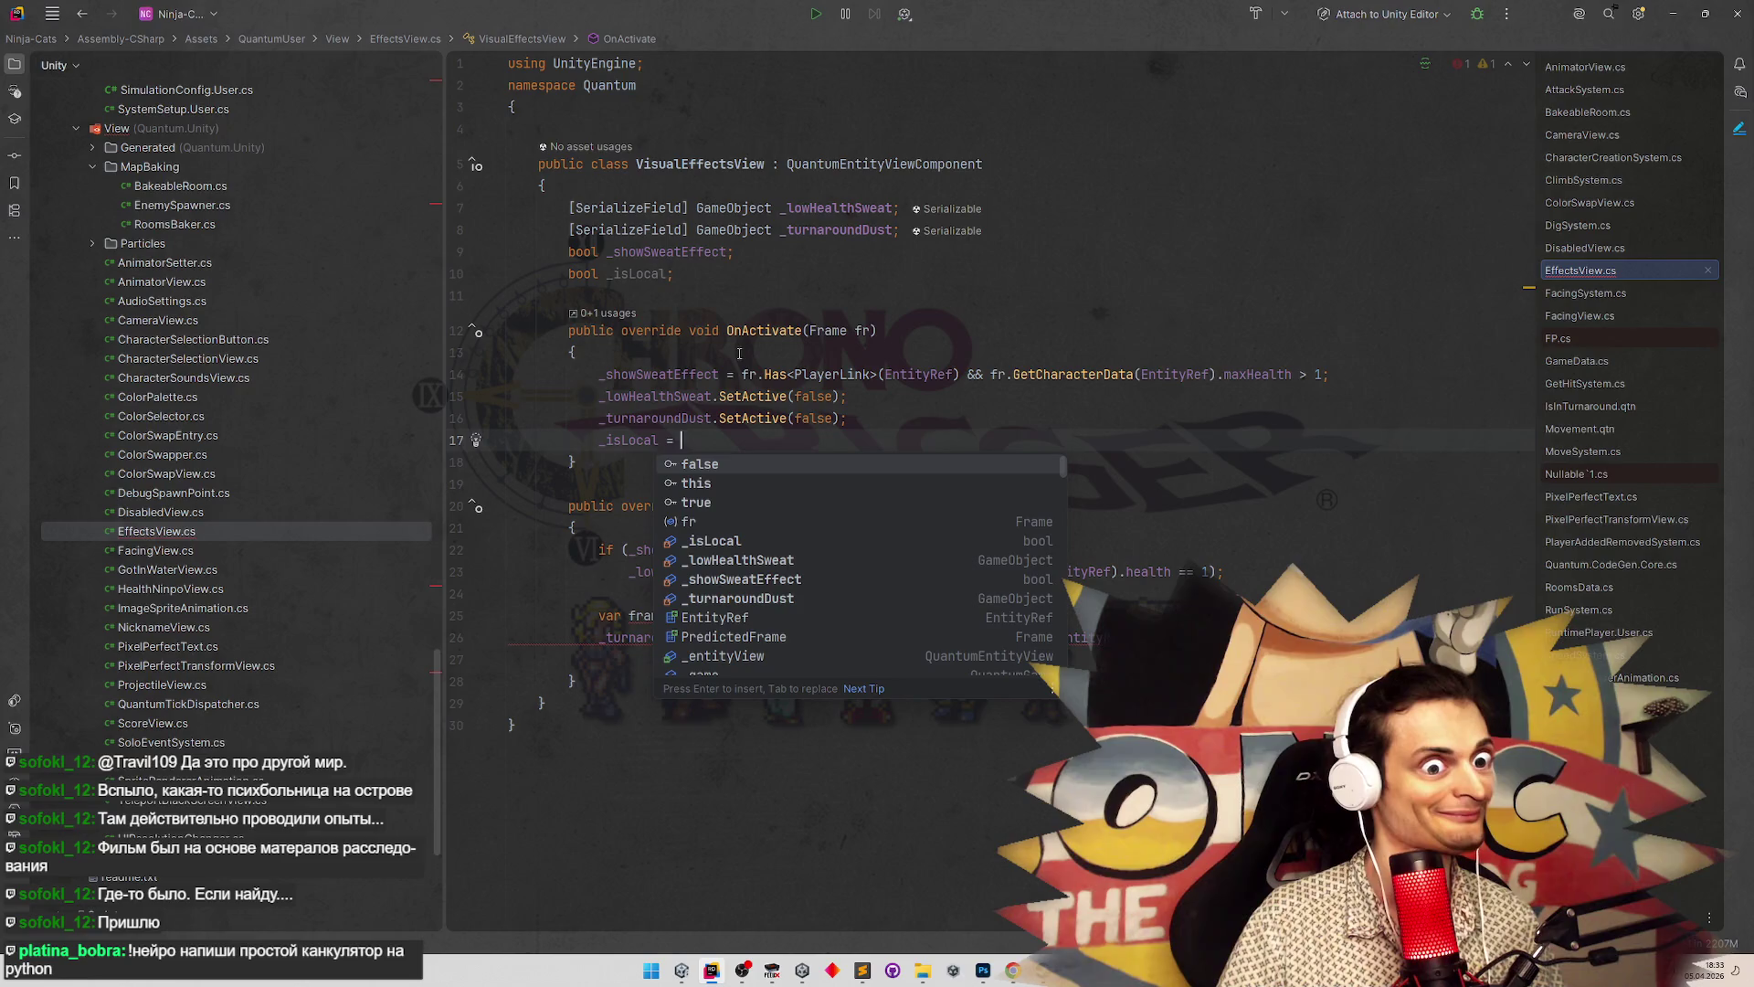
Change the sweat check's Has<PlayerLink> call to TryGet<PlayerLink>(EntityRef, out var link)
click(739, 352)
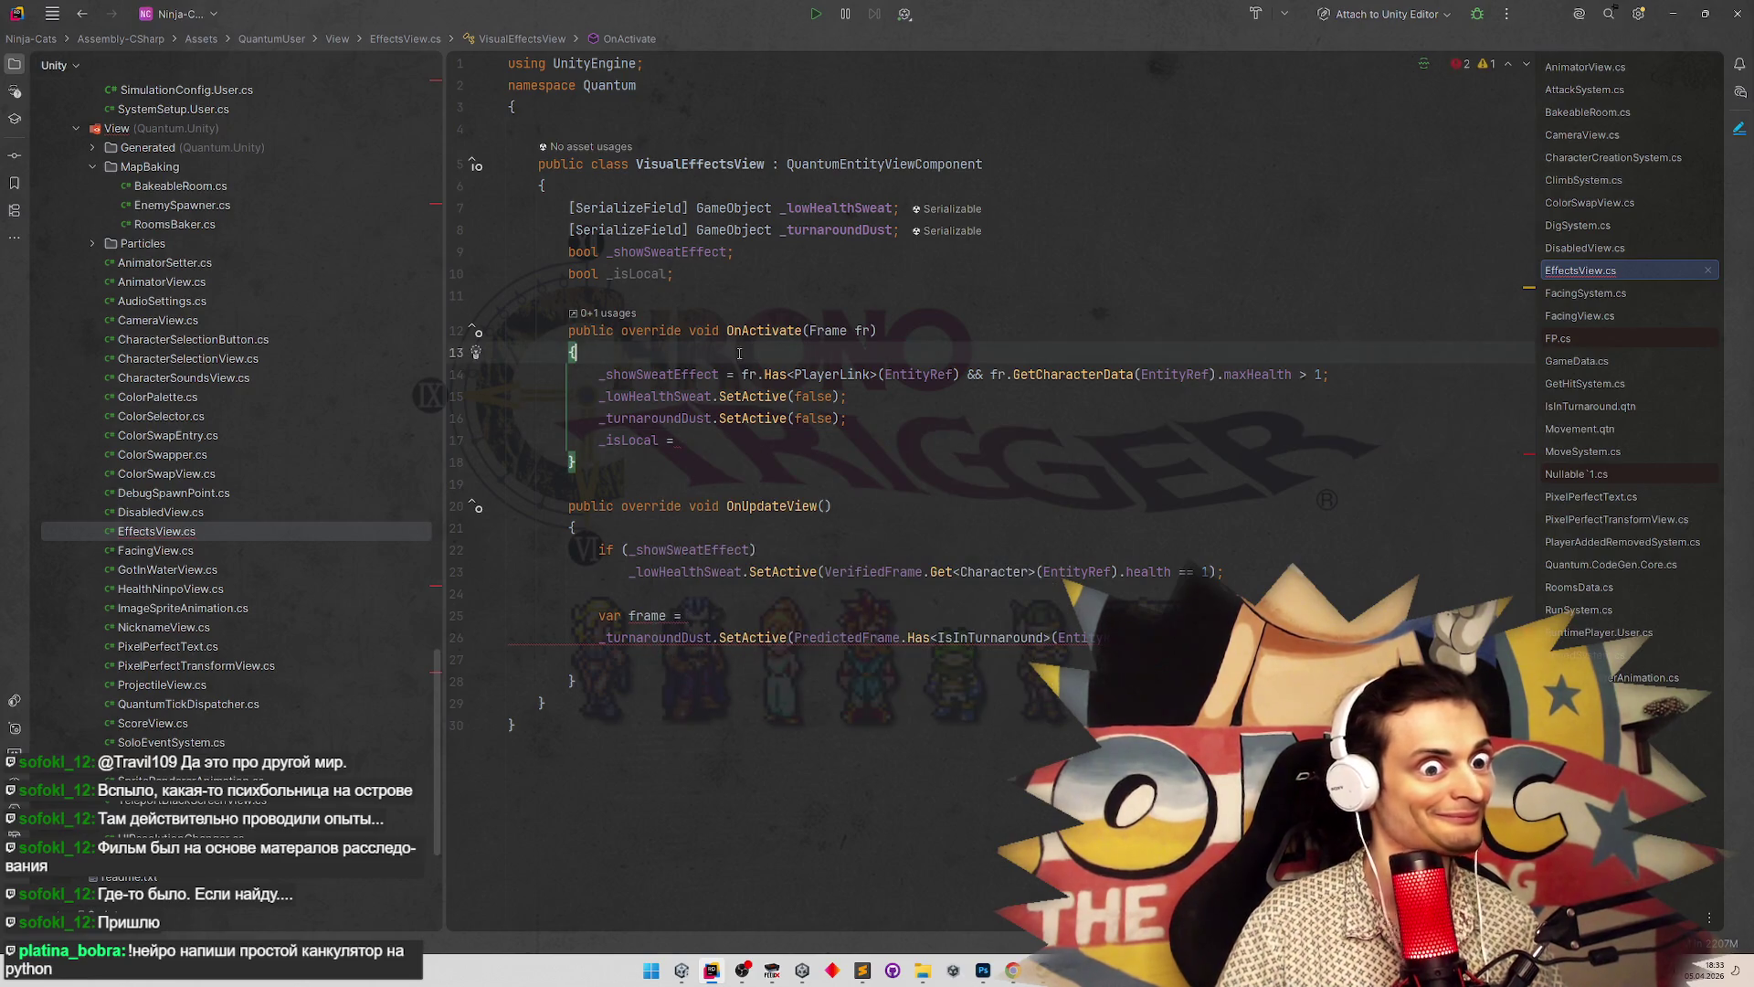
key(Return)
key(Return)
key(Up)
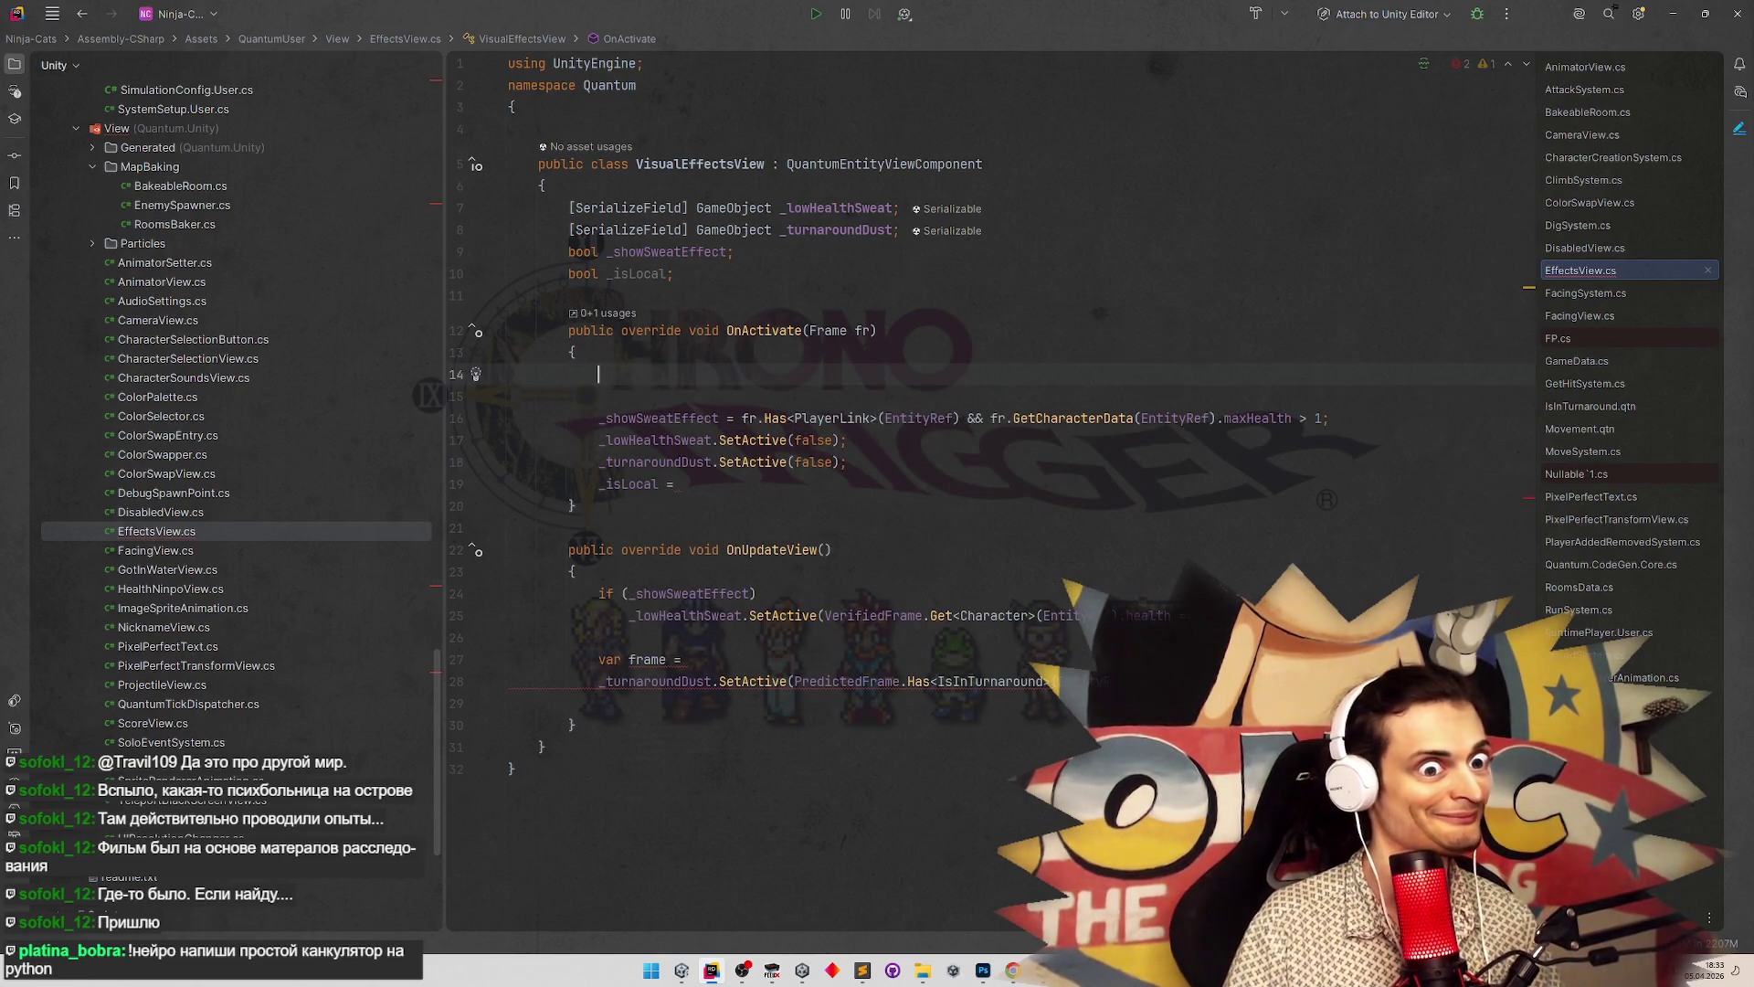
click(598, 395)
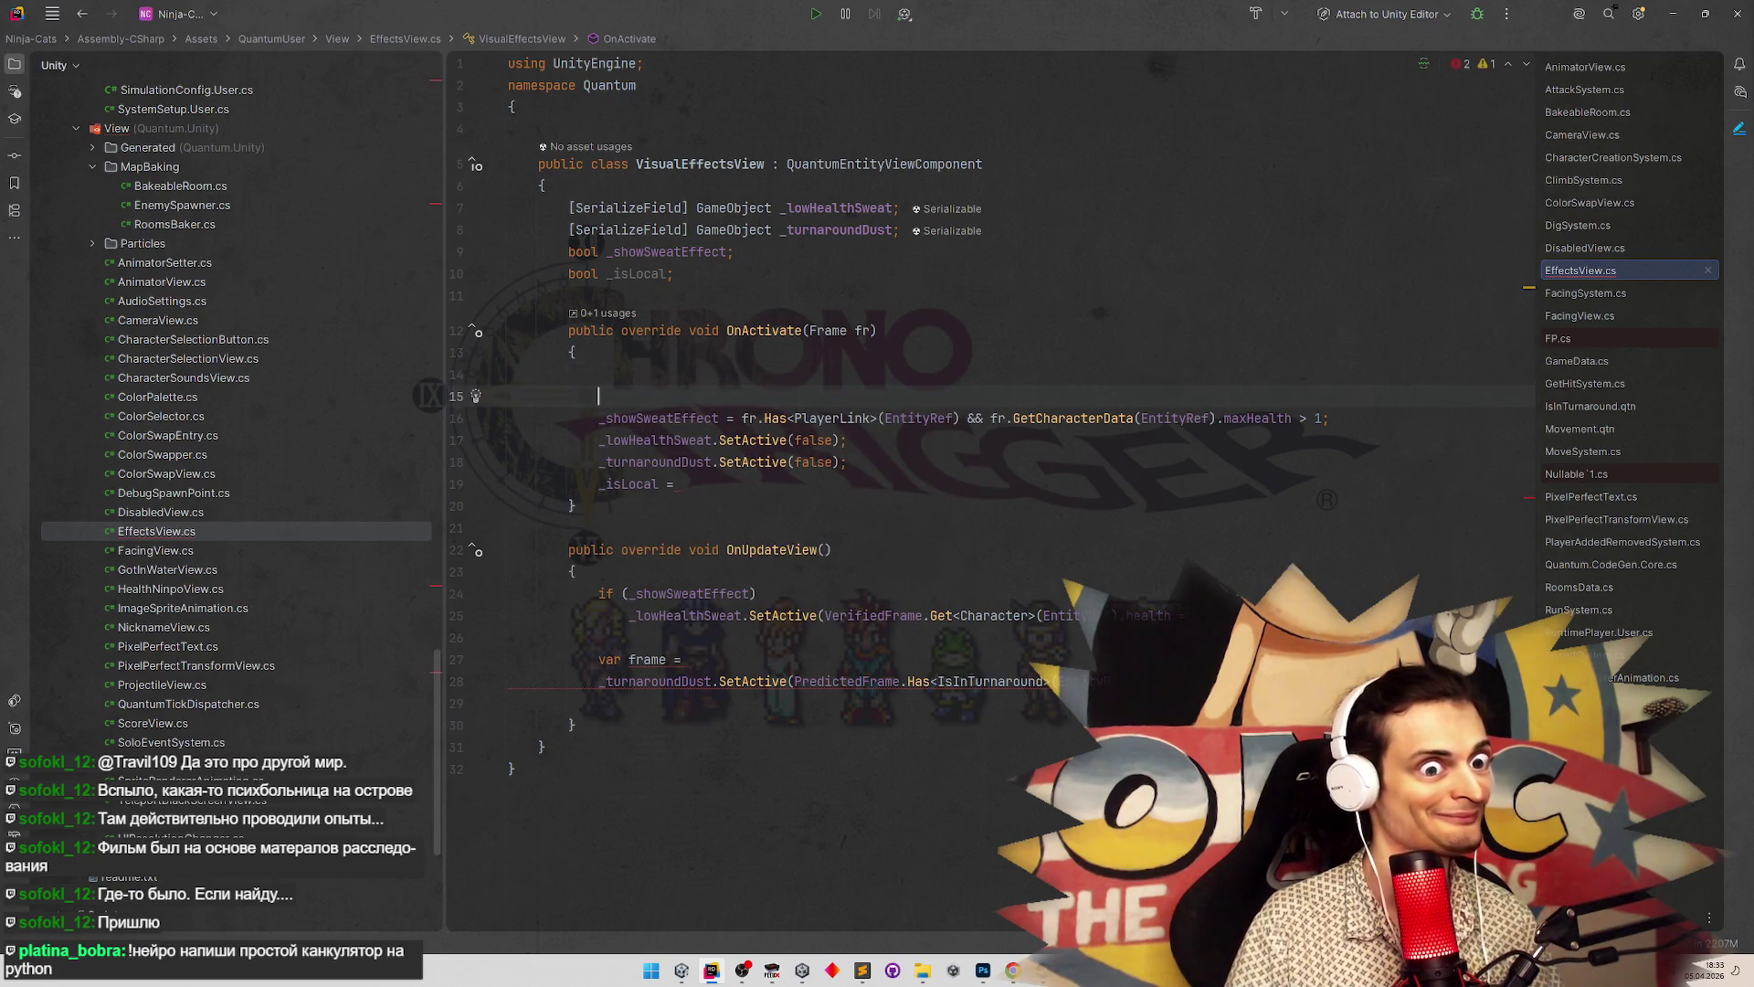
double_click(775, 417)
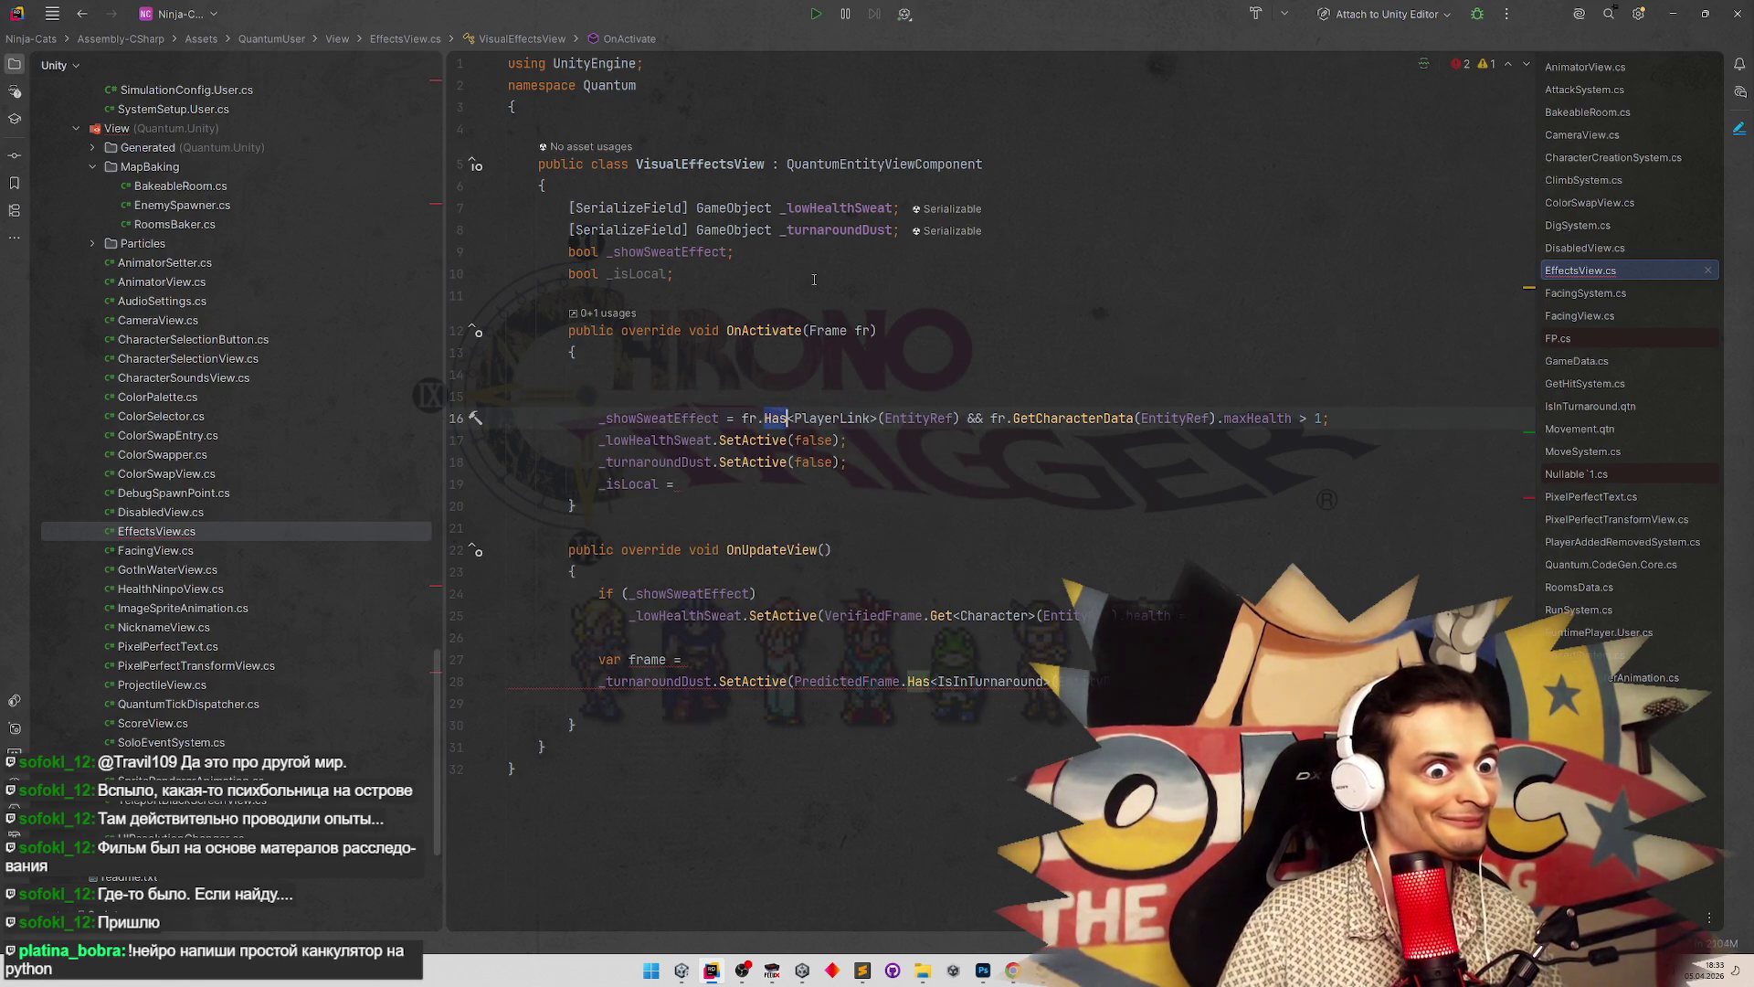
text(TryGet)
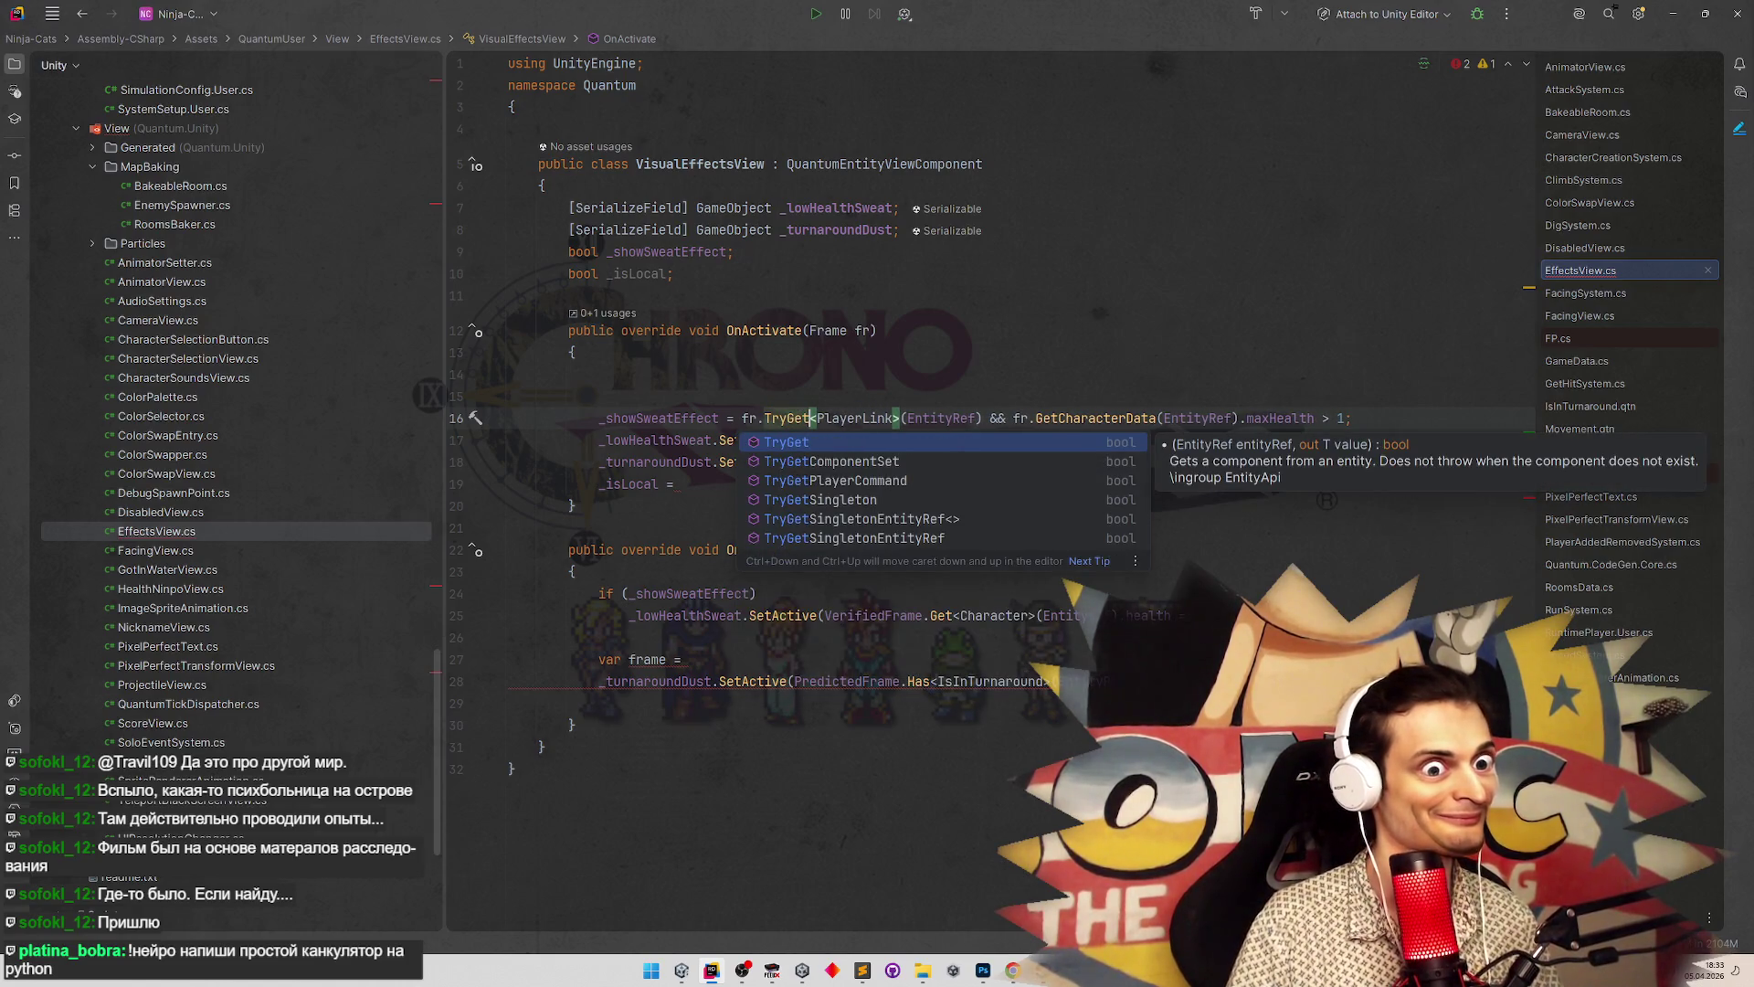
key(Return)
key(BackSpace)
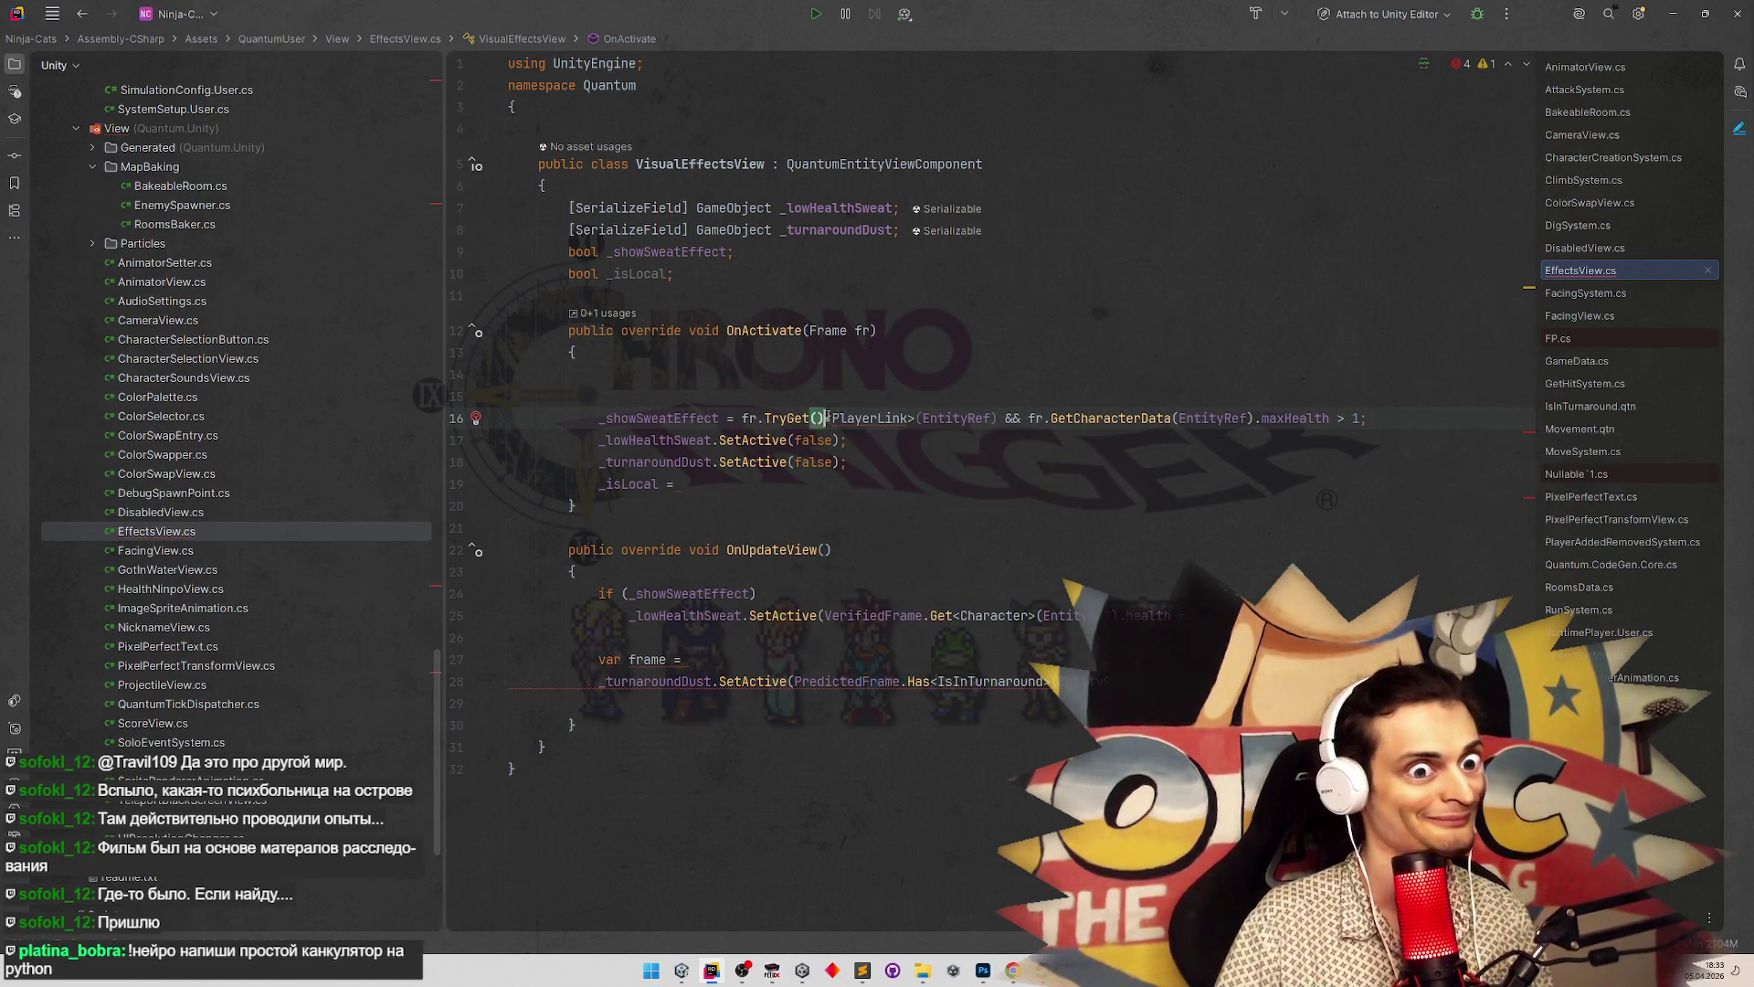
click(976, 418)
text(, out va)
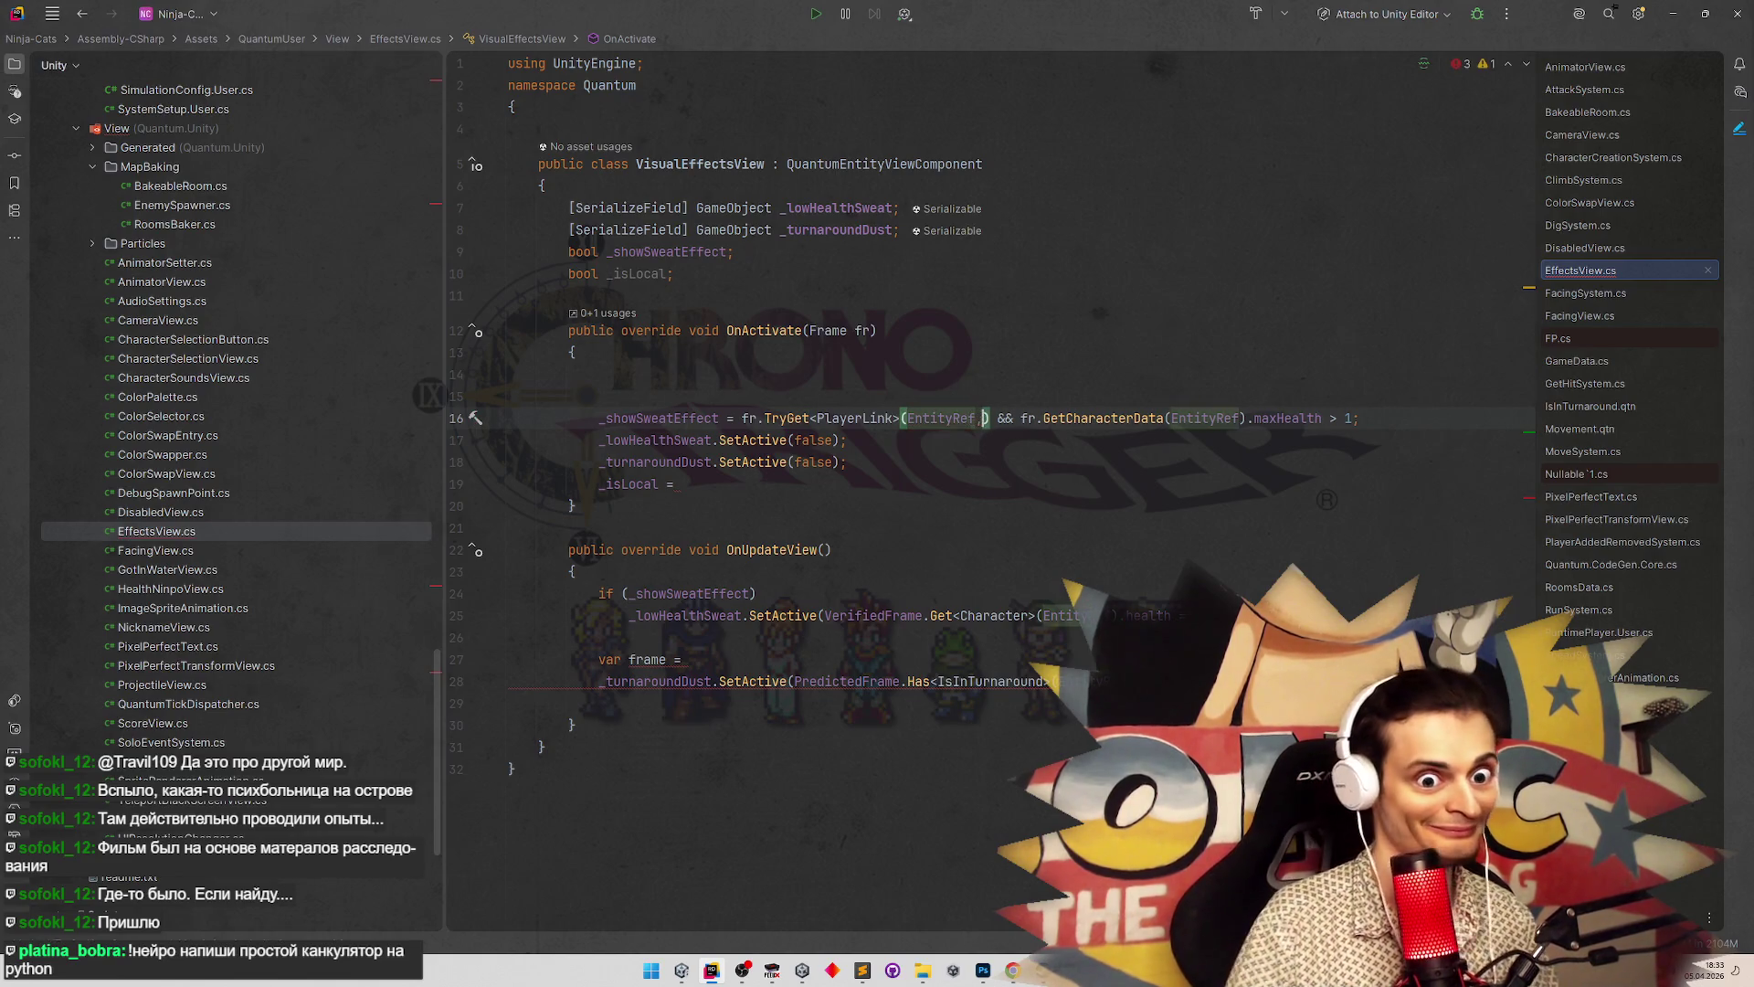
text(r link)
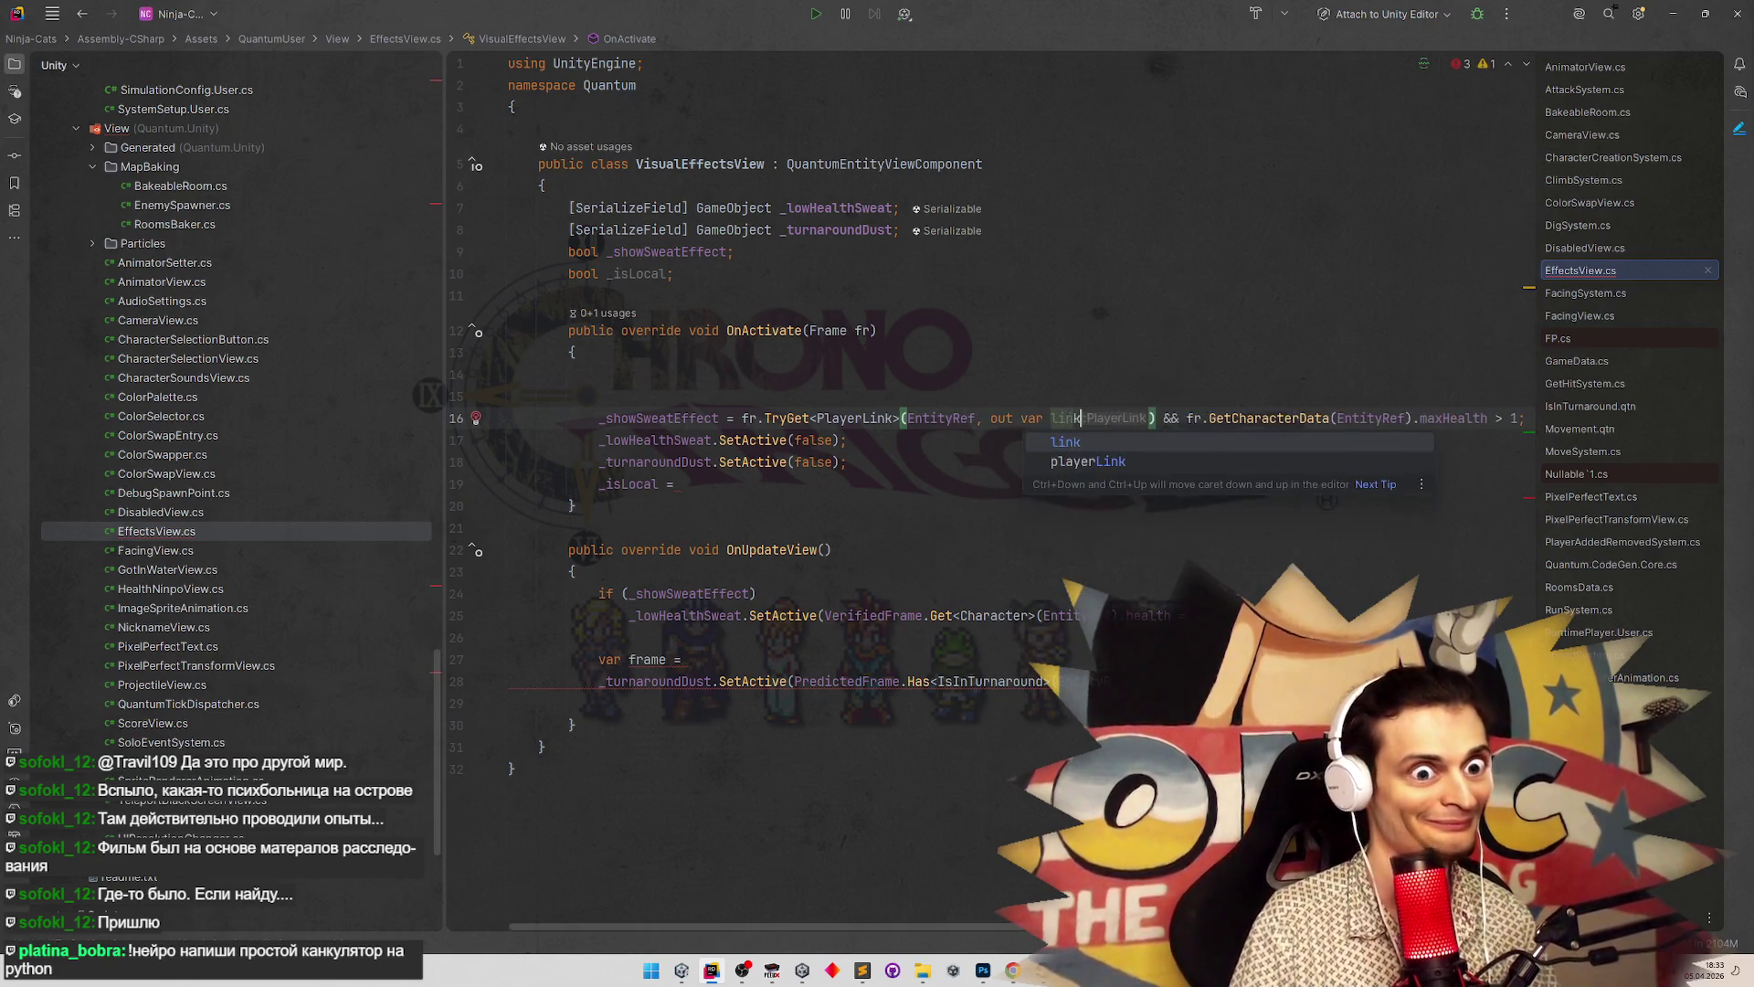
key(Escape)
key(Up)
key(Up)
key(Up)
double_click(1065, 417)
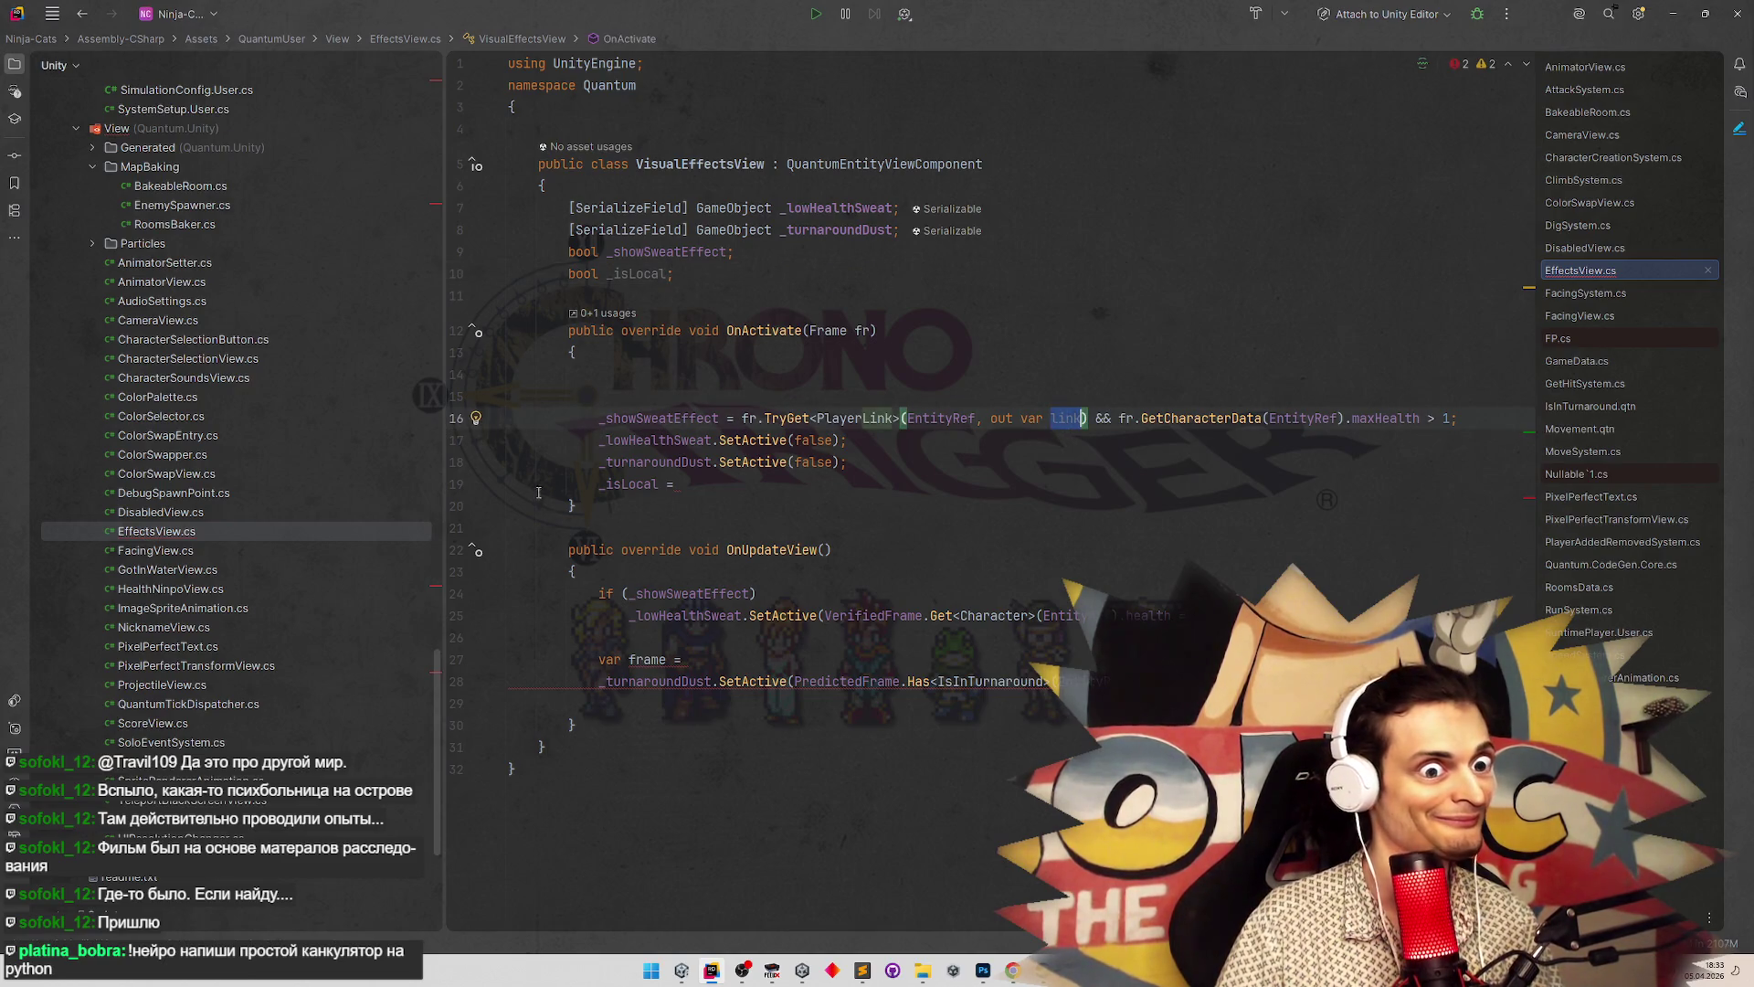
Move the '_isLocal =' assignment to just below the TryGet line
drag(539, 484, 681, 484)
key(ctrl+x)
click(1471, 417)
key(Return)
key(ctrl+v)
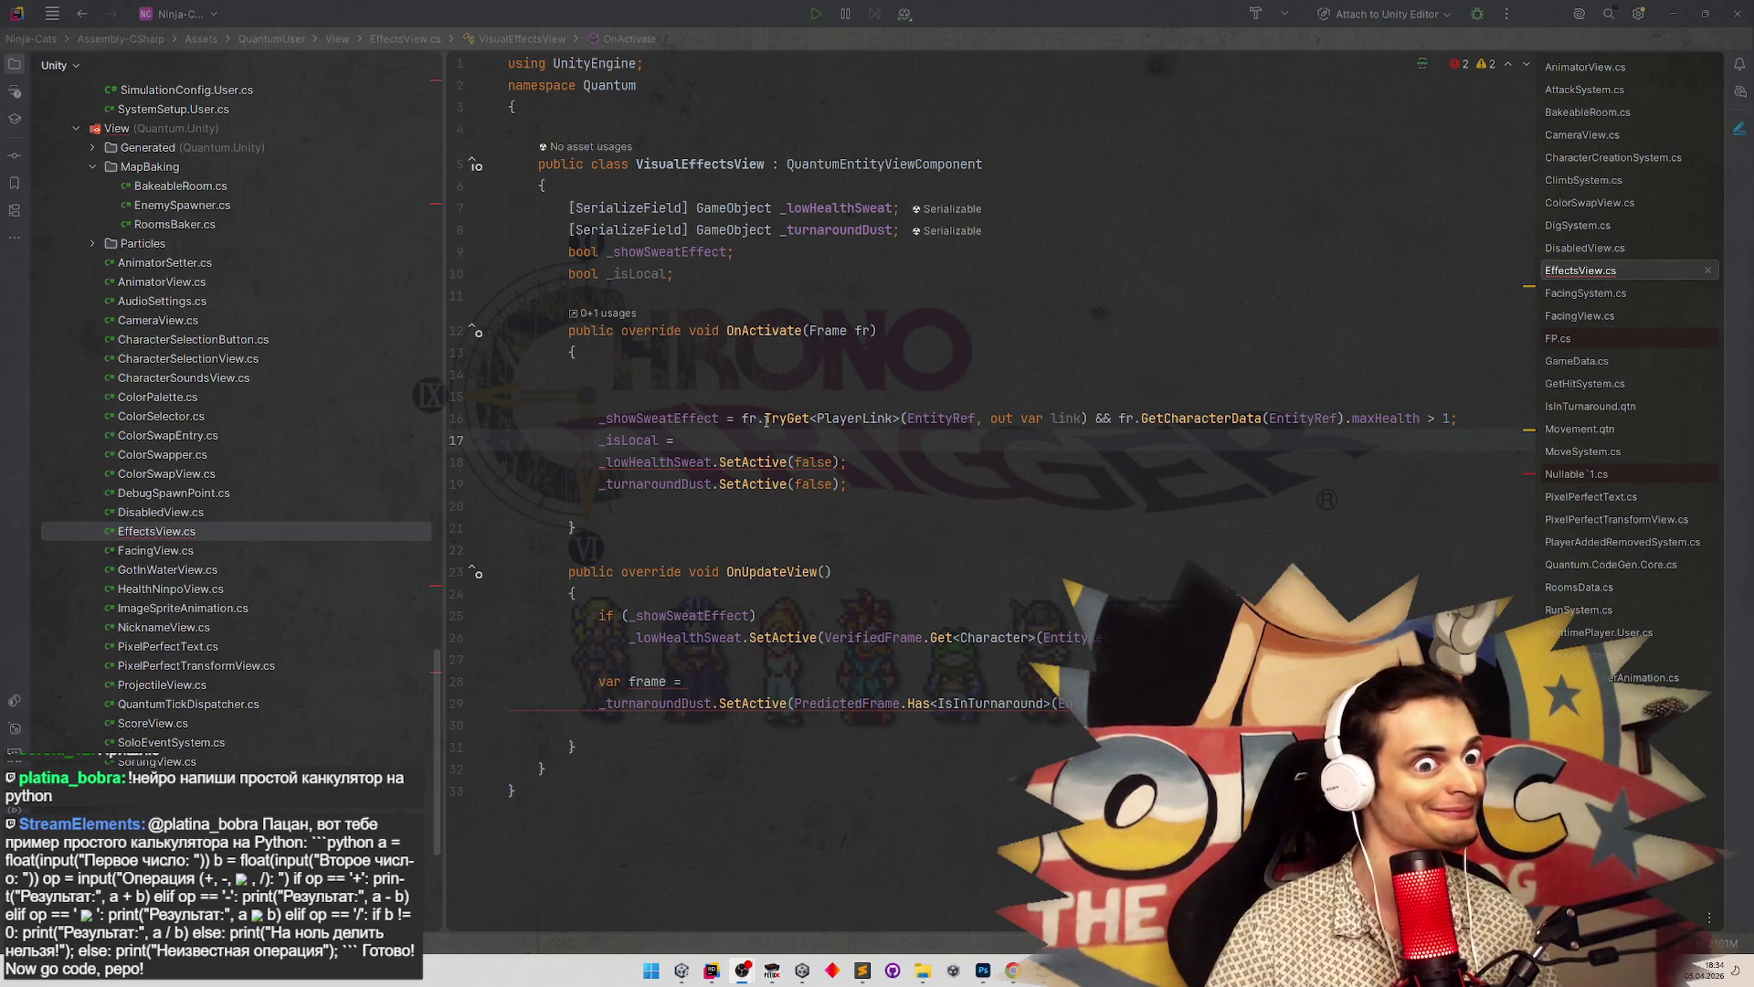
Try a 'link != null' check, then start 'var hasPlayerLink =' above the sweat check
click(780, 388)
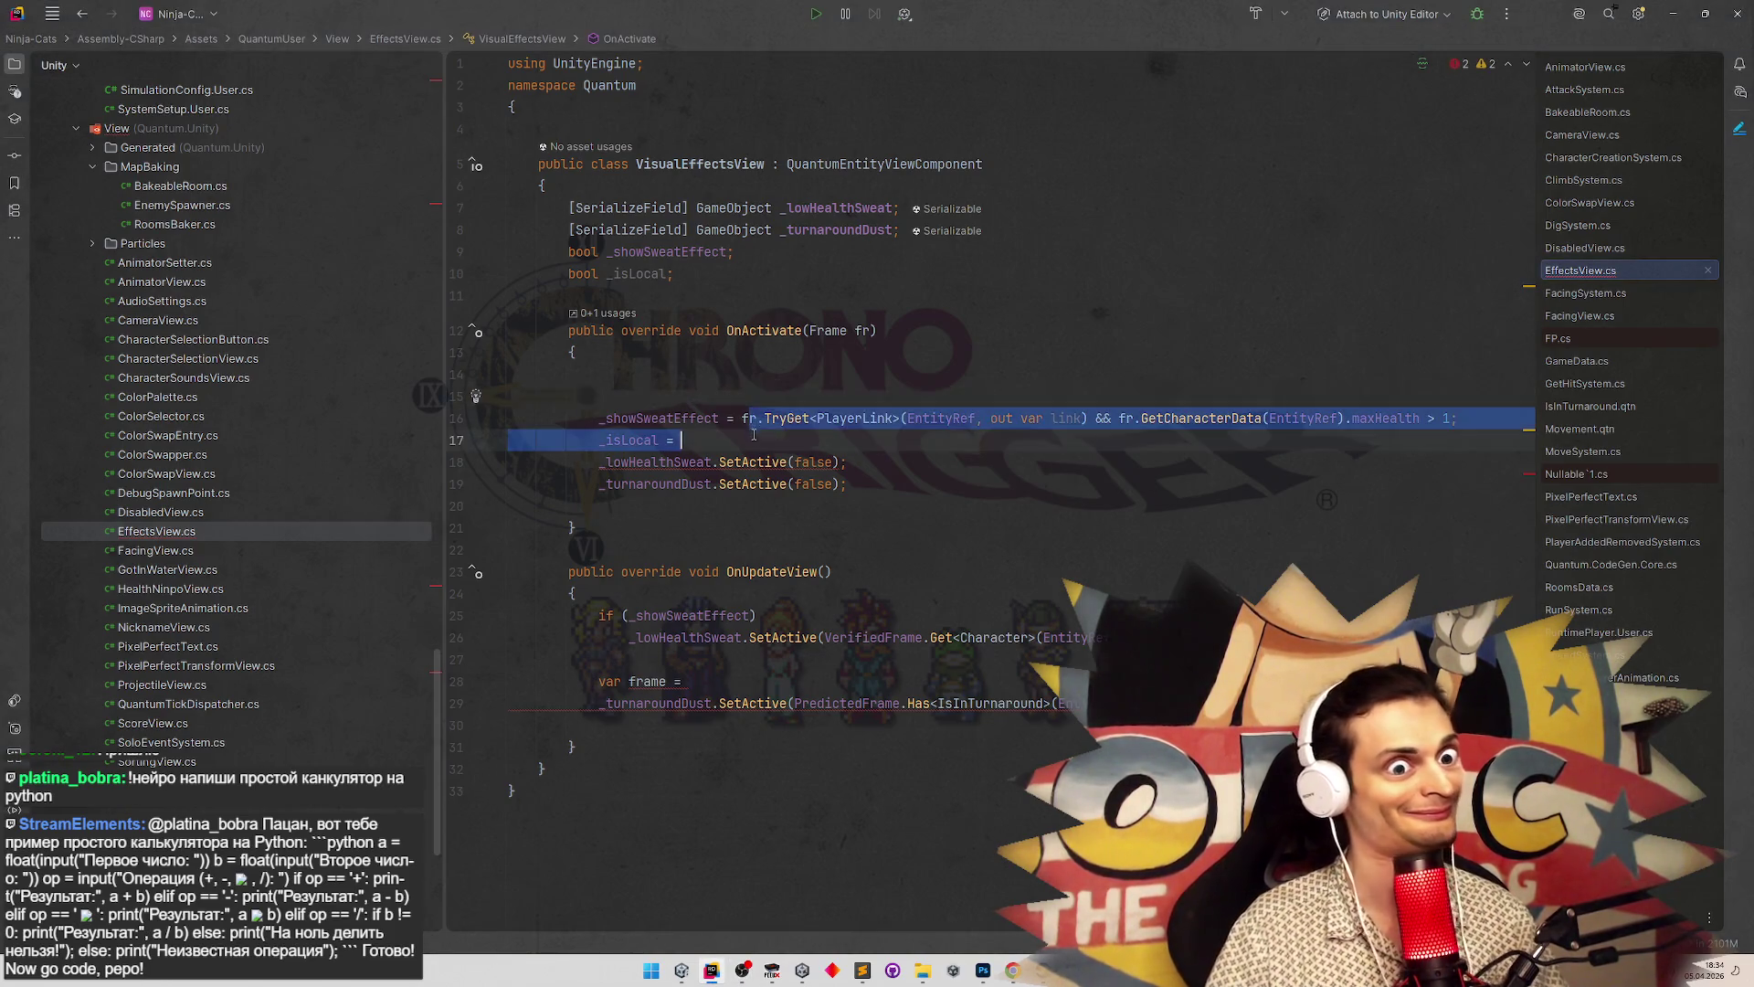
click(882, 443)
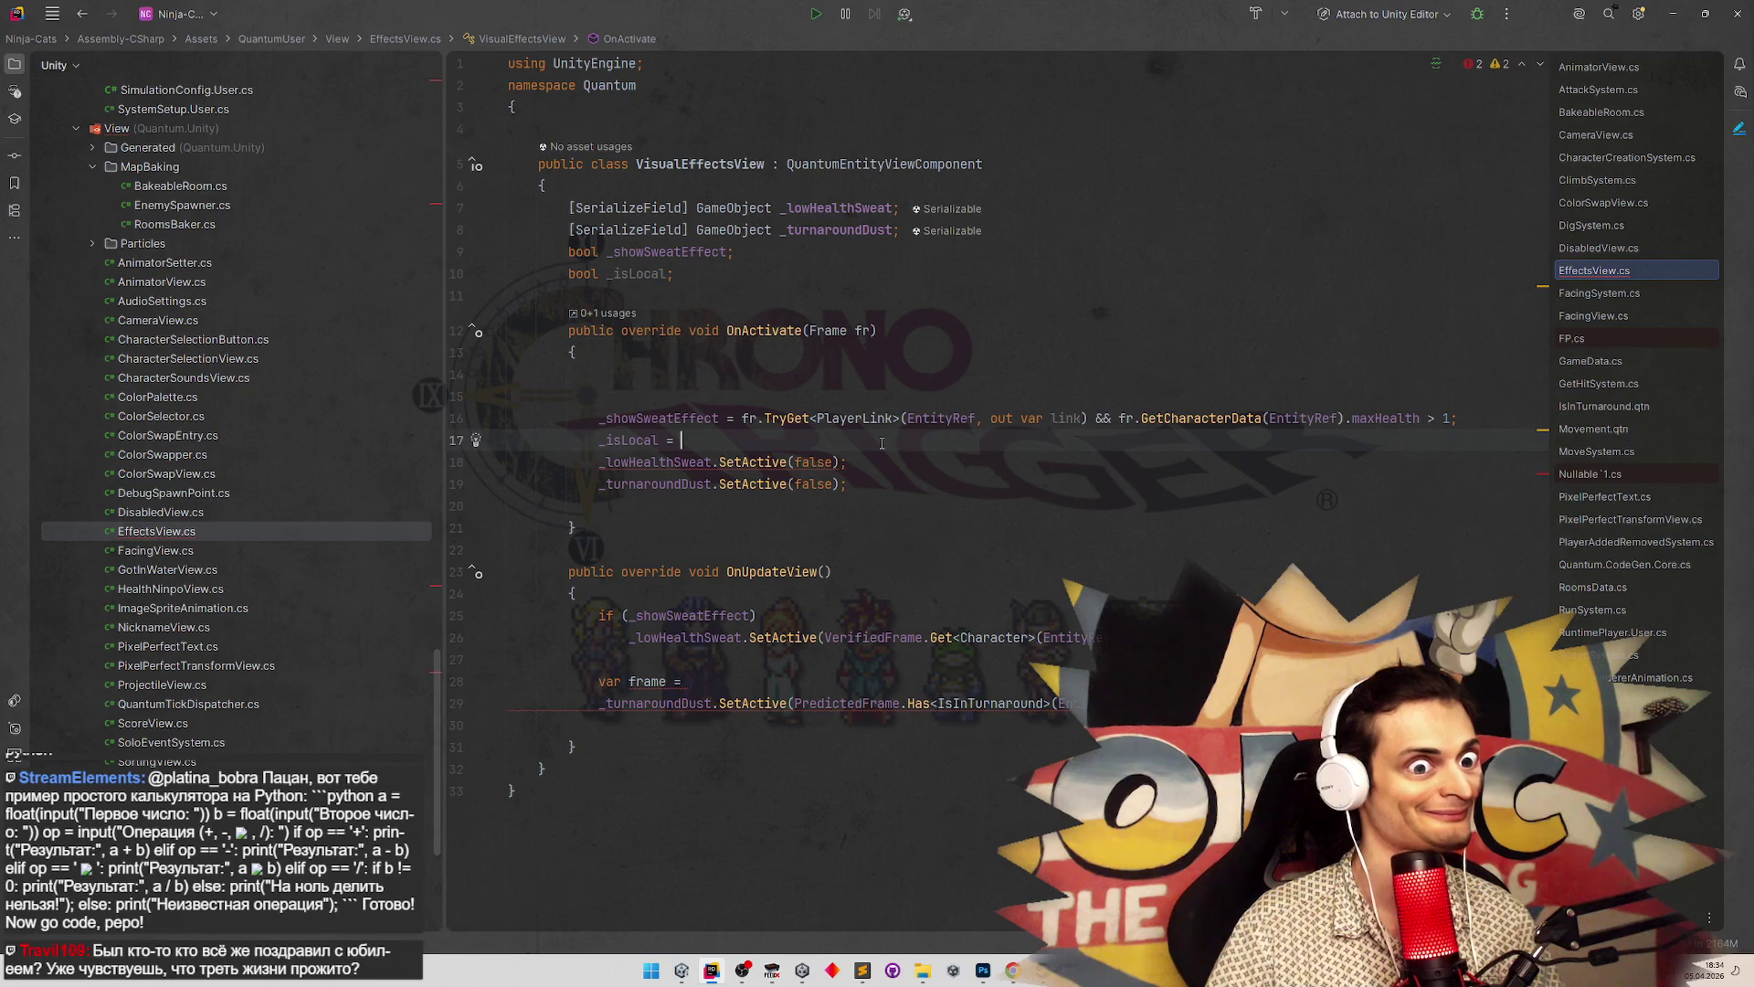
text(link1)
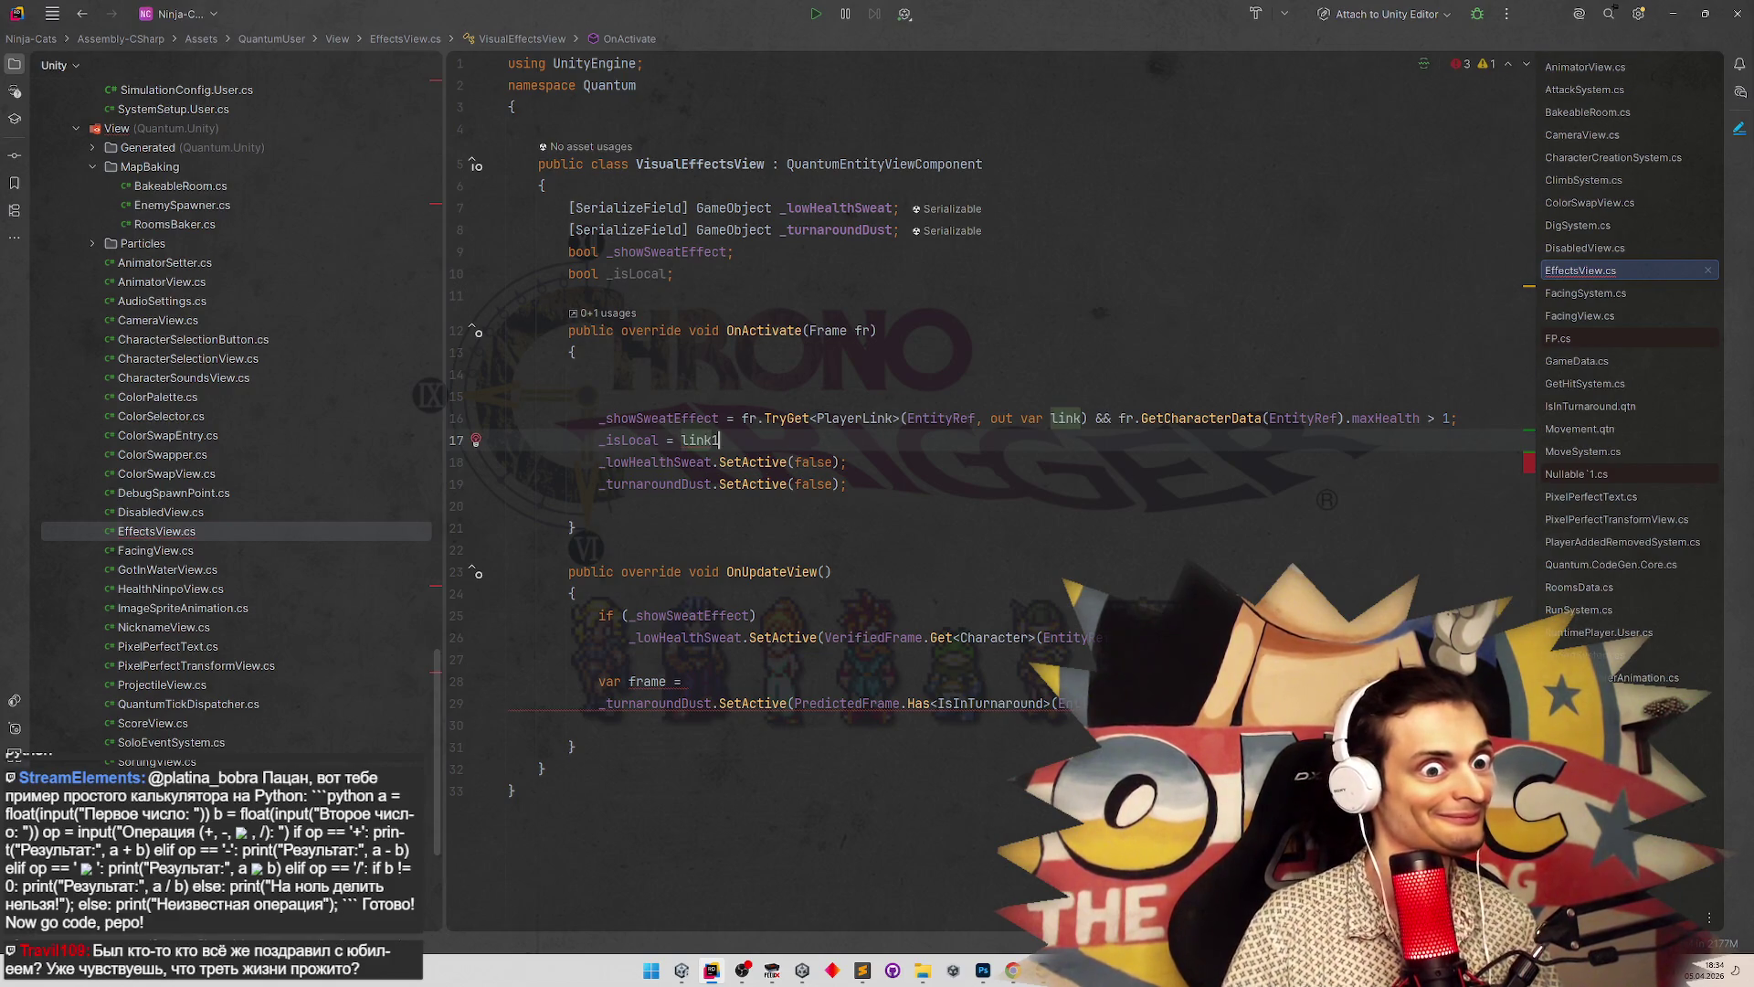
key(BackSpace)
text(!= null)
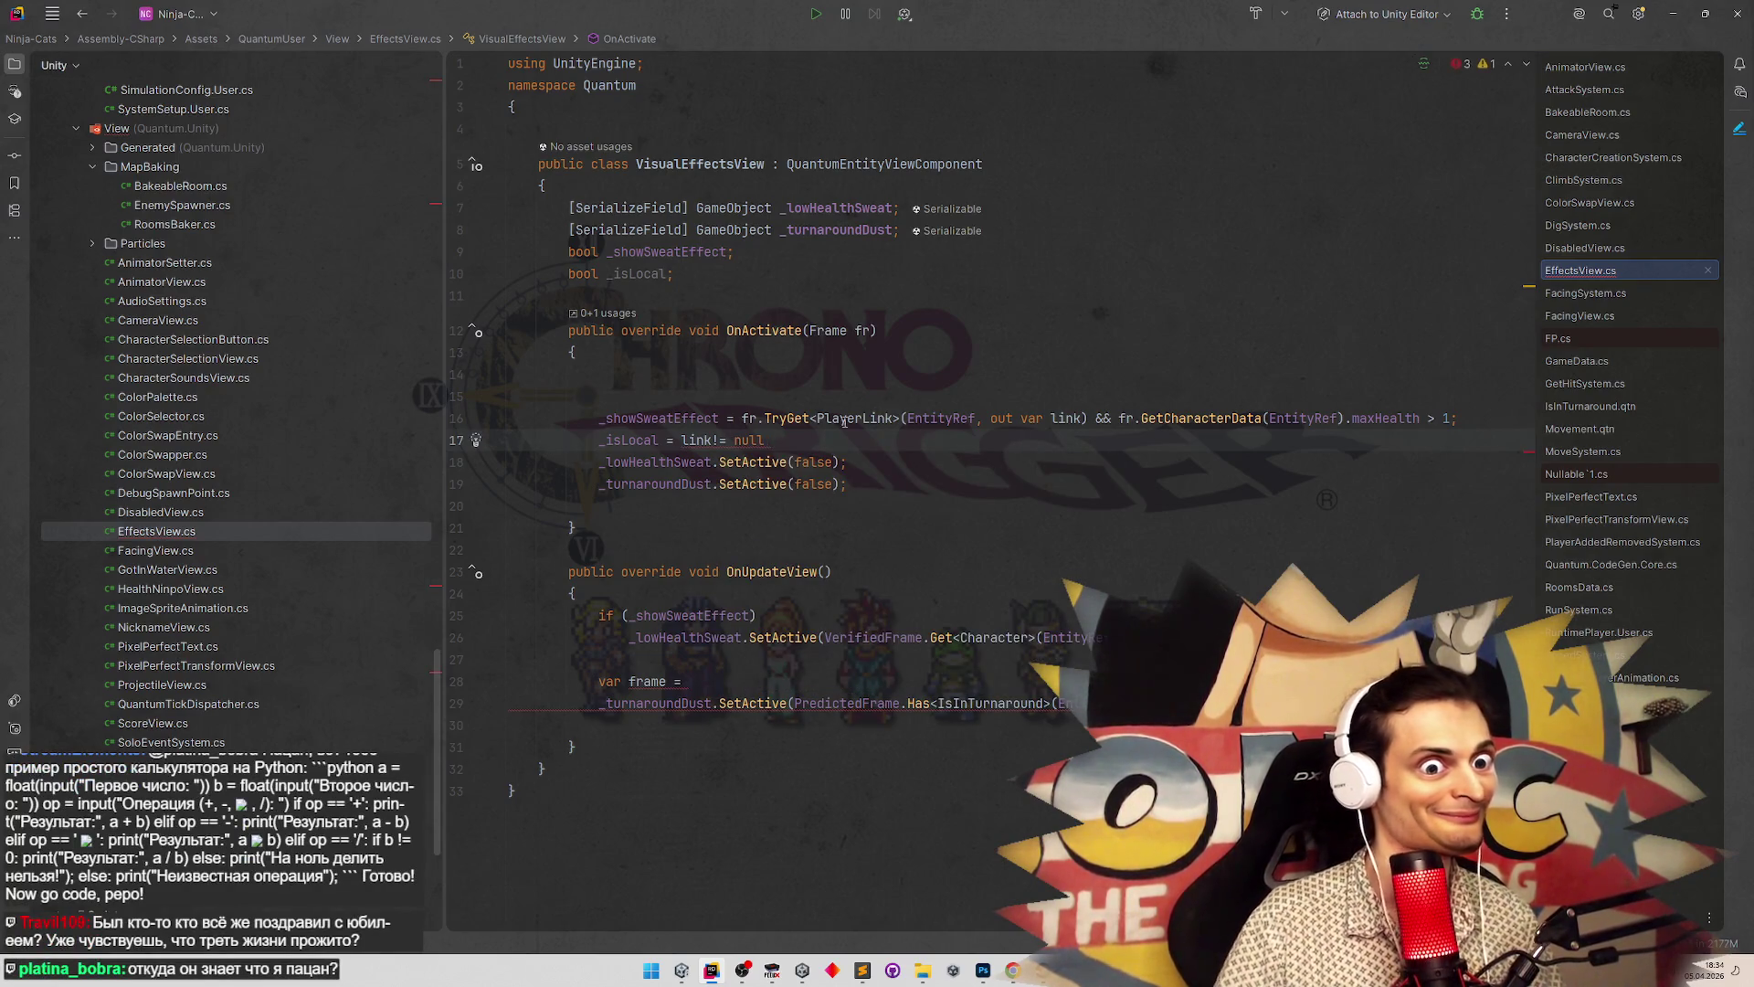
mouse_move(765, 441)
key(BackSpace)
key(BackSpace)
key(BackSpace)
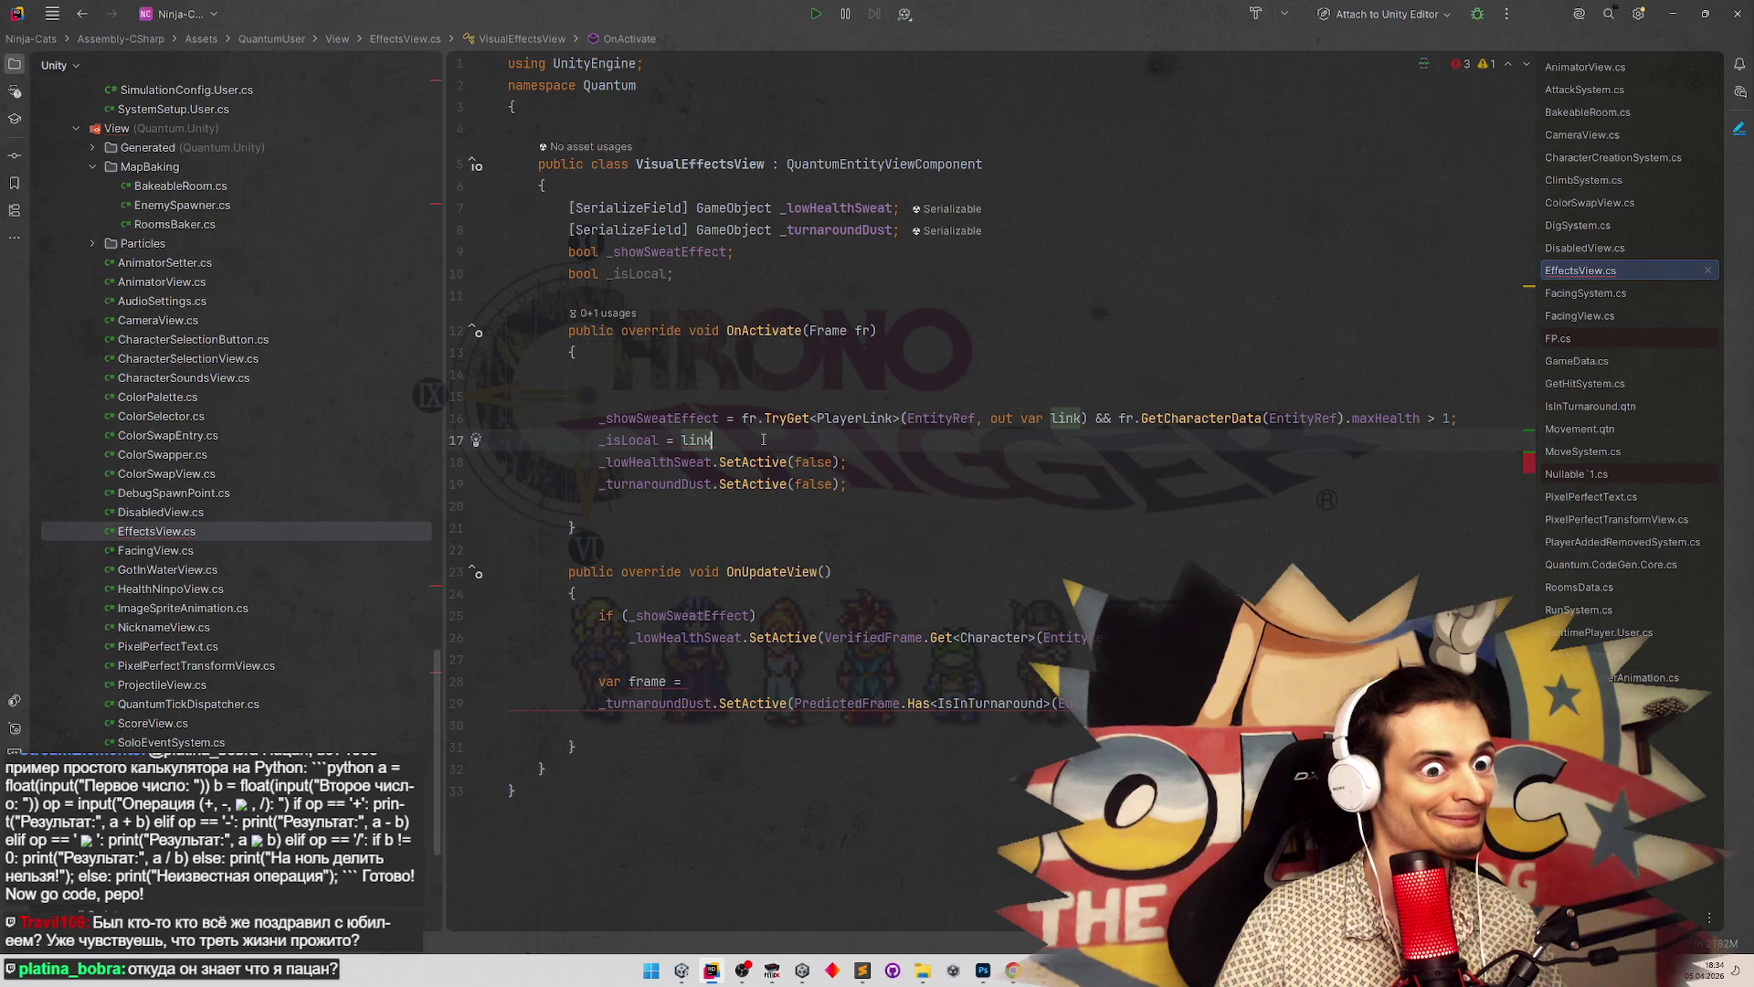
click(787, 389)
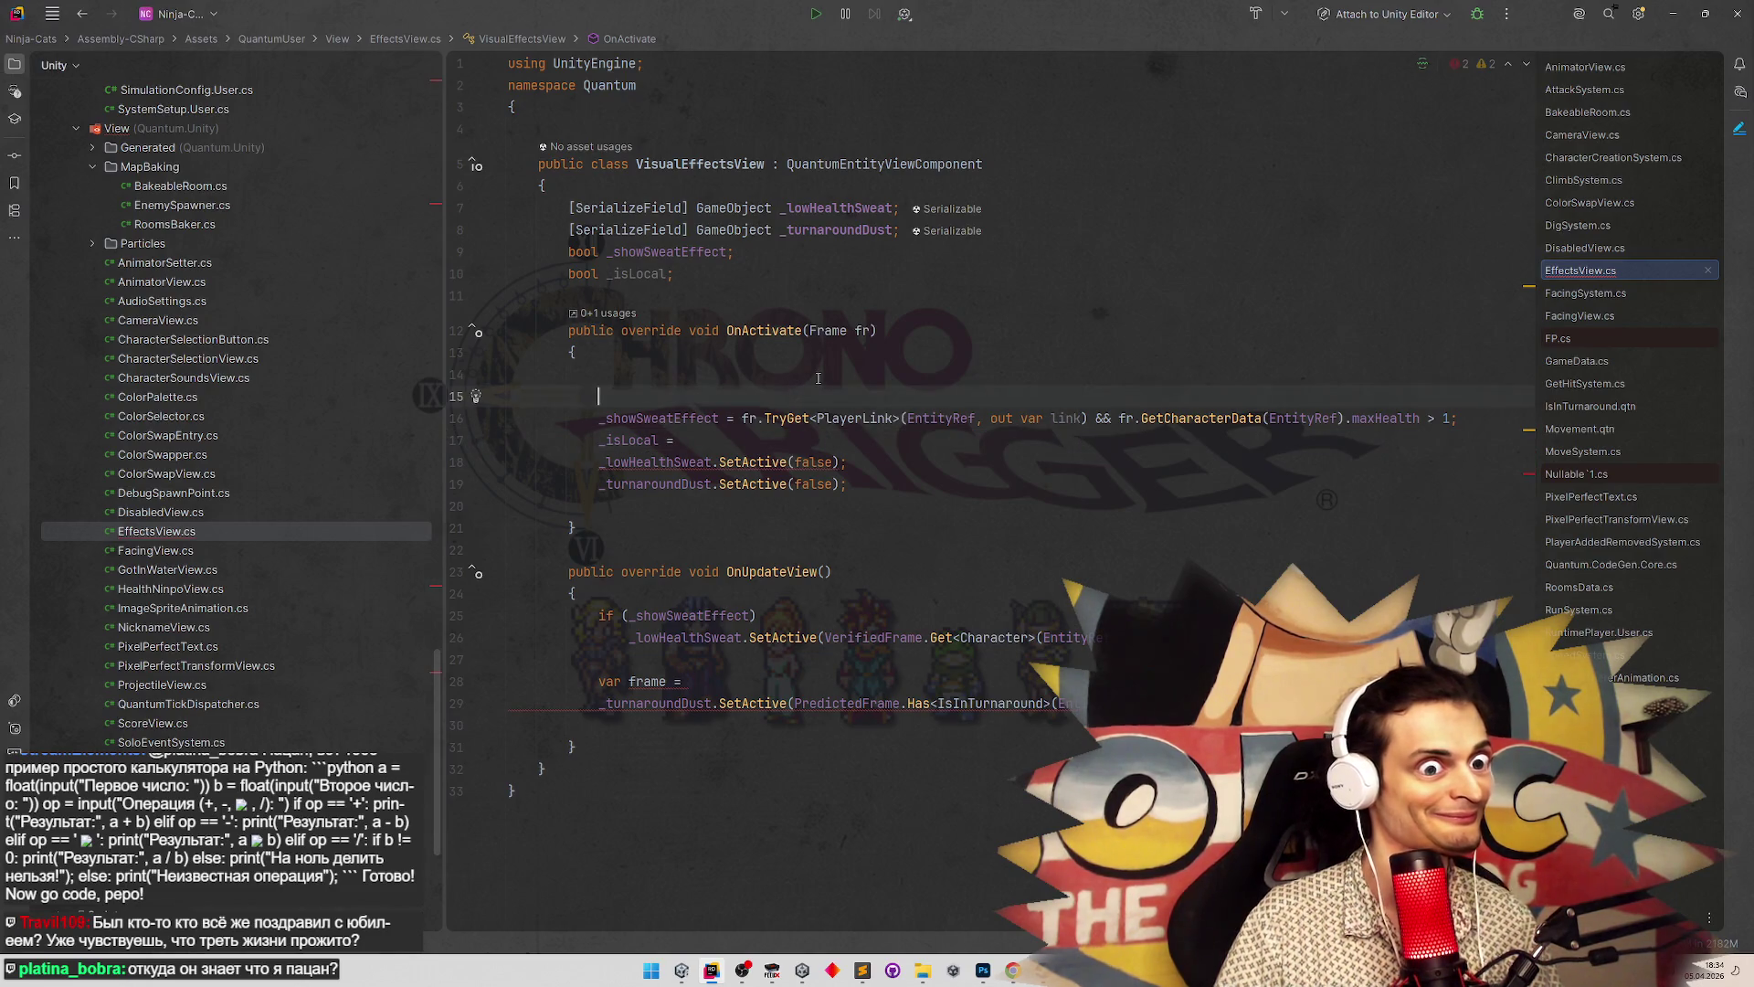
text(var )
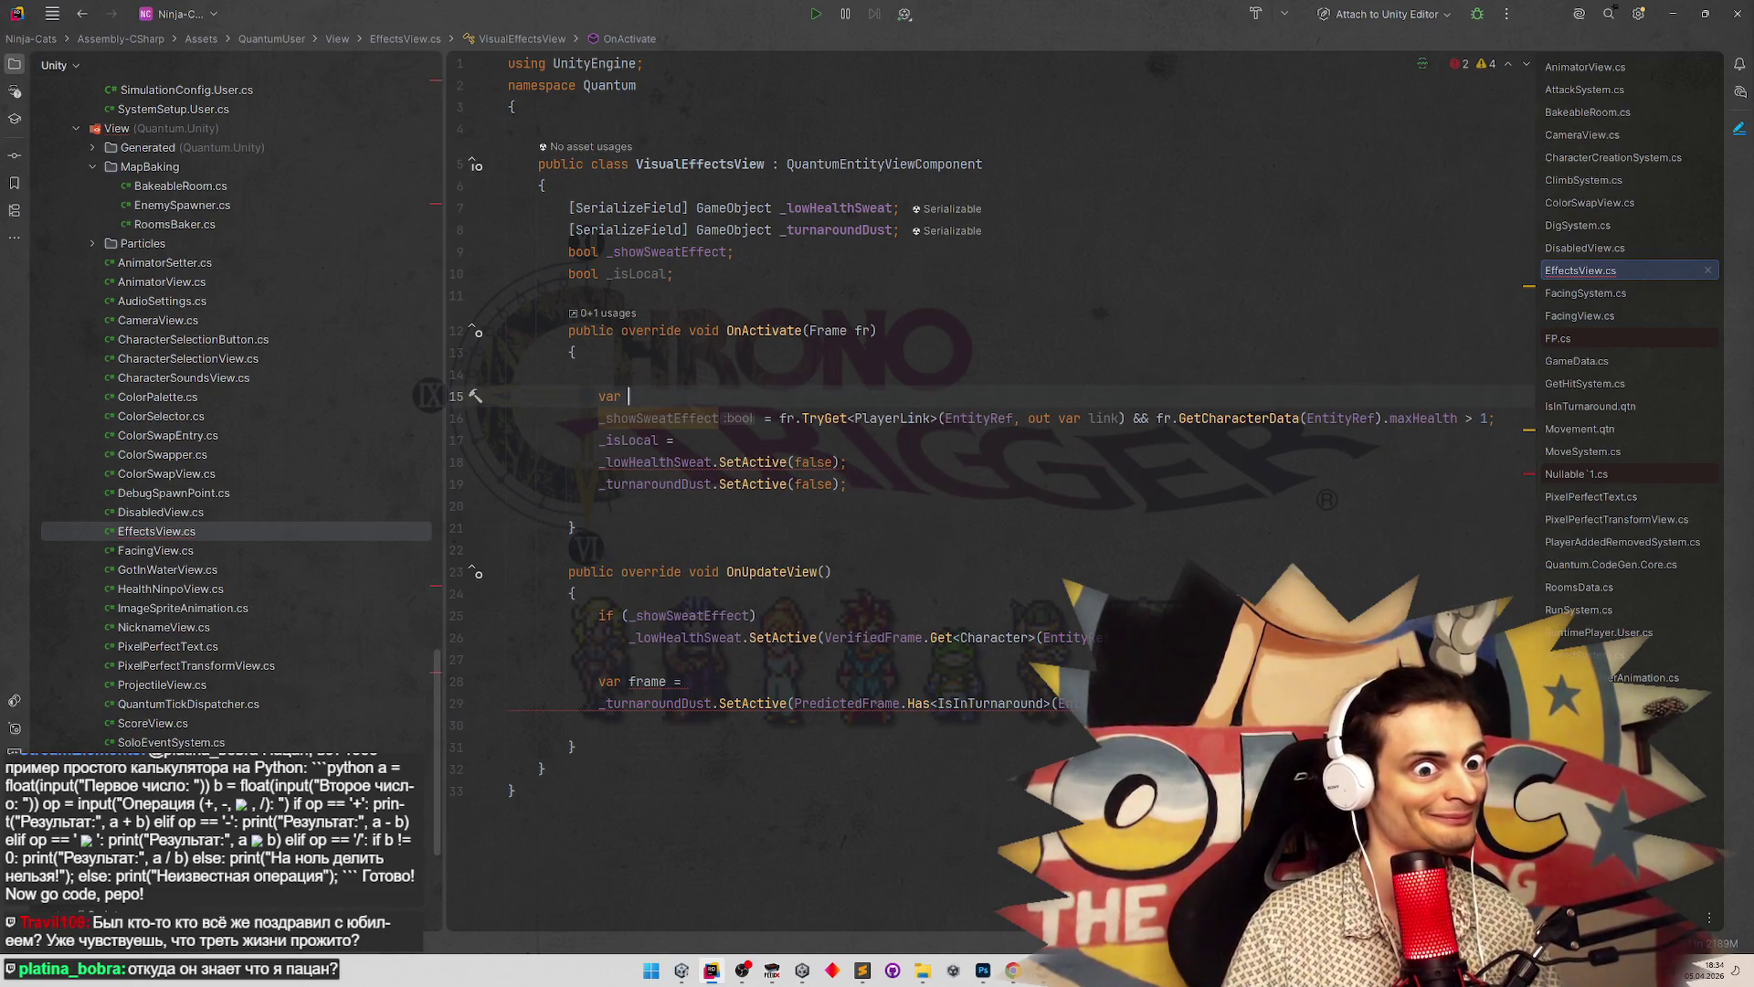
text(hasPlayerLin)
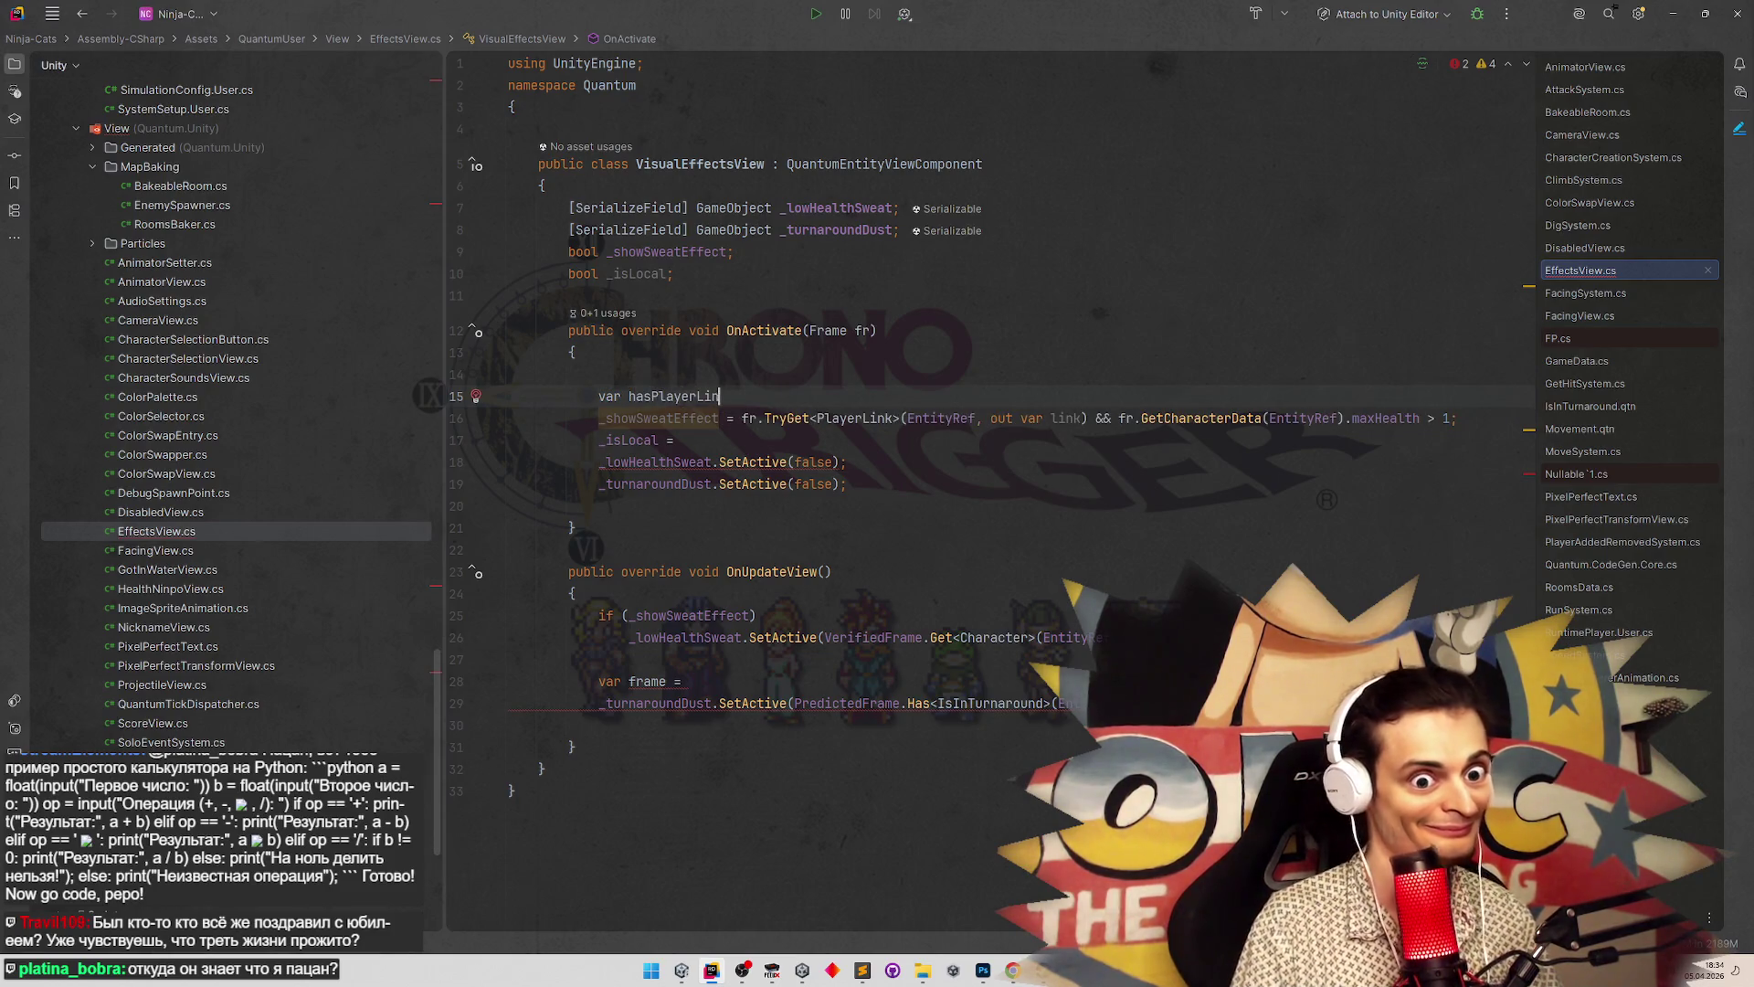
text(k =)
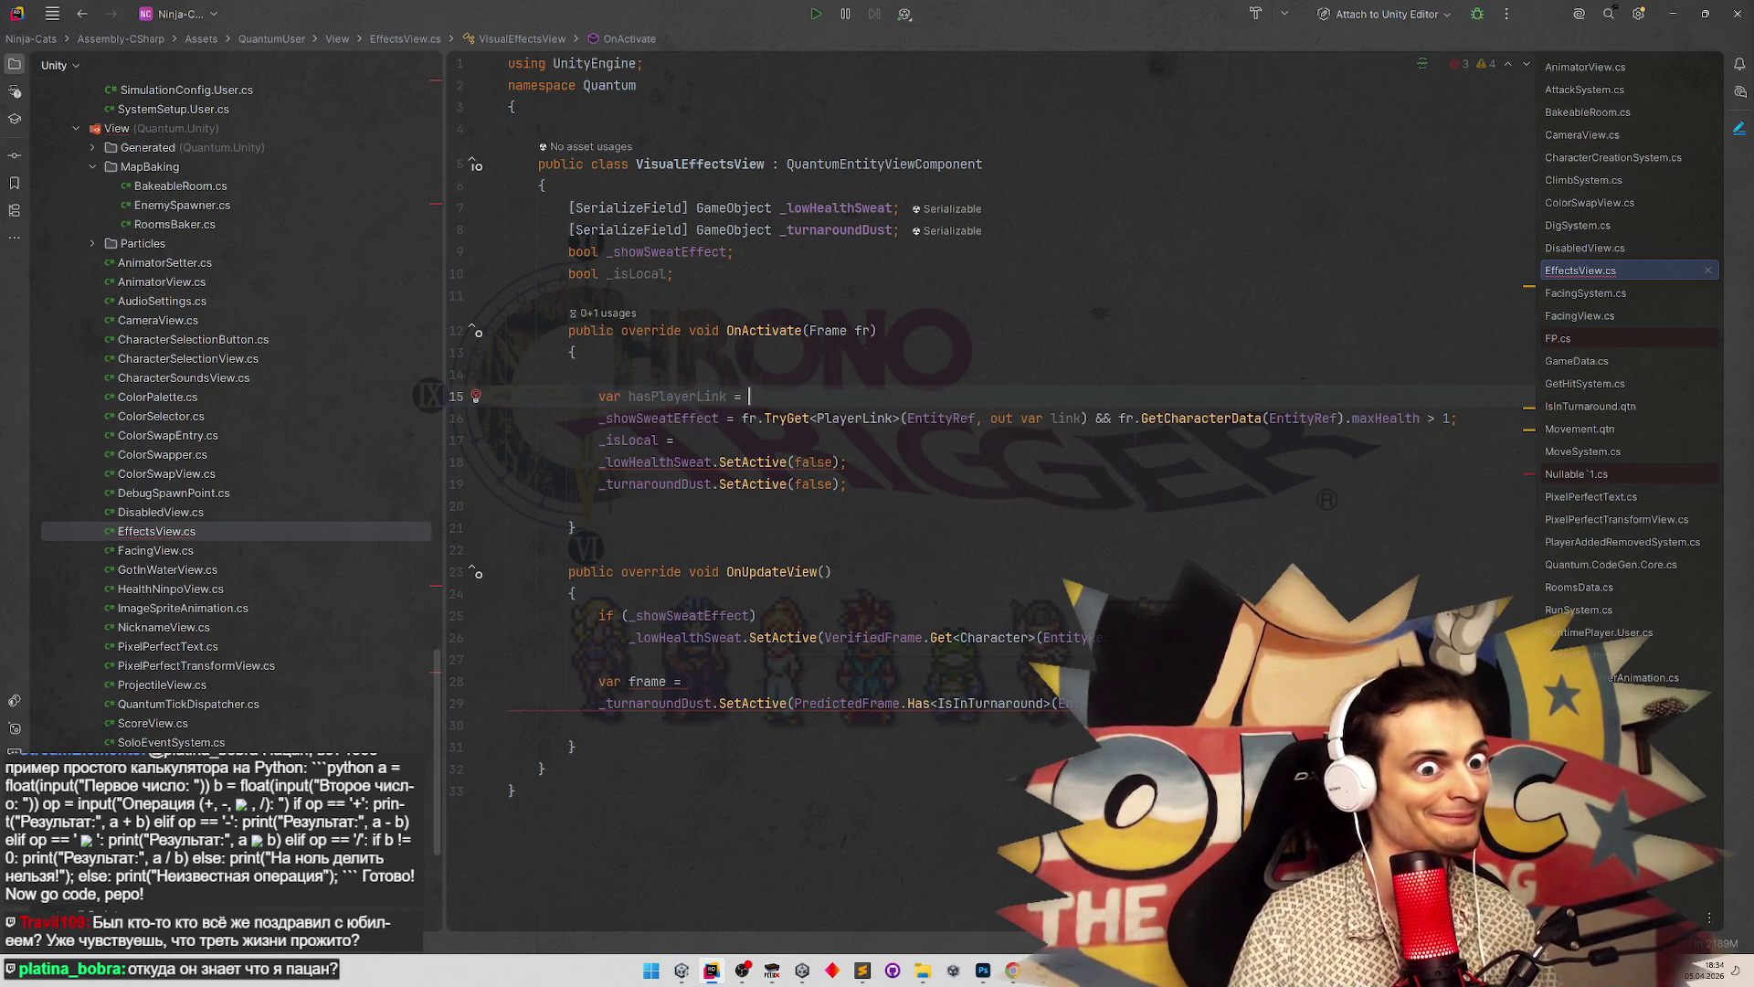
Assign the TryGet call to hasPlayerLink and reuse hasPlayerLink in the _showSweatEffect assignment
drag(742, 418, 1084, 417)
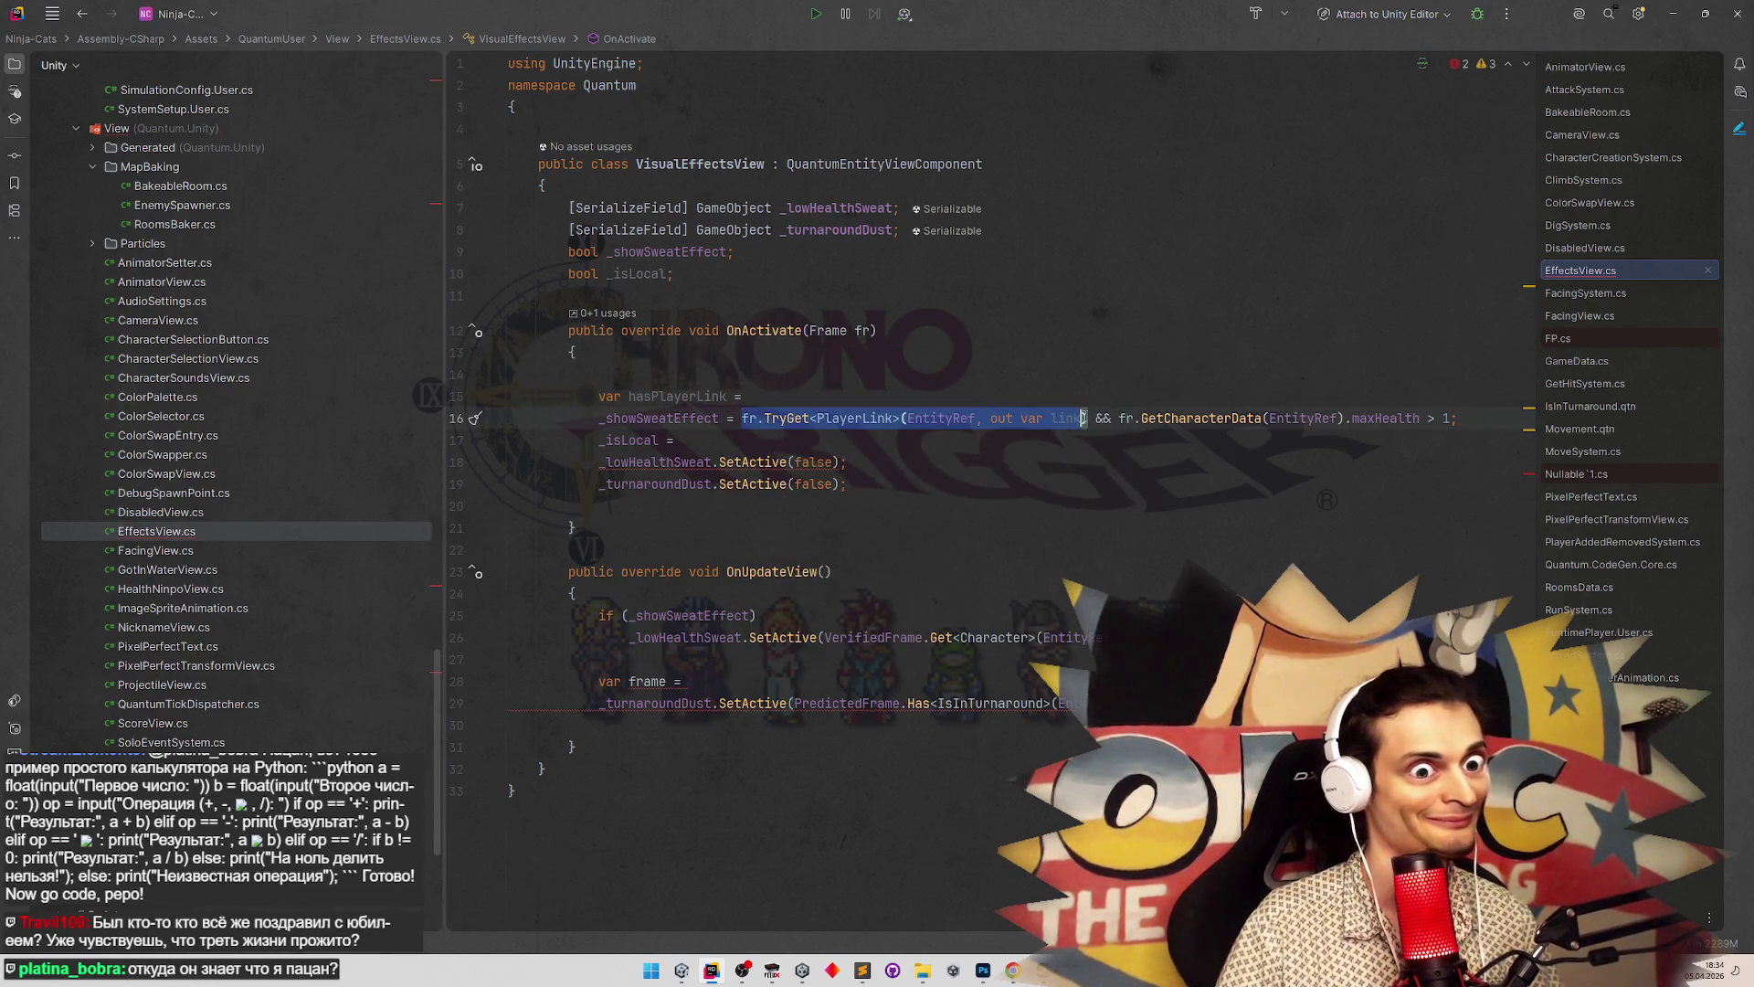
key(ctrl+x)
click(1079, 391)
key(ctrl+v)
text(;)
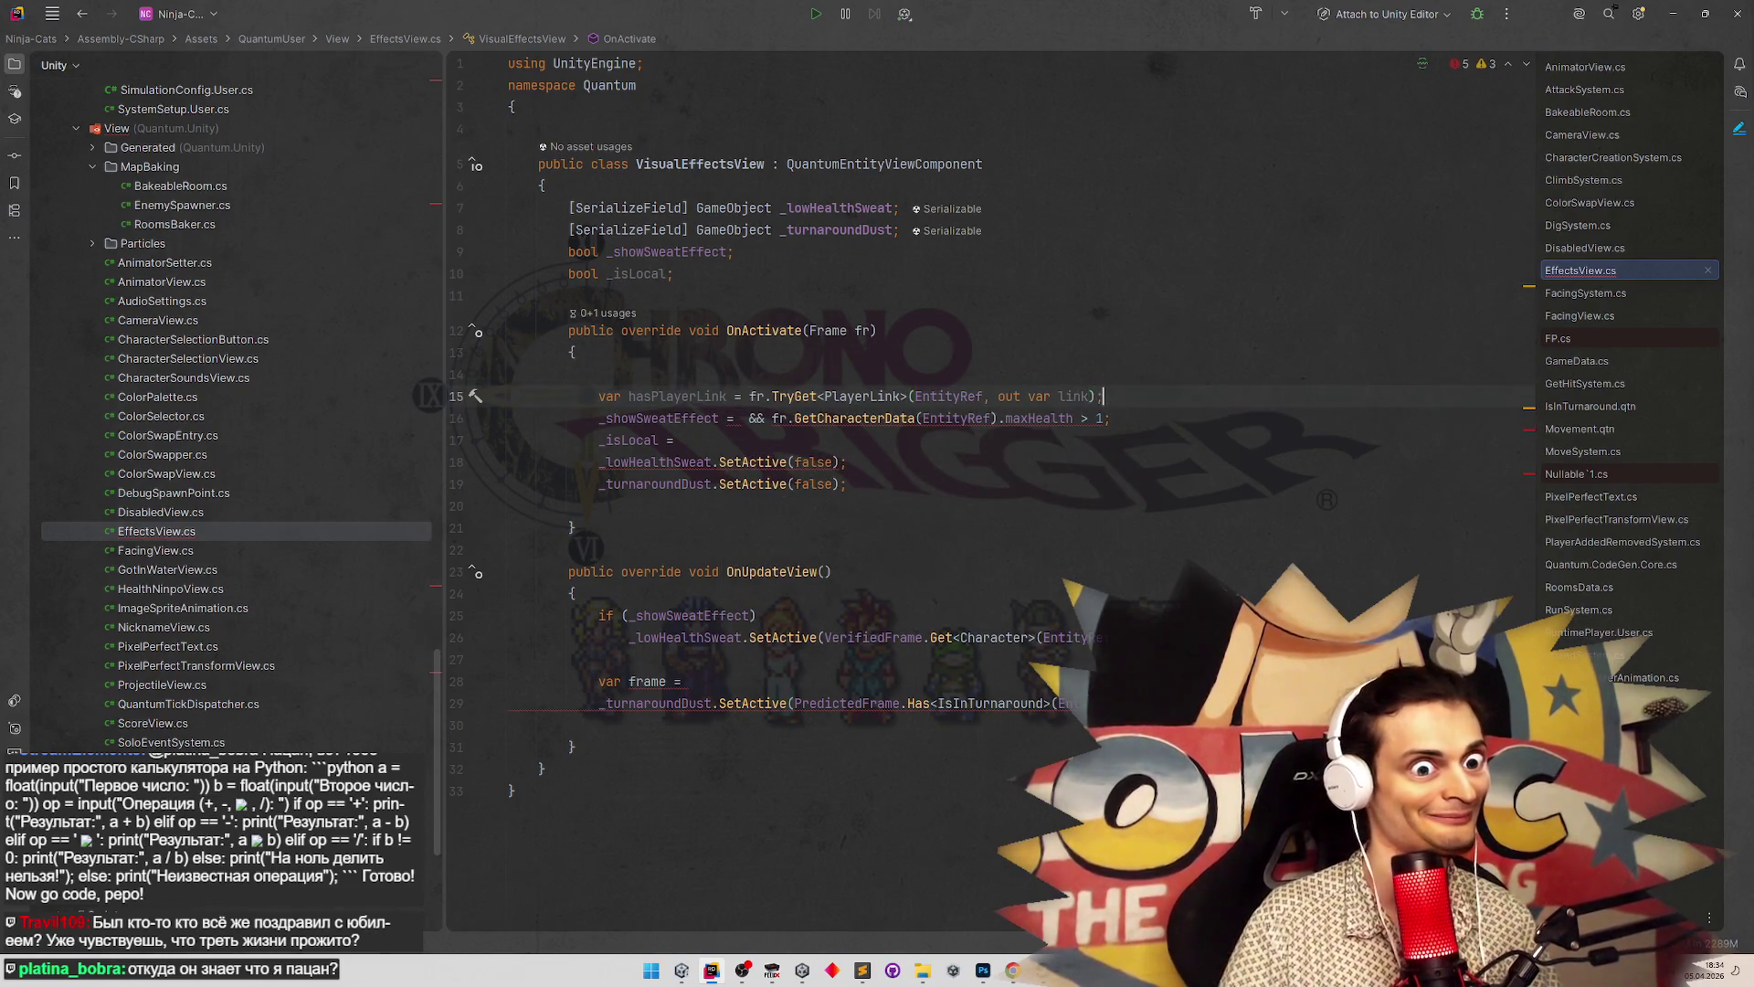
double_click(676, 395)
key(ctrl+c)
click(745, 417)
key(ctrl+v)
Complete '_isLocal = hasPlayerLink && Game.PlayerIsLocal(link.player);' in OnActivate
click(612, 440)
key(End)
text(hasPlayerLink)
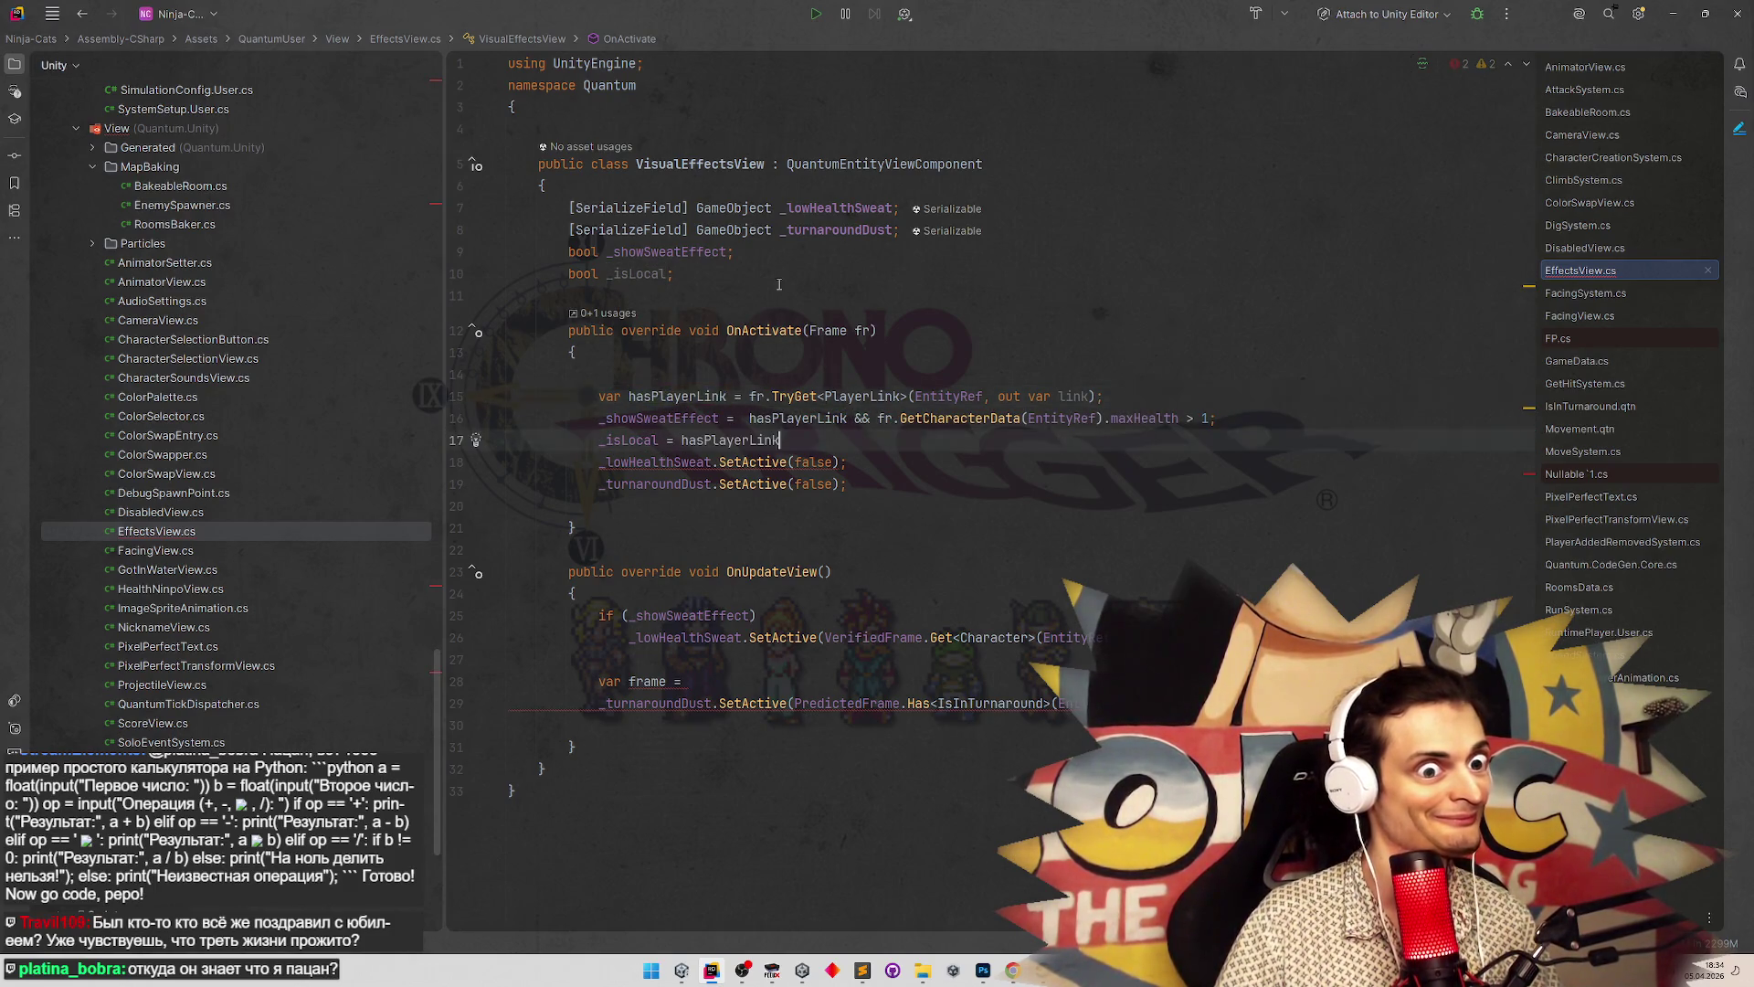
text( && link.)
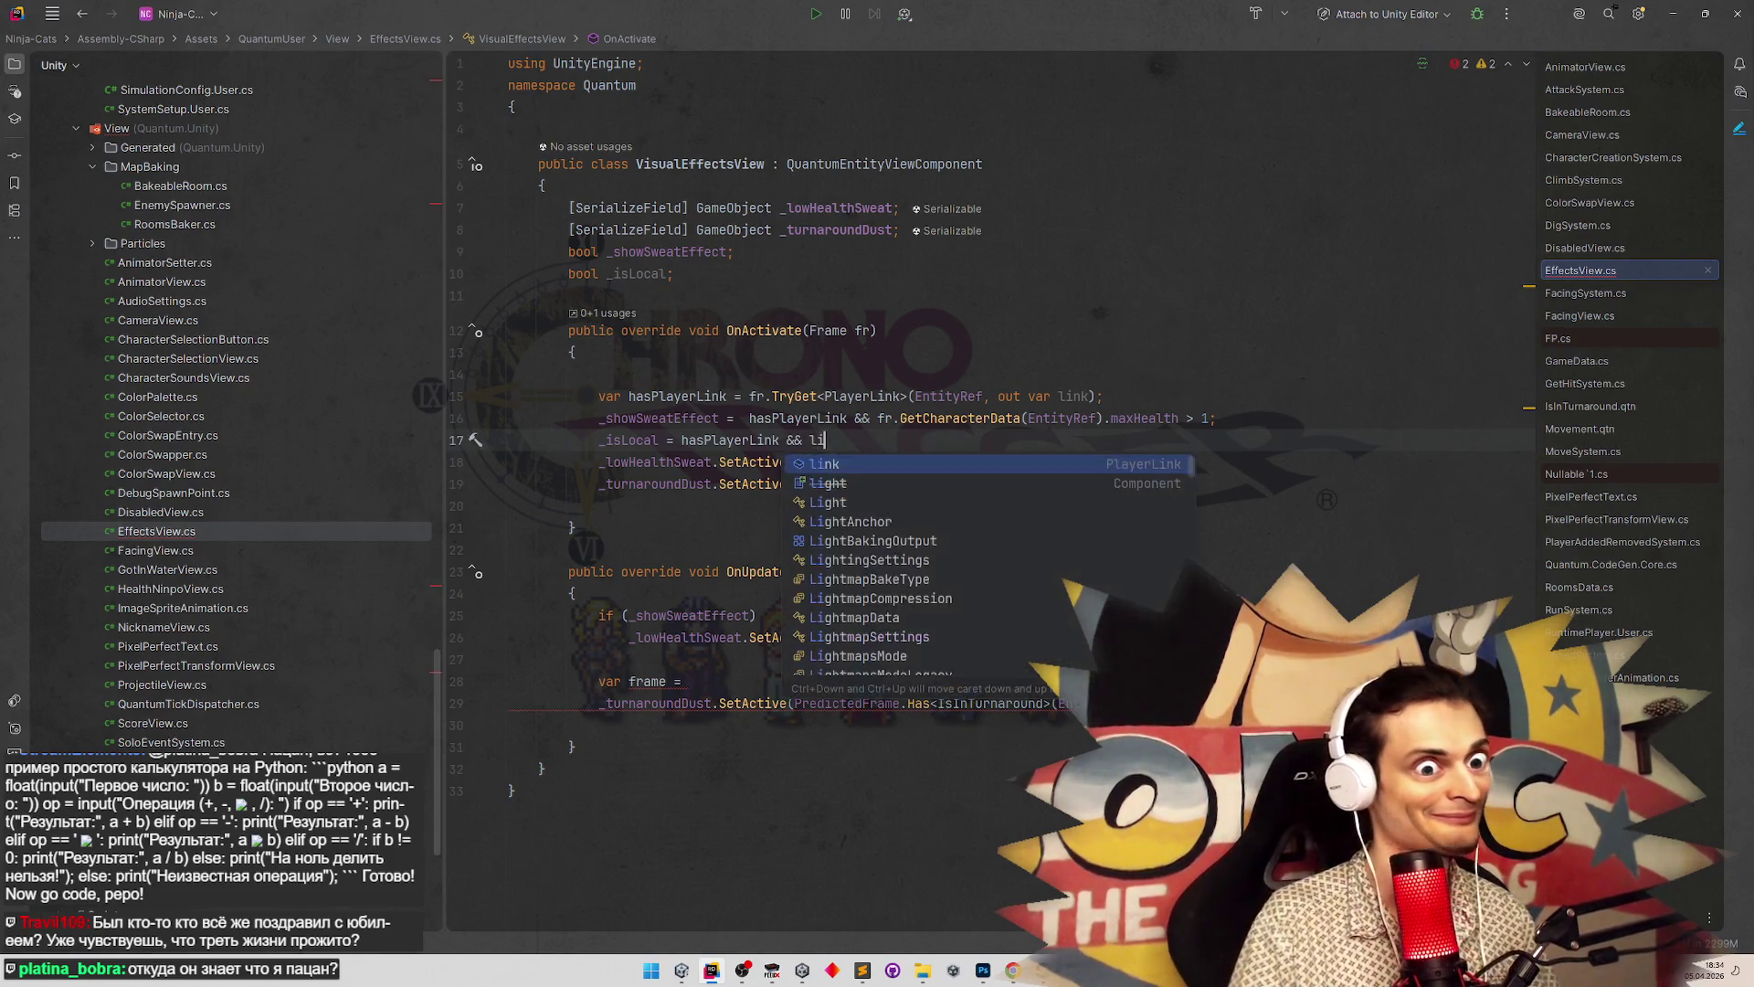
key(Down)
key(Down)
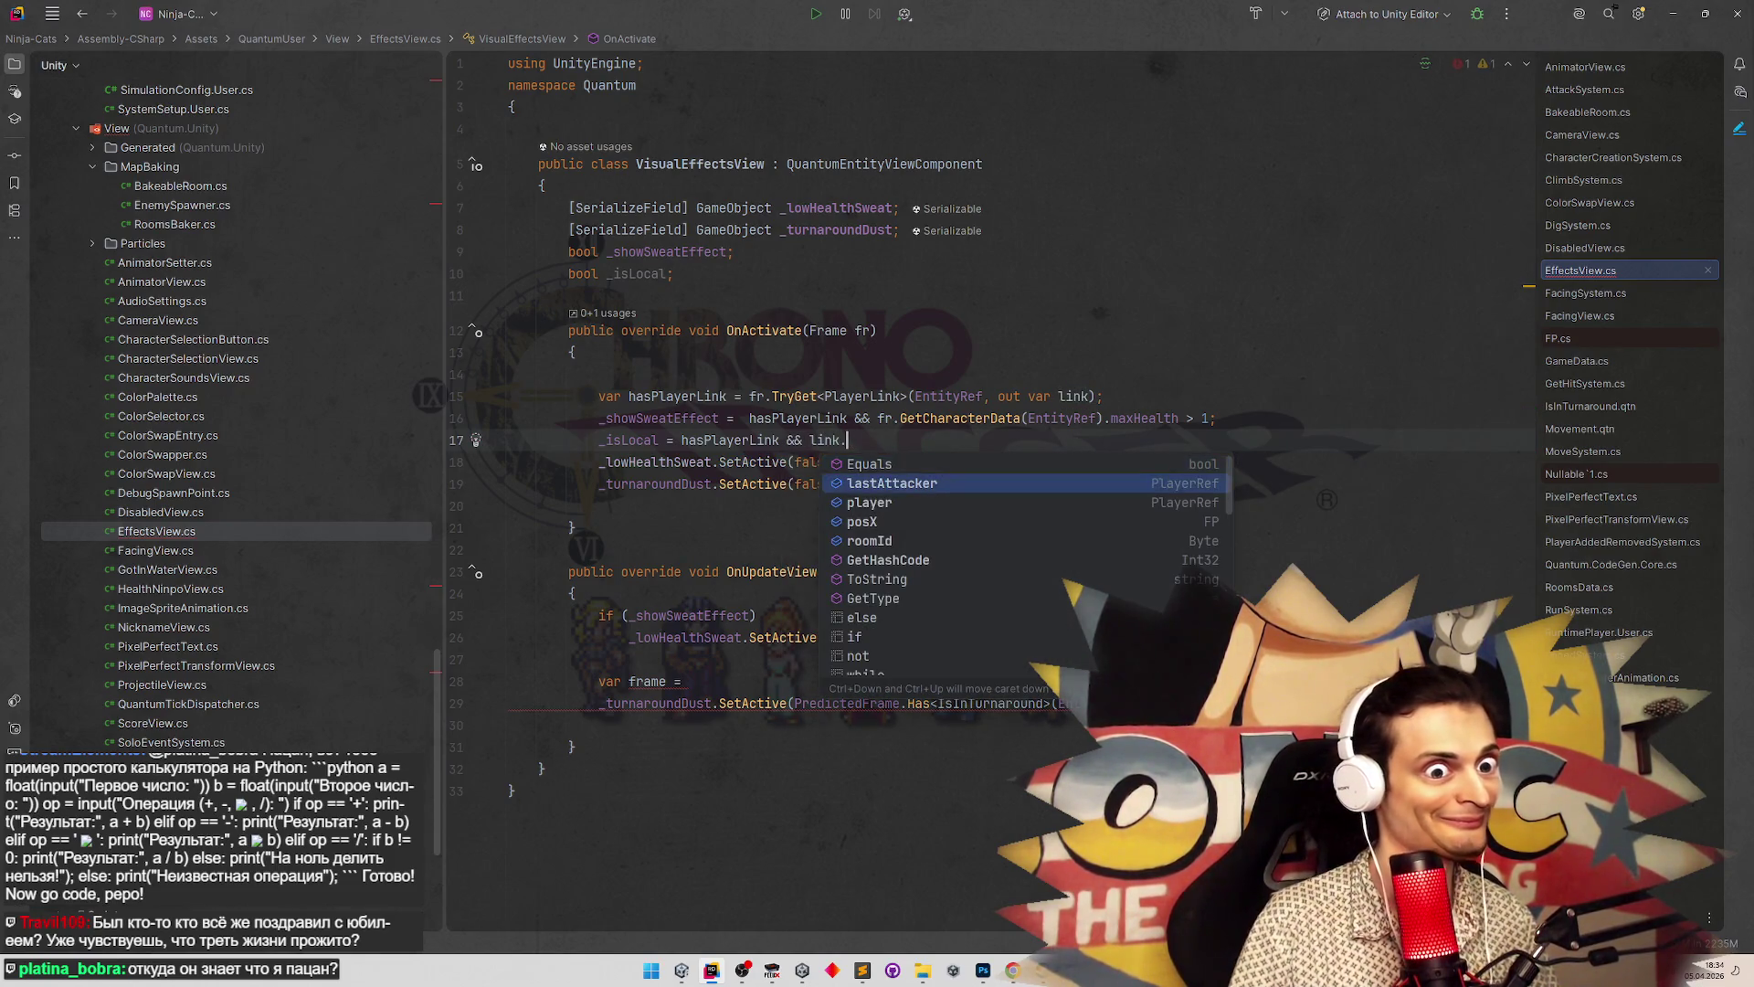
key(Return)
click(810, 440)
text(fr)
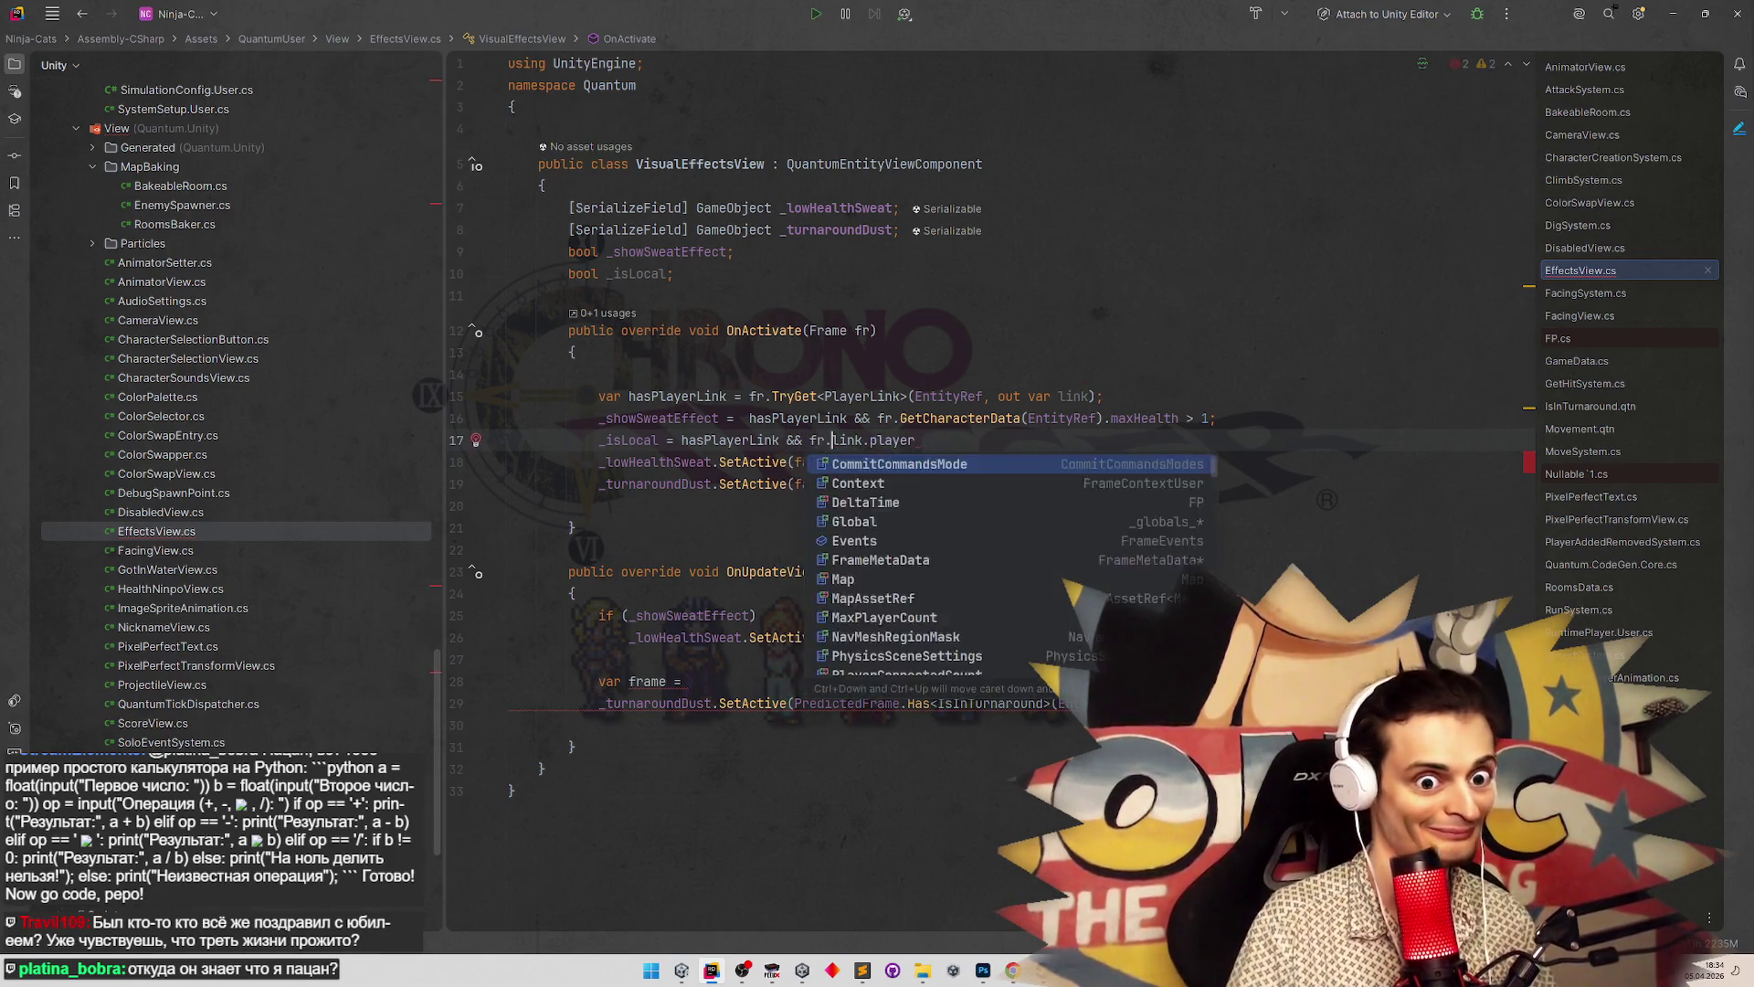
text(.)
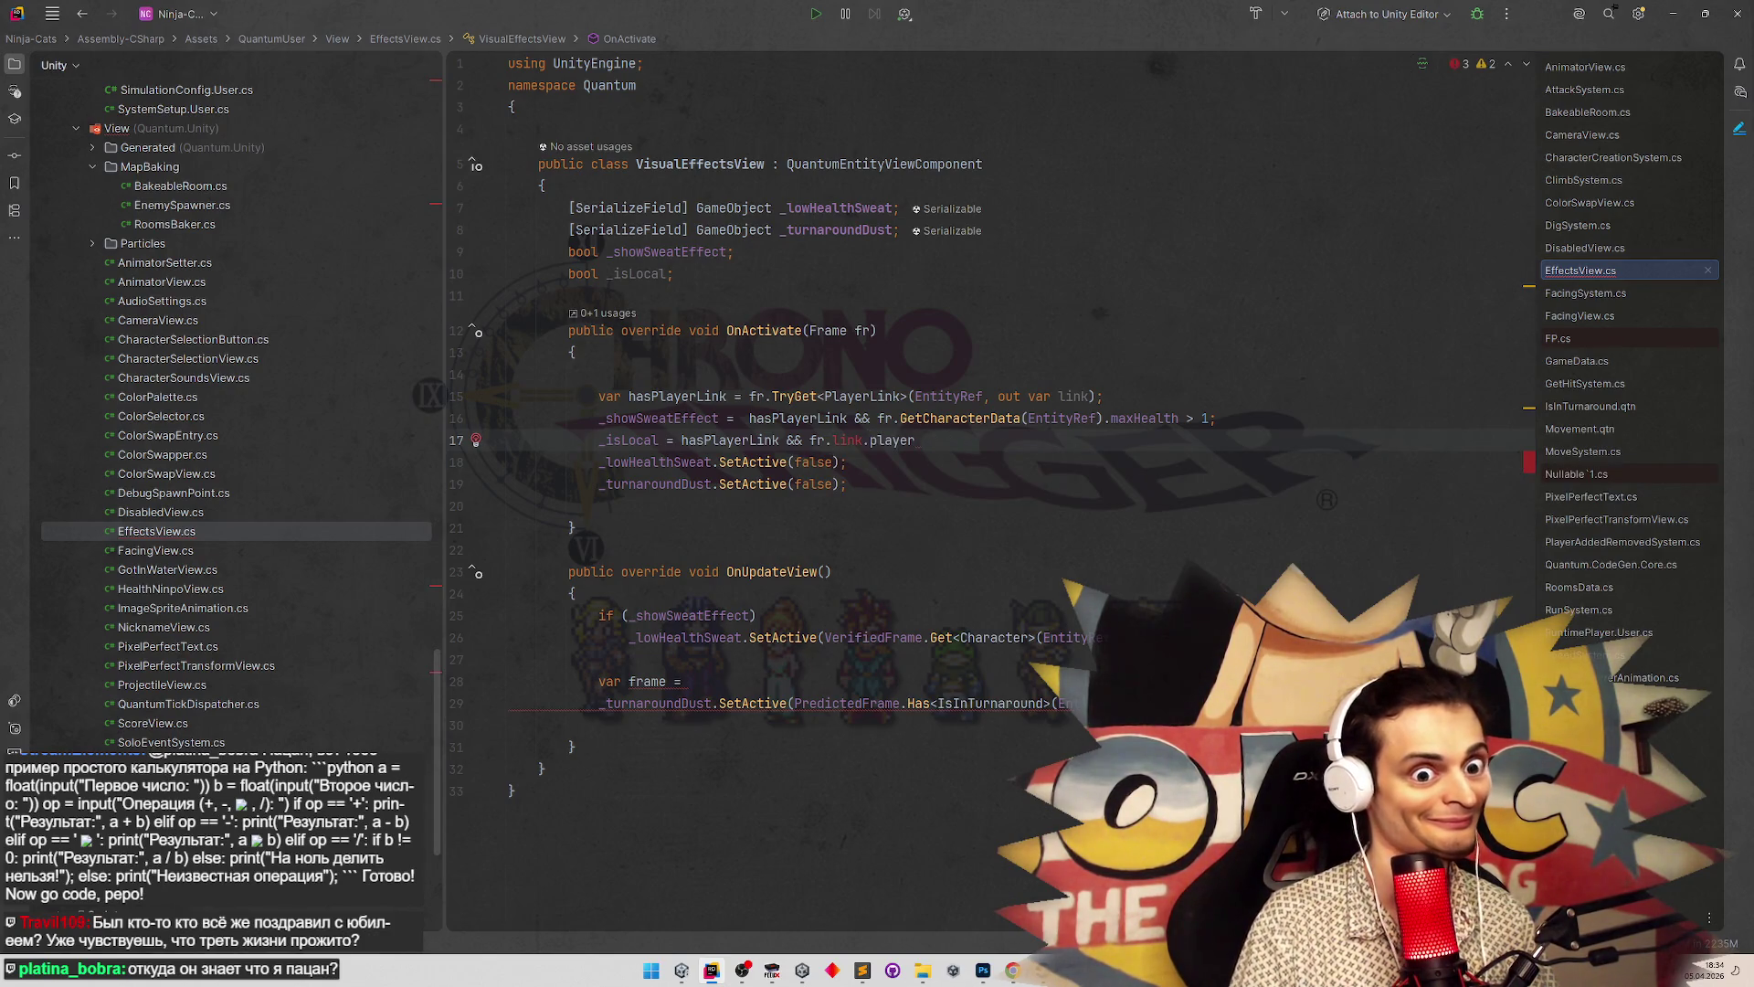
key(ctrl+space)
key(Escape)
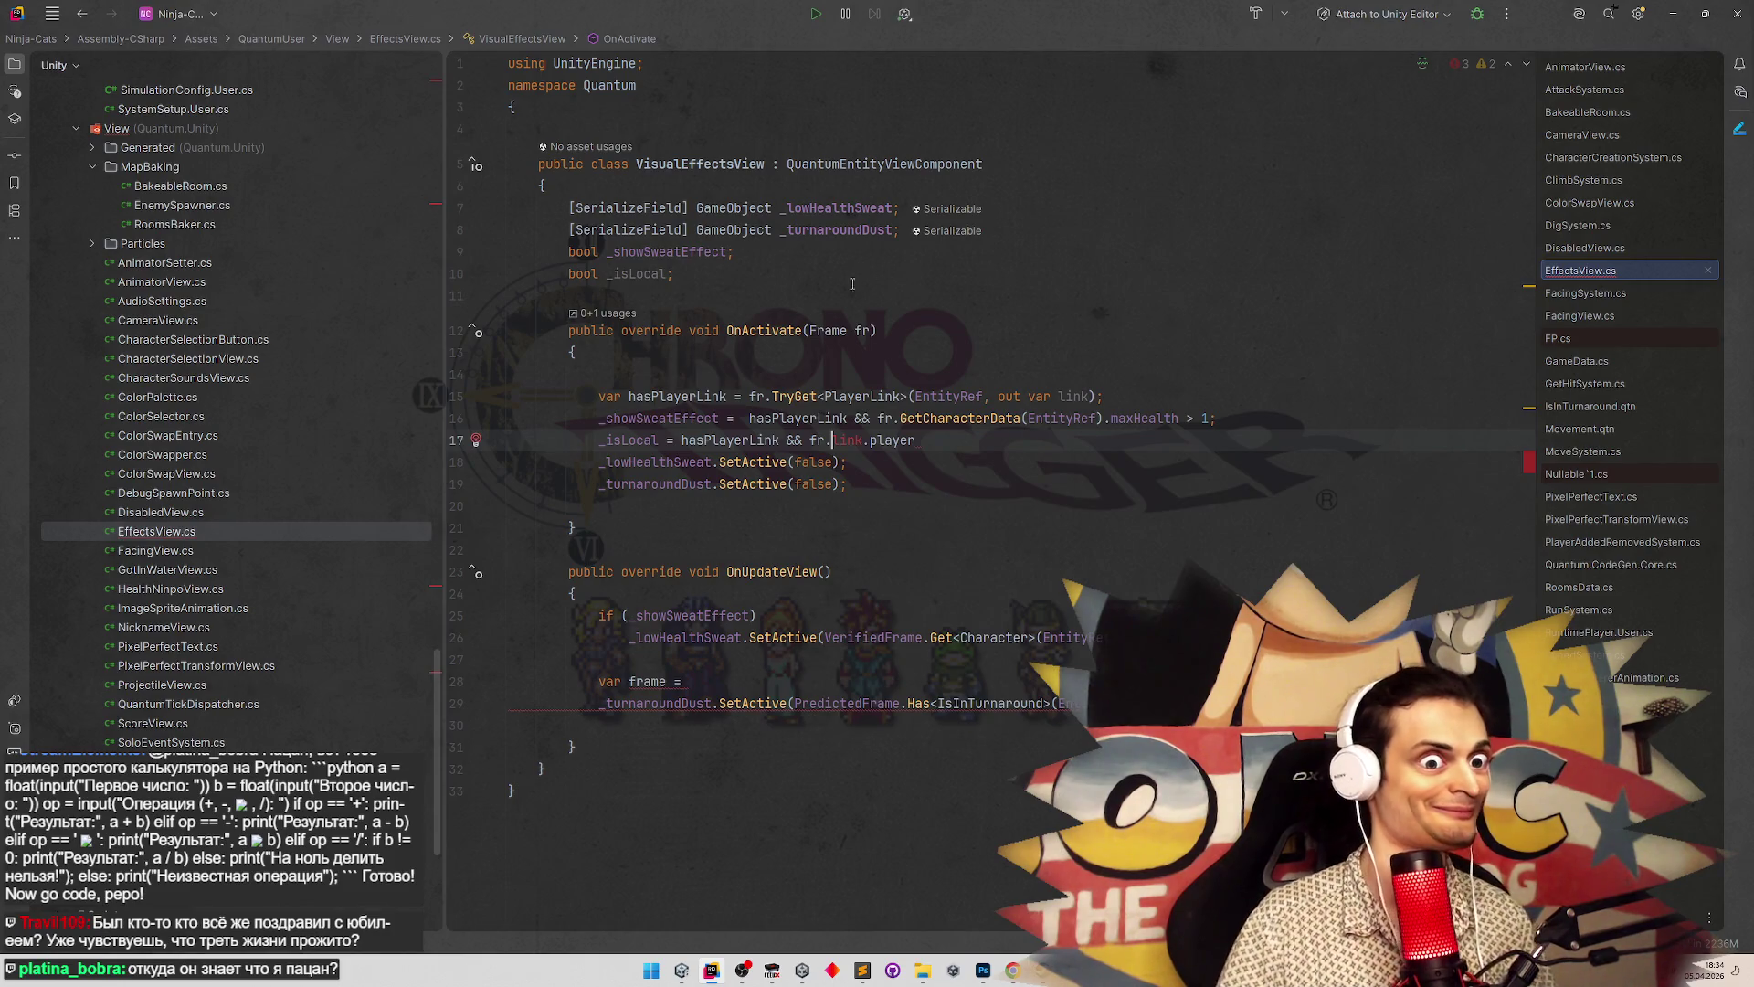
double_click(816, 440)
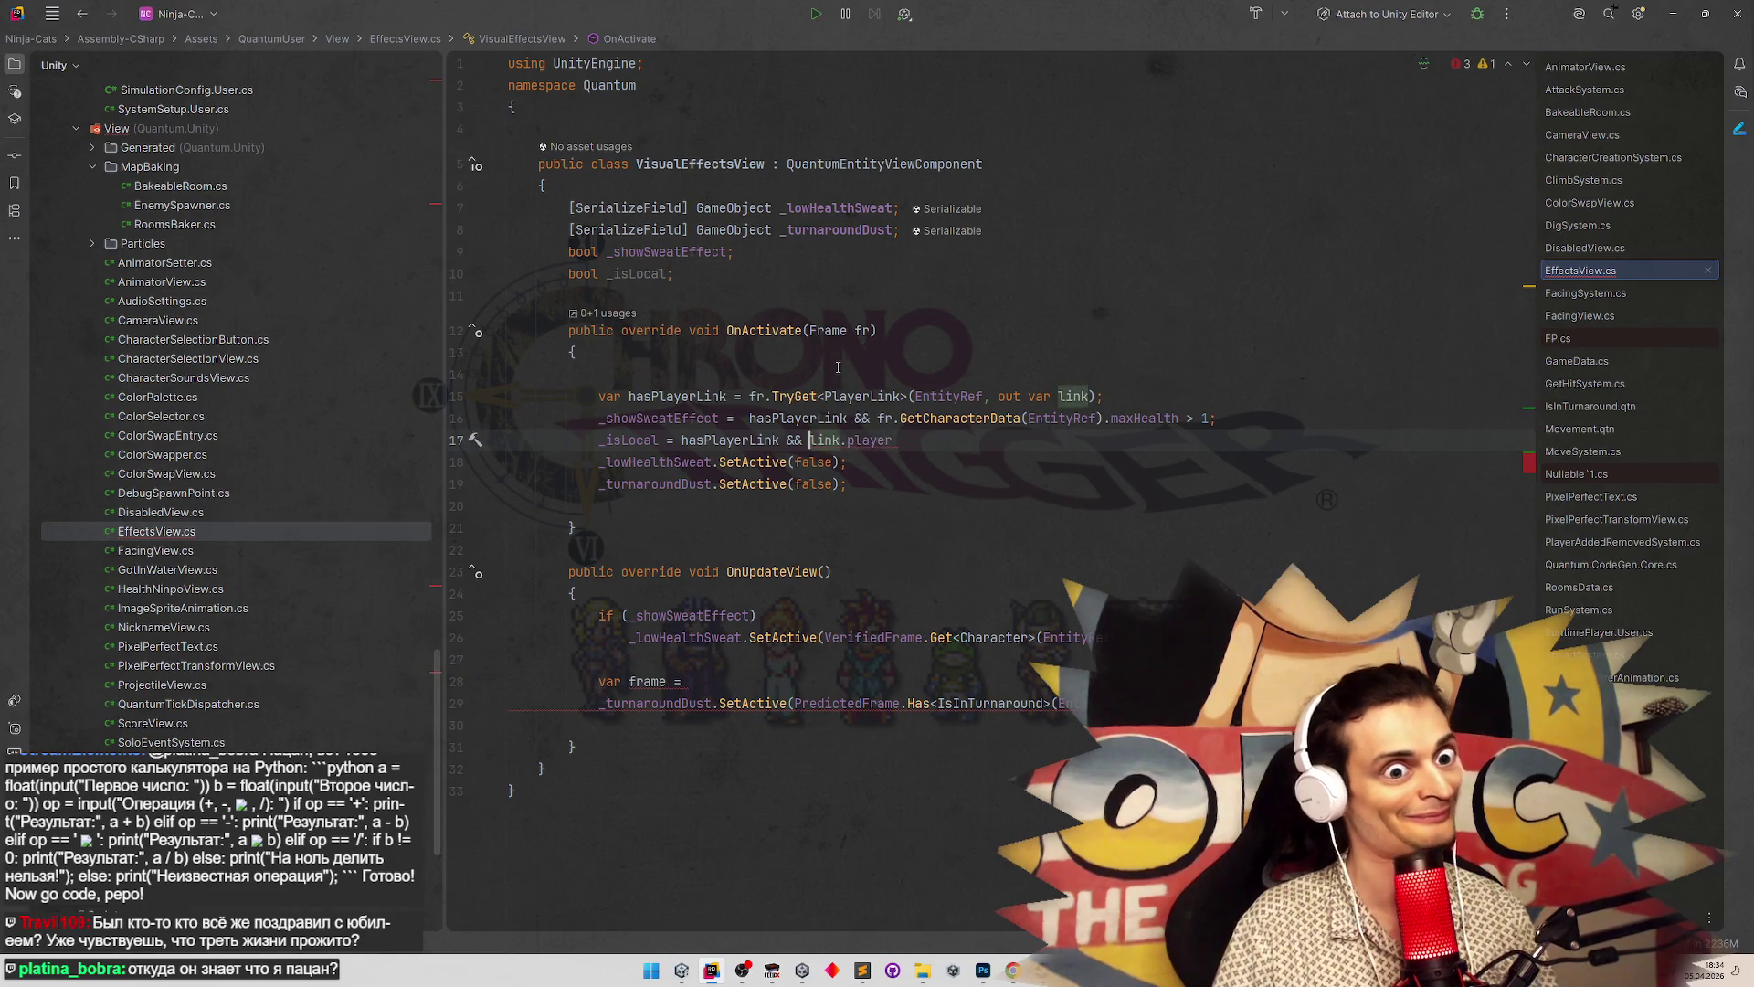
text(Game)
text(.PlayerIsL)
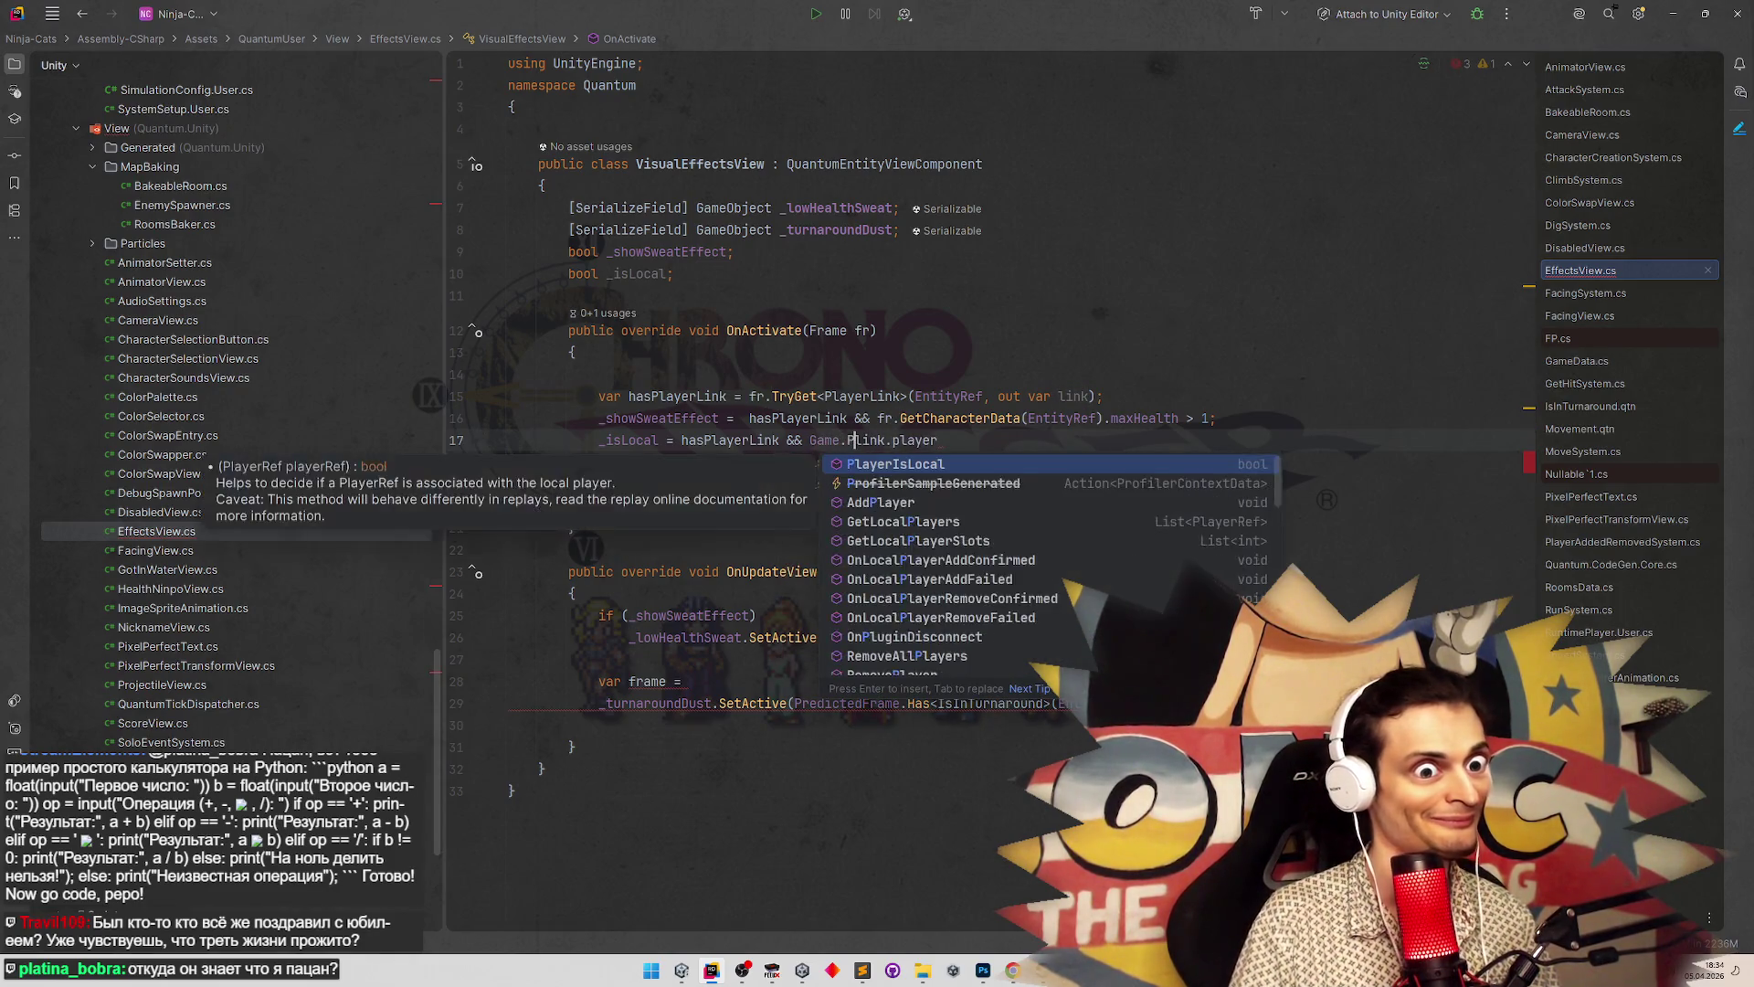
key(Return)
click(1045, 441)
text(;)
click(1110, 396)
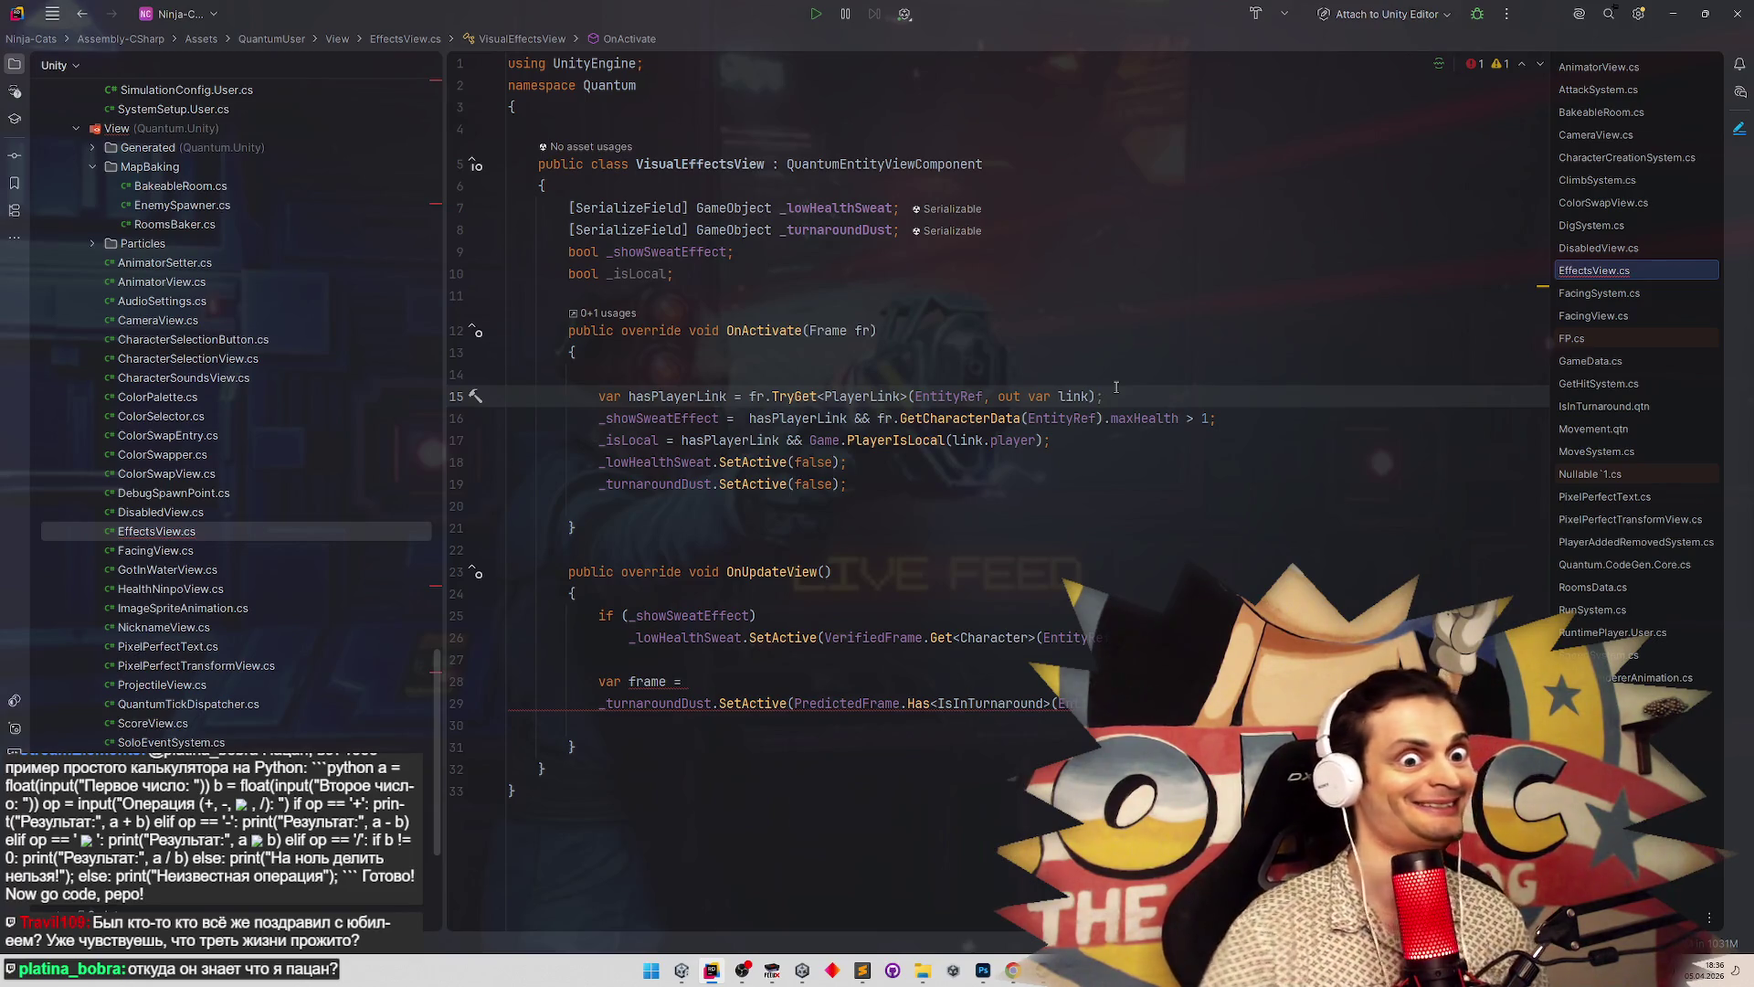
Write 'var frame = _isLocal ? PredictedFrame : VerifiedFrame;' in OnUpdateView
double_click(694, 395)
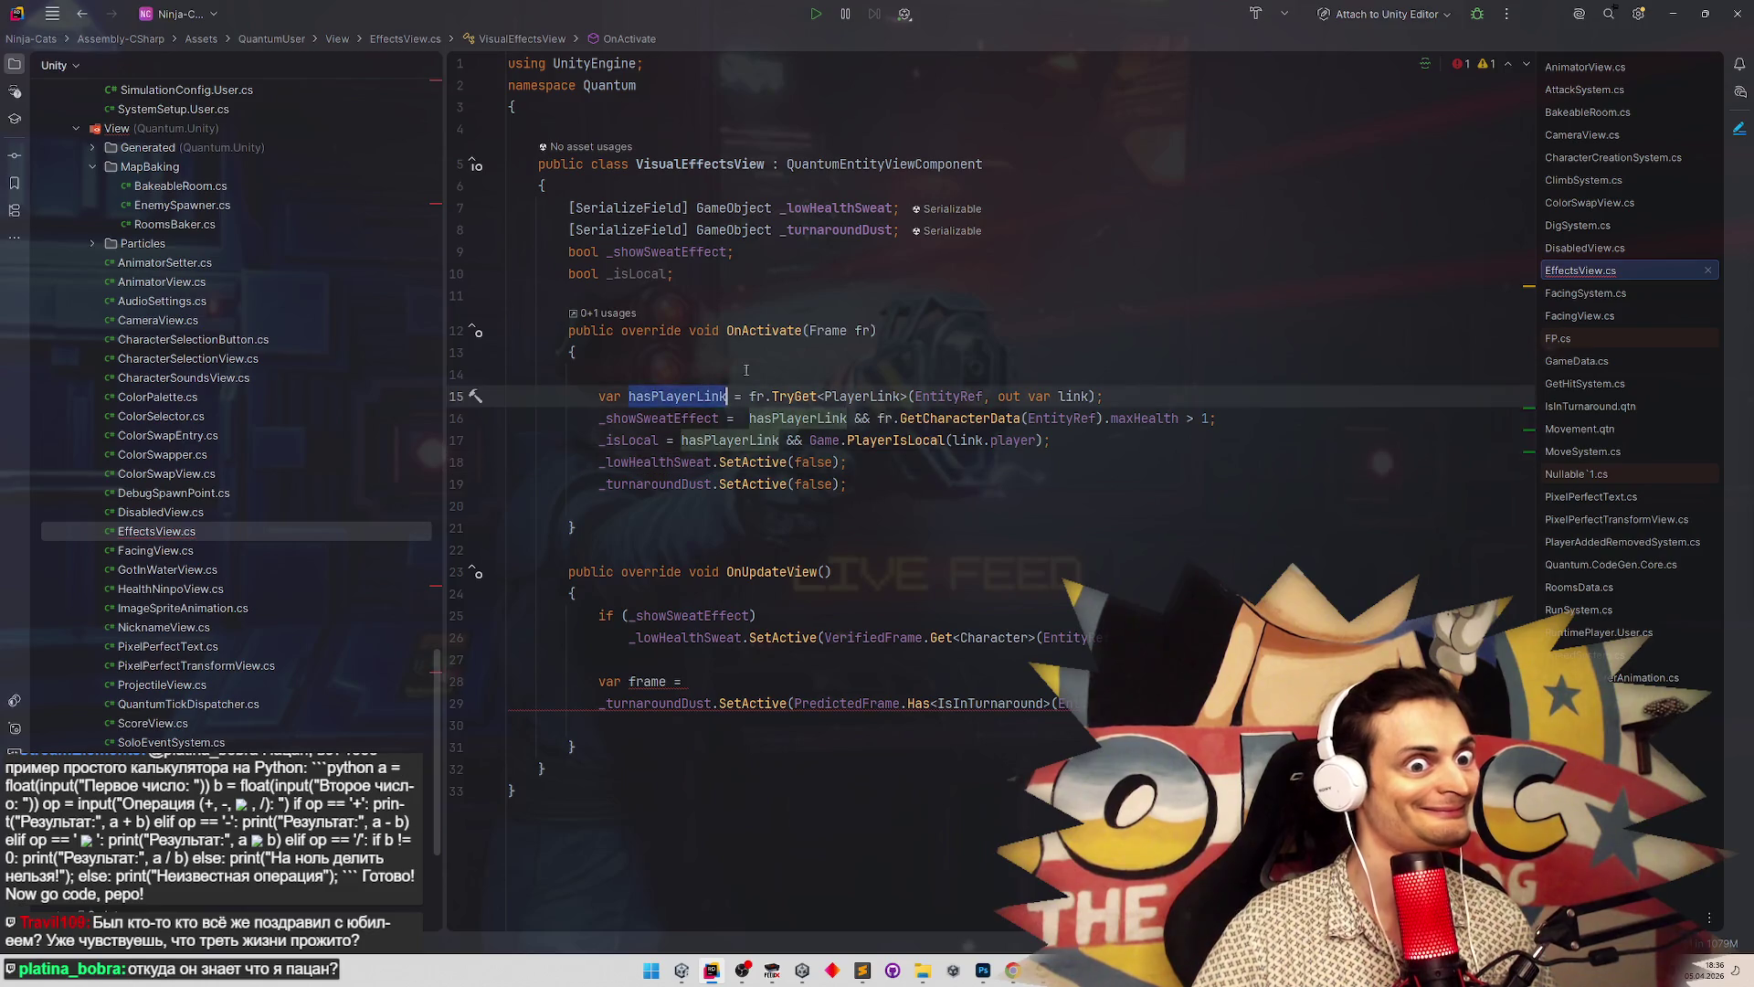
double_click(631, 439)
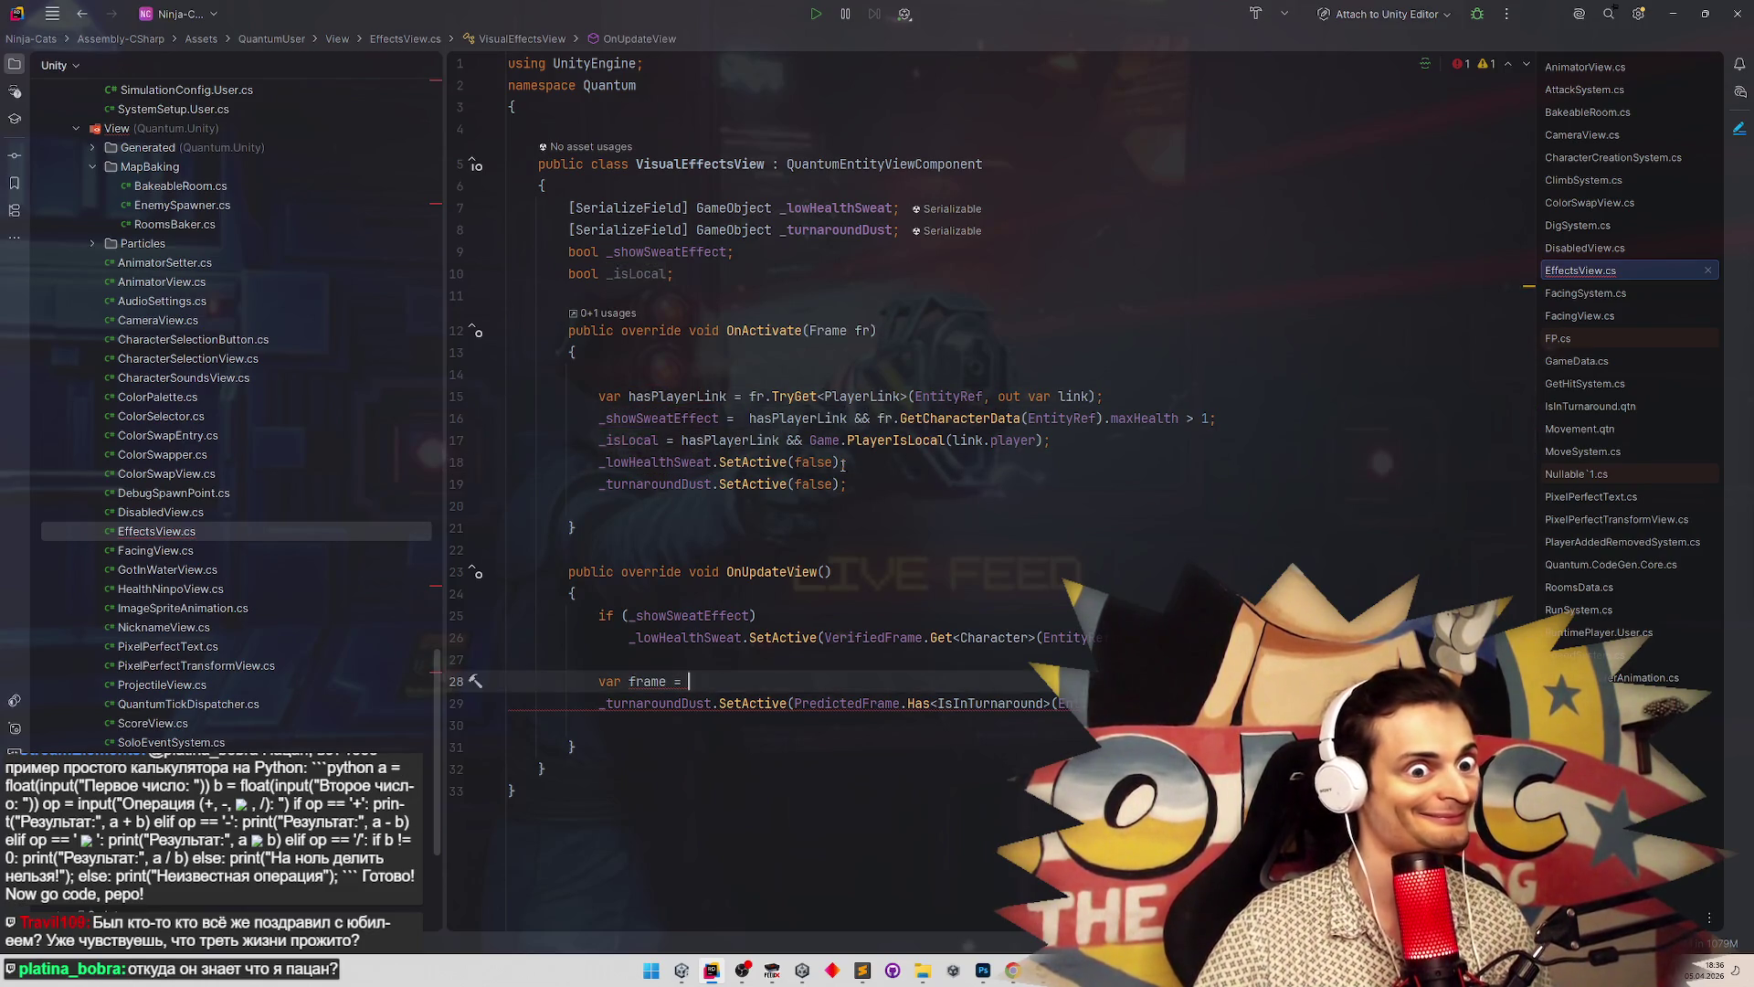
click(715, 685)
text(_isLocal ?)
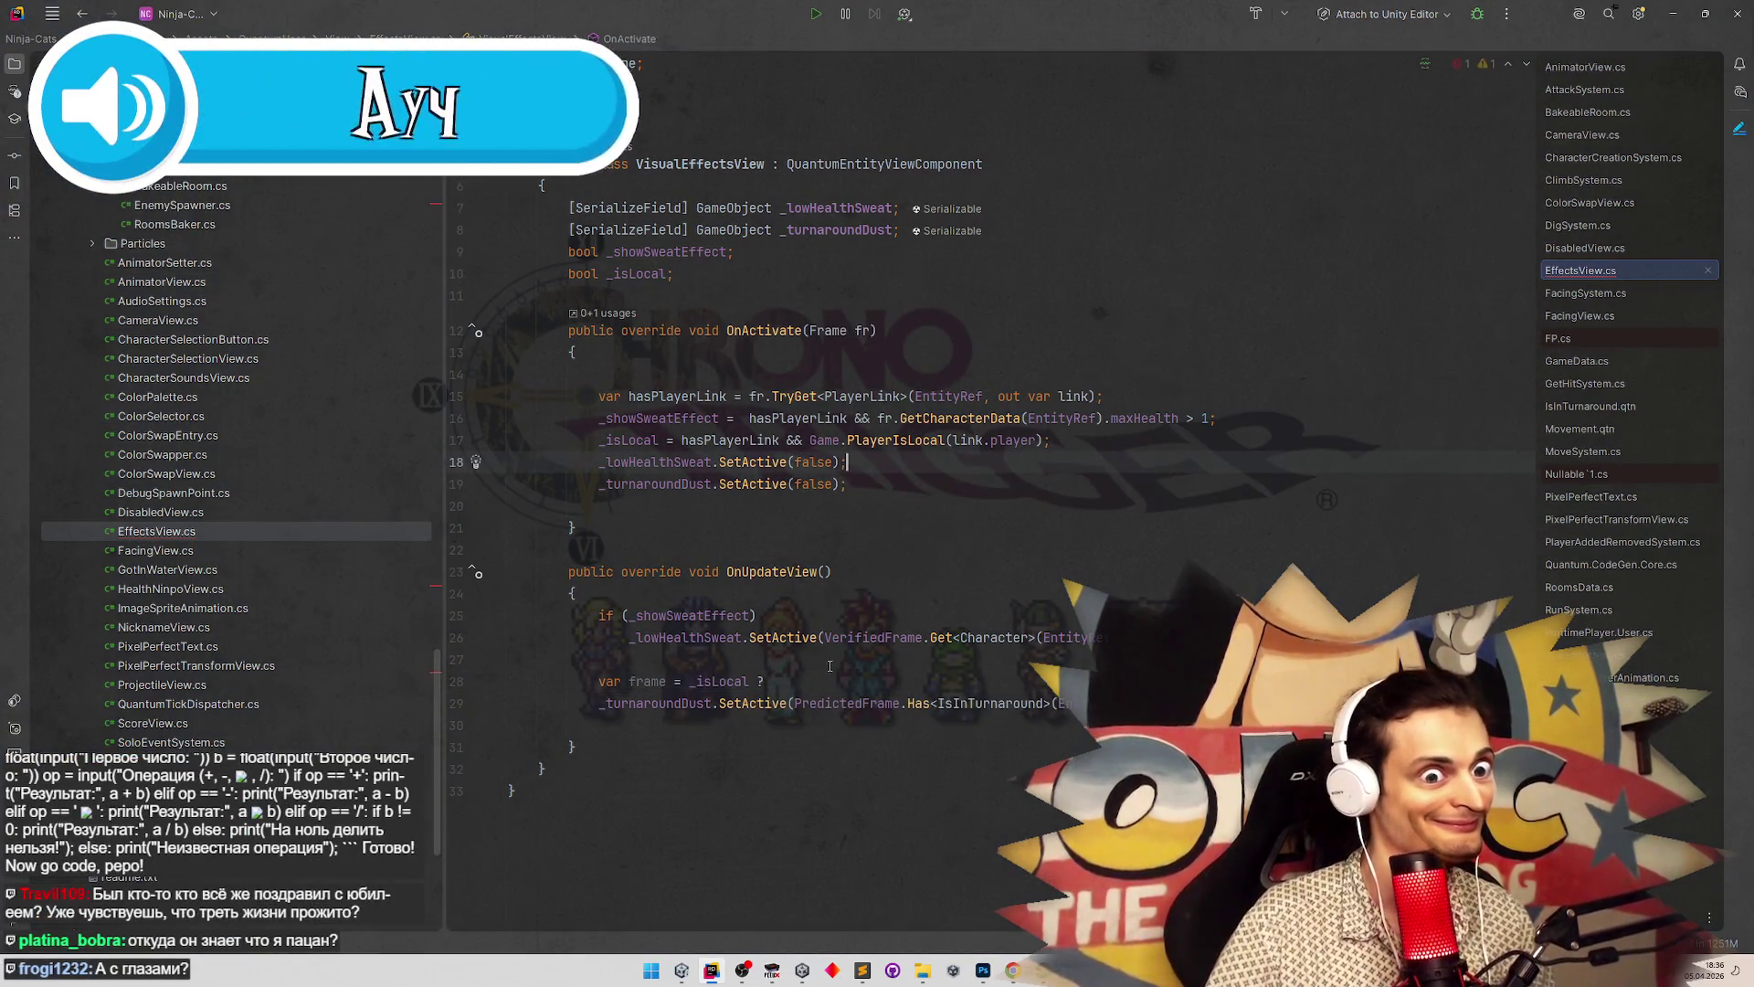
click(833, 704)
double_click(833, 704)
key(ctrl+c)
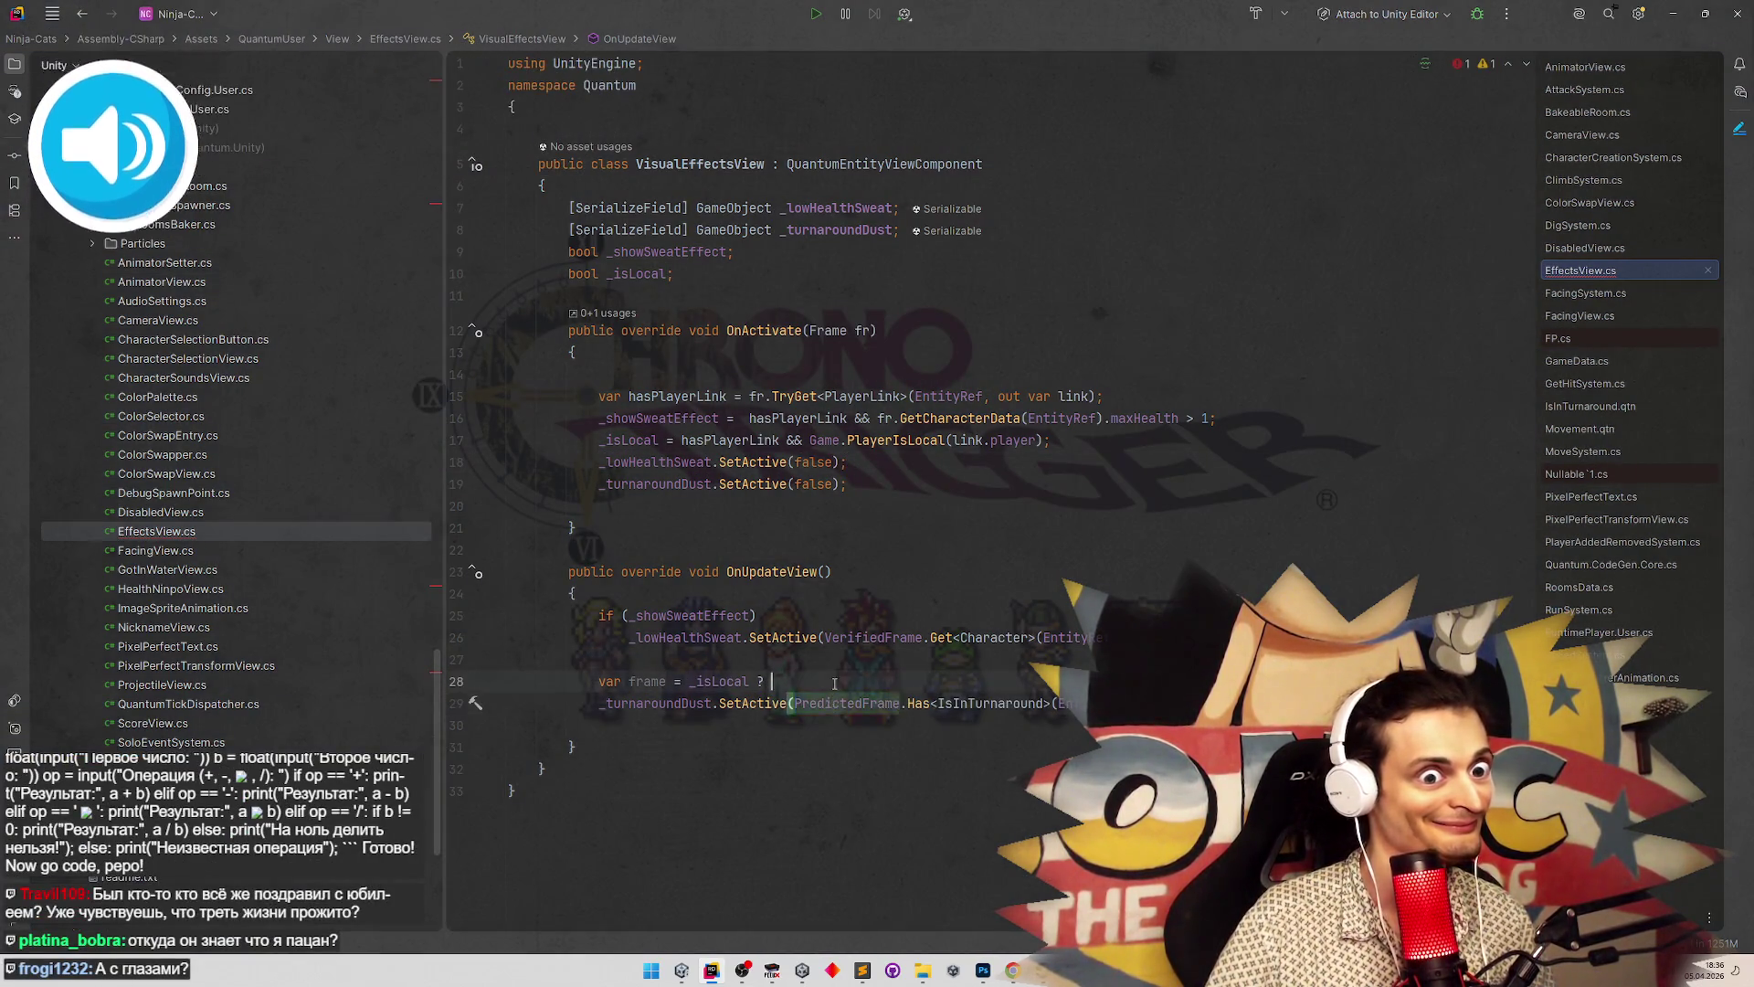
click(767, 681)
key(ctrl+v)
text(: Ve)
key(Return)
text(;)
Move the frame declaration to the top of OnUpdateView and use frame in the turnaround-dust call
click(599, 682)
key(shift+End)
key(ctrl+x)
click(913, 589)
key(Return)
key(ctrl+v)
key(Return)
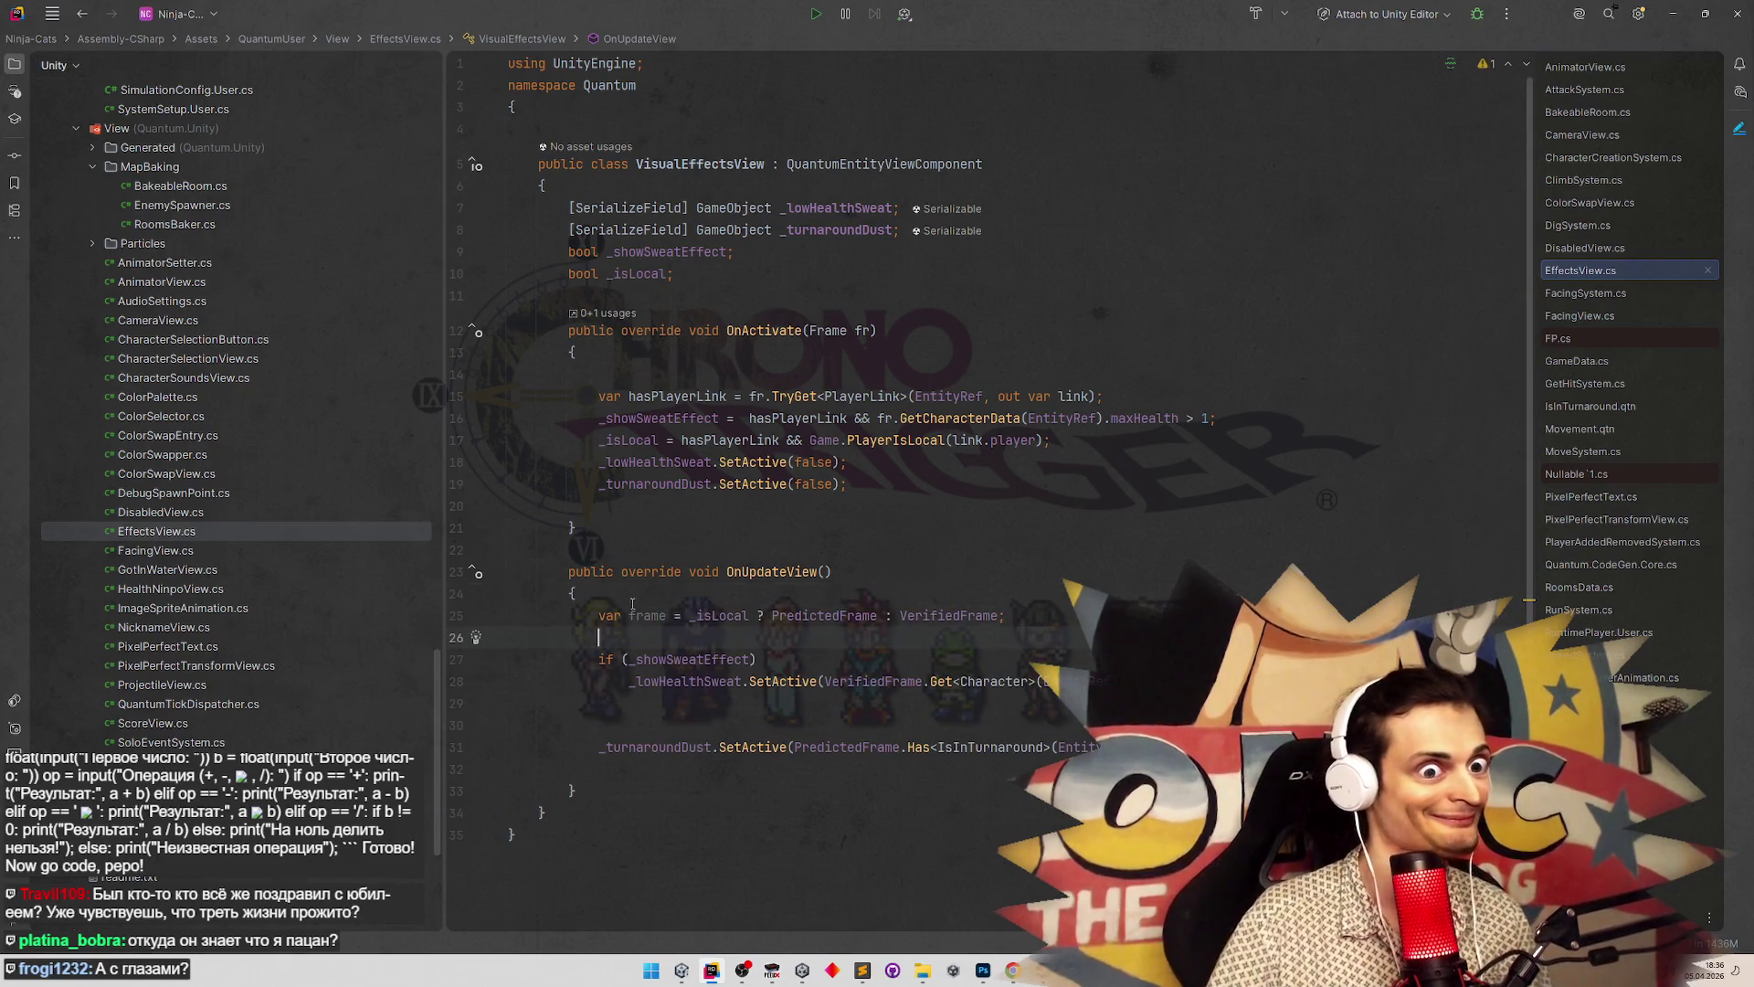
double_click(647, 615)
mouse_move(821, 620)
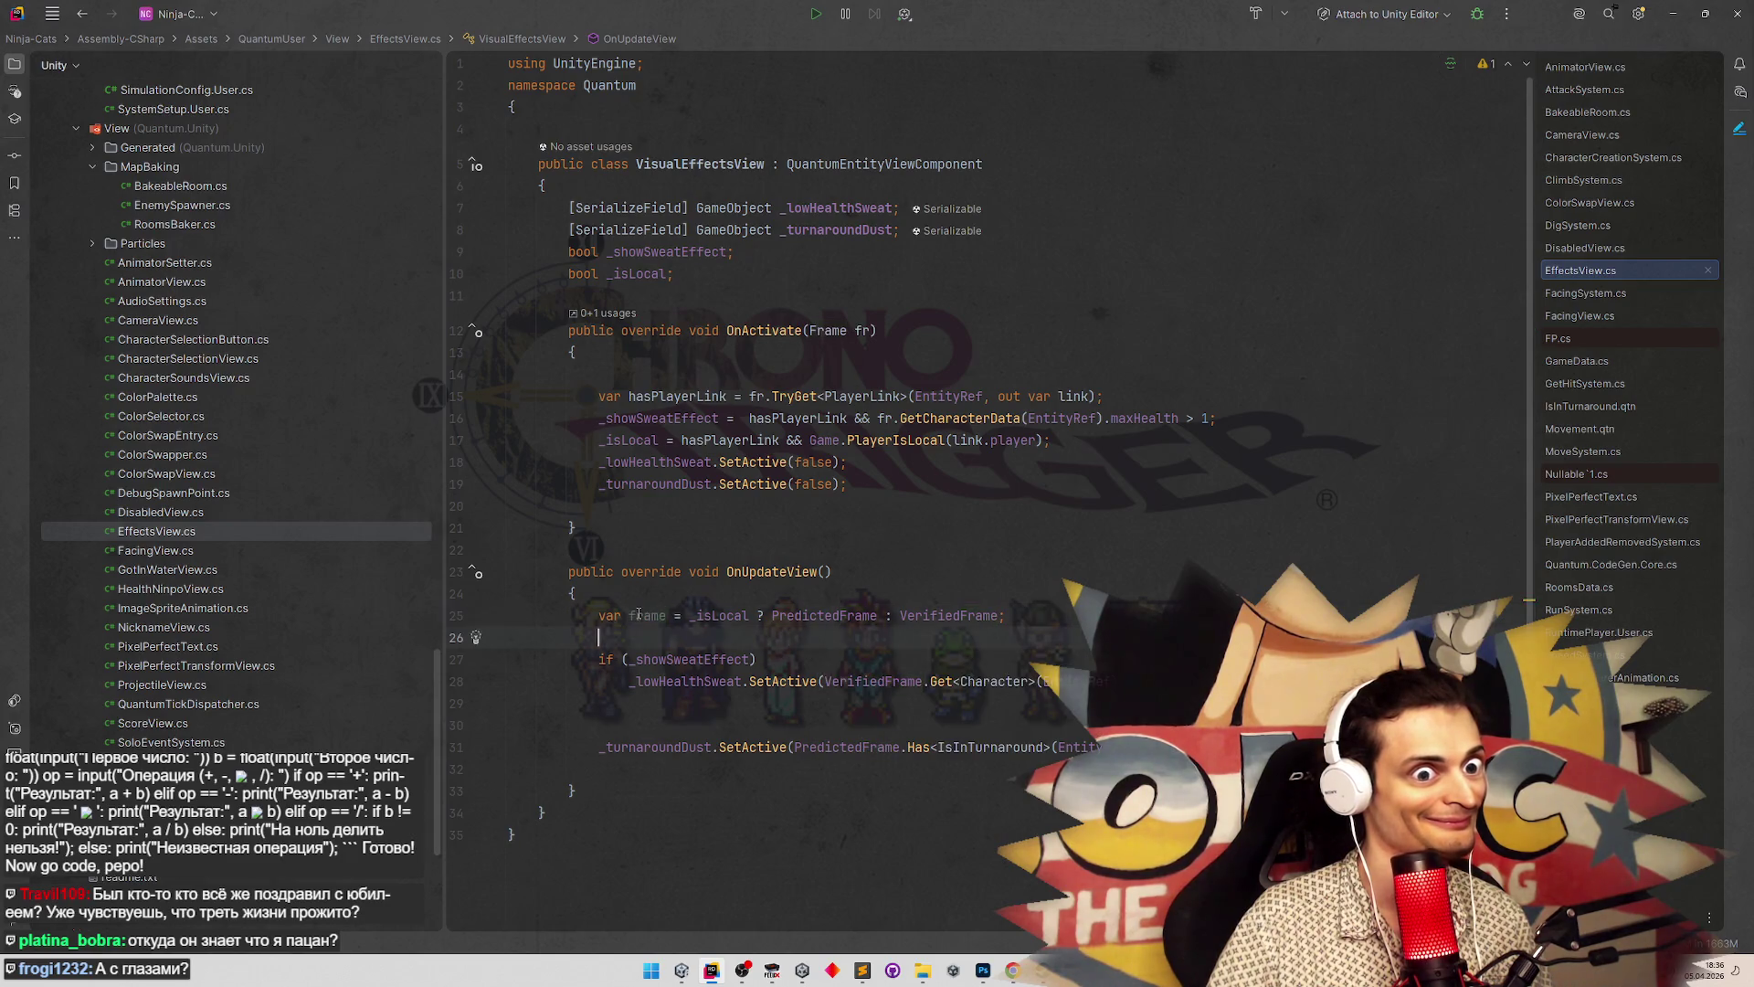
double_click(845, 746)
text(frame)
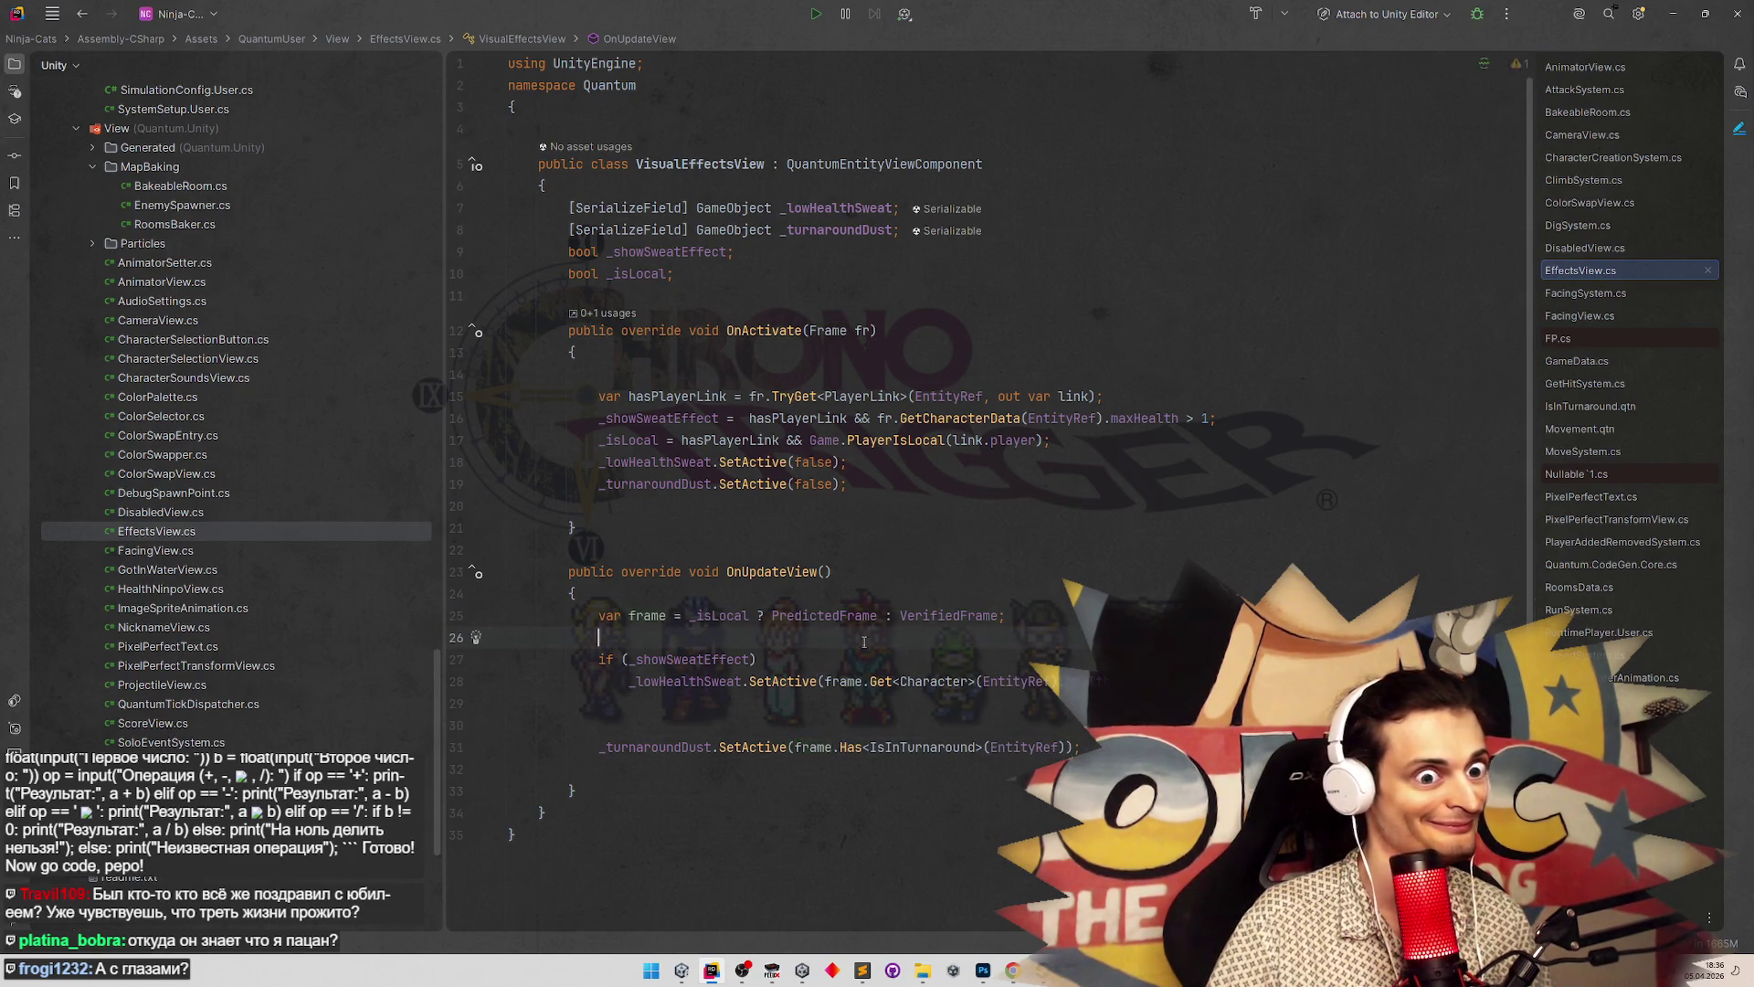
Restore VerifiedFrame in the sweat check and place the frame declaration directly above the turnaround-dust call
click(704, 637)
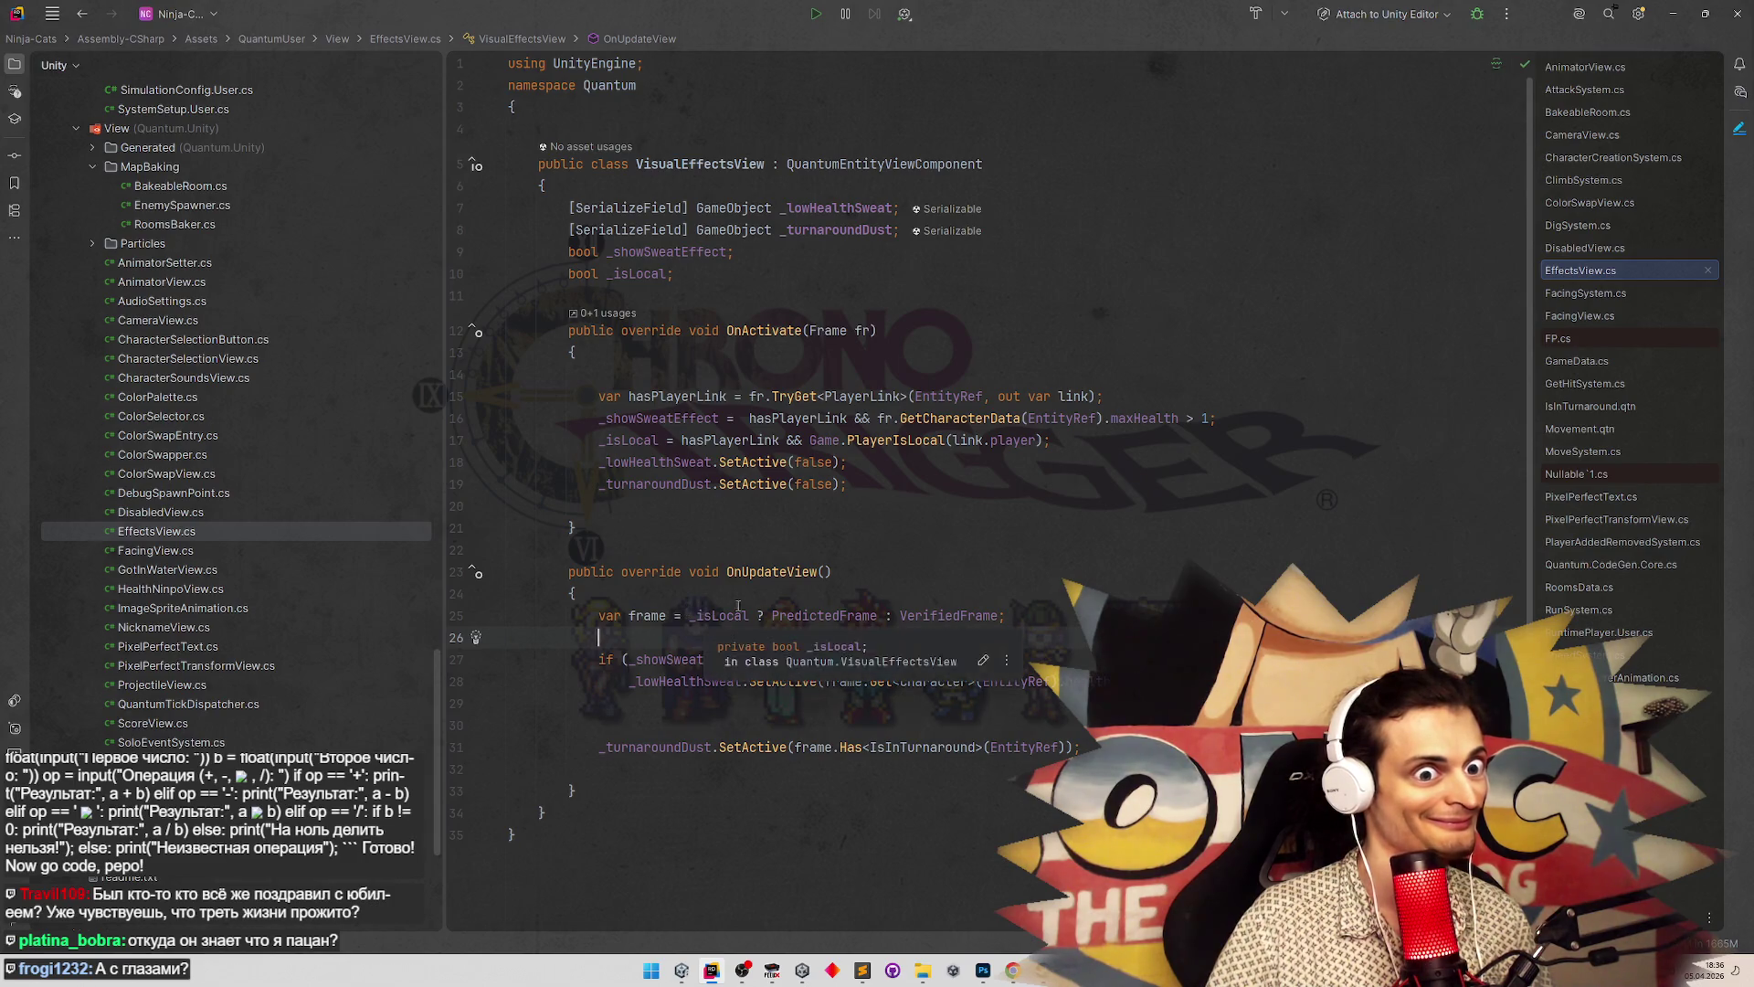
double_click(822, 616)
double_click(948, 615)
key(ctrl+c)
double_click(838, 681)
key(ctrl+v)
drag(581, 615, 1008, 616)
key(Delete)
click(842, 703)
key(Down)
key(ctrl+v)
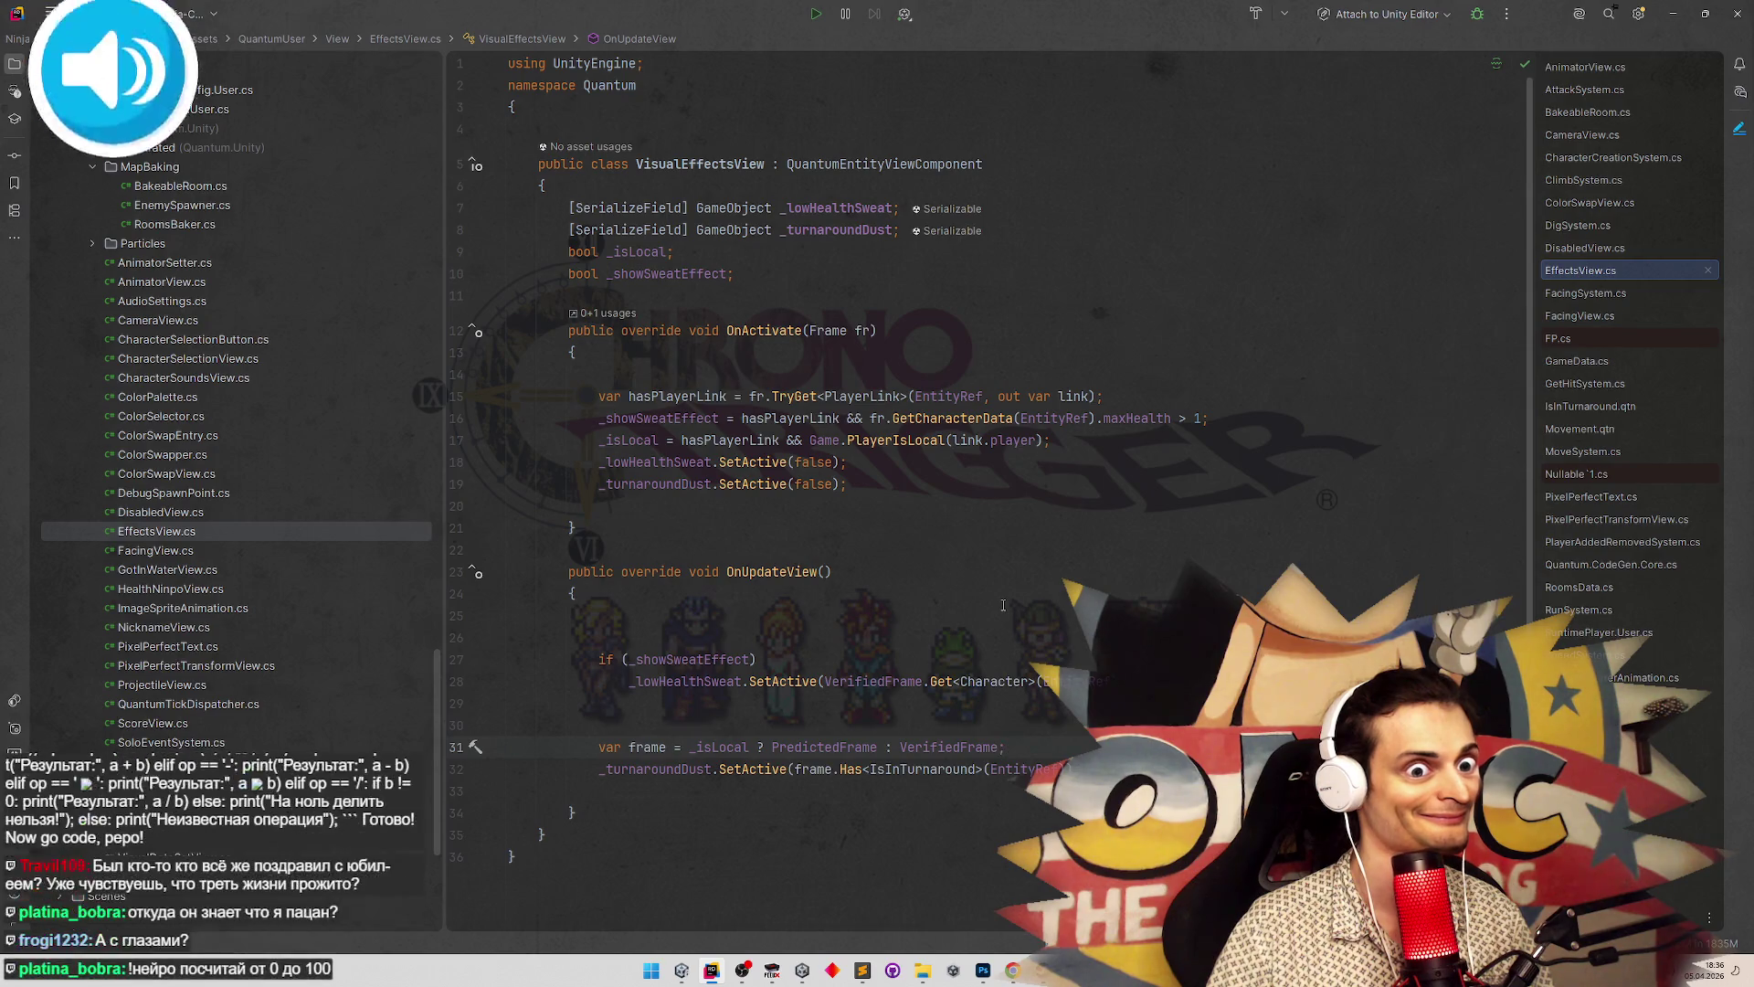
click(1676, 15)
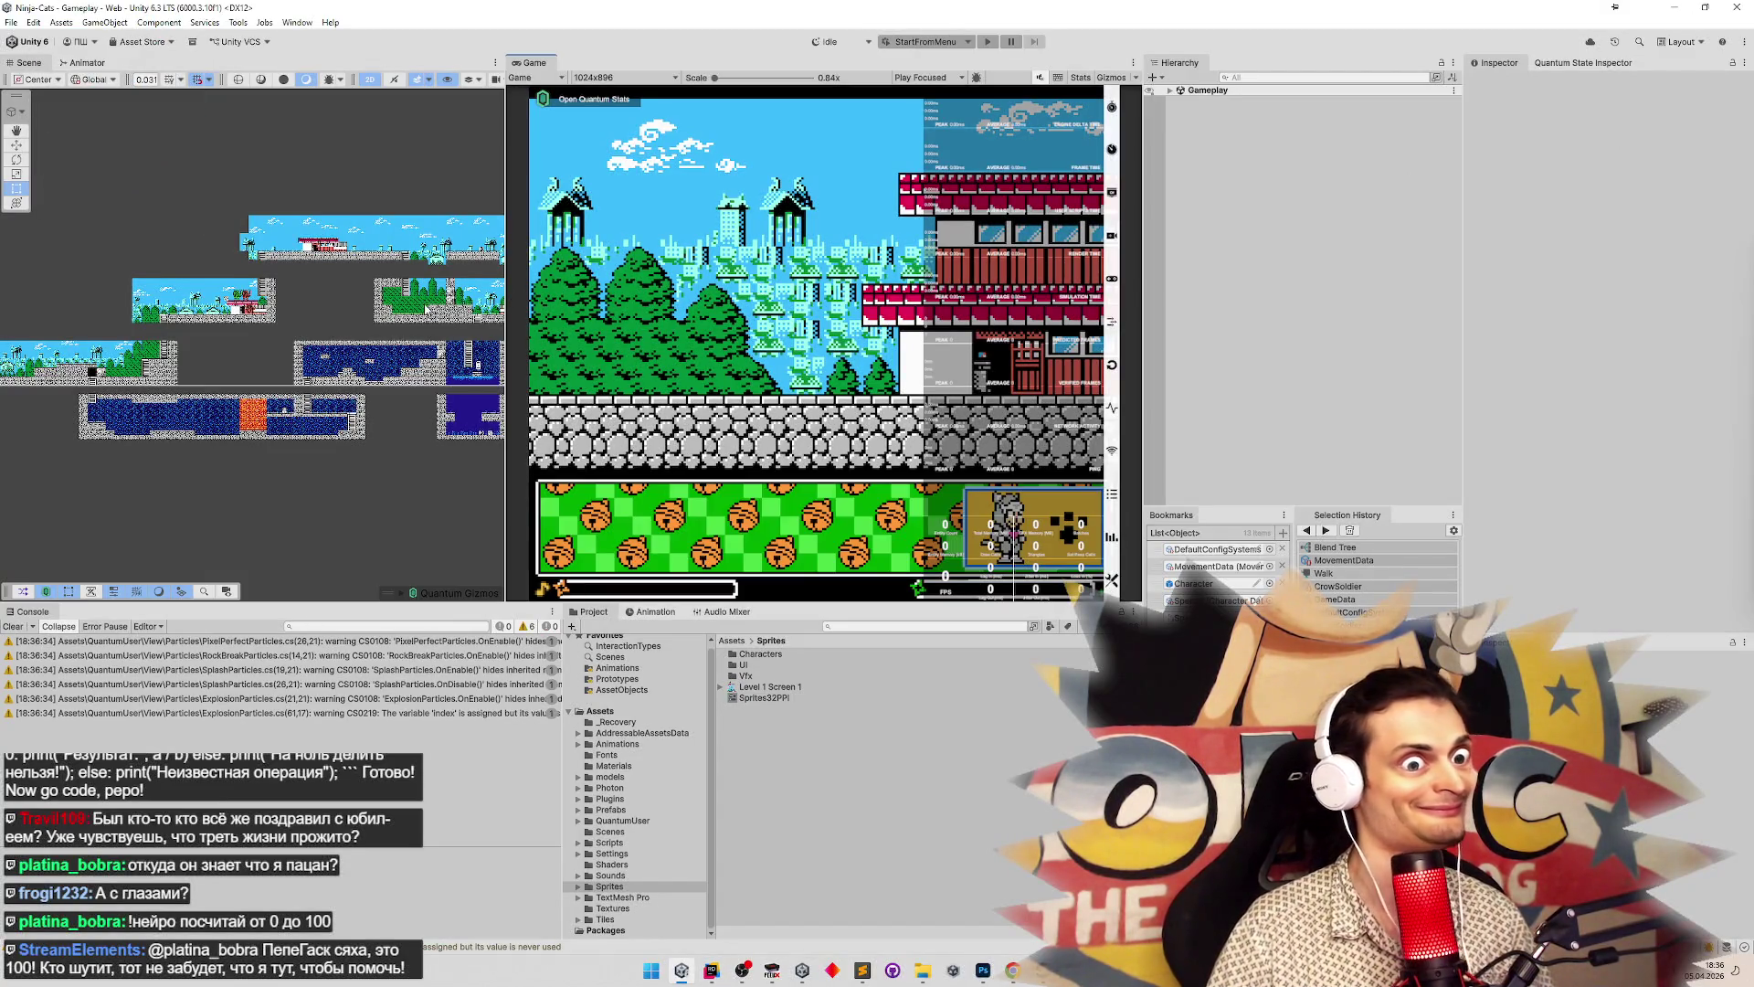
Expand Gameplay in the Hierarchy, clear the Console warnings, and enter Play mode with Ctrl+P
click(1170, 91)
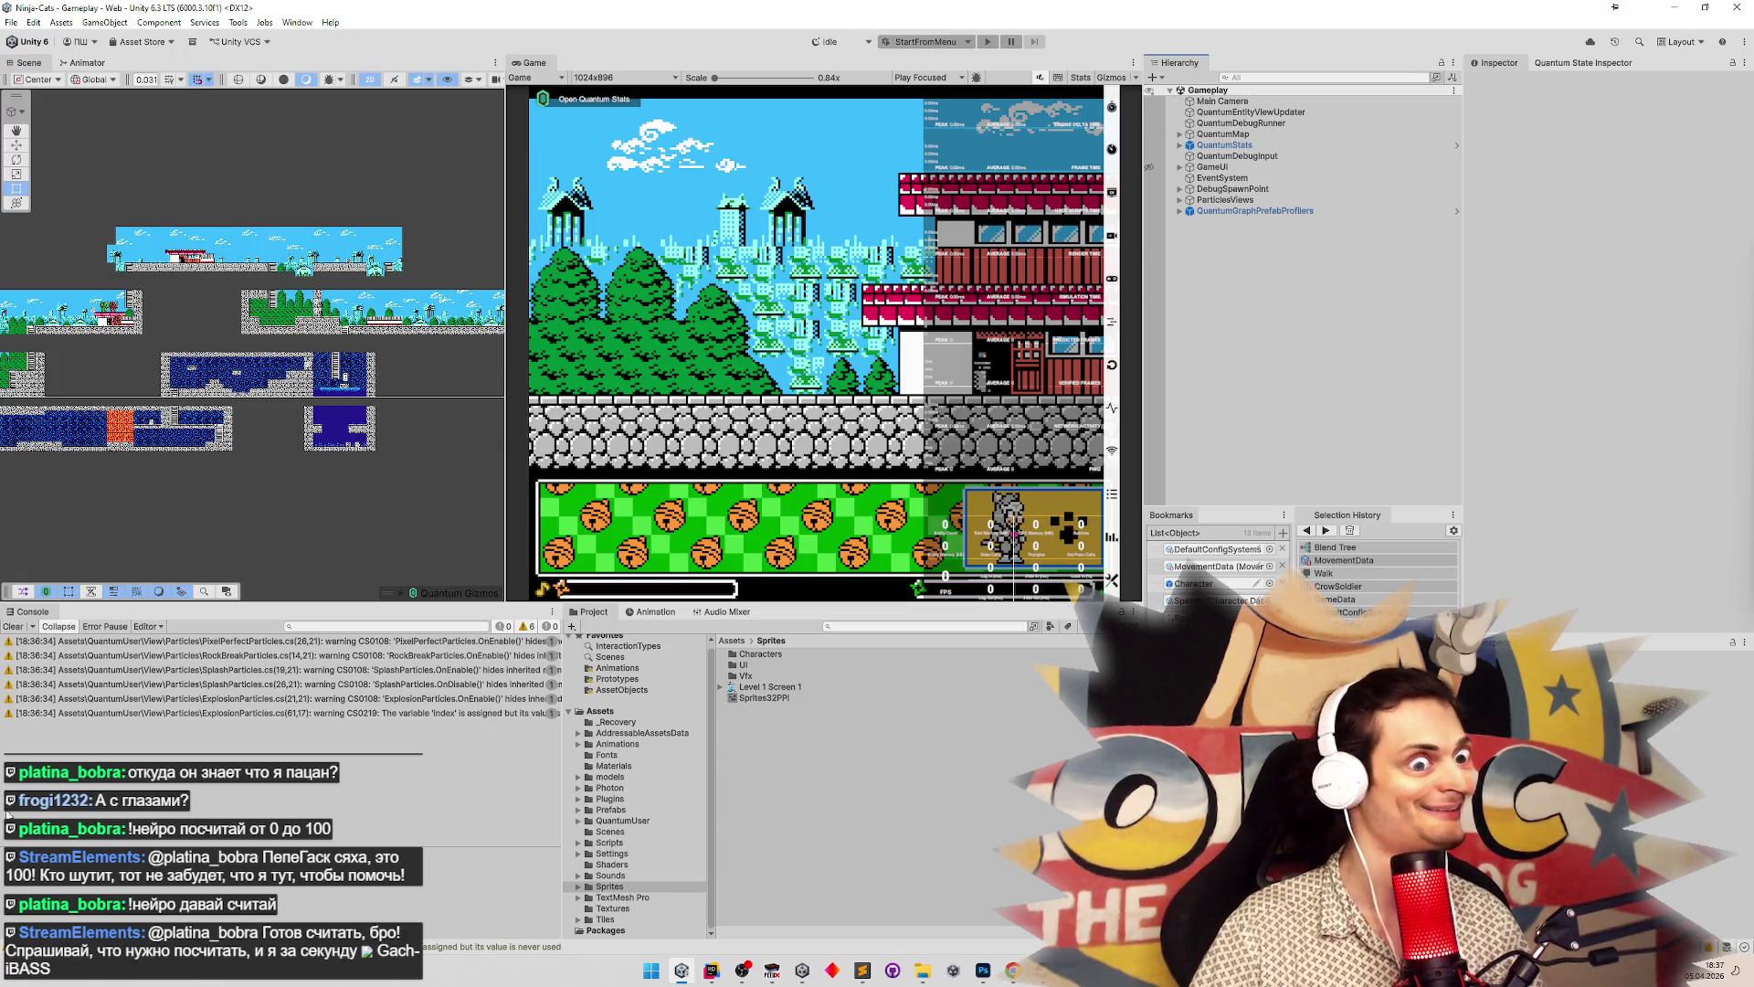
click(13, 626)
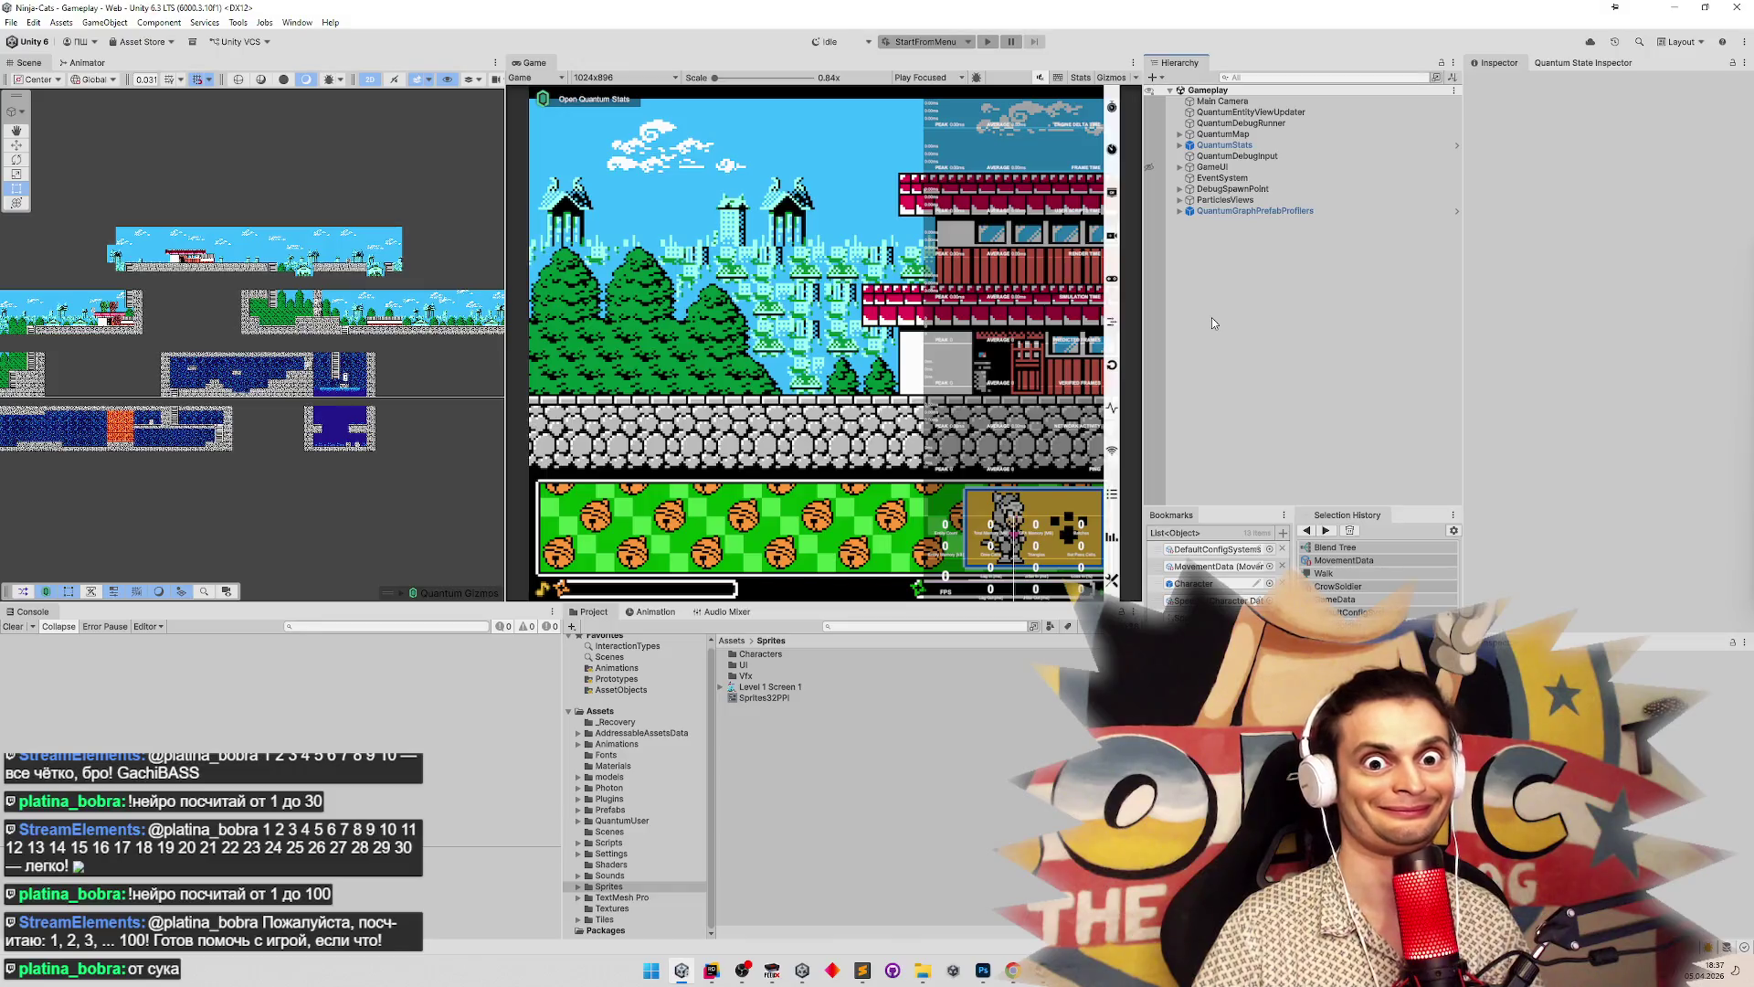
click(711, 970)
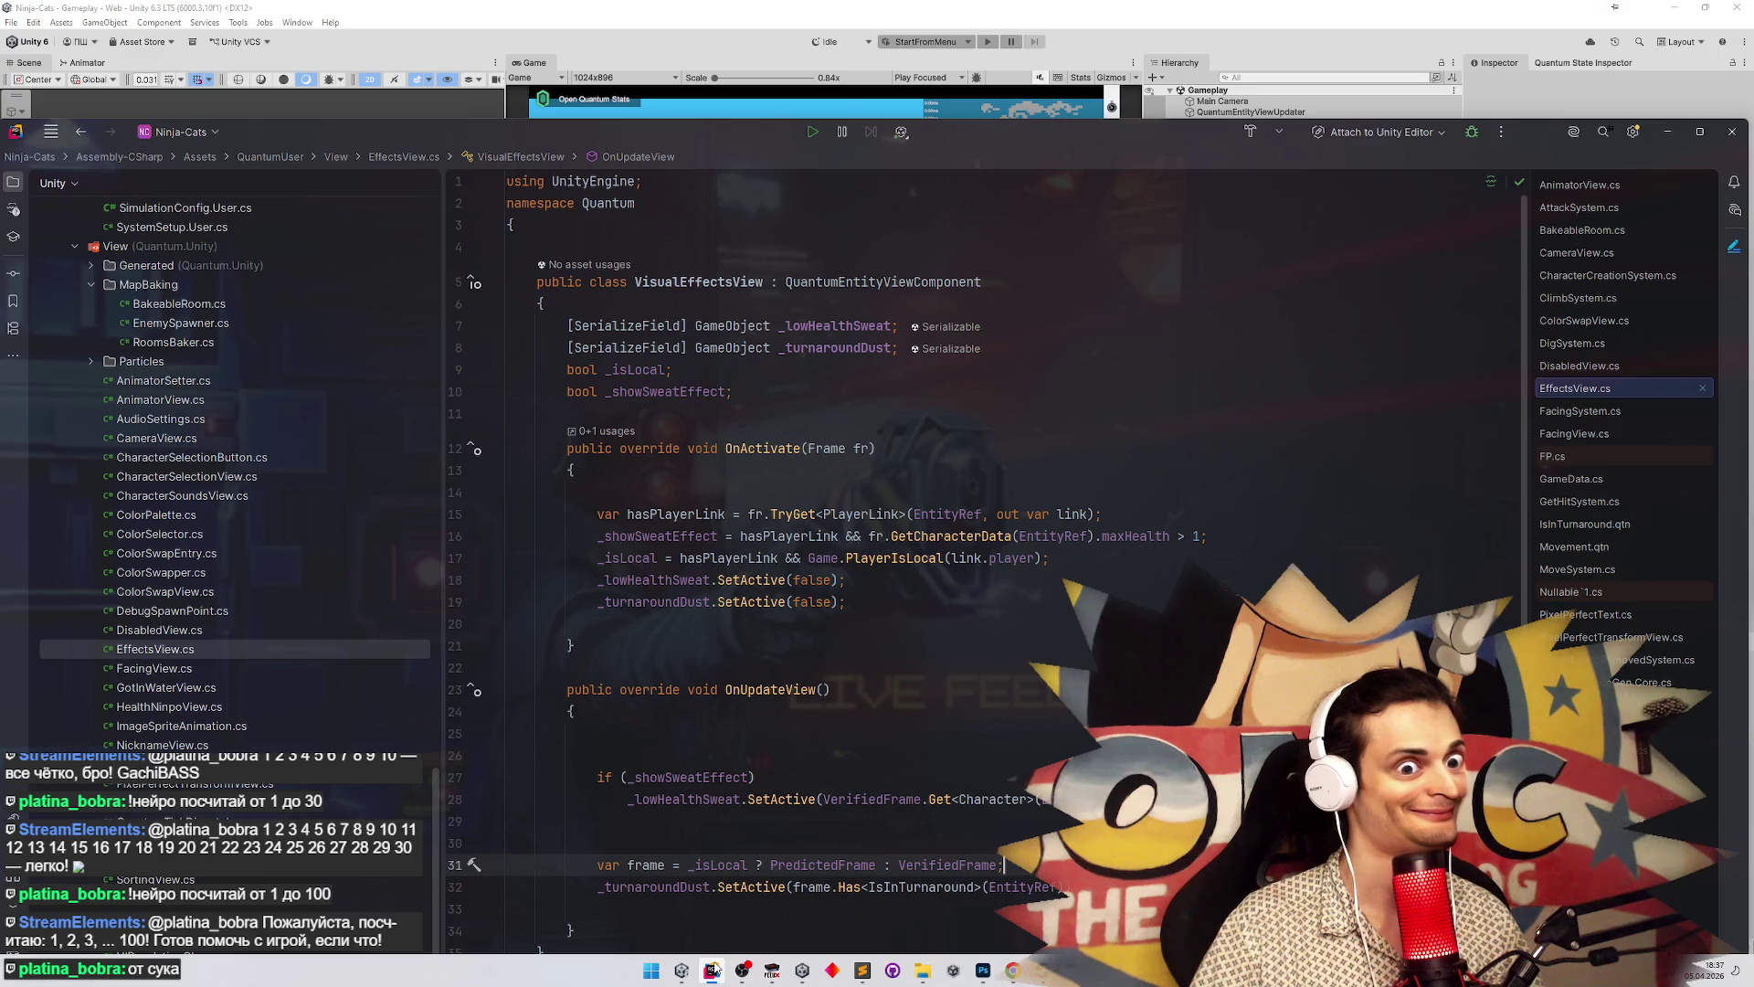
click(713, 967)
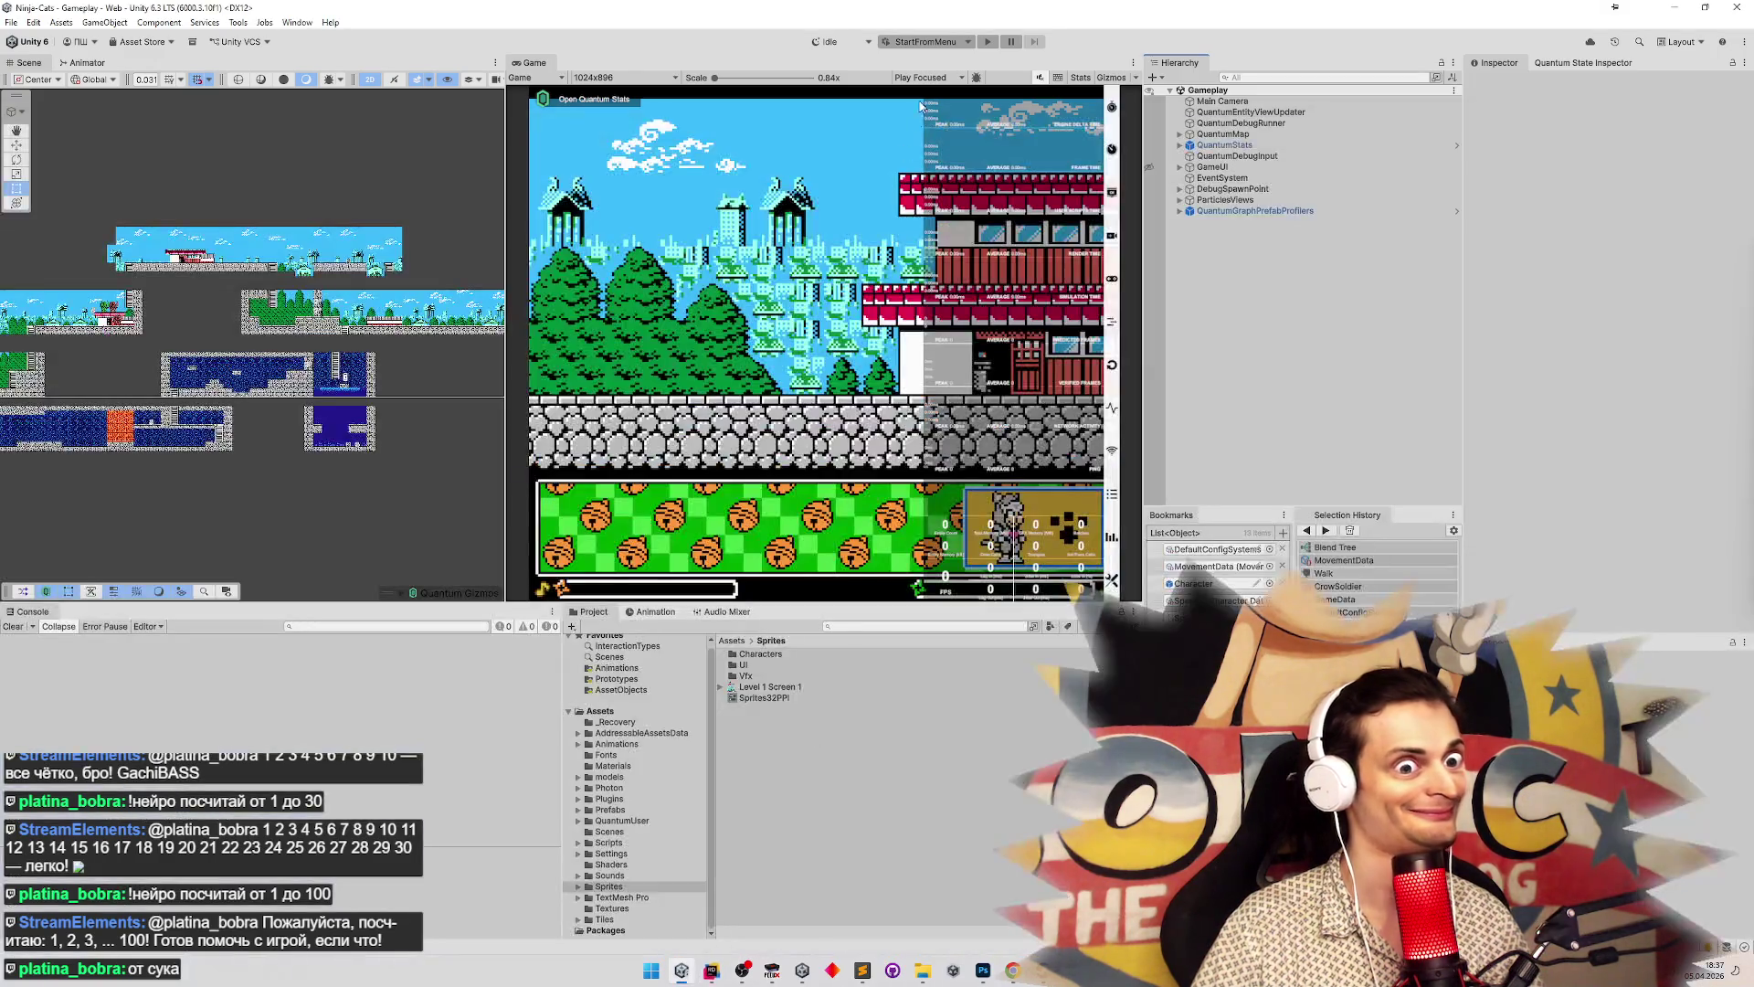
key(ctrl+p)
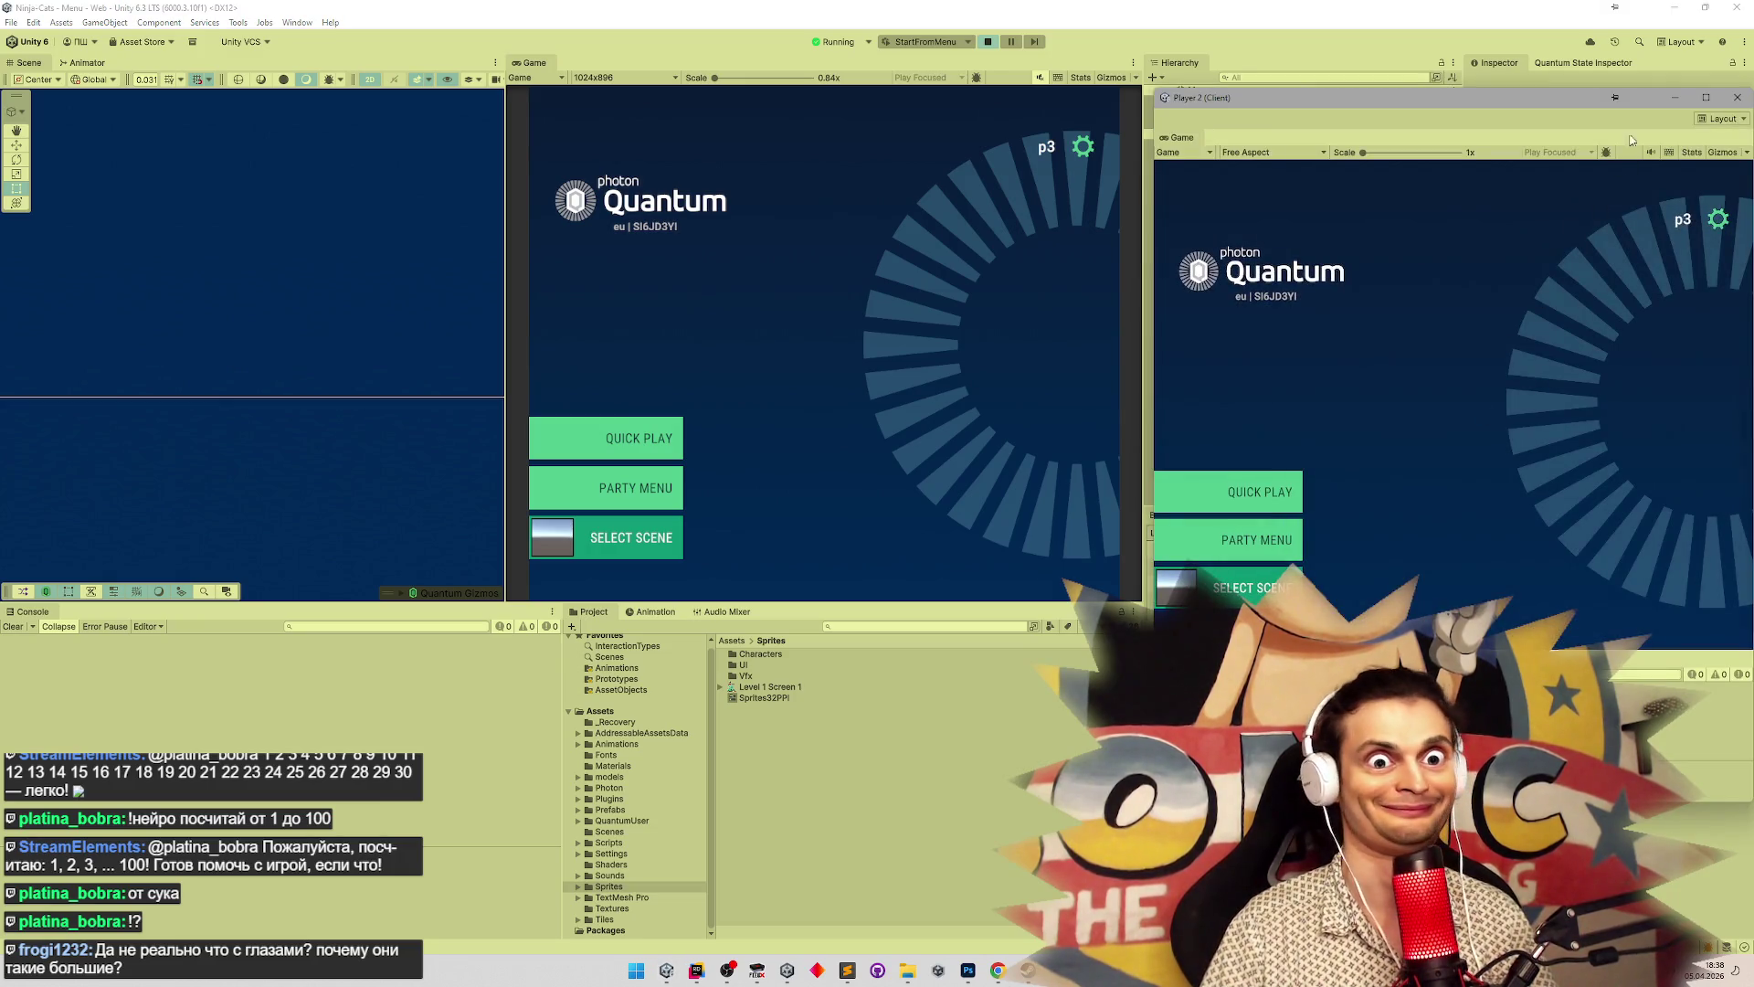
Connect to an online match, walk the host ninja up and right, and spawn Player 2's ninja
drag(1526, 105, 1509, 94)
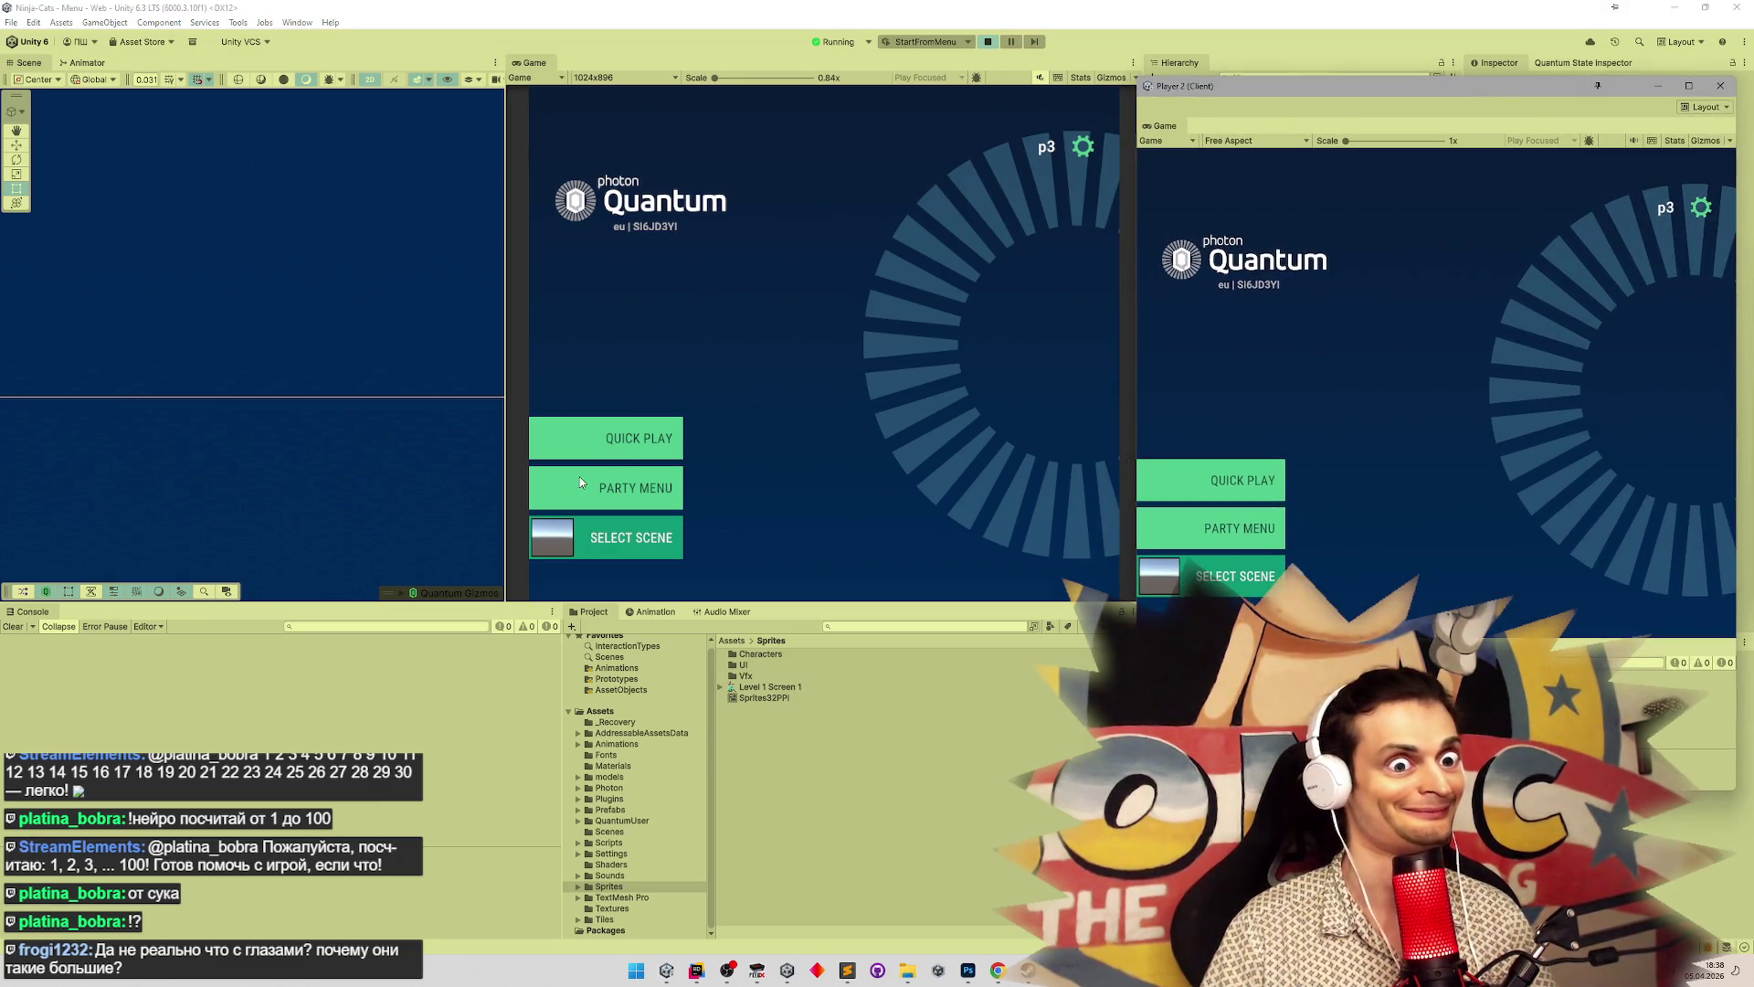
click(585, 439)
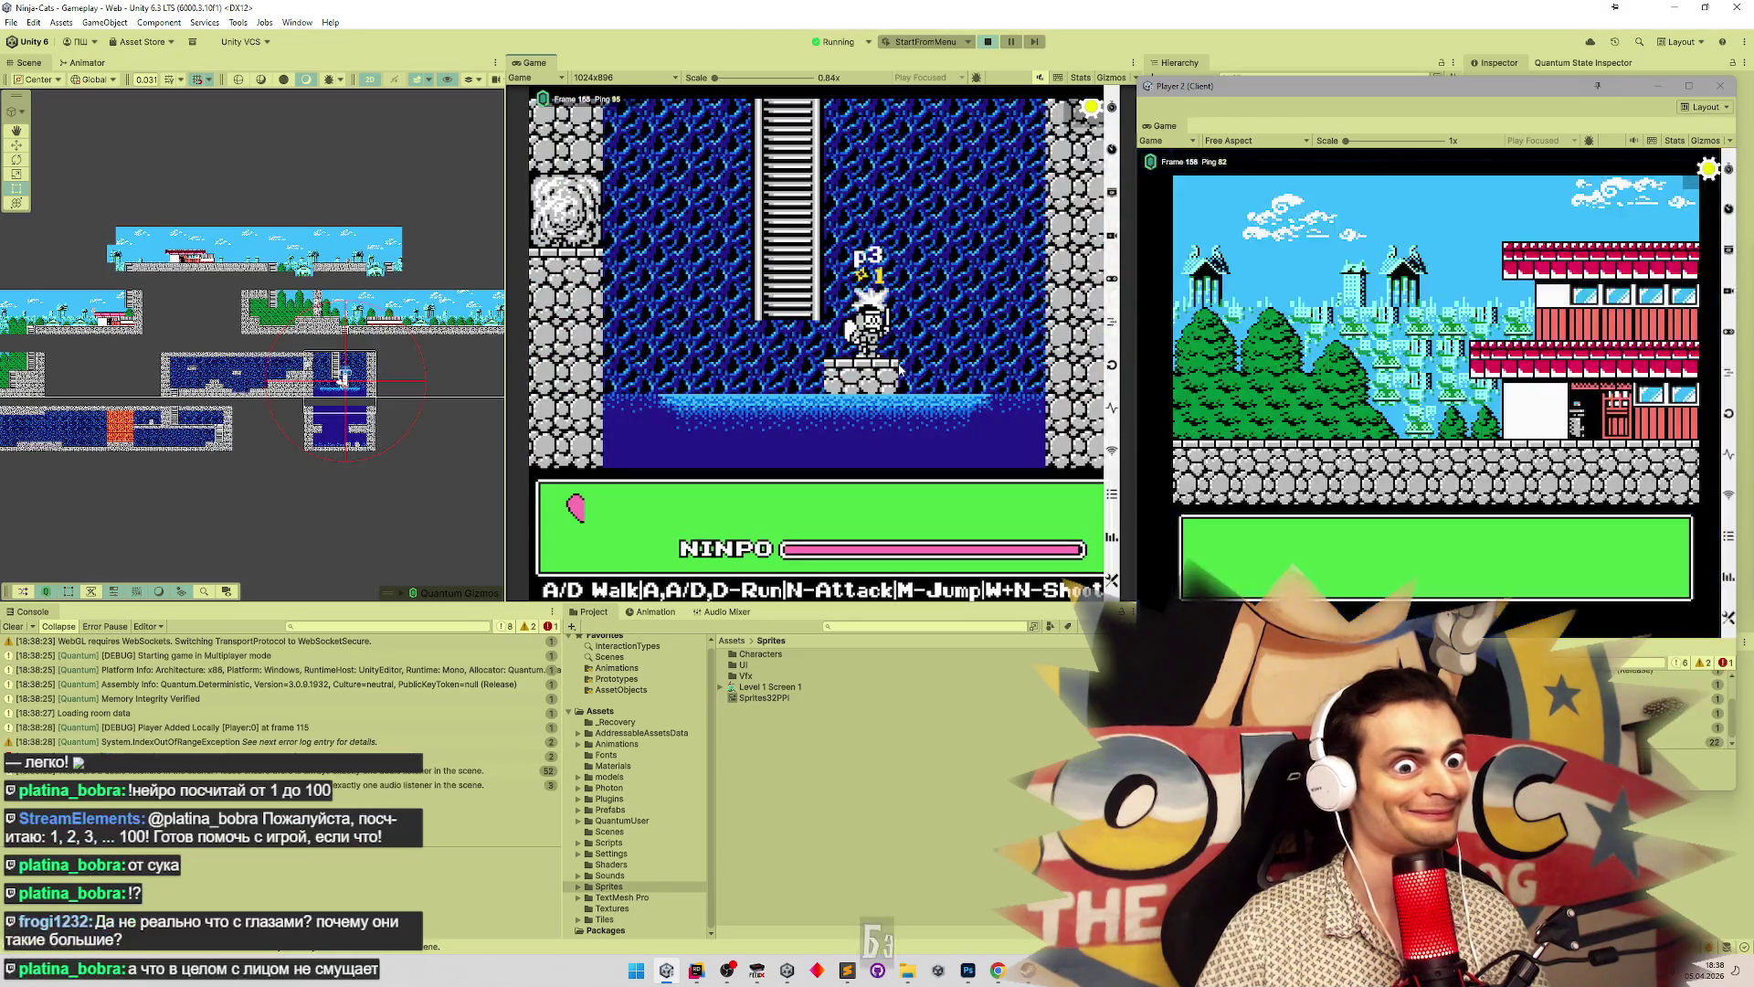
key(w)
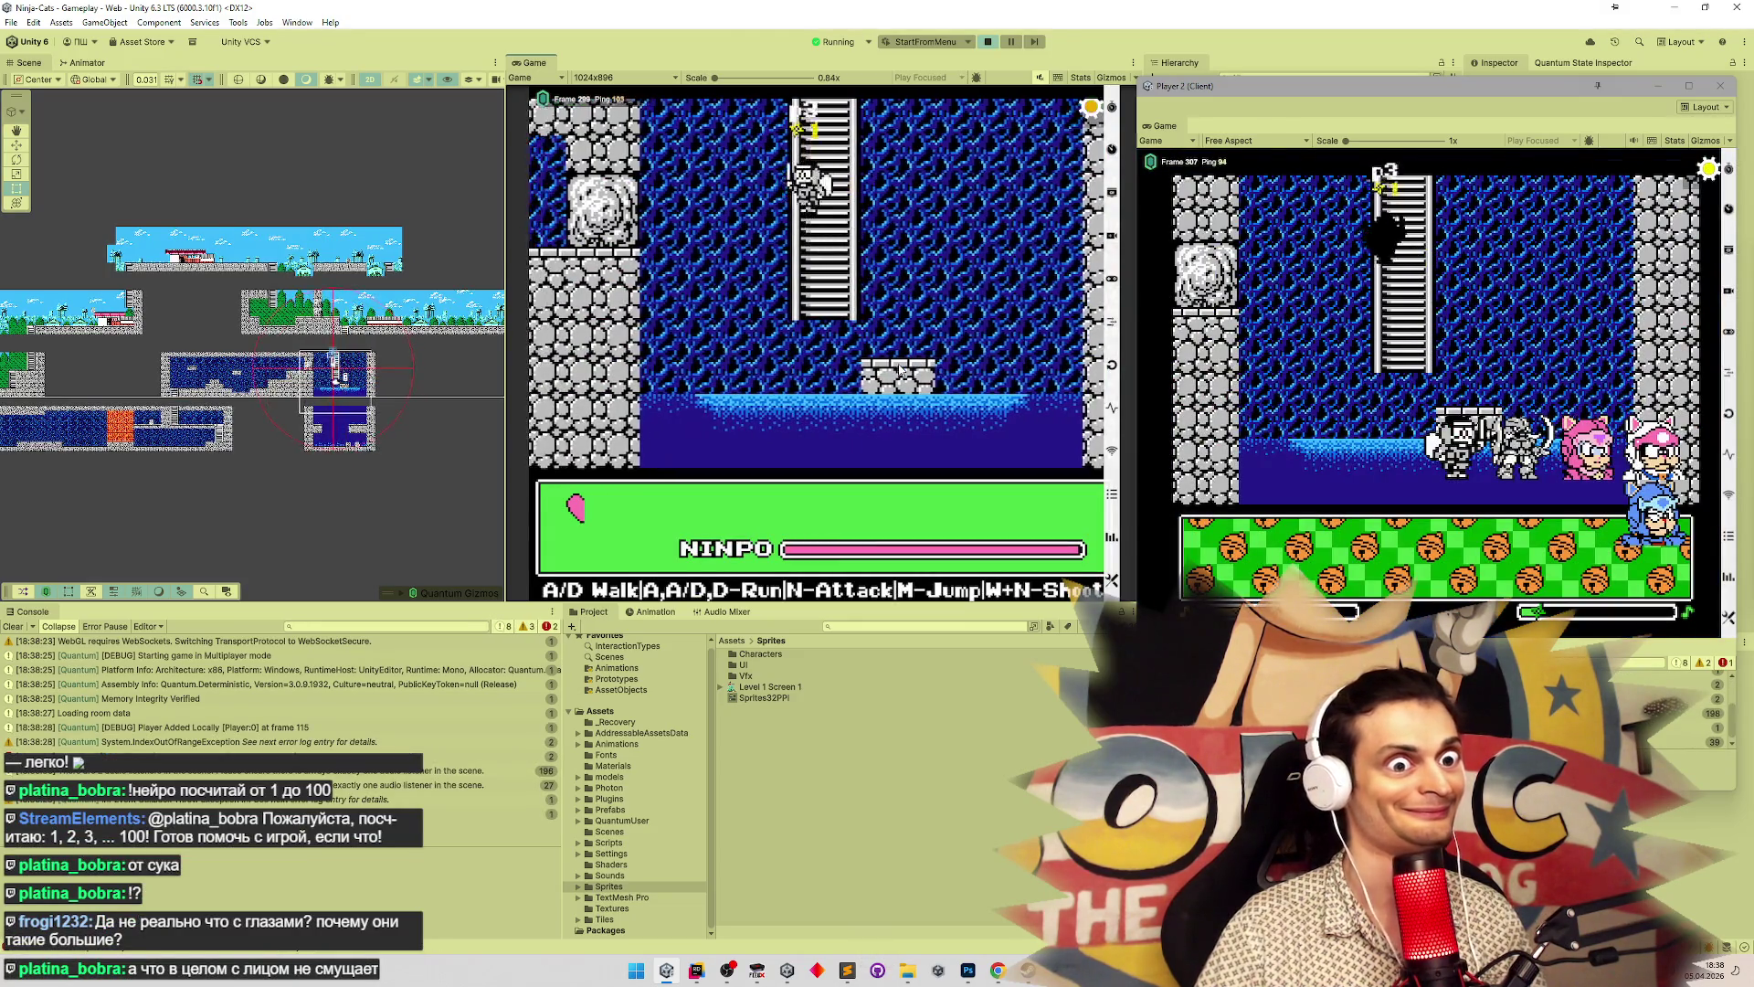
key(d)
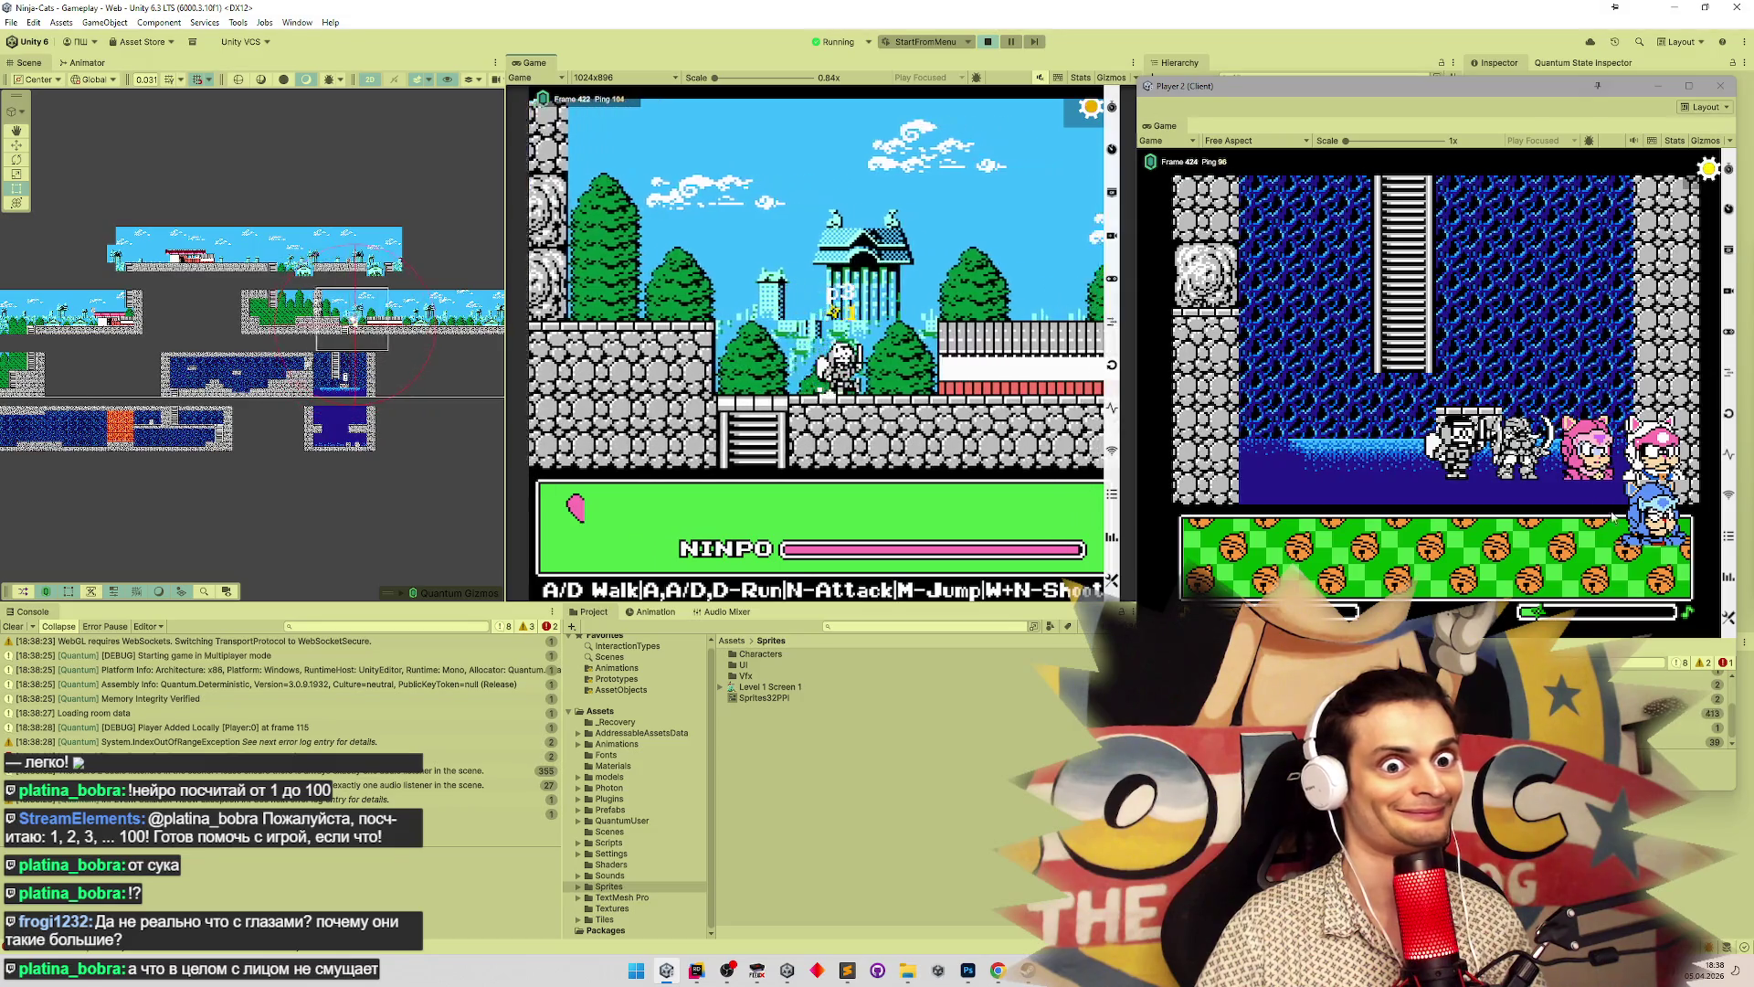
click(1598, 537)
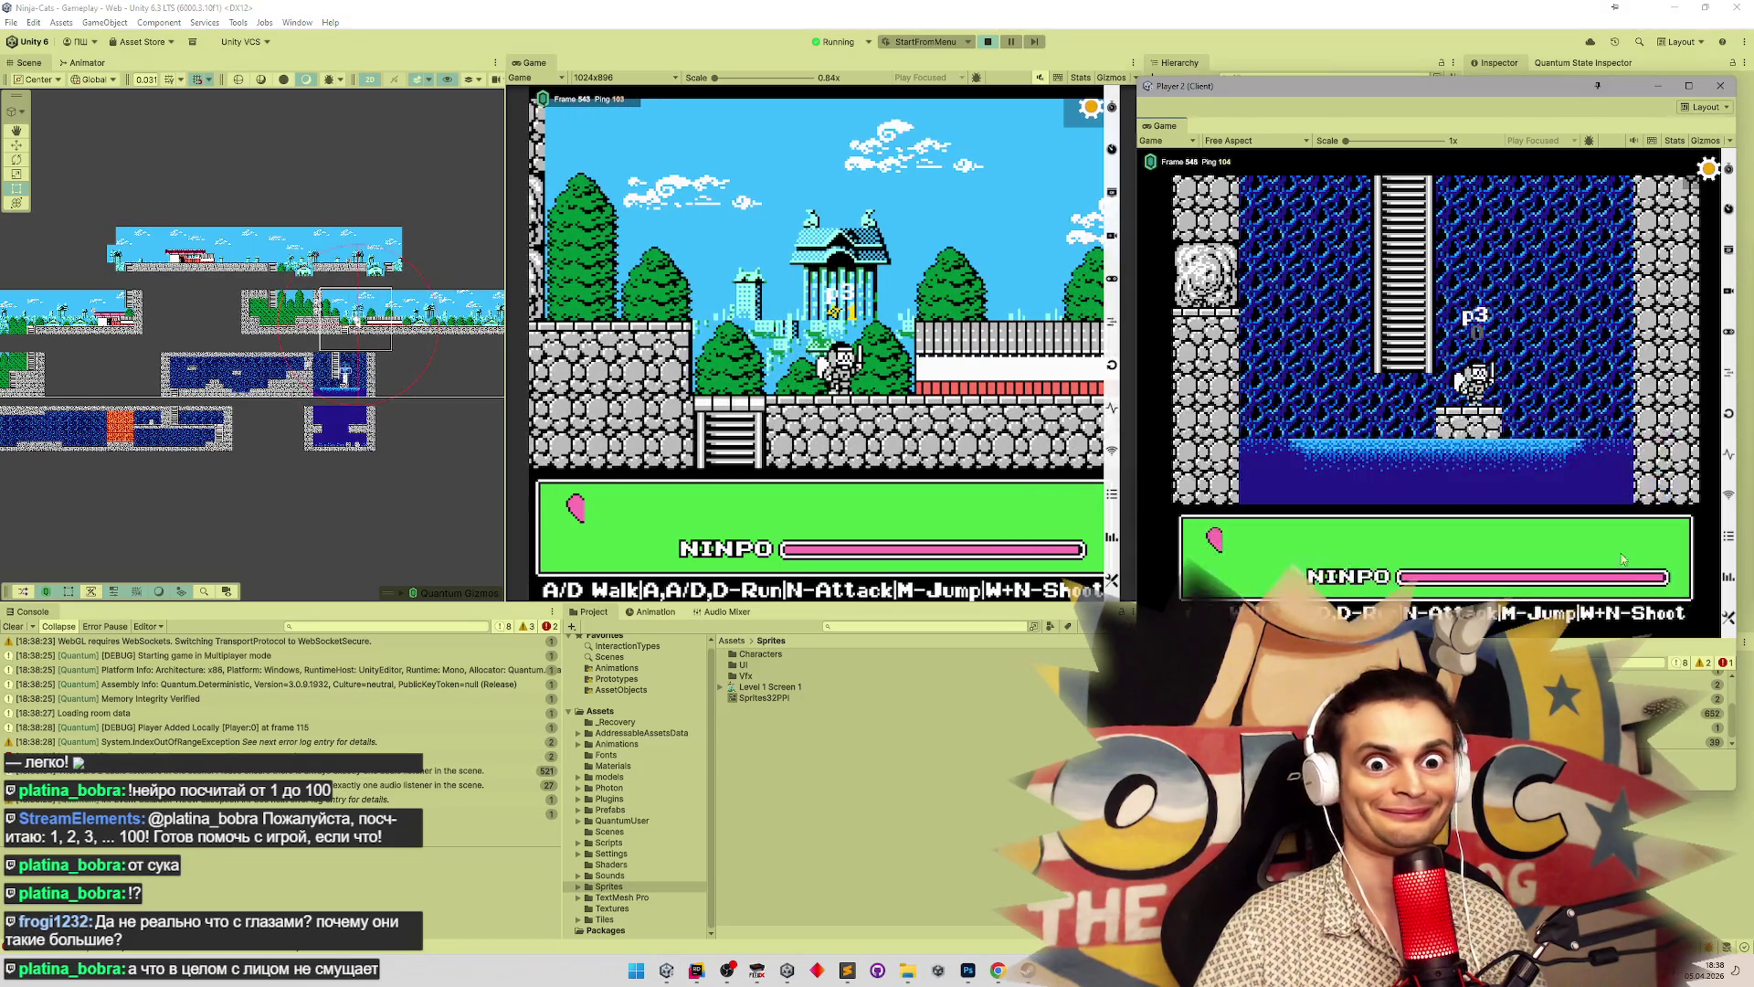
key(w)
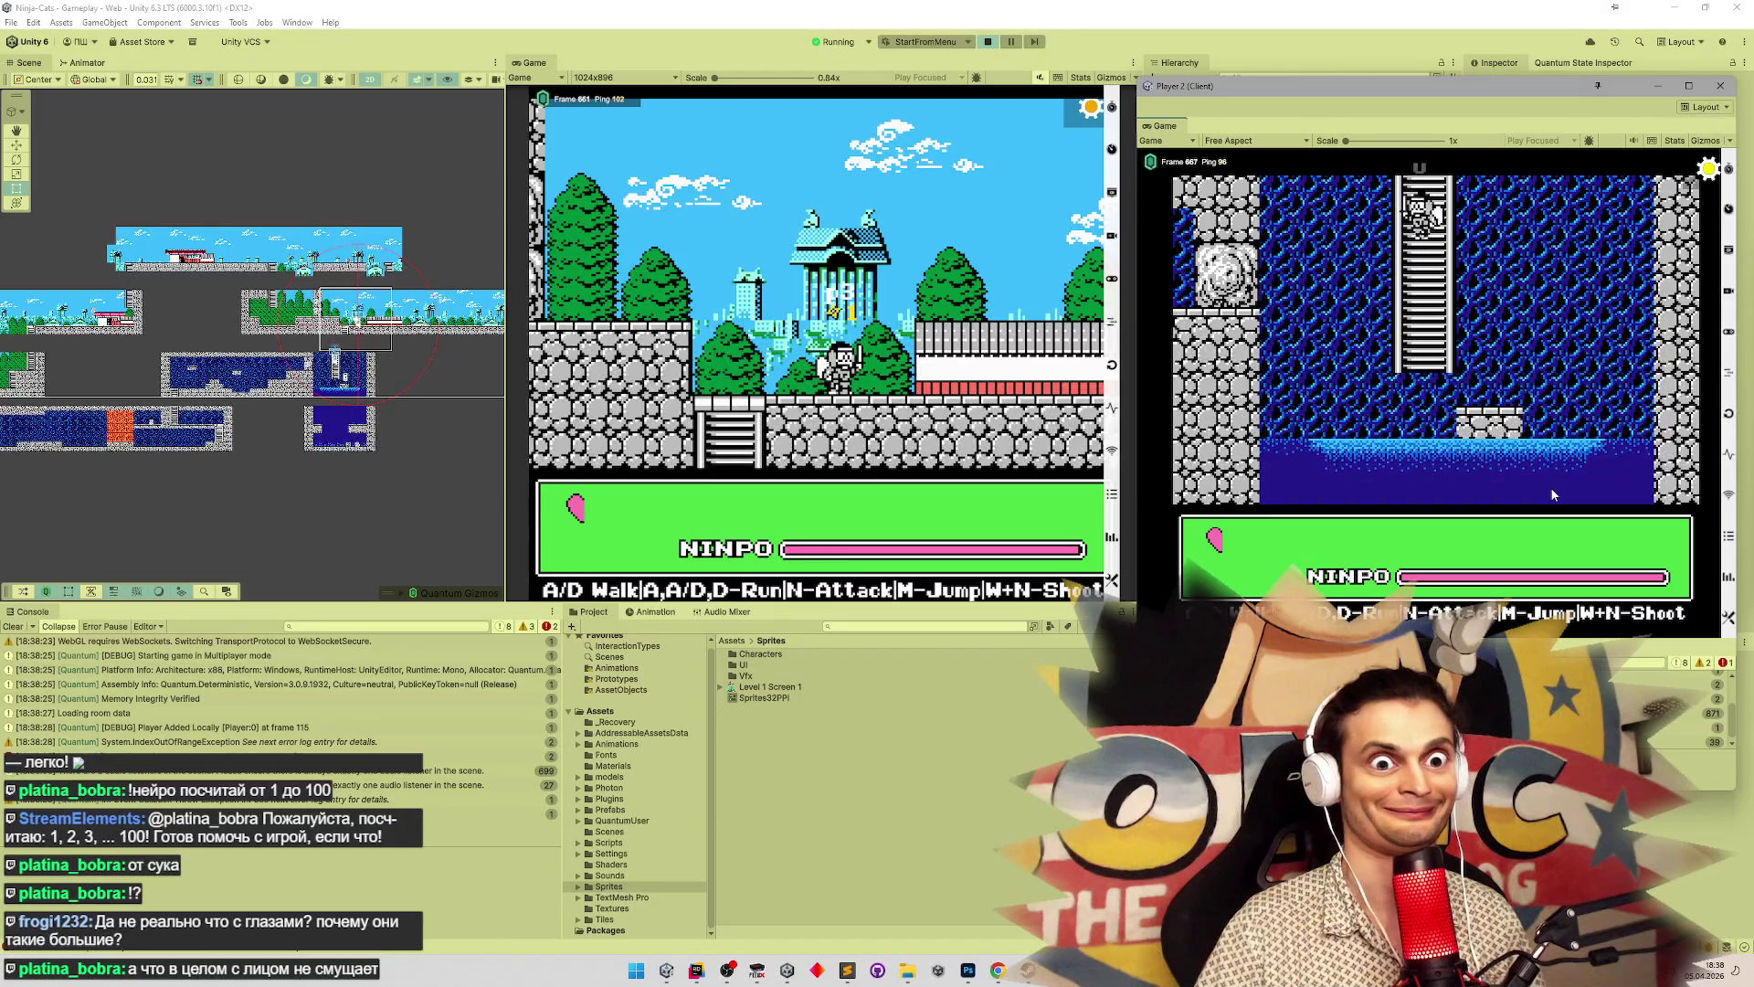
Jump the host ninja onto the higher ledge, then run Player 2's ninja along the ladder and floor
click(841, 344)
key(a)
key(m)
click(1452, 443)
key(s)
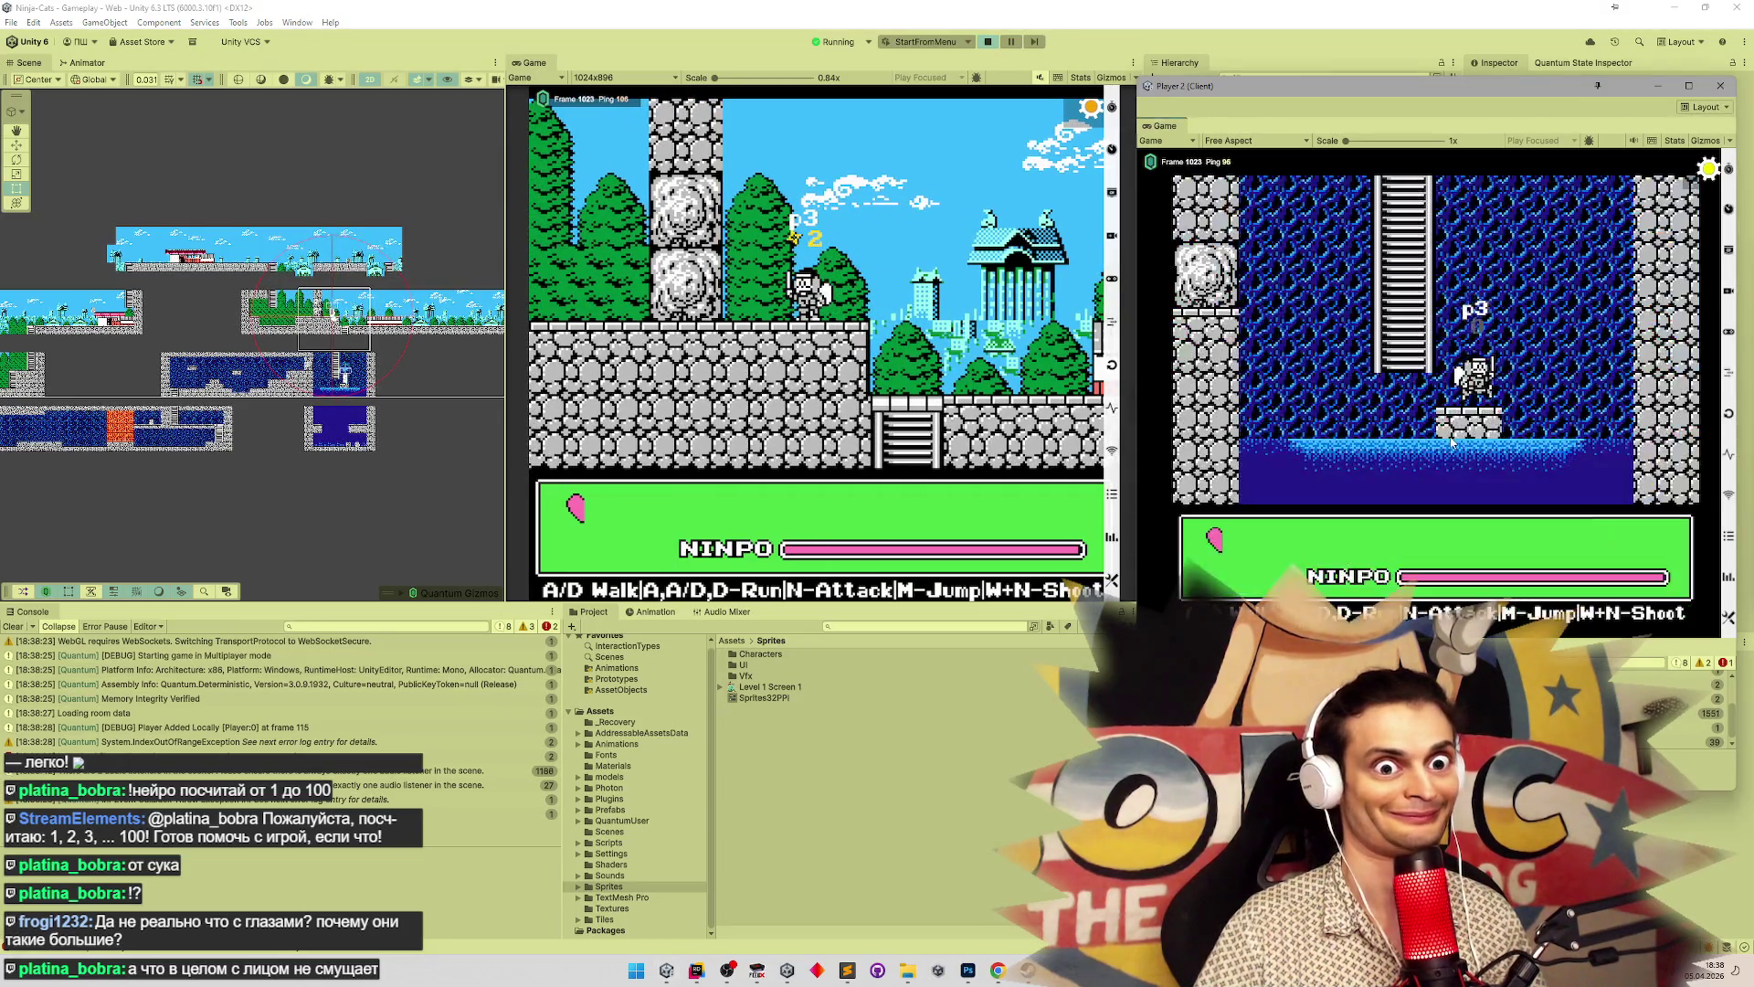
key(w)
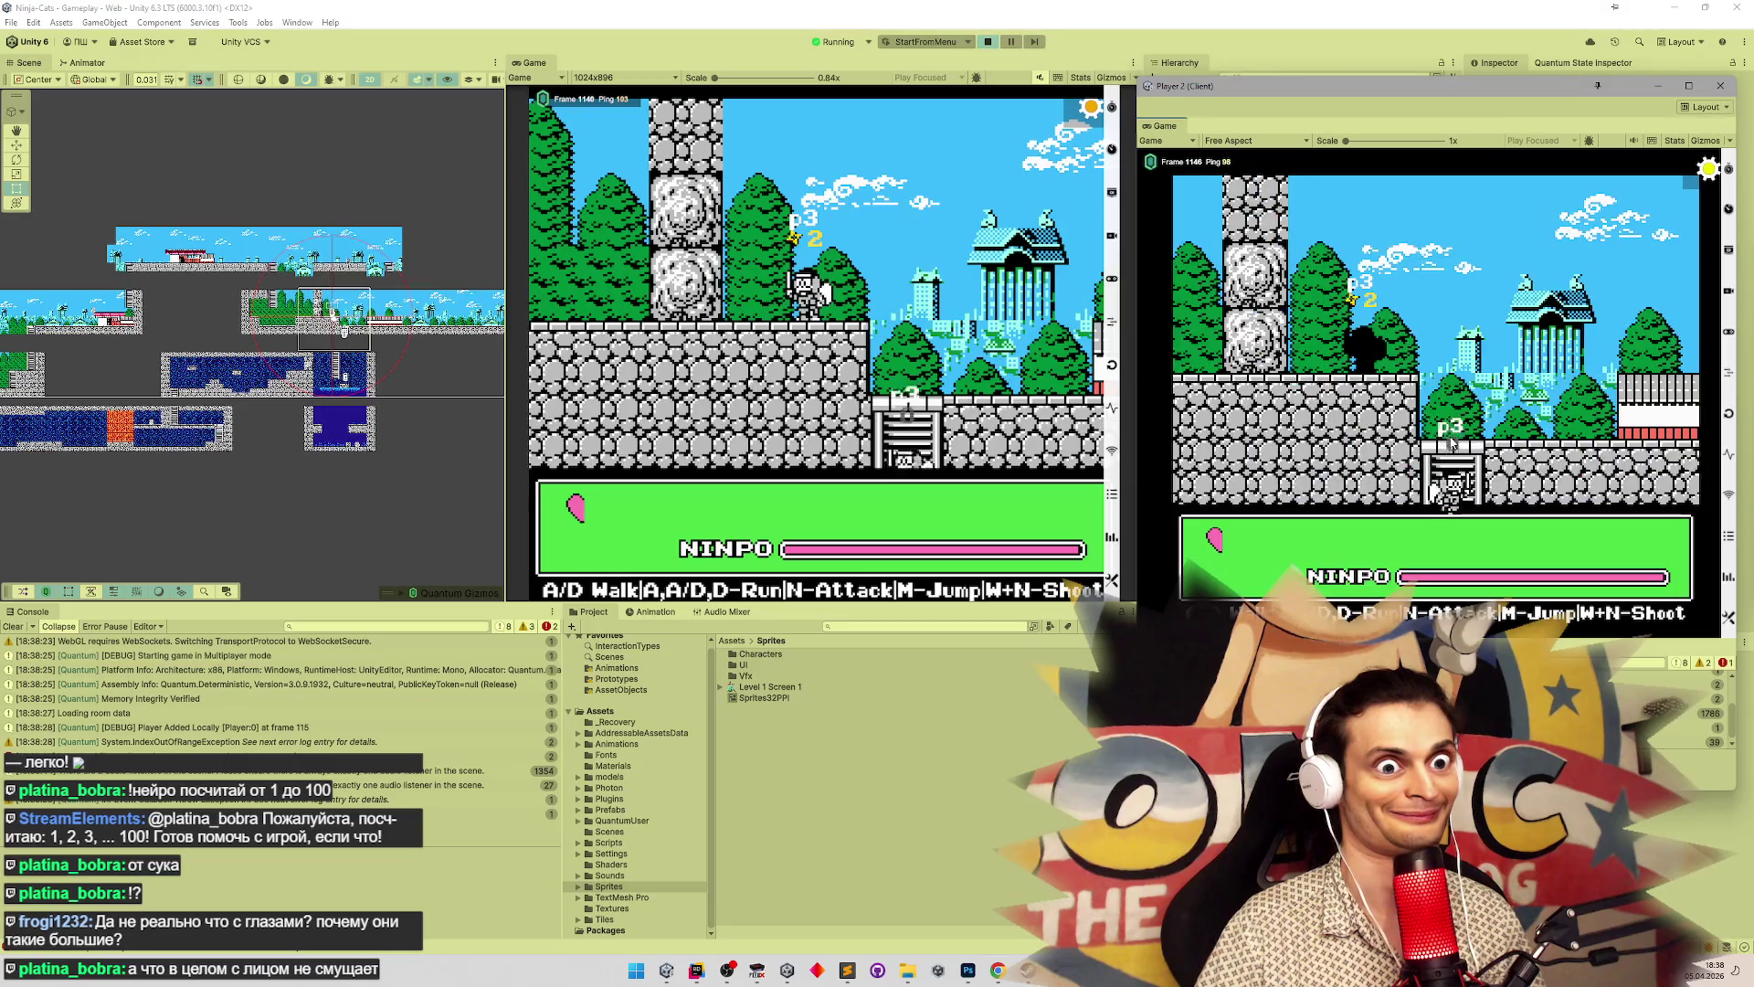
key(d)
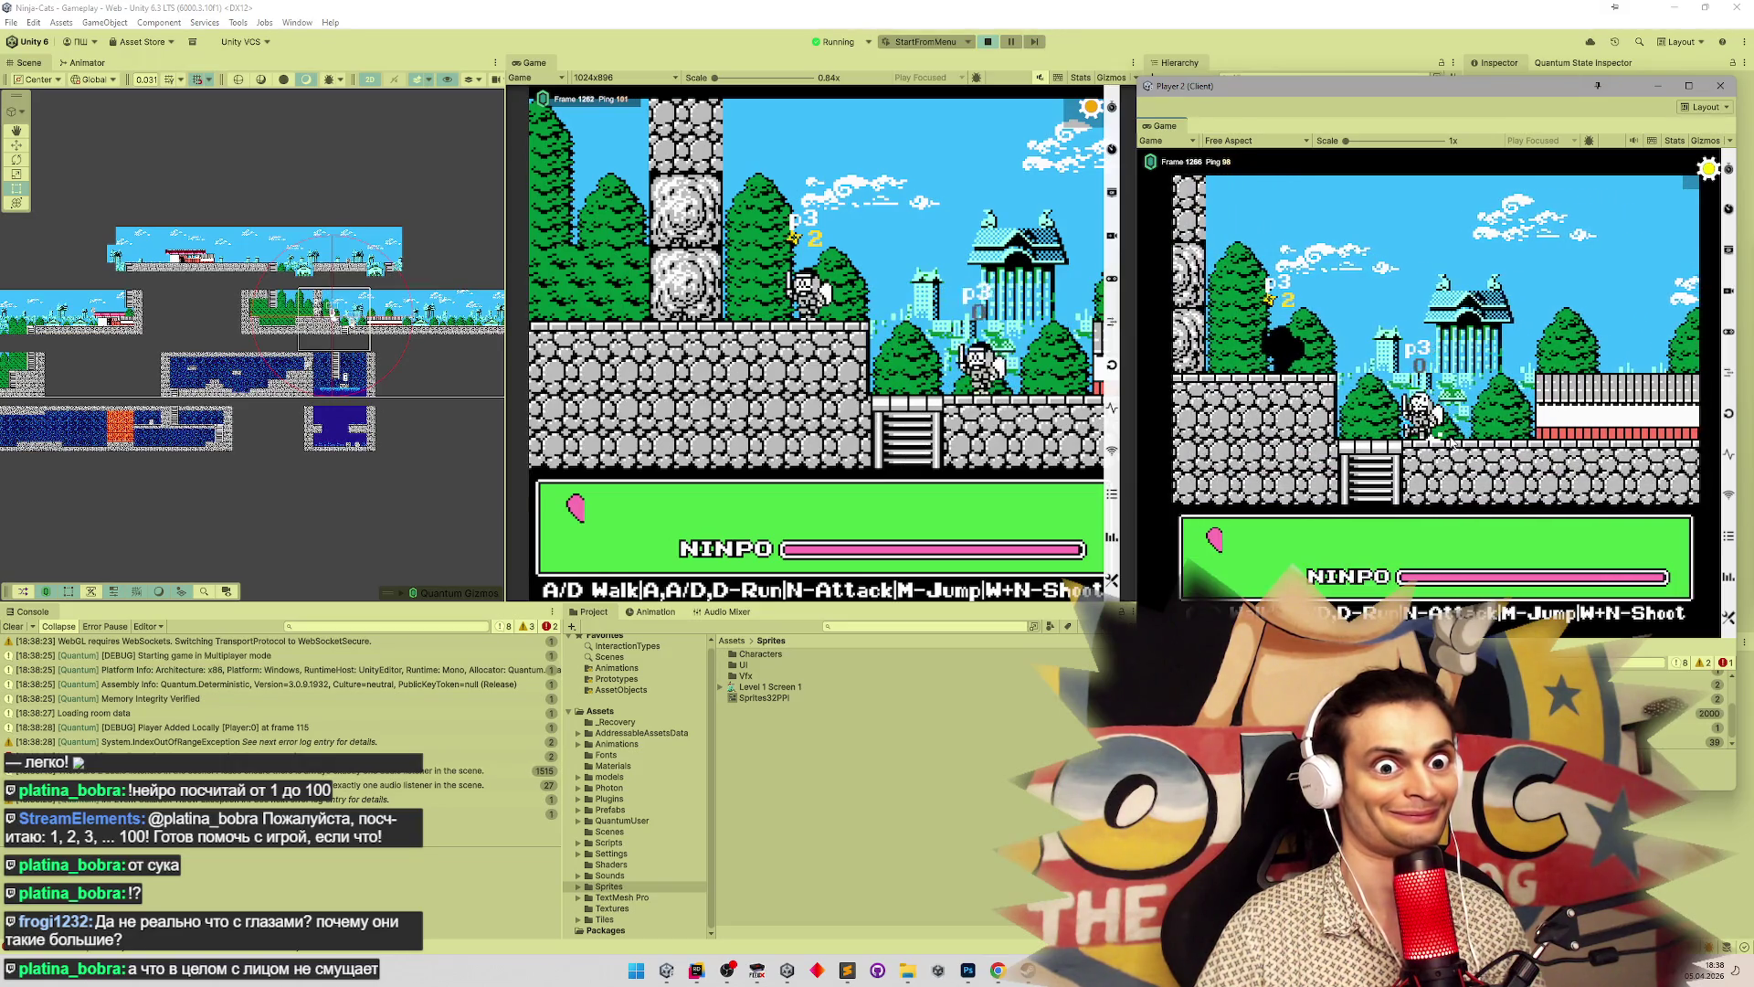
key(a)
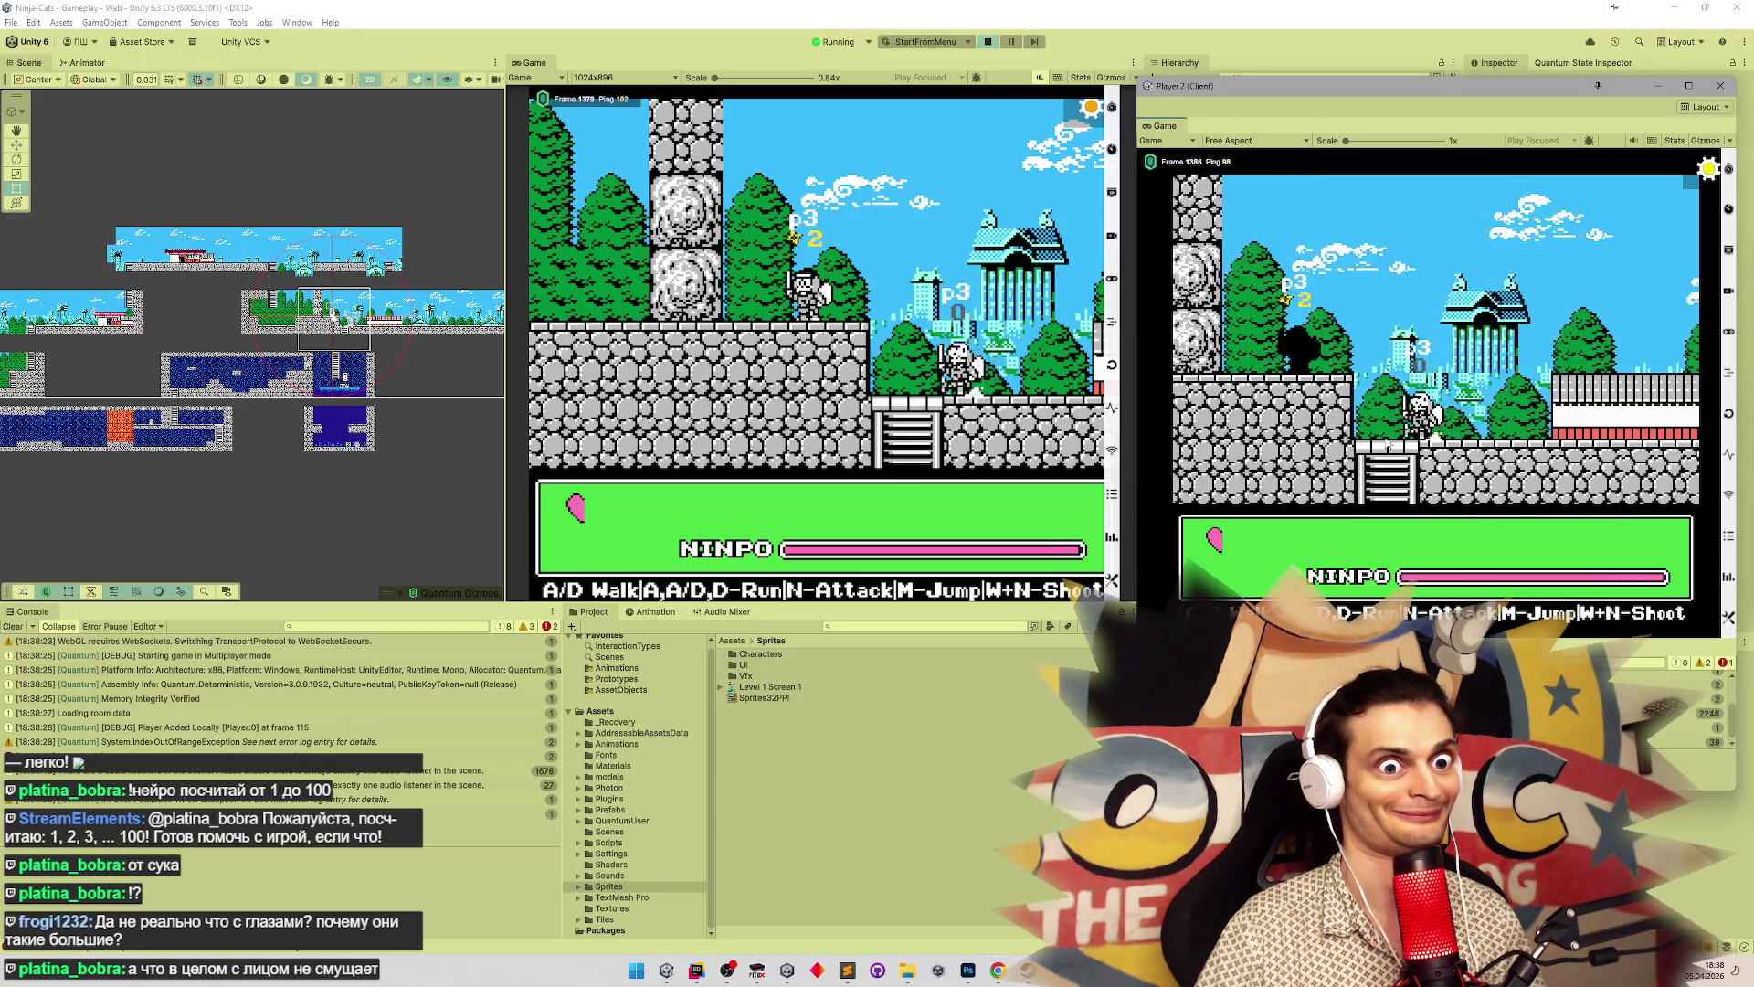
Walk Player 2's ninja left and right, then close the Player 2 client to end play
click(1519, 291)
key(d)
key(a)
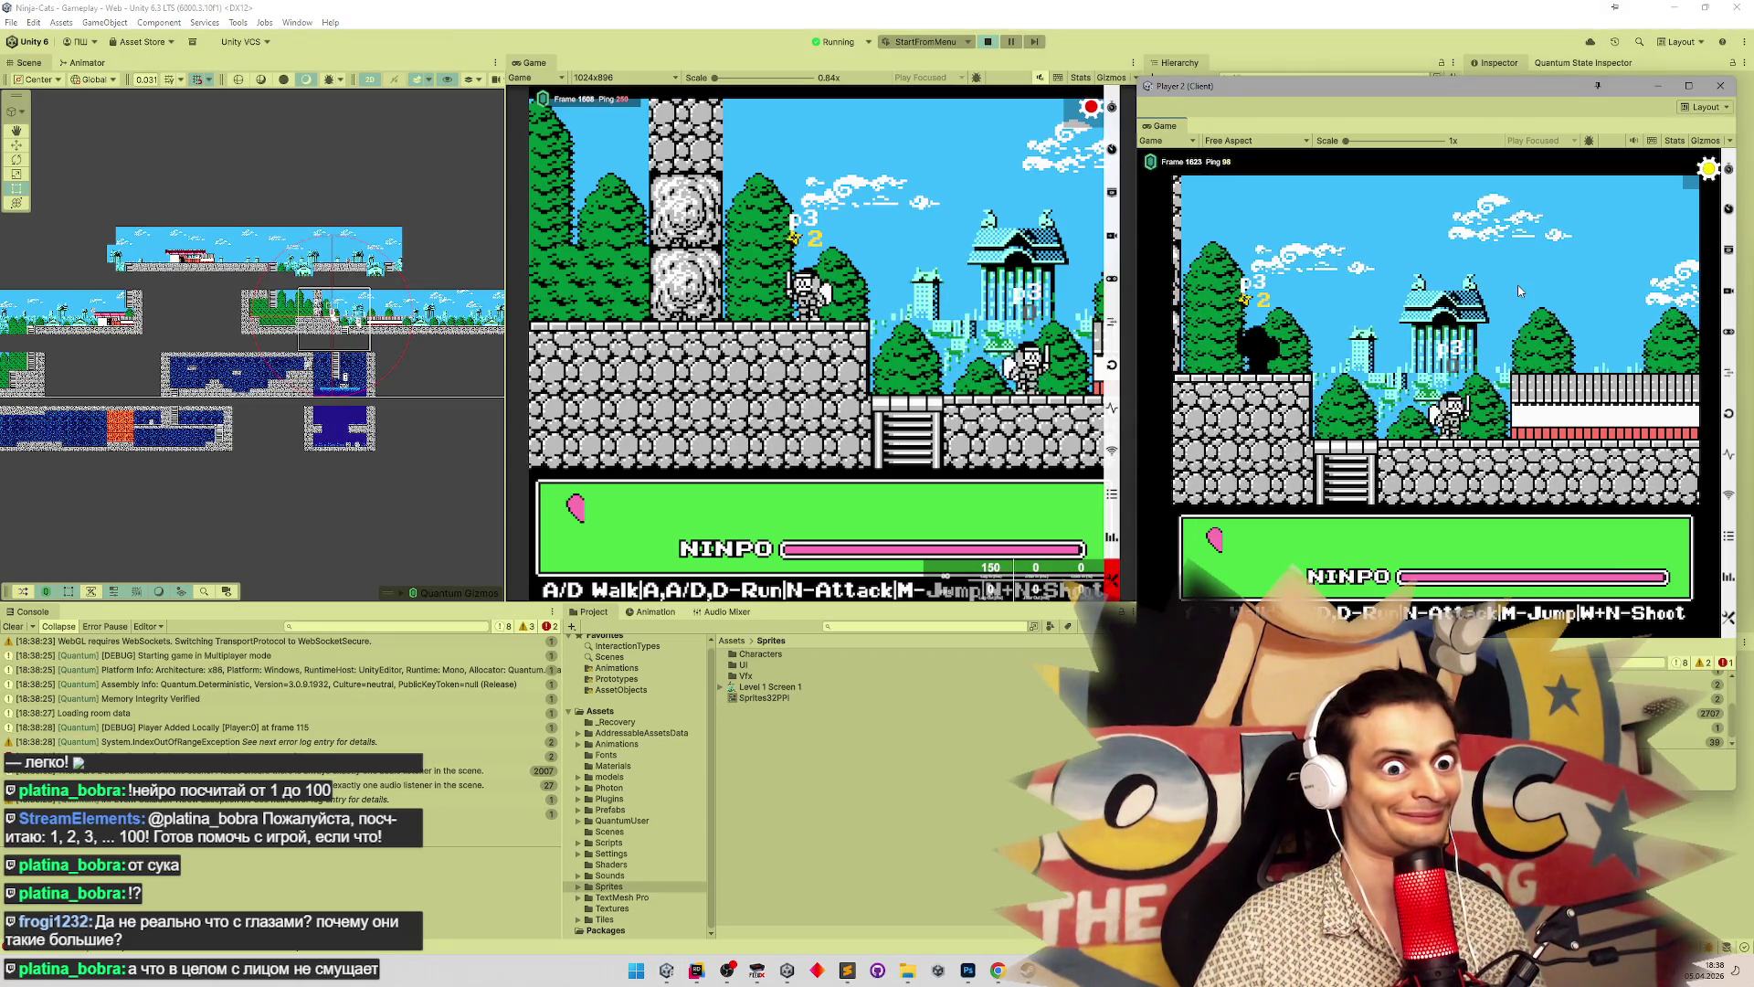
key(d)
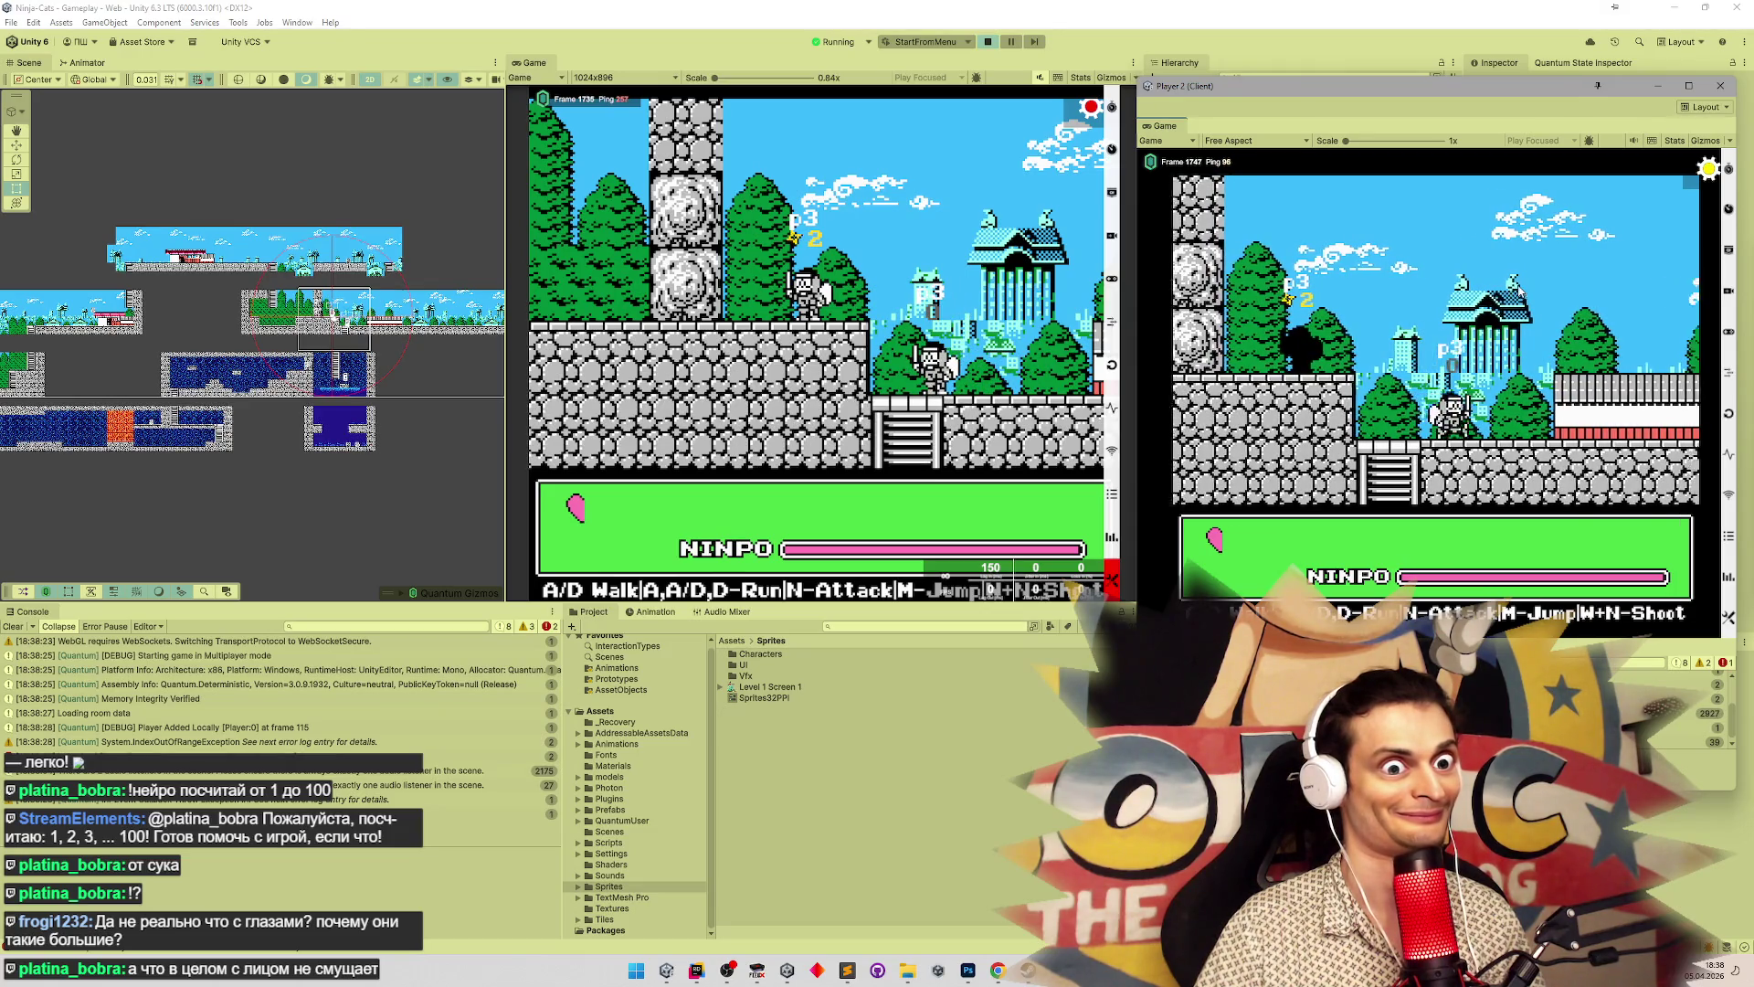
key(d)
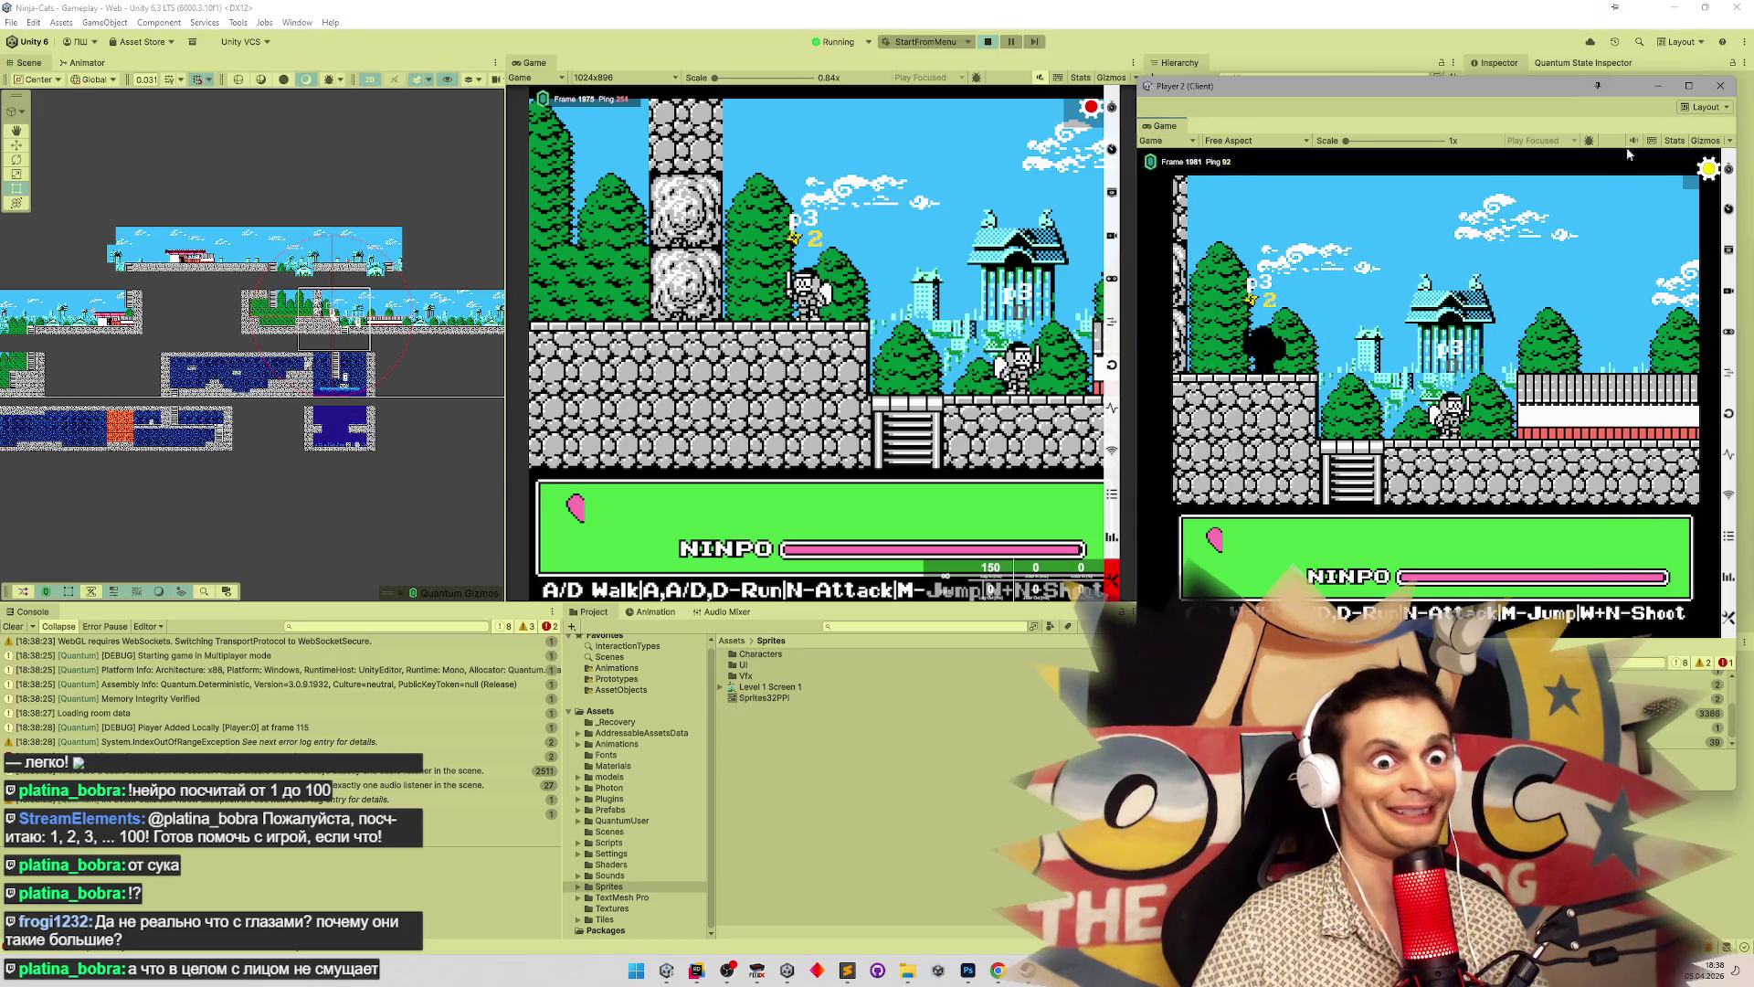
click(1720, 85)
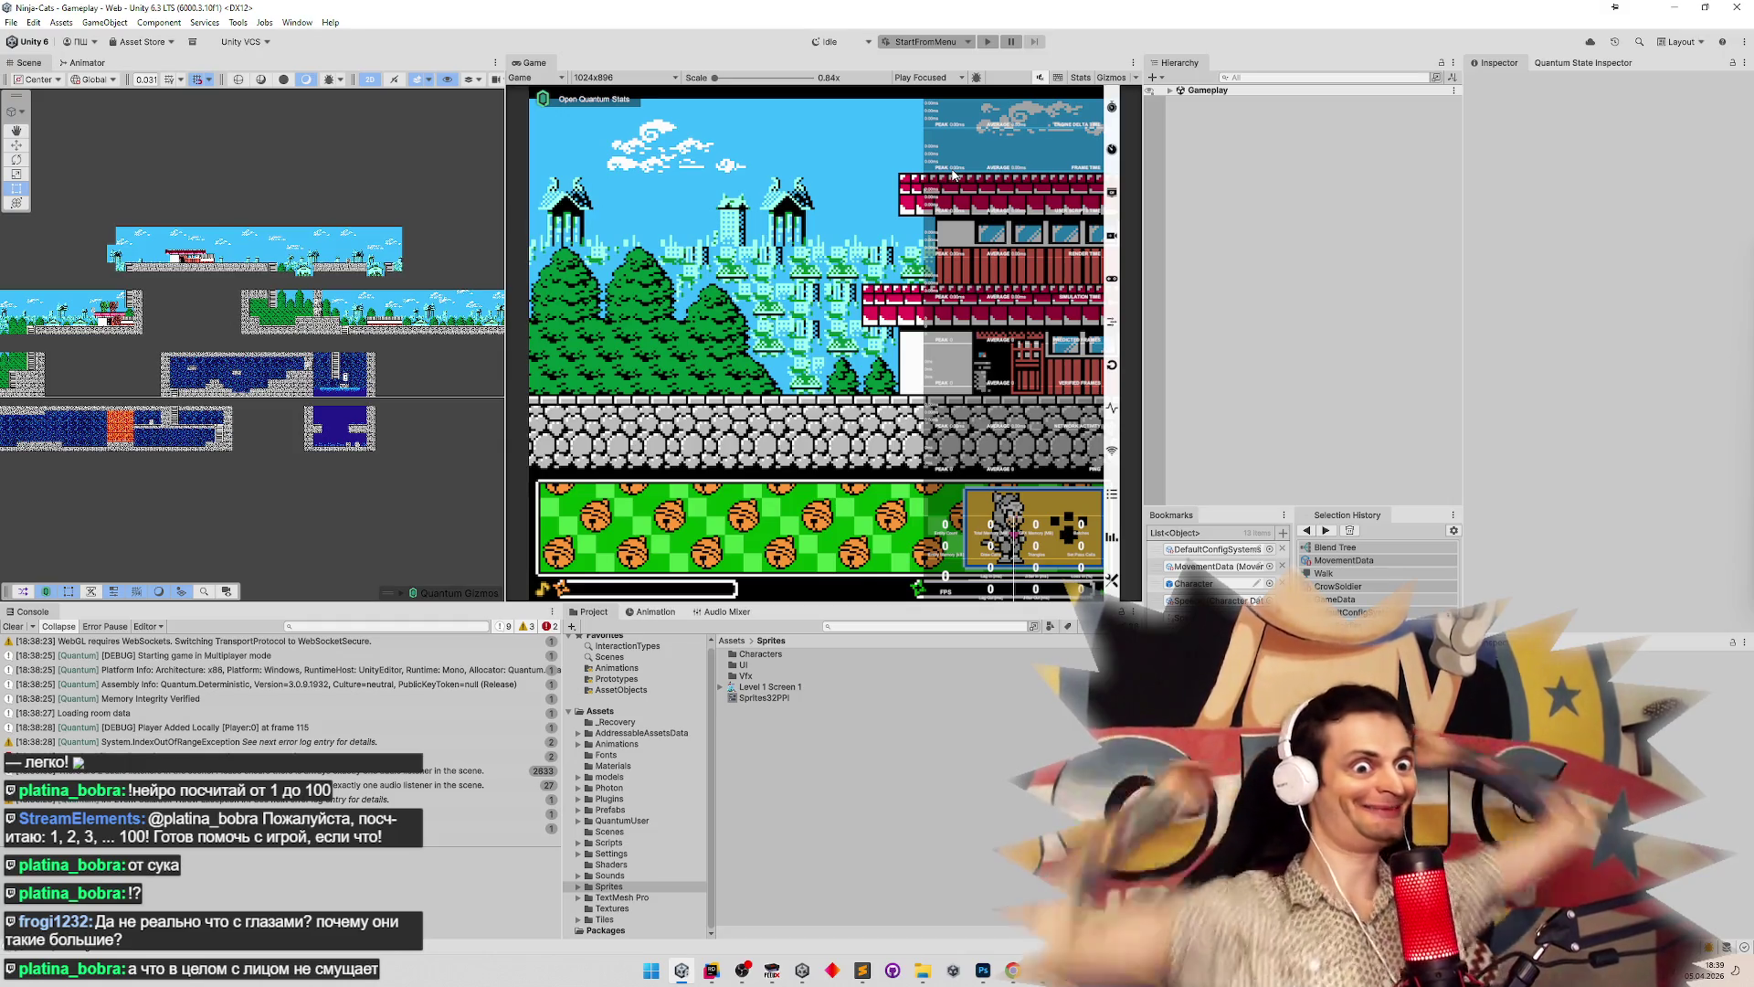
Empty the Unity Console log and bring Sublime Text's tasks.todo to the front
click(12, 626)
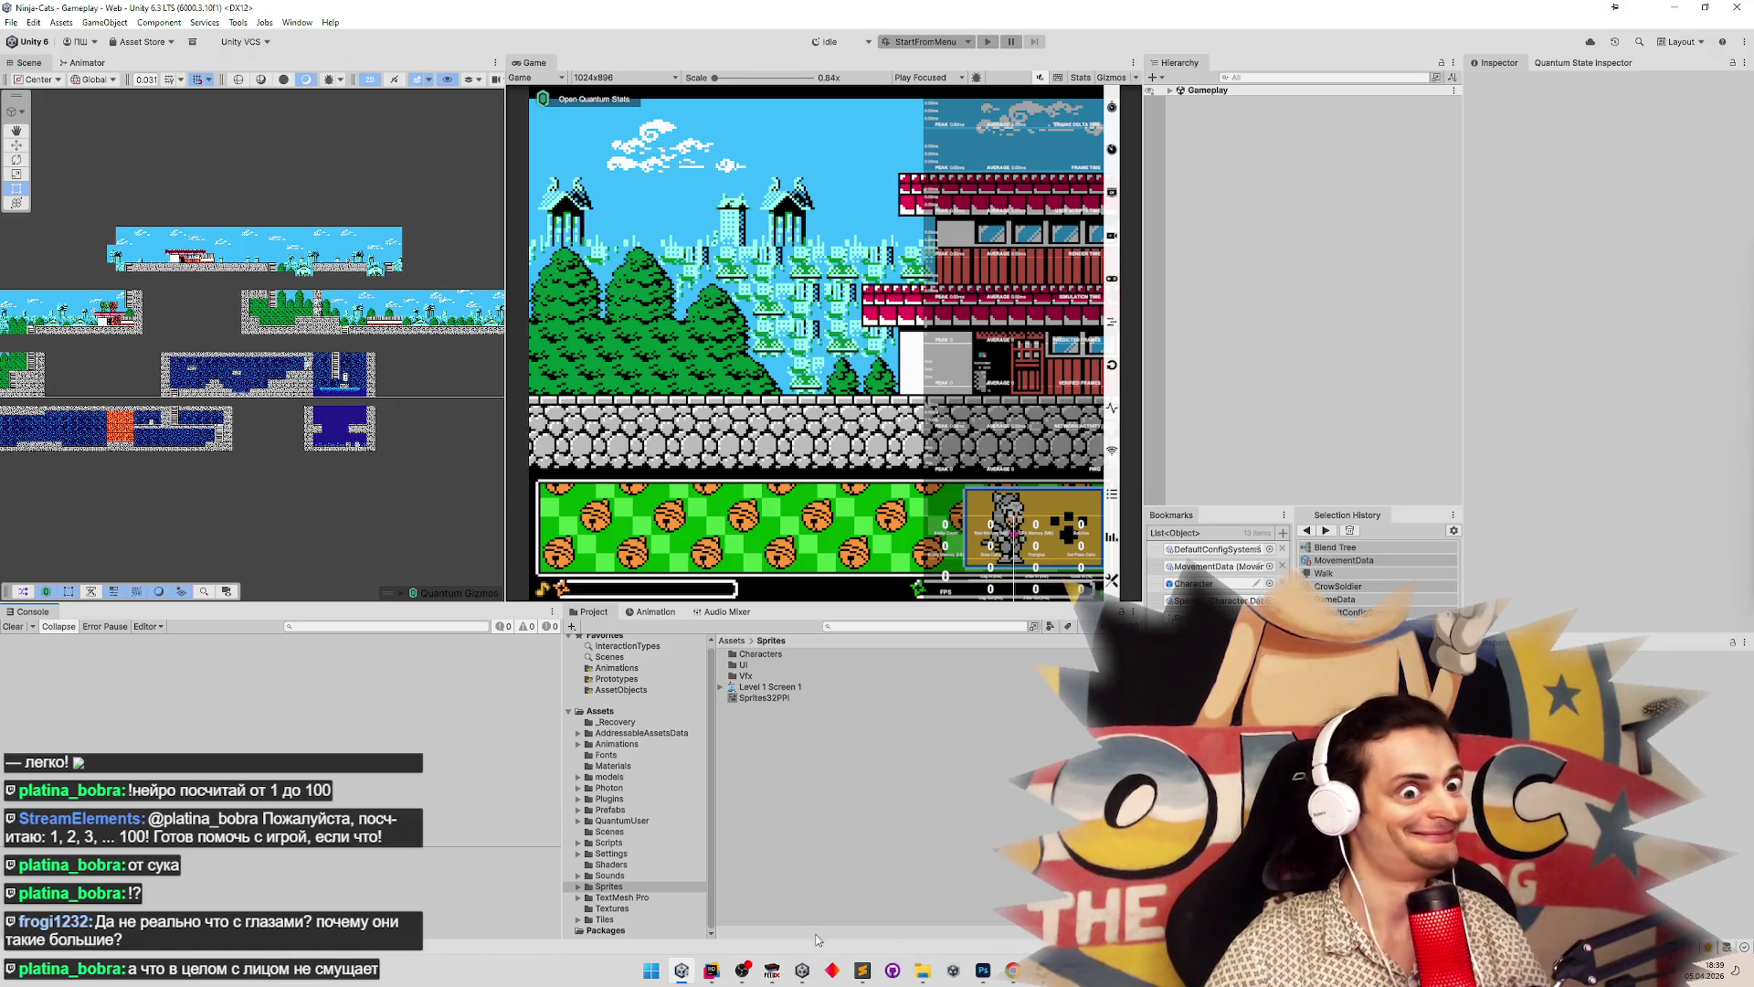
click(861, 970)
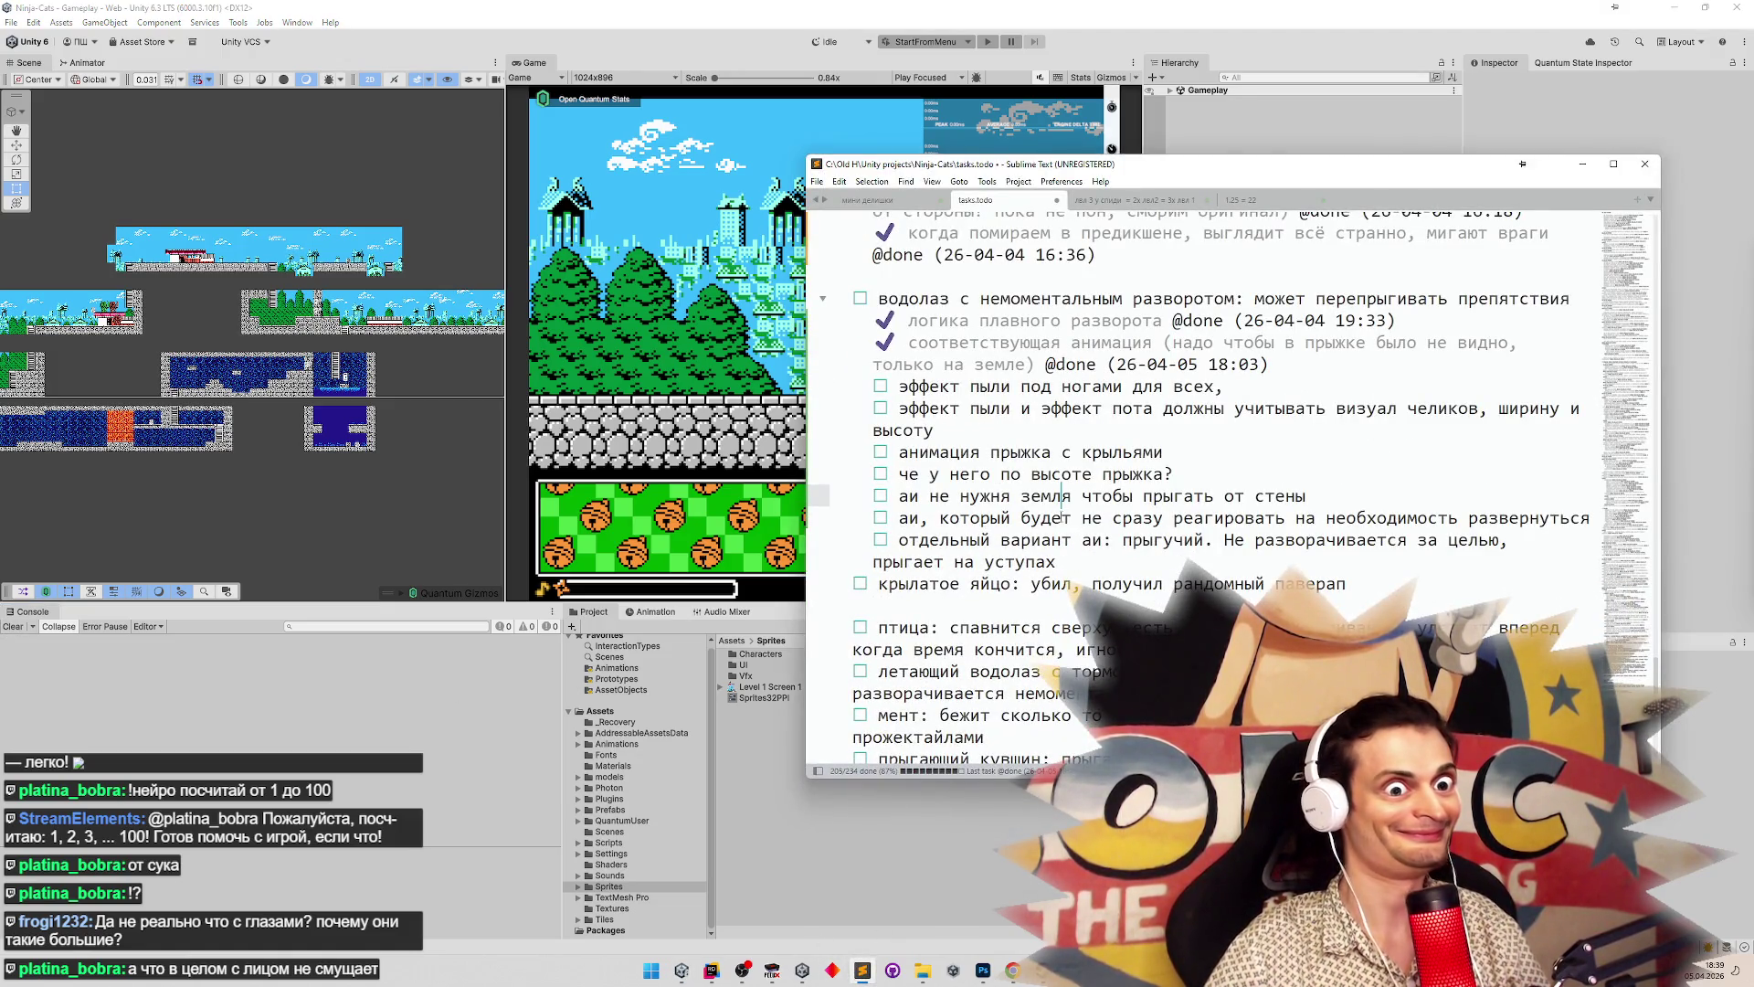
Below 'прыгает на уступах', add a task asking whether body damage still works after disabling
click(1367, 554)
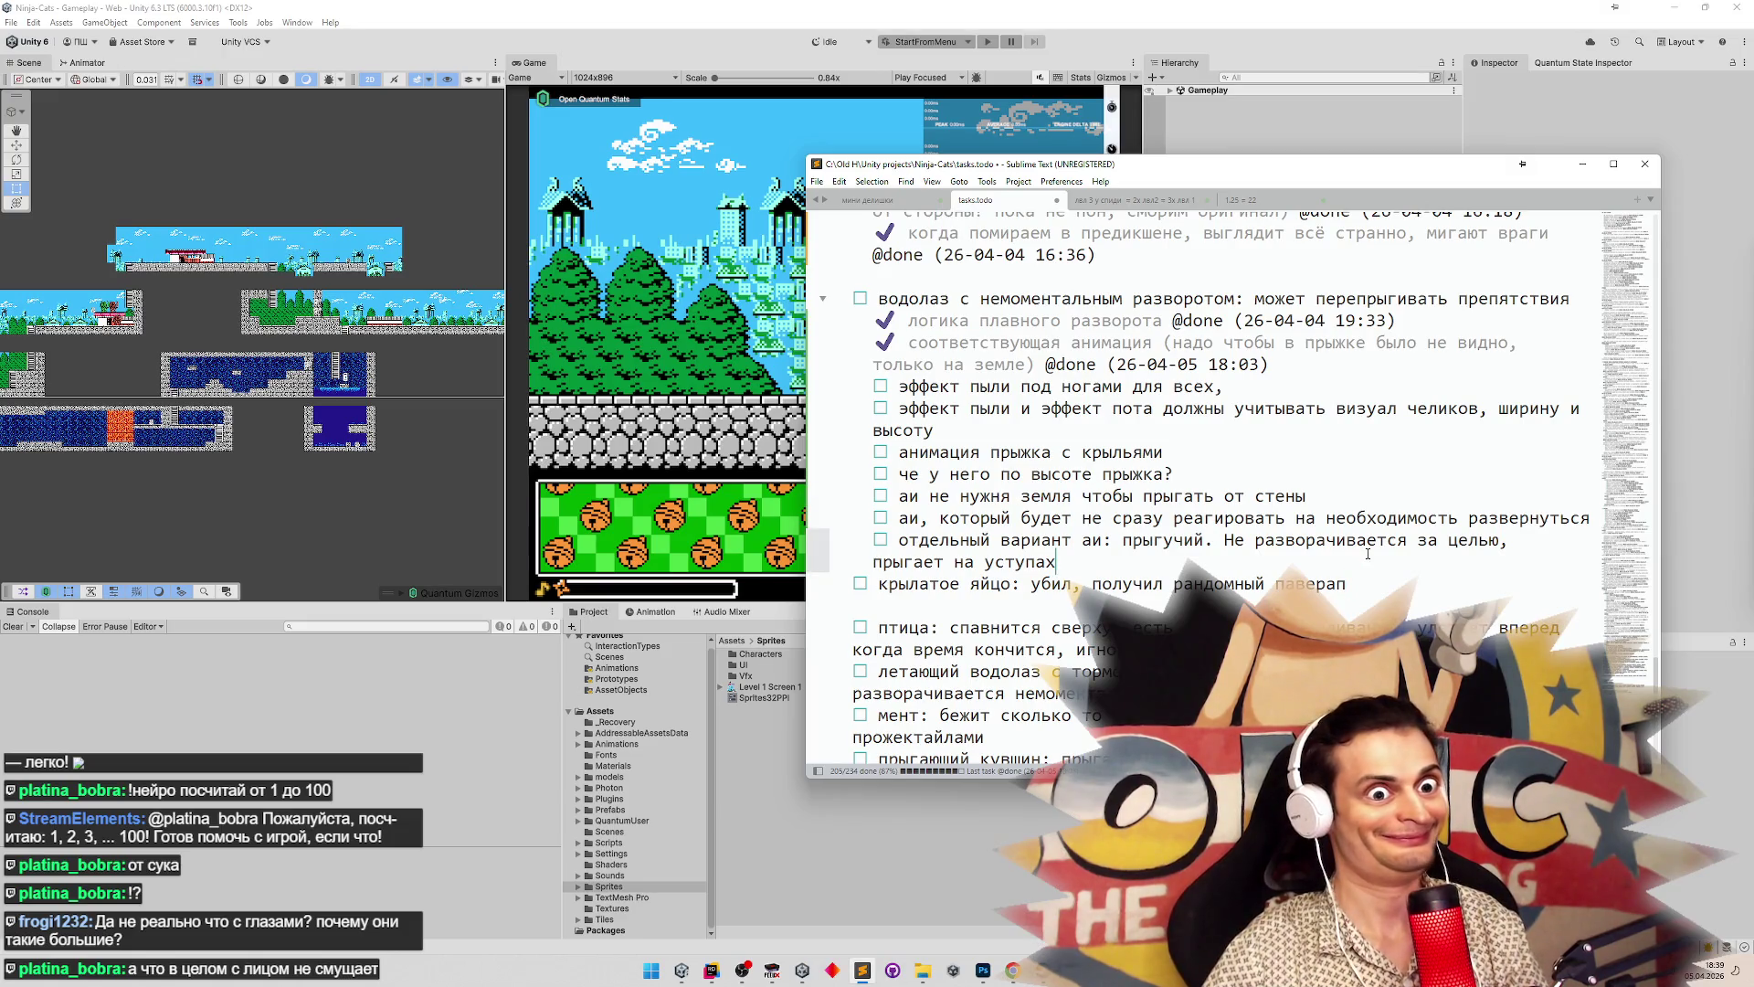
key(Return)
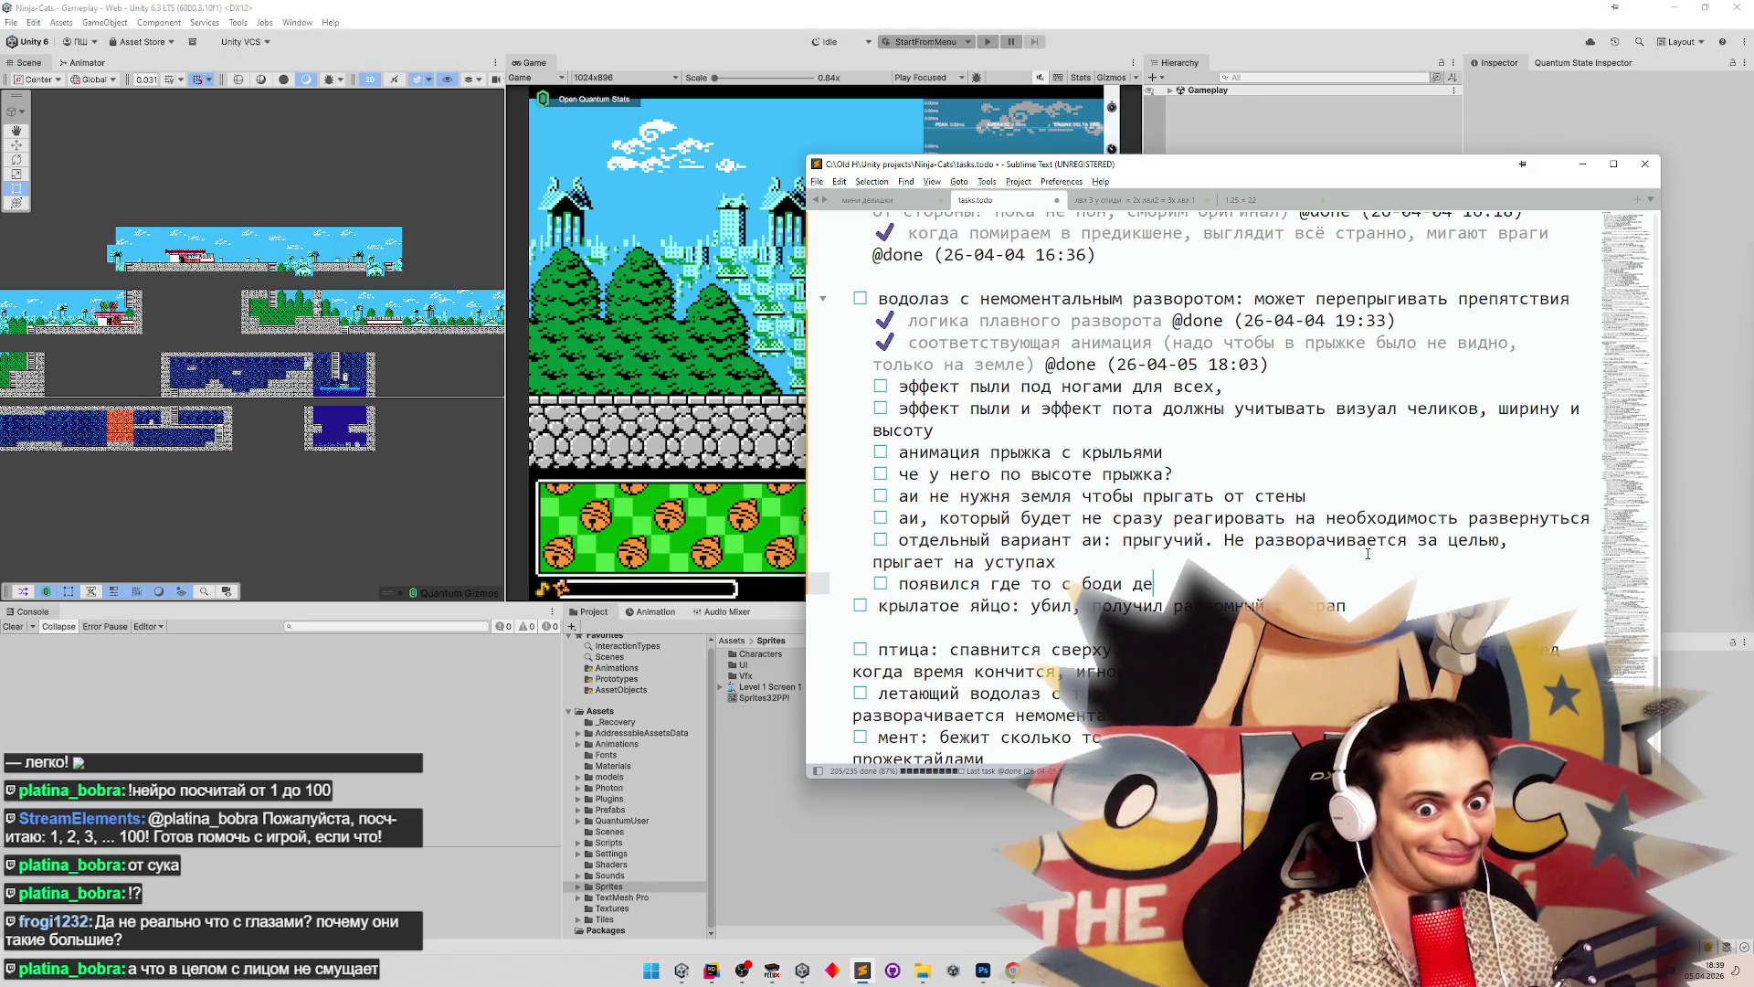
text(появился где то с боди демеджом, и там сразу)
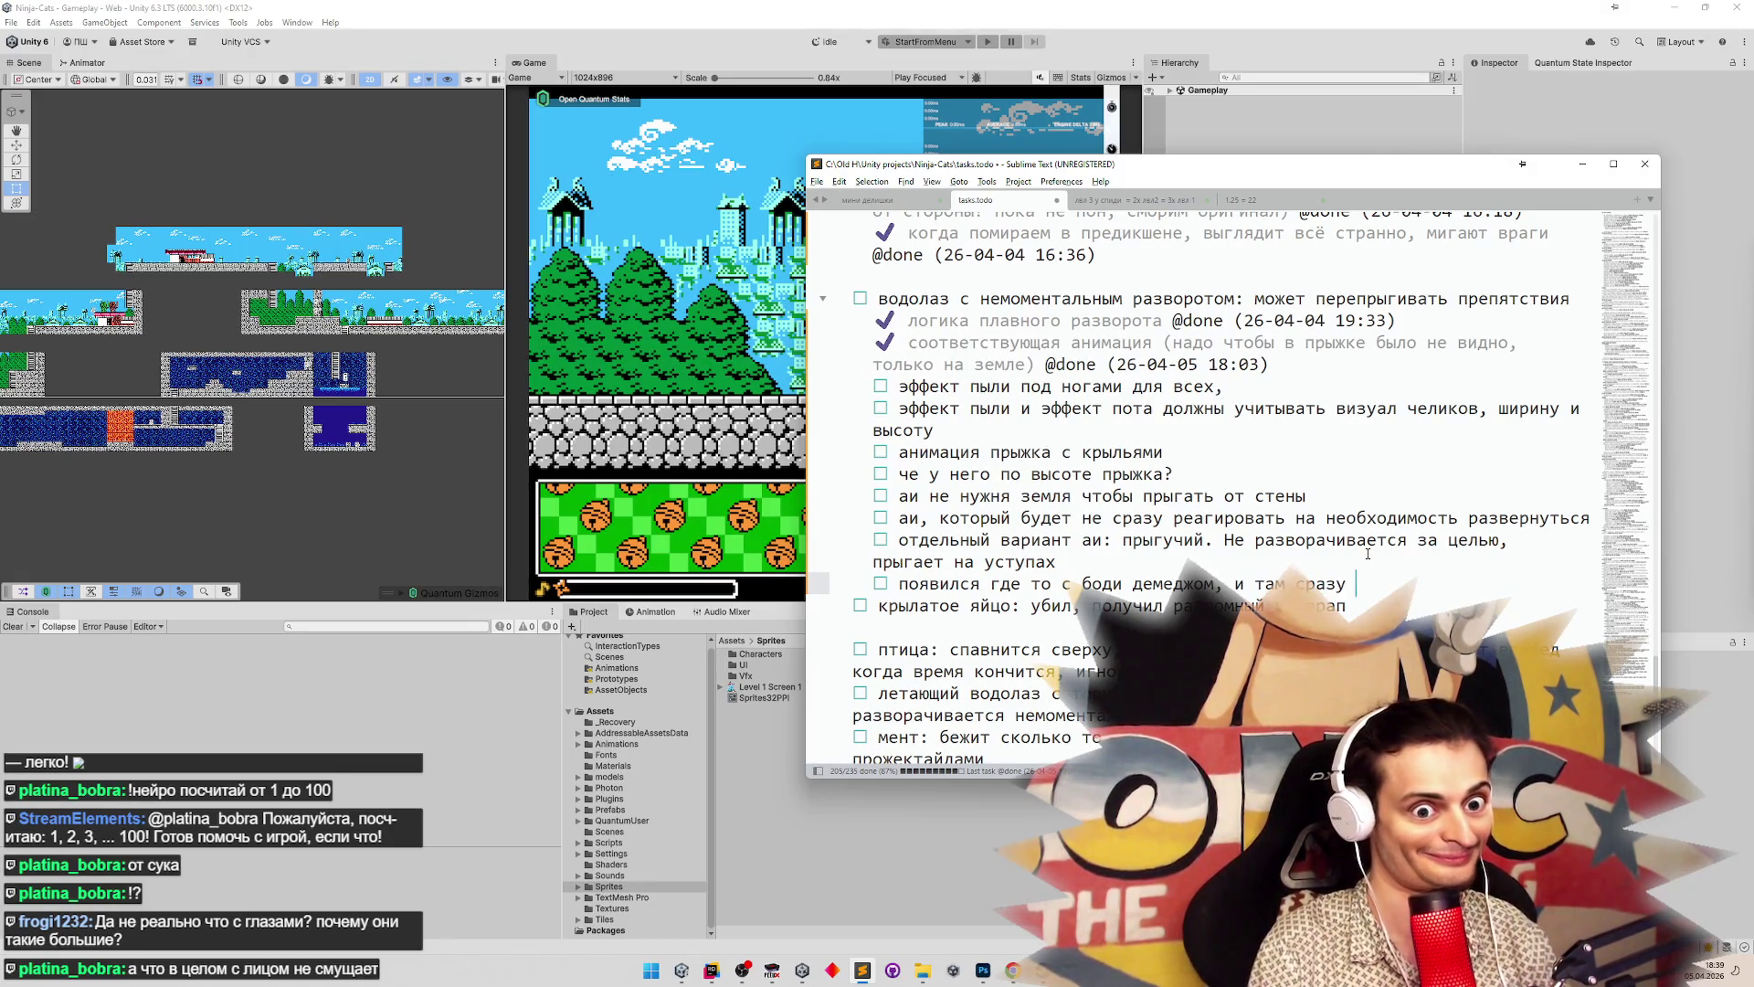
text(дамаг, мб боди демедж рабоате)
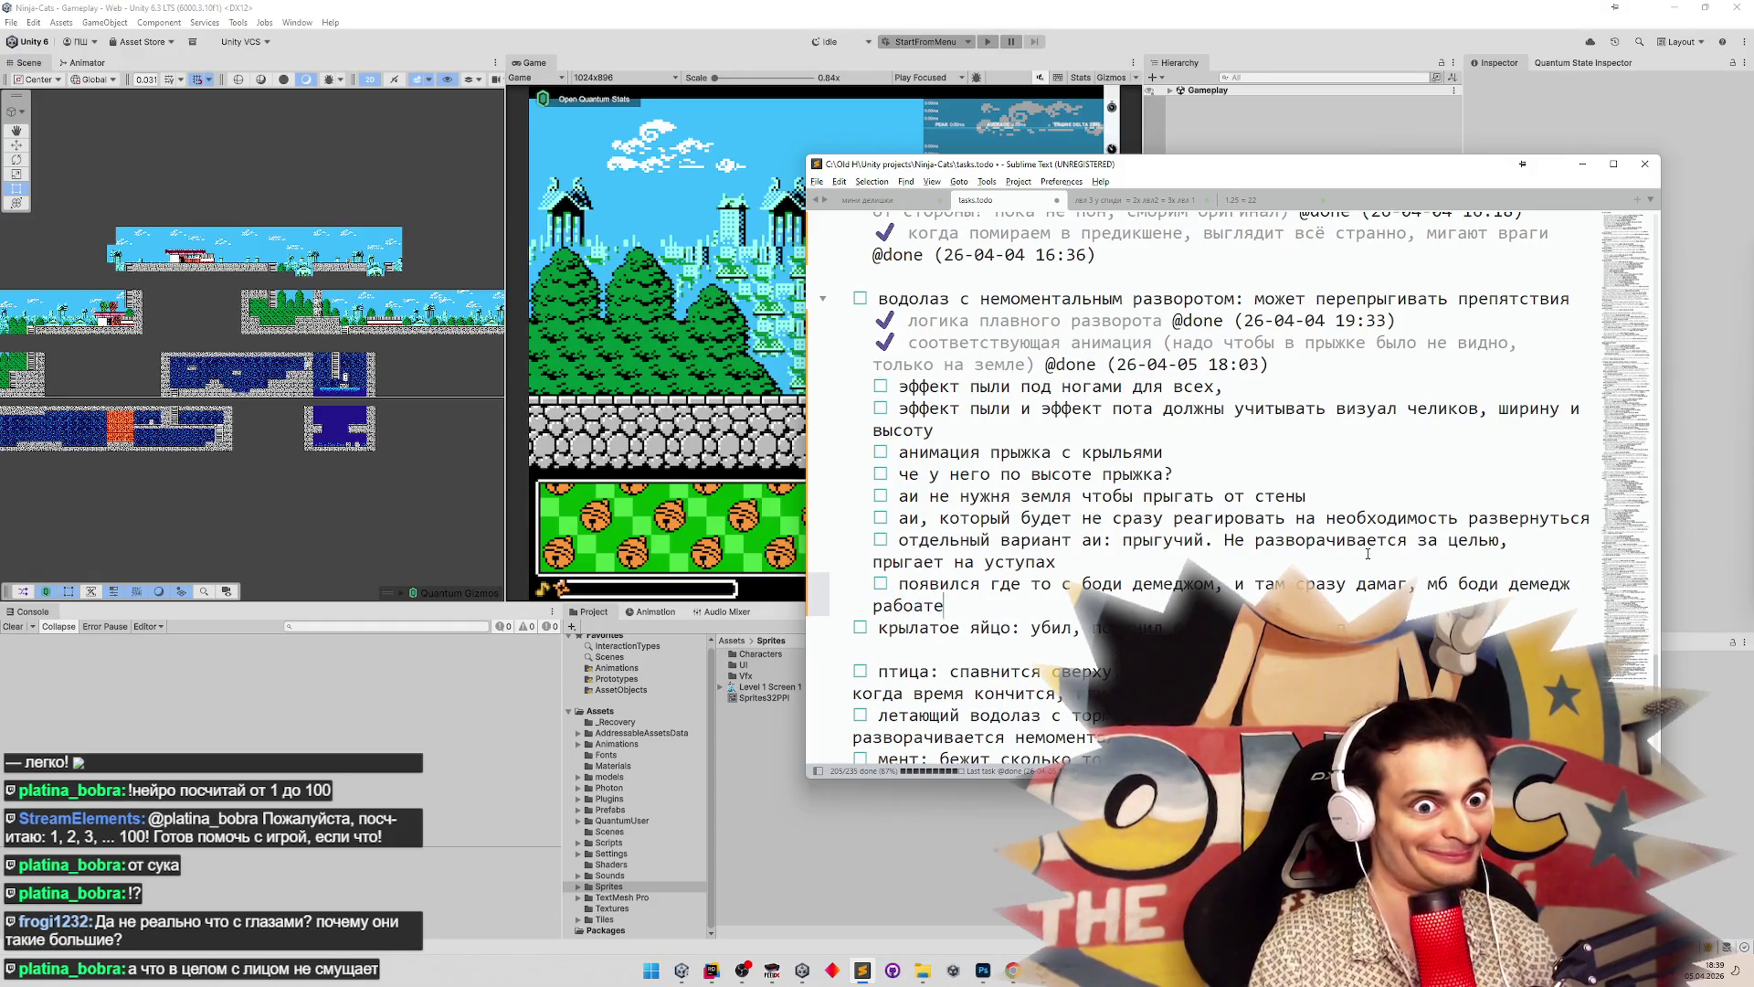
key(BackSpace)
key(BackSpace)
text(тает через время после дизе)
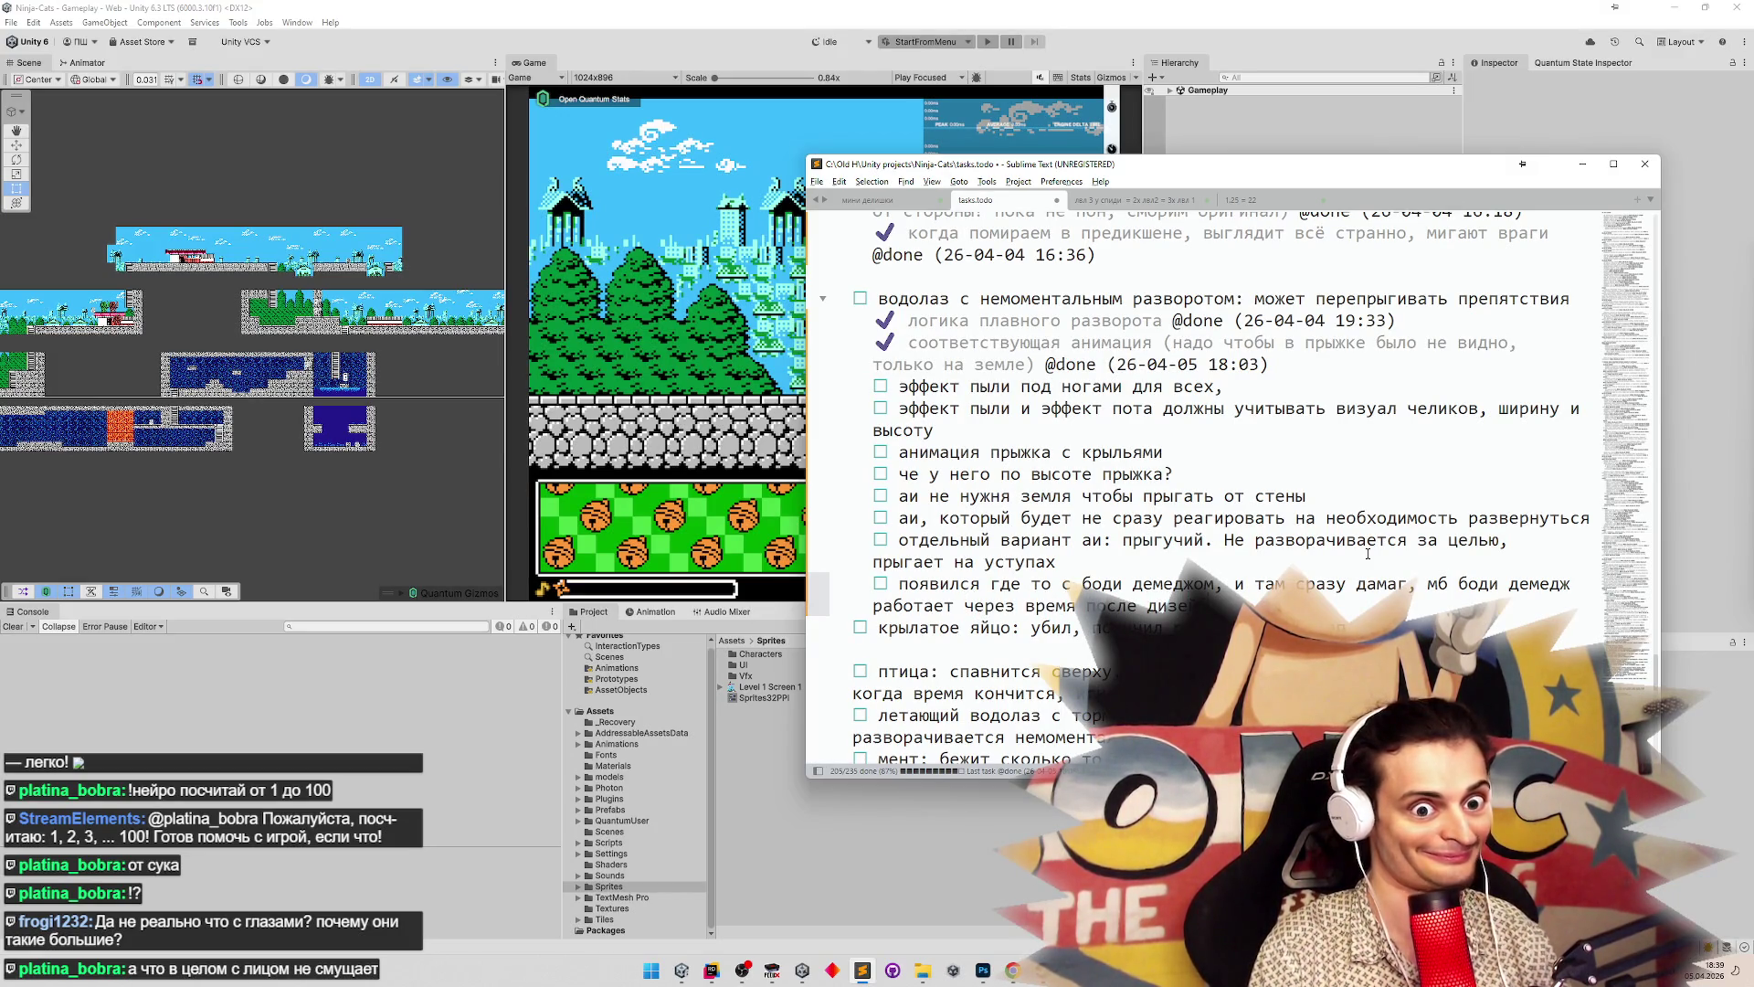
text(йбла?)
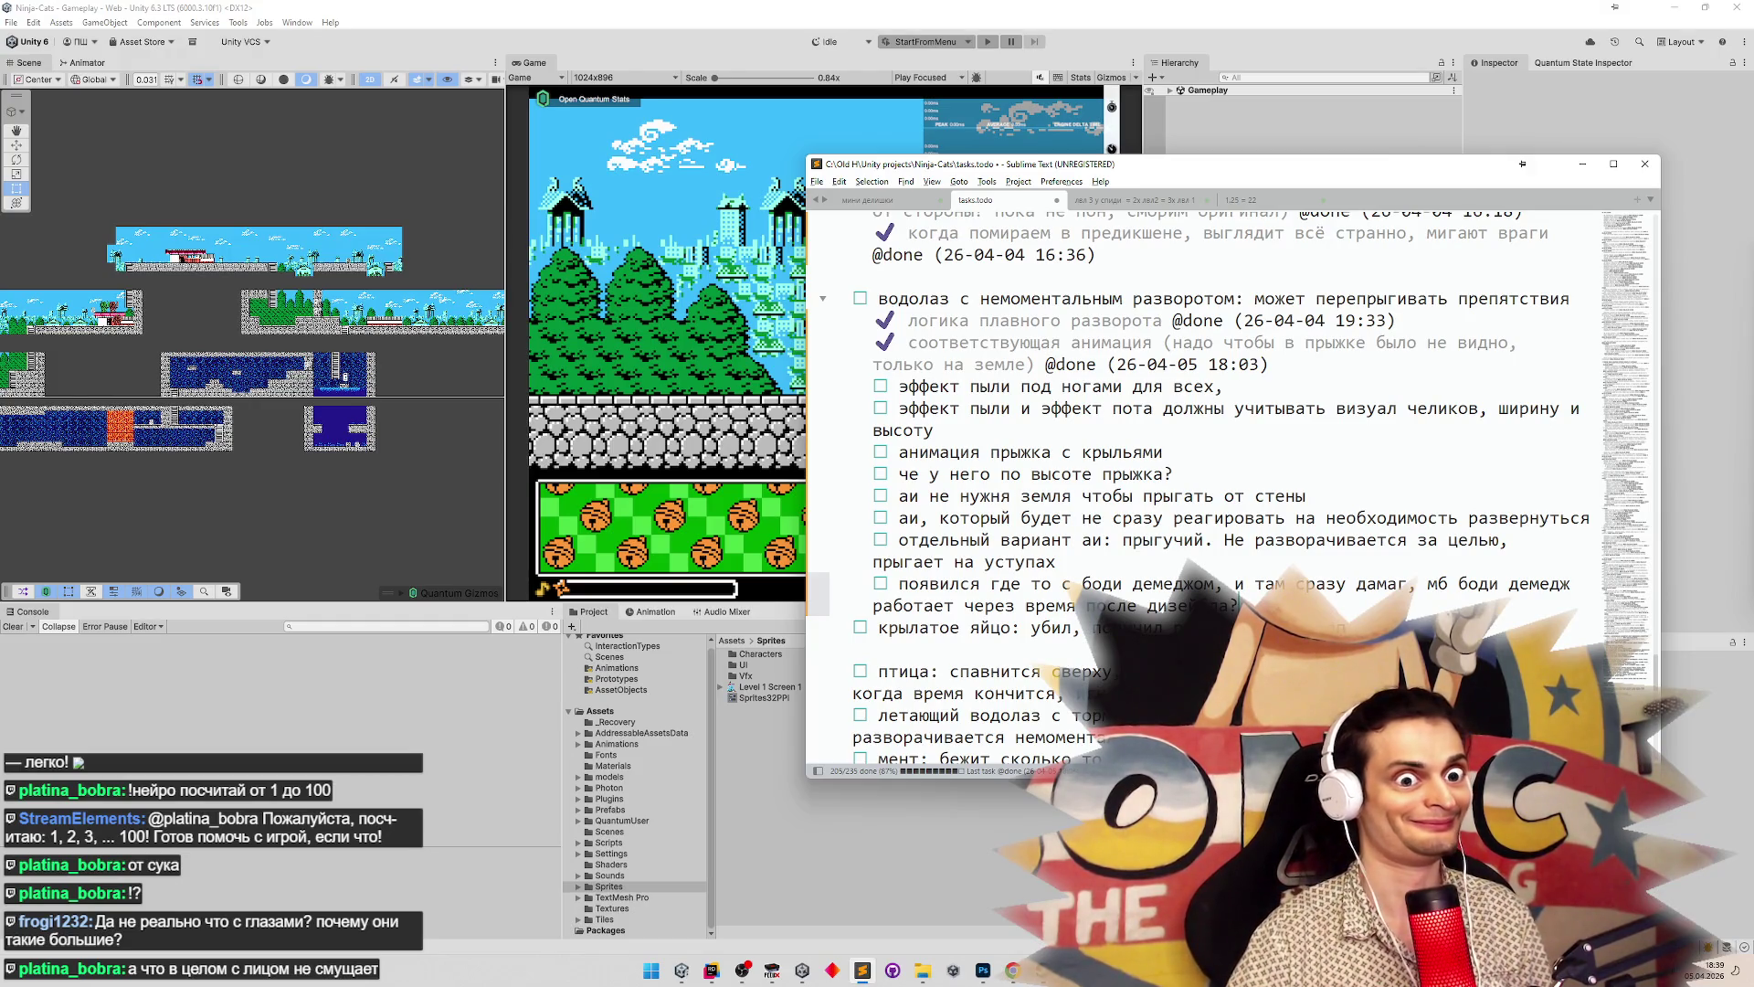
text(и до тебя, и д)
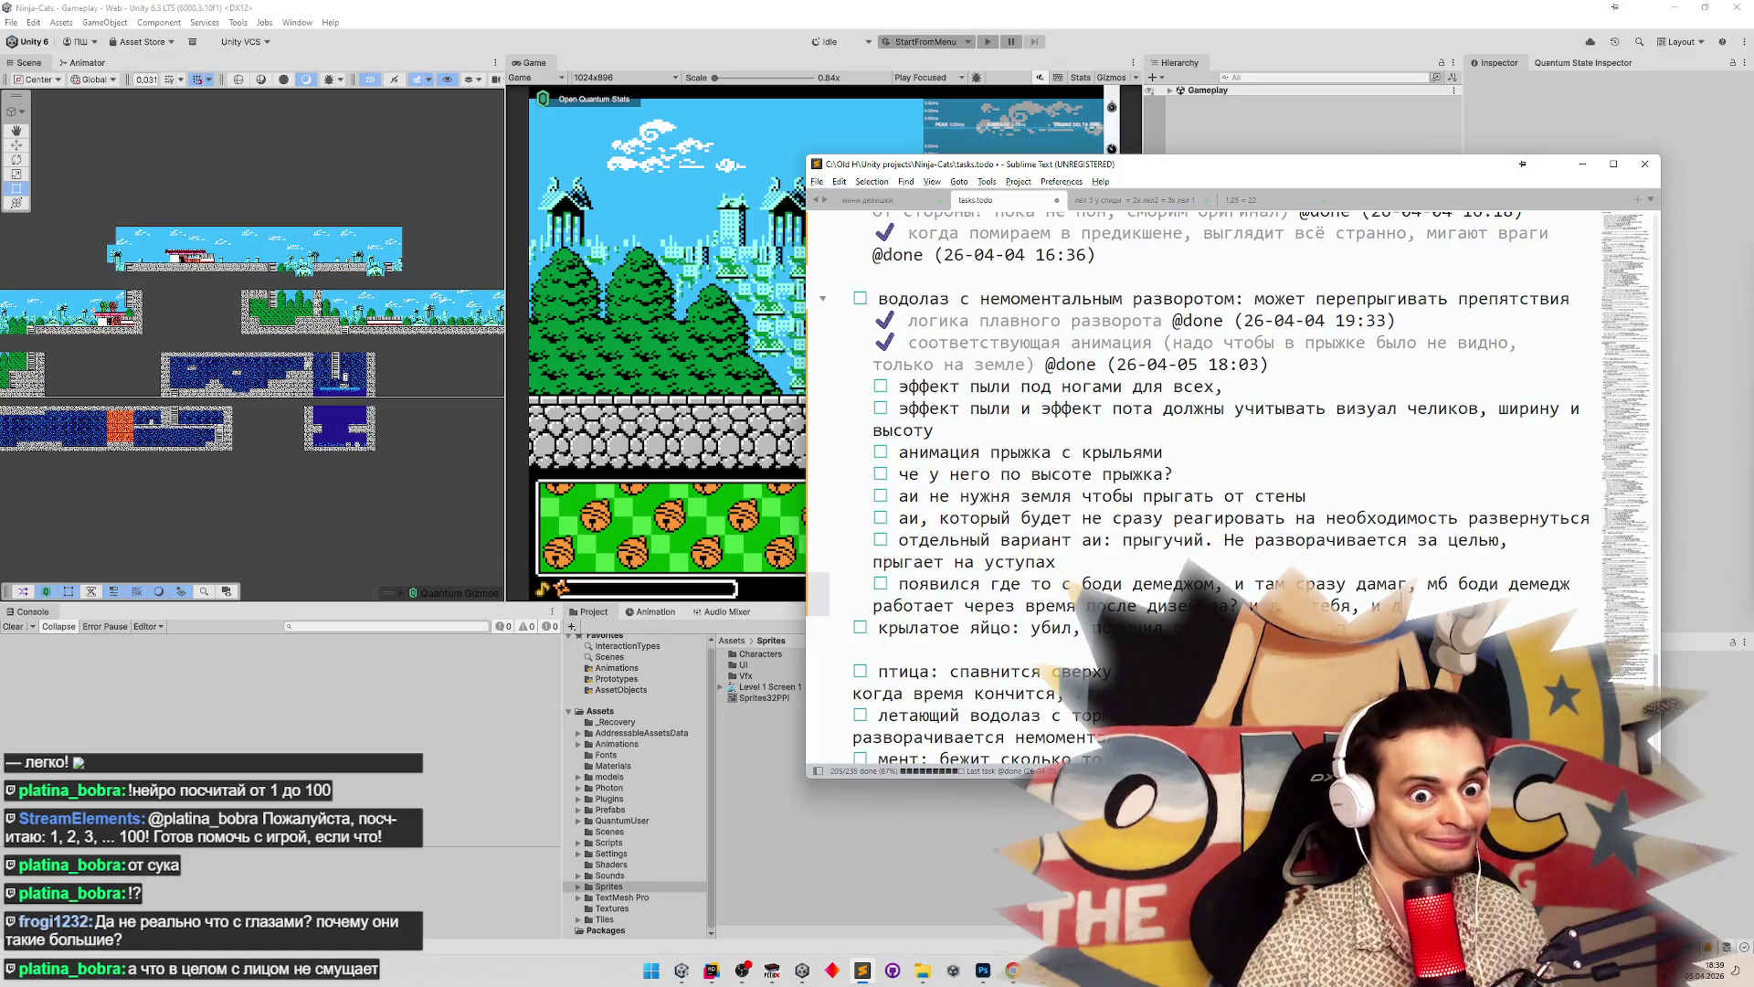
text(ля других)
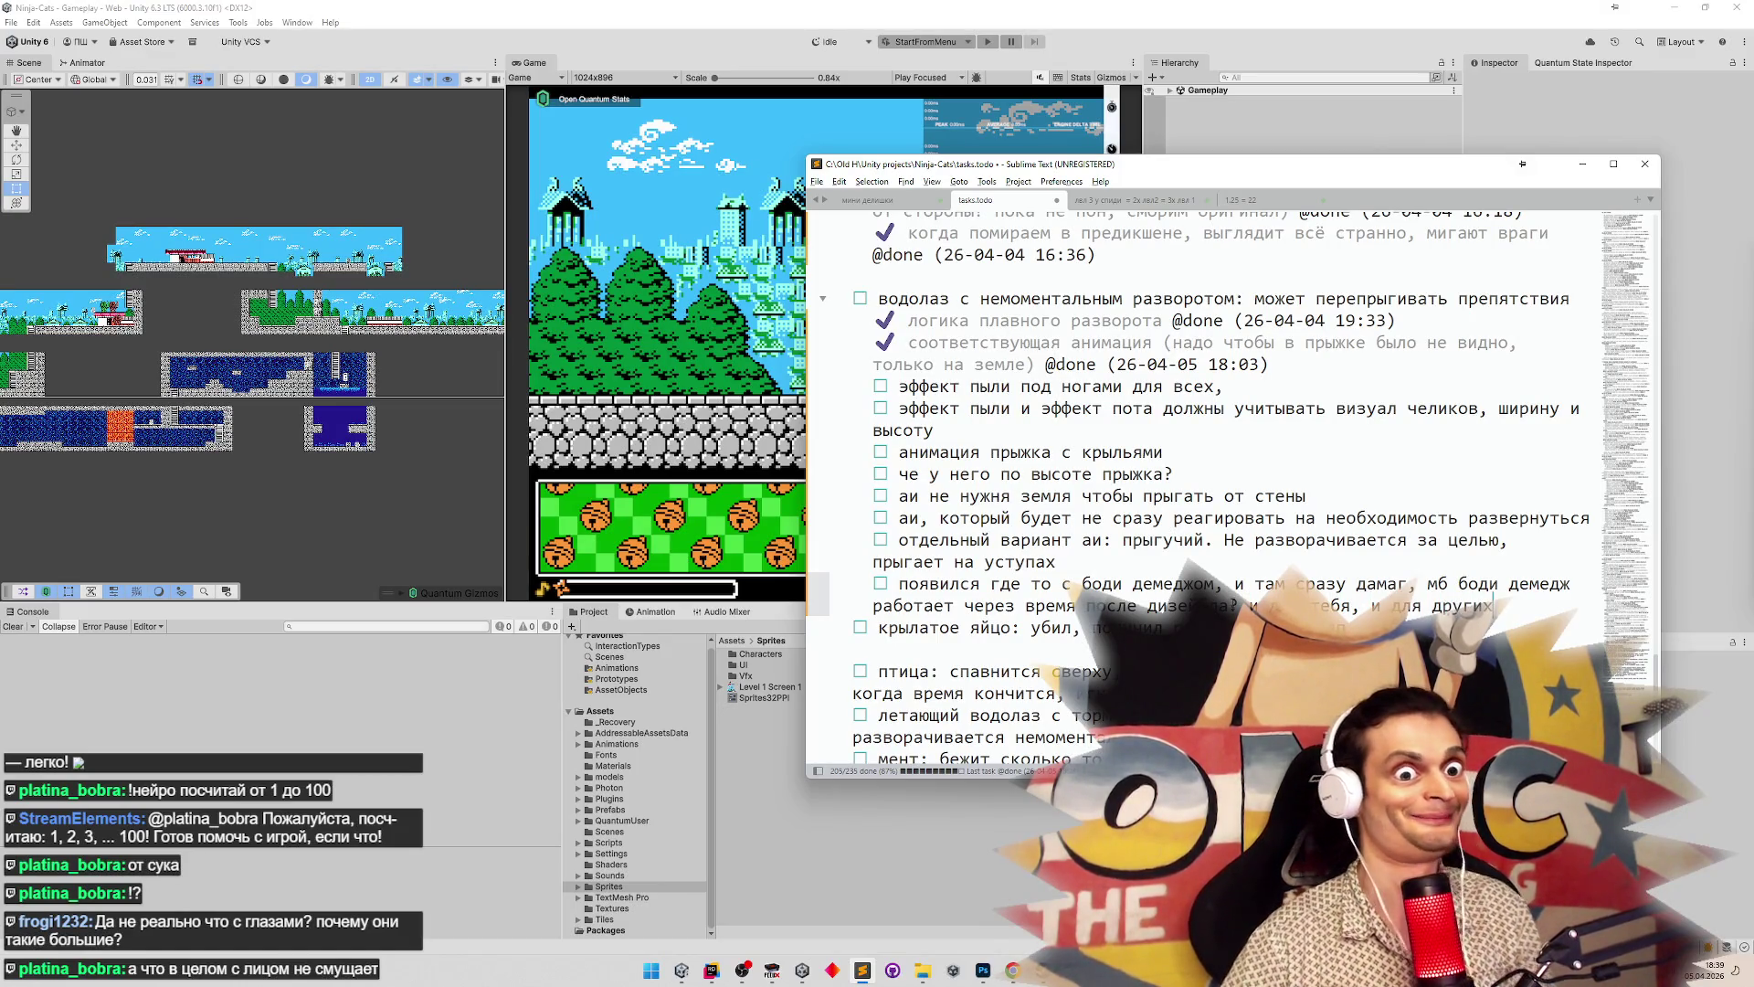
Mark 'эффект пыли под ногами для всех' done and minimize Sublime Text
click(1230, 387)
key(ctrl+d)
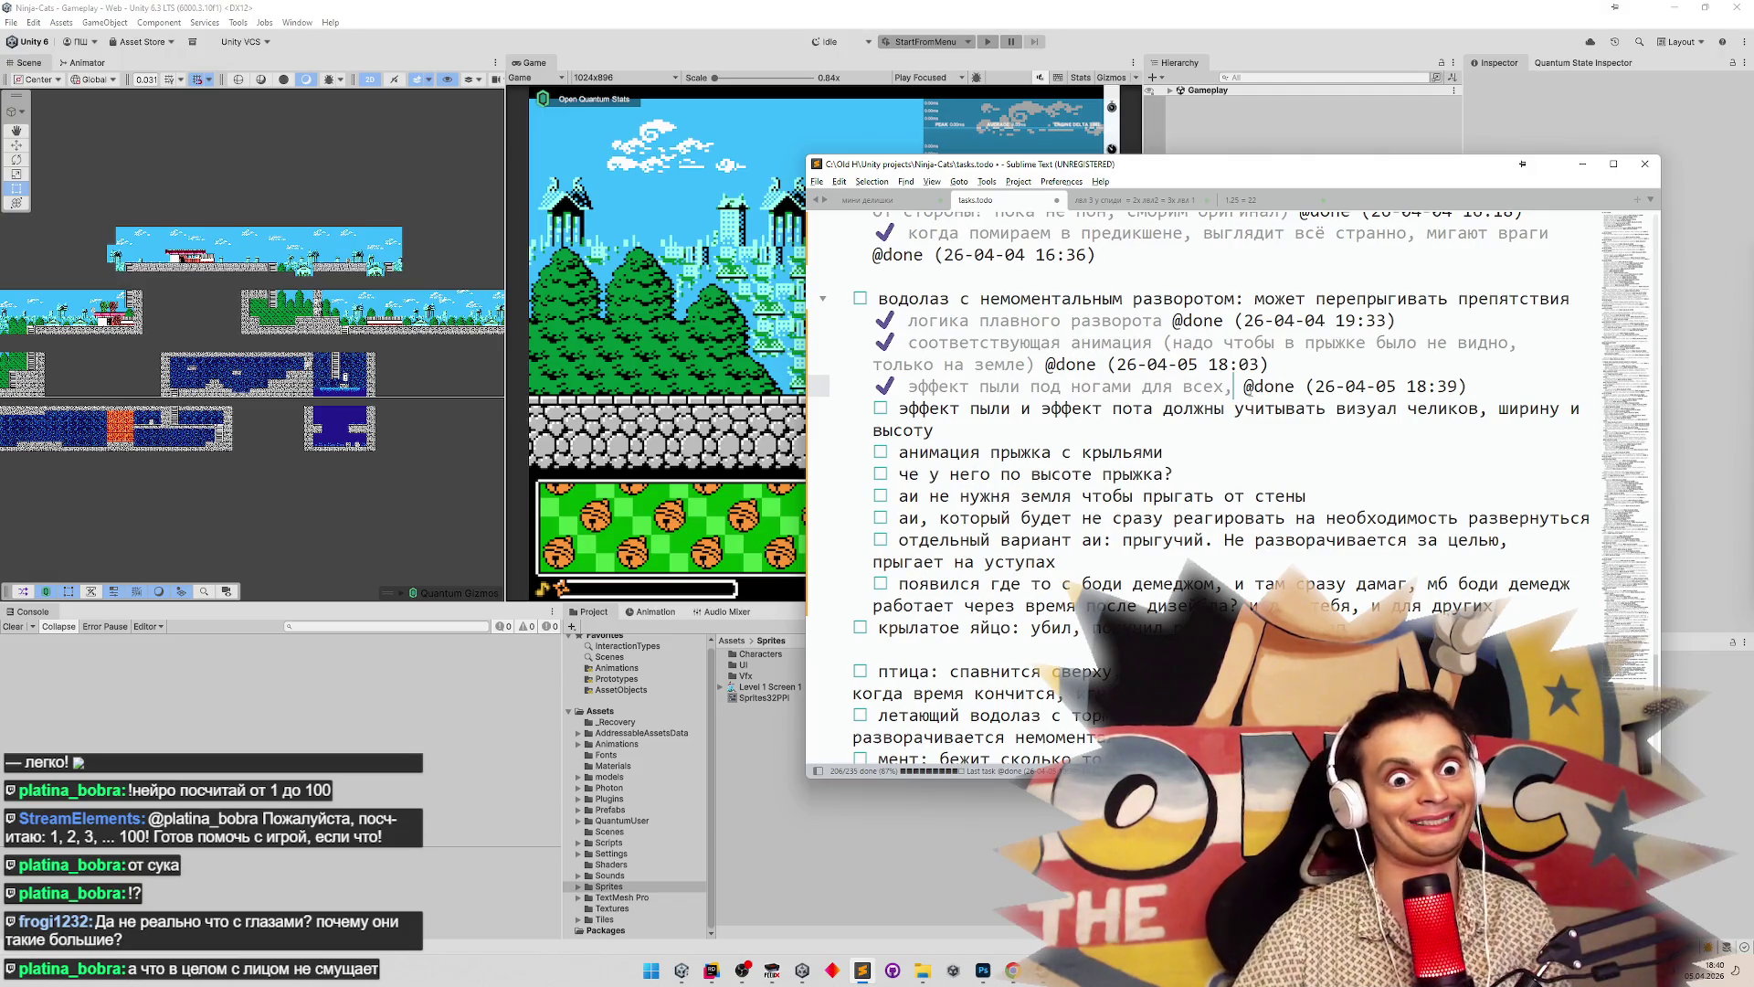
click(1582, 165)
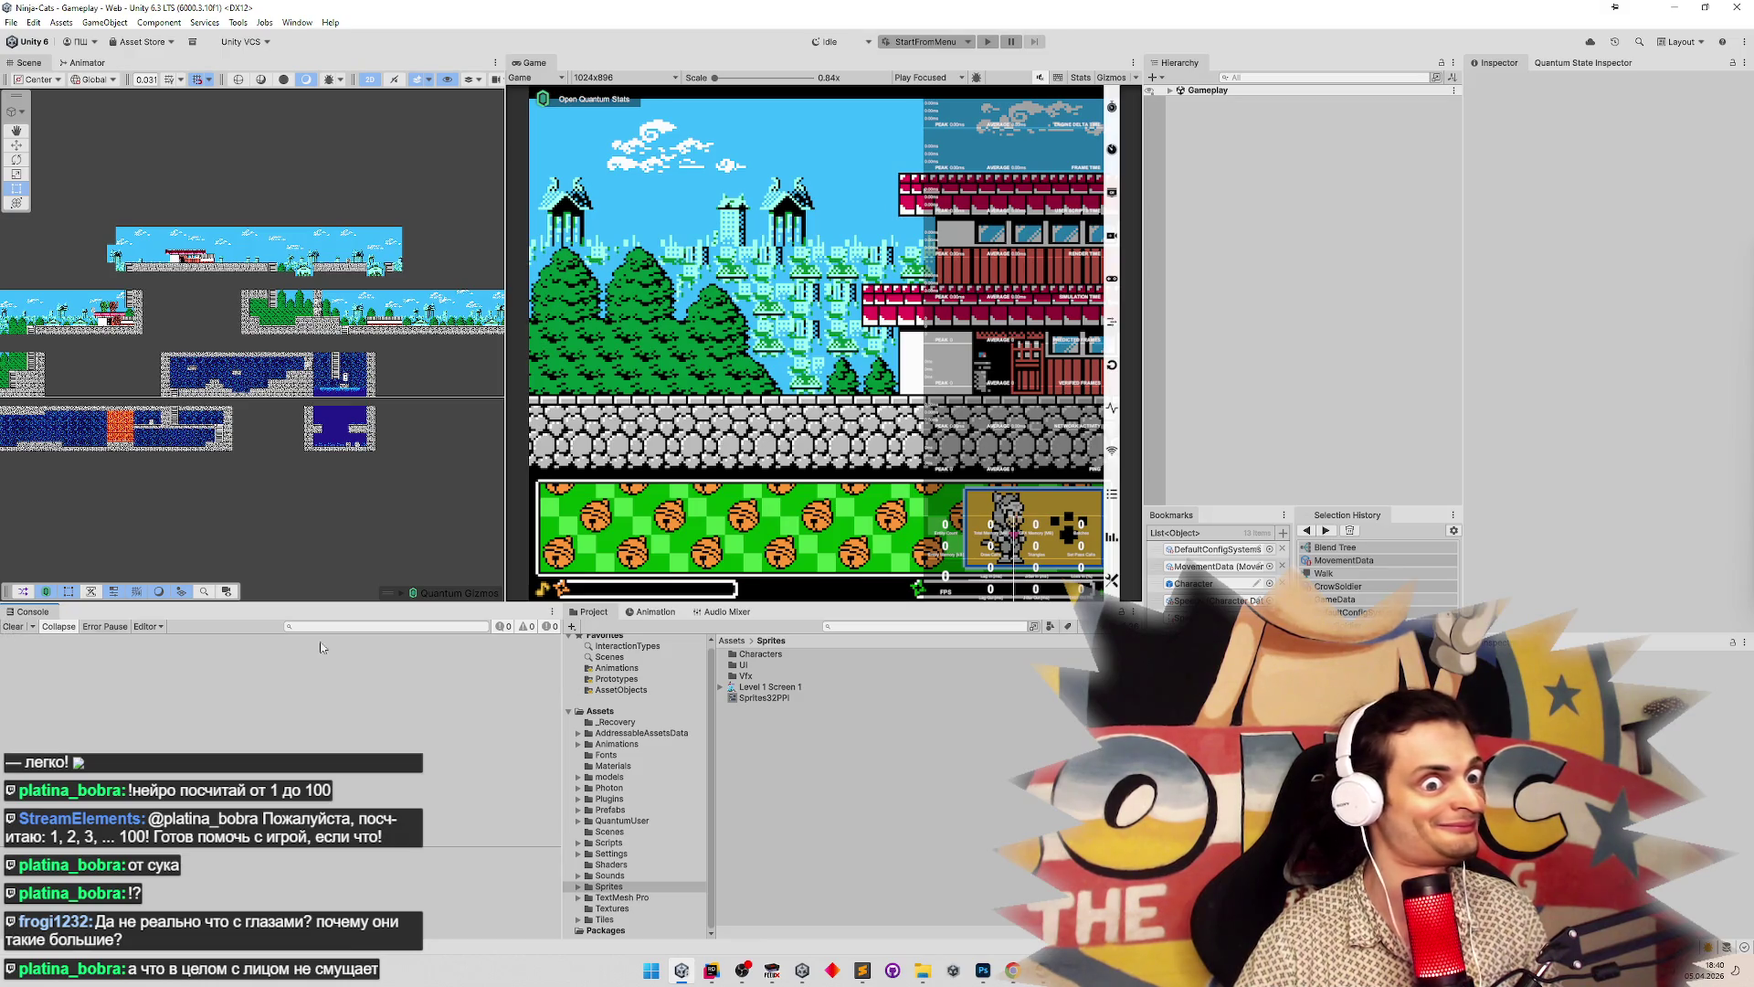
Raise the splitter above the Console slightly, then switch to Rider
drag(961, 604, 960, 586)
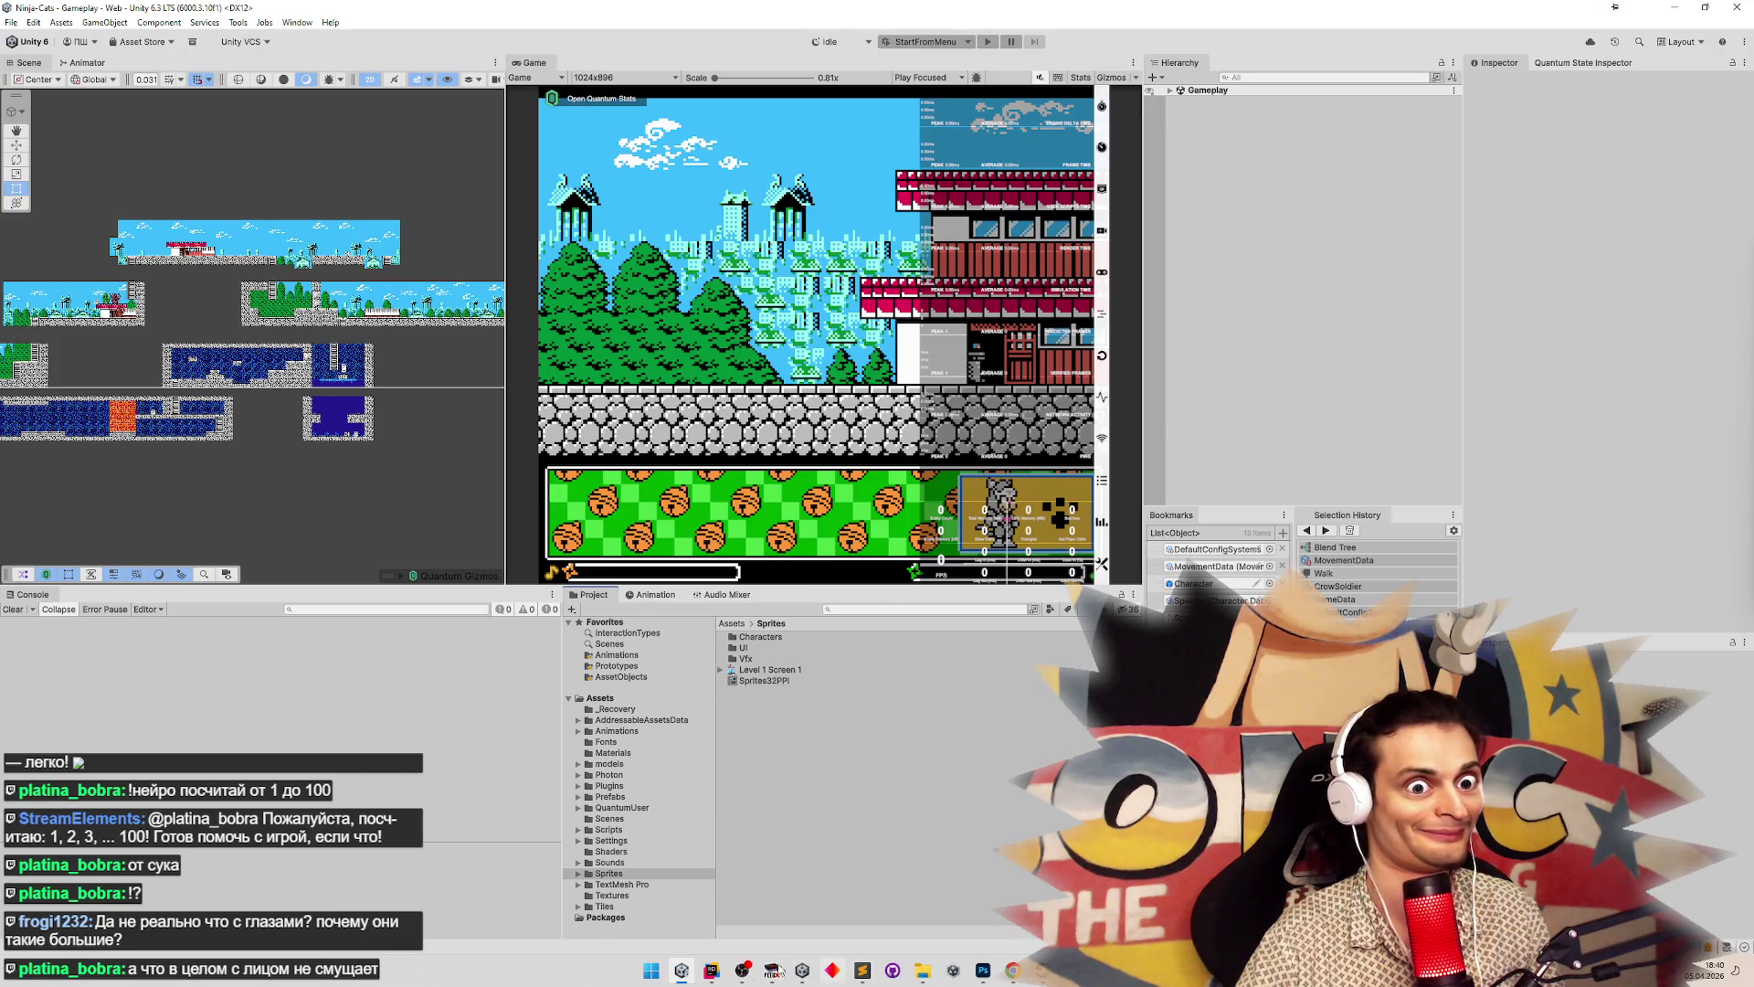
click(712, 970)
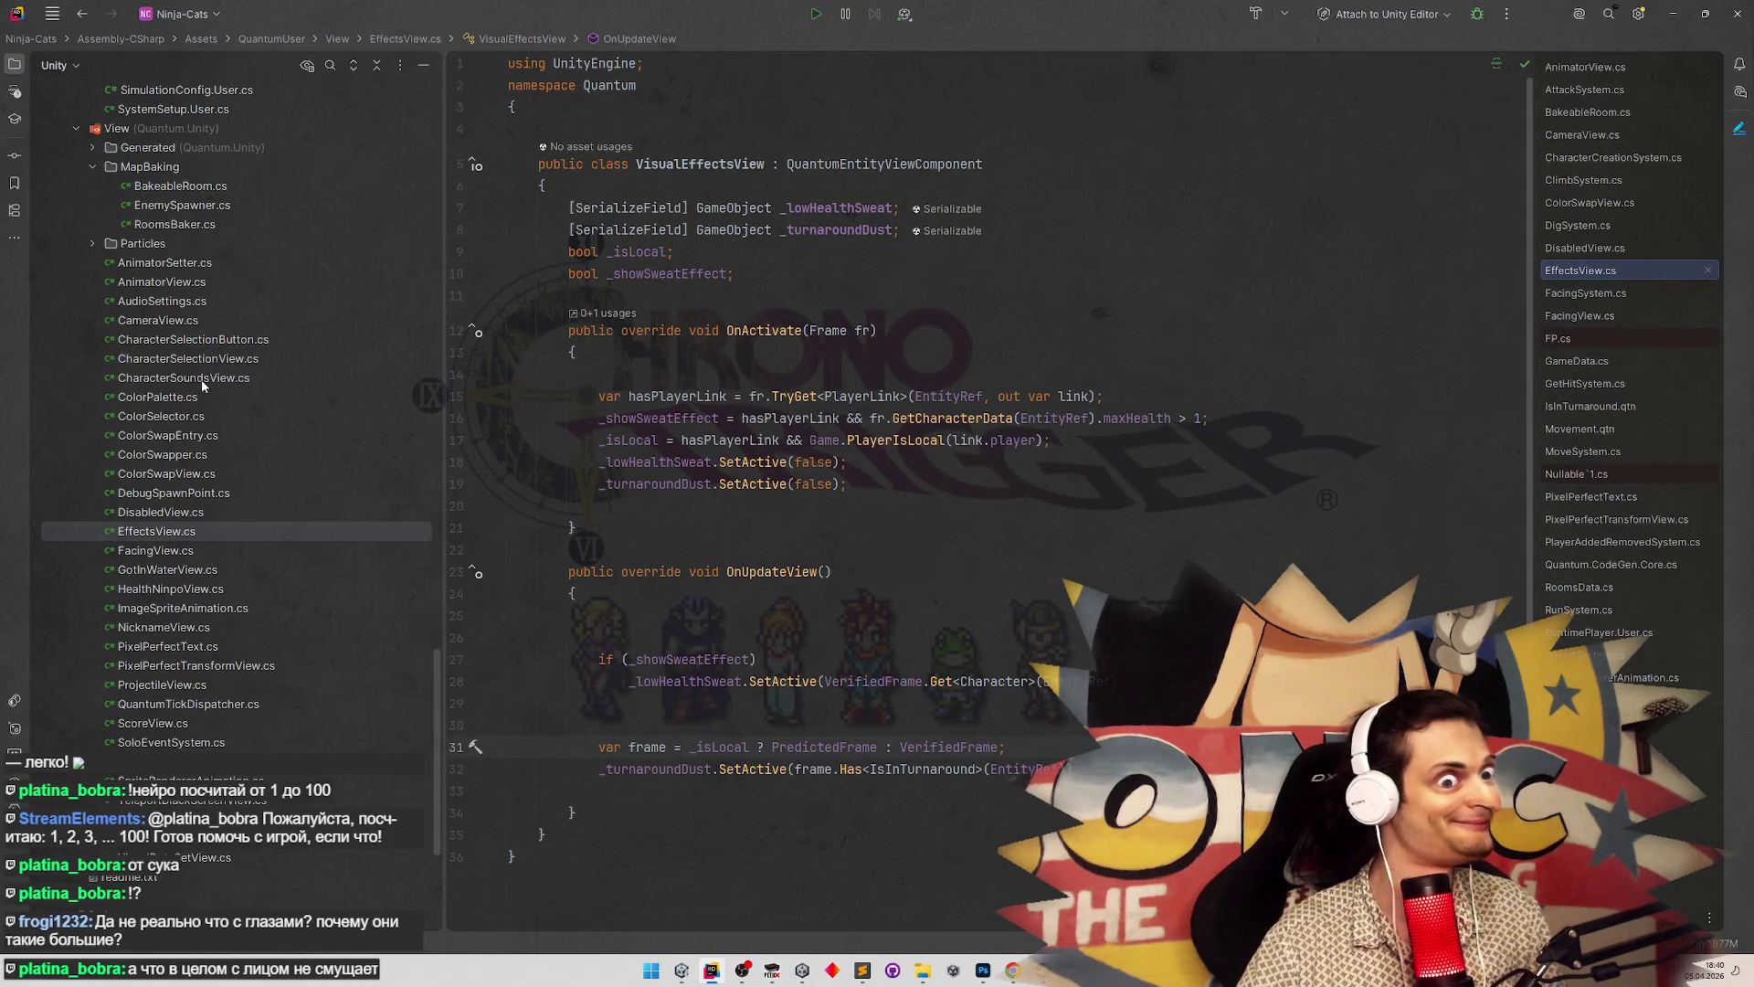
Search the project for 'CharacterData' and open CharacterData.cs
drag(433, 712, 440, 481)
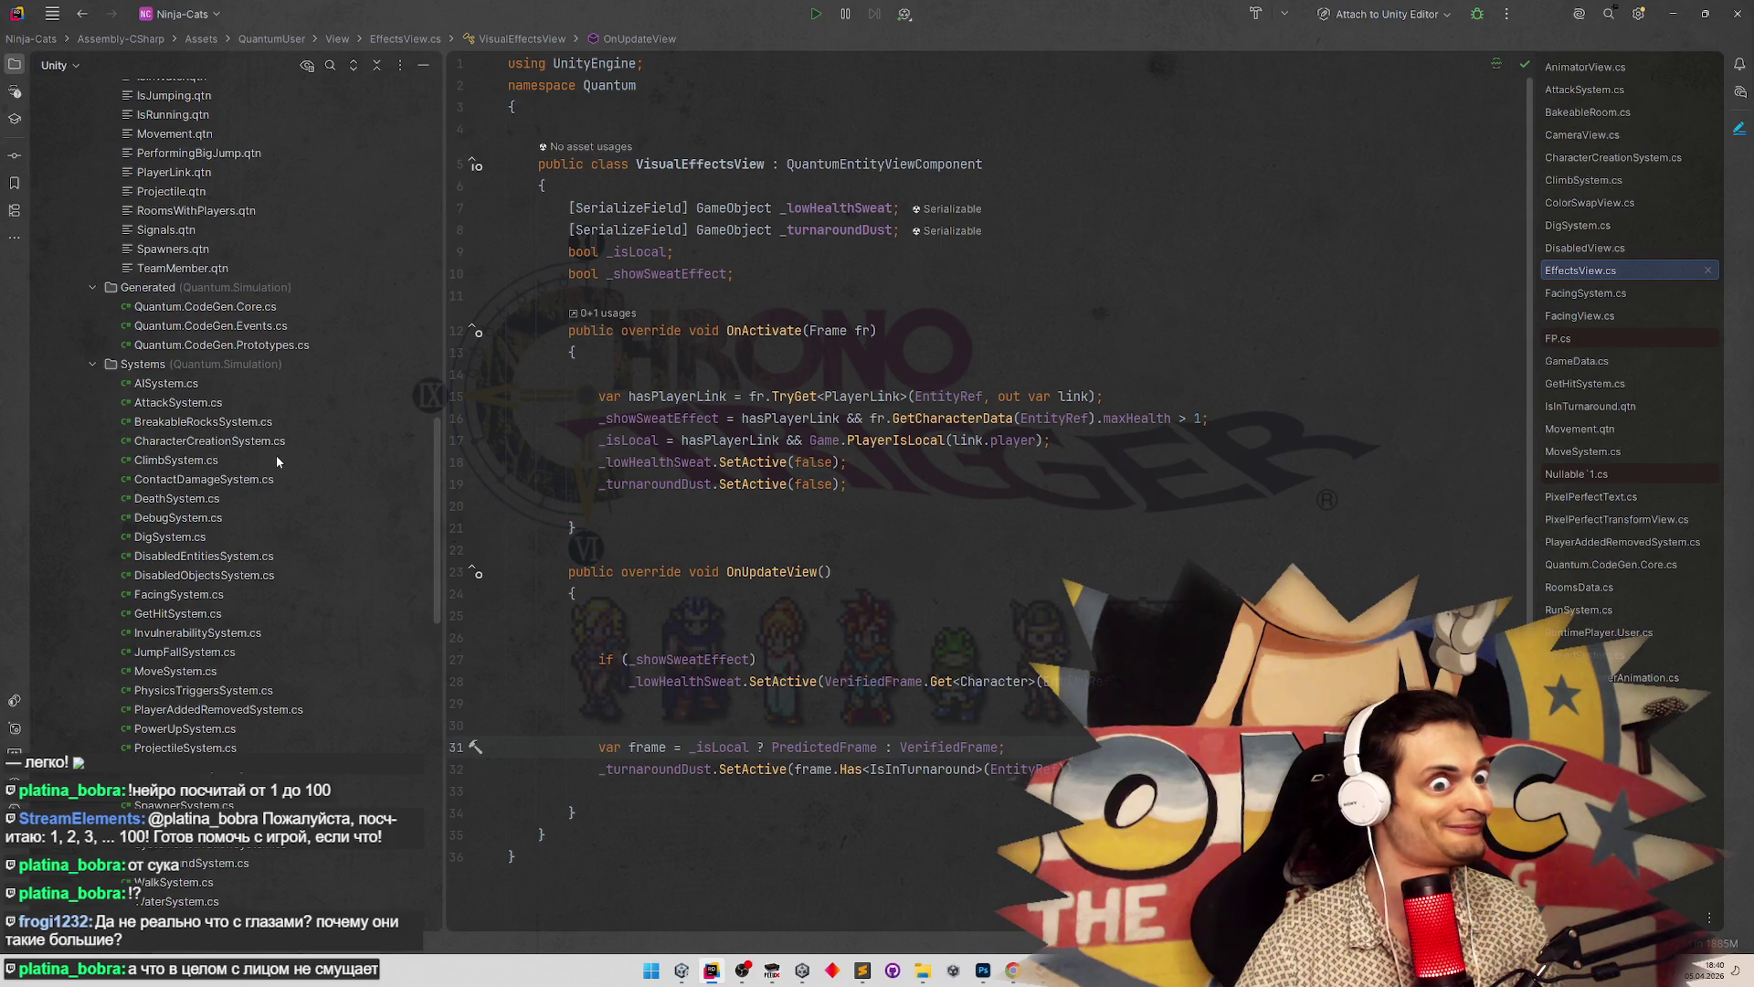
key(ctrl+t)
text(срфкфсеук)
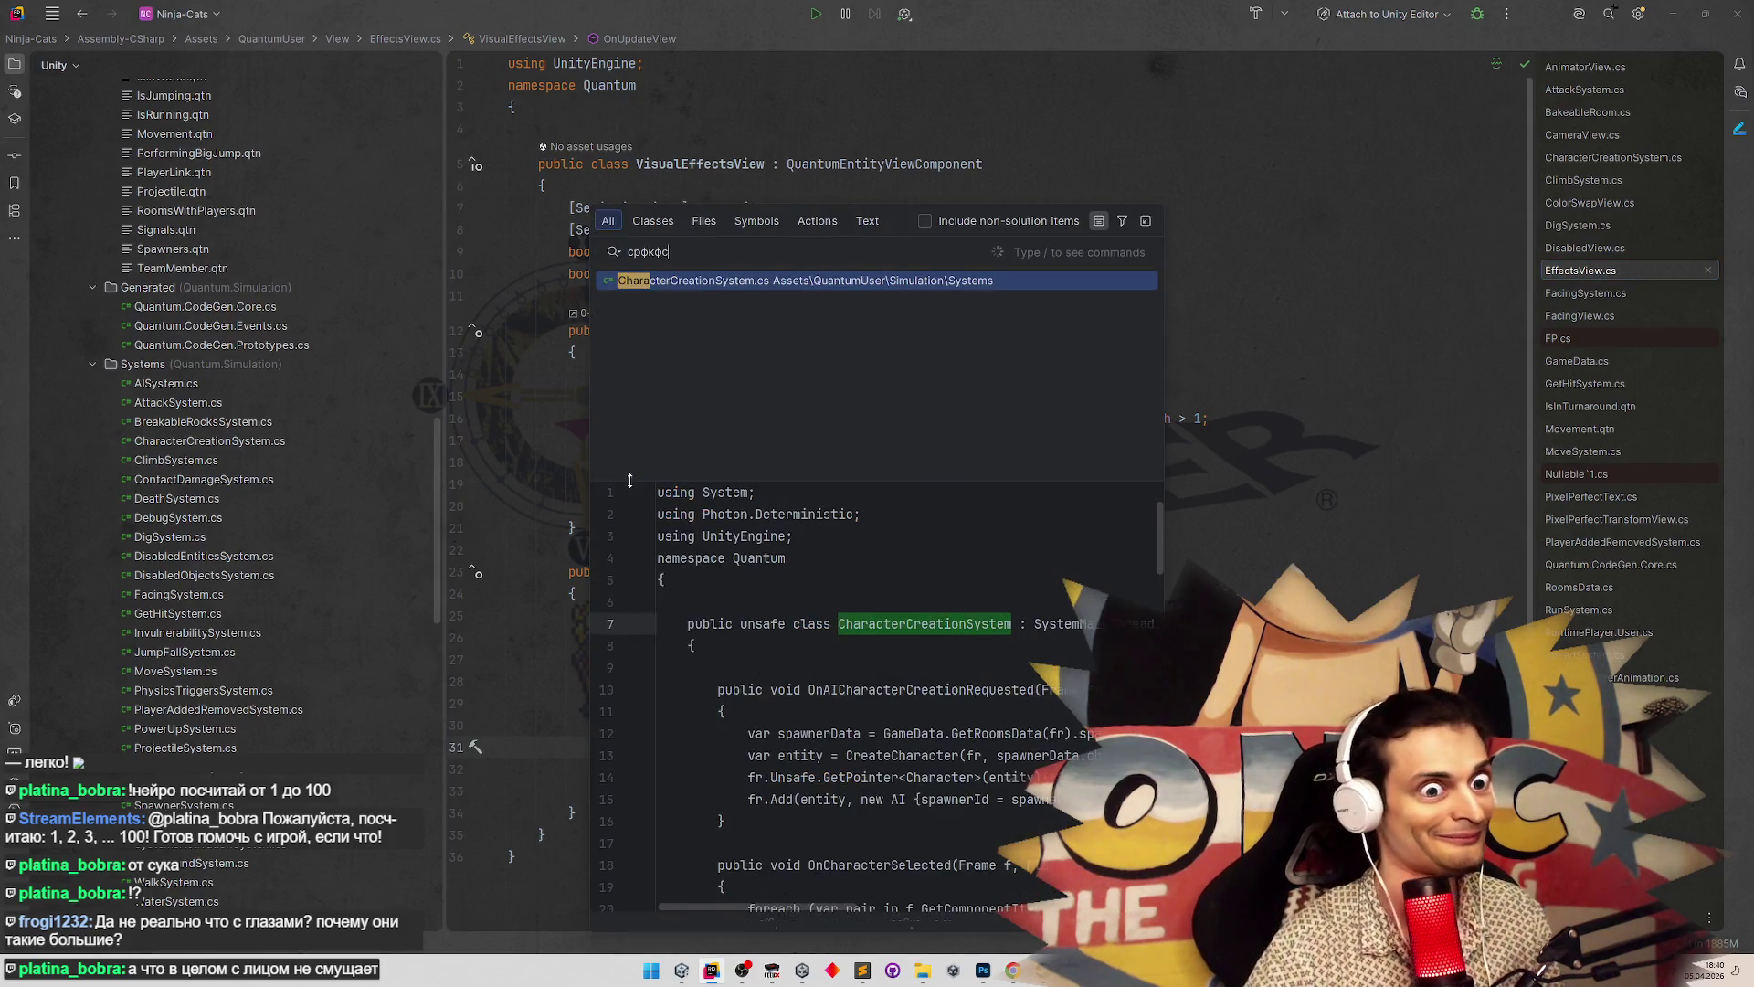
key(ctrl+BackSpace)
text(Charac)
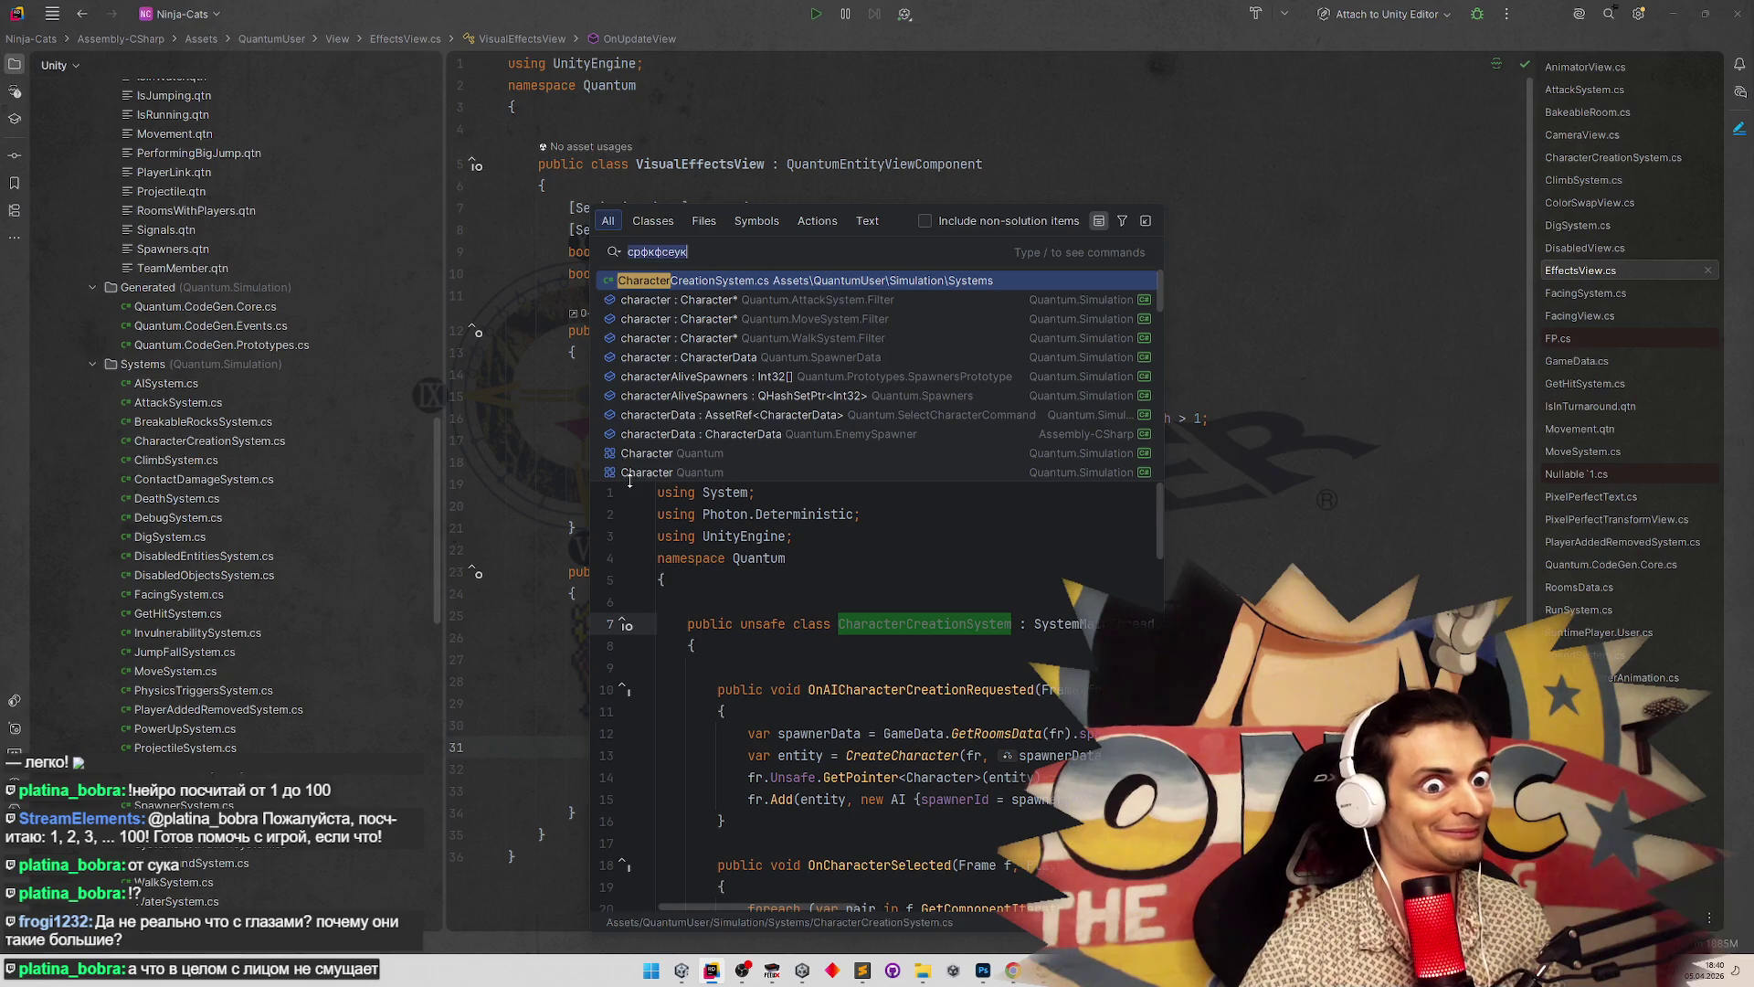
text(terData)
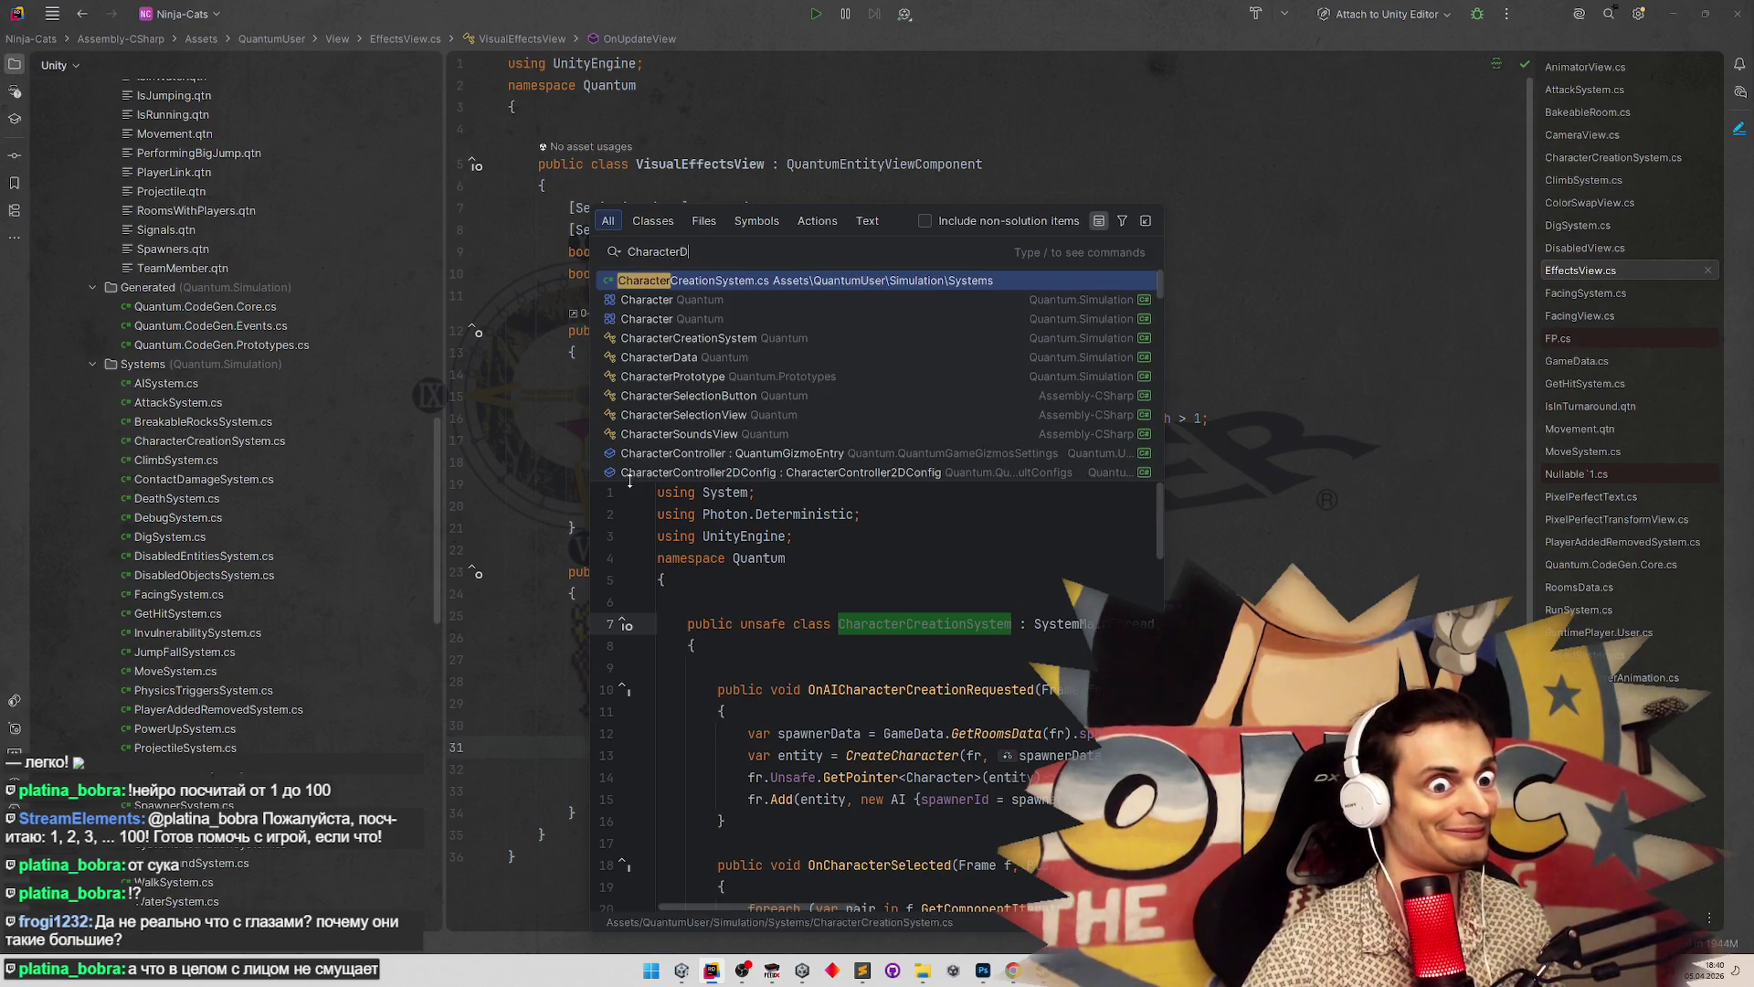
key(Return)
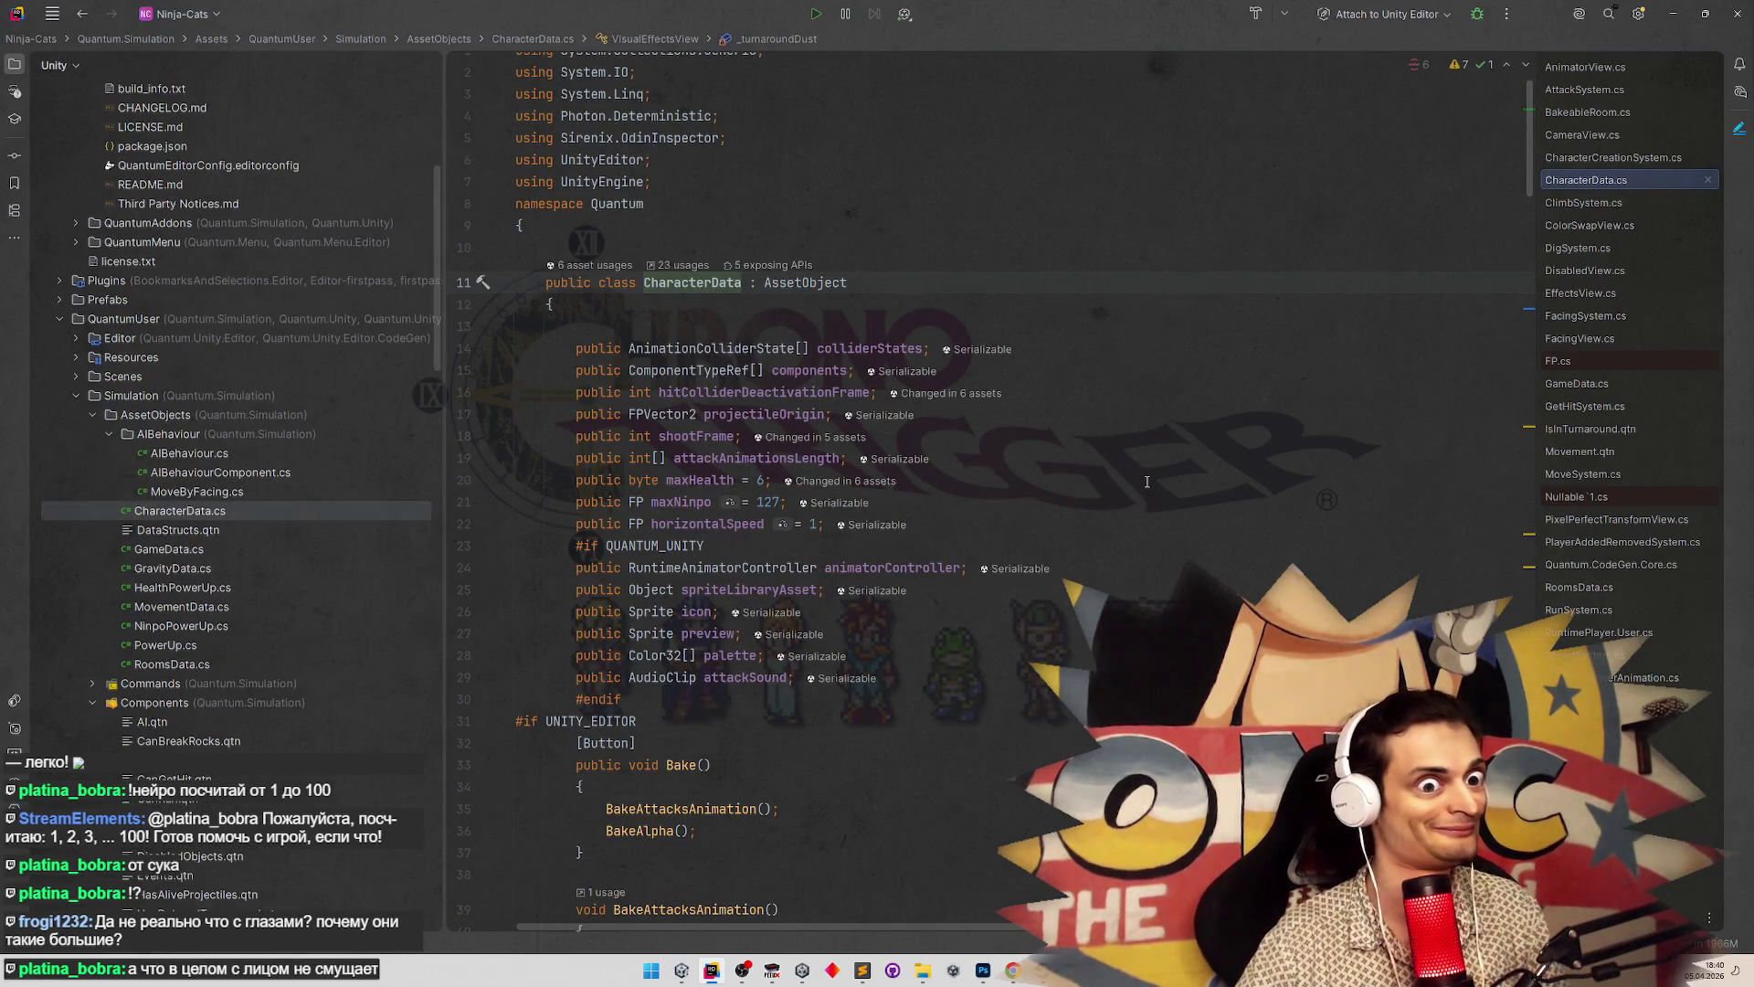
Duplicate the preview sprite field and name the copy visualSize
scroll(806, 490, down, 2)
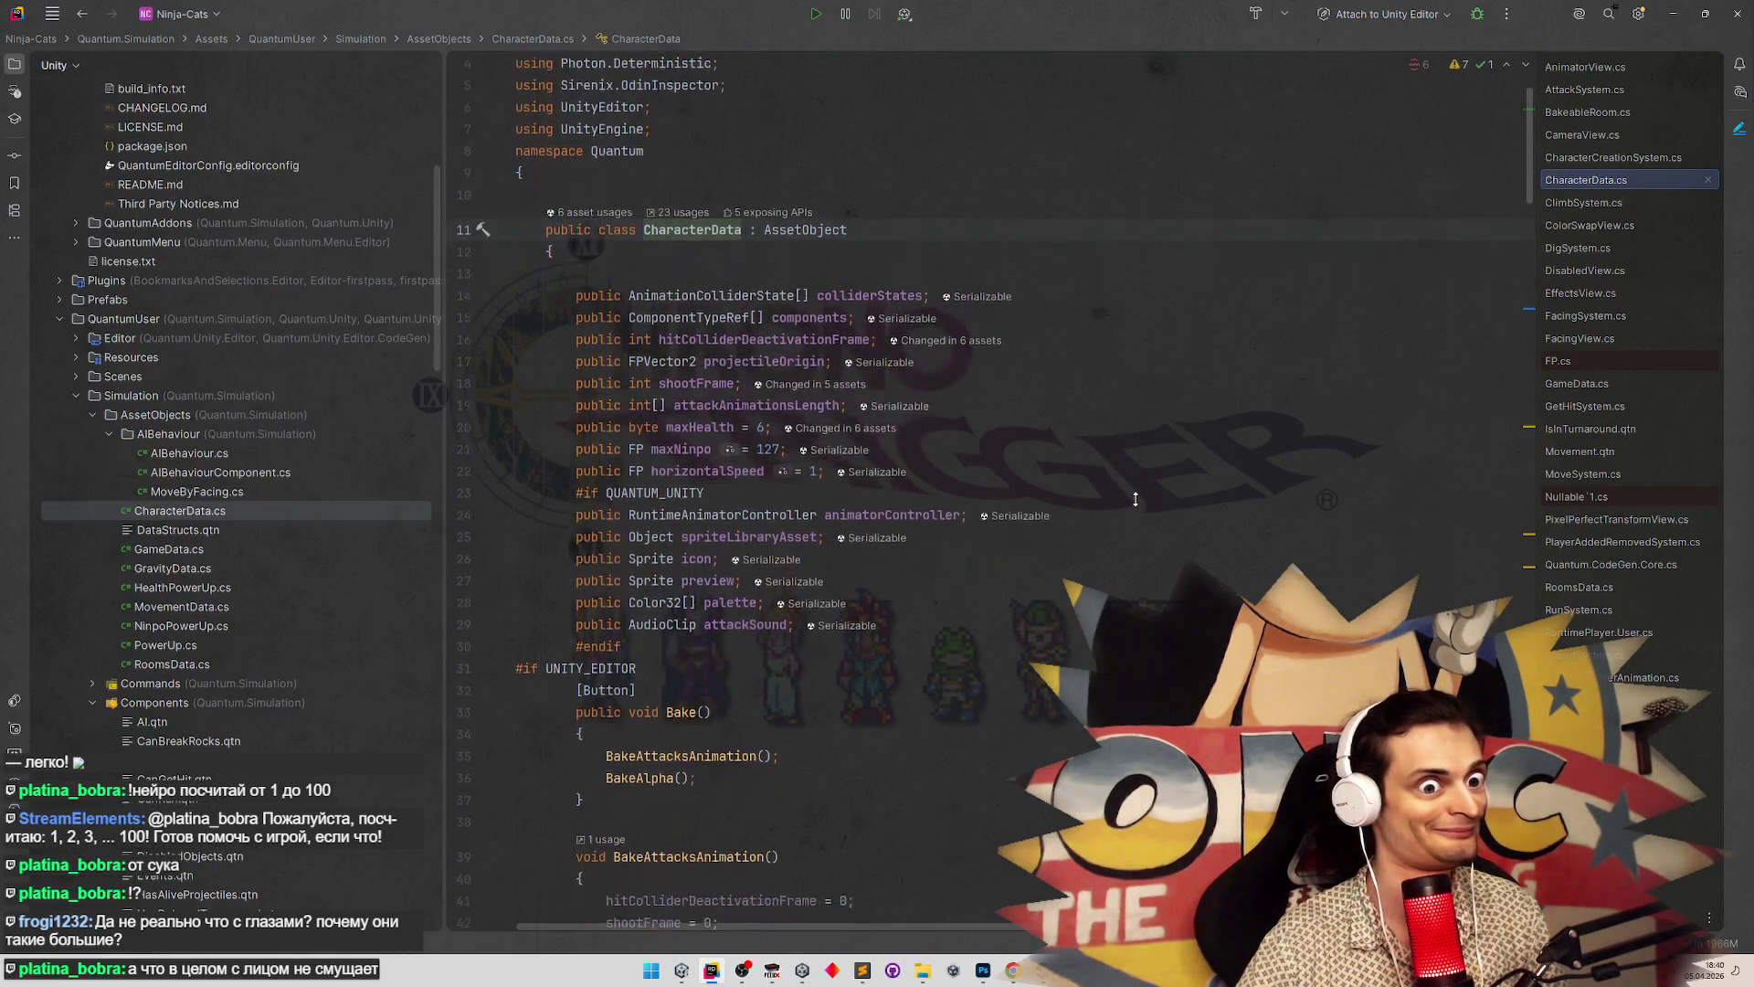
click(884, 515)
key(ctrl+d)
double_click(711, 538)
text(vc)
key(BackSpace)
text(isualS)
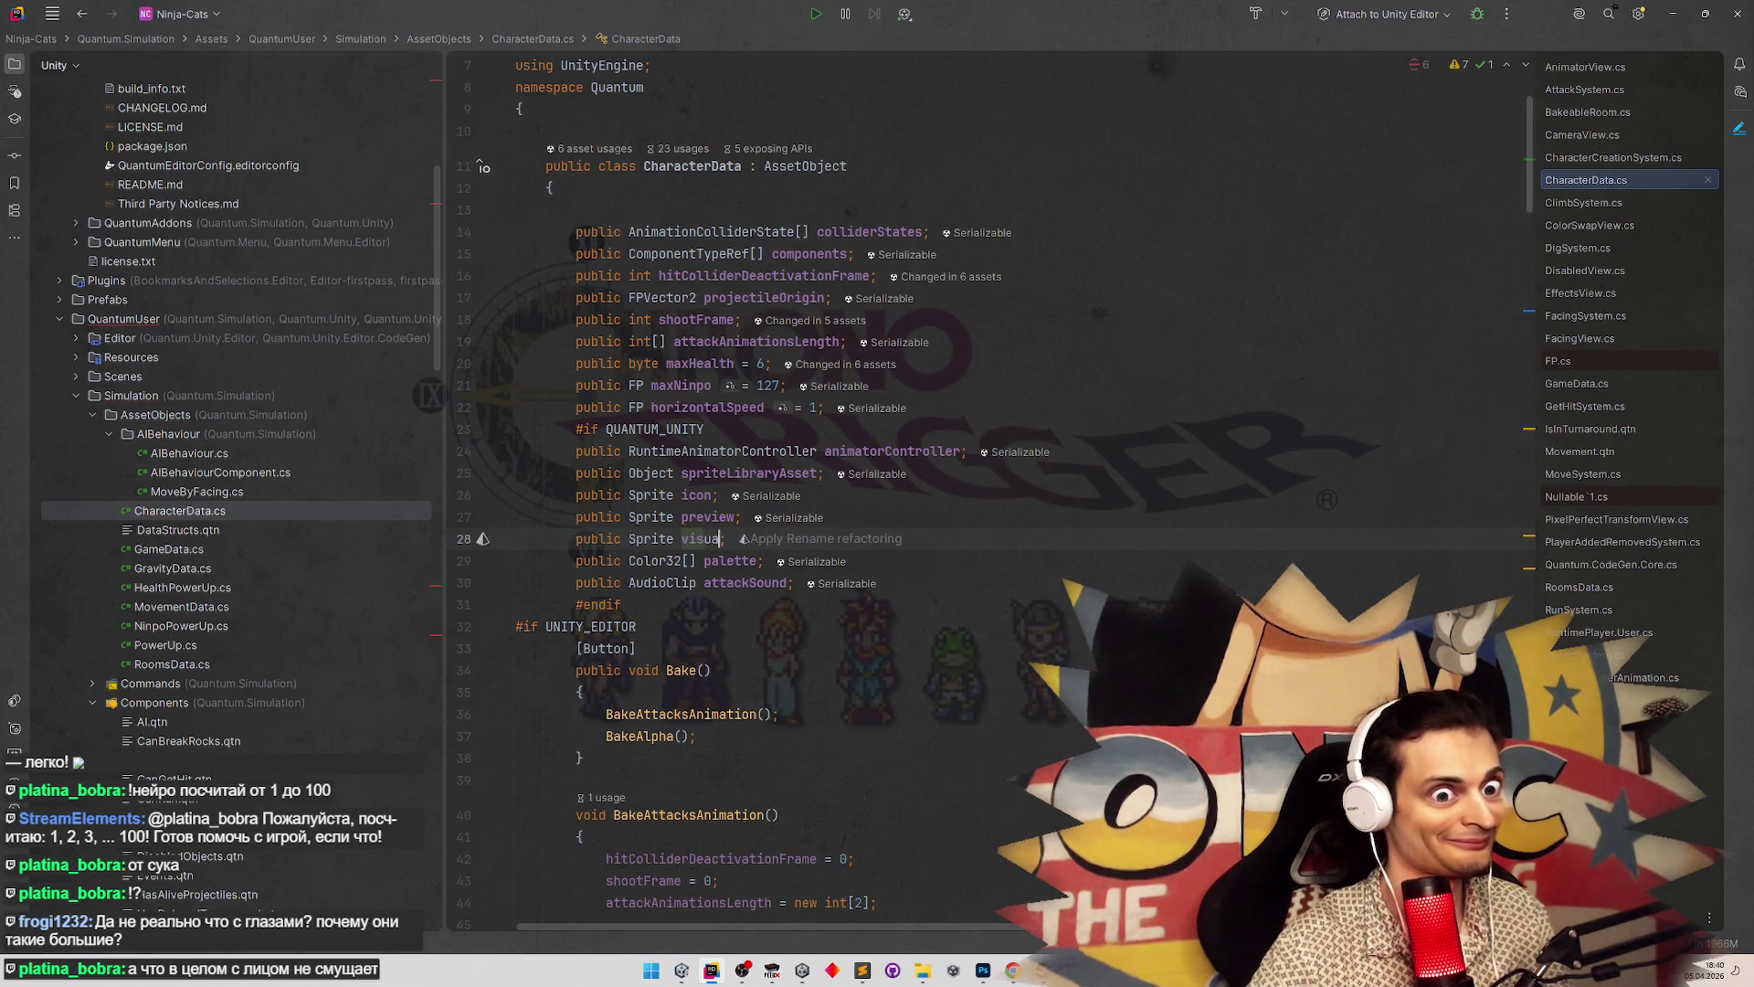
text(ize)
click(1048, 582)
Add a blank line after the BakeAlpha call inside Bake()
scroll(1048, 581, down, 2)
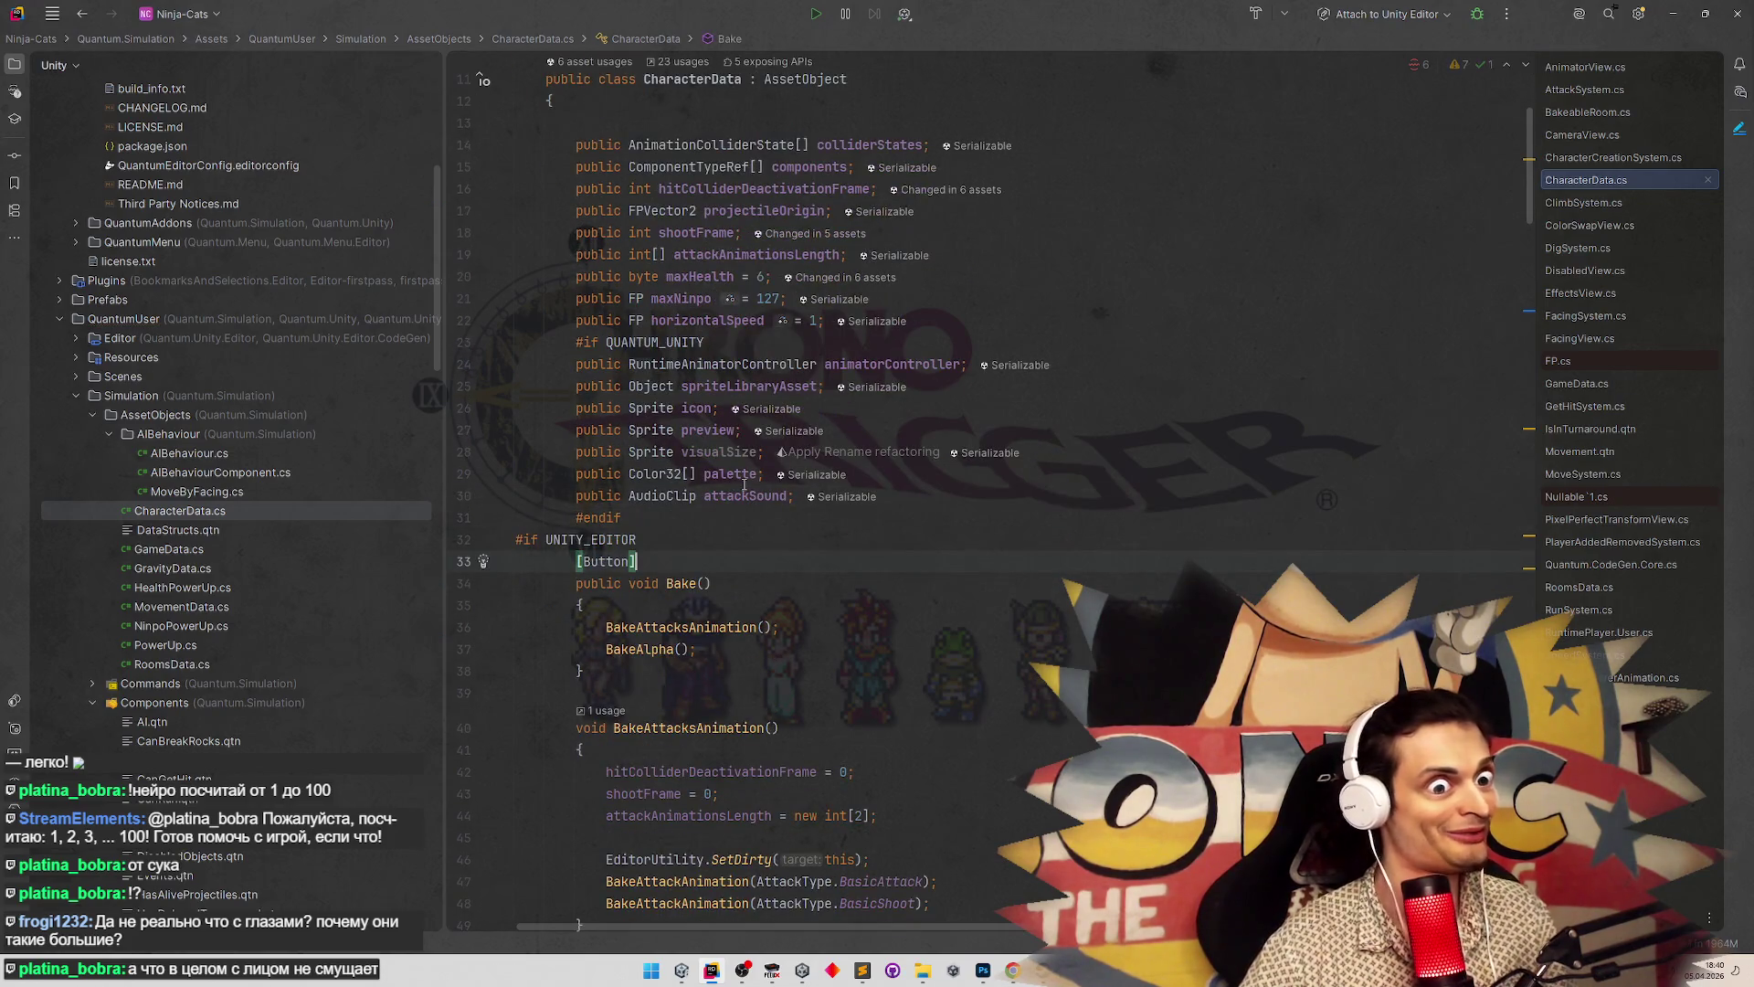
double_click(719, 451)
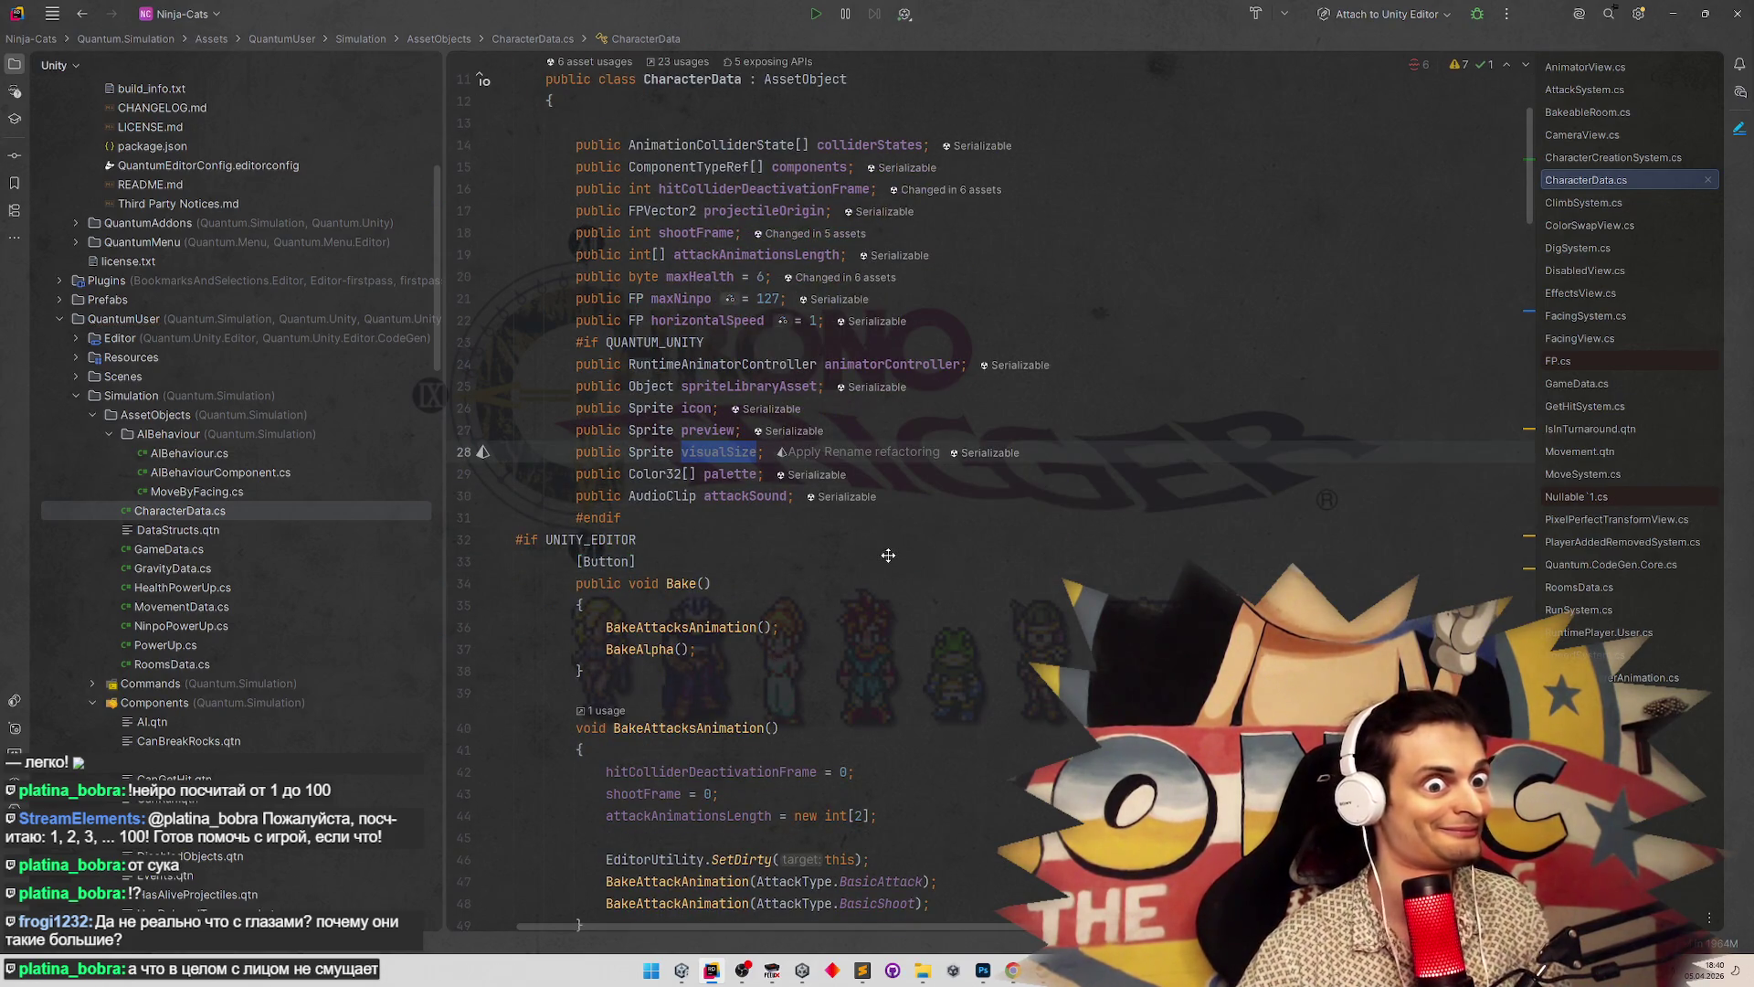
scroll(888, 554, down, 1)
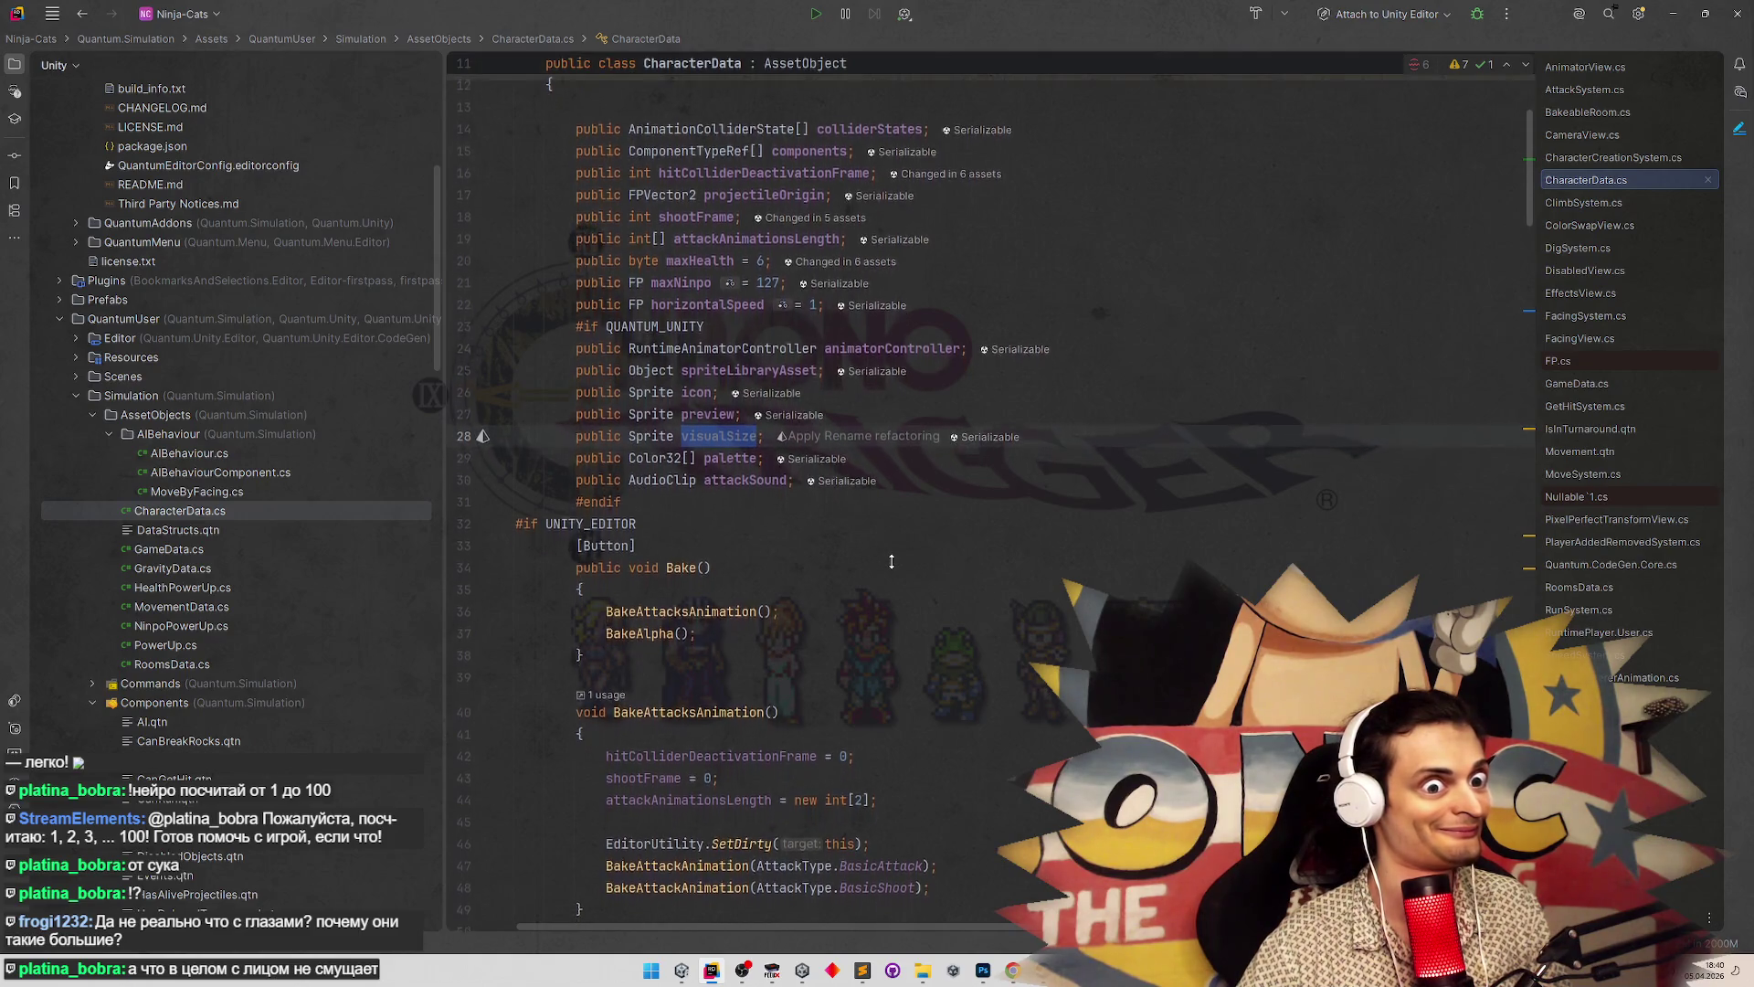
scroll(891, 560, down, 1)
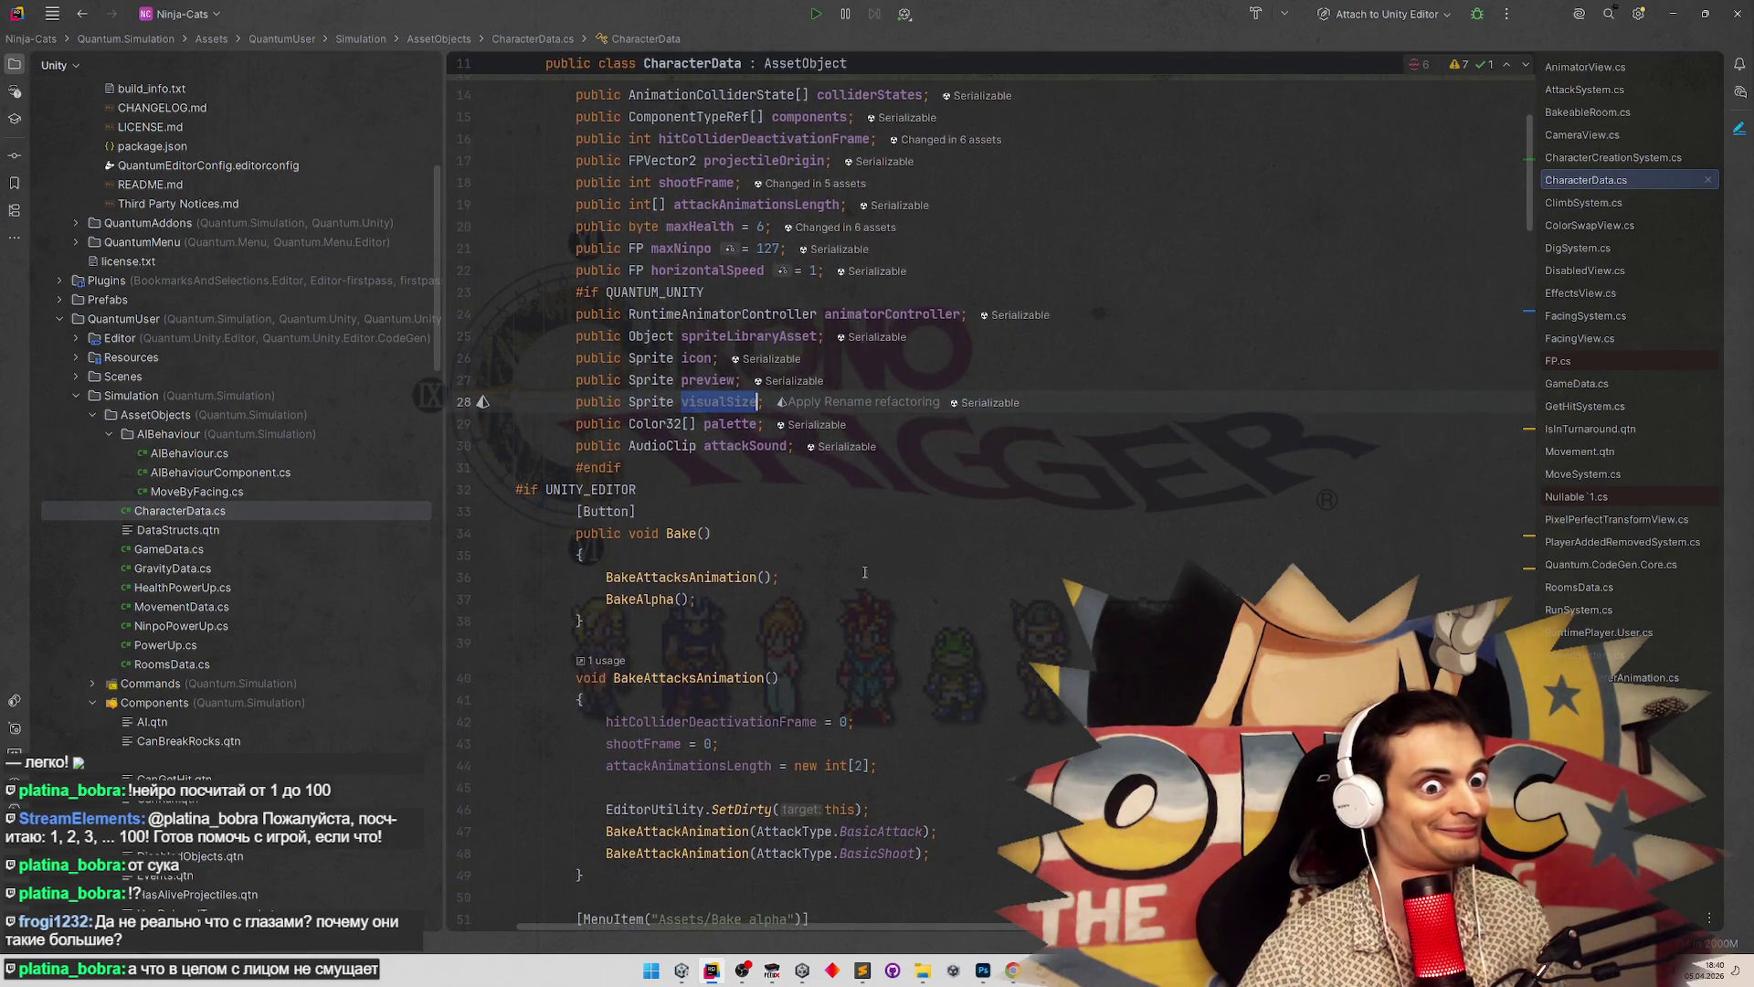
click(737, 603)
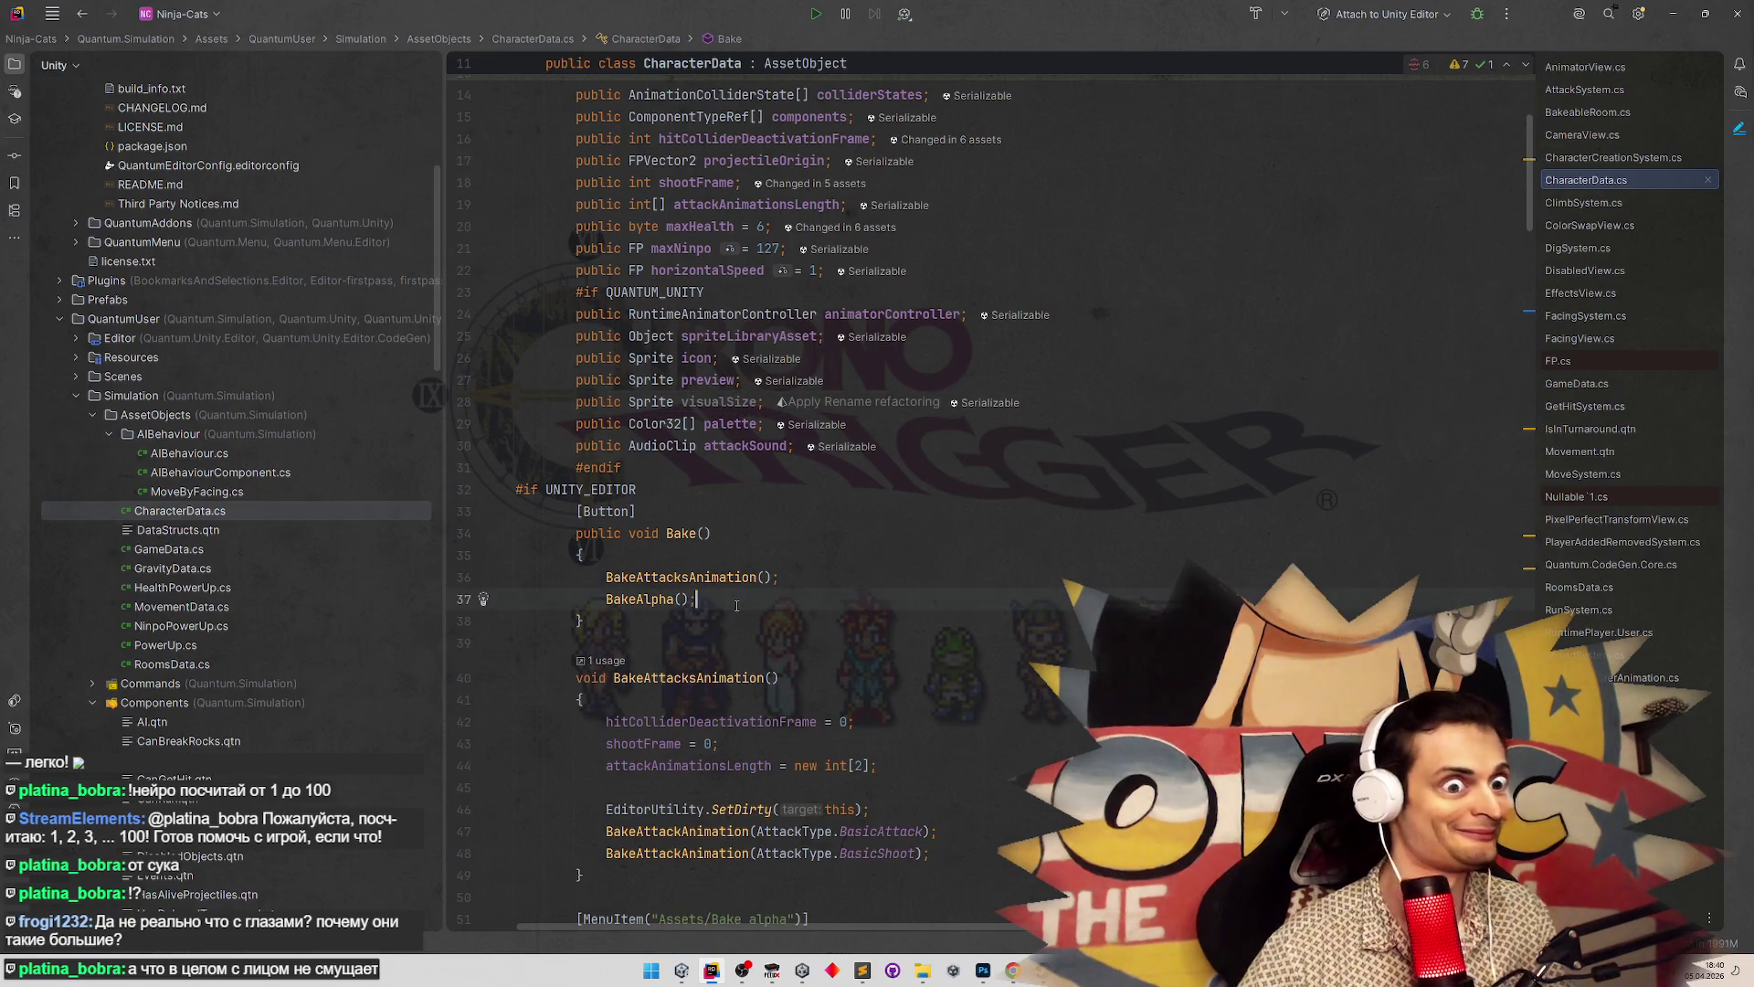
key(Return)
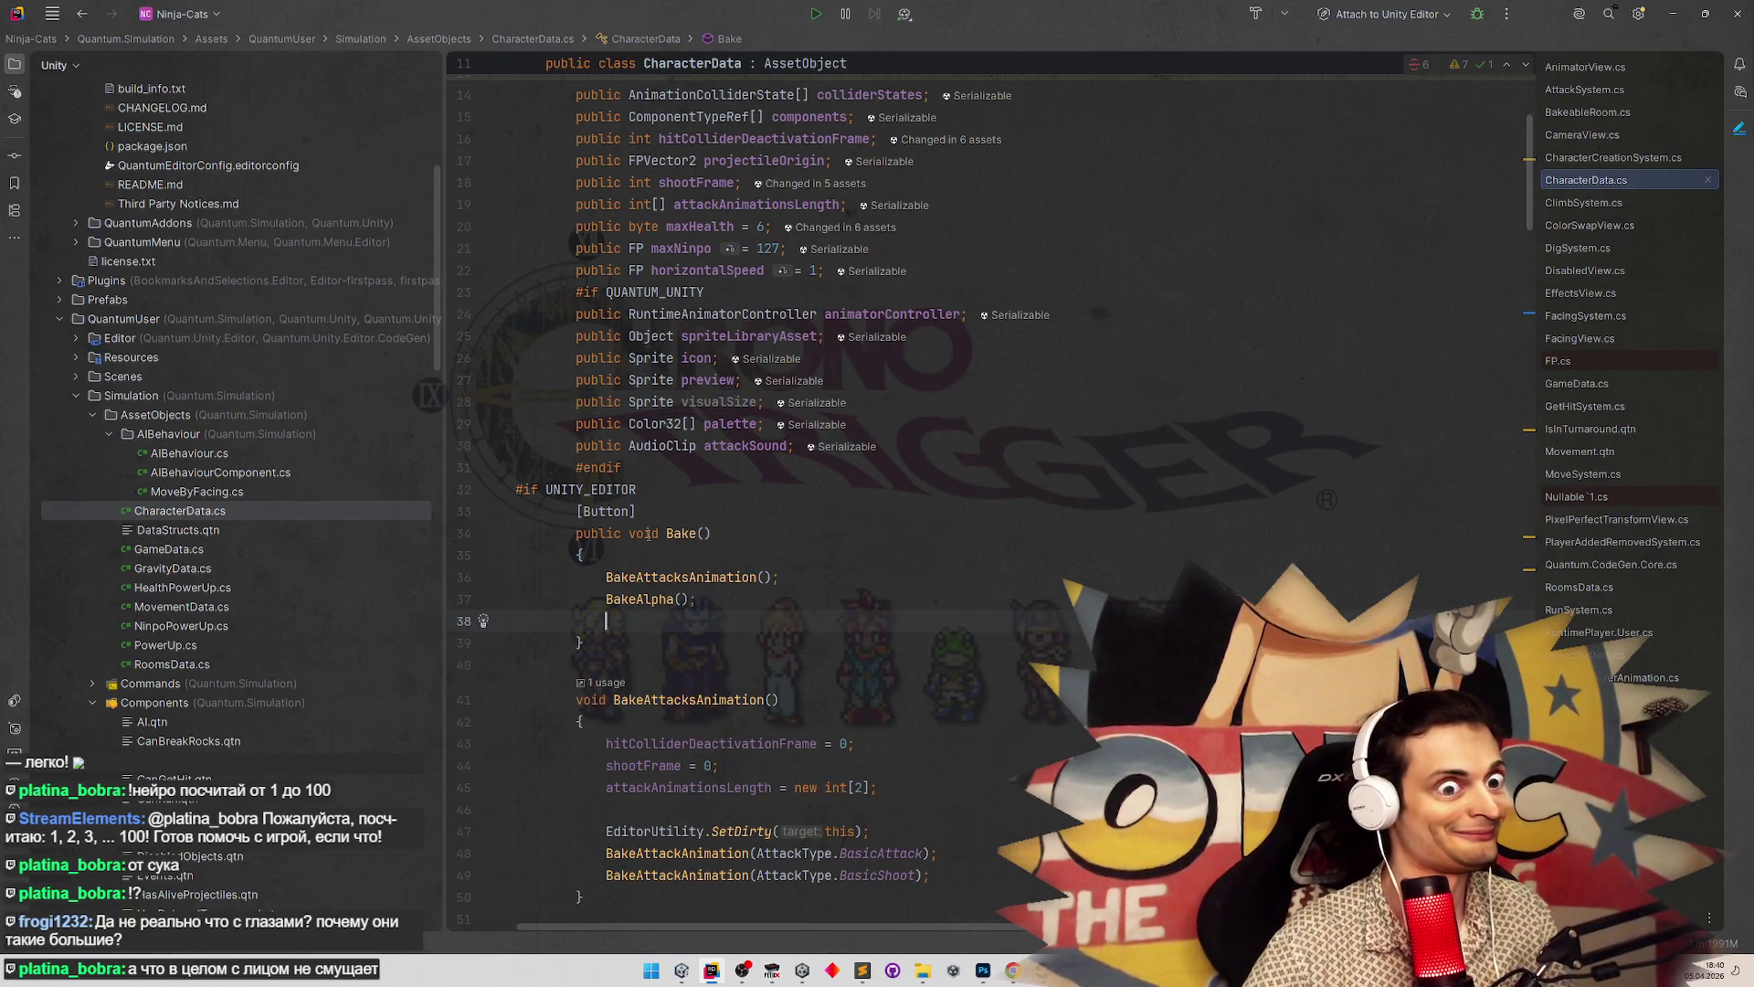
Rename the field to visualSizeSprite and duplicate it as a Vector2 visualSize field
click(758, 402)
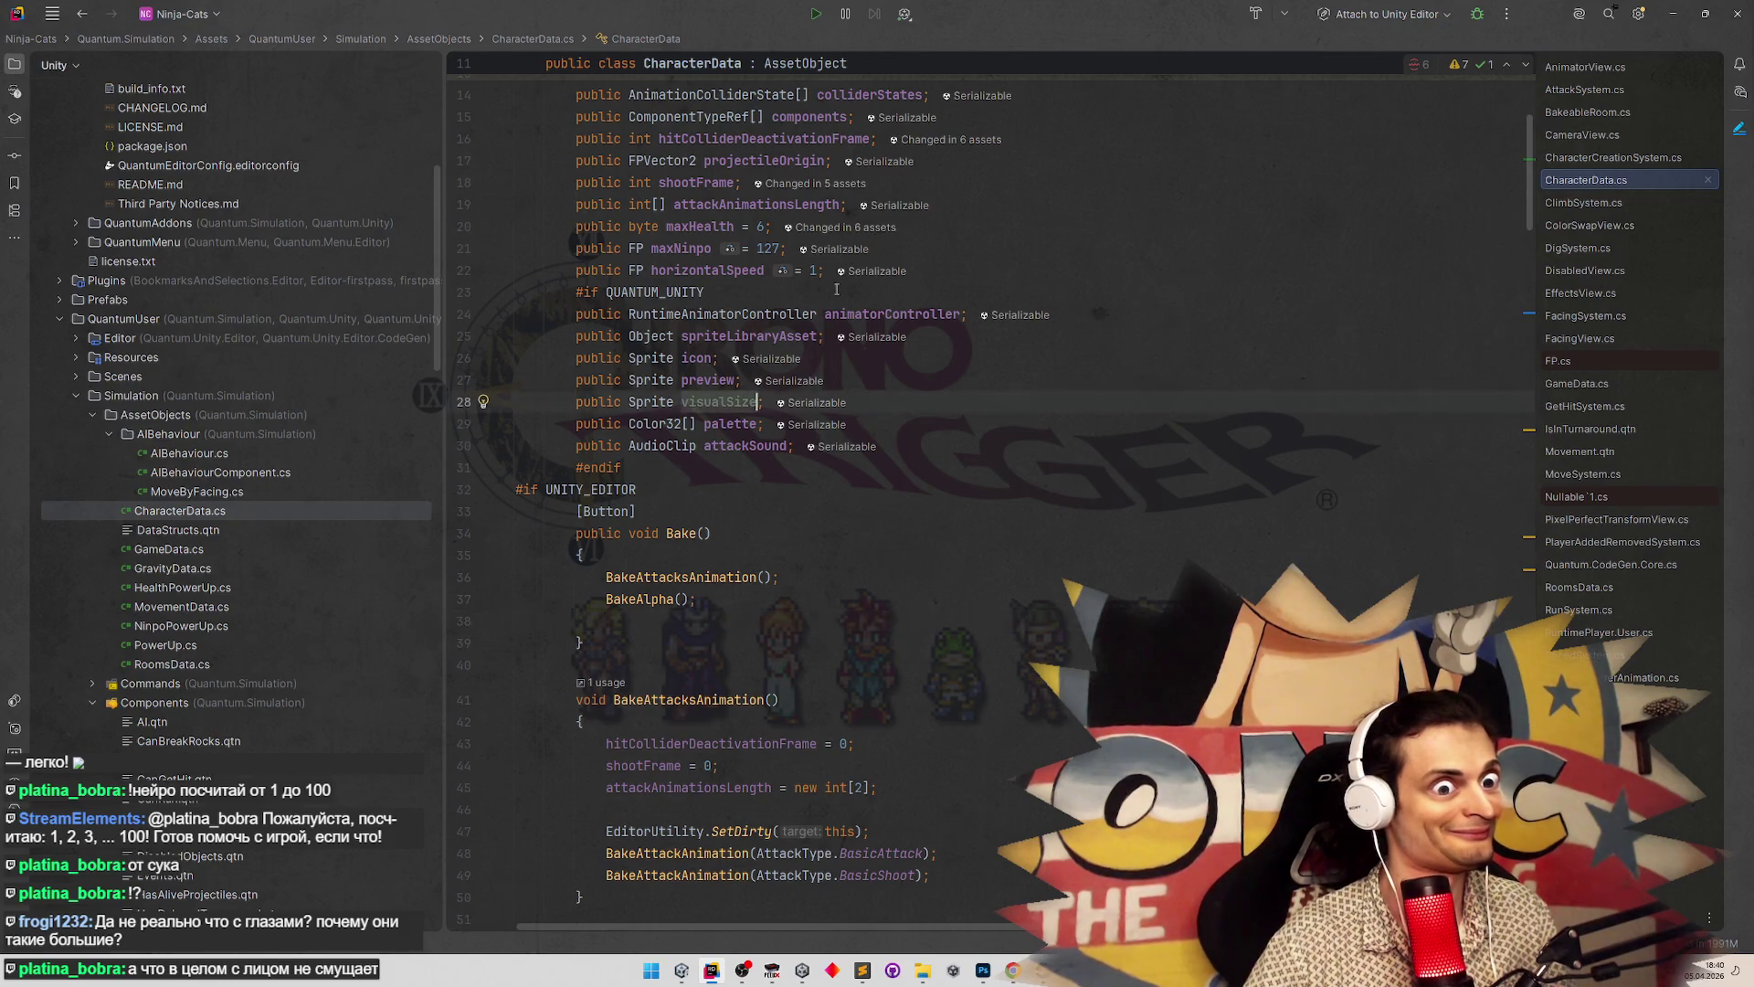
text(Sprite)
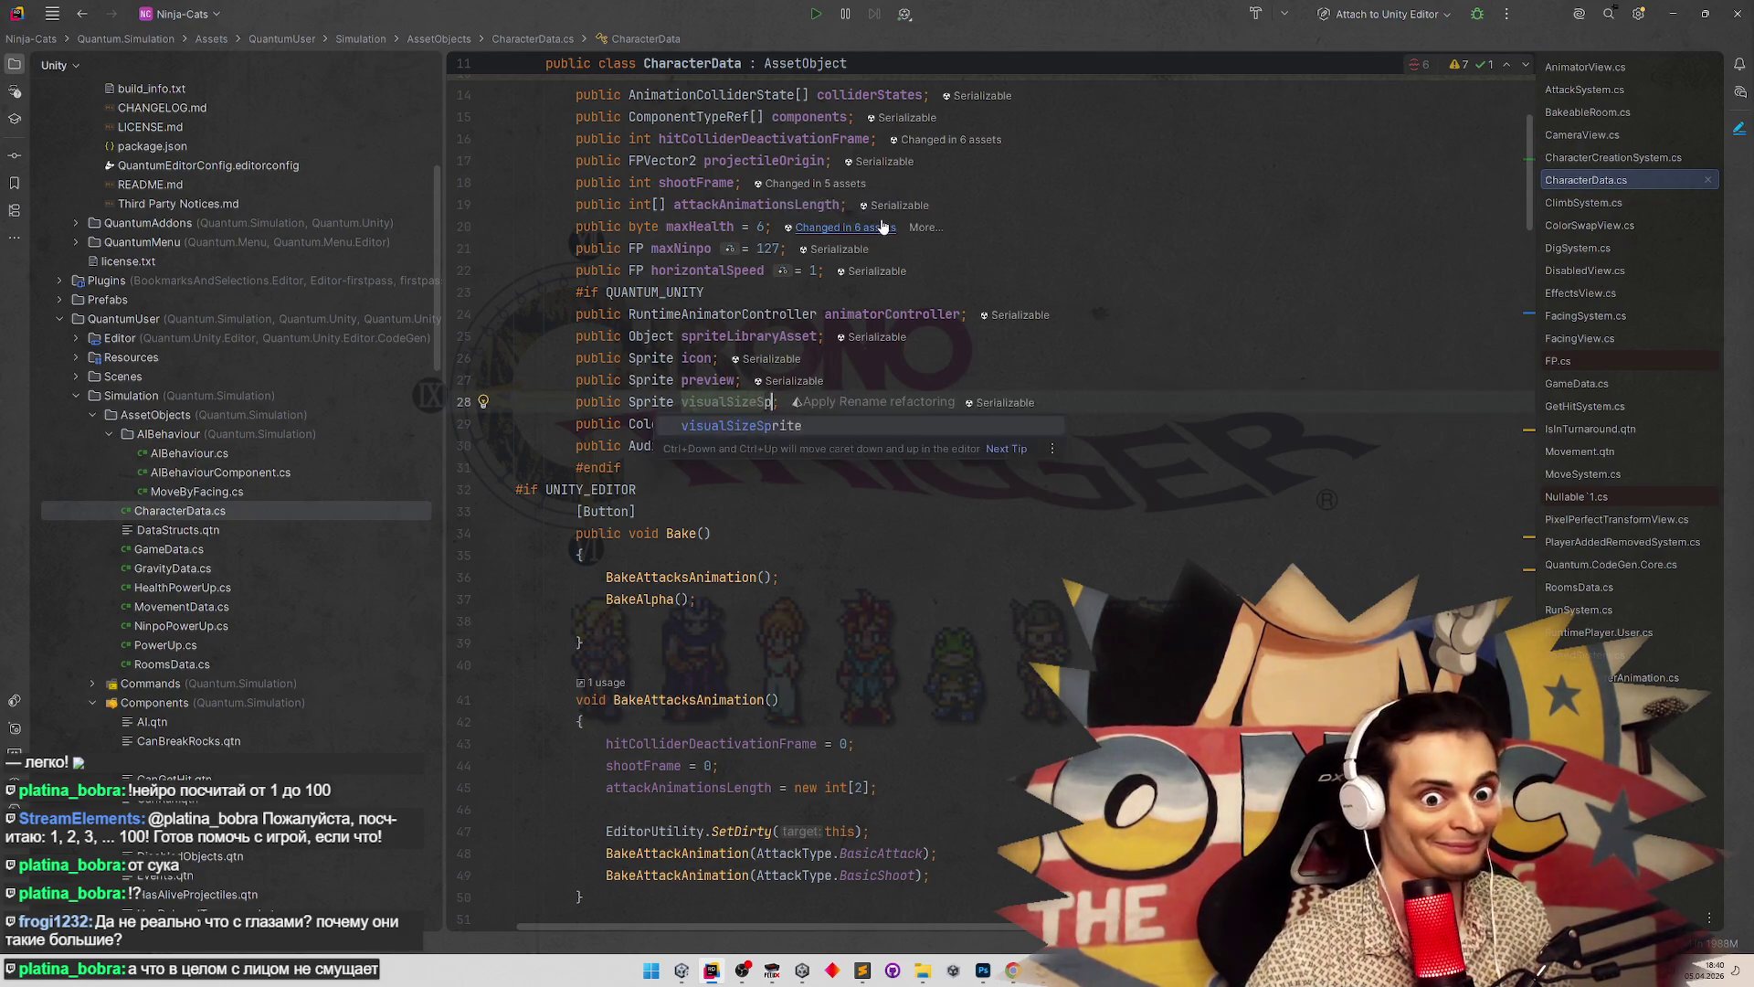
key(Escape)
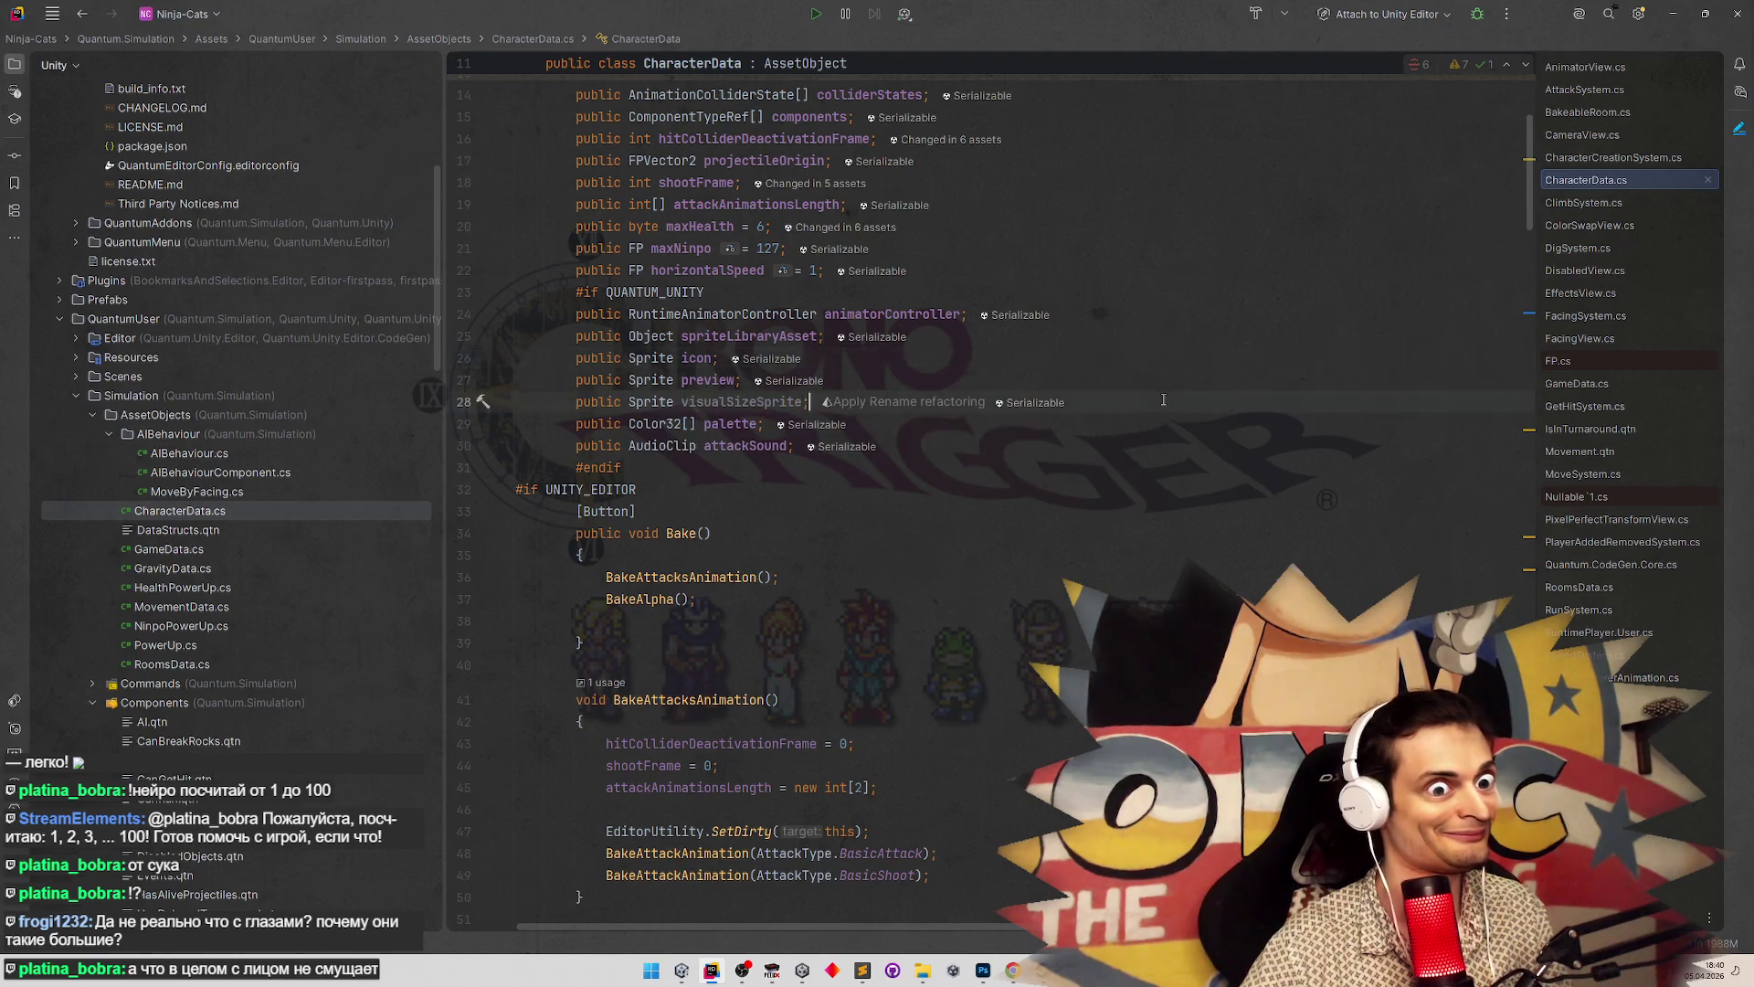
key(ctrl+d)
double_click(646, 425)
mouse_move(681, 320)
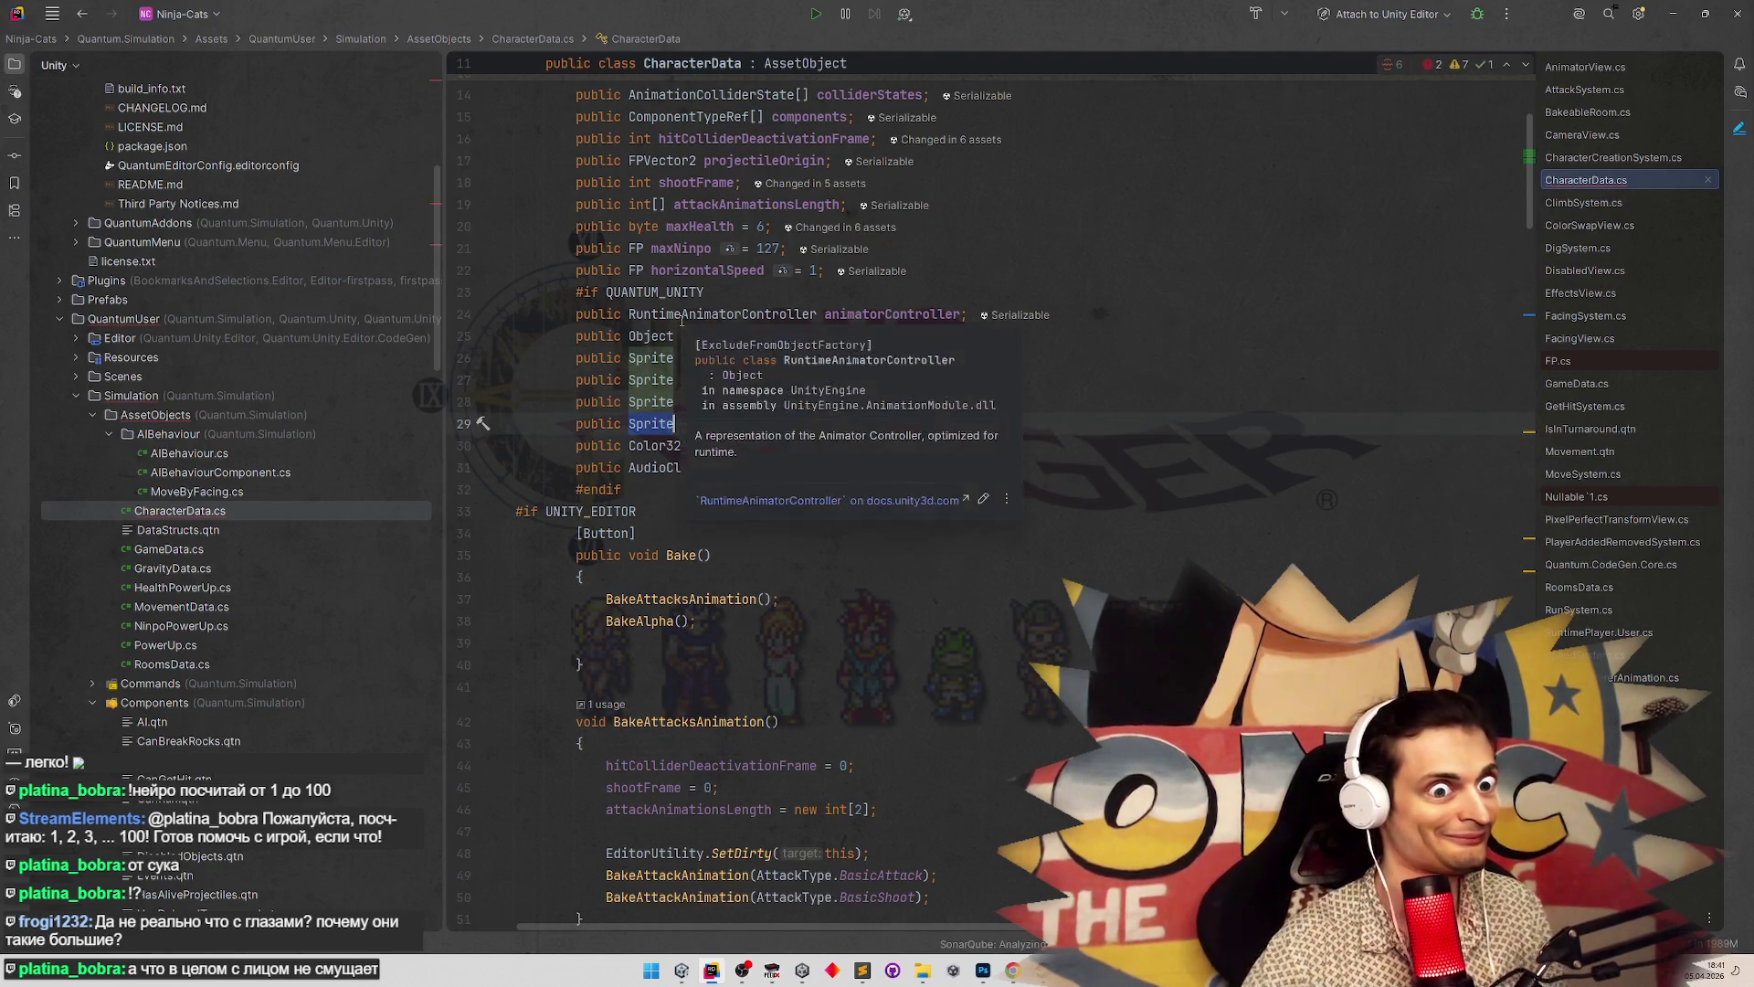
text(Vector2 visualSize)
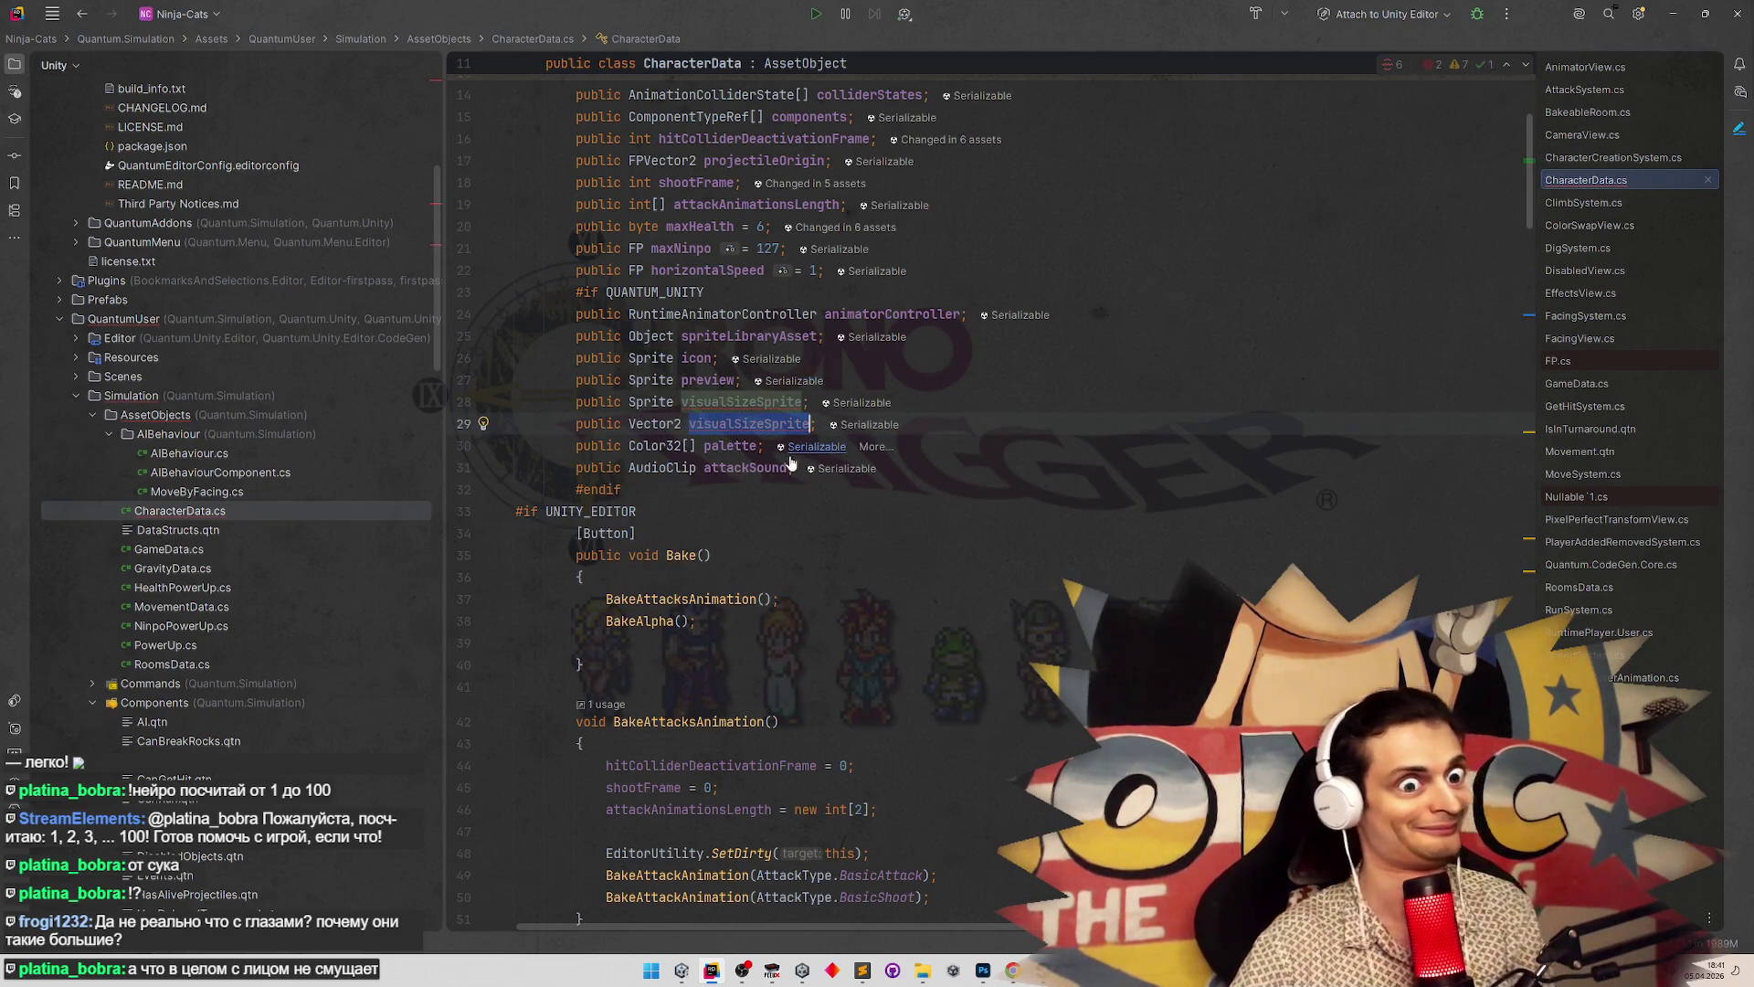
click(758, 424)
key(ctrl+shift+Right)
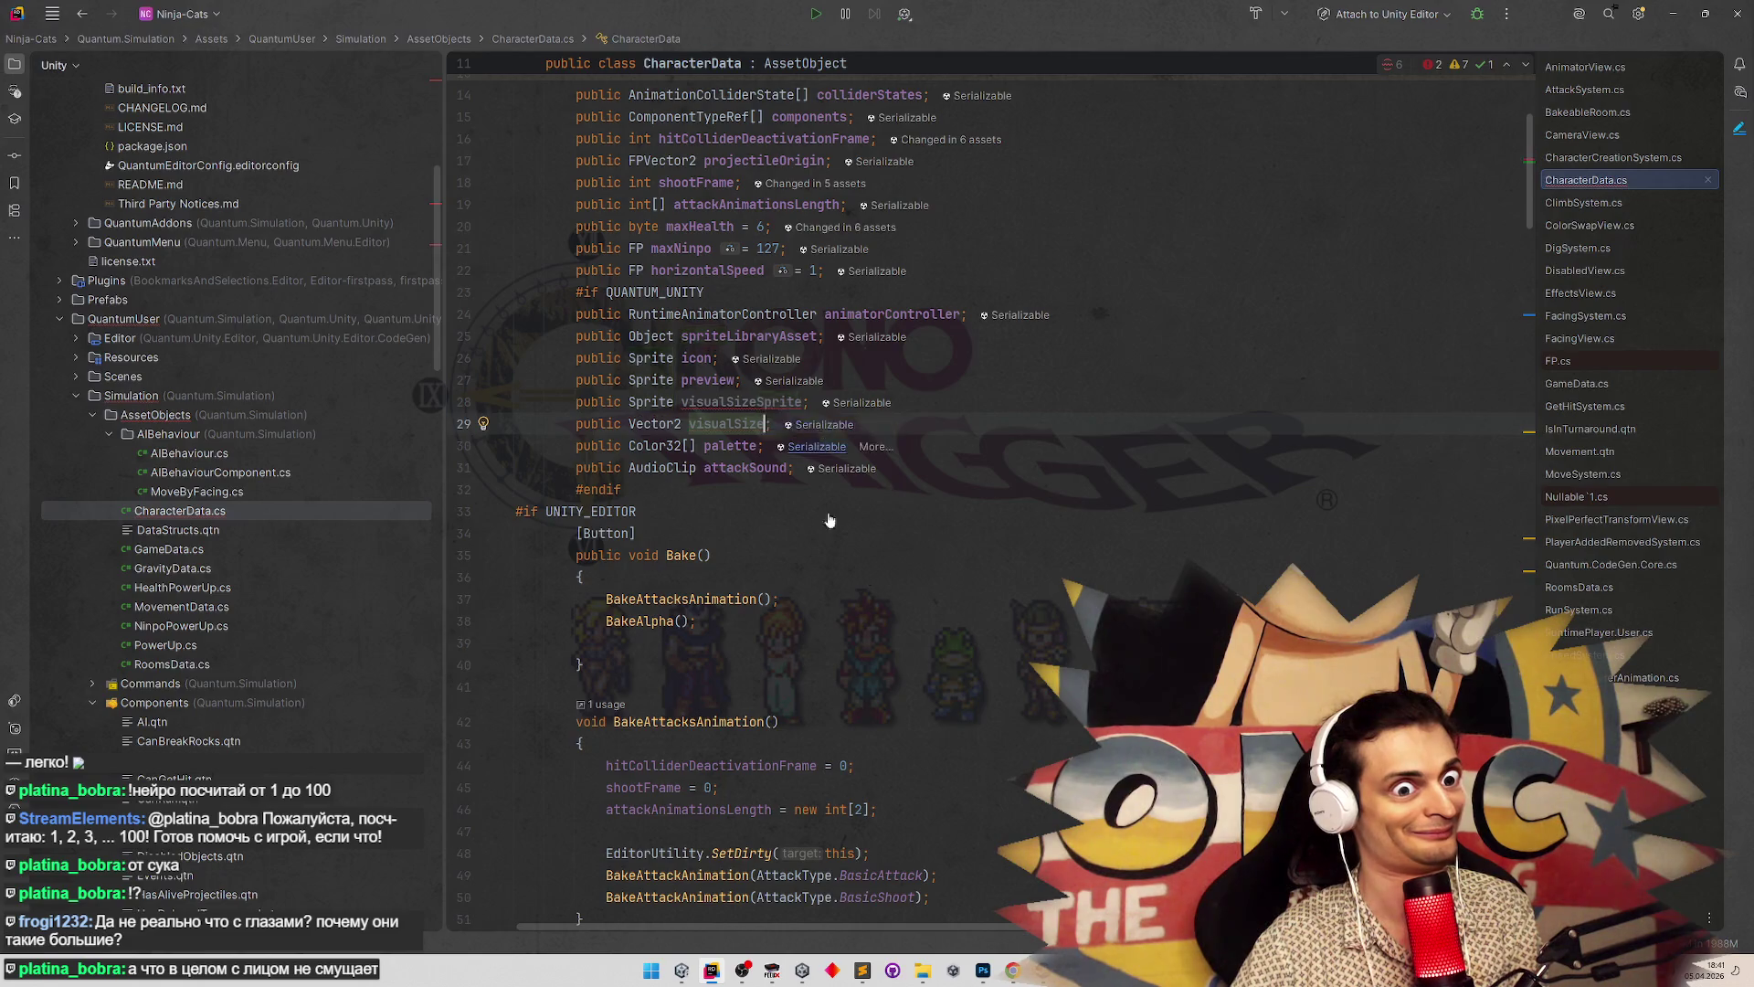
Finish the visualSize field name and start a 'Calculate' line at the top of Bake()
key(Delete)
click(817, 576)
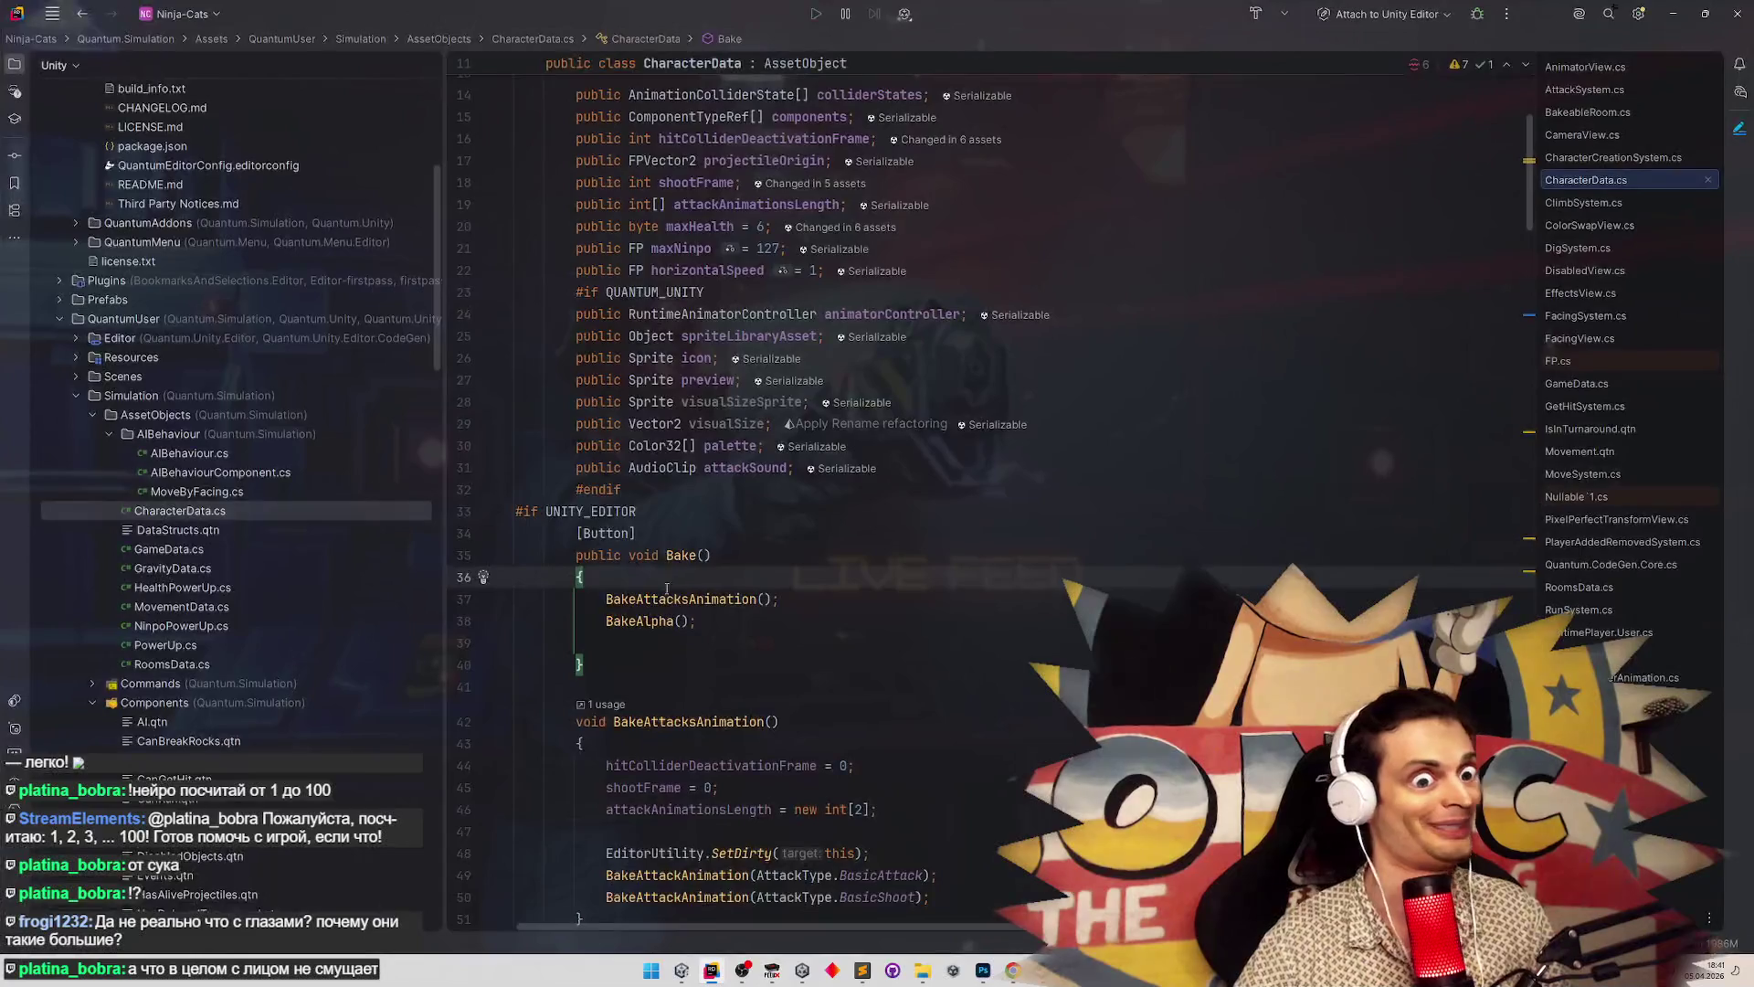
click(681, 621)
click(712, 642)
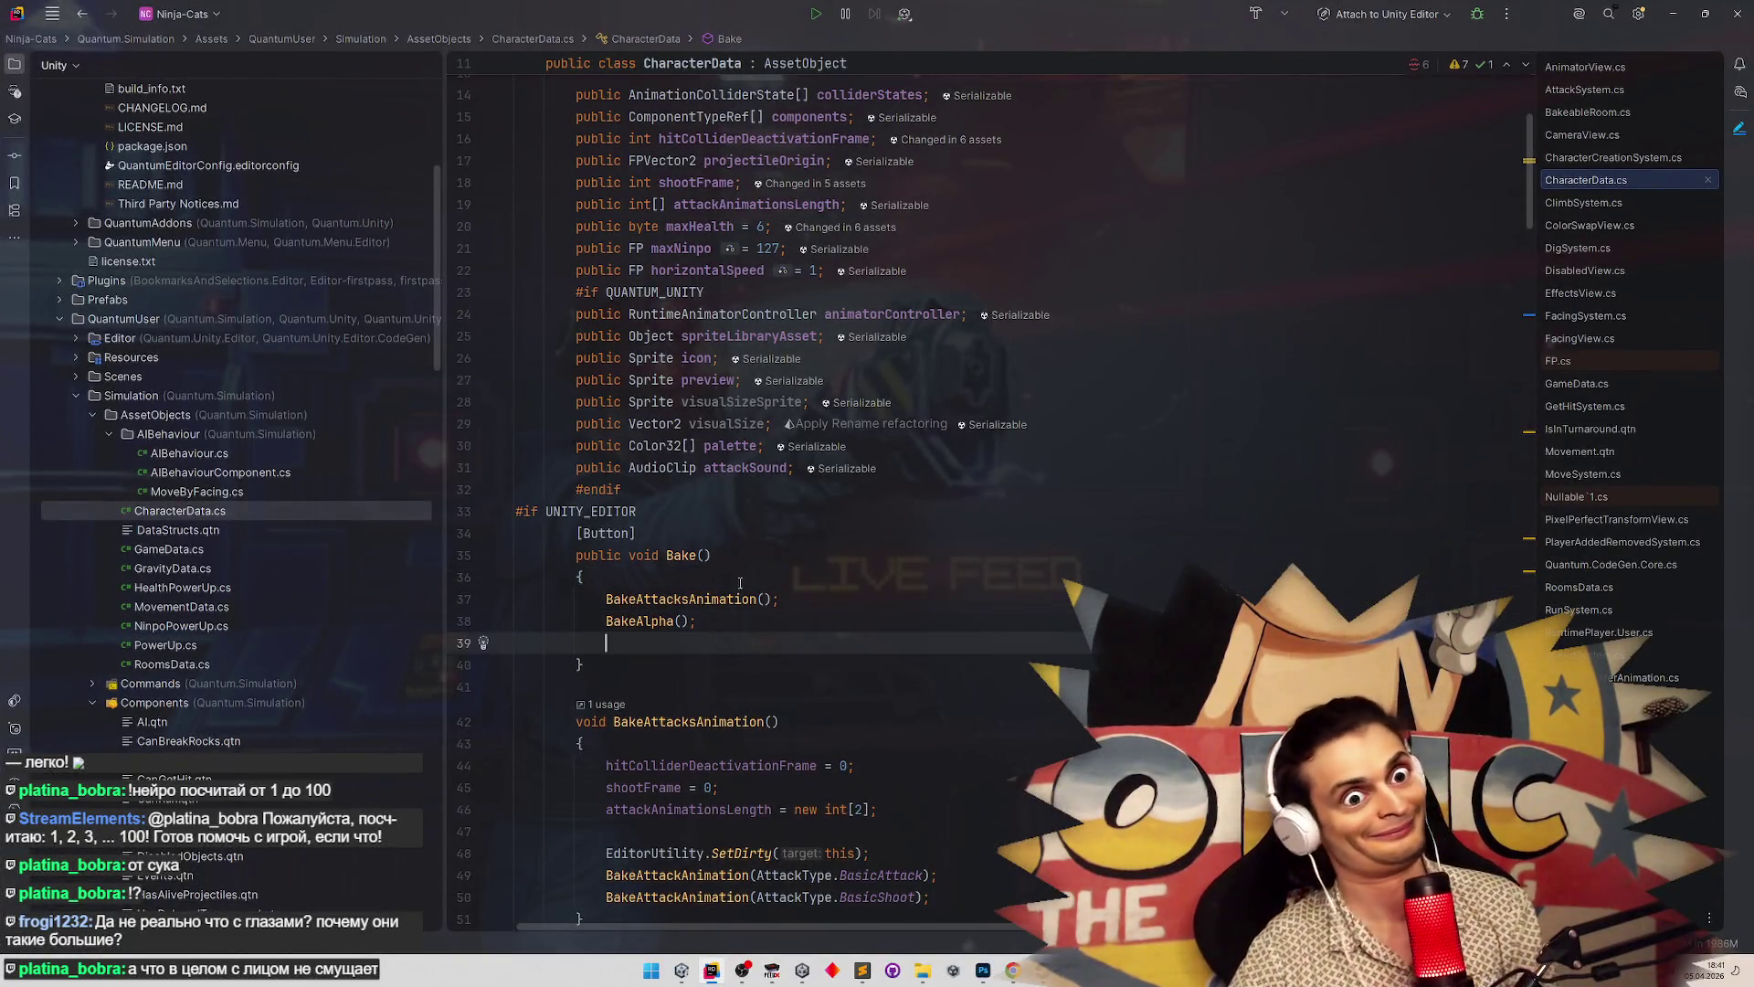
click(622, 579)
key(Return)
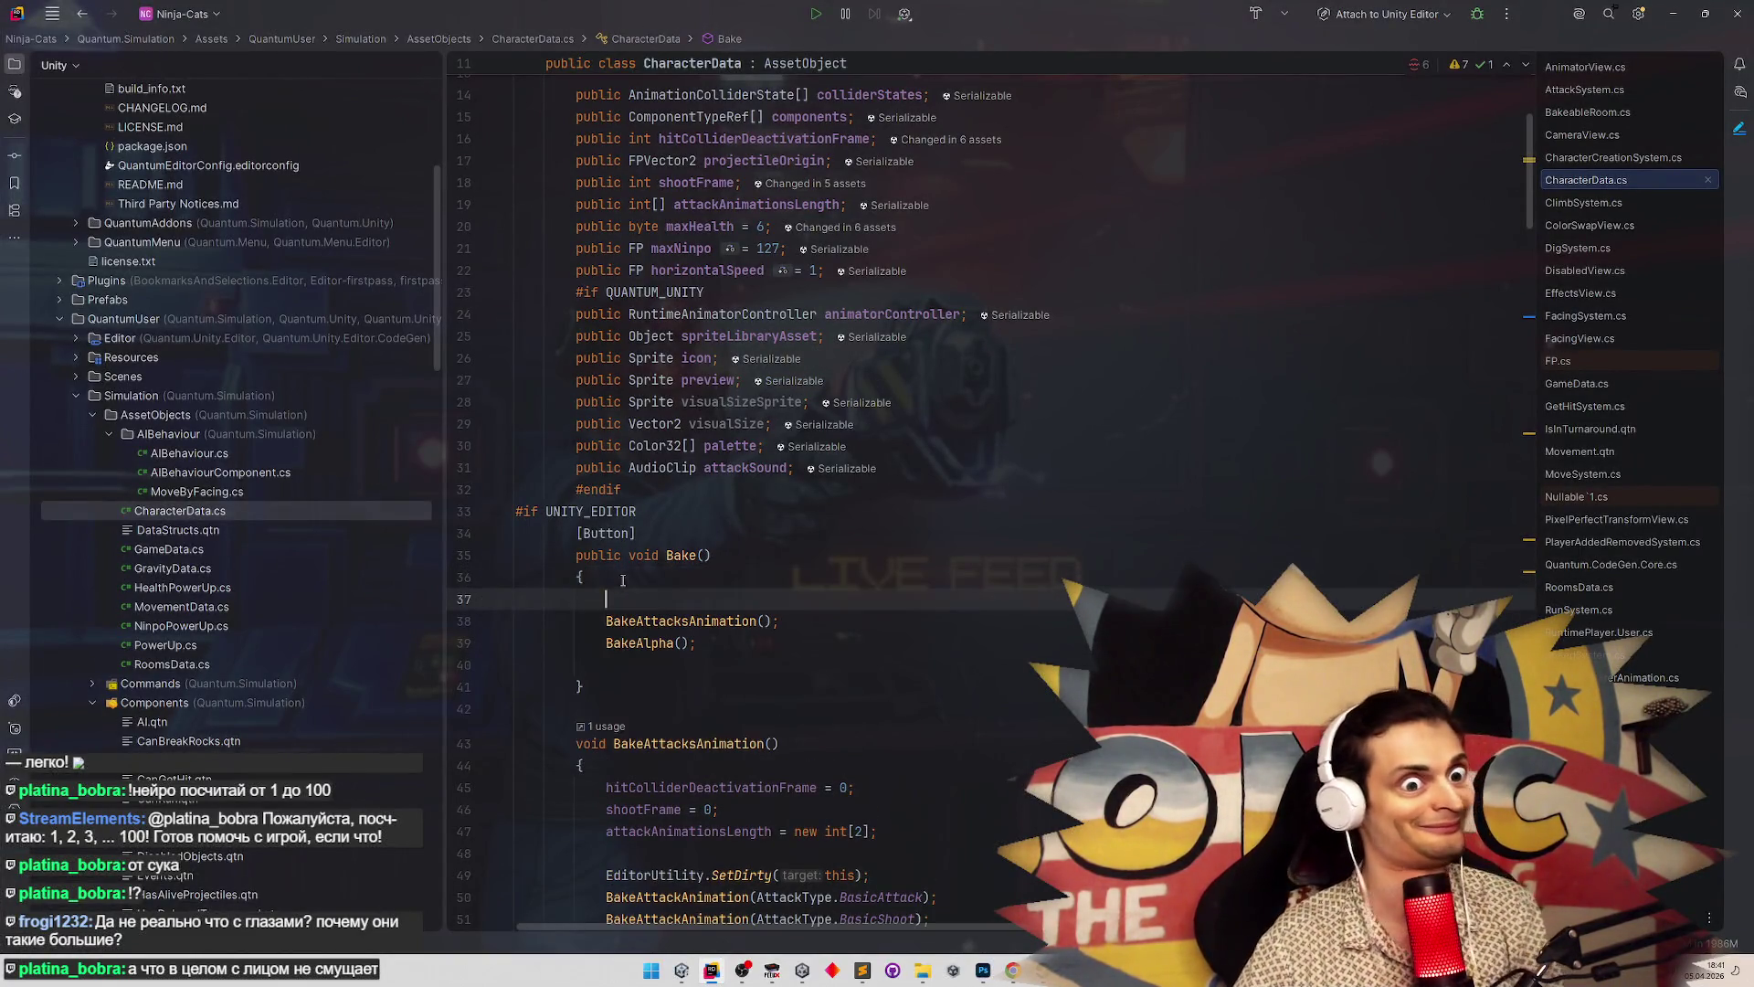
text(C)
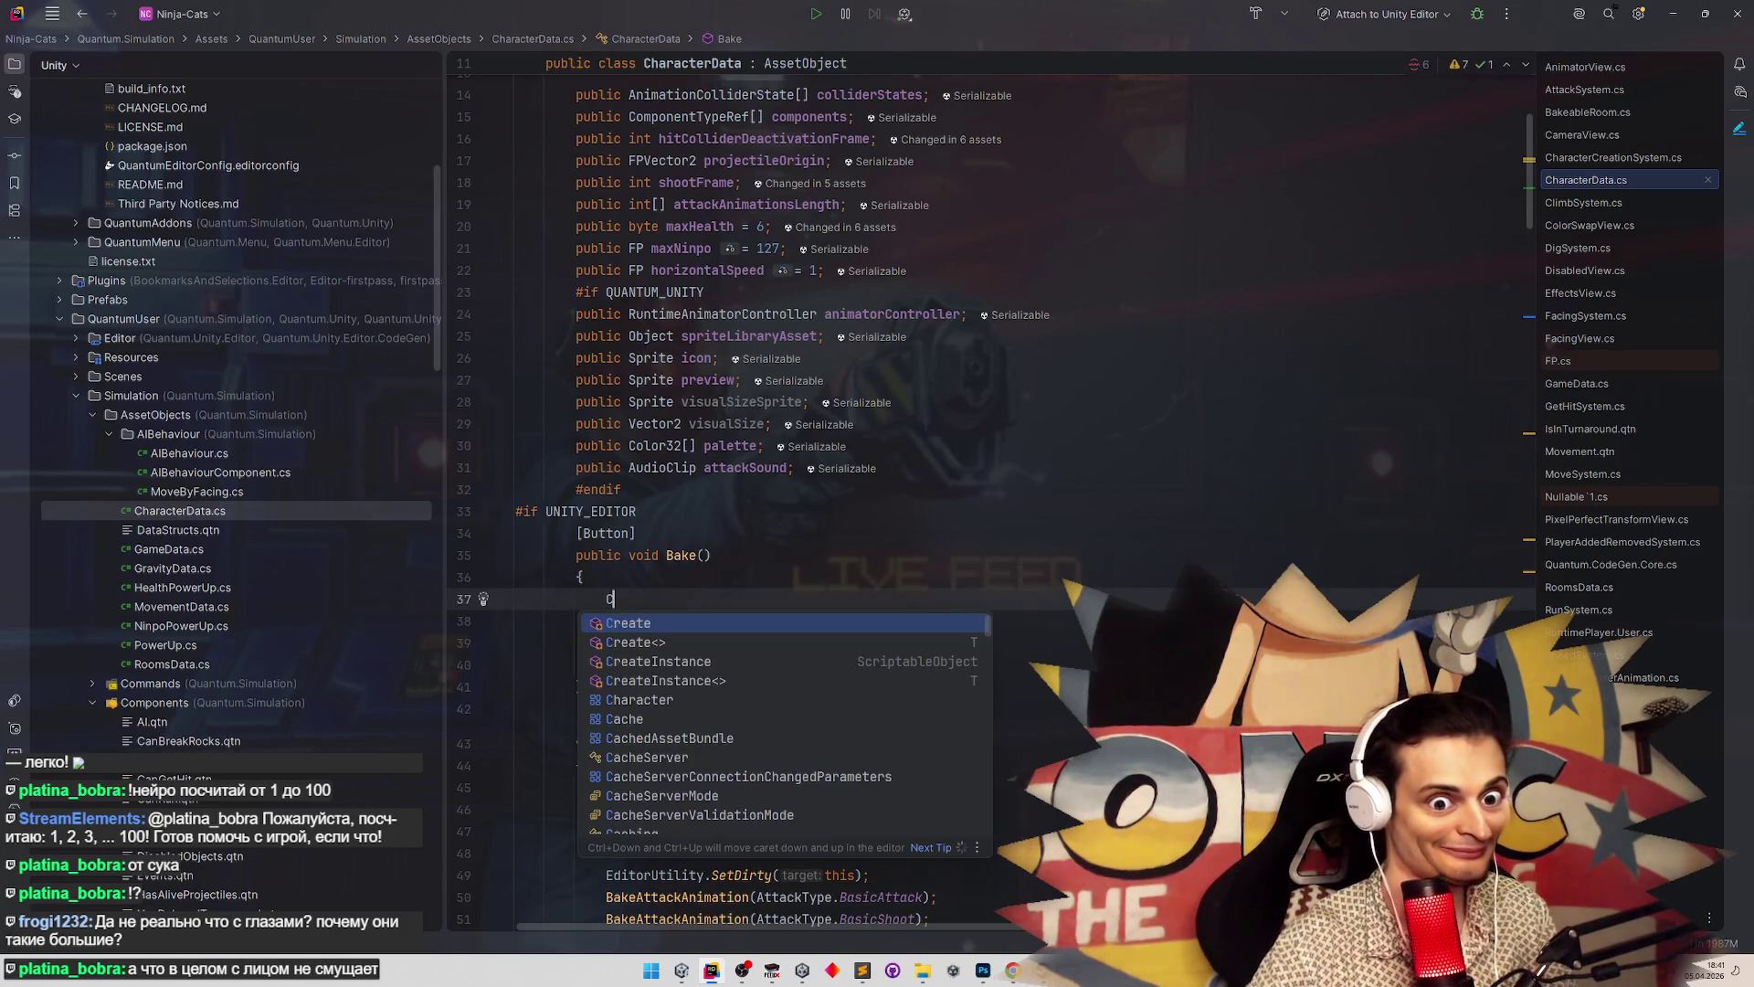
text(alculate)
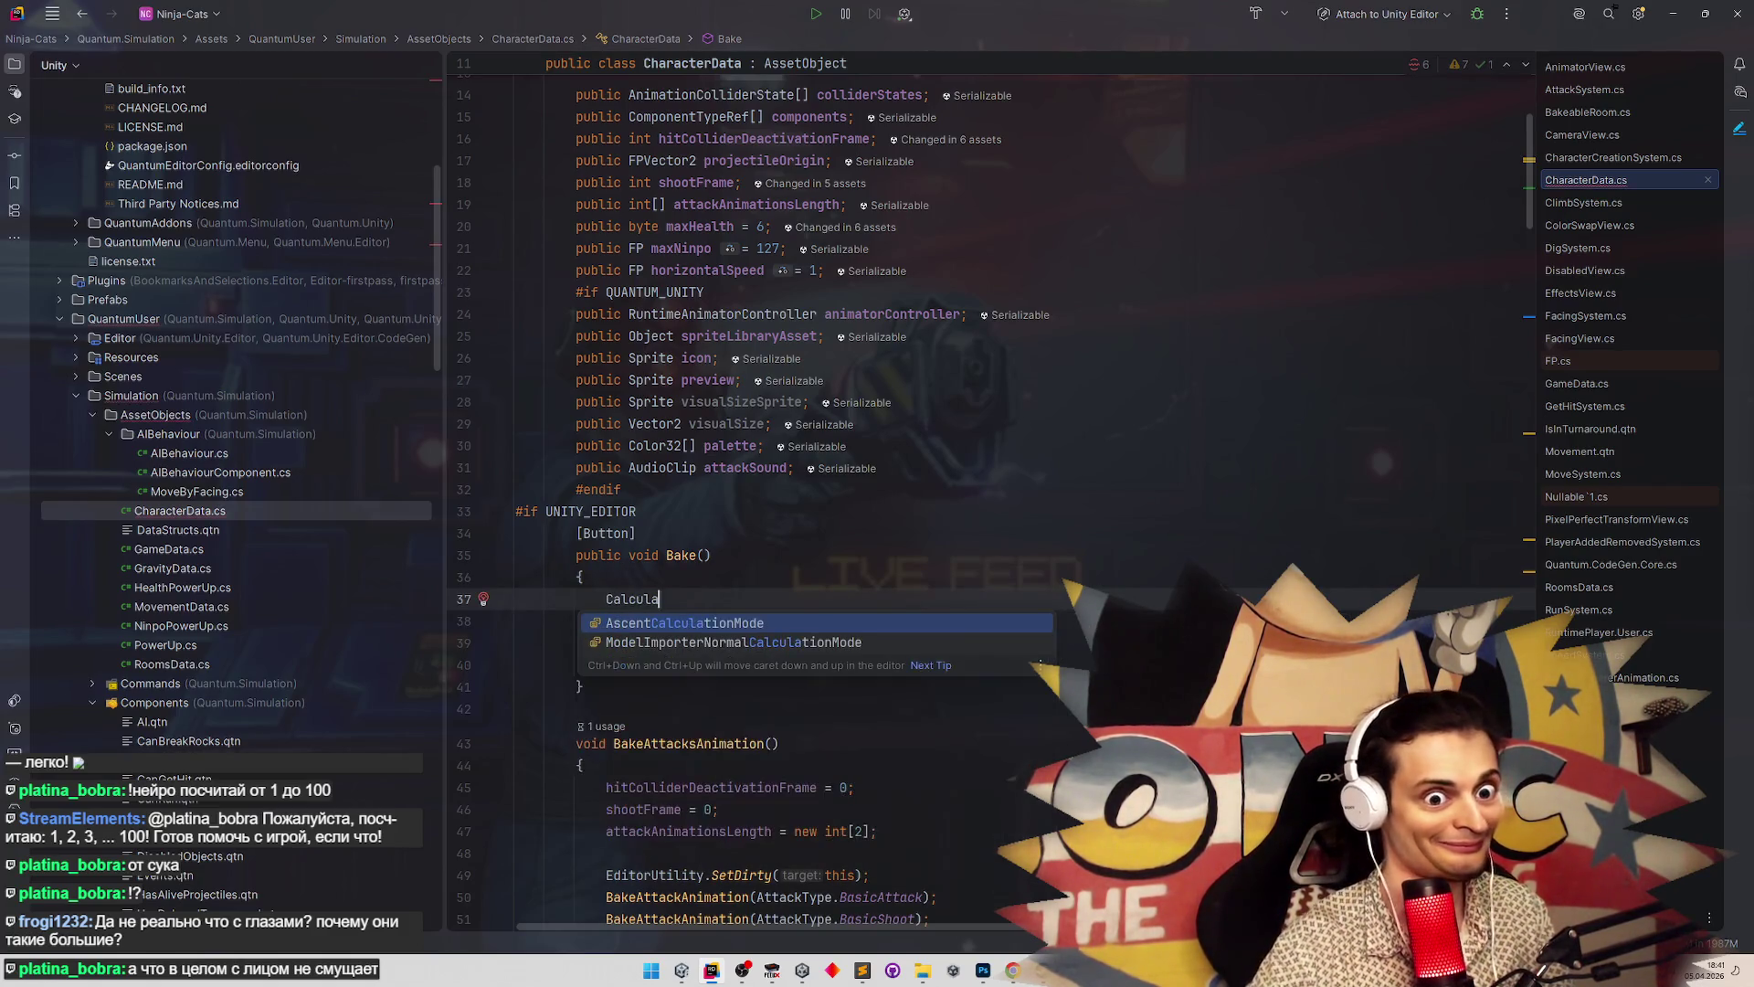
key(ctrl+z)
Inspect the BakeAttacksAnimation definition, then return to Bake()
key(F12)
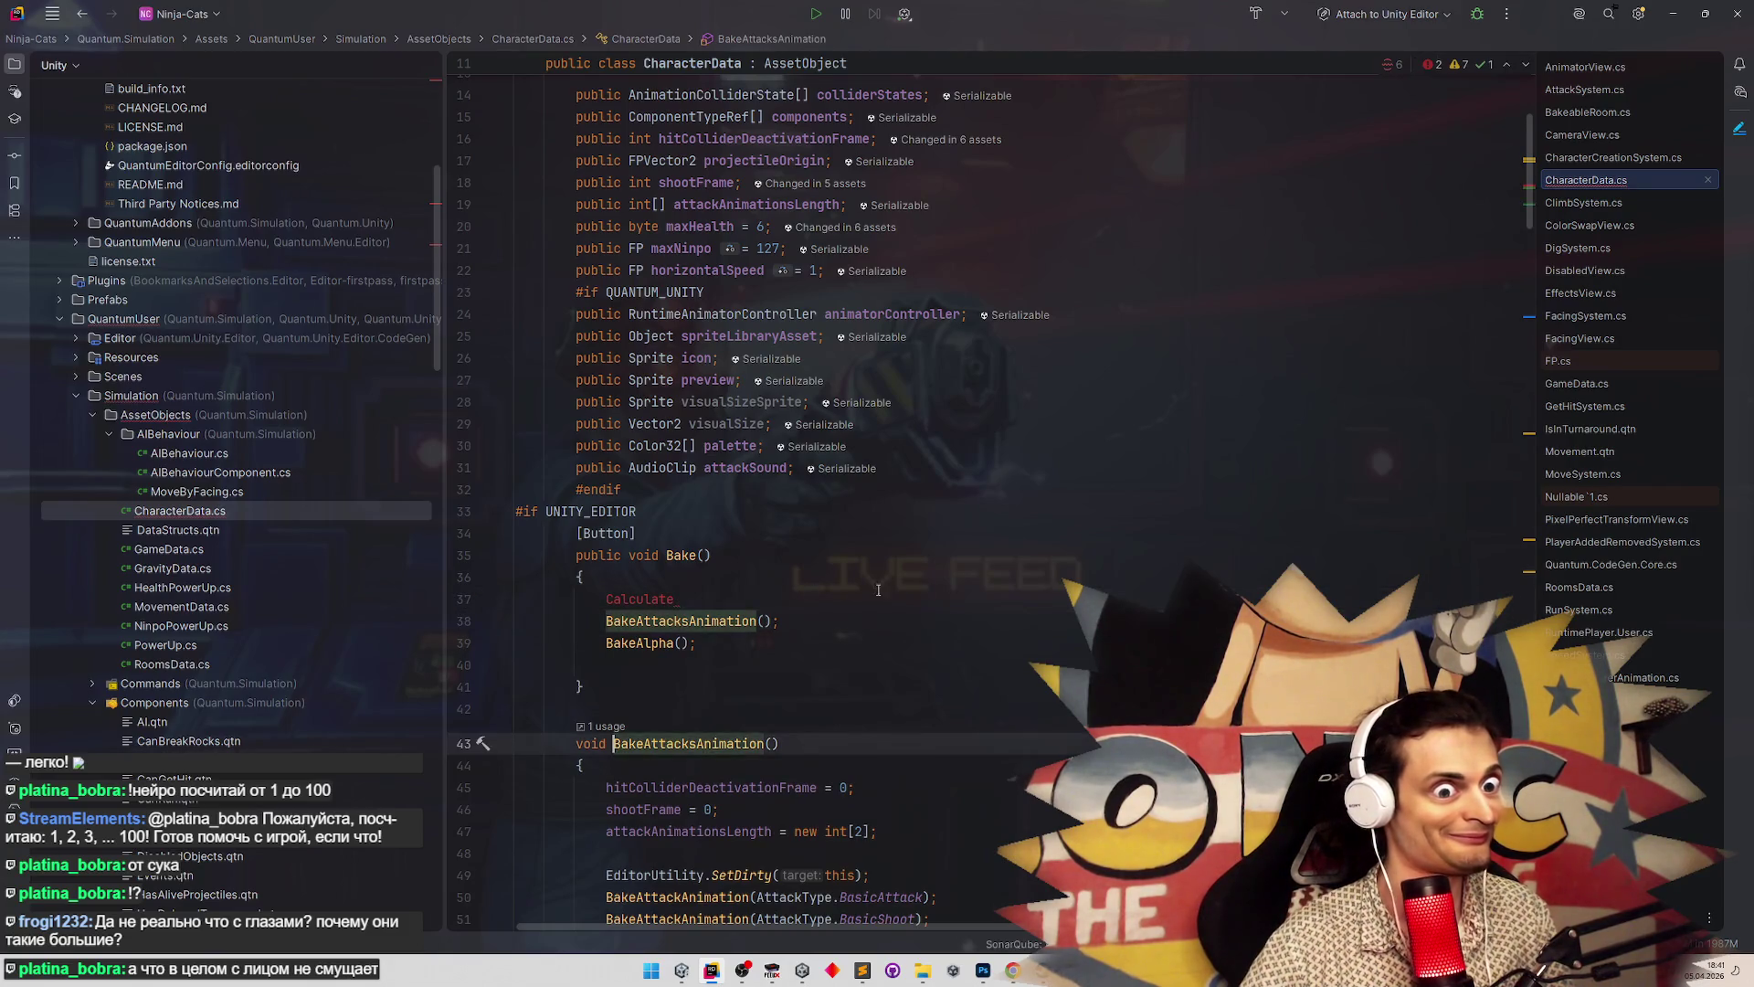
scroll(947, 617, down, 15)
scroll(947, 617, down, 10)
scroll(939, 622, up, 4)
scroll(940, 600, up, 3)
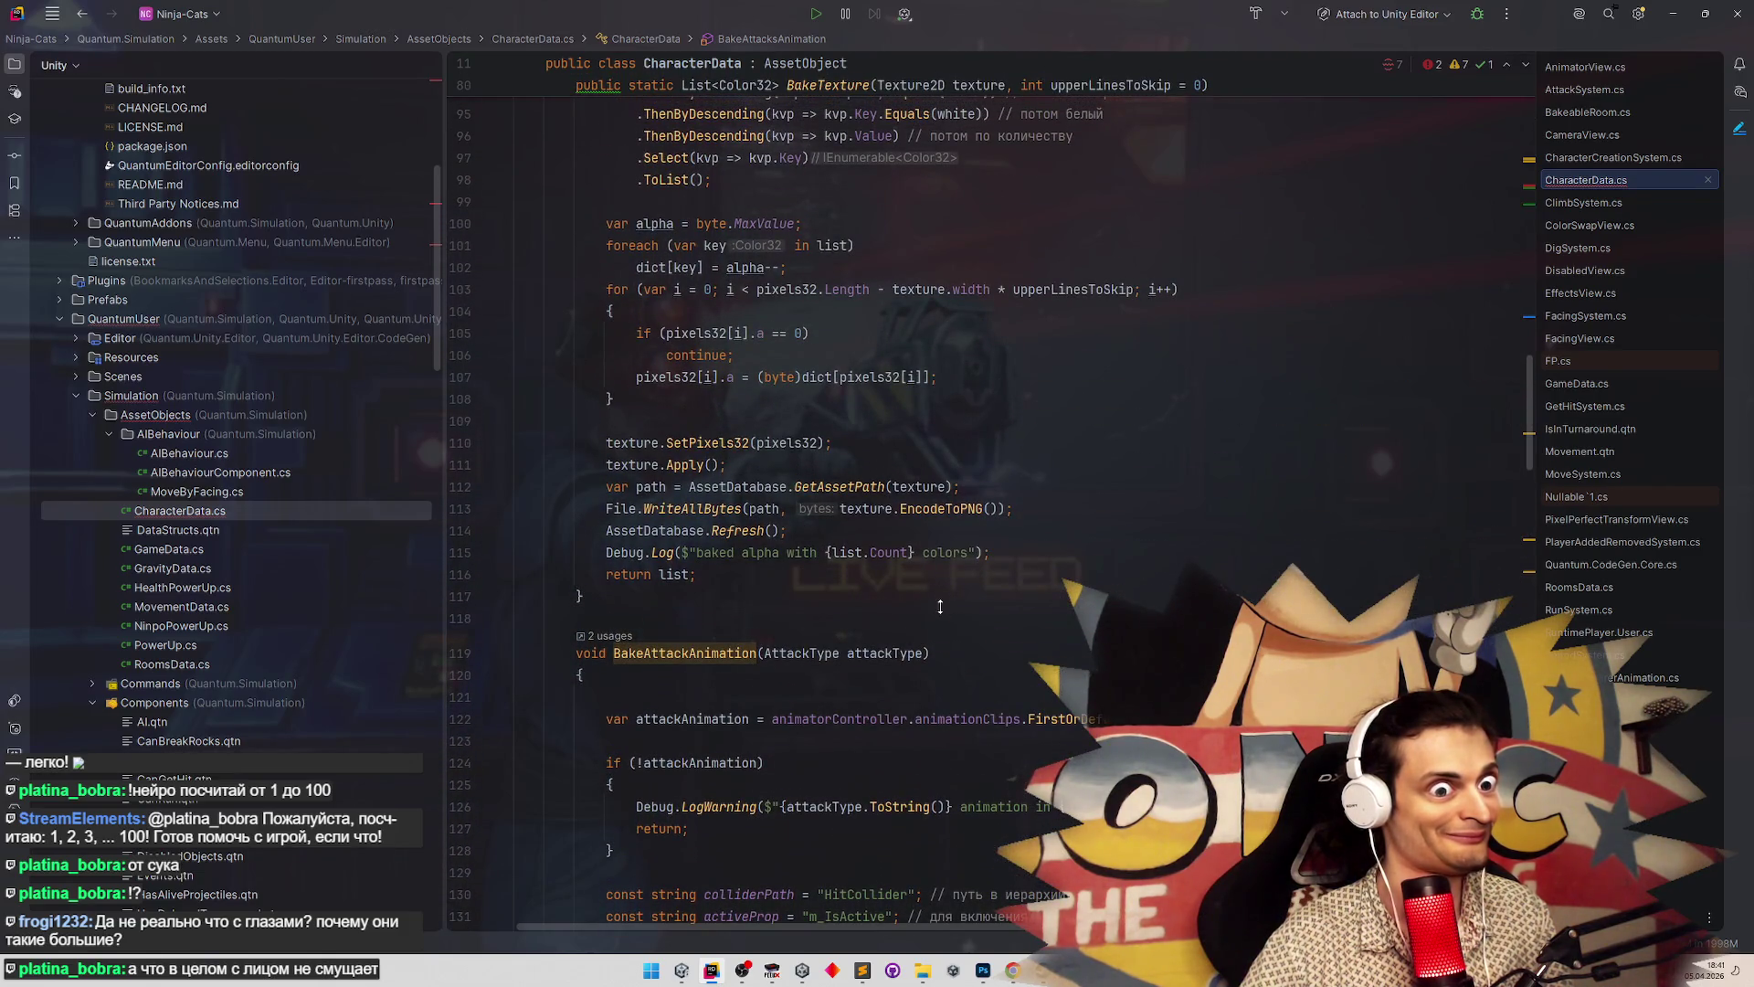
scroll(940, 609, up, 1)
key(ctrl+alt+Left)
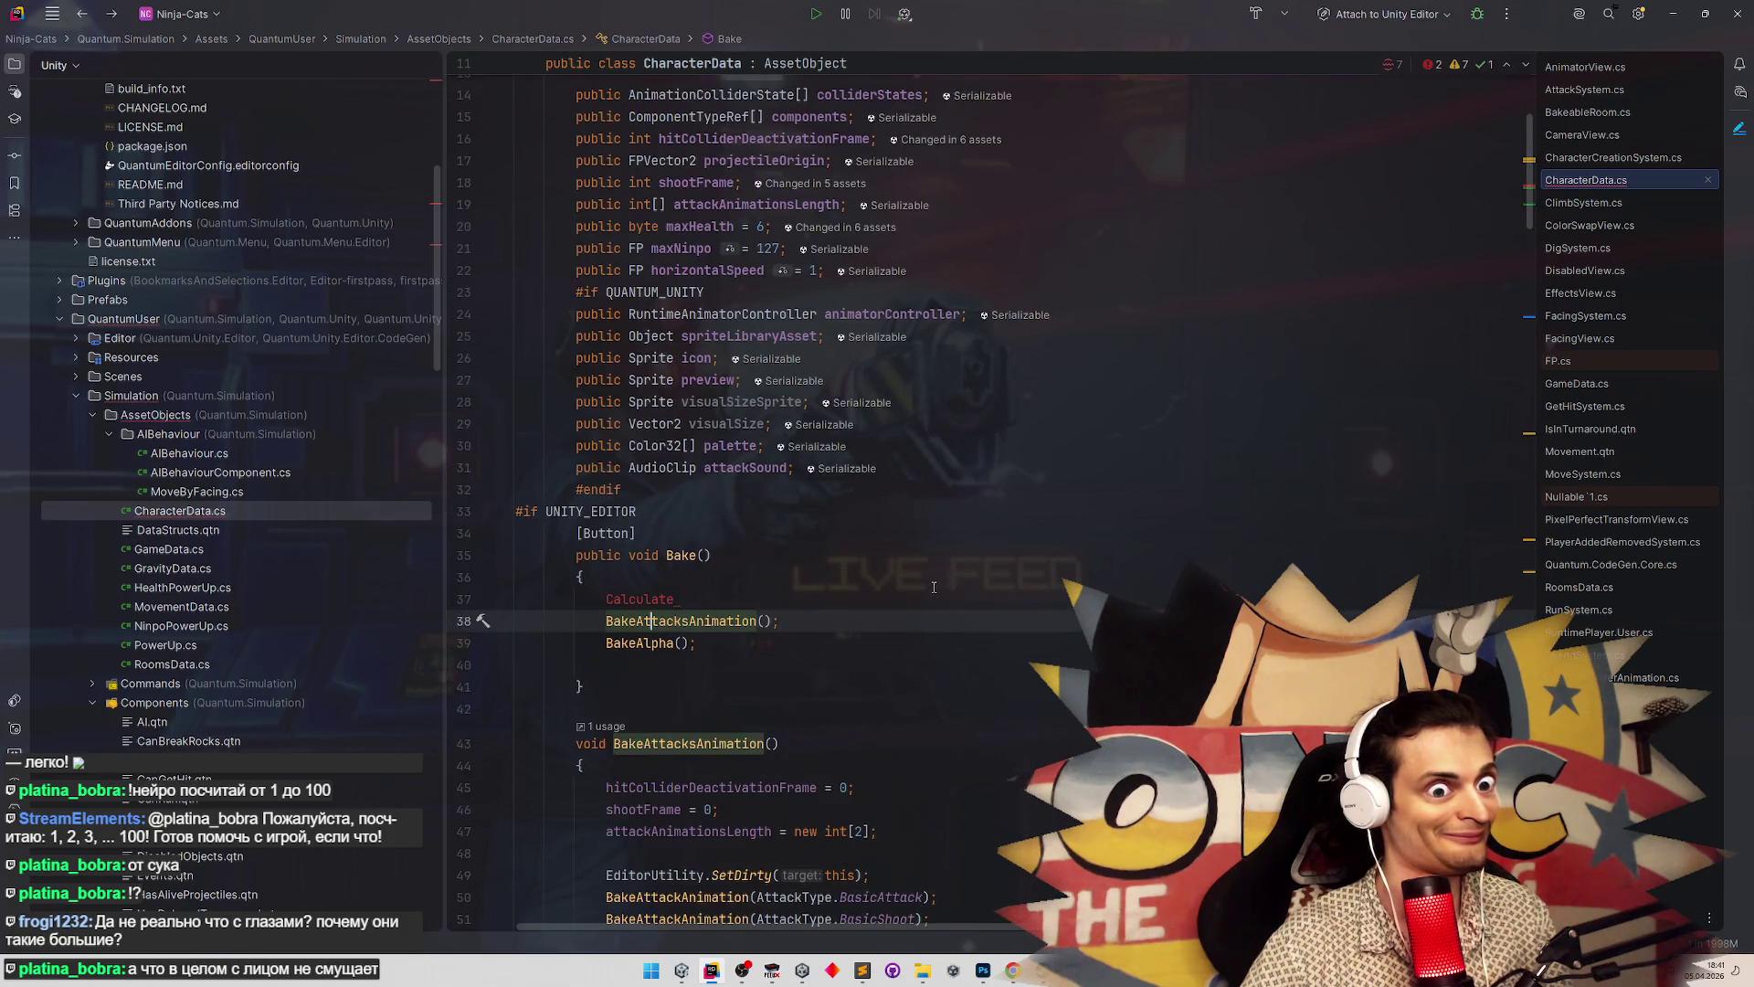
Move EditorUtility.SetDirty(this) from BakeAttacksAnimation to the first line of Bake()
key(ctrl+f)
scroll(932, 580, down, 7)
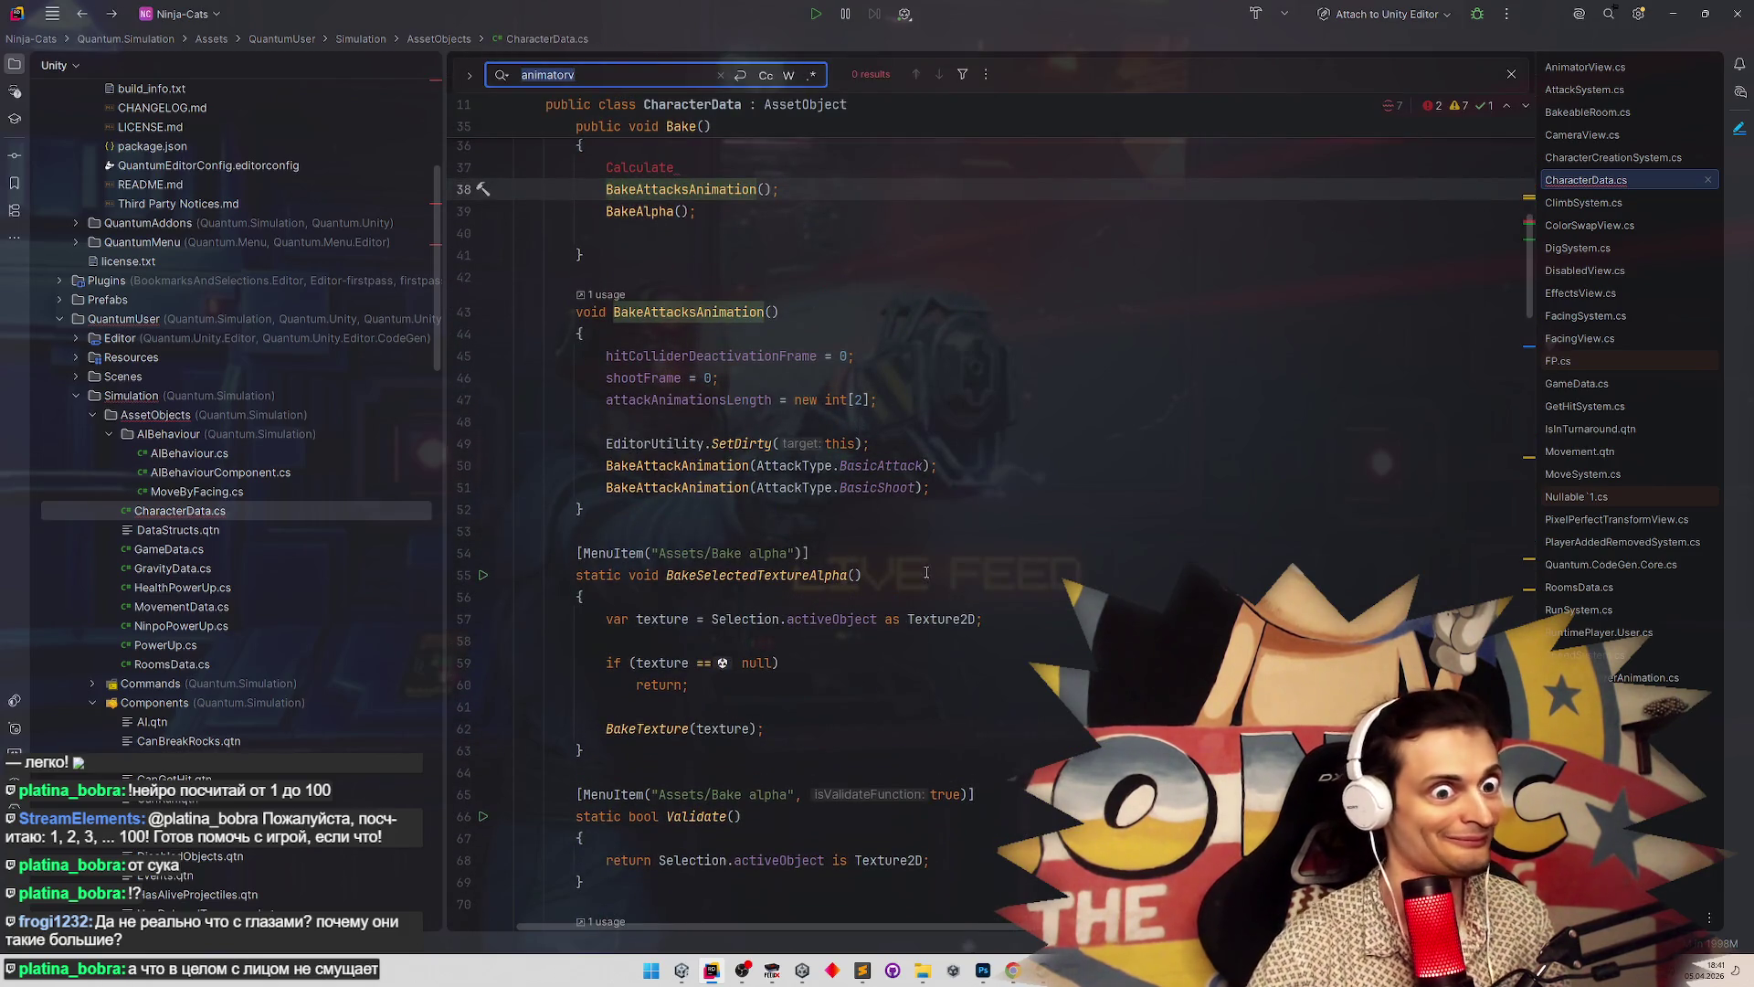
drag(593, 441, 894, 442)
key(ctrl+c)
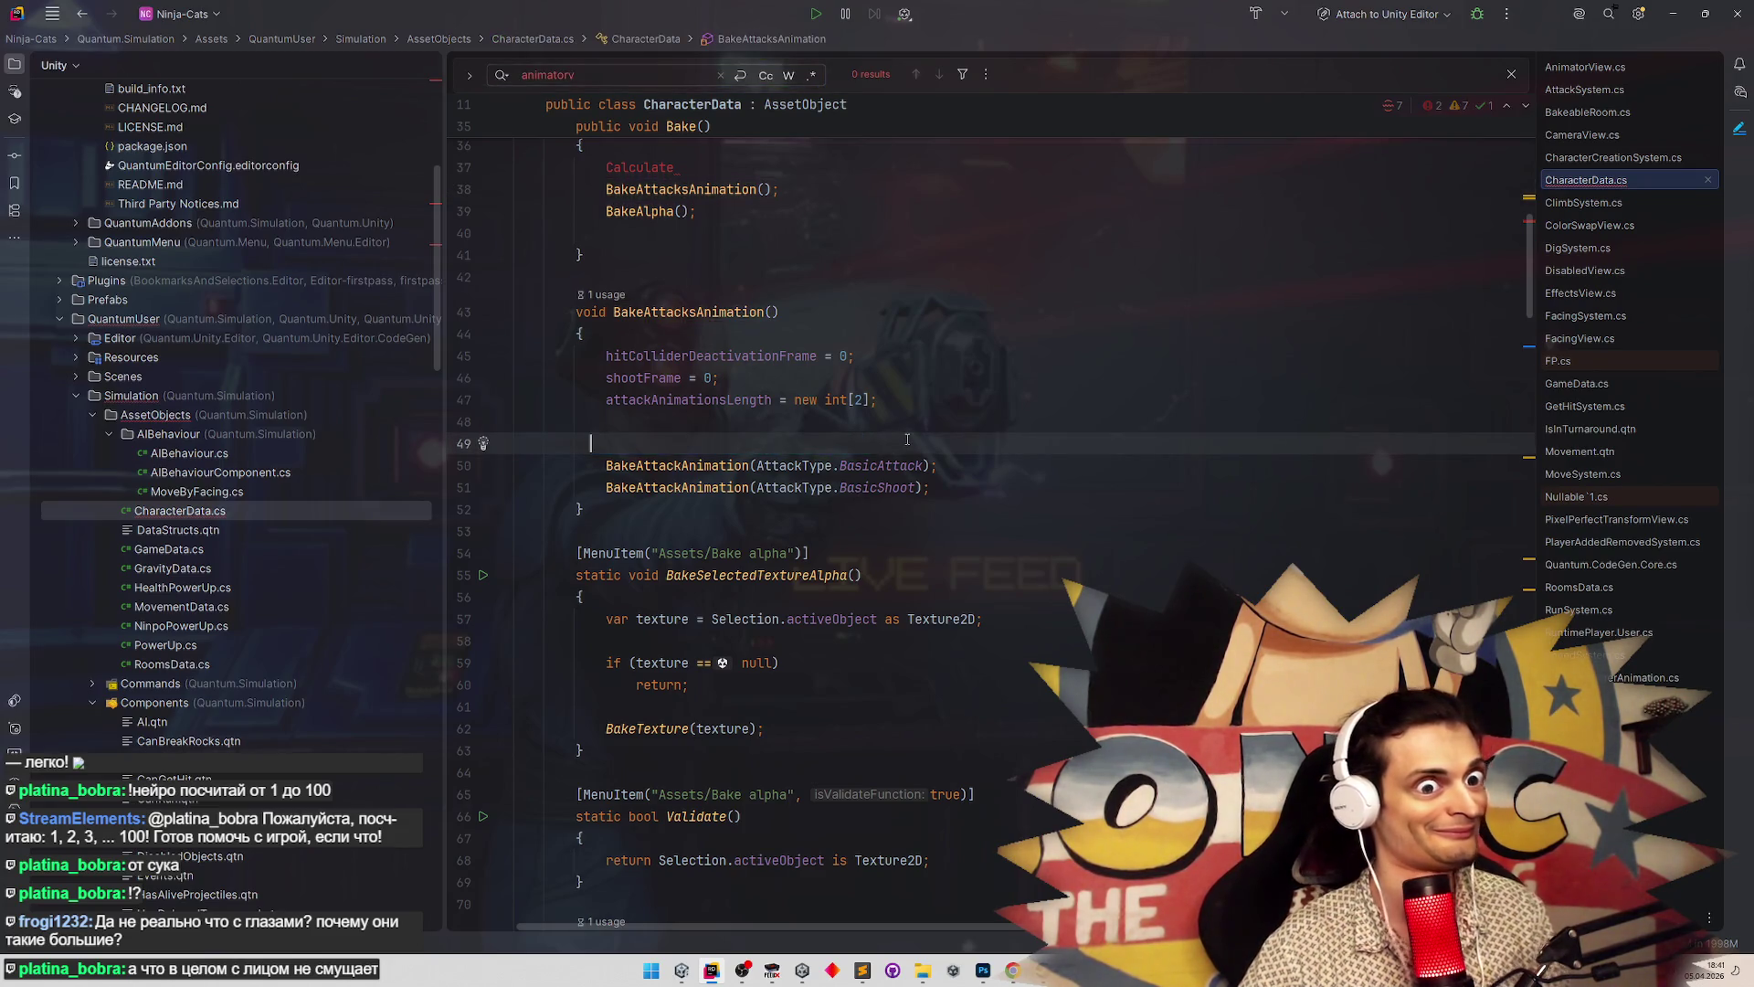
key(BackSpace)
key(BackSpace)
key(BackSpace)
scroll(795, 503, up, 3)
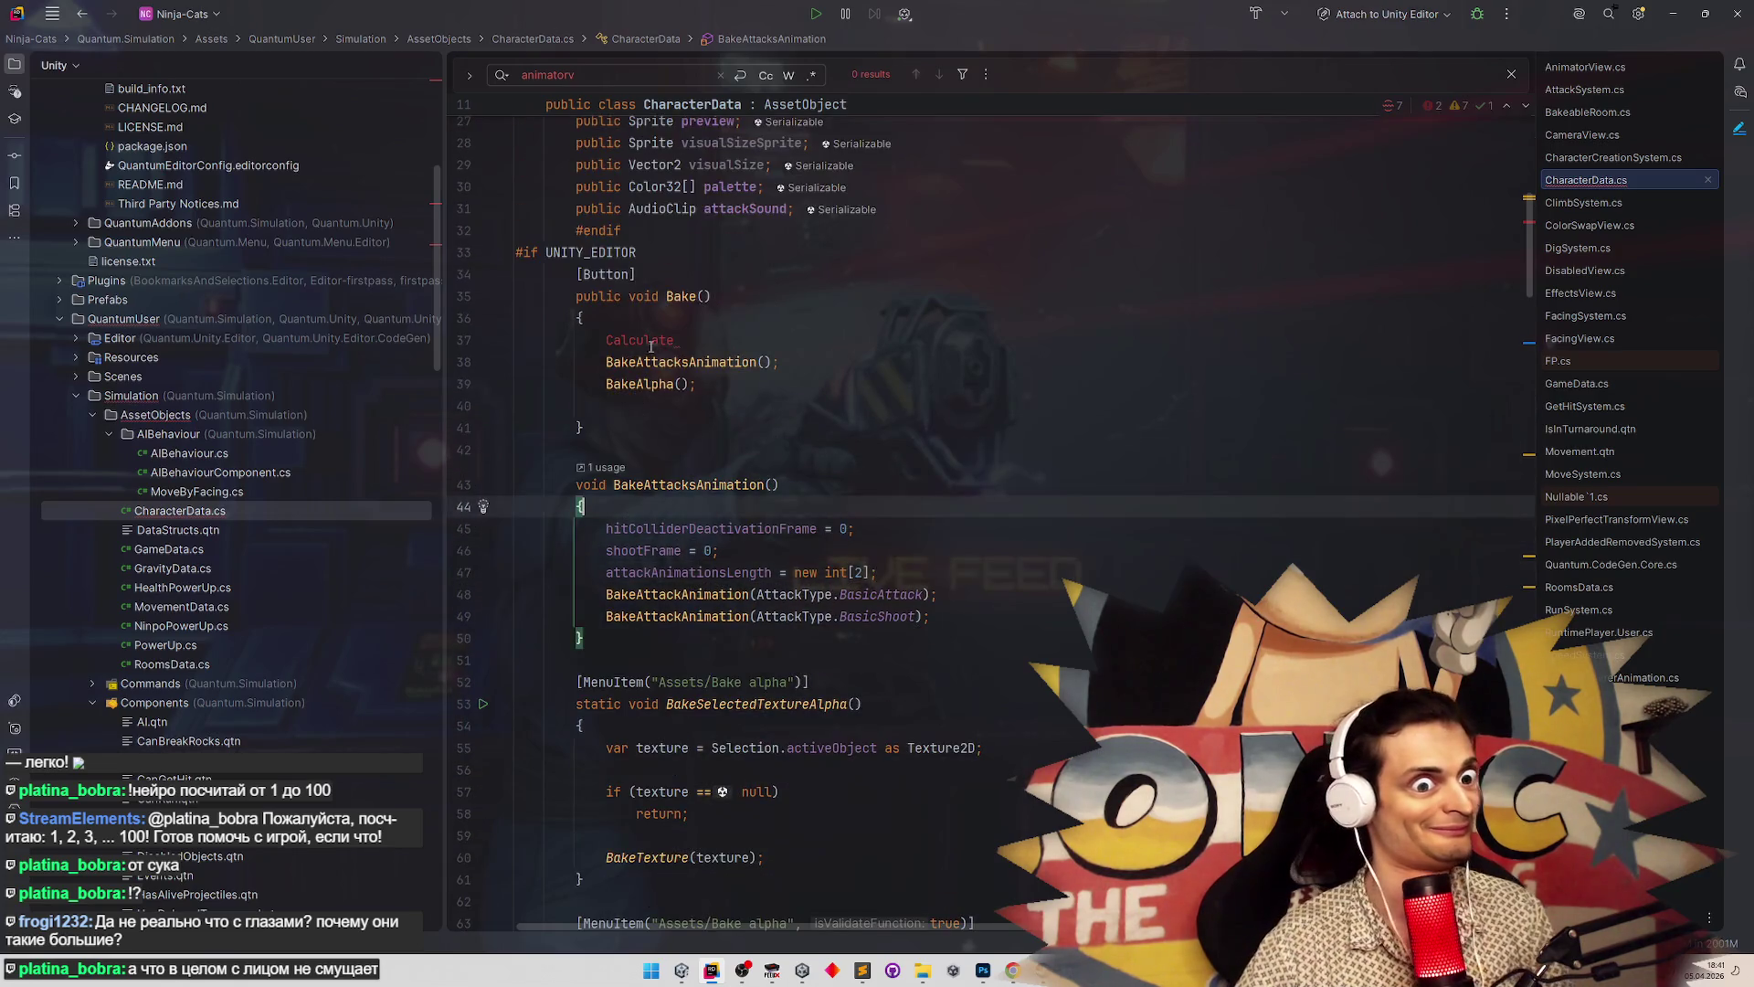
click(657, 318)
key(Return)
key(ctrl+v)
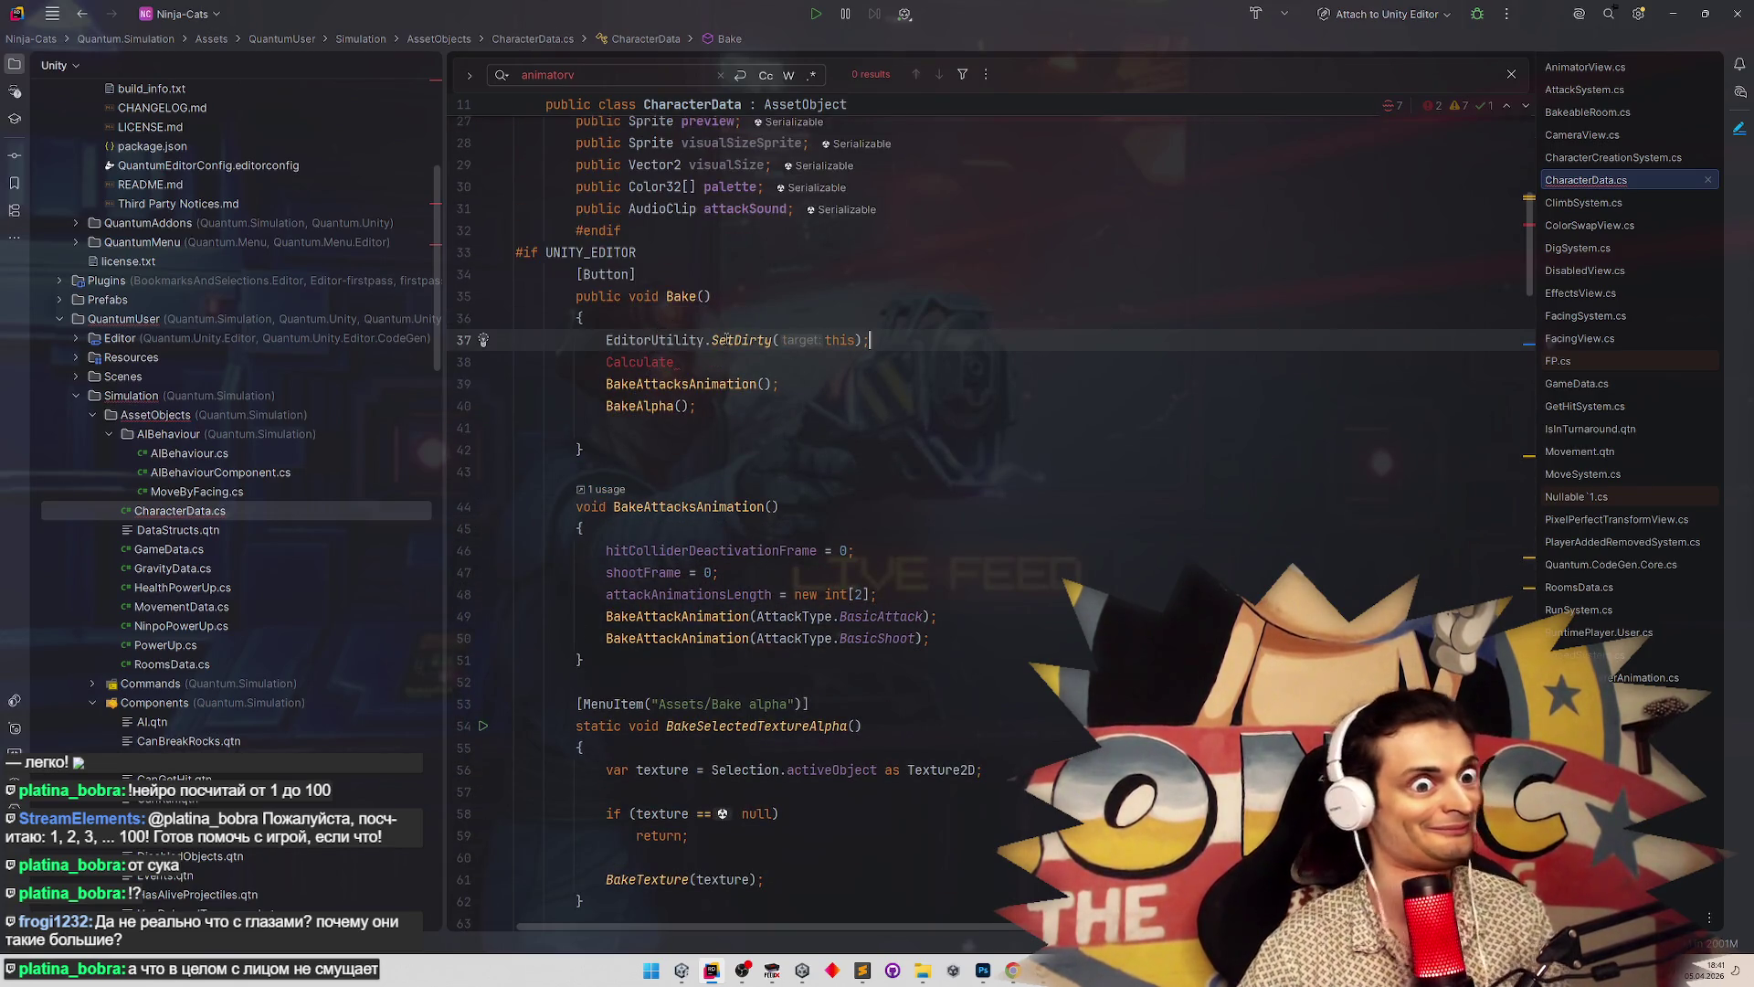
Complete the CalculateVisualSize() call and generate its method stub
click(761, 356)
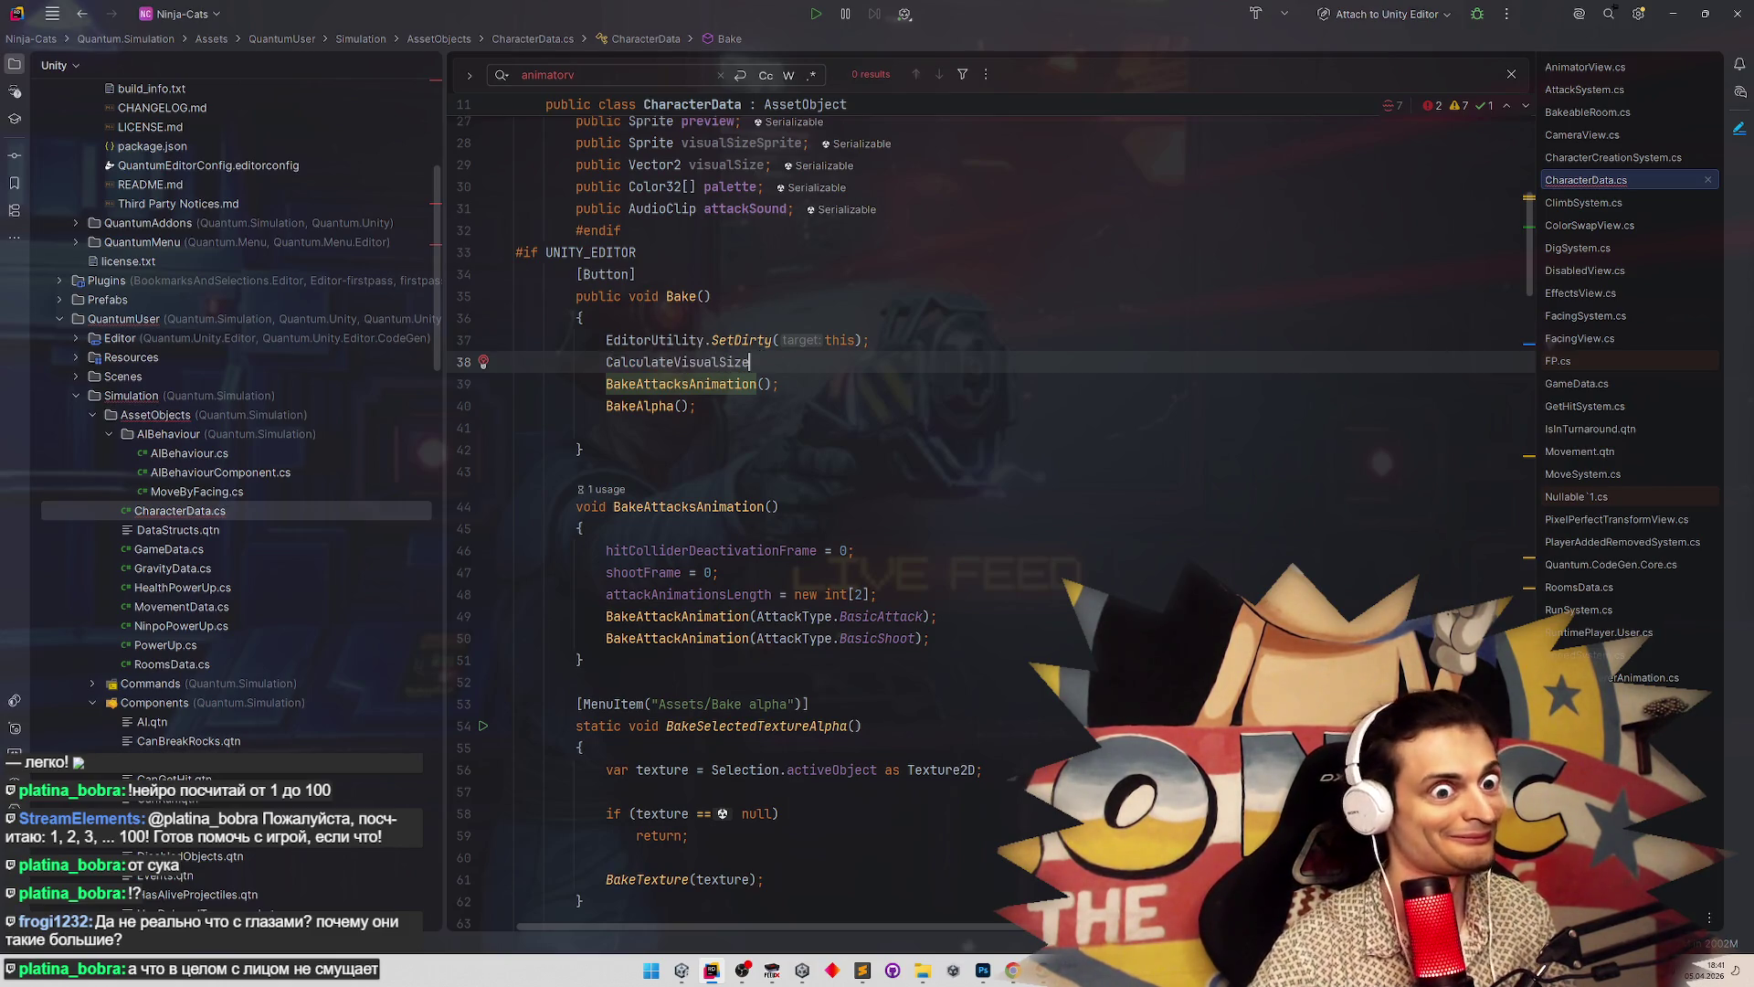
text(();)
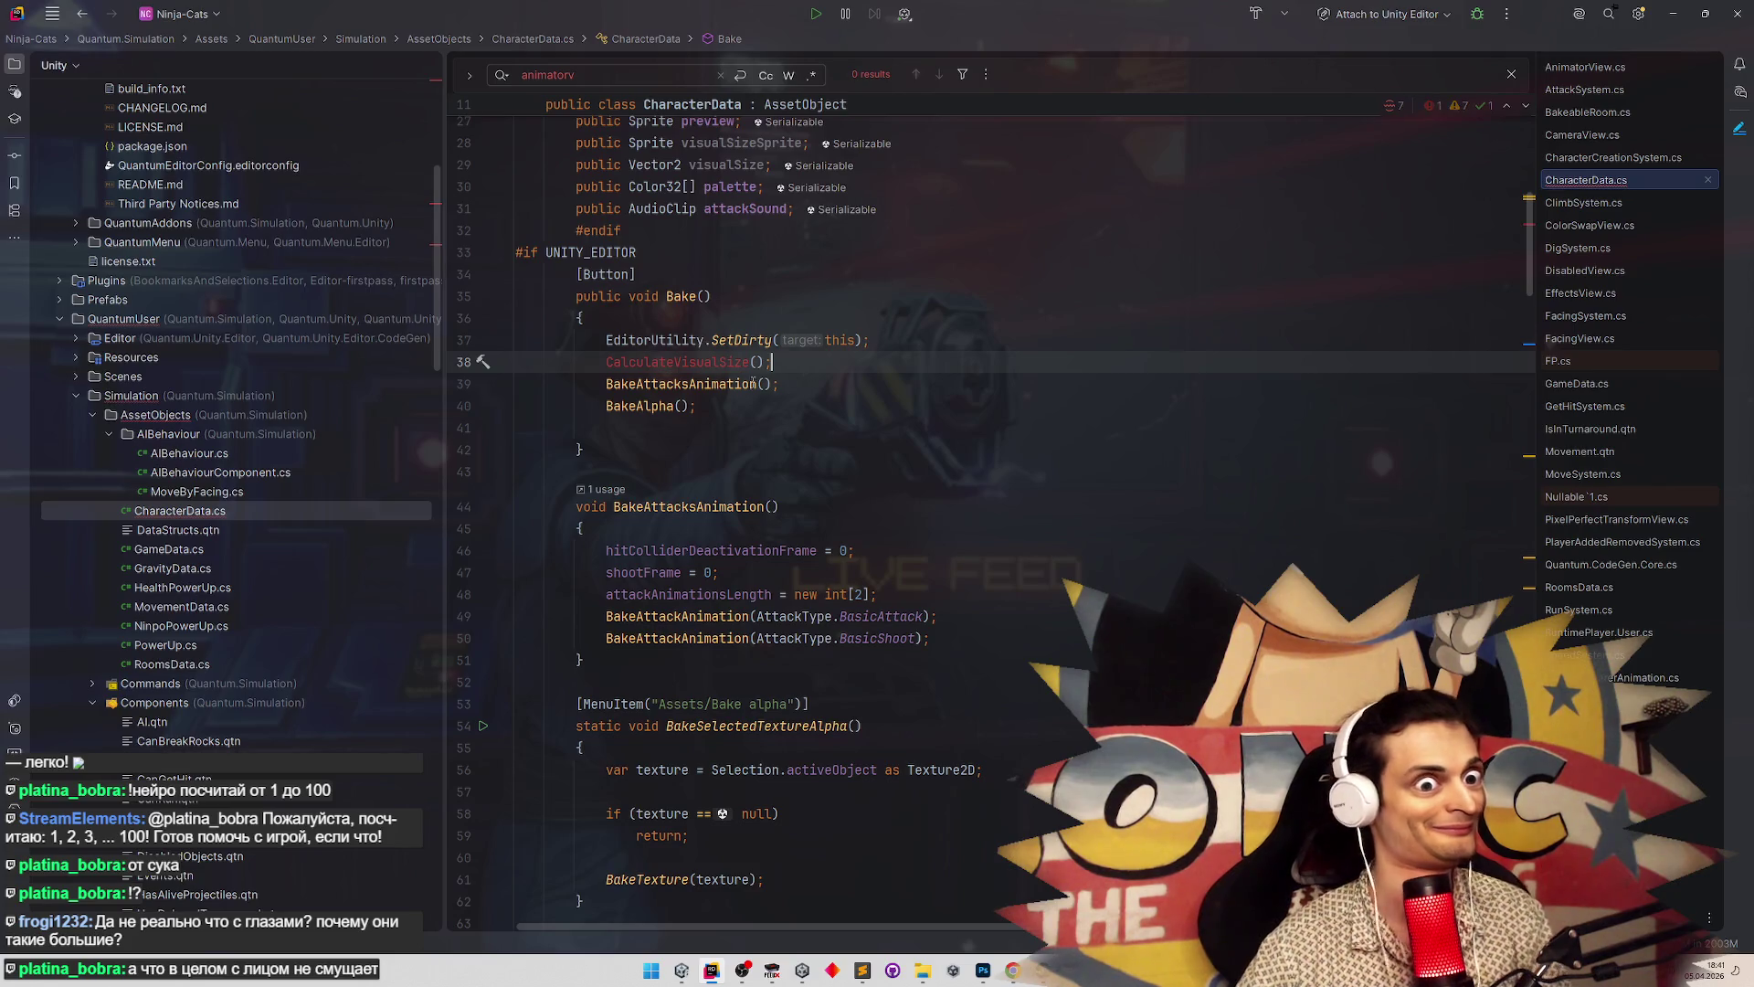
key(alt+Return)
key(Return)
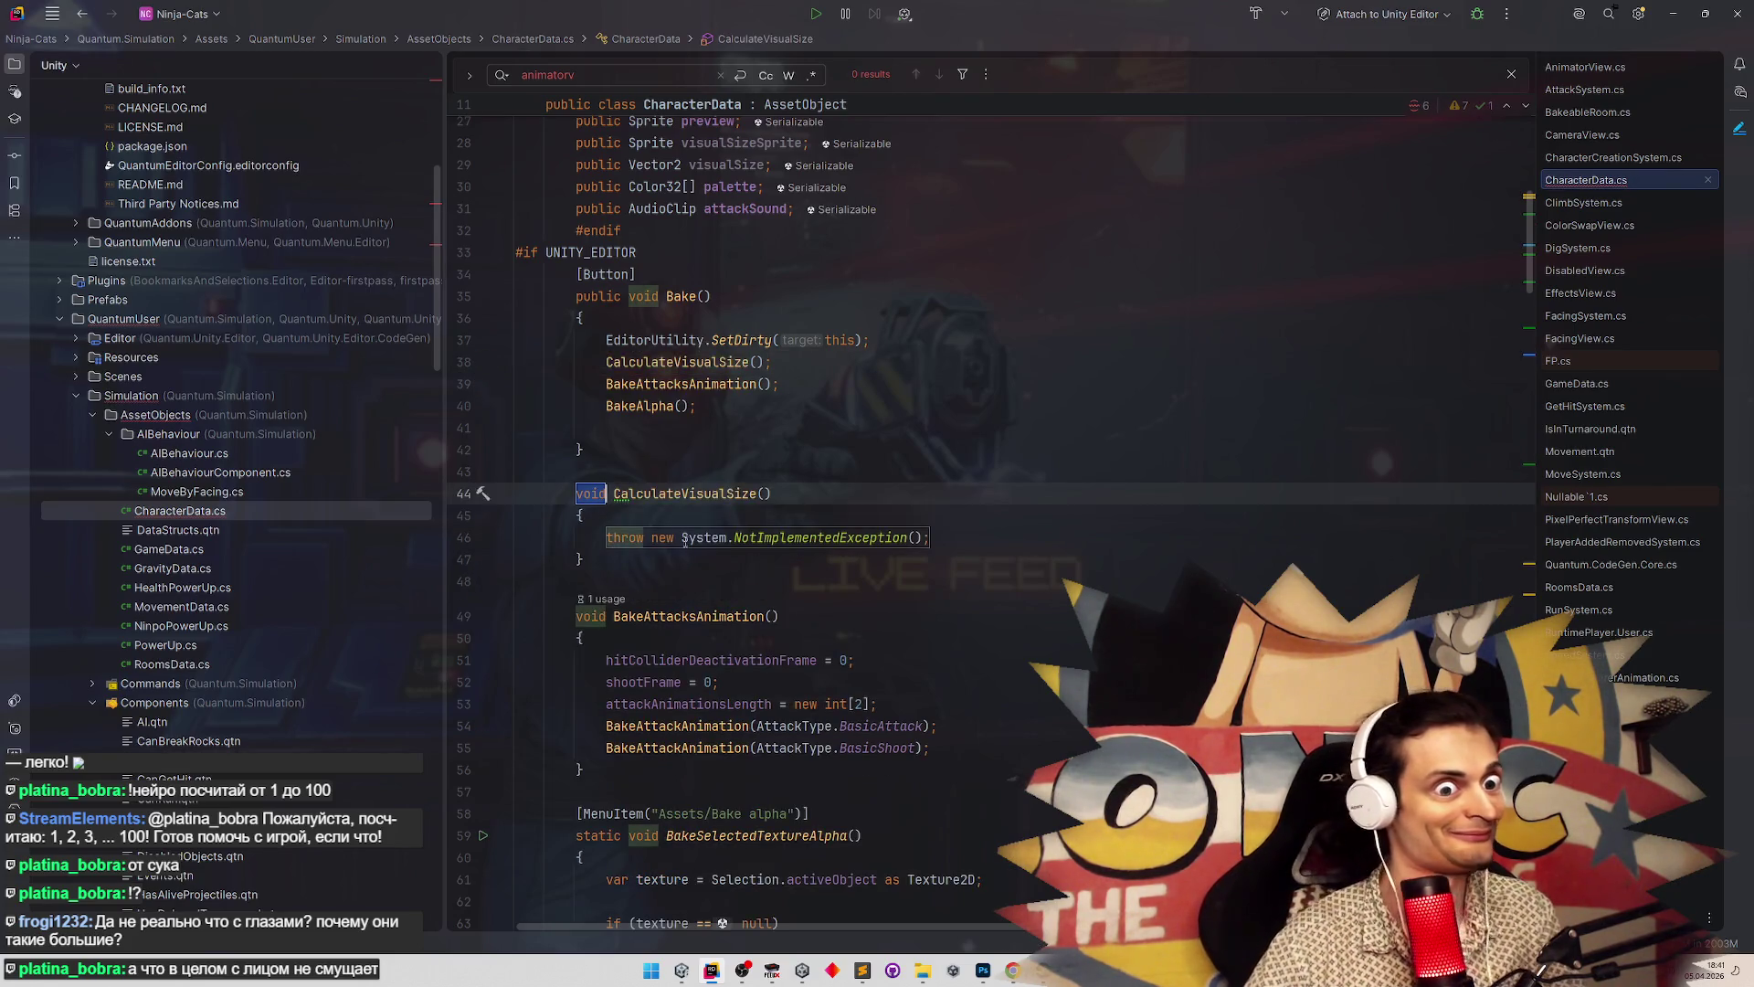
Replace the stub's throw statement with visualSizeSprite in CalculateVisualSize's body
key(Return)
key(BackSpace)
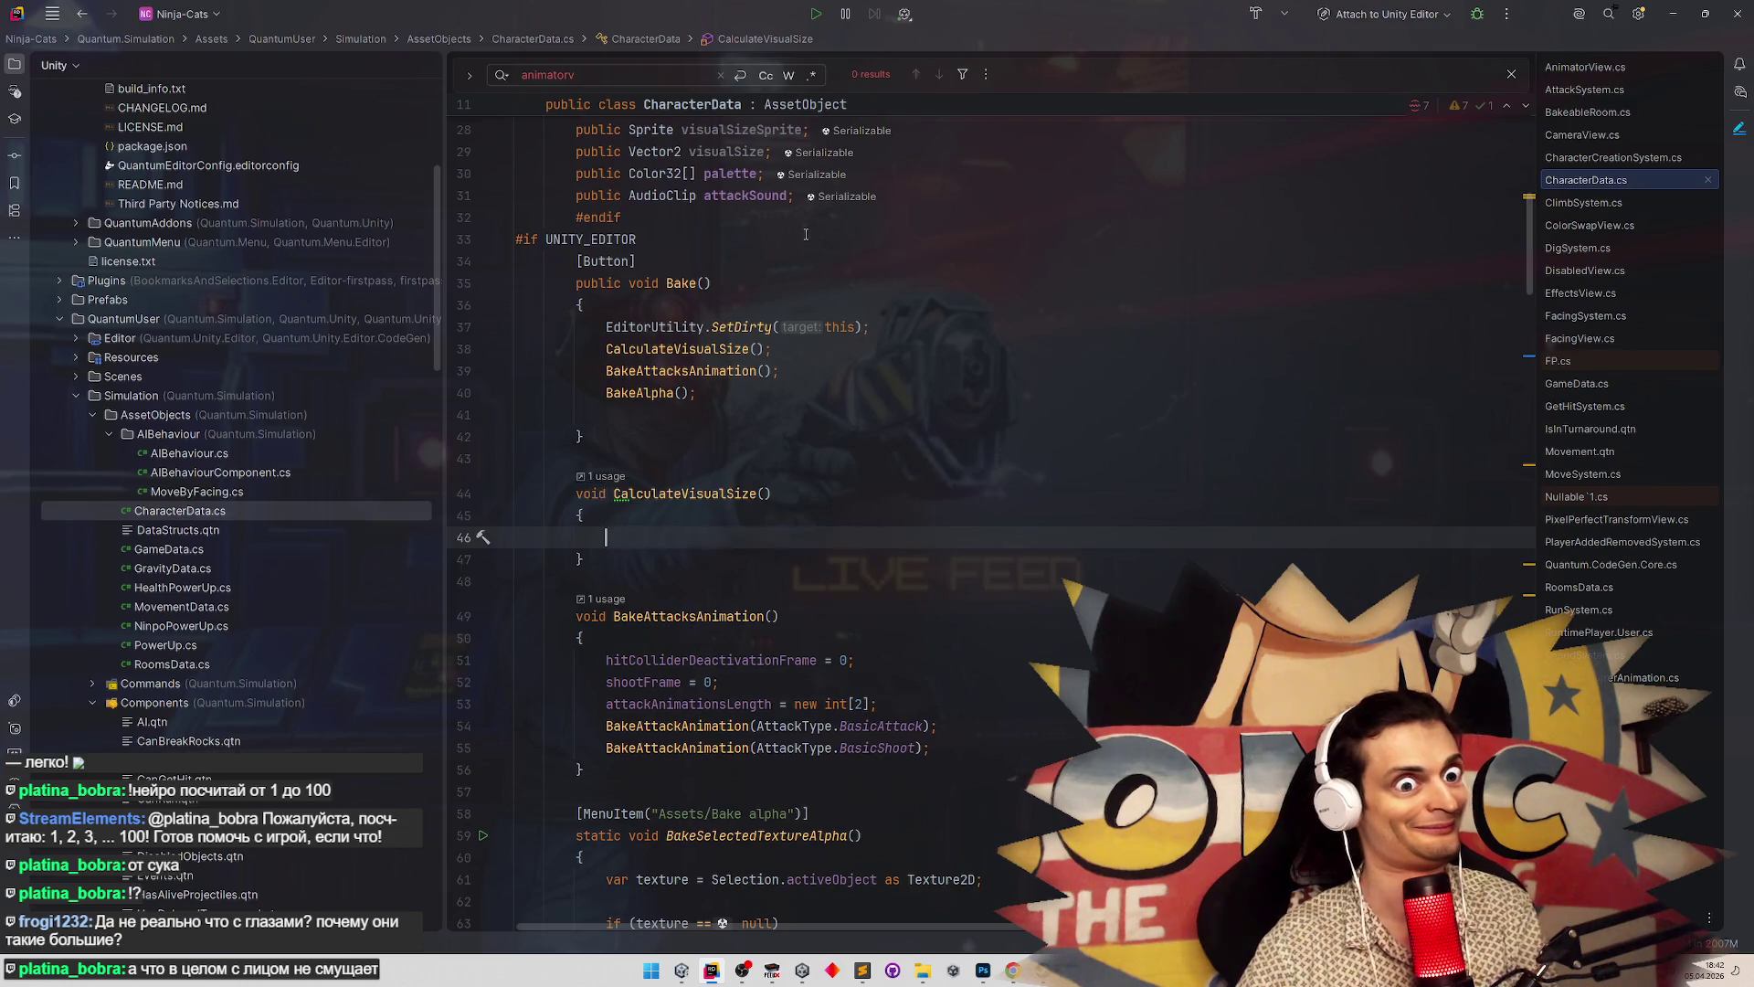
double_click(722, 152)
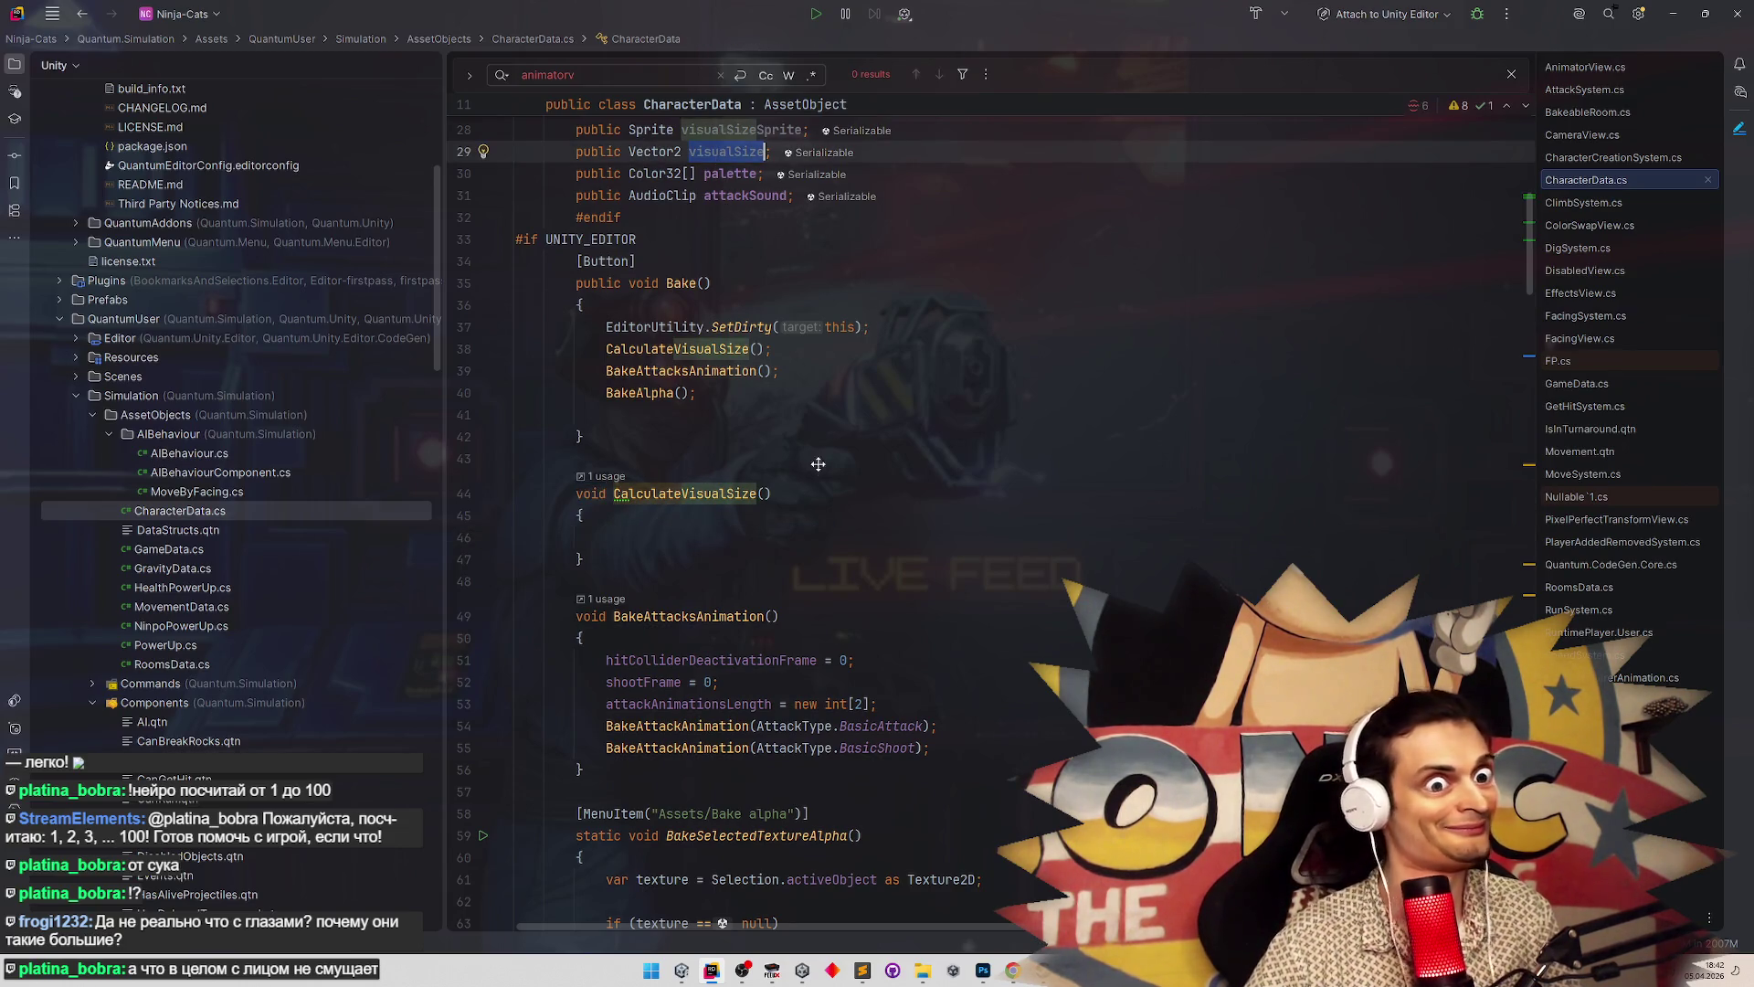
scroll(818, 465, up, 1)
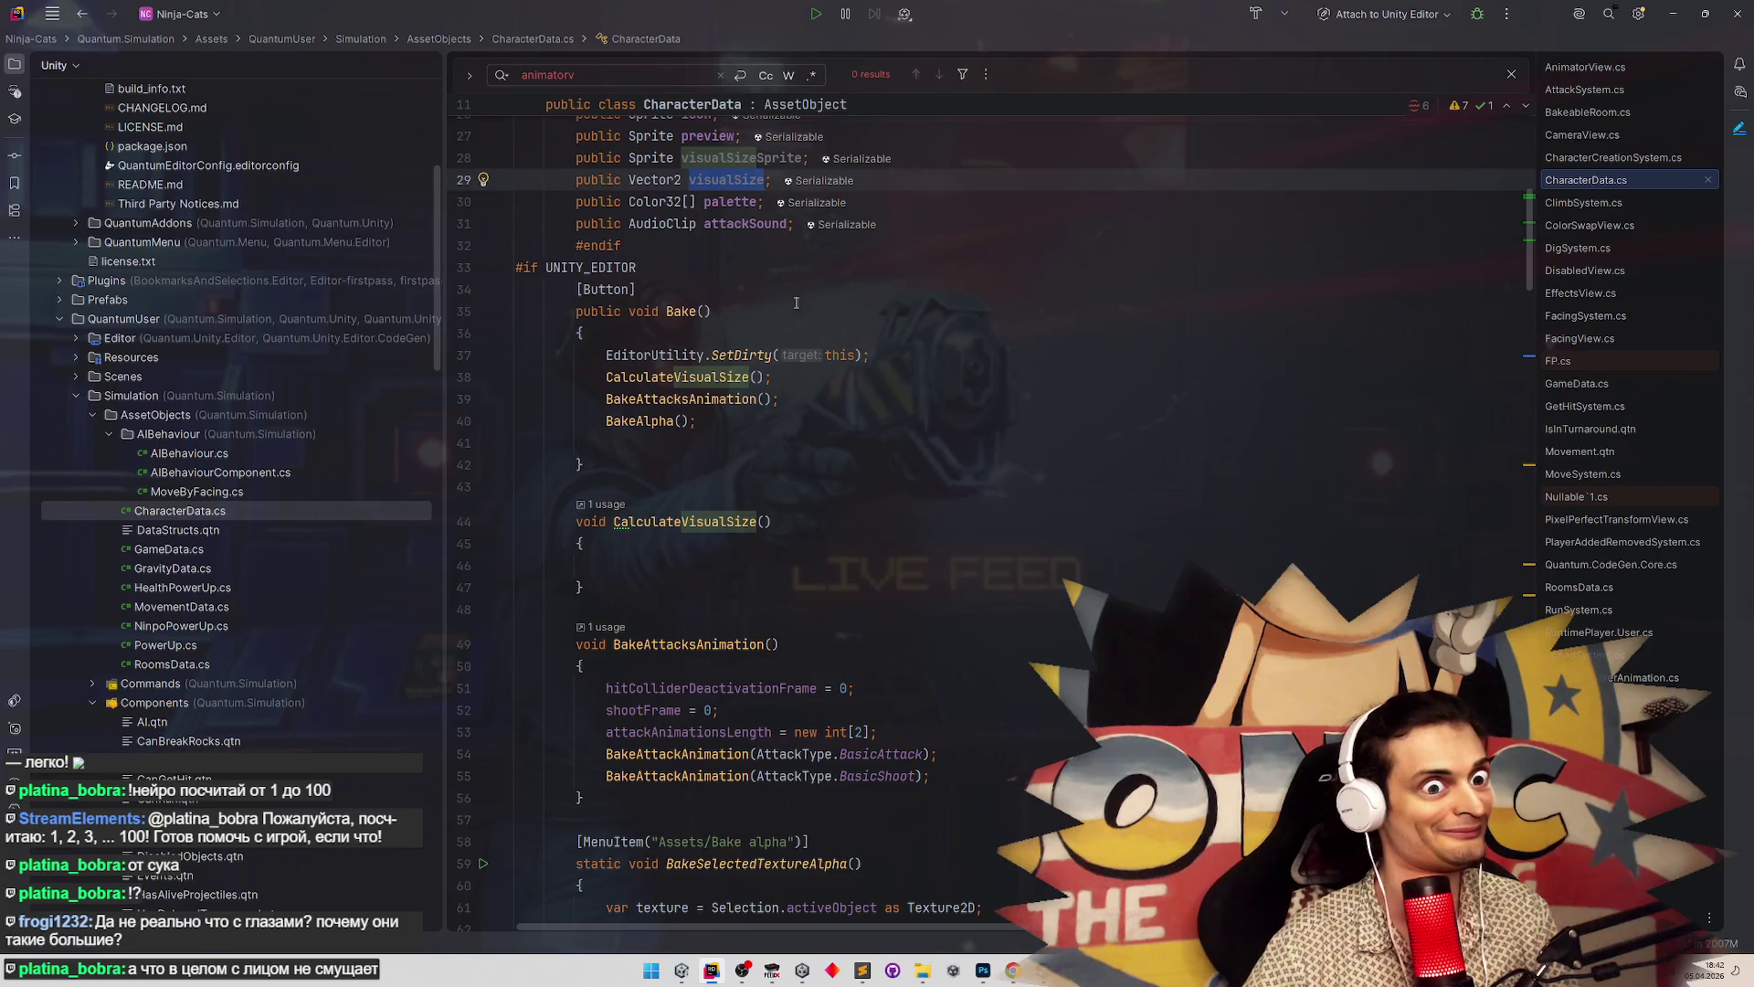
double_click(740, 158)
key(ctrl+c)
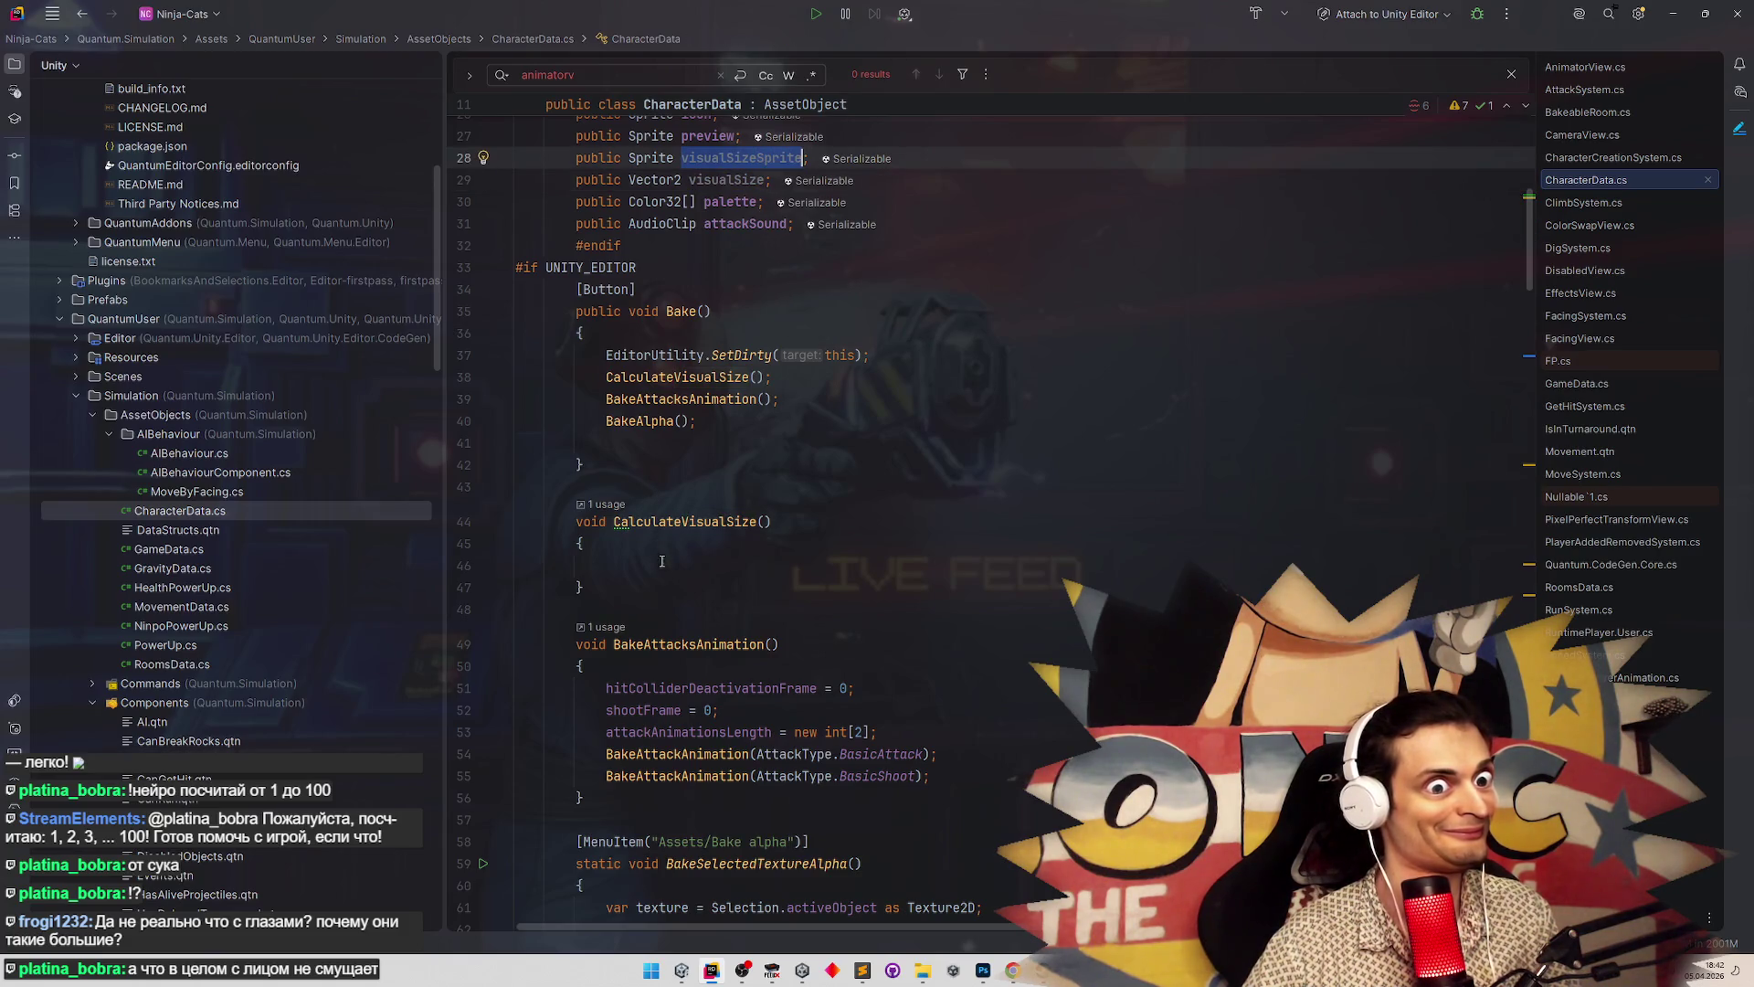
click(665, 563)
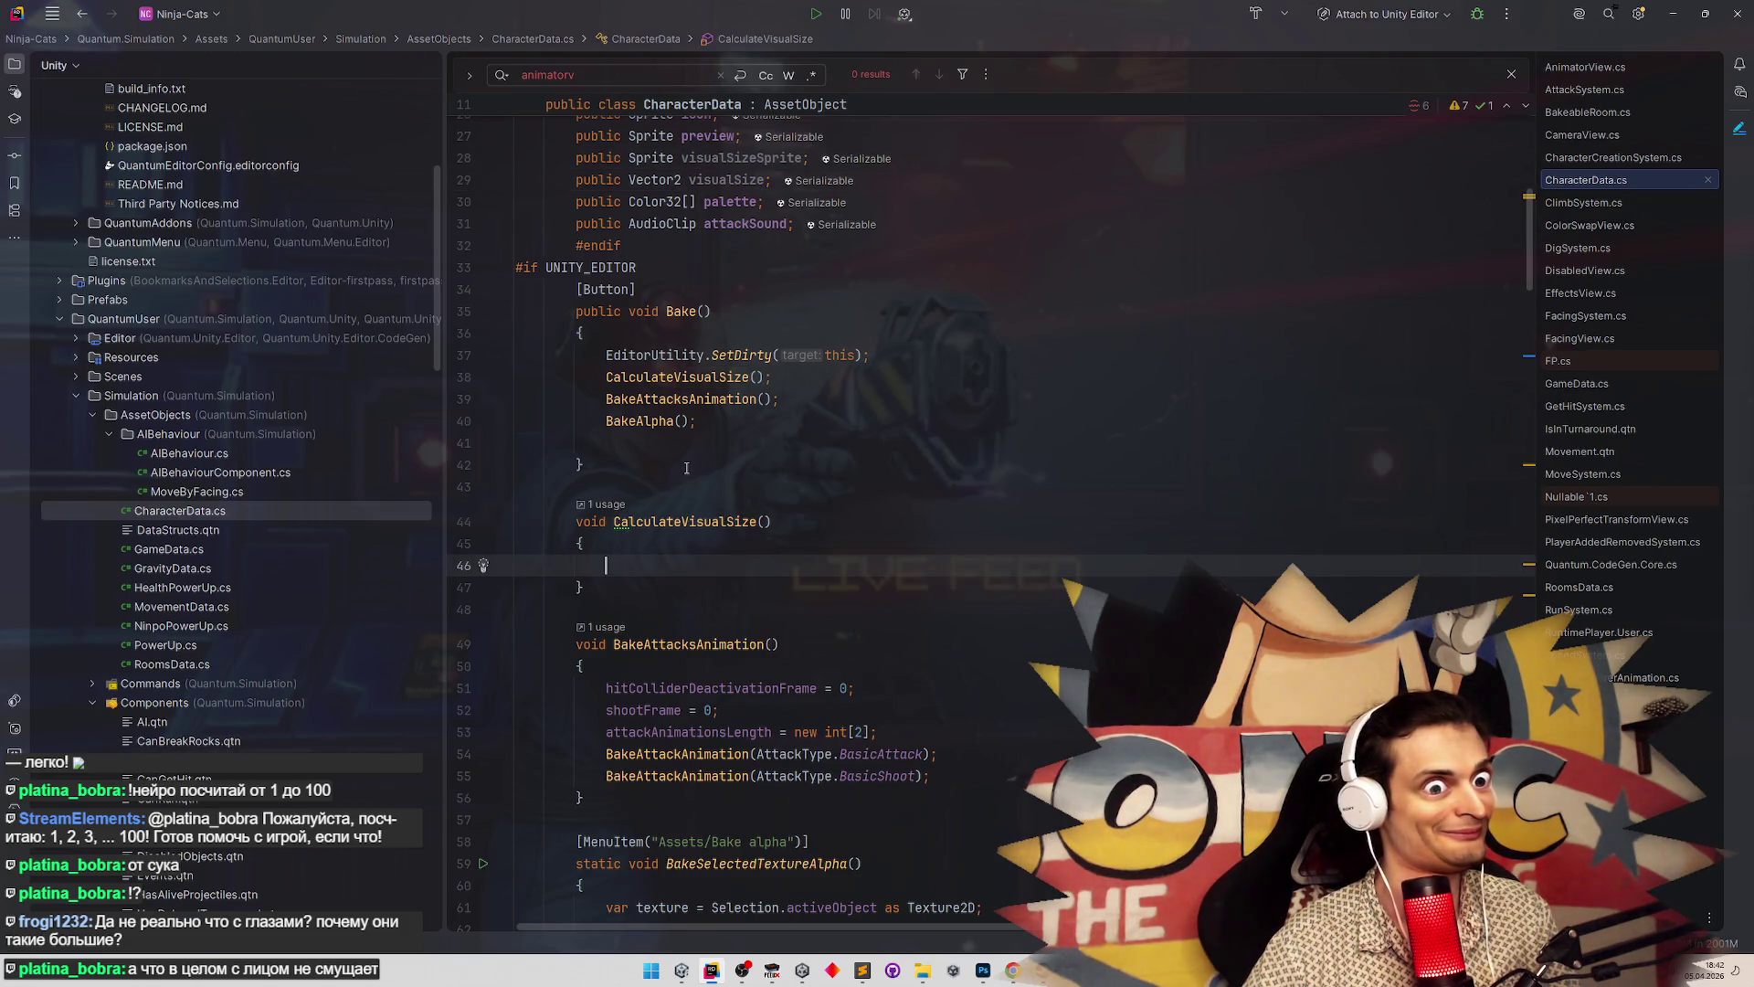
key(ctrl+v)
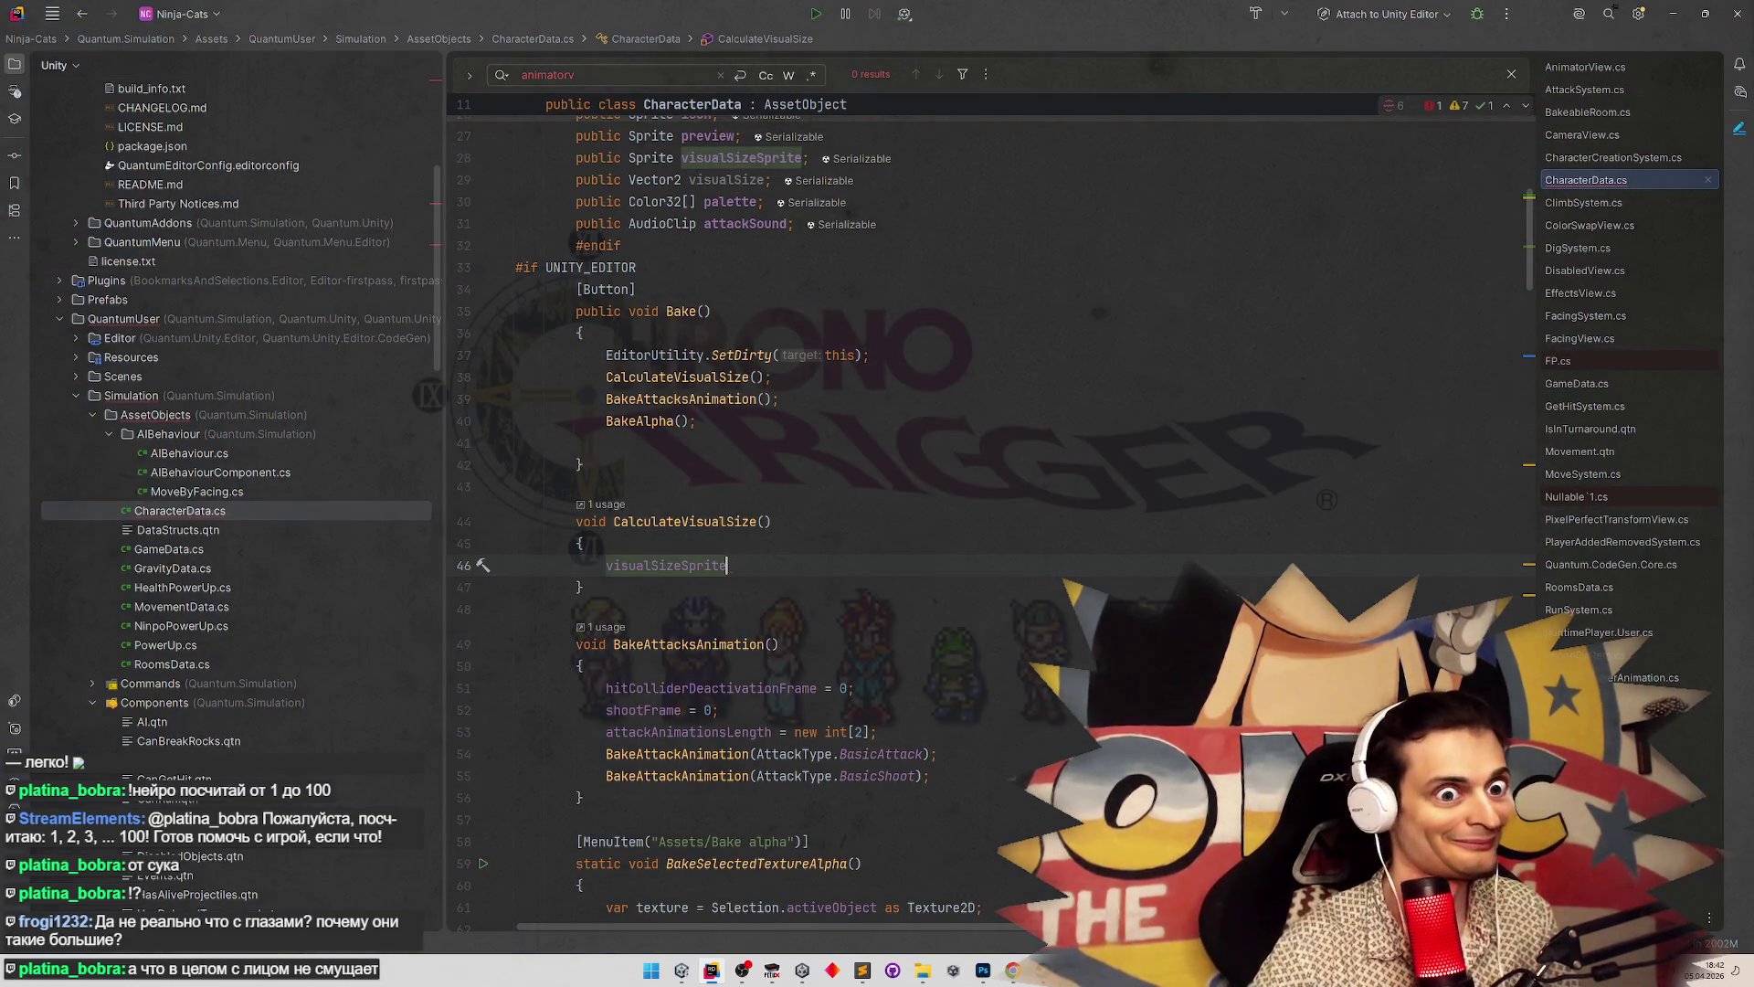
Browse visualSizeSprite's members in code completion to find bounds
text(.w)
key(BackSpace)
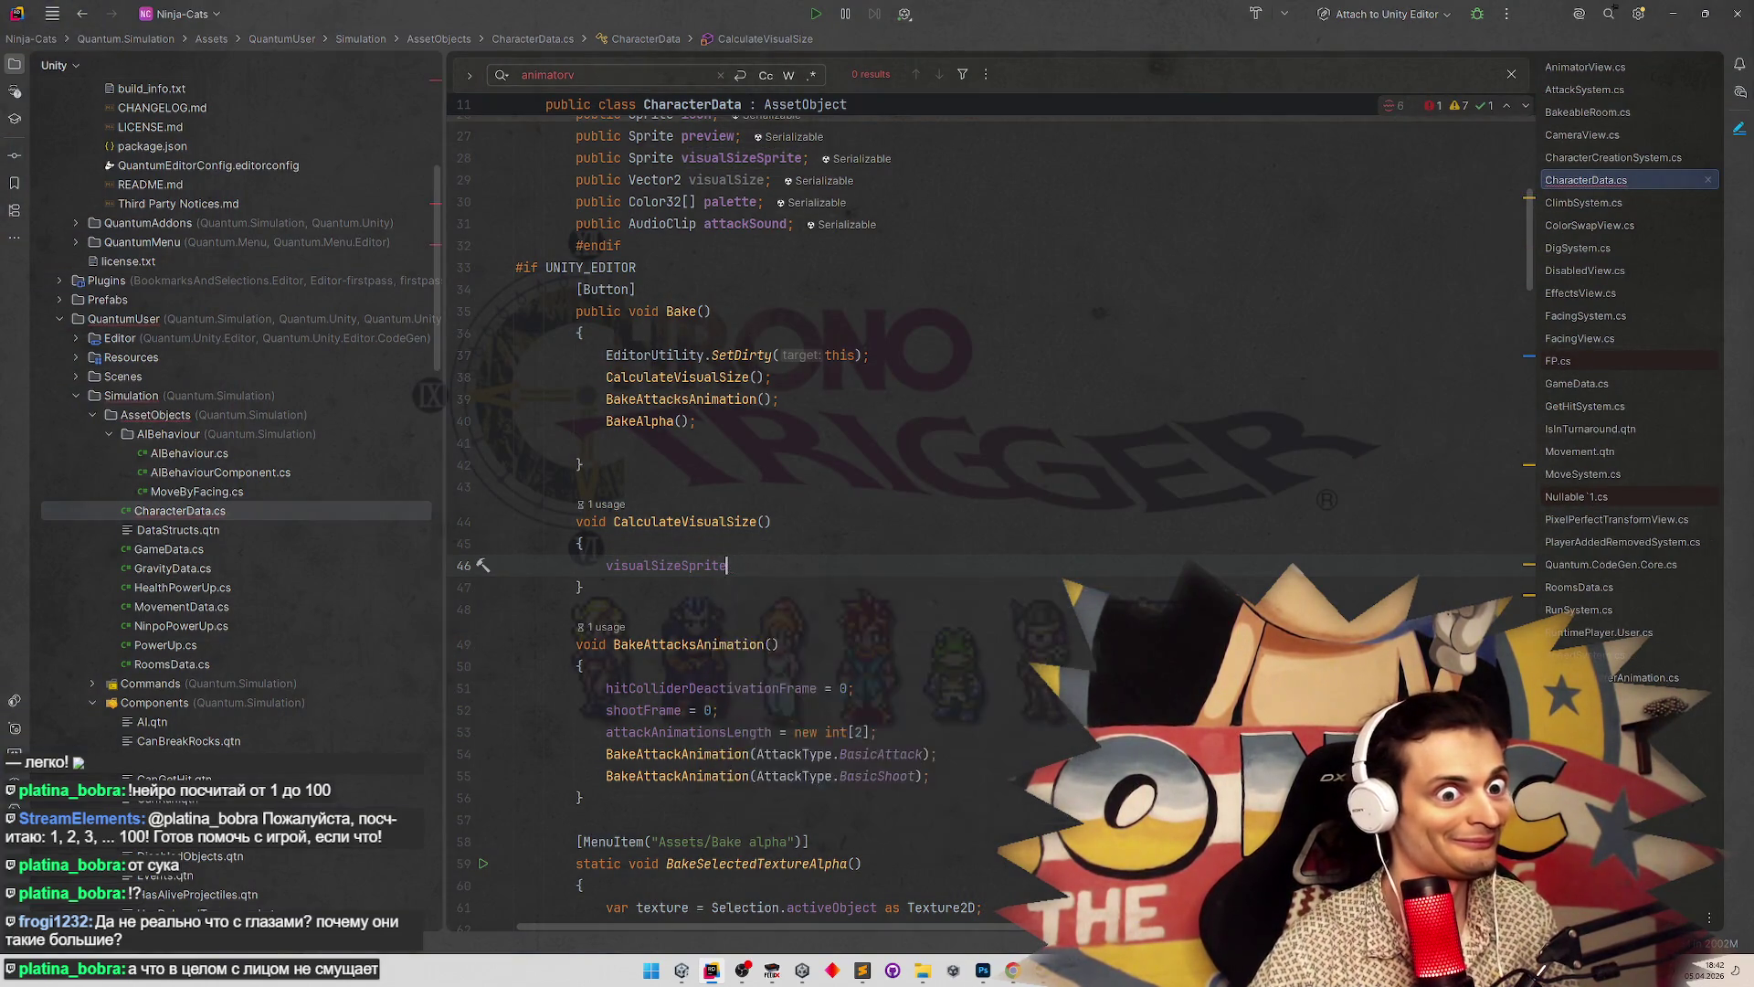
key(Down)
key(Down)
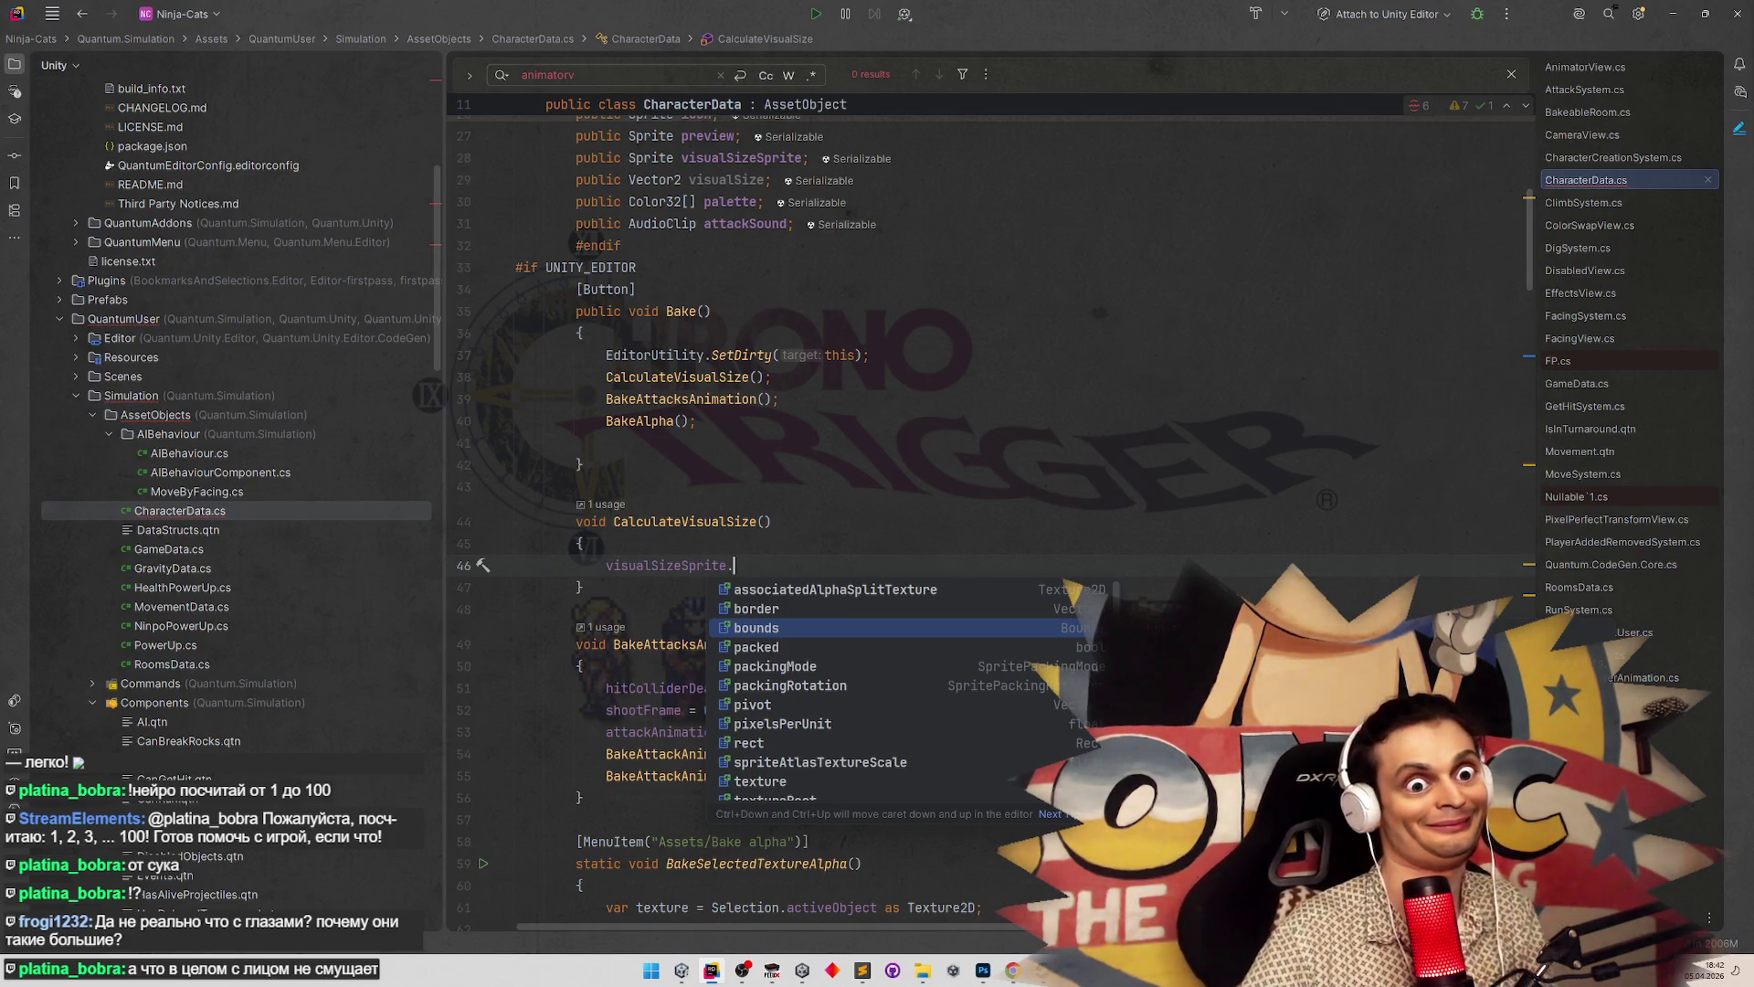
key(Down)
key(Down)
key(Down)
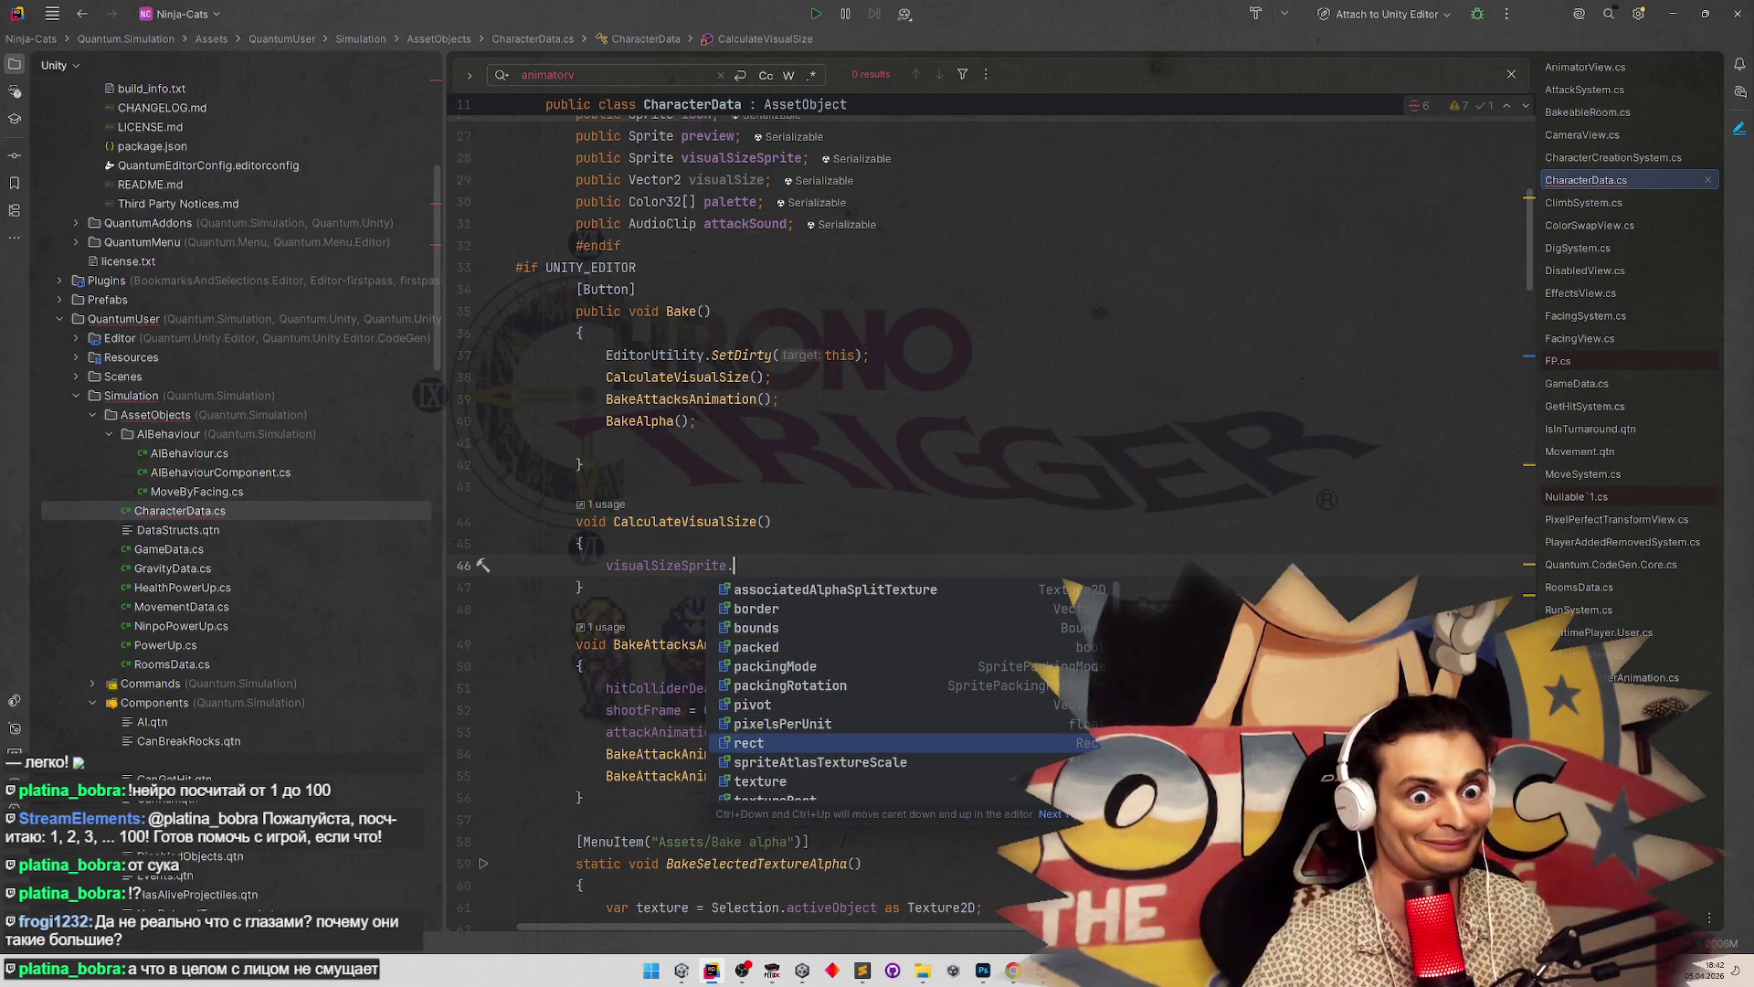
key(Up)
key(Up)
key(Up)
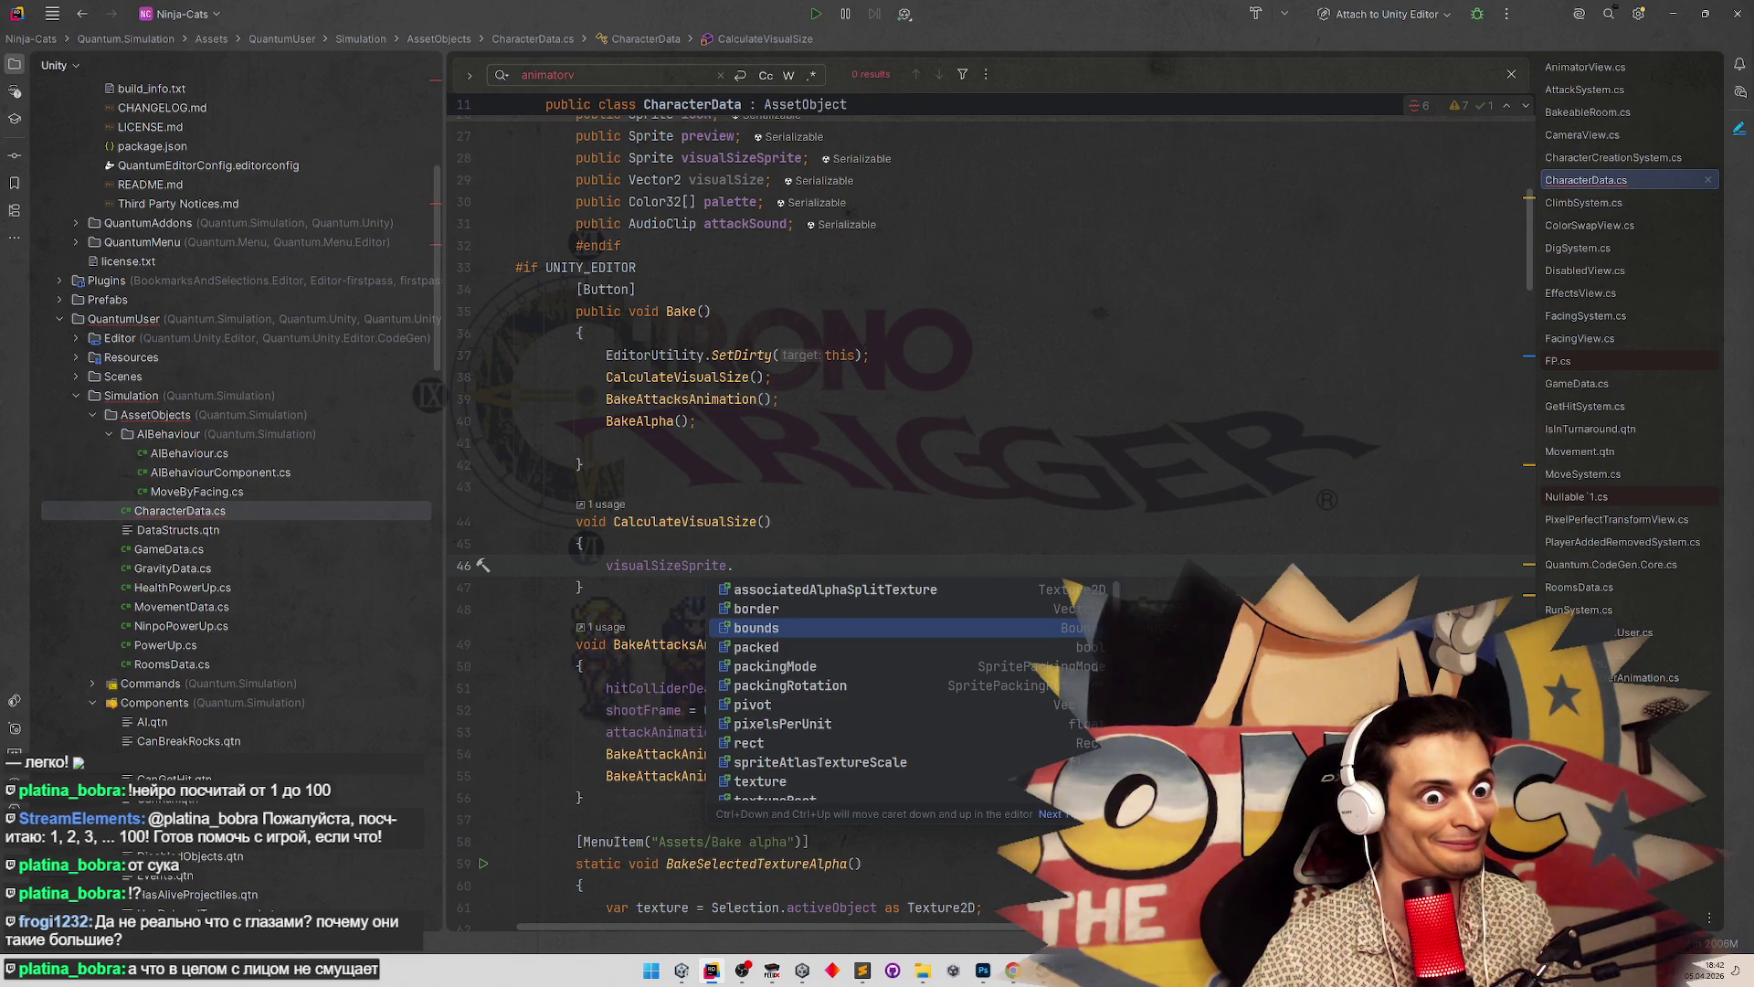
key(Down)
key(Down)
key(Down)
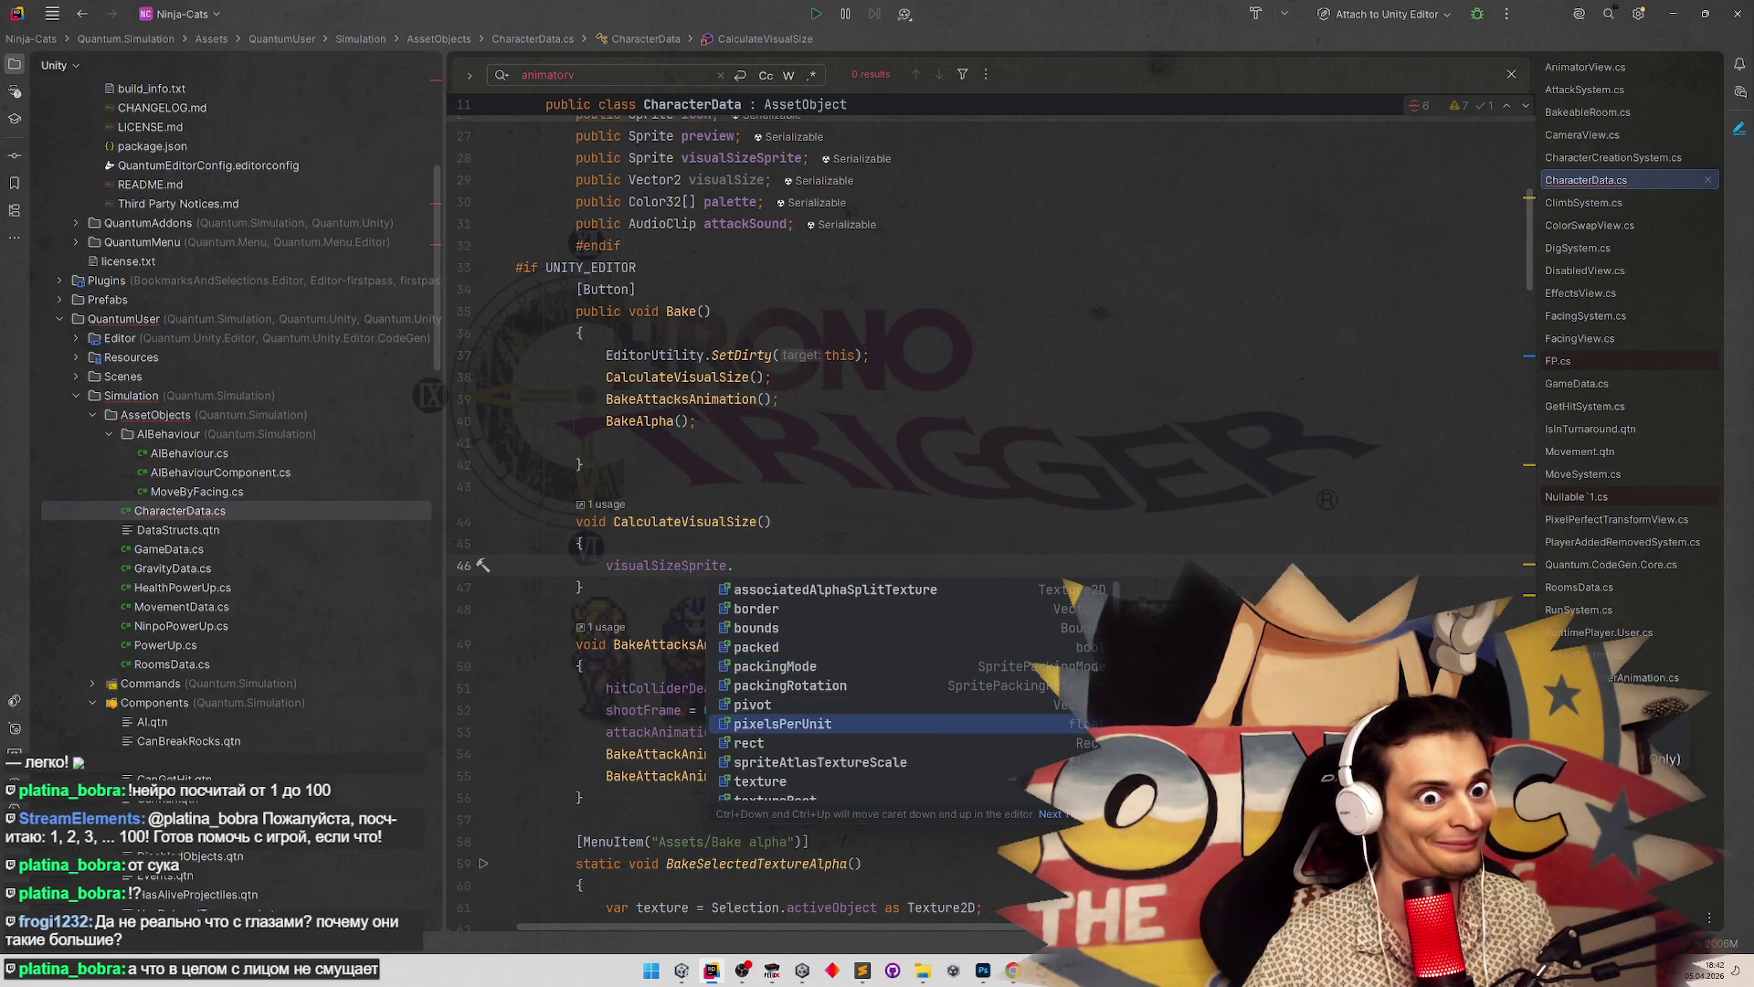
key(Up)
key(Up)
key(Up)
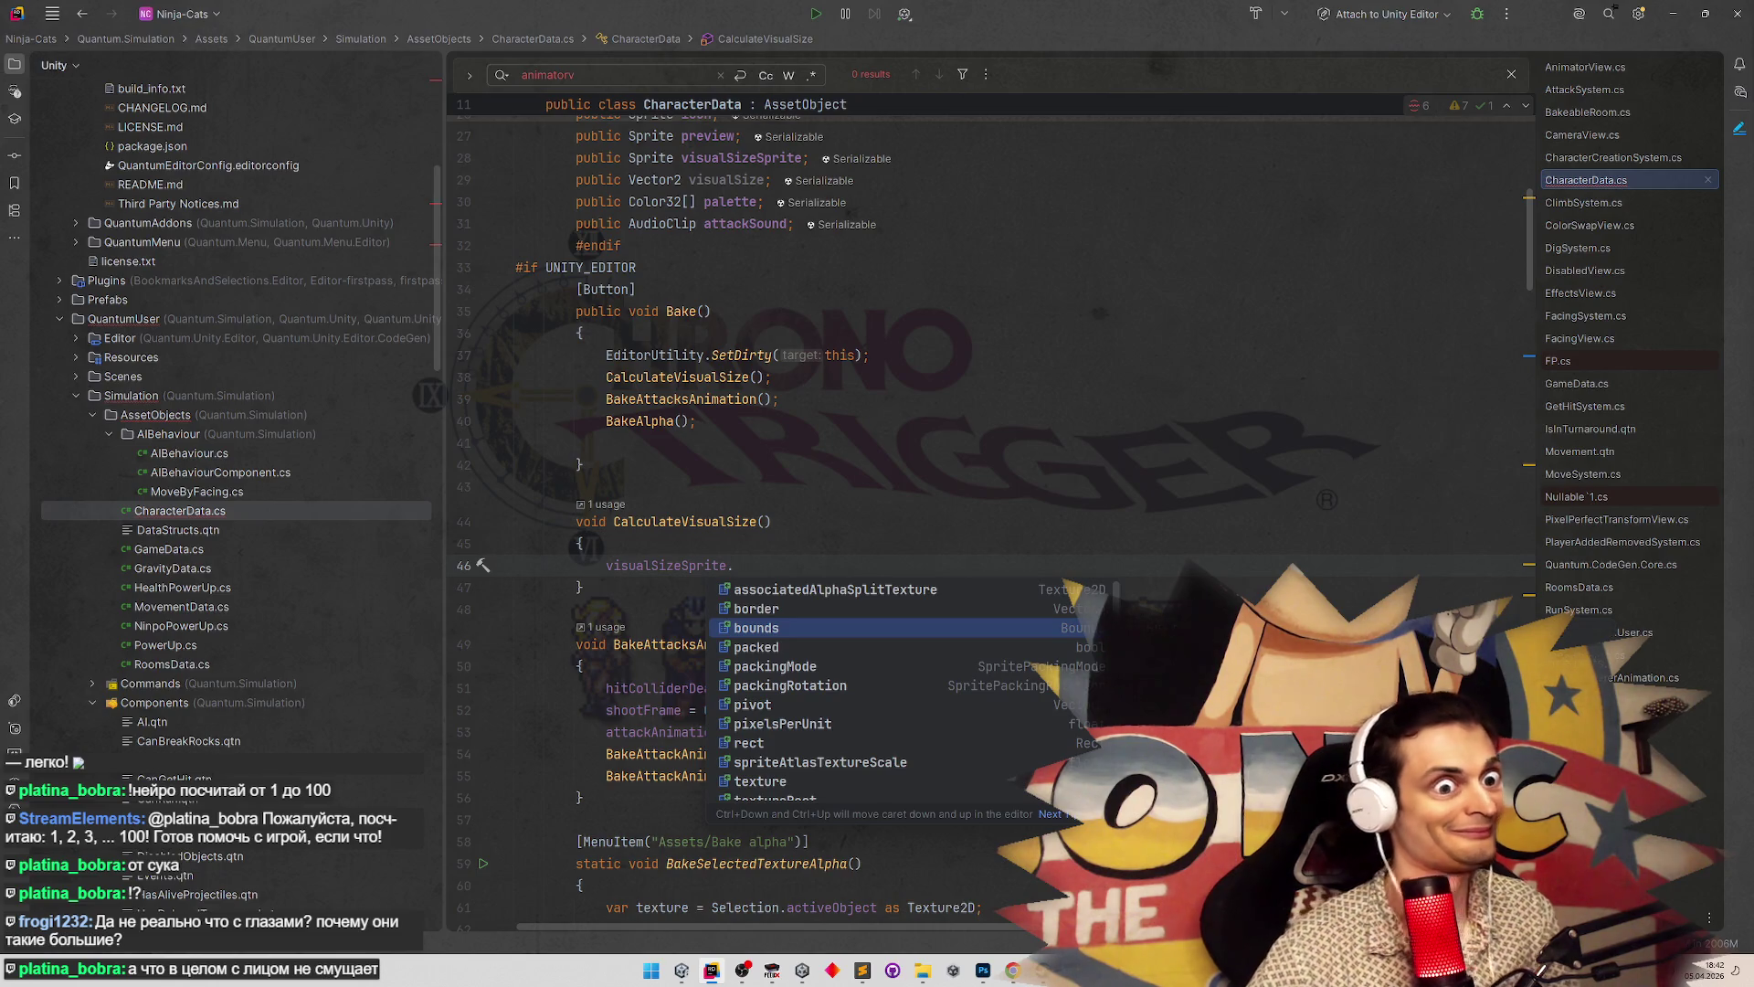
Complete the line as 'visualSize = visualSizeSprite.bounds.size;'
double_click(708, 179)
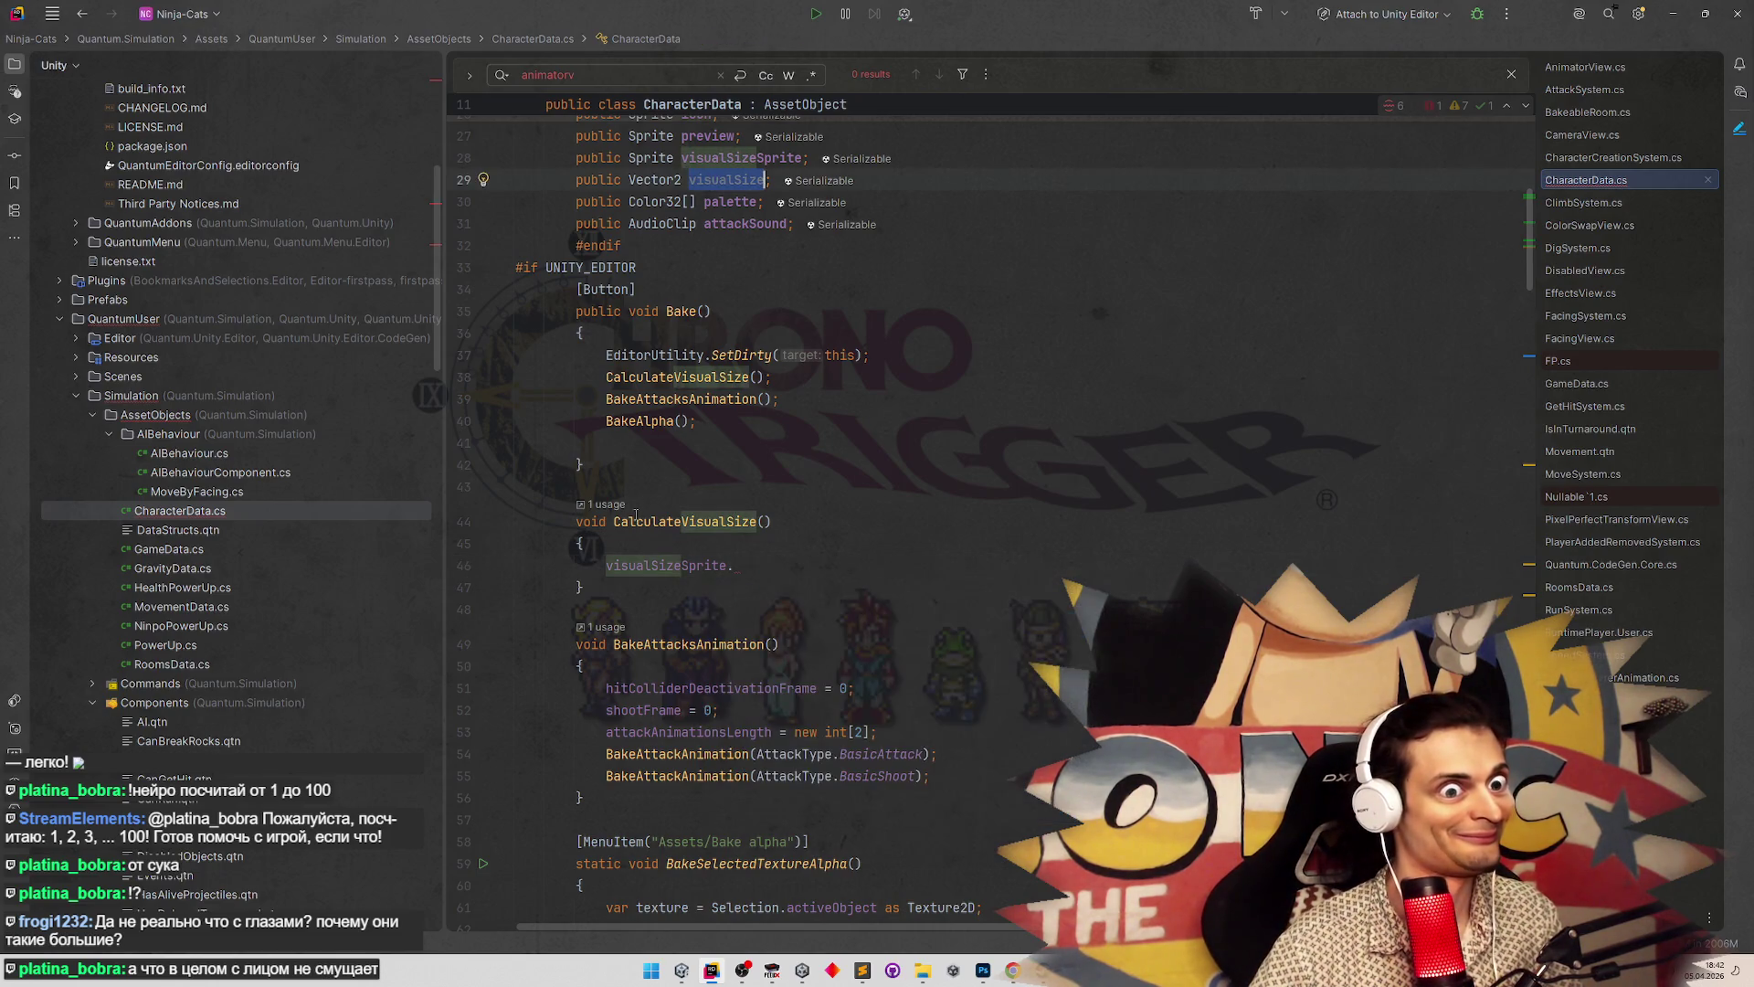
key(ctrl+c)
click(606, 566)
key(ctrl+v)
text(=)
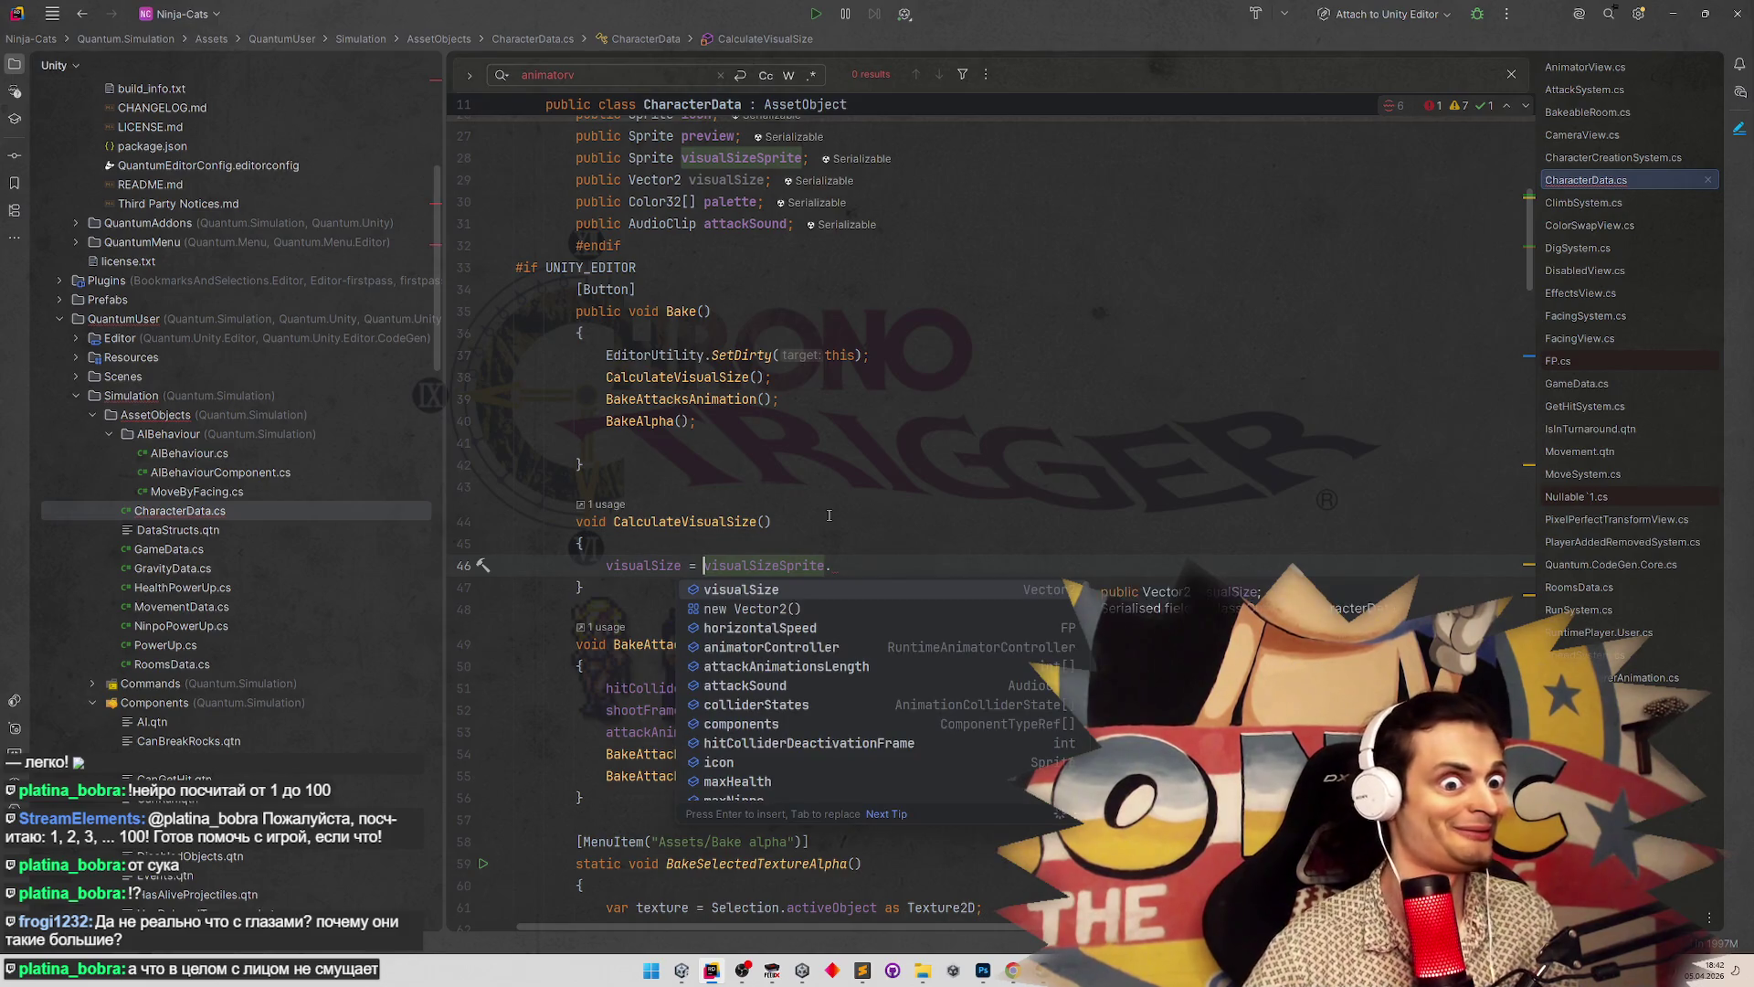
key(End)
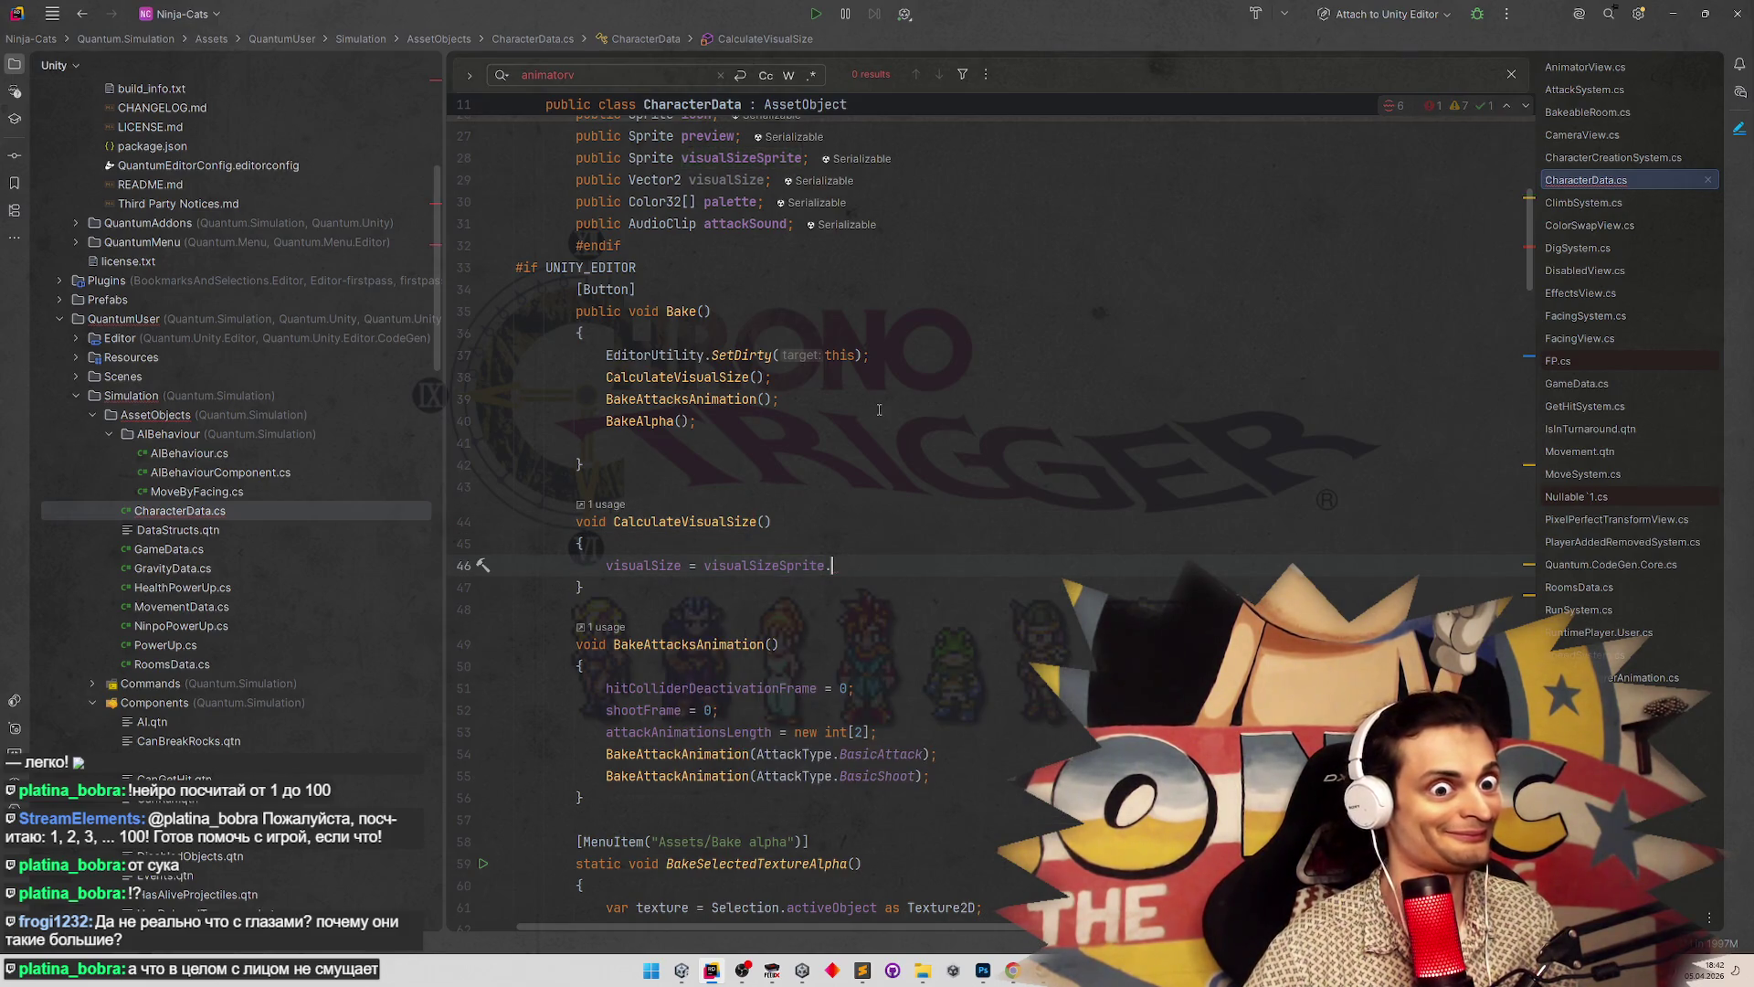
text(bounds)
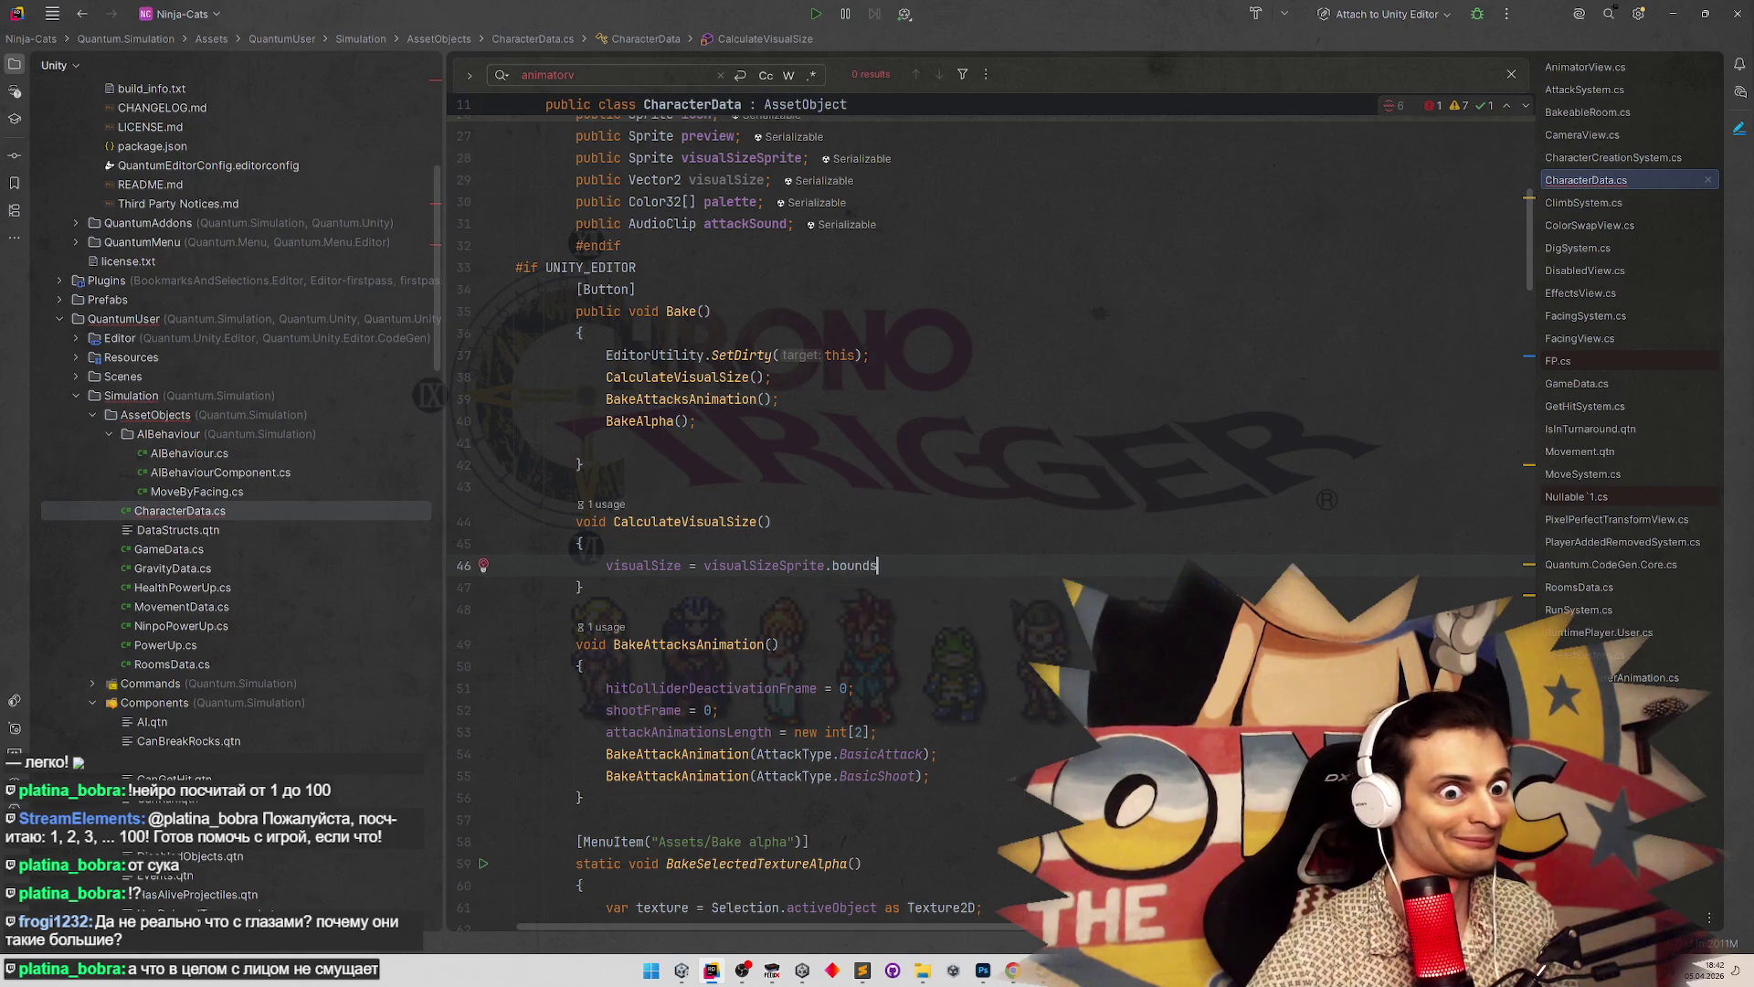
text(.size.)
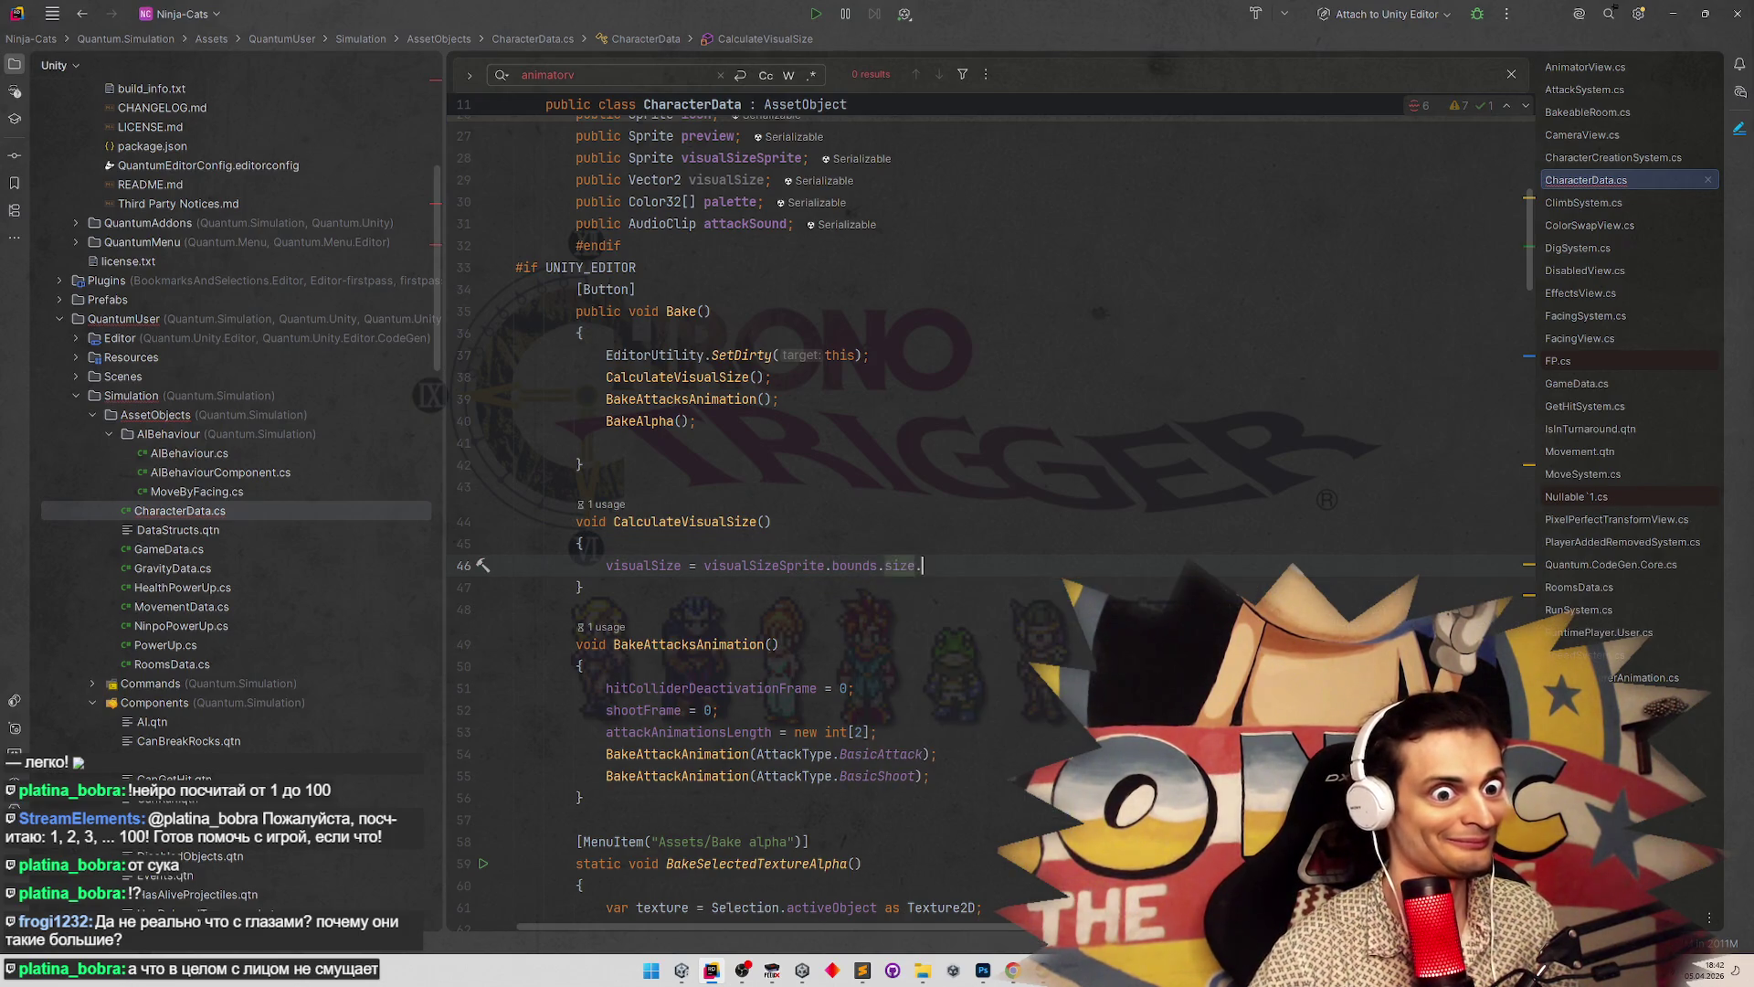
text(x)
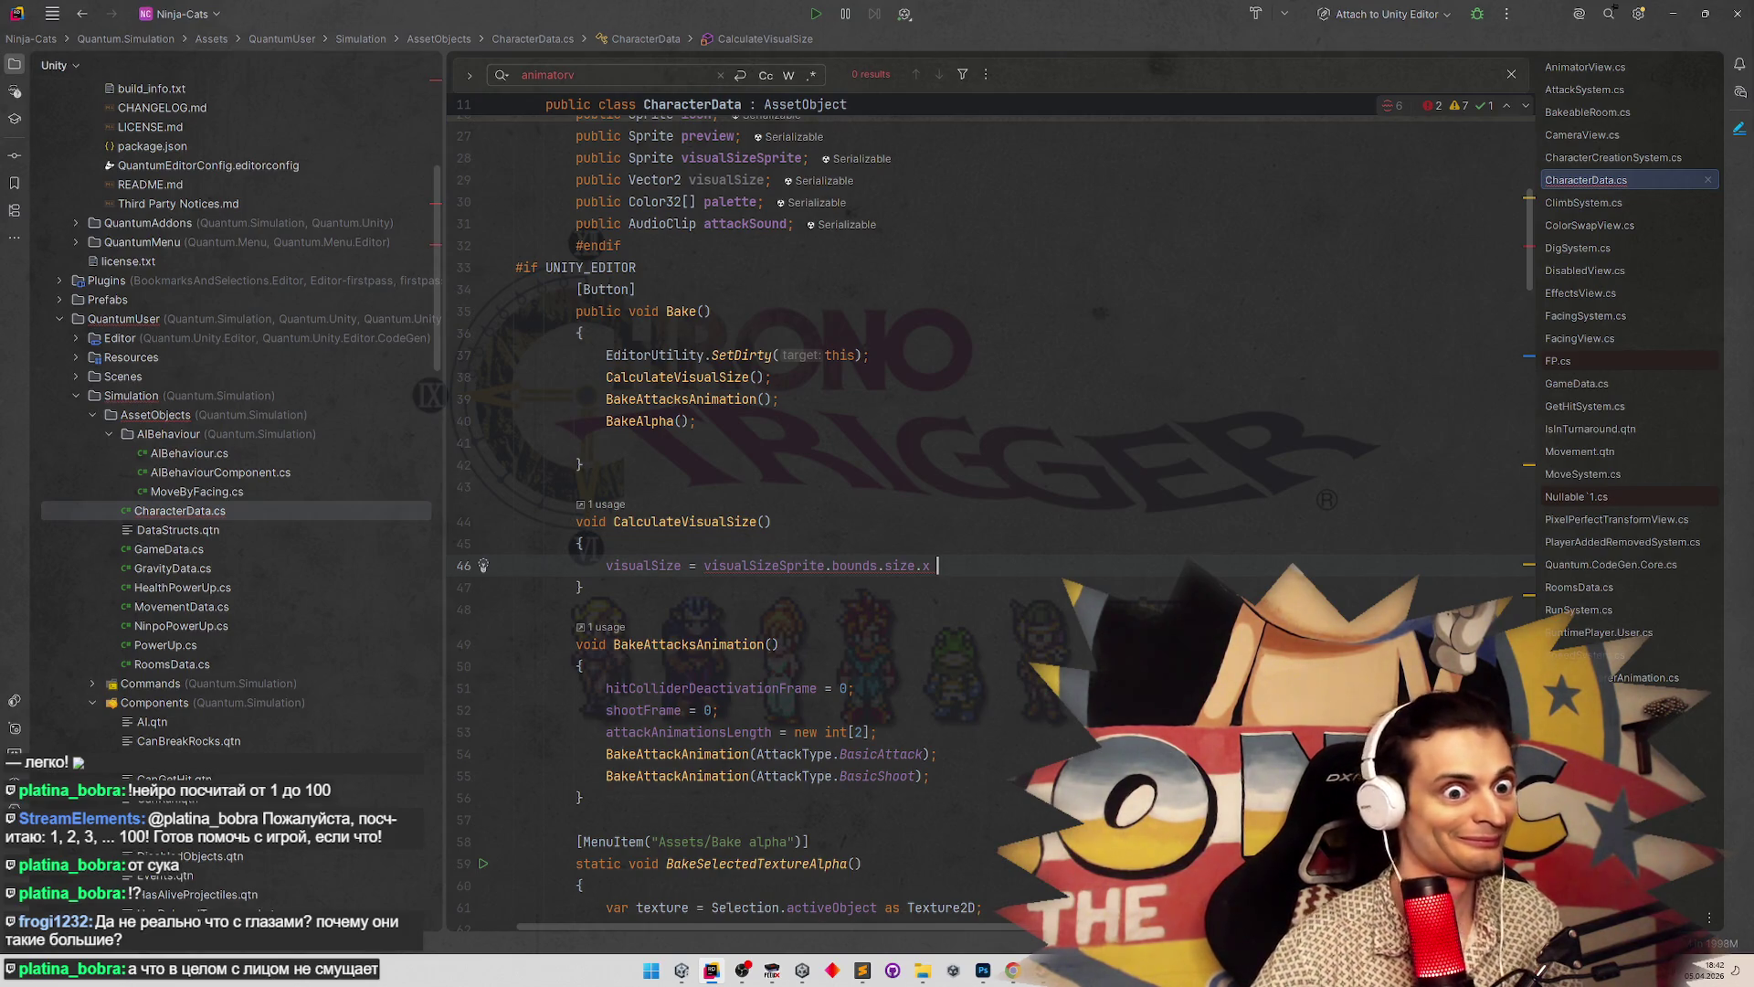
key(BackSpace)
key(BackSpace)
text(;)
Select the whole CalculateVisualSize method
click(918, 376)
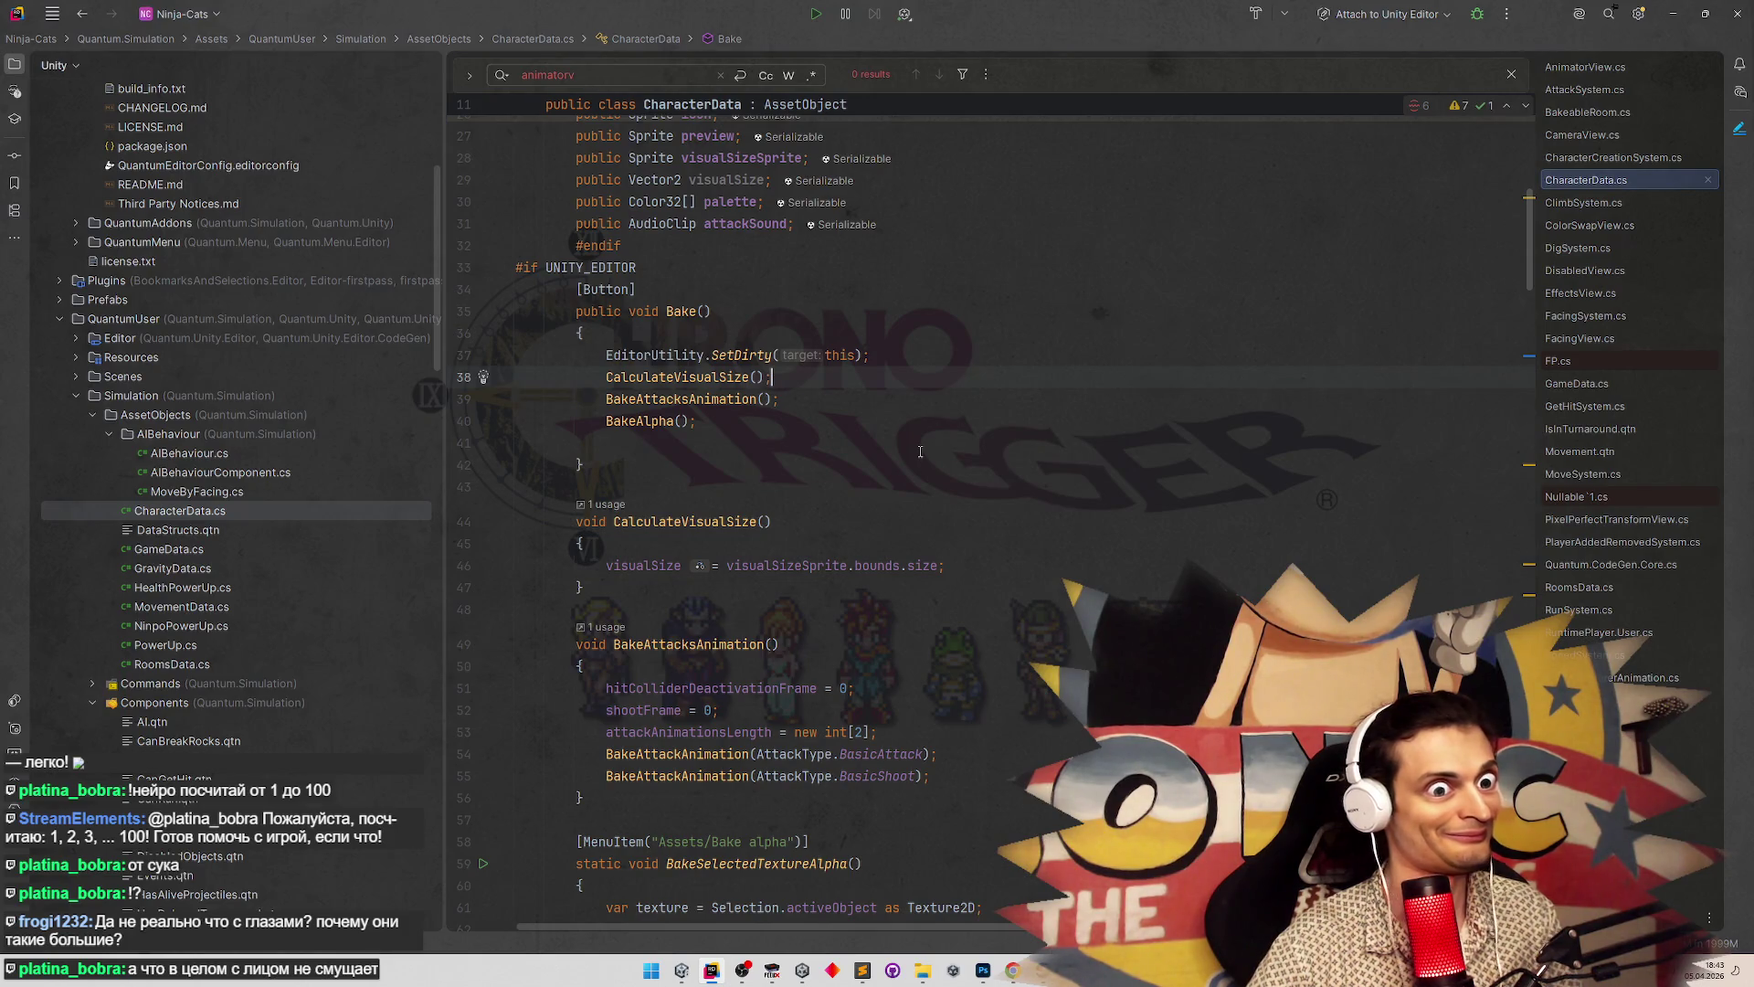
scroll(920, 451, up, 2)
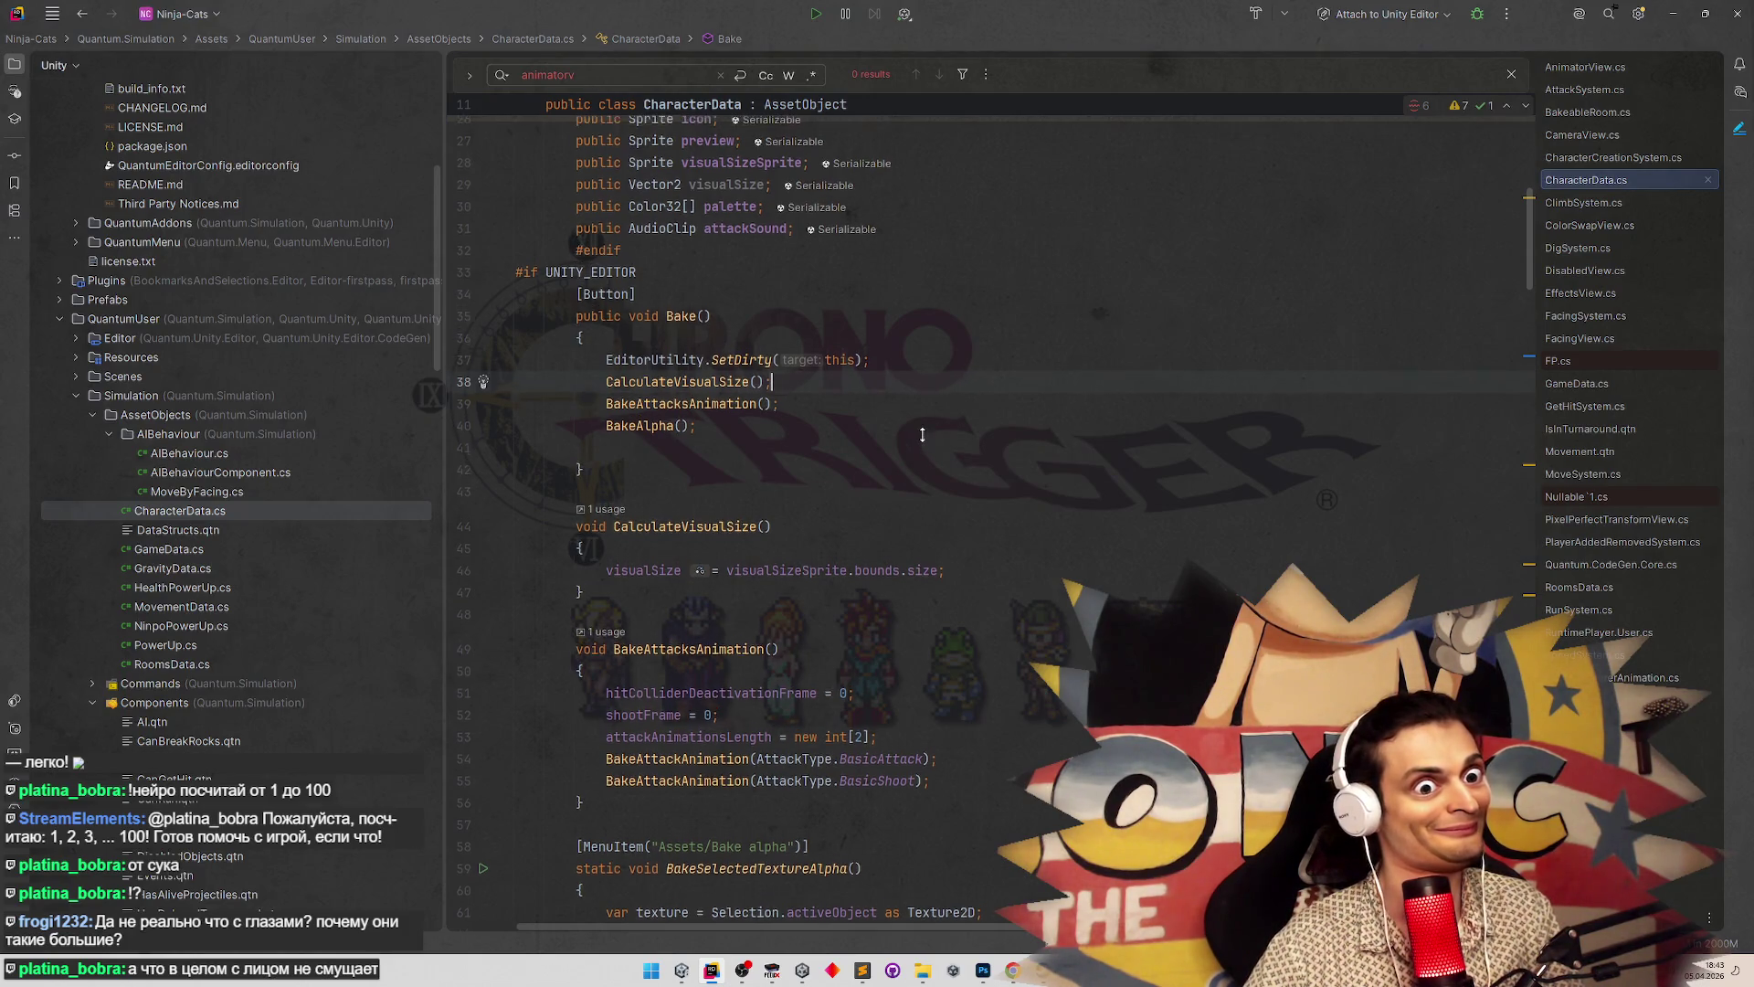
scroll(922, 445, up, 1)
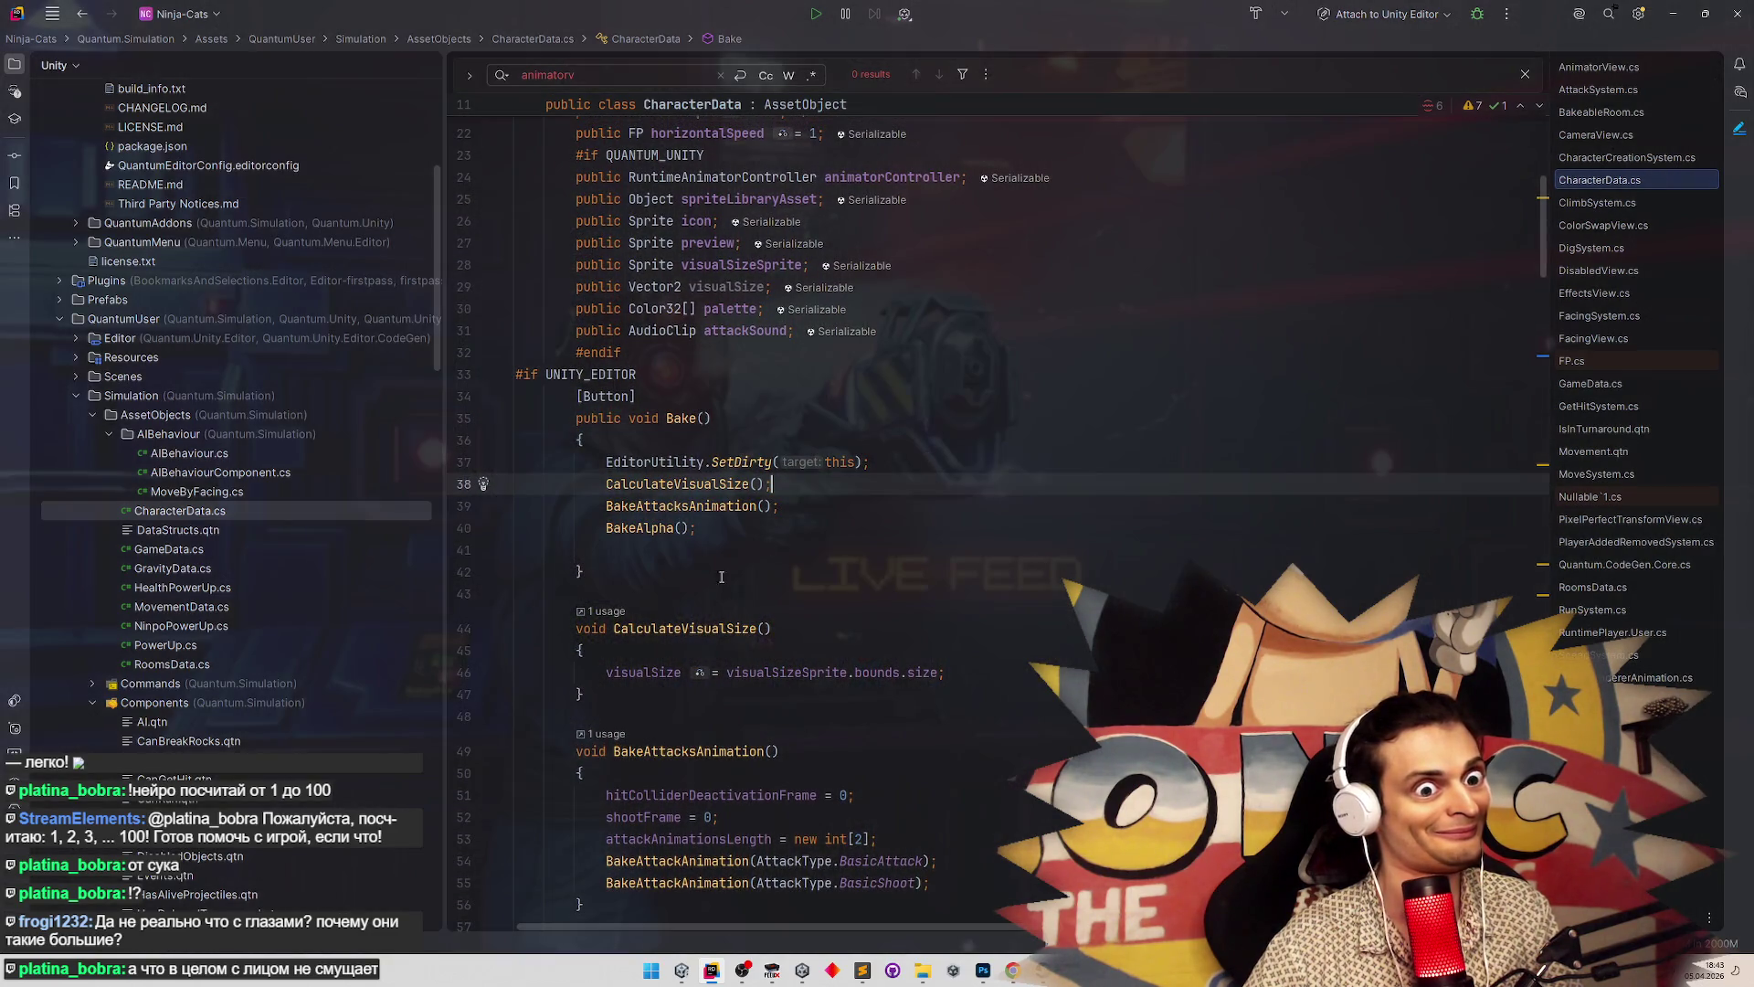
drag(584, 694, 516, 593)
Delete the CalculateVisualSize method, its call in Bake(), and the leftover blank line
key(BackSpace)
key(BackSpace)
drag(777, 484, 606, 484)
key(BackSpace)
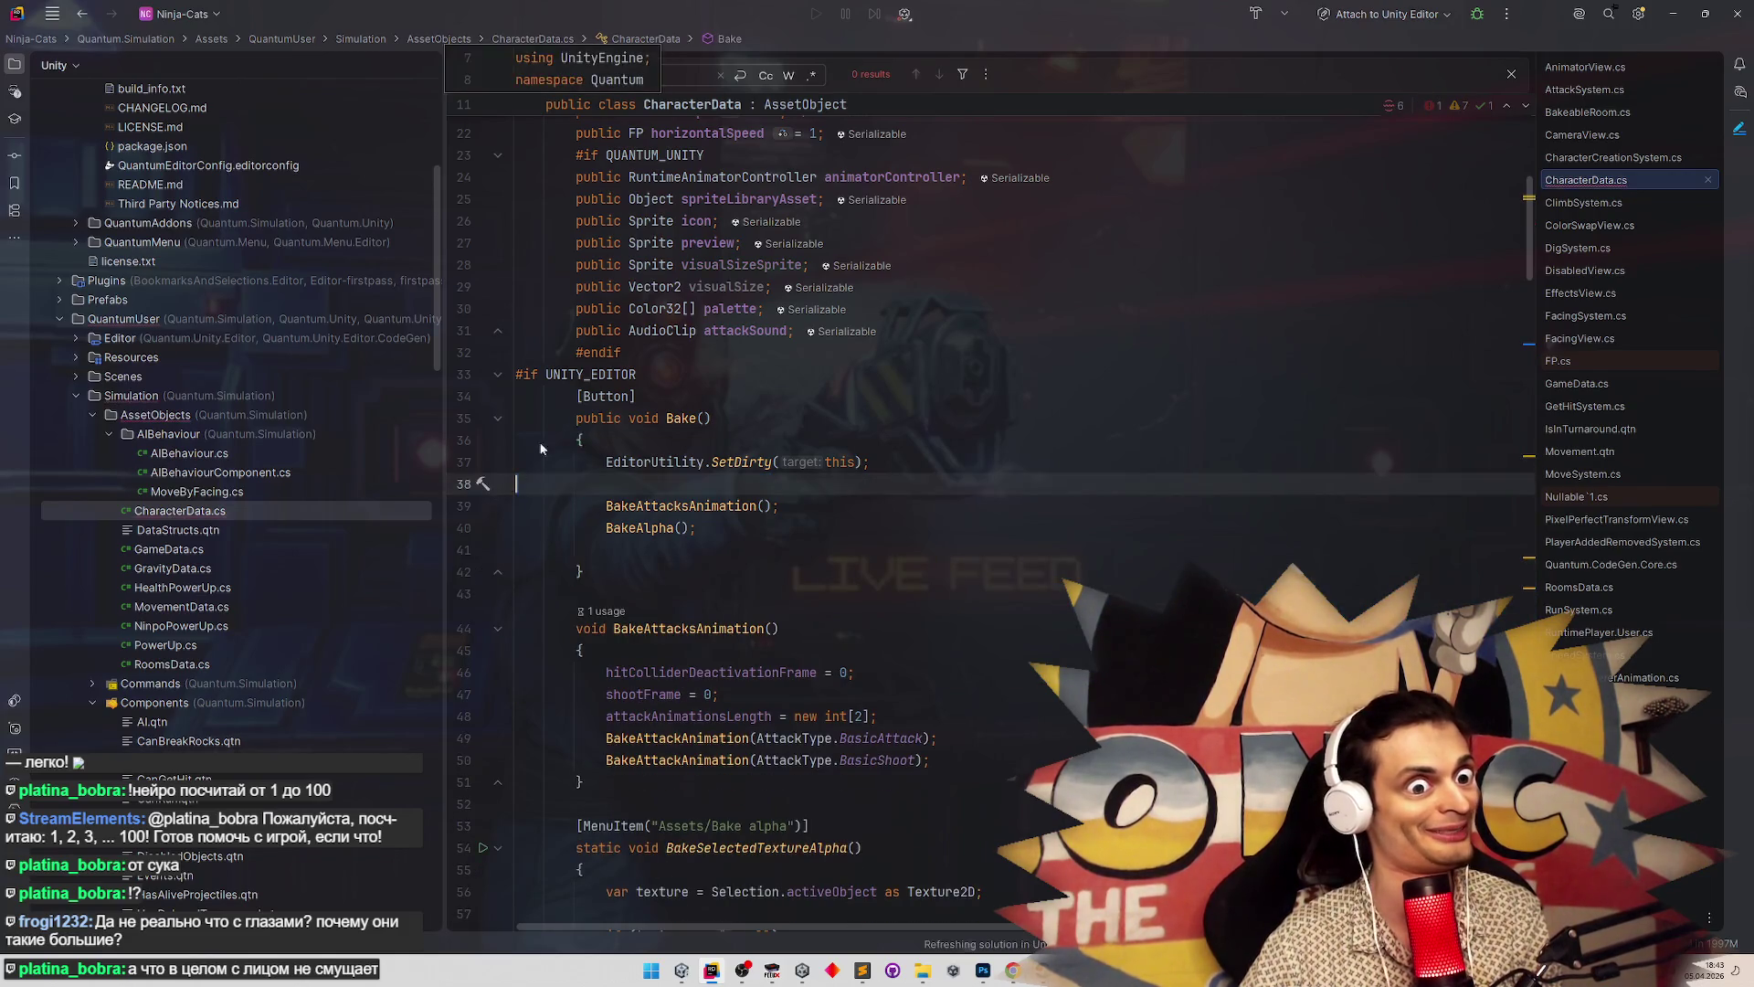
key(BackSpace)
Make line 29 'Vector2 visualSize => visualSizeSprite.bounds.size;' and reformat the file
click(914, 301)
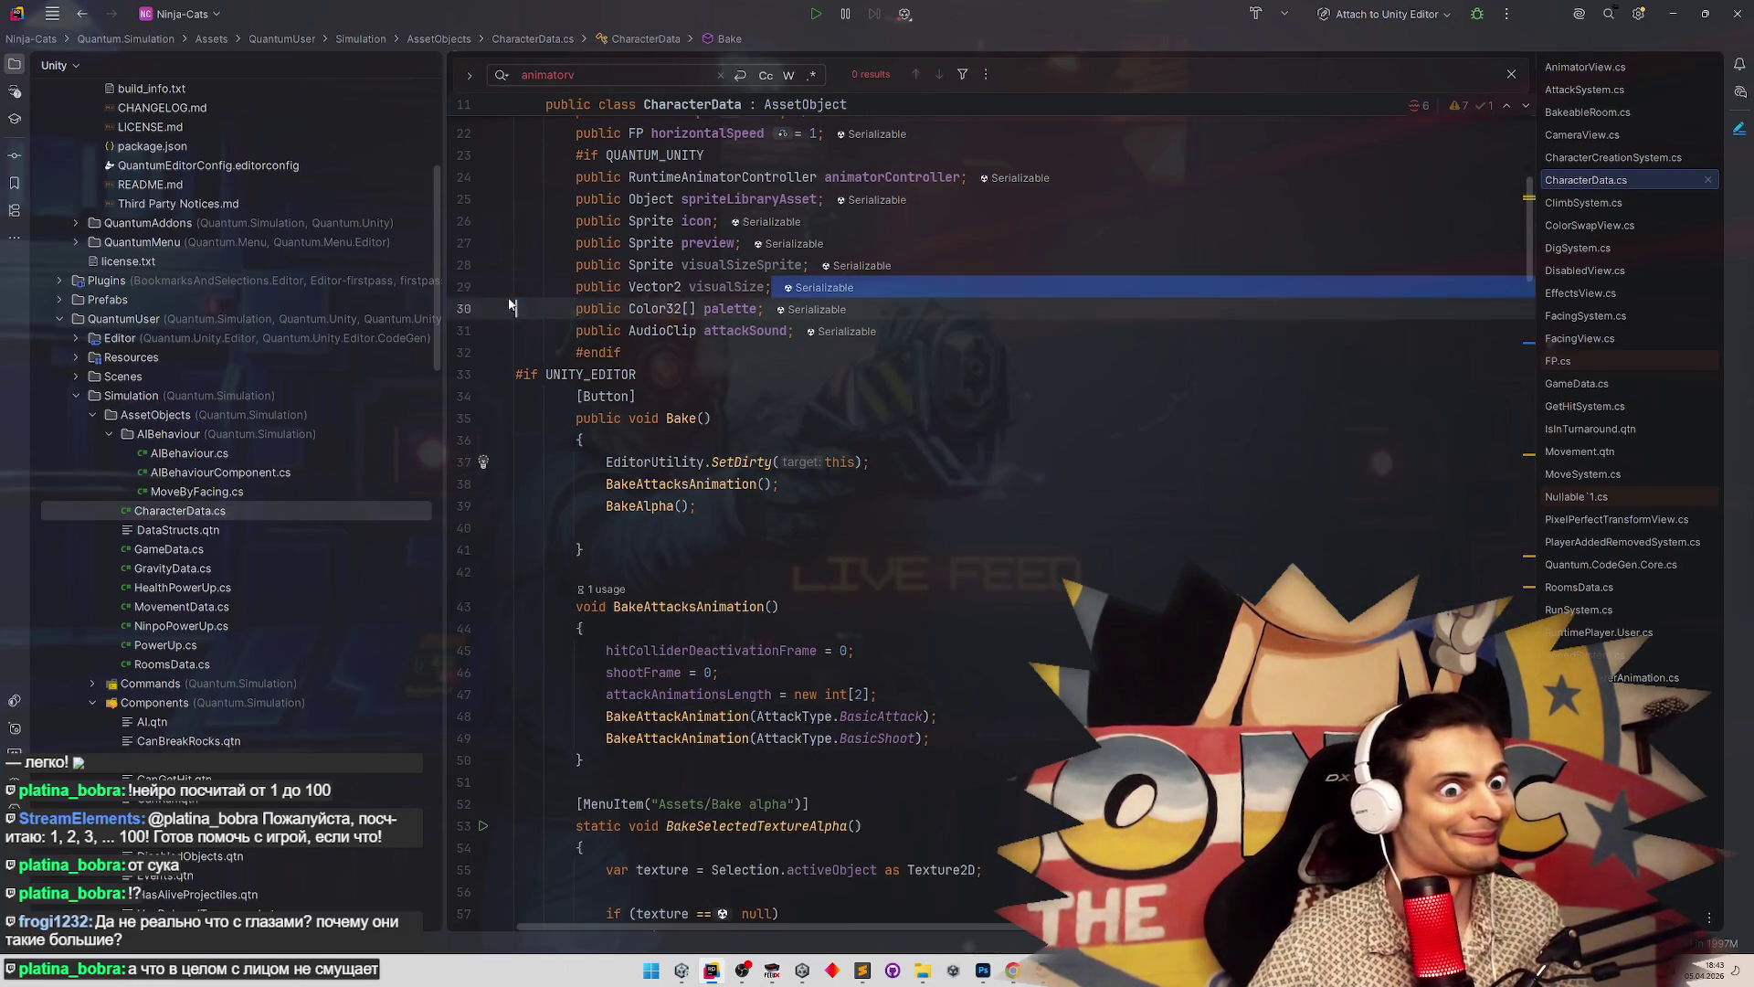
key(Up)
key(Delete)
text(=> visualSizeSprite)
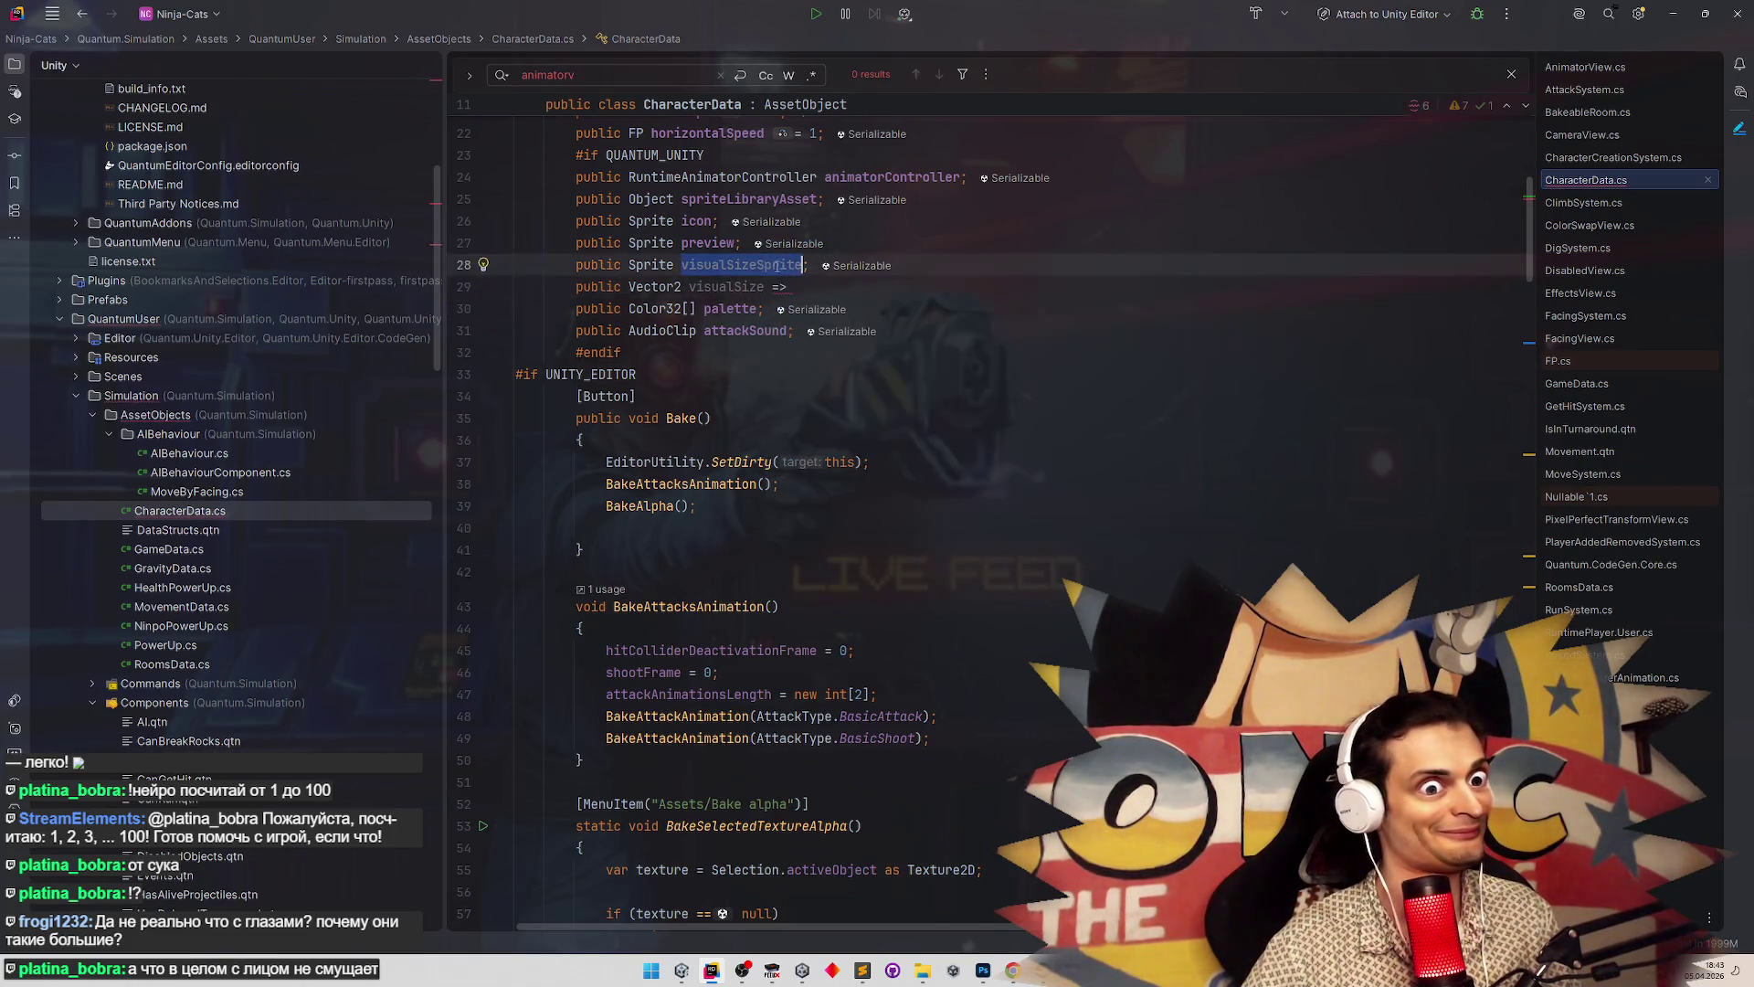
text(.size;)
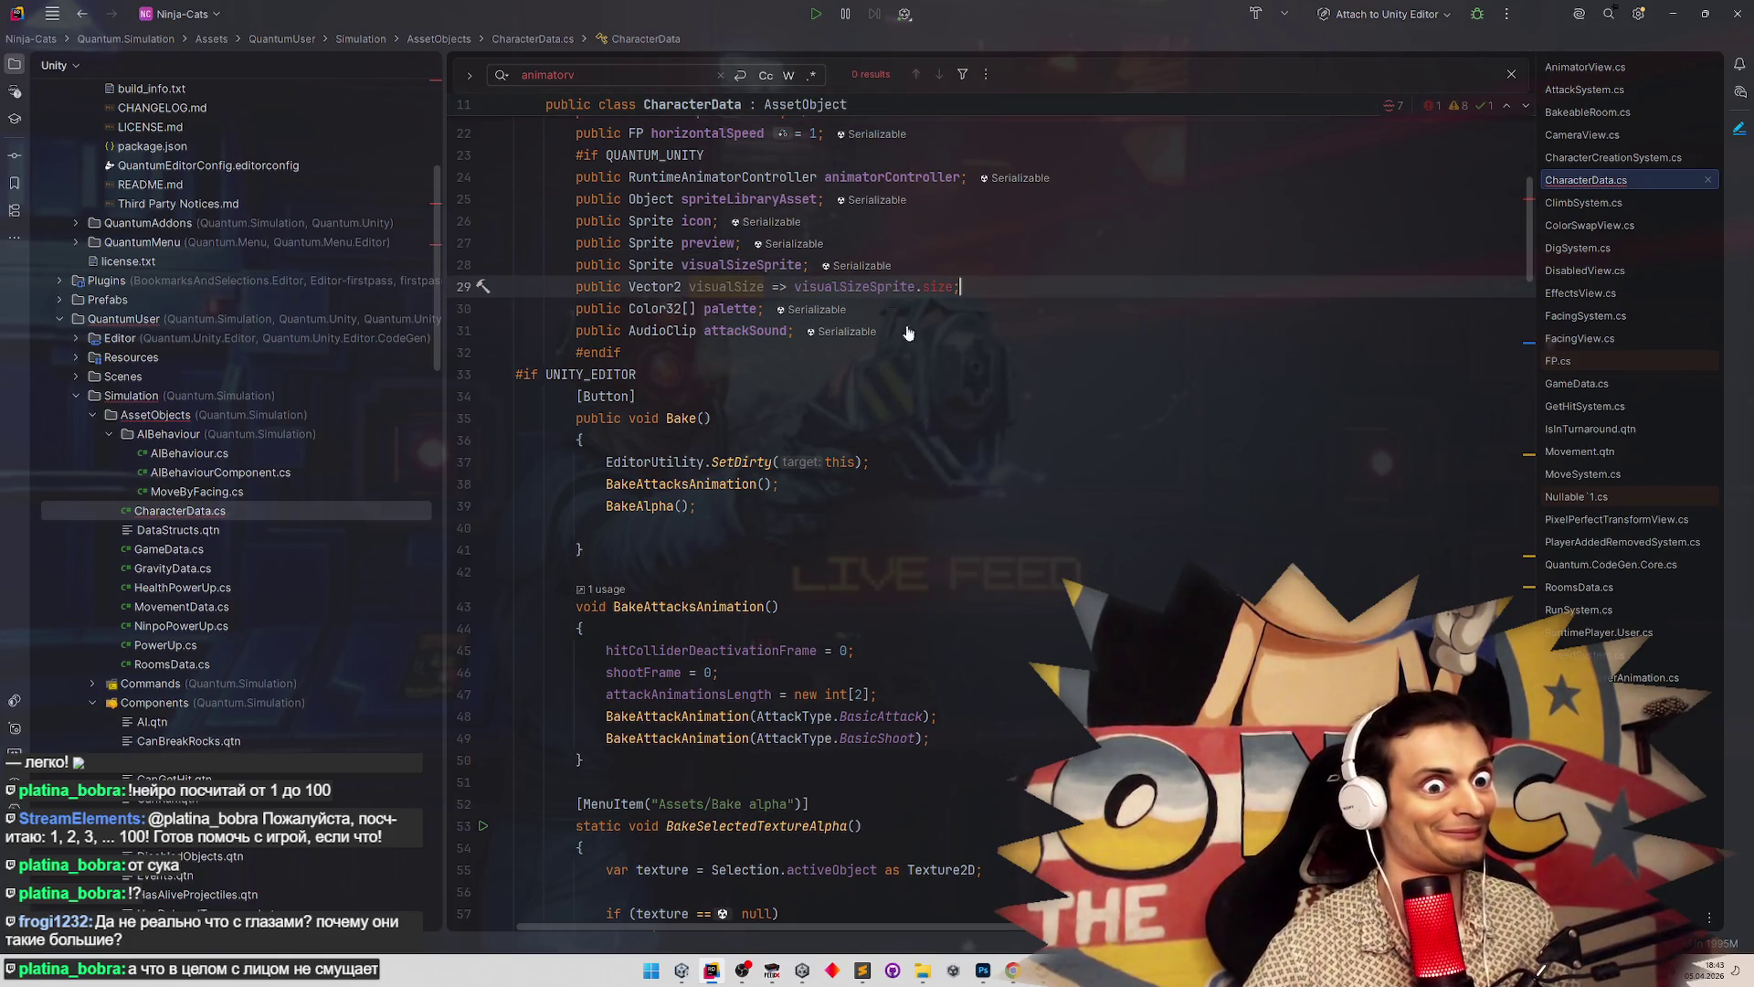
key(Down)
key(Down)
key(Down)
click(926, 297)
text(bounds)
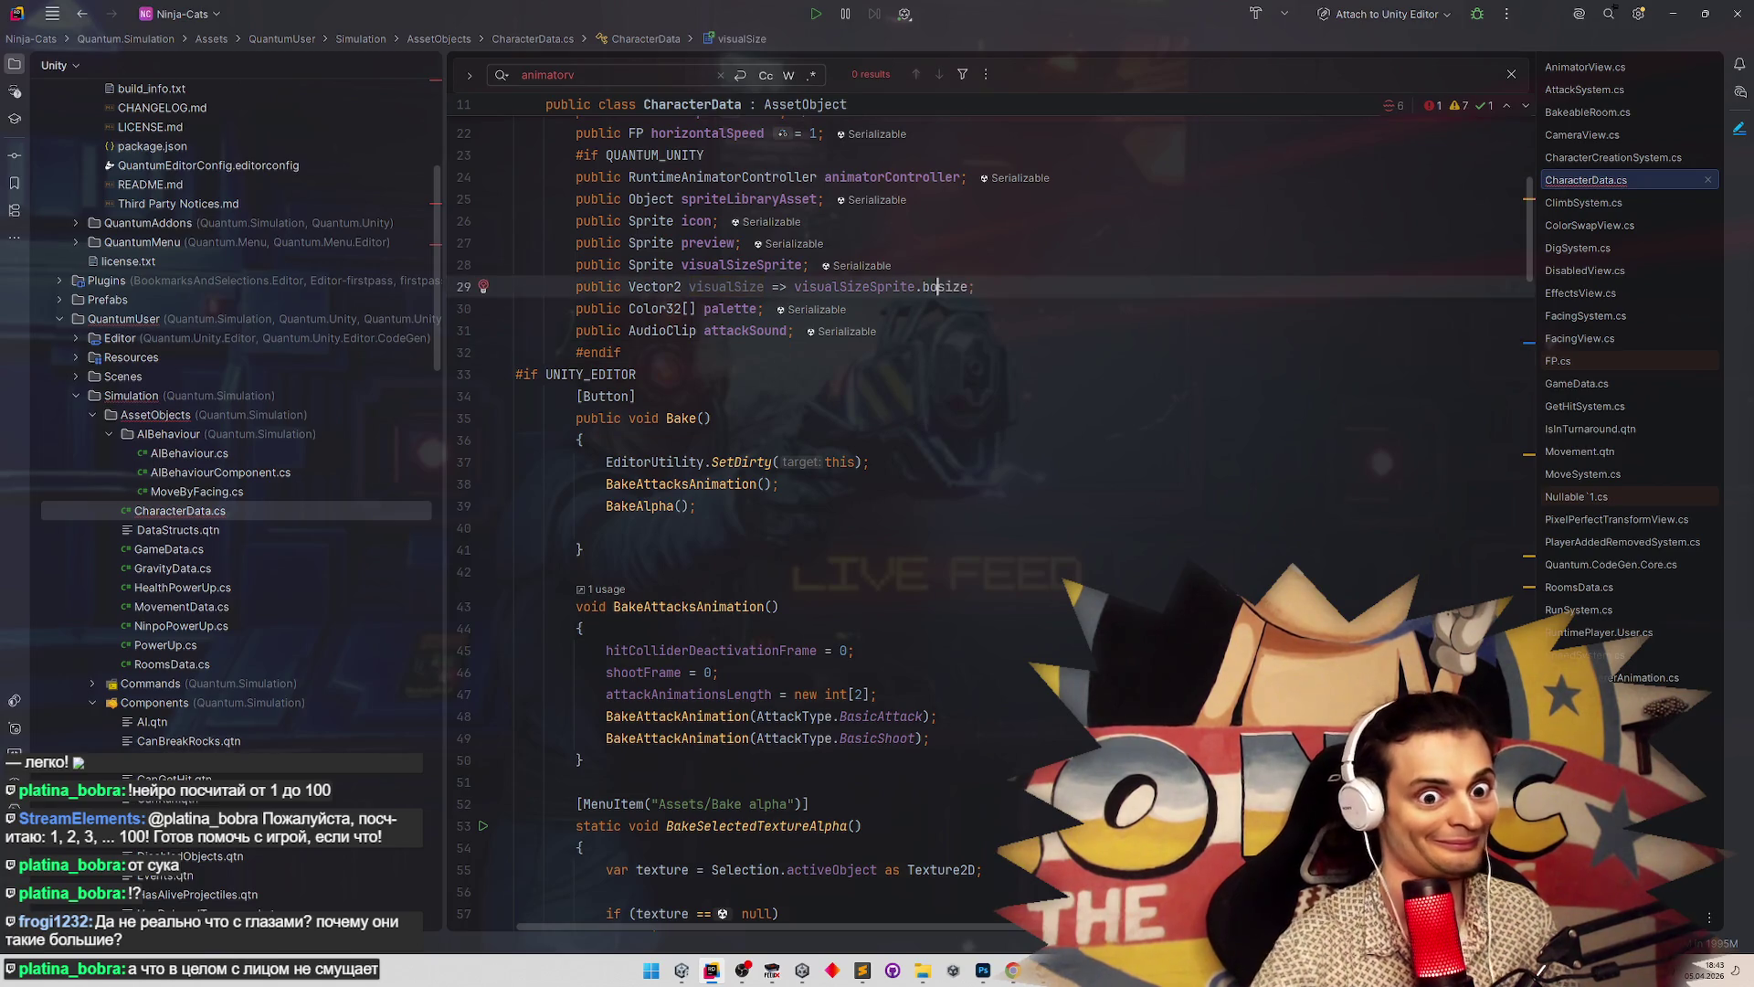
text(.)
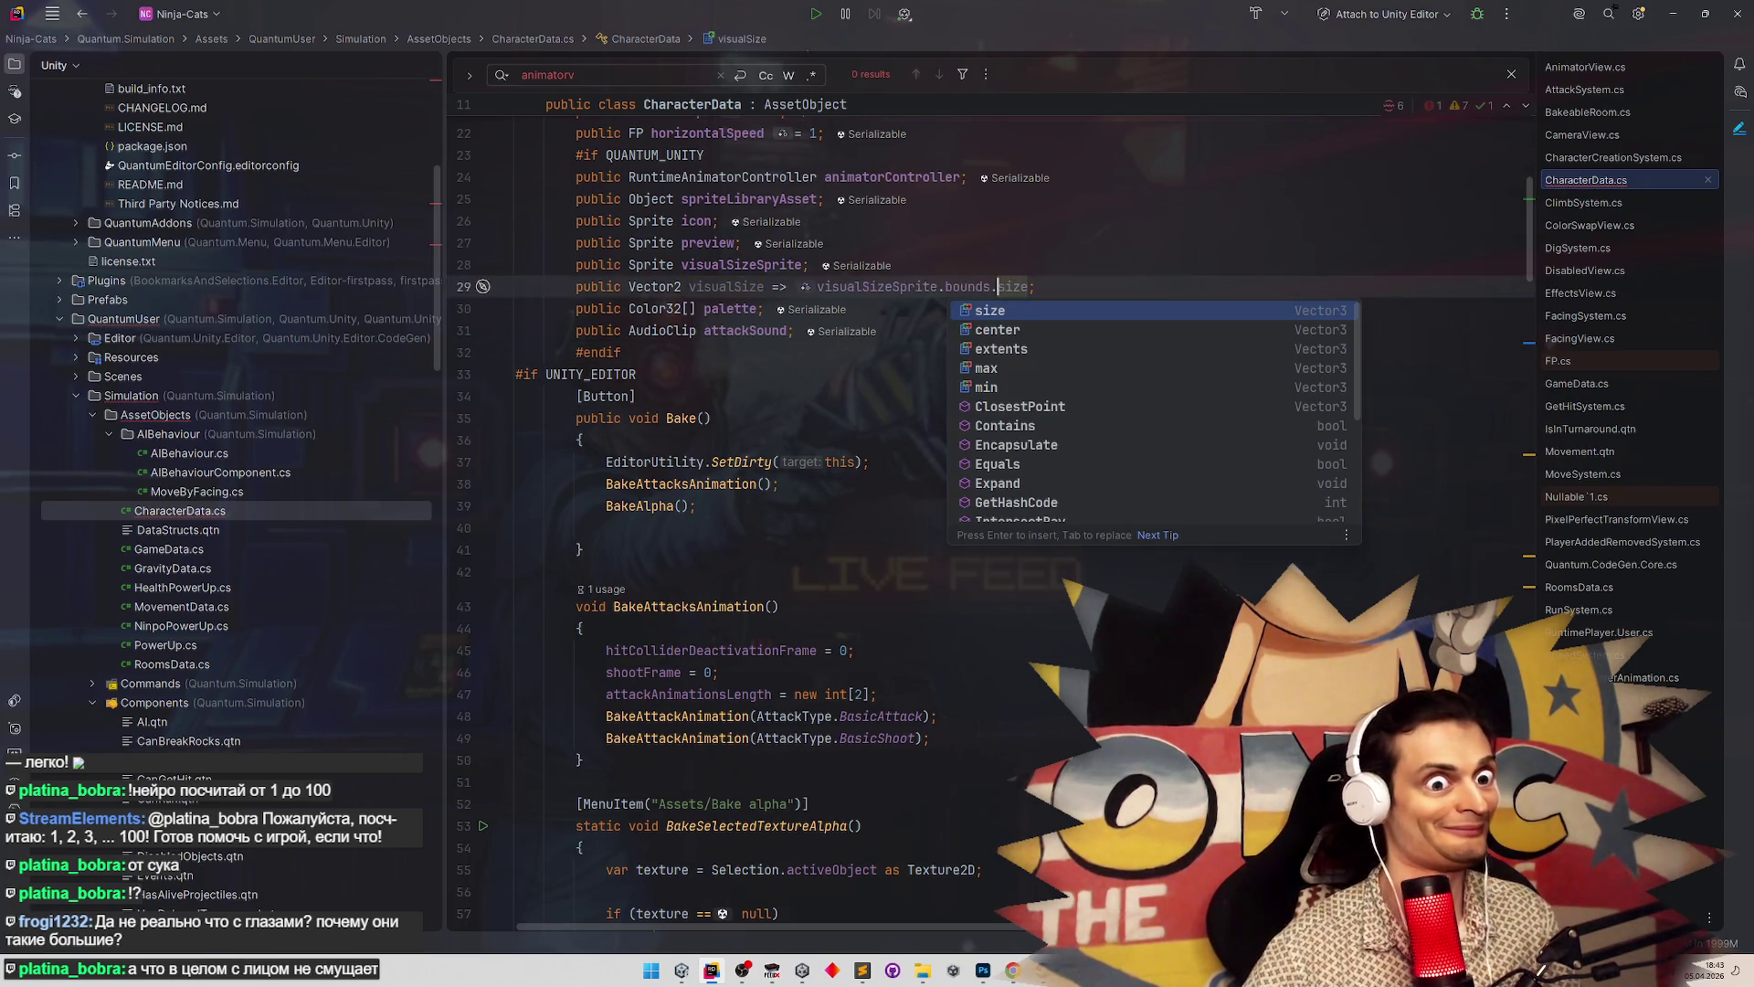
click(1044, 209)
key(ctrl+alt+l)
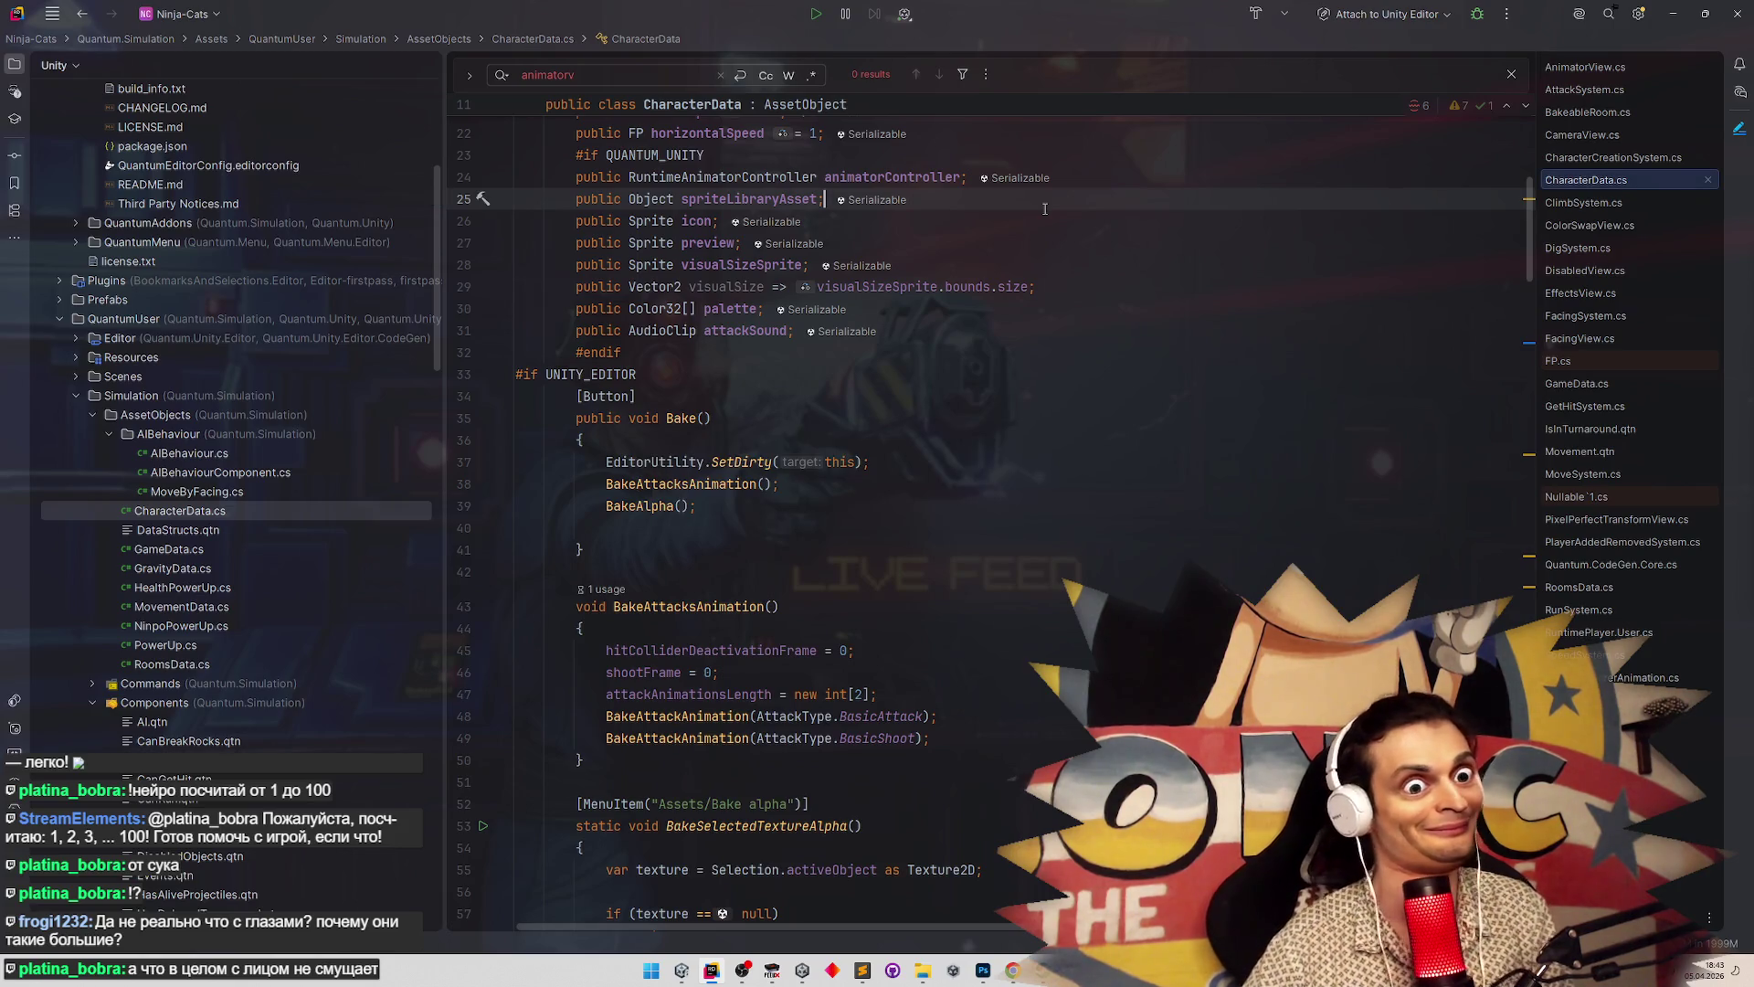
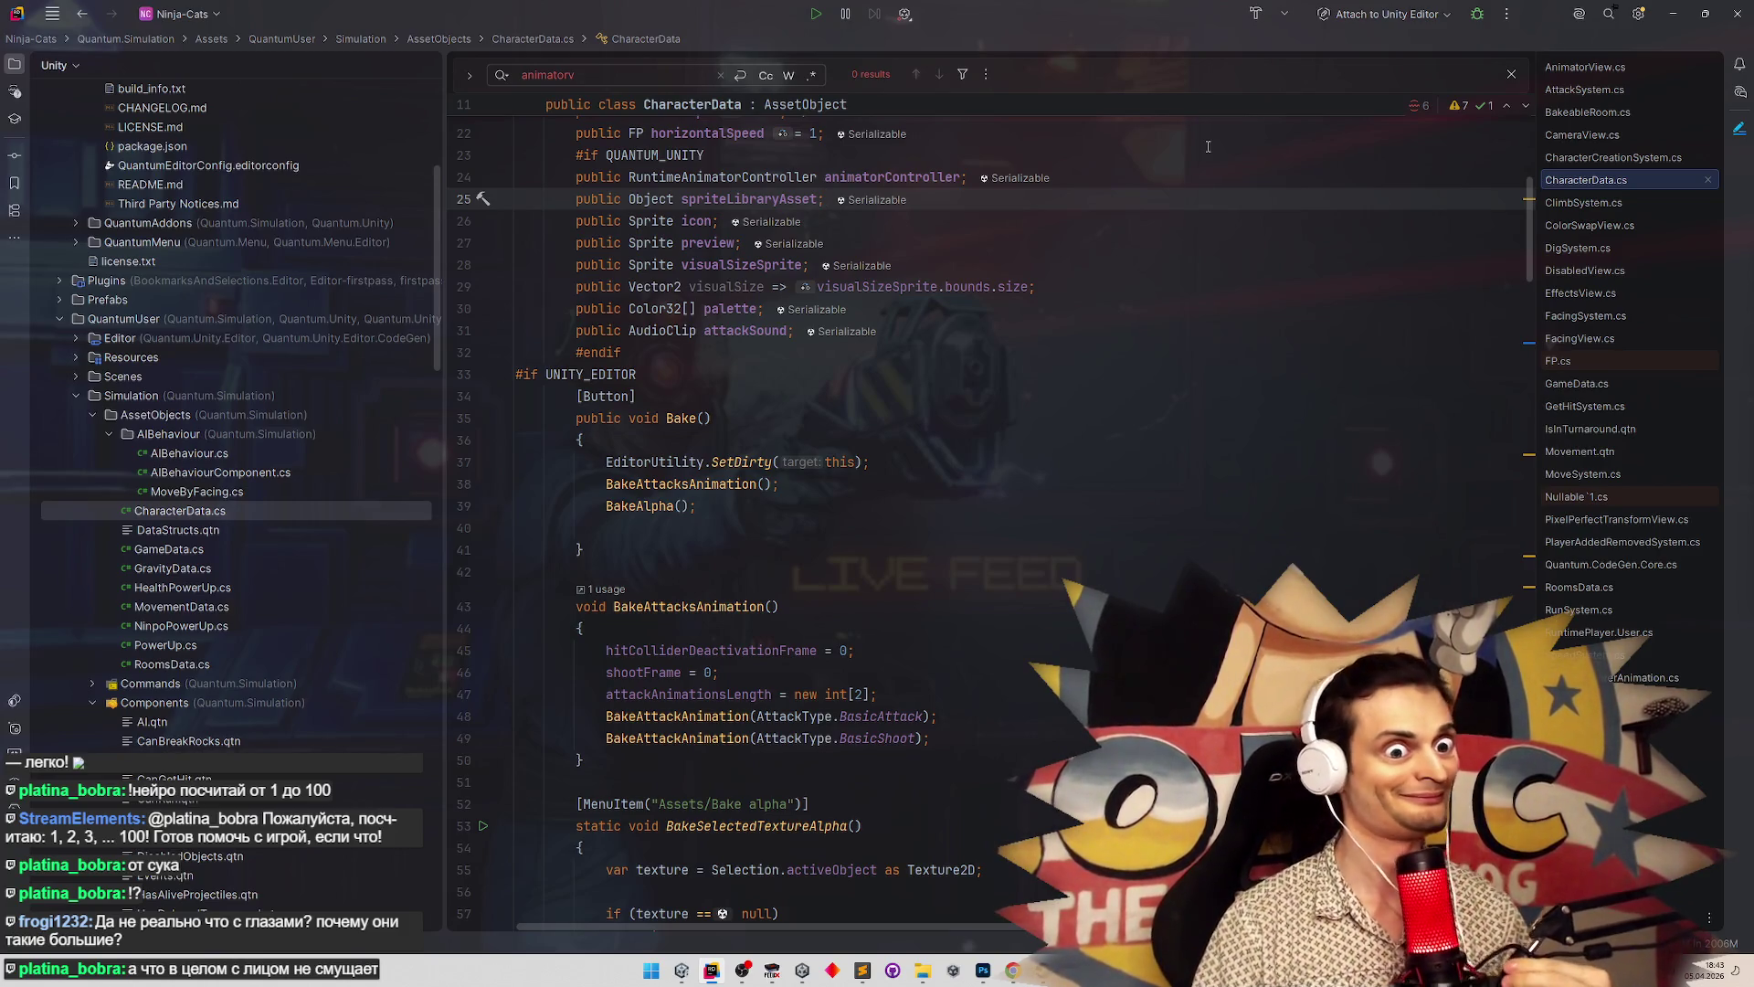
Minimize Rider to bring back the Unity Editor running the Gameplay scene
click(1671, 20)
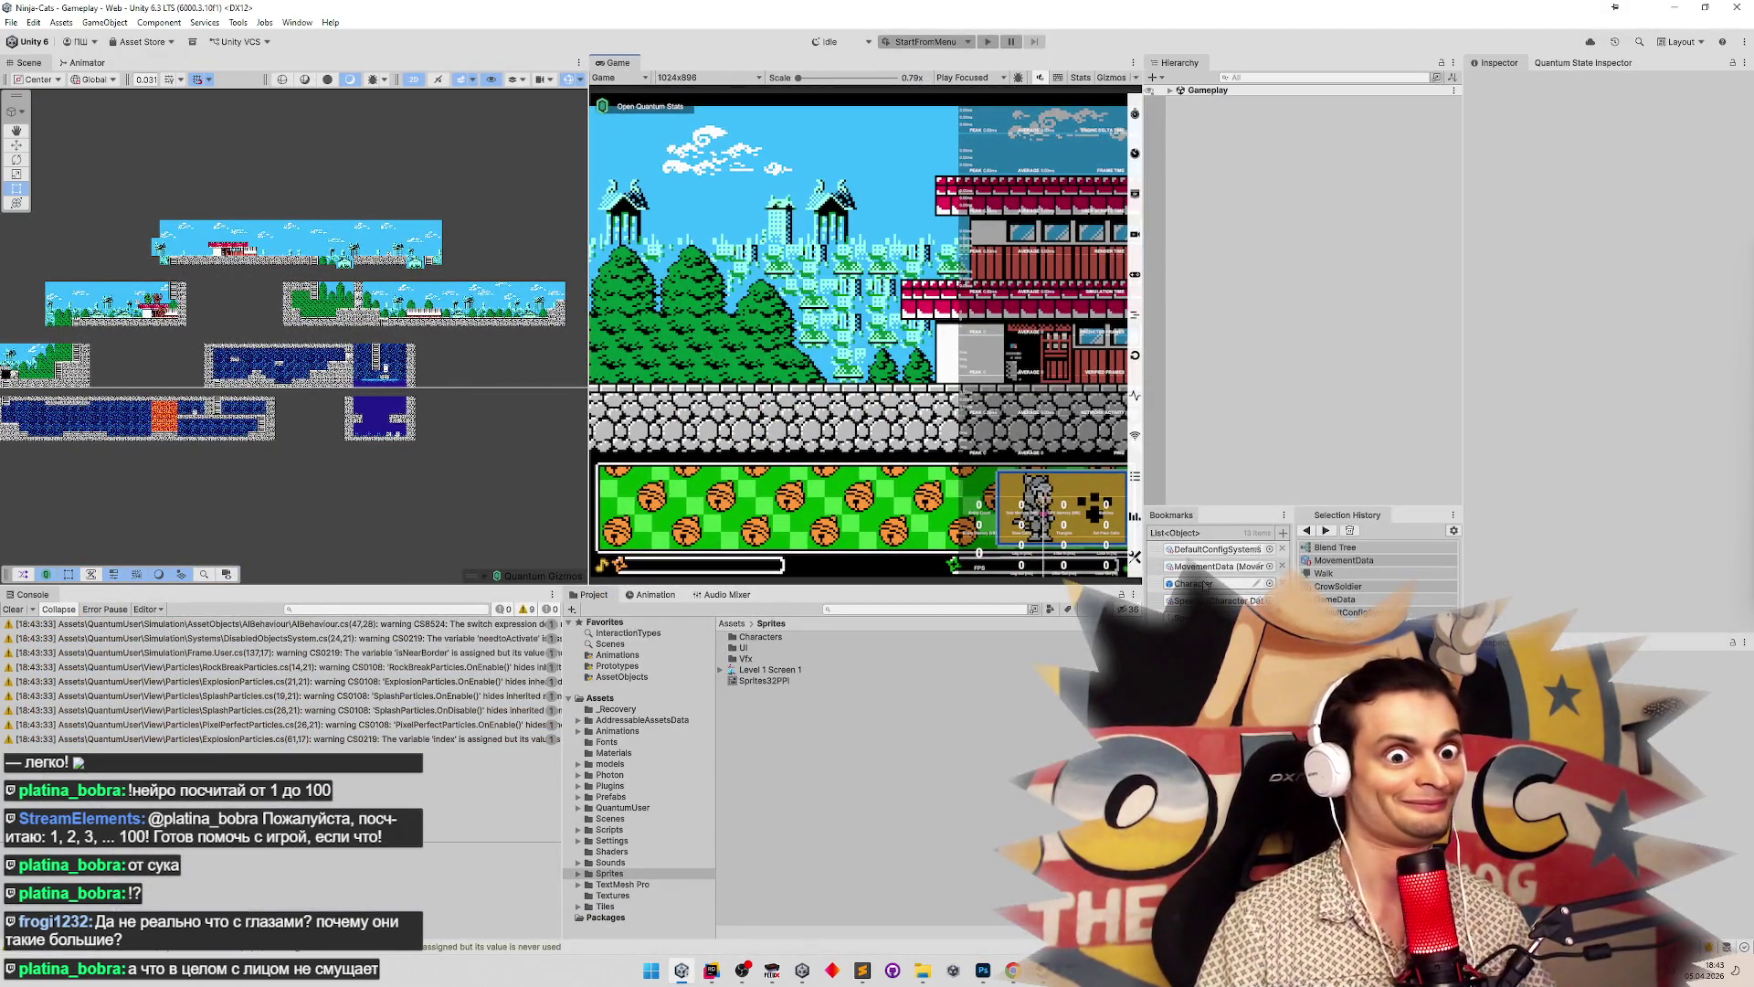
Search the Project window for 'speed' and select the Speedy character data
click(826, 610)
text(speed)
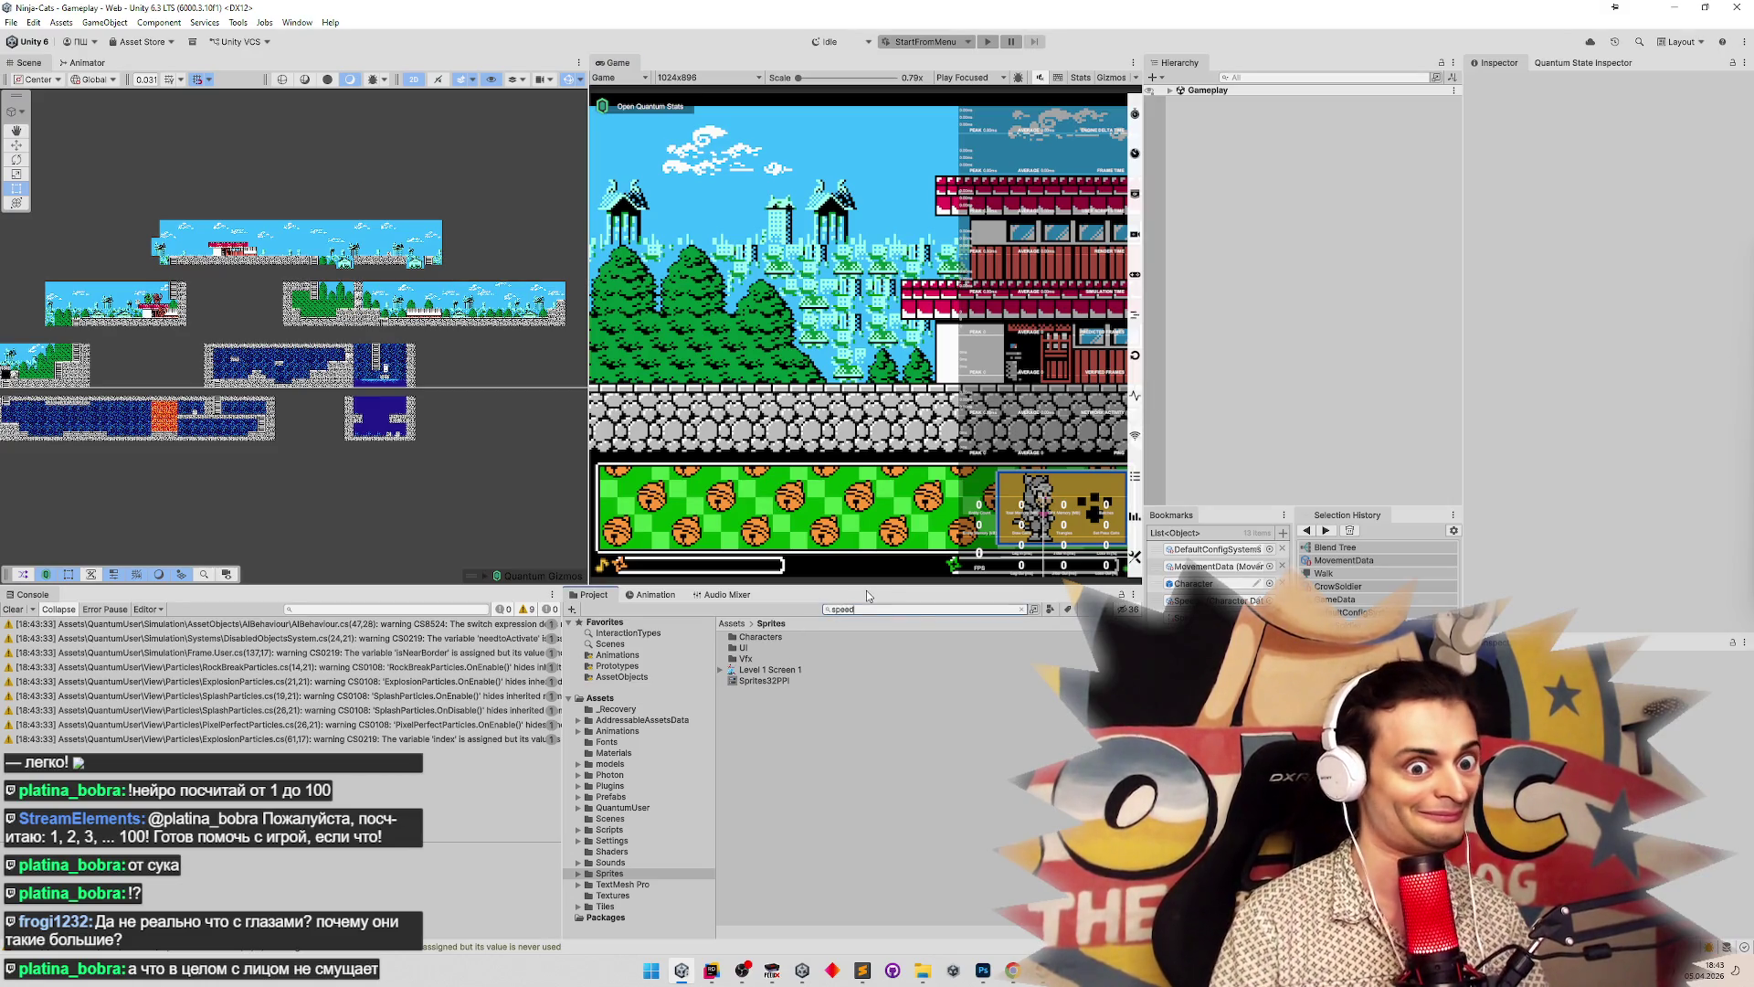
click(772, 682)
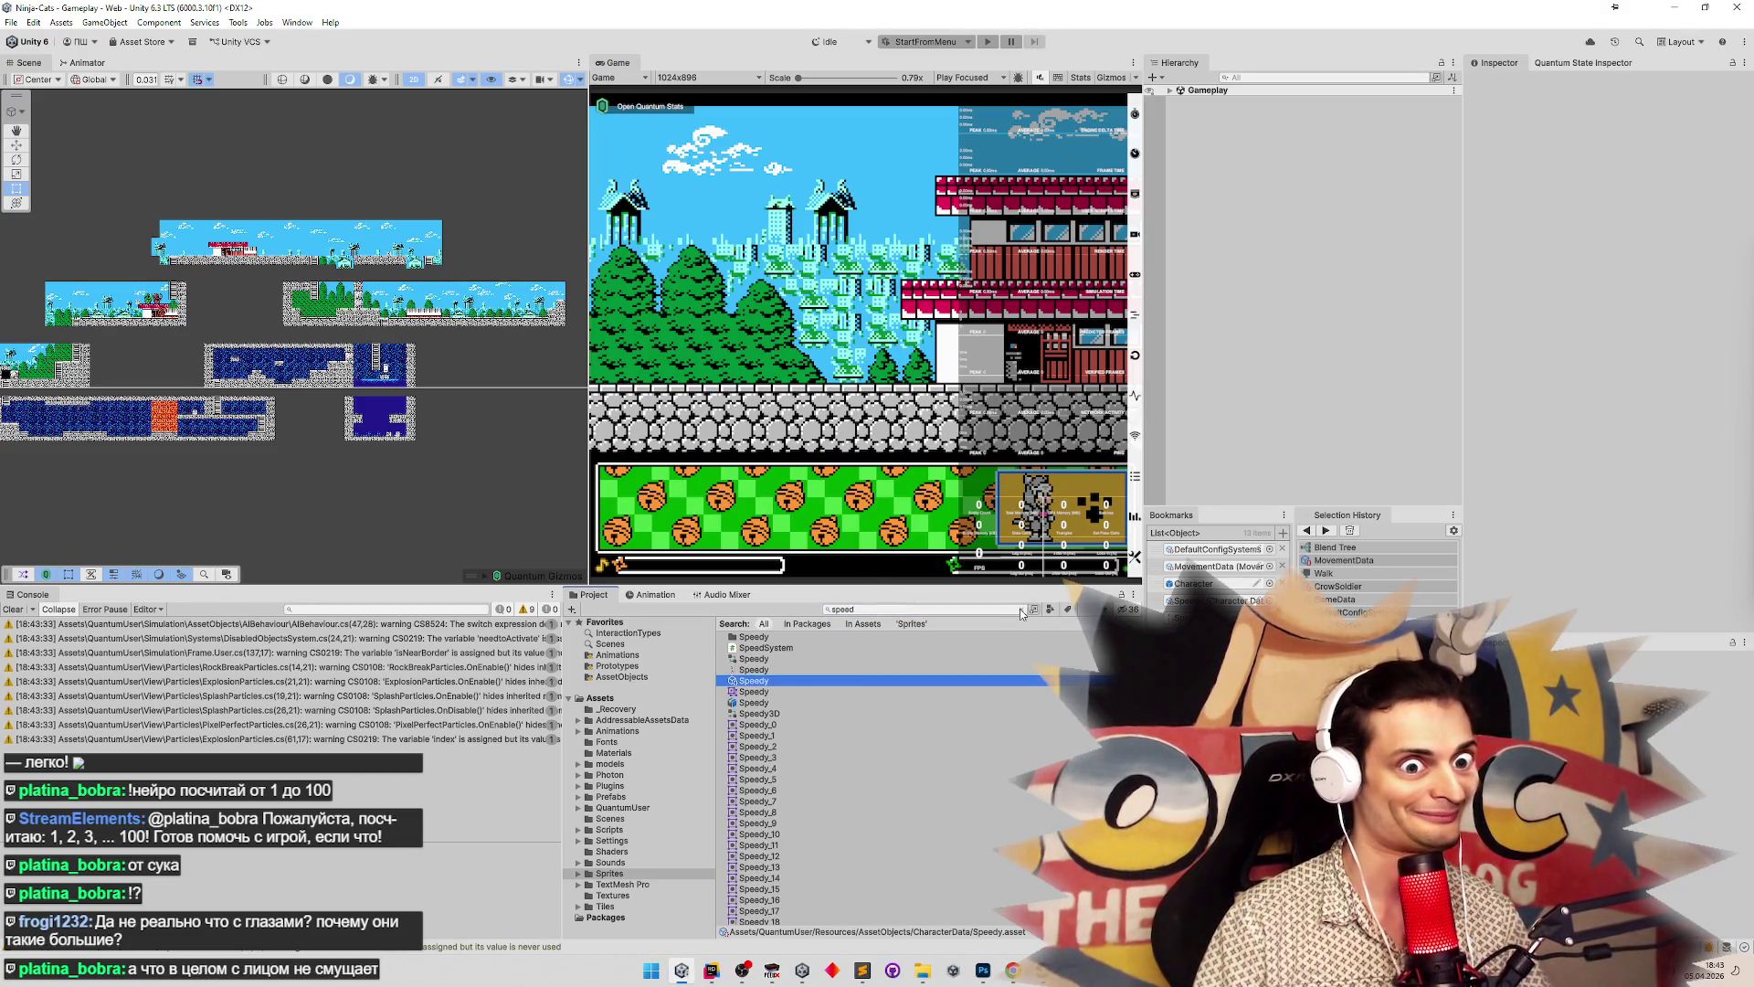
click(1021, 610)
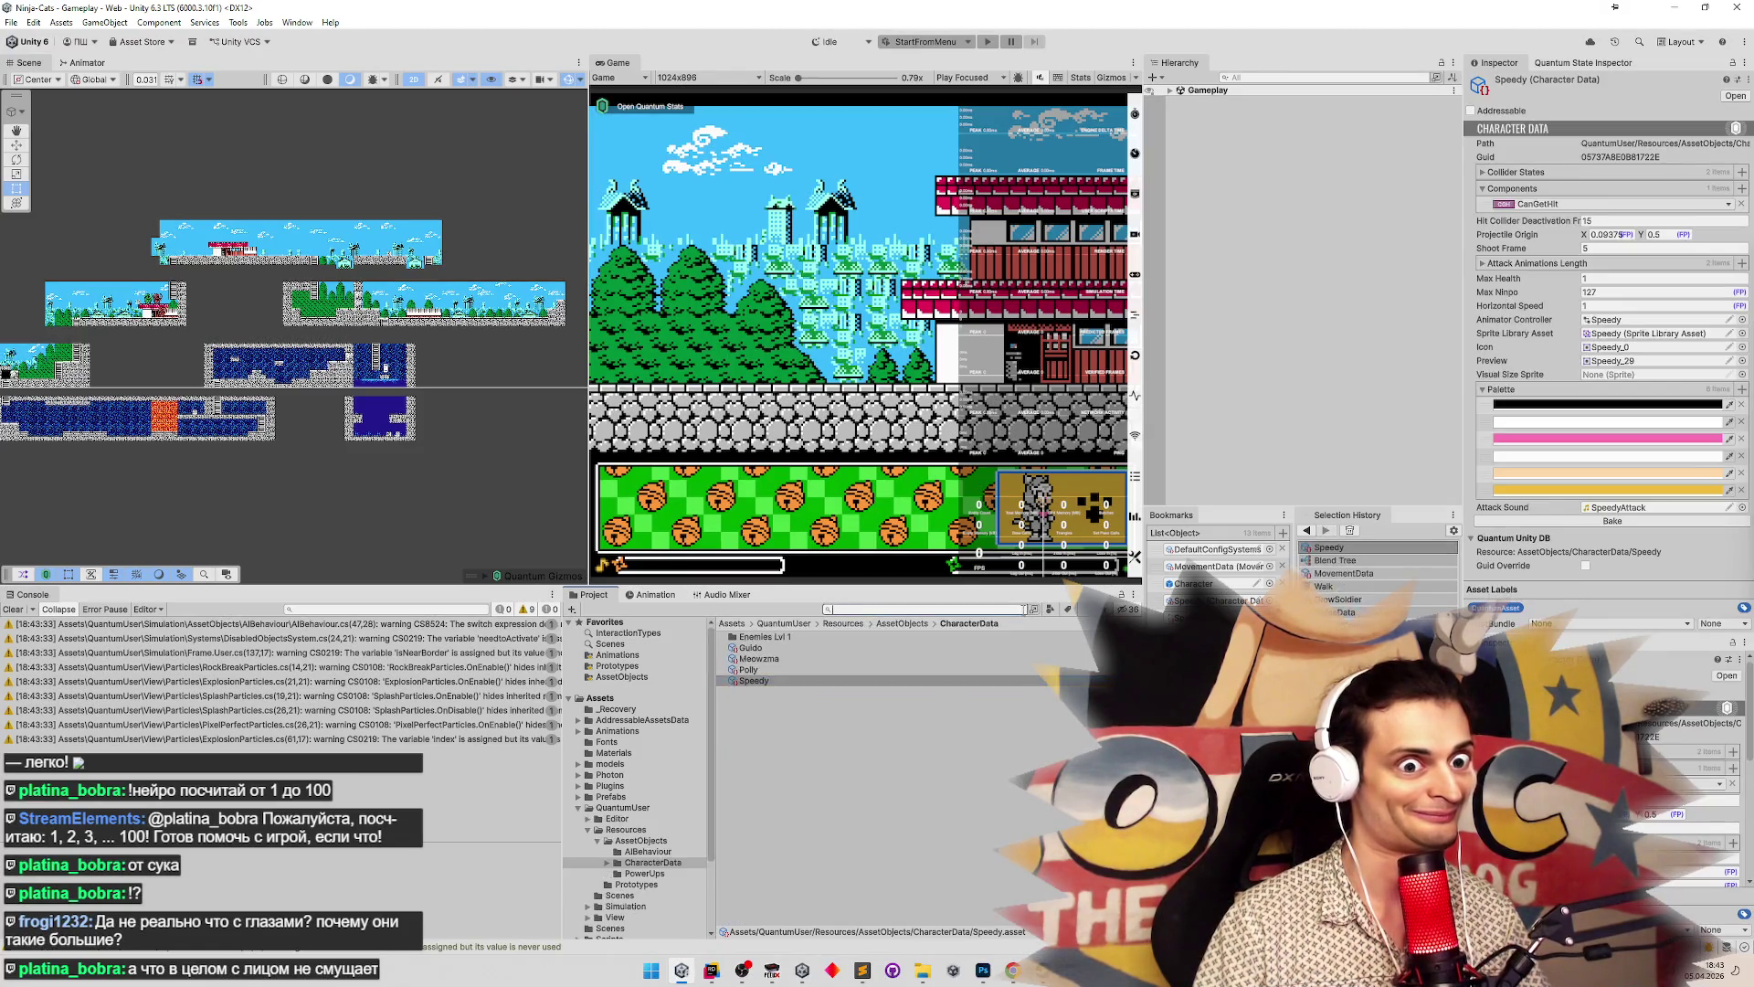
click(879, 646)
click(791, 681)
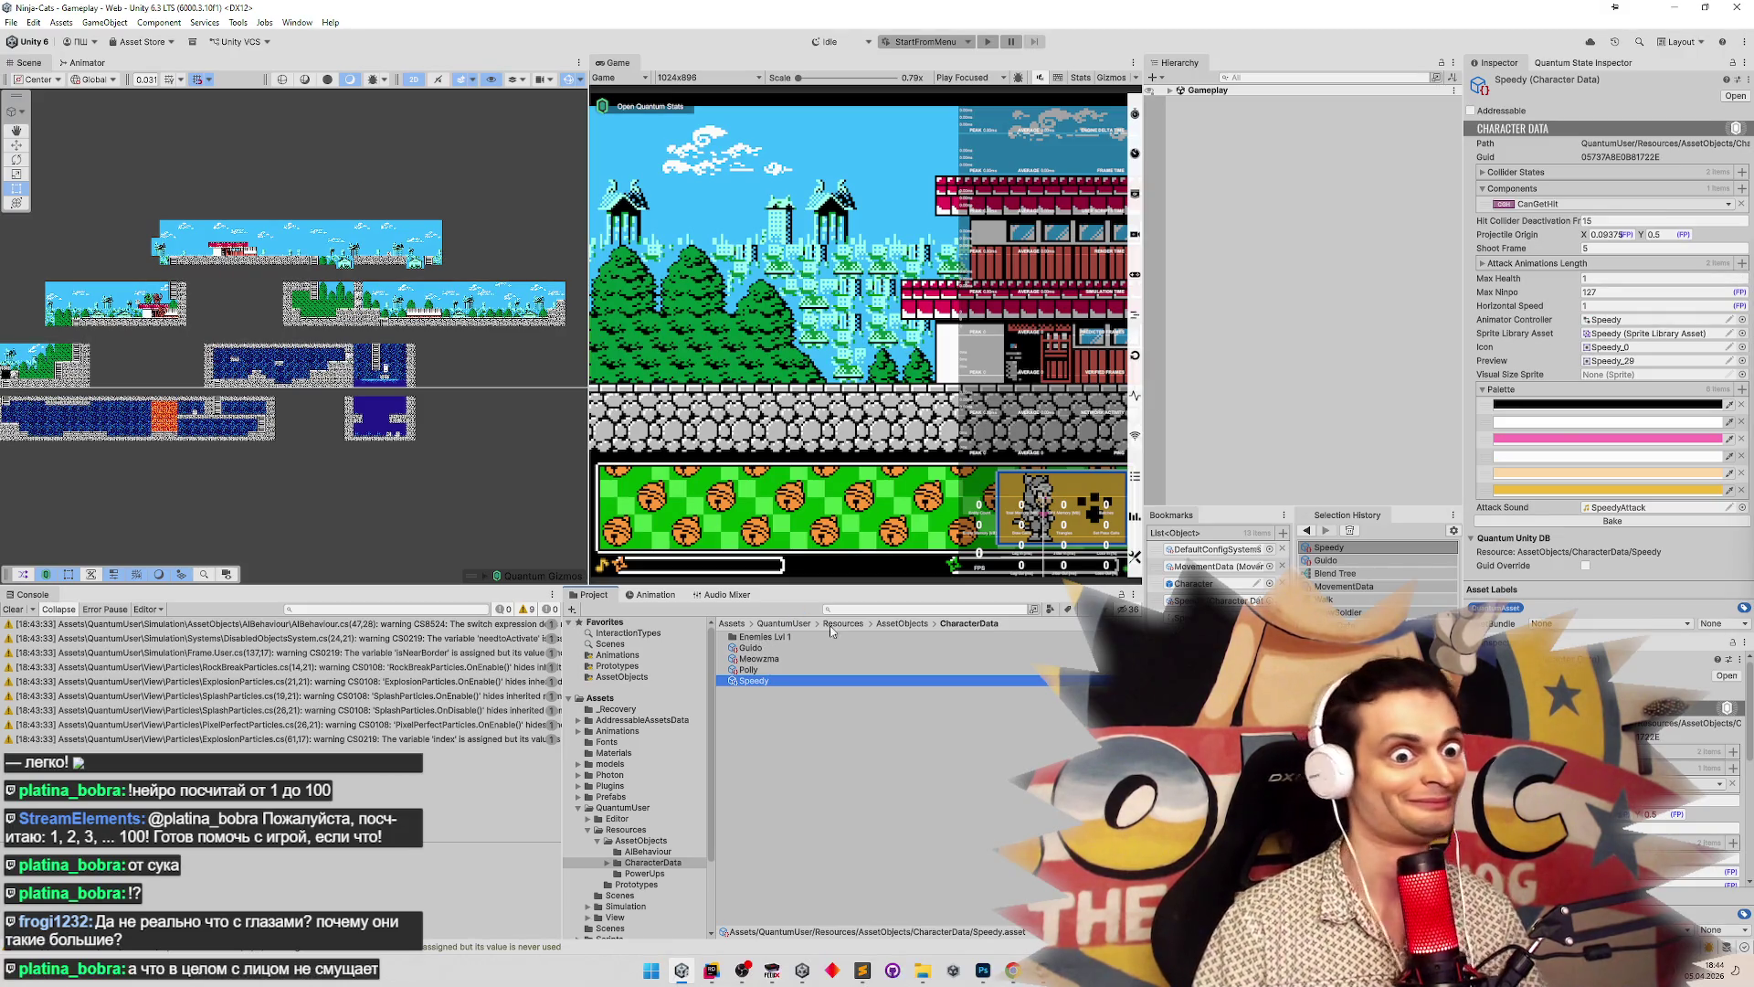
Browse Visual Size Sprite options filtered by 'ed' without assigning one, then return to Rider
click(1742, 374)
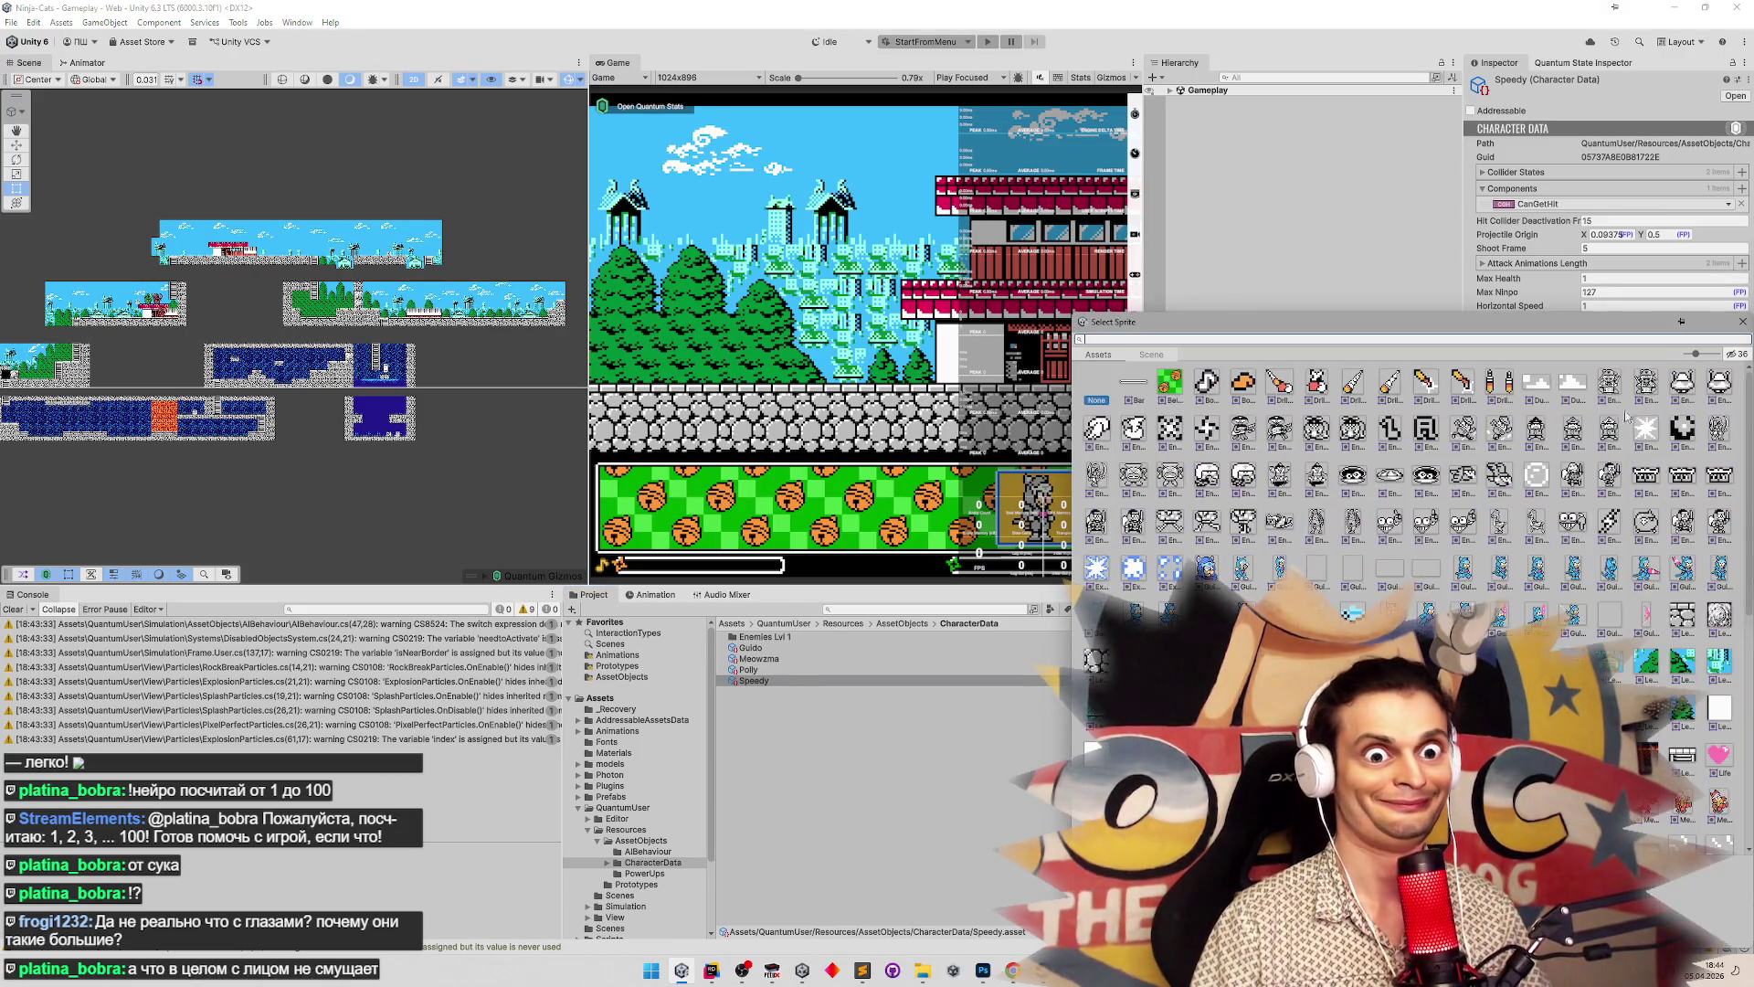
text(ed)
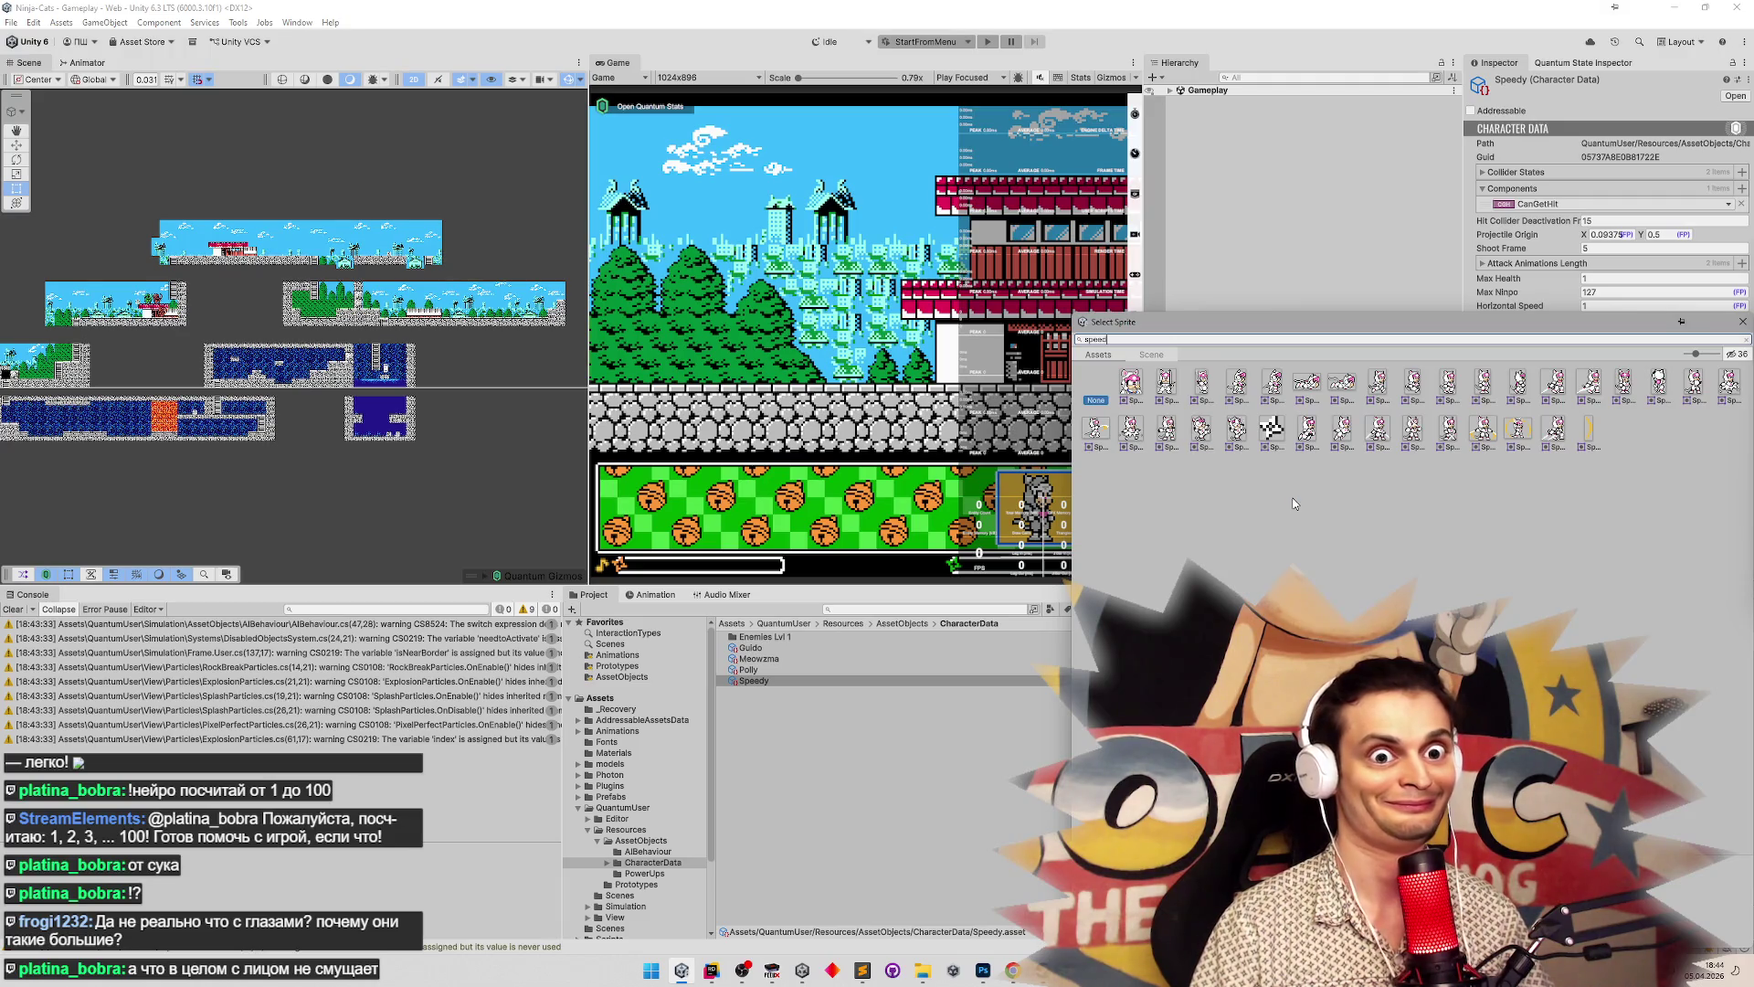
click(1742, 321)
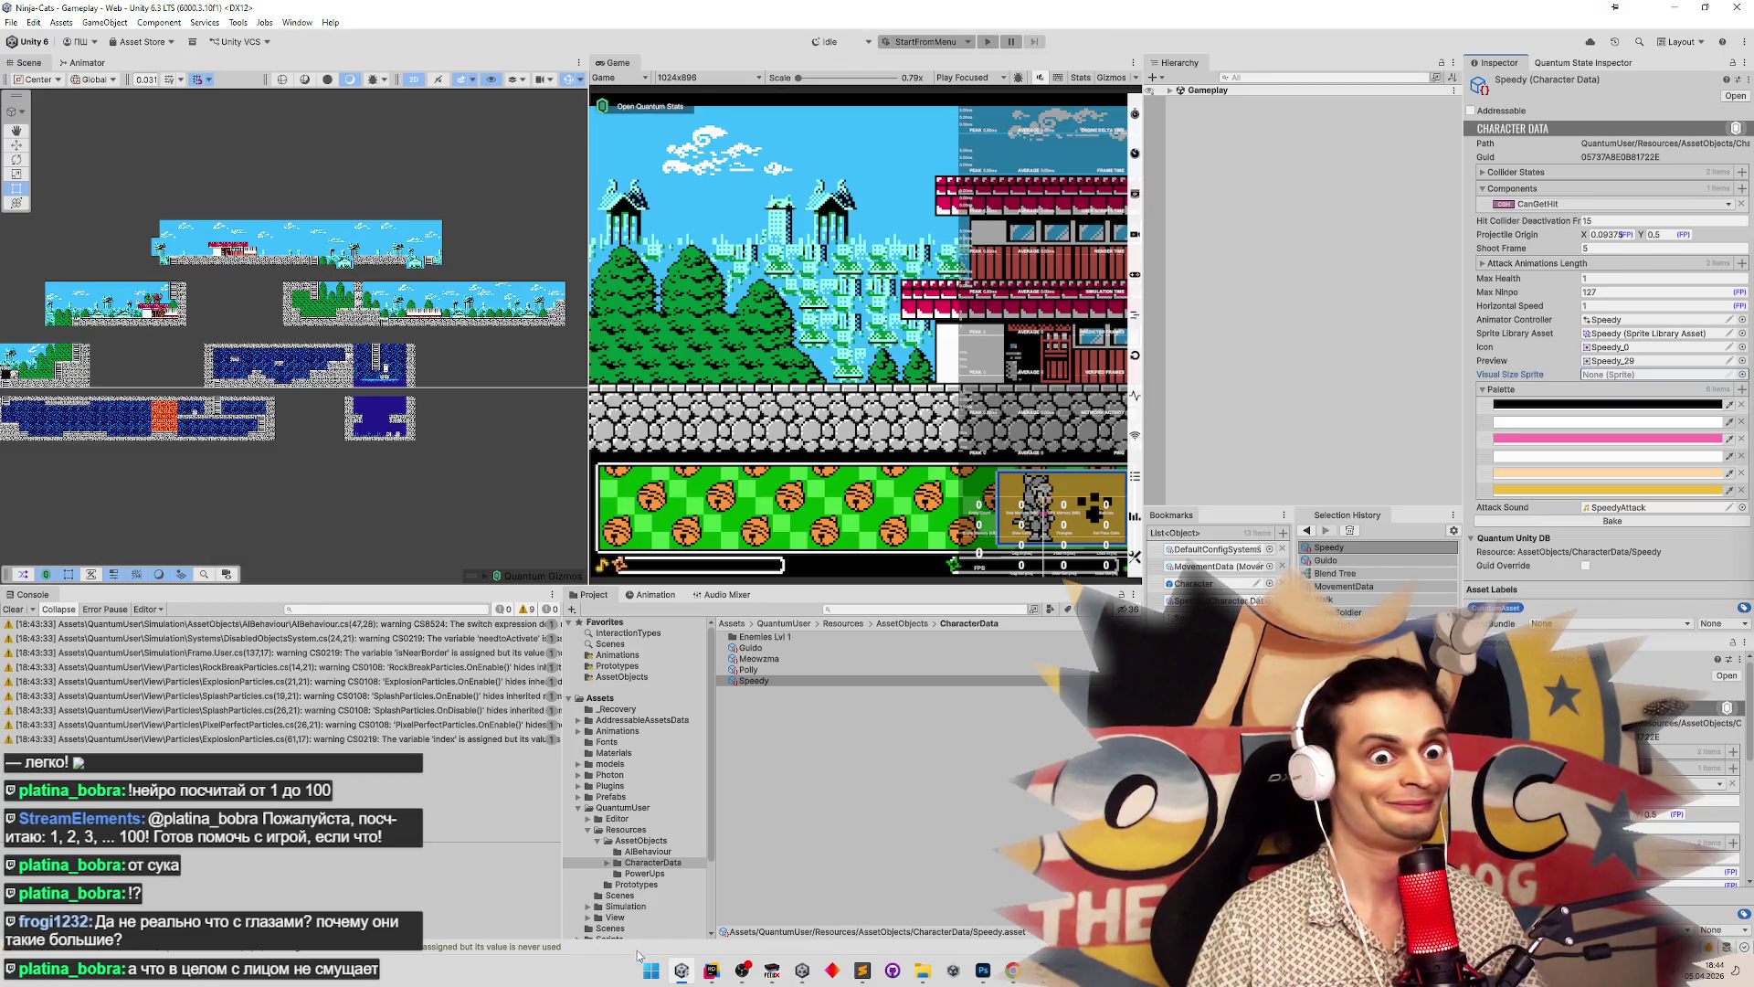
click(712, 971)
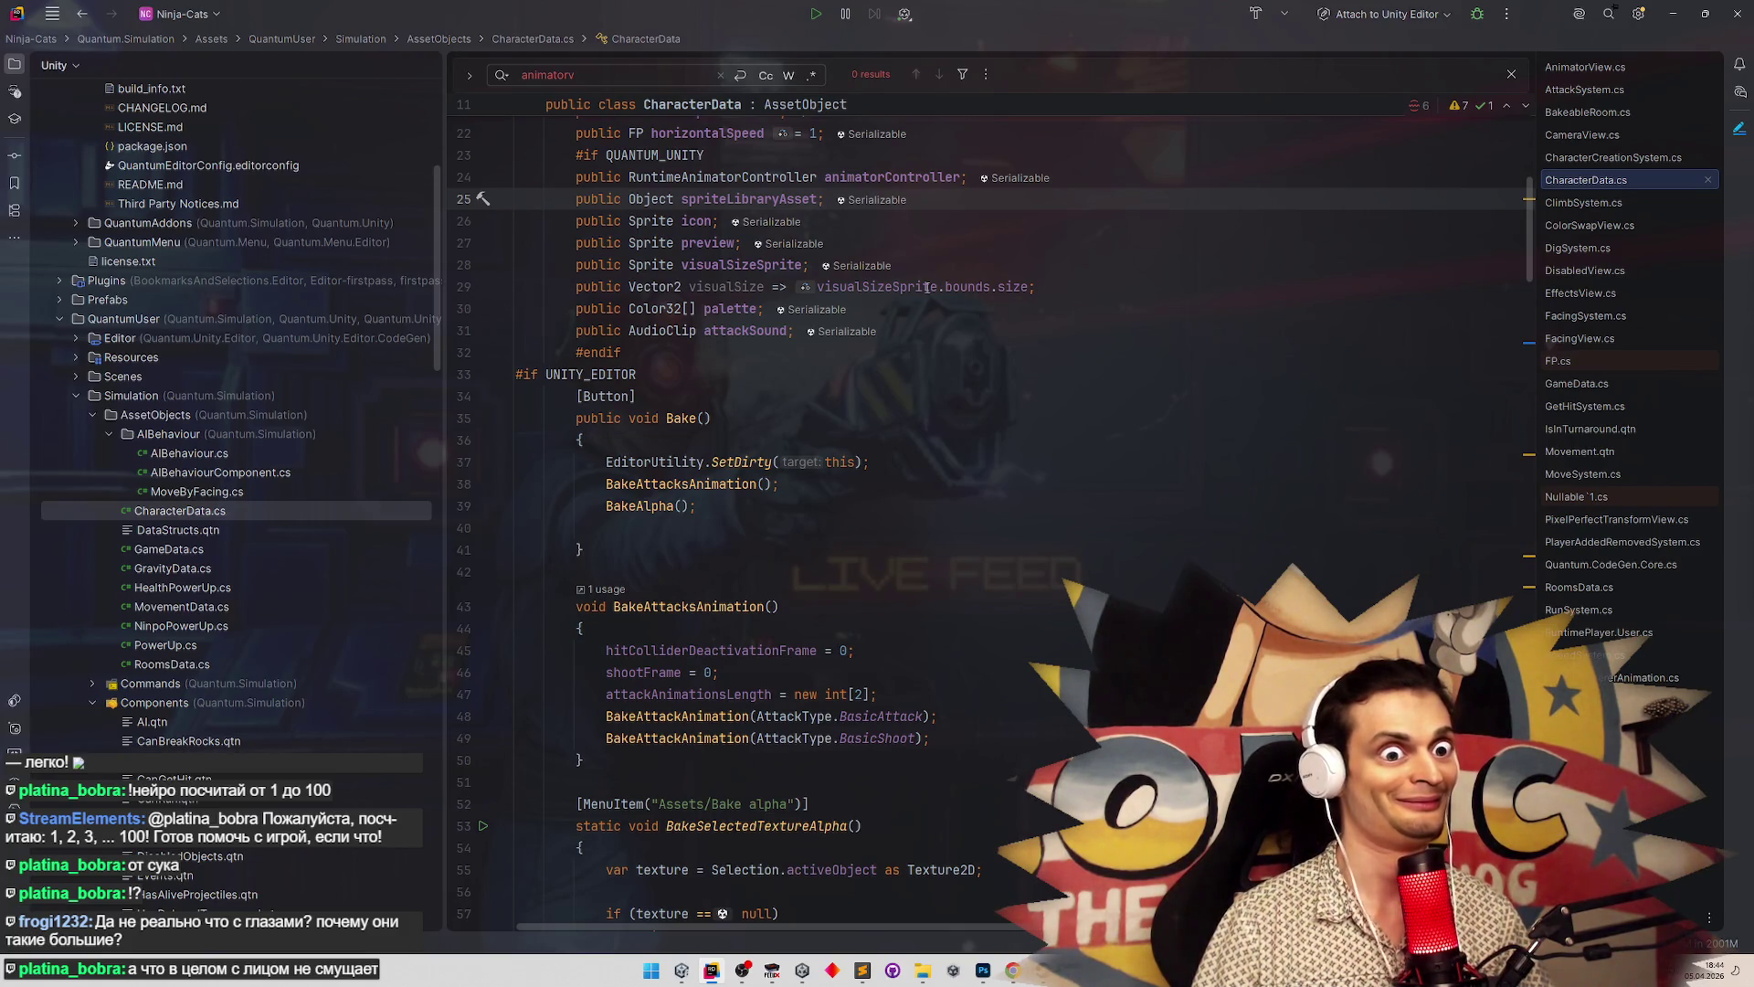
Add a new line in Bake() with the spriteLibraryAsset field and browse its members
double_click(749, 200)
key(ctrl+c)
click(711, 439)
key(Return)
key(ctrl+v)
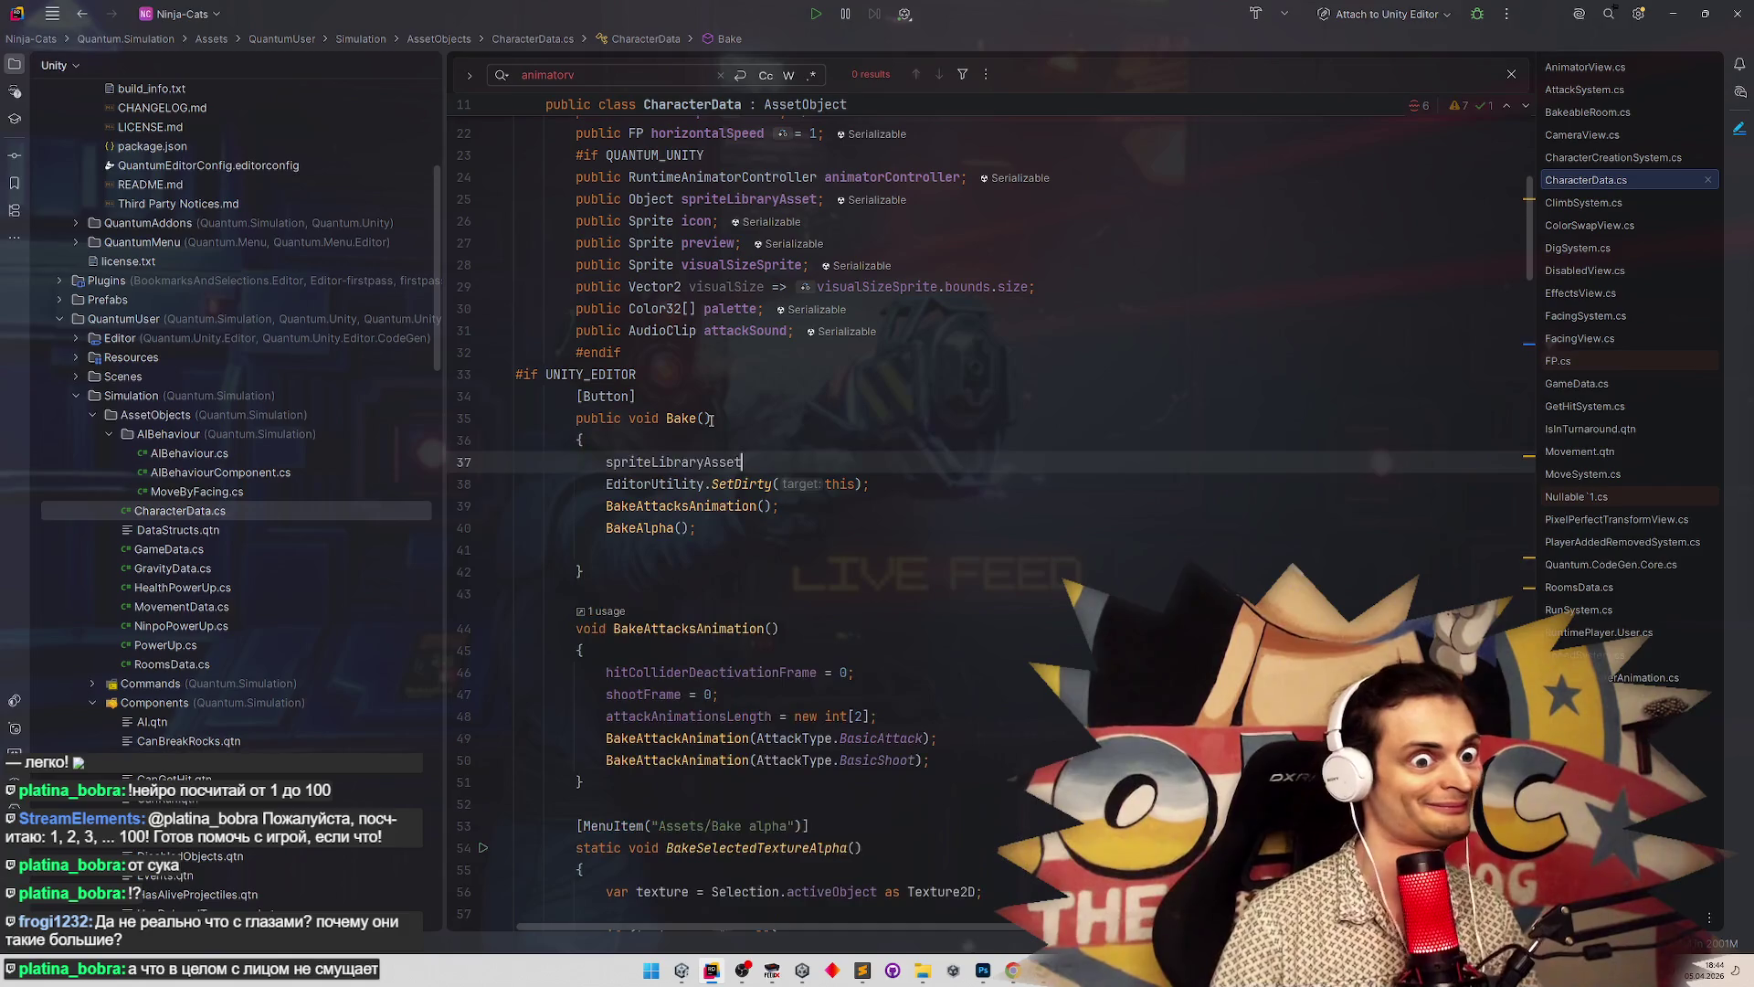
text(.)
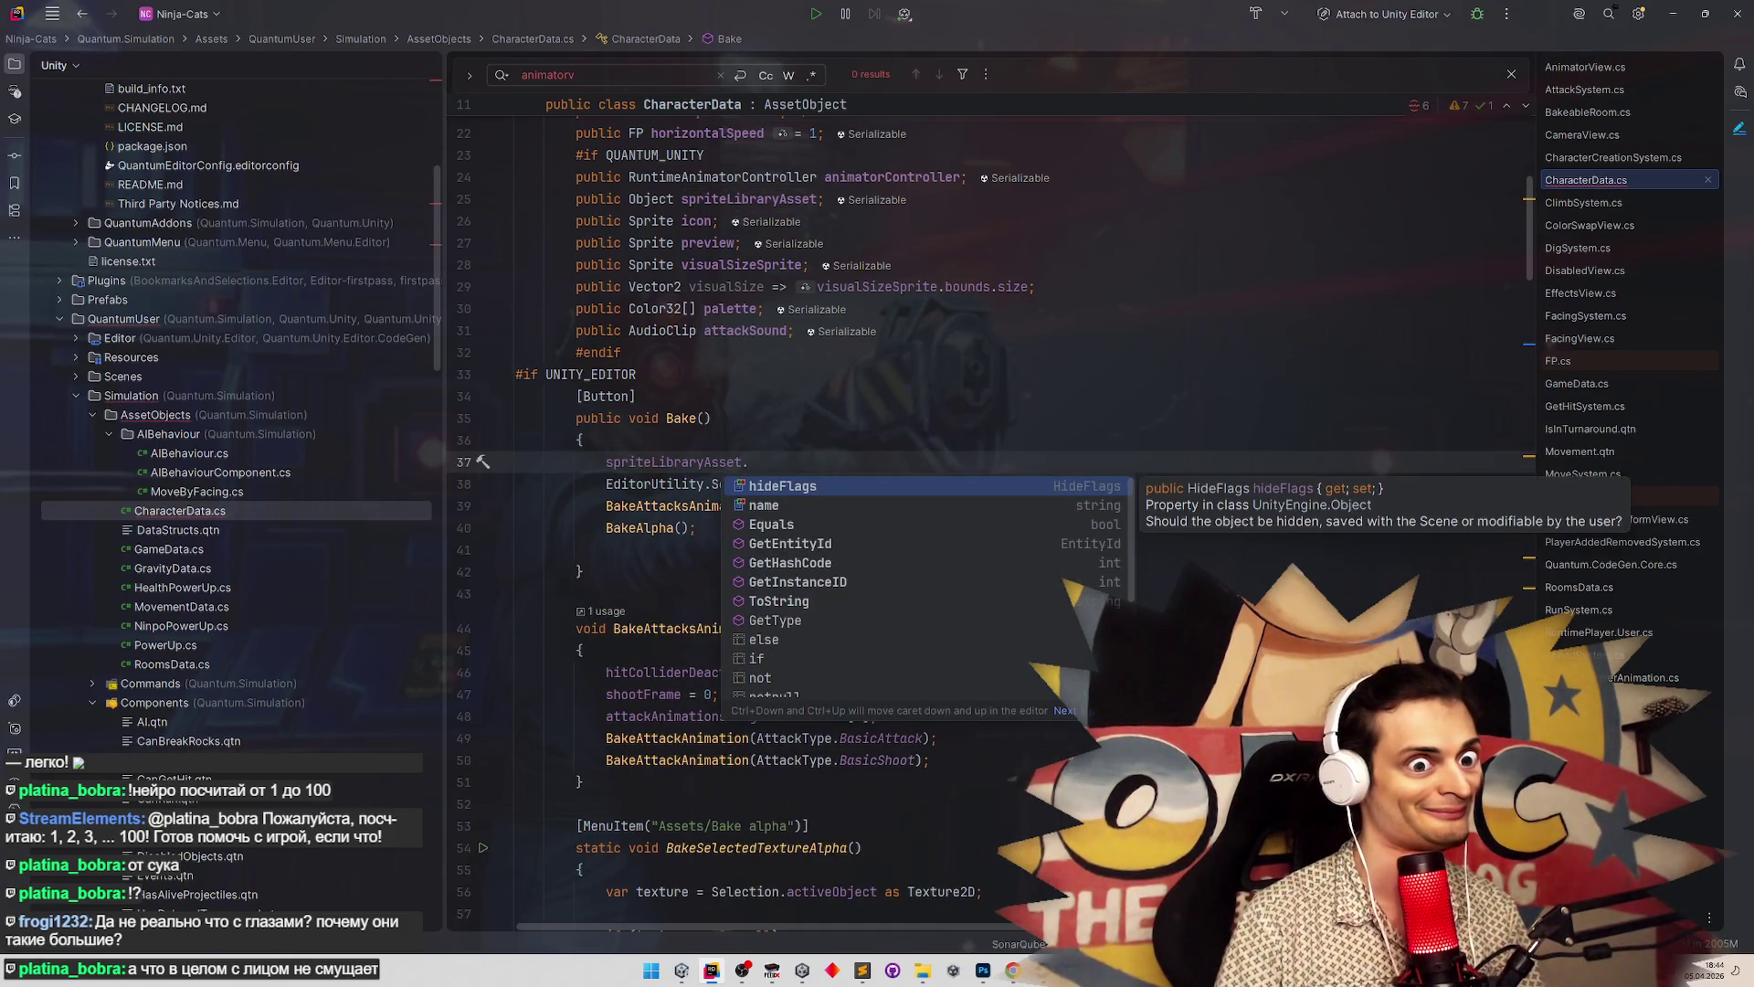
key(Down)
key(Down)
key(Down)
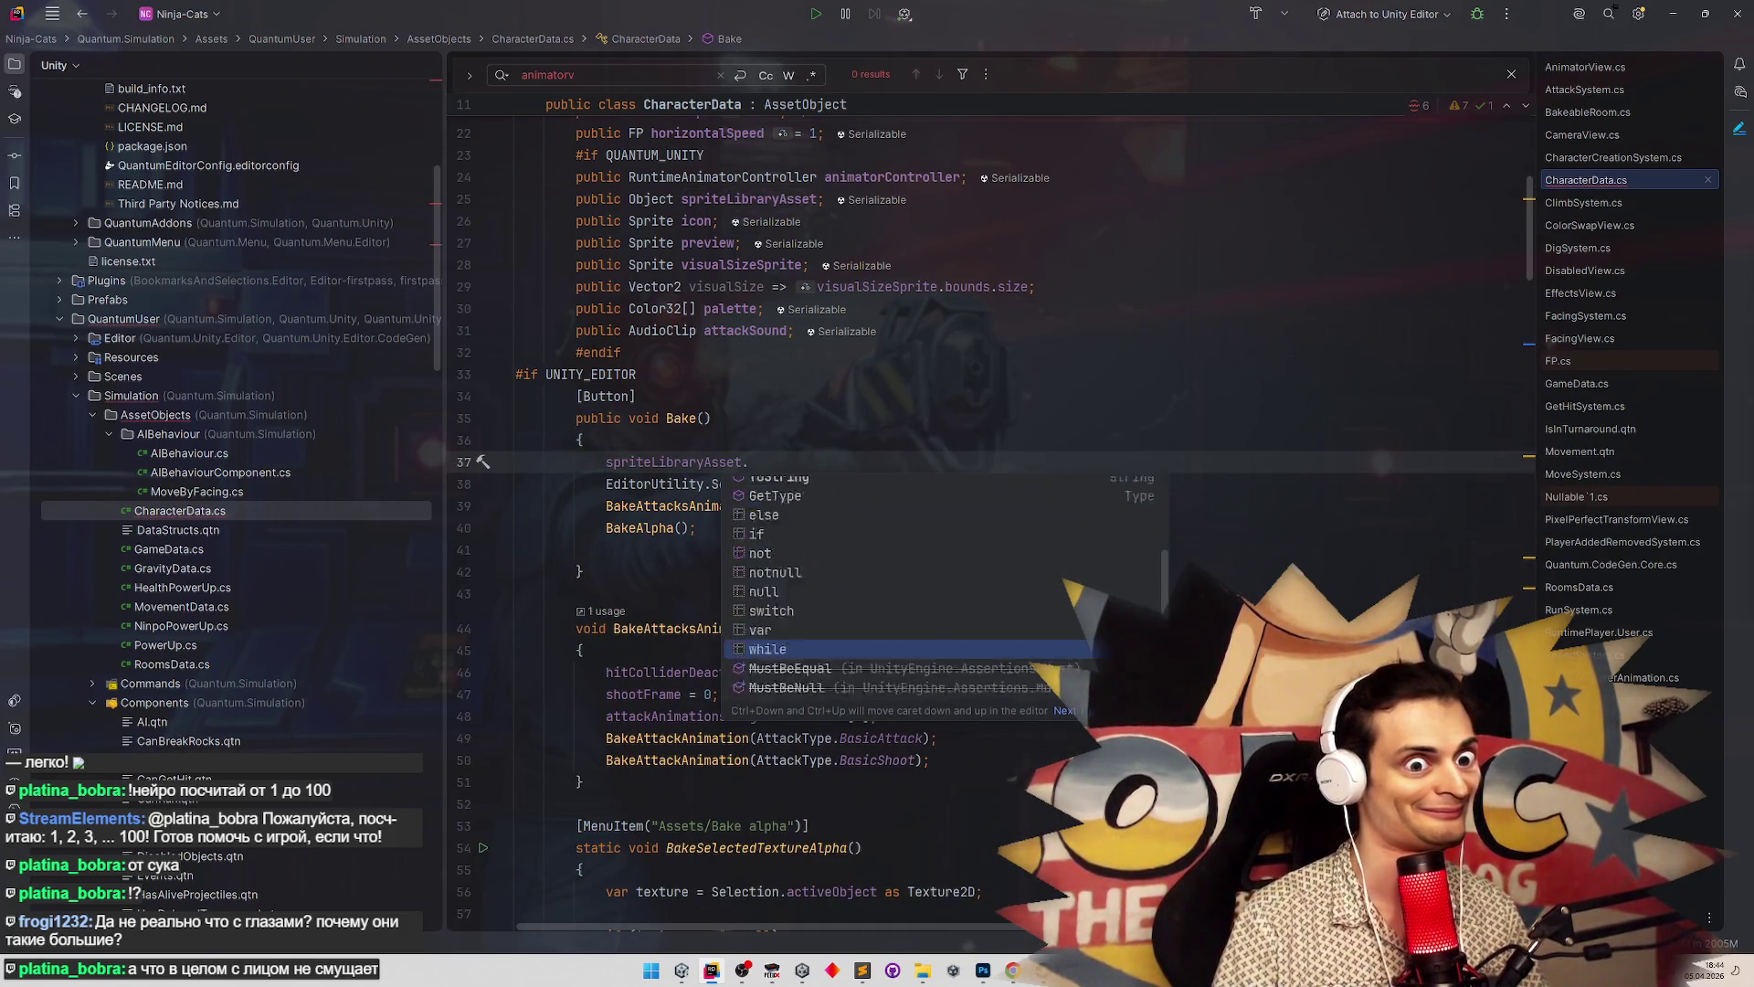
key(Down)
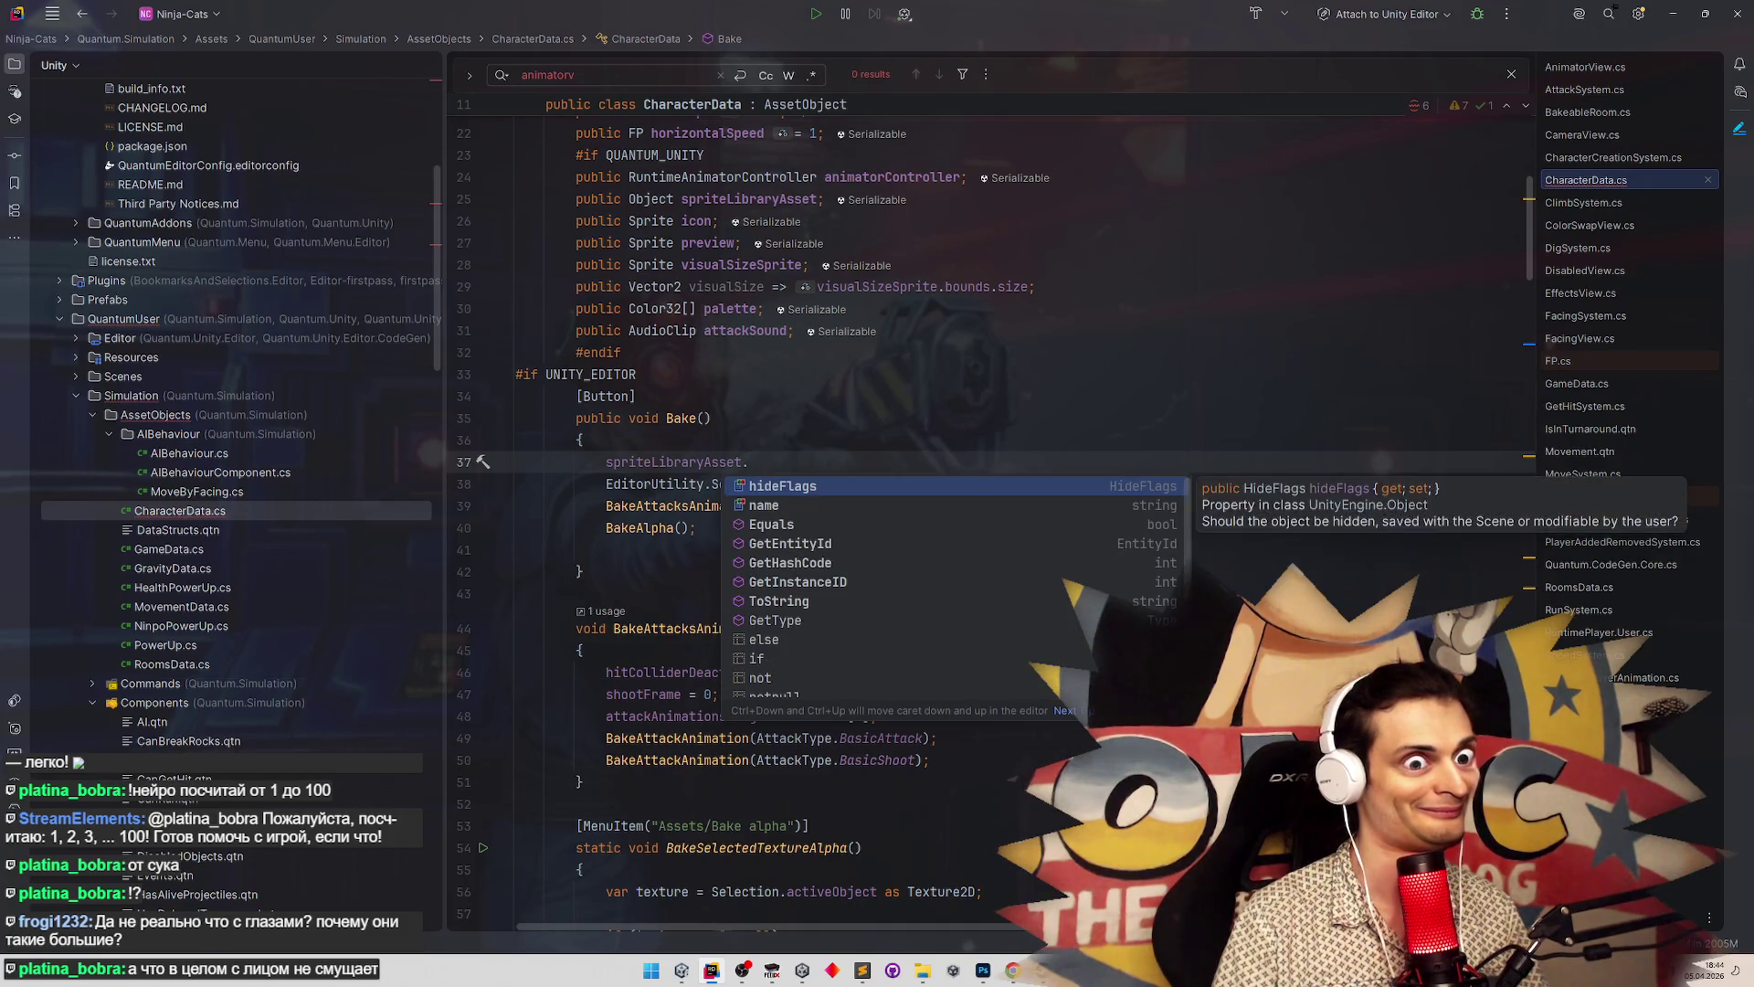
Try an 'as Sprite' cast, delete the experimental line, and return to Unity
key(BackSpace)
text(as )
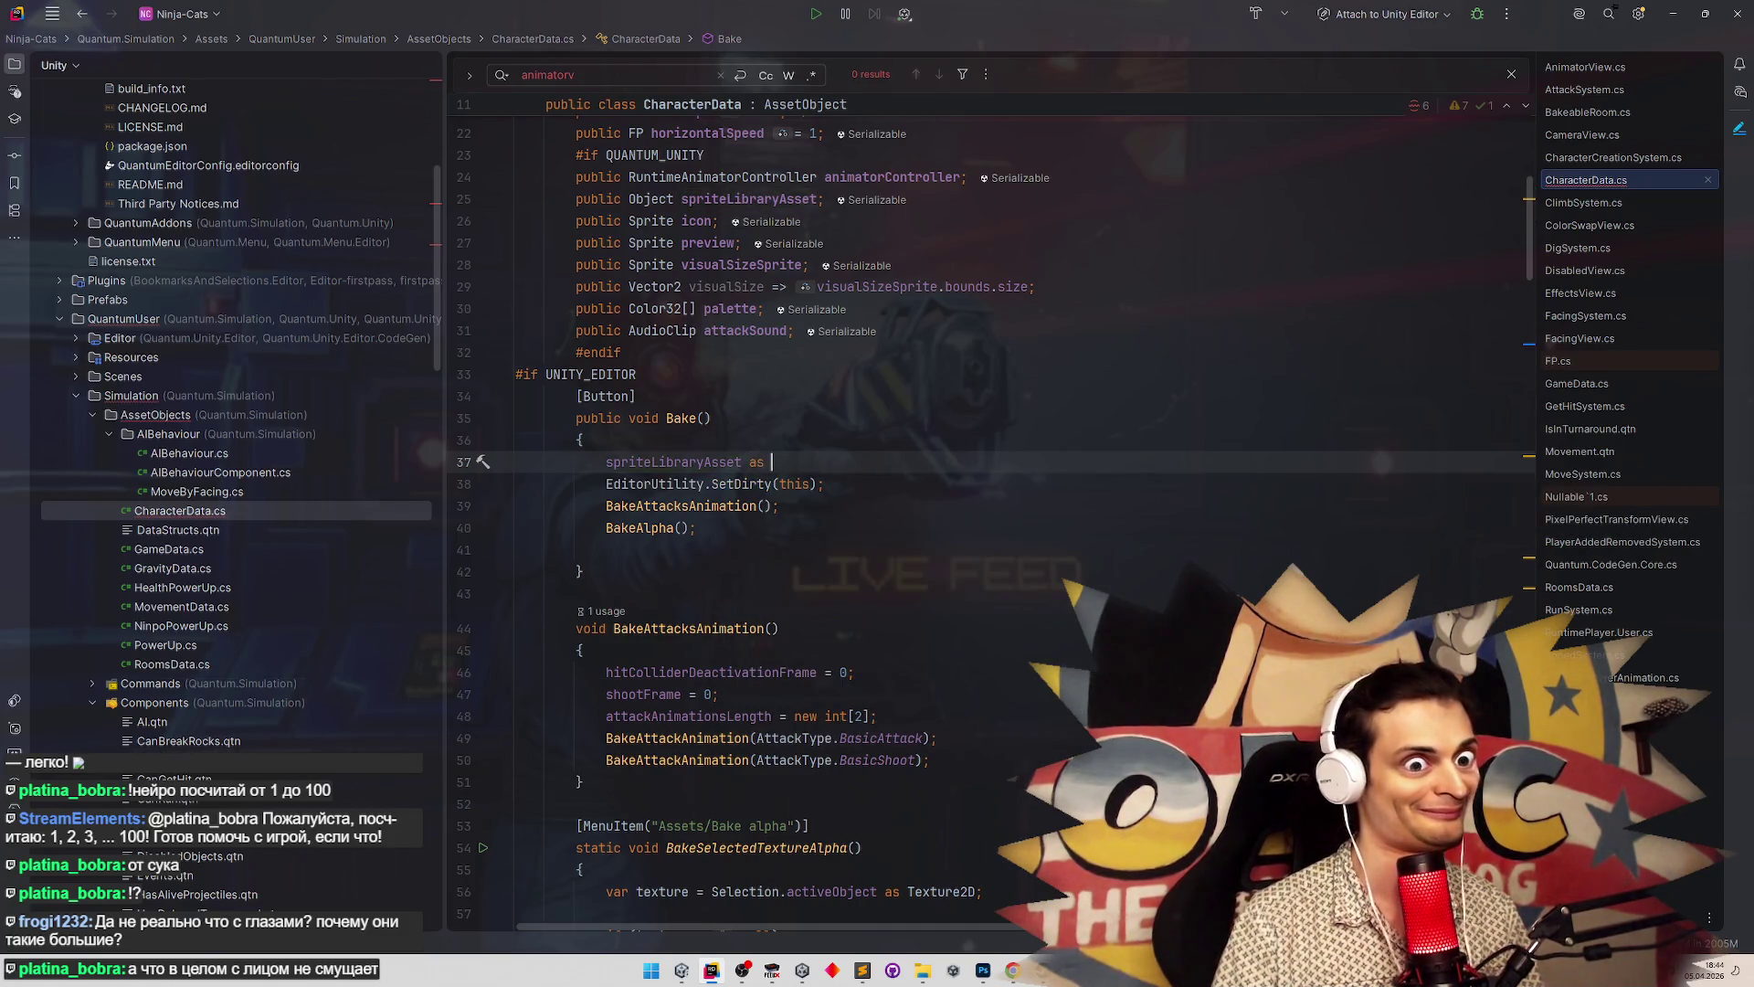
text(Sprite)
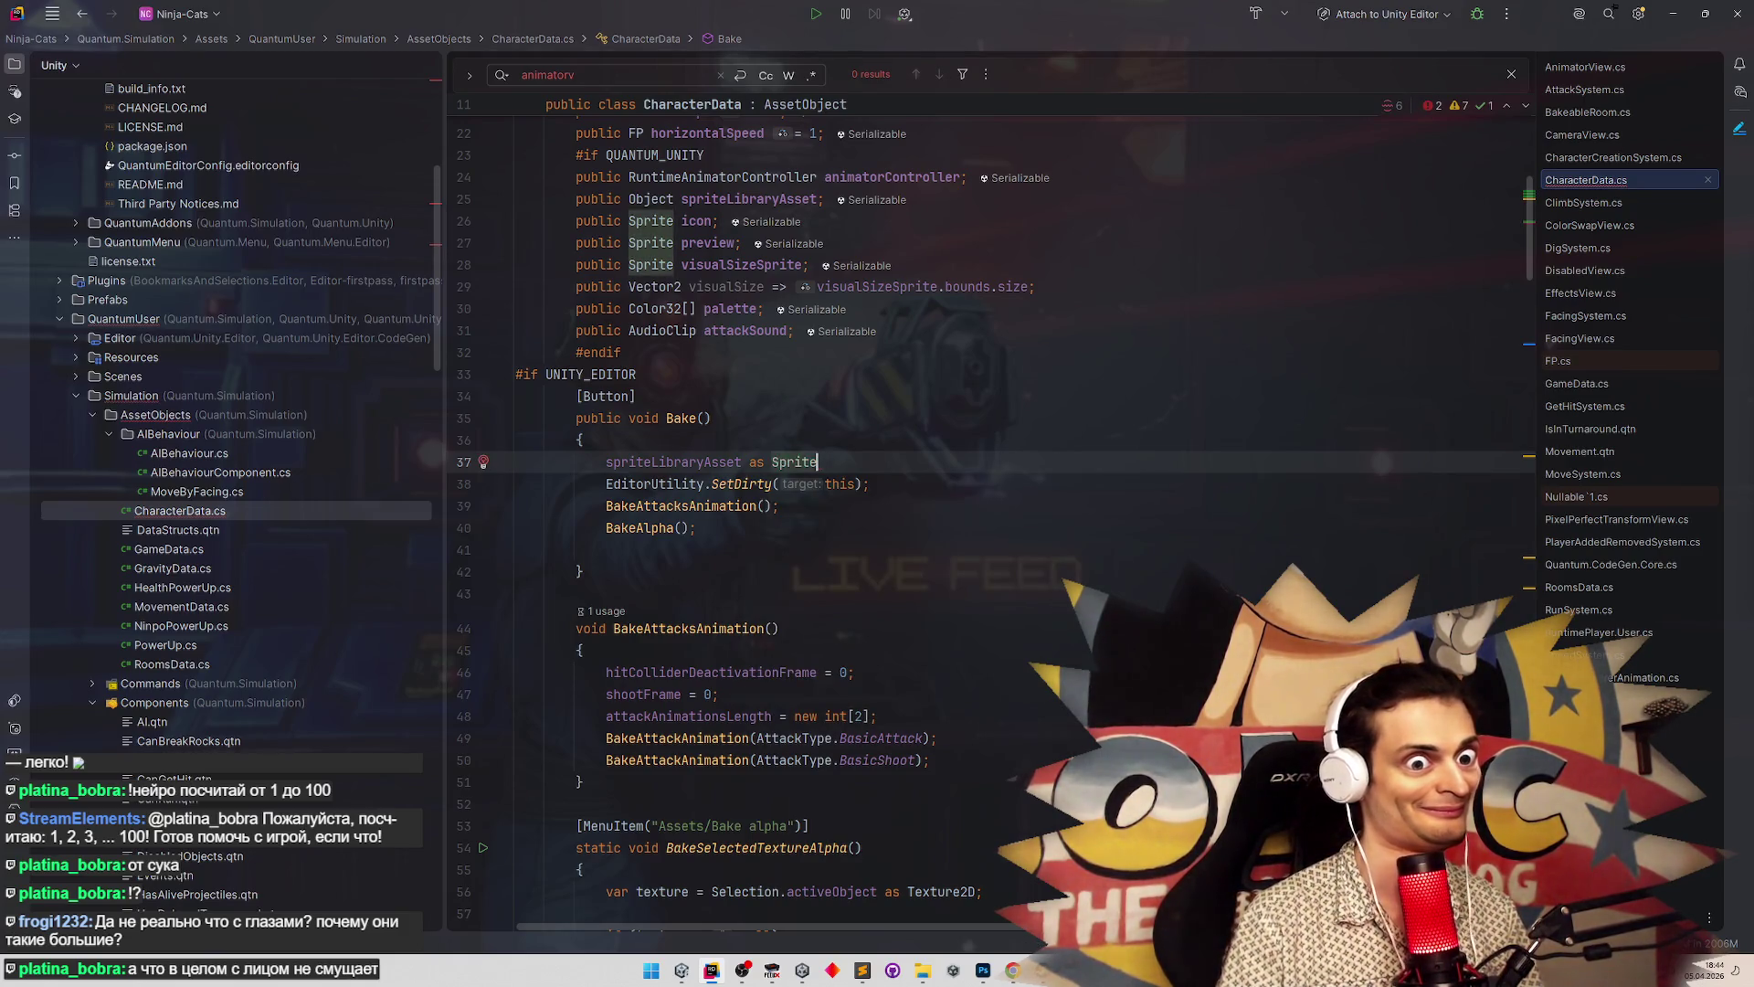
key(ctrl+space)
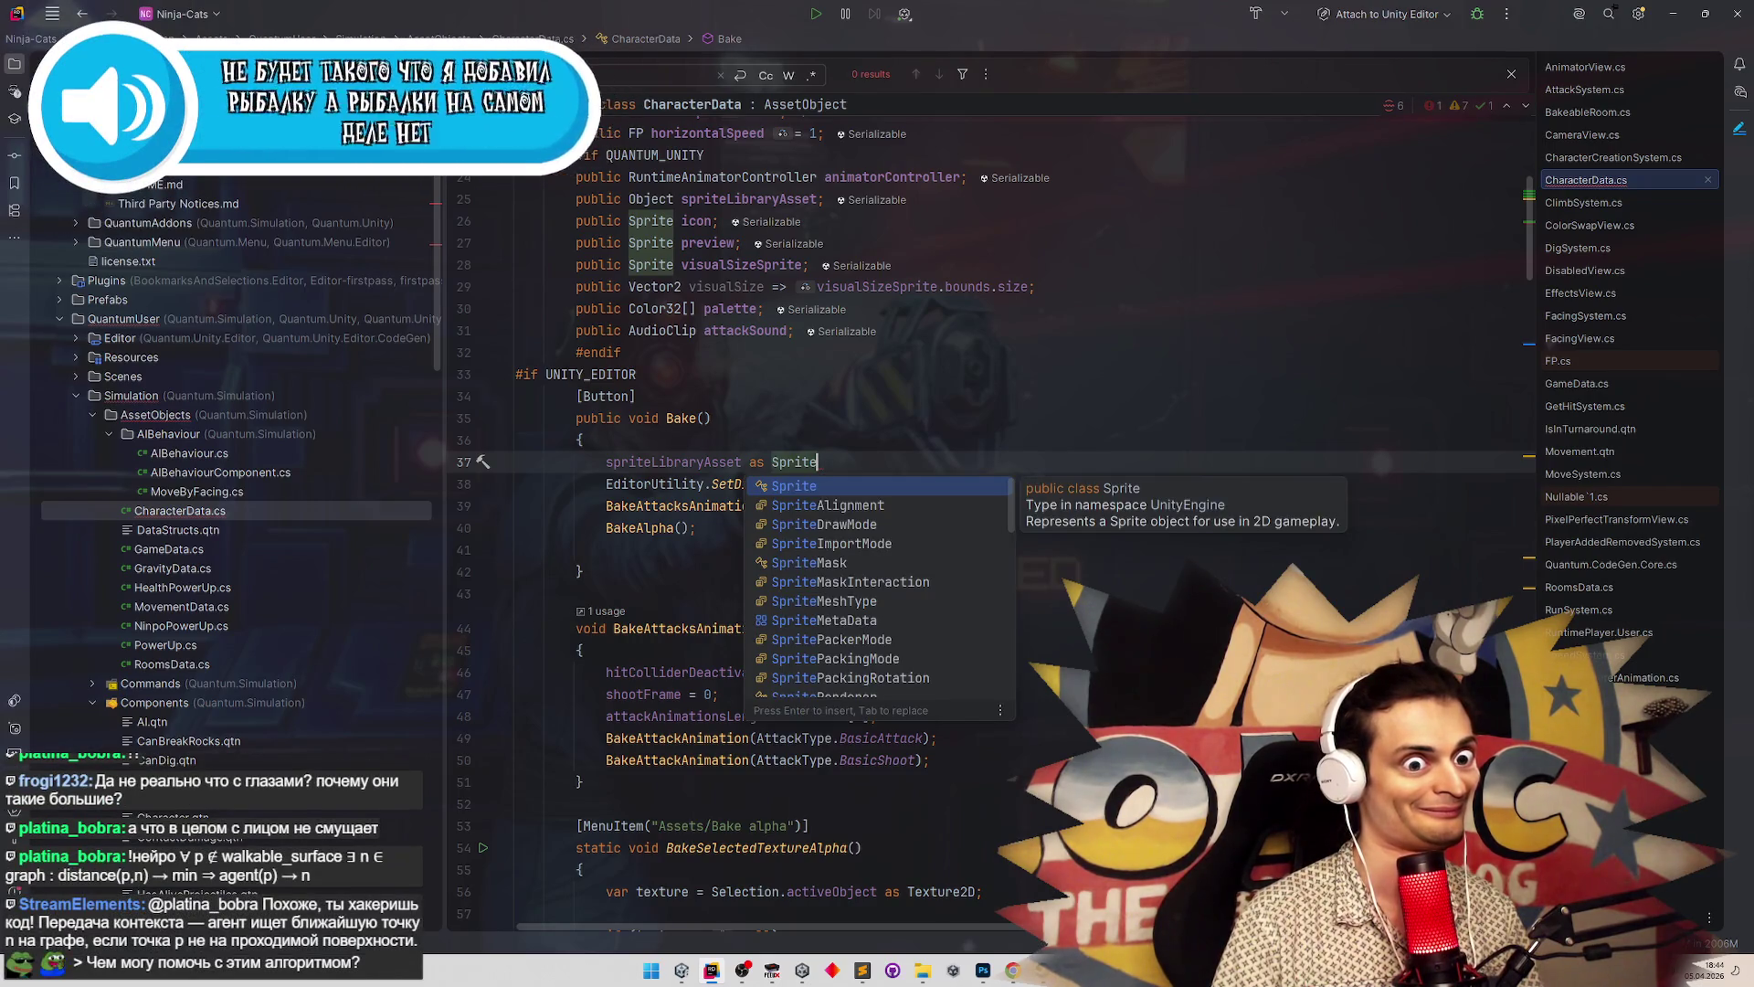
text(Lib)
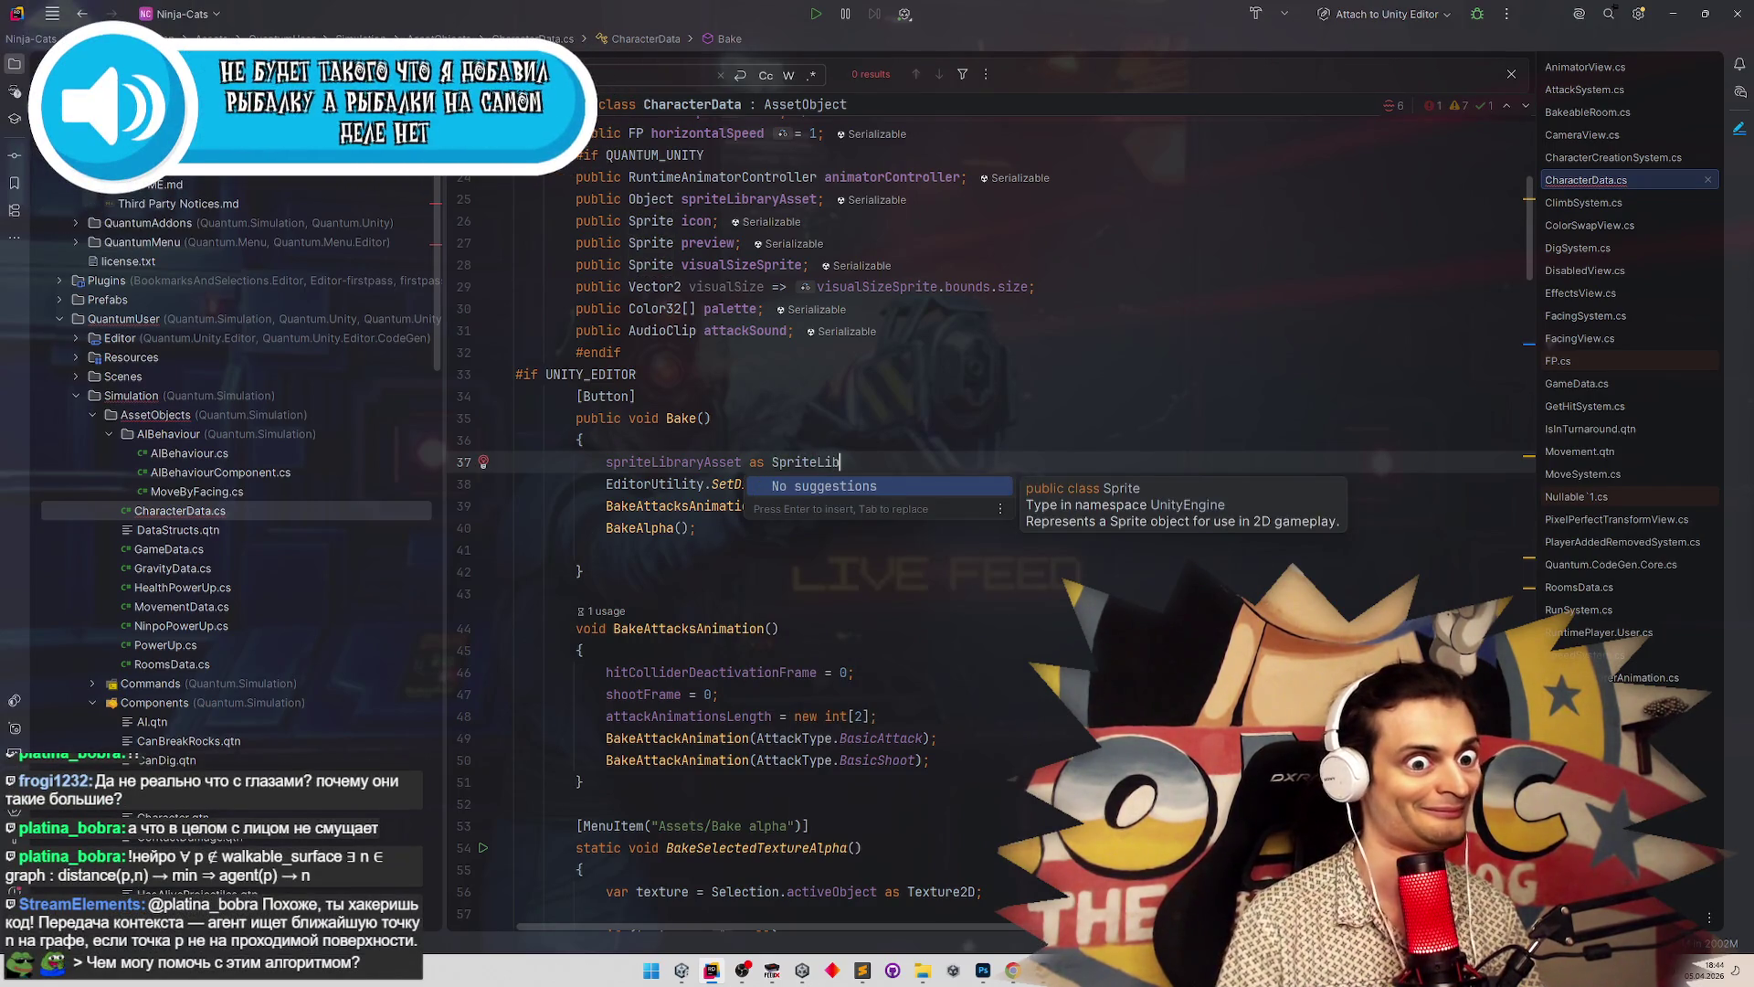
key(BackSpace)
key(BackSpace)
key(BackSpace)
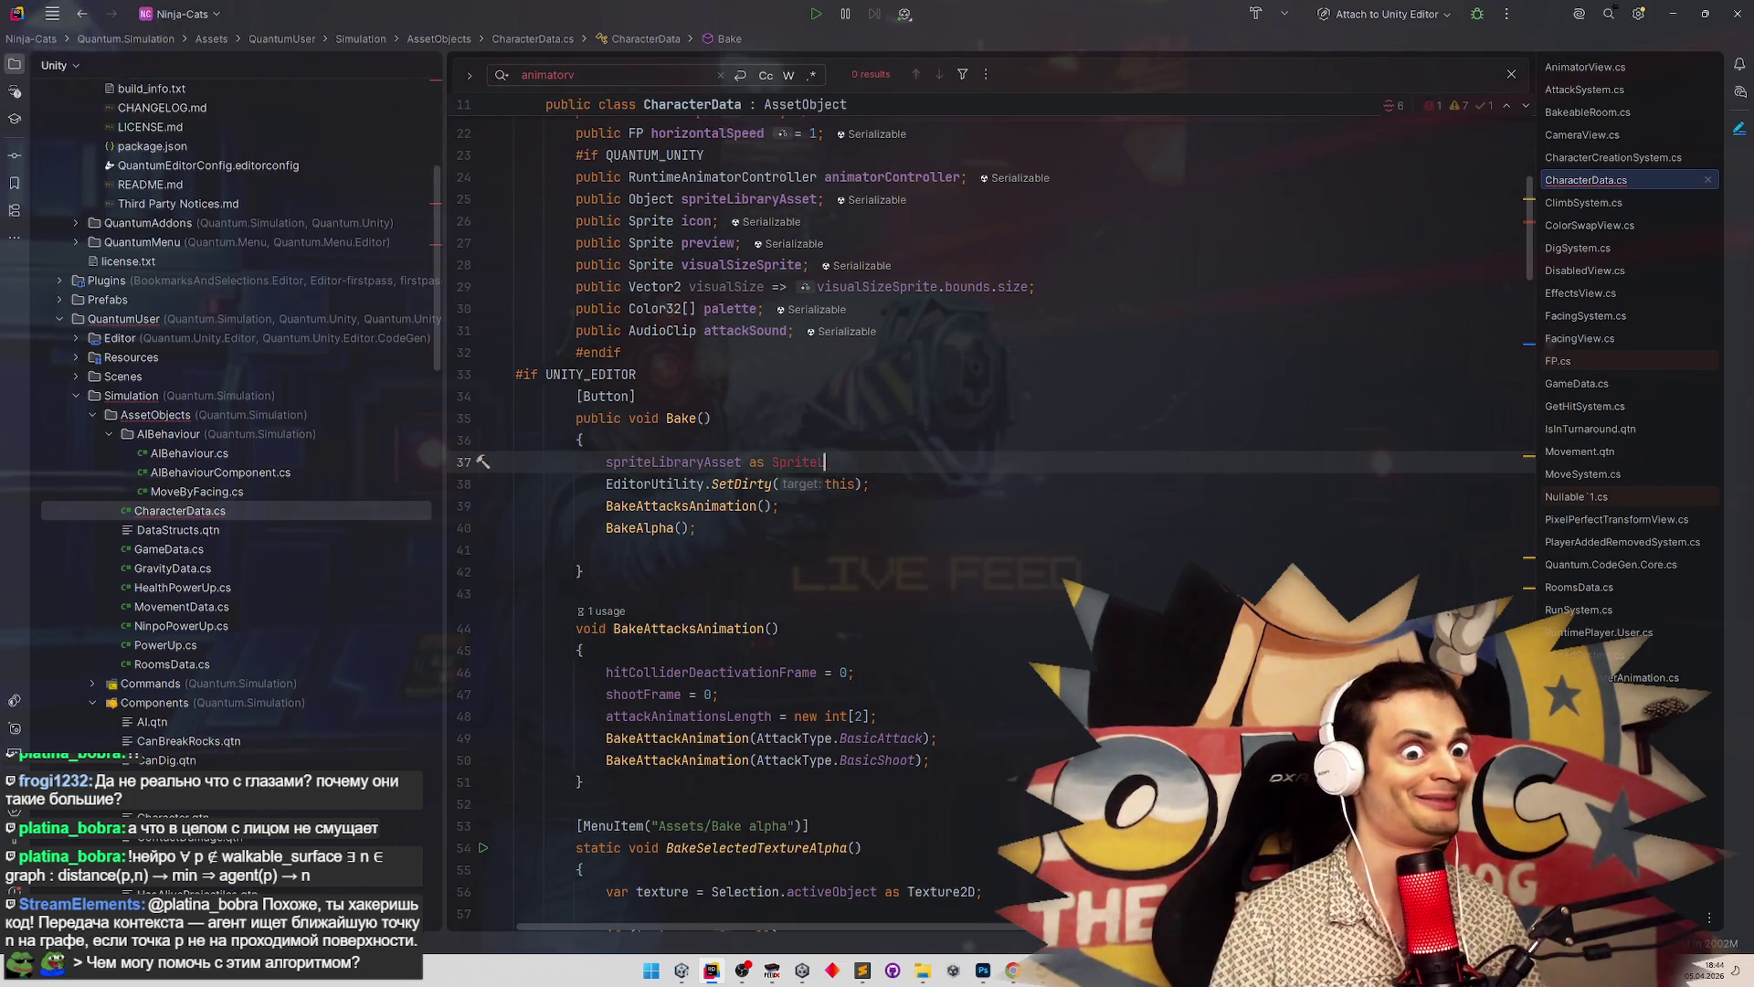
text(.)
key(BackSpace)
key(BackSpace)
key(BackSpace)
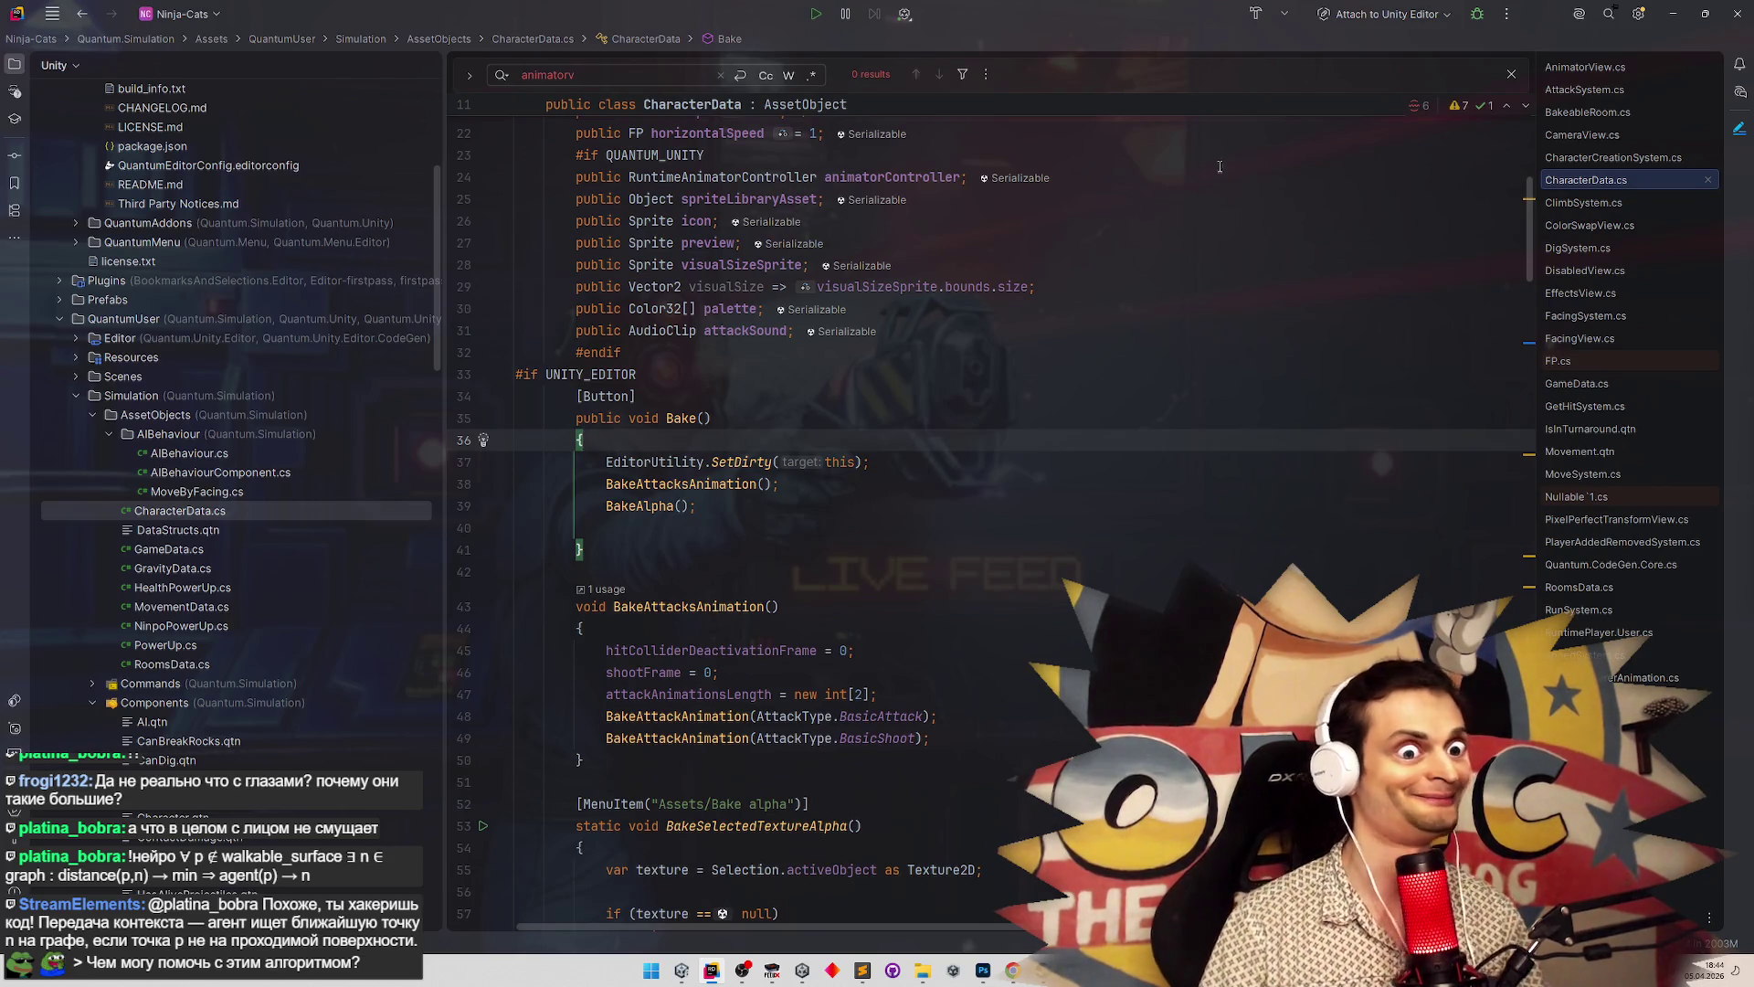
key(alt+Tab)
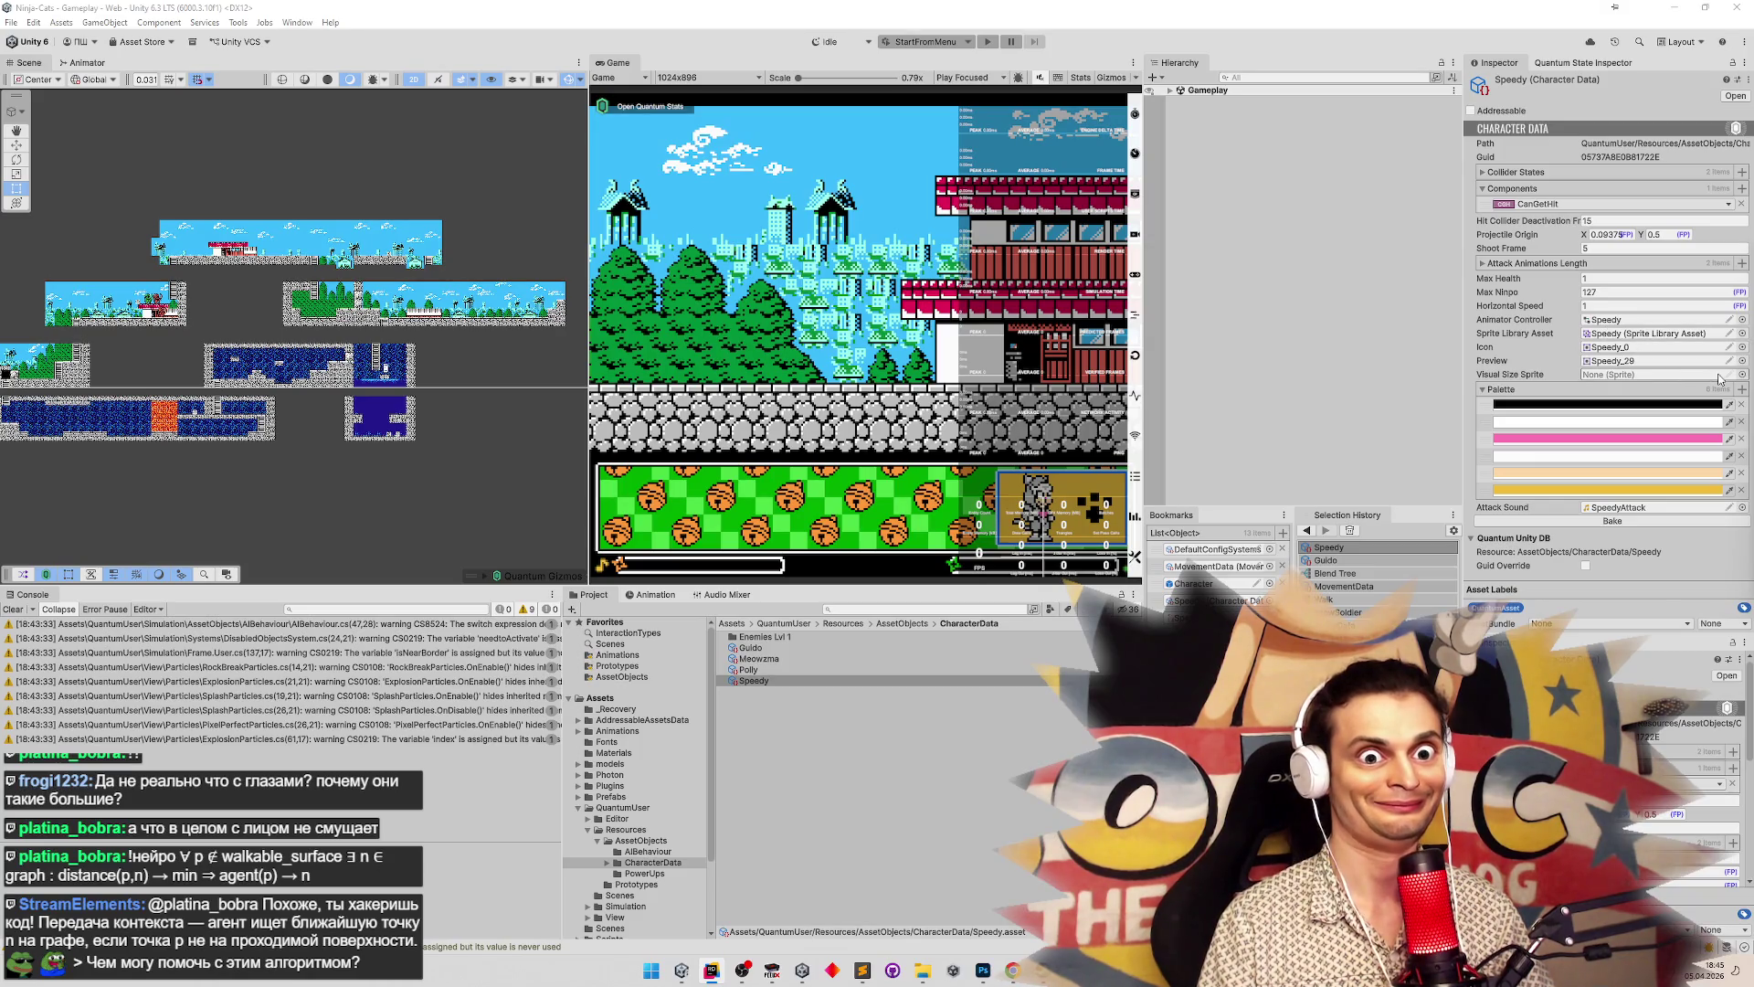
Scroll through the Visual Size Sprite picker without assigning one, then open the Character prefab
click(1741, 375)
drag(1746, 480, 1736, 676)
scroll(1735, 676, up, 15)
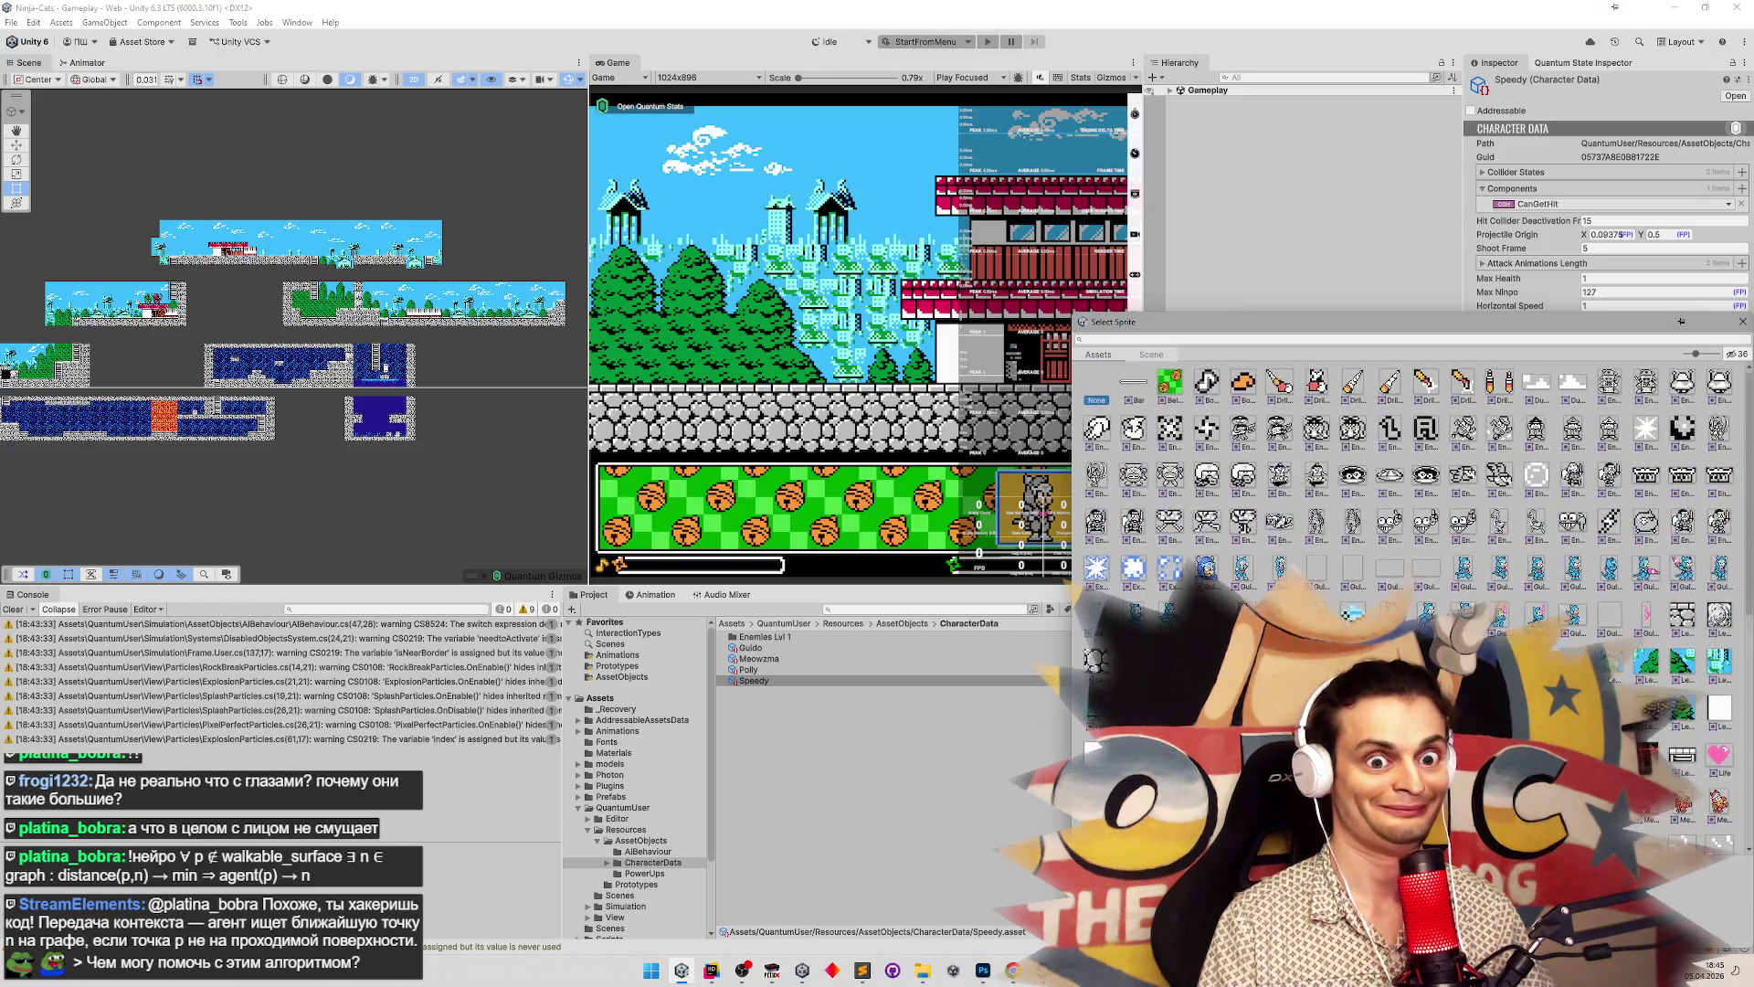
scroll(1732, 645, down, 10)
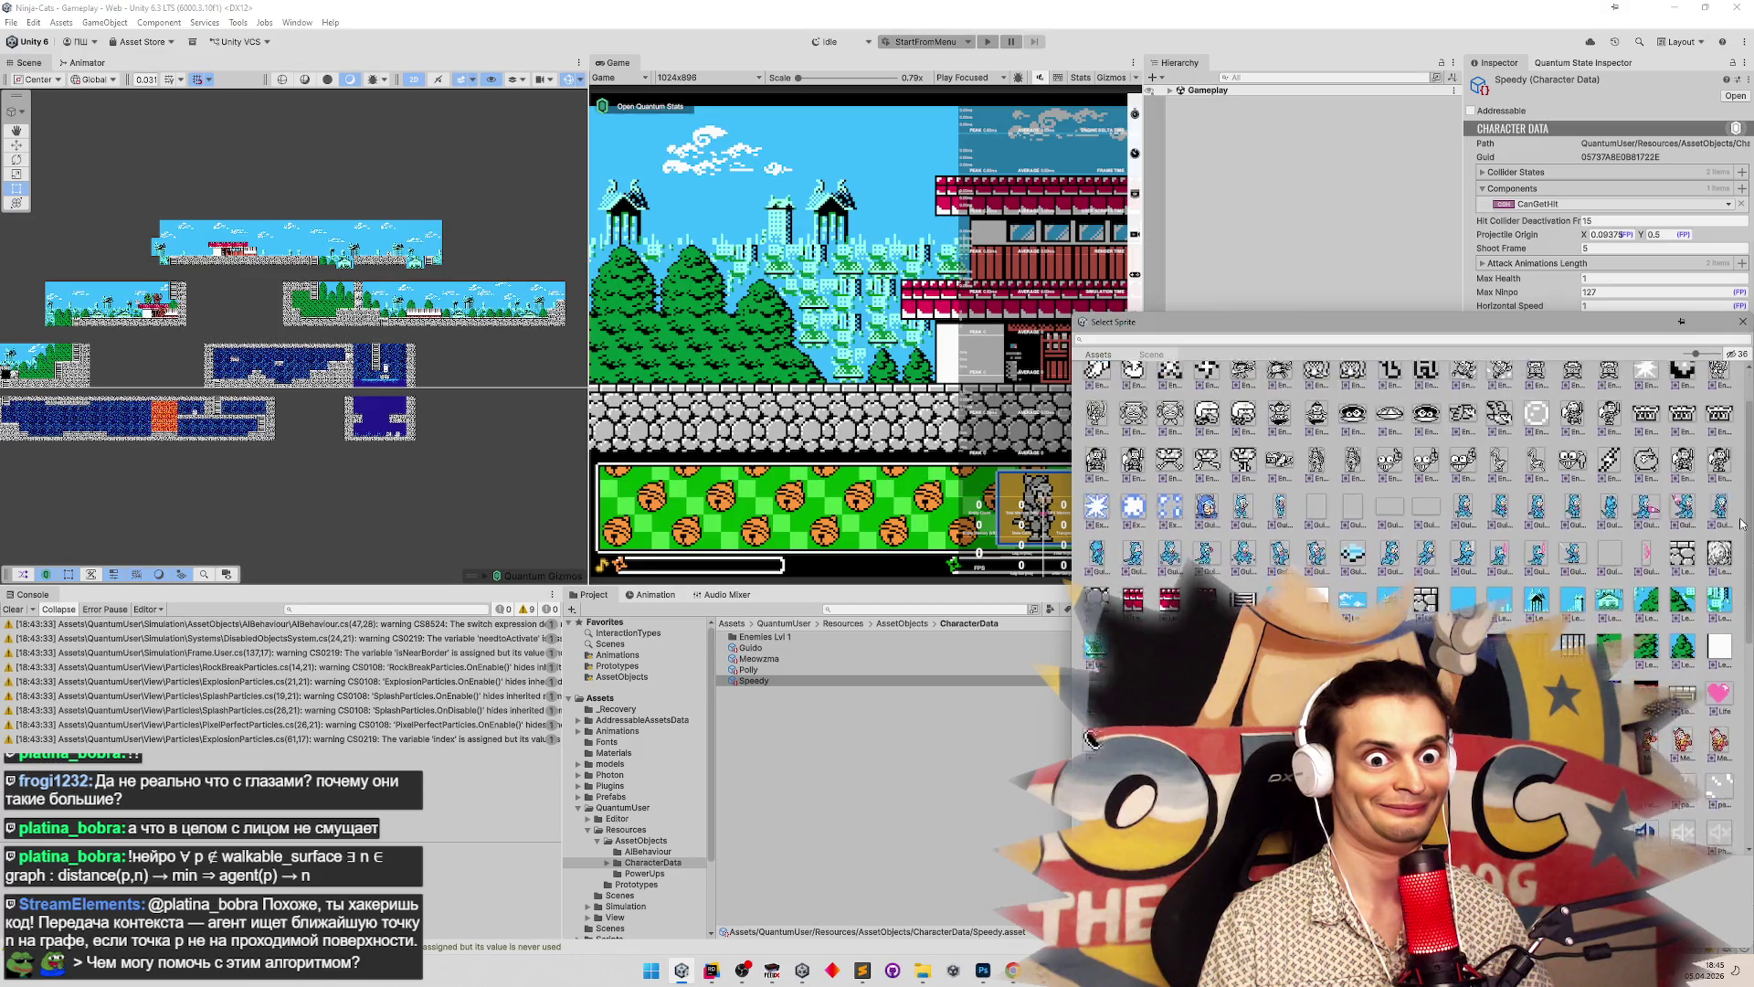
scroll(1732, 645, down, 3)
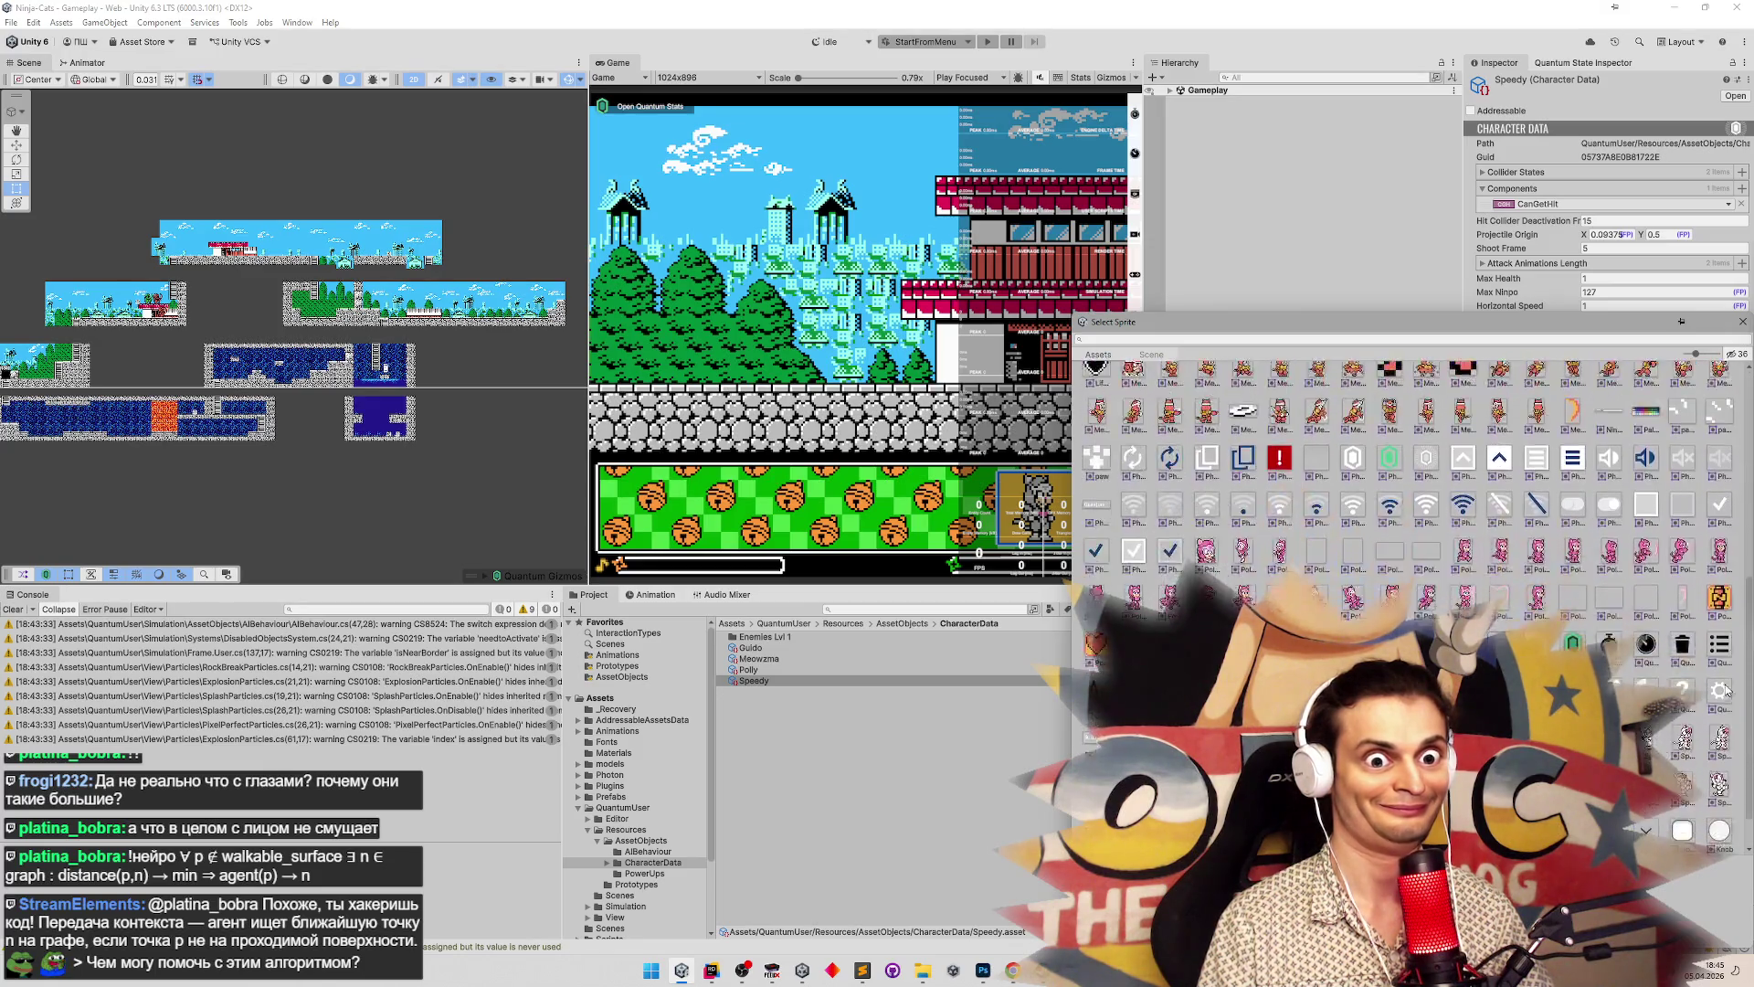
scroll(1722, 694, up, 13)
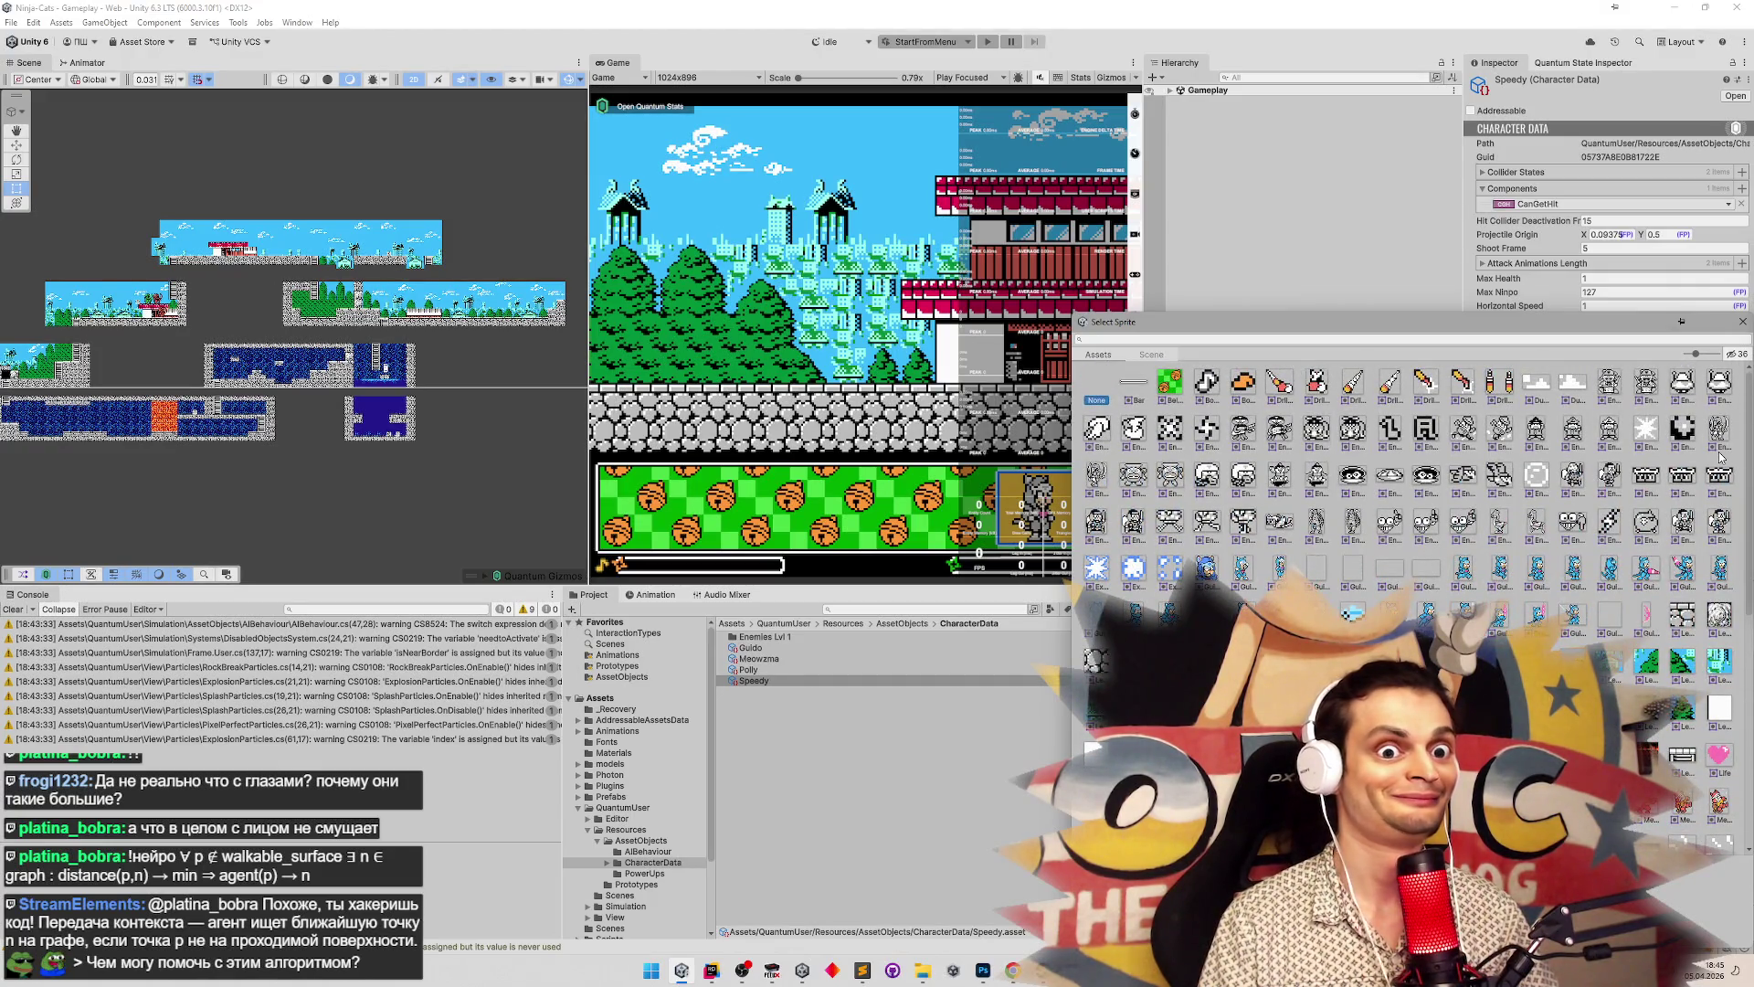
click(1742, 322)
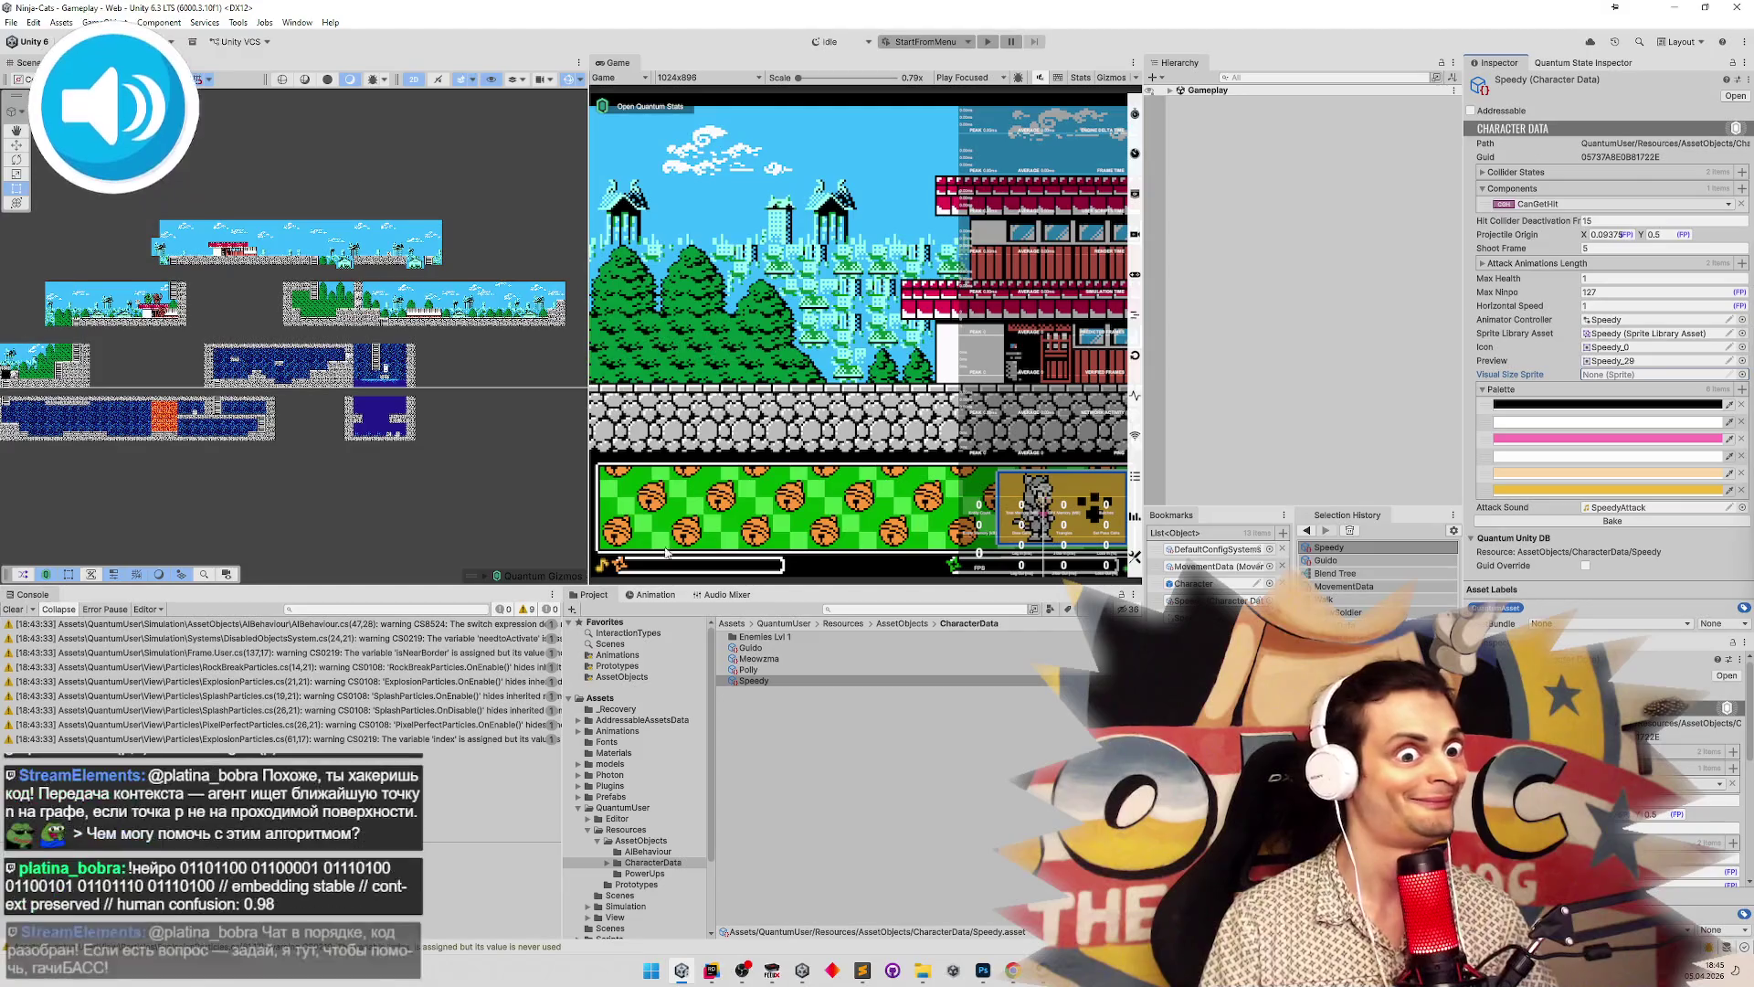
click(1269, 583)
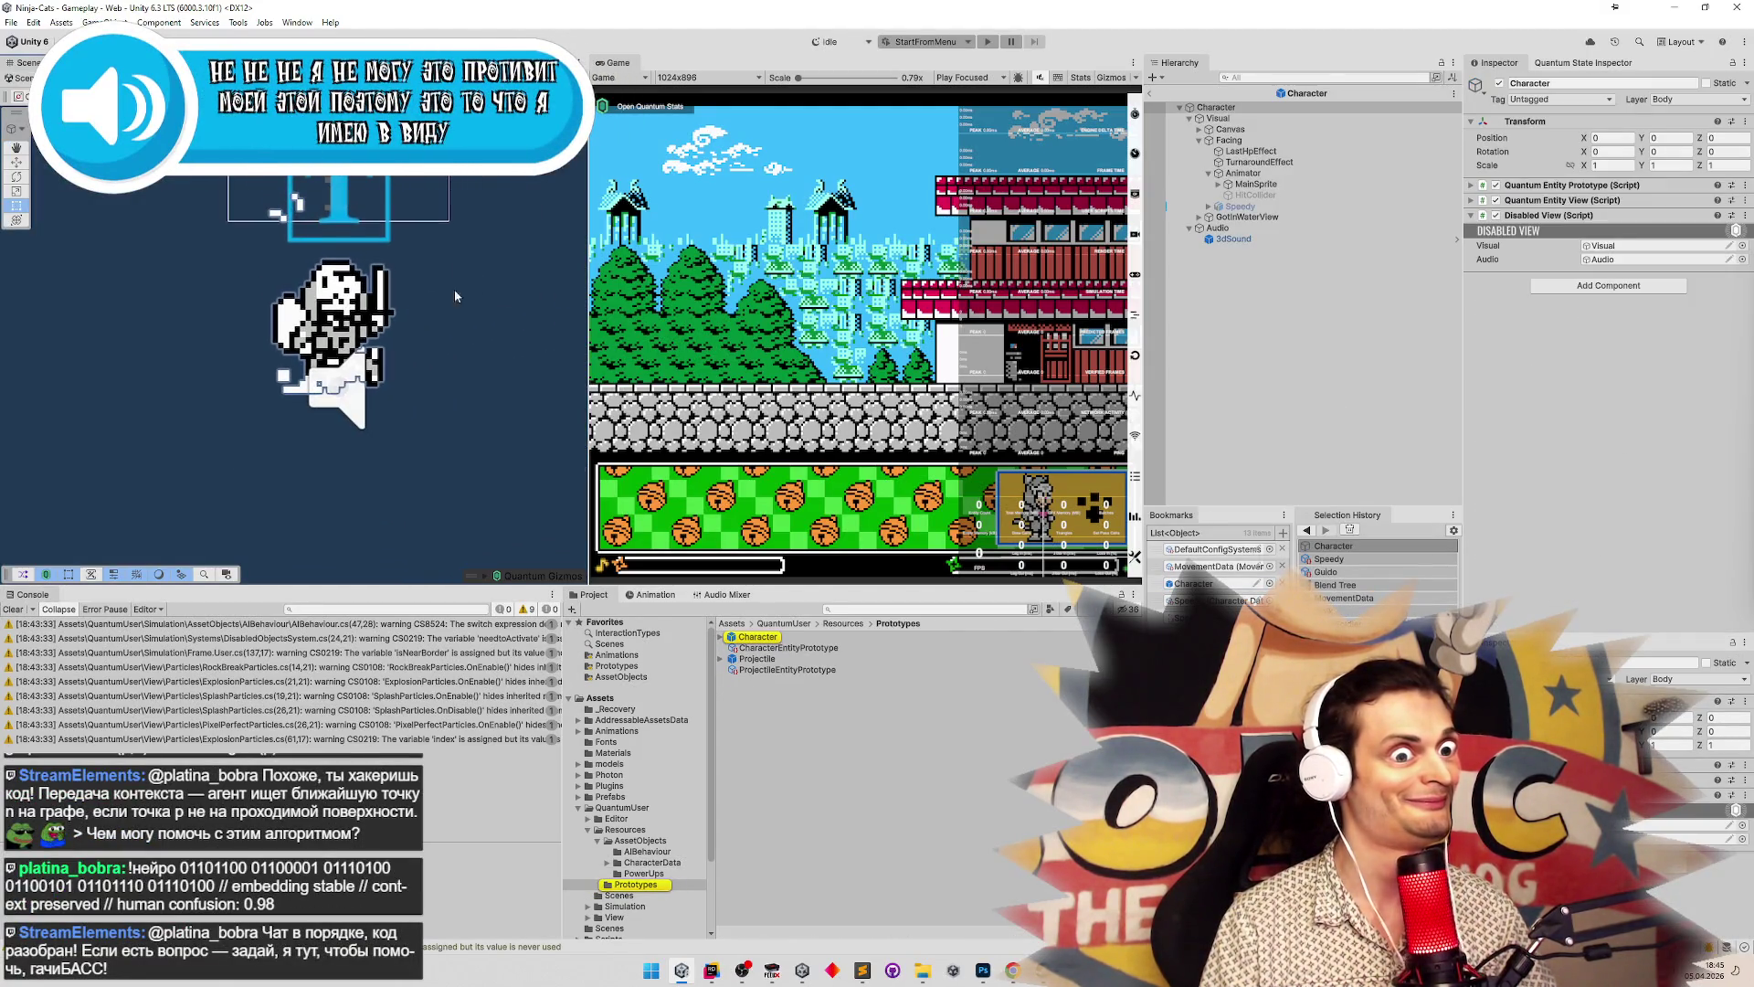
scroll(566, 344, up, 2)
scroll(356, 343, up, 2)
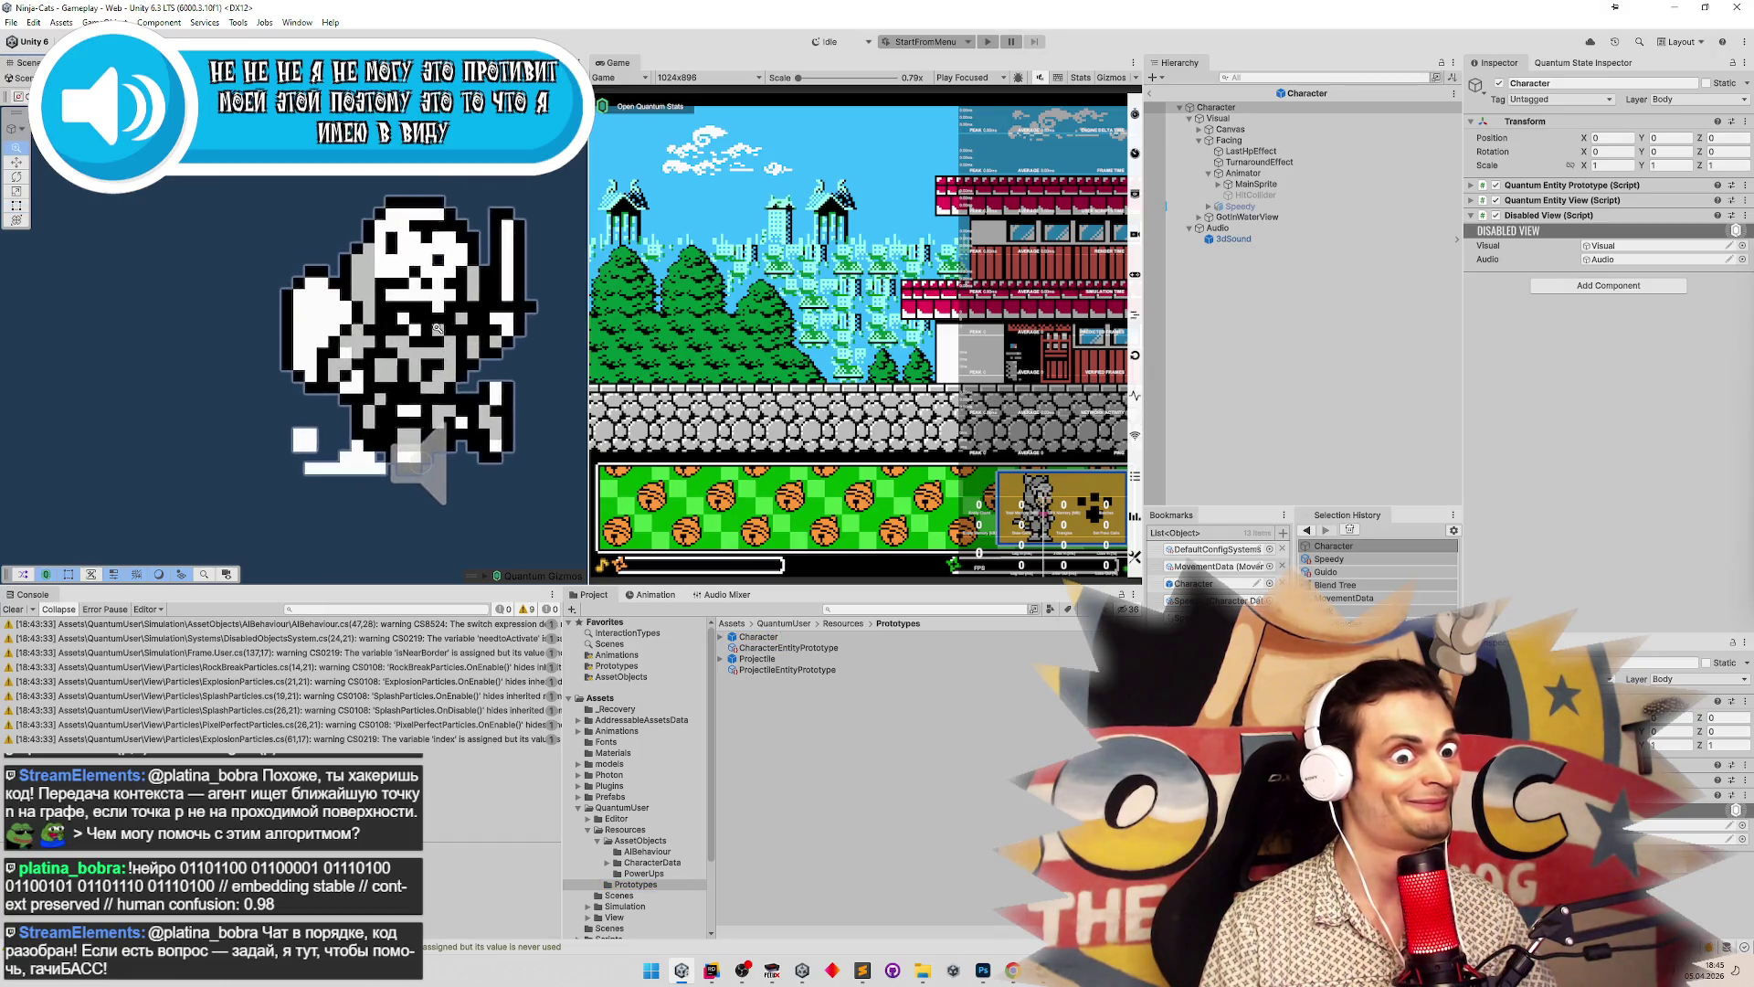
scroll(433, 353, up, 1)
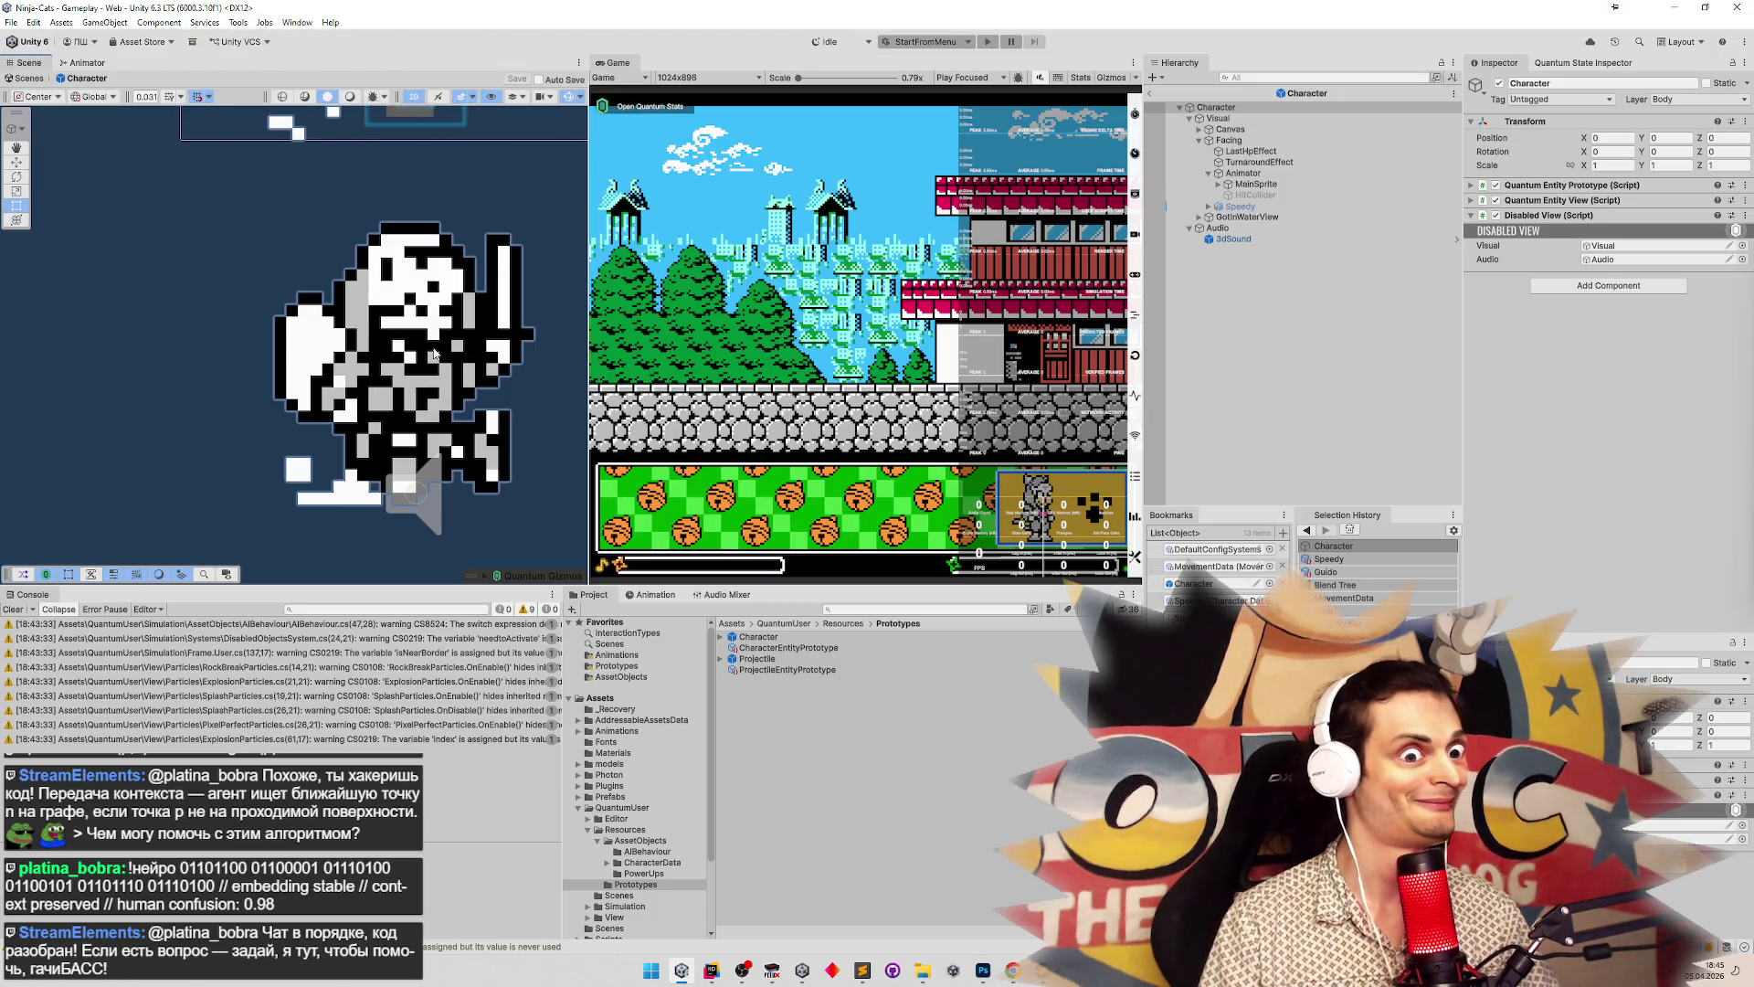
mouse_move(434, 352)
mouse_down()
mouse_move(435, 386)
mouse_move(445, 355)
mouse_up()
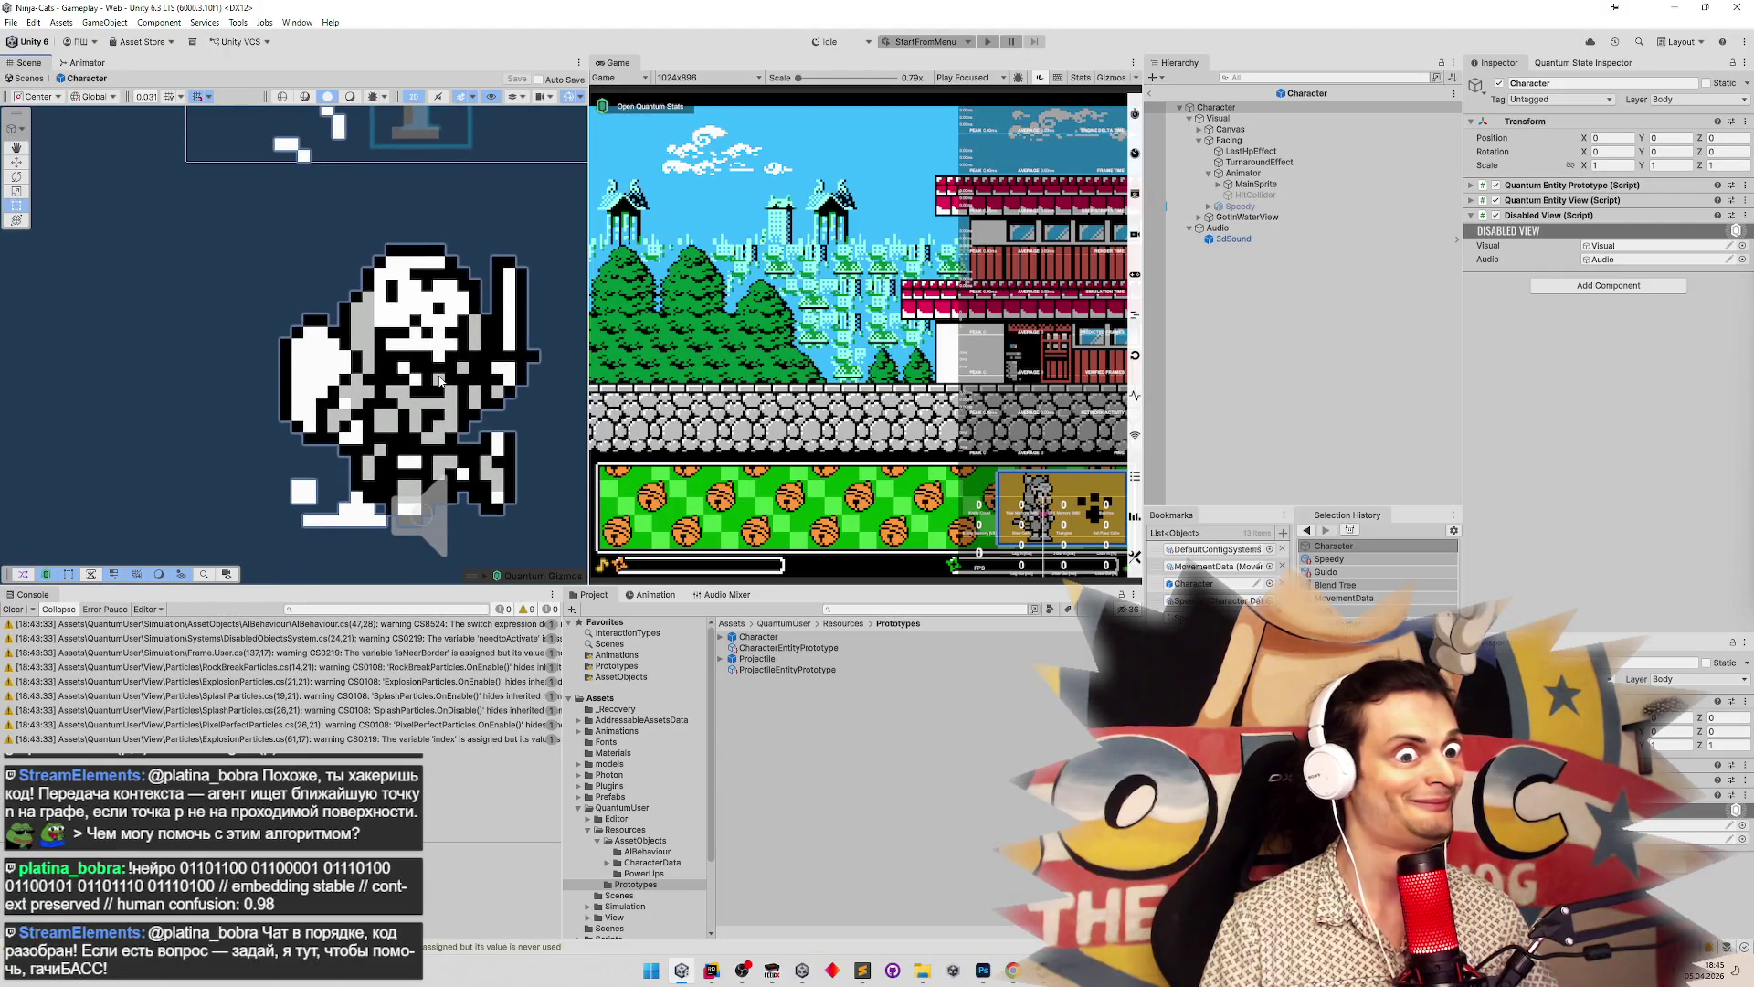
click(1472, 217)
click(1473, 219)
click(1298, 185)
click(1244, 172)
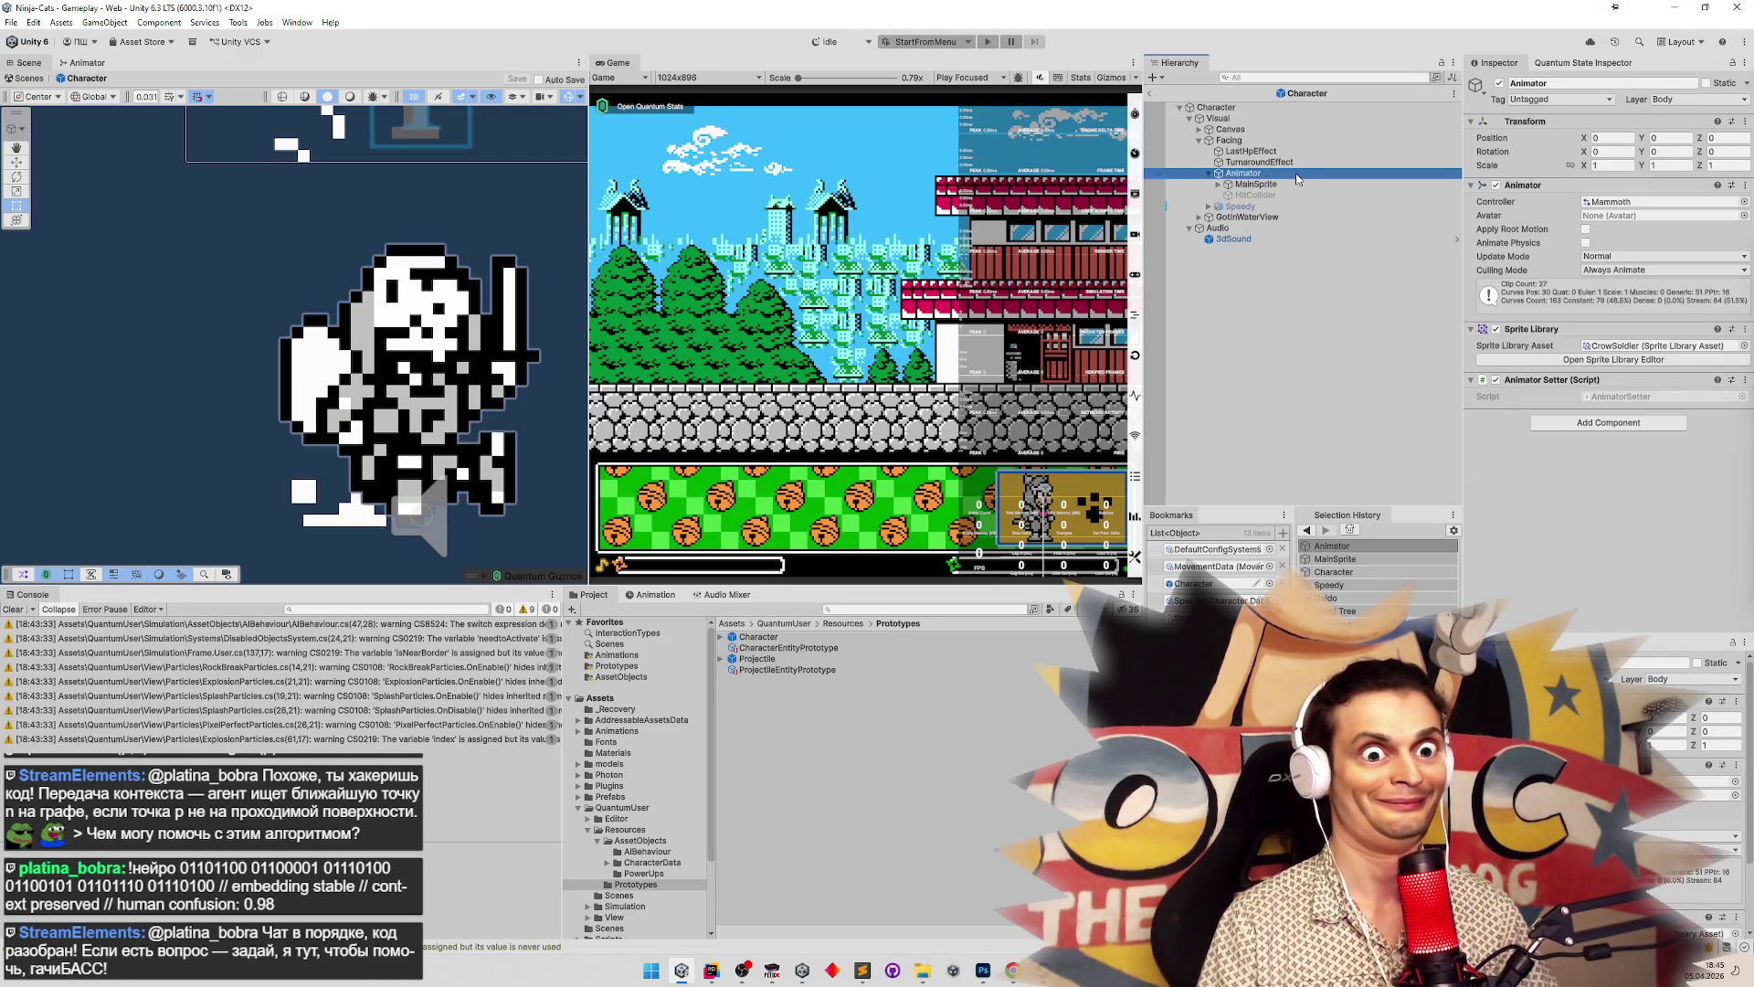
click(1742, 346)
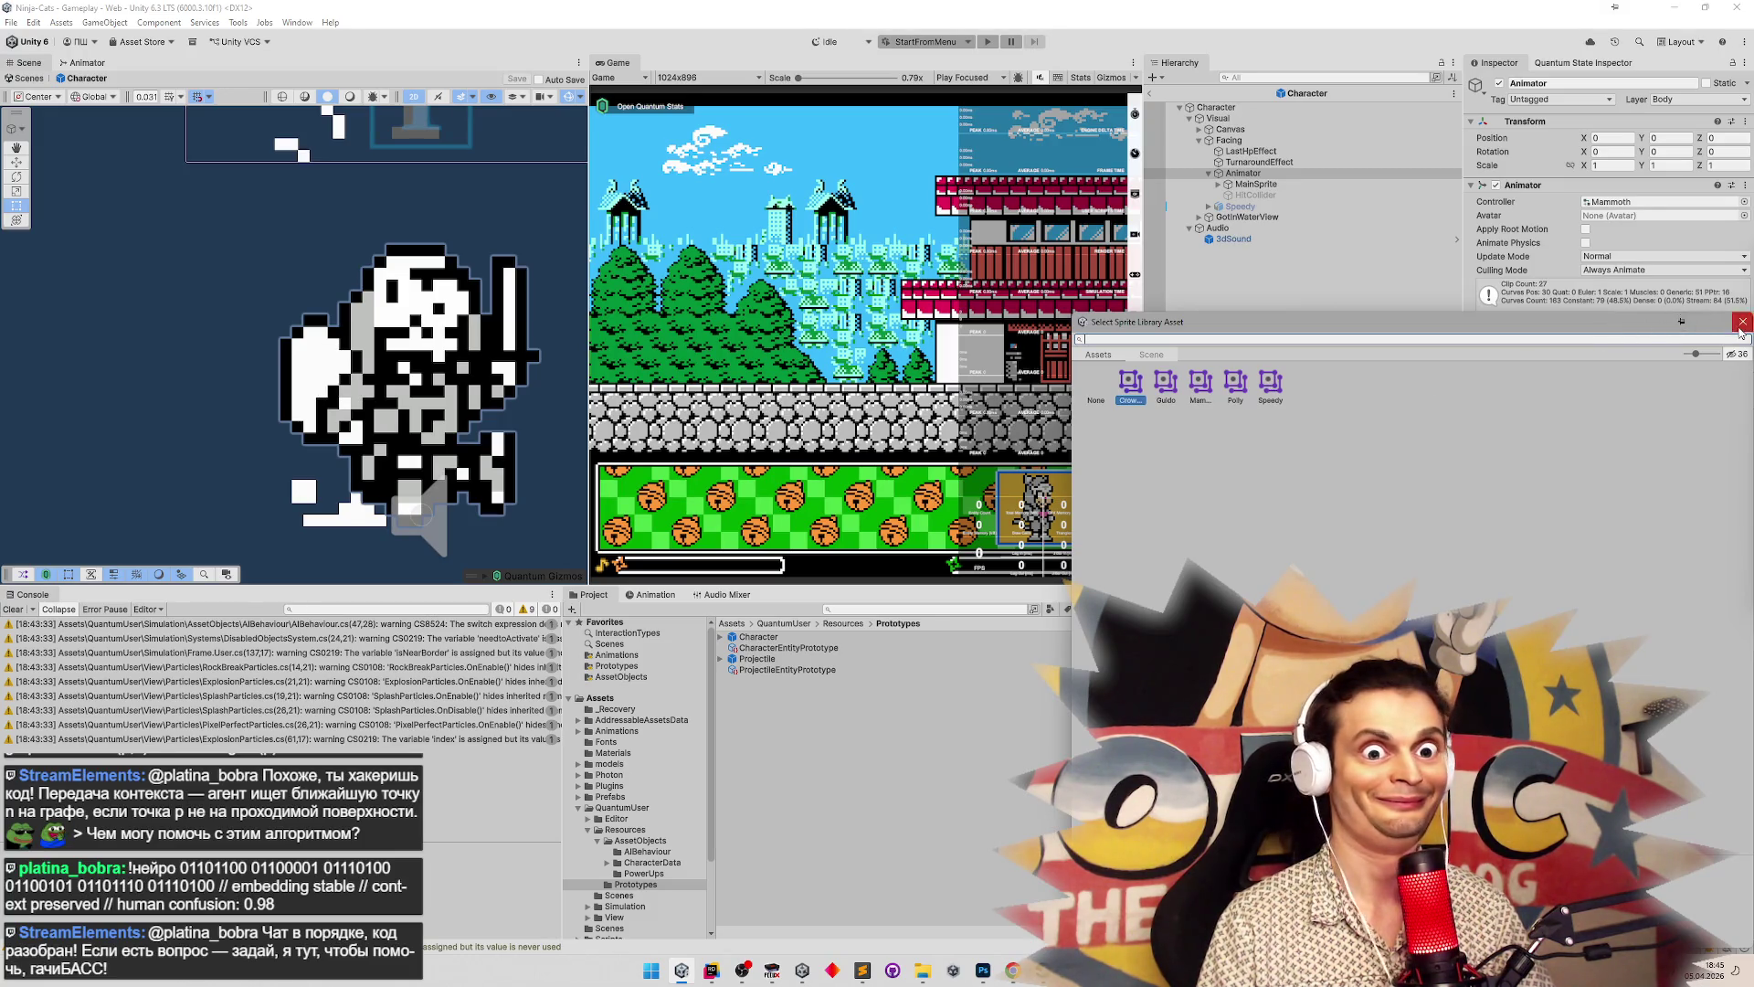
click(1741, 329)
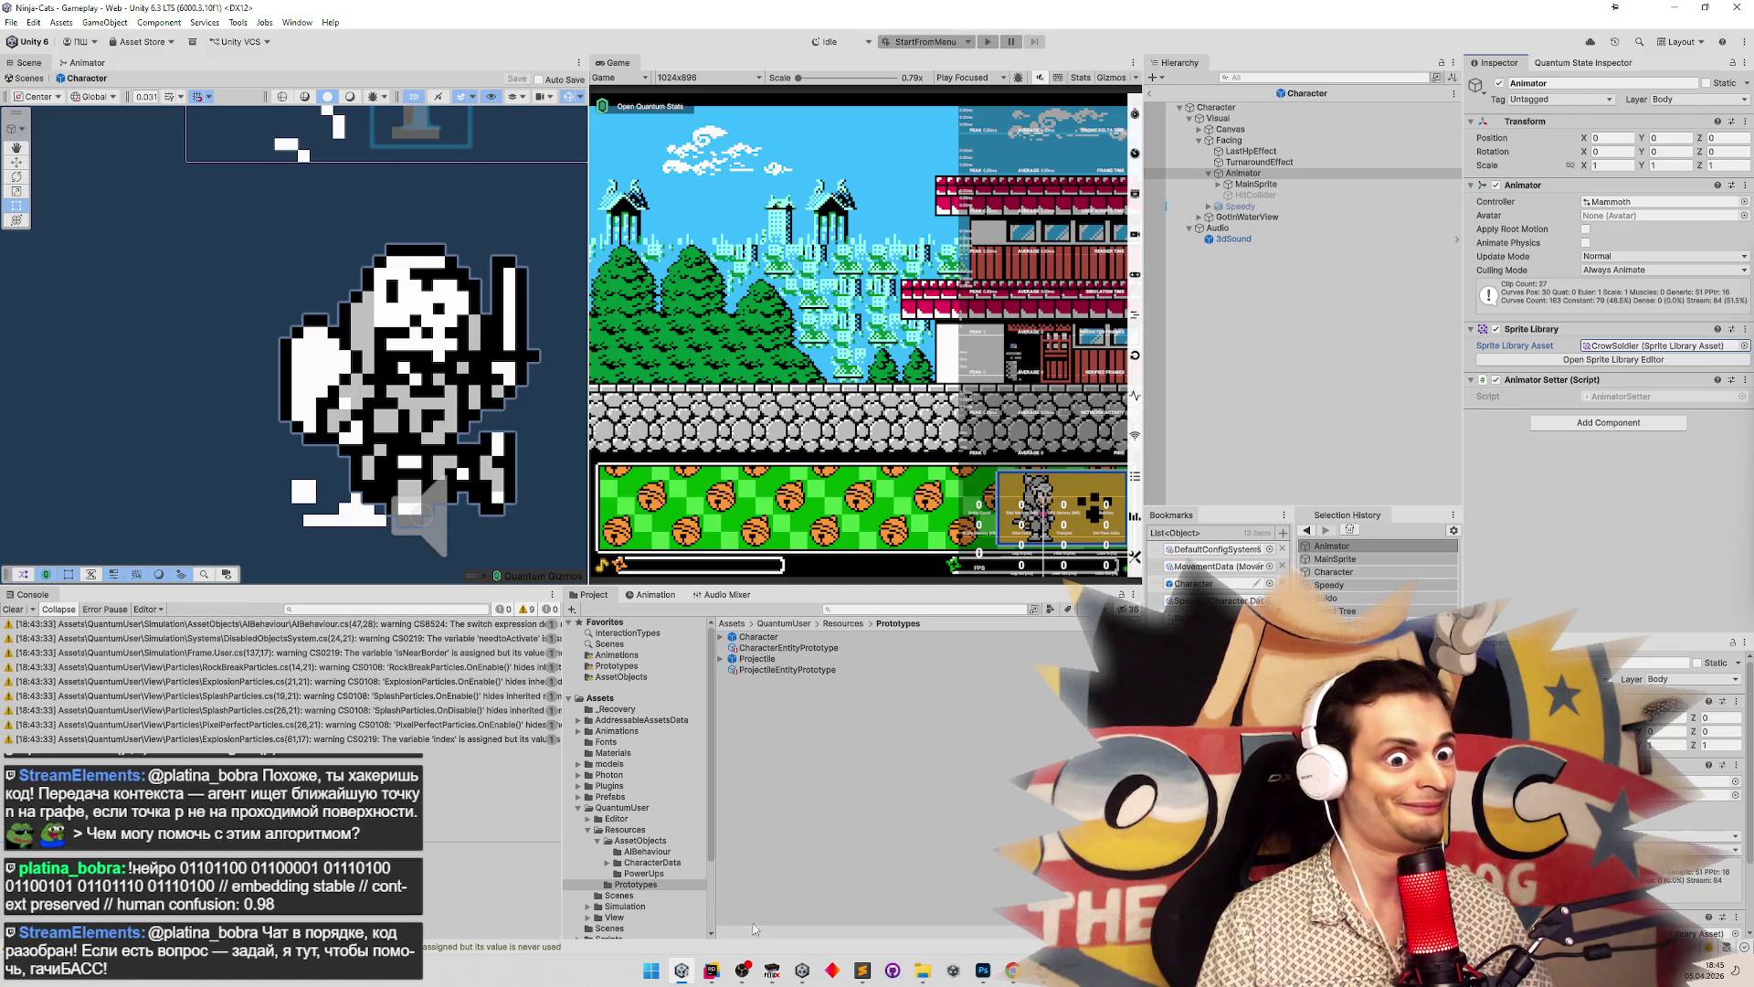
mouse_move(714, 970)
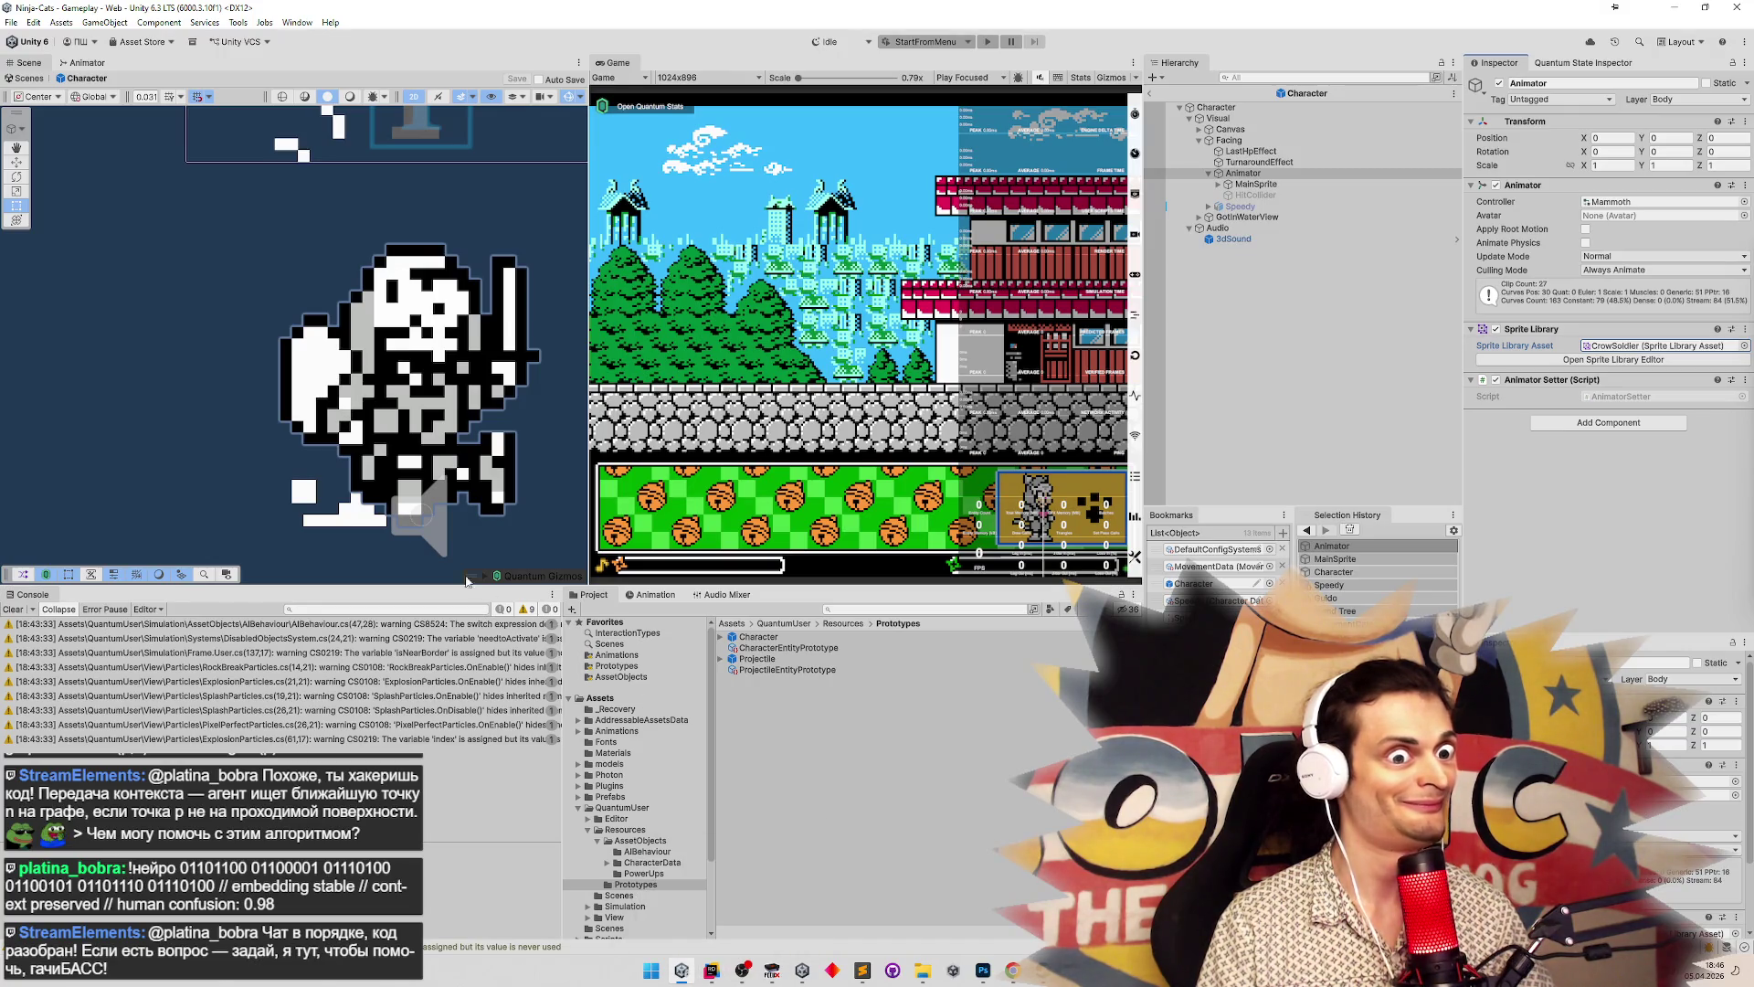
scroll(458, 431, up, 8)
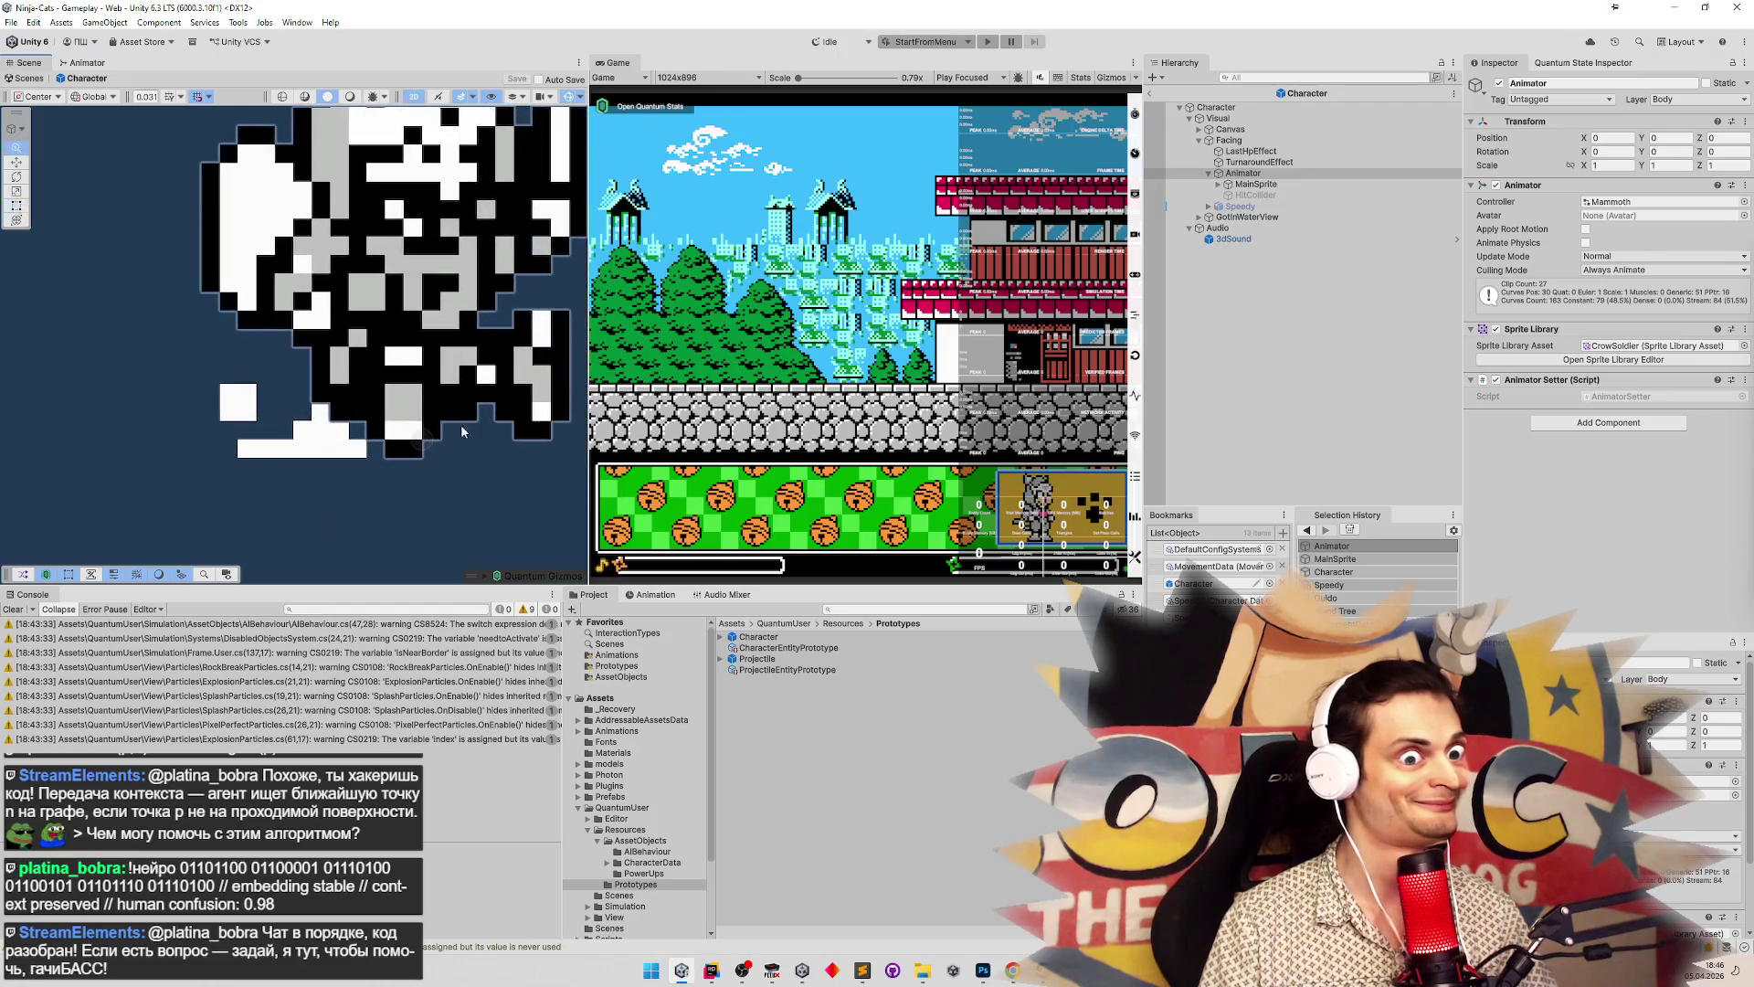
scroll(466, 438, down, 5)
scroll(294, 430, up, 1)
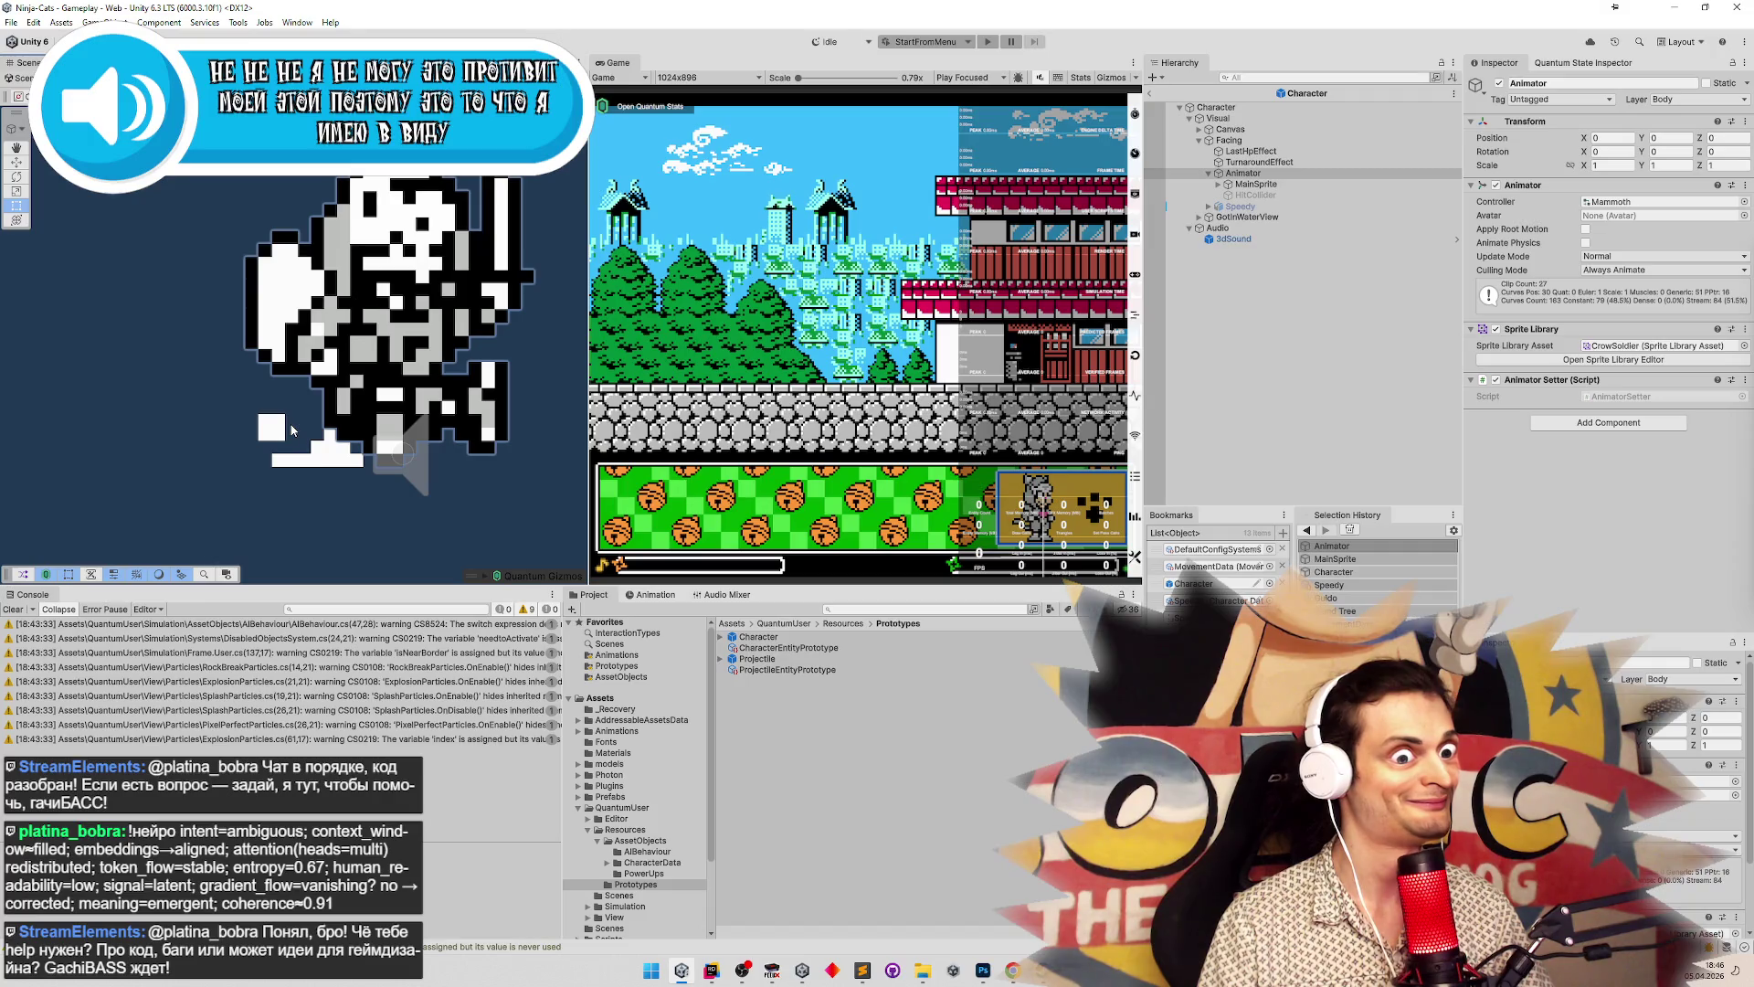
mouse_move(293, 431)
mouse_down()
mouse_move(285, 502)
mouse_move(295, 470)
mouse_up()
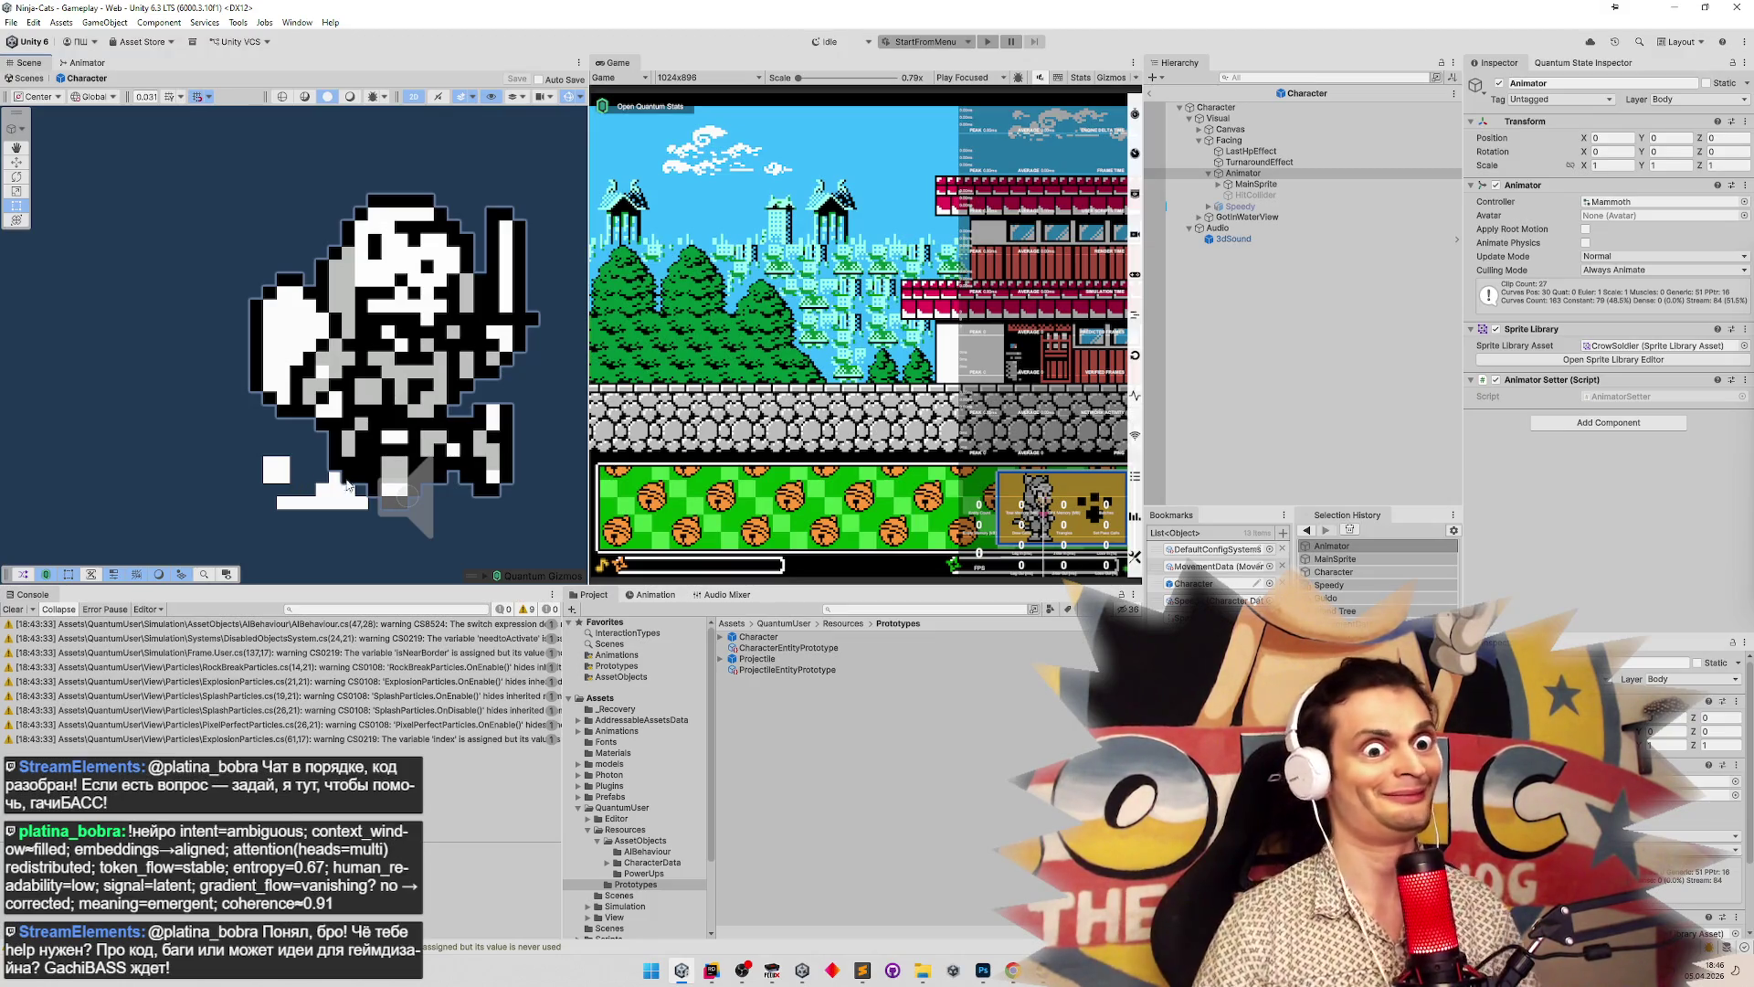
click(1744, 345)
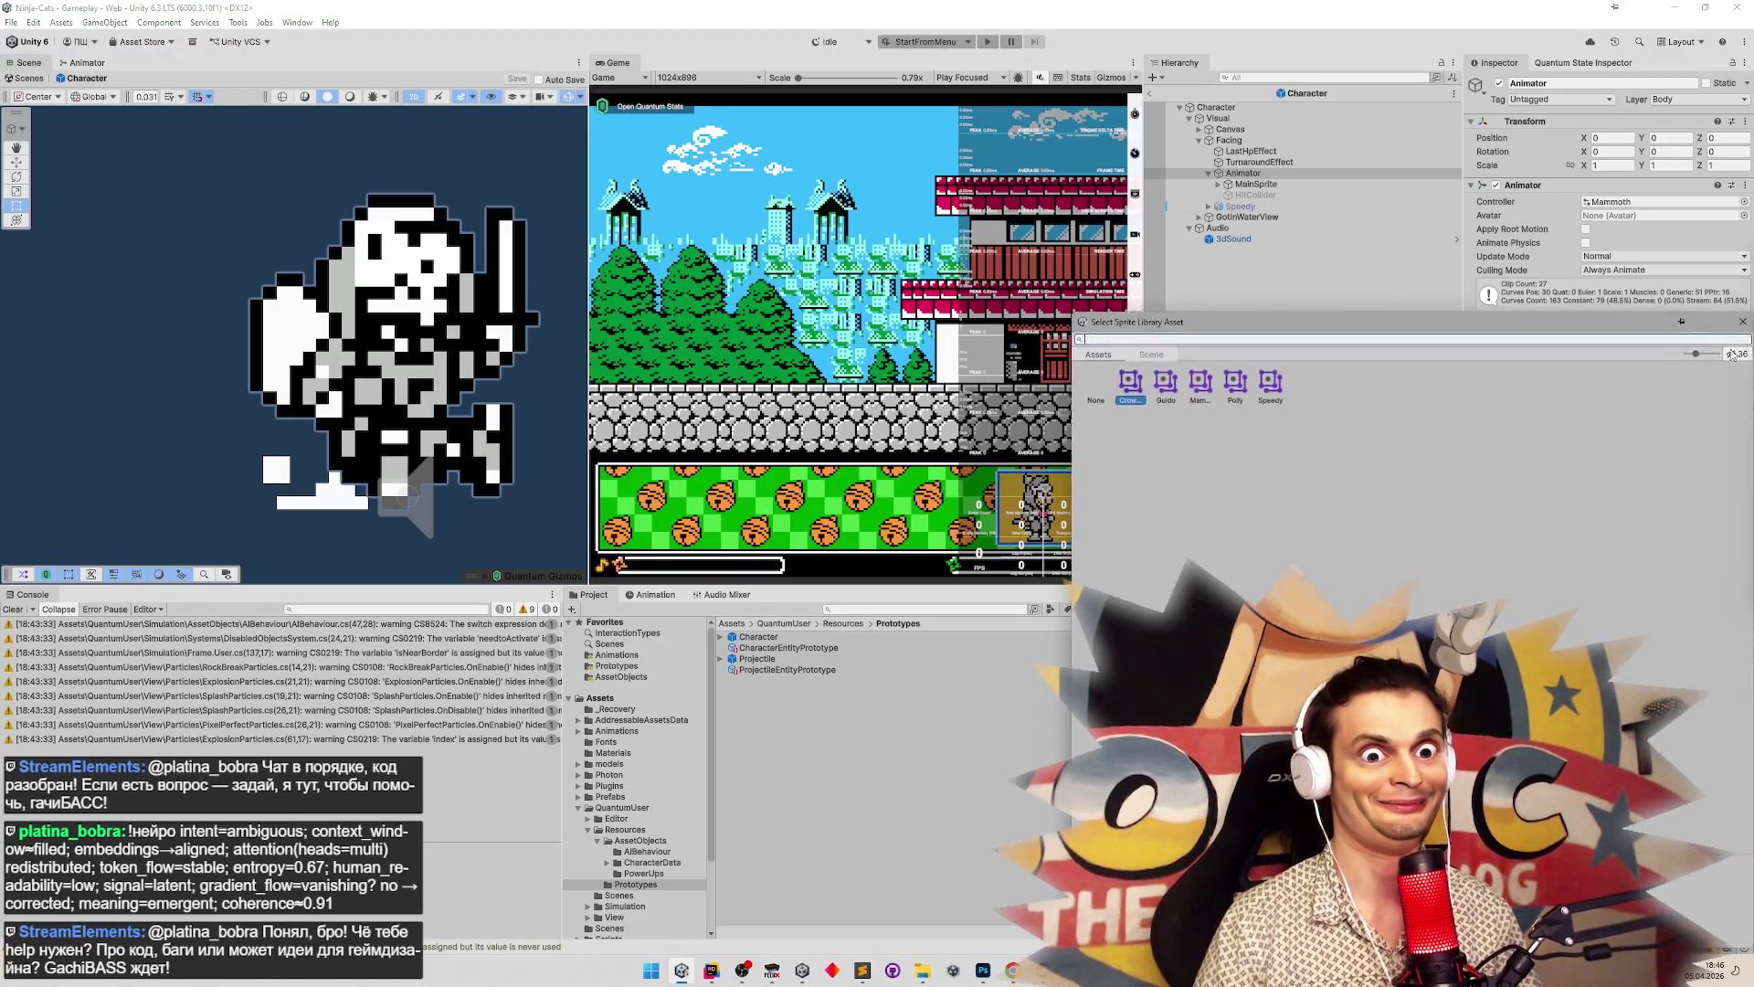
Assign the Mammoth sprite library and pan the Scene view to check the sprite
click(1198, 393)
double_click(1197, 393)
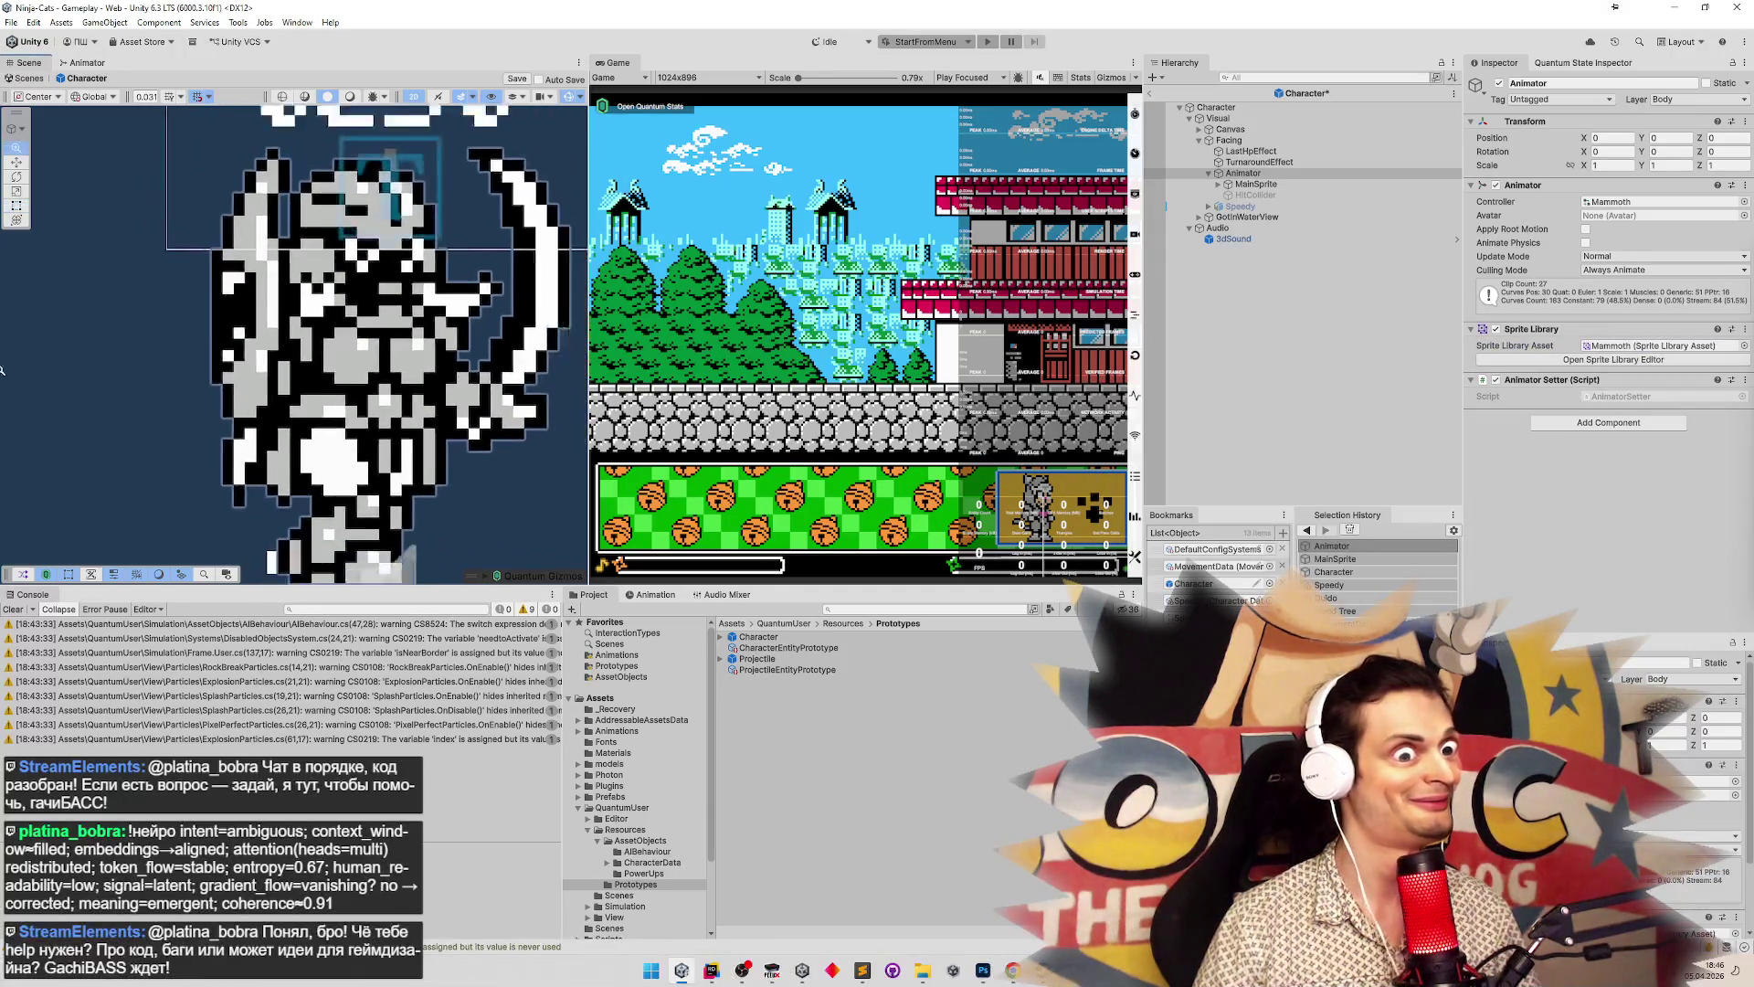
scroll(140, 392, up, 3)
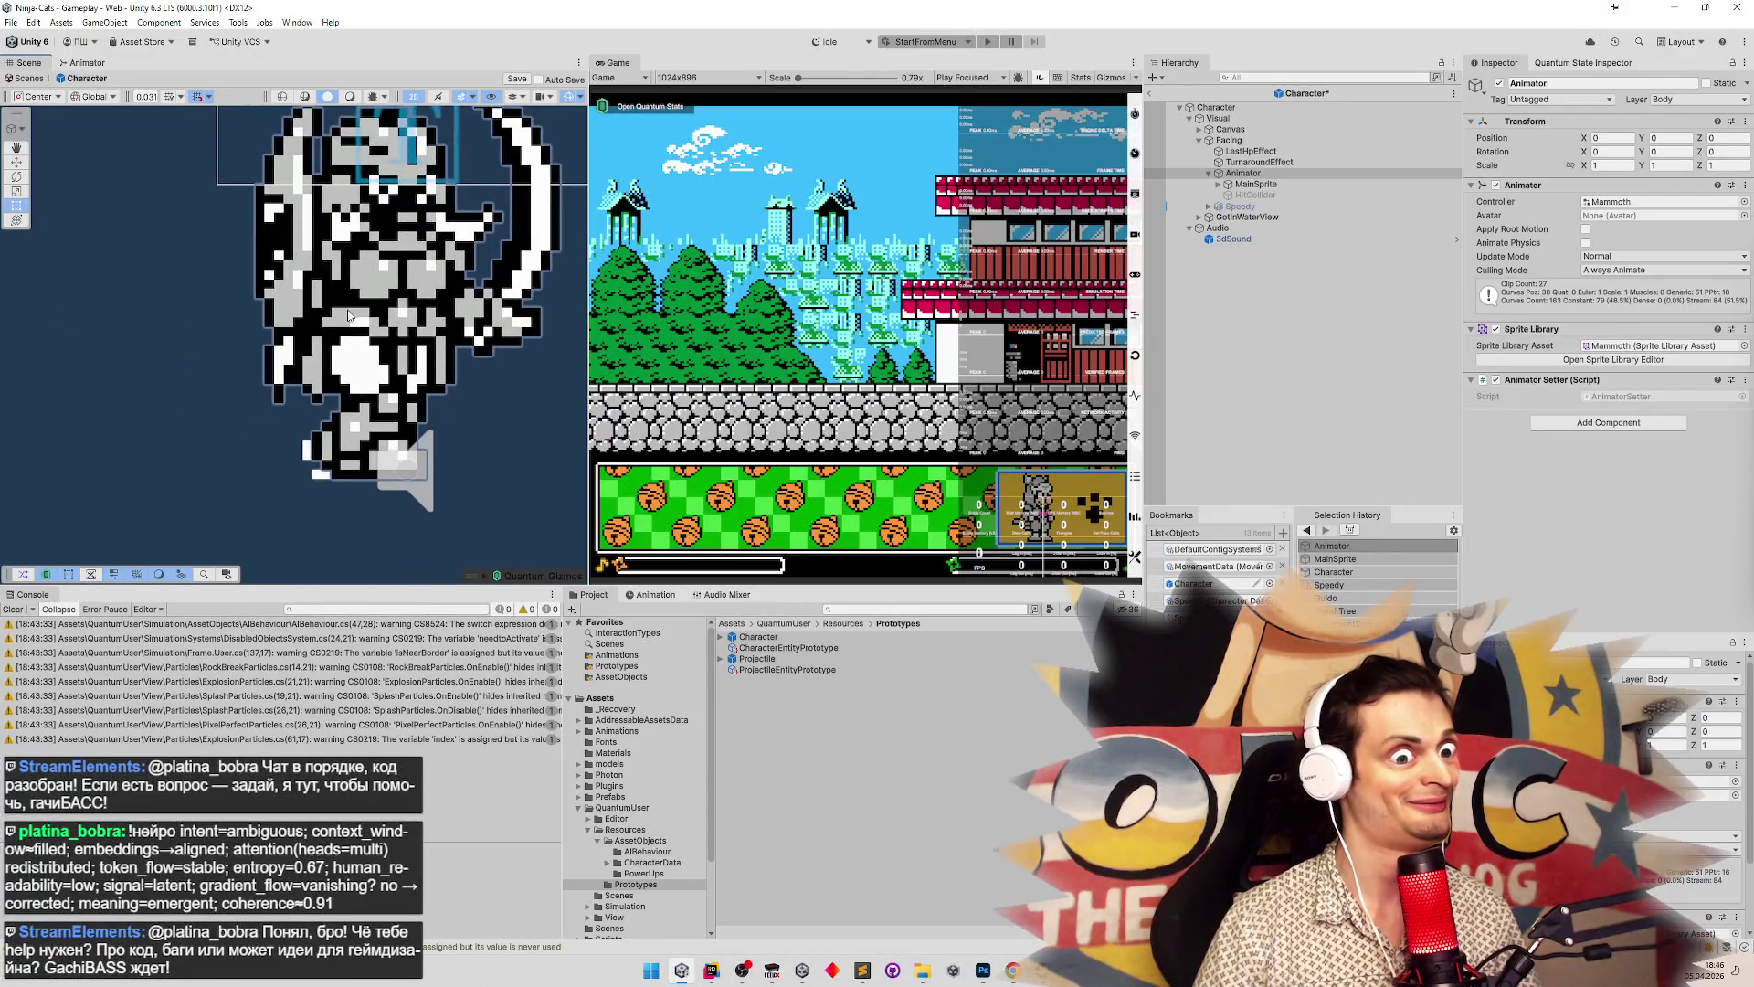
mouse_move(389, 306)
mouse_down()
mouse_move(398, 353)
mouse_move(401, 326)
mouse_up()
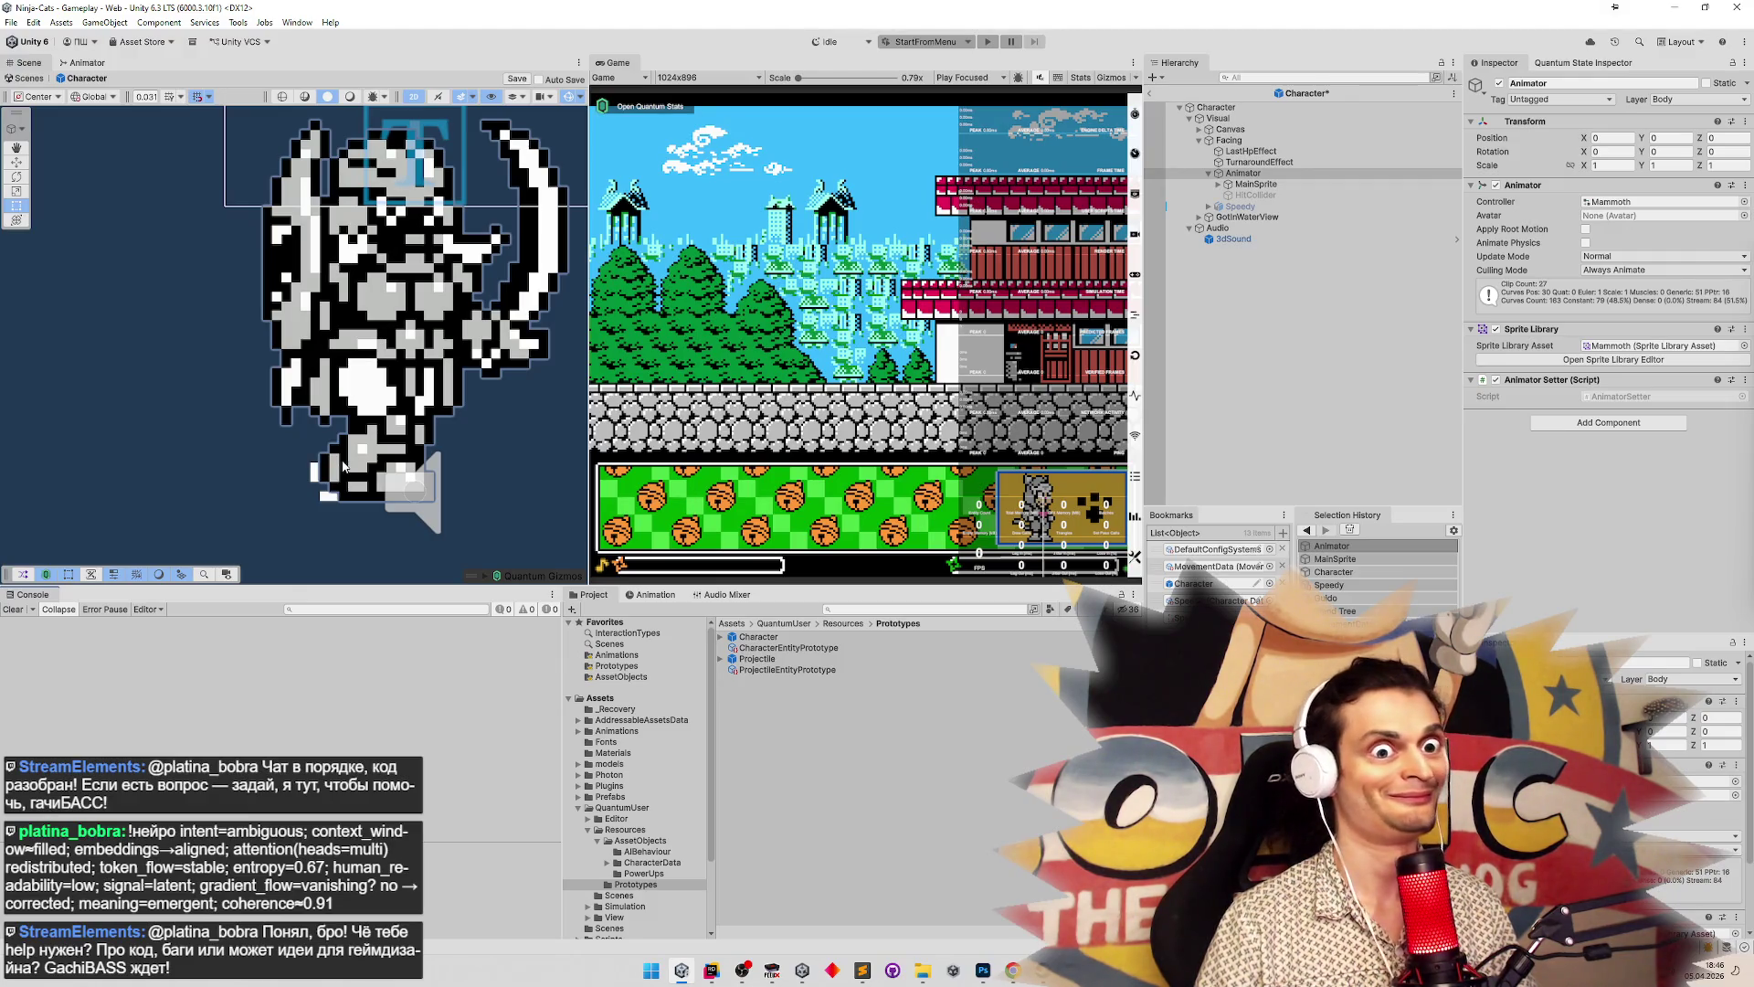
Select Animator and set its Sprite Library Asset to Speedy
click(1285, 174)
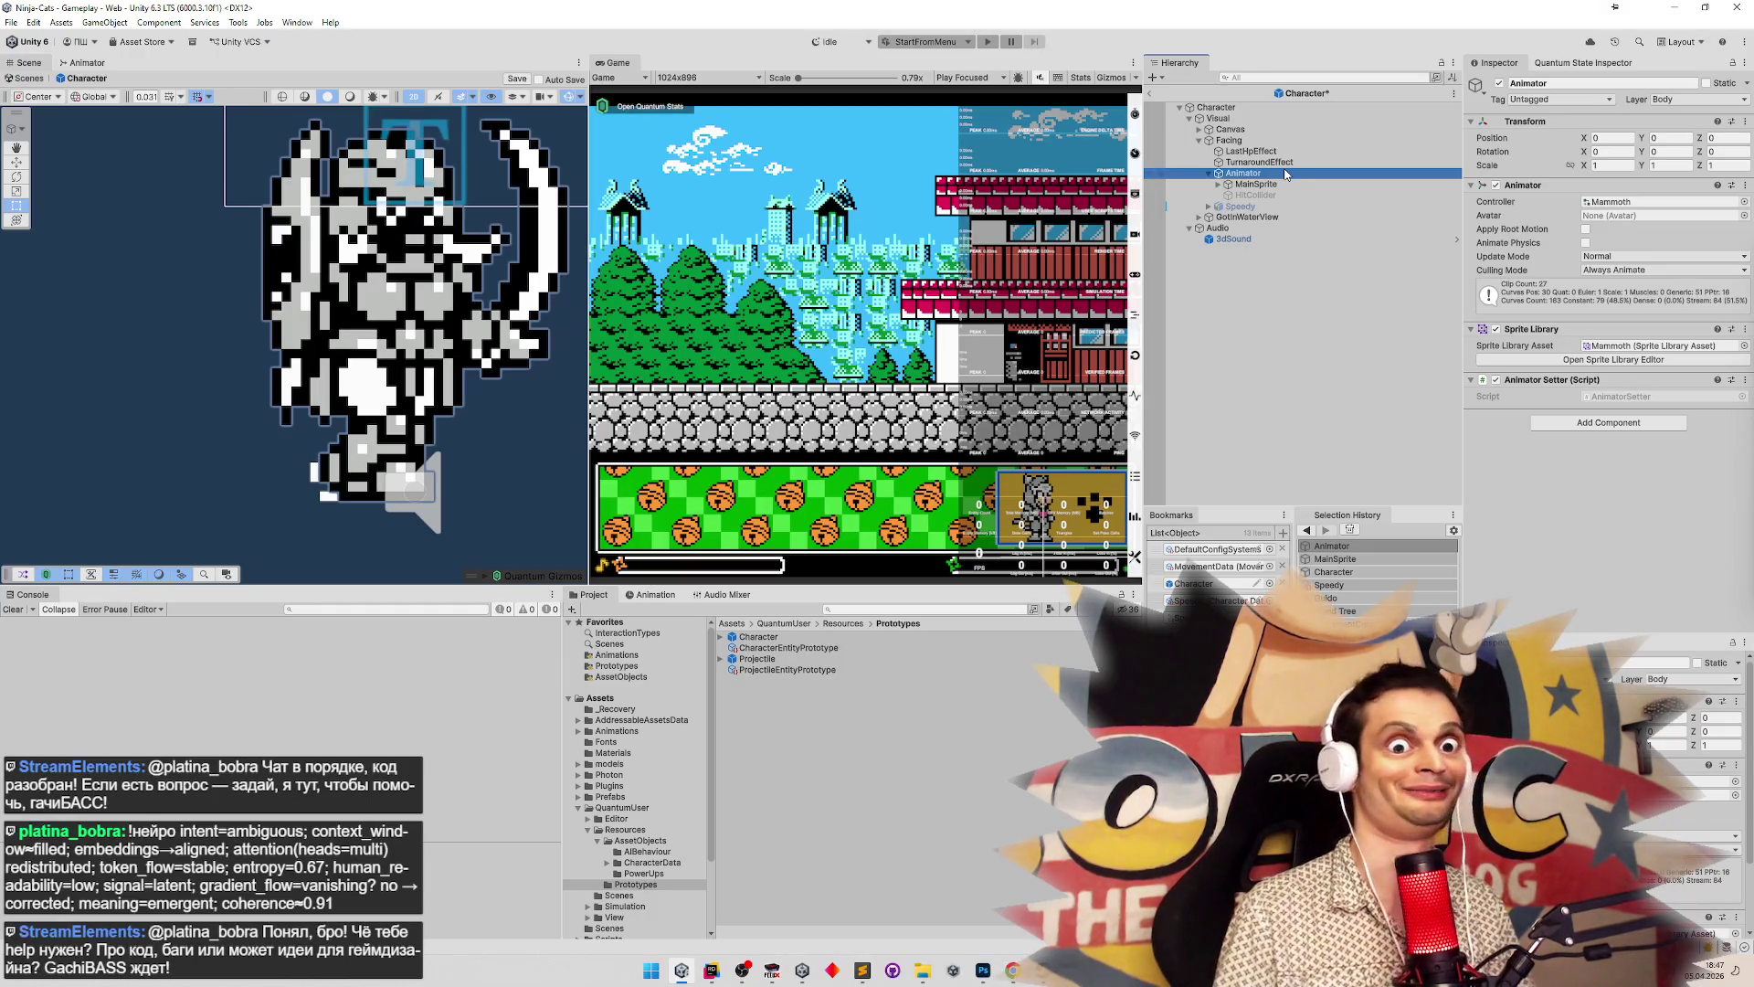
mouse_move(451, 199)
mouse_down()
mouse_move(454, 252)
mouse_move(456, 236)
mouse_up()
click(1256, 175)
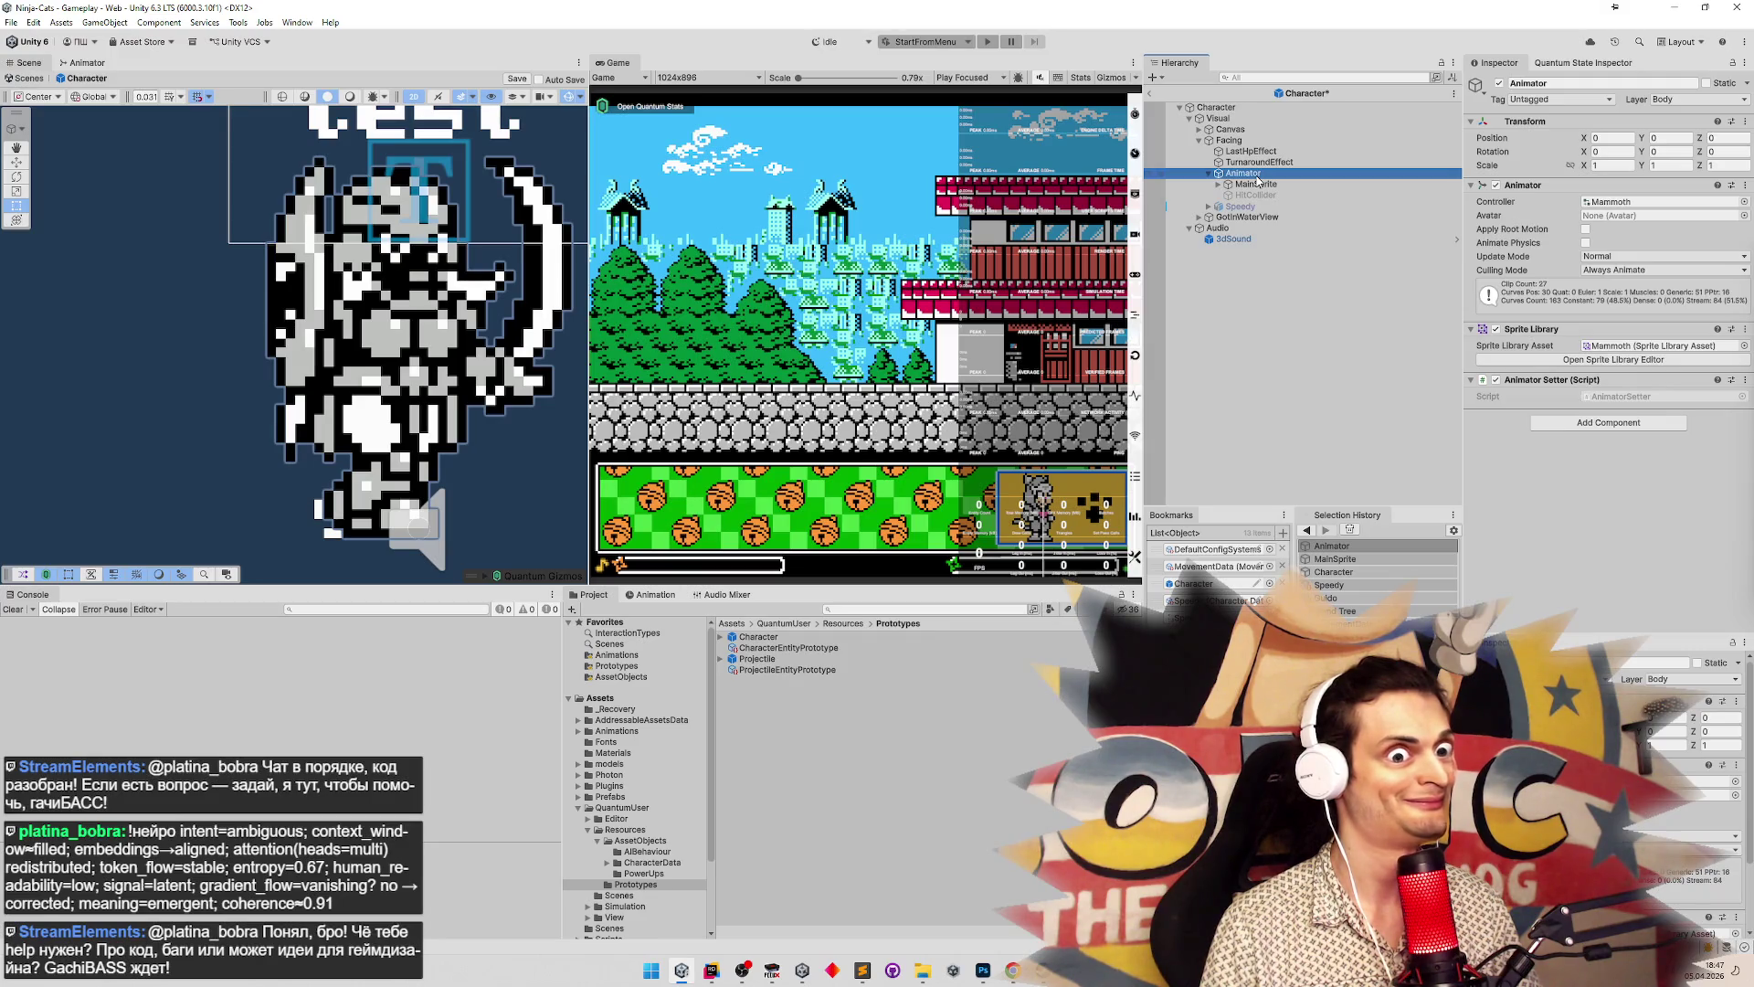
click(1744, 347)
double_click(1267, 393)
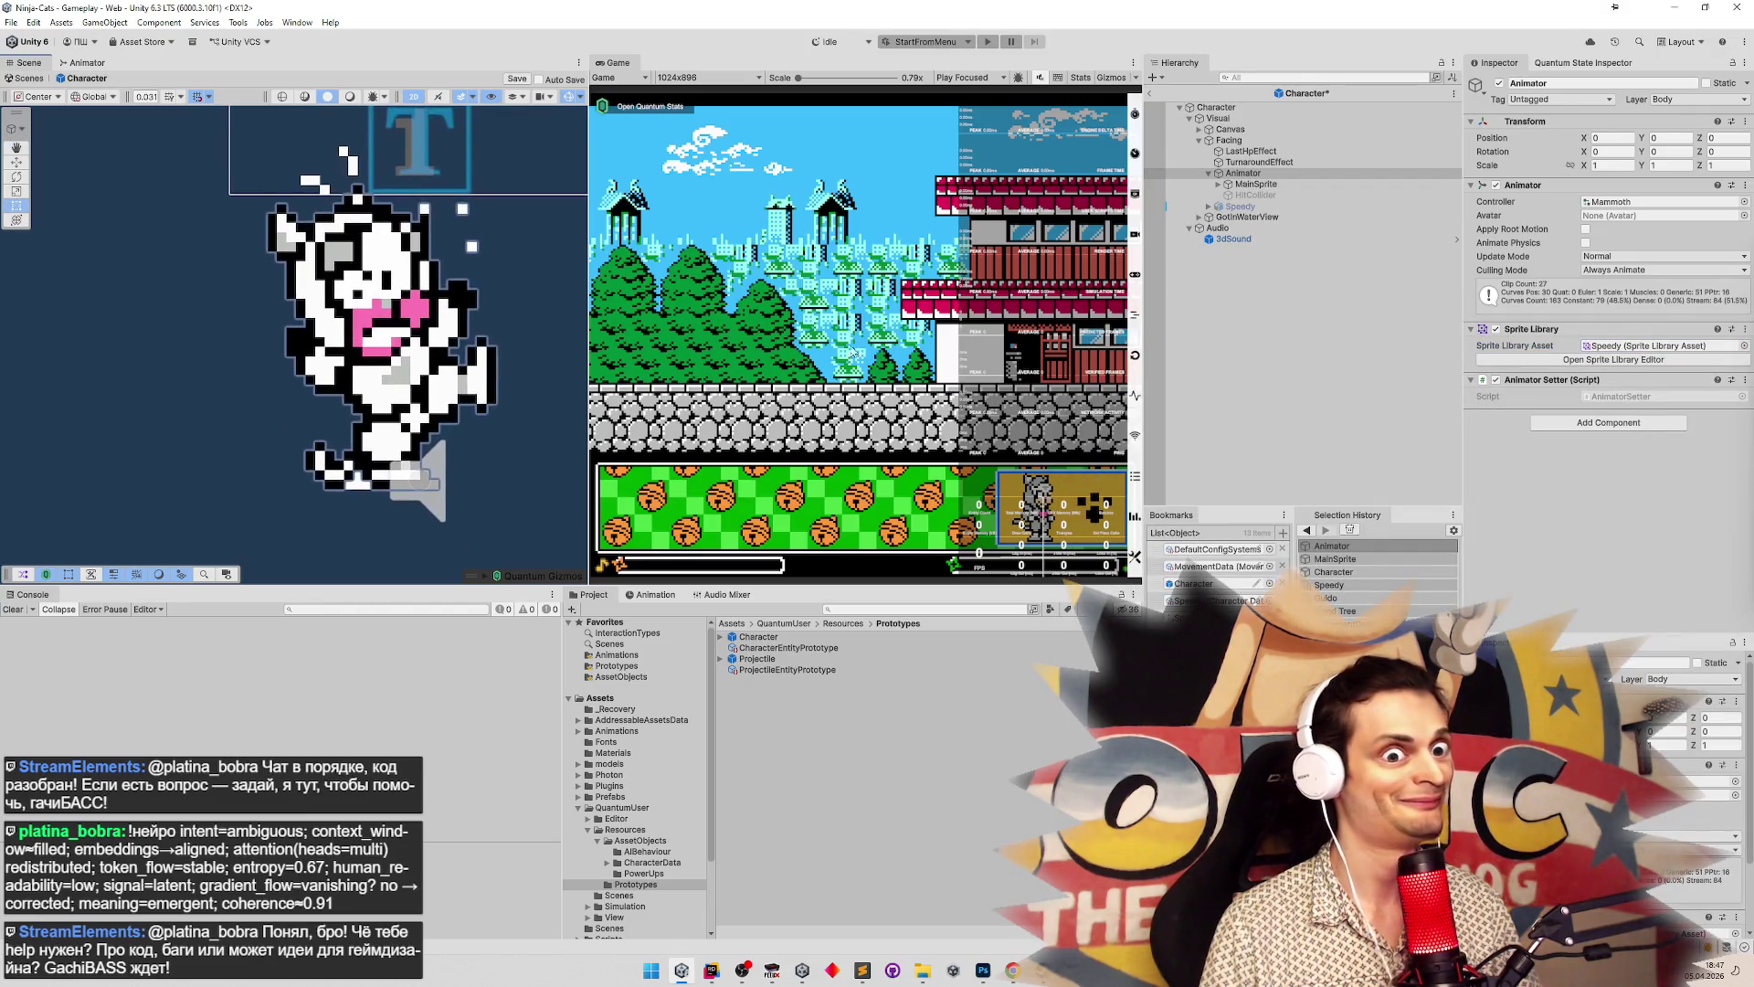
Put TurnaroundEffect's Sprite Renderer on the Characters sorting layer with Order in Layer 100
click(1257, 162)
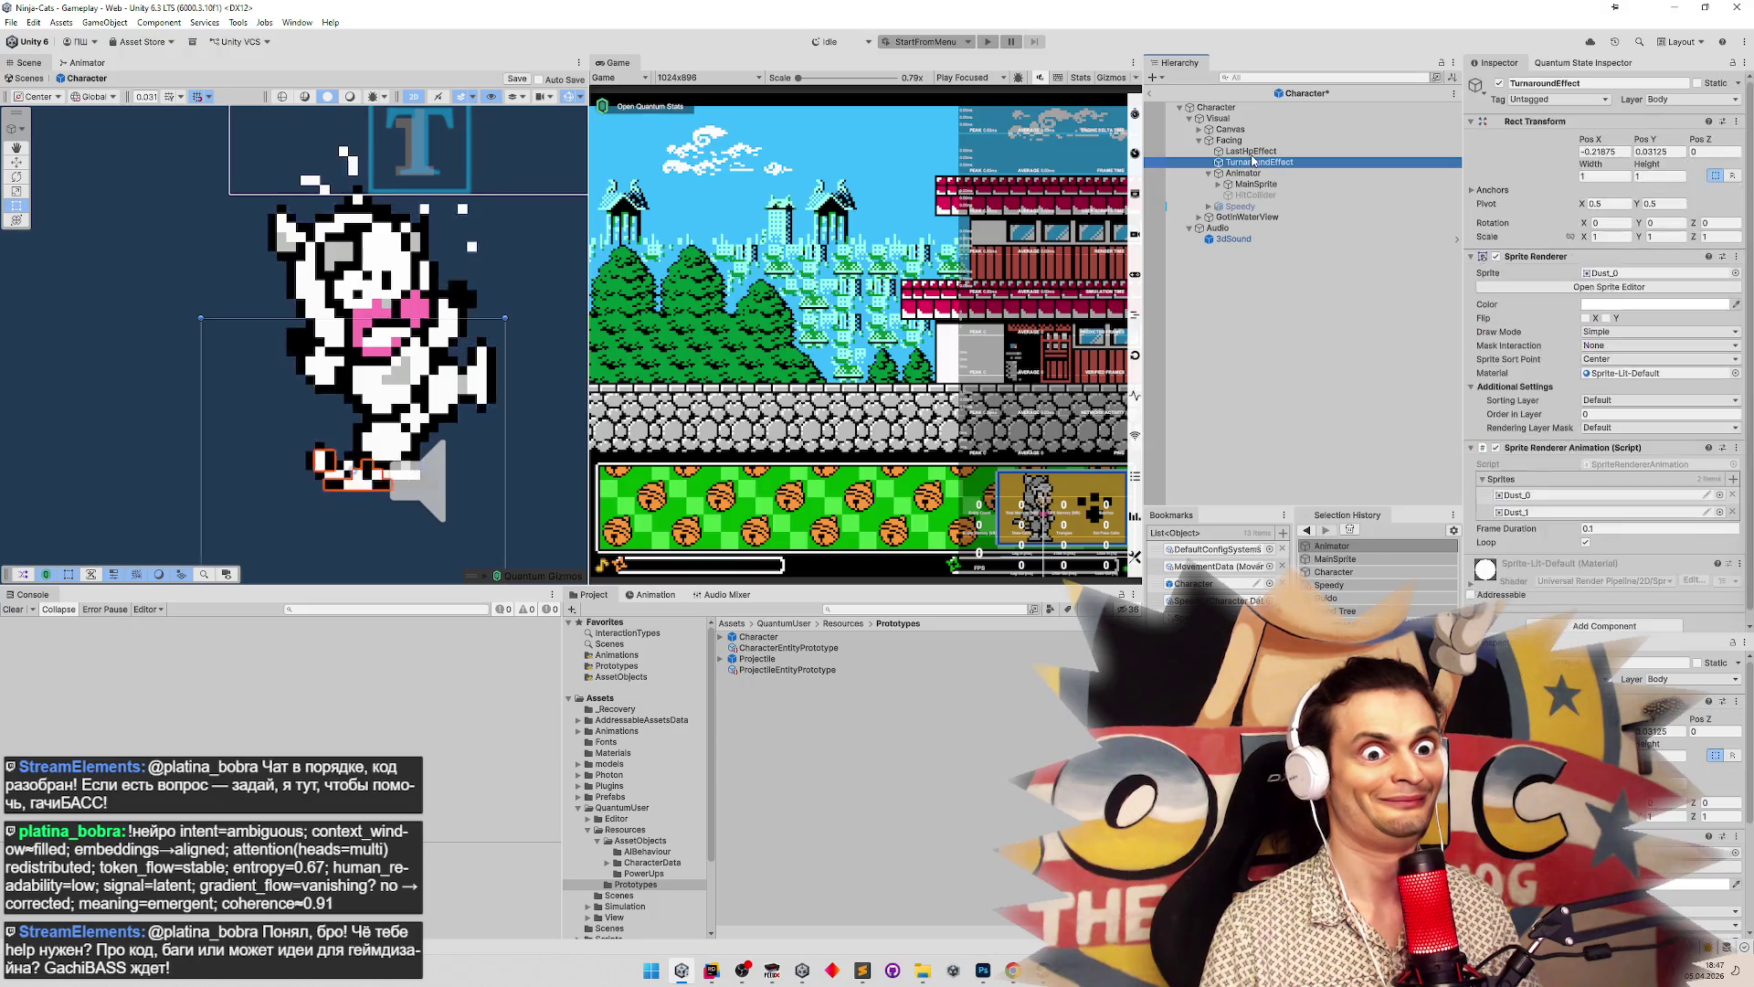
scroll(1590, 398, down, 1)
click(1597, 391)
click(1613, 426)
click(1608, 405)
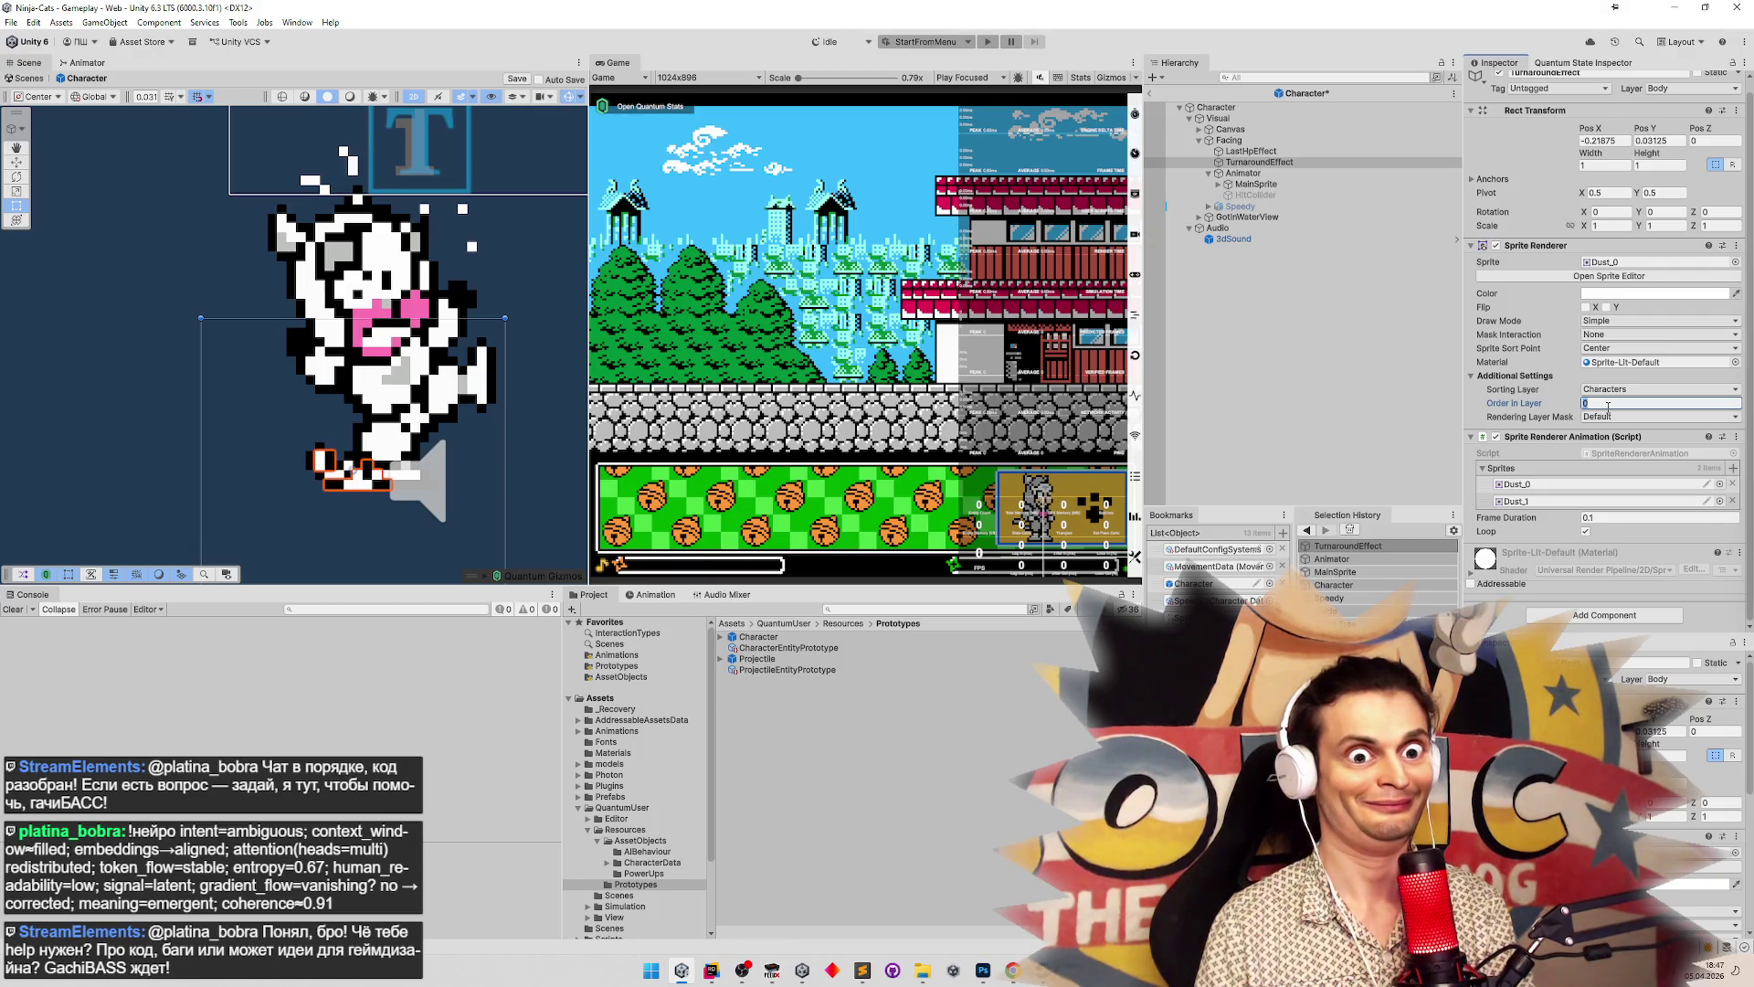
text(100)
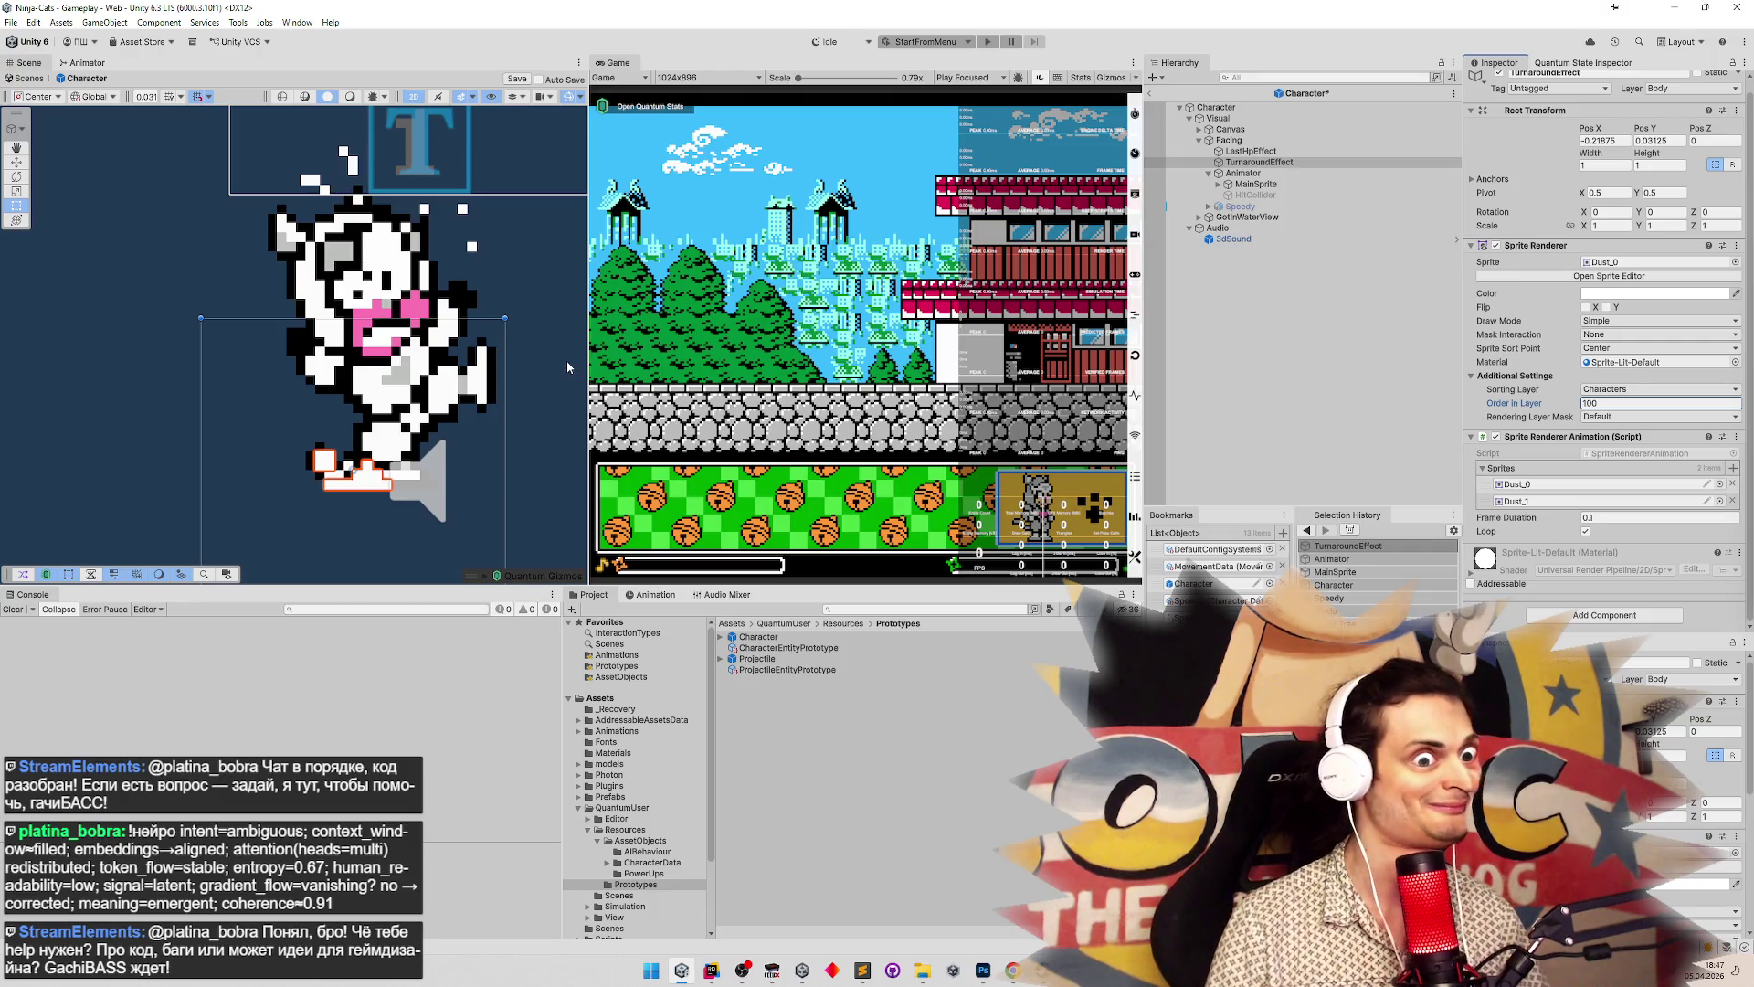
mouse_move(461, 372)
mouse_down()
mouse_move(475, 310)
mouse_move(473, 363)
mouse_up()
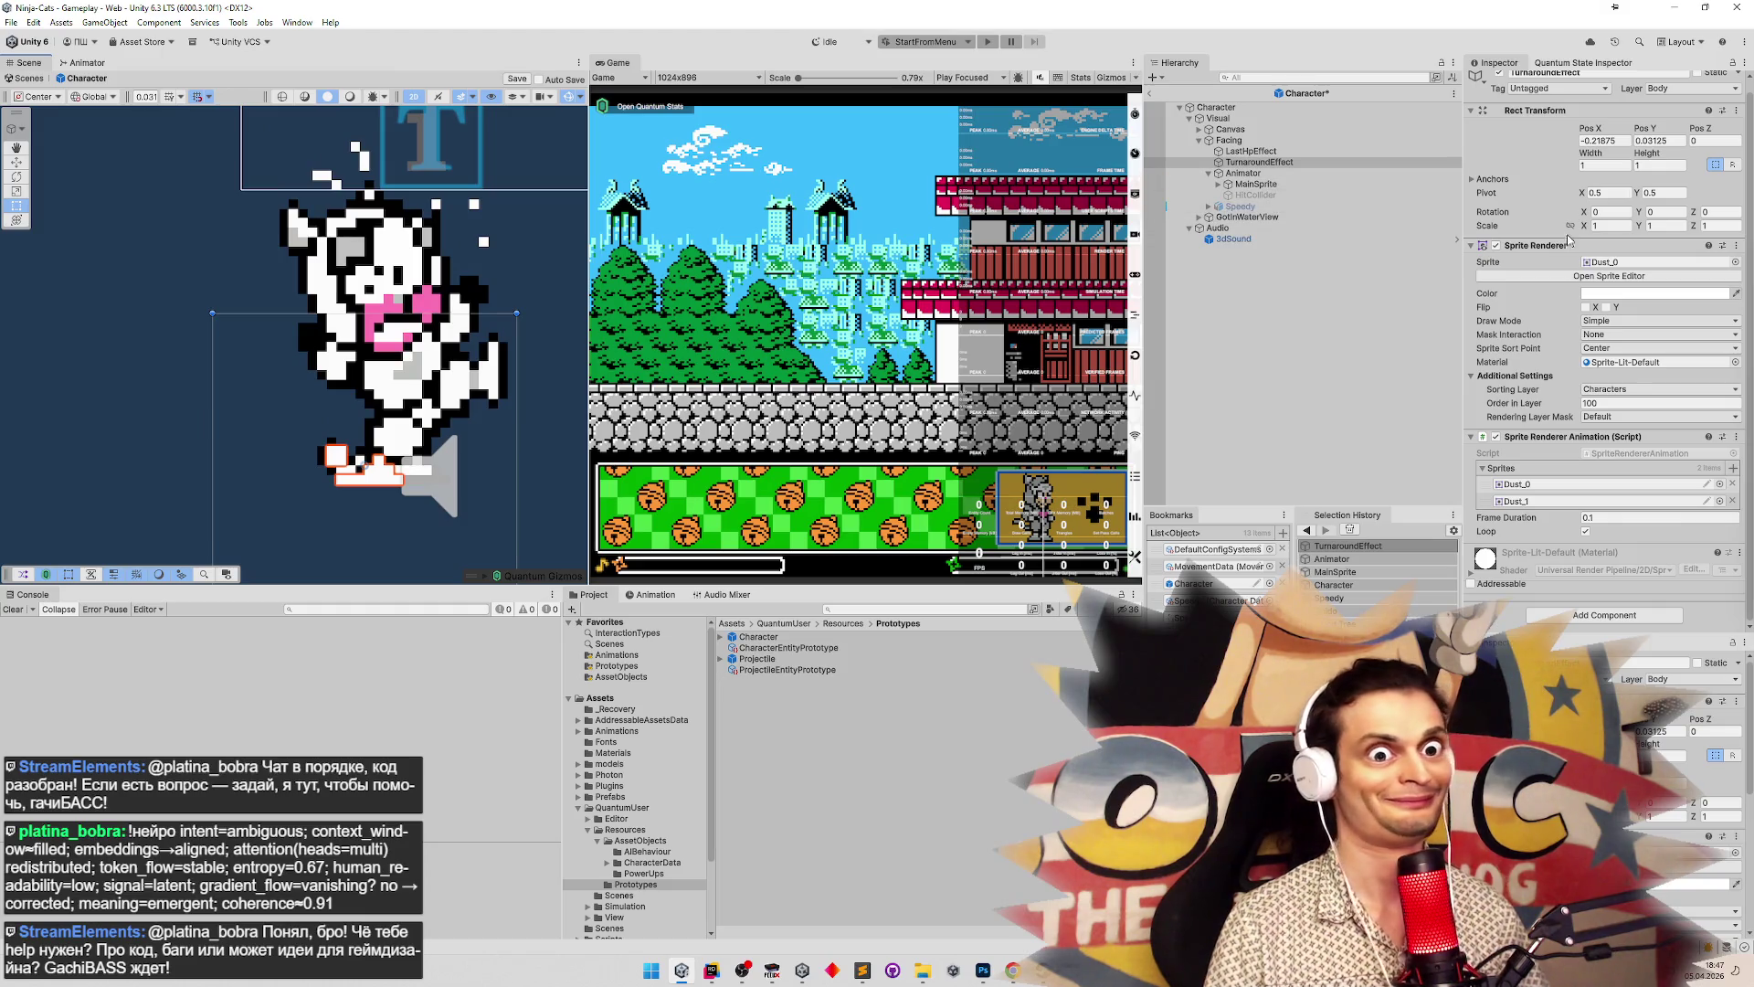
click(1256, 184)
click(1642, 383)
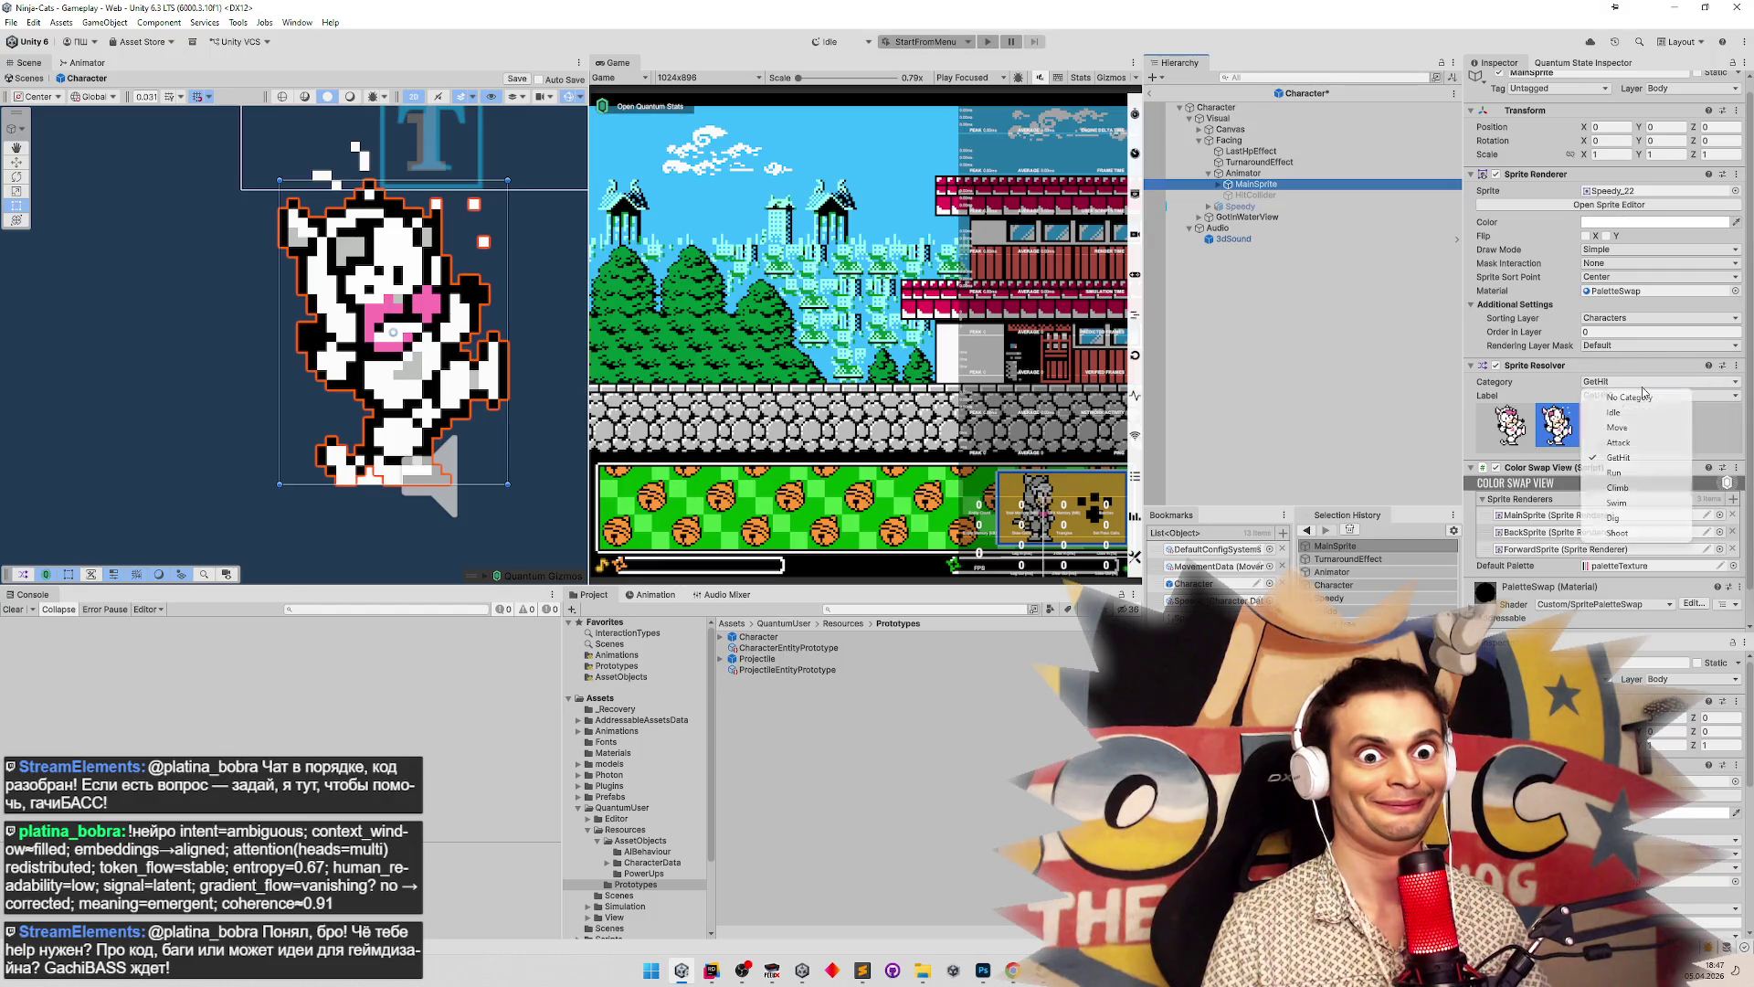
click(1614, 412)
click(1529, 431)
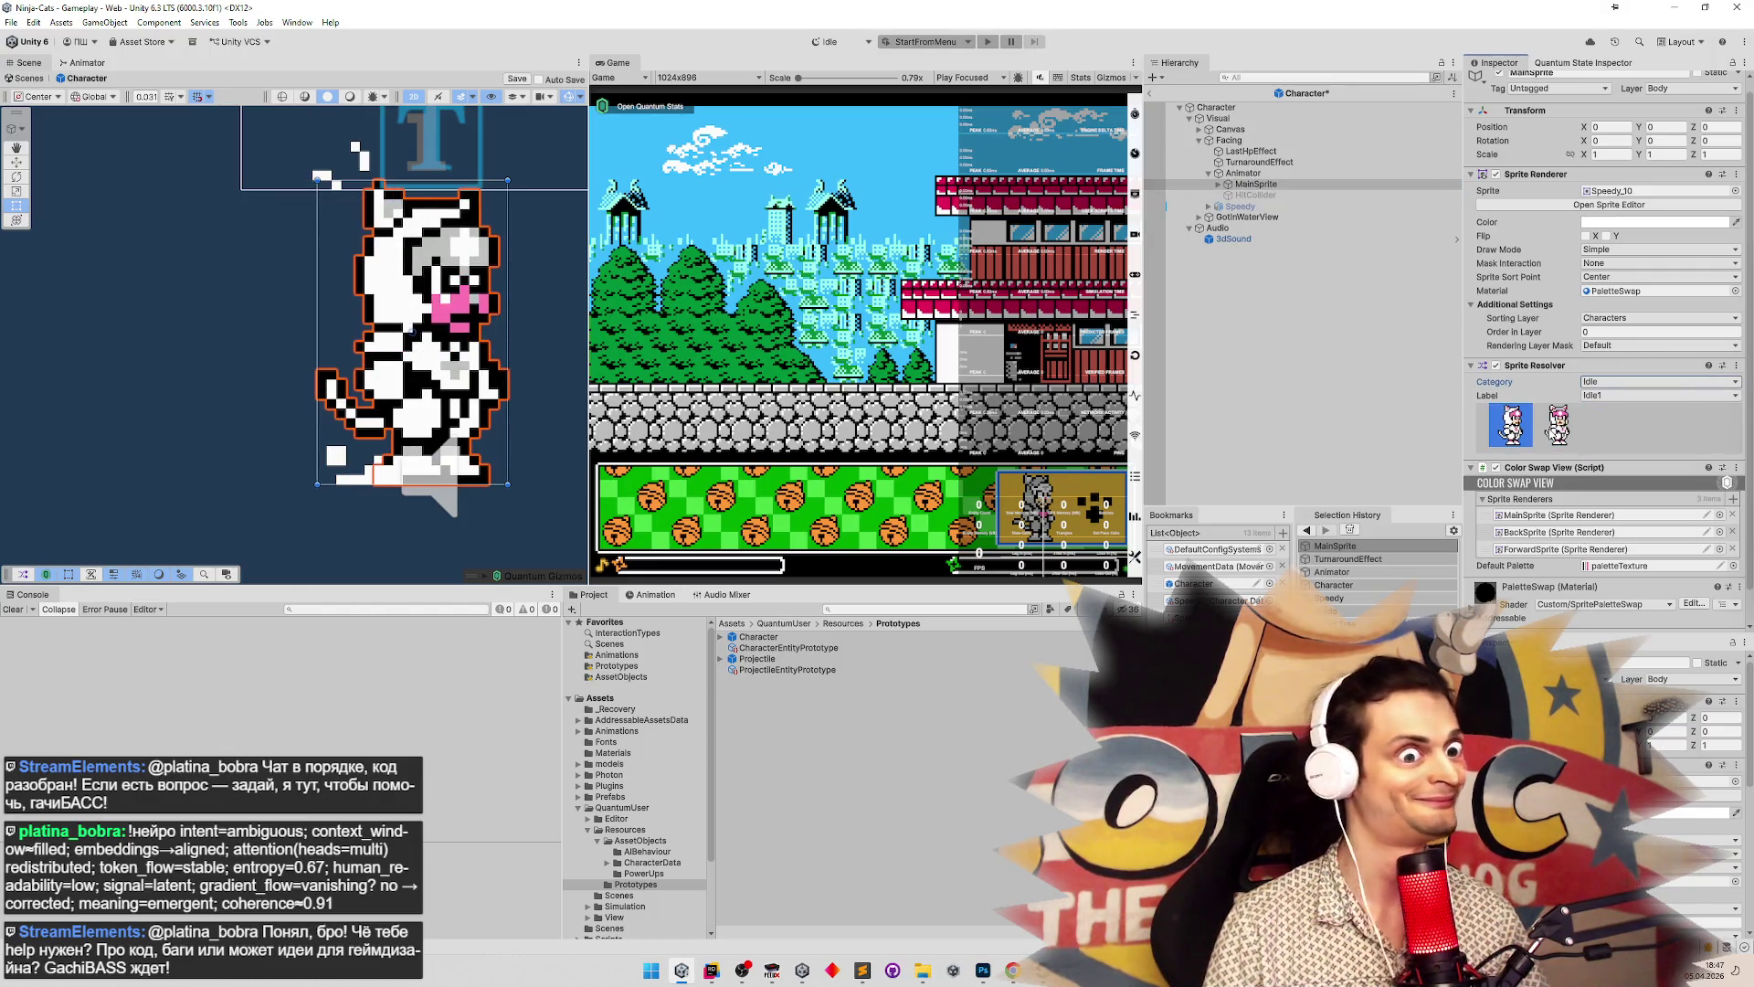
mouse_move(343, 263)
mouse_down()
mouse_move(408, 320)
mouse_move(415, 306)
mouse_up()
click(1658, 382)
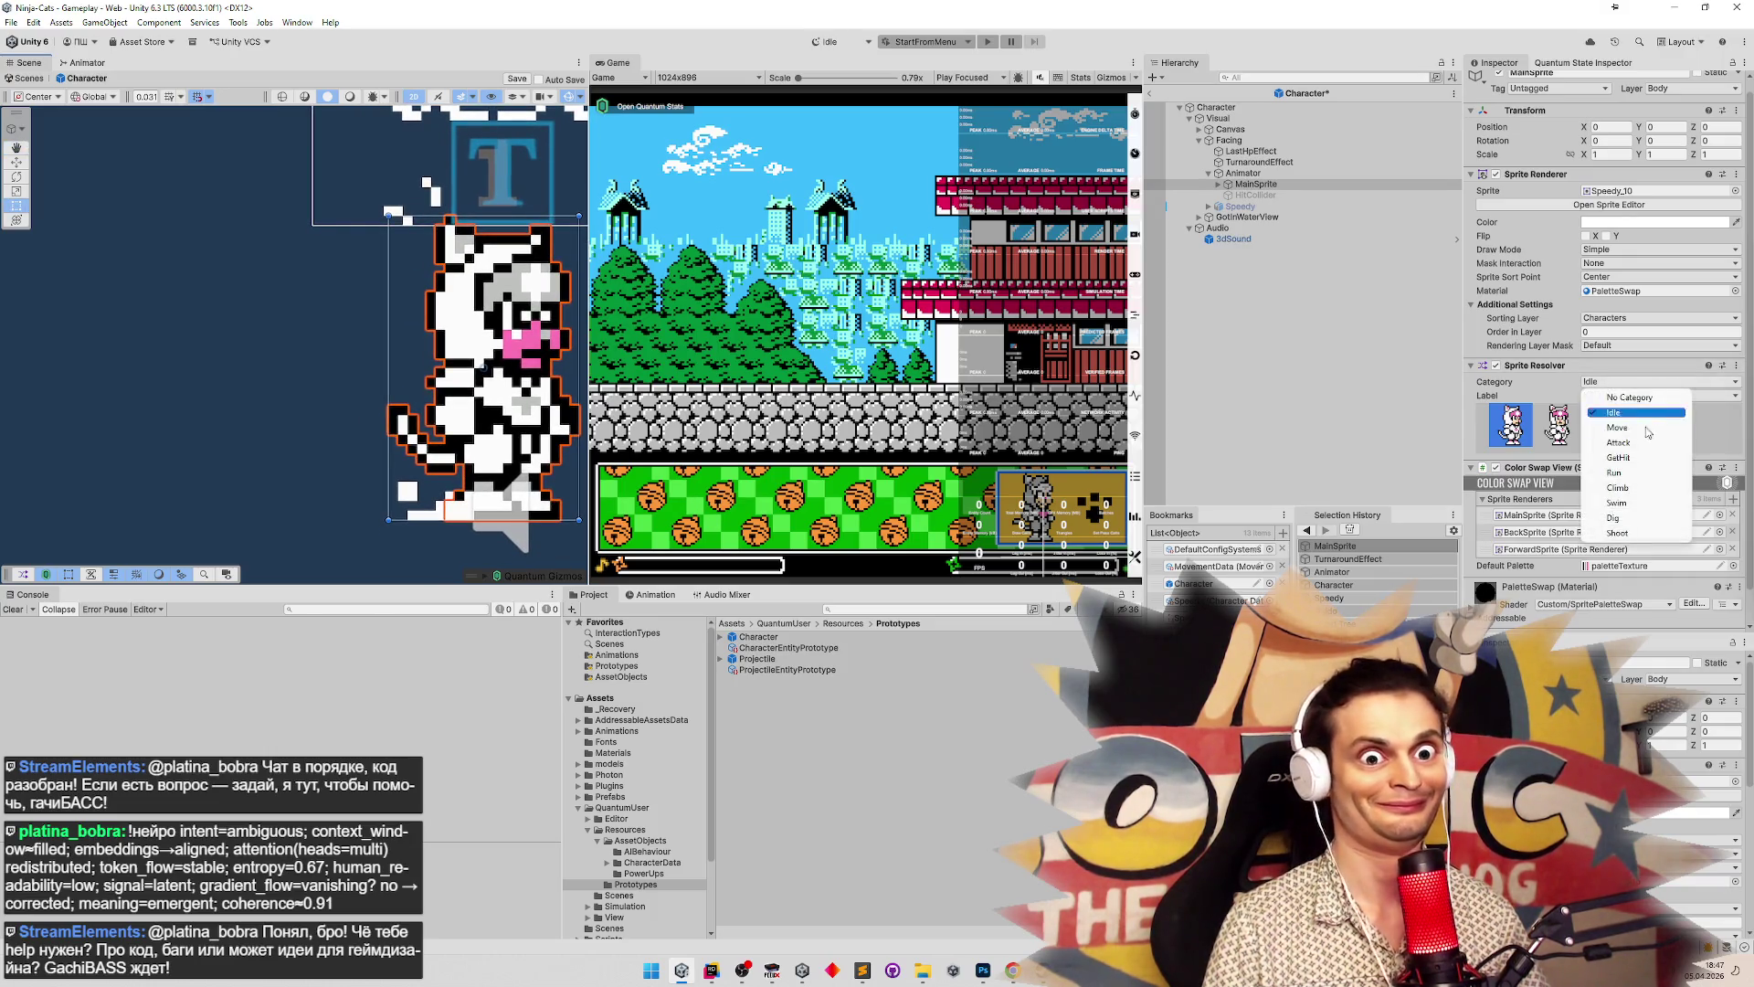
click(1617, 457)
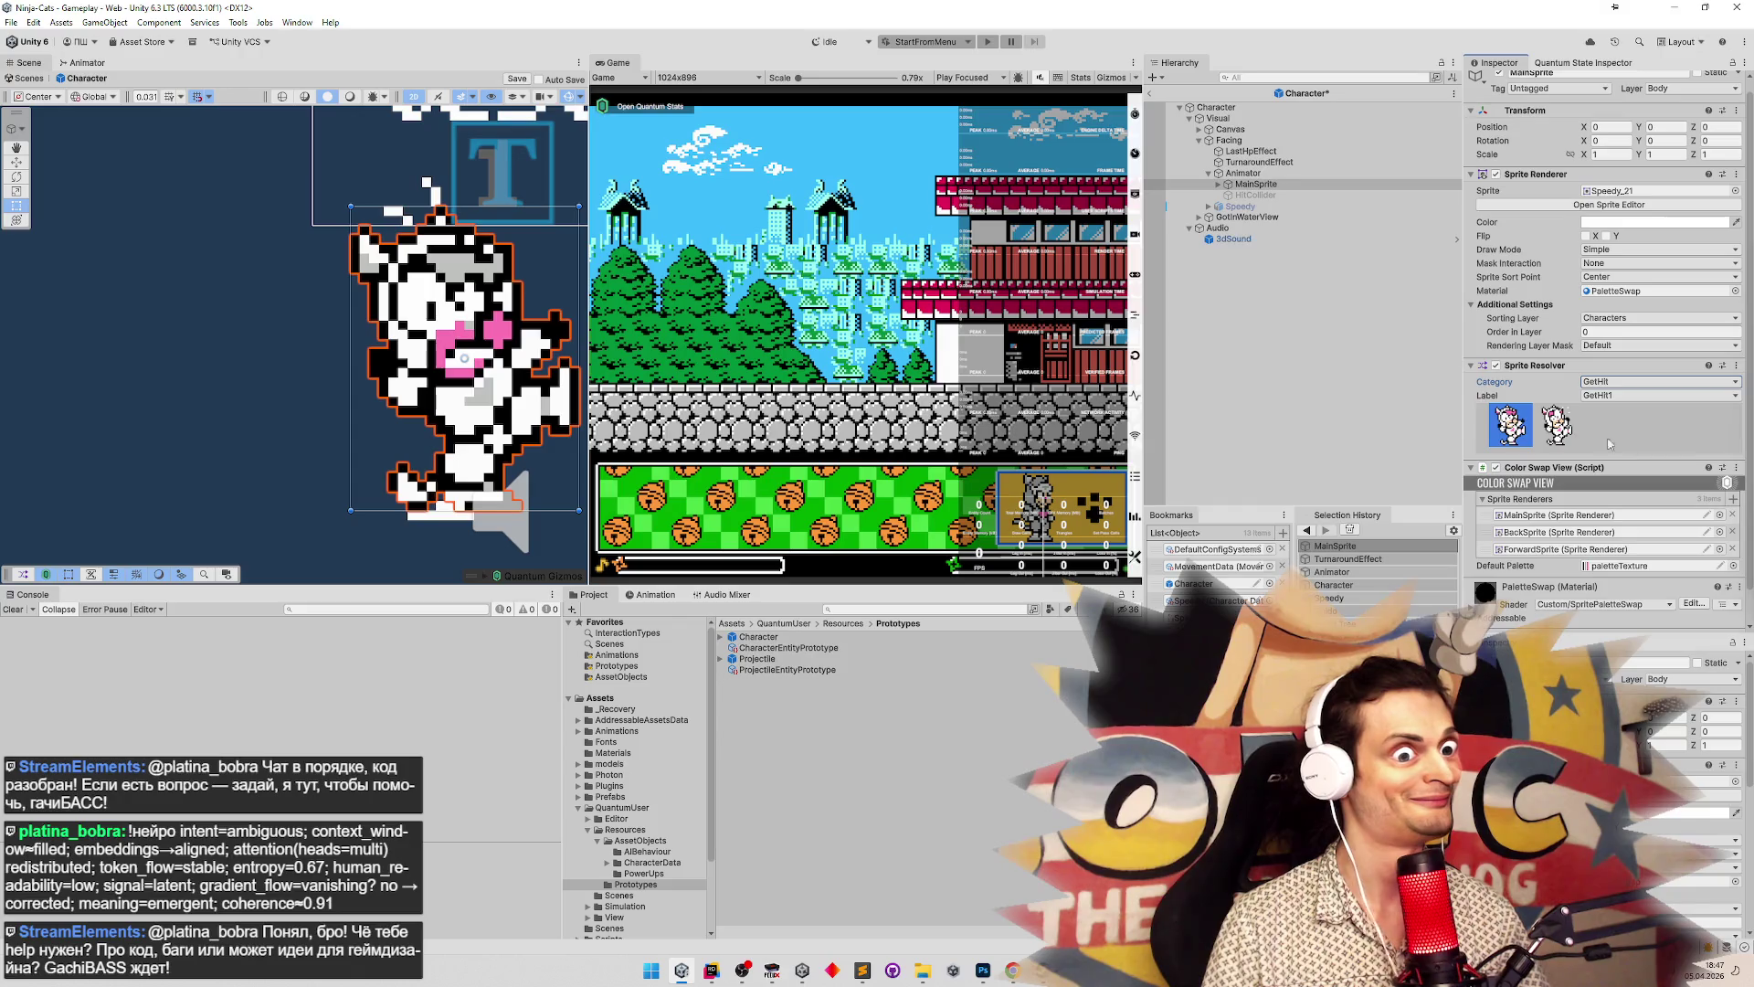
drag(518, 335, 429, 331)
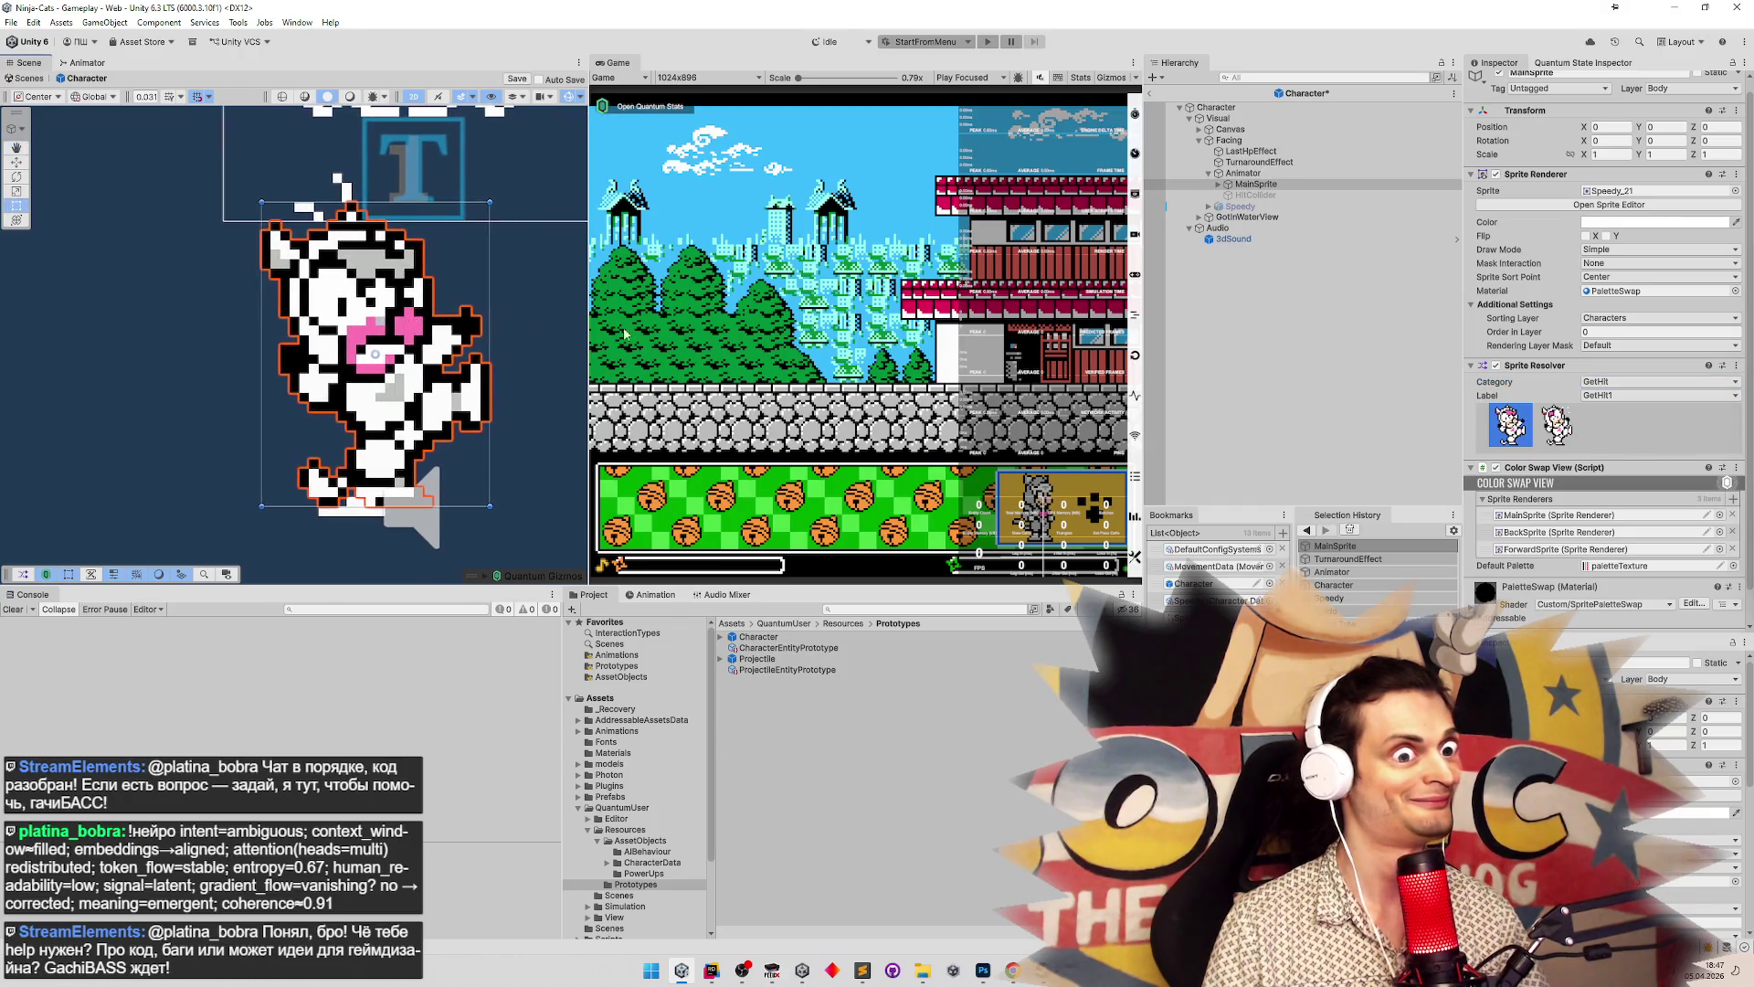
click(1635, 384)
click(1634, 412)
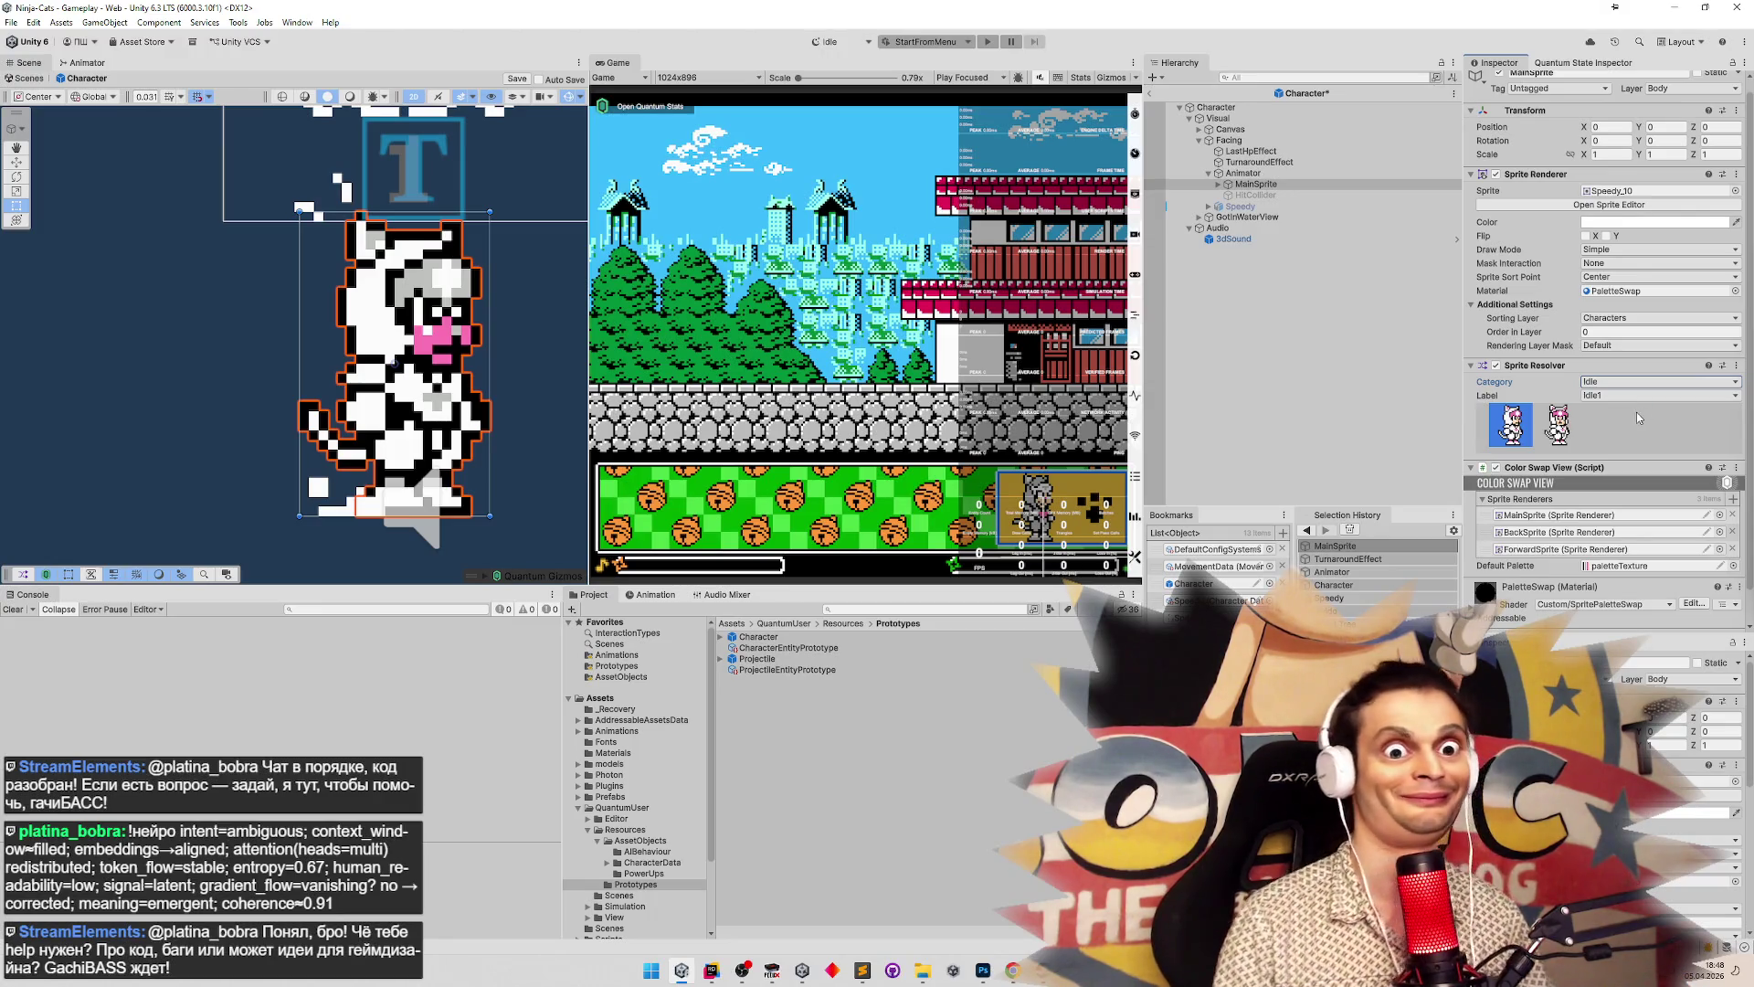
click(1635, 384)
click(1638, 457)
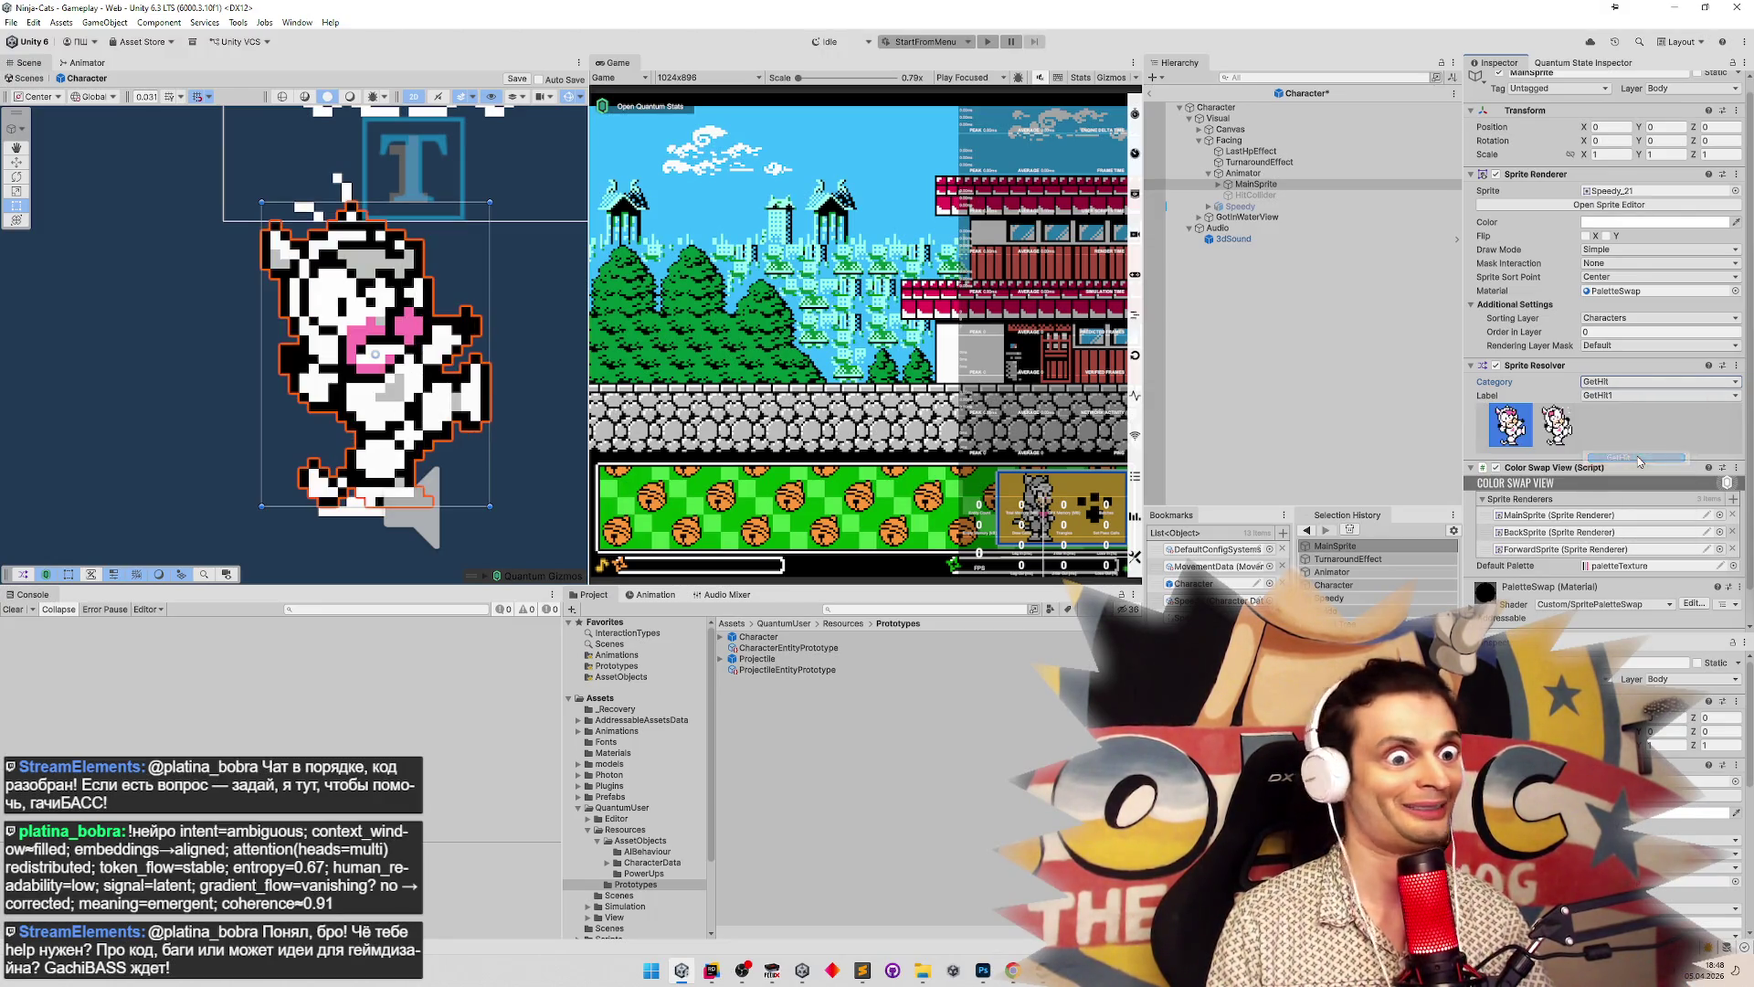
mouse_move(513, 435)
mouse_down()
mouse_move(551, 328)
mouse_move(530, 377)
mouse_up()
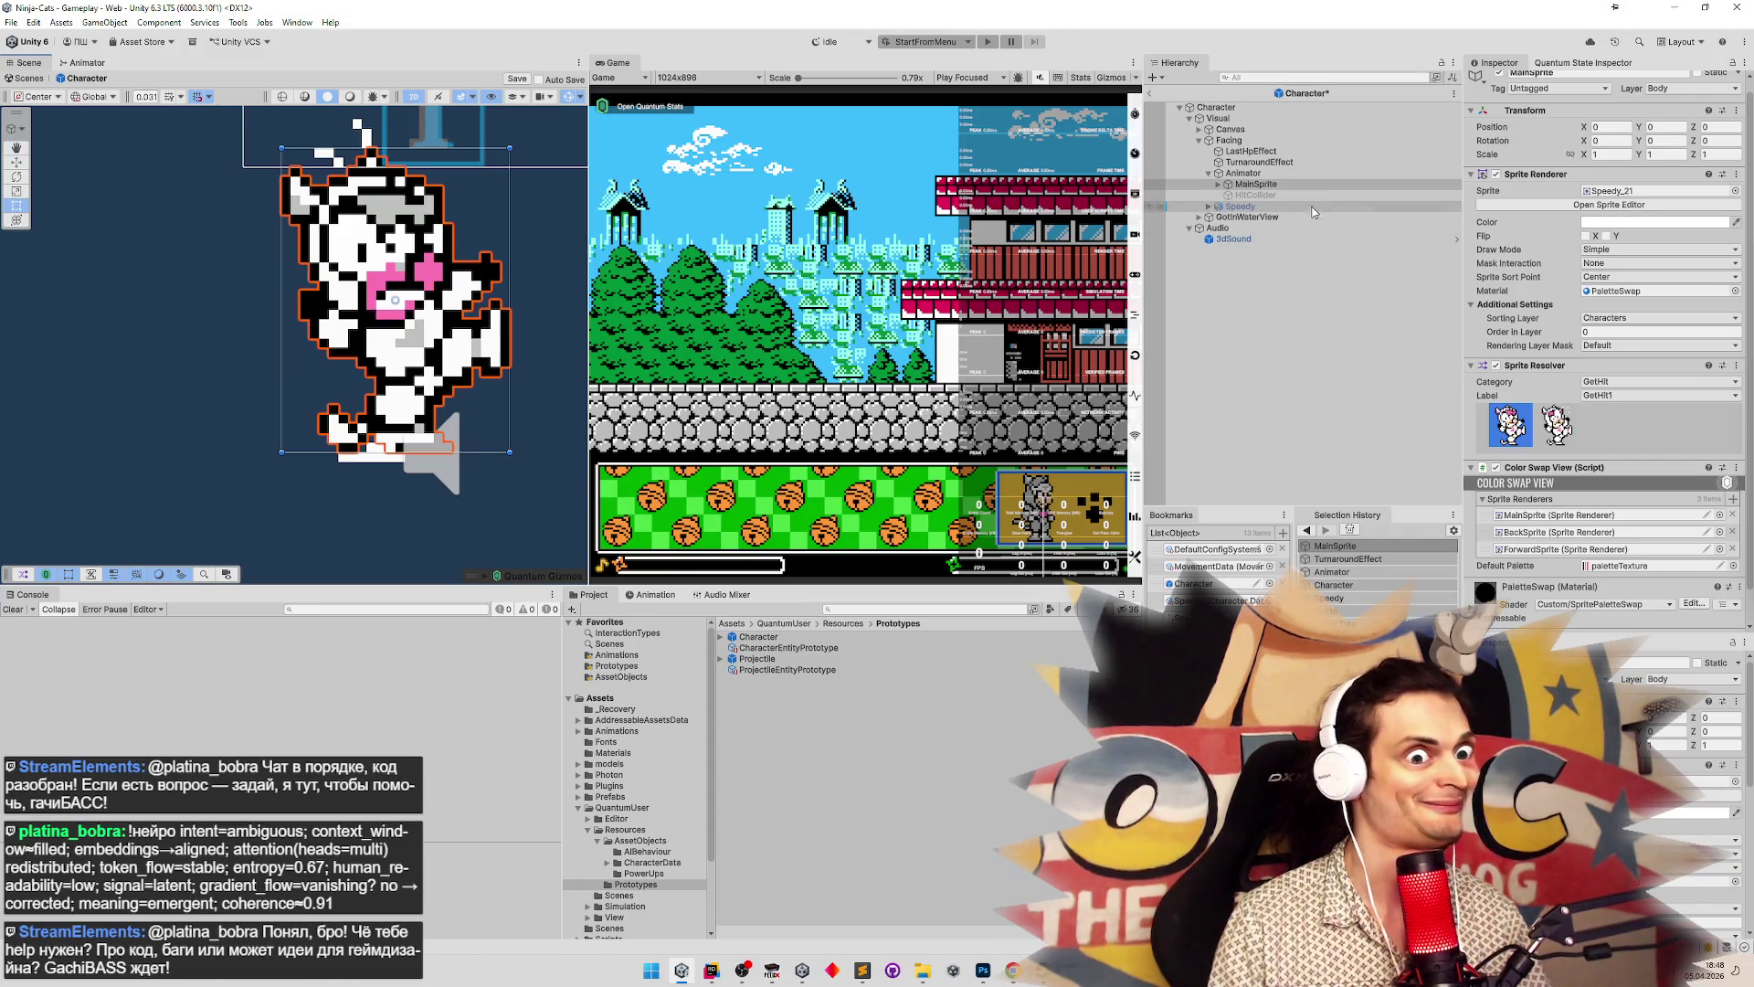
click(1608, 384)
click(1625, 413)
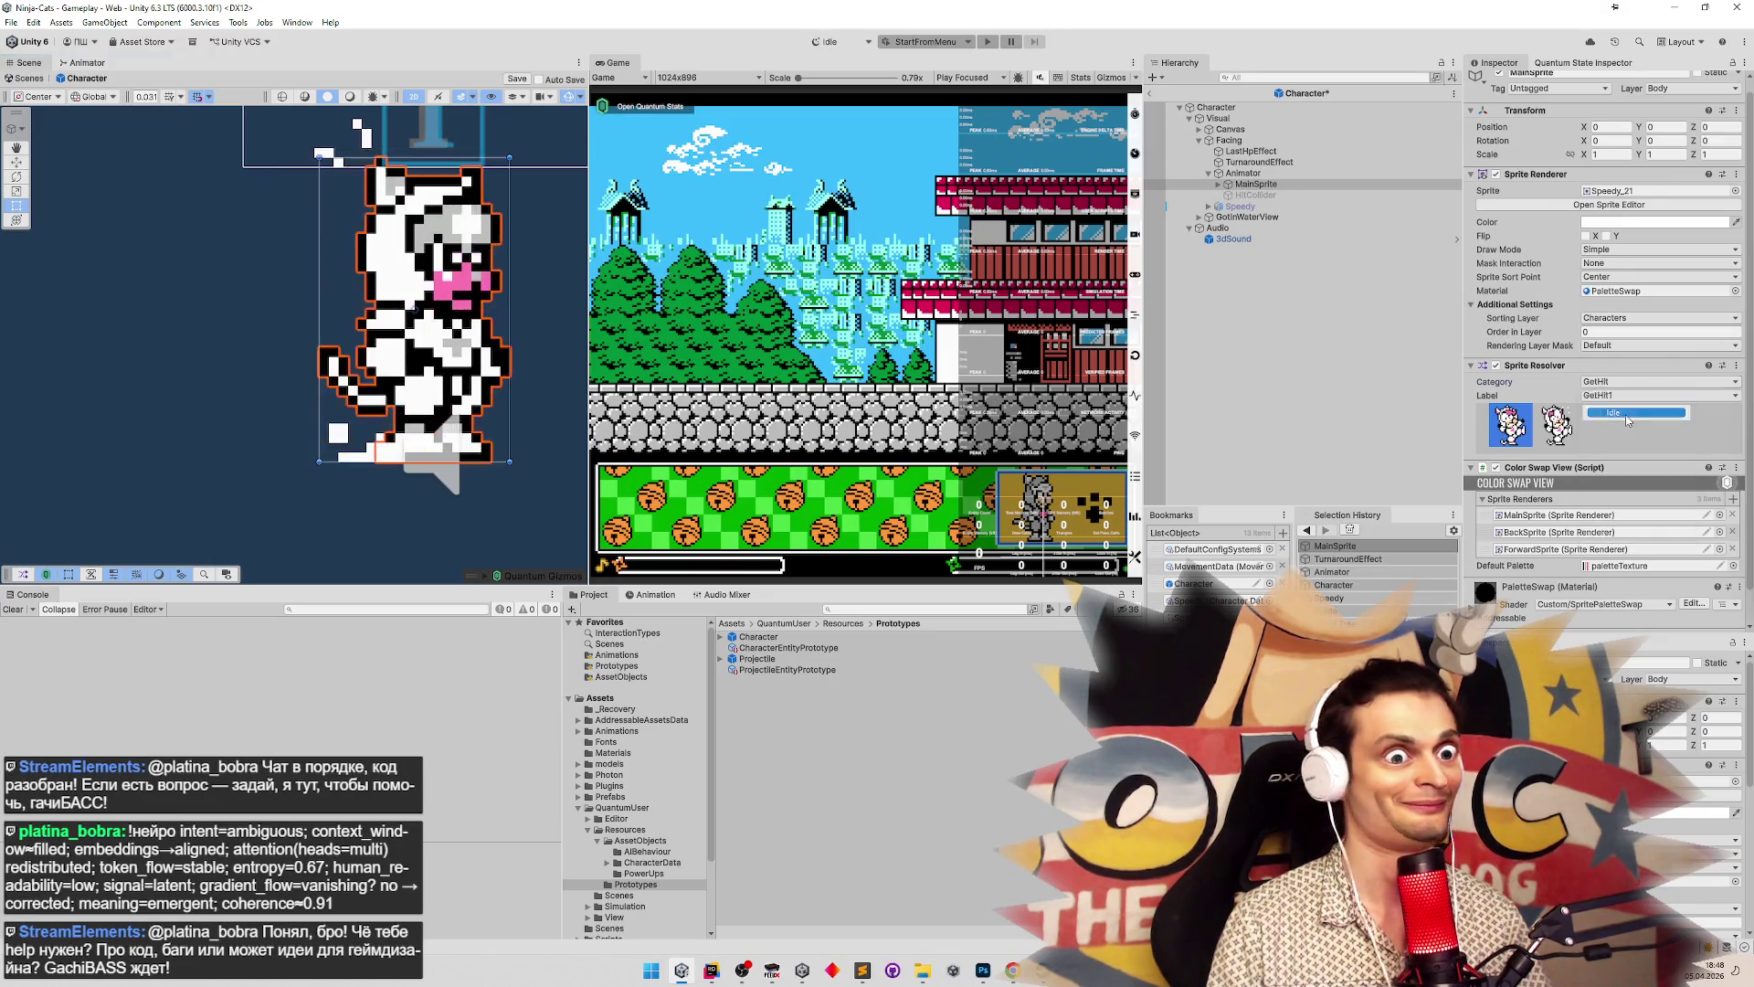
click(1635, 382)
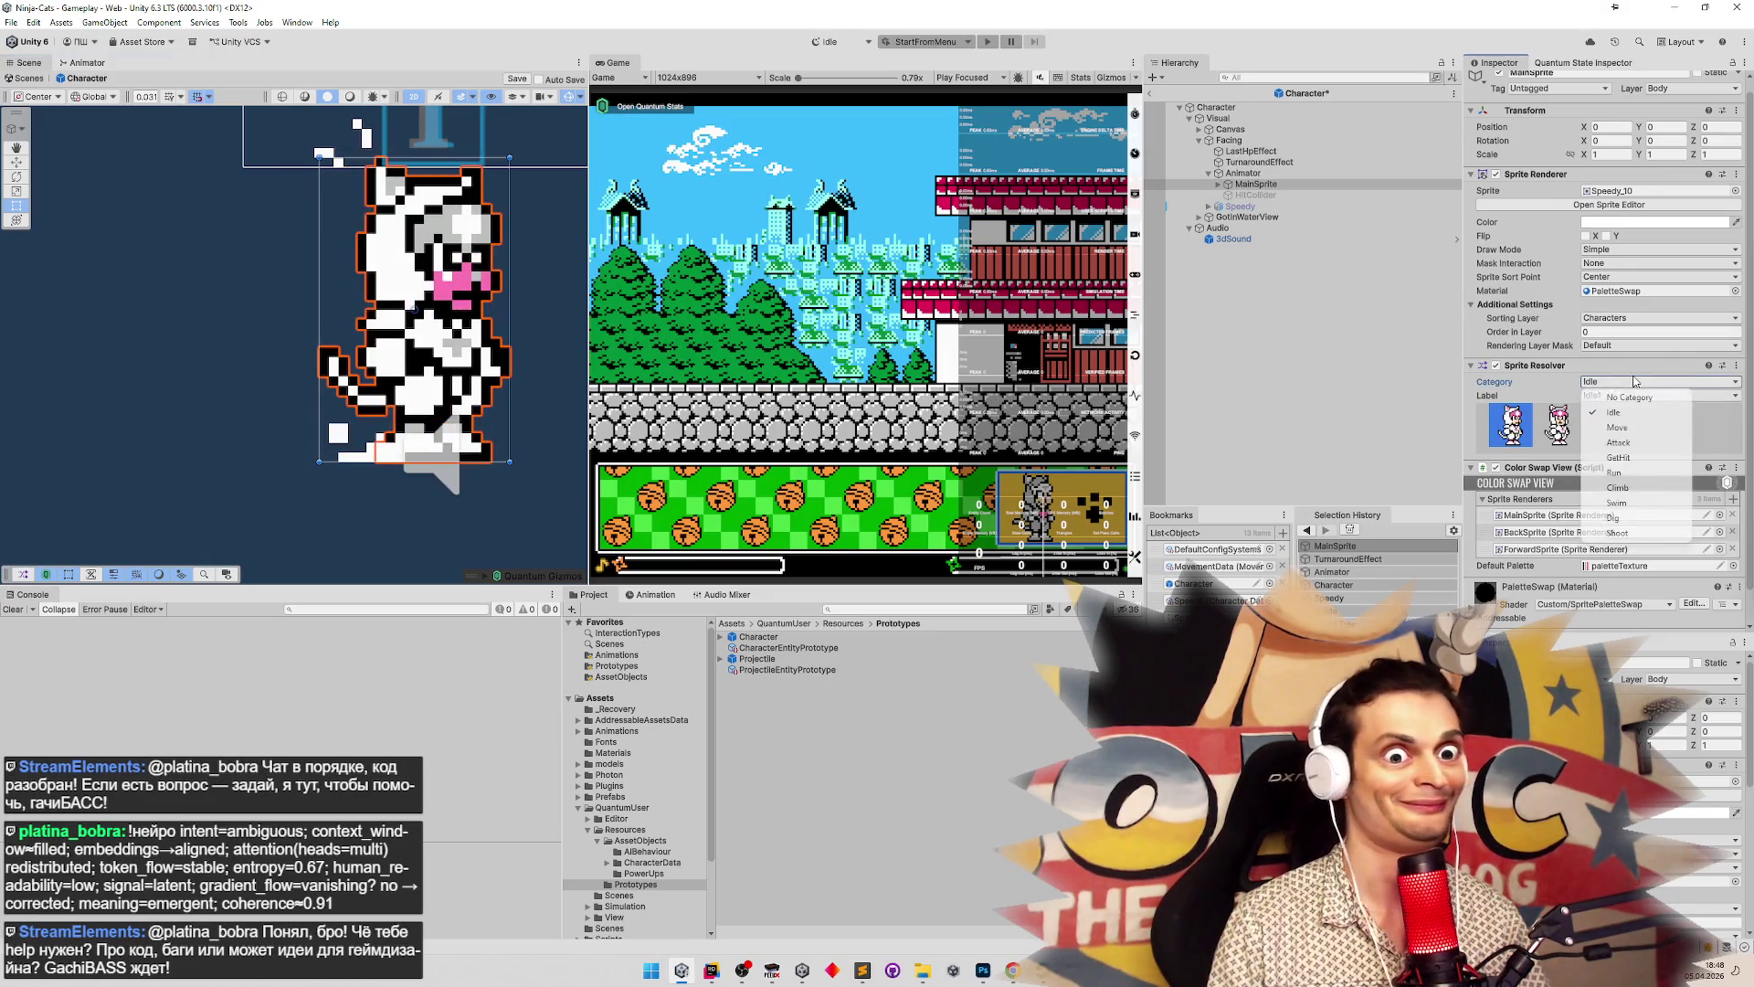
click(1625, 453)
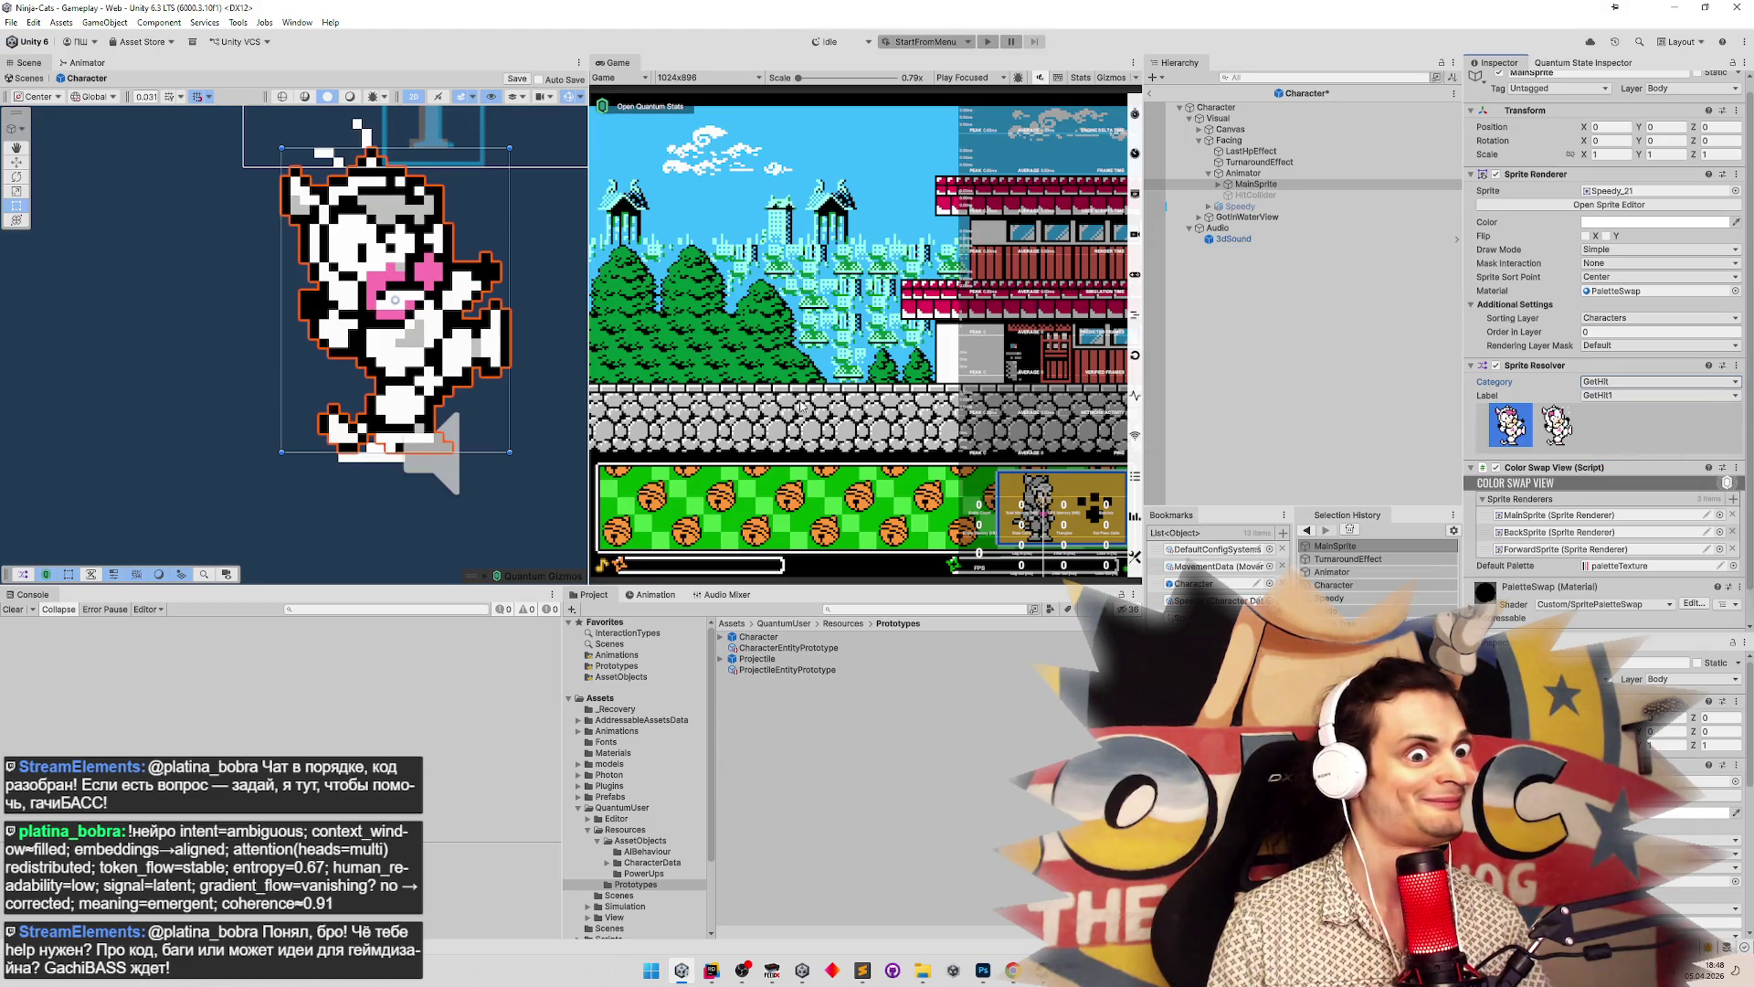
mouse_move(493, 406)
mouse_down()
mouse_move(501, 369)
mouse_move(513, 429)
mouse_up()
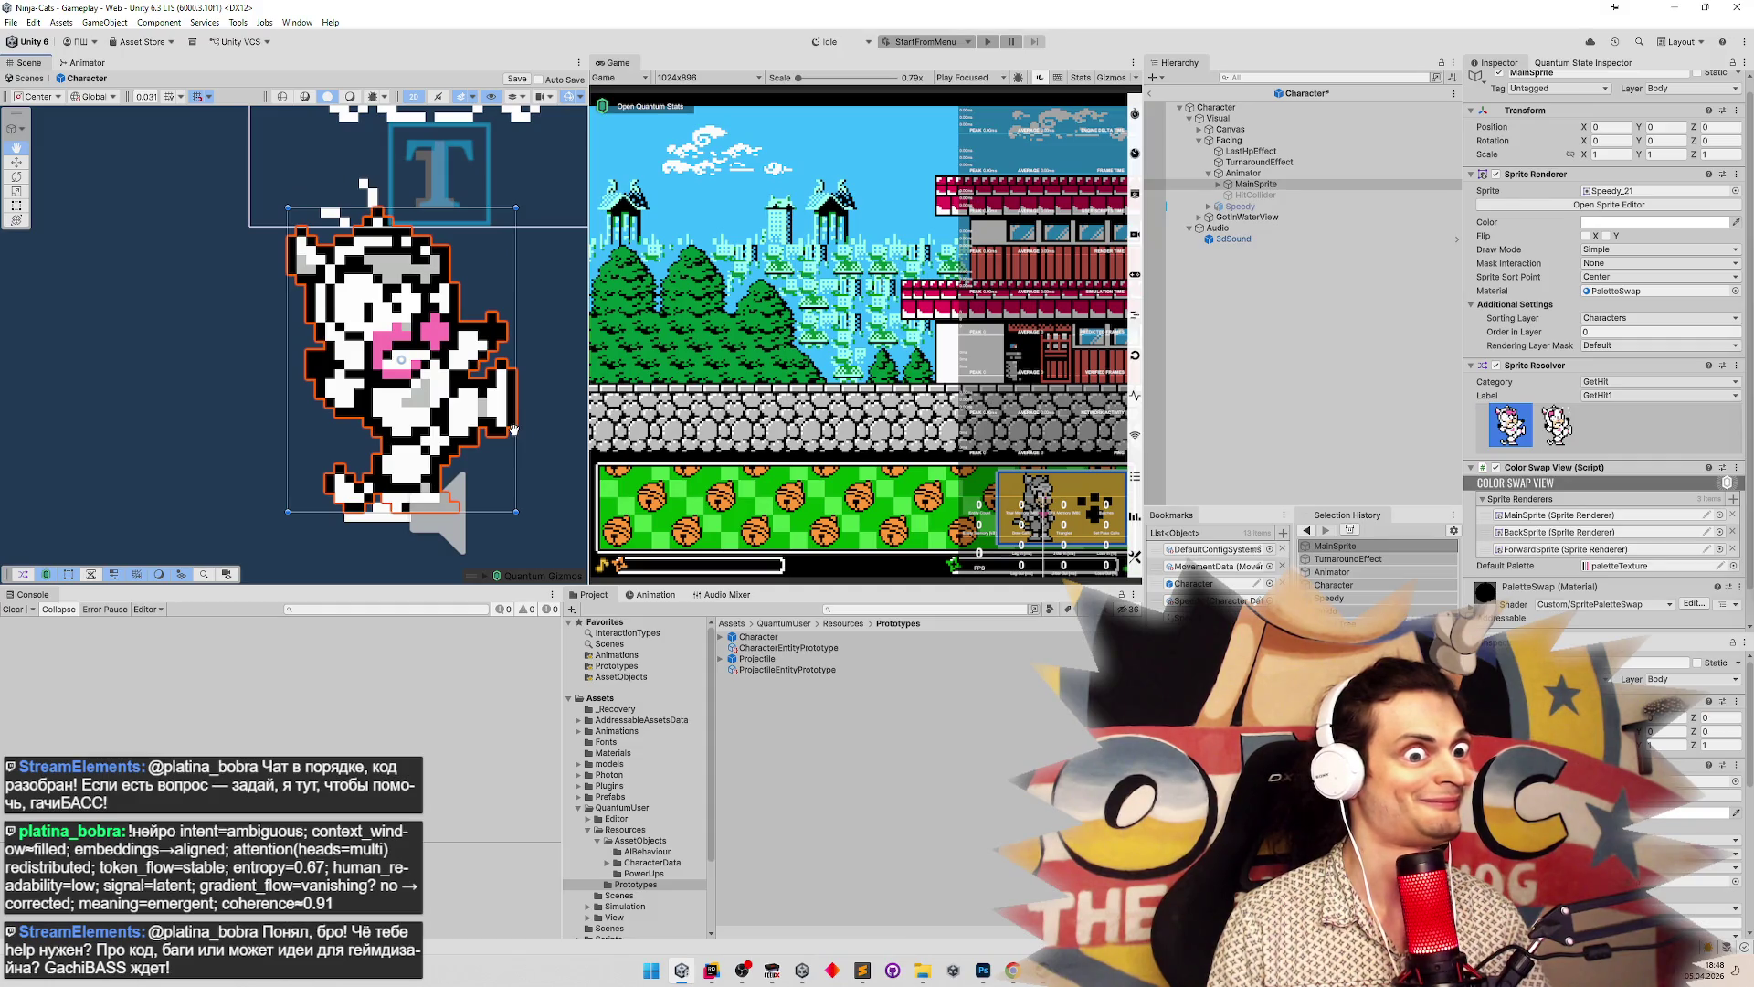
drag(513, 429, 514, 429)
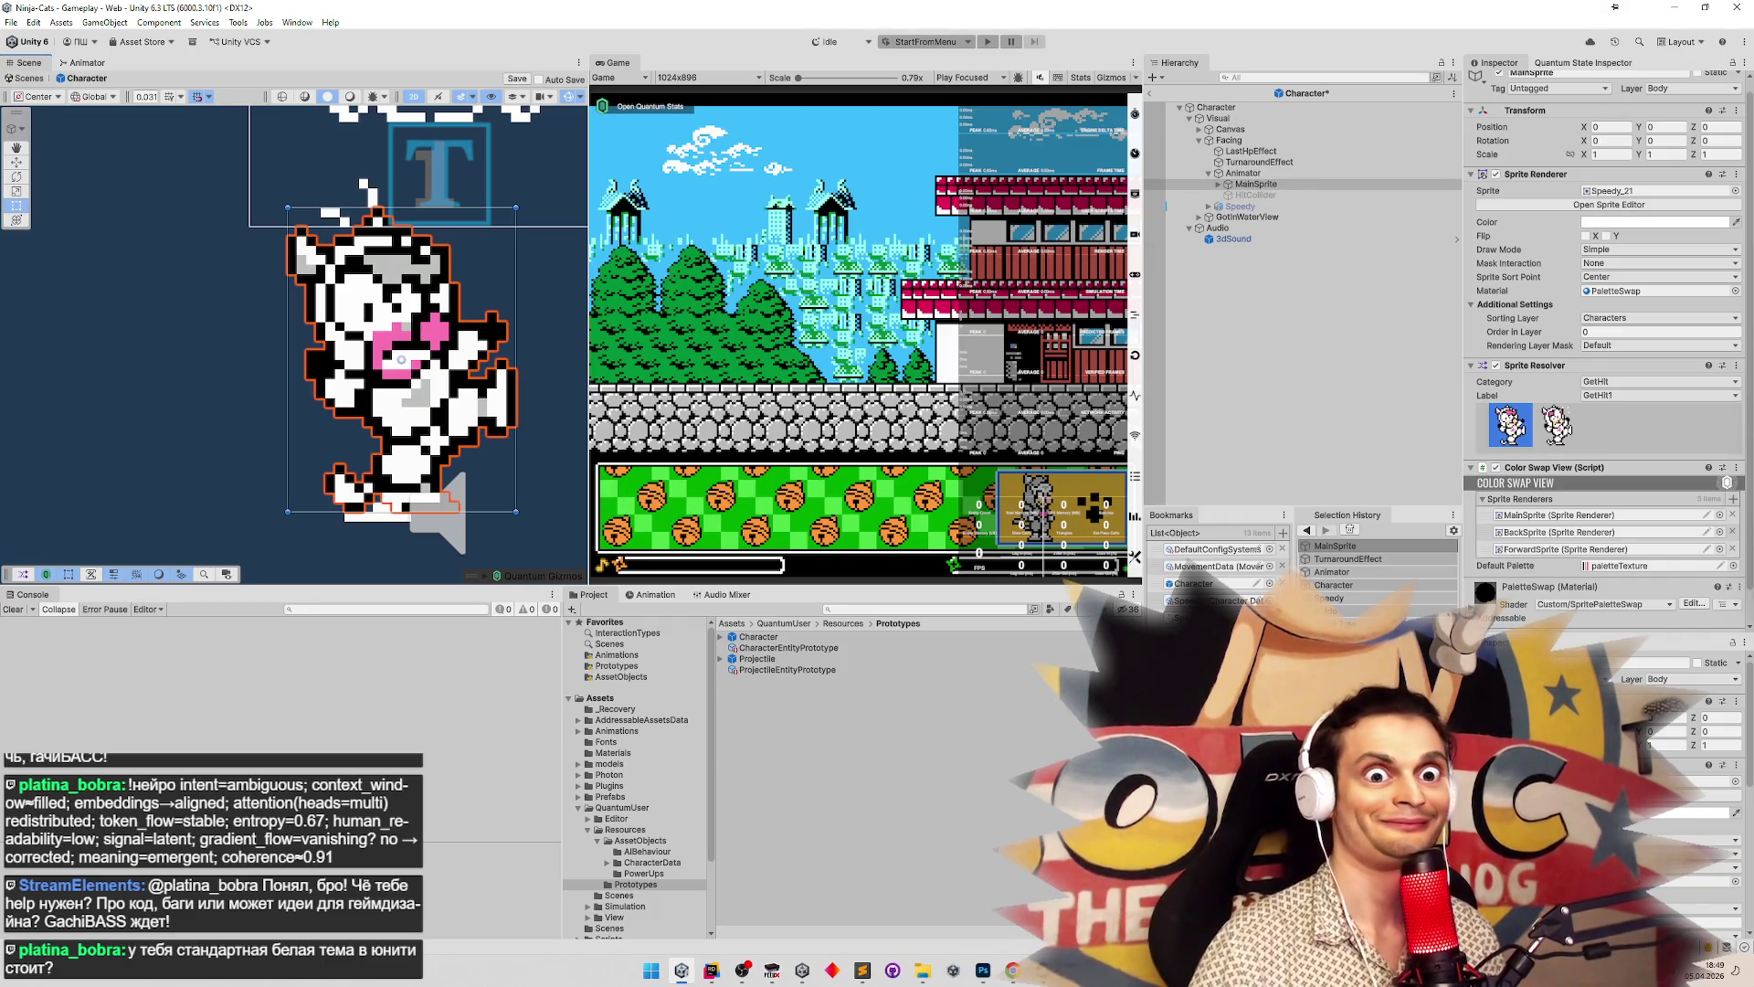
click(1734, 191)
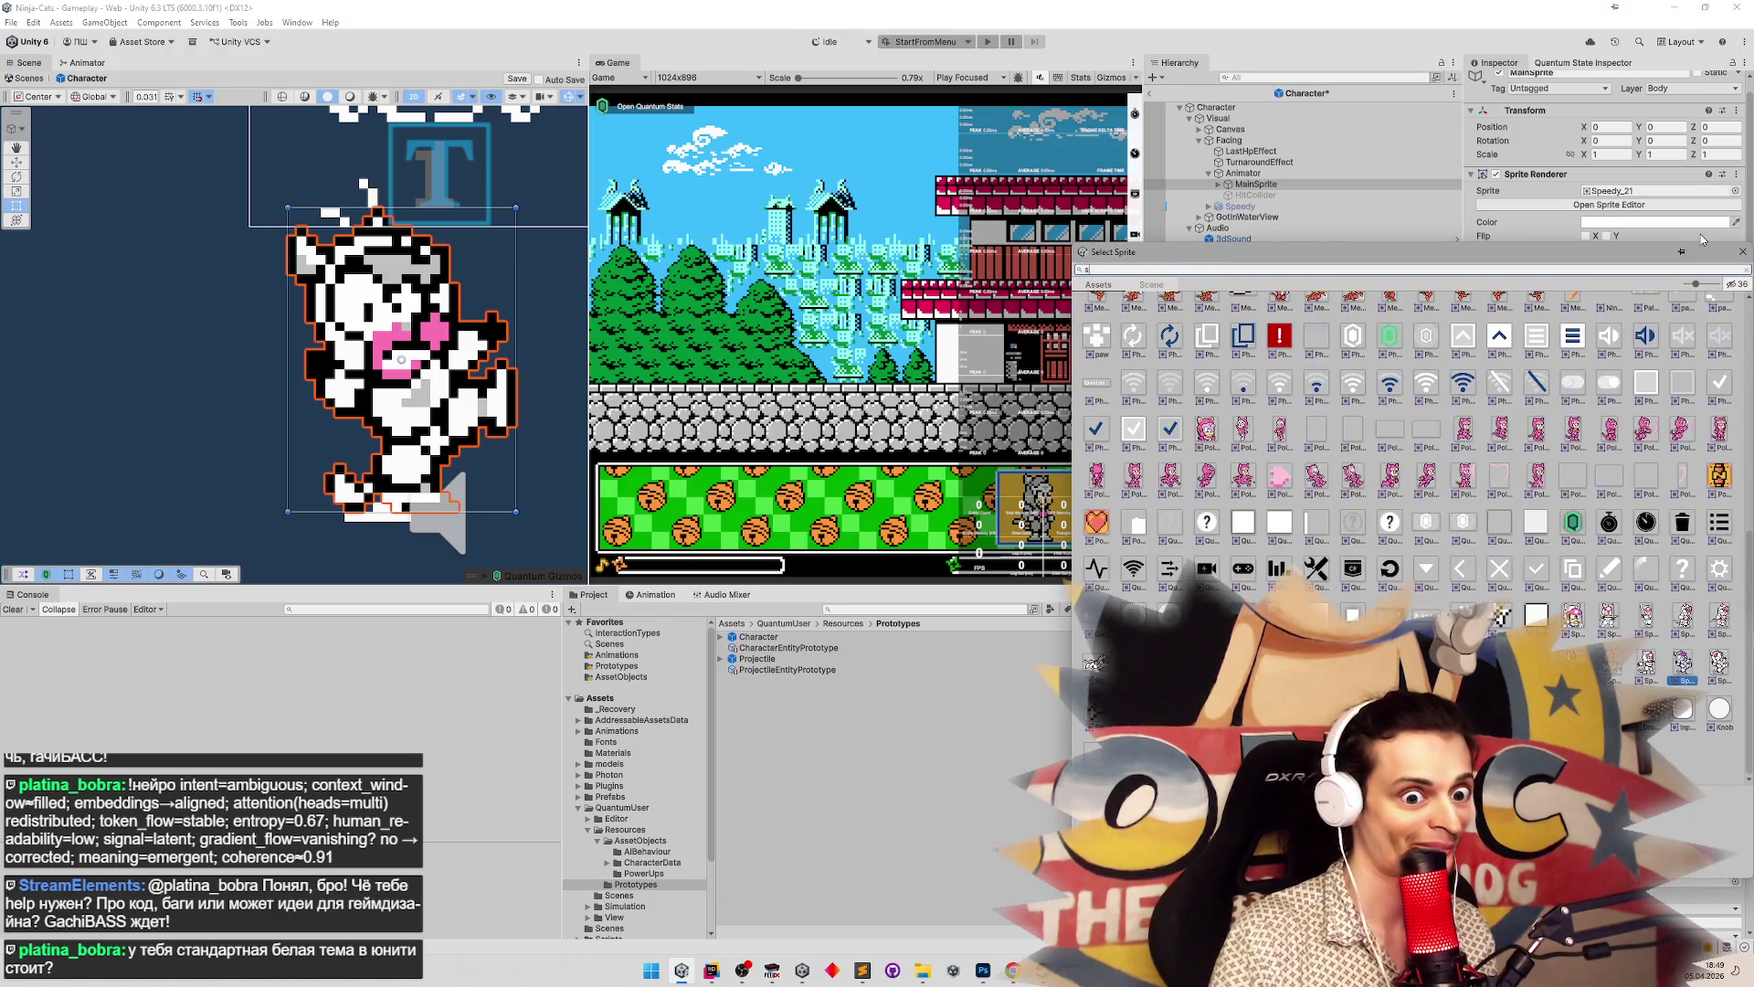
Assign the Enemies_35 sprite to MainSprite, then switch to CharacterData.cs in Rider
key(BackSpace)
key(BackSpace)
key(BackSpace)
text(ene)
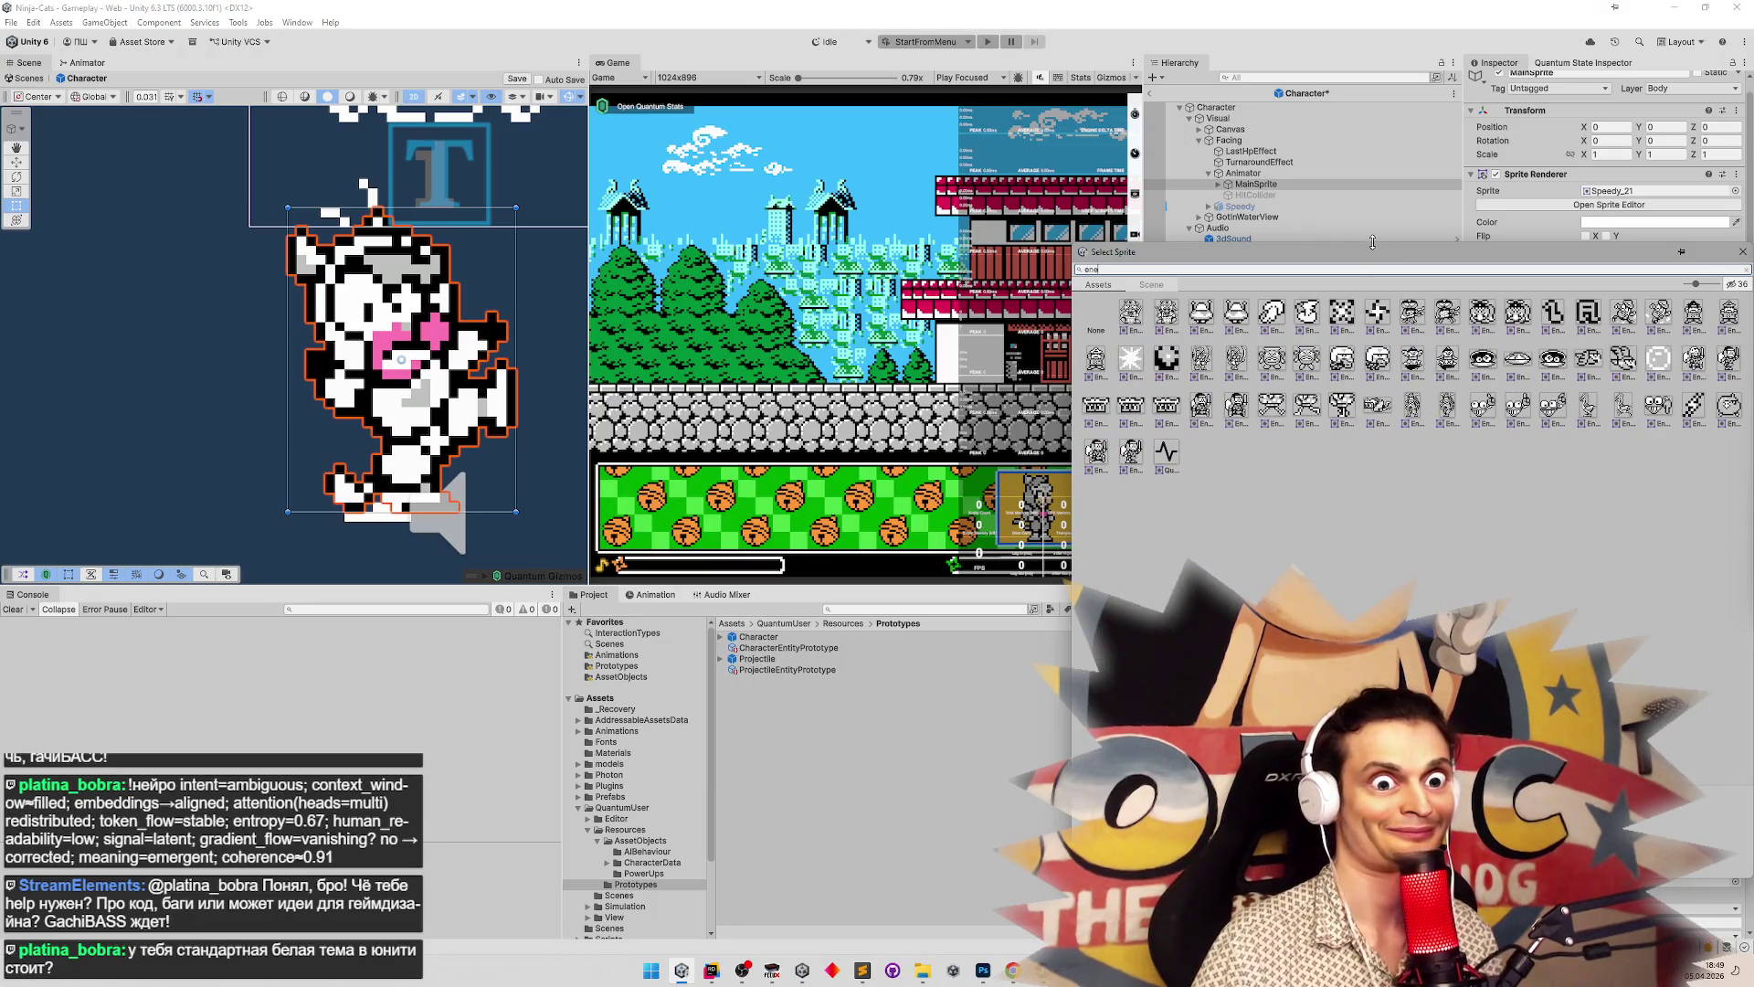
click(1694, 362)
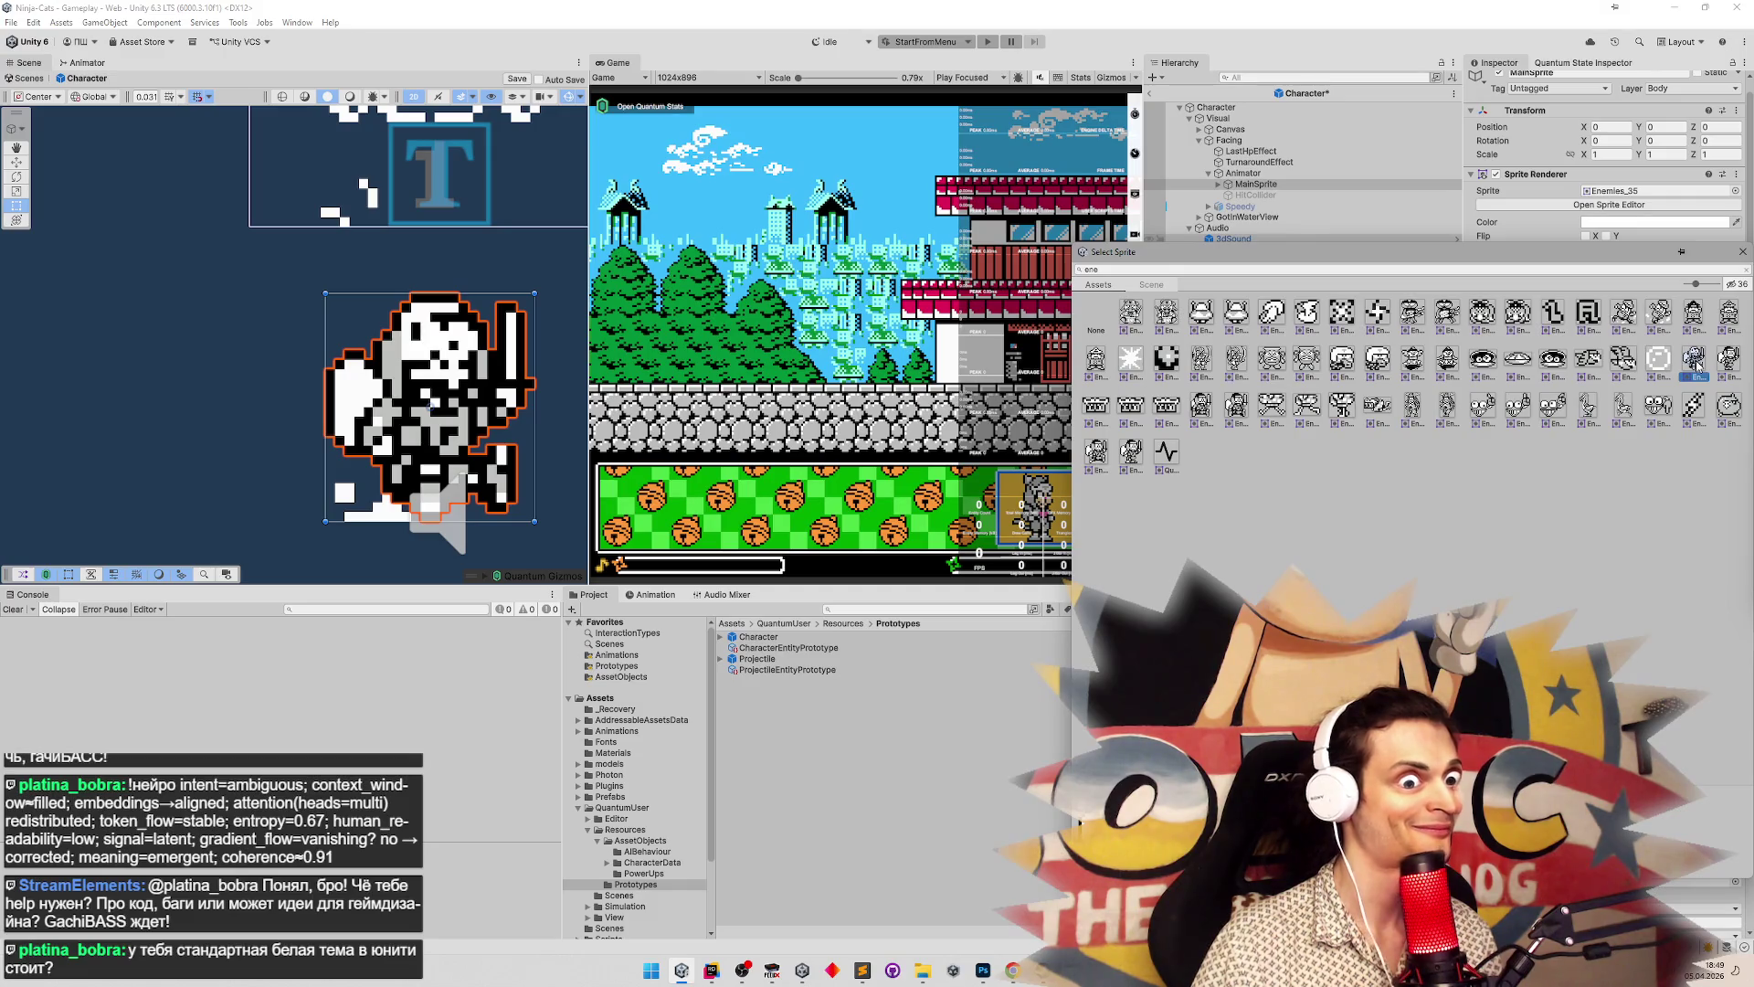
click(531, 272)
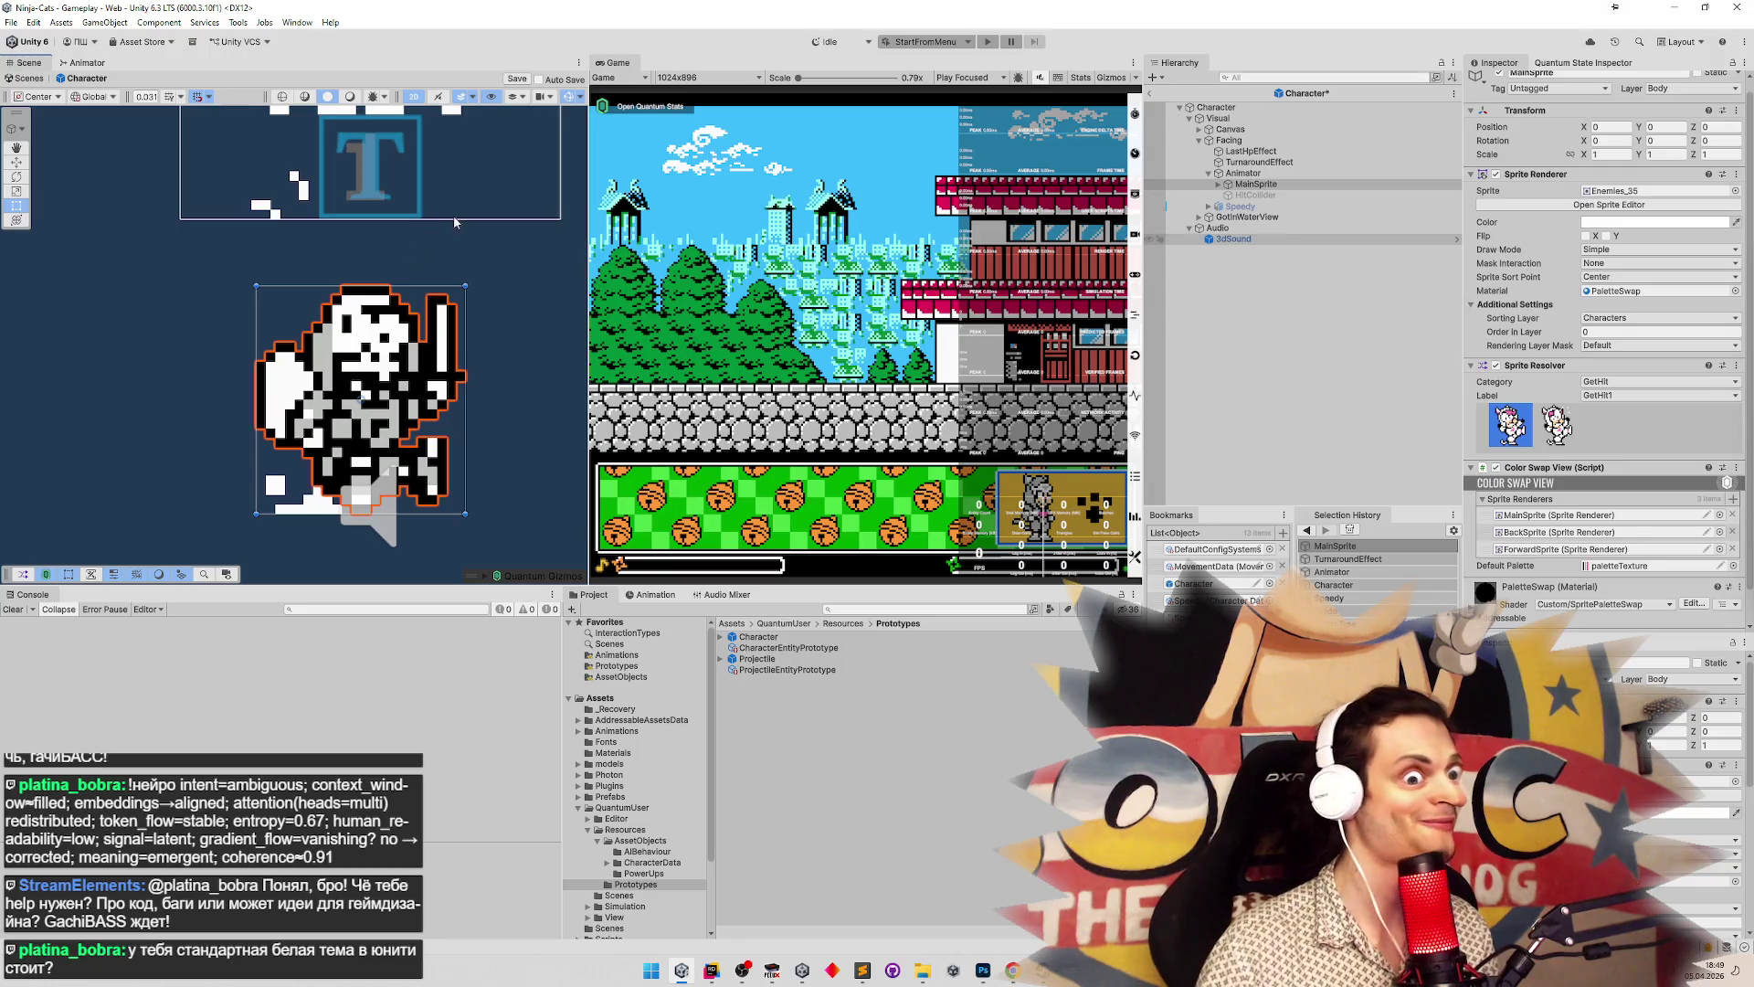
click(712, 971)
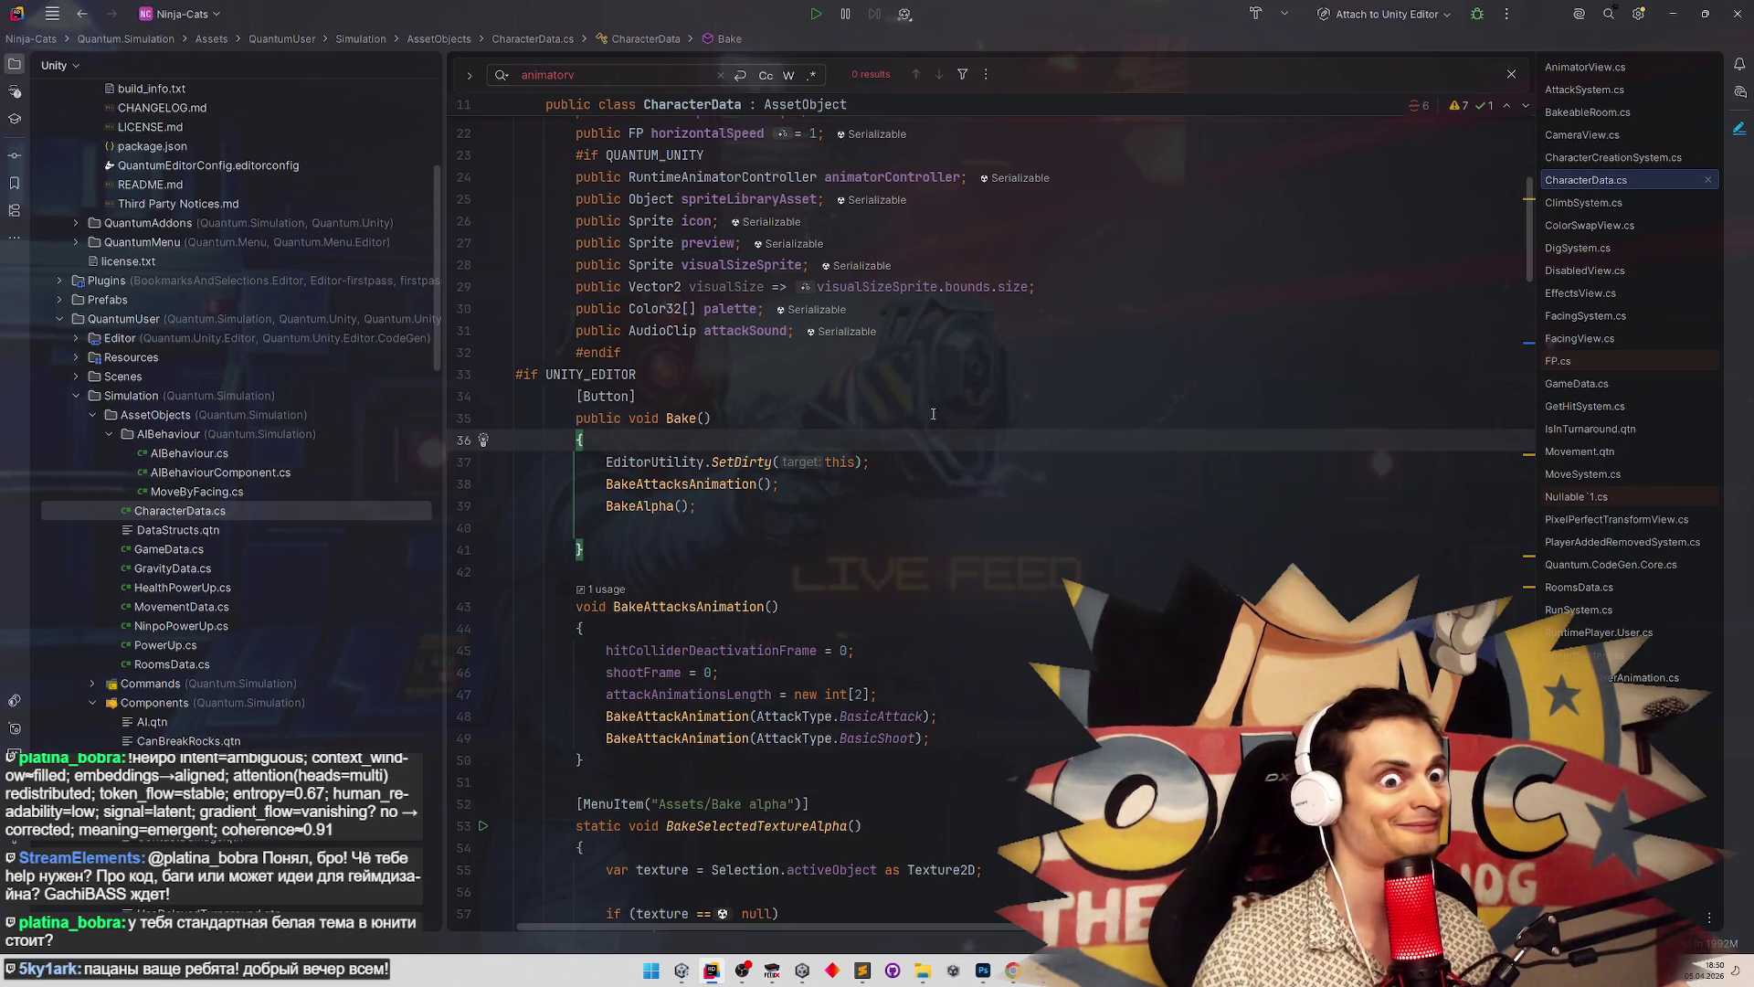
Delete the visualSize and visualSizeSprite lines from CharacterData, then minimize Rider
mouse_move(1035, 286)
mouse_down()
mouse_move(484, 286)
mouse_move(514, 286)
mouse_up()
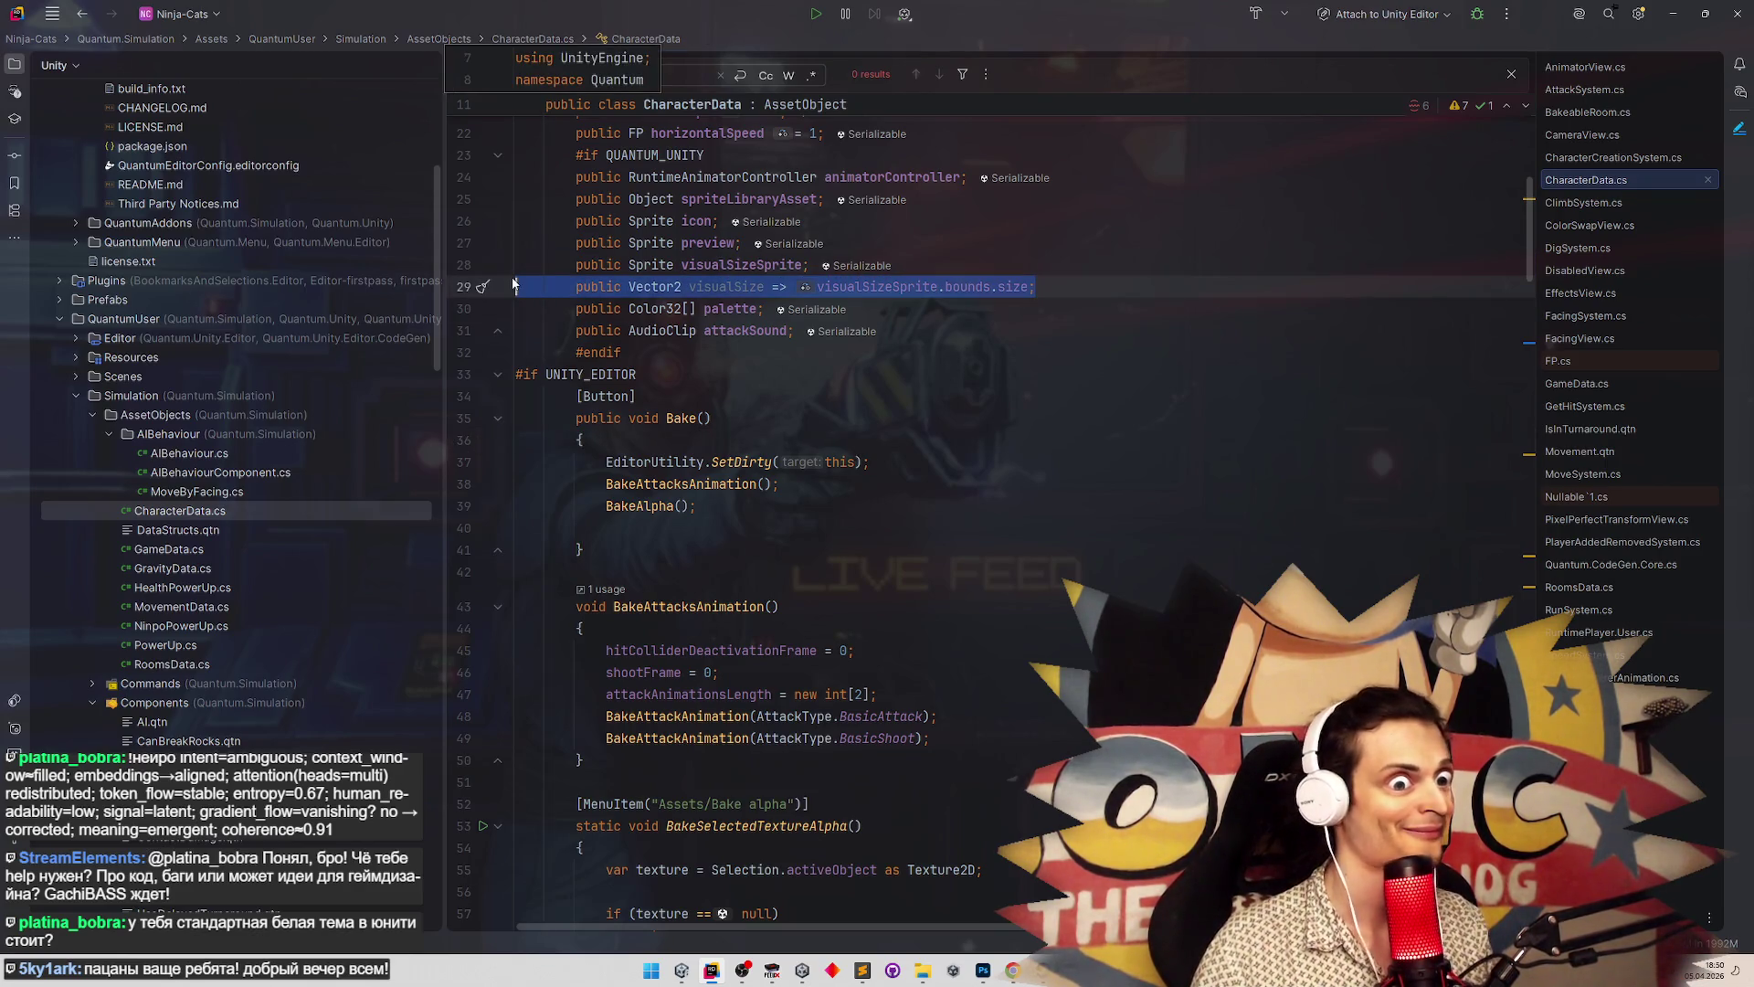
key(Delete)
drag(811, 265, 484, 265)
key(Delete)
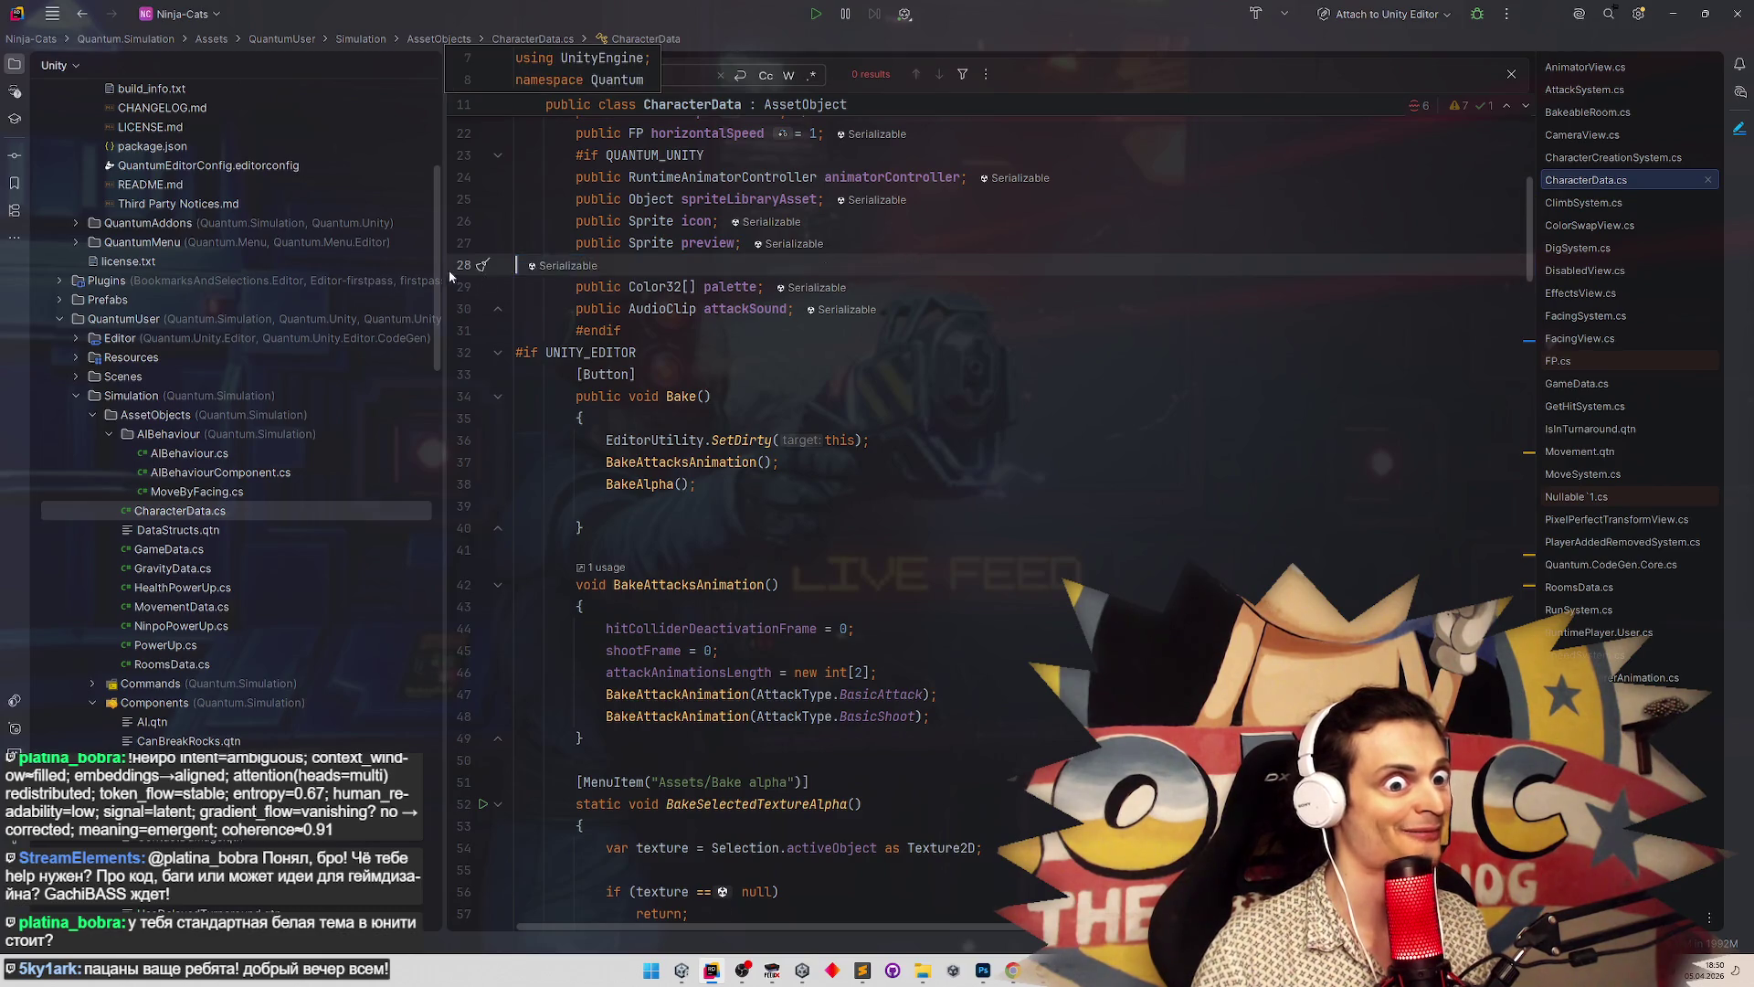
key(BackSpace)
key(BackSpace)
click(1672, 14)
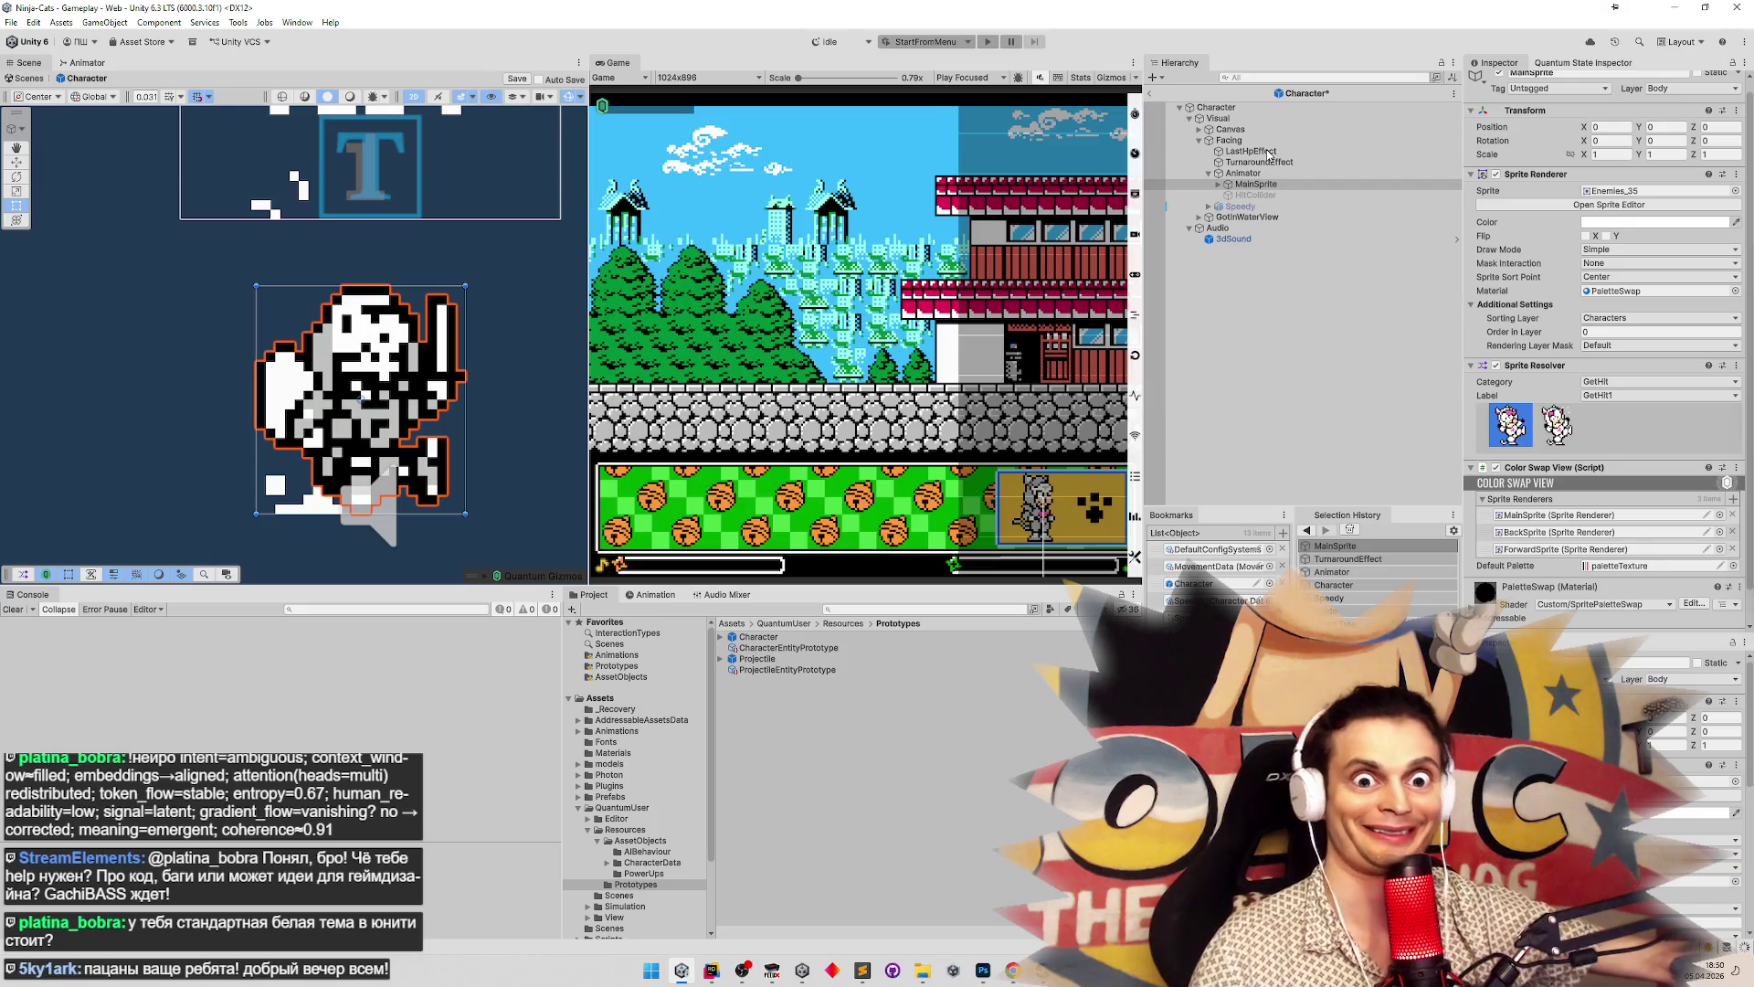
Create an empty child object named VFX under Animator
right_click(1253, 177)
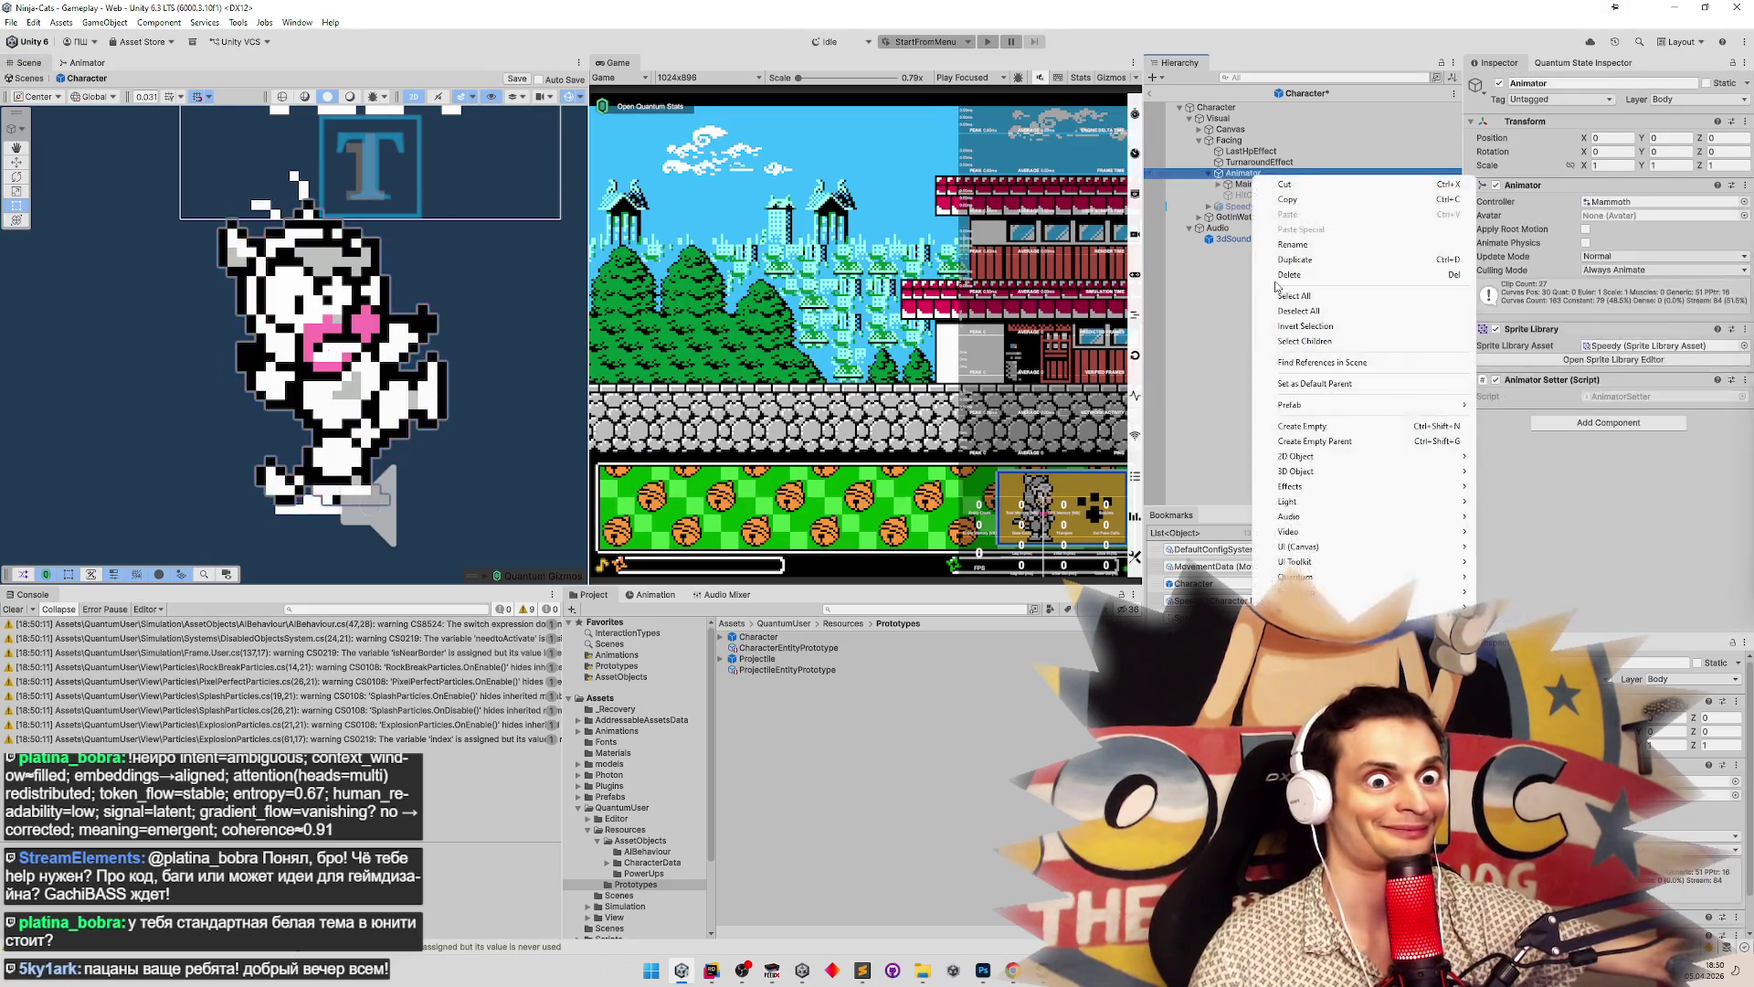
click(1297, 429)
text(VFX)
key(Return)
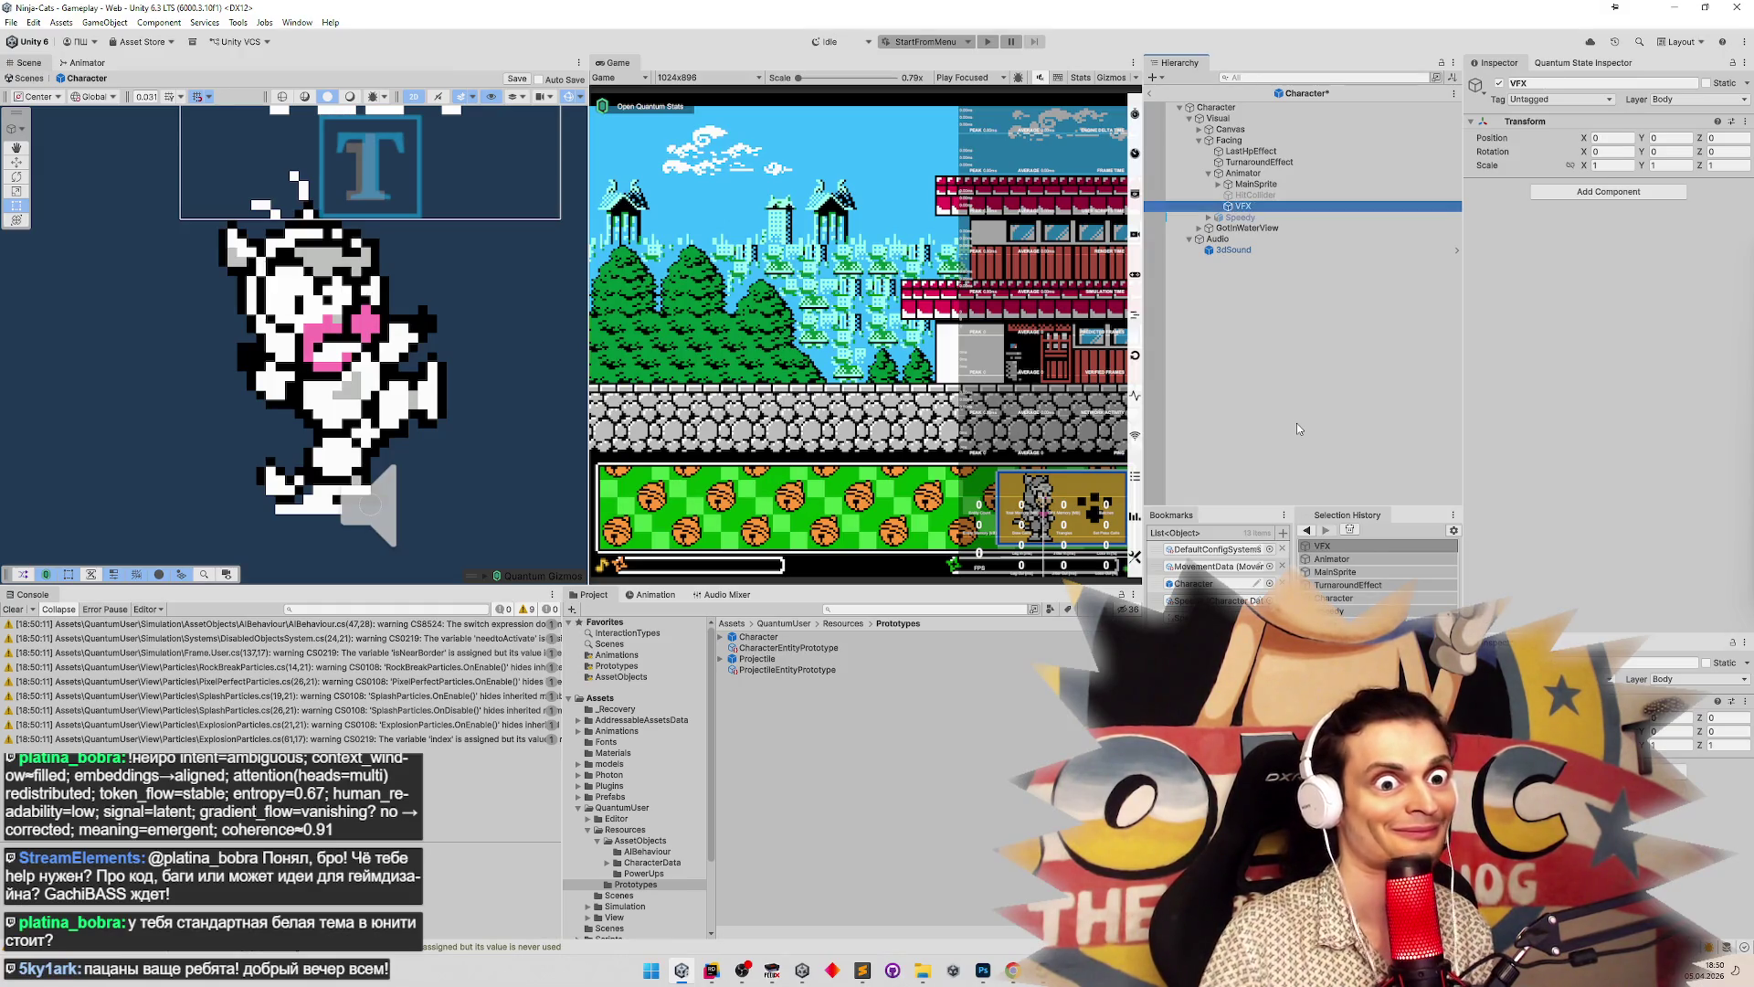
Move LastHpEffect and TurnaroundEffect into VFX and save the Character prefab
click(1251, 151)
shift+click(1263, 161)
drag(1264, 162, 1253, 208)
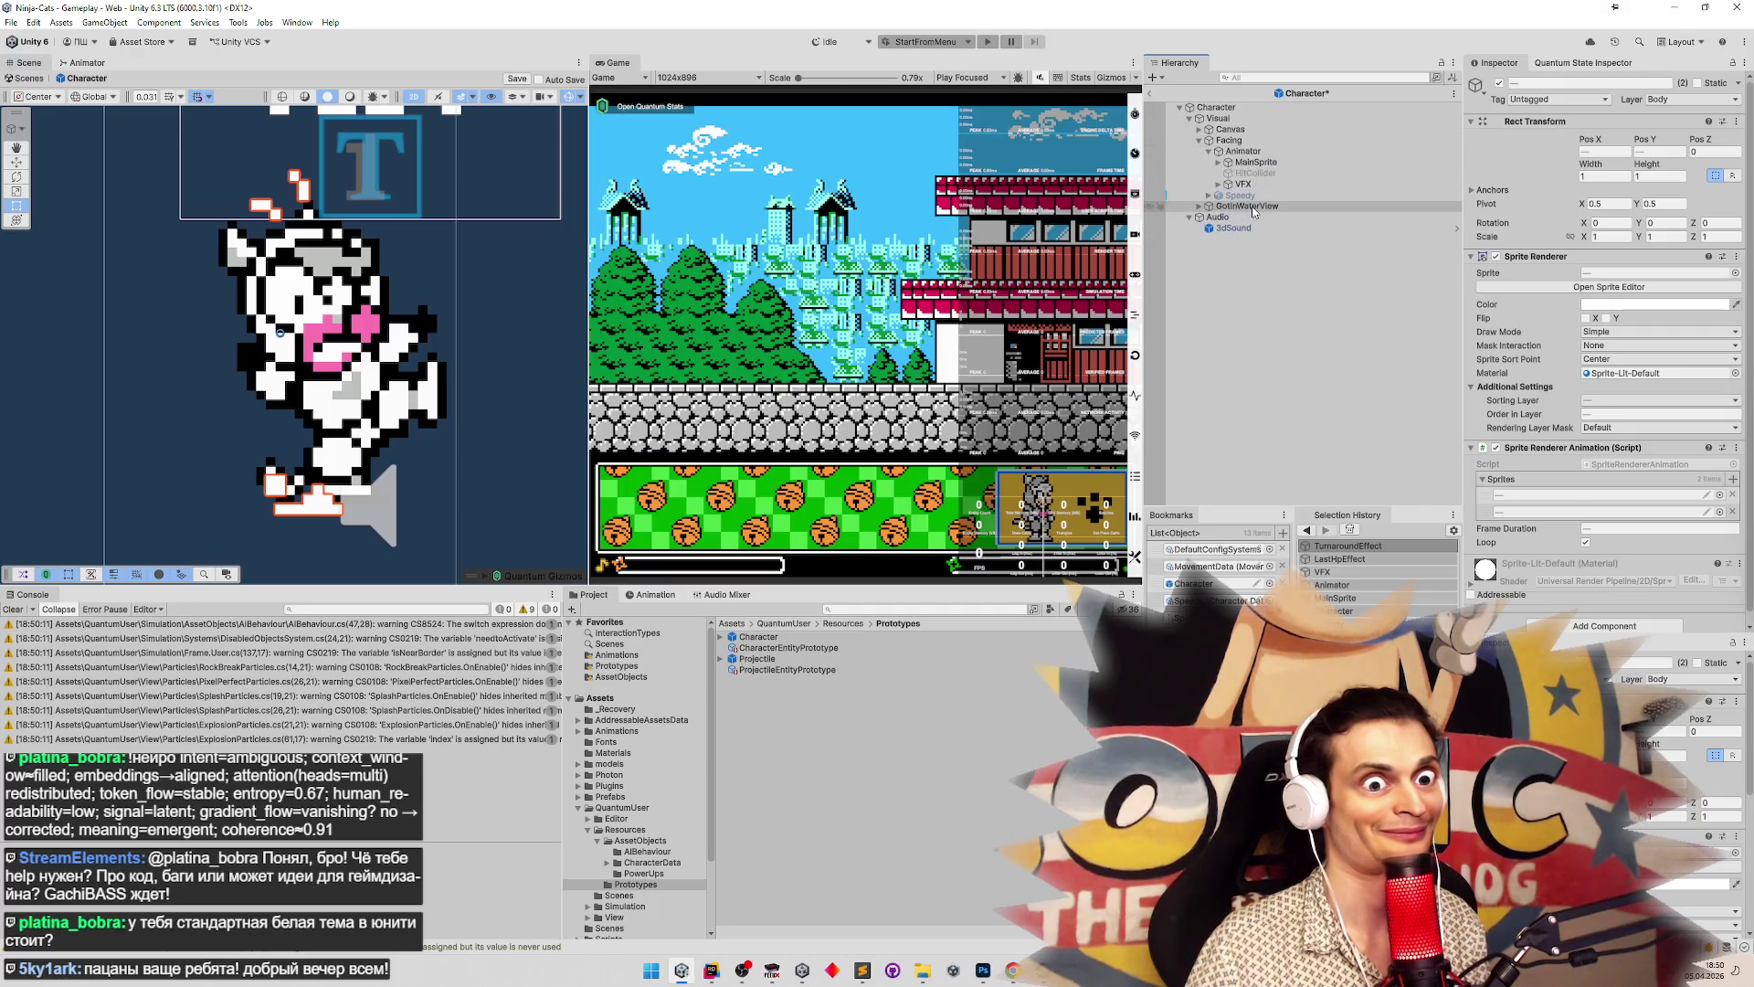
click(1229, 140)
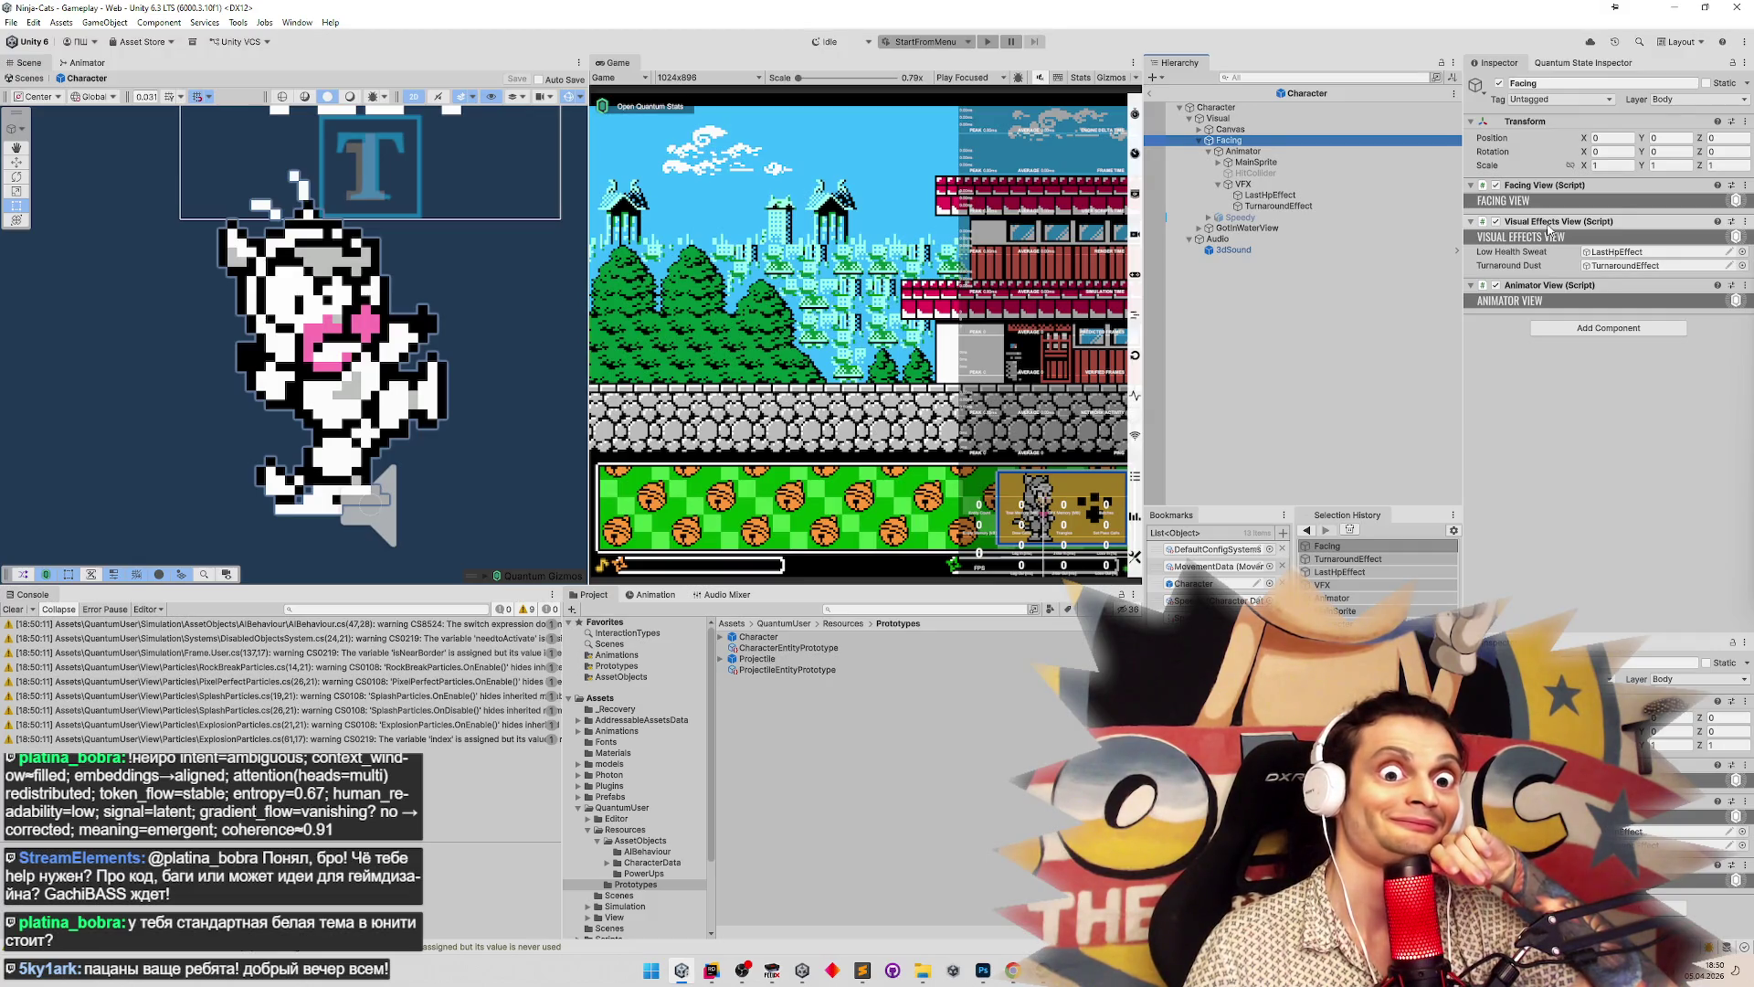
click(1245, 185)
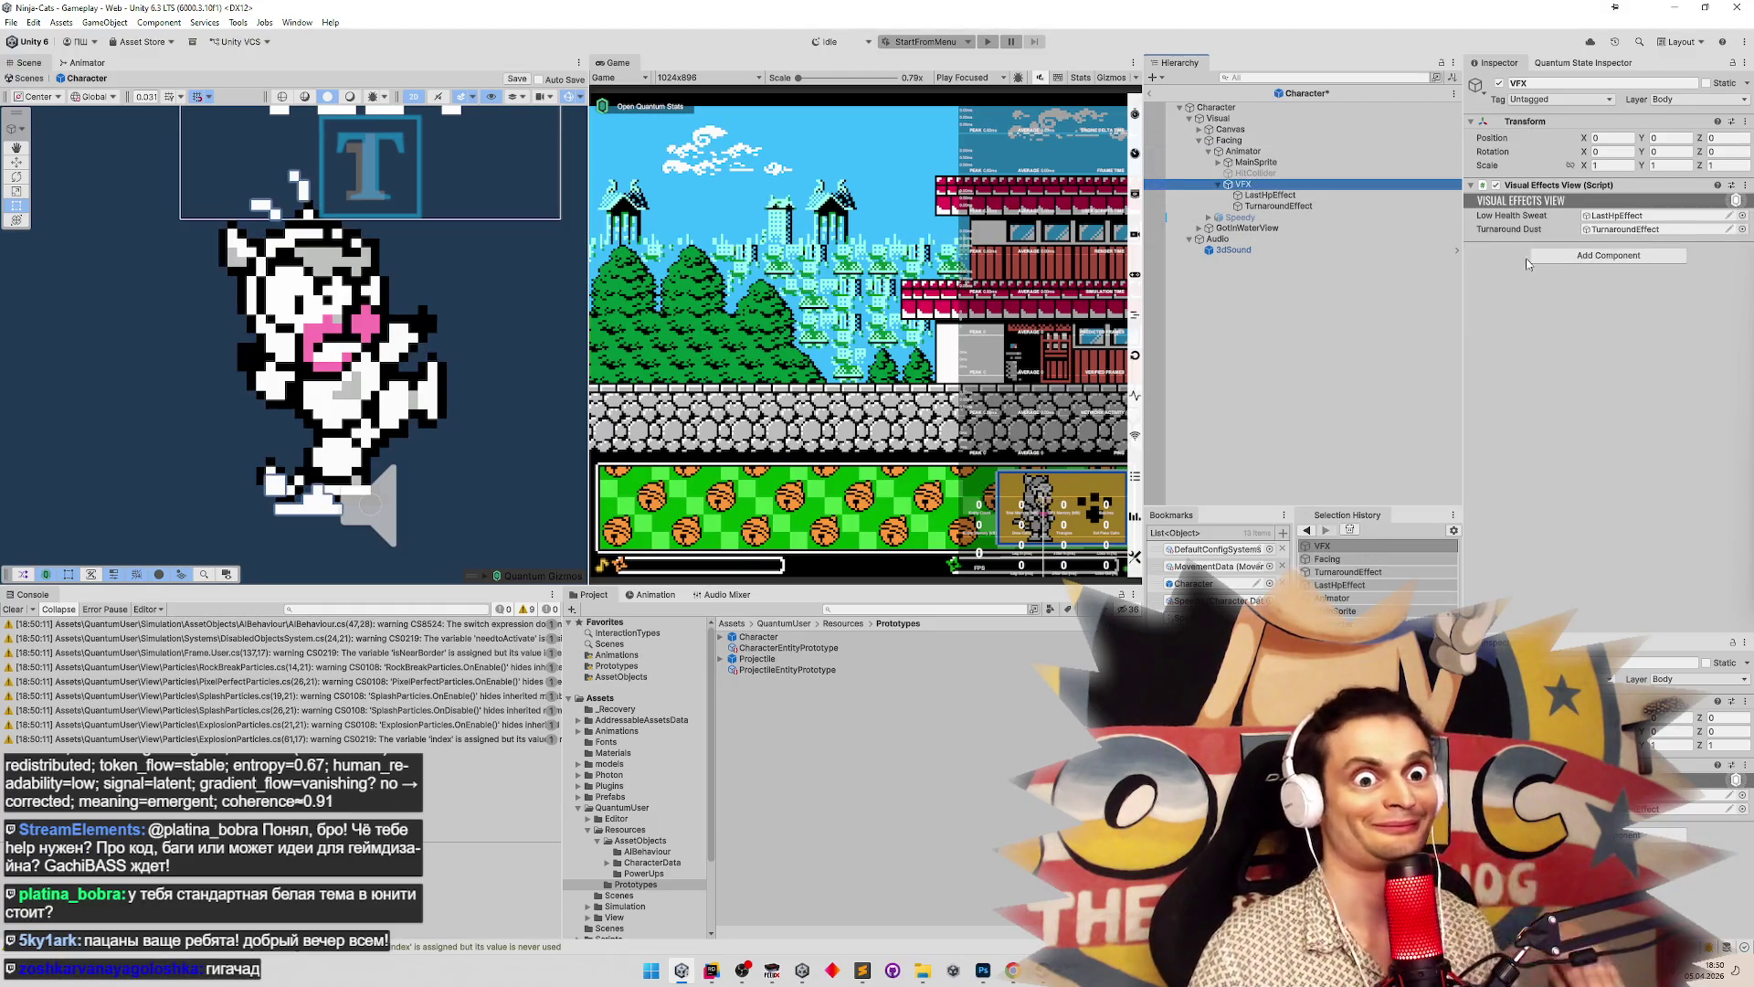
key(ctrl+s)
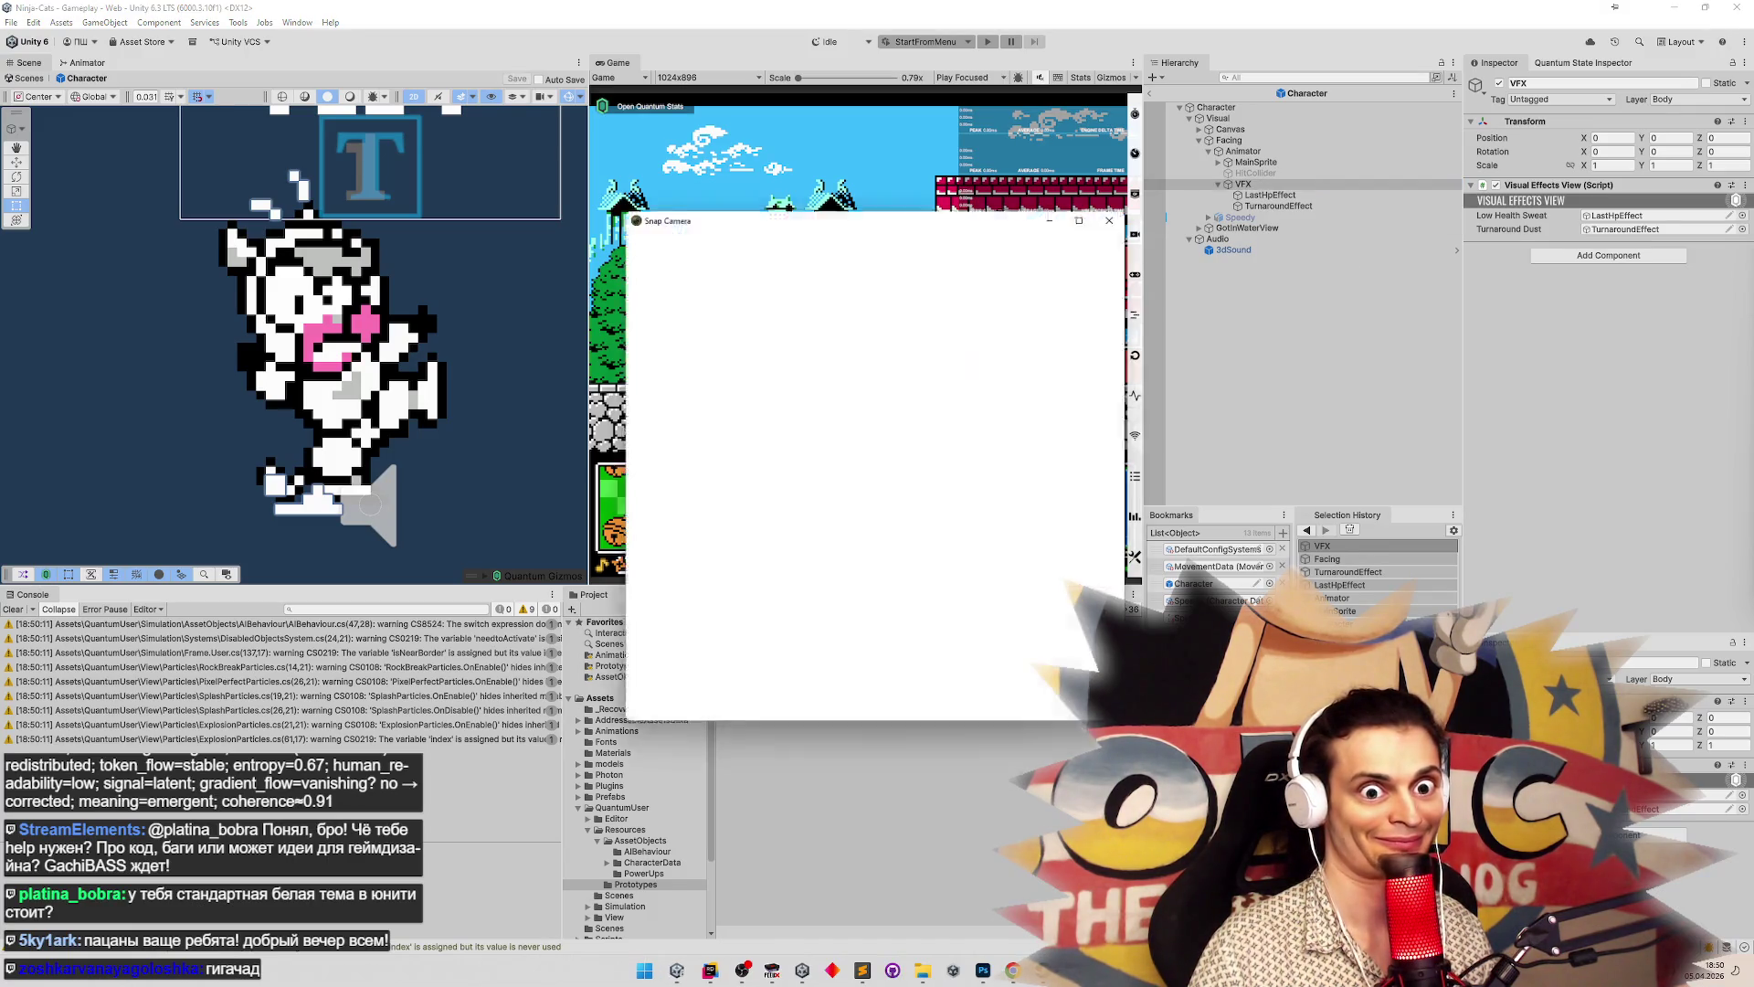
Search Snap Camera lenses for 'gigachad', apply the first result, and close the window
click(995, 440)
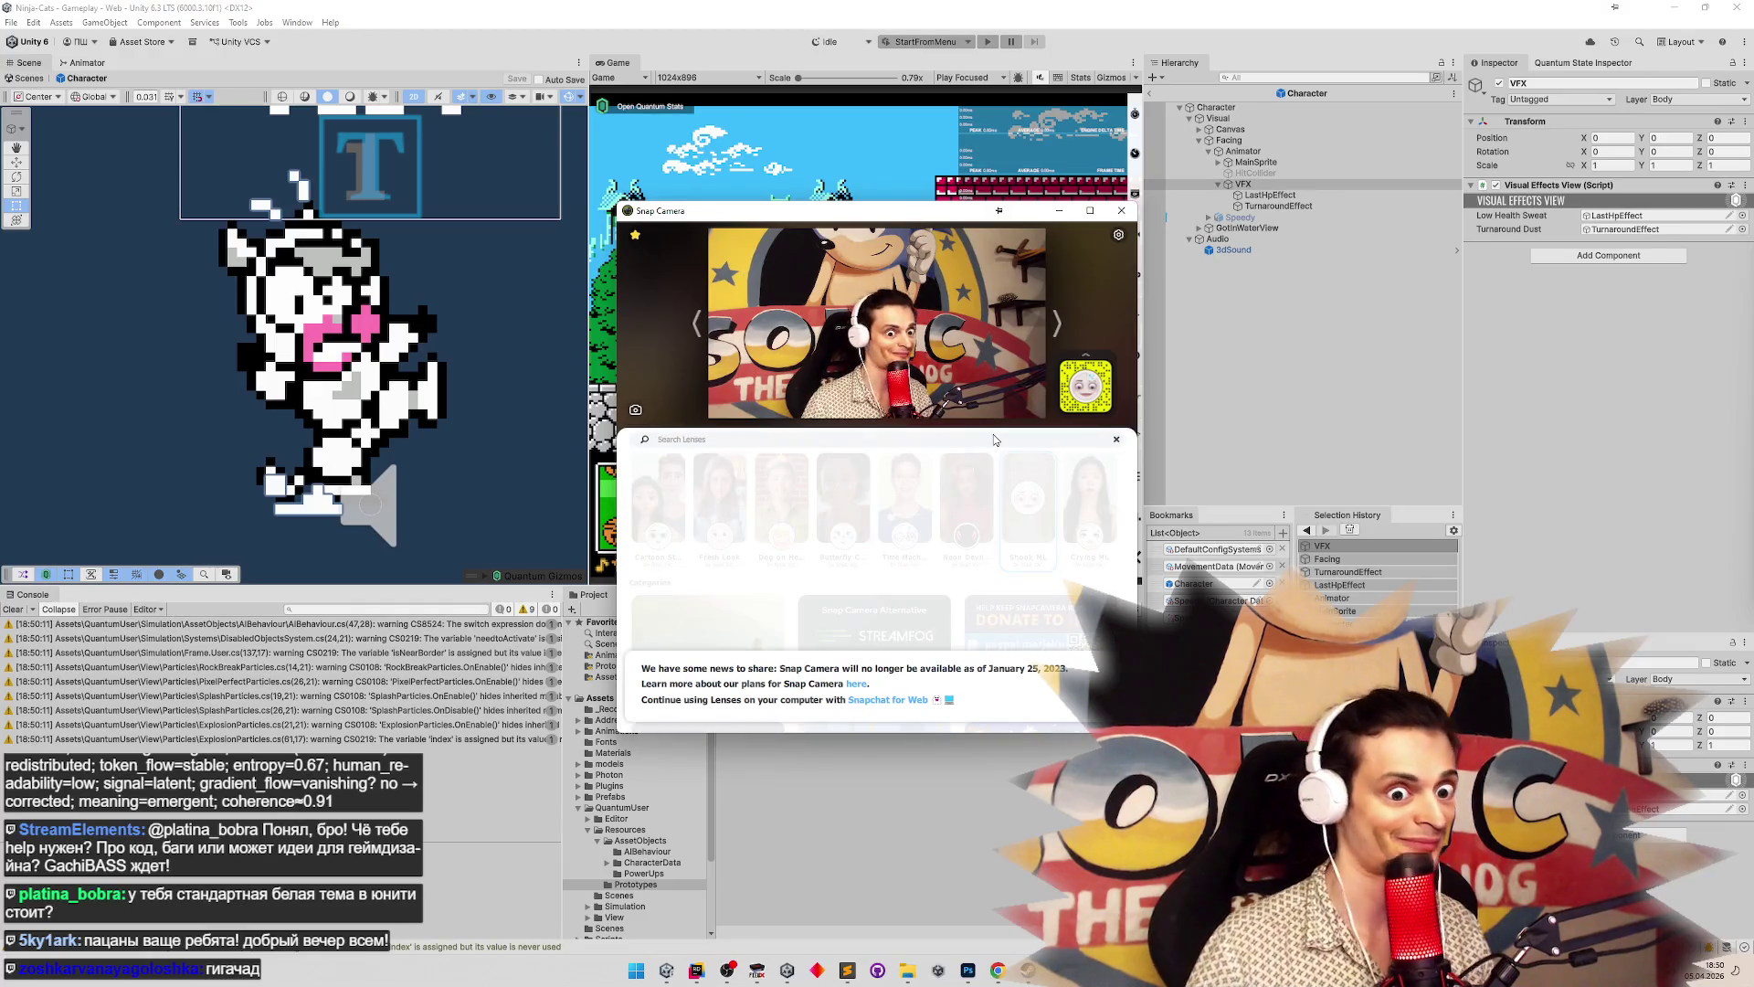
text(gigachad)
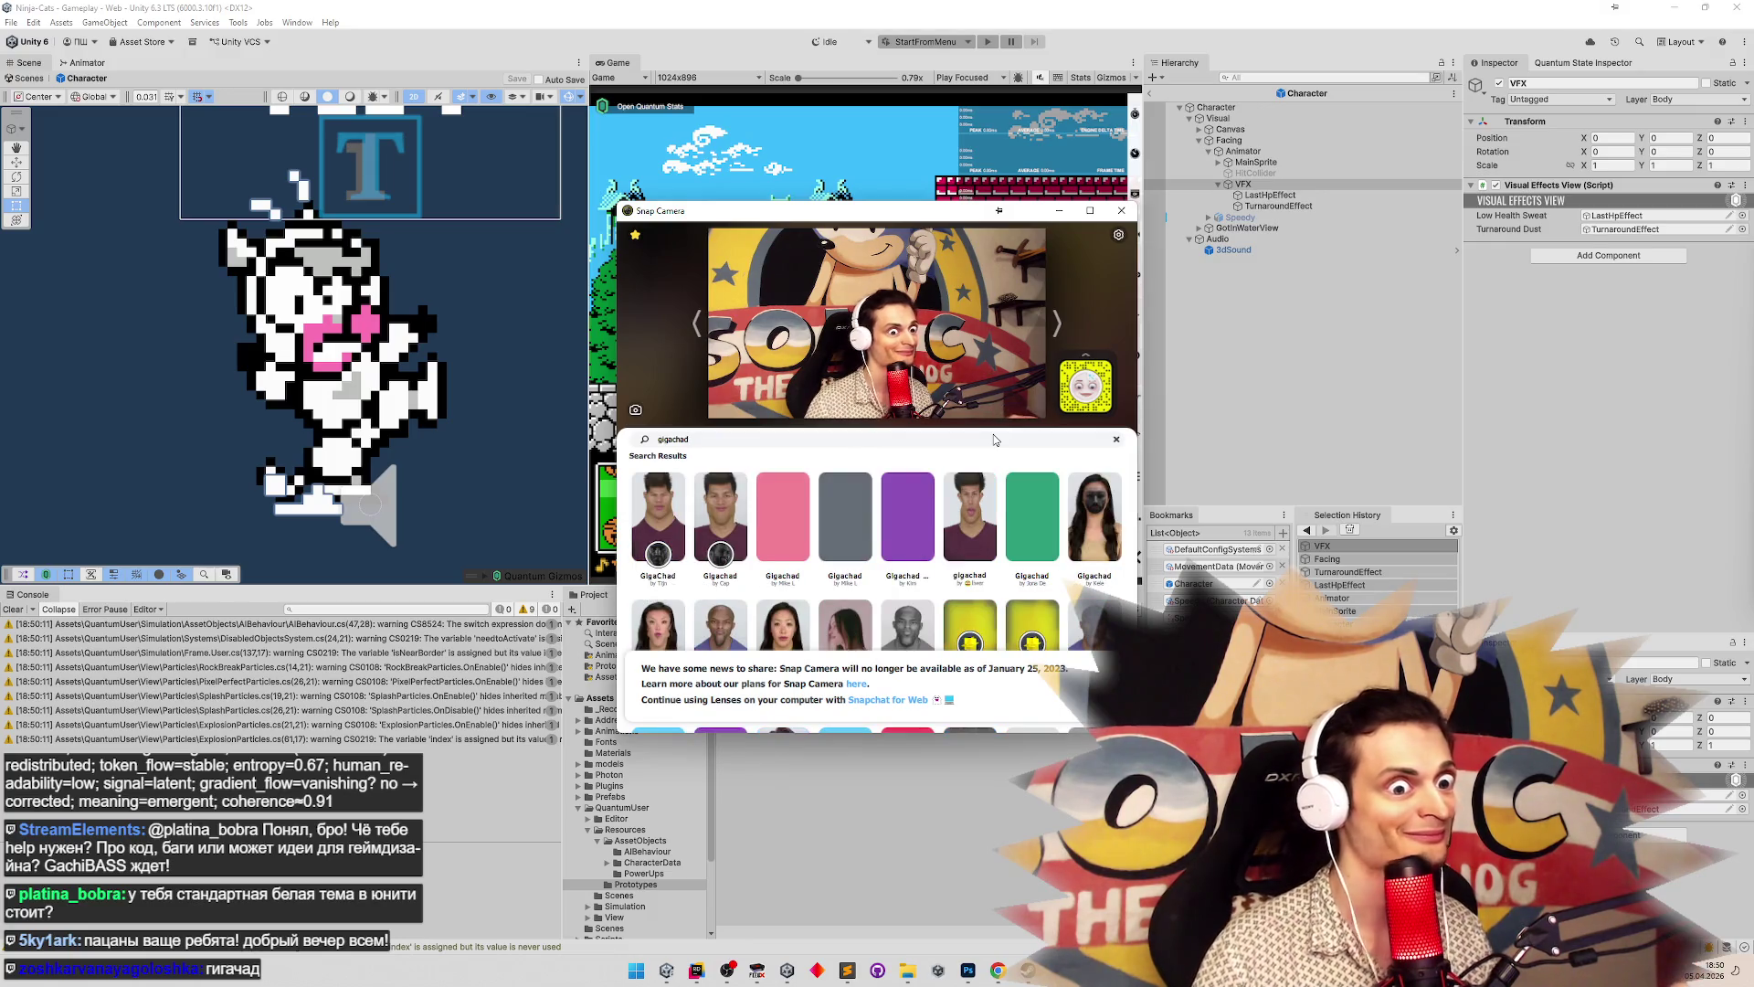
click(658, 520)
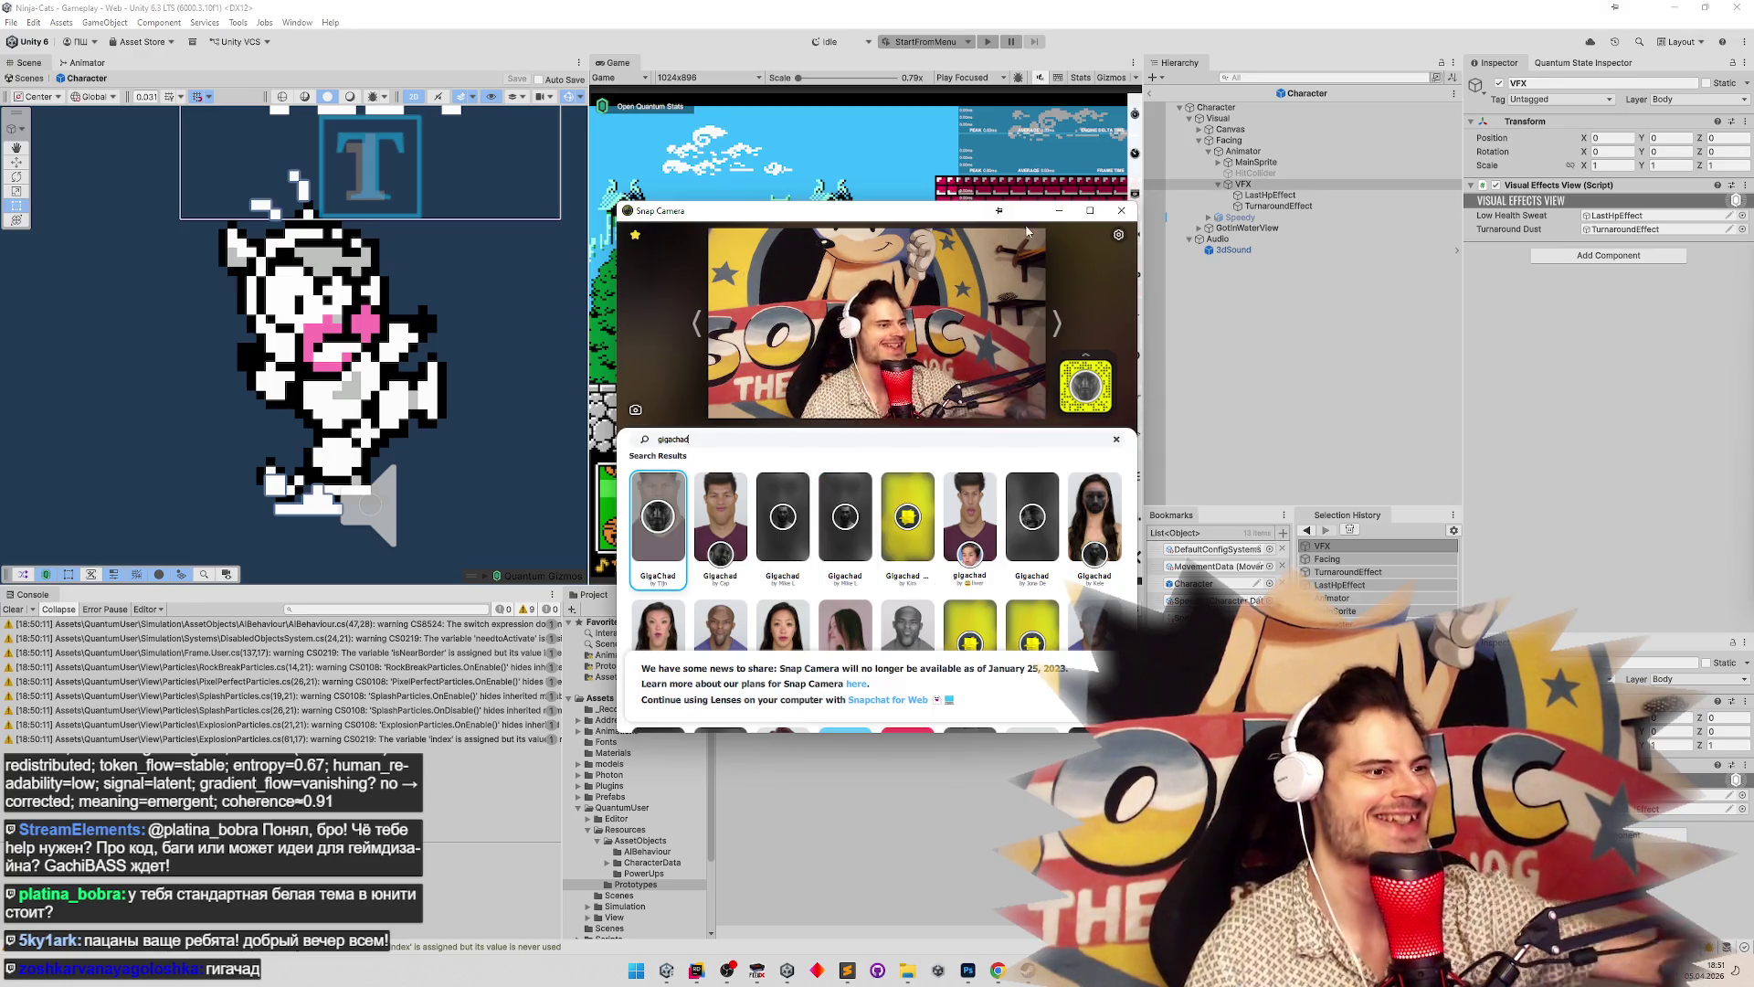
click(1059, 211)
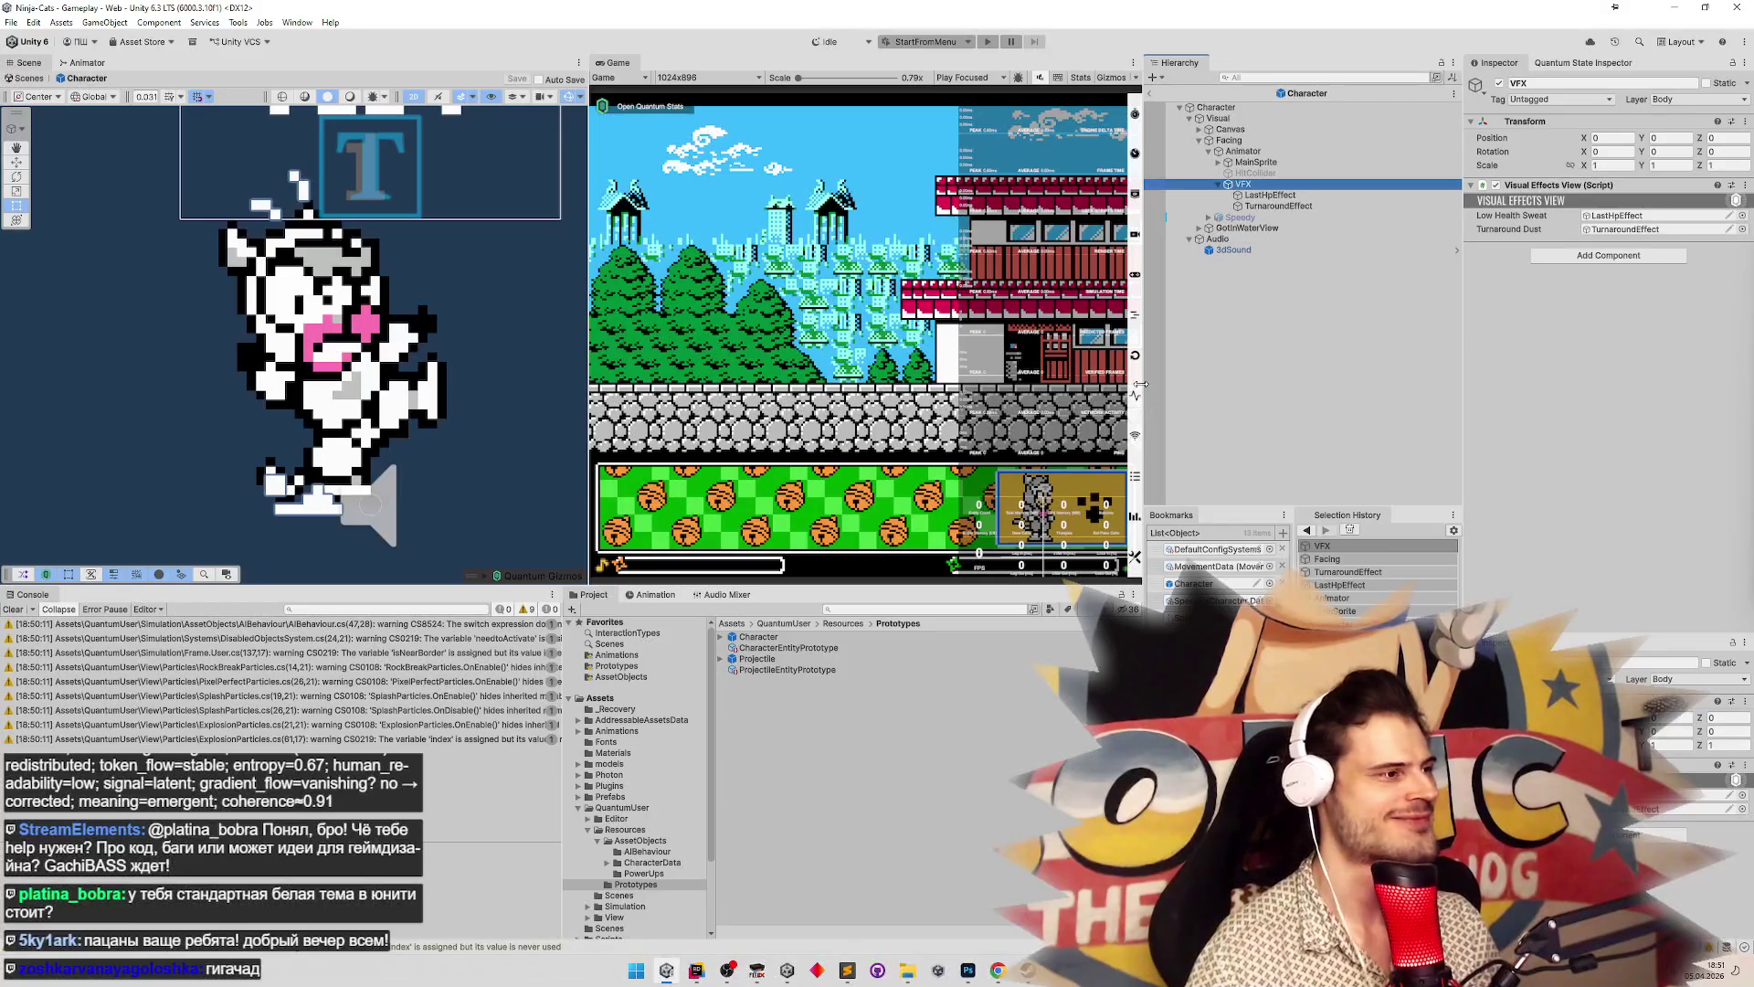
Show the Idle clip in the Animation window and turn on recording
click(680, 598)
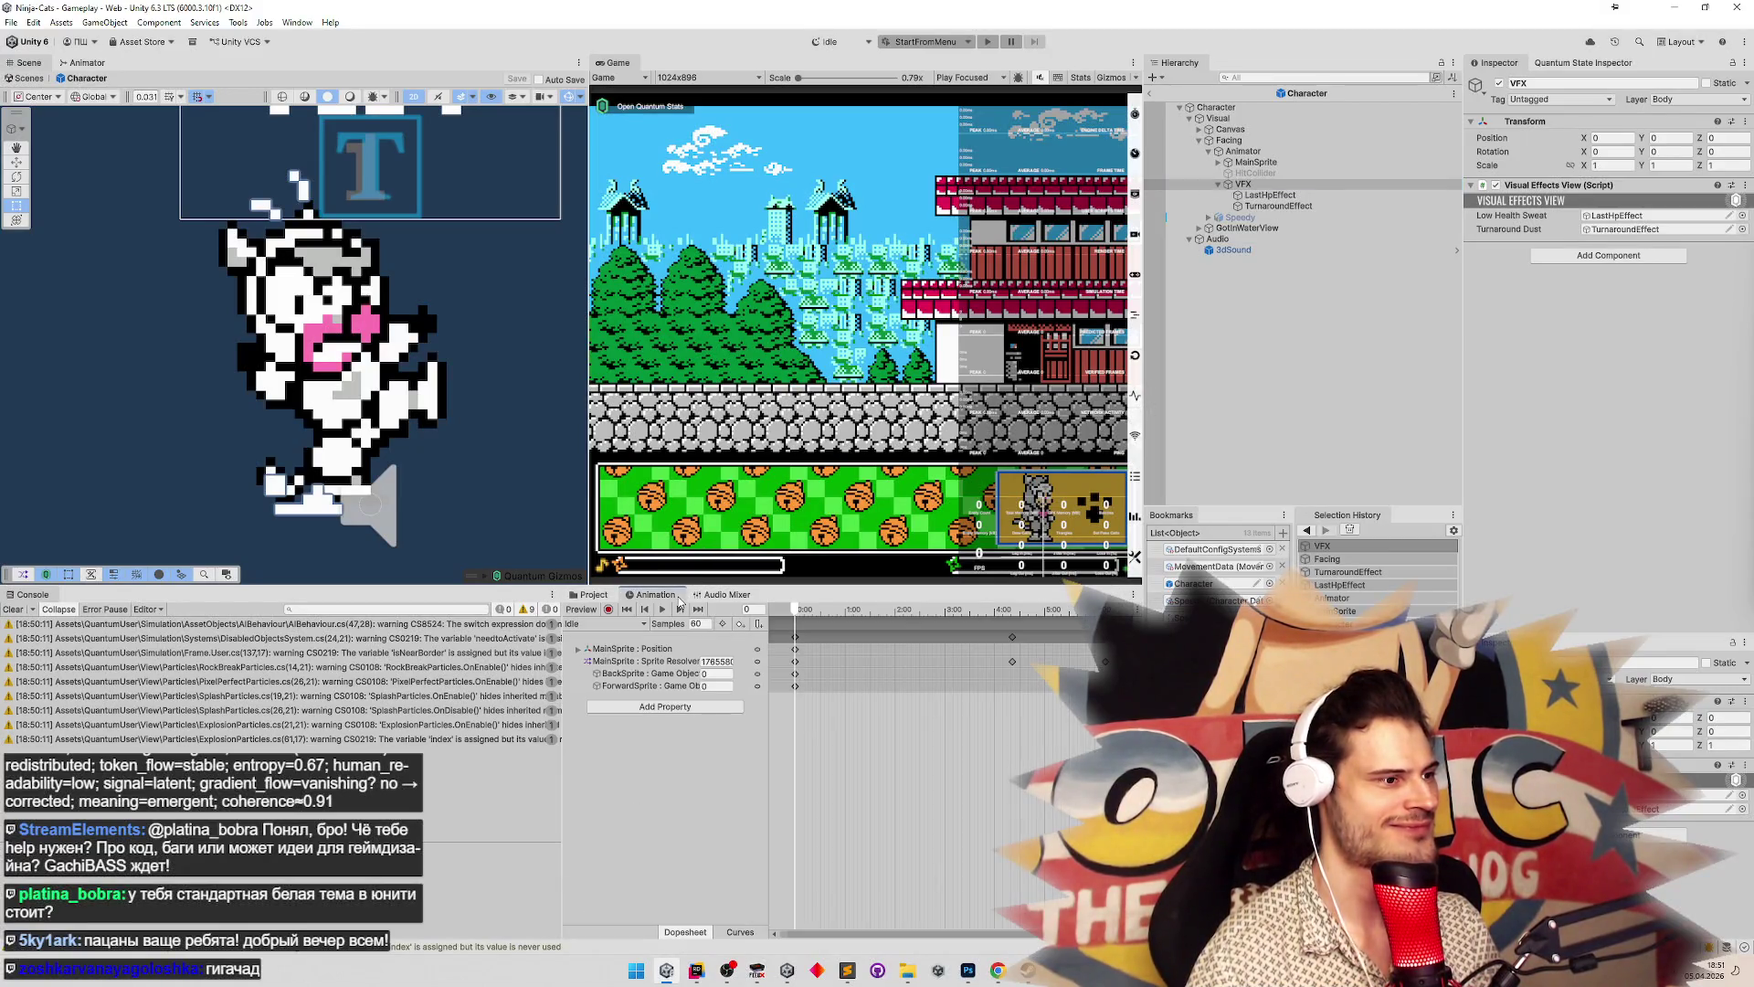
click(622, 626)
click(834, 775)
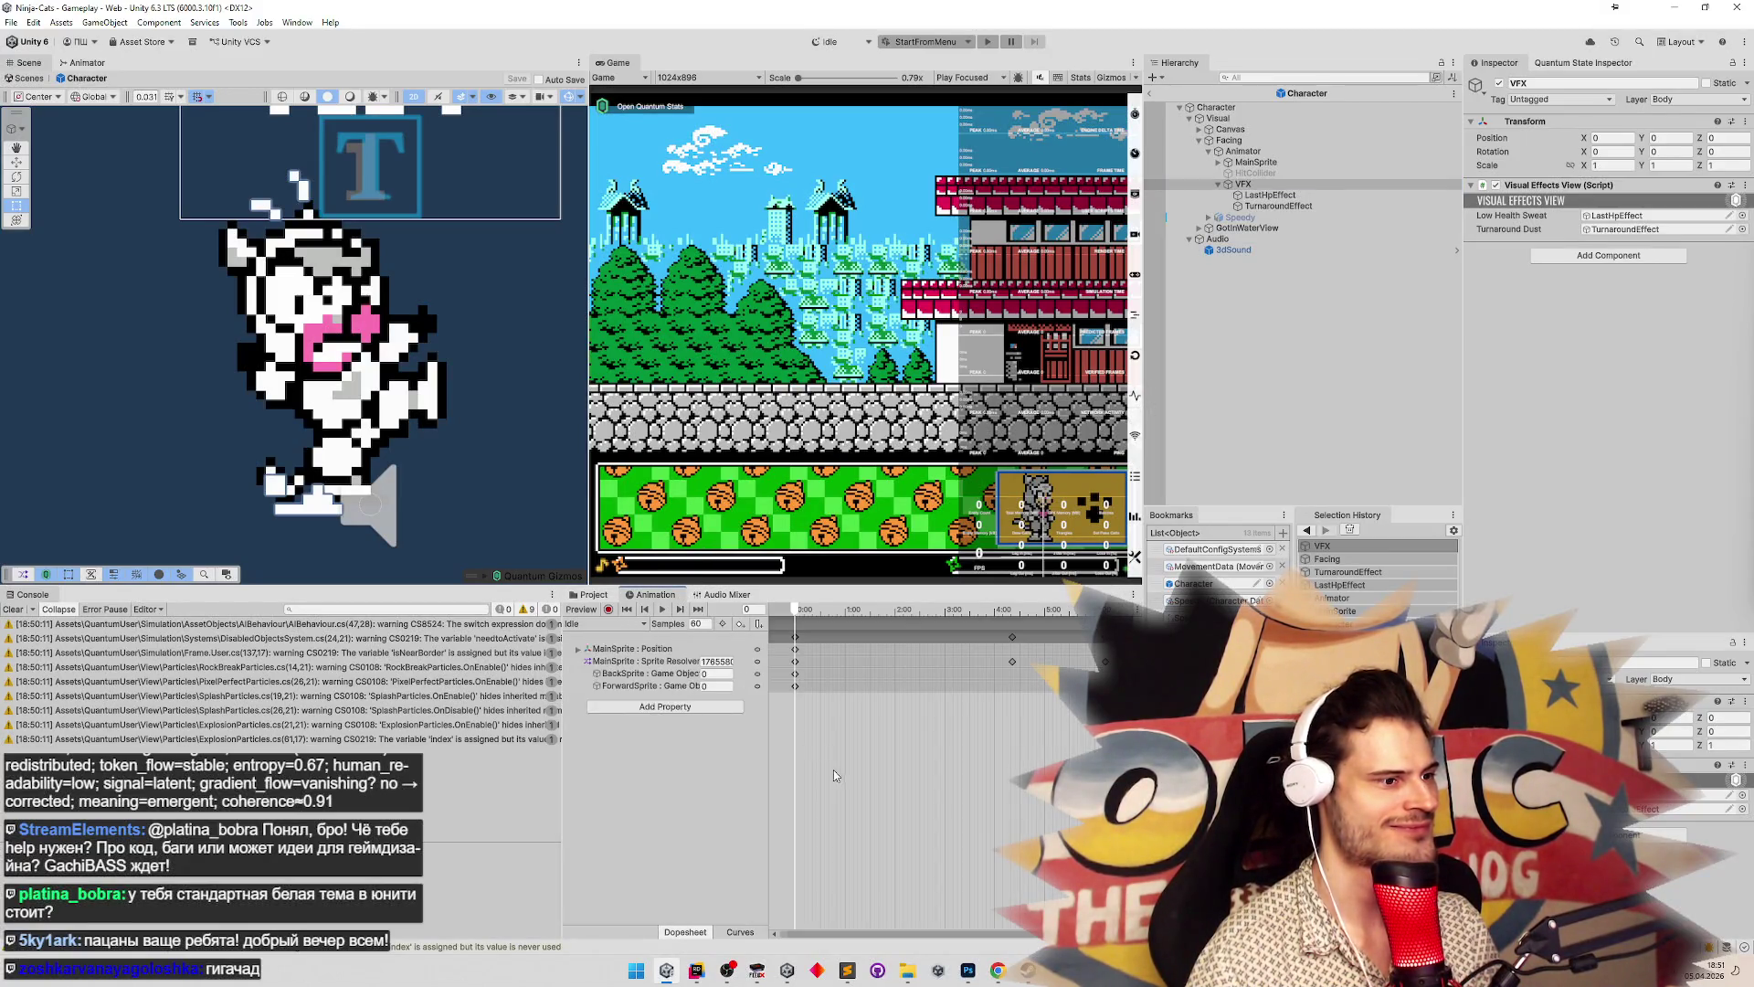
click(822, 612)
click(609, 610)
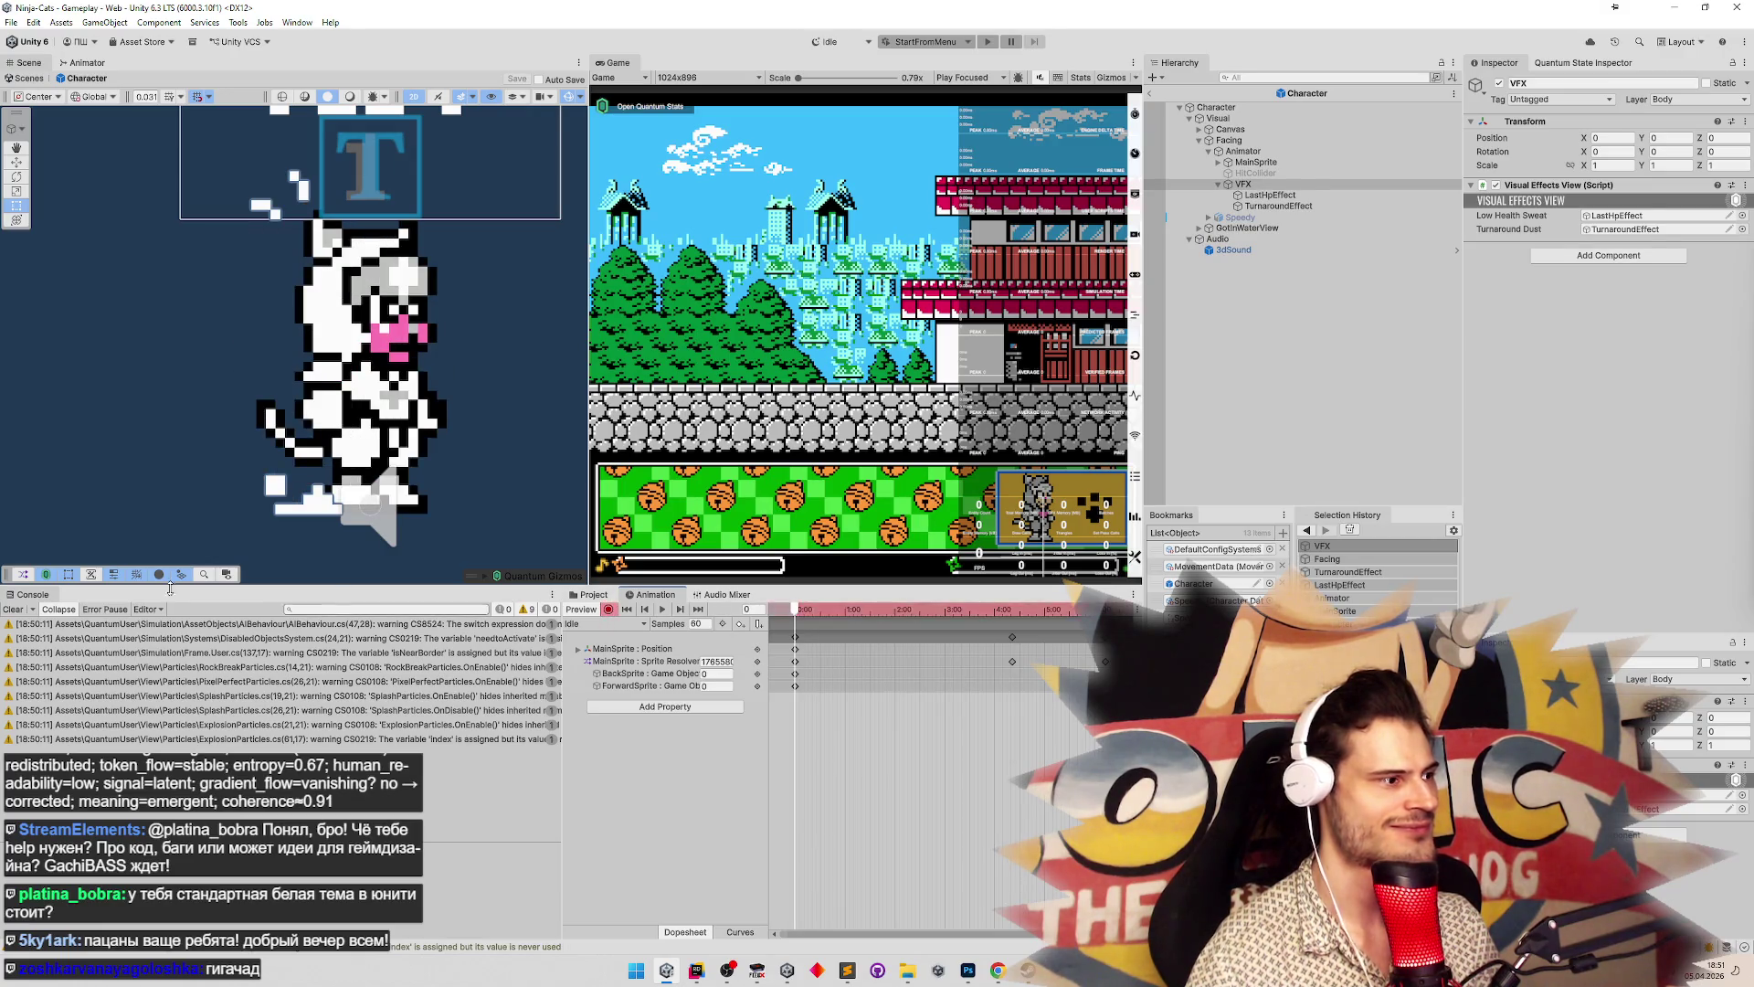
click(13, 609)
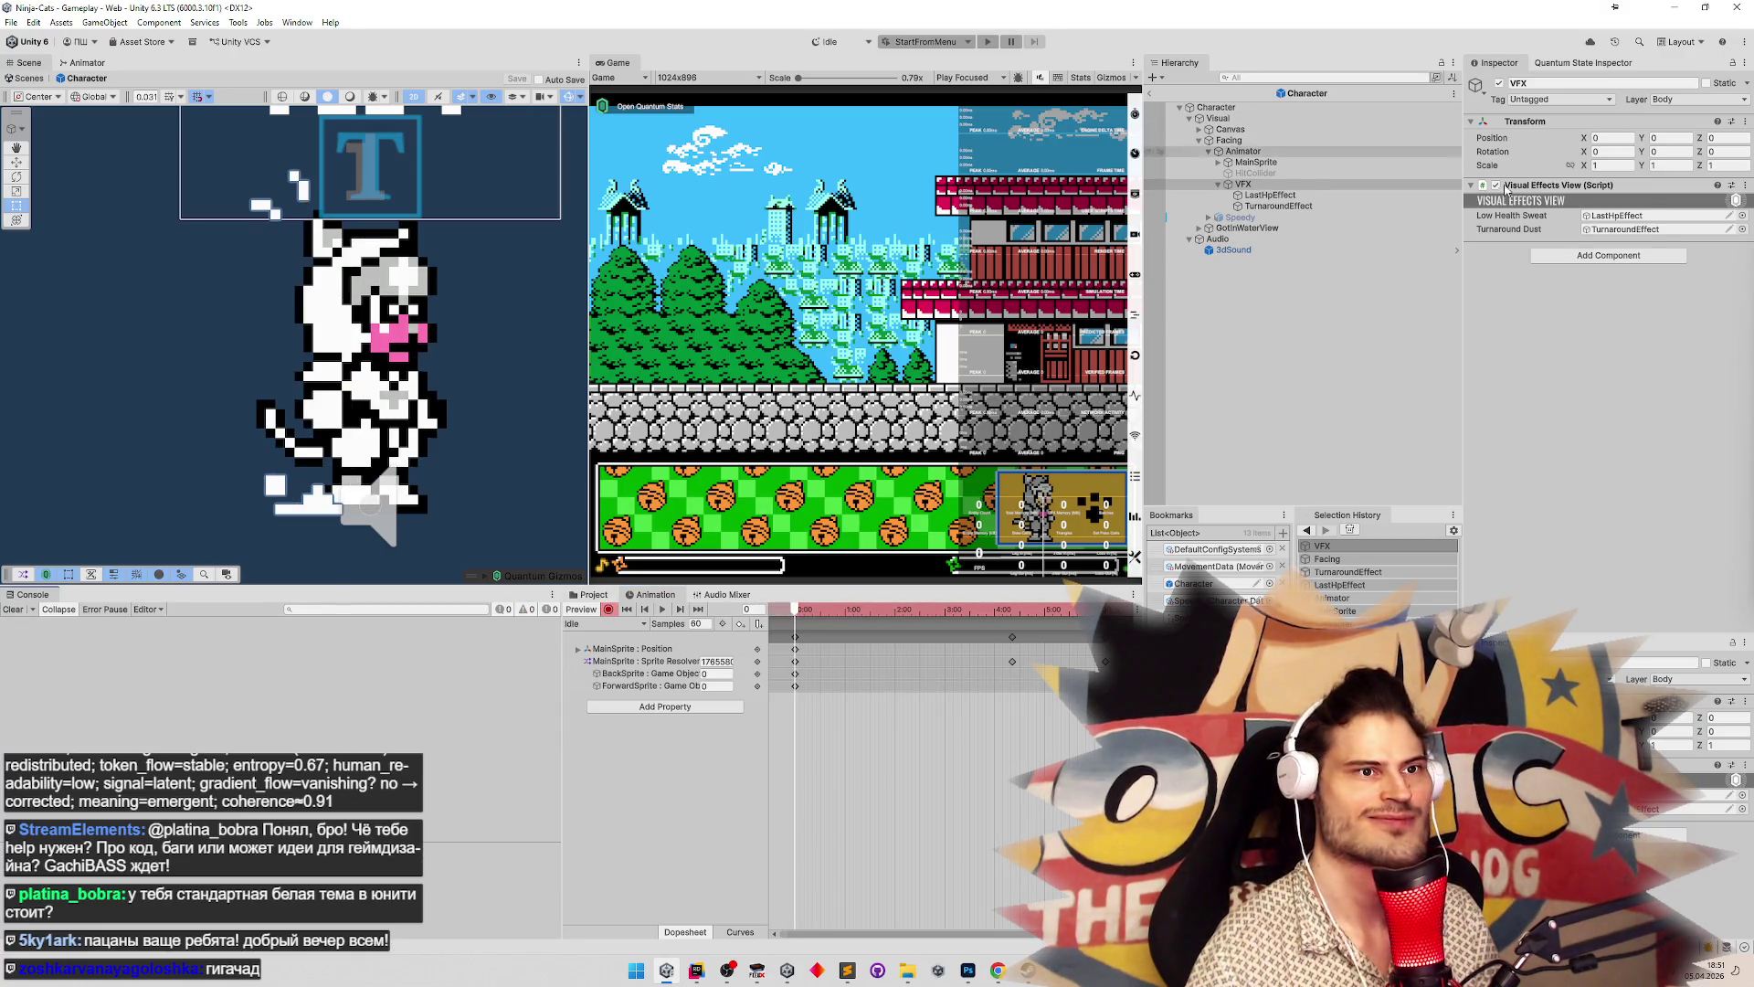
Add keys for TurnaroundEffect's Pos X and Pos Y in the Idle clip
click(1295, 207)
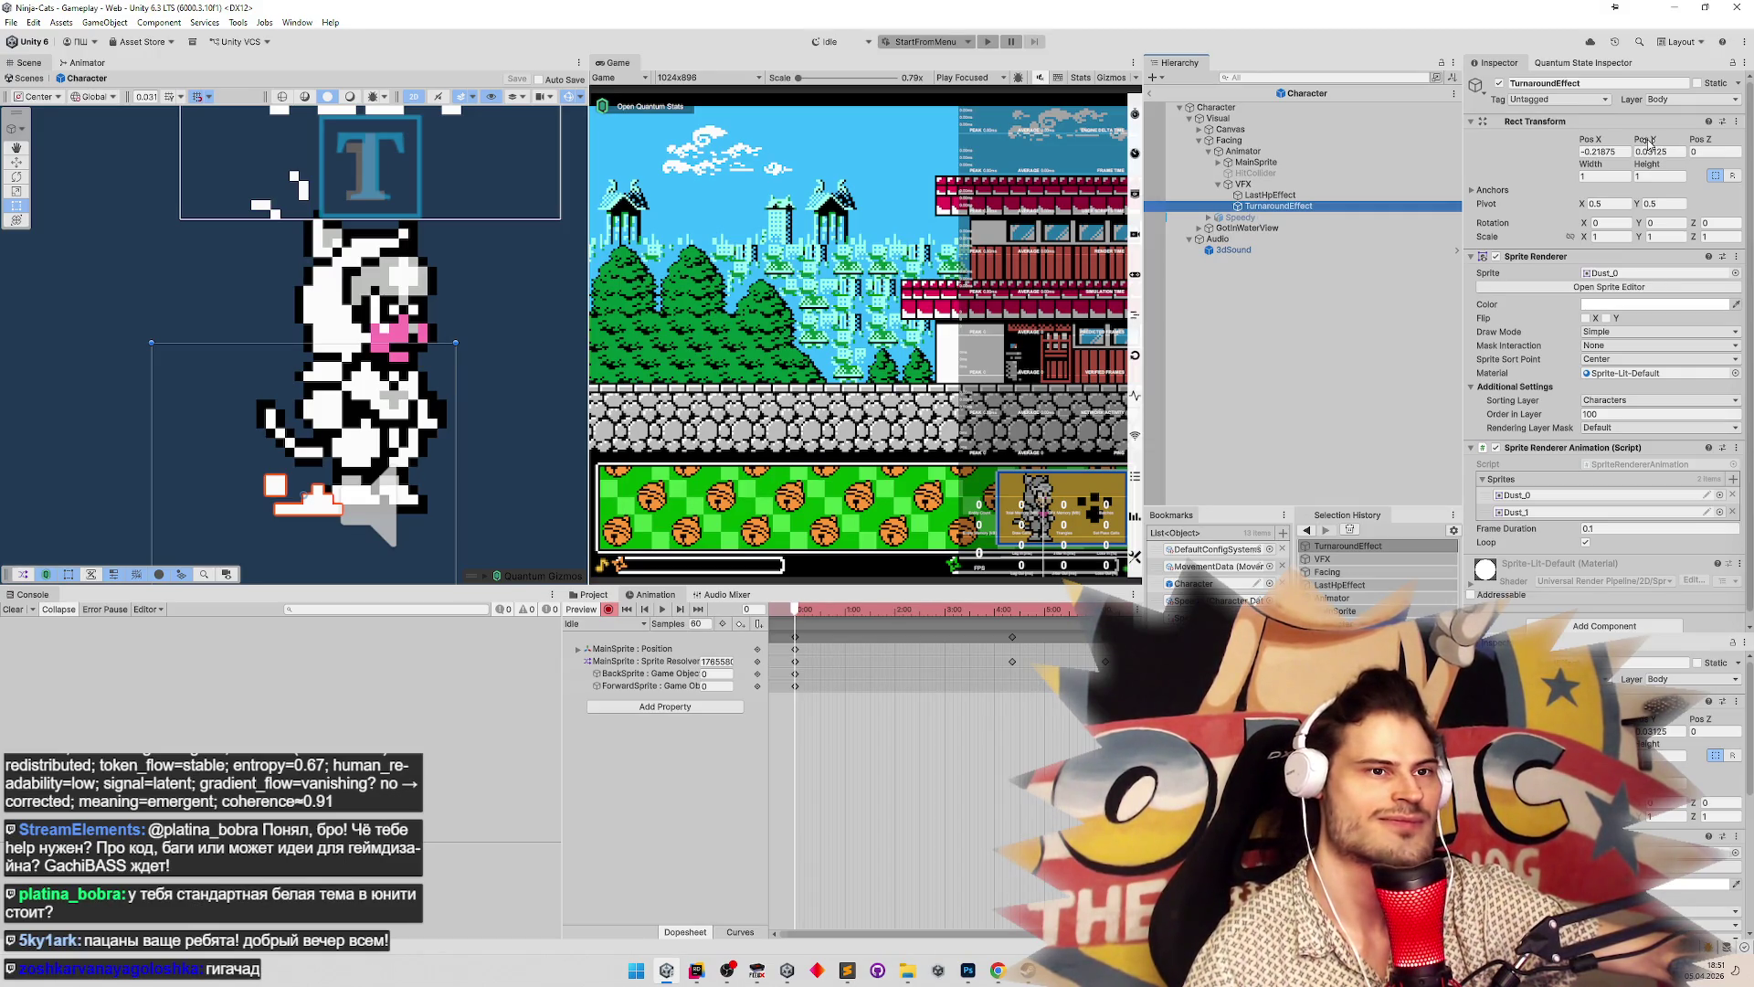
right_click(1652, 144)
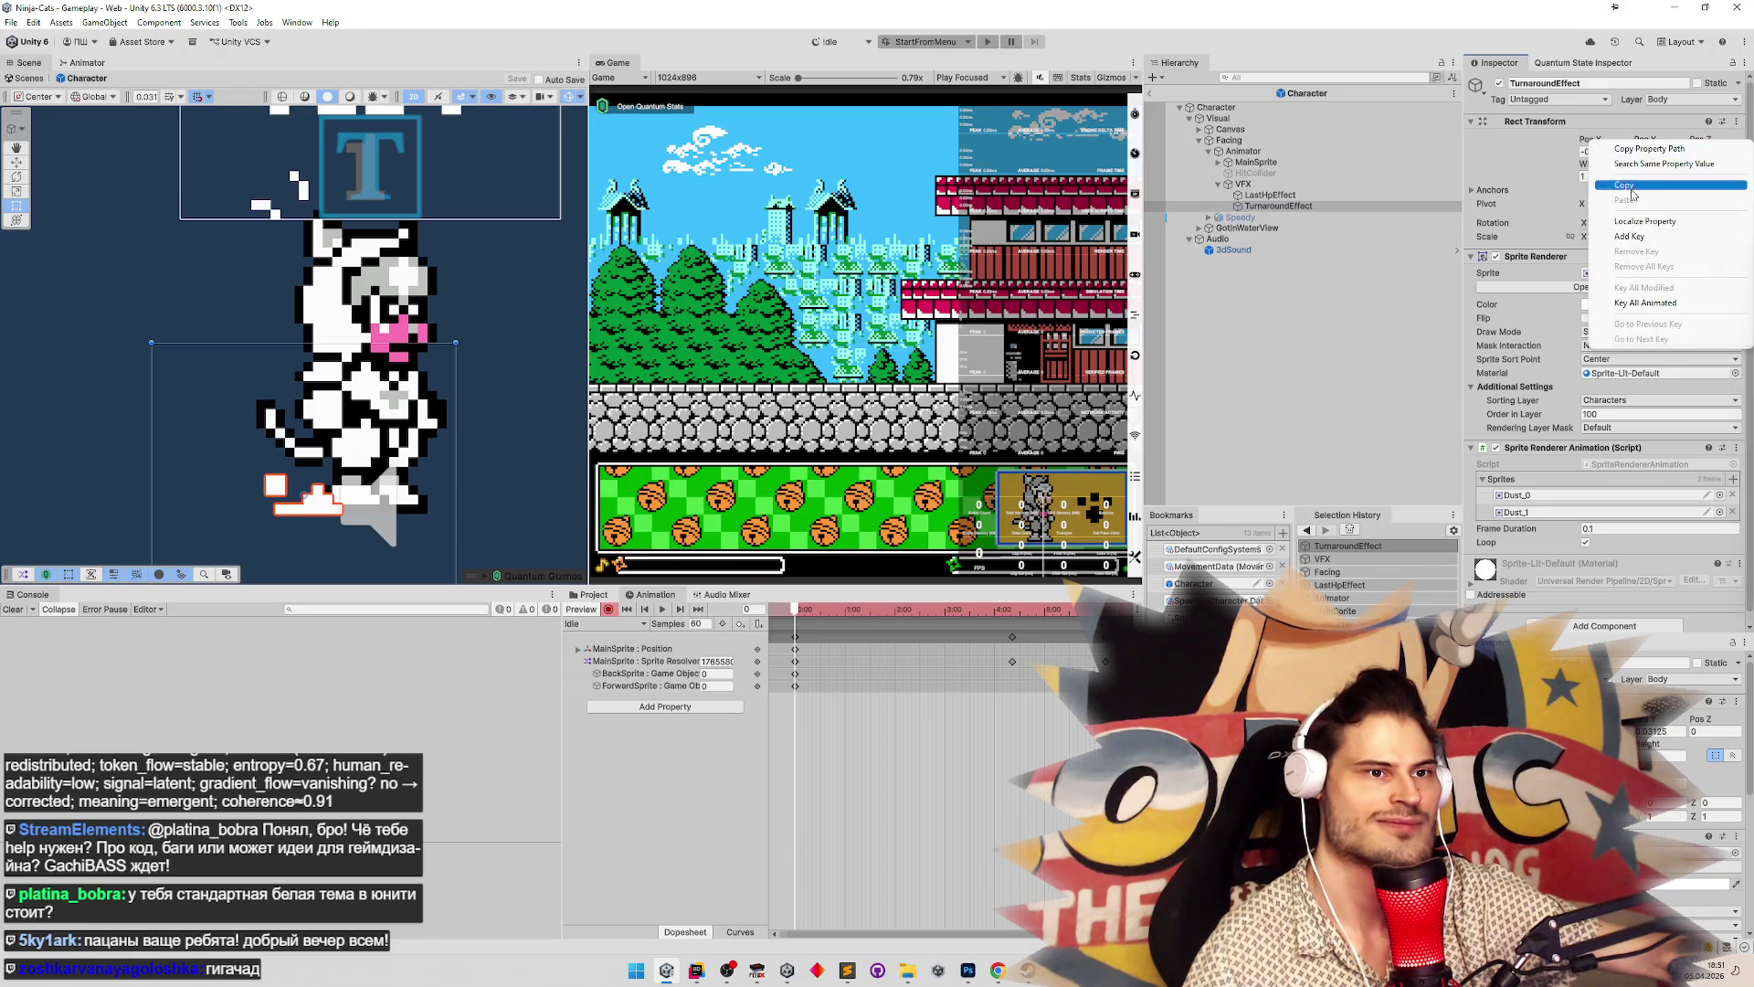
click(1634, 240)
right_click(1605, 147)
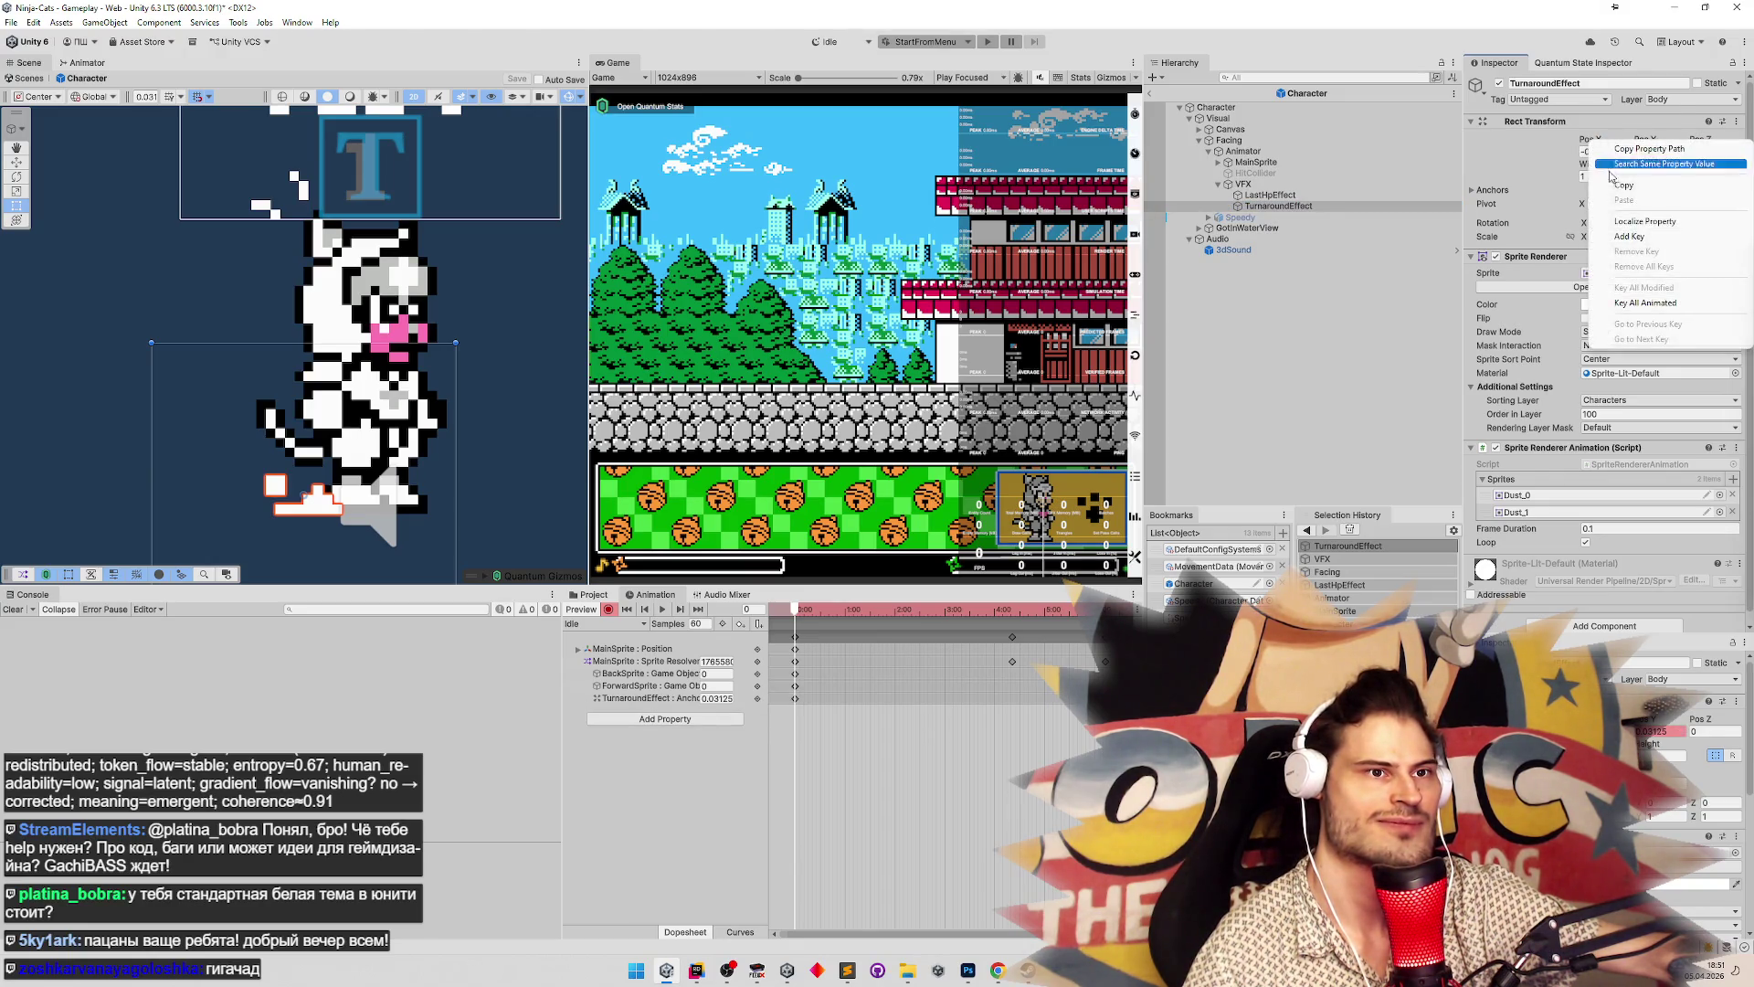
click(1627, 237)
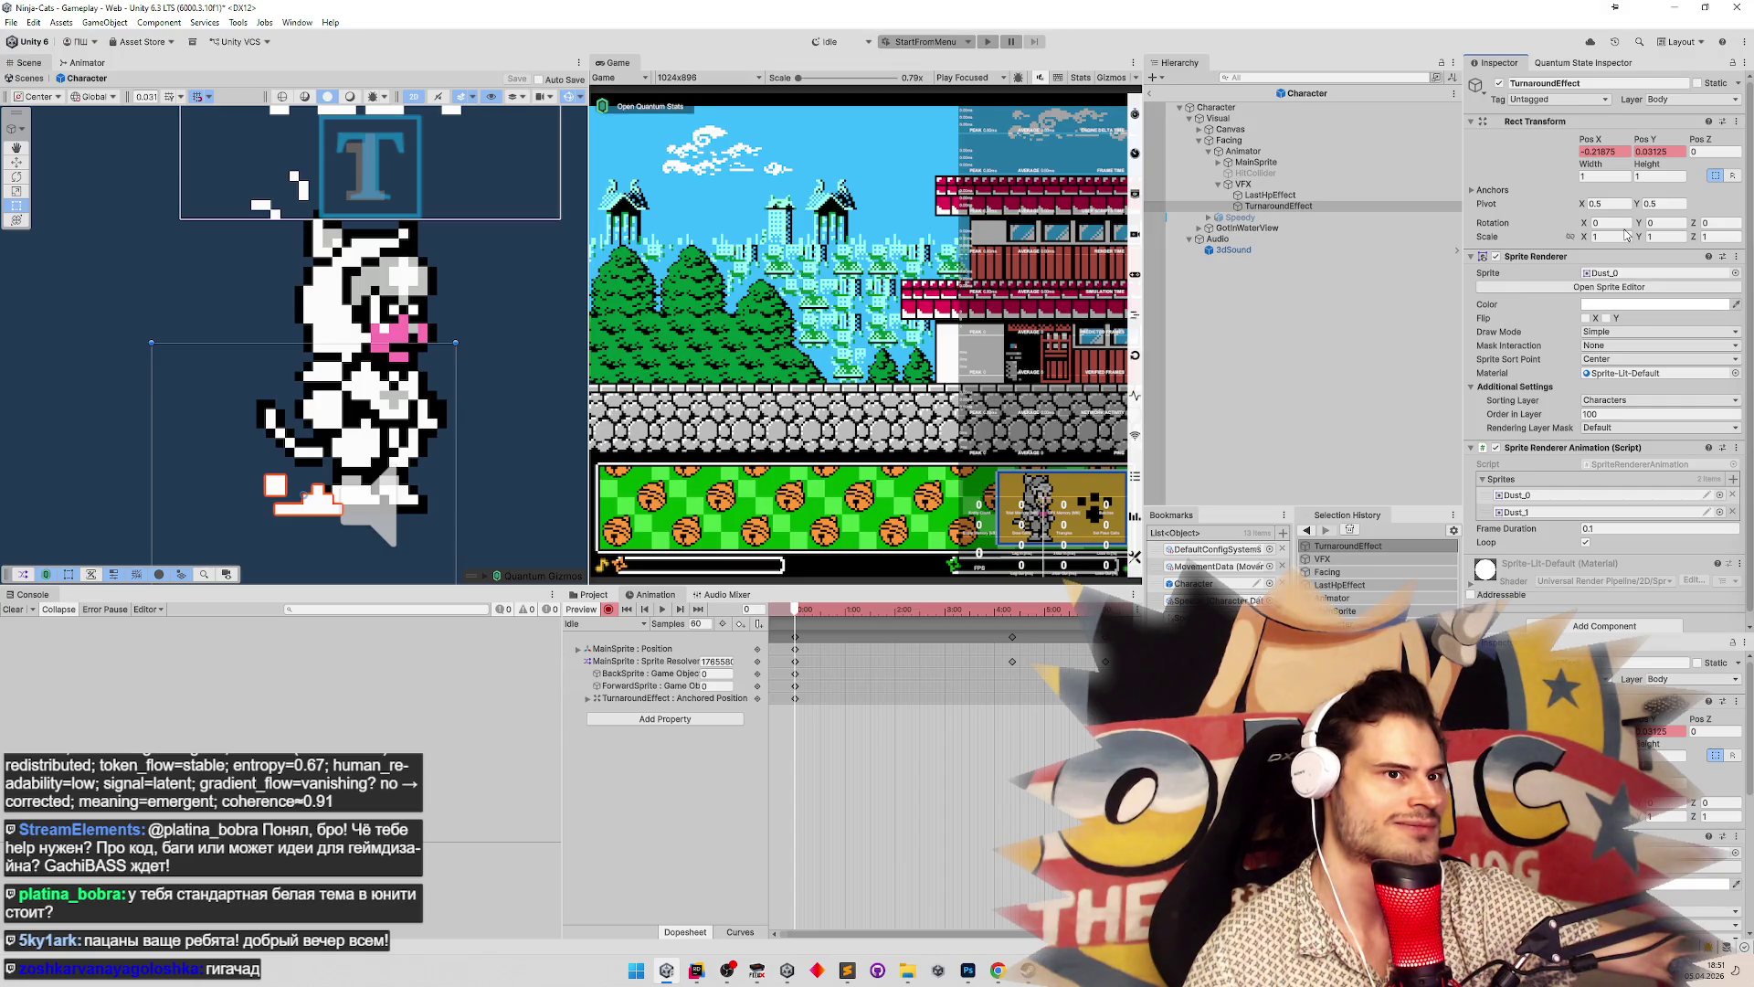
Key LastHpEffect's Pos X and Pos Y, then remove the extra Y key
click(1319, 196)
right_click(1633, 151)
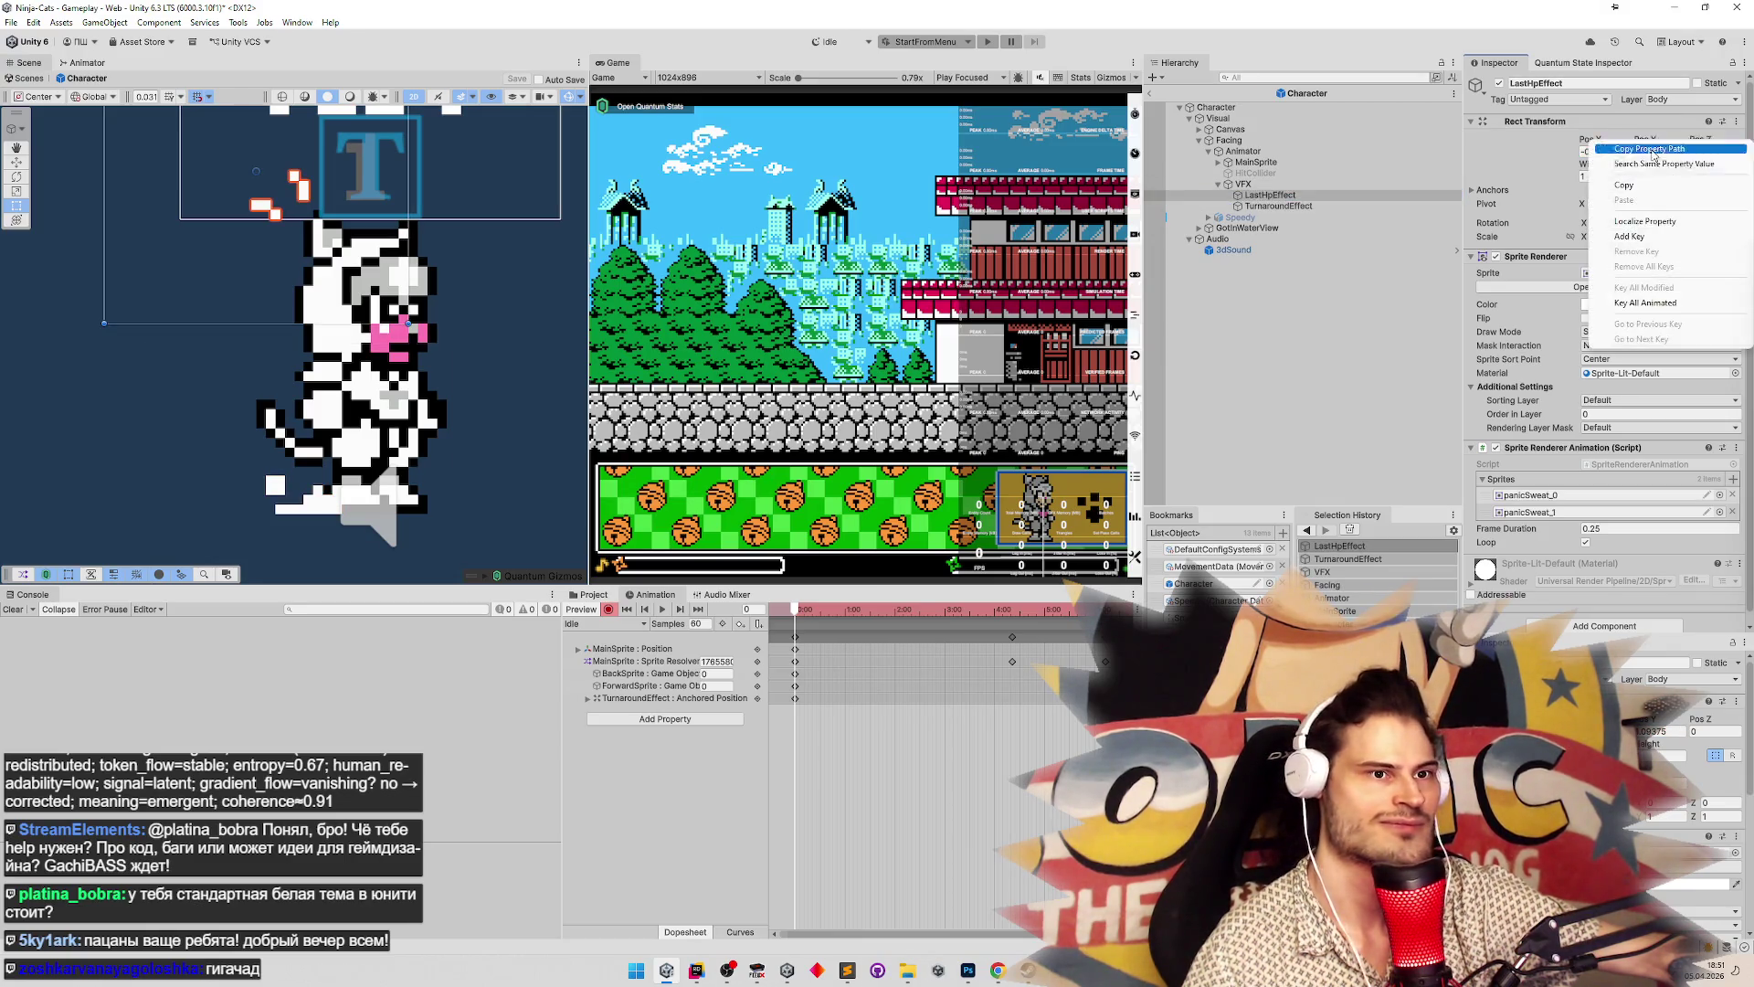
click(1649, 243)
right_click(1585, 149)
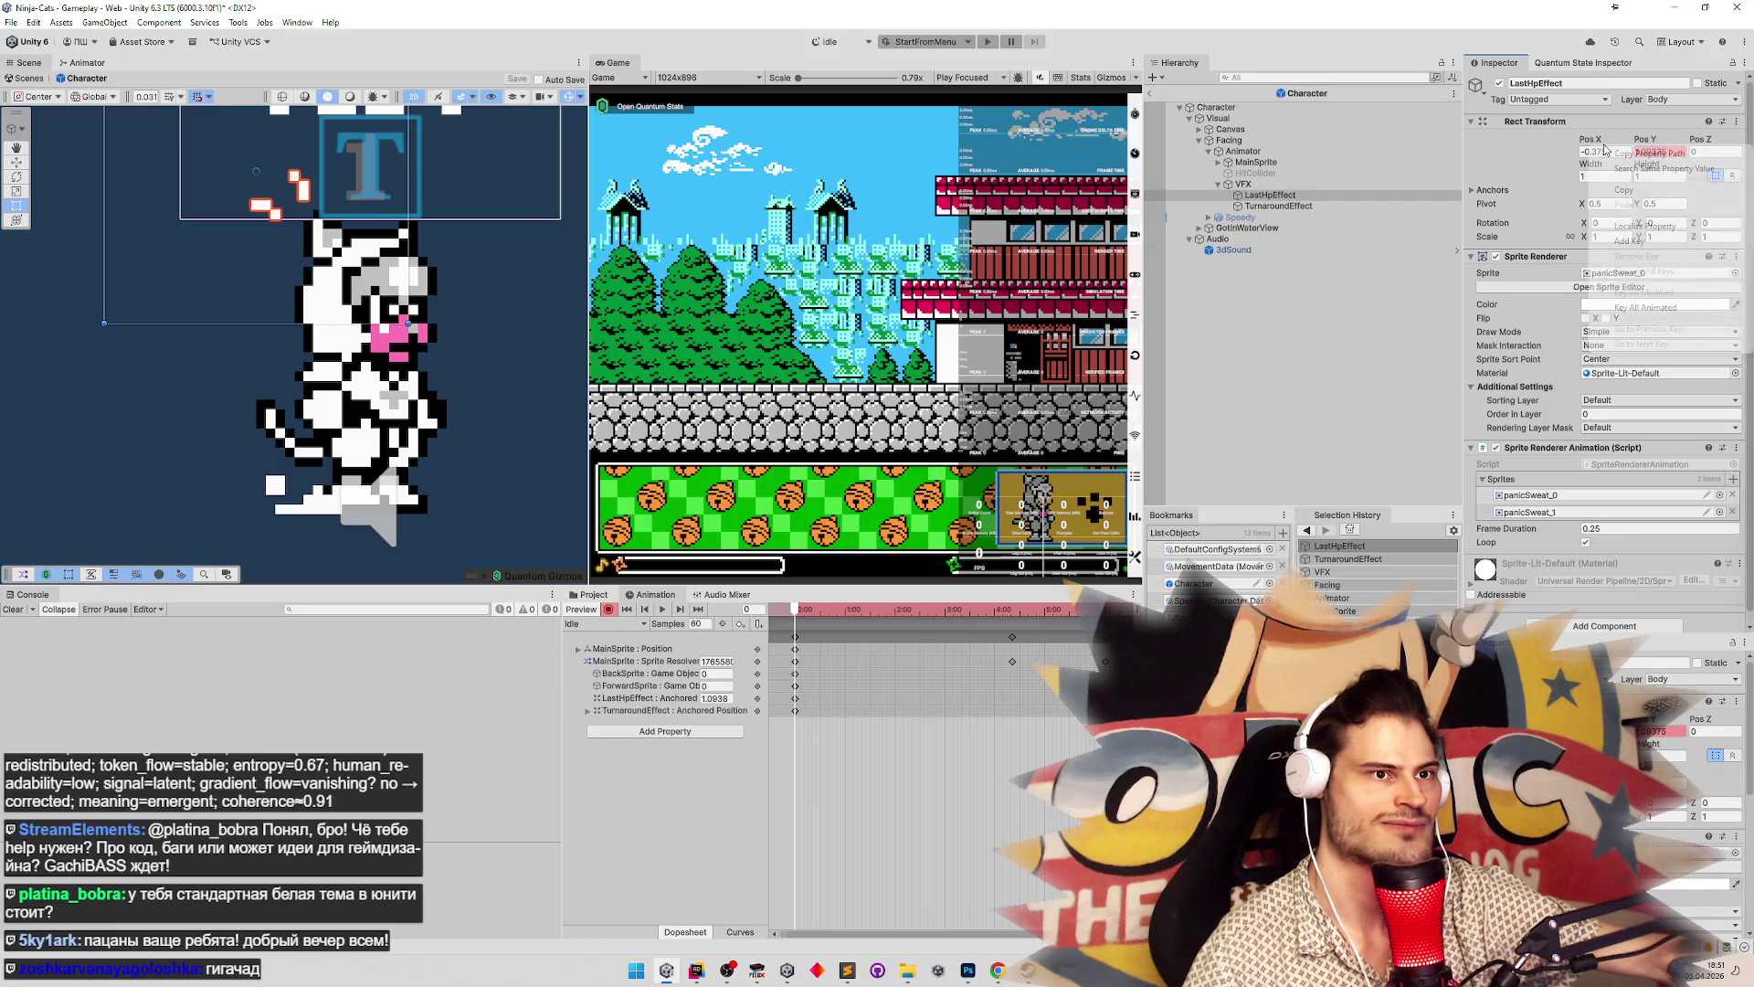
click(1600, 240)
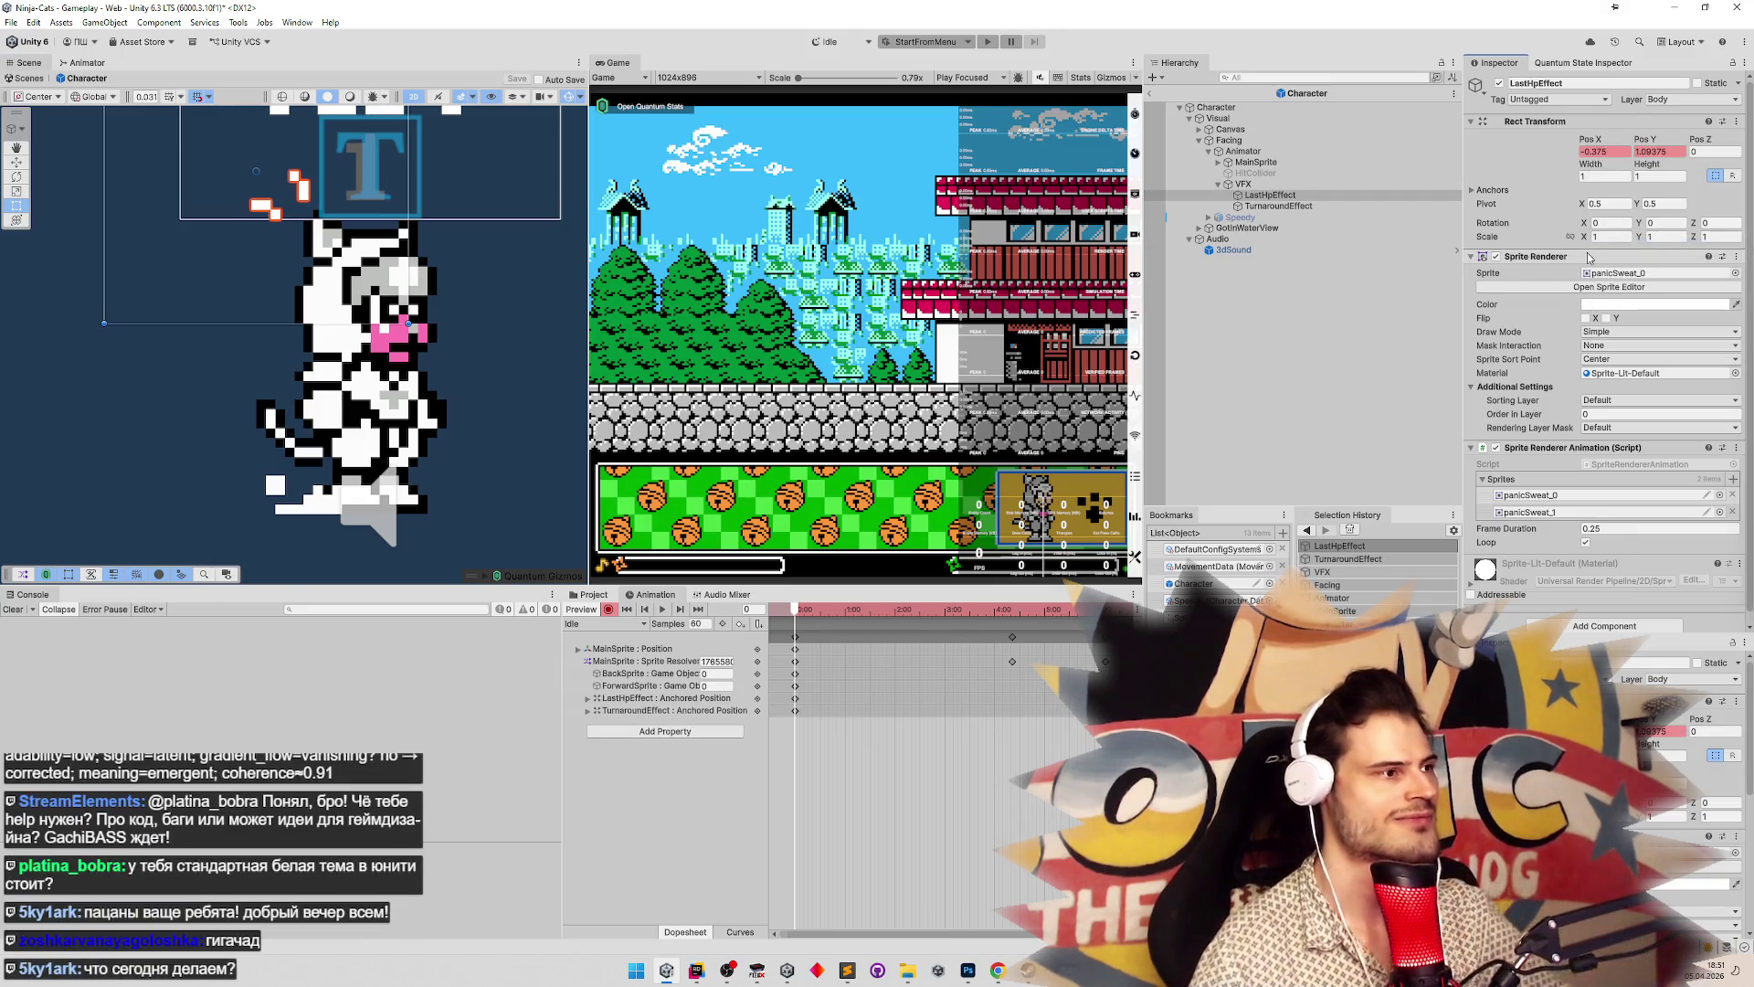
click(1673, 151)
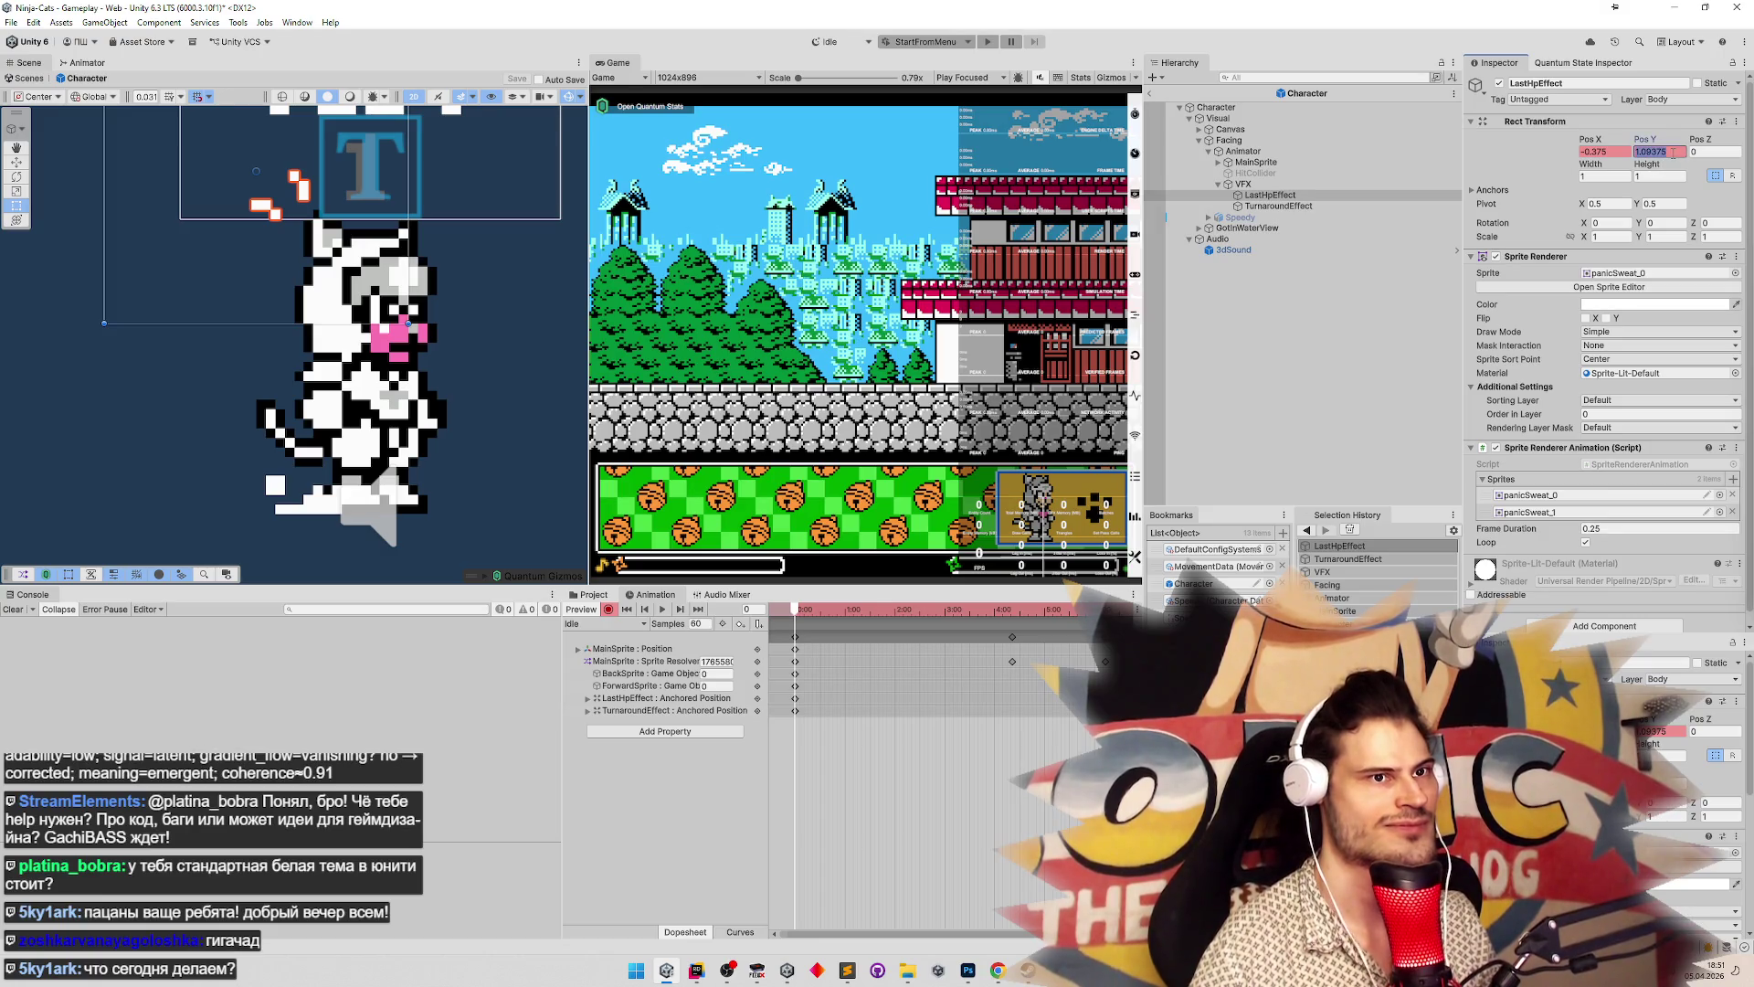
right_click(1654, 139)
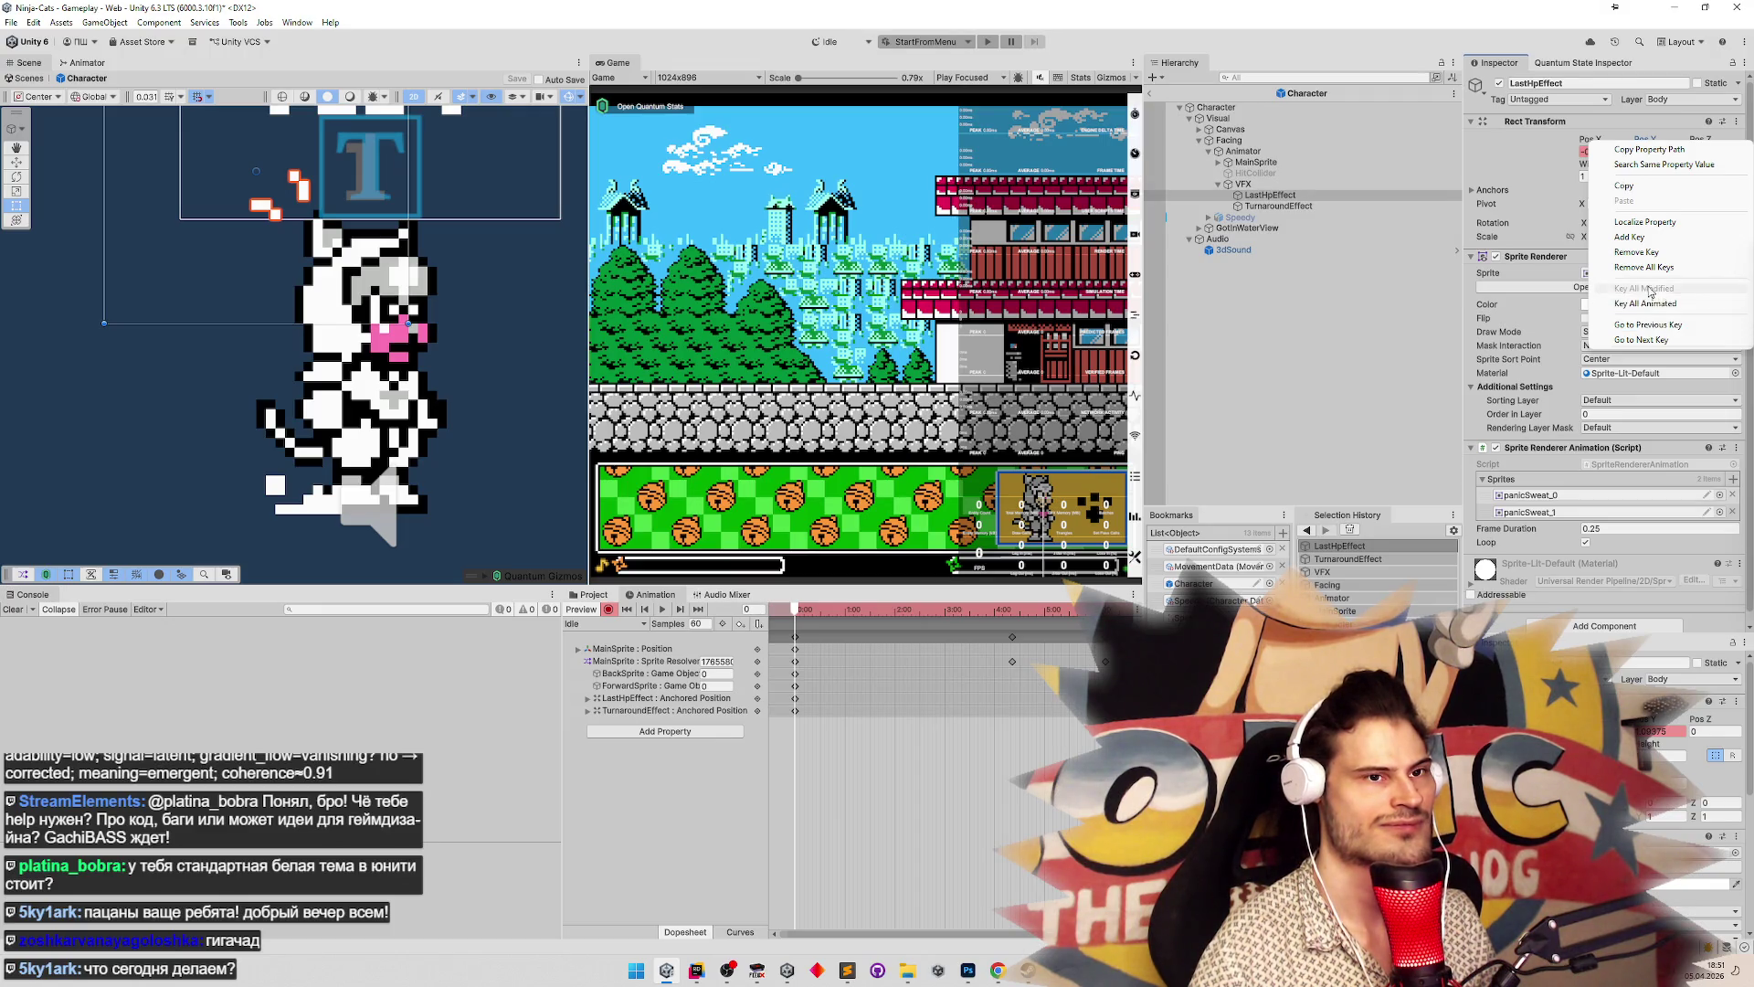
click(1635, 252)
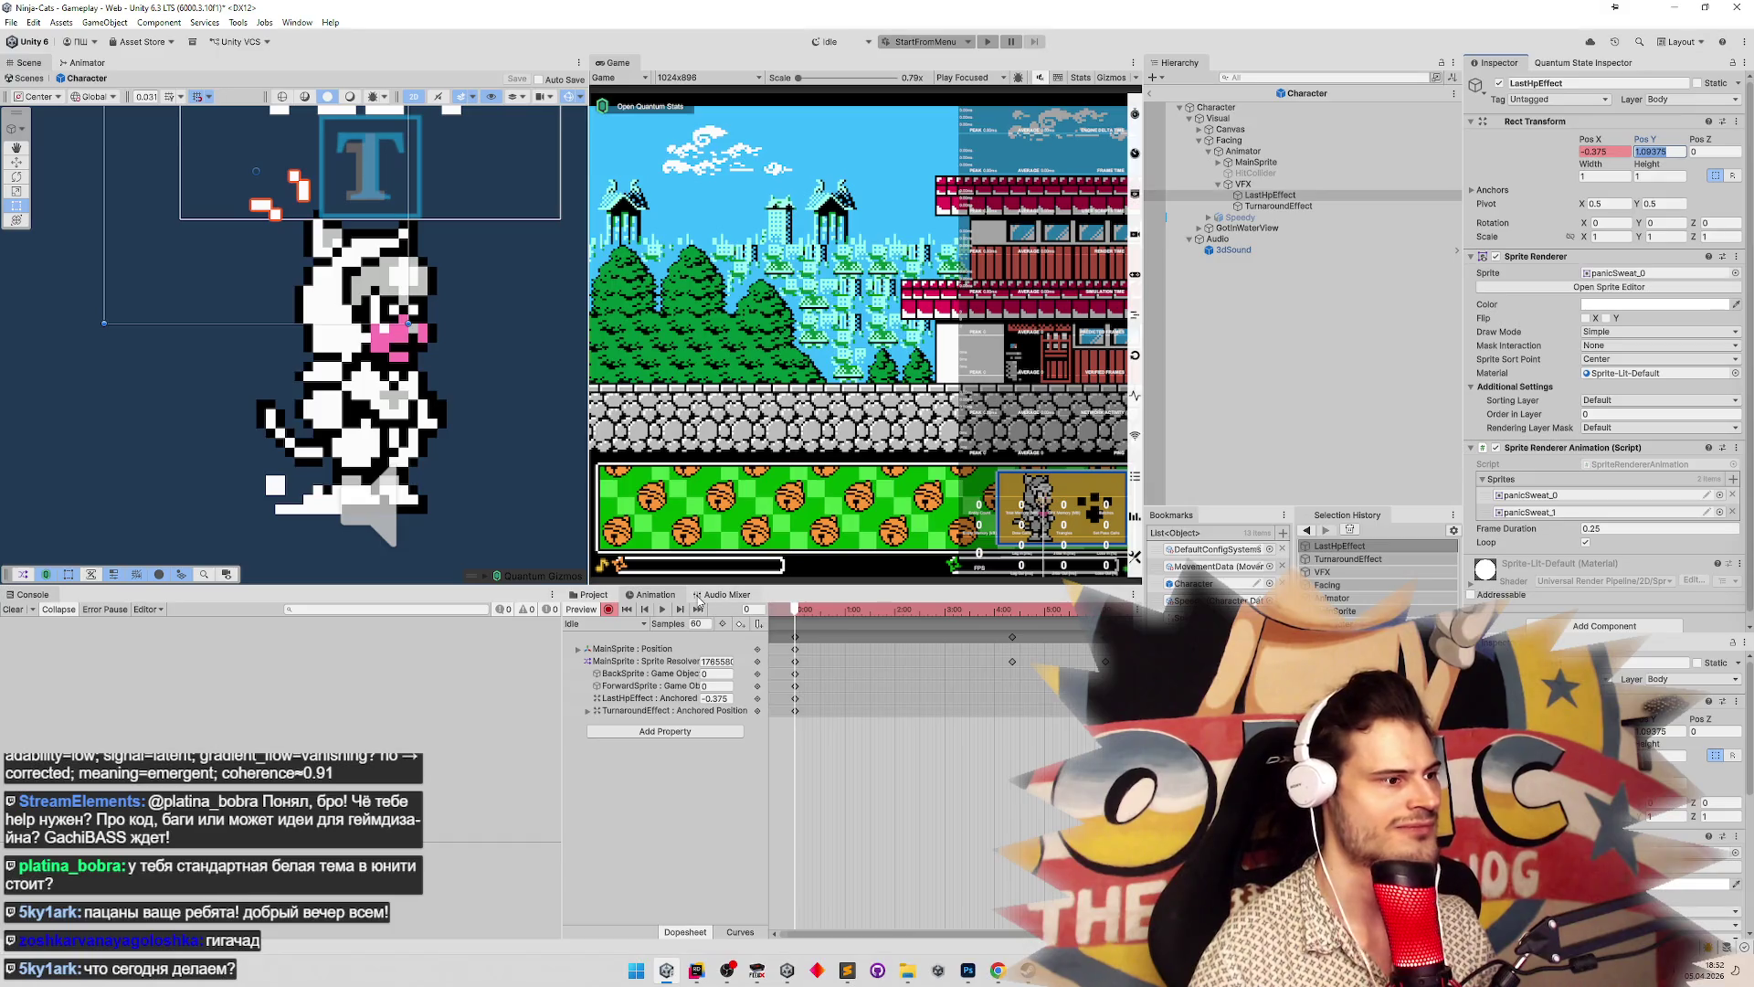
click(603, 623)
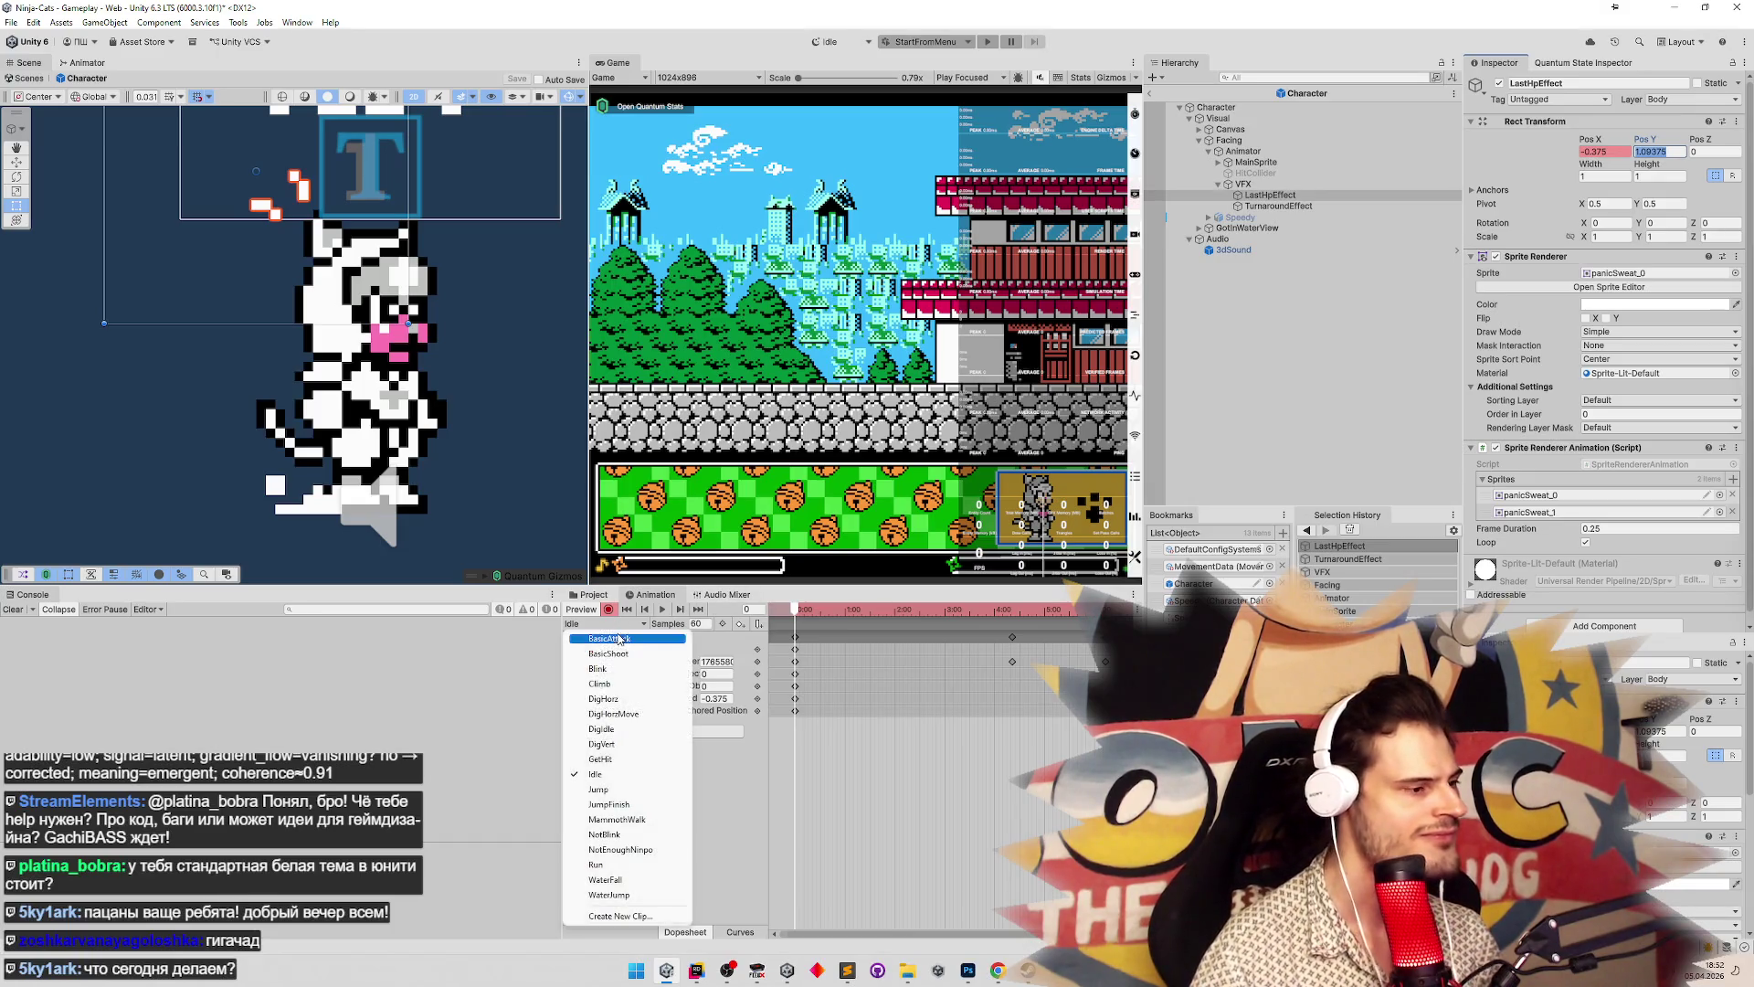
In the GetHit clip at frame 0, set LastHpEffect's Pos Y to 1.09375
click(619, 759)
drag(837, 617, 711, 599)
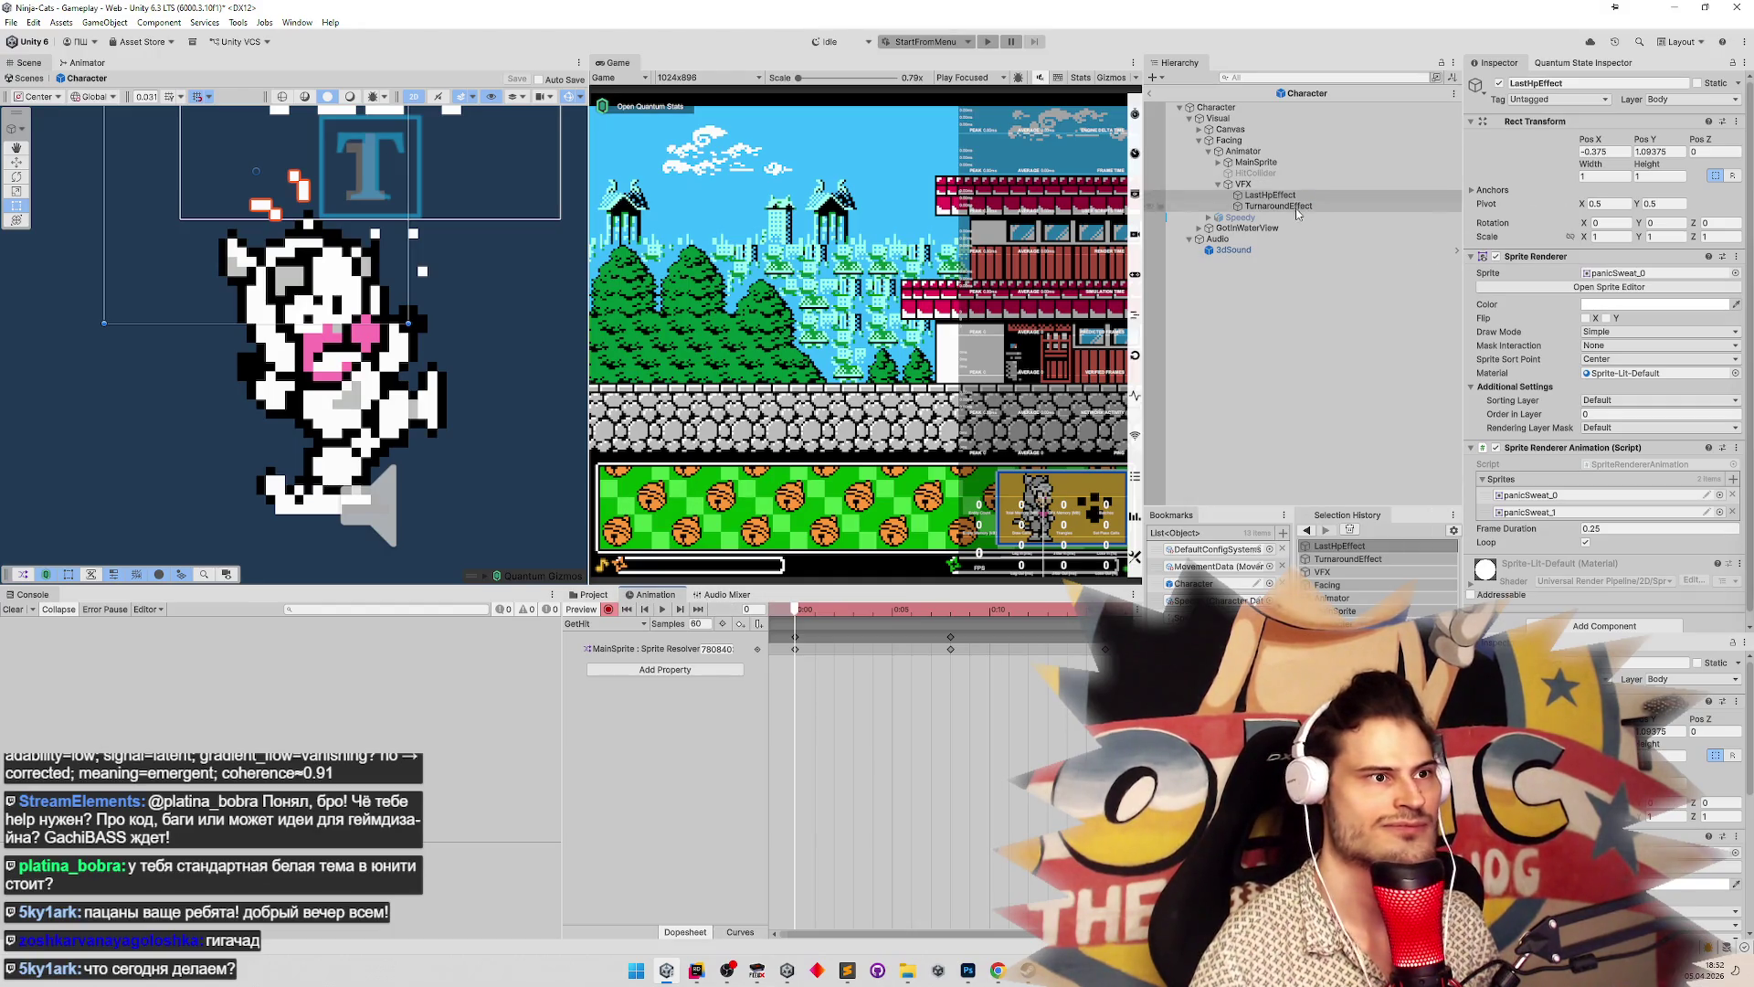
click(1315, 196)
click(1658, 152)
text(-0.0)
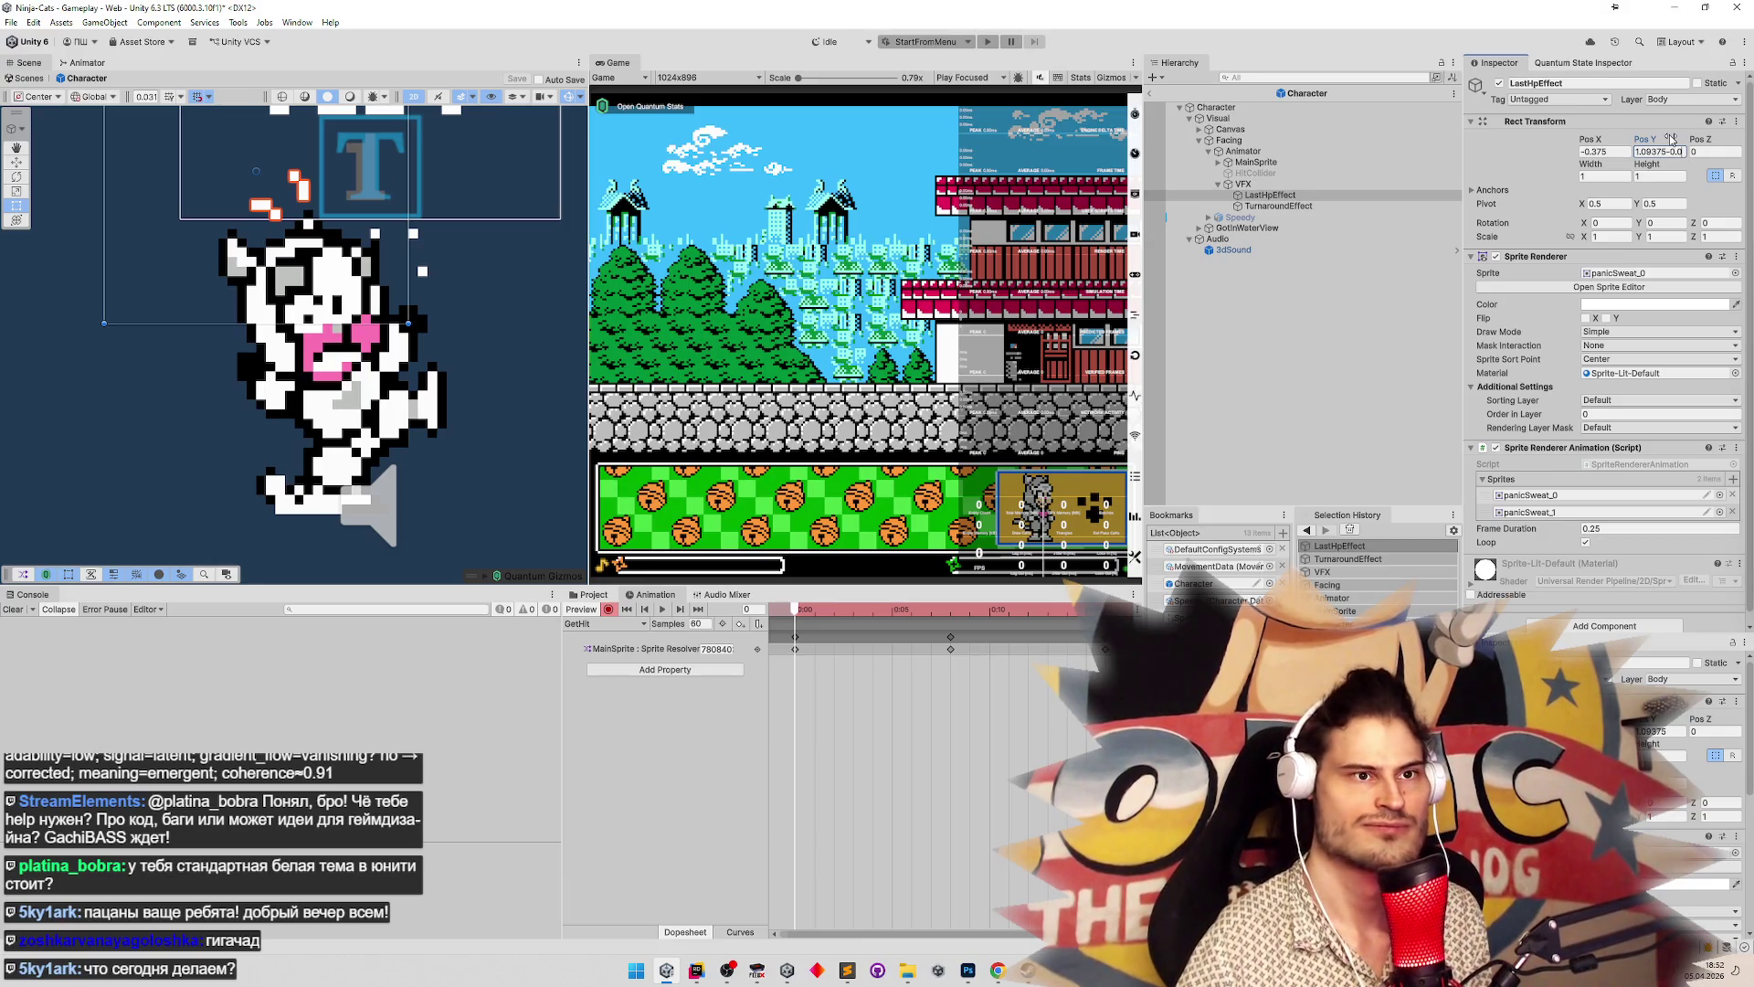
key(Return)
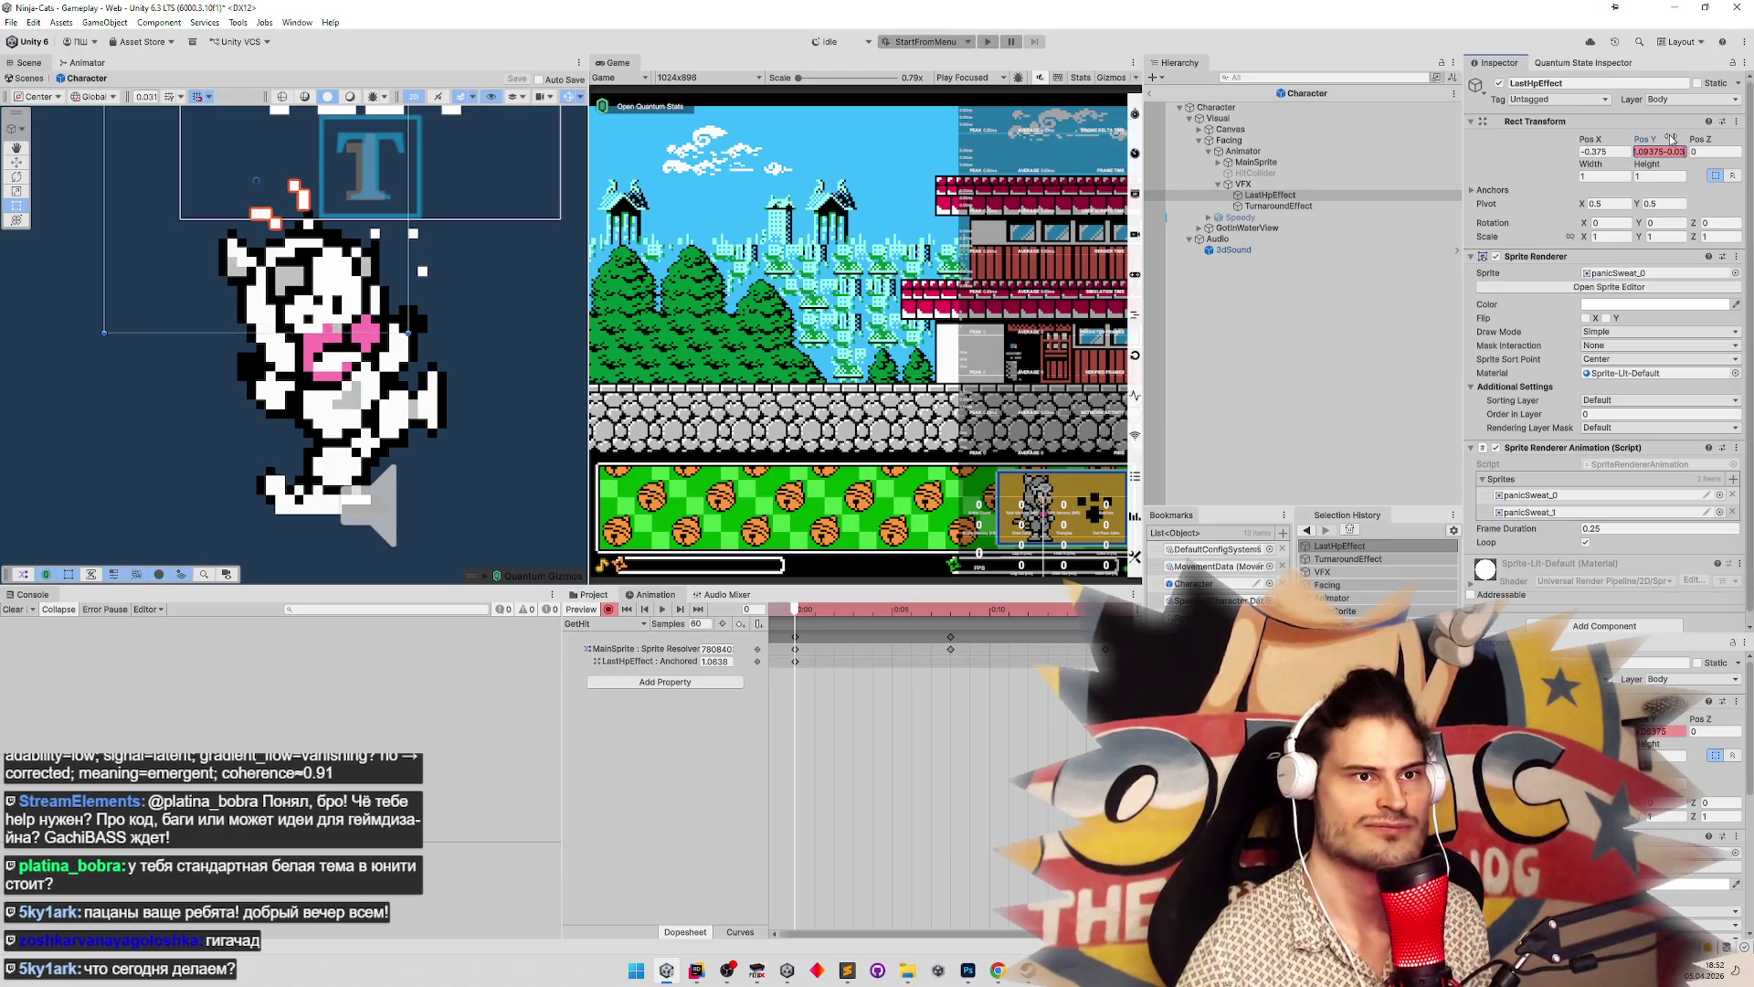
Key LastHpEffect shifted left at frame 0 and raised to Pos Y 1.125 at frame 8
click(17, 156)
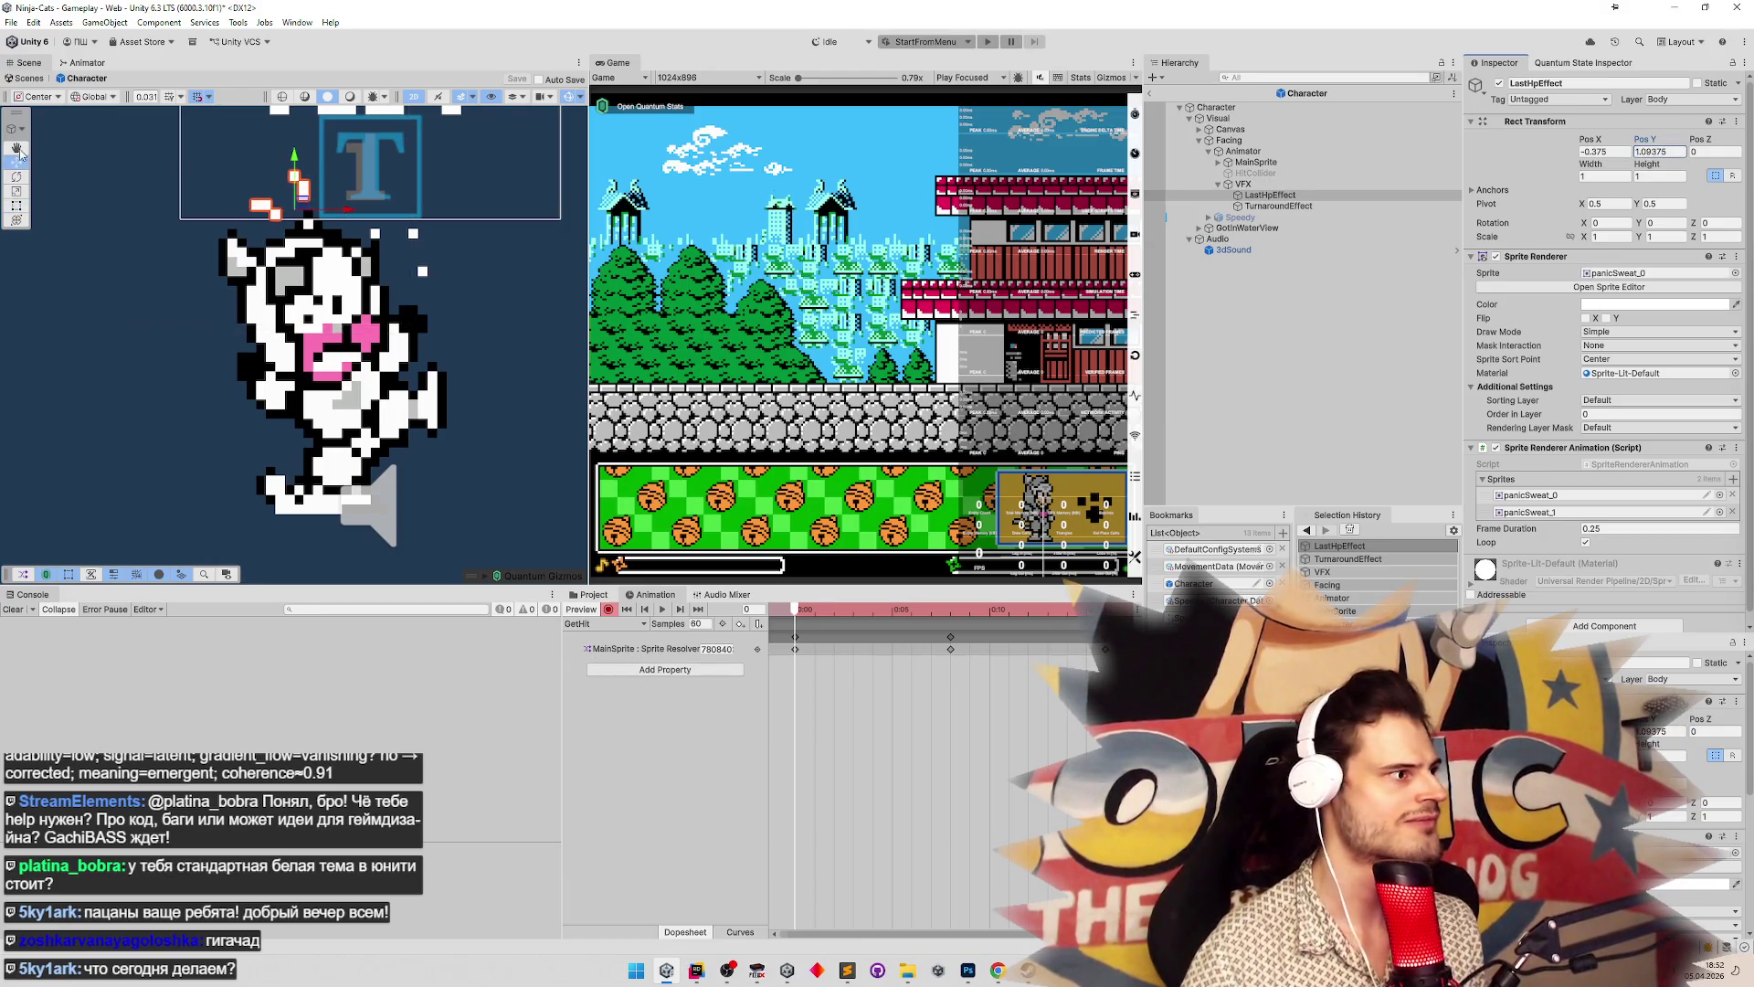
drag(352, 213, 274, 223)
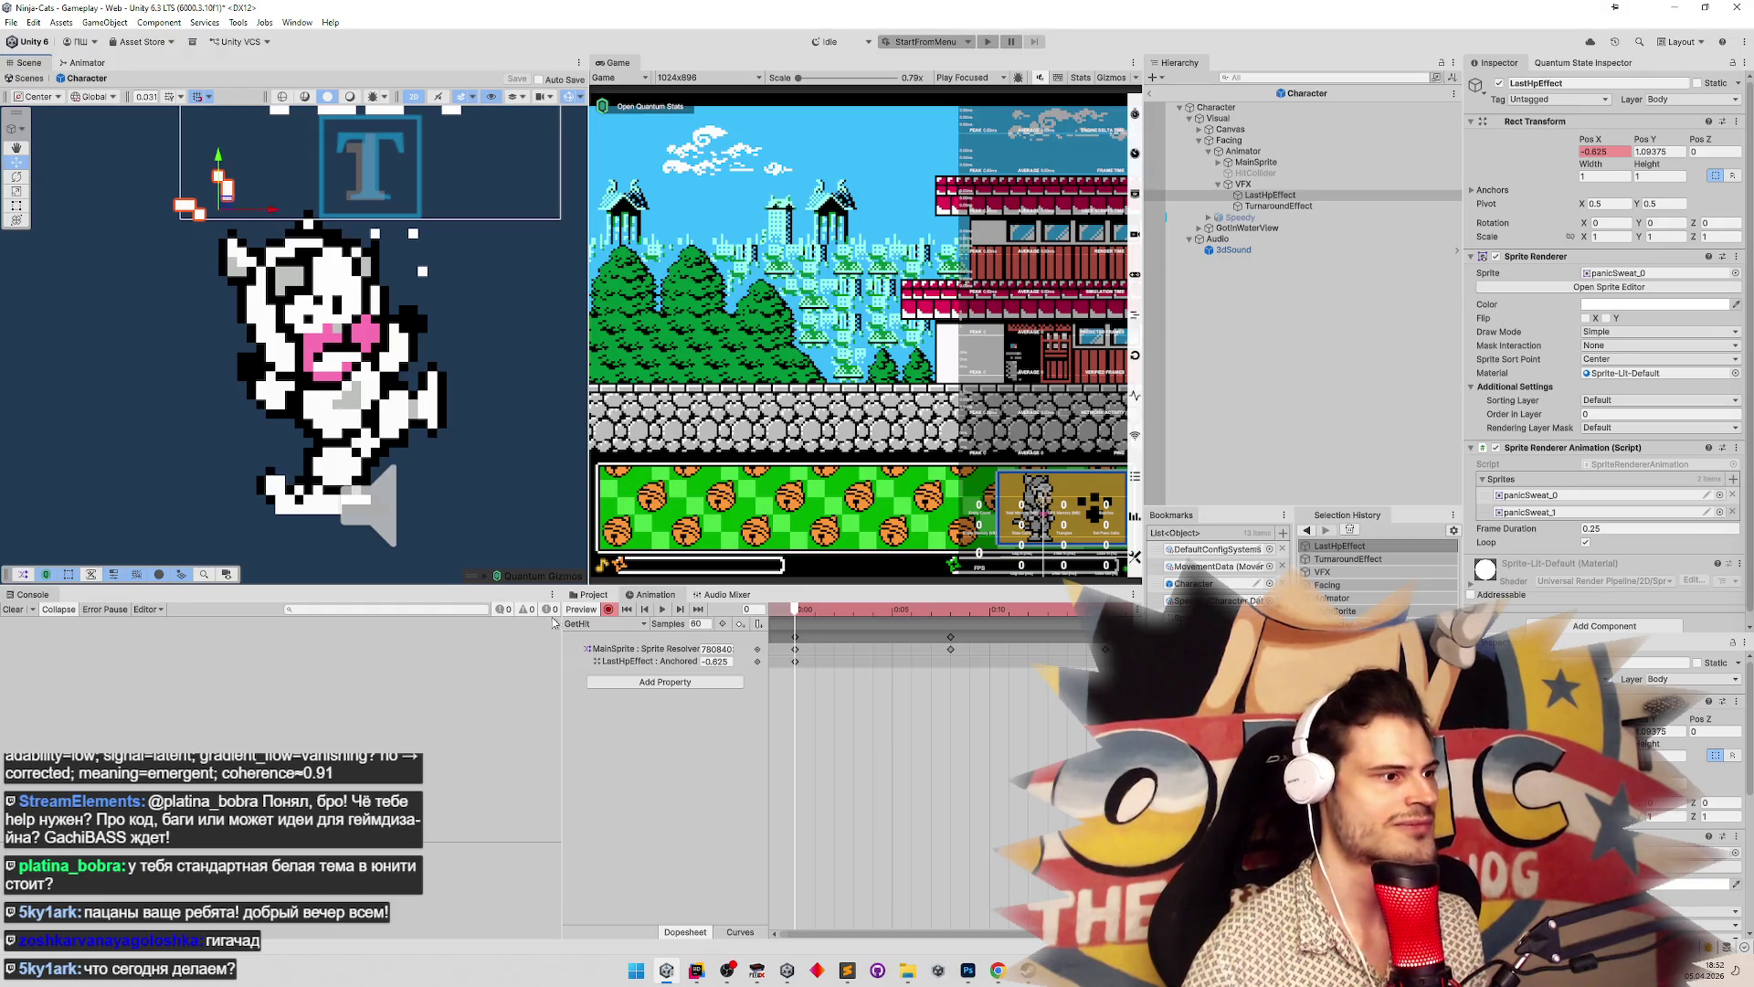
click(809, 614)
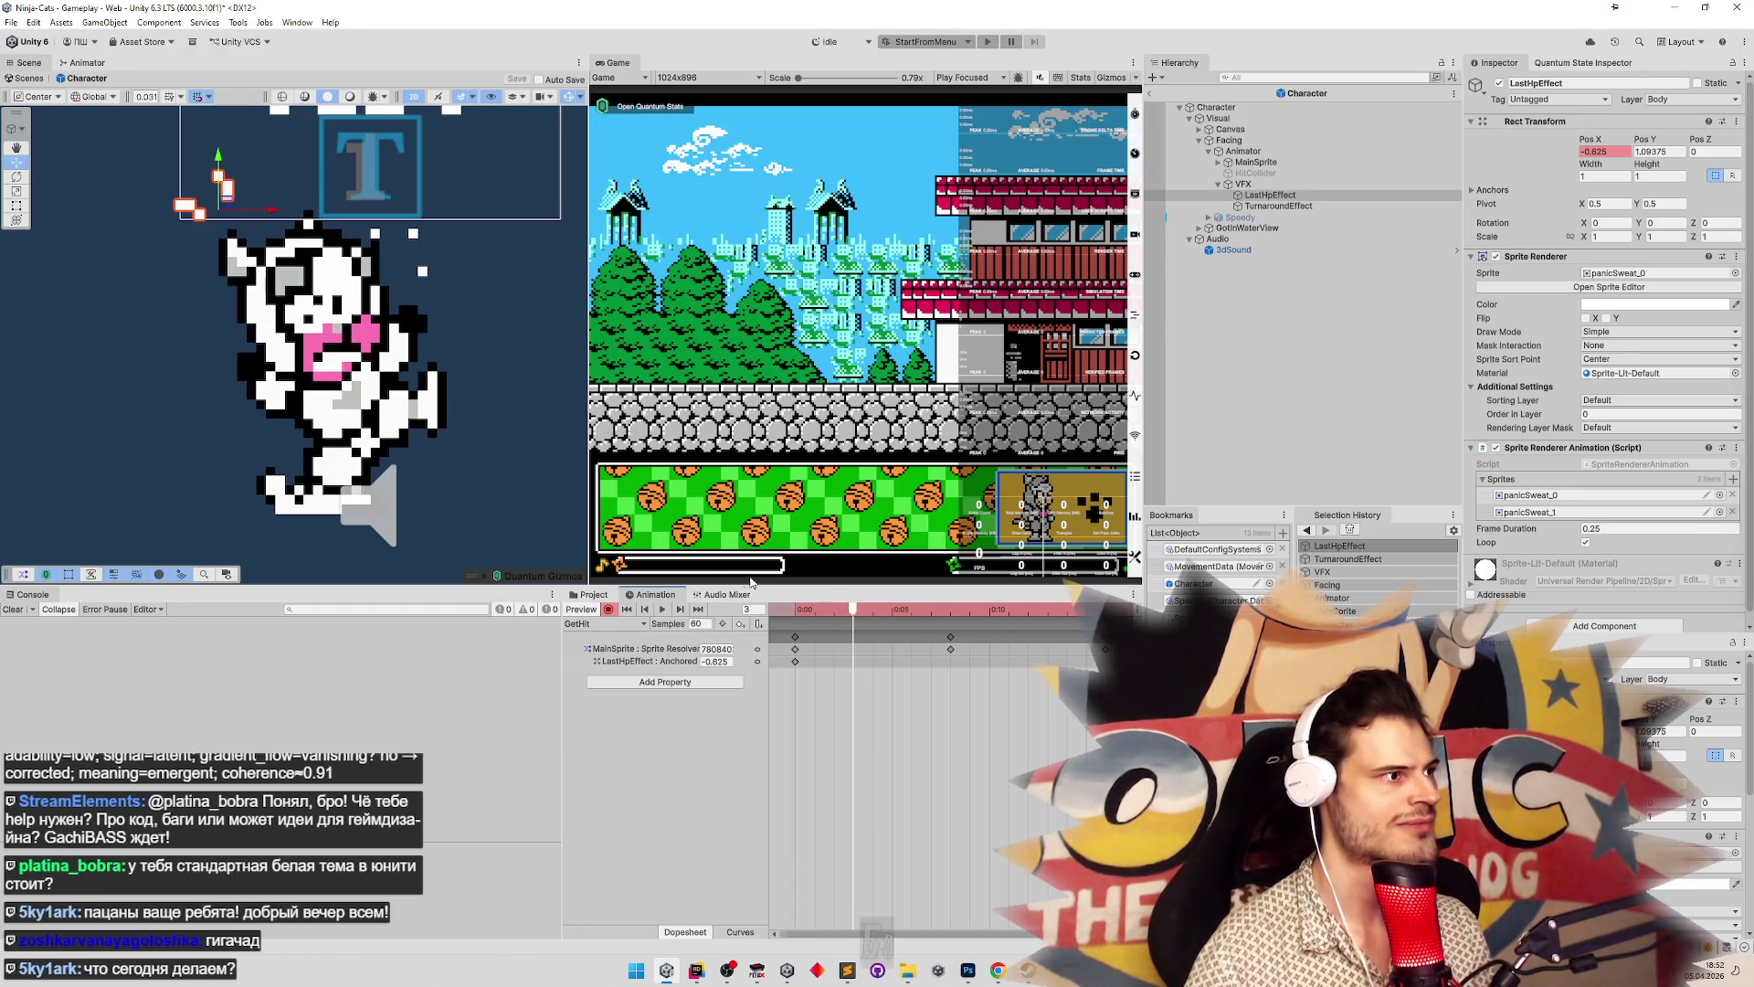
drag(887, 571, 950, 571)
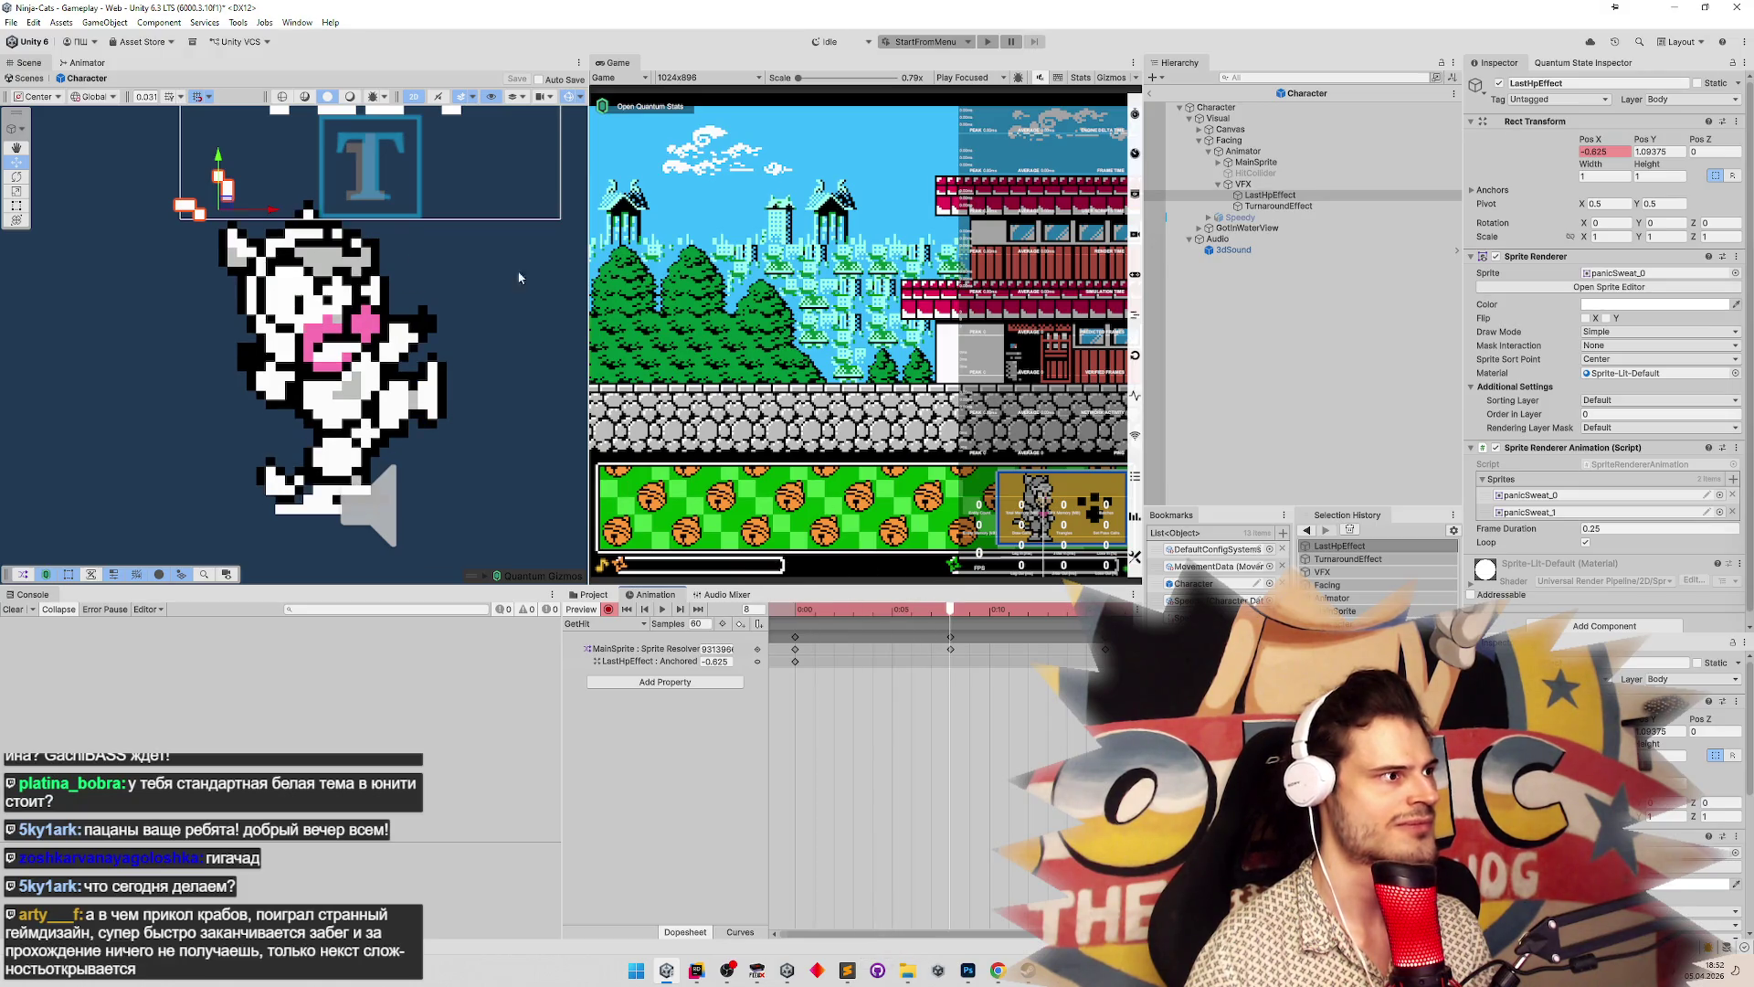
drag(220, 162, 219, 152)
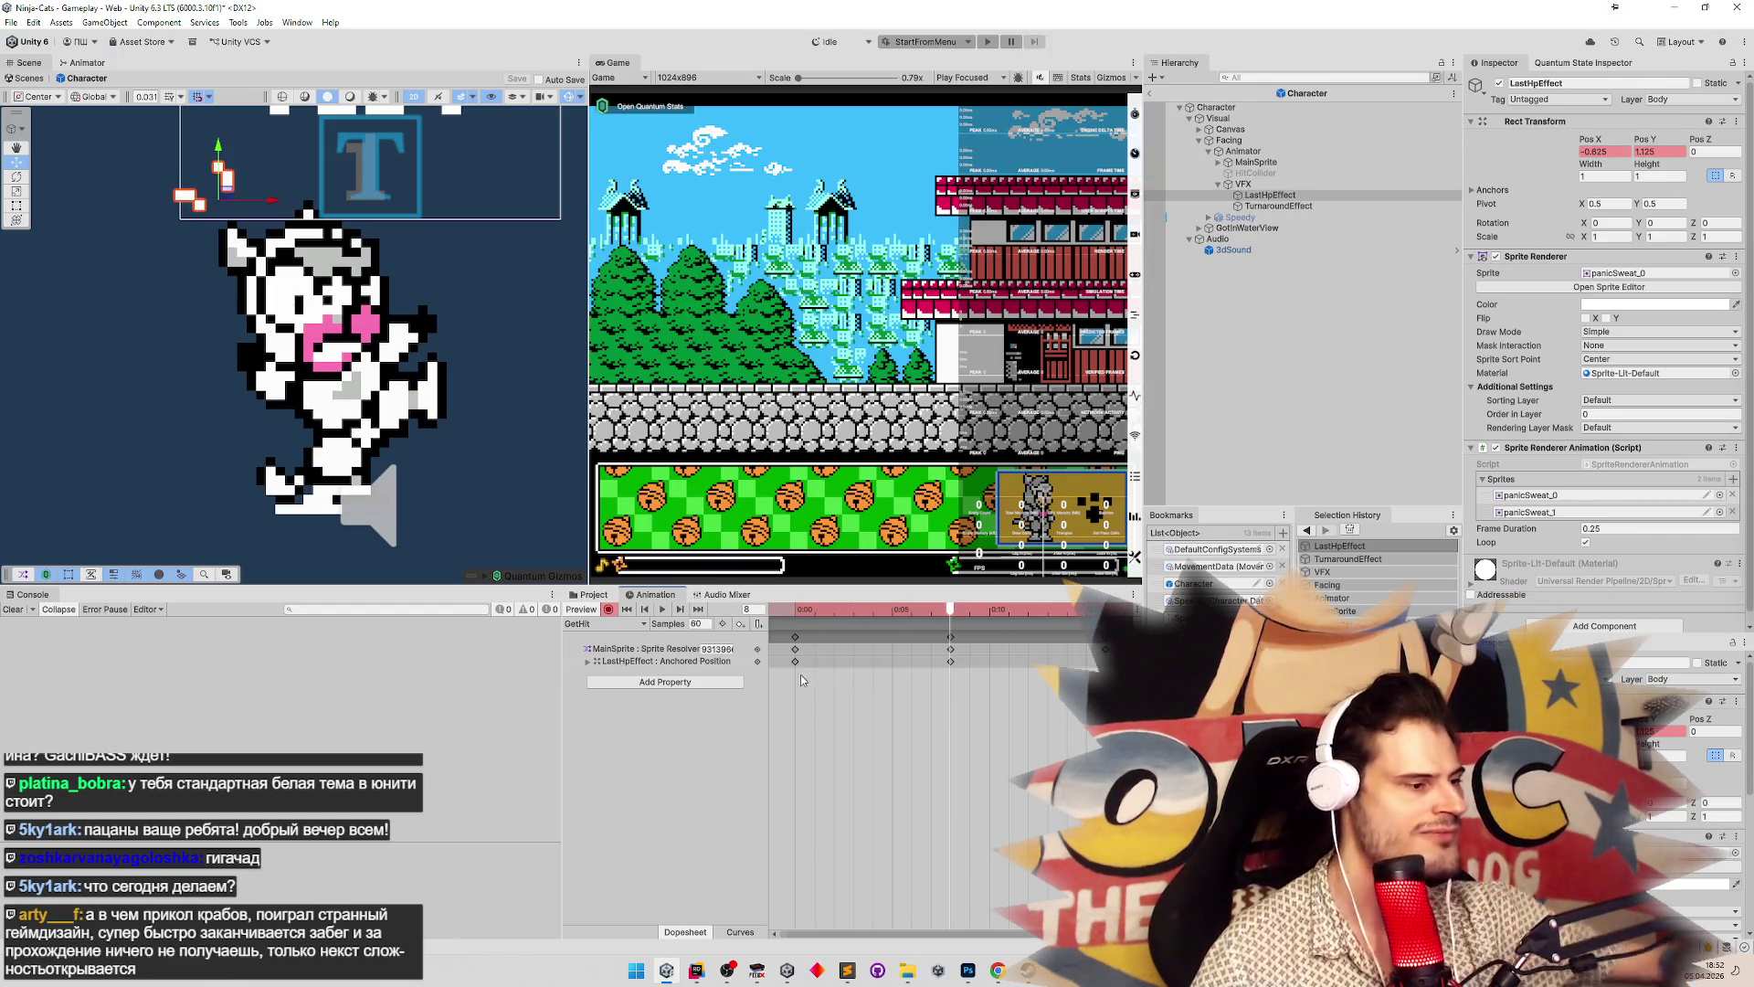
Review the LastHpEffect keys and play the GetHit clip to preview the sweat rise
drag(776, 656, 1049, 687)
right_click(950, 662)
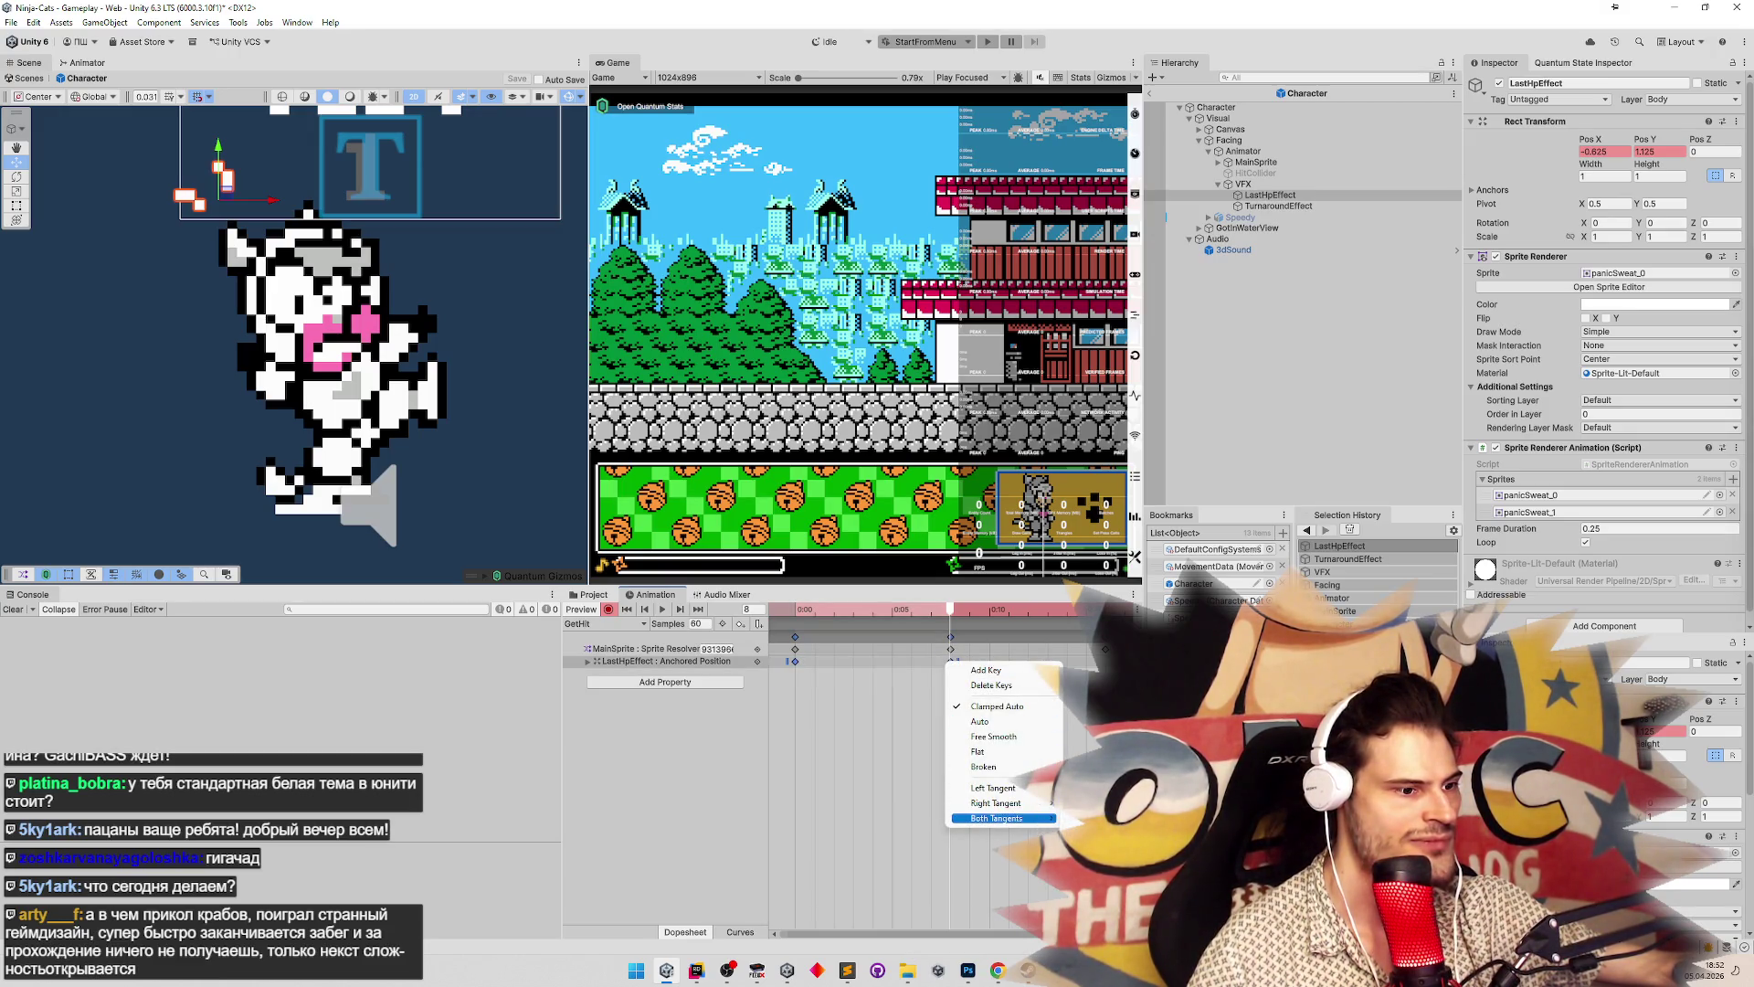
click(1003, 817)
click(989, 608)
mouse_move(990, 608)
mouse_down()
mouse_move(795, 608)
mouse_move(1115, 609)
mouse_up()
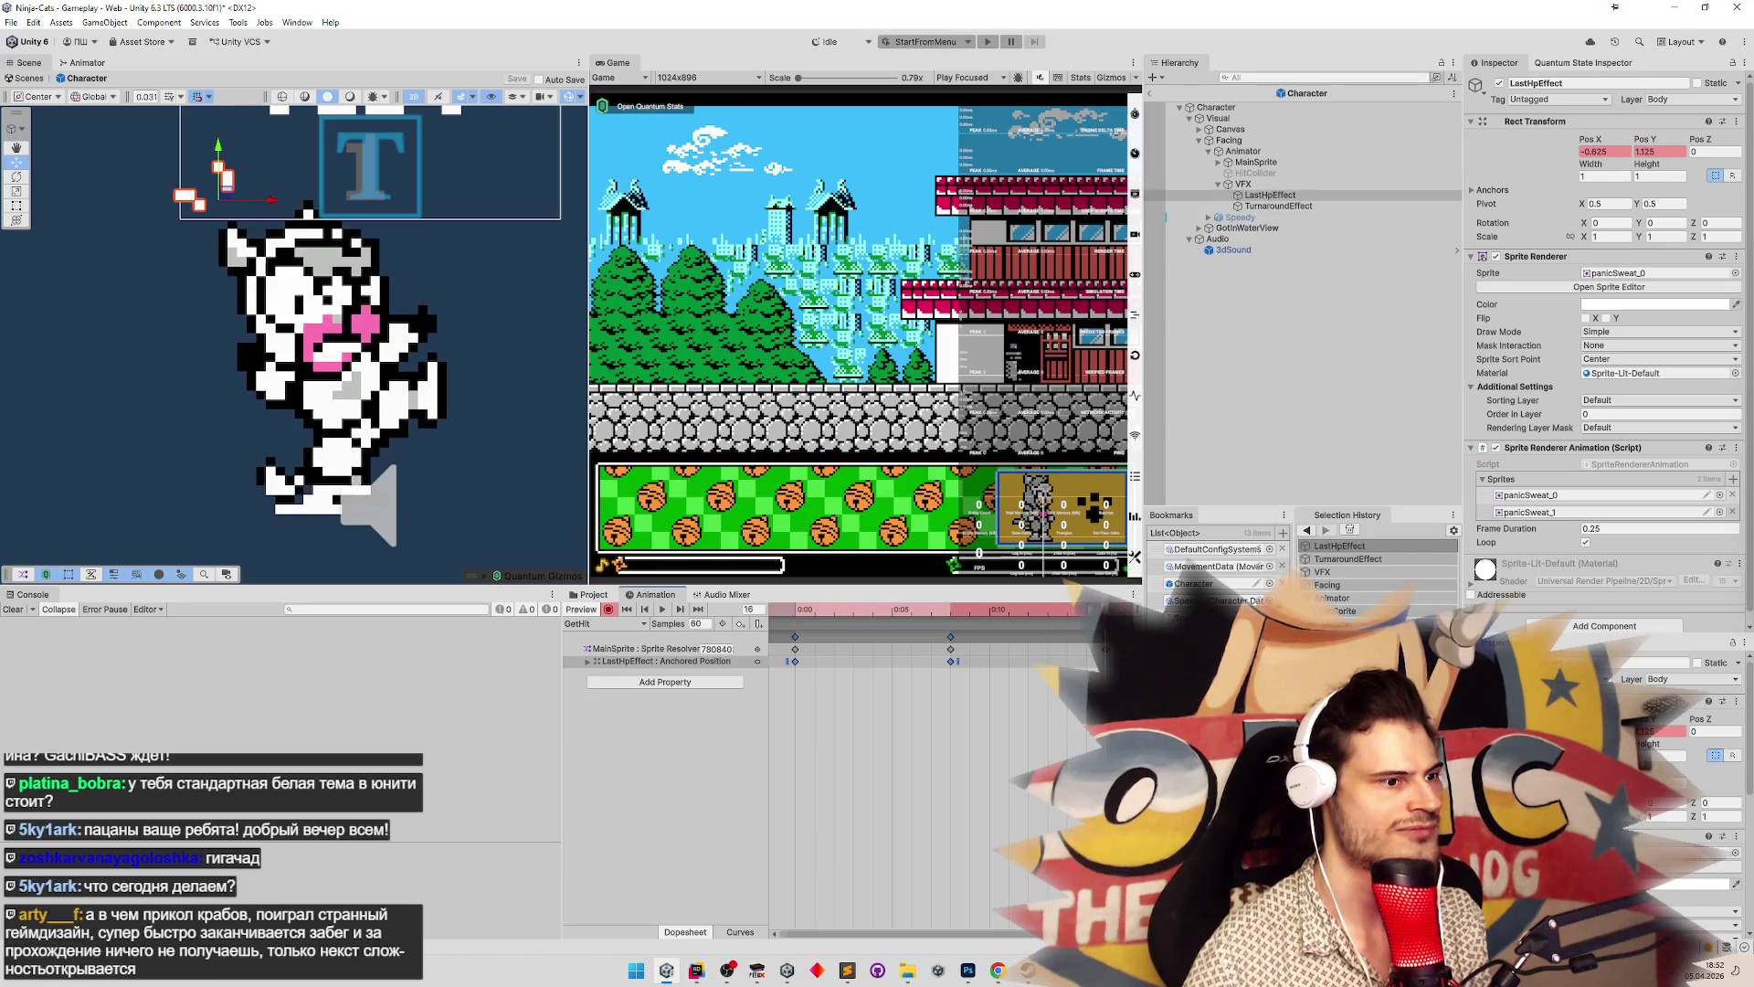
click(950, 649)
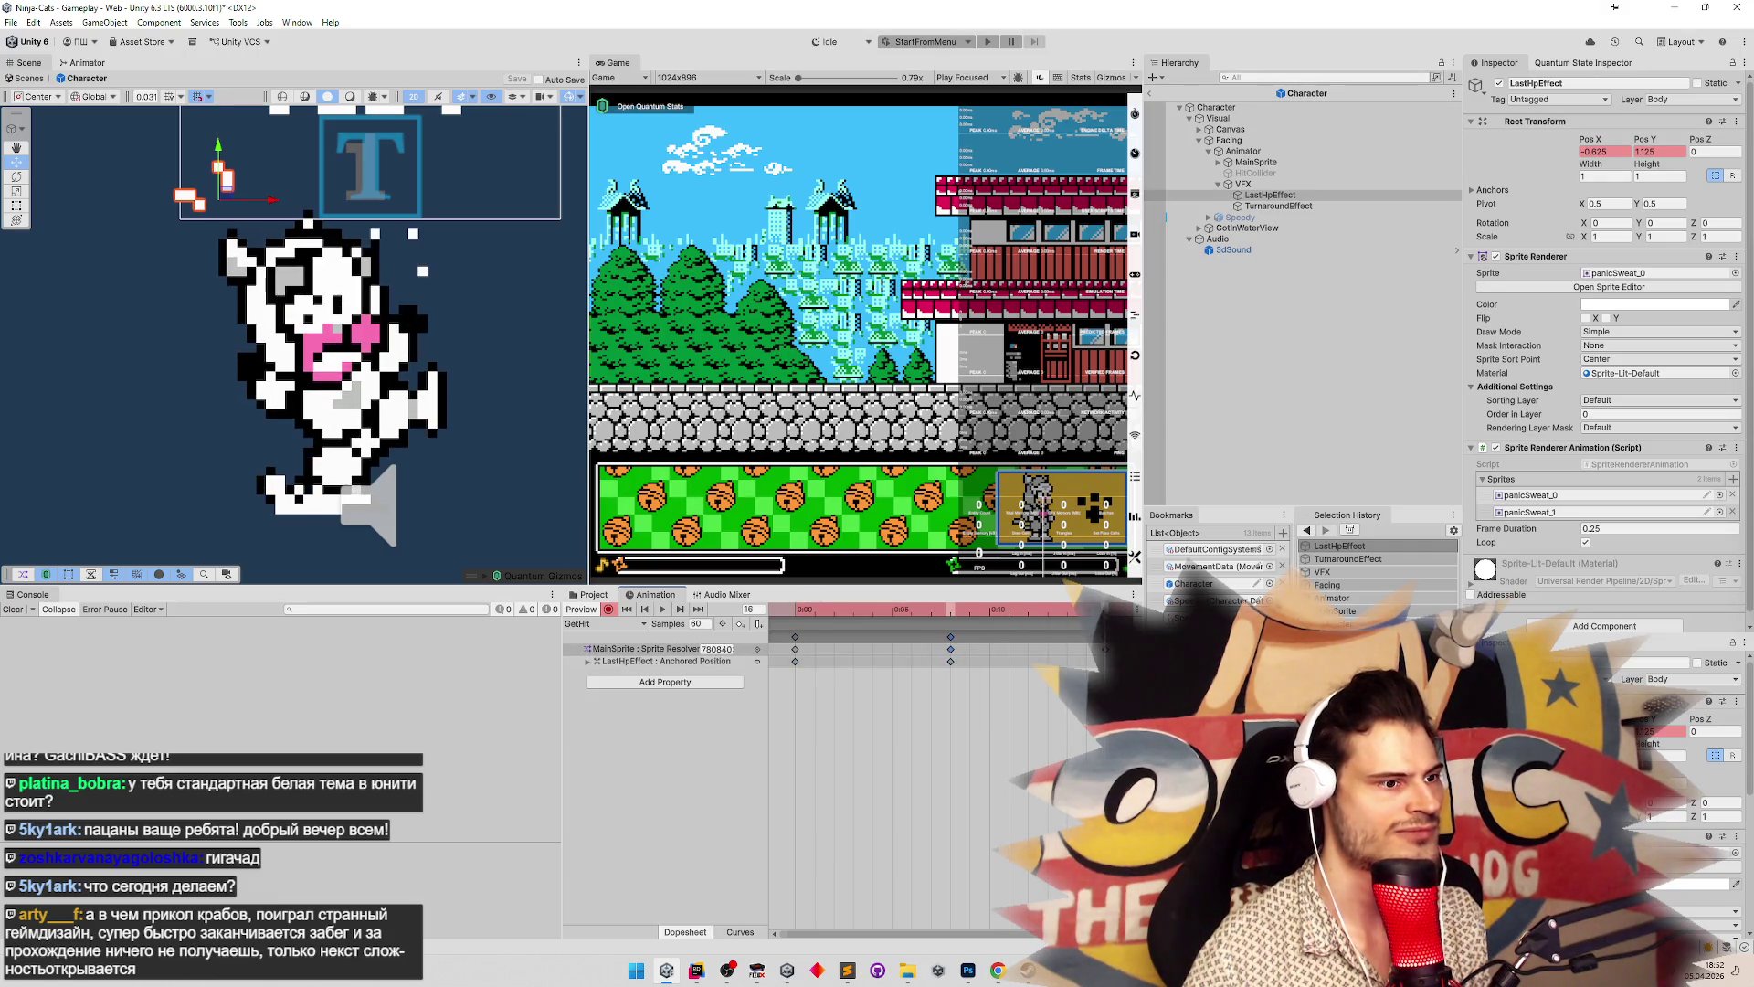
key(space)
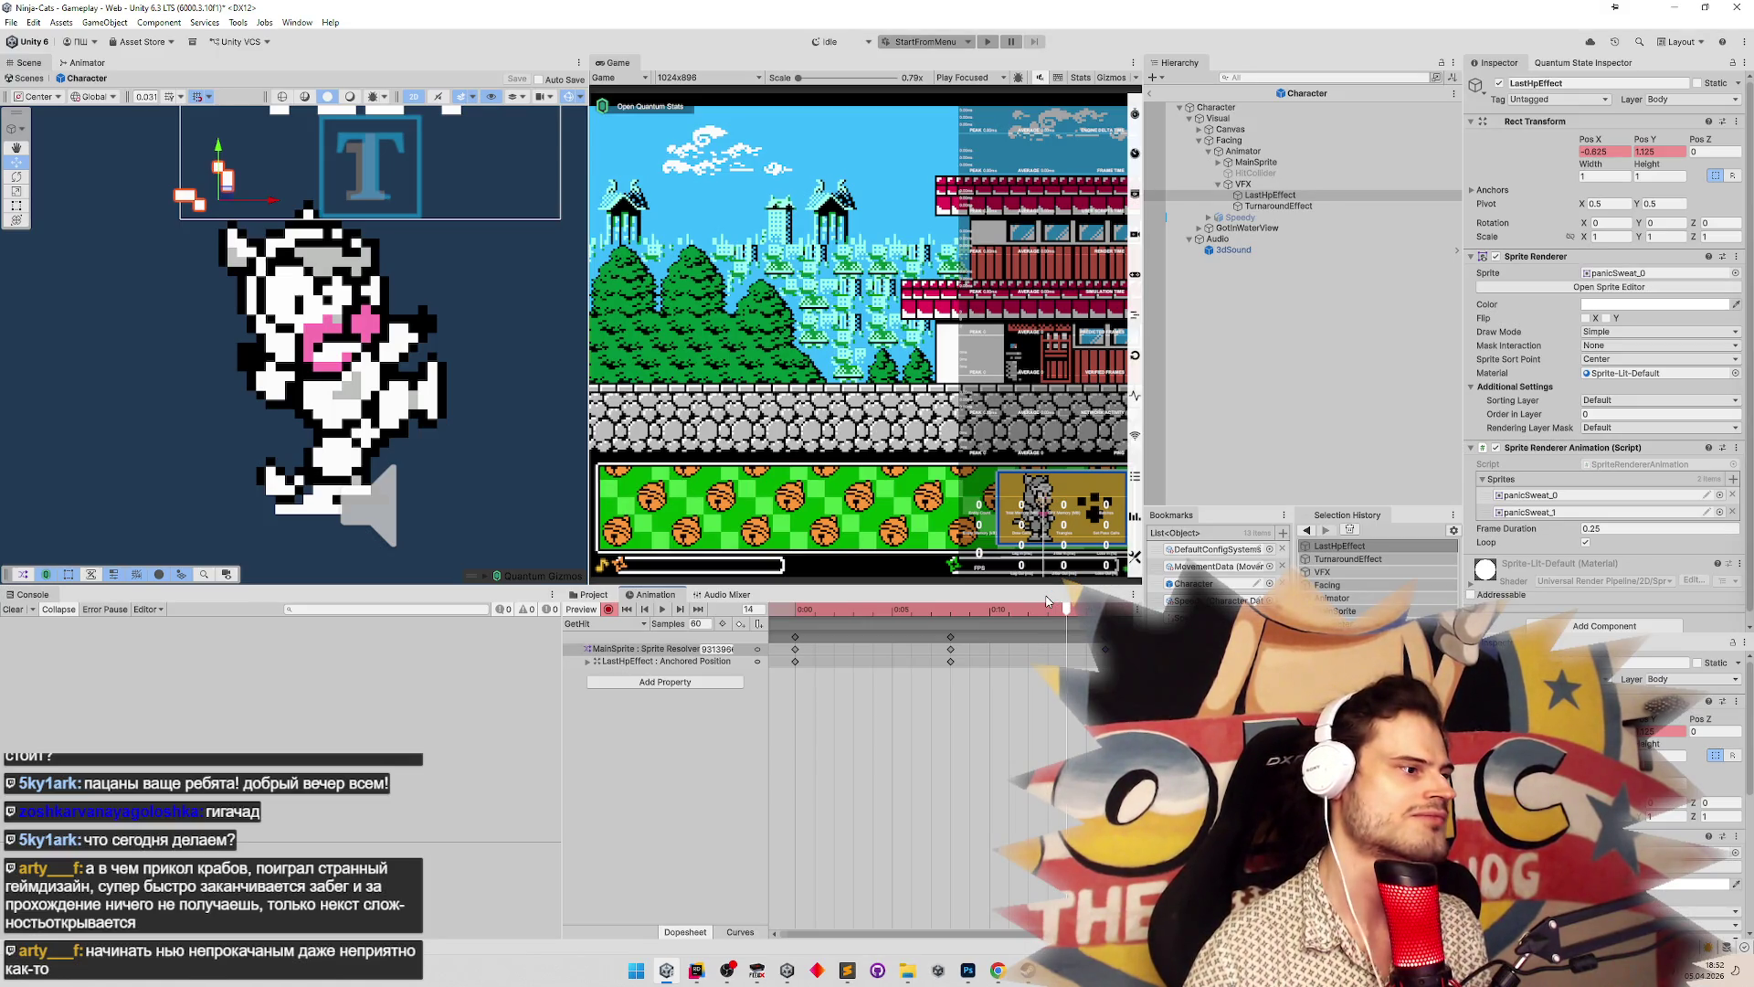
click(801, 613)
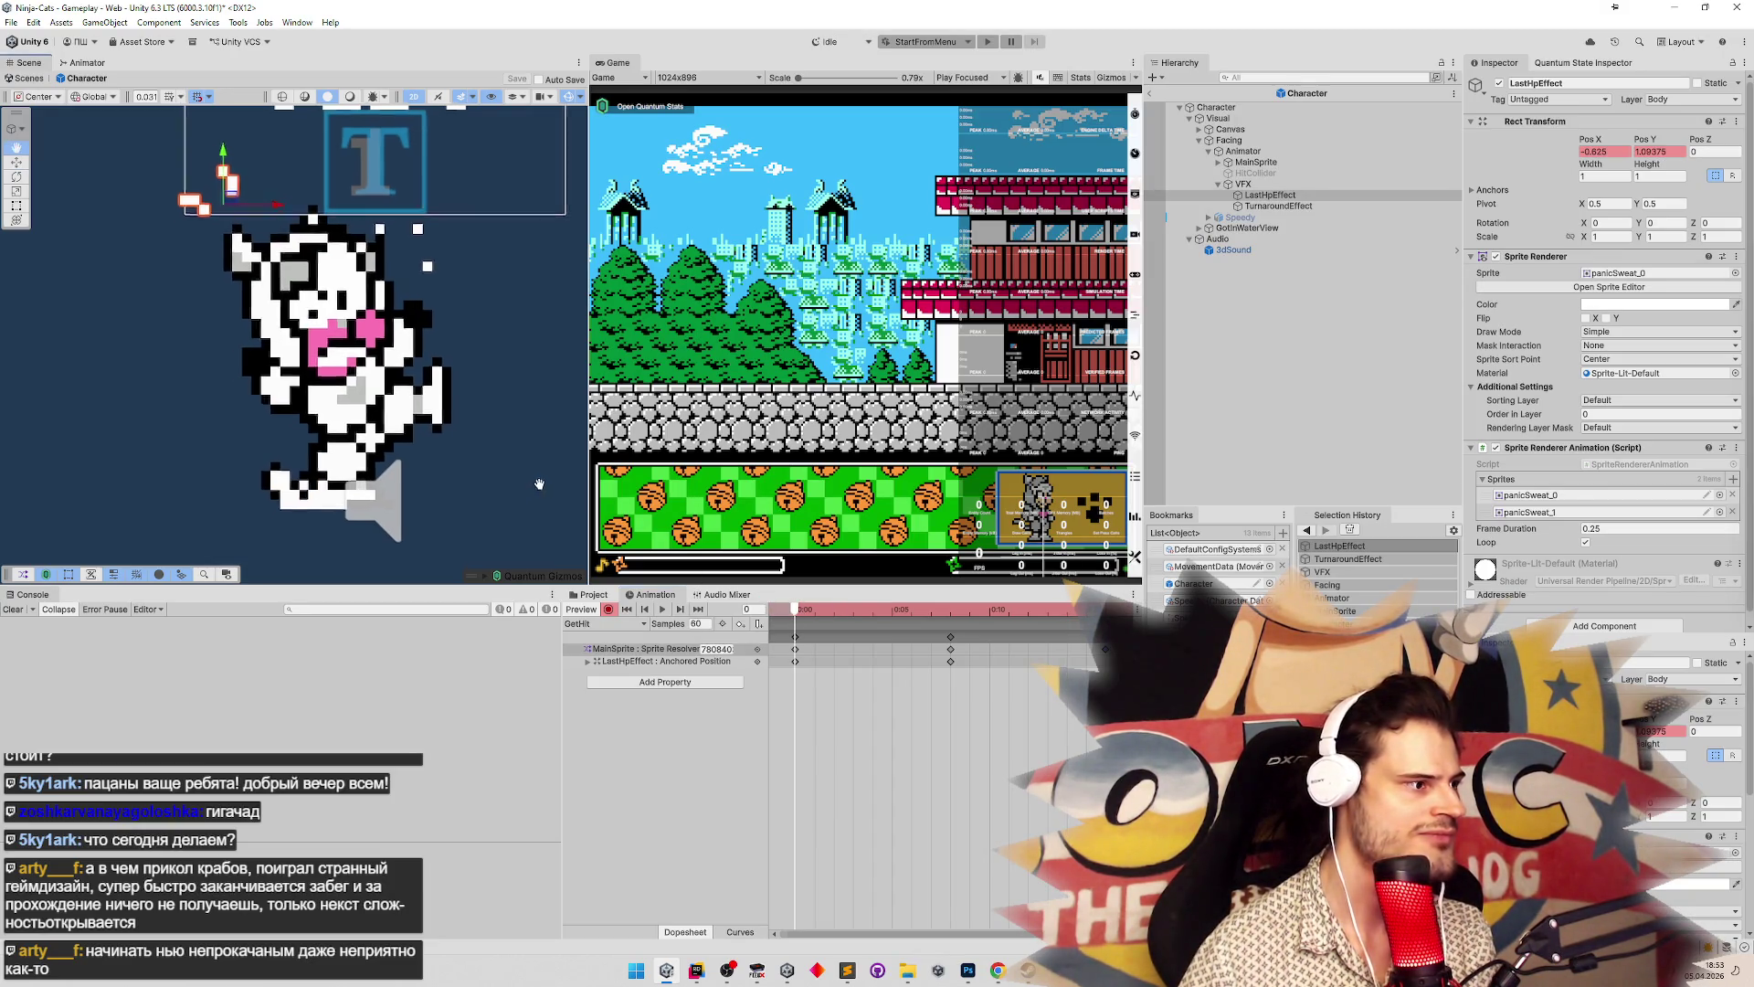
Key TurnaroundEffect's position by dragging it left, then stop recording and show the Project browser
click(1270, 207)
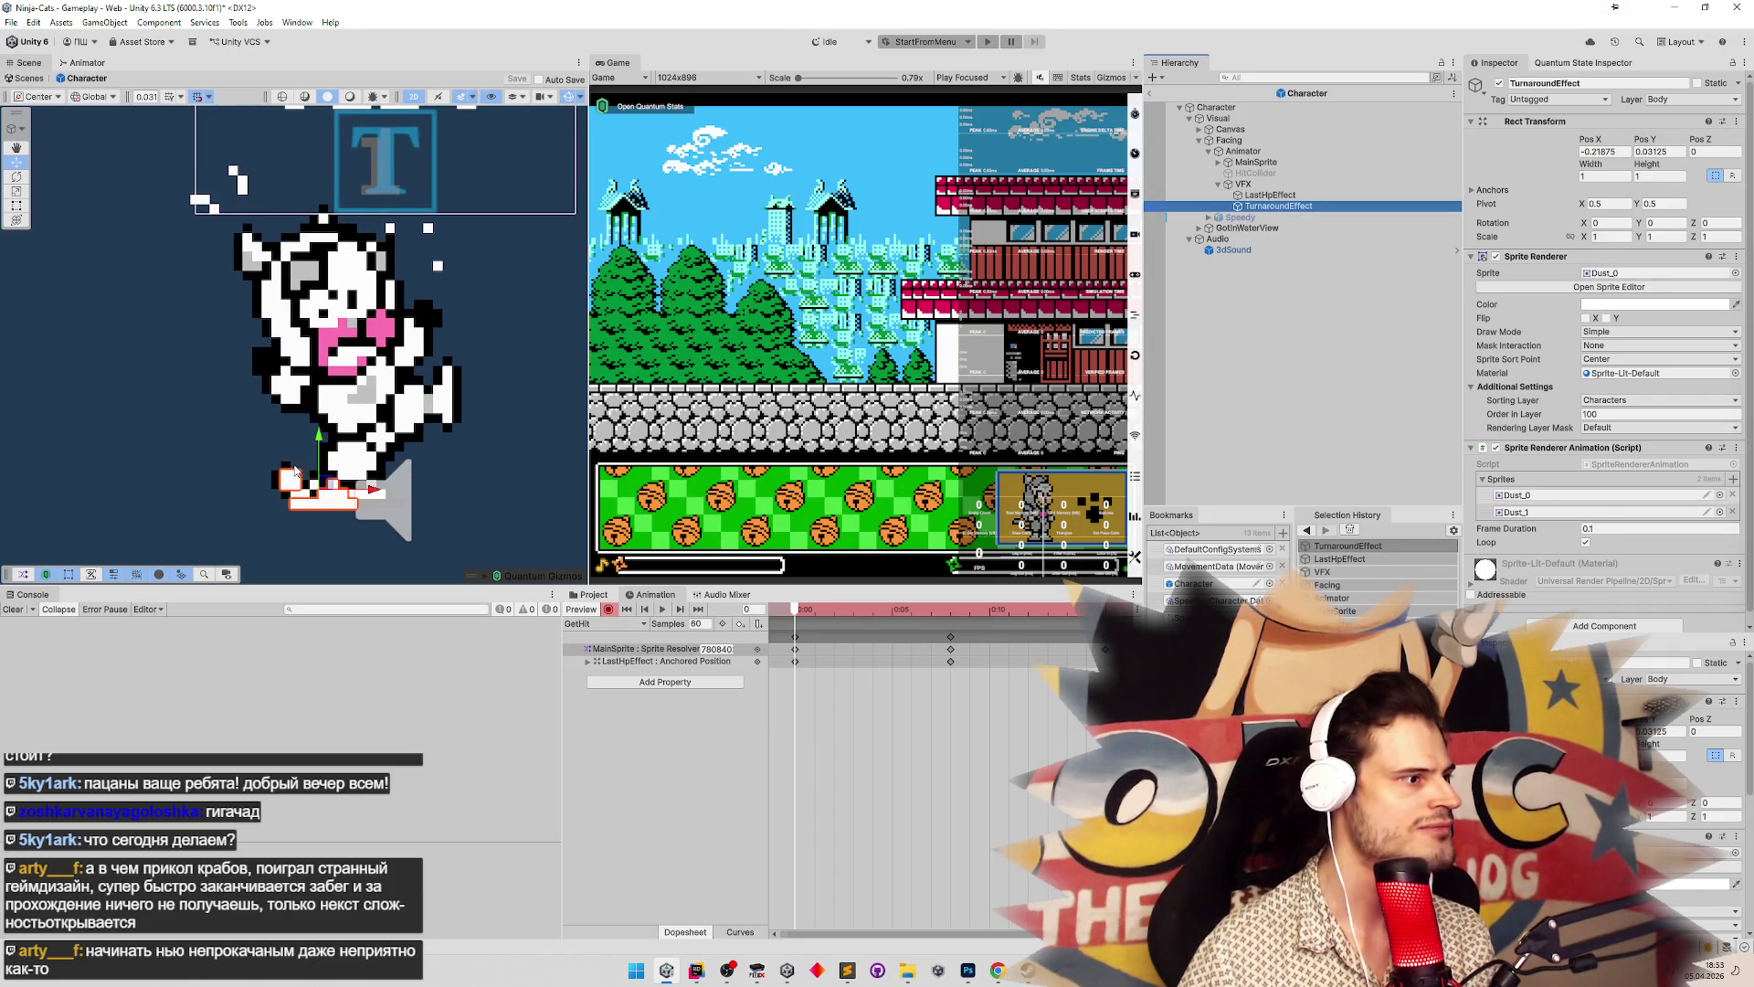
mouse_move(324, 489)
mouse_down()
mouse_move(256, 483)
mouse_move(295, 485)
mouse_up()
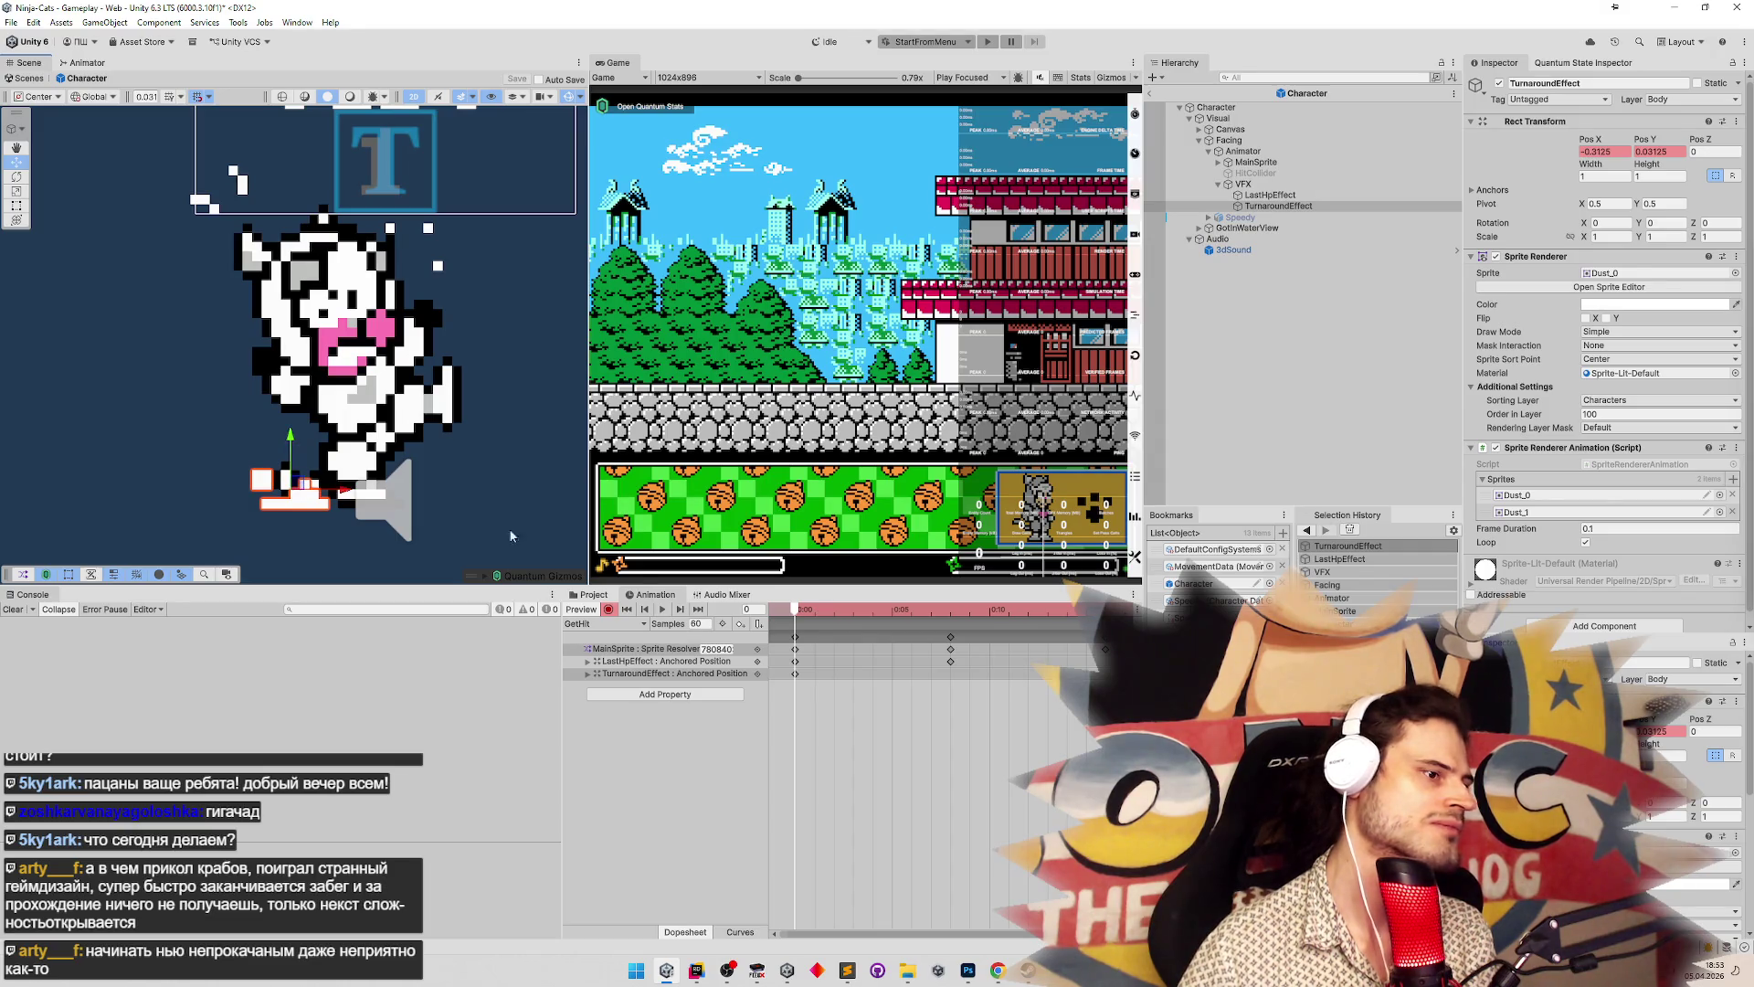
drag(816, 617, 953, 615)
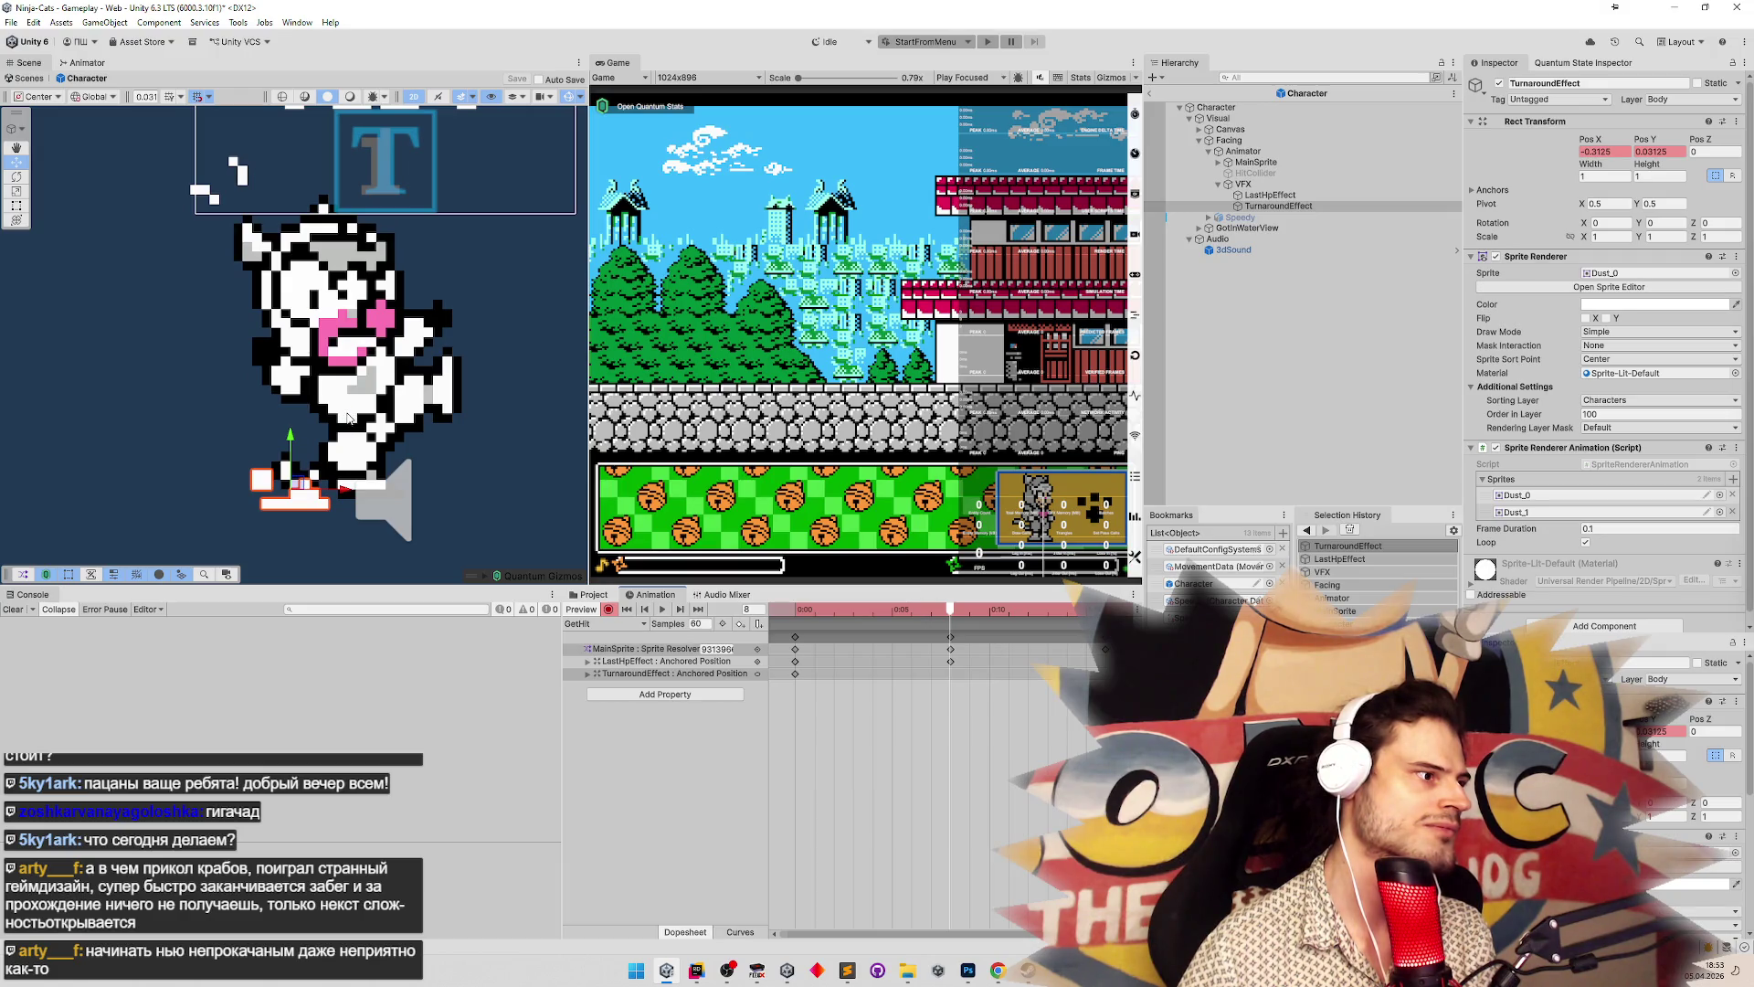
mouse_move(838, 610)
mouse_down()
mouse_move(797, 610)
mouse_move(1105, 610)
mouse_up()
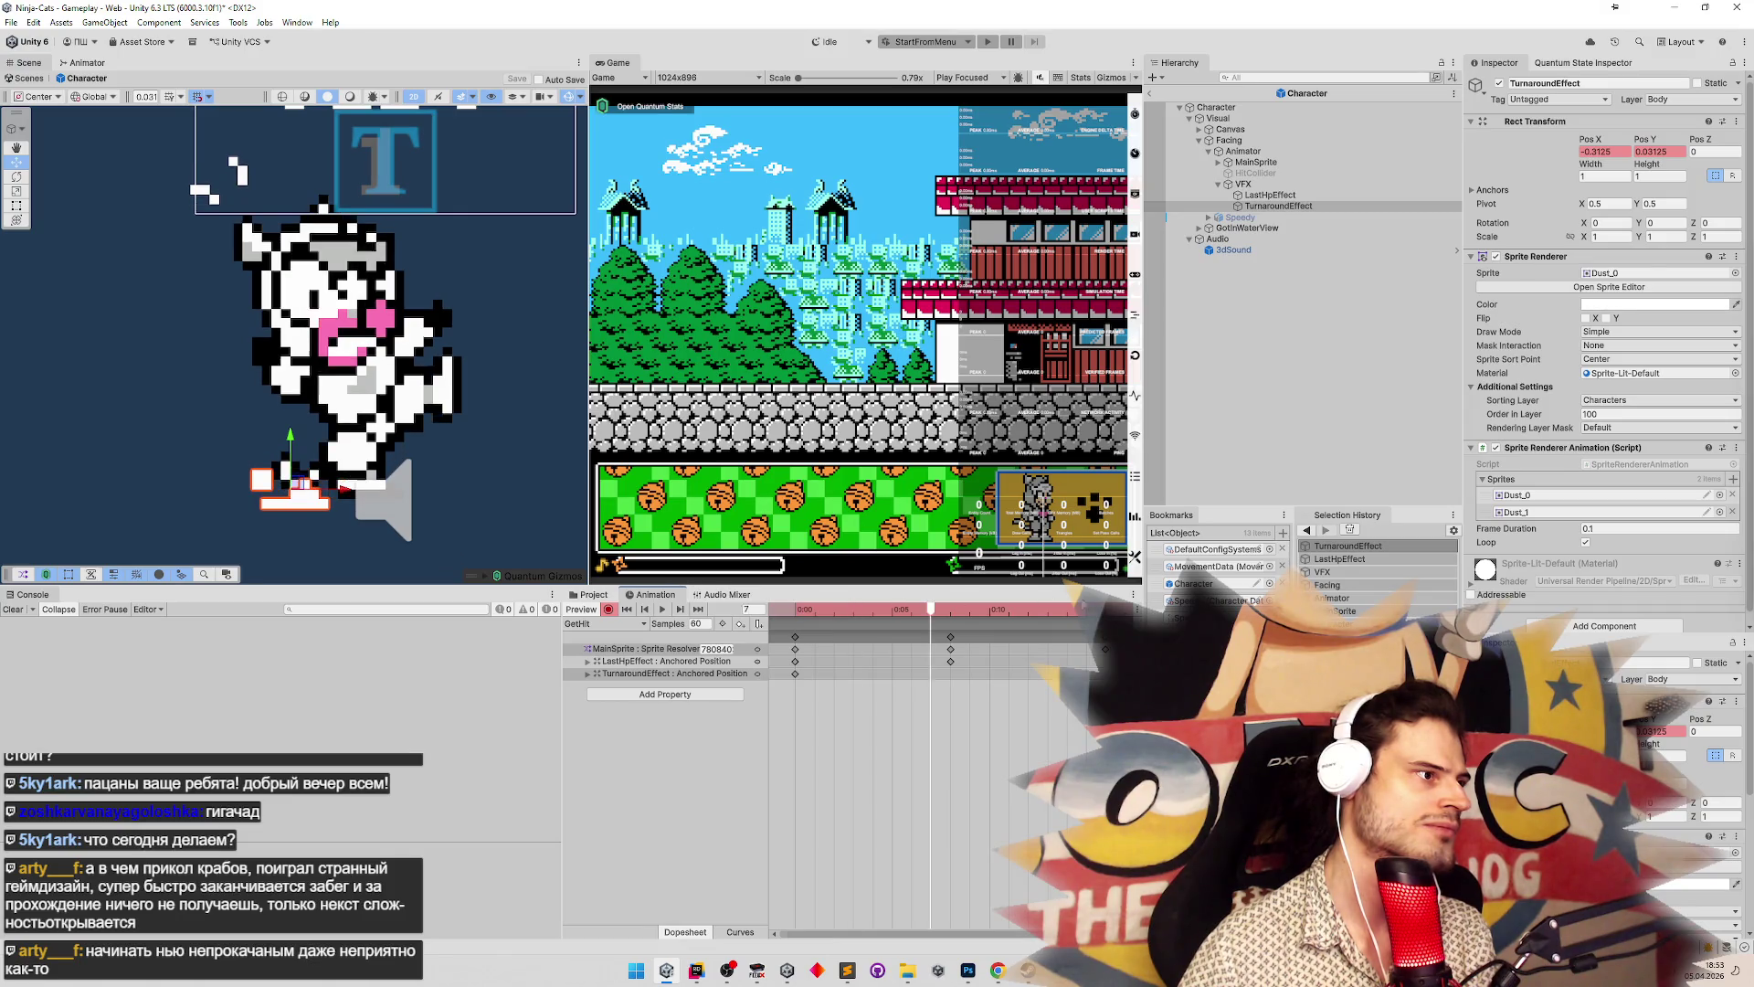
mouse_move(946, 603)
mouse_down()
mouse_move(795, 603)
mouse_move(872, 589)
mouse_move(1066, 605)
mouse_move(833, 607)
mouse_move(896, 590)
mouse_move(1028, 598)
mouse_move(851, 571)
mouse_move(950, 598)
mouse_move(852, 593)
mouse_move(923, 585)
mouse_move(781, 607)
mouse_up()
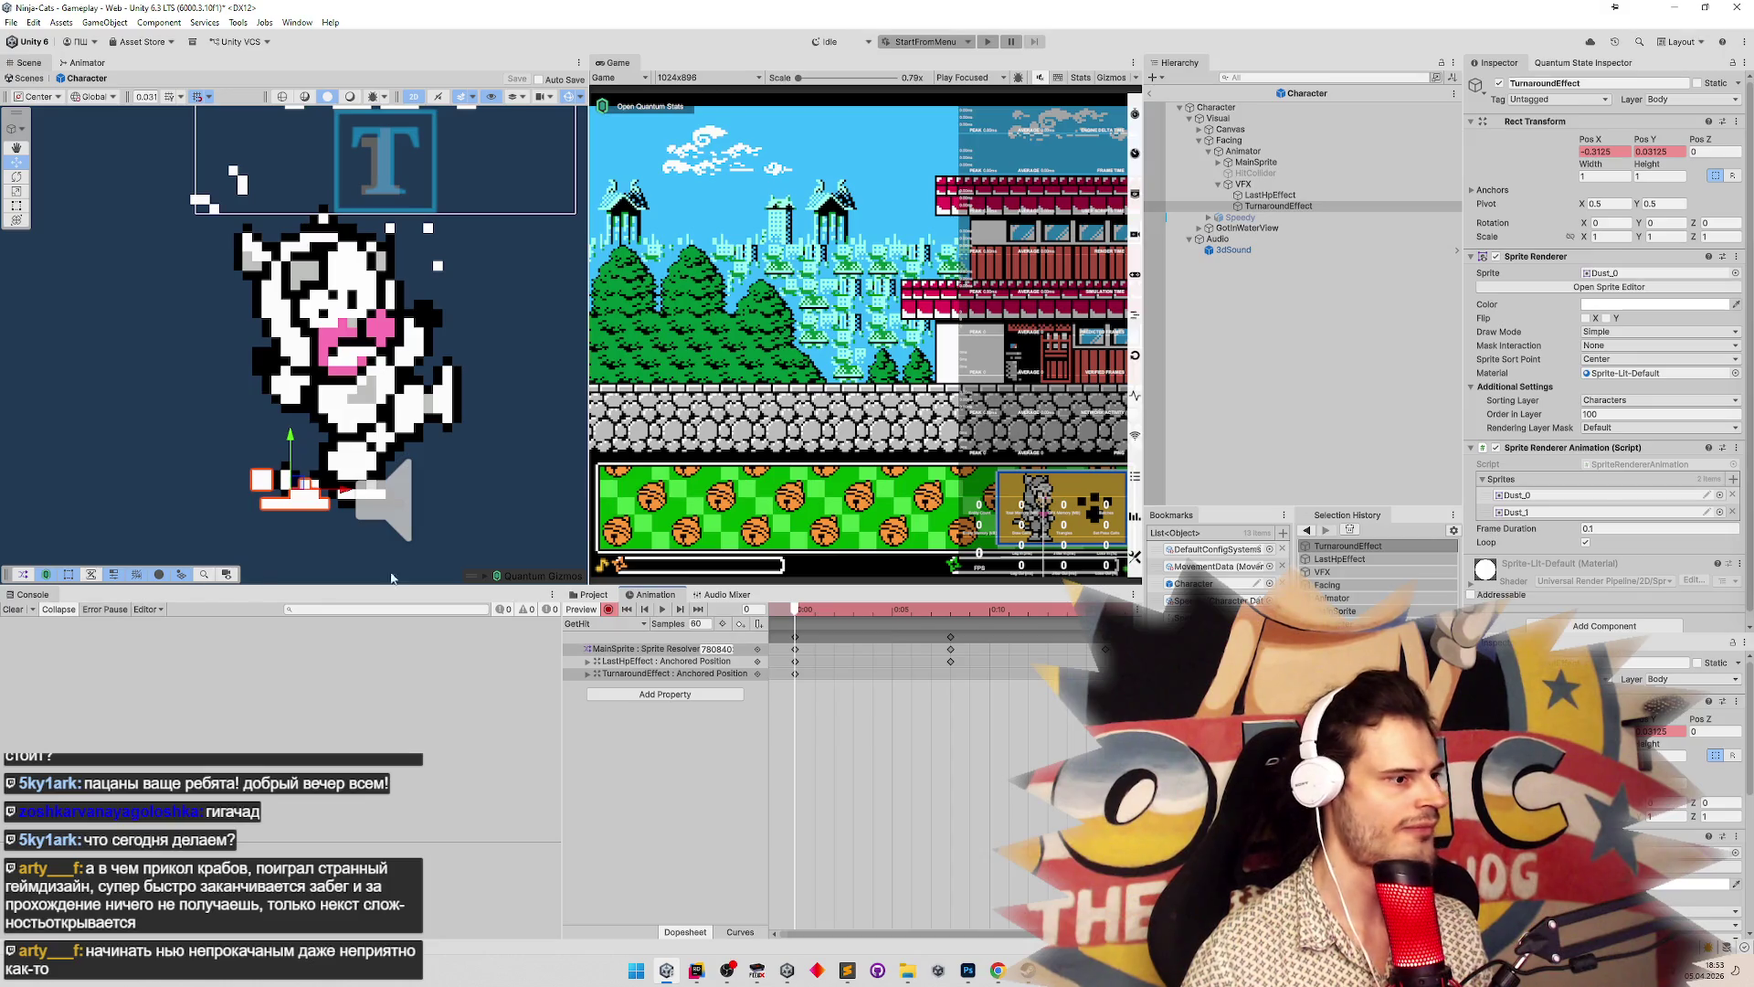
click(608, 609)
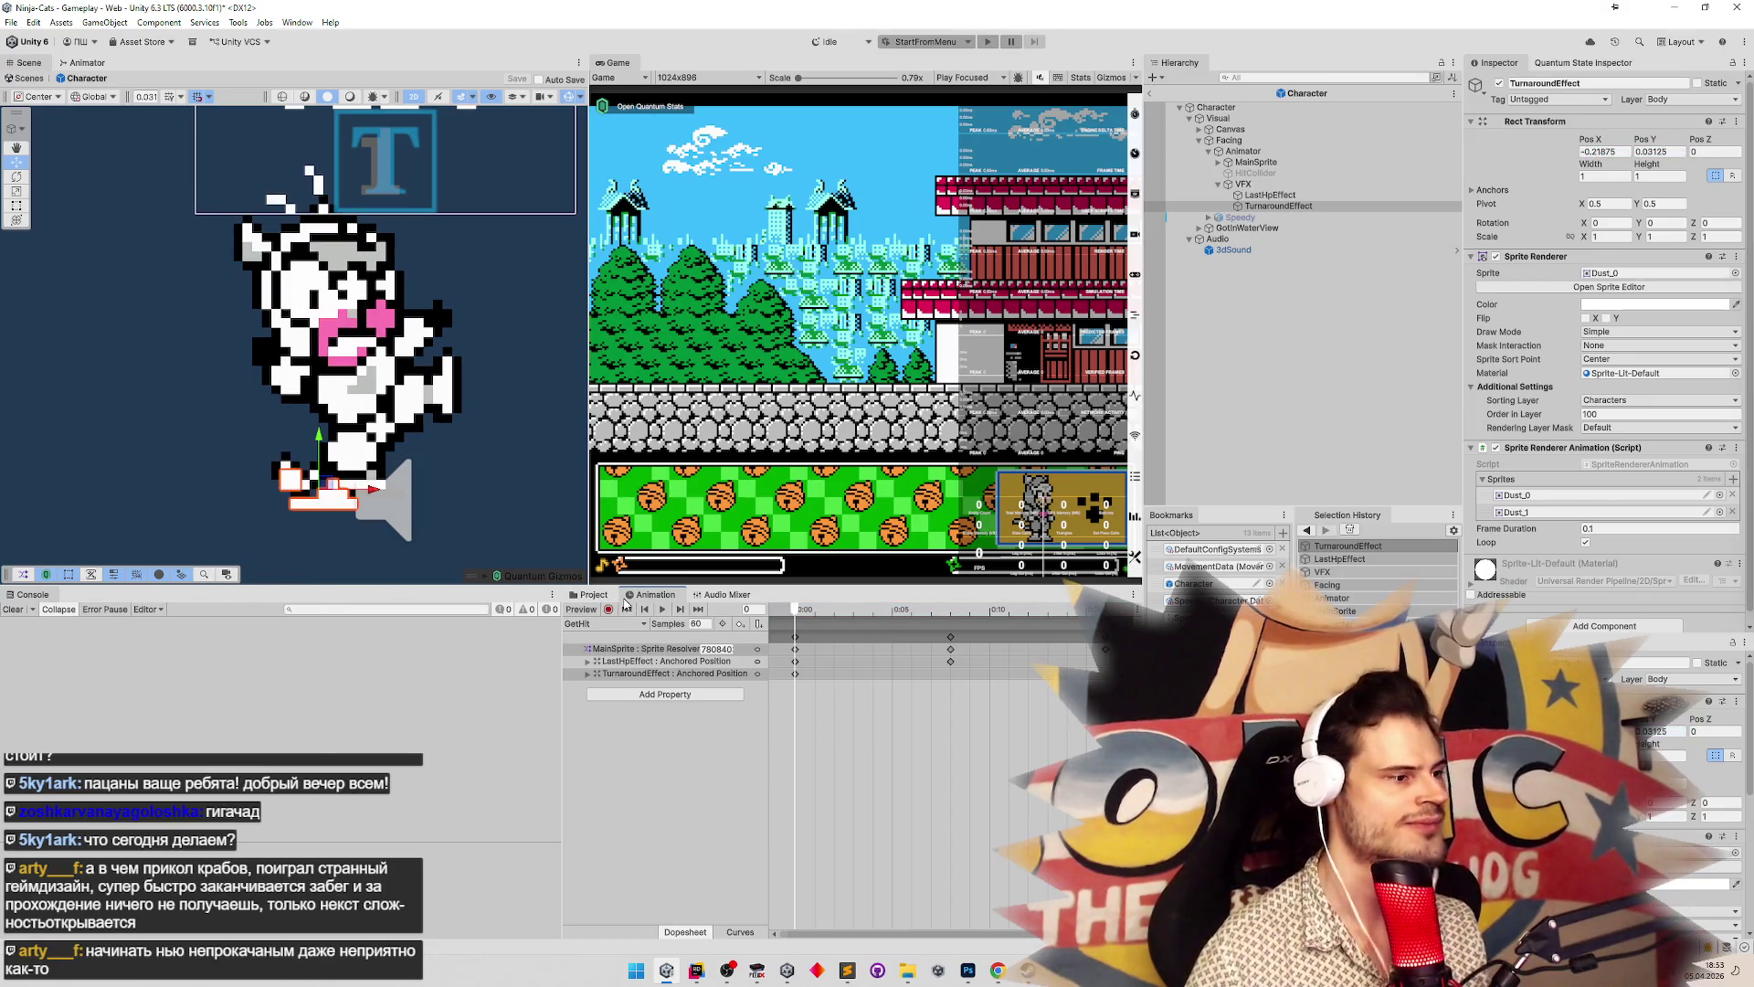
click(609, 596)
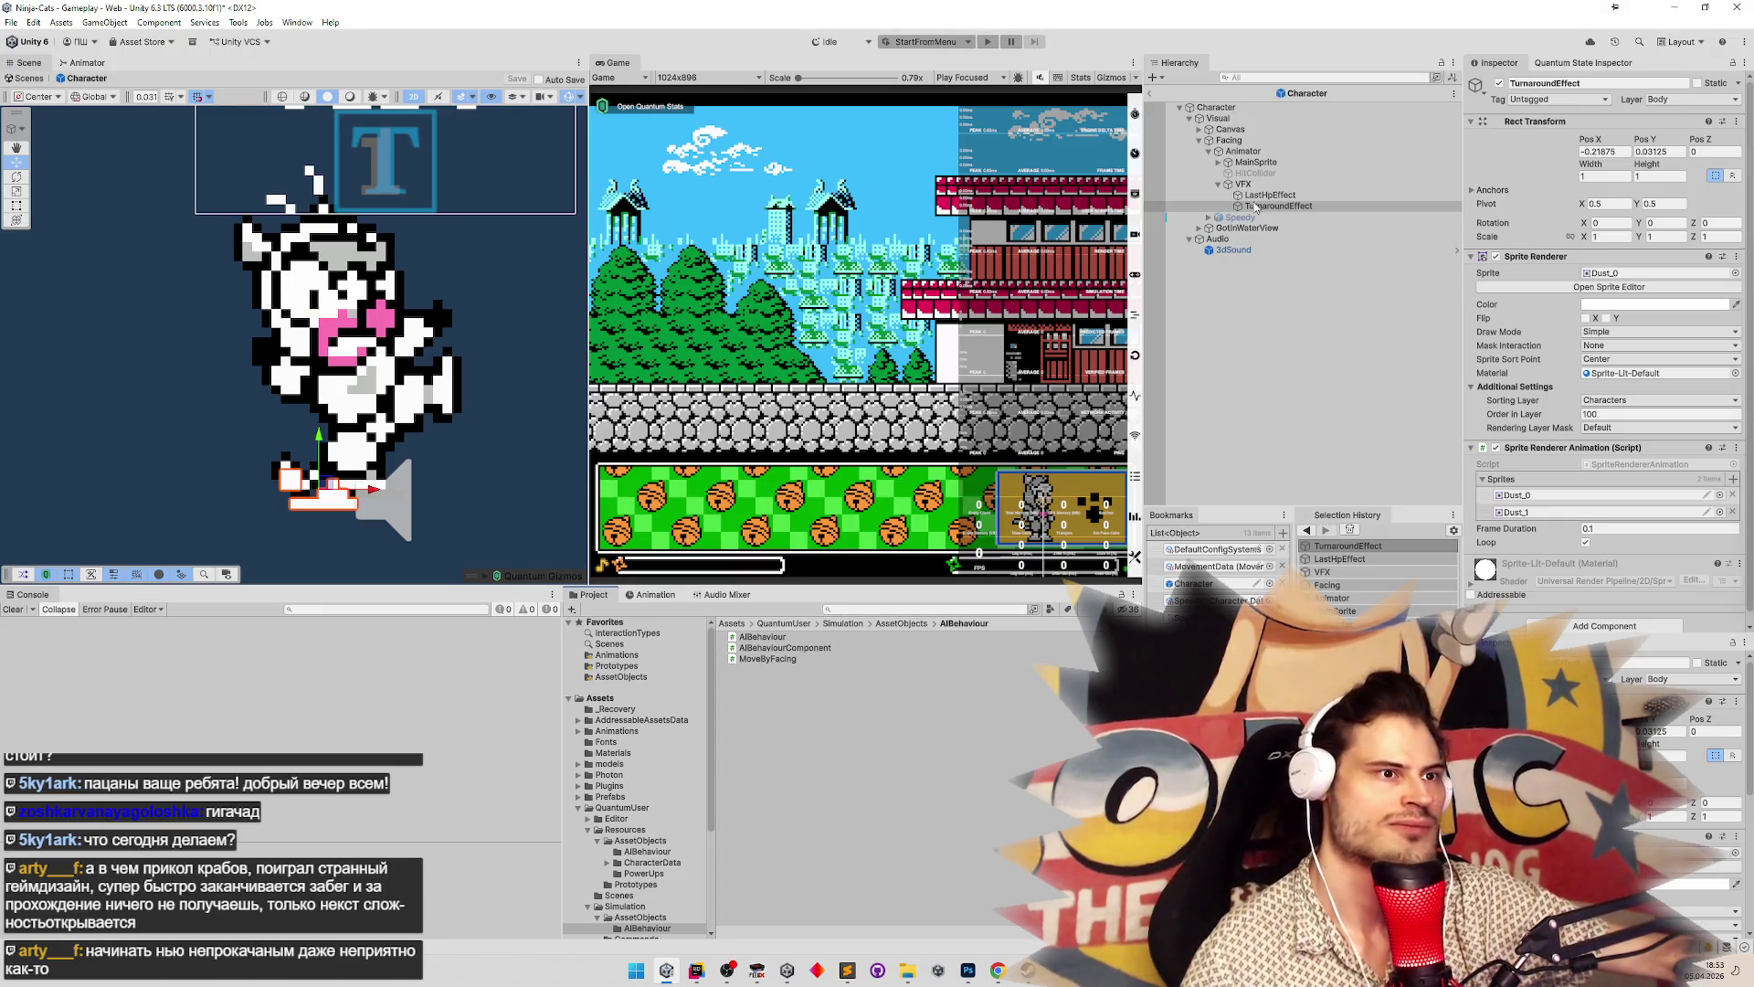
Inspect the LastHpEffect and TurnaroundEffect sprites and pan the Scene view onto the character
click(1320, 217)
click(1323, 195)
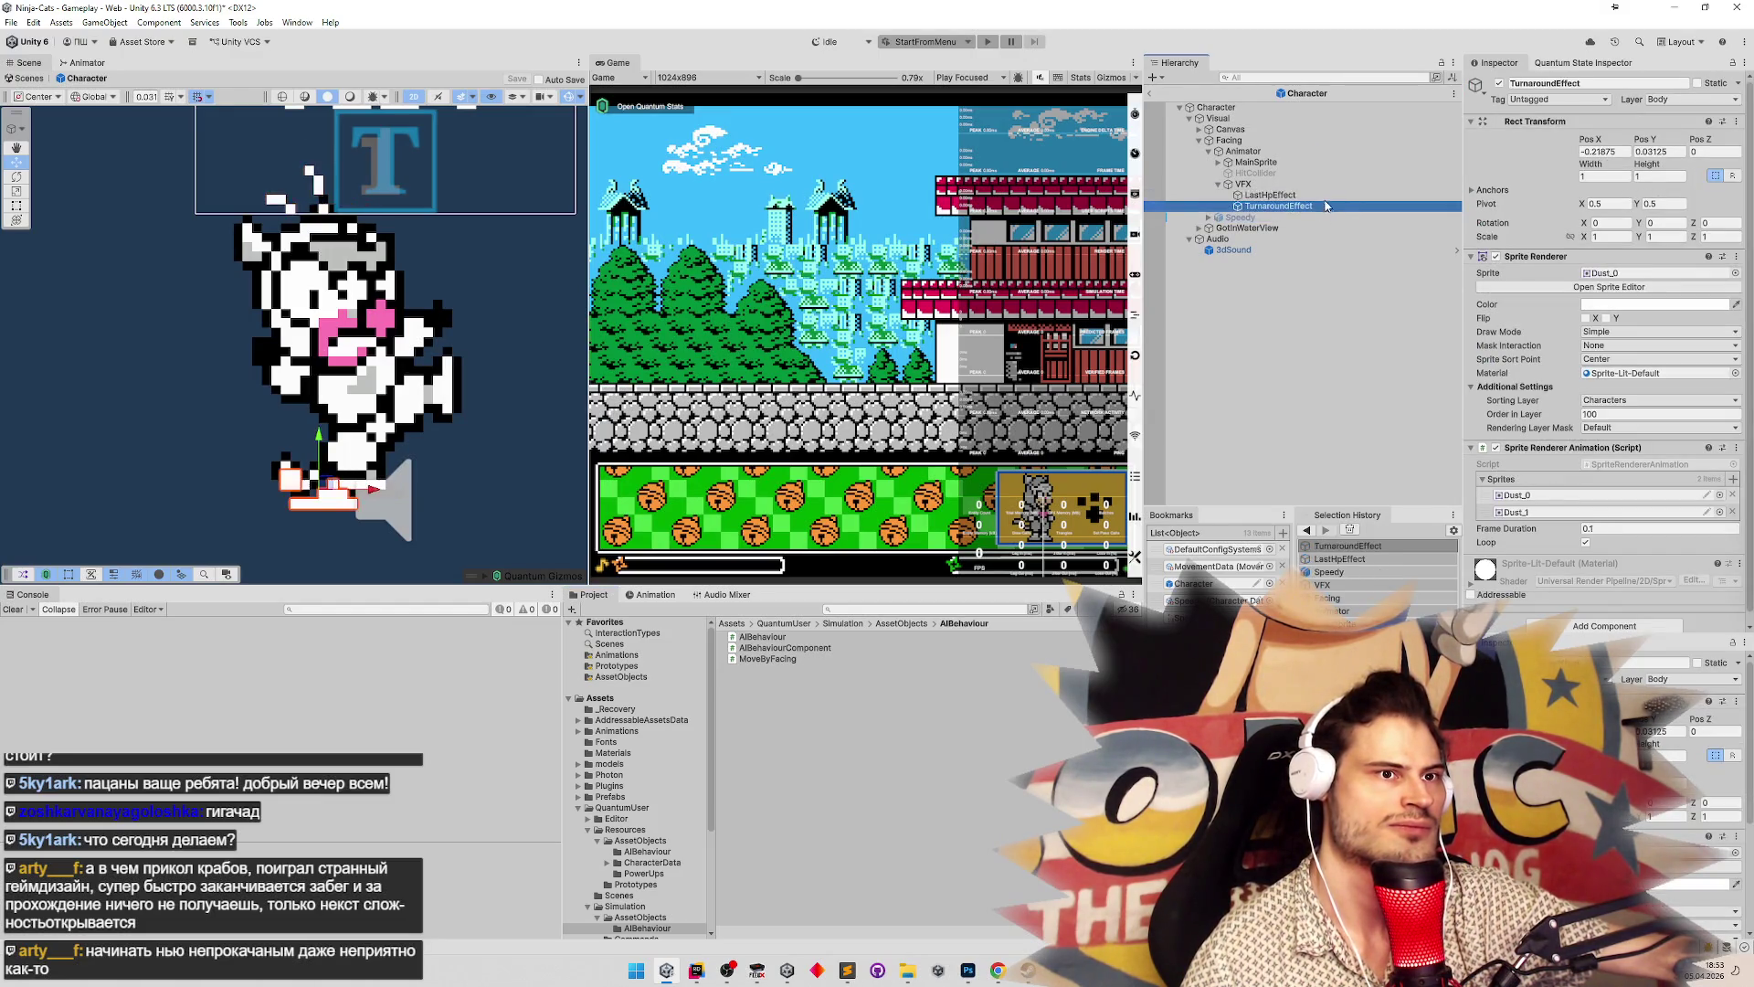
click(1325, 204)
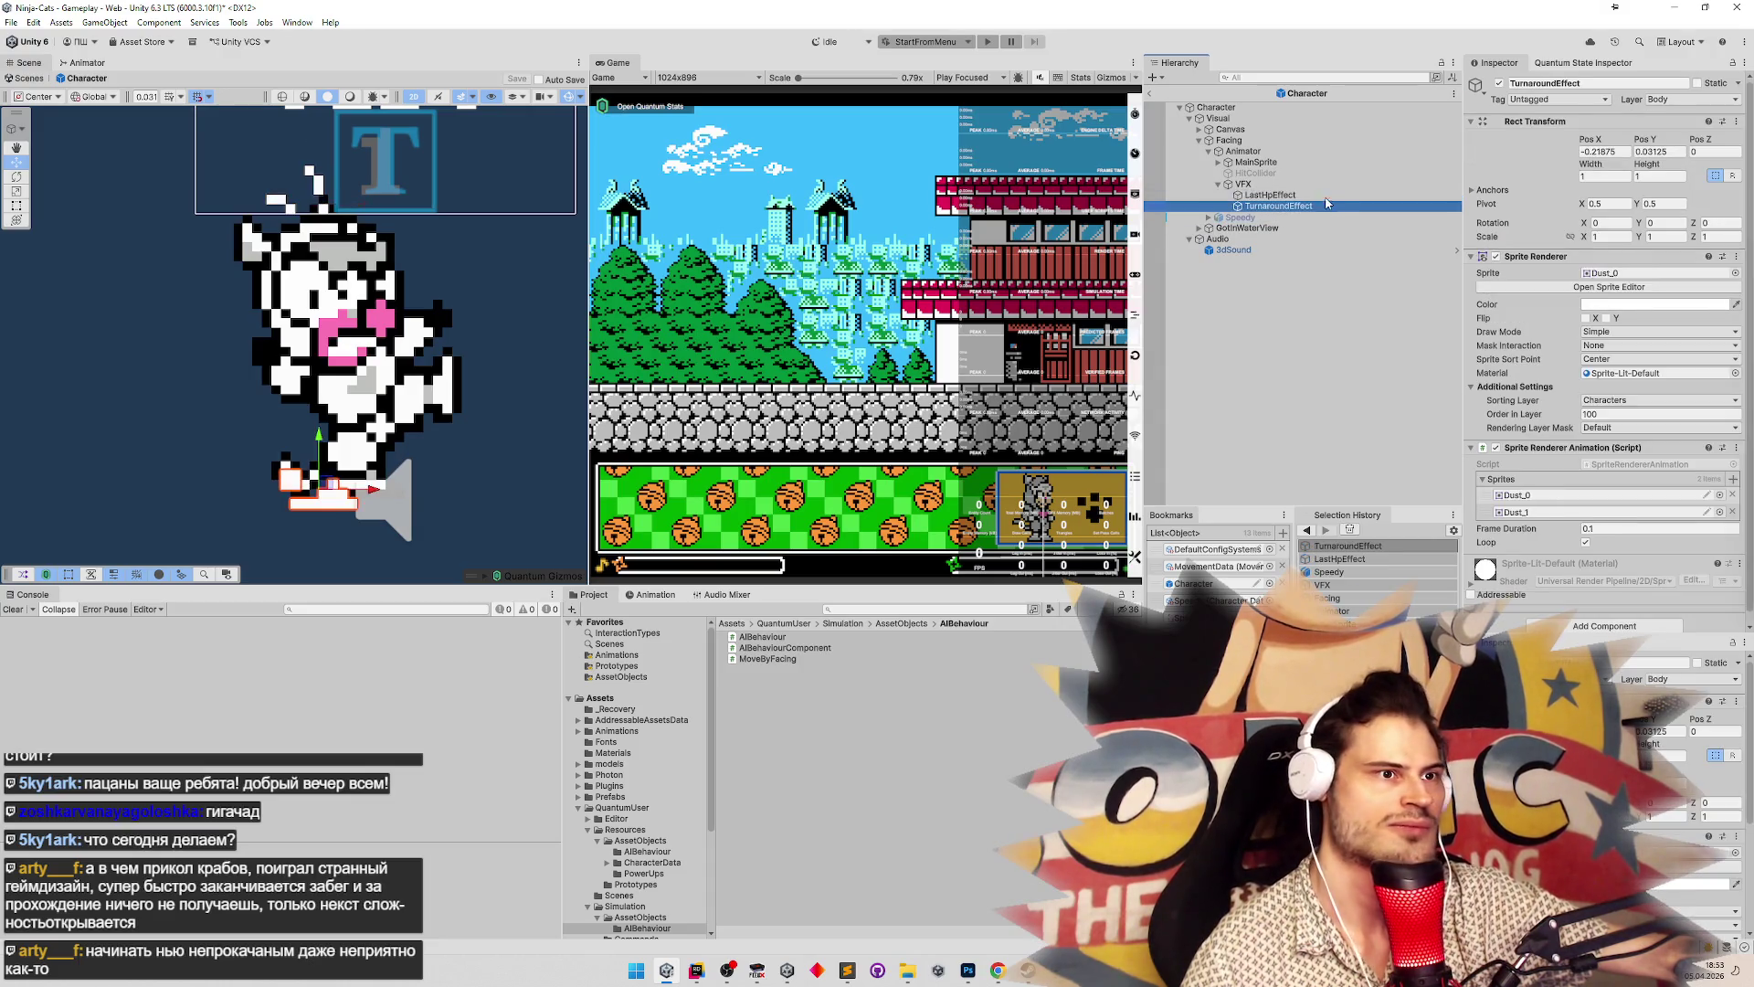
click(1324, 197)
mouse_move(410, 198)
mouse_down()
mouse_move(498, 208)
mouse_move(460, 213)
mouse_up()
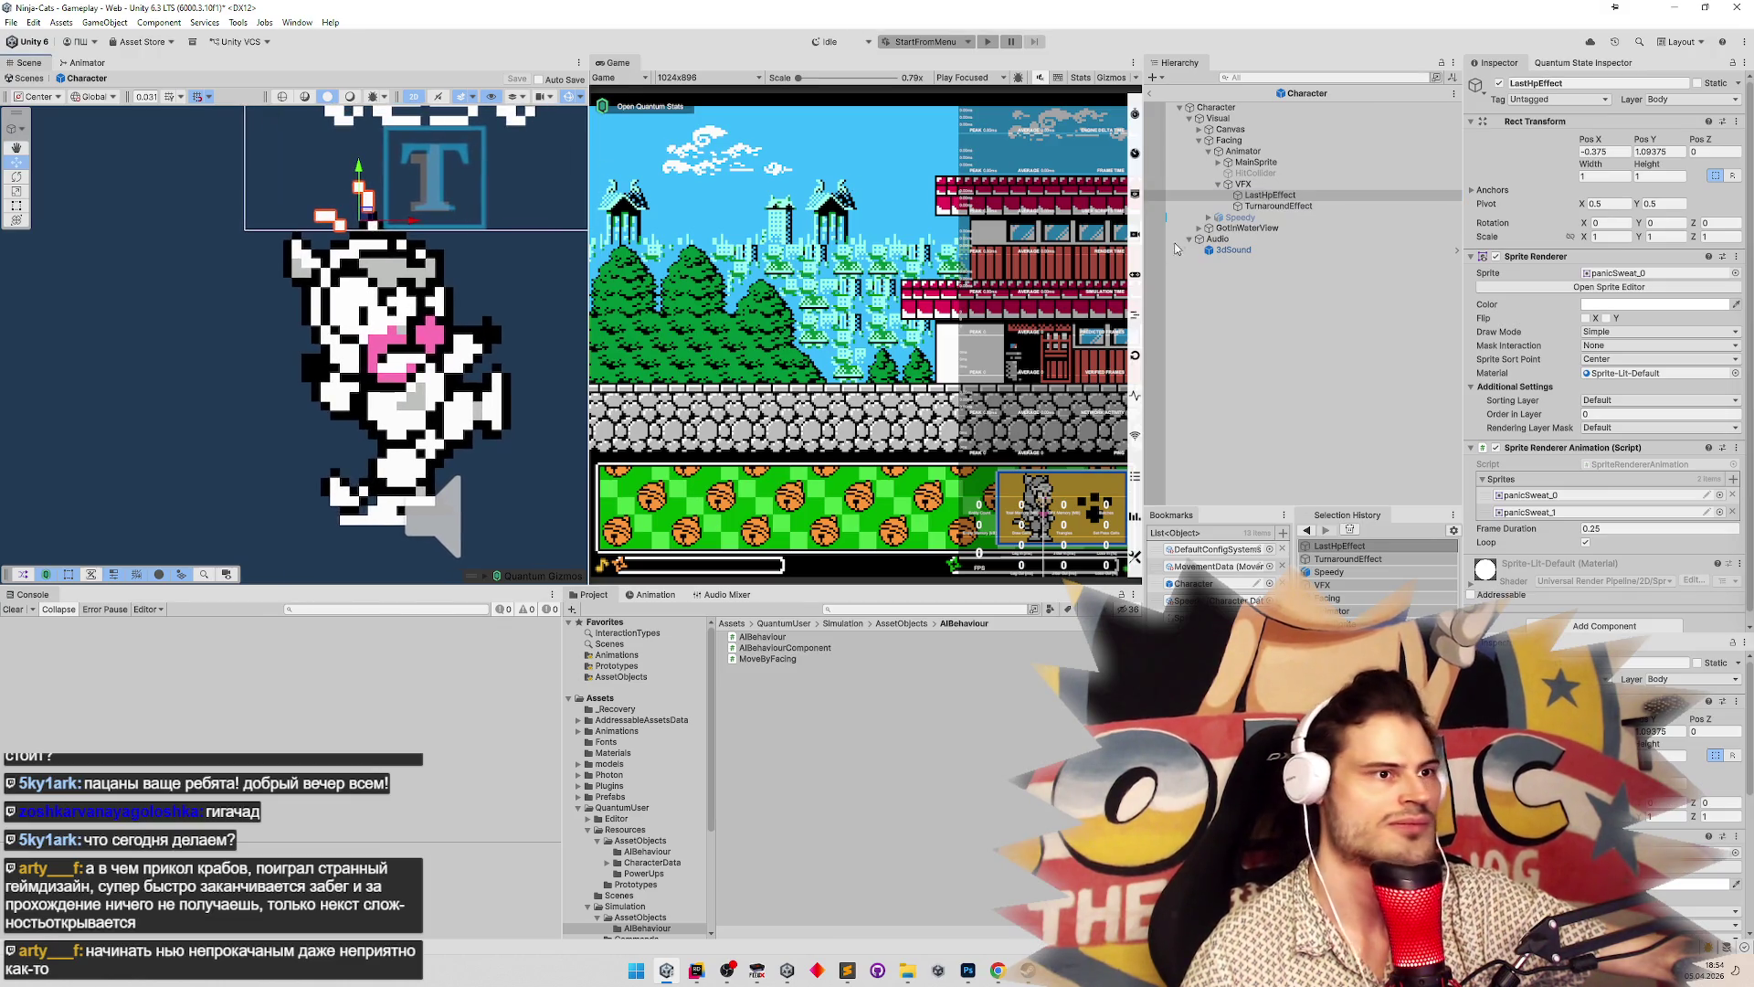
Compare LastHpEffect against TurnaroundEffect, settle on TurnaroundEffect, and return to the Animation timeline
click(1260, 164)
click(1252, 196)
click(1274, 206)
click(1274, 195)
click(1277, 208)
click(1272, 195)
click(1270, 205)
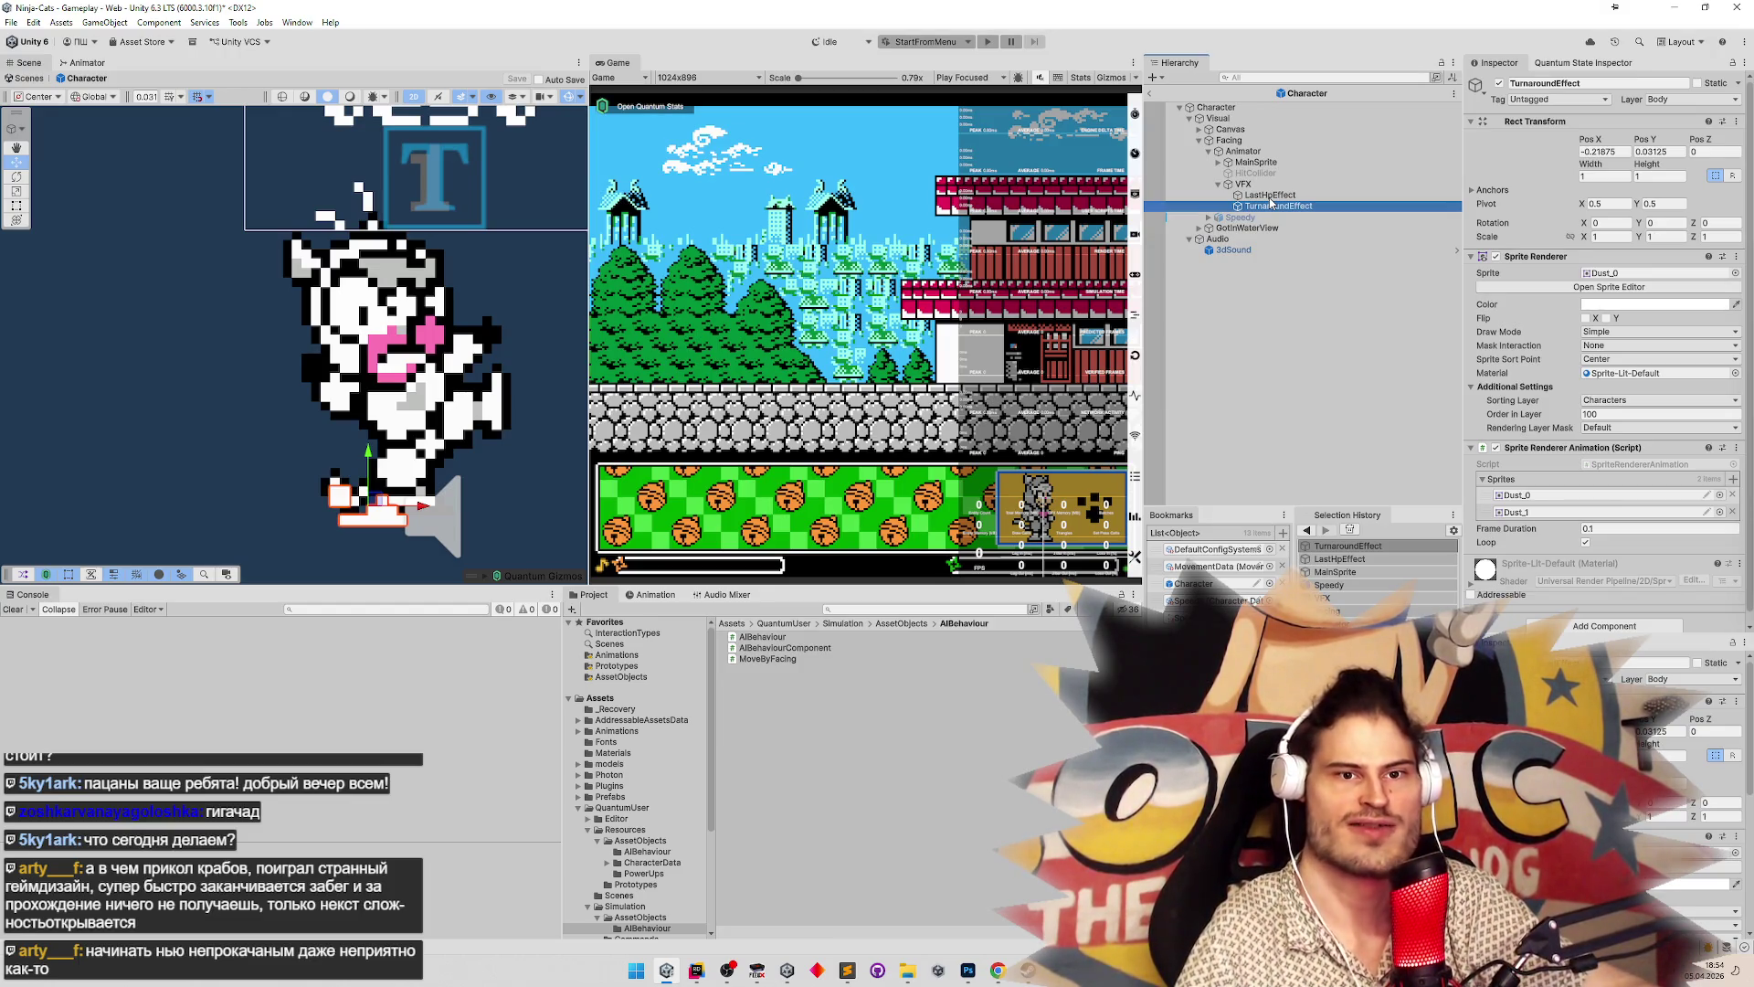
click(656, 594)
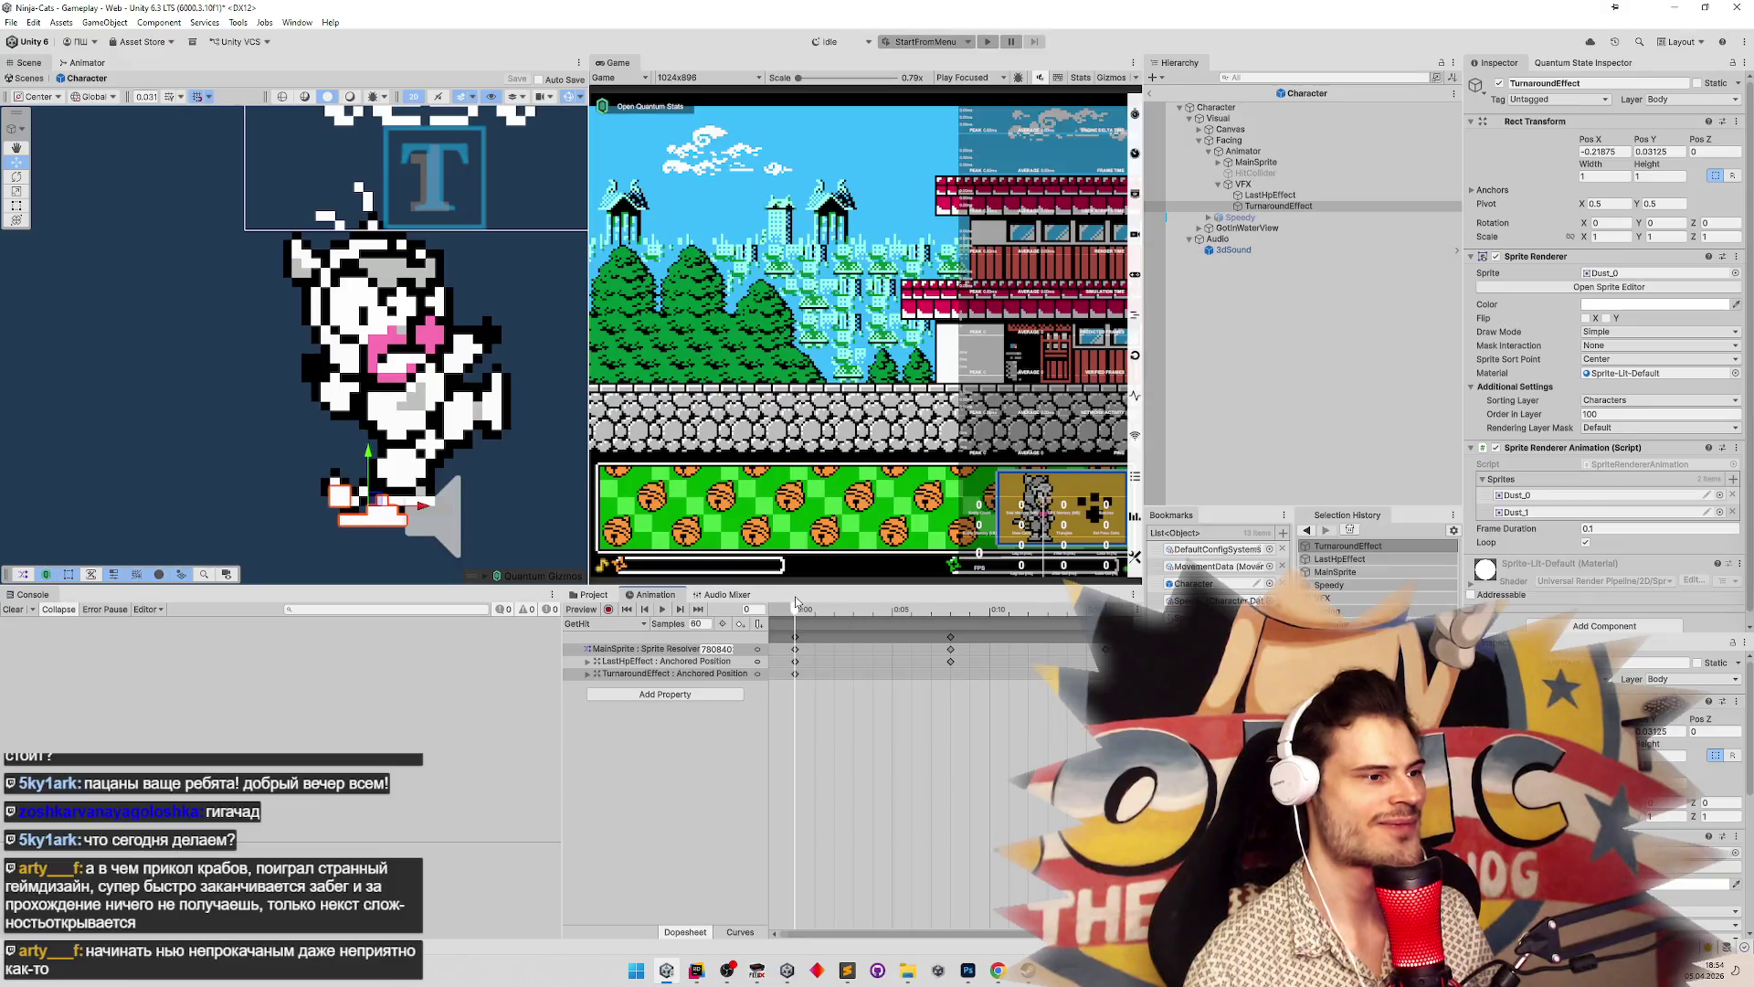
Resize the Game preview and scrub the GetHit clip past the sprite-swap keyframe
mouse_move(837, 622)
mouse_down()
mouse_move(990, 612)
mouse_move(784, 594)
mouse_up()
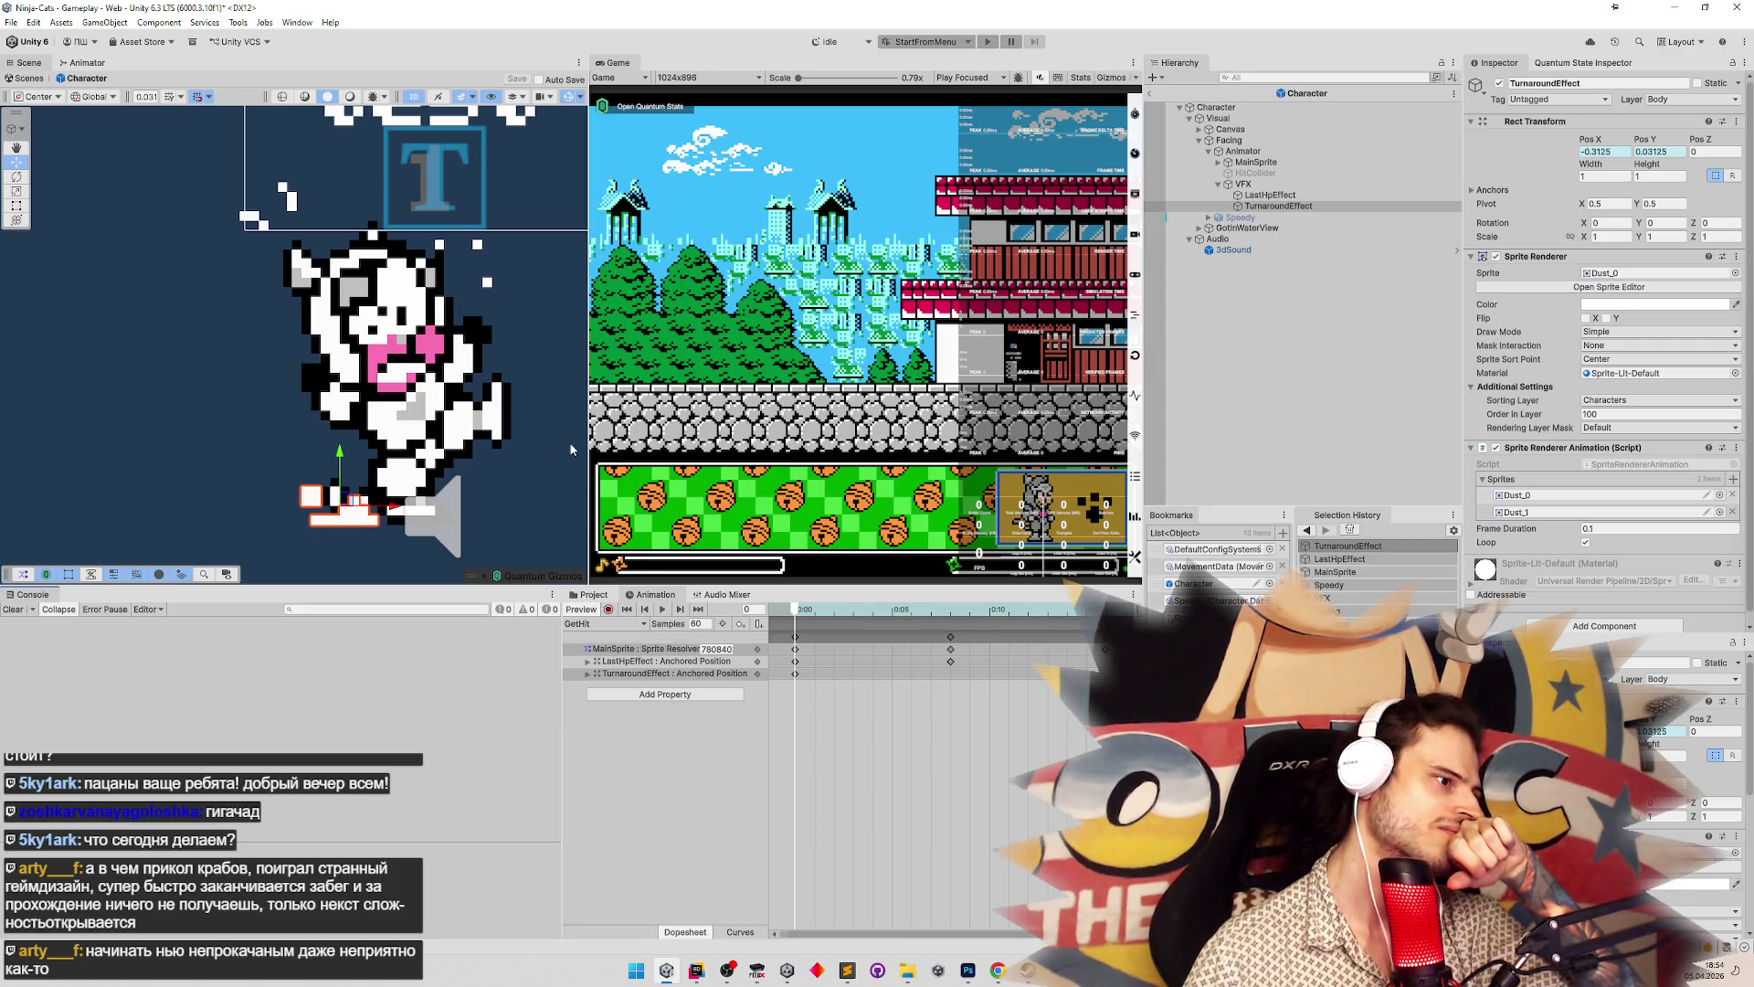
mouse_move(585, 435)
mouse_down()
mouse_move(521, 435)
mouse_move(564, 437)
mouse_up()
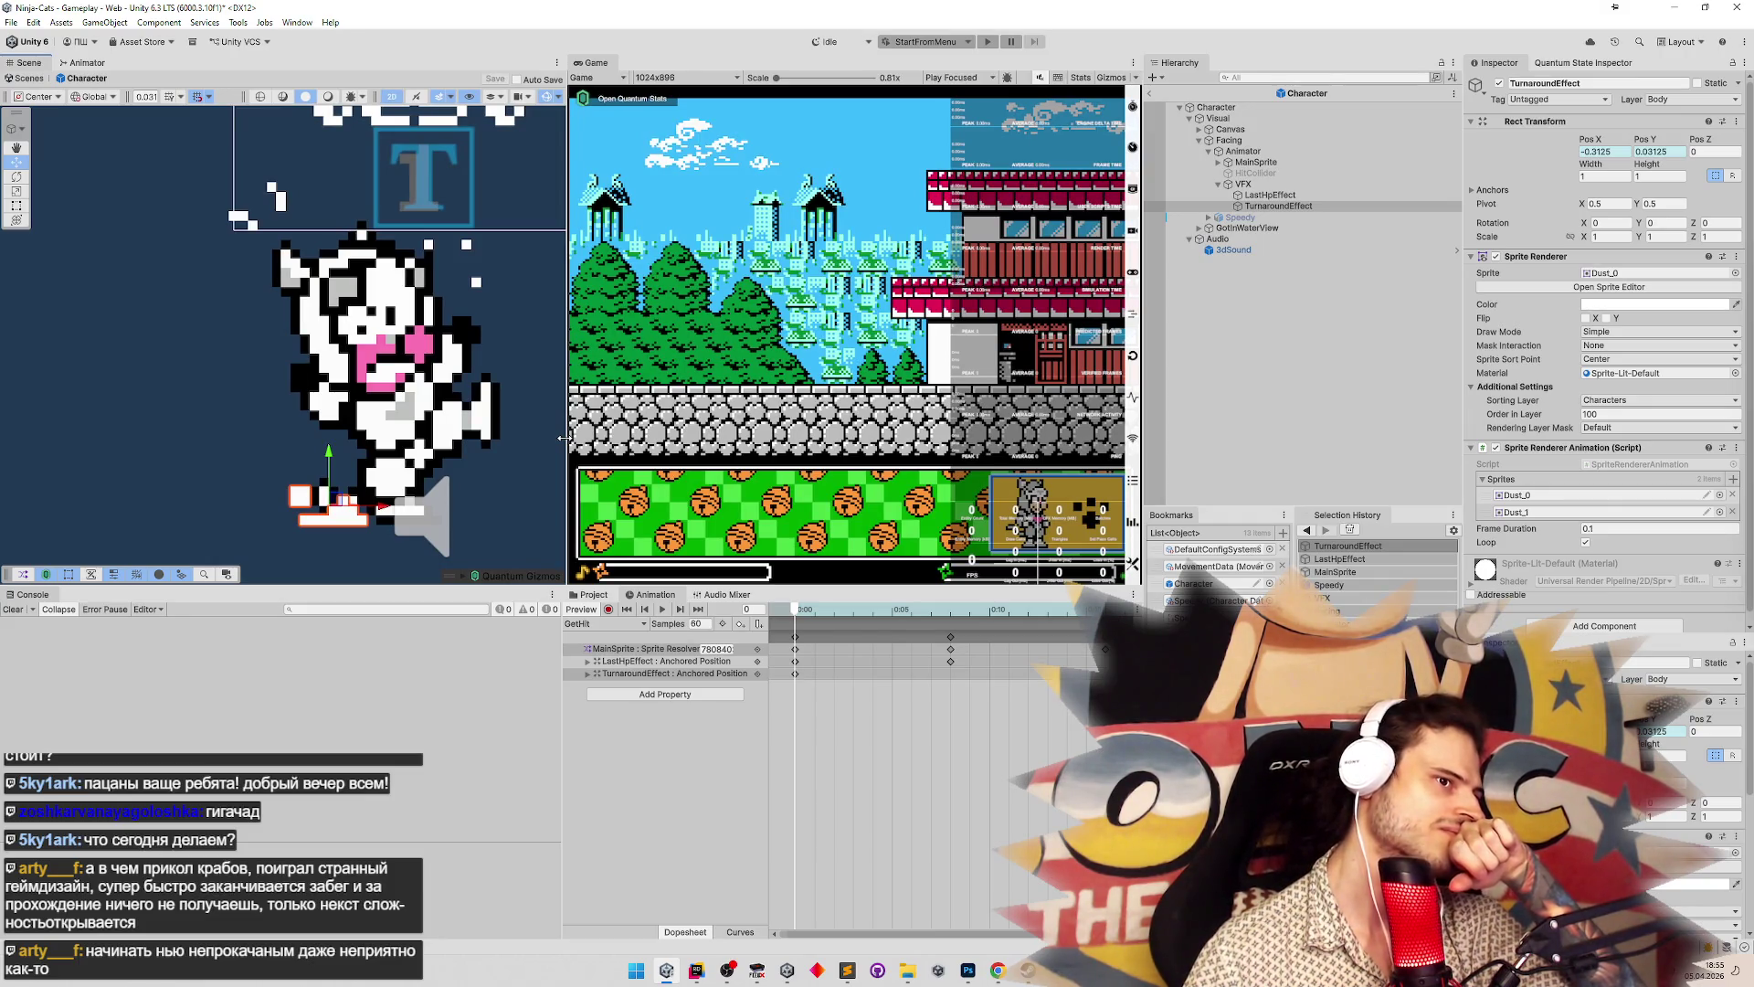
mouse_move(564, 438)
mouse_down()
mouse_move(599, 439)
mouse_move(569, 446)
mouse_up()
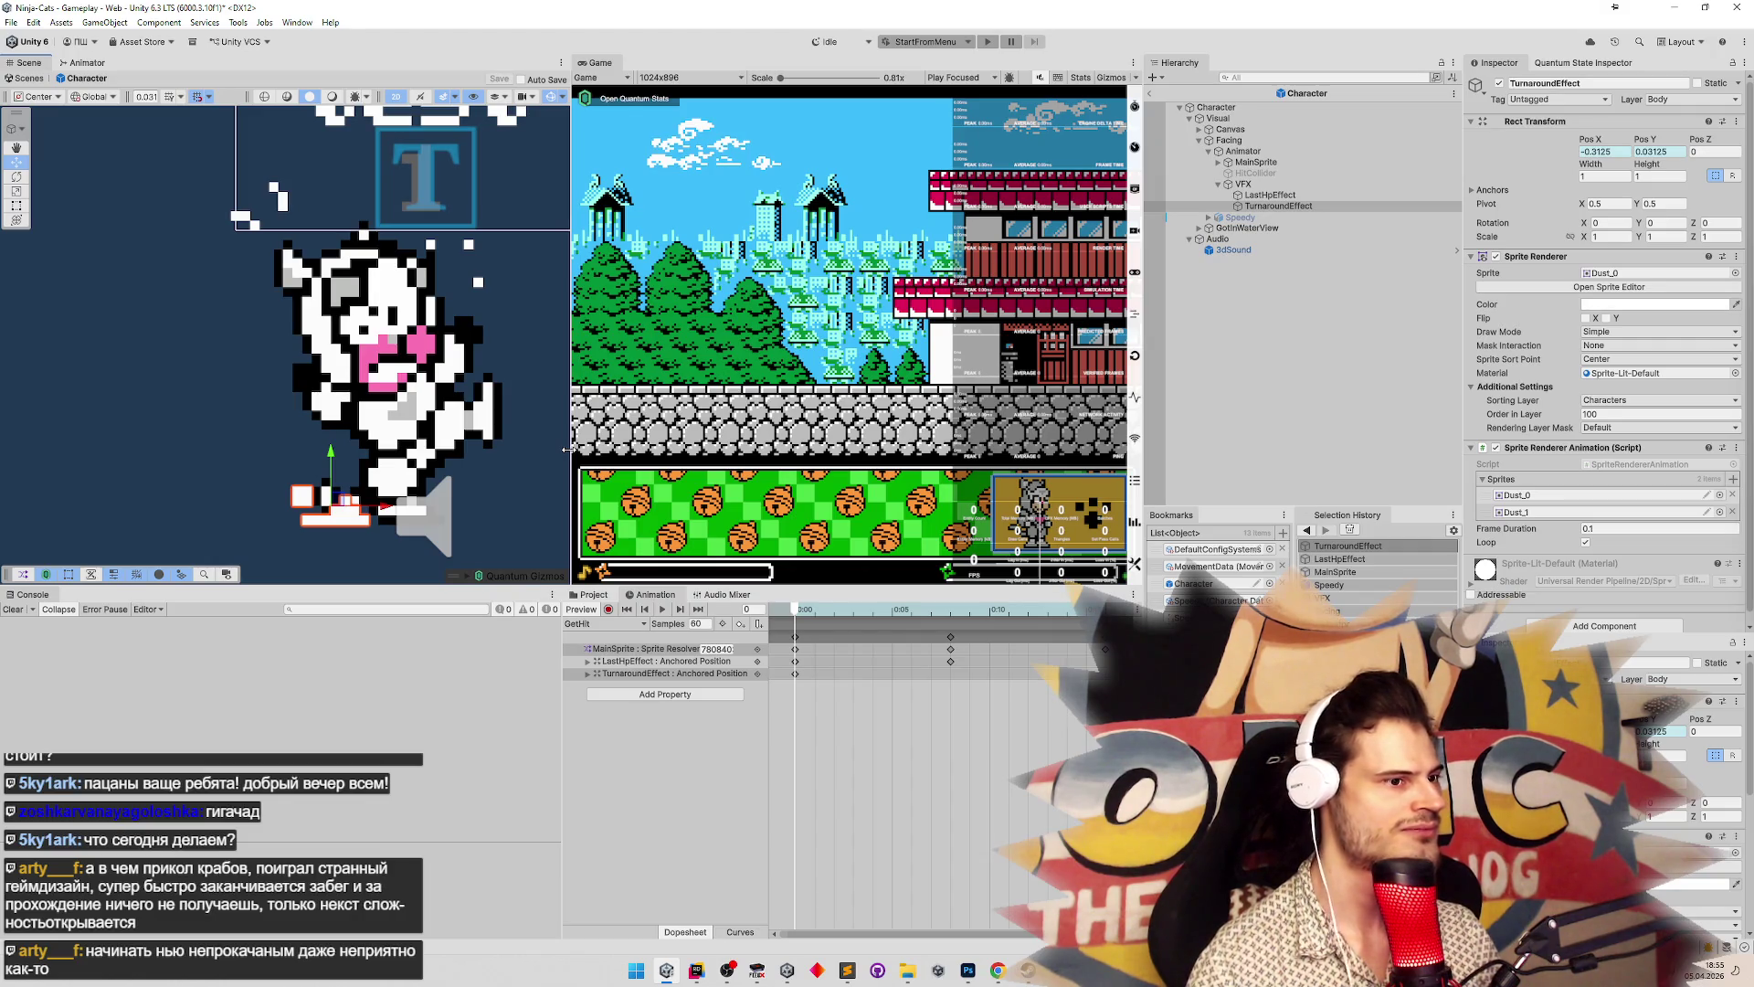
mouse_move(569, 448)
mouse_down()
mouse_move(584, 454)
mouse_move(567, 454)
mouse_up()
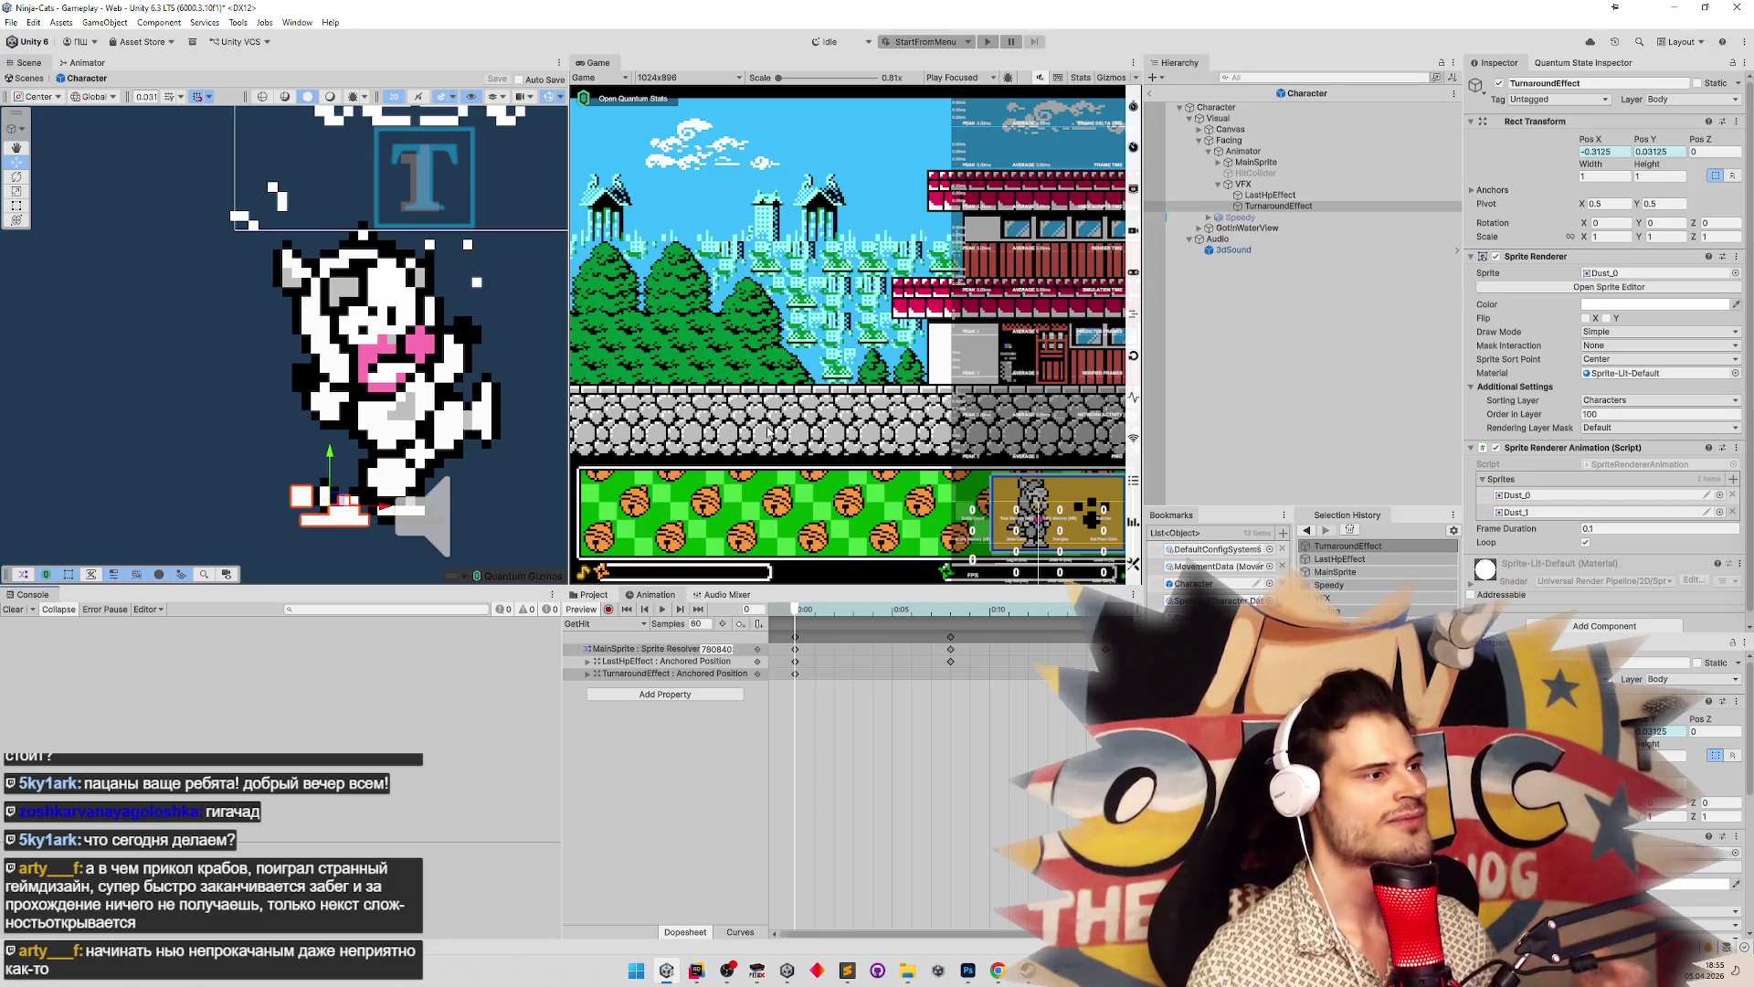
mouse_move(829, 613)
mouse_down()
mouse_move(1124, 611)
mouse_move(852, 614)
mouse_up()
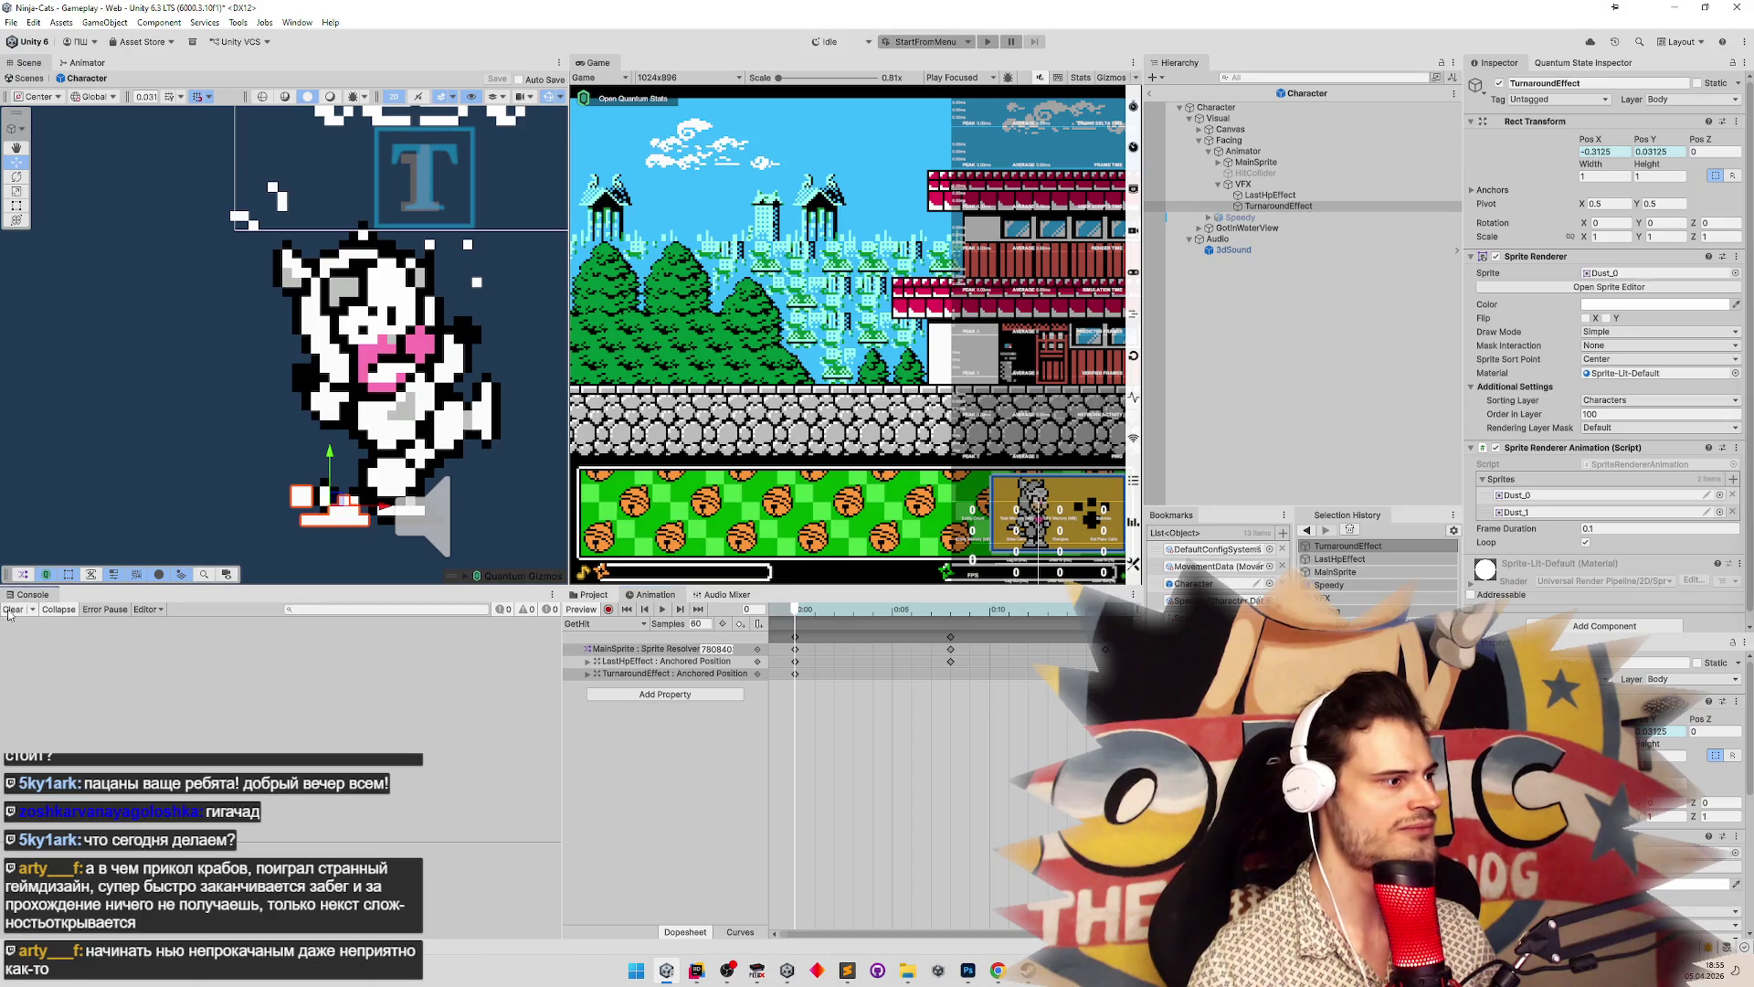
Flip between the Project browser and the Animation timeline
click(594, 594)
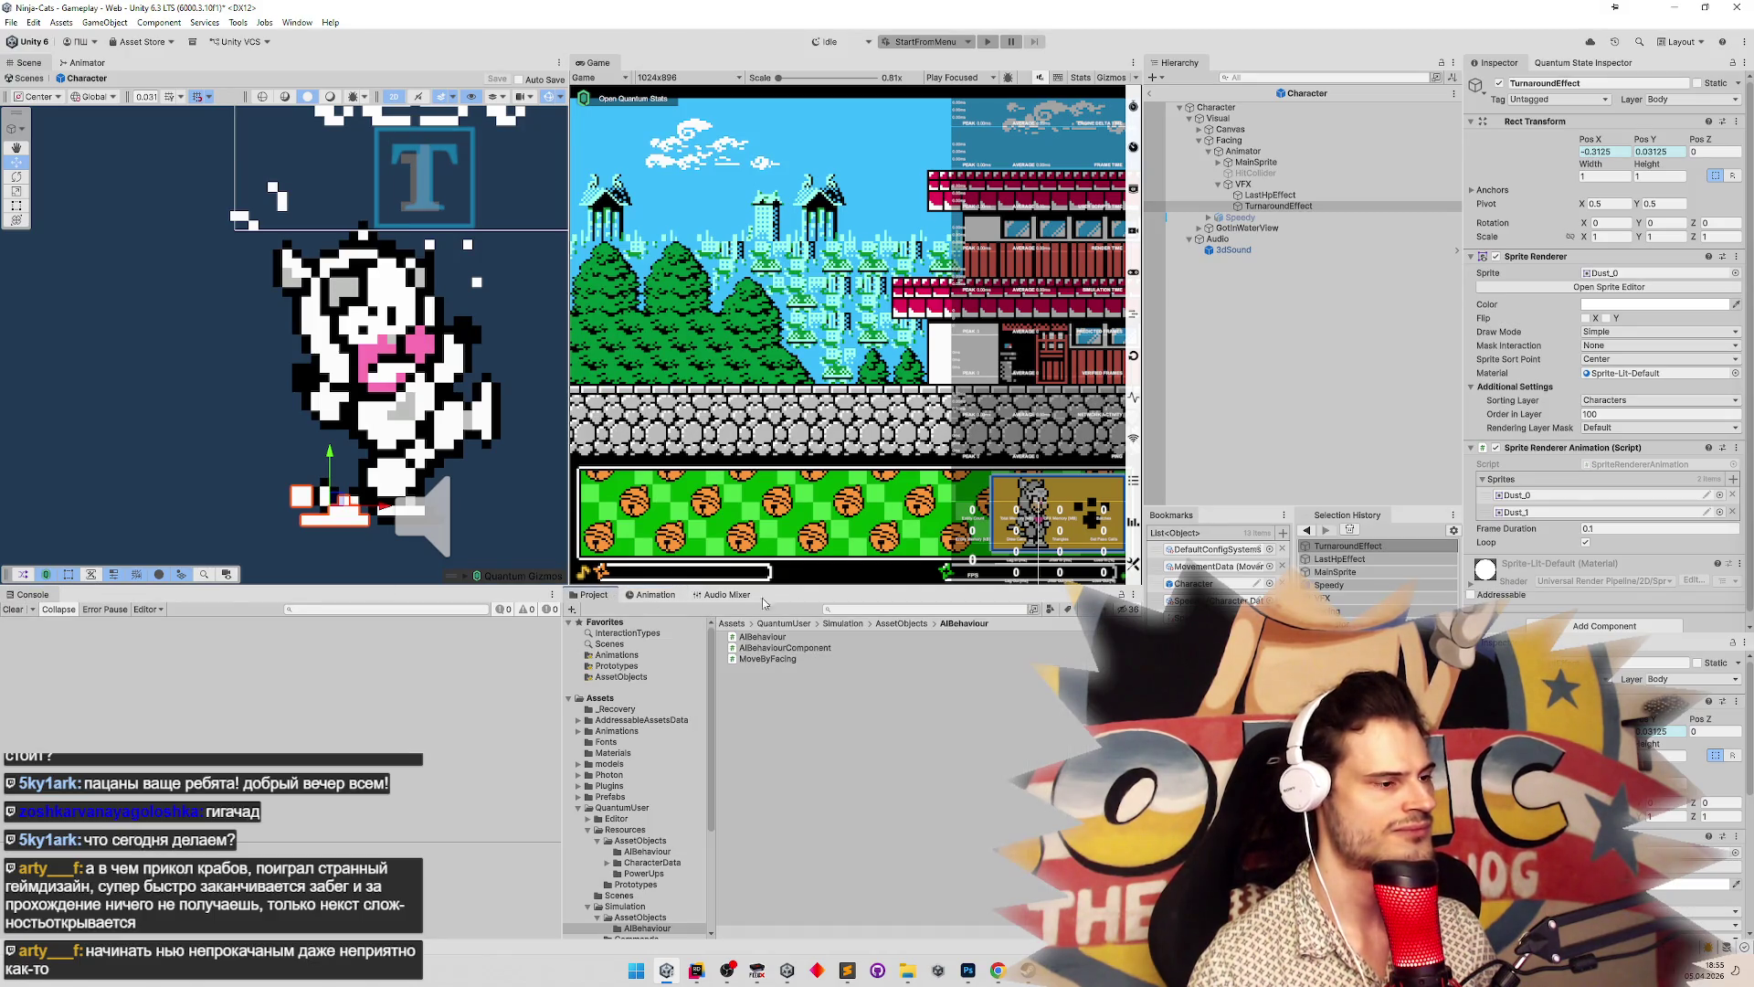
click(648, 595)
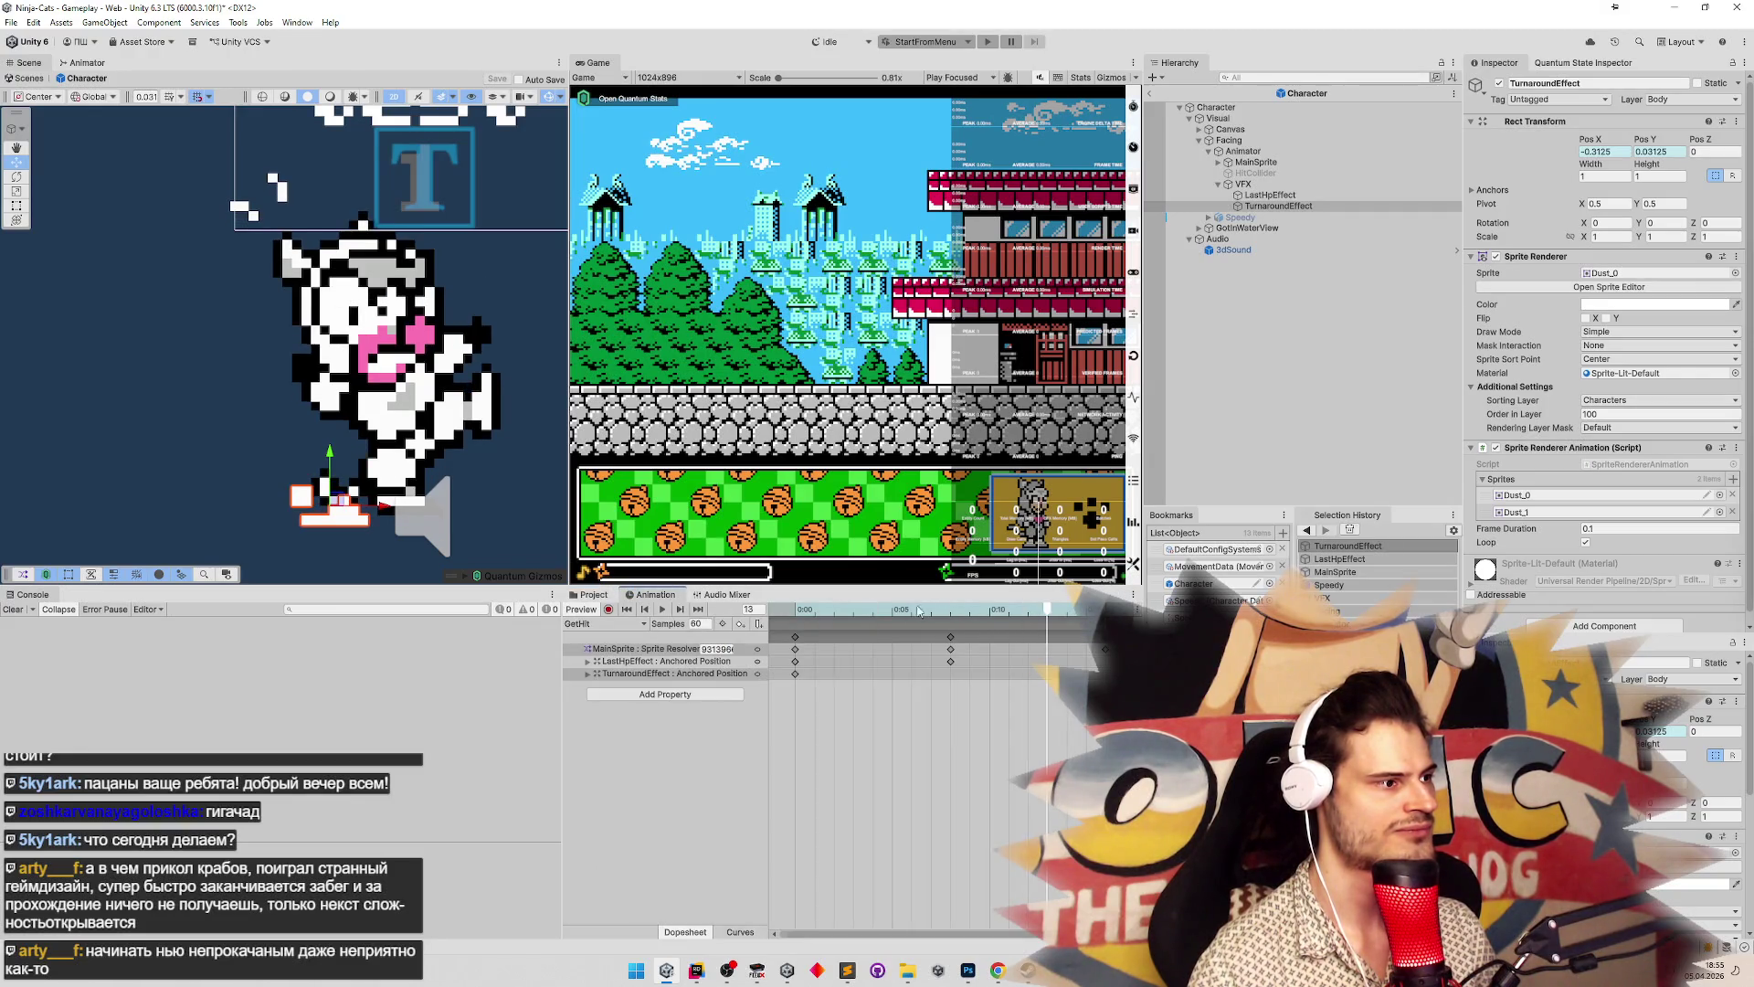
click(594, 594)
click(654, 595)
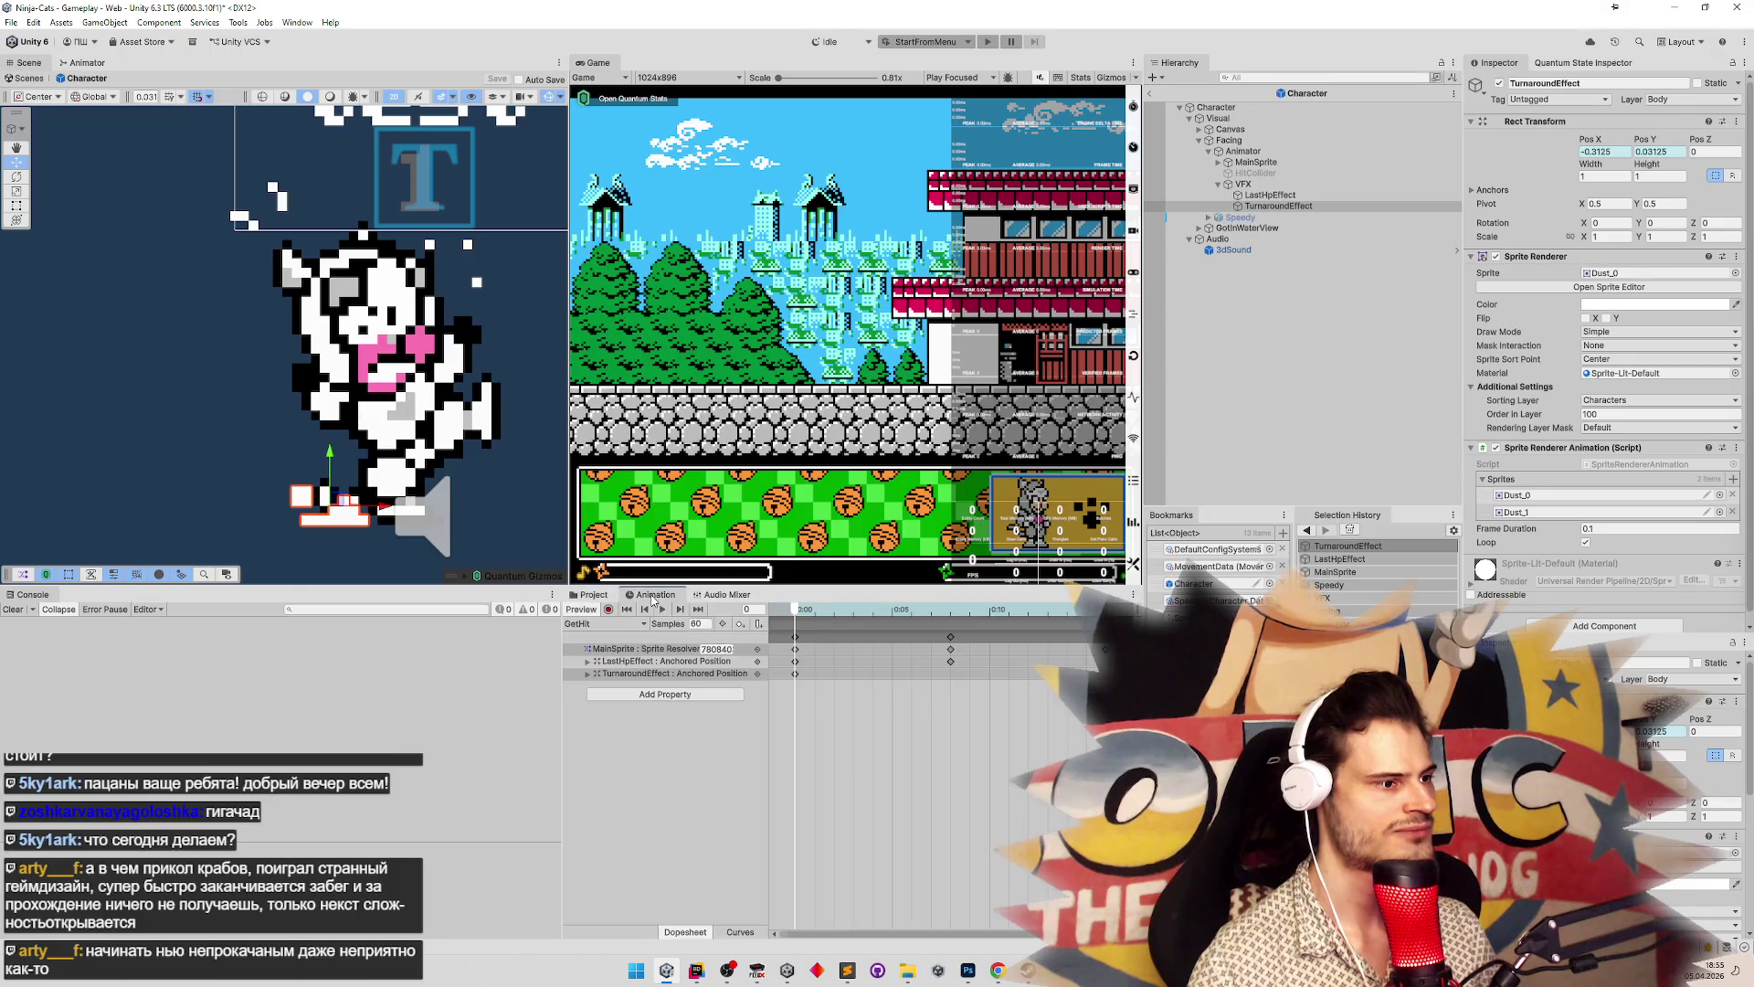
Scrub GetHit to frame 12, toggle animation preview, then focus the Project search field
mouse_move(809, 611)
mouse_down()
mouse_move(1026, 609)
mouse_move(749, 603)
mouse_up()
click(582, 610)
click(582, 611)
click(582, 610)
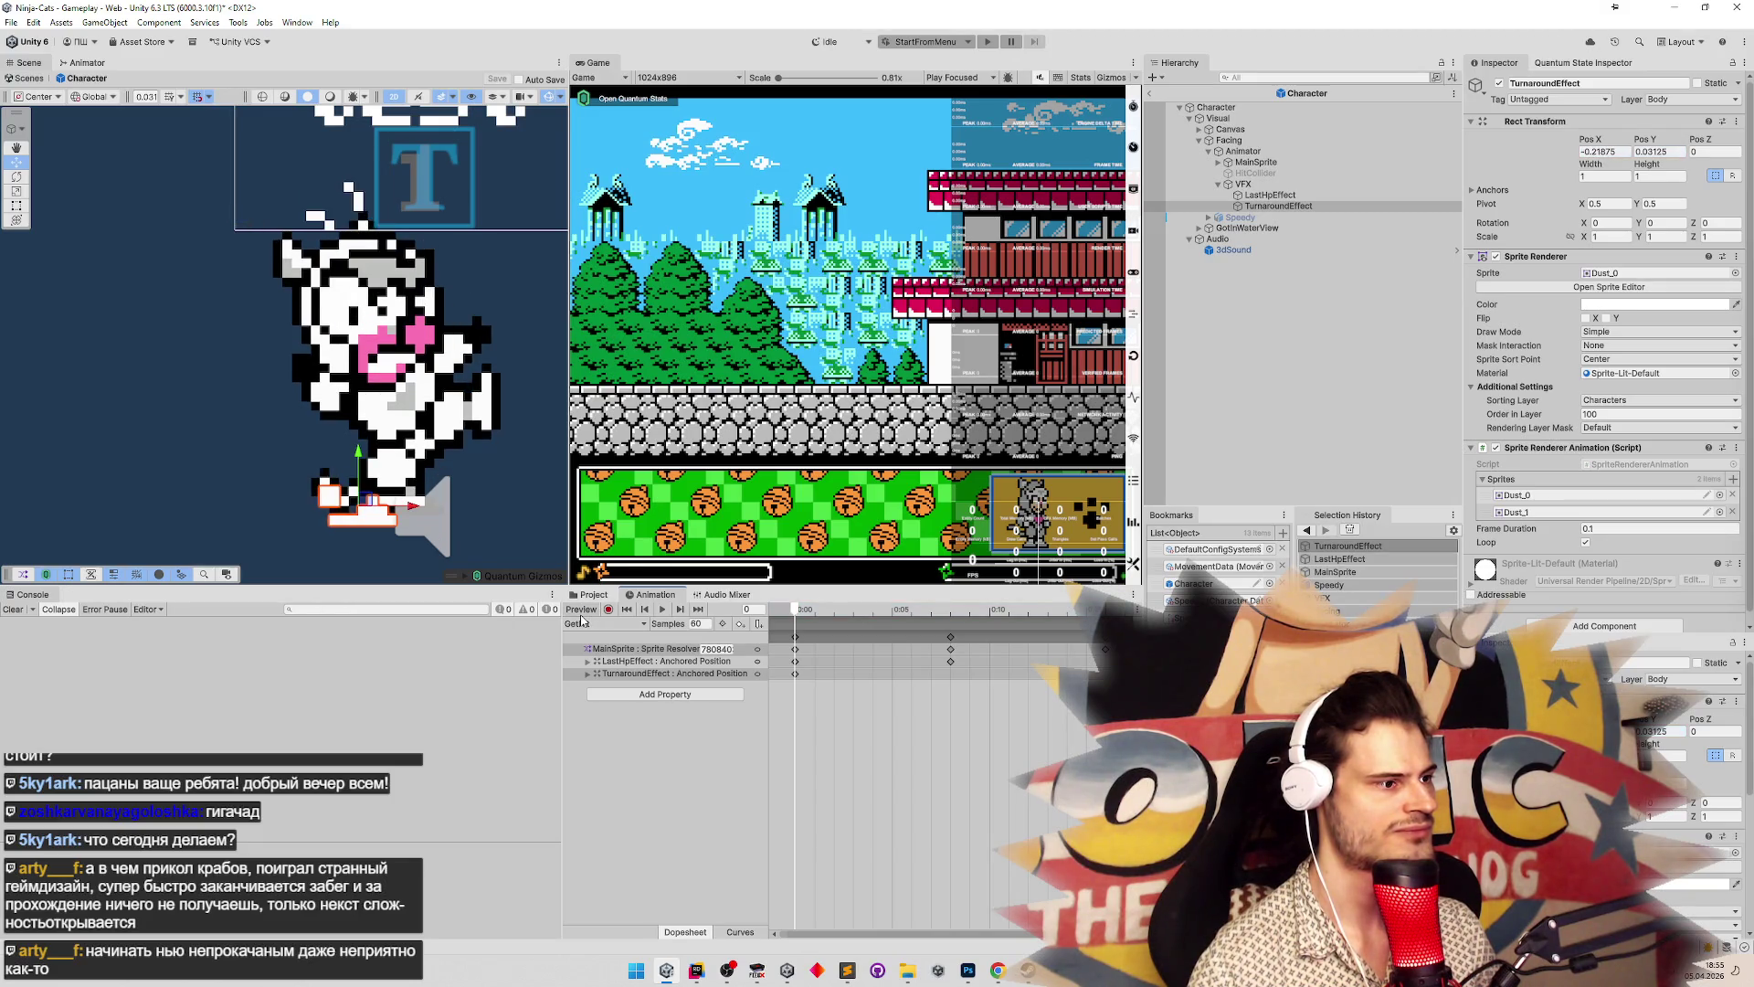
click(581, 619)
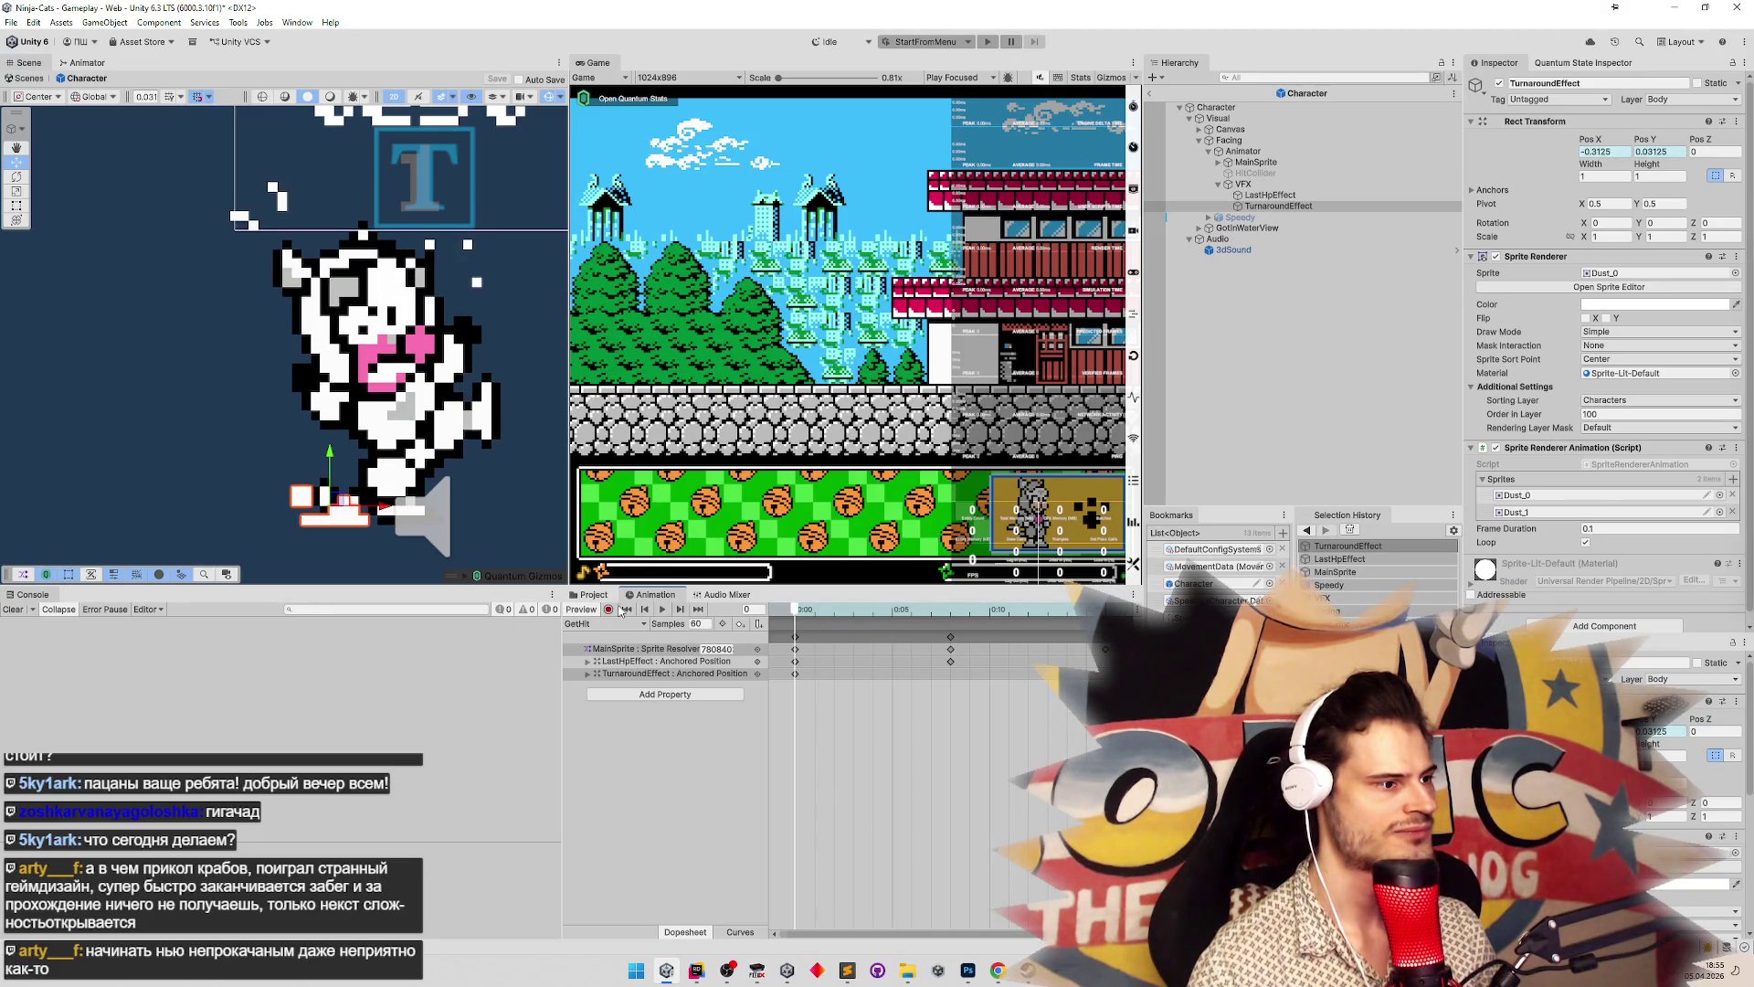
click(614, 599)
click(882, 608)
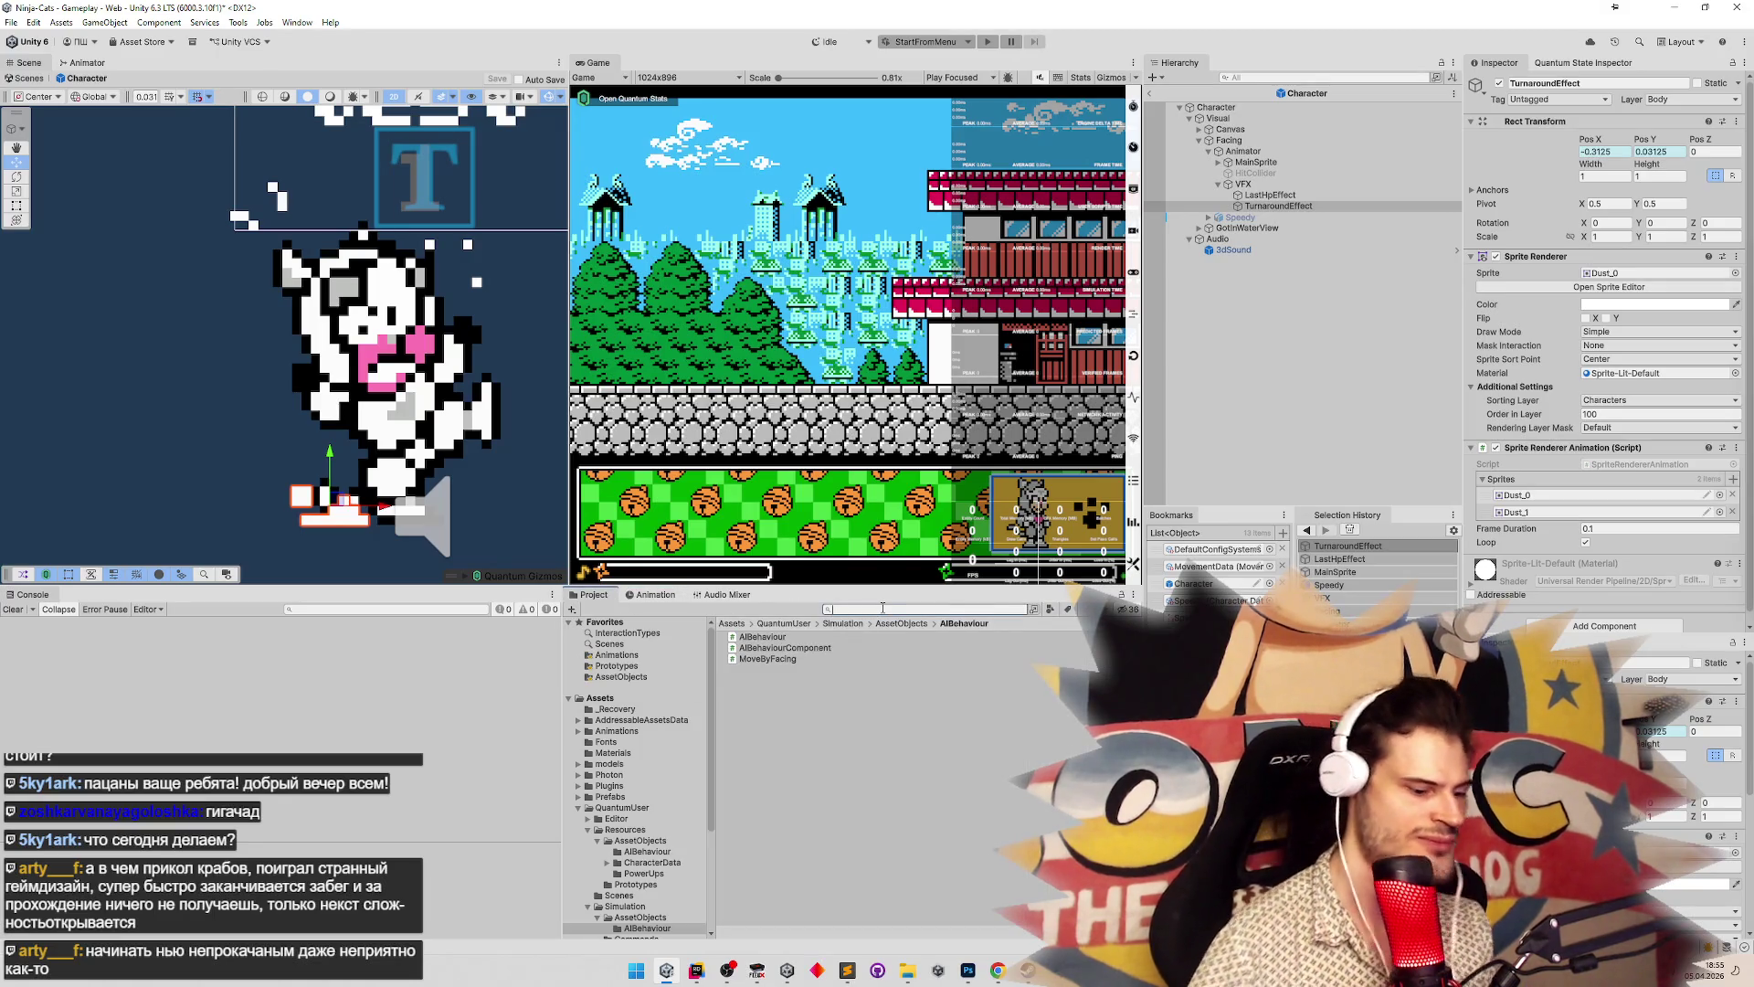
Search the project for 'getHi', rewind GetHit to frame 0, and reveal the GetHit clip in its folder
text(getHi)
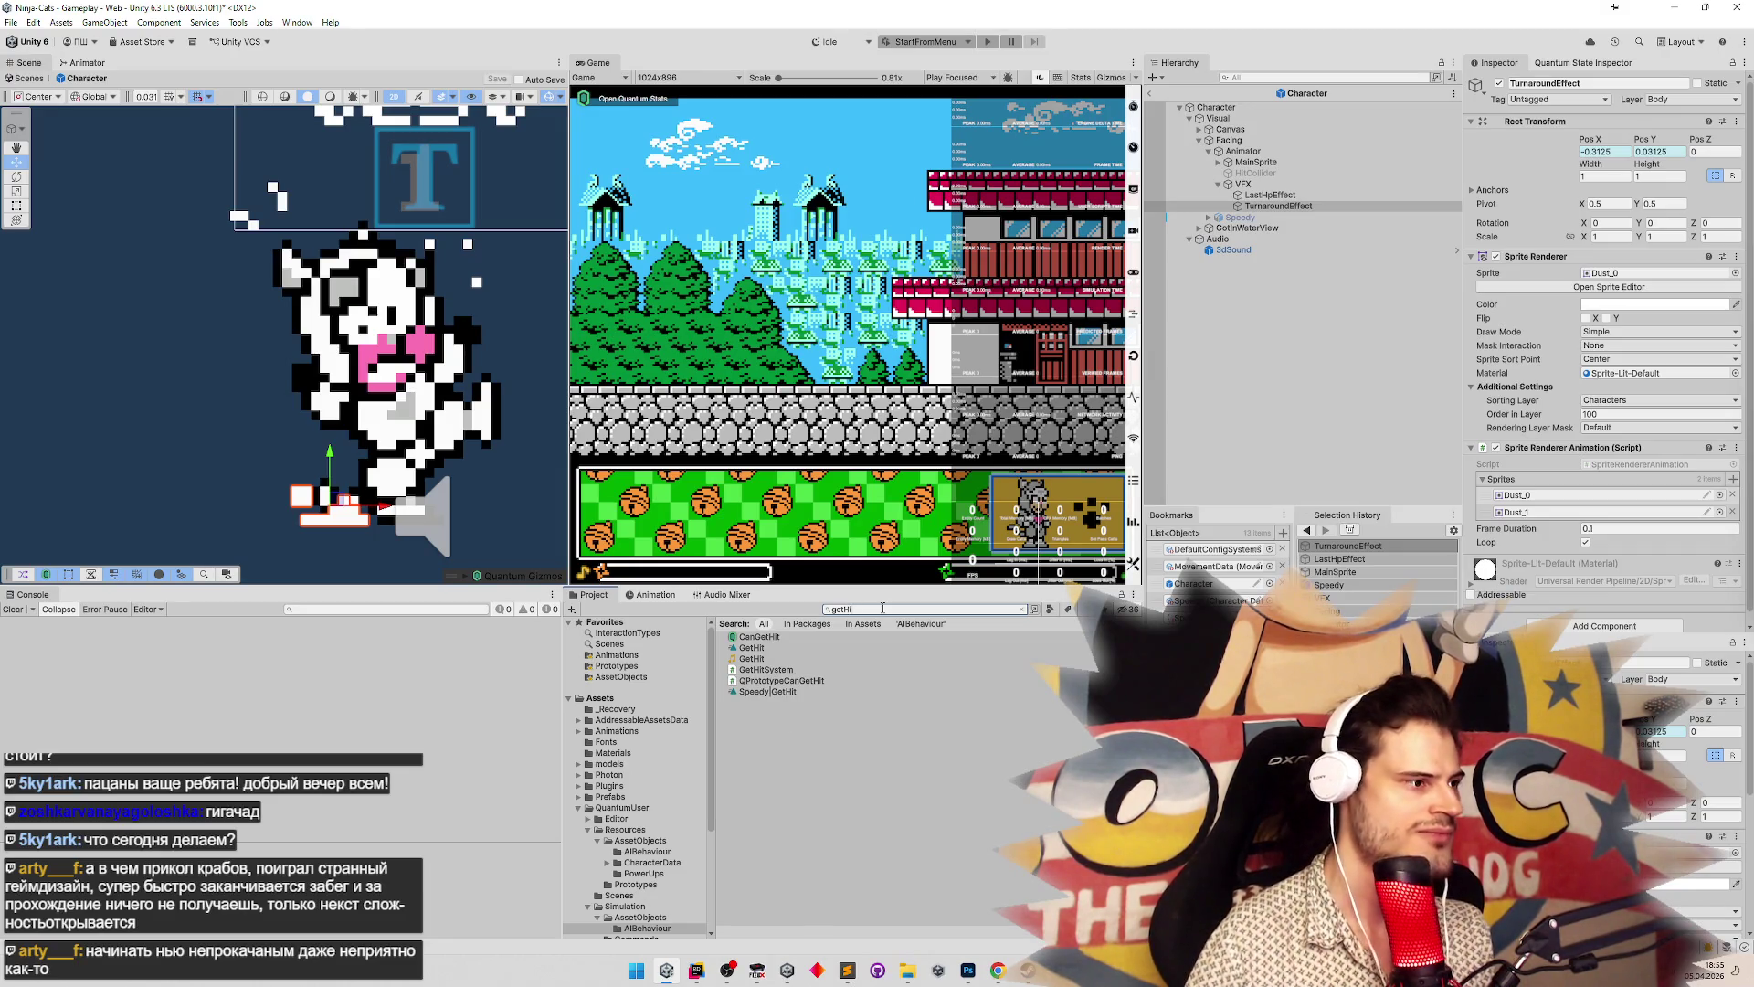
click(649, 600)
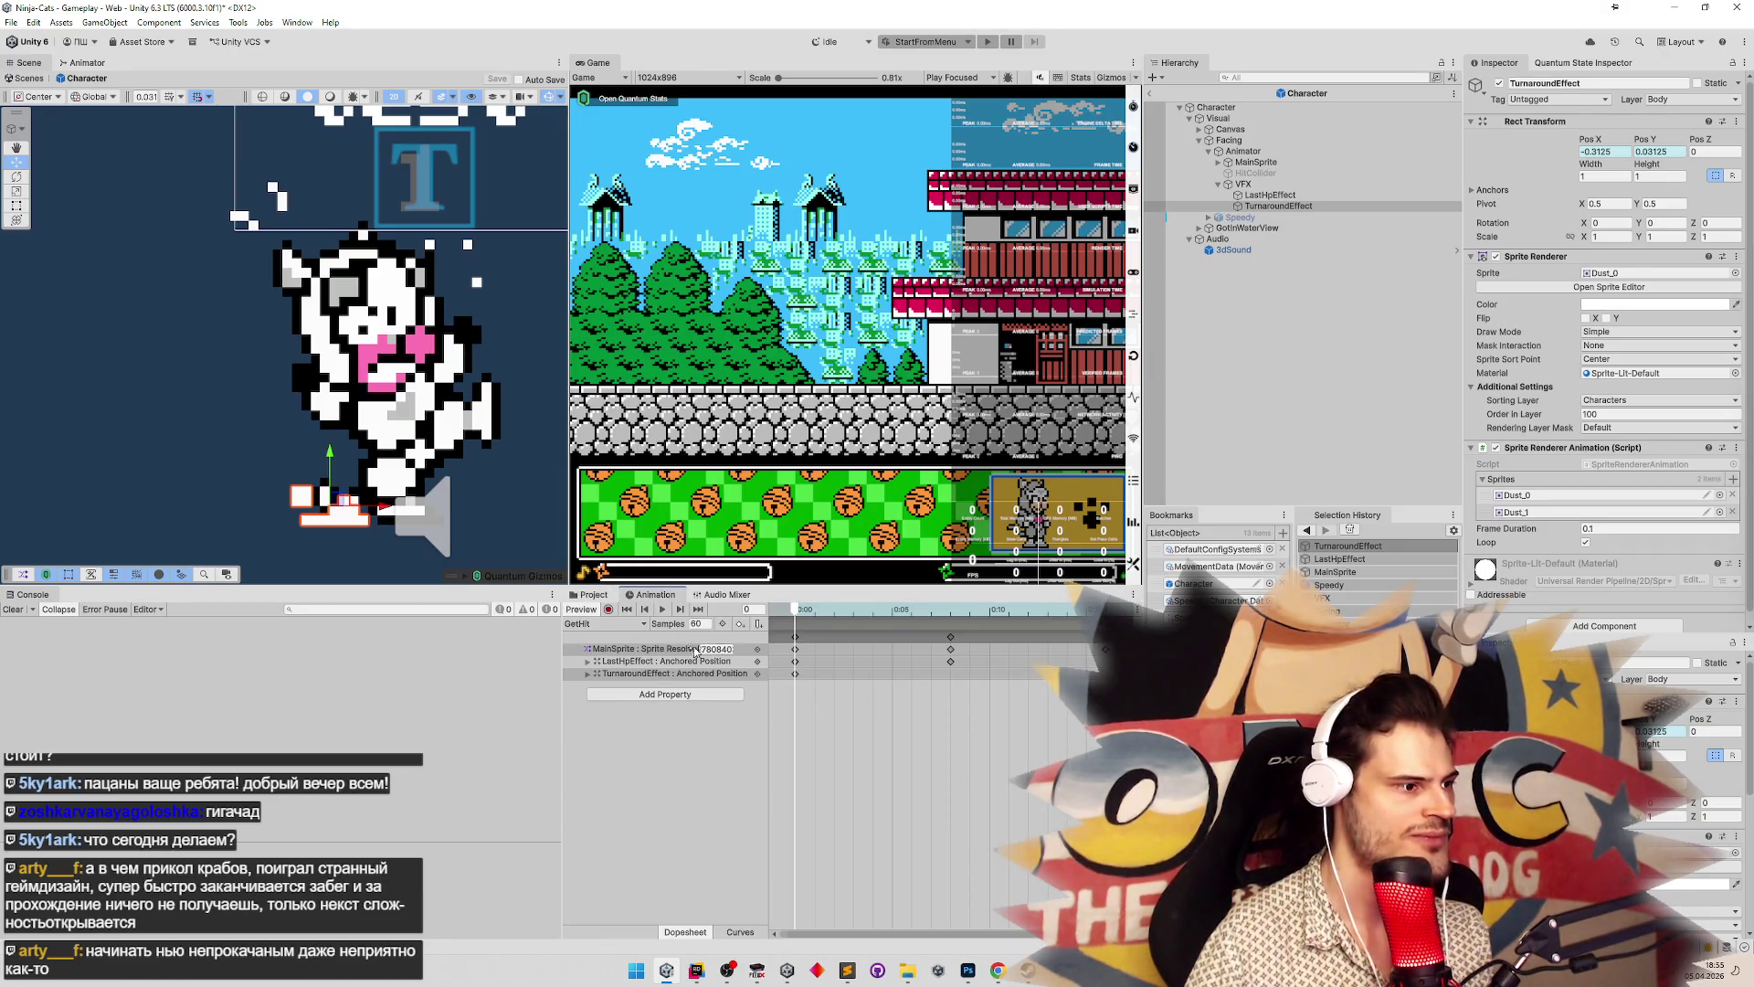
drag(943, 618, 793, 617)
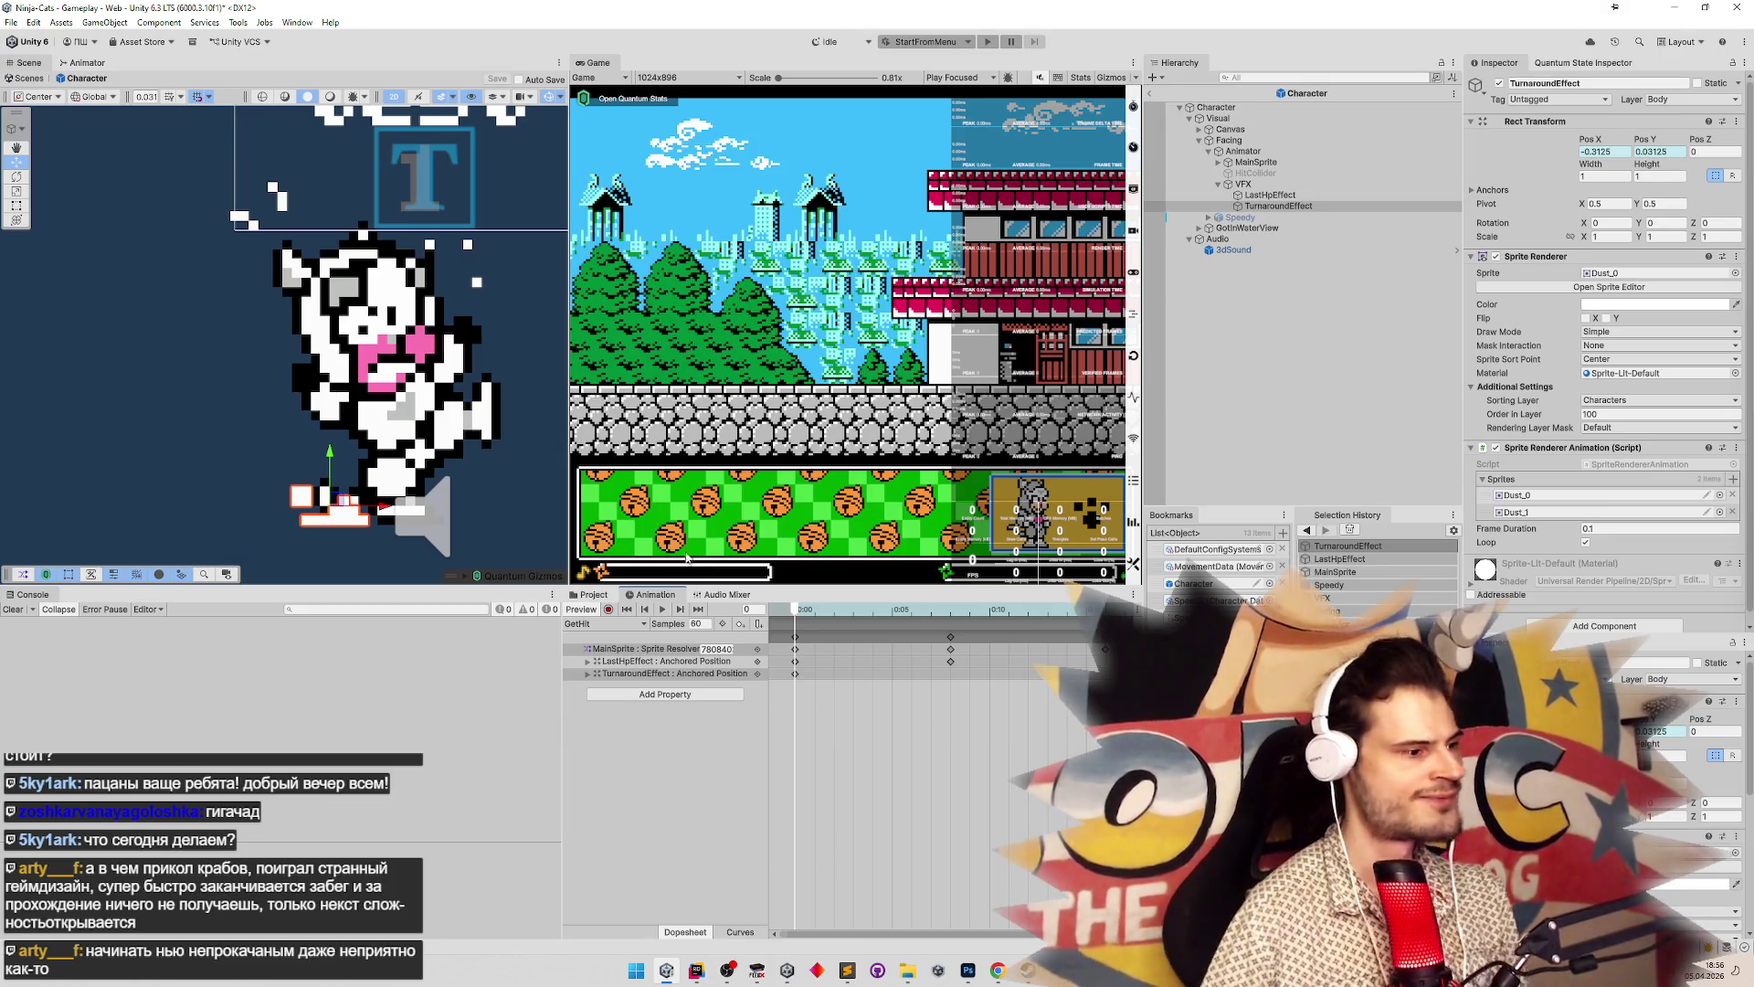
click(594, 594)
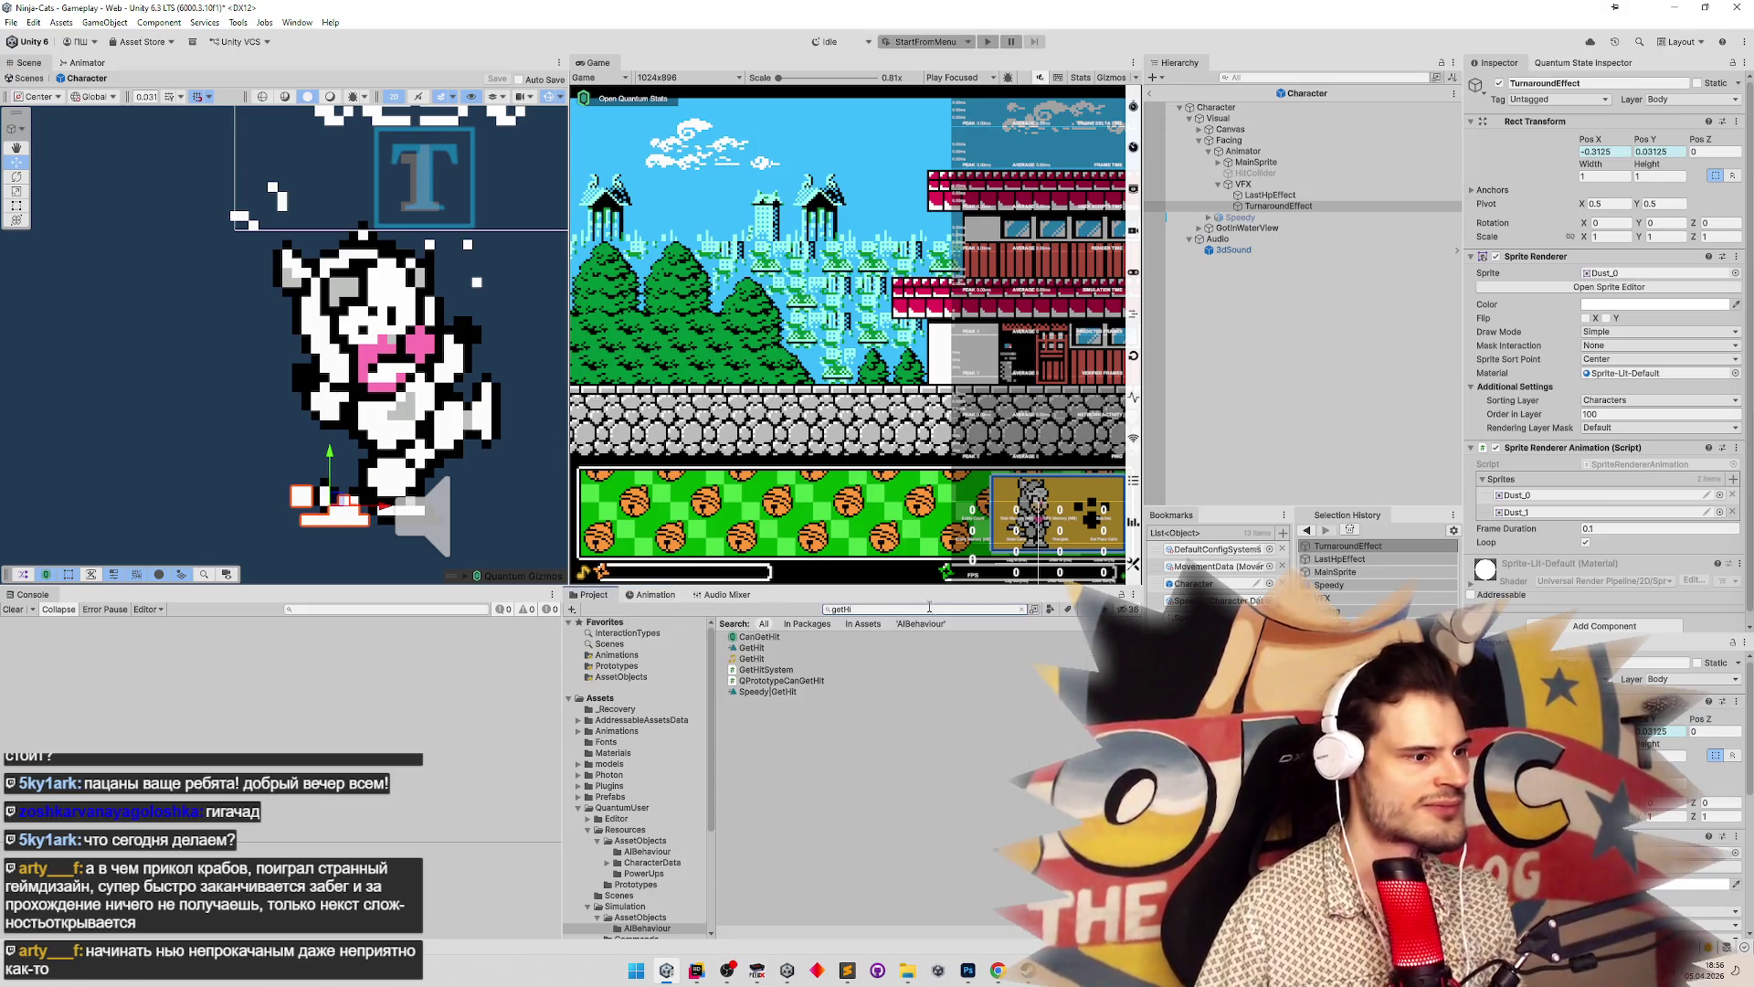
click(823, 649)
click(1022, 609)
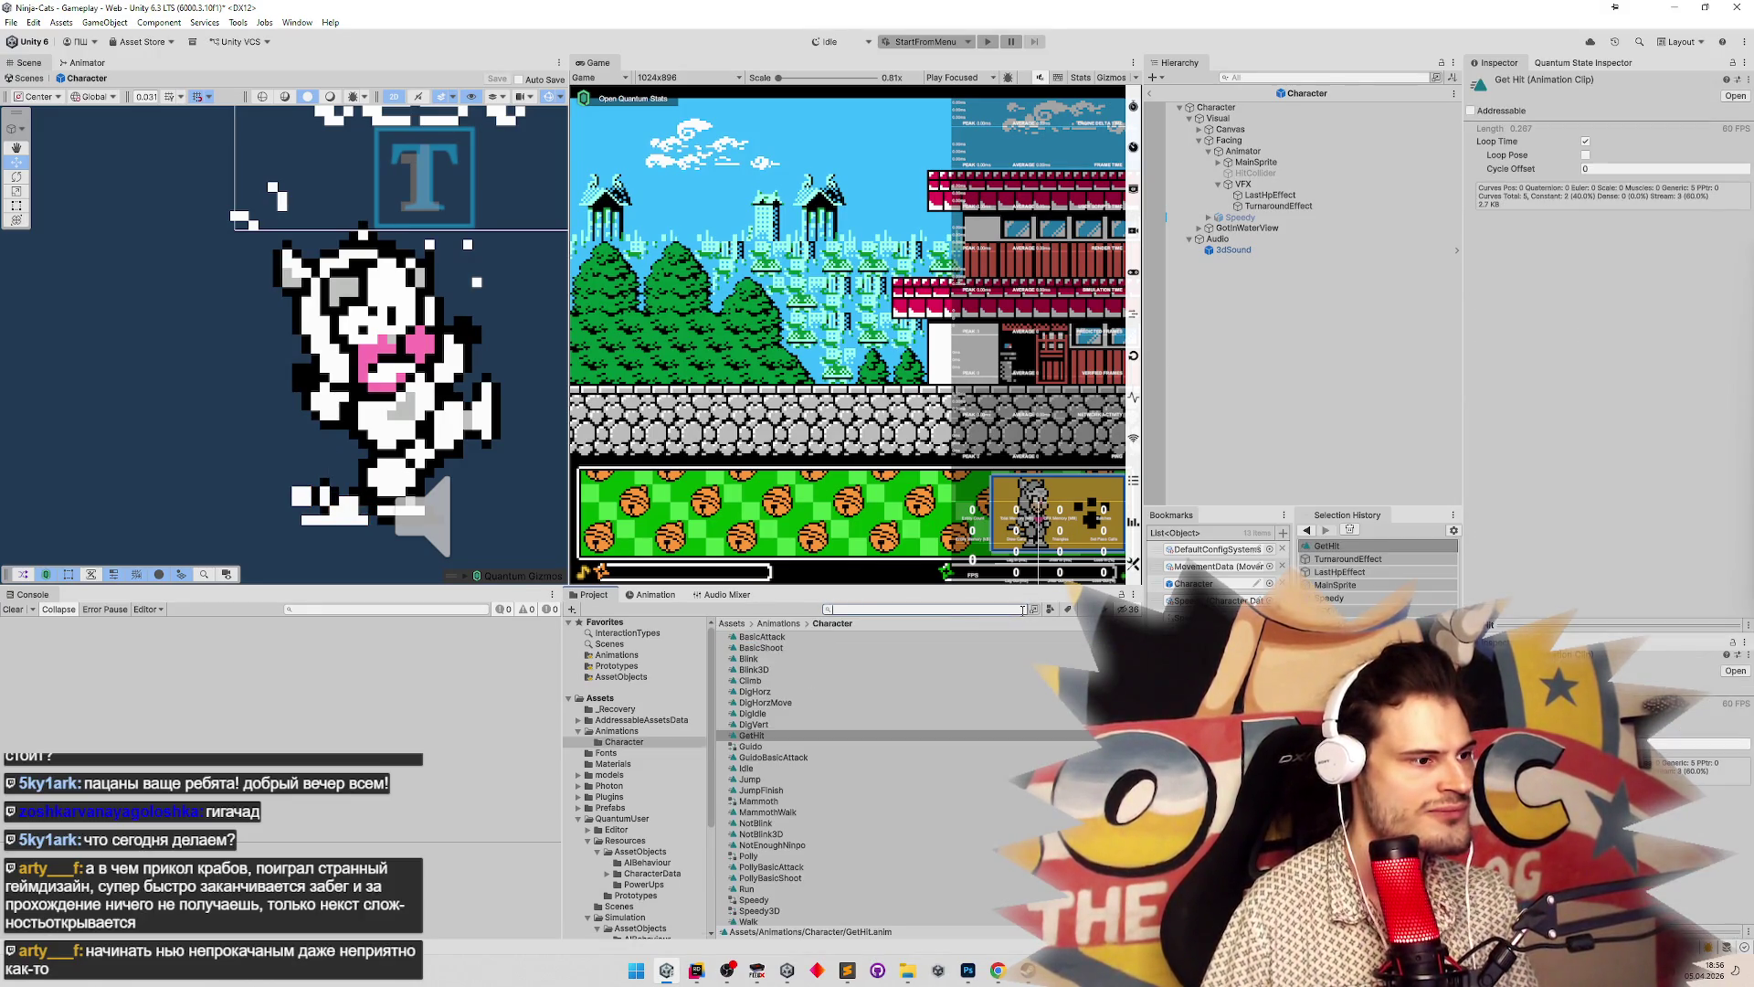
Duplicate the GetHit animation clip and name the copy CrowSoldierGetHit
click(759, 735)
key(ctrl+d)
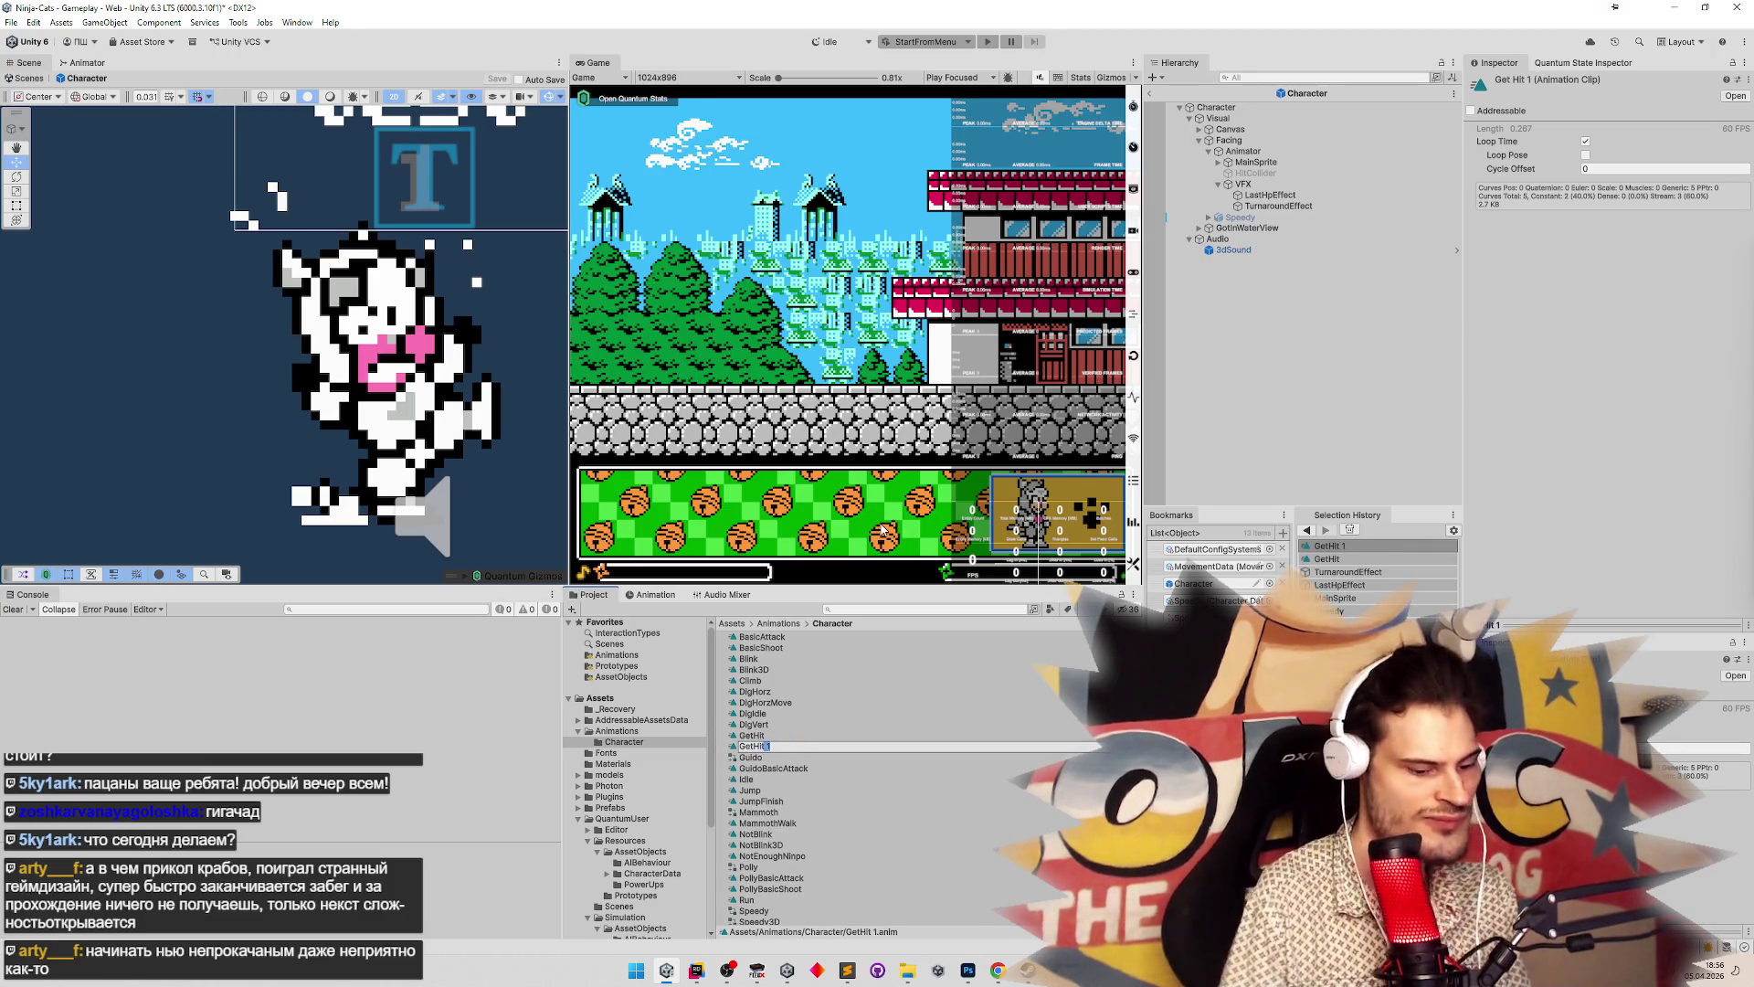
key(BackSpace)
key(BackSpace)
text(CrowSolid)
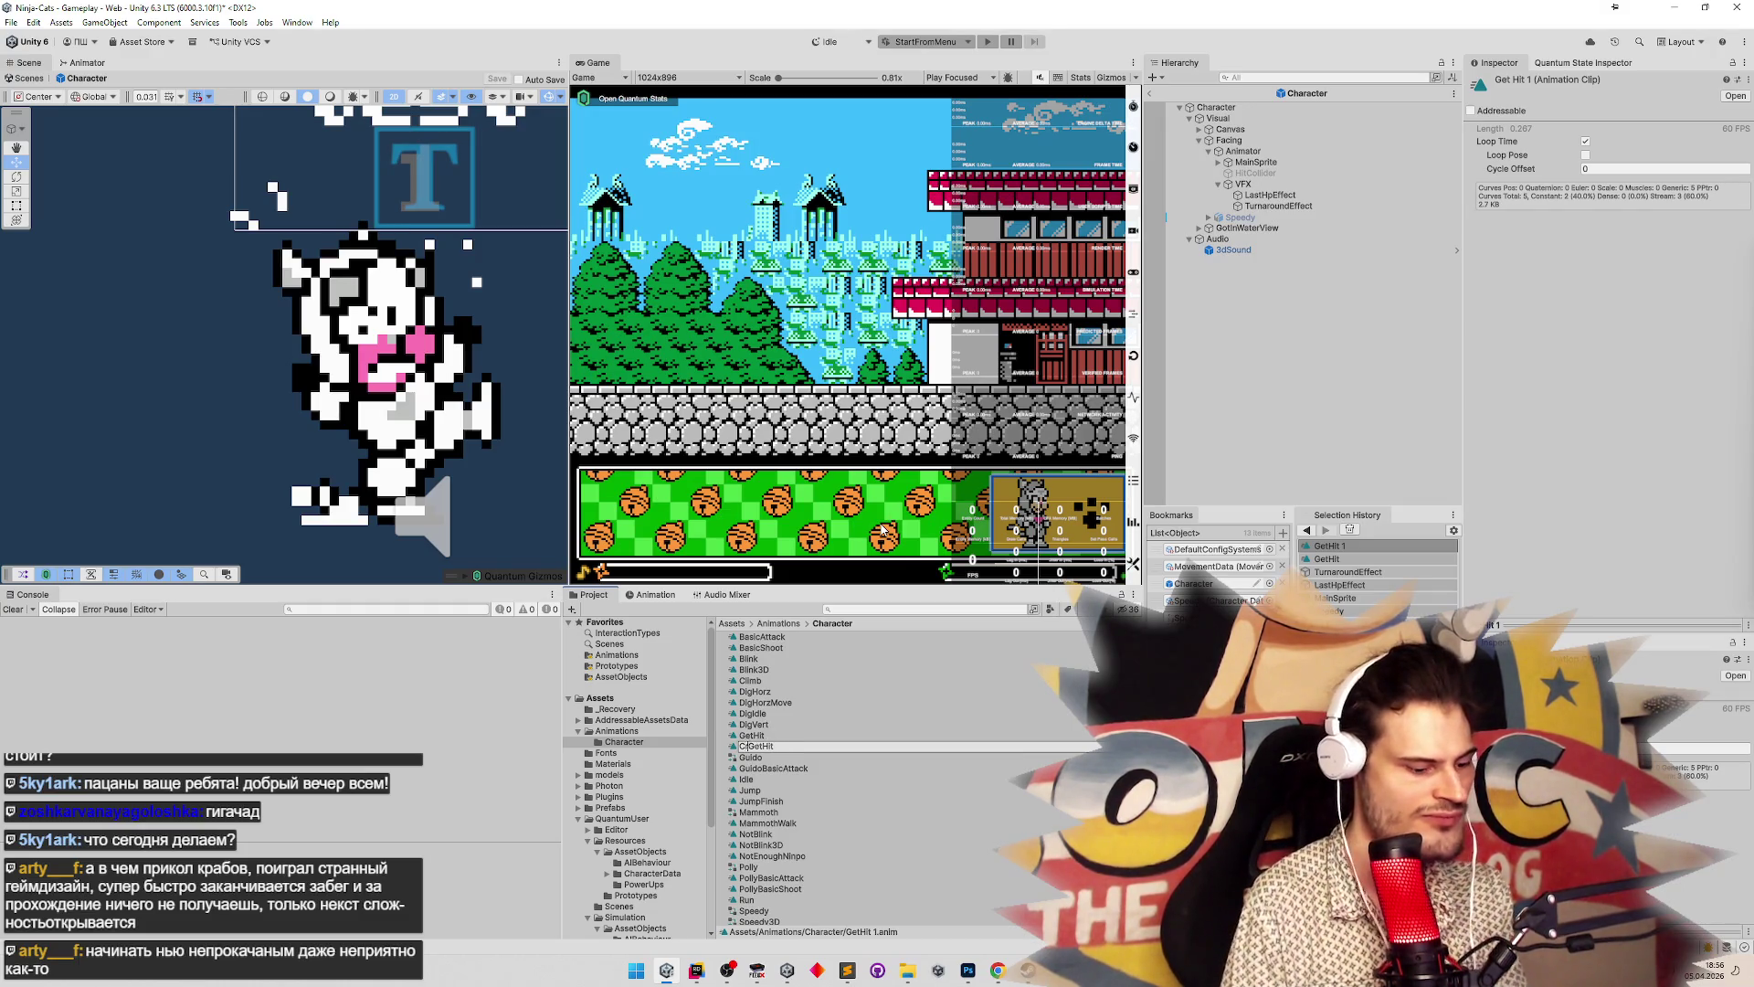
key(BackSpace)
key(BackSpace)
text(dier)
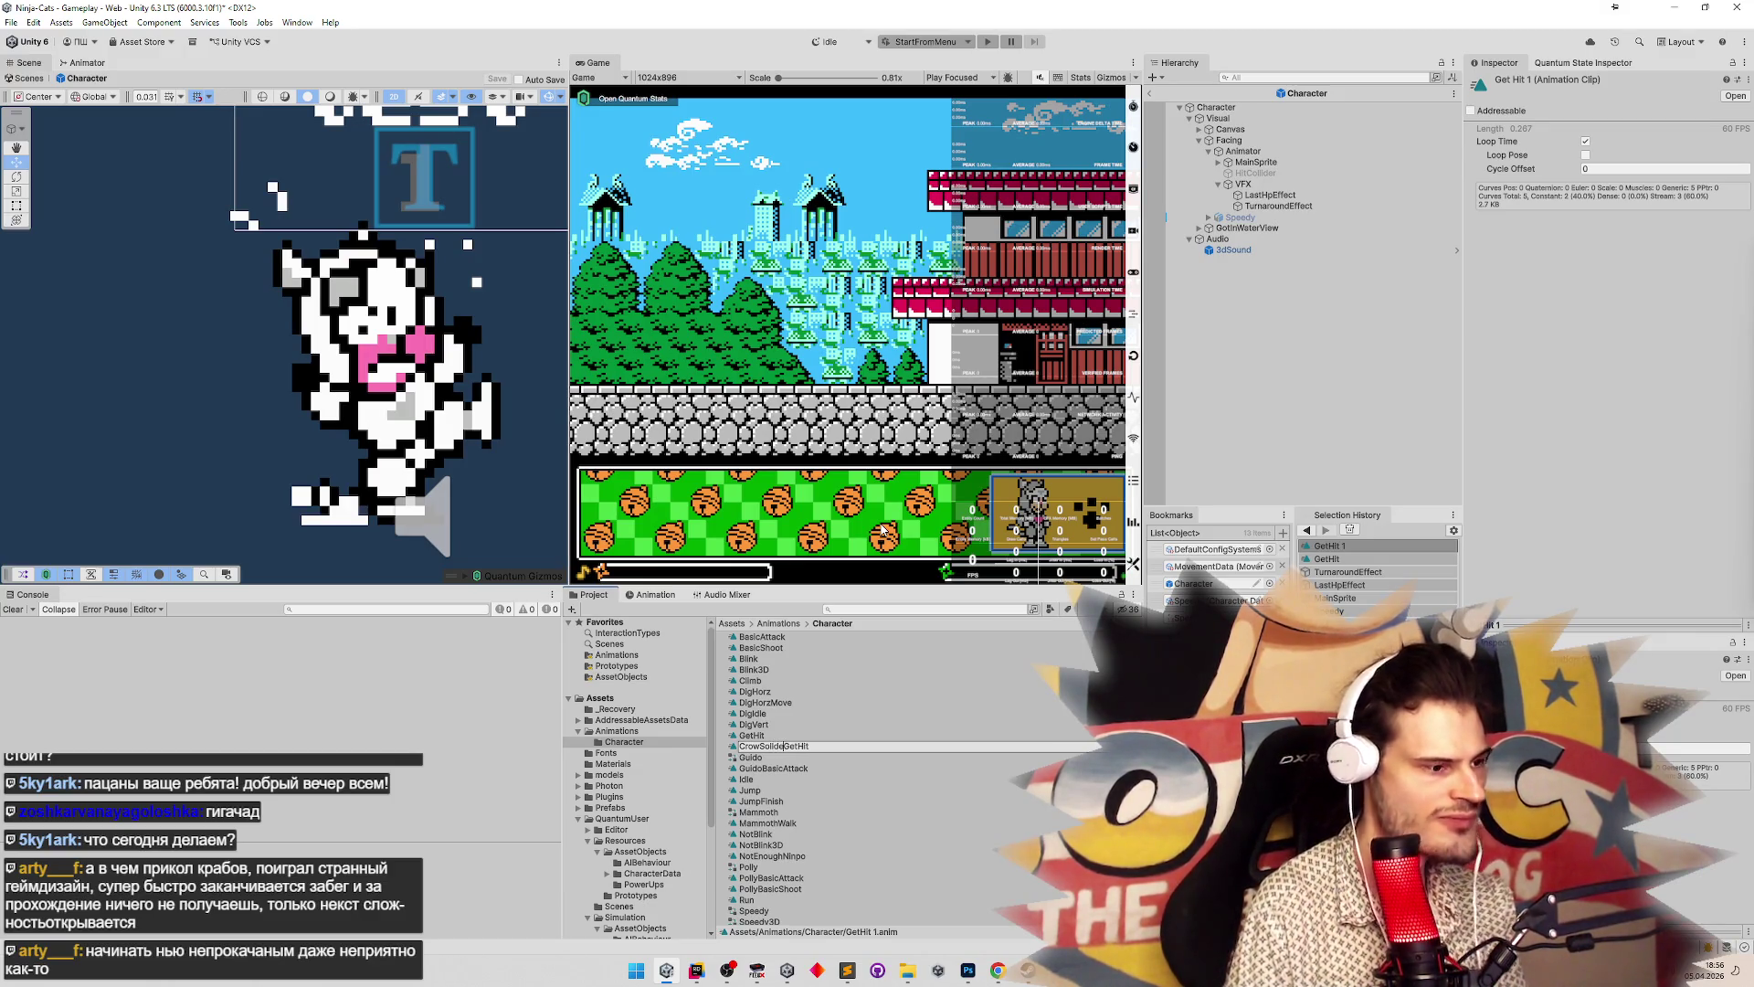
key(BackSpace)
text(ier)
key(Return)
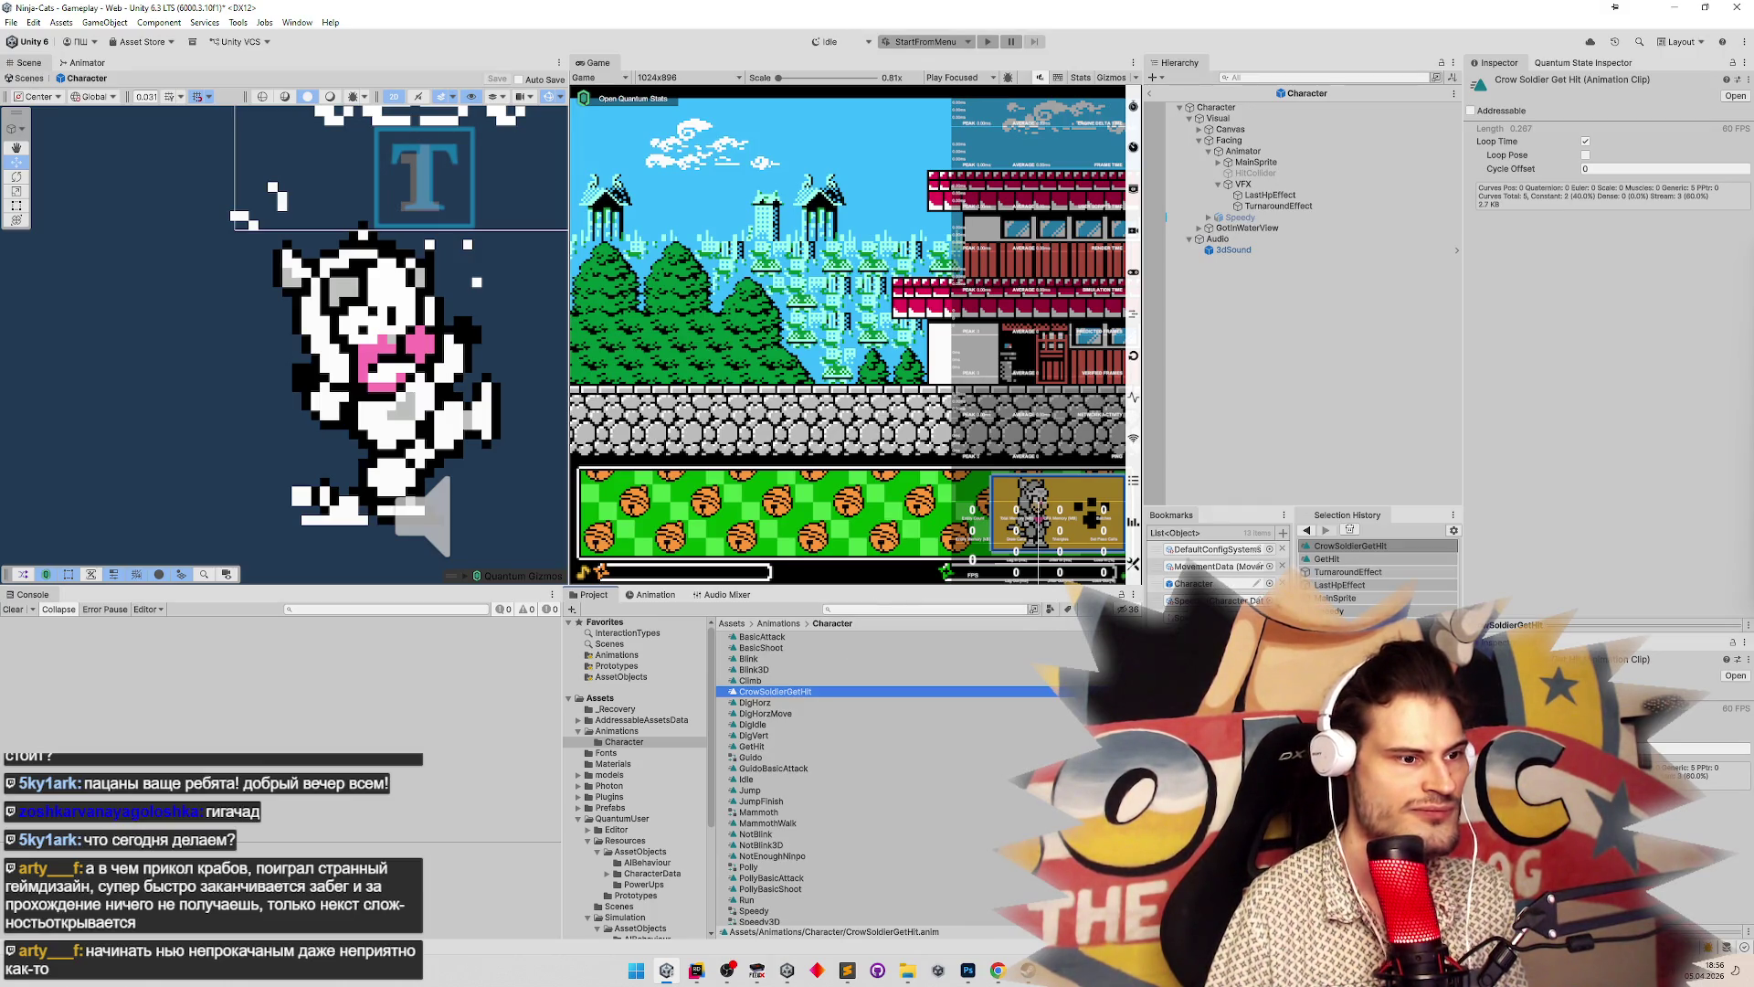
click(1215, 614)
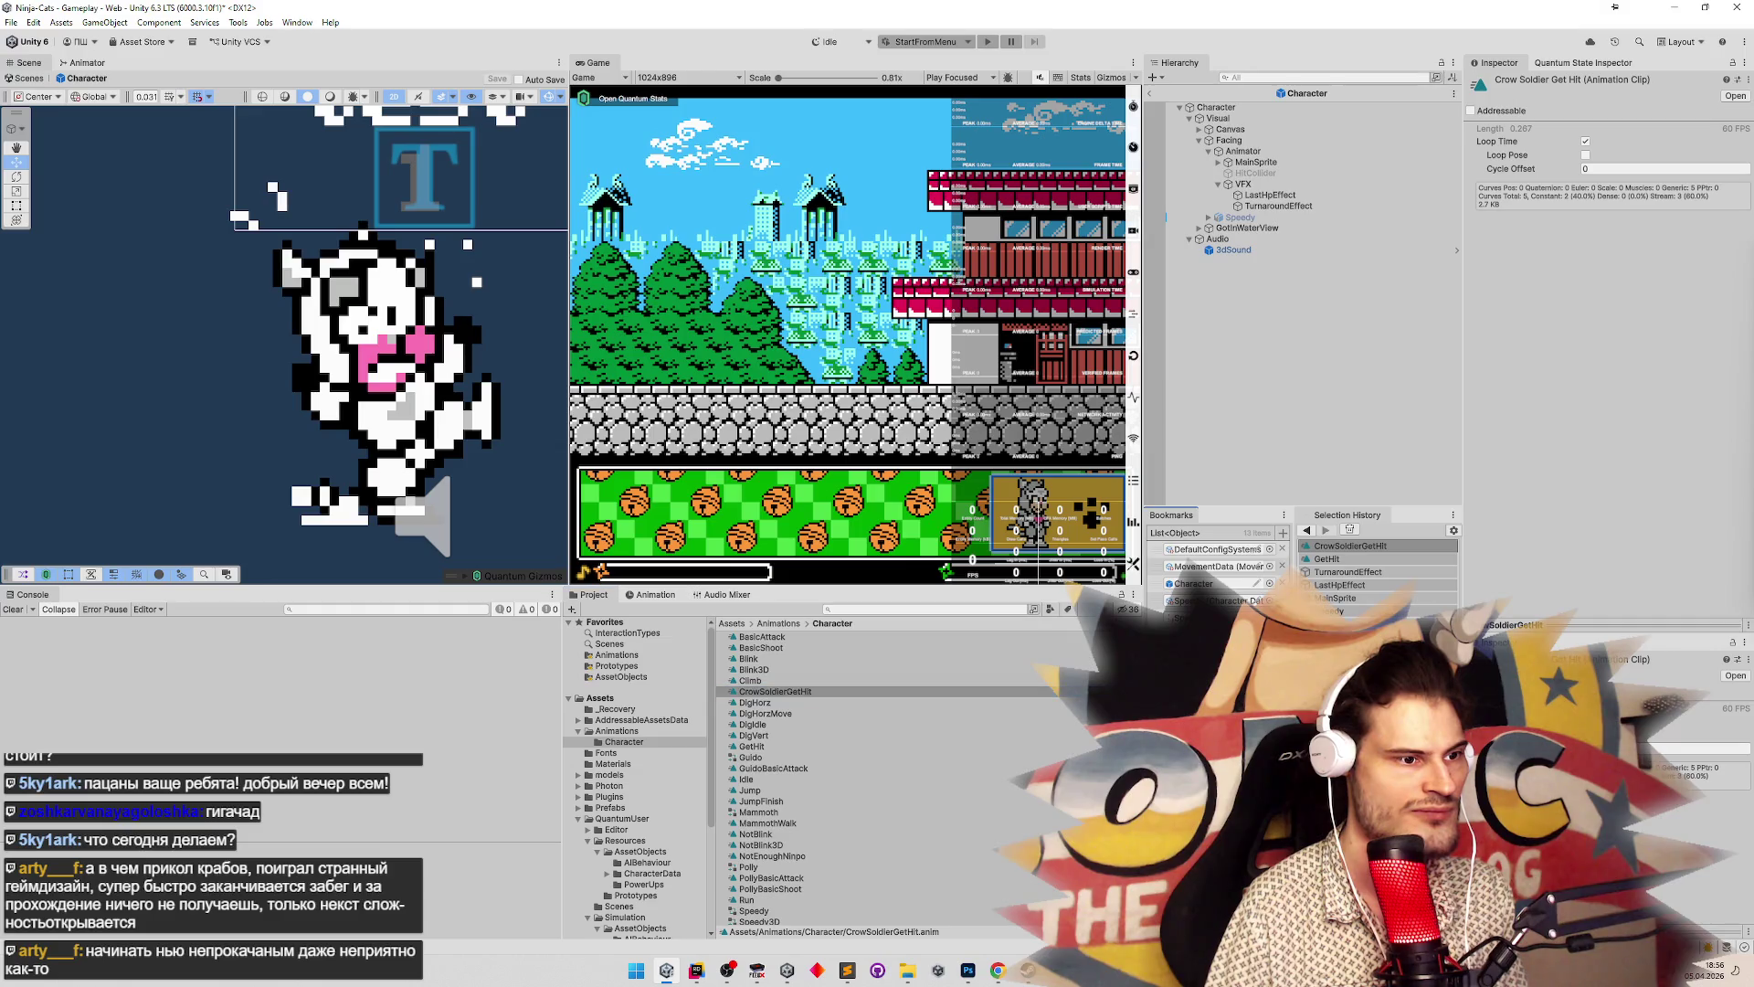
In Enemies Lvl 1, duplicate Polly's override controller and name the copy CrowSoldier
double_click(764, 639)
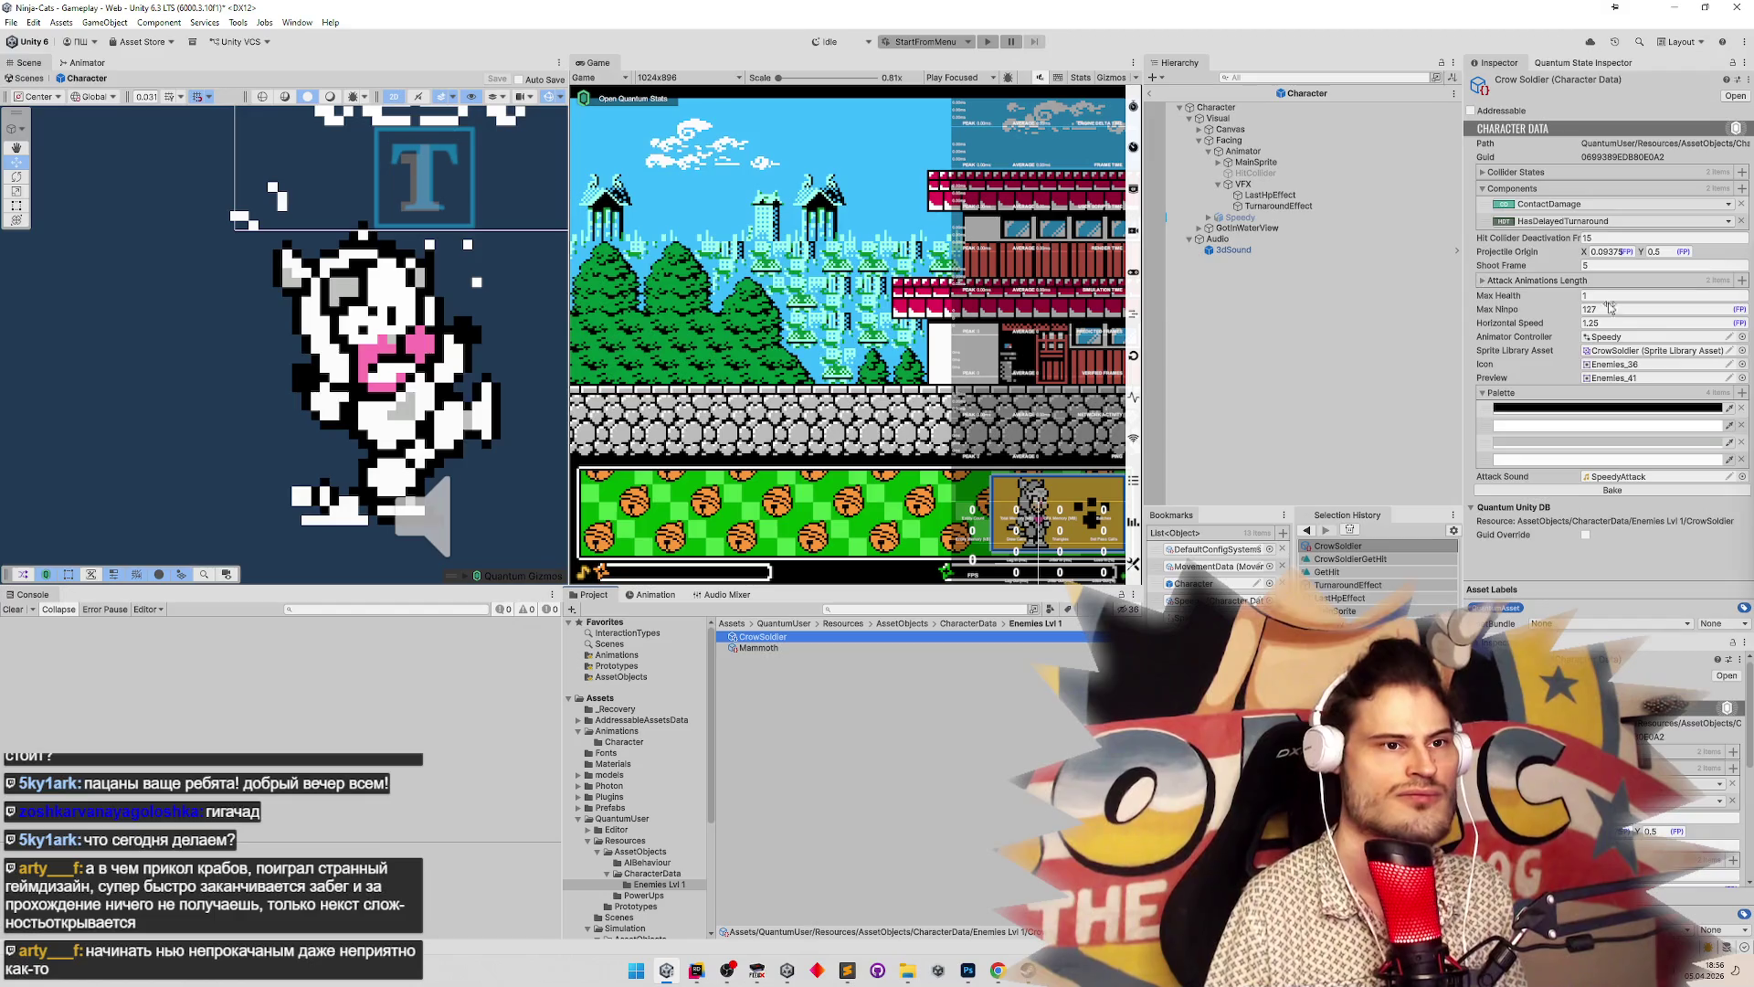
click(1621, 338)
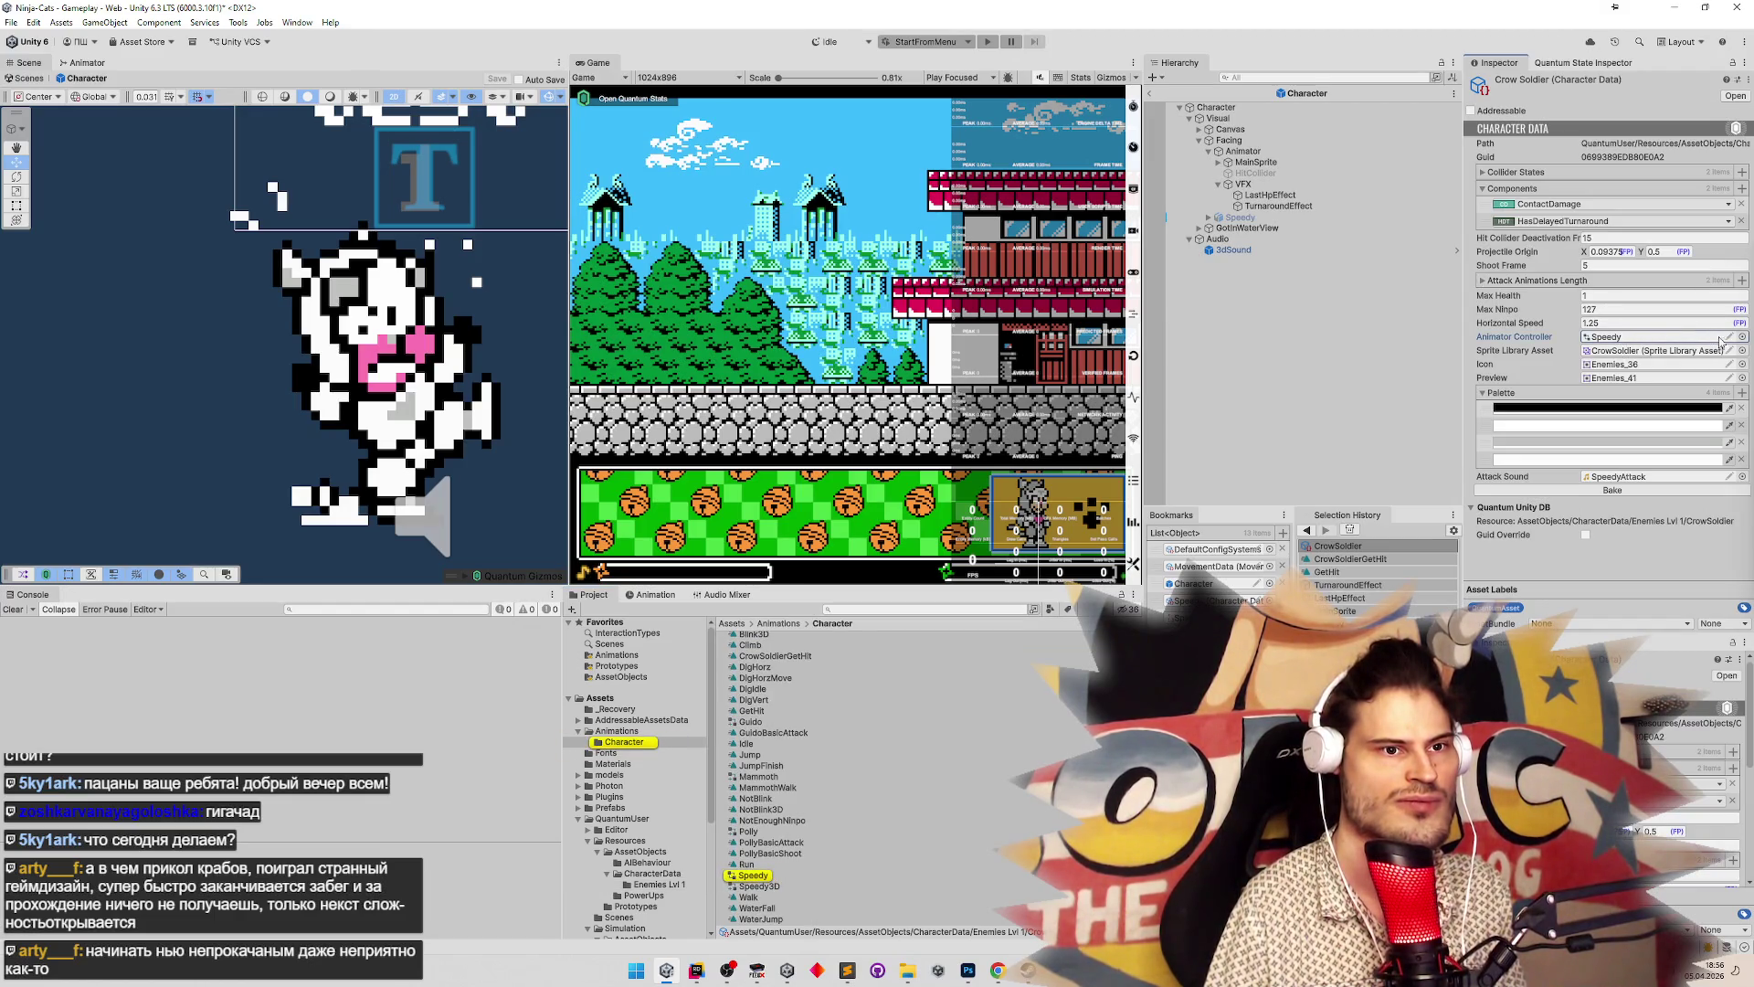
click(777, 874)
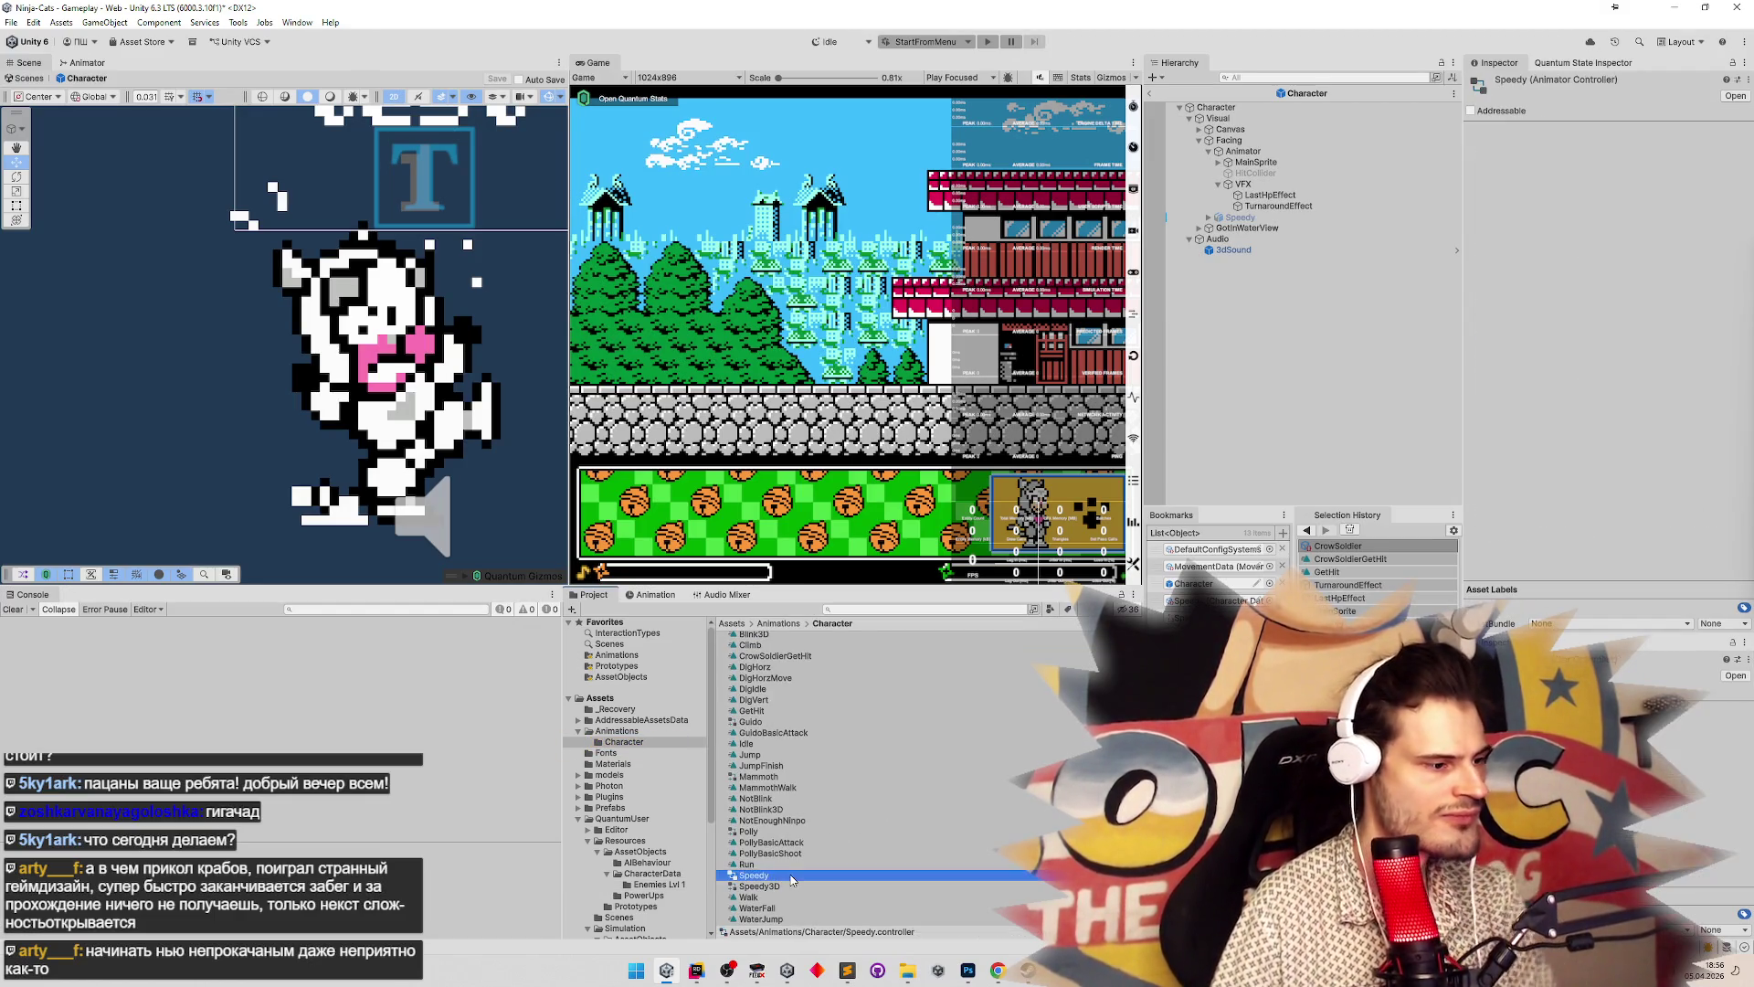
click(763, 830)
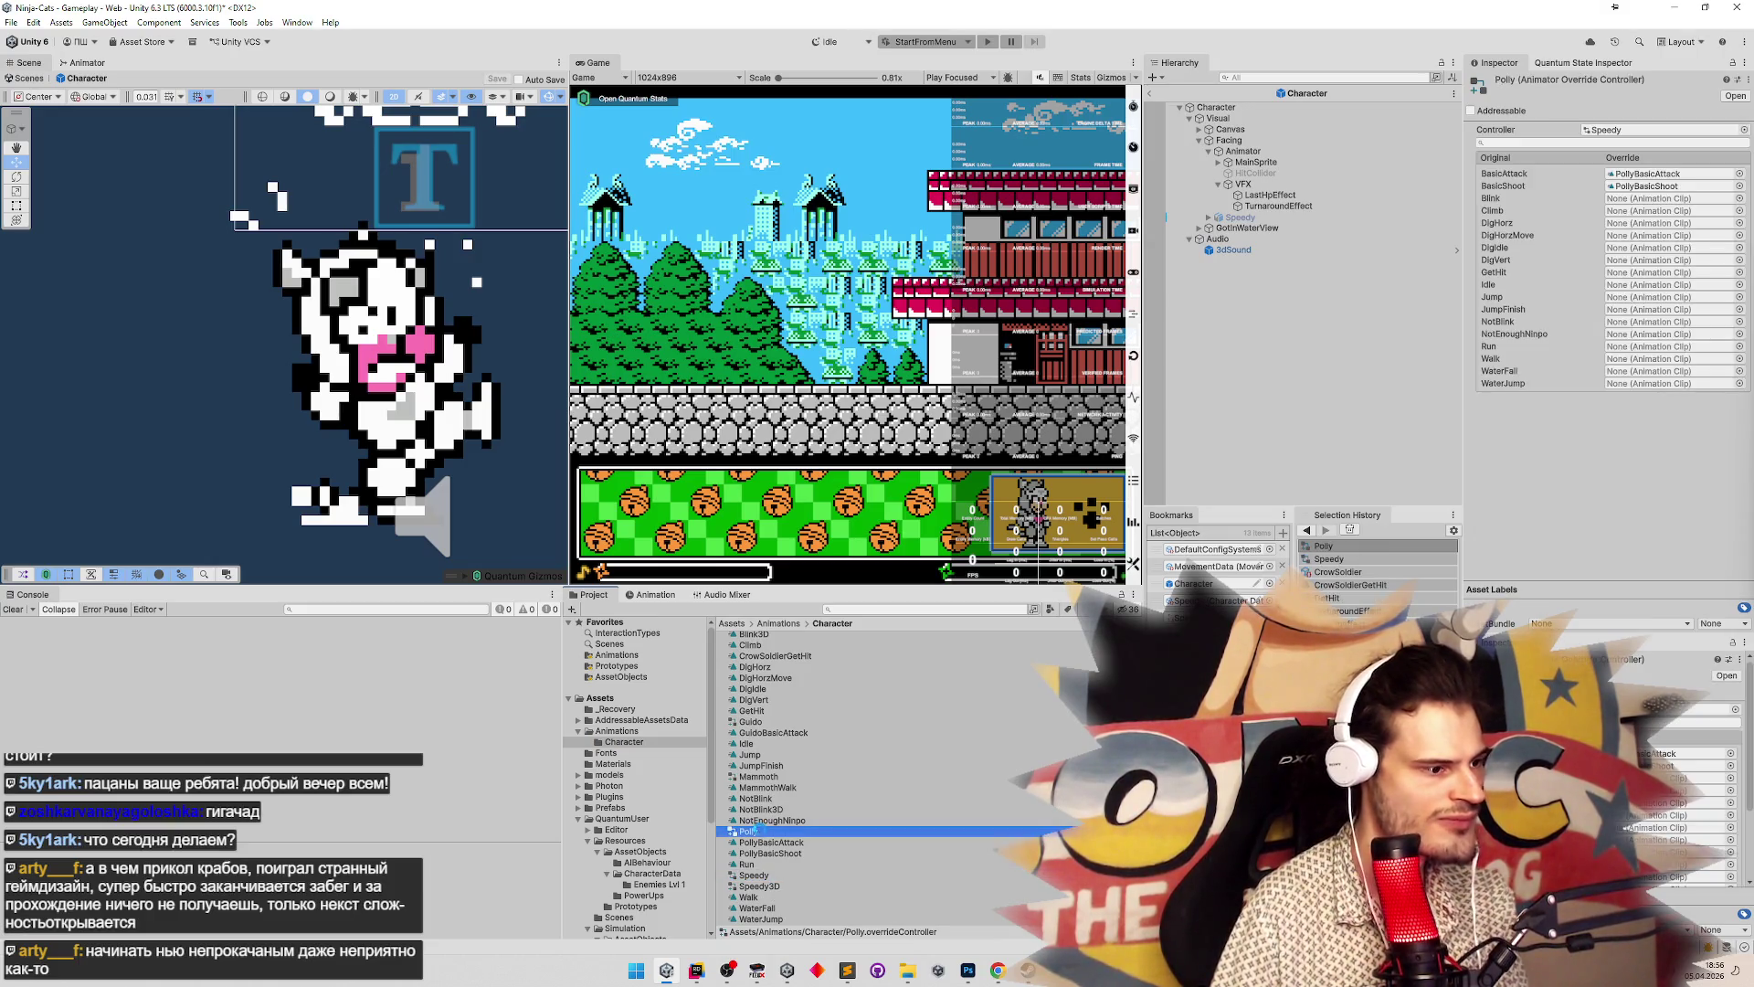
key(ctrl+d)
text(CrowSoldier)
key(Return)
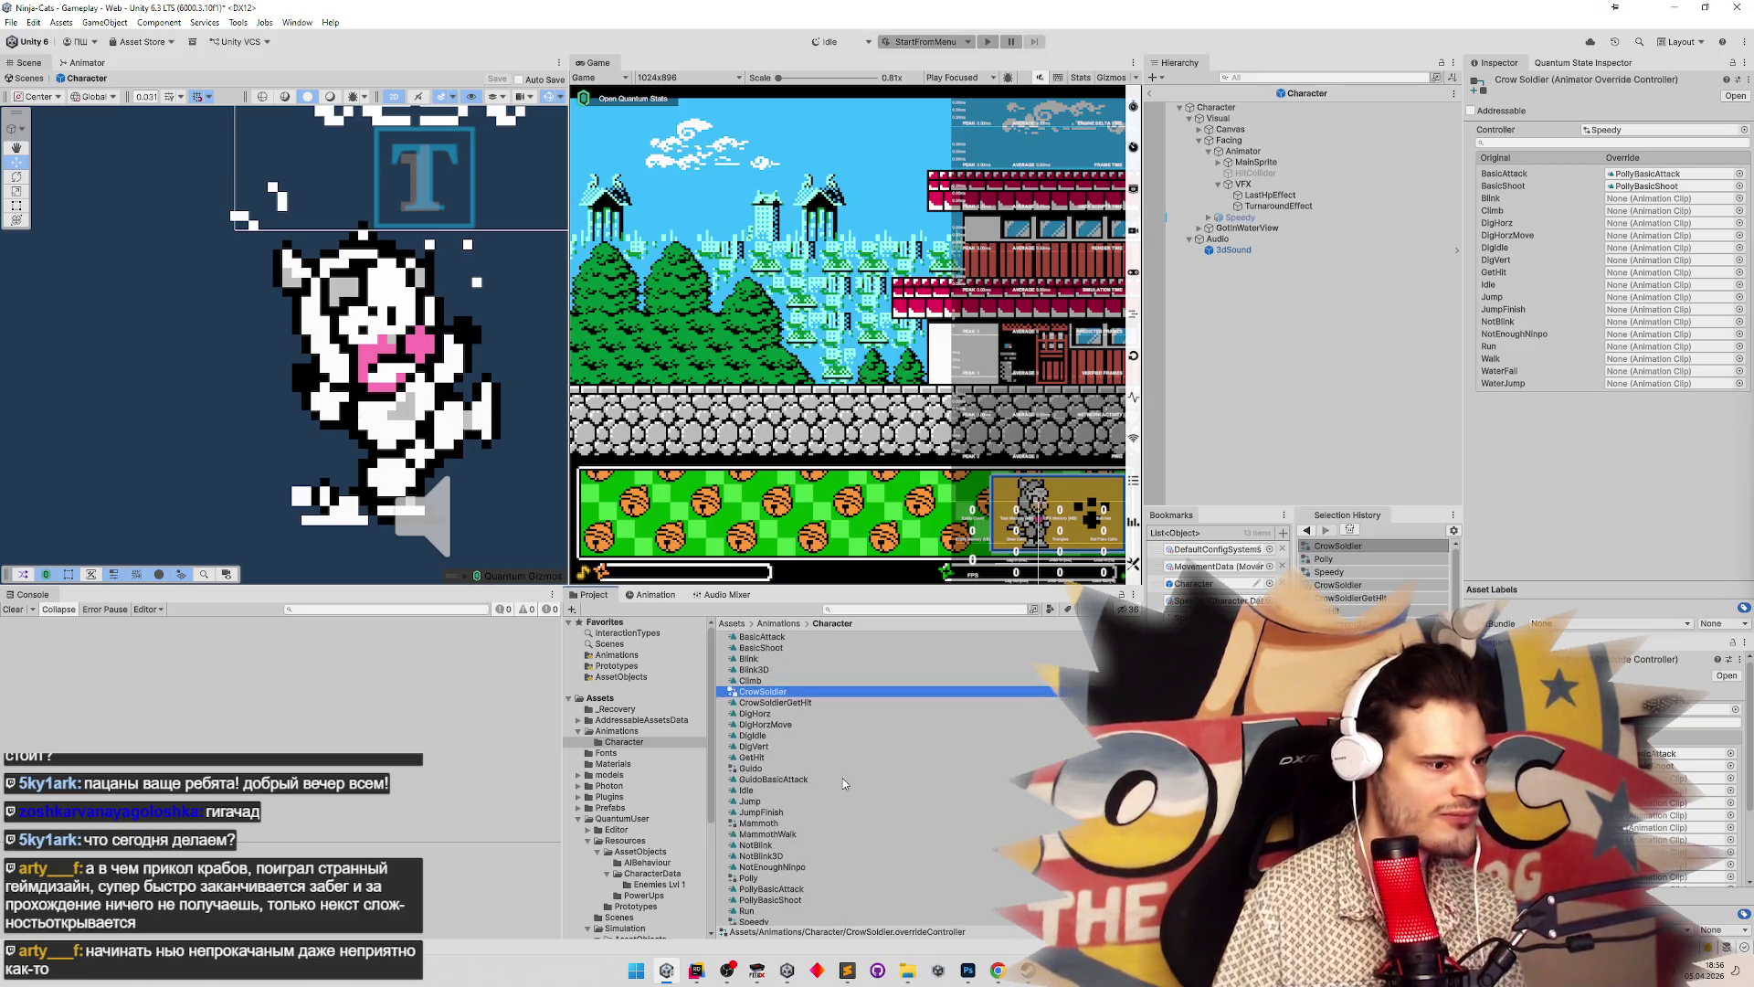
Clear the BasicAttack and BasicShoot overrides and map GetHit to CrowSoldierGetHit
click(1636, 174)
key(Delete)
click(1645, 186)
key(Delete)
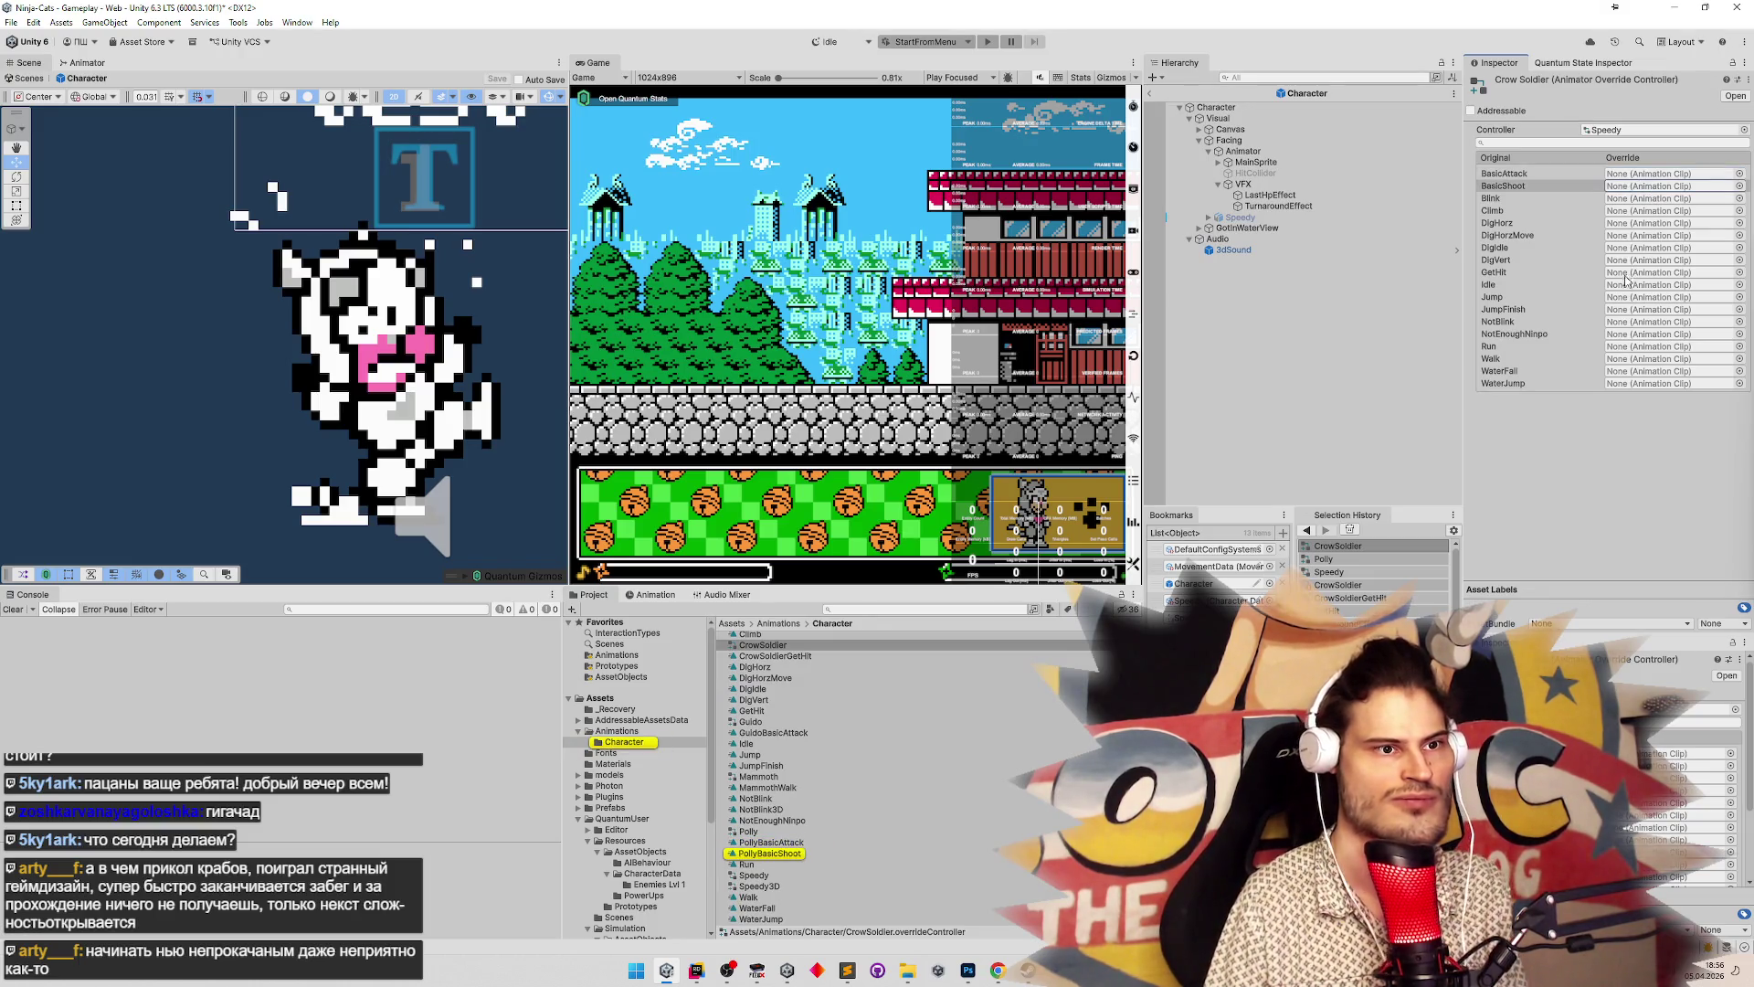
click(1739, 284)
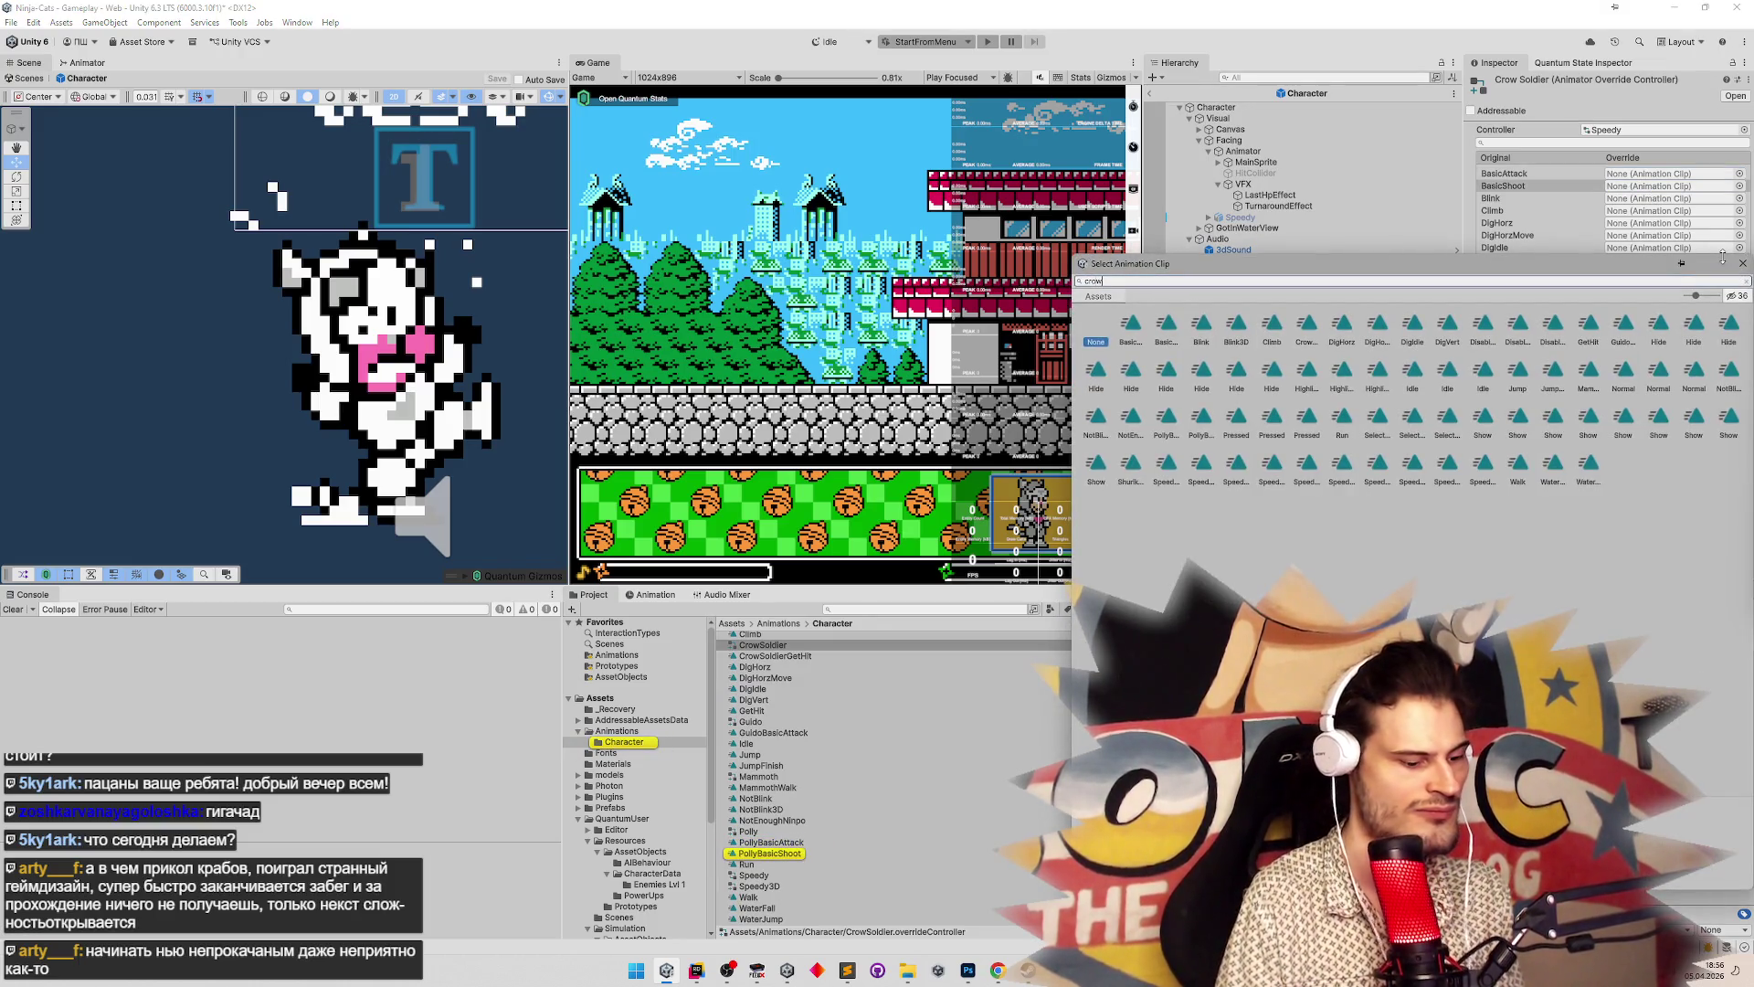
click(1043, 406)
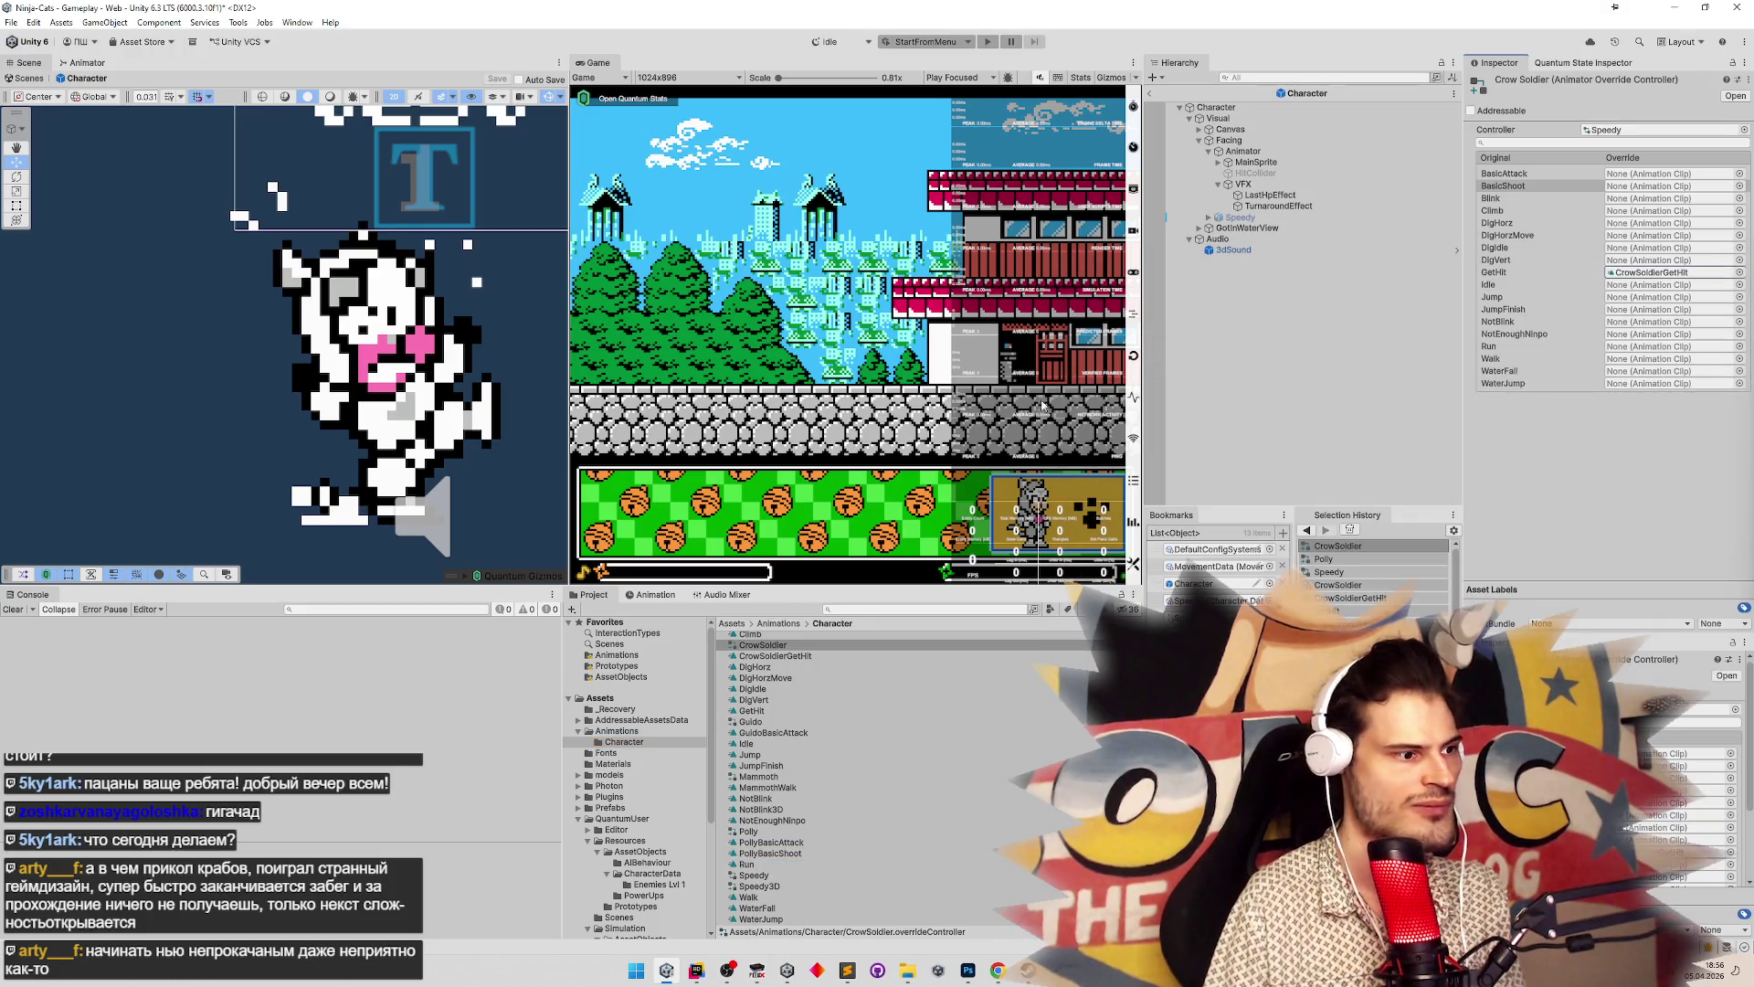
click(654, 595)
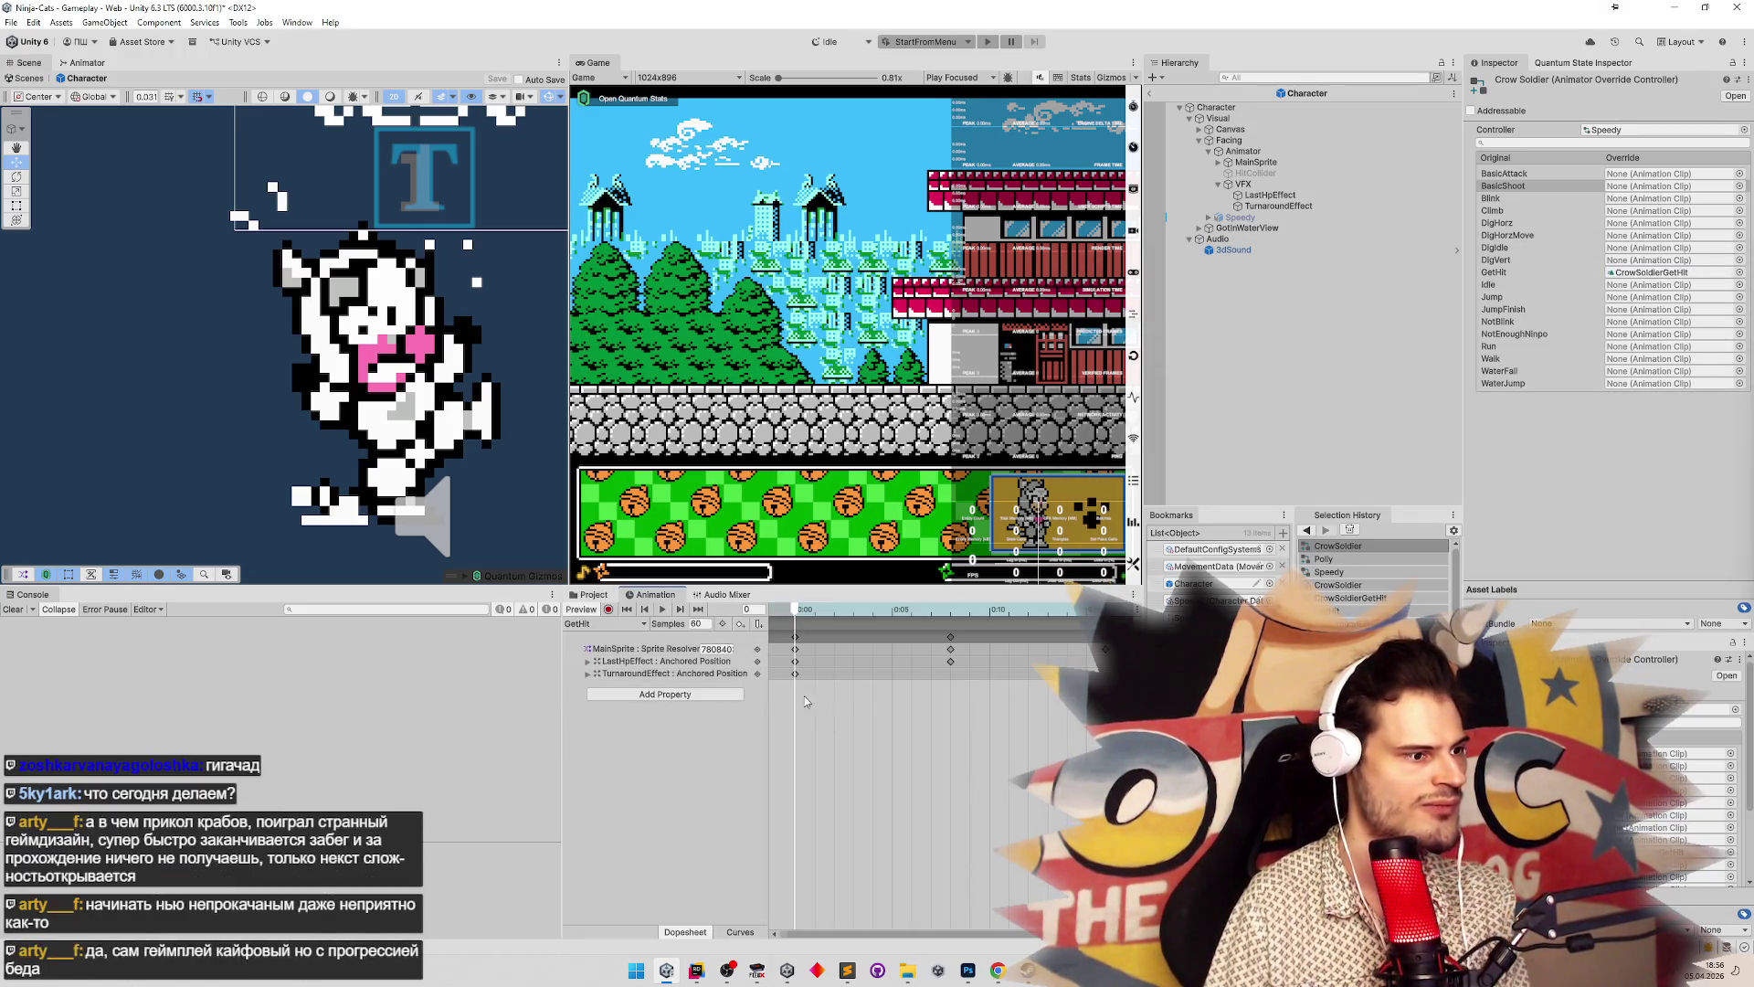
Open CrowSoldierGetHit in the Animation window and delete its TurnaroundEffect Anchored Position track
drag(790, 667, 812, 691)
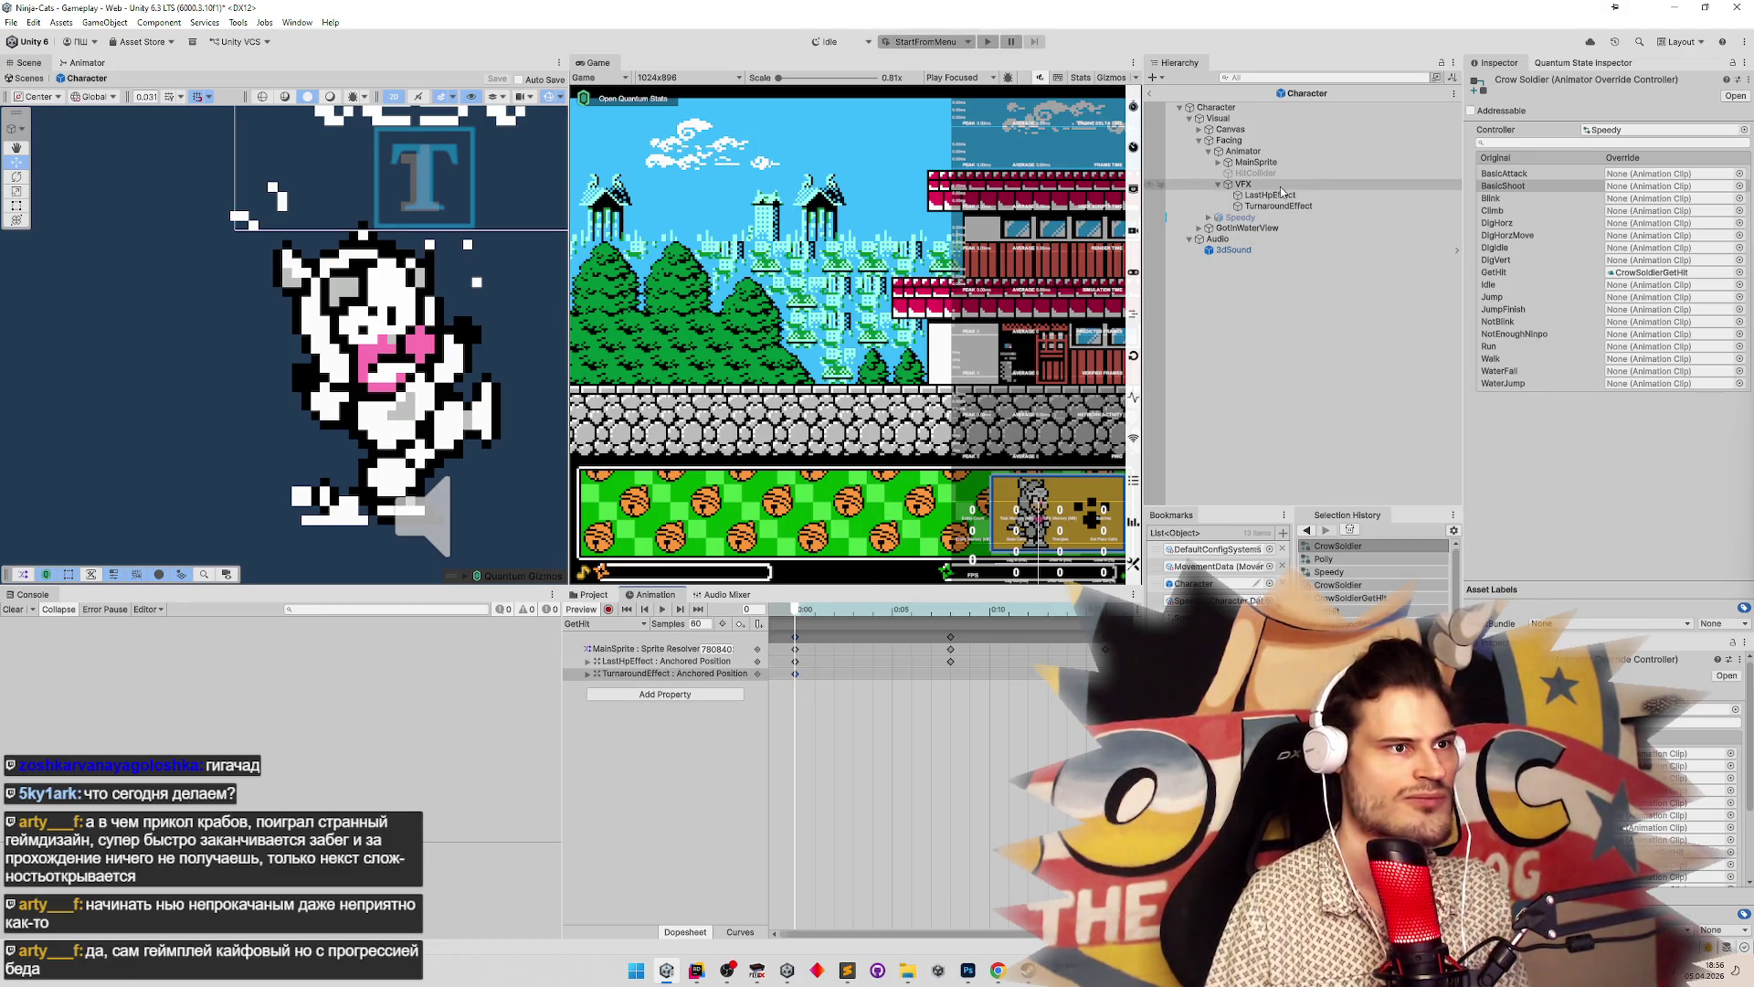
click(1244, 151)
click(593, 595)
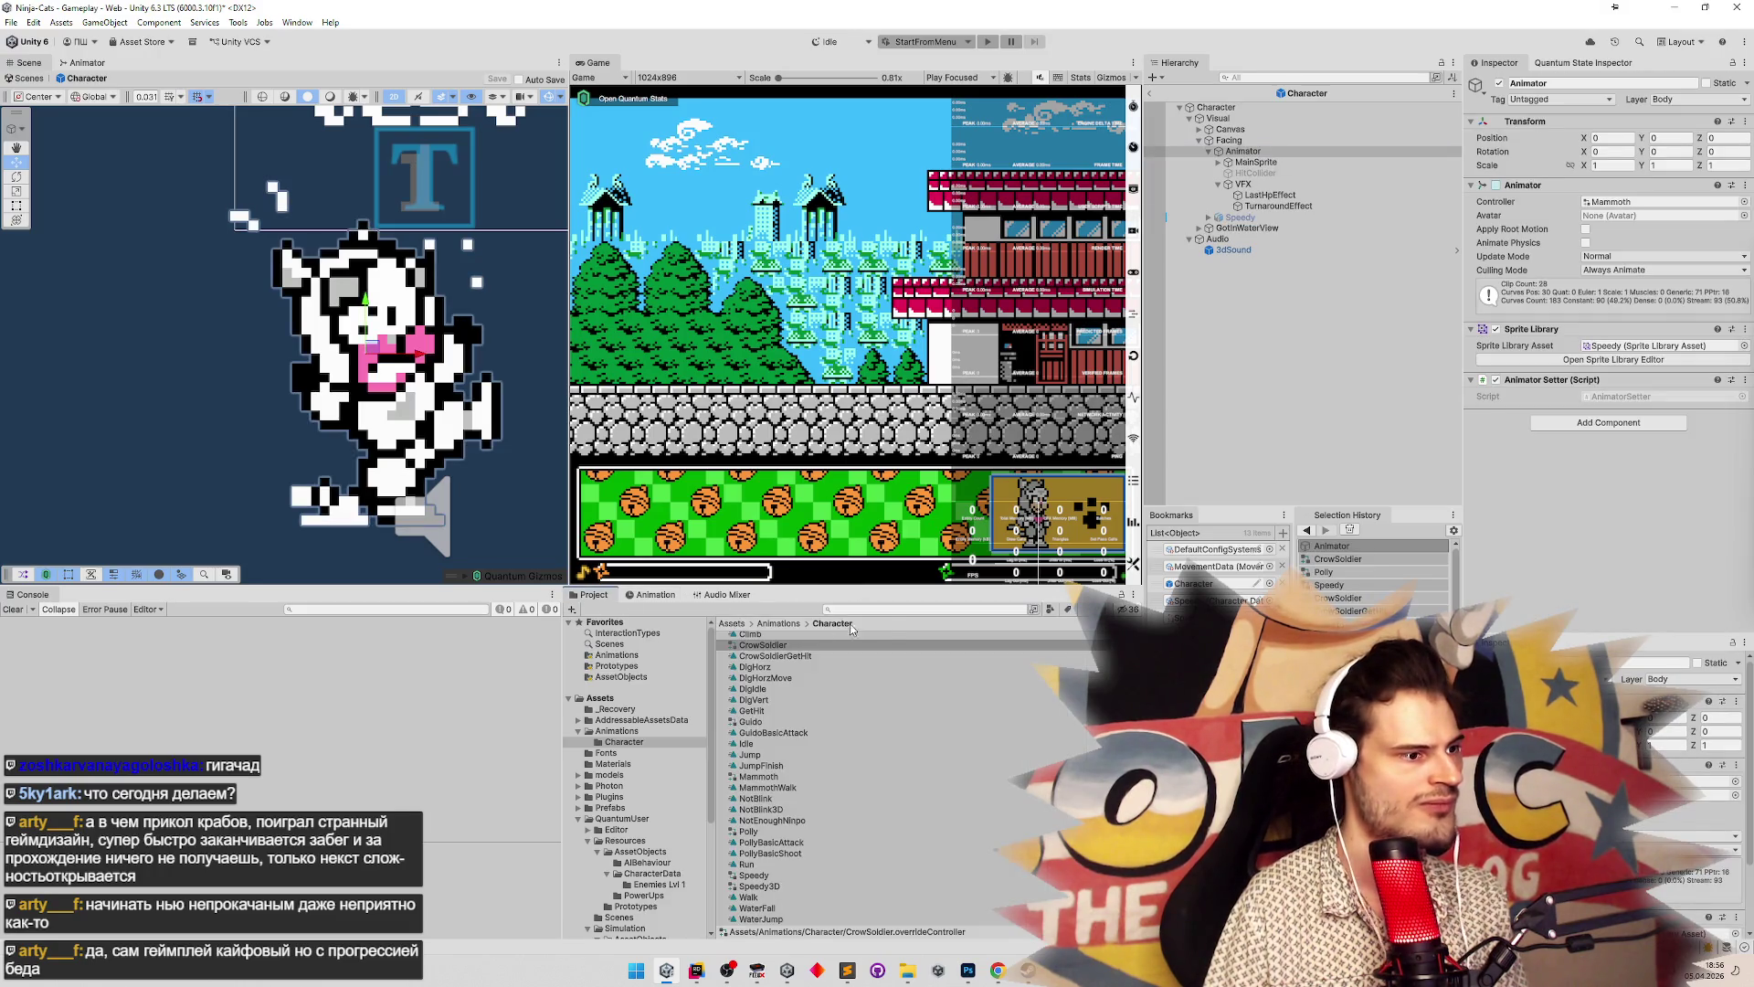
double_click(736, 647)
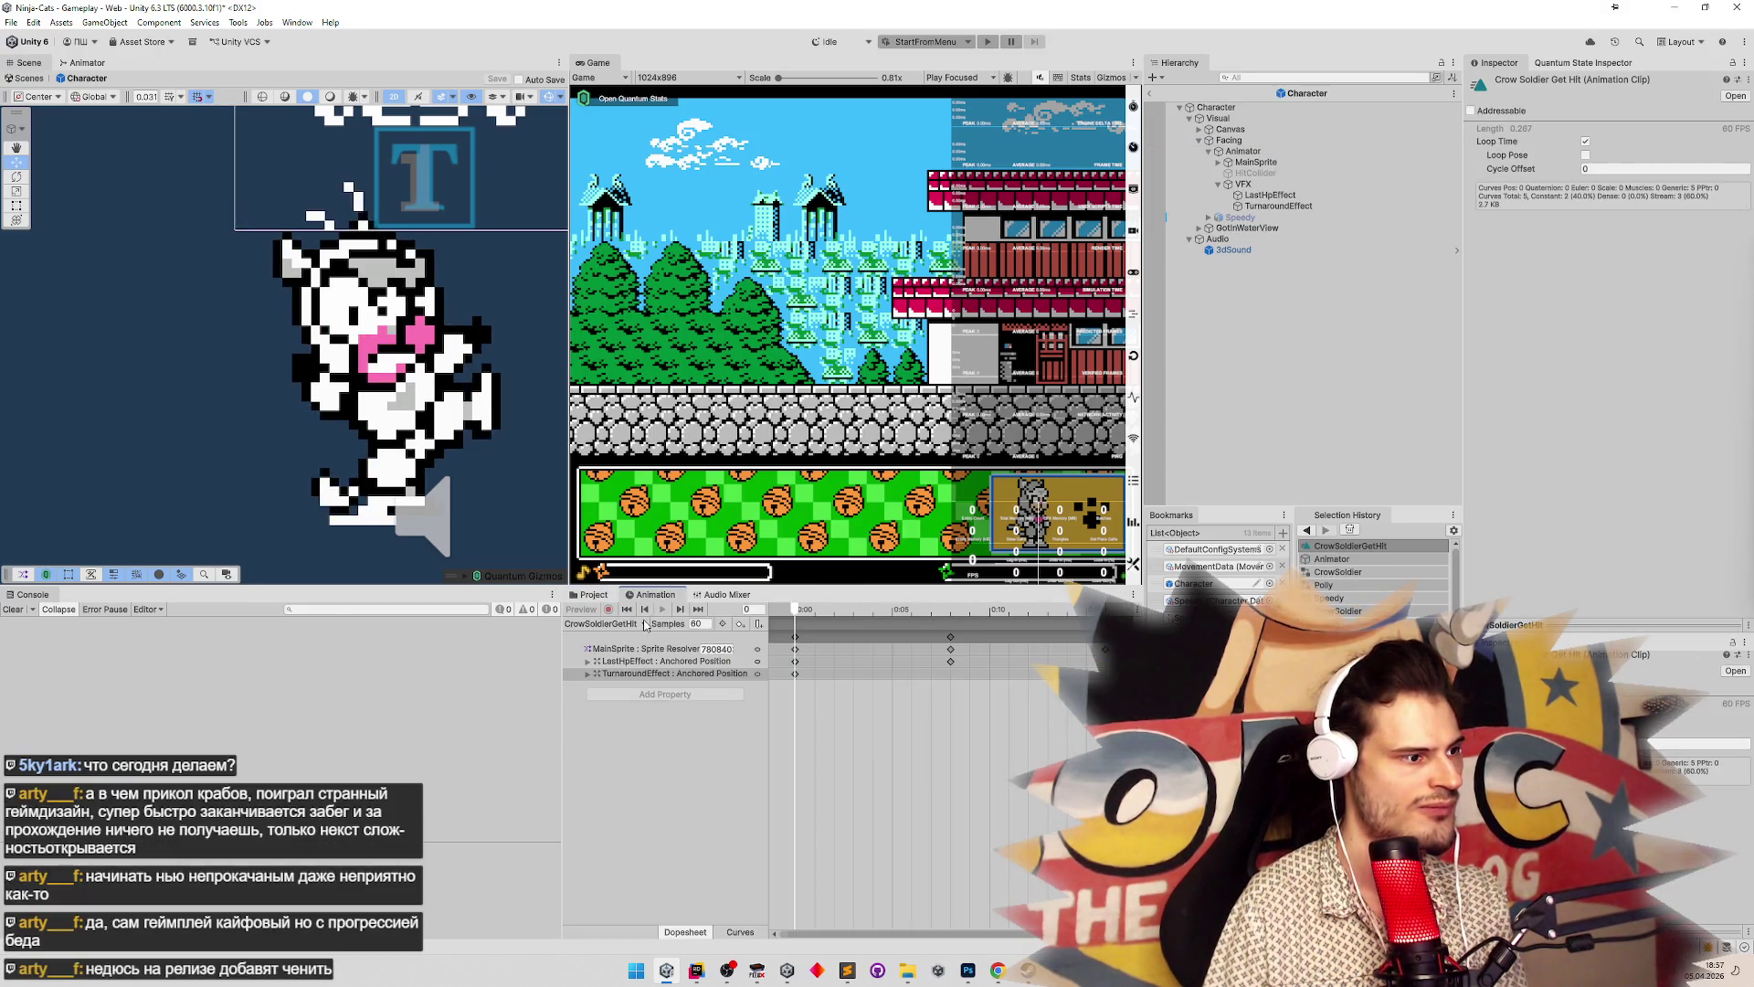
click(783, 681)
key(Delete)
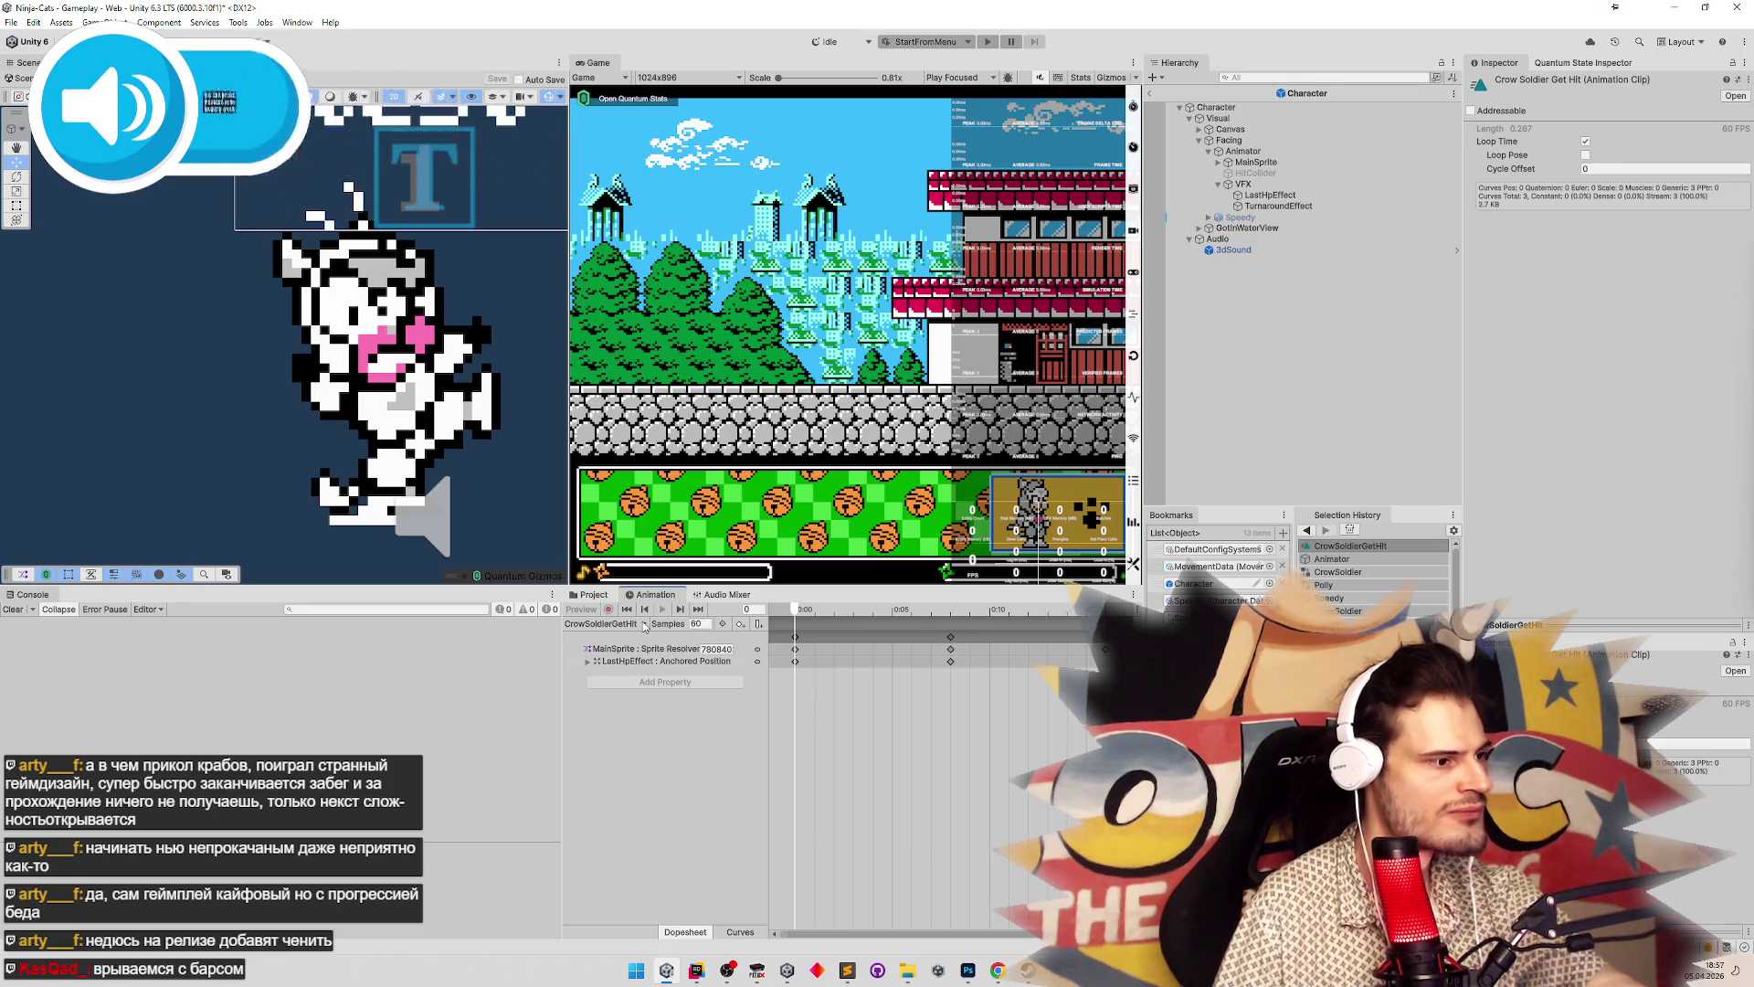
click(606, 595)
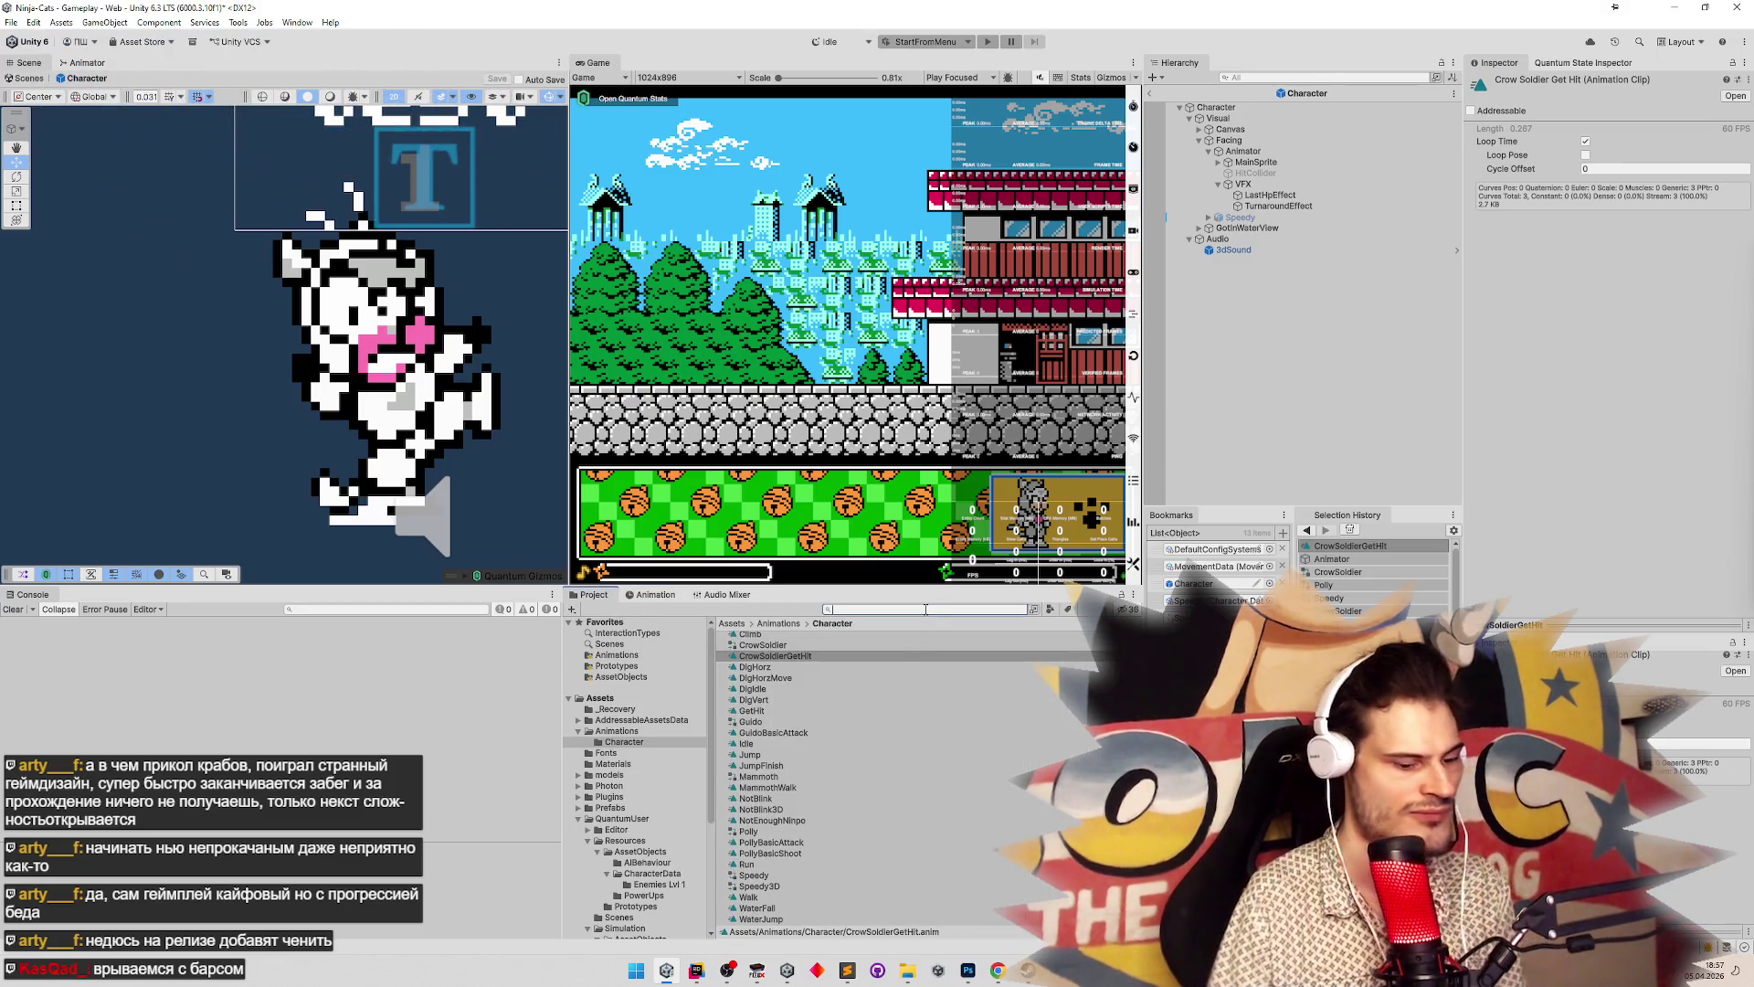
Set the CrowSoldier character data's Animator Controller to CrowSoldier instead of Speedy
text(crows)
click(793, 649)
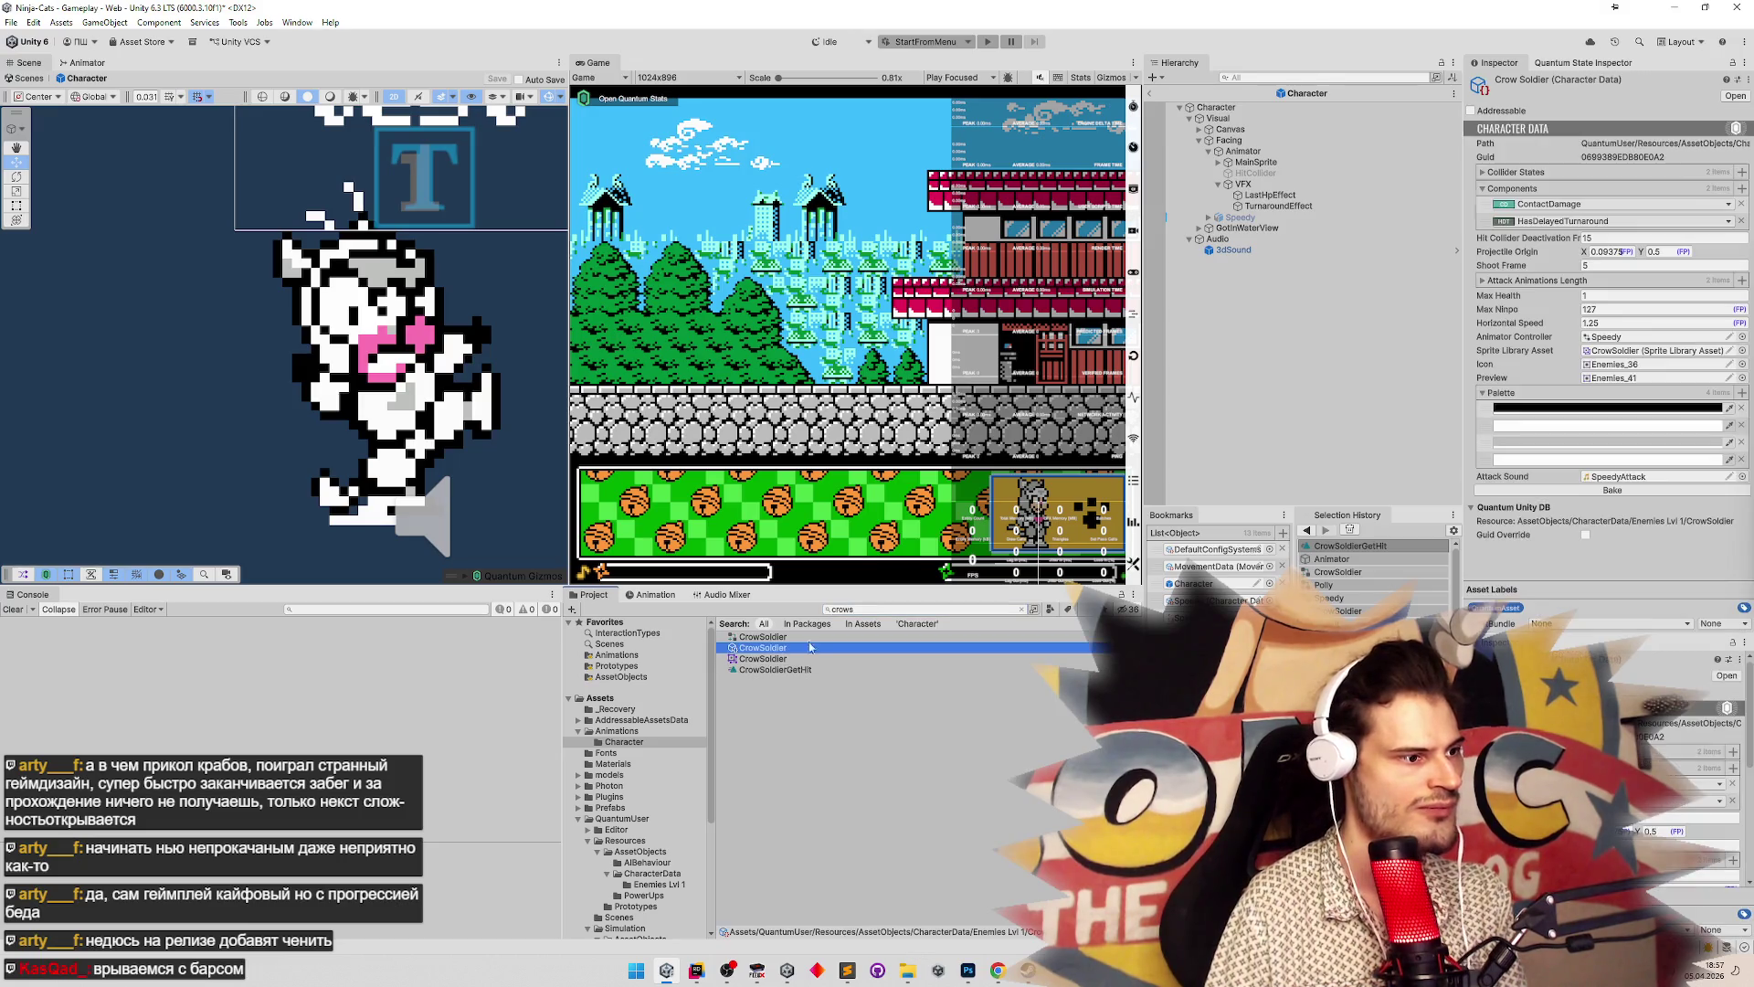
click(1741, 337)
text(cr)
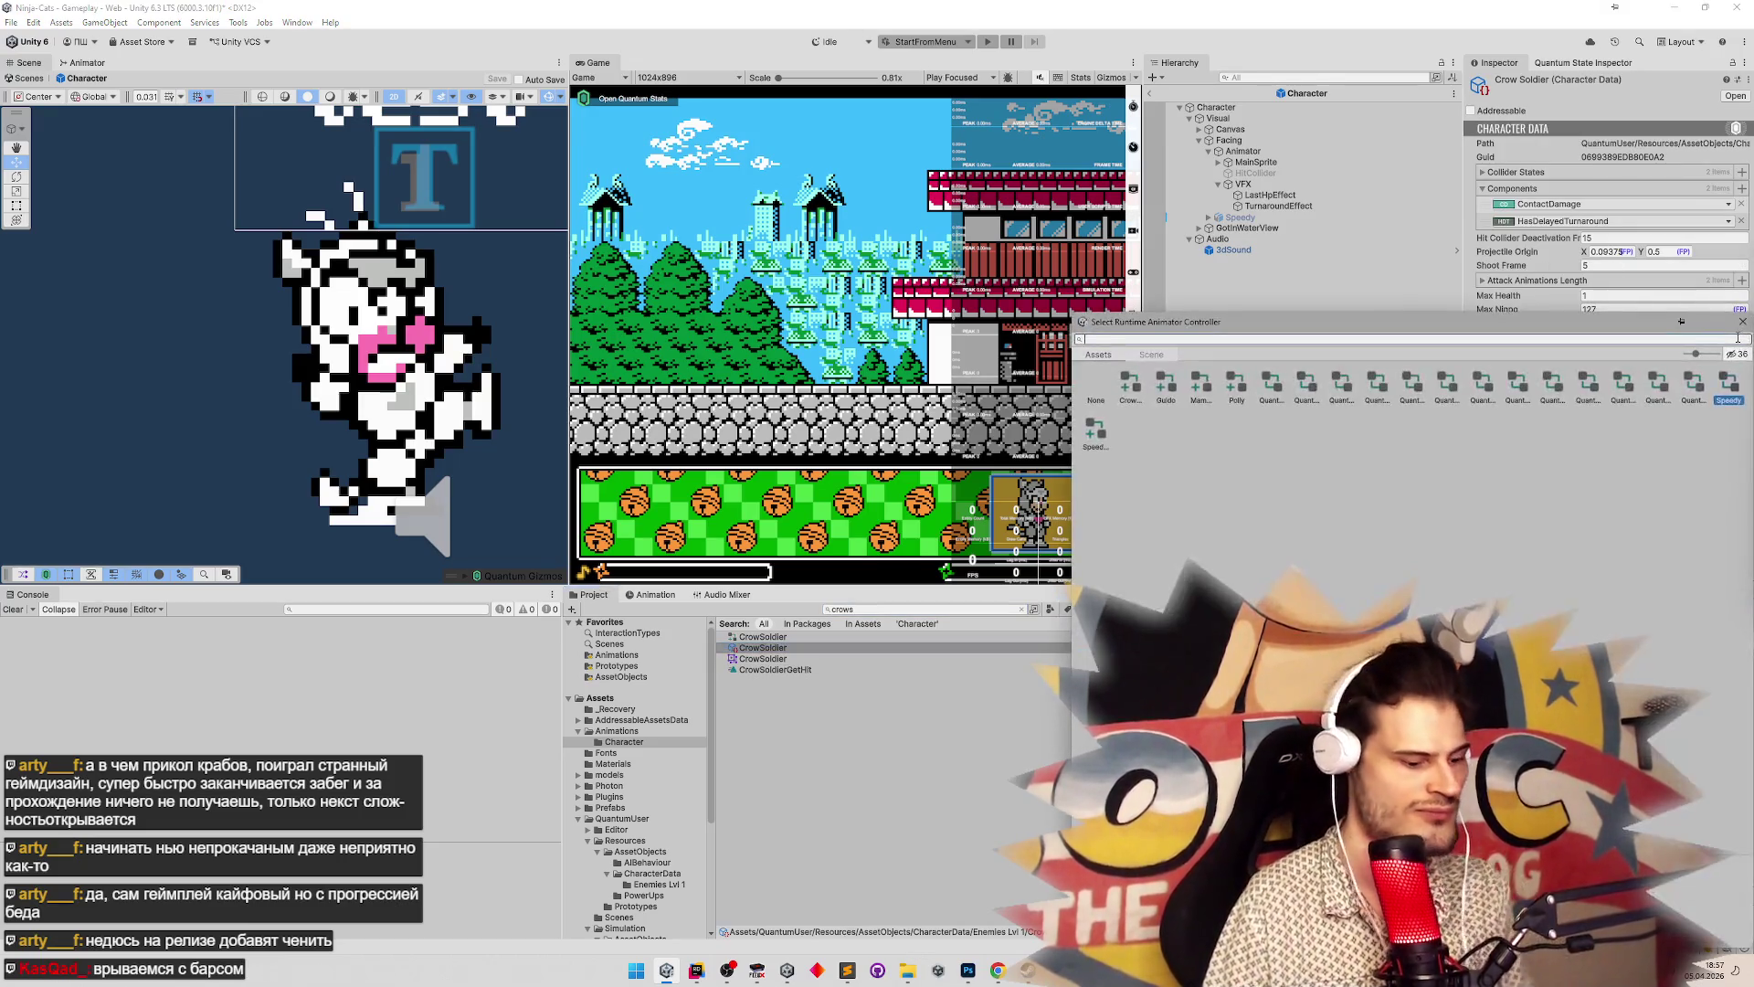
text(ow)
double_click(1131, 388)
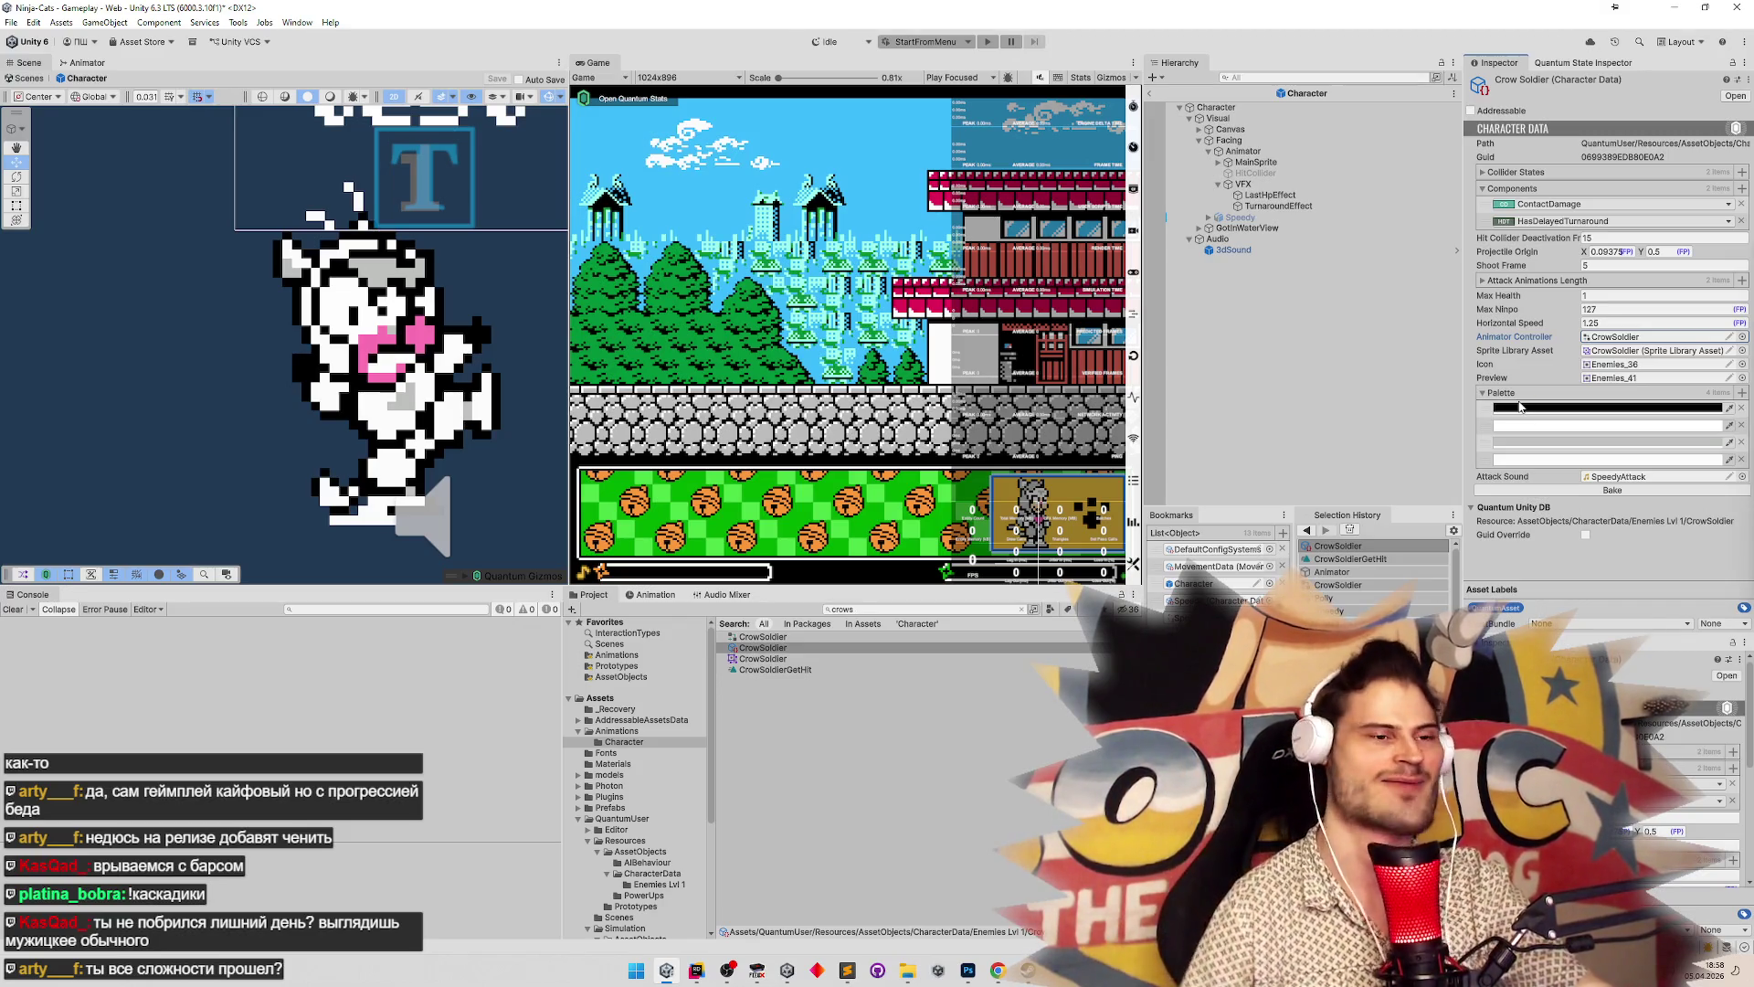
Clear the asset search, reselect CrowSoldier's character data, and launch the game to test
click(1021, 609)
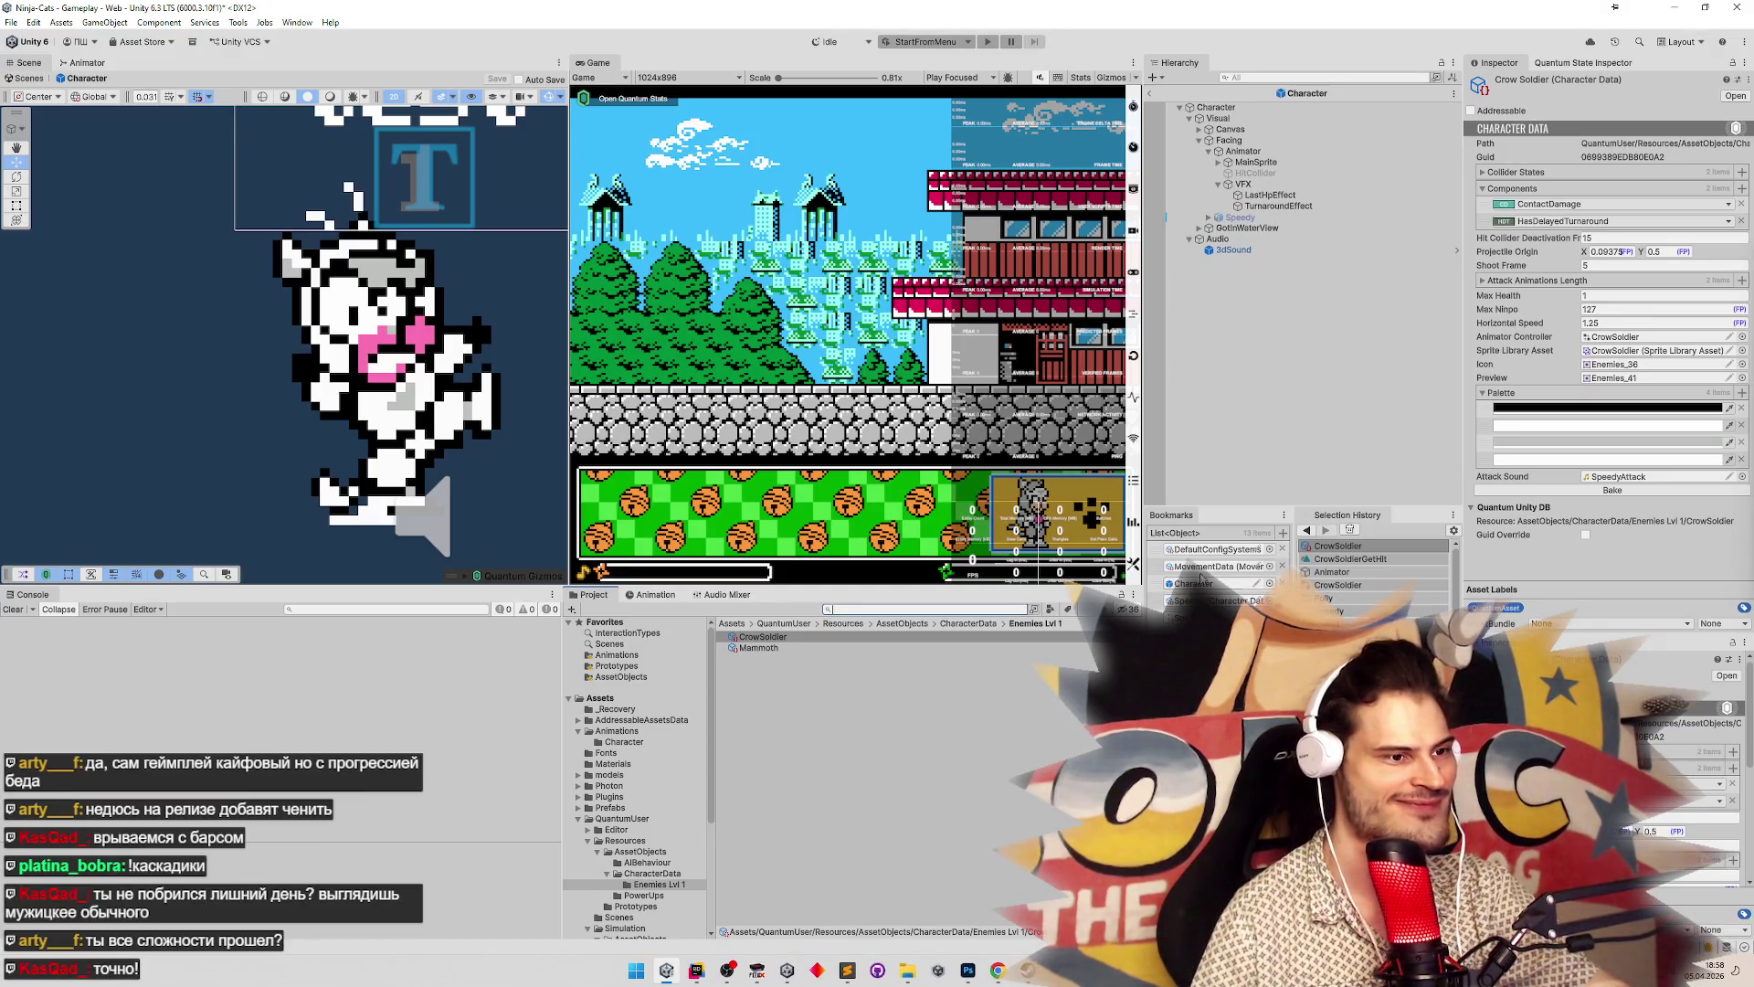
click(1011, 635)
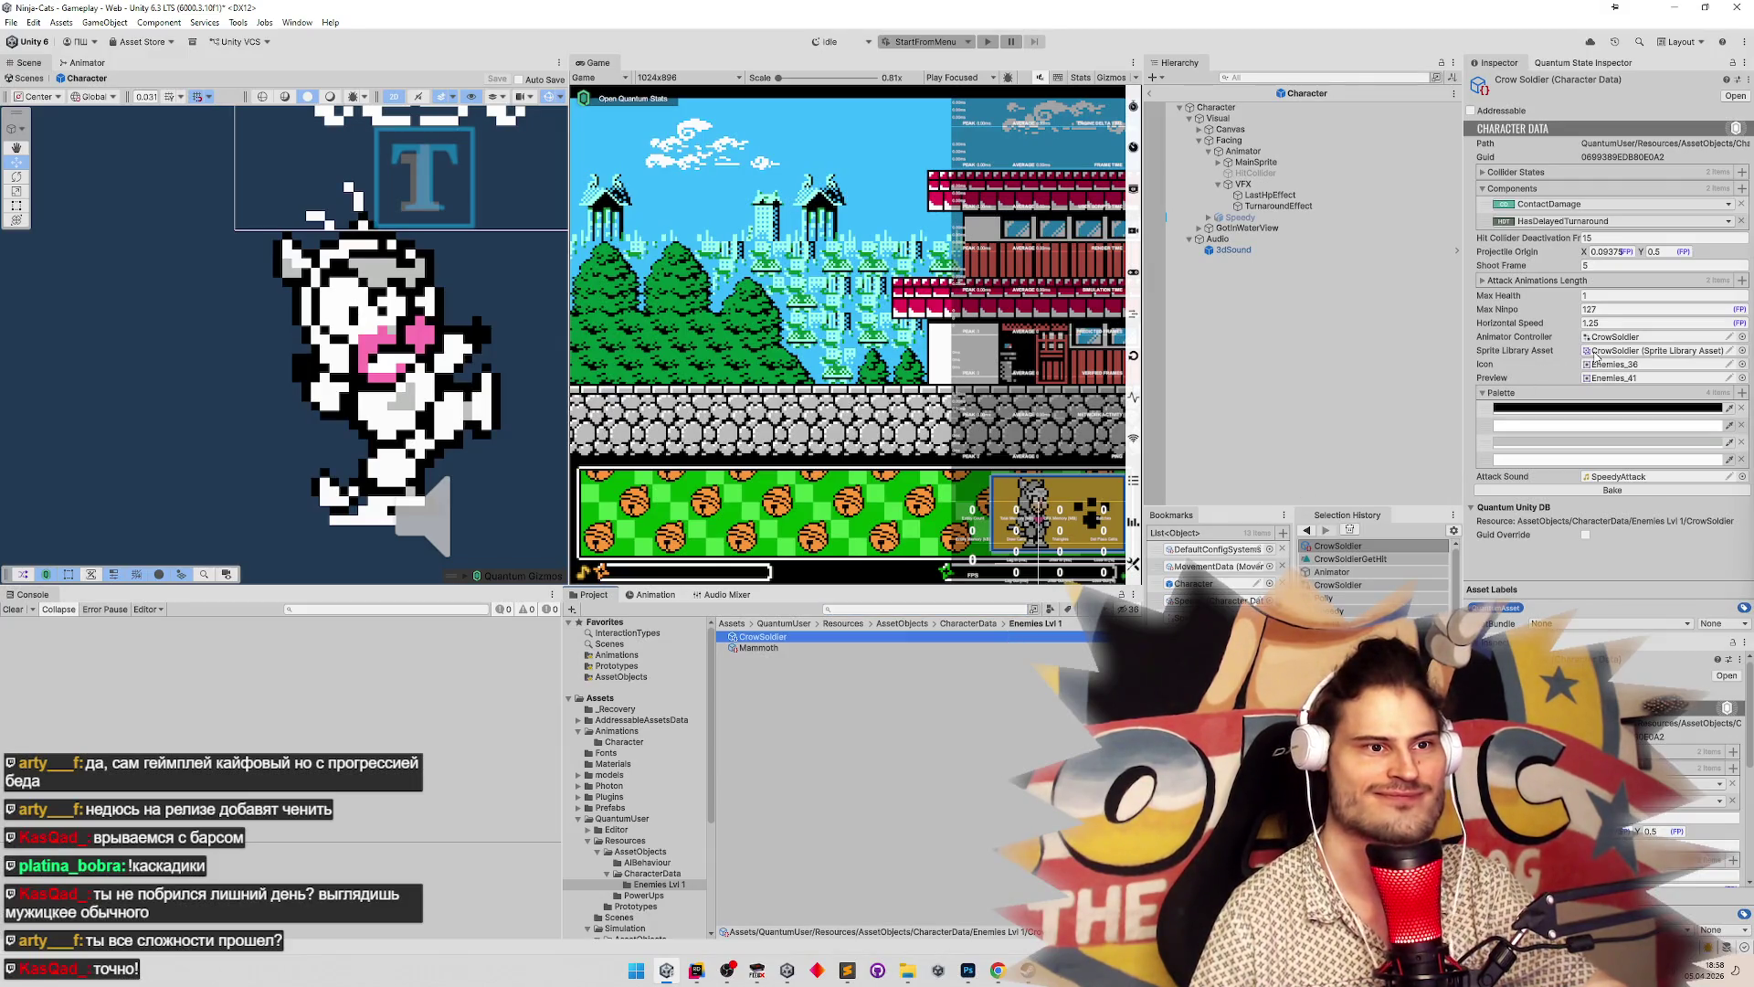
click(970, 408)
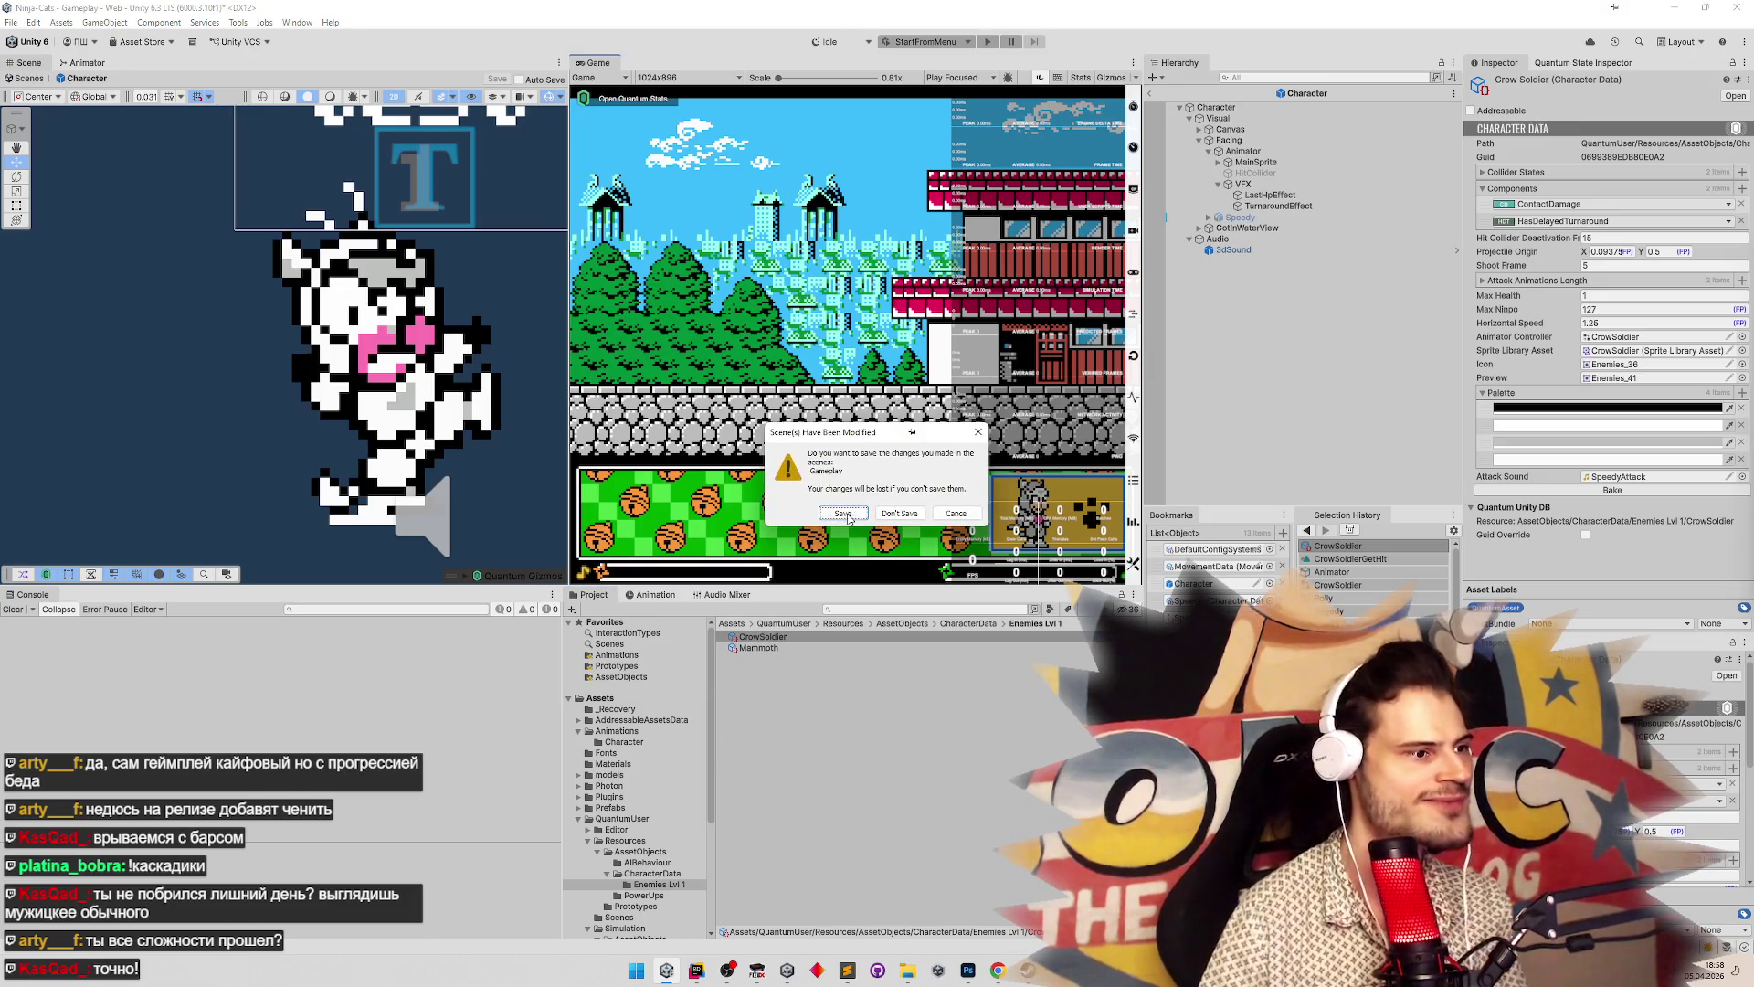
Save the Gameplay scene, cancel the scenario deployment, and run a quick start-stop of play mode
key(Return)
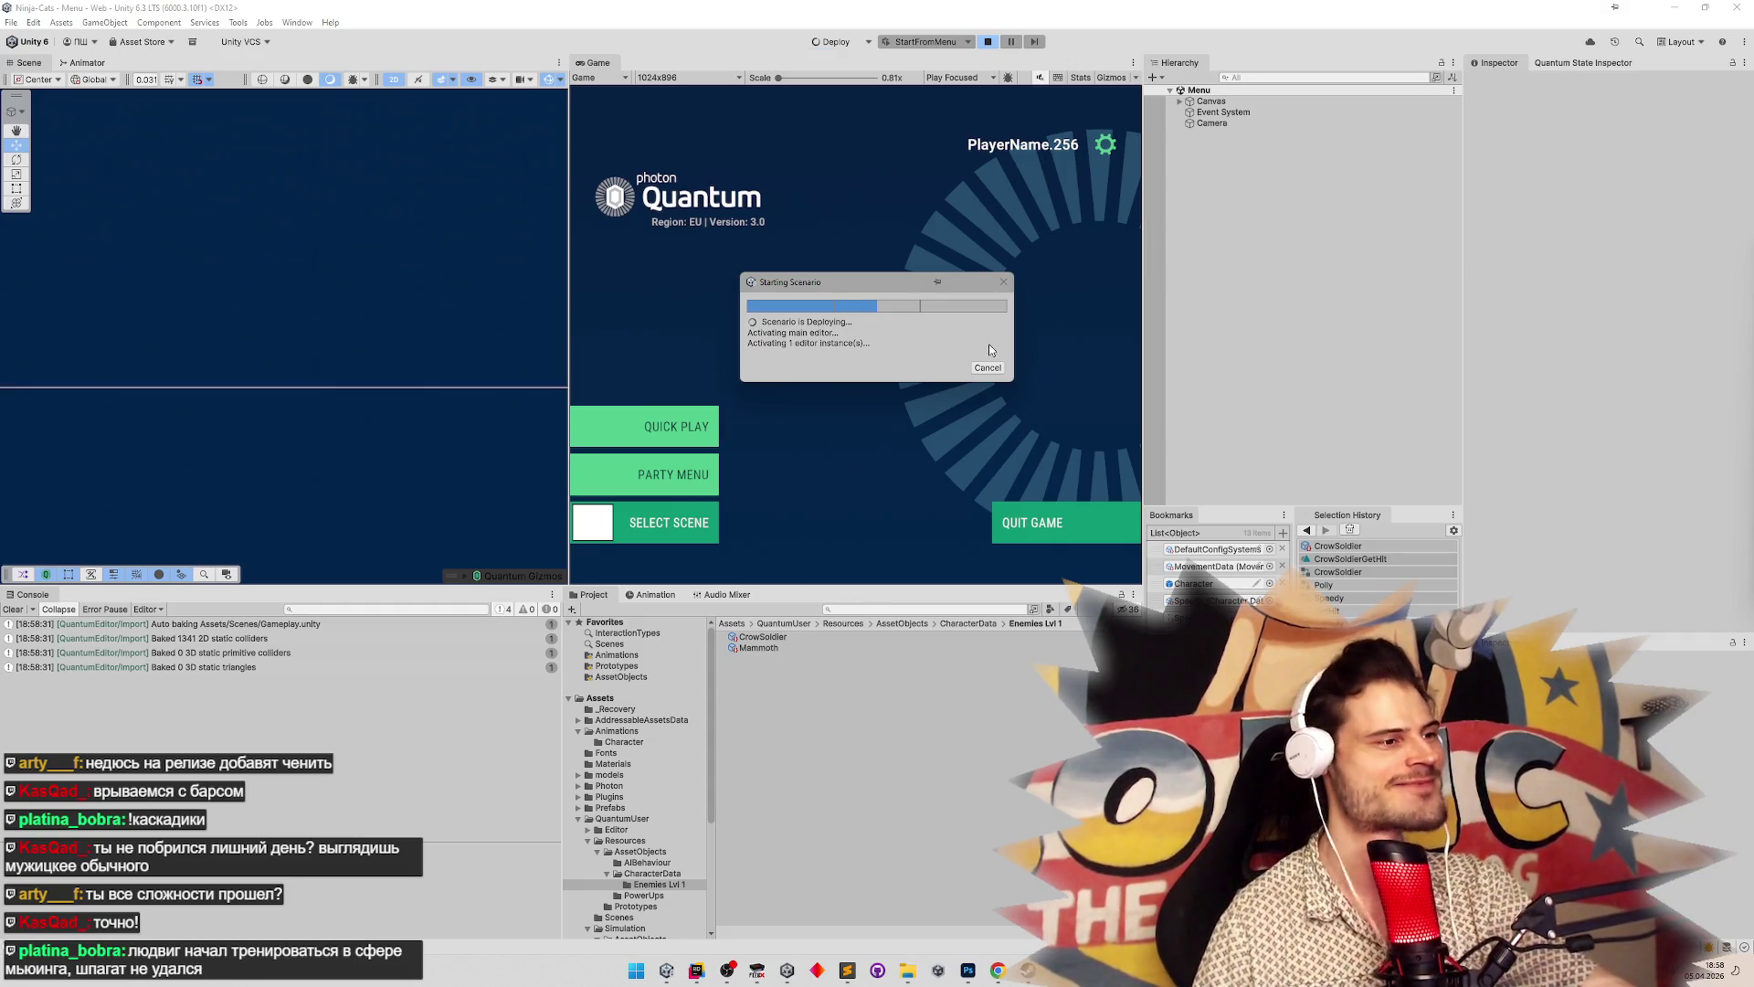
click(988, 367)
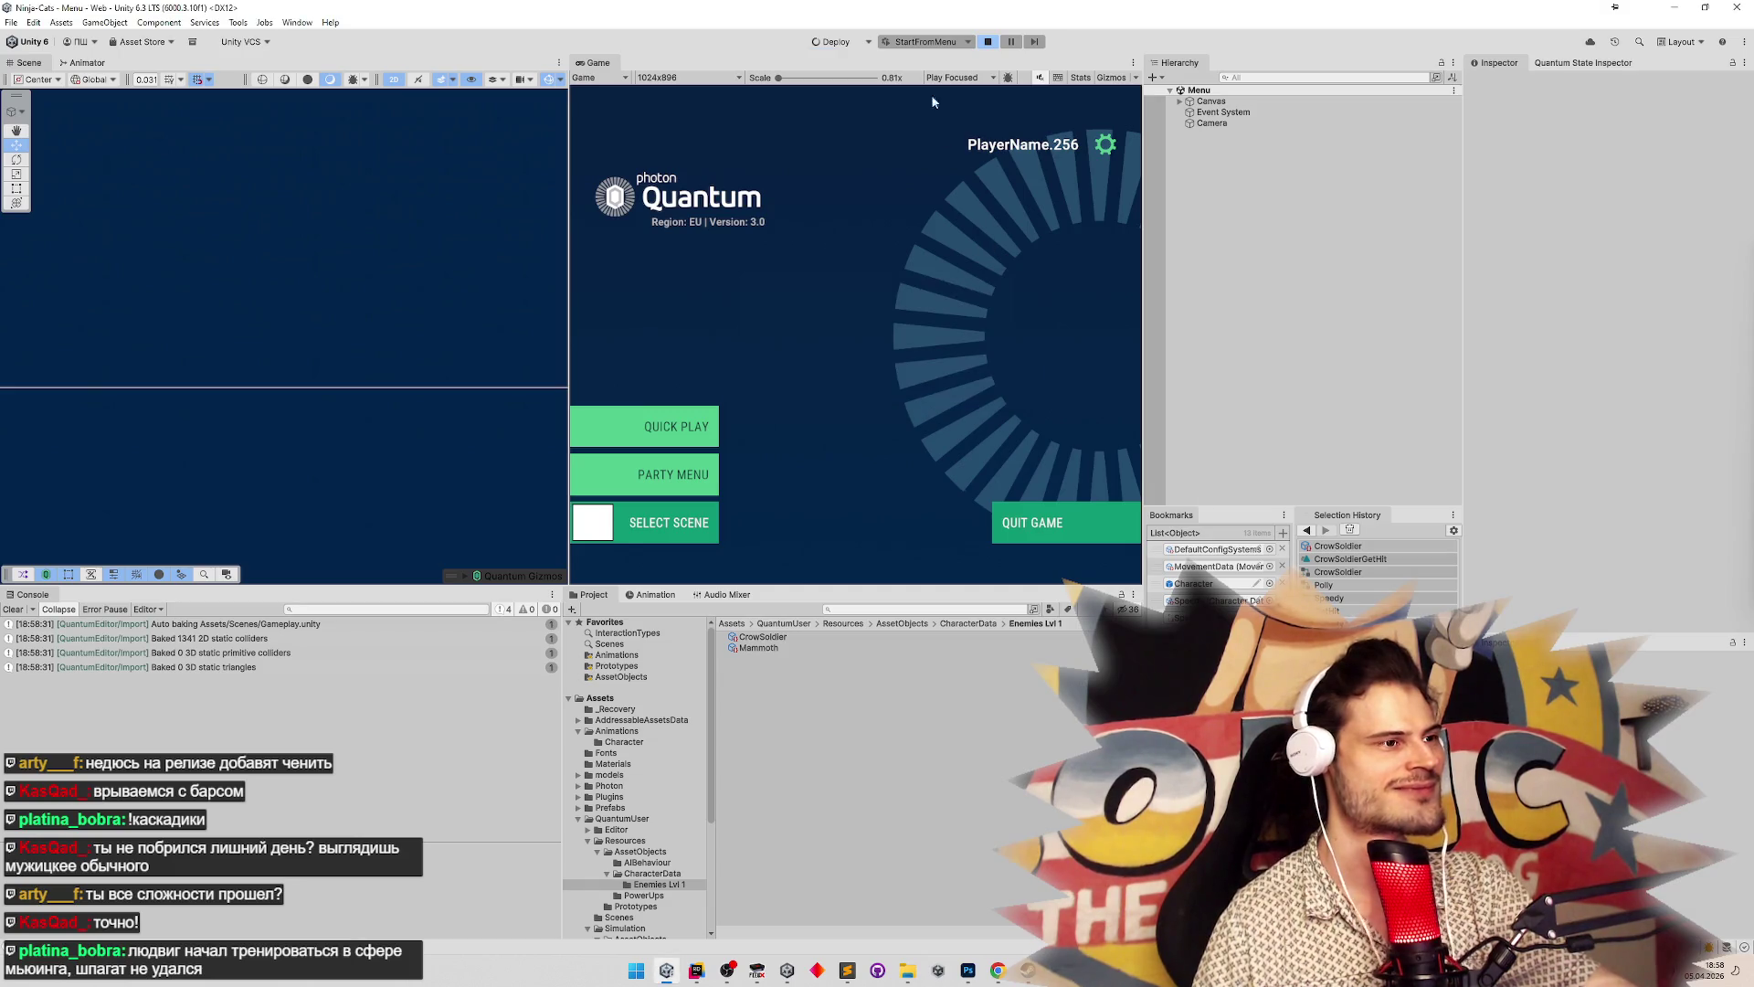
click(985, 43)
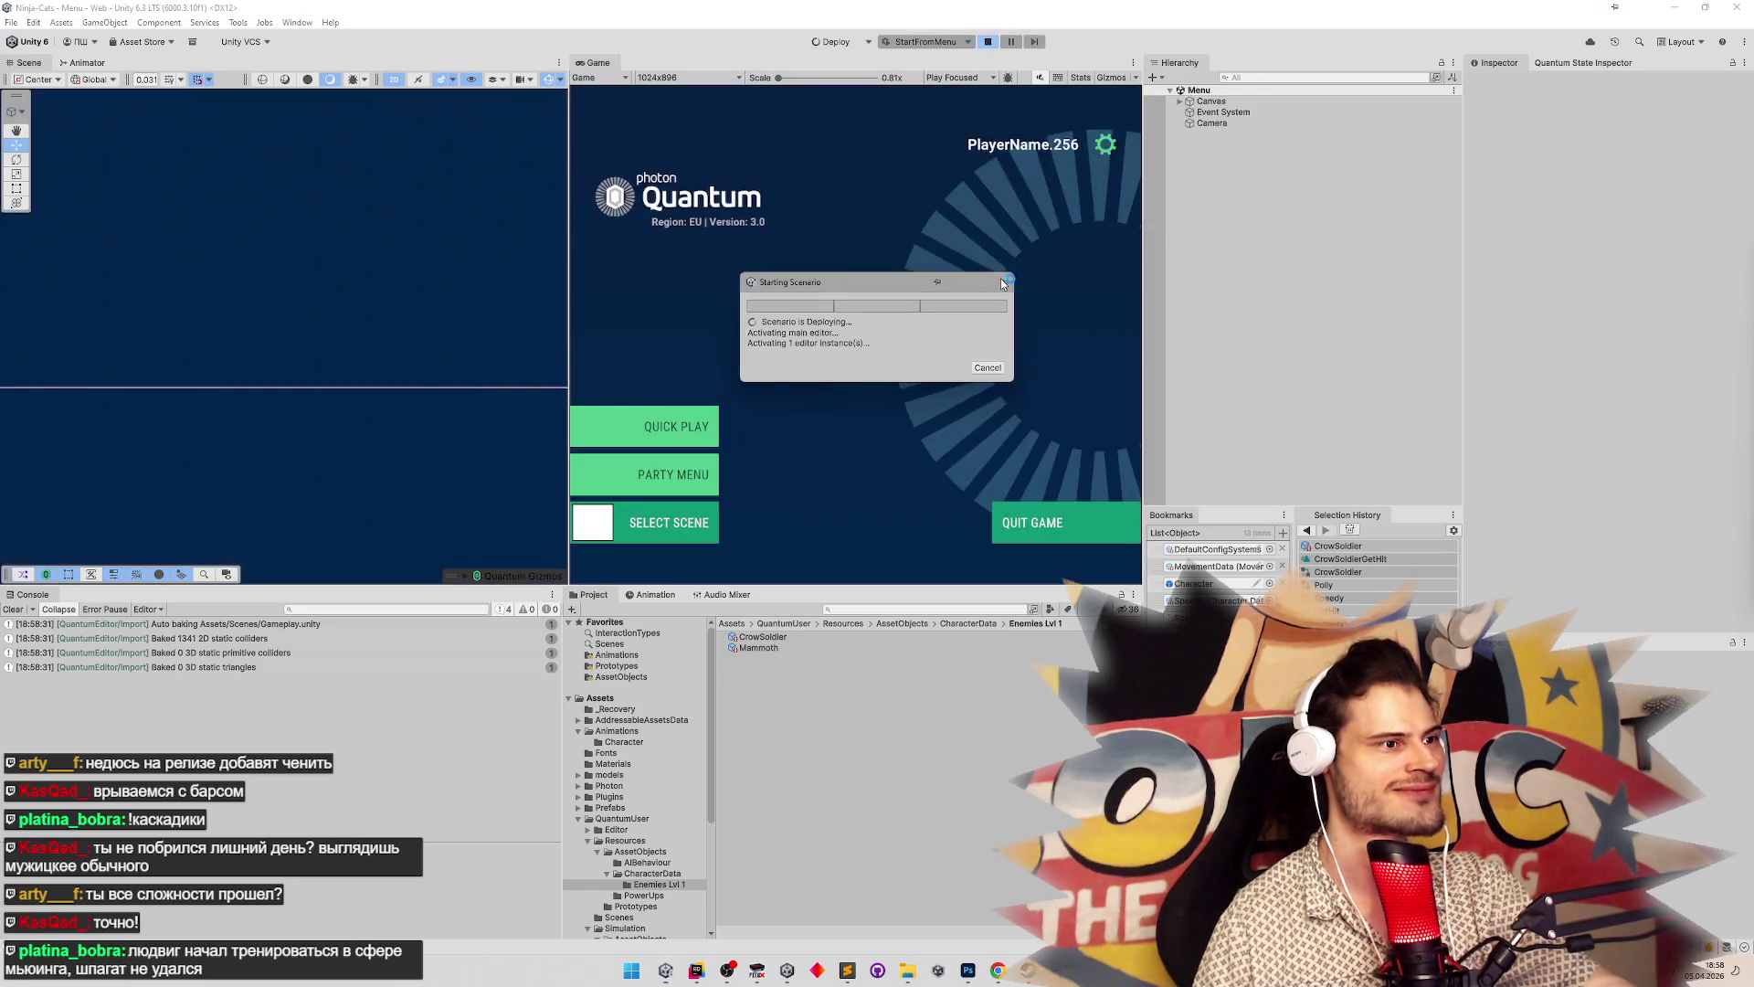
click(987, 43)
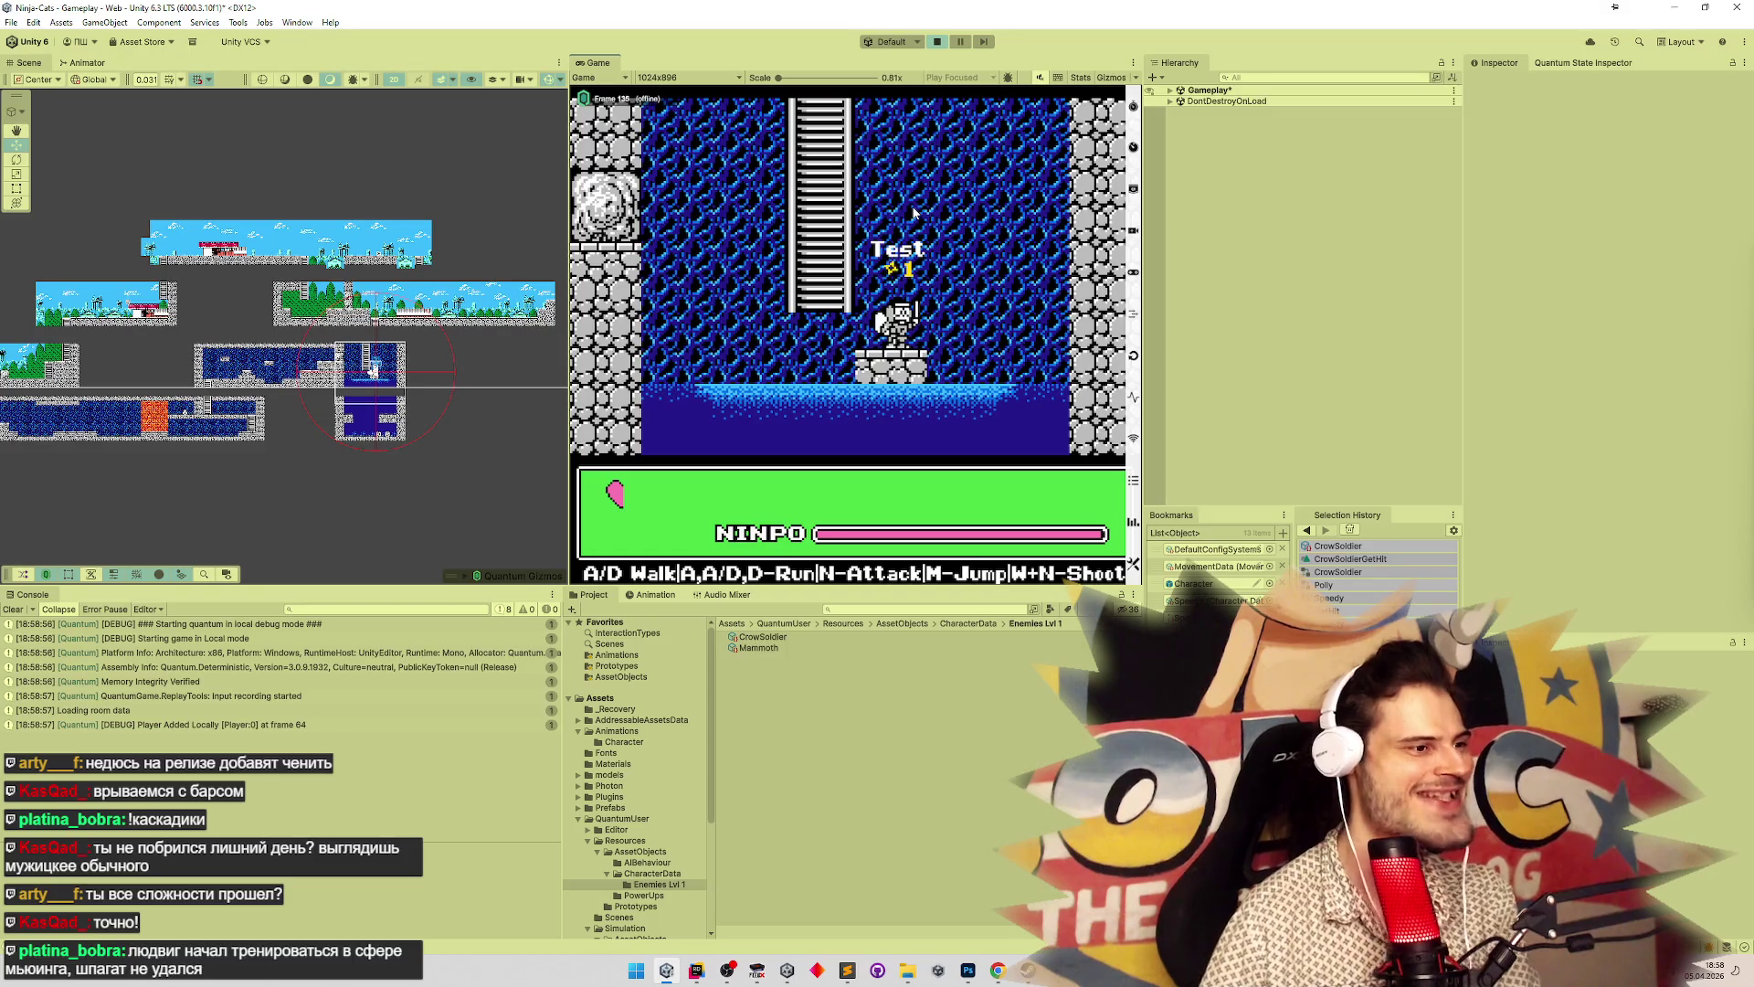
With the Game view maximized, walk the ninja up out of the cave and right, then stop play
key(shift+space)
key(w)
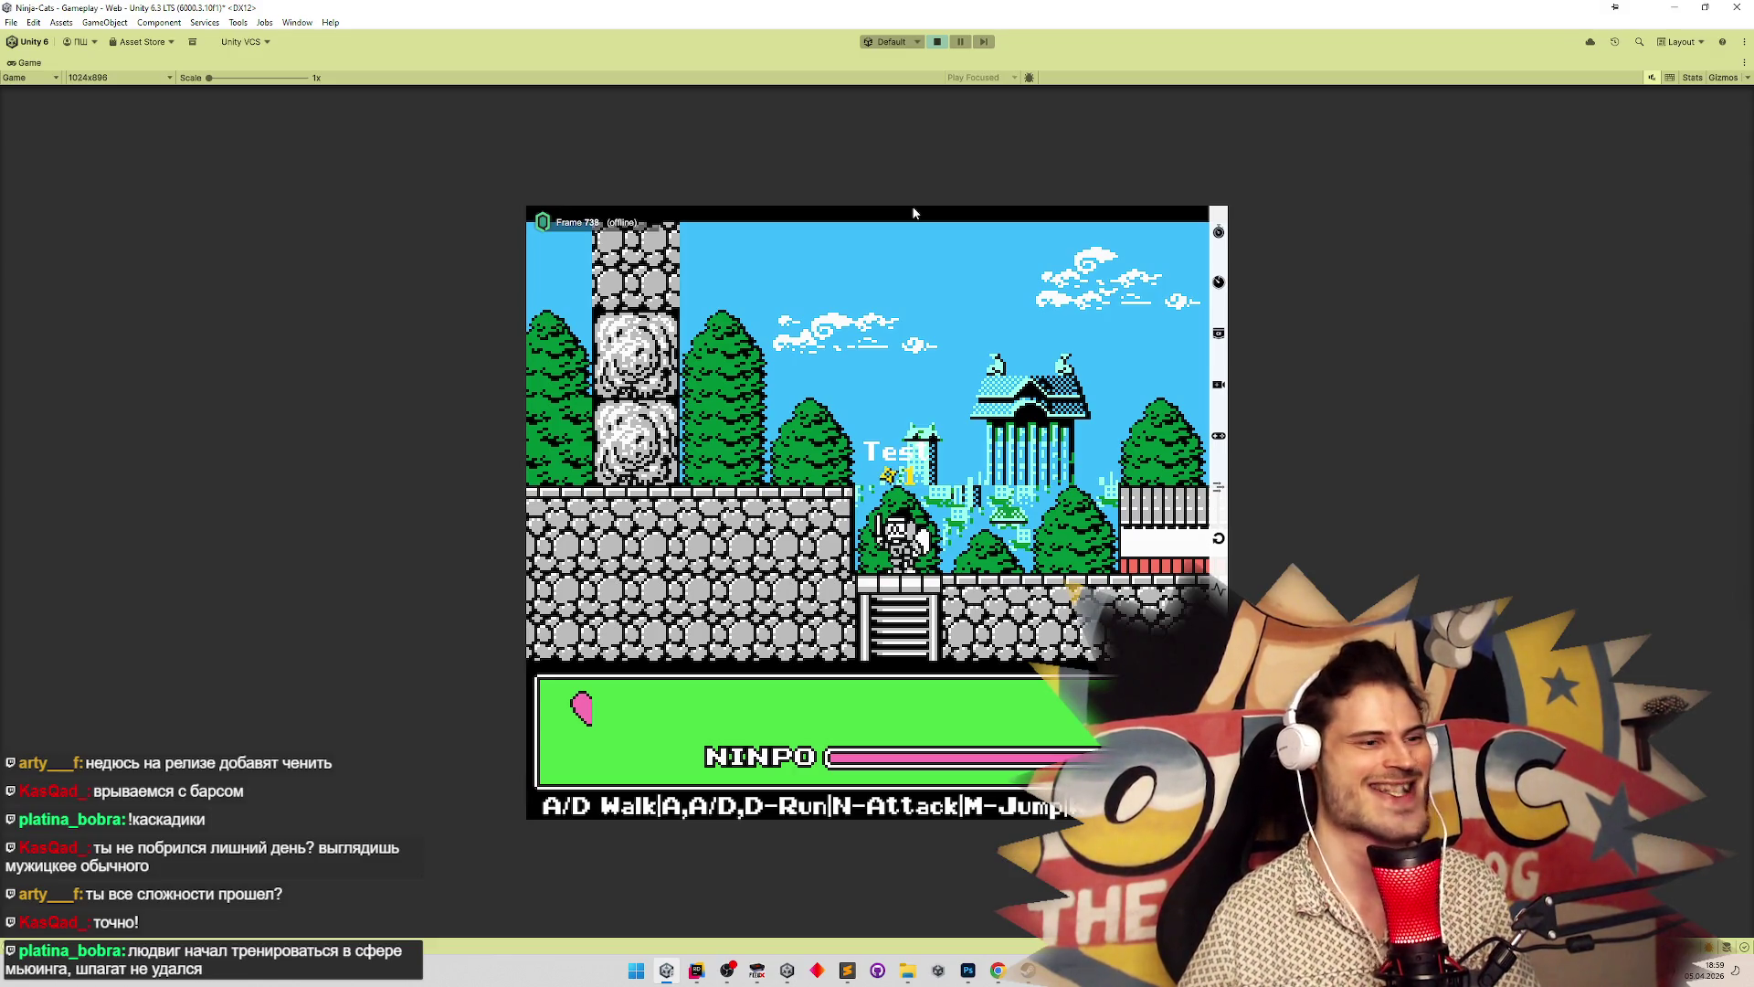
key(d)
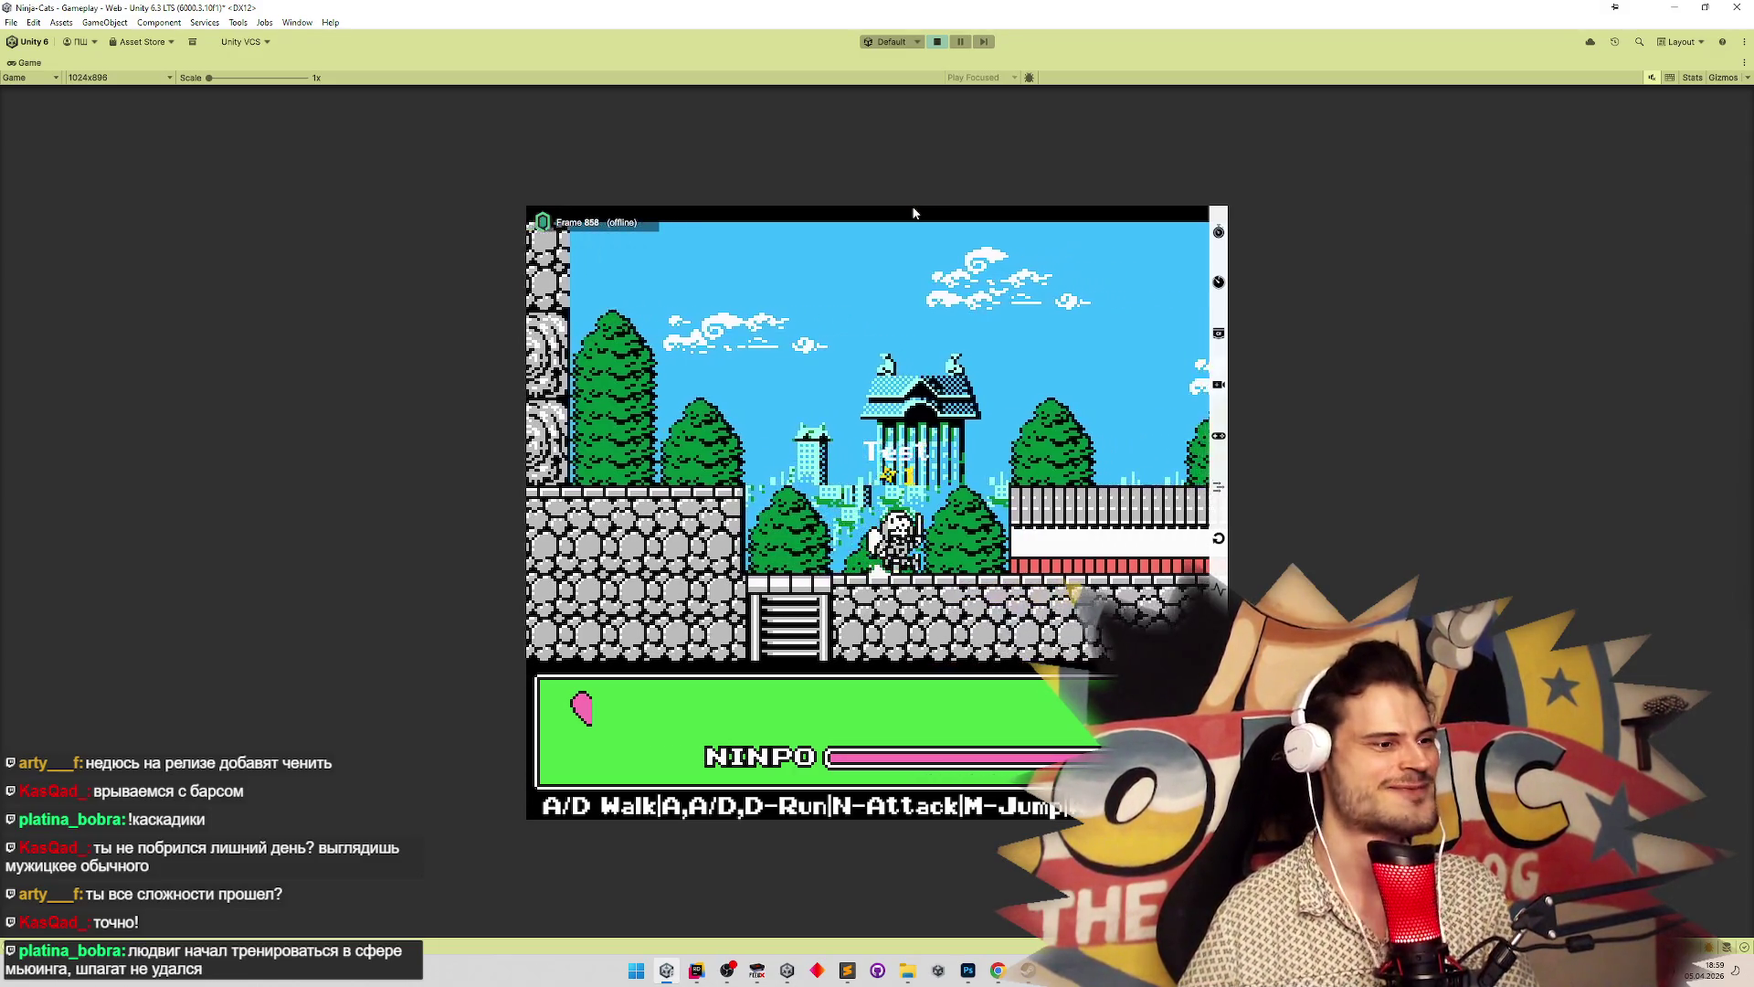
key(d)
key(d)
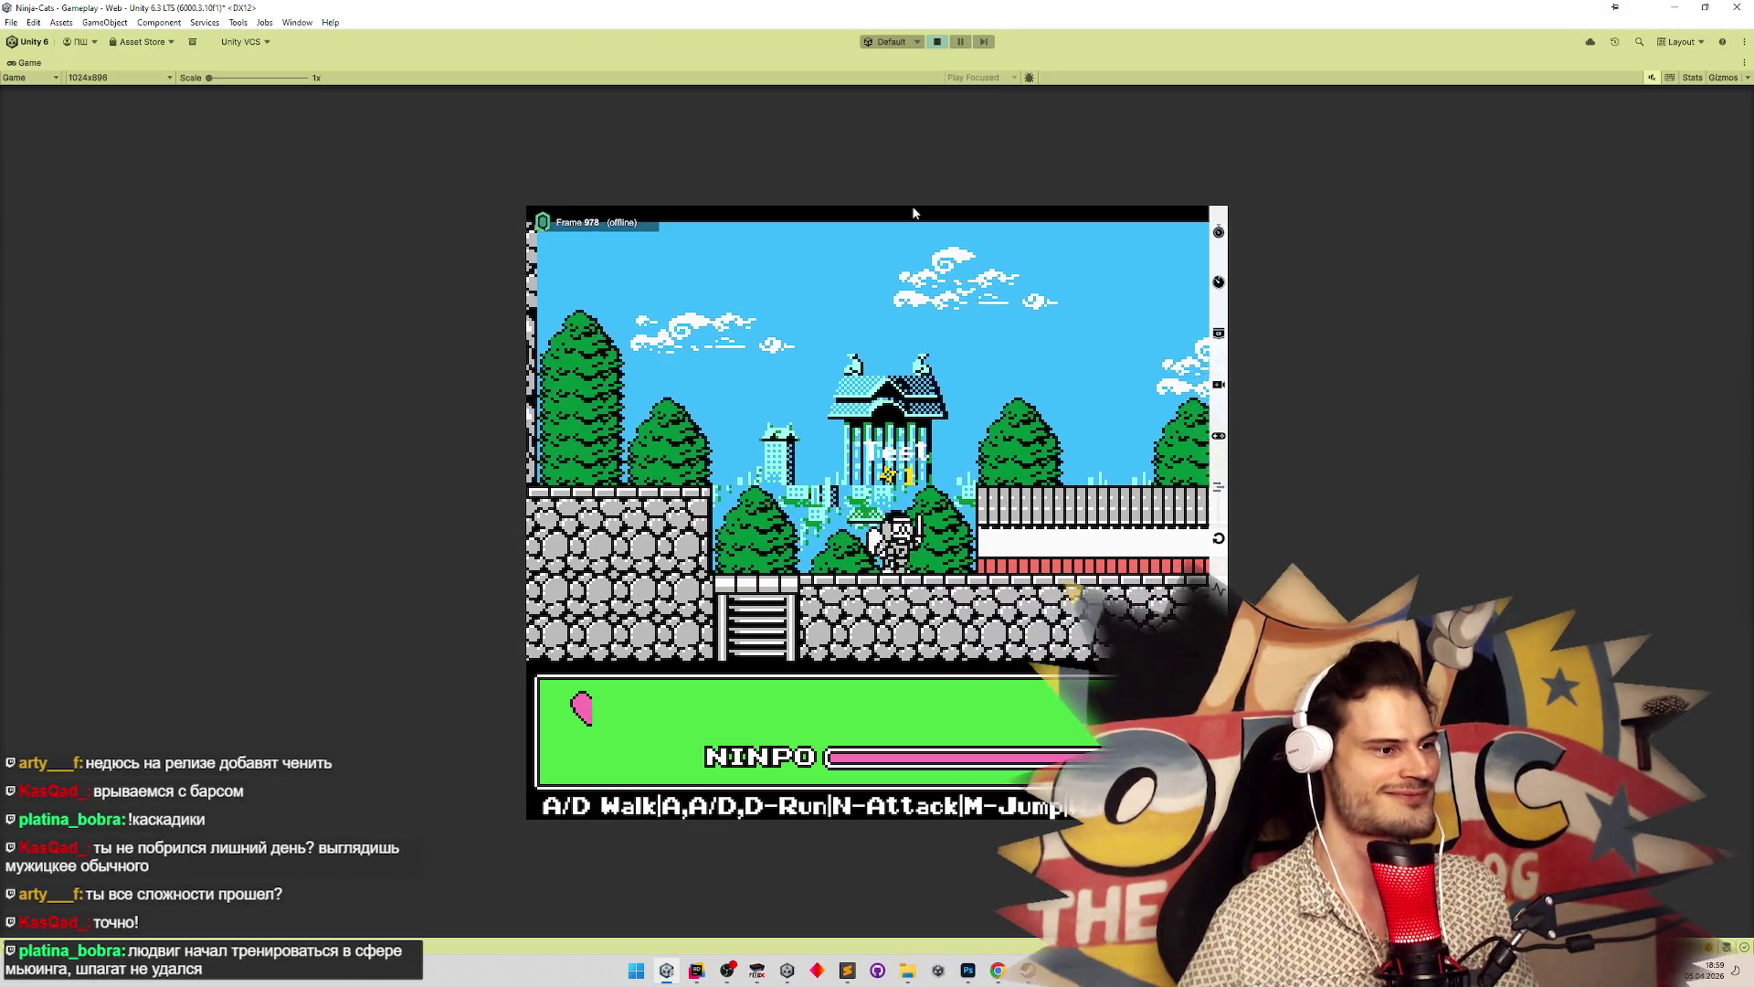
key(ctrl+p)
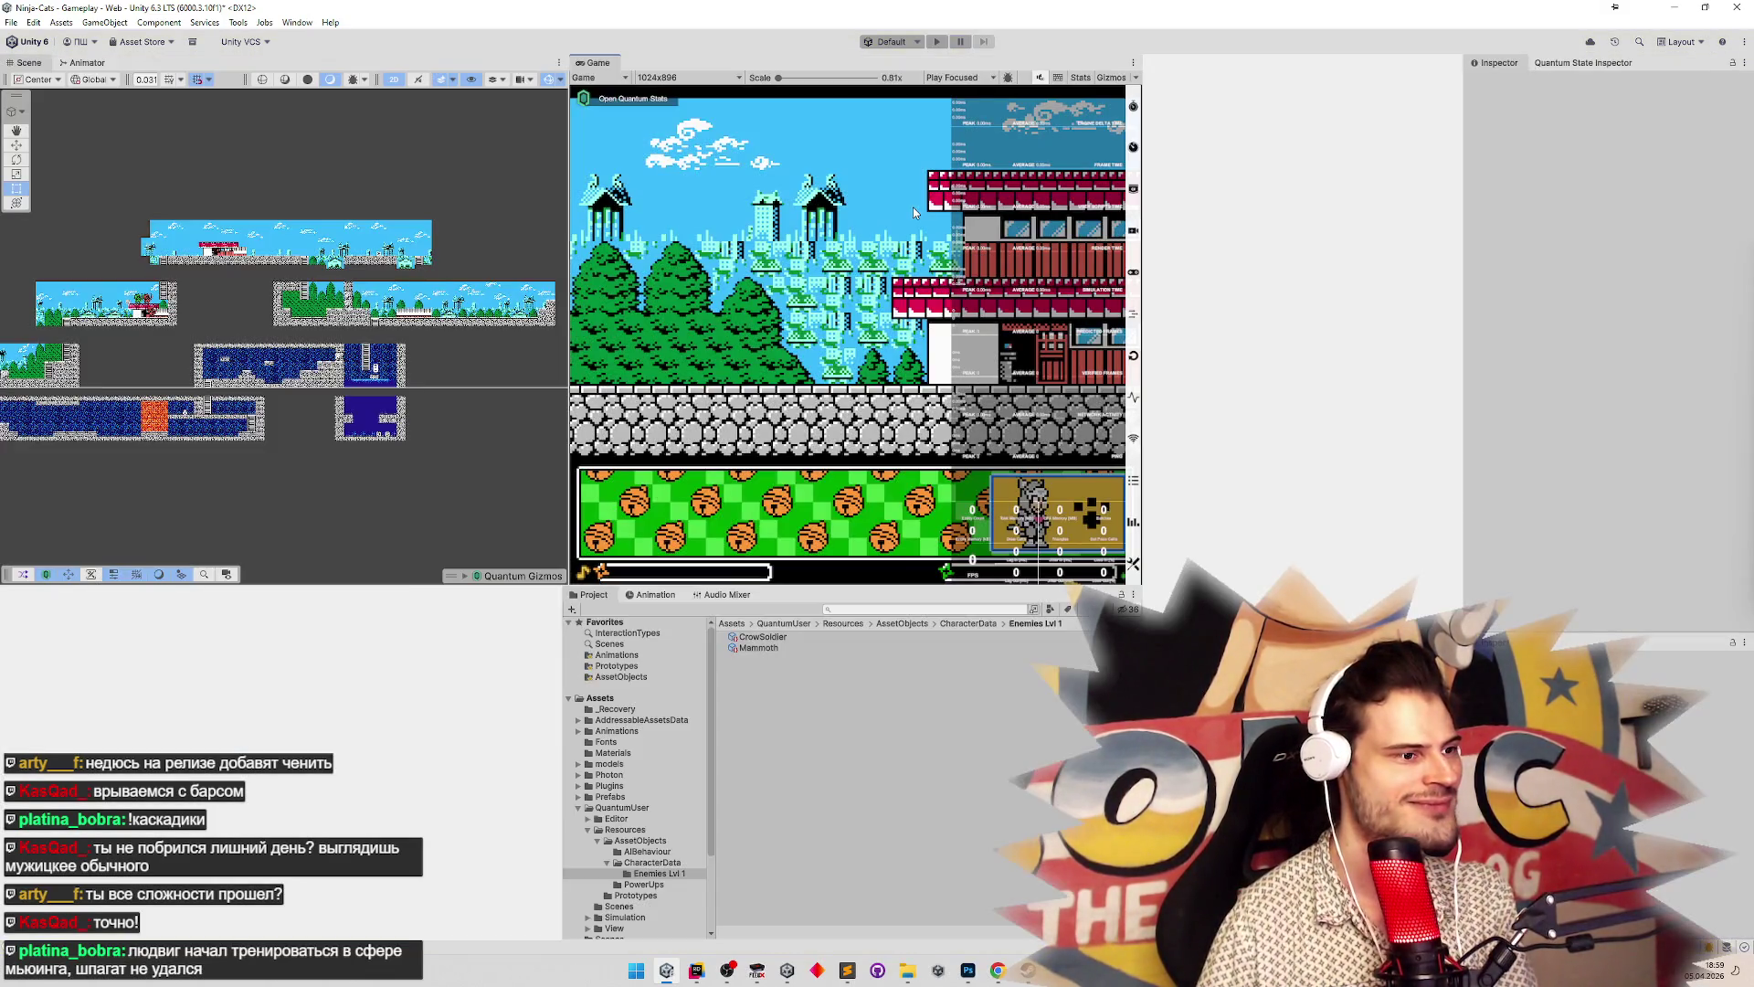
Add HasDelayedTurnaround as Mammoth's second component, clear the console, and start play to test
click(800, 649)
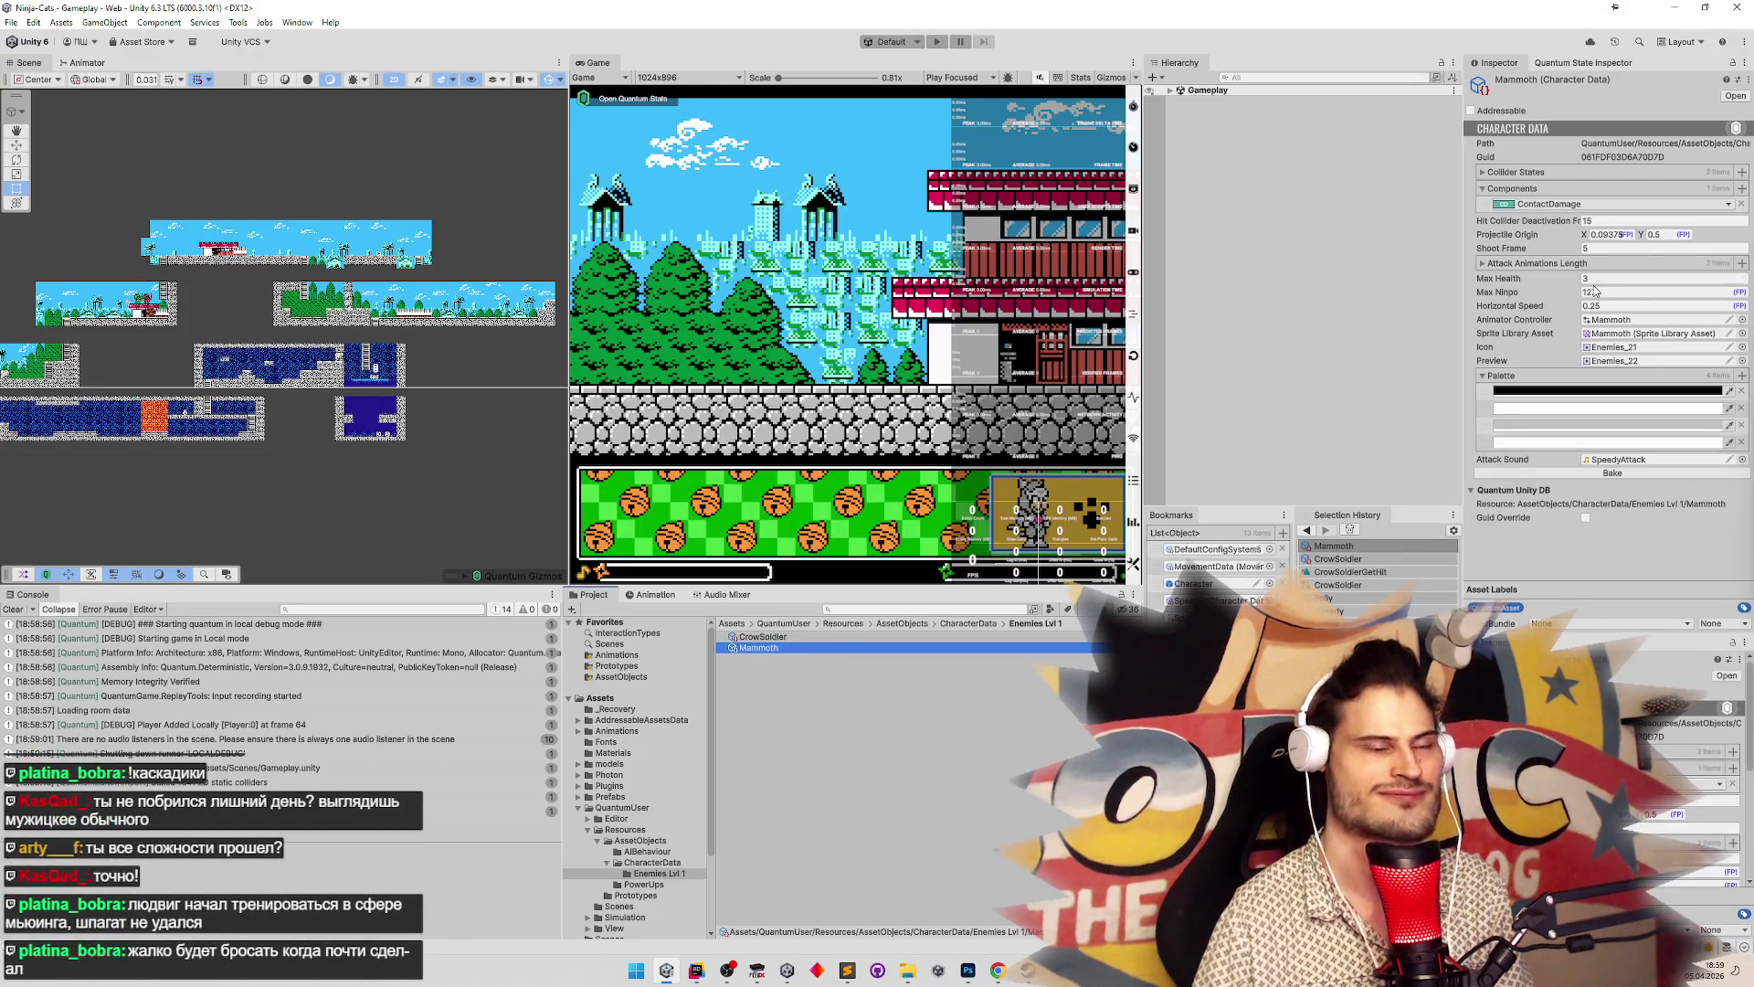
click(1742, 189)
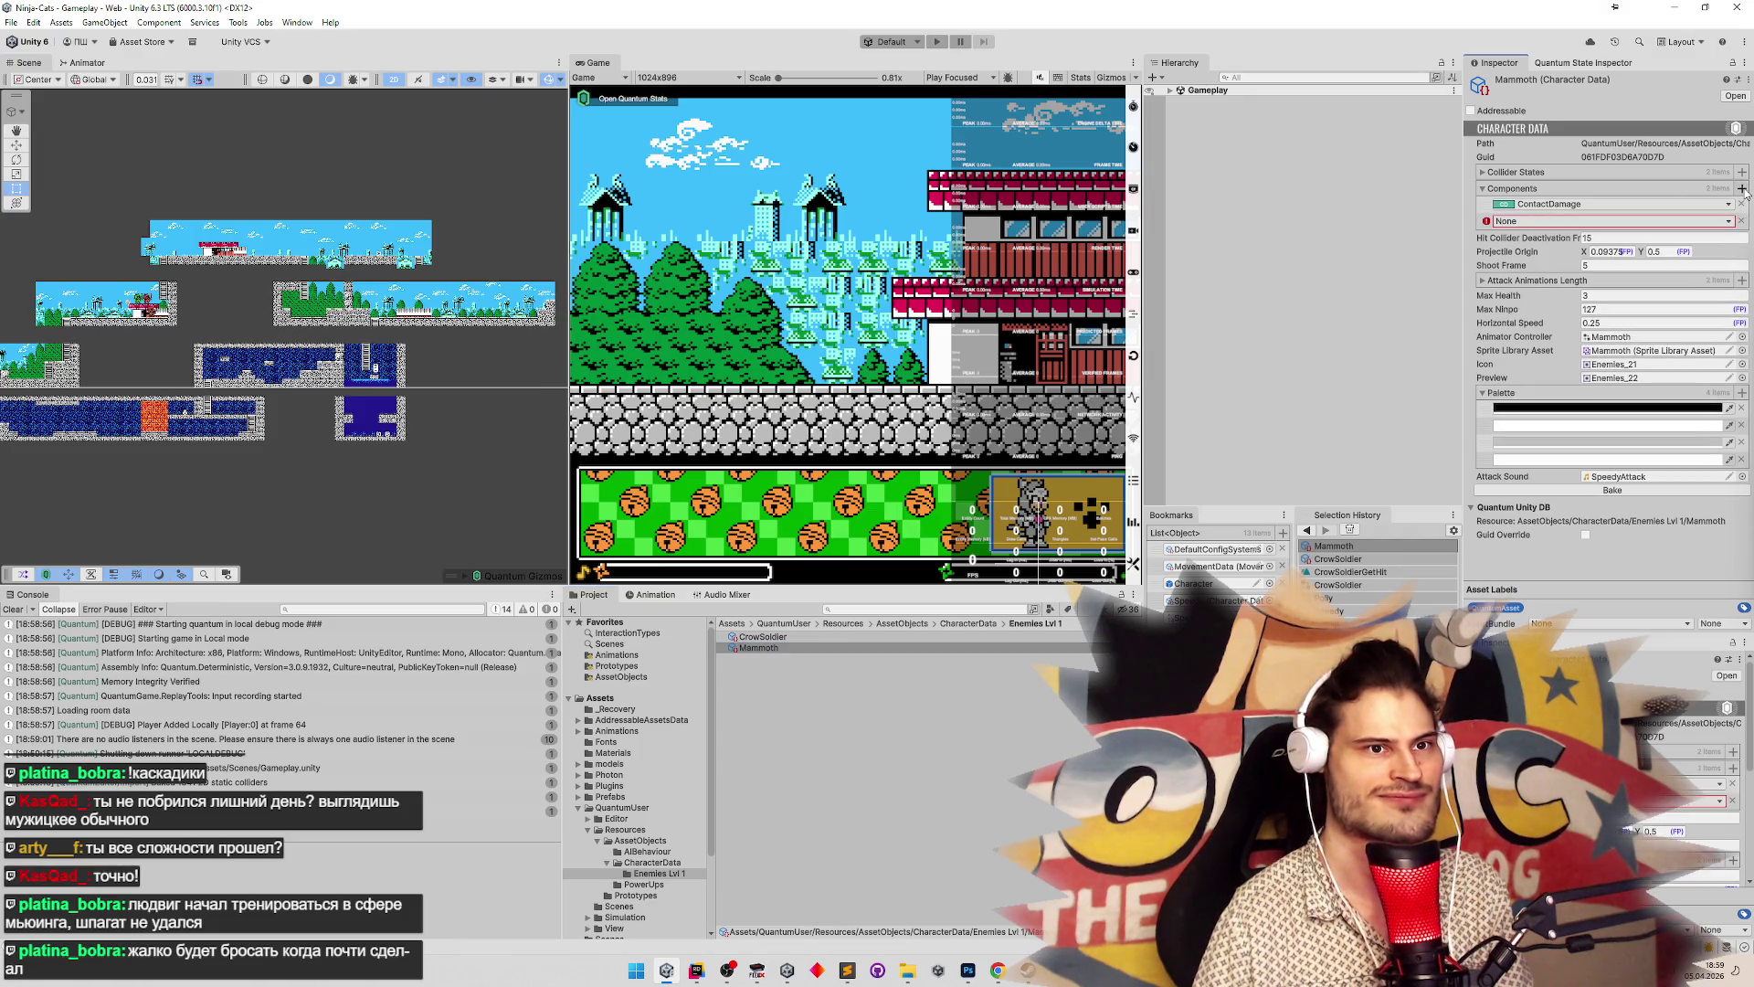
click(1727, 222)
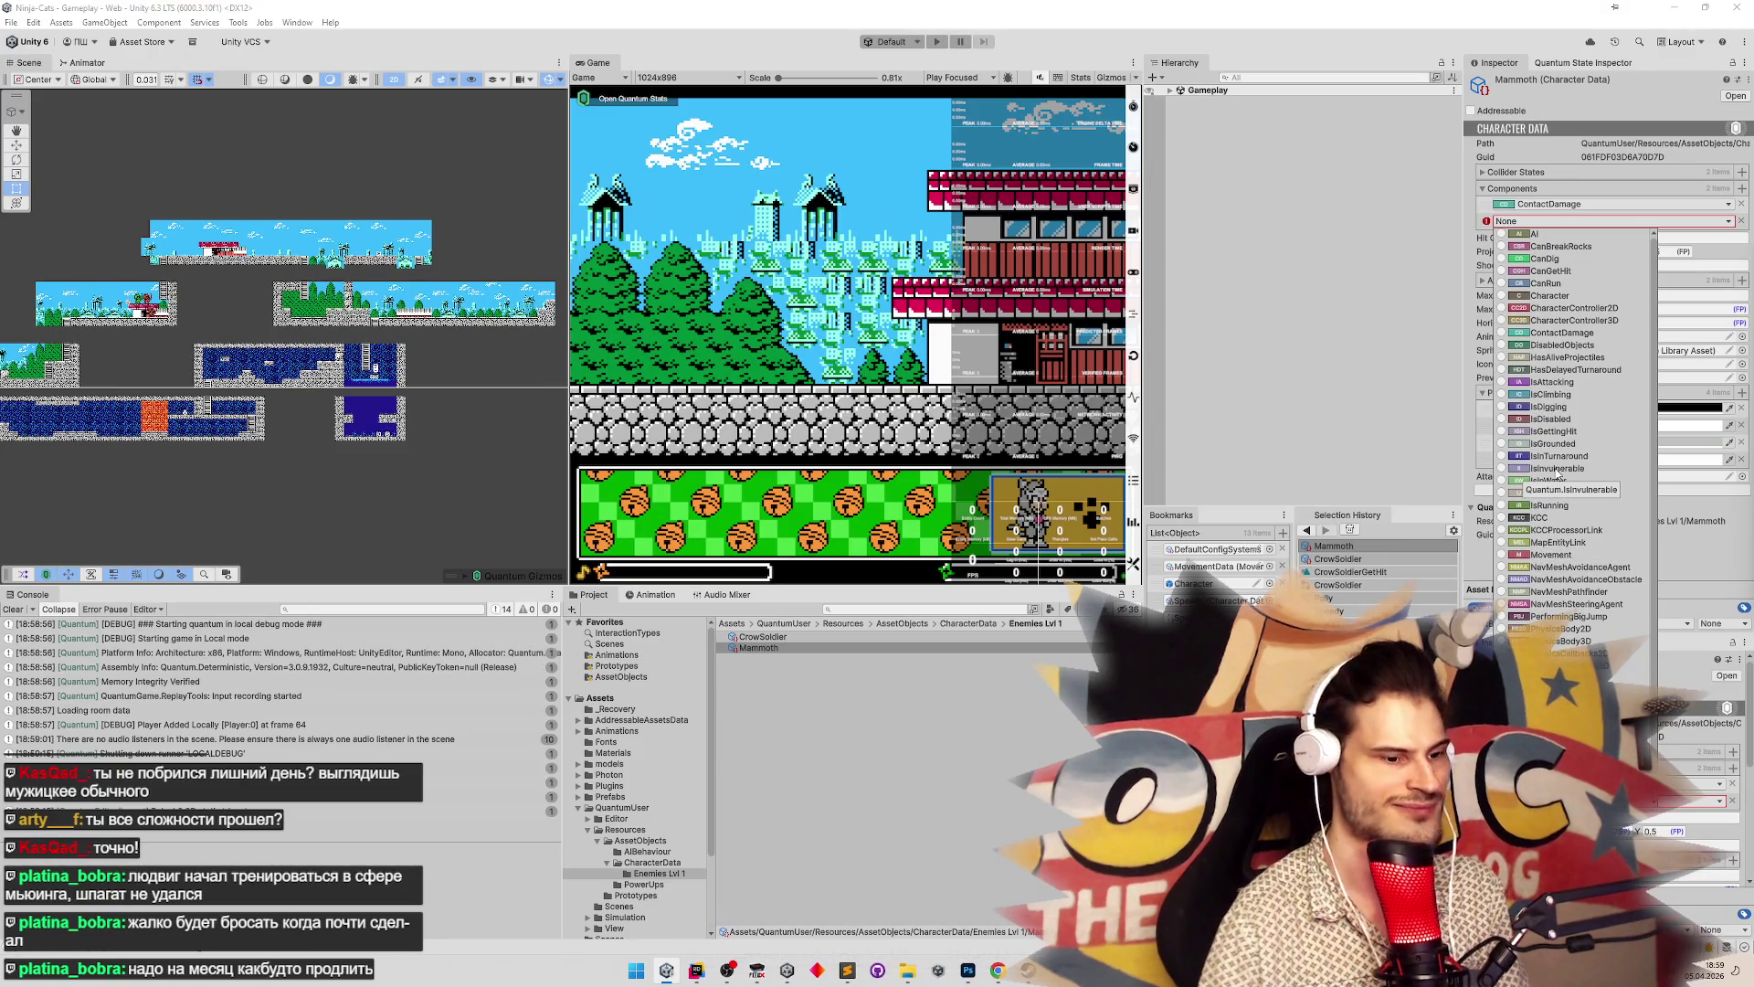
click(1551, 370)
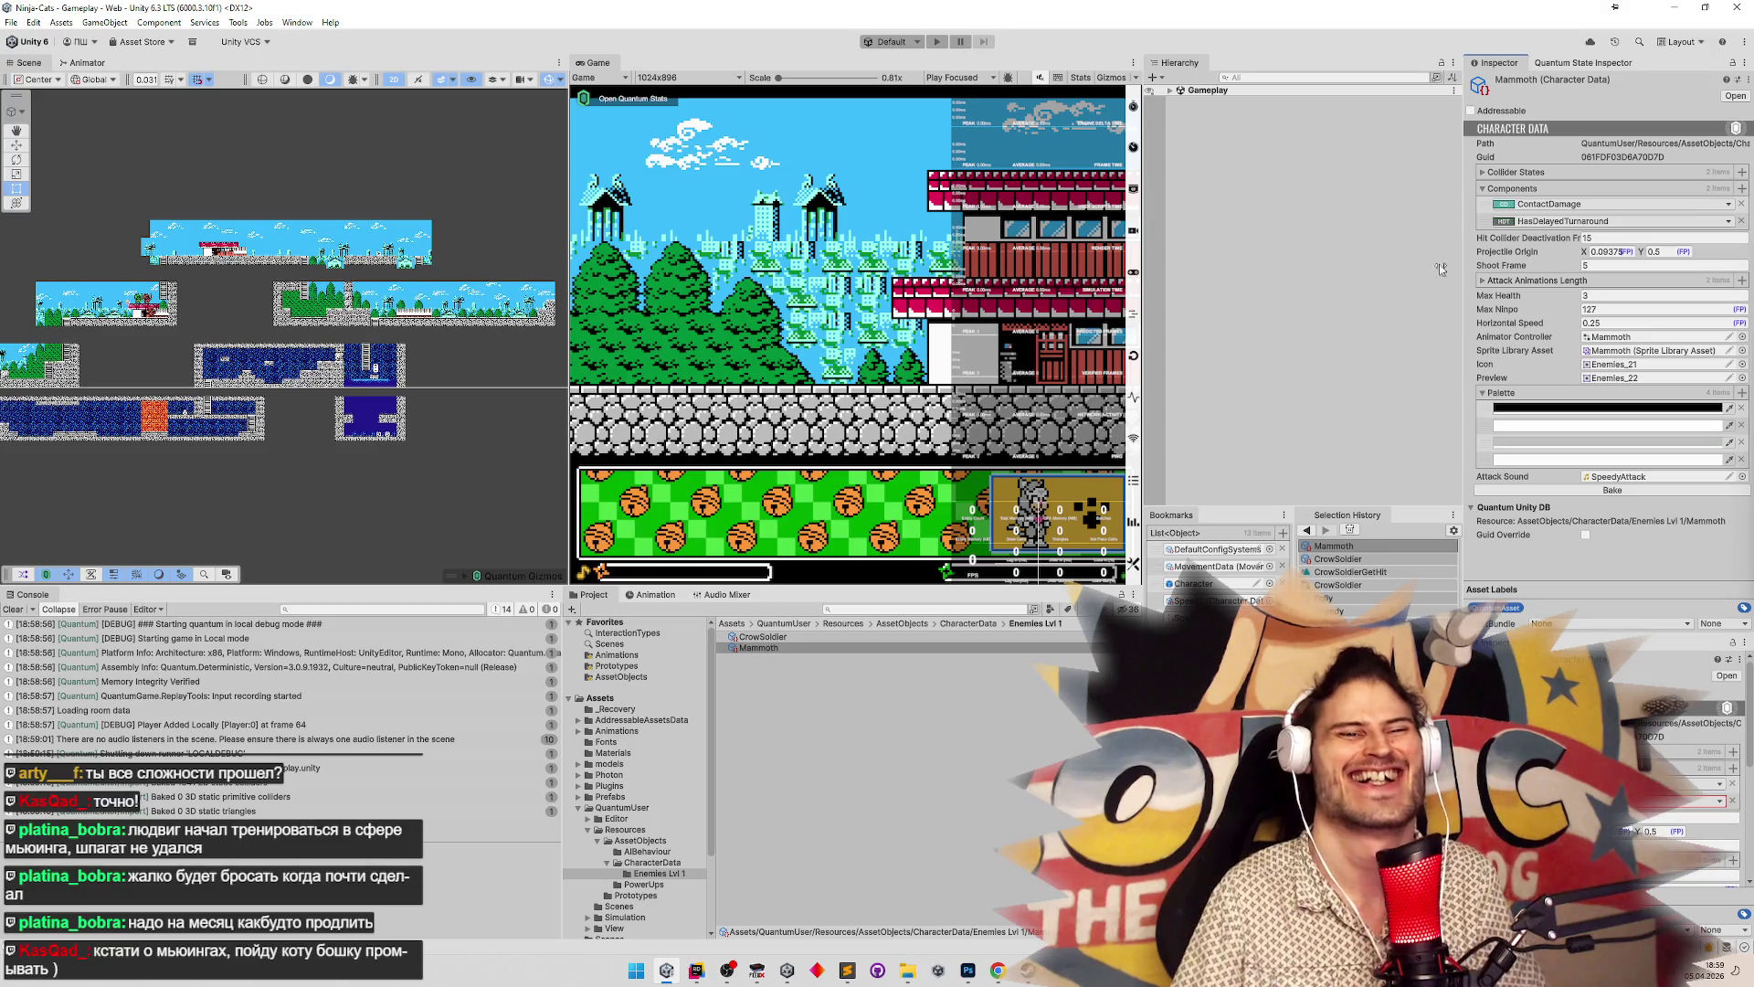
click(13, 609)
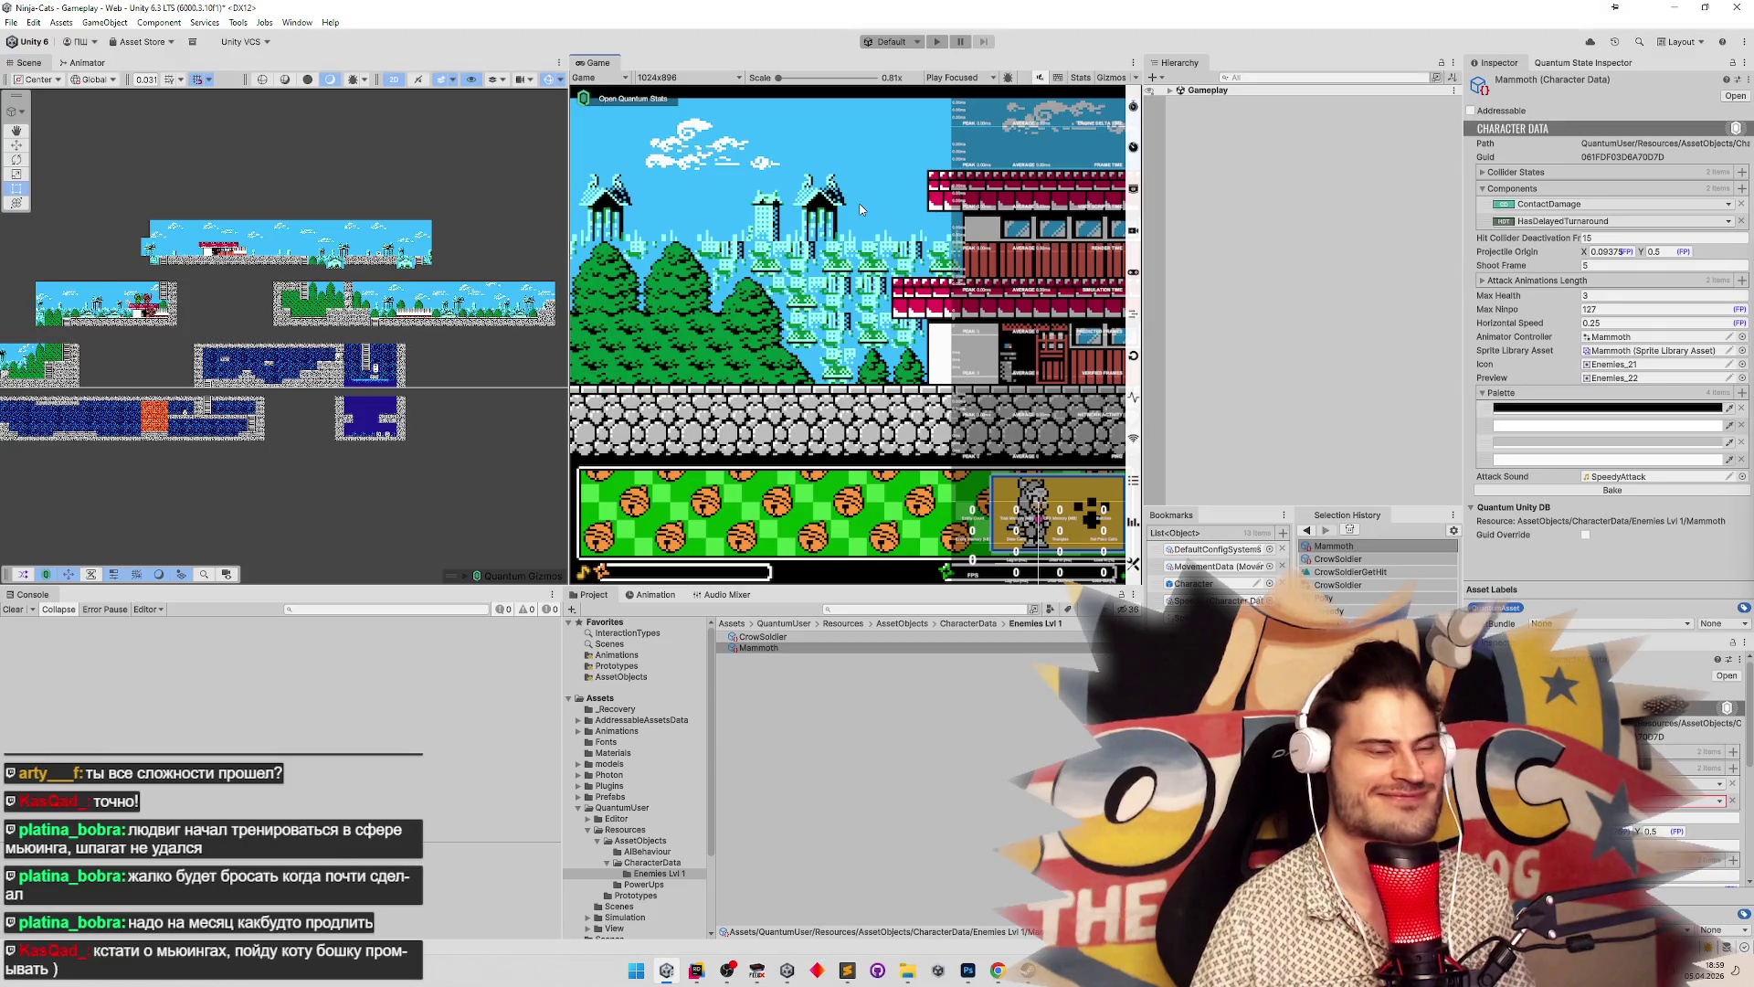
key(ctrl+p)
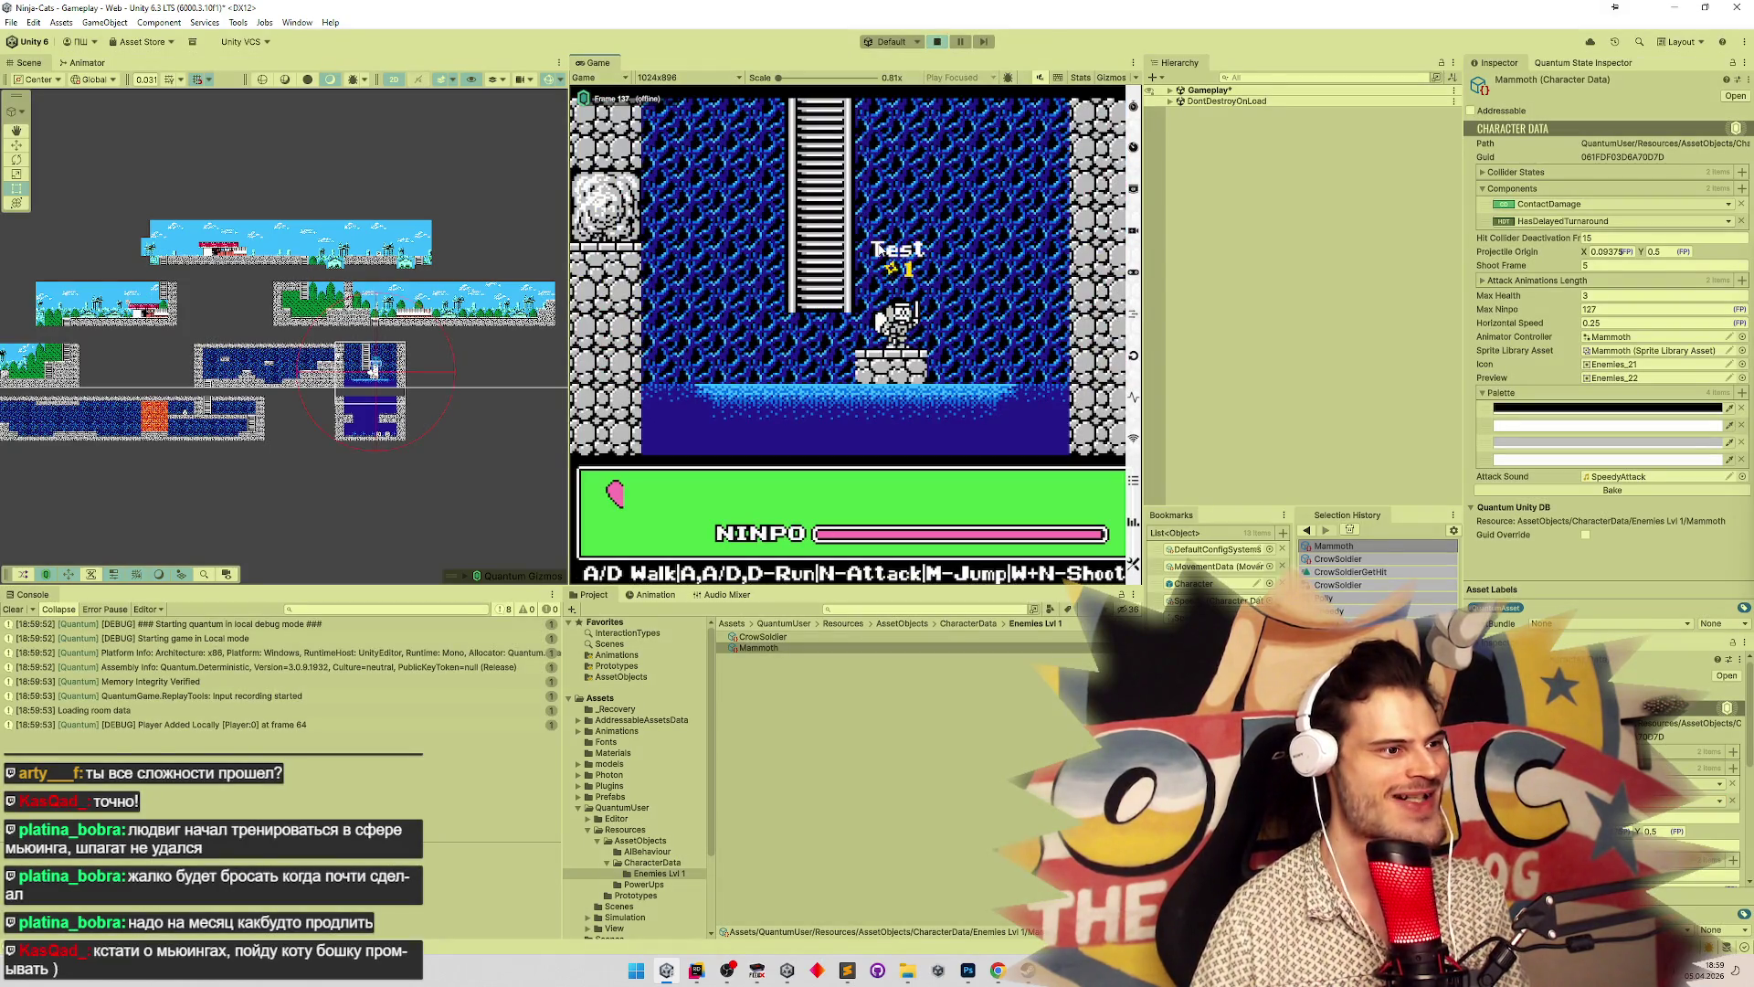
Play-test repeatedly, walking the player left onto the ladder and restarting the game several times
key(a)
key(ctrl+p)
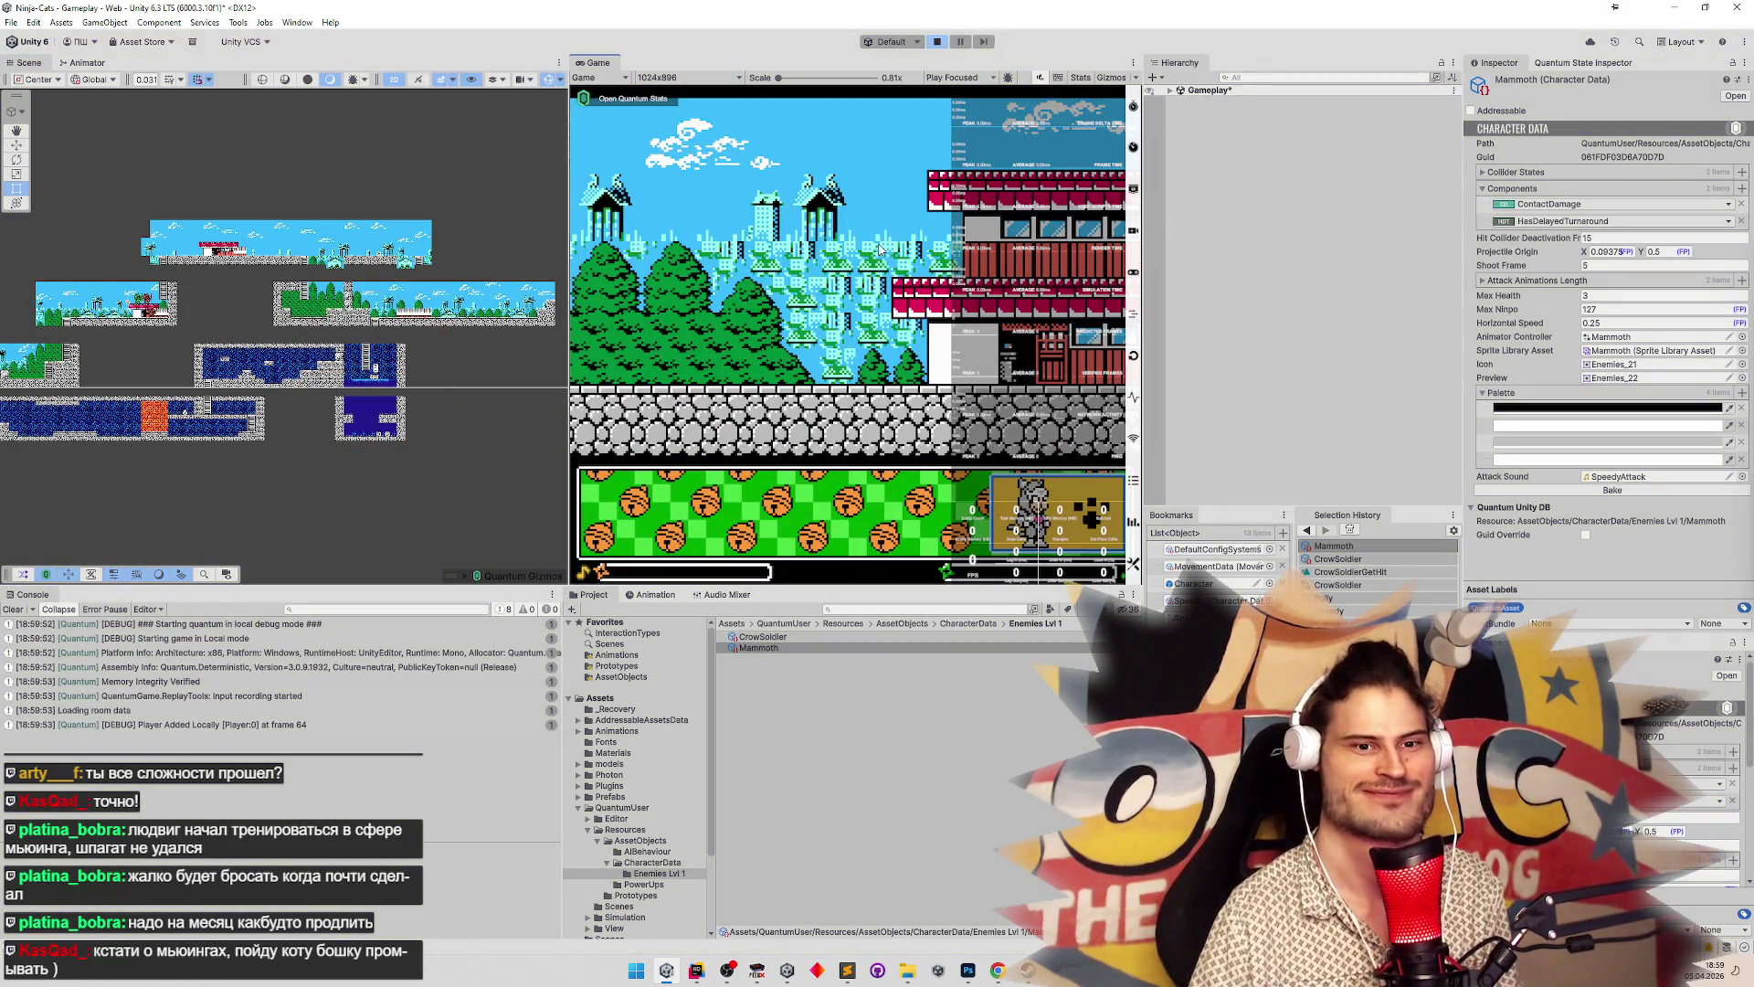
key(ctrl+p)
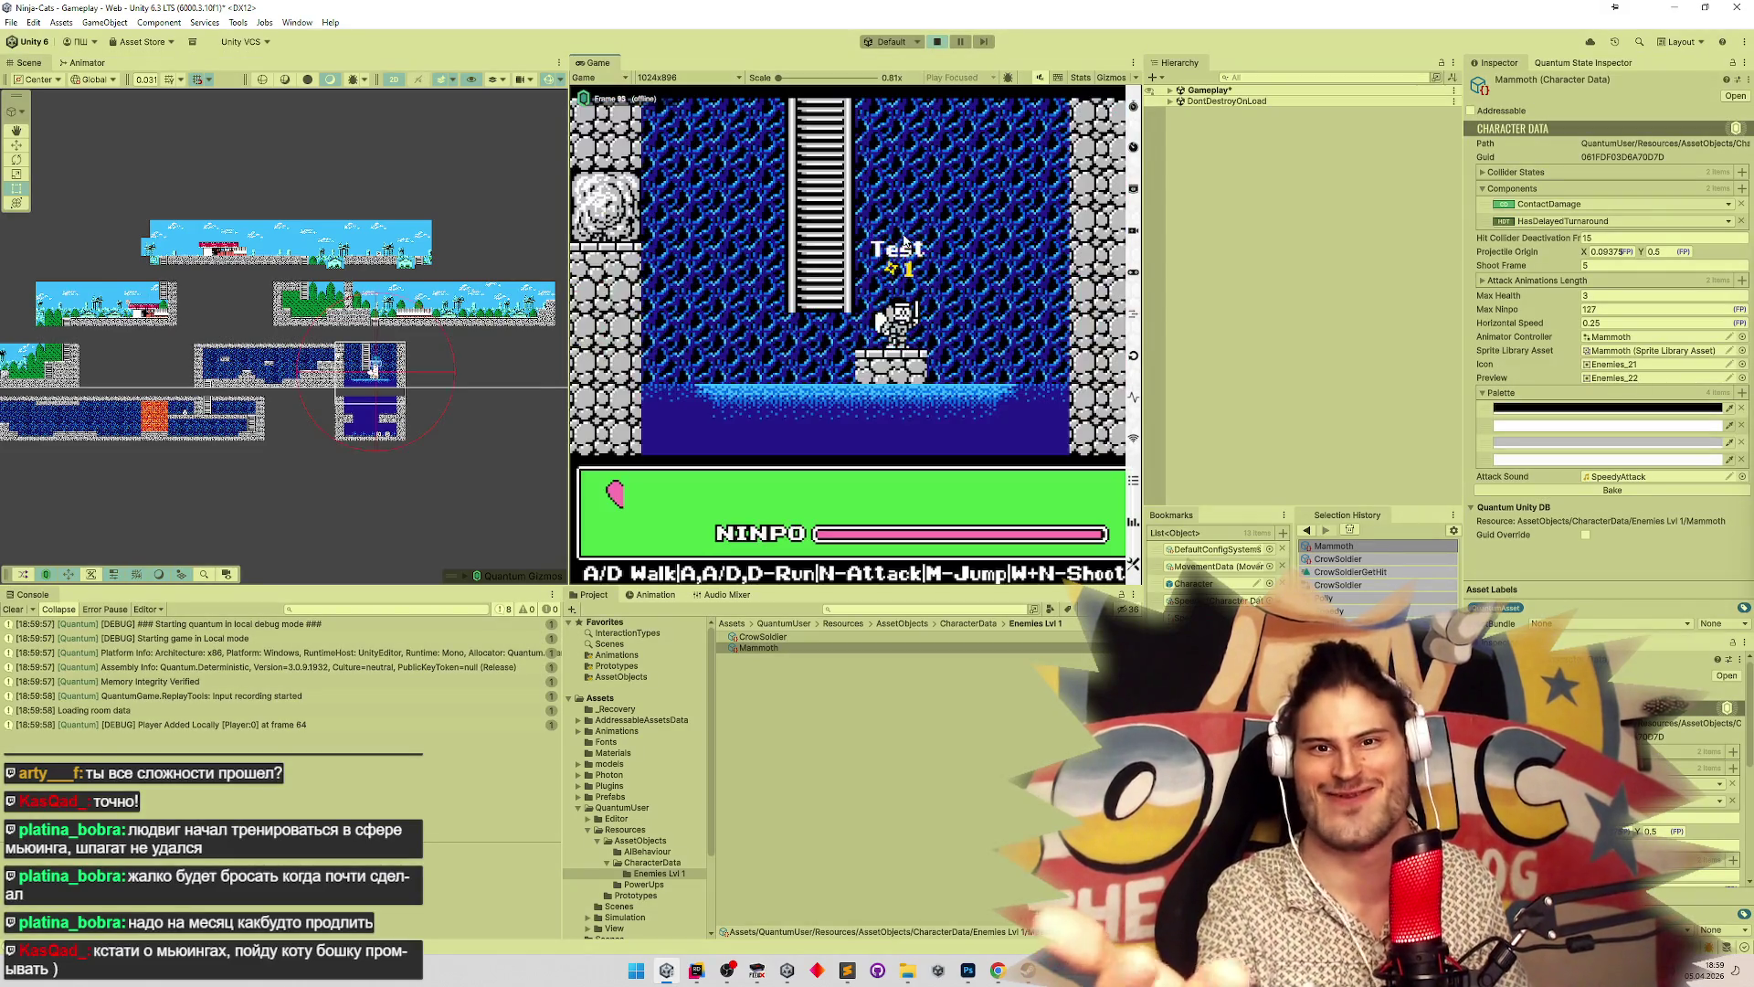
key(a)
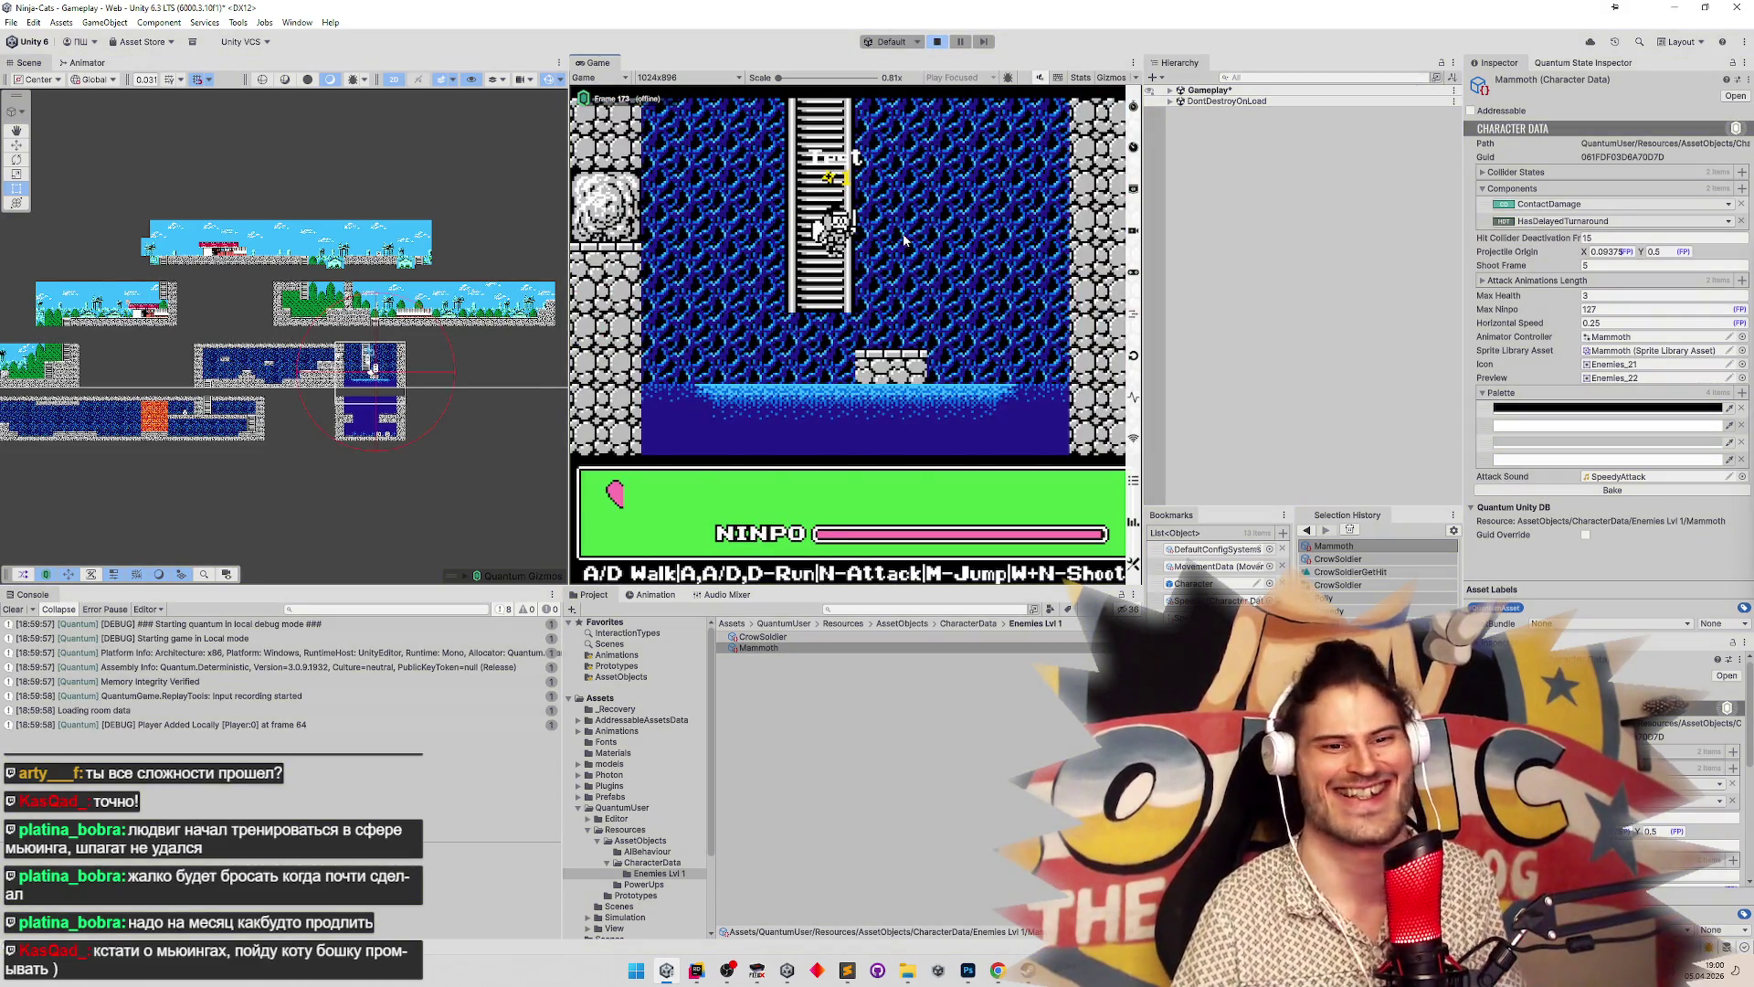
key(ctrl+p)
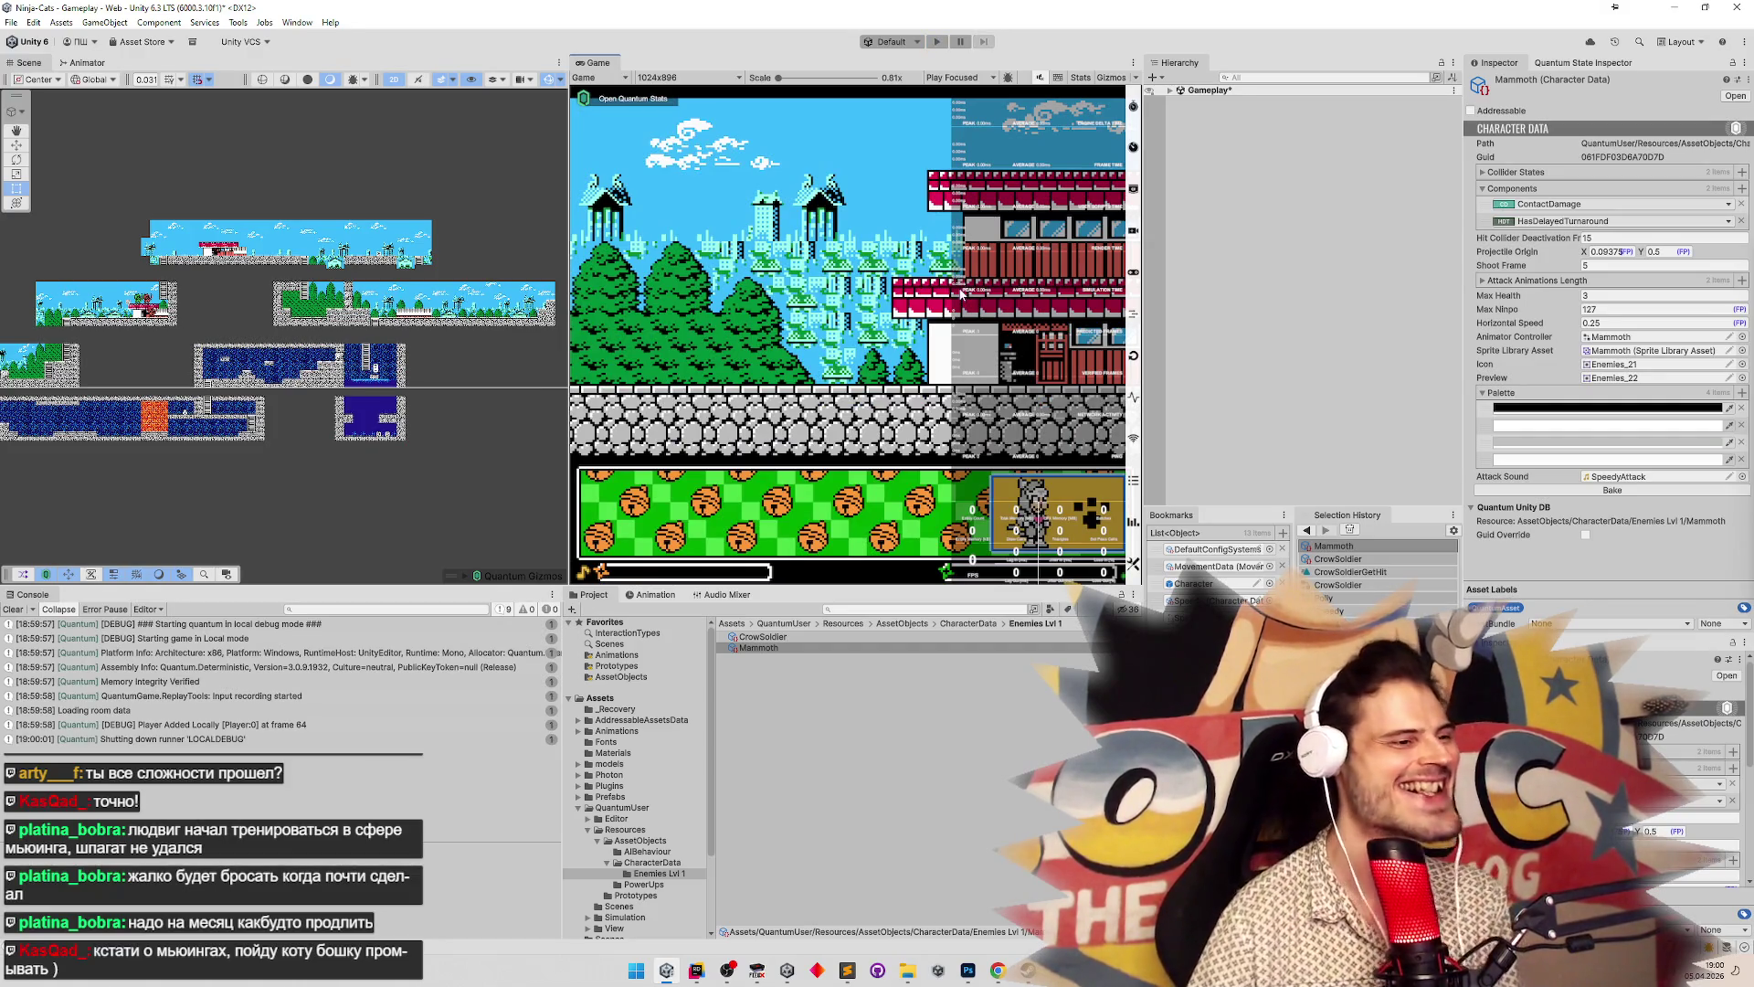
key(ctrl+p)
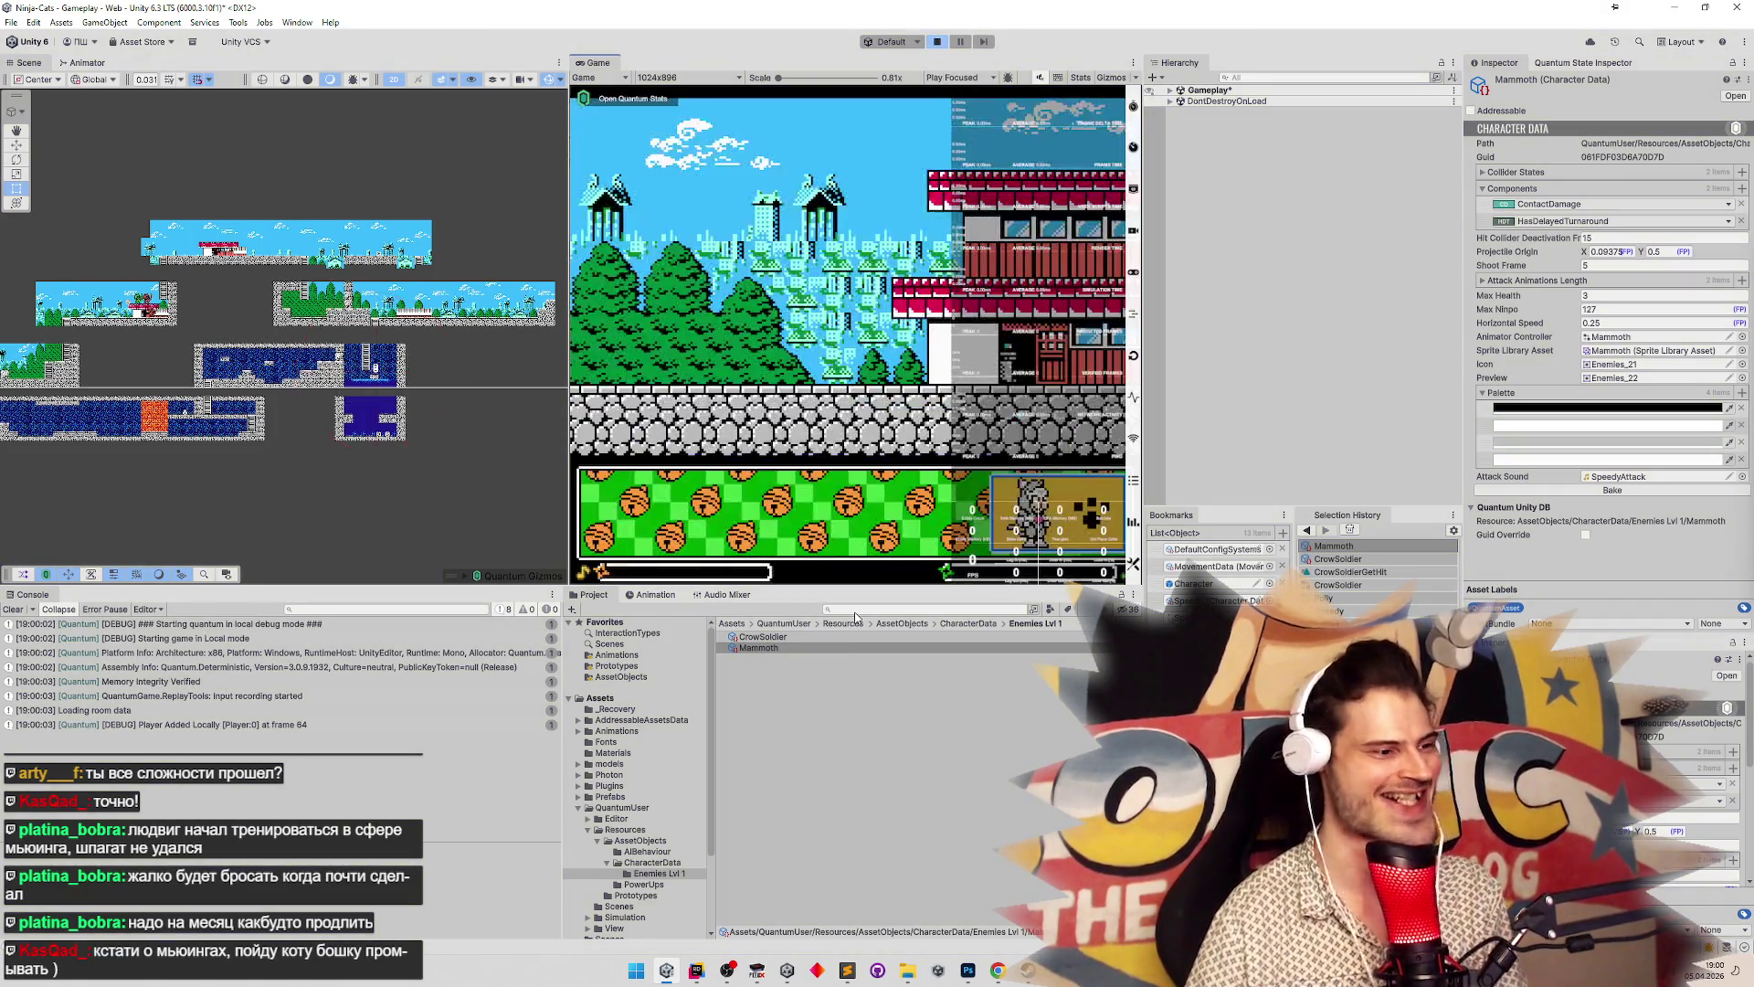
key(ctrl+p)
Set GameData's Debug Character Data to Speedy and test it in play mode
text(game)
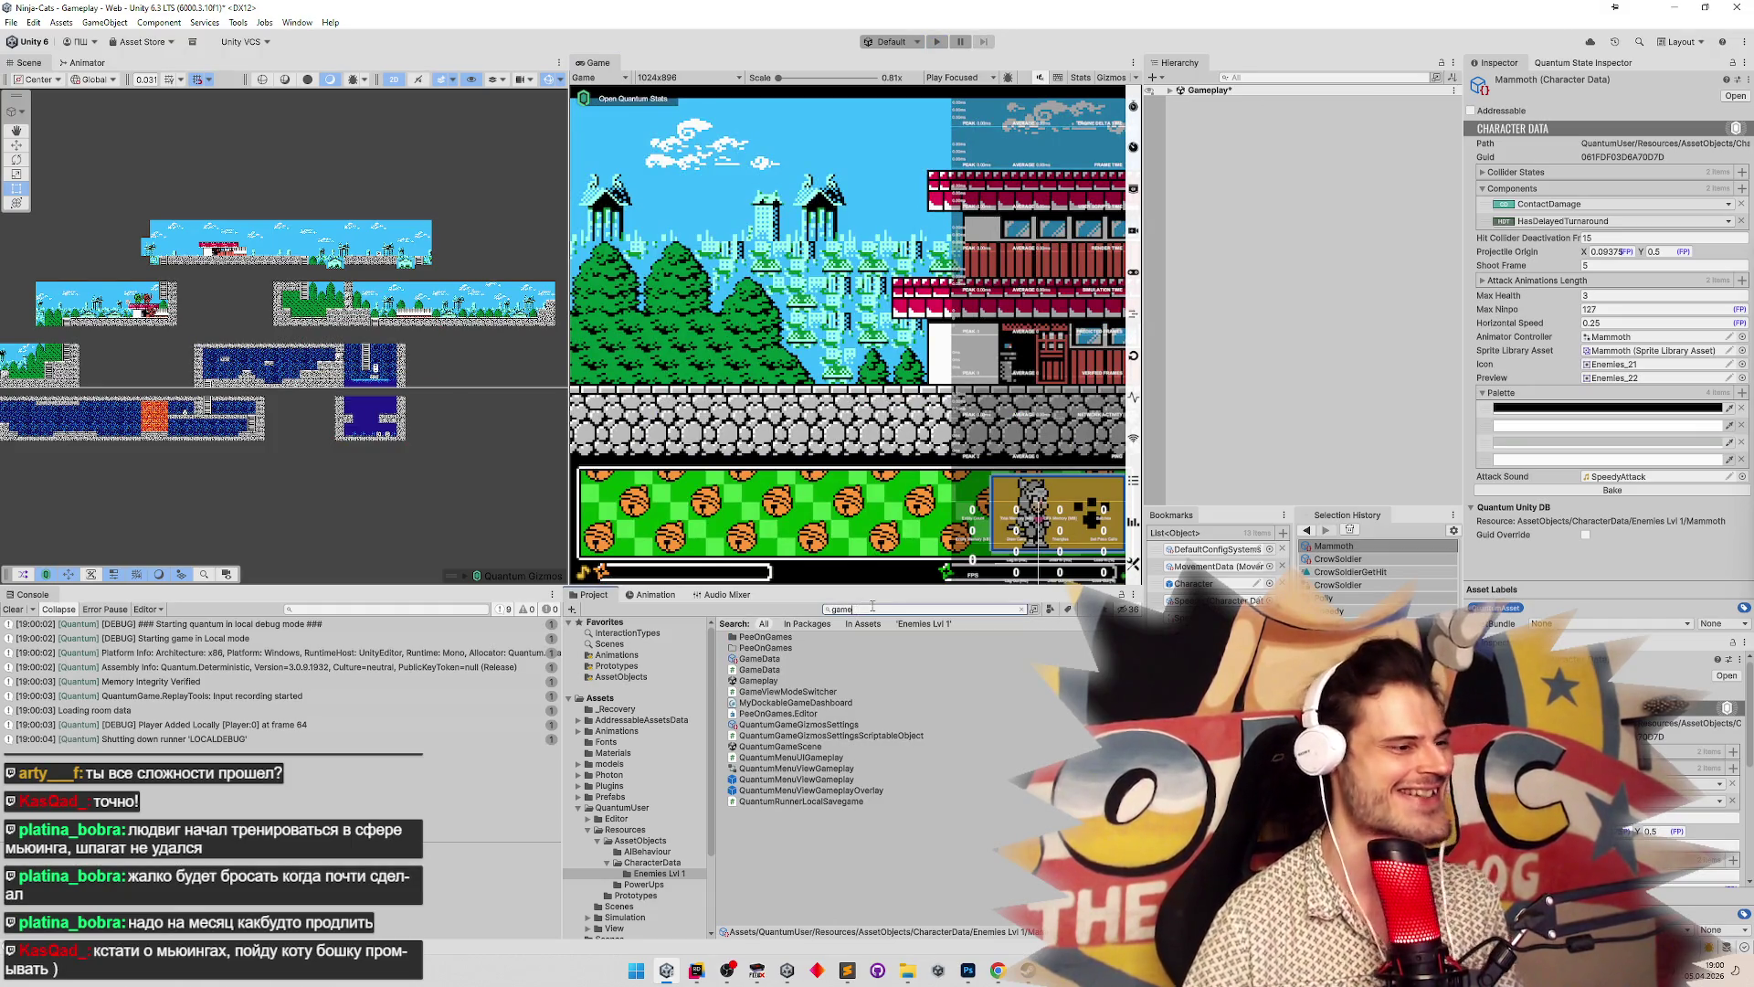
click(786, 660)
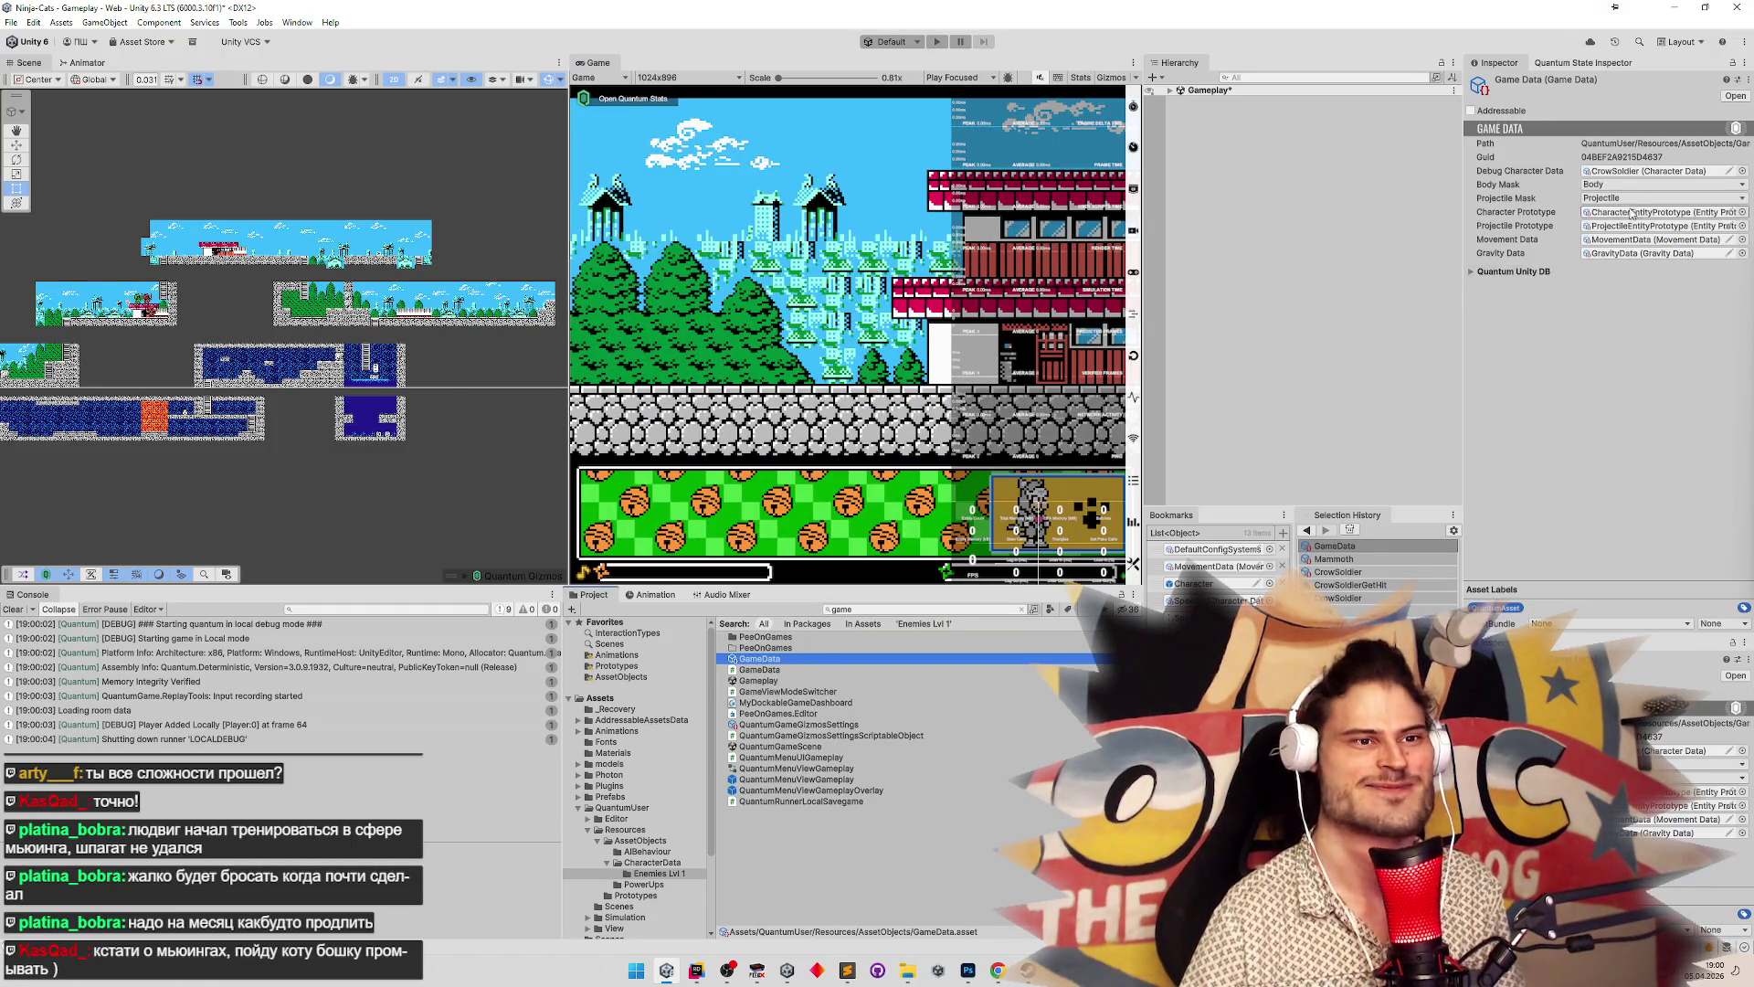
click(1742, 171)
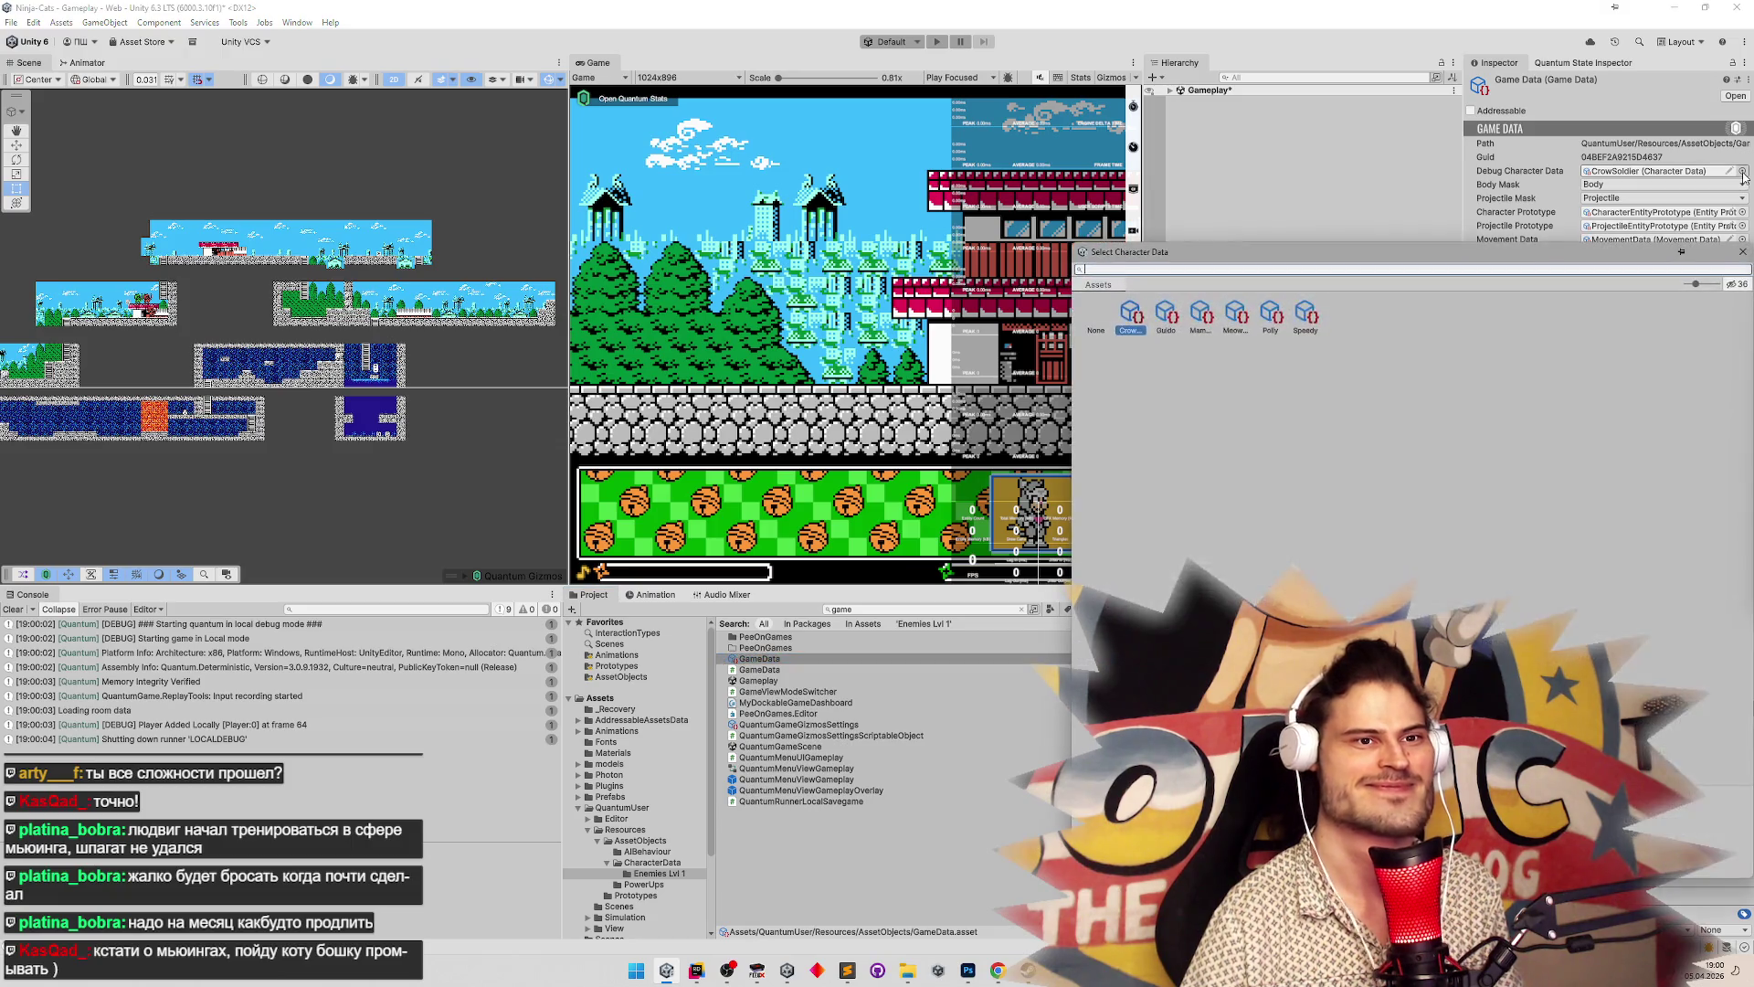
double_click(1306, 315)
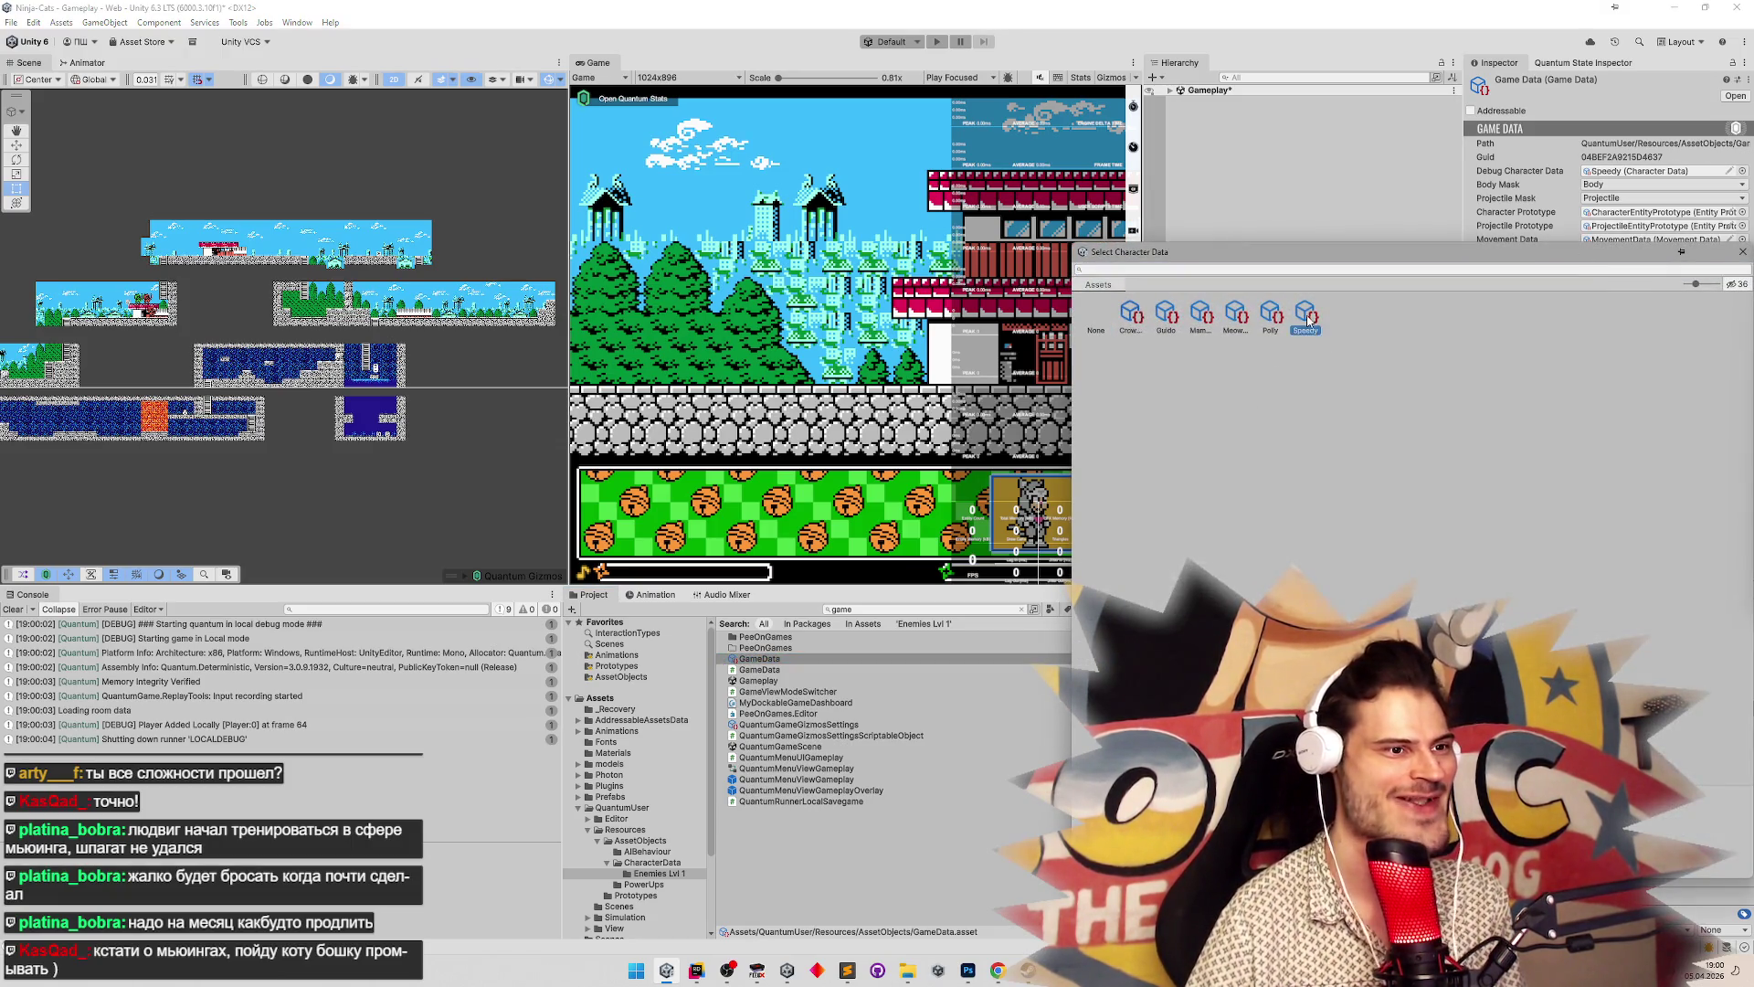
key(ctrl+p)
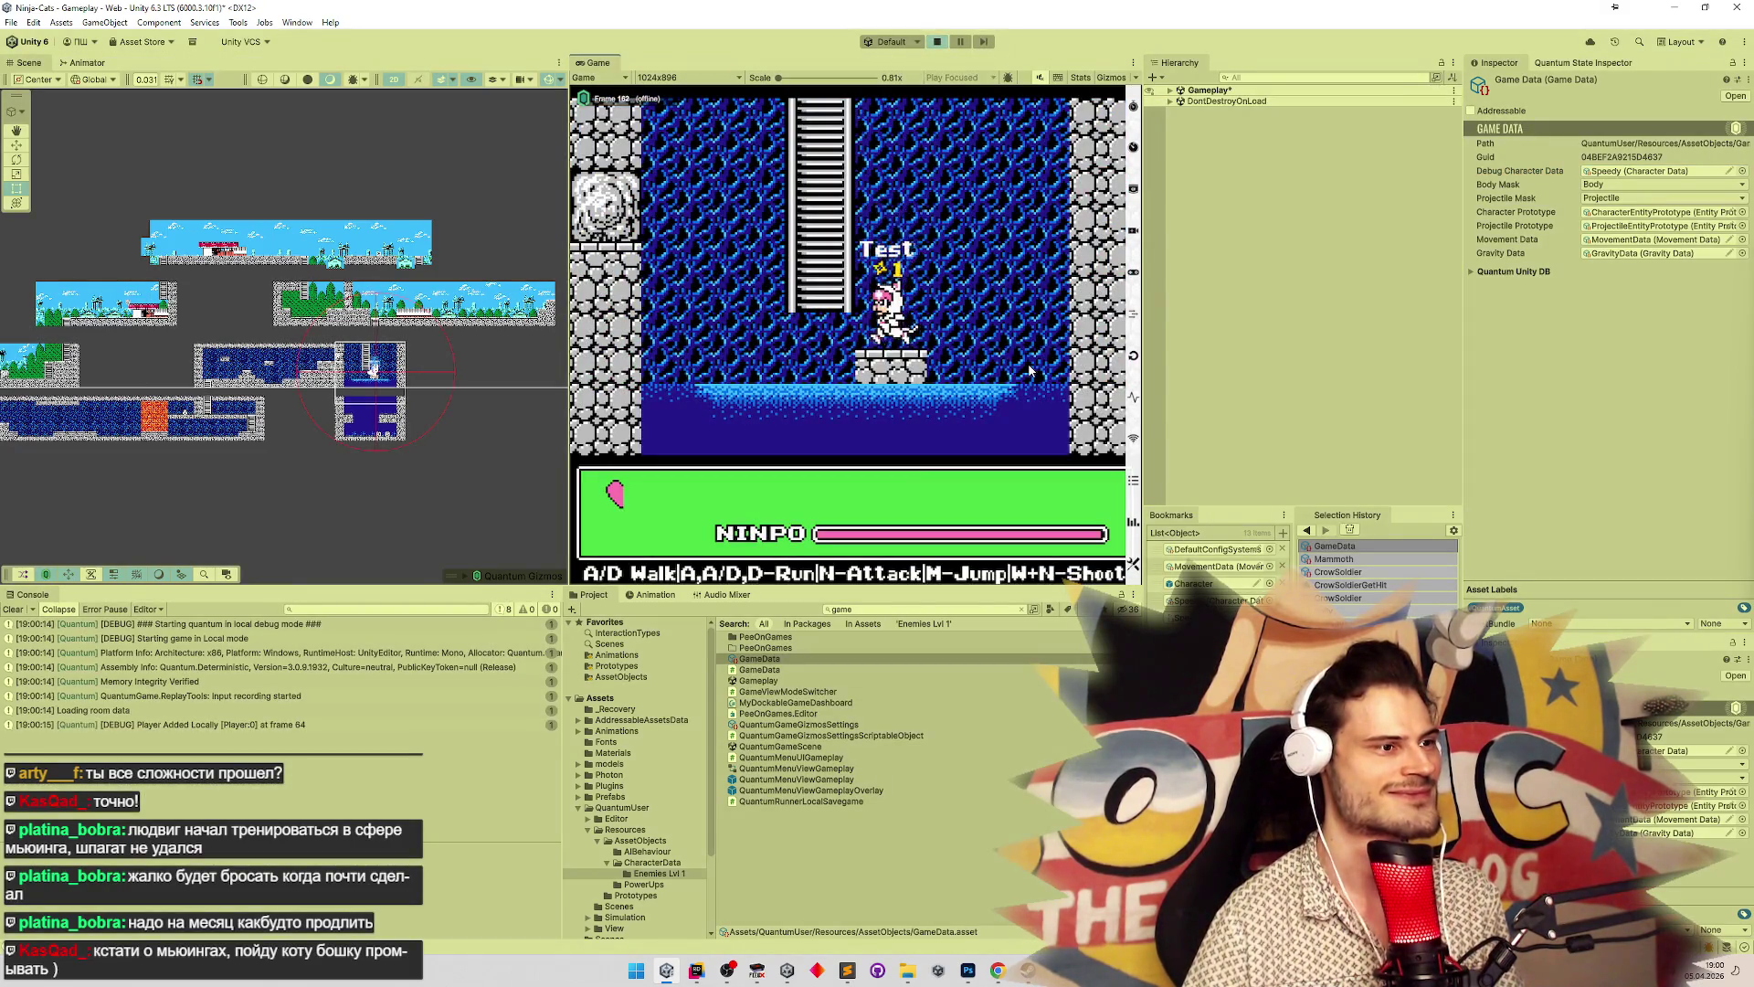
key(ctrl+p)
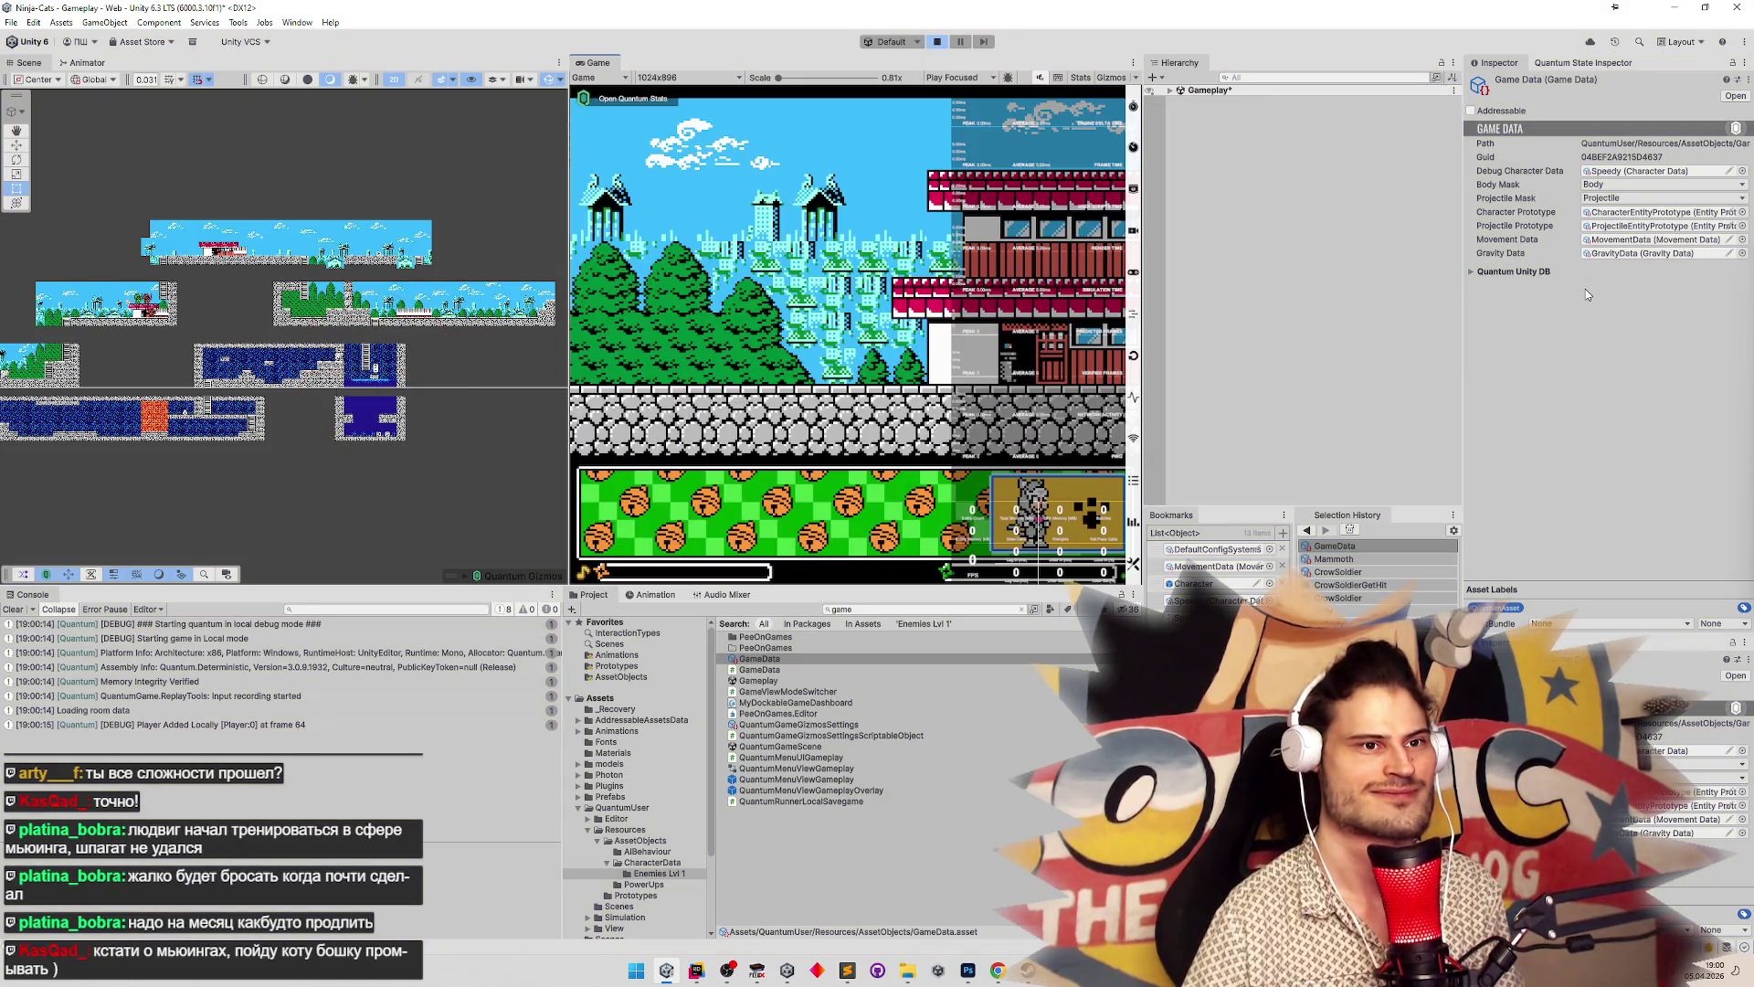
Remove HasDelayedTurnaround from Mammoth's components, then search Rider for gameData
click(1333, 558)
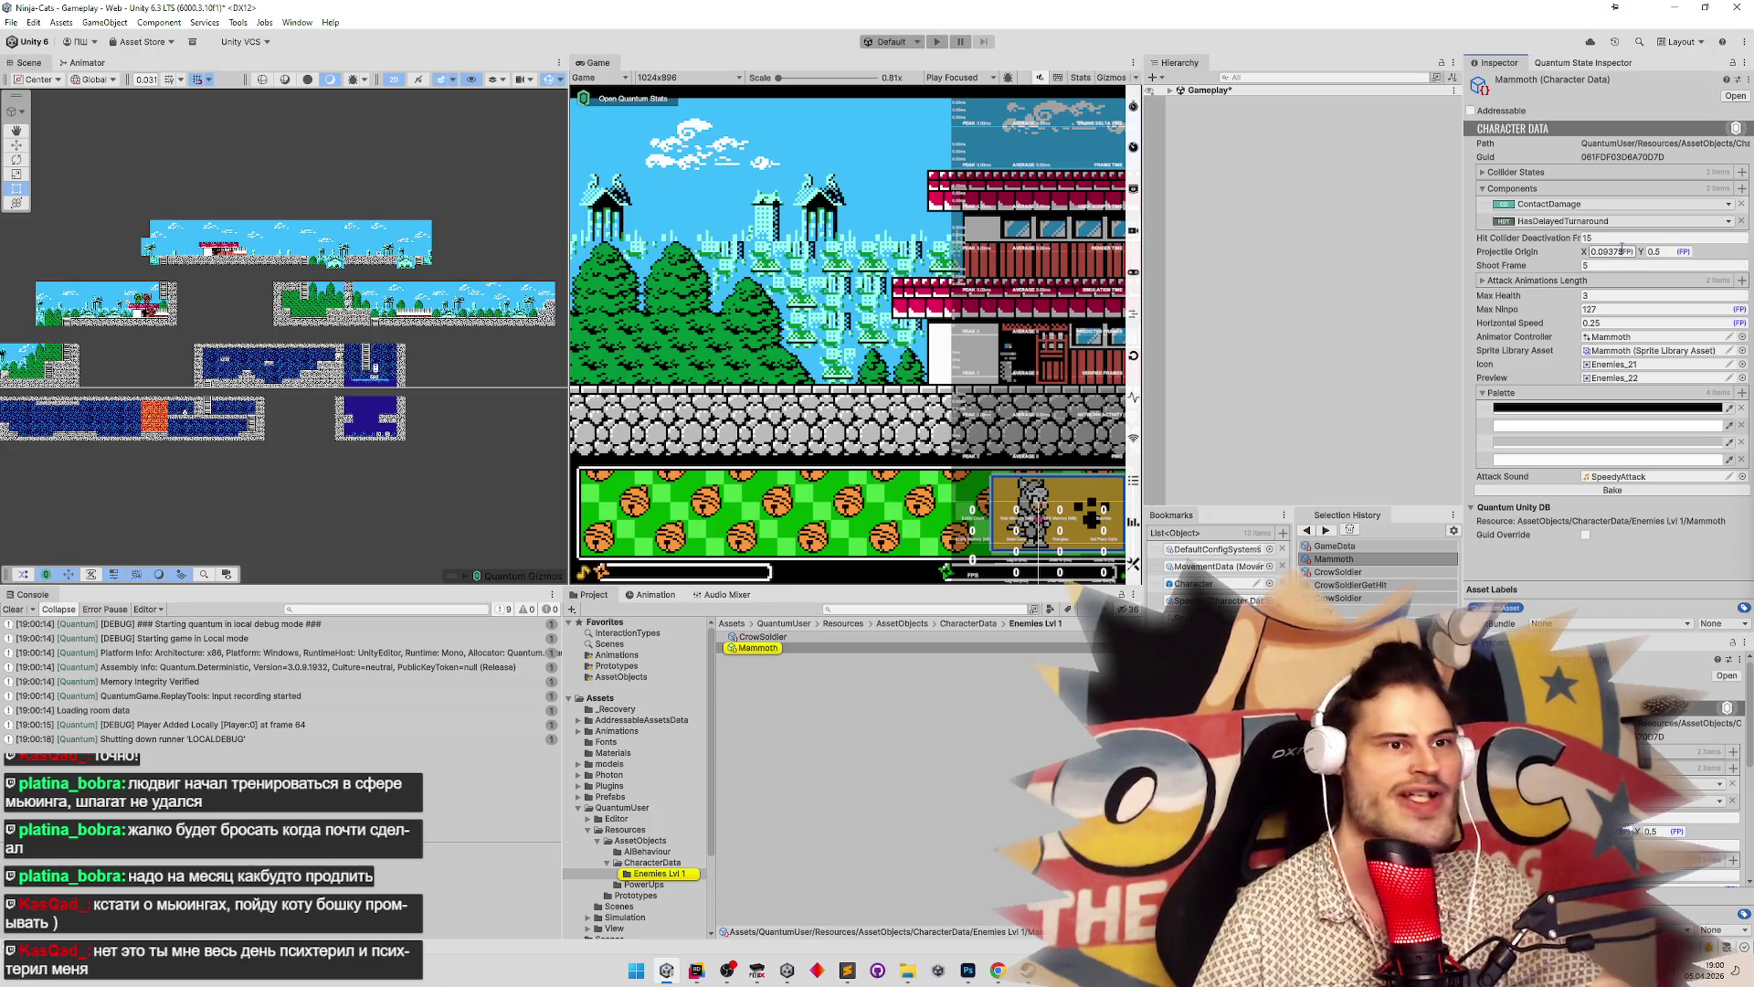
click(1741, 220)
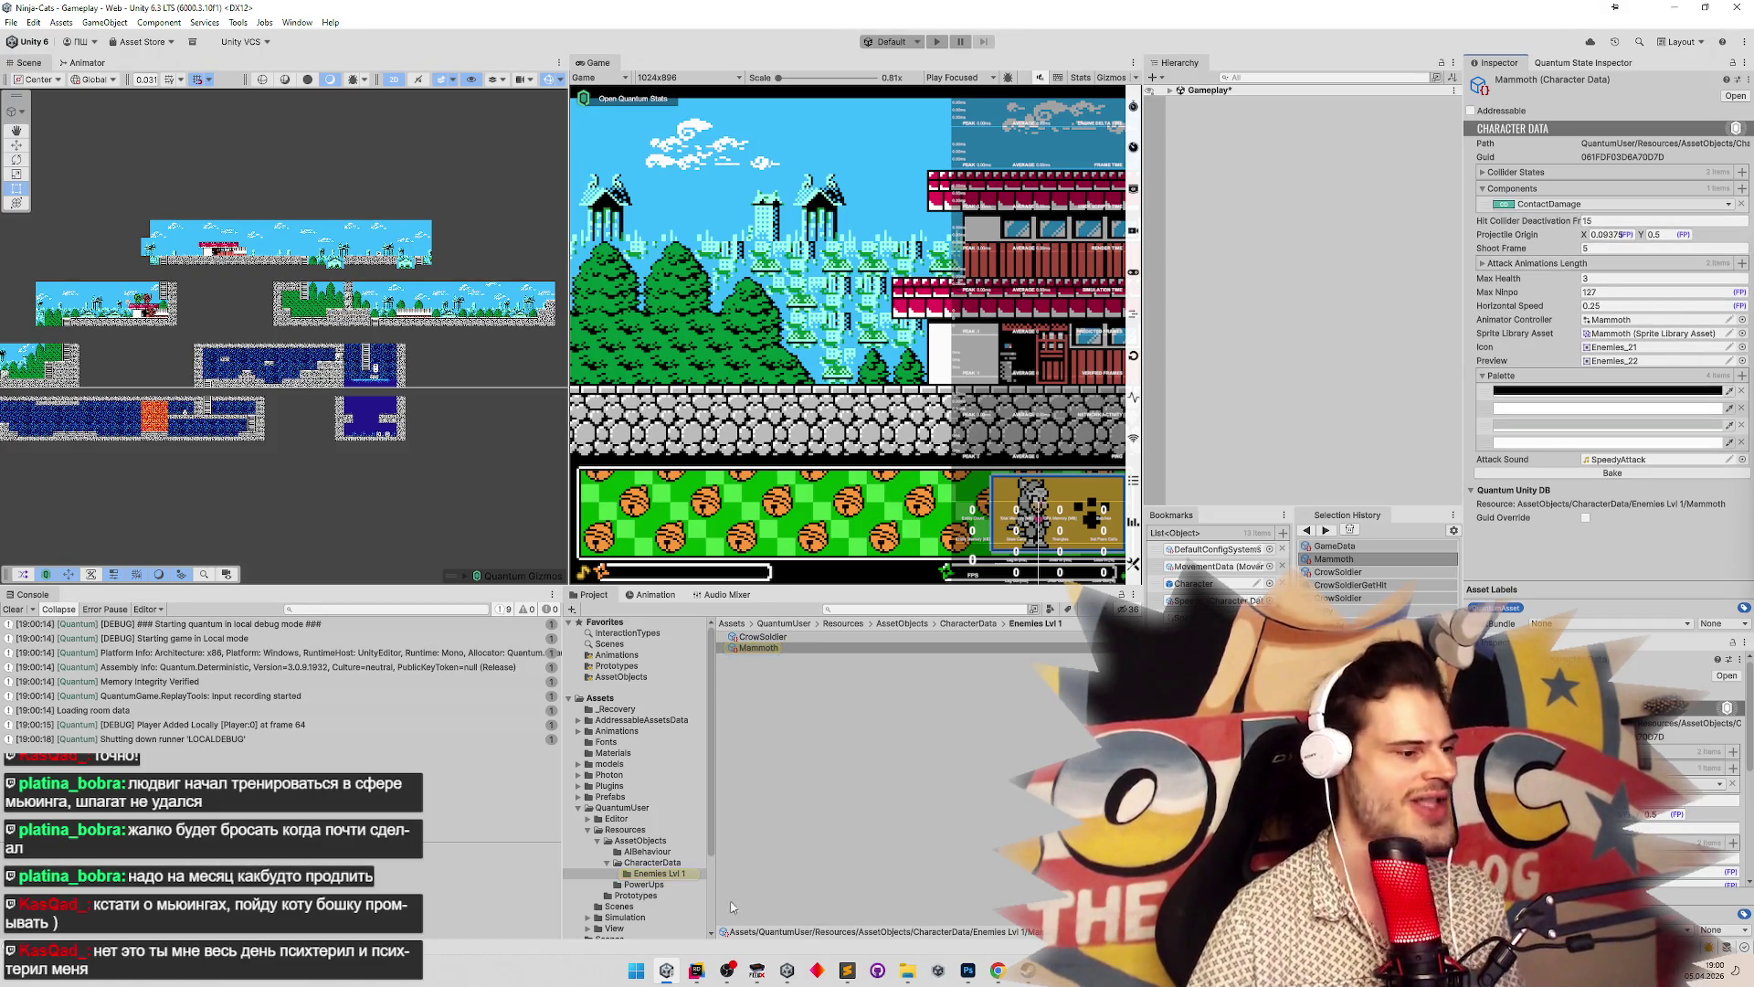
click(696, 970)
key(shift)
key(shift)
text(gameDA)
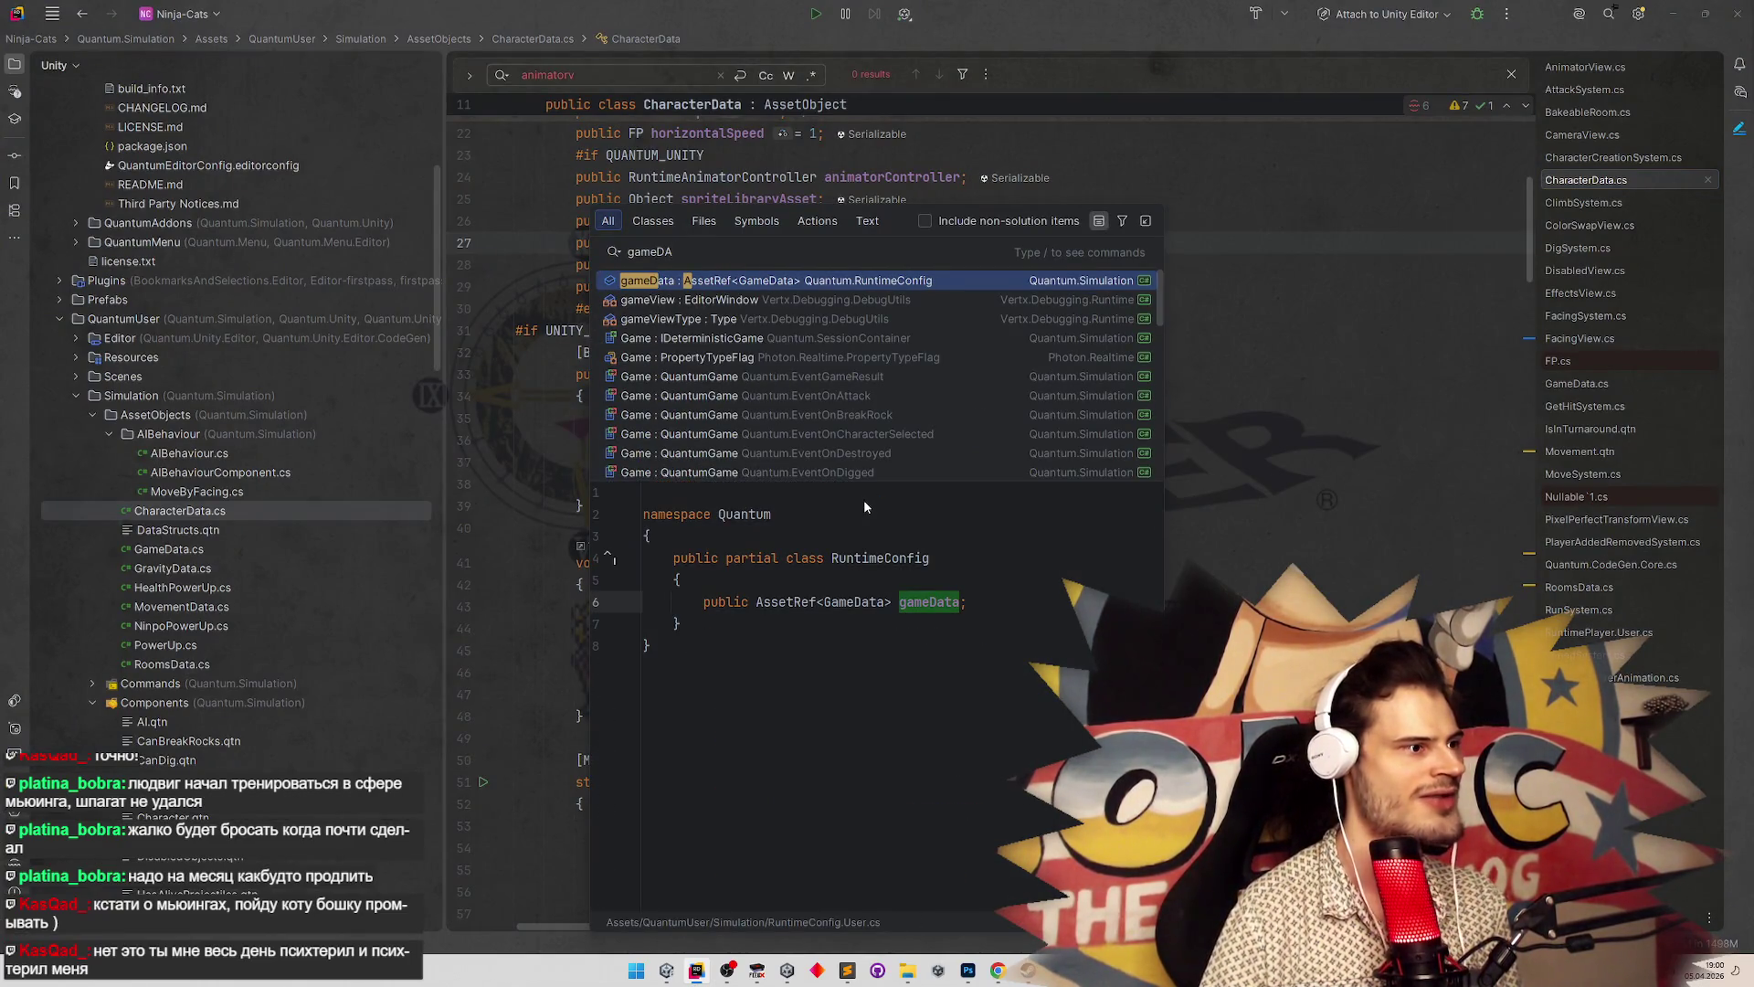
Open the GameData class from RuntimeConfig and move the debugCharacterData field below _gravityData
key(Return)
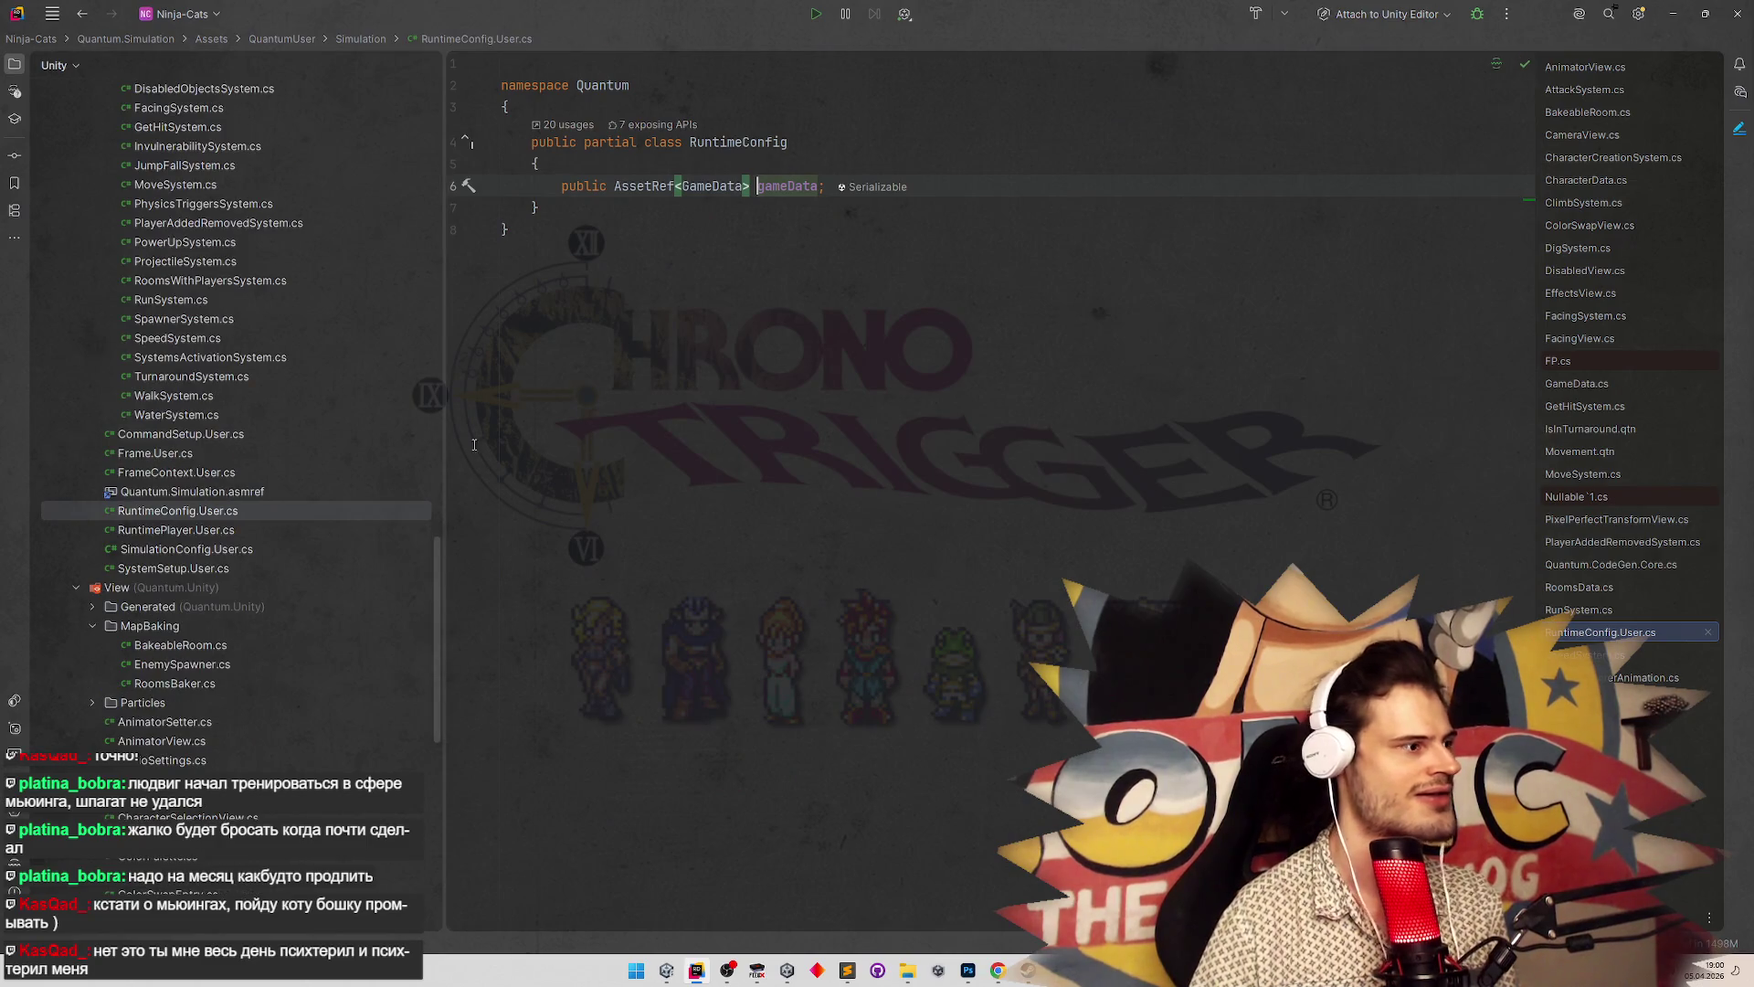
key(ctrl+b)
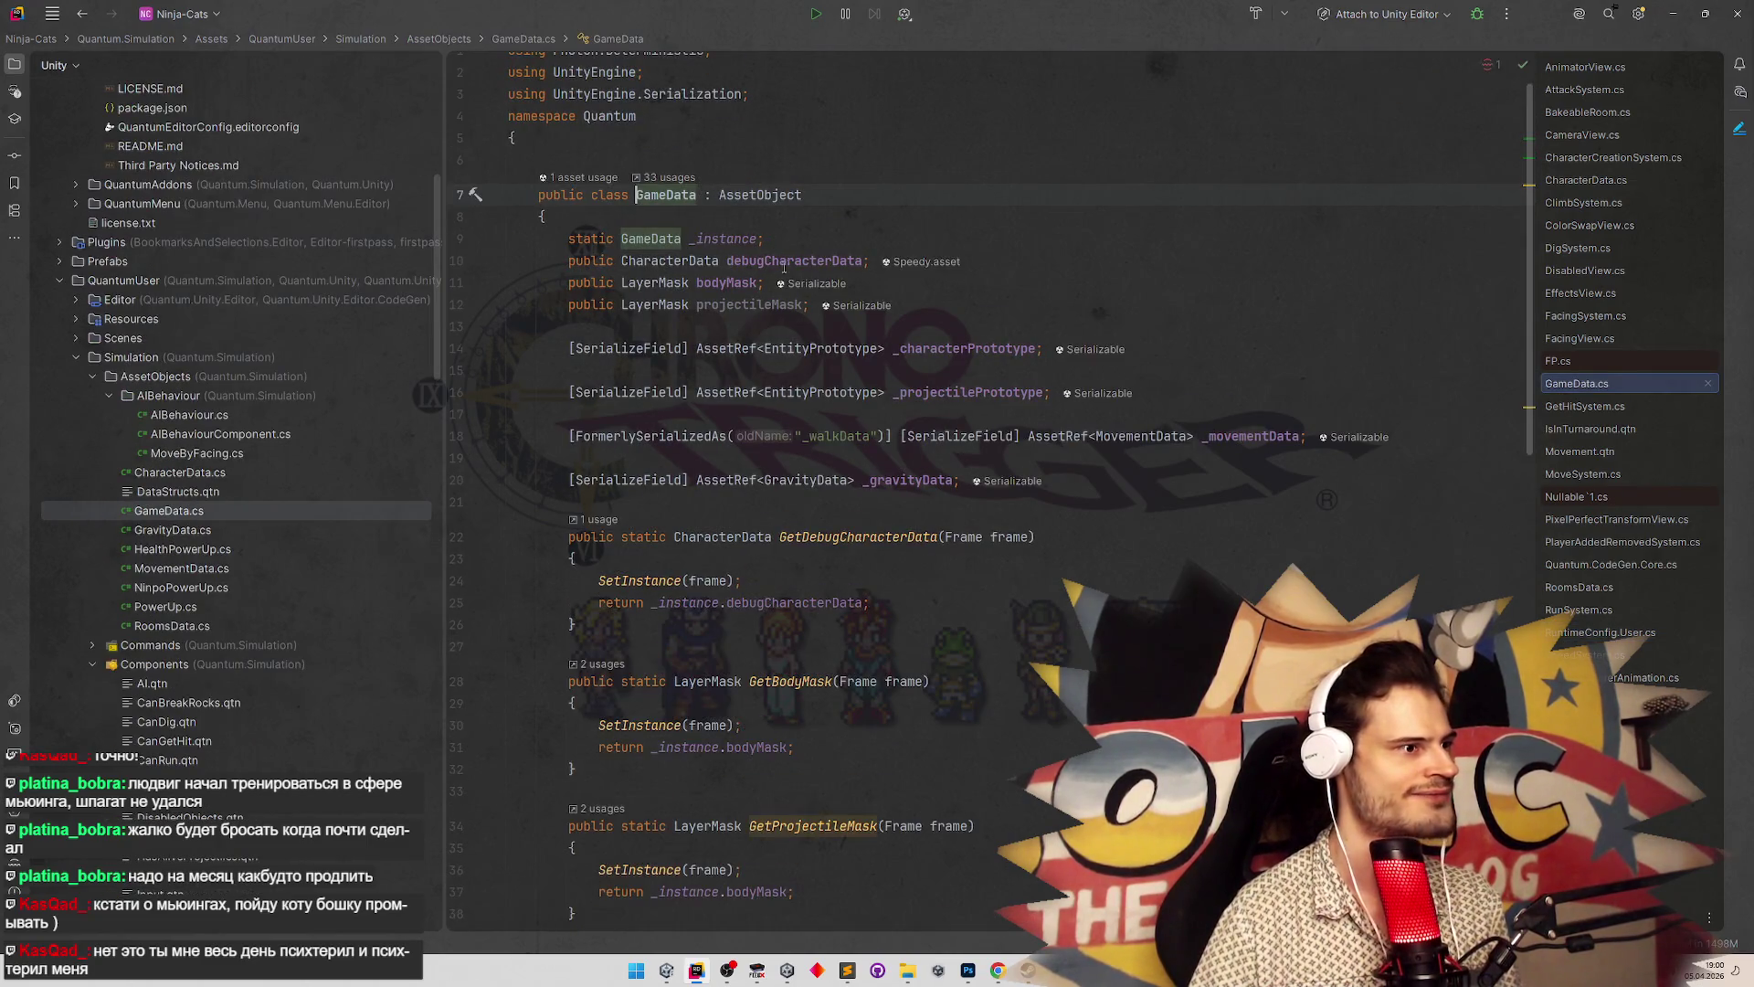
scroll(1023, 534, down, 1)
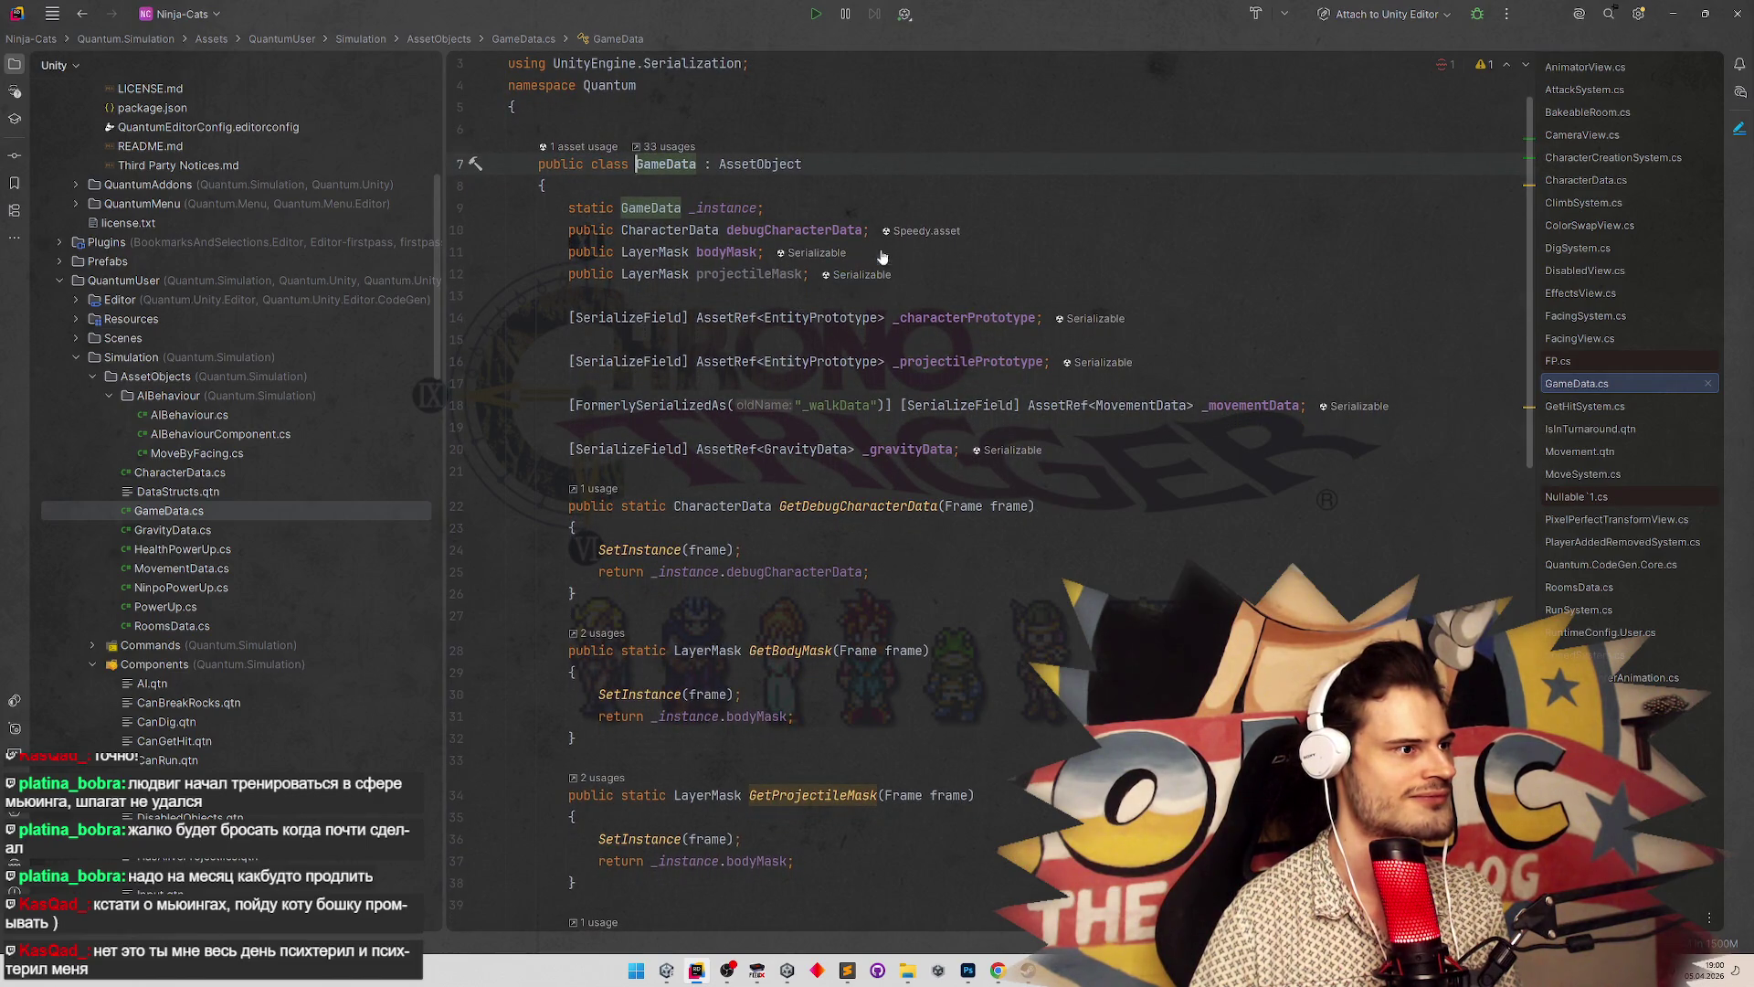
drag(872, 230, 566, 245)
key(ctrl+x)
click(1140, 442)
key(Return)
key(Return)
key(ctrl+v)
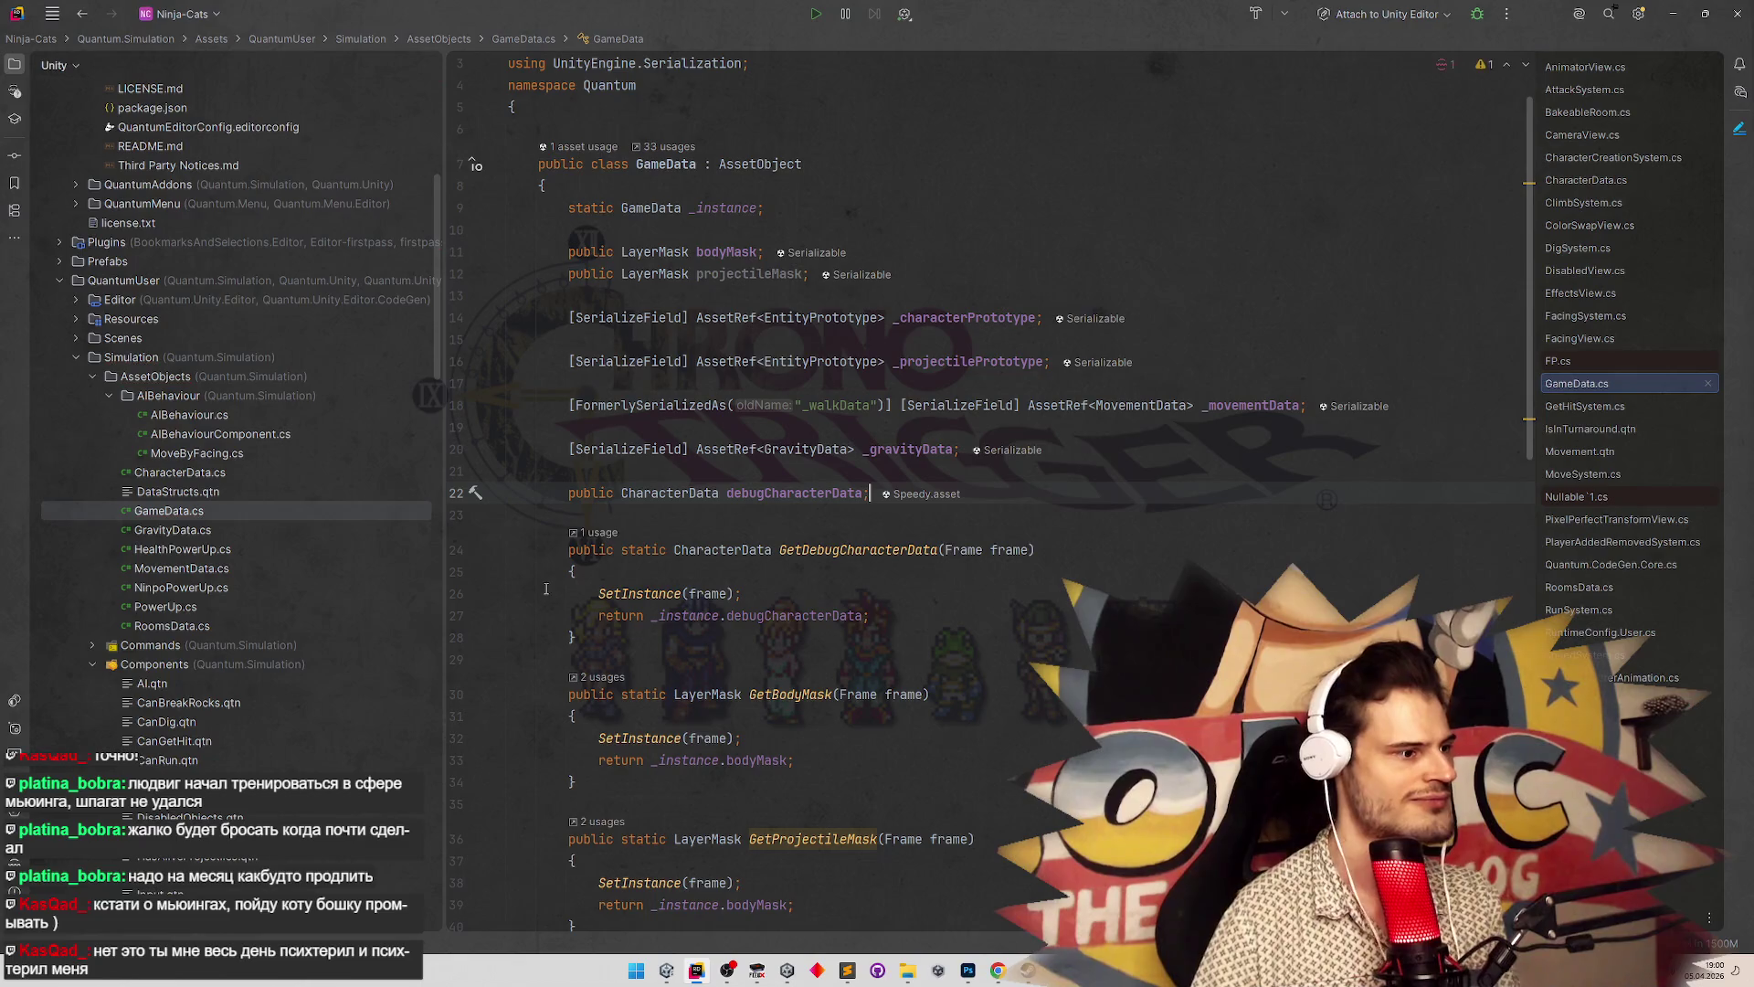
Rename the field to _debugCharacterData, keeping its old serialized name with FormerlySerializedAs
scroll(639, 626, down, 2)
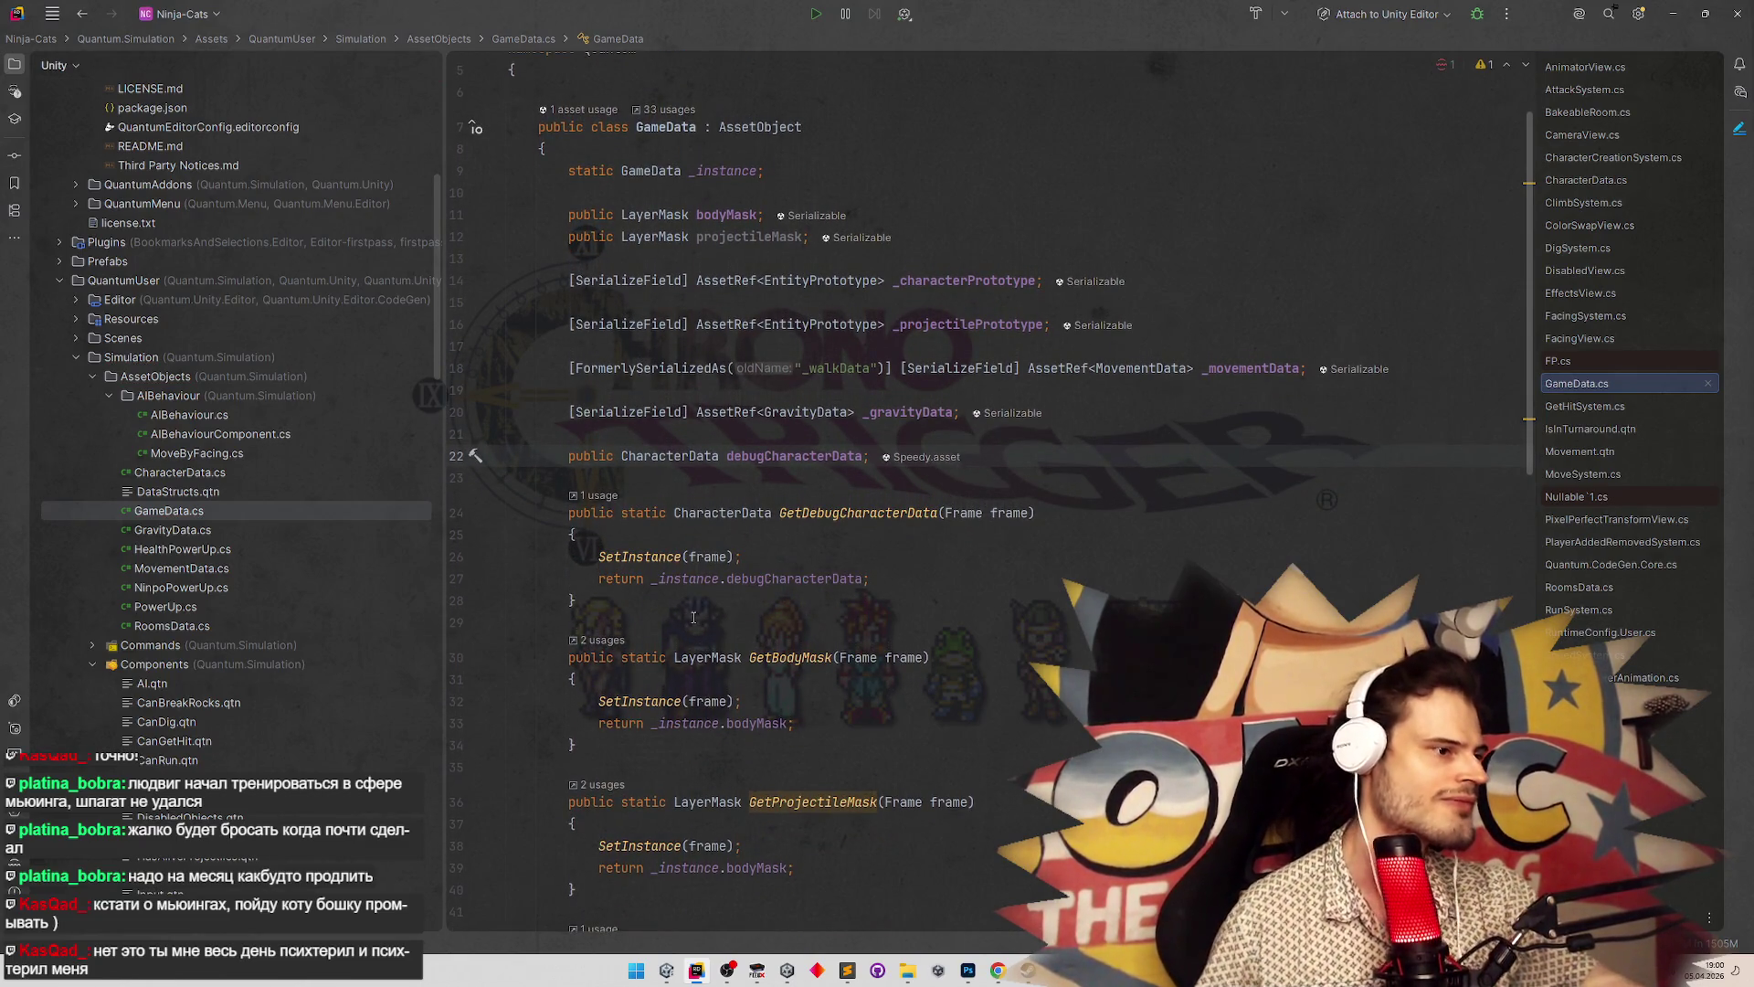
click(616, 601)
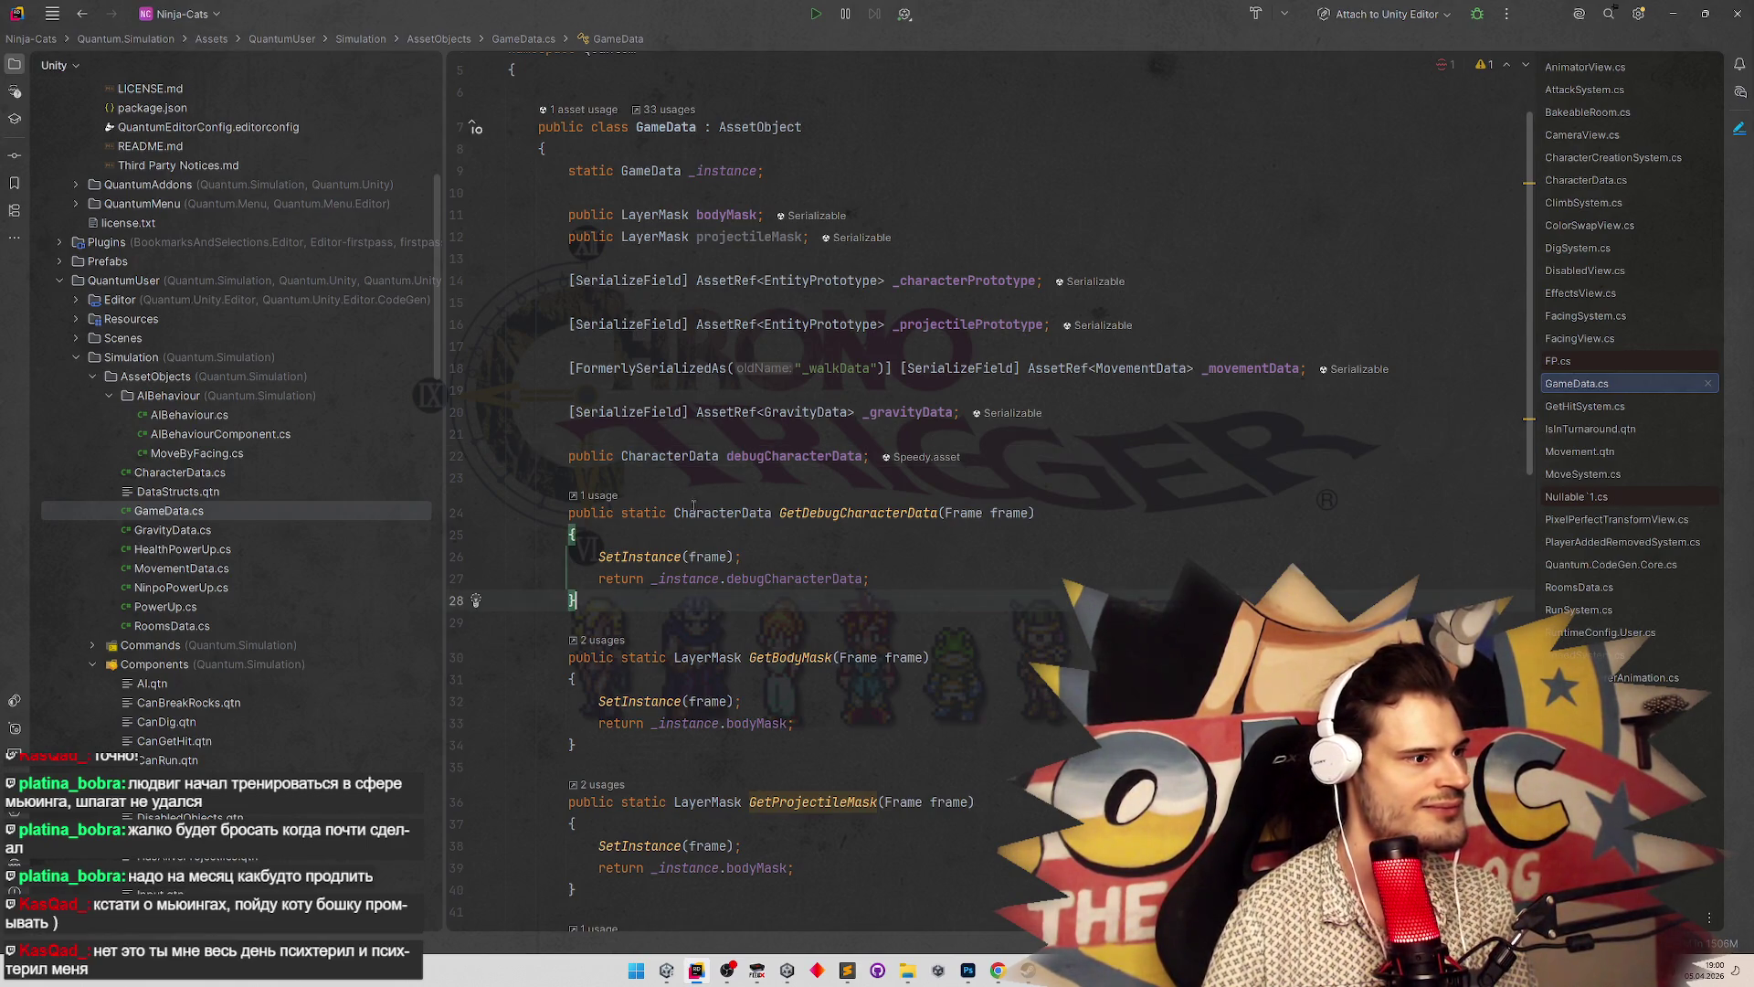
click(749, 457)
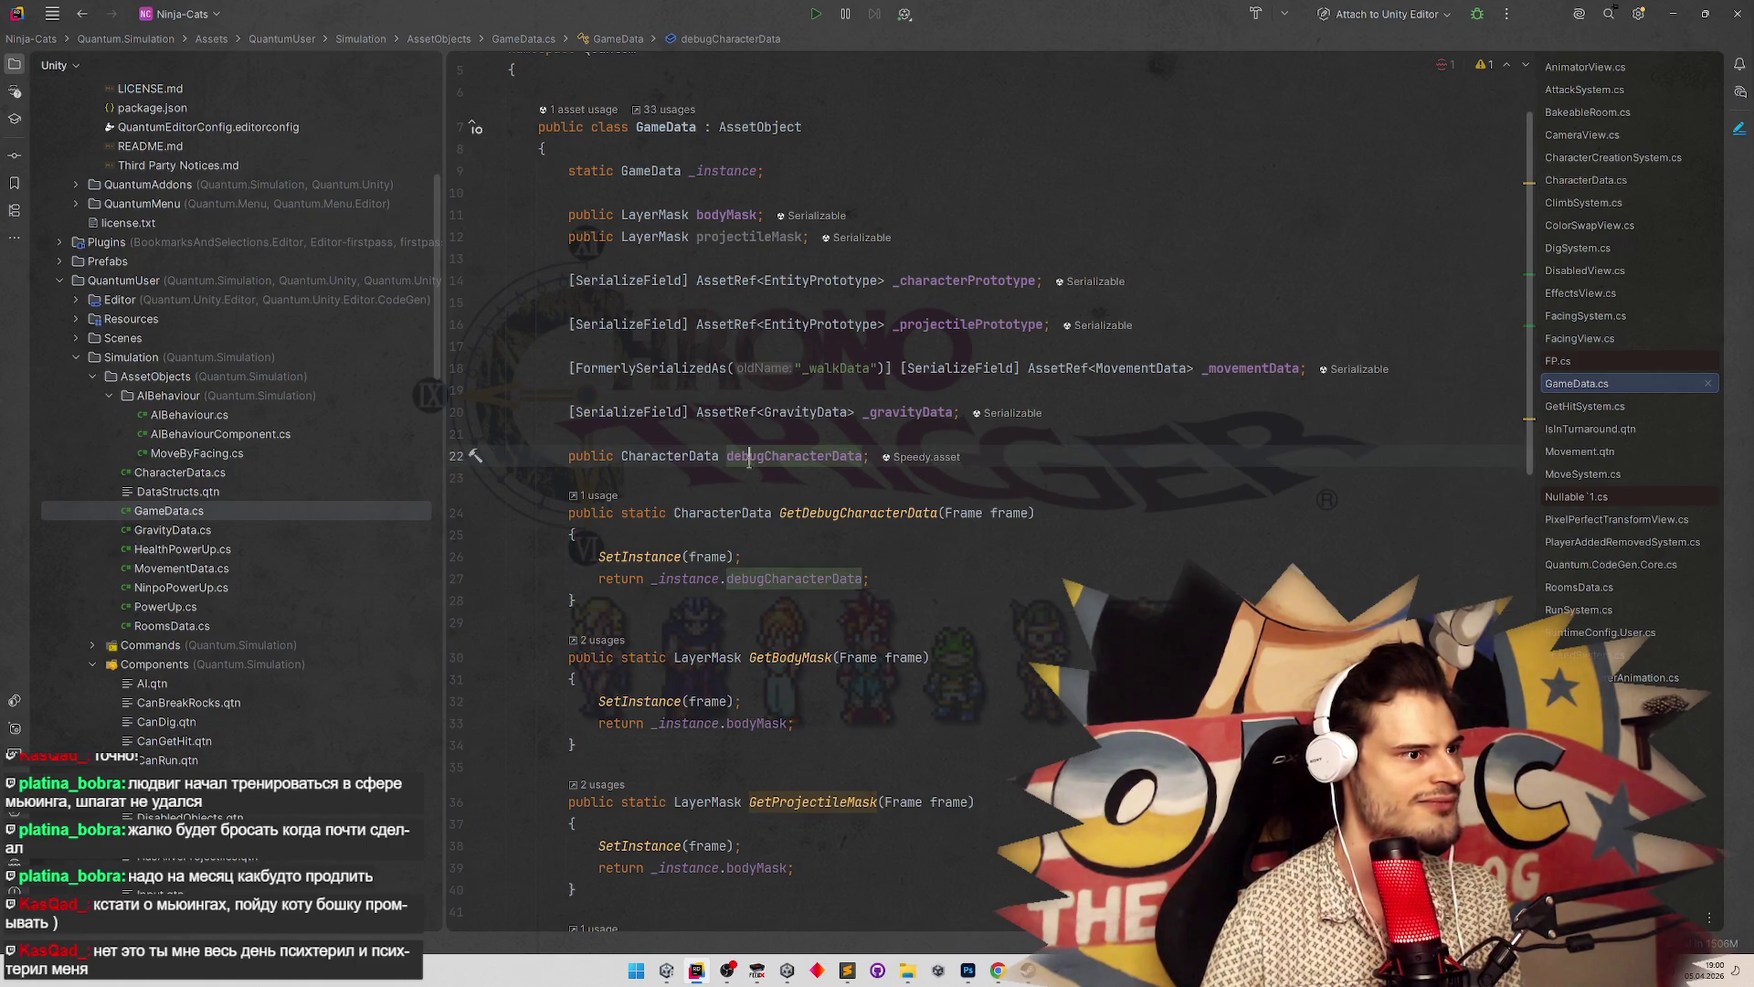
key(shift+F6)
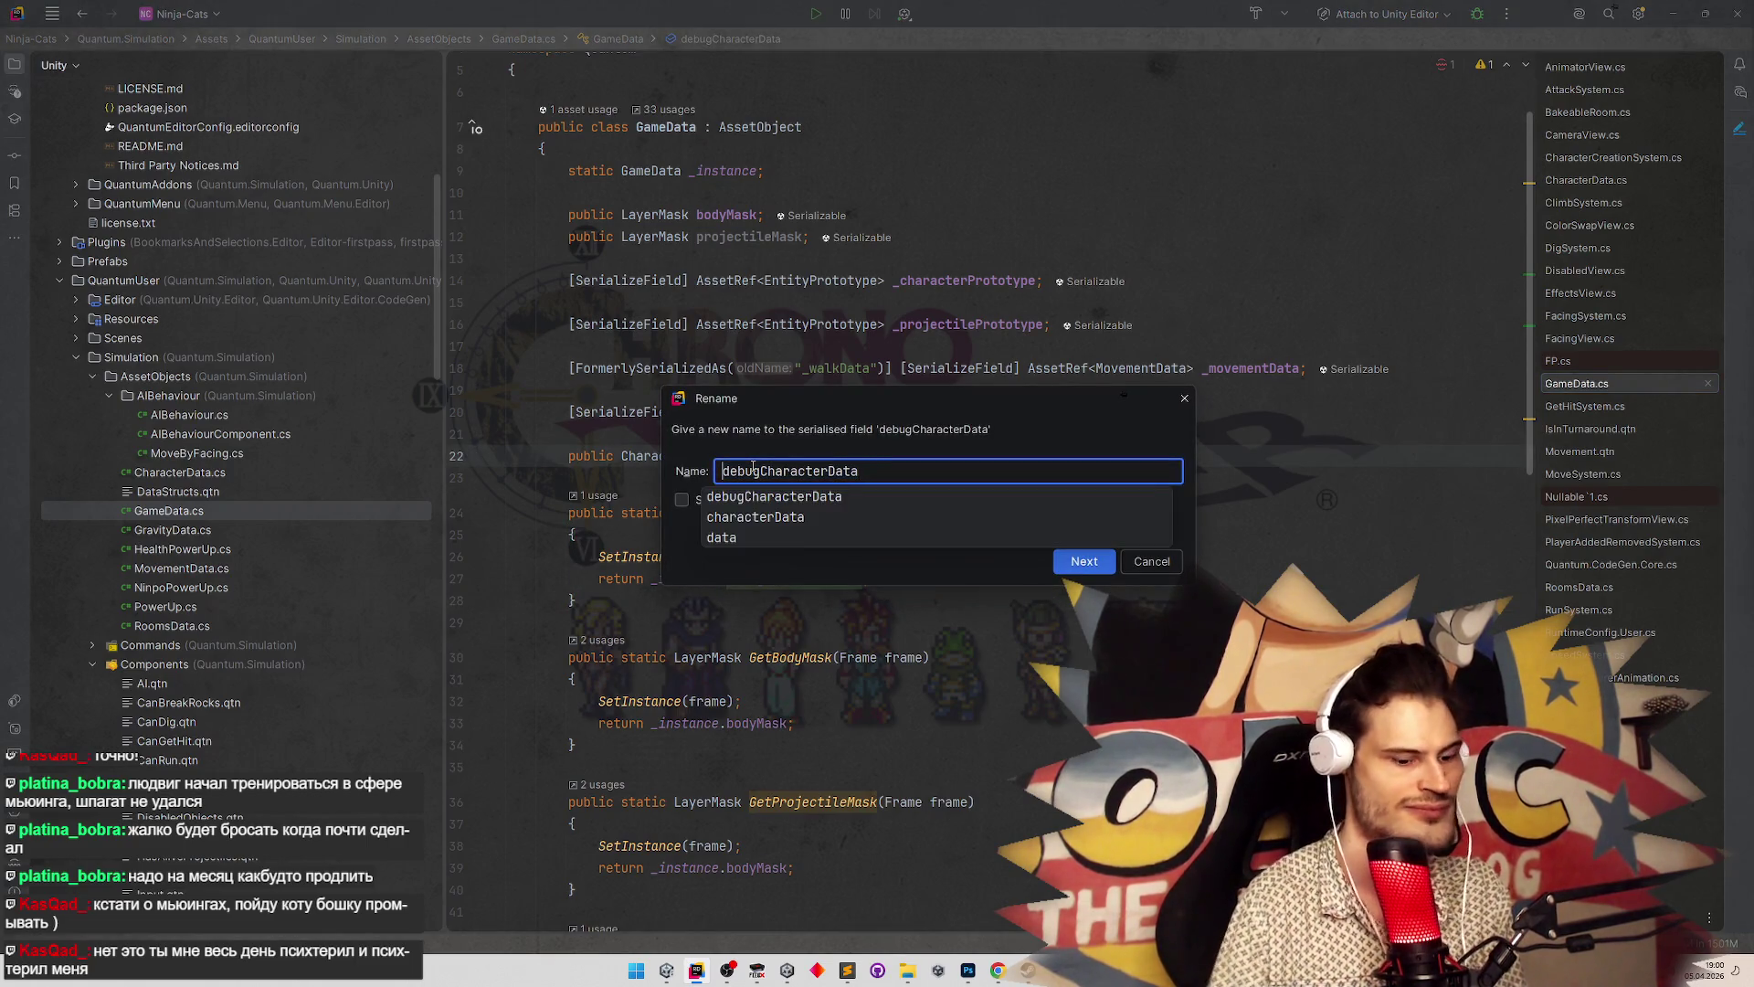
key(Return)
key(Return)
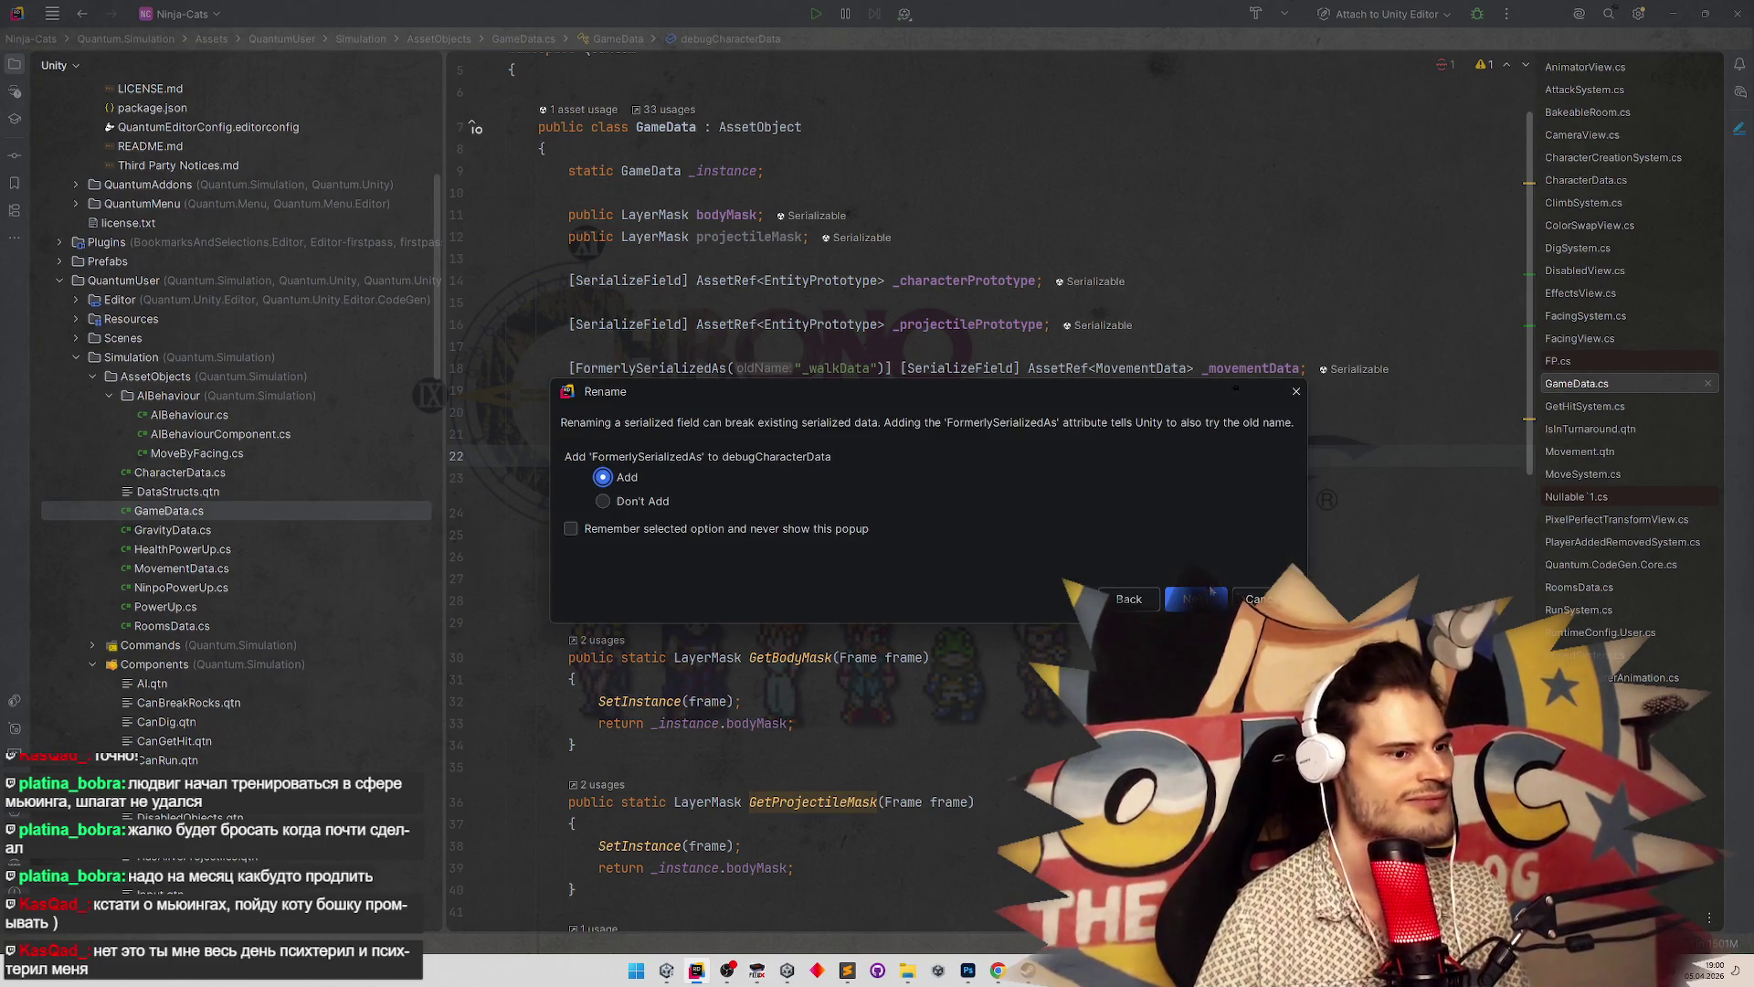
click(1211, 593)
Duplicate the debug field and getter, and wrap the getters in an #if UNITY_EDITOR block
drag(561, 456, 647, 607)
key(ctrl+c)
key(Right)
key(Return)
key(ctrl+v)
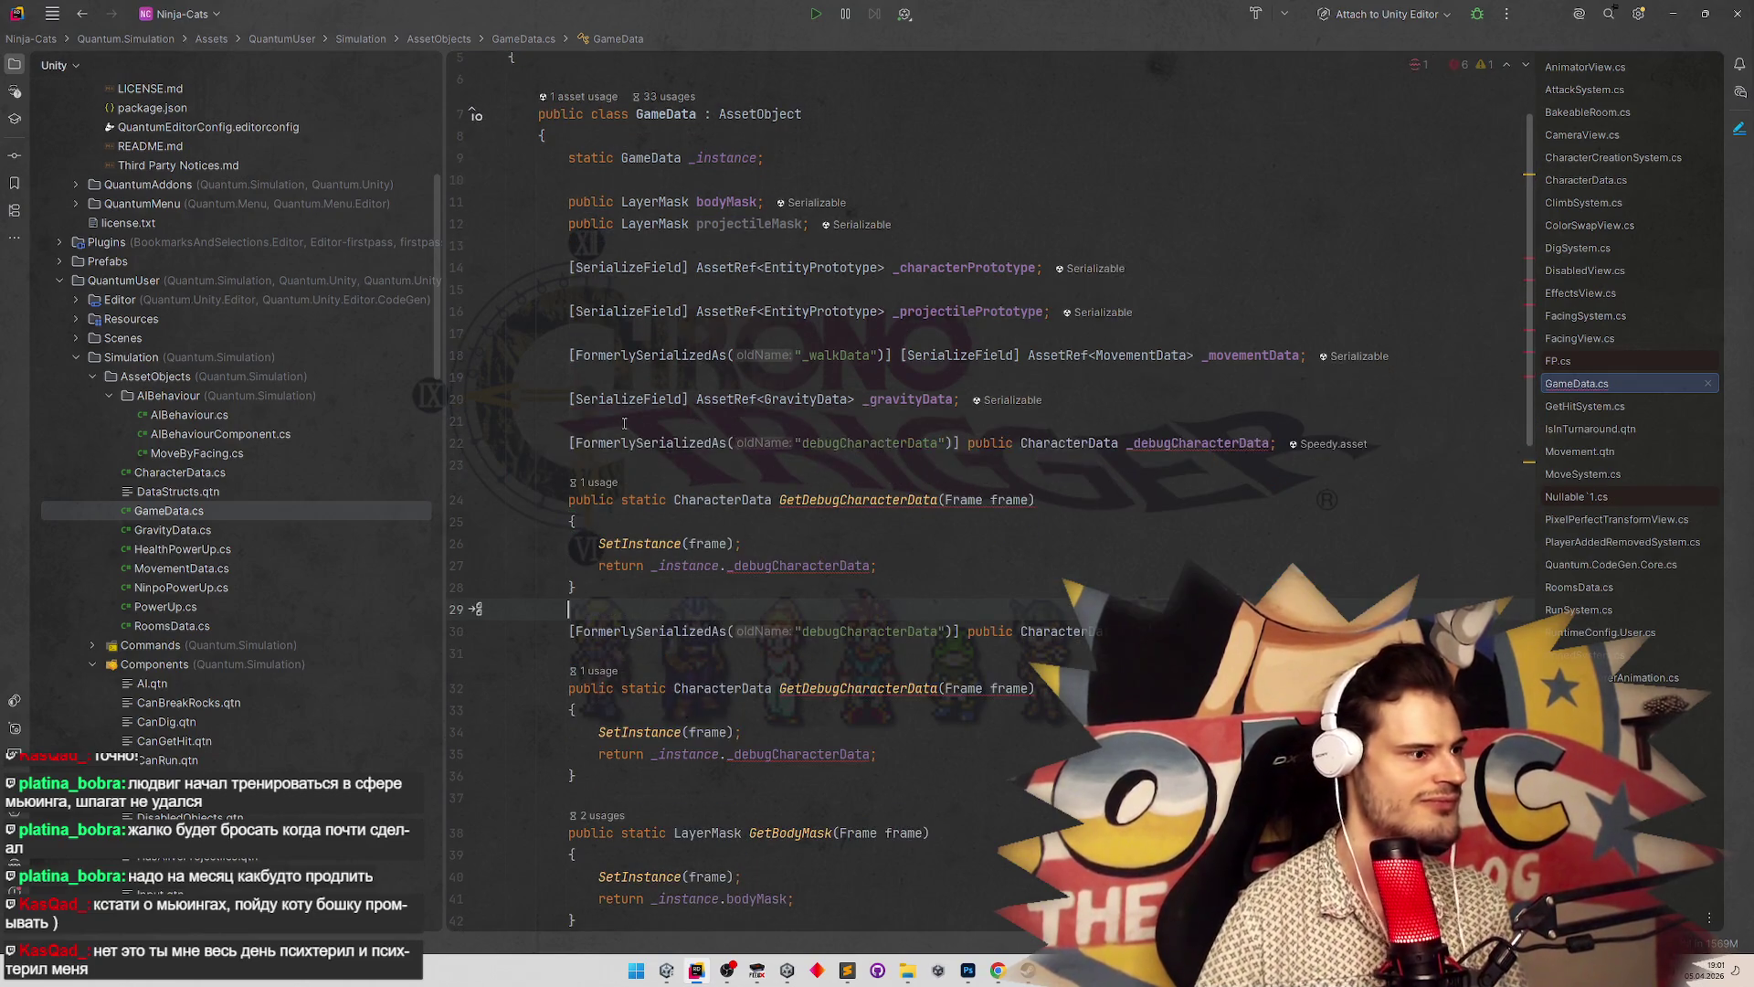
mouse_move(561, 439)
mouse_down()
mouse_move(585, 712)
mouse_move(616, 770)
mouse_move(569, 490)
mouse_up()
right_click(615, 770)
click(616, 770)
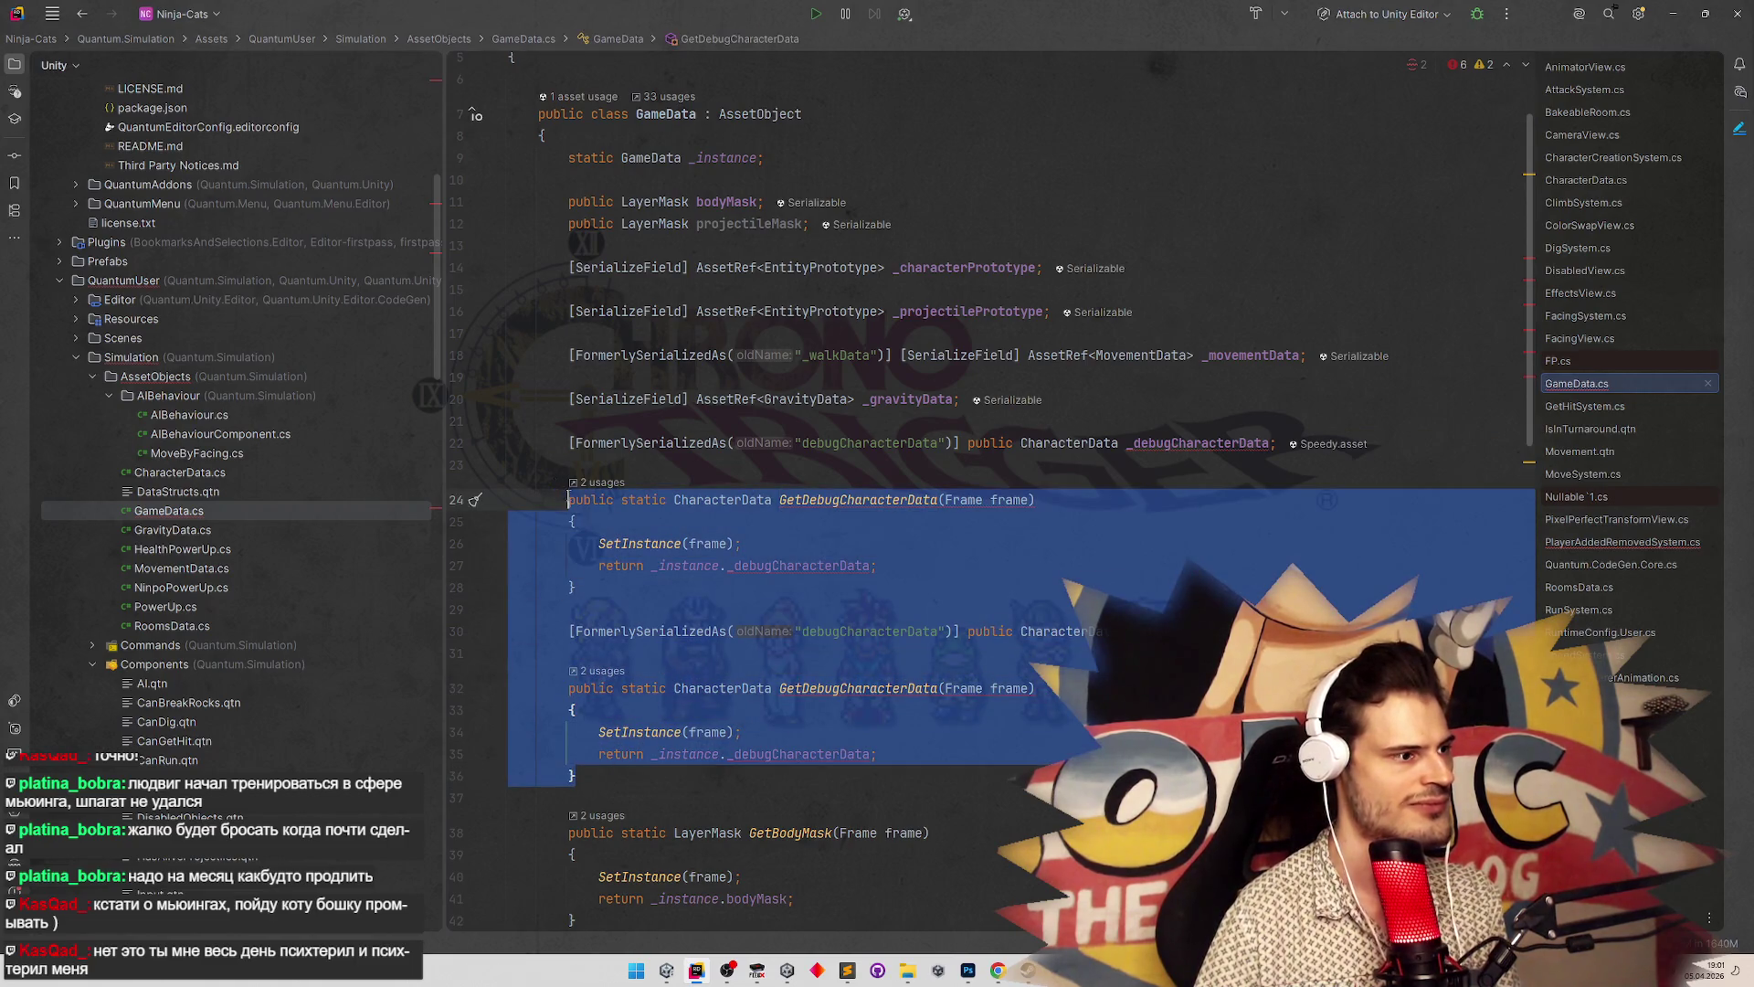
text(edt)
key(Return)
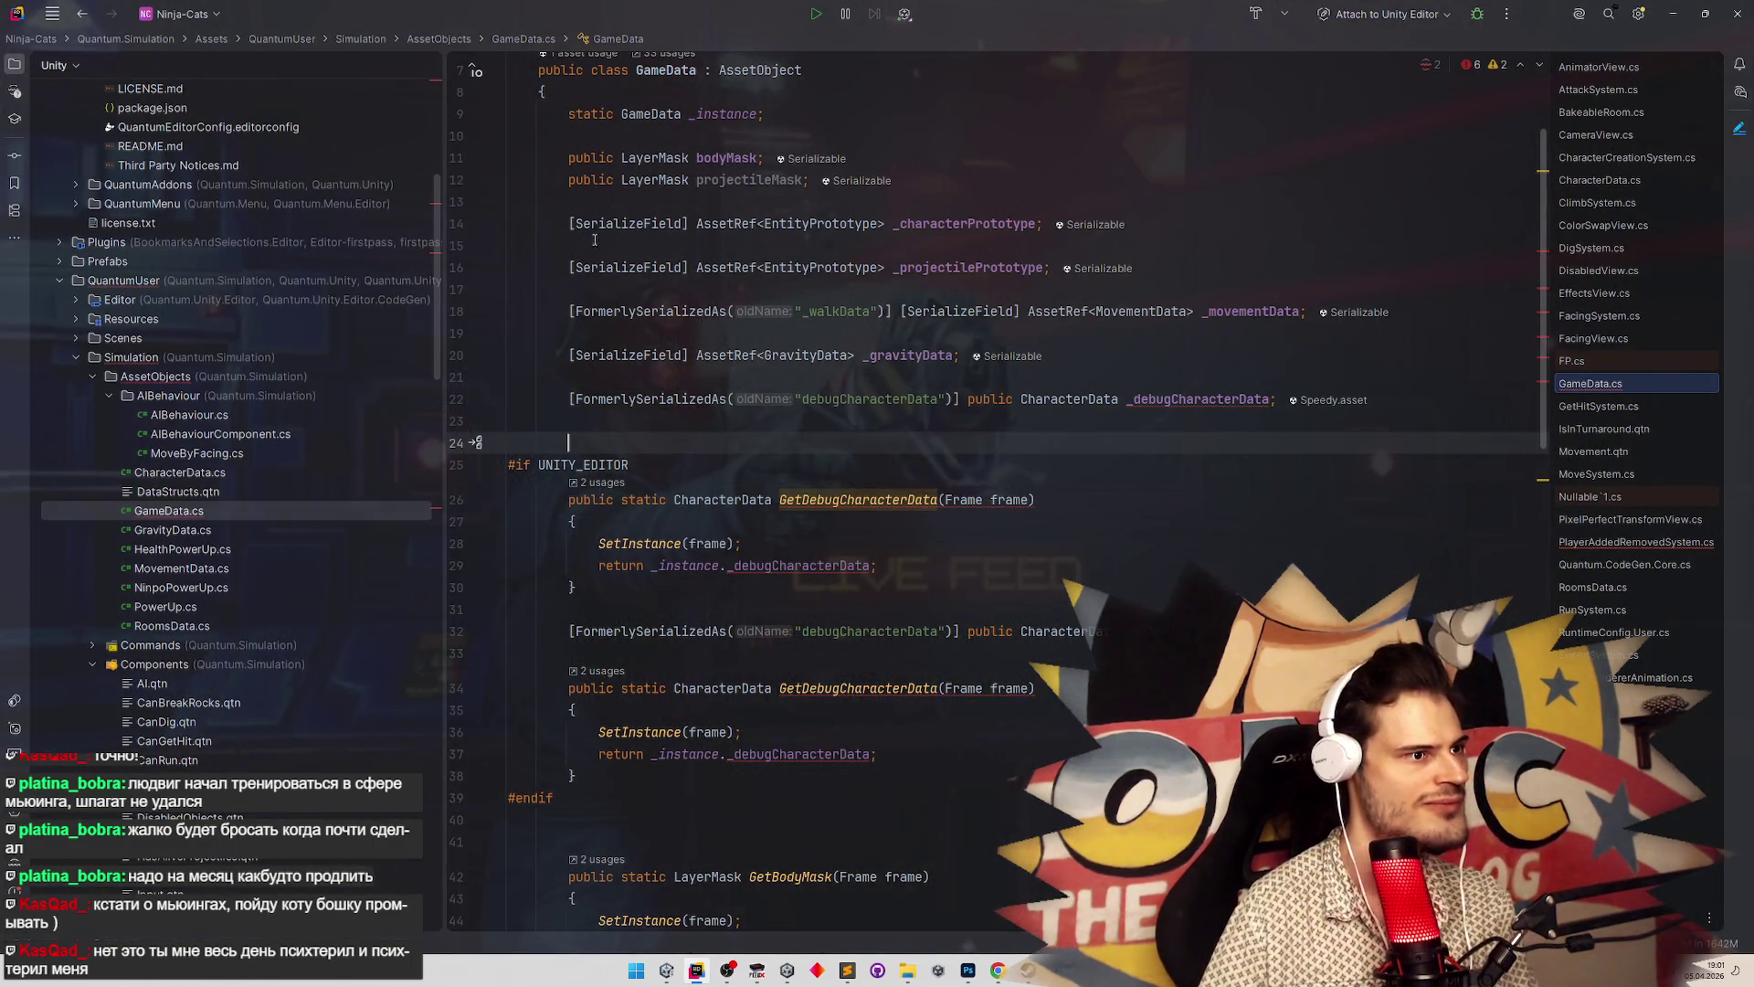
Move the _debugCharacterData field inside the #if UNITY_EDITOR block
drag(572, 399, 1279, 399)
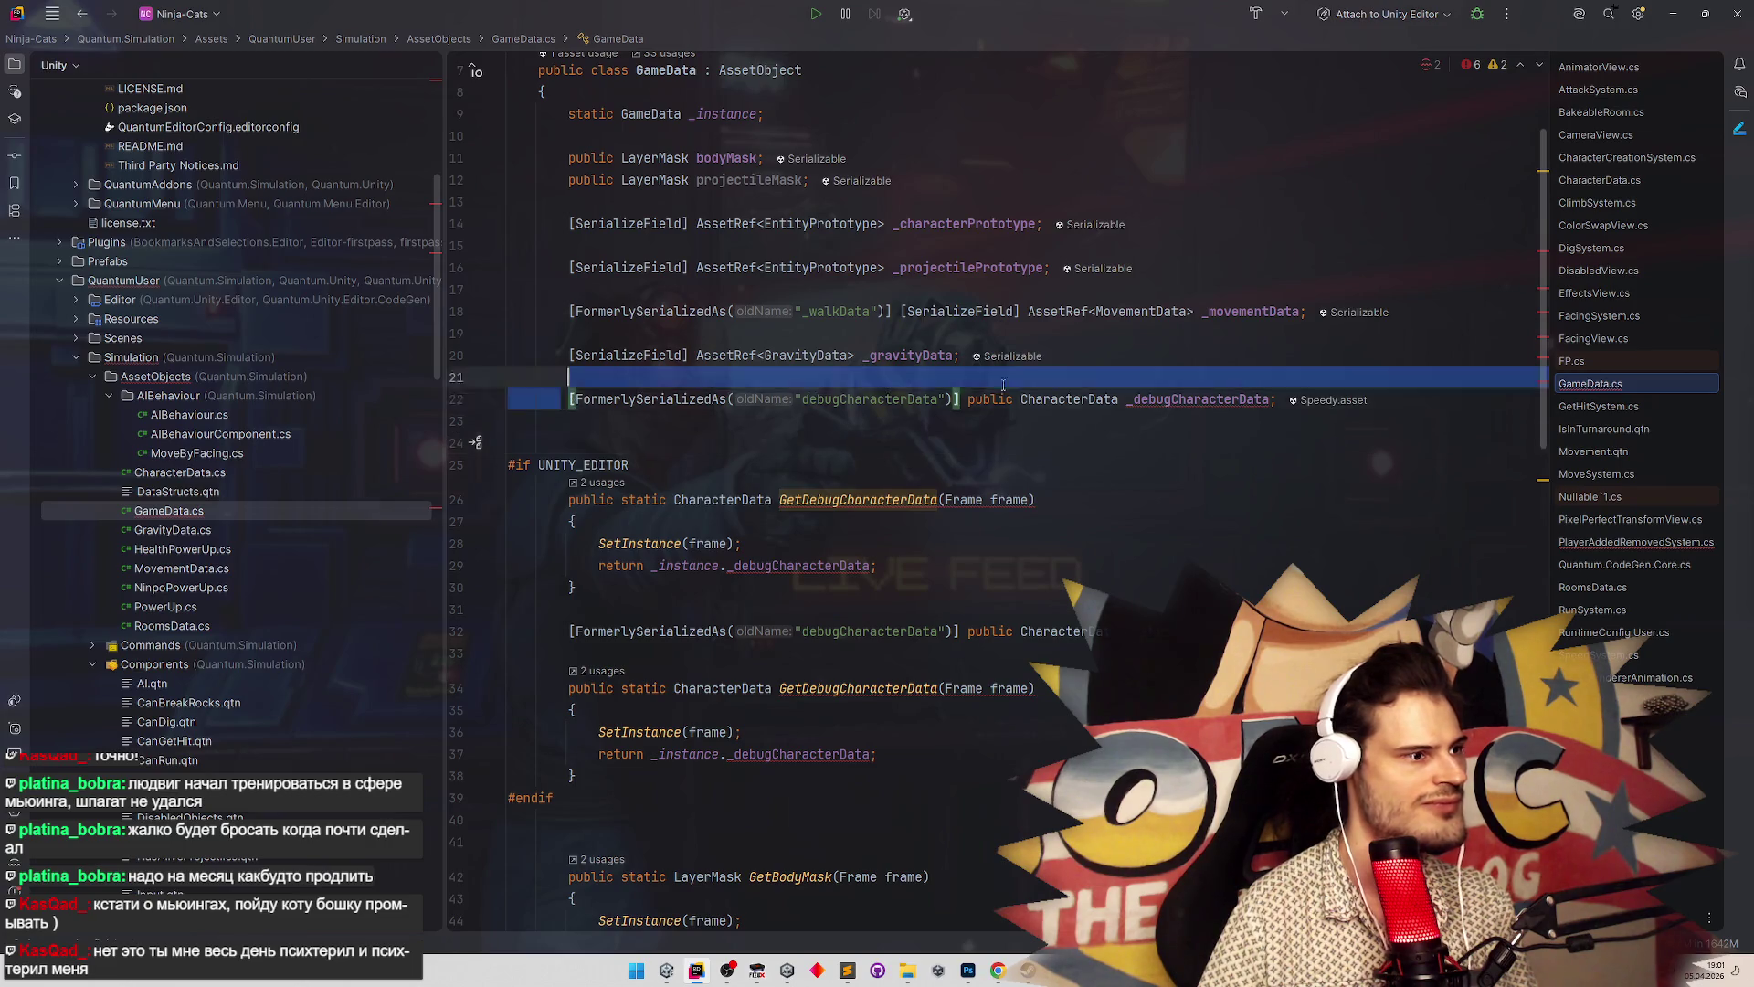
key(BackSpace)
click(747, 447)
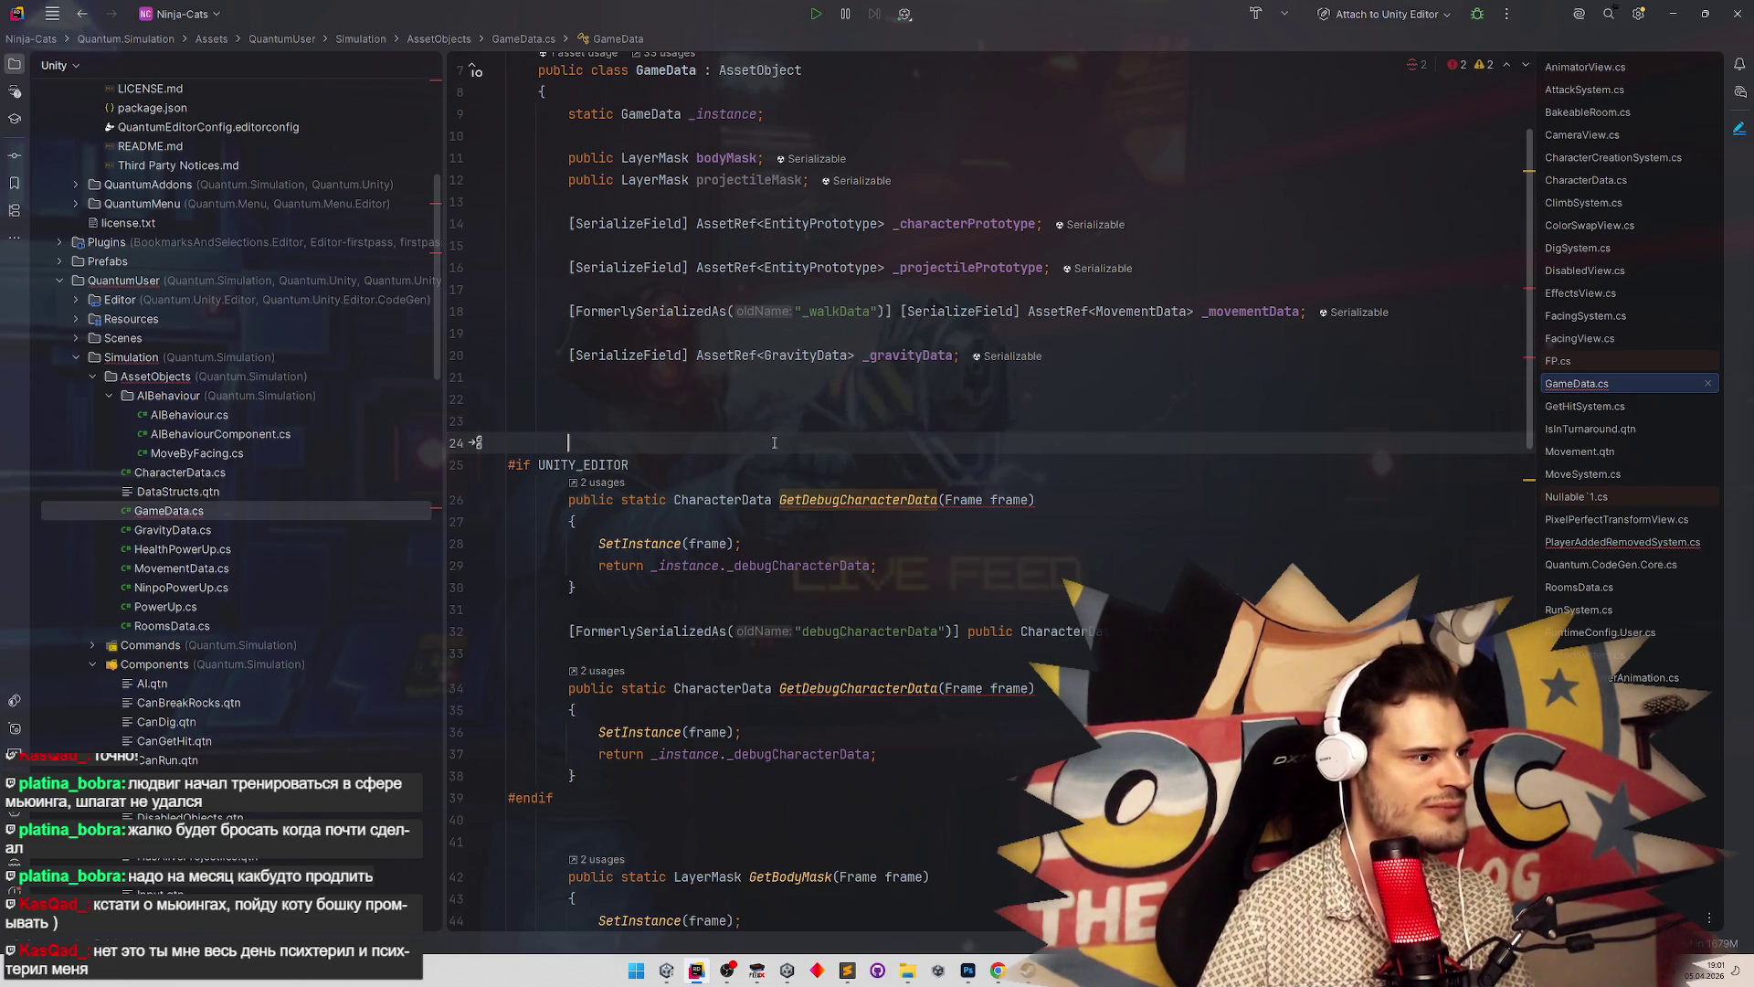
click(754, 457)
key(Return)
key(ctrl+v)
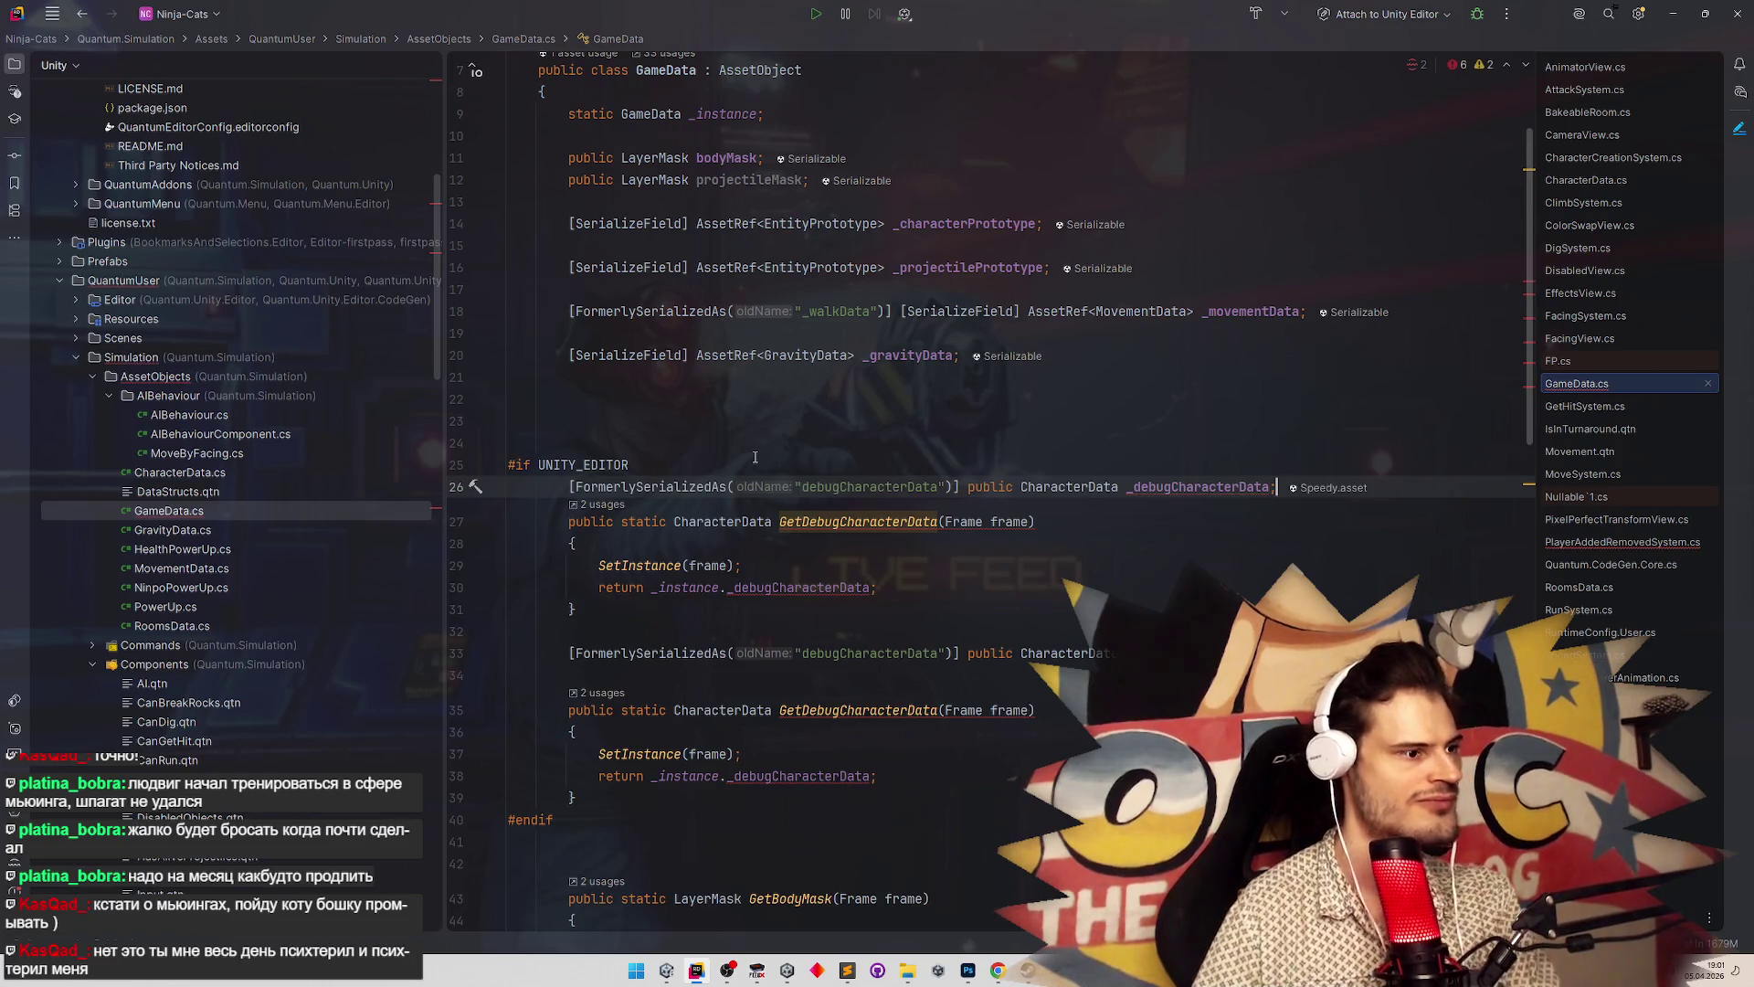
key(Return)
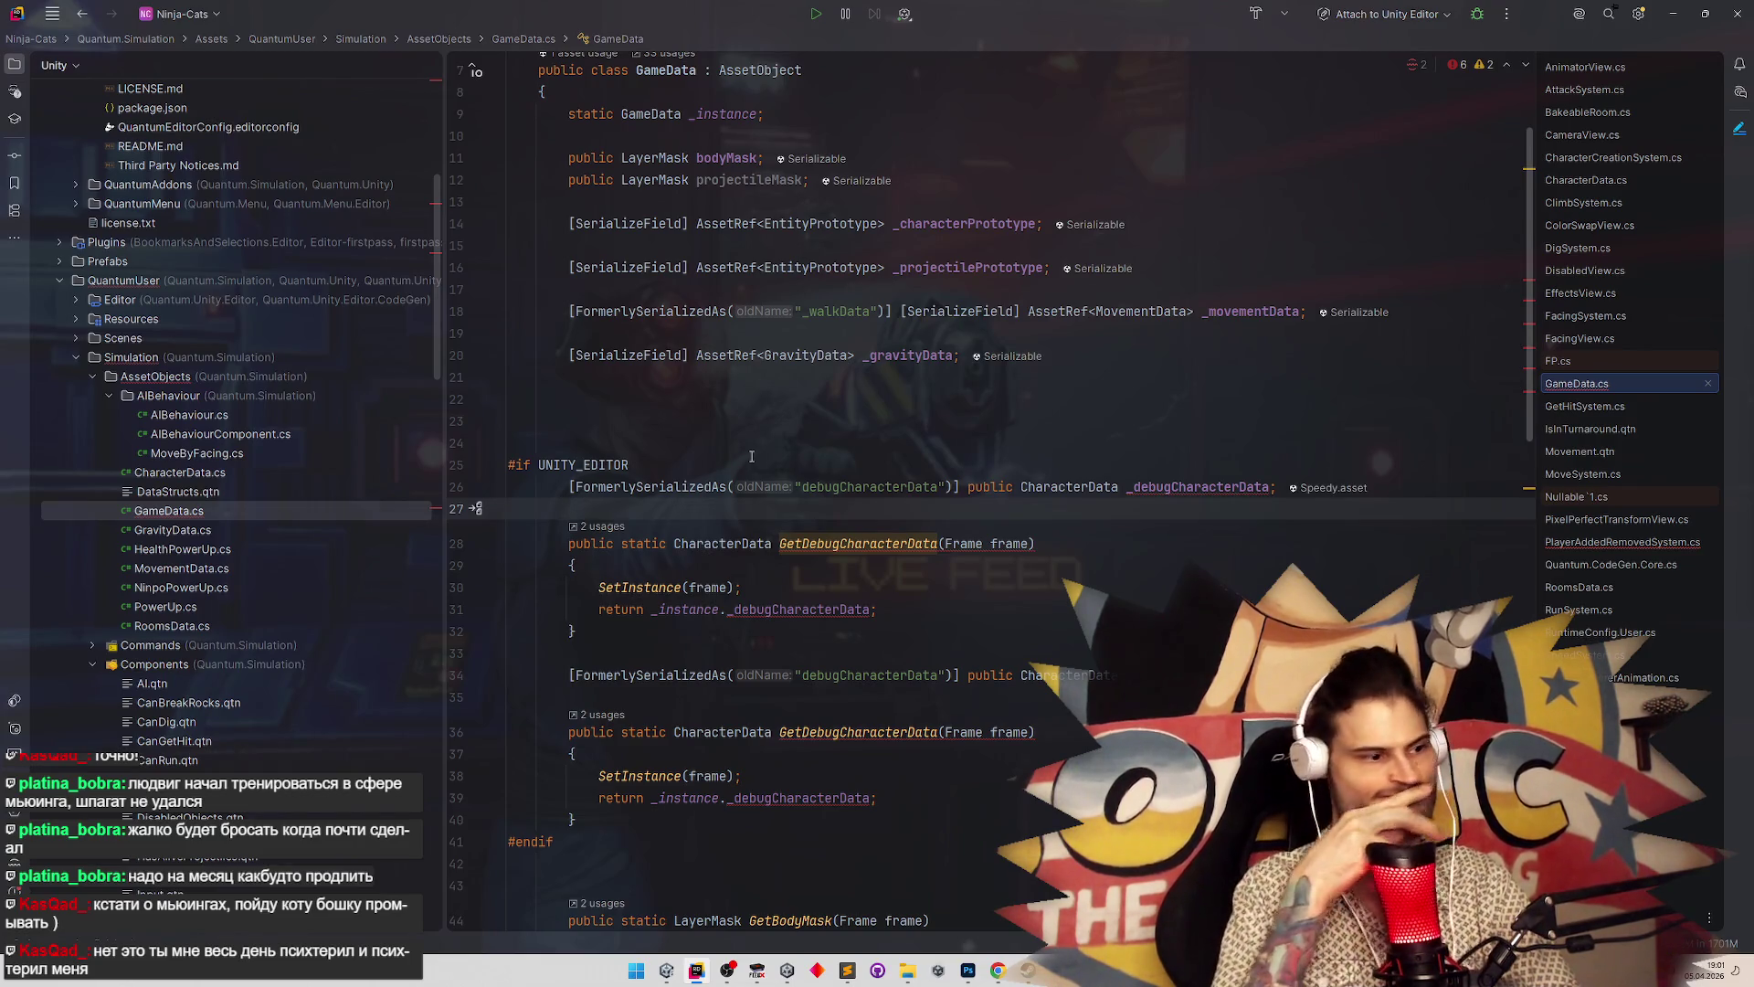
ctrl+click(644, 588)
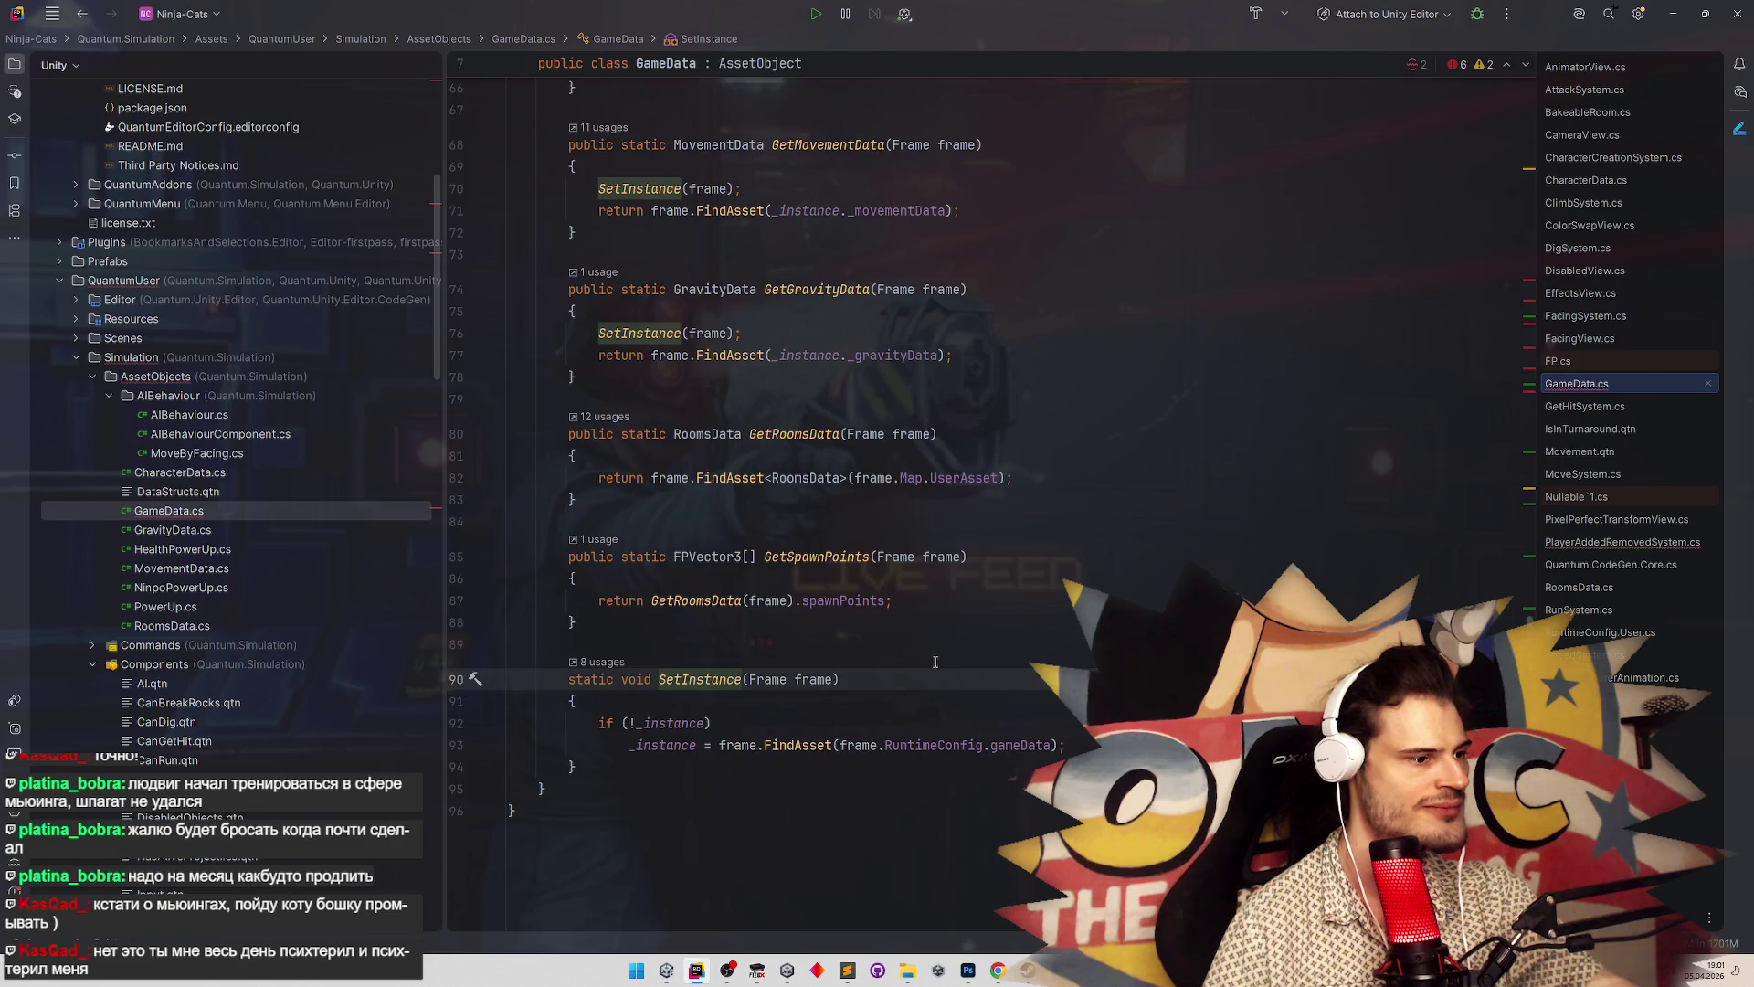
Rename the editor-only field from _debugCharacterData to _debugComponents
key(ctrl+alt+Left)
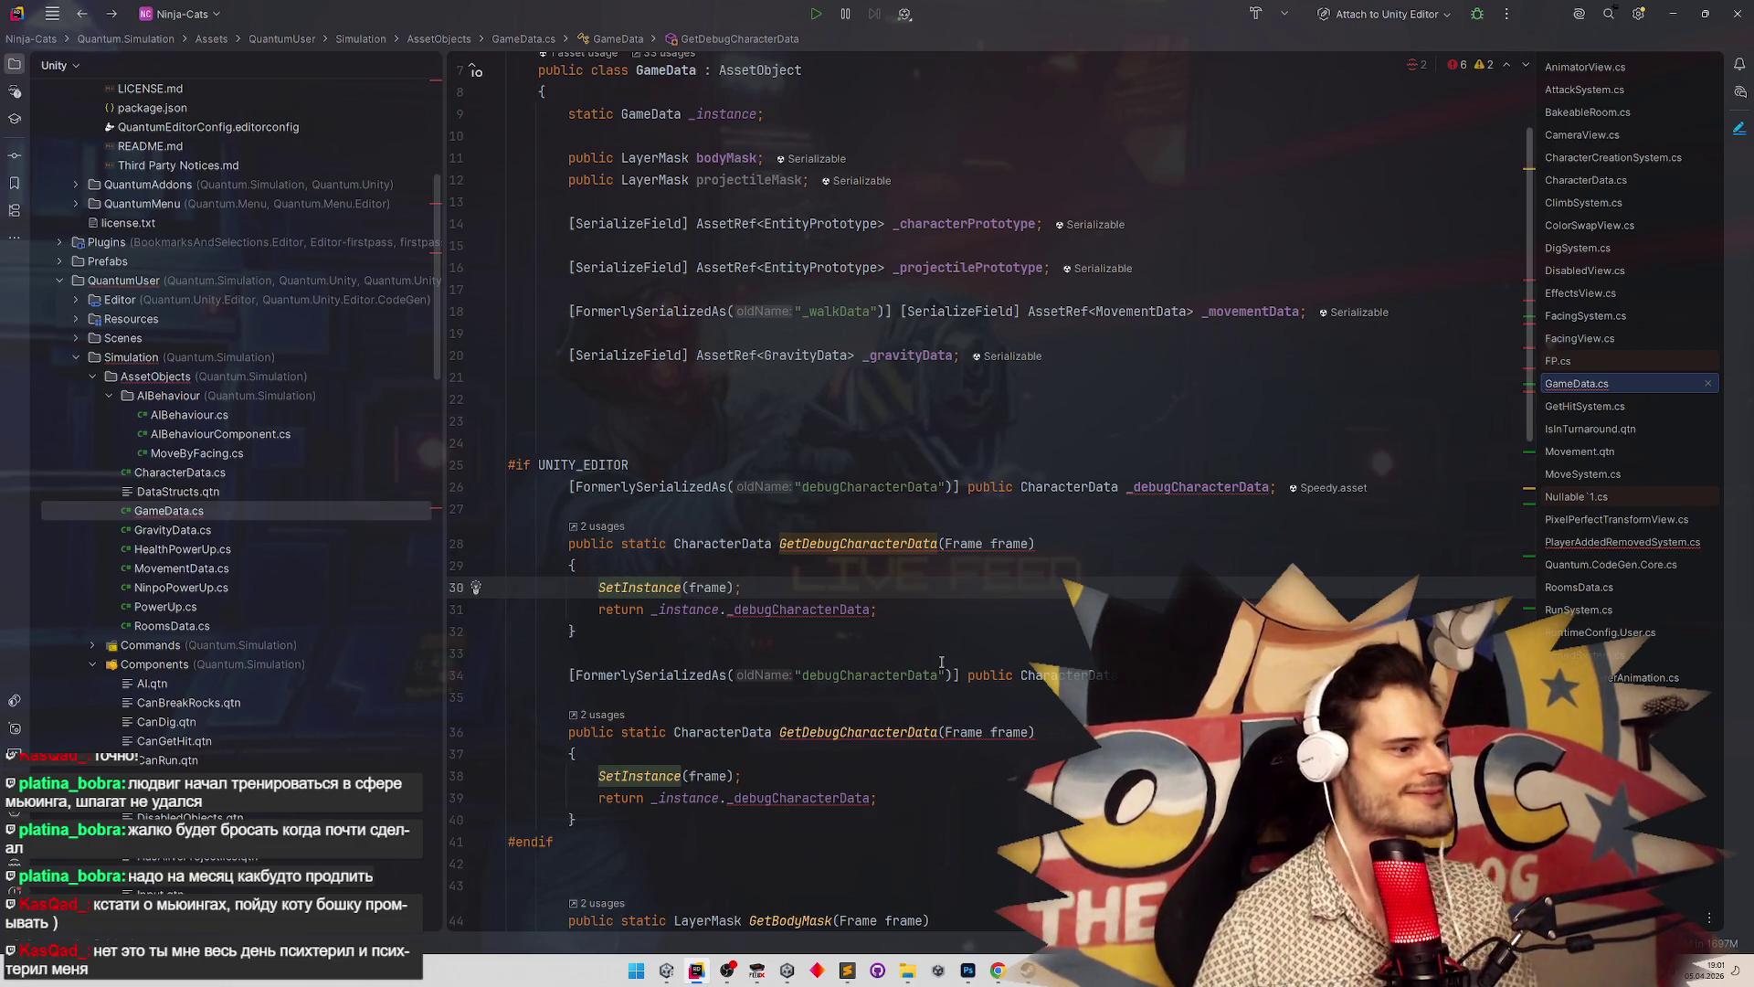
click(1178, 487)
key(ctrl+Delete)
text(Components)
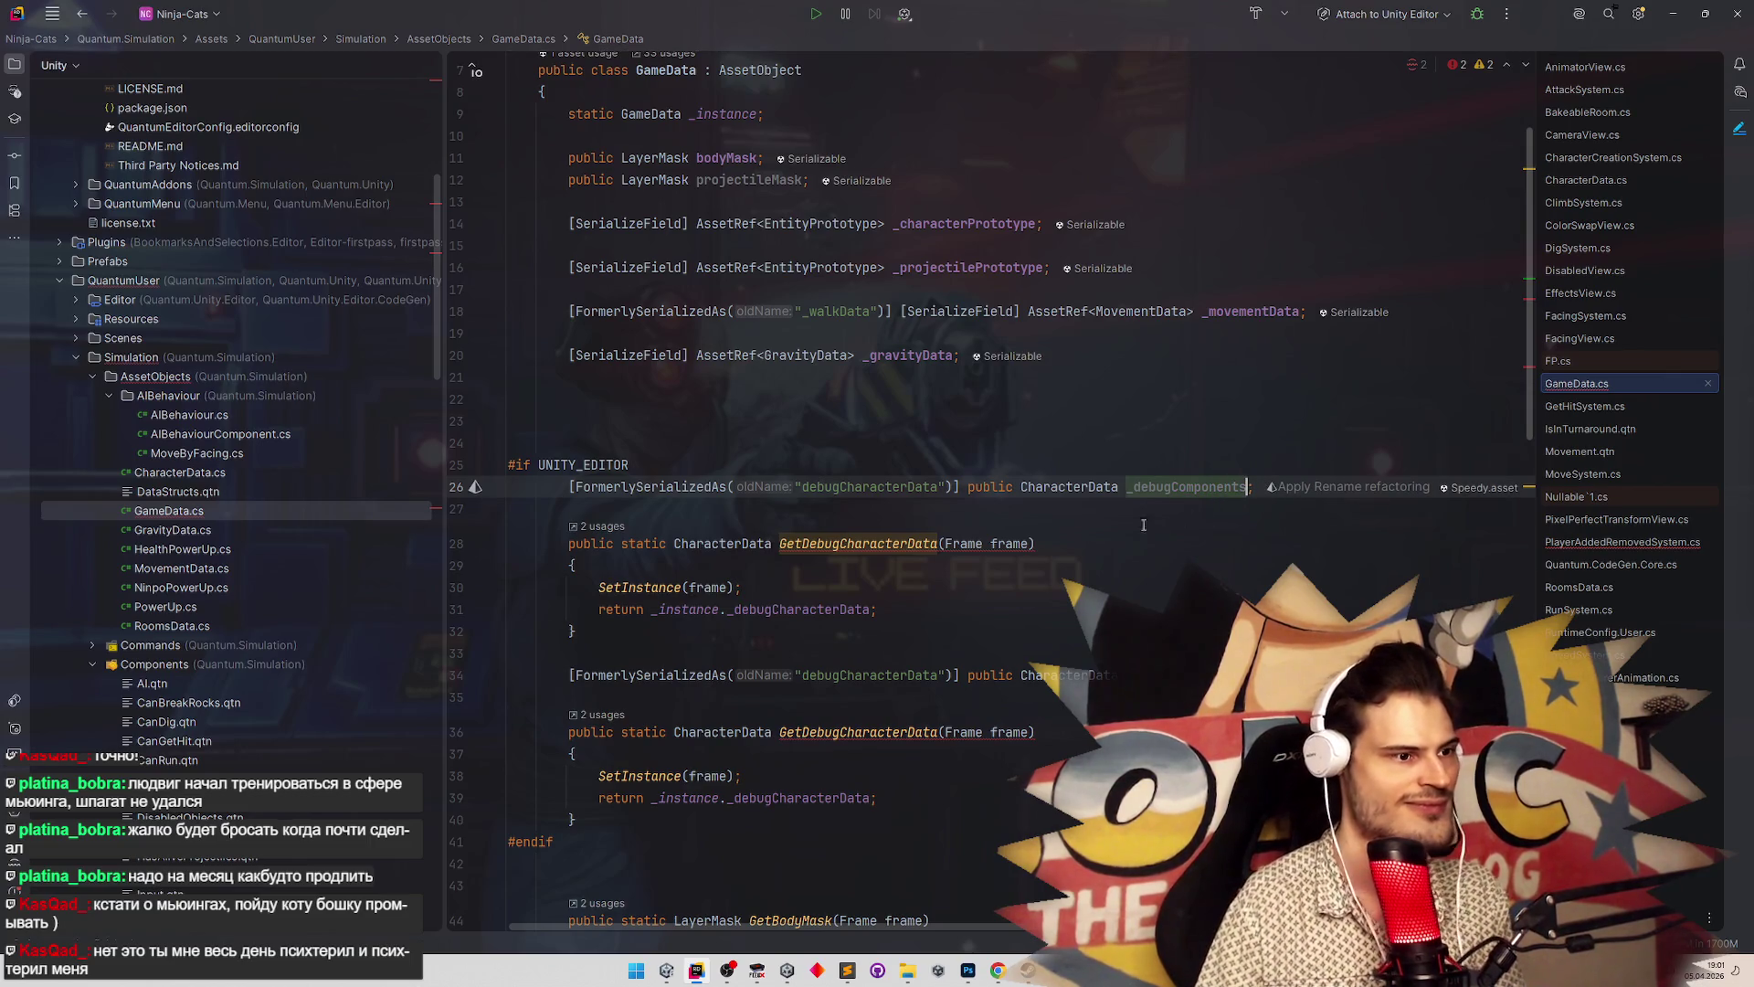
Look up the type of the components field in CharacterData.cs
key(shift)
key(shift)
text(gameDA)
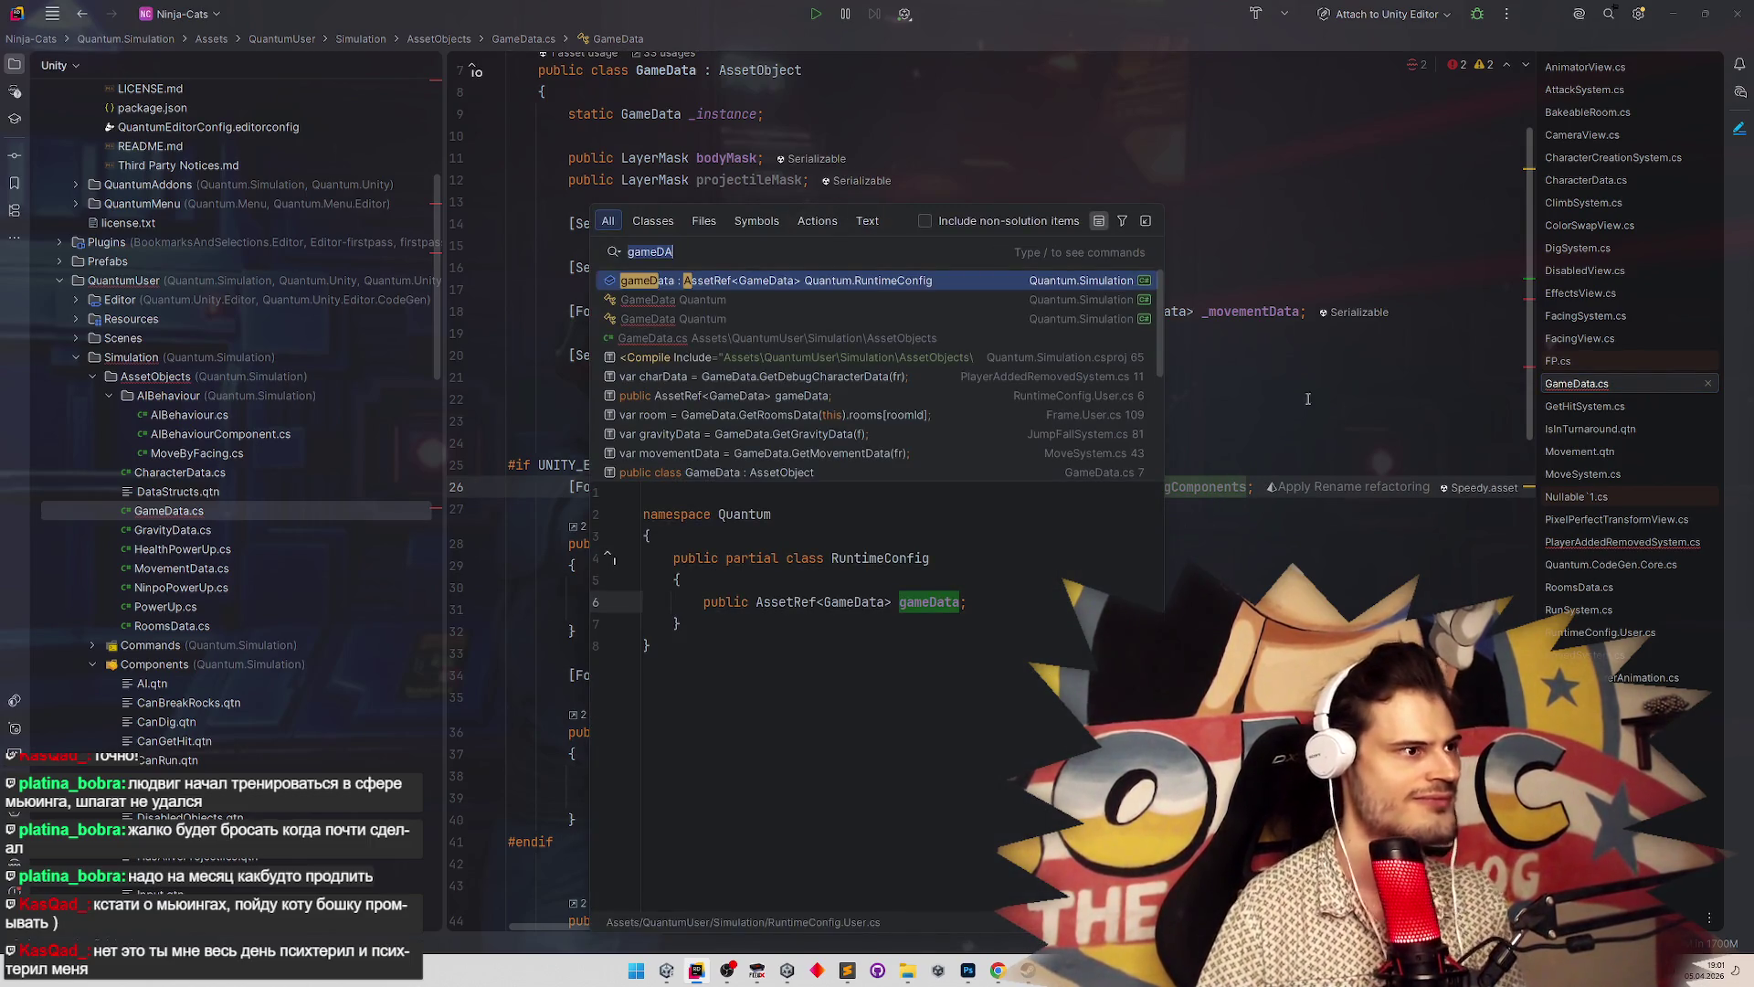
key(ctrl+a)
text(CharacterData)
key(Return)
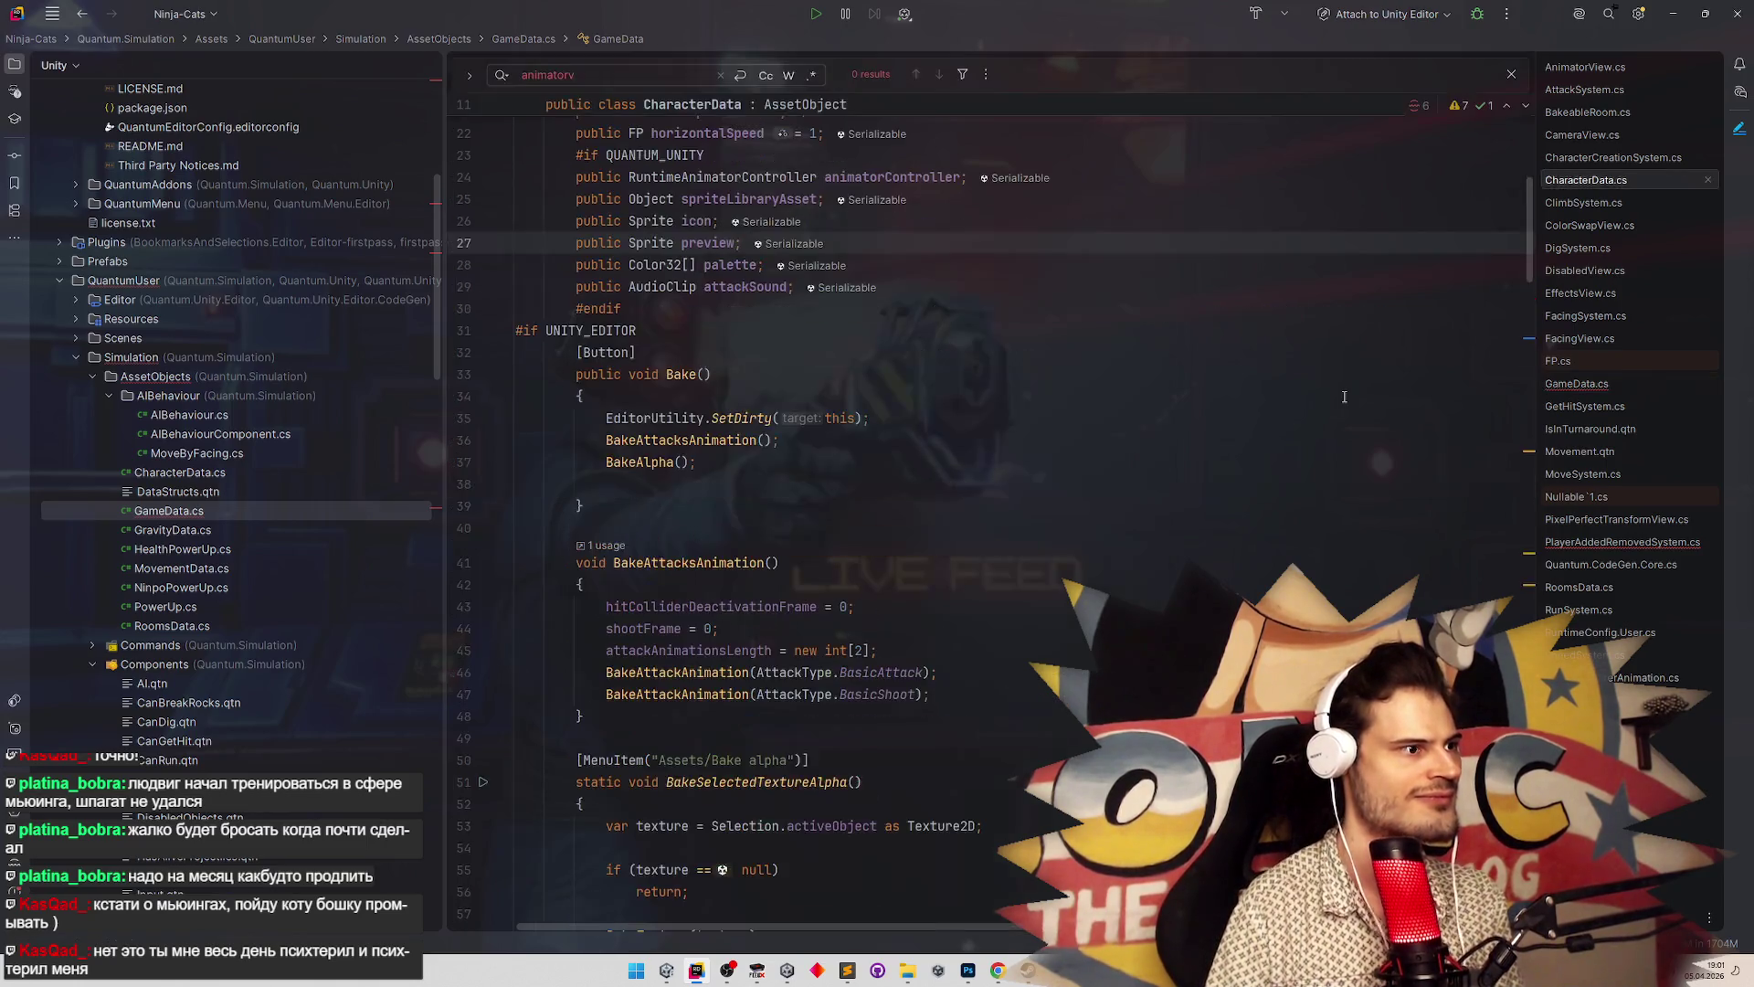
scroll(1329, 409, up, 5)
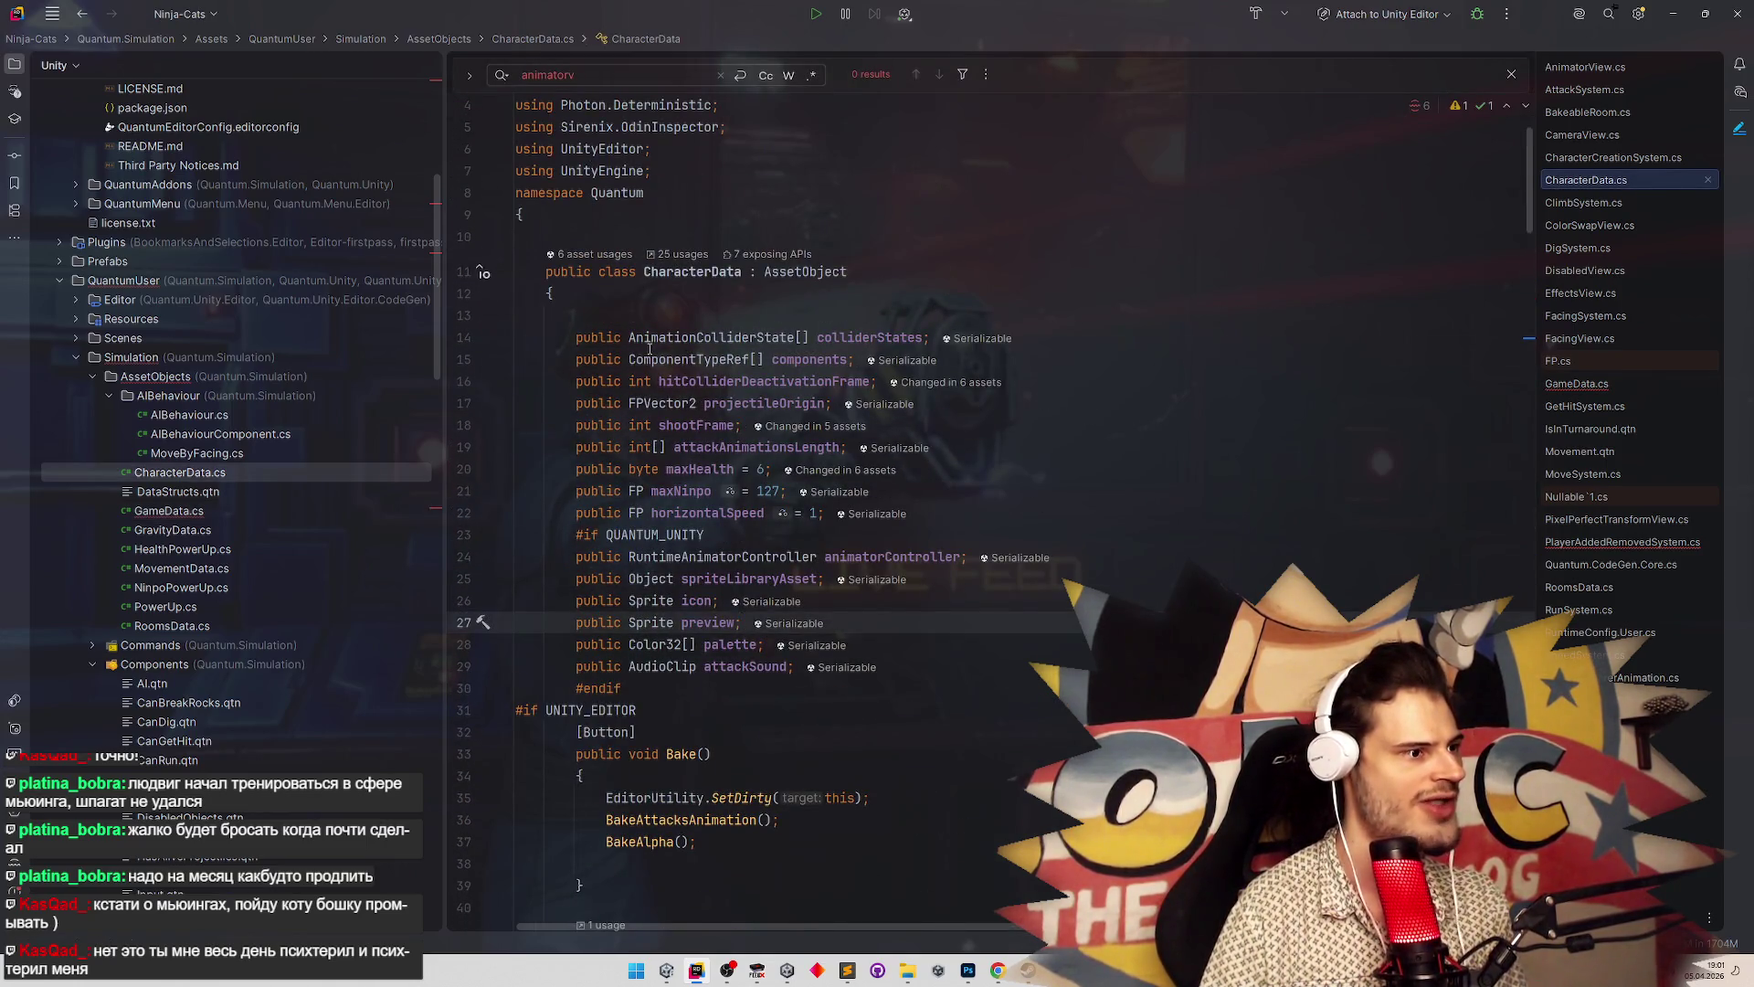
click(575, 358)
key(ctrl+alt+Left)
key(ctrl+alt+Left)
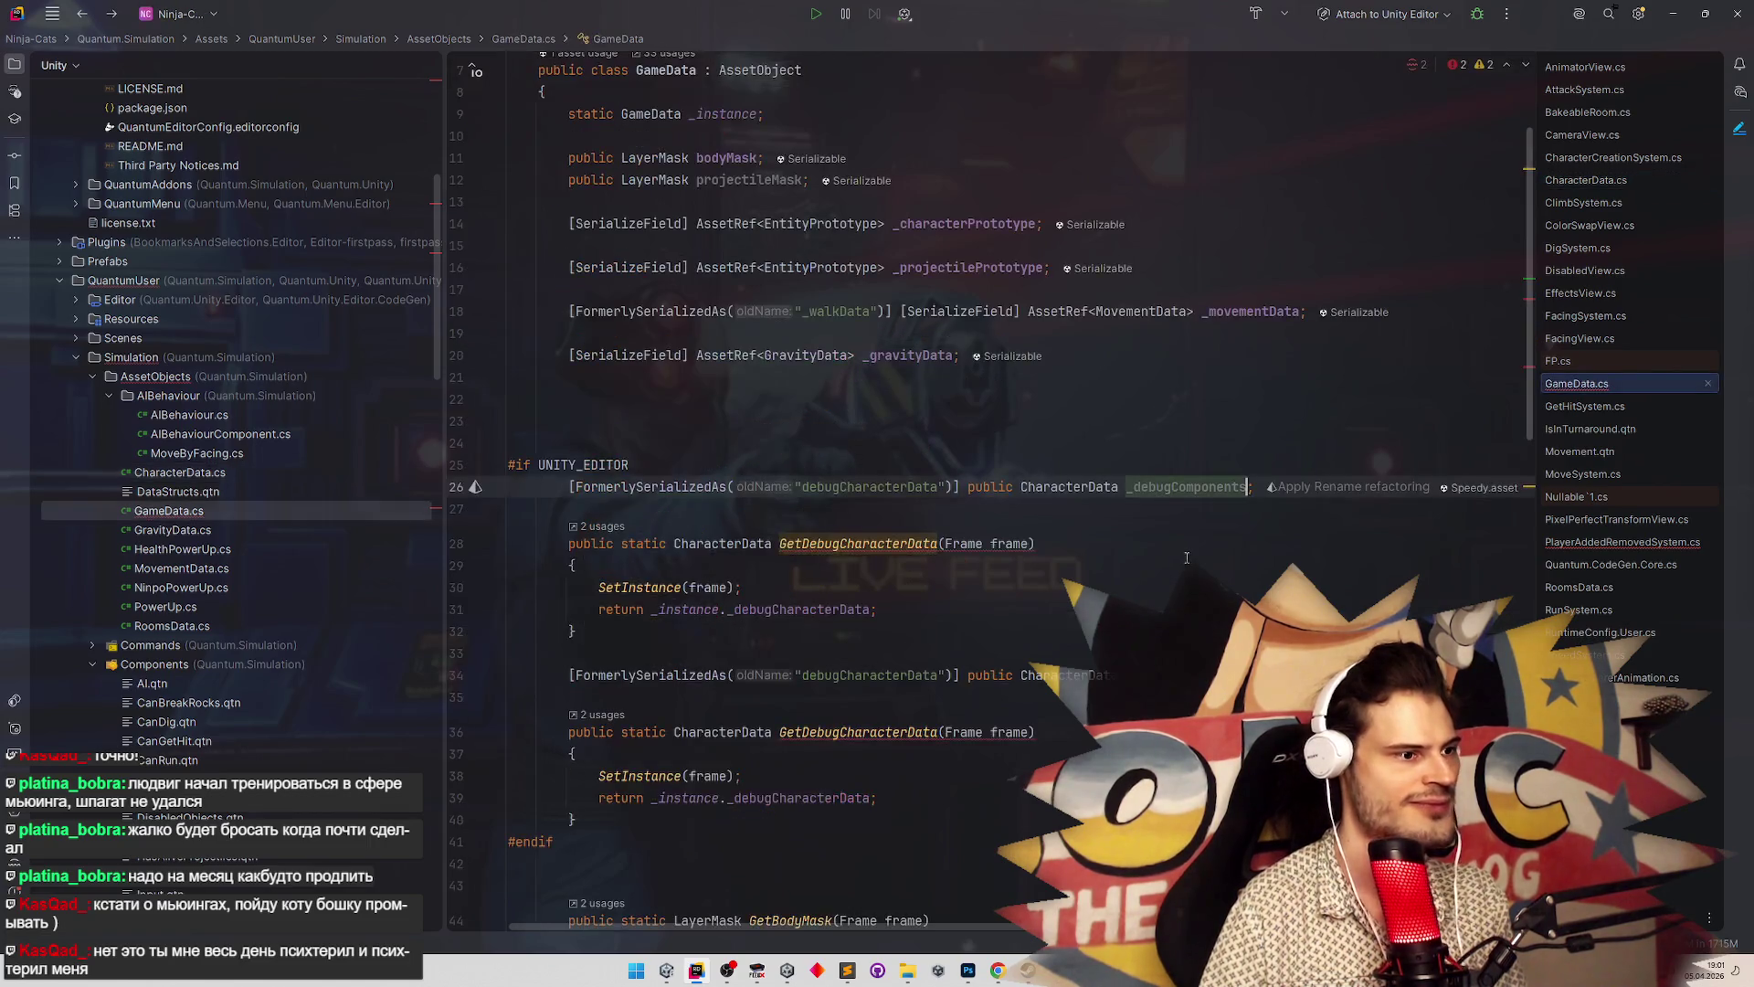
Change the _debugComponents field type to ComponentTypeRef[]
double_click(1074, 486)
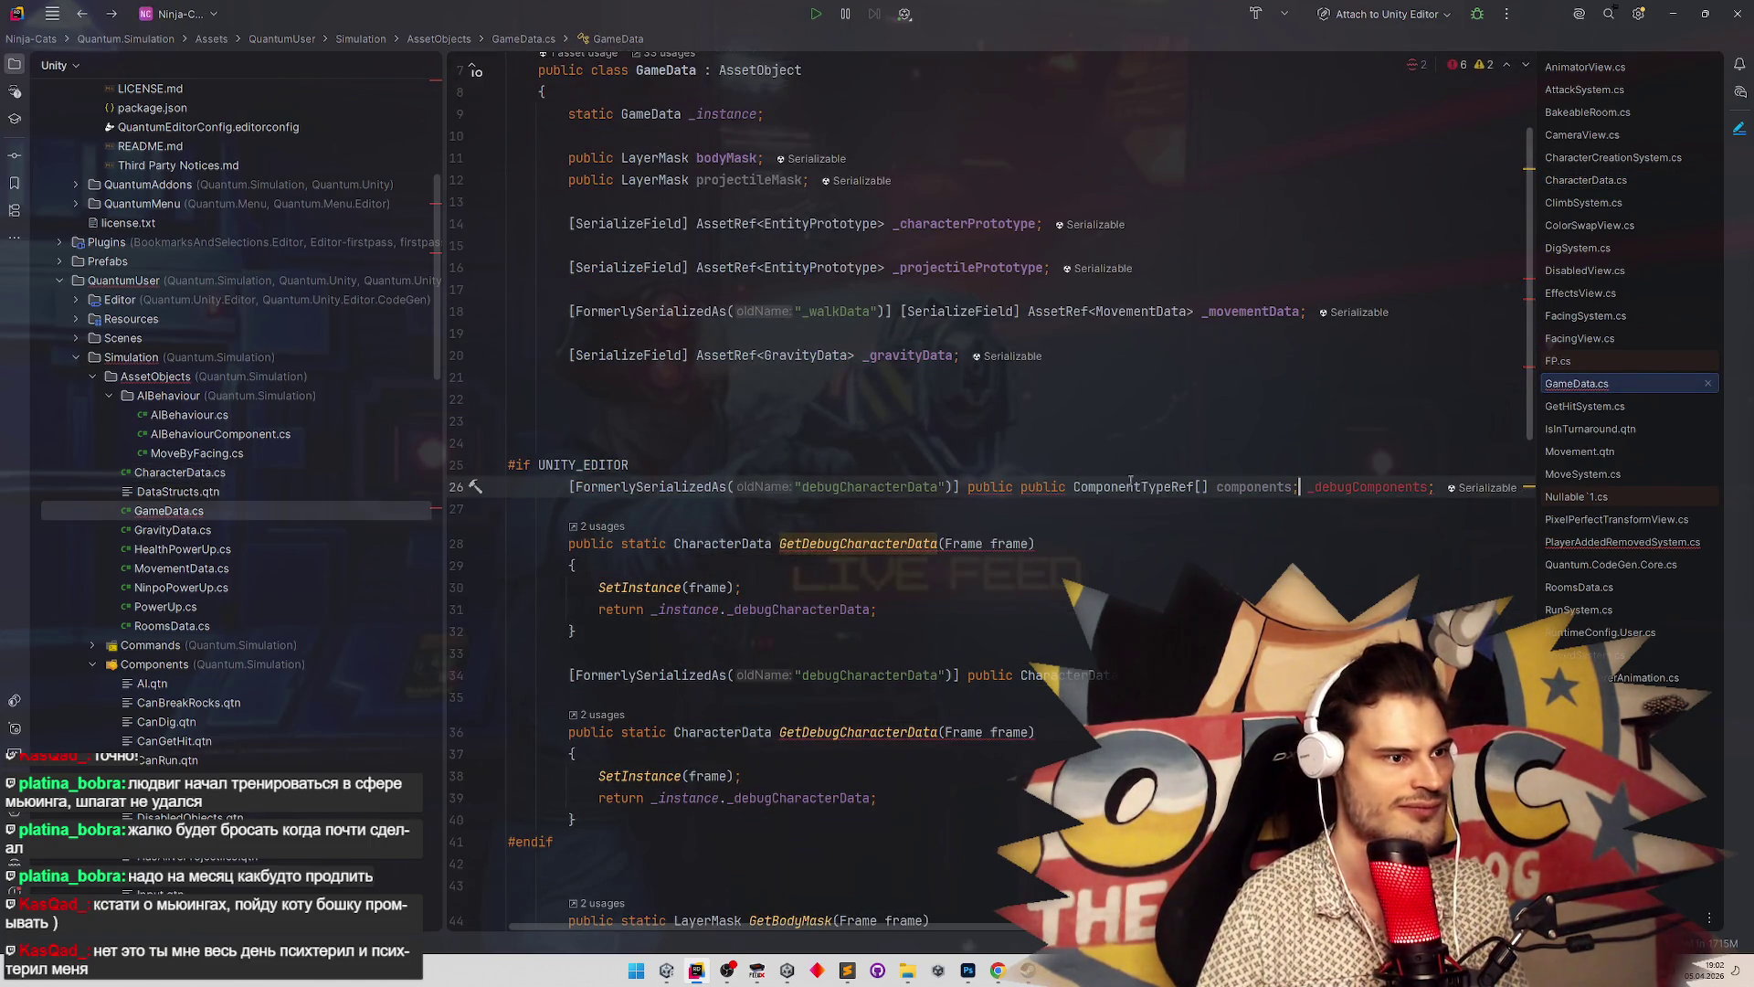
text(Component)
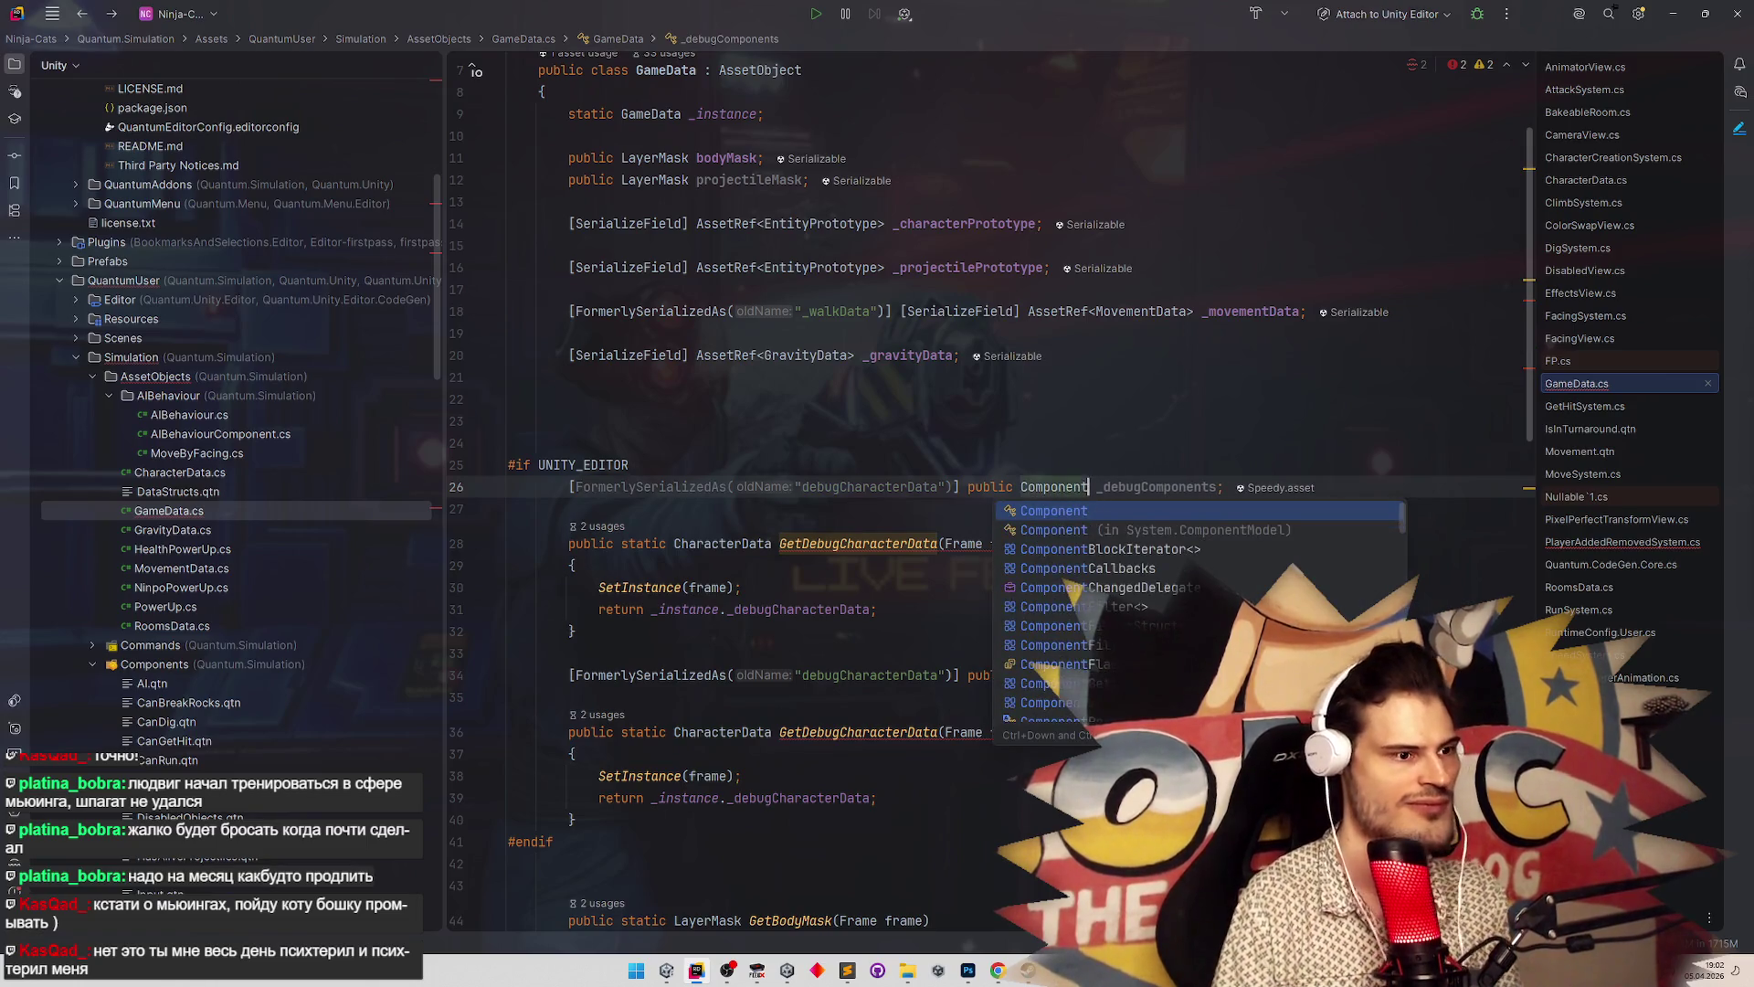
text(Type)
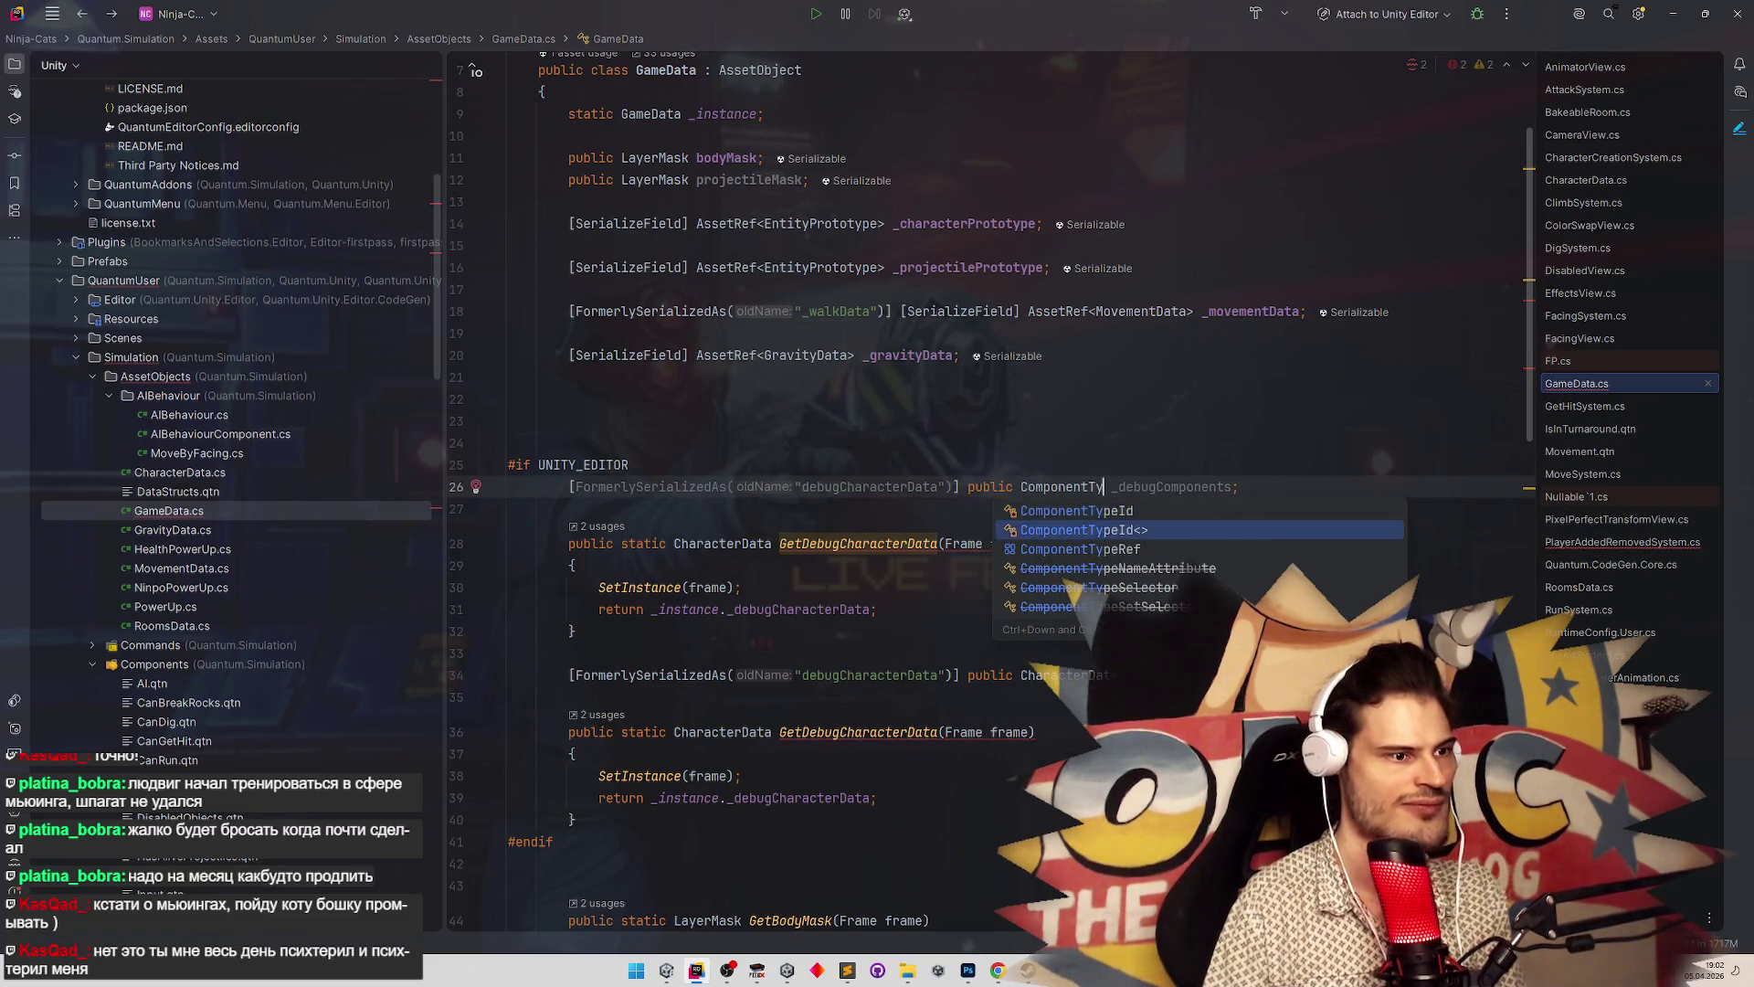
key(Return)
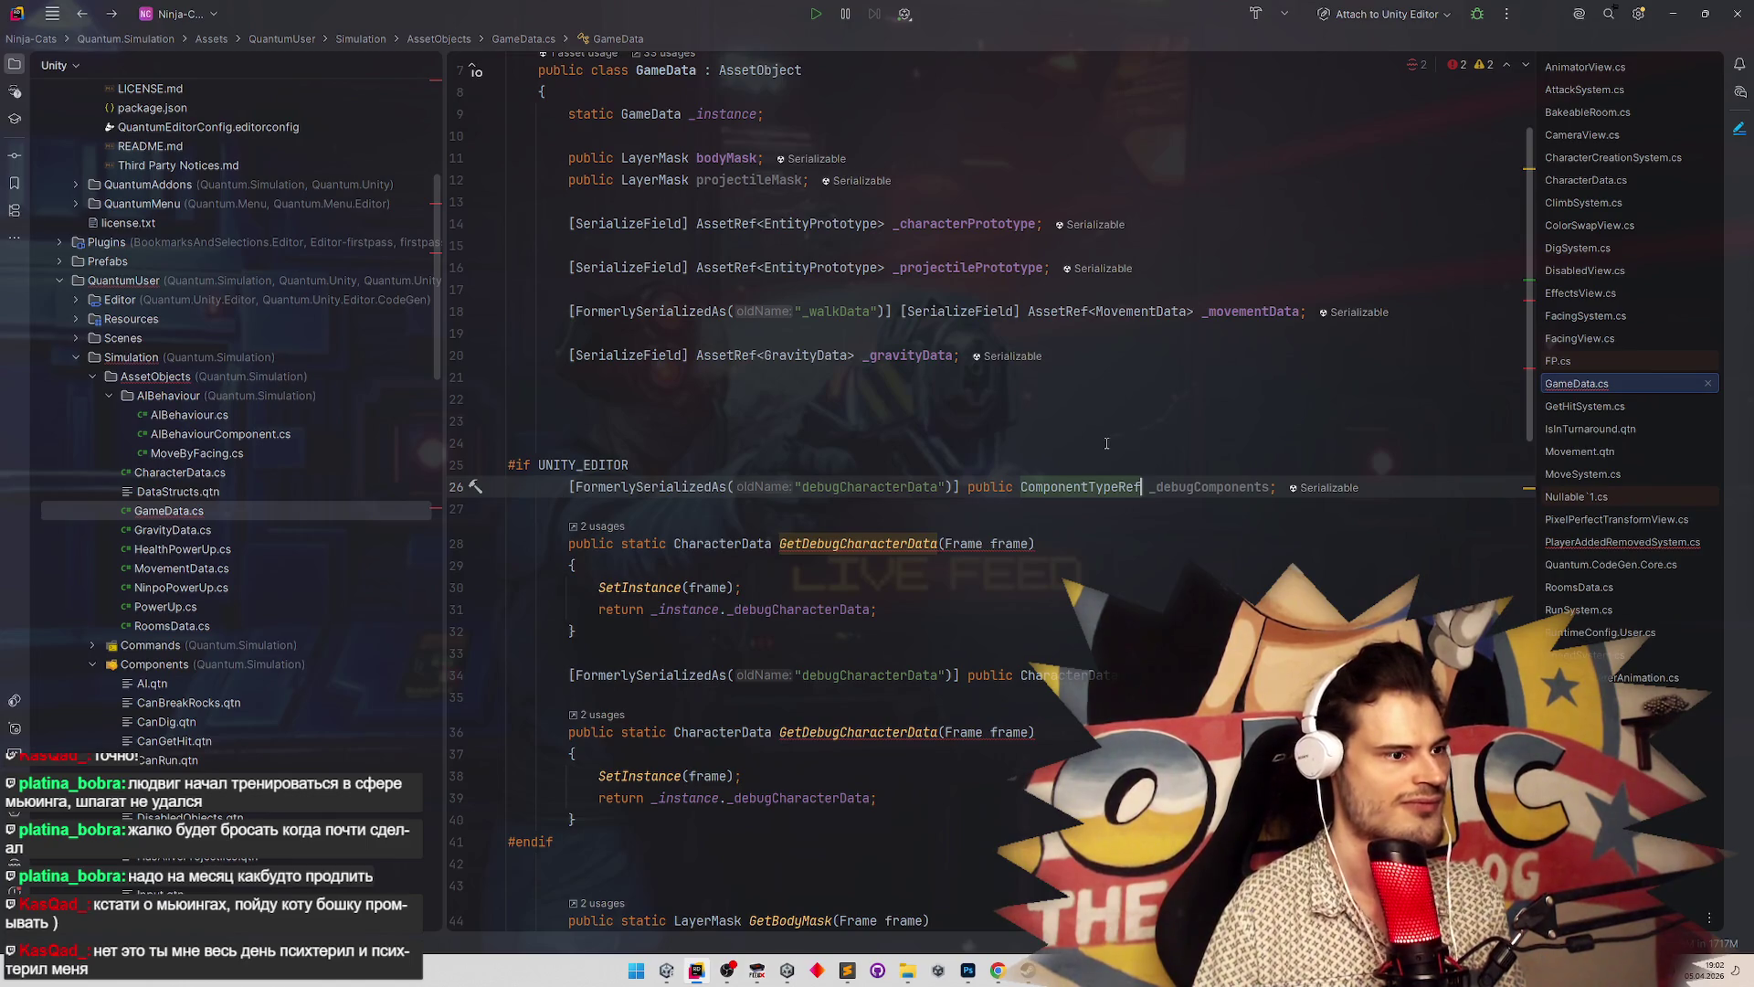
text([])
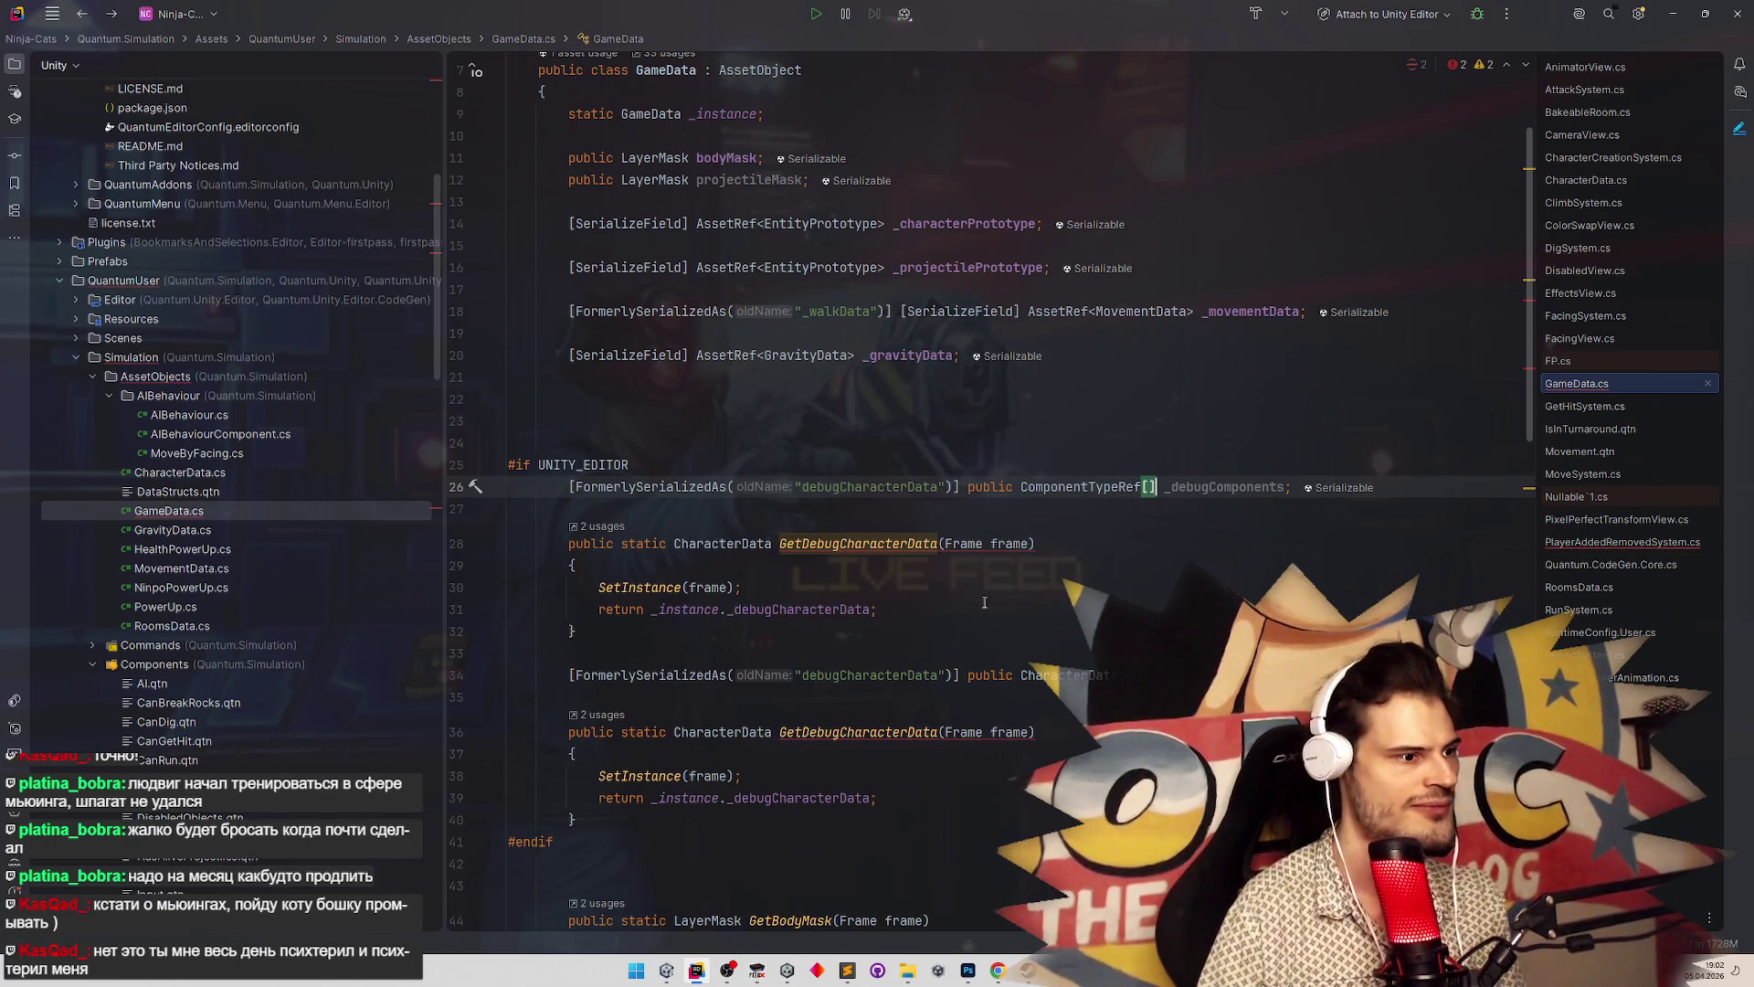
Rename the debug getter to GetDebugComponentsData
drag(802, 543, 907, 543)
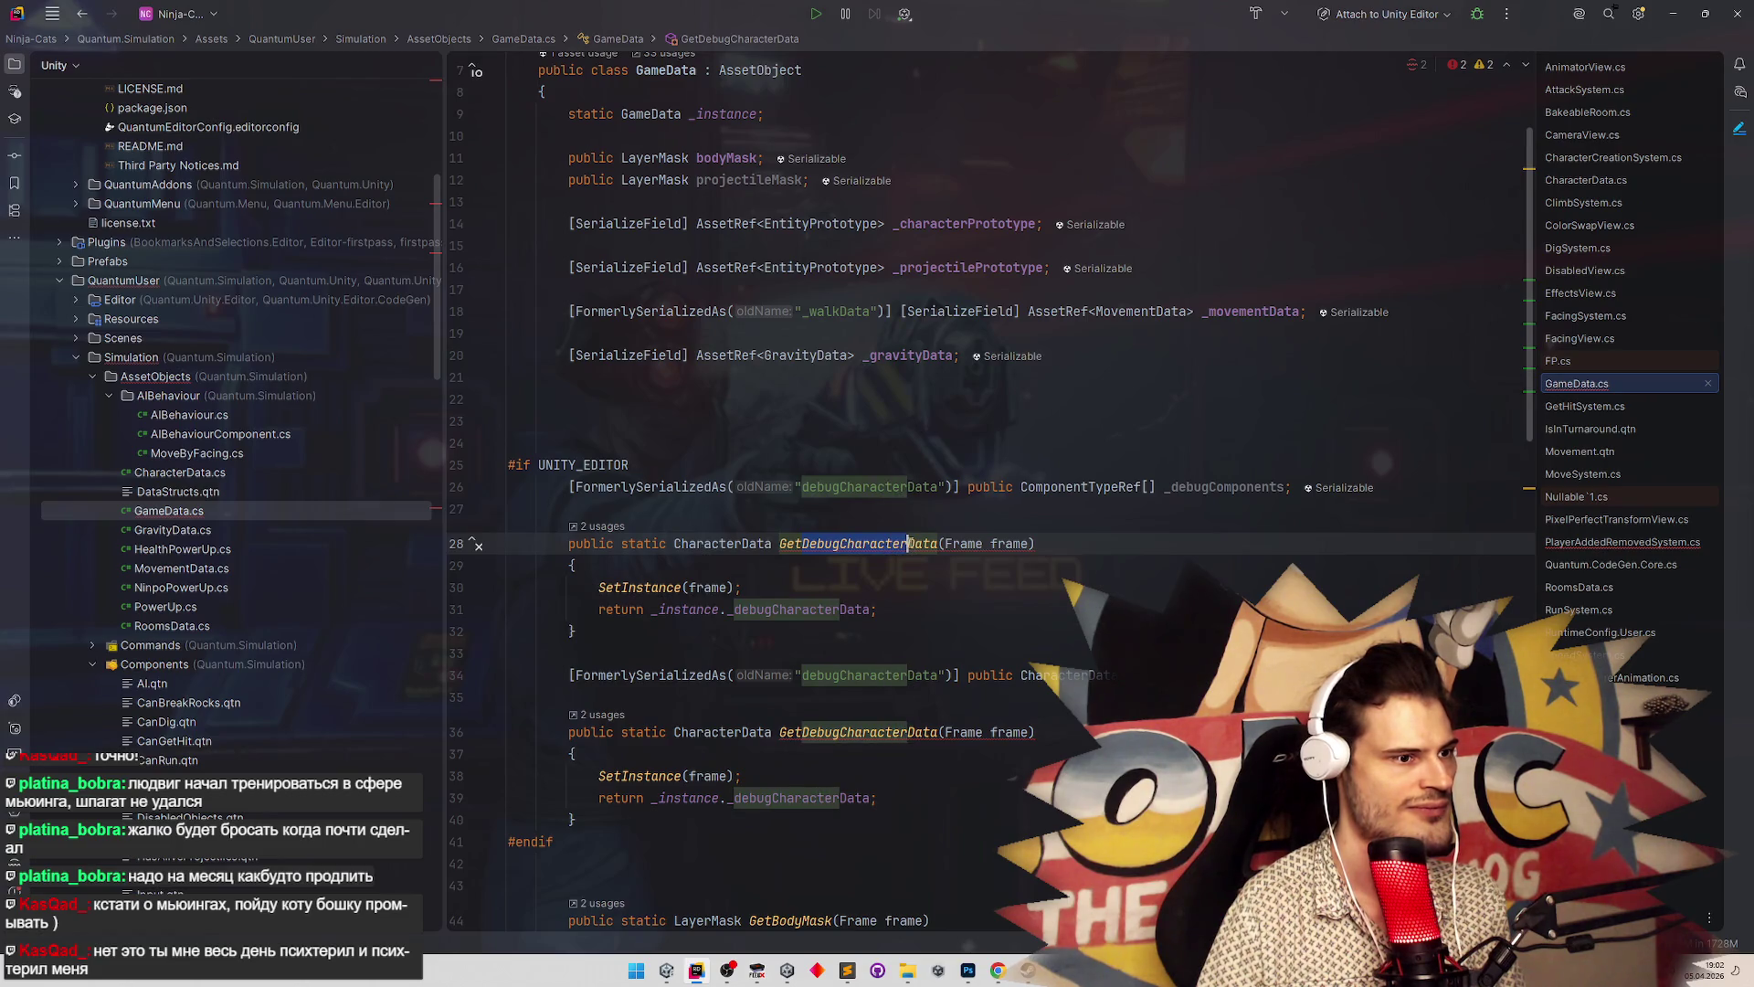
click(918, 439)
double_click(873, 544)
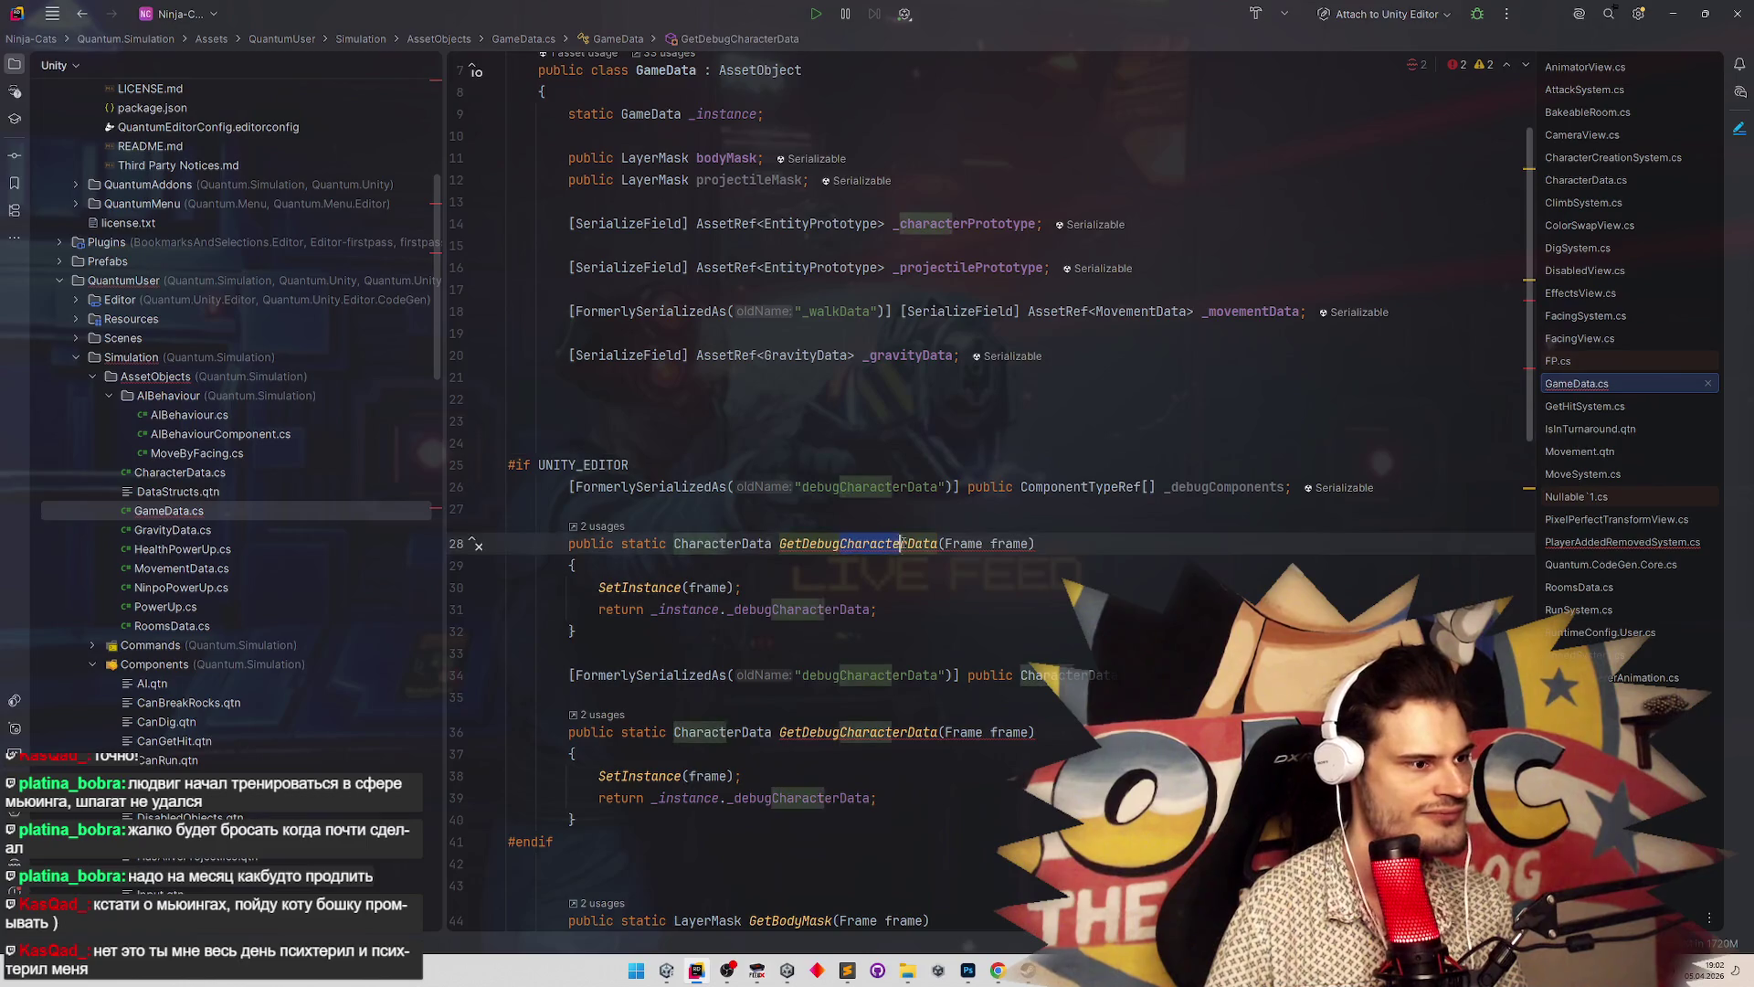
text(Components)
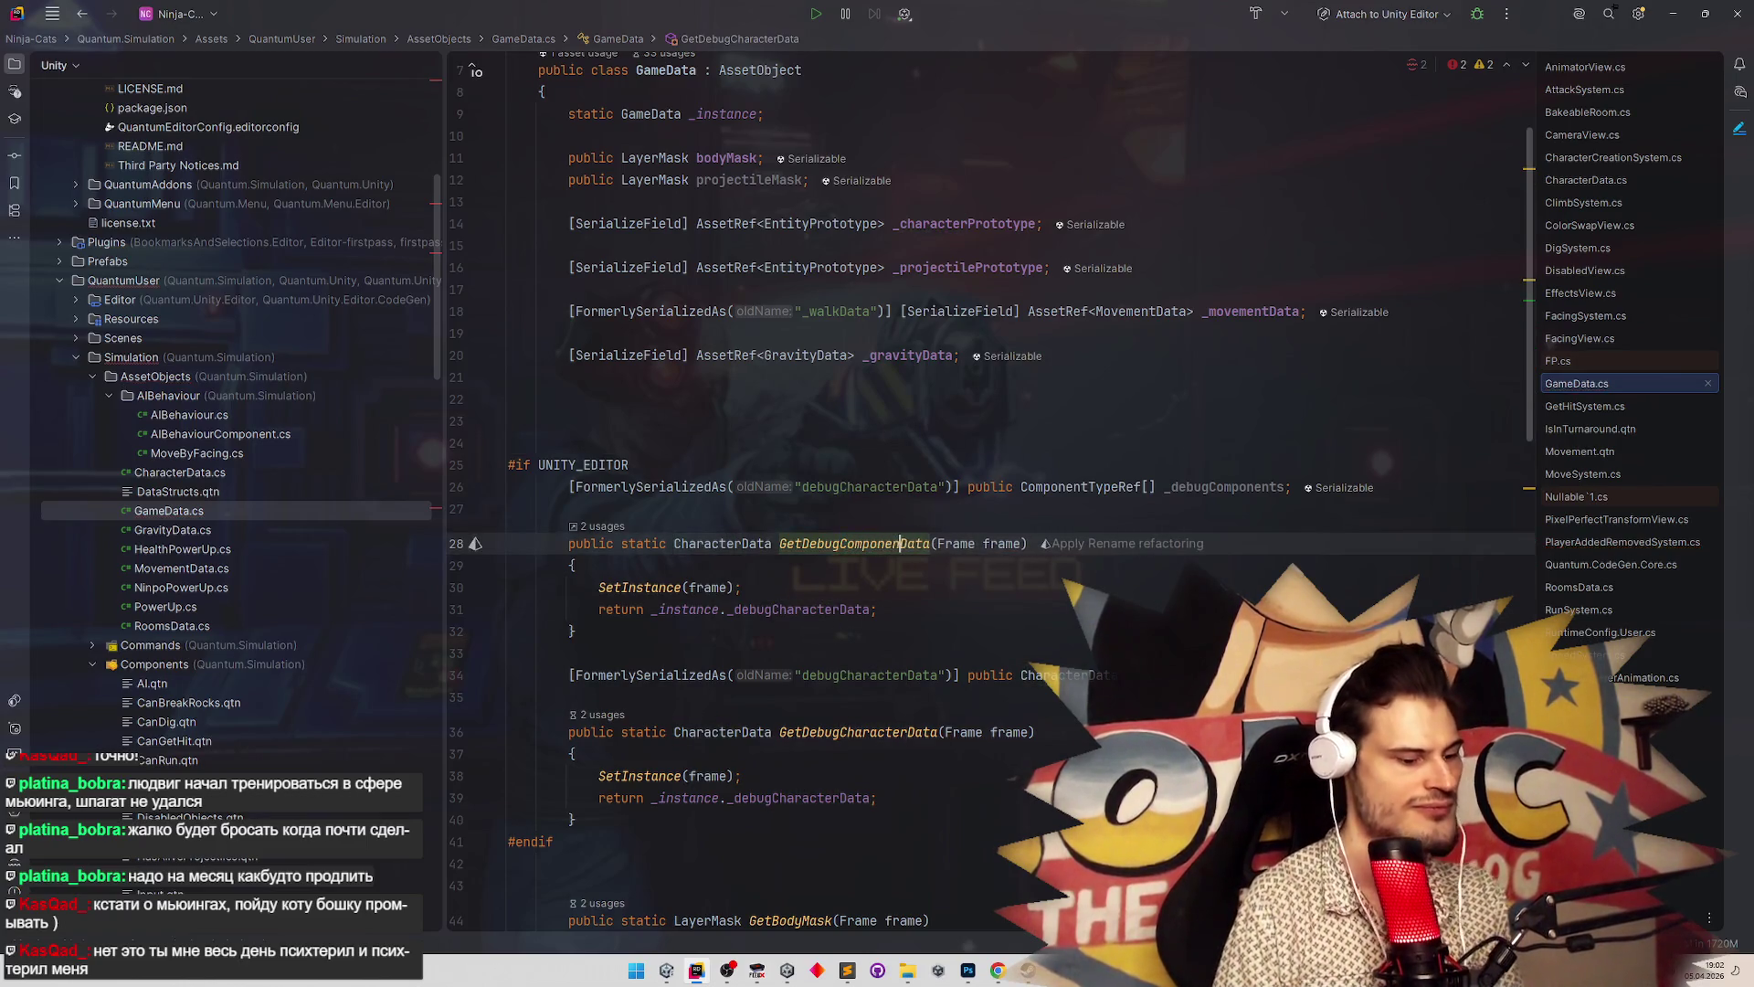
Make GetDebugComponentsData return ComponentTypeRef[] and the _debugComponents field
double_click(1059, 500)
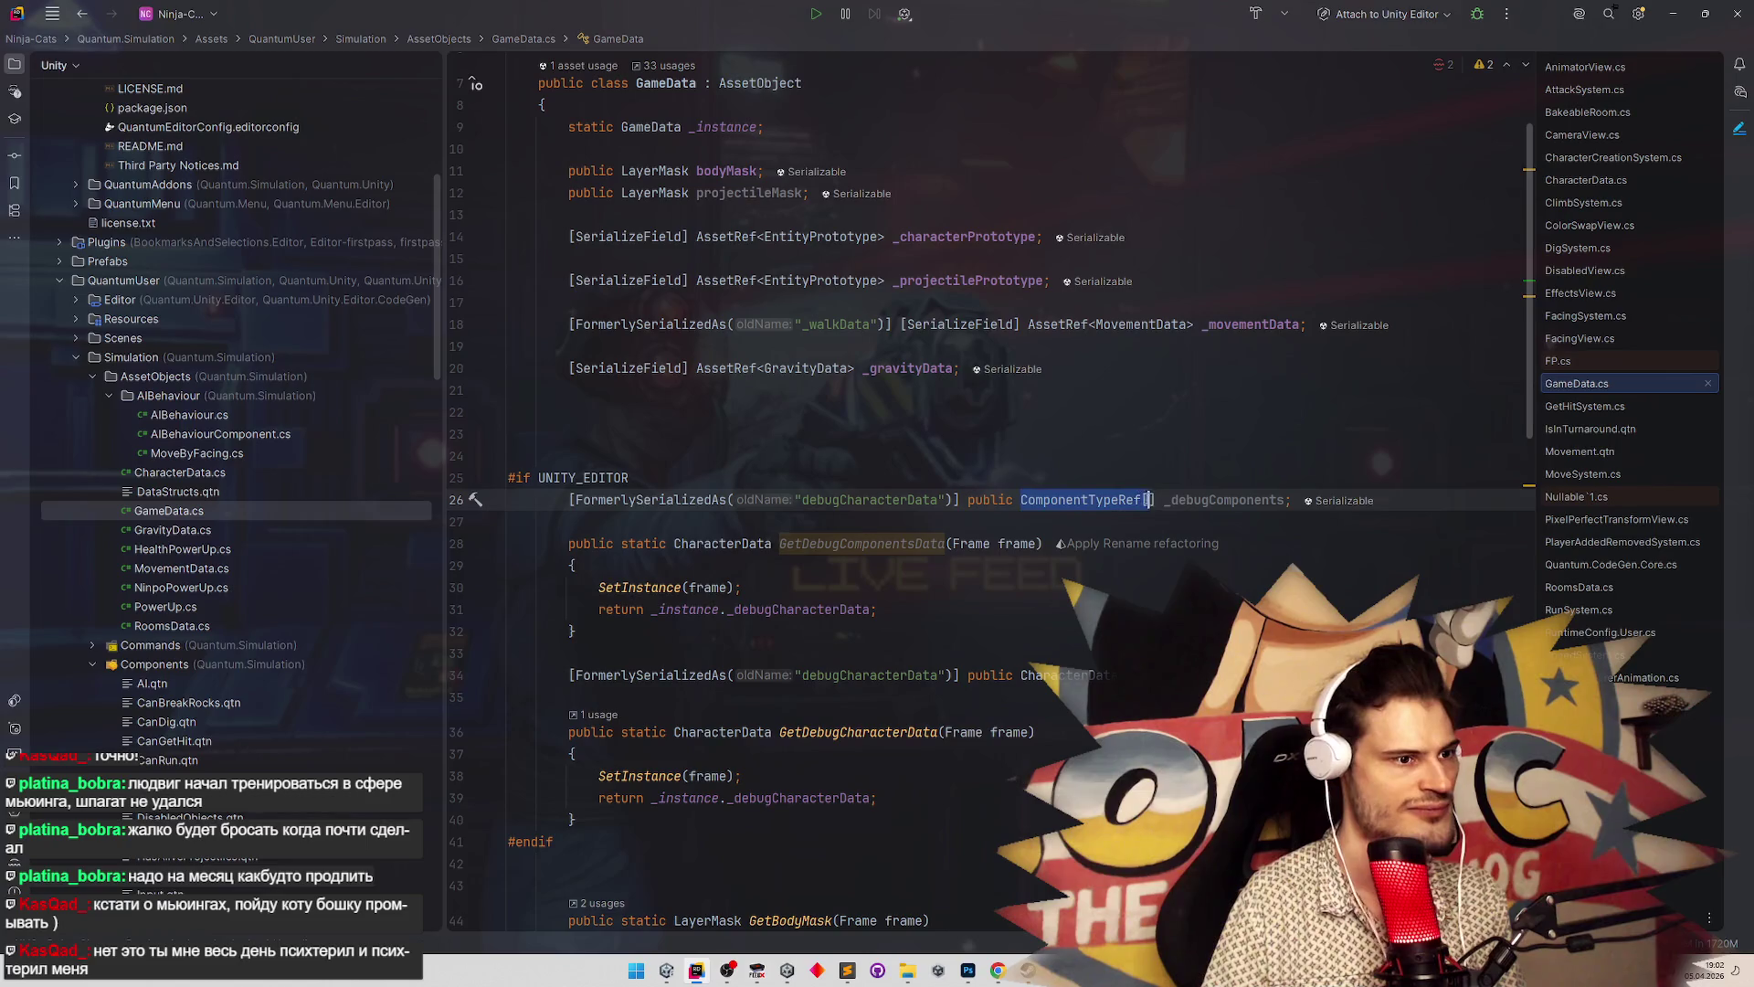
double_click(738, 545)
key(ctrl+v)
double_click(1224, 499)
key(ctrl+c)
double_click(799, 609)
key(ctrl+v)
click(802, 587)
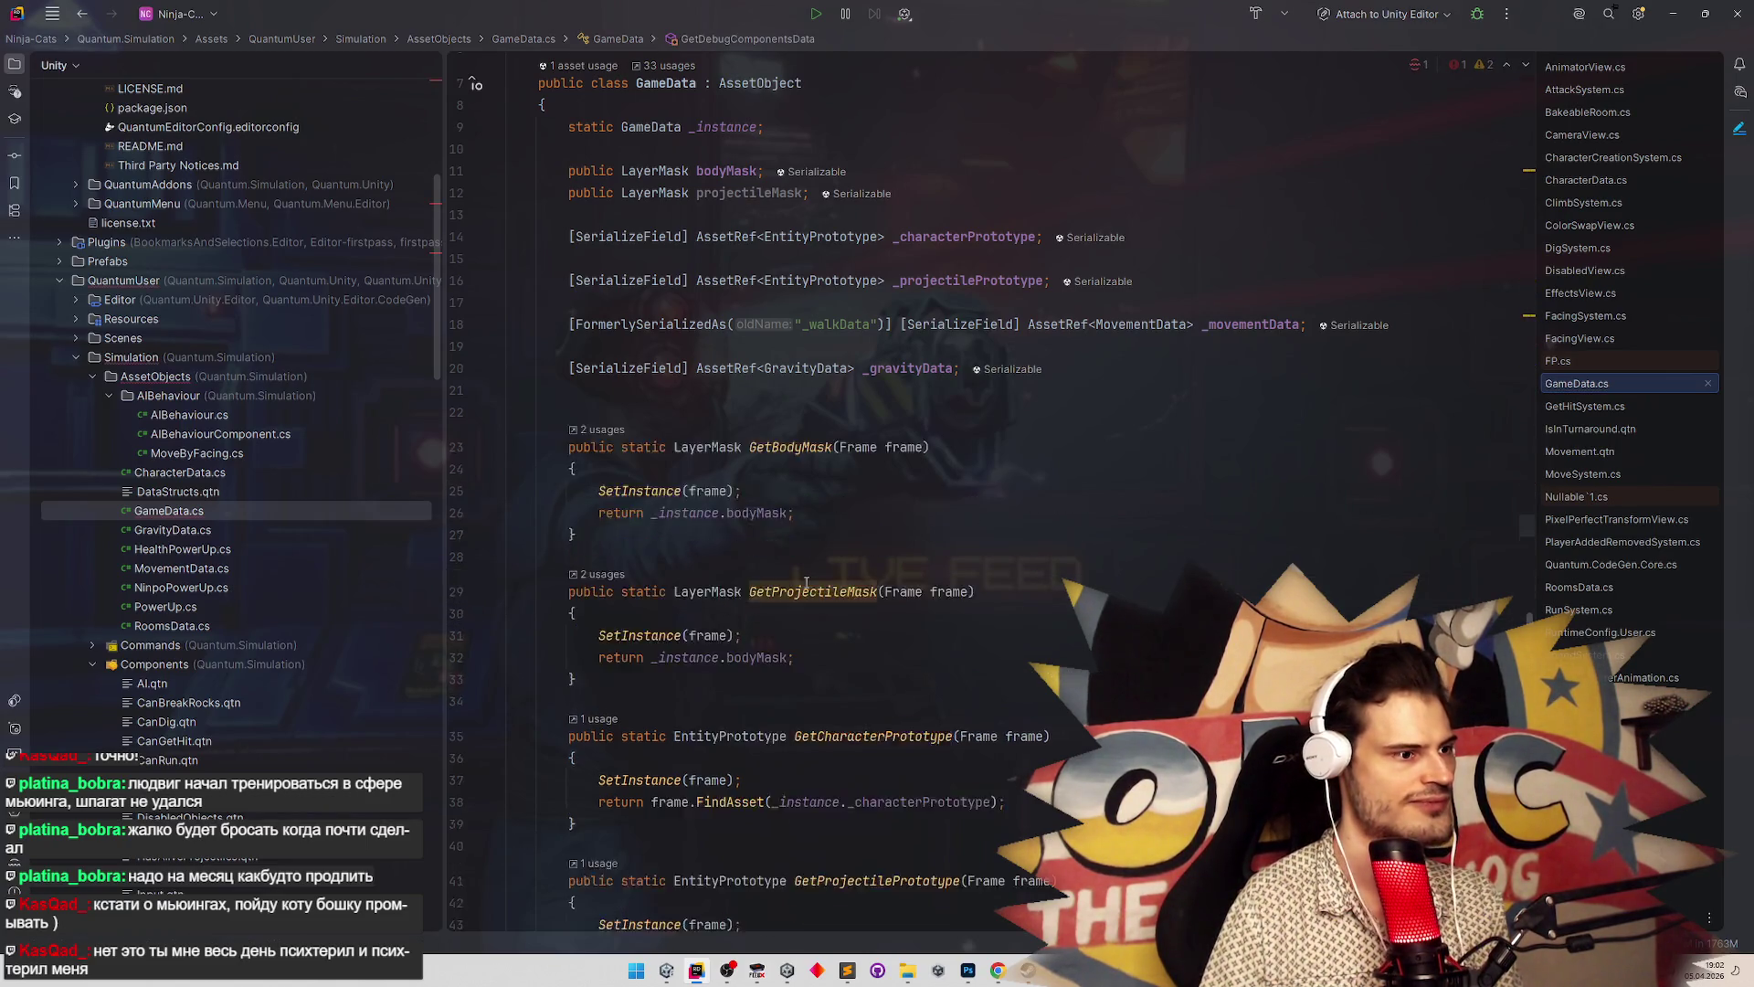
key(ctrl+t)
text(sys)
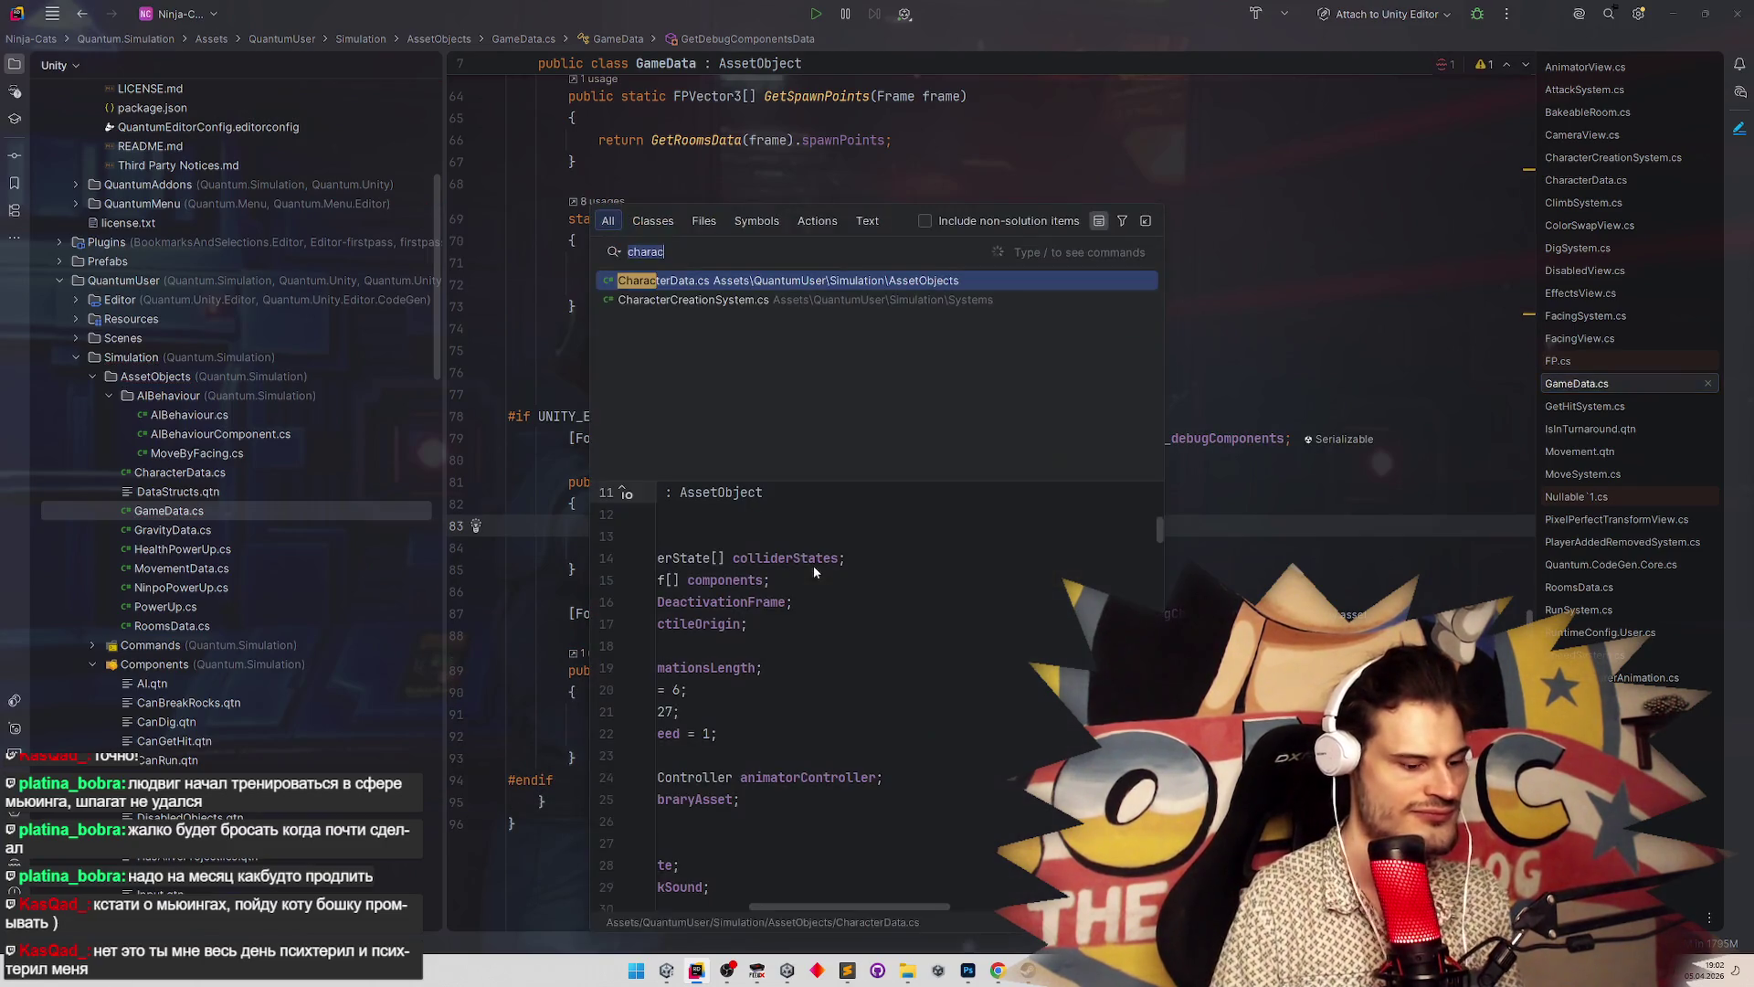
text(tem)
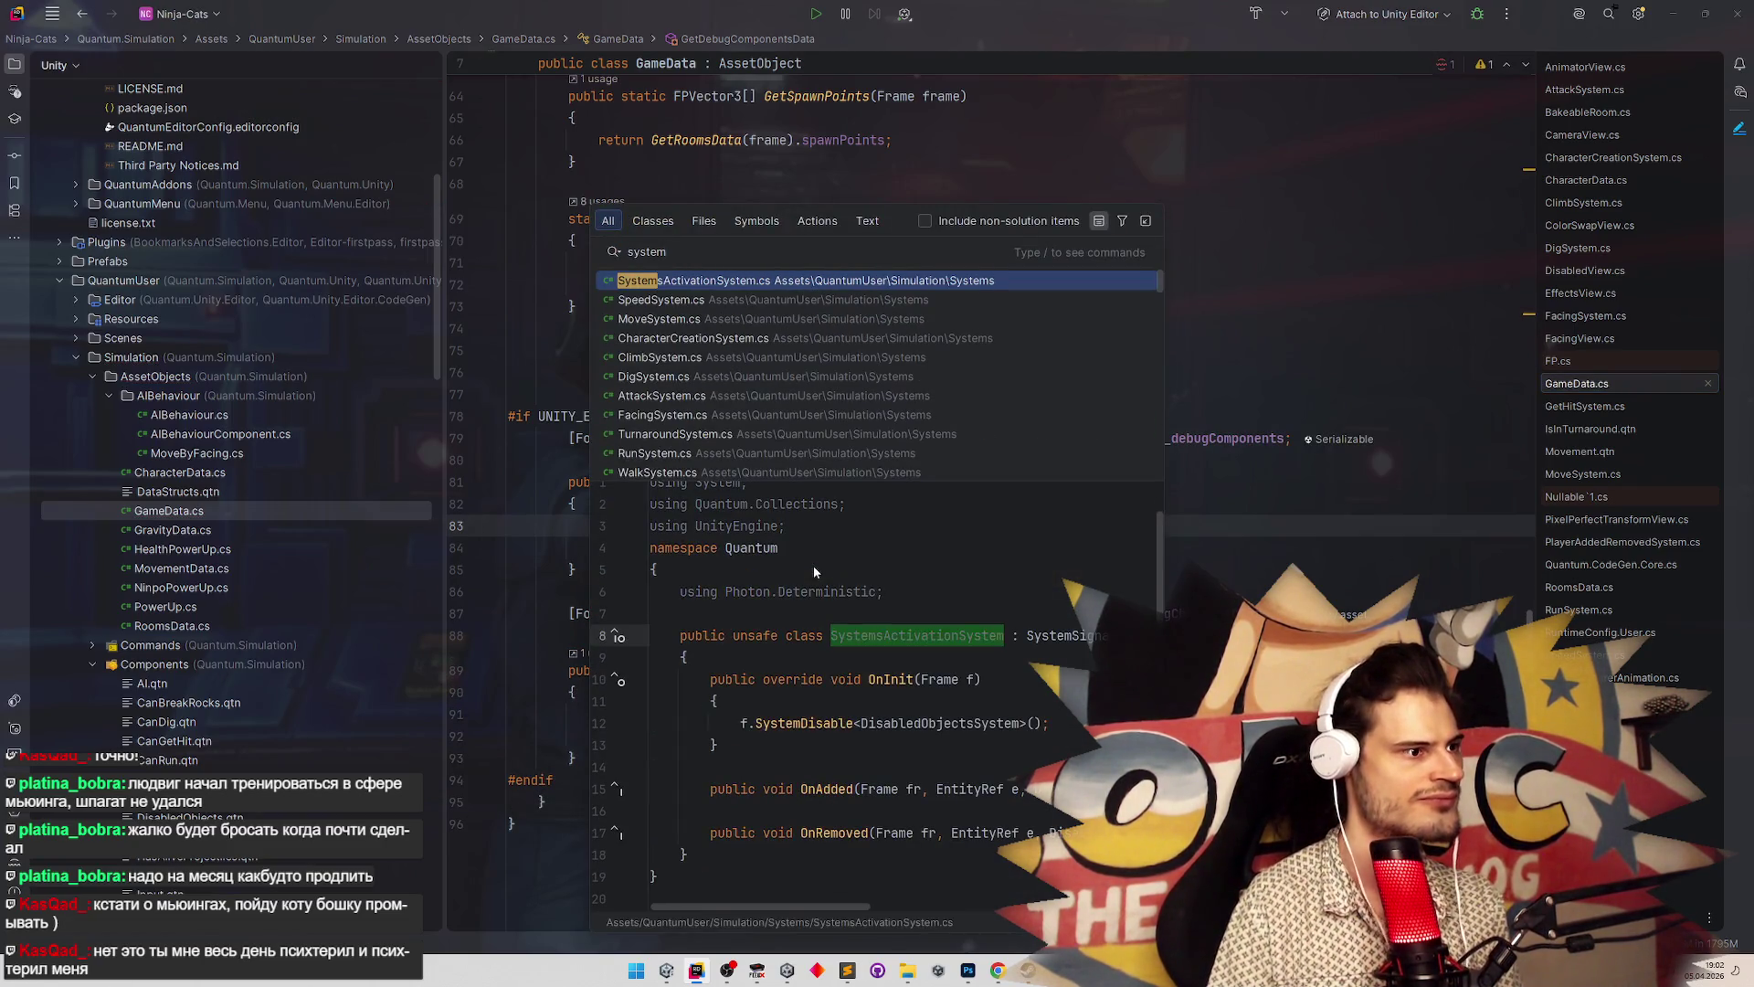
Open CharacterCreationSystem.cs and add blank lines after the CreateCharacter call in CreatePlayerCharacter
key(Down)
key(Down)
key(Down)
key(Return)
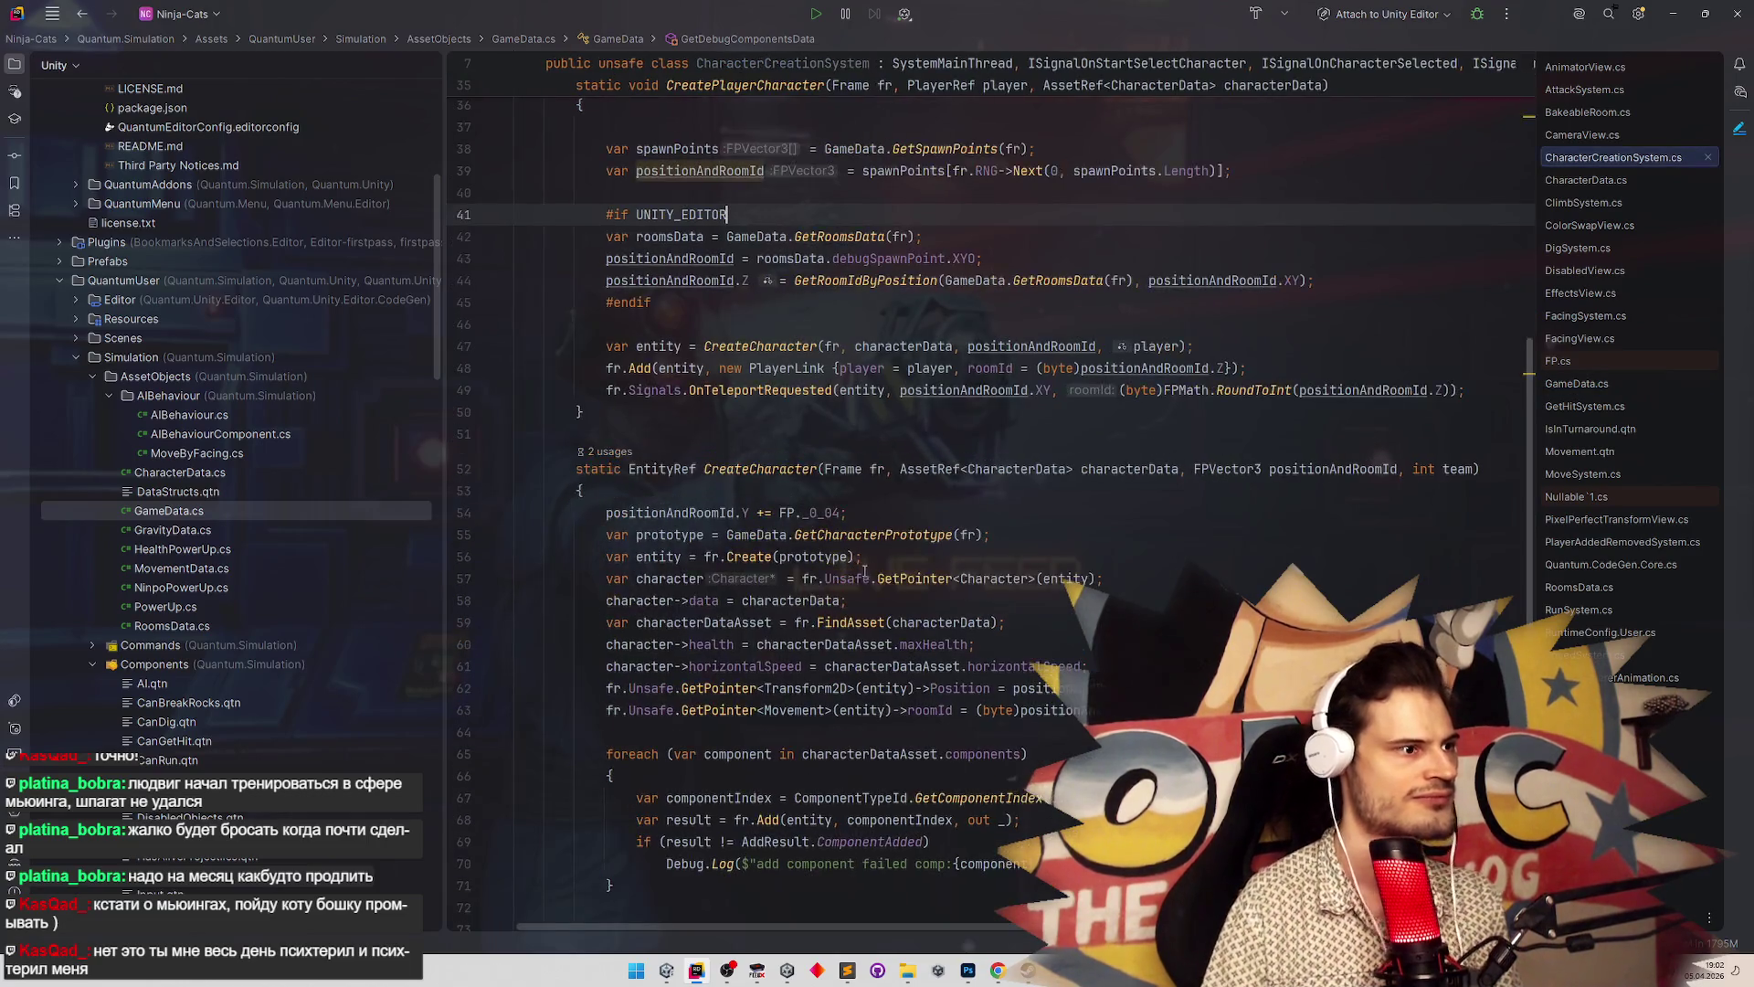
scroll(874, 540, up, 1)
click(1338, 377)
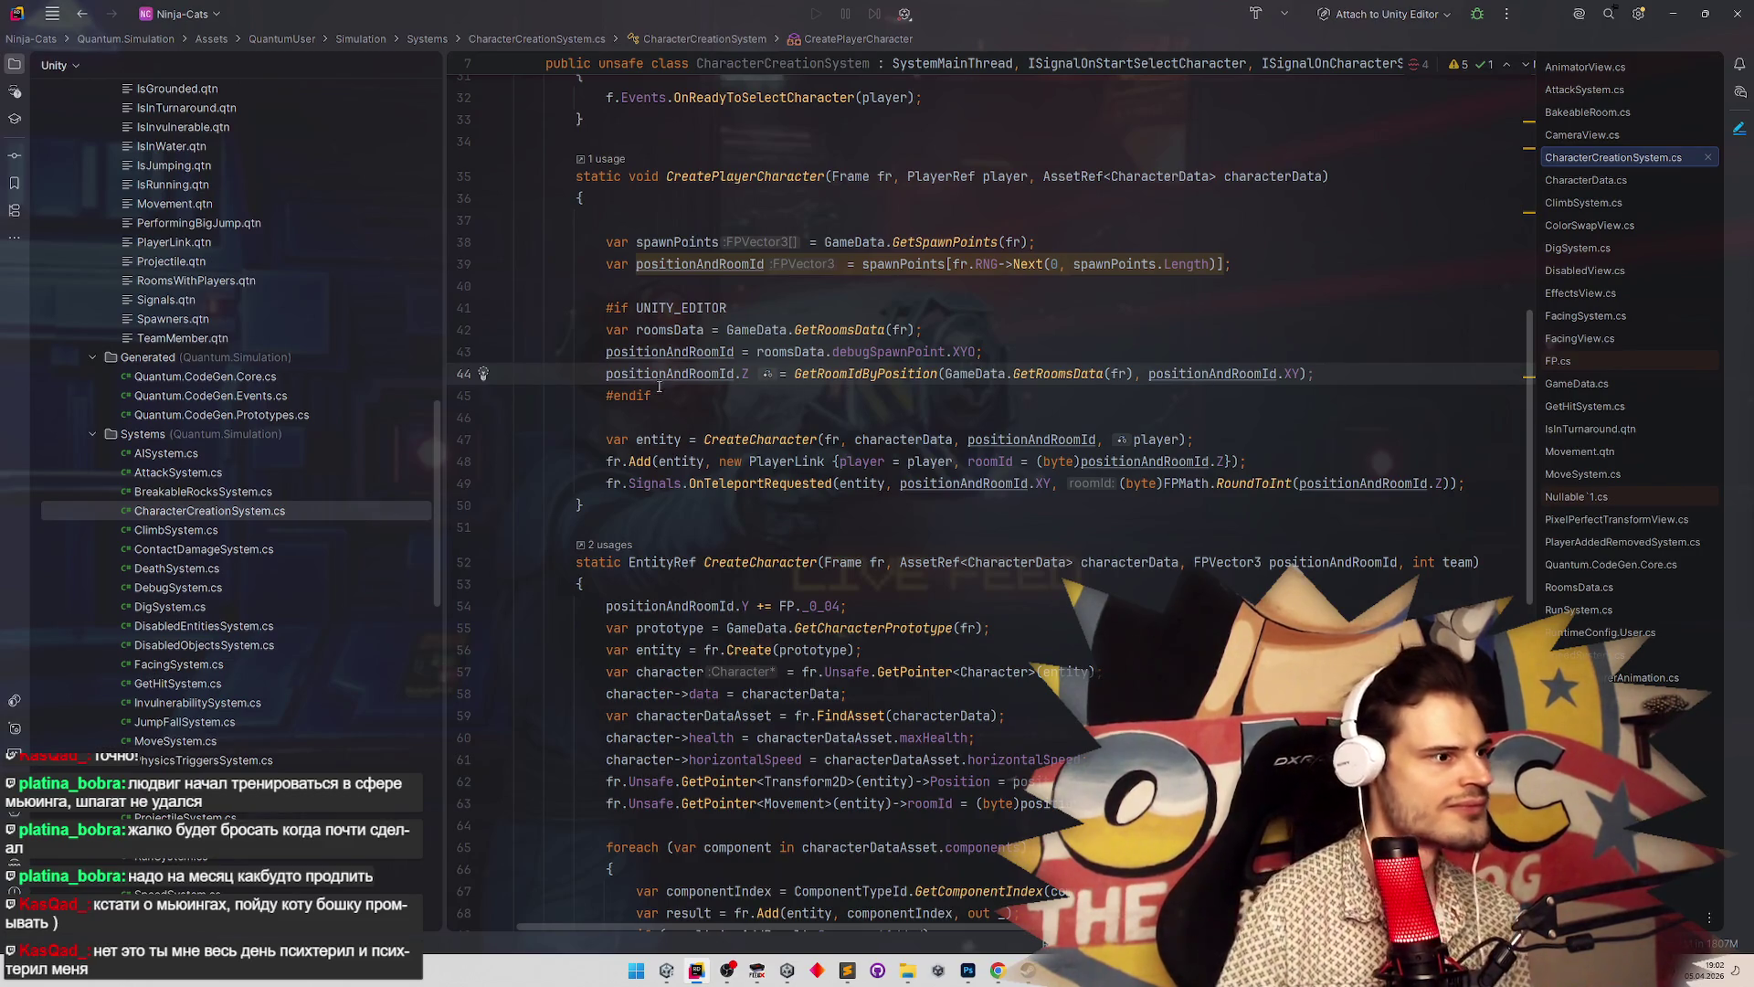
click(590, 440)
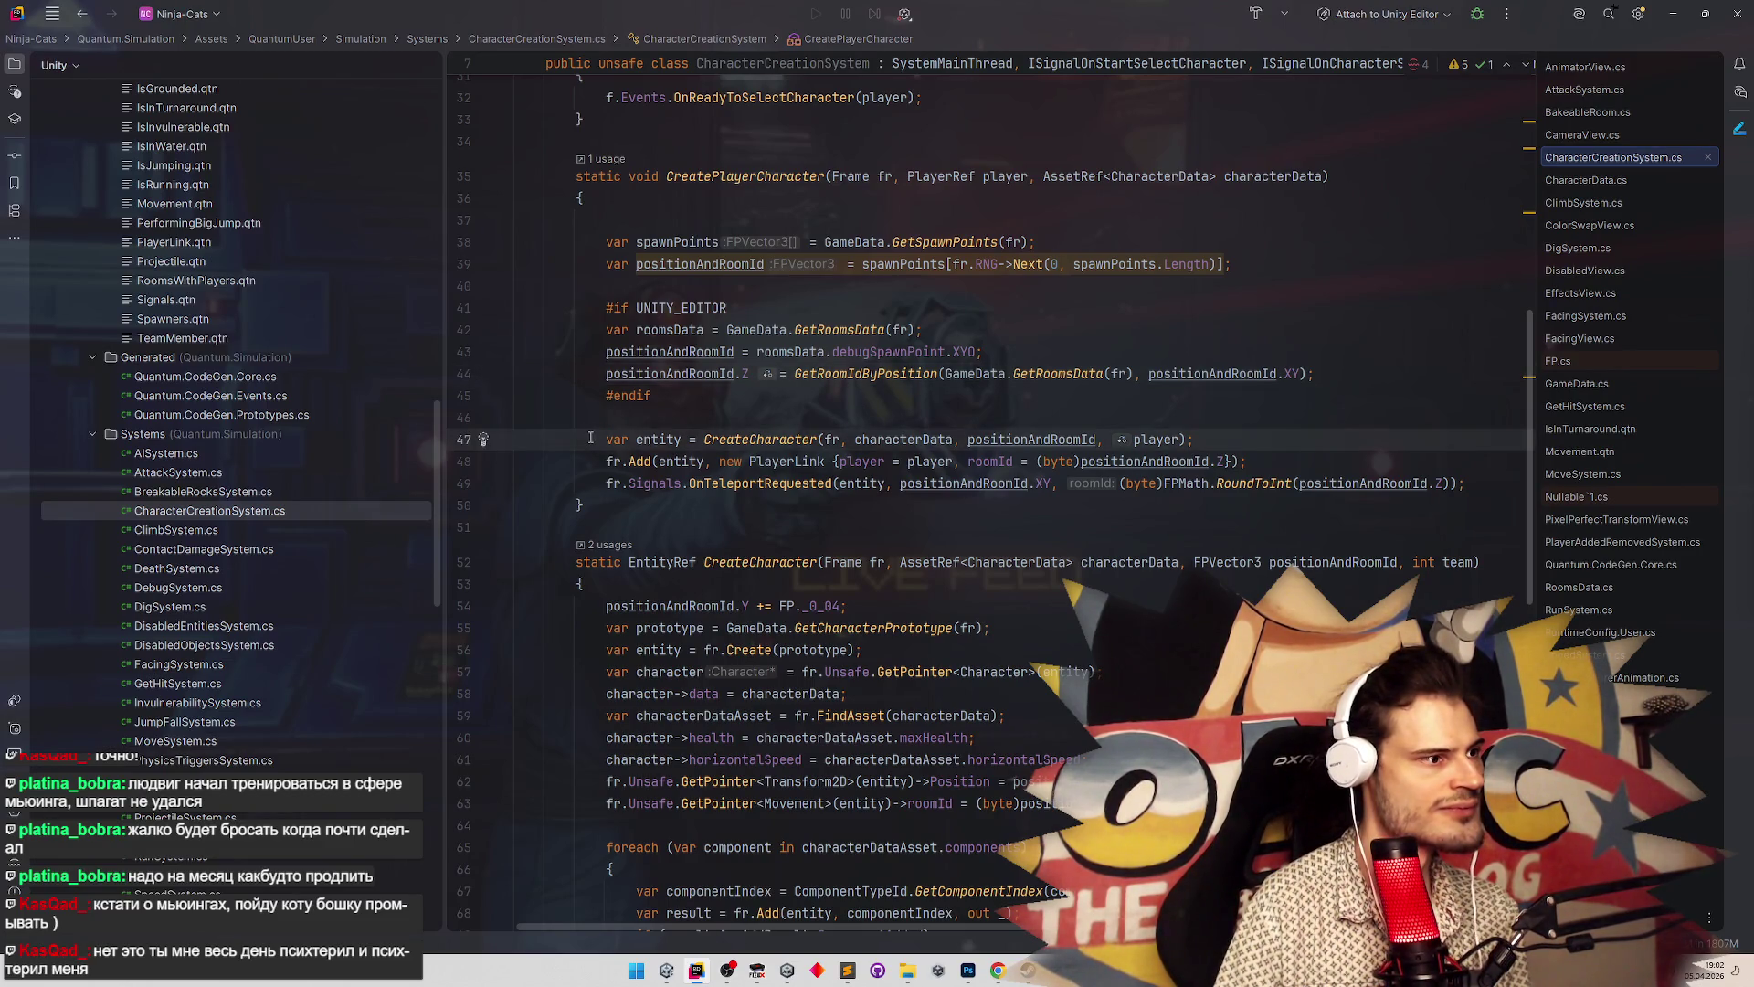
drag(590, 318, 509, 286)
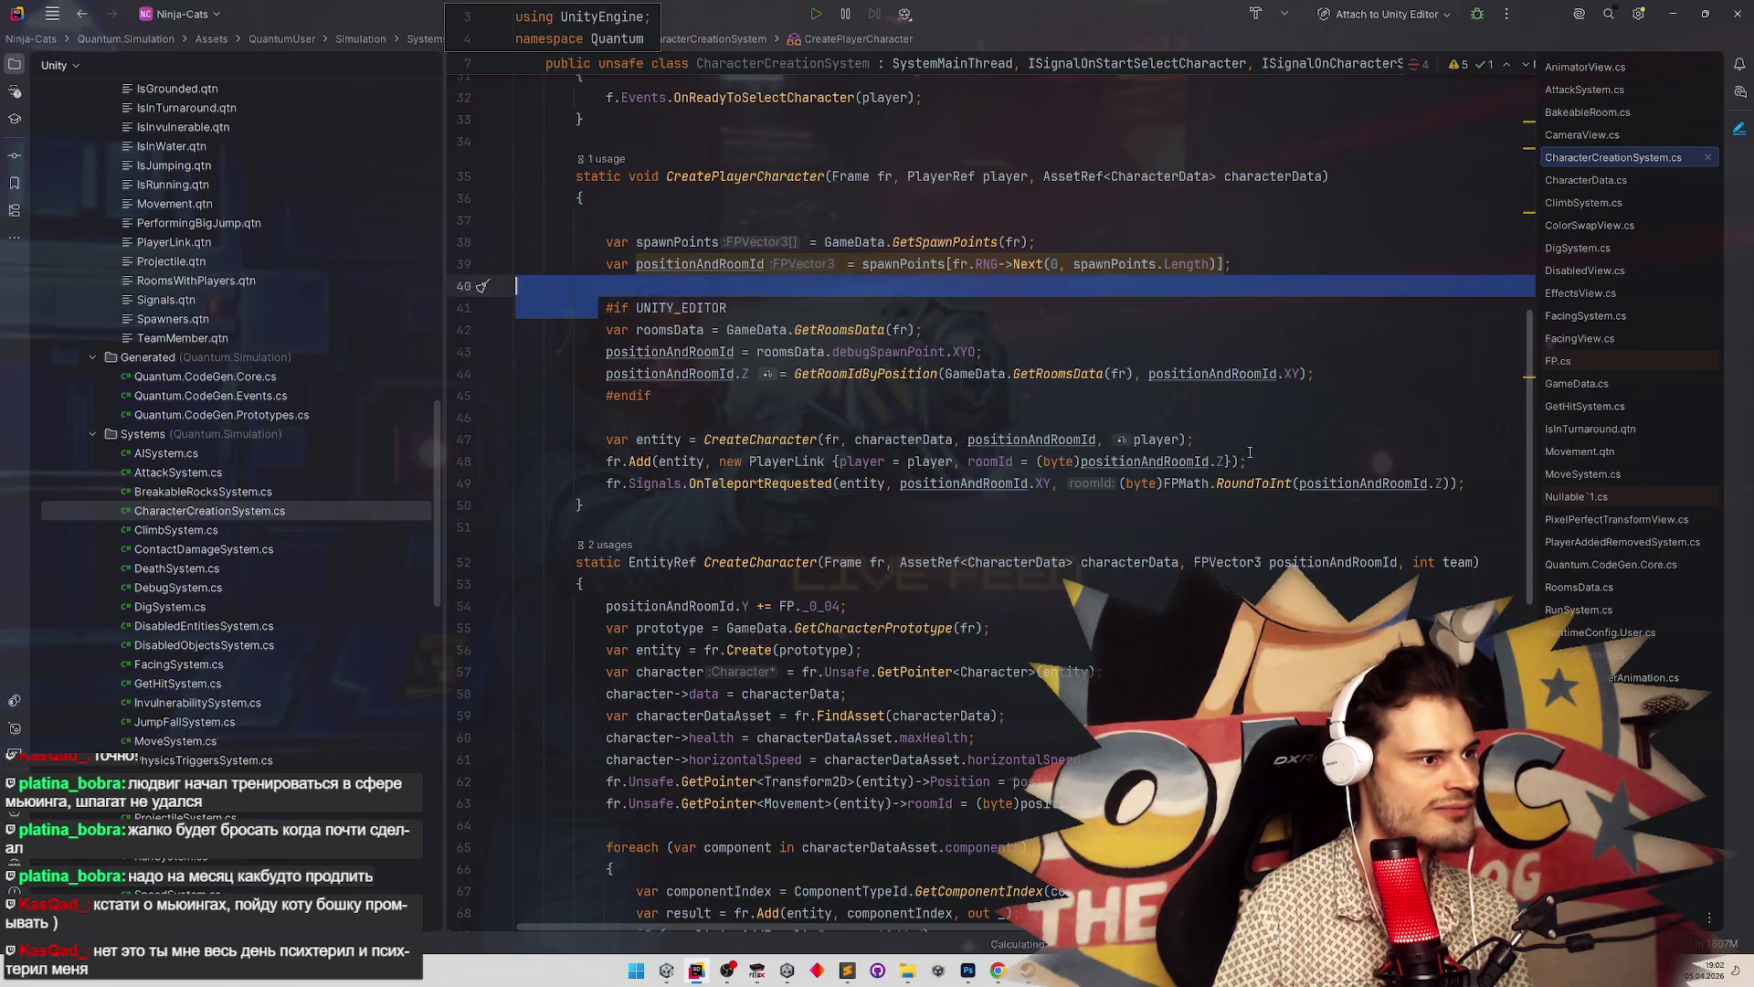
click(1268, 436)
key(Return)
key(Return)
key(Return)
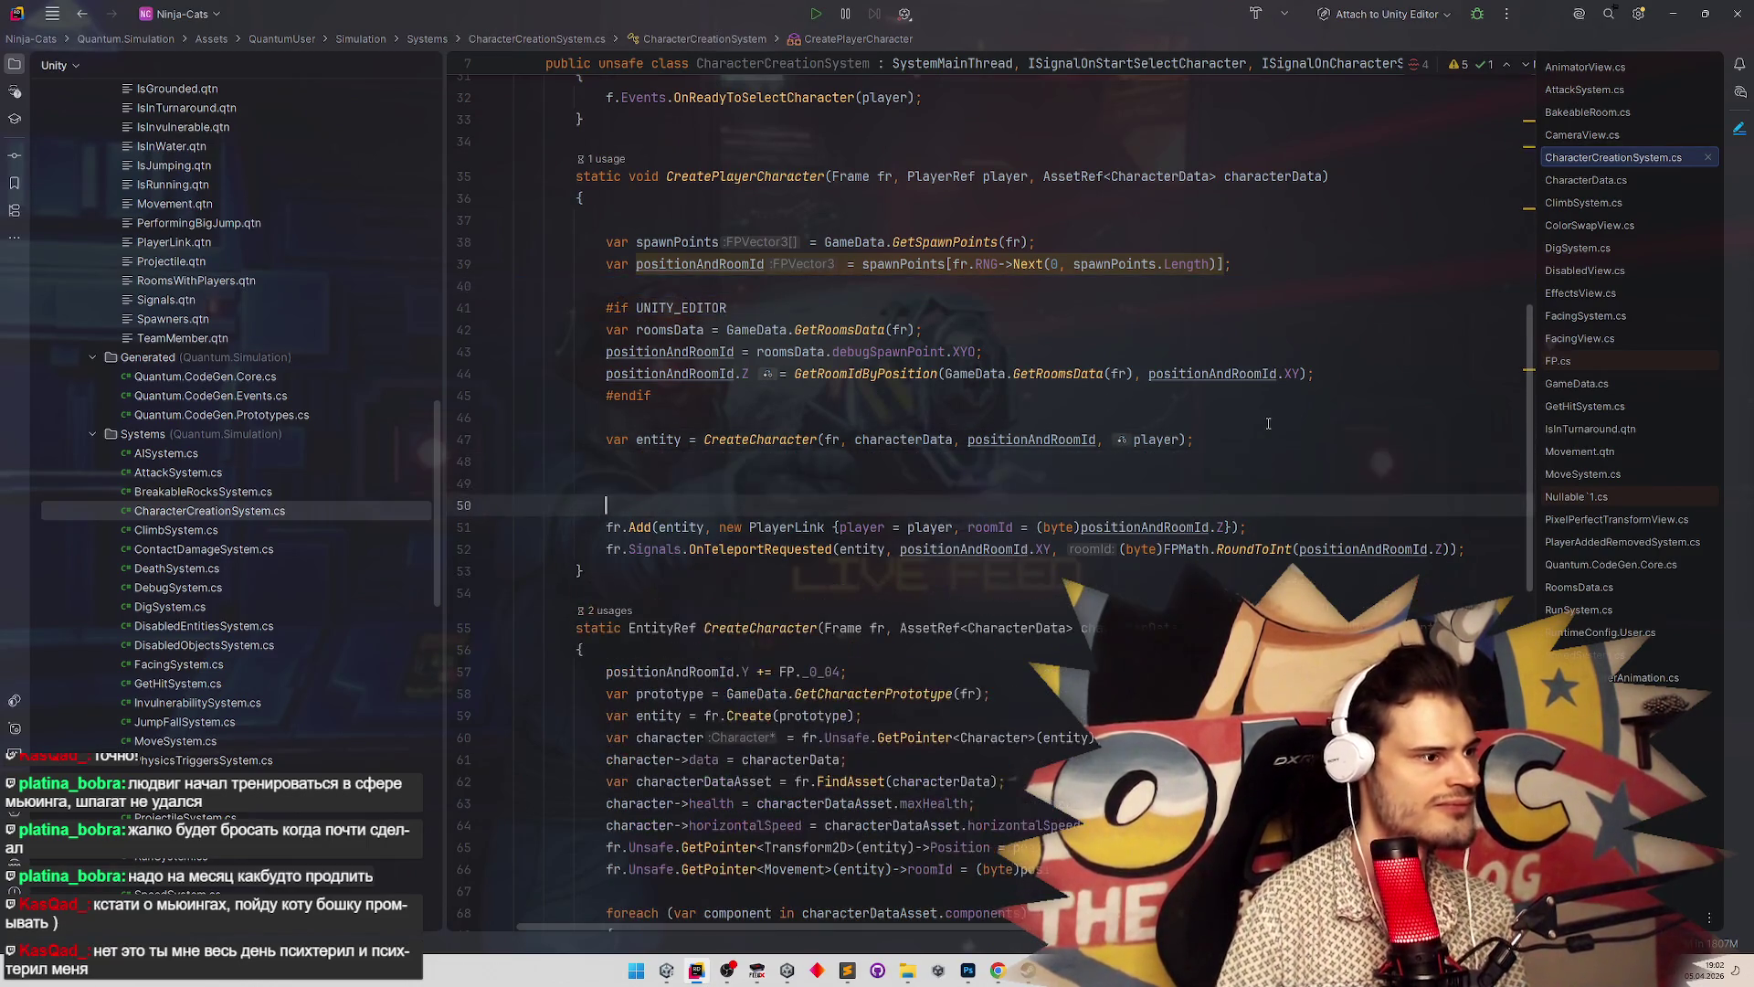
Duplicate the existing #if UNITY_EDITOR block below the entity creation and empty its body
key(Up)
key(Up)
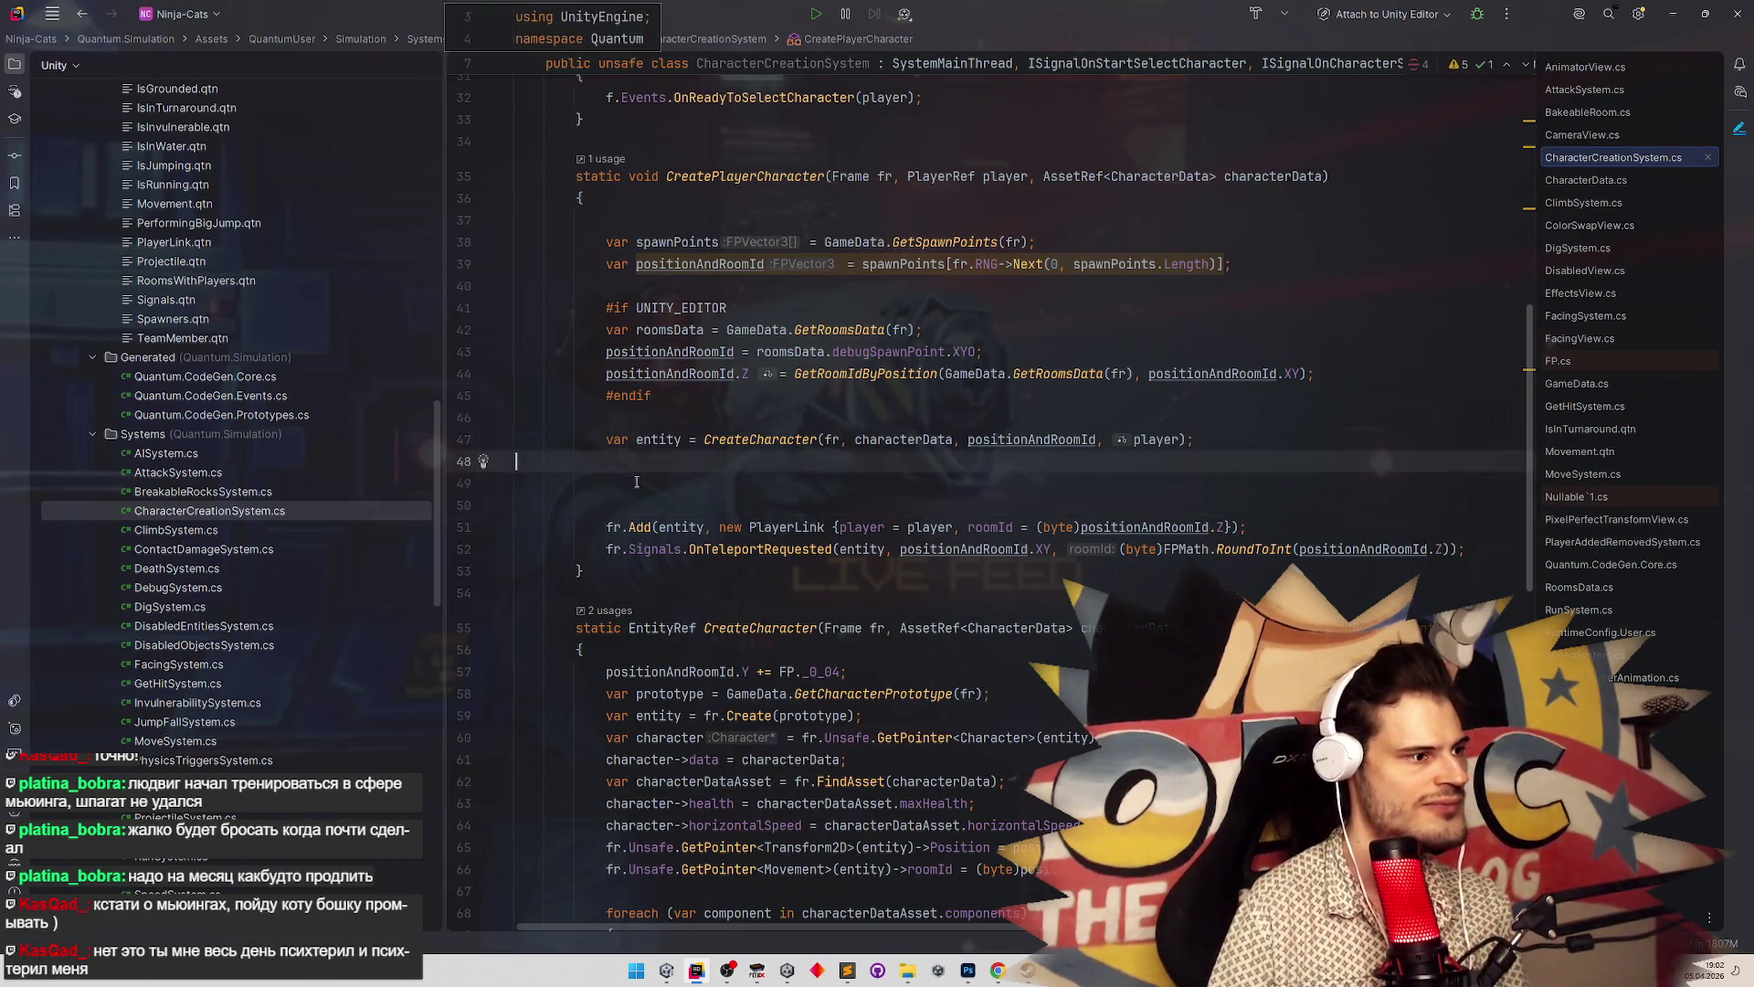
key(Down)
drag(610, 316, 687, 401)
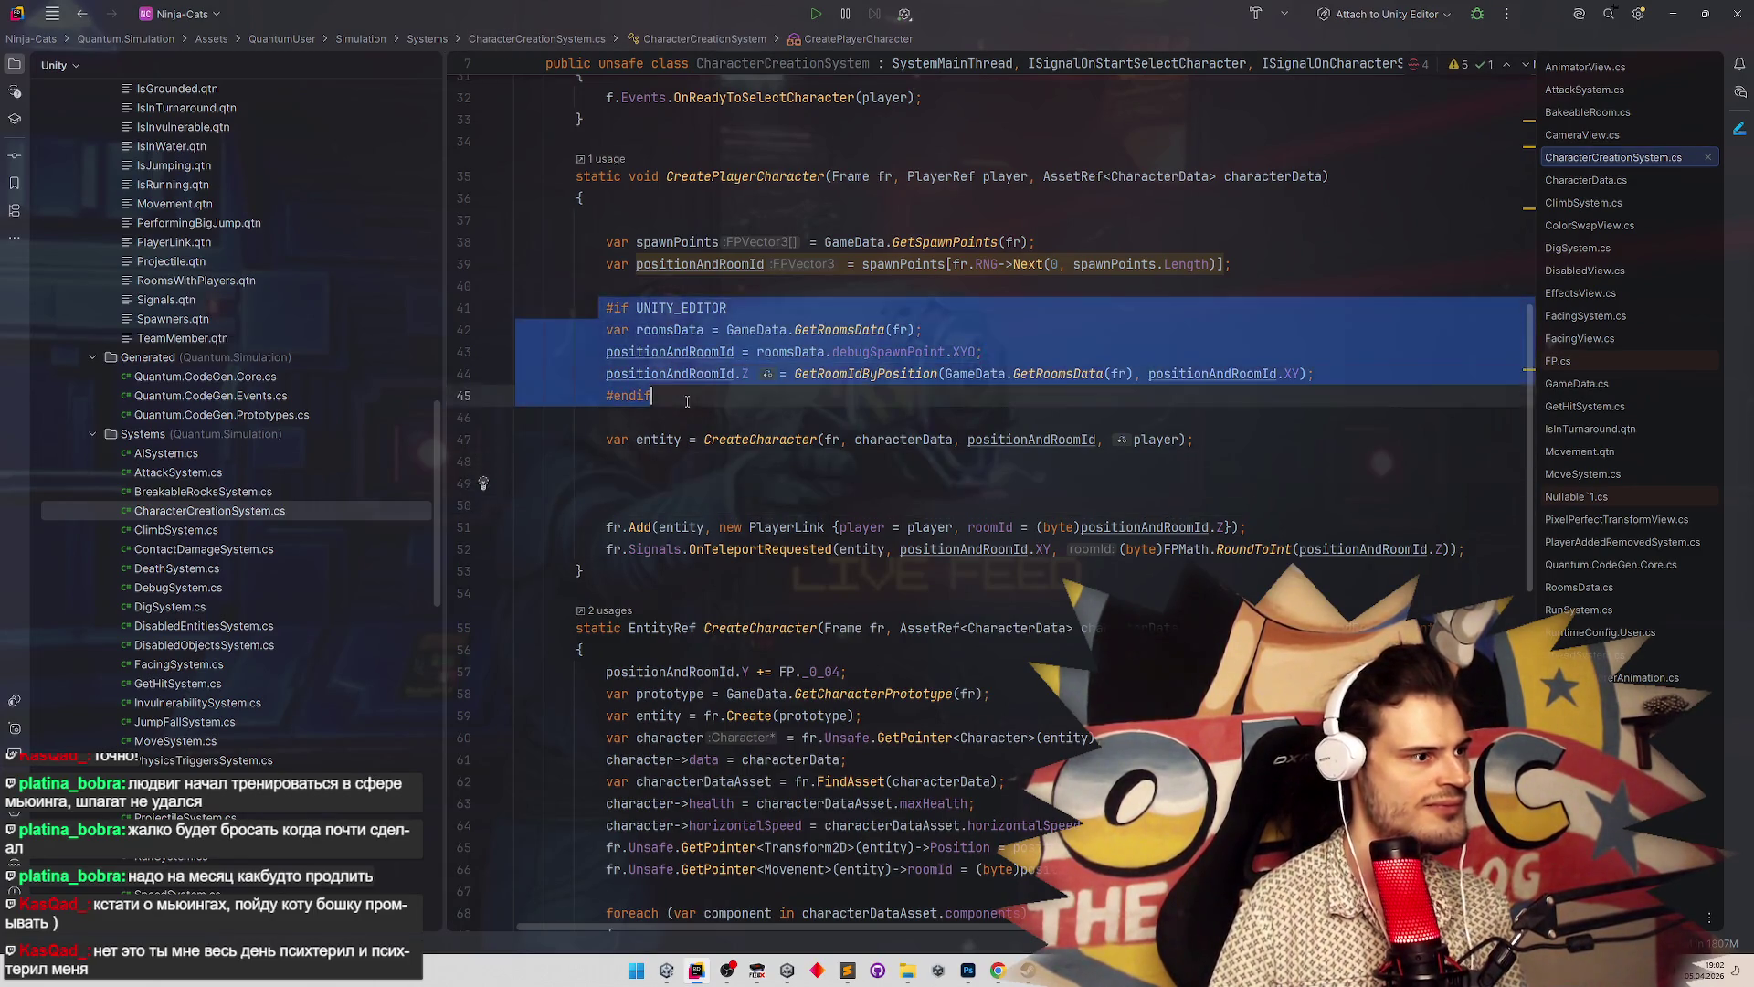
key(ctrl+c)
key(Down)
key(Down)
key(Down)
key(ctrl+v)
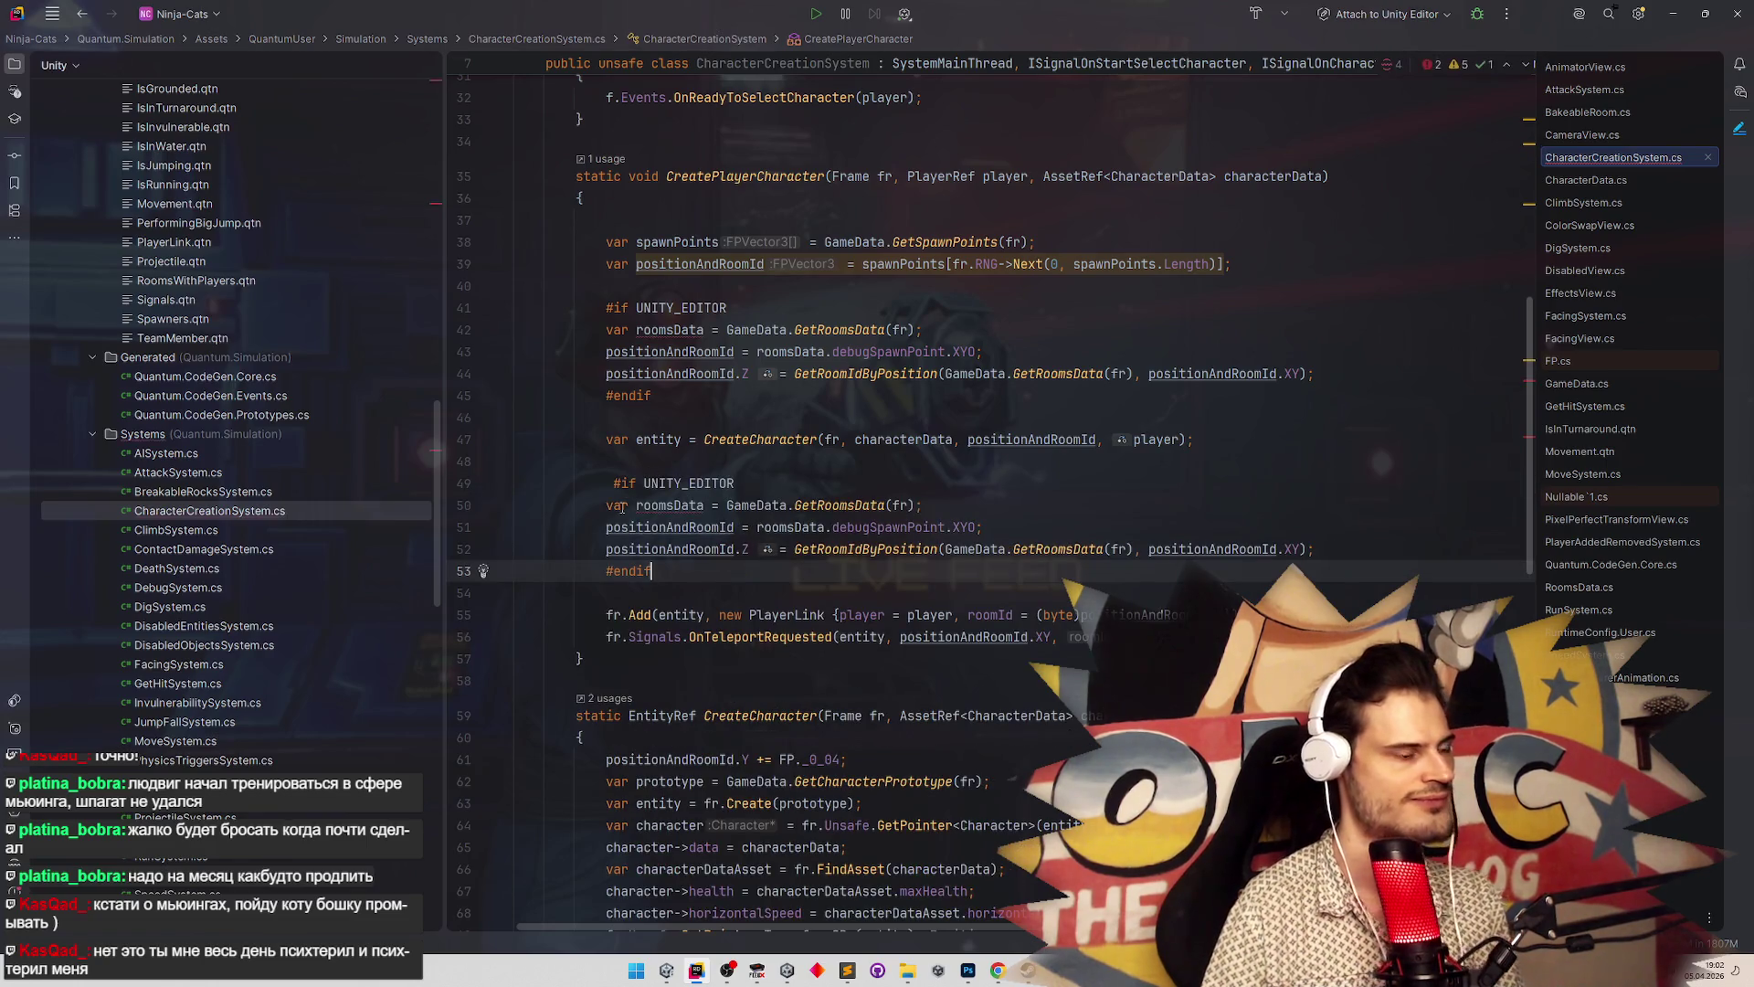
drag(606, 505, 1345, 543)
key(BackSpace)
Write a foreach over GameData.GetDebugComponentsData(fr) with loop variable comp
text(foreach)
key(Tab)
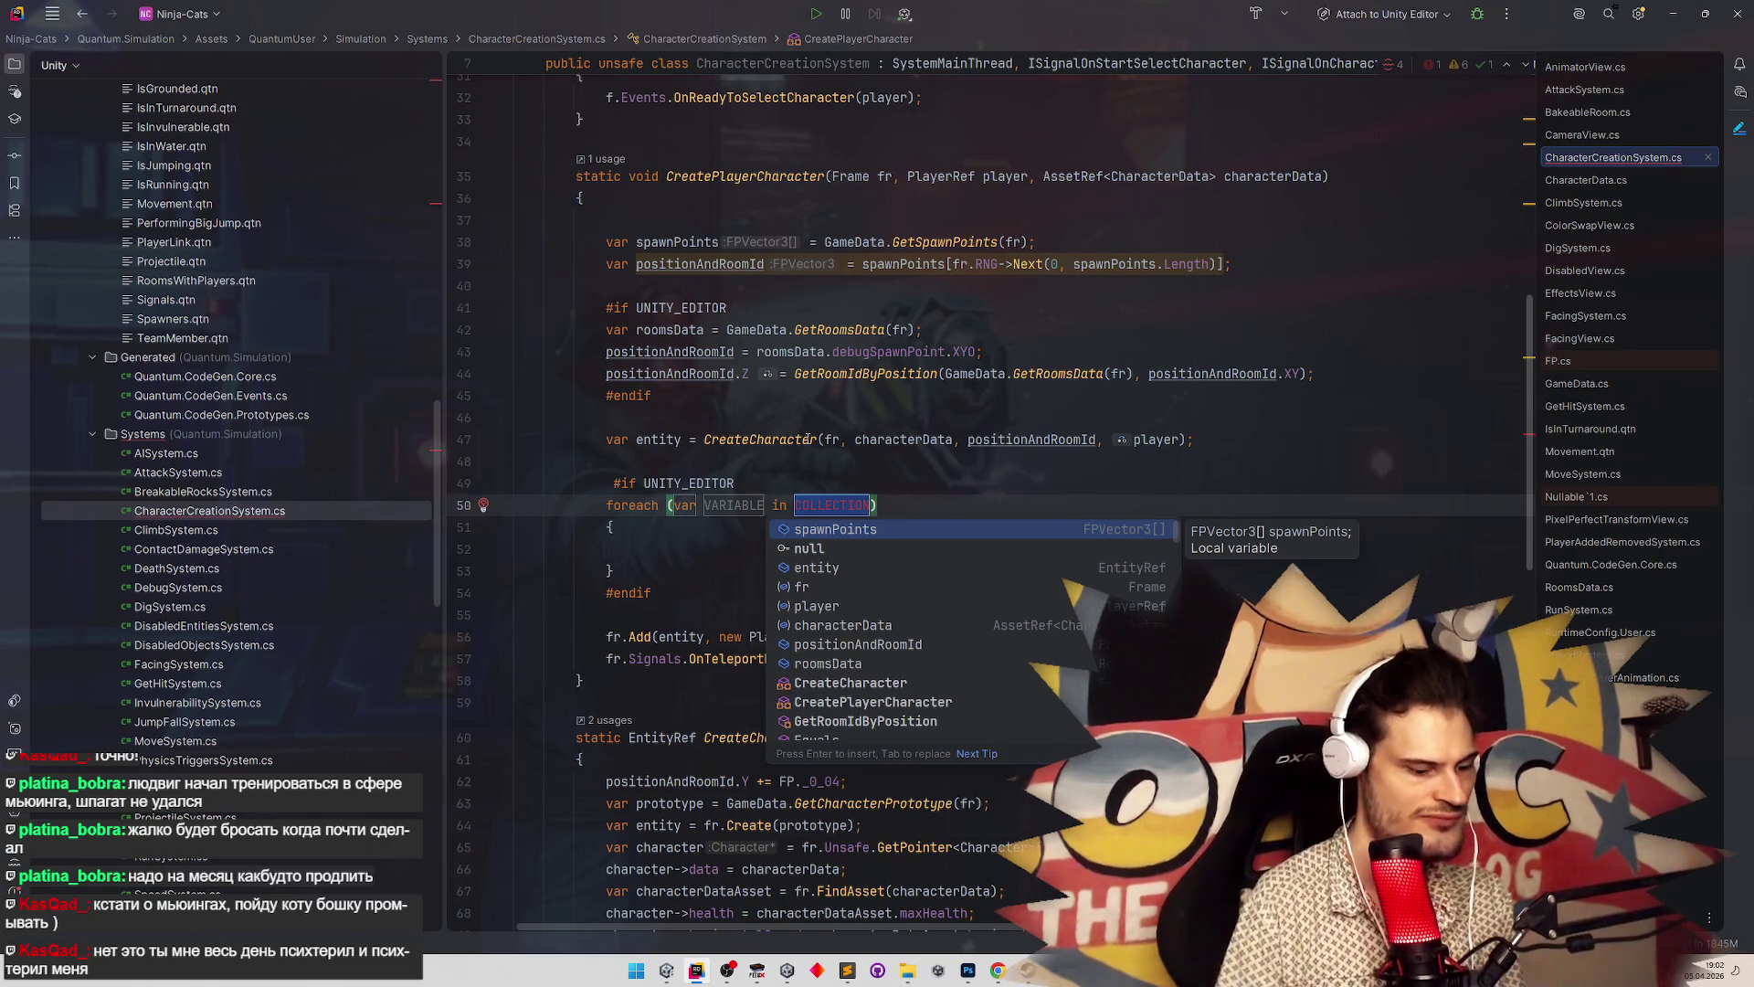
text(GameData.Get)
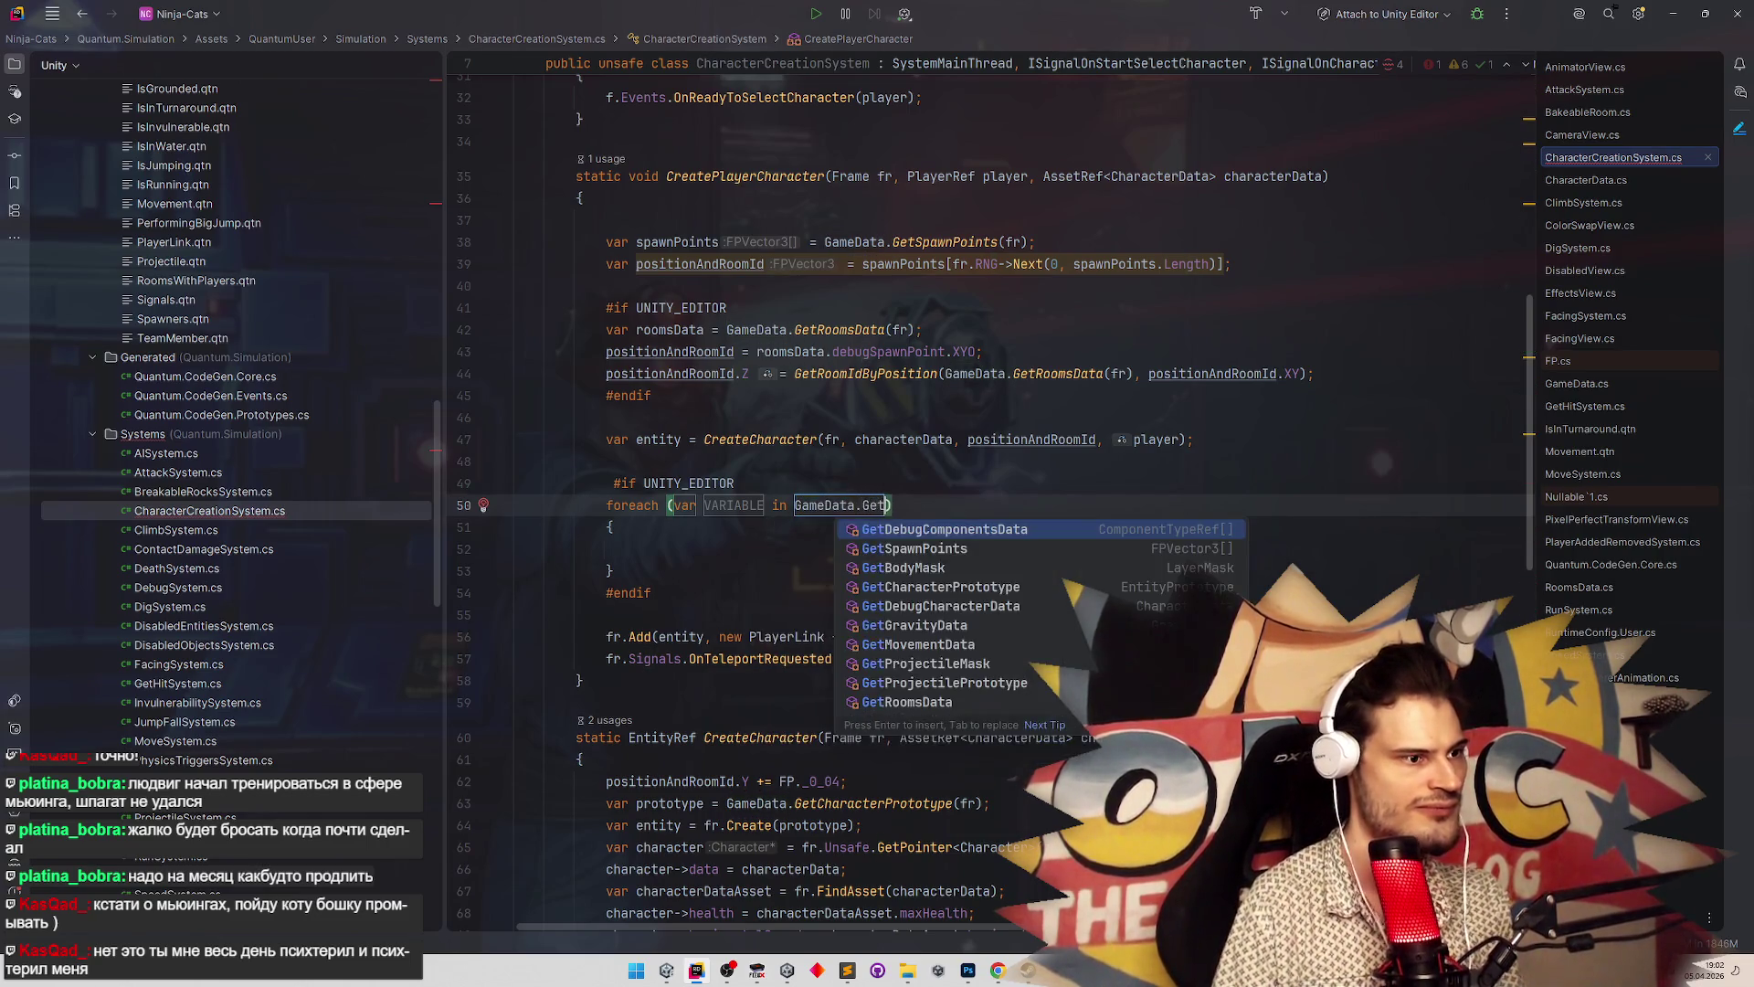
key(Return)
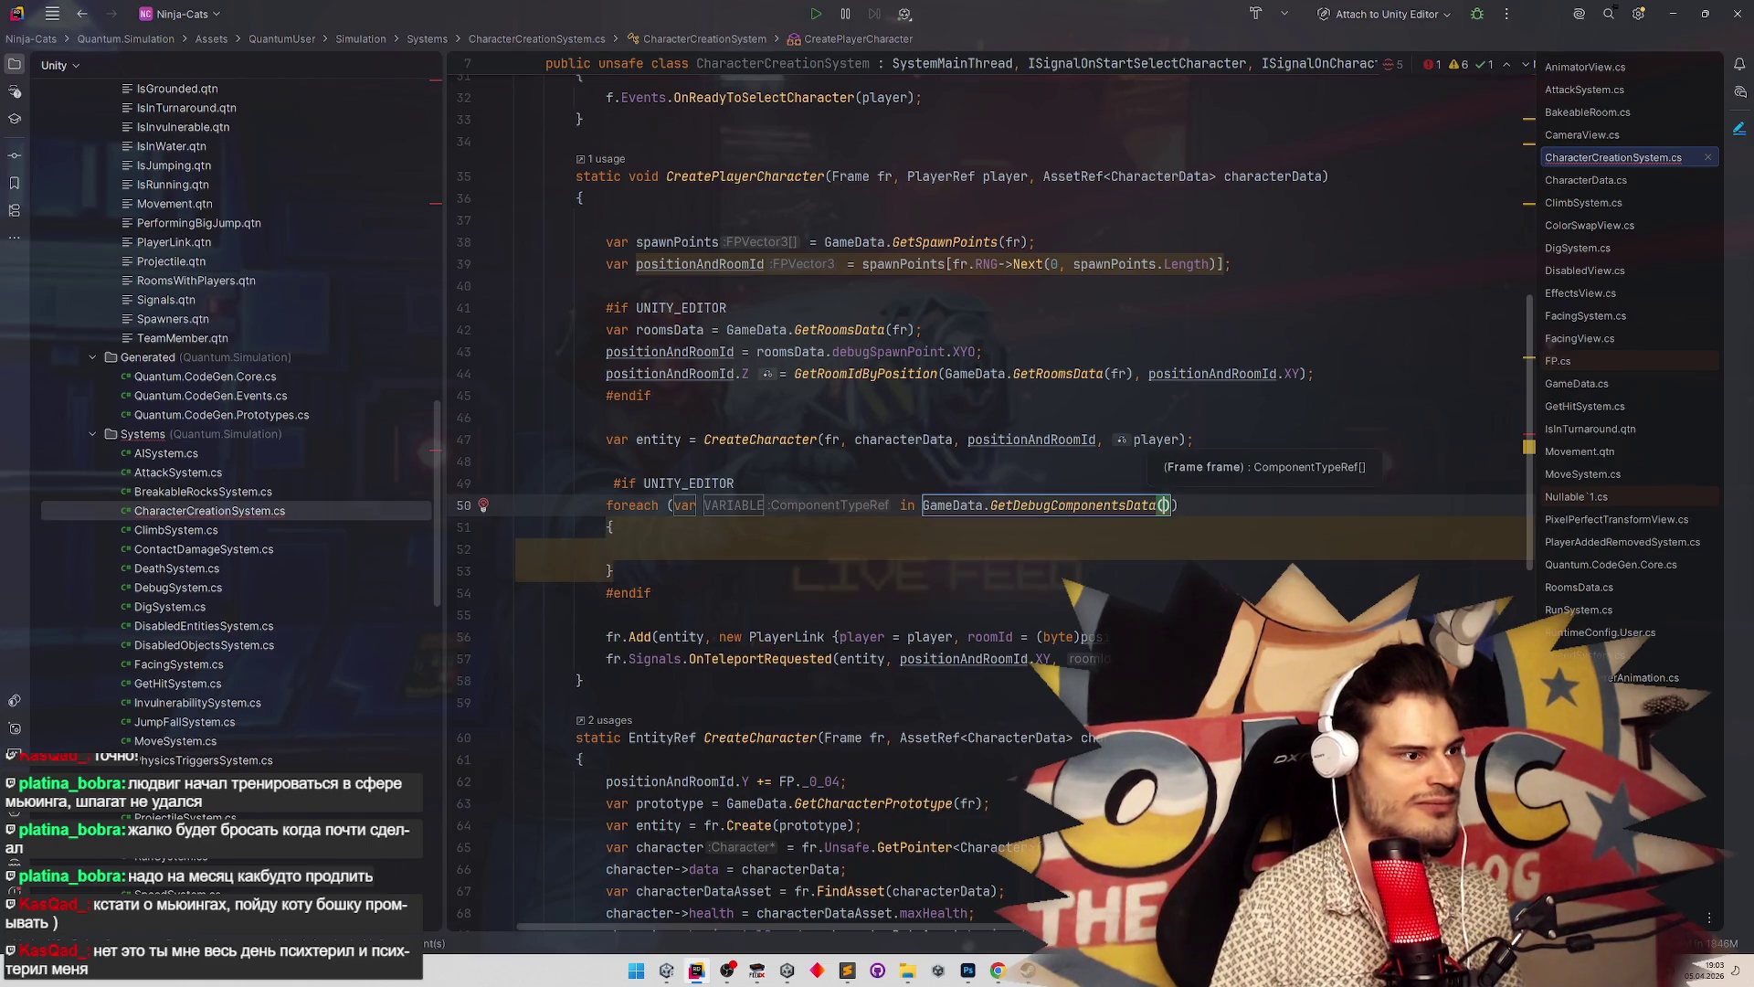
text(fr)
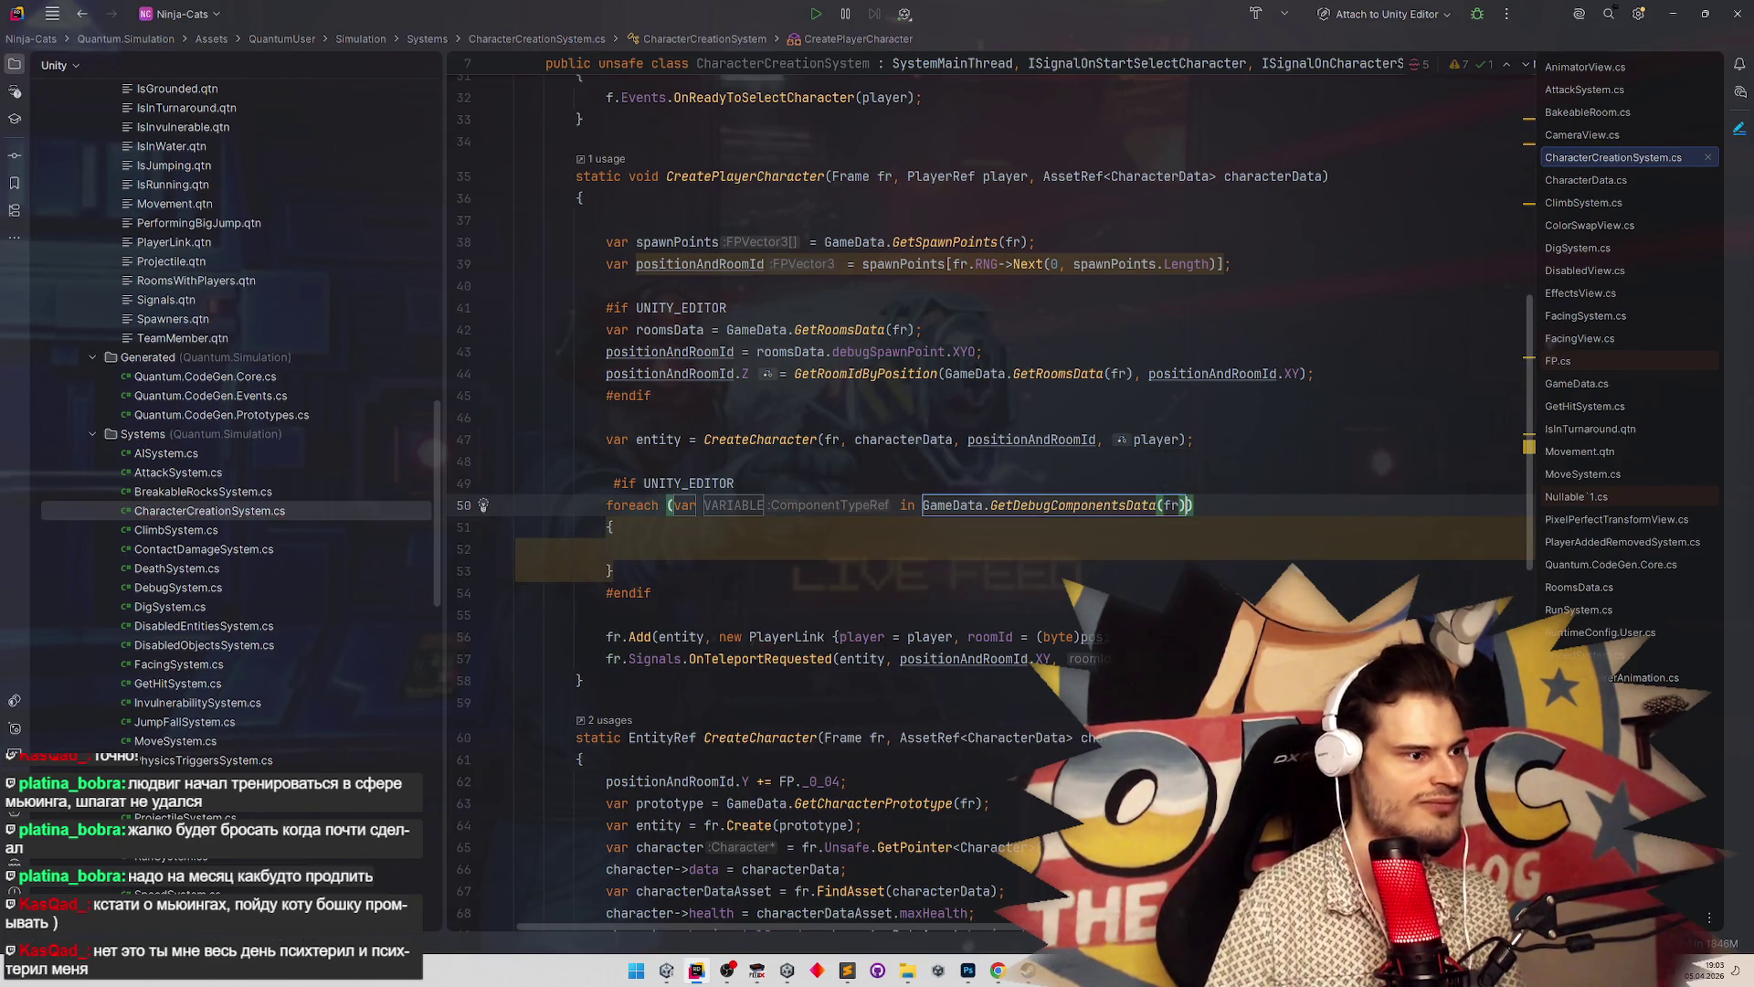
key(Return)
text(comp)
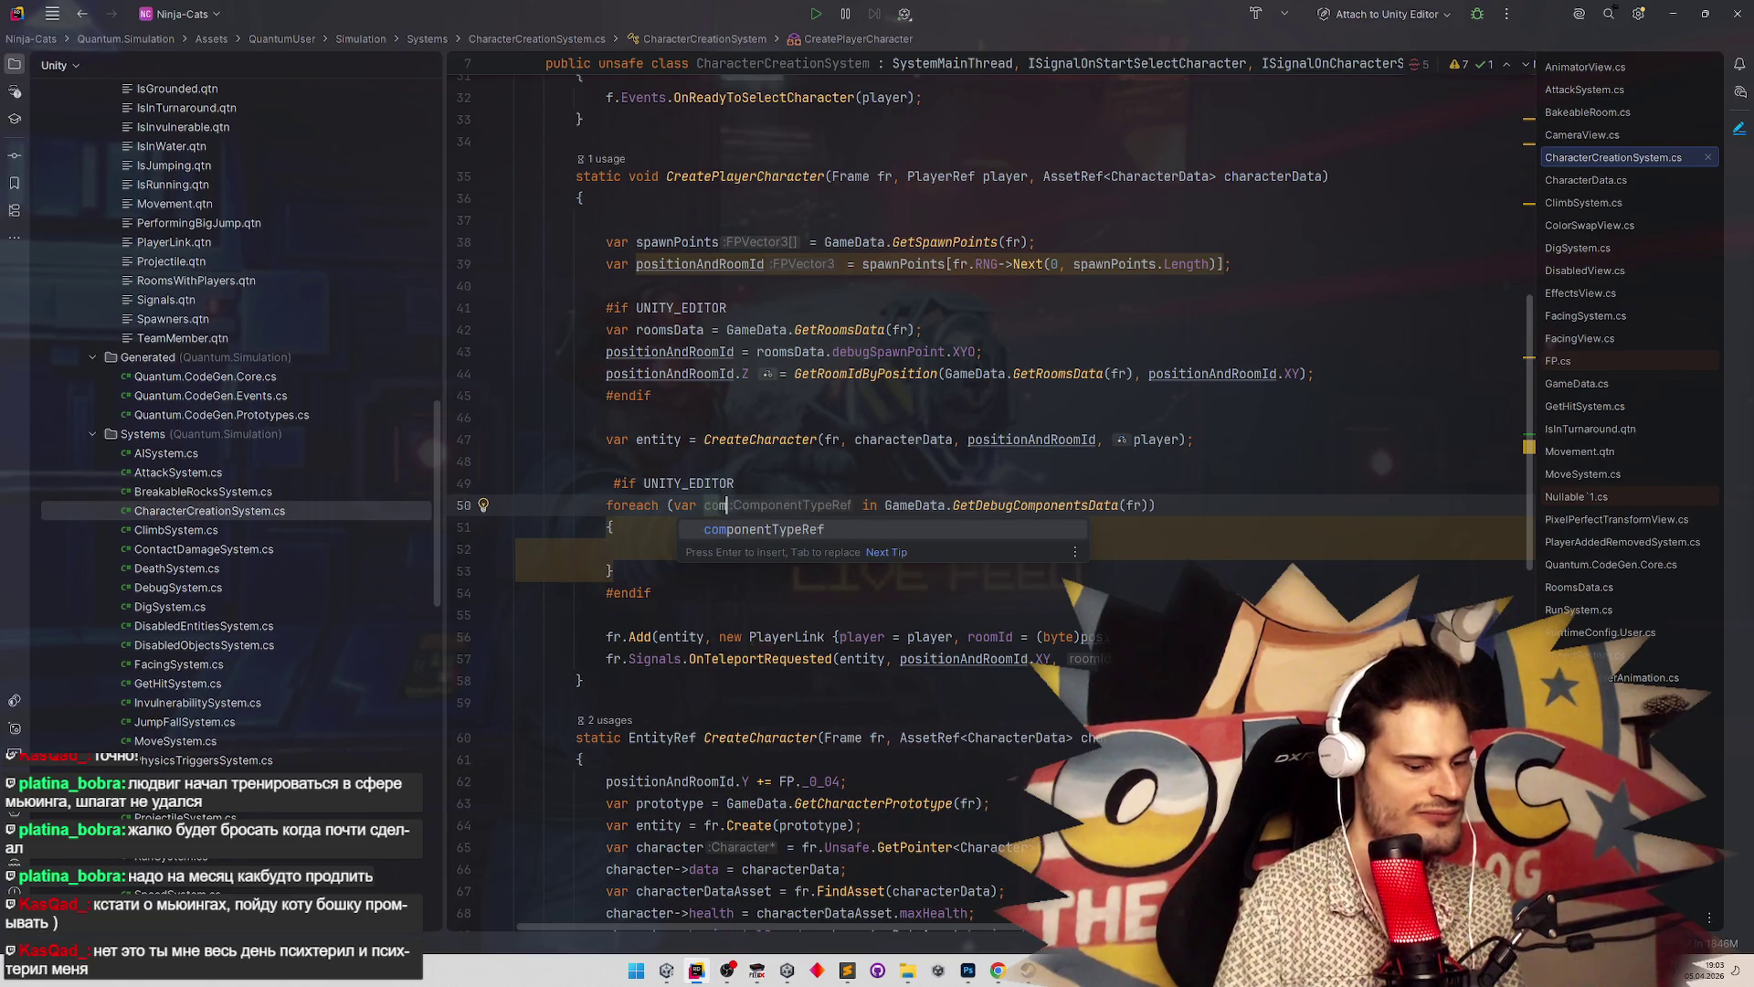
key(Escape)
Put an fr.Add(entity, comp, out _) call inside the loop body
click(728, 549)
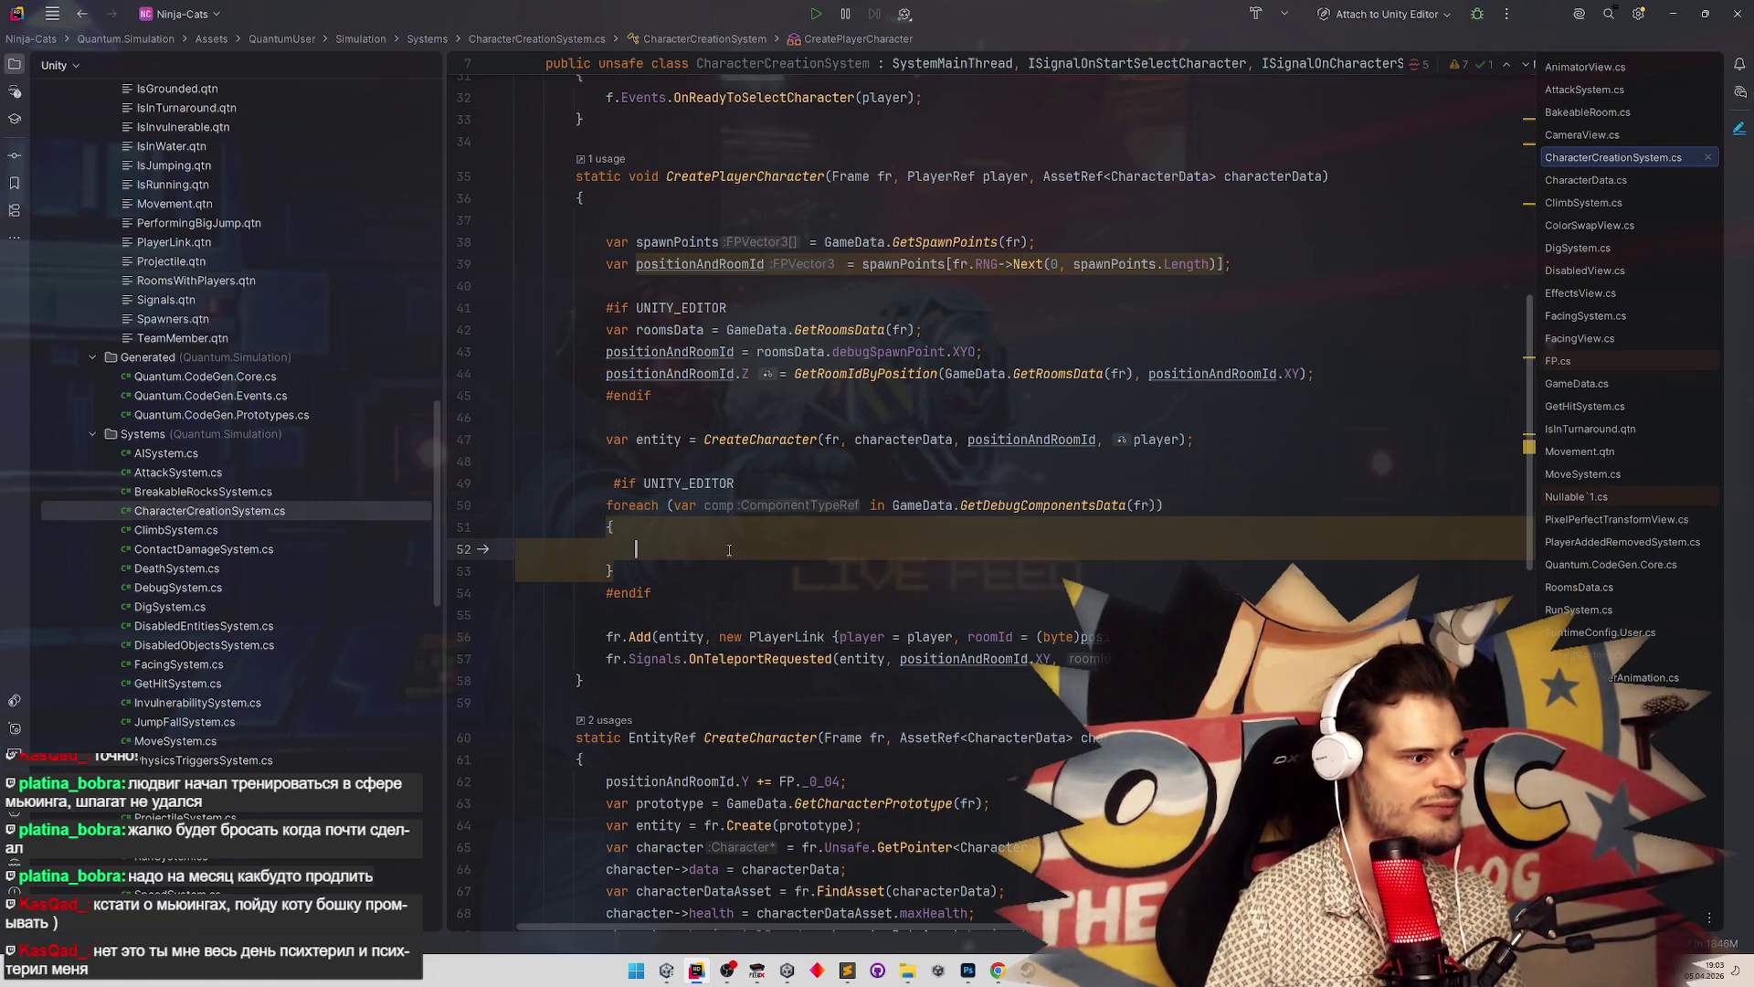
key(Down)
key(Down)
key(Down)
key(ctrl+w)
key(ctrl+w)
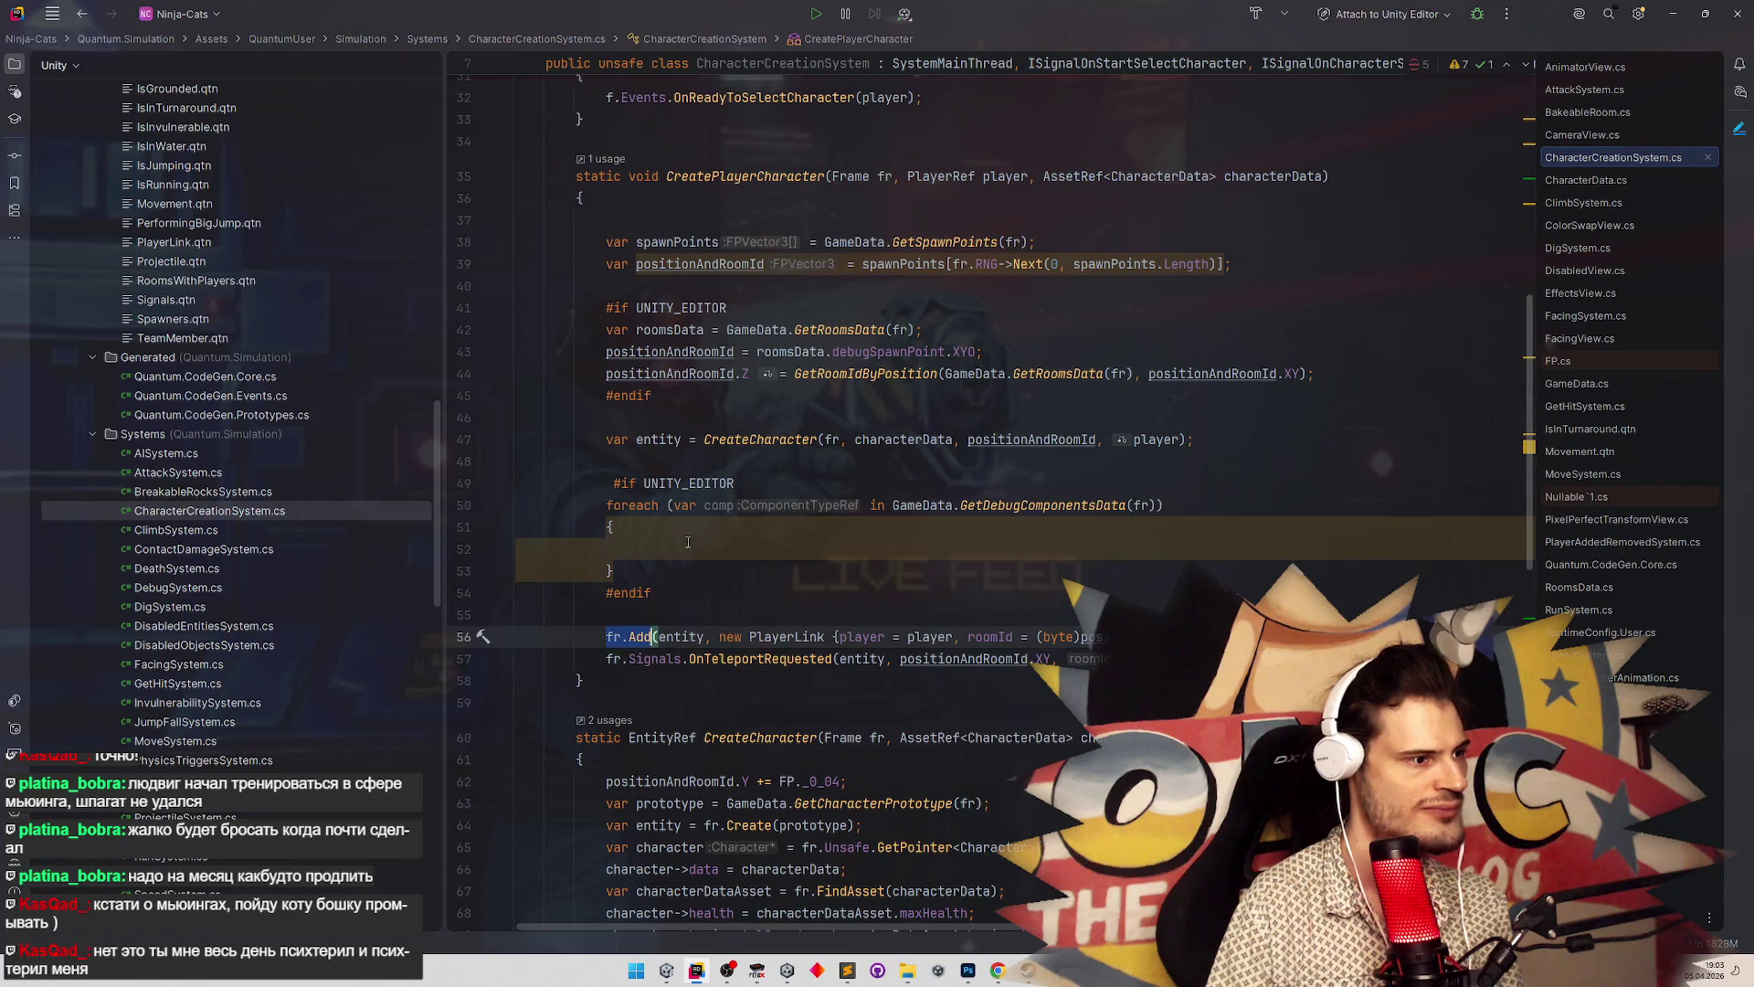
key(ctrl+c)
click(688, 542)
key(ctrl+v)
text(()
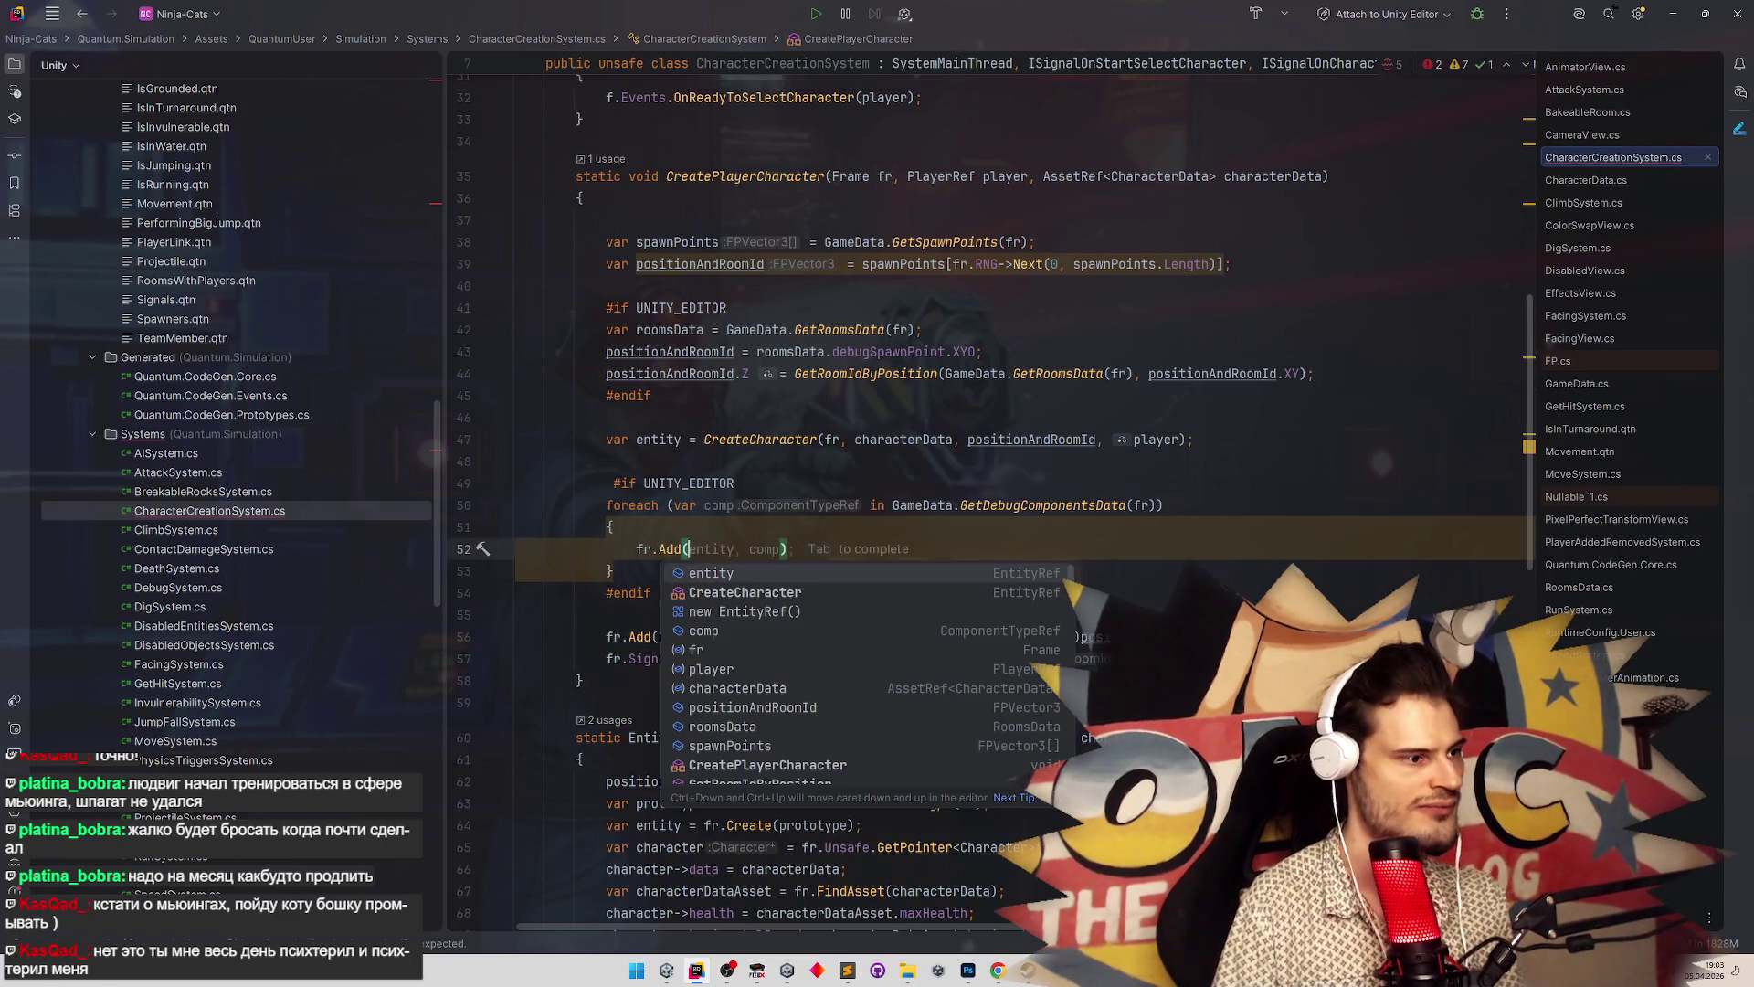
key(Tab)
key(Left)
key(Left)
text(,)
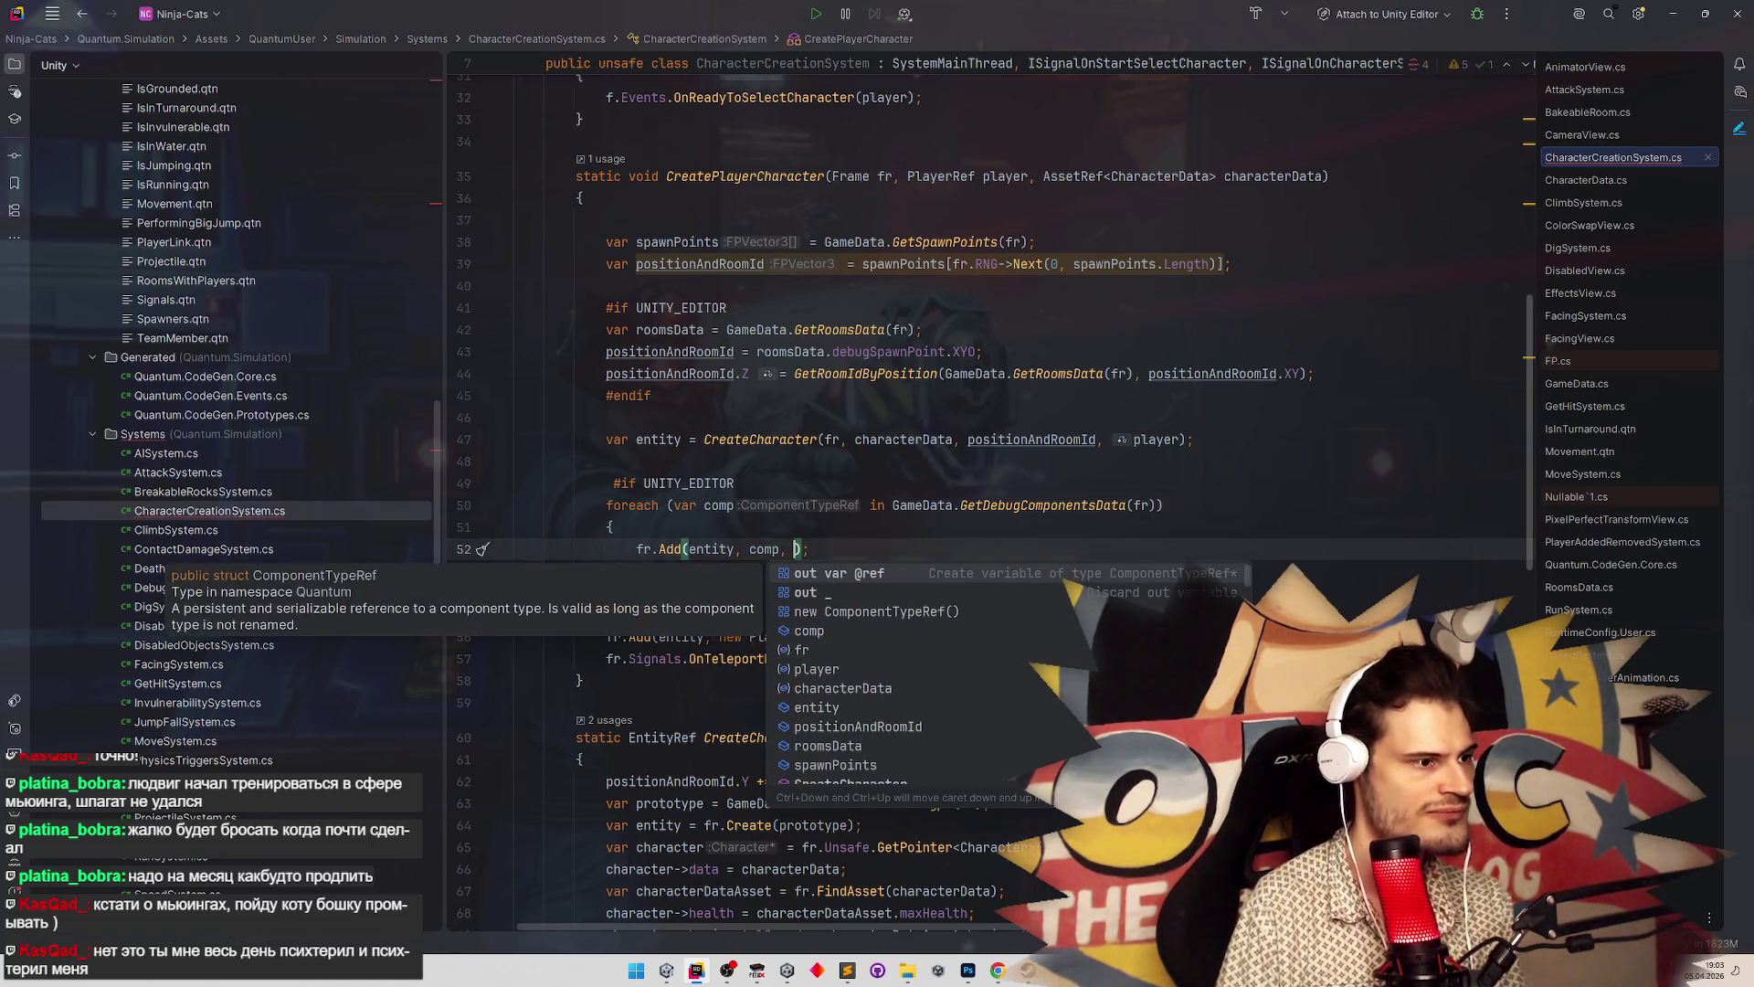
key(Down)
key(Return)
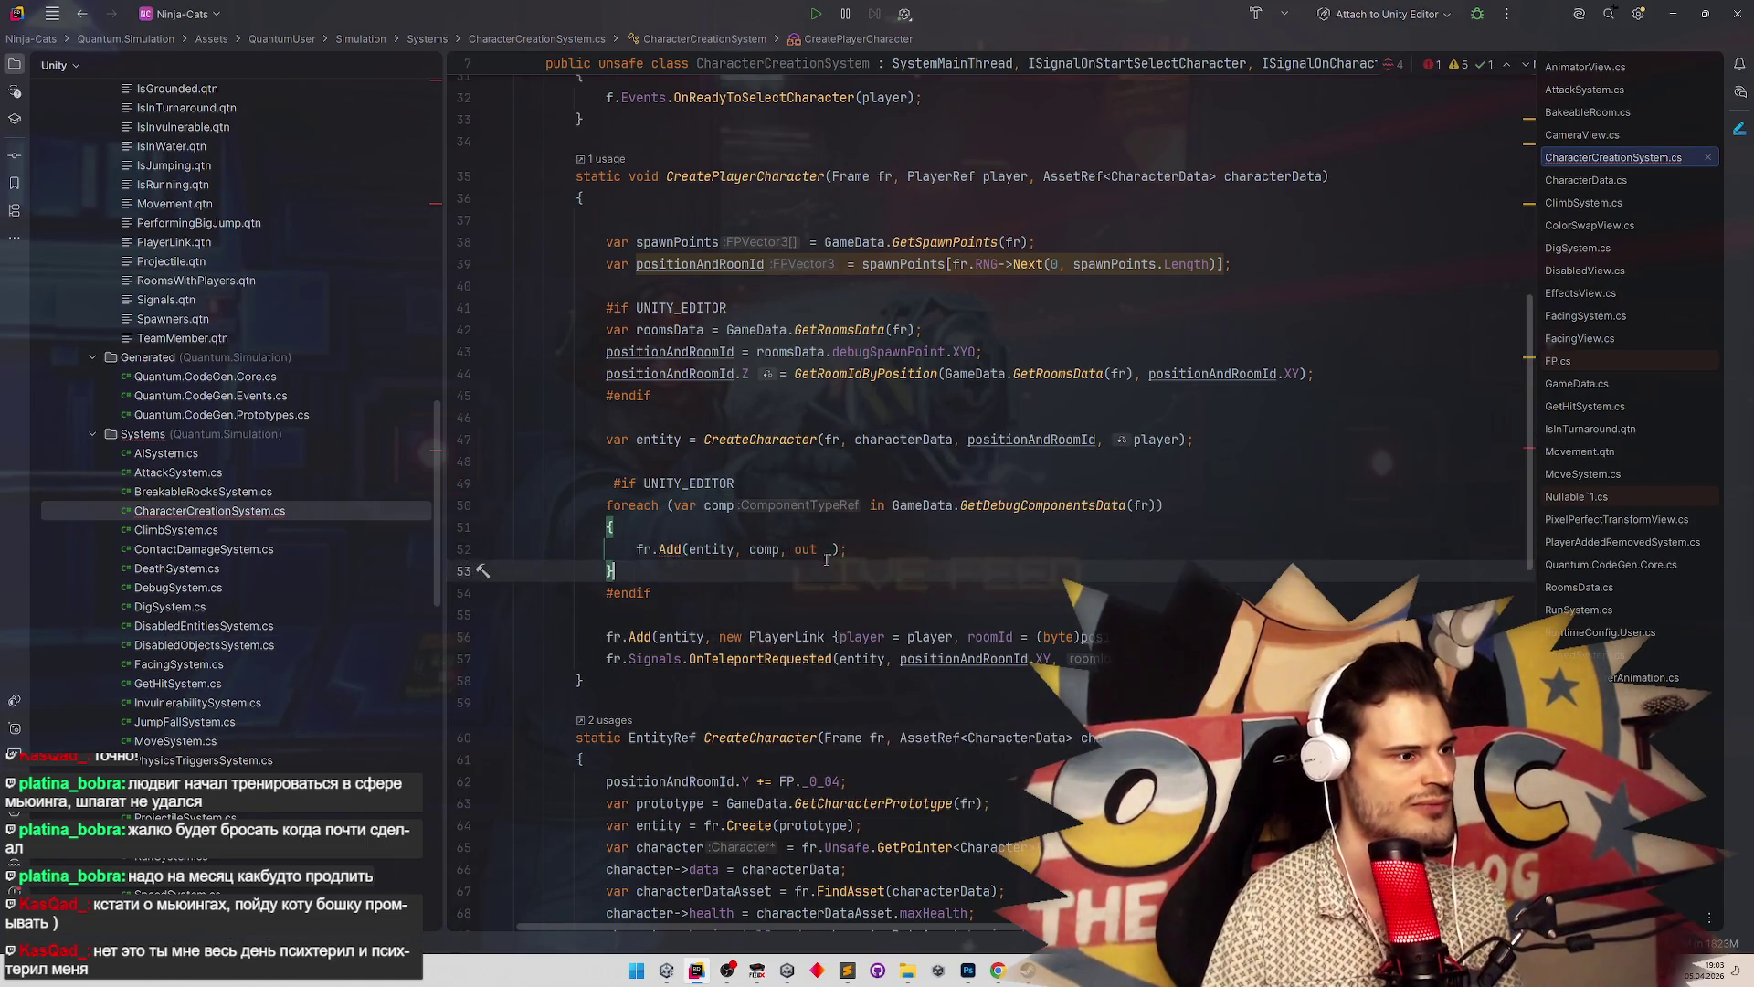
mouse_move(661, 549)
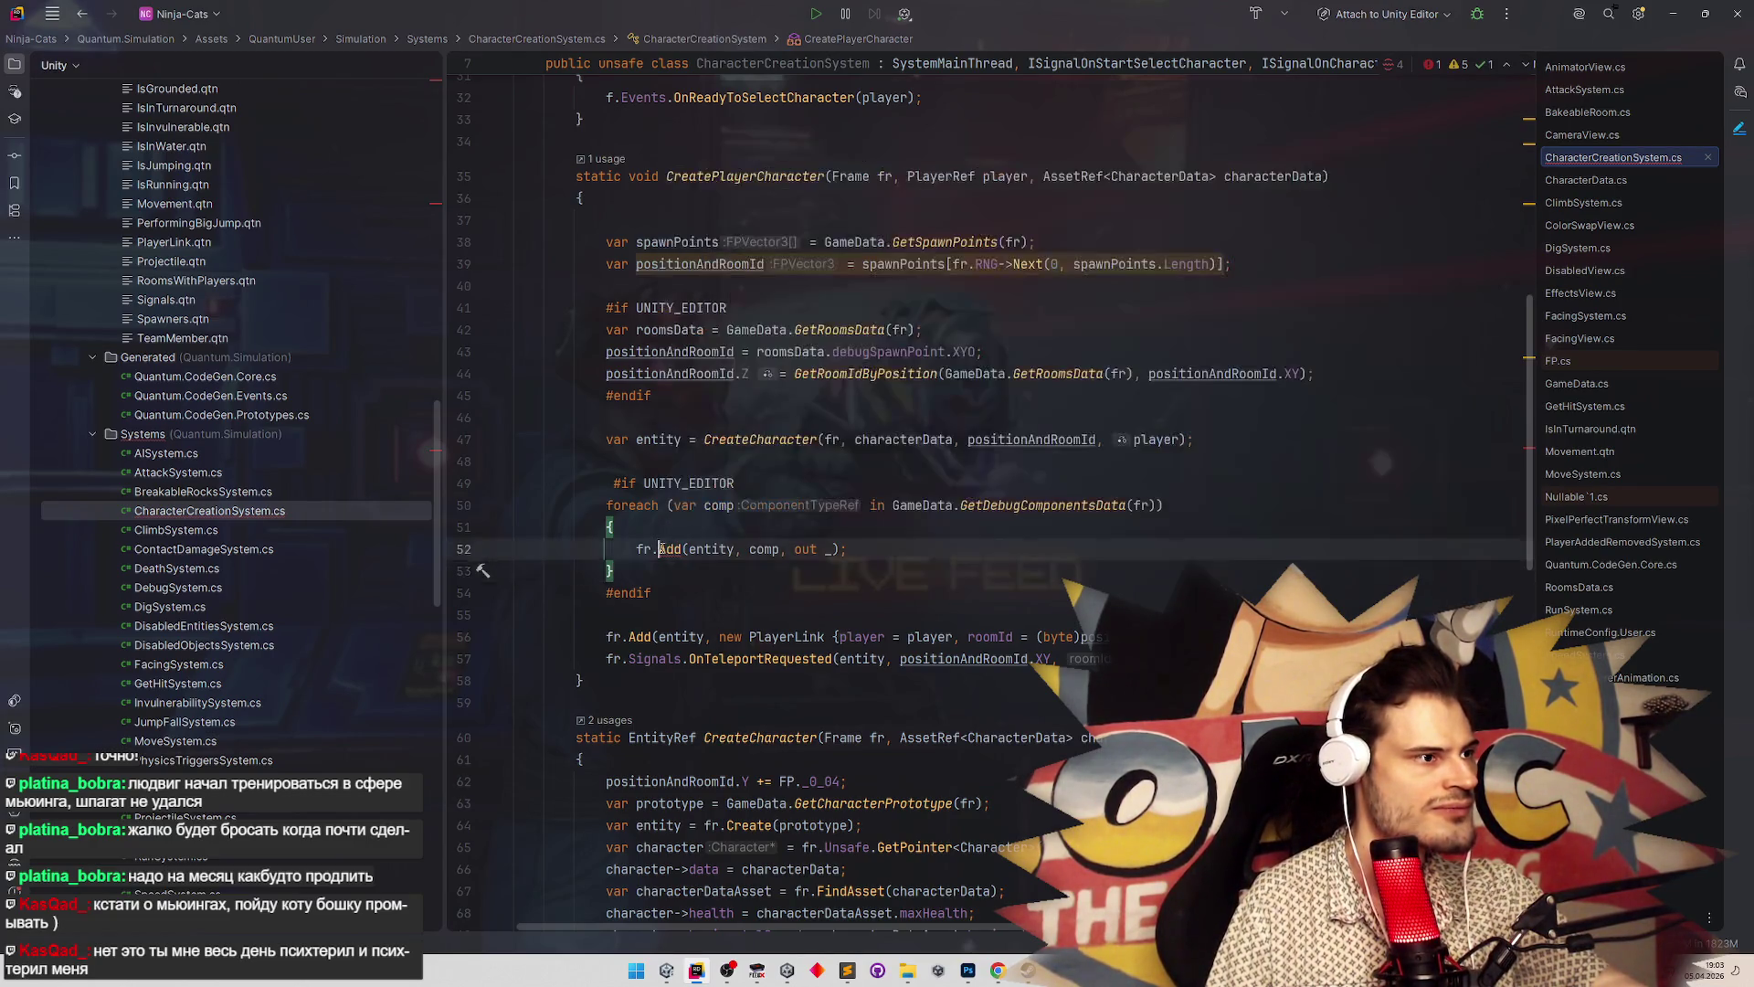
key(Down)
key(Down)
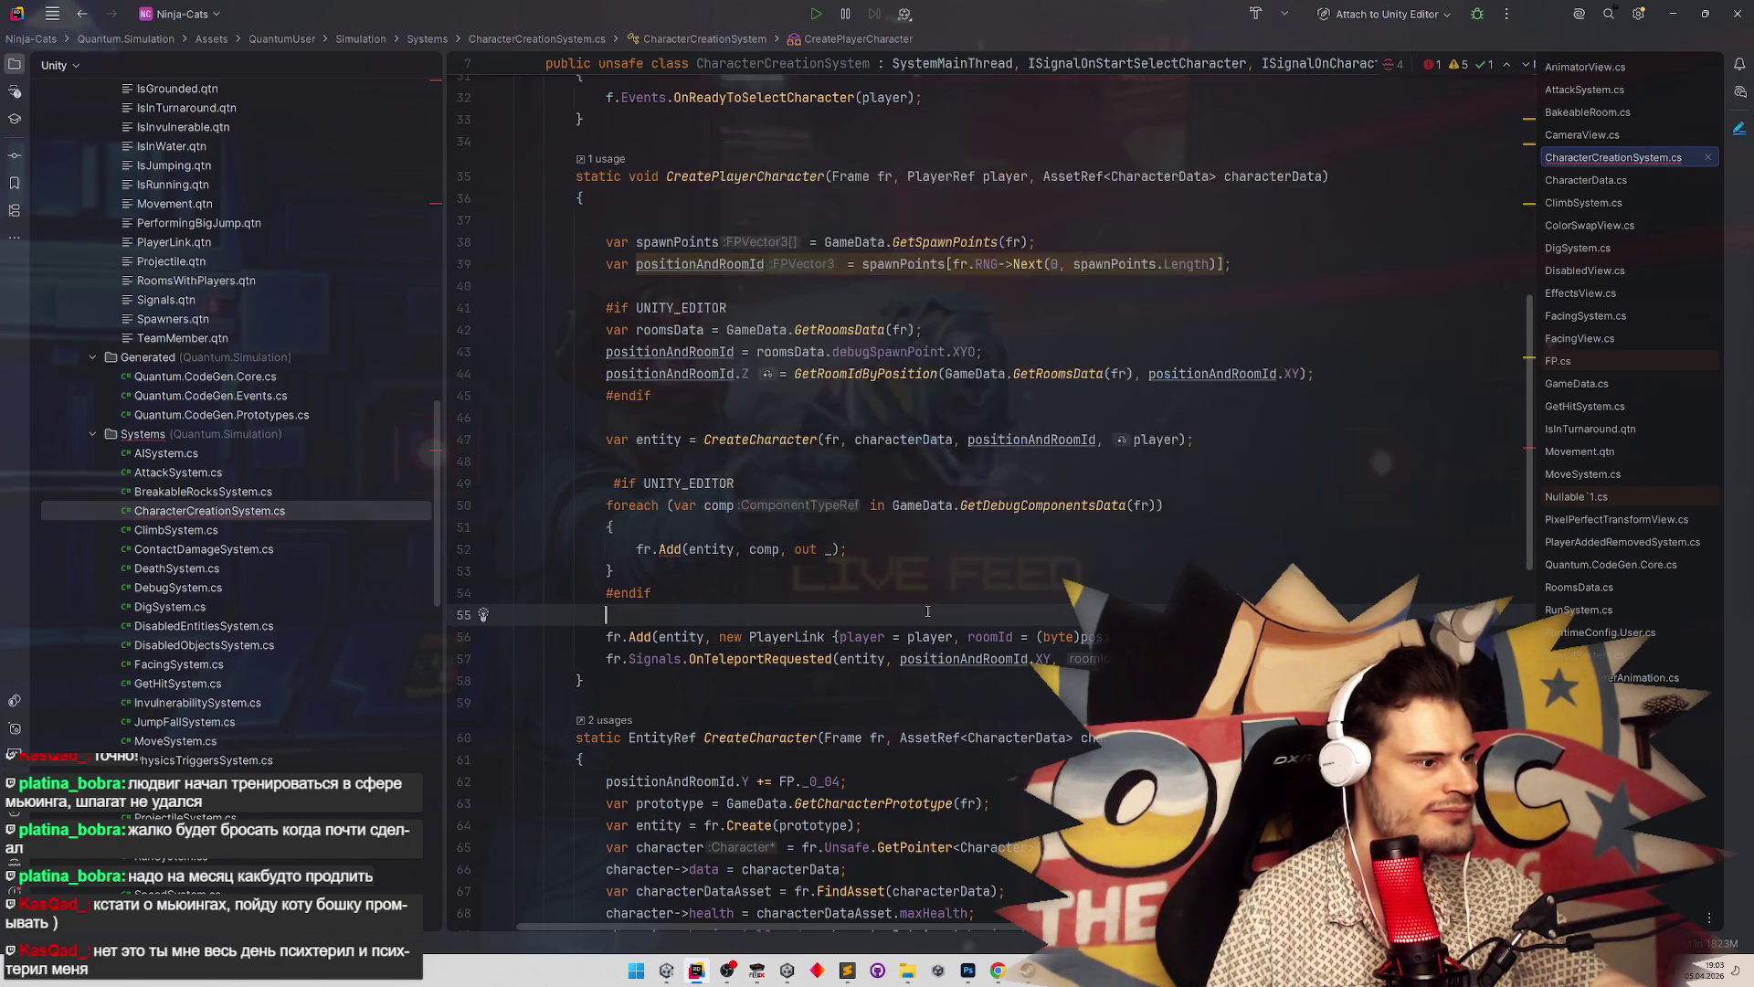
Copy the component index lookup from CreateCharacter into the loop, using comp as argument
scroll(921, 655, down, 5)
scroll(921, 655, down, 1)
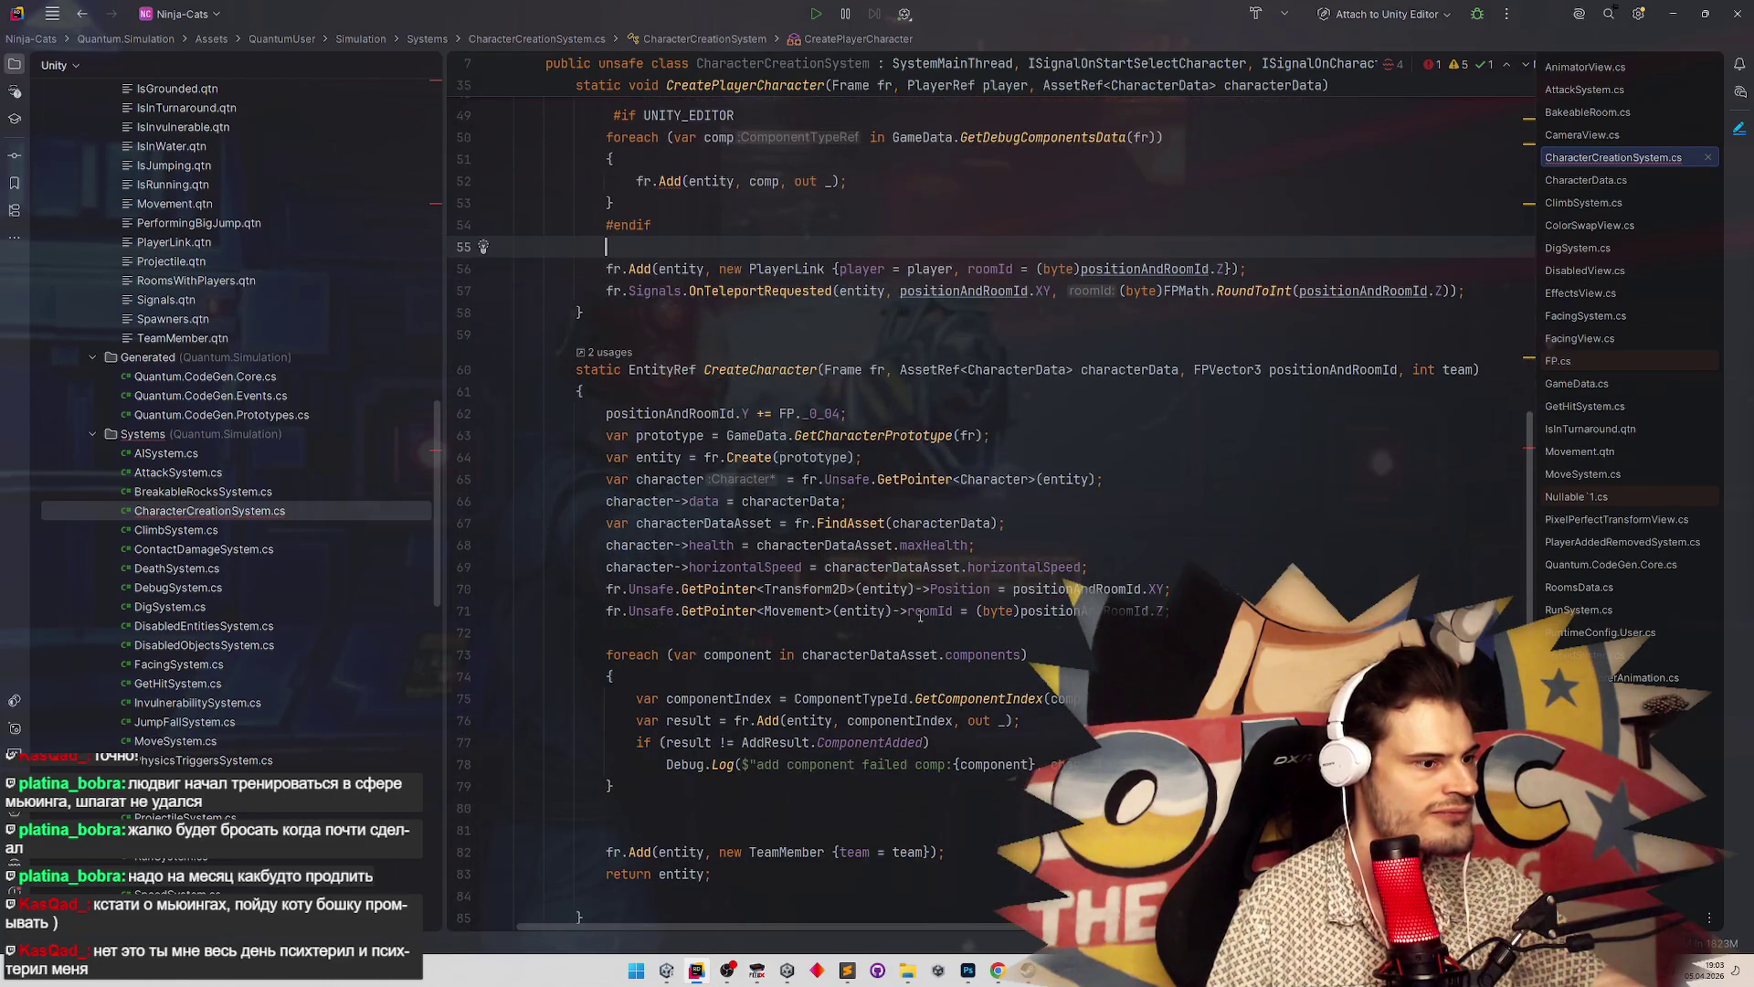
drag(638, 699, 1078, 697)
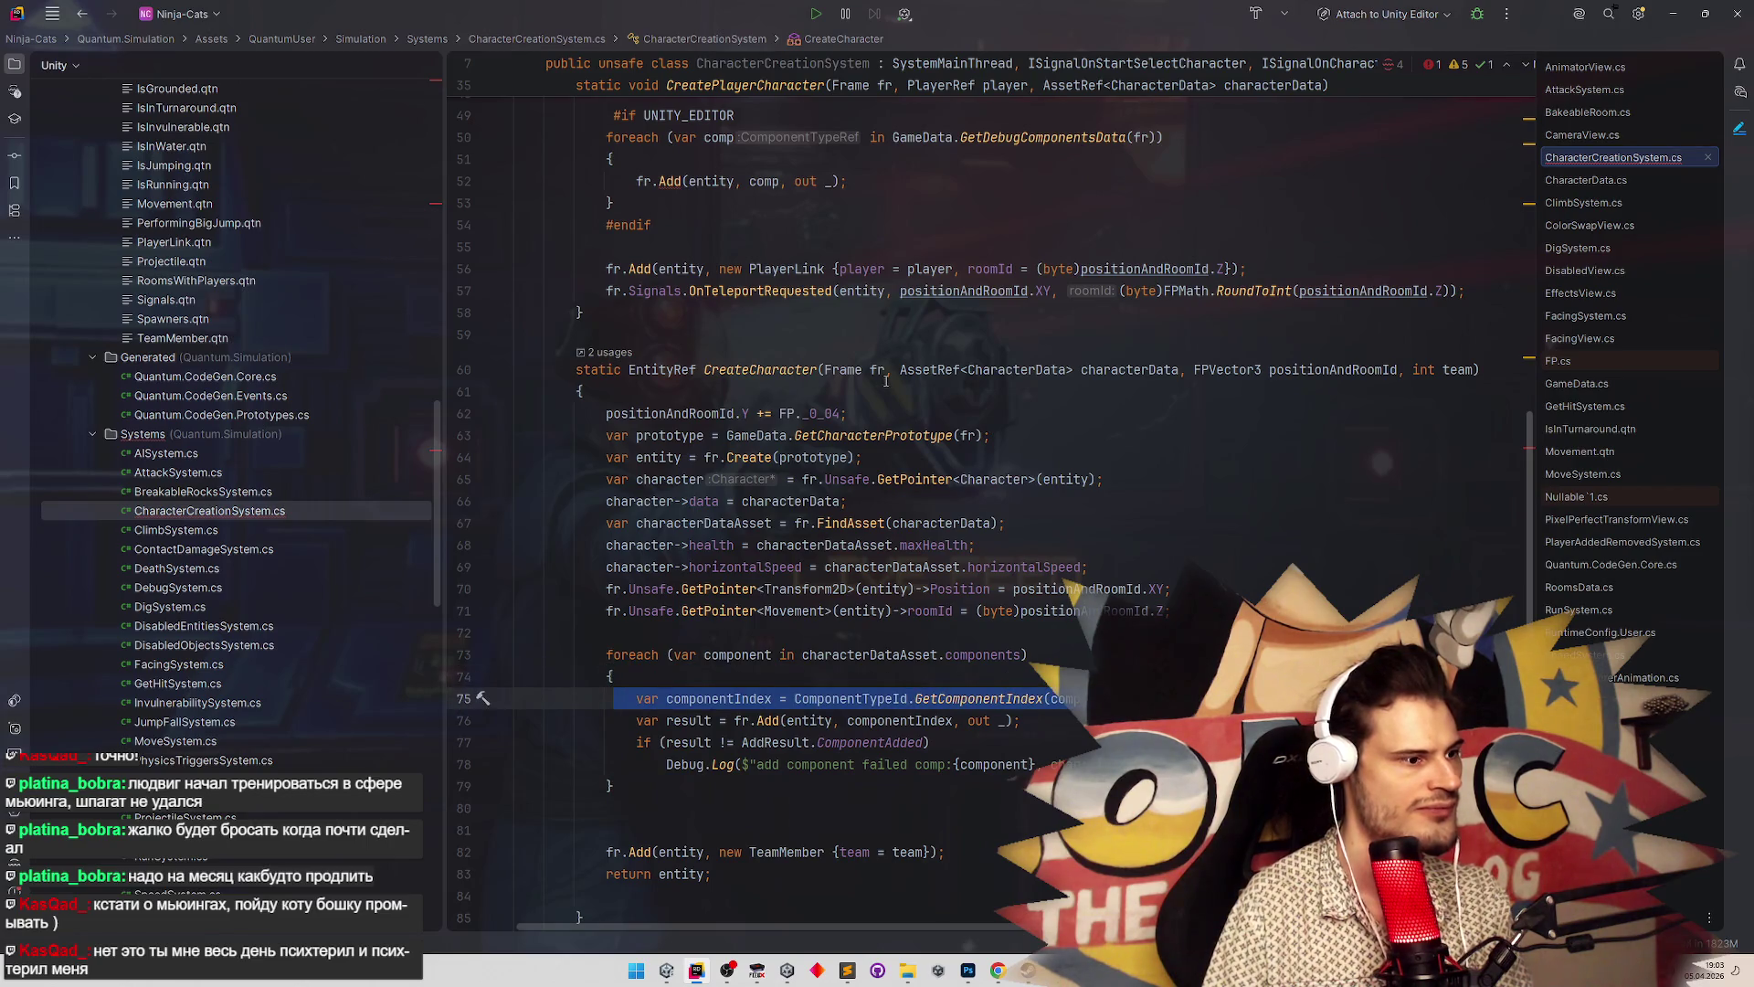
click(736, 158)
key(Return)
text(var componentIndex = ComponentTypeId.GetComponentIndex(component);)
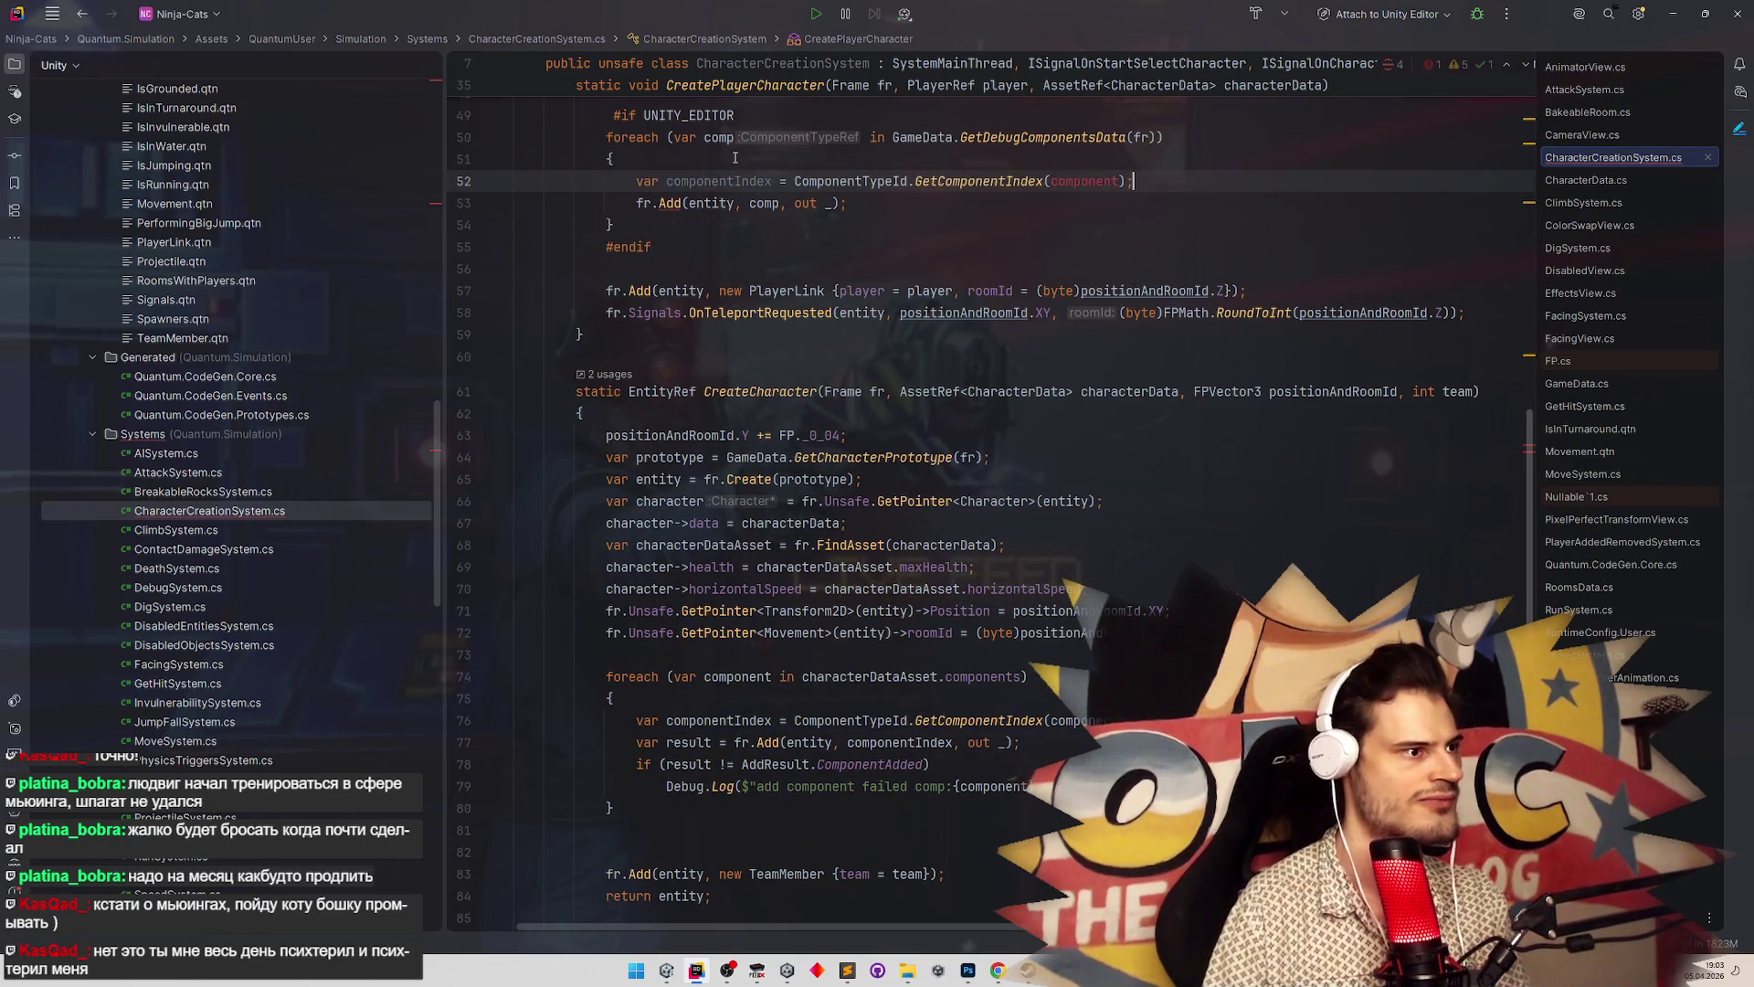
key(Left)
key(Left)
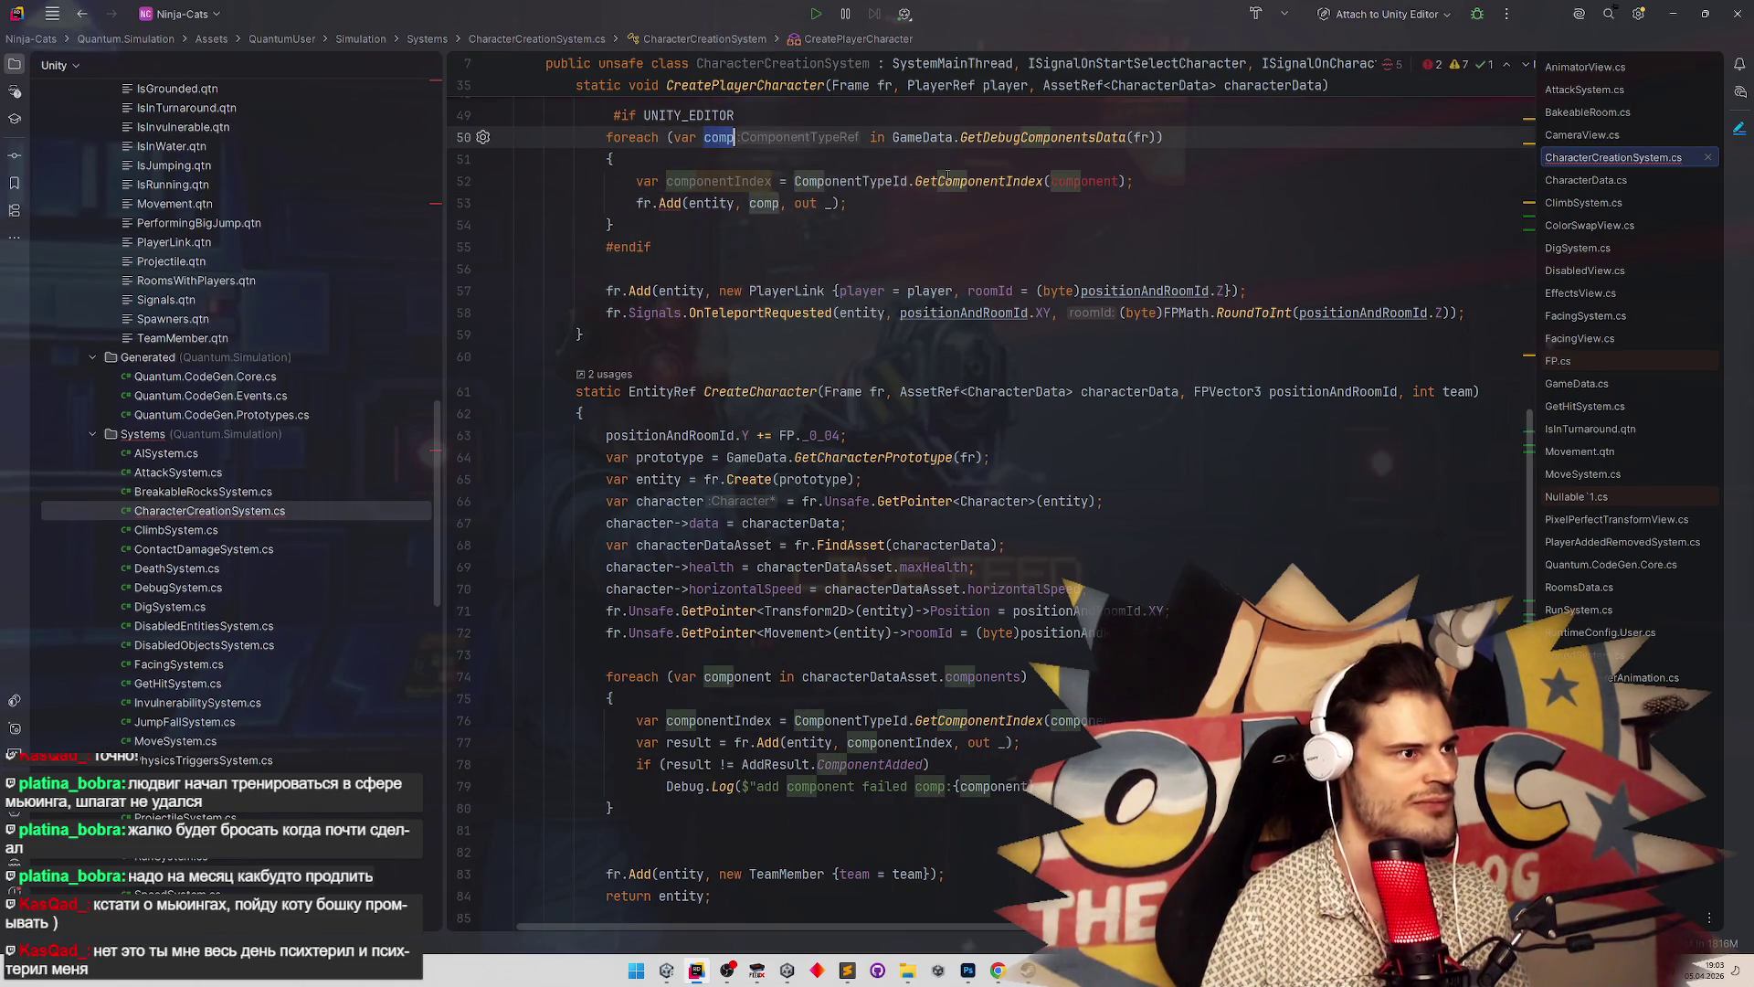
key(BackSpace)
key(BackSpace)
key(BackSpace)
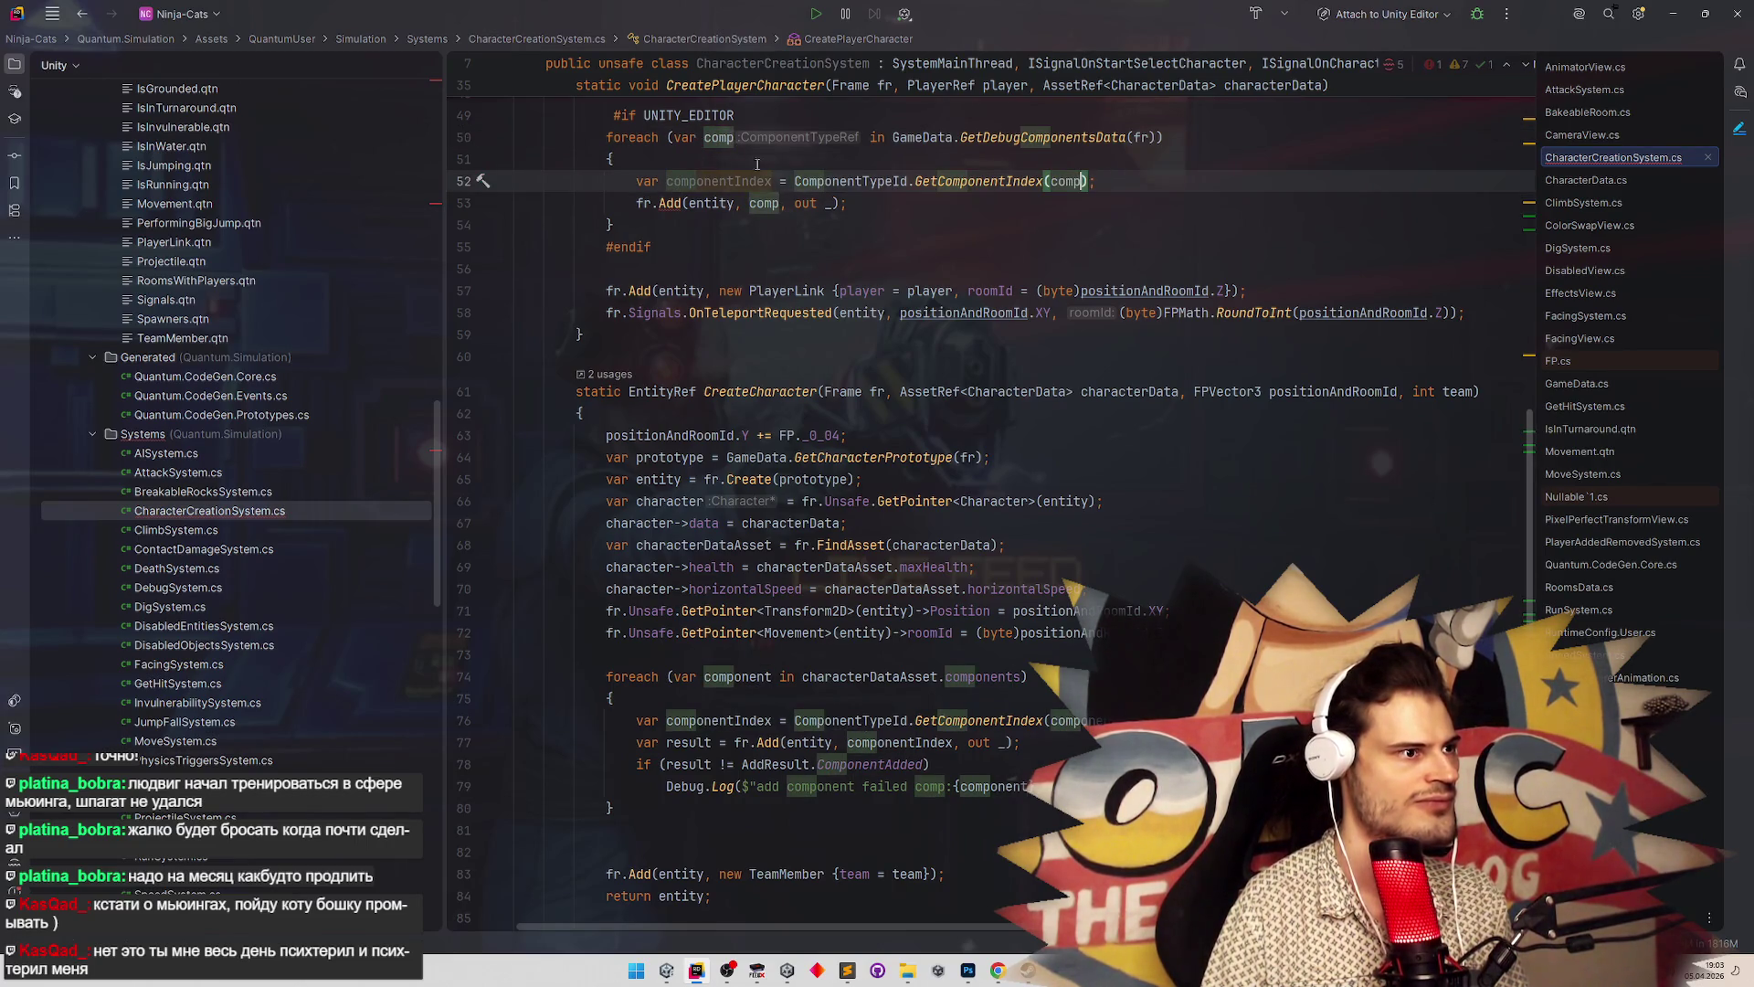
Pass ComponentTypeId.GetComponentIndex(comp) directly to fr.Add and reformat the loop without braces
click(795, 181)
key(ctrl+w)
key(ctrl+w)
key(ctrl+w)
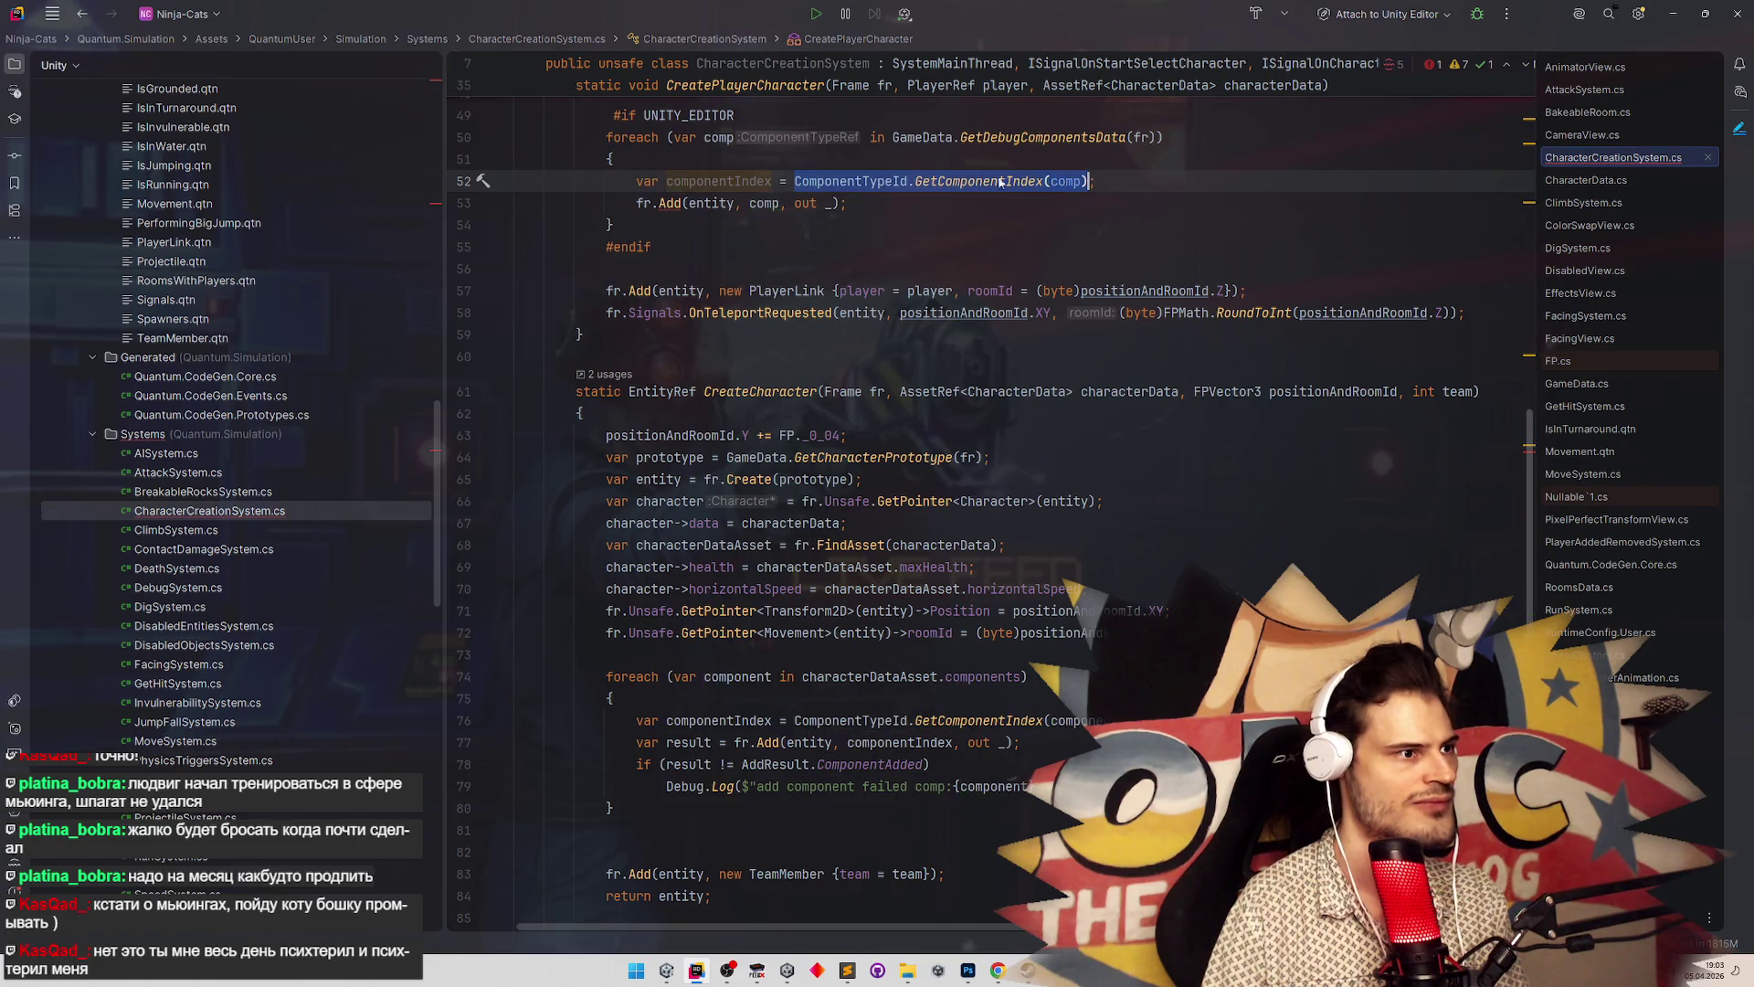
key(Delete)
double_click(761, 203)
text(ComponentTypeId.GetComponentIndex(comp))
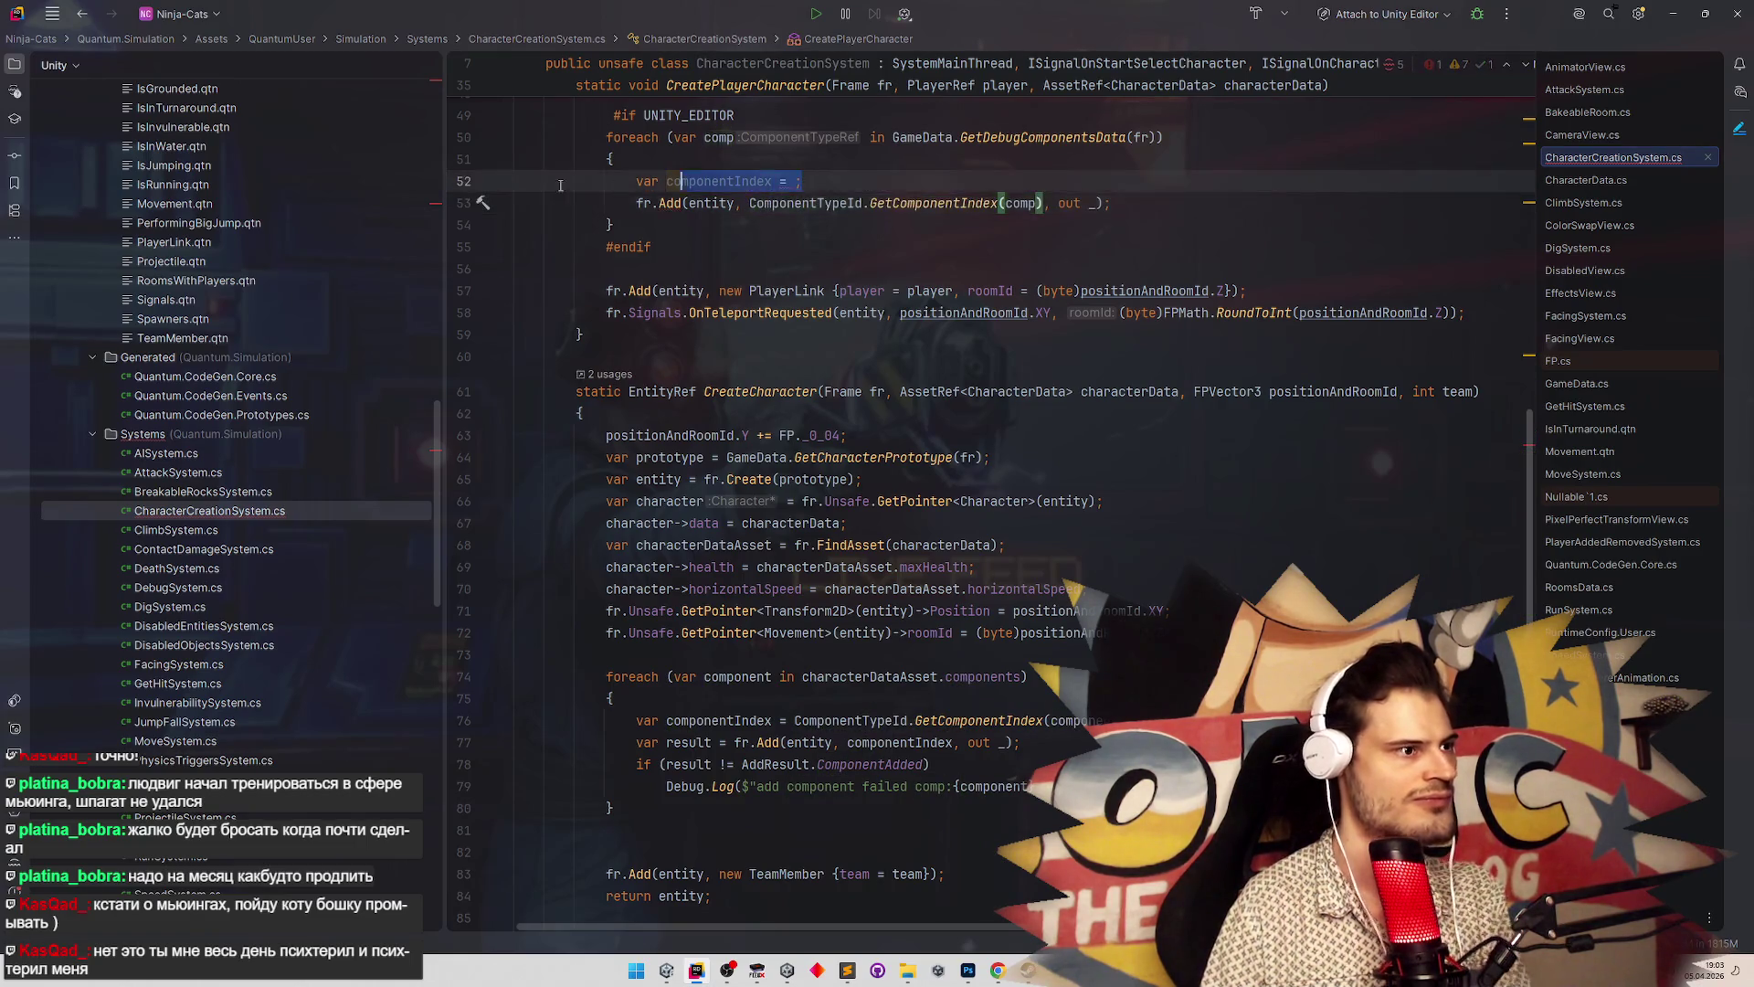
drag(801, 180, 515, 187)
key(BackSpace)
key(ctrl+alt+l)
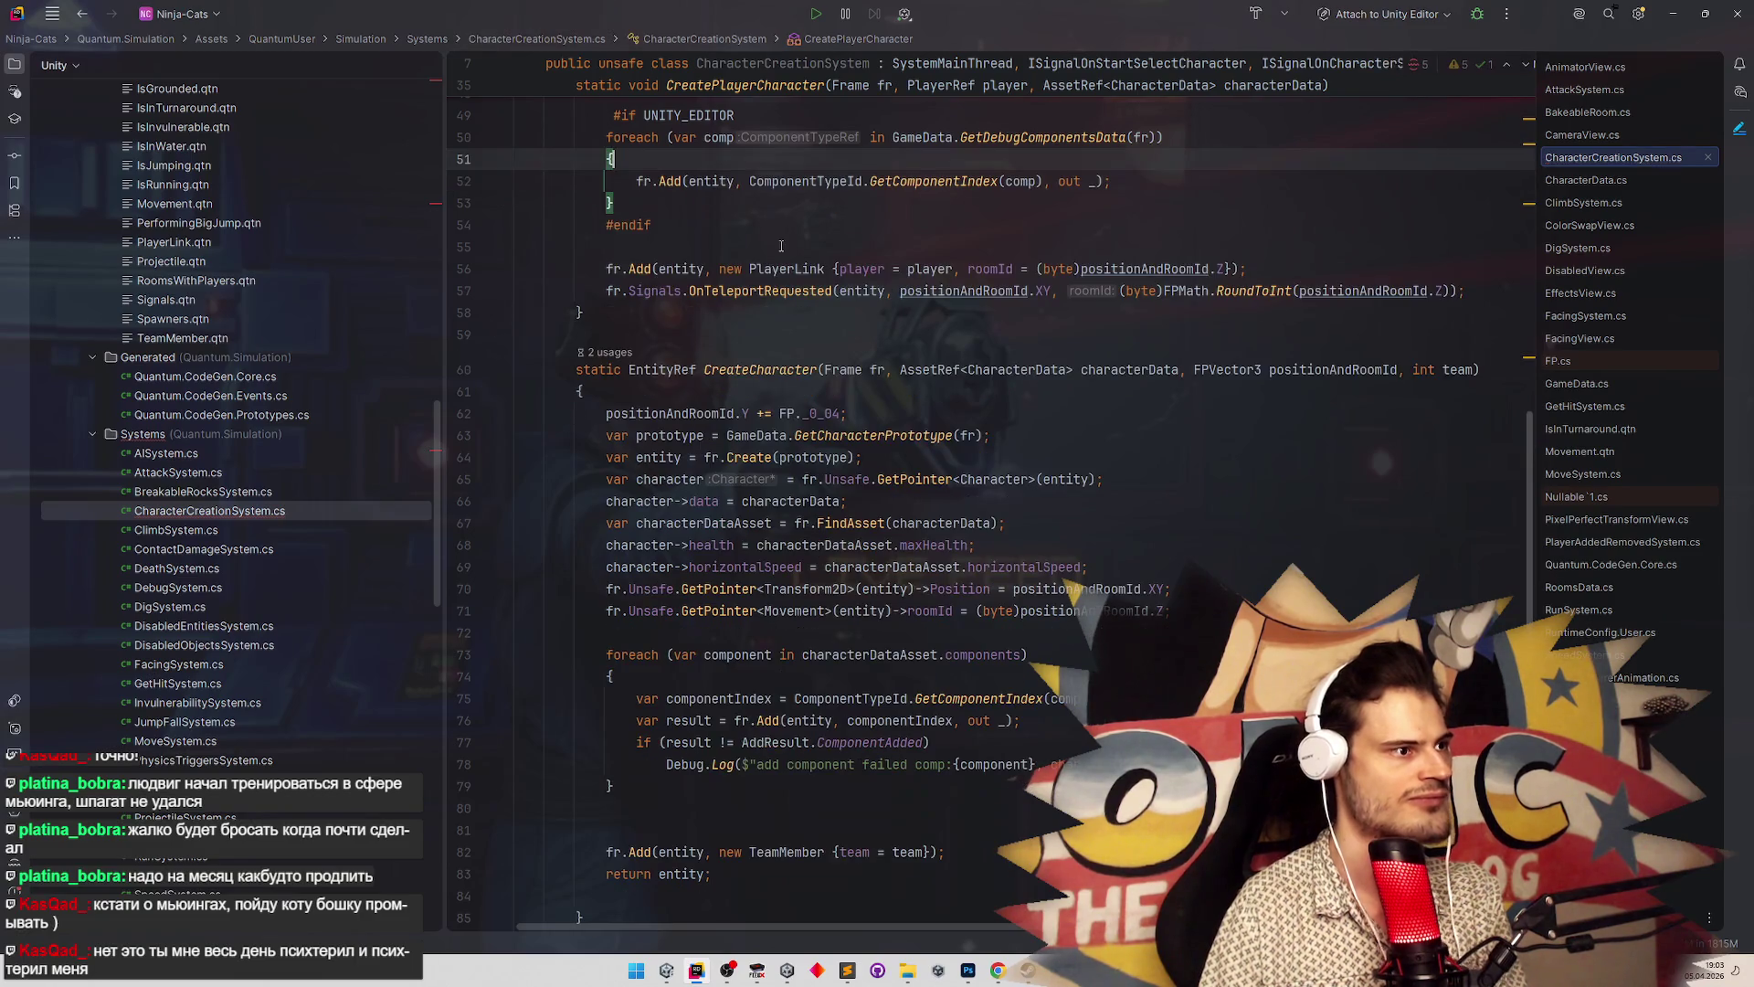
scroll(791, 359, up, 5)
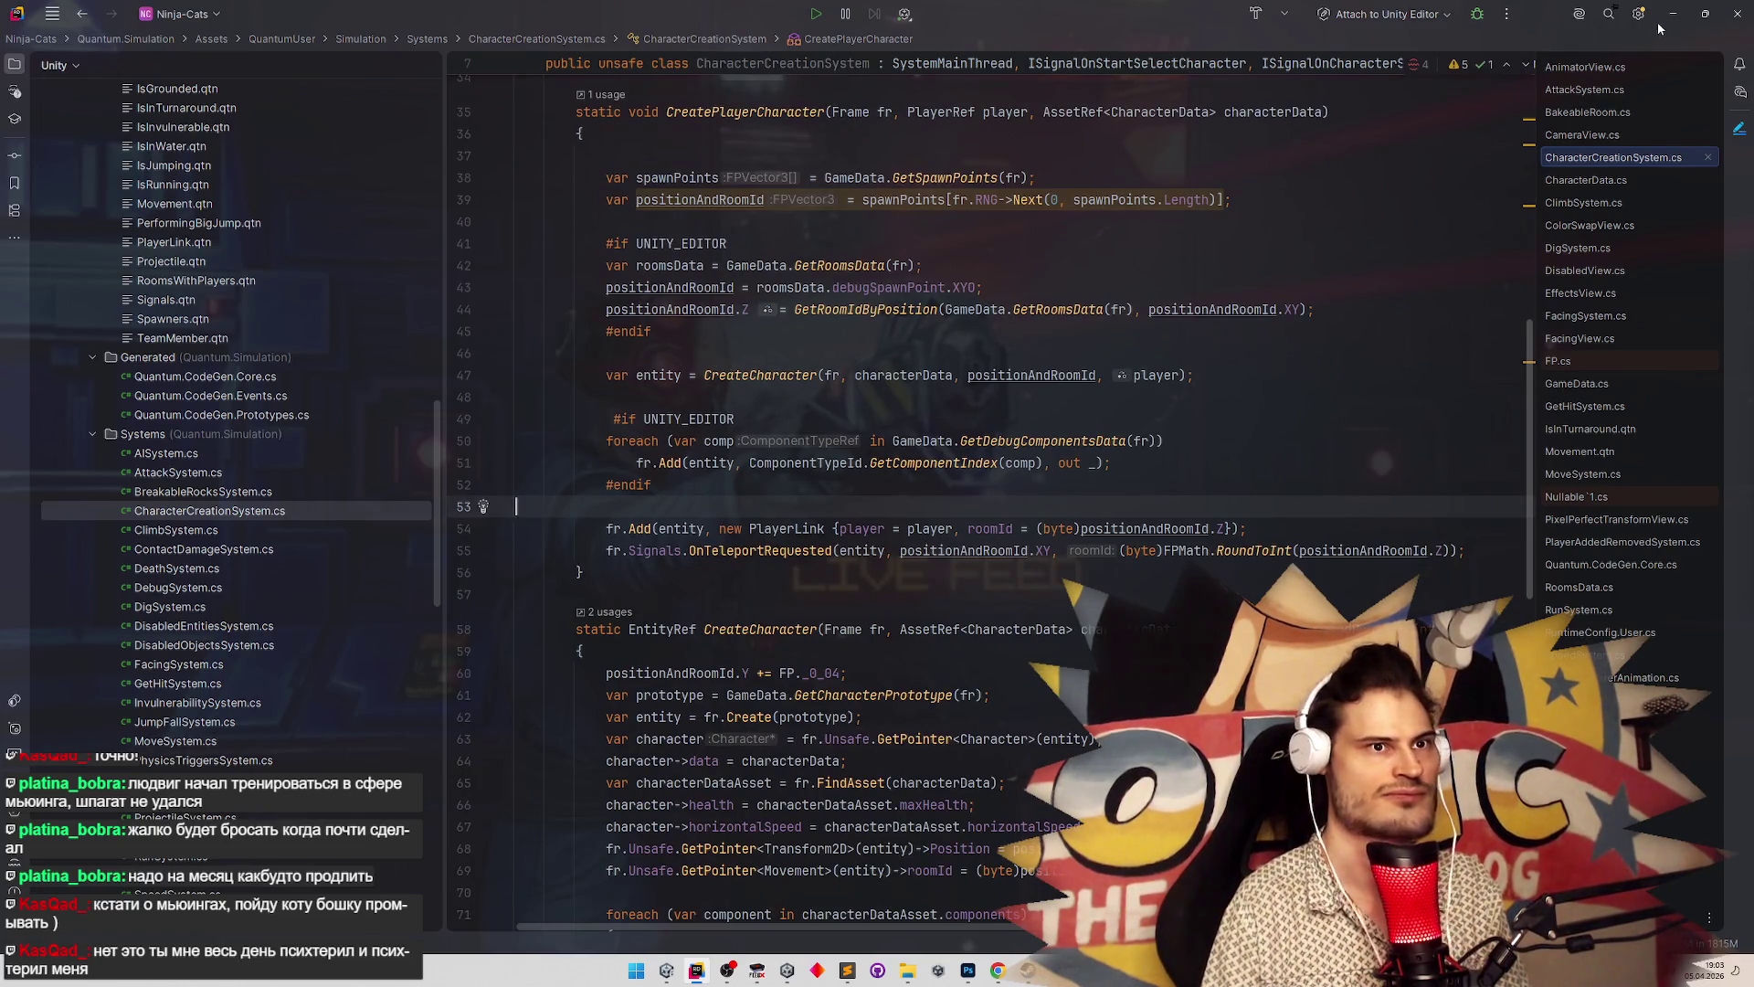
key(alt+Tab)
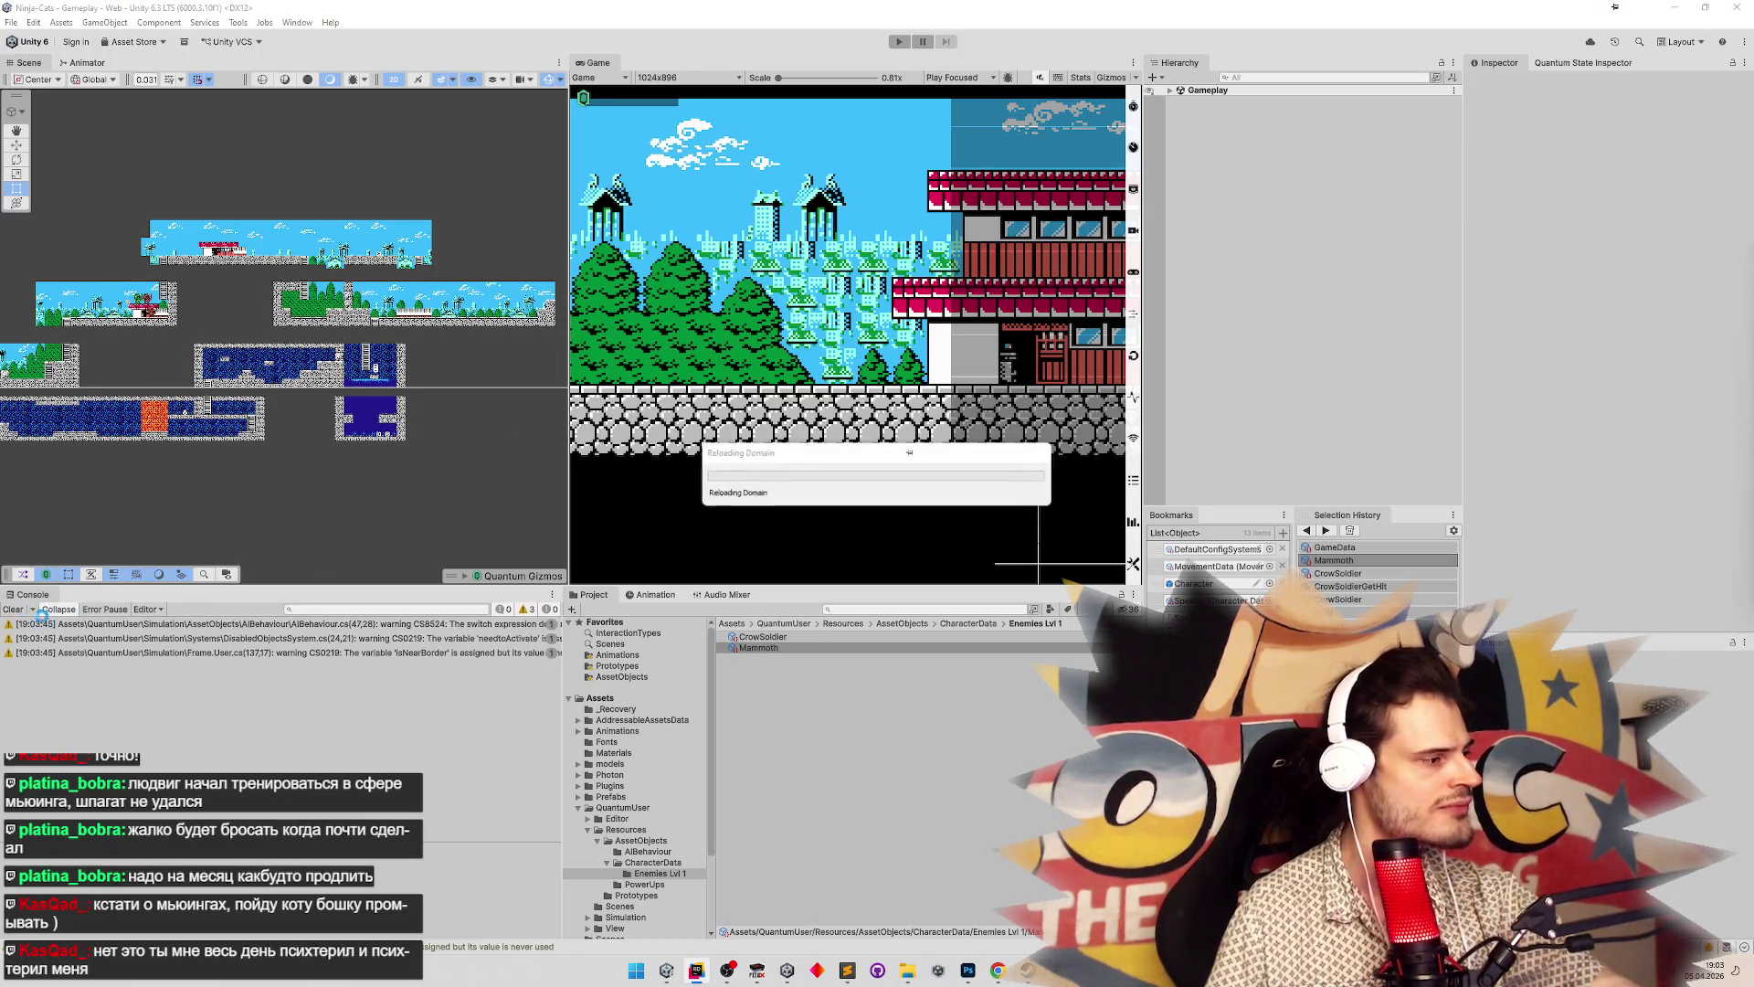
Bring the Unity Editor to the front and start Play mode
click(705, 971)
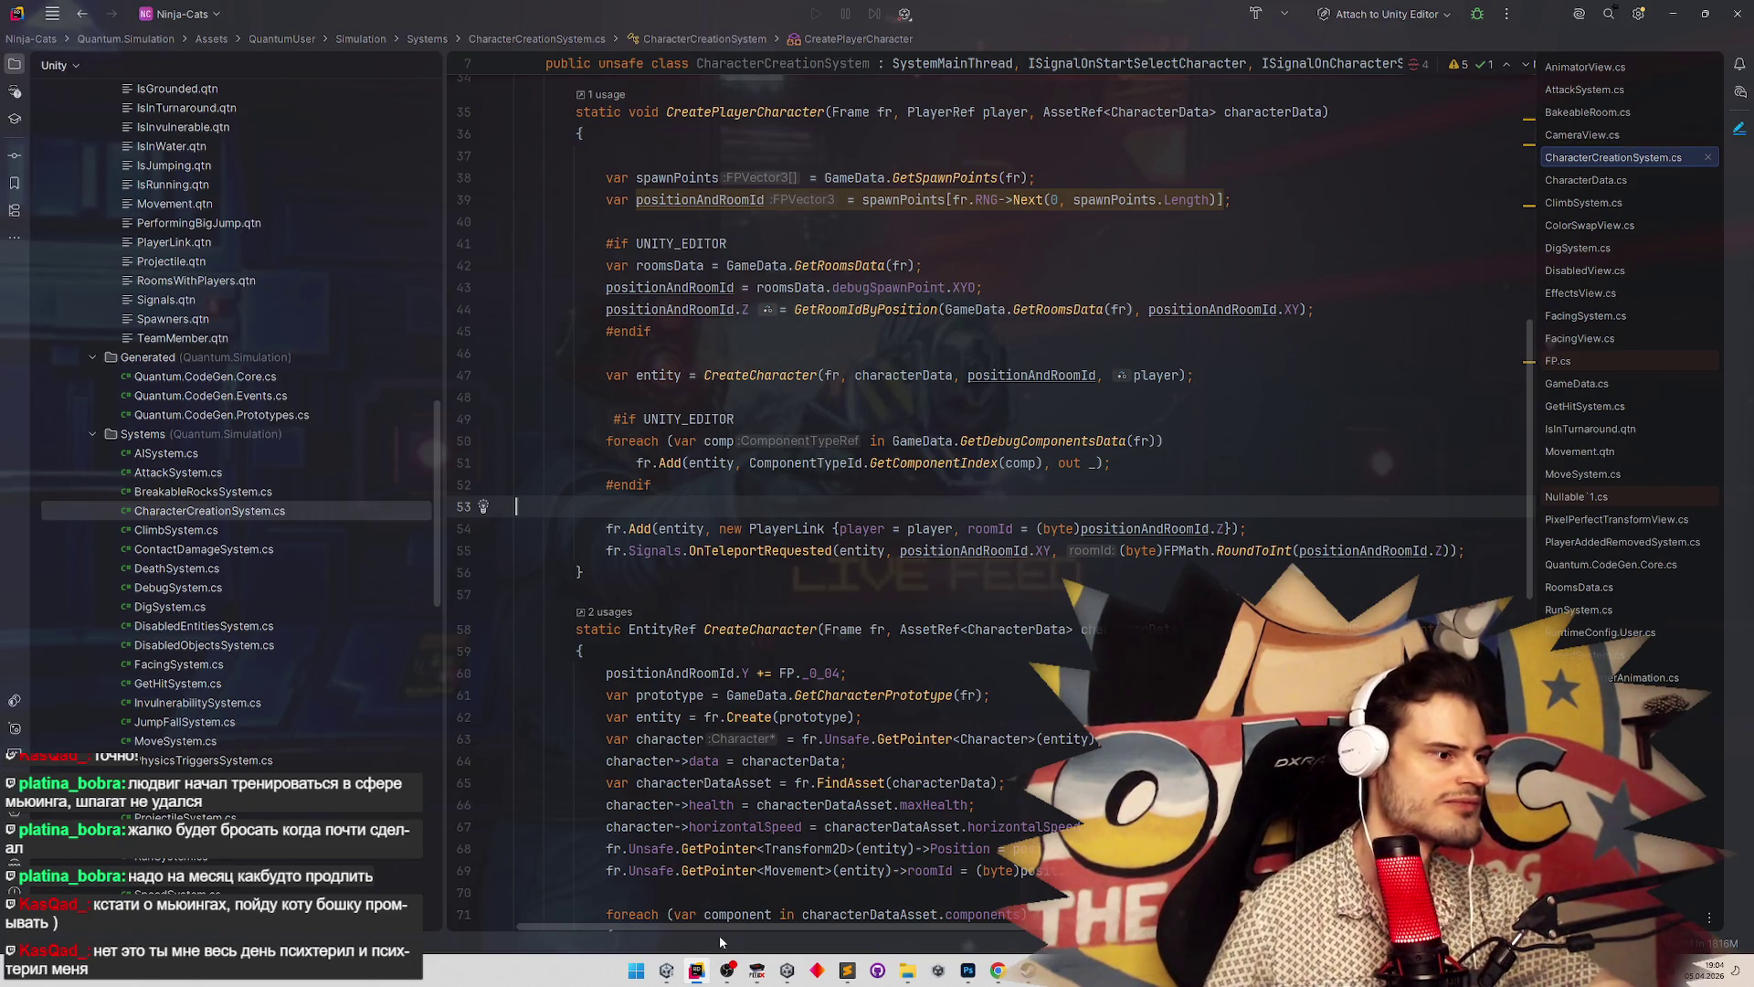
click(698, 971)
mouse_move(727, 970)
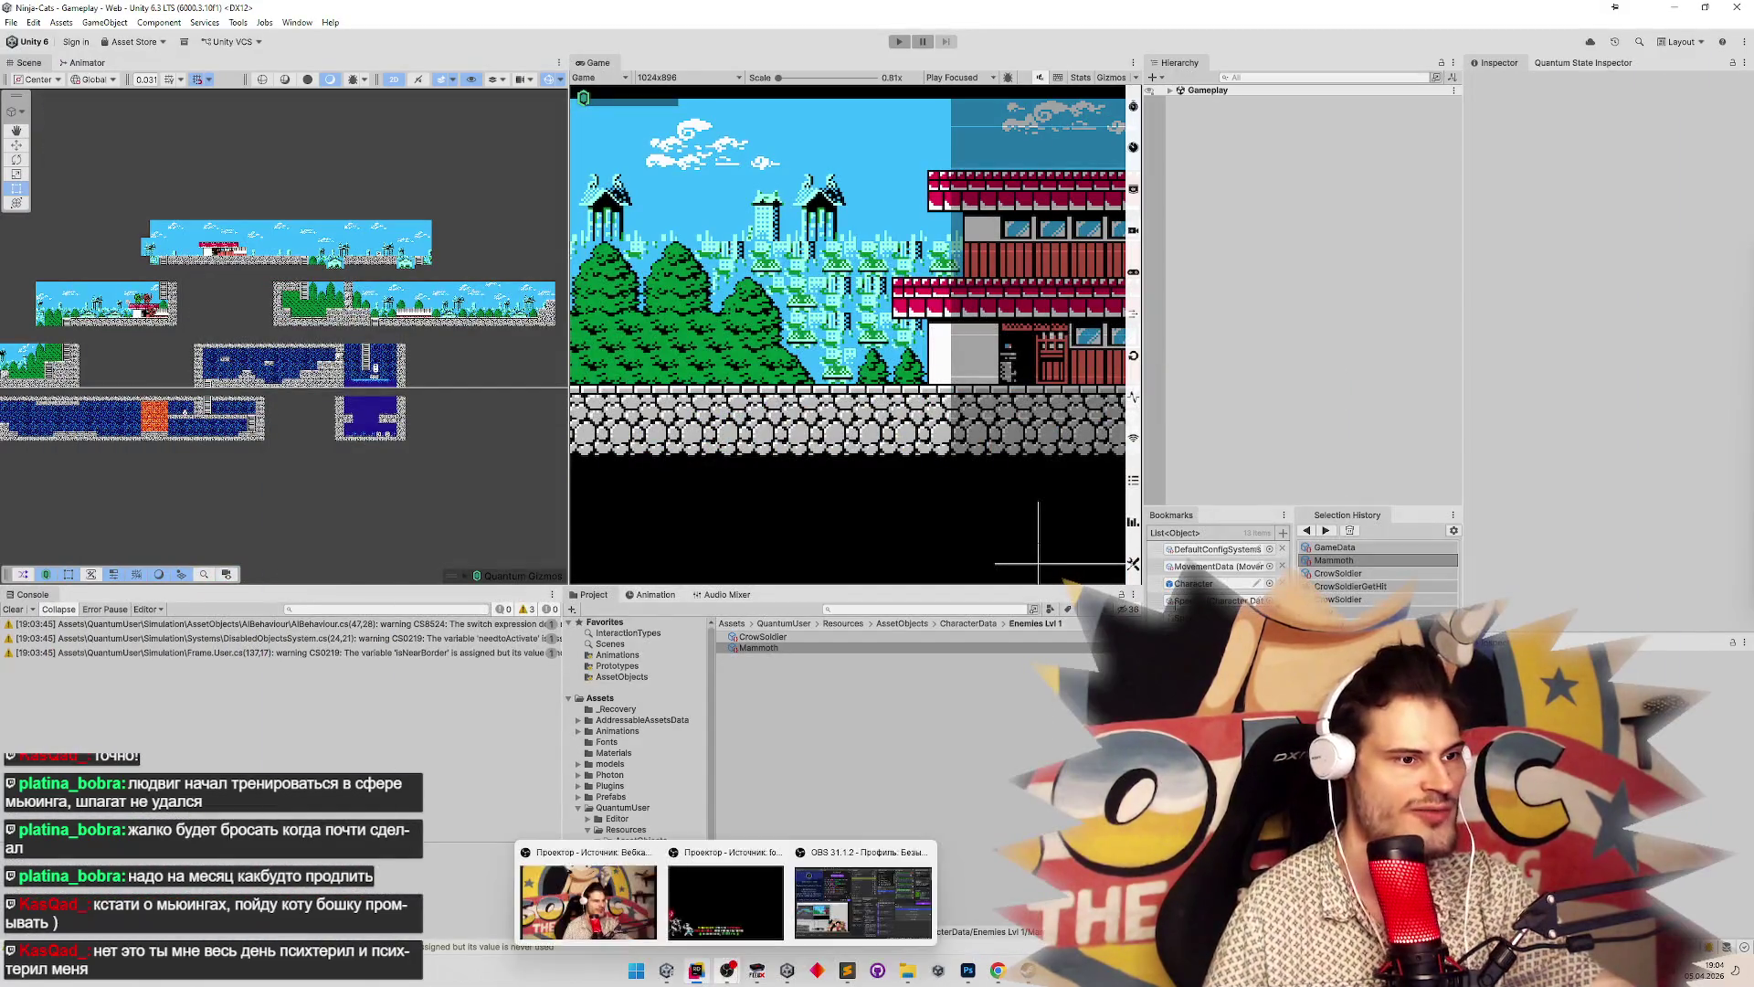
key(ctrl+p)
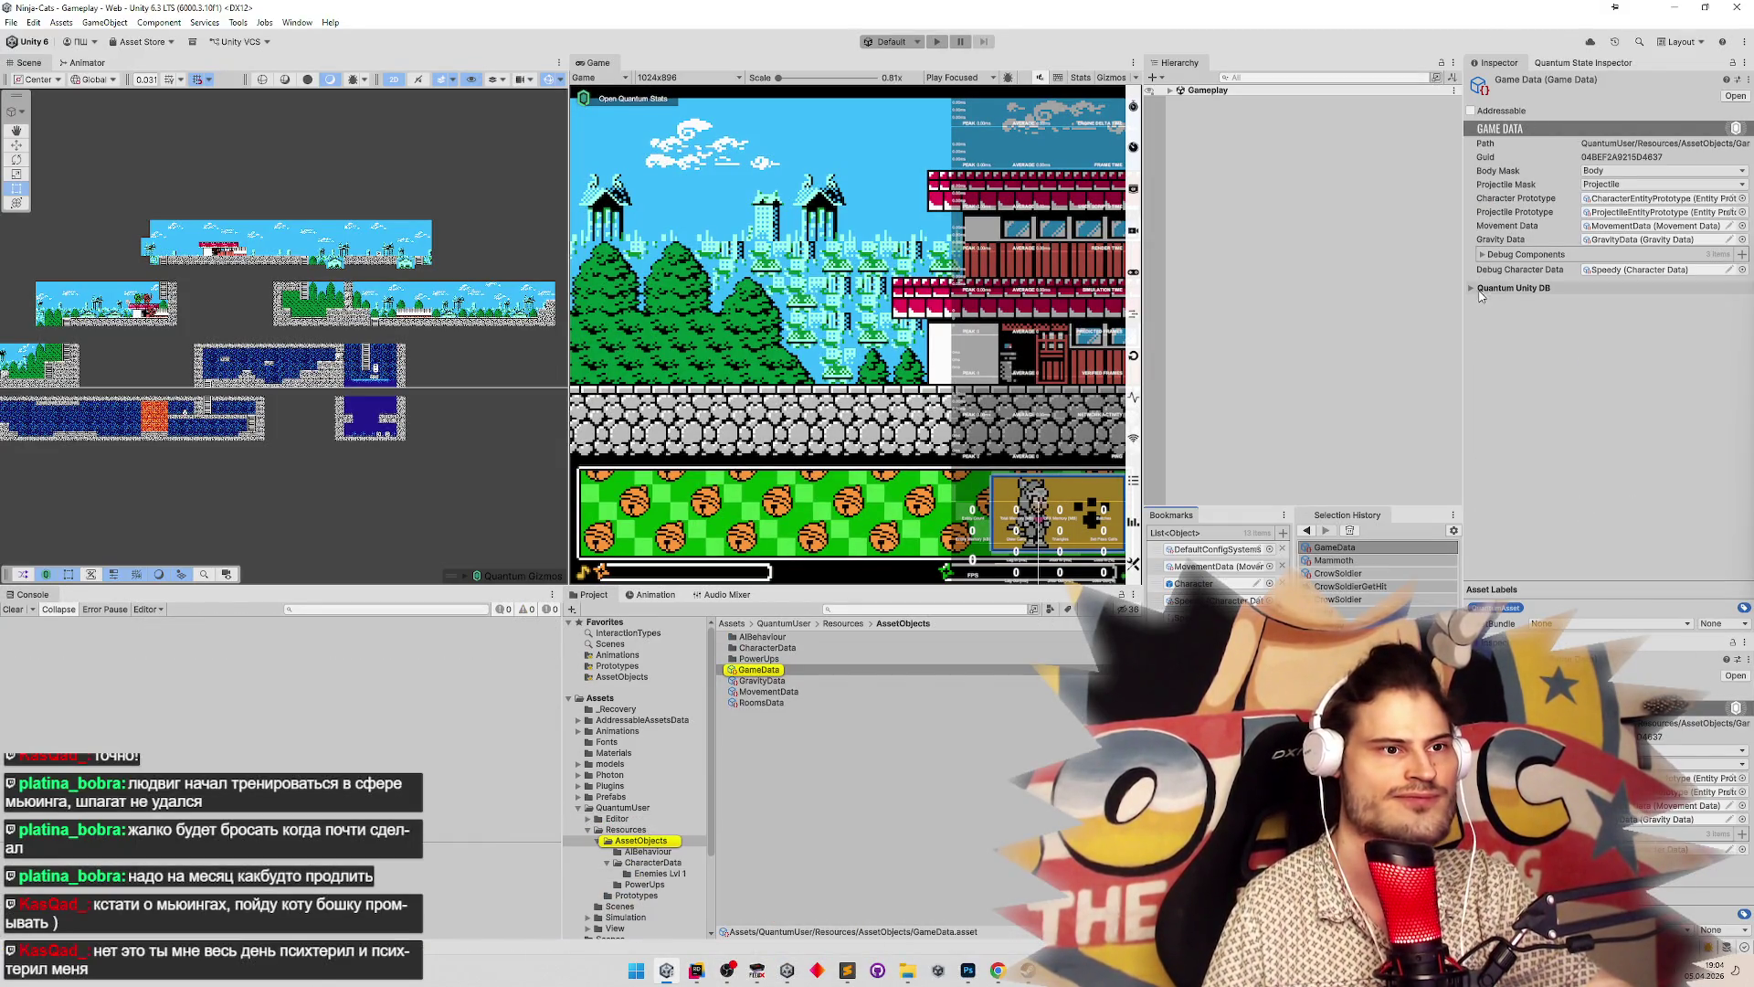
Remove two empty Debug Components entries and set the remaining one to HasDelayedTurnaround
click(1483, 255)
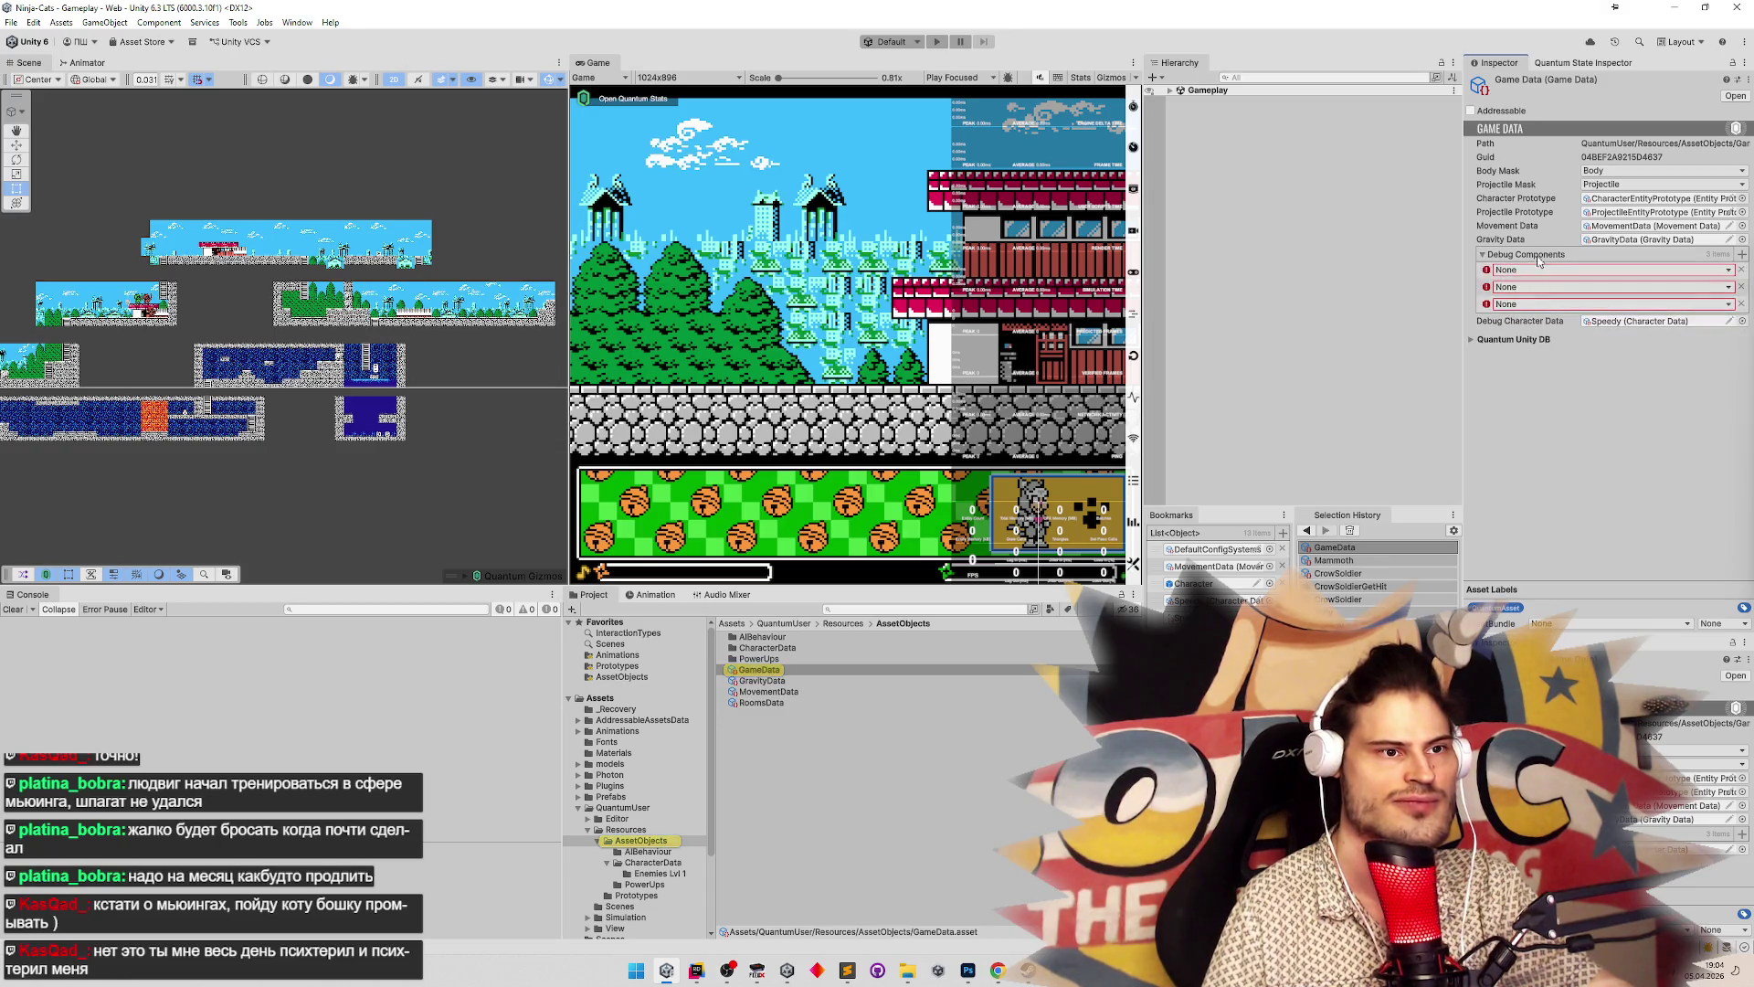
click(1742, 287)
click(1741, 287)
click(1709, 271)
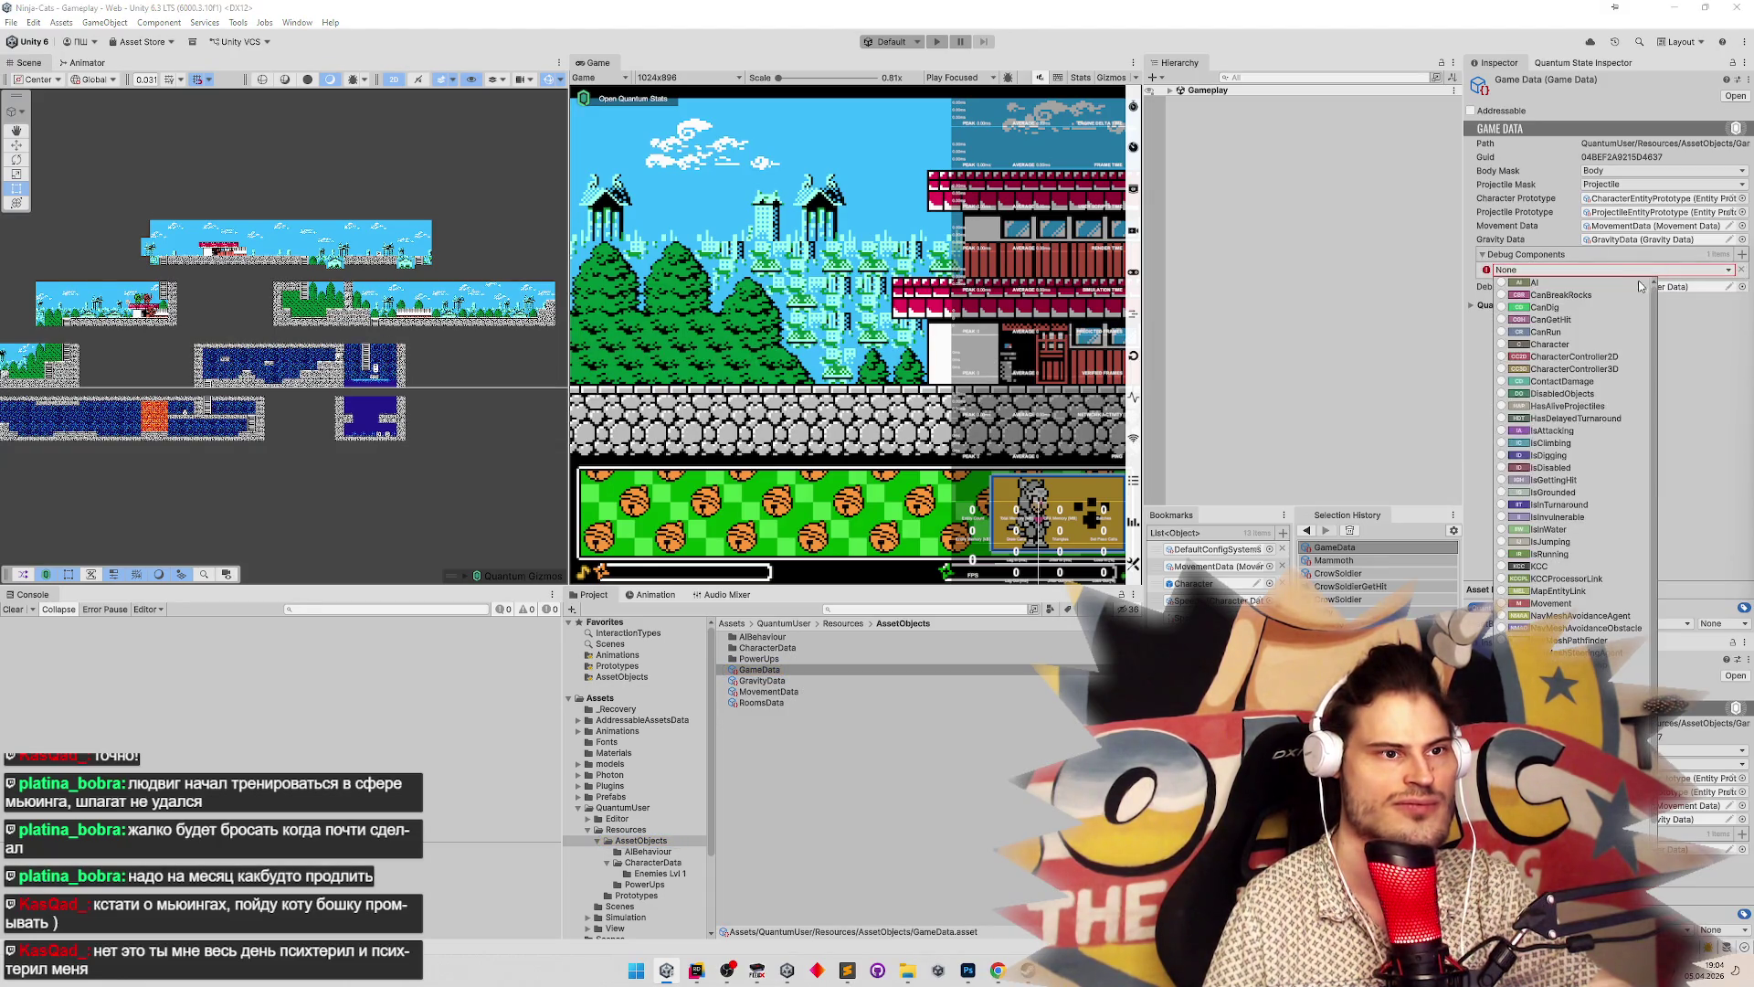
click(1543, 418)
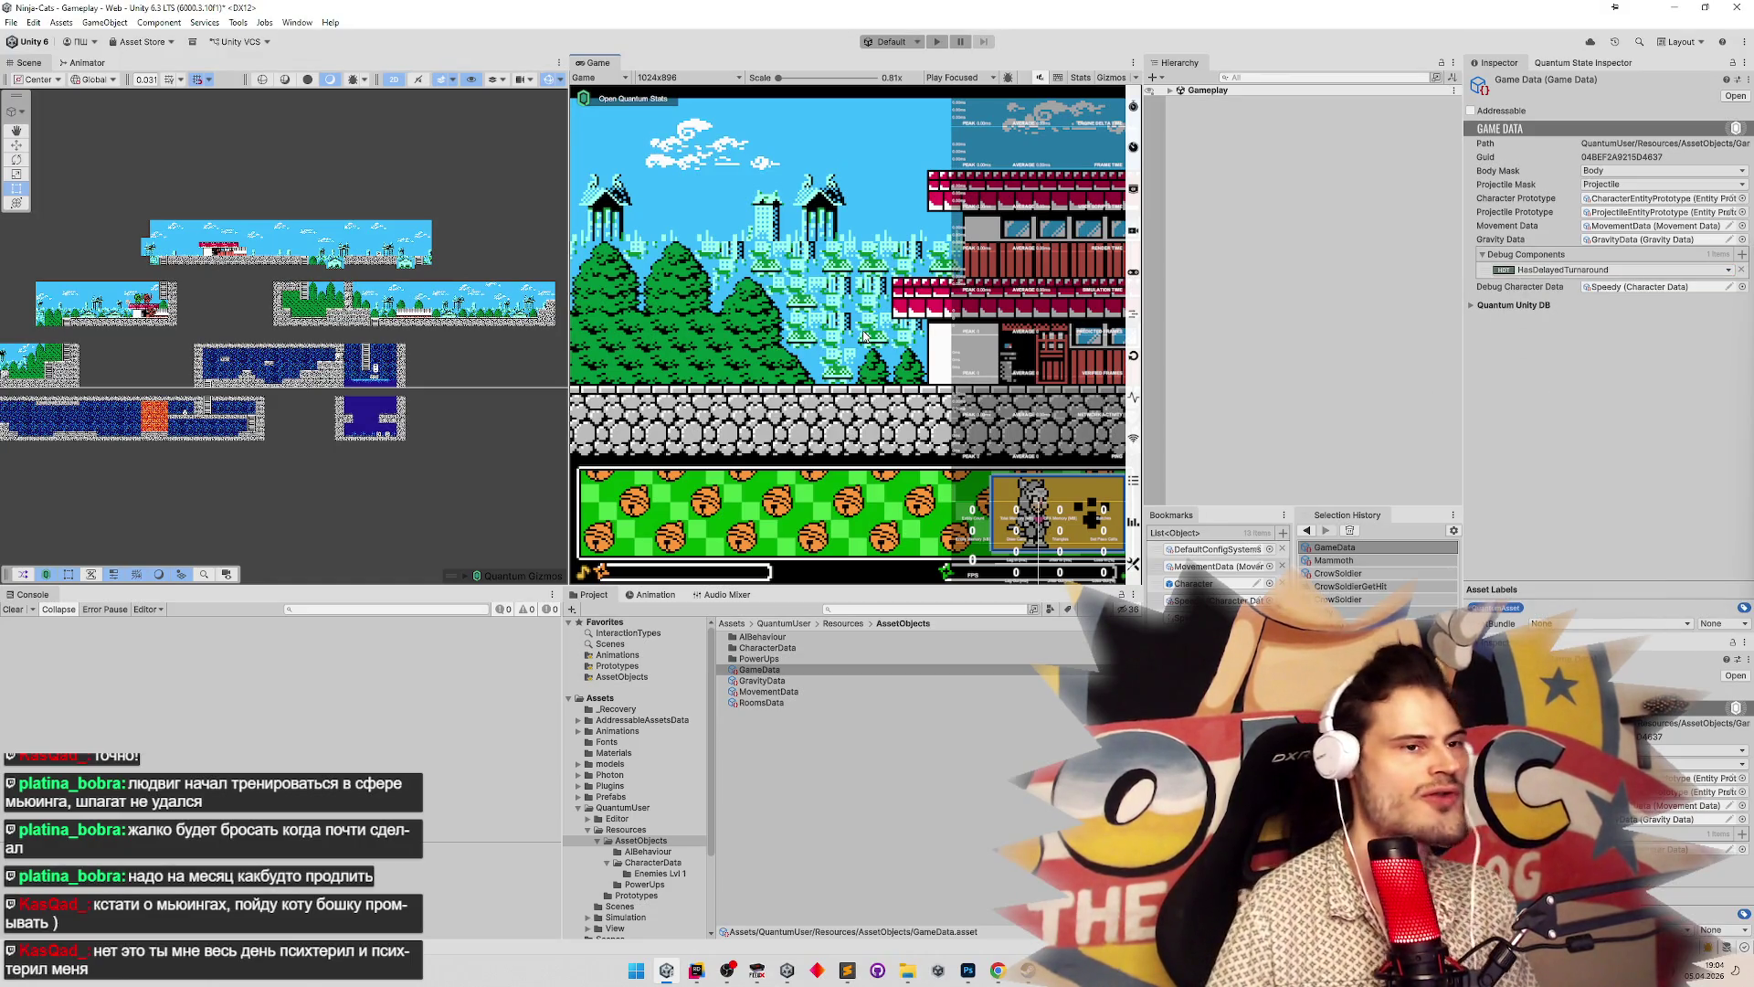
Run the game and walk the cat back and forth with A and D
key(ctrl+p)
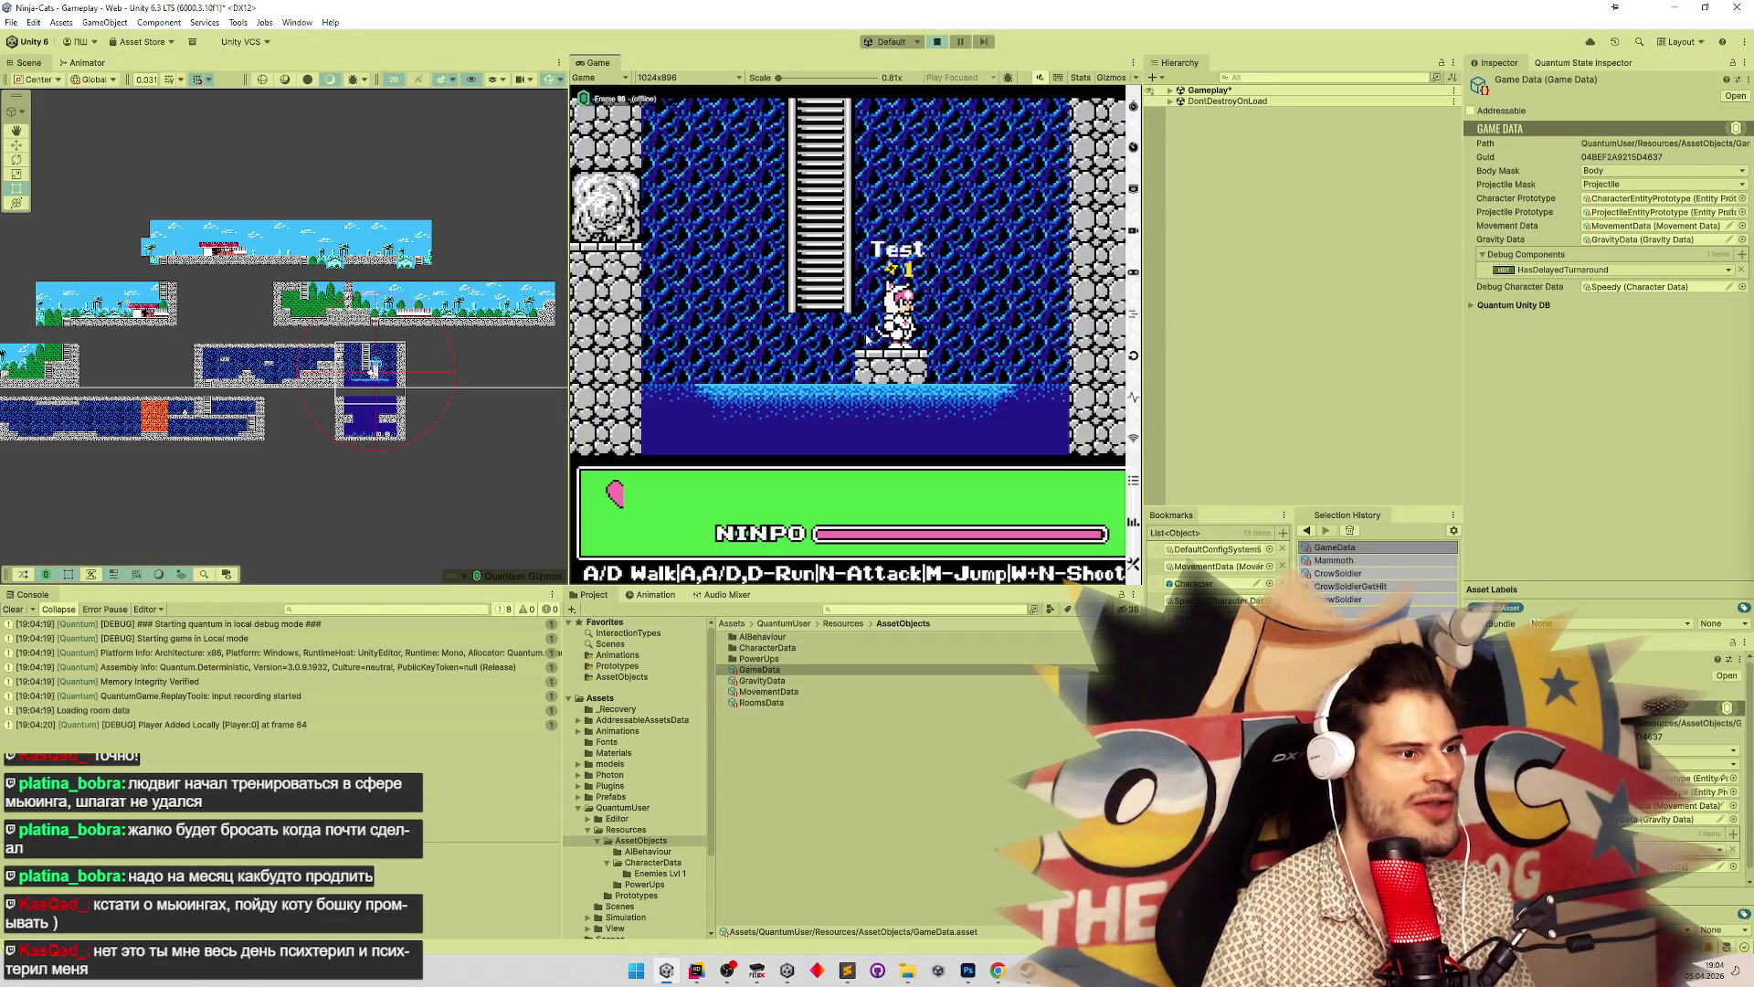
key(a)
key(d)
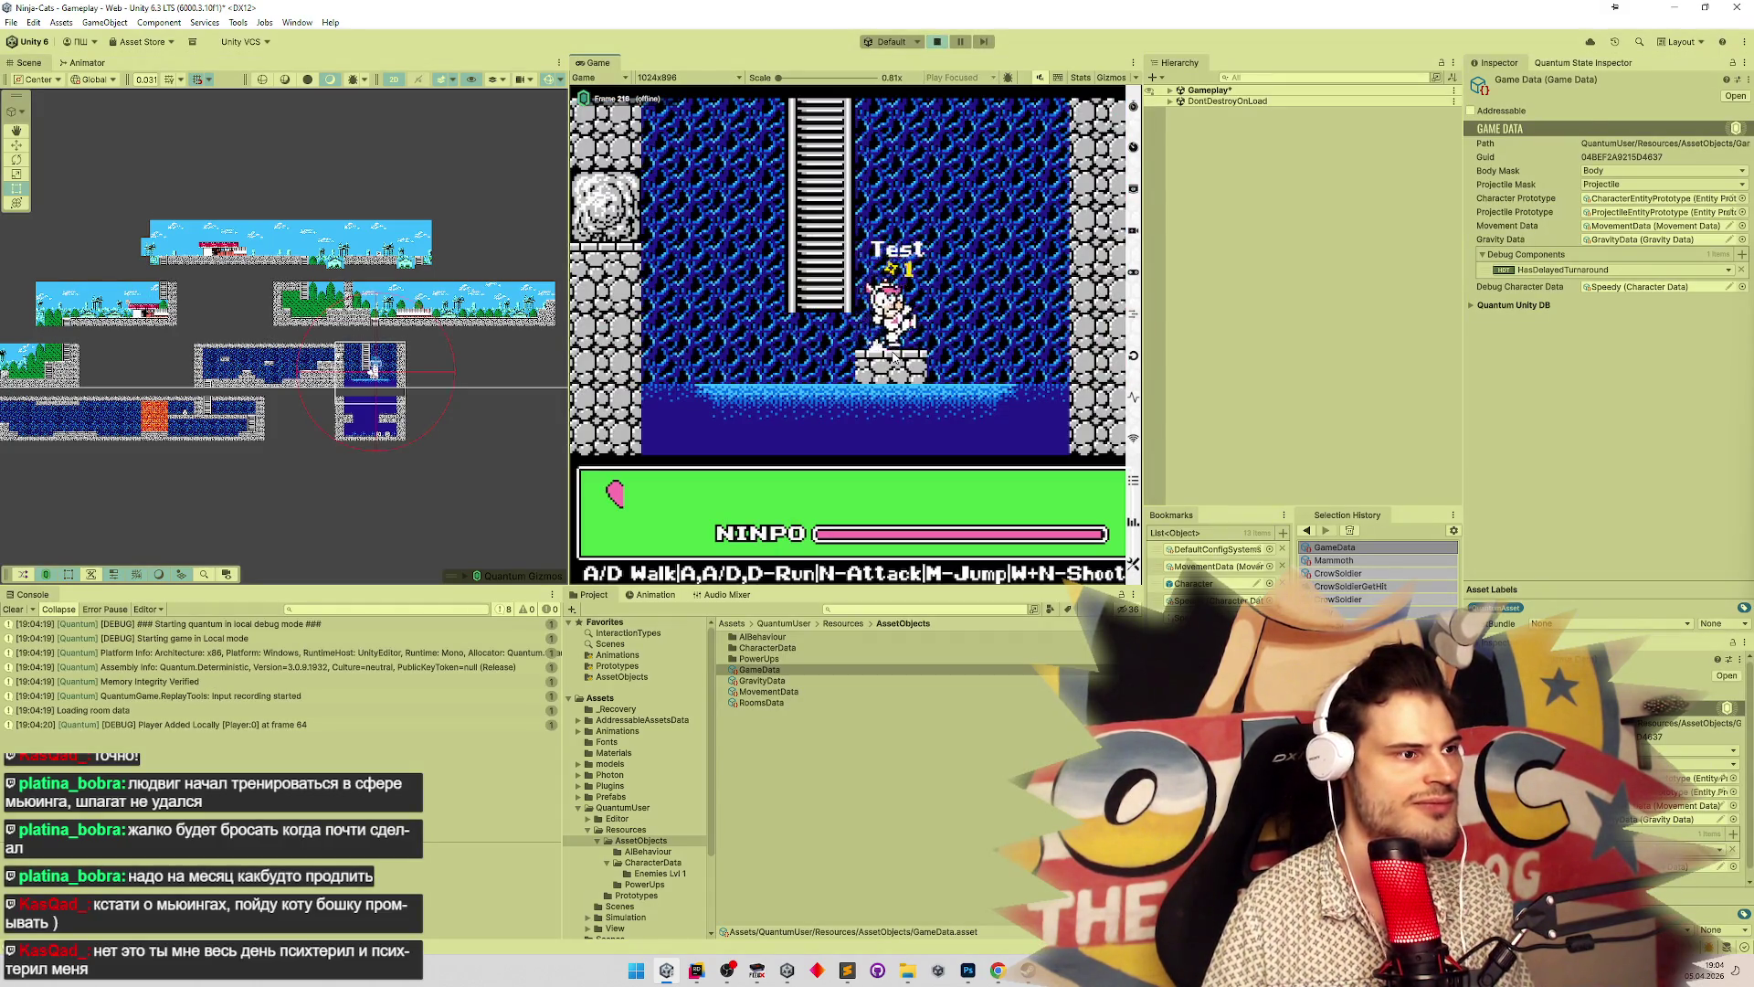
key(a)
key(d)
key(a)
key(a)
key(d)
key(a)
key(d)
key(a)
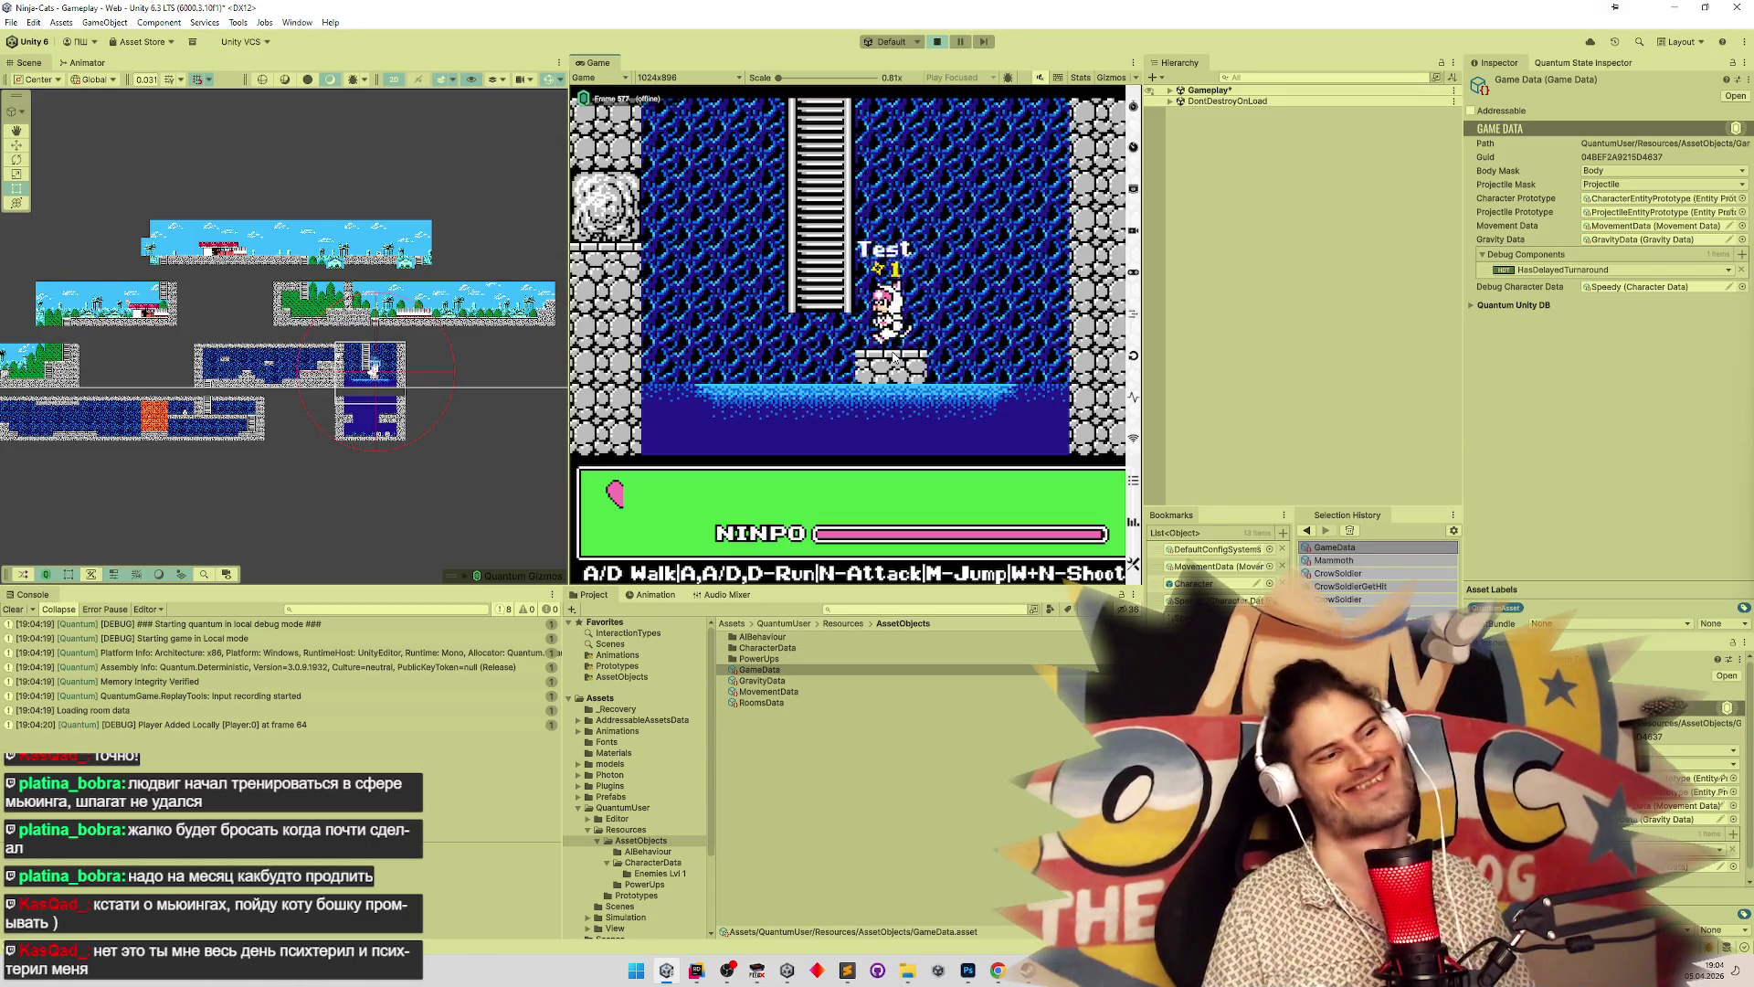
key(d)
key(a)
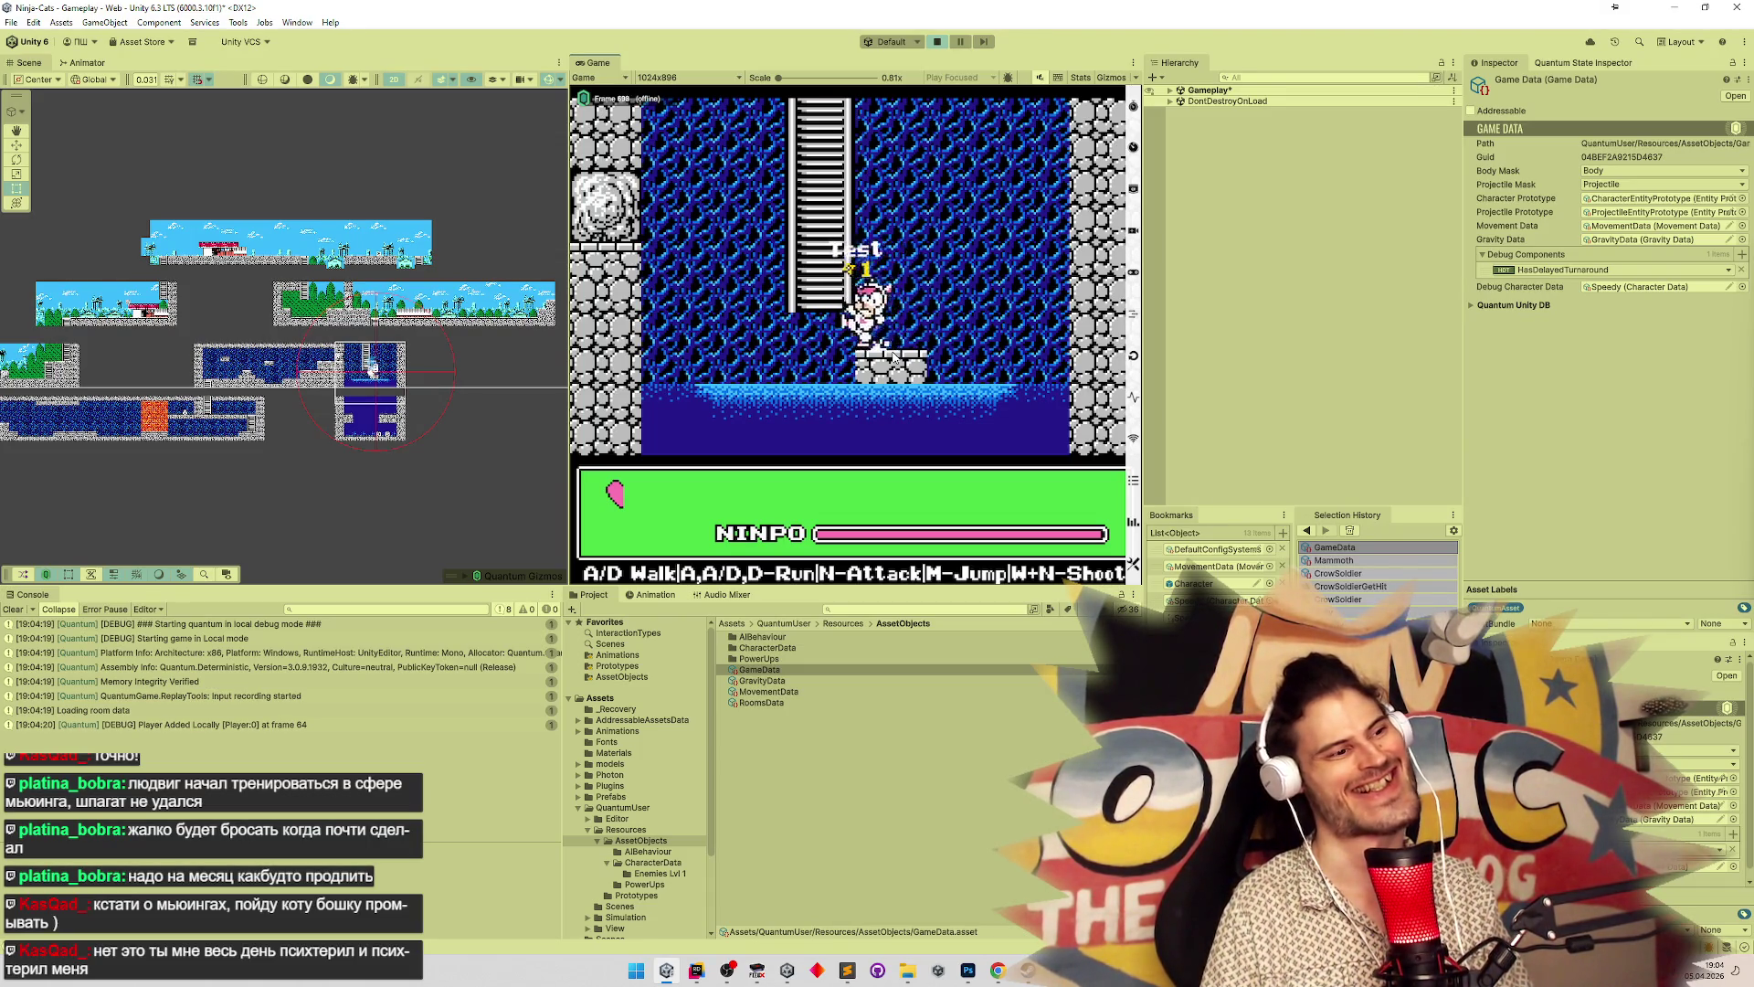
key(d)
key(a)
key(d)
Climb the ladder up and down and walk the cat across the outdoor screen in an enlarged game view
key(w)
key(shift+space)
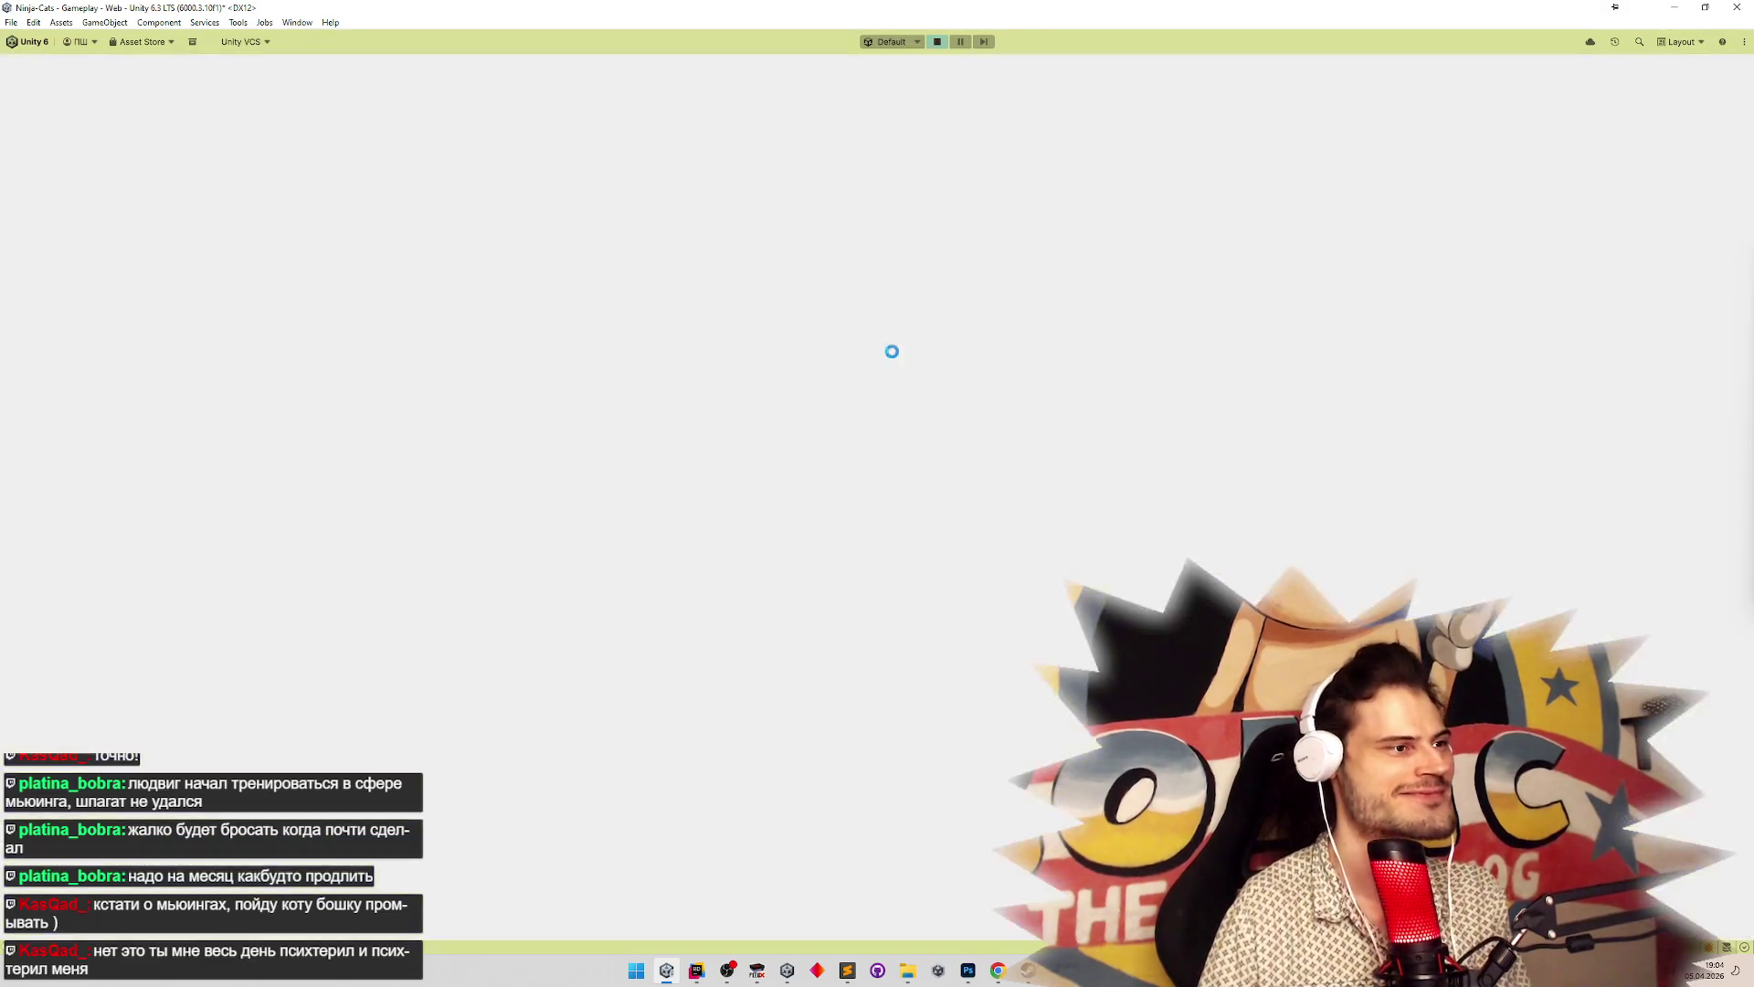
key(d)
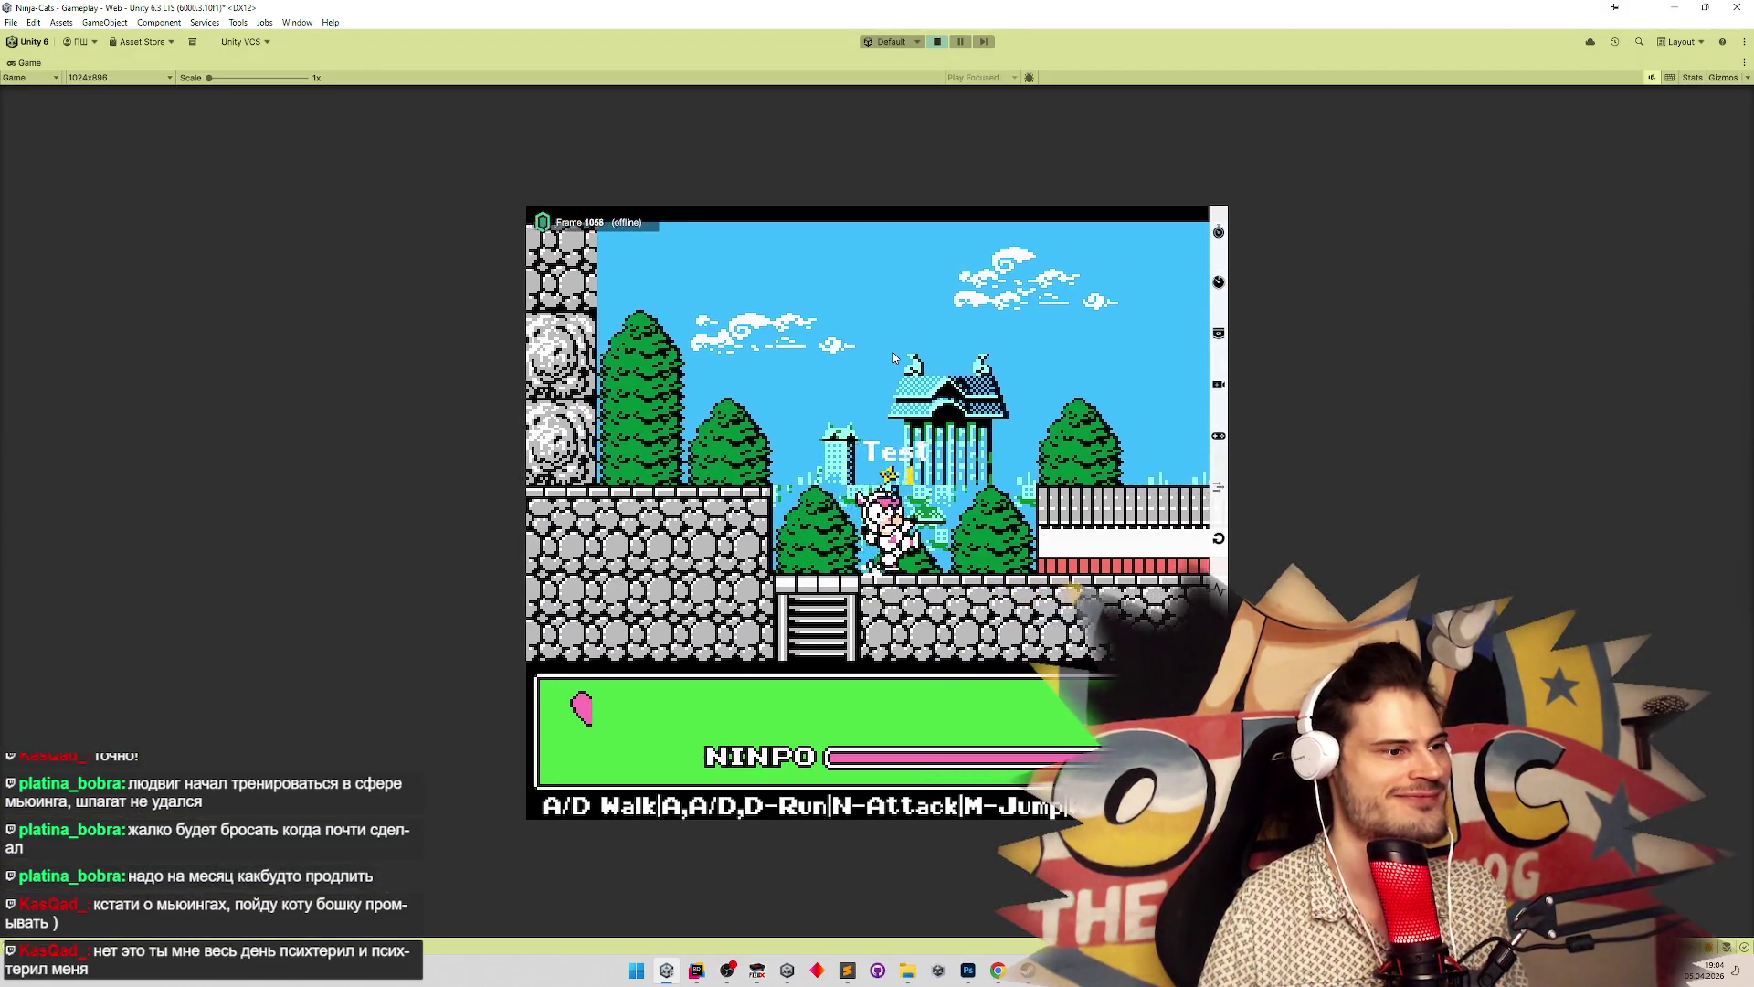
key(a)
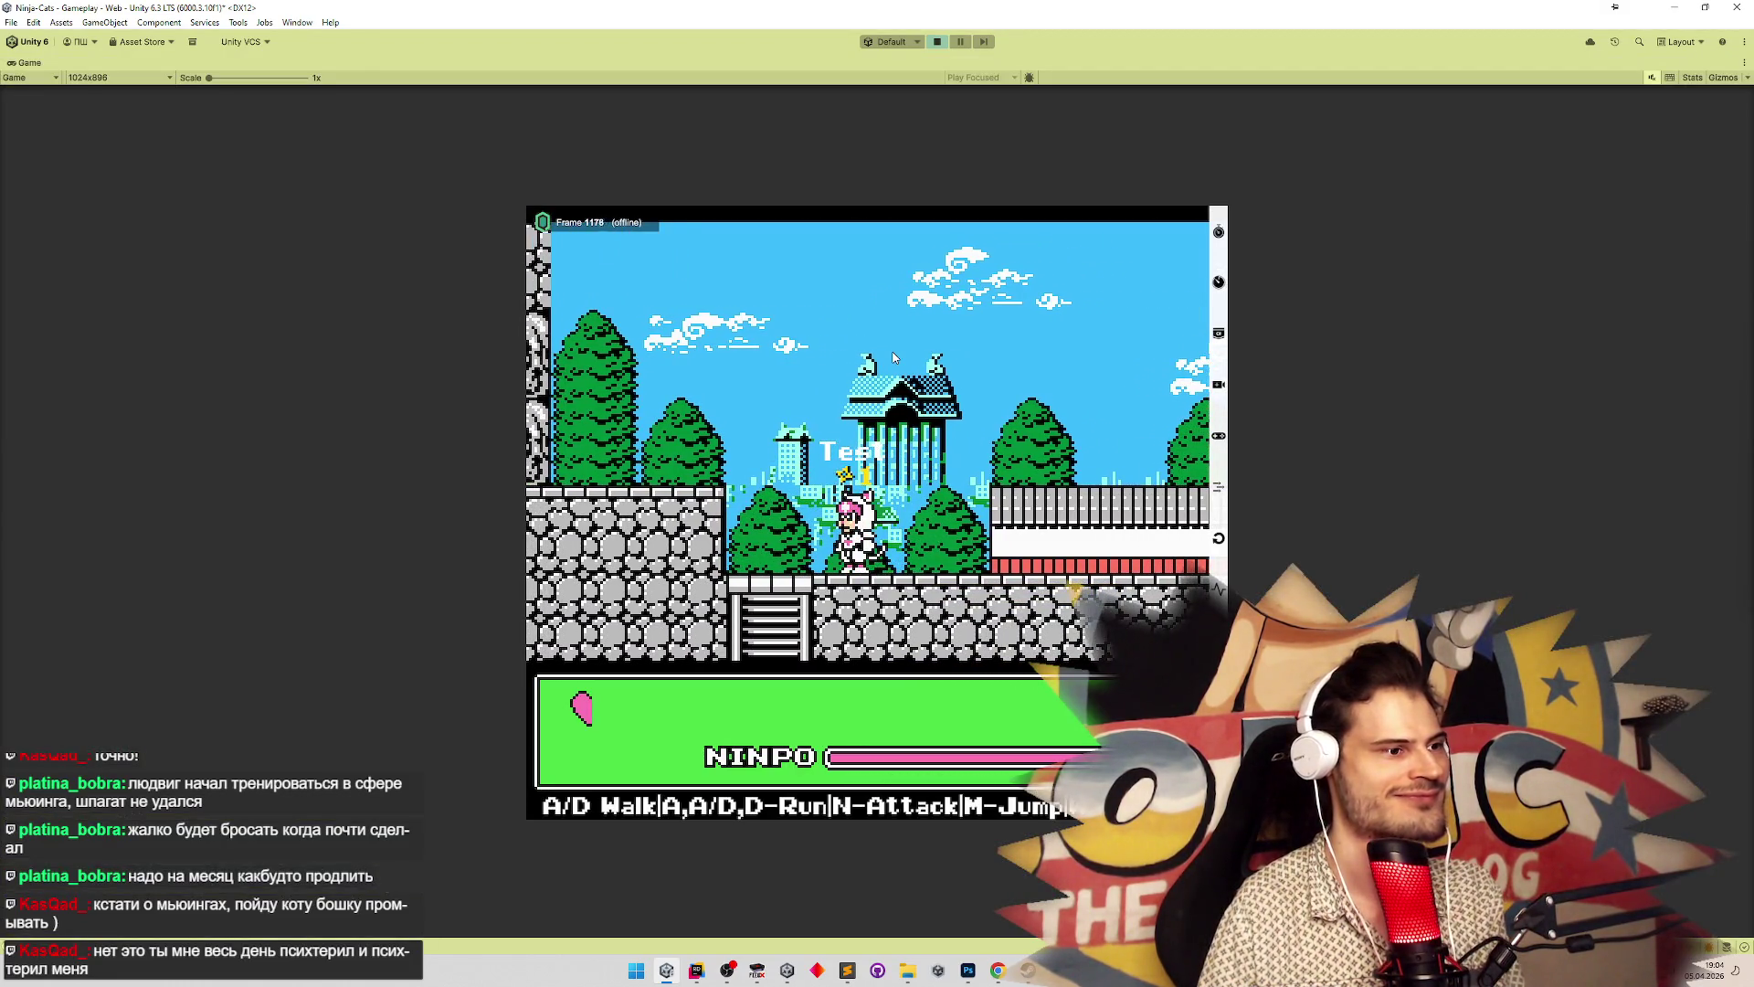
key(s)
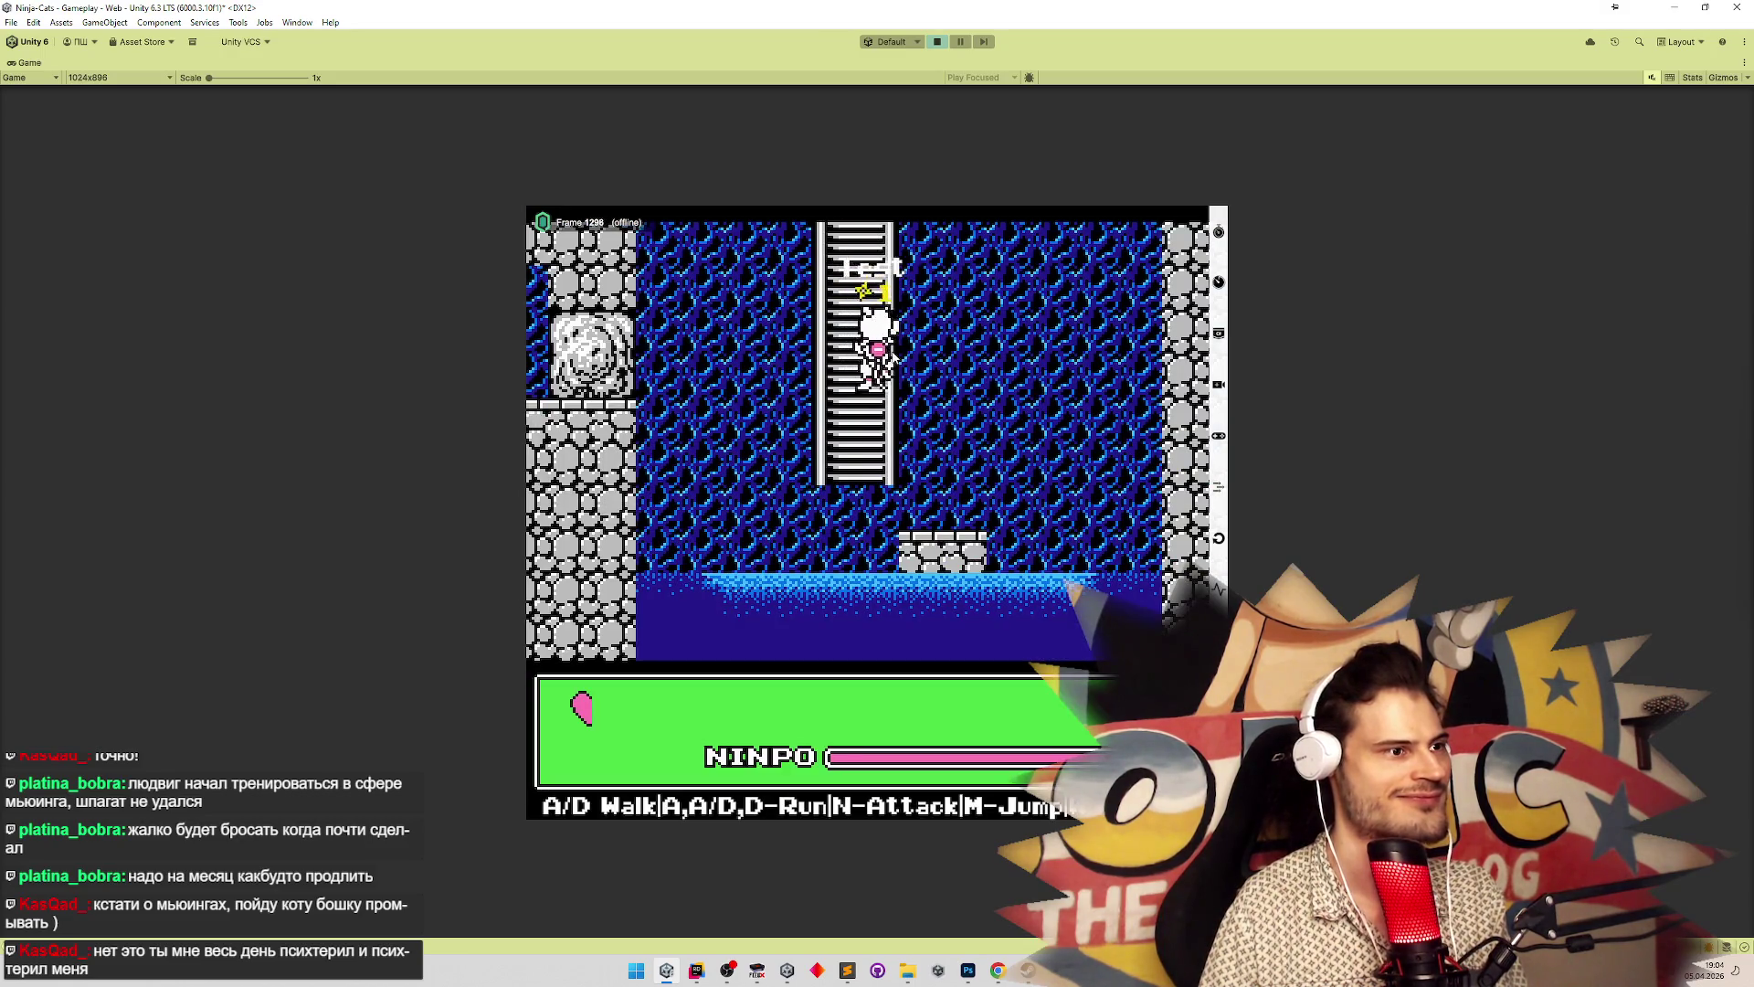
key(d)
key(a)
key(d)
key(a)
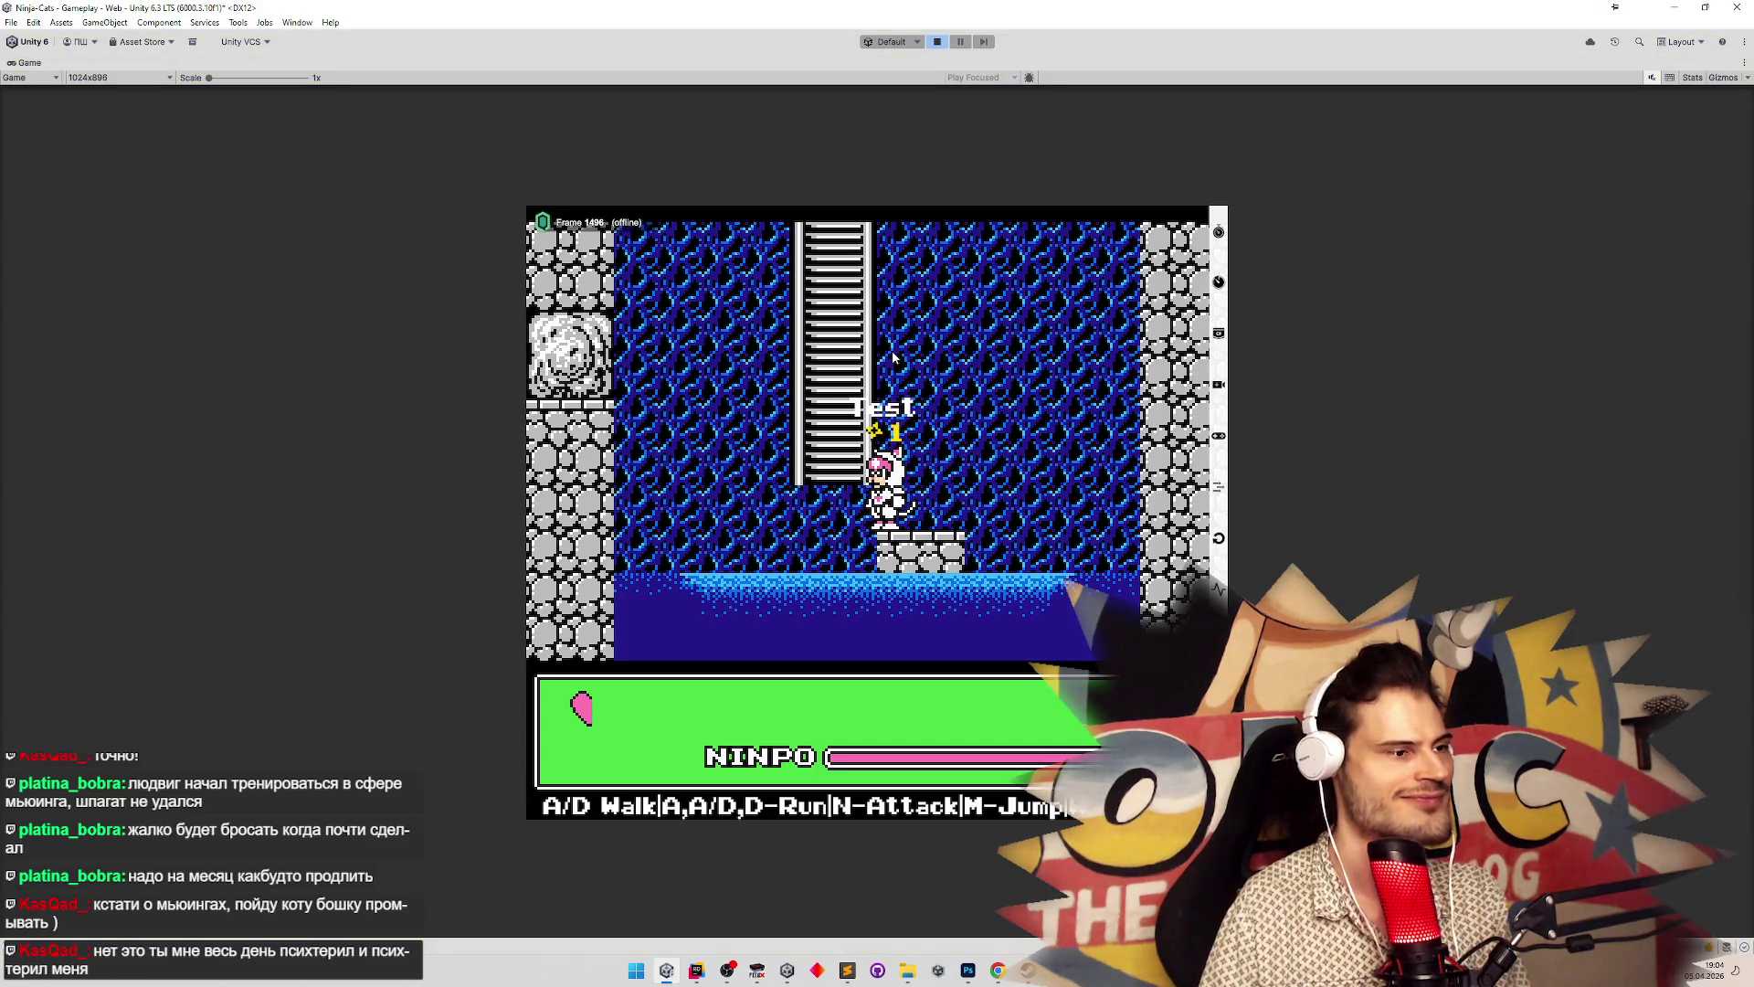
Stop Play mode and open Speedy's character data for inspection
key(ctrl+p)
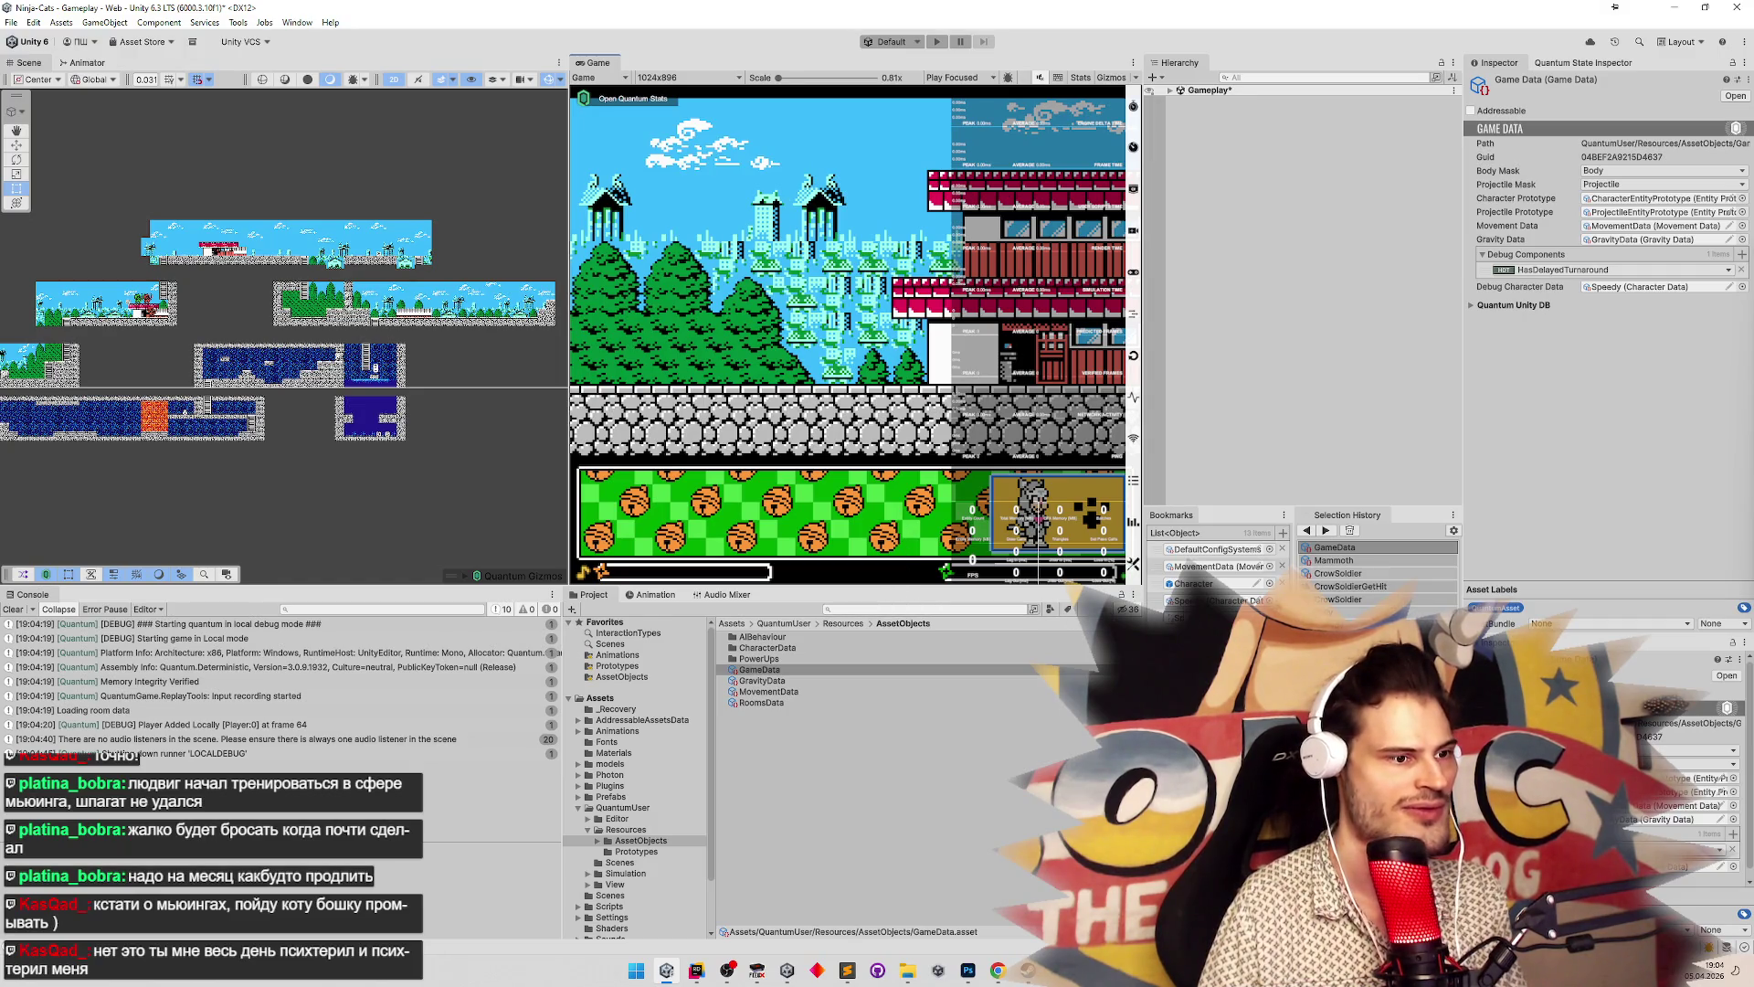
double_click(1193, 583)
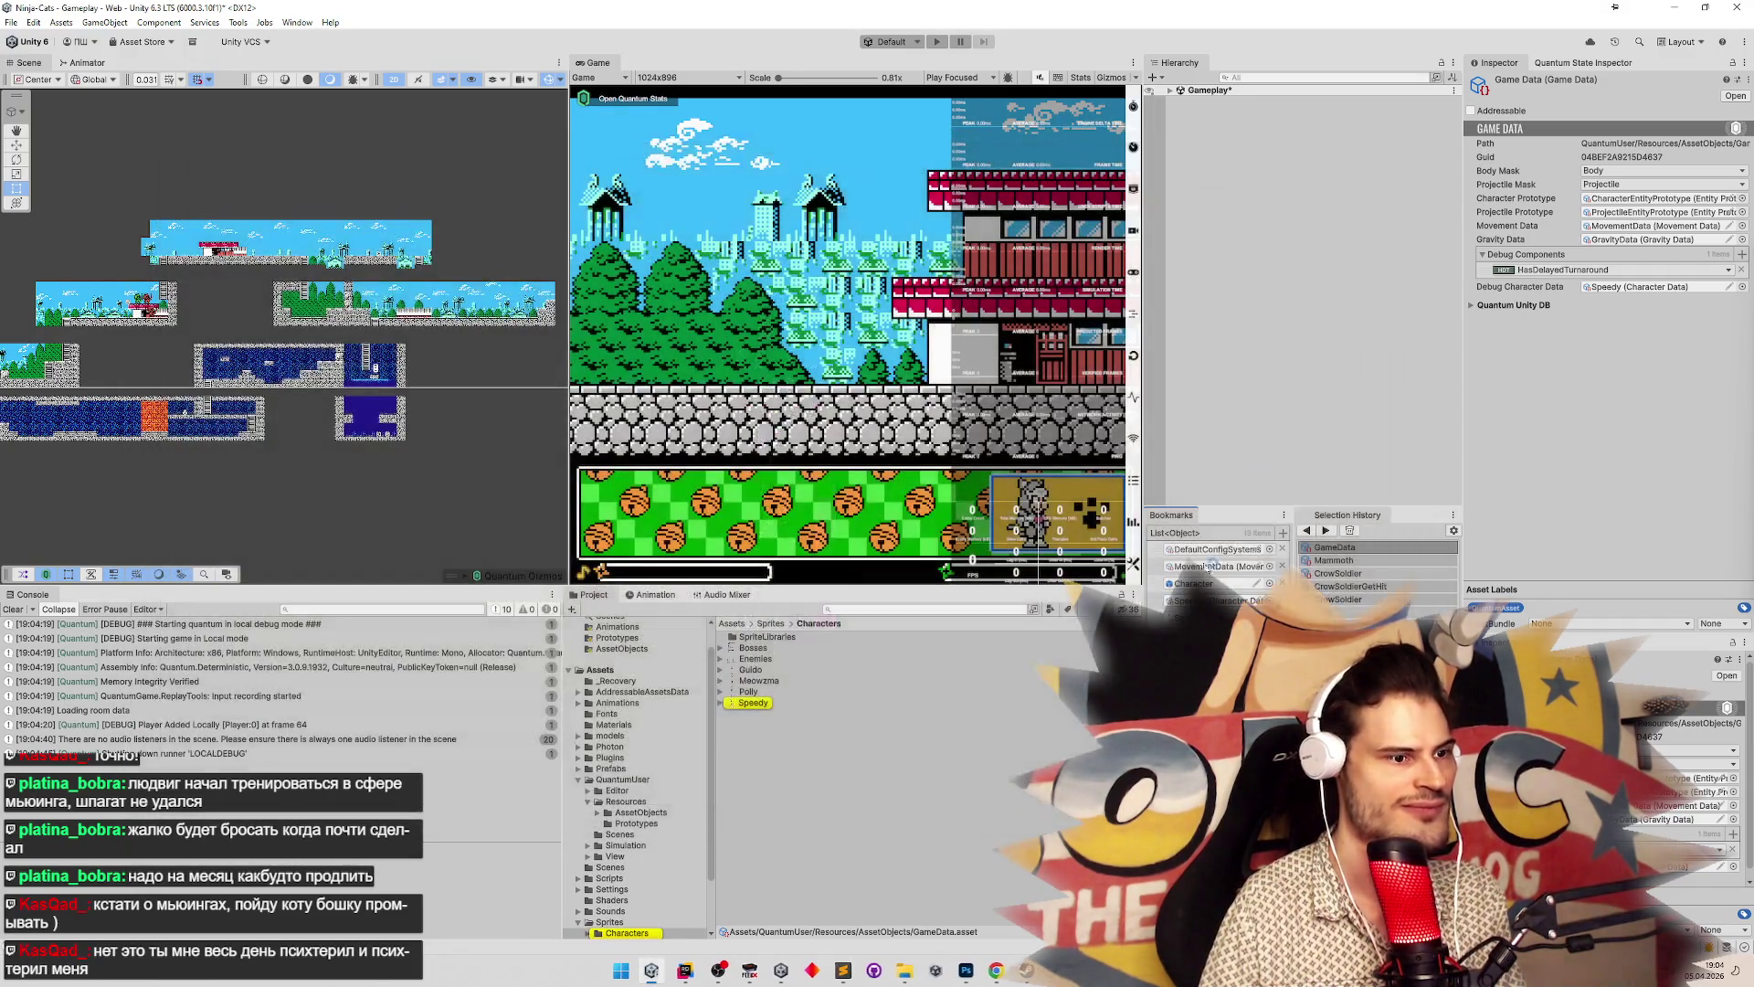
double_click(1636, 285)
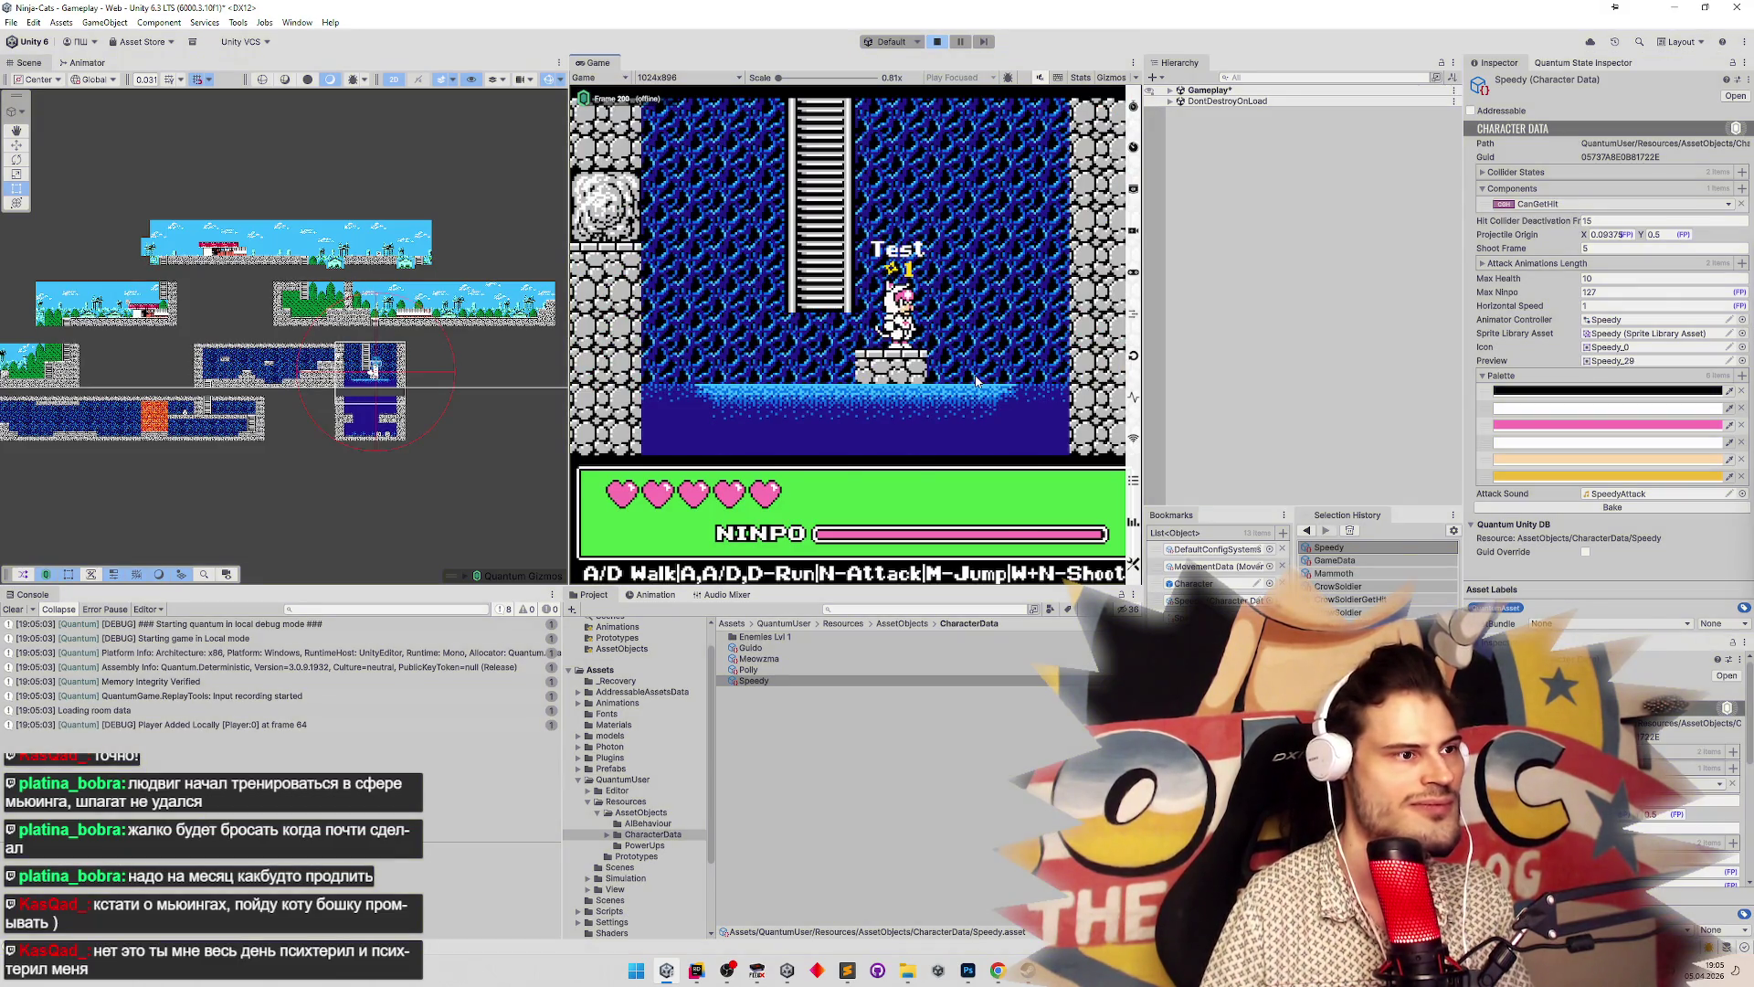
Find and open EffectsView.cs in Rider via Search Everywhere
key(alt+Tab)
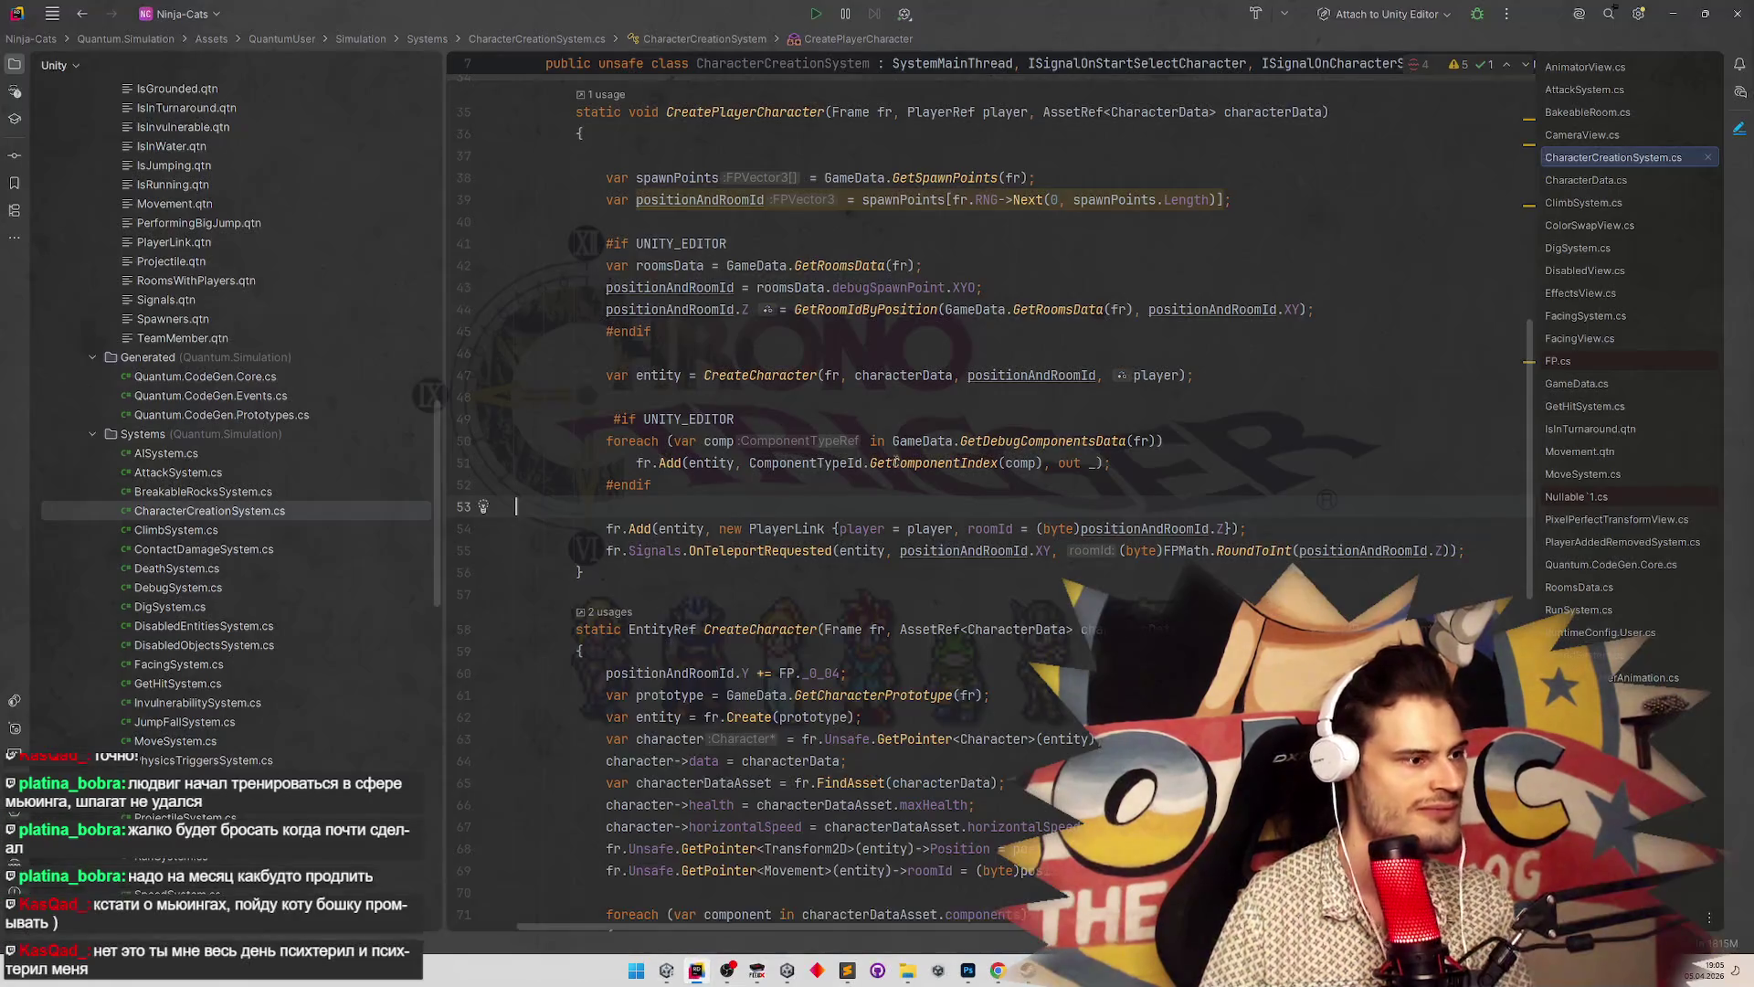
key(shift)
key(shift)
text(last)
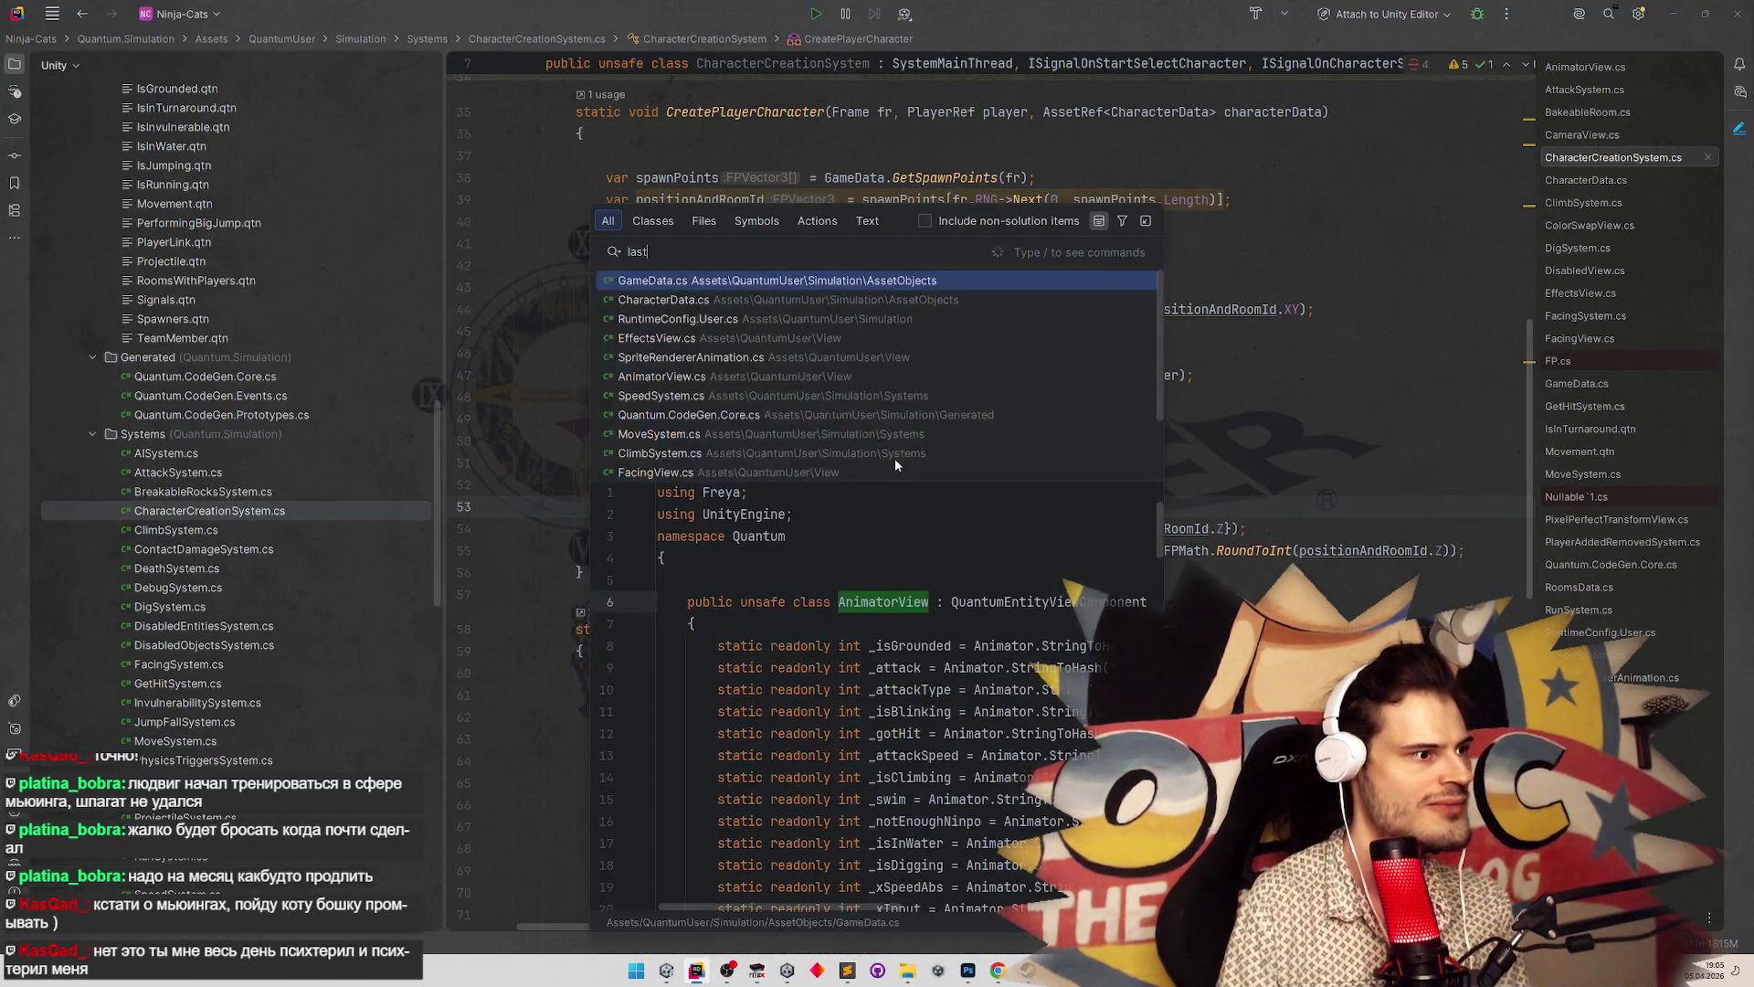
text(h)
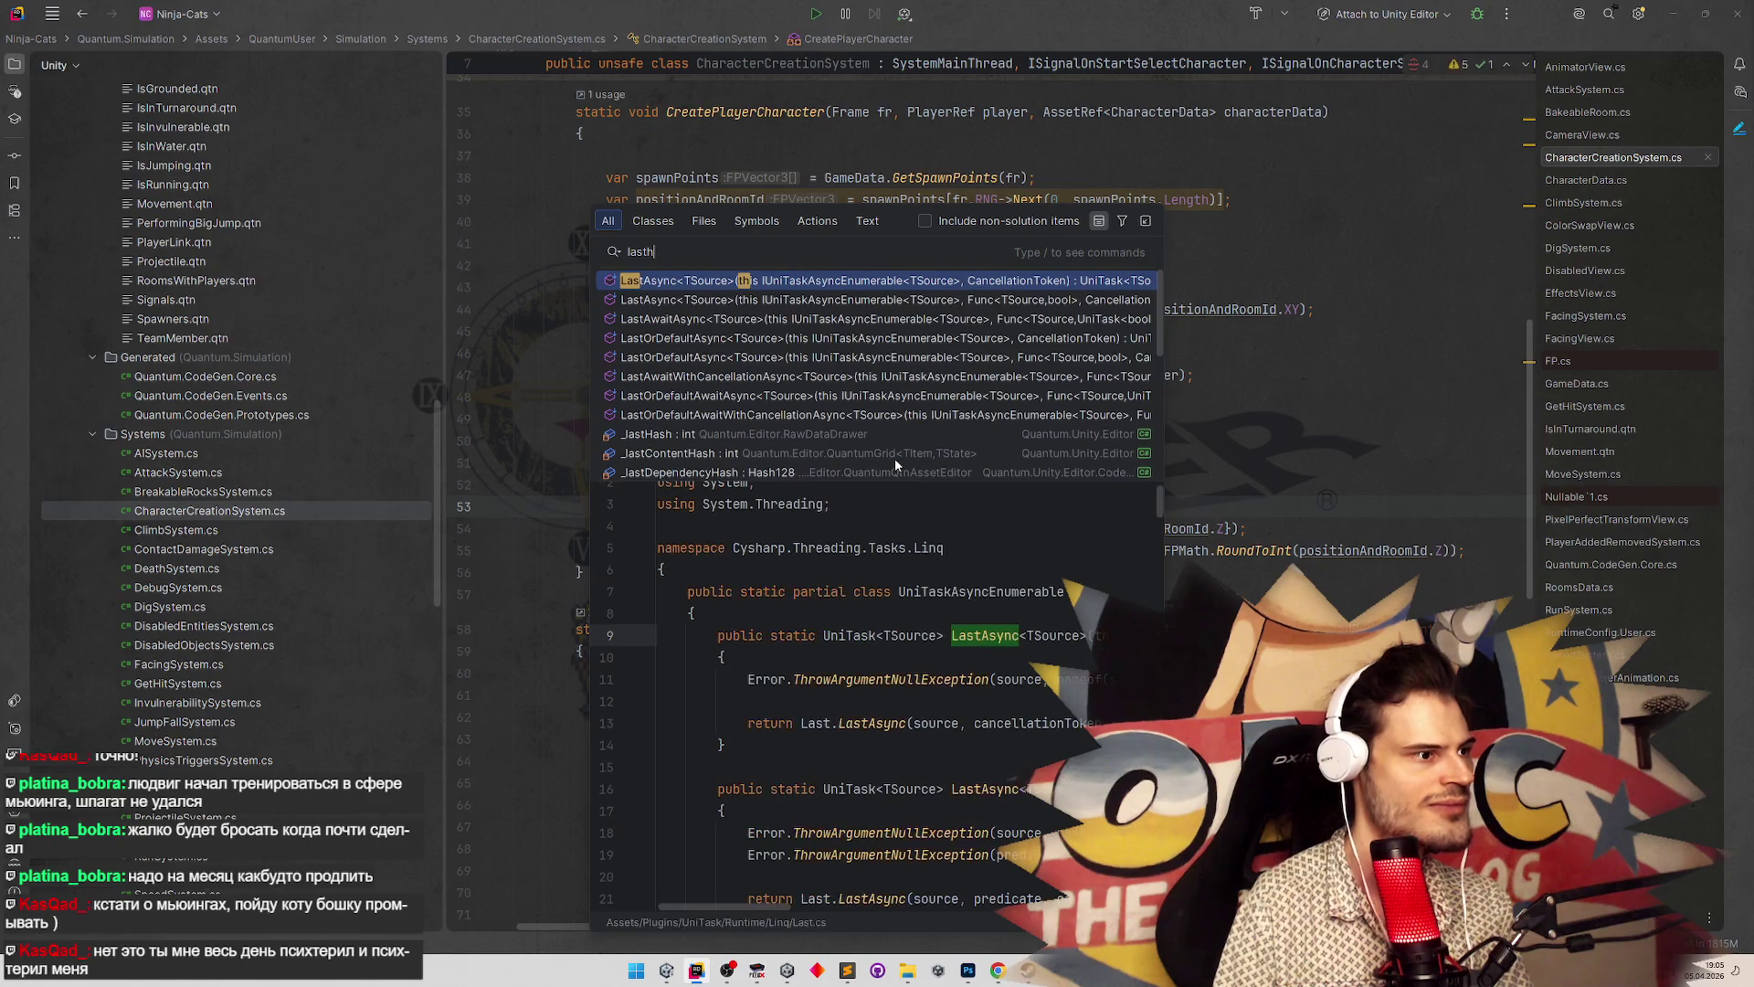
key(ctrl+a)
text(sf)
key(BackSpace)
key(BackSpace)
text(eatEffe)
key(Return)
Rename the file EffectsView.cs to VisualEffectsView.cs to match its class
click(232, 513)
double_click(656, 137)
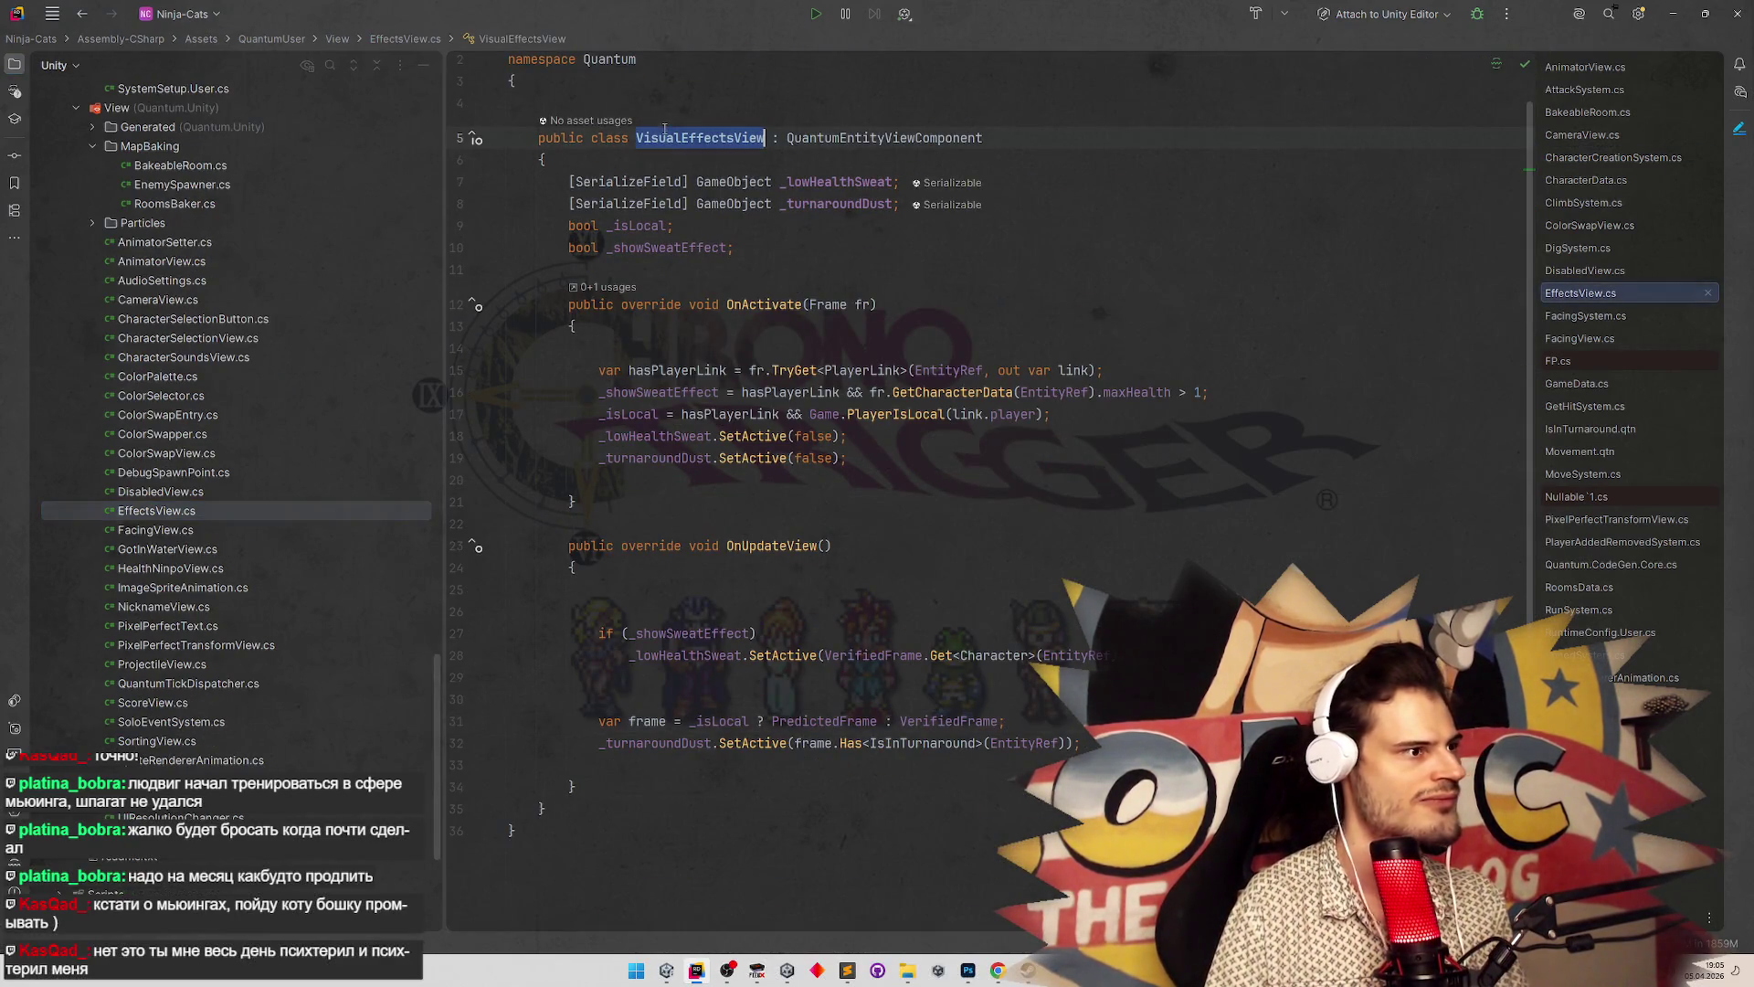
click(210, 511)
key(shift+F6)
text(VisualEffectsView)
key(Return)
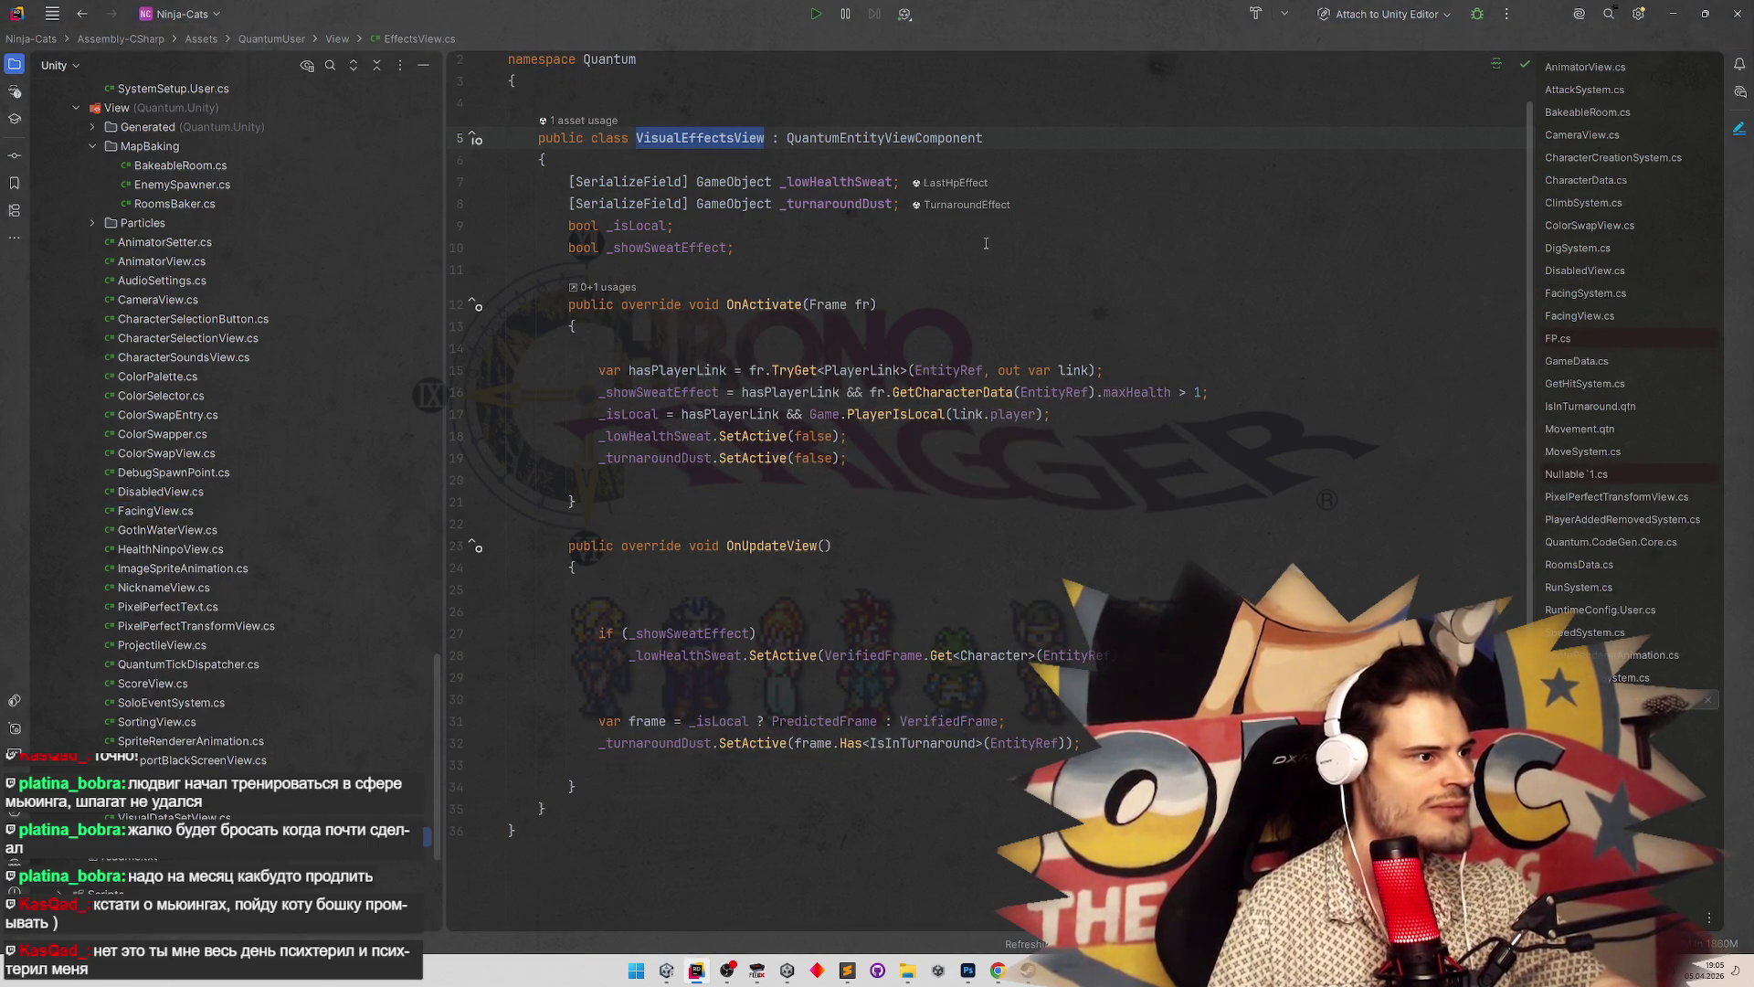
Remove the stray space after _showSweatEffect in OnUpdateView
click(740, 392)
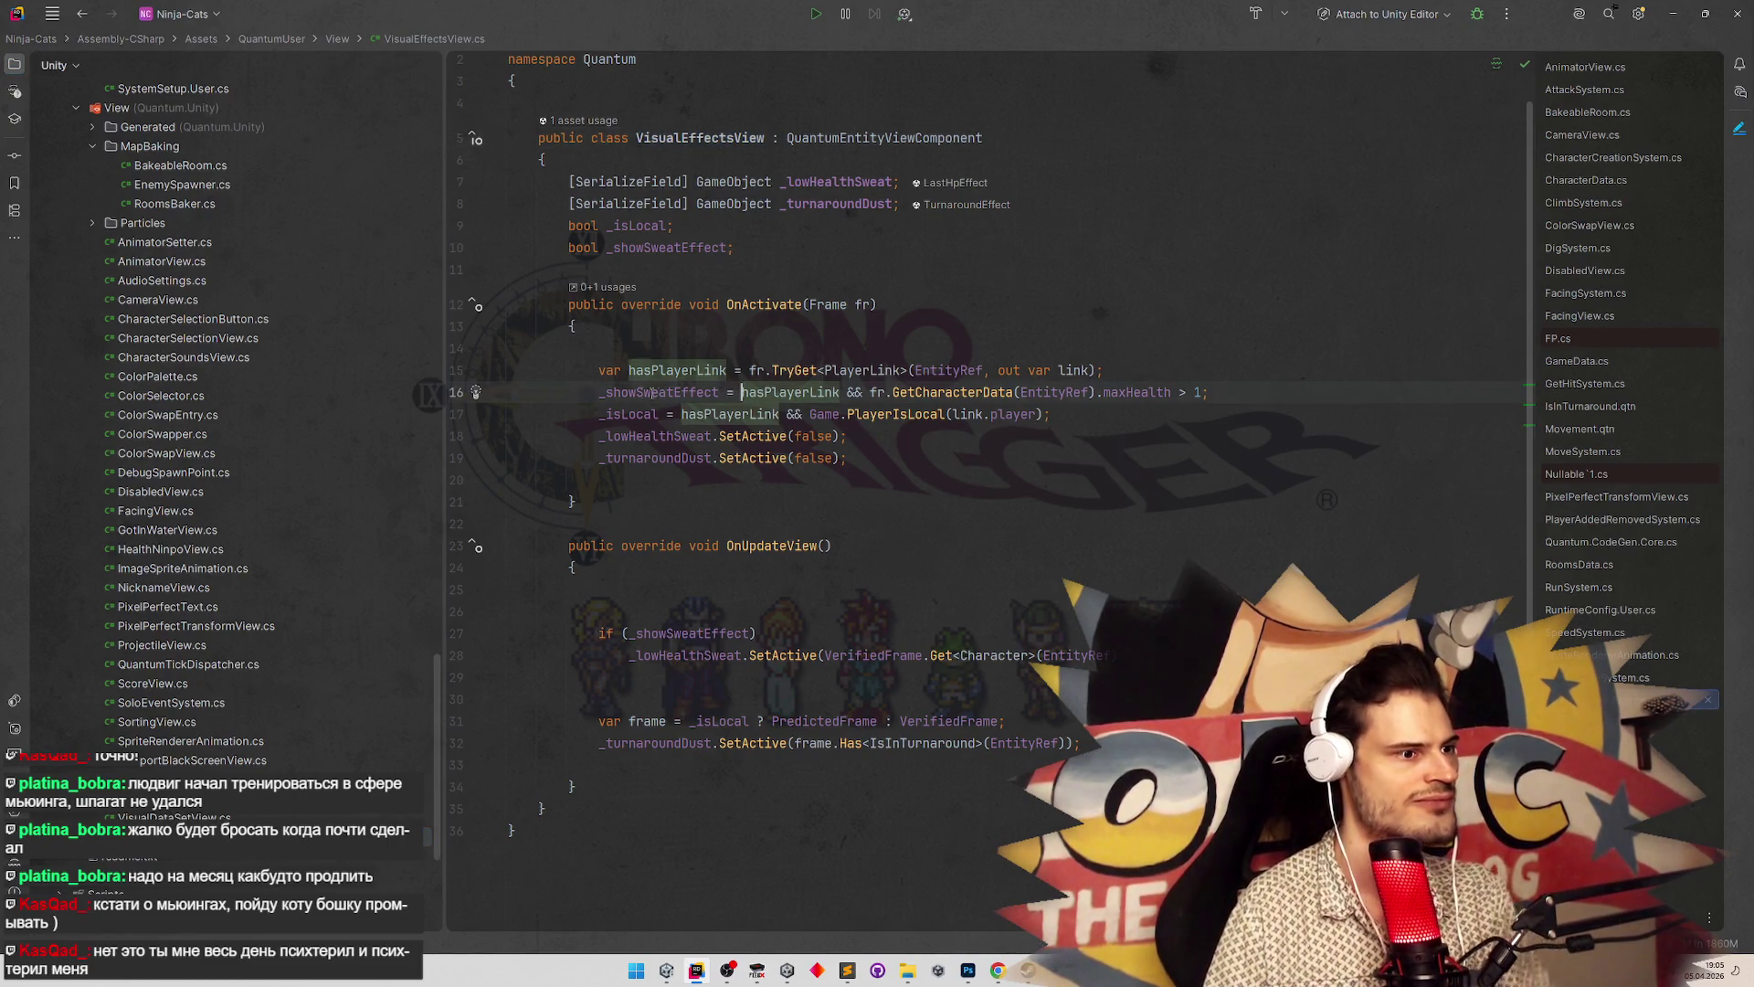
click(887, 458)
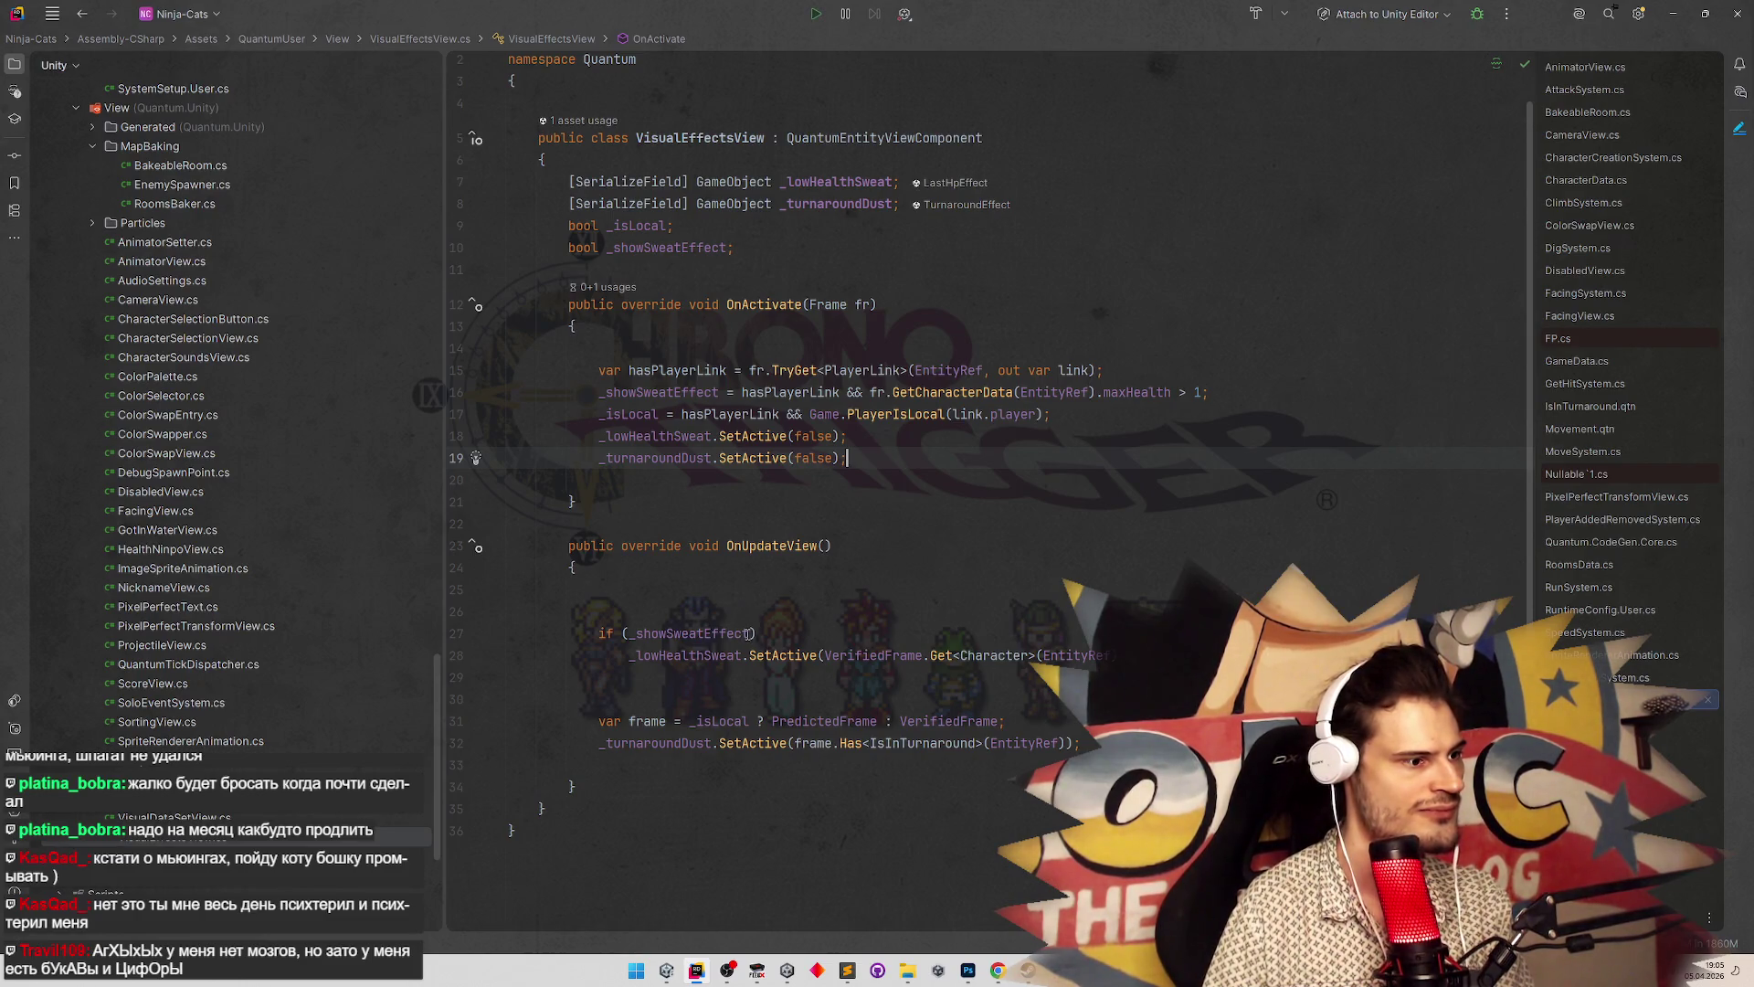
click(749, 634)
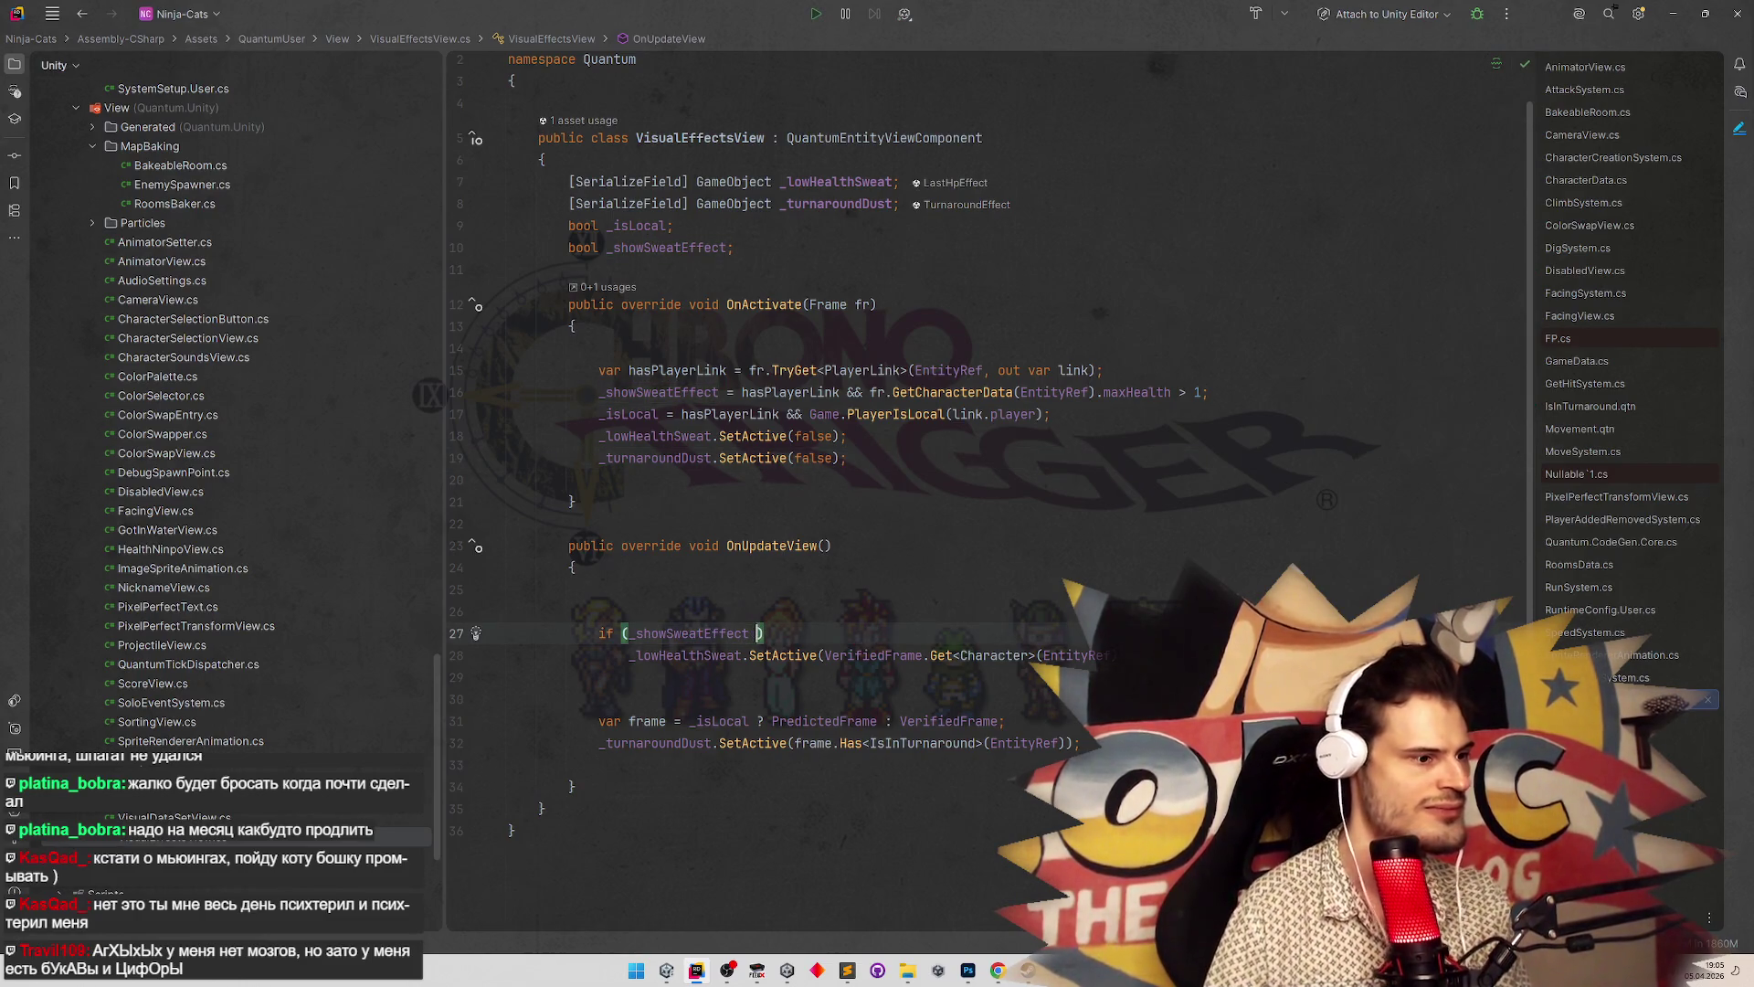
key(BackSpace)
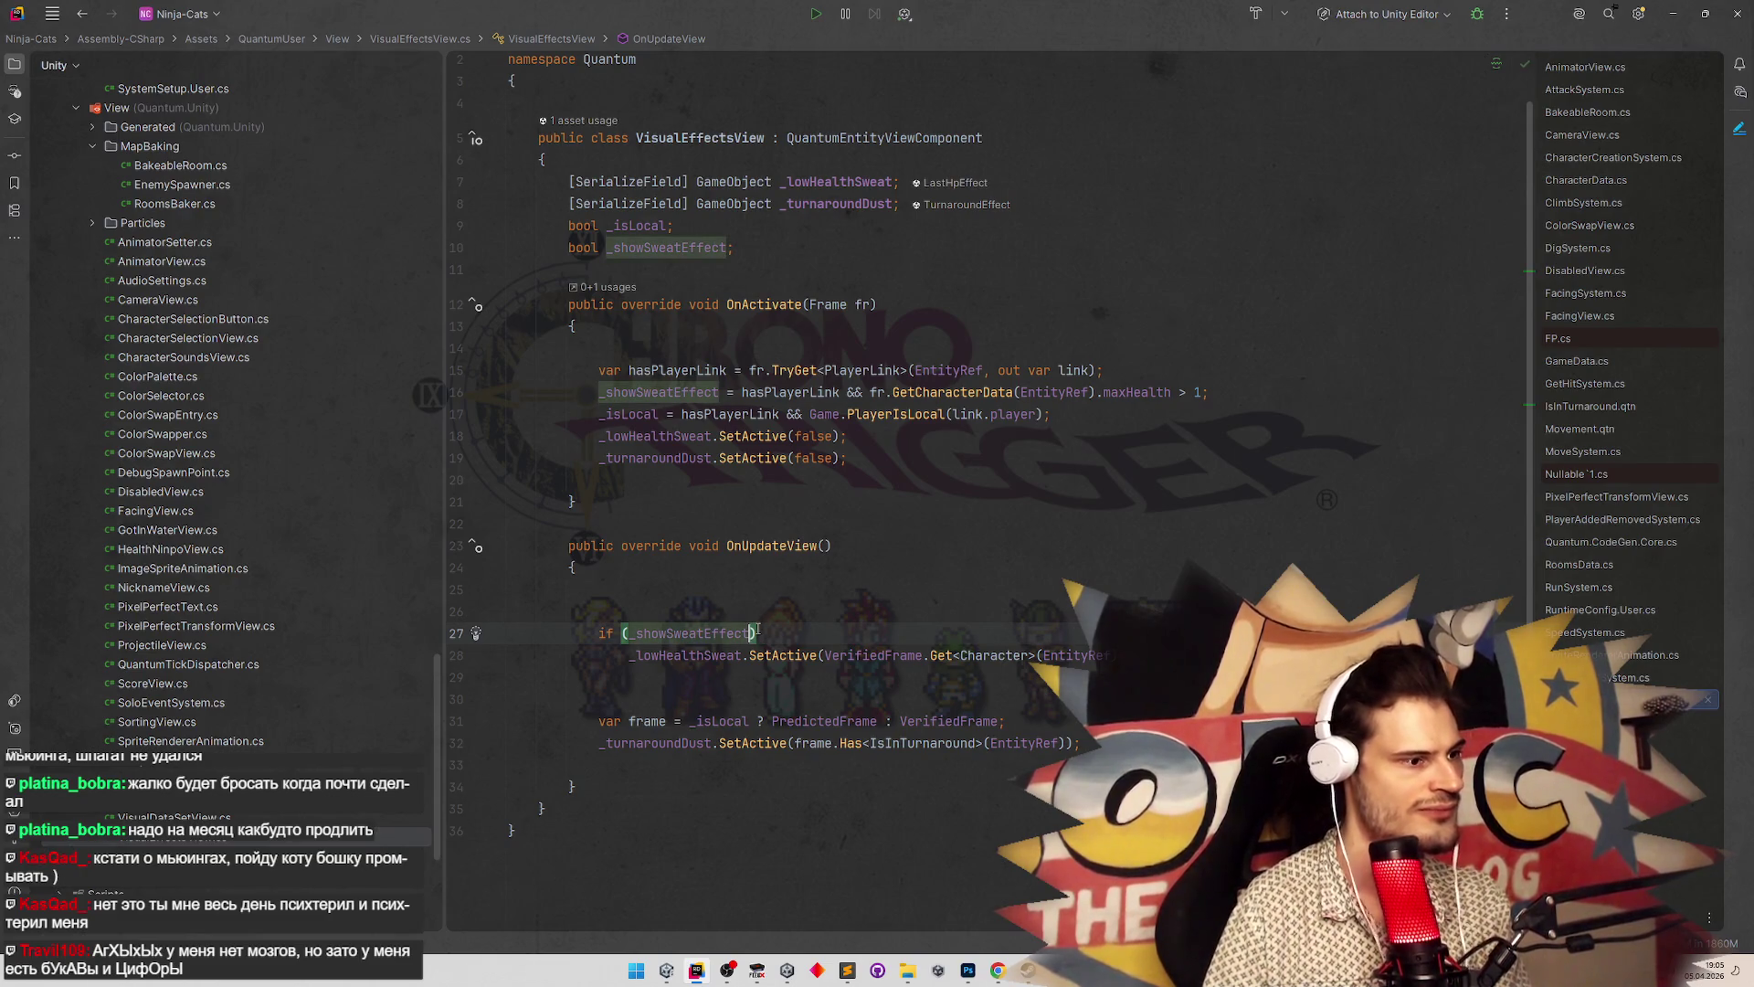
Add a copy of the sweat SetActive statement on line 30 with its argument changed to true
click(822, 656)
mouse_move(616, 656)
mouse_down()
mouse_move(507, 633)
mouse_move(1110, 655)
mouse_up()
key(ctrl+c)
click(826, 698)
key(ctrl+v)
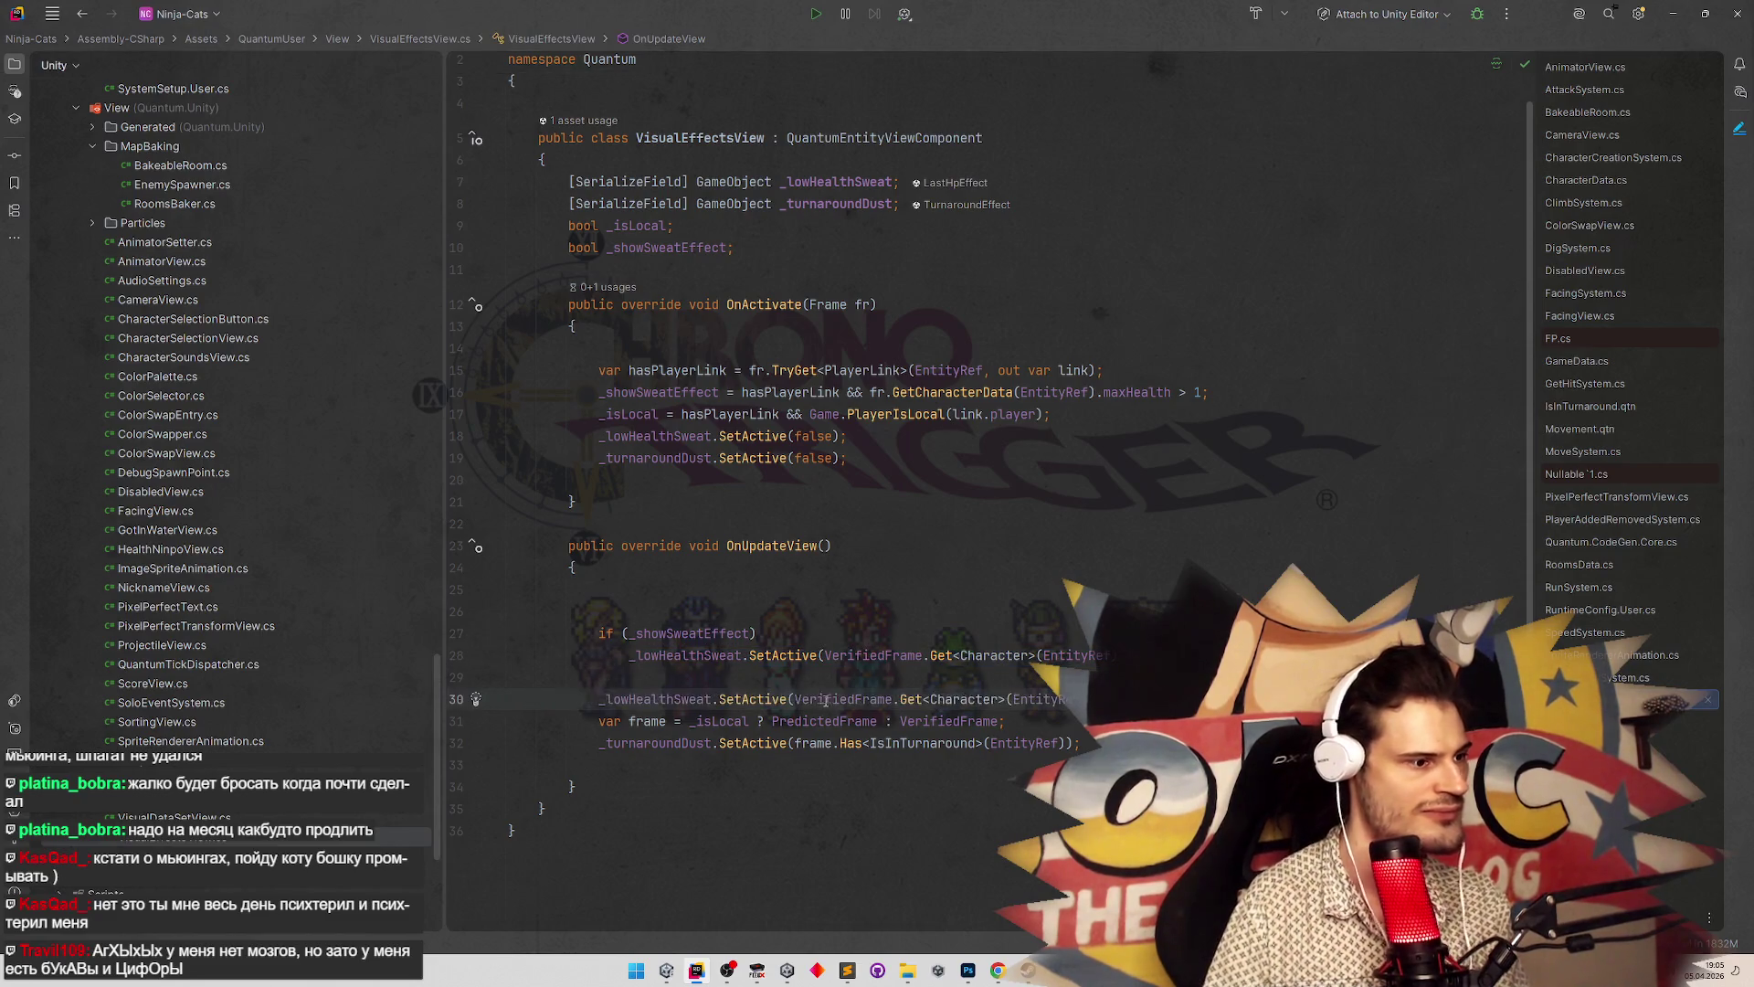
drag(794, 699, 1087, 698)
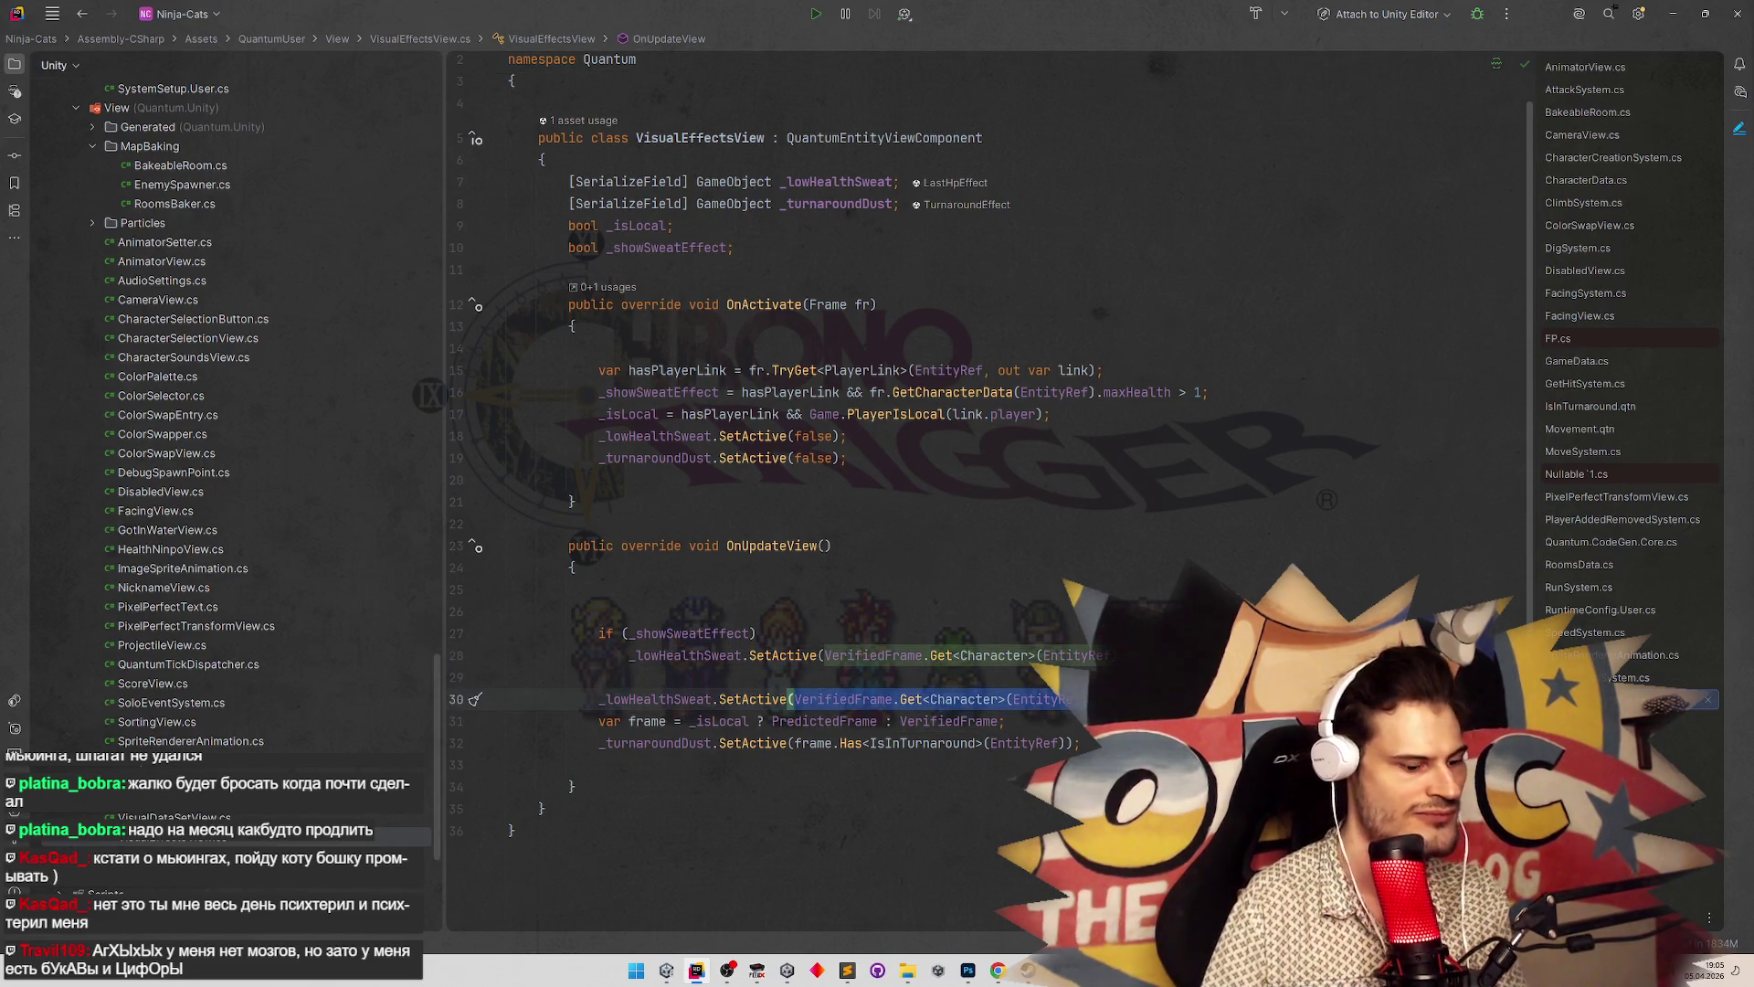
text(true)
key(Return)
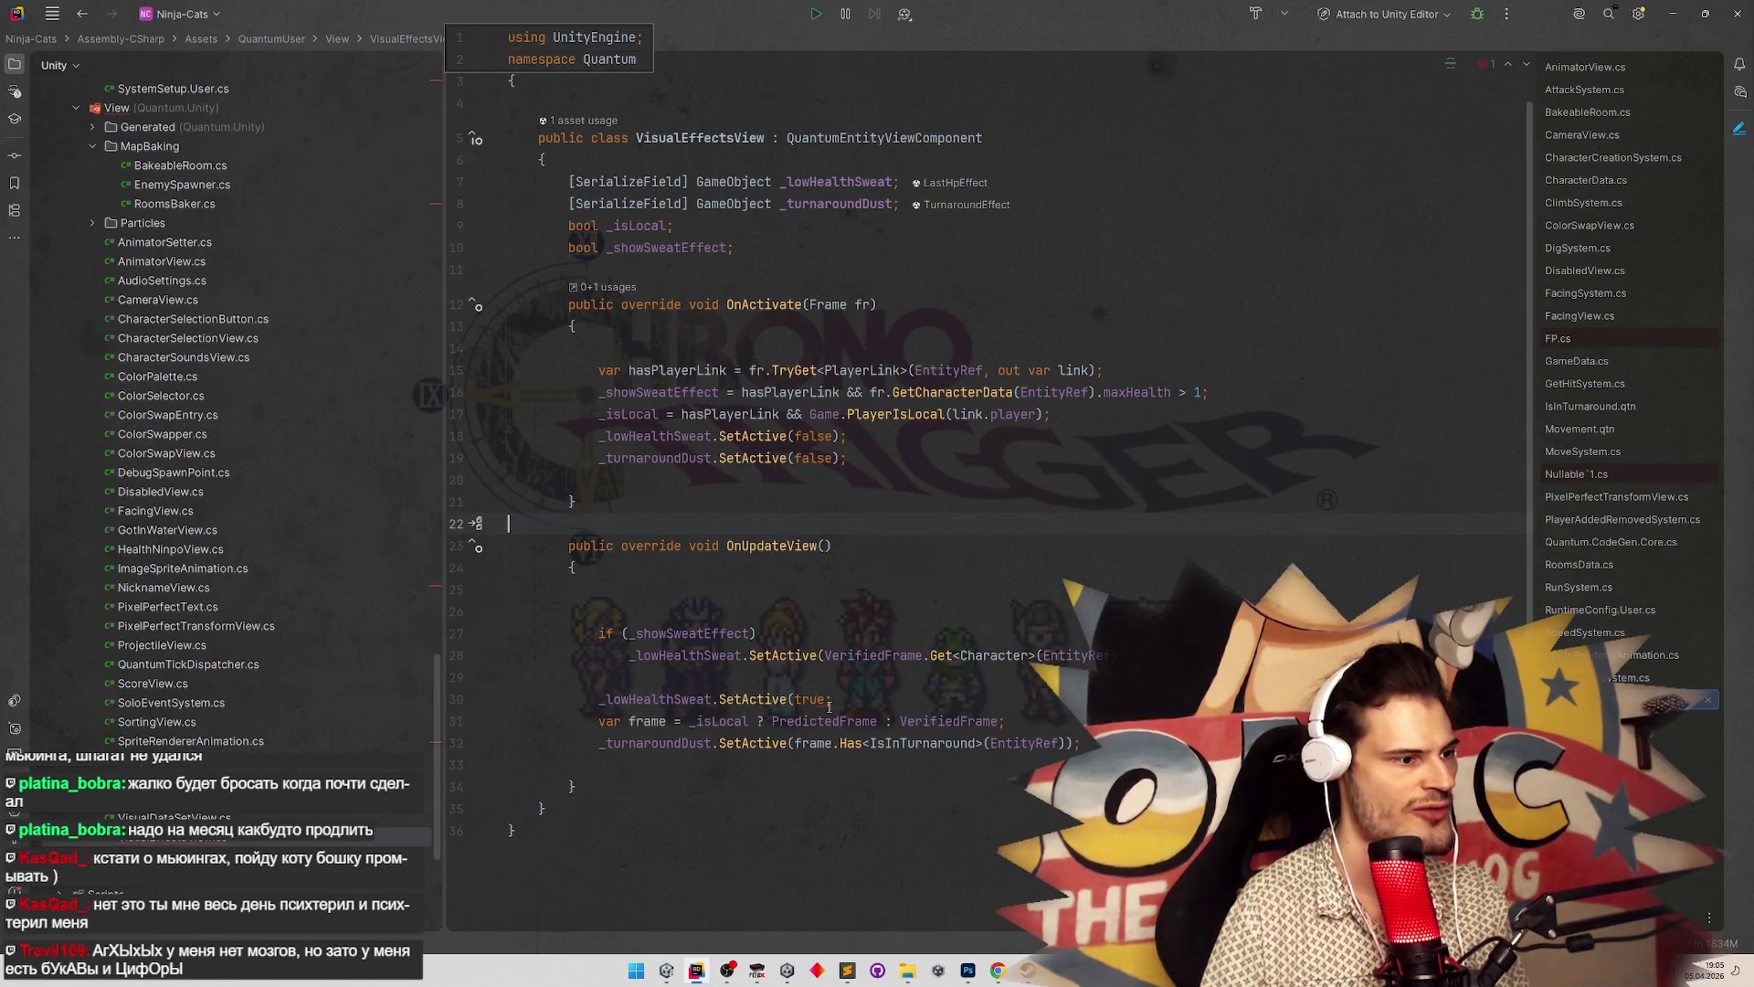
Wrap _lowHealthSweat.SetActive(true) in a #if UNITY_EDITOR block and indent it
click(827, 702)
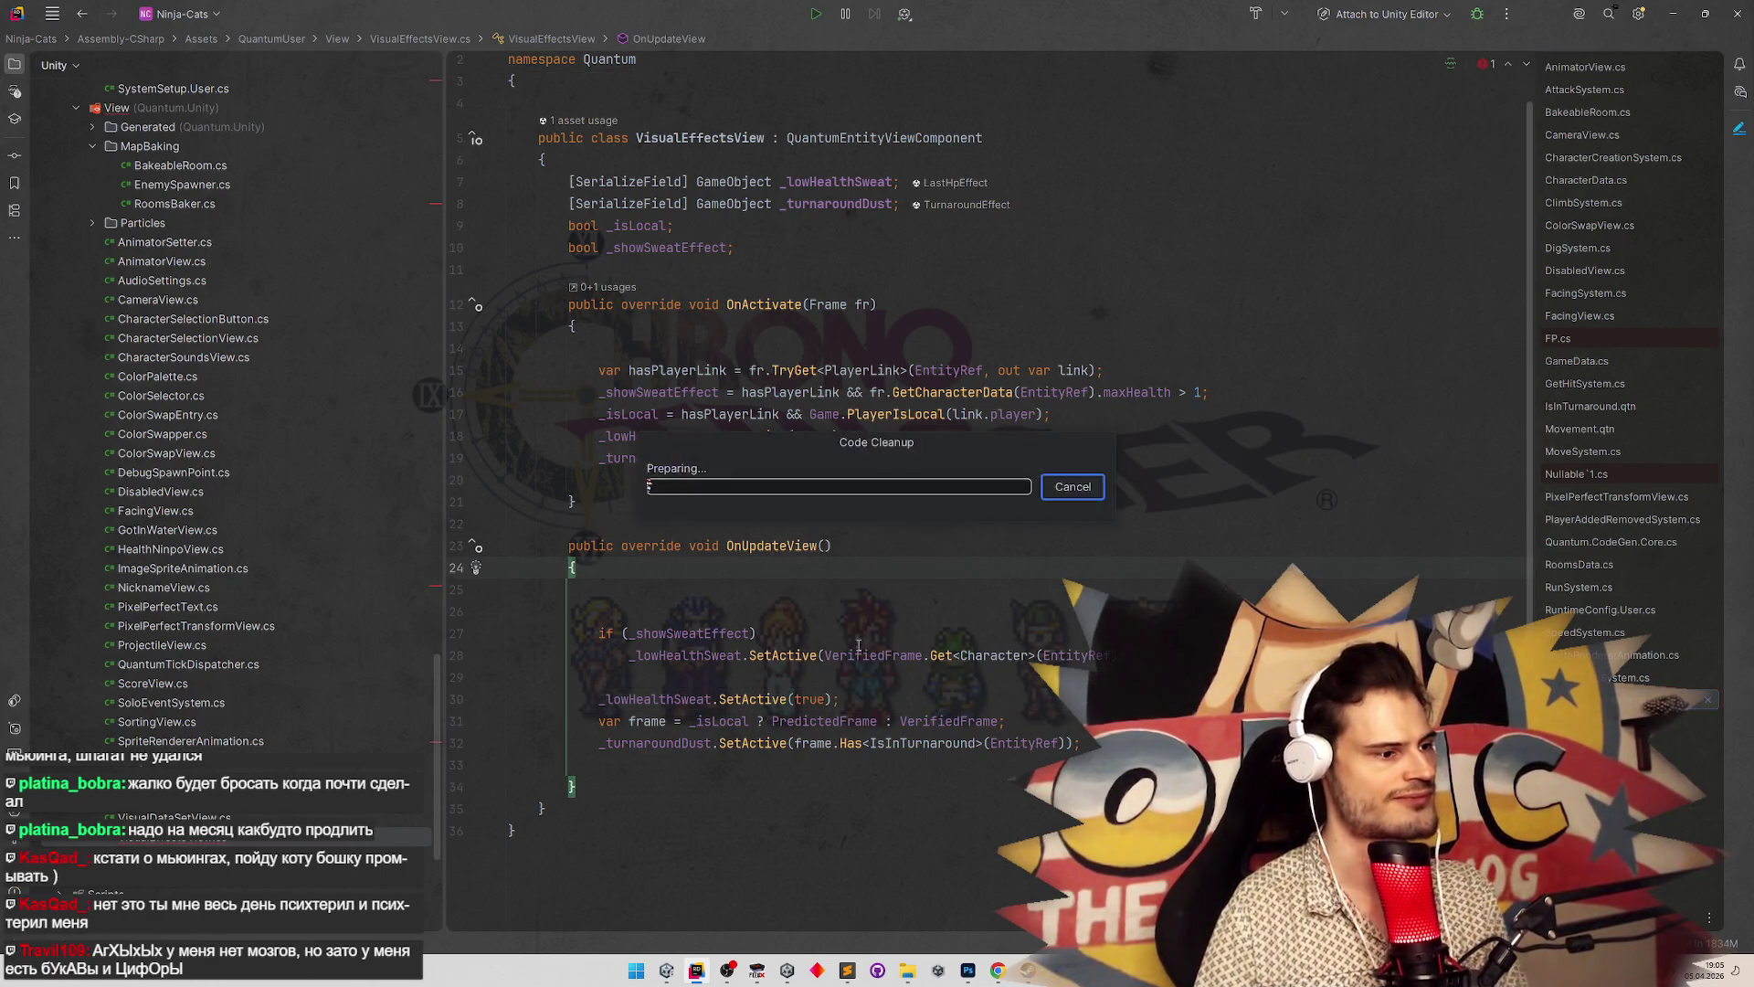
drag(598, 699, 722, 698)
key(ctrl+alt+t)
key(Return)
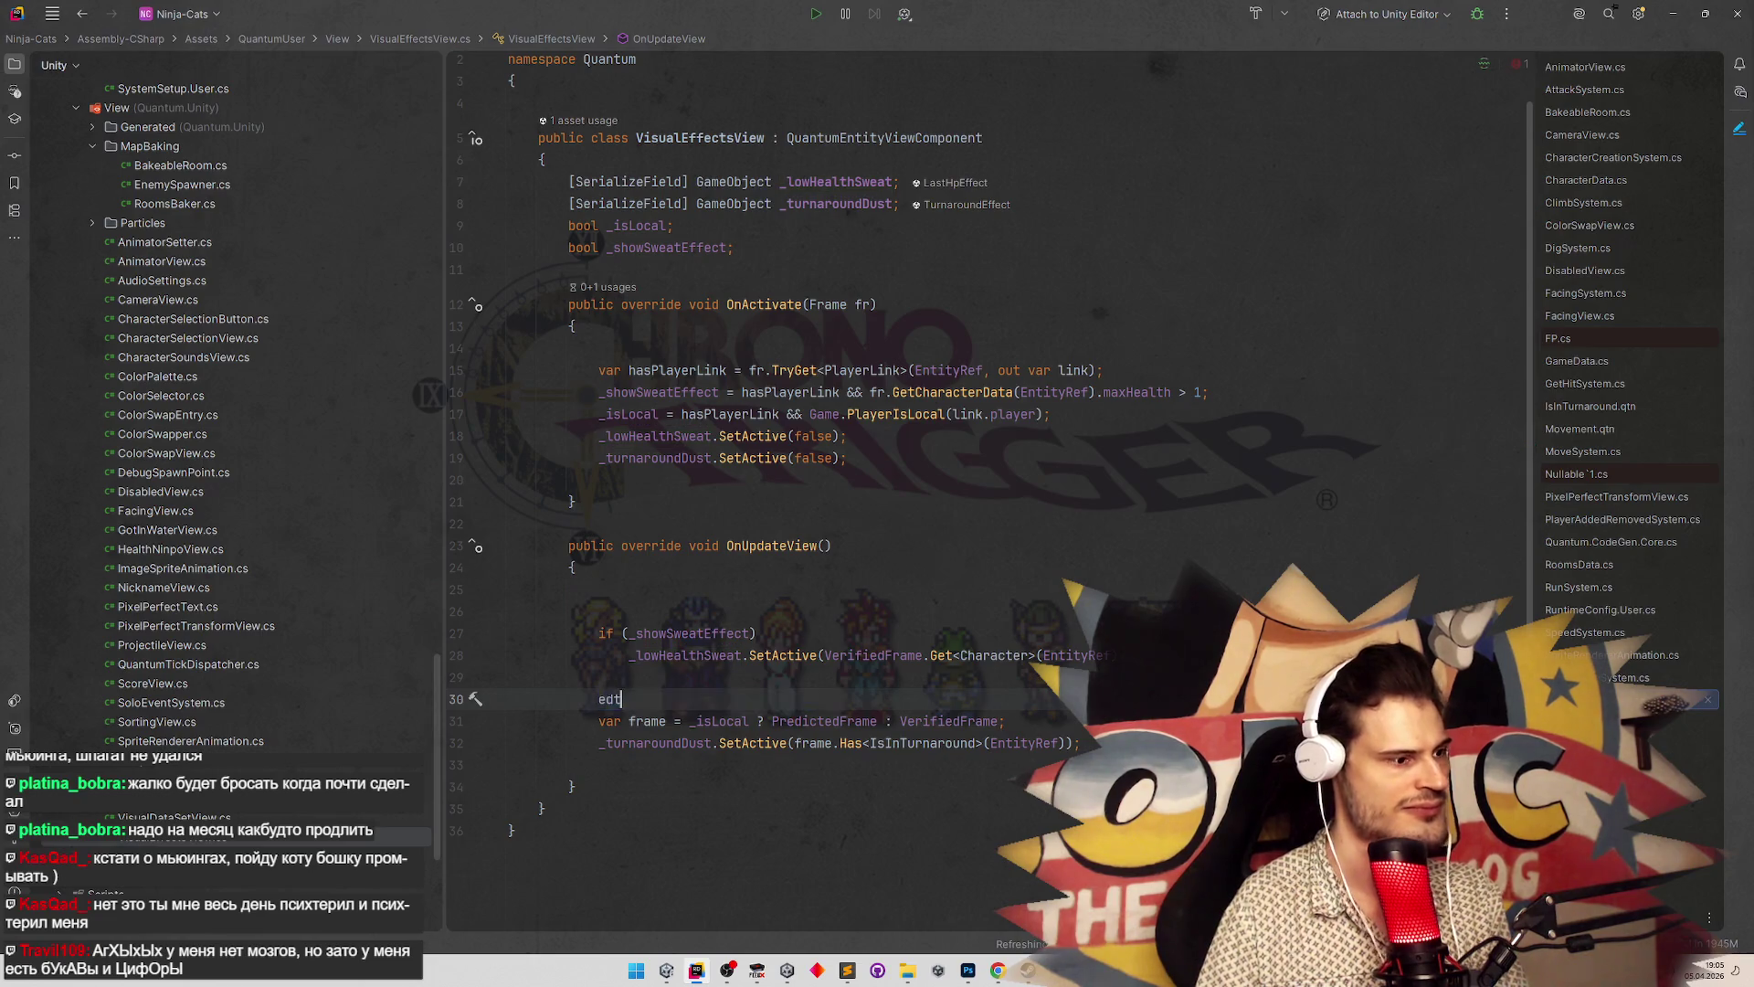
drag(510, 677, 586, 724)
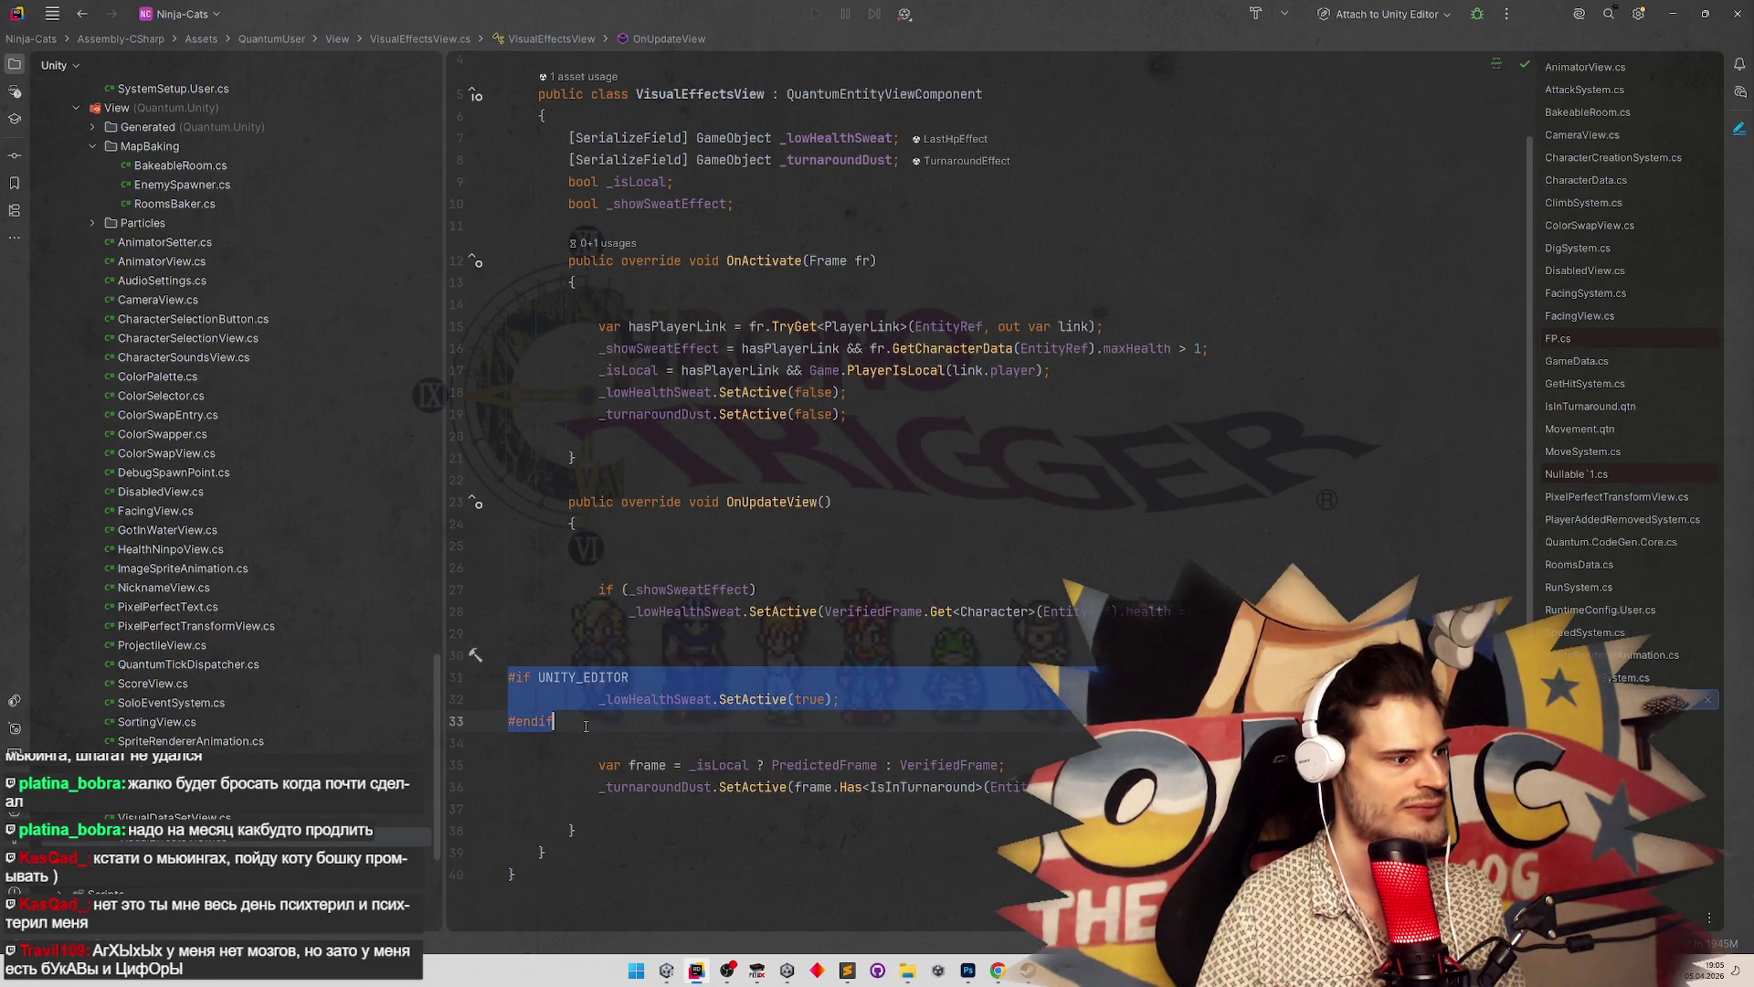
key(Tab)
key(Tab)
key(Tab)
click(706, 651)
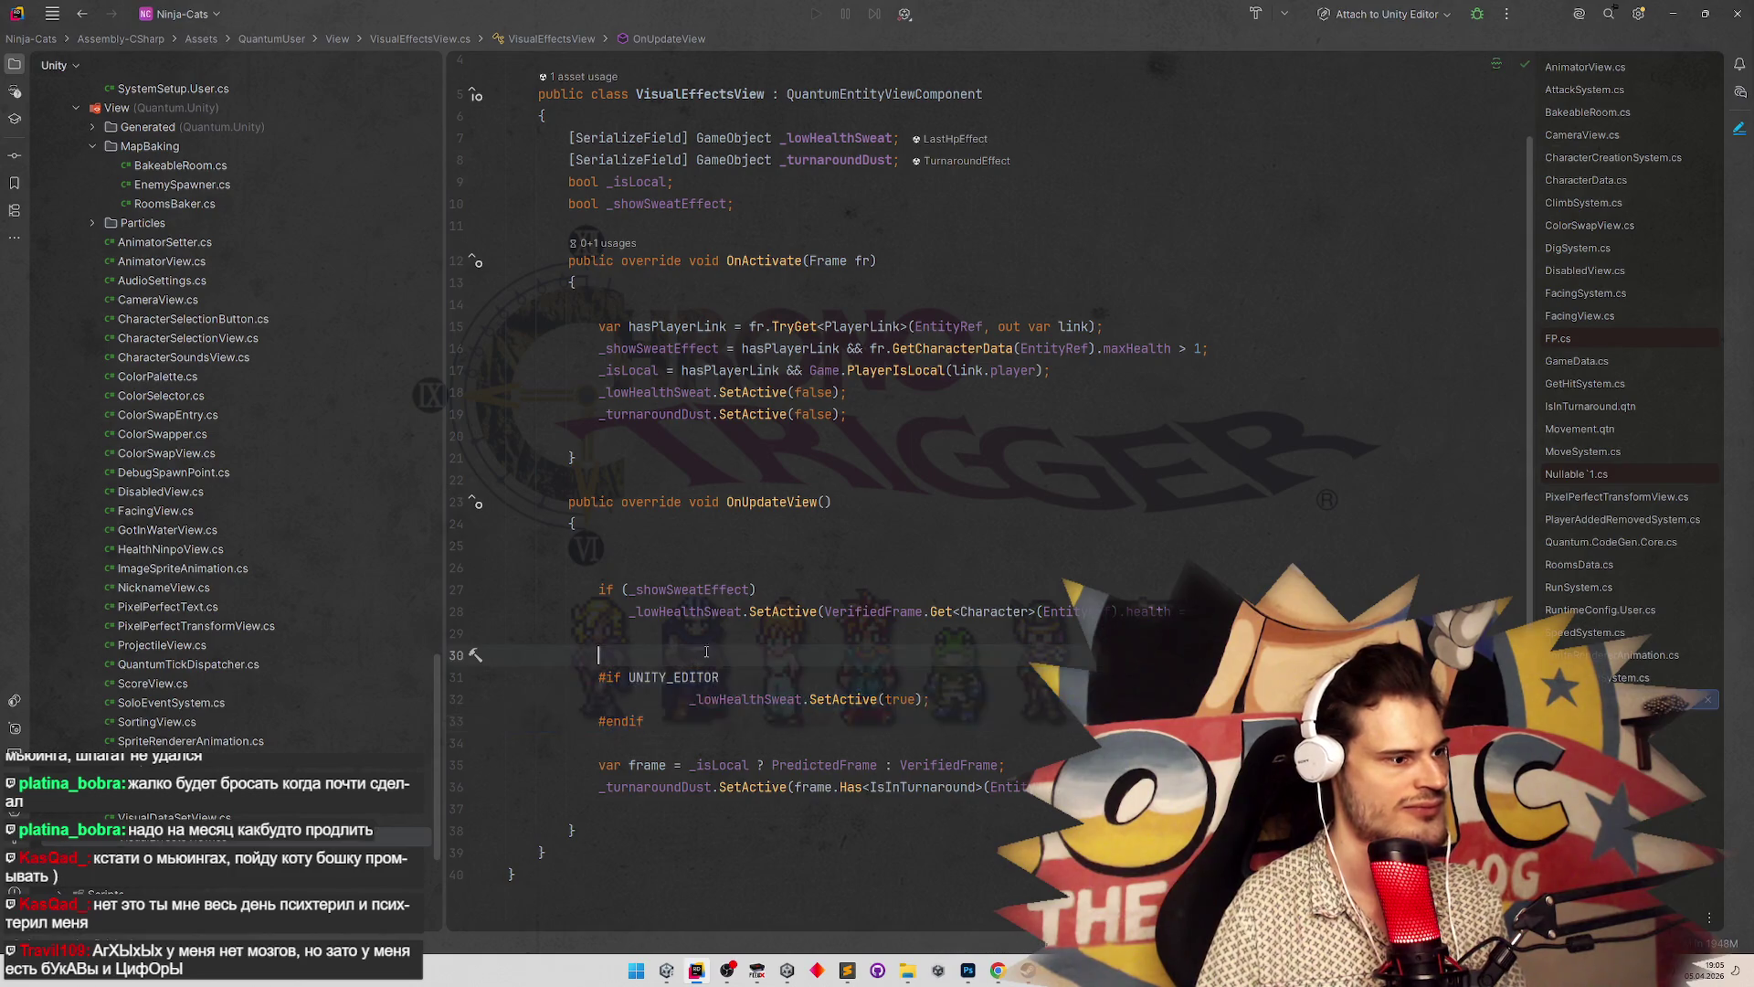
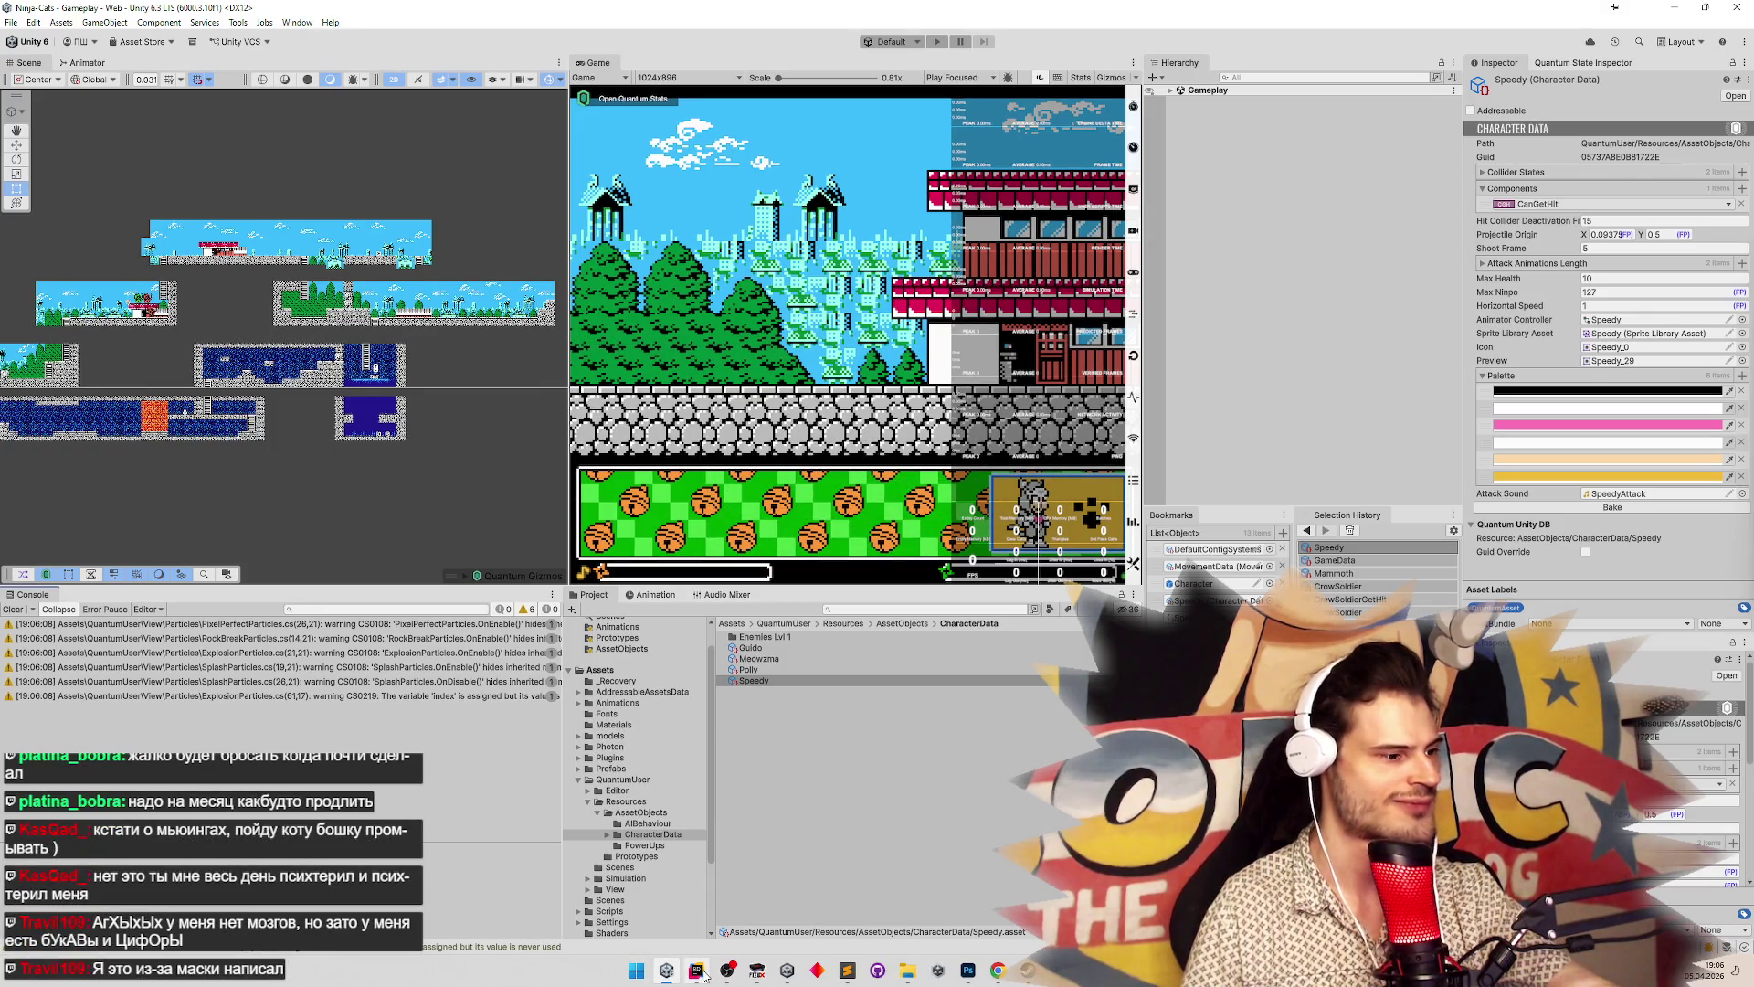
Switch between VisualEffectsView.cs in Rider and the Unity Editor a few times
mouse_move(700, 974)
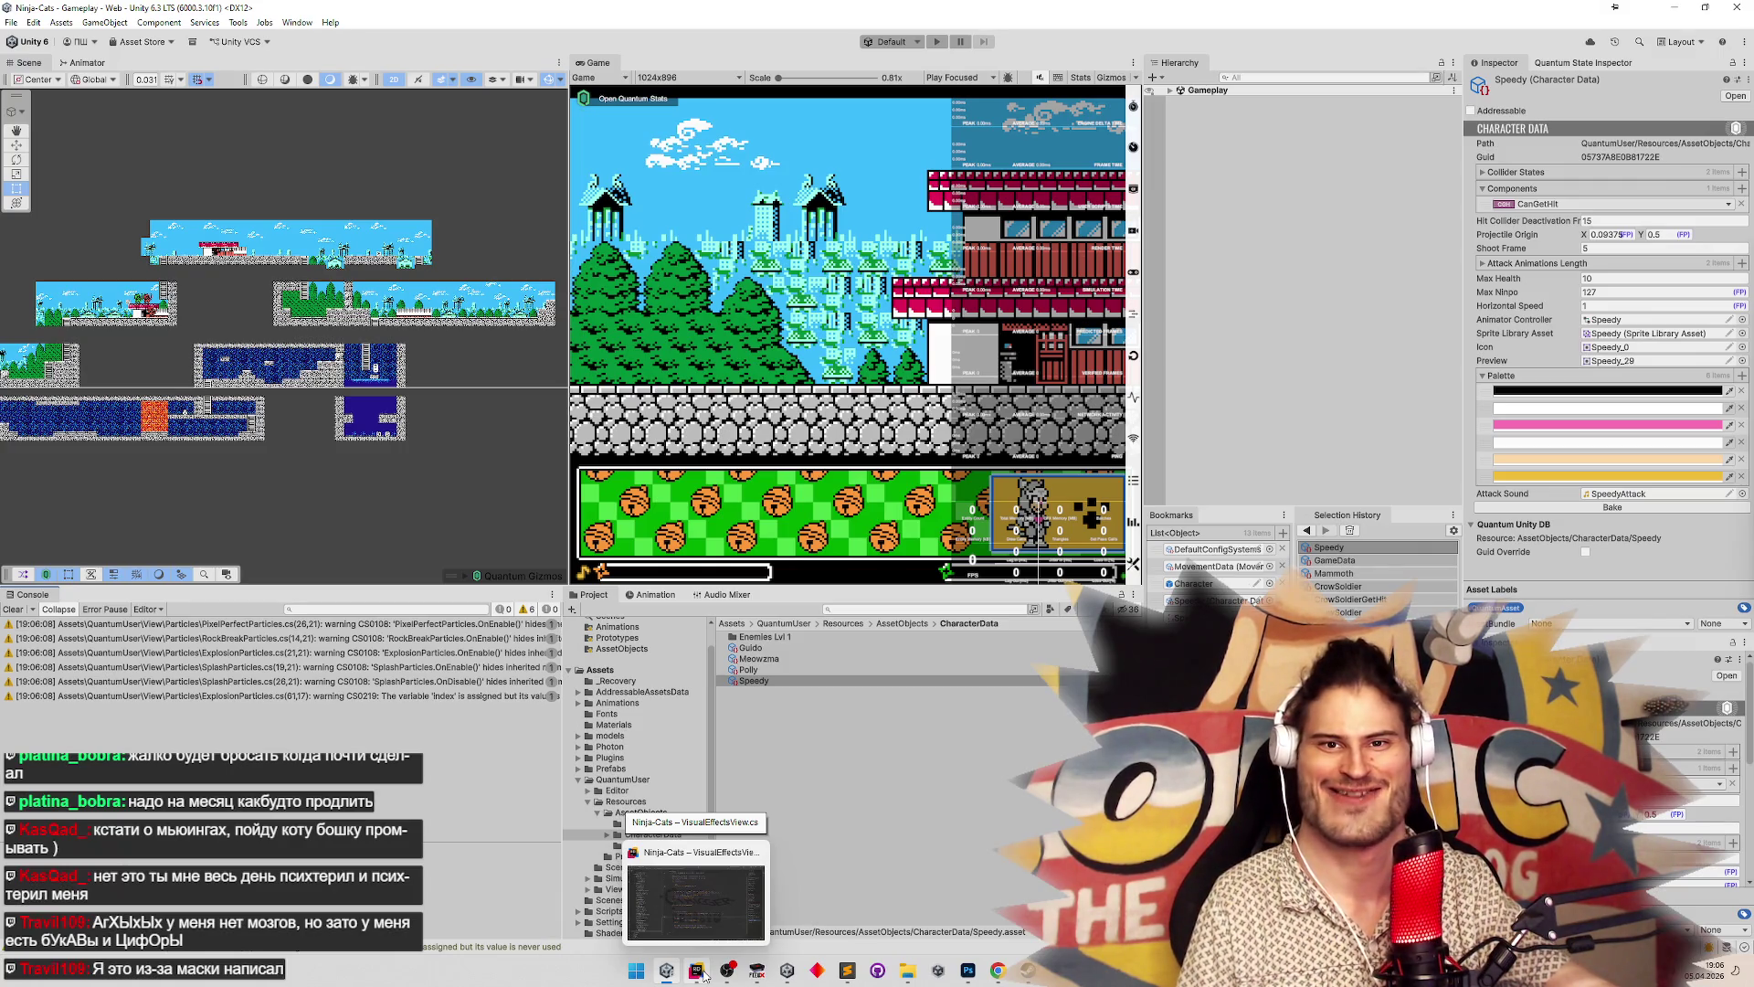
click(700, 974)
click(704, 975)
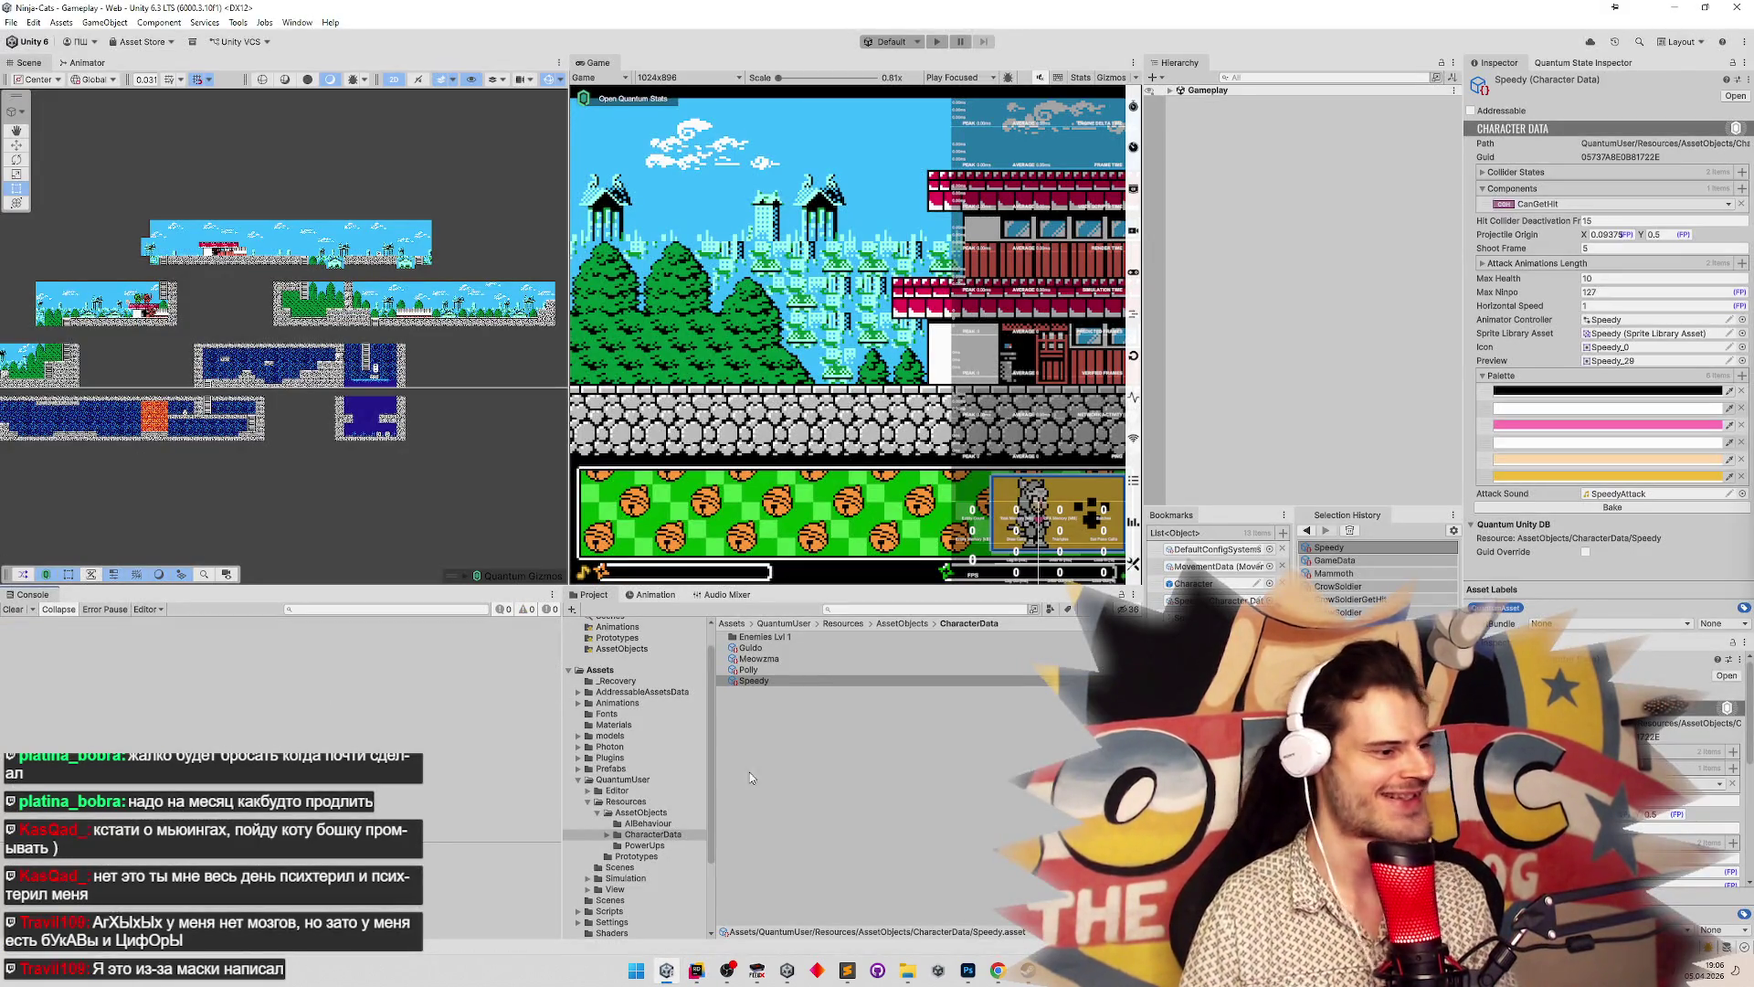
click(696, 972)
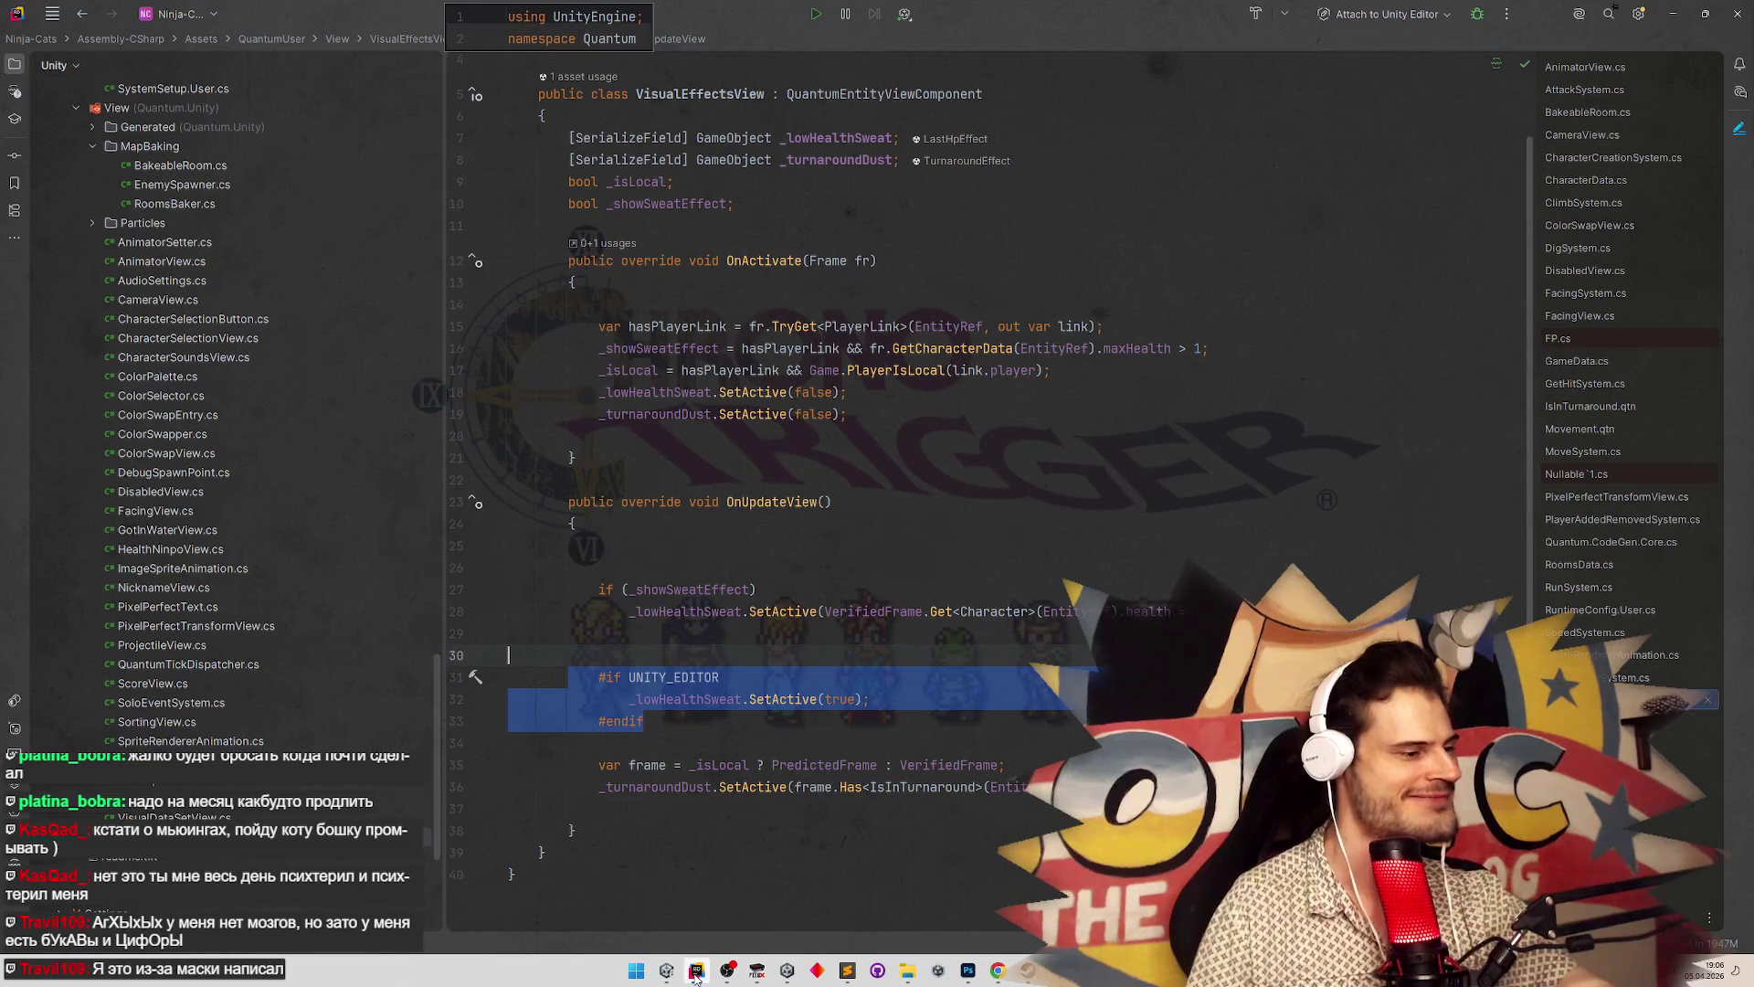
click(696, 975)
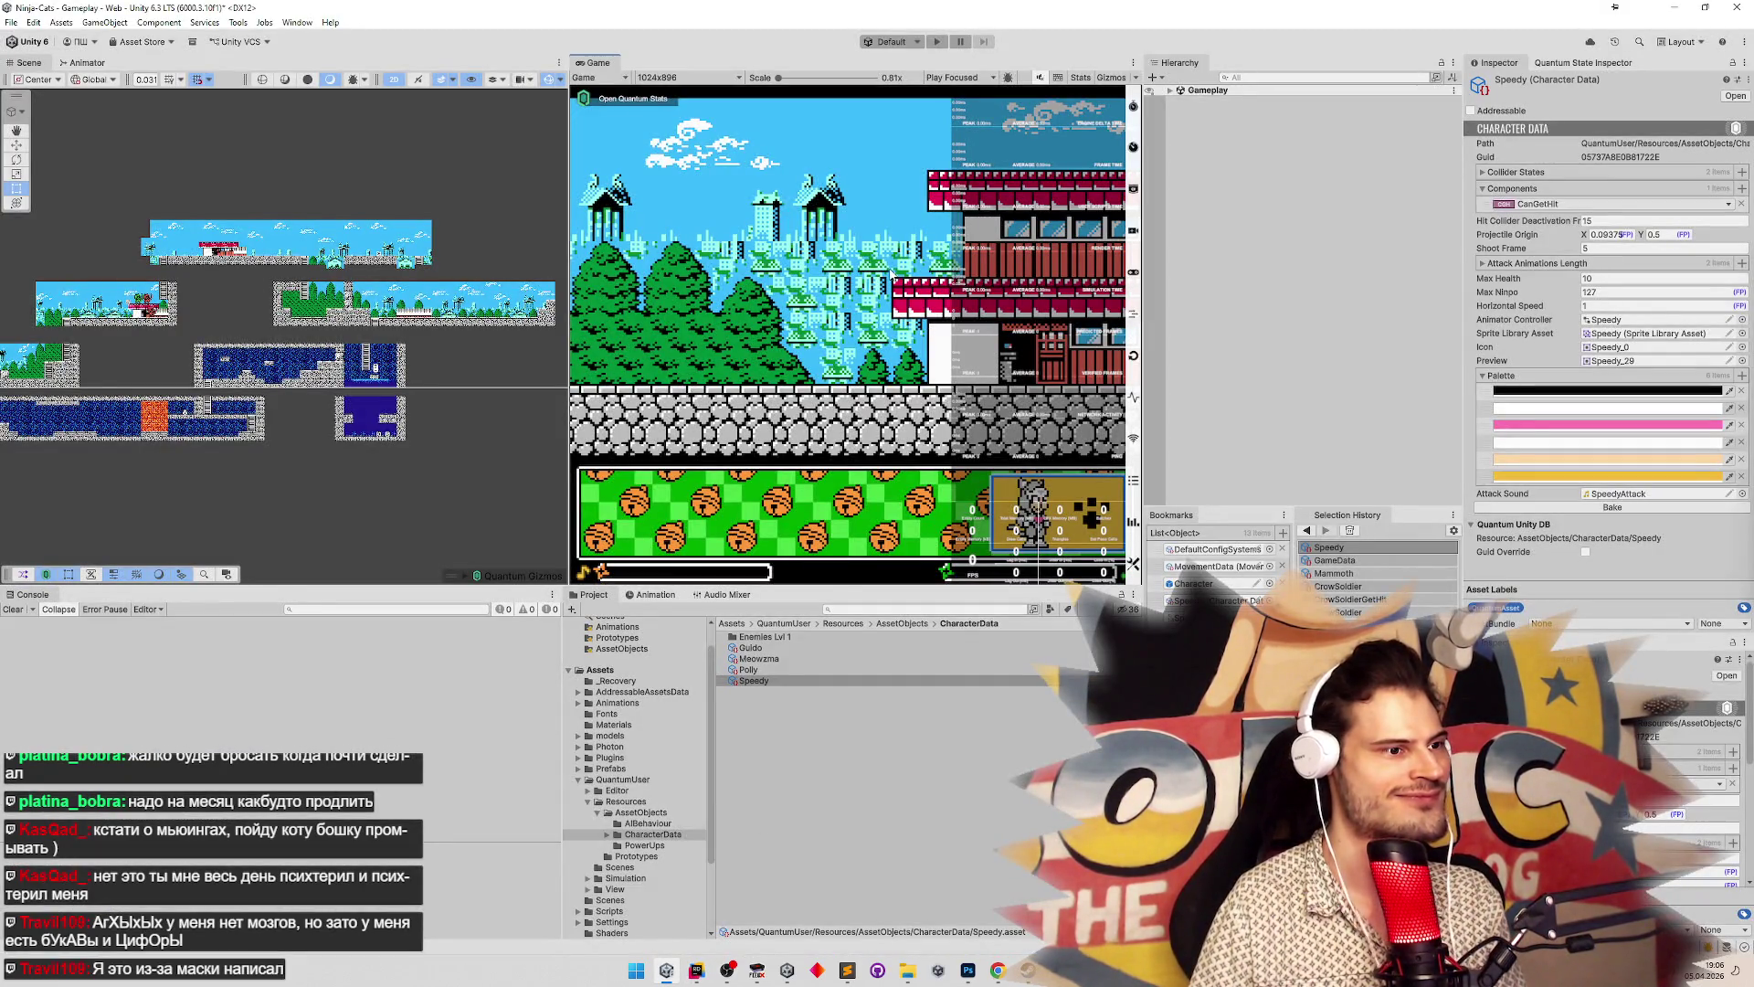
Play-test the level, moving the cat right, then clear the Console and return to the code
key(ctrl+p)
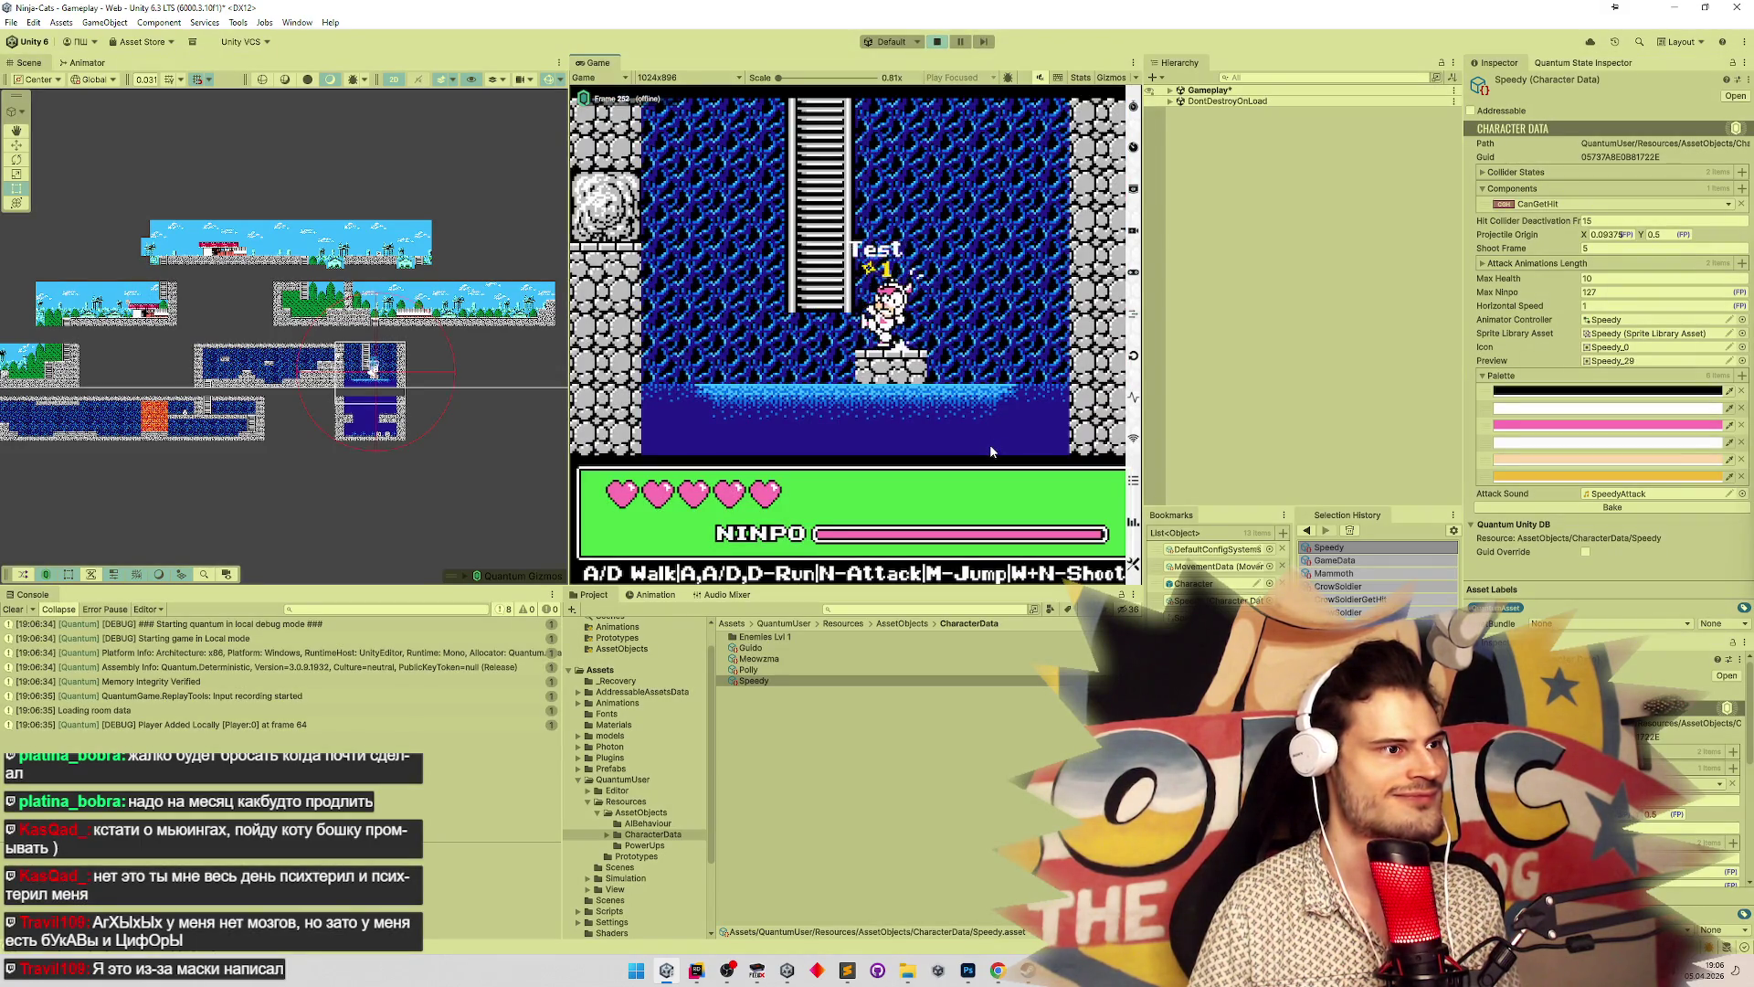
key(d)
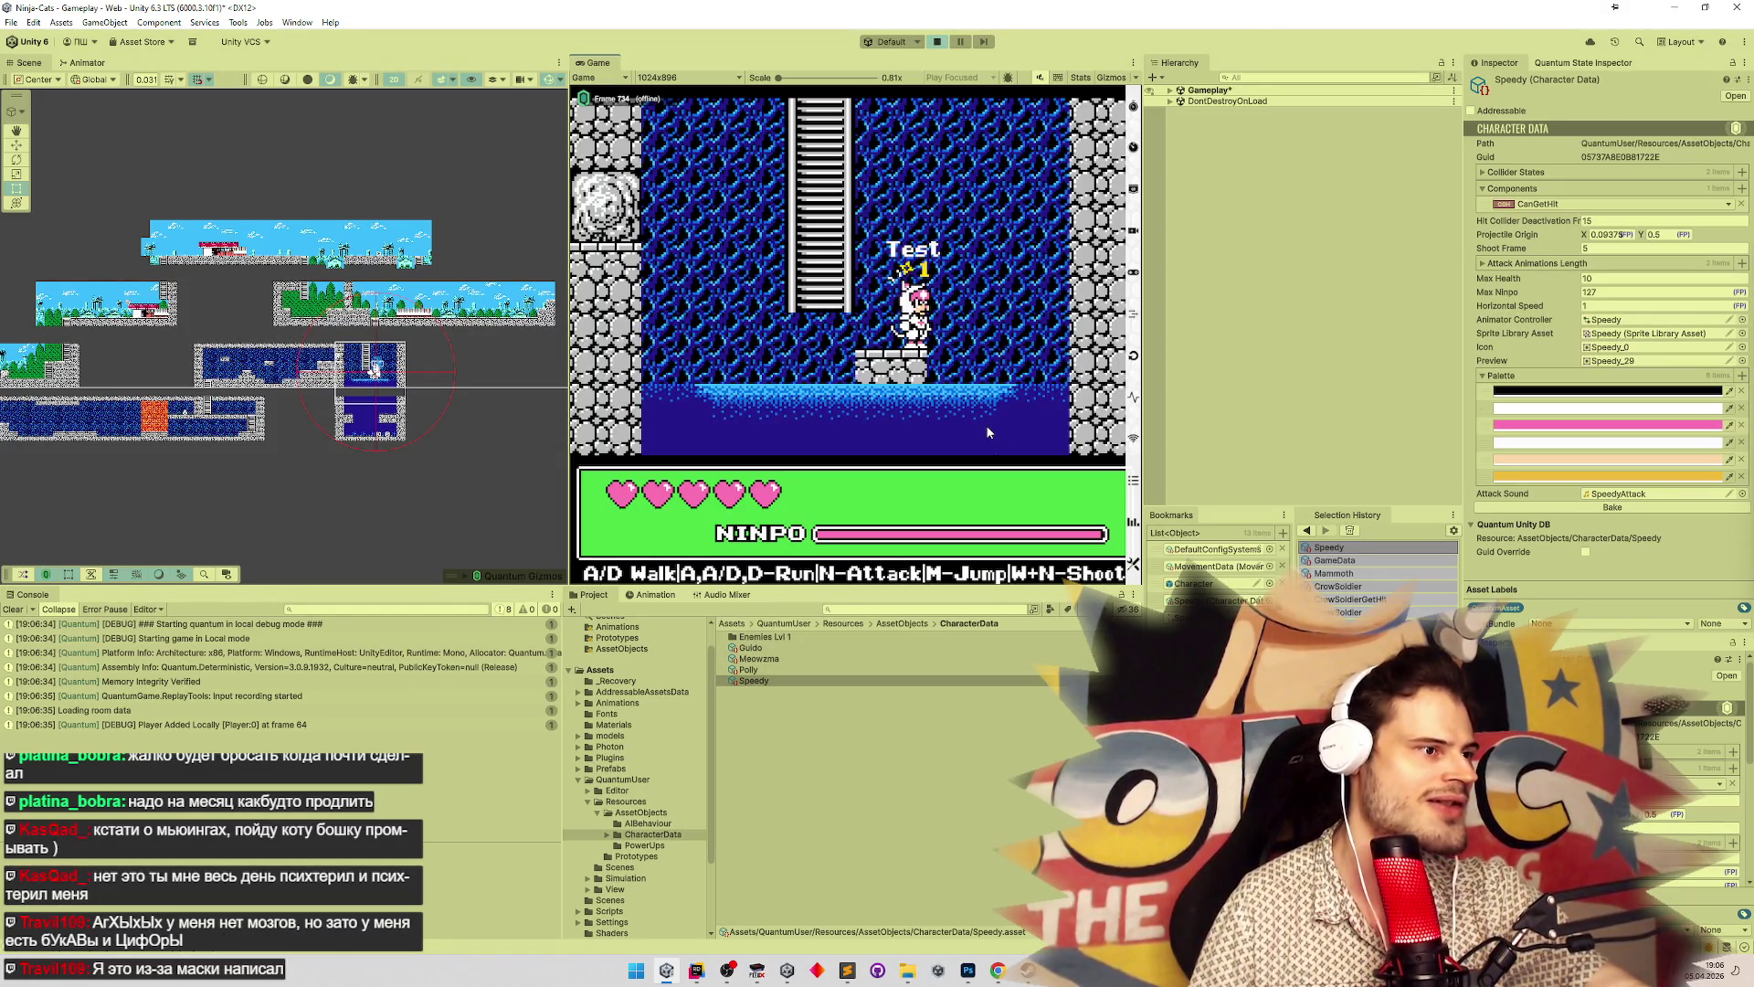
click(30, 609)
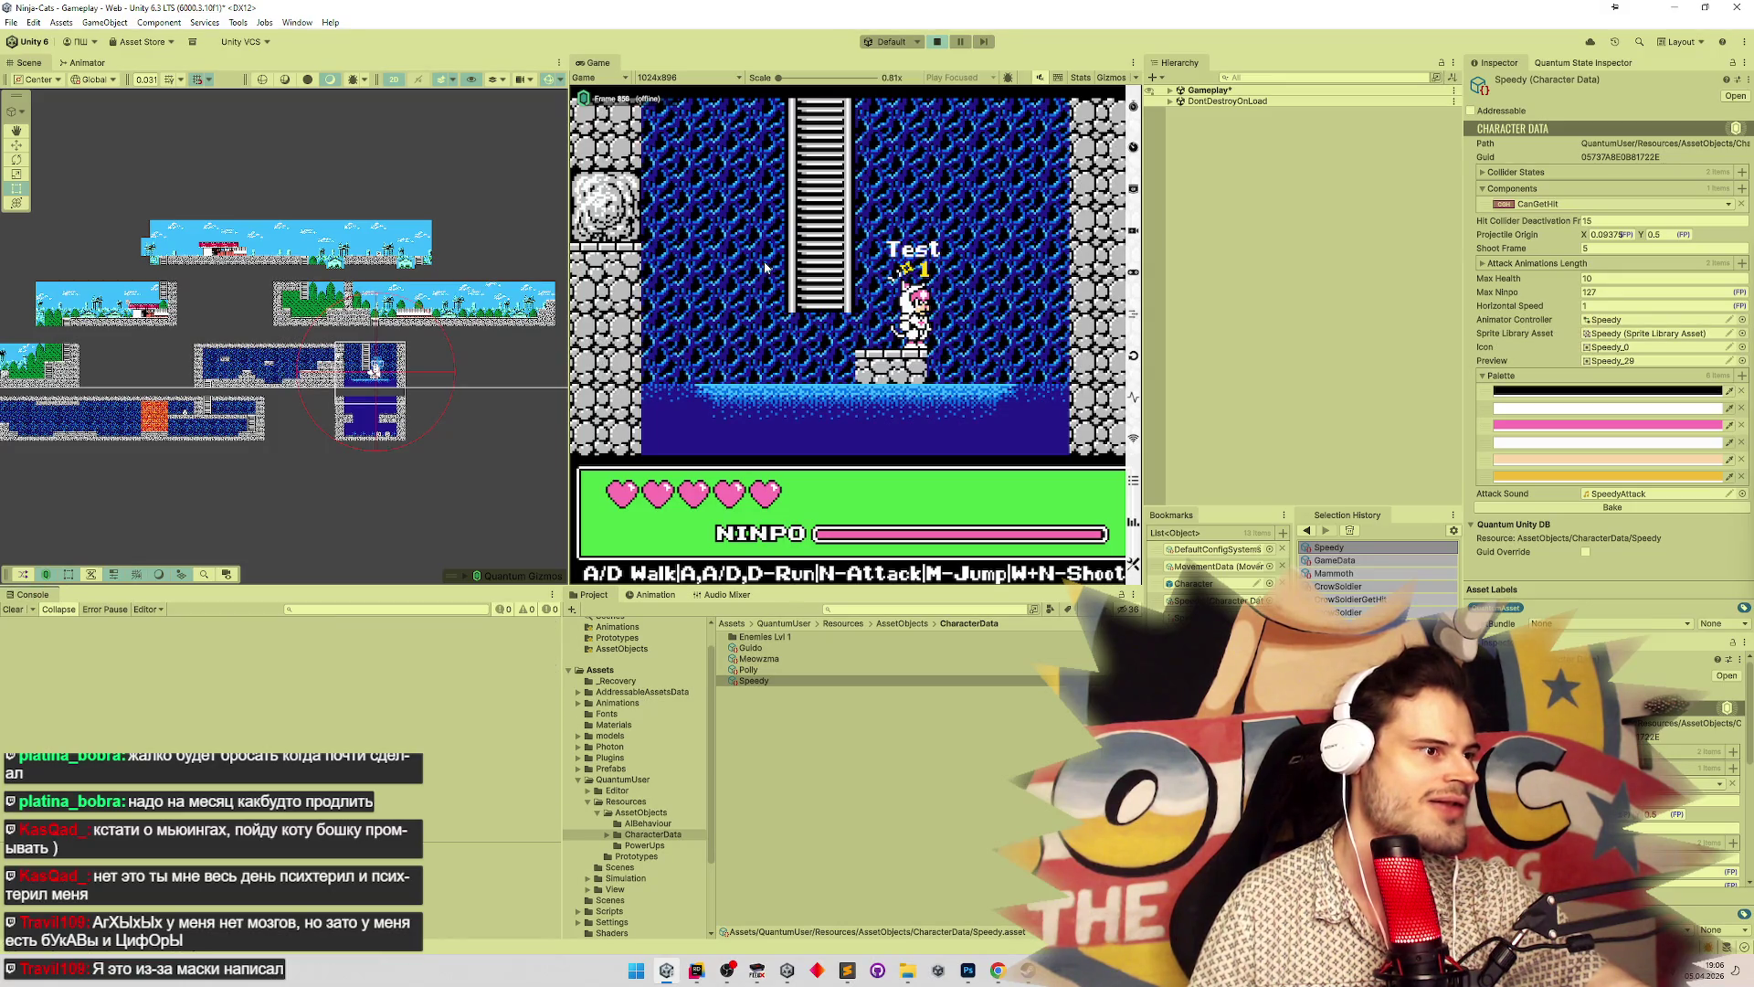
click(696, 970)
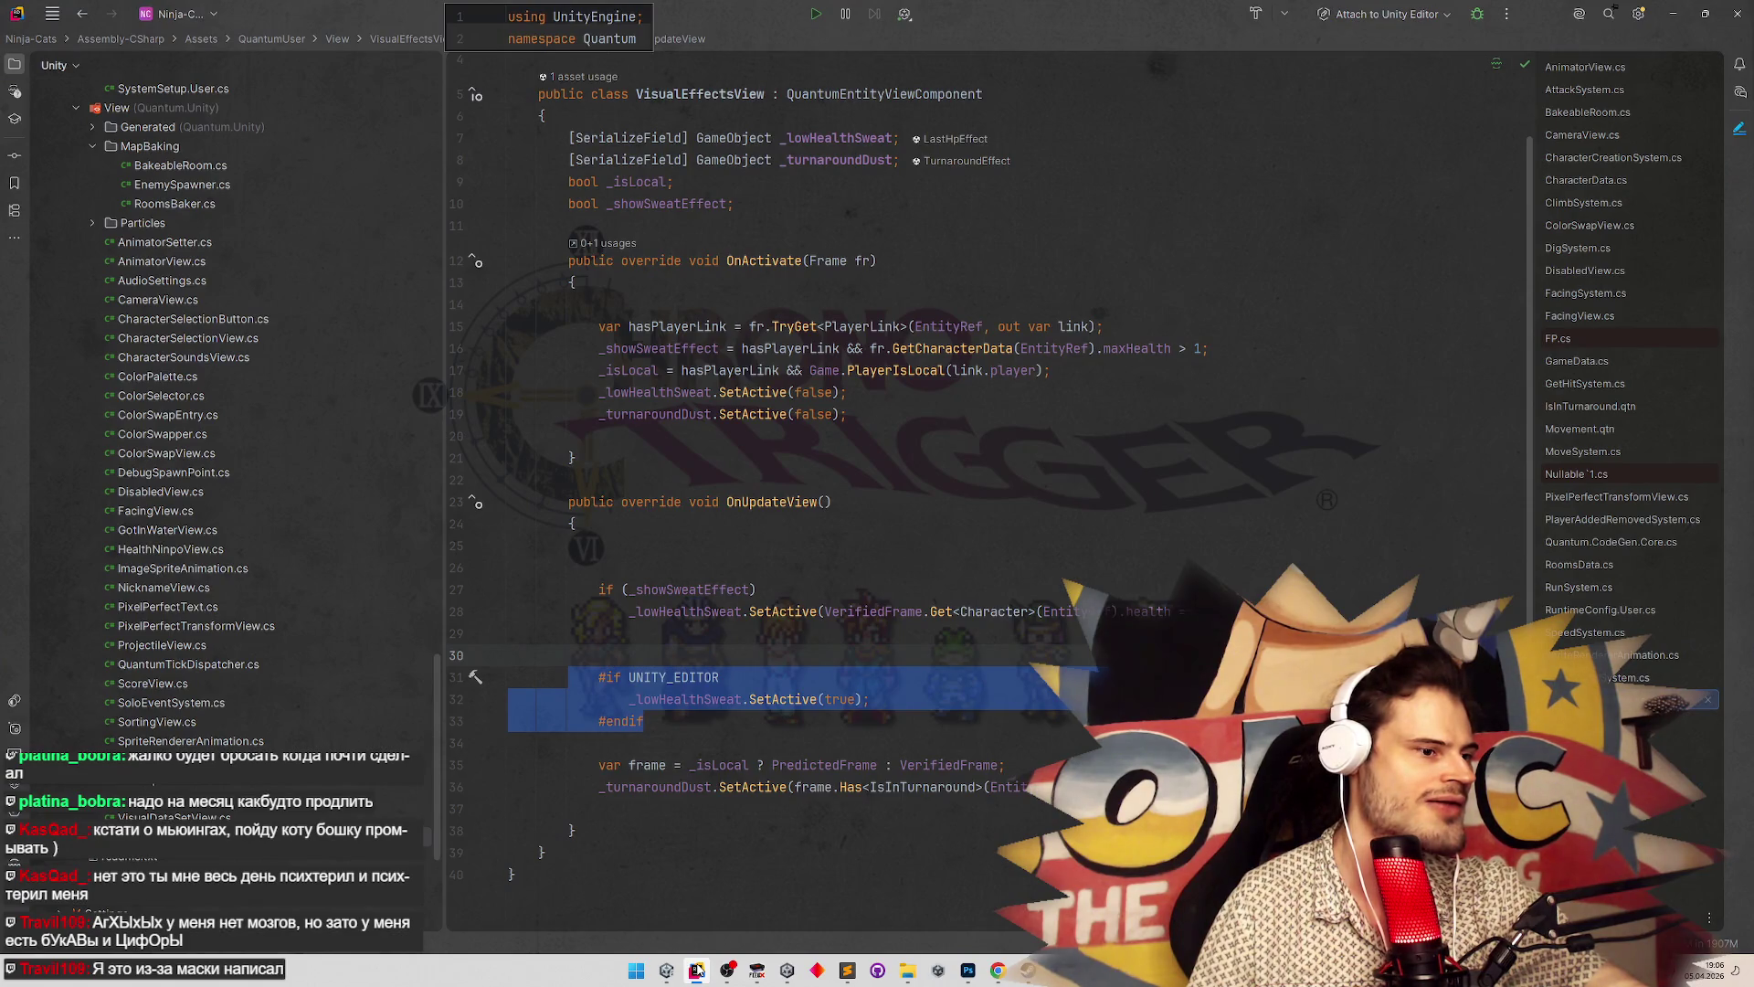
Move the #if UNITY_EDITOR block above the if (_showSweatEffect) check and re-indent it
drag(595, 677, 754, 673)
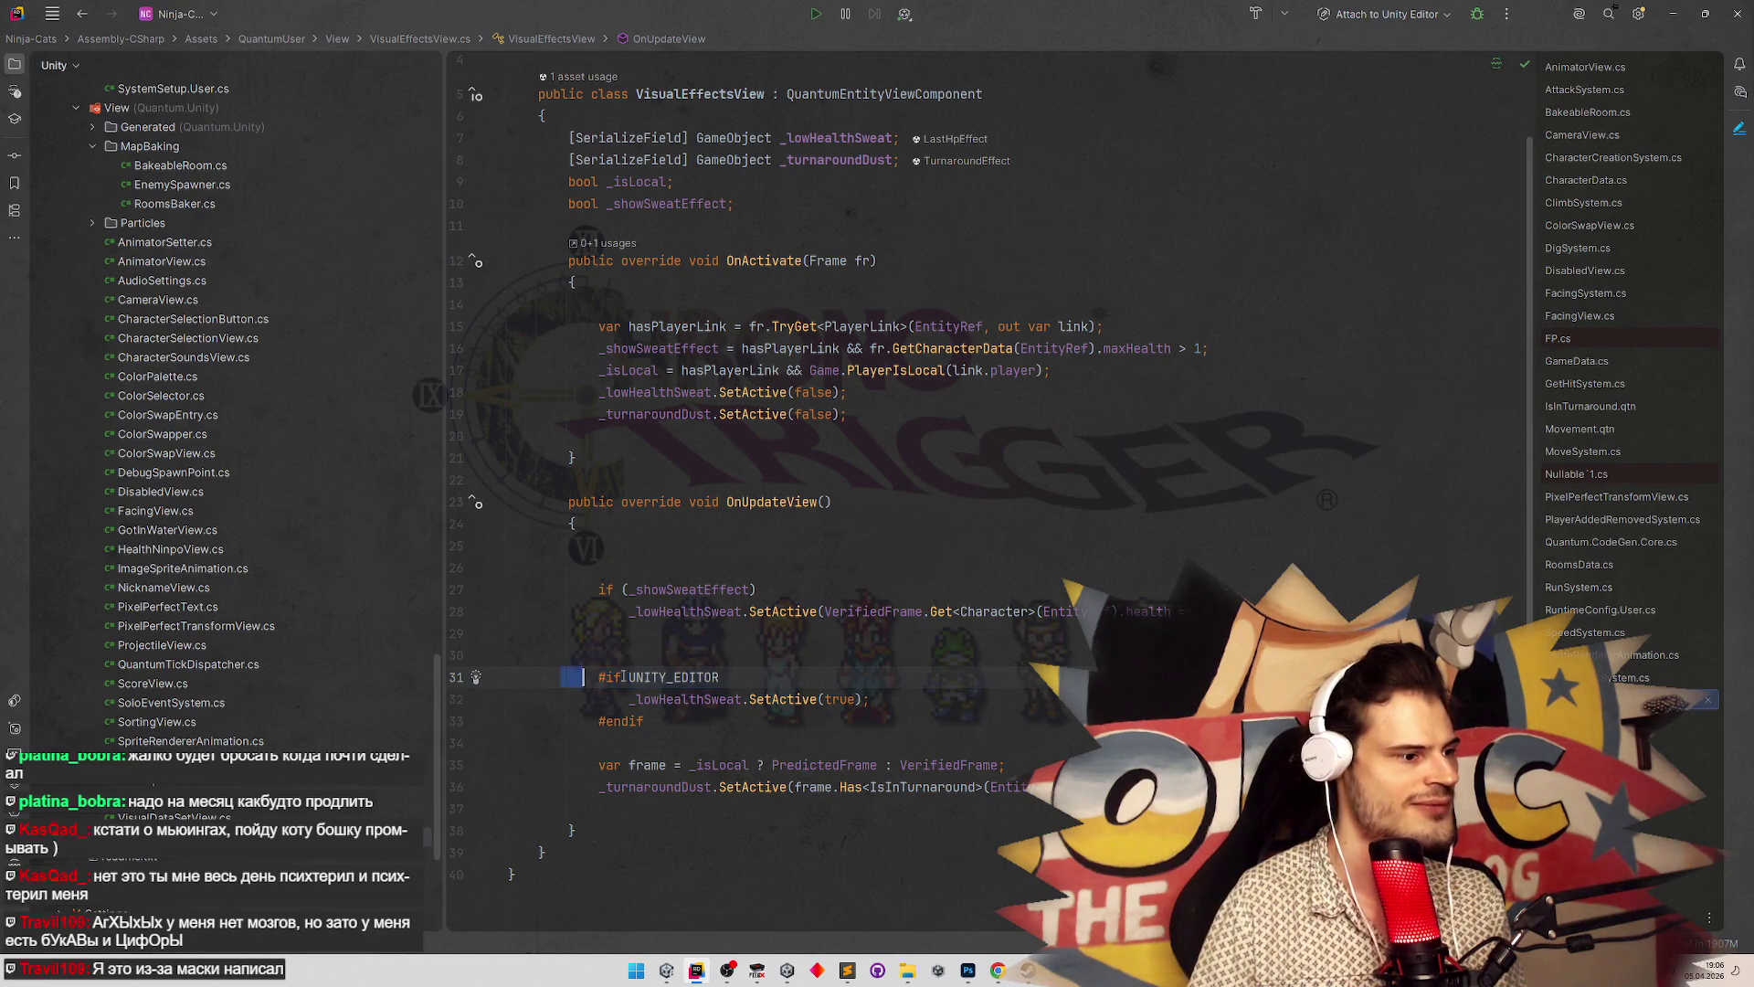
key(shift+Down)
key(shift+Down)
key(ctrl+x)
click(680, 561)
key(ctrl+v)
click(637, 590)
key(BackSpace)
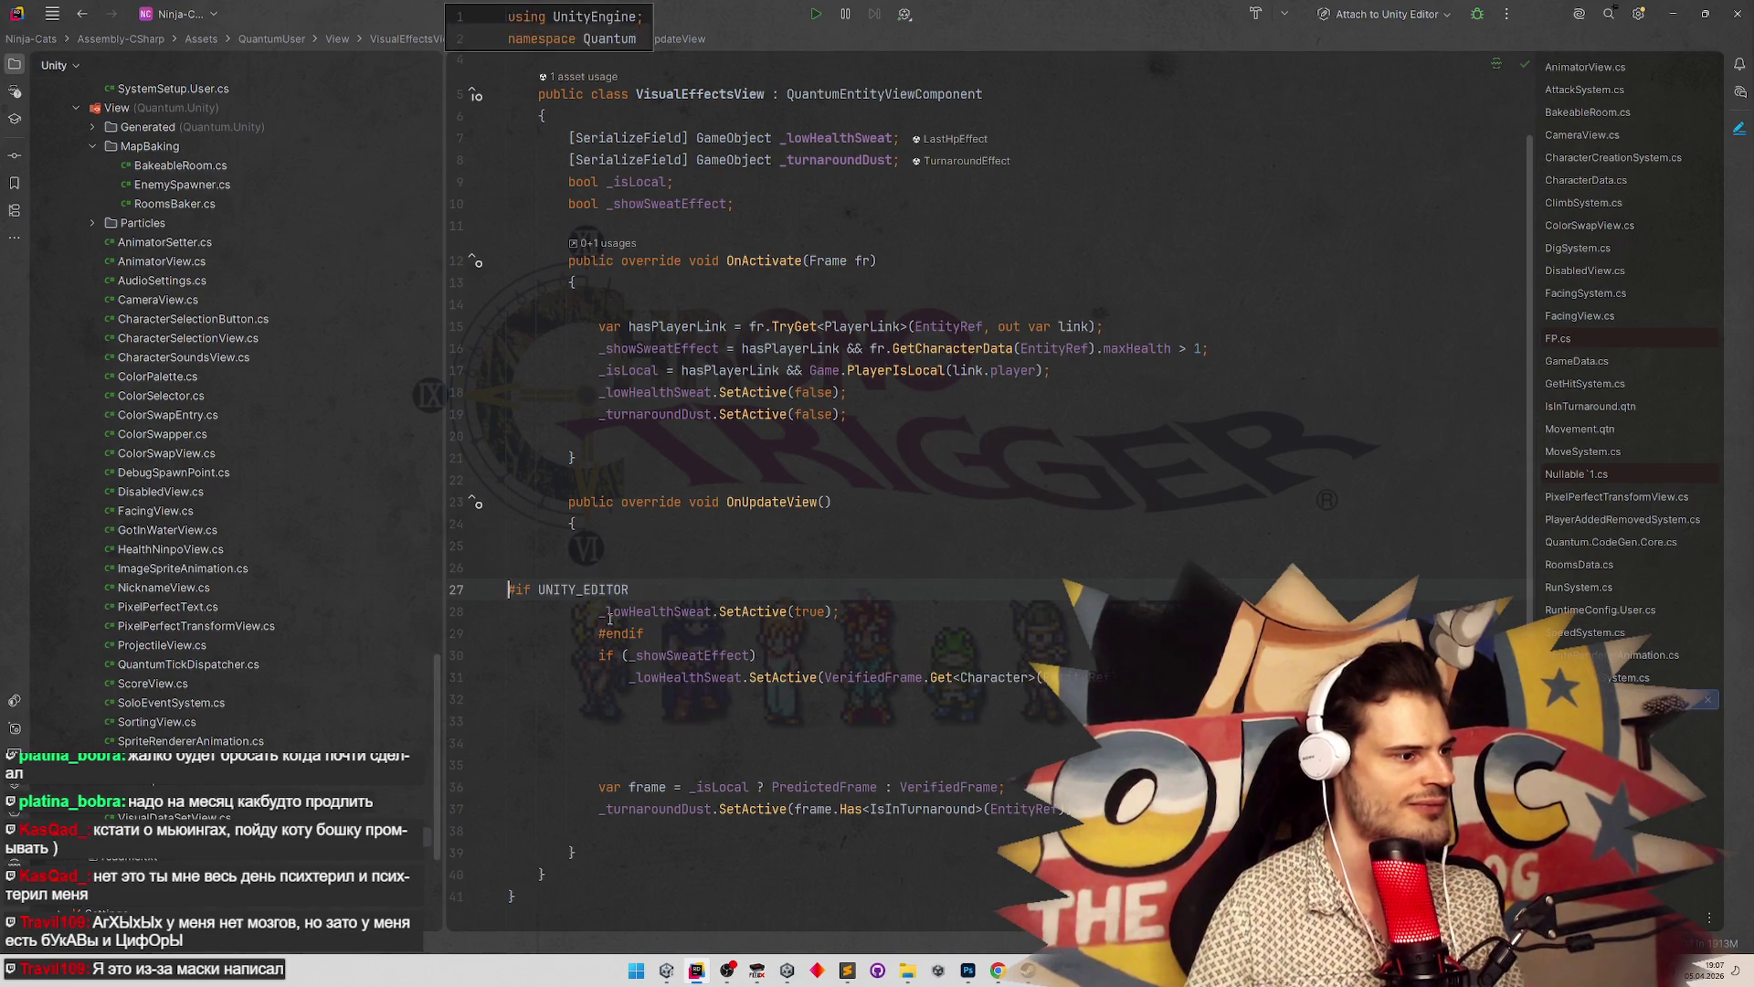
key(Tab)
key(Tab)
key(Tab)
Change the old #endif to #else, close the sweat check with a new #endif, and return to Unity
double_click(609, 633)
text(e)
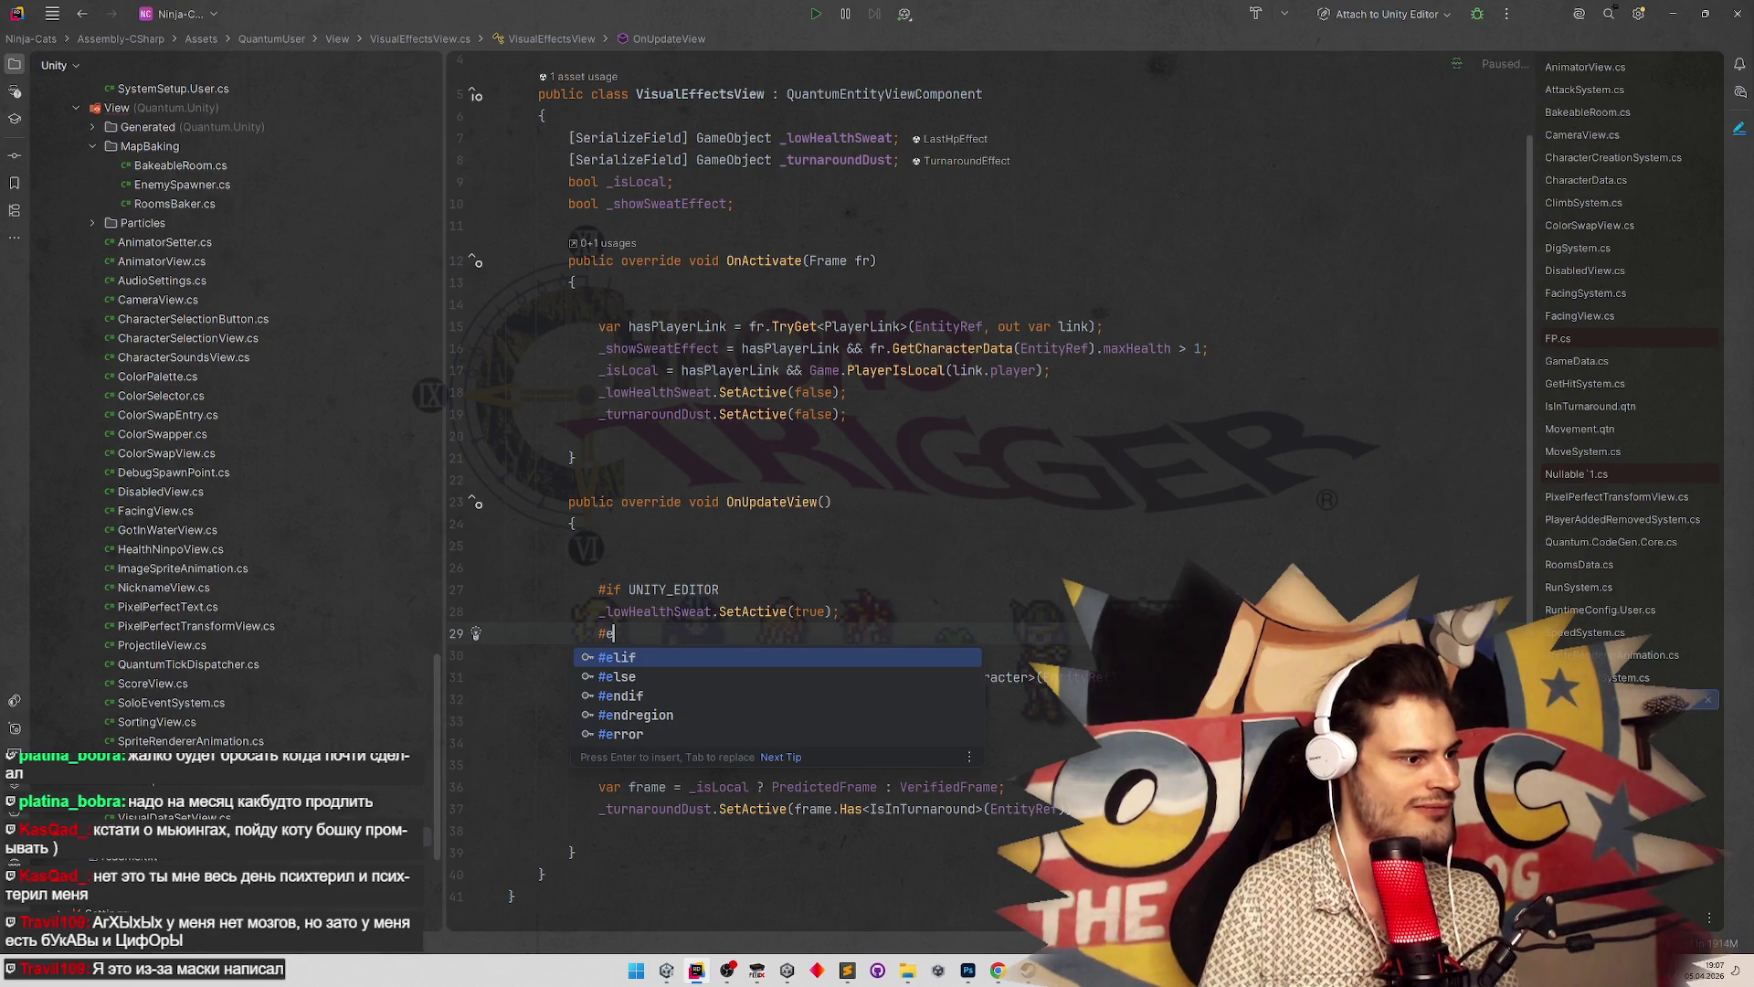
key(Down)
key(Return)
click(656, 702)
key(Tab)
text(#)
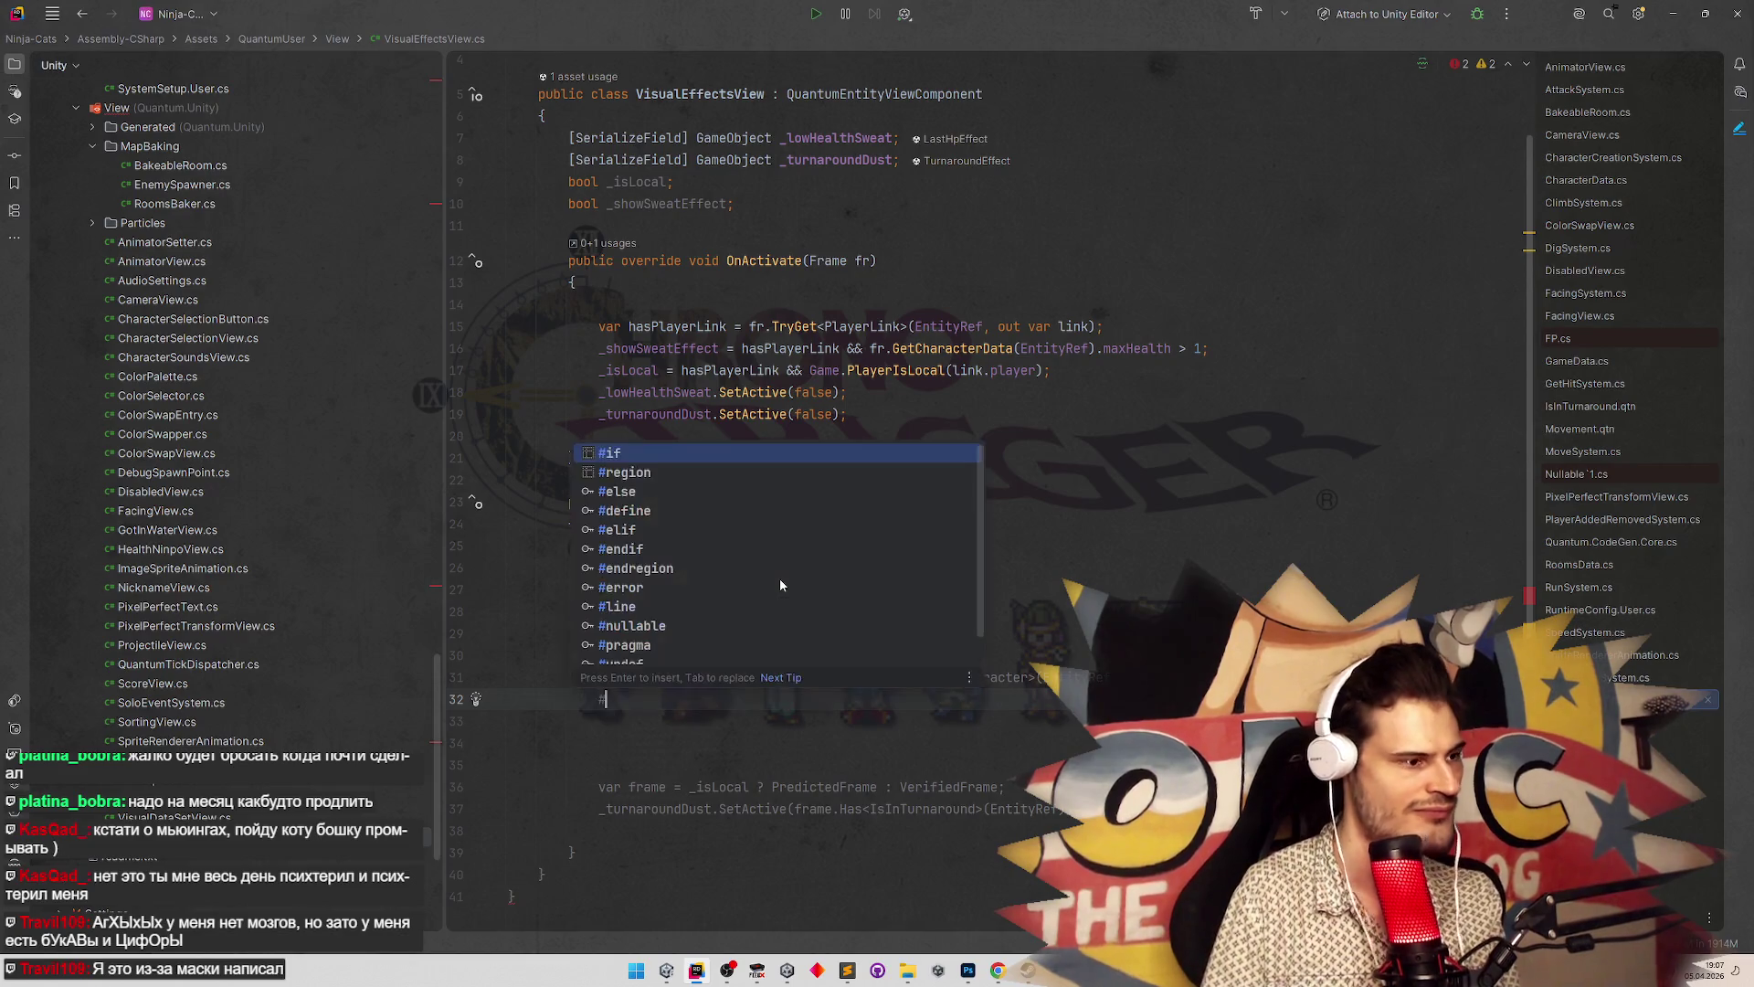
key(Tab)
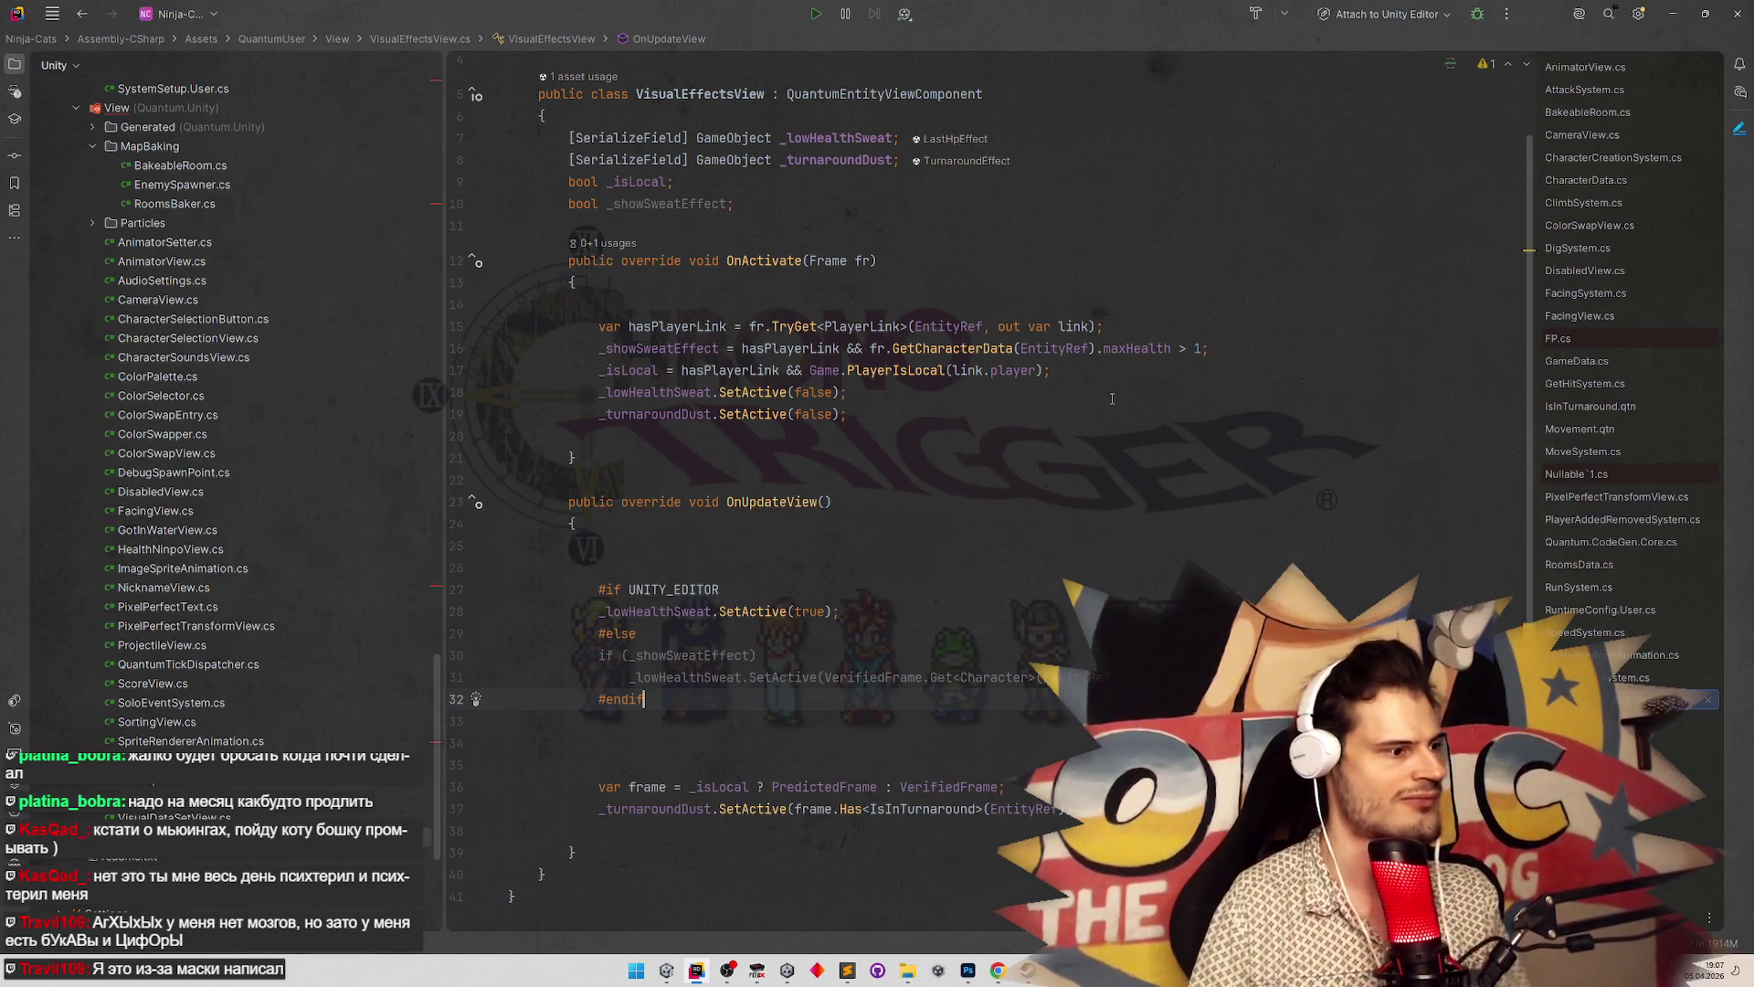
click(1671, 16)
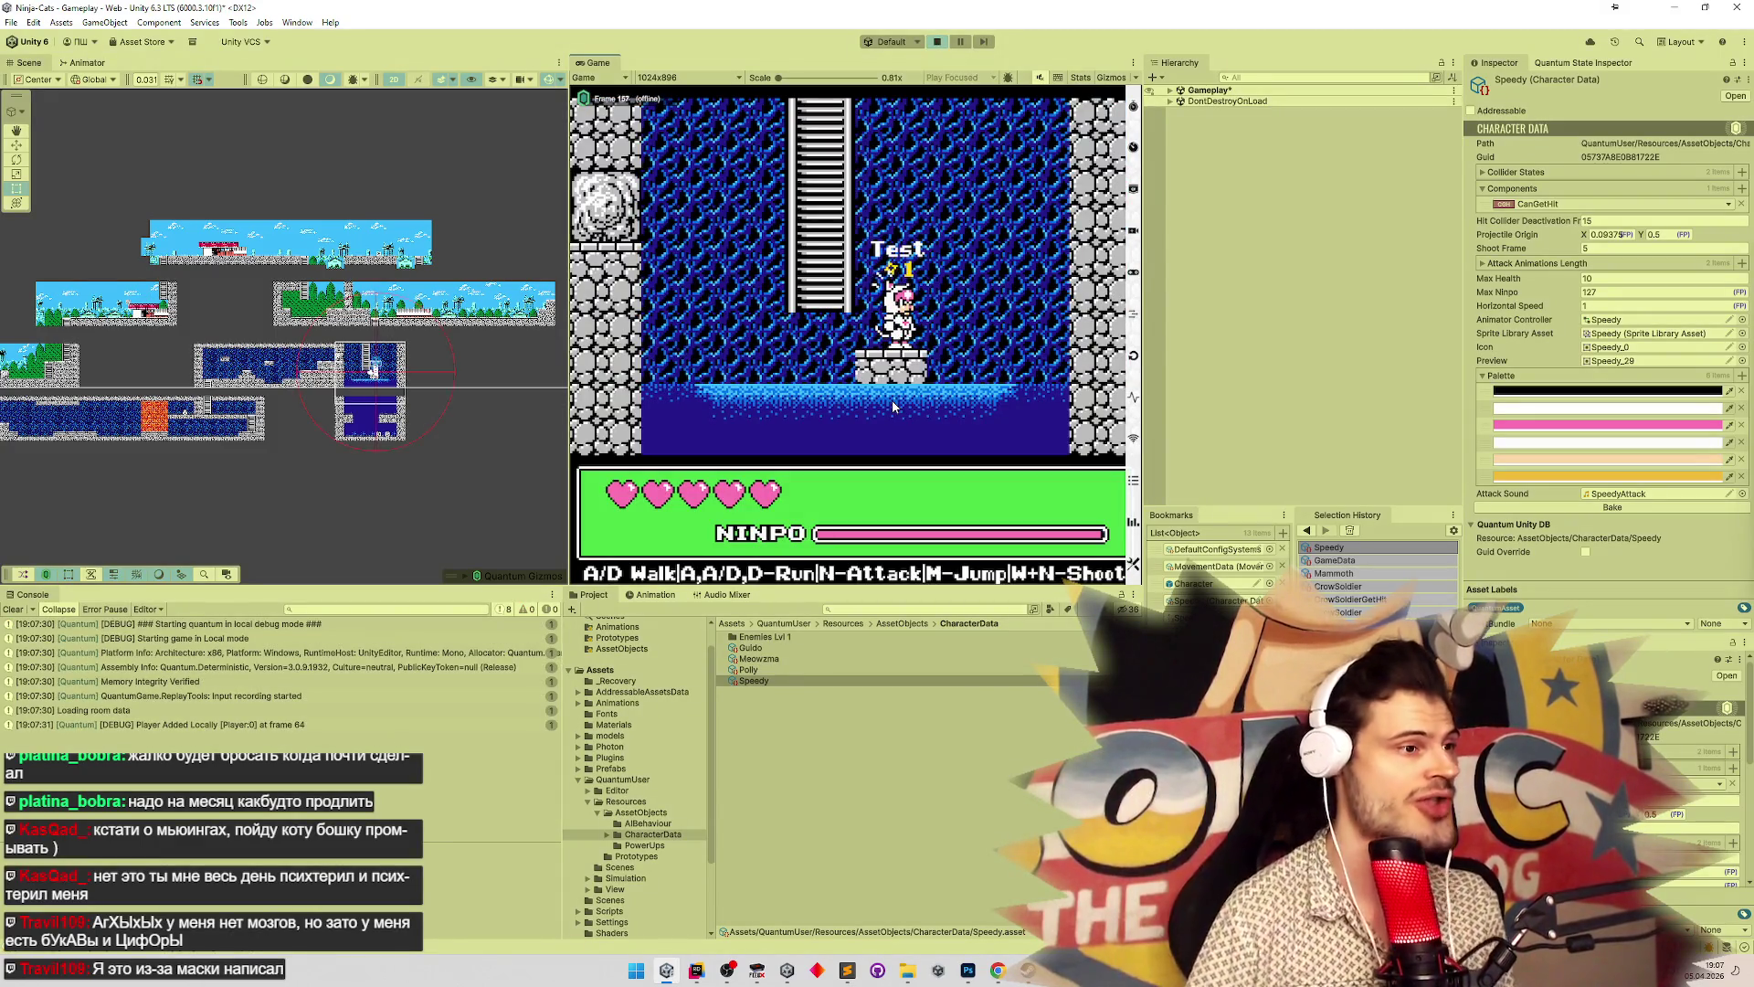
Walk the character left and right in the running game, then stop Play mode
key(a)
key(d)
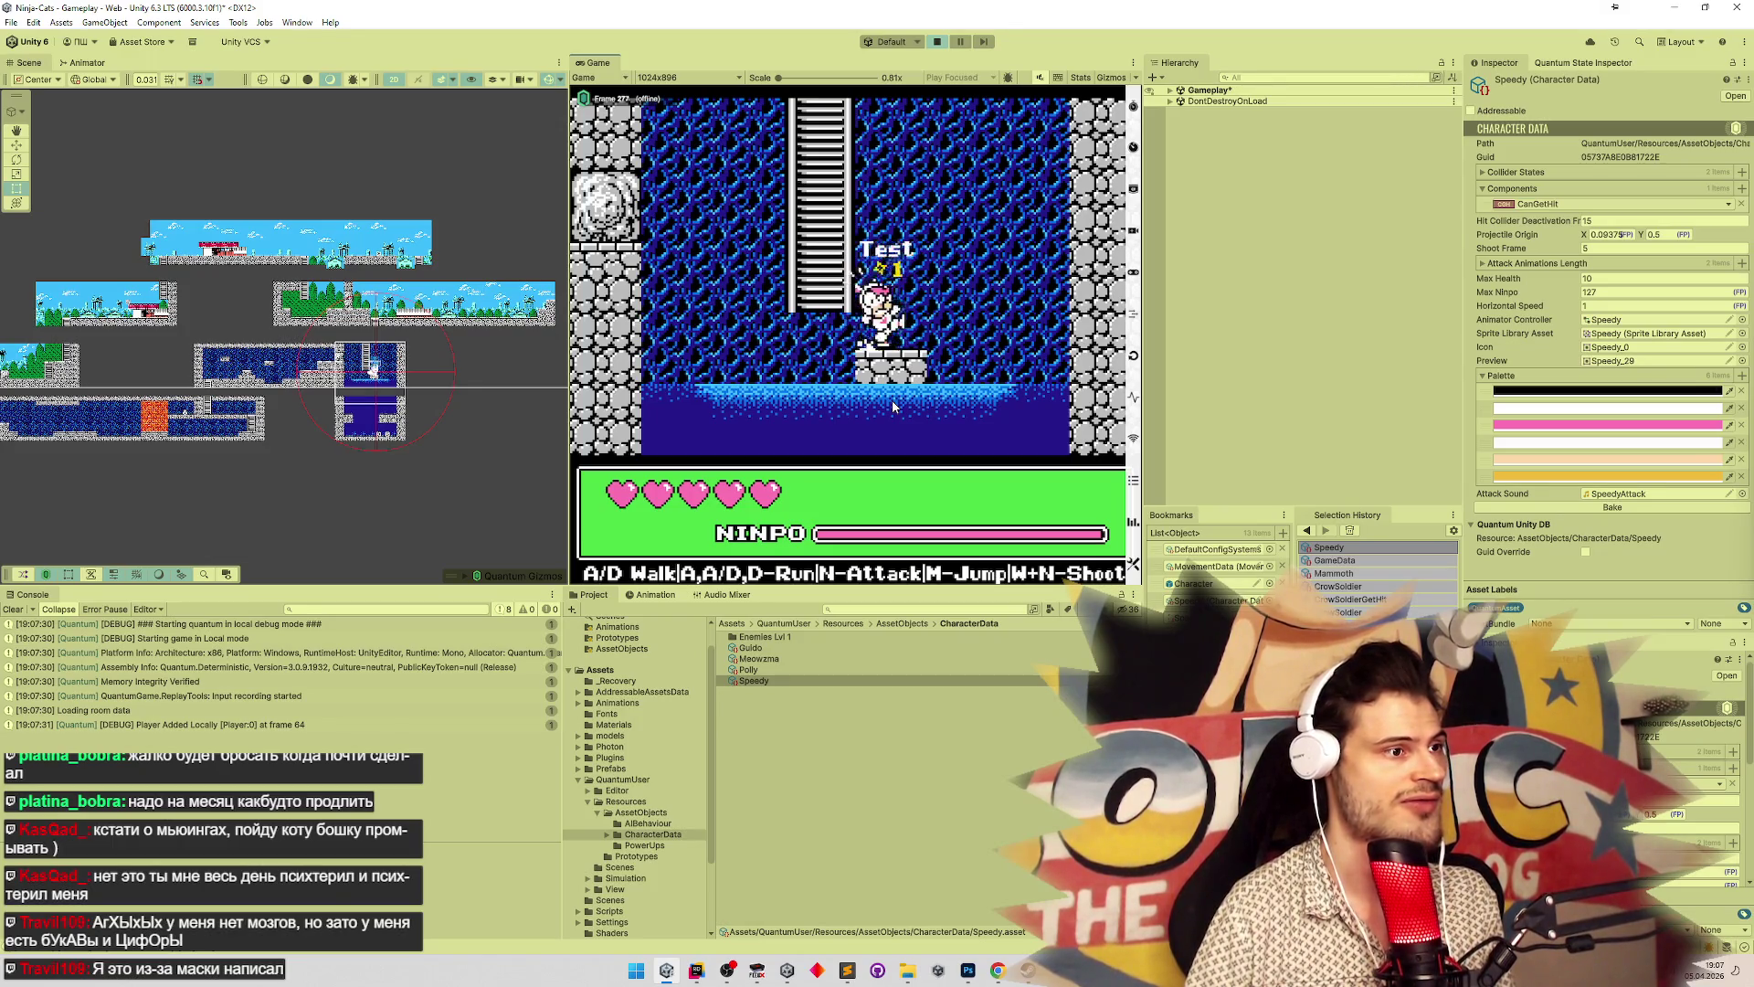
key(a)
key(d)
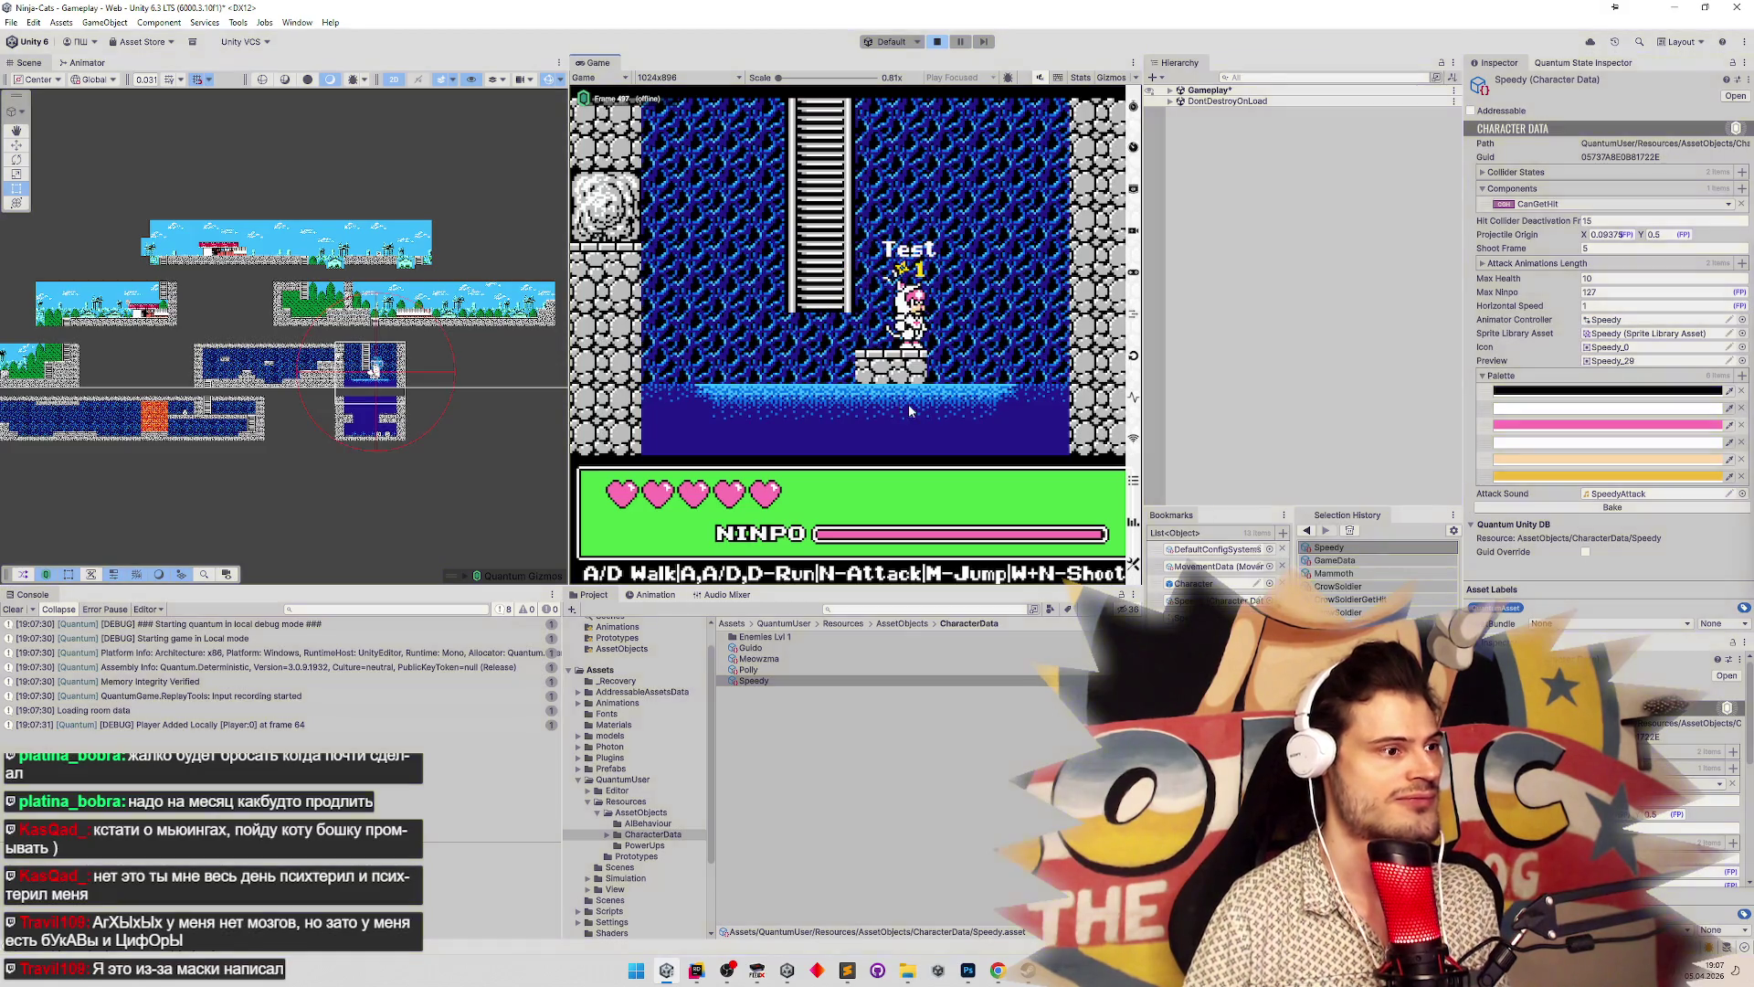
key(ctrl+p)
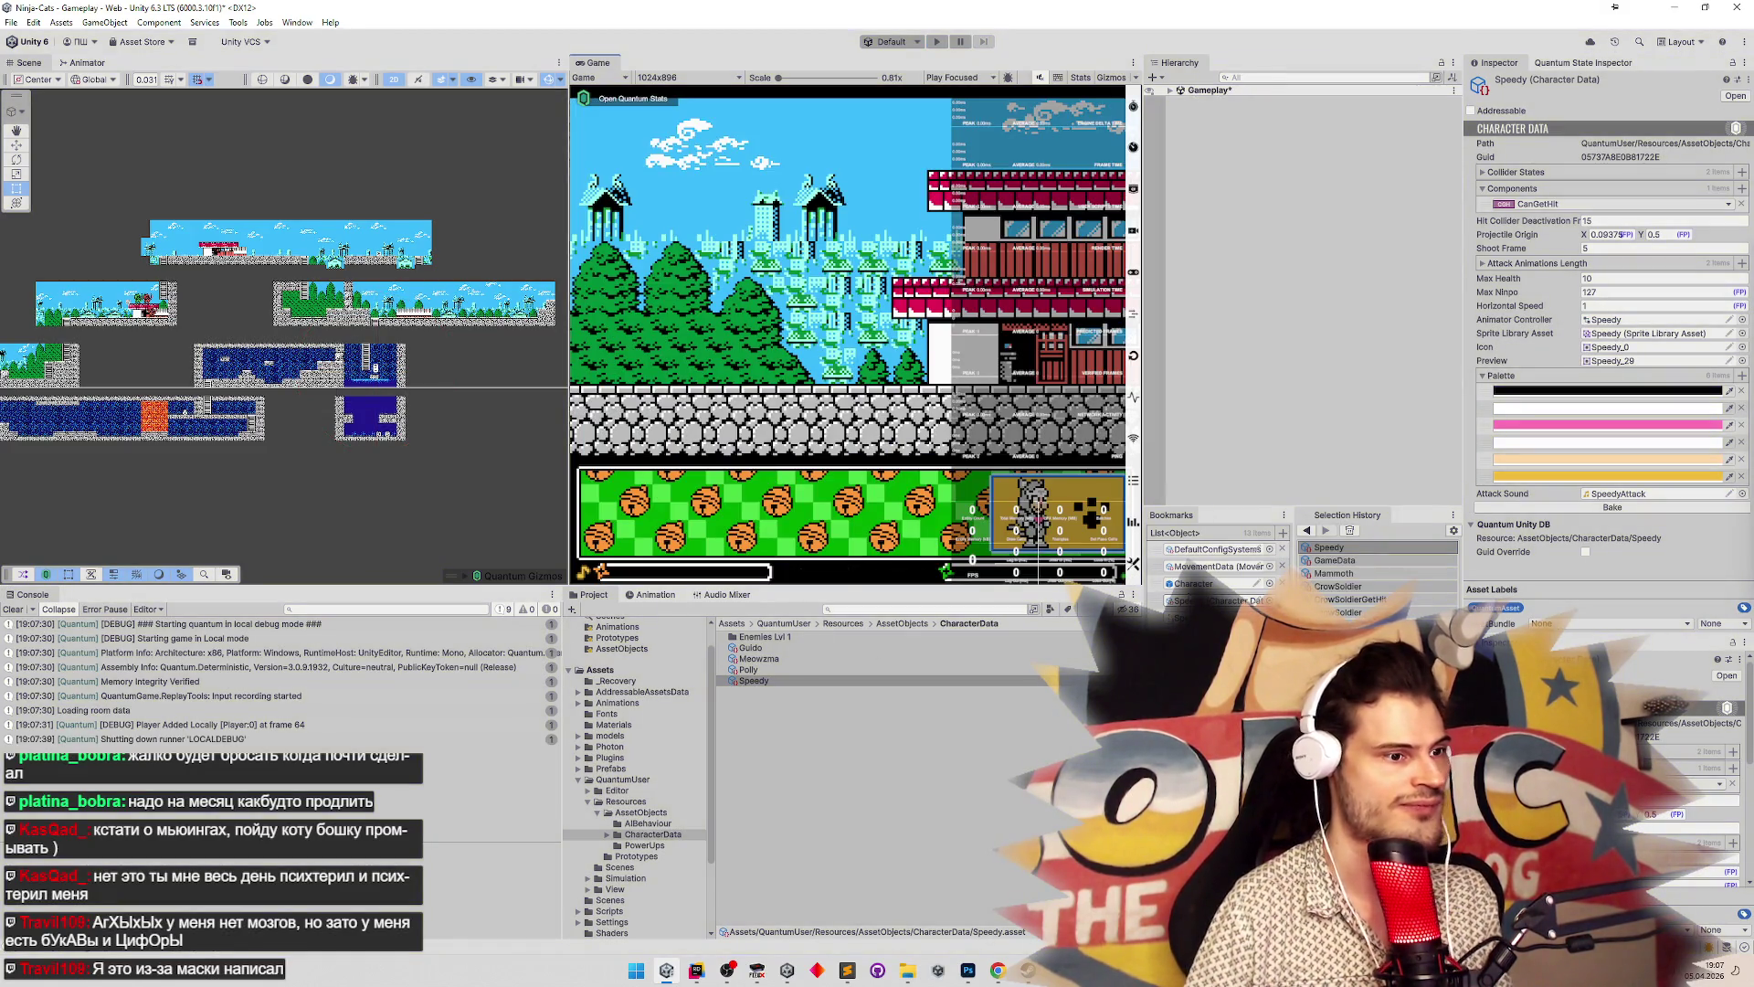
Clear GameData's Debug Character Data to None and save the Gameplay scene
click(1335, 560)
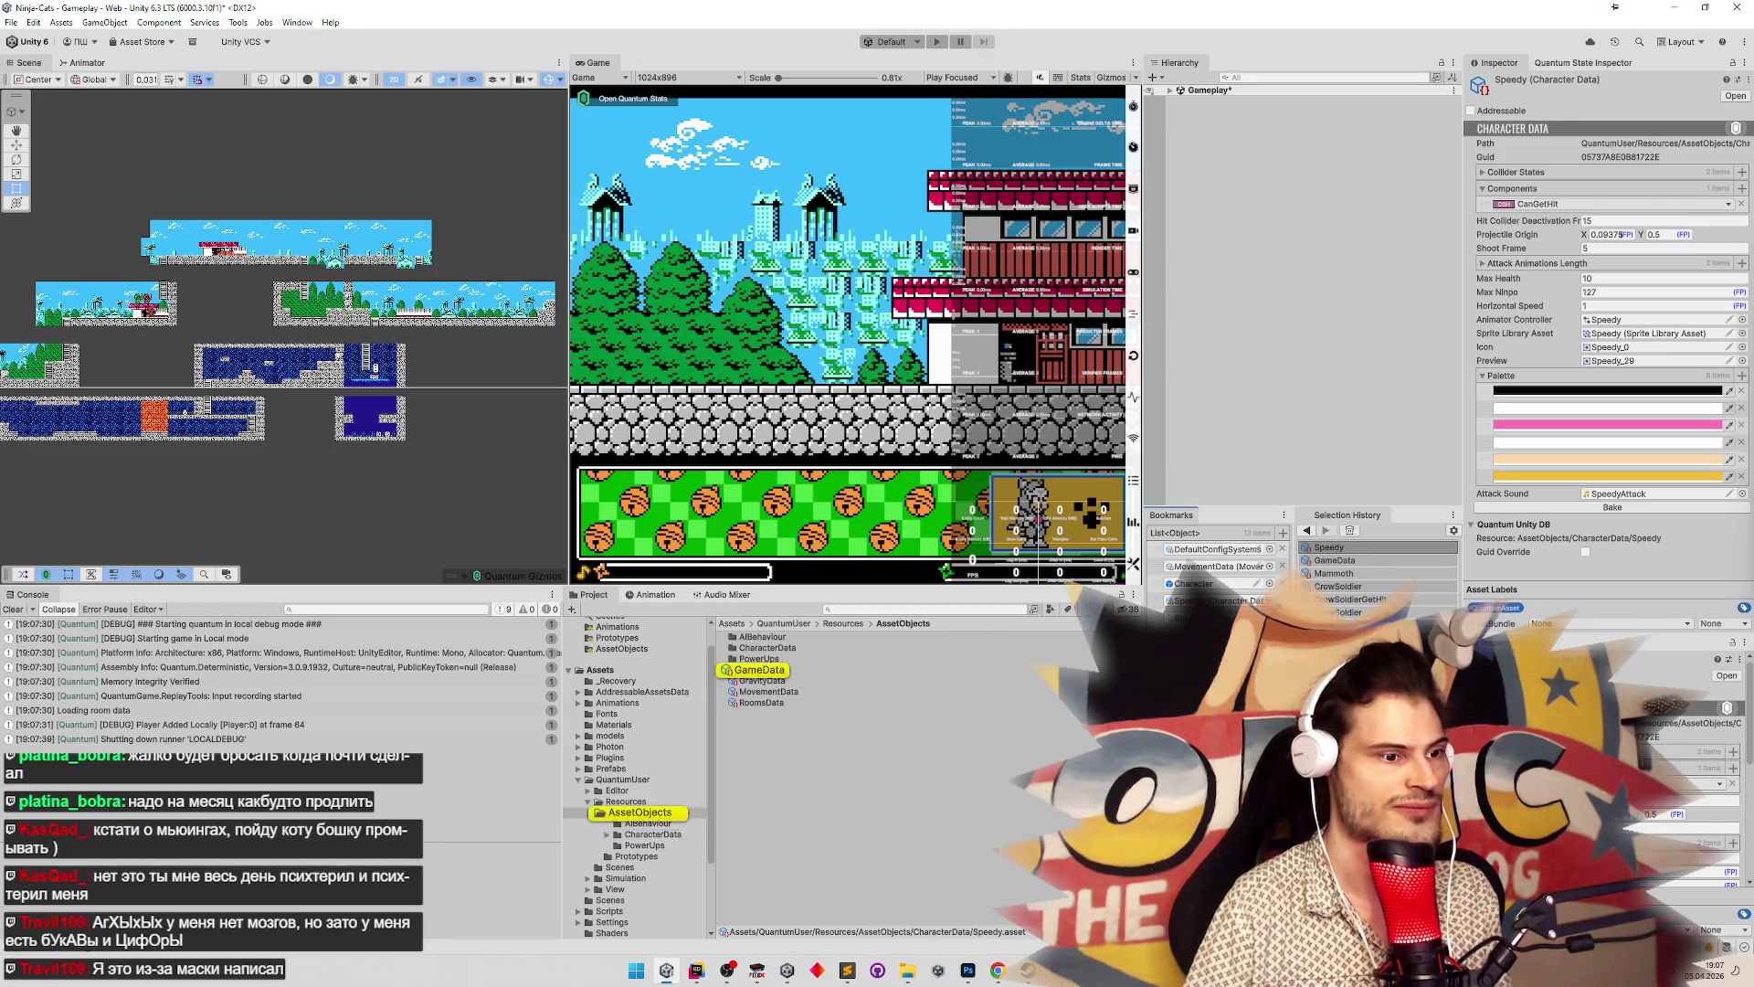
click(1622, 286)
key(Delete)
key(ctrl+s)
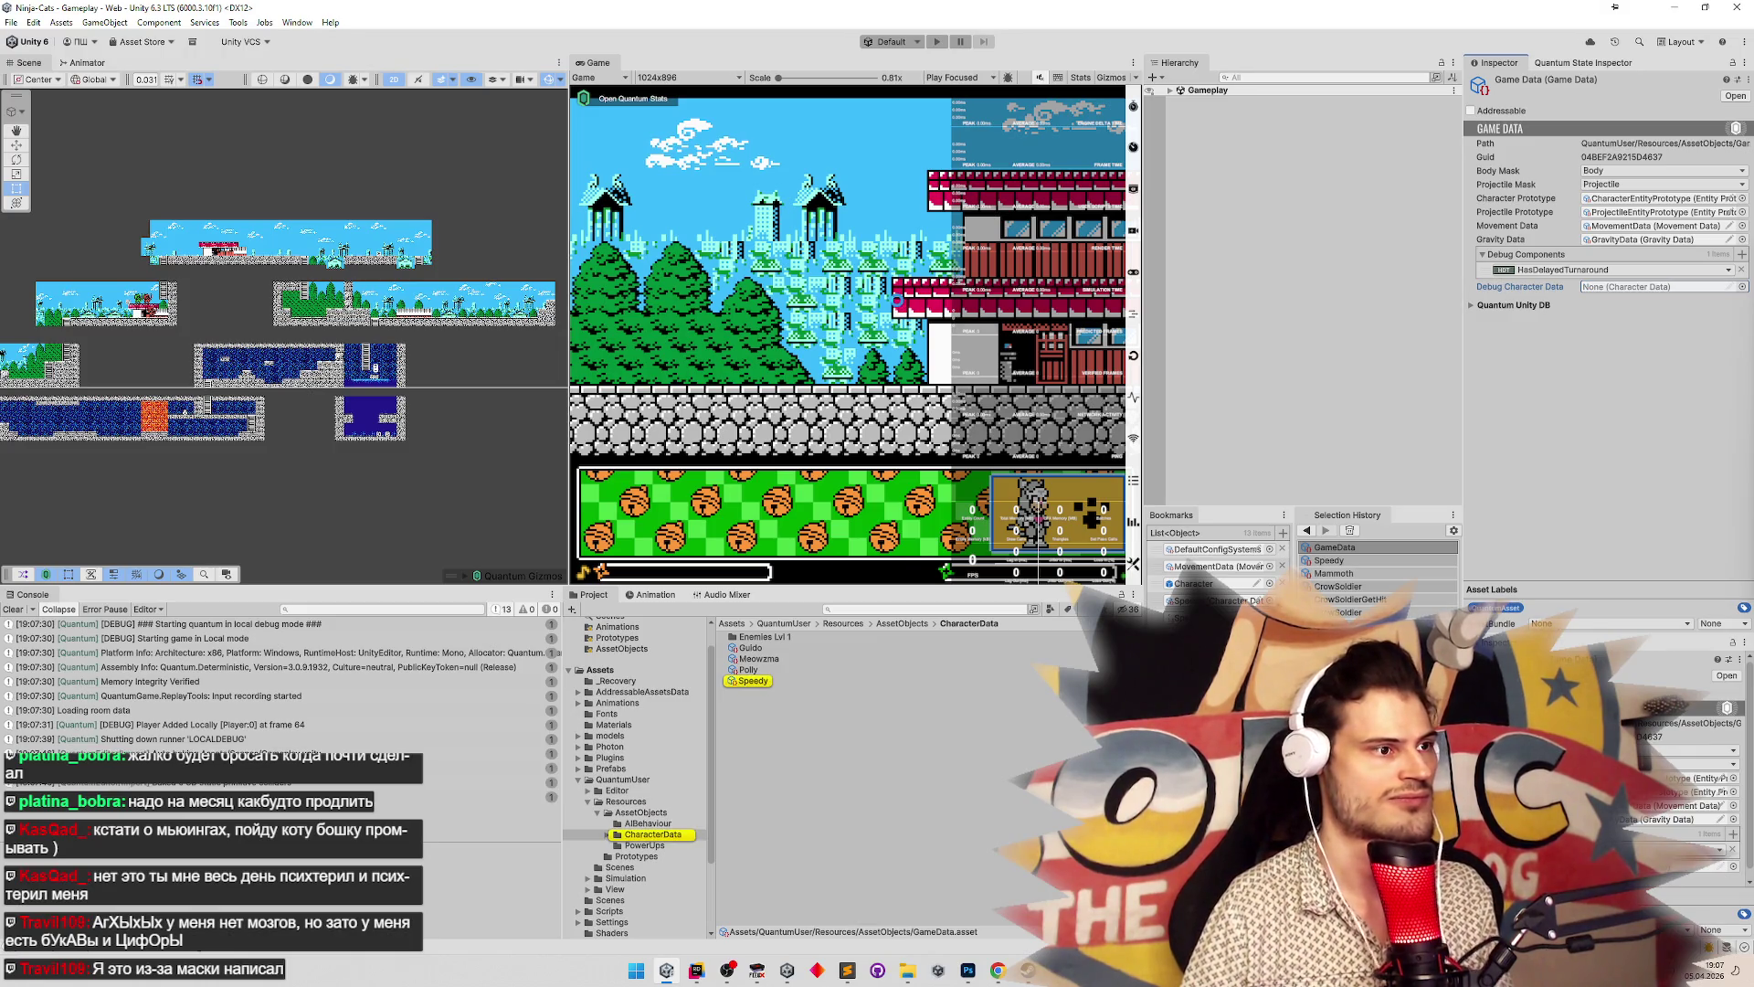
Play again, pick a character, walk it, climb the ladder, cross the outdoor room, then stop
key(ctrl+p)
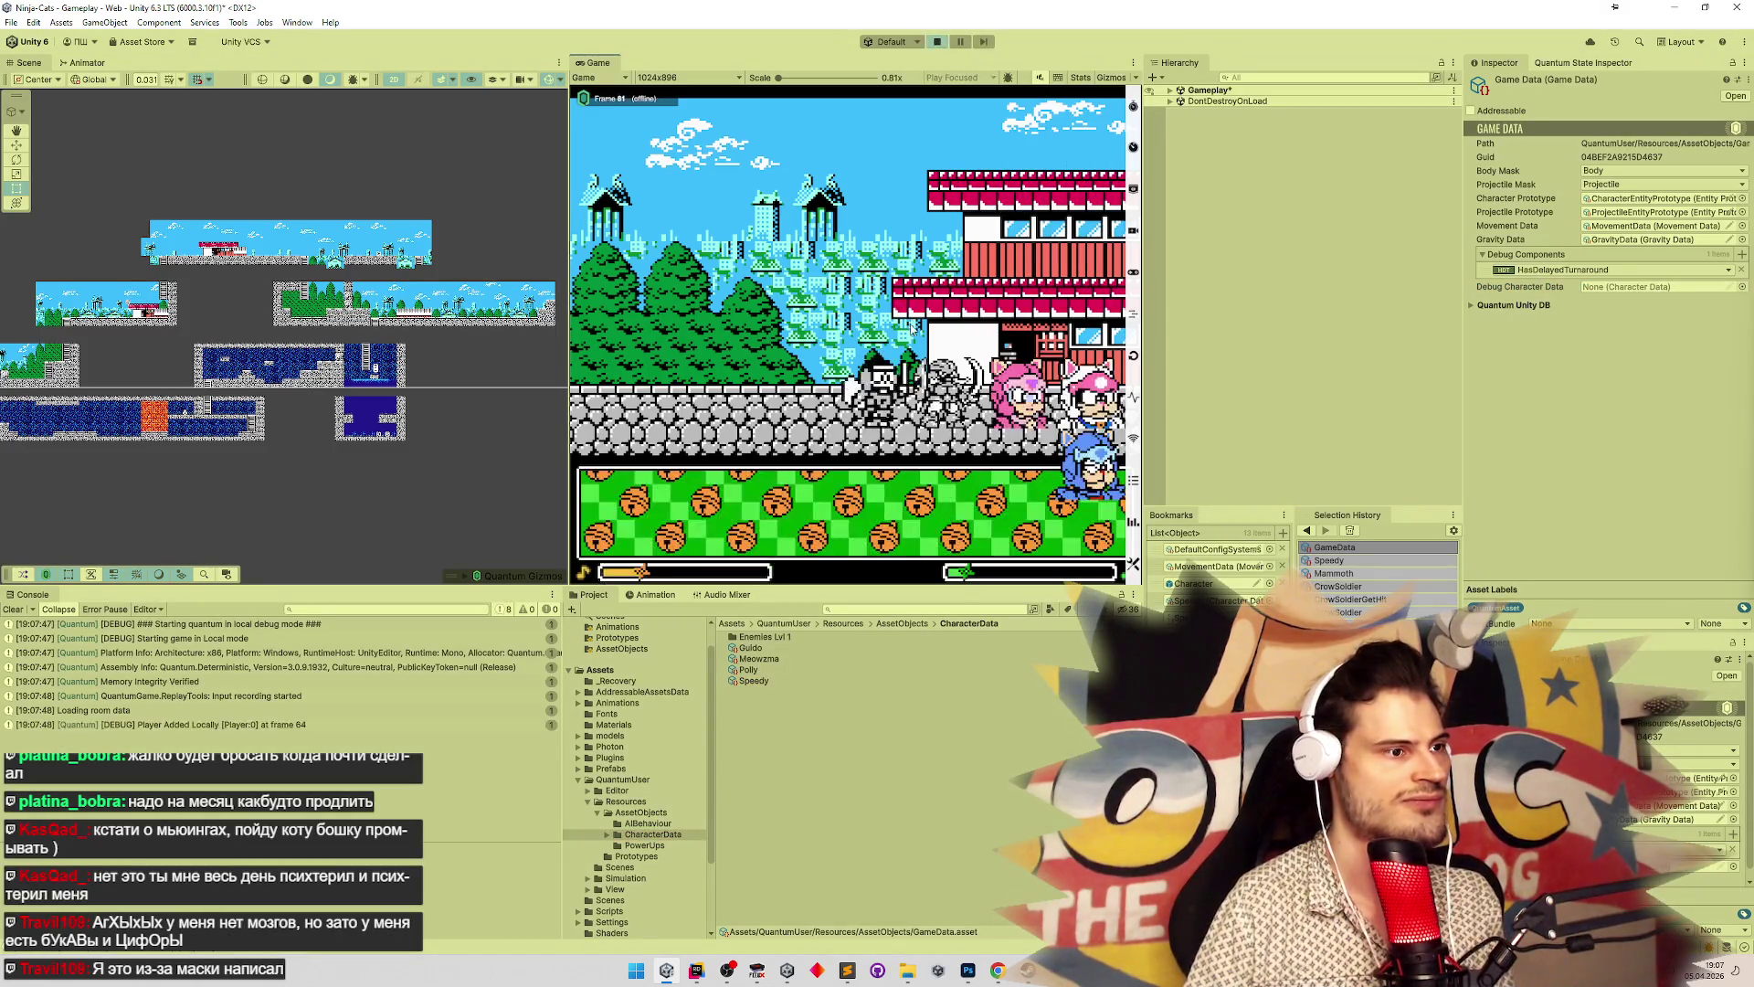
click(1090, 522)
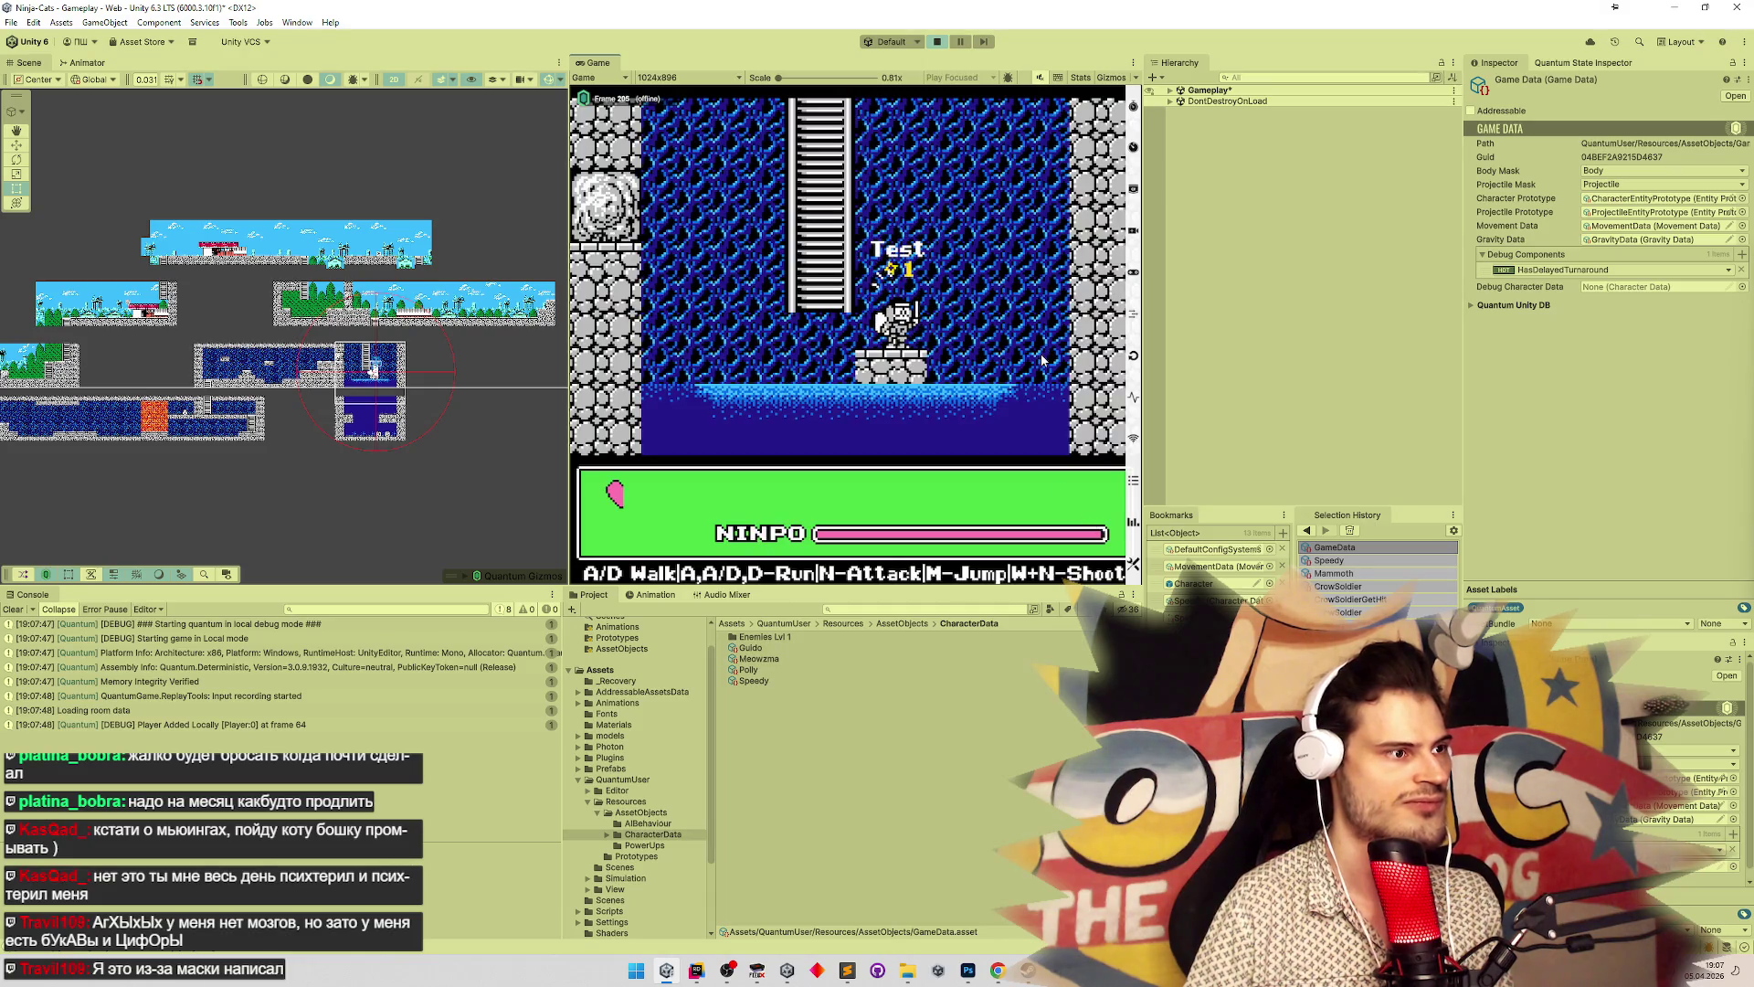
key(d)
key(a)
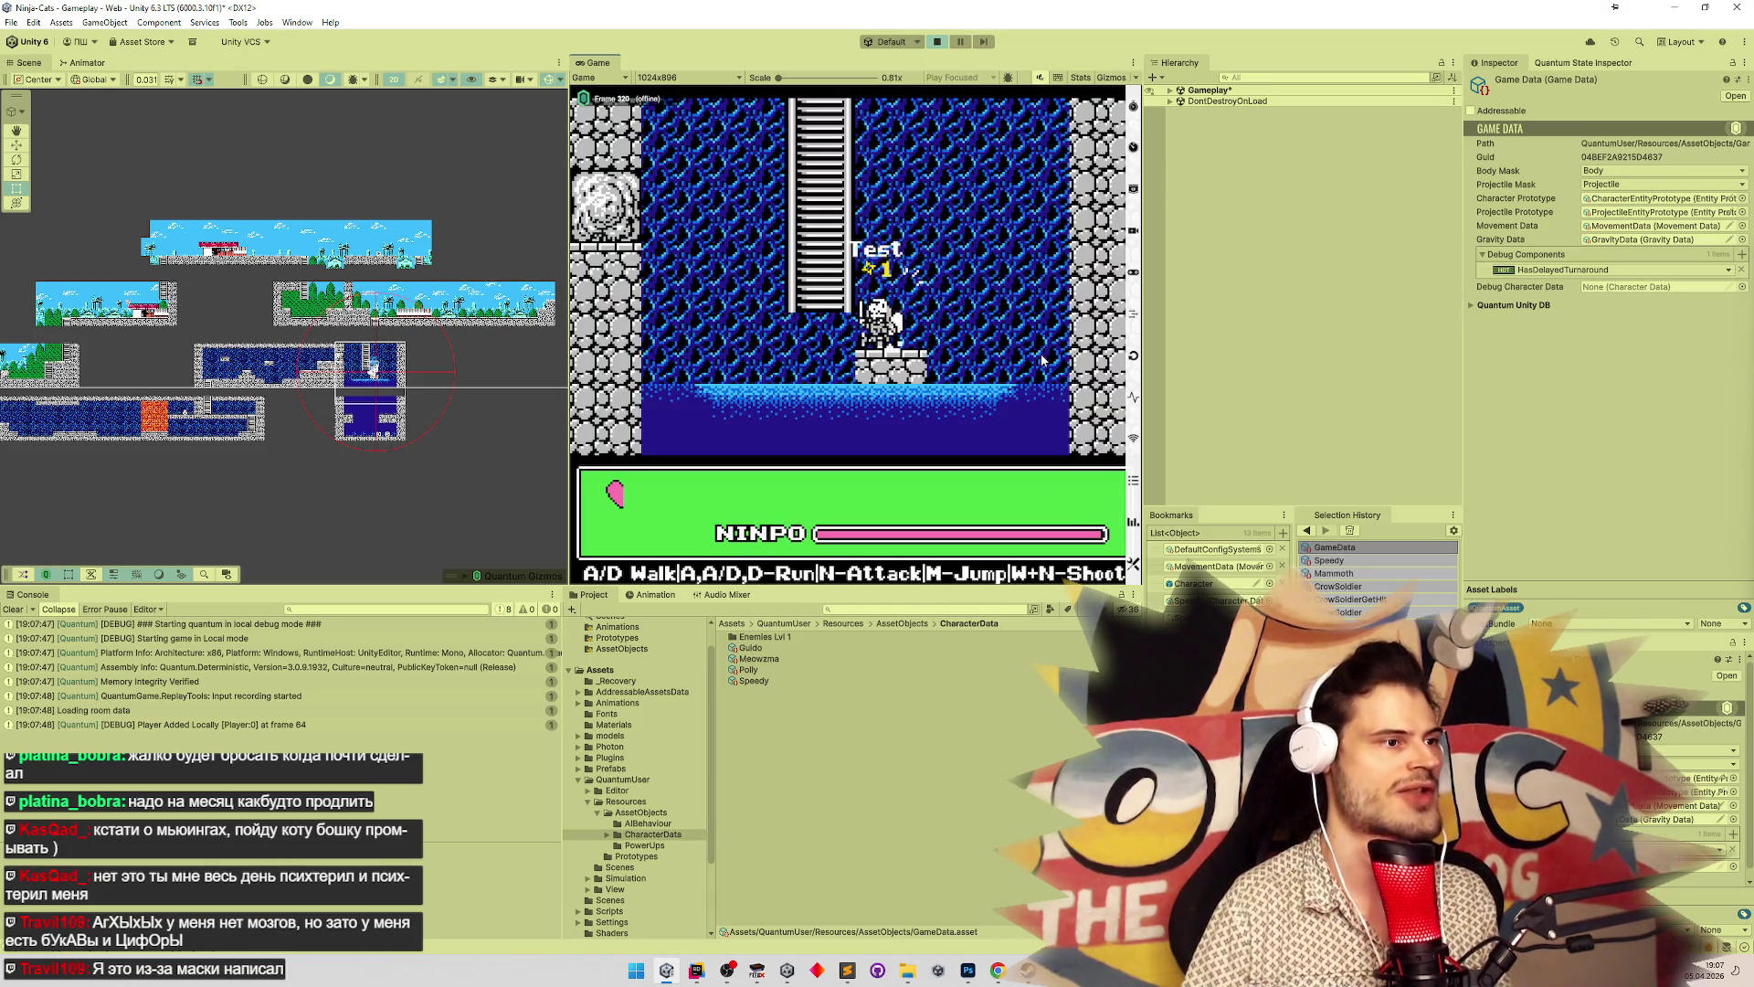
key(w)
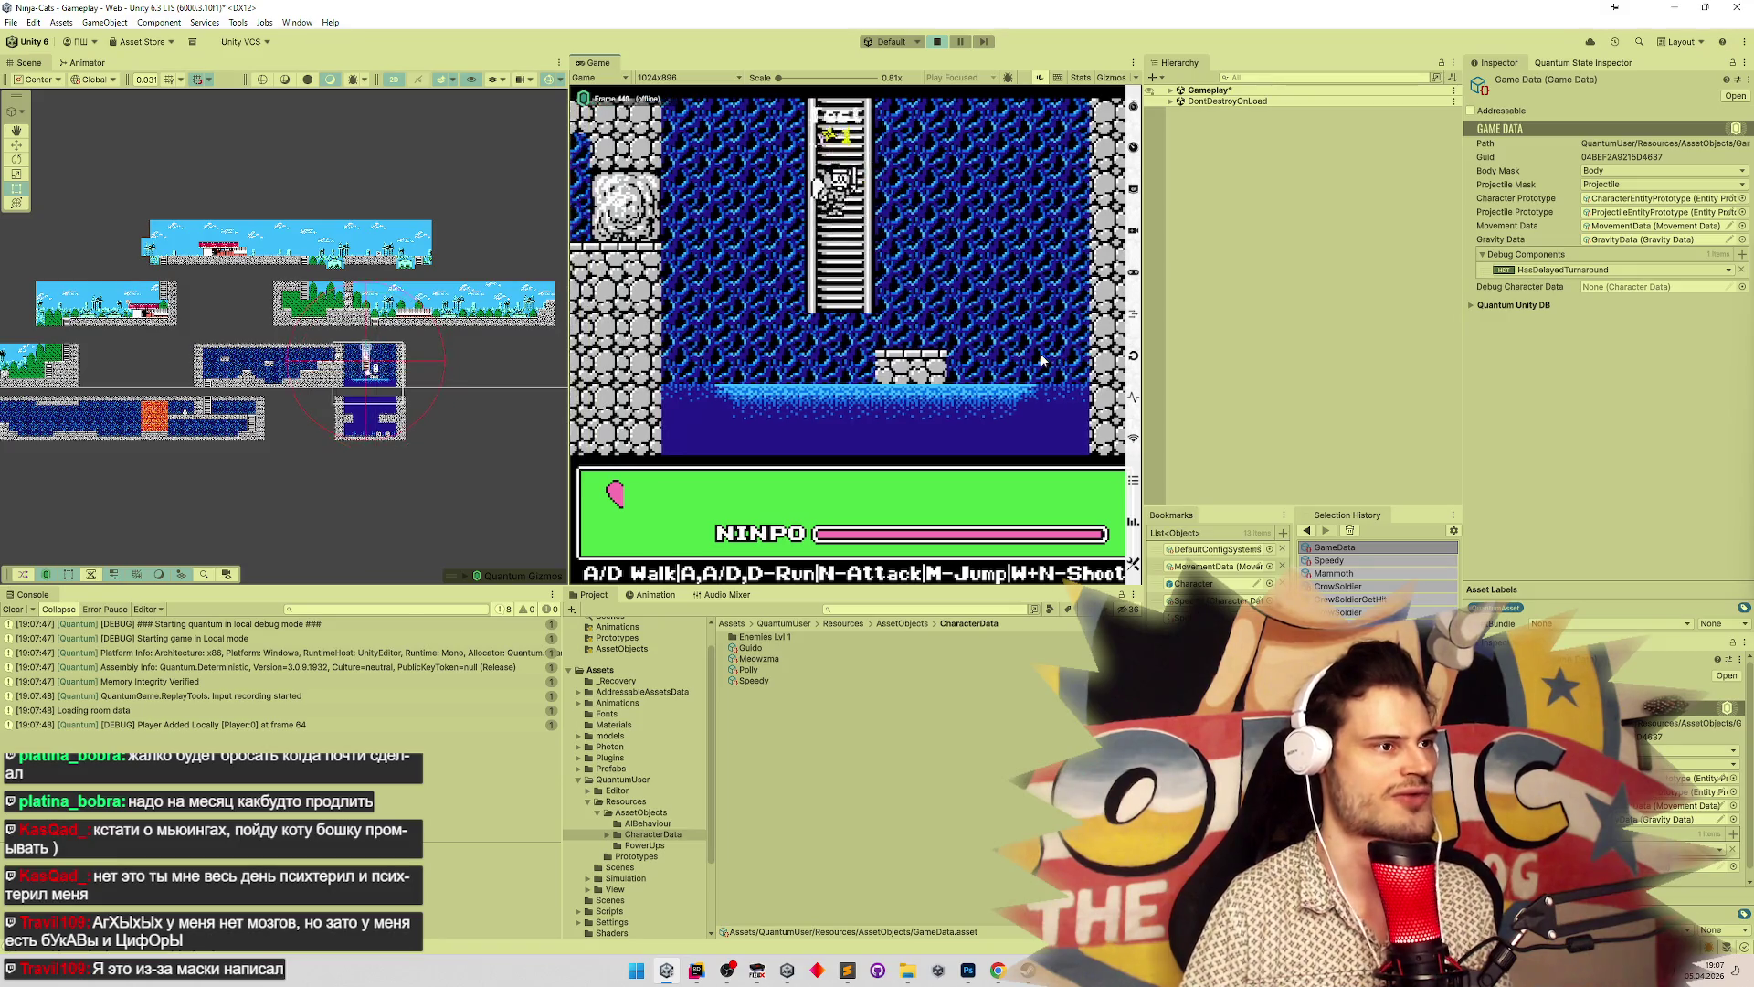
key(d)
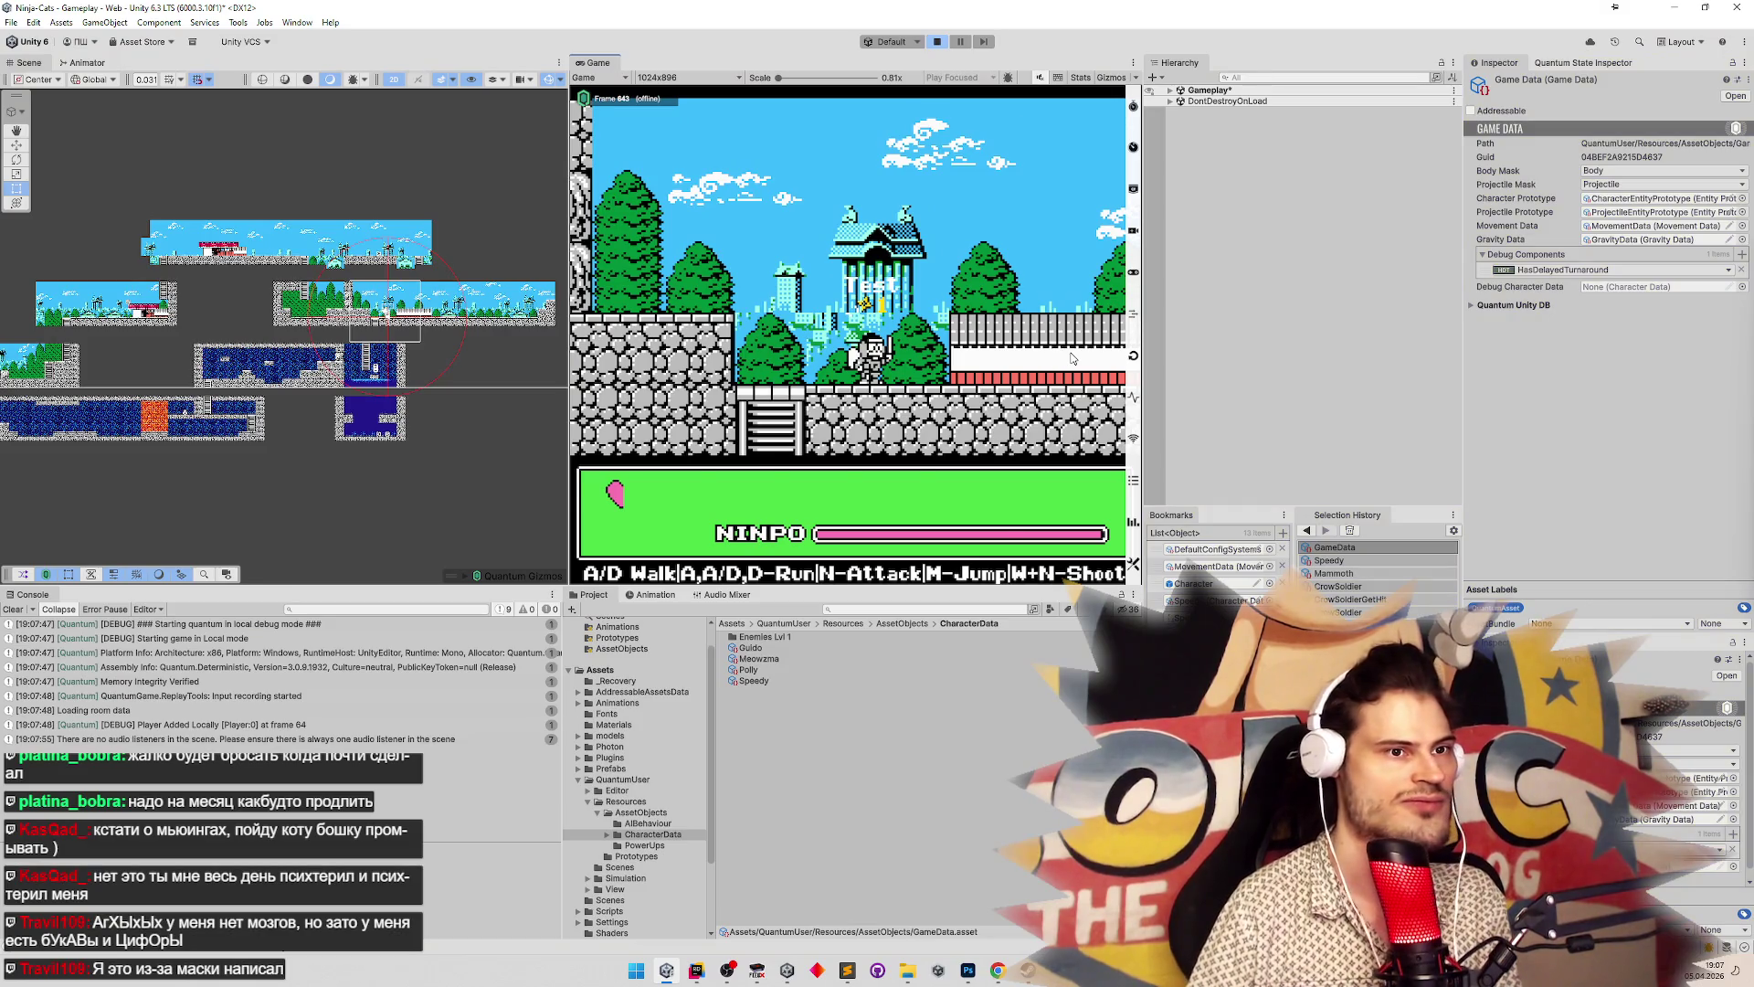
key(ctrl+p)
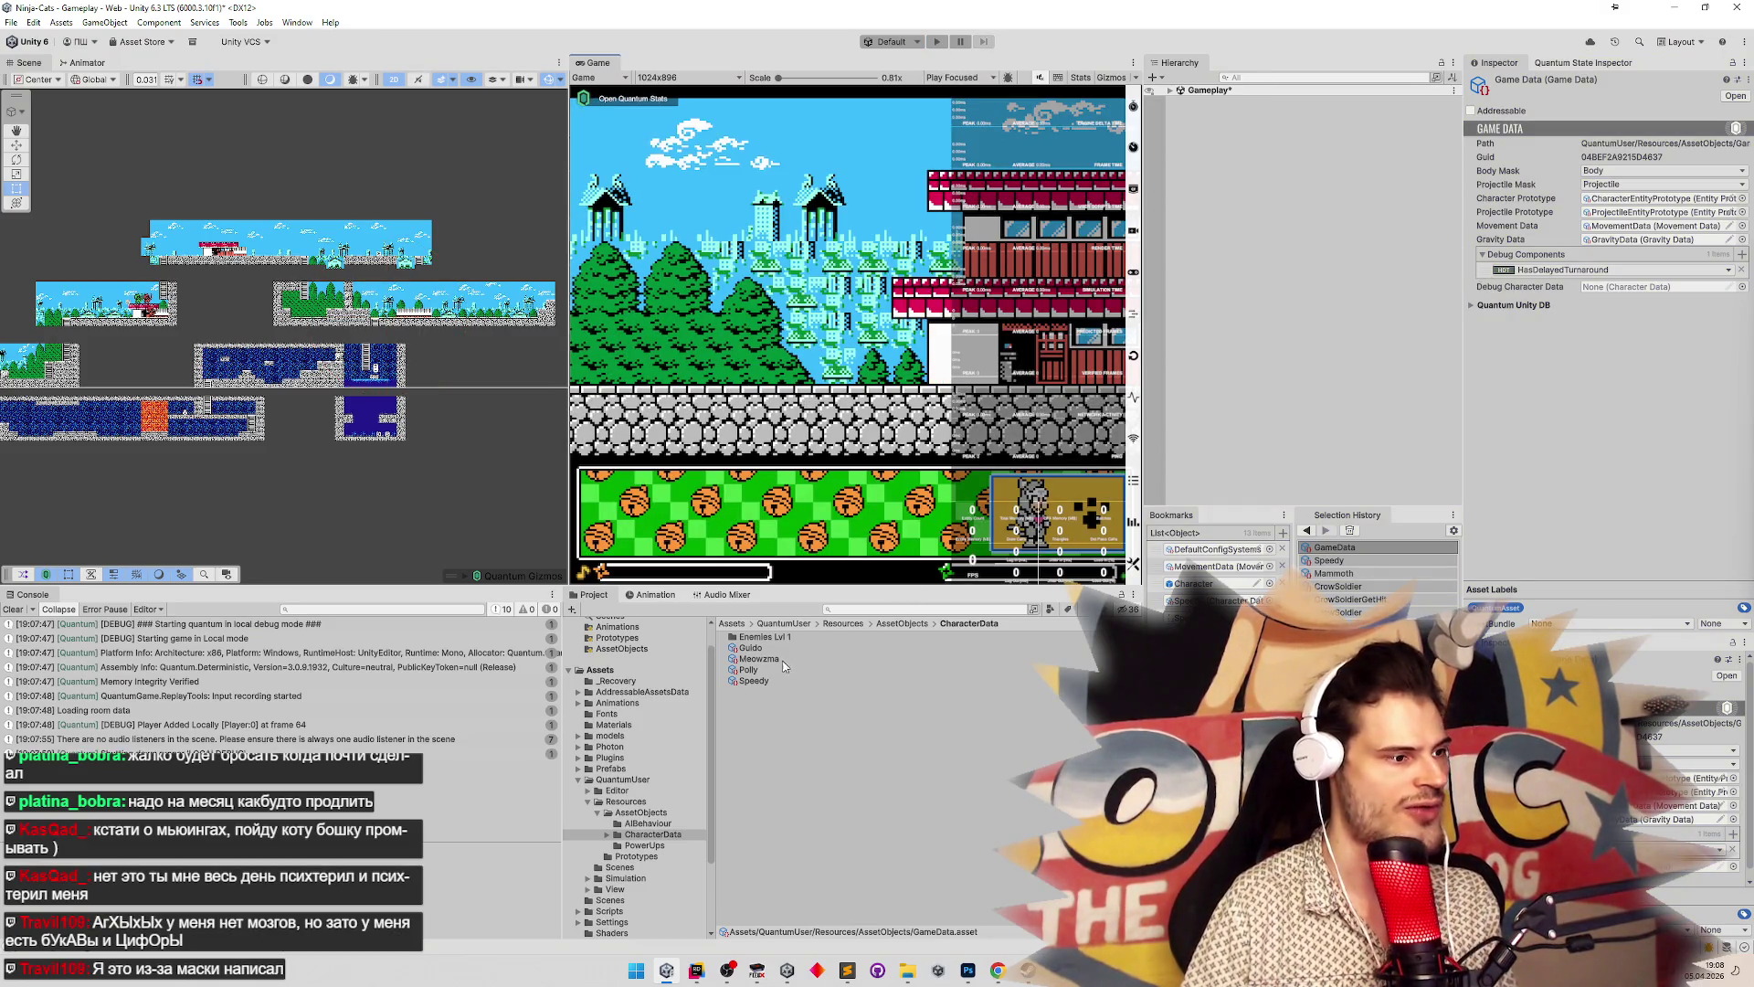
Run one more test moving the test character left, then exit Play mode
key(ctrl+p)
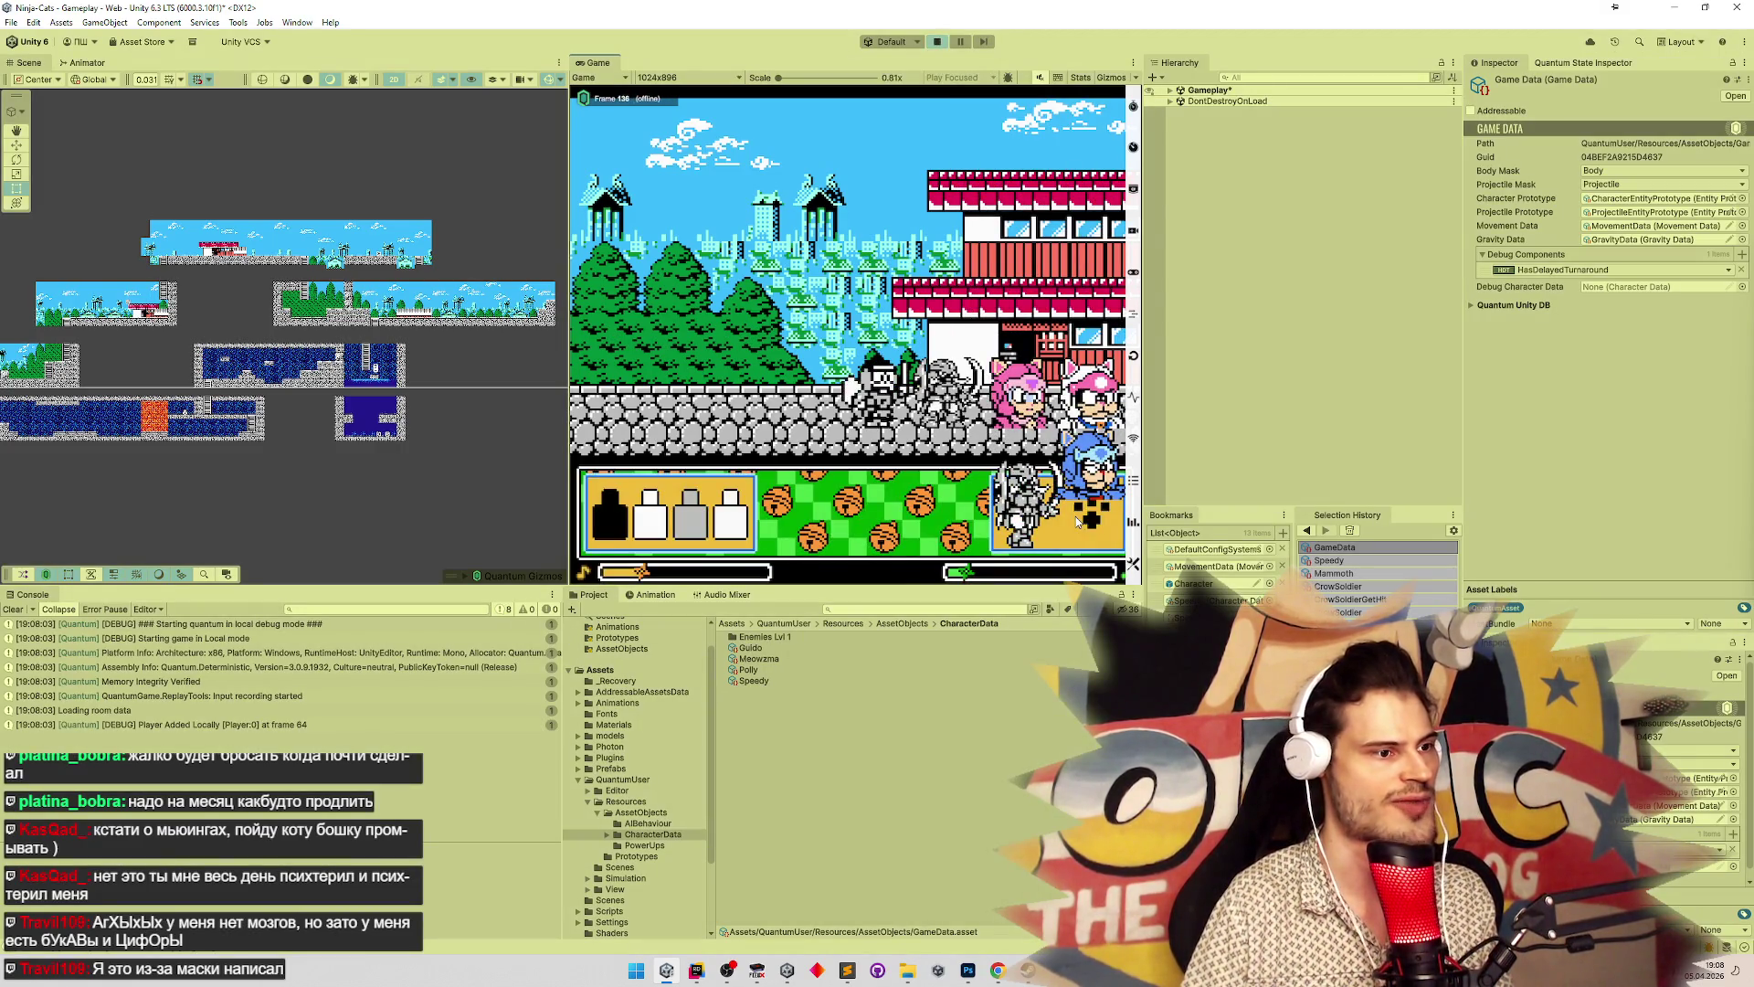
key(a)
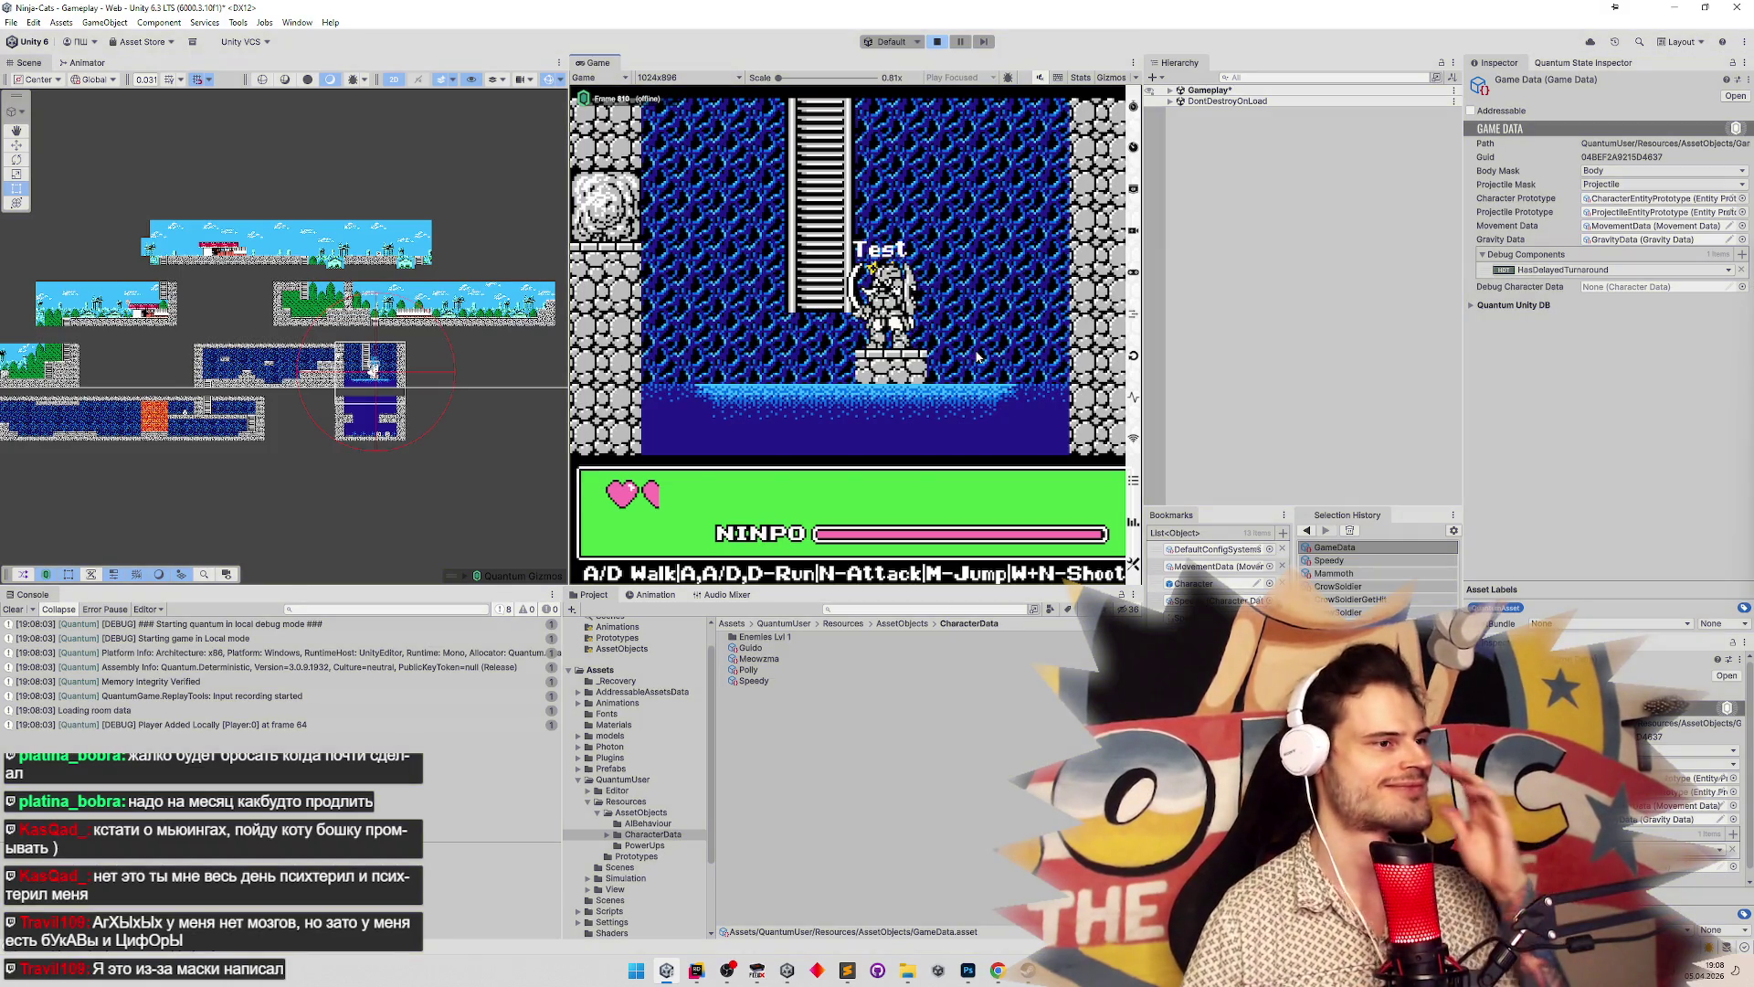
key(ctrl+p)
click(13, 609)
Save the scene, open the Character prefab, and select the LastHpEffect sweat object
key(ctrl+s)
click(1211, 585)
double_click(1214, 589)
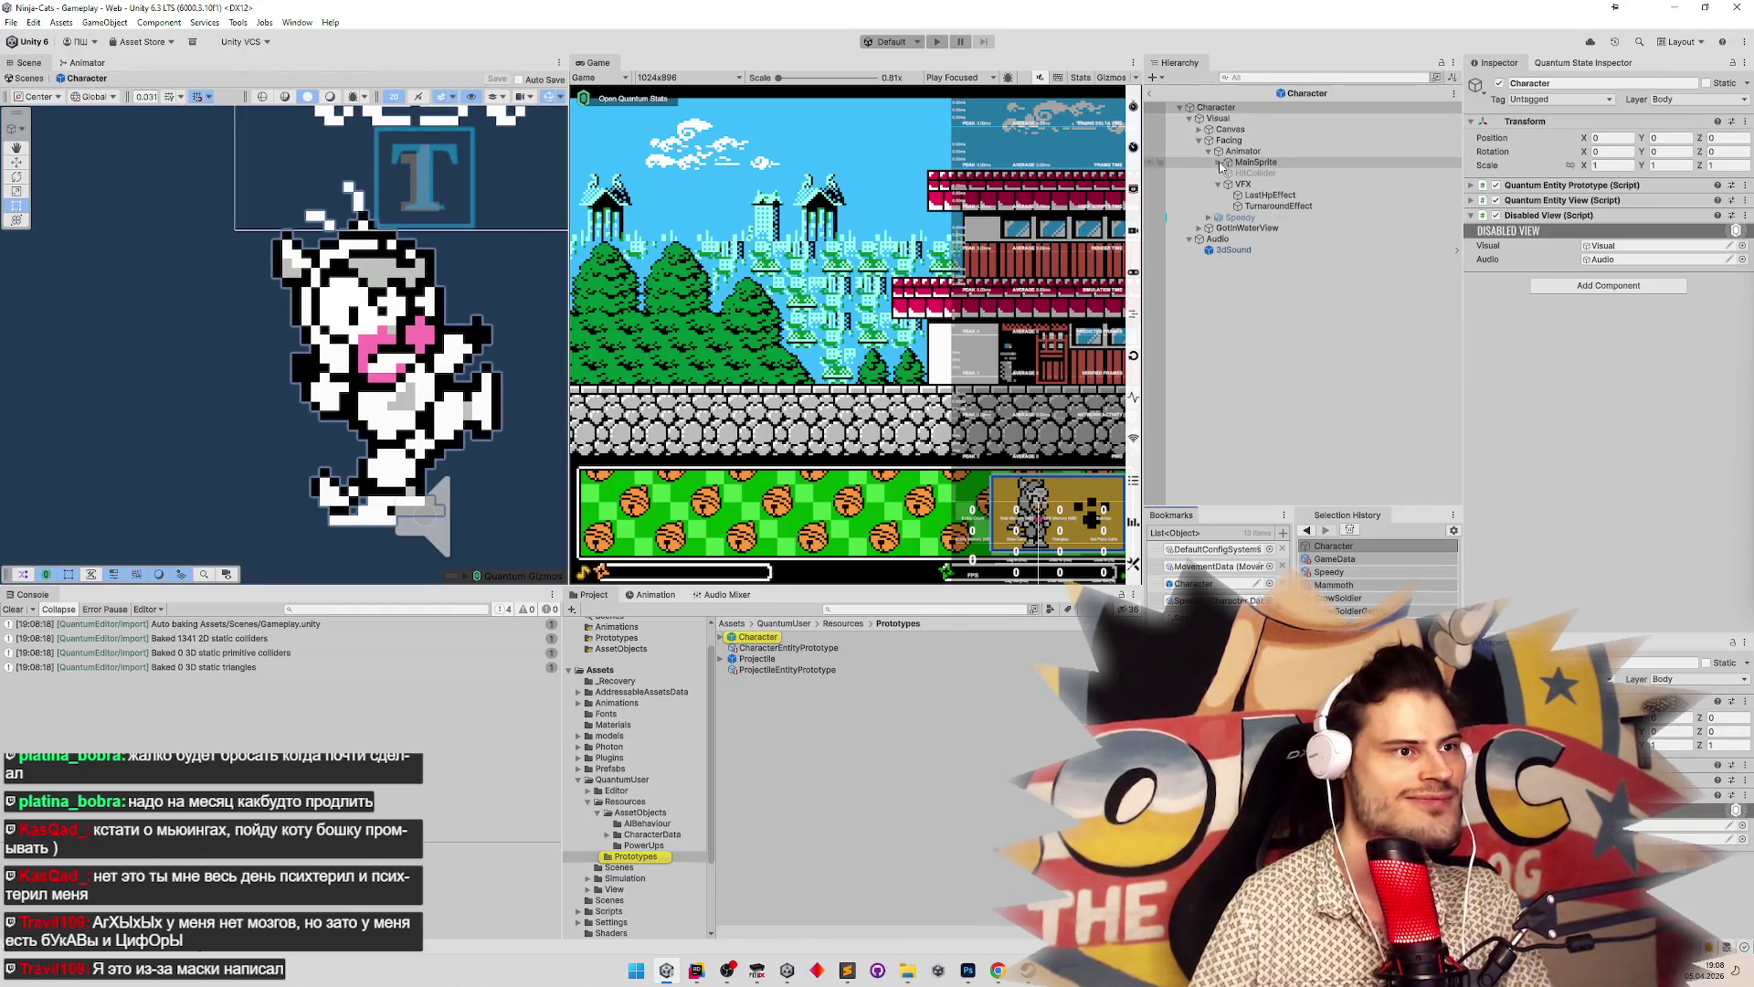
click(1251, 162)
click(1270, 194)
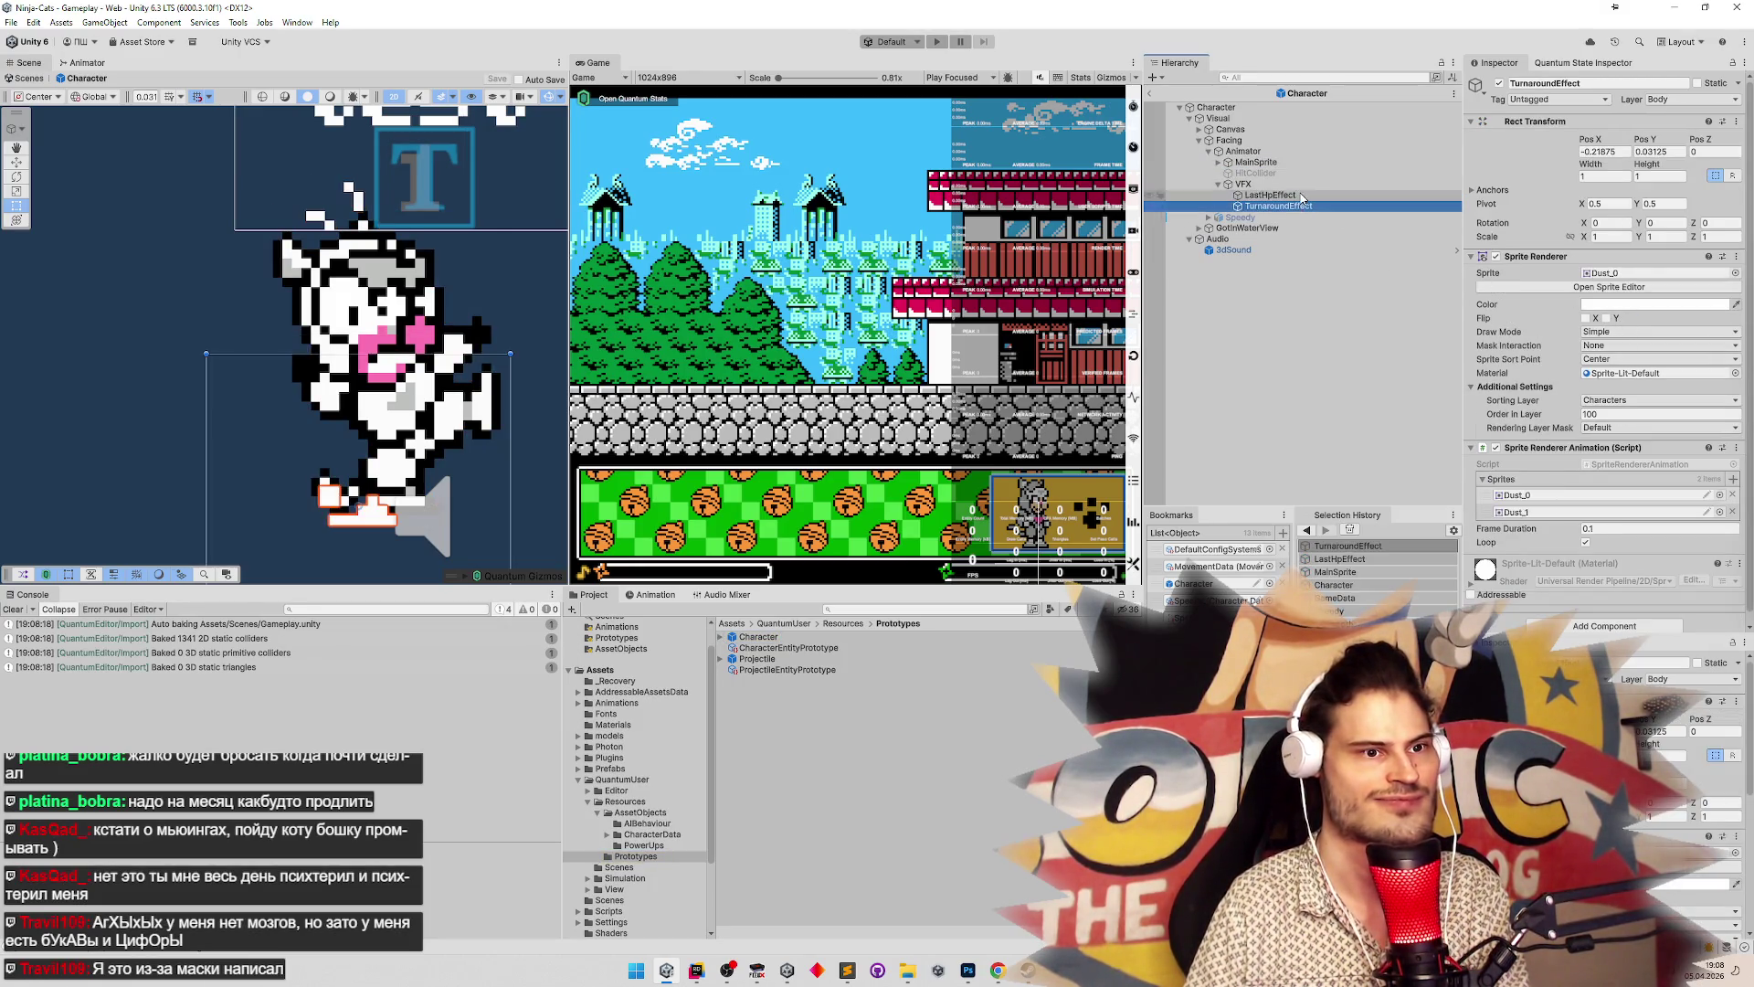
Put LastHpEffect on the Characters sorting layer with Order in Layer 100
click(1613, 402)
click(1625, 446)
click(1610, 414)
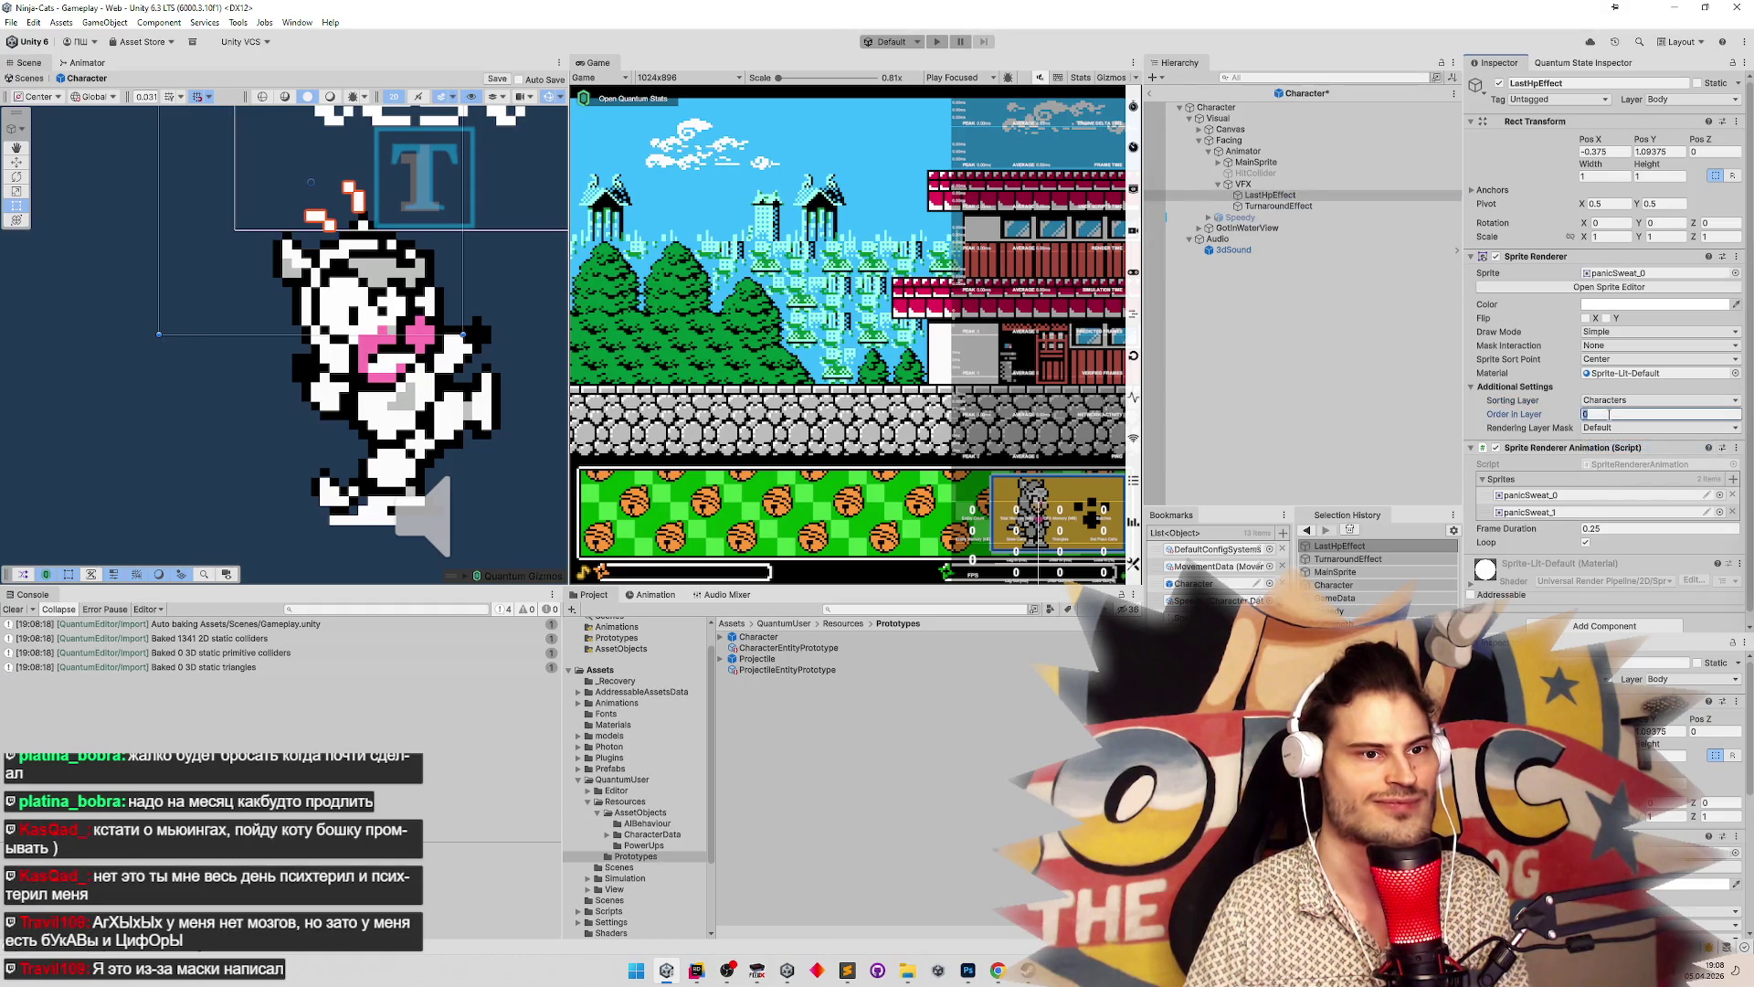
text(100)
click(12, 609)
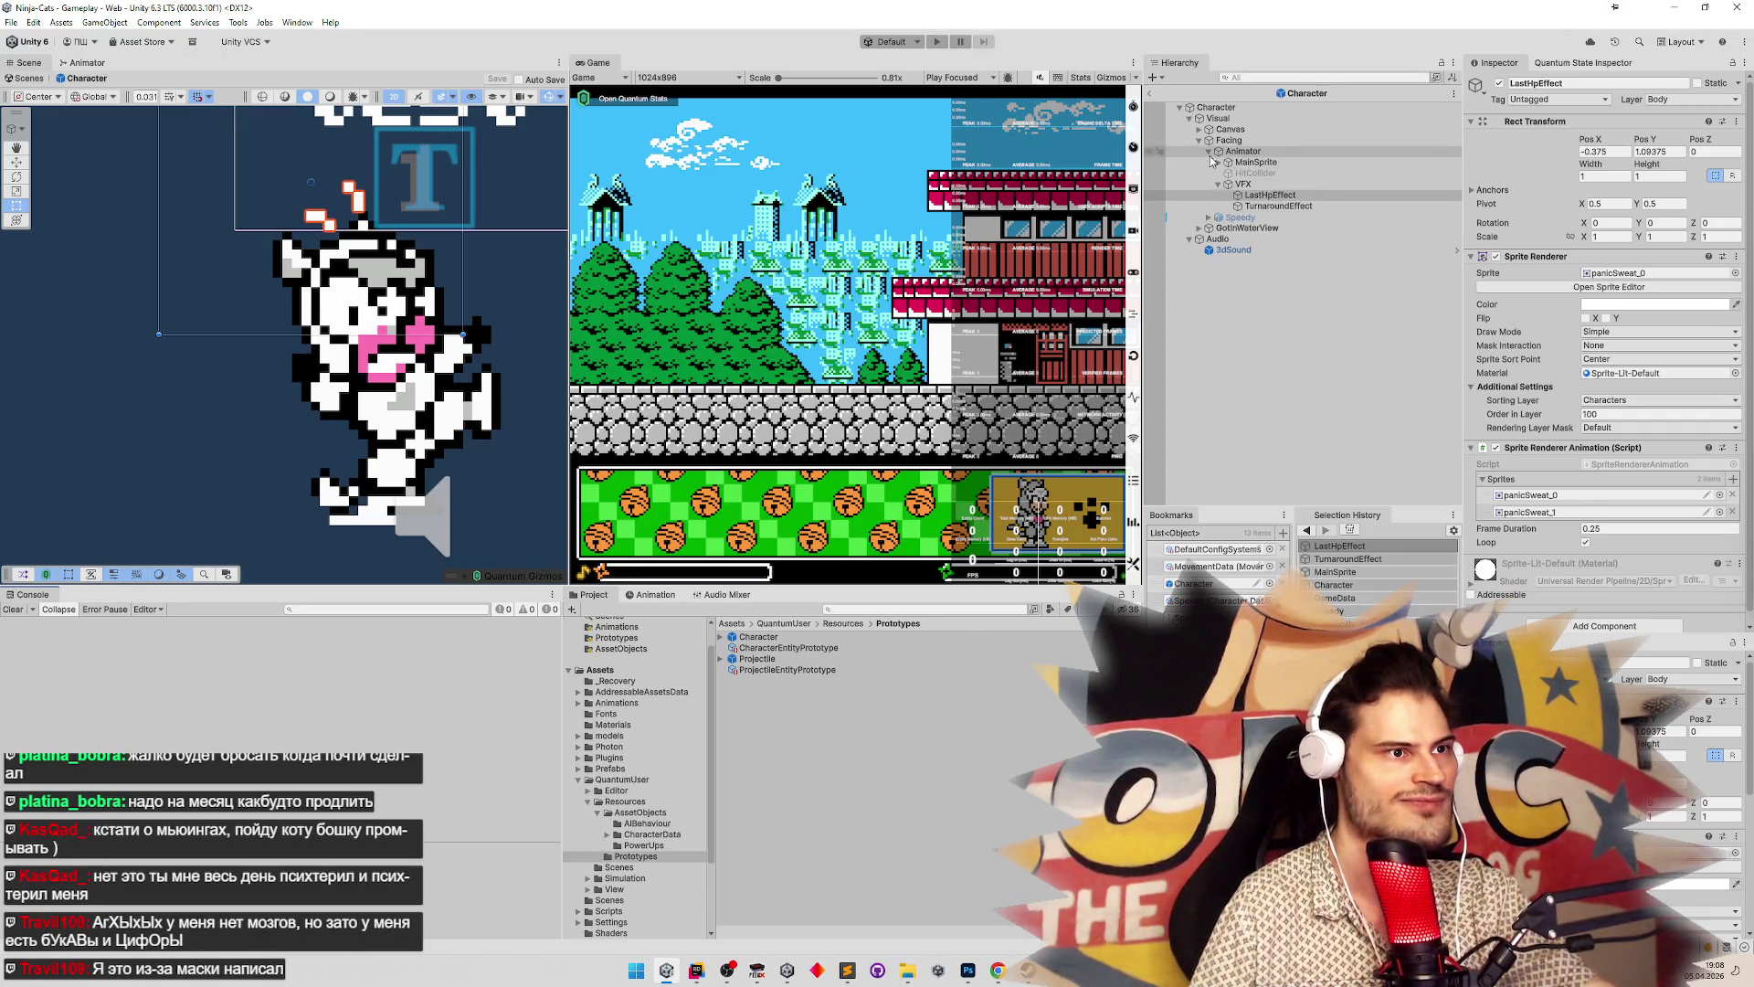
Check which effects the VFX object references, then reselect LastHpEffect
click(1264, 186)
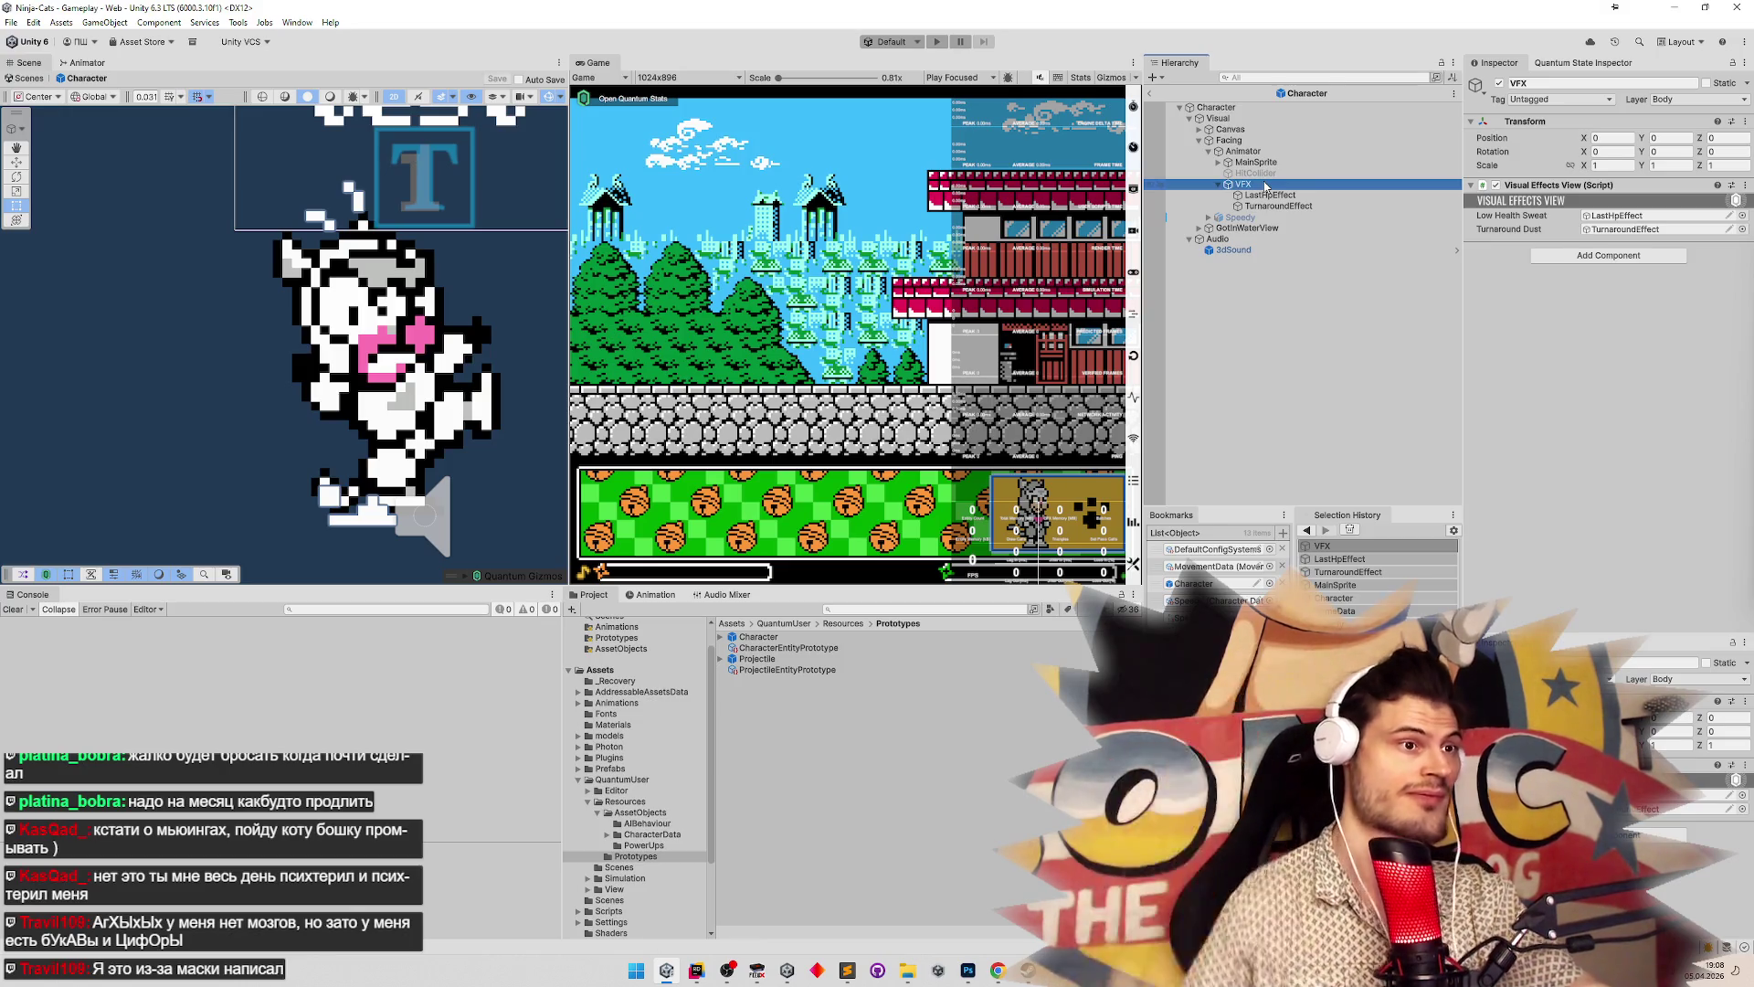
click(1310, 195)
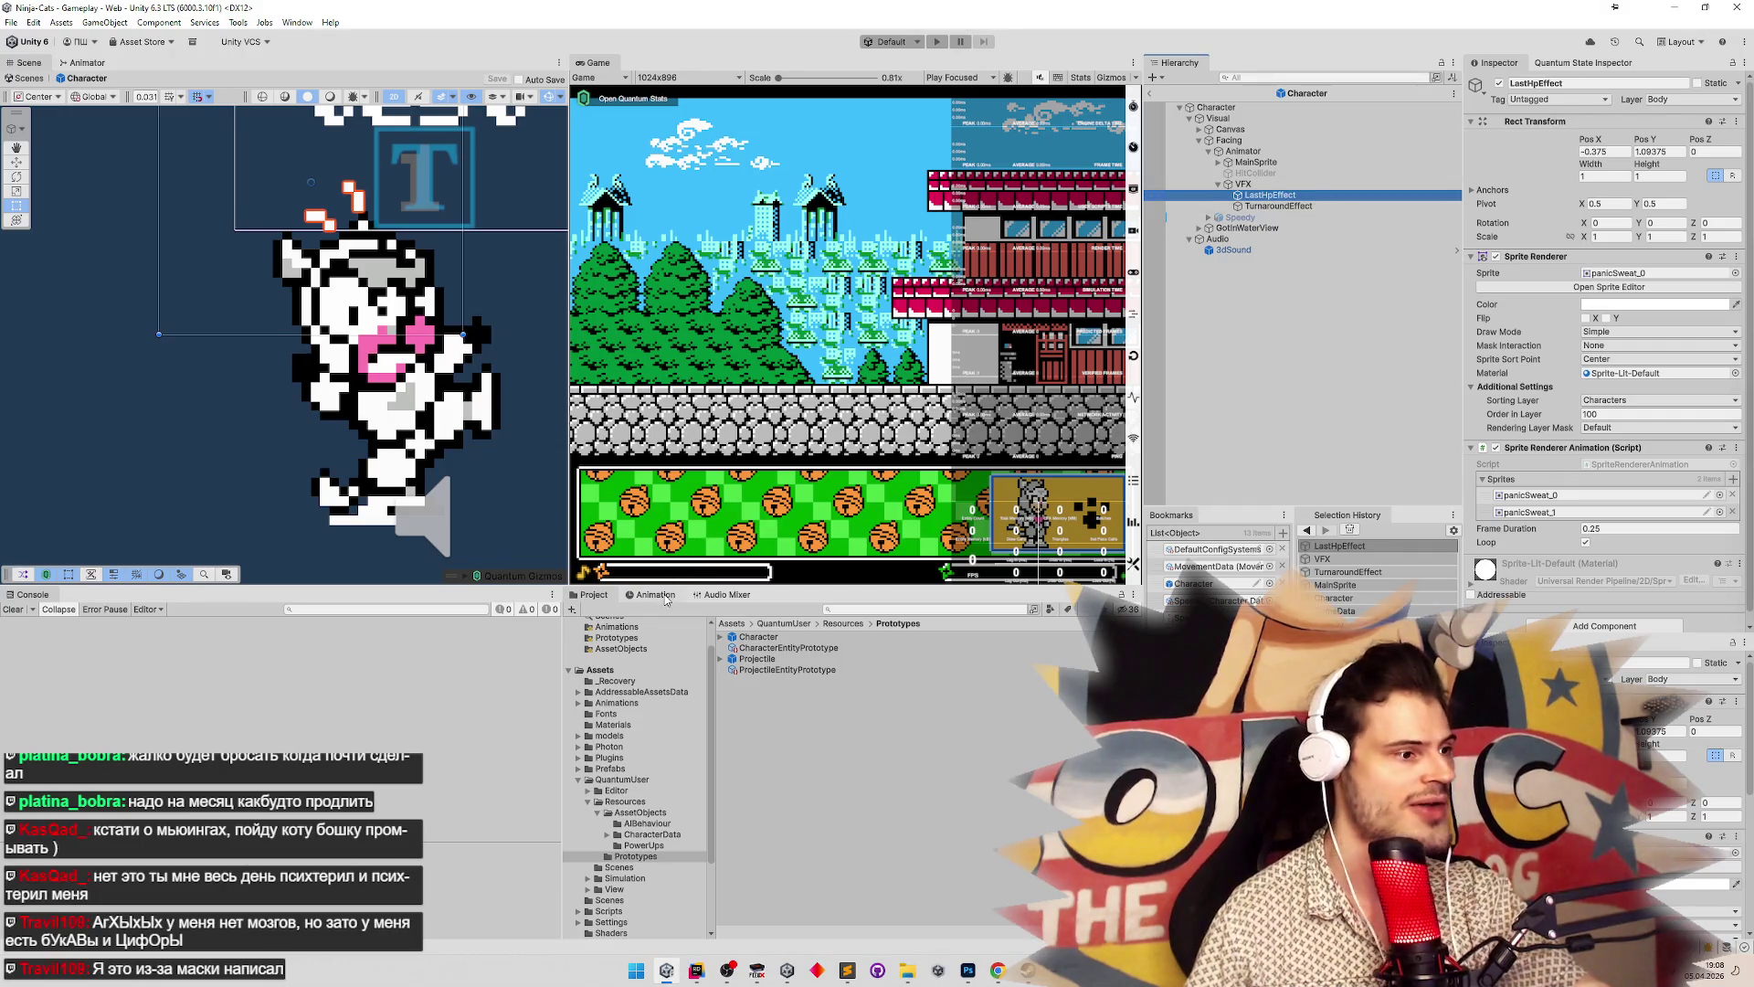
click(664, 597)
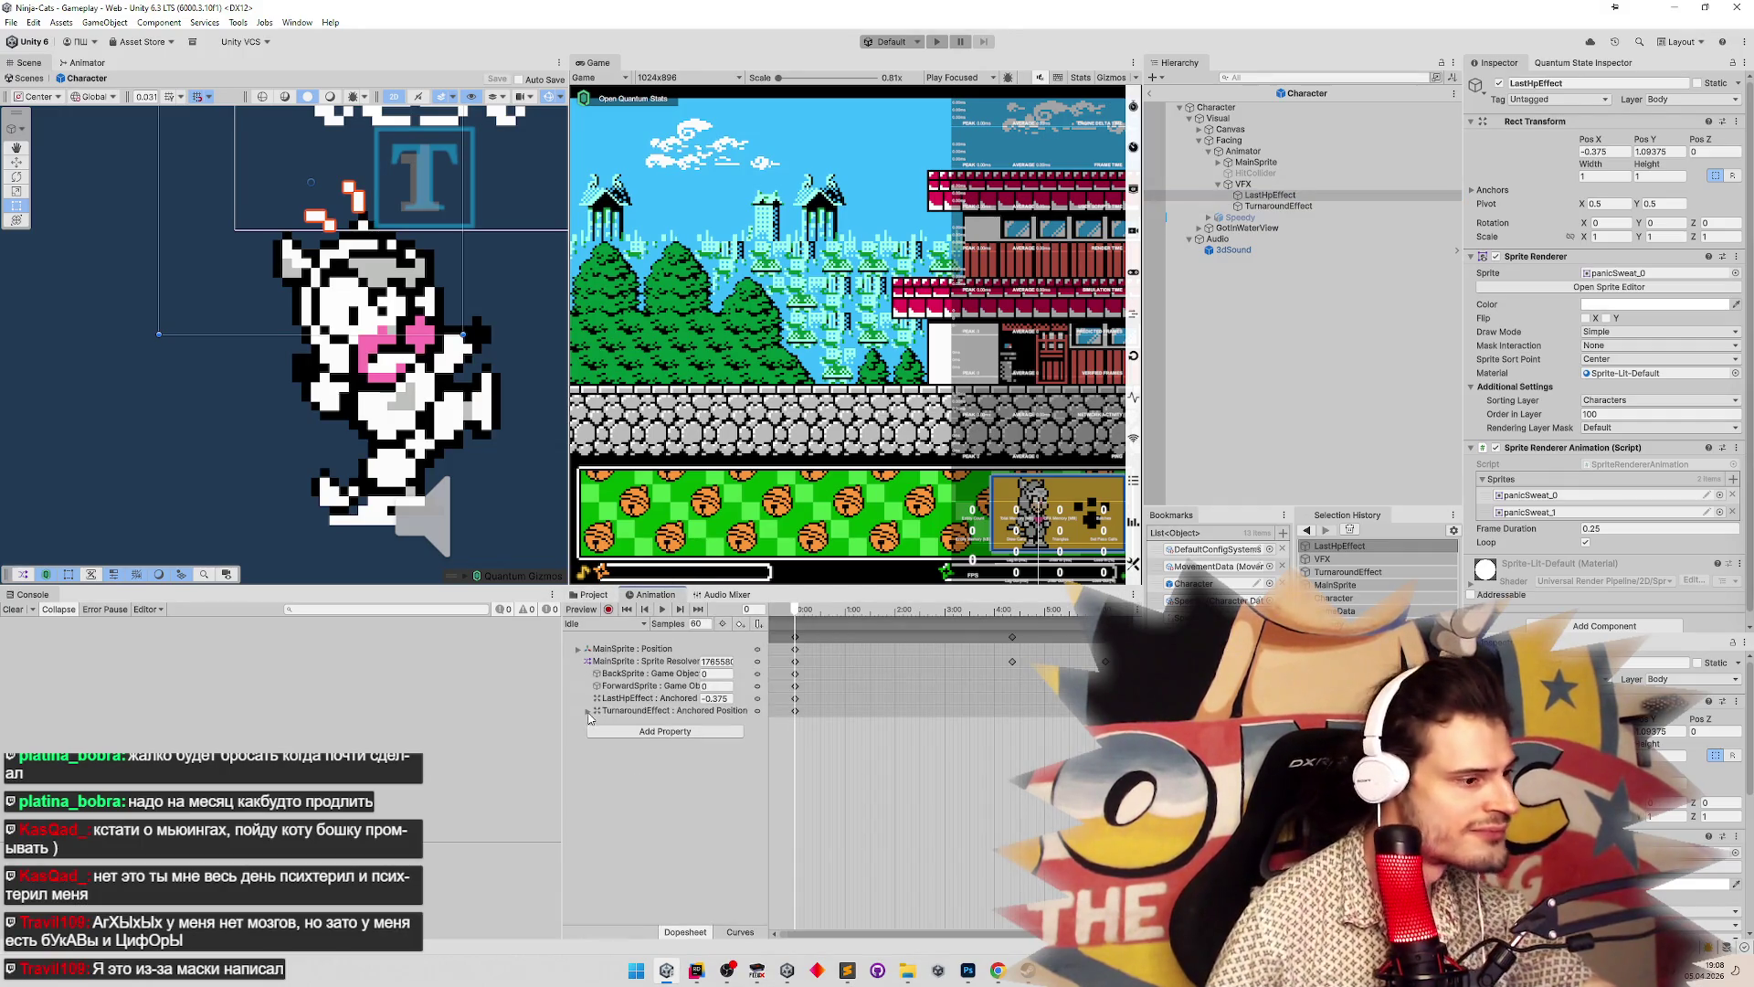
Inspect the Idle clip's anchored position tracks for TurnaroundEffect and LastHpEffect, widening the property list
click(586, 712)
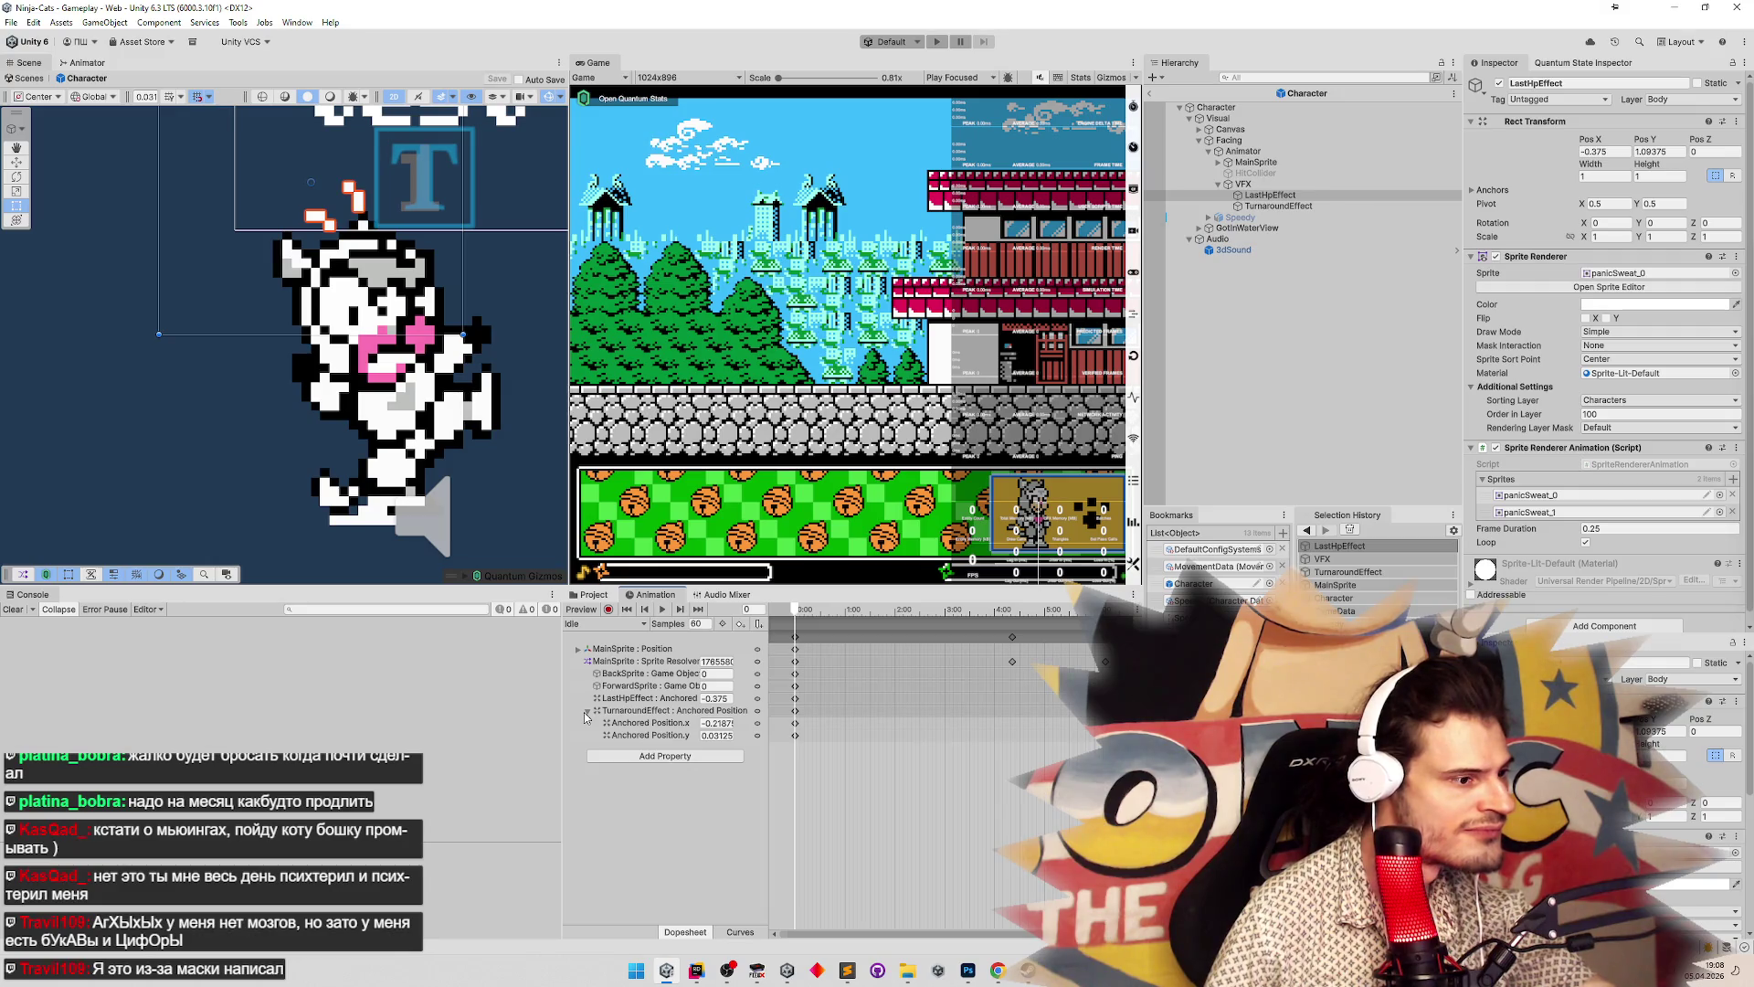
click(631, 736)
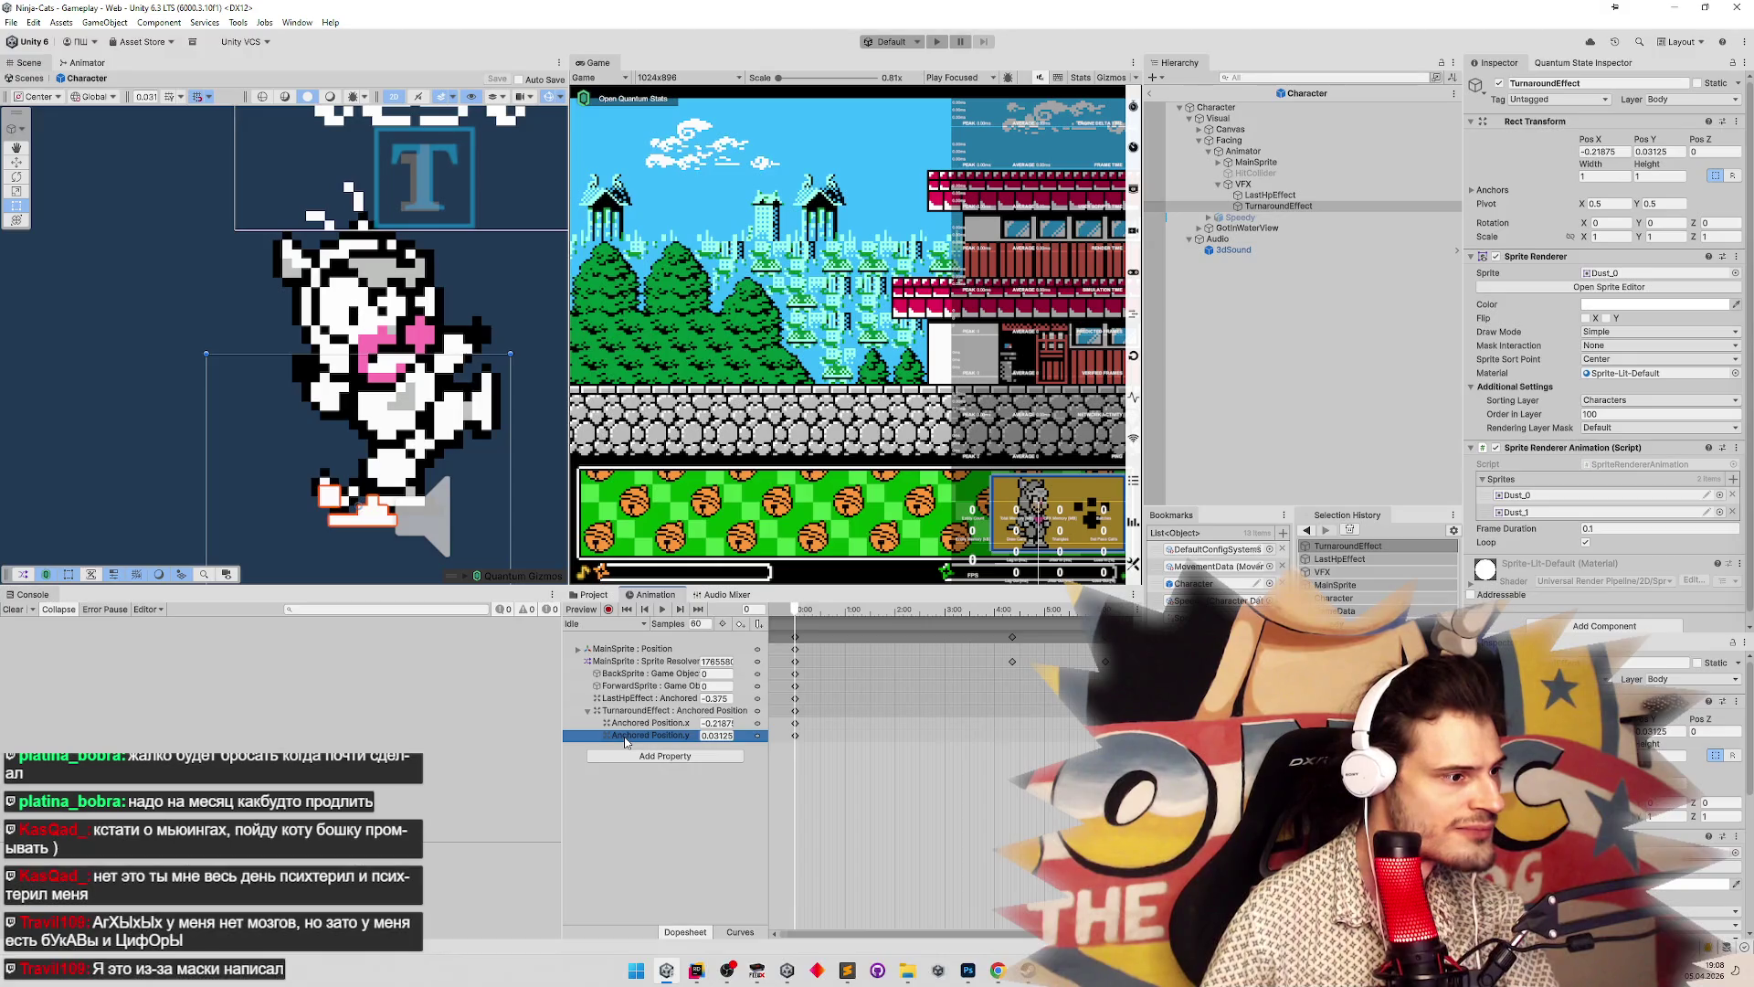
click(607, 625)
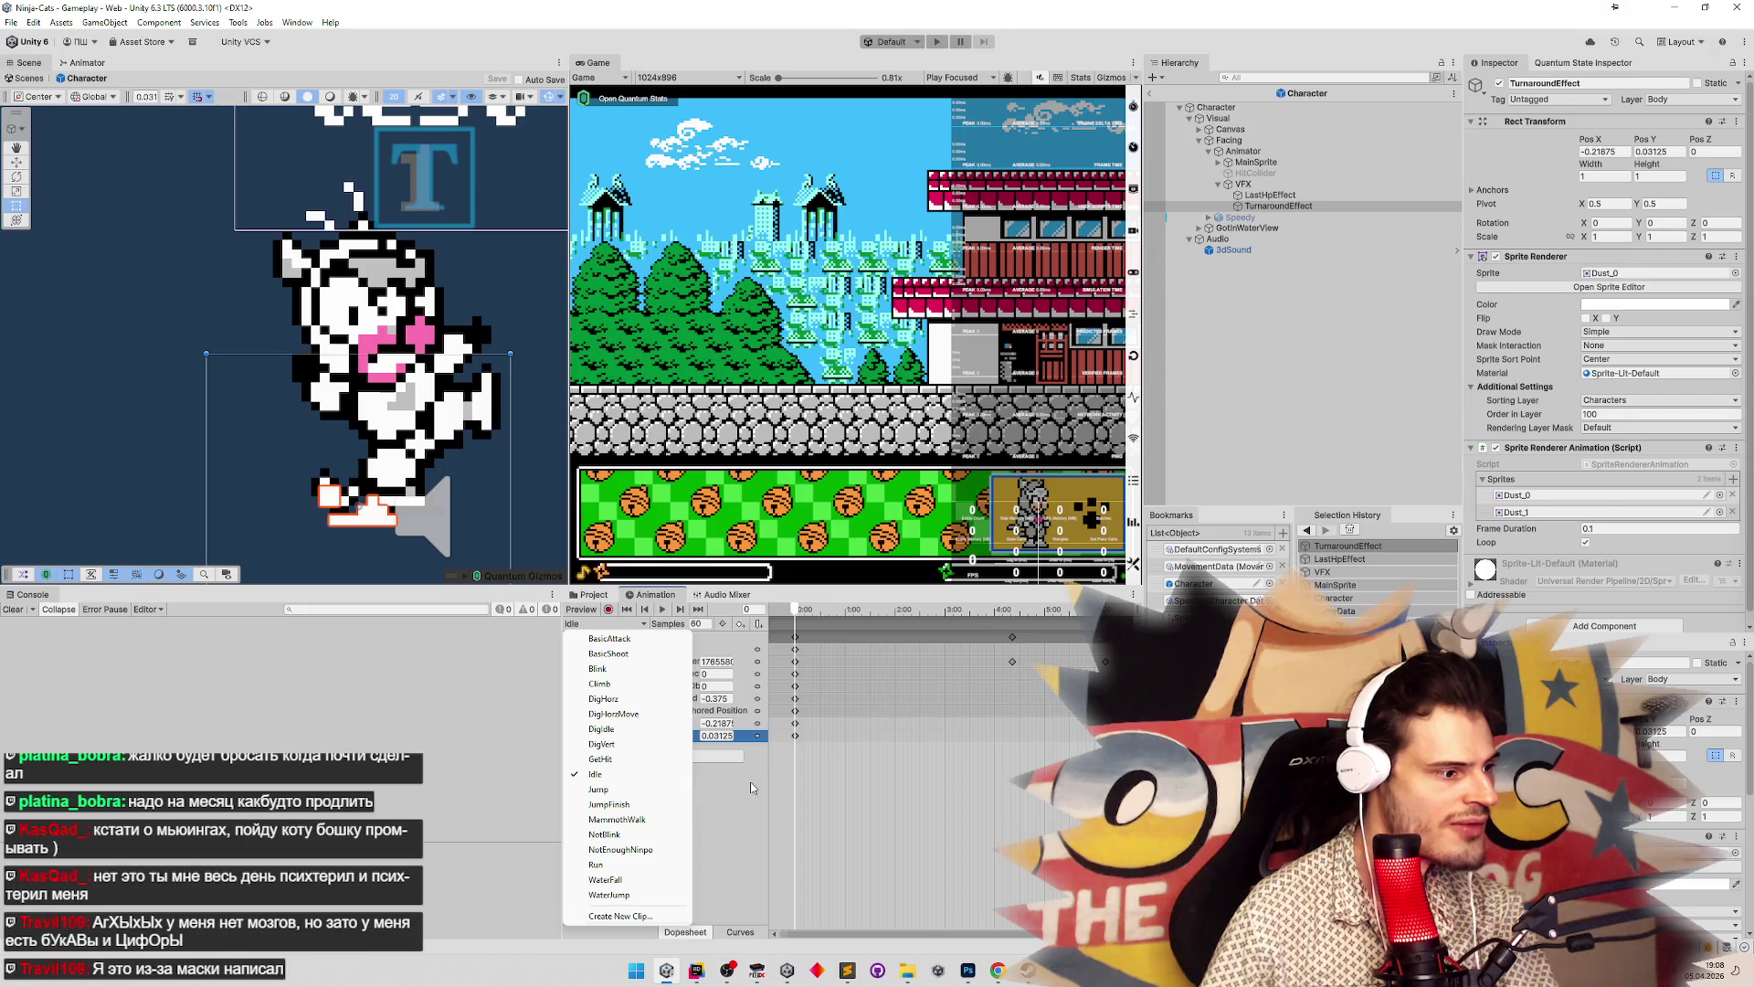
click(825, 801)
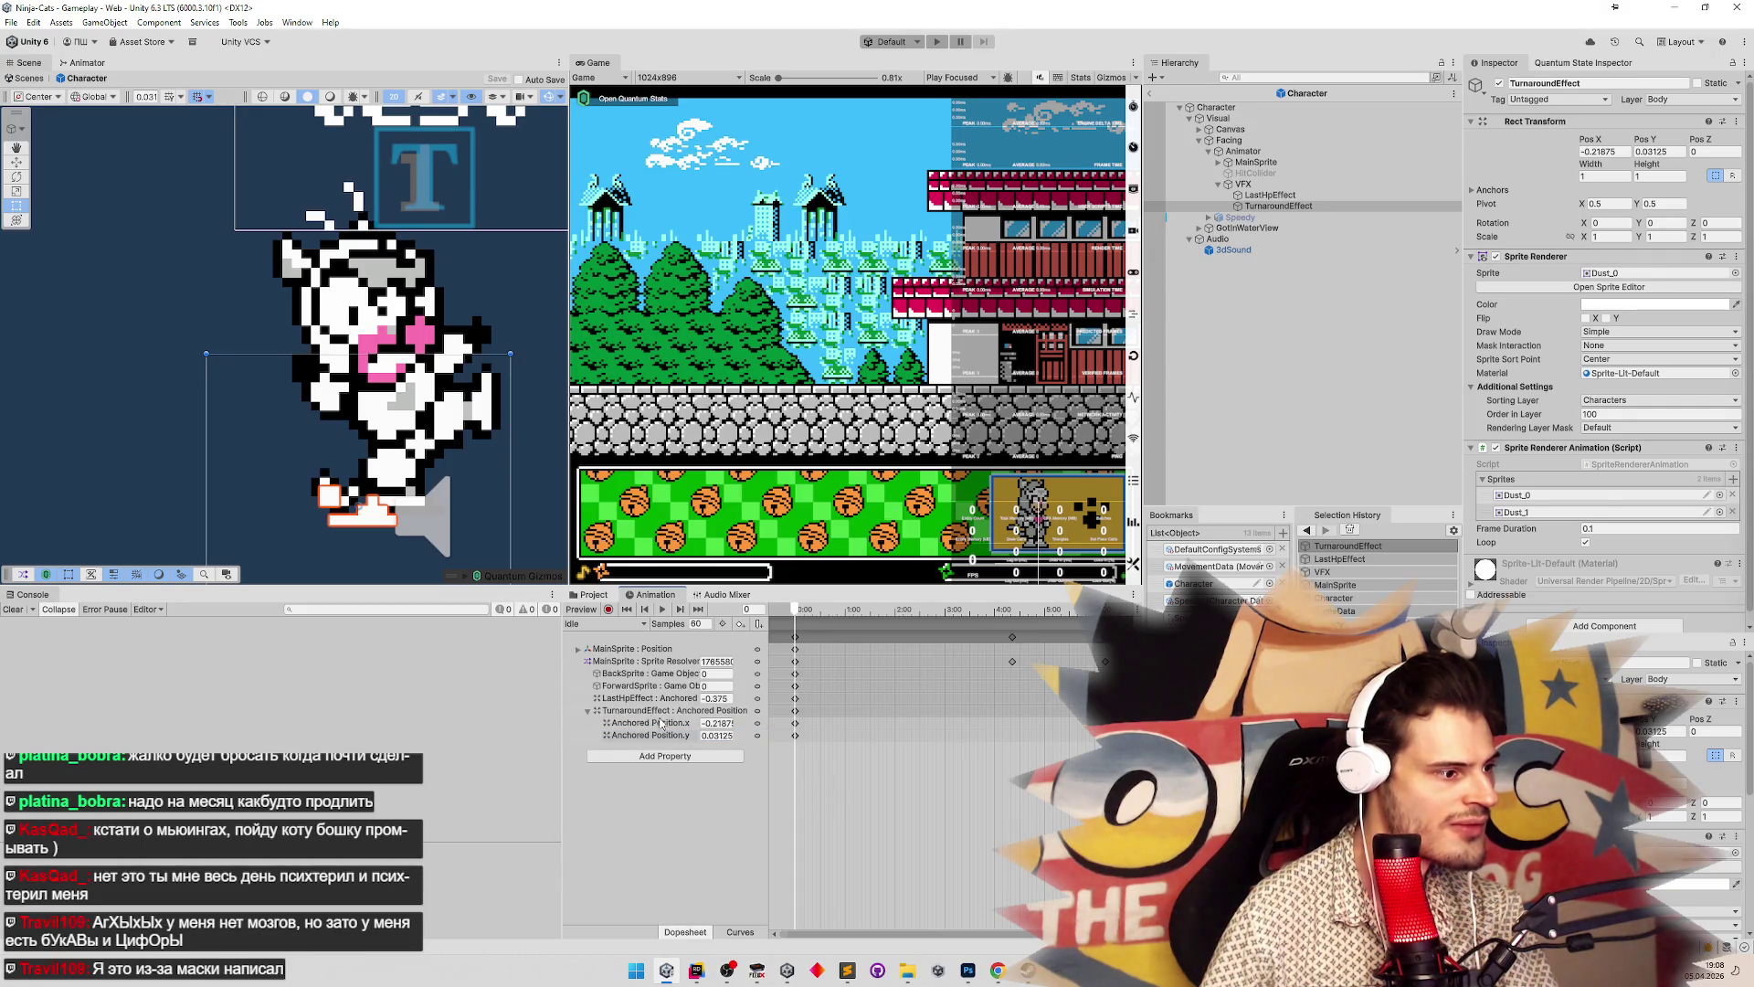
click(619, 700)
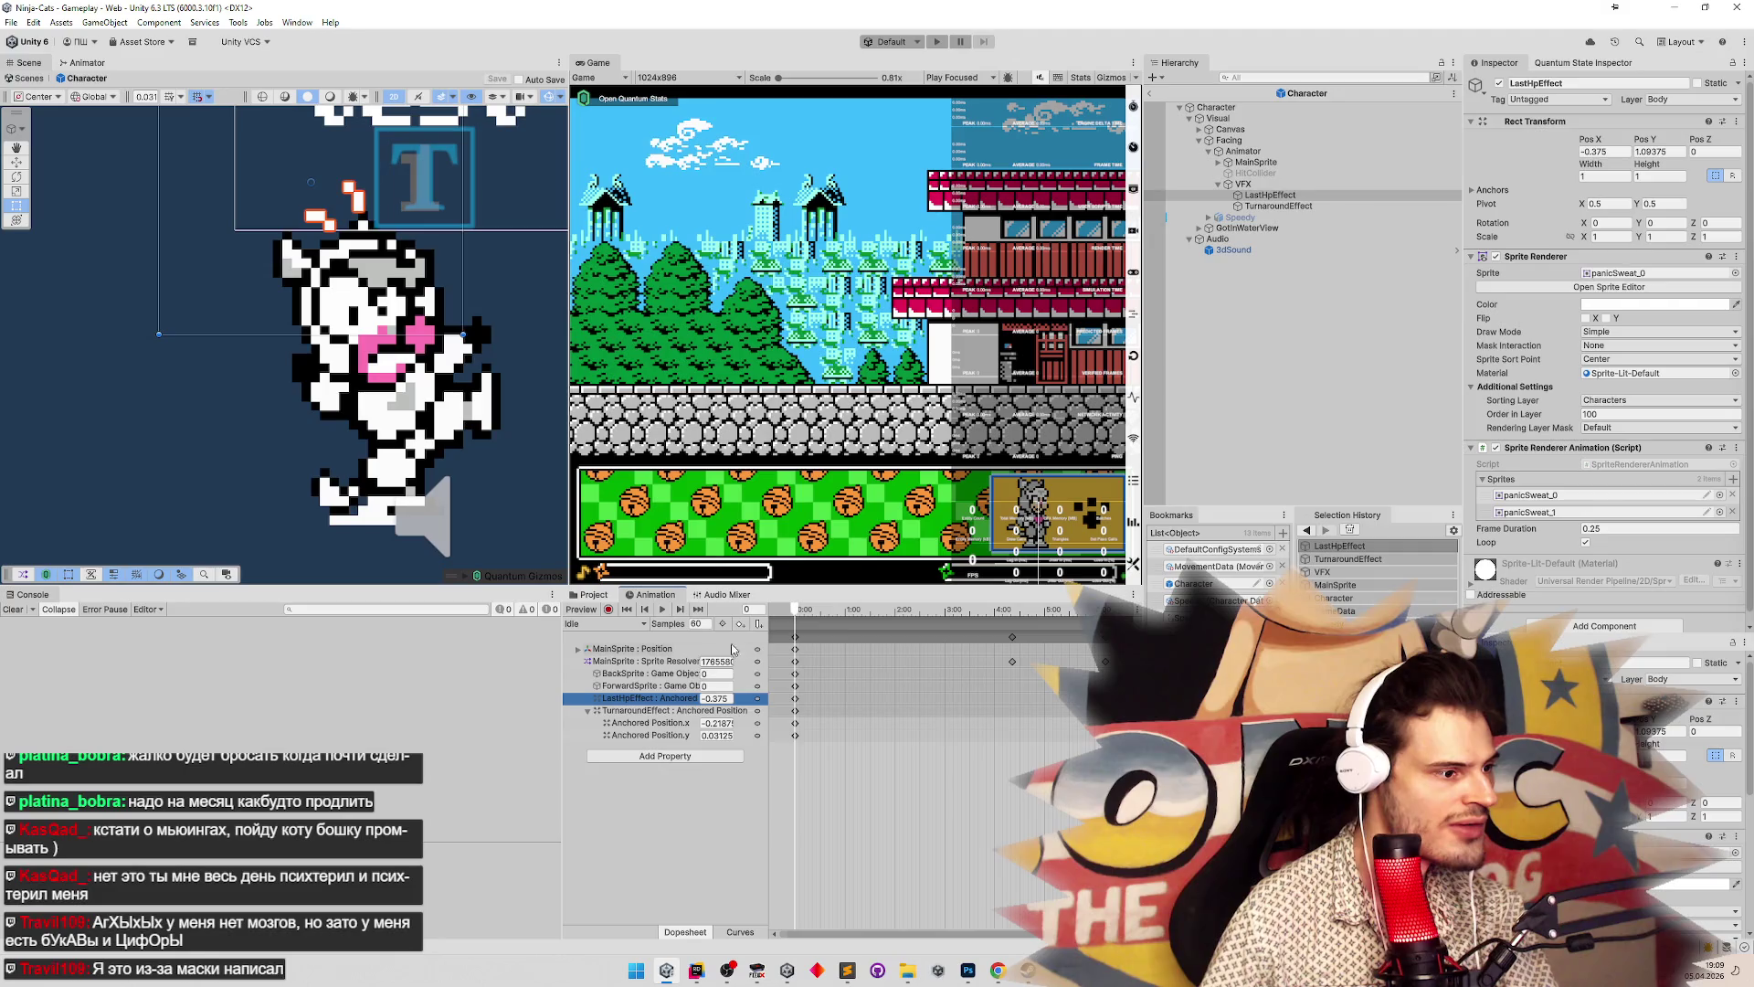
drag(769, 650, 834, 651)
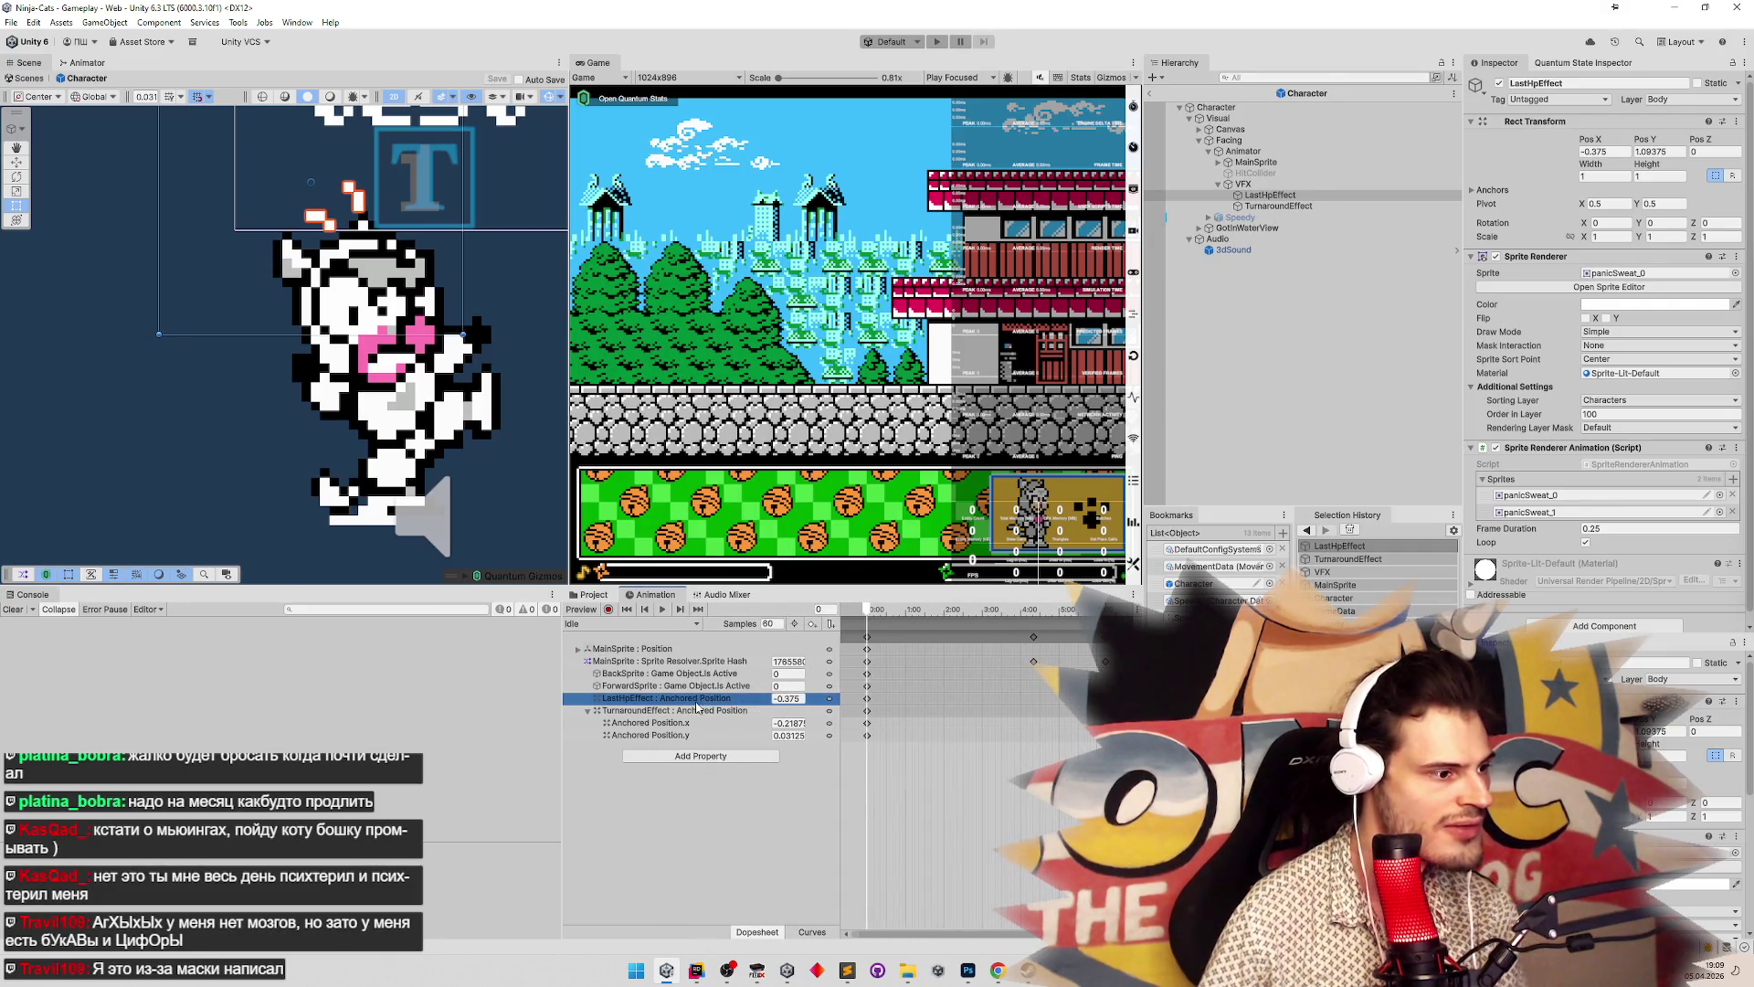
click(690, 725)
click(722, 697)
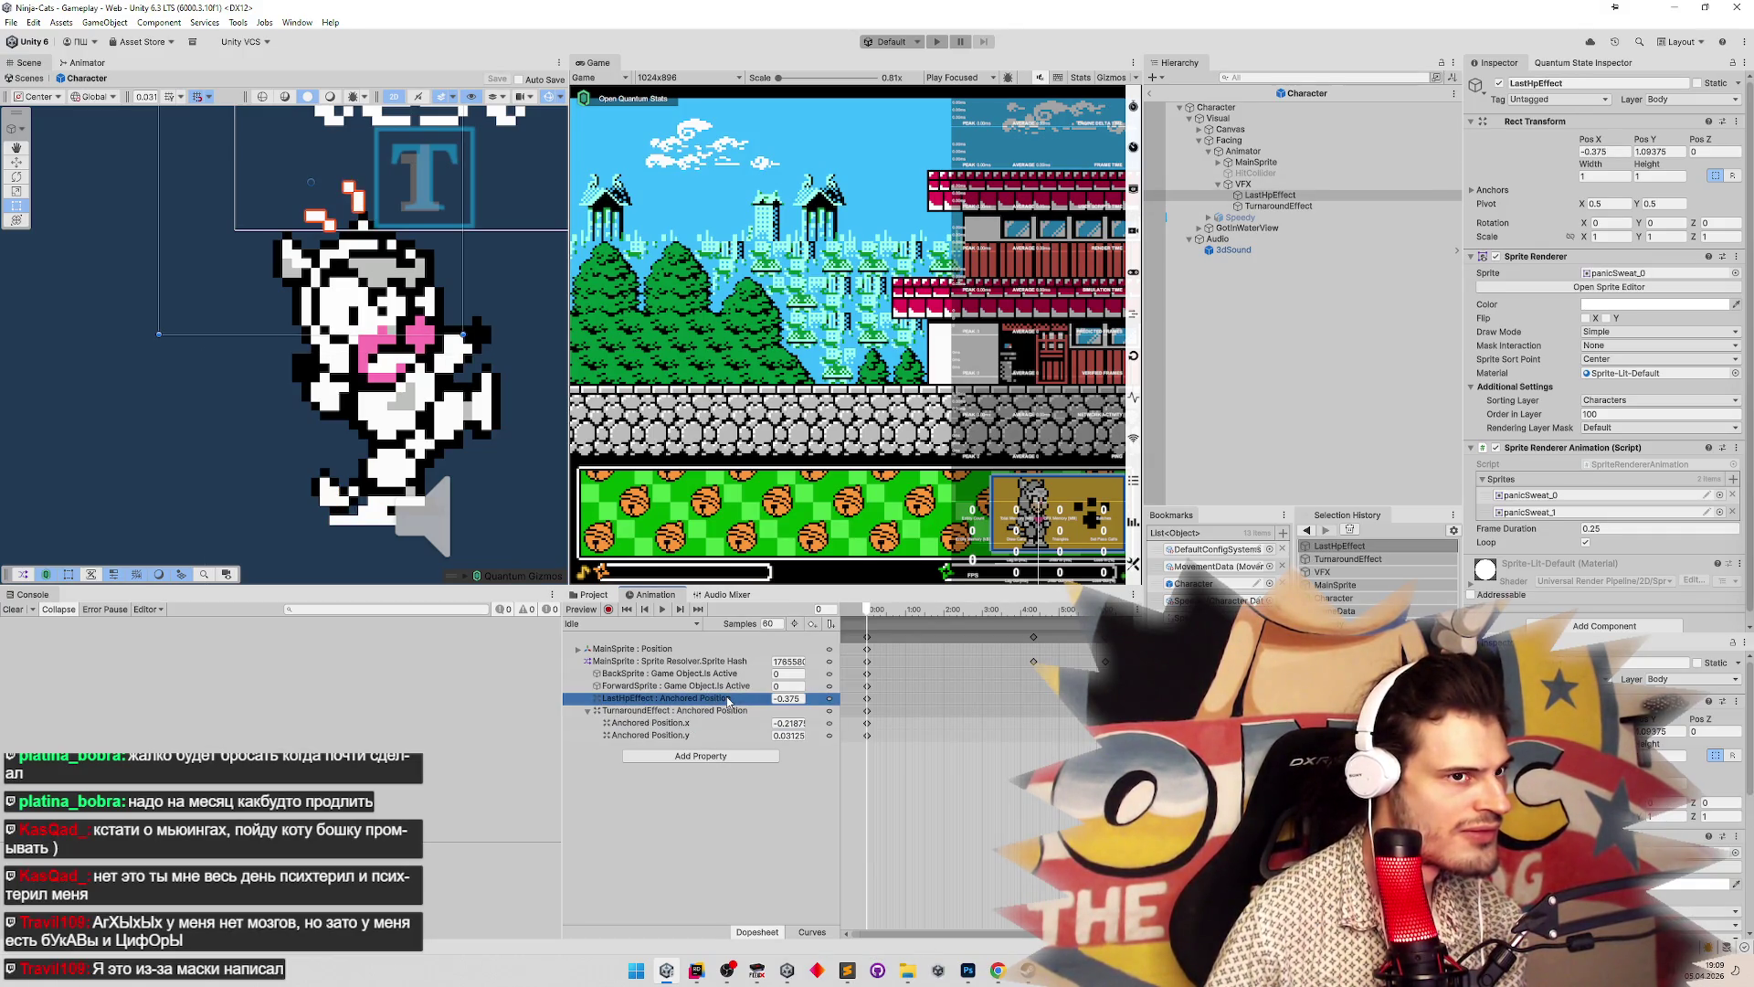
Preview the Idle animation in record mode at a later frame, then stop recording
click(609, 609)
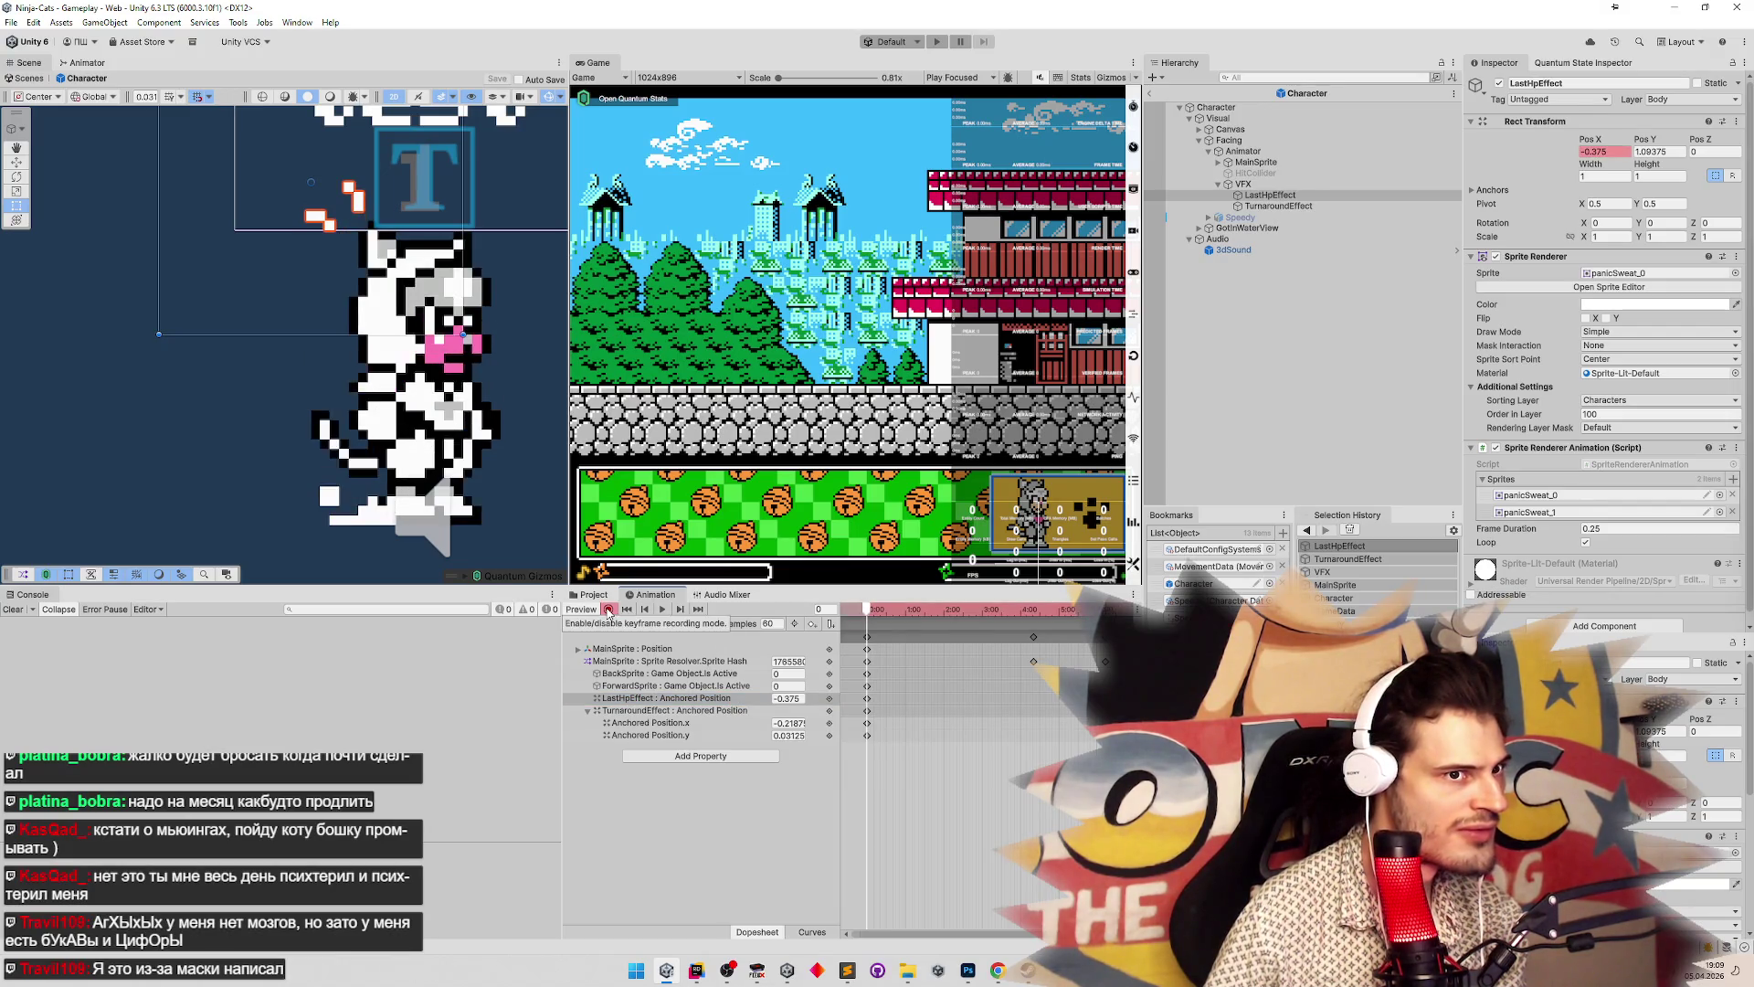
click(1029, 609)
click(662, 610)
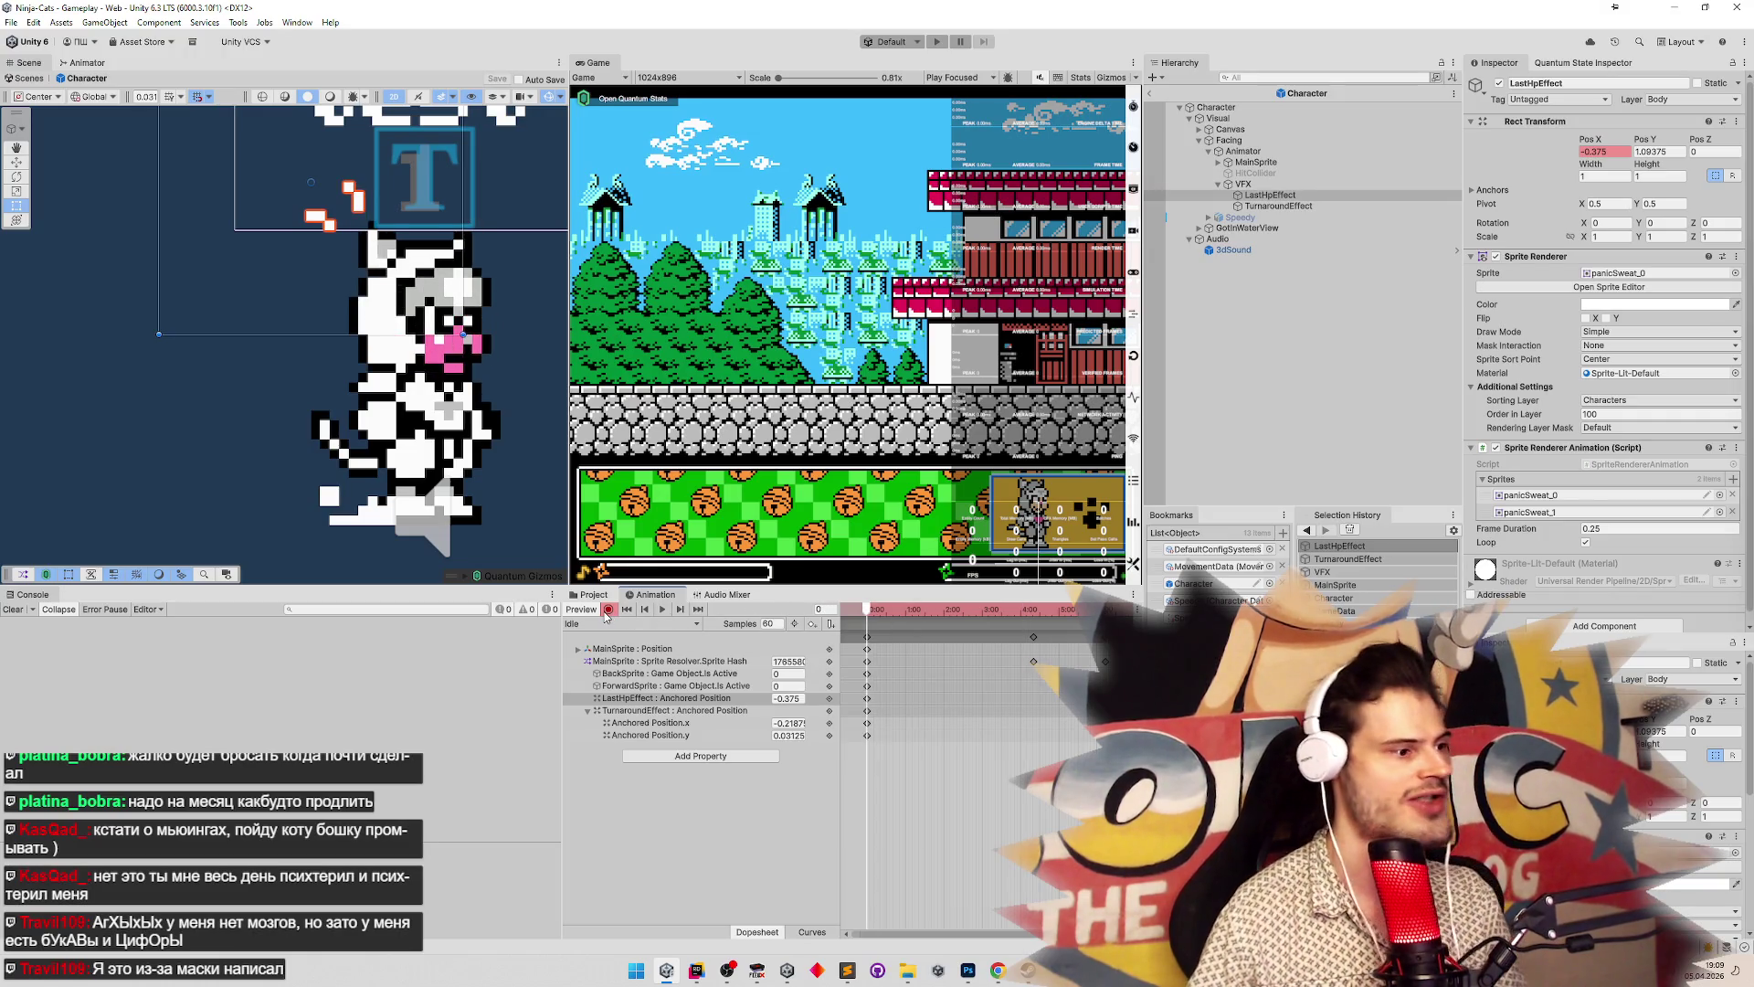
click(581, 612)
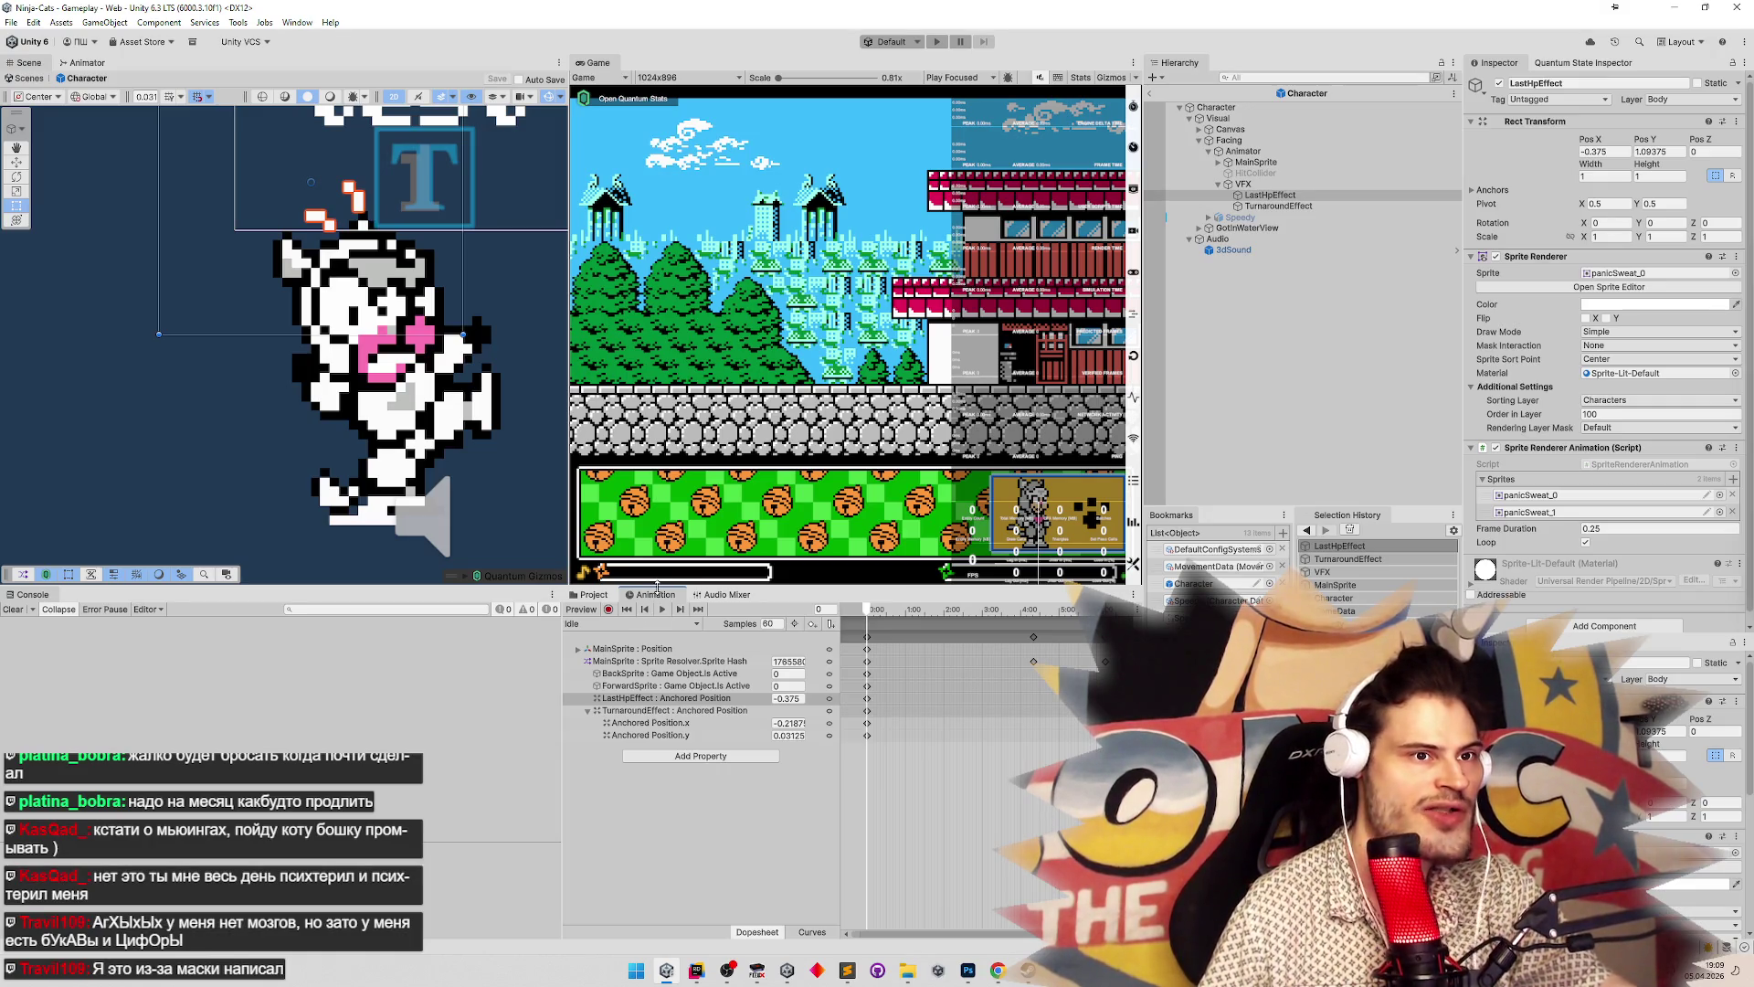
Widen the Hierarchy panel and return to the #else branch in VisualEffectsView.cs
mouse_move(1137, 411)
mouse_down()
mouse_move(973, 411)
mouse_move(1087, 411)
mouse_up()
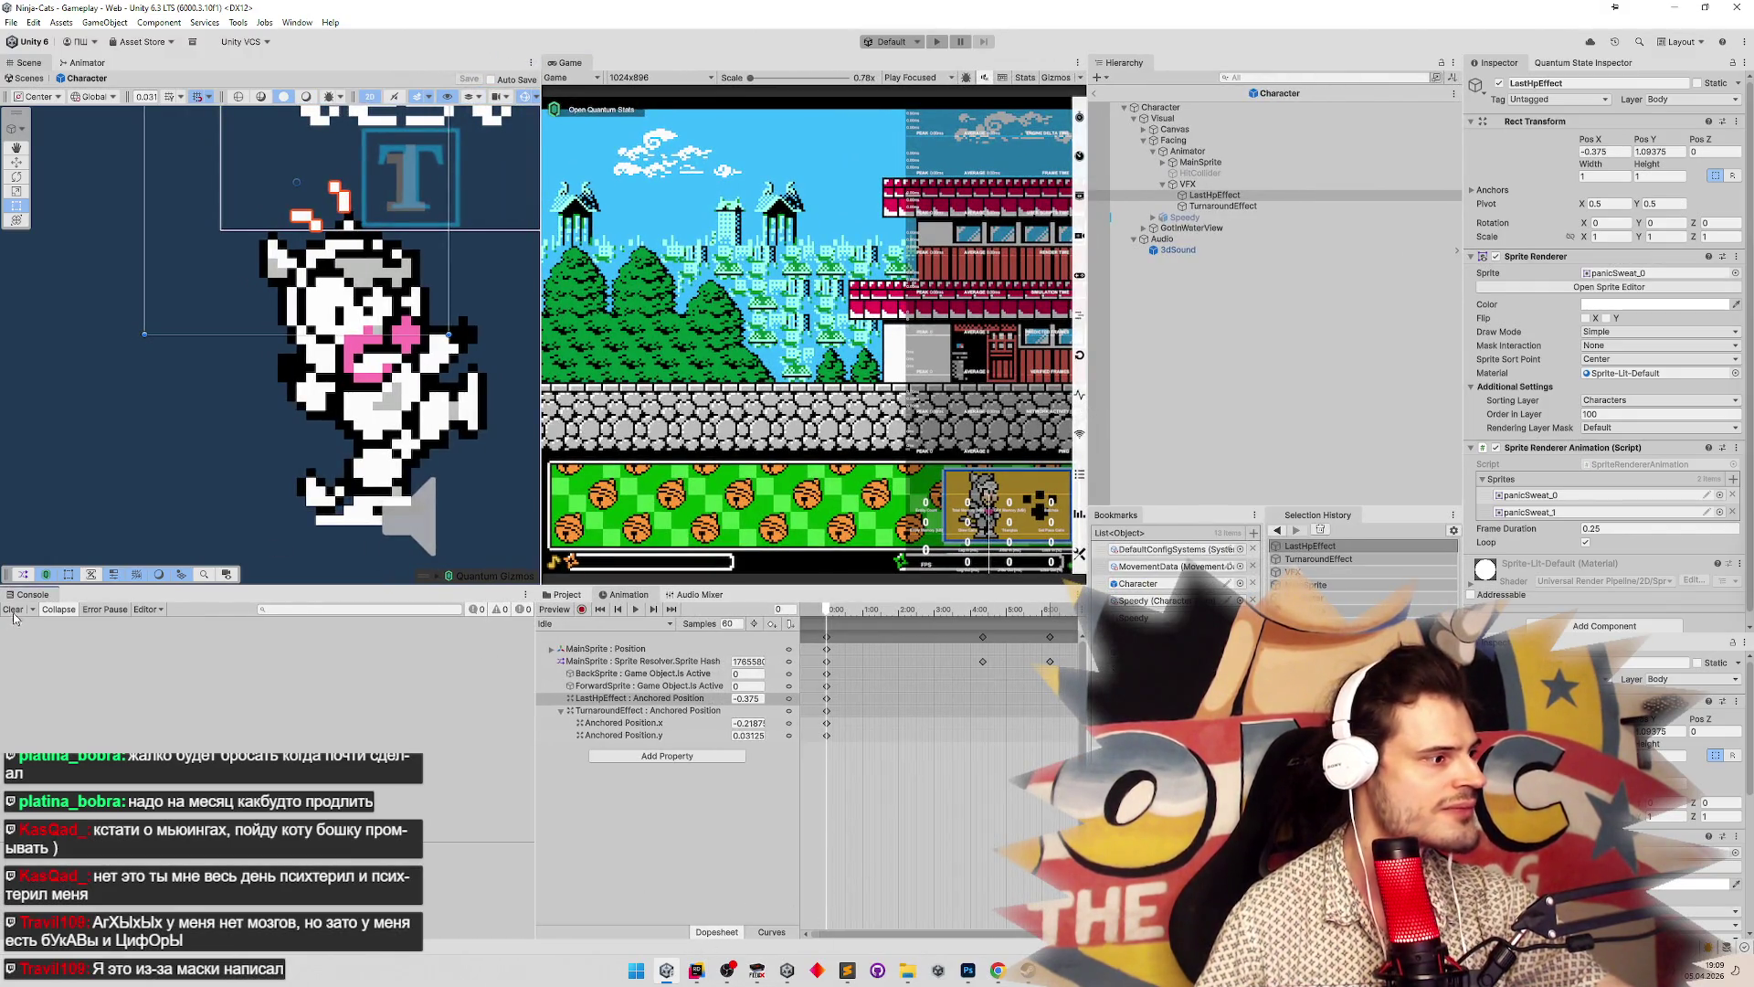
click(696, 971)
key(Up)
key(Up)
key(Up)
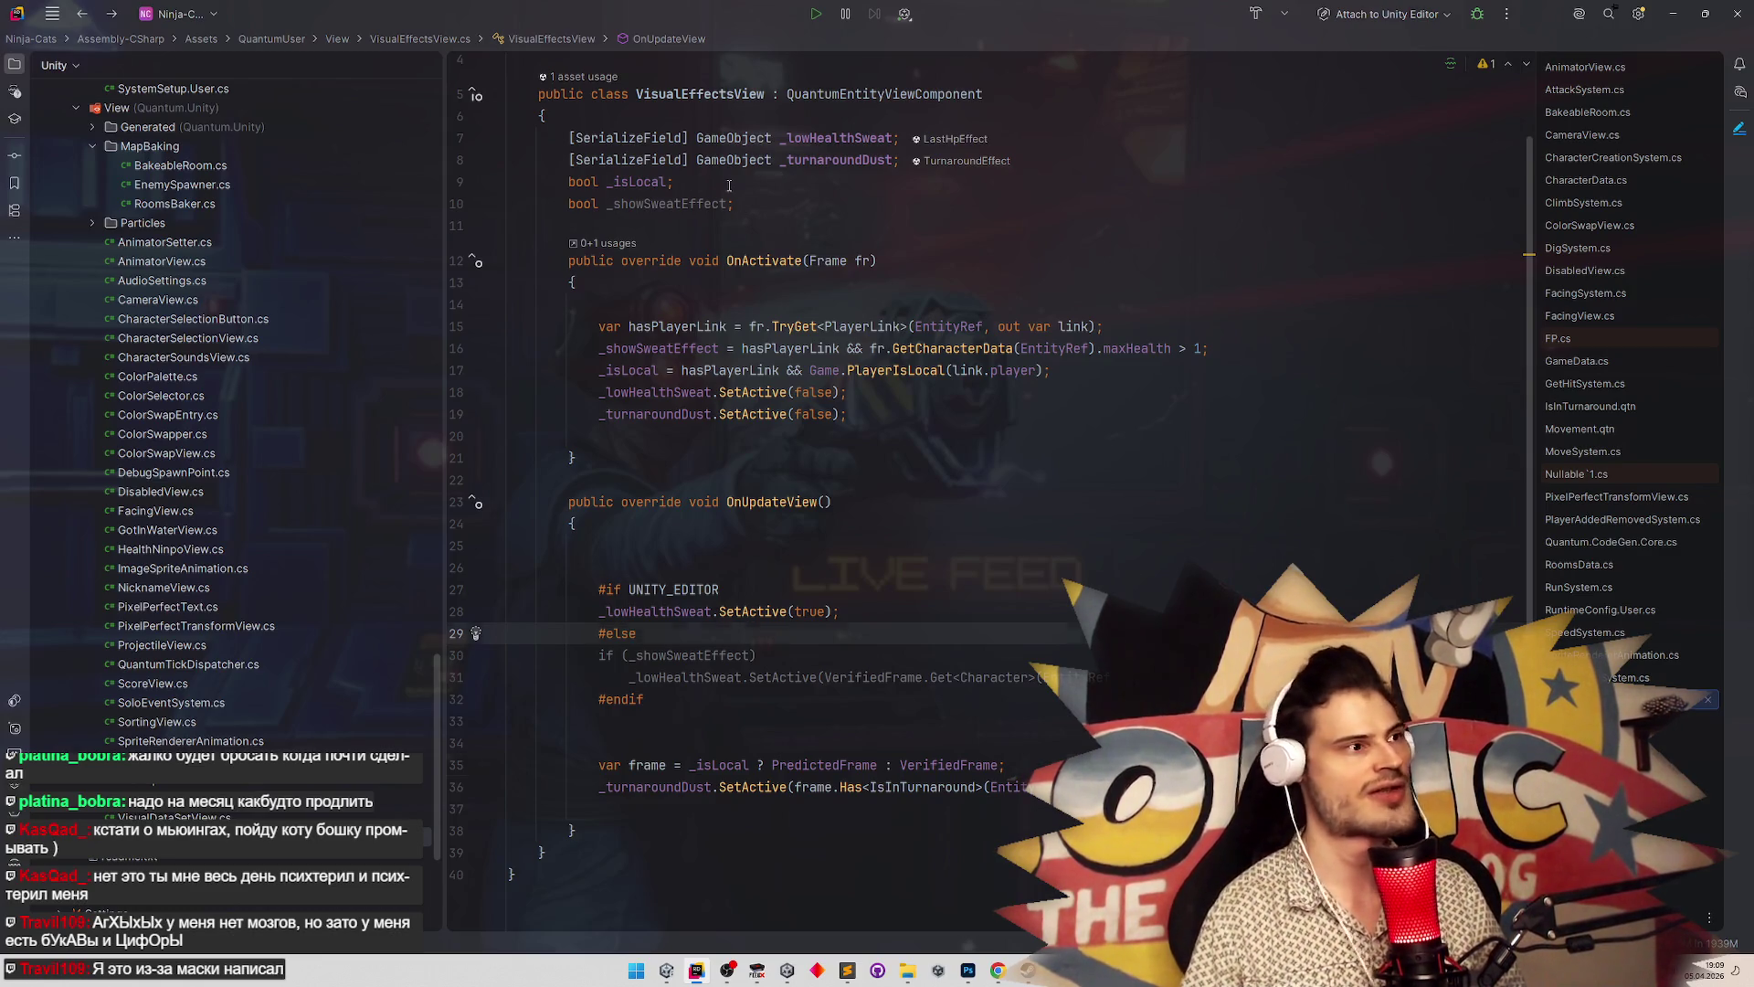
key(Down)
key(Down)
key(Down)
scroll(435, 675, up, 1)
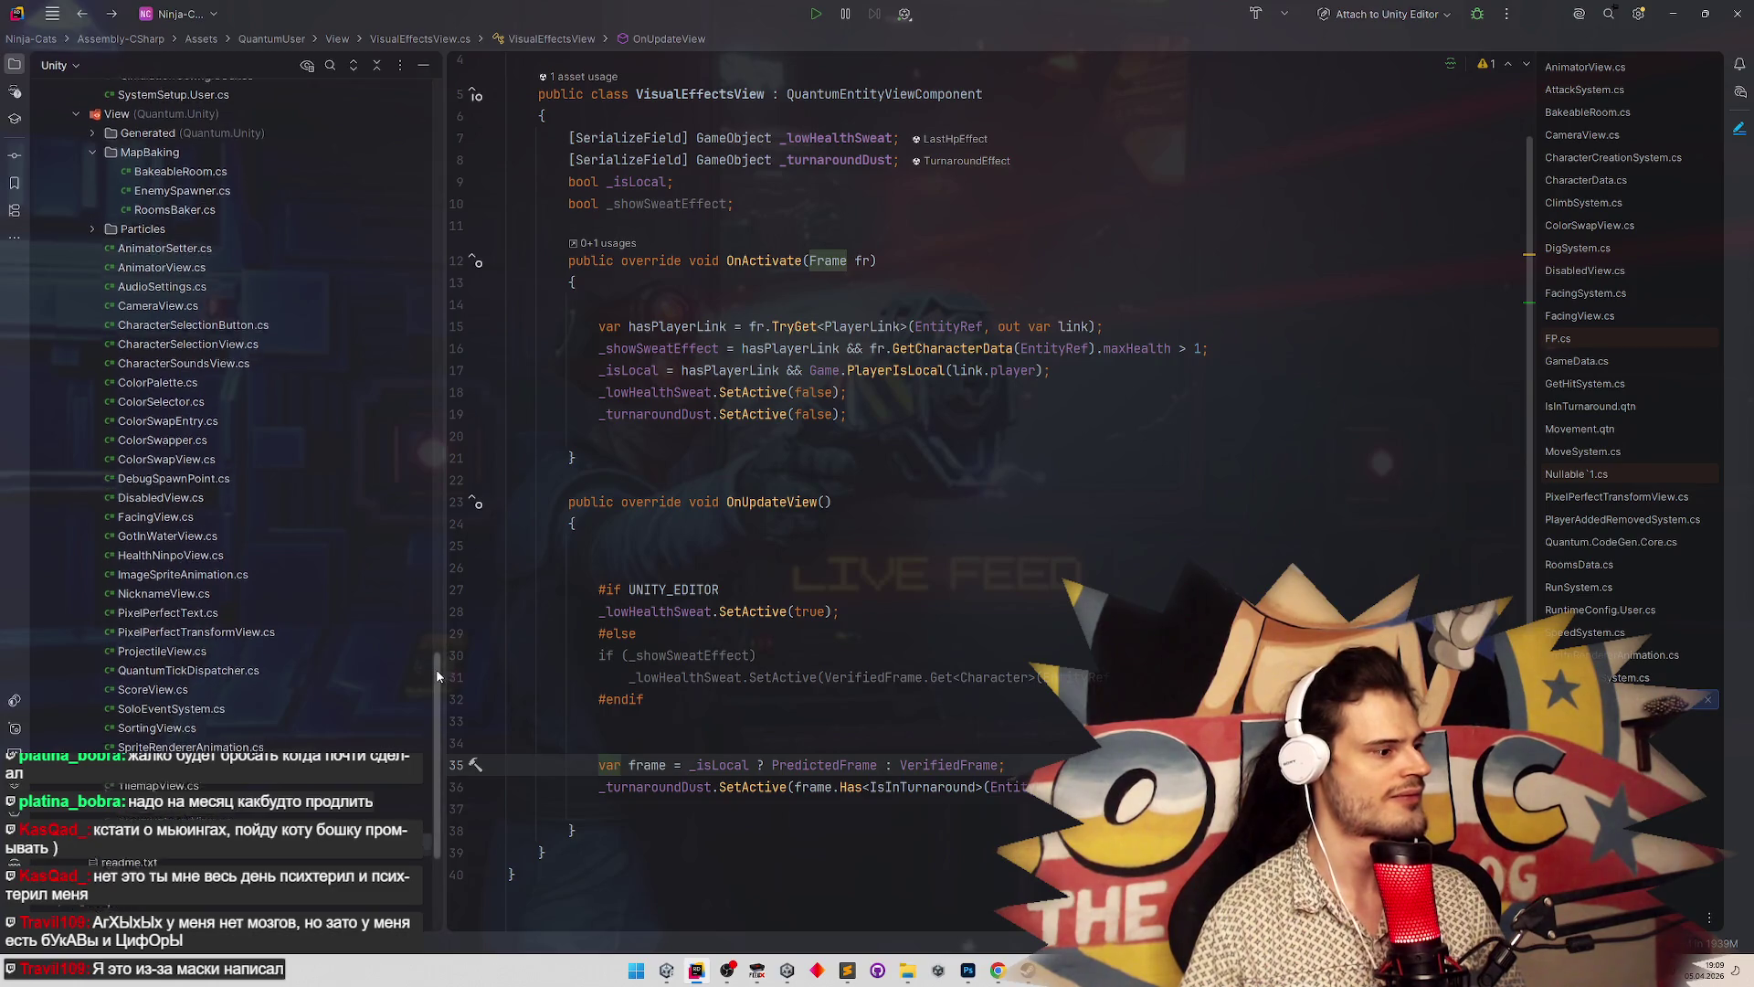